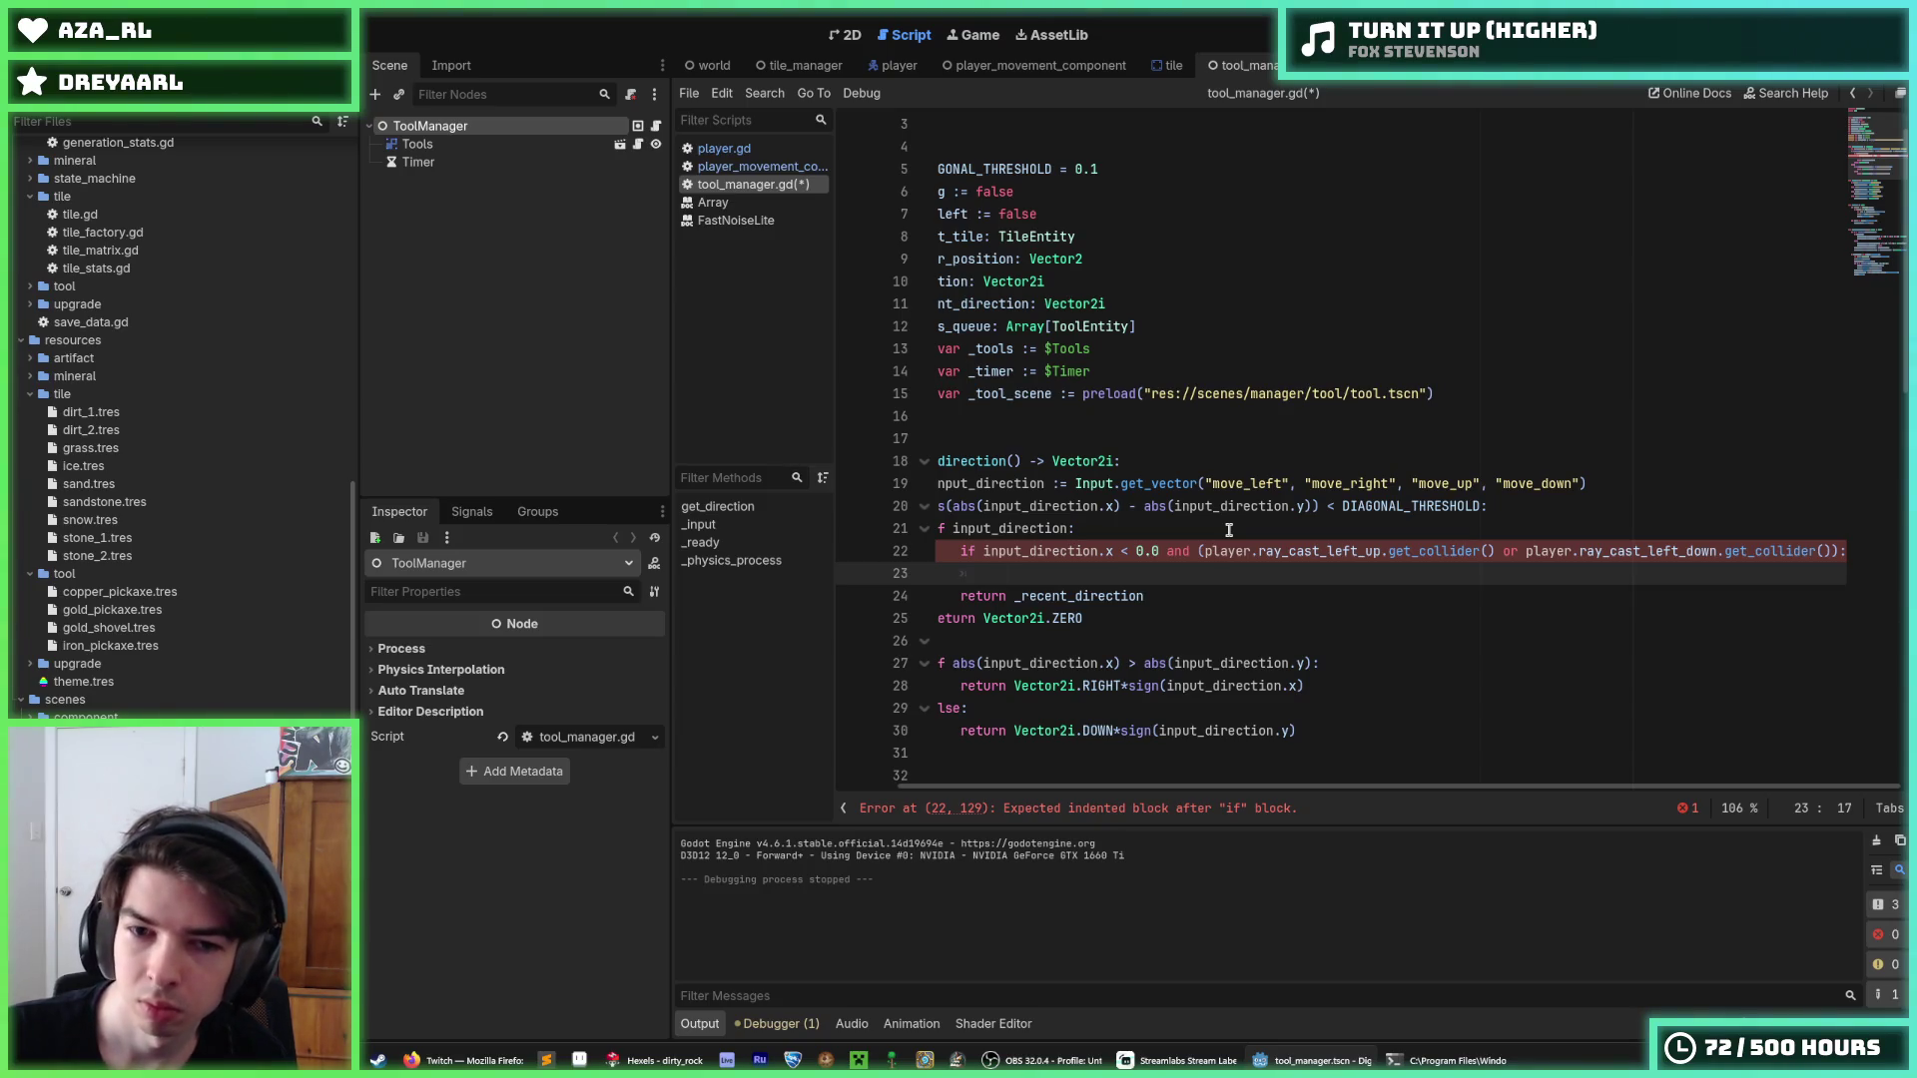
# Add 'return Vector2i.LEFT' under the leftward raycast condition.
pyautogui.write('return Vector2i.LEFT')
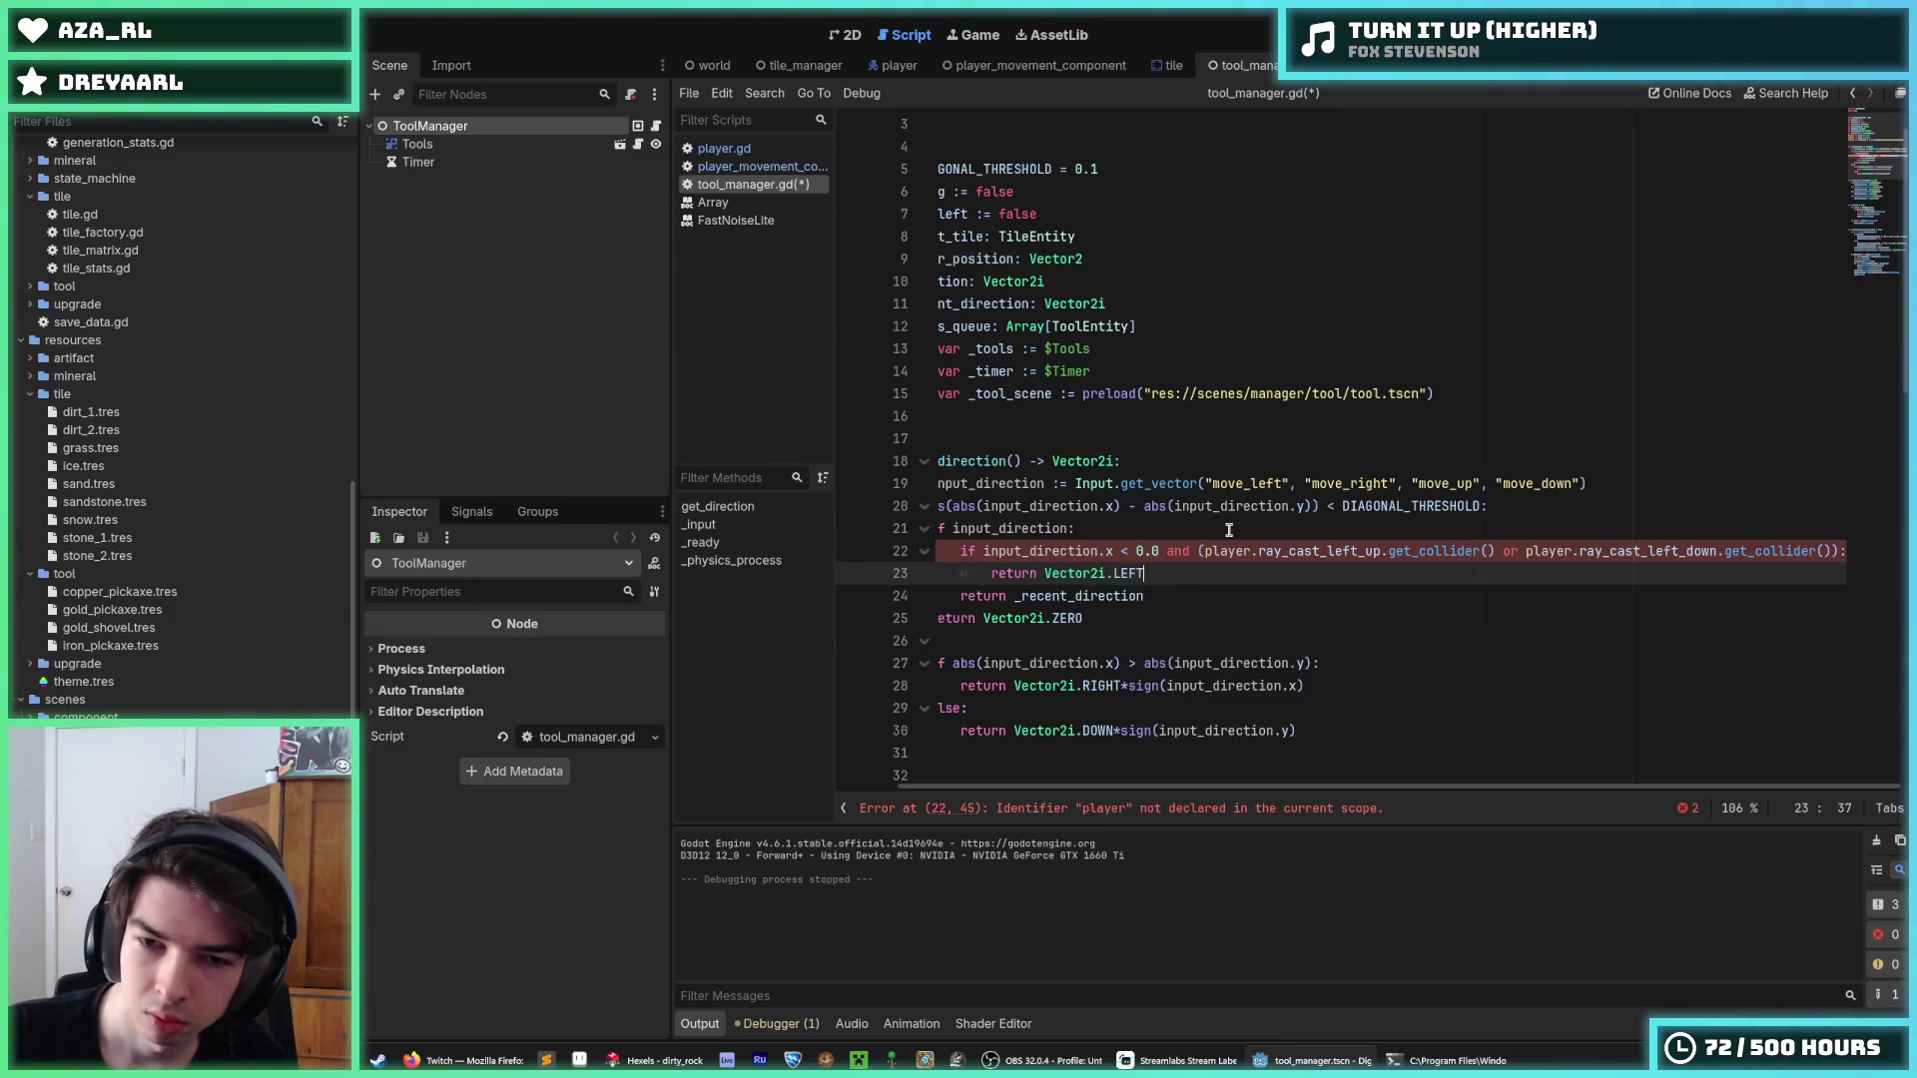
pyautogui.press('Up')
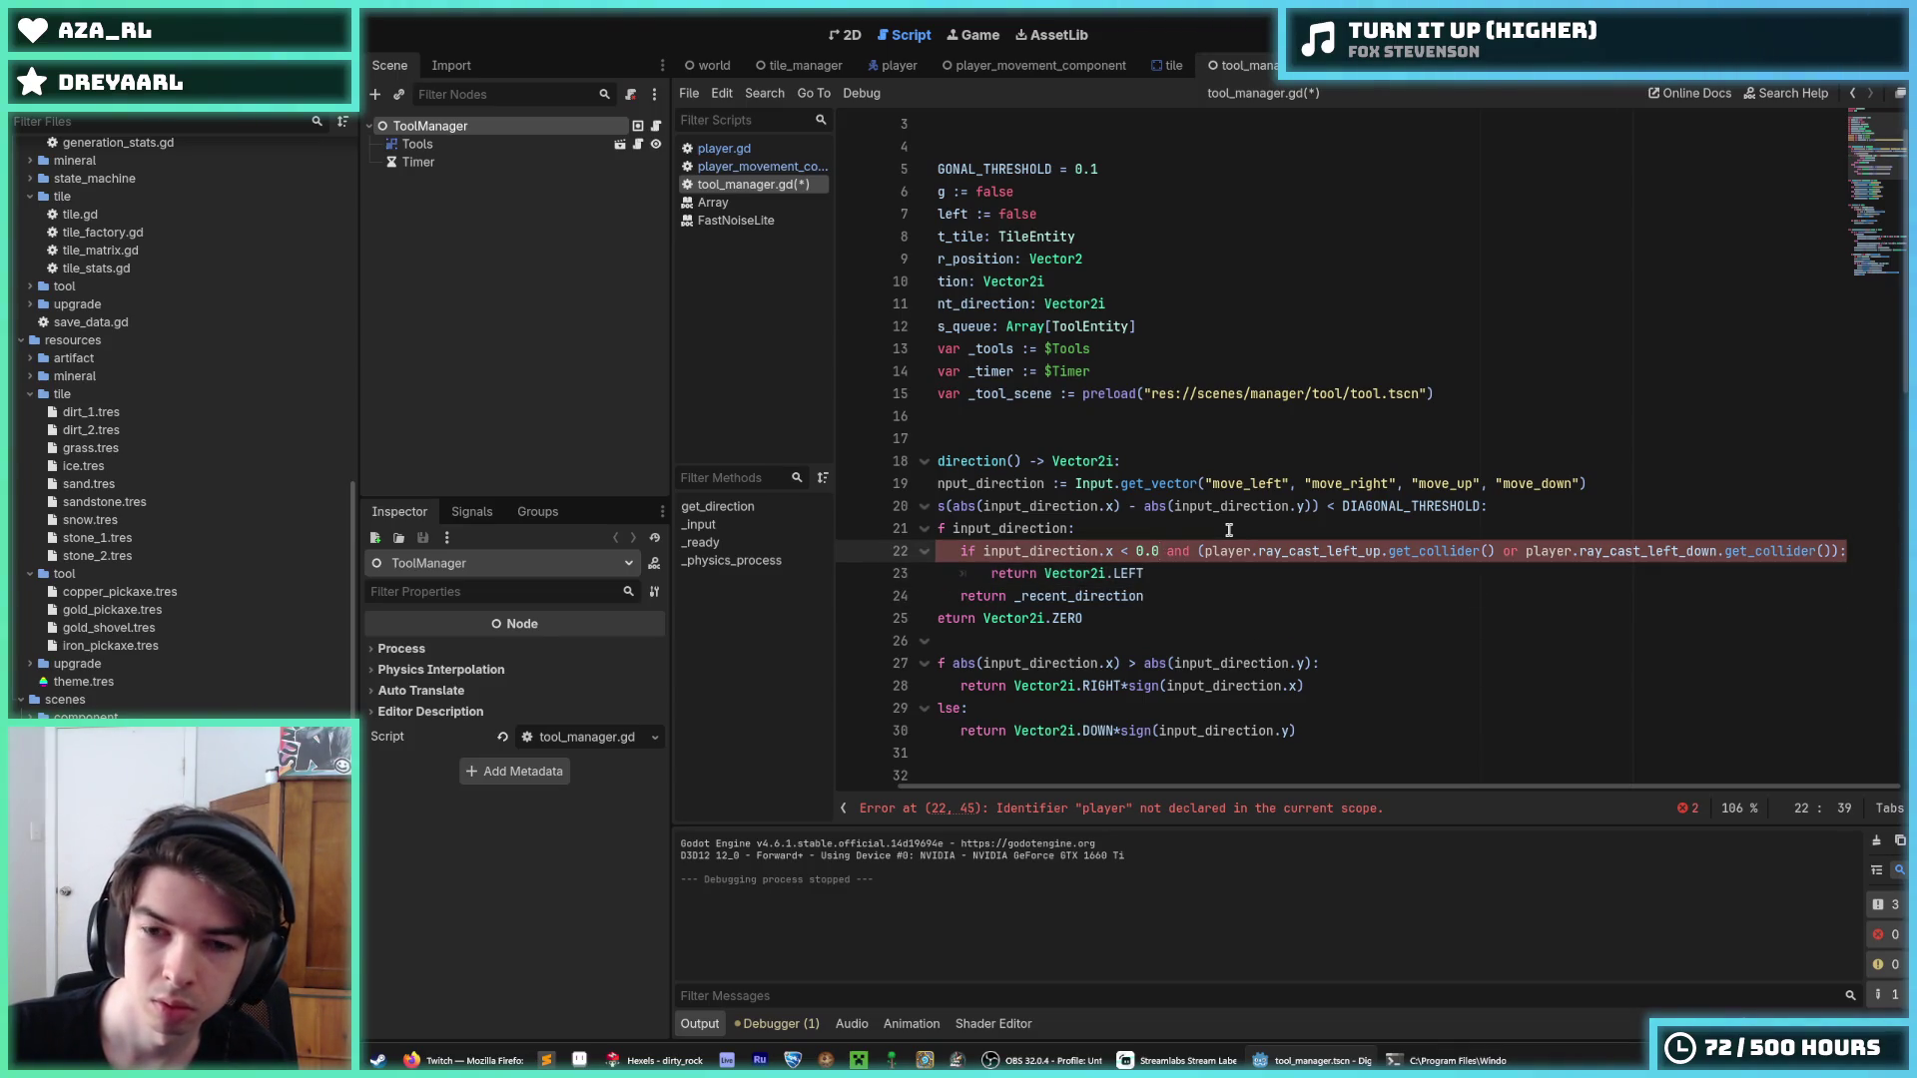
pyautogui.moveTo(1235, 575); pyautogui.dragTo(905, 552)
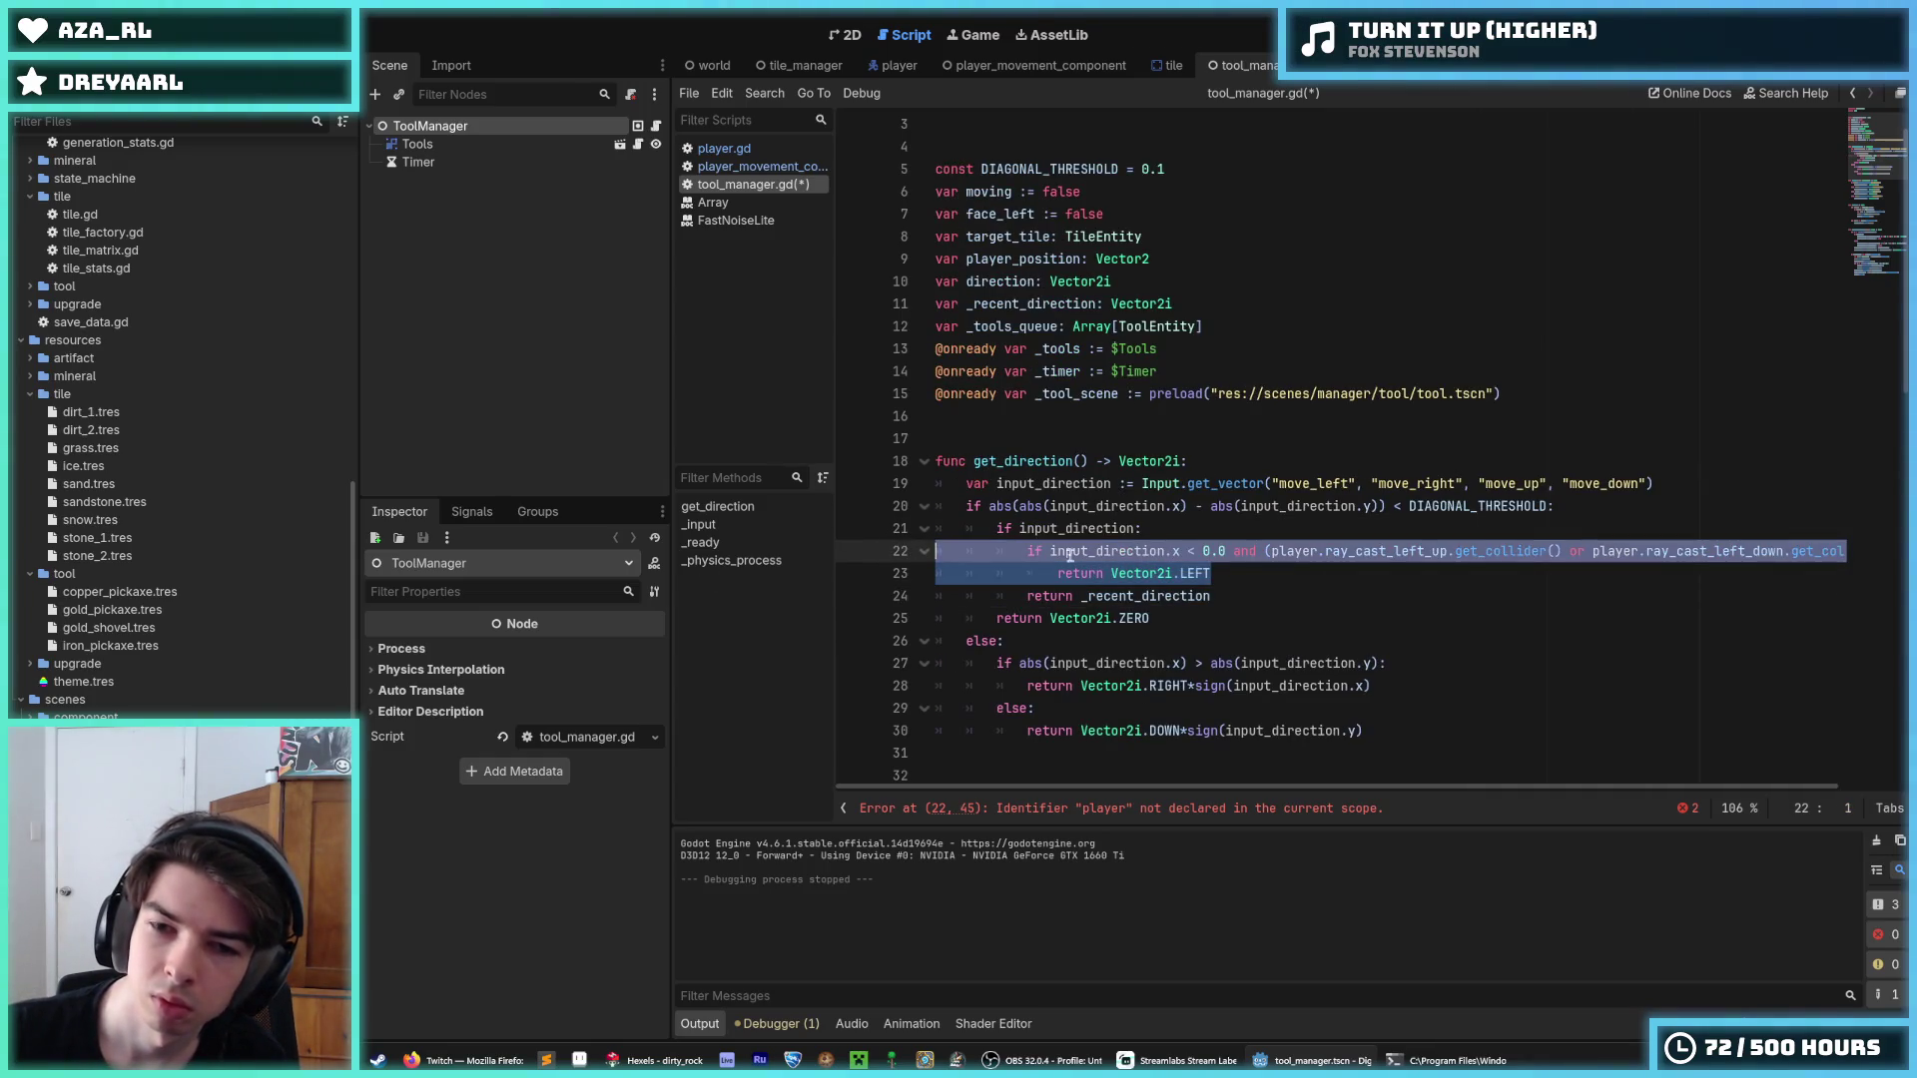
# Start a new 'if input_direction.x > 0.0 and' condition below the LEFT return.
pyautogui.press('Right')
pyautogui.press('Return')
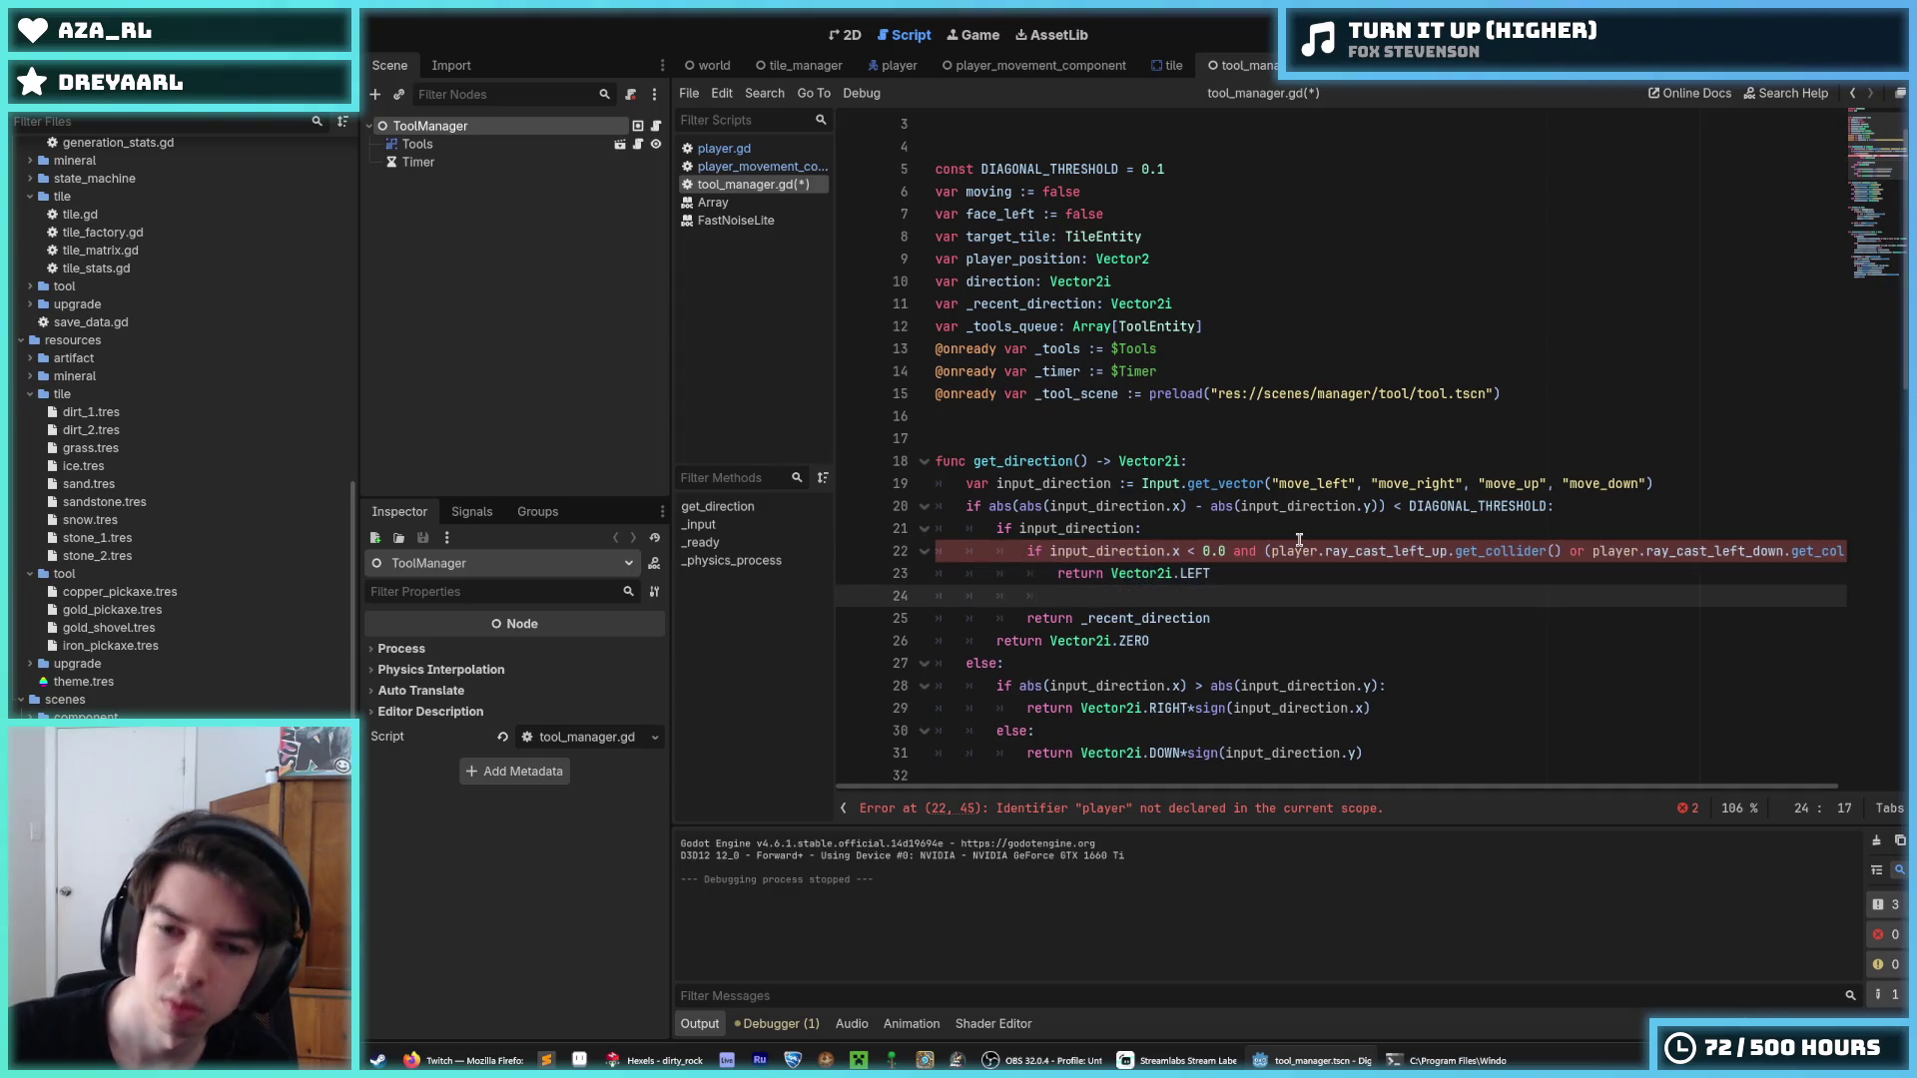
pyautogui.write('elif input')
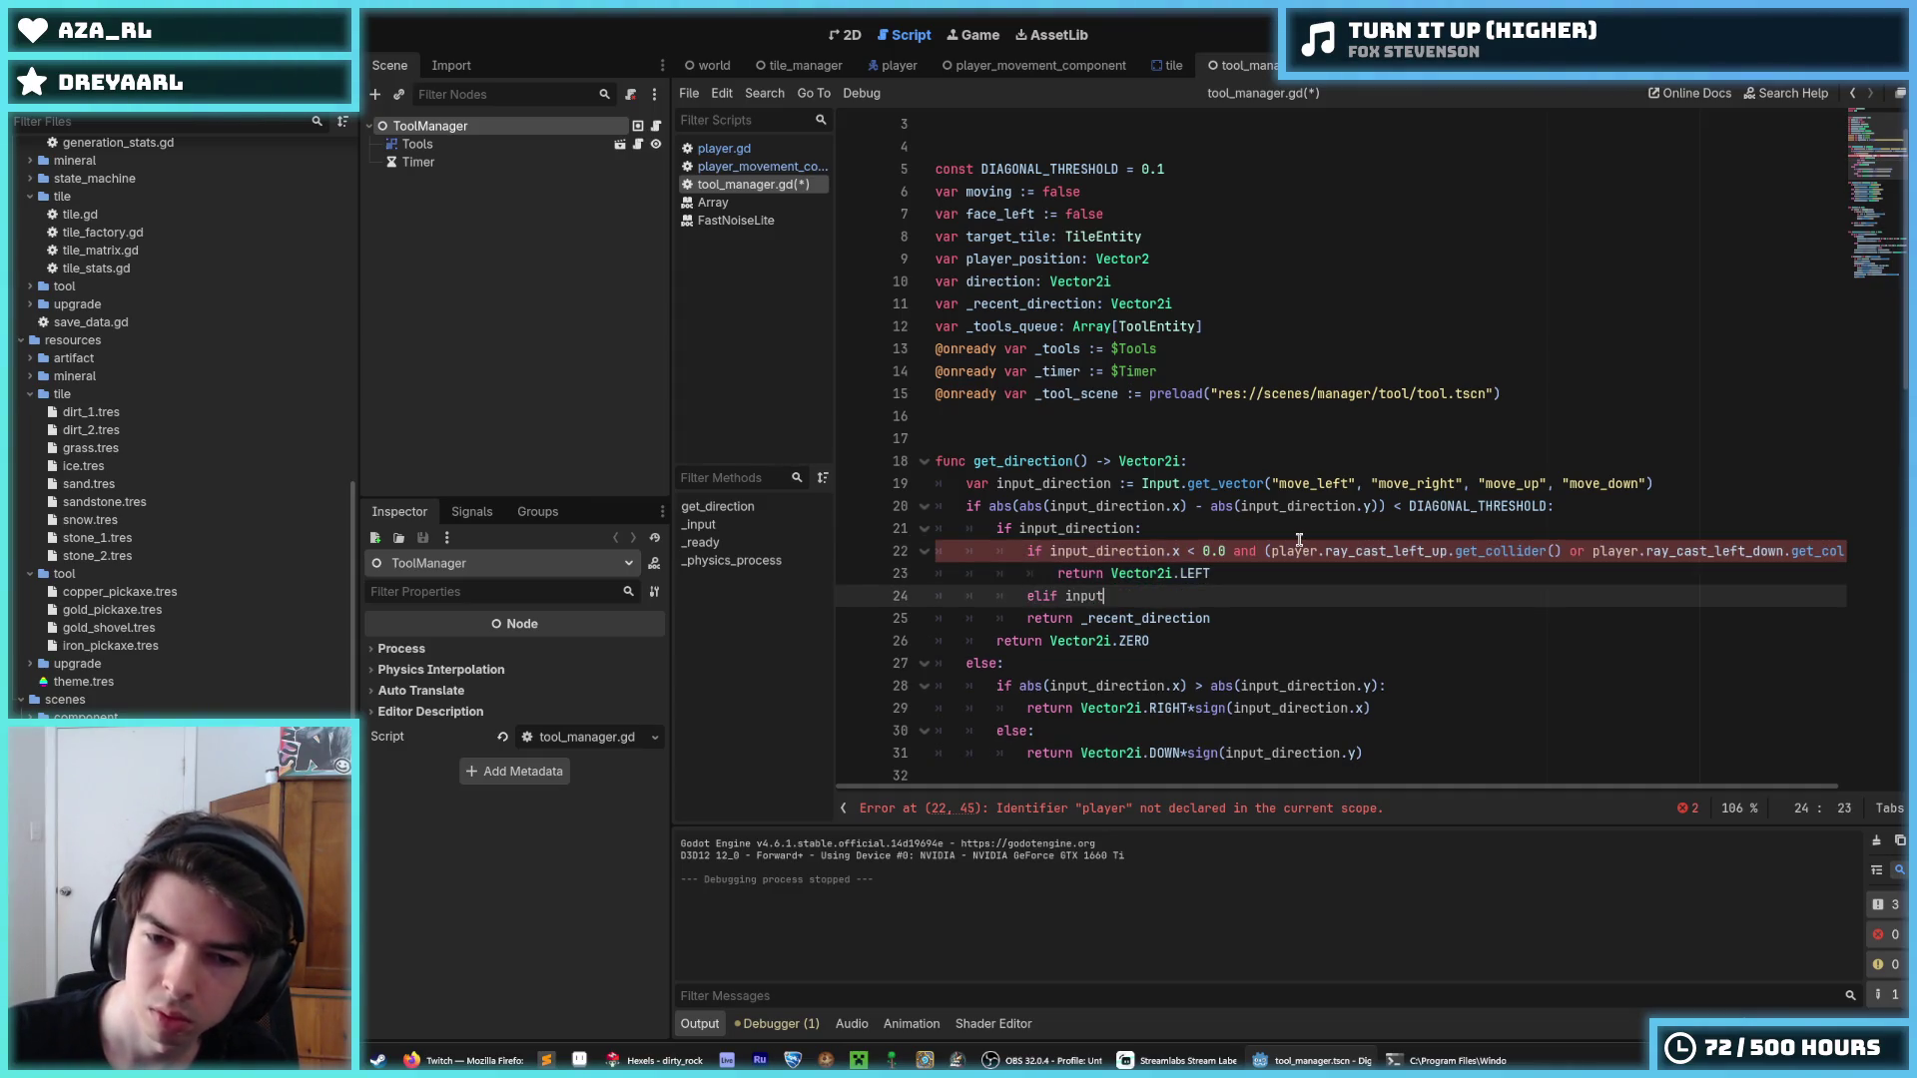
pyautogui.write('_direction')
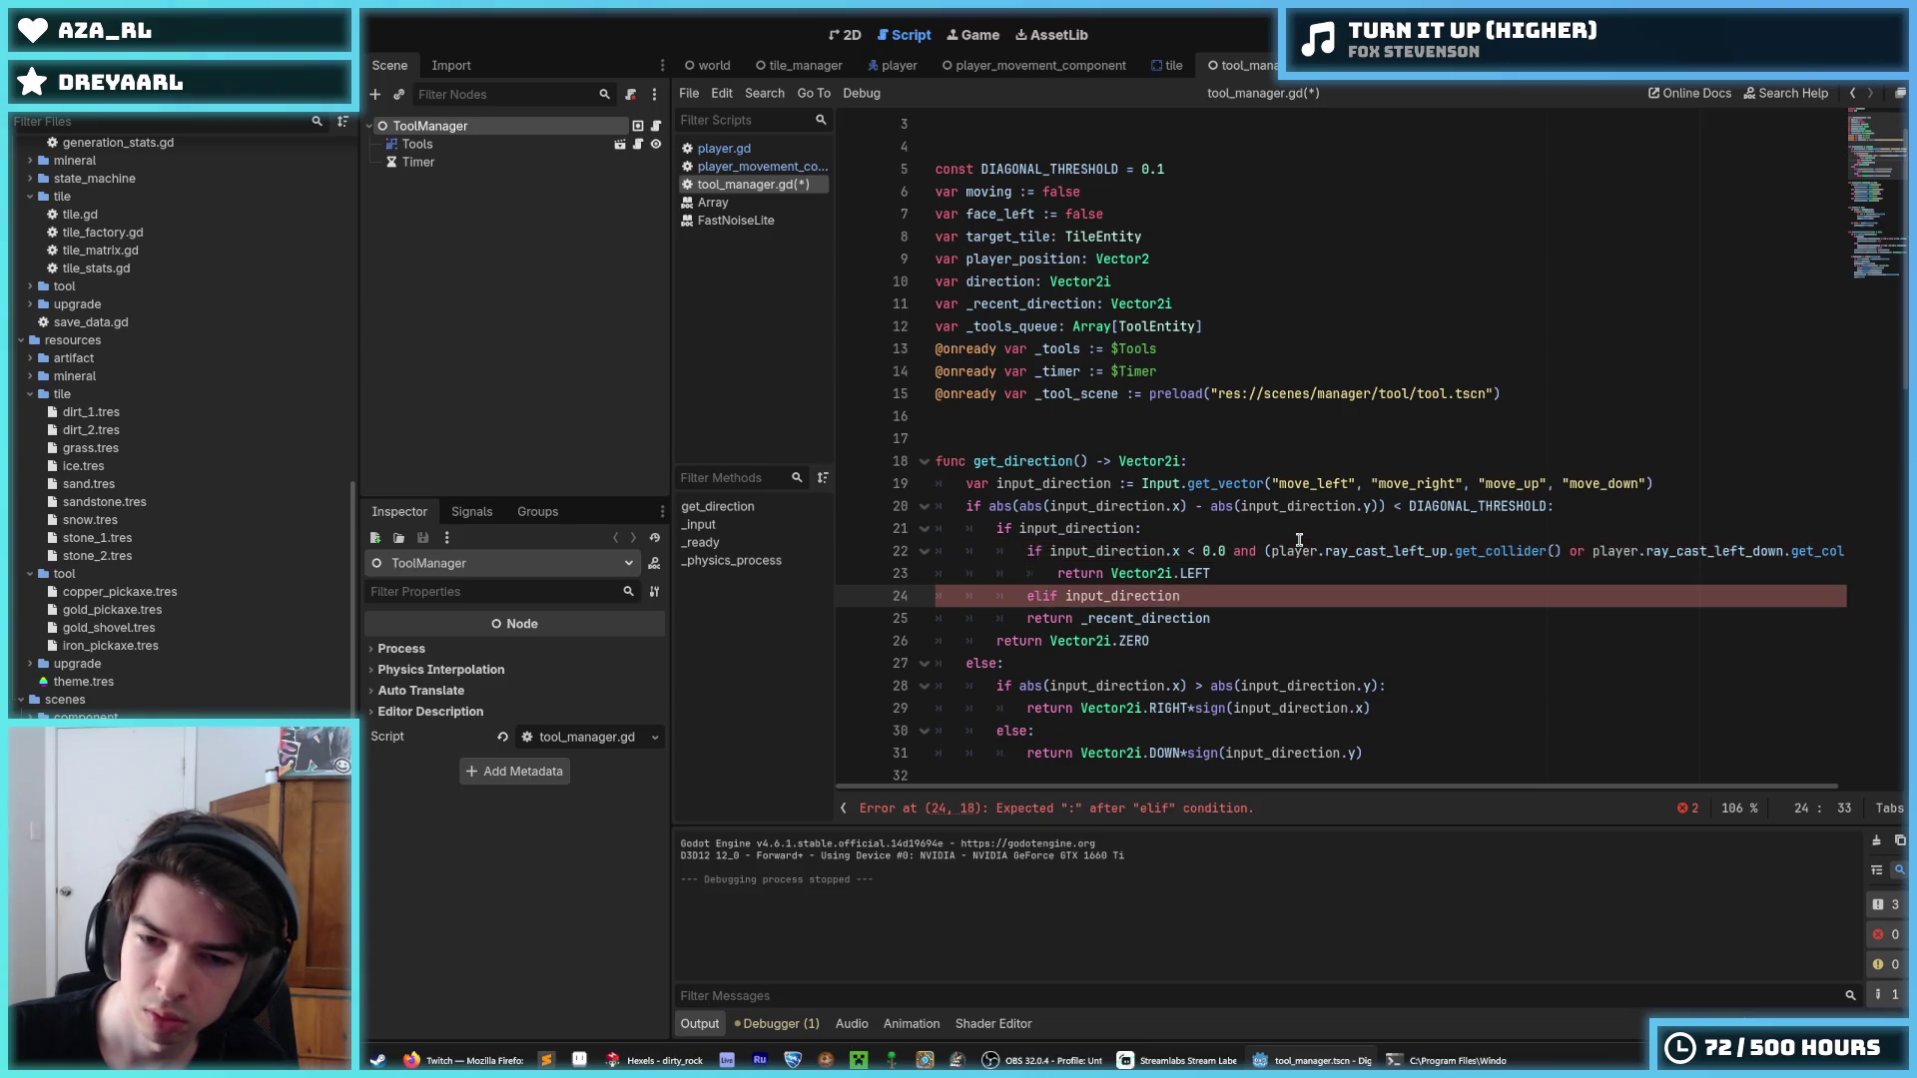
pyautogui.press('Home')
pyautogui.press('Delete')
pyautogui.press('Delete')
pyautogui.press('End')
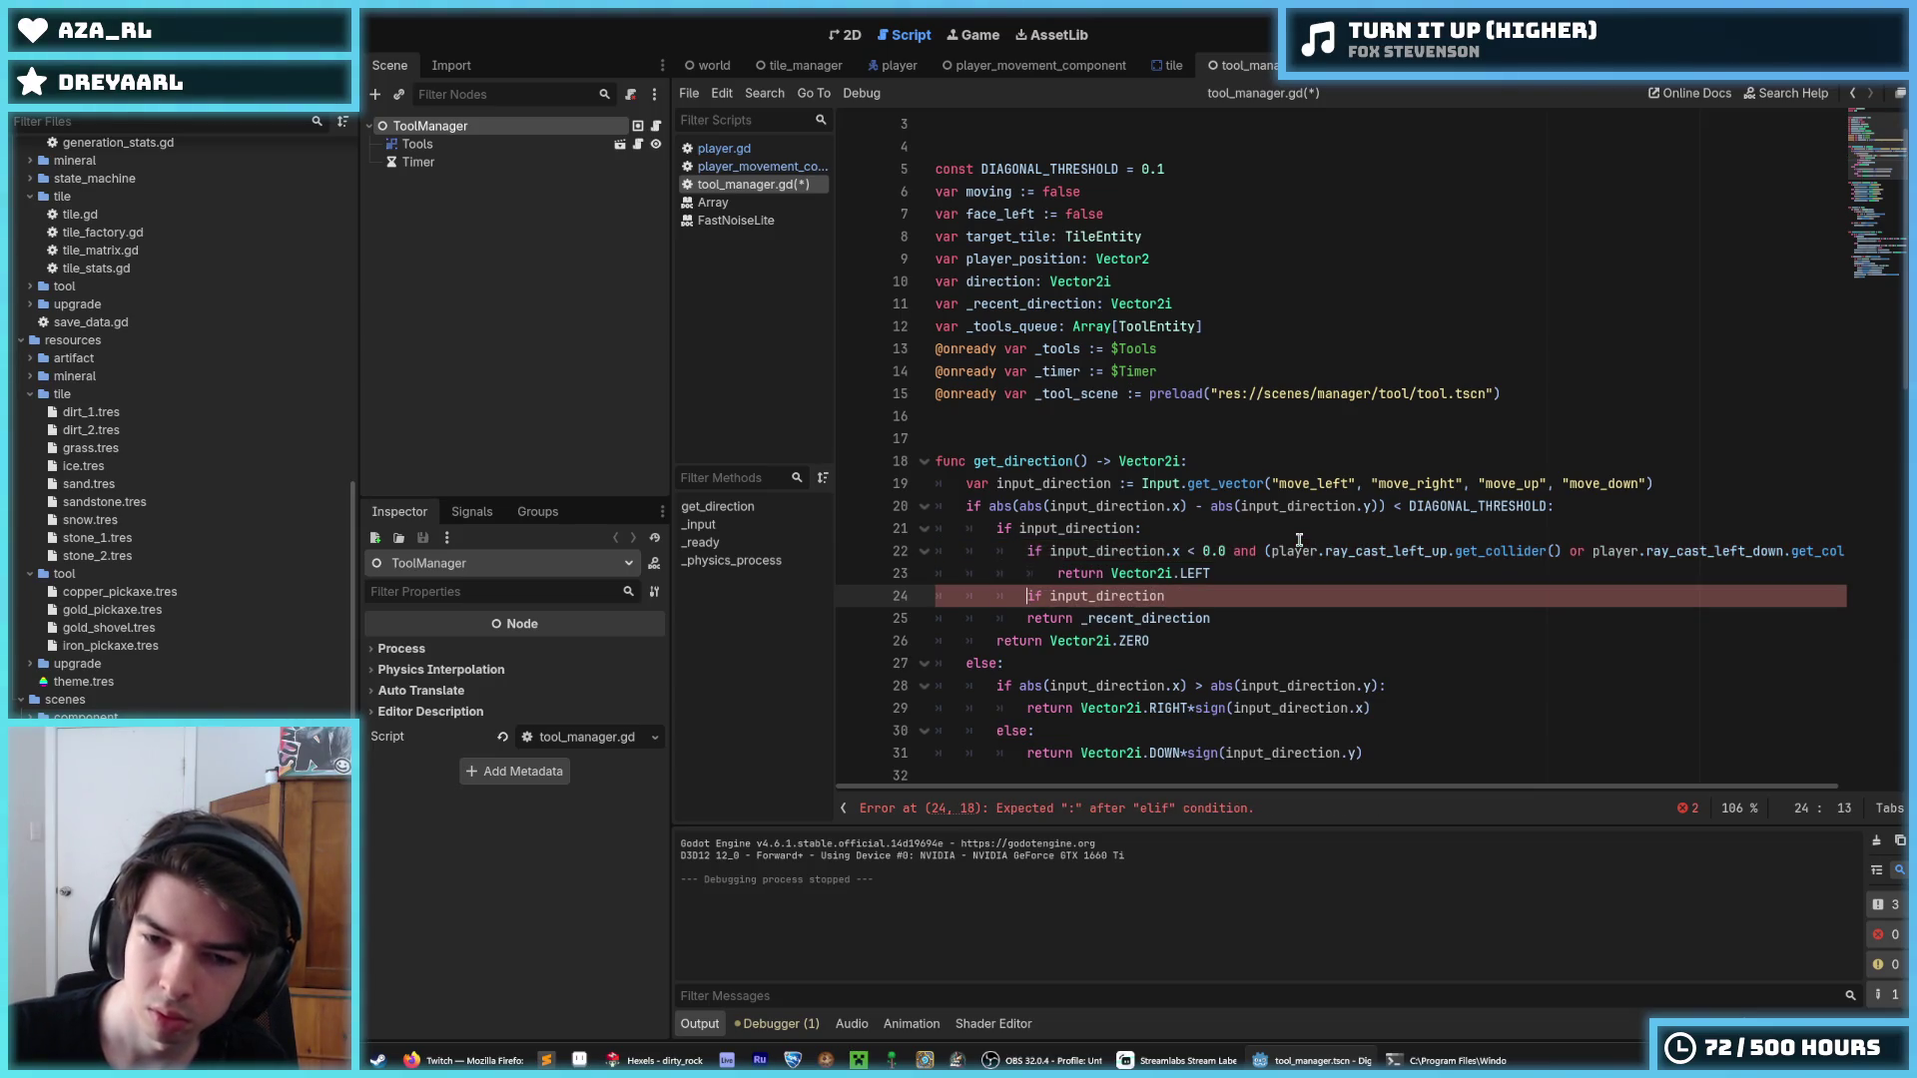
pyautogui.write('.y <')
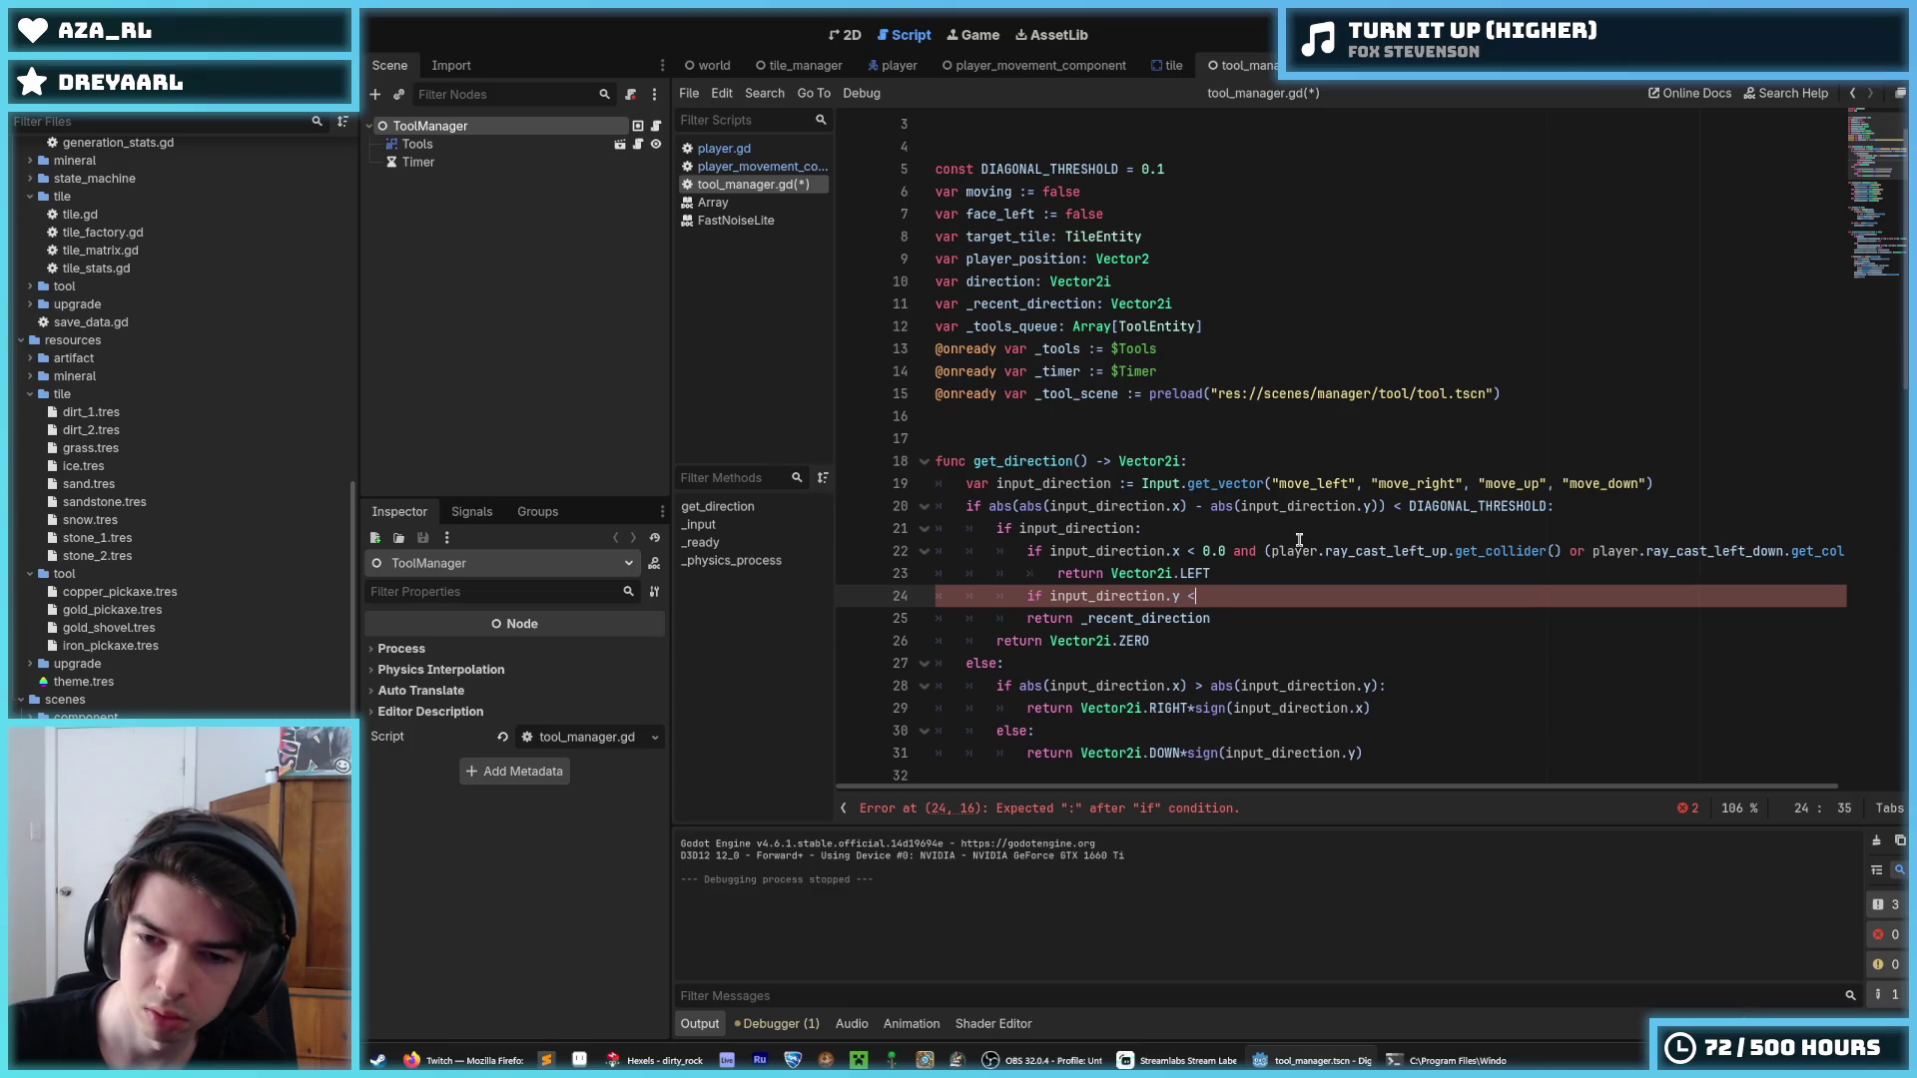
pyautogui.press('BackSpace')
pyautogui.press('BackSpace')
pyautogui.press('BackSpace')
pyautogui.write('x >')
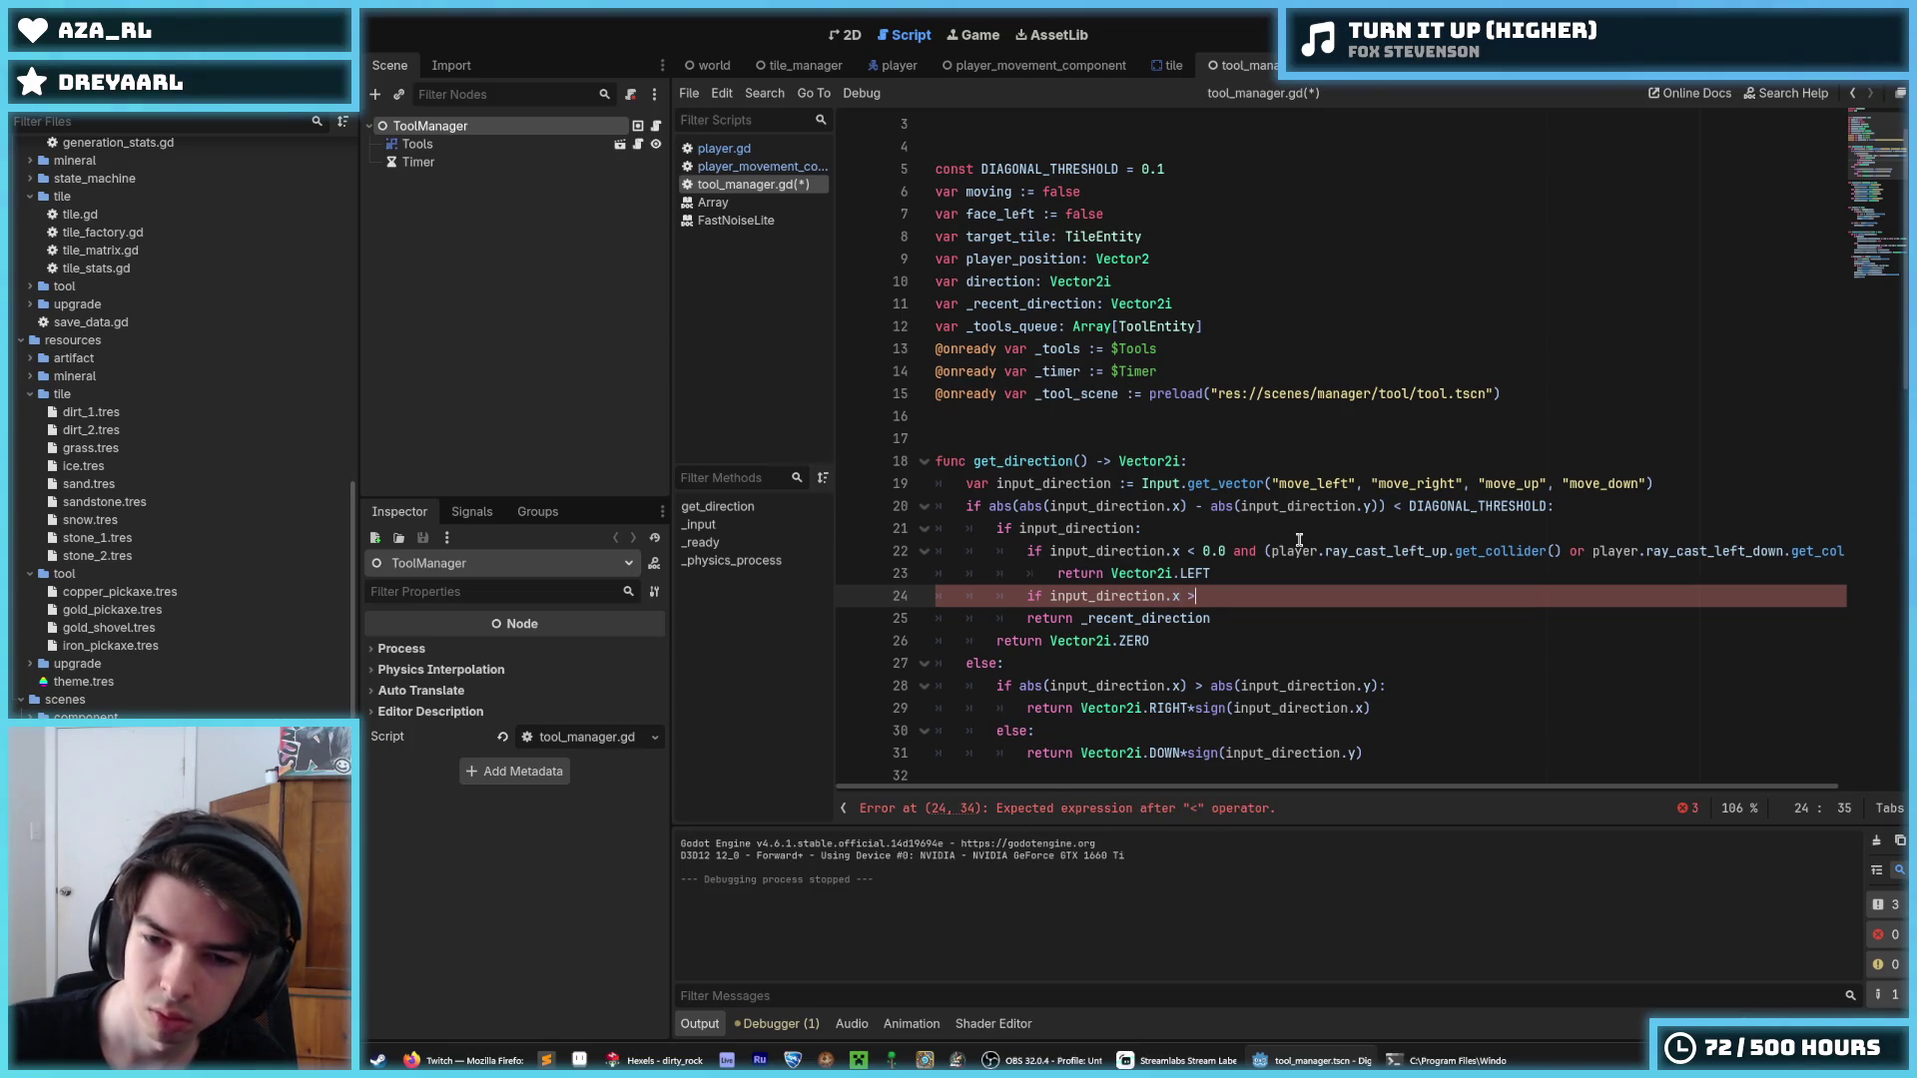
pyautogui.write(' 0.0 and')
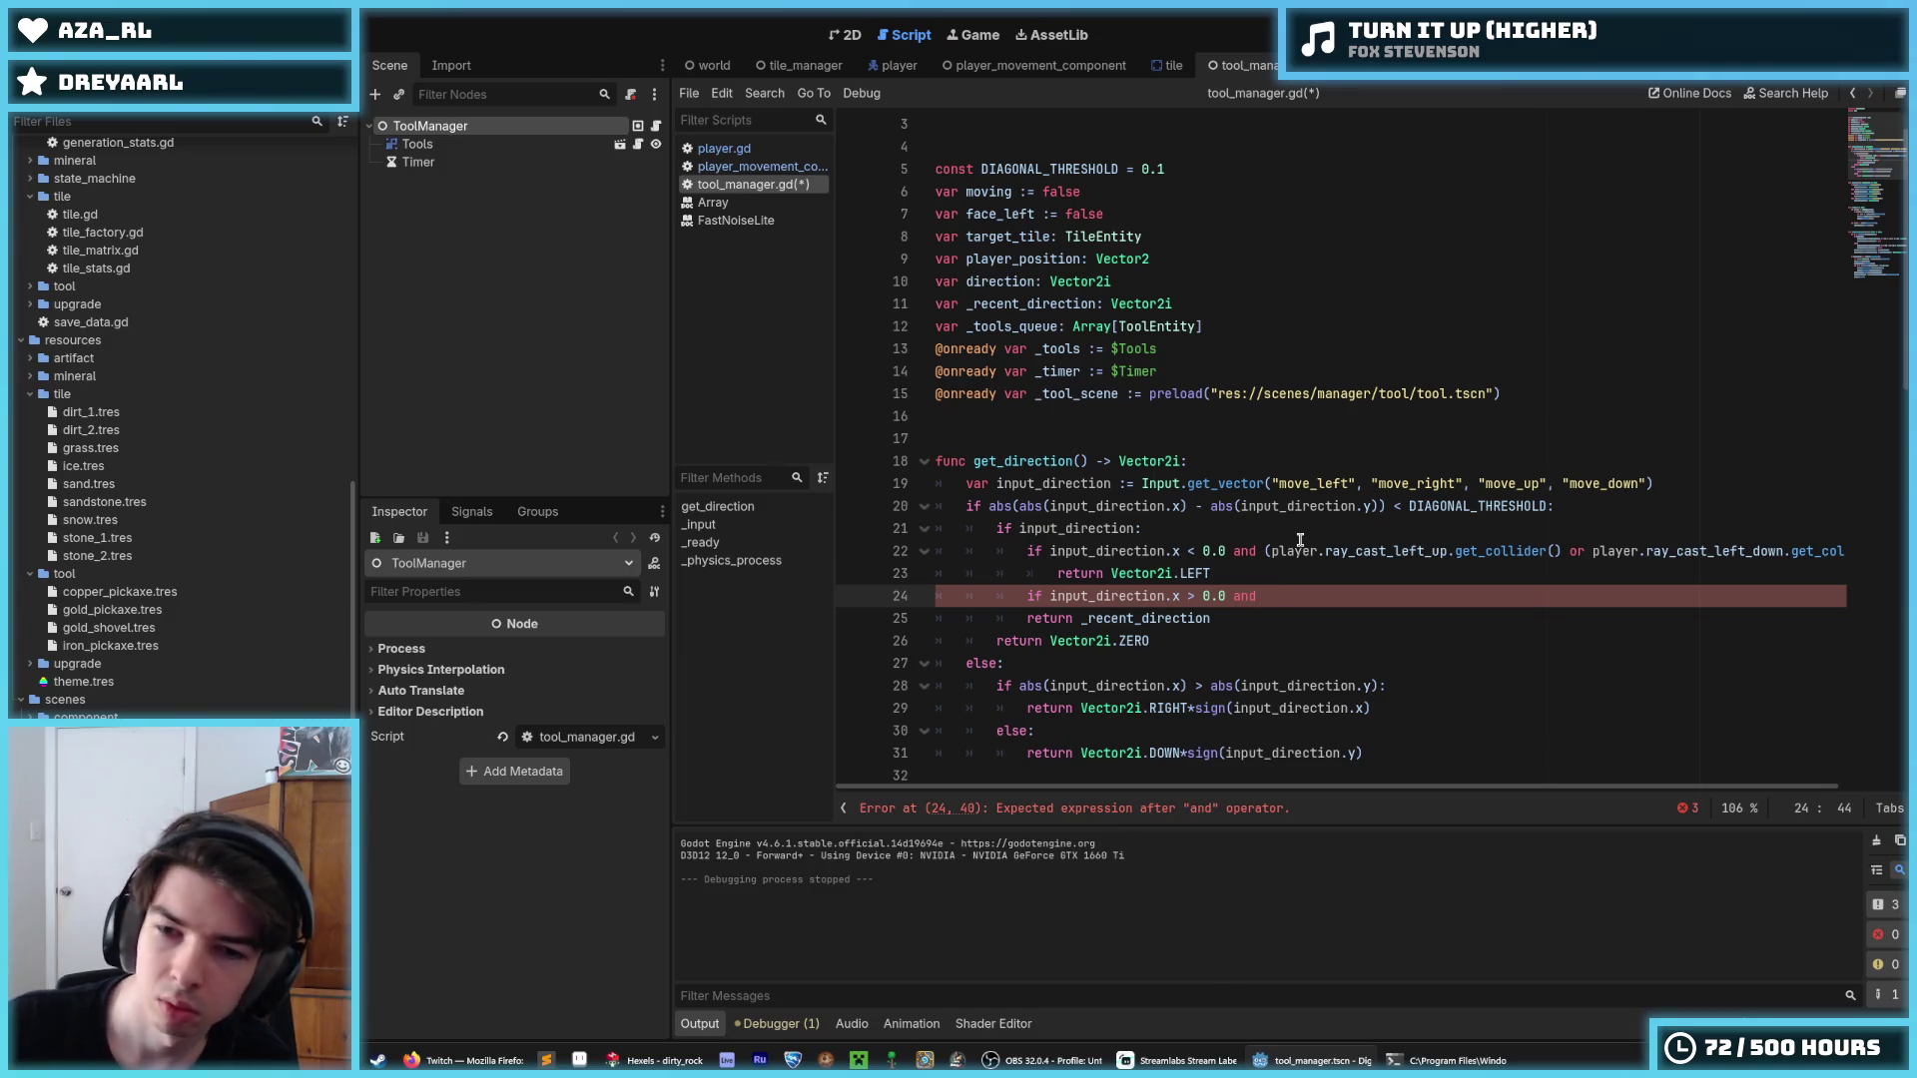
# Wrap line 22's raycast collider checks in parentheses and copy them.
pyautogui.click(1265, 551)
pyautogui.moveTo(1265, 551); pyautogui.dragTo(1838, 547)
pyautogui.write('(')
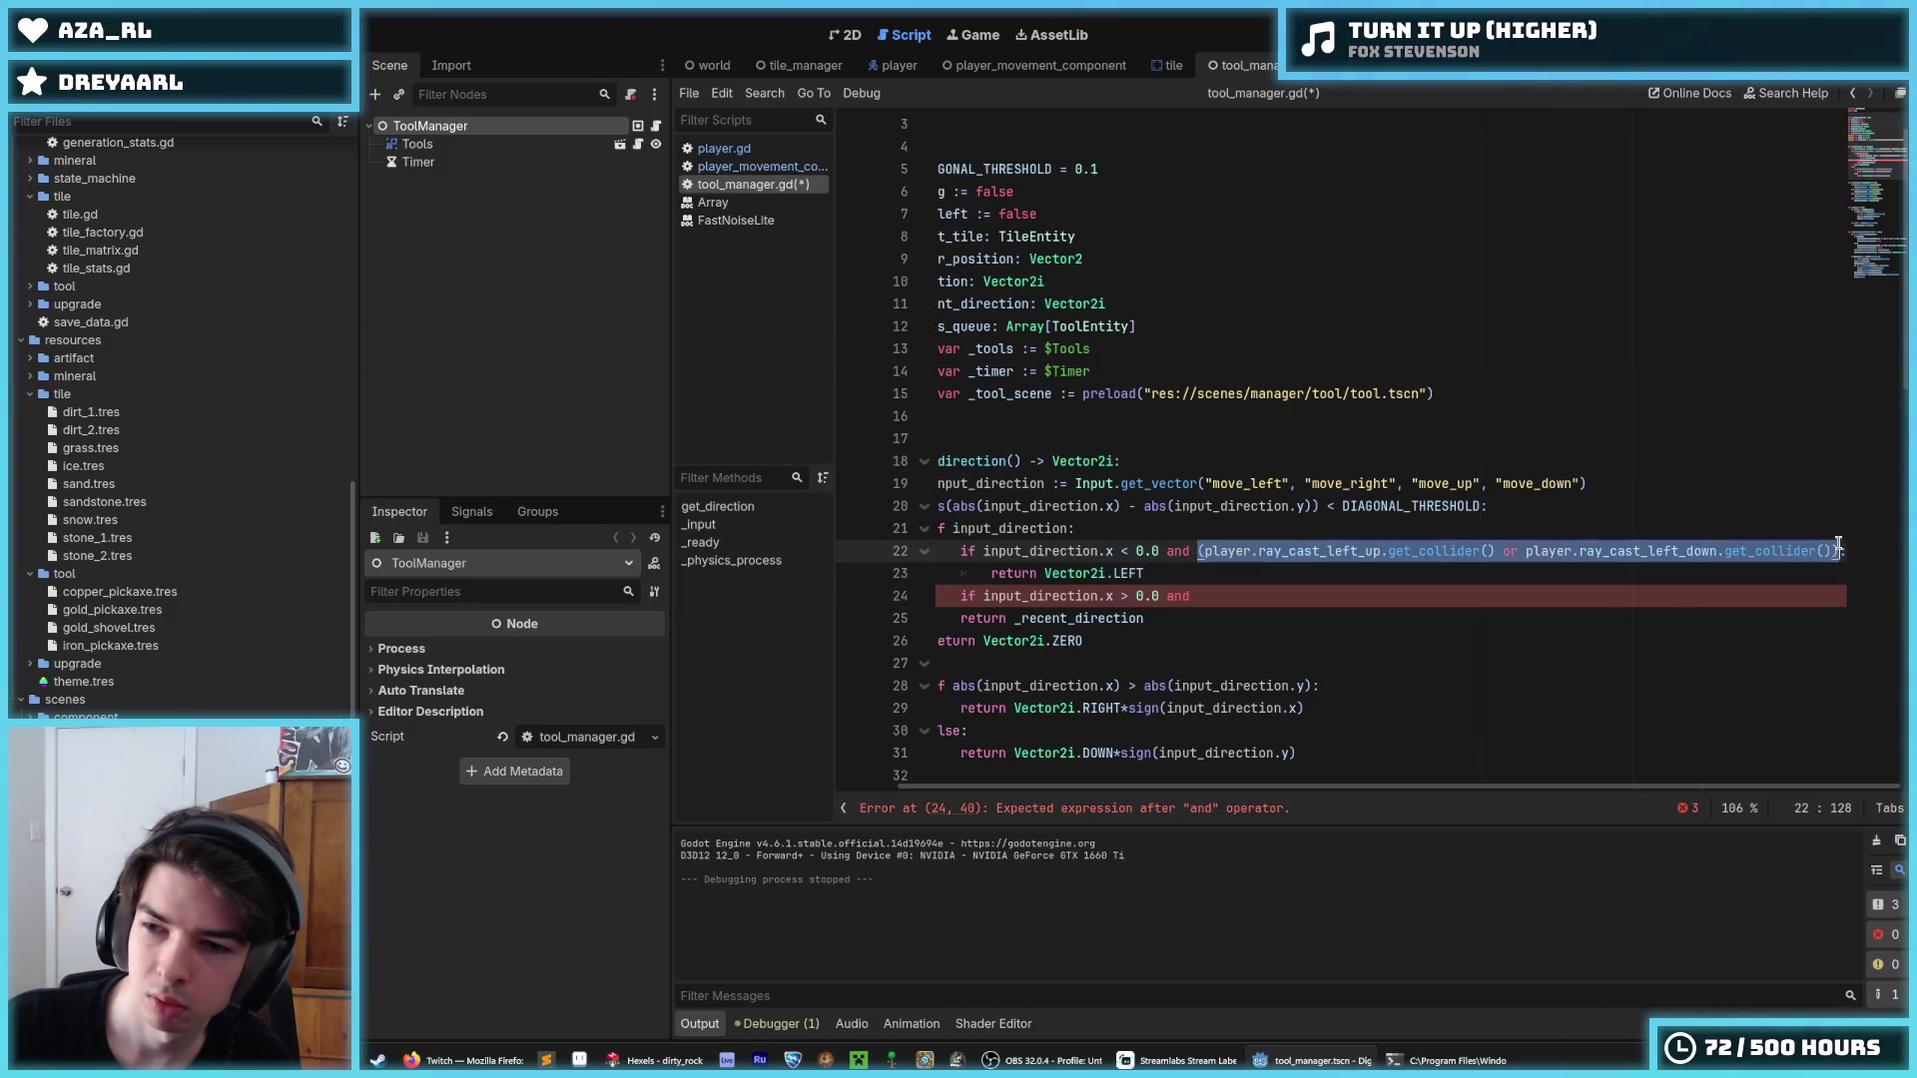
pyautogui.hotkey('shift', 'Right')
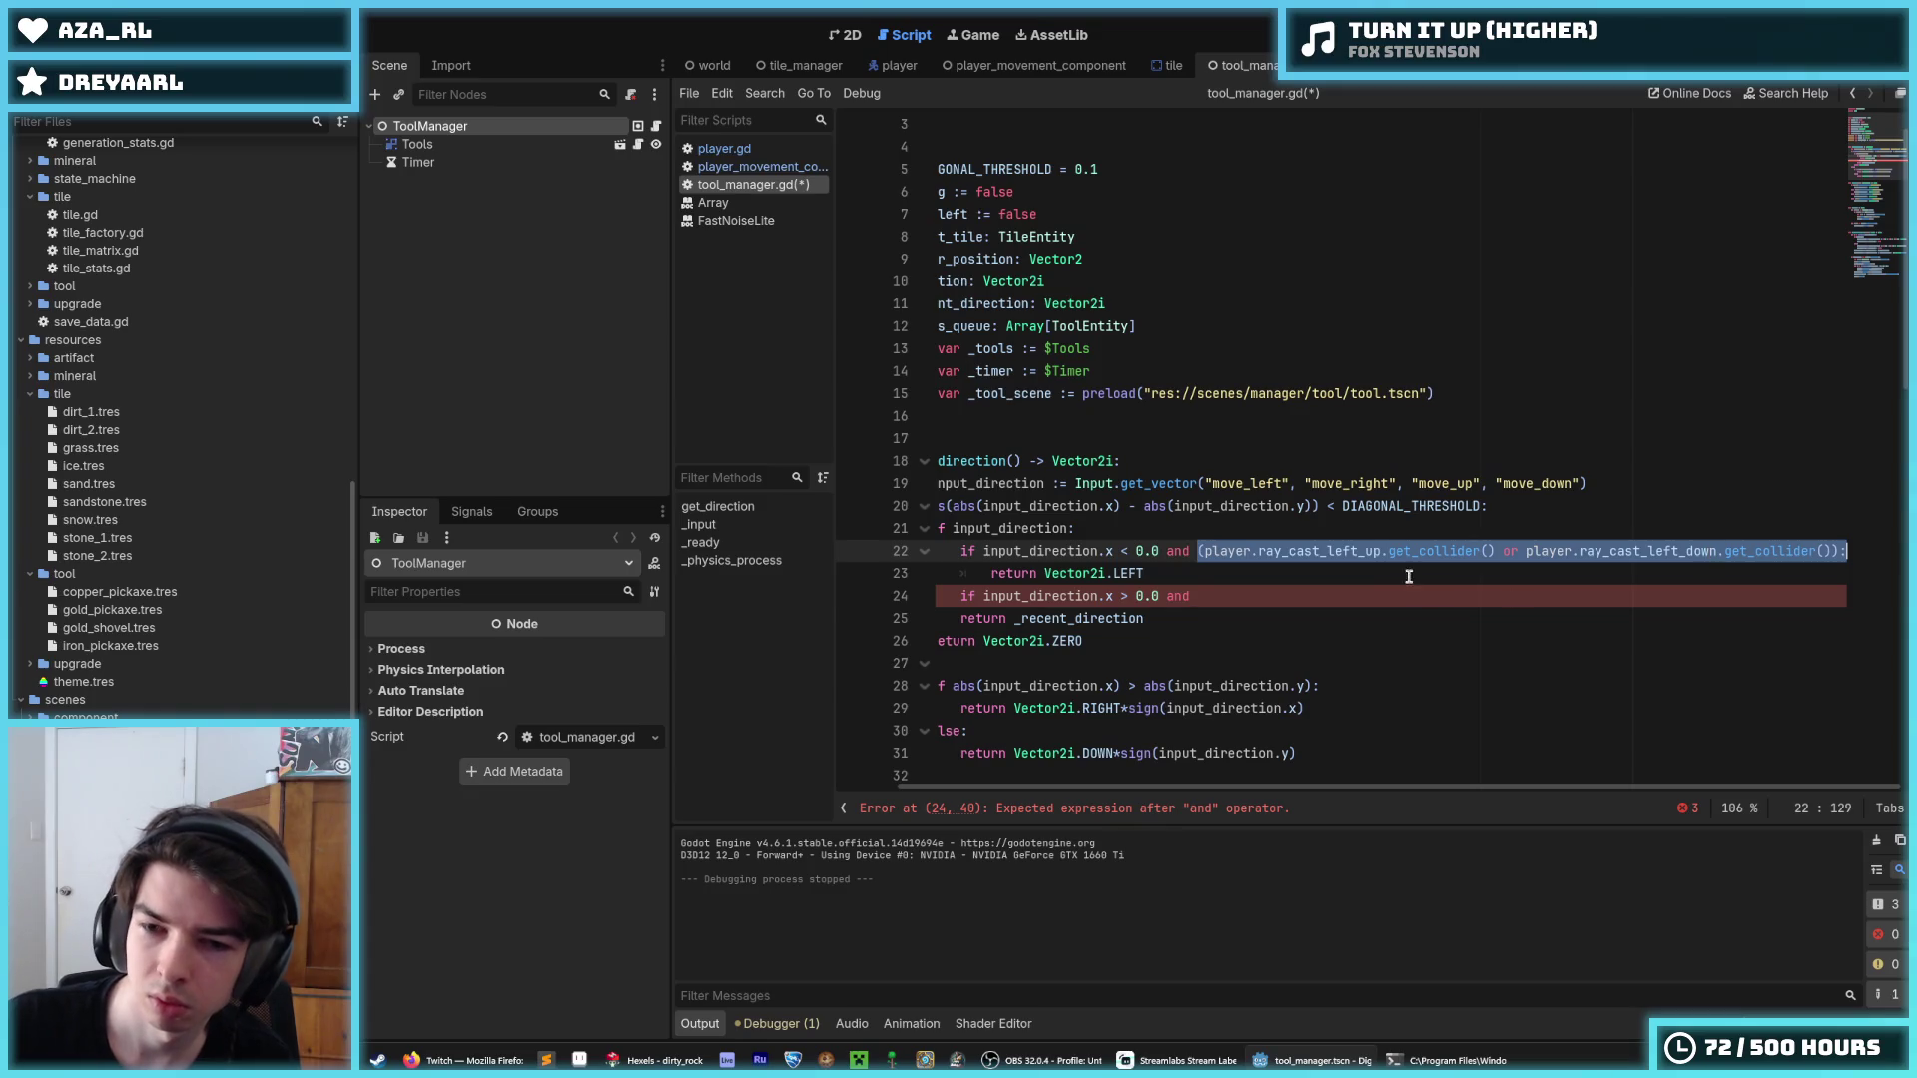
pyautogui.hotkey('ctrl', 'c')
# Paste the raycast checks into the new condition, switching both raycasts from left to right.
pyautogui.click(1398, 596)
pyautogui.hotkey('ctrl', 'v')
pyautogui.moveTo(1383, 596); pyautogui.dragTo(1327, 596)
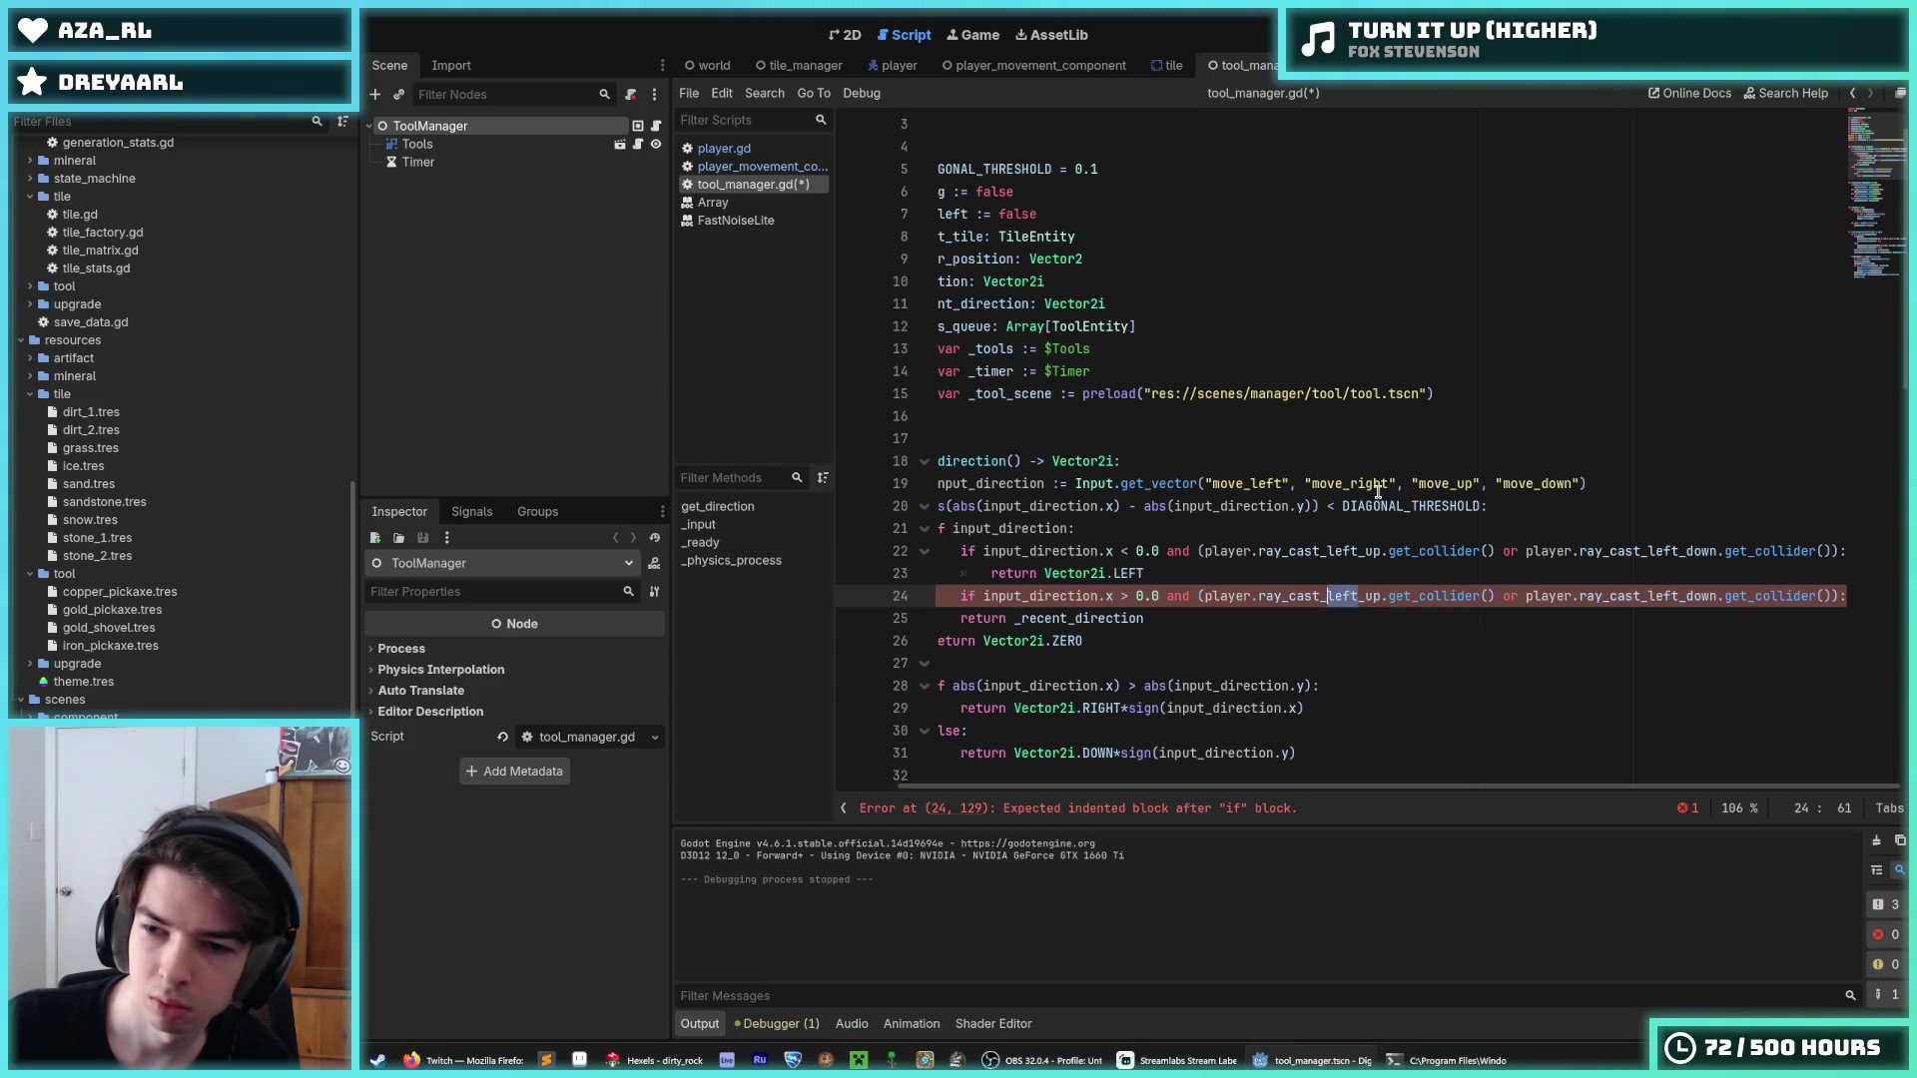
pyautogui.hotkey('ctrl', 'd')
pyautogui.write('right')
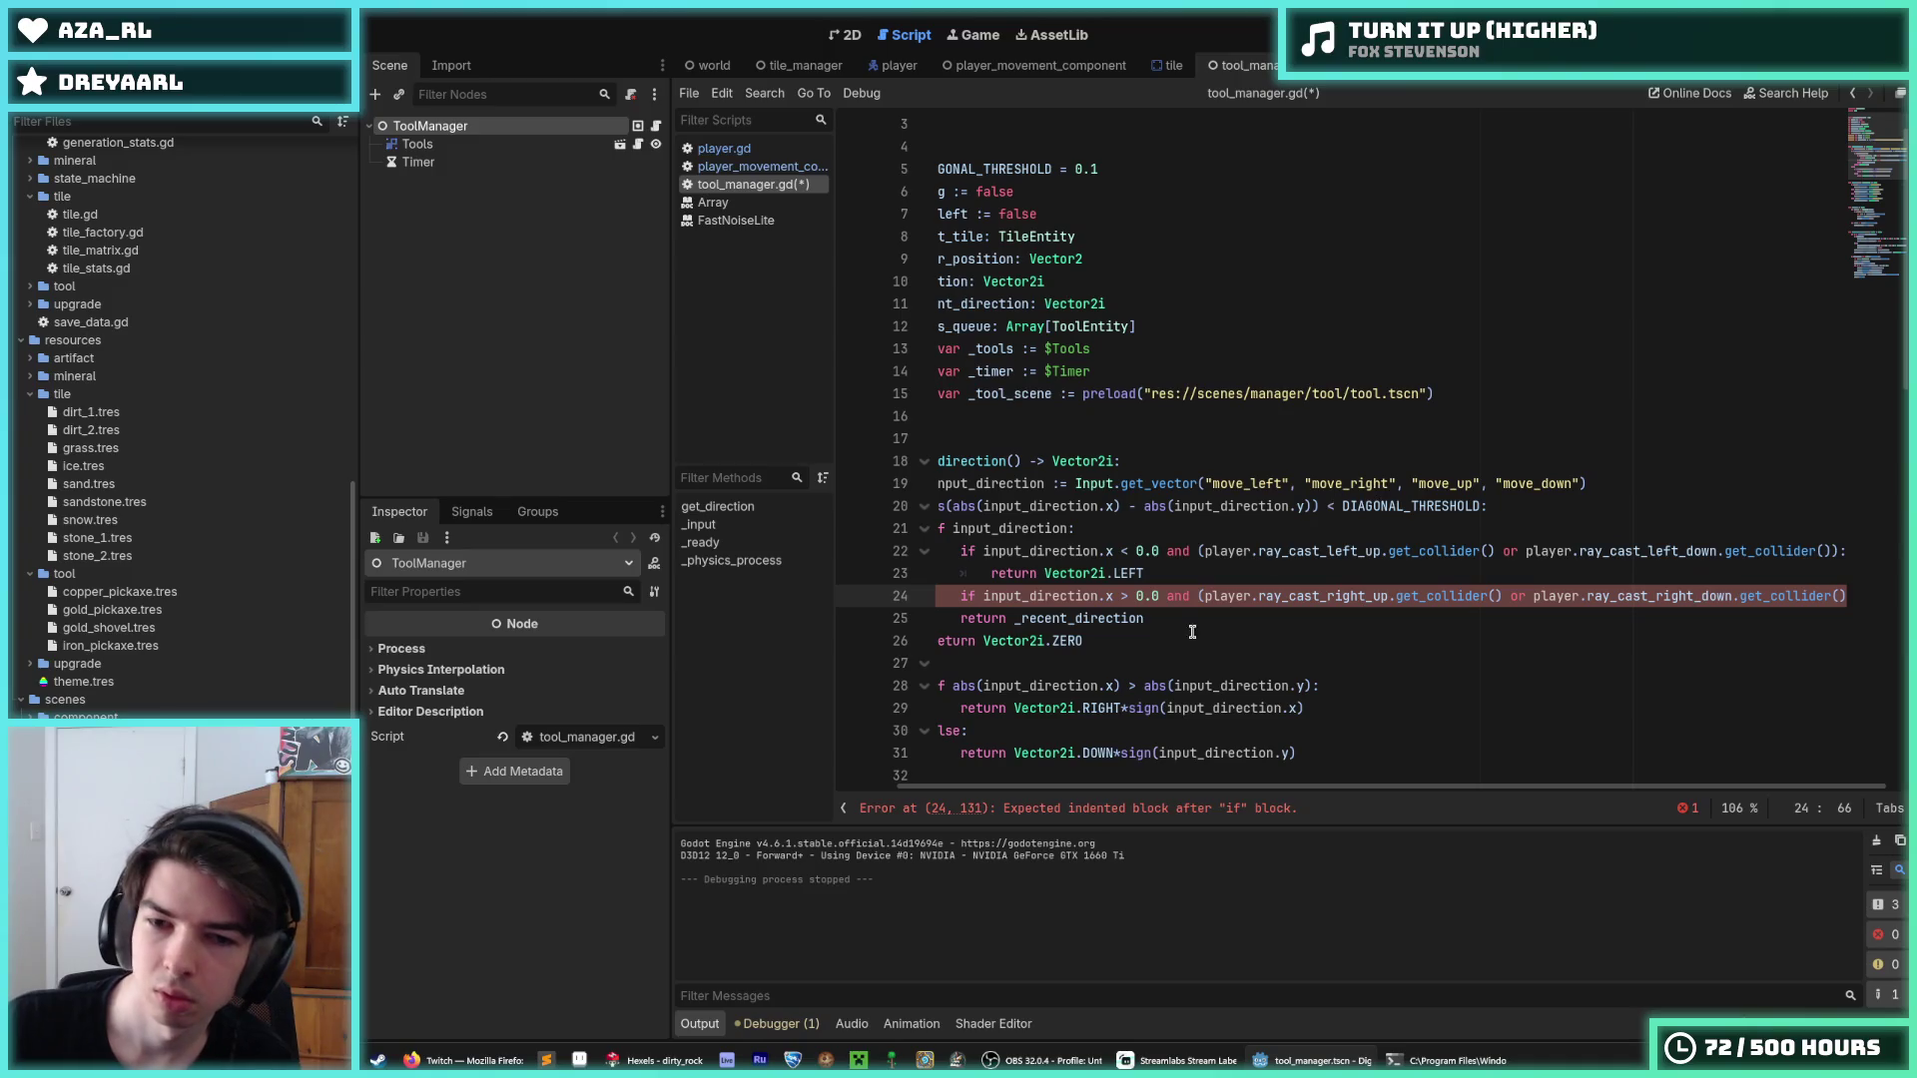
# Duplicate 'return Vector2i.LEFT' under the rightward condition and save tool_manager.gd.
pyautogui.click(1152, 617)
pyautogui.click(1169, 579)
pyautogui.hotkey('ctrl', 'shift', 'd')
pyautogui.hotkey('alt', 'Down')
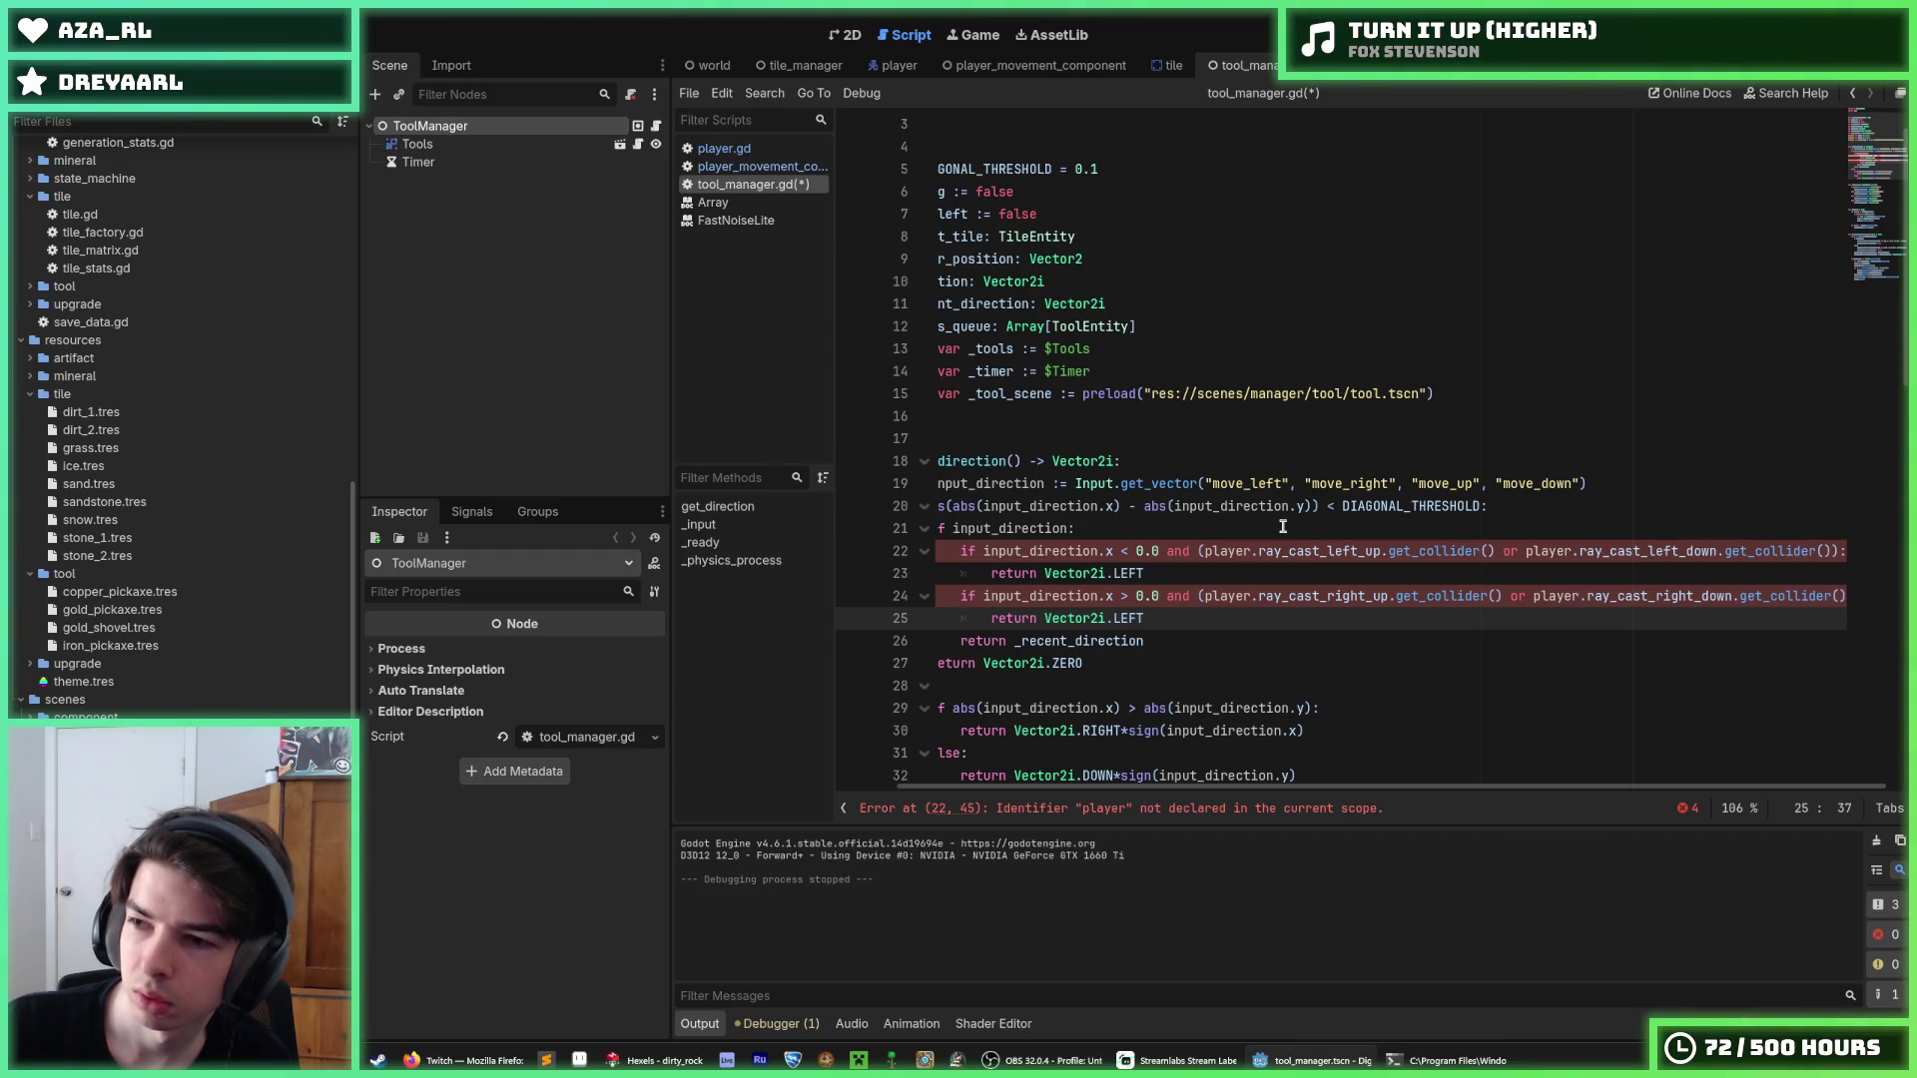
pyautogui.hotkey('ctrl', 's')
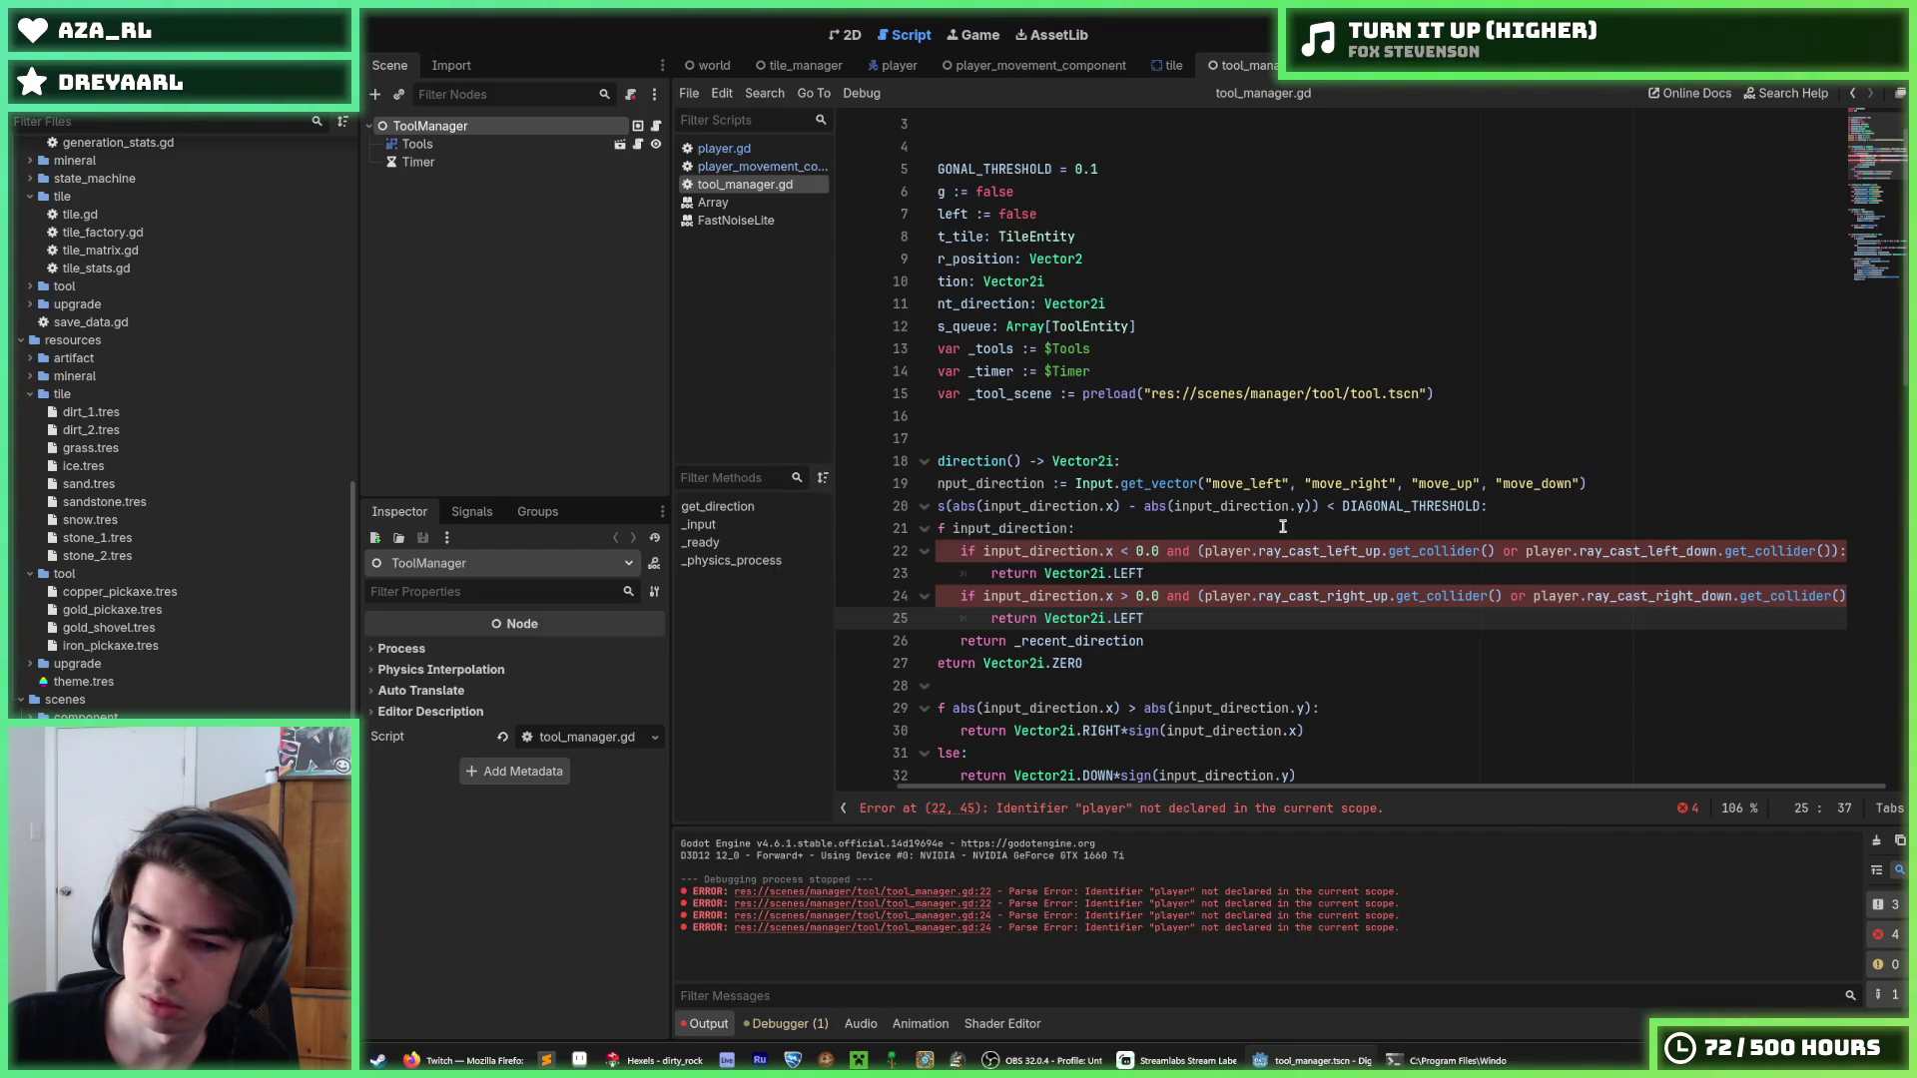
# Make the rightward branch return Vector2i.RIGHT and start a dedented bare 'if' line below it.
pyautogui.doubleClick(1128, 618)
pyautogui.write('RIGHT')
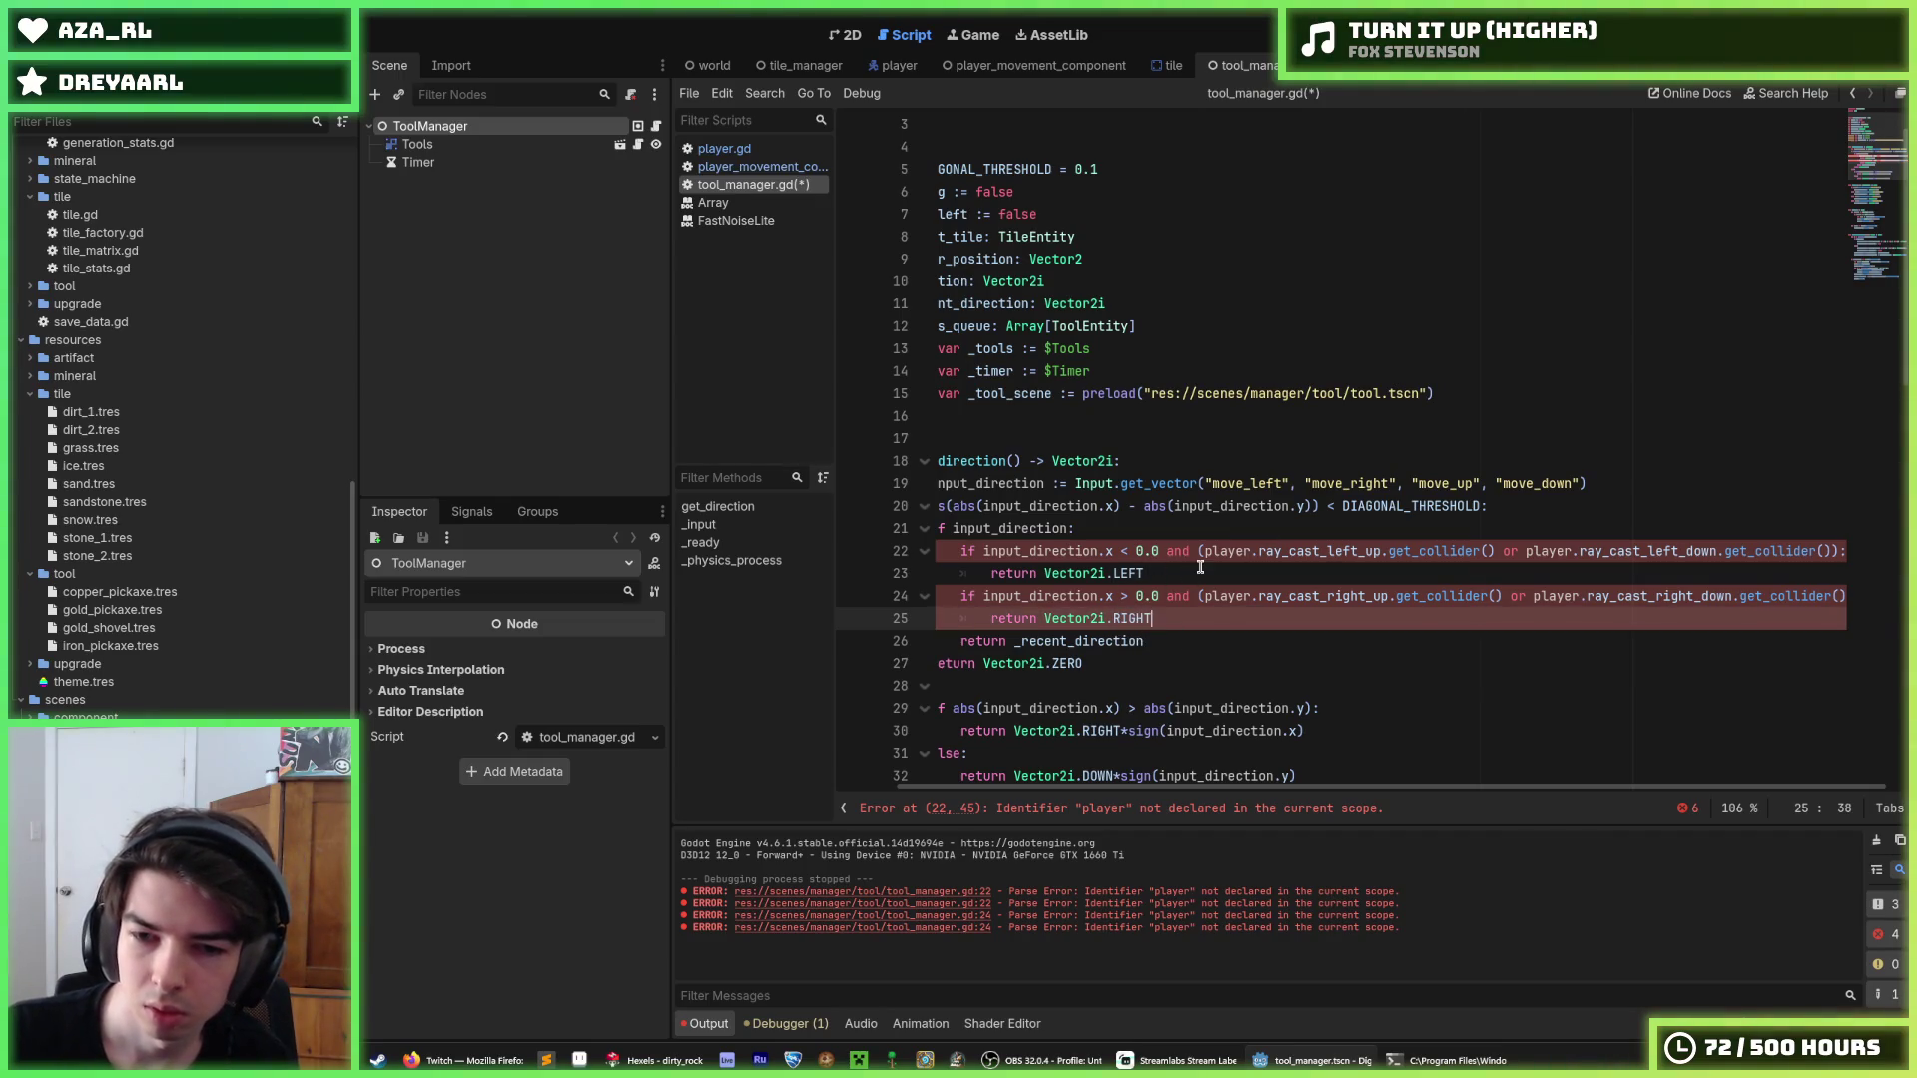
pyautogui.press('Return')
pyautogui.press('BackSpace')
pyautogui.write('if')
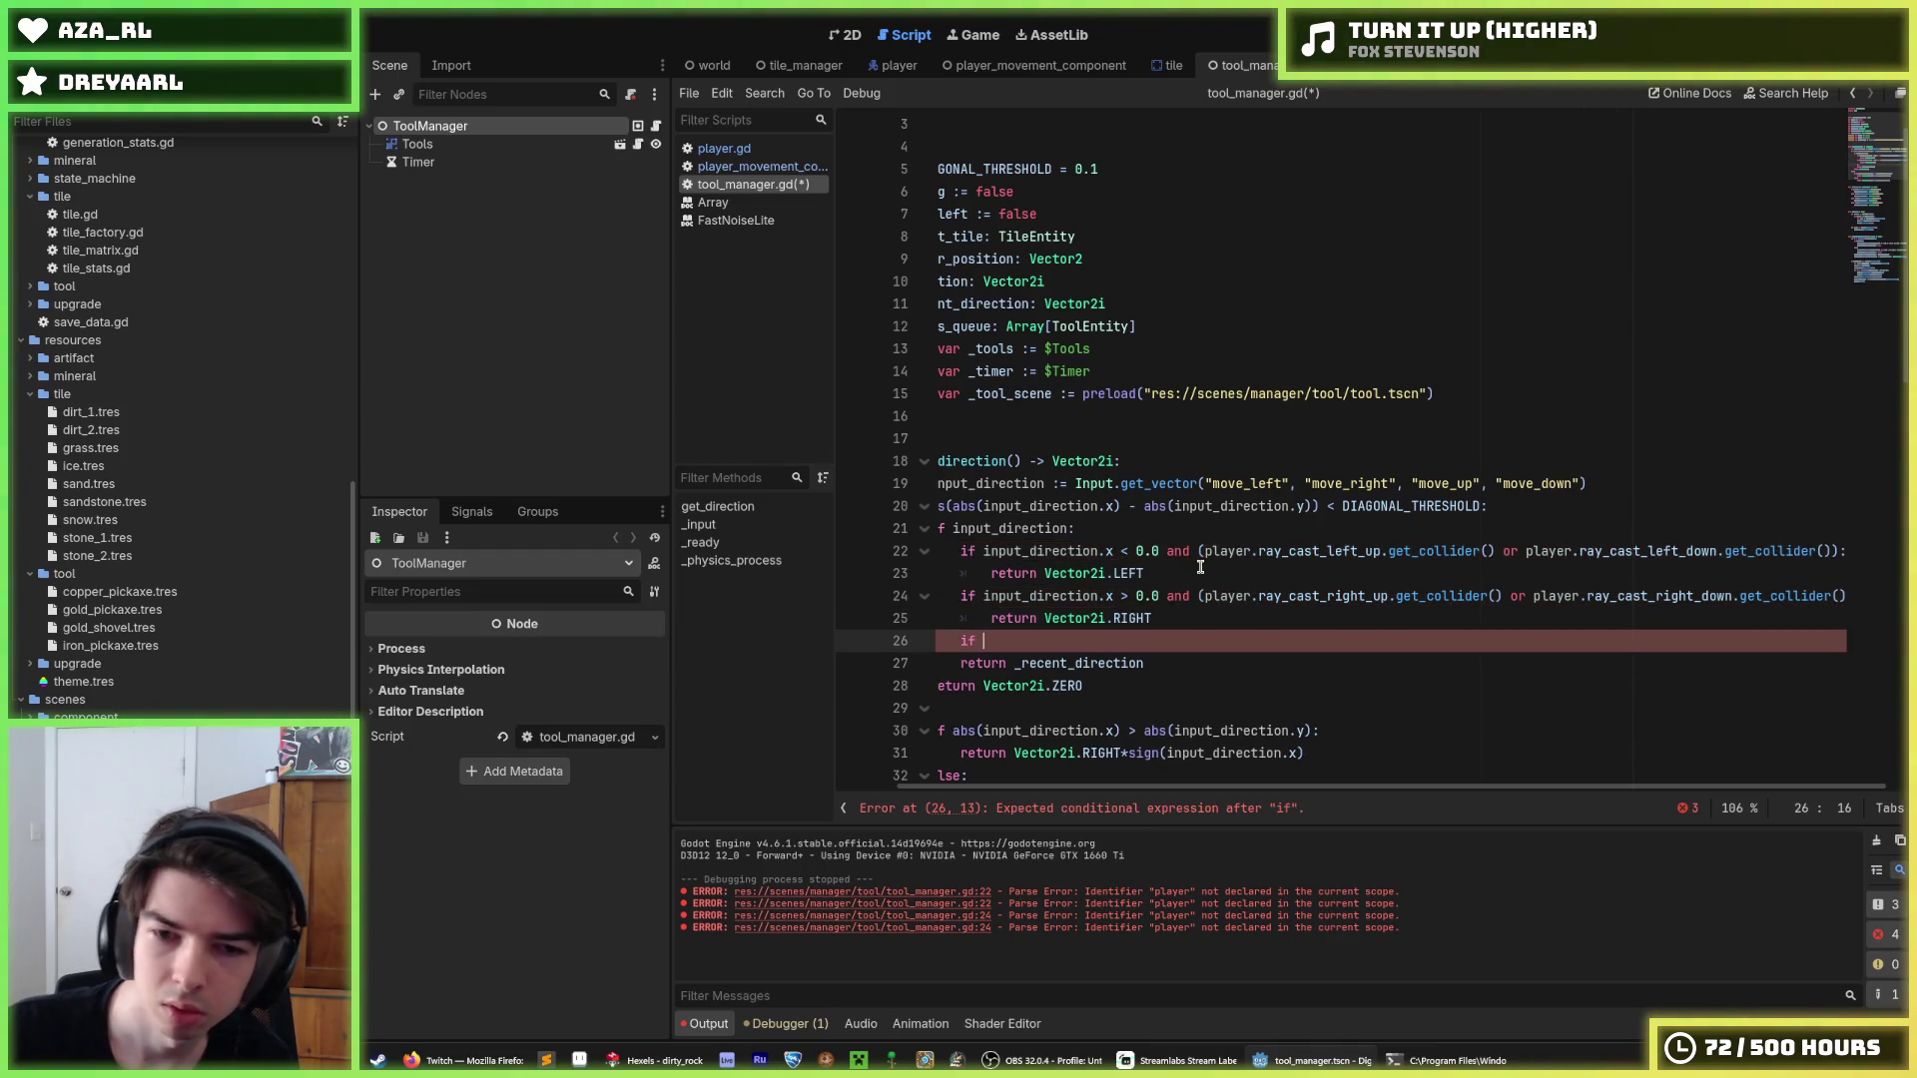
pyautogui.moveTo(985, 640); pyautogui.dragTo(857, 634)
pyautogui.click(1105, 639)
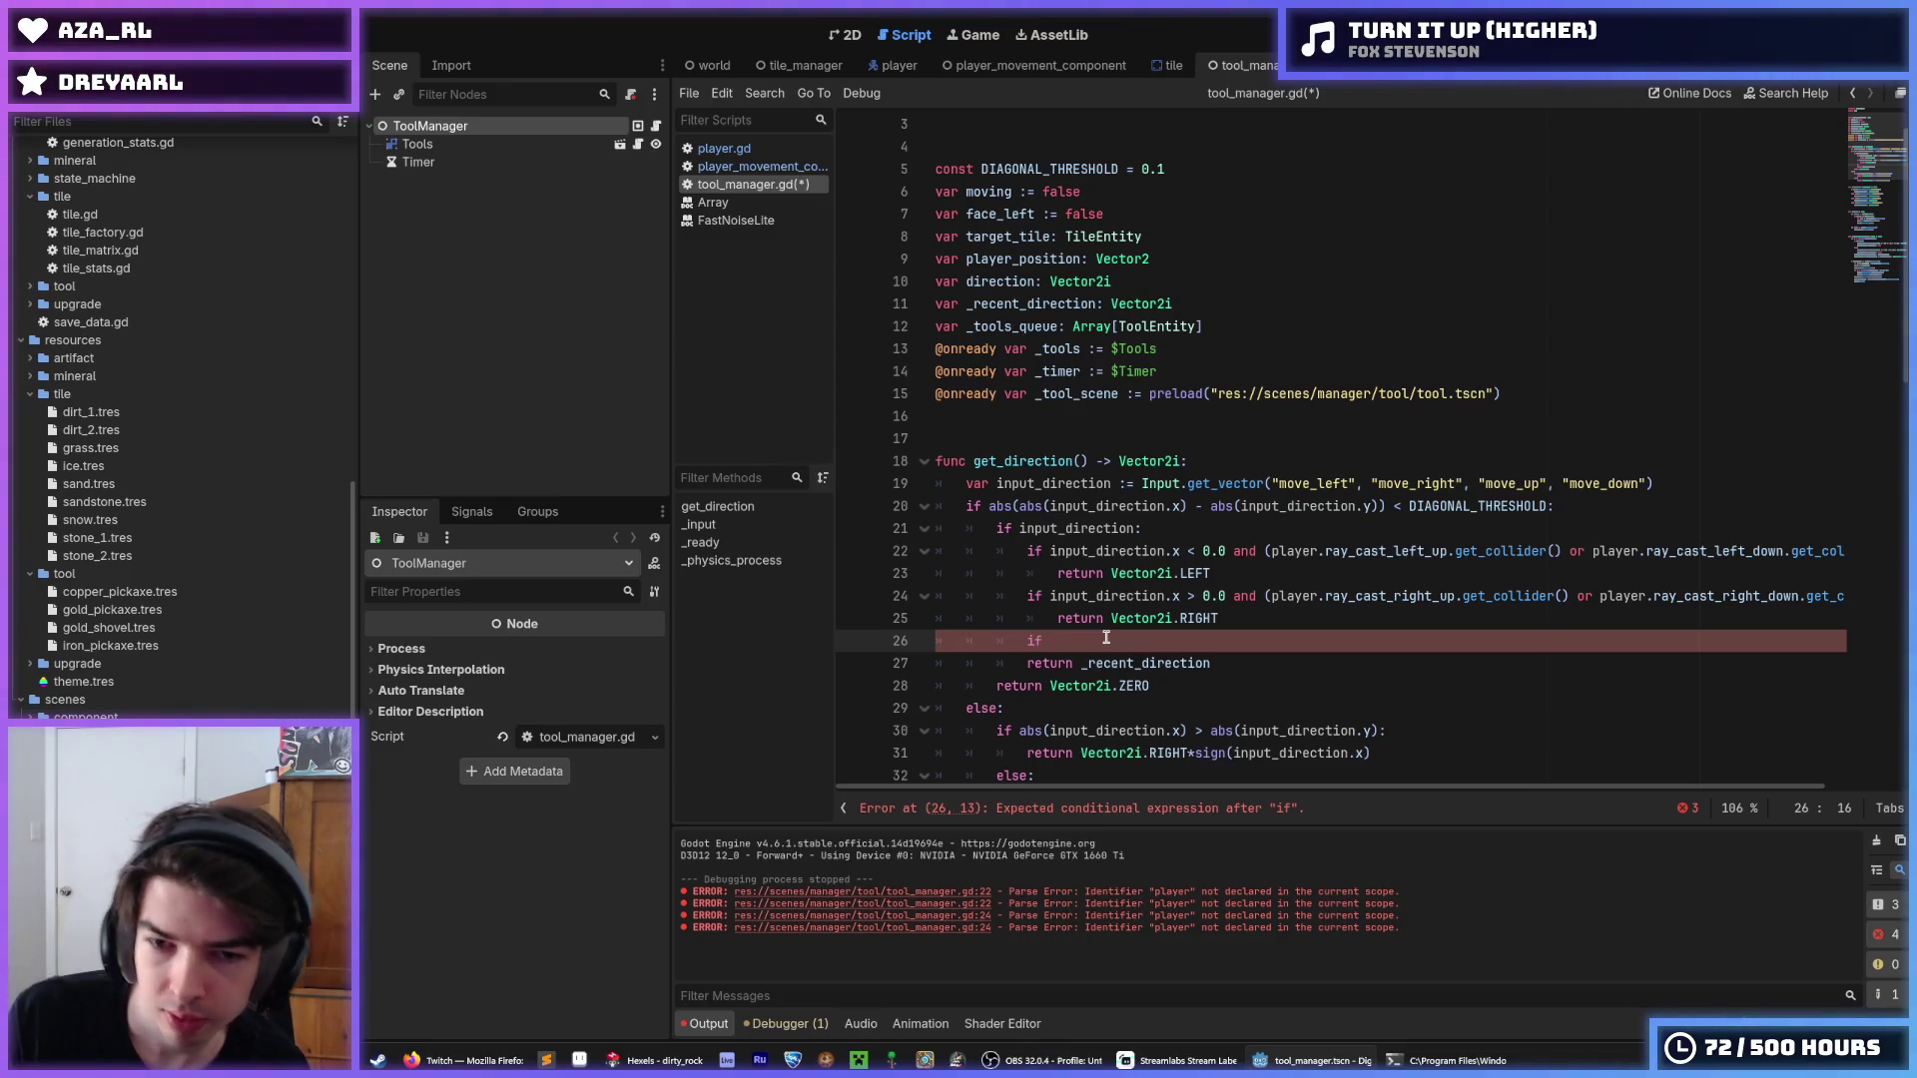
# Add 'return Vector2i.UP' and 'return Vector2i.DOWN' branches under bare 'if' lines.
pyautogui.press('Return')
pyautogui.write('re')
pyautogui.press('BackSpace')
pyautogui.press('BackSpace')
pyautogui.press('Tab')
pyautogui.write('retur')
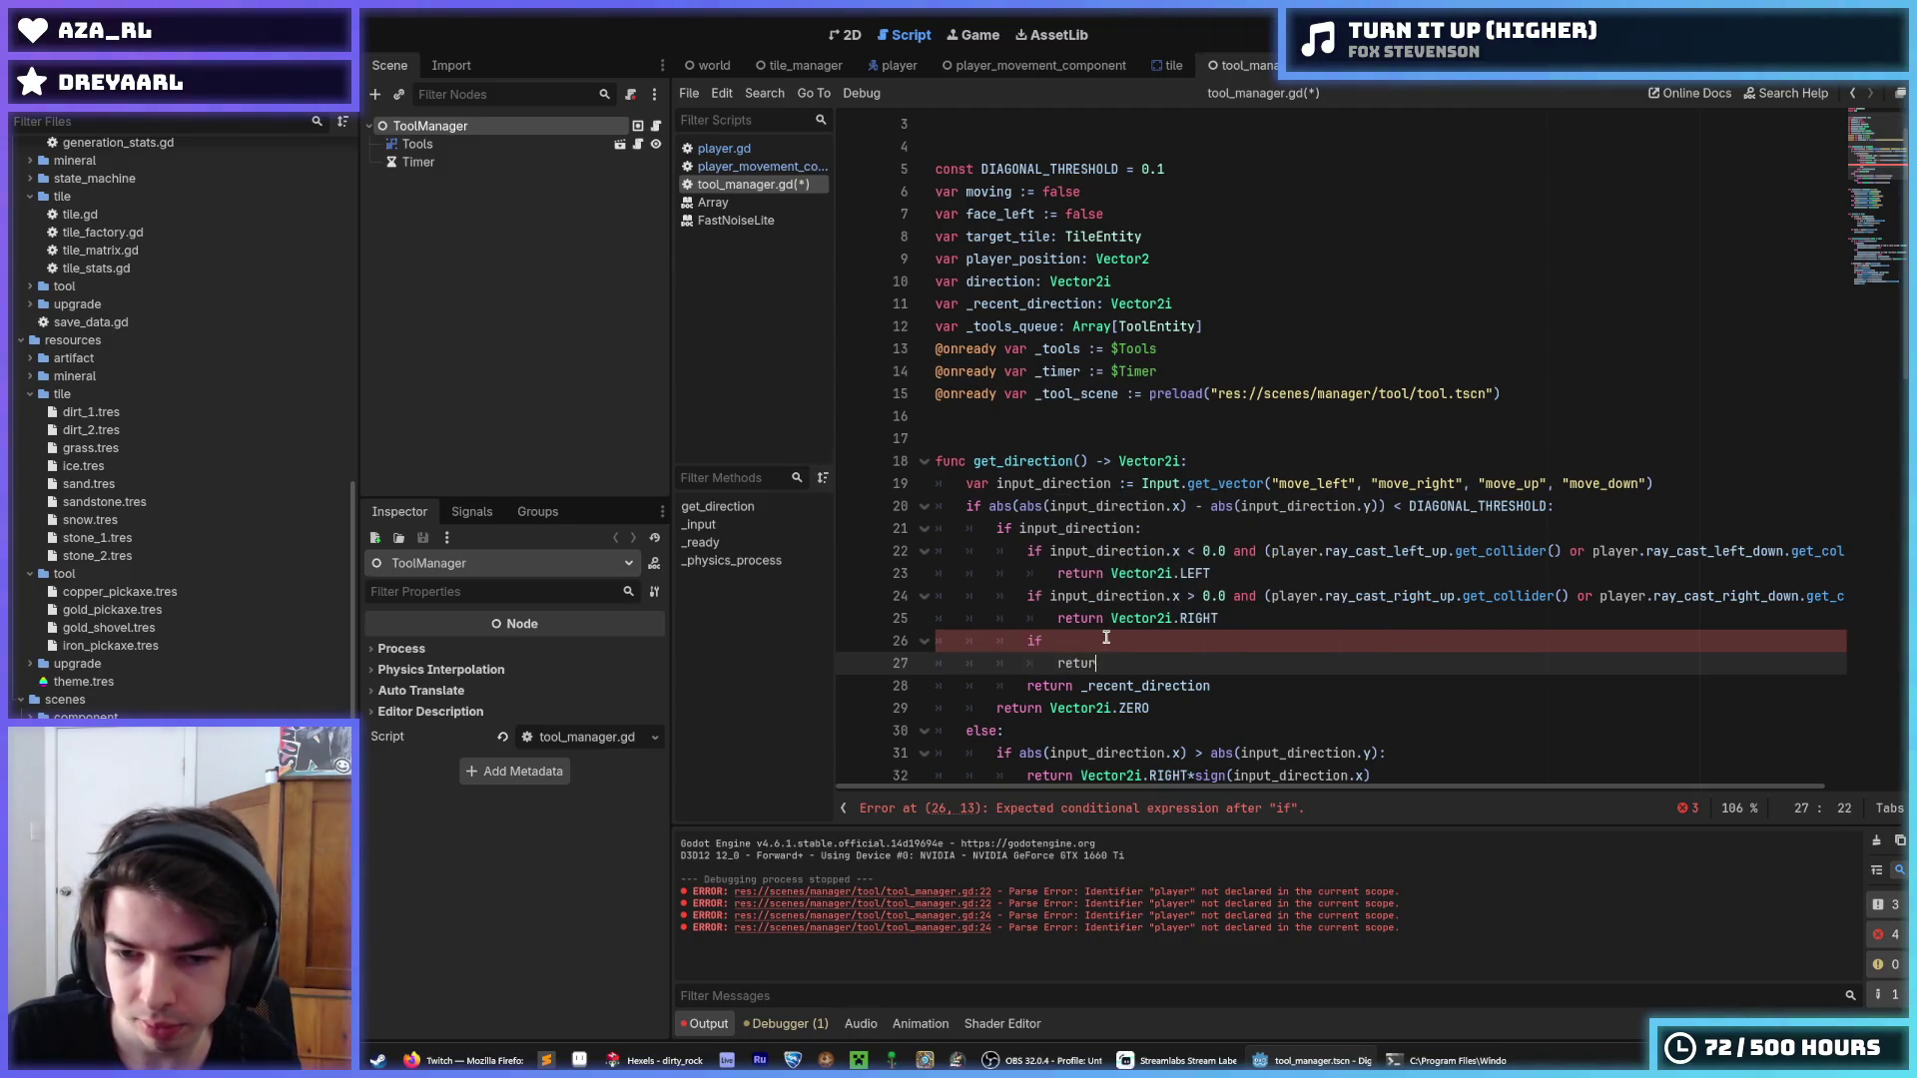
pyautogui.write('n Vector2i')
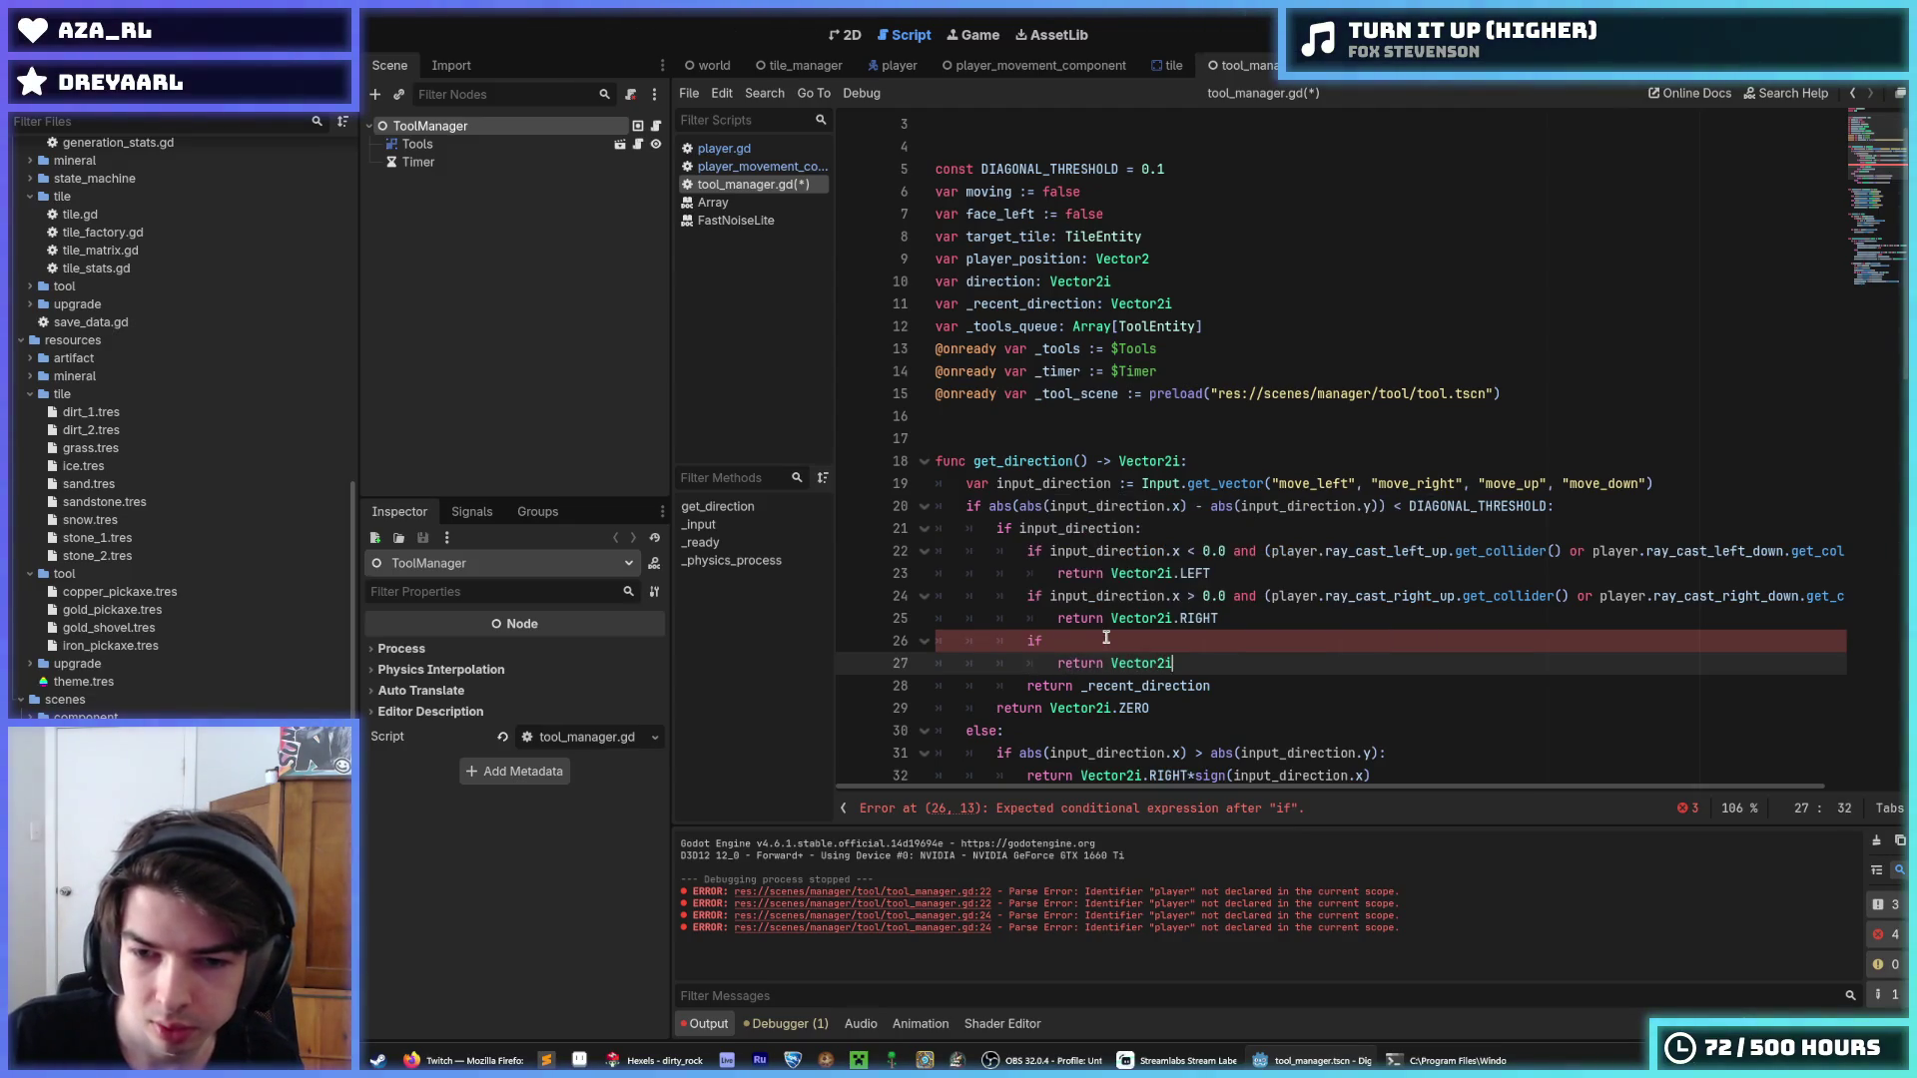
pyautogui.write('.UP')
pyautogui.press('Return')
pyautogui.press('Return')
pyautogui.write('return')
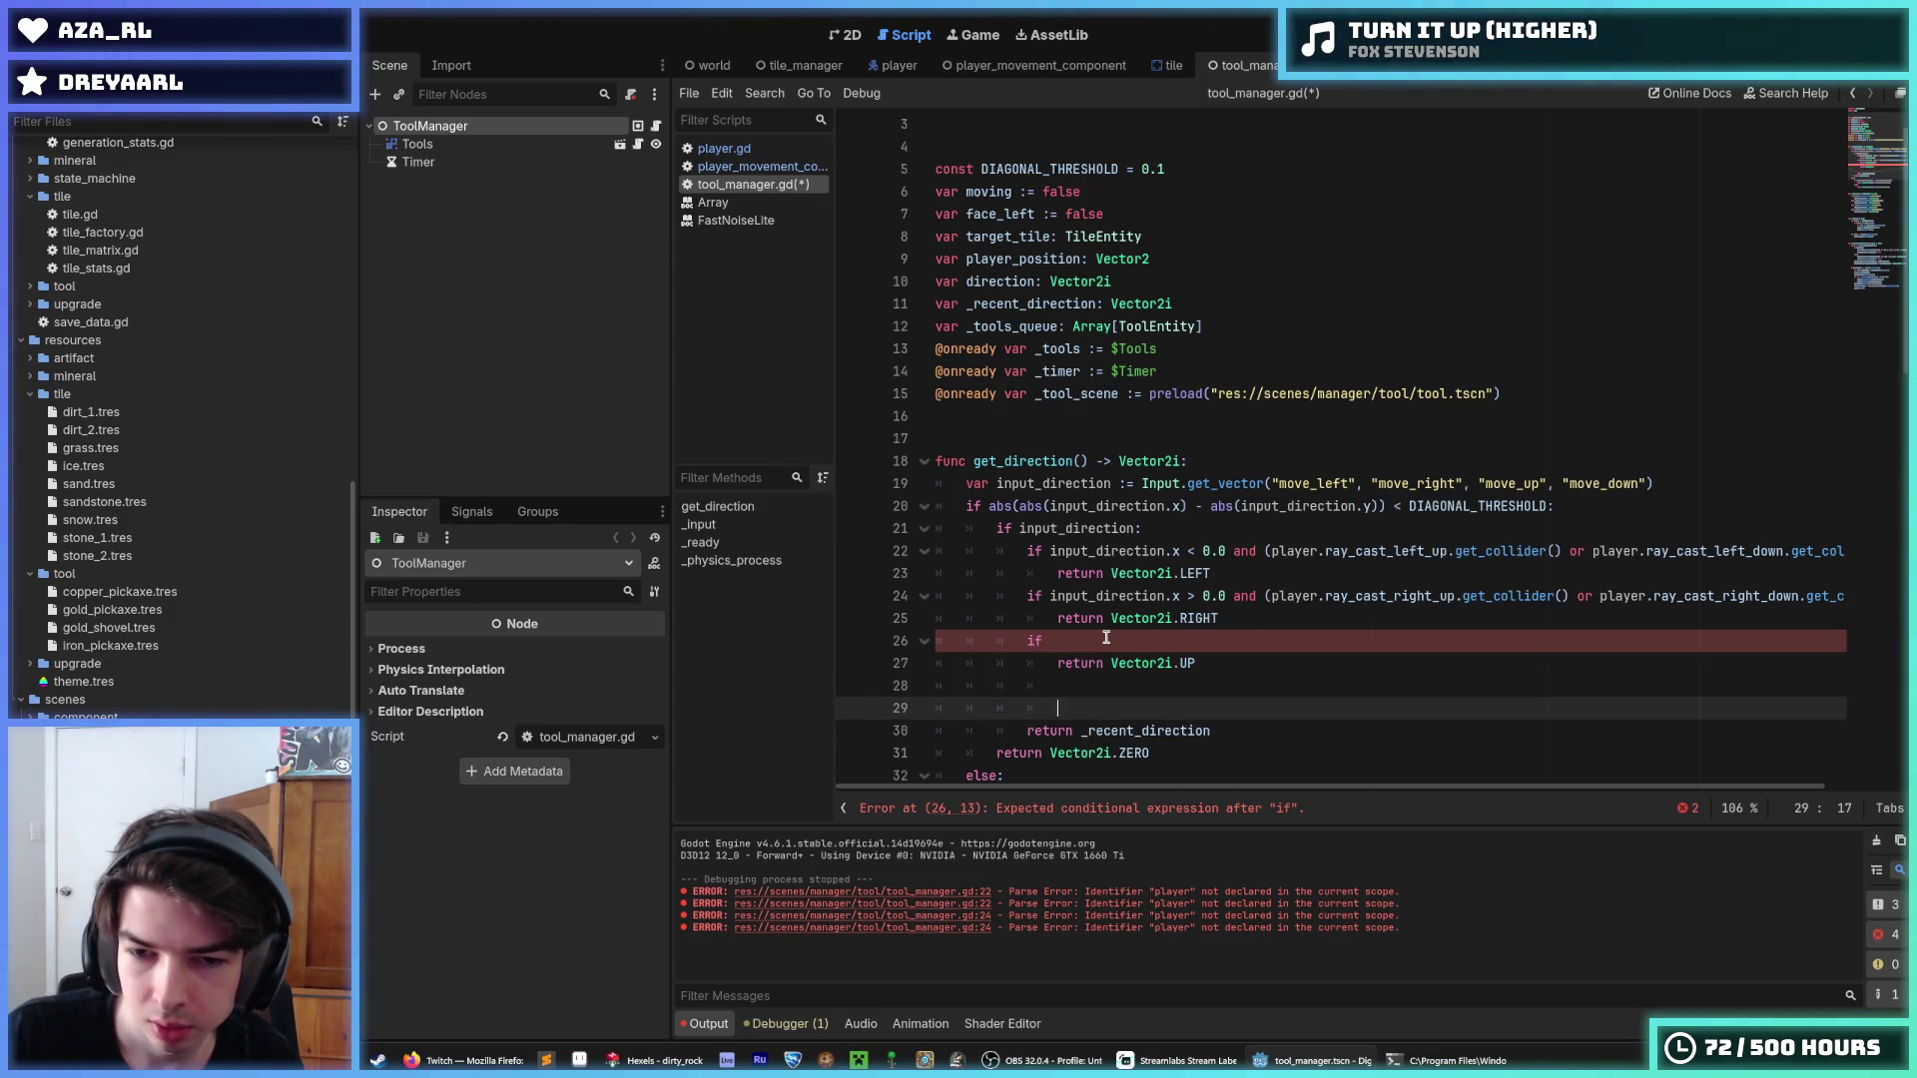
pyautogui.write(' Vector2')
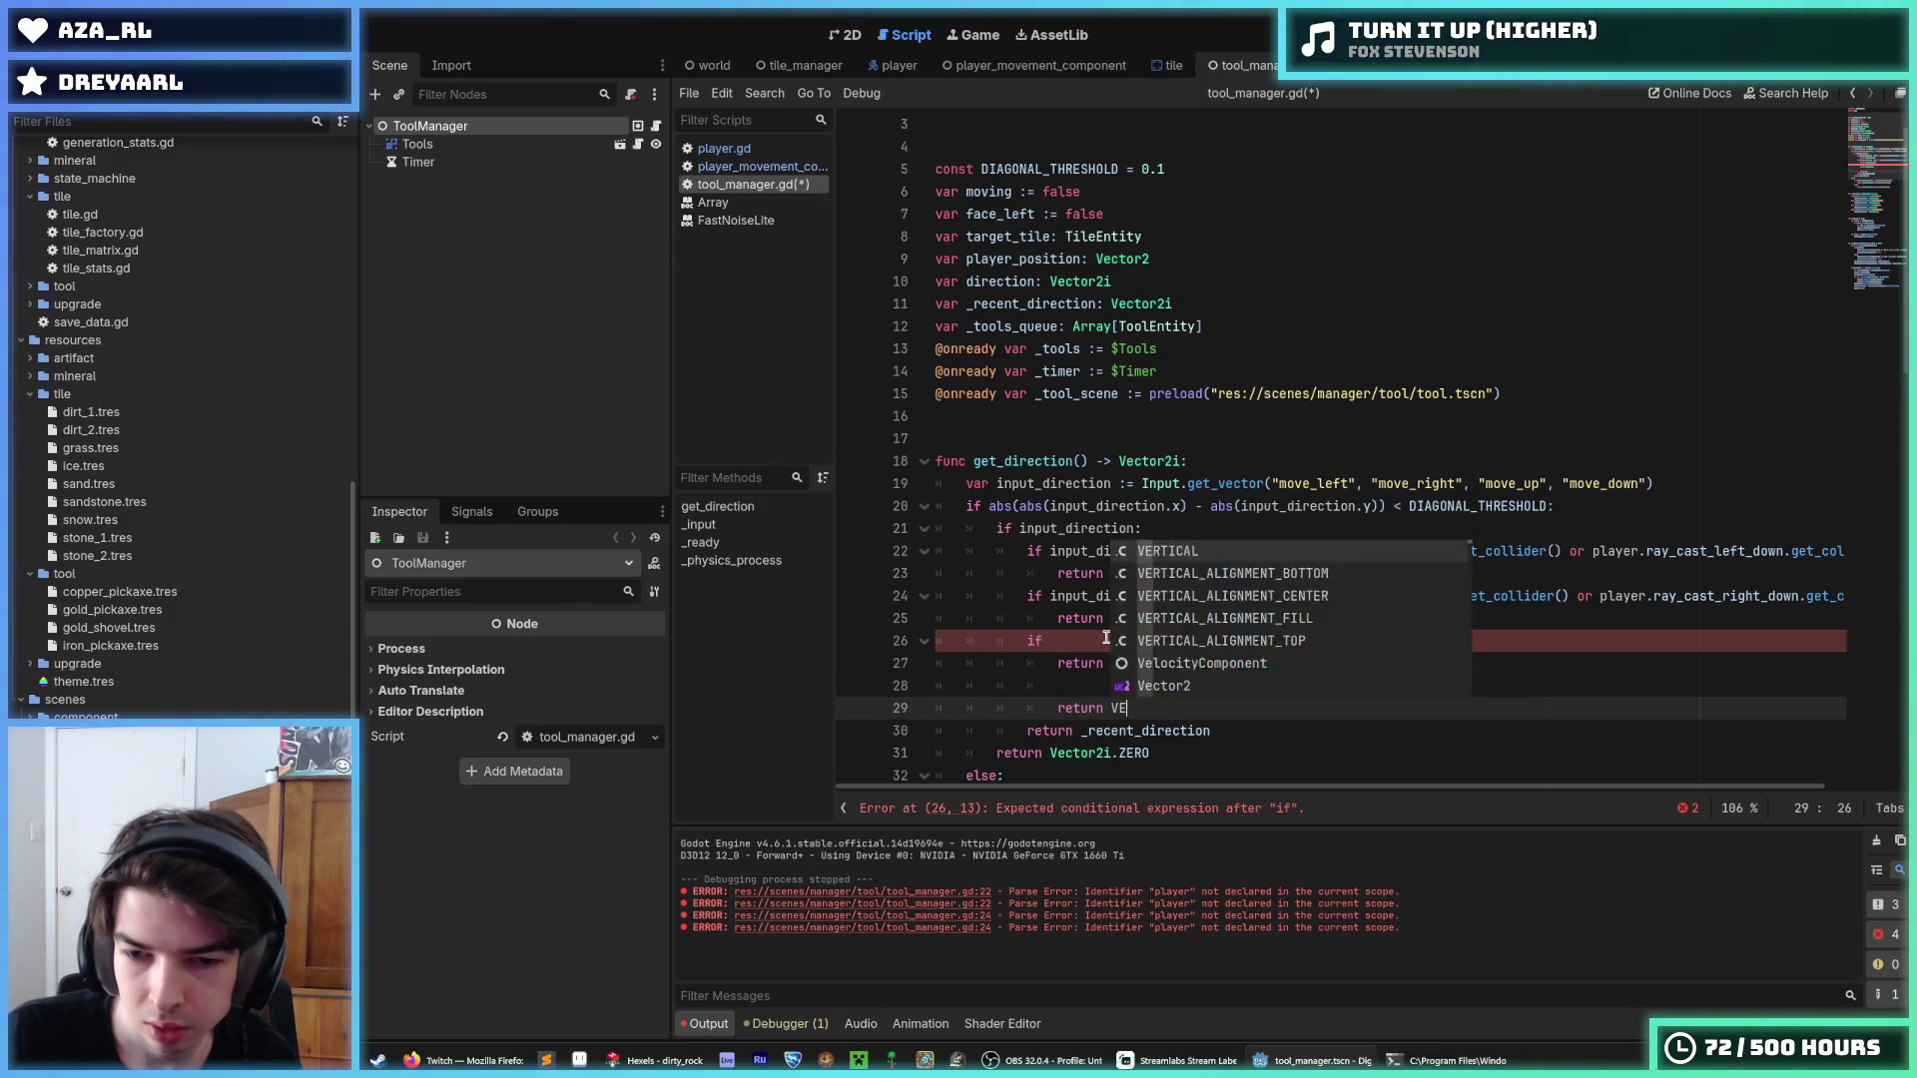
pyautogui.write('i.DOWN')
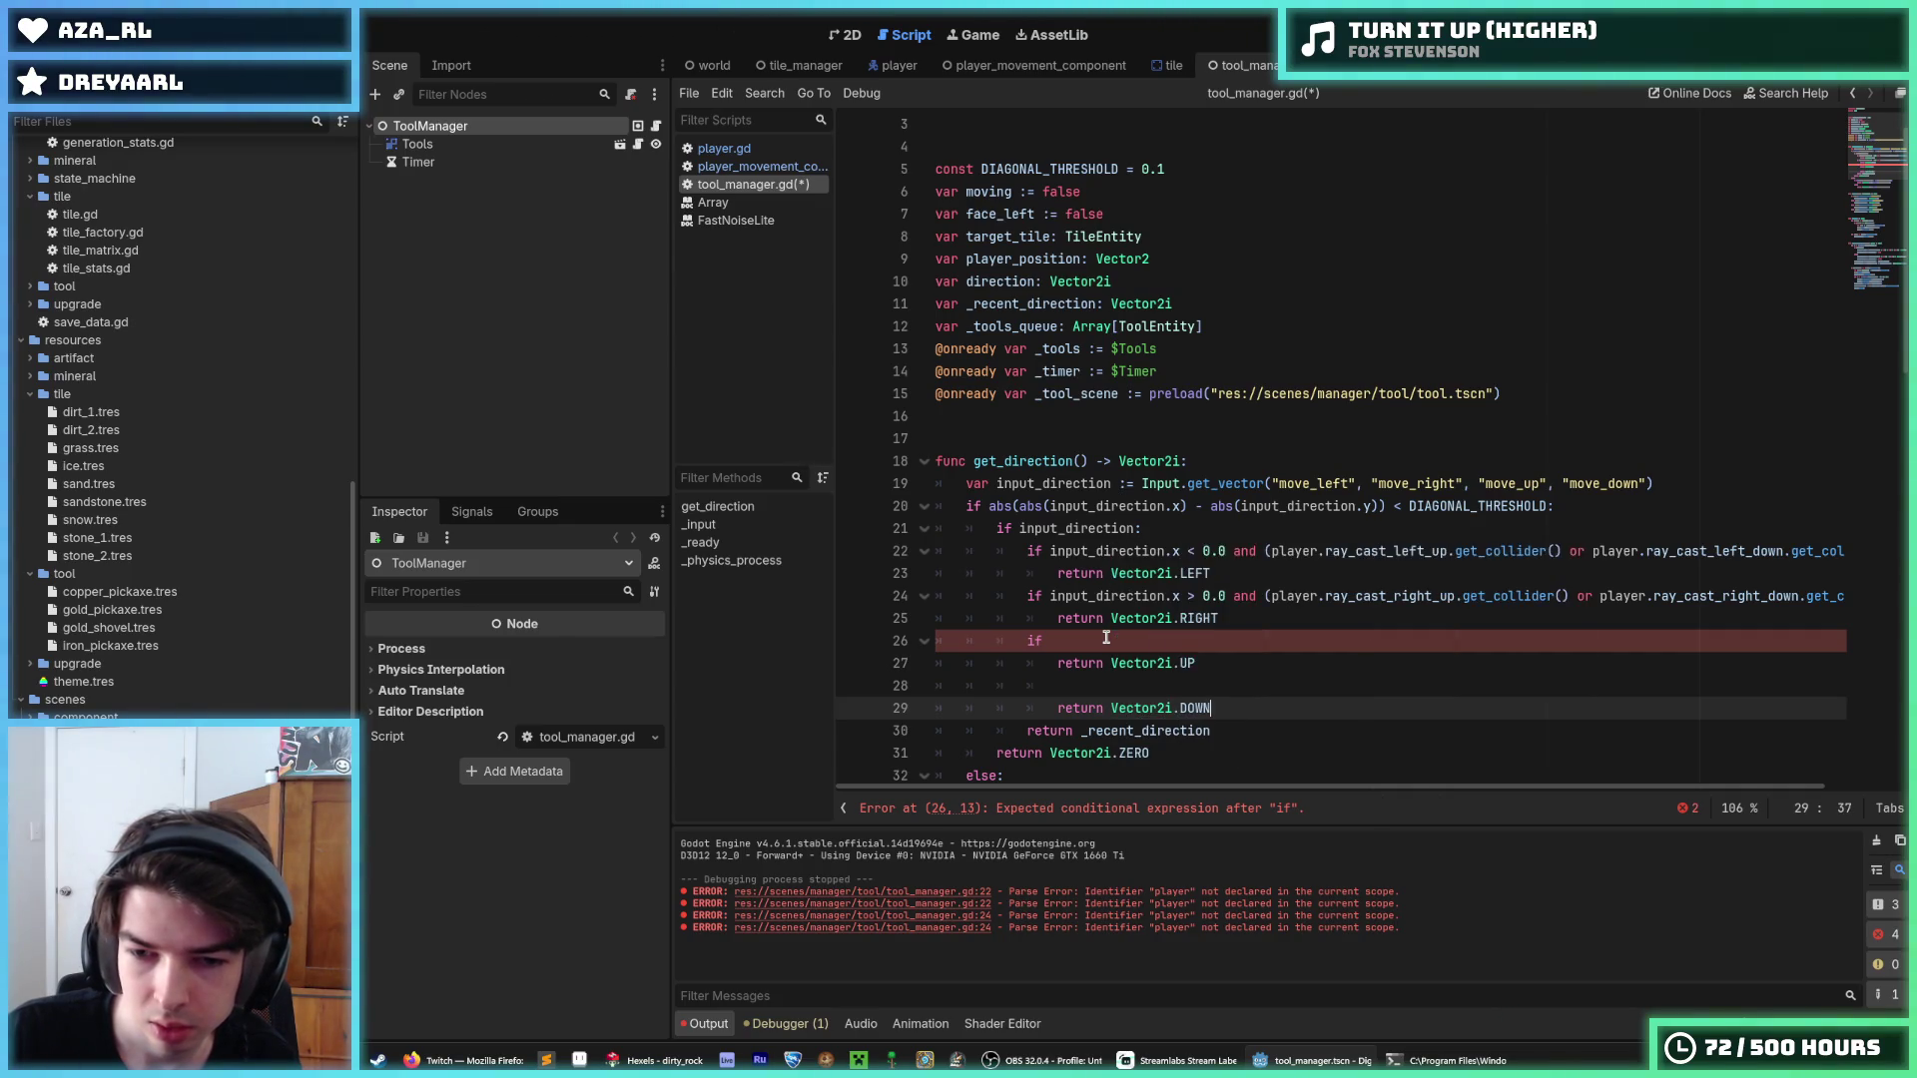
pyautogui.press('Up')
pyautogui.write('if')
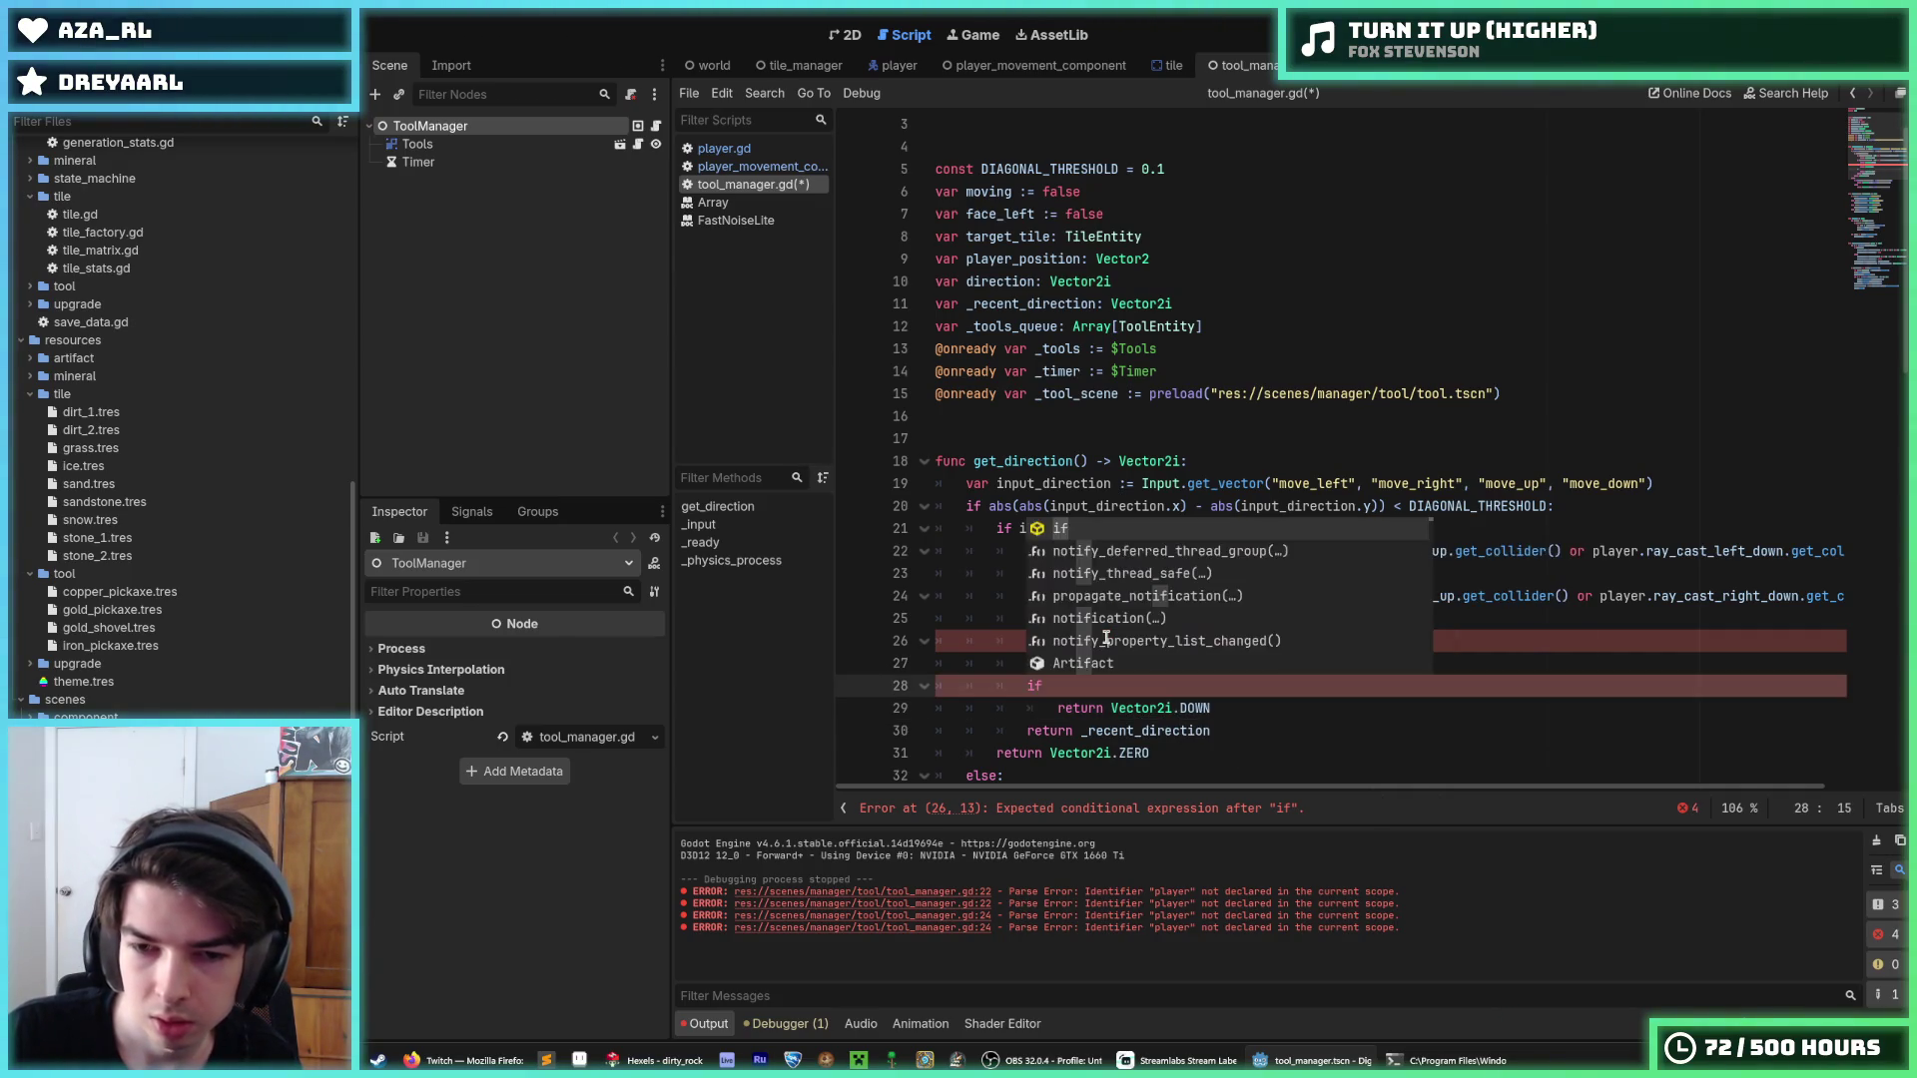
pyautogui.press('Escape')
pyautogui.press('Up')
pyautogui.press('Up')
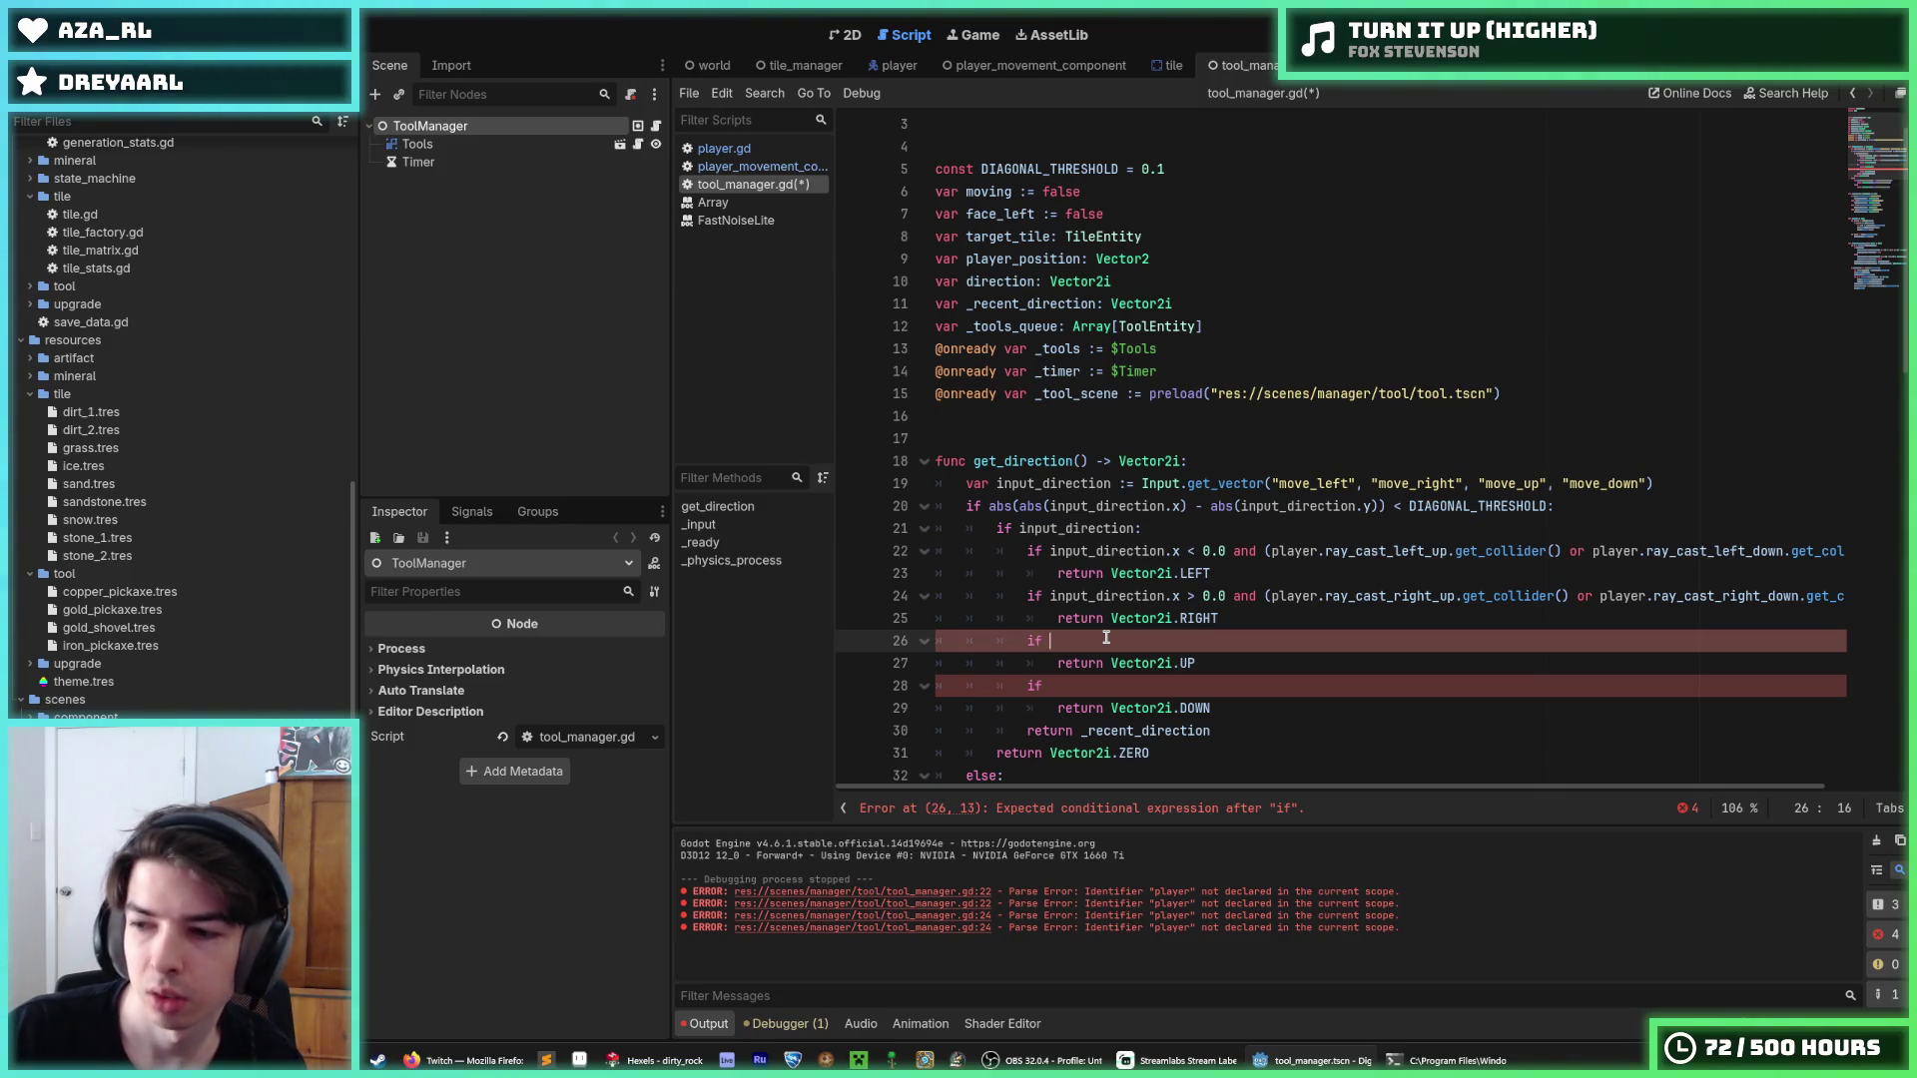
# Copy the rightward condition into the up check and change its comparison to '<'.
pyautogui.moveTo(1050, 596); pyautogui.dragTo(1877, 595)
pyautogui.hotkey('ctrl', 'c')
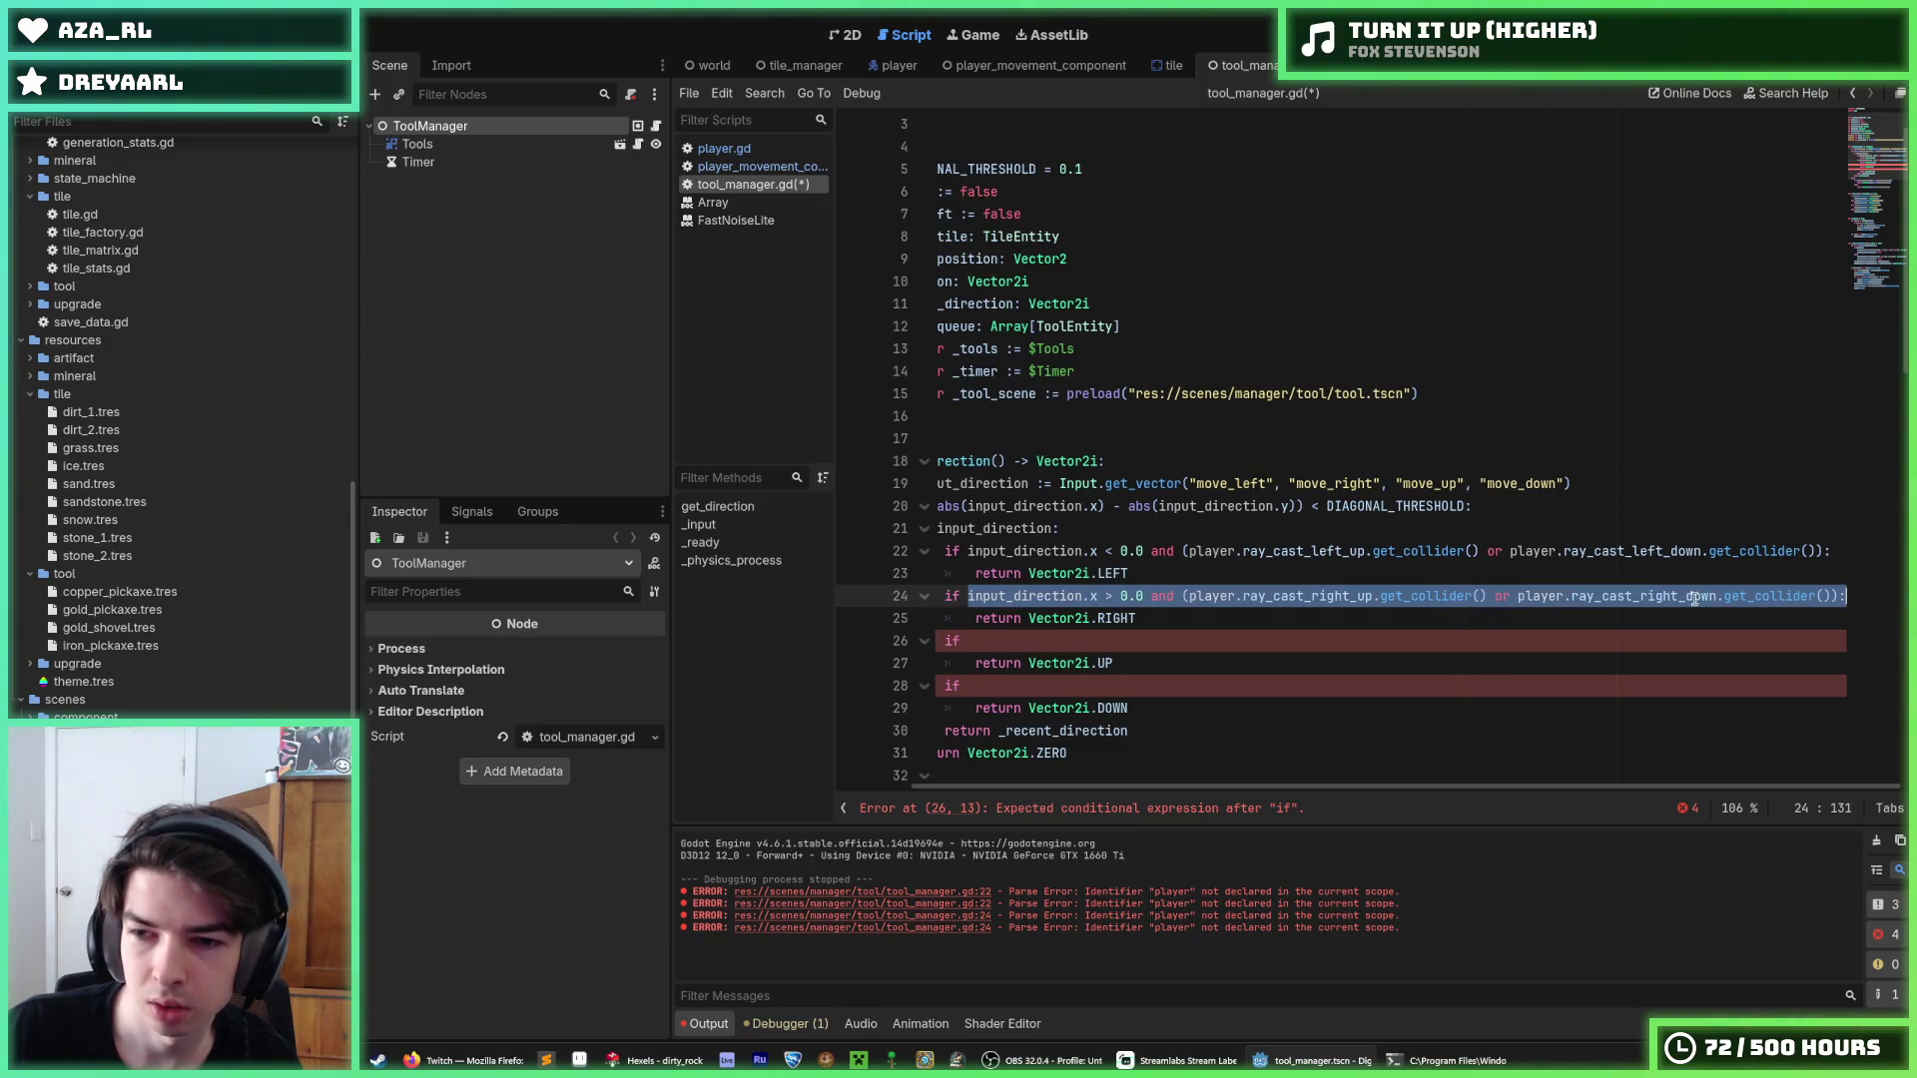
pyautogui.click(1062, 641)
pyautogui.hotkey('ctrl', 'v')
pyautogui.click(1097, 641)
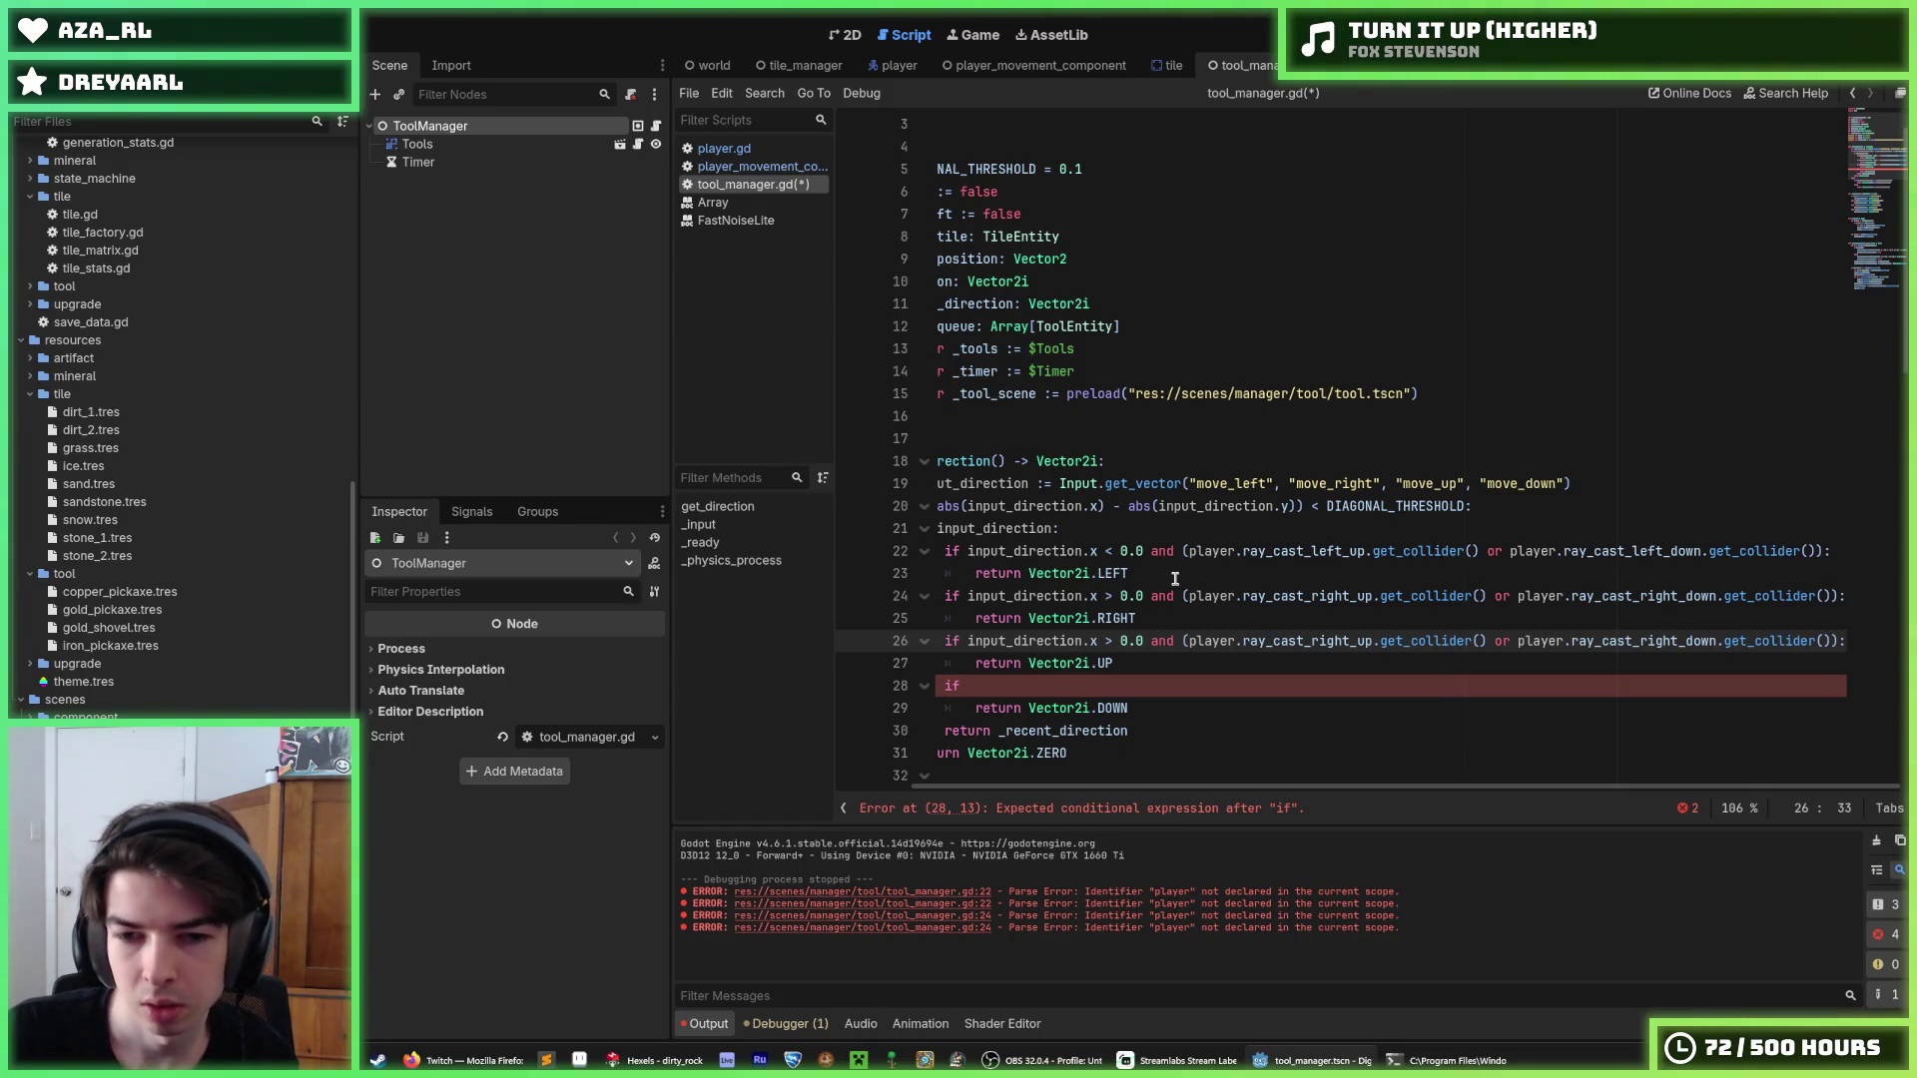
pyautogui.write('<')
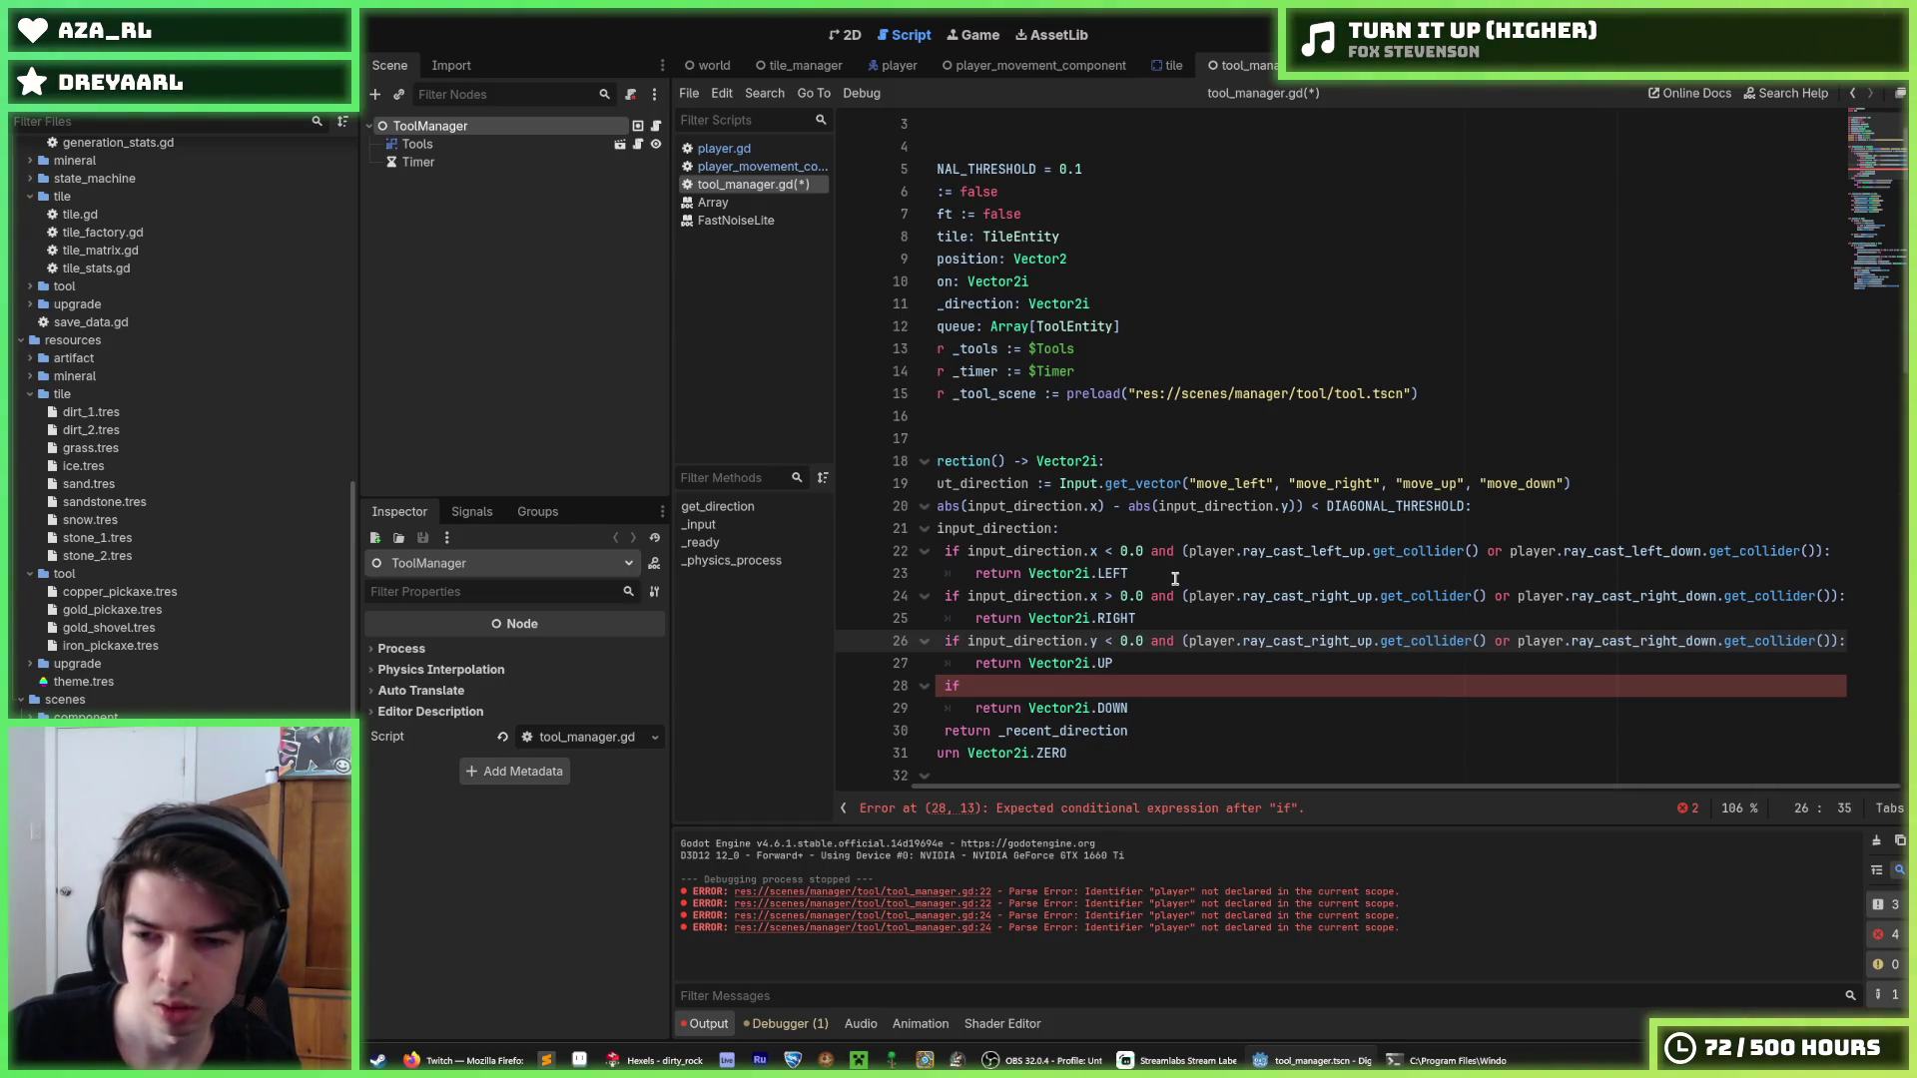
# Rename the up check's raycasts to ray_cast_up_left and ray_cast_up_right.
pyautogui.moveTo(1350, 641); pyautogui.dragTo(1310, 639)
pyautogui.write('up_')
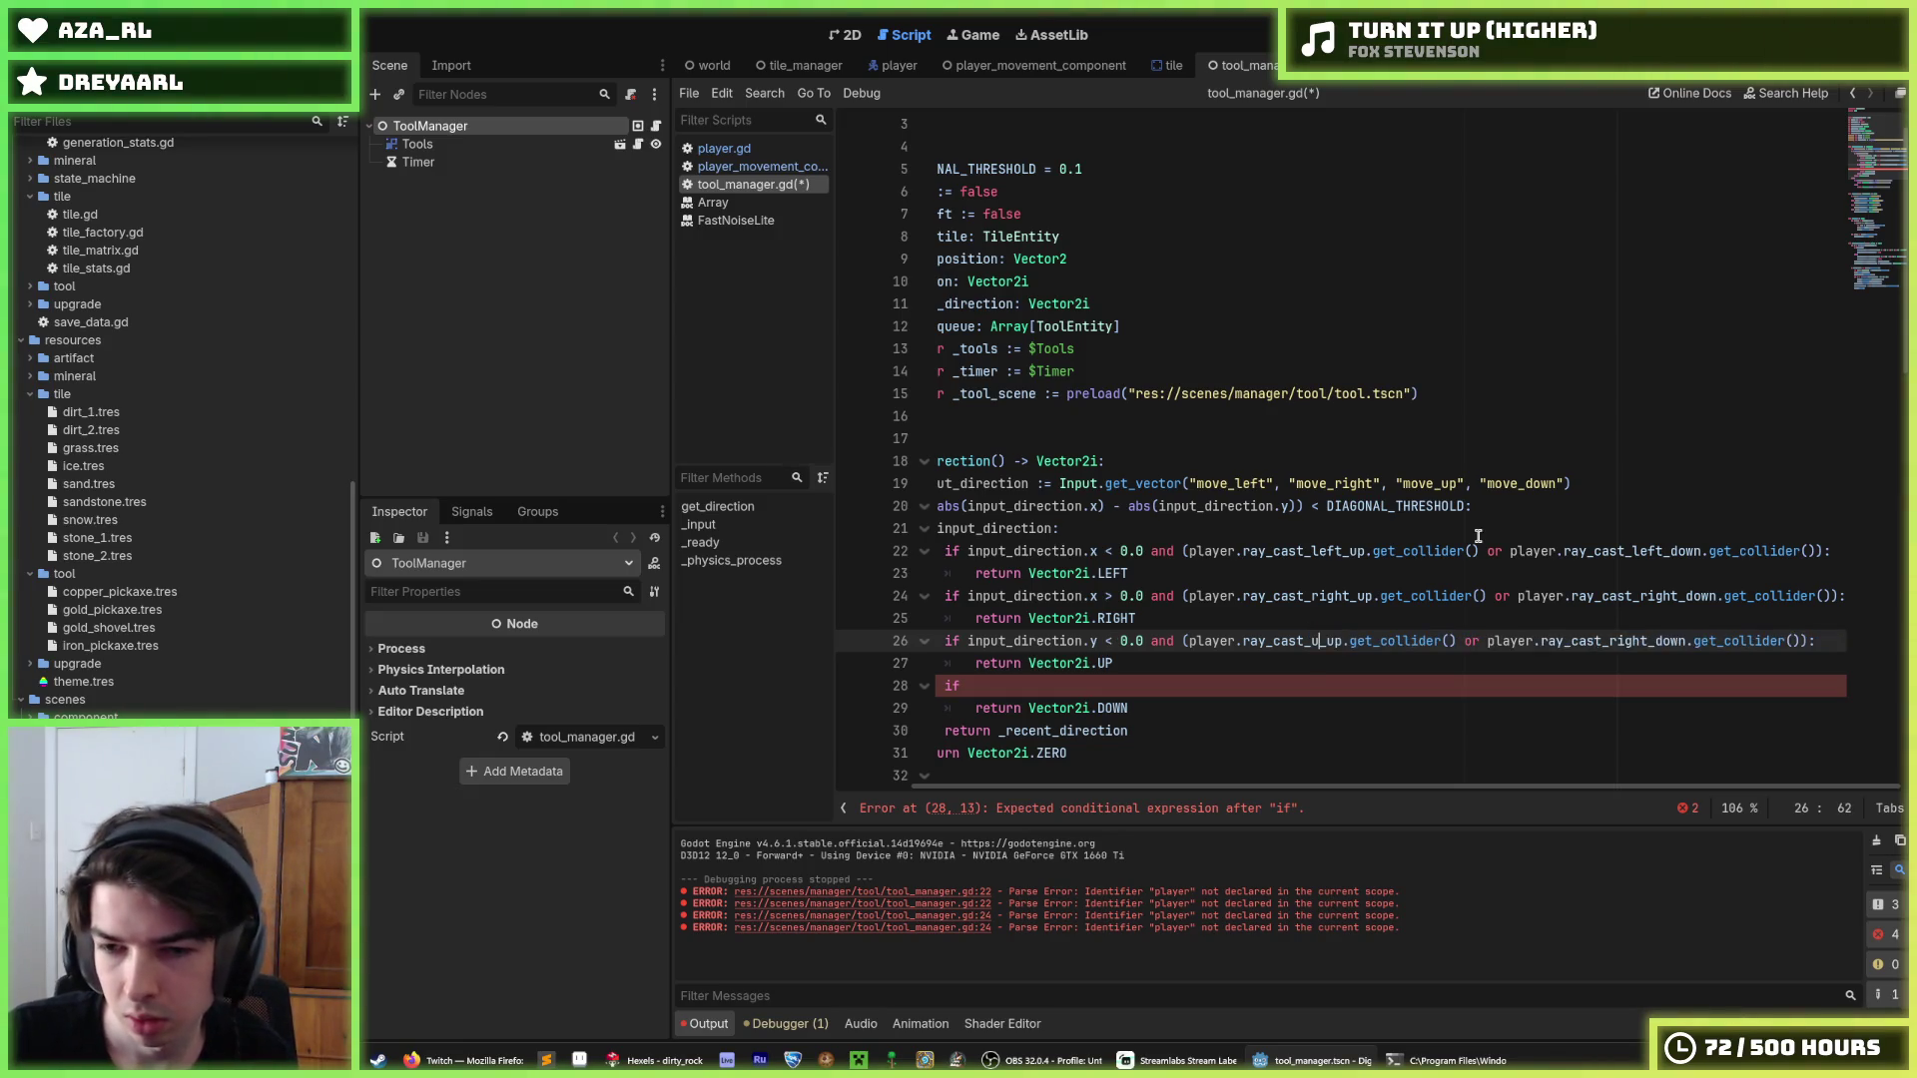
pyautogui.press('Delete')
pyautogui.press('Delete')
pyautogui.press('Delete')
pyautogui.write('left')
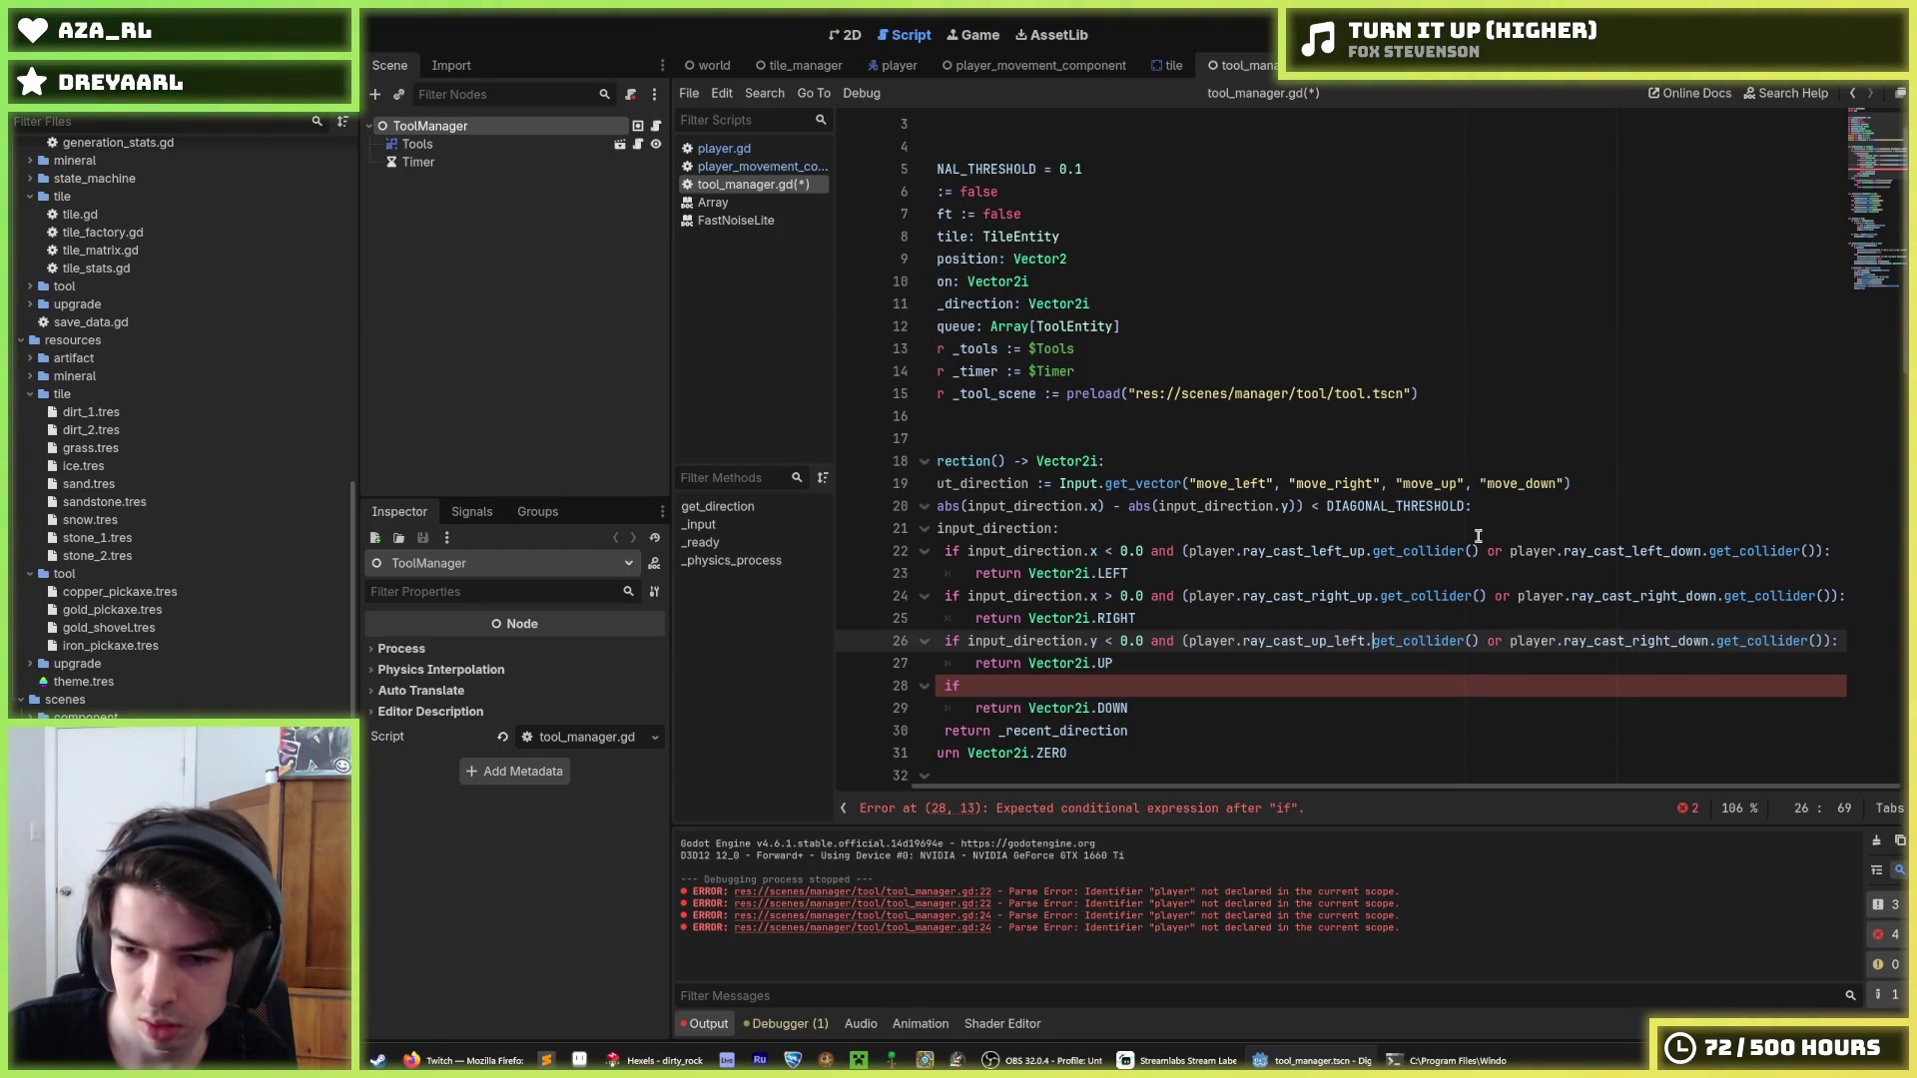
pyautogui.hotkey('ctrl', 'Right')
pyautogui.hotkey('ctrl', 'Right')
pyautogui.press('Right')
pyautogui.press('Right')
pyautogui.press('Right')
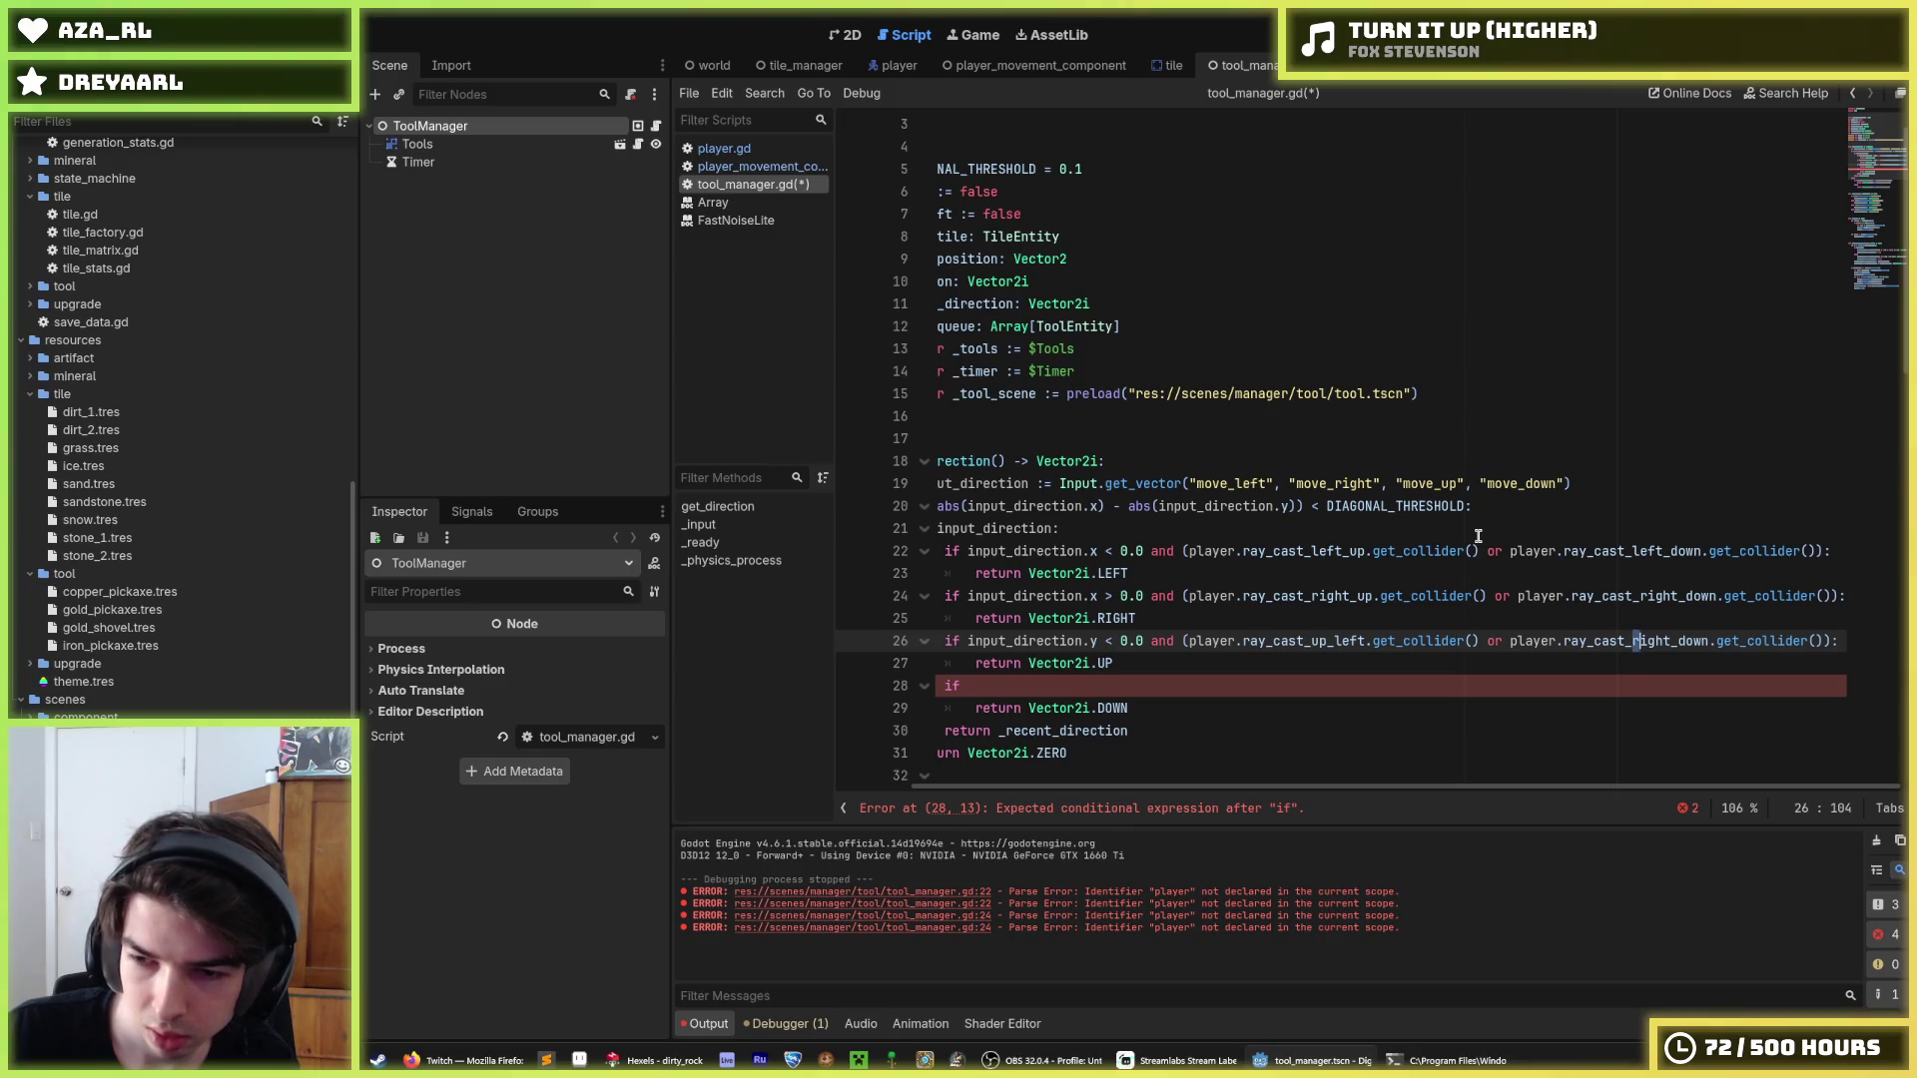
pyautogui.hotkey('shift', 'Right')
pyautogui.hotkey('shift', 'Right')
pyautogui.hotkey('shift', 'Right')
pyautogui.write('up_right')
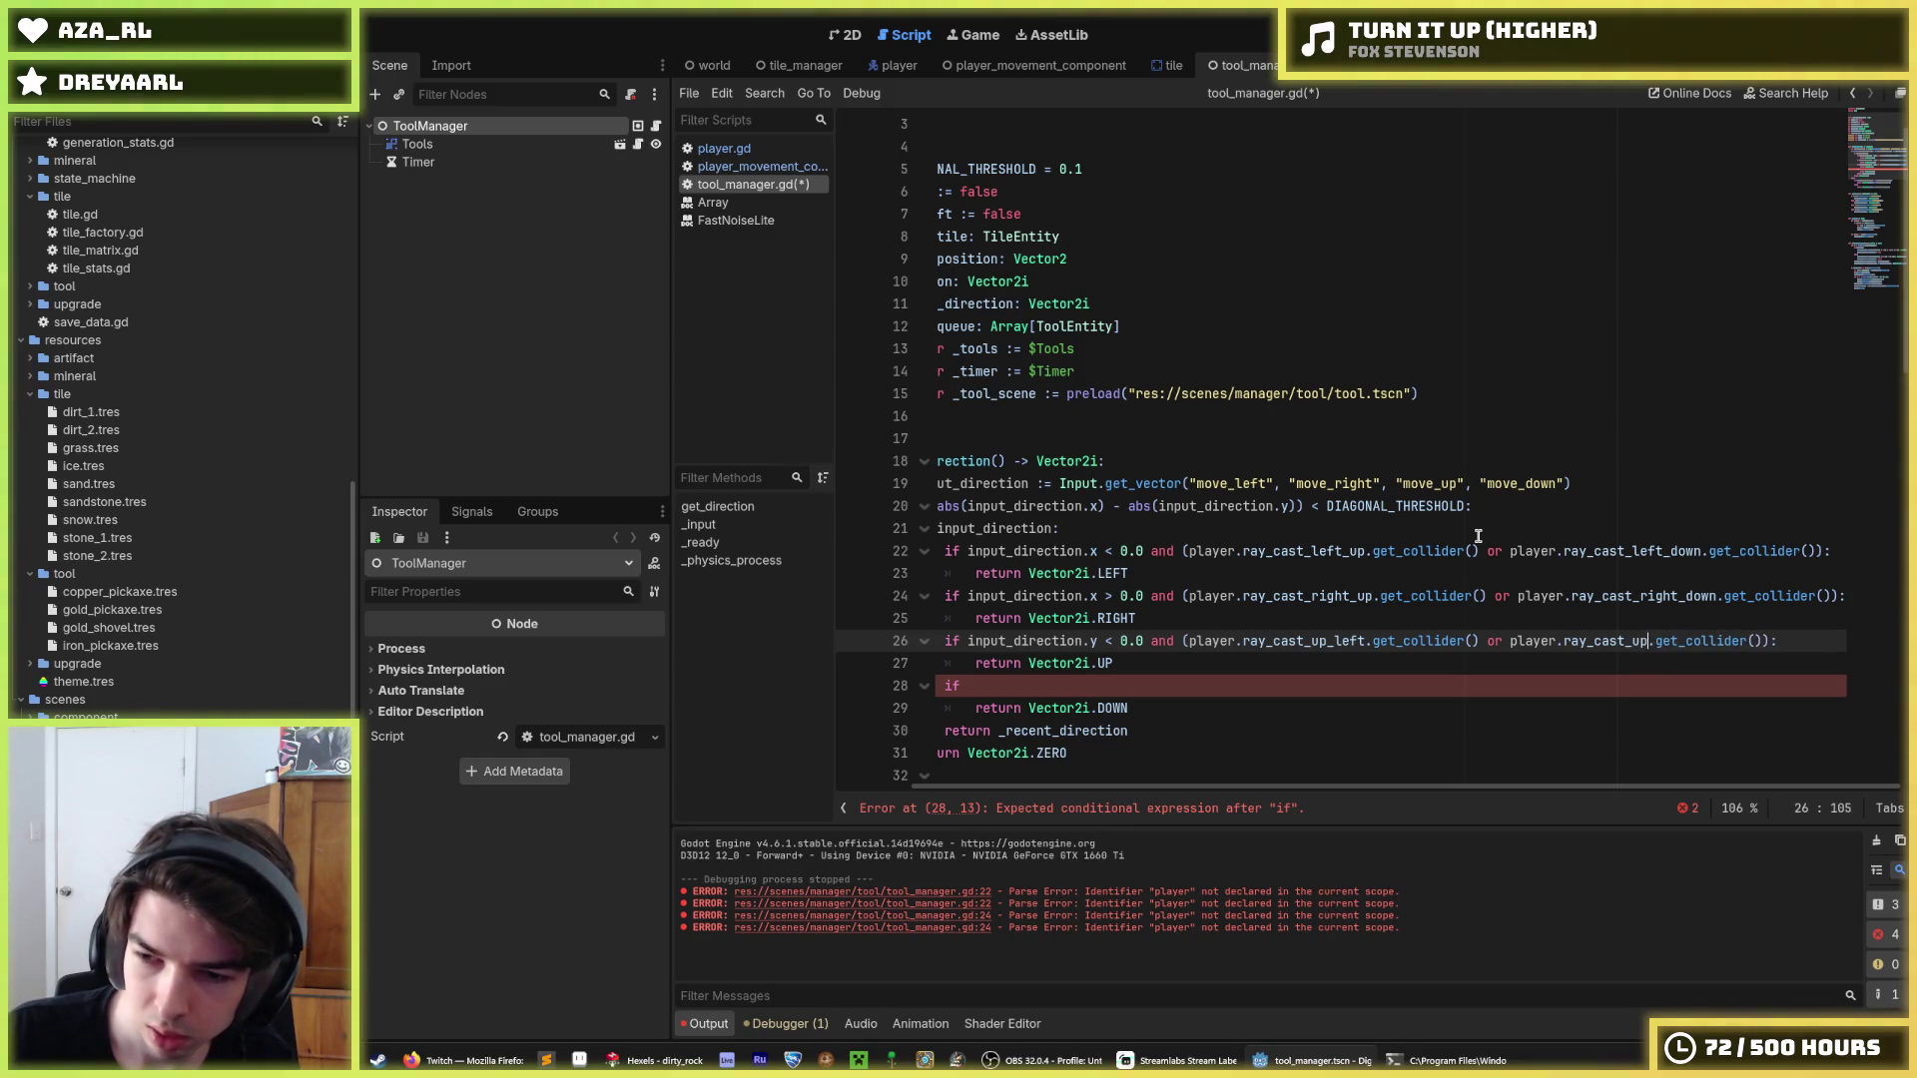
pyautogui.hotkey('ctrl', 'Right')
pyautogui.hotkey('ctrl', 'Right')
pyautogui.hotkey('ctrl', 'Right')
# Paste the up condition into the empty down check.
pyautogui.keyDown('shift'); pyautogui.click(1002, 666); pyautogui.keyUp('shift')
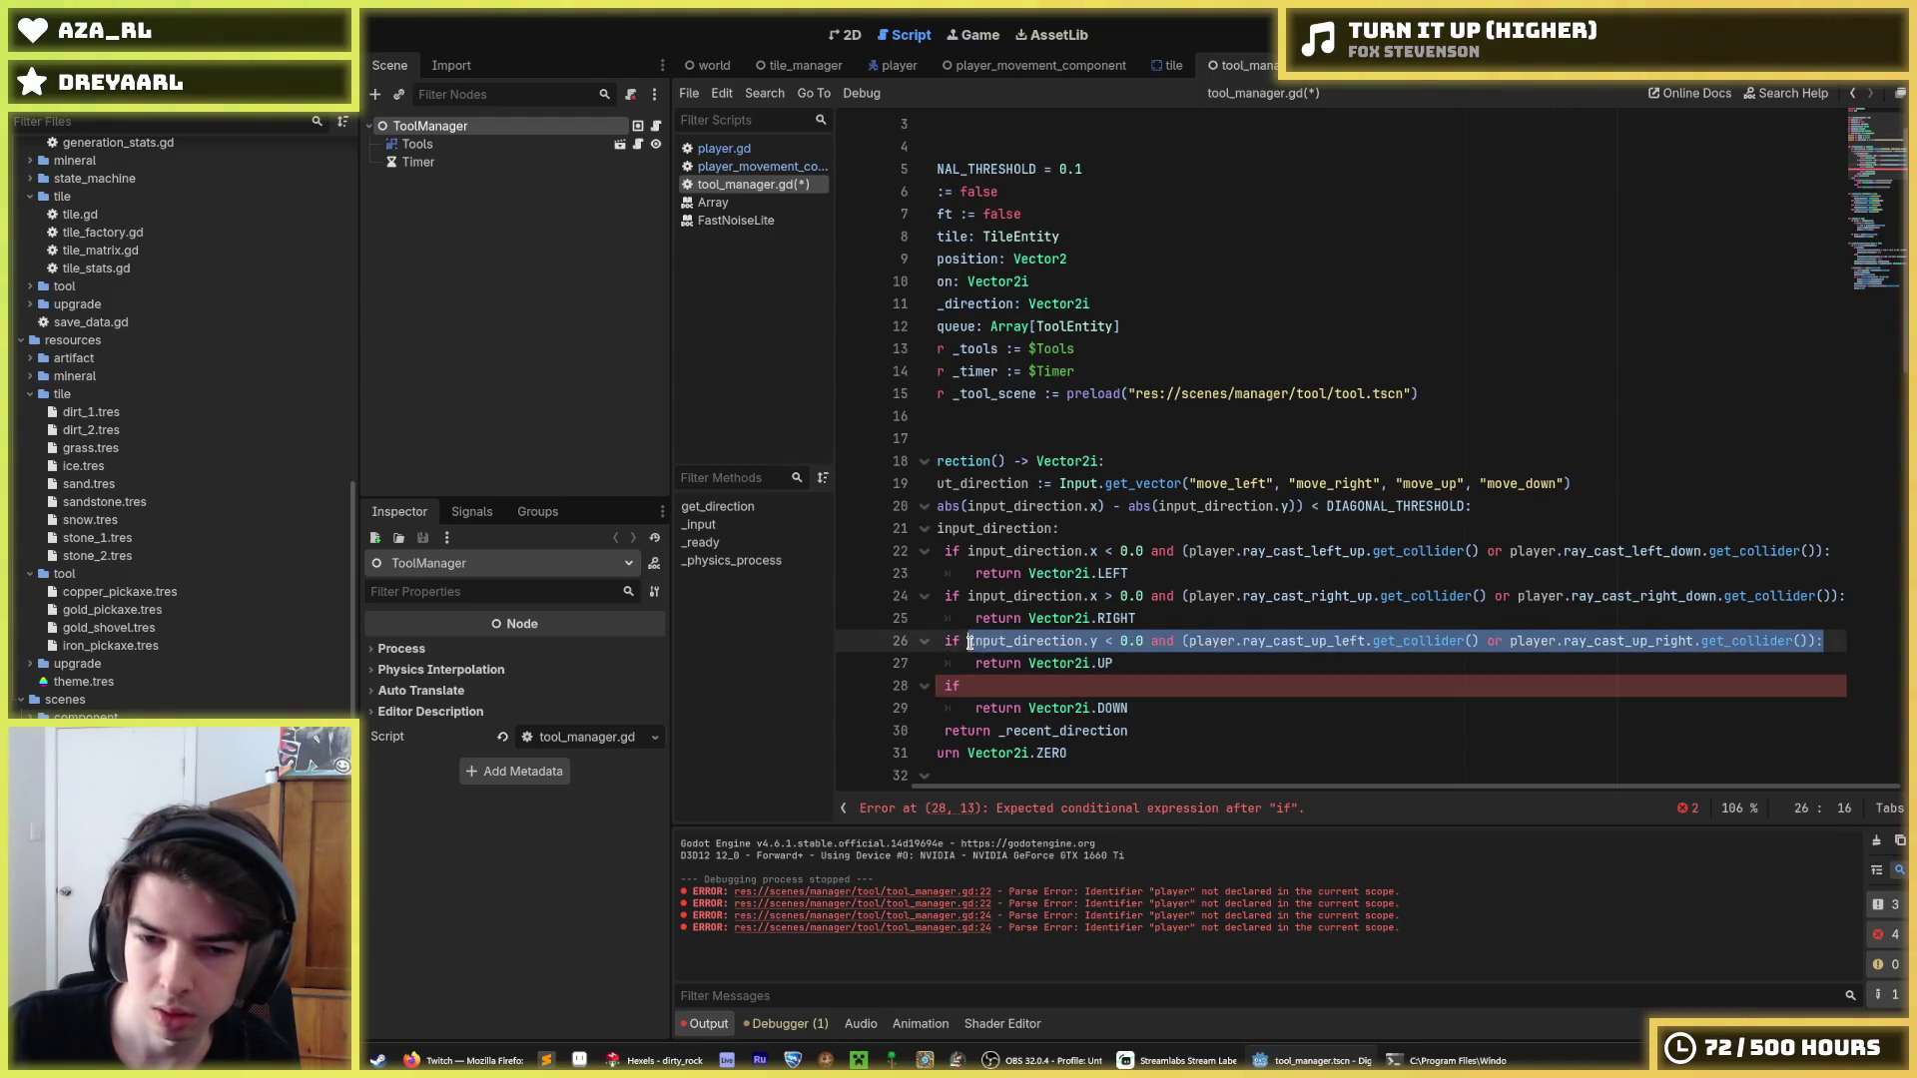
pyautogui.click(1003, 687)
pyautogui.write('input_direction.y < 0.0 and (player.ray_cast_up_left.get_collider() or player.ray_cast_up_right.get_collider()):')
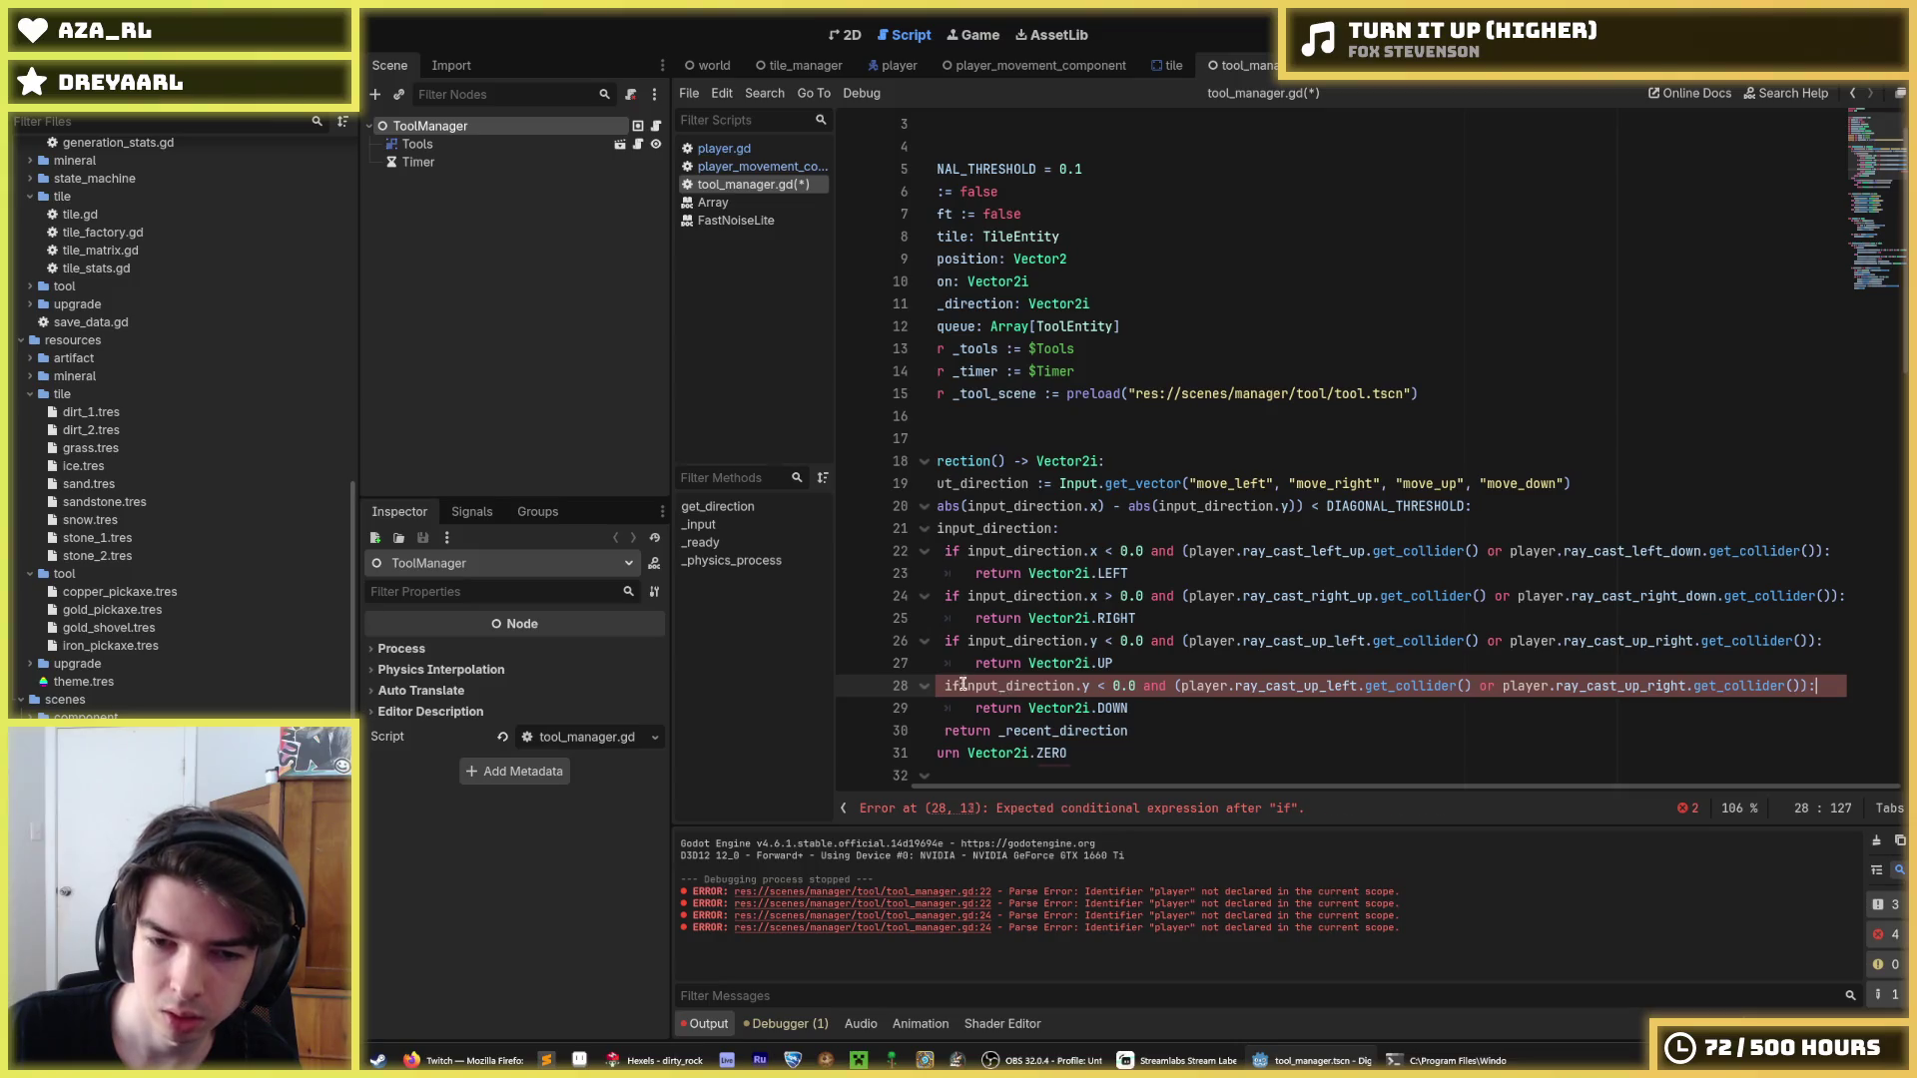
pyautogui.click(1003, 688)
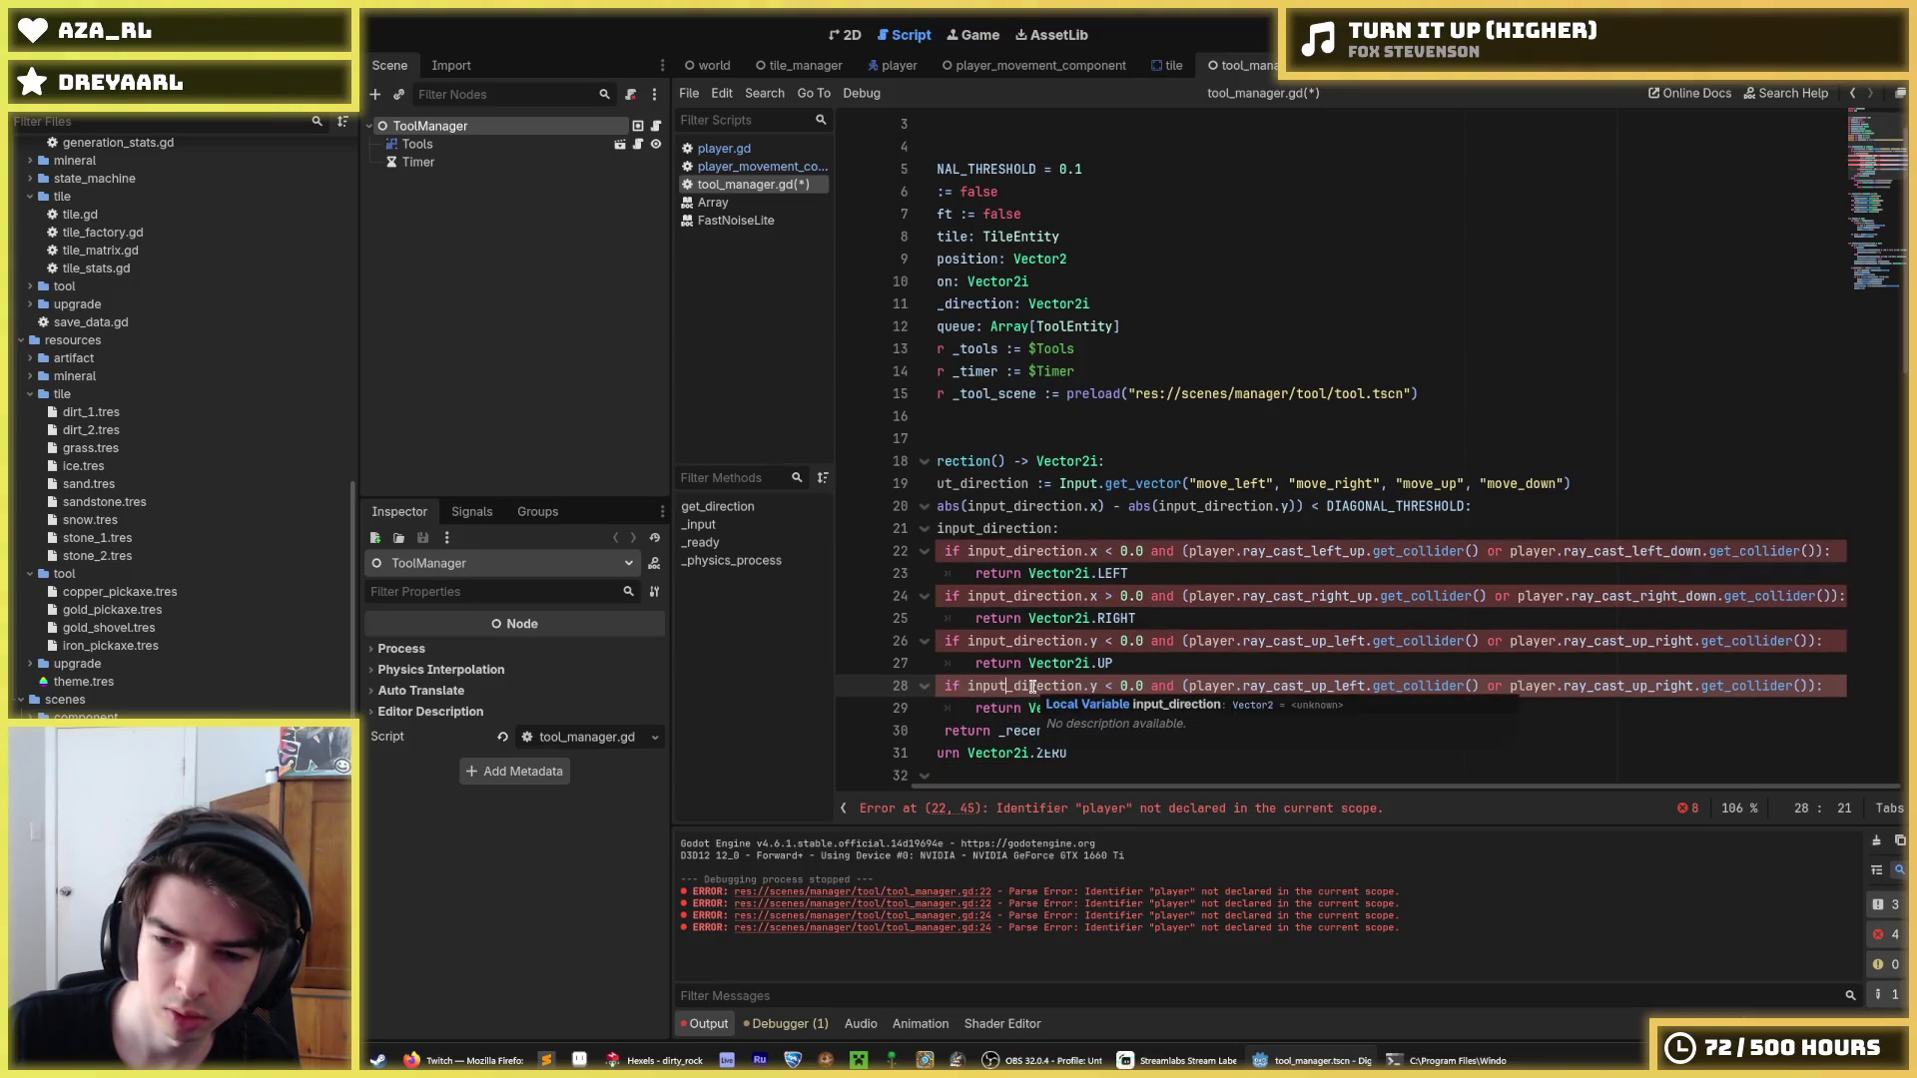
pyautogui.doubleClick(1212, 686)
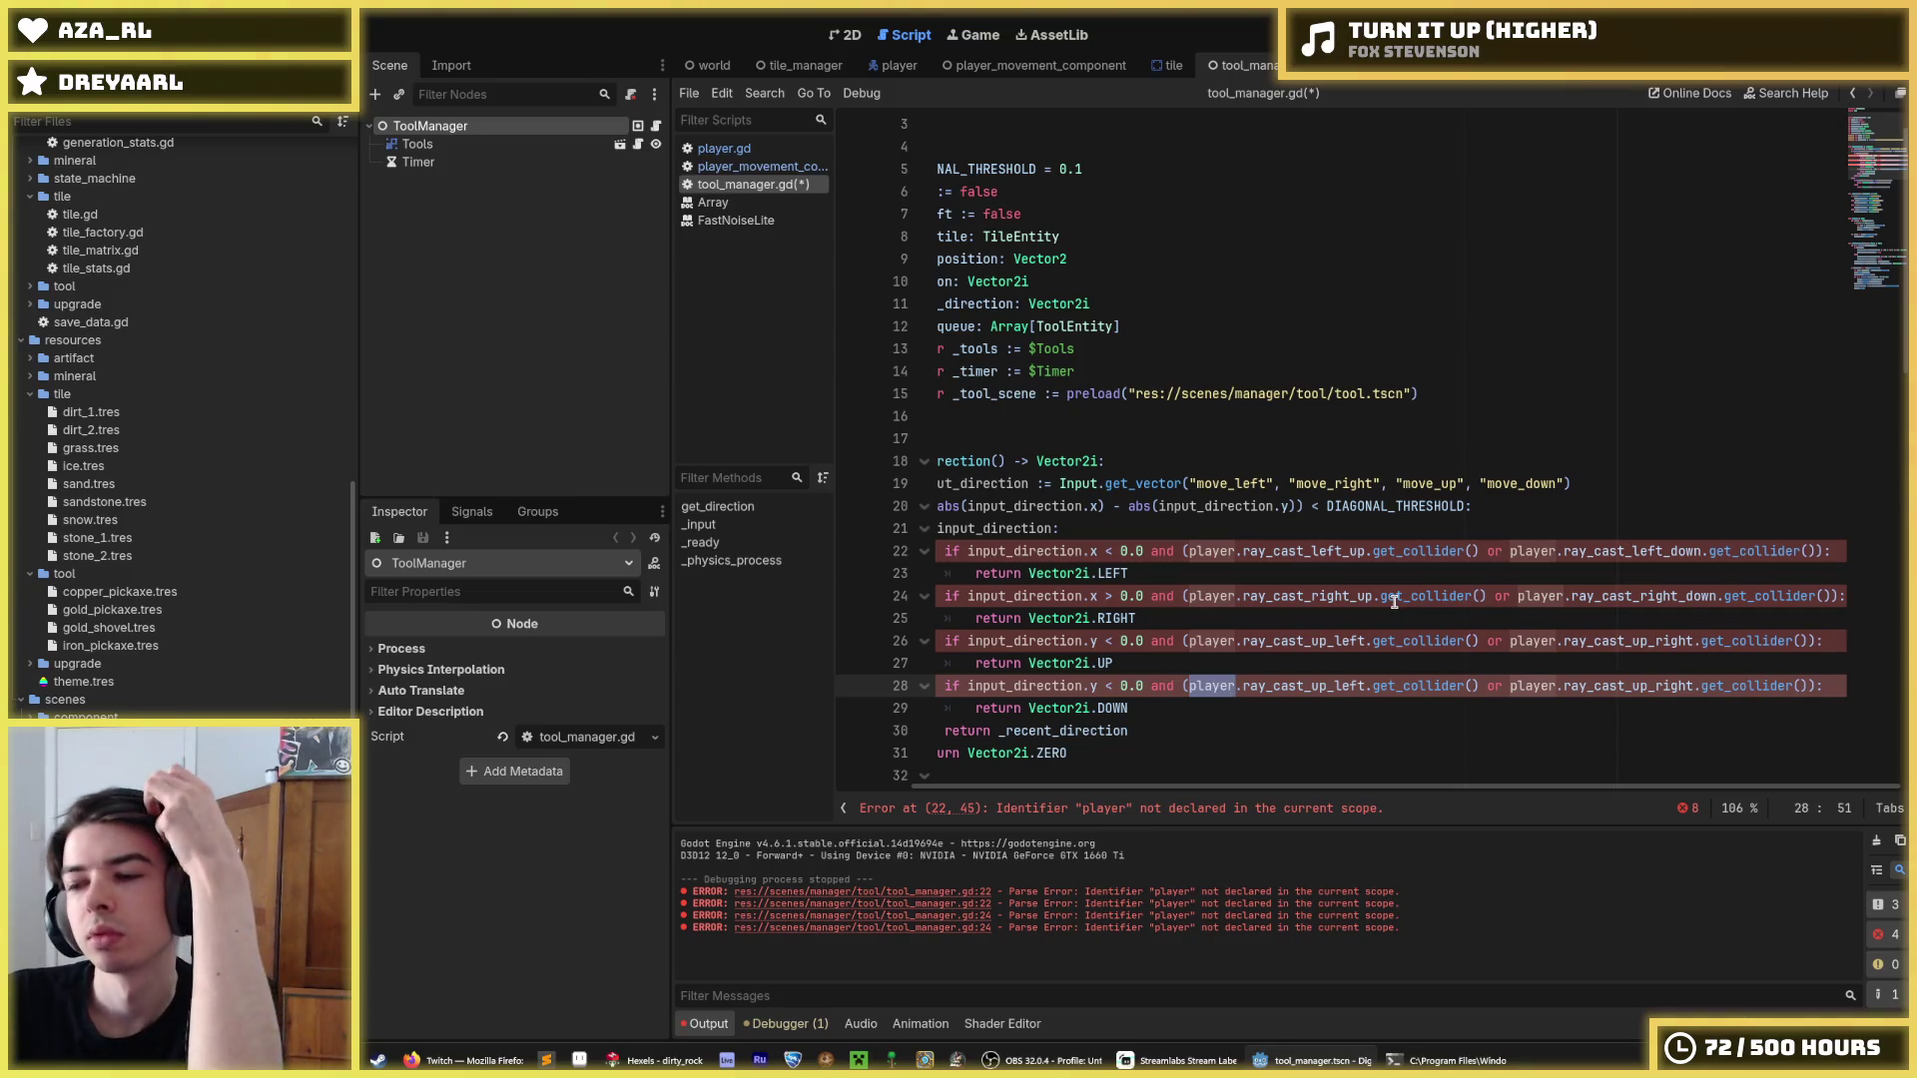
pyautogui.click(1209, 530)
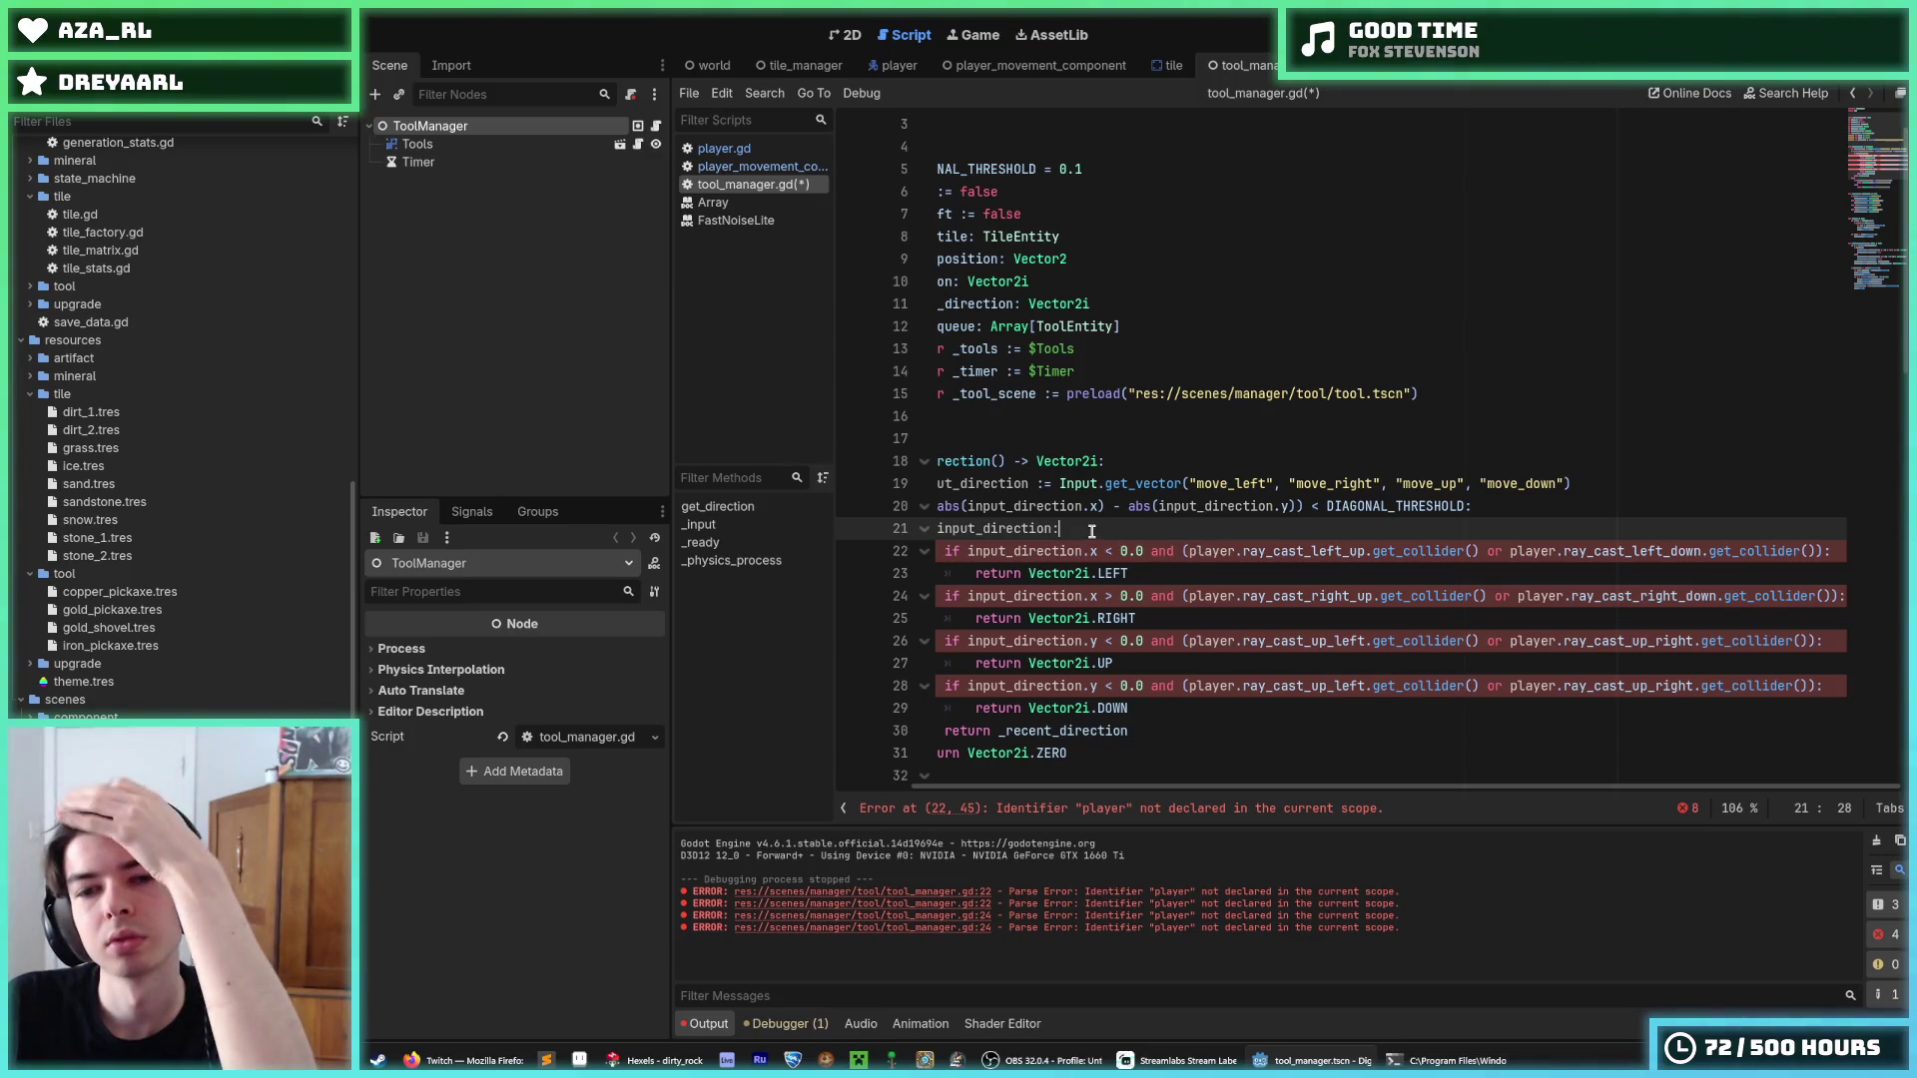
pyautogui.hscroll(-2, 1091, 530)
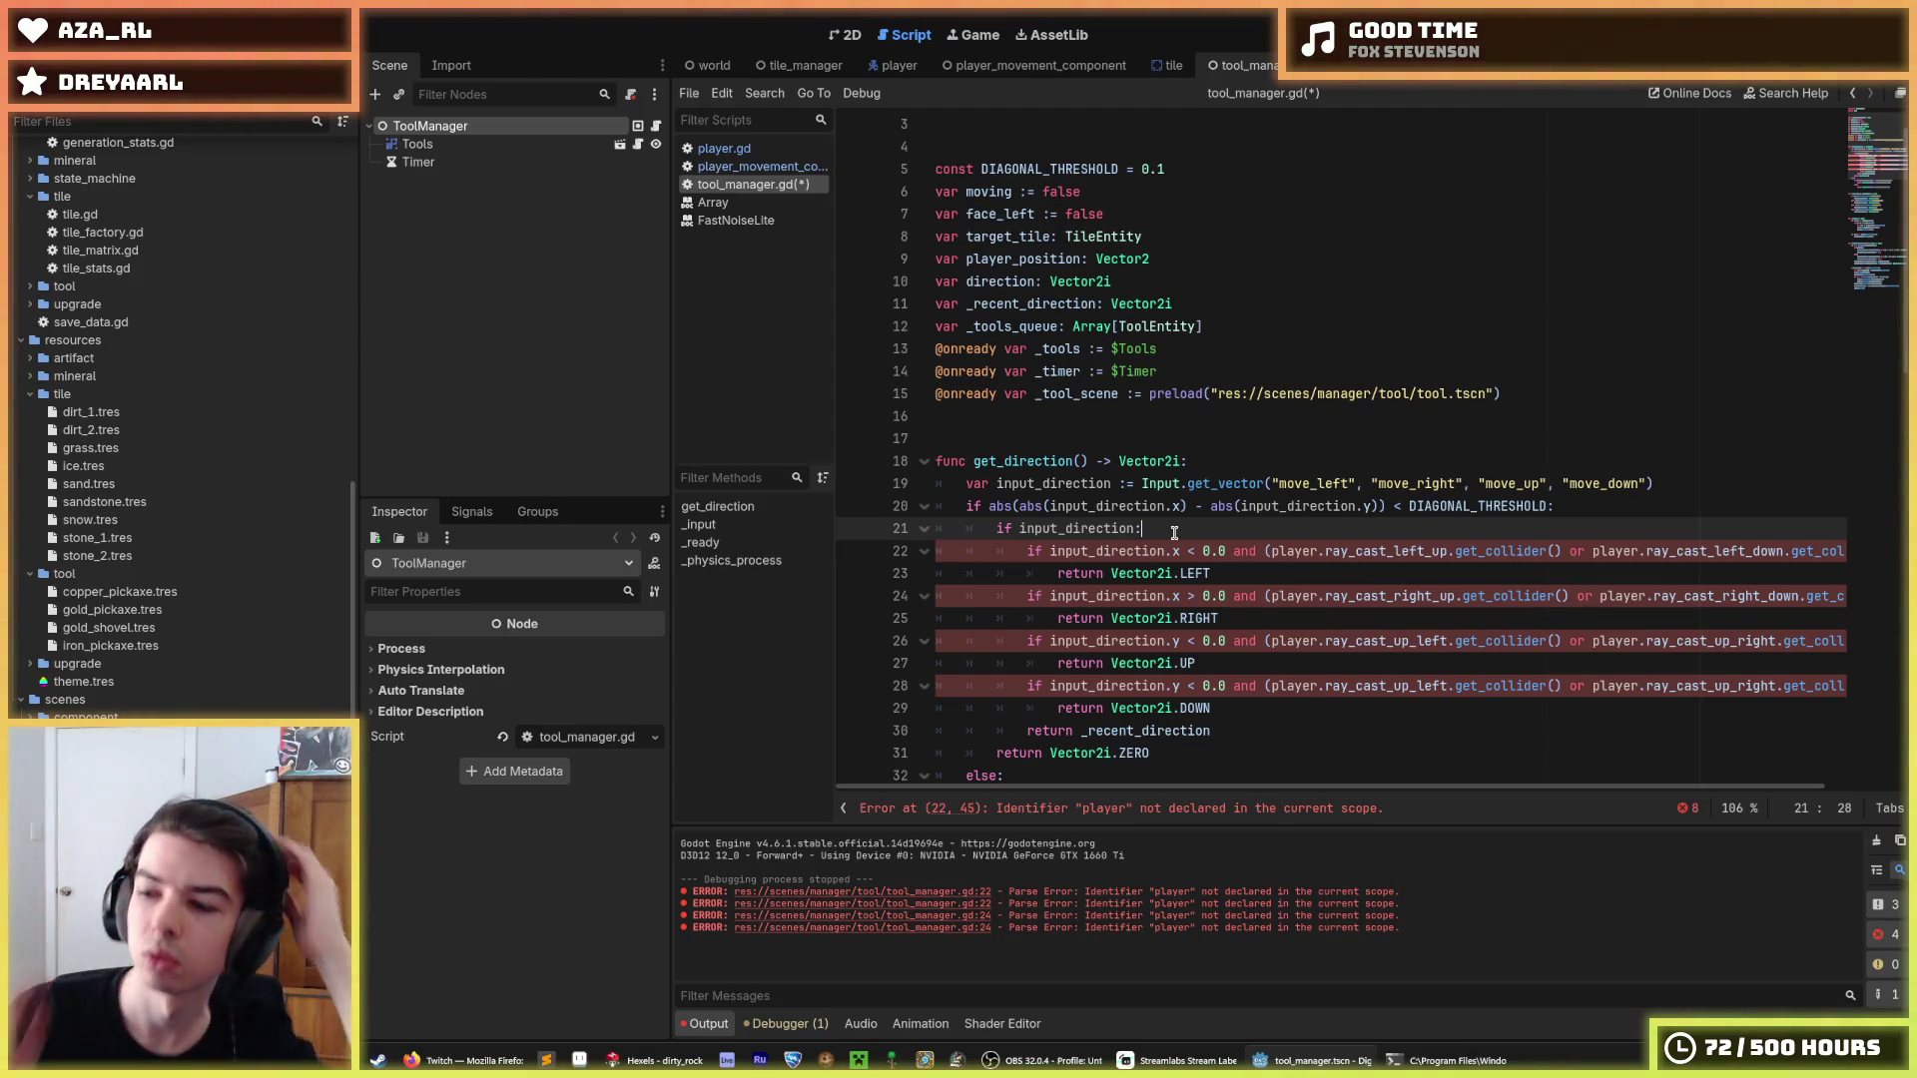
pyautogui.press('Return')
# Declare 'var tile_left :=' holding the left raycast checks cut from the LEFT condition.
pyautogui.write('input_direction')
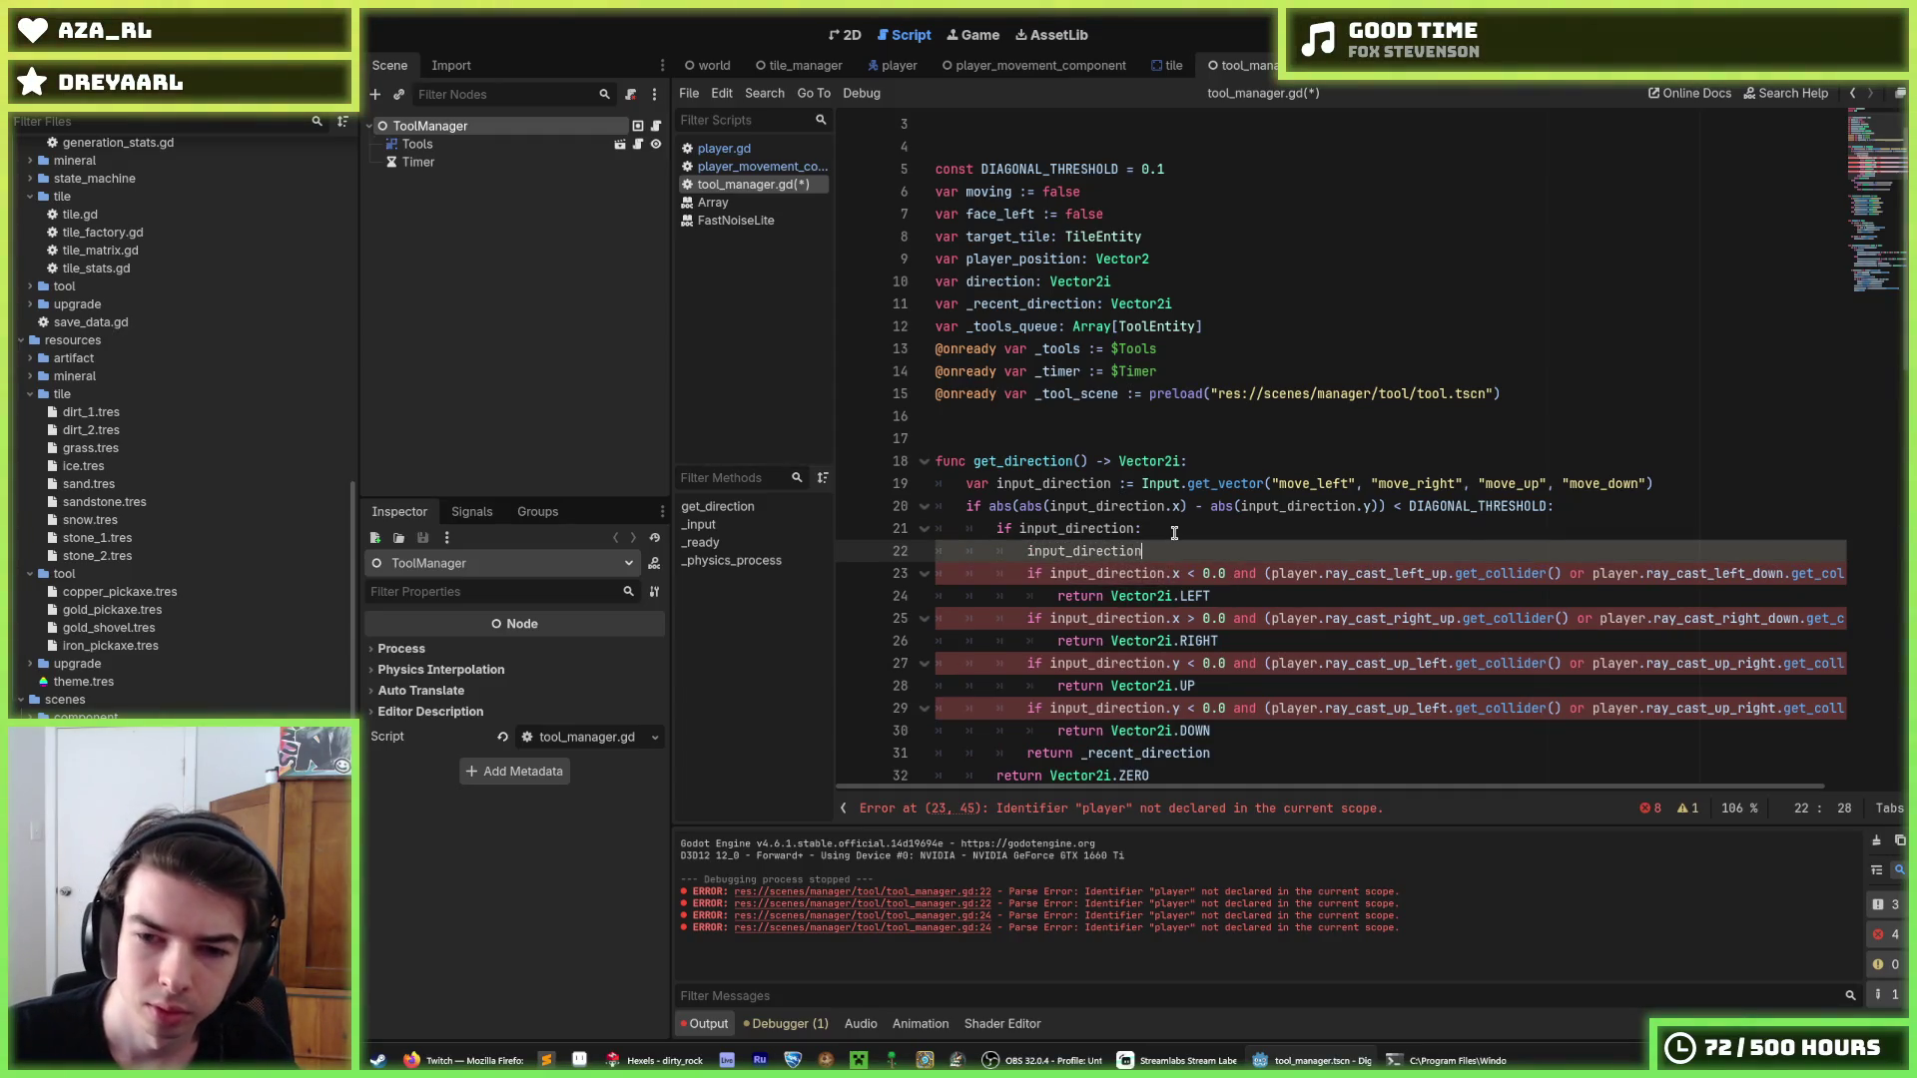
pyautogui.hotkey('shift', 'Home')
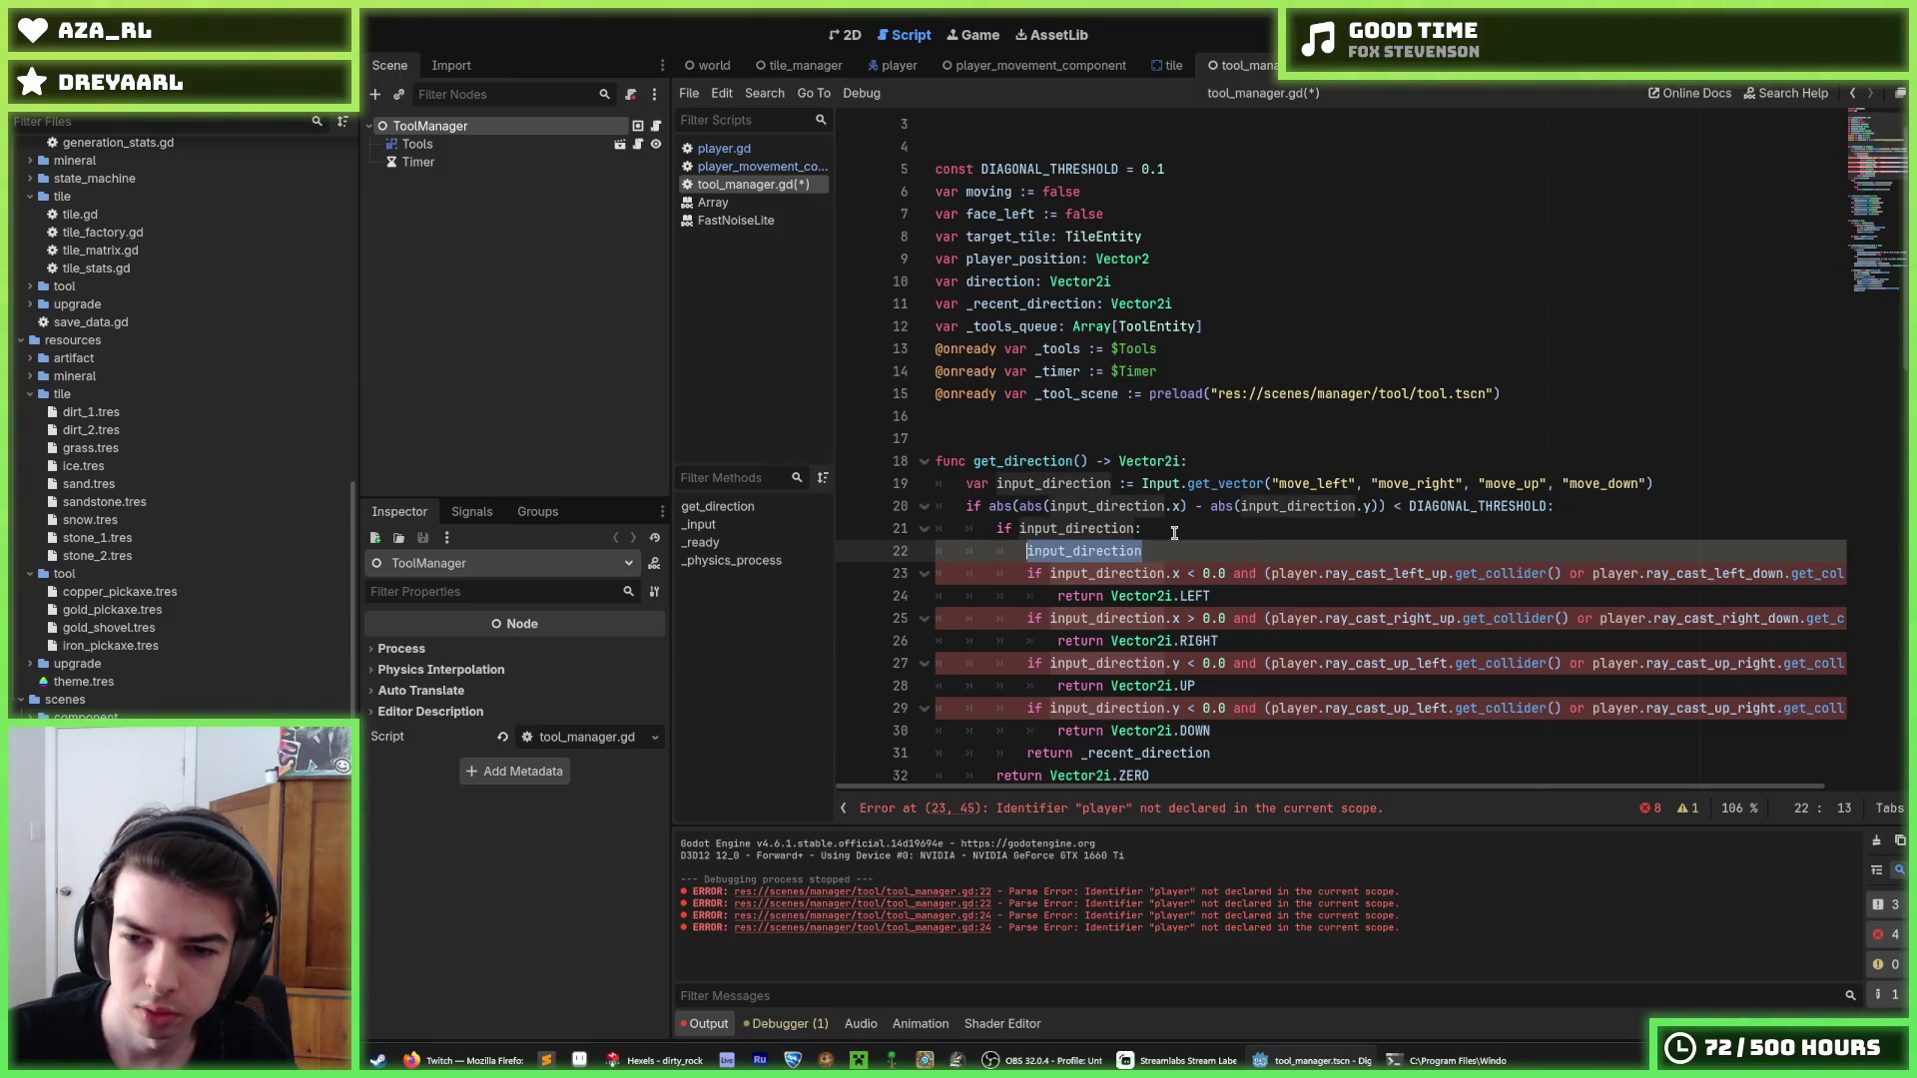
pyautogui.write('tile_left')
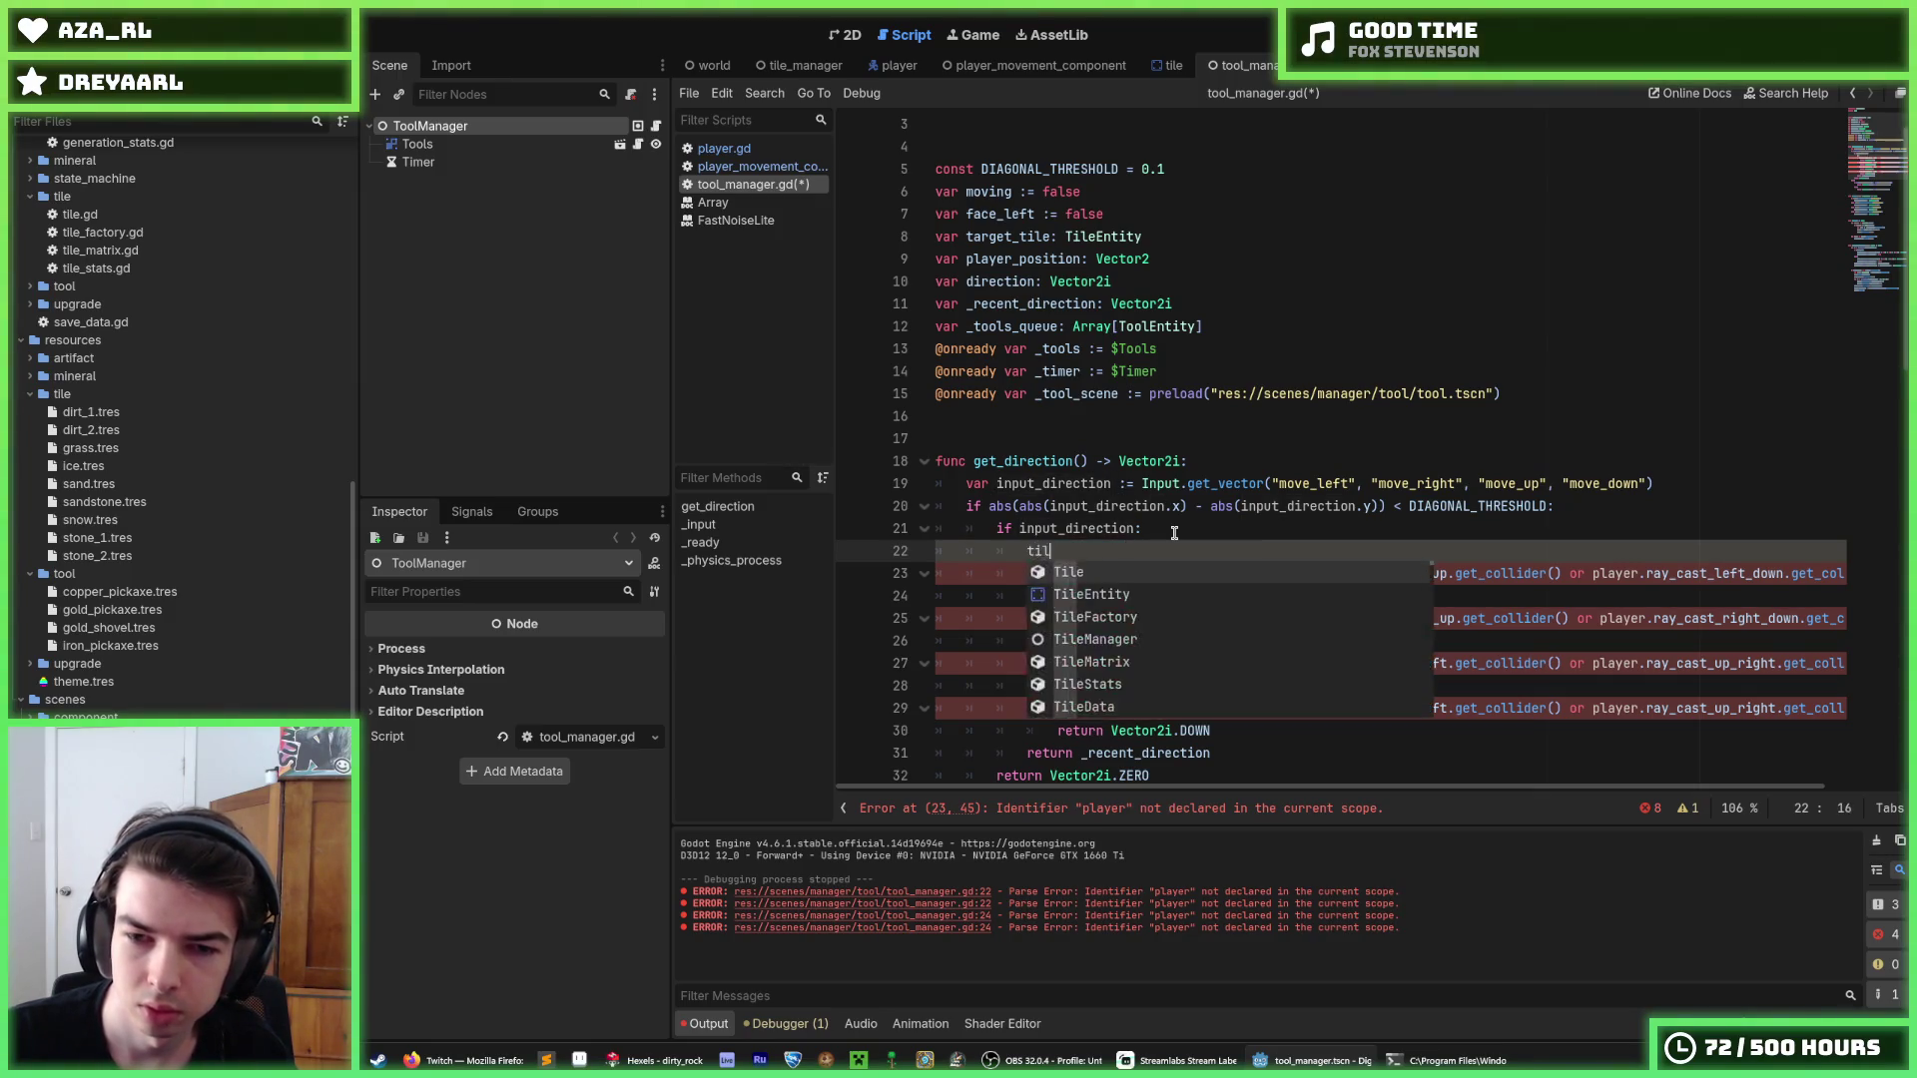
pyautogui.press('Home')
pyautogui.write('var')
pyautogui.press('End')
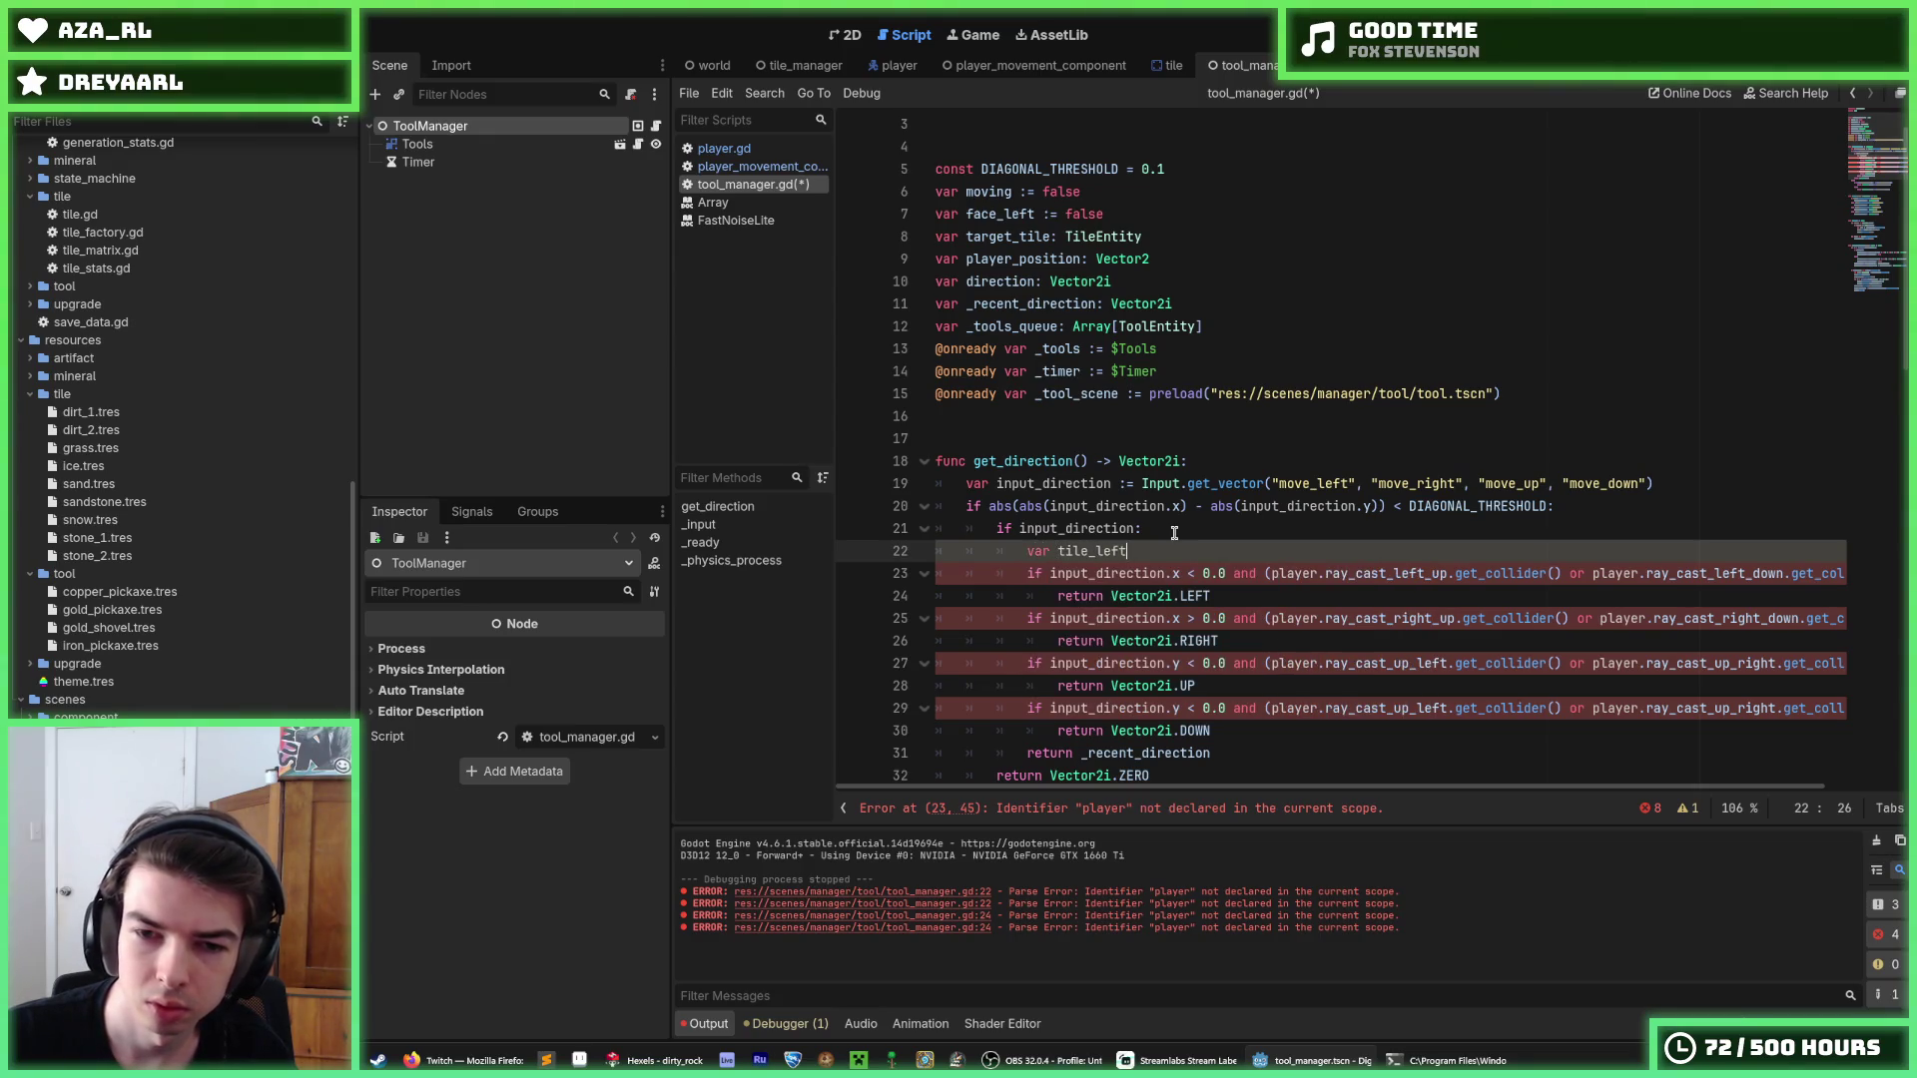
pyautogui.write(':=')
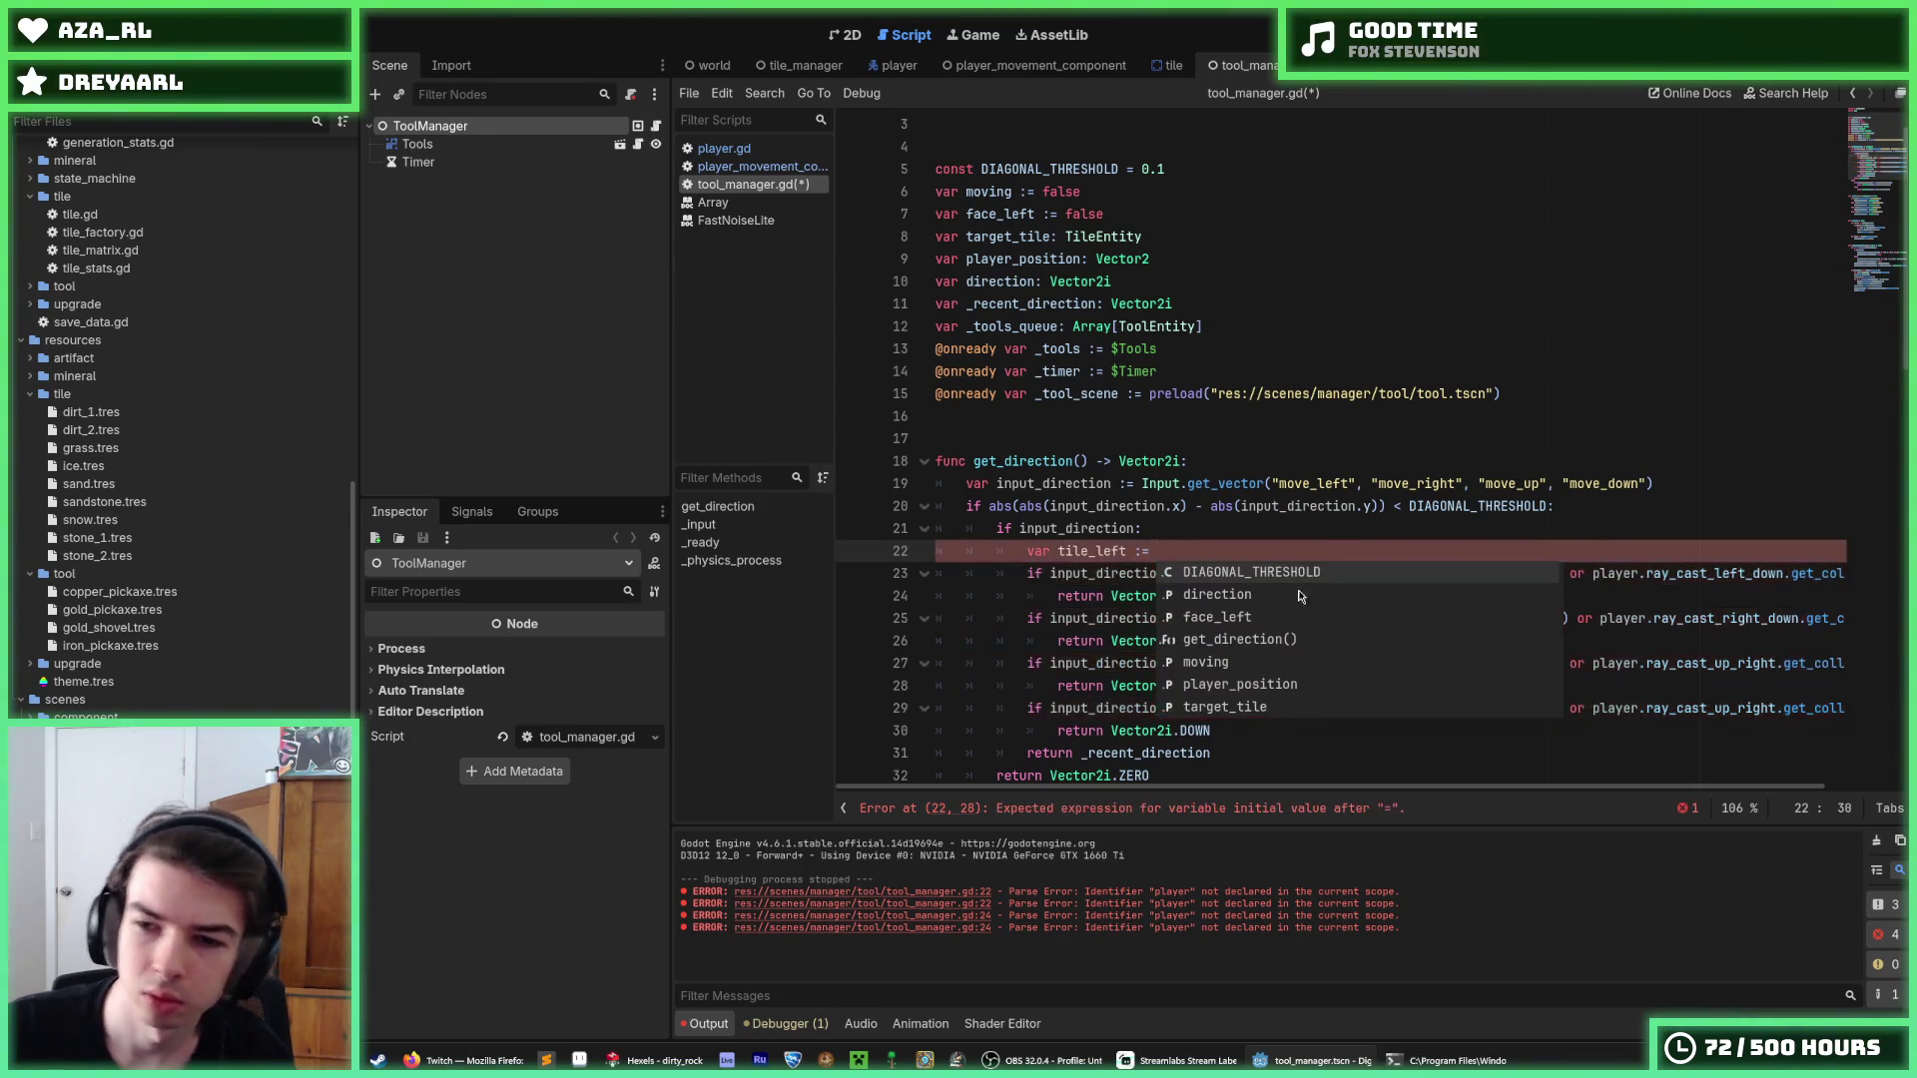
pyautogui.click(1335, 511)
pyautogui.moveTo(1268, 575)
pyautogui.mouseDown()
pyautogui.moveTo(1835, 576)
pyautogui.moveTo(1819, 575)
pyautogui.mouseUp()
pyautogui.hotkey('ctrl', 'x')
pyautogui.click(1323, 553)
pyautogui.hotkey('ctrl', 'v')
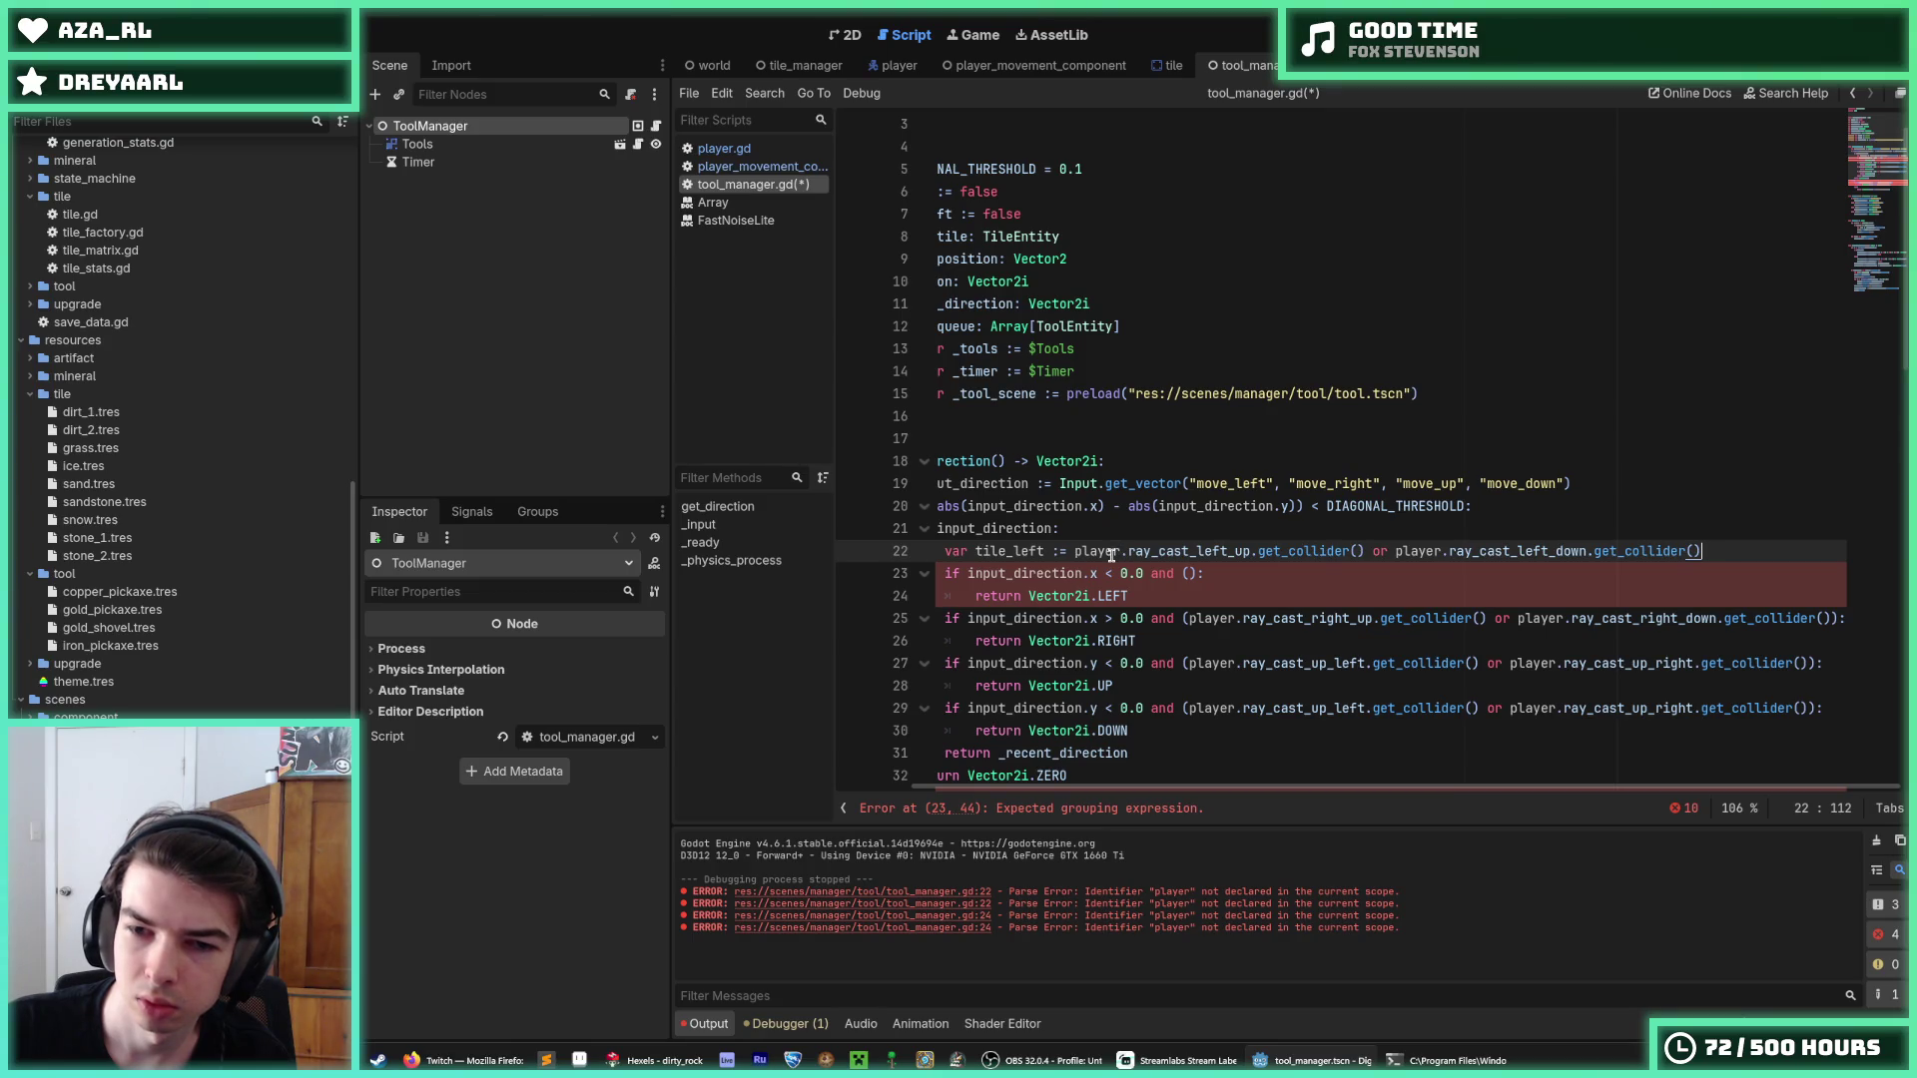
# Duplicate the declaration as a tile_right variable.
pyautogui.hotkey('ctrl', 'd')
pyautogui.click(1045, 574)
pyautogui.press('BackSpace')
pyautogui.press('BackSpace')
pyautogui.press('BackSpace')
pyautogui.write('right')
# Use tile_left inside the LEFT check's parentheses.
pyautogui.doubleClick(1004, 551)
pyautogui.hotkey('ctrl', 'c')
pyautogui.click(1197, 596)
pyautogui.press('BackSpace')
pyautogui.hotkey('ctrl', 'v')
# Move the right raycast checks into the tile_right declaration and save.
pyautogui.moveTo(1190, 641); pyautogui.dragTo(1831, 640)
pyautogui.press('BackSpace')
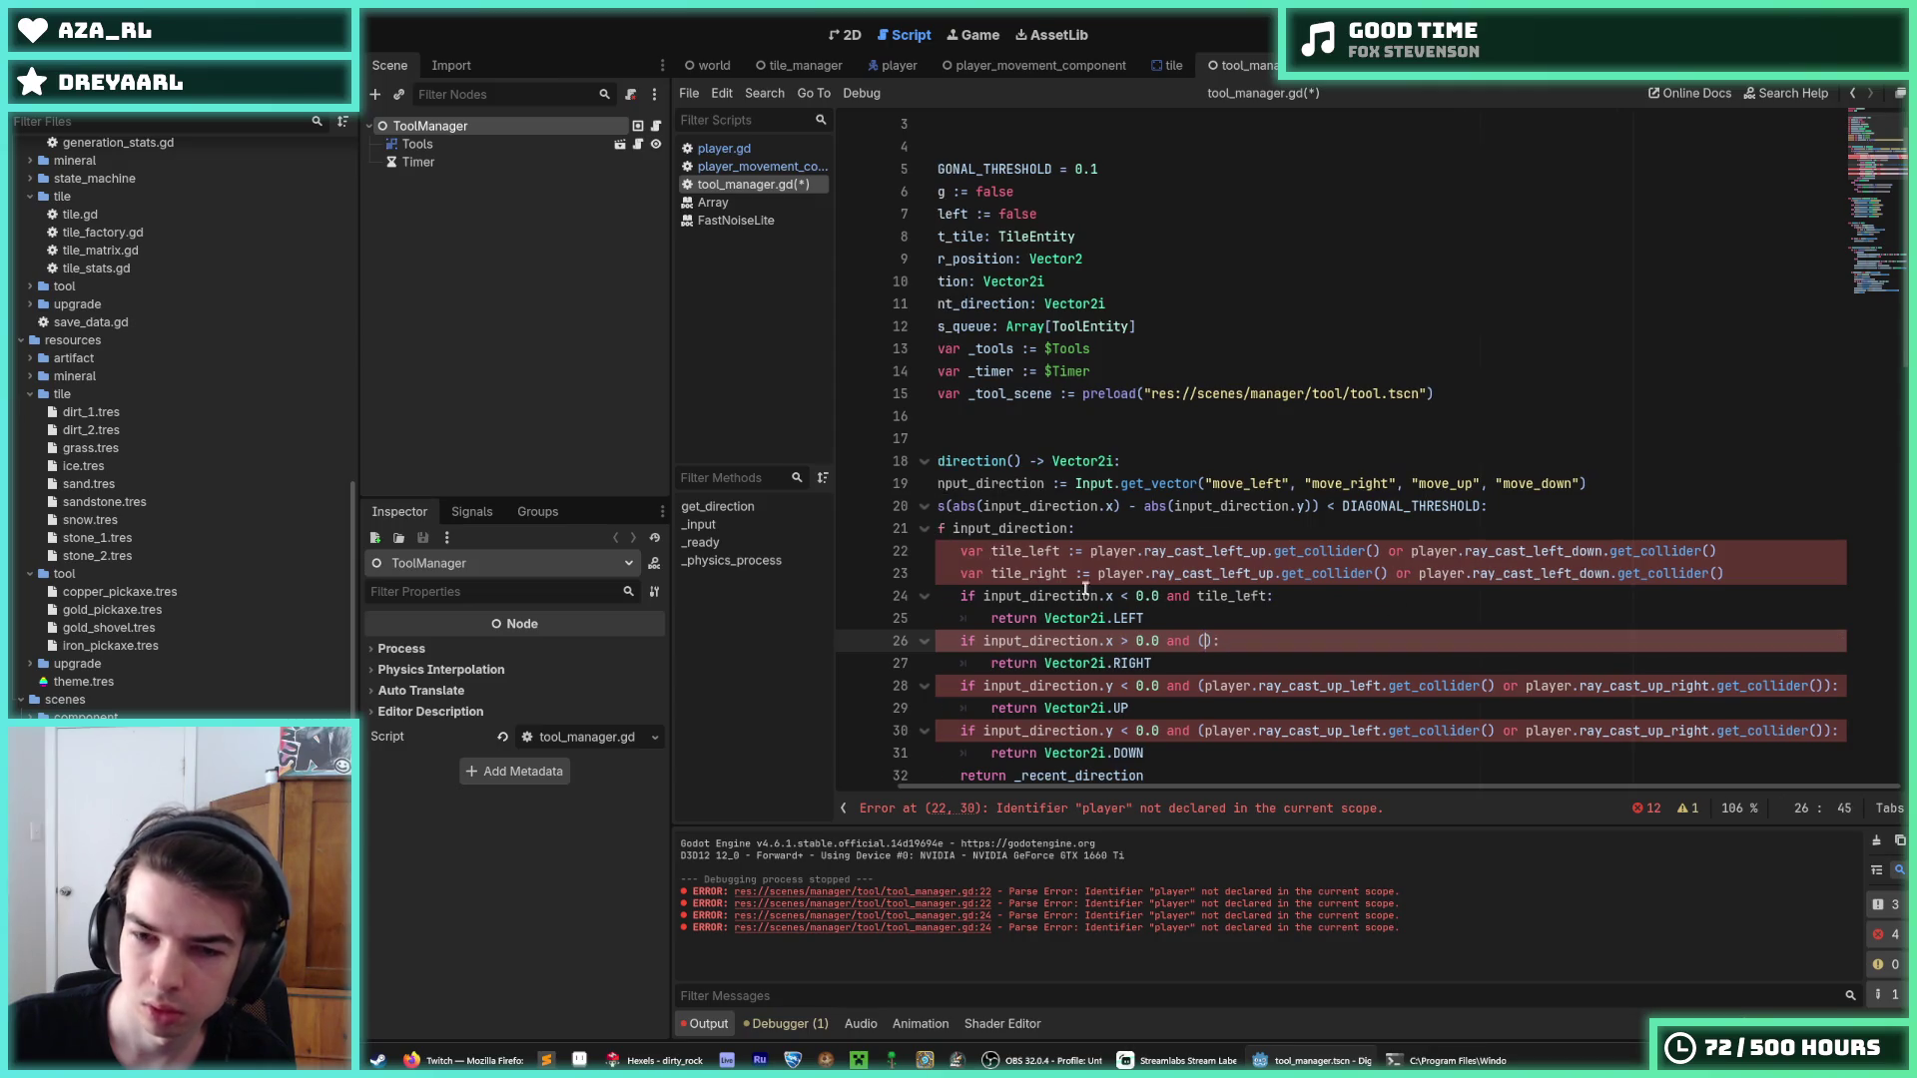
pyautogui.moveTo(1098, 573); pyautogui.dragTo(1740, 573)
pyautogui.hotkey('ctrl', 'v')
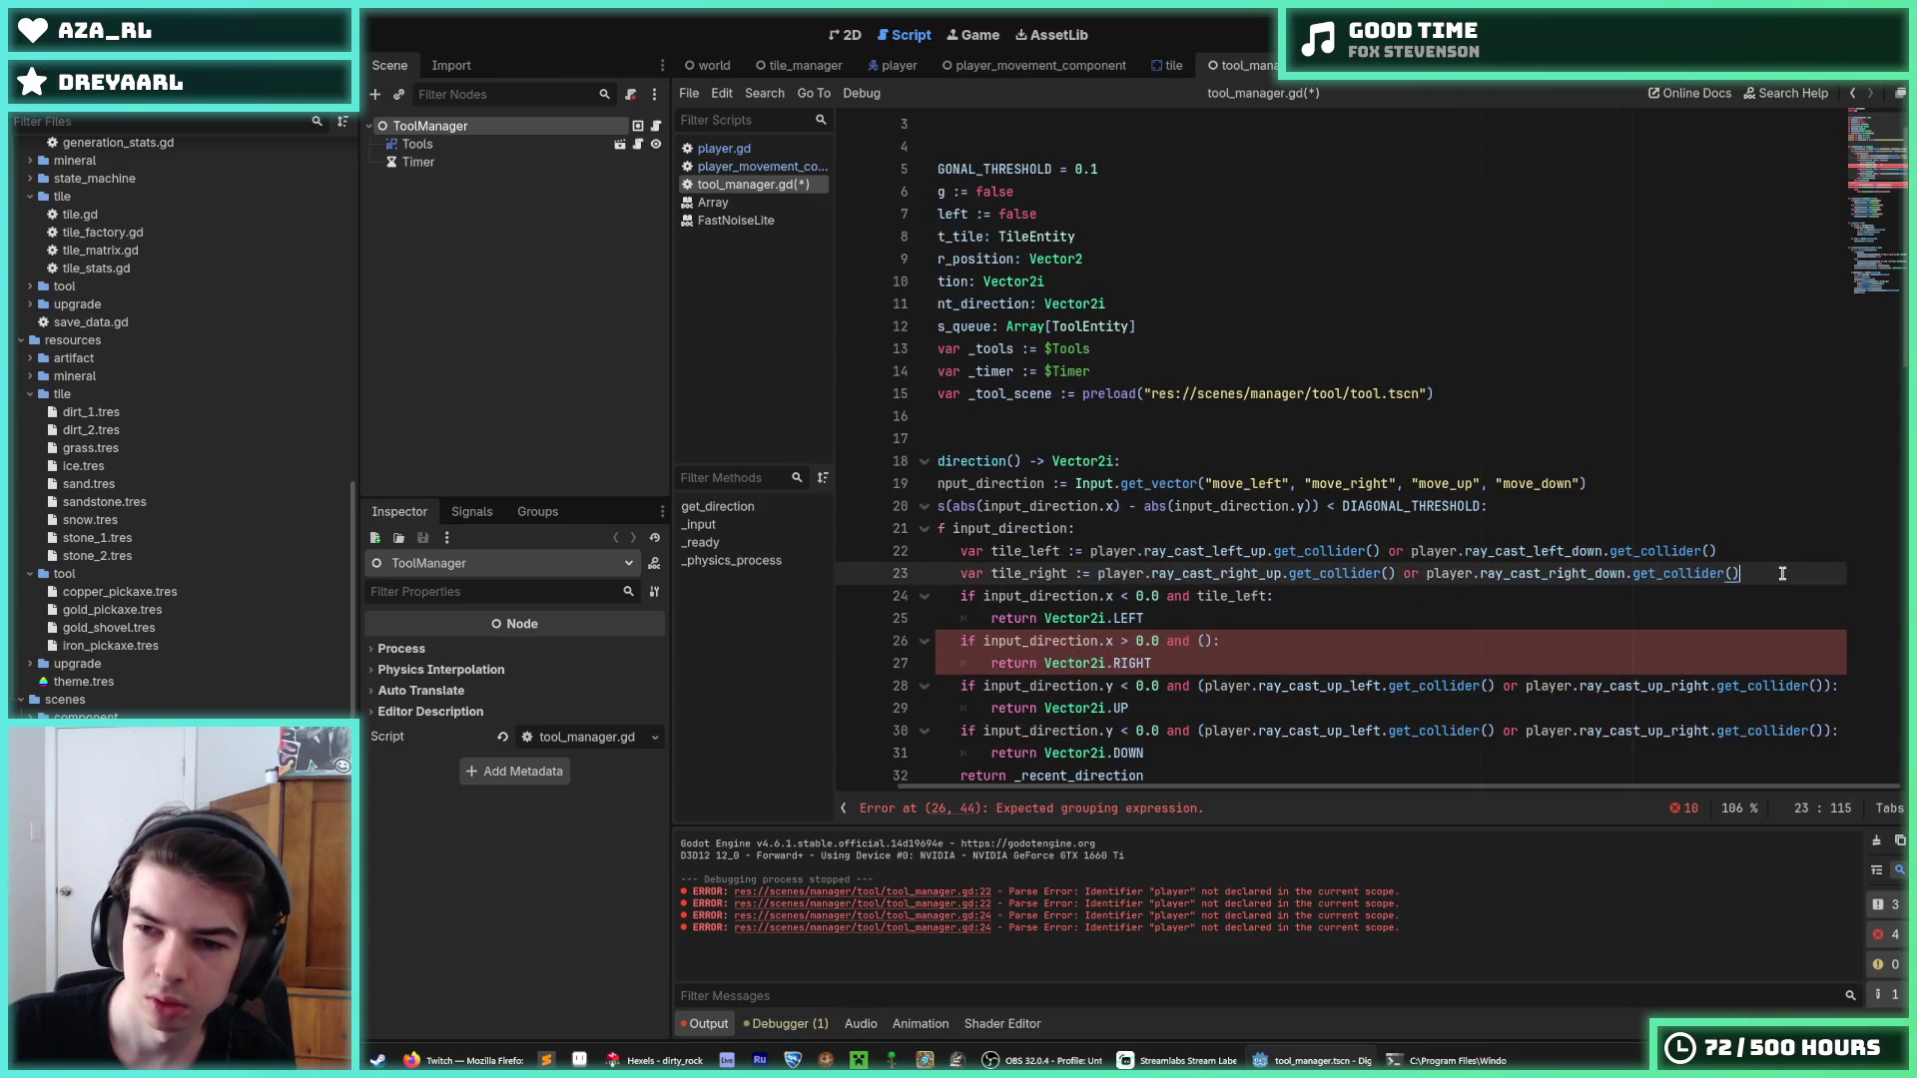
pyautogui.hotkey('ctrl', 's')
# Duplicate the tile_left and tile_right declaration lines.
pyautogui.moveTo(1749, 569); pyautogui.dragTo(1710, 527)
pyautogui.hotkey('ctrl', 'shift', 'd')
pyautogui.scroll(-2, 1208, 613)
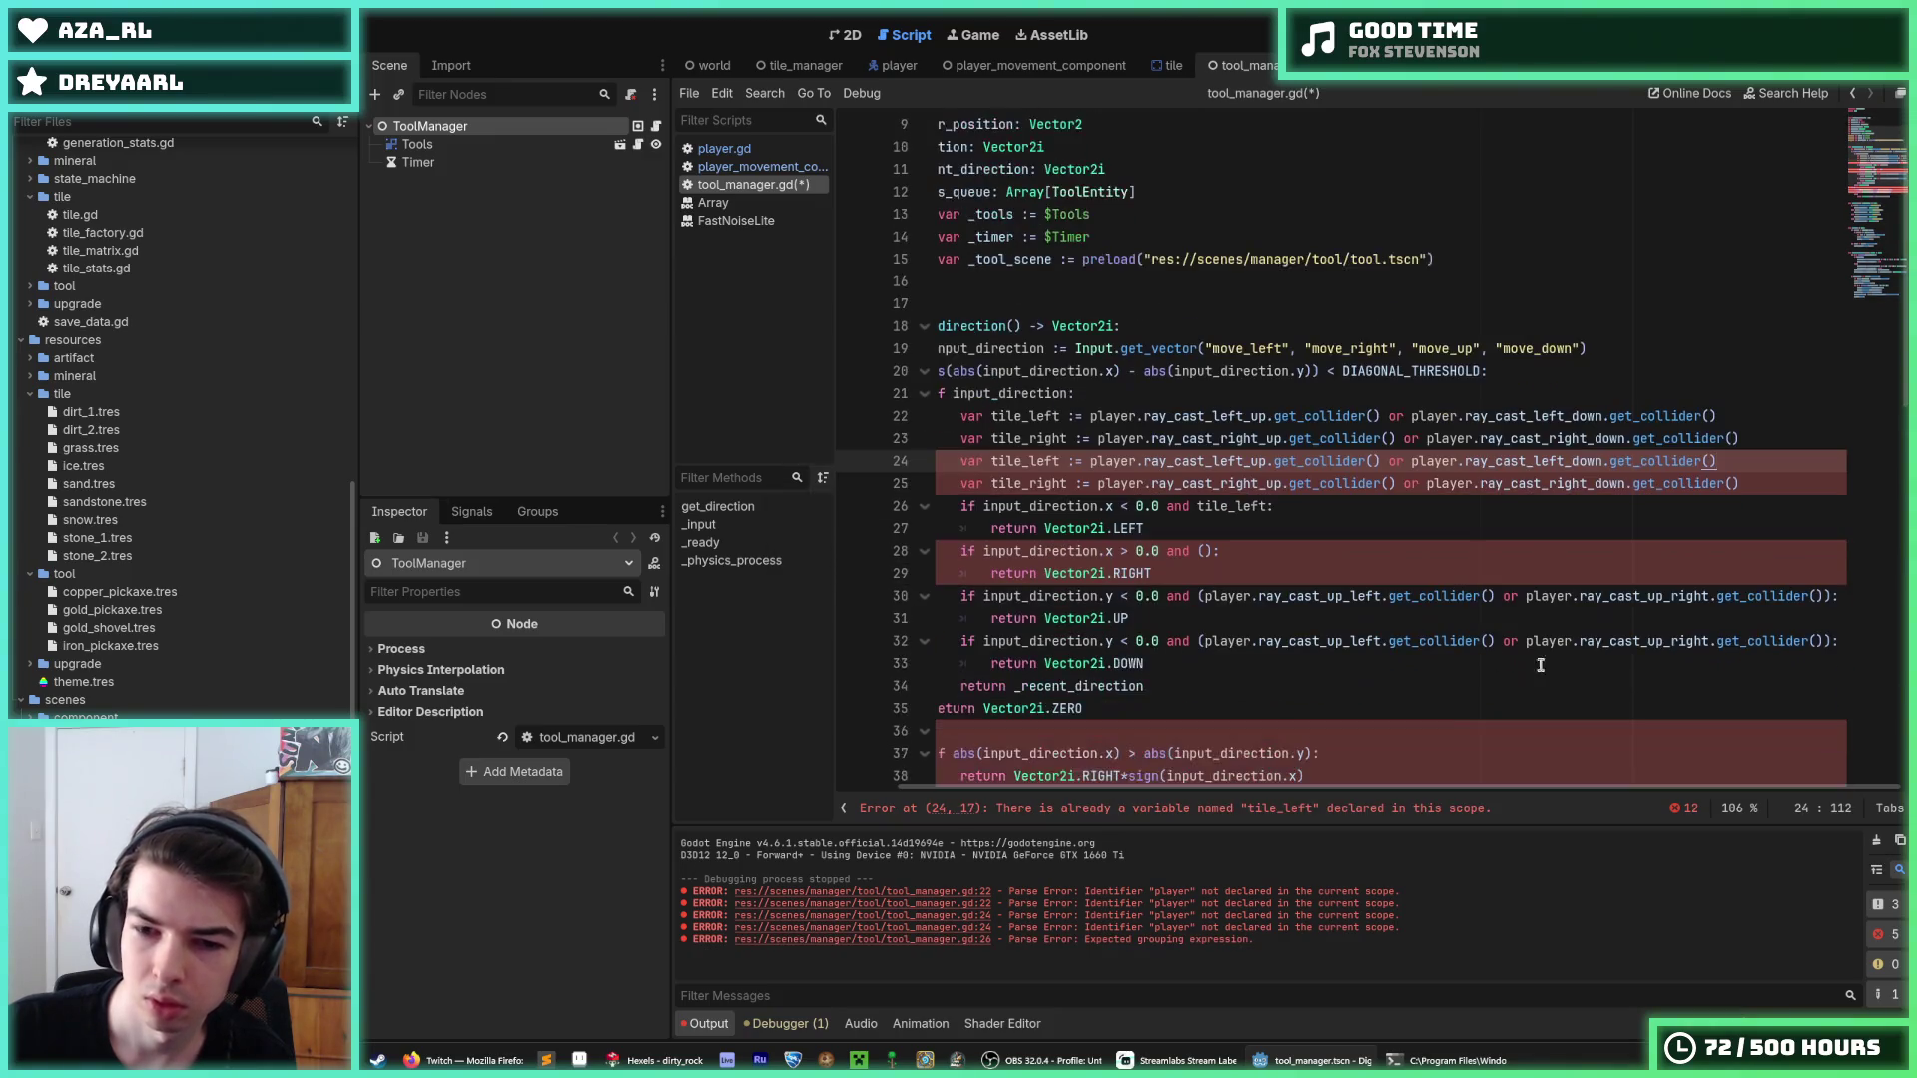
# Move the up and down conditions' raycast checks into the two duplicated declarations.
pyautogui.moveTo(1204, 596)
pyautogui.mouseDown()
pyautogui.moveTo(1842, 596)
pyautogui.moveTo(1826, 596)
pyautogui.mouseUp()
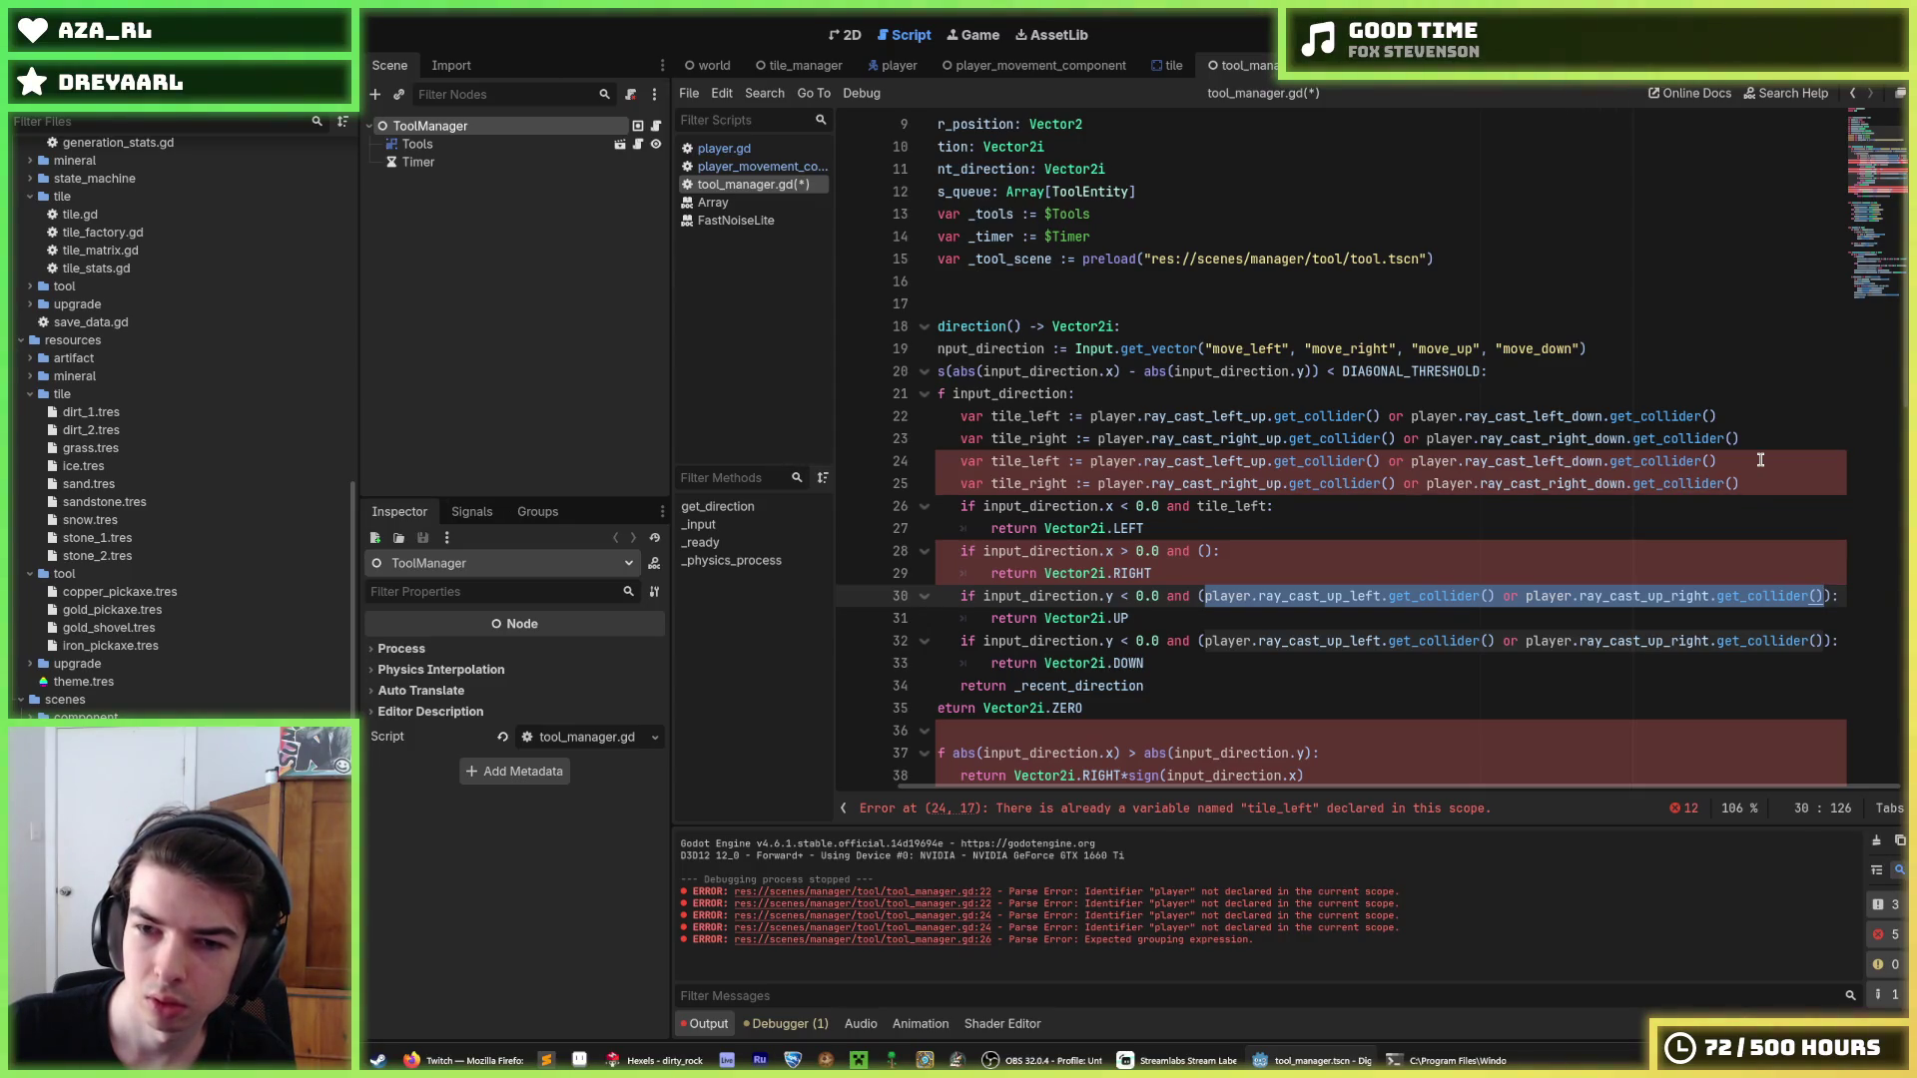
pyautogui.hotkey('ctrl', 'x')
pyautogui.moveTo(1760, 460); pyautogui.dragTo(1090, 460)
pyautogui.hotkey('ctrl', 'v')
pyautogui.moveTo(1204, 641); pyautogui.dragTo(1822, 640)
pyautogui.hotkey('ctrl', 'x')
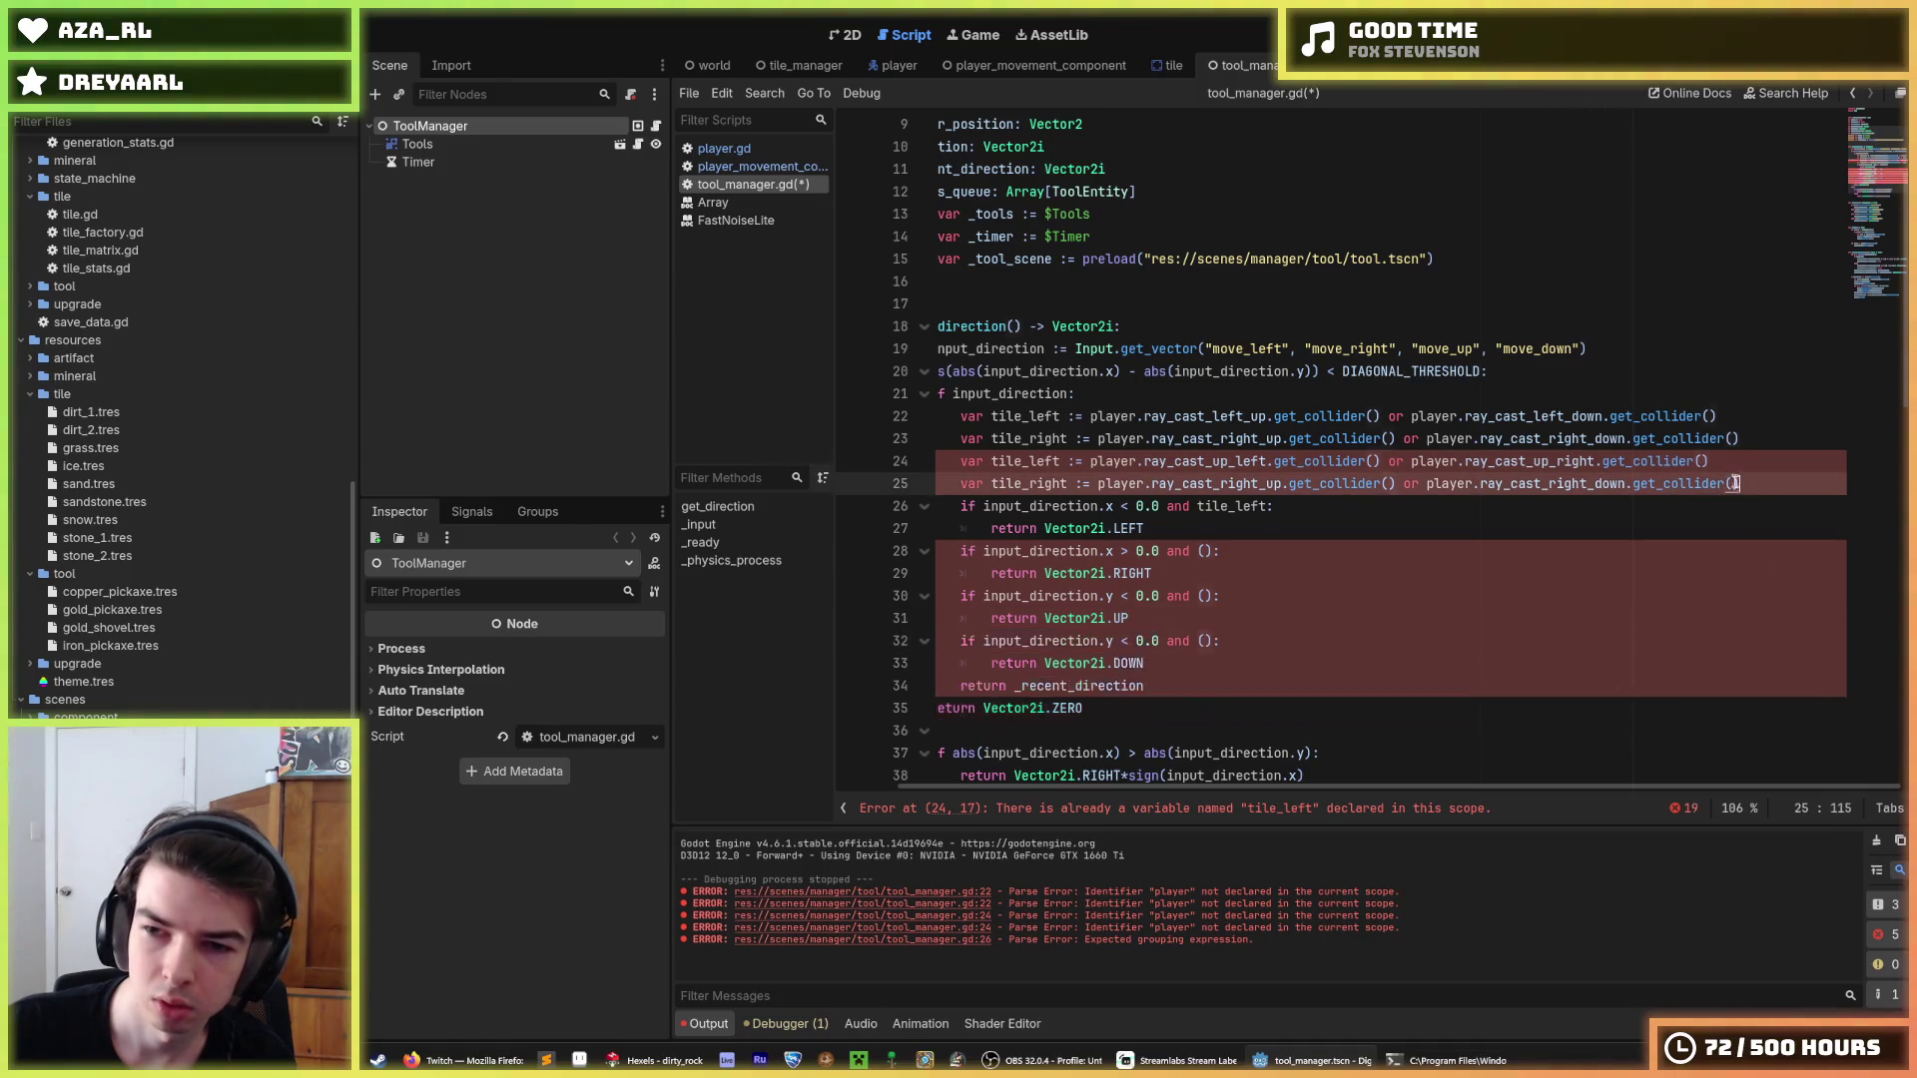
pyautogui.moveTo(1740, 483); pyautogui.dragTo(1098, 486)
pyautogui.hotkey('ctrl', 'v')
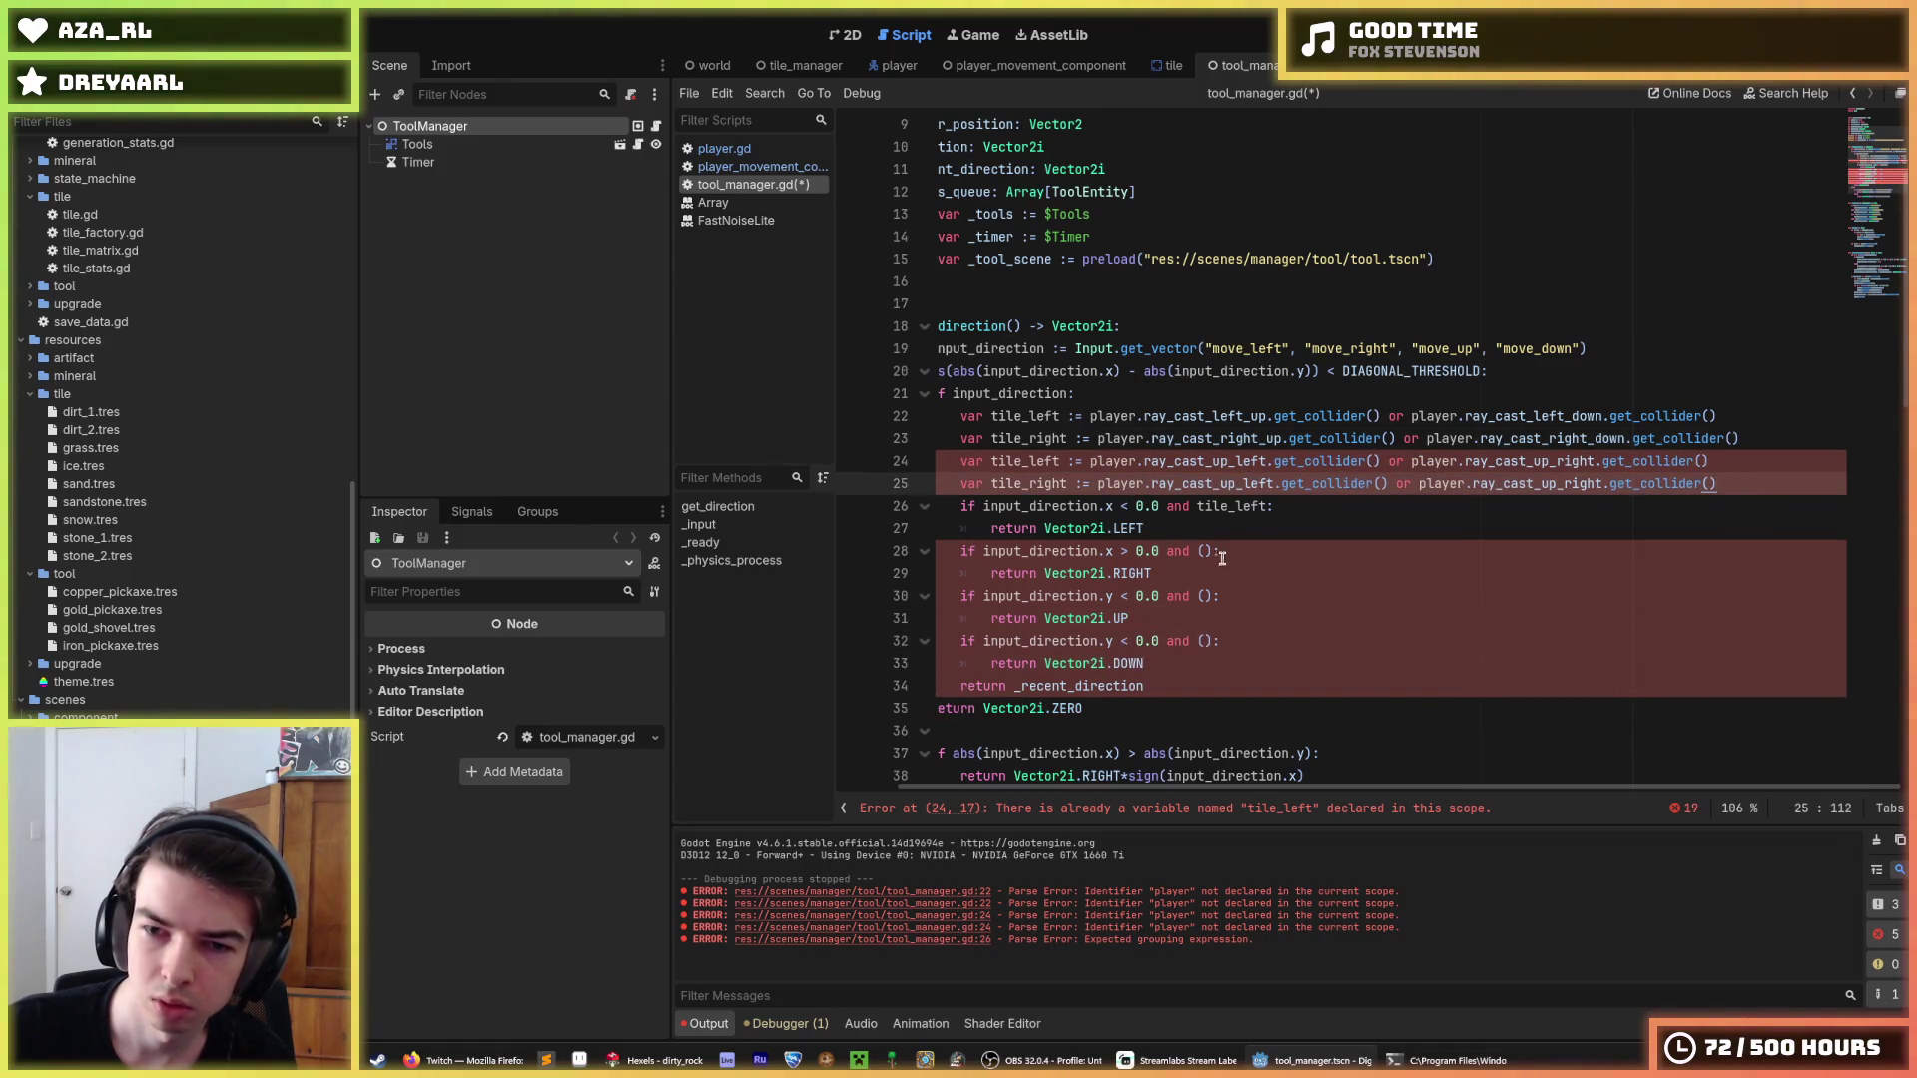
# Change line 25's raycasts to ray_cast_down_left and ray_cast_down_right.
pyautogui.click(1235, 484)
pyautogui.press('BackSpace')
pyautogui.press('BackSpace')
pyautogui.write('down')
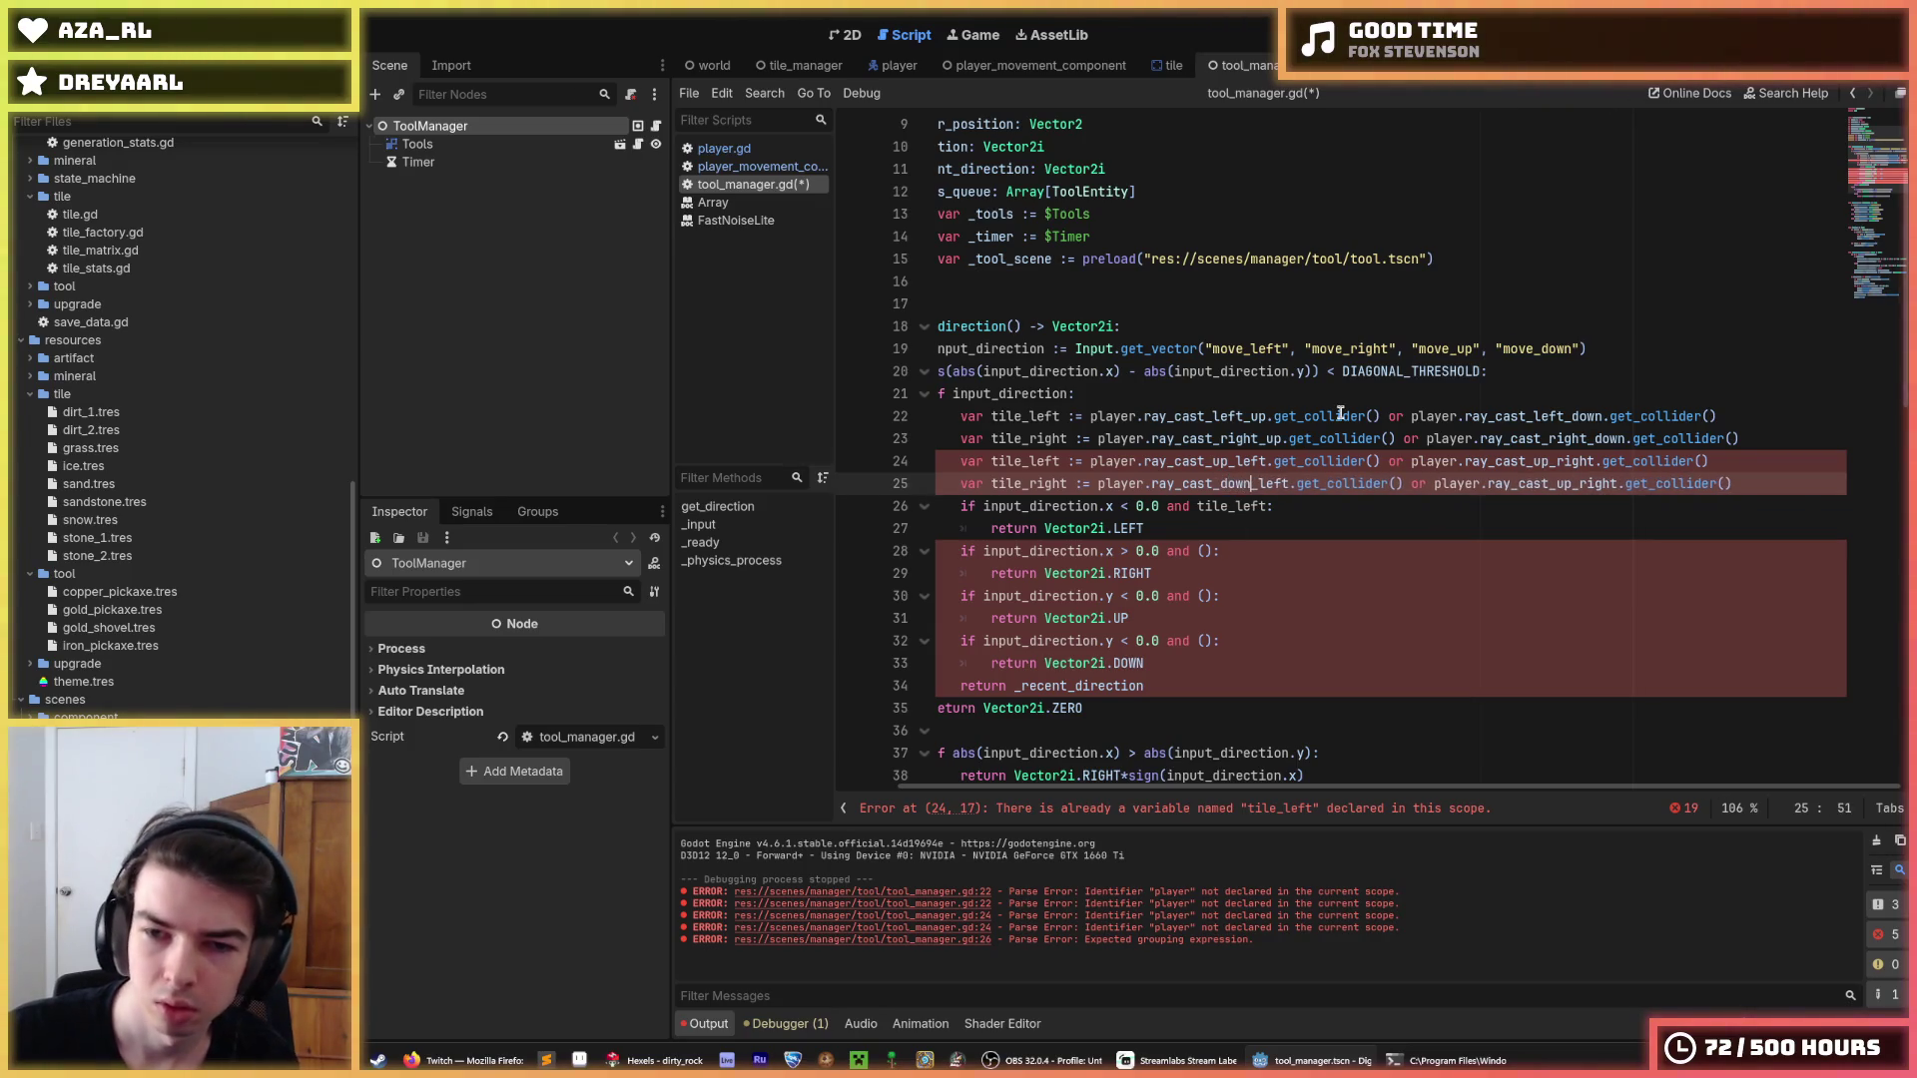
pyautogui.press('Down')
pyautogui.press('End')
pyautogui.press('Up')
pyautogui.press('End')
pyautogui.hotkey('ctrl', 'Left')
pyautogui.hotkey('ctrl', 'Left')
pyautogui.hotkey('ctrl', 'Left')
pyautogui.press('BackSpace')
pyautogui.press('BackSpace')
pyautogui.write('down')
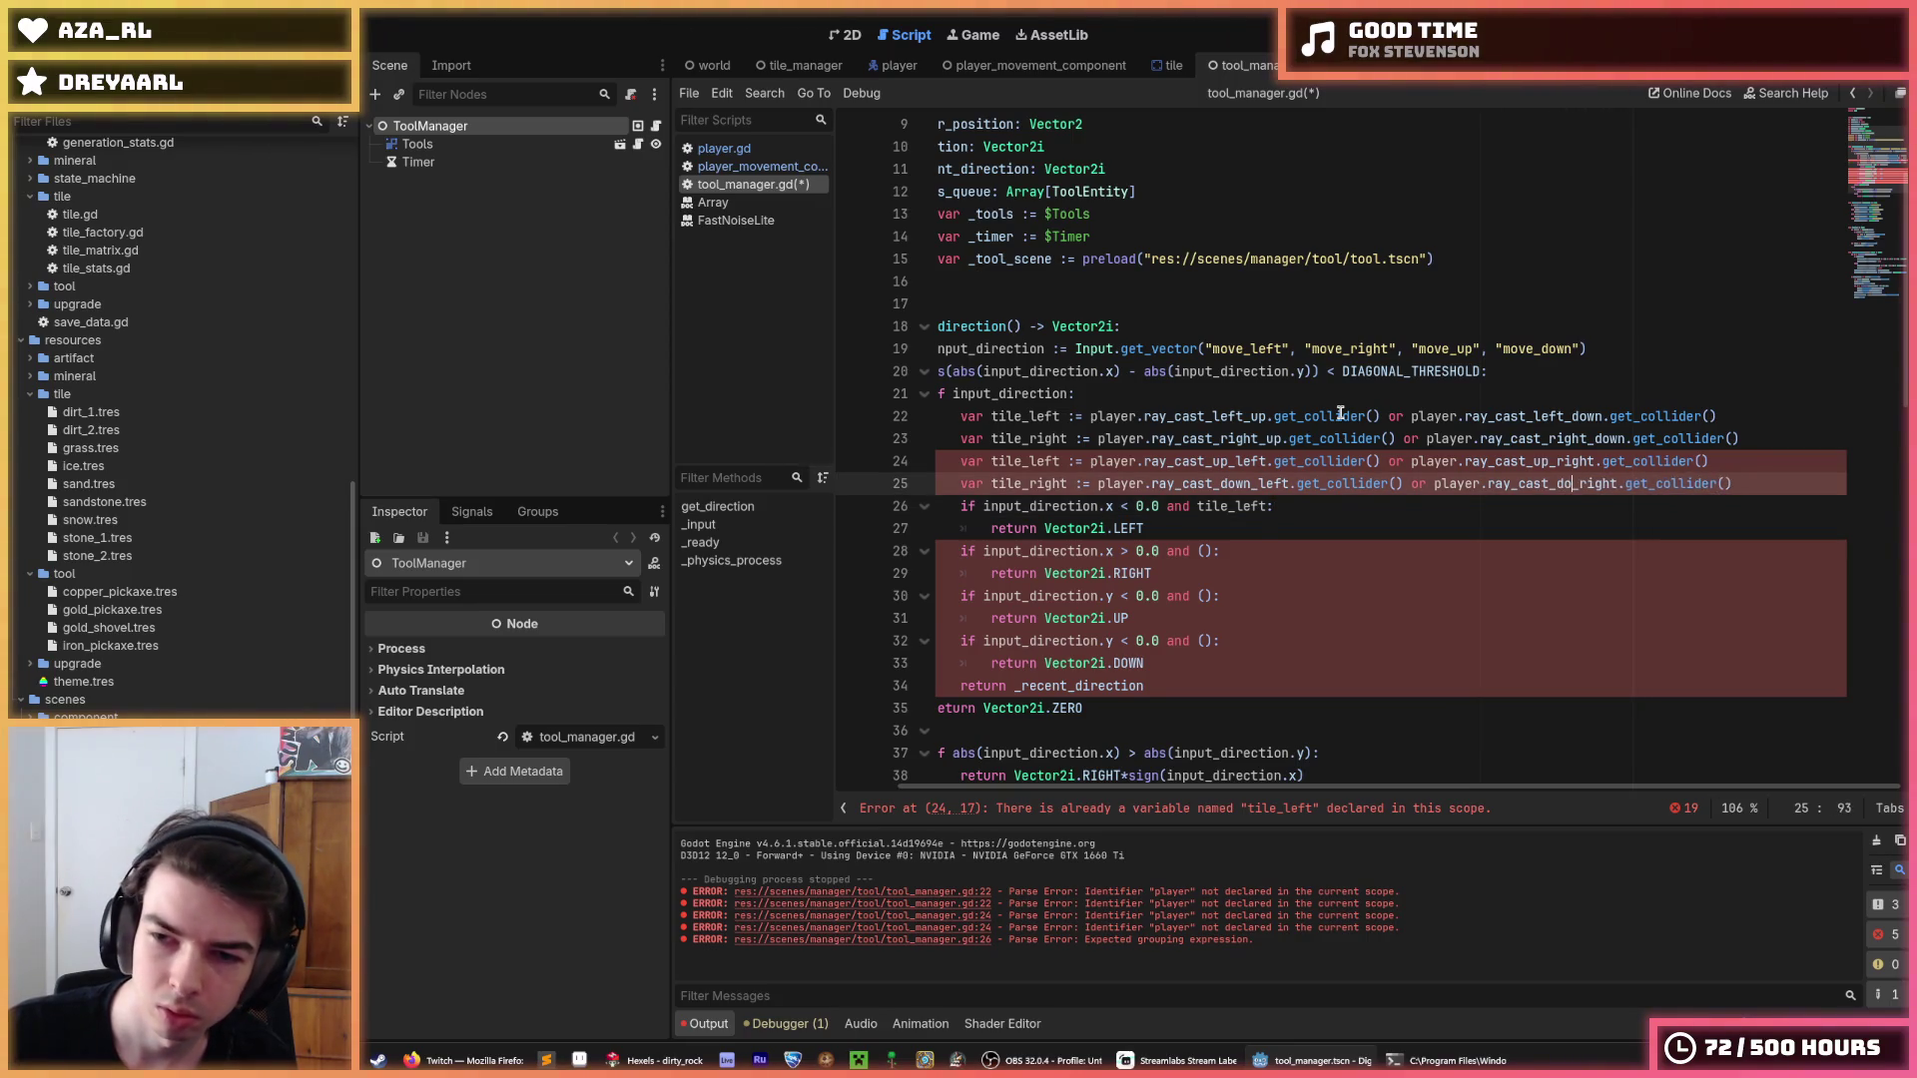
# Rename the duplicated variables to tile_up and tile_down.
pyautogui.press('Home')
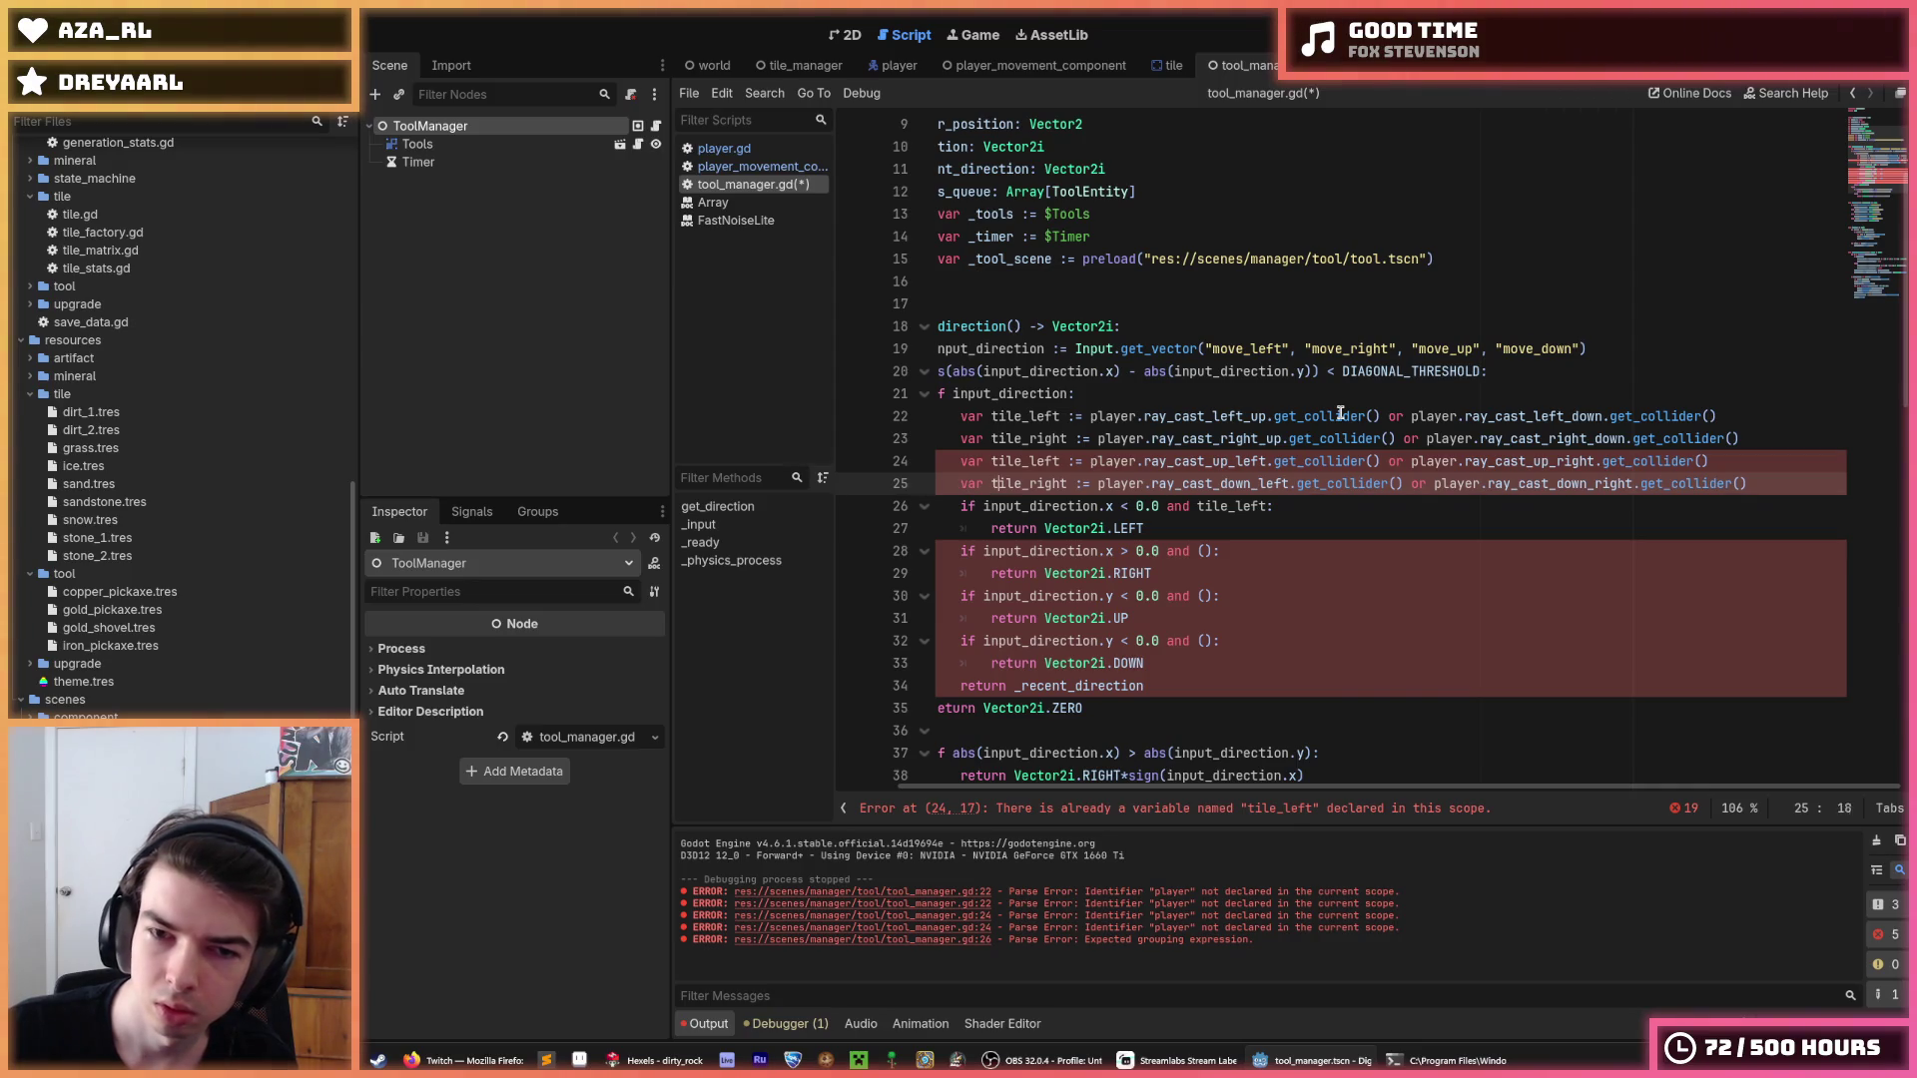
pyautogui.press('Up')
pyautogui.hotkey('ctrl', 'Right')
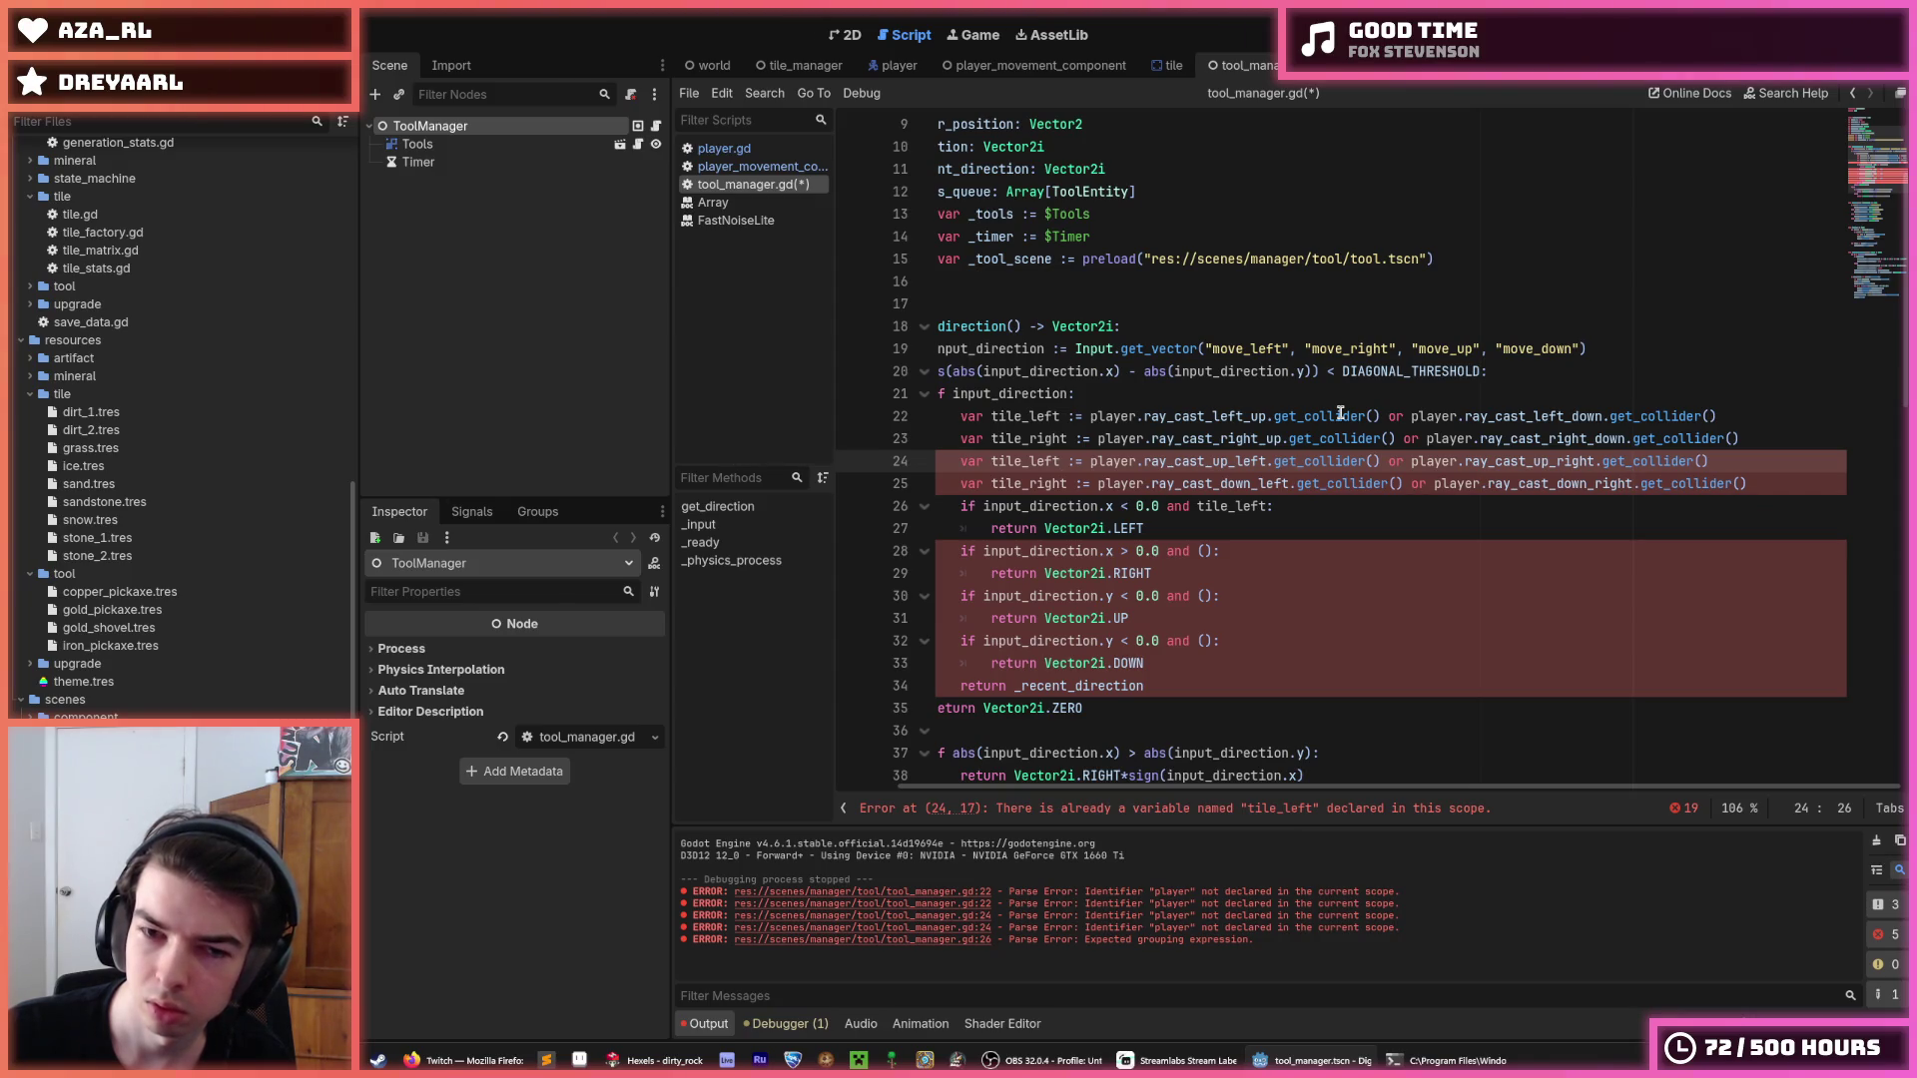
pyautogui.press('BackSpace')
pyautogui.press('BackSpace')
pyautogui.press('BackSpace')
pyautogui.write('up')
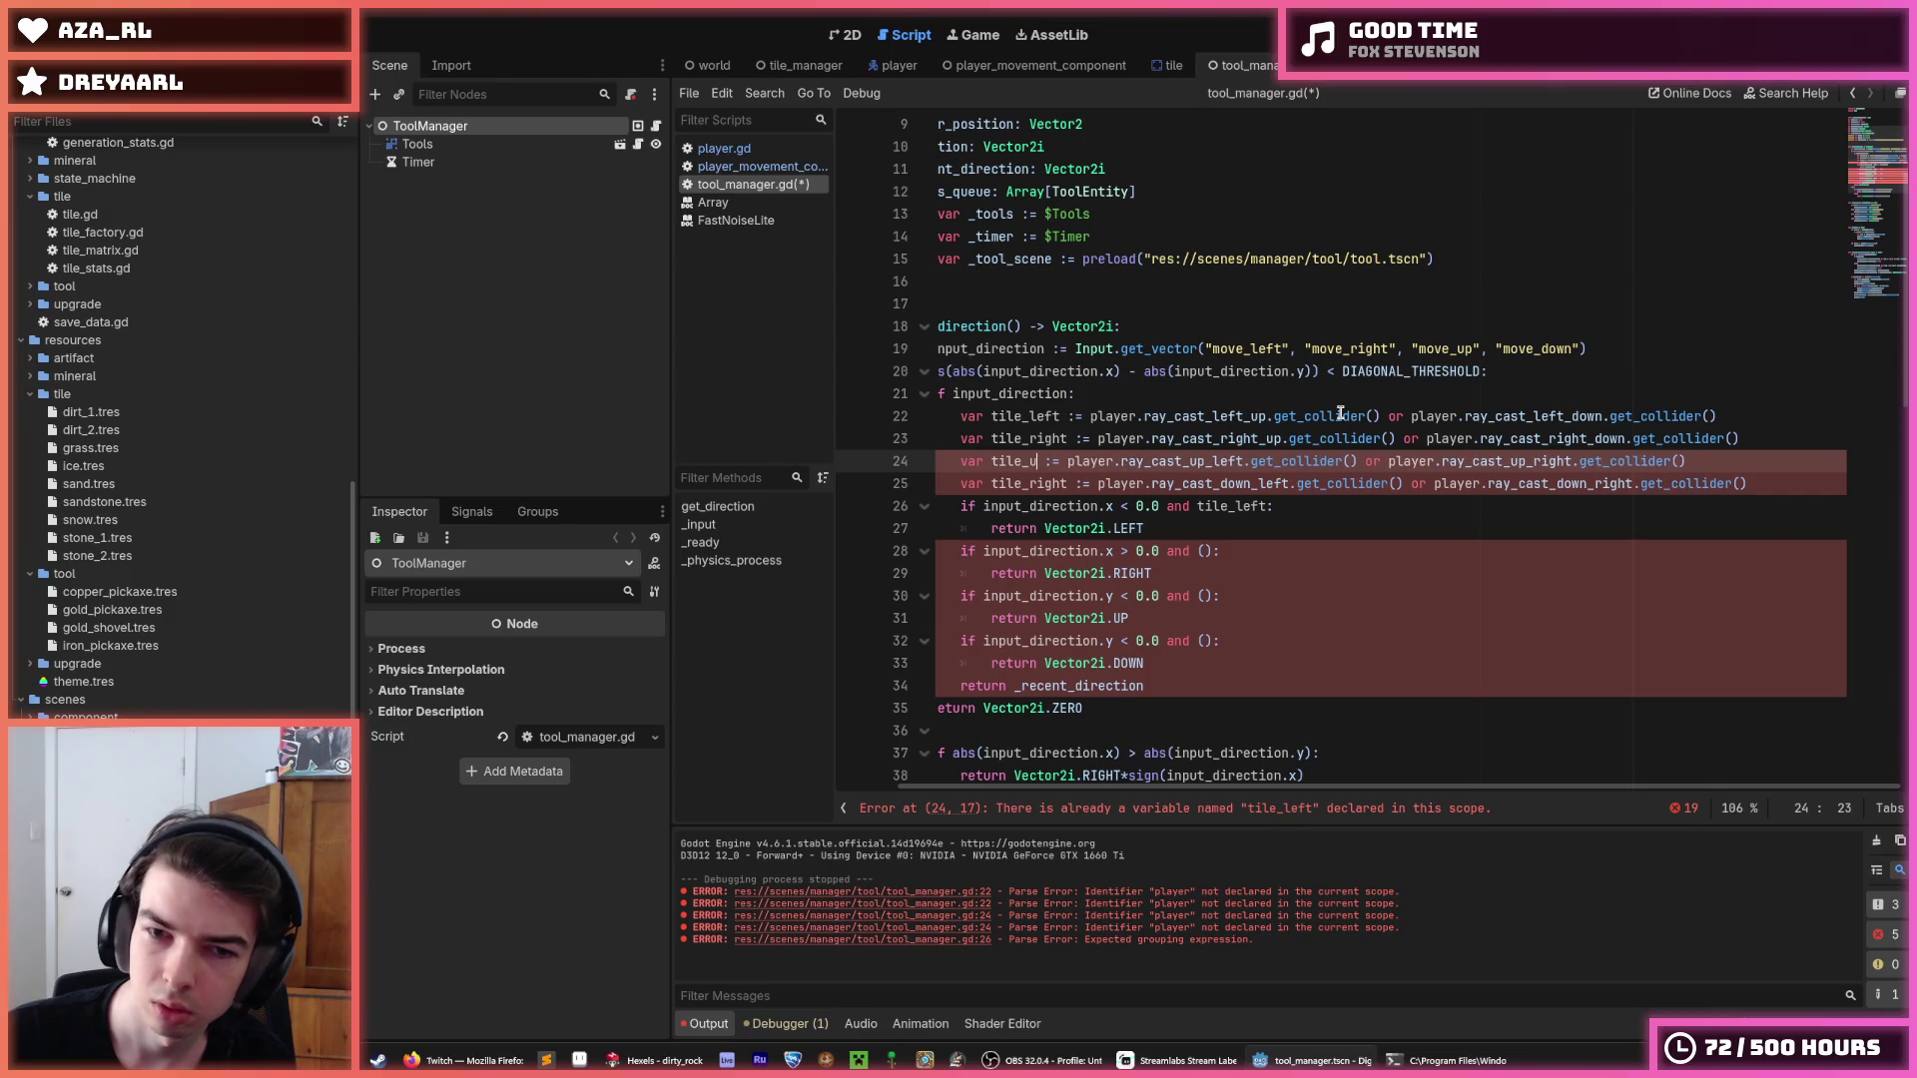
pyautogui.press('Down')
pyautogui.press('Delete')
pyautogui.press('Delete')
pyautogui.press('BackSpace')
pyautogui.press('BackSpace')
pyautogui.press('BackSpace')
pyautogui.write('down')
pyautogui.press('Down')
pyautogui.press('Down')
pyautogui.press('End')
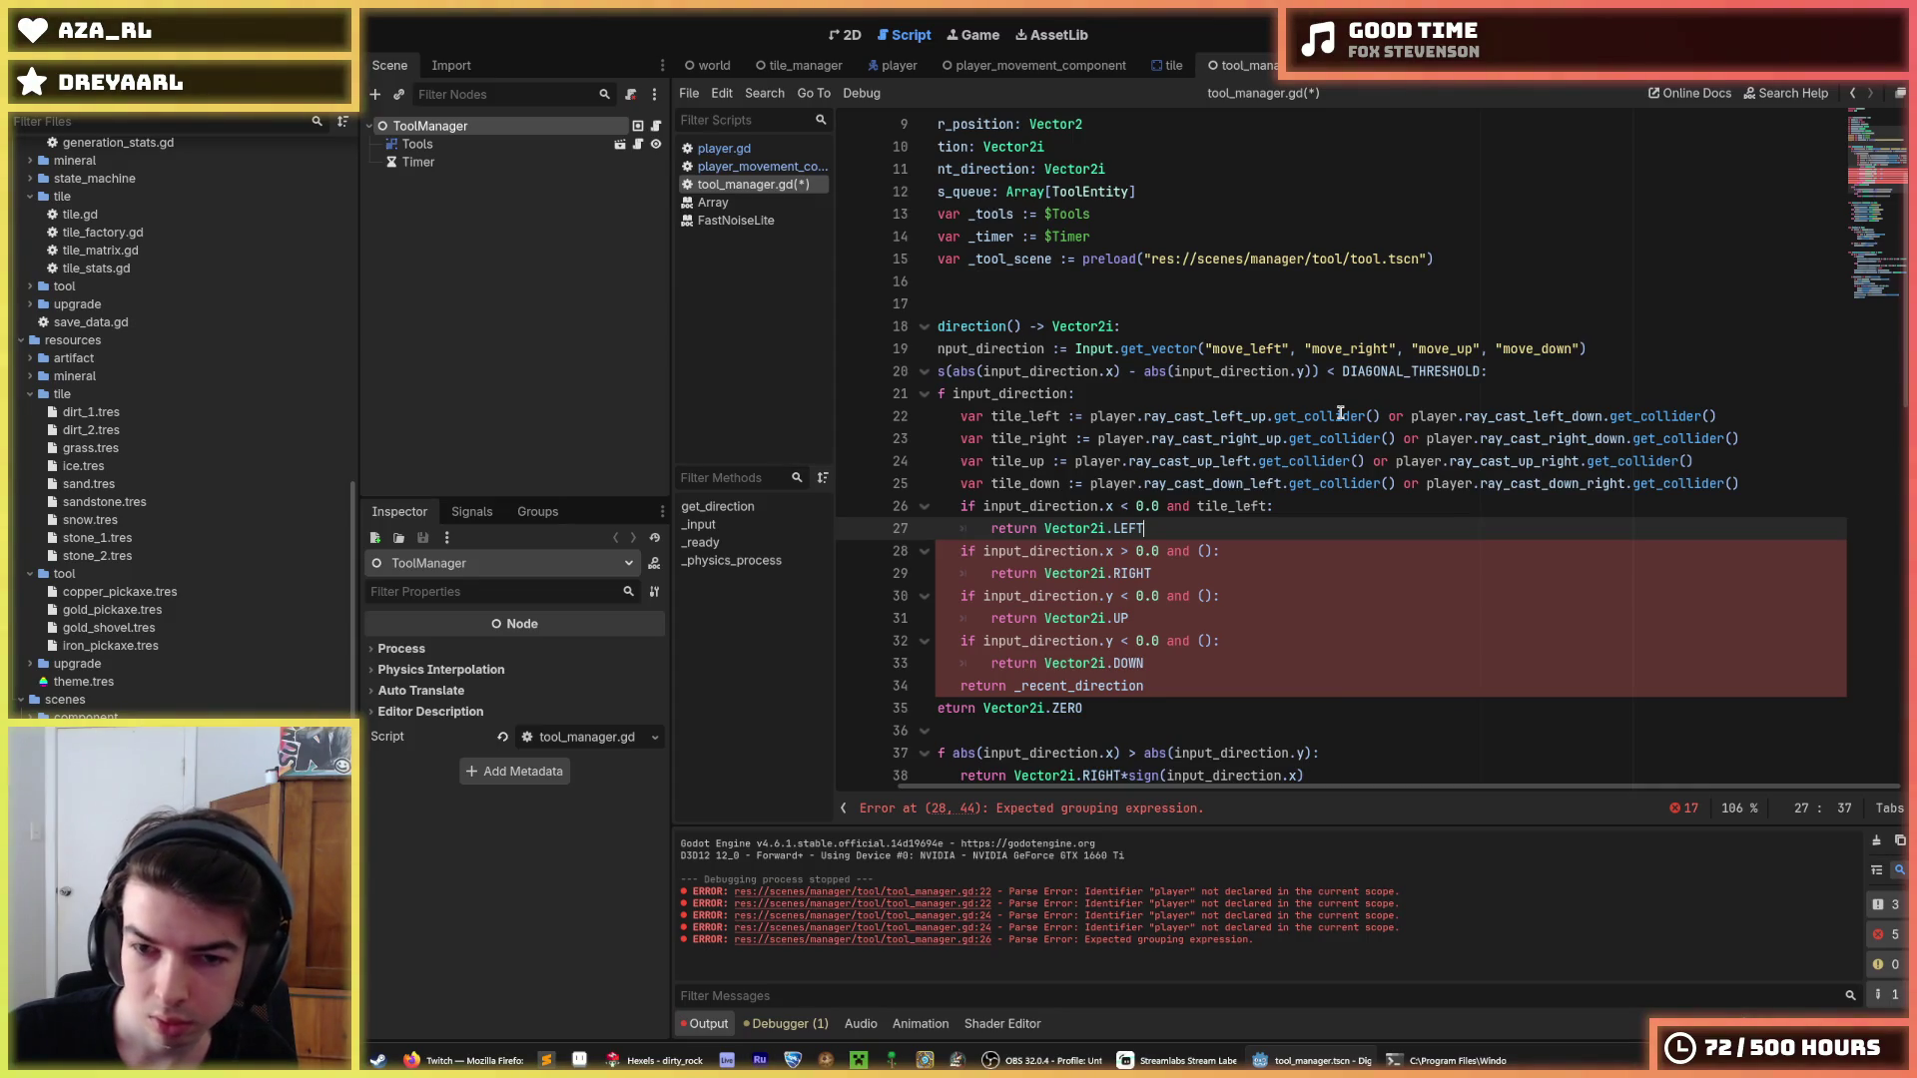
# Fill the empty placeholders in the right, up and down checks with tile_right, tile_up and tile_down.
pyautogui.press('Up')
pyautogui.press('Up')
pyautogui.press('End')
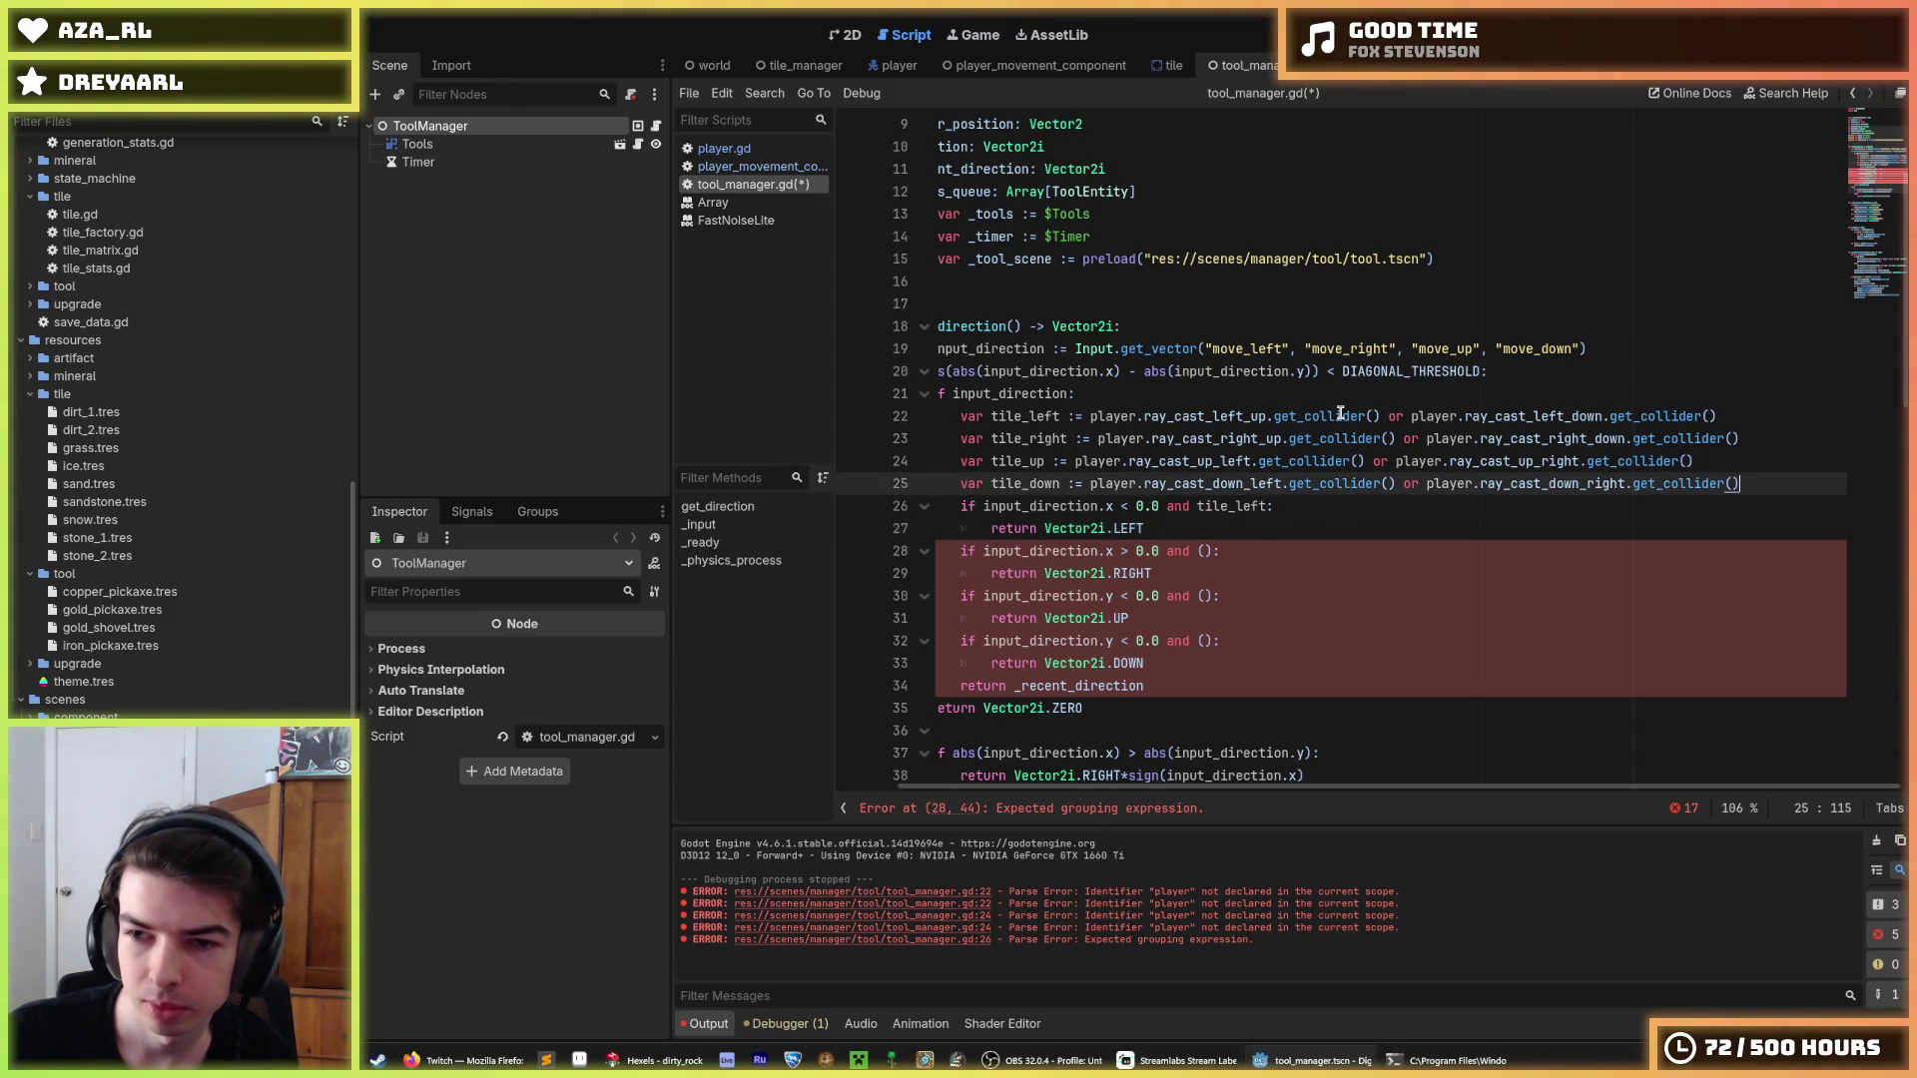
pyautogui.press('Down')
pyautogui.press('Down')
pyautogui.press('Down')
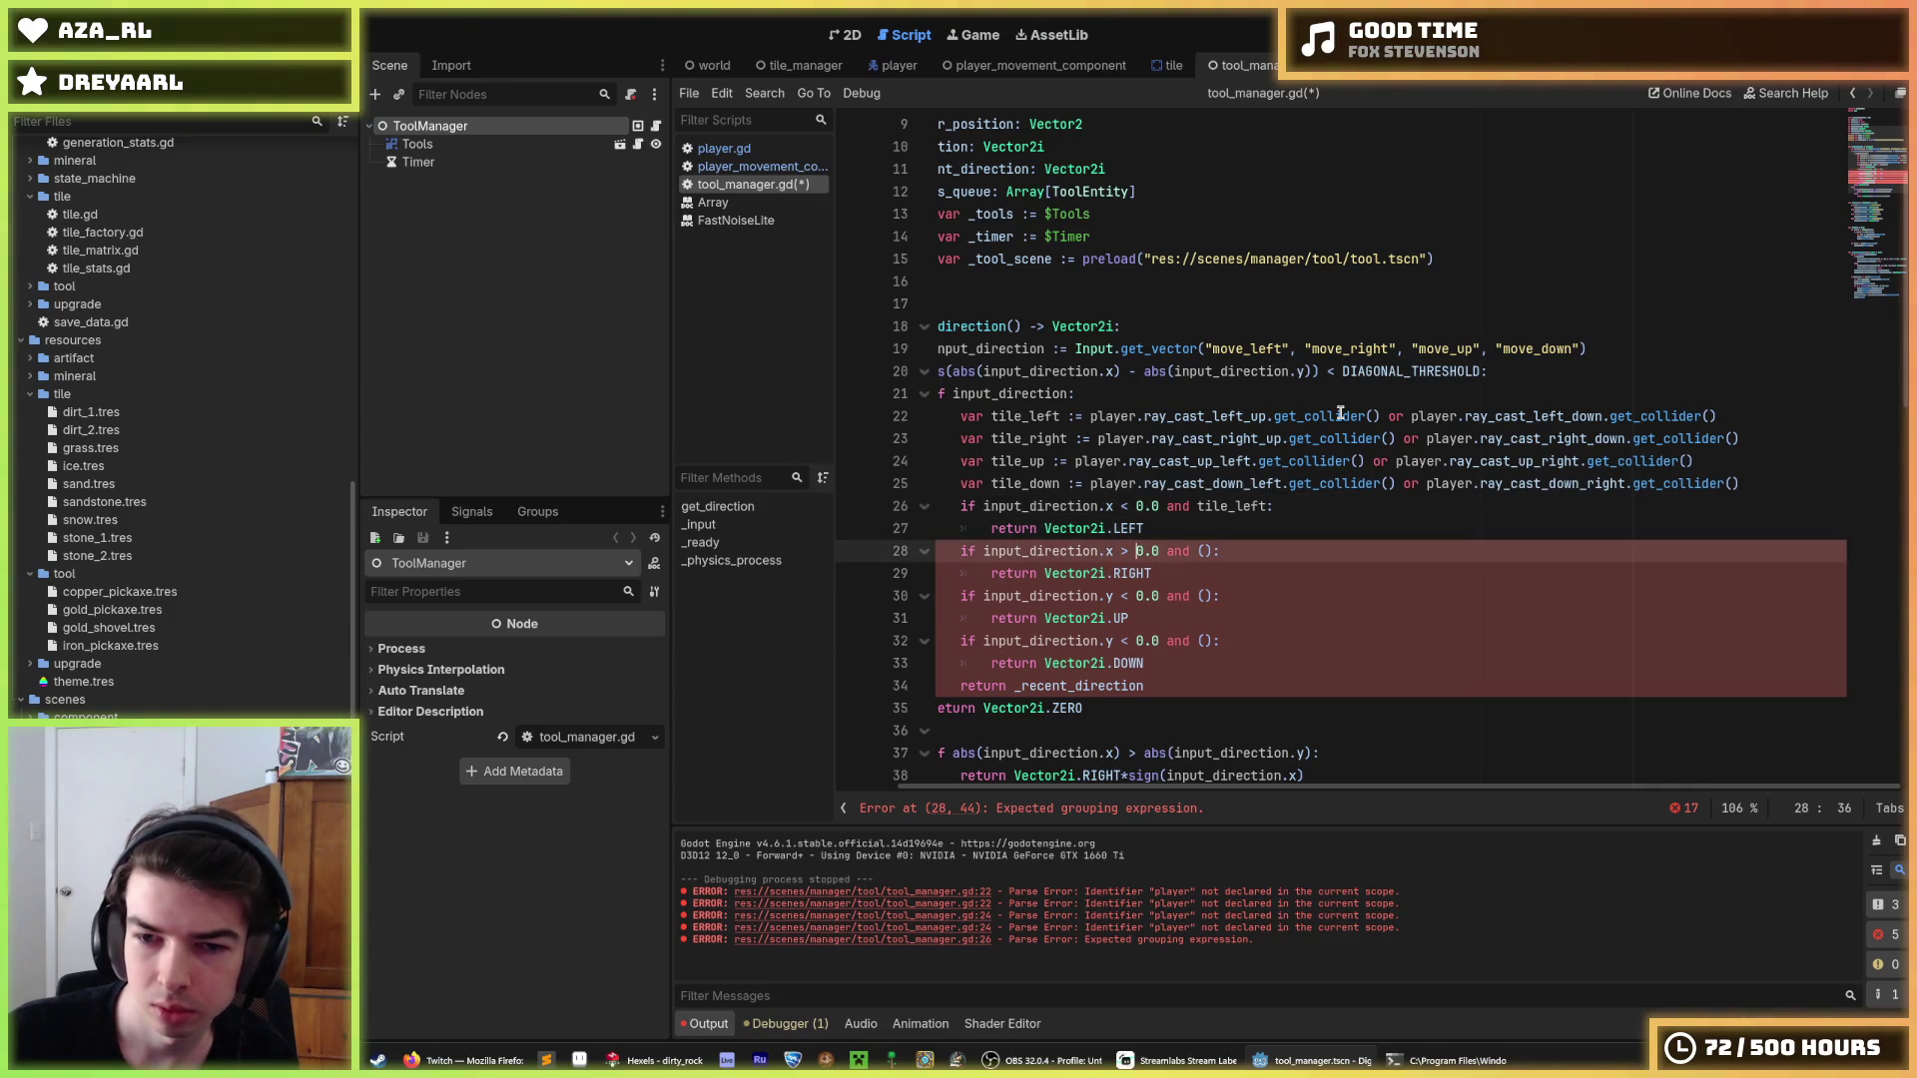
pyautogui.press('BackSpace')
pyautogui.press('BackSpace')
pyautogui.write('tile_right')
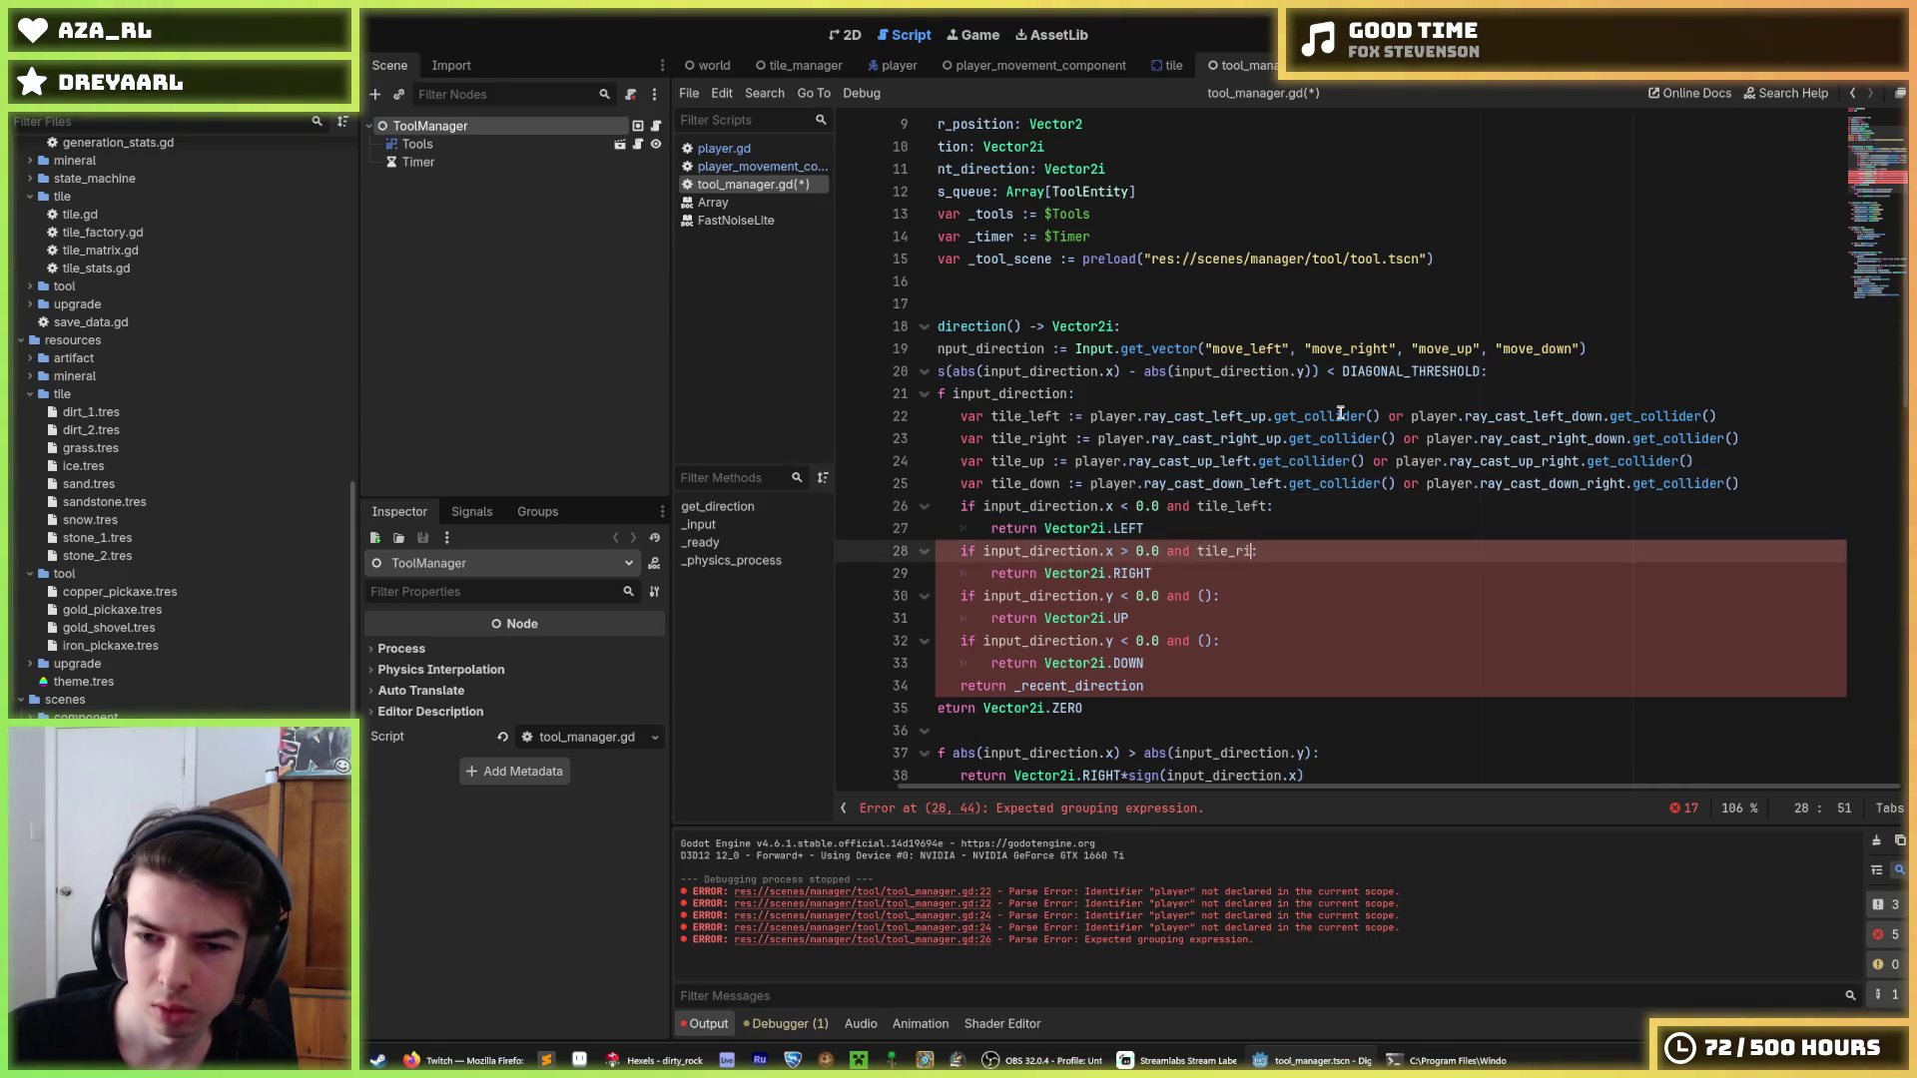
pyautogui.press('Down')
pyautogui.press('Down')
pyautogui.press('Left')
pyautogui.press('BackSpace')
pyautogui.press('BackSpace')
pyautogui.write('tile_')
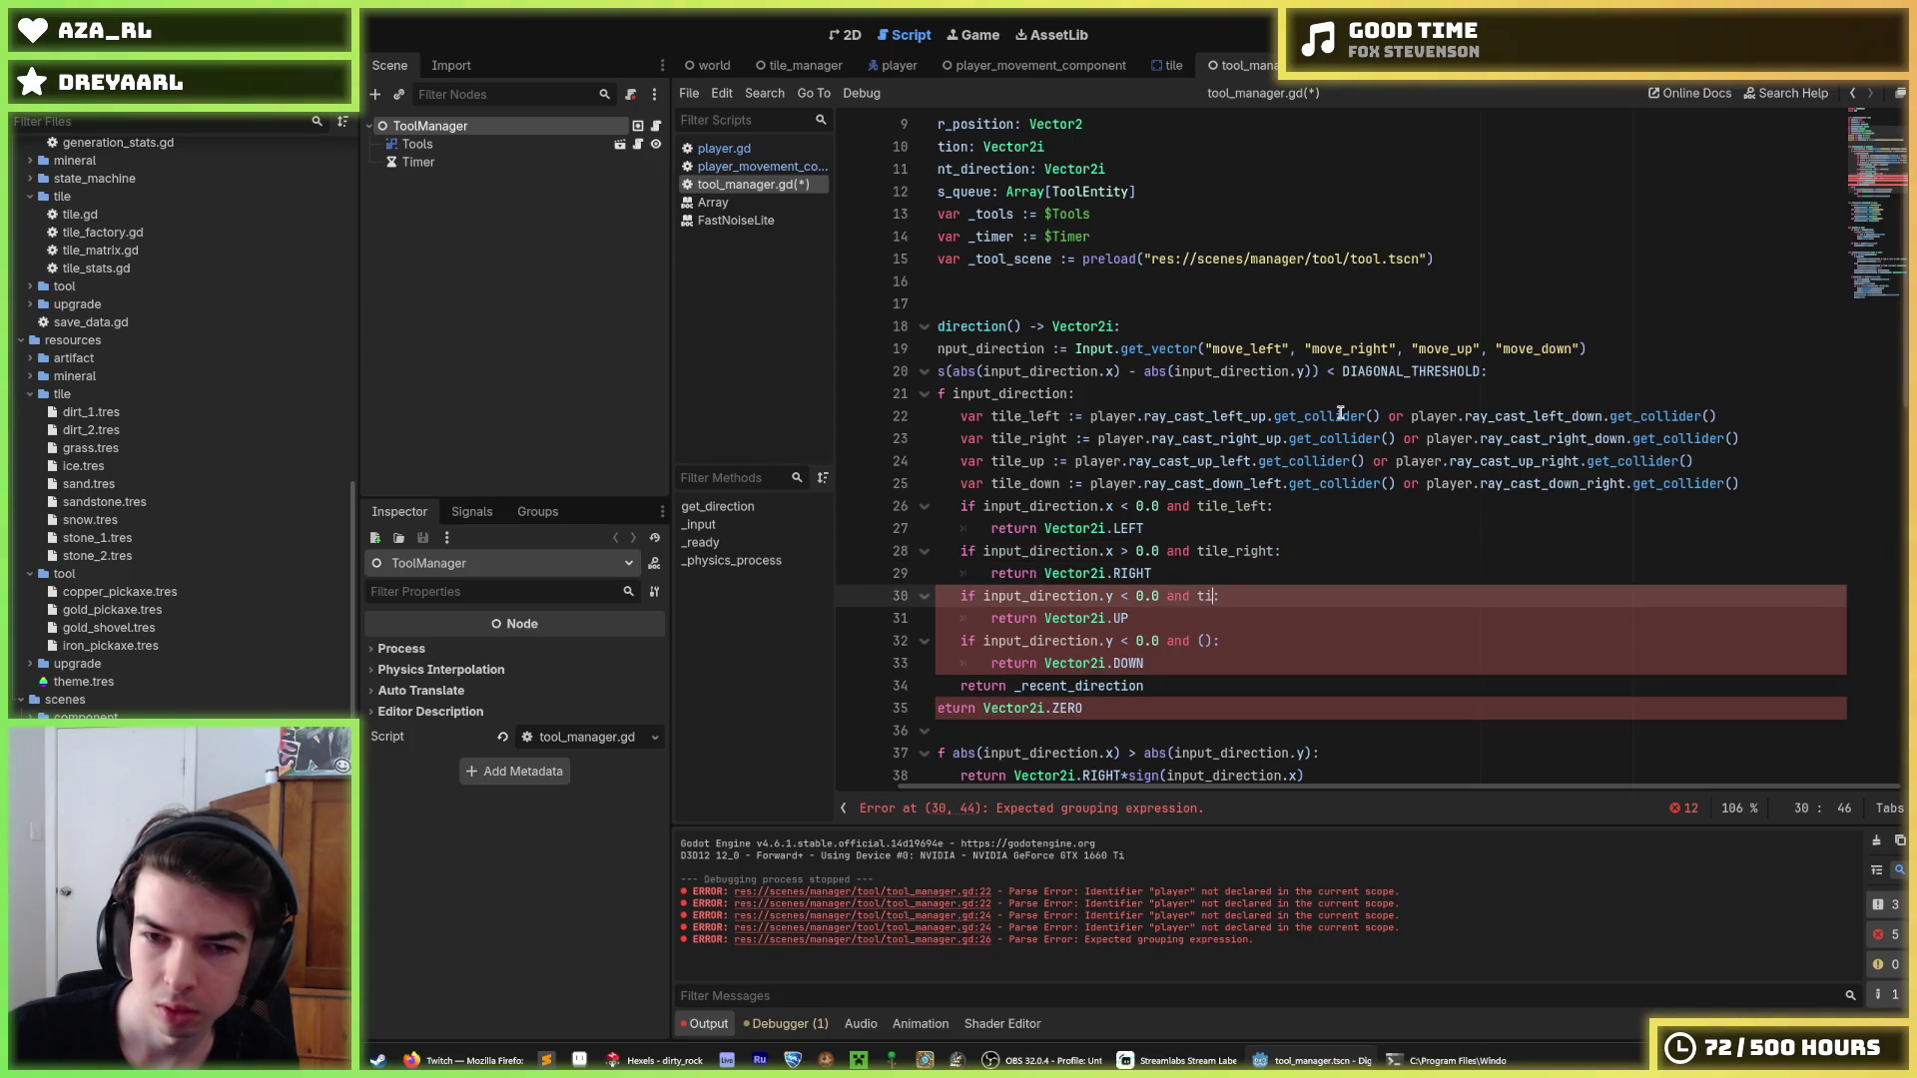
pyautogui.write('u')
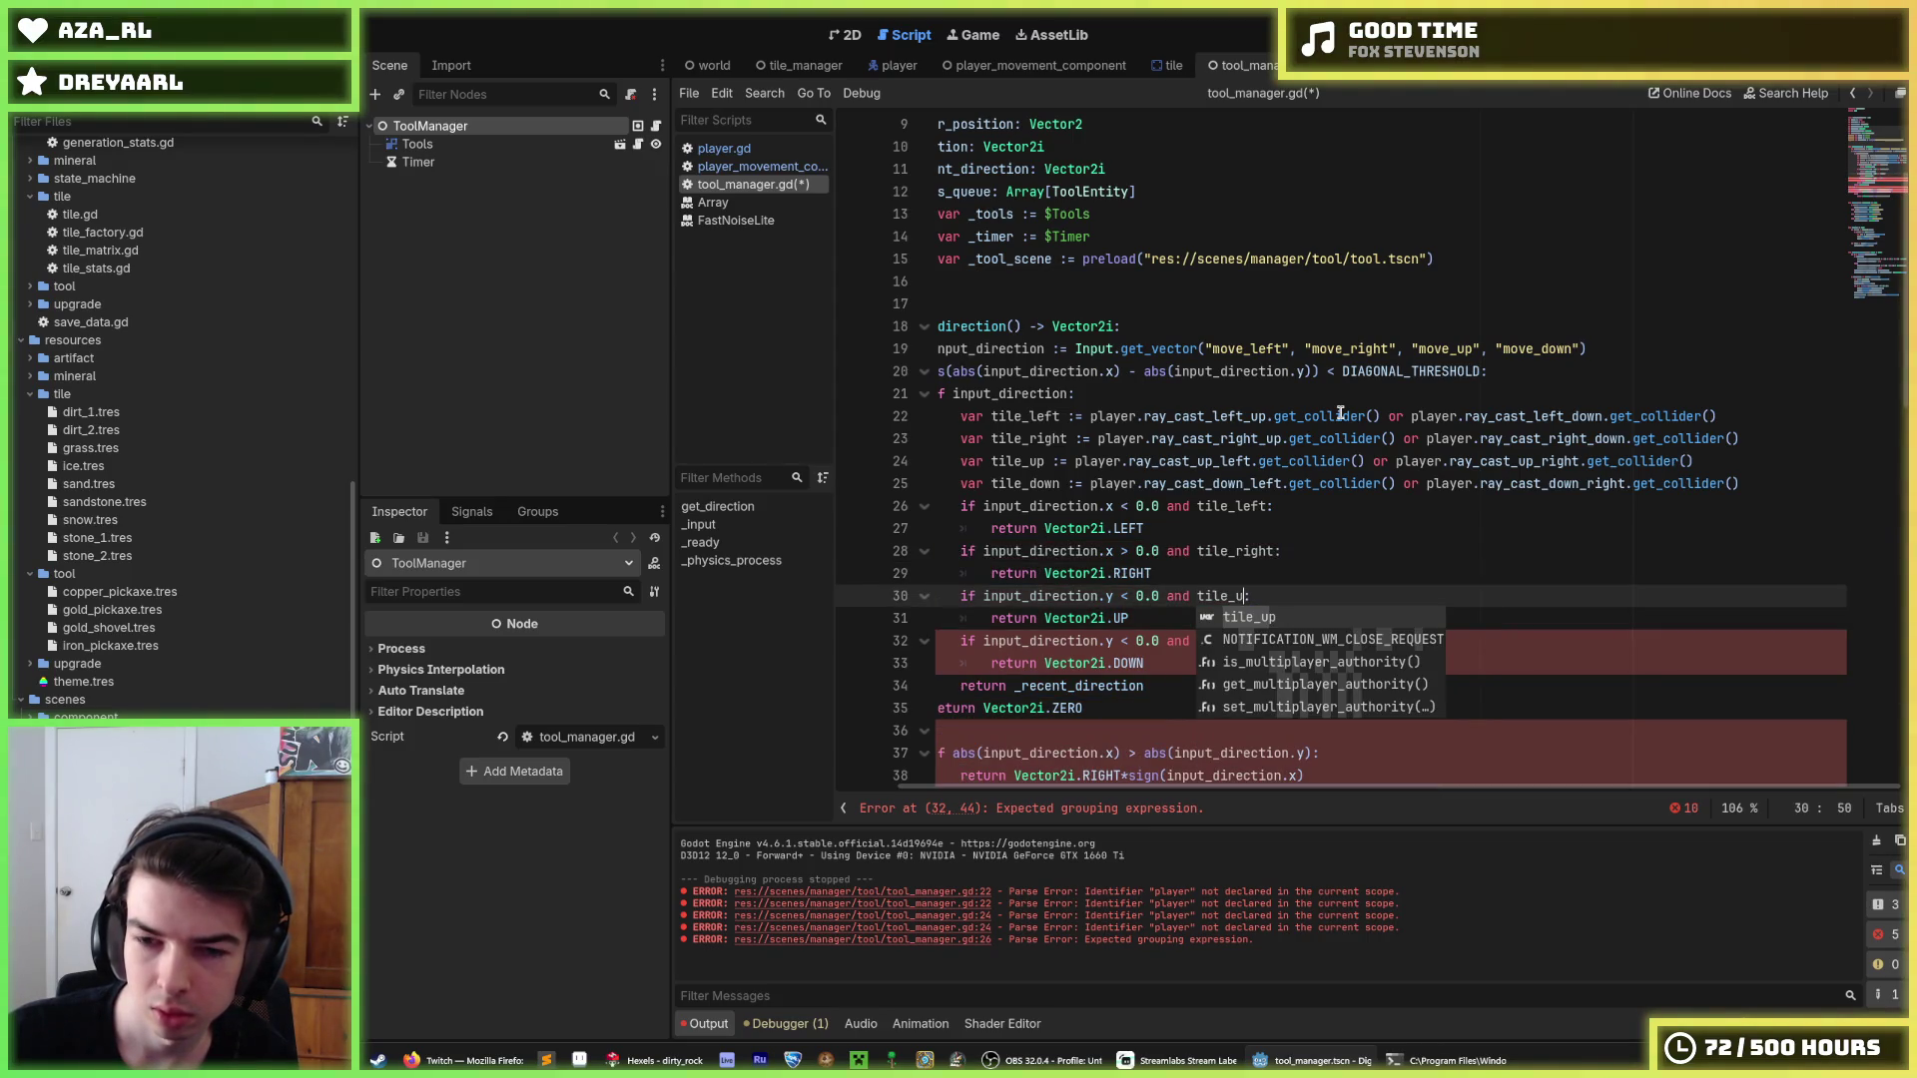
pyautogui.write('p')
pyautogui.press('Down')
pyautogui.press('Down')
pyautogui.press('Left')
pyautogui.press('BackSpace')
pyautogui.press('BackSpace')
pyautogui.write('tile_')
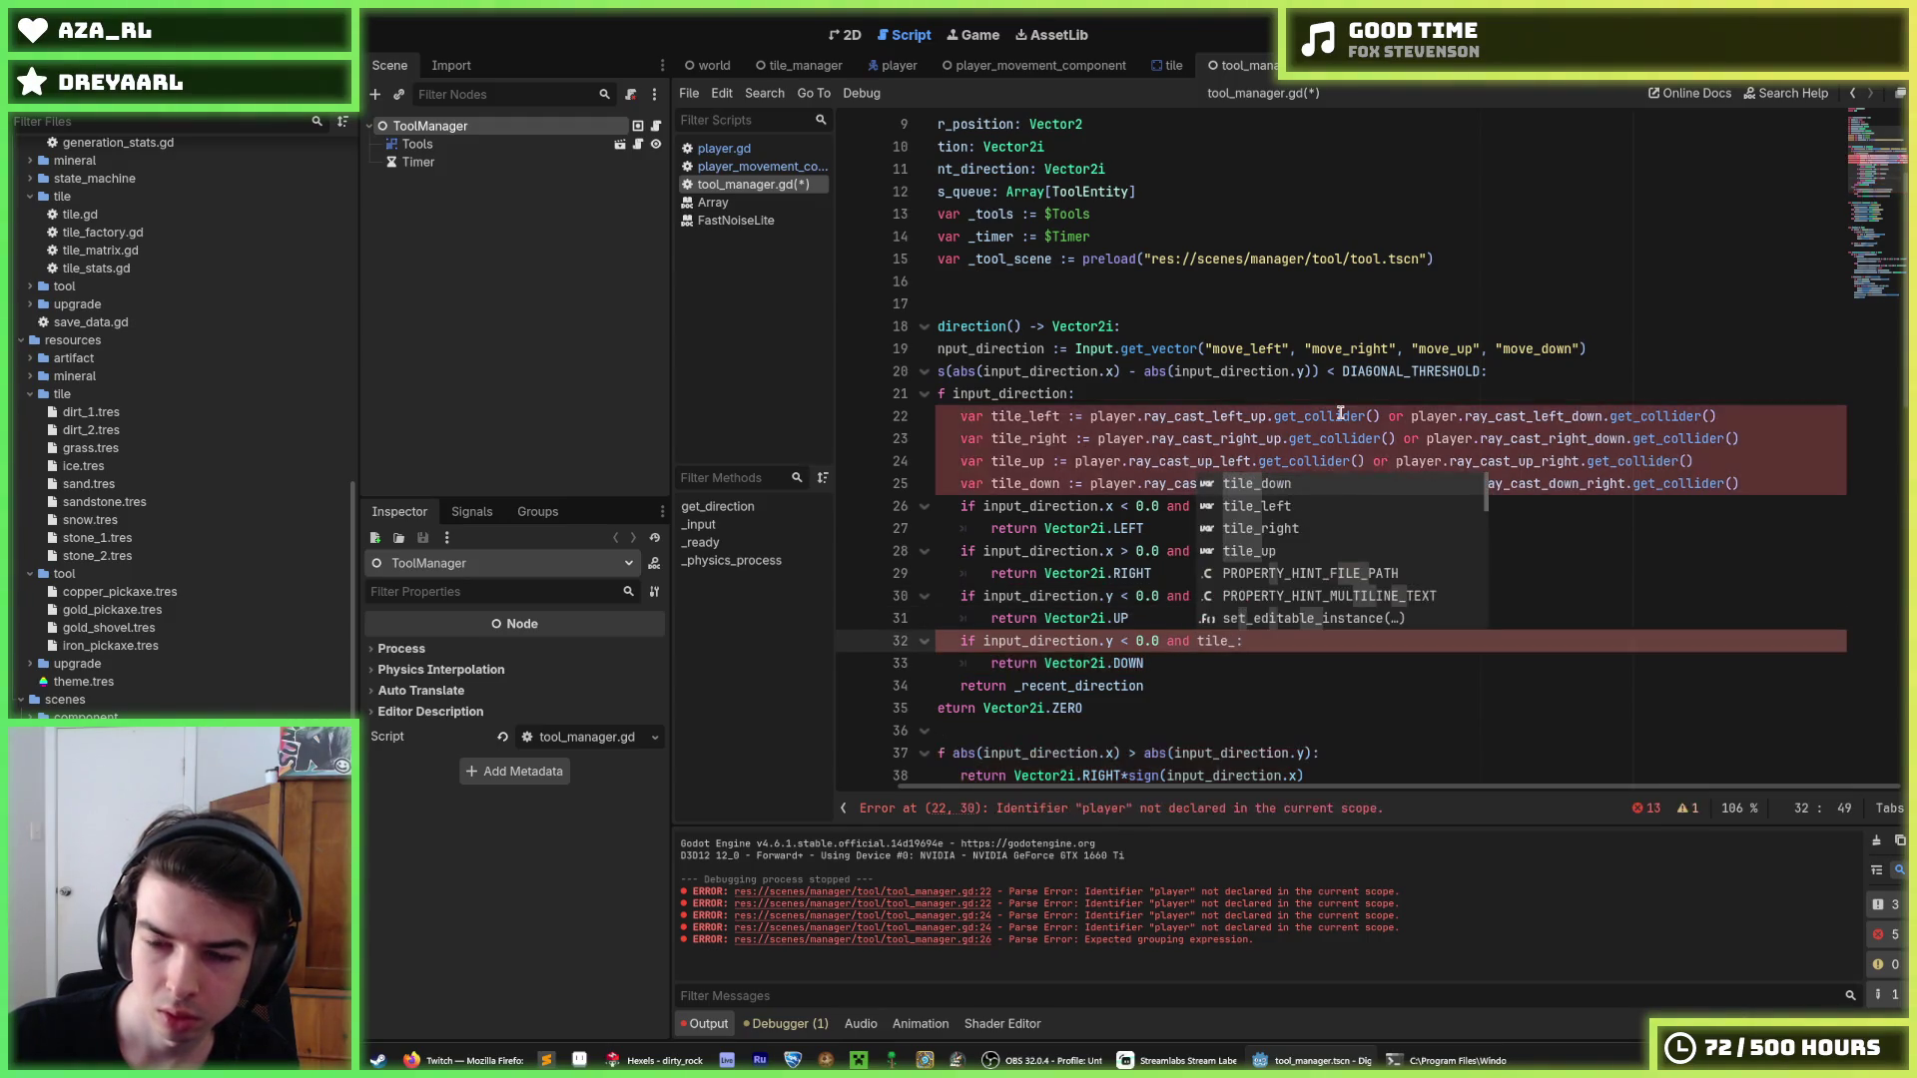
pyautogui.write('do')
pyautogui.press('Return')
pyautogui.write(':')
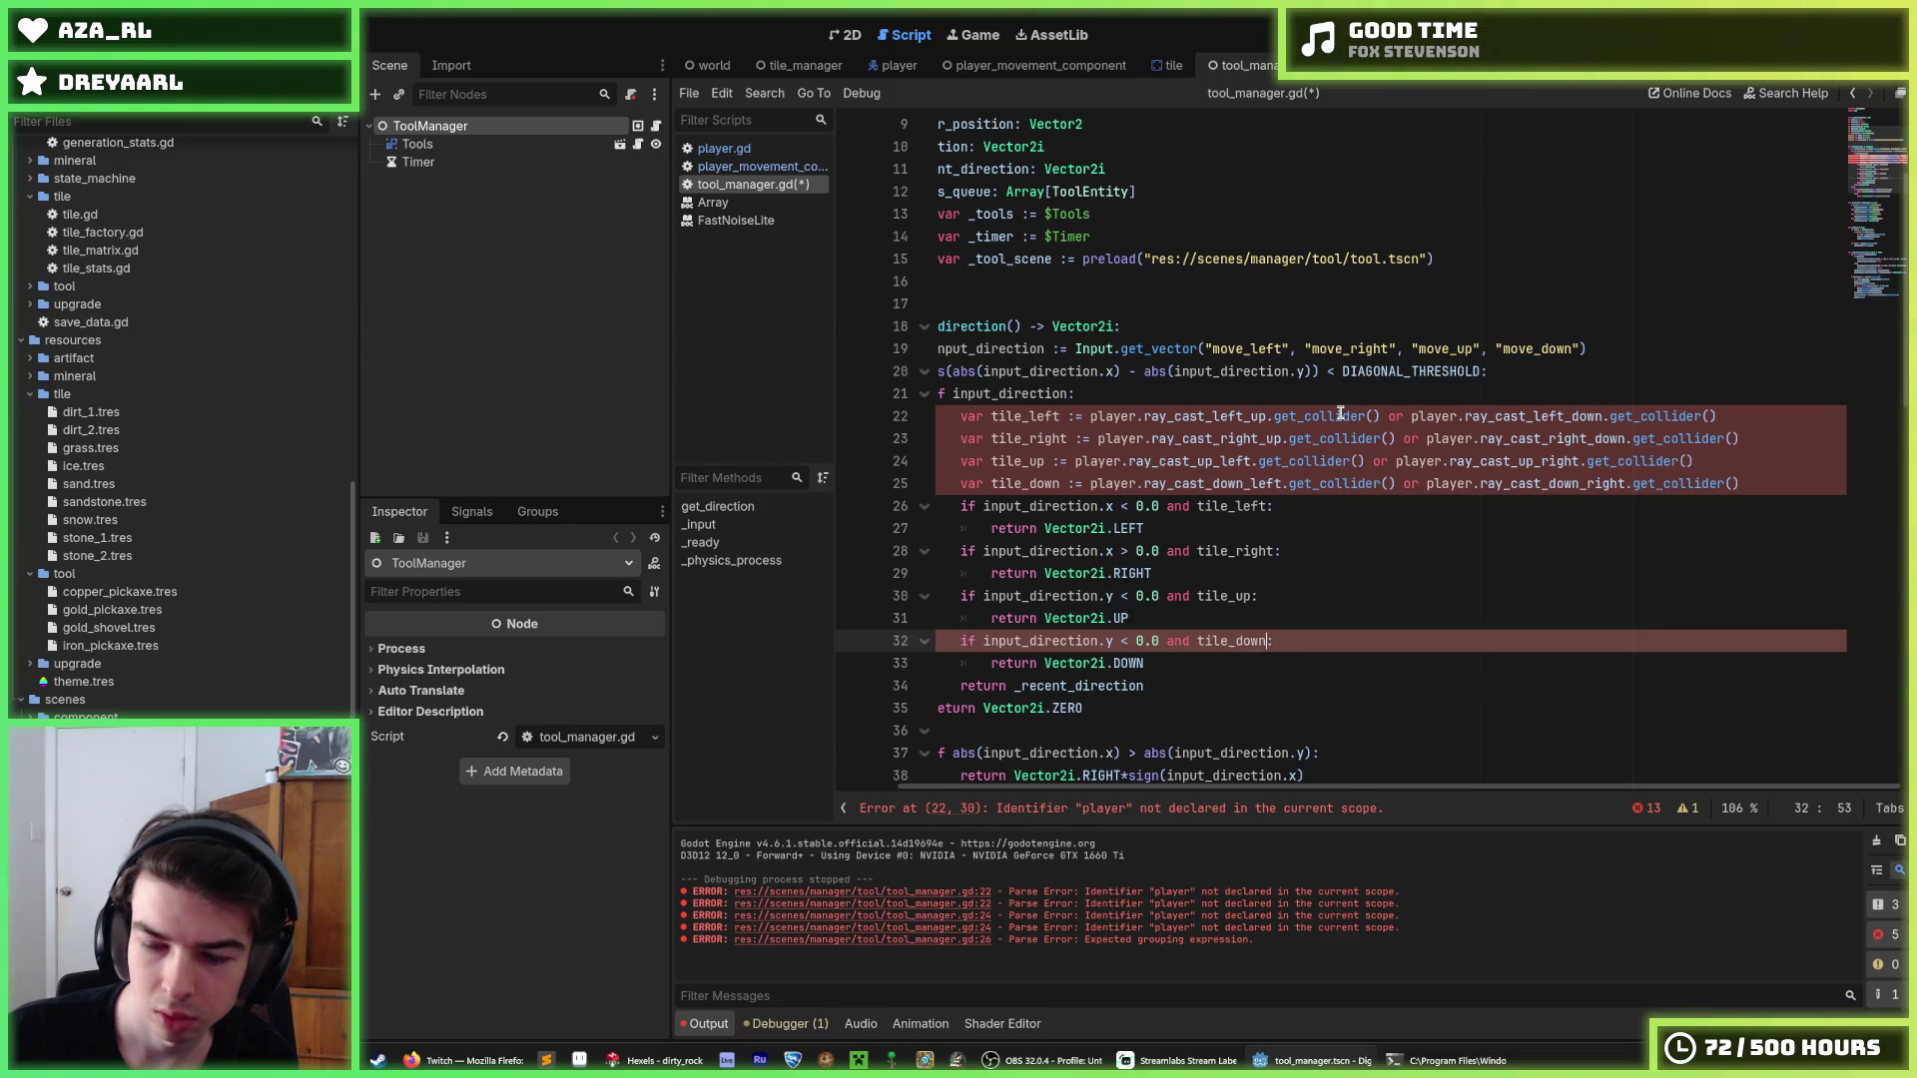
# Append 'and not (tile_right)' to the left check's condition before its colon.
pyautogui.press('Up')
pyautogui.press('Up')
pyautogui.press('Up')
pyautogui.press('Up')
pyautogui.press('End')
pyautogui.press('Left')
pyautogui.write('and')
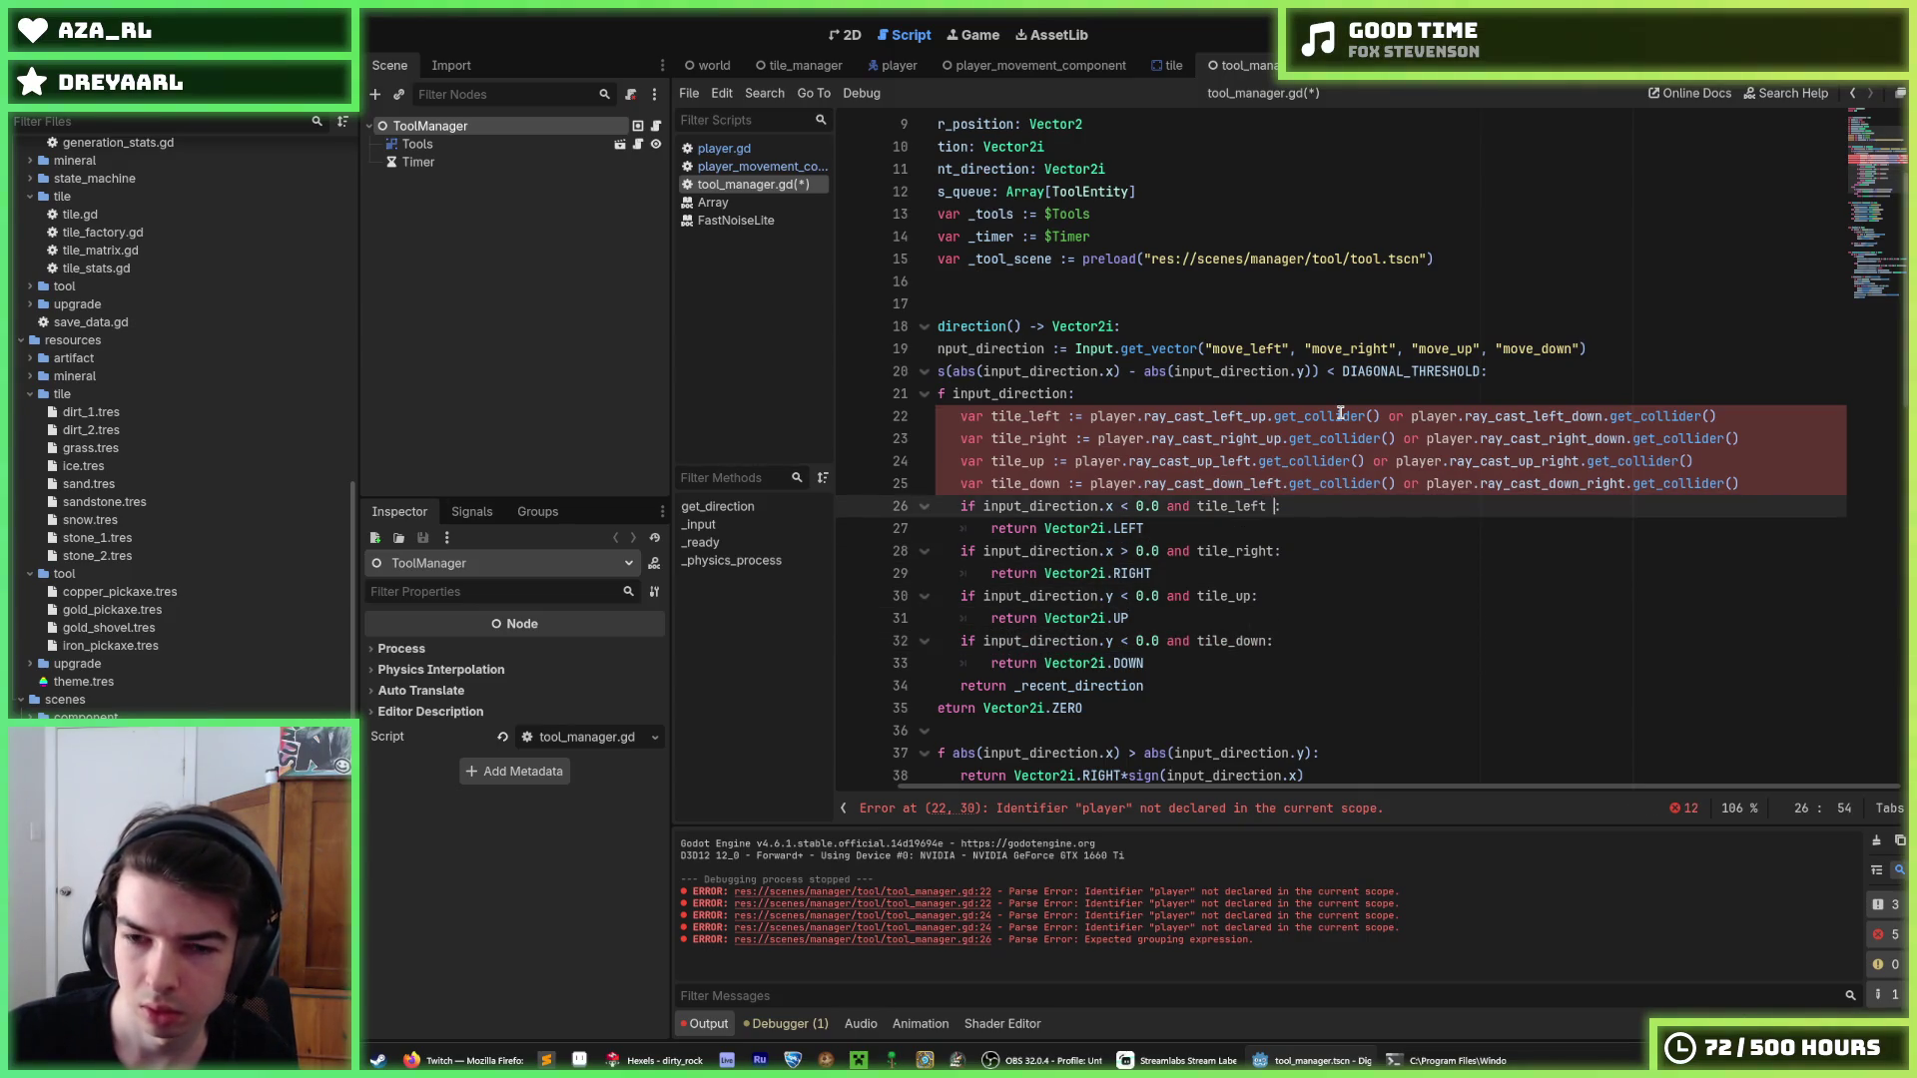
pyautogui.write(' not (')
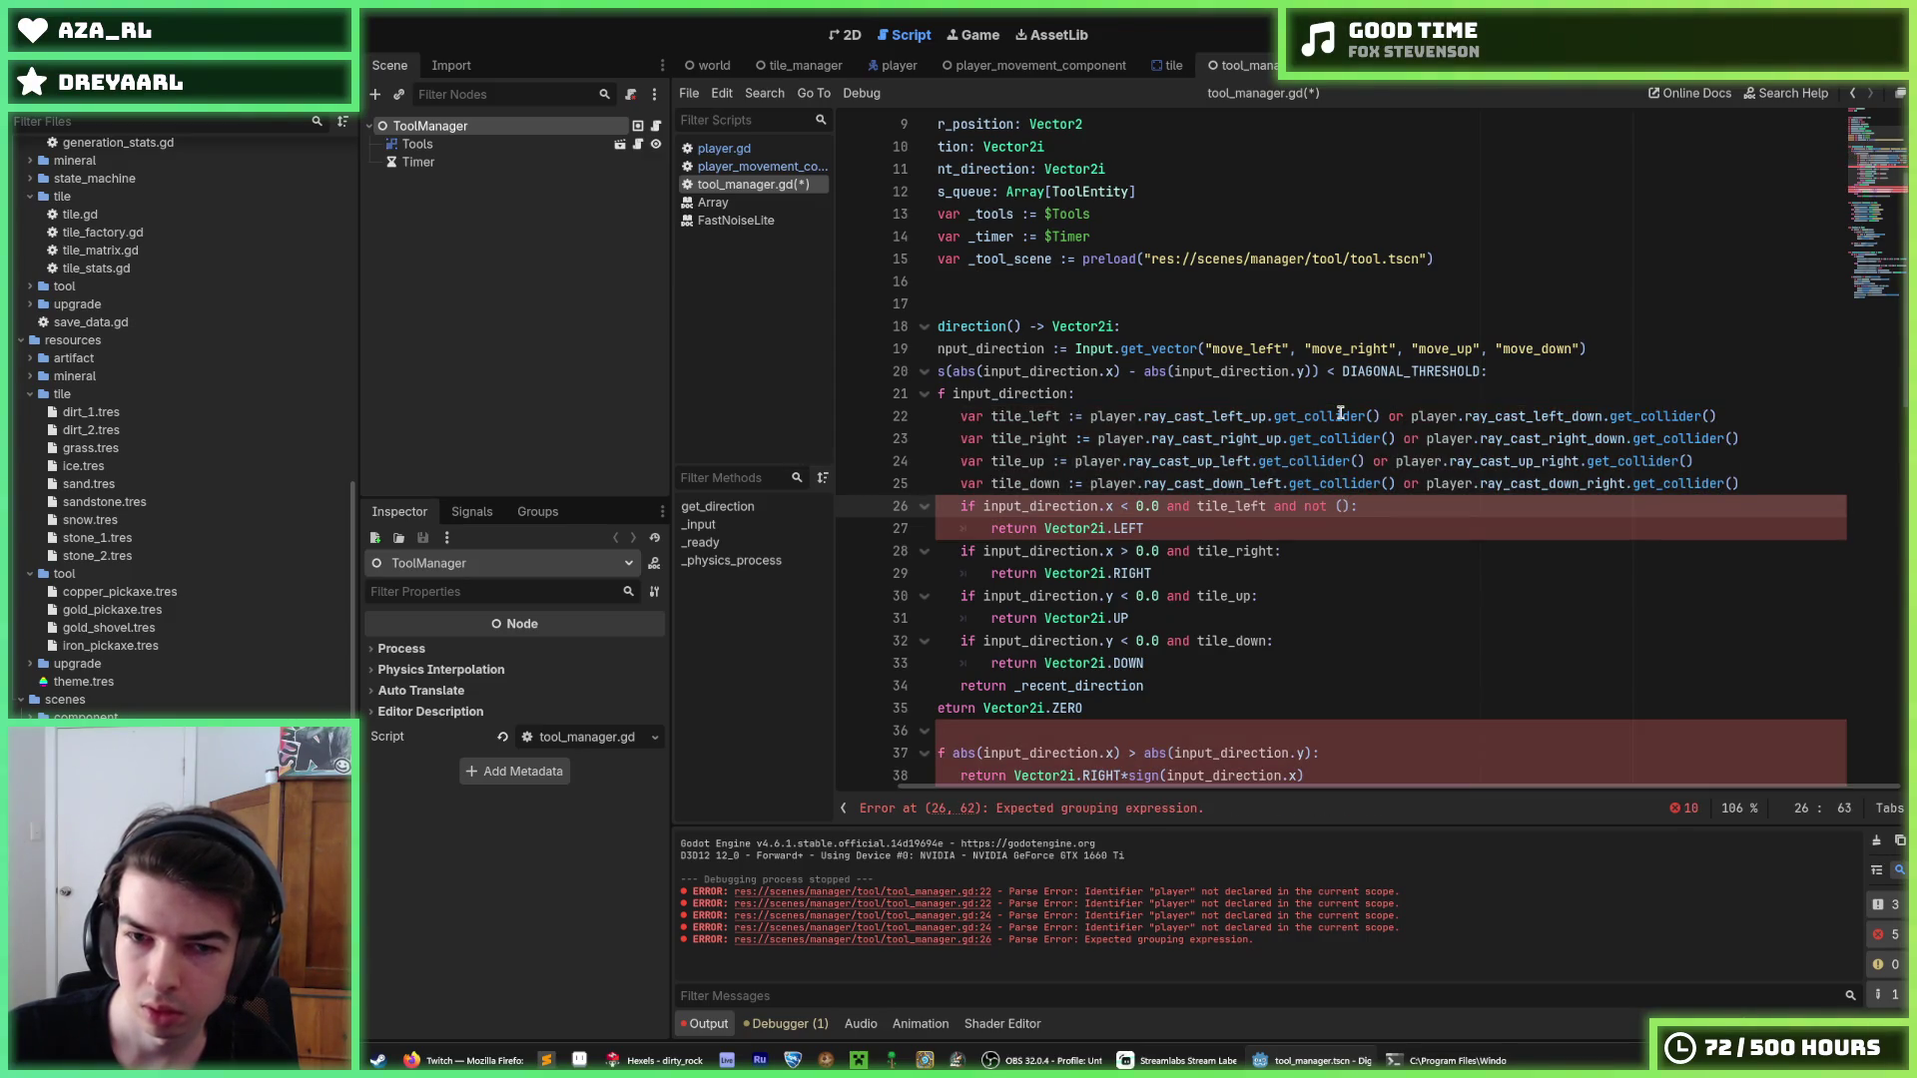
pyautogui.write('tile_right')
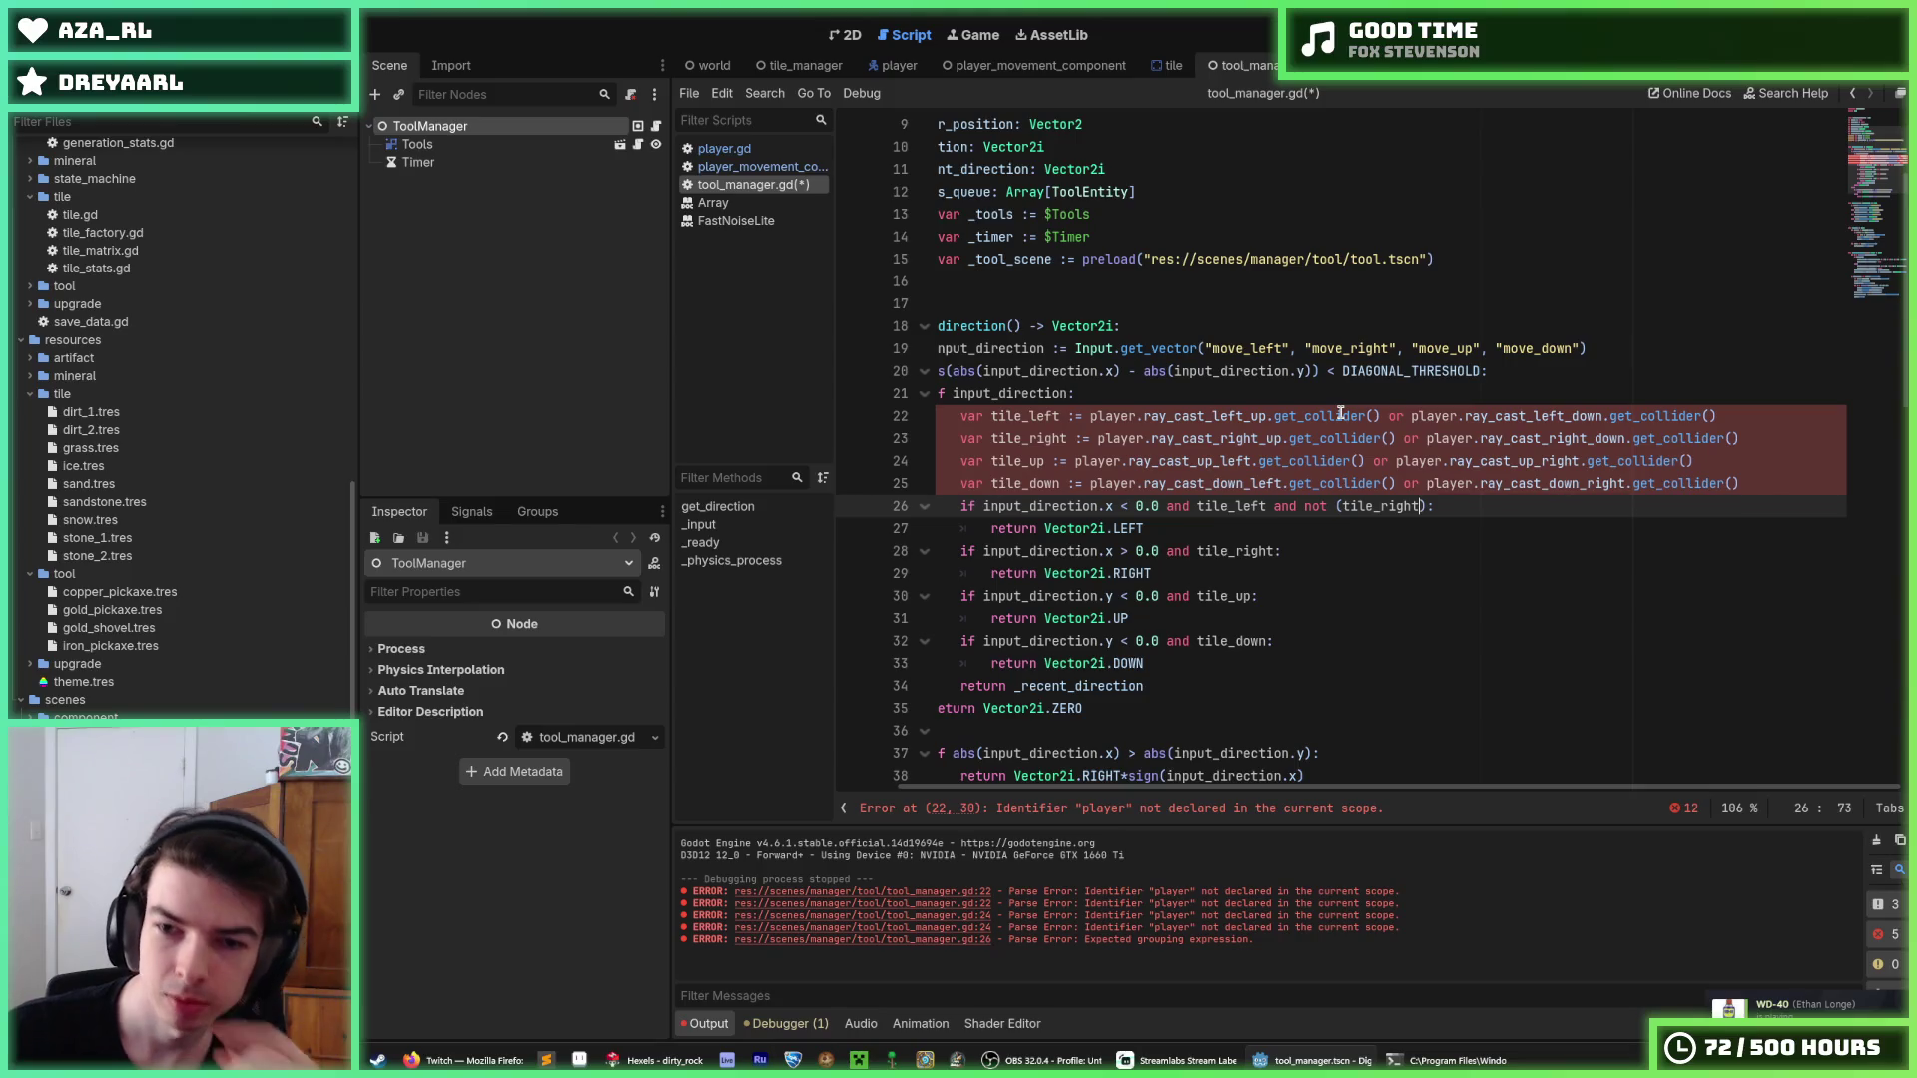
pyautogui.moveTo(1160, 506)
pyautogui.mouseDown()
pyautogui.moveTo(939, 511)
pyautogui.moveTo(988, 506)
pyautogui.mouseUp()
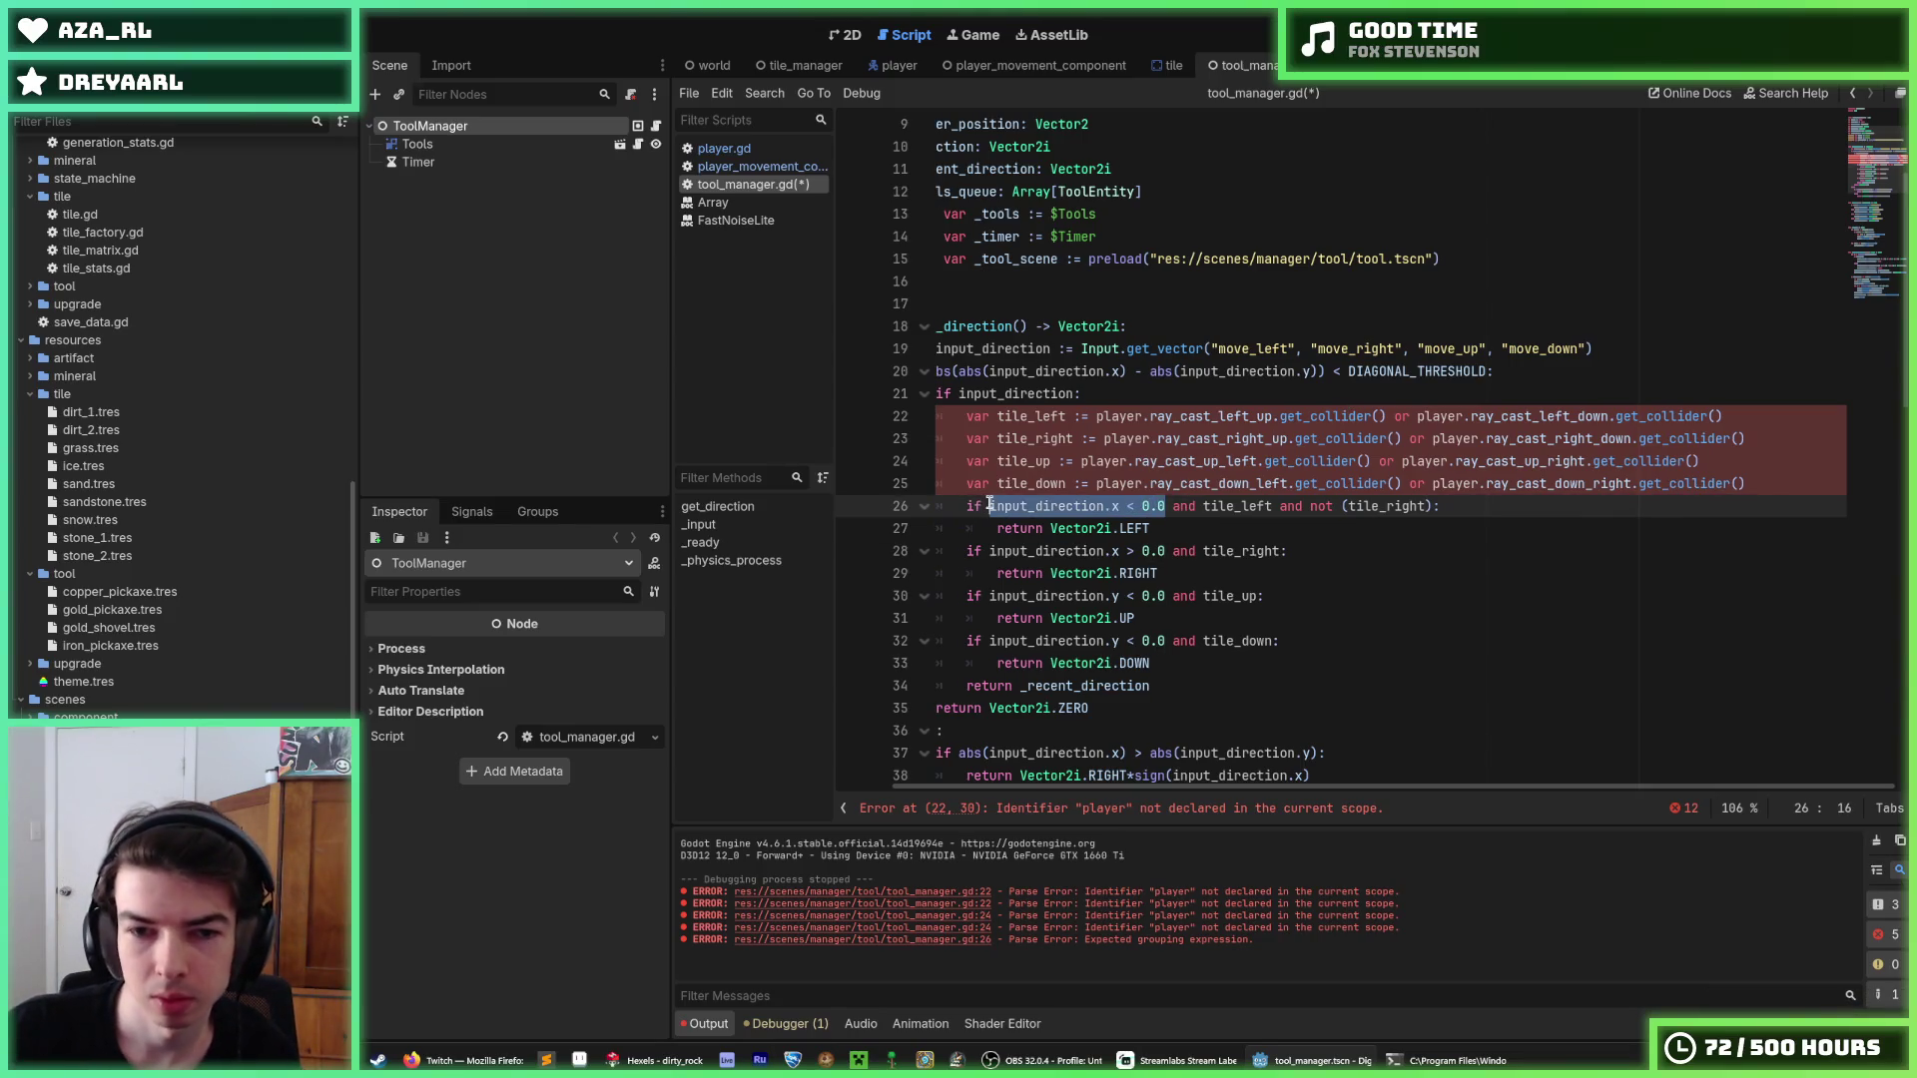
# Prefix the tile_left and tile_right declarations with their left and right input_direction conditions.
pyautogui.hotkey('ctrl', 'c')
pyautogui.click(1094, 416)
pyautogui.hotkey('ctrl', 'v')
pyautogui.write('and')
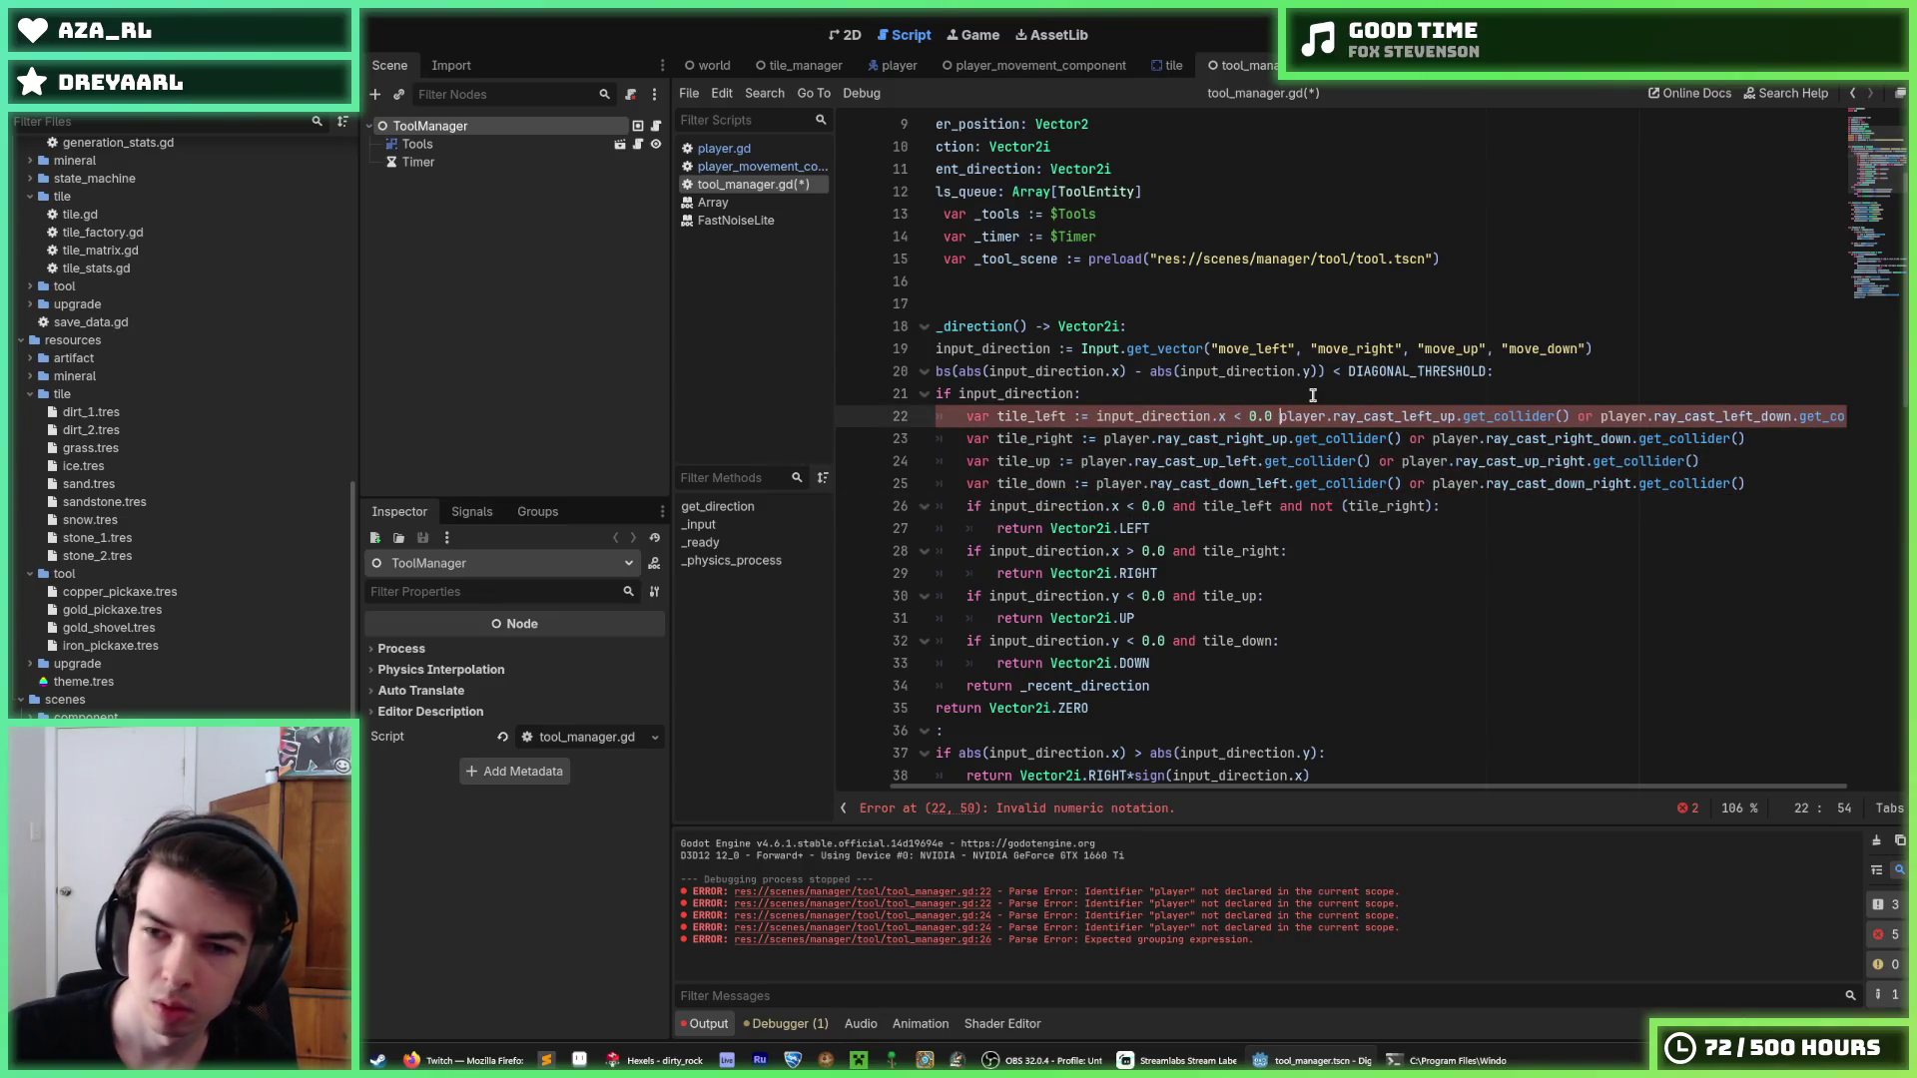
pyautogui.press('Down')
pyautogui.press('Home')
pyautogui.press('Right')
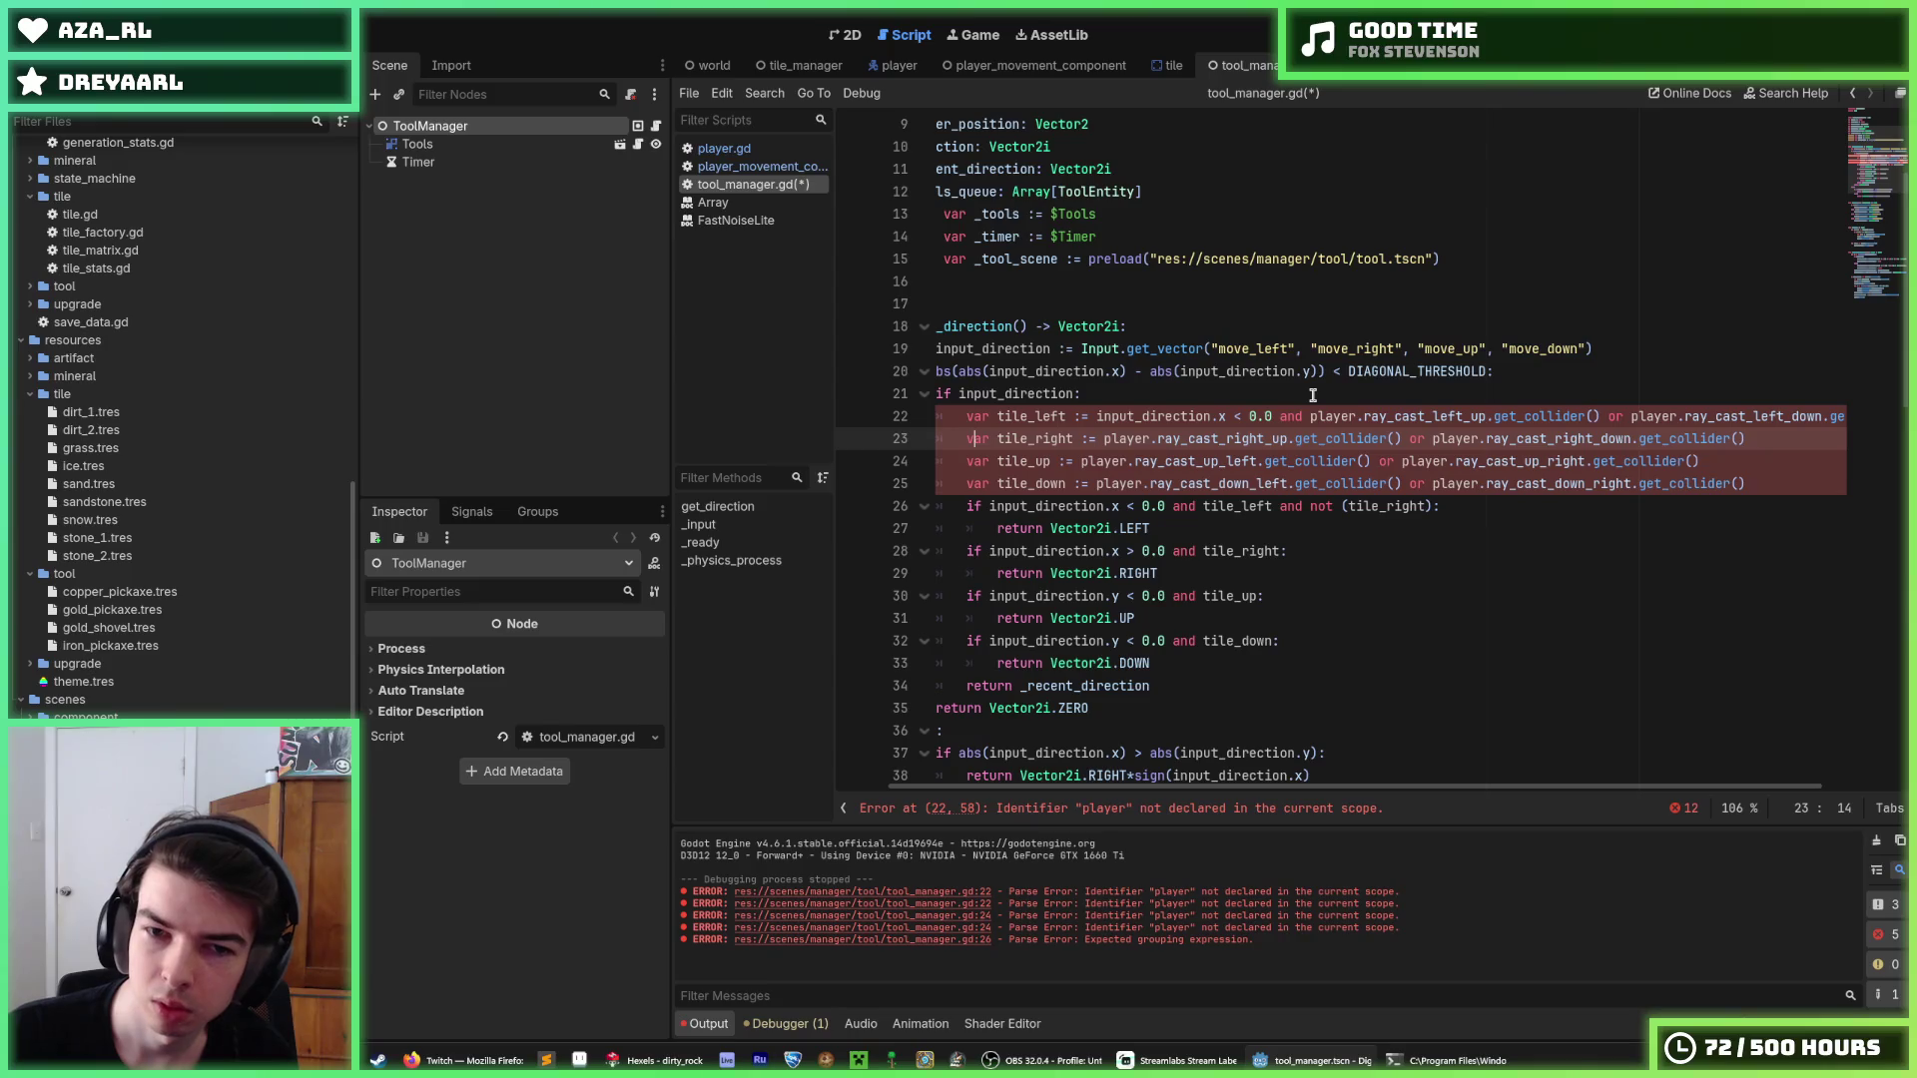
pyautogui.press('Right')
pyautogui.press('Right')
pyautogui.press('Right')
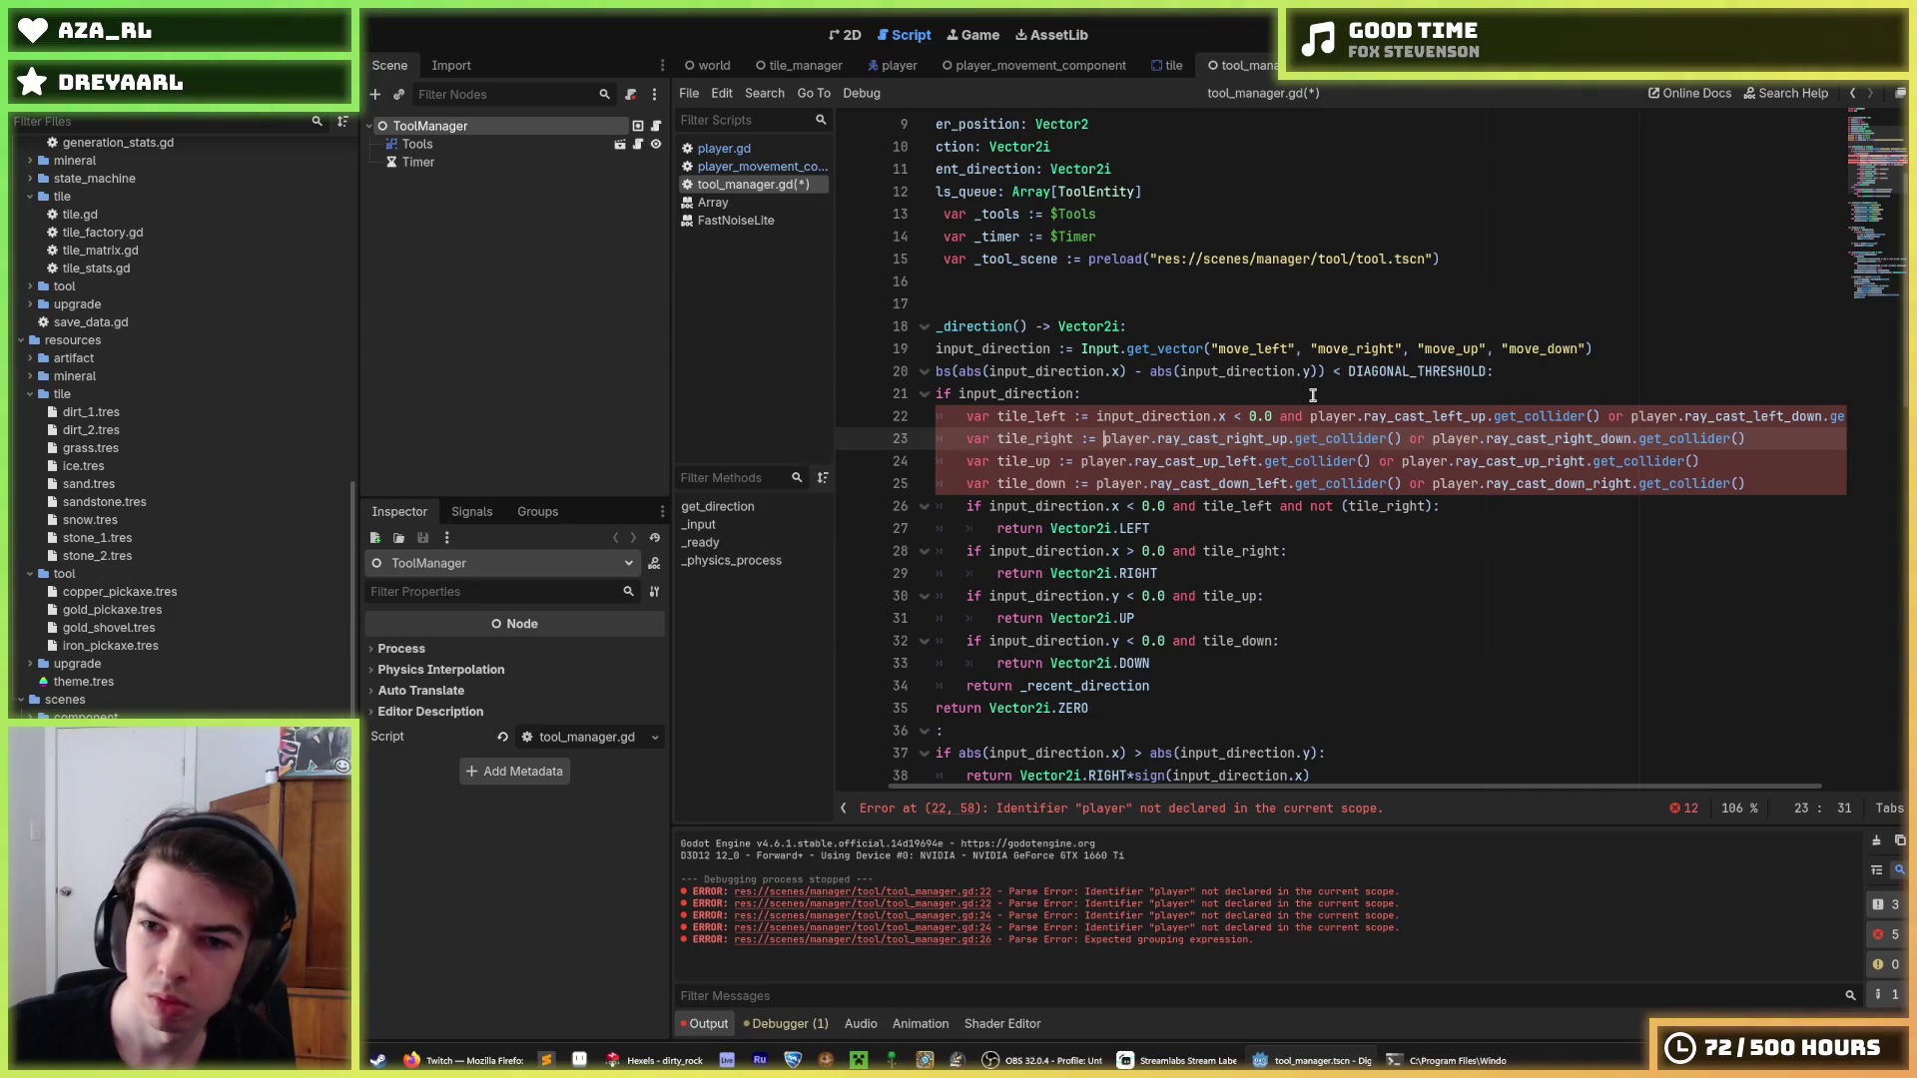
pyautogui.moveTo(1203, 551); pyautogui.dragTo(988, 552)
pyautogui.hotkey('ctrl', 'c')
pyautogui.click(1097, 439)
pyautogui.hotkey('ctrl', 'v')
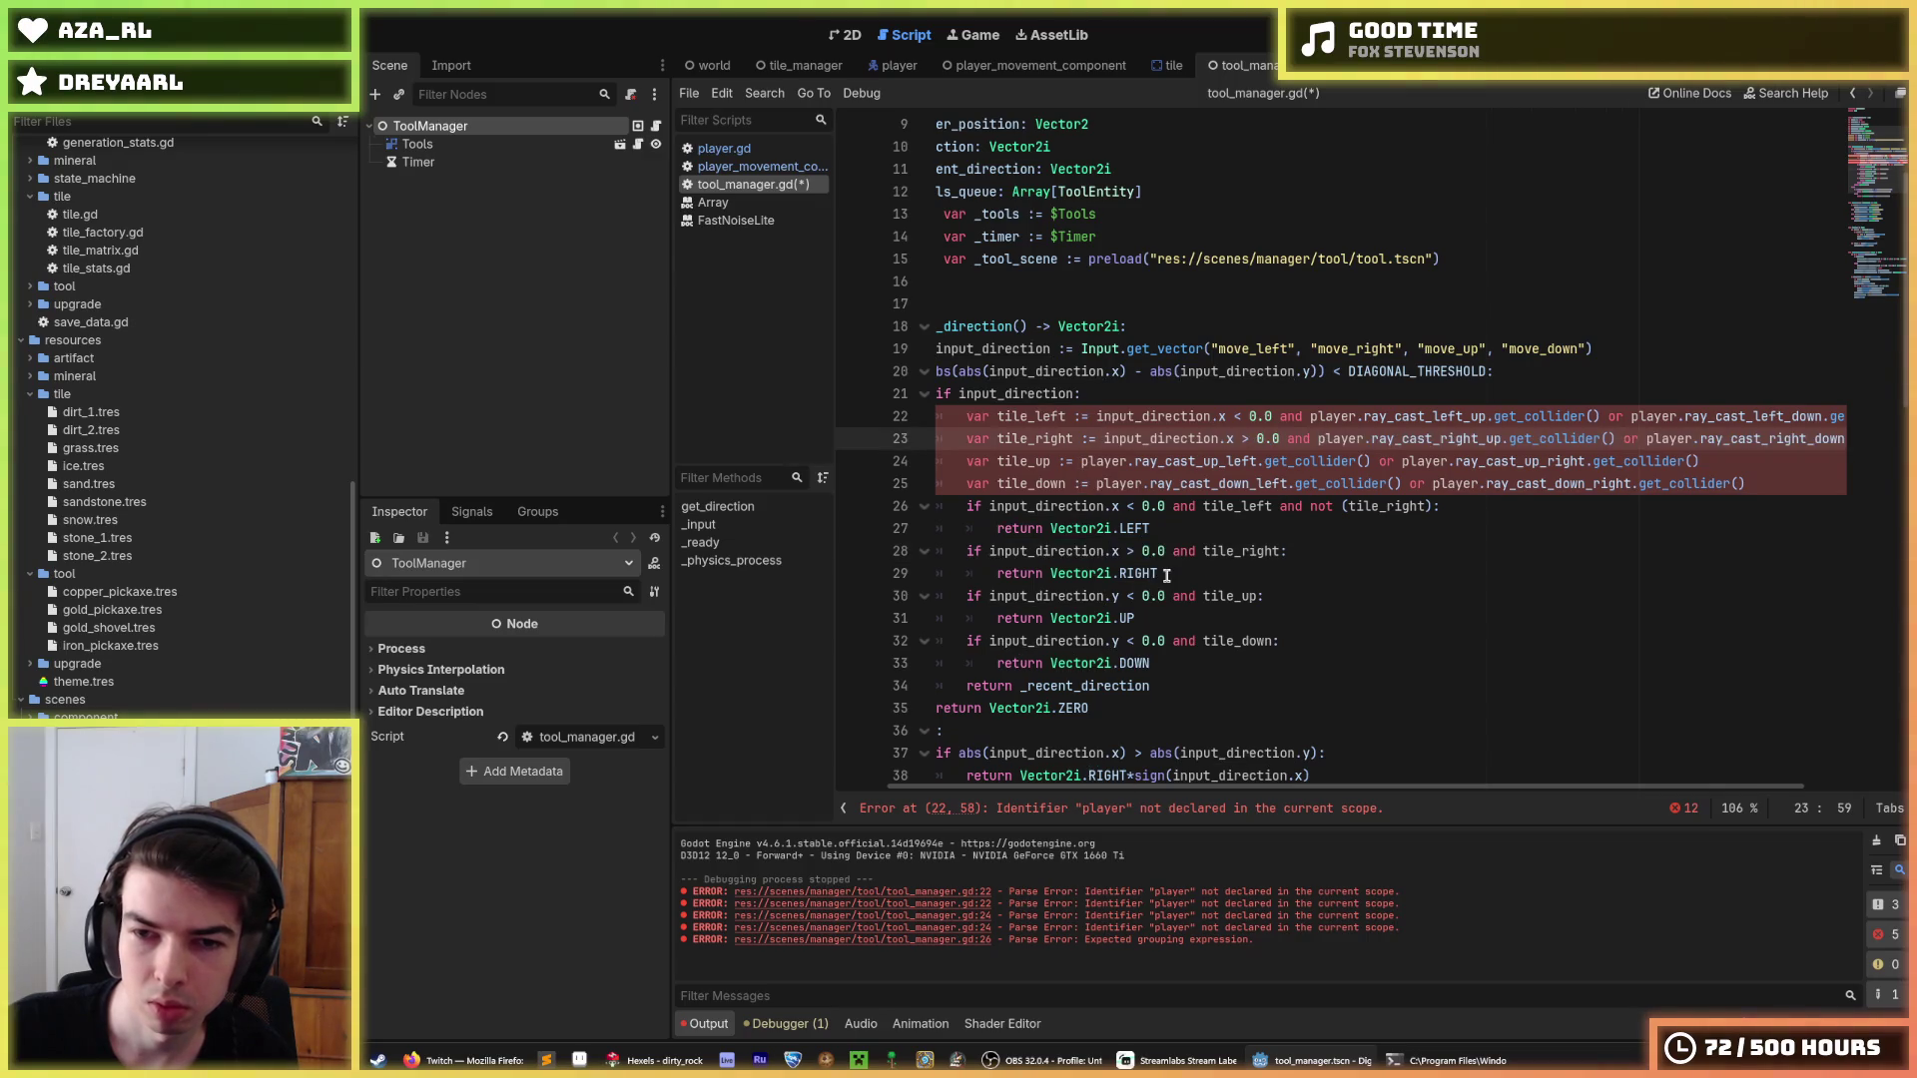
# Prefix the tile_up and tile_down declarations with their up and down input_direction conditions.
pyautogui.moveTo(1203, 596); pyautogui.dragTo(988, 596)
pyautogui.hotkey('ctrl', 'c')
pyautogui.click(1073, 461)
pyautogui.hotkey('ctrl', 'v')
pyautogui.moveTo(1201, 640); pyautogui.dragTo(989, 640)
pyautogui.hotkey('ctrl', 'c')
pyautogui.click(1096, 483)
pyautogui.hotkey('ctrl', 'v')
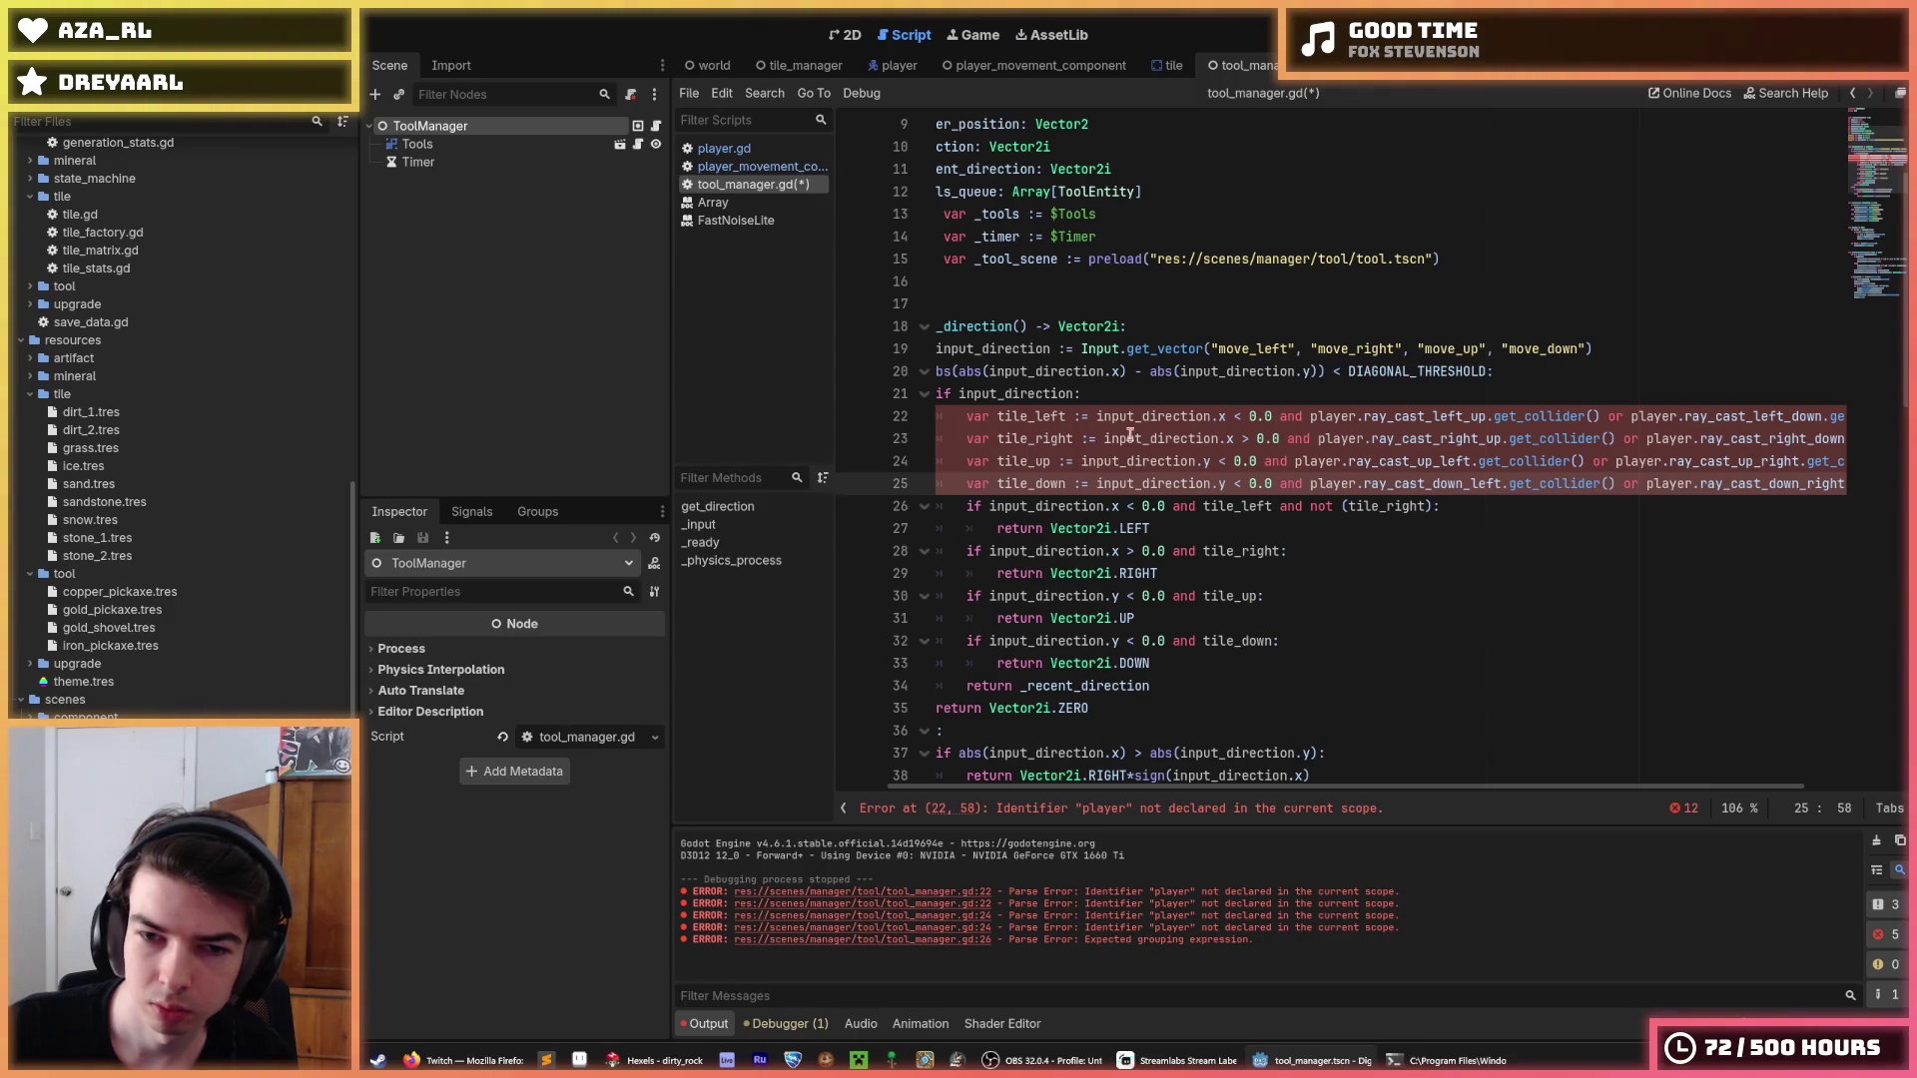
pyautogui.doubleClick(1030, 416)
pyautogui.moveTo(1201, 507); pyautogui.dragTo(998, 513)
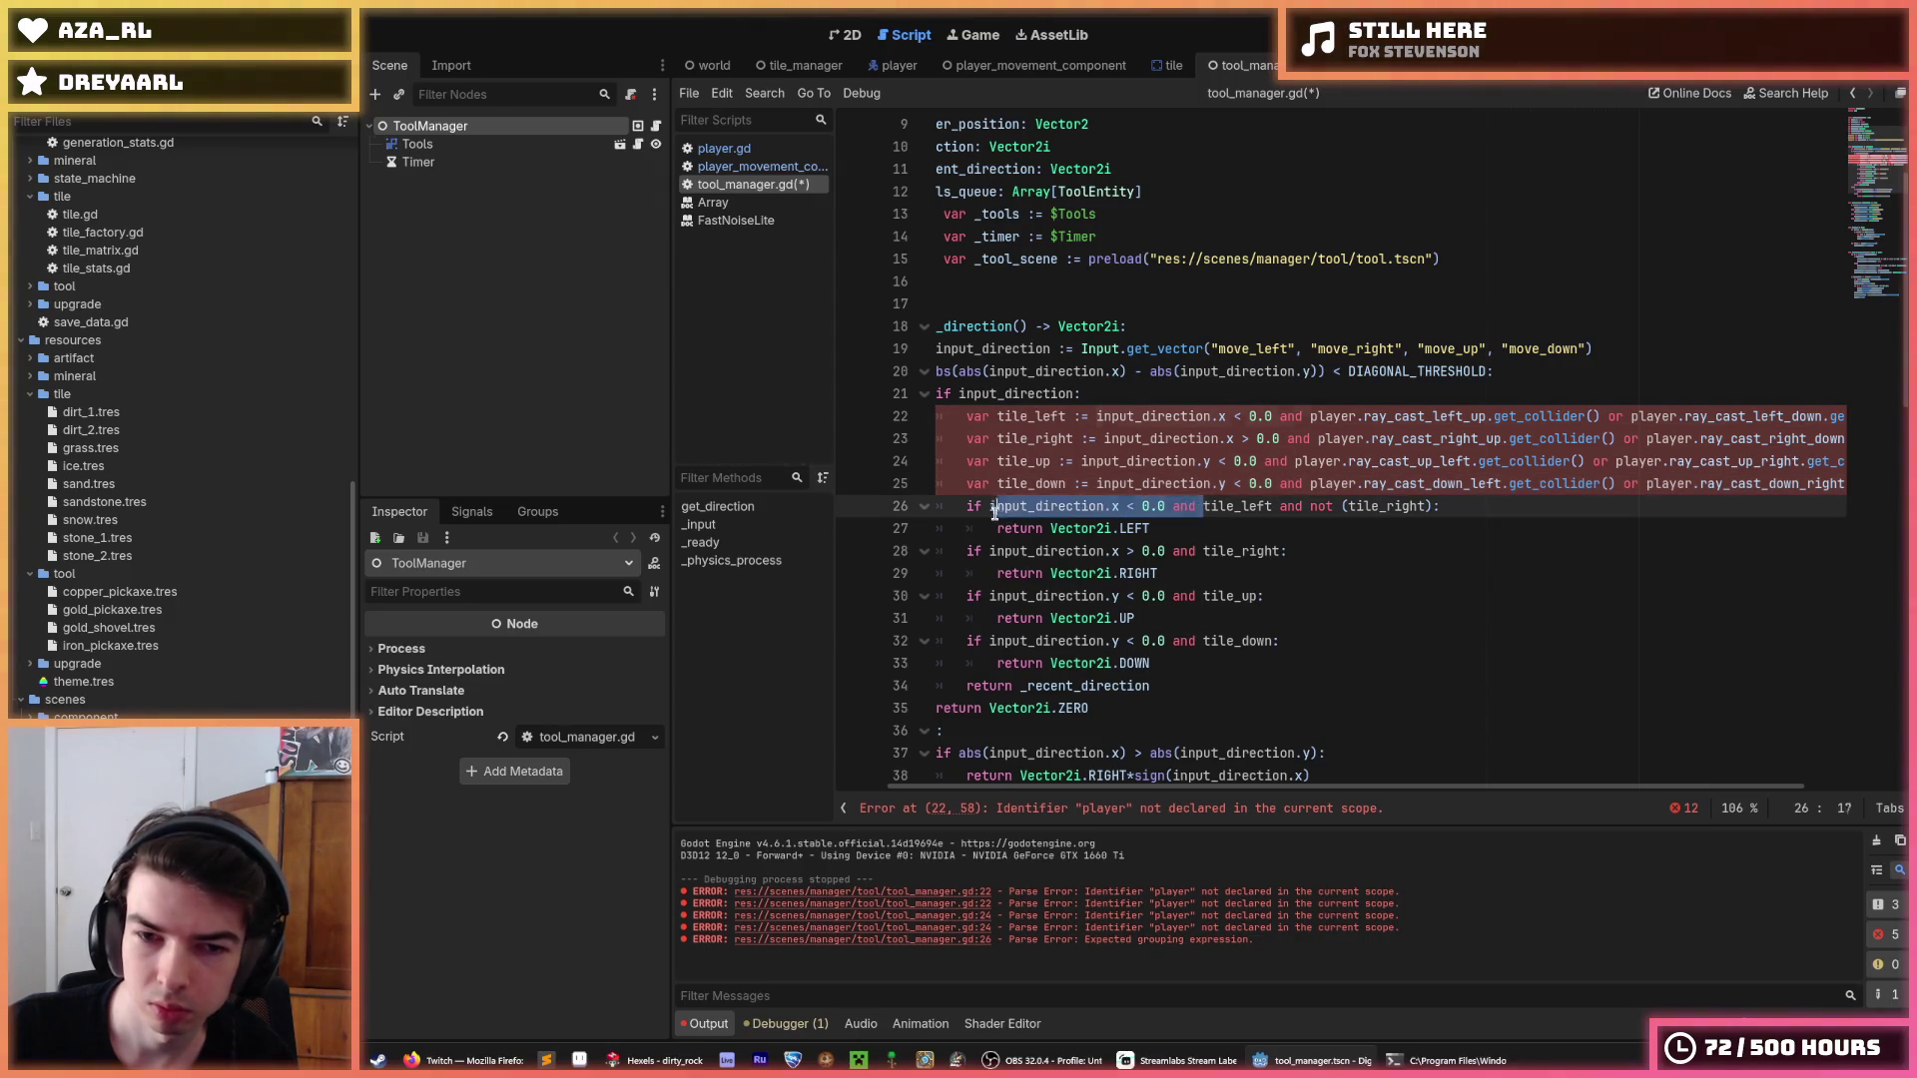
# Replace the input-direction conditions at the start of each direction check with plain 'if'.
pyautogui.doubleClick(1184, 507)
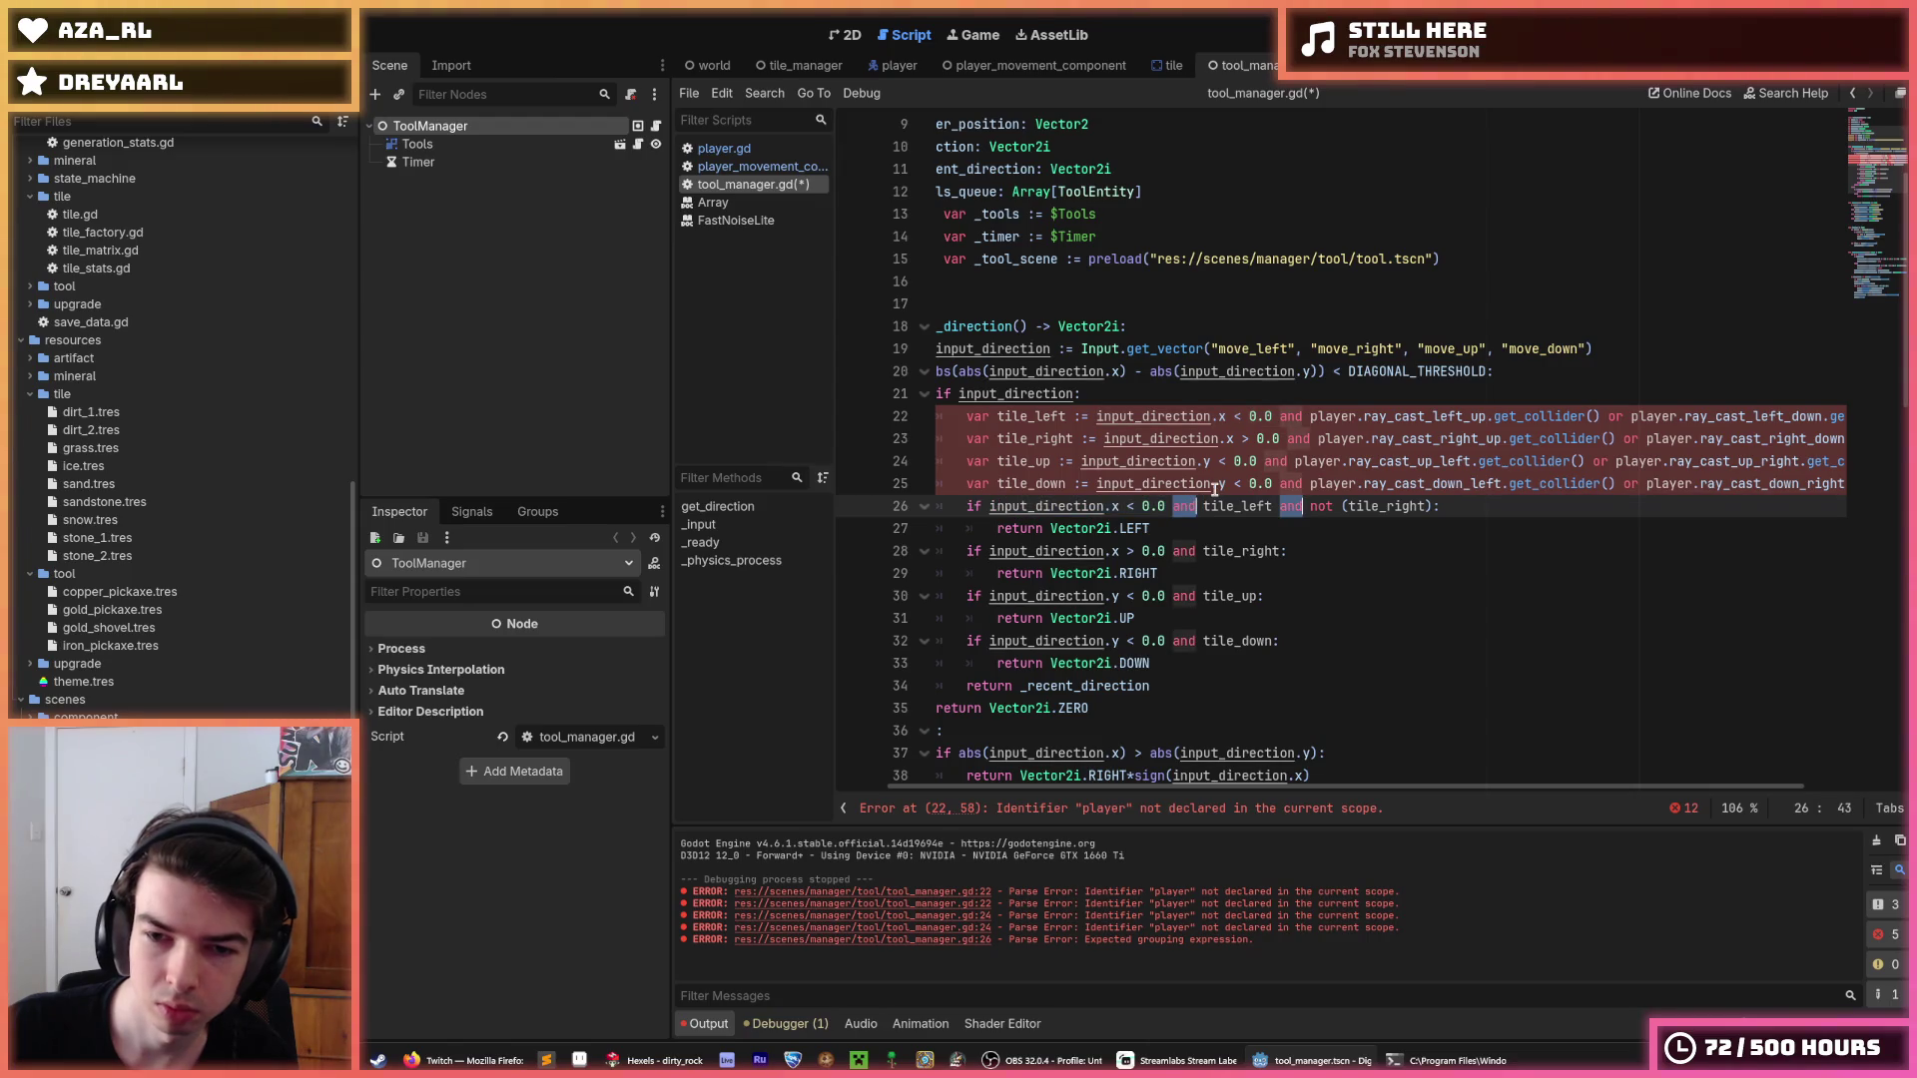
pyautogui.hotkey('ctrl', 'd')
pyautogui.press('Escape')
pyautogui.hotkey('ctrl', 'd')
pyautogui.hotkey('ctrl', 'd')
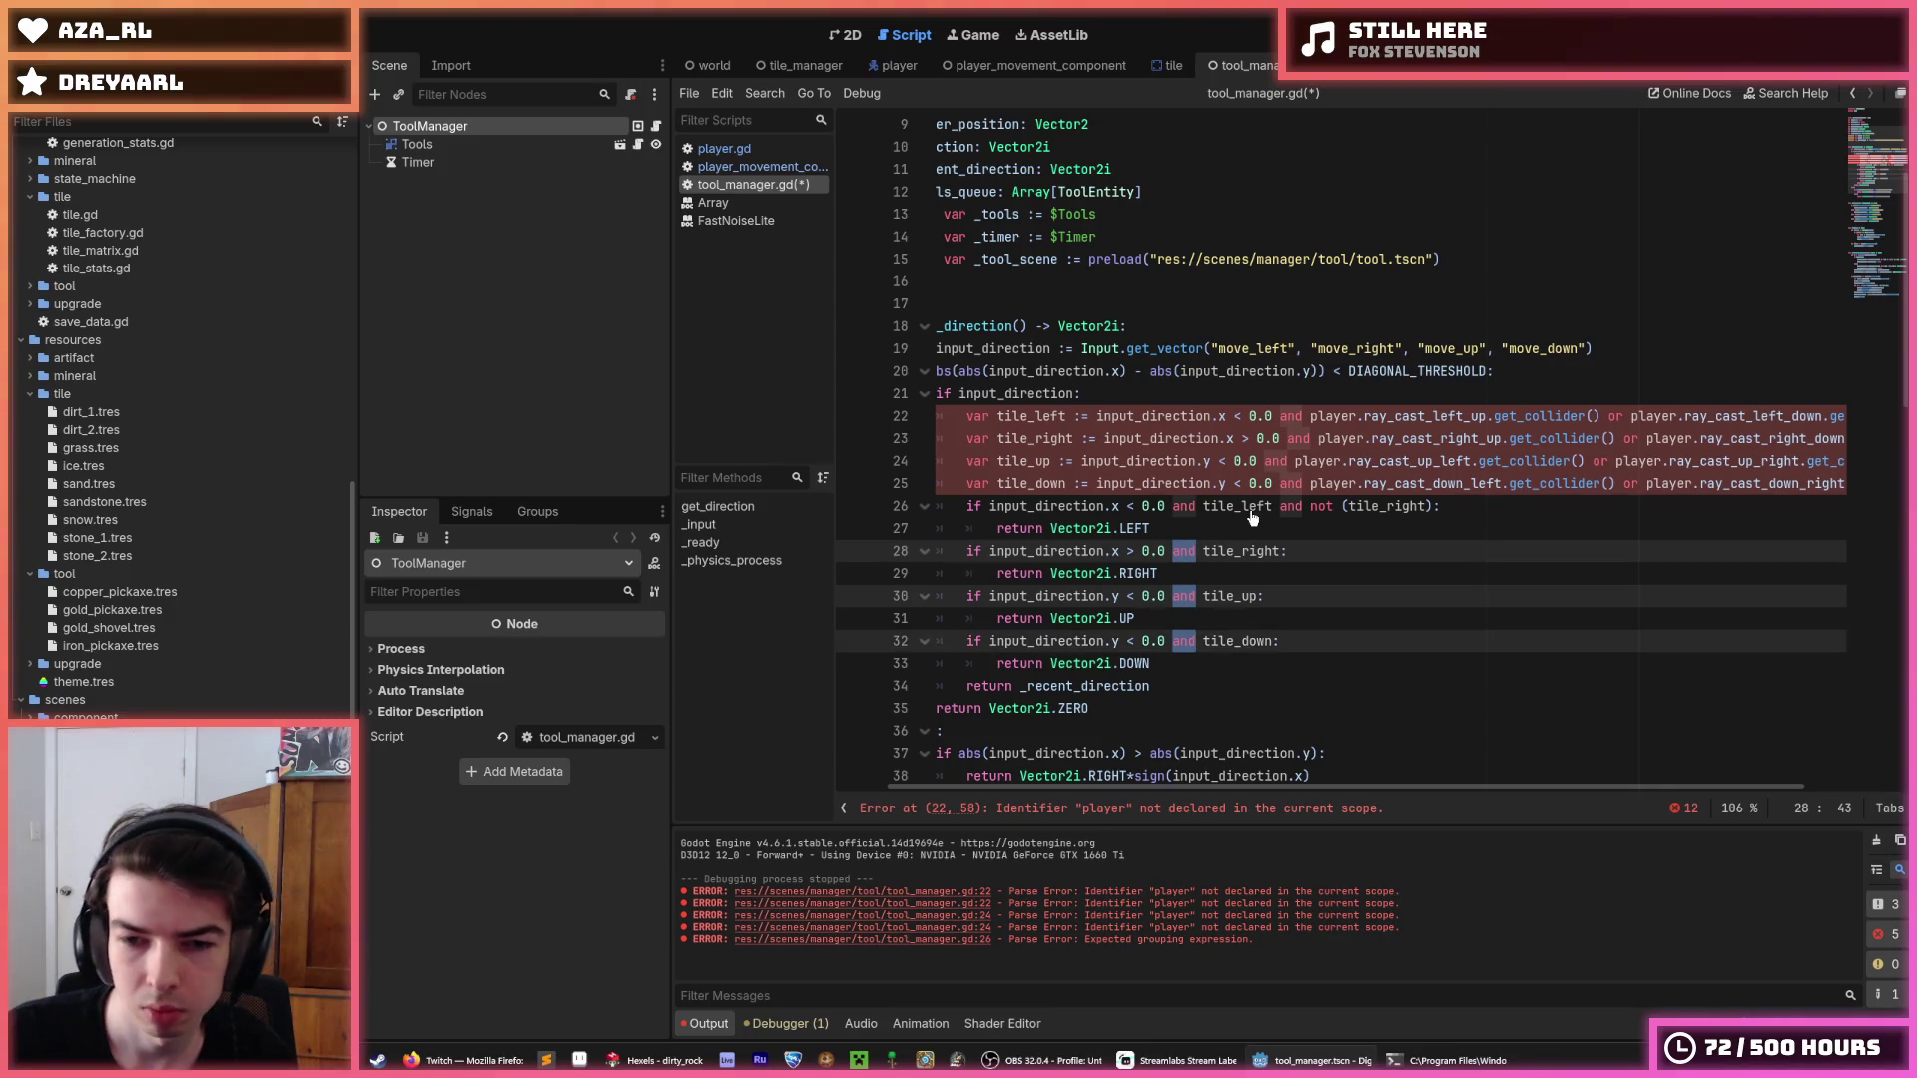
pyautogui.hotkey('shift', 'Home')
pyautogui.write('if')
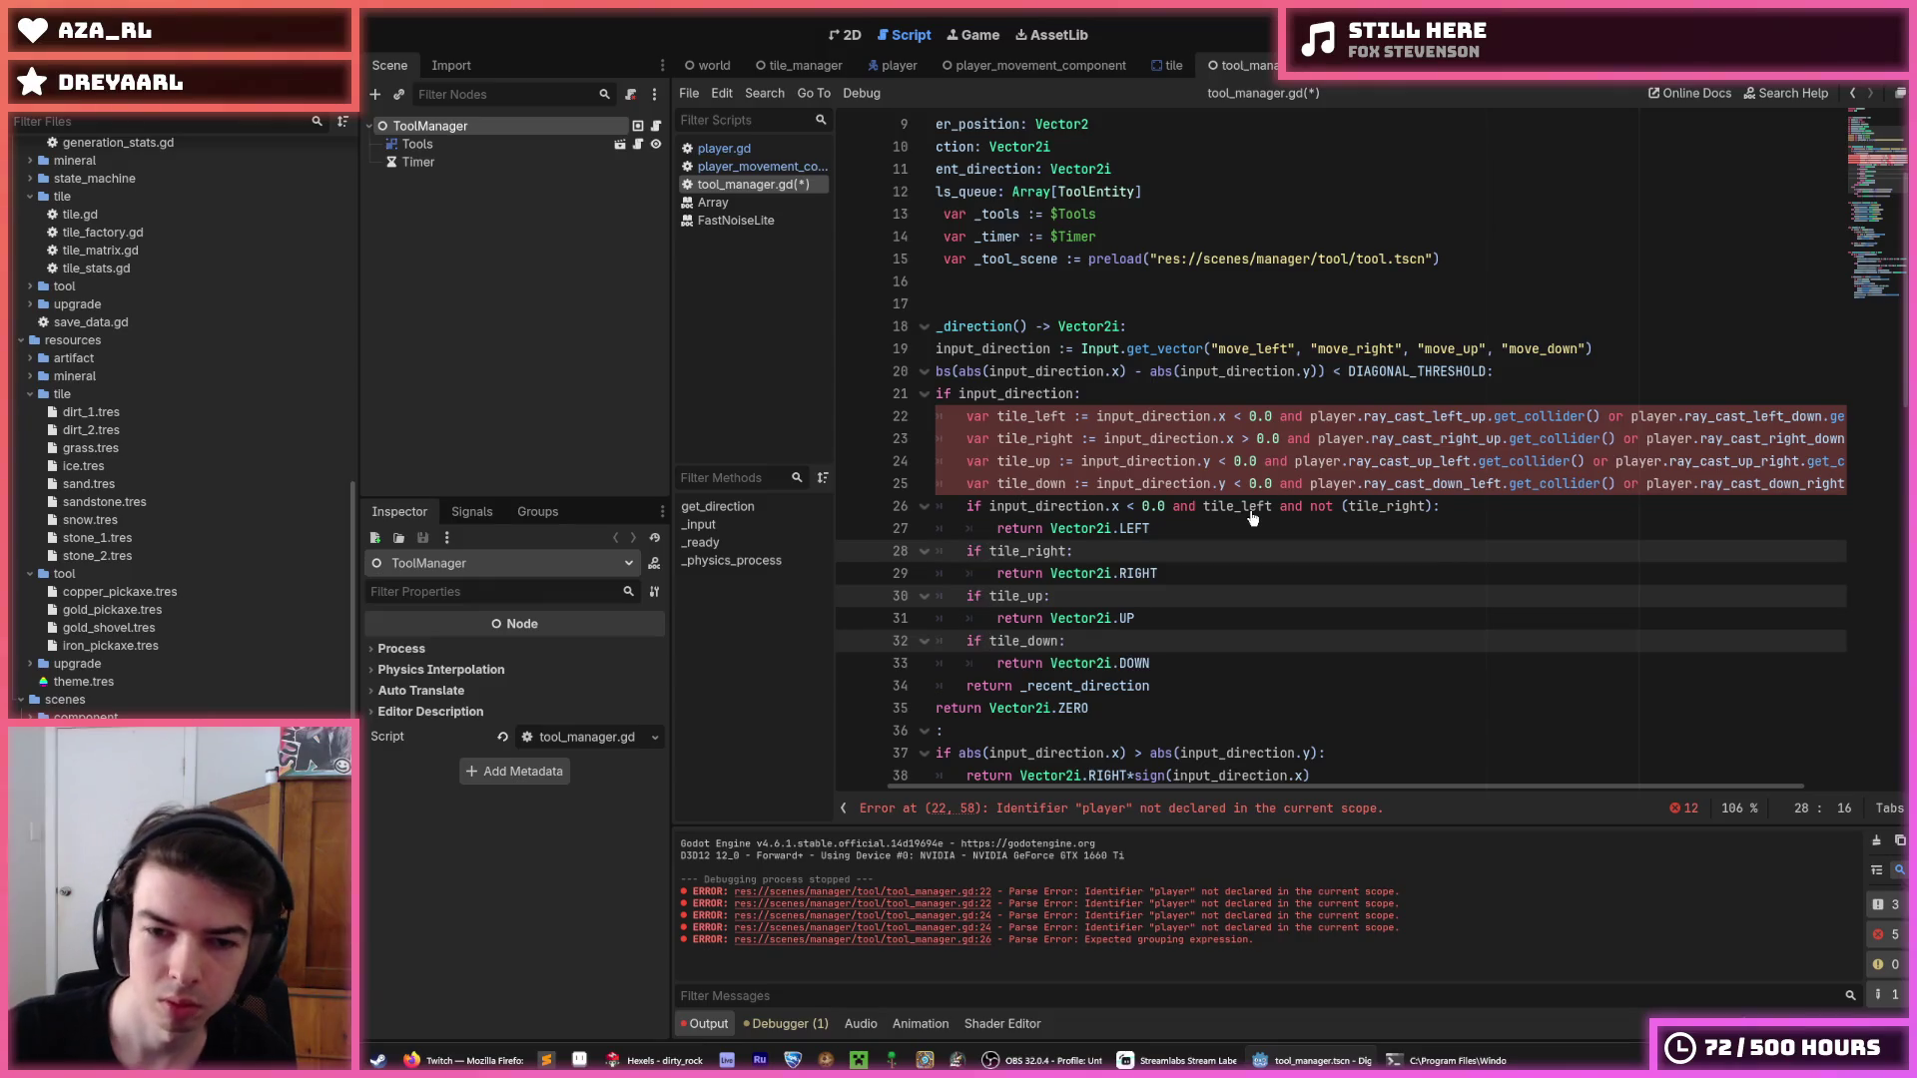
pyautogui.moveTo(1204, 506); pyautogui.dragTo(989, 510)
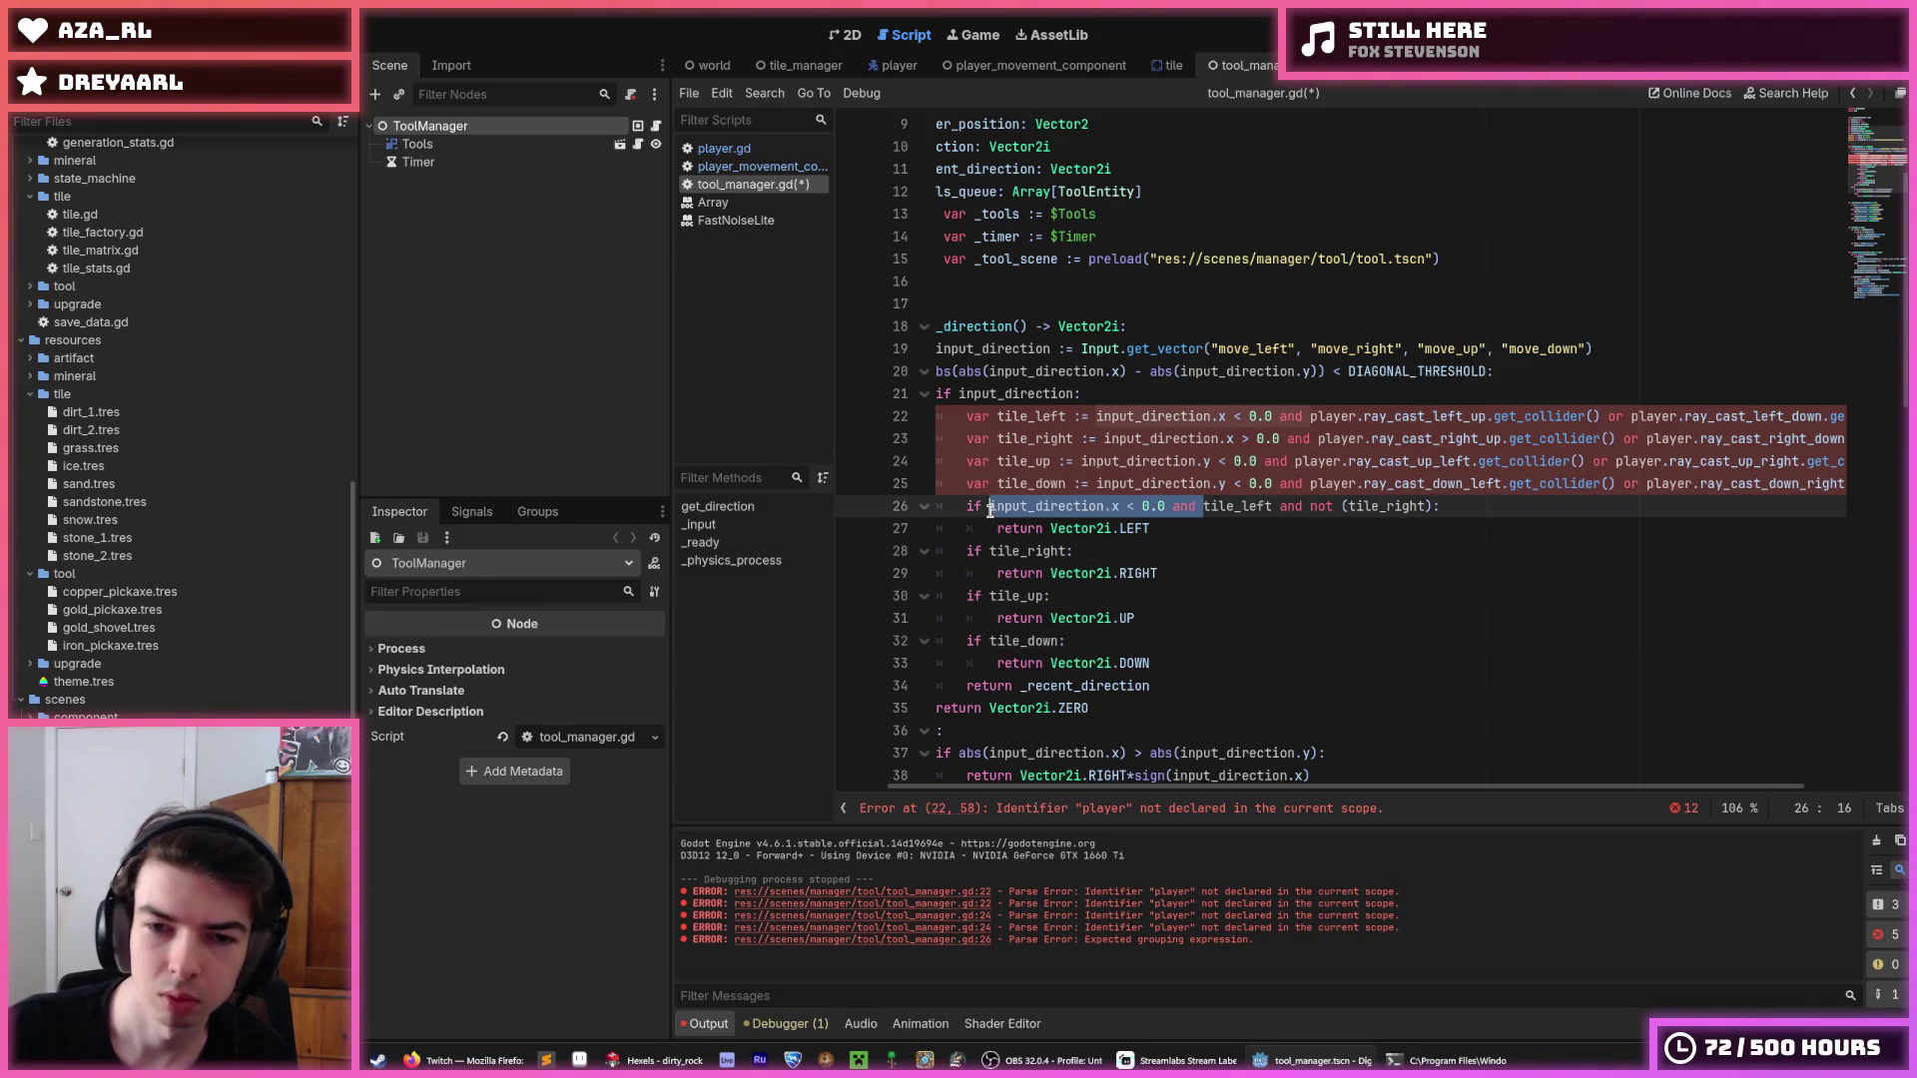
pyautogui.press('BackSpace')
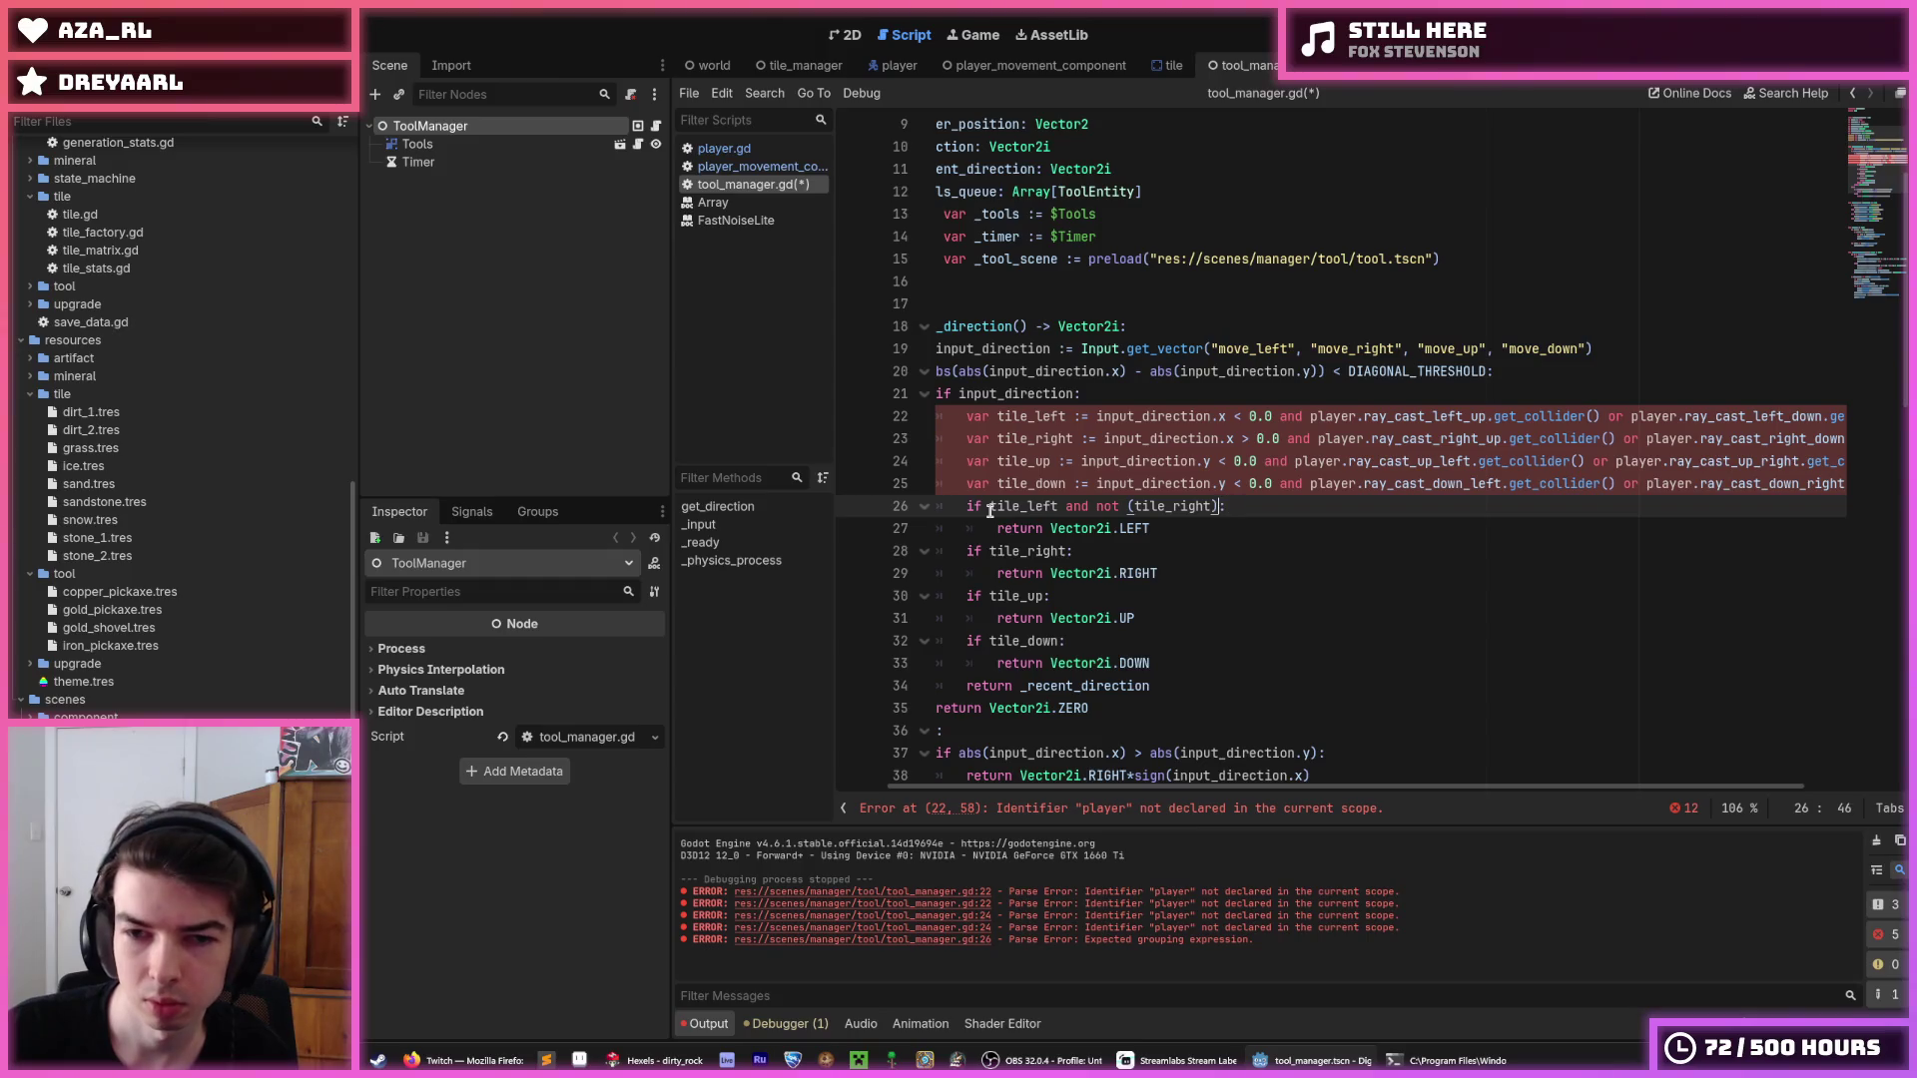
# Make the left and right checks exclude (tile_up or tile_down).
pyautogui.write('or tile_')
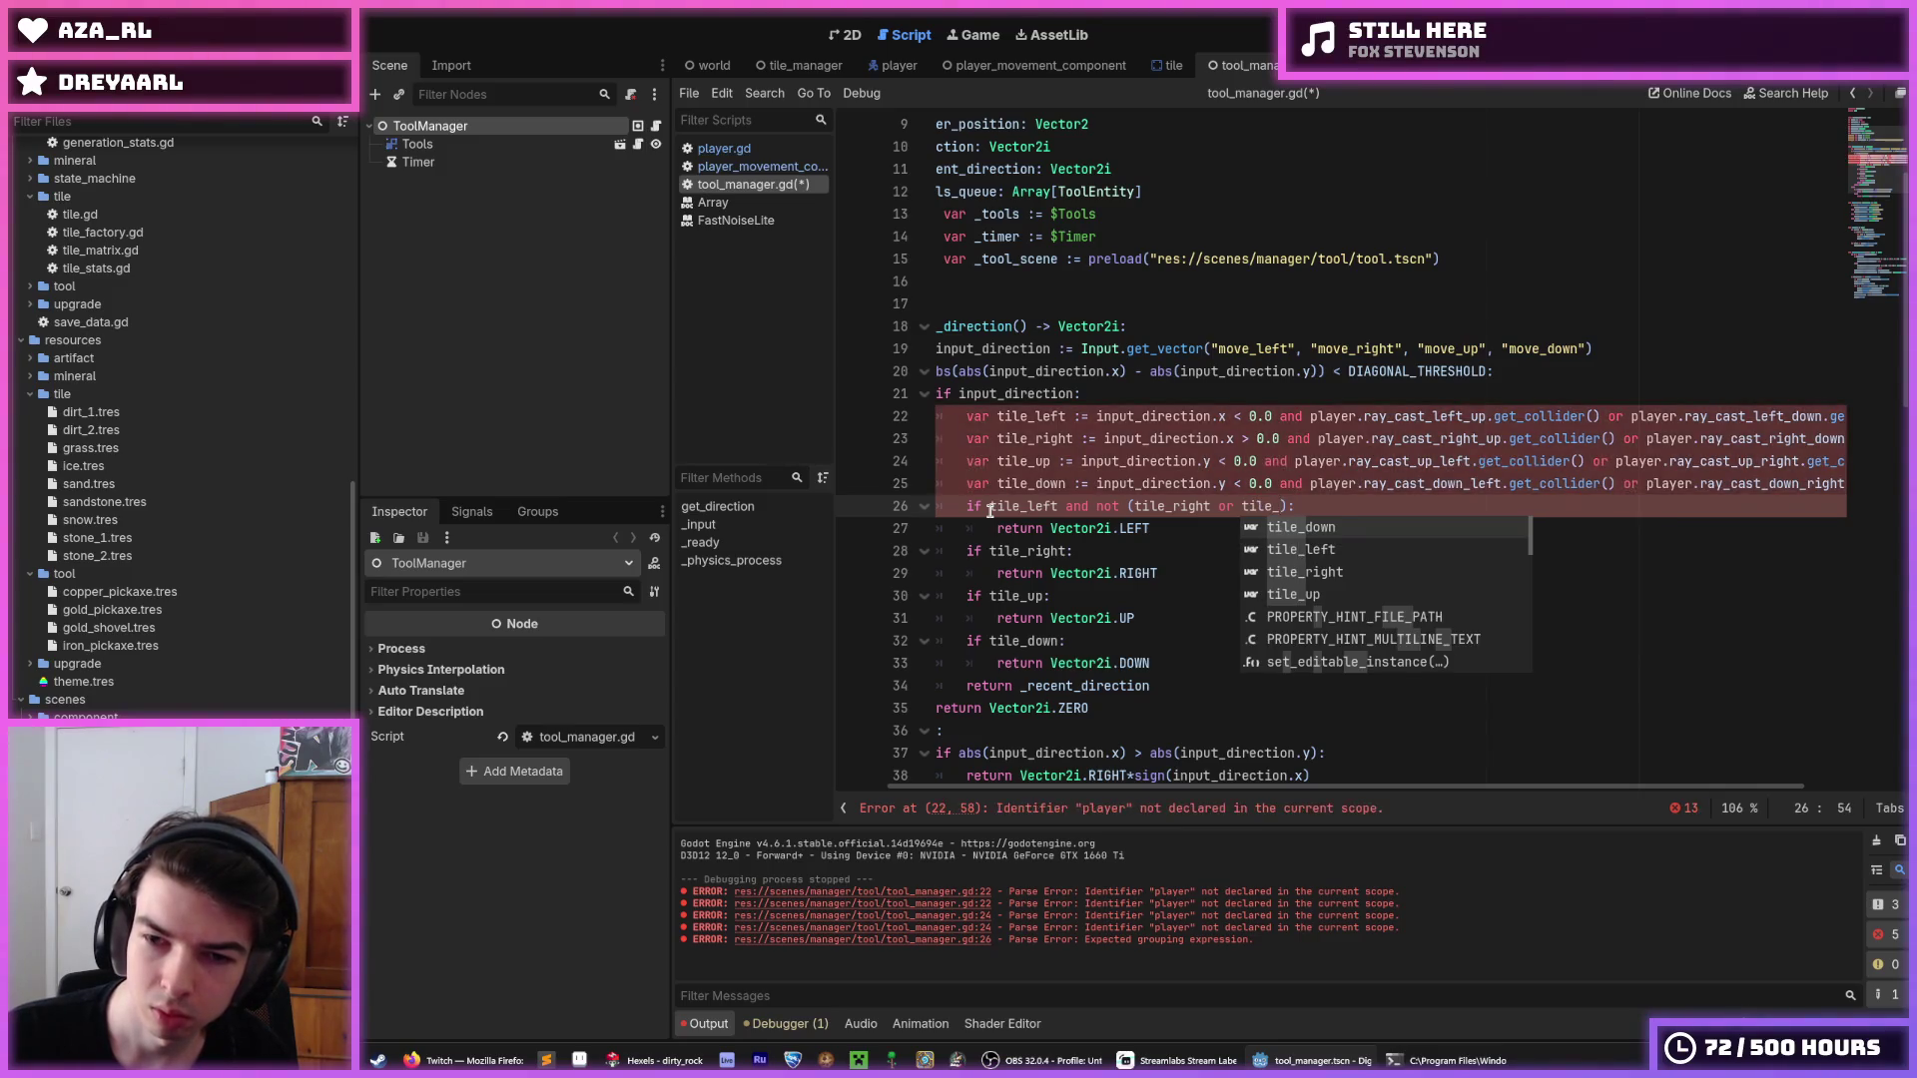
pyautogui.press('Return')
pyautogui.press('BackSpace')
pyautogui.press('BackSpace')
pyautogui.press('BackSpace')
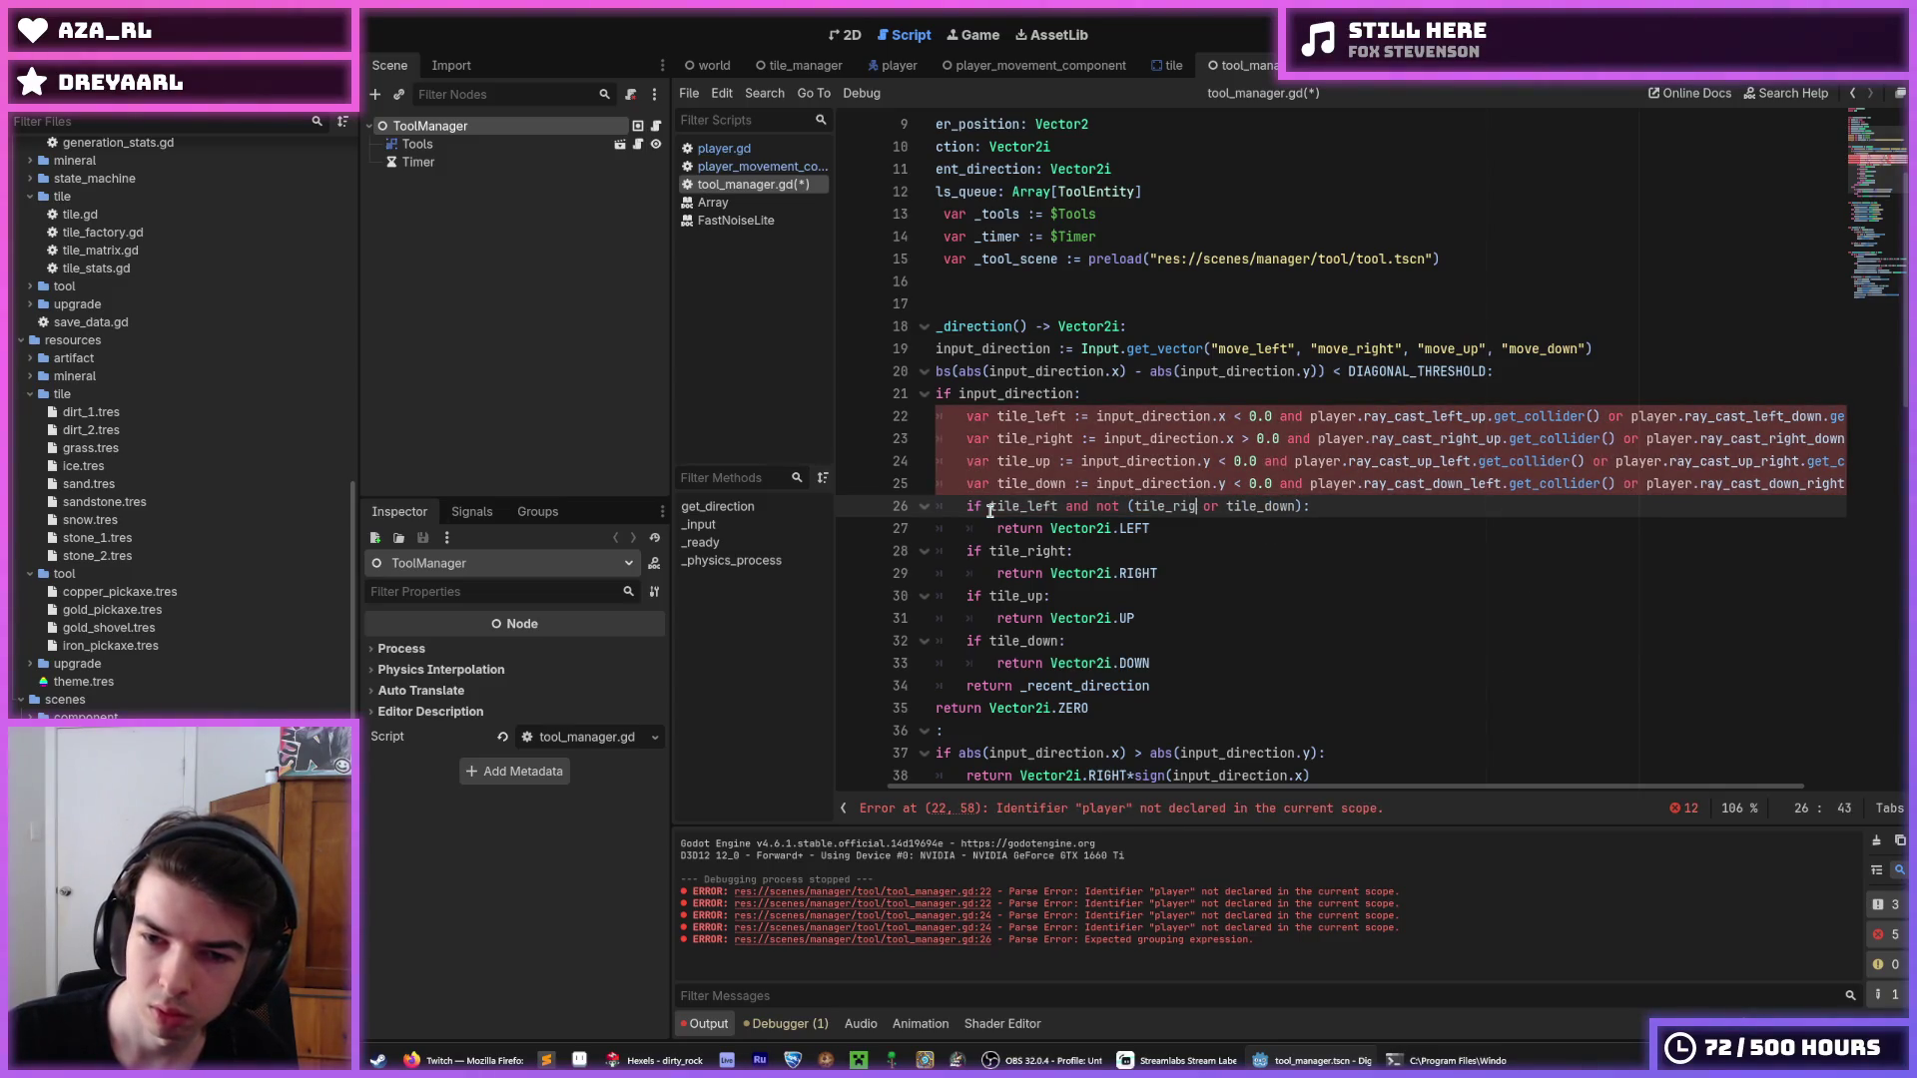
pyautogui.write('up')
pyautogui.moveTo(1295, 507); pyautogui.dragTo(1060, 507)
pyautogui.hotkey('ctrl', 'c')
pyautogui.click(1066, 552)
pyautogui.hotkey('ctrl', 'v')
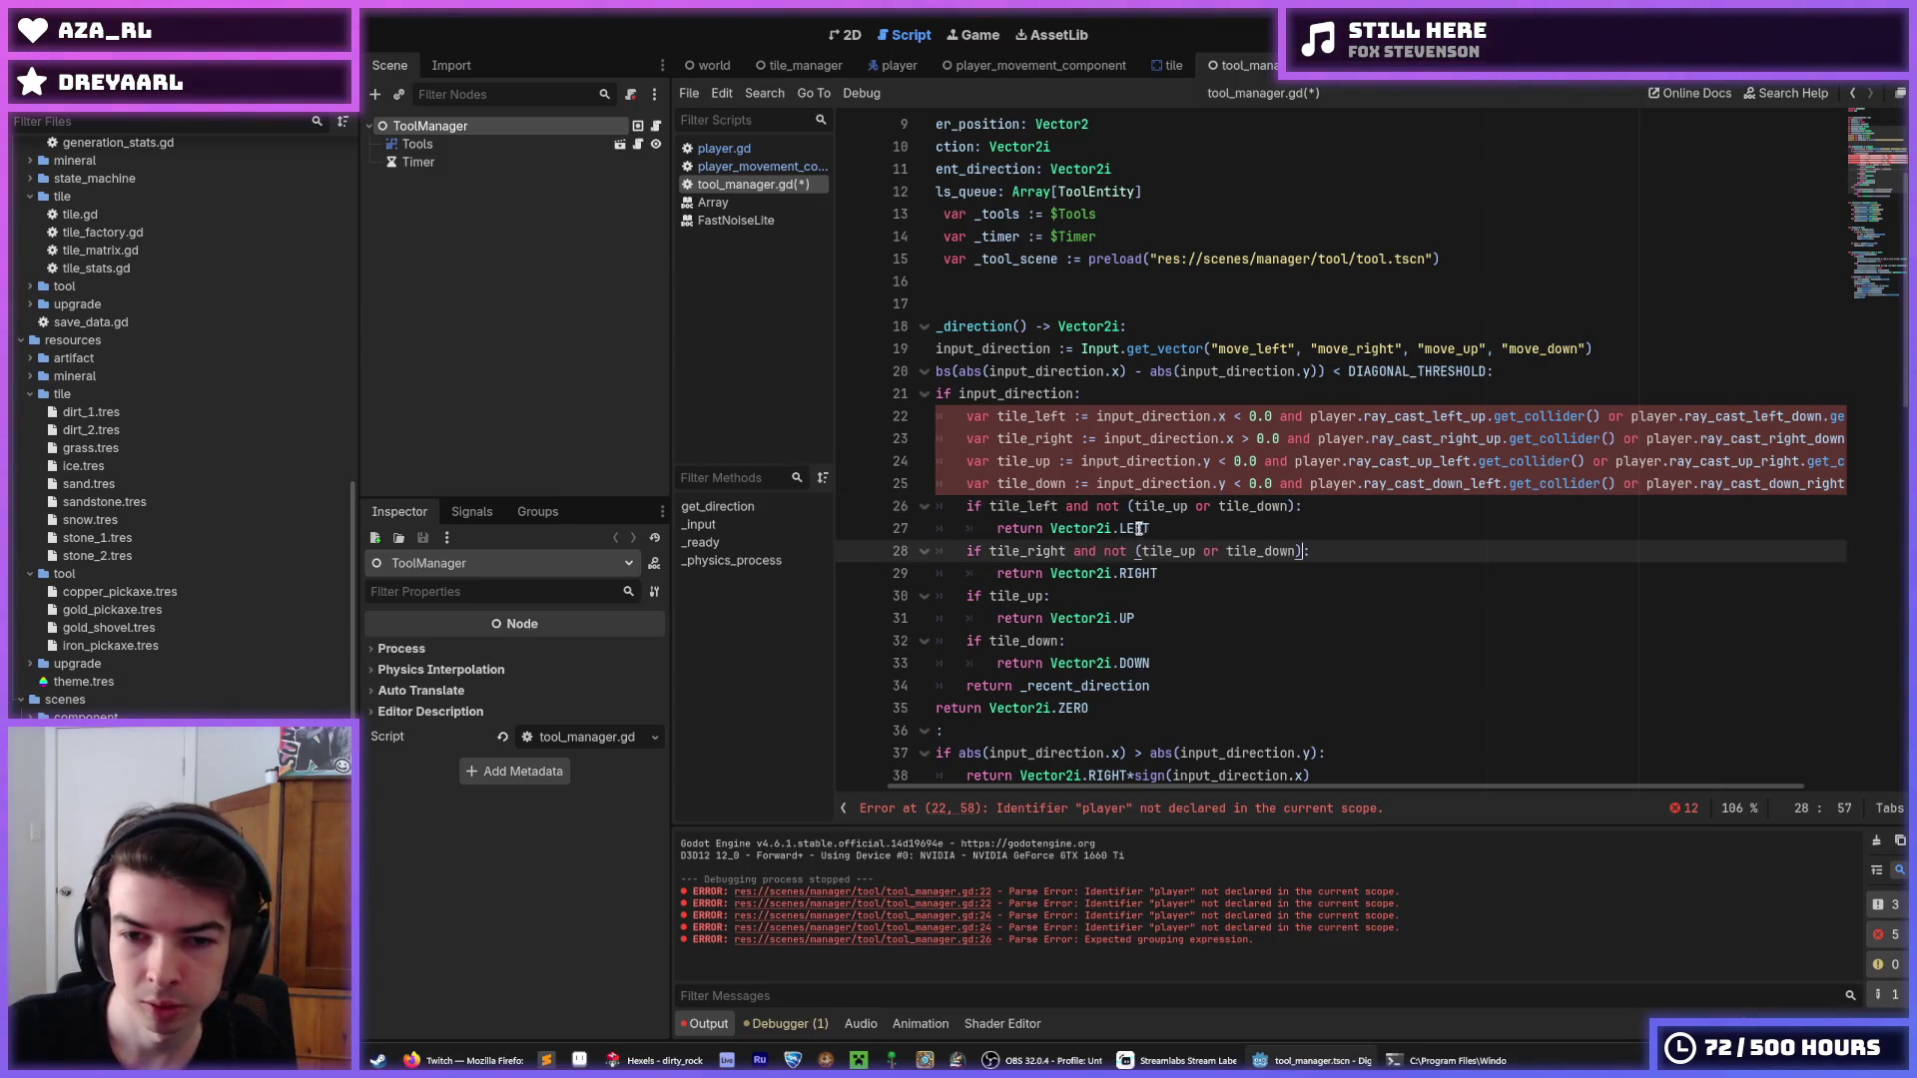
# Give the up check the exclusion 'and not (tile_left or tile_right)'.
pyautogui.moveTo(1309, 551); pyautogui.dragTo(1066, 551)
pyautogui.hotkey('ctrl', 'c')
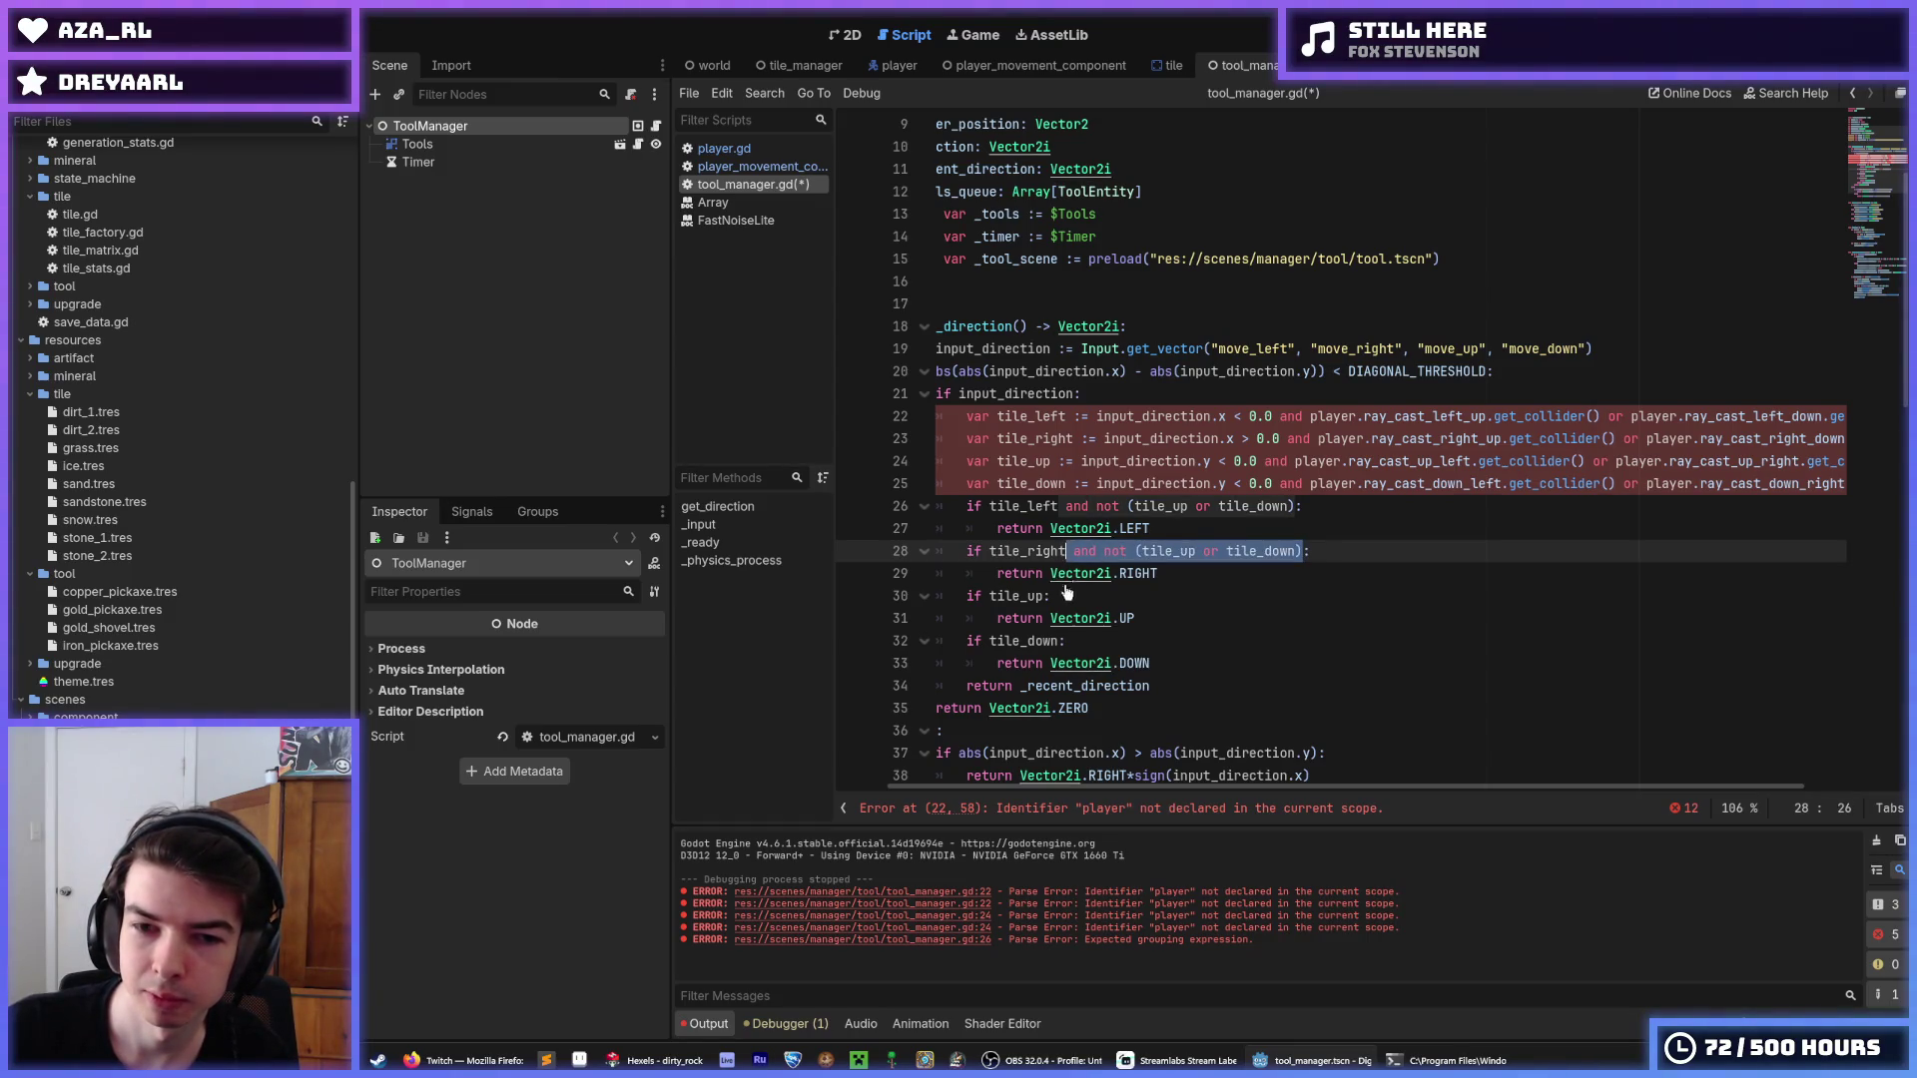
pyautogui.click(1046, 596)
pyautogui.hotkey('ctrl', 'v')
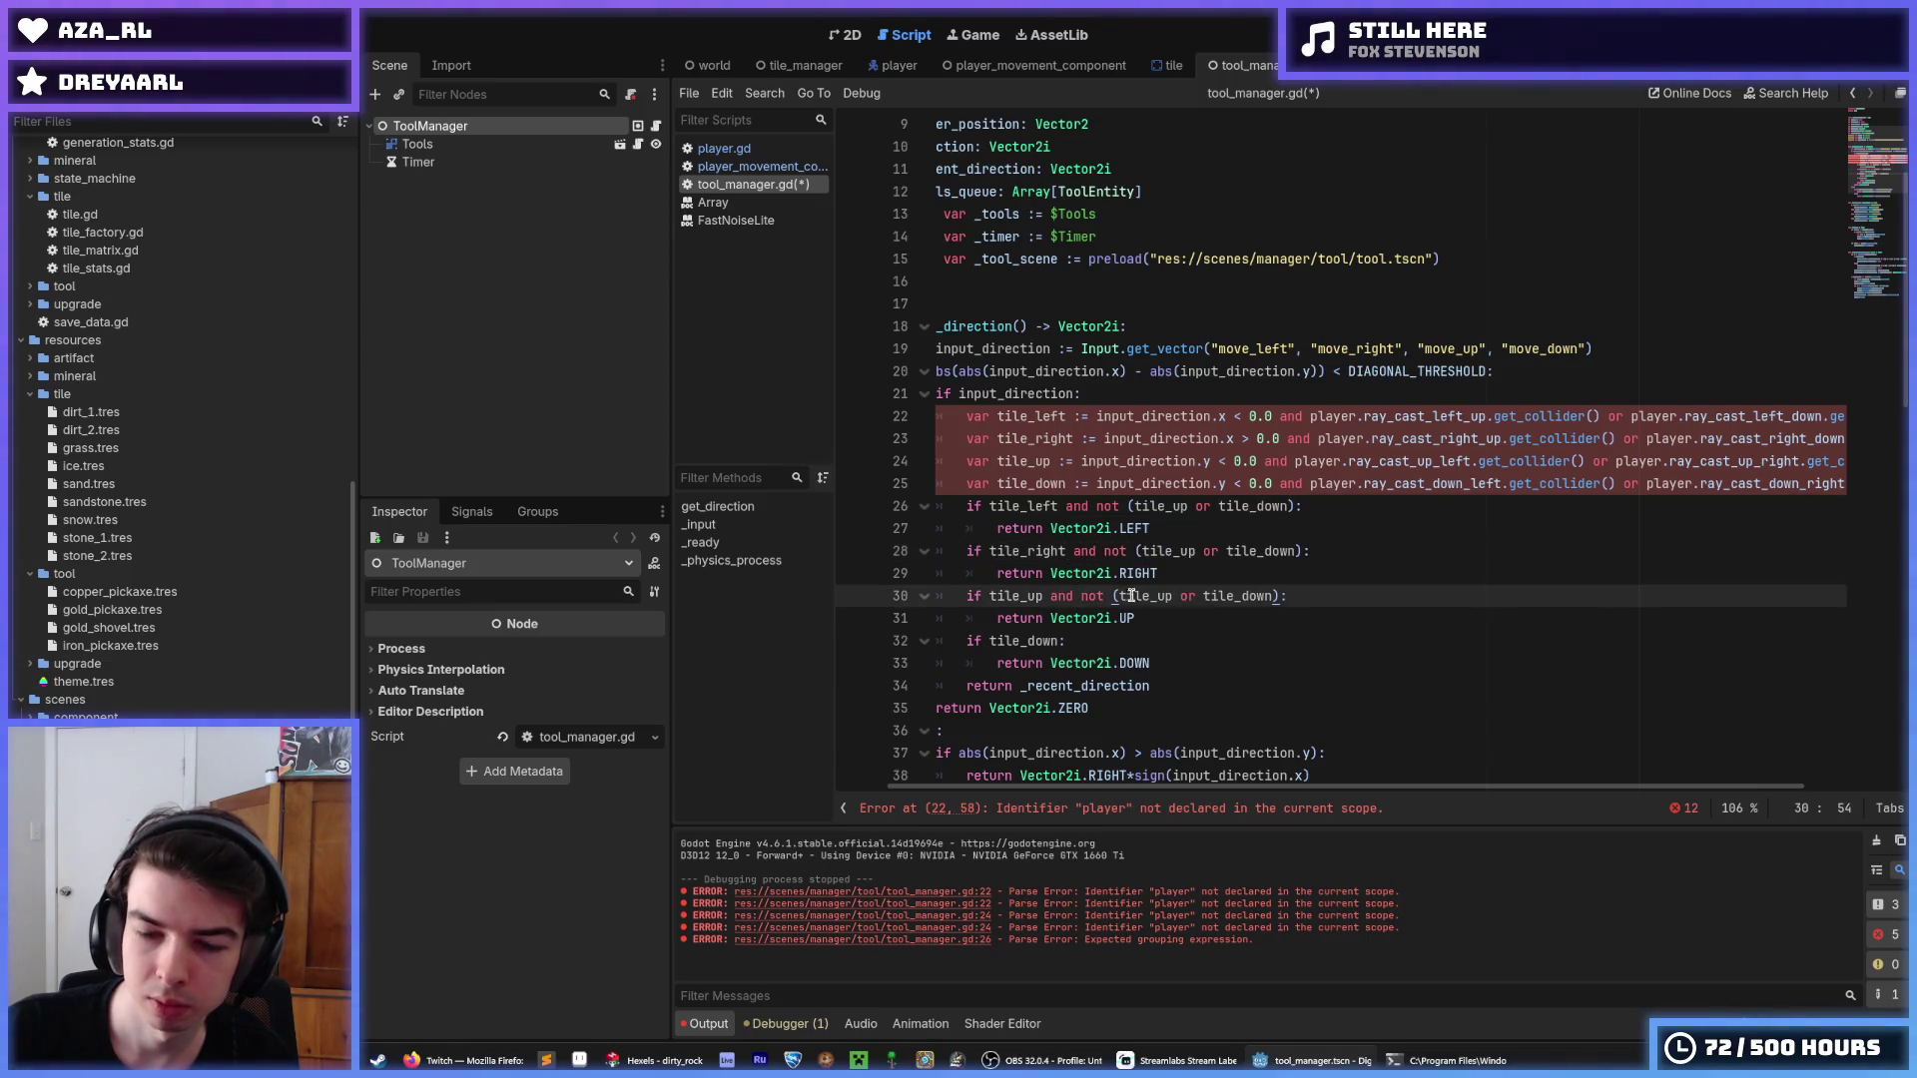
pyautogui.moveTo(1174, 596); pyautogui.dragTo(1158, 596)
pyautogui.write('left')
pyautogui.press('BackSpace')
pyautogui.press('BackSpace')
pyautogui.press('BackSpace')
pyautogui.write('right')
# Paste the same (tile_left or tile_right) exclusion into the down check.
pyautogui.moveTo(1298, 596); pyautogui.dragTo(1043, 596)
pyautogui.hotkey('ctrl', 'c')
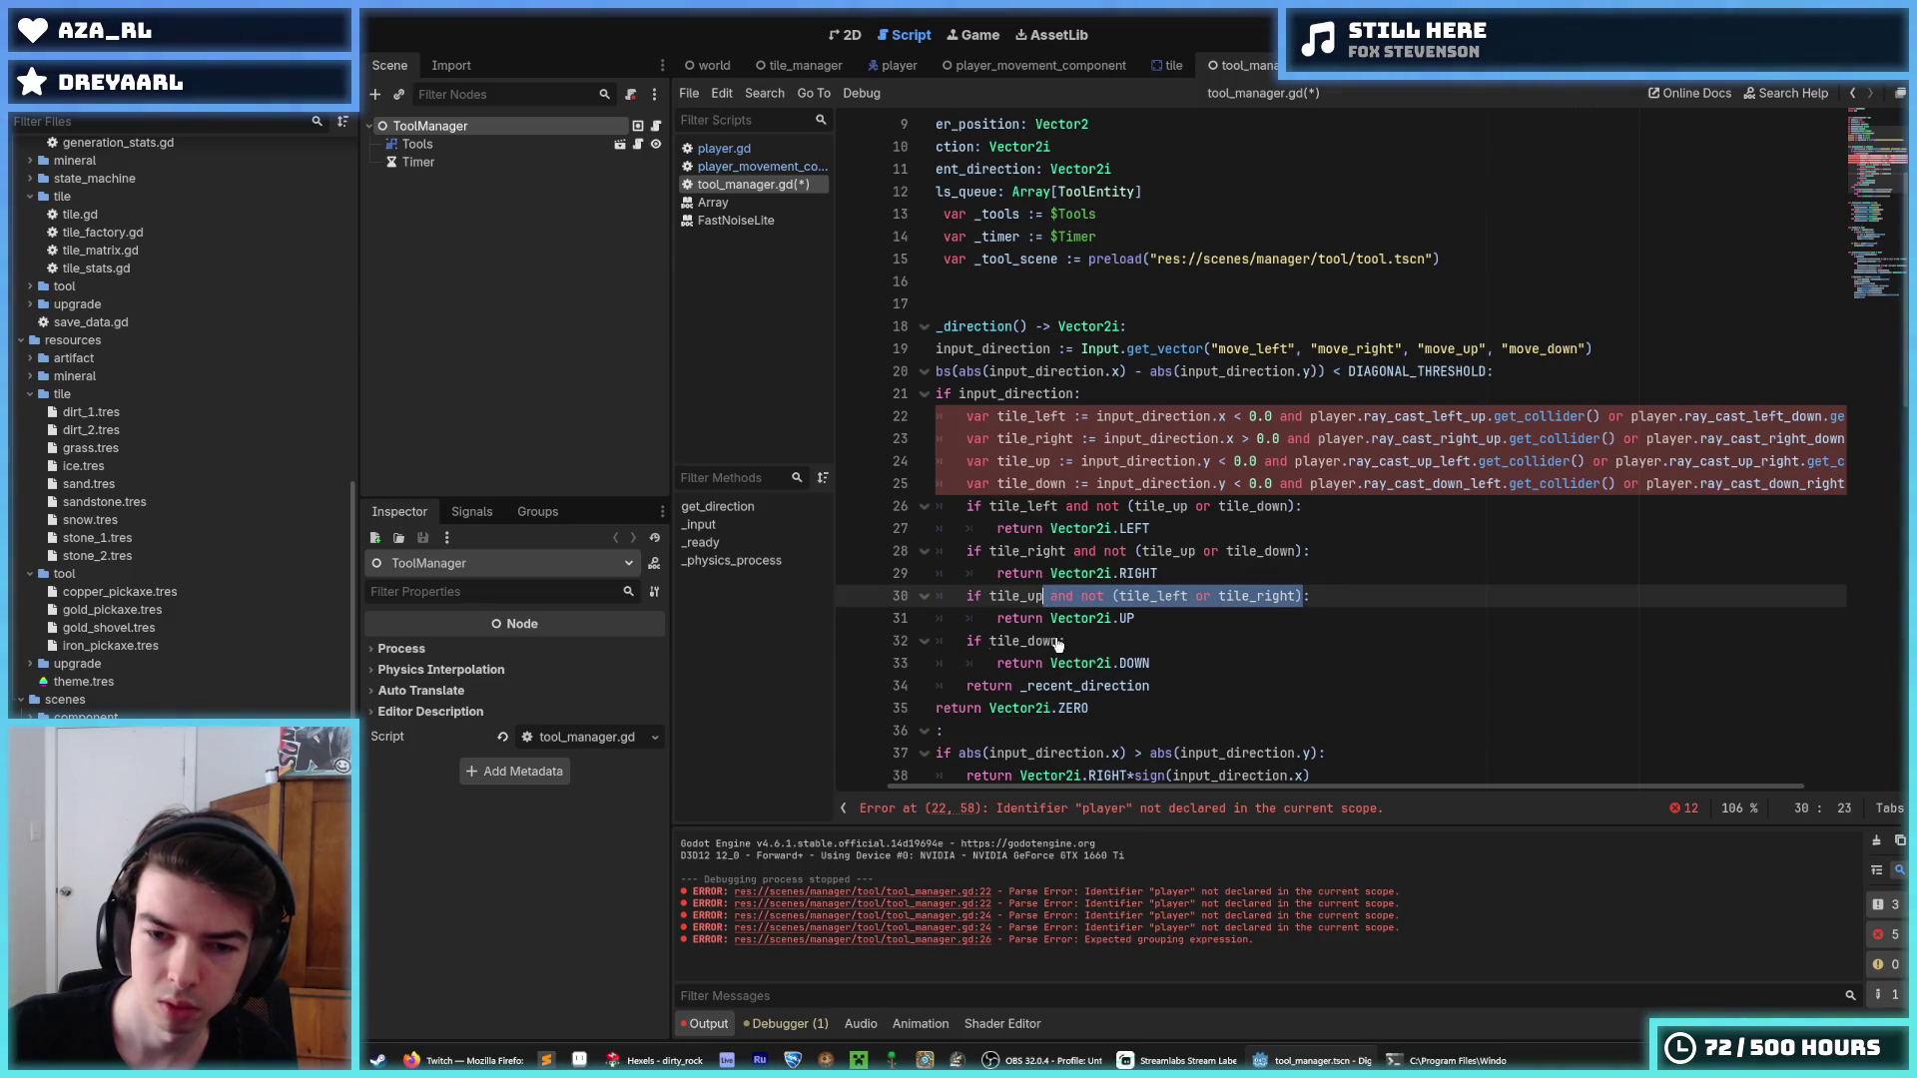
pyautogui.click(1061, 641)
pyautogui.hotkey('ctrl', 'v')
pyautogui.doubleClick(1156, 640)
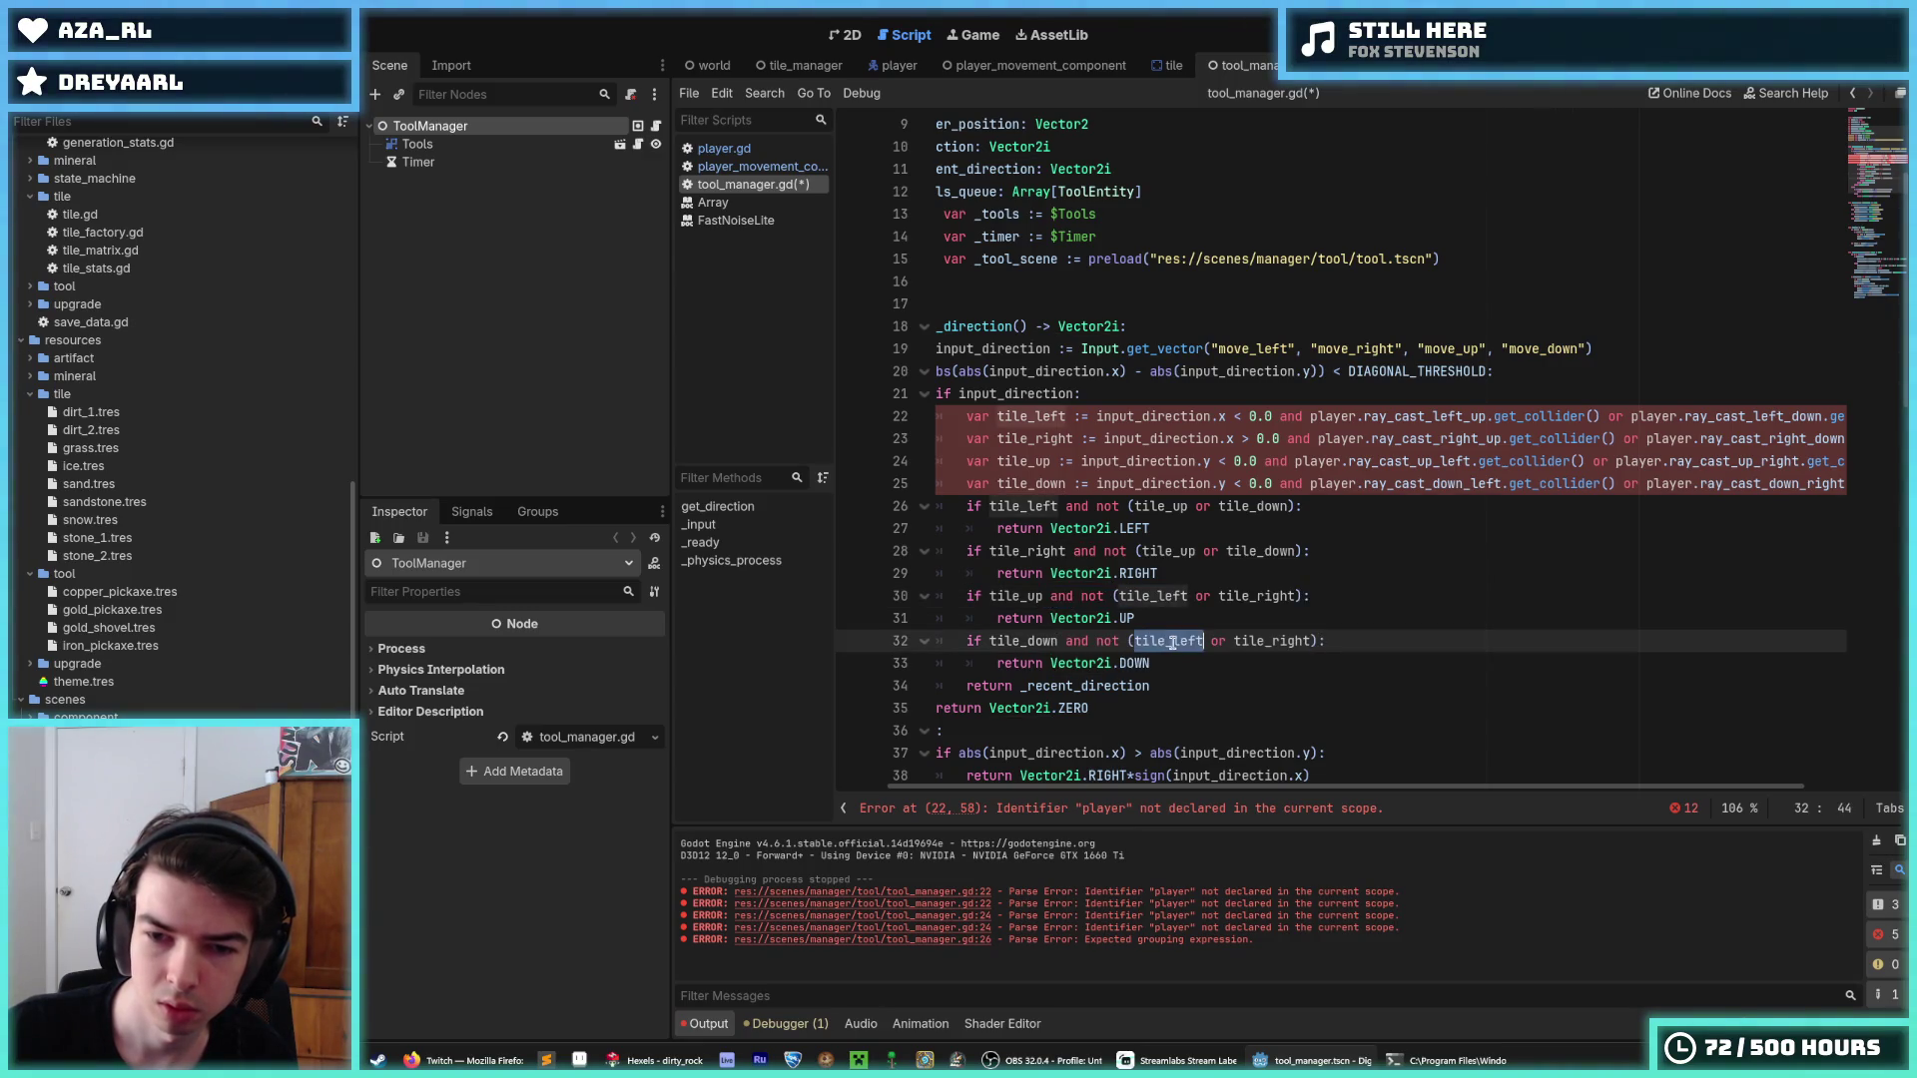
pyautogui.moveTo(1173, 640); pyautogui.dragTo(1206, 649)
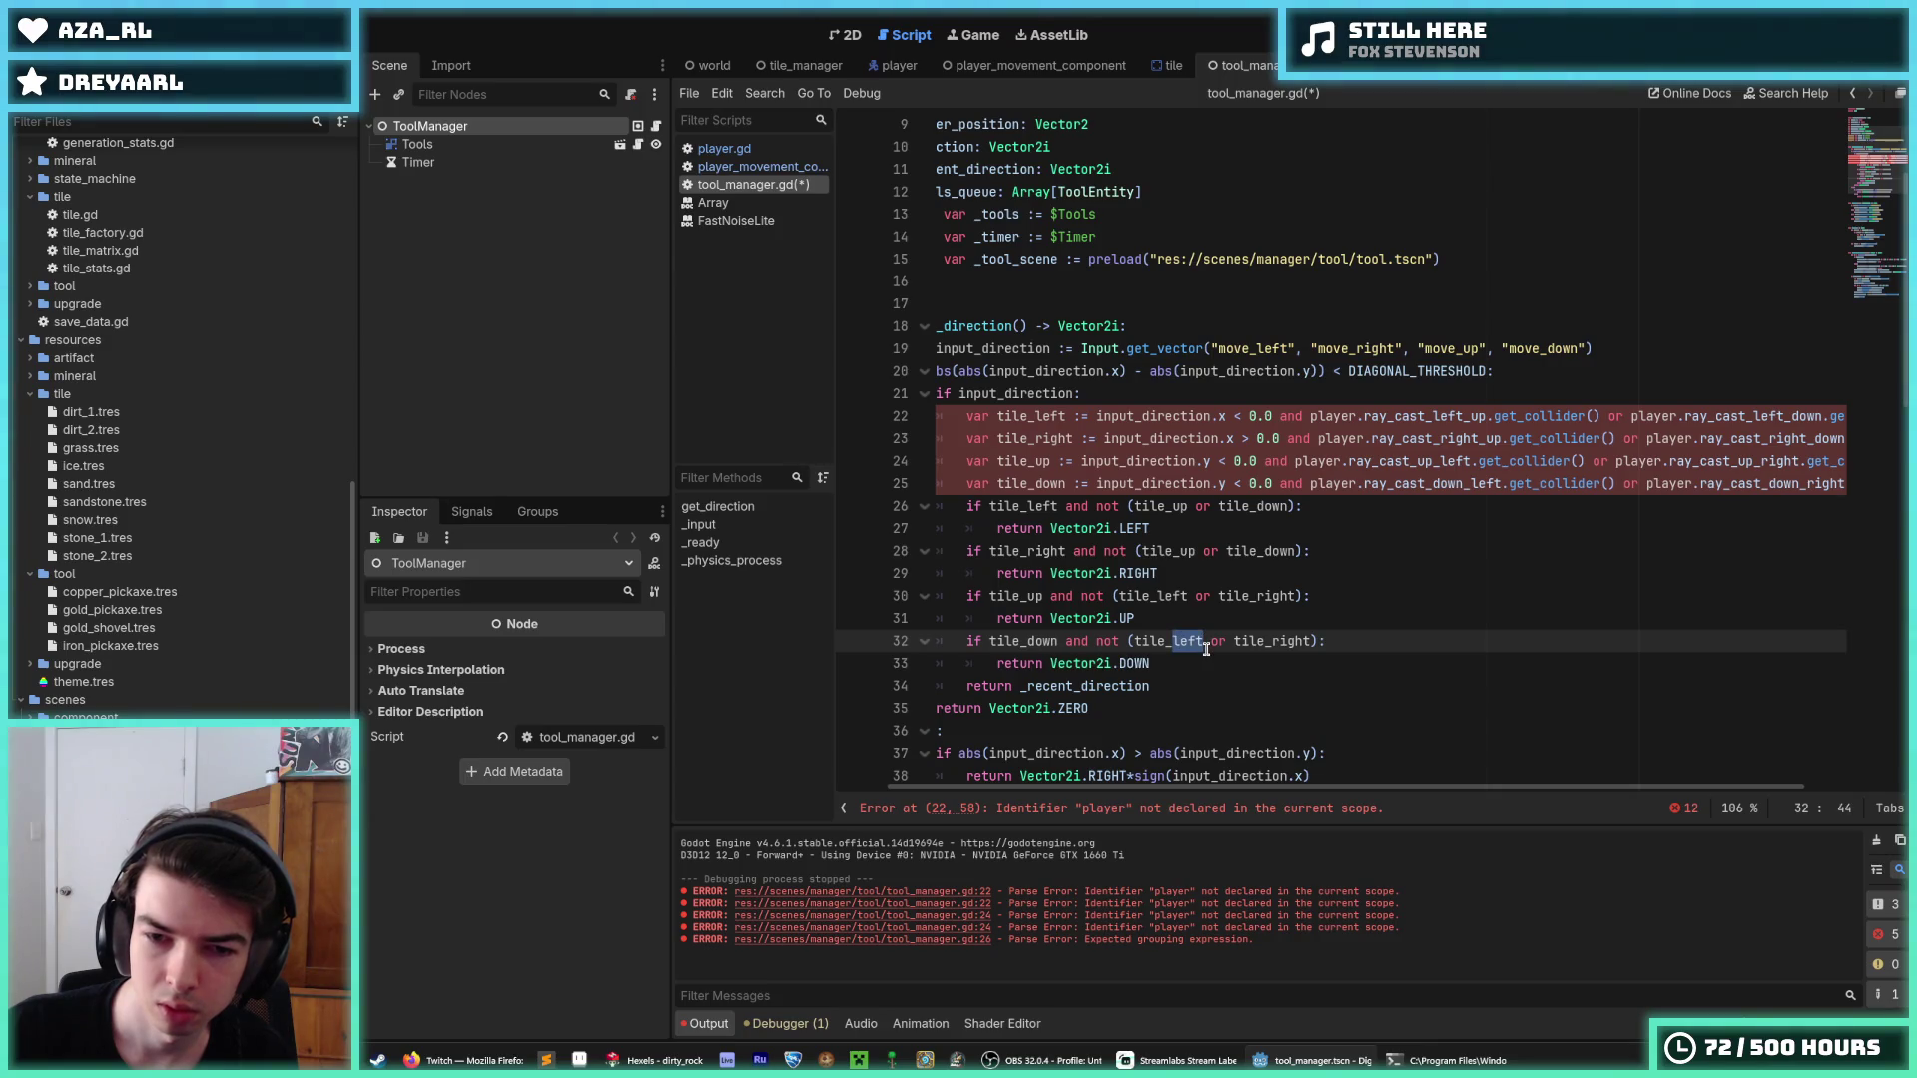
# Scroll to get_direction and drag-select its lines 18 through 40.
pyautogui.moveTo(1252, 595)
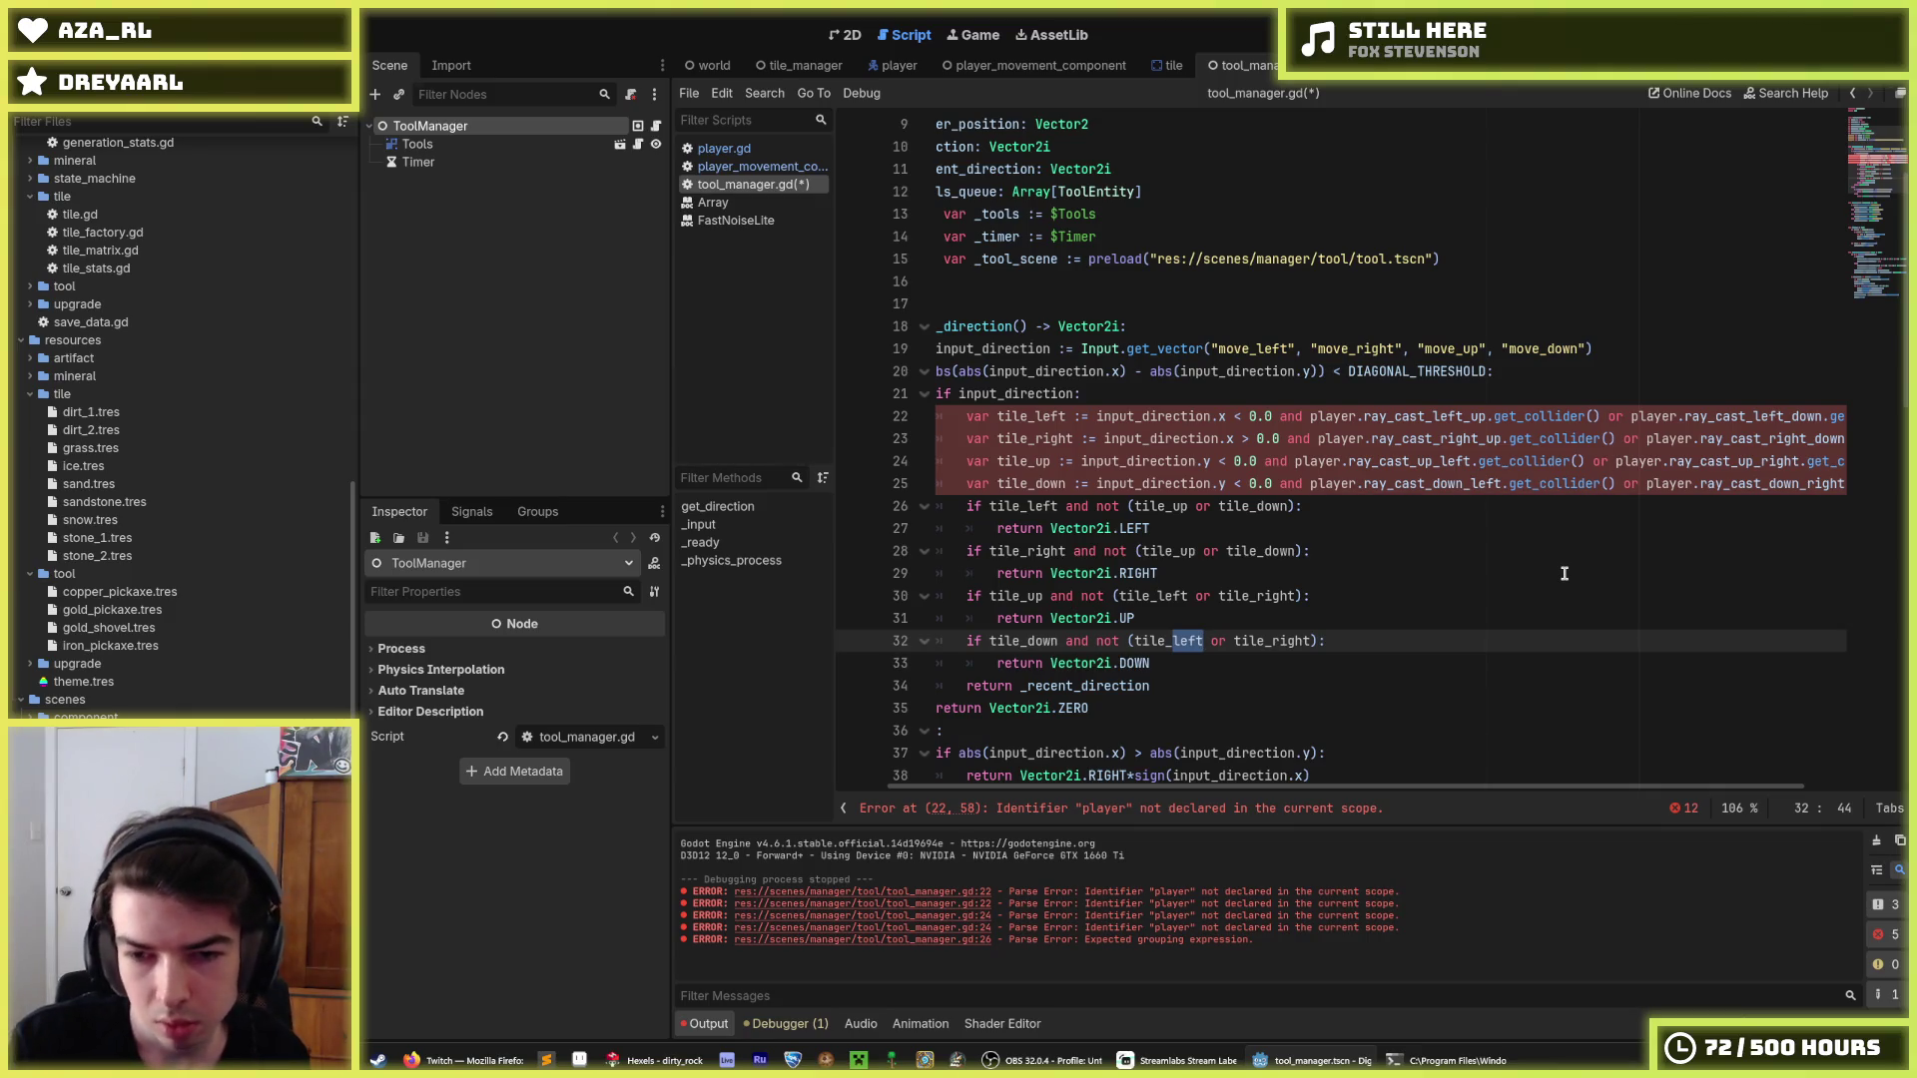
pyautogui.press('End')
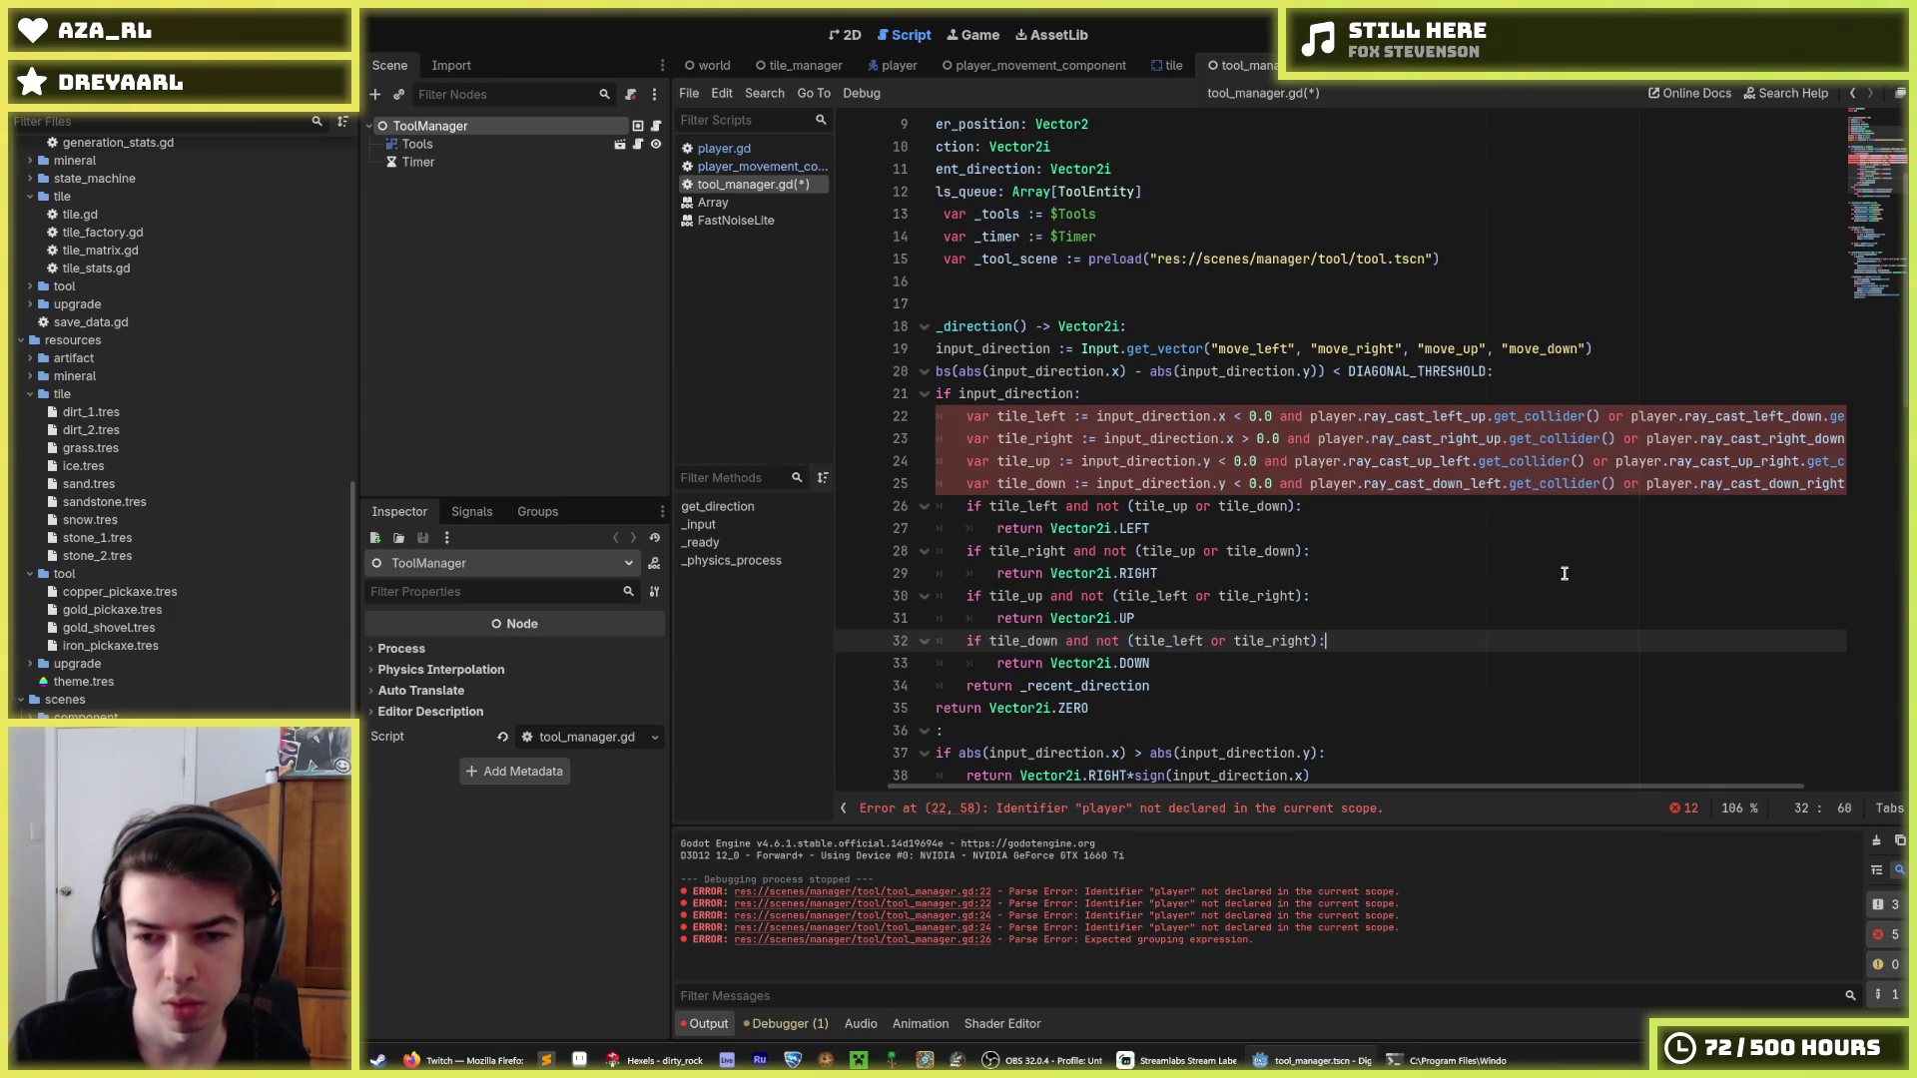
pyautogui.press('Up')
pyautogui.press('Up')
pyautogui.press('Up')
pyautogui.press('Up')
pyautogui.press('Up')
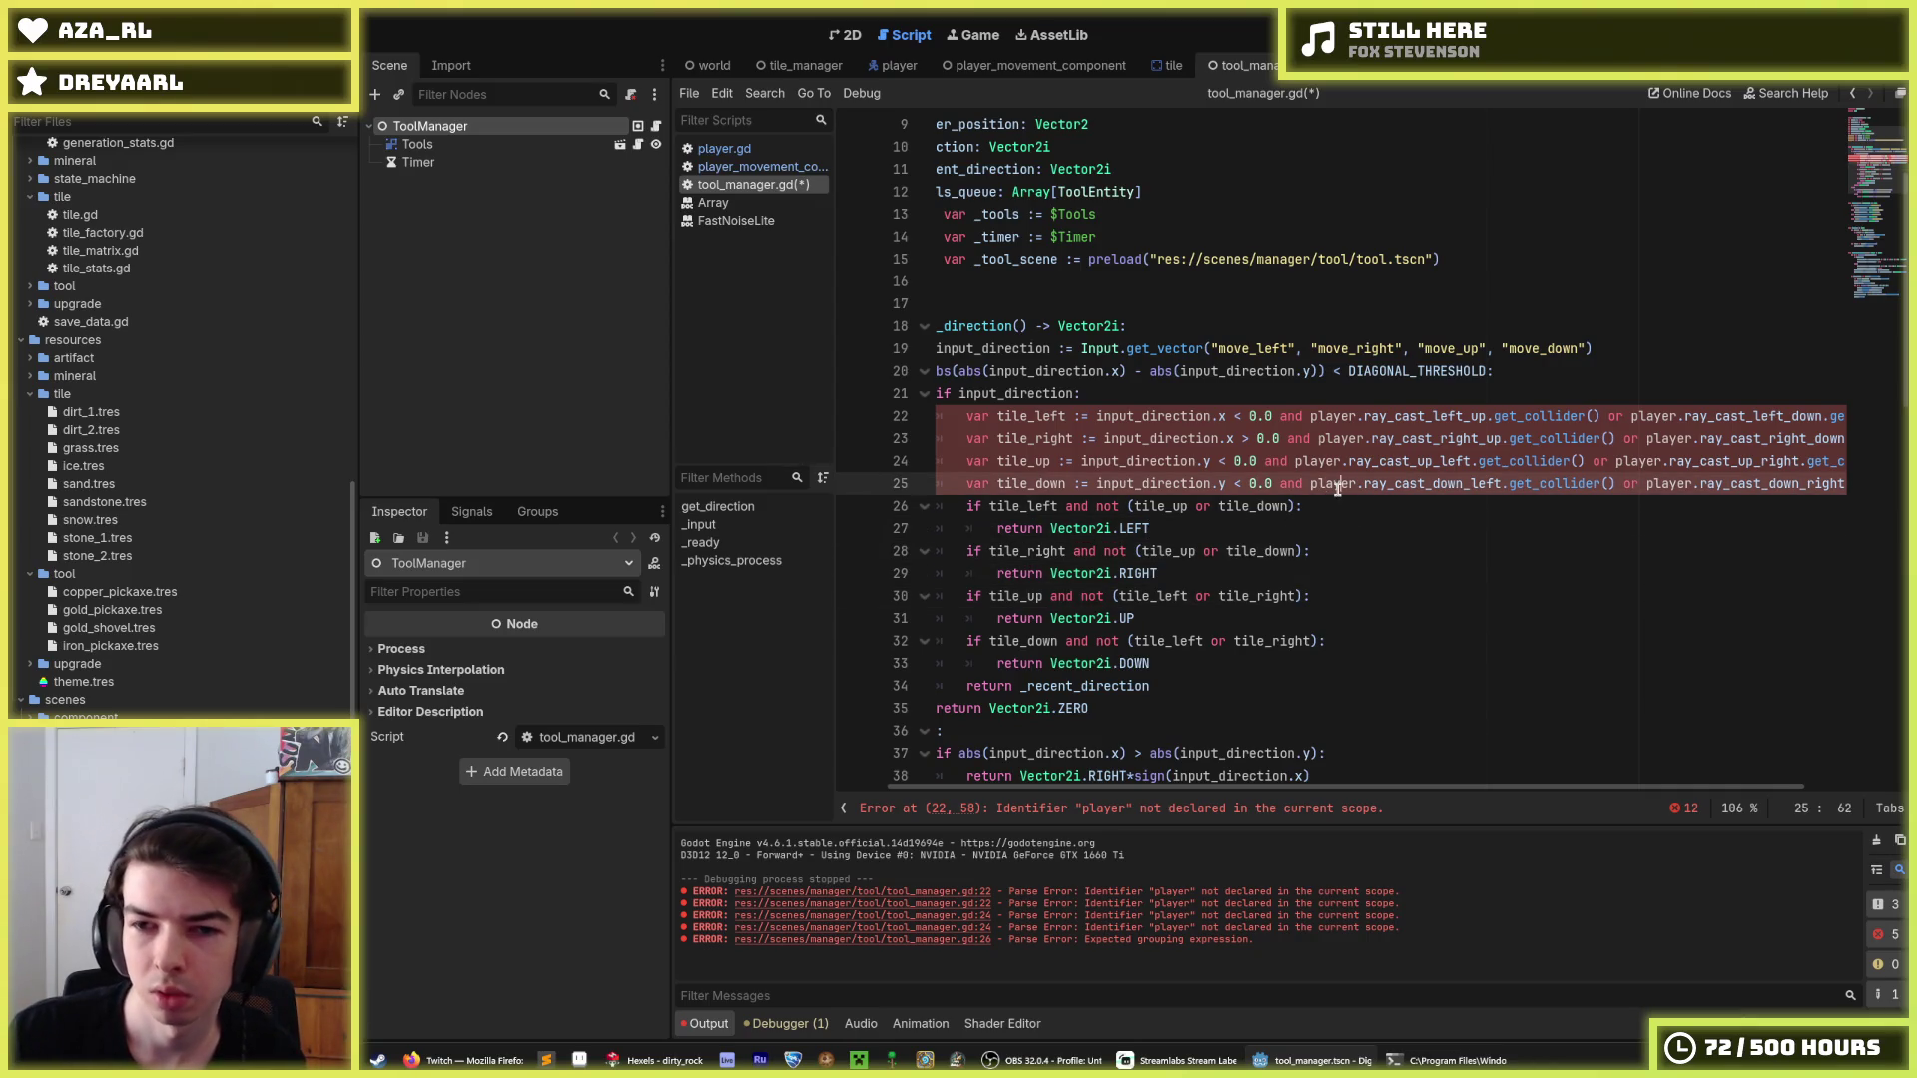
pyautogui.click(1112, 483)
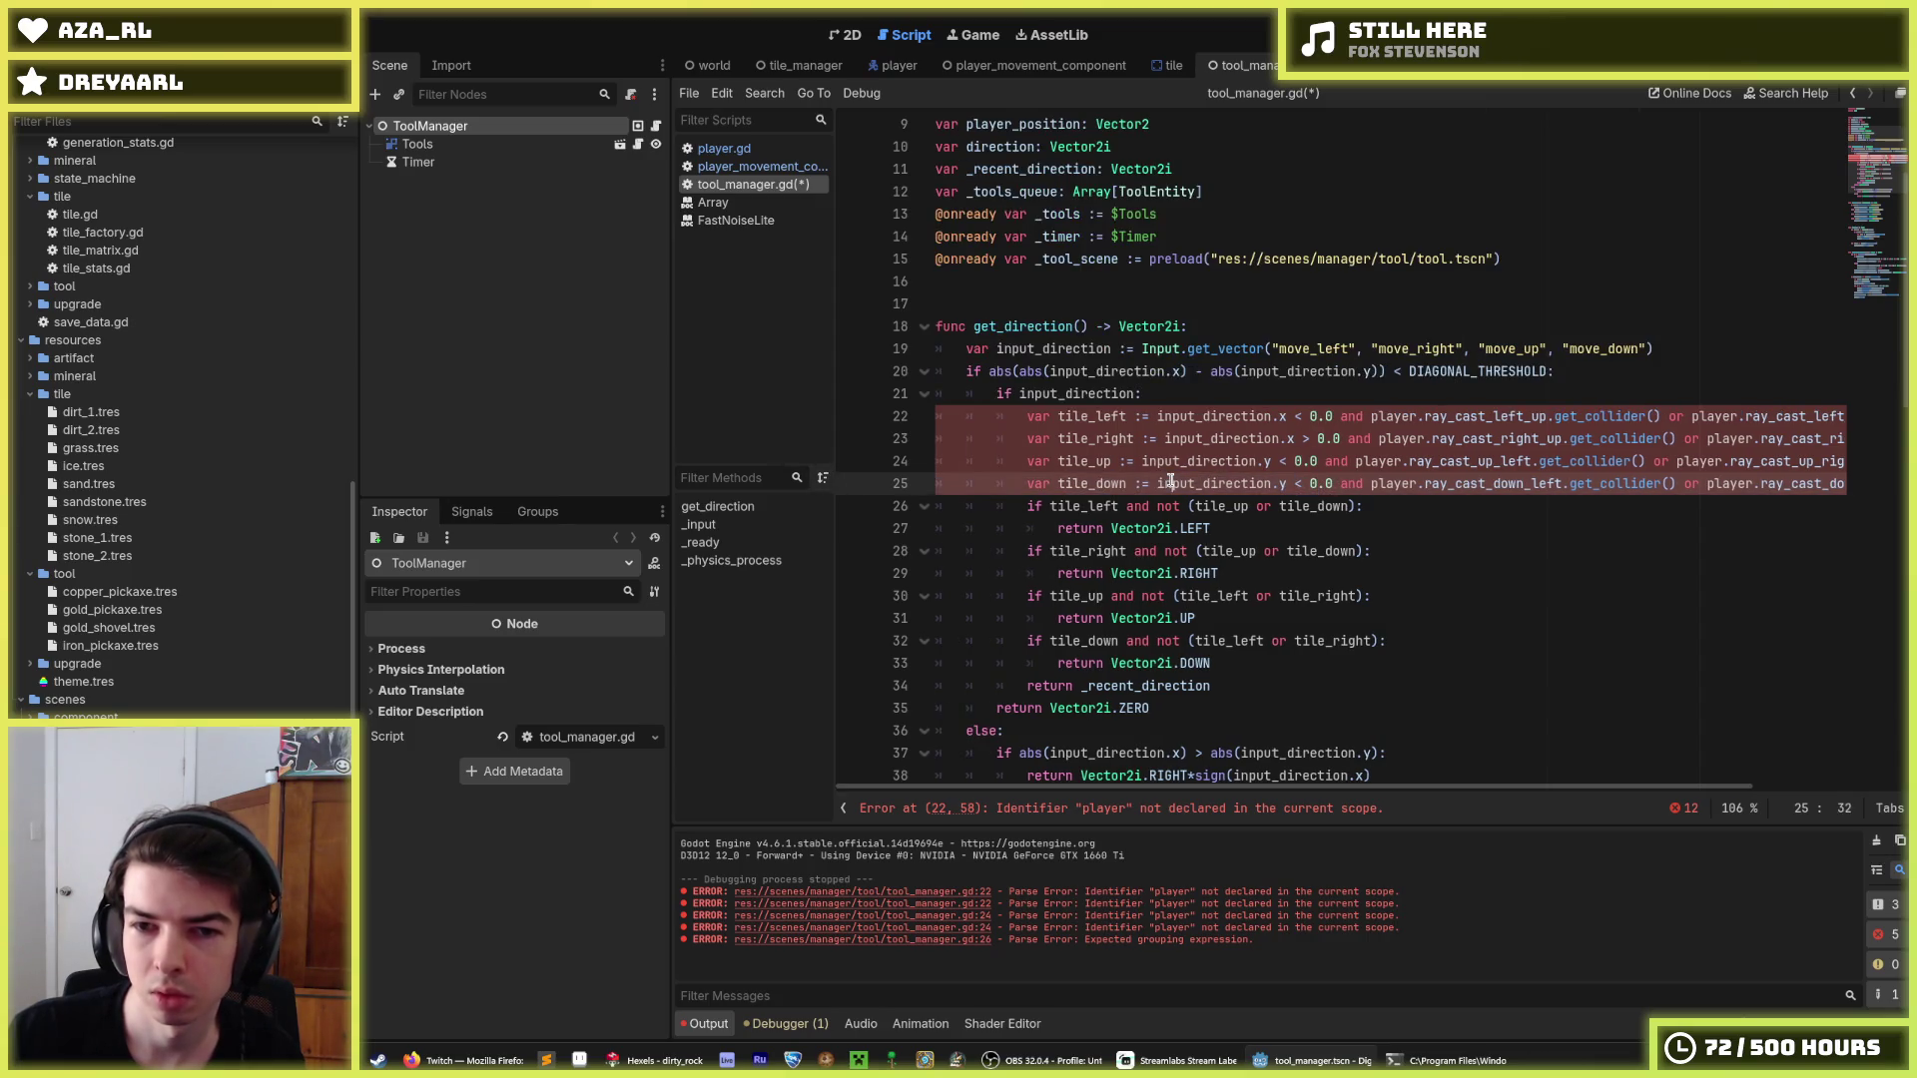
pyautogui.click(1023, 413)
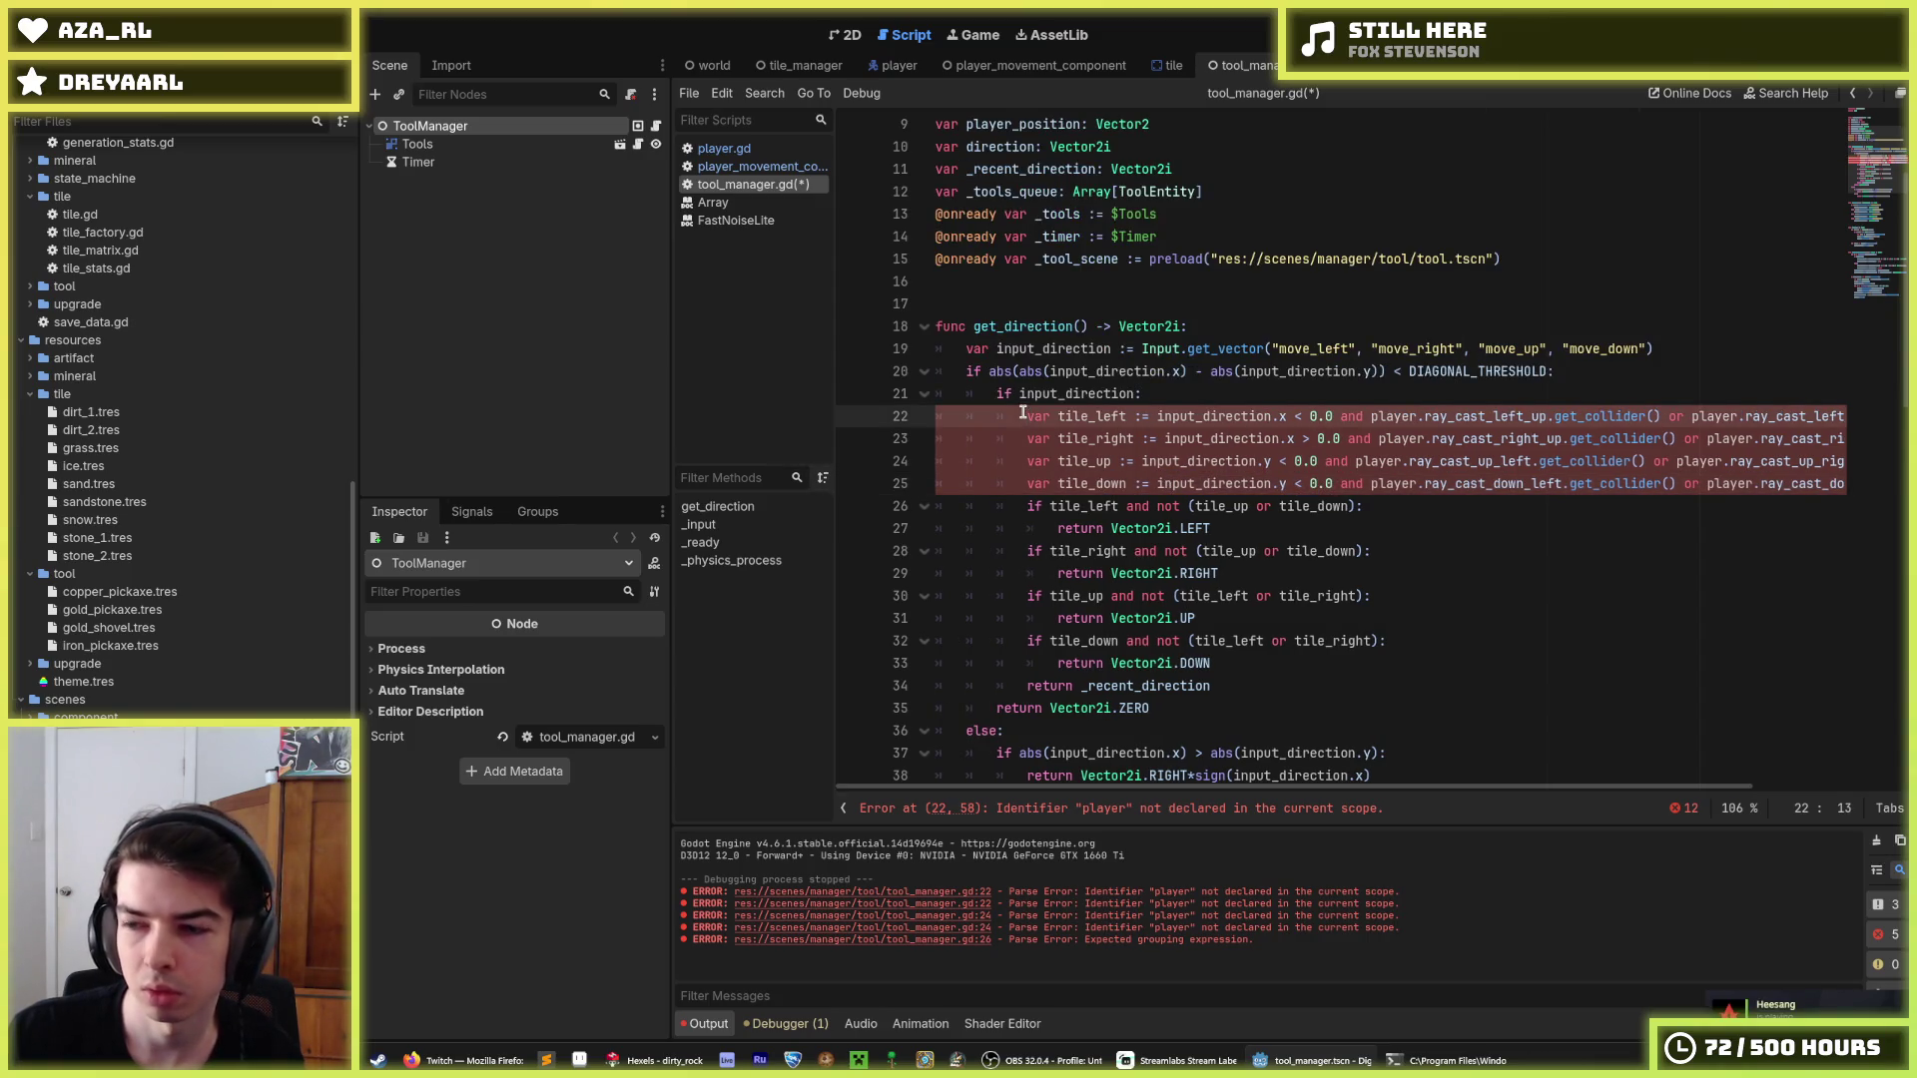
pyautogui.scroll(-1, 1023, 413)
pyautogui.scroll(-2, 1368, 588)
pyautogui.moveTo(1387, 613)
pyautogui.mouseDown()
pyautogui.moveTo(949, 289)
pyautogui.moveTo(830, 256)
pyautogui.mouseUp()
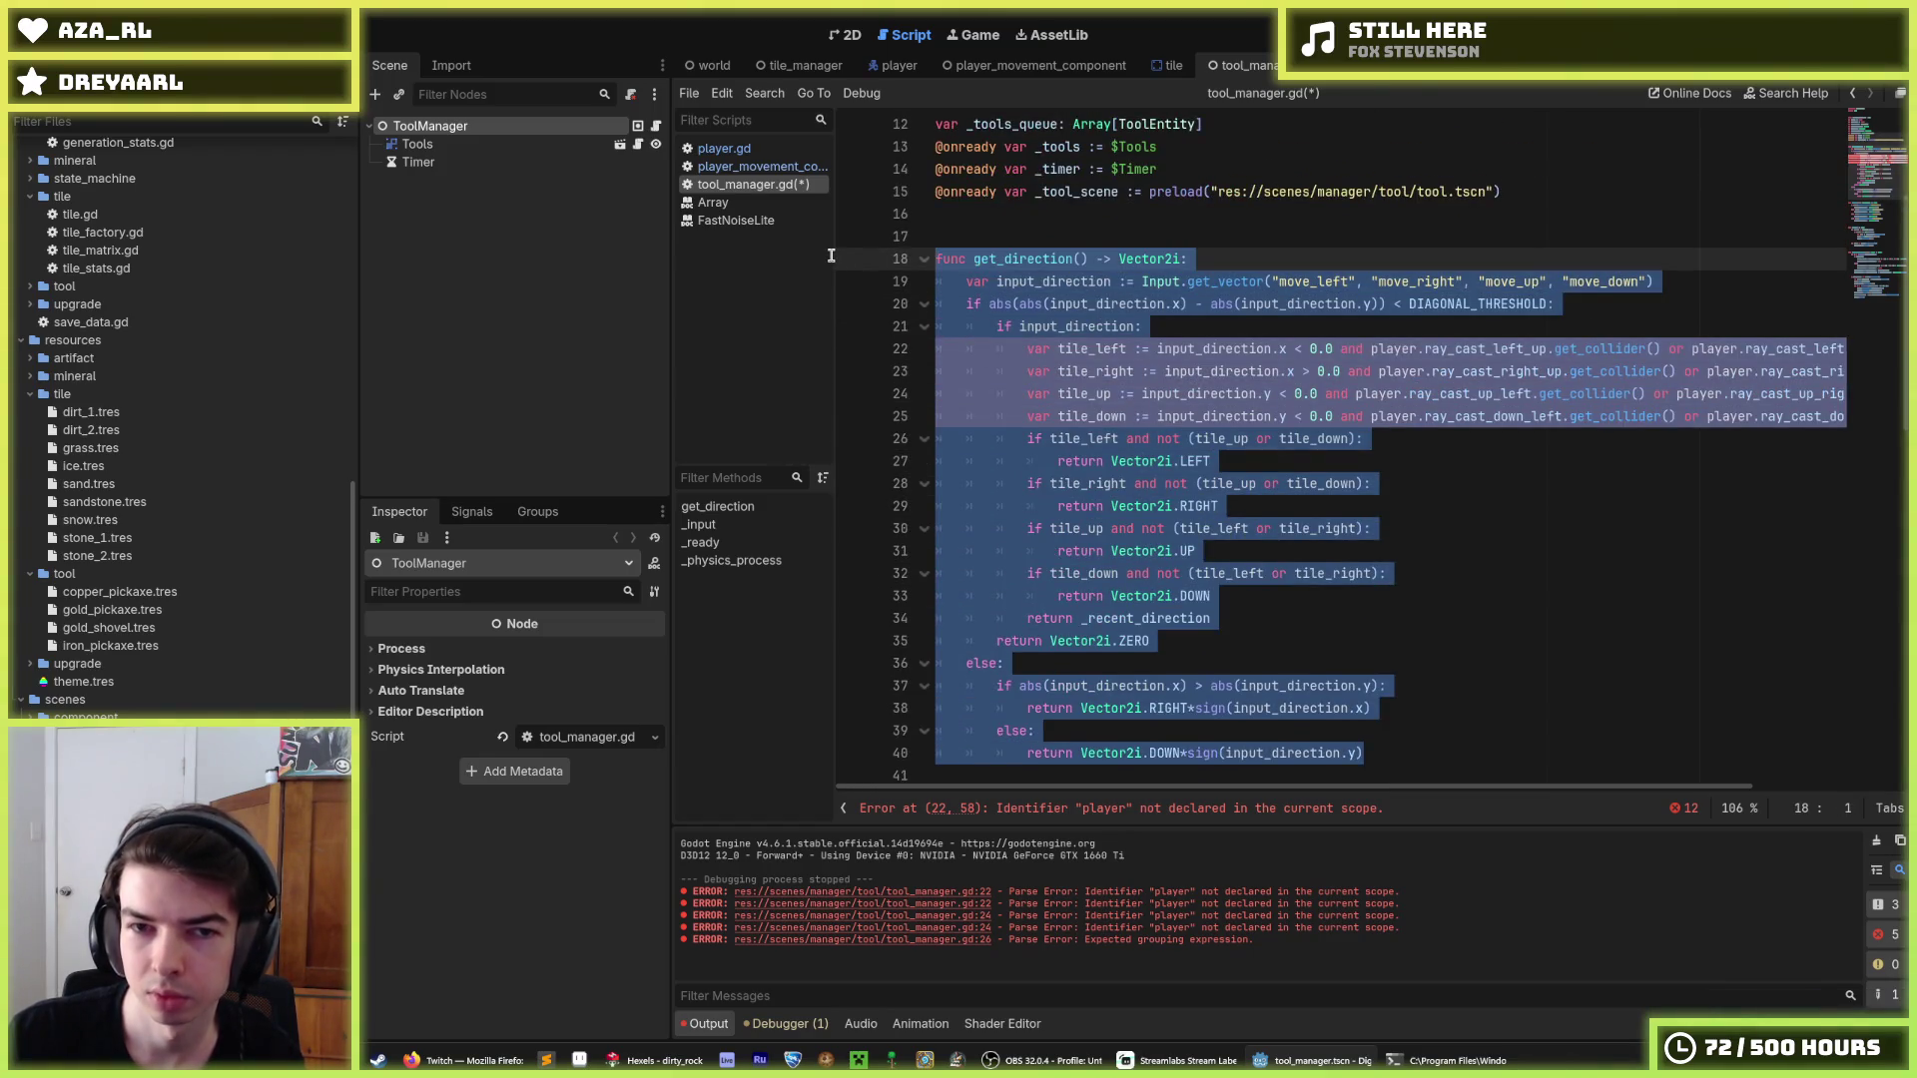
# Cut get_direction from tool_manager.gd and paste it after line 85 of player.gd.
pyautogui.press('BackSpace')
pyautogui.press('BackSpace')
pyautogui.press('BackSpace')
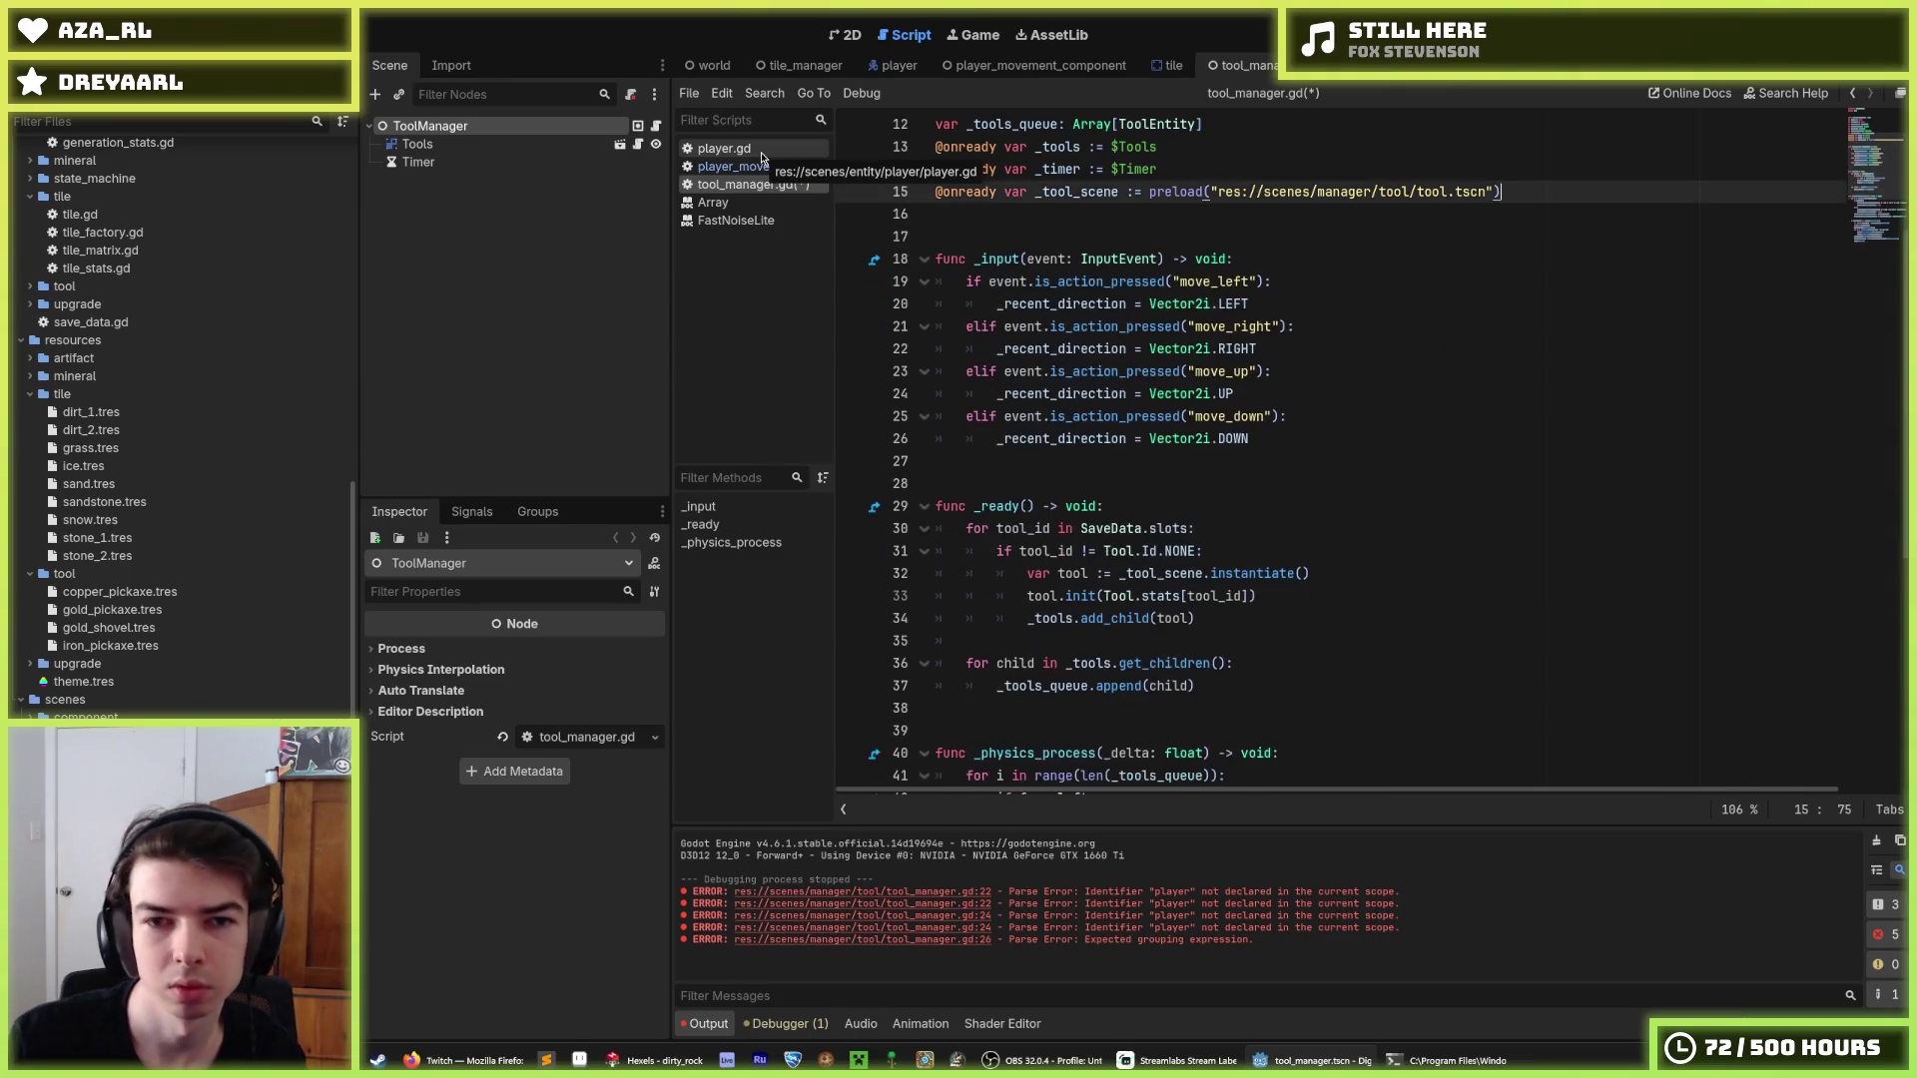
pyautogui.click(758, 150)
pyautogui.scroll(-10, 1096, 572)
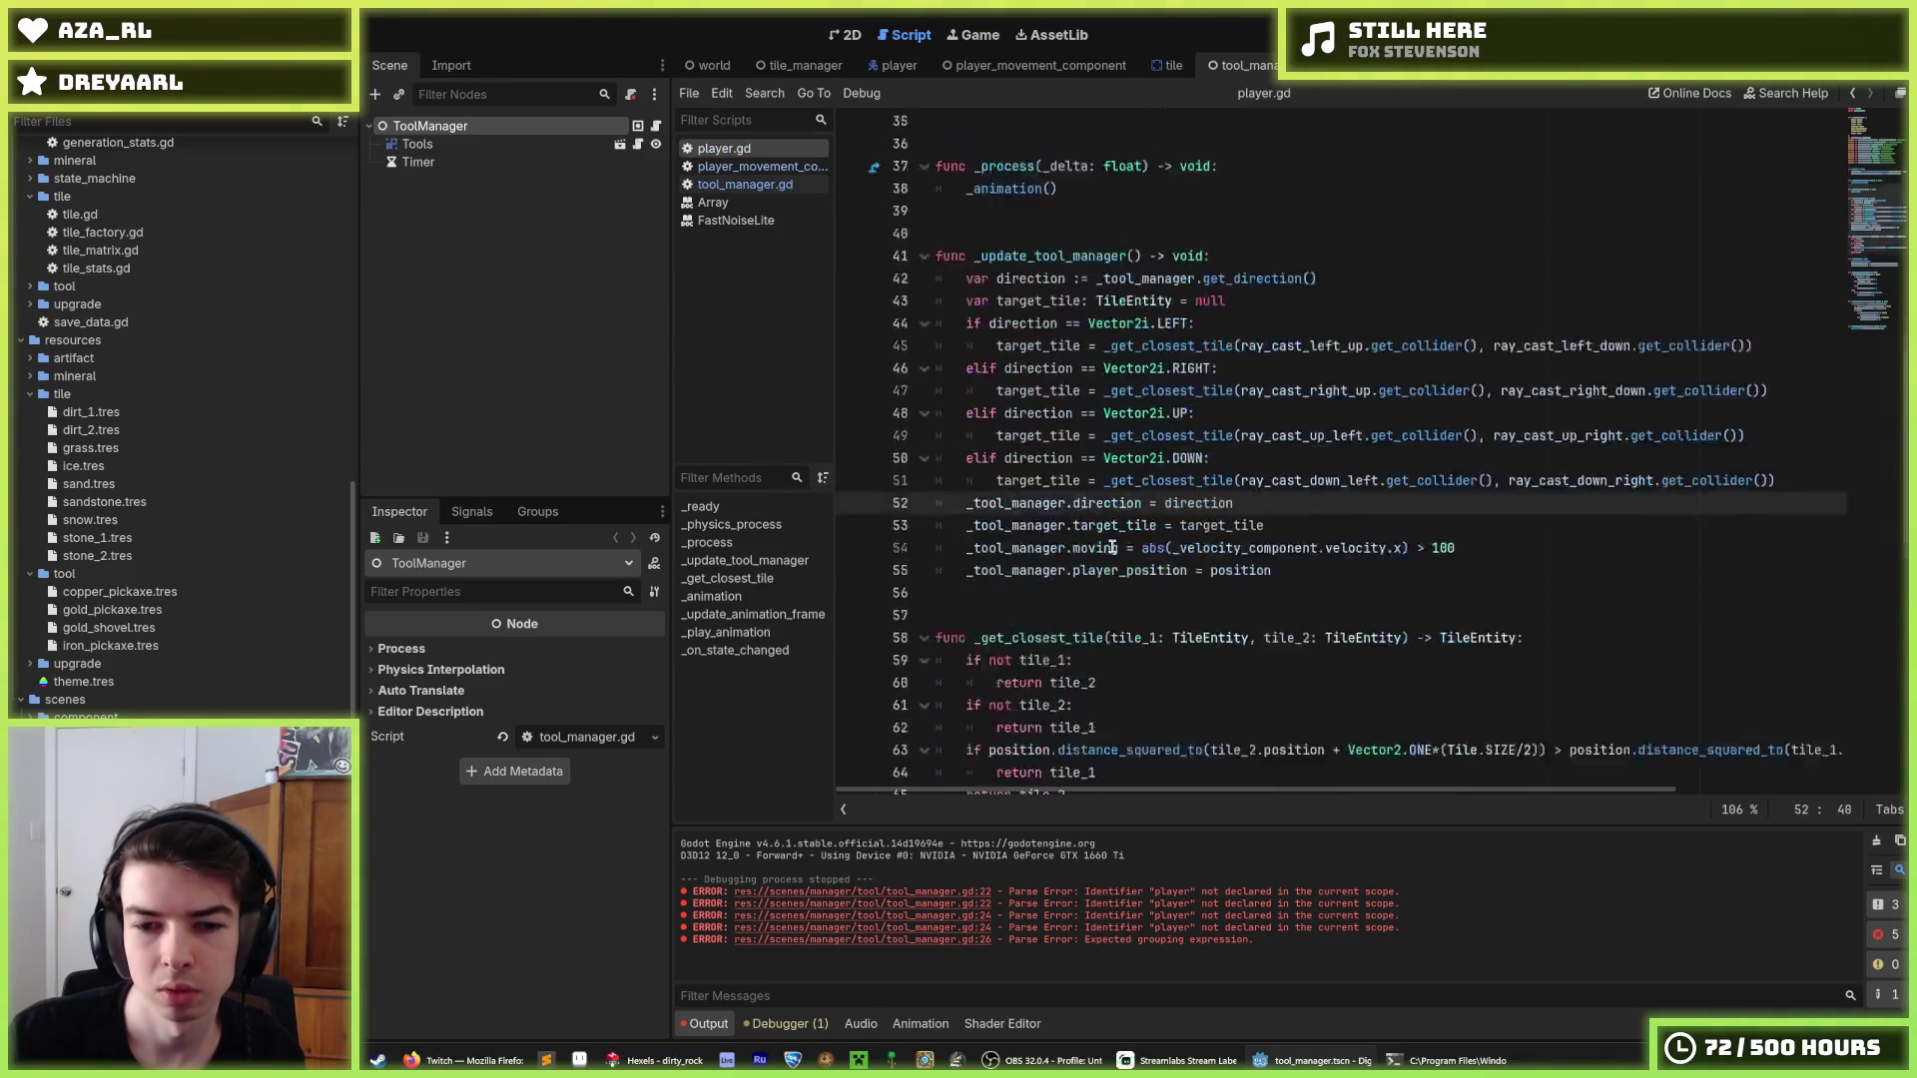
pyautogui.scroll(-6, 1096, 572)
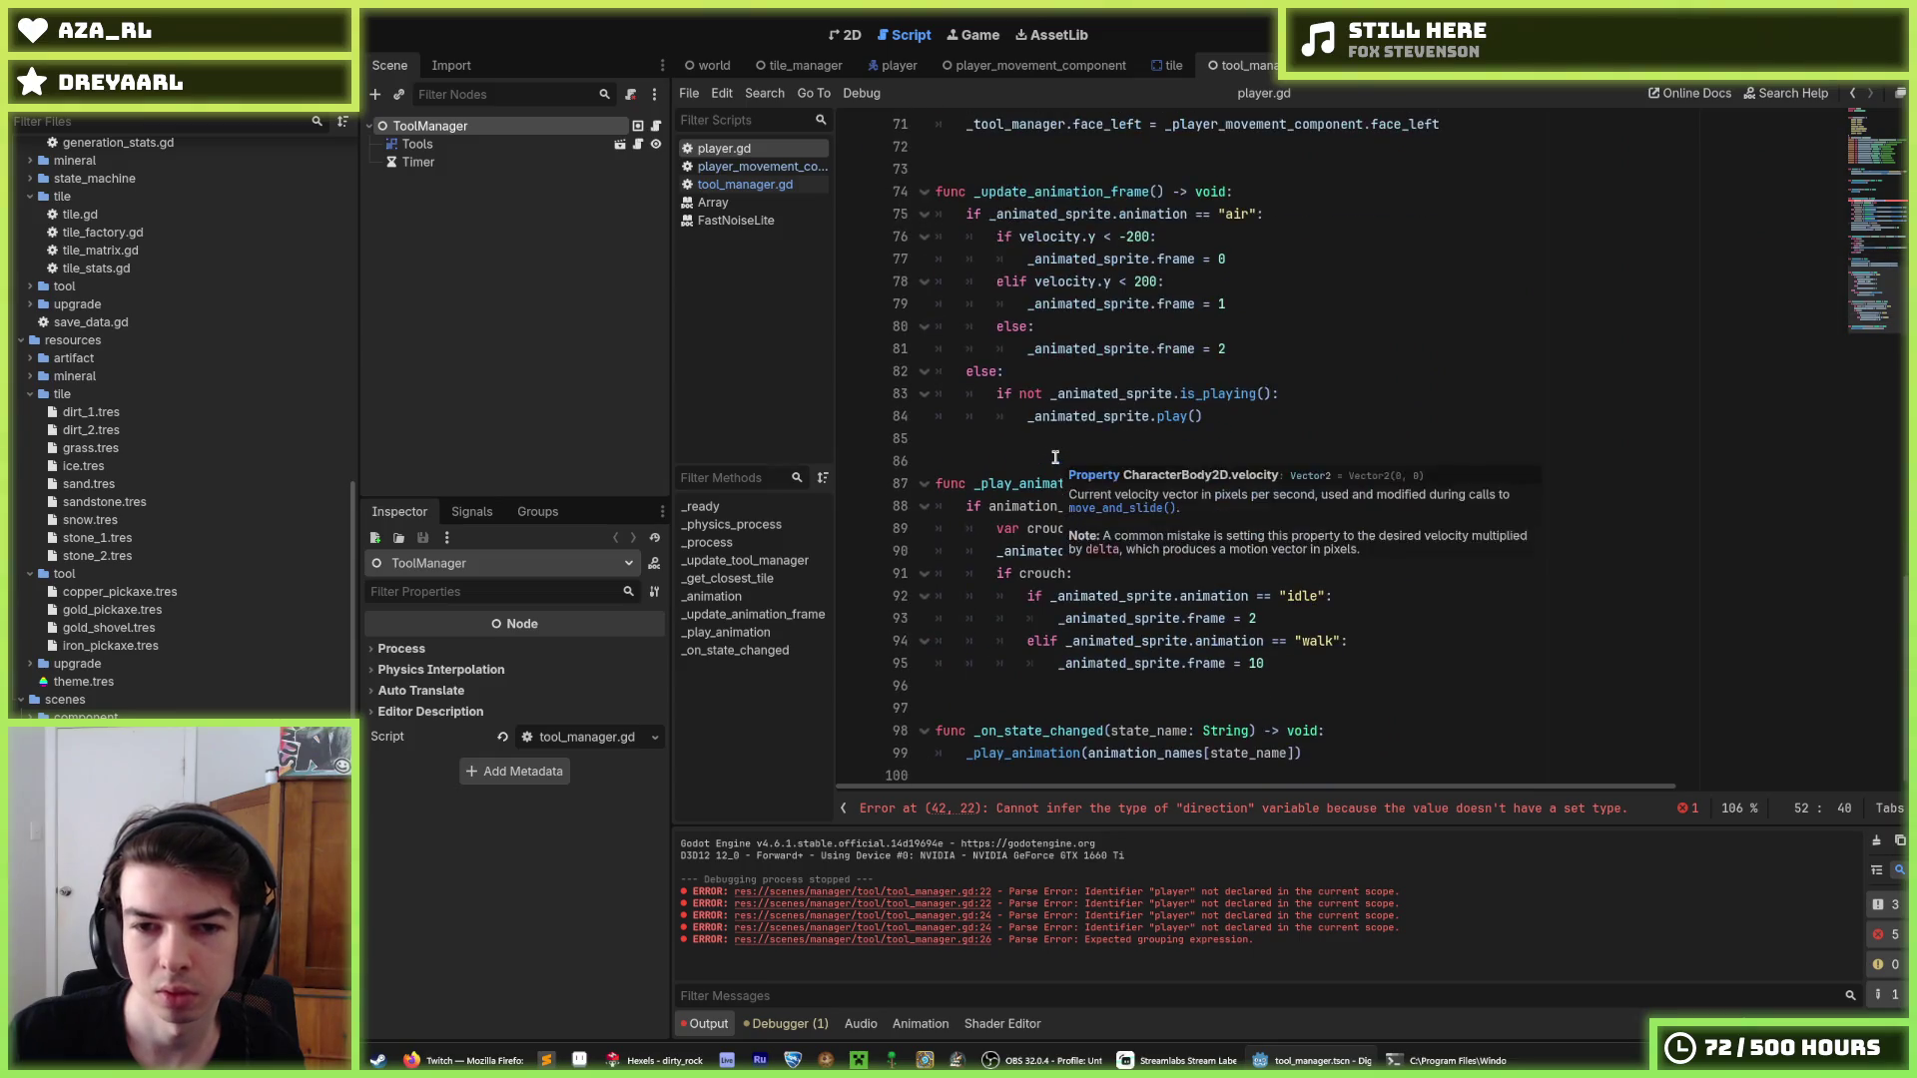
pyautogui.click(1036, 433)
pyautogui.press('Down')
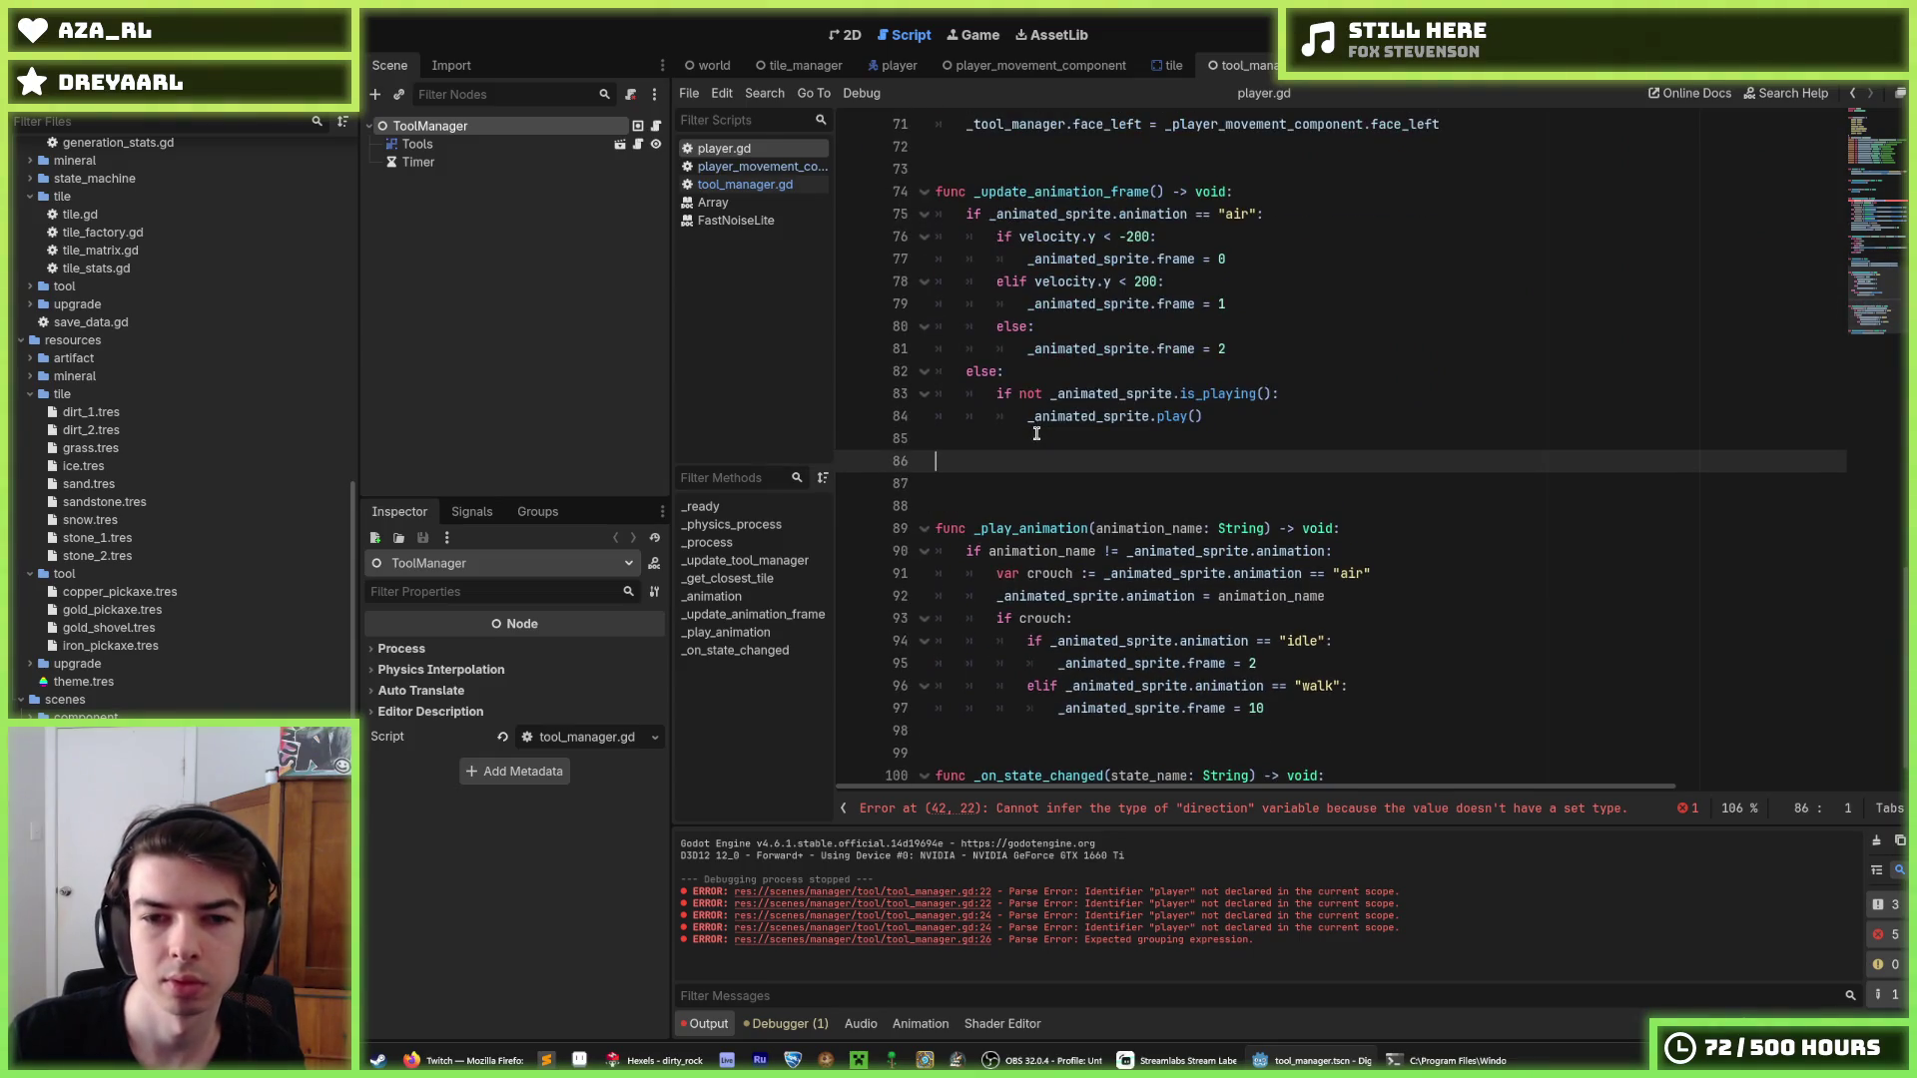
pyautogui.hotkey('ctrl', 'v')
# Rename the pasted function to _get_tool_direction, with a blank line above it.
pyautogui.click(988, 386)
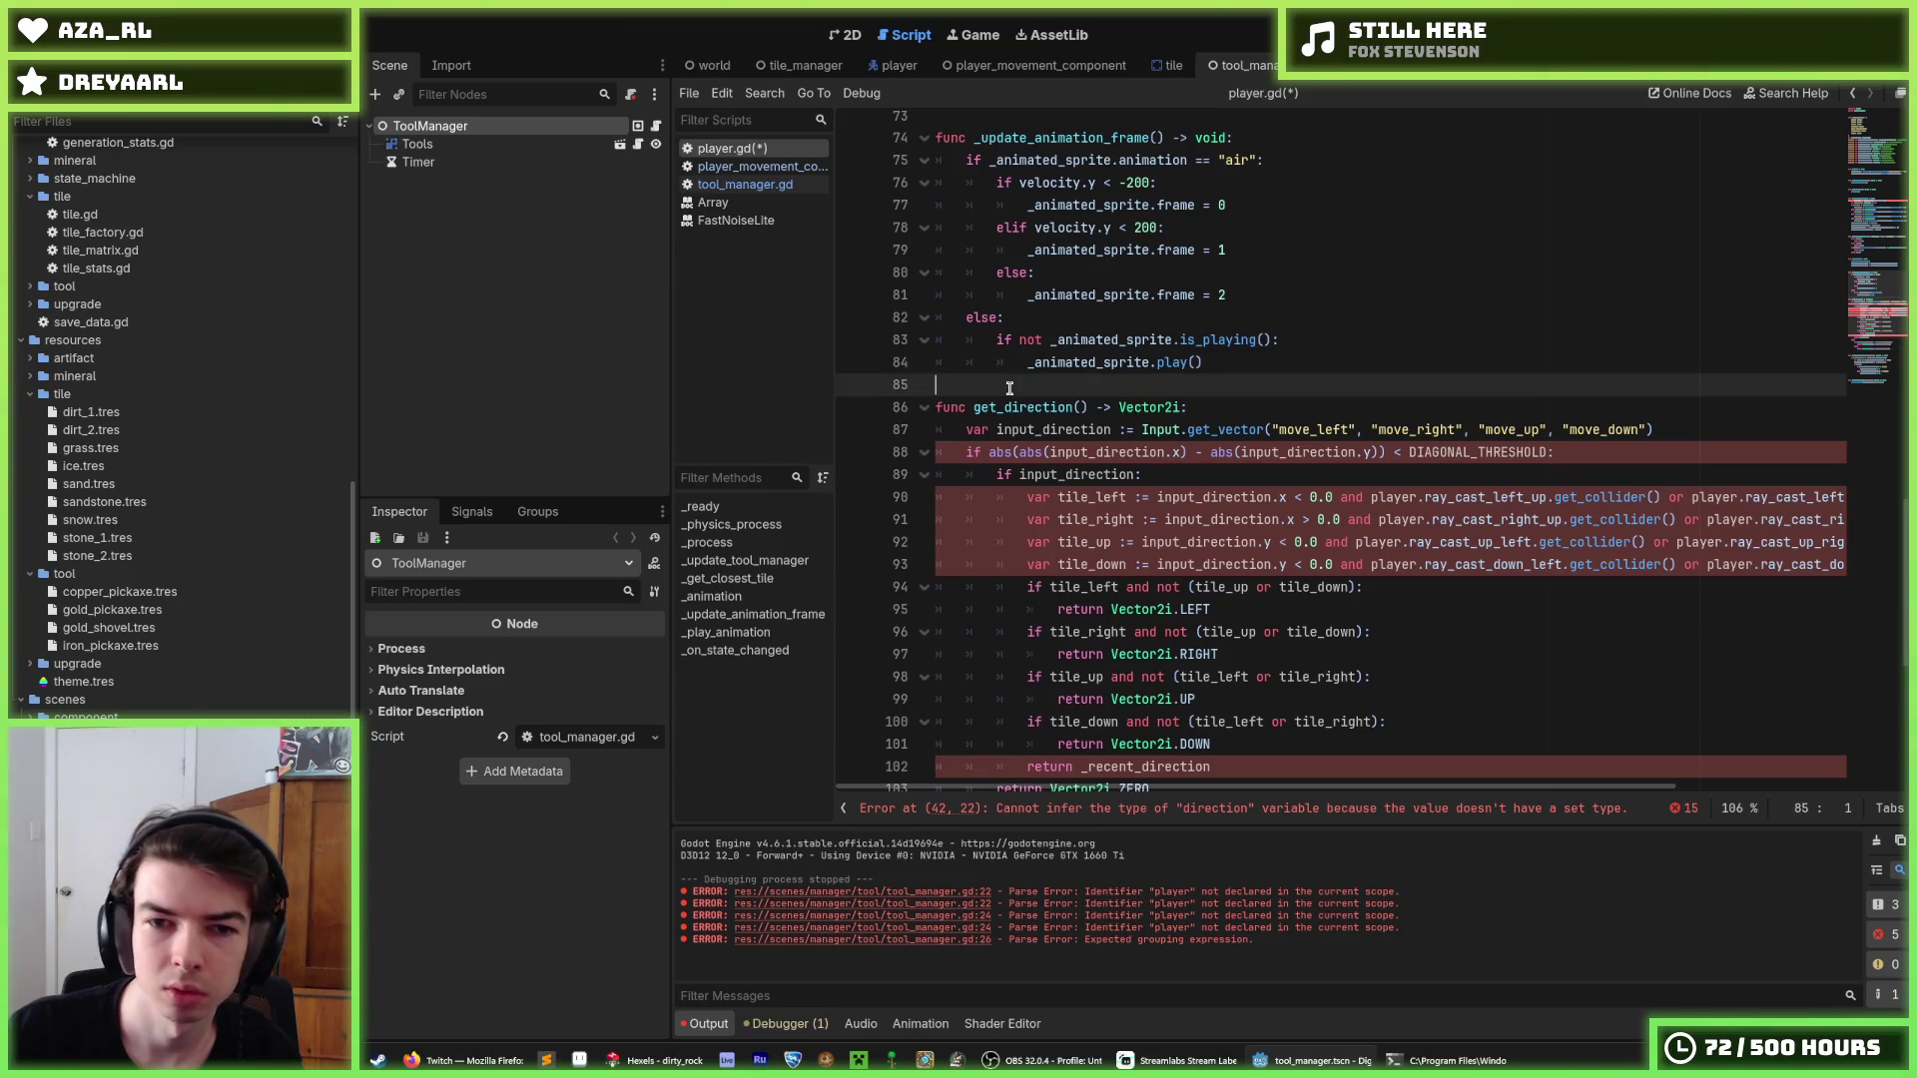
pyautogui.press('Return')
pyautogui.write('_')
pyautogui.press('Right')
pyautogui.press('Right')
pyautogui.press('Right')
pyautogui.write('tool_')
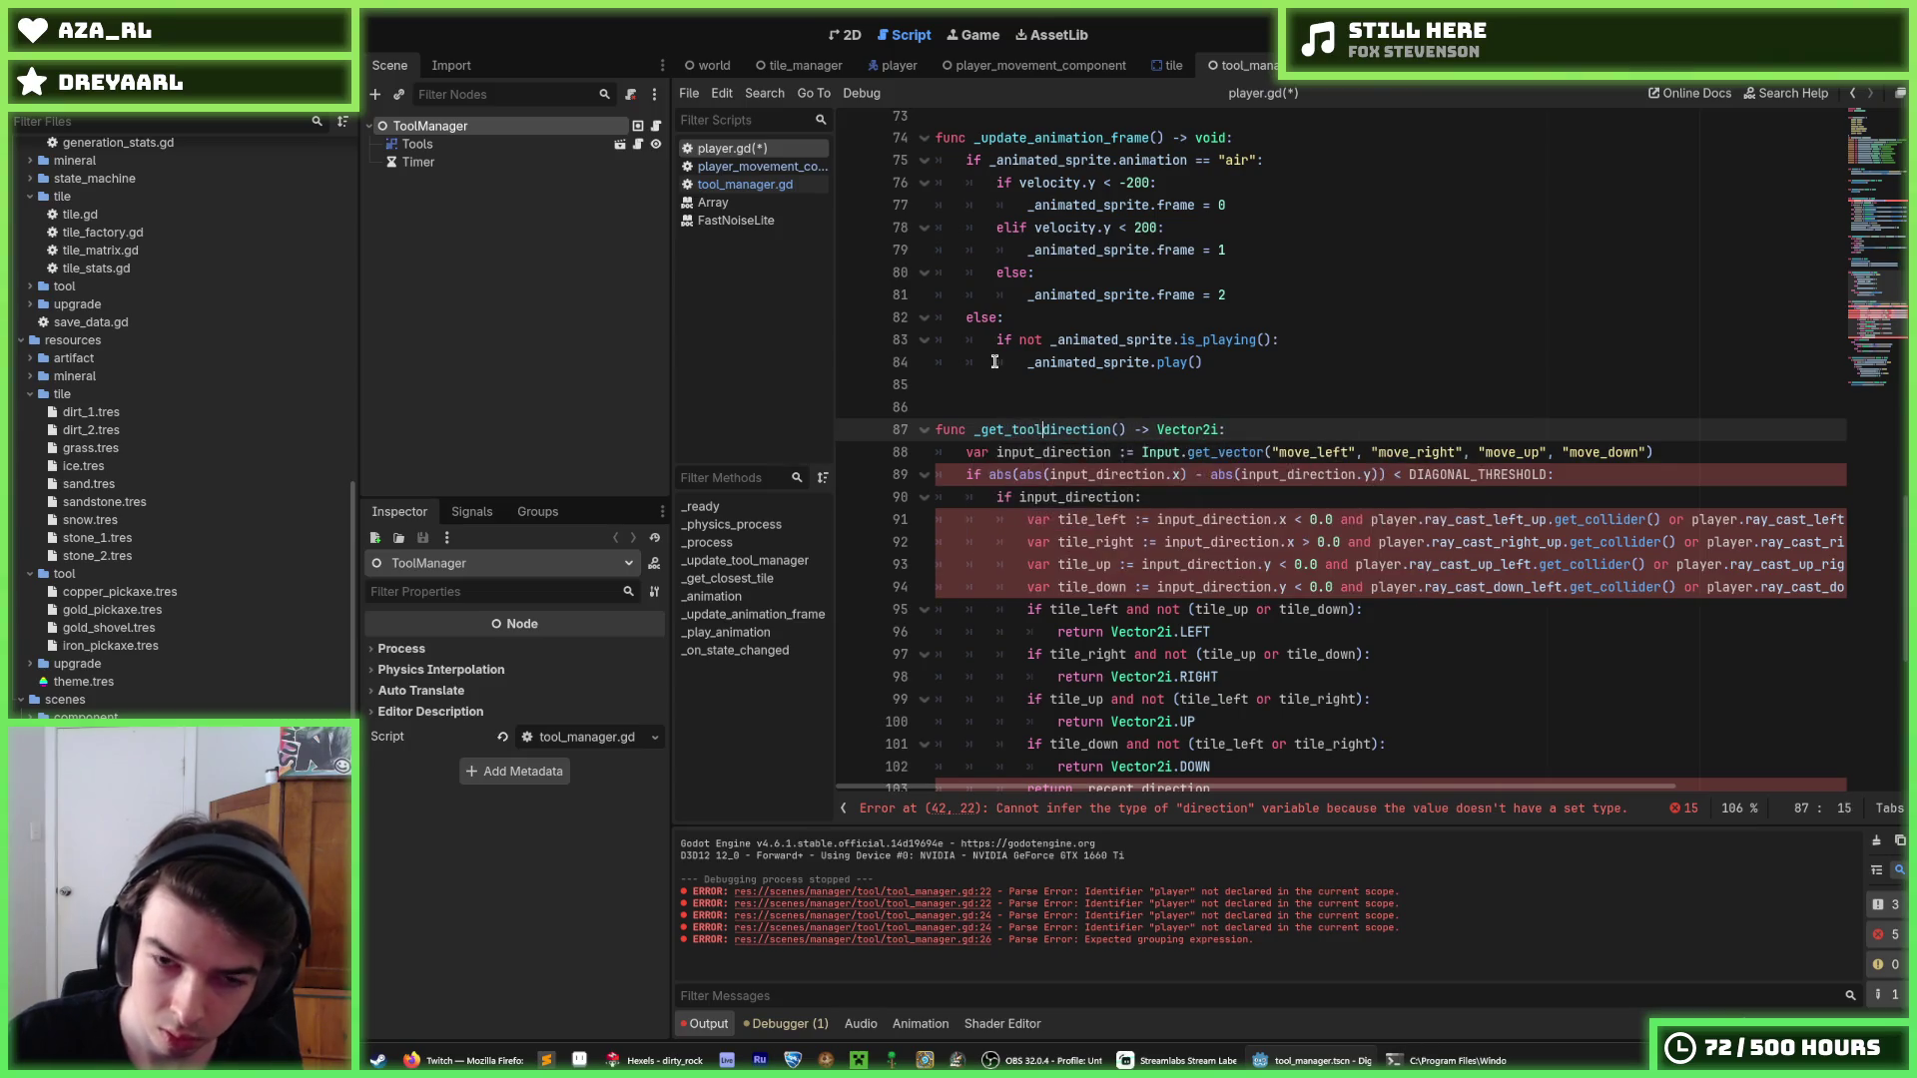
# Check the DIAGONAL_THRESHOLD reference on line 89, then return to tool_manager.gd.
pyautogui.click(1133, 429)
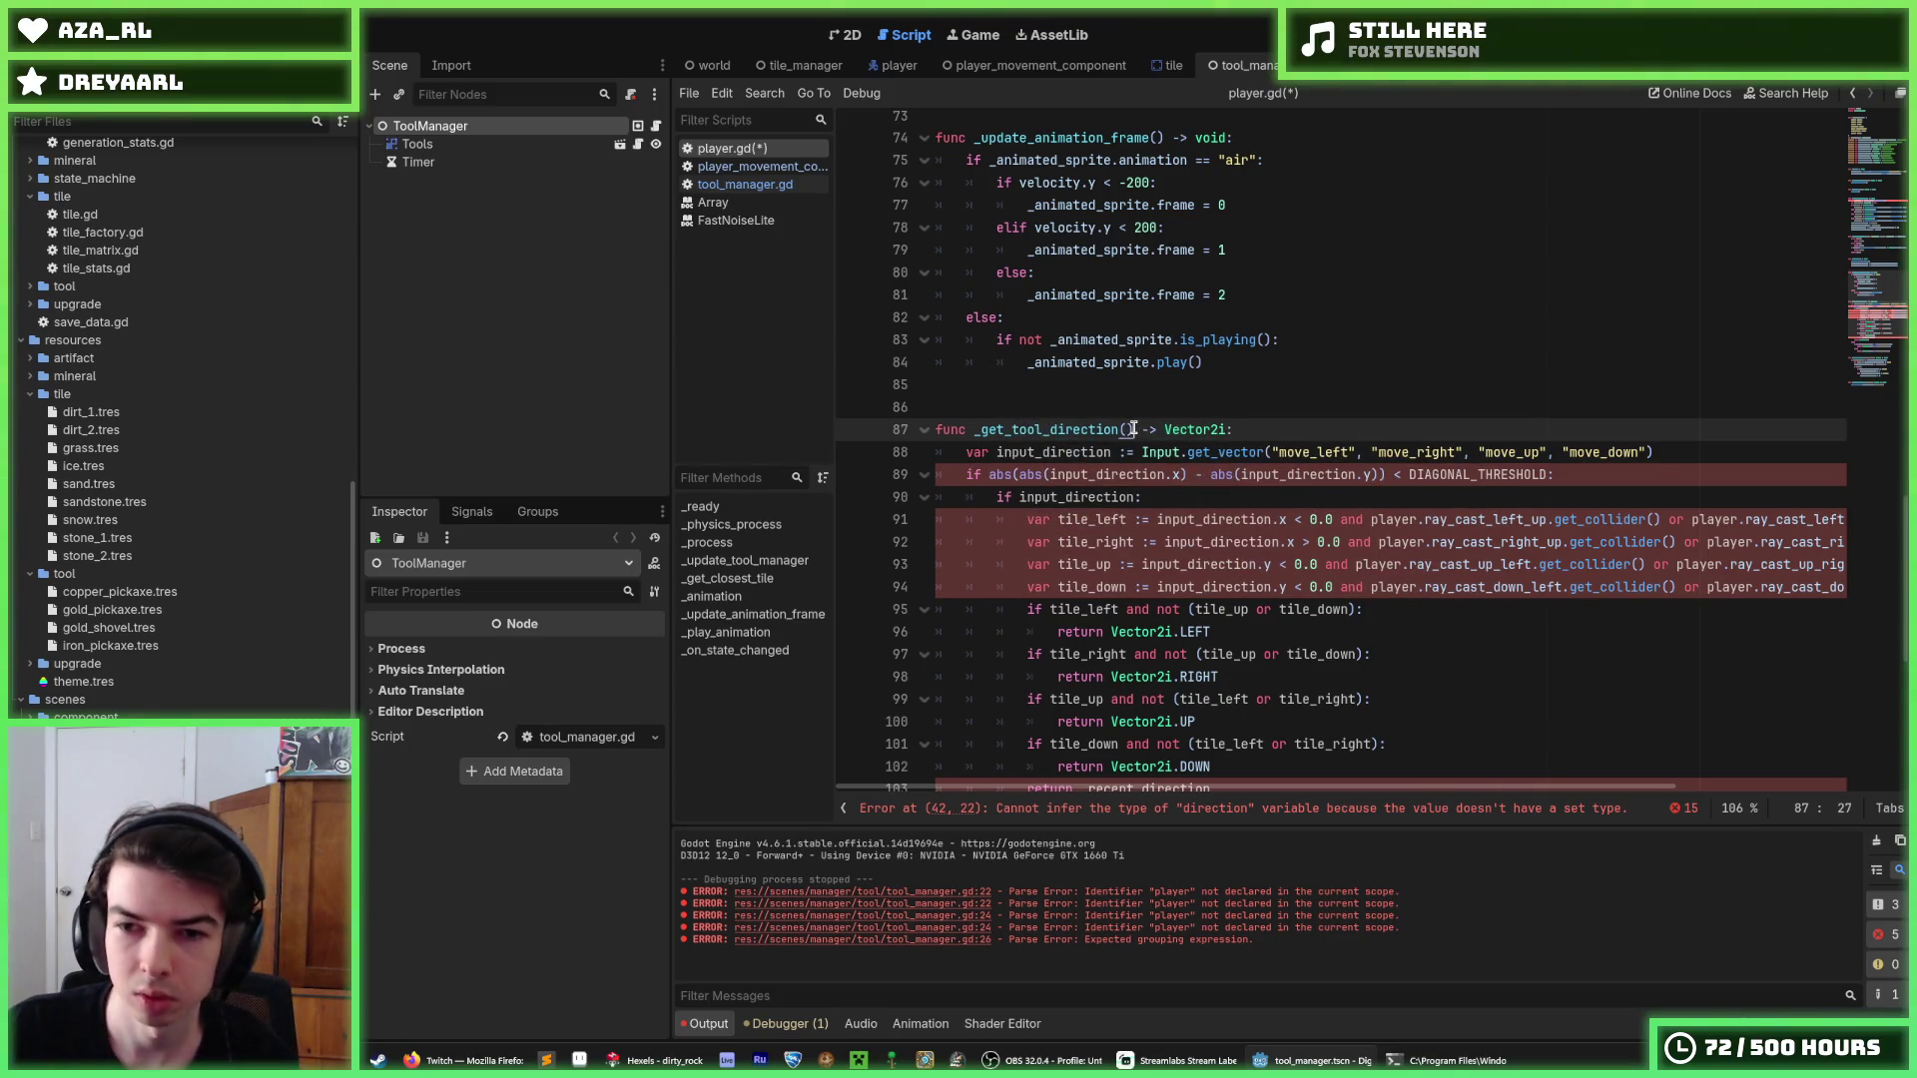
pyautogui.scroll(-6, 1133, 430)
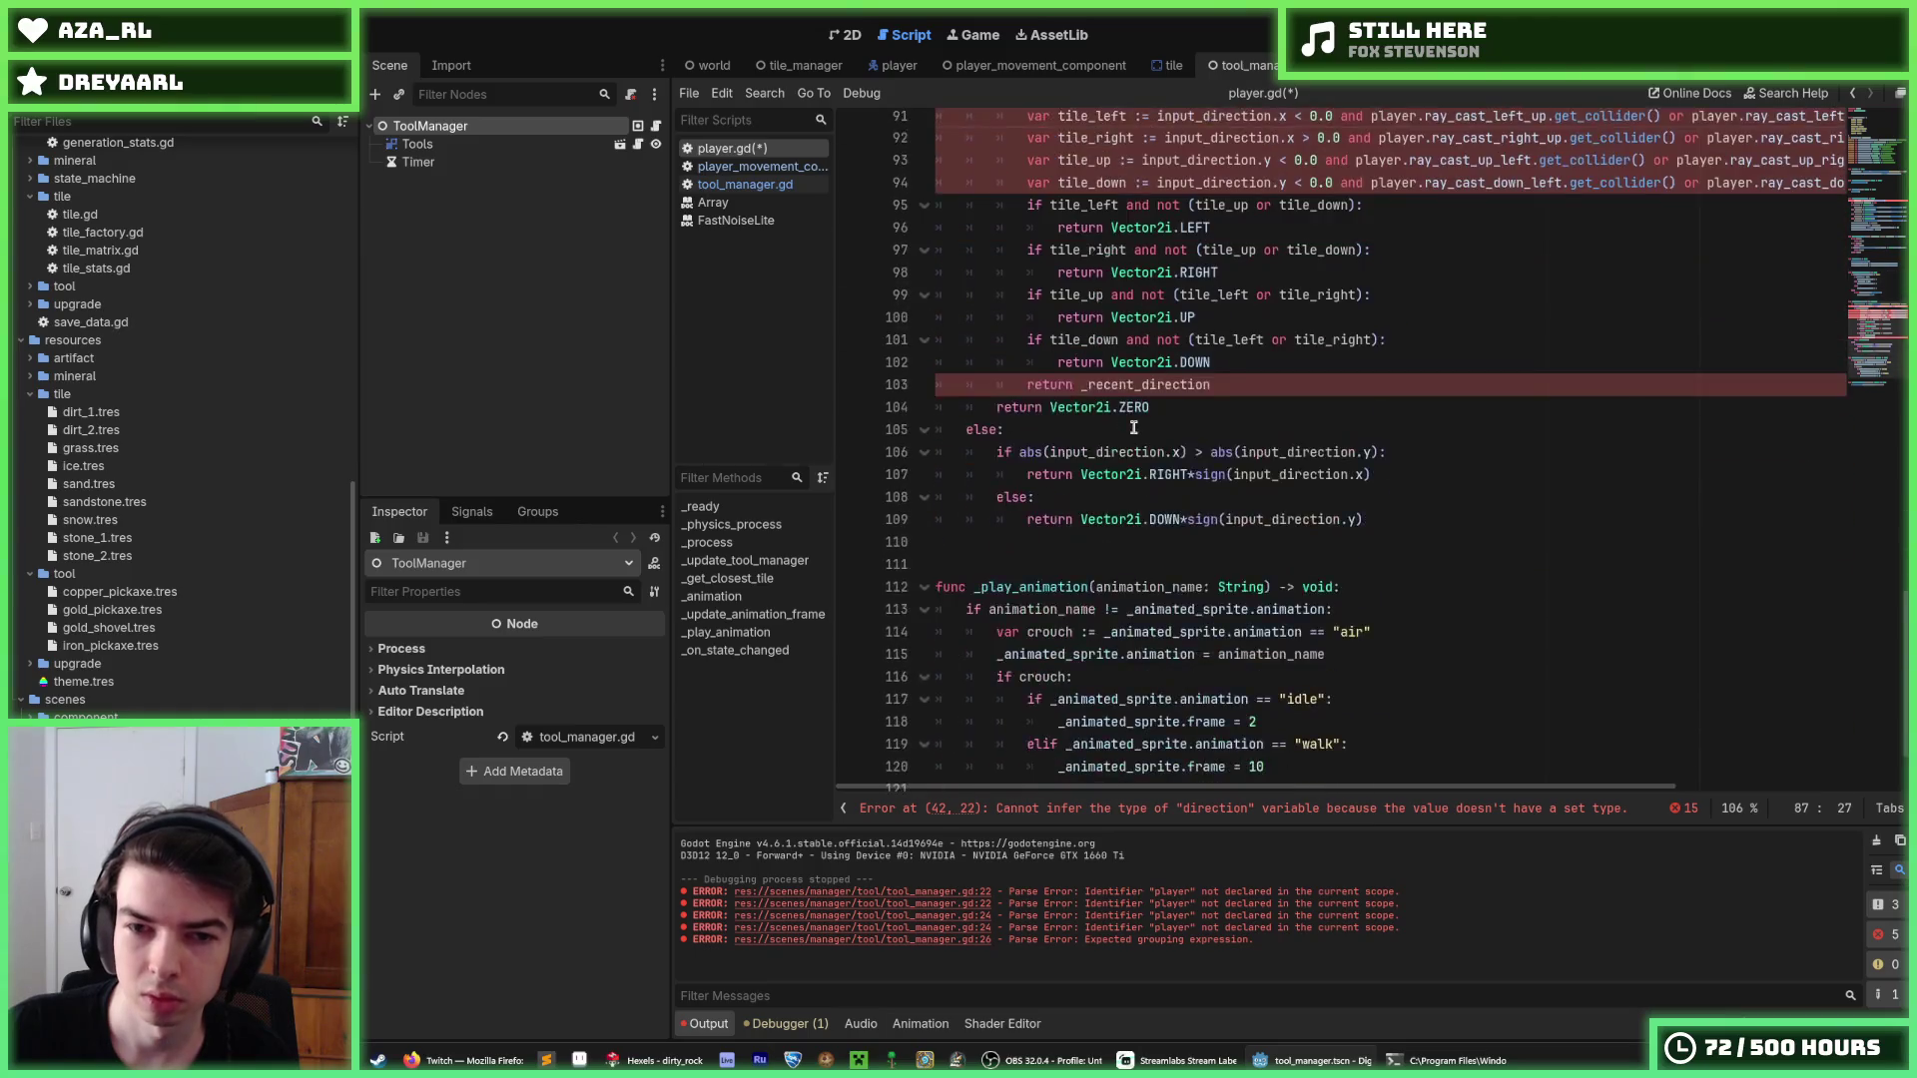
pyautogui.scroll(4, 1133, 429)
pyautogui.doubleClick(1432, 342)
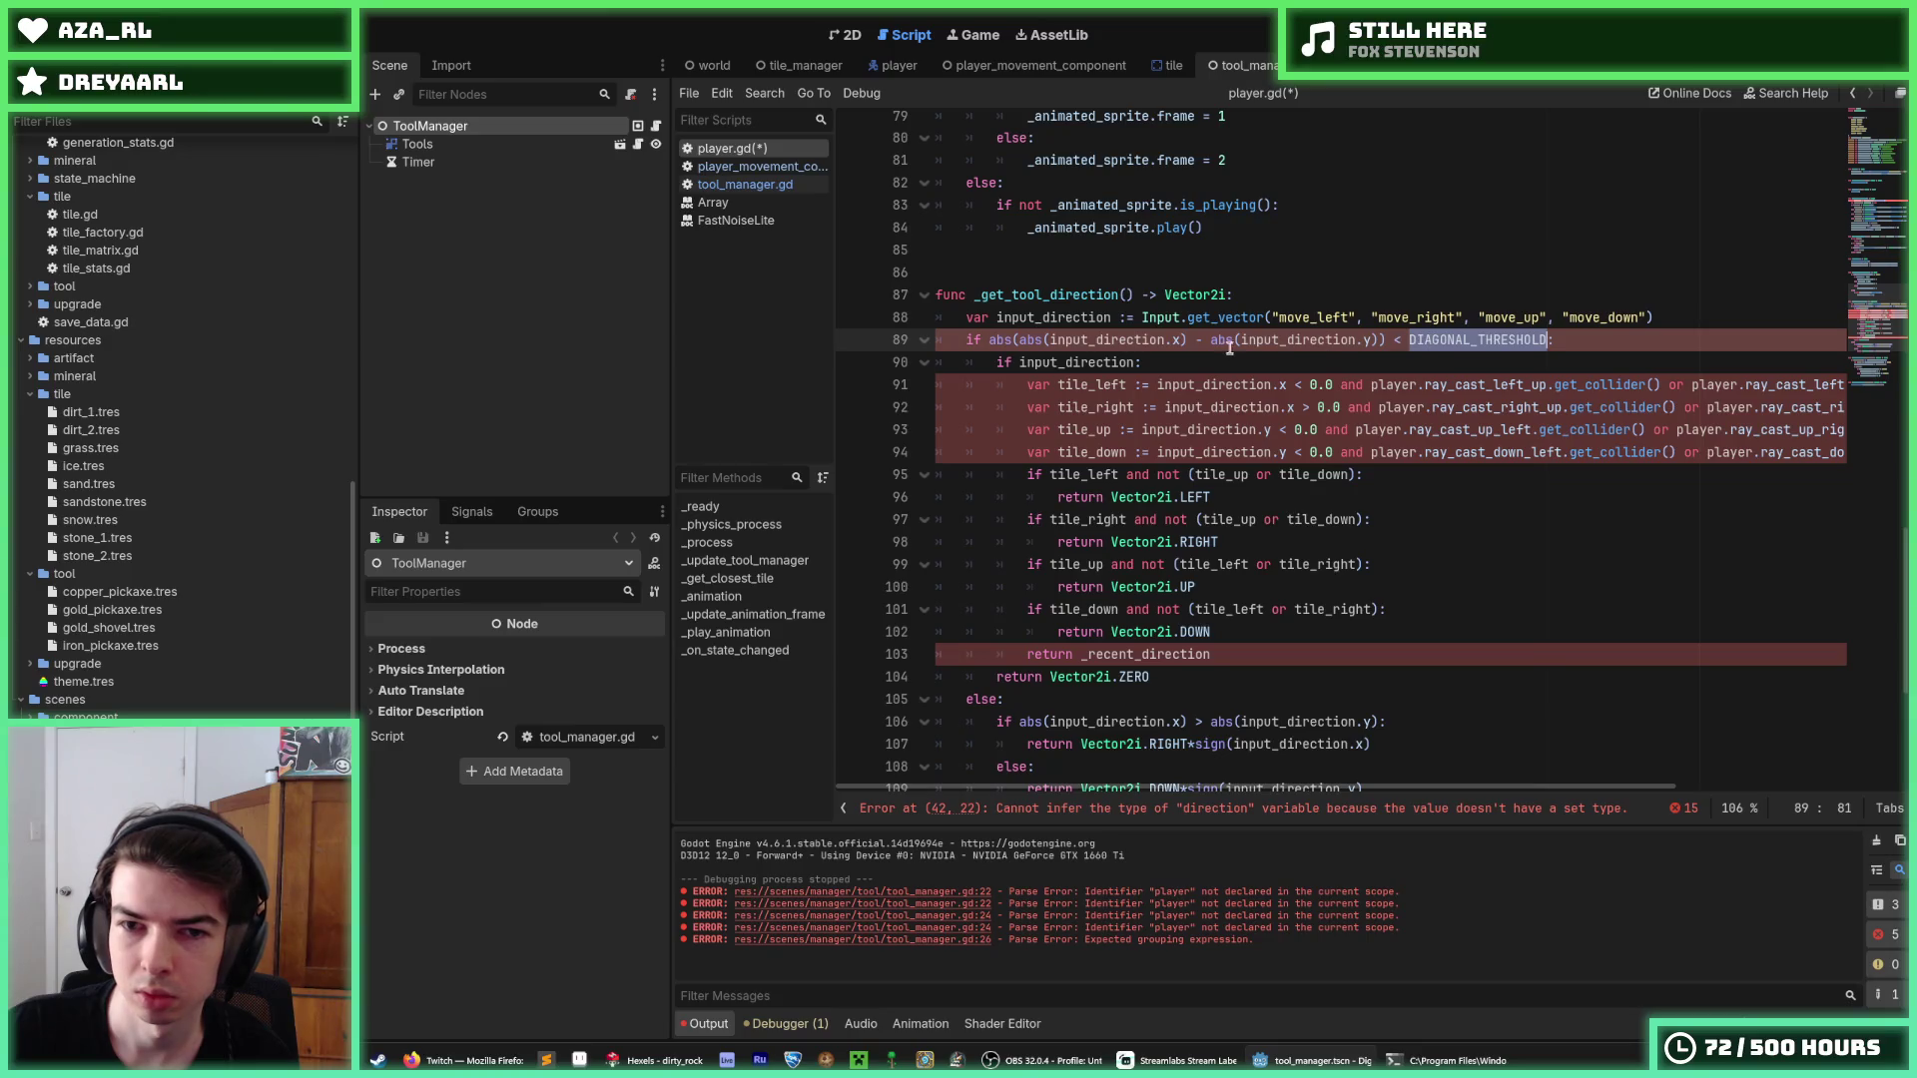
pyautogui.scroll(11, 1234, 344)
pyautogui.scroll(3, 1224, 379)
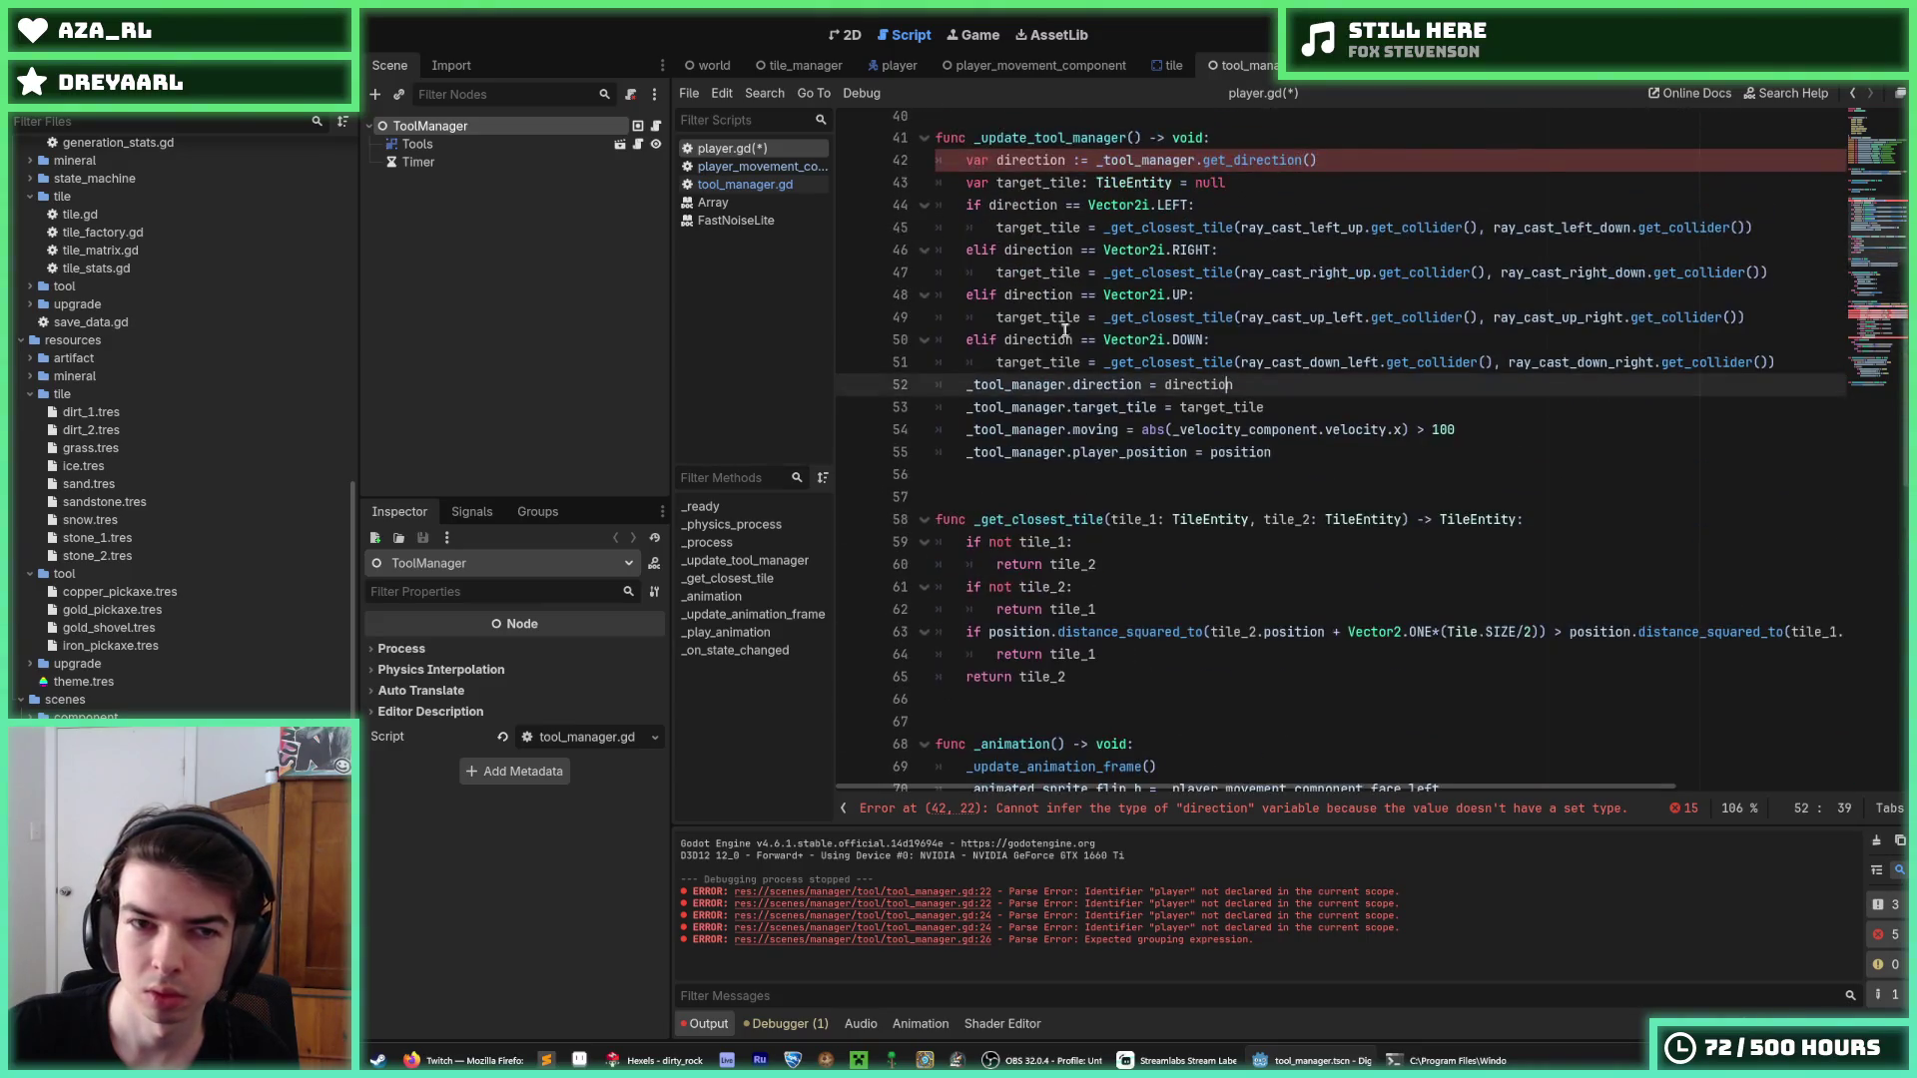
pyautogui.click(740, 187)
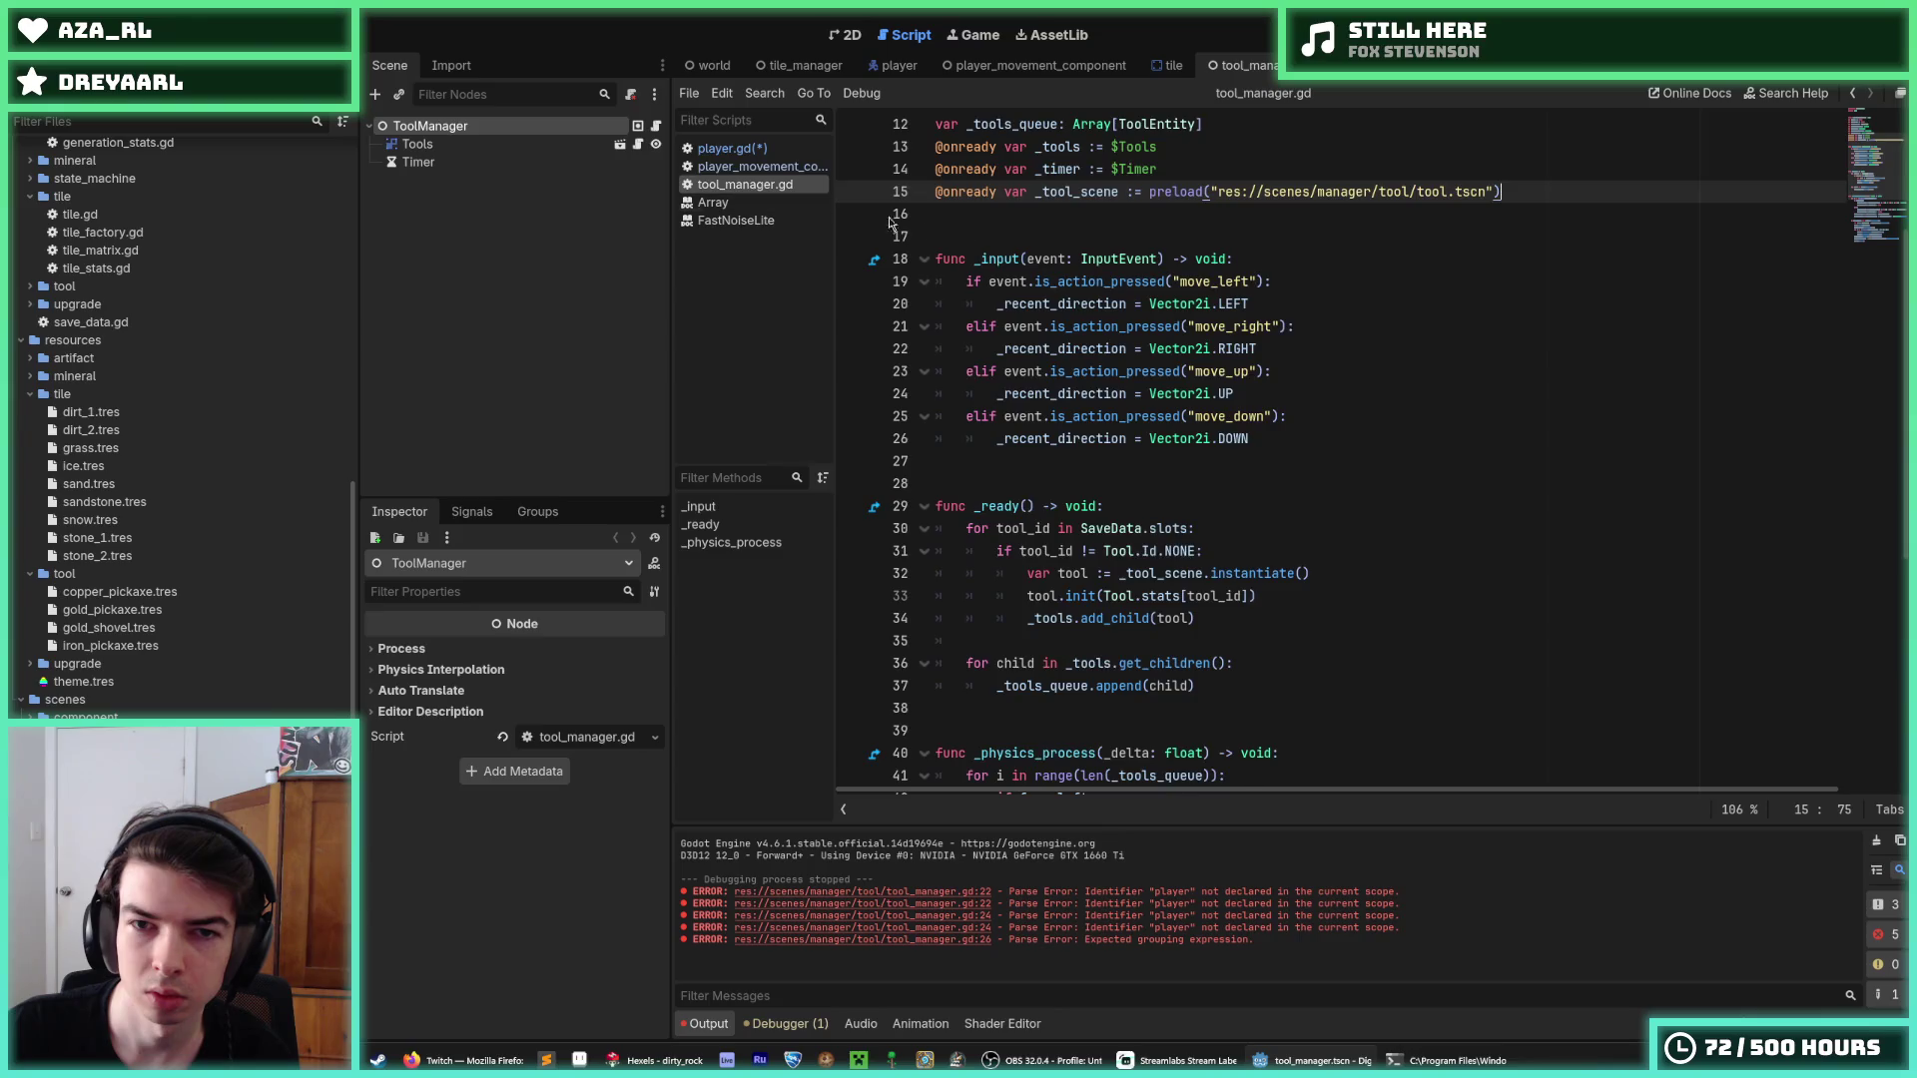
# Cut the DIAGONAL_THRESHOLD constant line from tool_manager.gd and save it.
pyautogui.scroll(4, 993, 240)
pyautogui.moveTo(1165, 213); pyautogui.dragTo(1143, 214)
pyautogui.tripleClick(1127, 214)
pyautogui.hotkey('ctrl', 'c')
pyautogui.press('BackSpace')
pyautogui.press('BackSpace')
pyautogui.hotkey('ctrl', 's')
# Paste DIAGONAL_THRESHOLD = 0.1 after line 13 of player.gd and save.
pyautogui.click(724, 148)
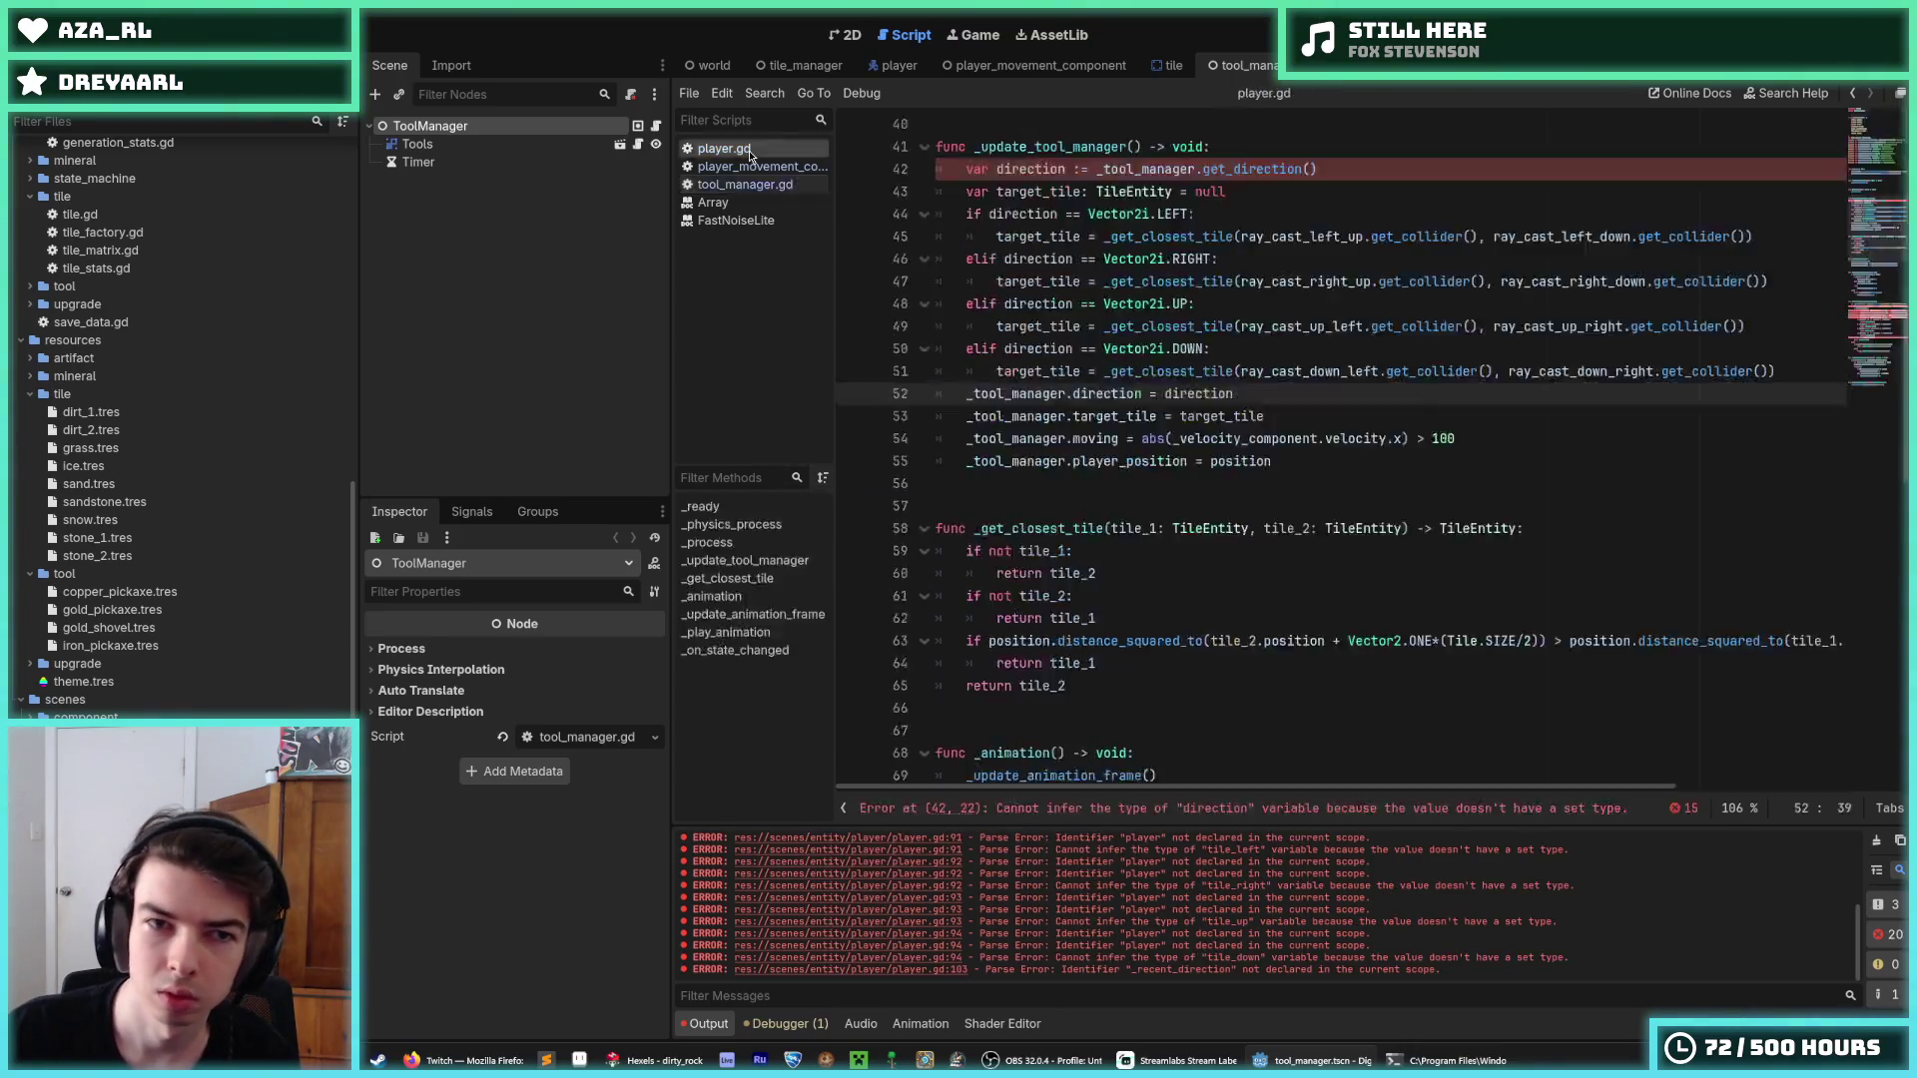
pyautogui.scroll(-5, 1240, 421)
pyautogui.scroll(-5, 1240, 422)
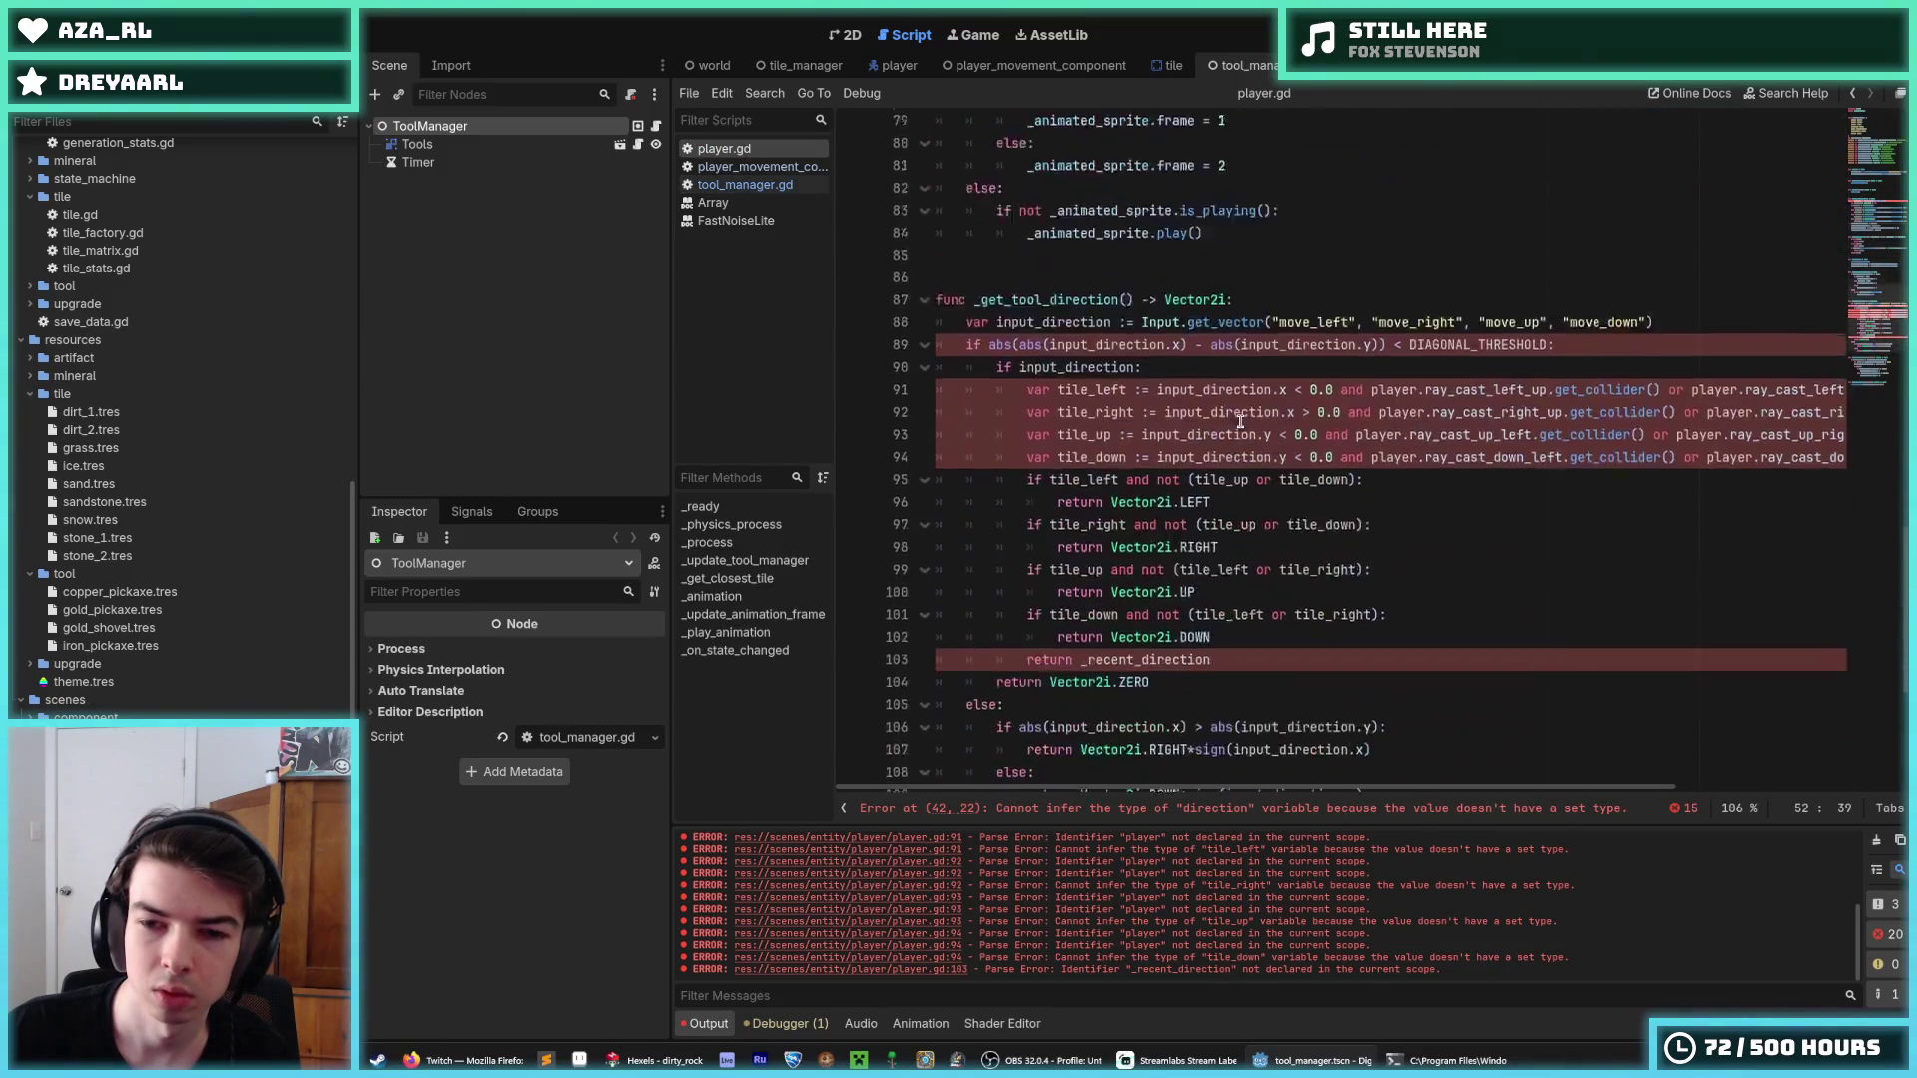
pyautogui.doubleClick(1516, 282)
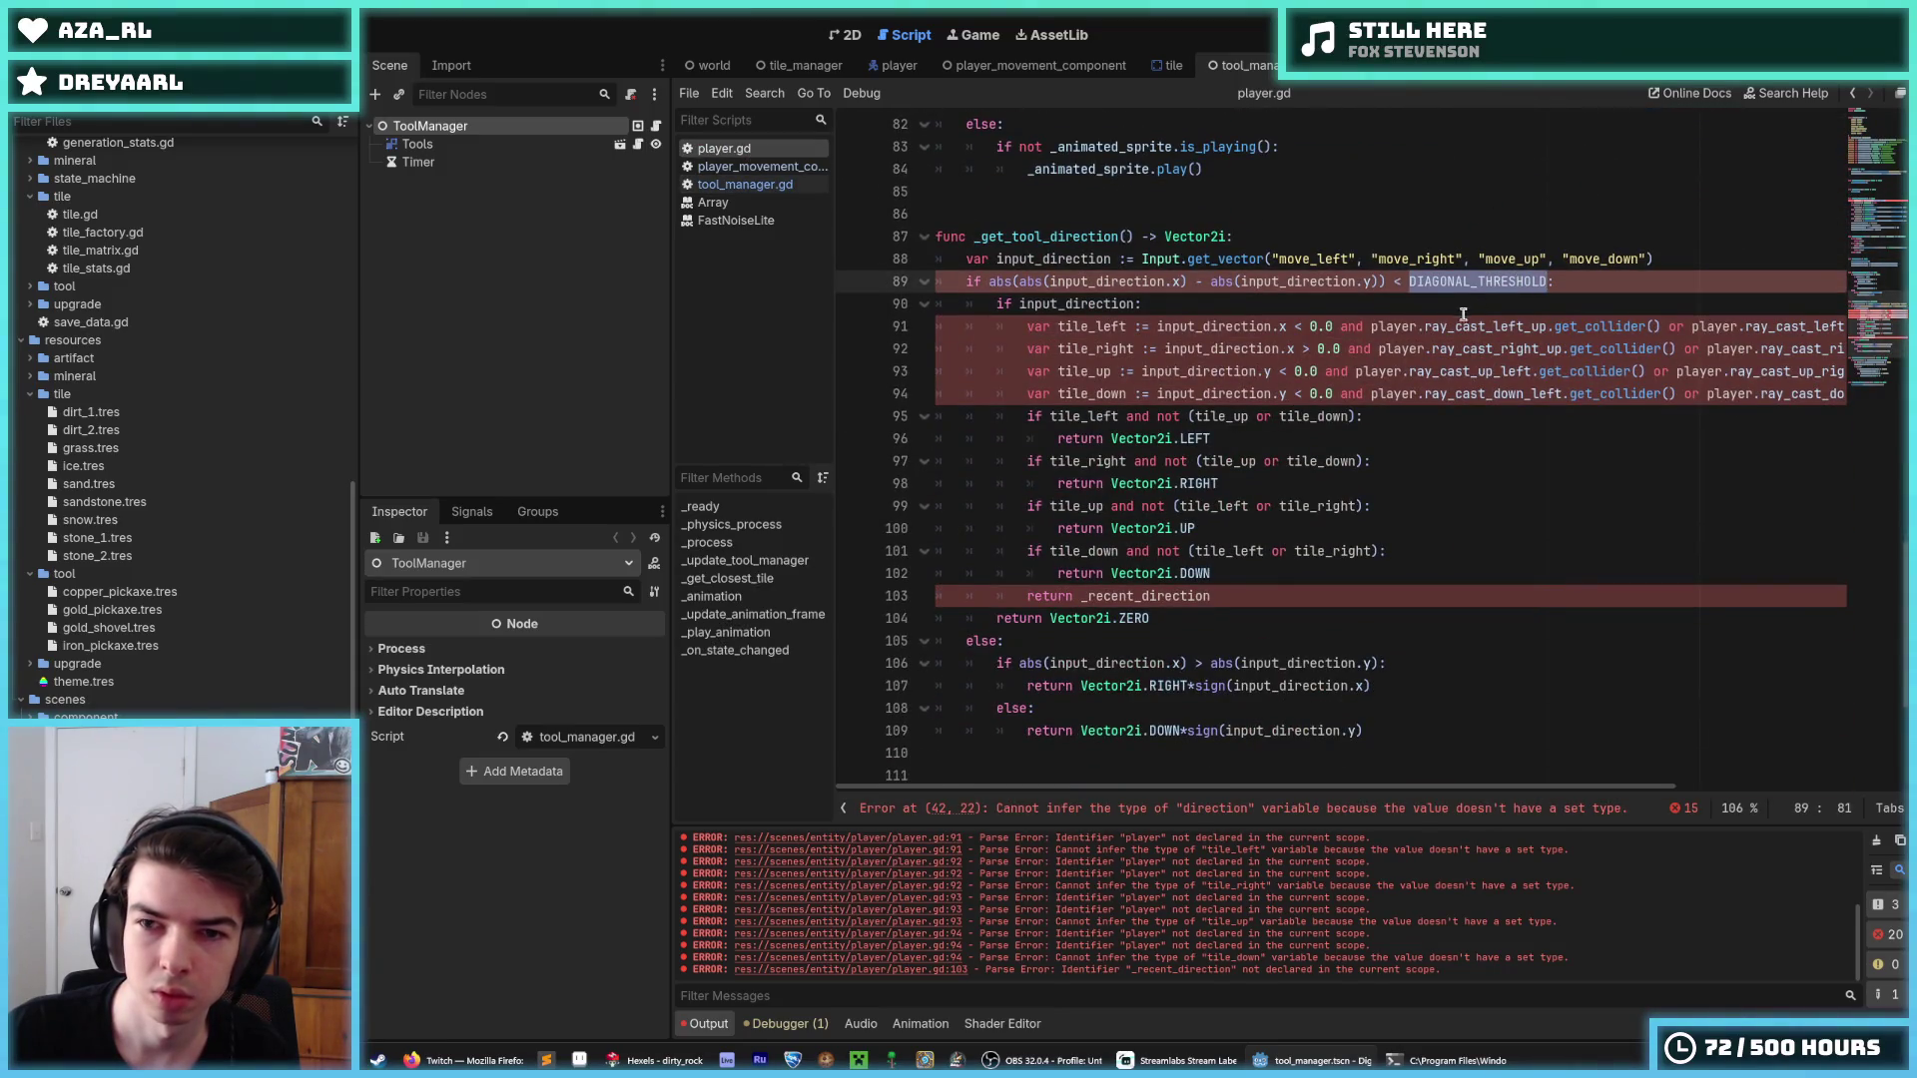
pyautogui.scroll(12, 1227, 407)
pyautogui.scroll(1, 1227, 407)
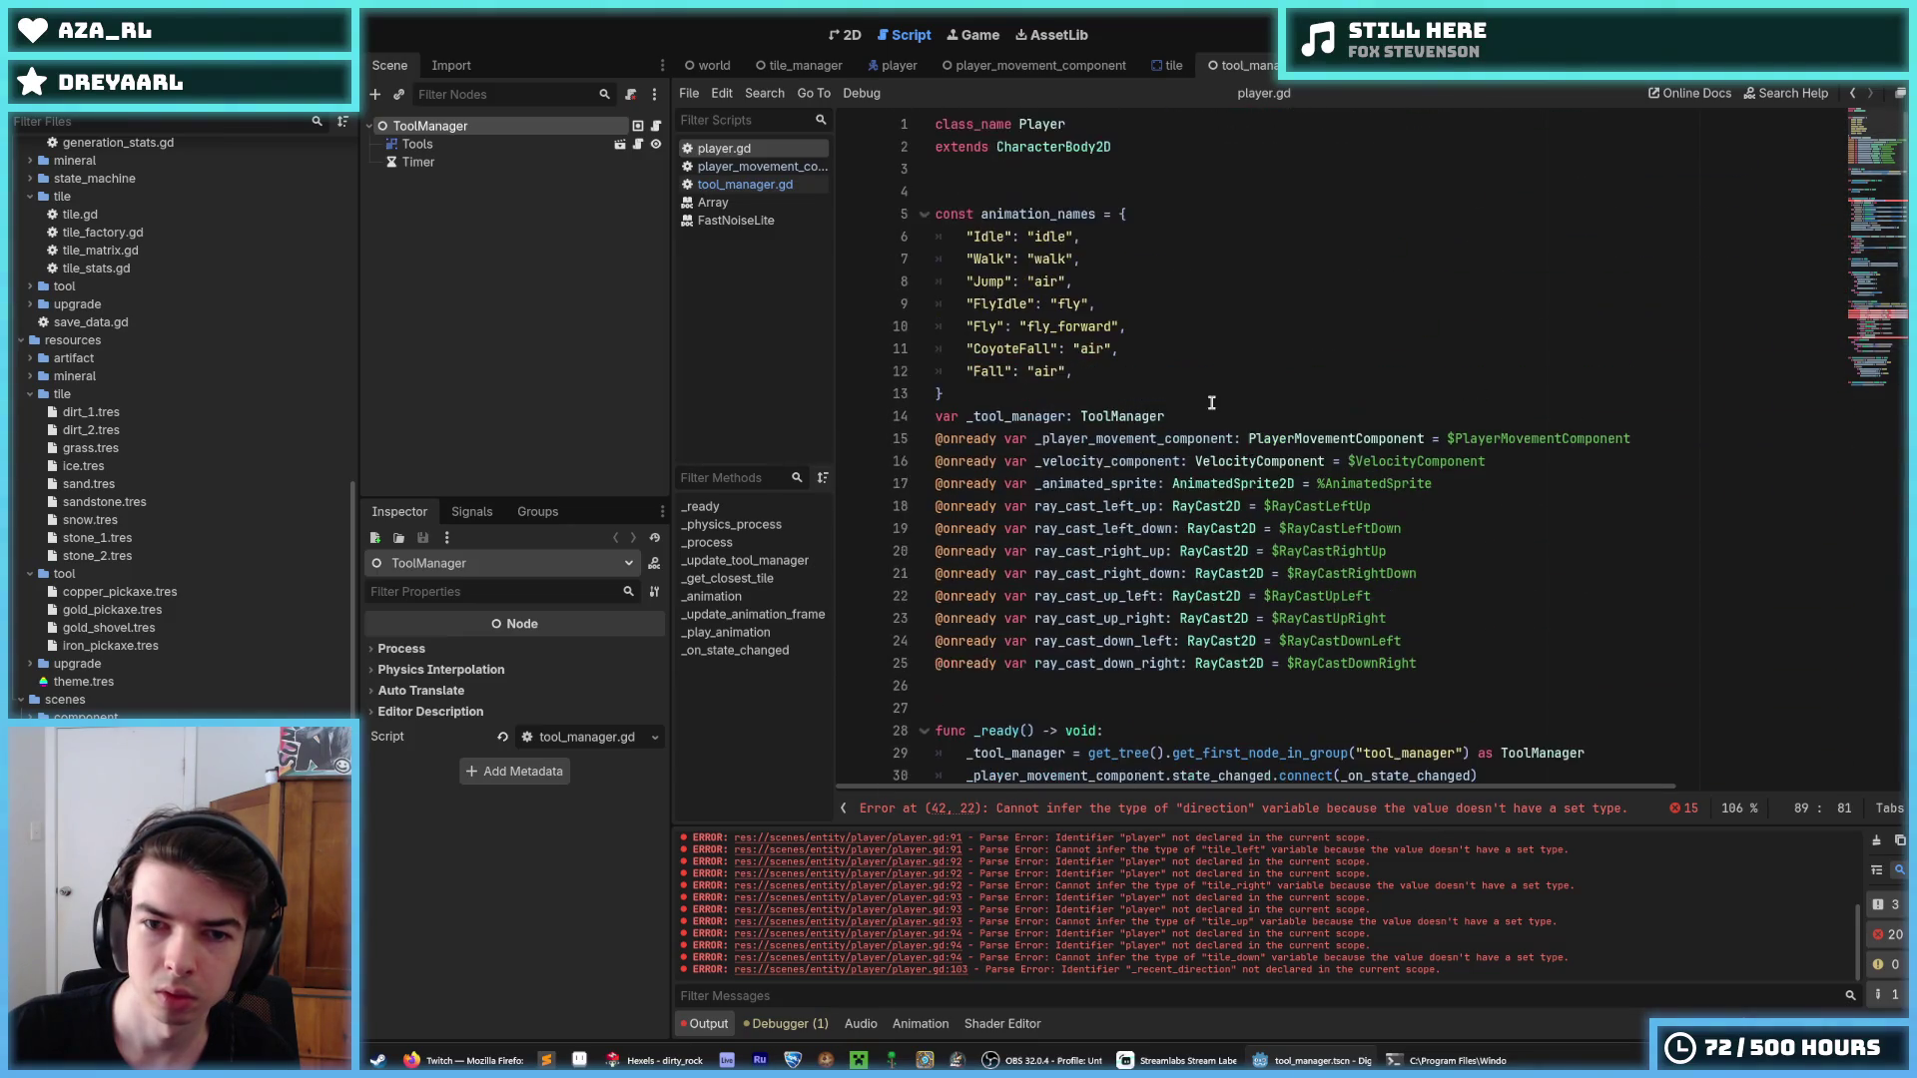
pyautogui.click(1168, 395)
pyautogui.press('Return')
pyautogui.hotkey('ctrl', 'v')
pyautogui.hotkey('ctrl', 's')
# Remove the 'tool_manager.' prefix from the _get_direction() call on line 43.
pyautogui.scroll(-5, 1220, 431)
pyautogui.scroll(-1, 1220, 431)
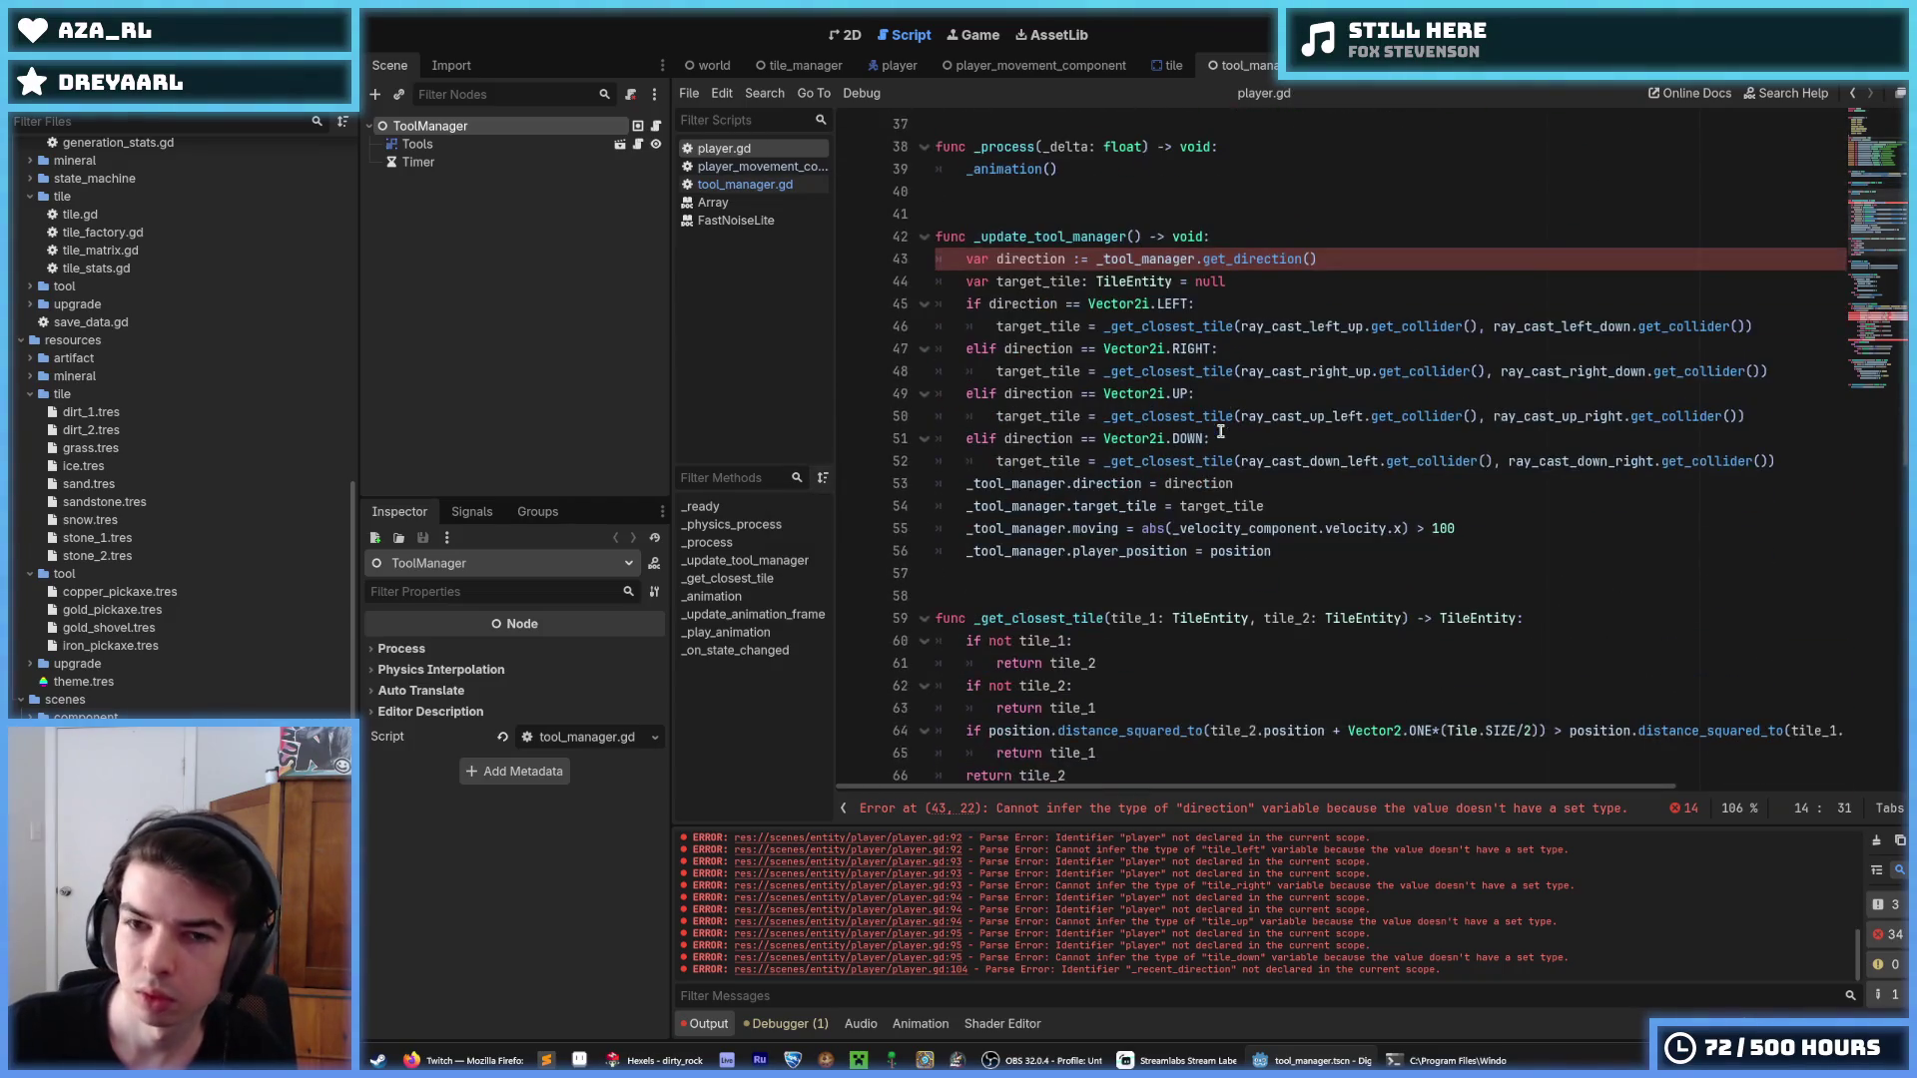
pyautogui.click(1317, 261)
pyautogui.moveTo(1197, 259); pyautogui.dragTo(1107, 260)
pyautogui.press('BackSpace')
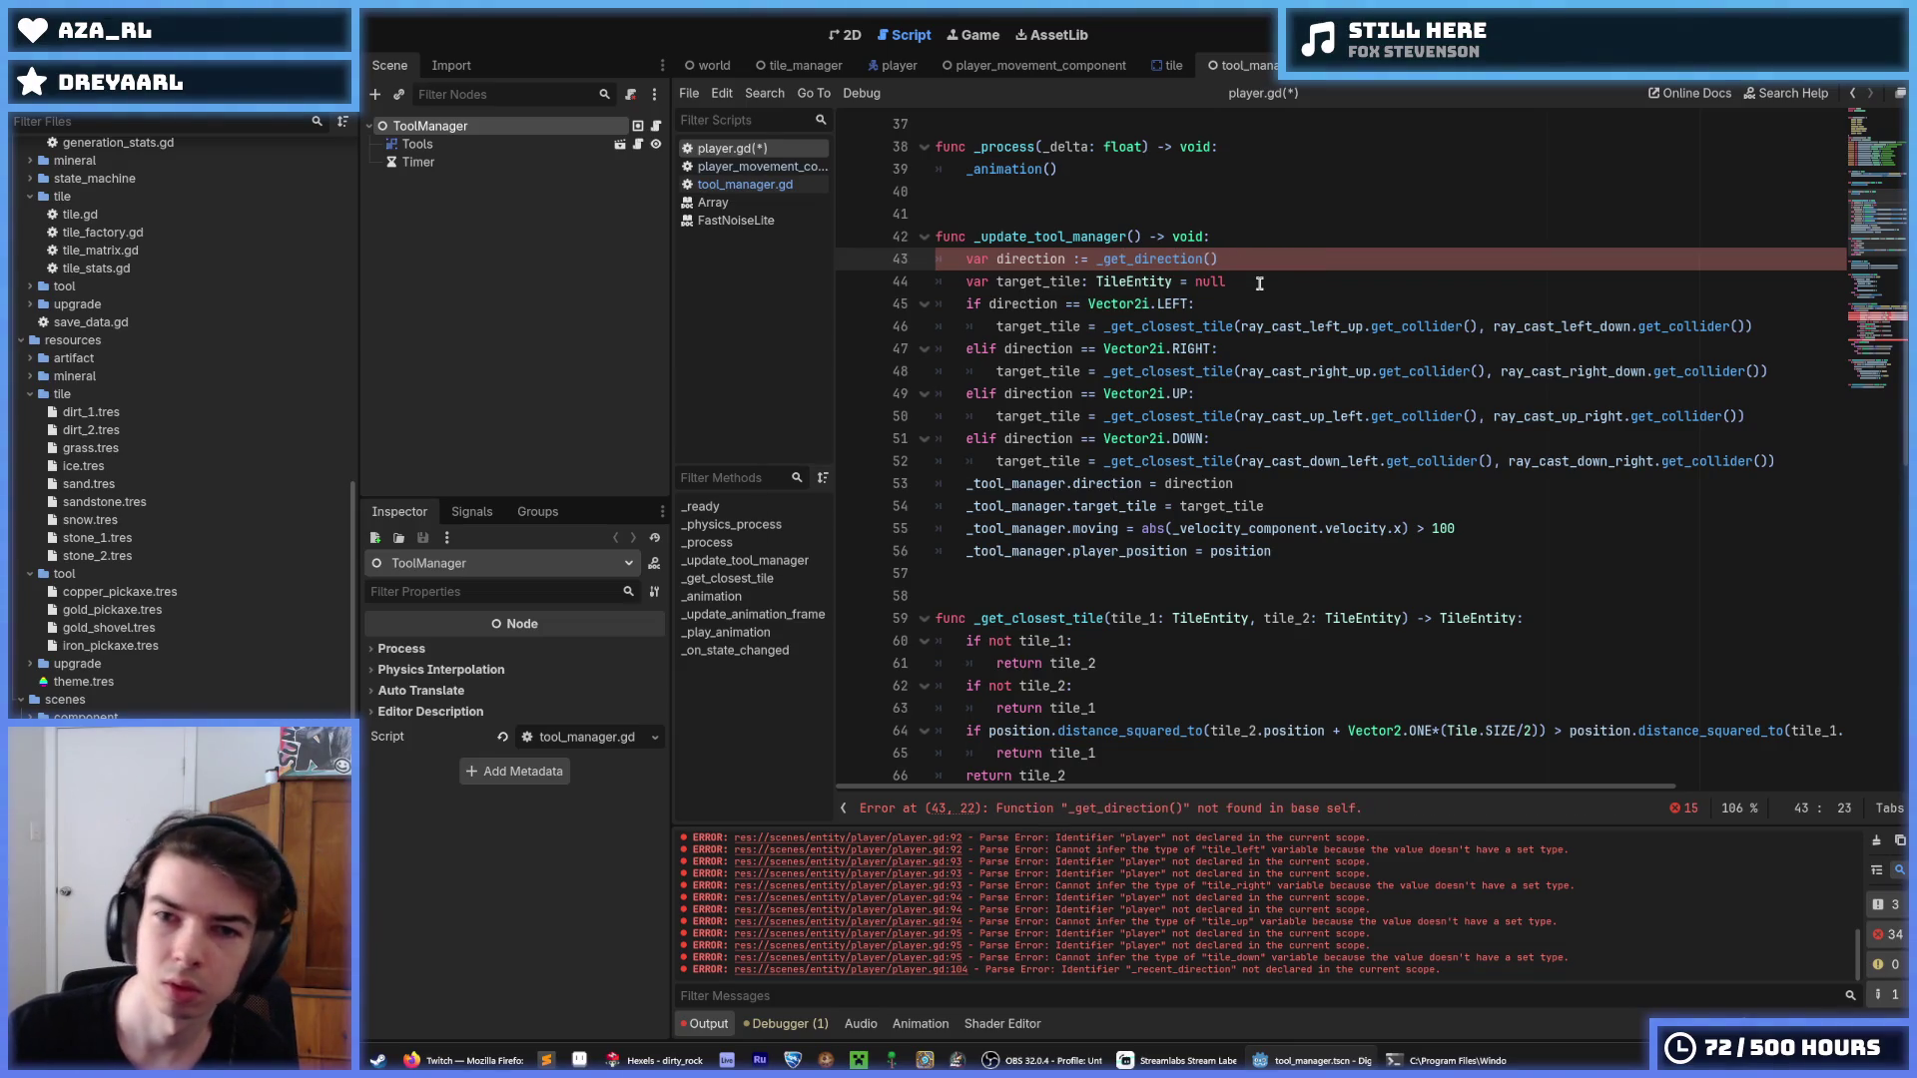
pyautogui.scroll(-10, 1241, 406)
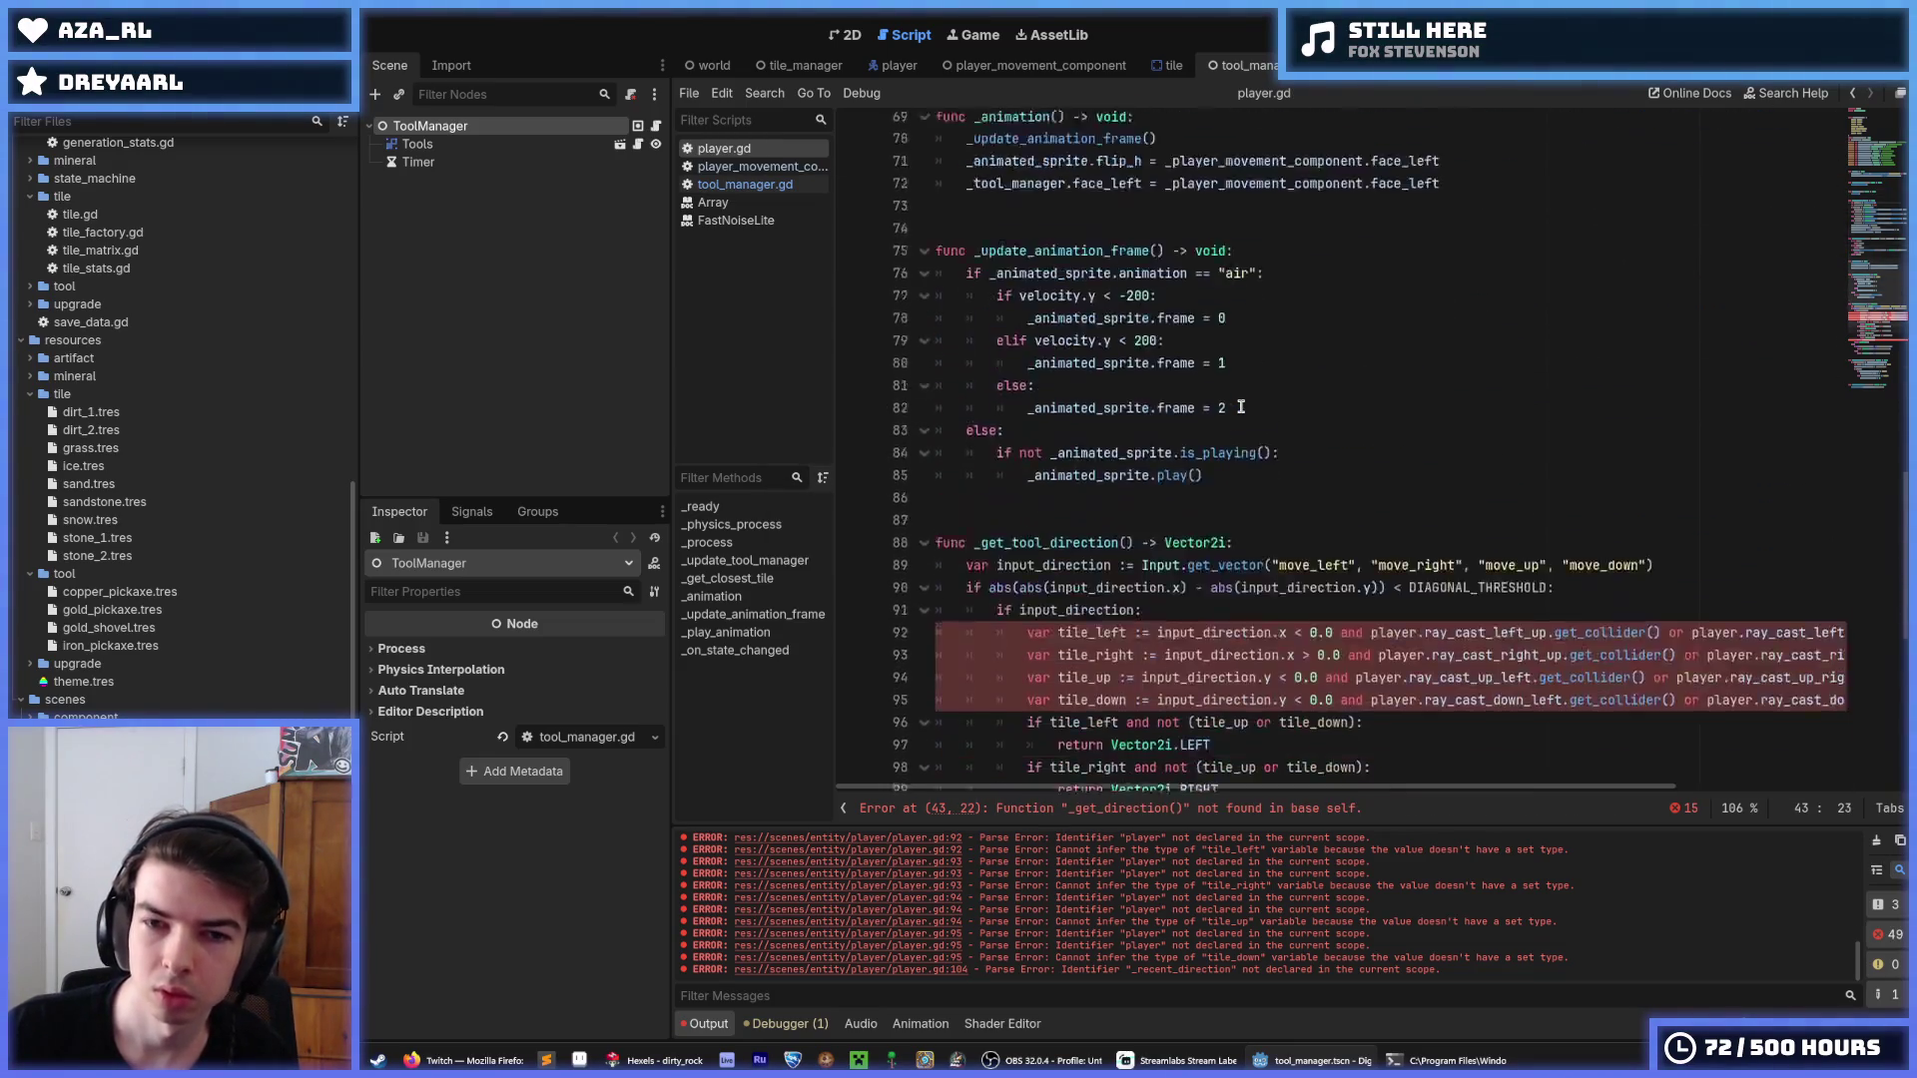
# Move _get_tool_direction above _get_closest_tile with Alt+Up and save player.gd.
pyautogui.moveTo(975, 372)
pyautogui.mouseDown()
pyautogui.moveTo(984, 326)
pyautogui.moveTo(1048, 513)
pyautogui.moveTo(1134, 611)
pyautogui.mouseUp()
pyautogui.scroll(8, 1134, 611)
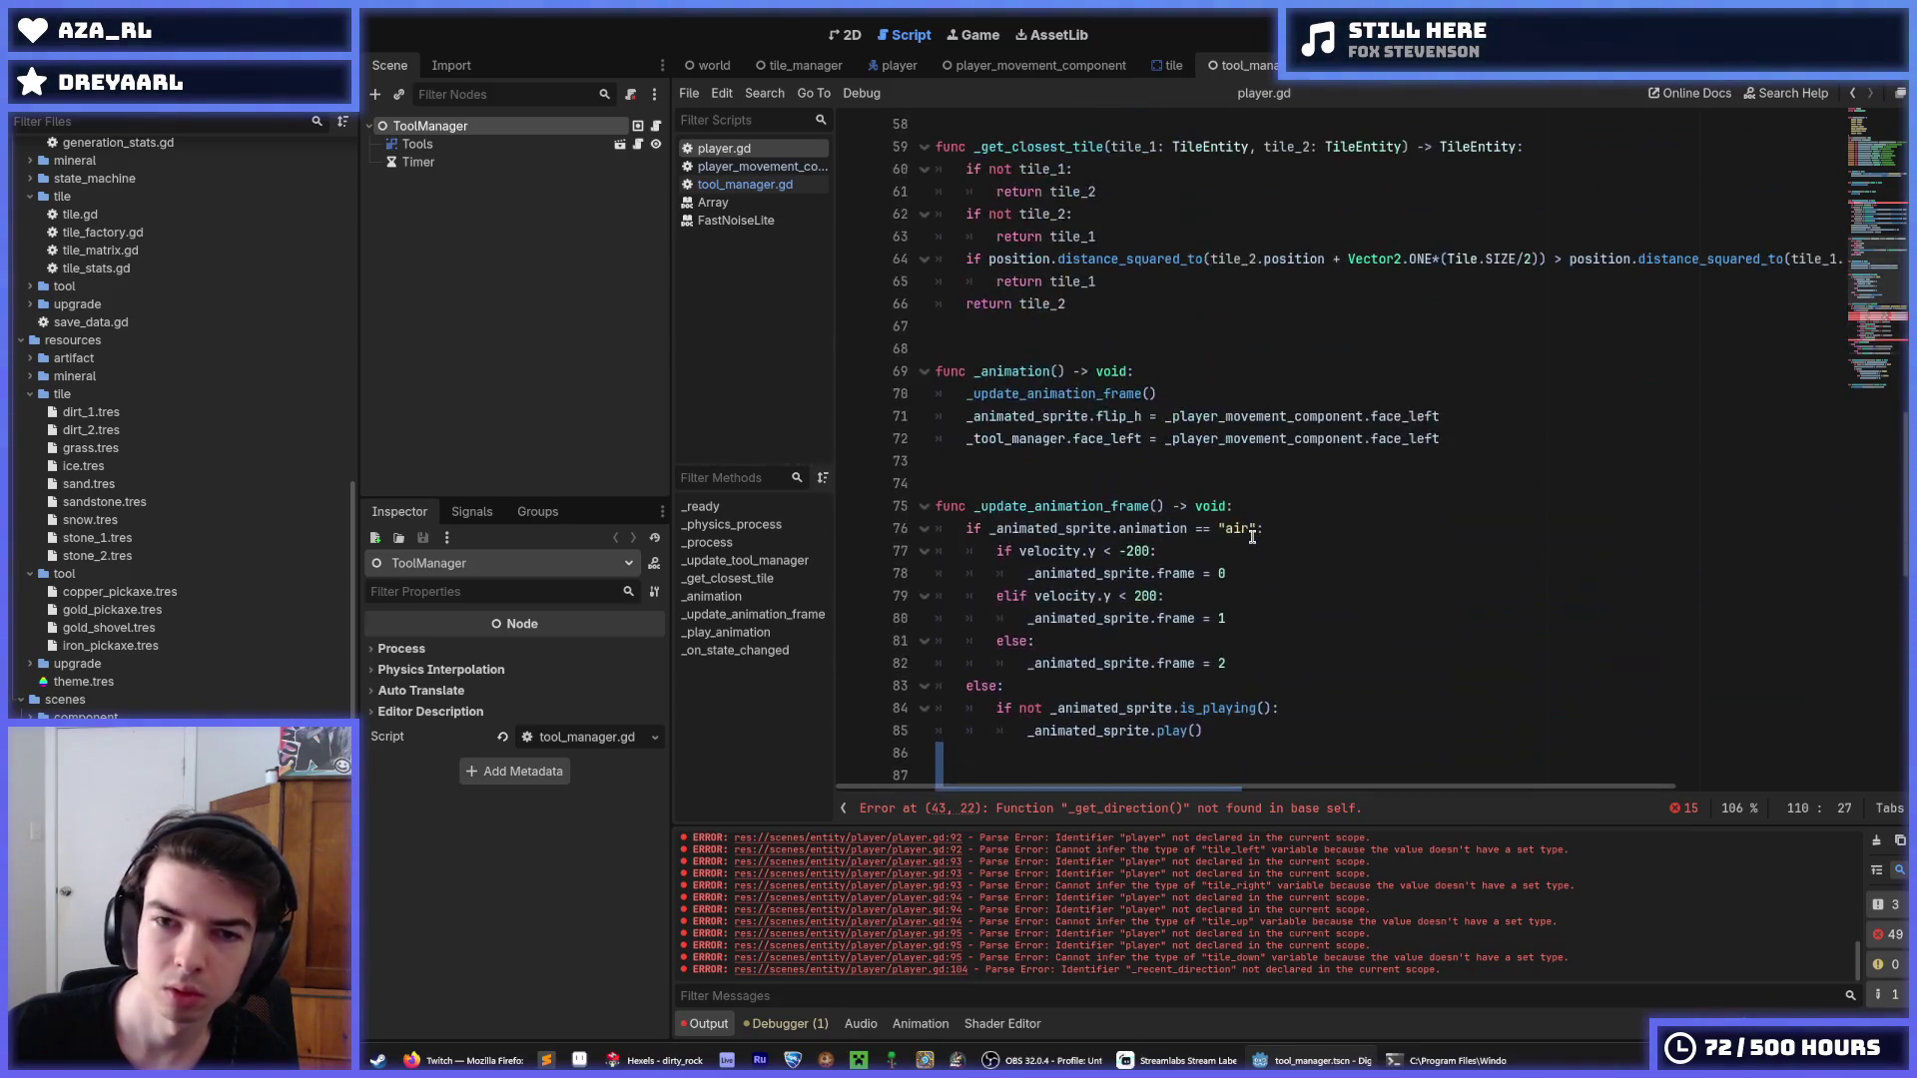
pyautogui.hotkey('alt', 'Up')
pyautogui.hotkey('alt', 'Up')
pyautogui.hotkey('alt', 'Up')
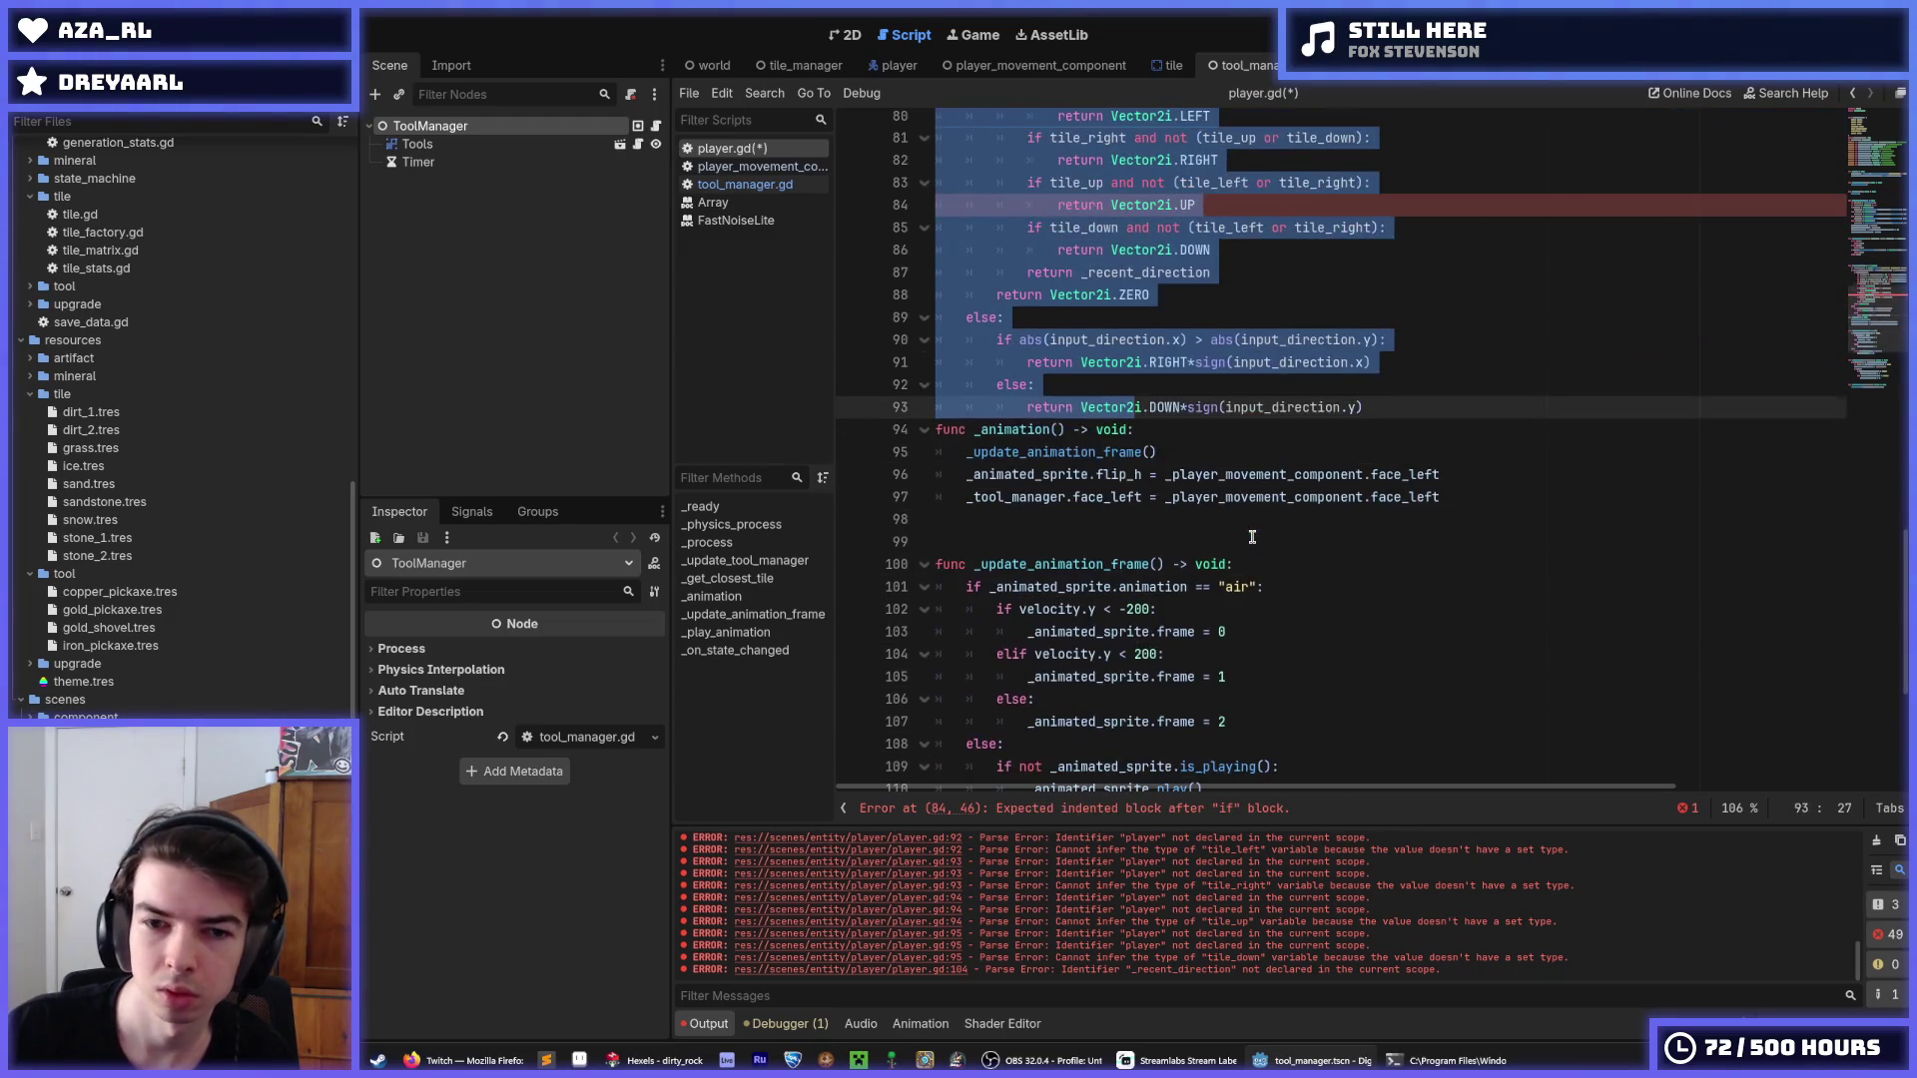
pyautogui.hotkey('alt', 'Up')
pyautogui.hotkey('alt', 'Up')
pyautogui.hotkey('alt', 'Up')
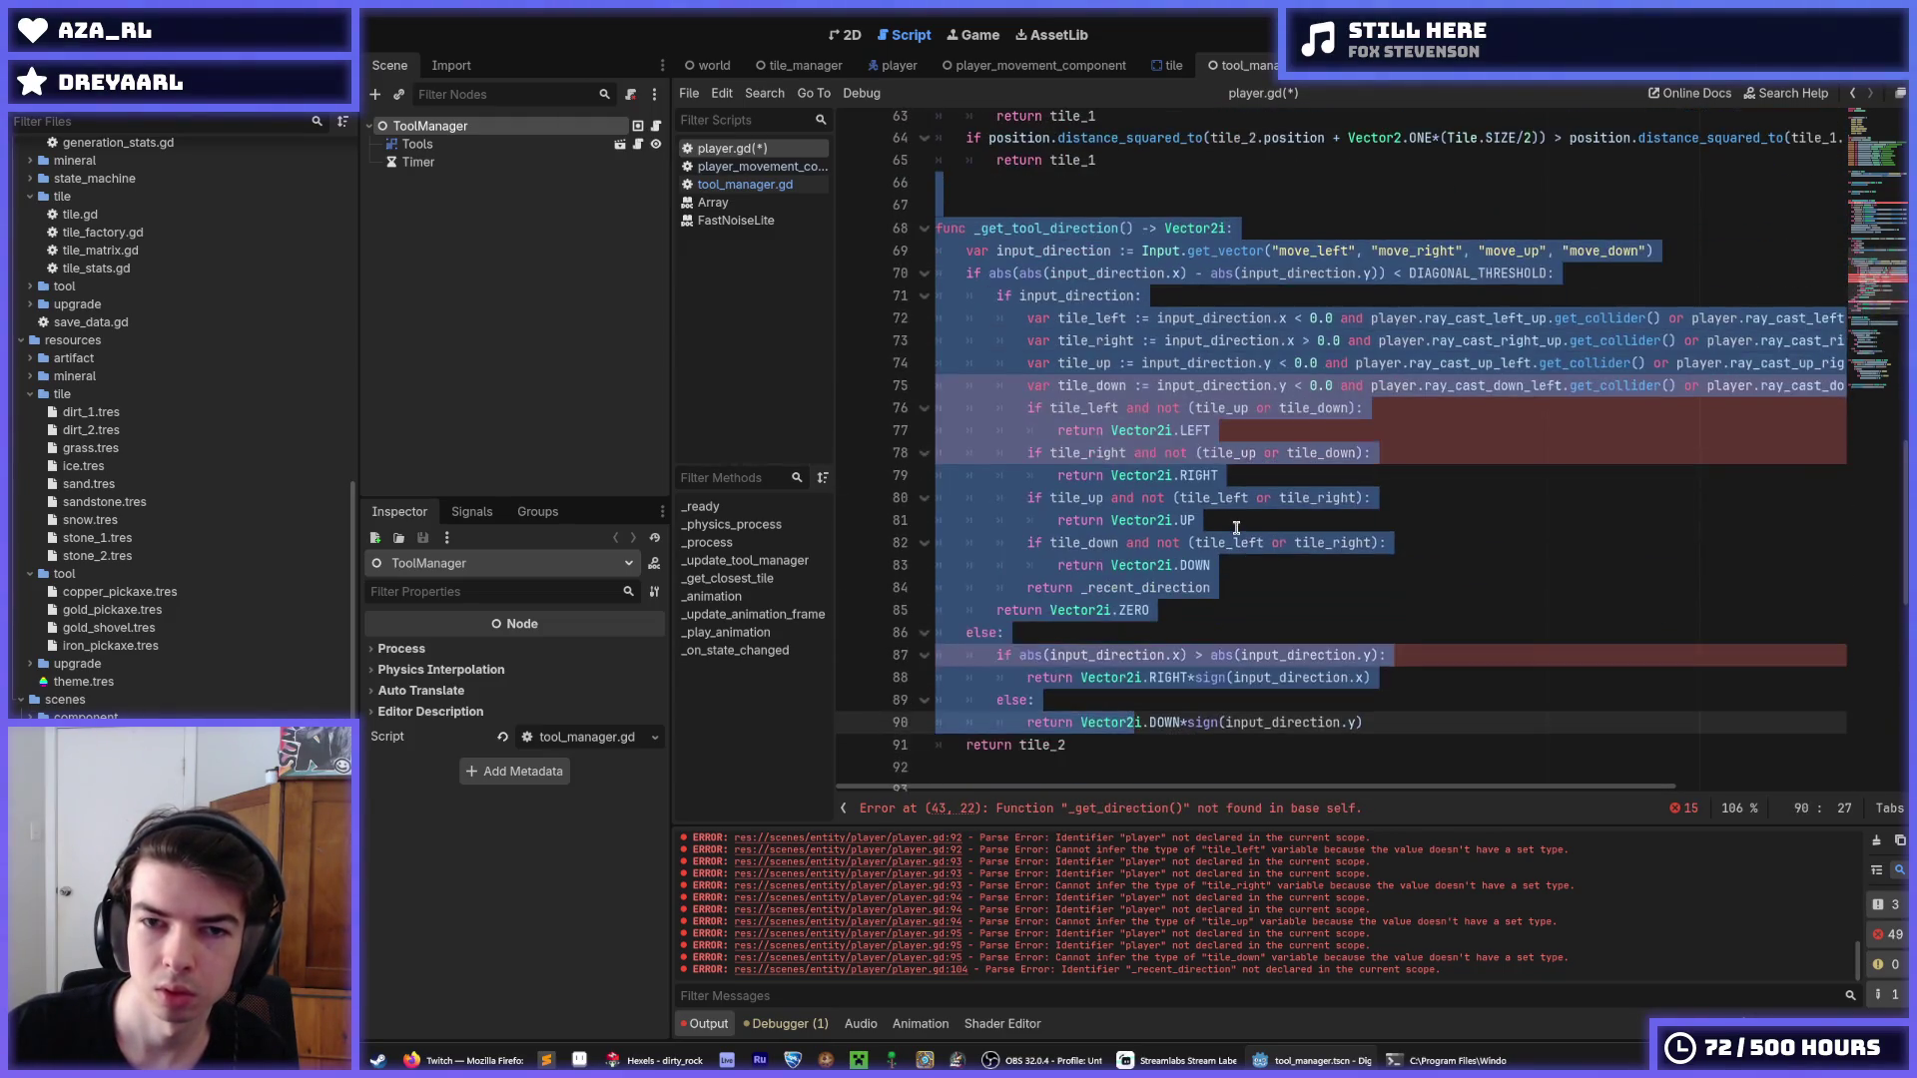
pyautogui.hotkey('alt', 'Up')
pyautogui.hotkey('alt', 'Up')
pyautogui.hotkey('alt', 'Up')
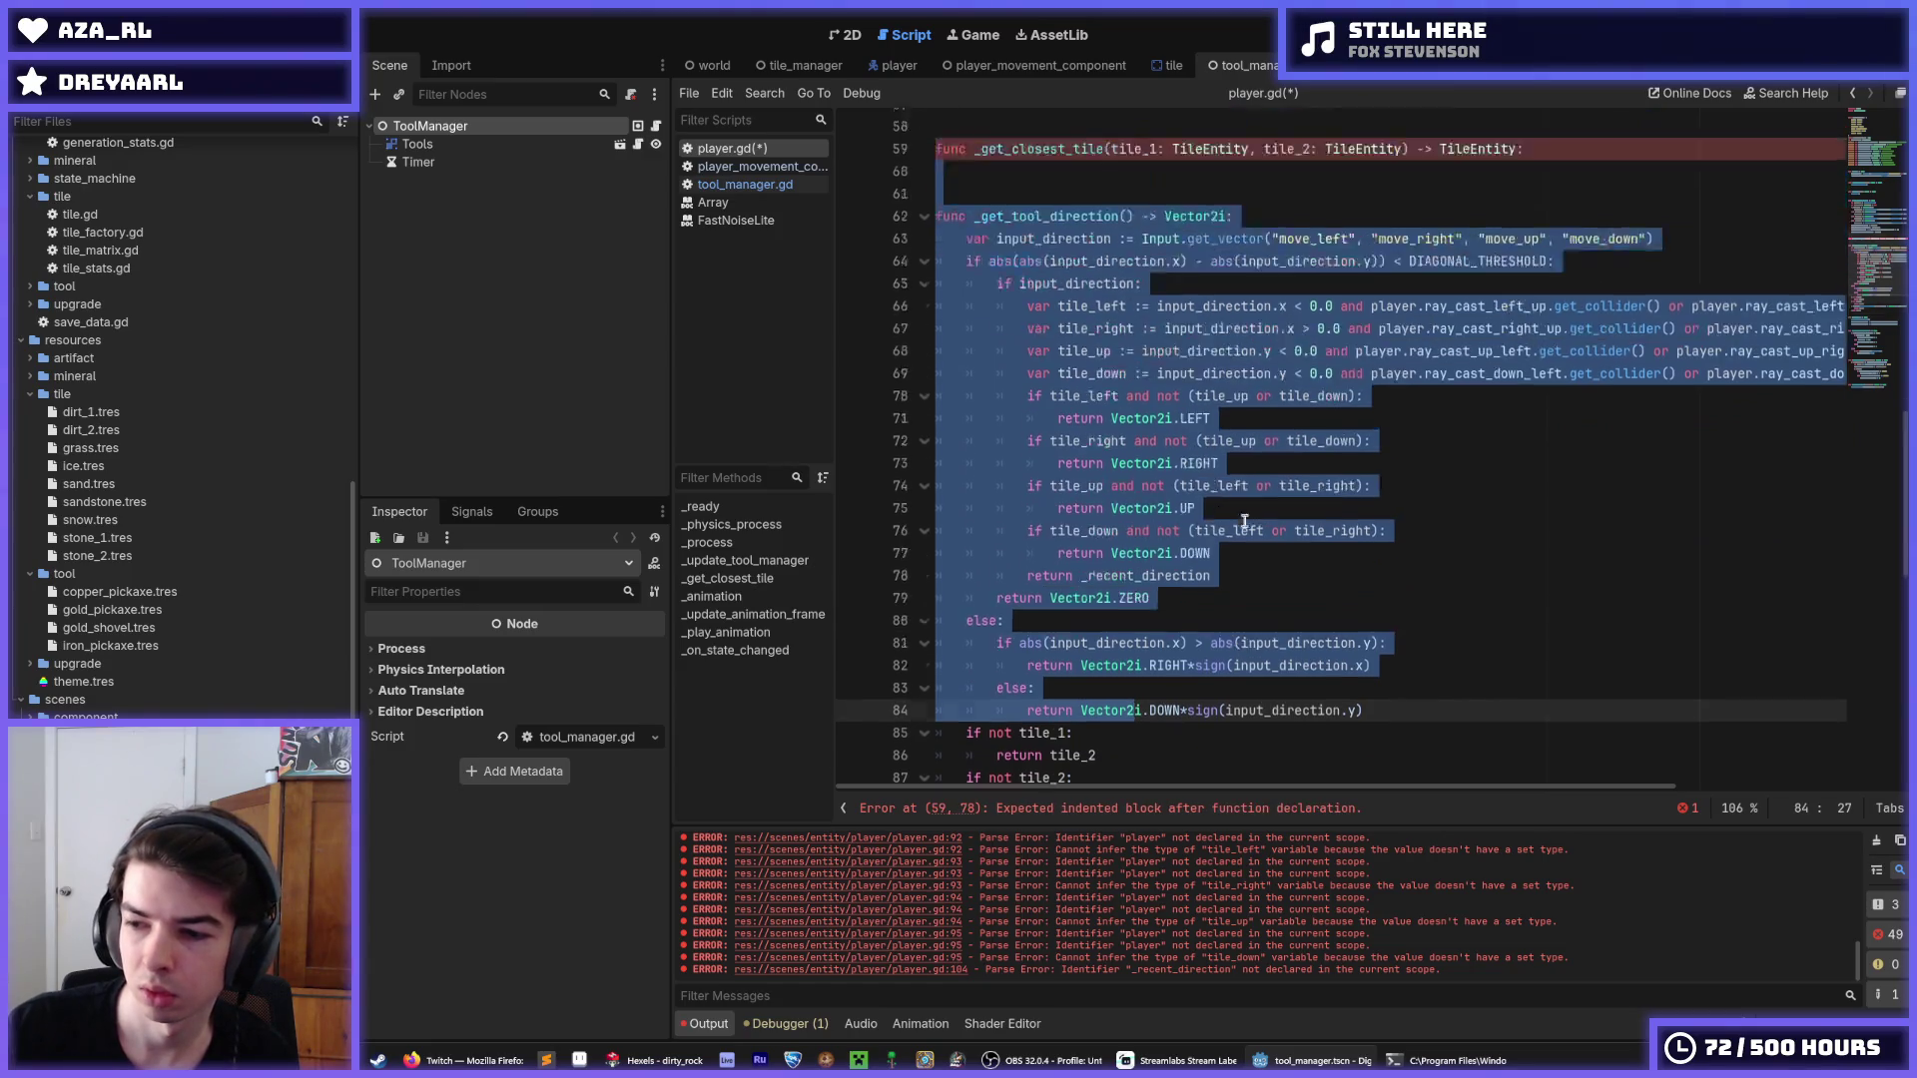
pyautogui.hotkey('alt', 'Up')
pyautogui.hotkey('alt', 'Up')
pyautogui.hotkey('alt', 'Up')
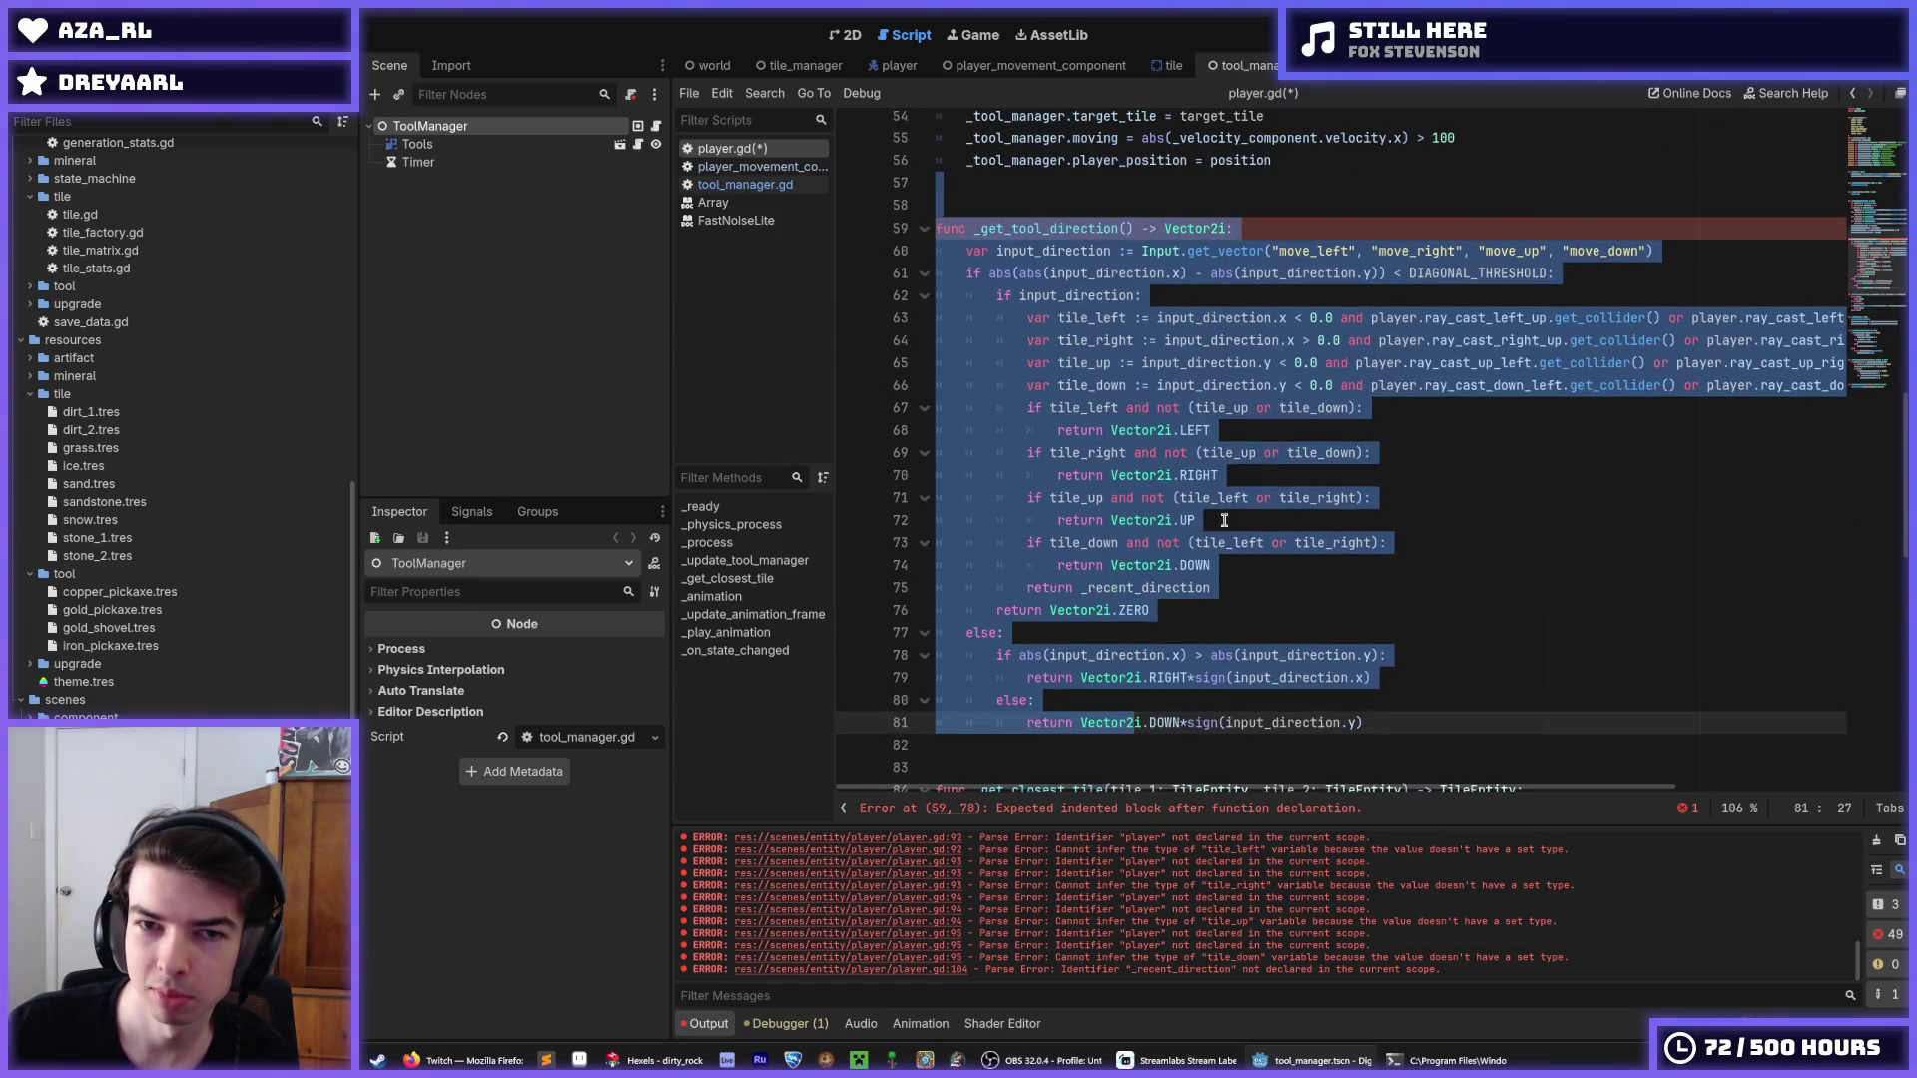
pyautogui.scroll(-3, 1234, 507)
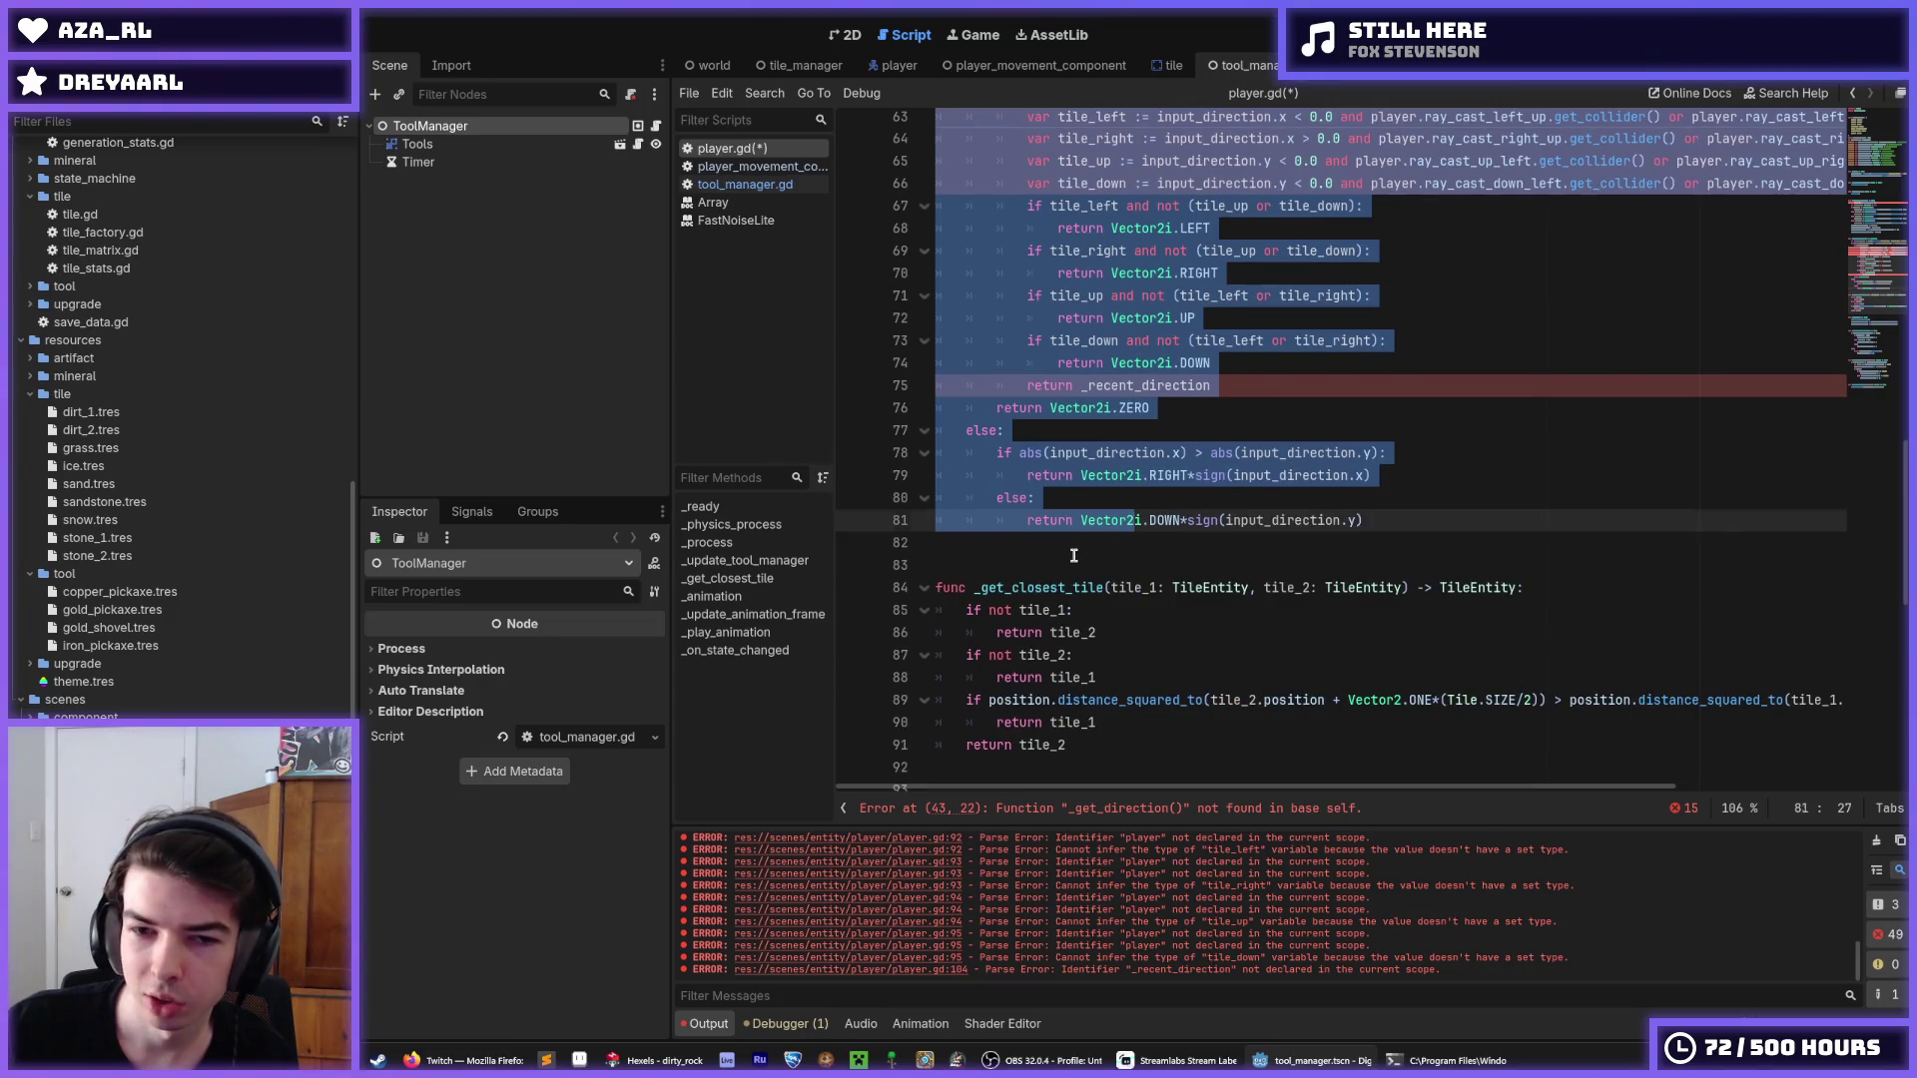
pyautogui.press('Down')
pyautogui.press('Down')
pyautogui.hotkey('ctrl', 's')
# Inspect the flagged 'return _recent_direction' line in player.gd.
pyautogui.scroll(3, 1176, 484)
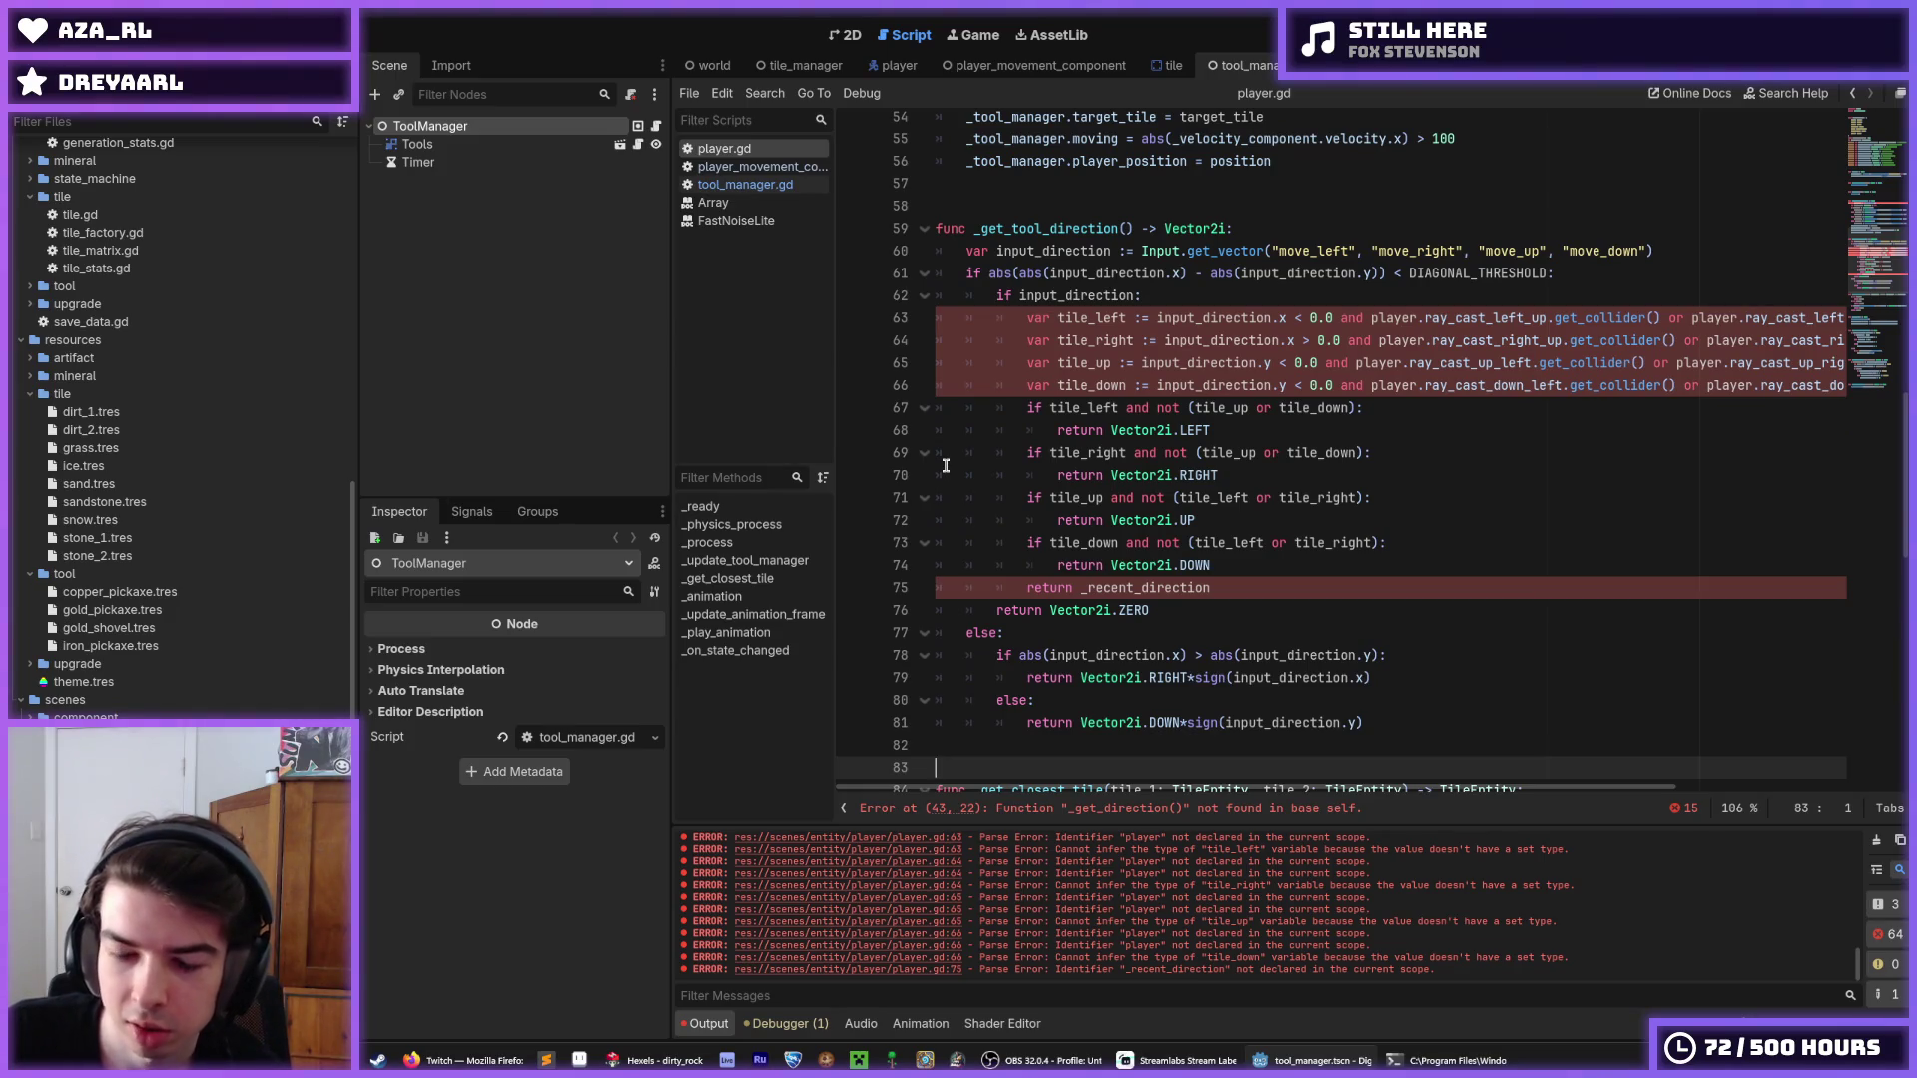
pyautogui.click(1241, 593)
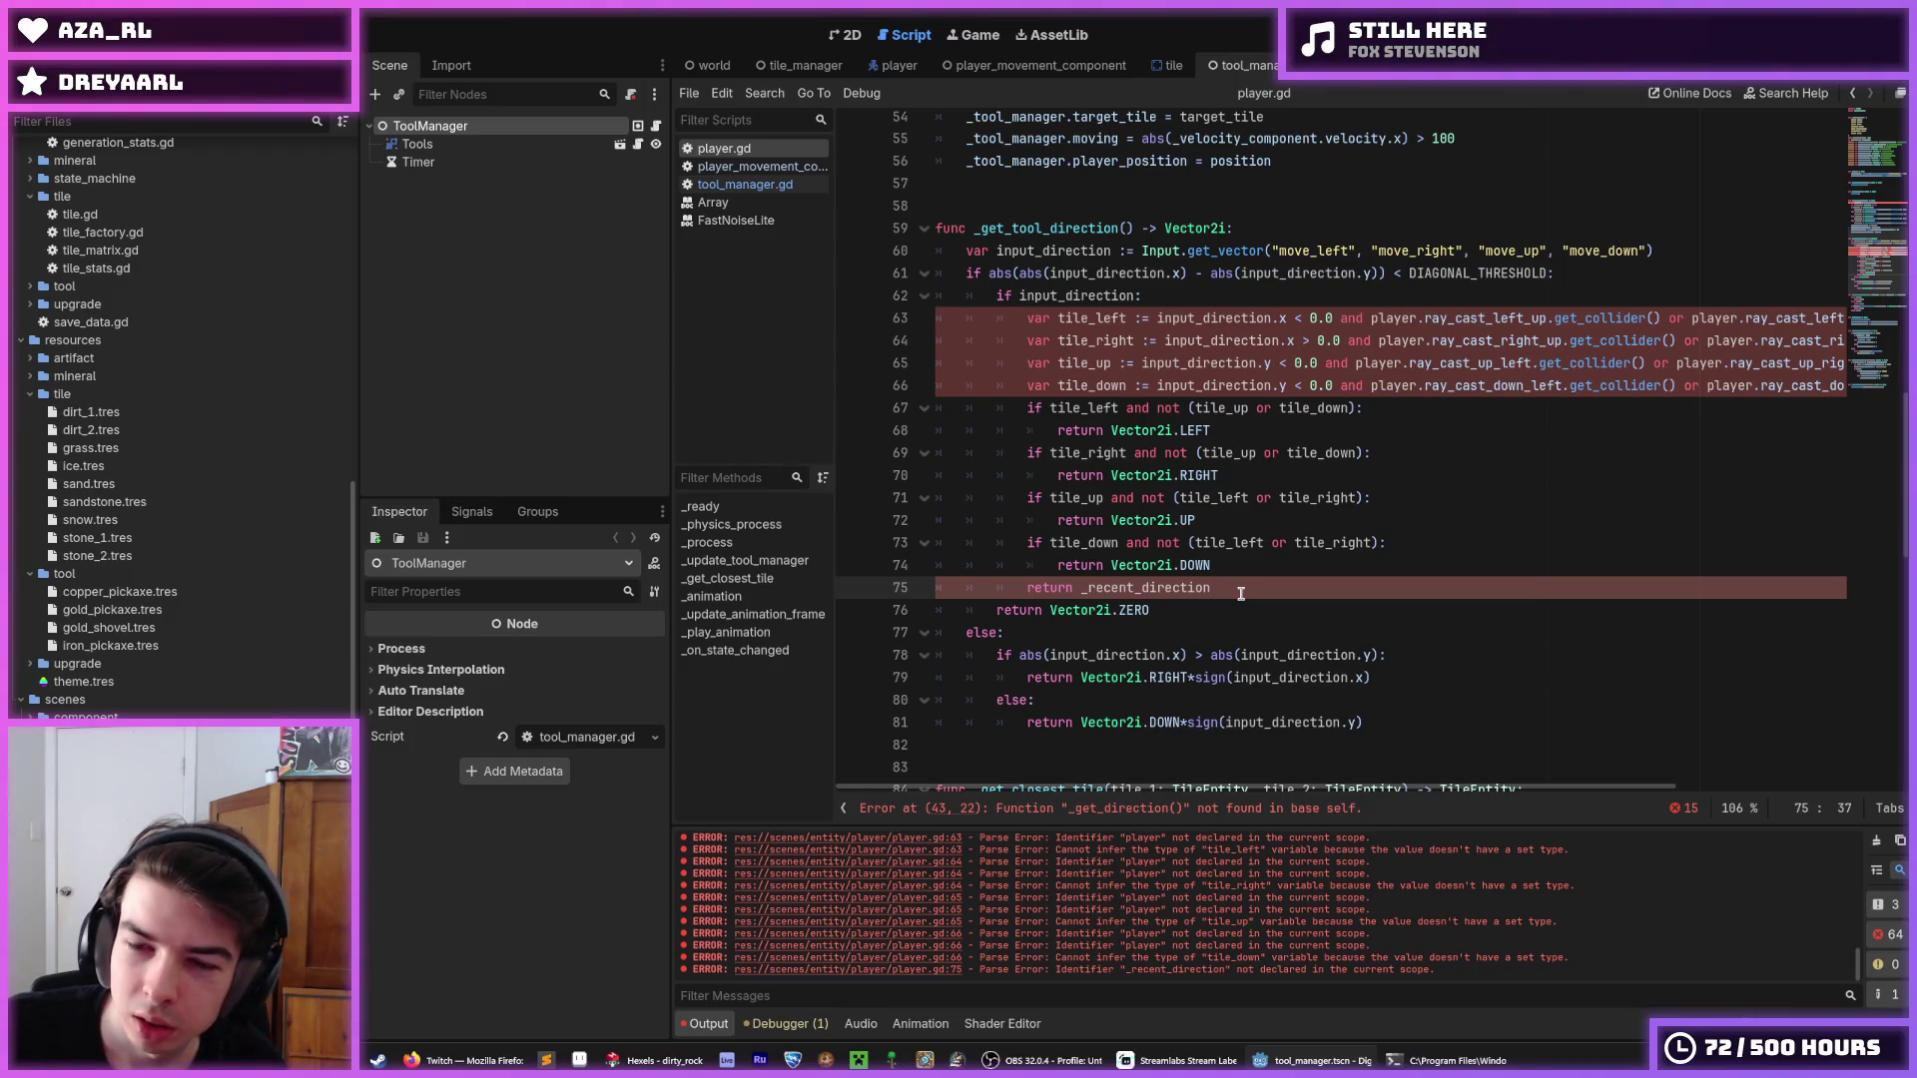
pyautogui.scroll(3, 1241, 593)
# Replace the _get_direction() call on line 43 with _get_tool_direction() copied from line 59.
pyautogui.click(1187, 502)
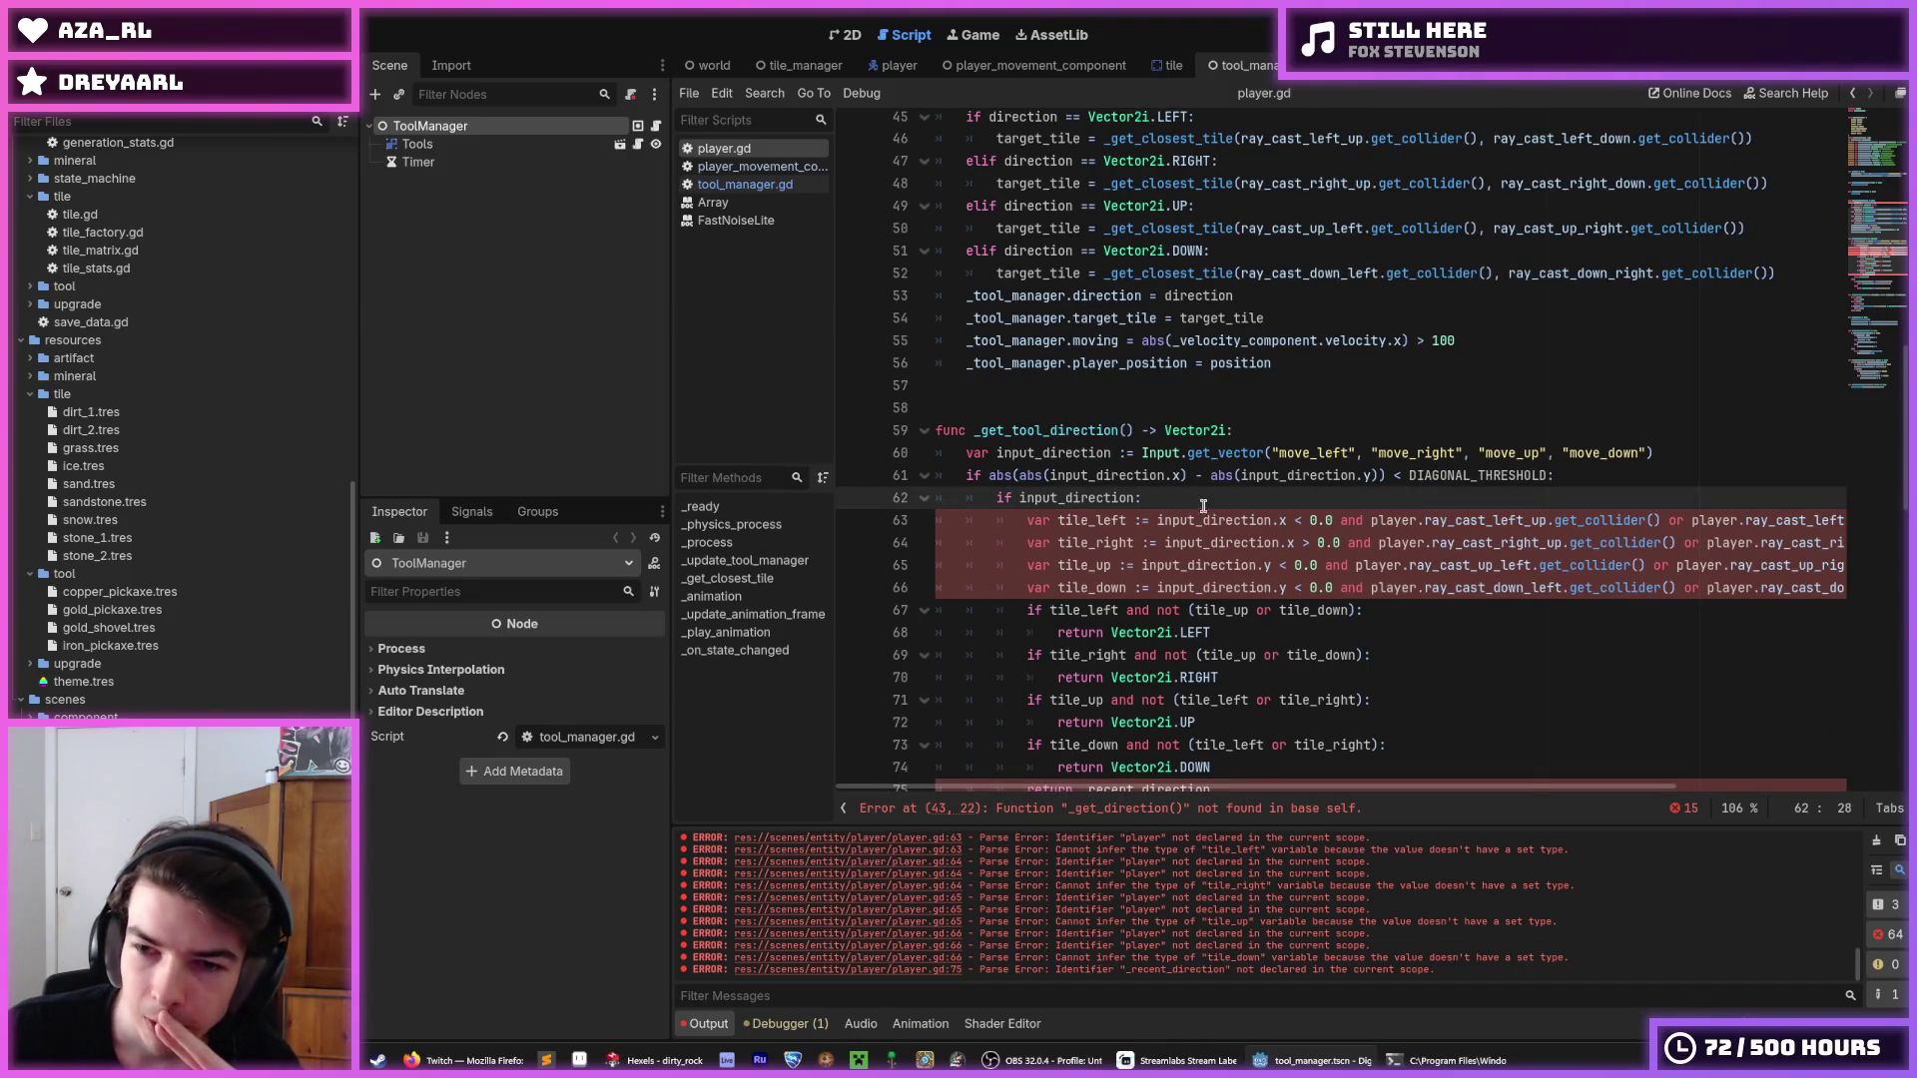
pyautogui.scroll(-1, 1208, 503)
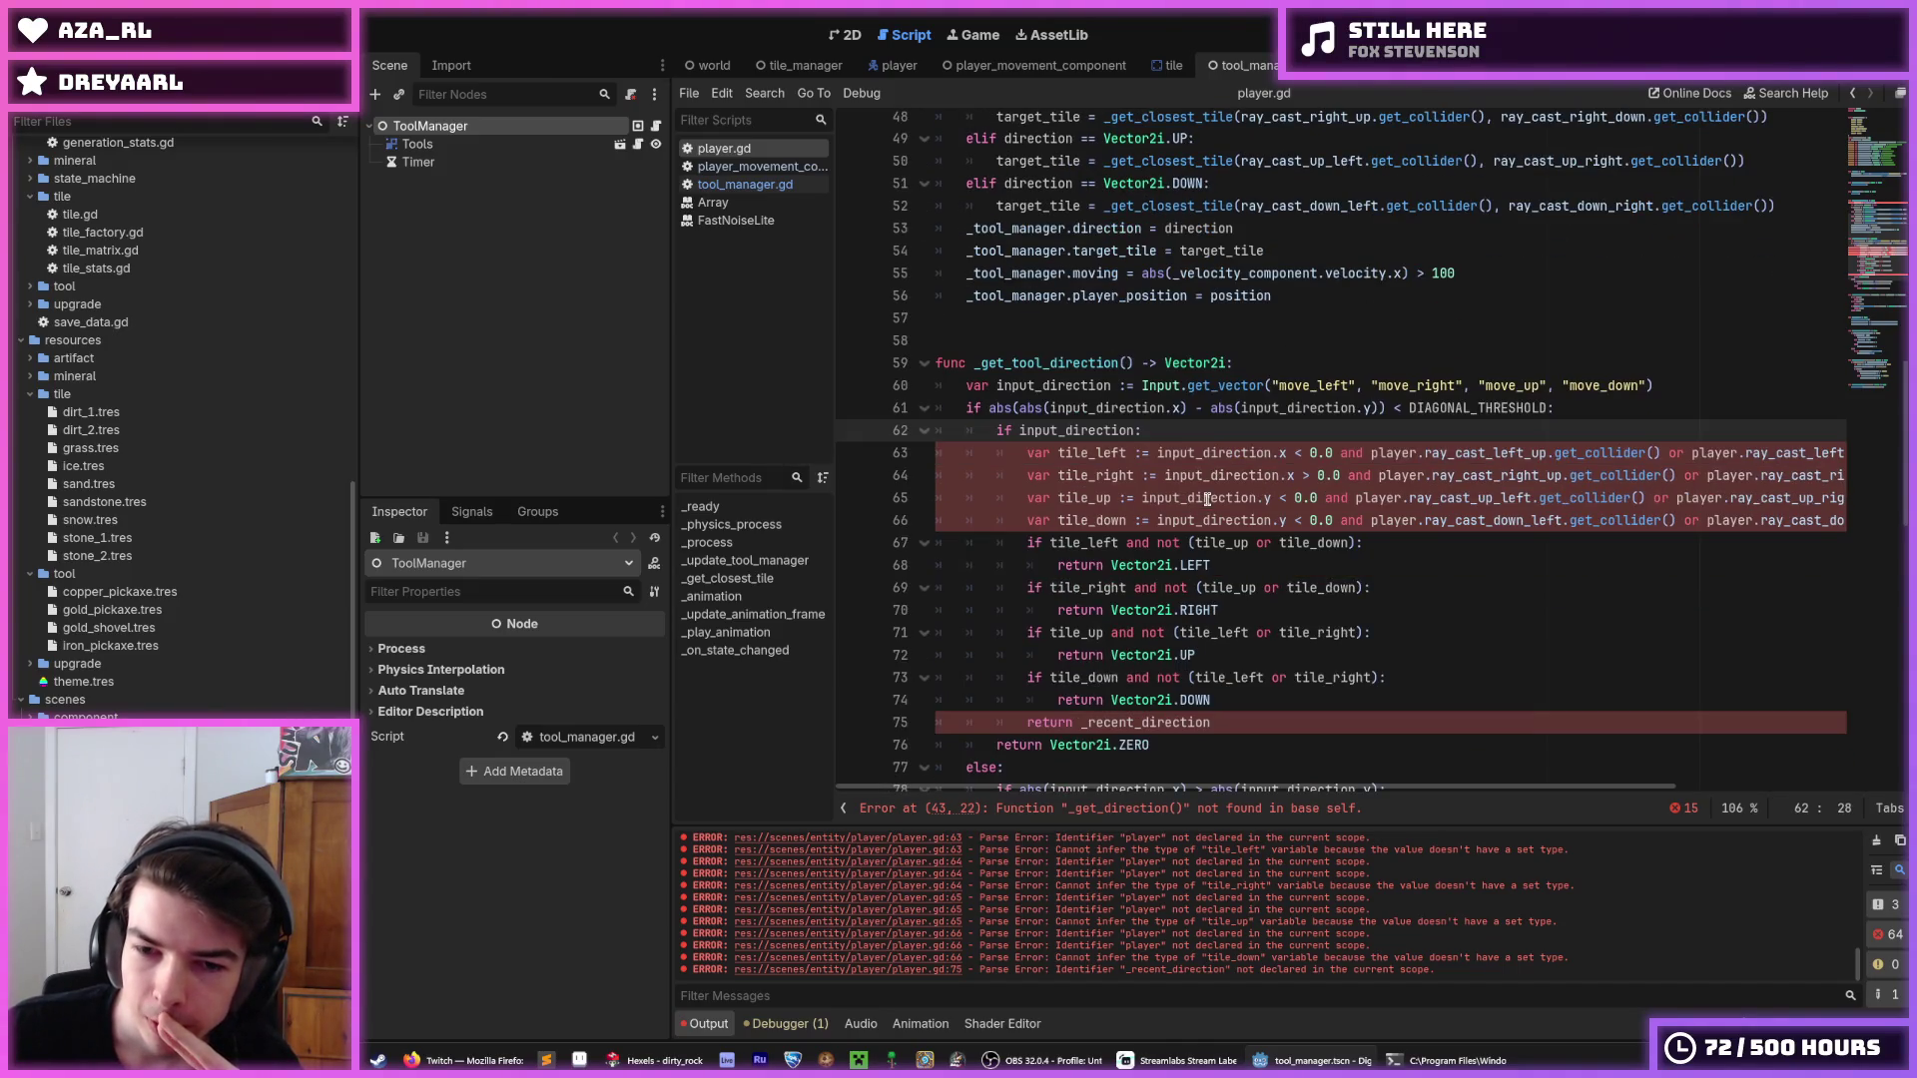
pyautogui.click(1257, 722)
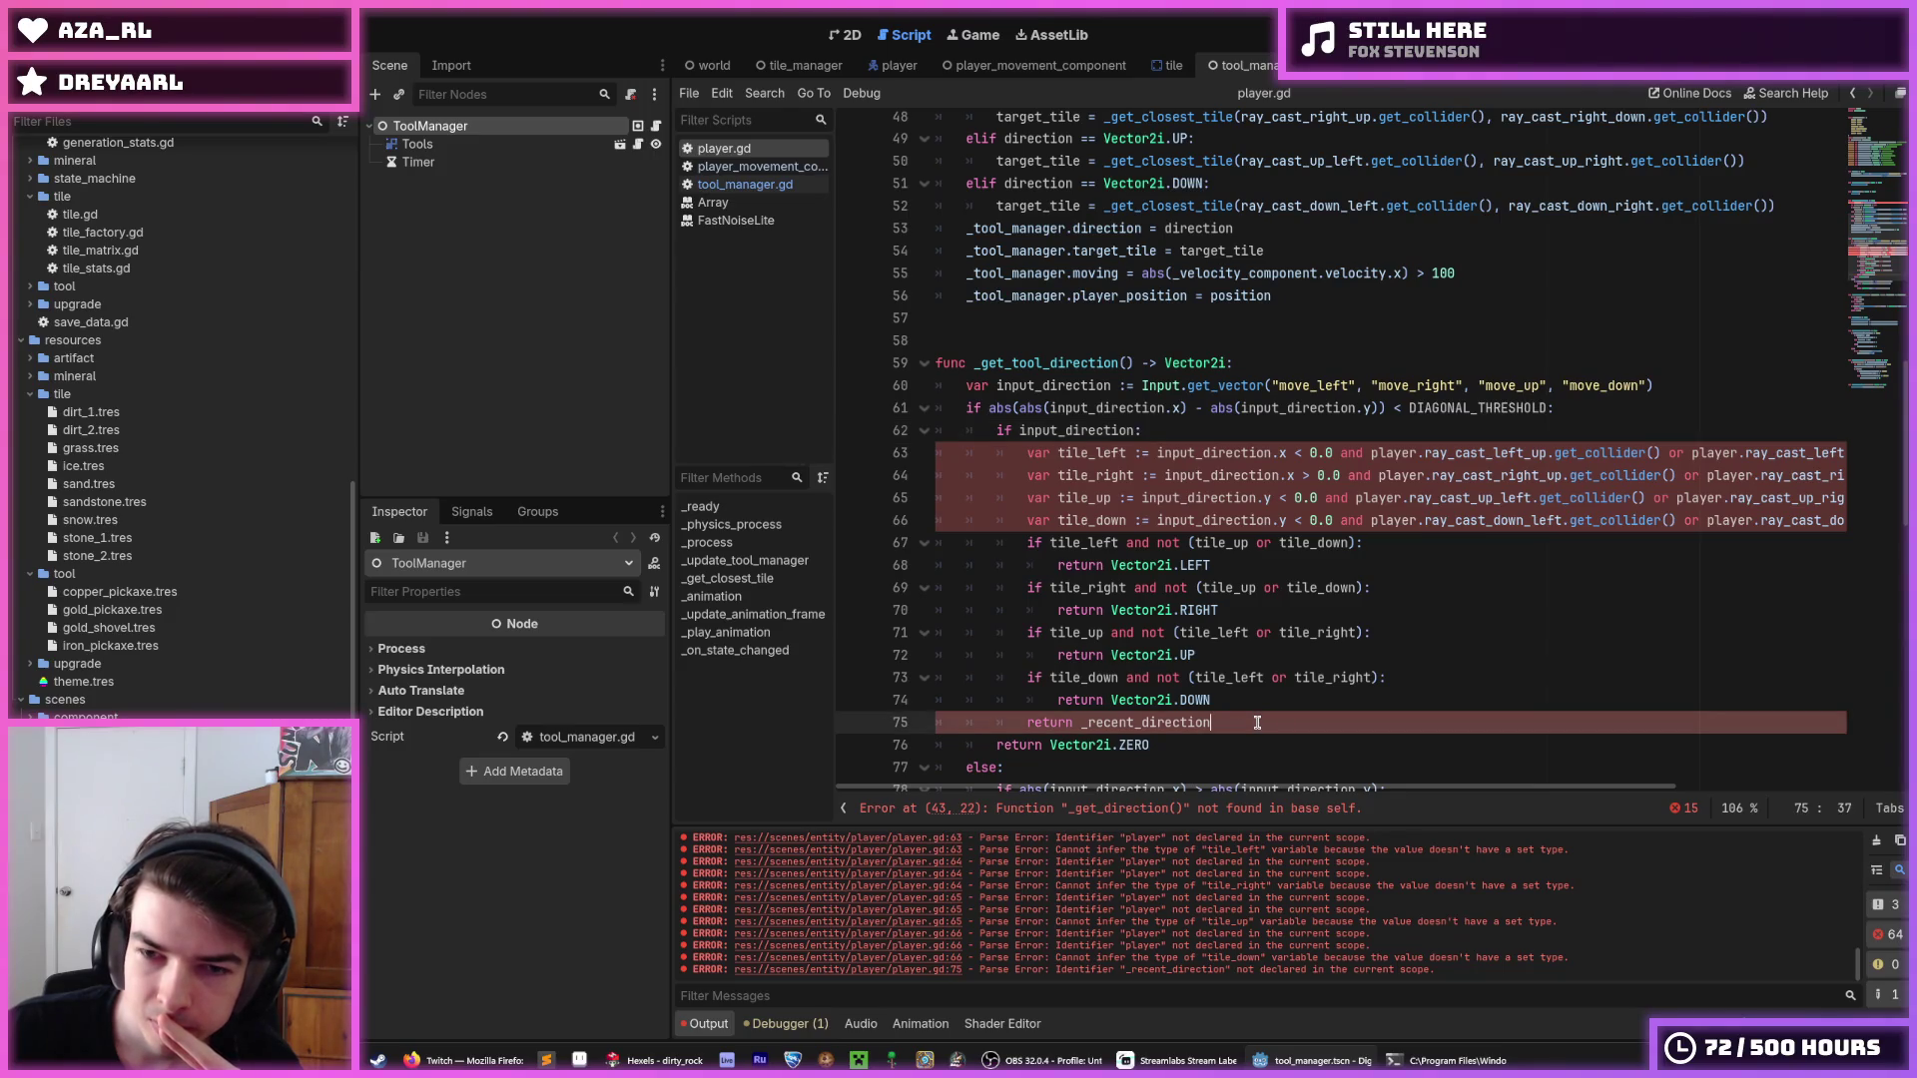
pyautogui.scroll(2, 1240, 693)
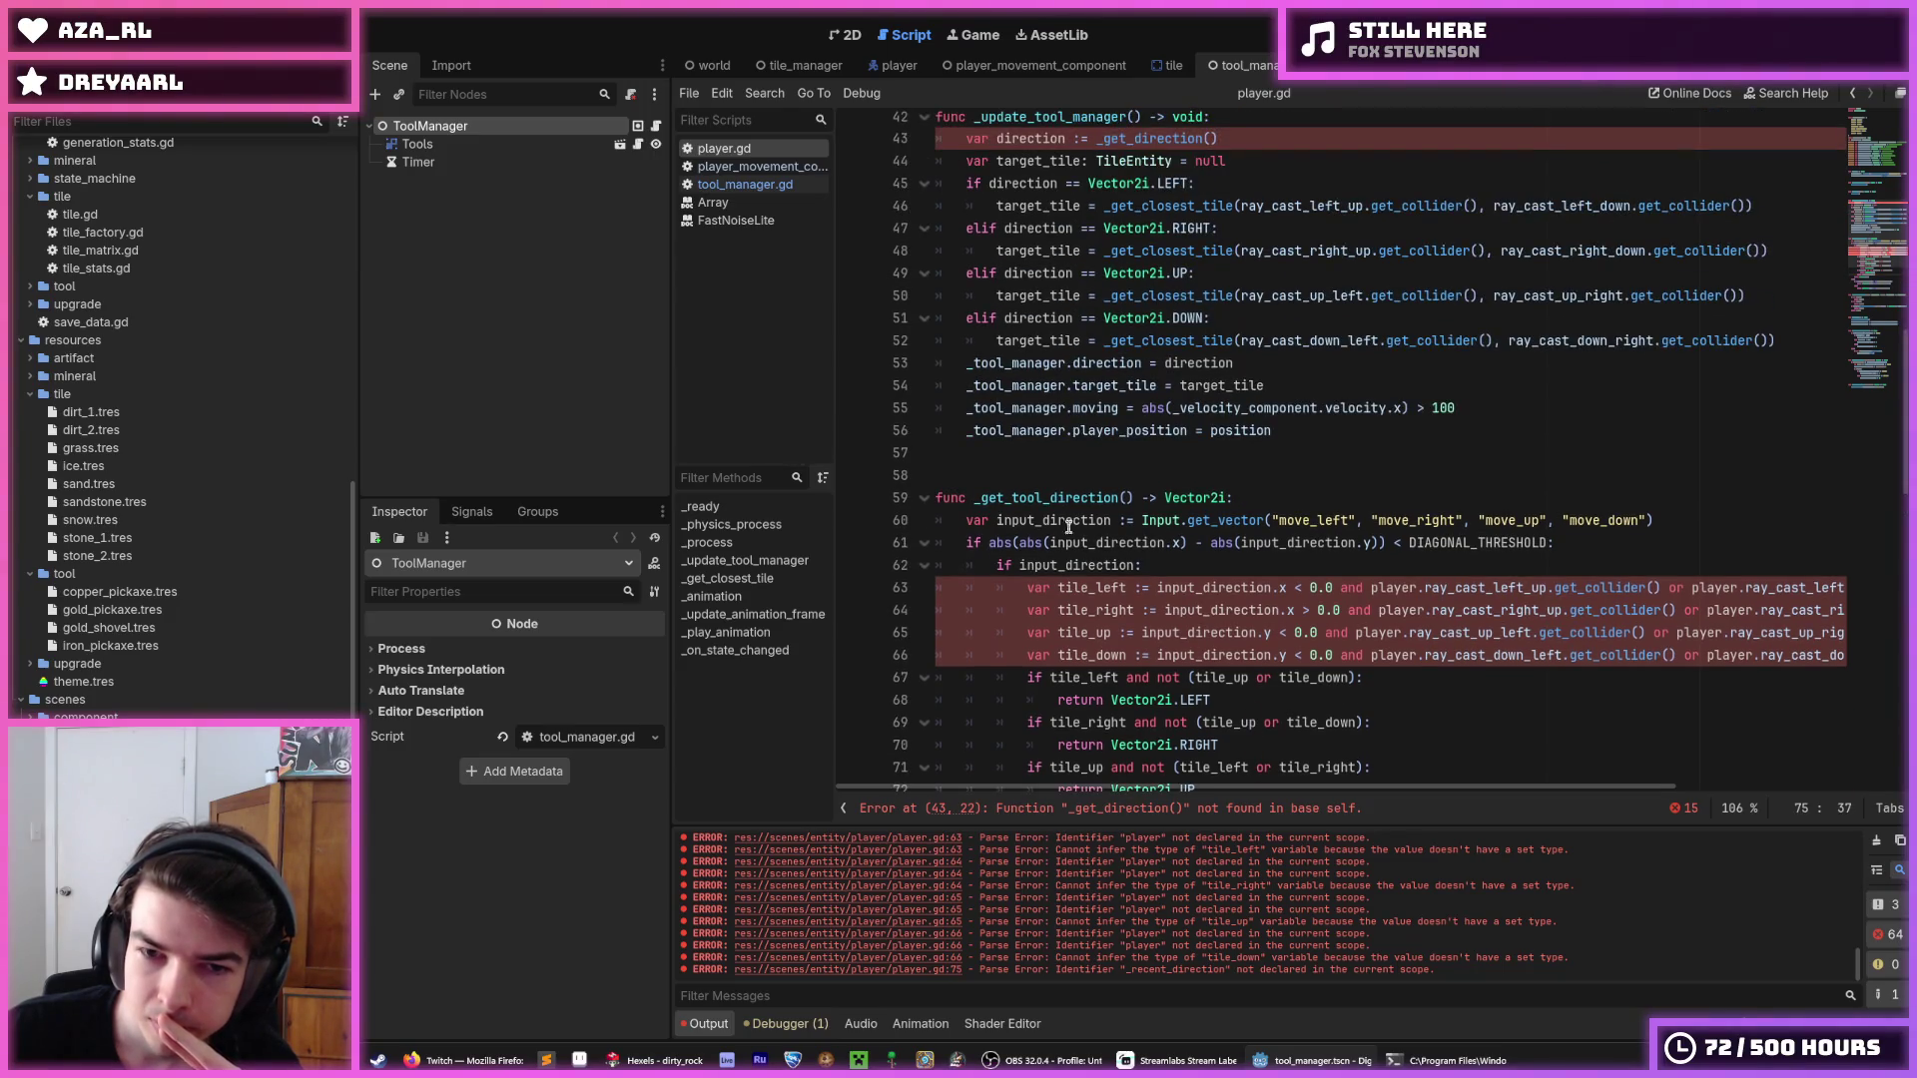
pyautogui.doubleClick(1055, 497)
pyautogui.hotkey('ctrl', 'c')
pyautogui.doubleClick(1093, 139)
pyautogui.hotkey('ctrl', 'v')
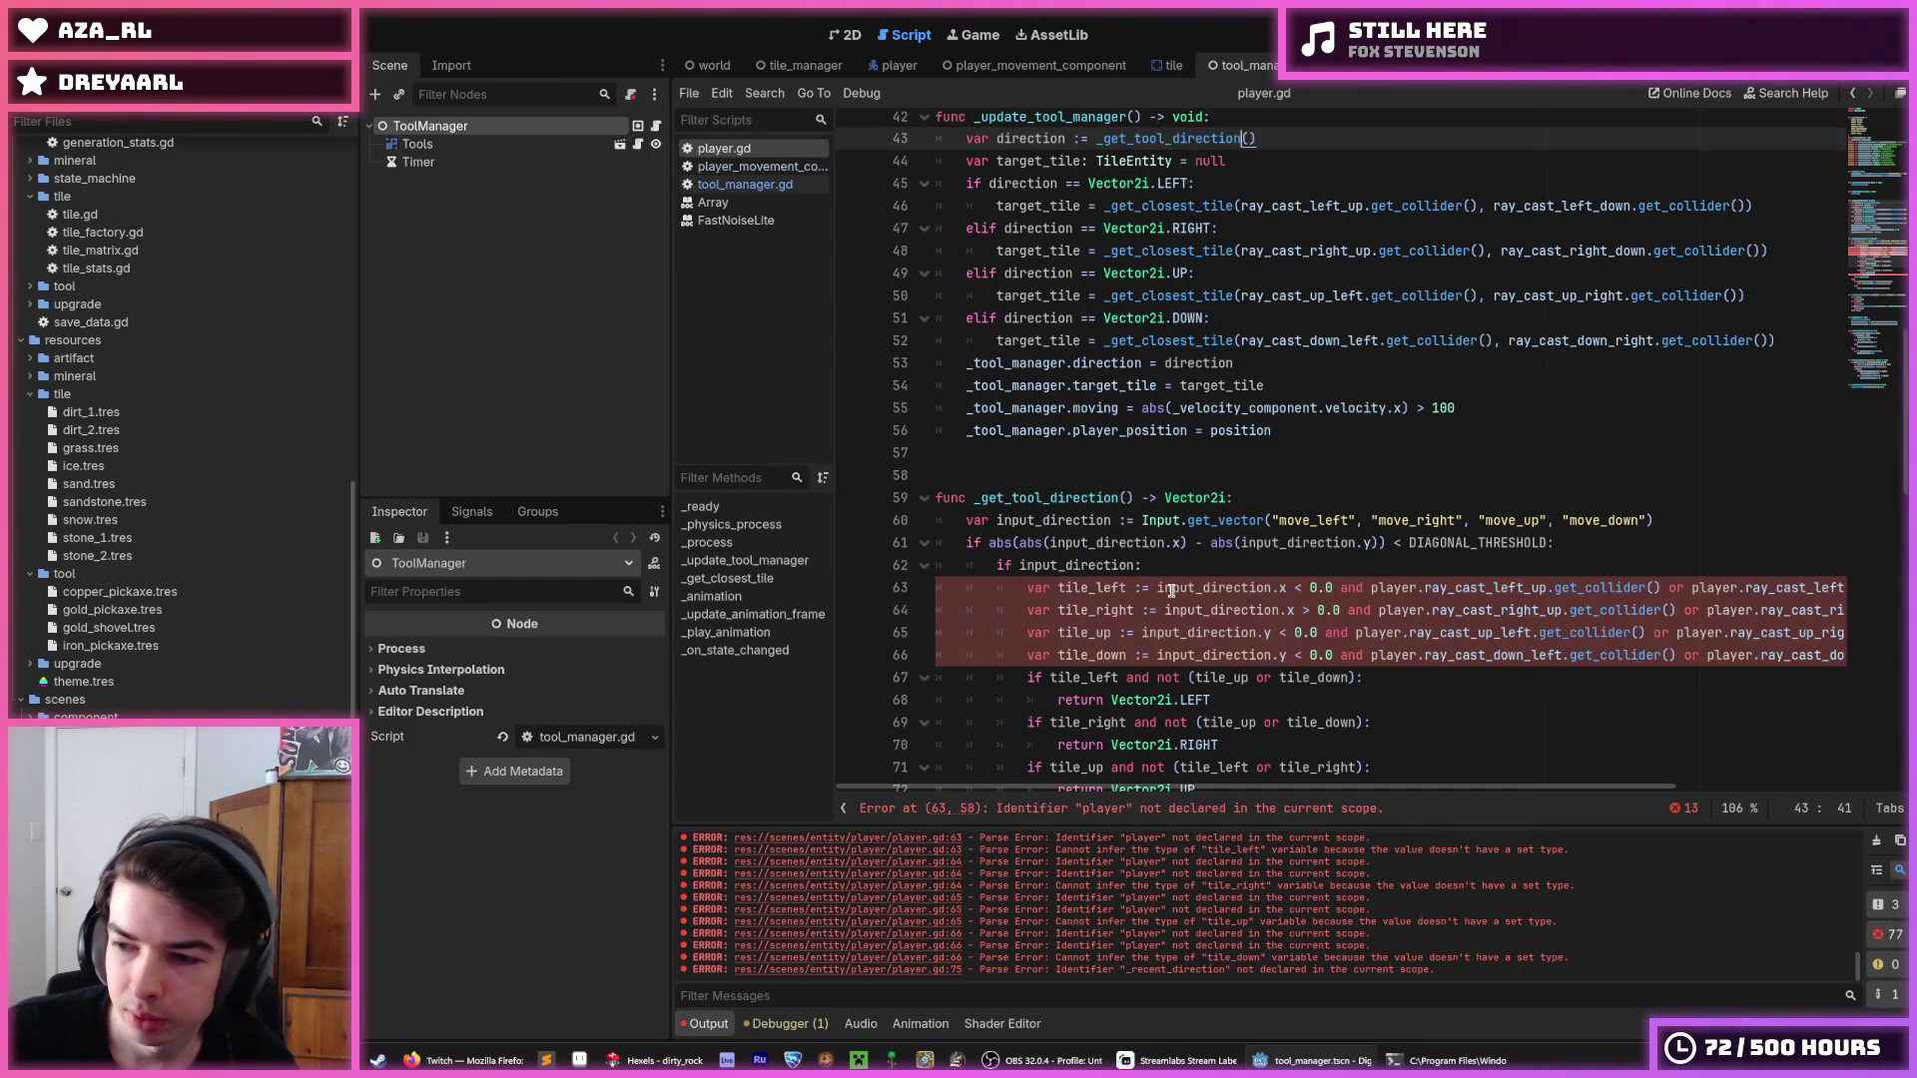
pyautogui.tripleClick(1115, 588)
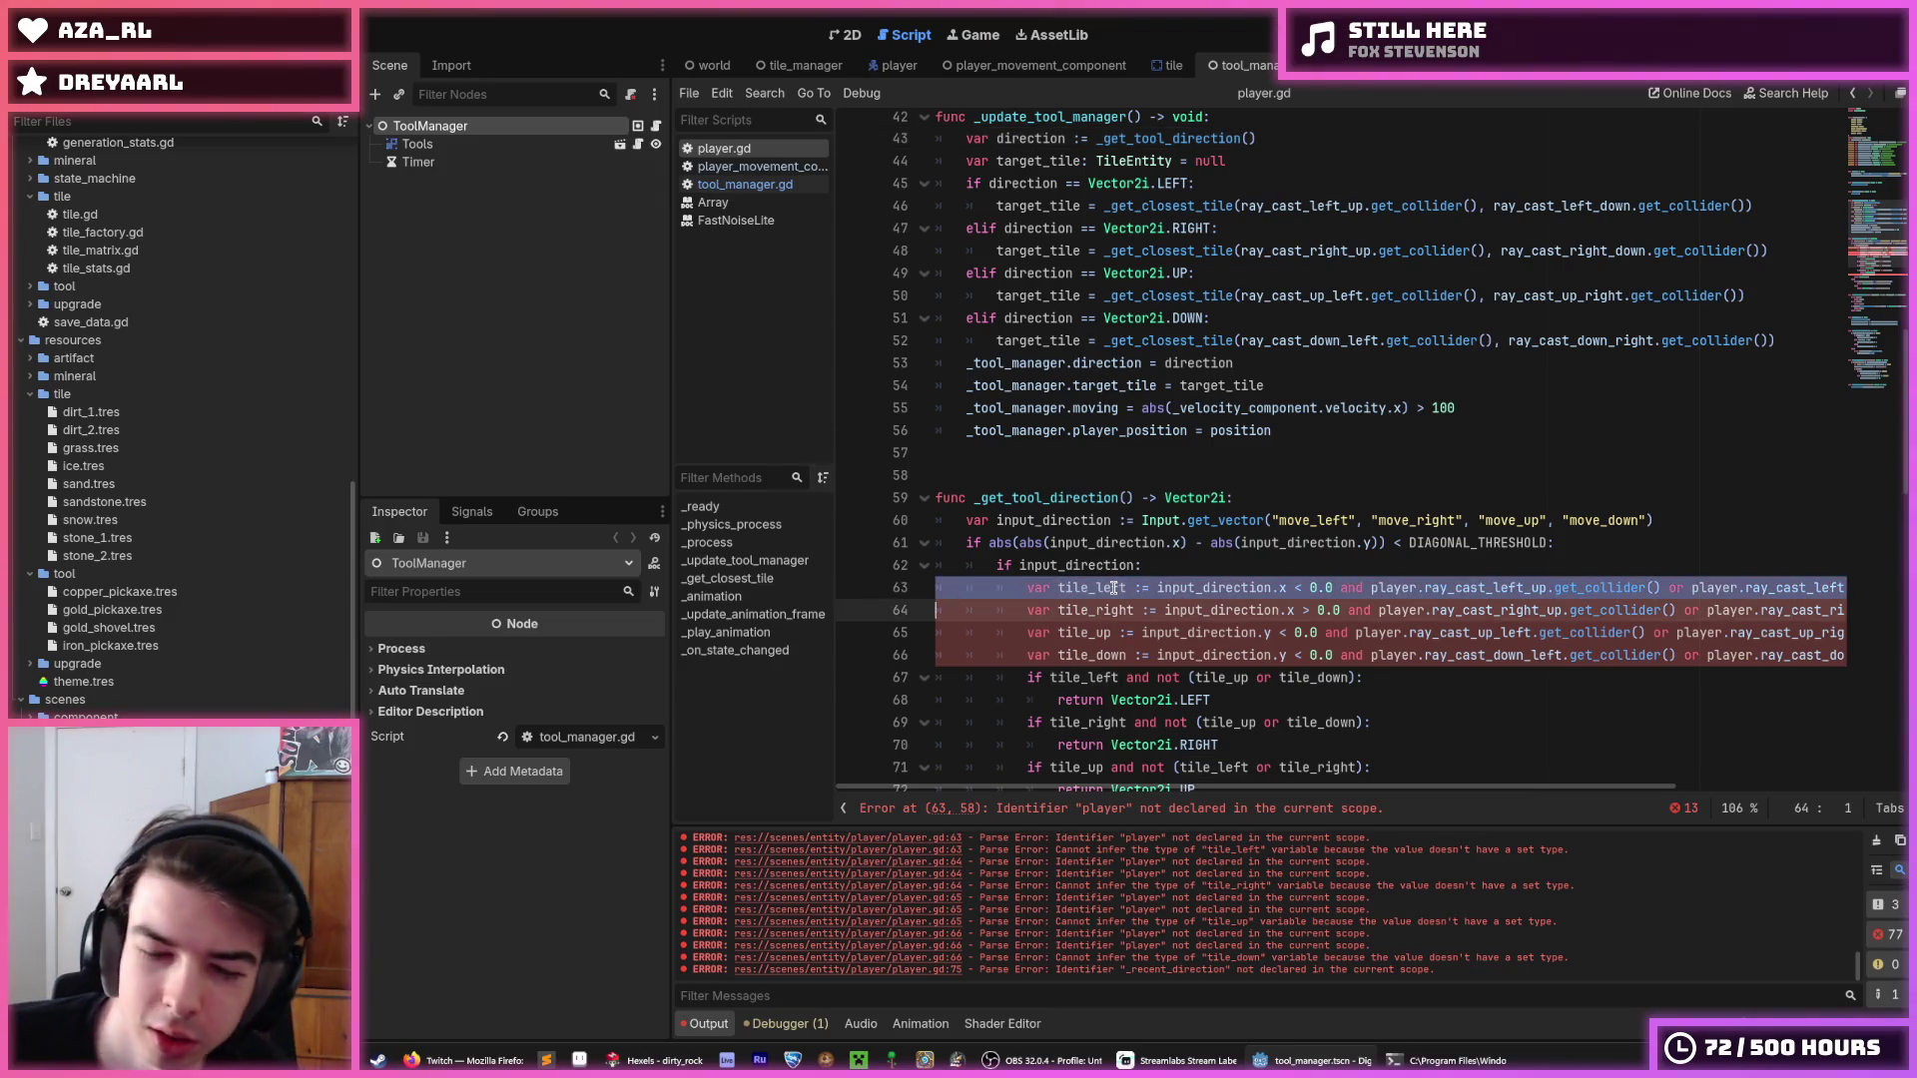
pyautogui.click(1116, 588)
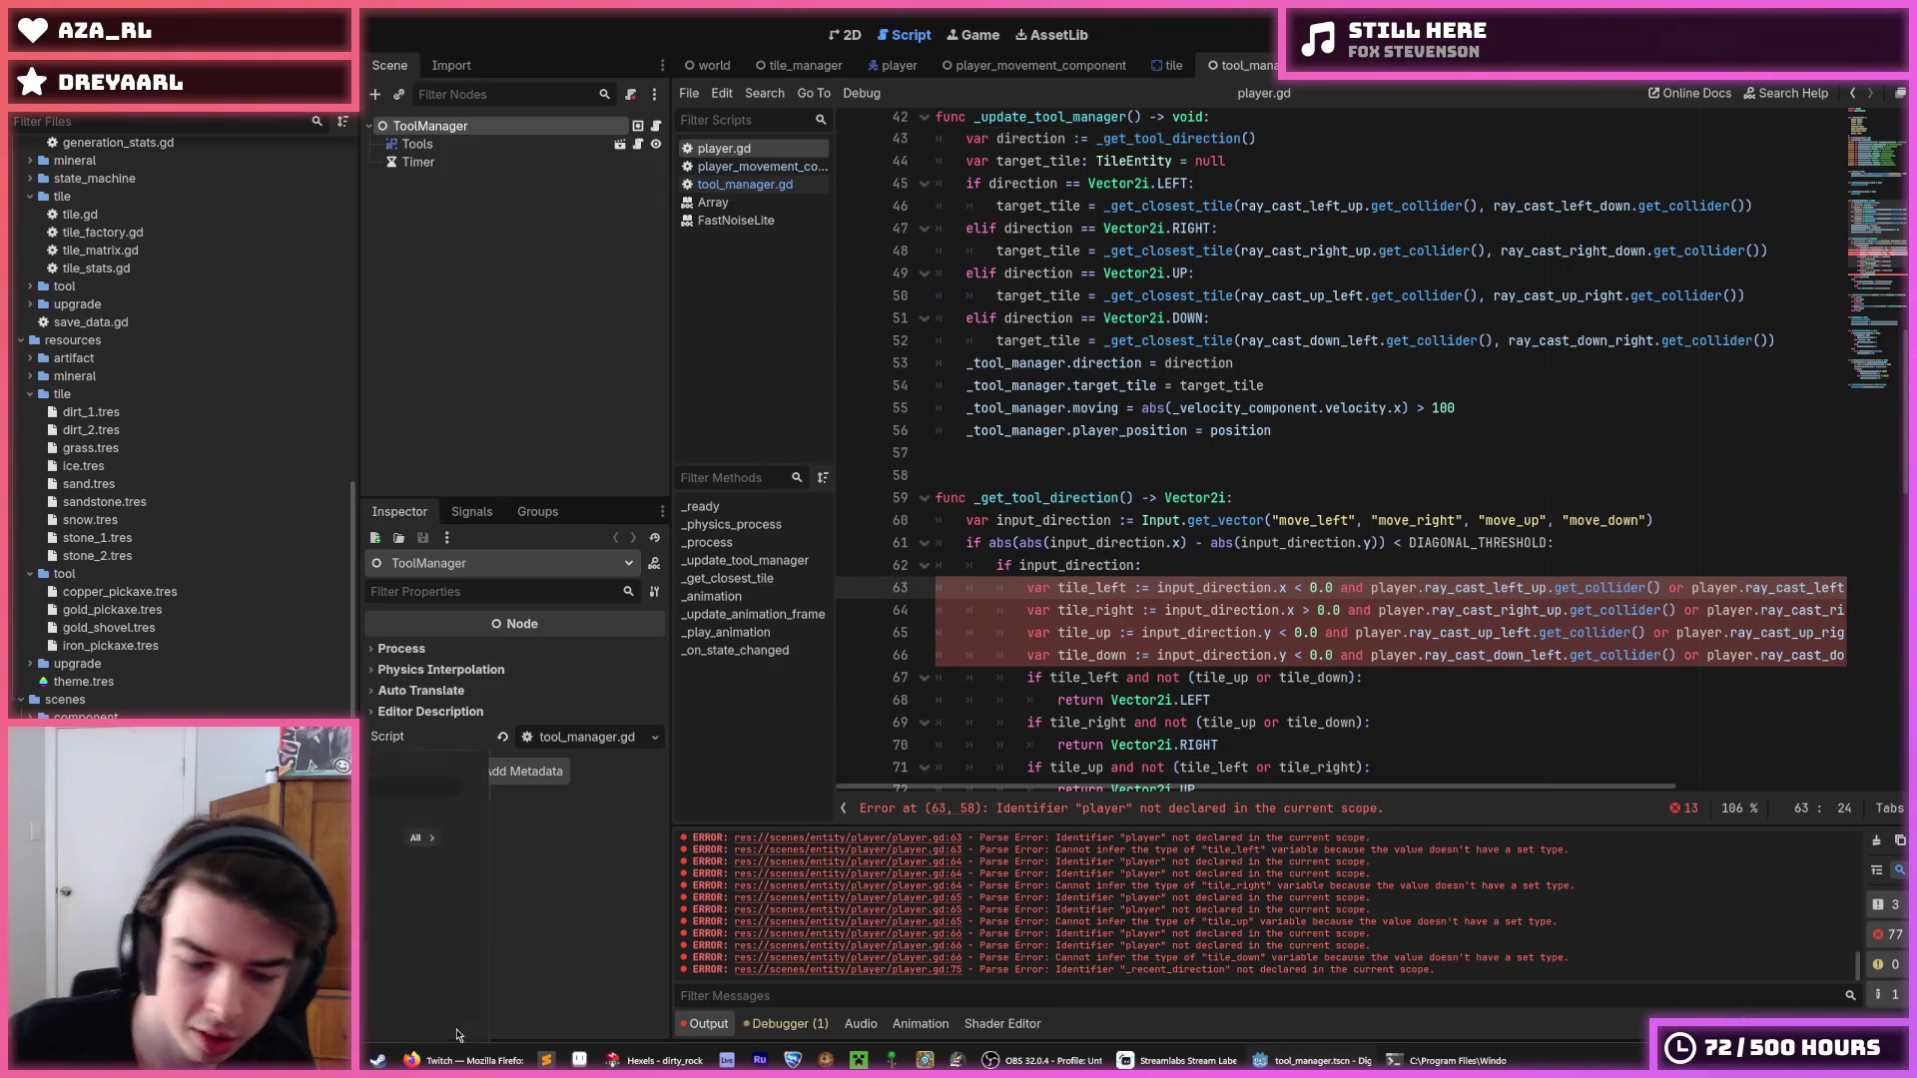
# Launch Microsoft Paint with a blank canvas from the system search.
pyautogui.write('p')
pyautogui.press('super')
pyautogui.write('paint')
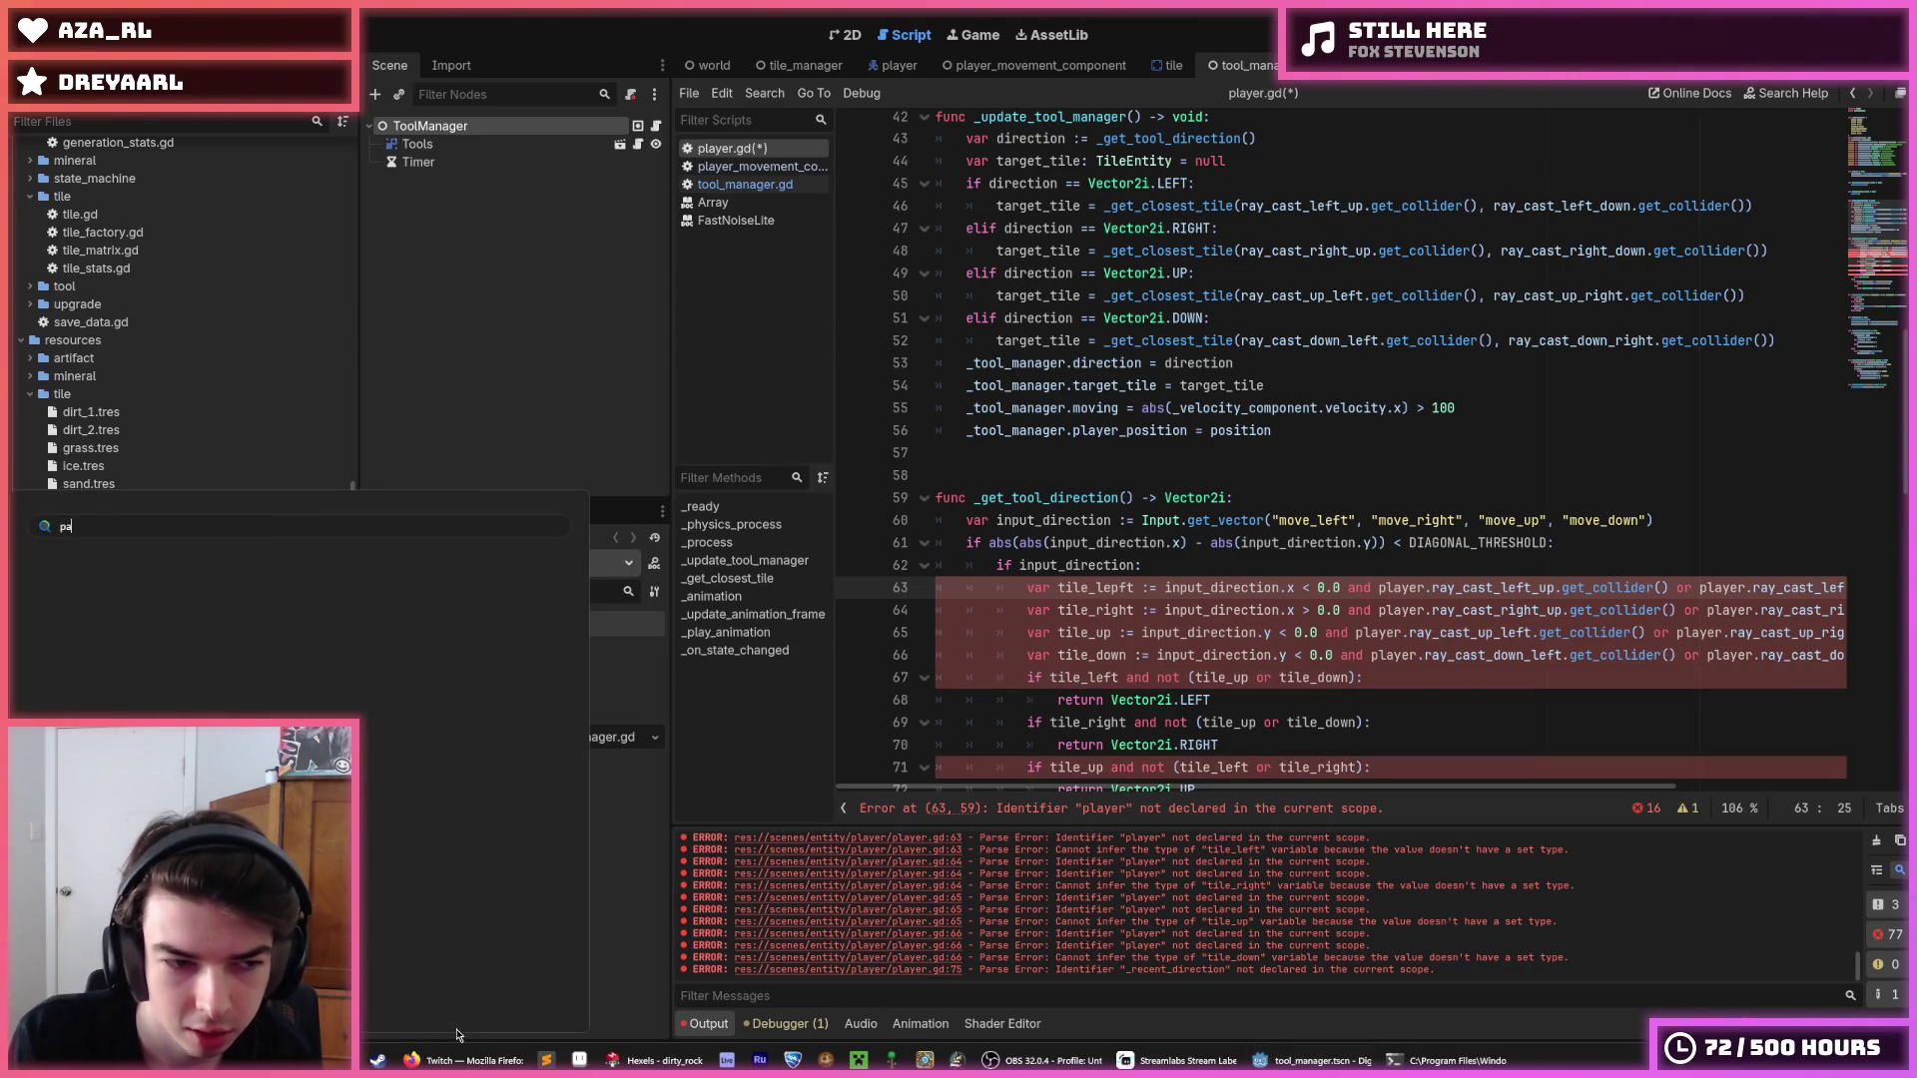
pyautogui.press('Return')
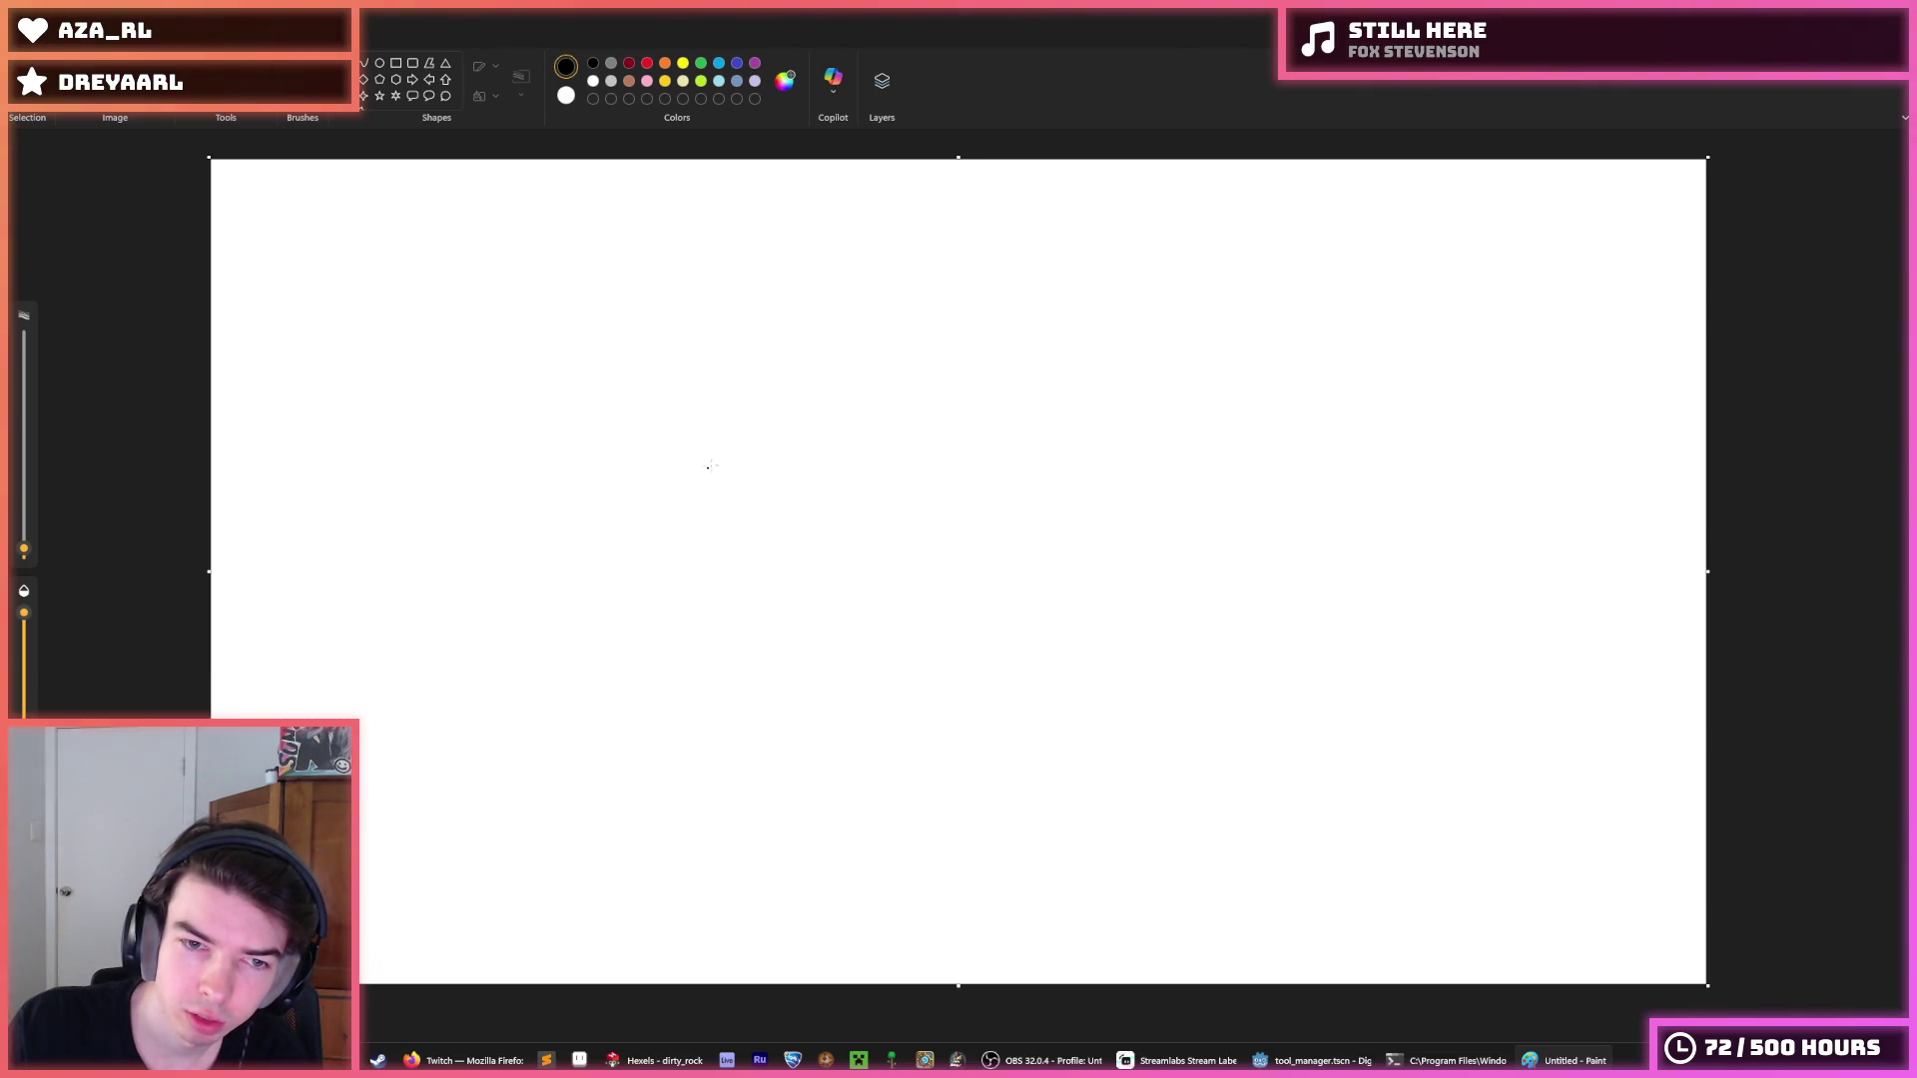
# Sketch a player circle inside a tile box with right and downward arrows, undoing misdrawn strokes.
pyautogui.moveTo(704, 450); pyautogui.dragTo(695, 451)
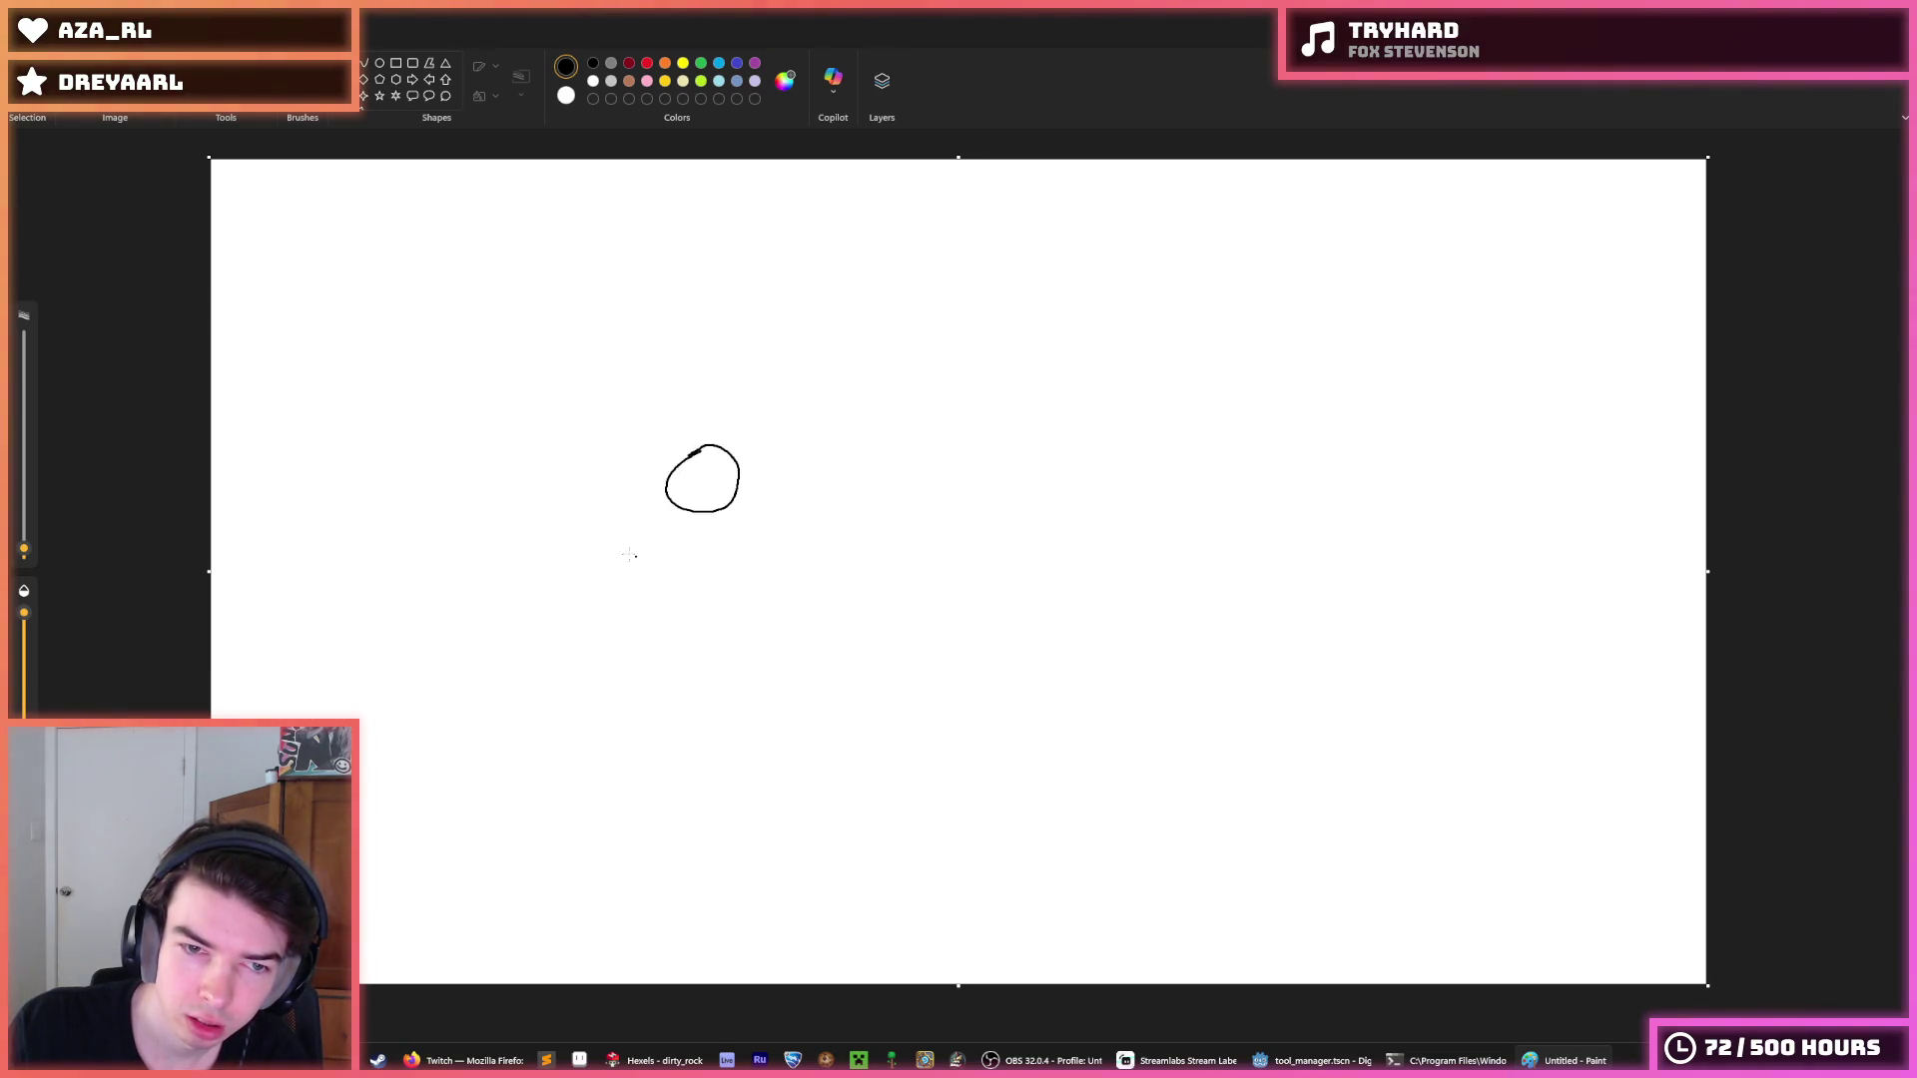
pyautogui.moveTo(456, 533)
pyautogui.mouseDown()
pyautogui.moveTo(1030, 526)
pyautogui.moveTo(1053, 219)
pyautogui.moveTo(571, 216)
pyautogui.moveTo(441, 322)
pyautogui.moveTo(453, 540)
pyautogui.mouseUp()
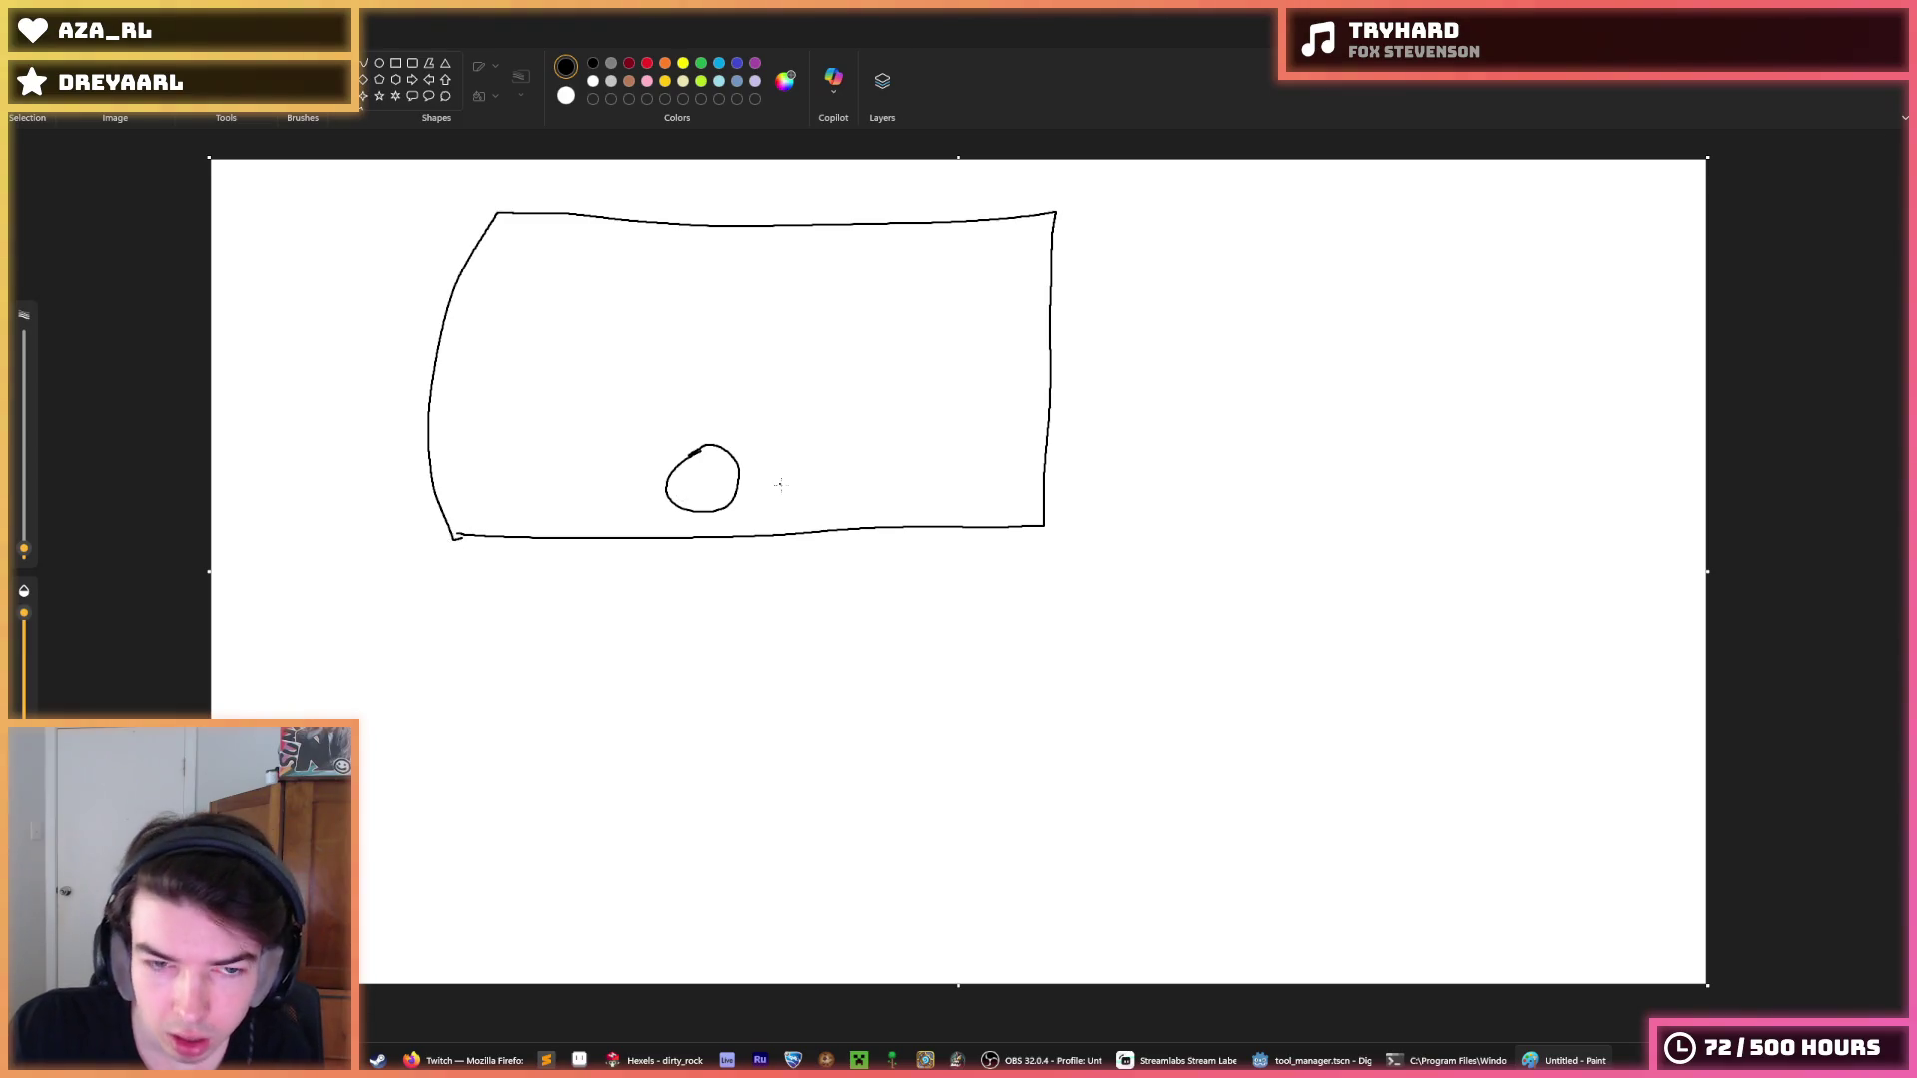
pyautogui.moveTo(752, 481)
pyautogui.mouseDown()
pyautogui.moveTo(868, 457)
pyautogui.moveTo(847, 487)
pyautogui.moveTo(839, 604)
pyautogui.mouseUp()
pyautogui.moveTo(825, 573)
pyautogui.mouseDown()
pyautogui.moveTo(843, 611)
pyautogui.moveTo(892, 571)
pyautogui.mouseUp()
pyautogui.hotkey('ctrl', 'z')
pyautogui.hotkey('ctrl', 'z')
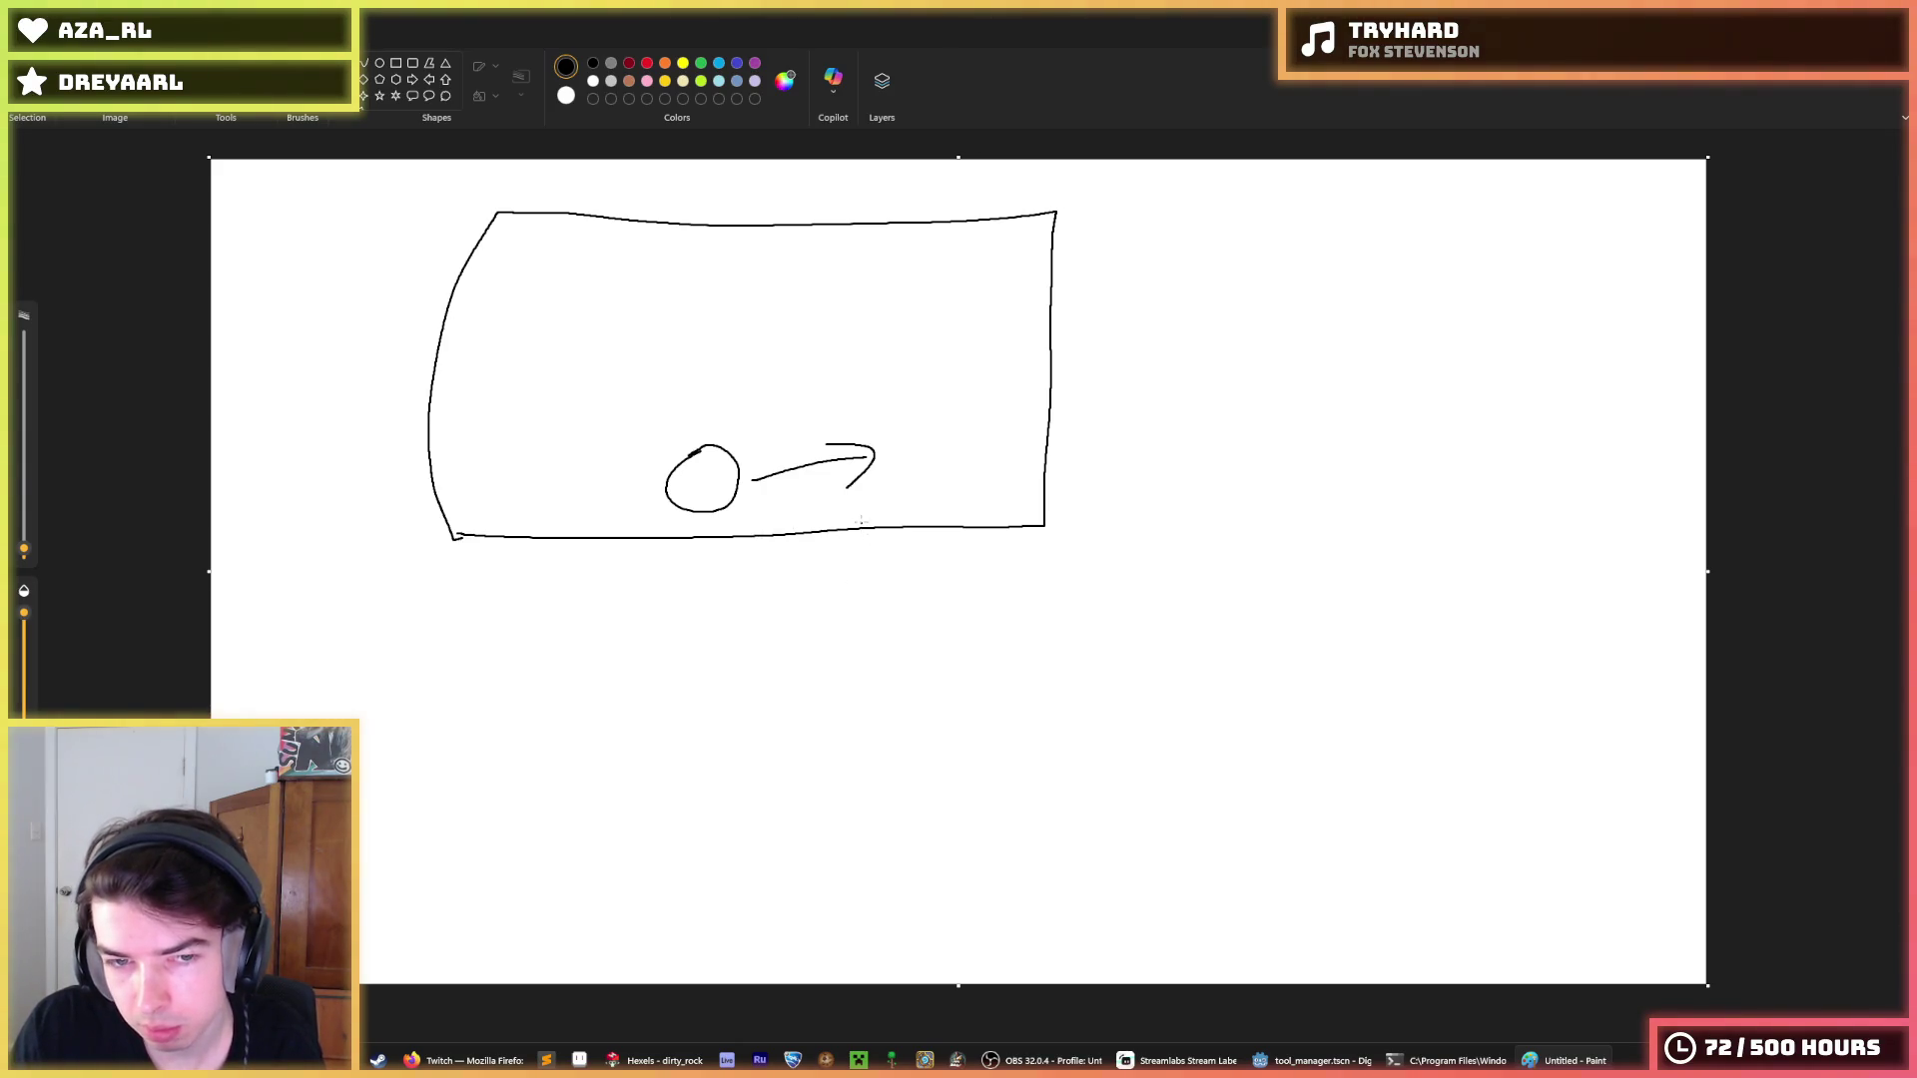
pyautogui.hotkey('ctrl', 'z')
pyautogui.hotkey('ctrl', 'z')
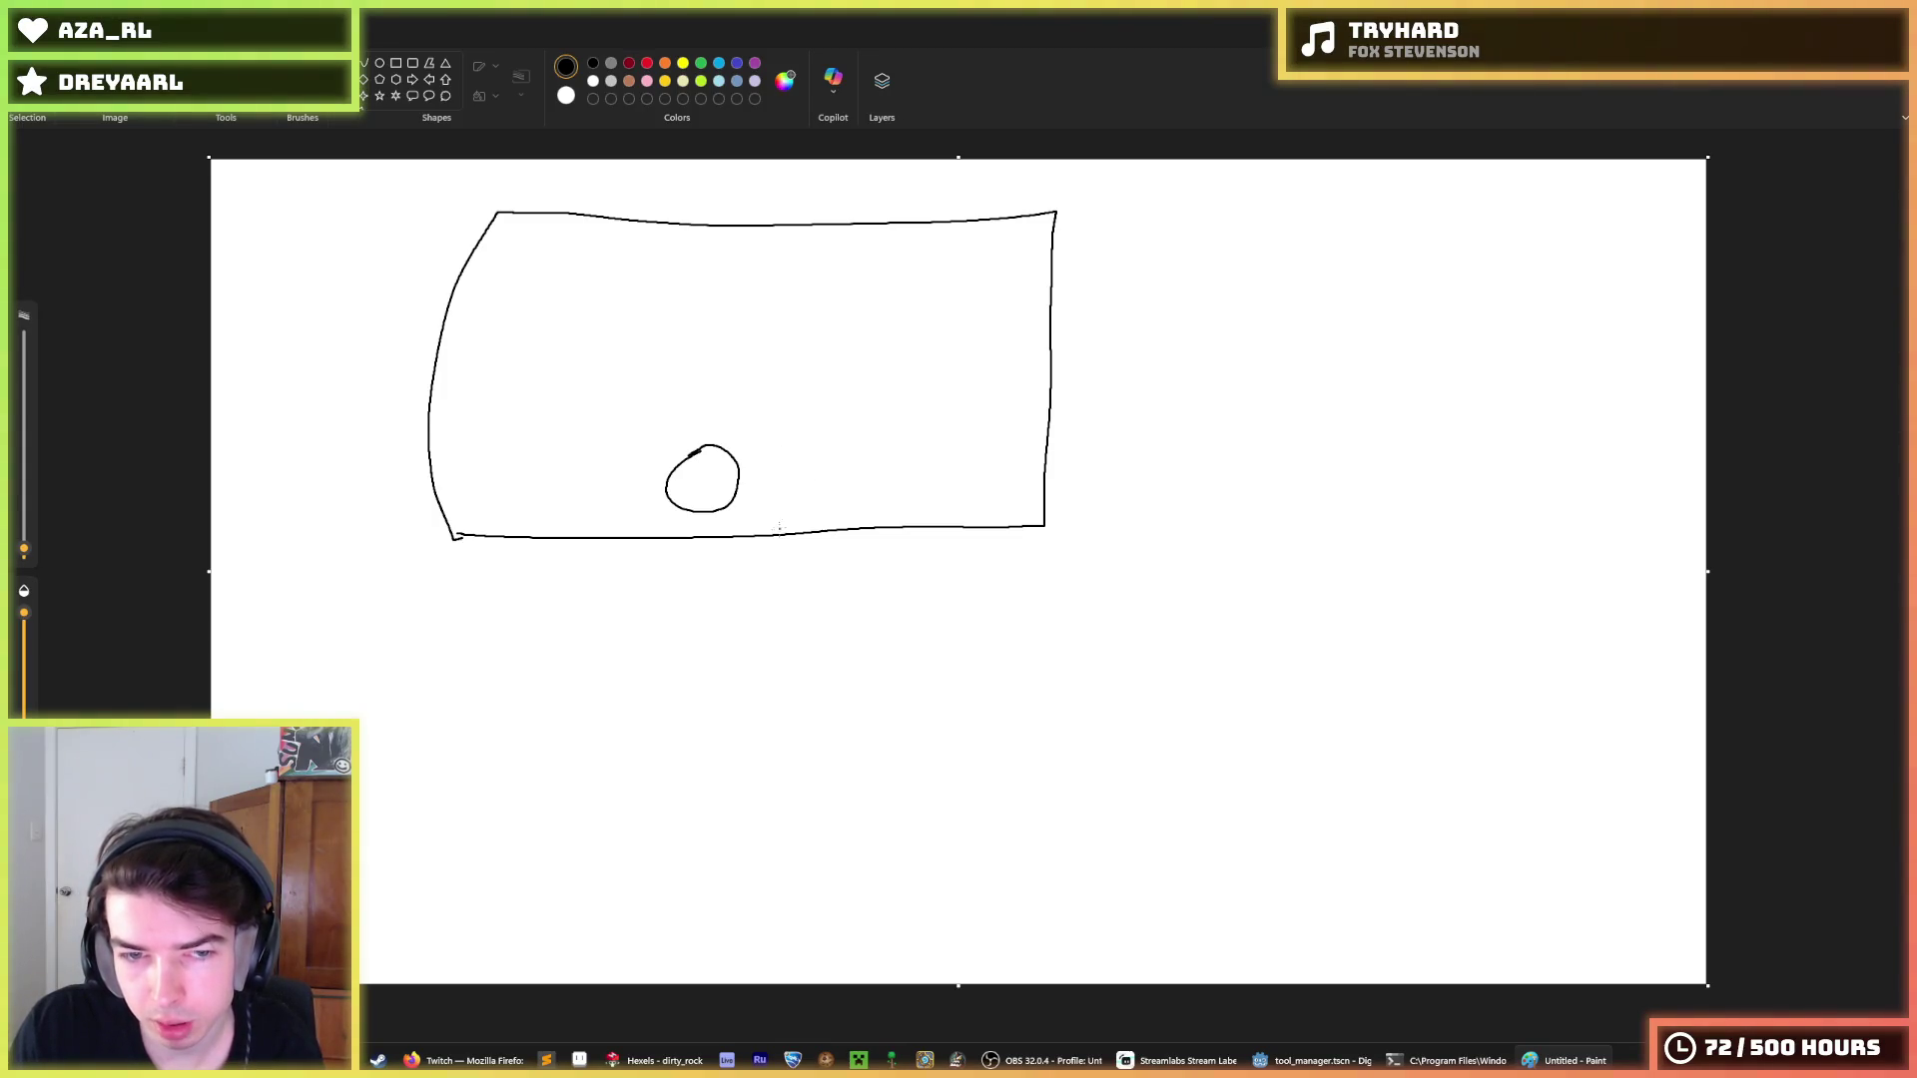
pyautogui.moveTo(716, 539); pyautogui.dragTo(715, 659)
pyautogui.hotkey('ctrl', 'z')
pyautogui.hotkey('ctrl', 'z')
pyautogui.moveTo(759, 487); pyautogui.dragTo(978, 481)
pyautogui.moveTo(891, 465)
pyautogui.mouseDown()
pyautogui.moveTo(929, 489)
pyautogui.moveTo(858, 522)
pyautogui.mouseUp()
pyautogui.hotkey('ctrl', 'z')
pyautogui.hotkey('ctrl', 'z')
pyautogui.hotkey('ctrl', 'z')
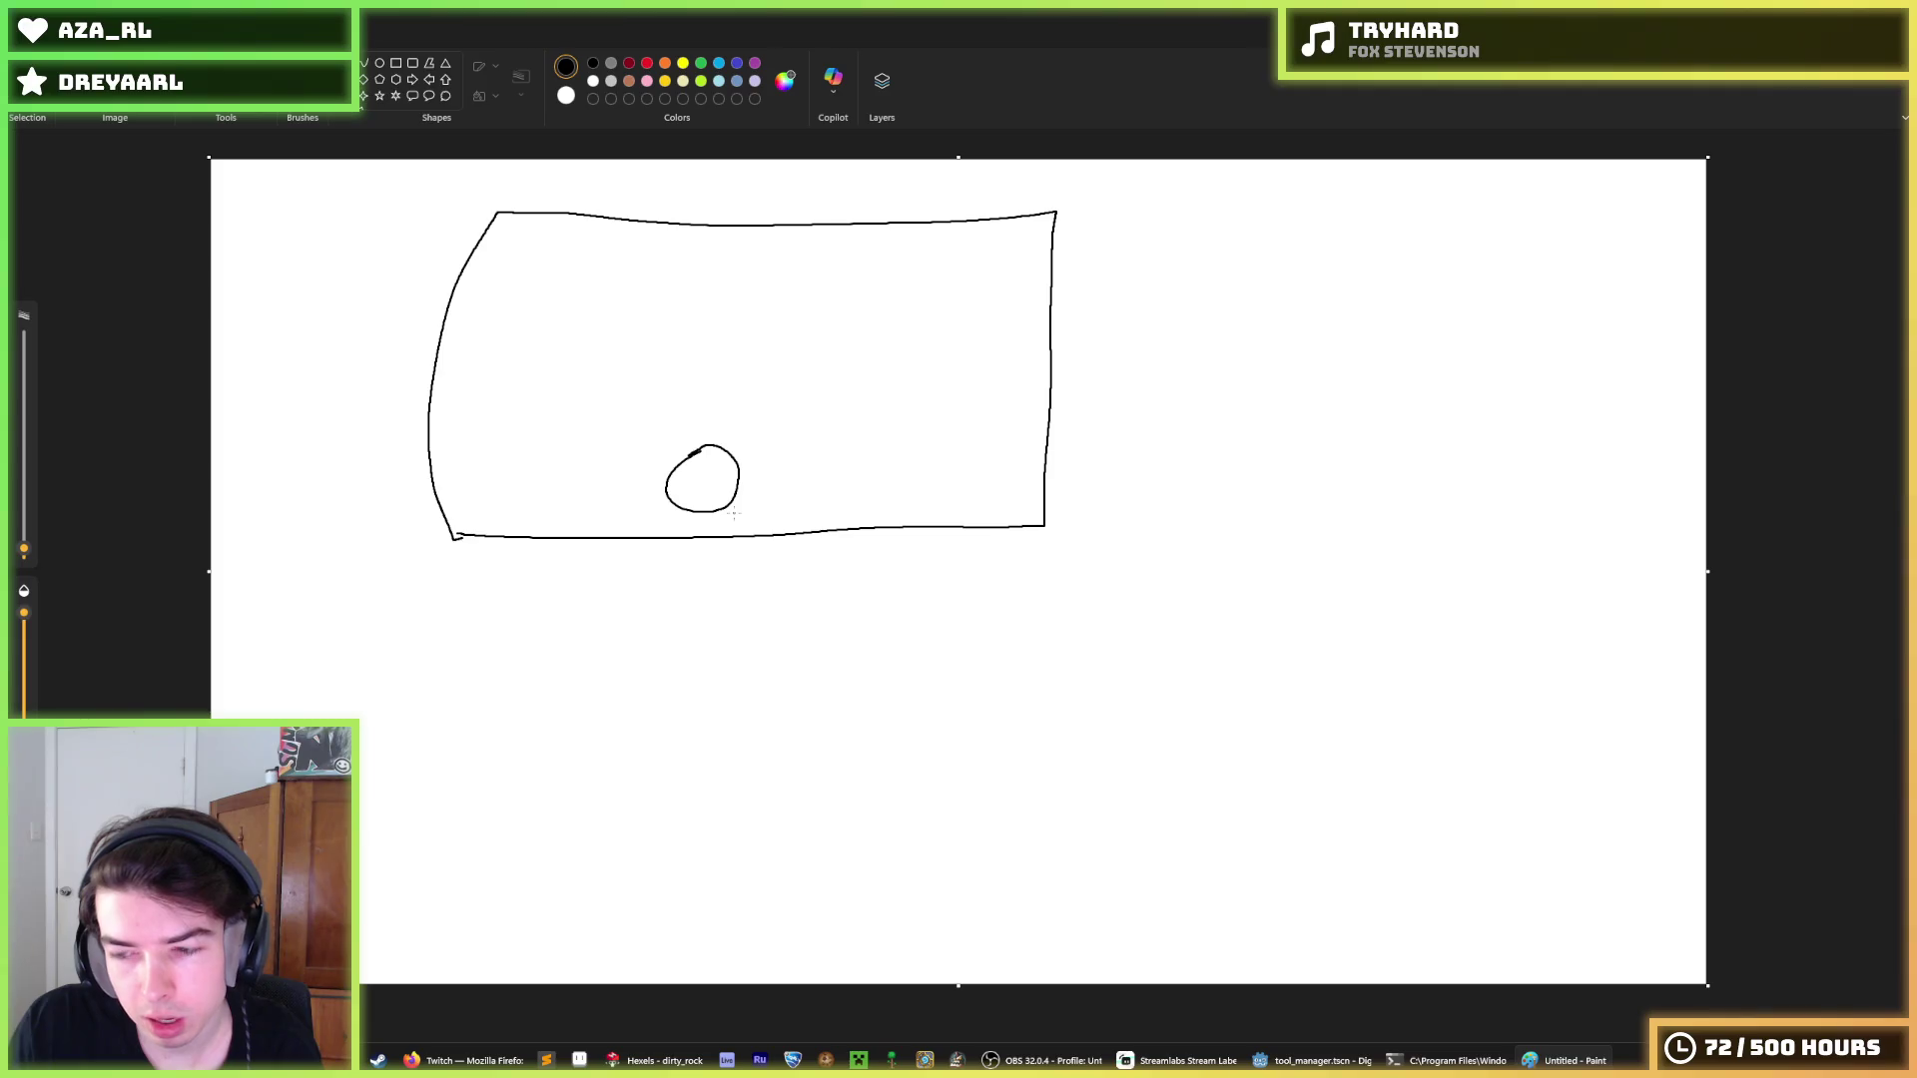
pyautogui.moveTo(746, 496); pyautogui.dragTo(912, 496)
pyautogui.hotkey('ctrl', 'z')
pyautogui.hotkey('ctrl', 'z')
pyautogui.hotkey('ctrl', 'z')
pyautogui.moveTo(715, 524); pyautogui.dragTo(721, 637)
pyautogui.moveTo(694, 605)
pyautogui.mouseDown()
pyautogui.moveTo(733, 639)
pyautogui.moveTo(779, 607)
pyautogui.mouseUp()
pyautogui.moveTo(760, 589); pyautogui.dragTo(921, 599)
pyautogui.moveTo(920, 601); pyautogui.dragTo(877, 630)
pyautogui.hotkey('ctrl', 'z')
pyautogui.hotkey('ctrl', 'z')
pyautogui.hotkey('ctrl', 'z')
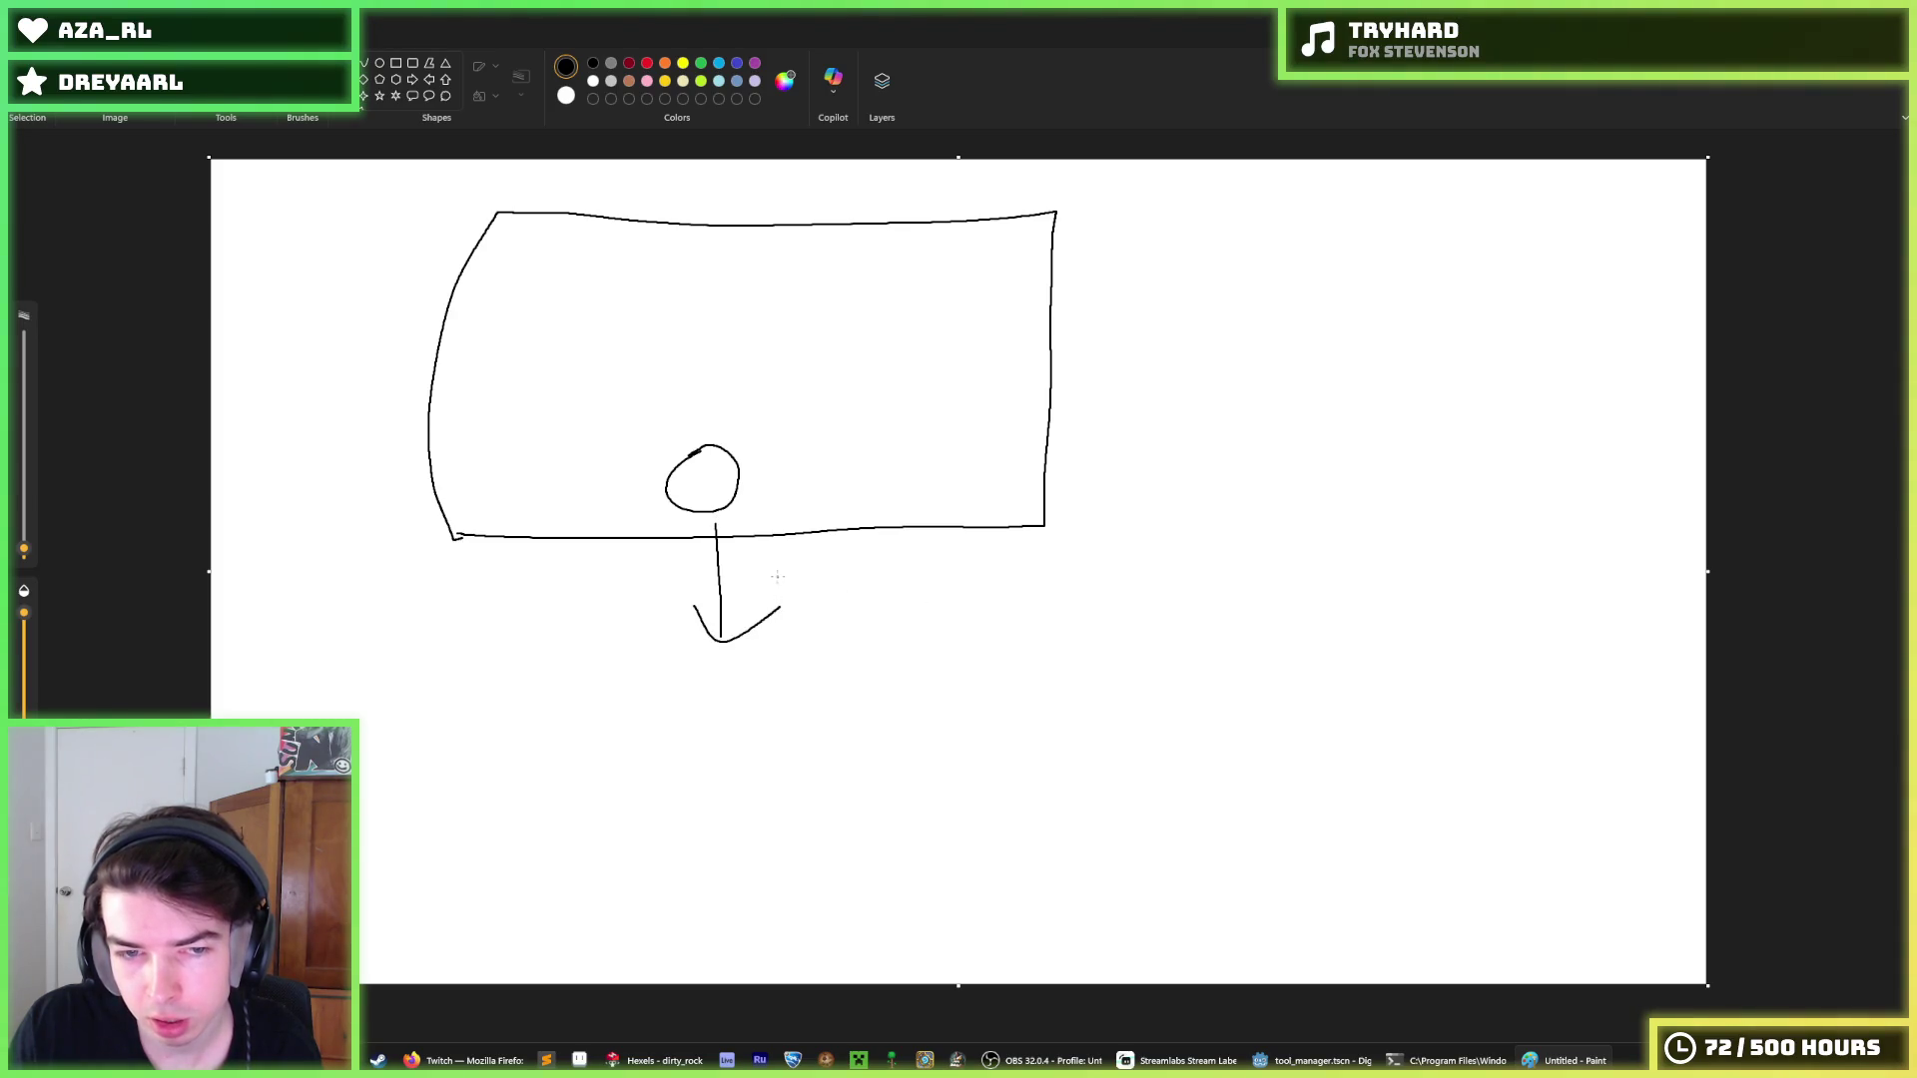
# Retry the right-pointing arrow, diagonal lines, loop and oval around the circle, undoing each.
pyautogui.moveTo(771, 489)
pyautogui.mouseDown()
pyautogui.moveTo(906, 480)
pyautogui.moveTo(889, 523)
pyautogui.mouseUp()
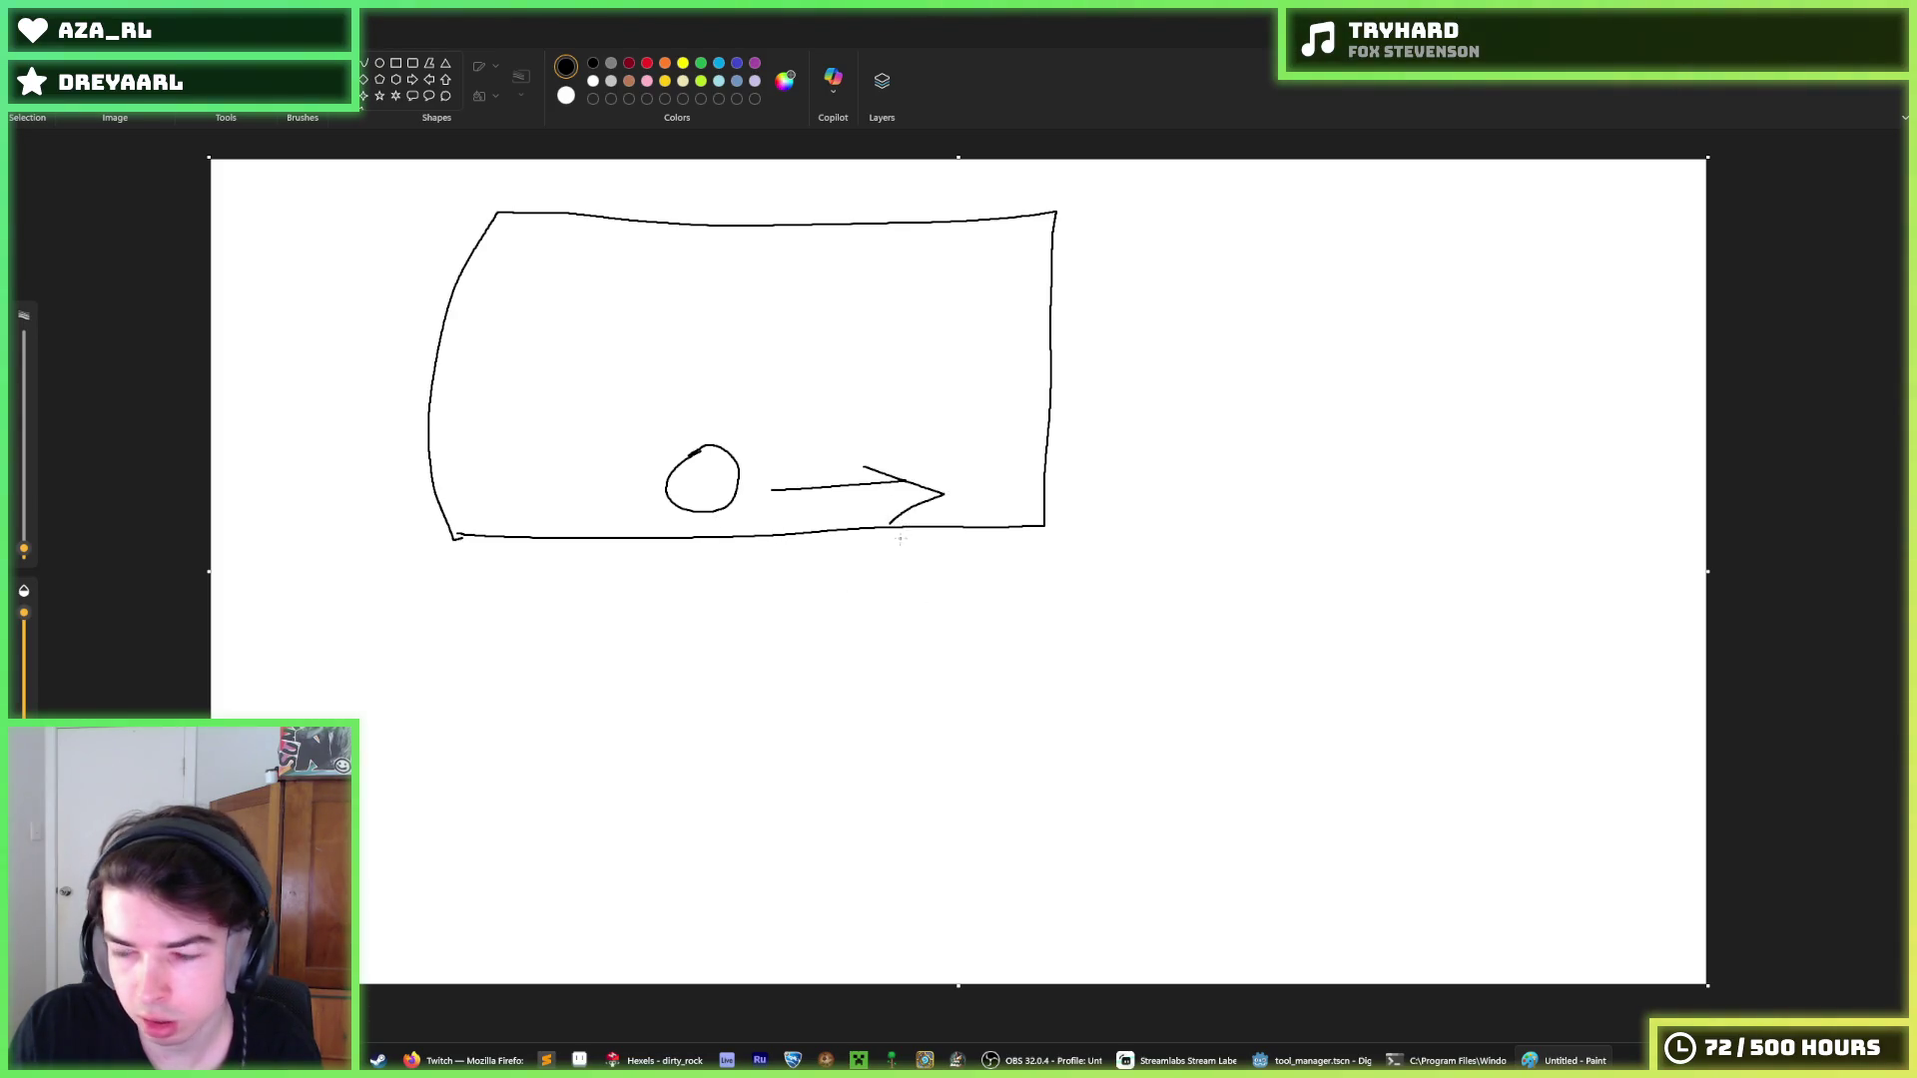
pyautogui.hotkey('ctrl', 'z')
pyautogui.hotkey('ctrl', 'z')
pyautogui.hotkey('ctrl', 'z')
pyautogui.moveTo(762, 489); pyautogui.dragTo(884, 479)
pyautogui.moveTo(850, 465)
pyautogui.mouseDown()
pyautogui.moveTo(935, 491)
pyautogui.moveTo(884, 515)
pyautogui.mouseUp()
pyautogui.hotkey('ctrl', 'z')
pyautogui.hotkey('ctrl', 'z')
pyautogui.moveTo(755, 521); pyautogui.dragTo(904, 623)
pyautogui.moveTo(883, 609); pyautogui.dragTo(911, 559)
pyautogui.hotkey('ctrl', 'z')
pyautogui.hotkey('ctrl', 'z')
pyautogui.moveTo(1053, 371)
pyautogui.mouseDown()
pyautogui.moveTo(1155, 417)
pyautogui.moveTo(1021, 367)
pyautogui.mouseUp()
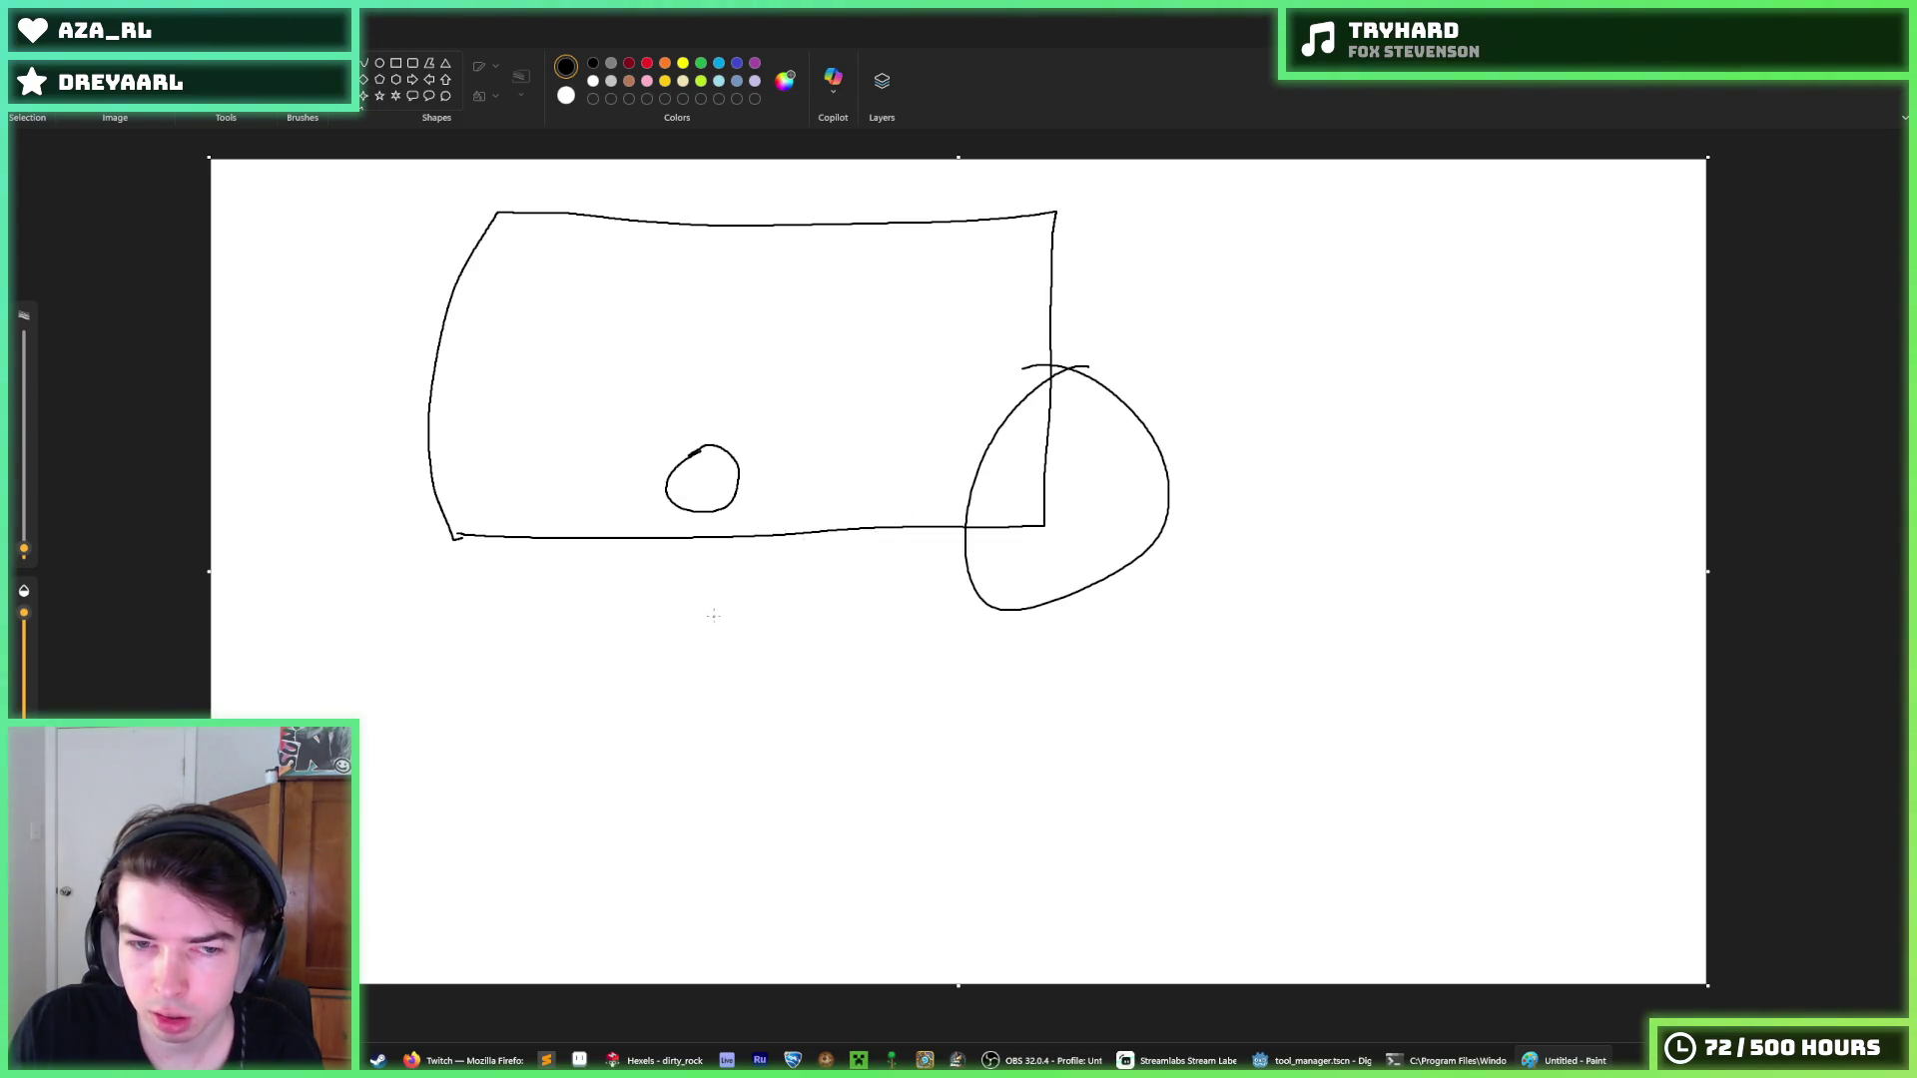
pyautogui.hotkey('ctrl', 'z')
pyautogui.moveTo(758, 514)
pyautogui.mouseDown()
pyautogui.moveTo(642, 661)
pyautogui.moveTo(732, 494)
pyautogui.moveTo(724, 667)
pyautogui.mouseUp()
pyautogui.hotkey('ctrl', 'z')
pyautogui.moveTo(687, 639); pyautogui.dragTo(818, 595)
pyautogui.hotkey('ctrl', 'z')
pyautogui.hotkey('ctrl', 'z')
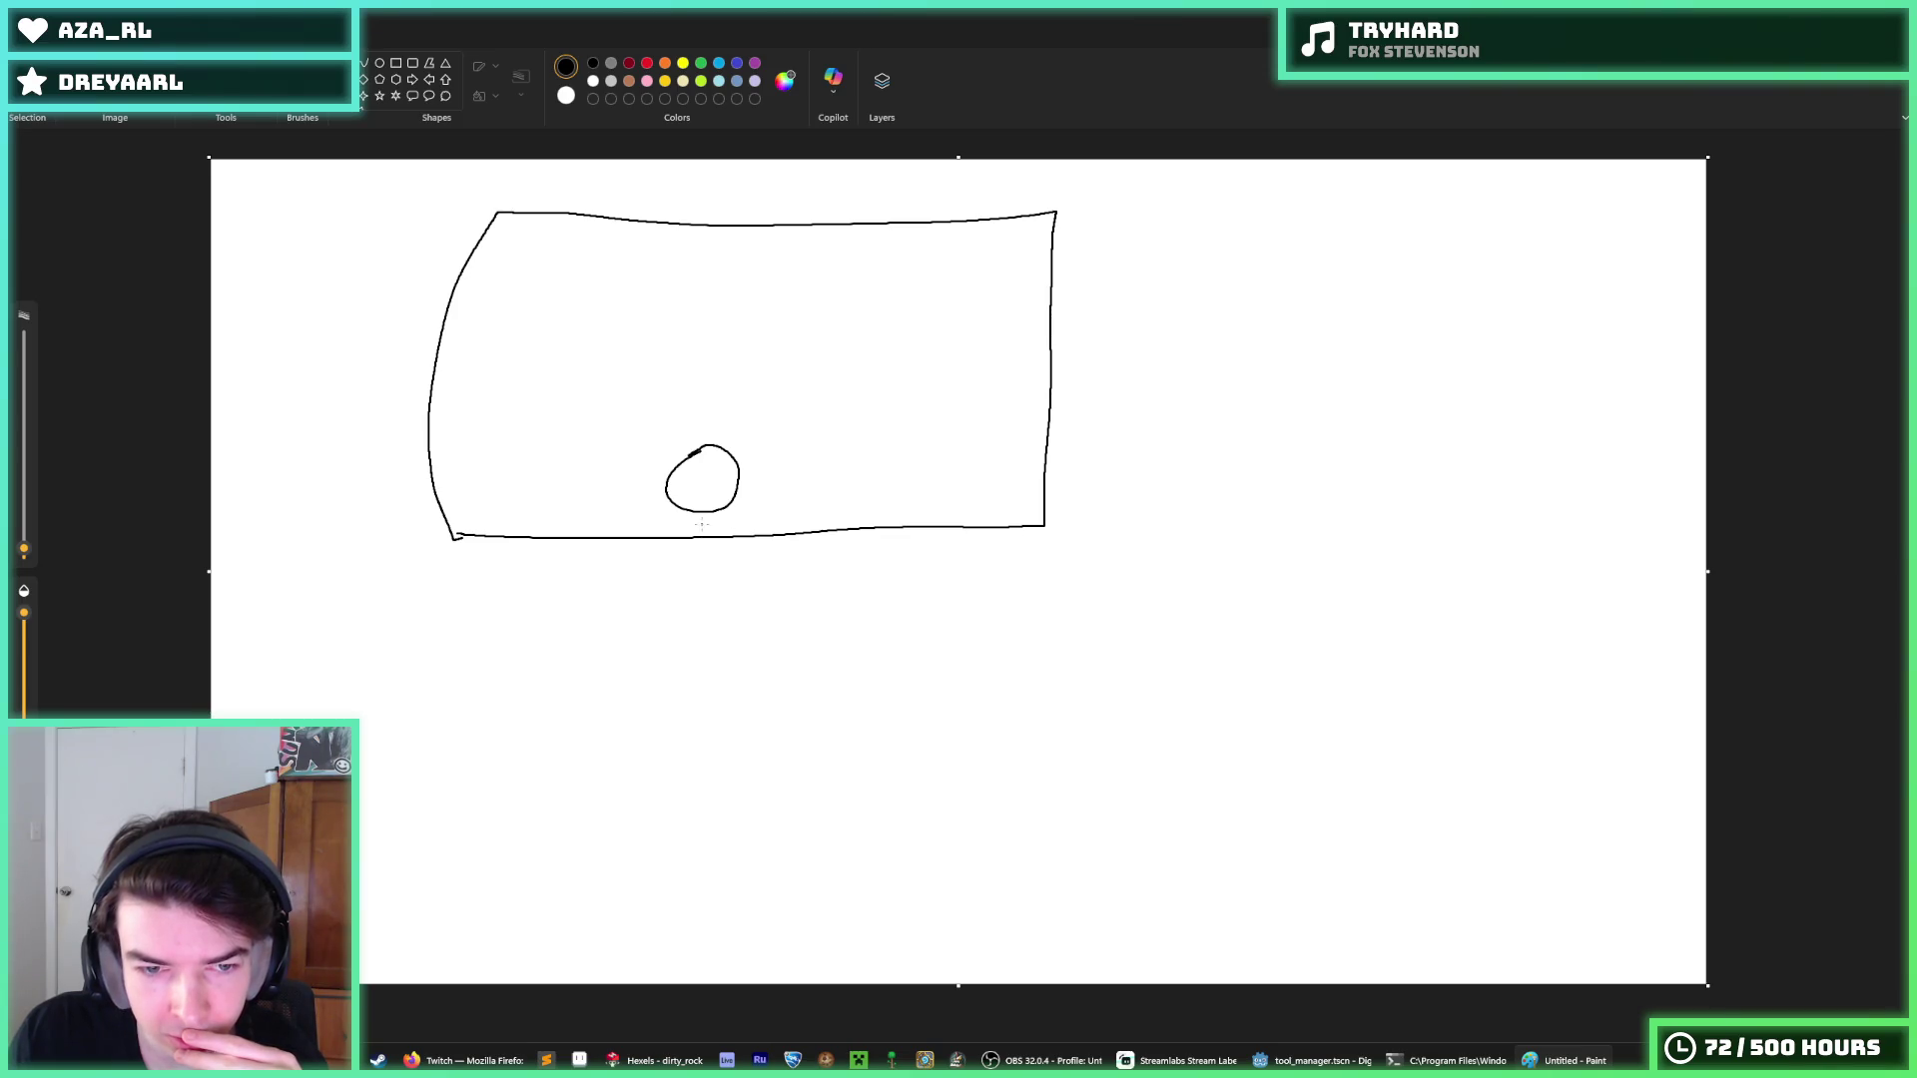
pyautogui.moveTo(715, 518); pyautogui.dragTo(792, 583)
# Dismiss a stray system search and keep redrawing strokes below and beside the circle, undoing them.
pyautogui.press('super')
pyautogui.write('int')
pyautogui.press('Escape')
pyautogui.hotkey('ctrl', 'z')
pyautogui.moveTo(712, 545)
pyautogui.mouseDown()
pyautogui.moveTo(704, 651)
pyautogui.moveTo(772, 607)
pyautogui.mouseUp()
pyautogui.hotkey('ctrl', 'z')
pyautogui.hotkey('ctrl', 'z')
pyautogui.moveTo(758, 484)
pyautogui.mouseDown()
pyautogui.moveTo(977, 484)
pyautogui.moveTo(910, 520)
pyautogui.mouseUp()
pyautogui.hotkey('ctrl', 'z')
pyautogui.hotkey('ctrl', 'z')
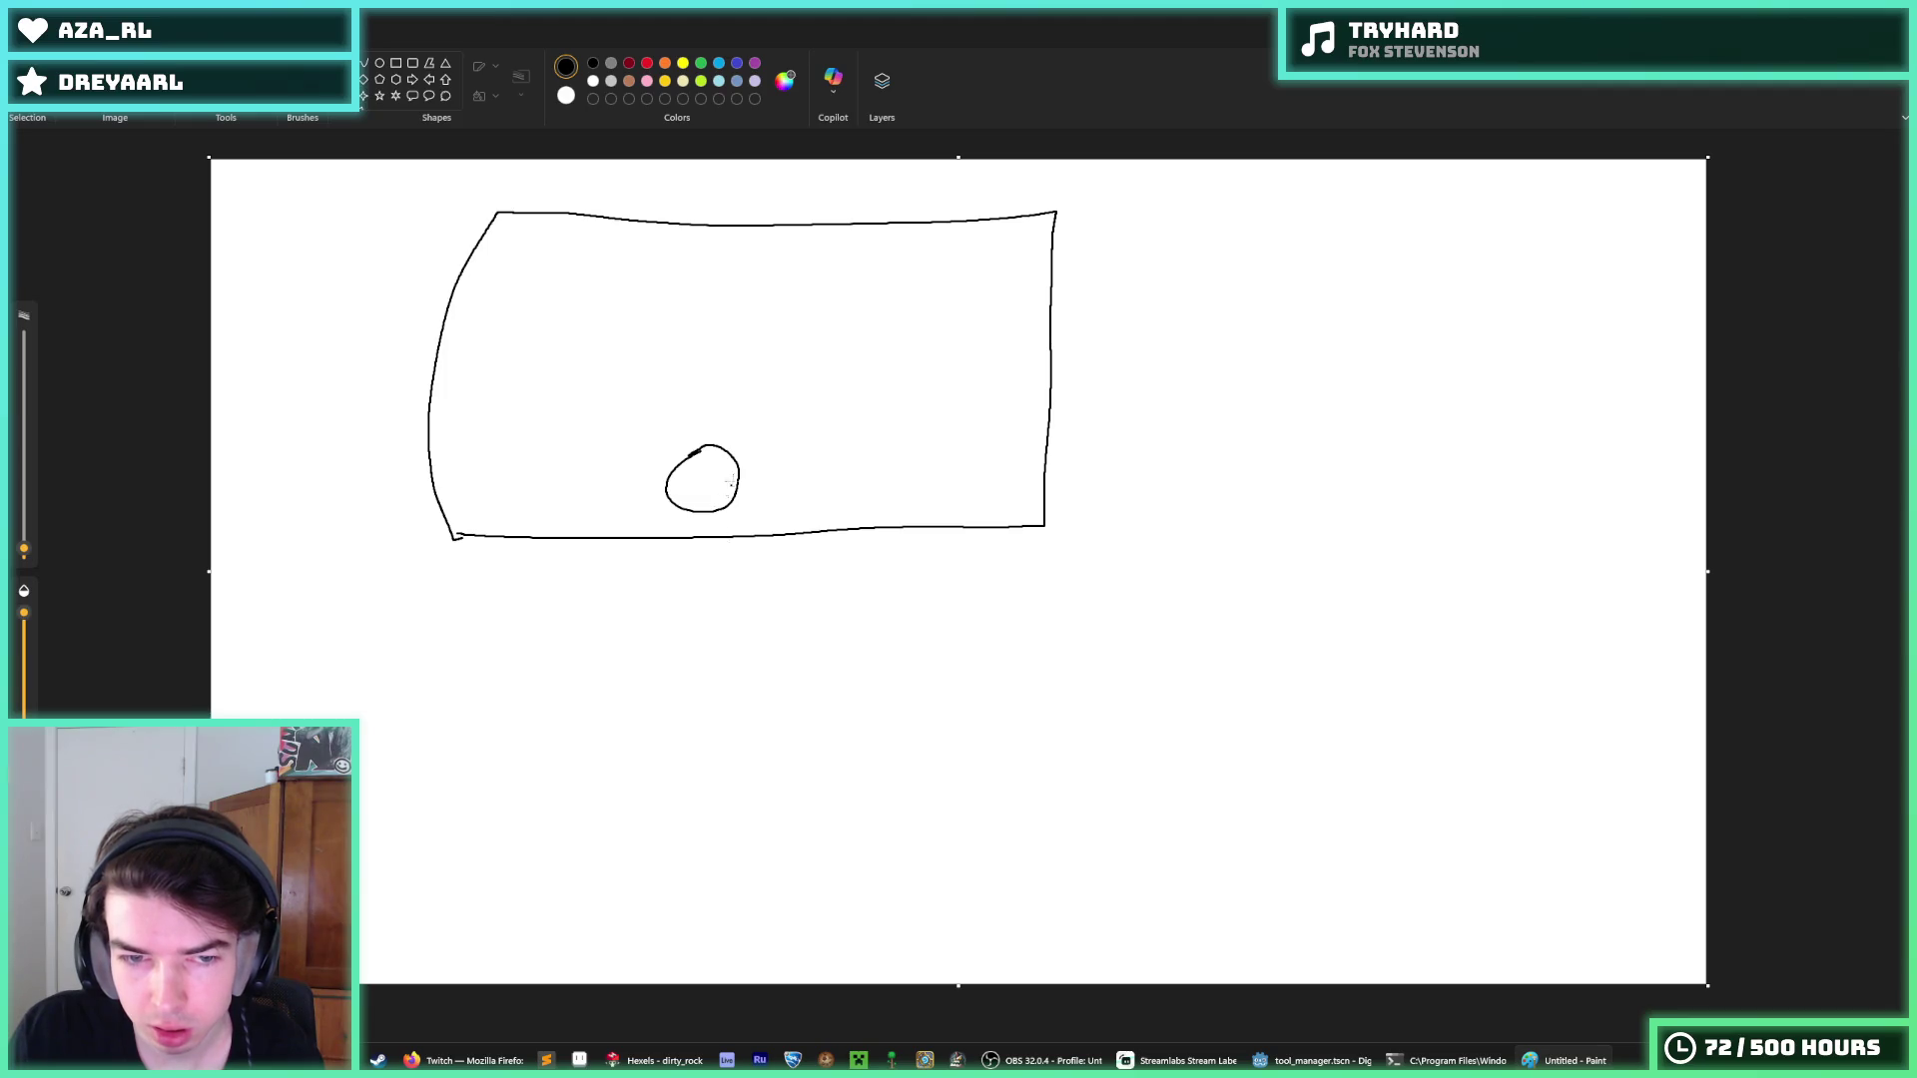
pyautogui.moveTo(721, 428); pyautogui.dragTo(644, 499)
# Draw loops, hooked lines and arrows near the box's right edge, then undo everything and return to Godot.
pyautogui.hotkey('ctrl', 'z')
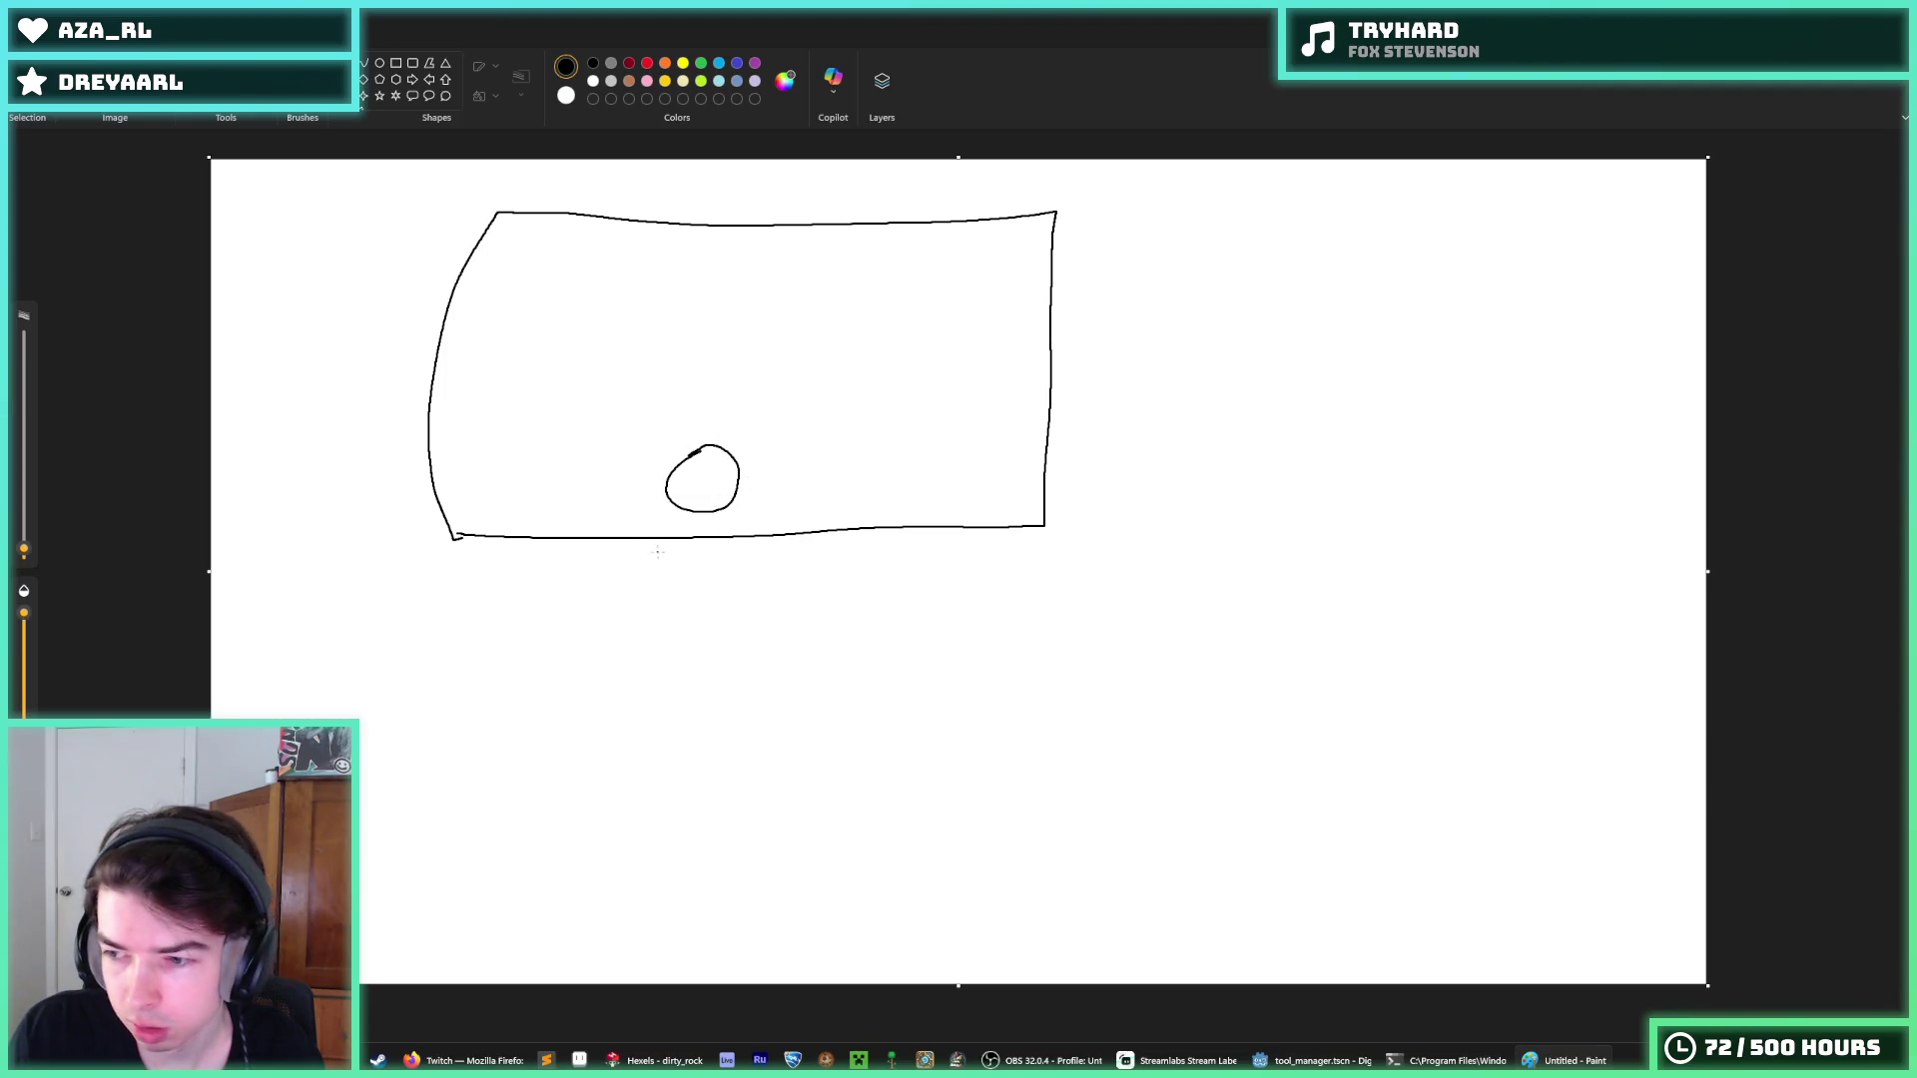
pyautogui.moveTo(982, 360)
pyautogui.mouseDown()
pyautogui.moveTo(970, 327)
pyautogui.moveTo(952, 376)
pyautogui.mouseUp()
pyautogui.moveTo(1067, 407); pyautogui.dragTo(1186, 493)
pyautogui.moveTo(1146, 494)
pyautogui.mouseDown()
pyautogui.moveTo(1164, 509)
pyautogui.moveTo(1198, 463)
pyautogui.mouseUp()
pyautogui.moveTo(1066, 370); pyautogui.dragTo(1198, 374)
pyautogui.moveTo(1158, 349)
pyautogui.mouseDown()
pyautogui.moveTo(1203, 376)
pyautogui.moveTo(1170, 404)
pyautogui.mouseUp()
pyautogui.hotkey('ctrl', 'z')
pyautogui.hotkey('ctrl', 'z')
pyautogui.hotkey('ctrl', 'z')
pyautogui.hotkey('ctrl', 'z')
pyautogui.hotkey('ctrl', 'z')
pyautogui.hotkey('ctrl', 'z')
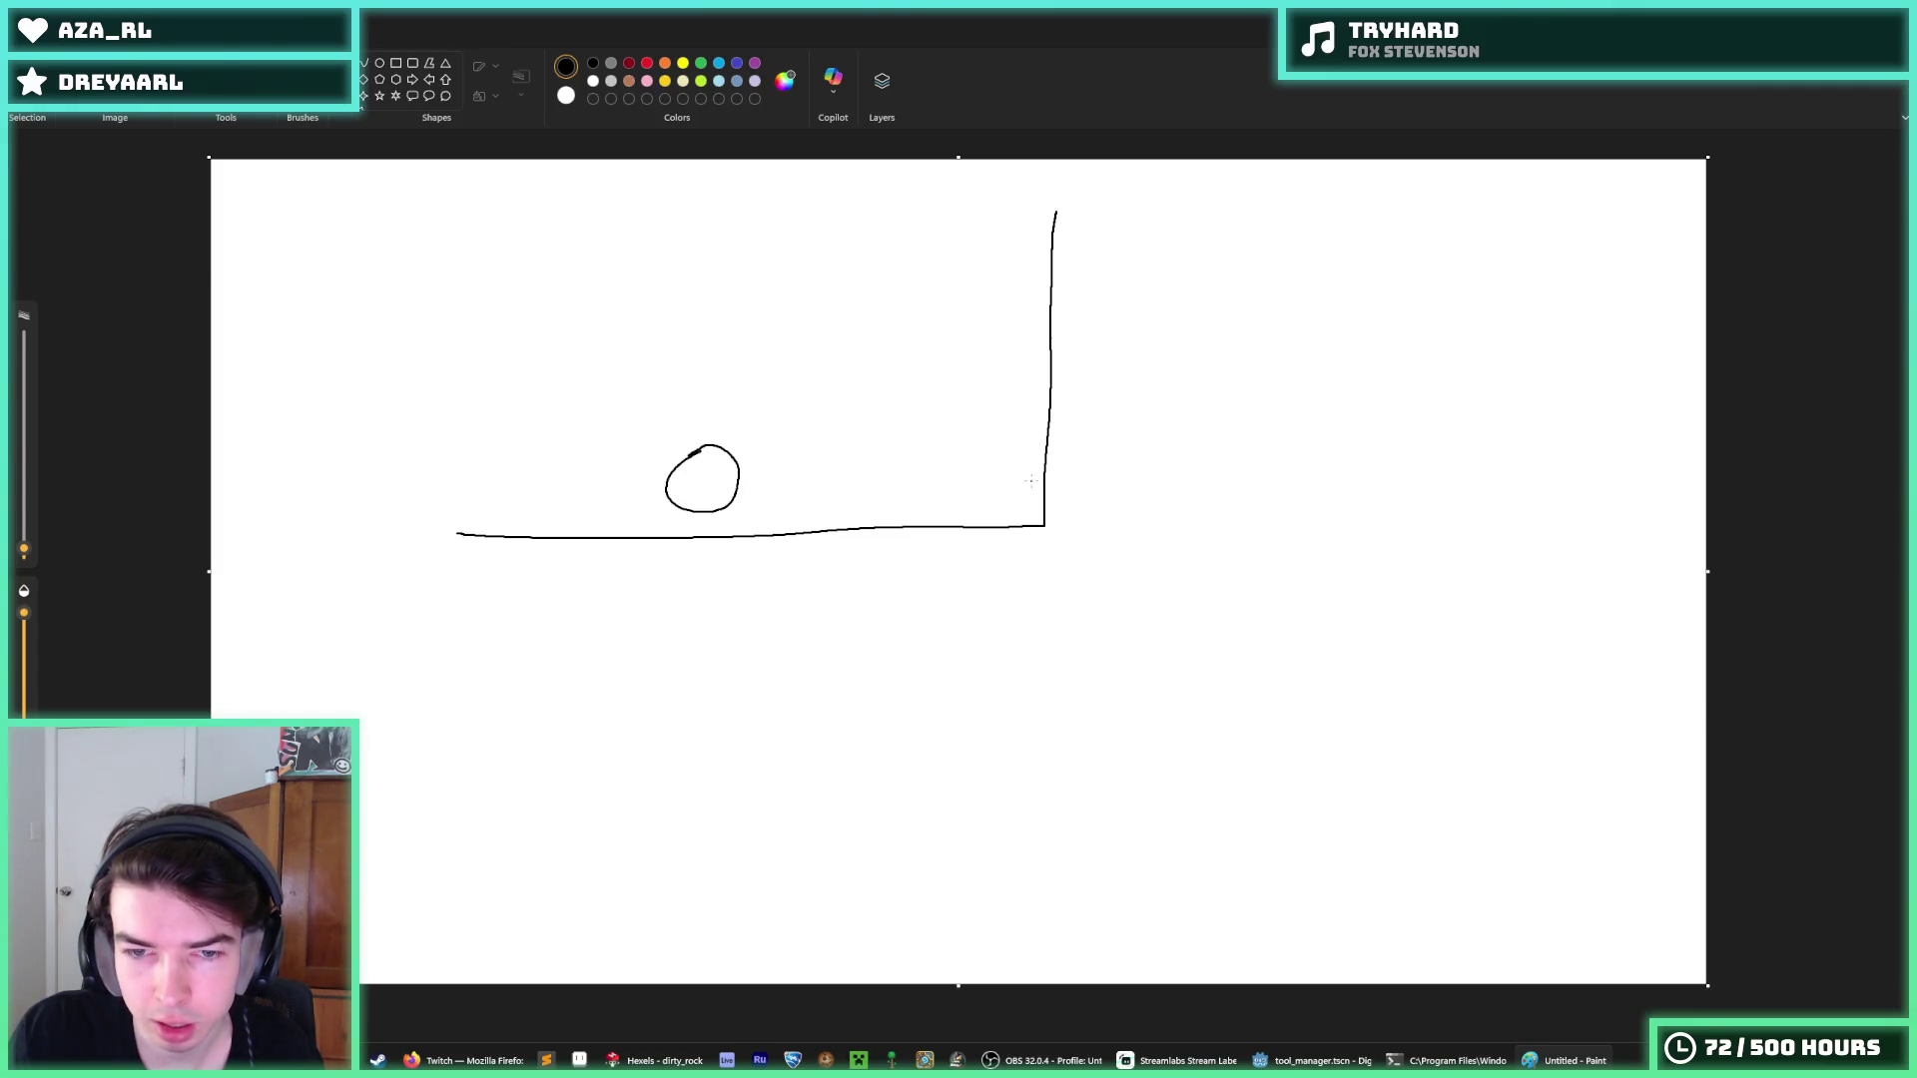
pyautogui.moveTo(1025, 447); pyautogui.dragTo(989, 440)
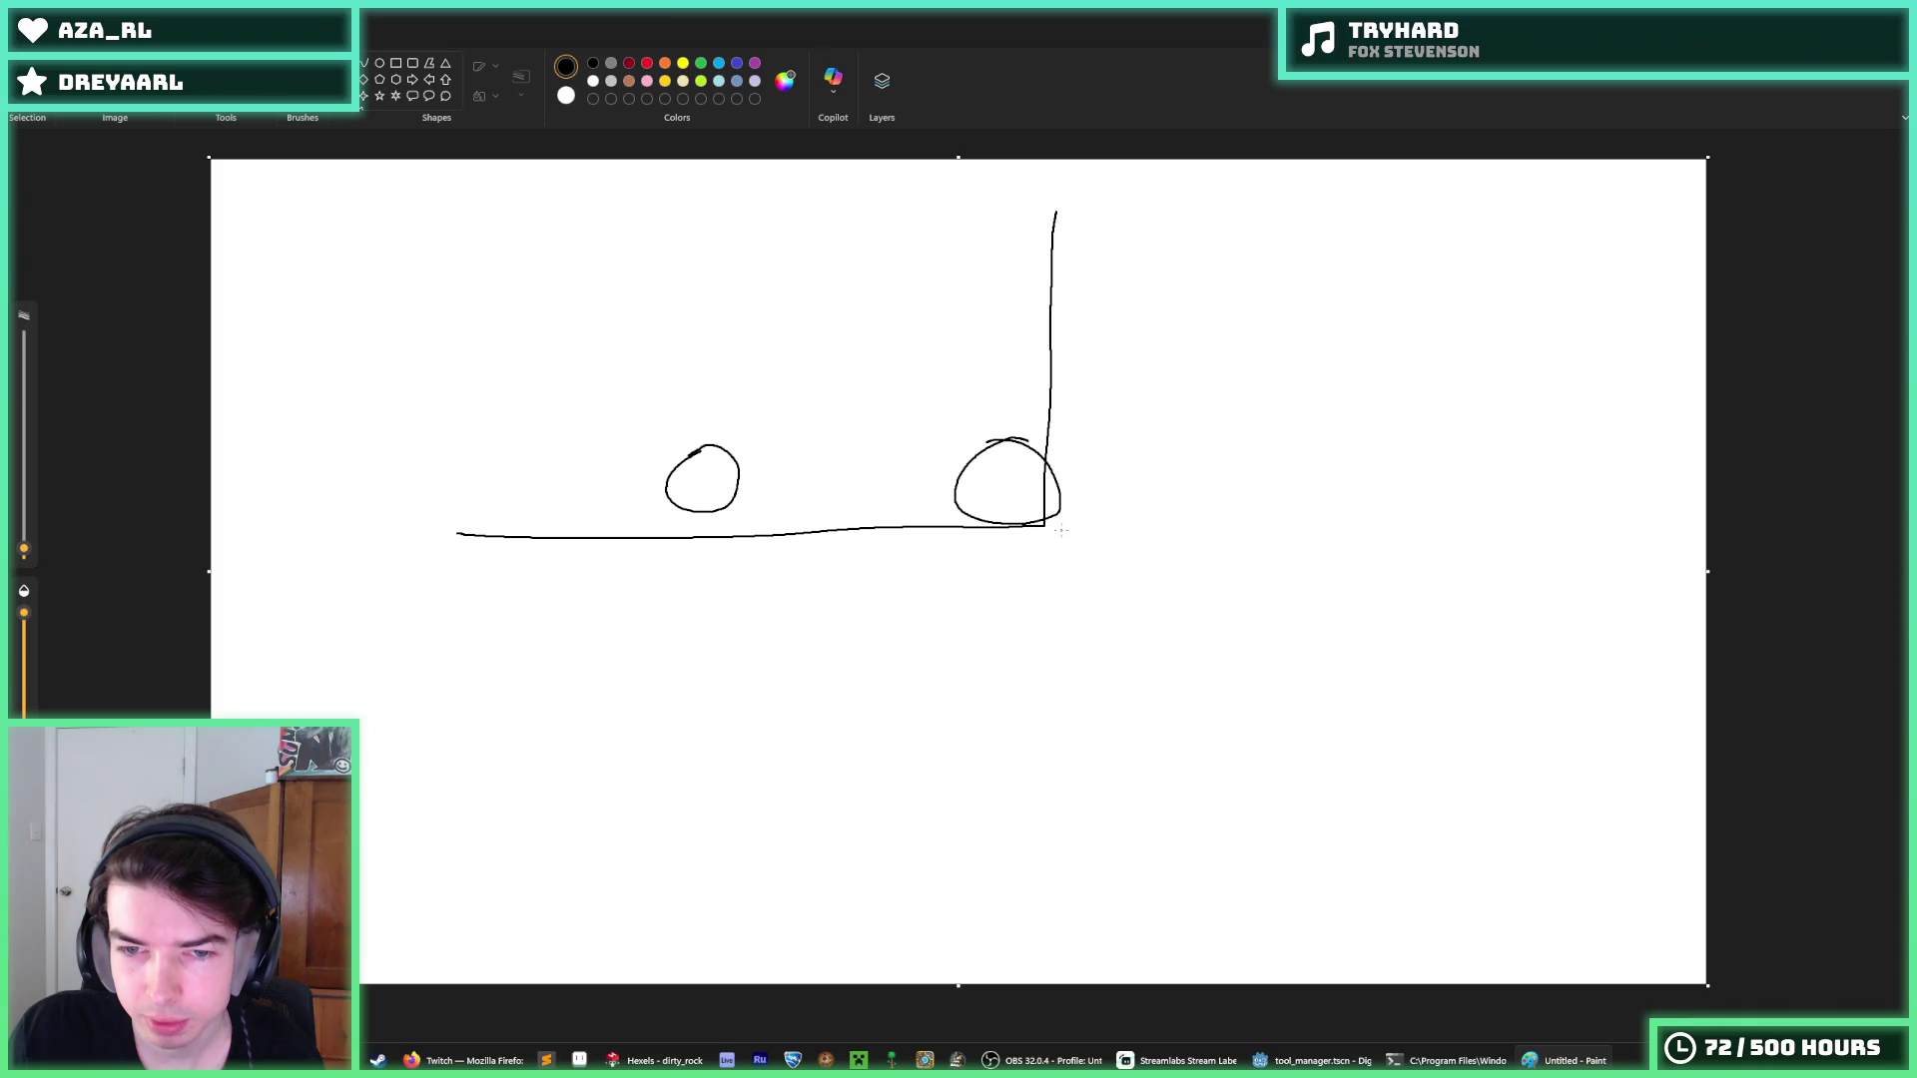
pyautogui.hotkey('ctrl', 'z')
pyautogui.hotkey('ctrl', 'z')
pyautogui.hotkey('ctrl', 'z')
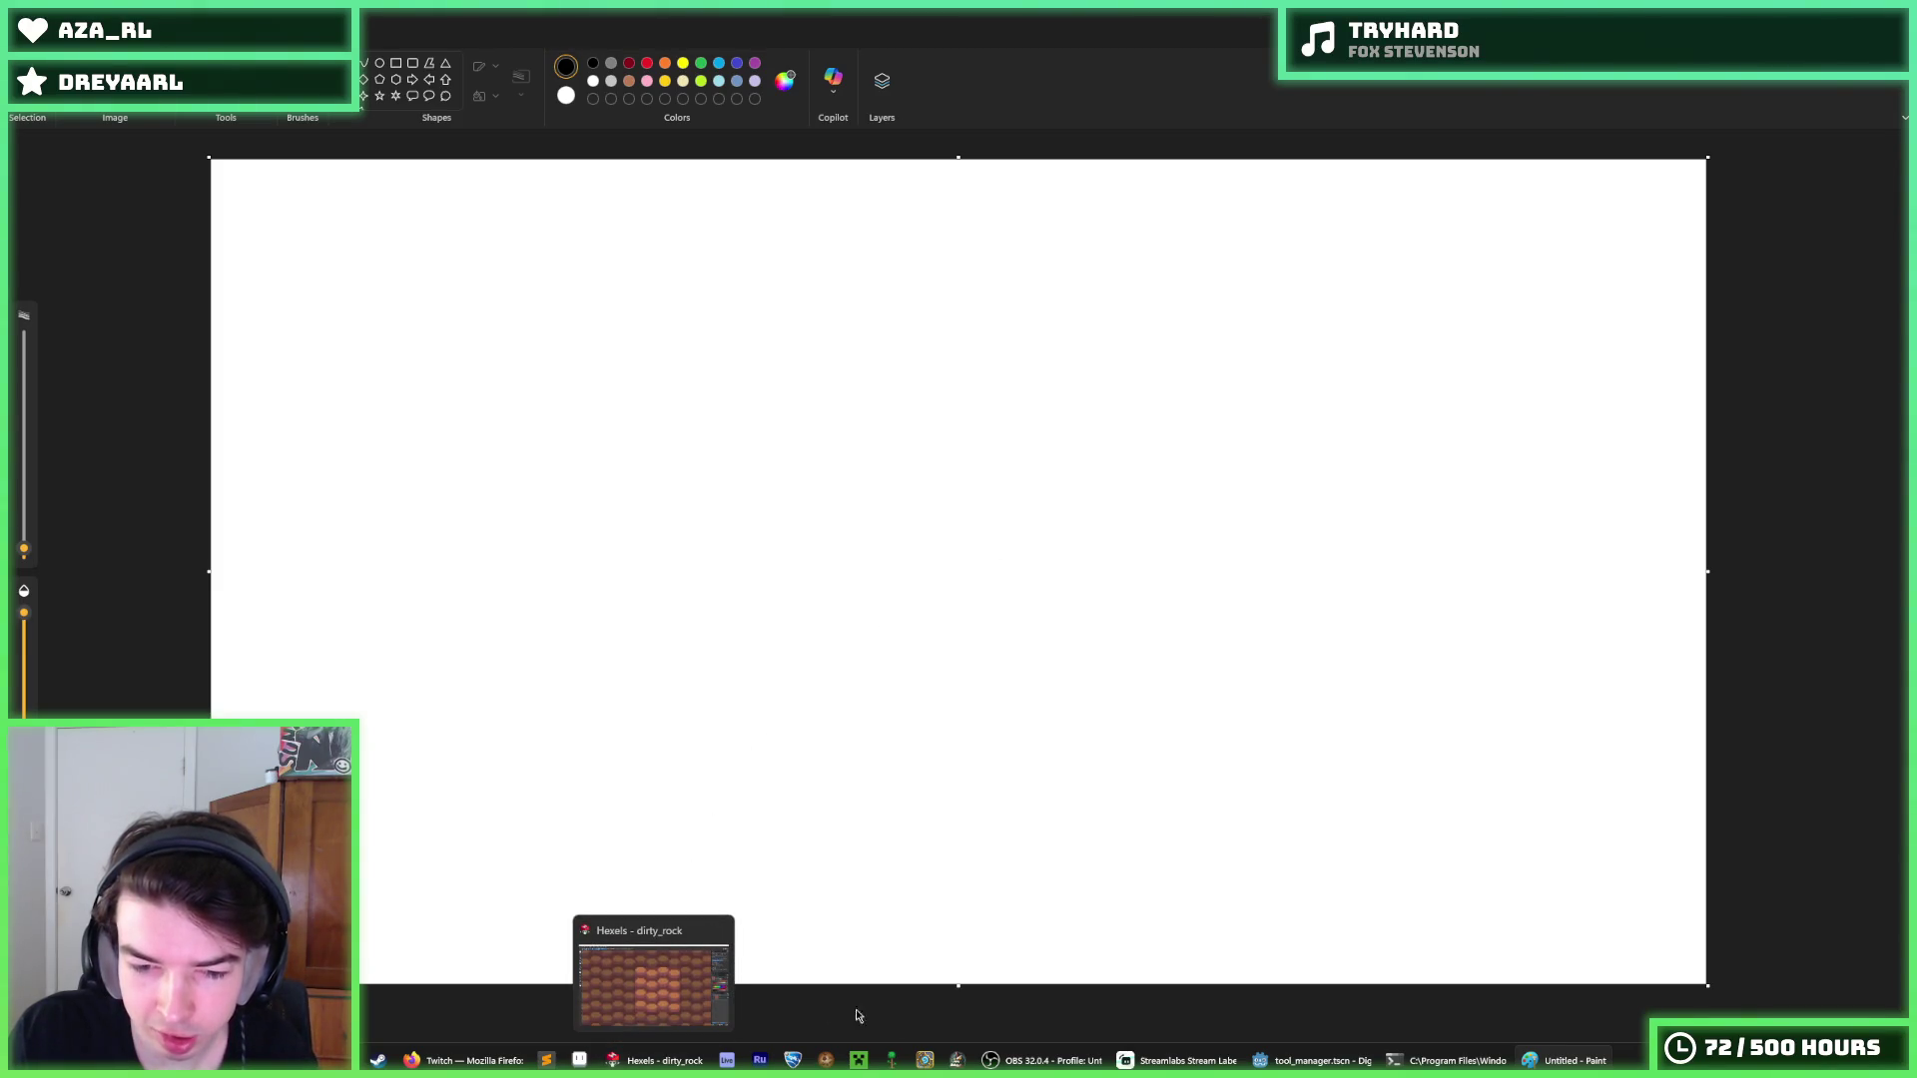
pyautogui.click(1313, 1060)
# Inspect the if tile_left condition on line 67 and the lines down to 70.
pyautogui.click(1208, 719)
pyautogui.scroll(-1, 1208, 719)
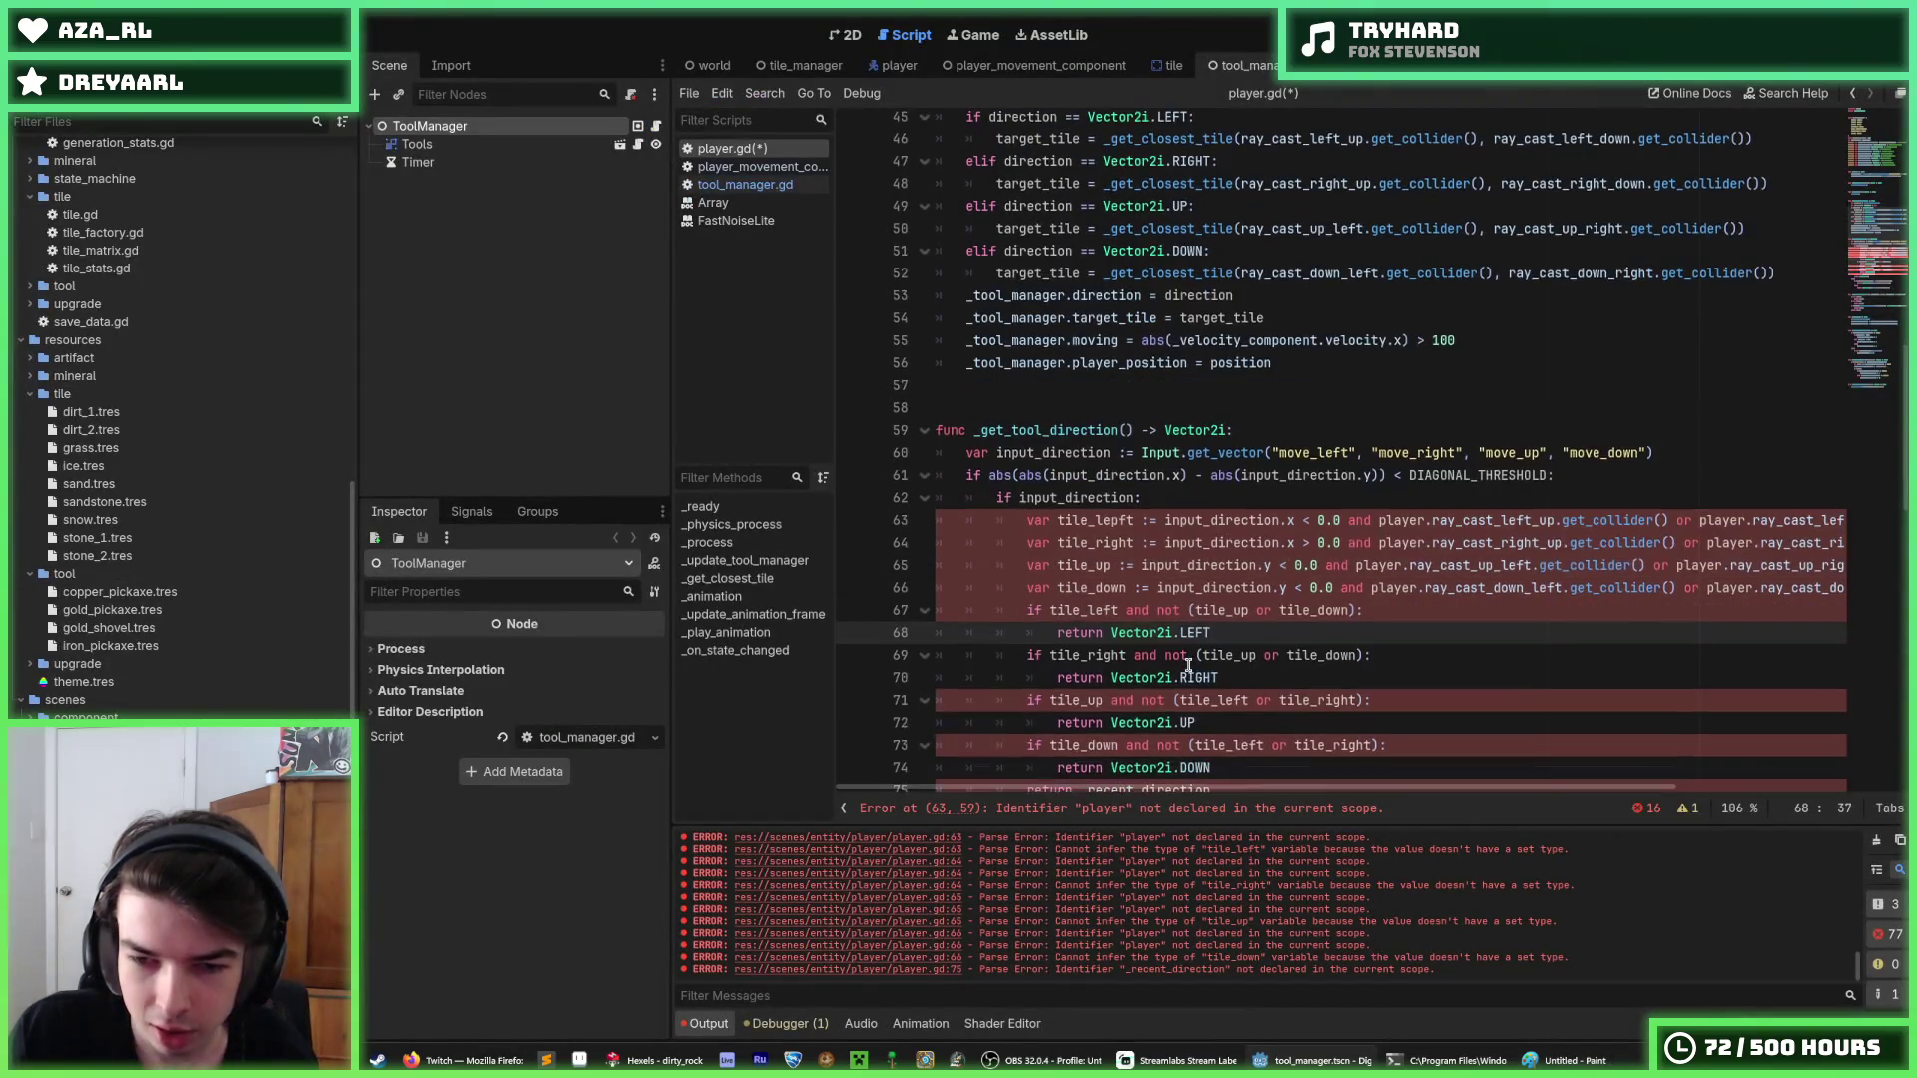
pyautogui.click(1400, 610)
pyautogui.moveTo(1382, 610); pyautogui.dragTo(1022, 610)
pyautogui.click(1023, 610)
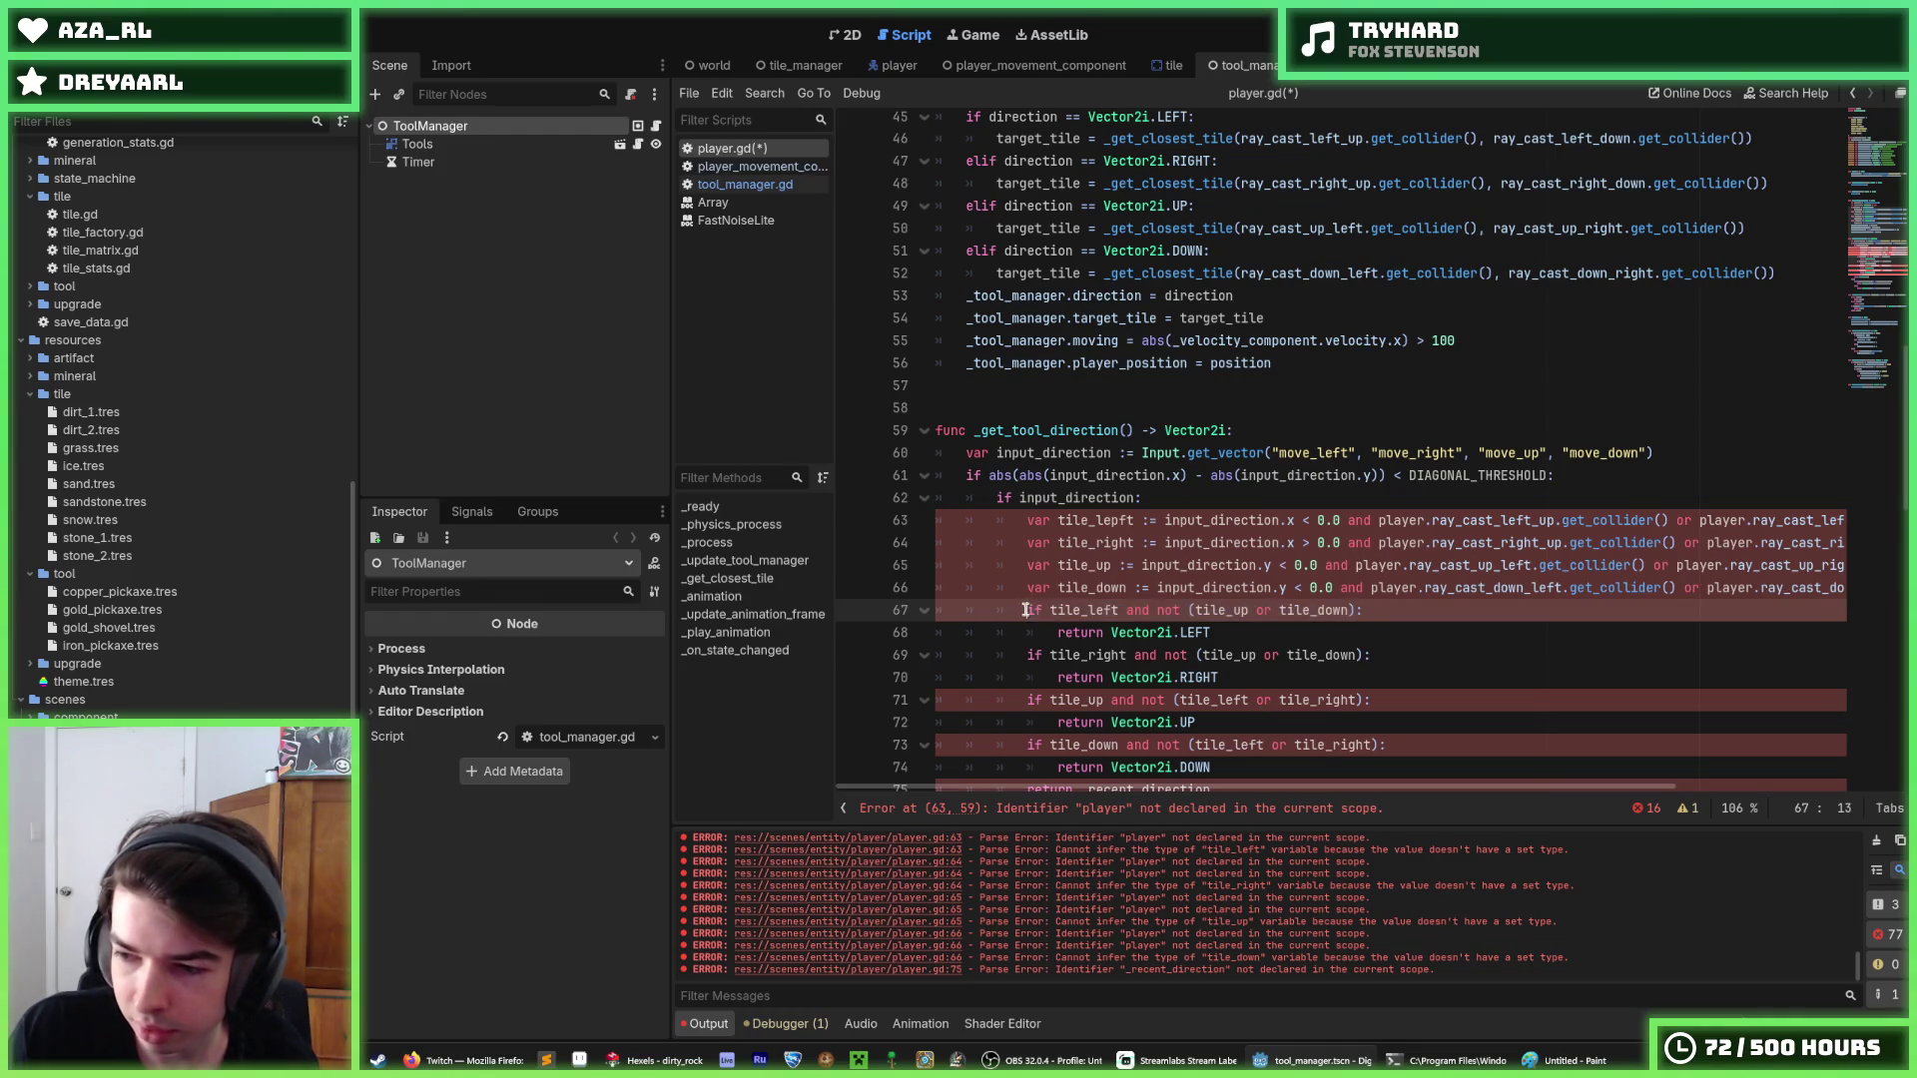
pyautogui.scroll(-3, 1383, 615)
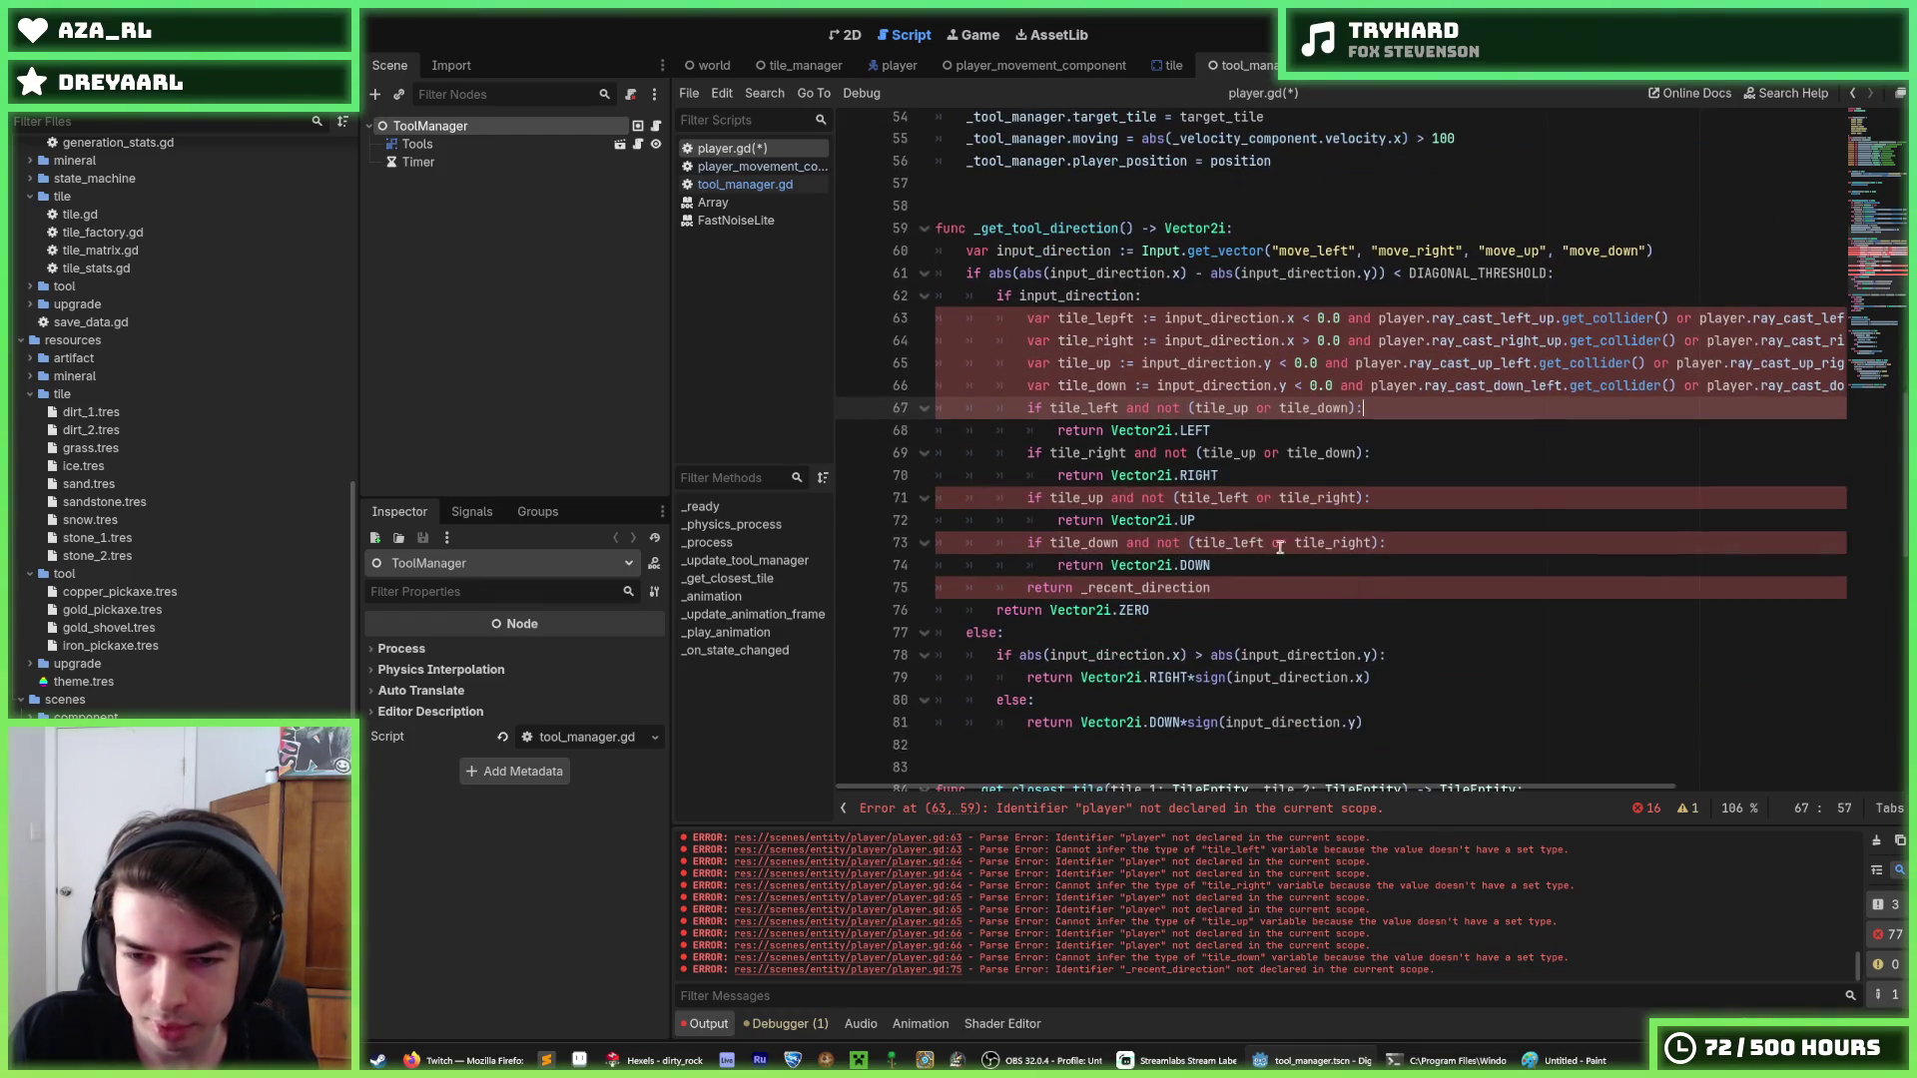
pyautogui.click(1260, 475)
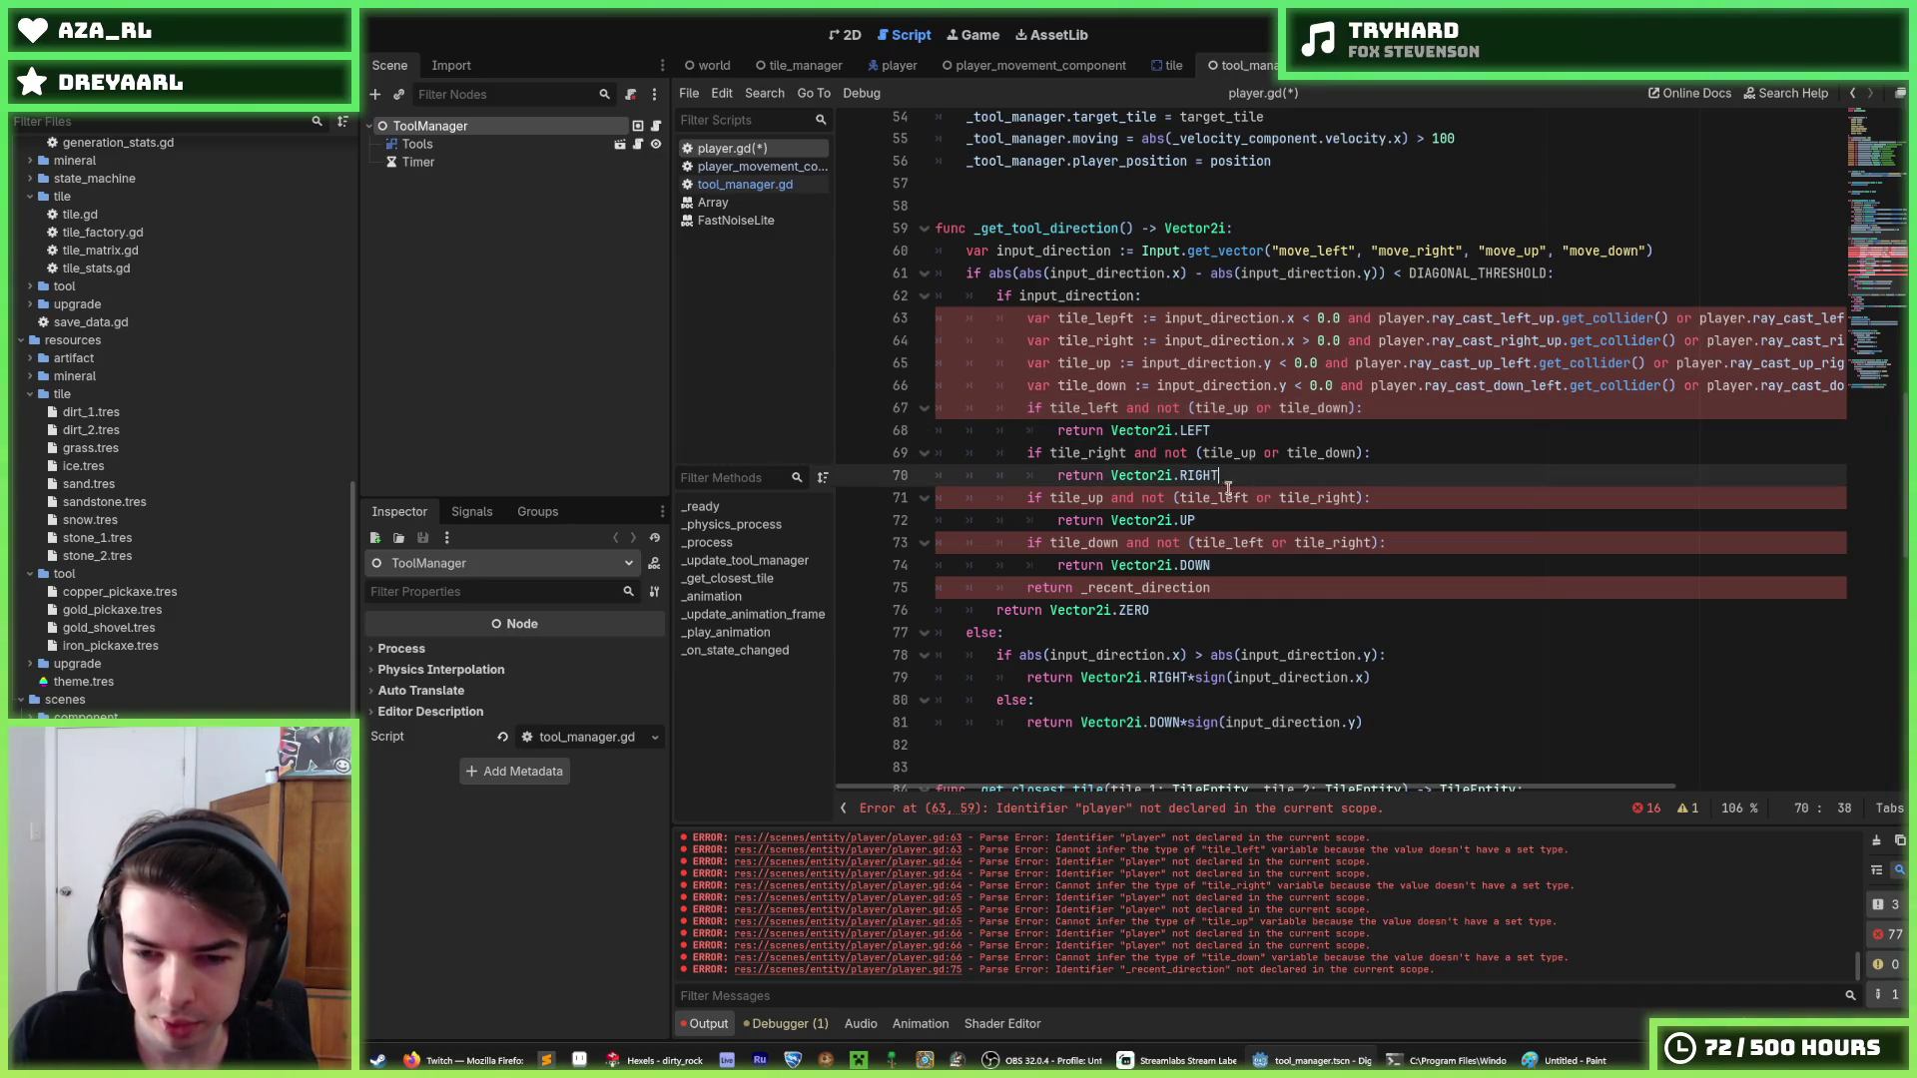
# Delete every 'player.' prefix from the raycast checks using a multi-occurrence selection.
pyautogui.doubleClick(1412, 317)
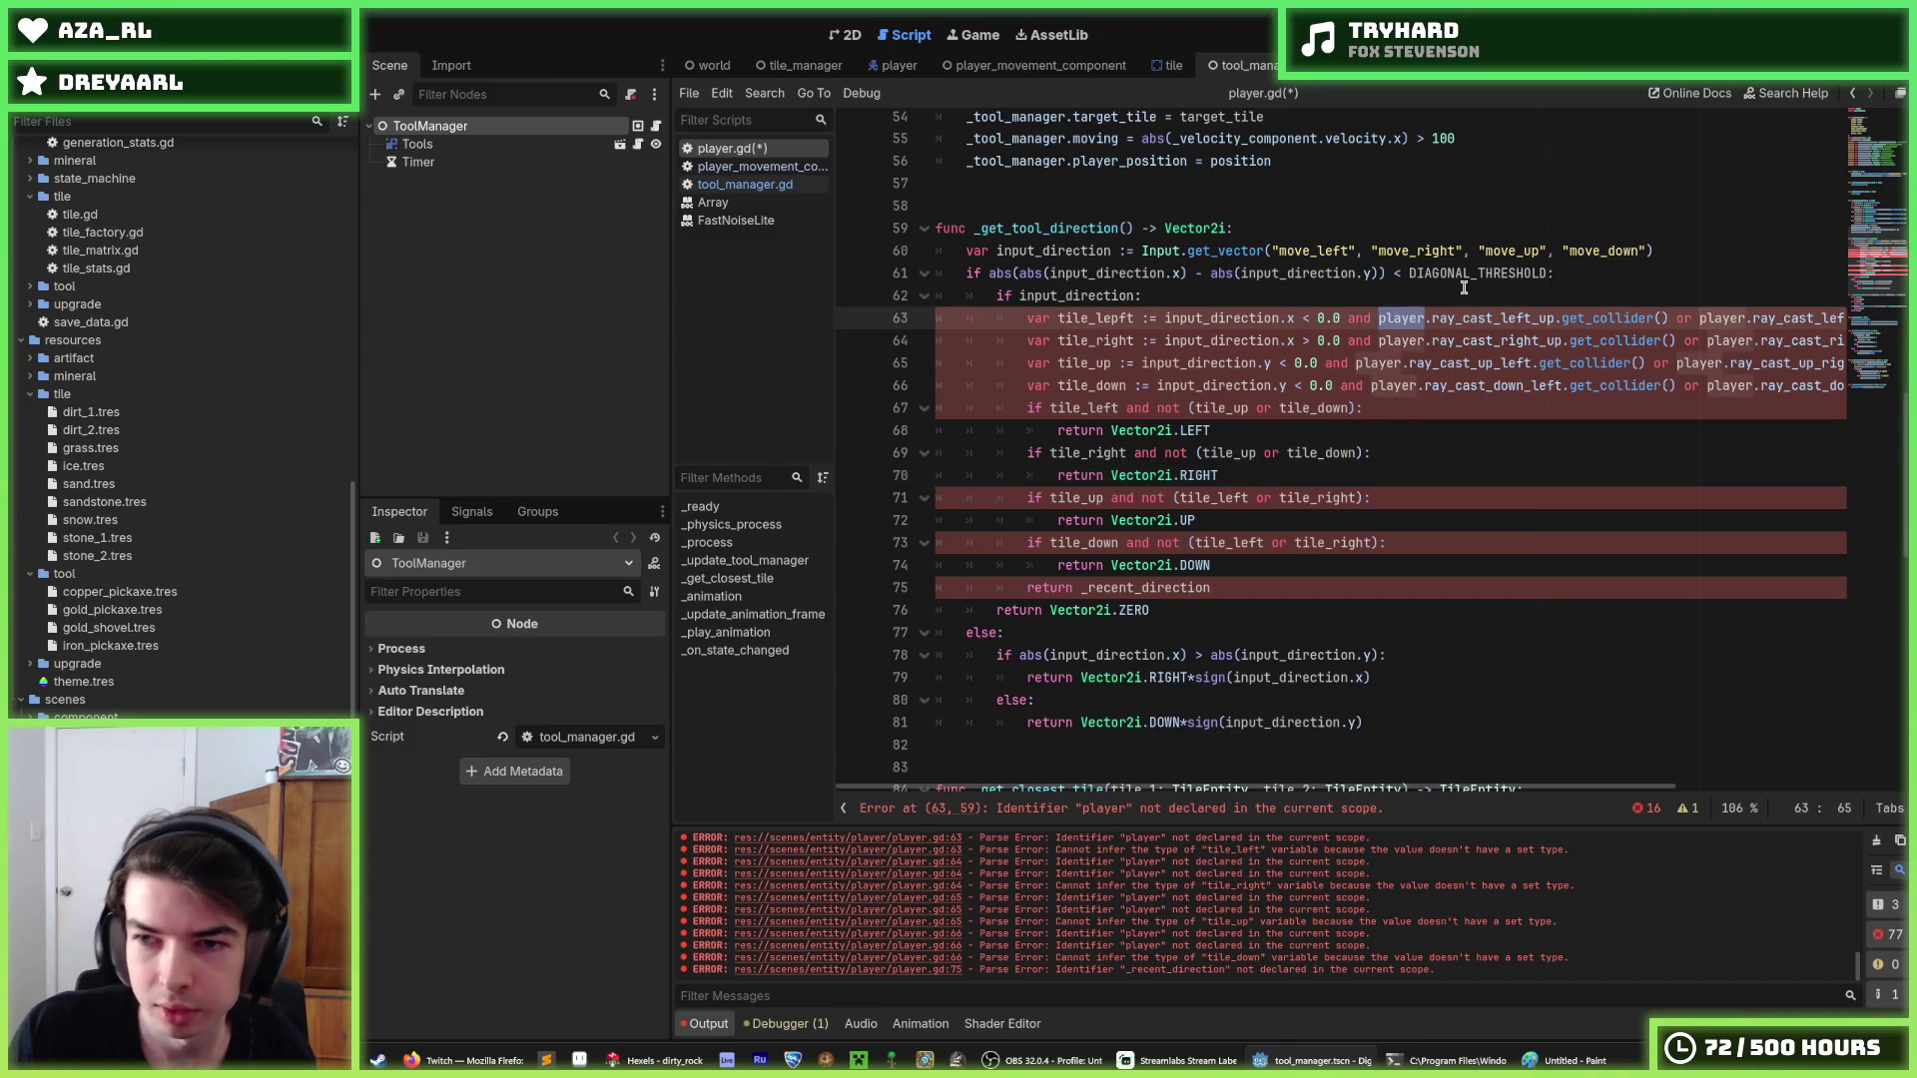
pyautogui.hotkey('ctrl', 'd')
pyautogui.hotkey('ctrl', 'd')
pyautogui.hotkey('ctrl', 'd')
pyautogui.press('BackSpace')
pyautogui.press('Delete')
pyautogui.click(1412, 470)
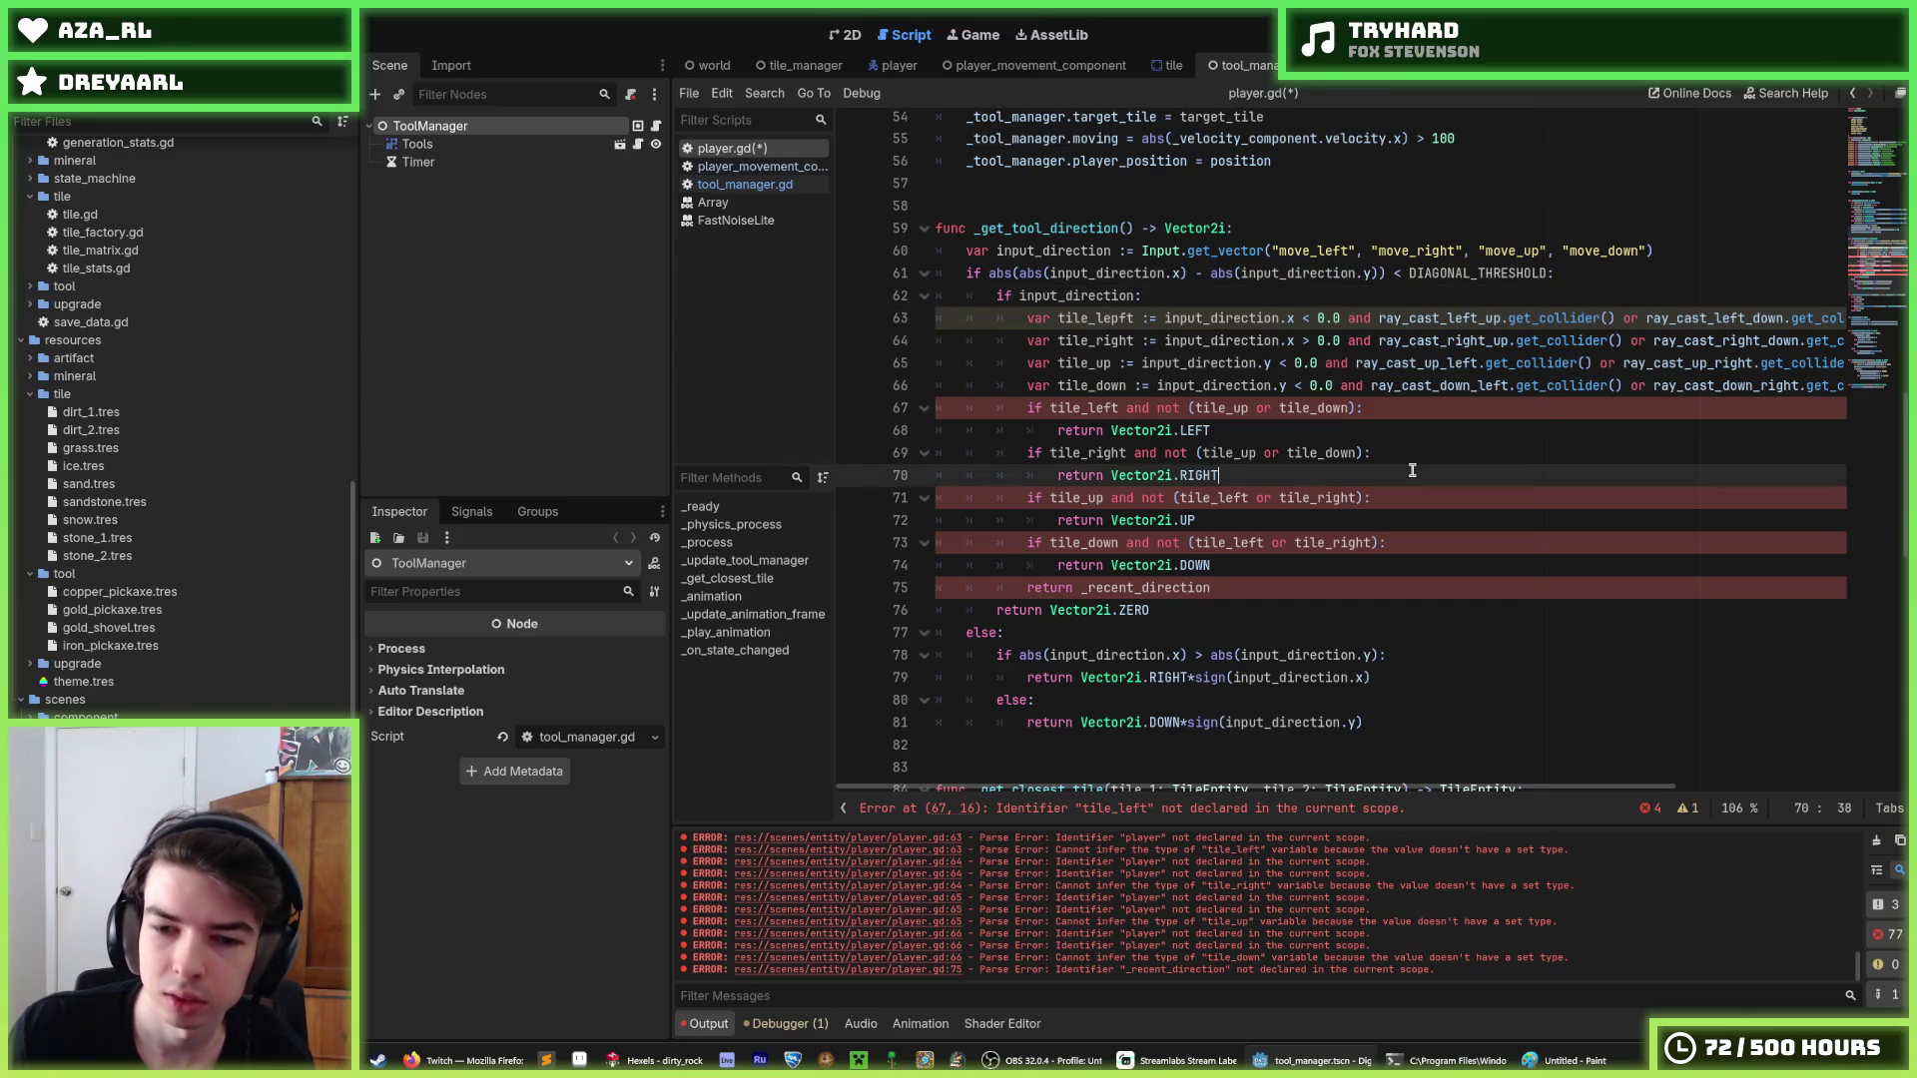
# Correct the tile_lepft typo to tile_left and save player.gd.
pyautogui.click(1135, 317)
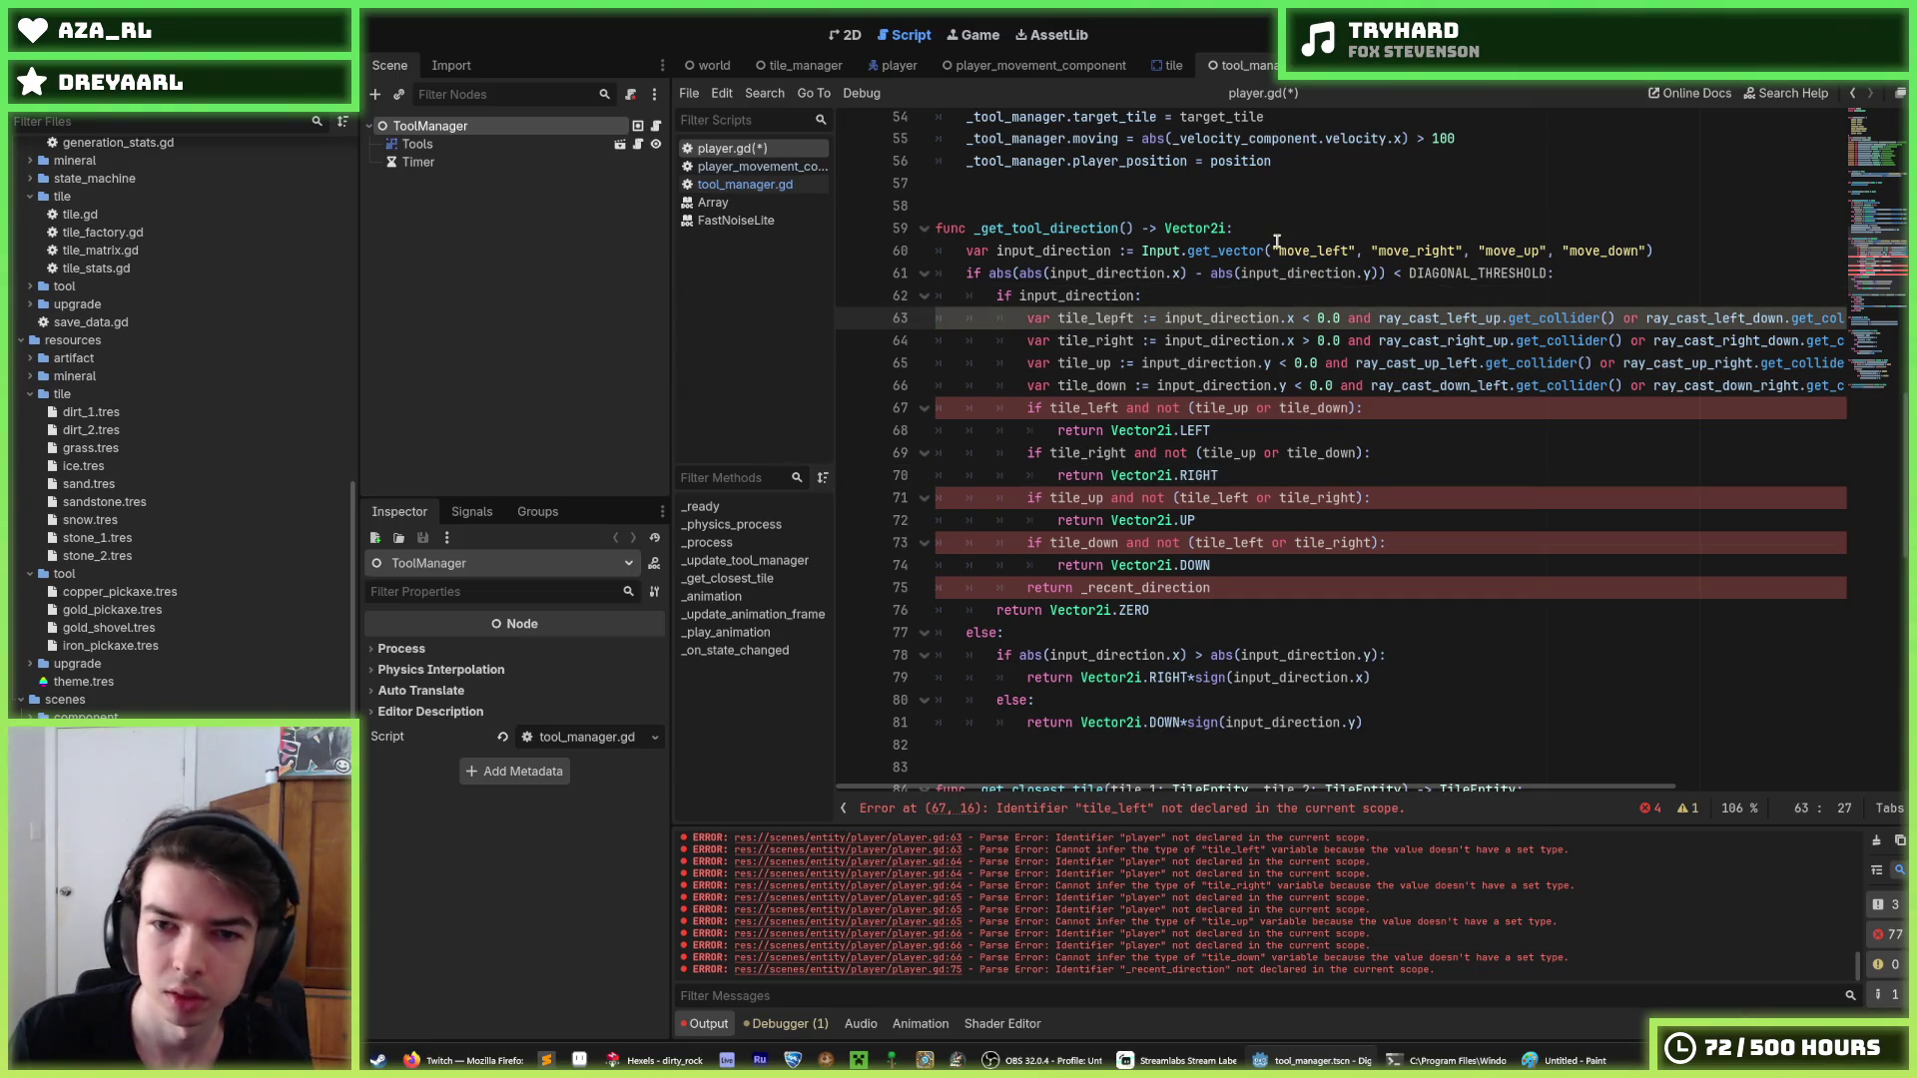
pyautogui.press('Left')
pyautogui.press('Left')
pyautogui.press('BackSpace')
pyautogui.press('Down')
pyautogui.hotkey('ctrl', 's')
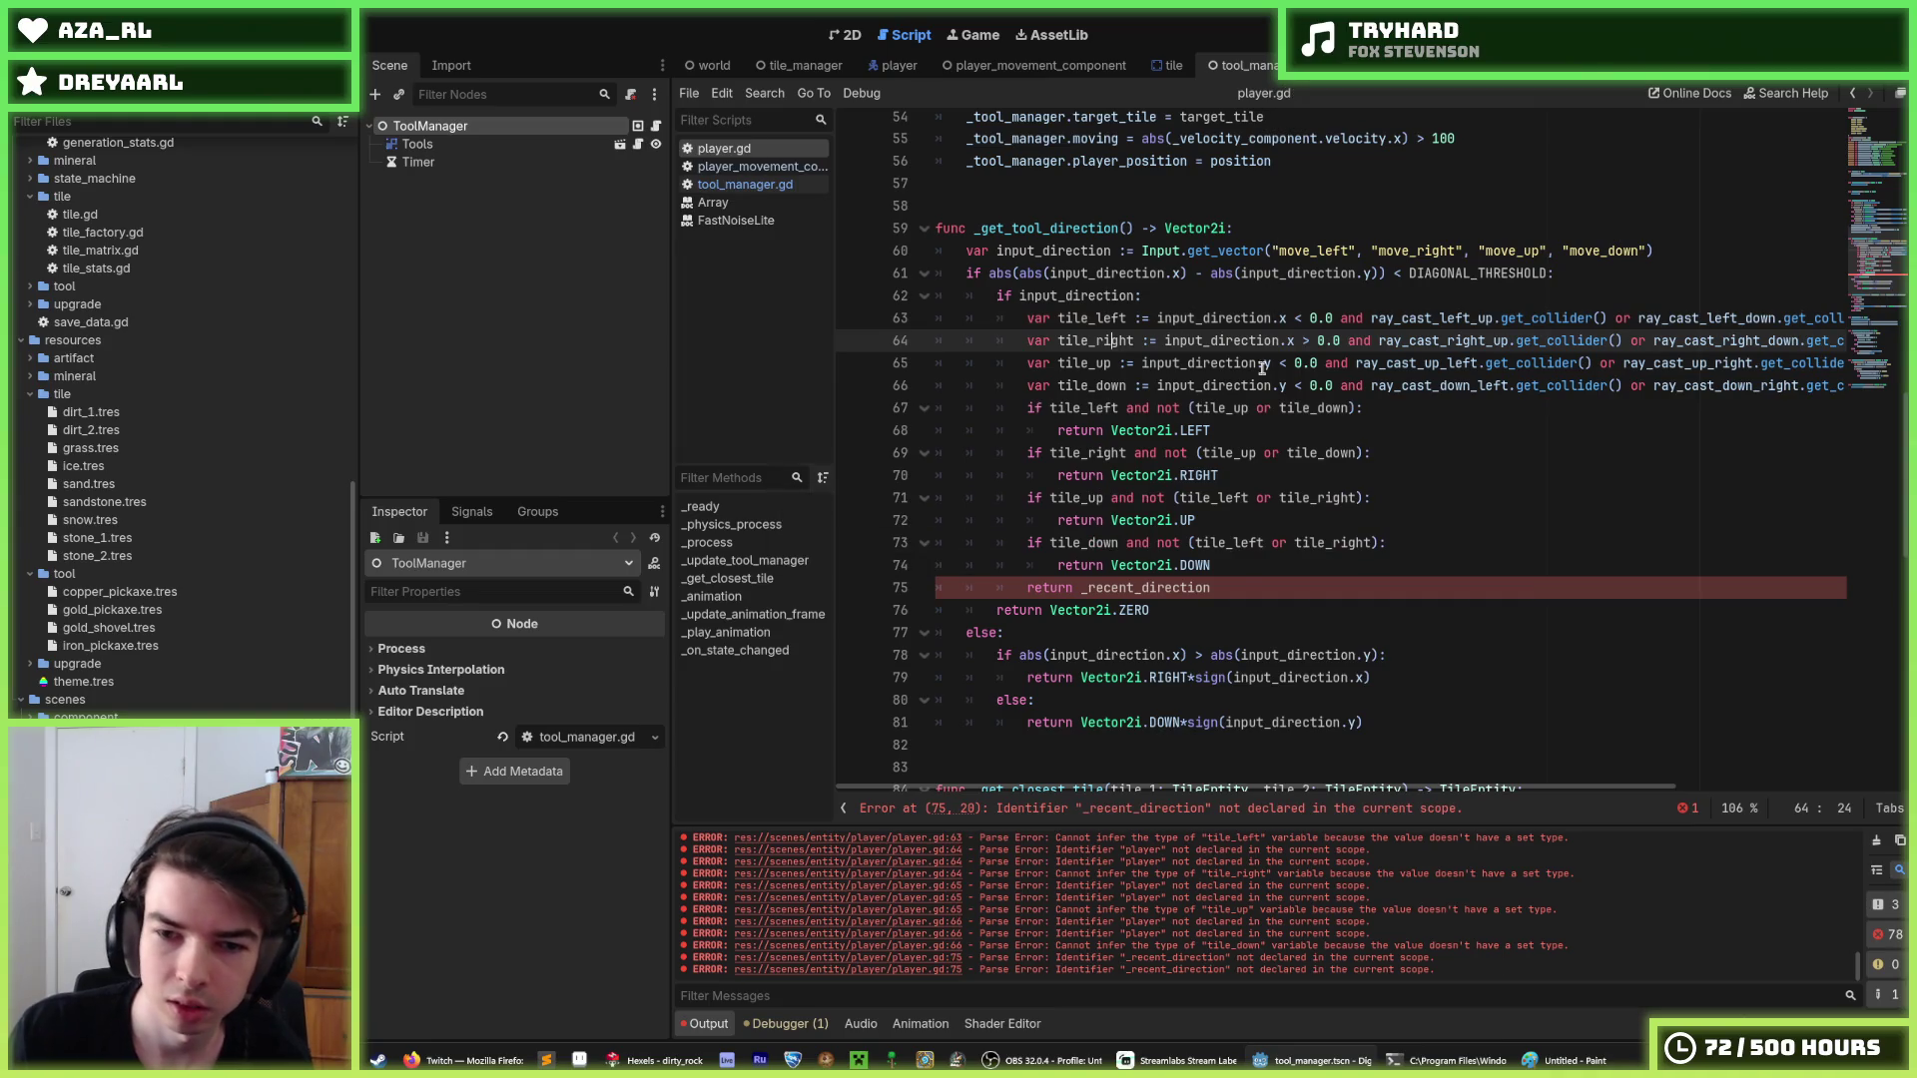
pyautogui.moveTo(1212, 587); pyautogui.dragTo(1082, 585)
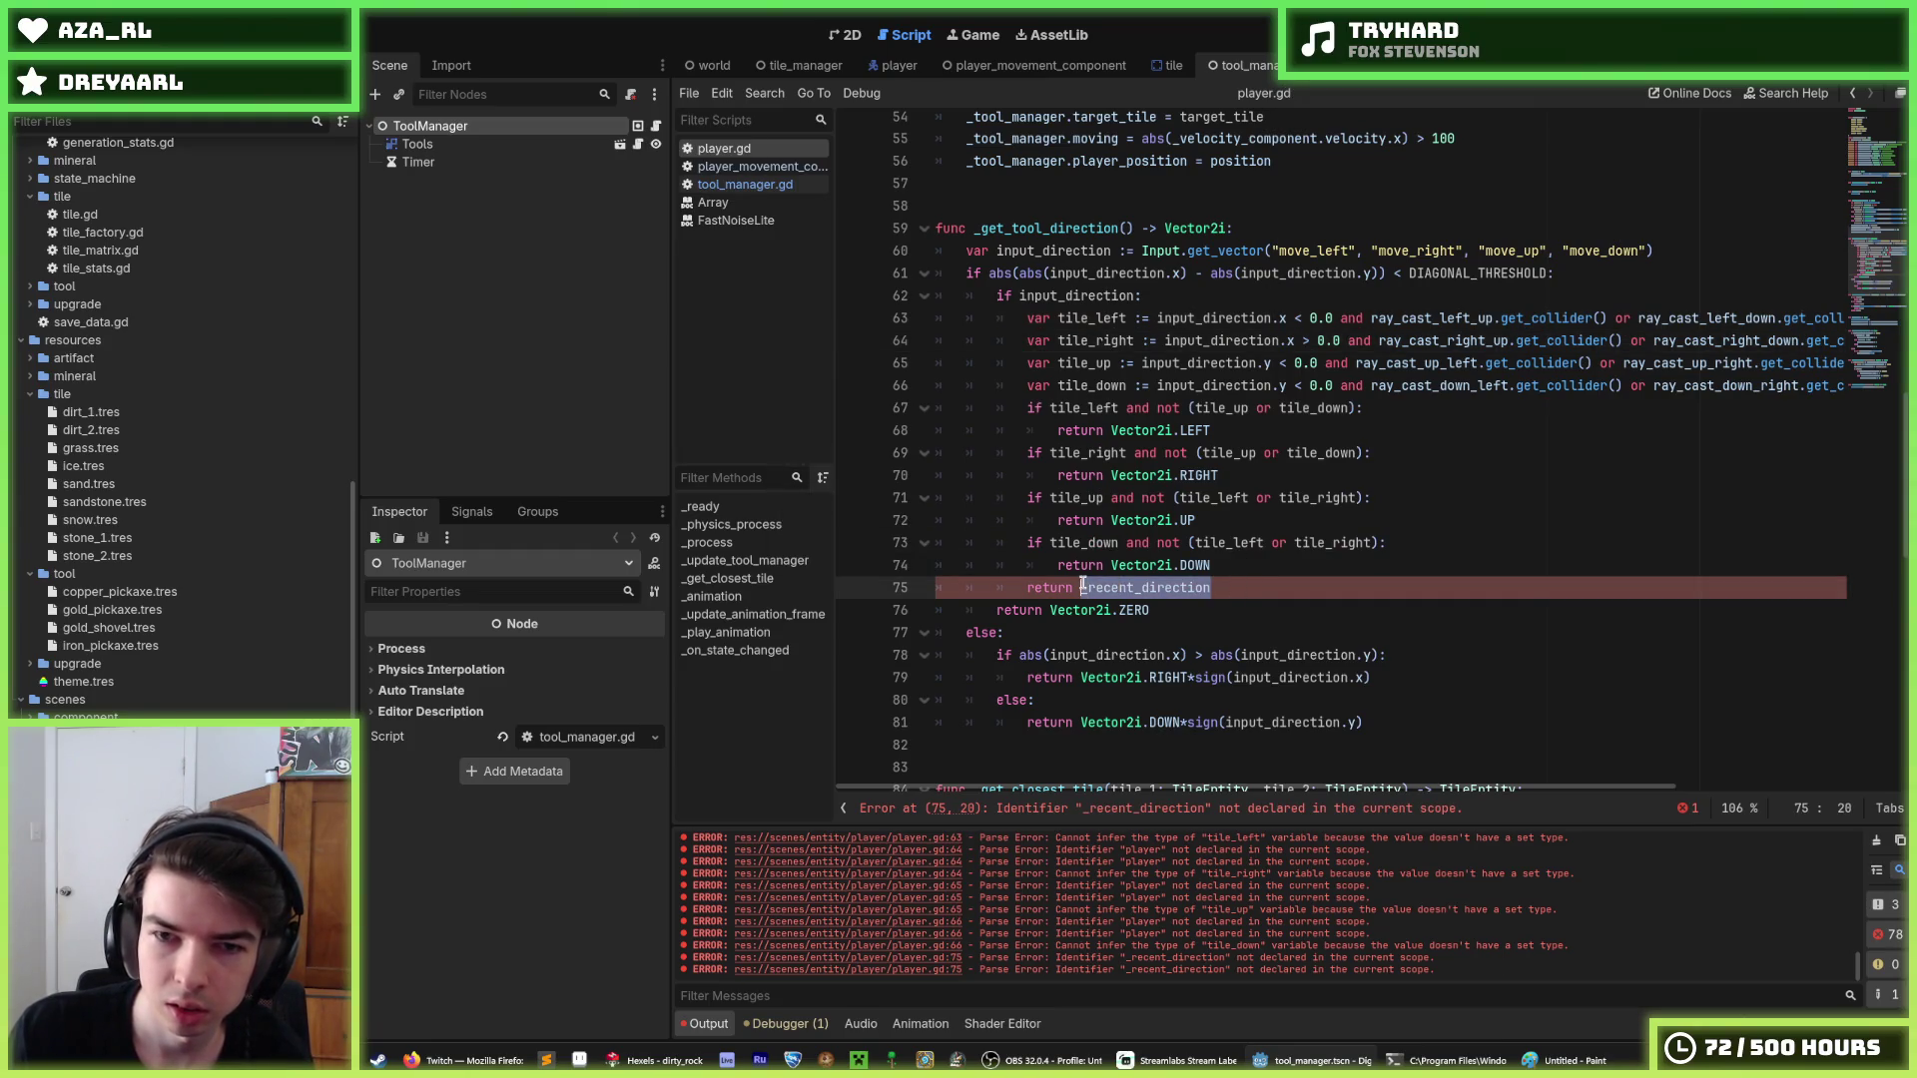
# Open tool_manager.gd and look over the _recent_direction declaration and its use on line 19.
pyautogui.click(744, 183)
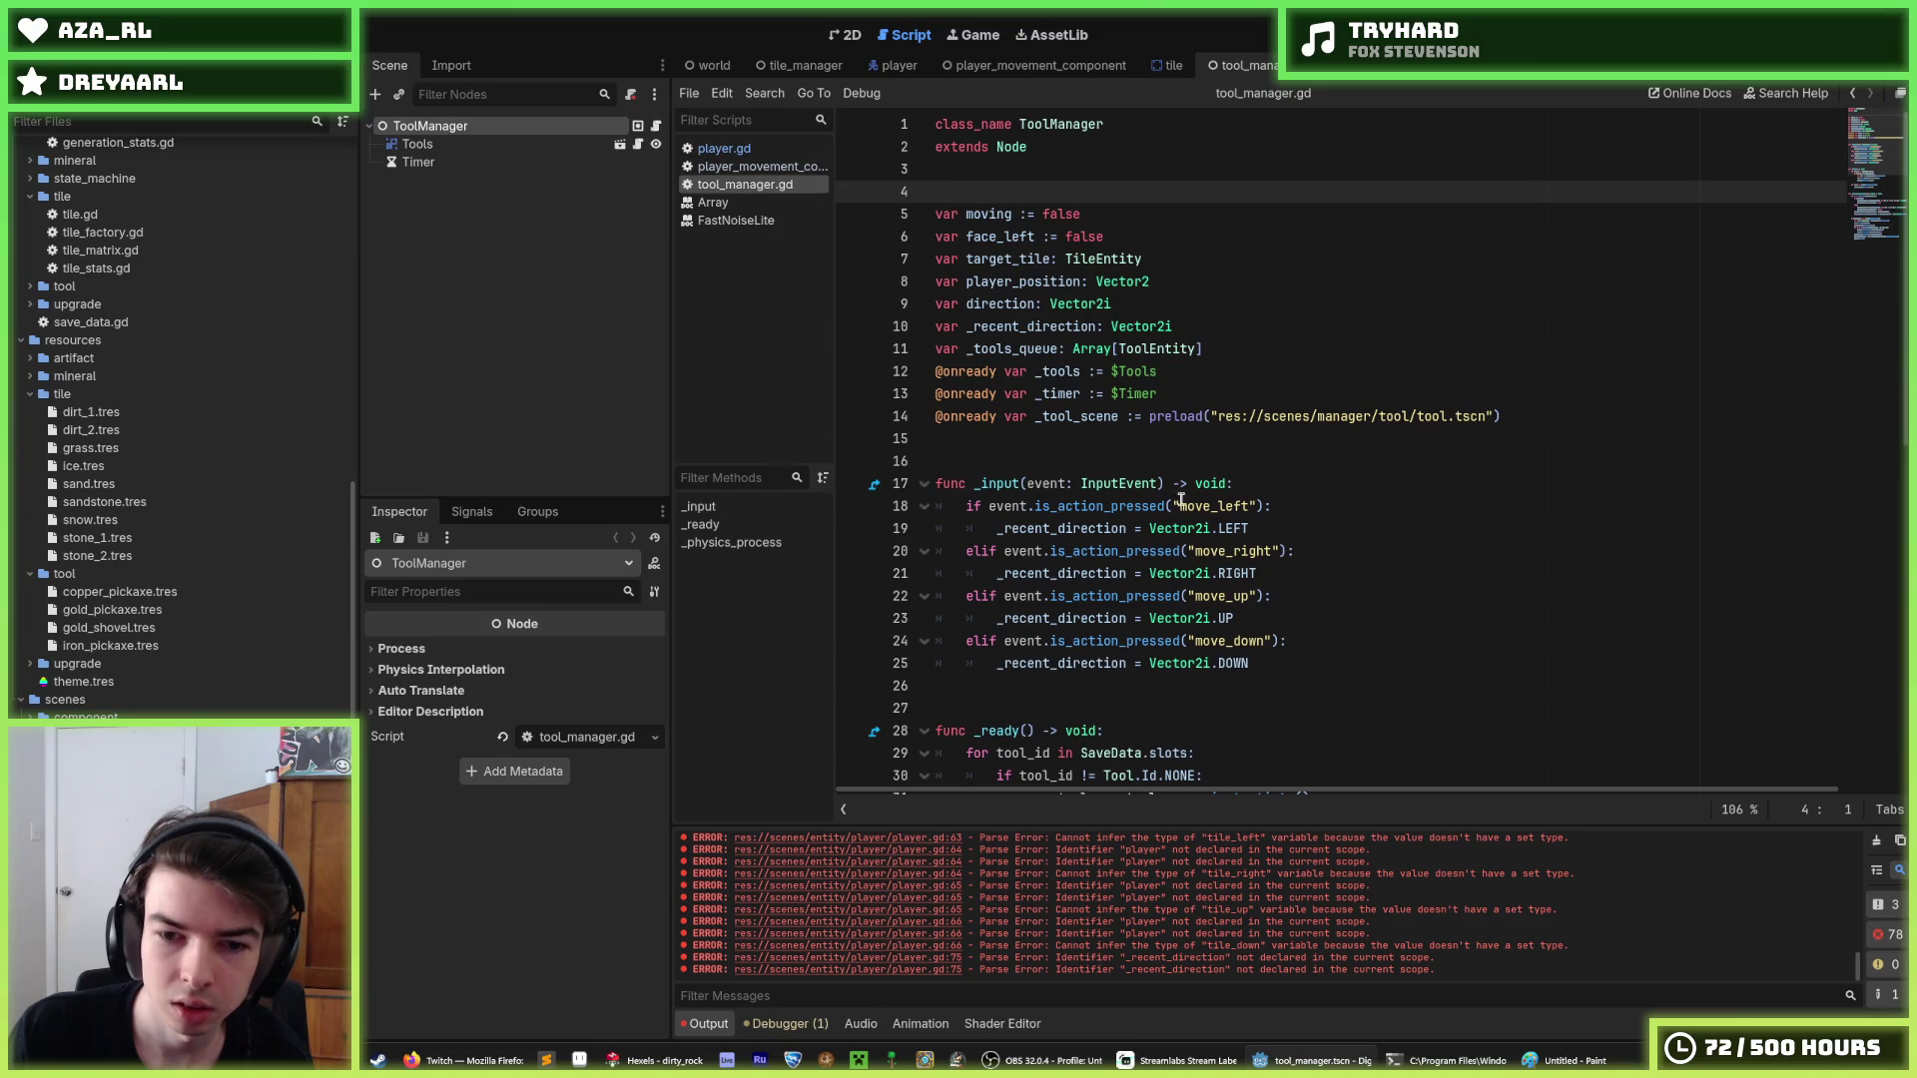
pyautogui.scroll(-4, 1161, 483)
pyautogui.scroll(4, 1165, 359)
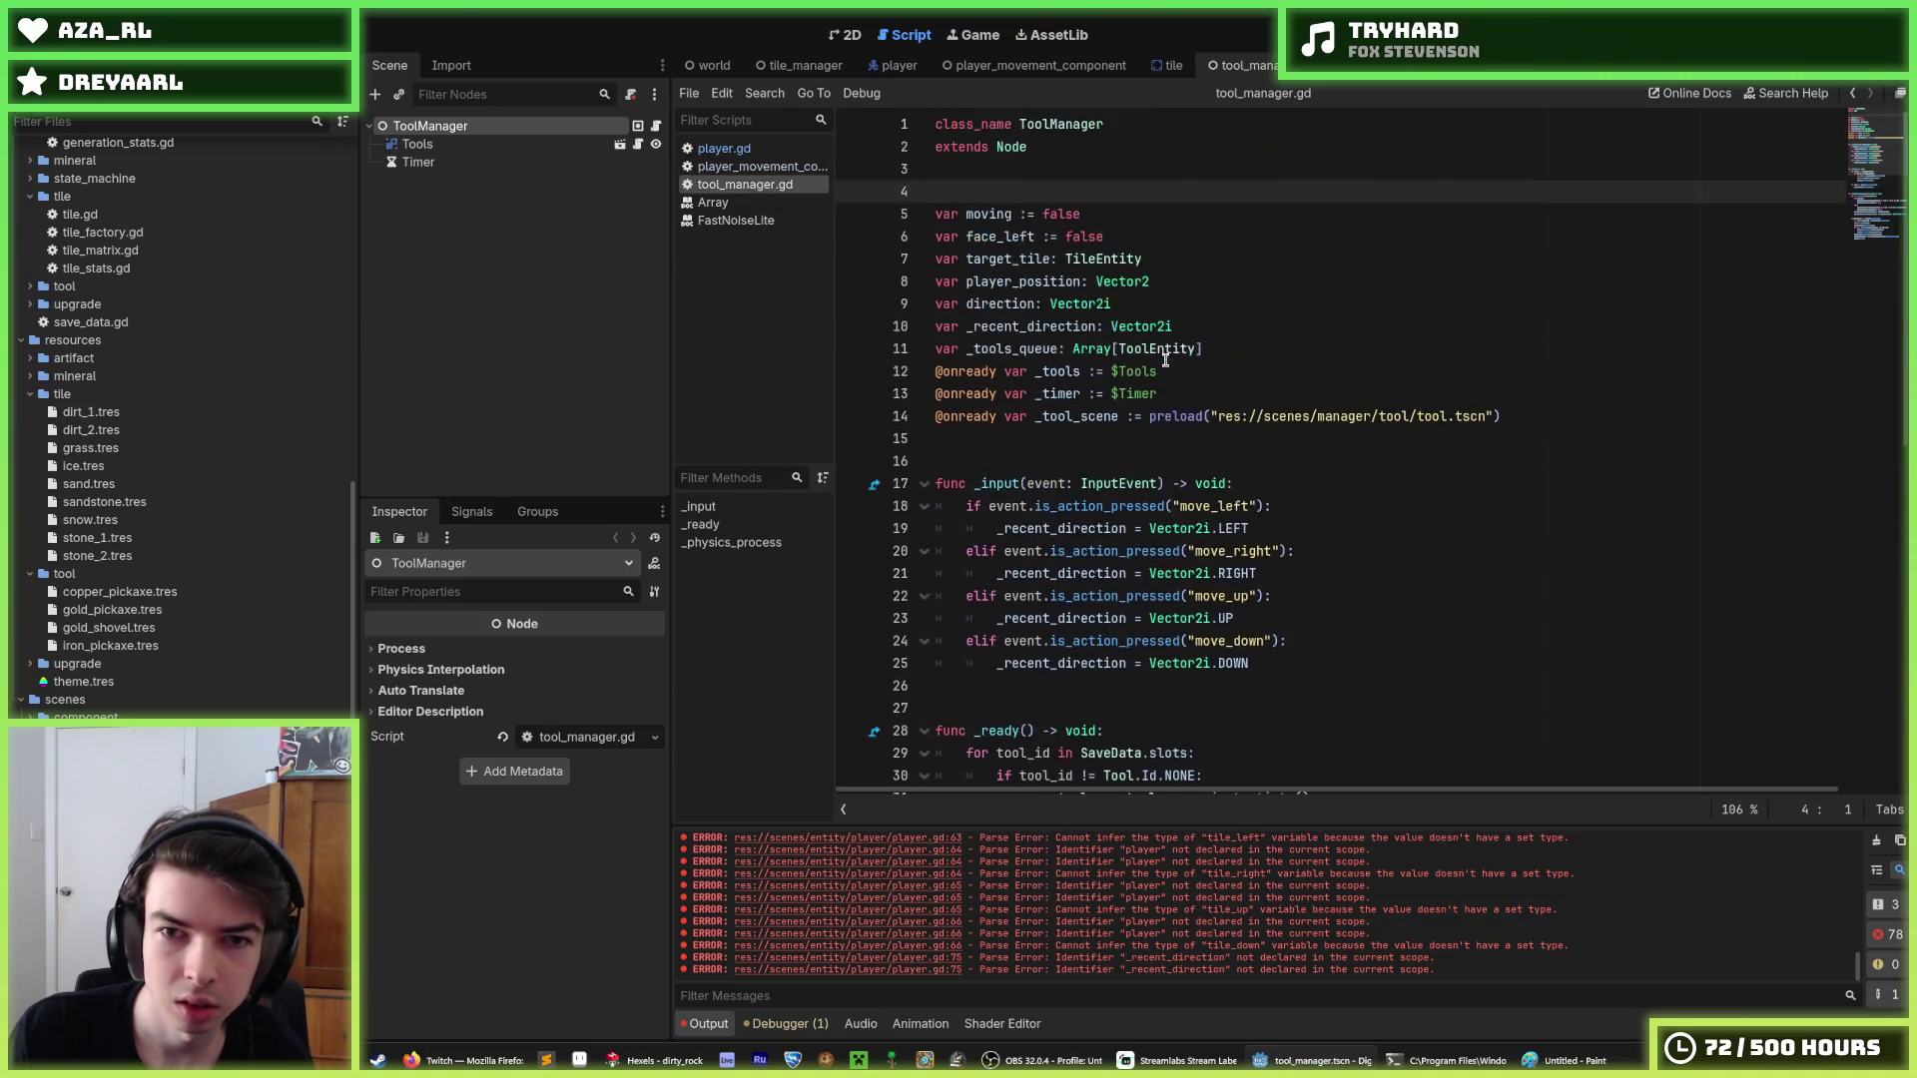
pyautogui.tripleClick(1226, 327)
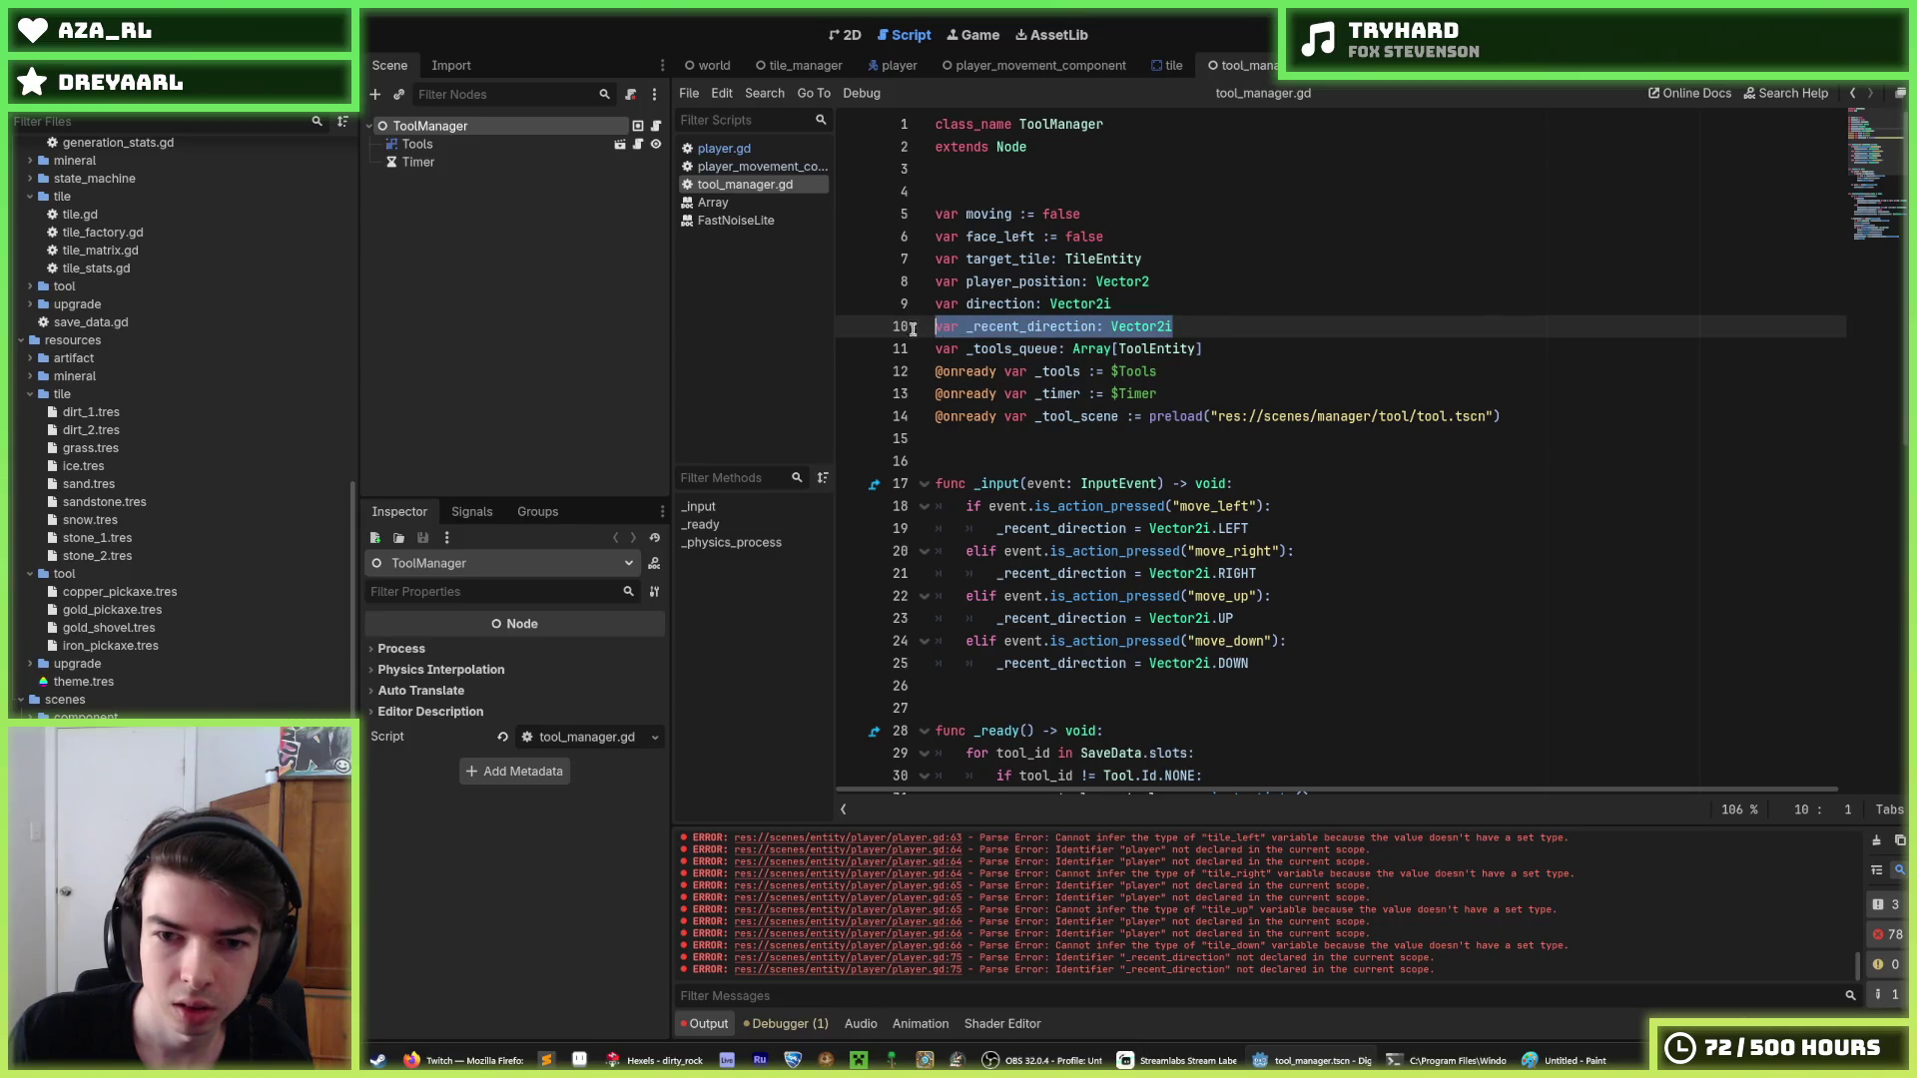
pyautogui.scroll(-5, 1266, 471)
pyautogui.click(1266, 472)
pyautogui.scroll(-5, 1266, 472)
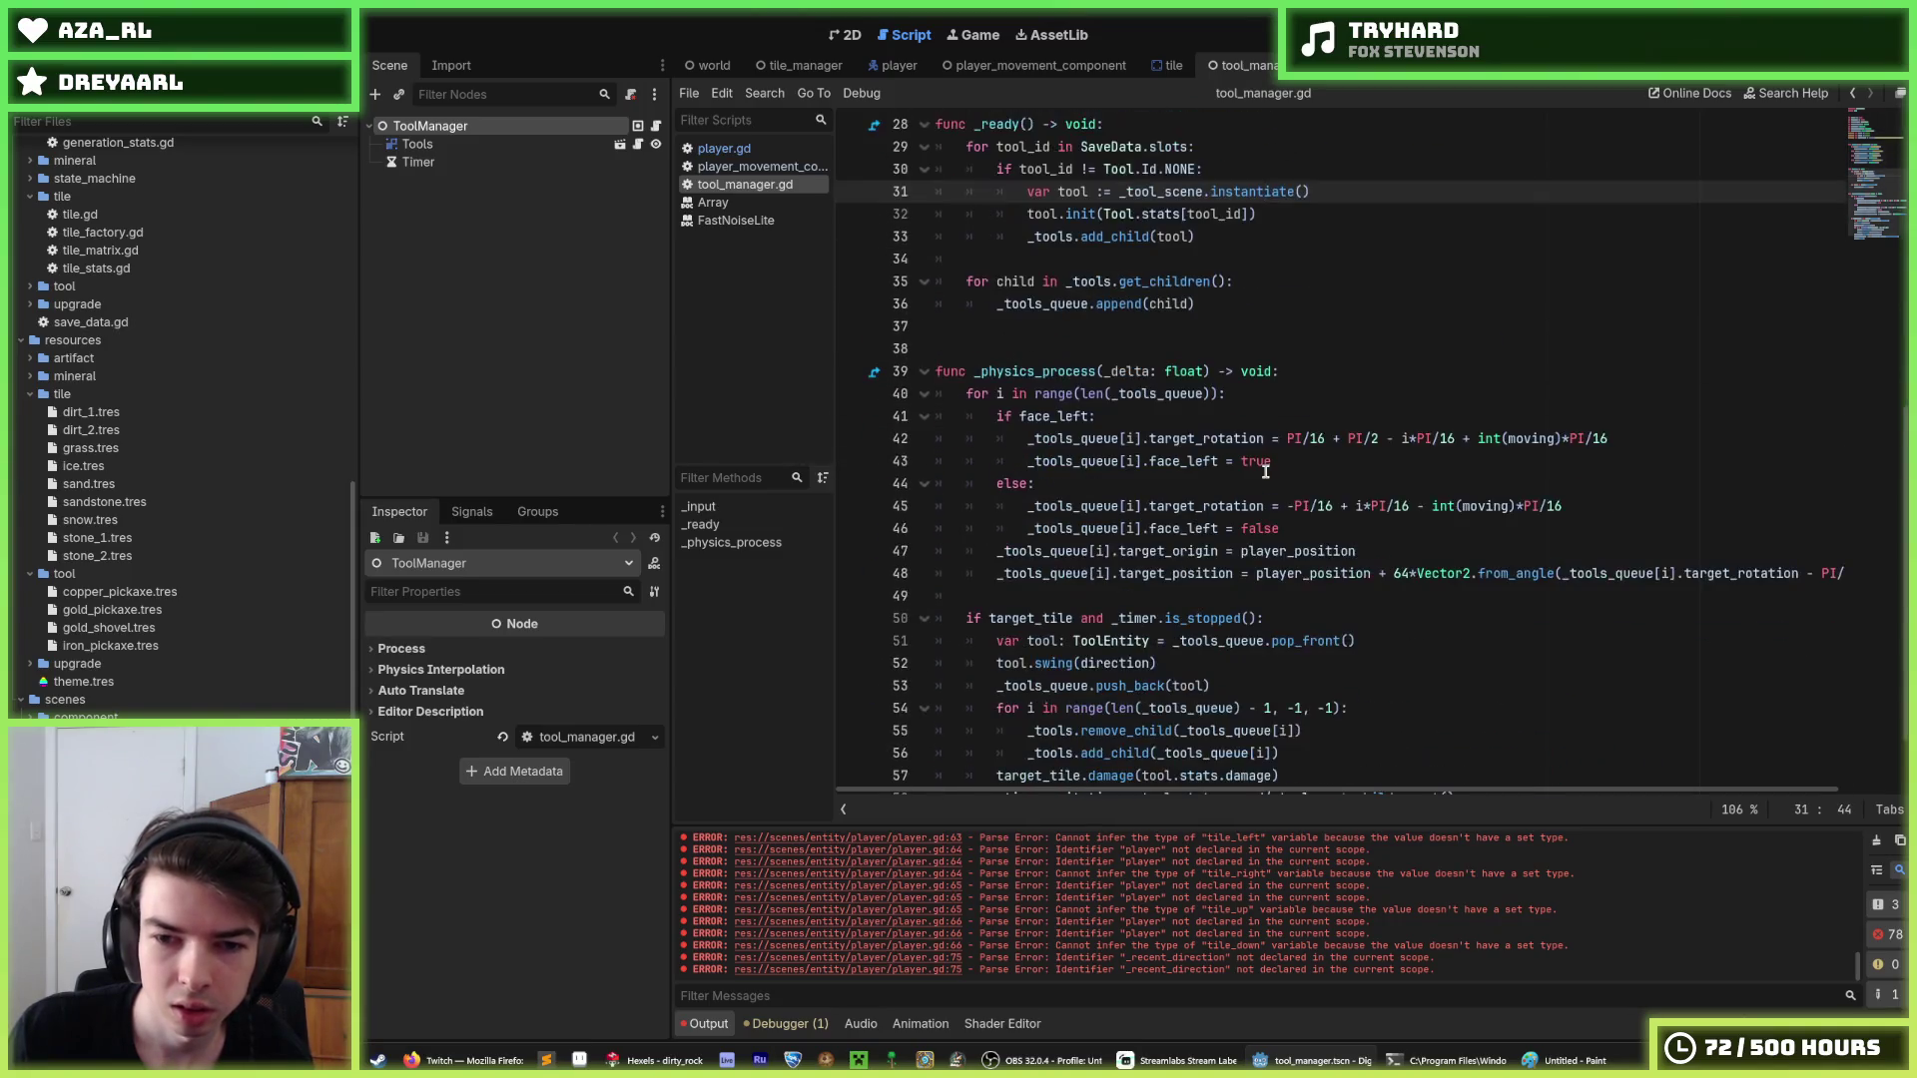
pyautogui.scroll(9, 1211, 457)
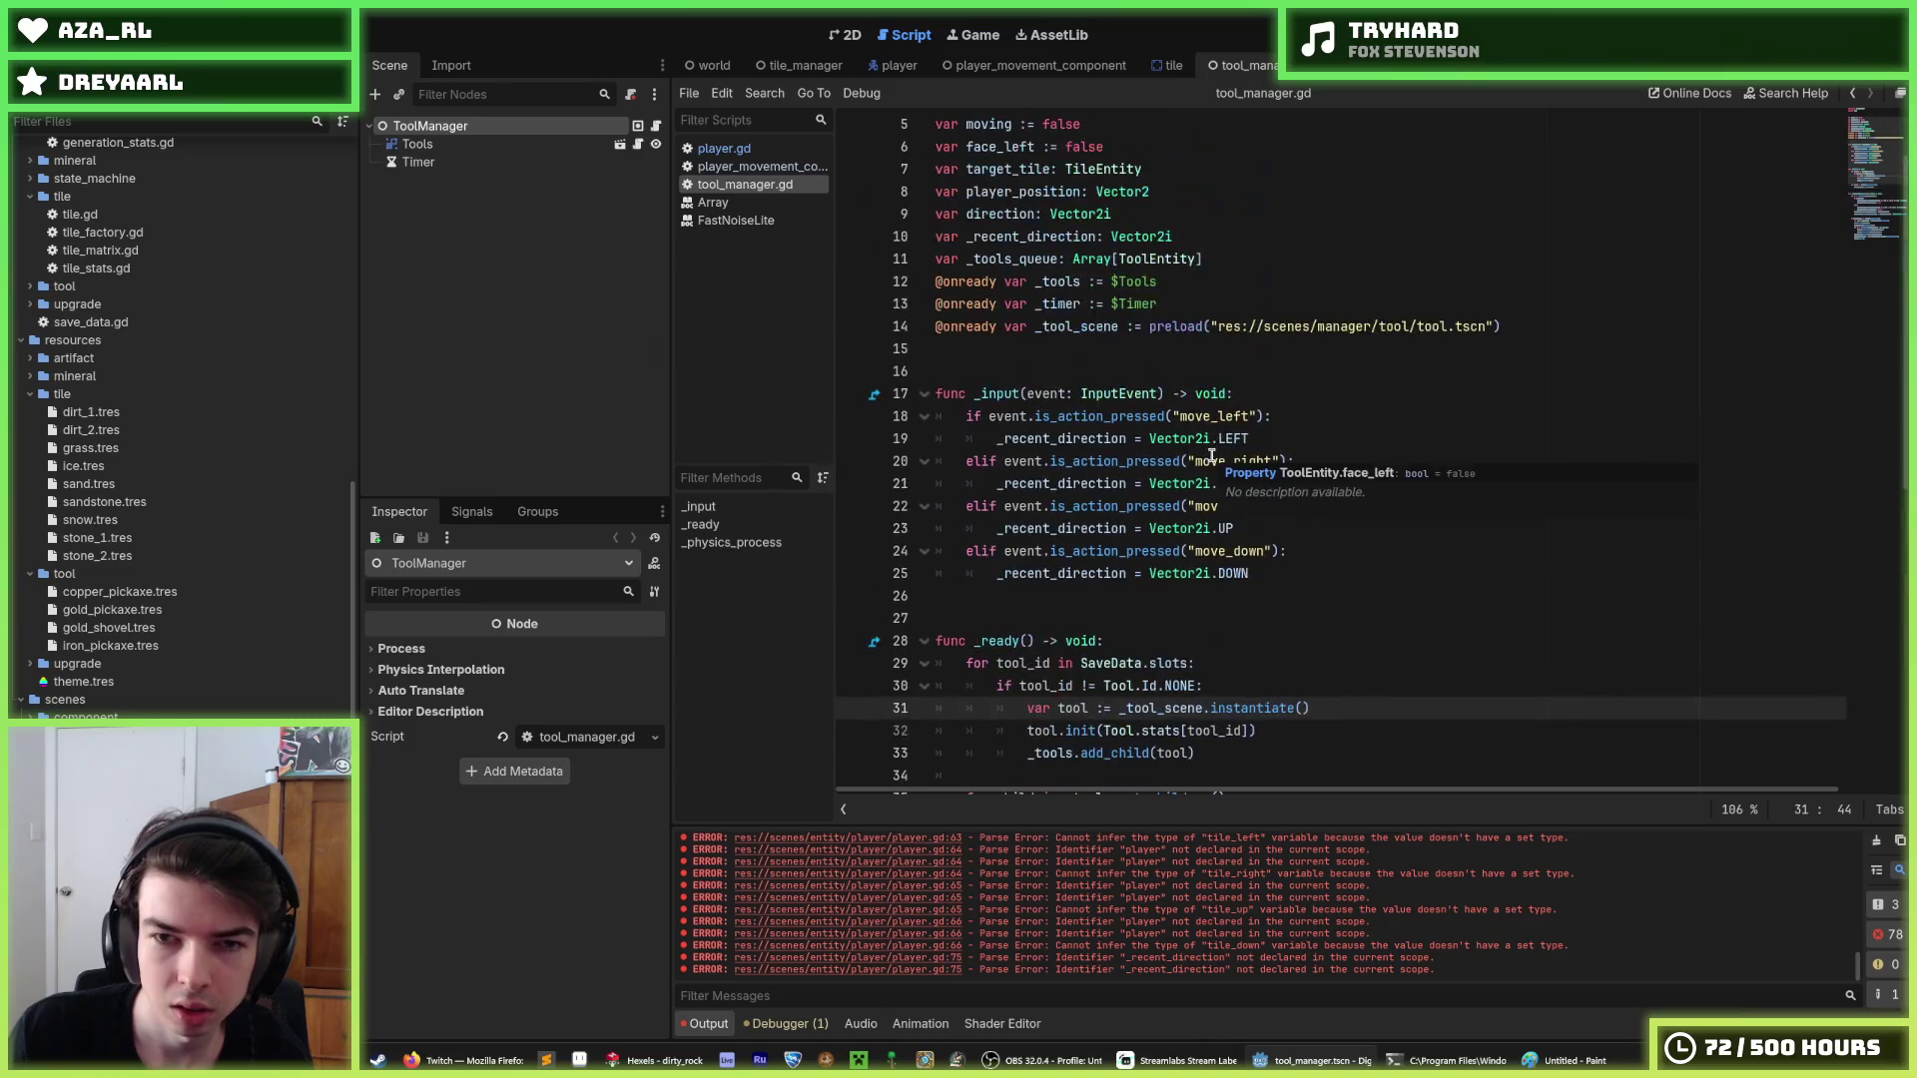
pyautogui.doubleClick(1095, 437)
pyautogui.click(1095, 436)
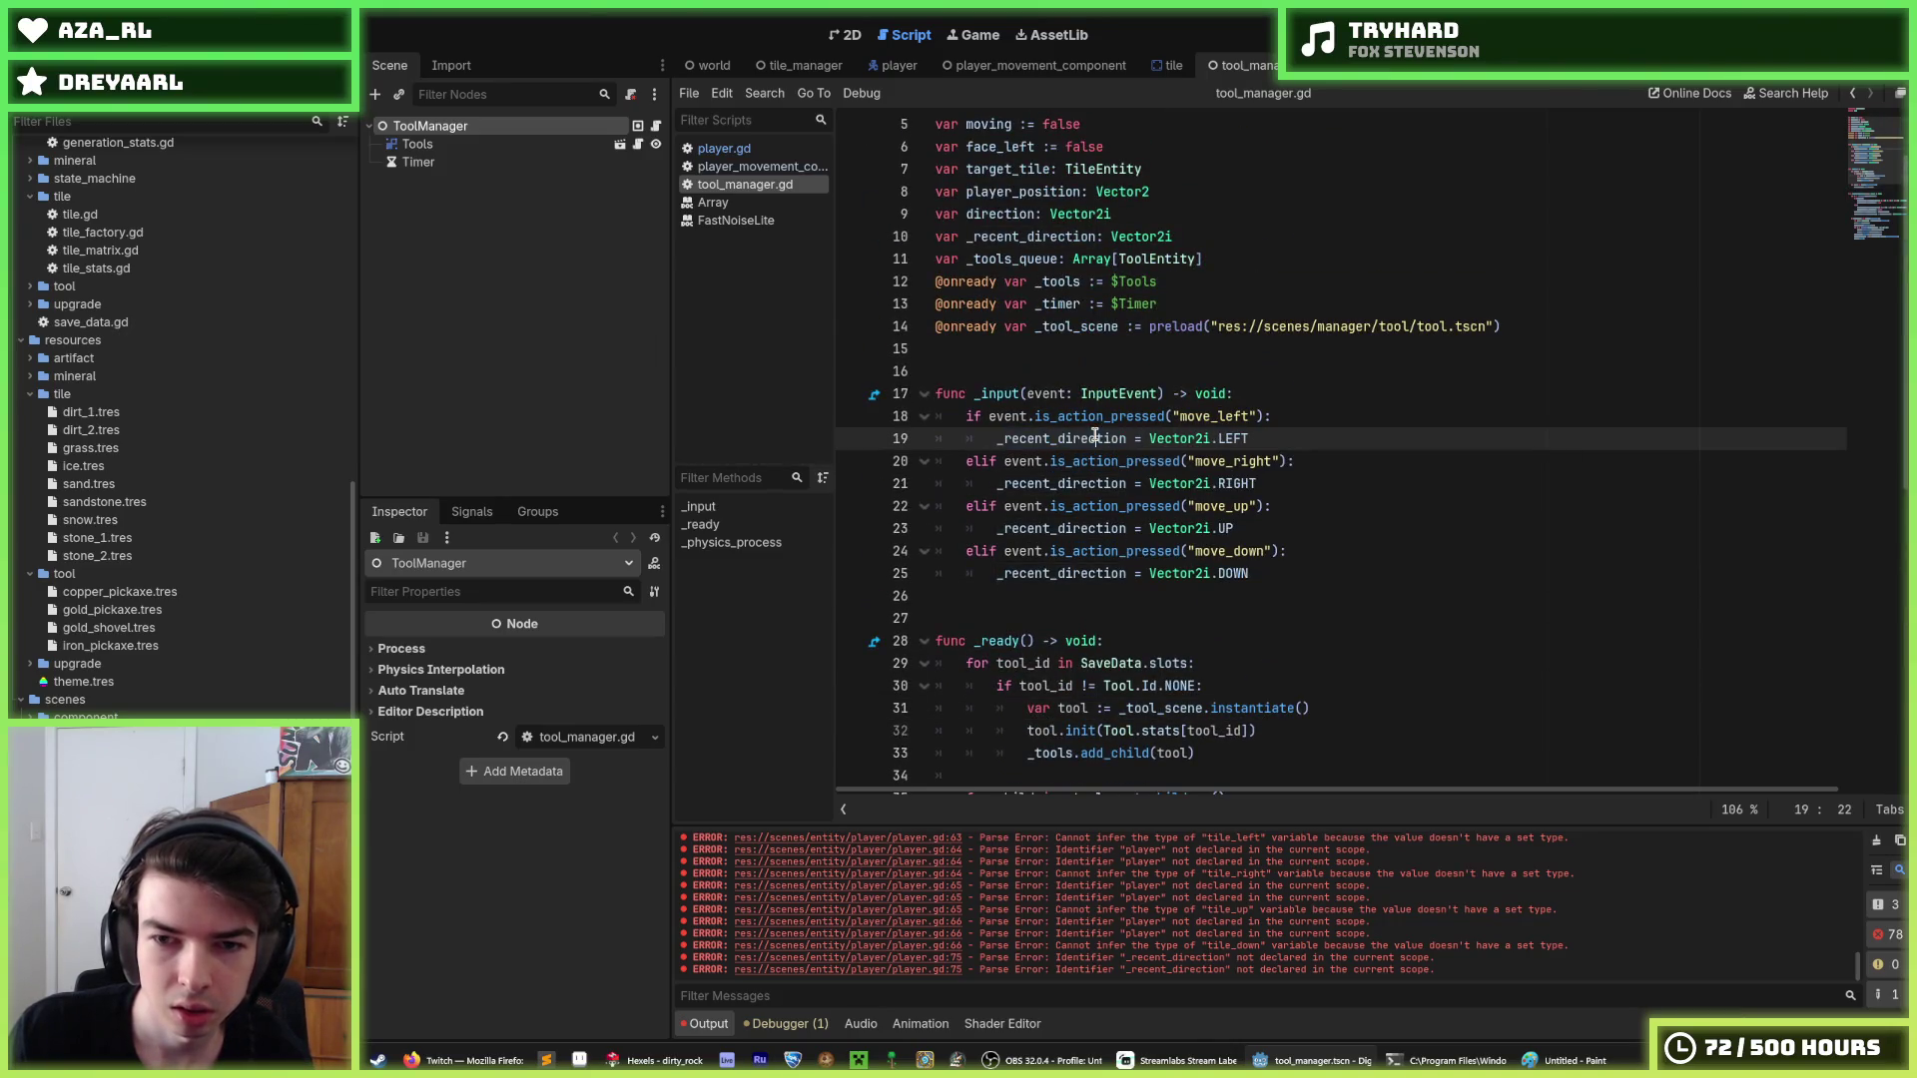
# Remove the whole _input function from tool_manager.gd and return to player.gd.
pyautogui.moveTo(1298, 569)
pyautogui.mouseDown()
pyautogui.moveTo(1278, 469)
pyautogui.moveTo(1048, 445)
pyautogui.moveTo(971, 397)
pyautogui.moveTo(964, 348)
pyautogui.mouseUp()
pyautogui.hotkey('ctrl', 'c')
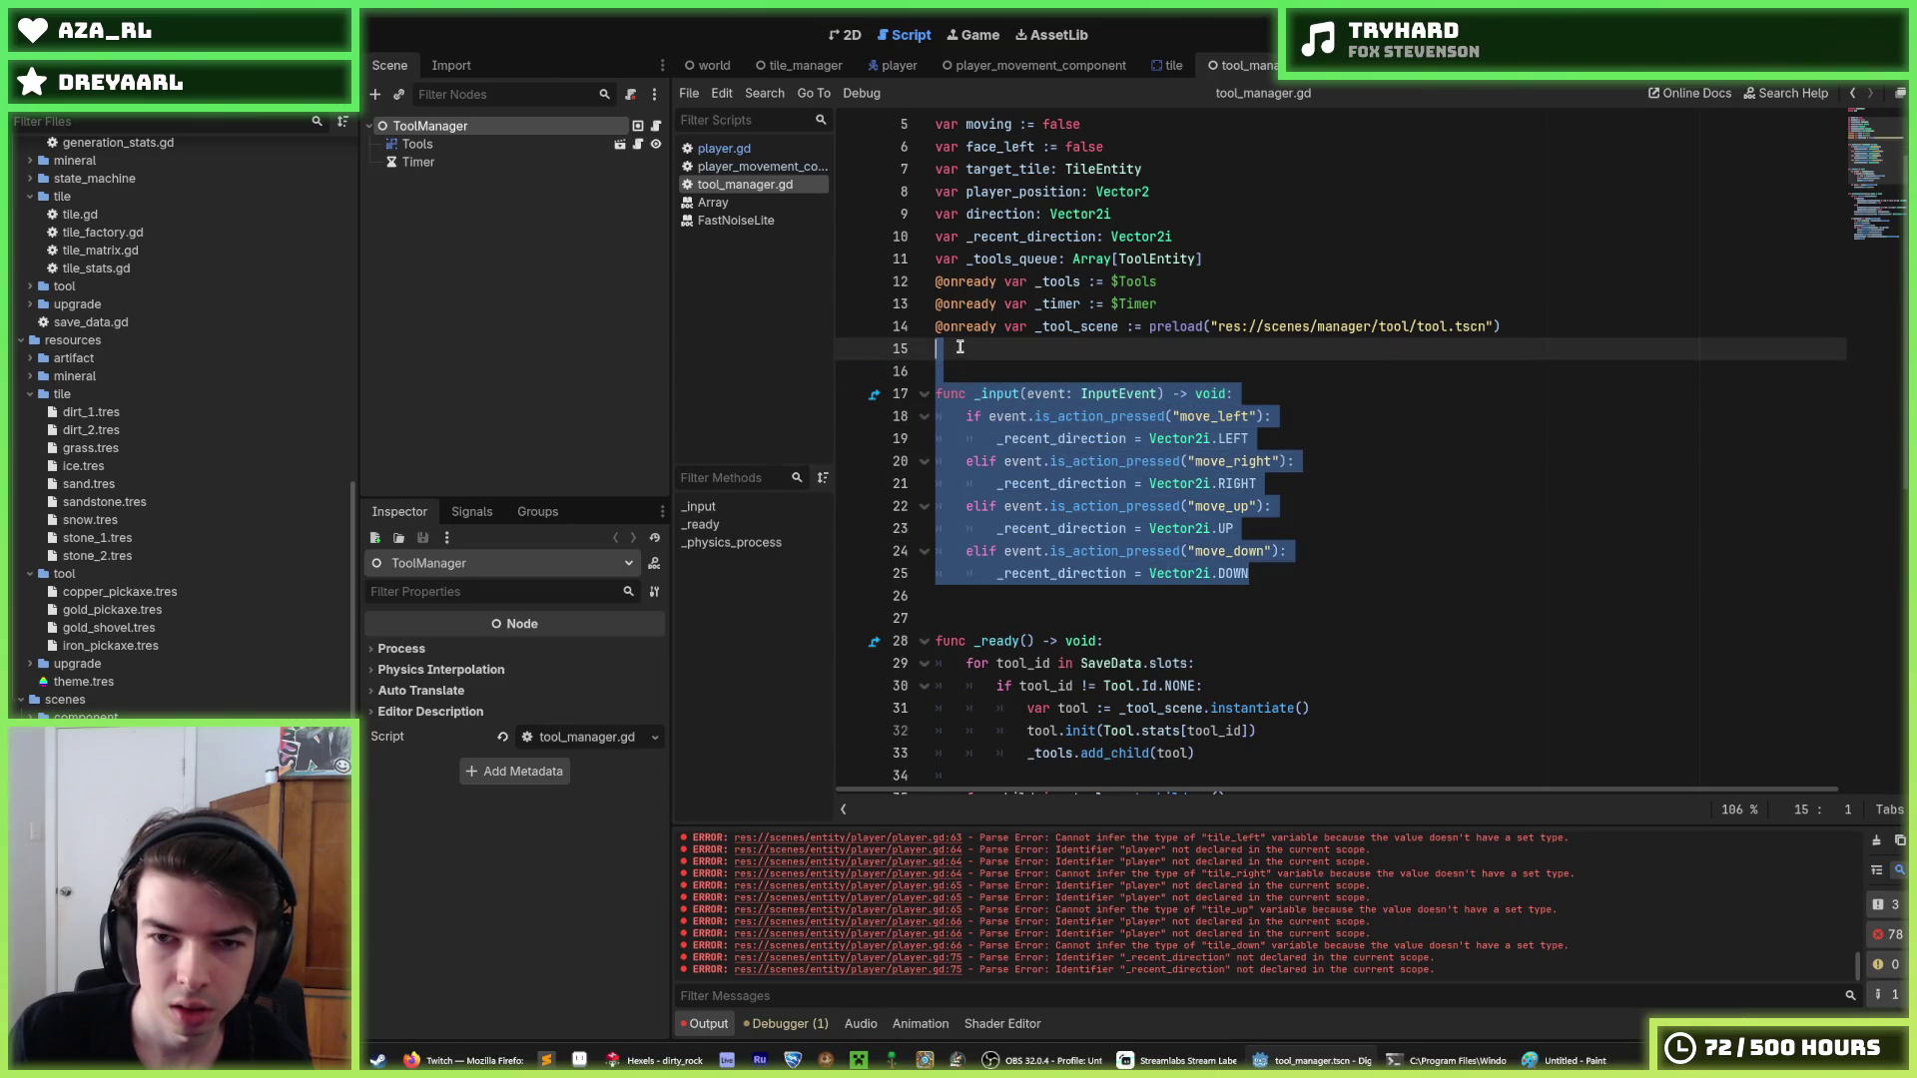
pyautogui.scroll(1, 1153, 469)
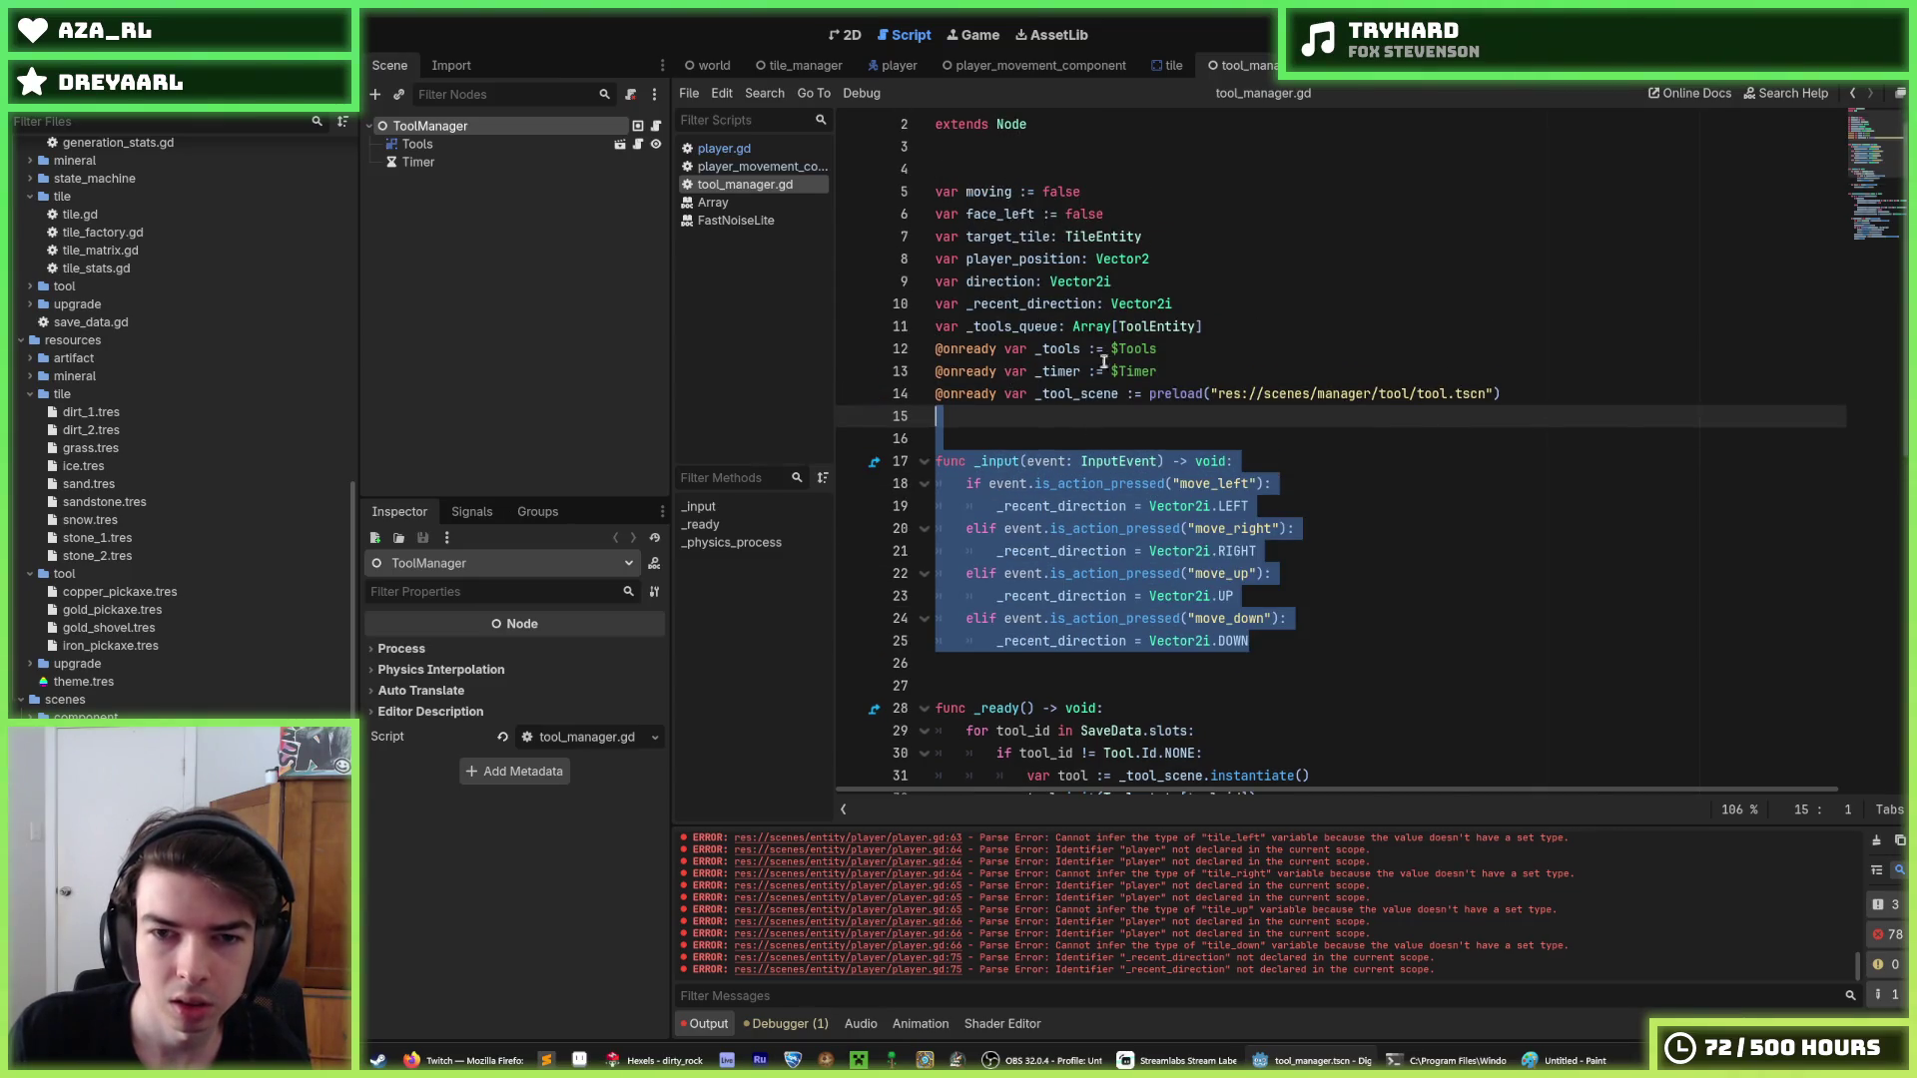
pyautogui.press('BackSpace')
pyautogui.press('BackSpace')
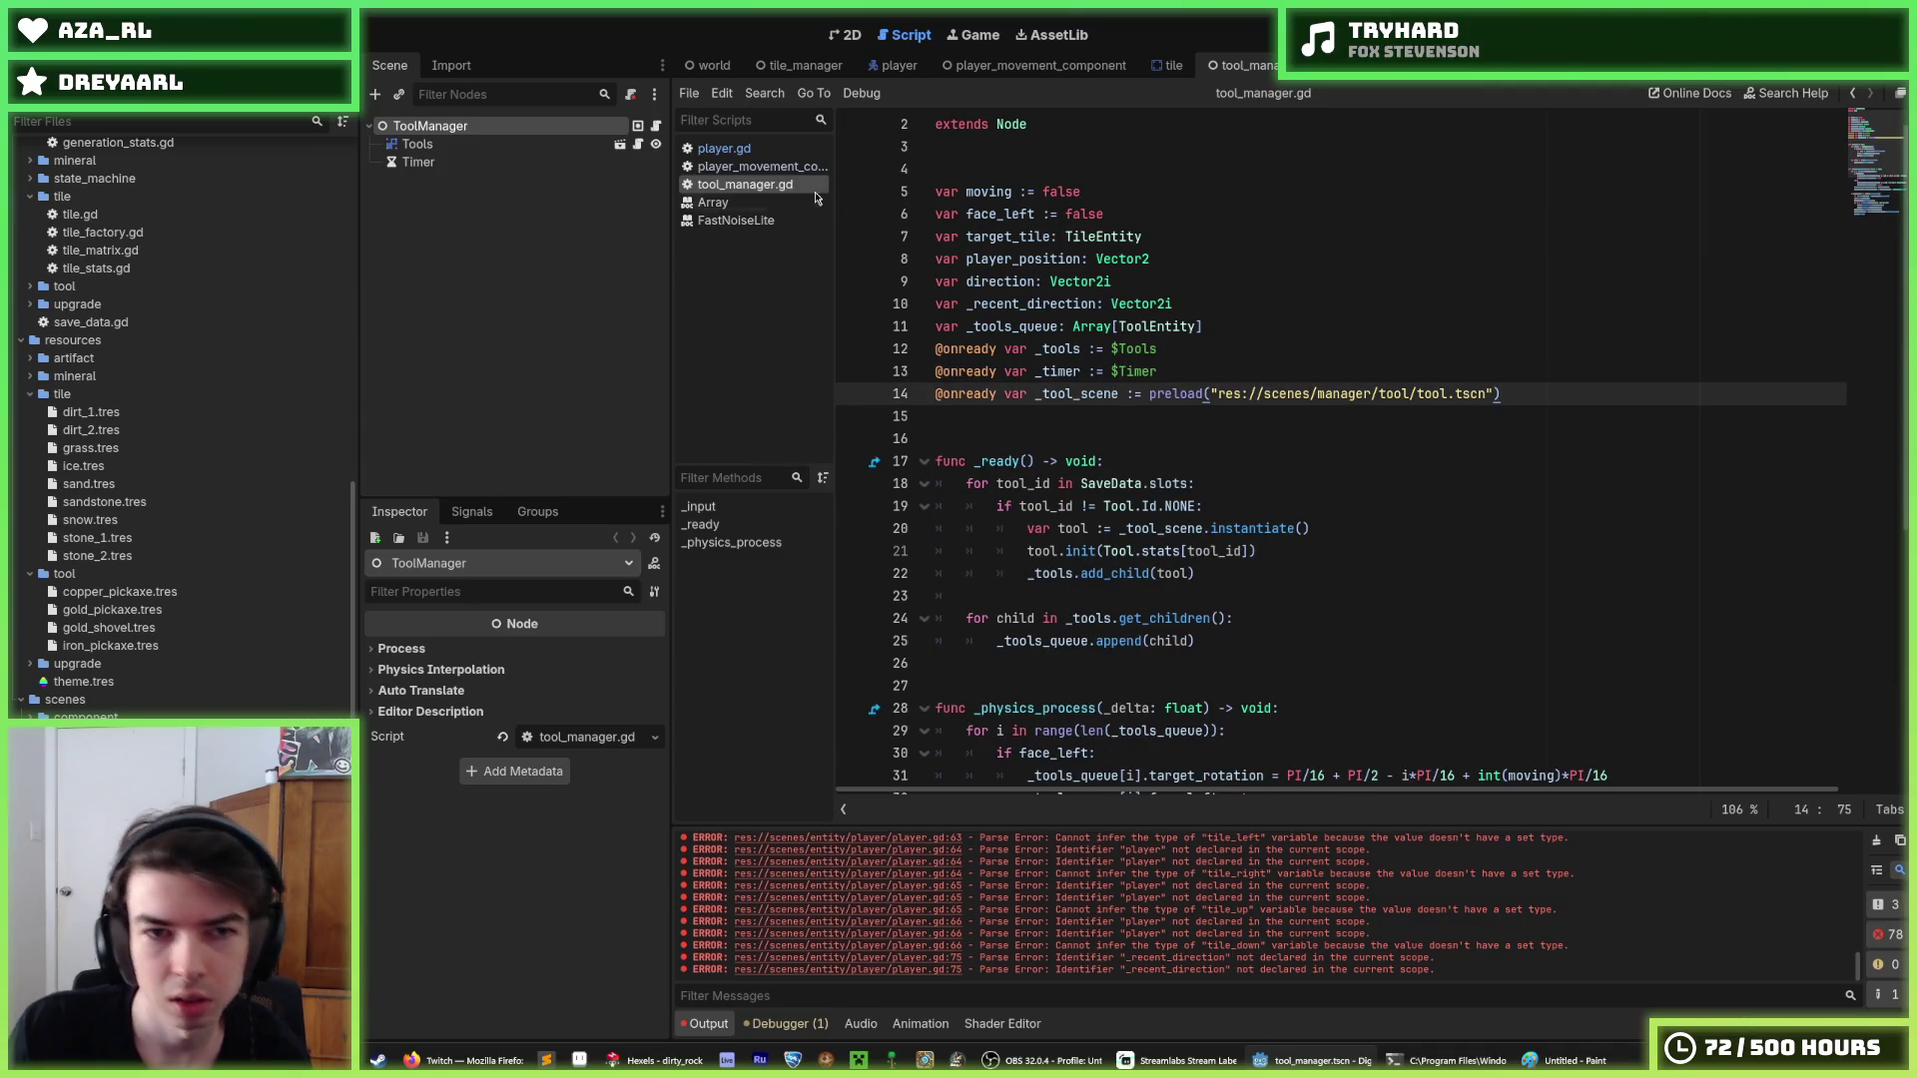
pyautogui.click(724, 147)
pyautogui.scroll(-2, 1102, 489)
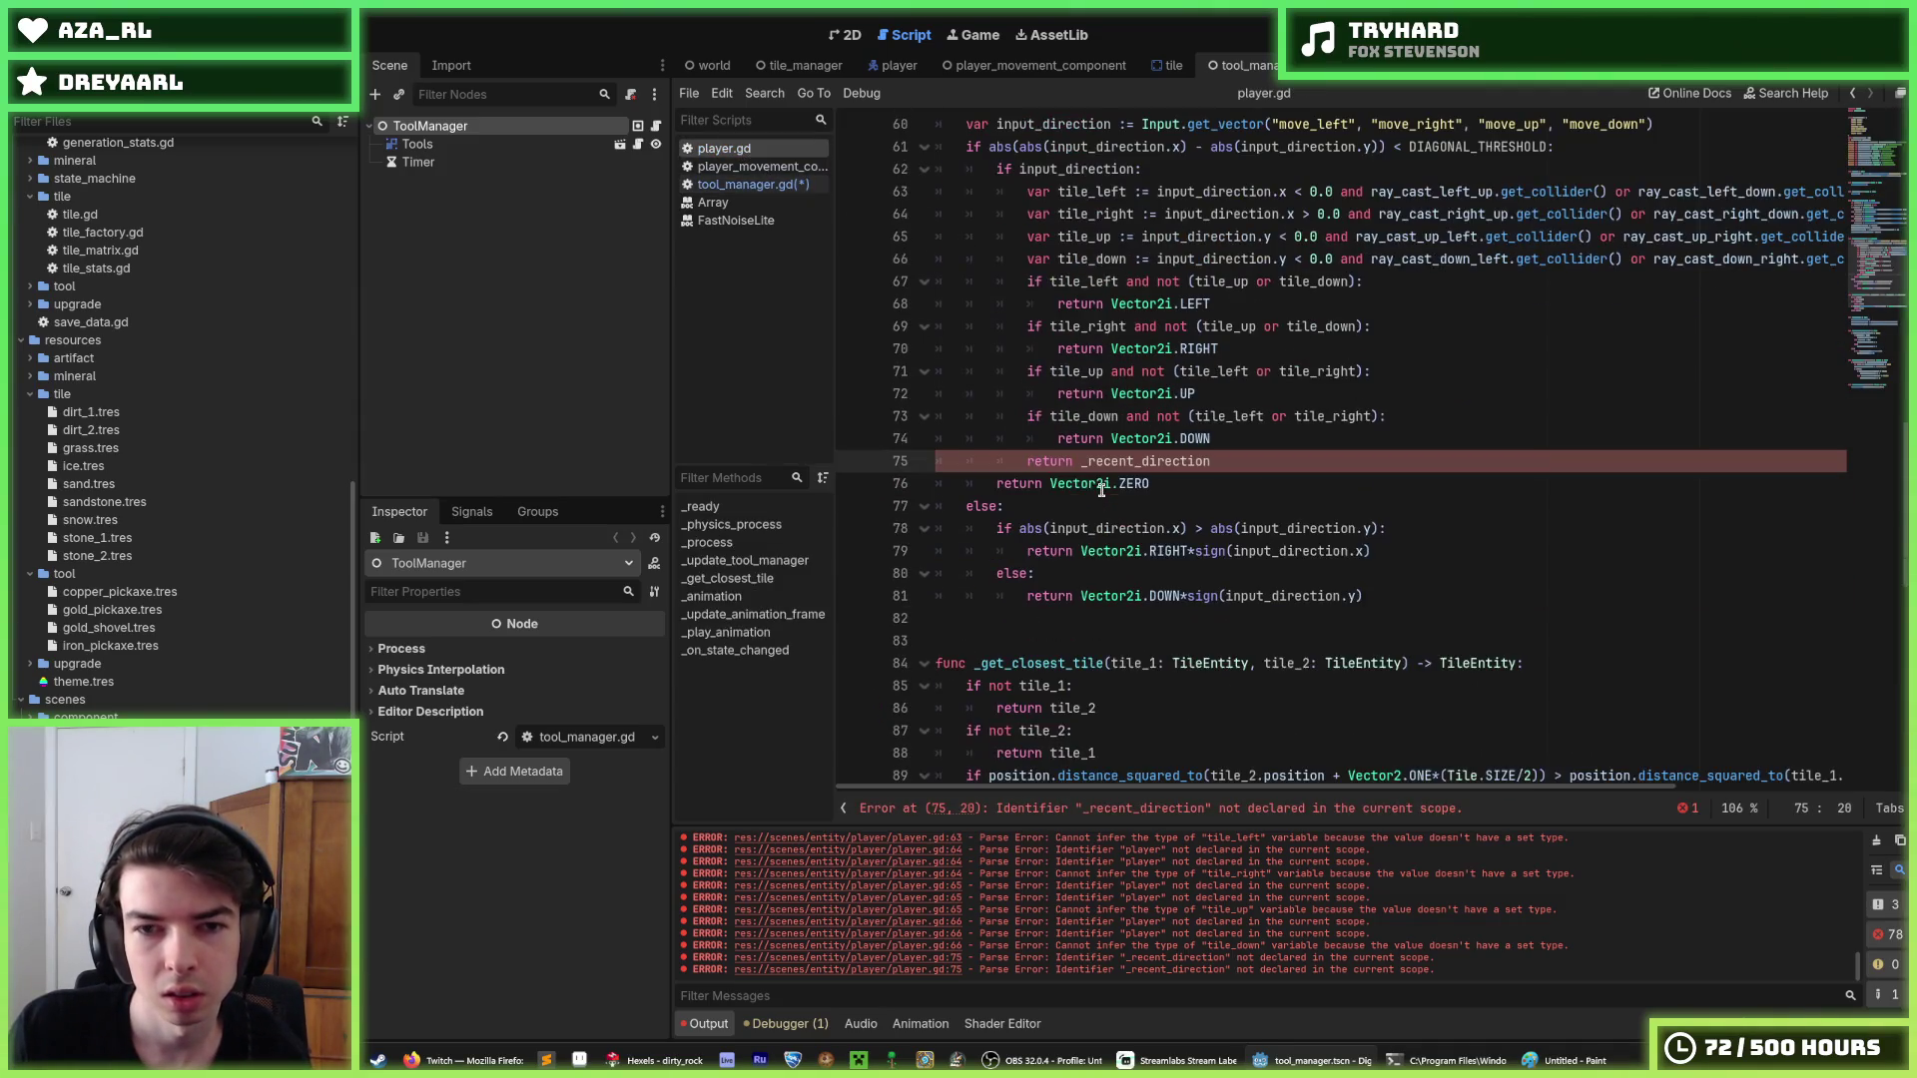
pyautogui.click(1386, 595)
pyautogui.press('Return')
pyautogui.press('Return')
pyautogui.press('Return')
pyautogui.hotkey('ctrl', 'v')
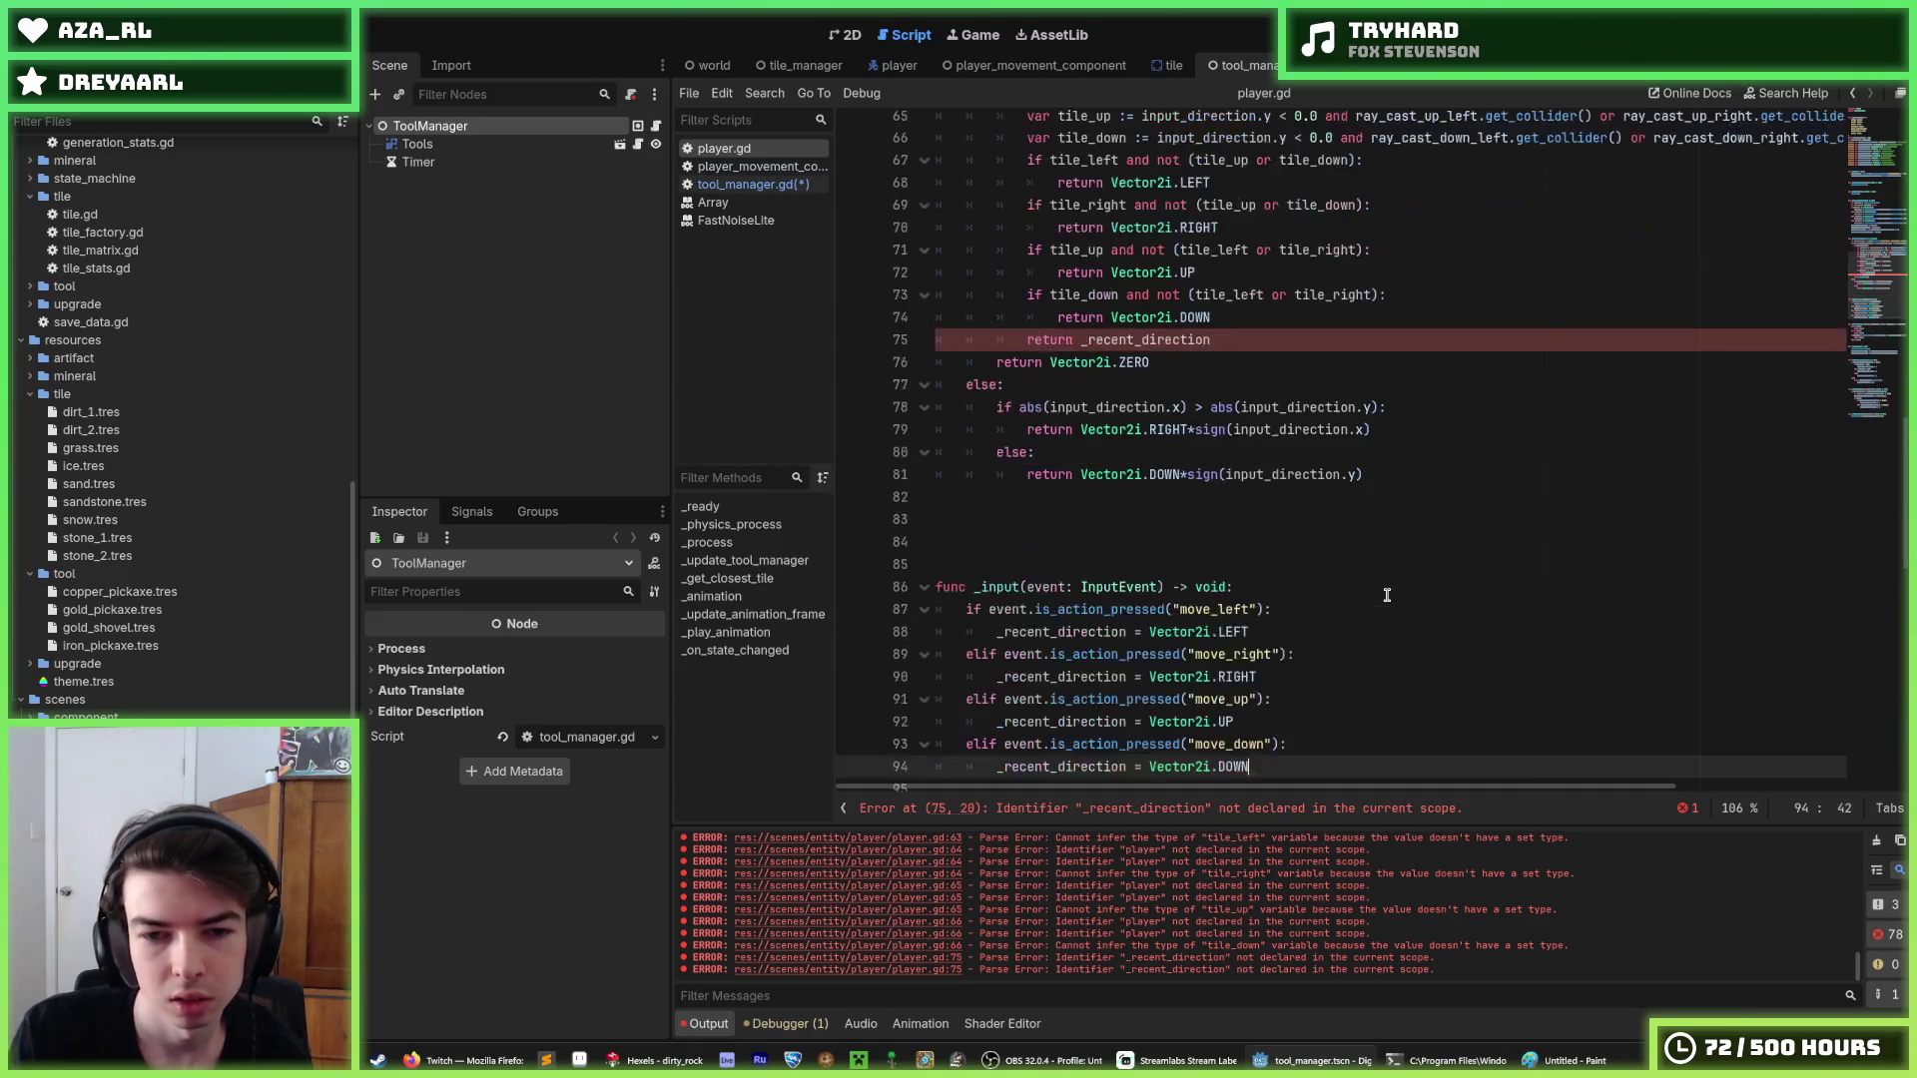
pyautogui.click(1178, 541)
pyautogui.press('BackSpace')
pyautogui.press('BackSpace')
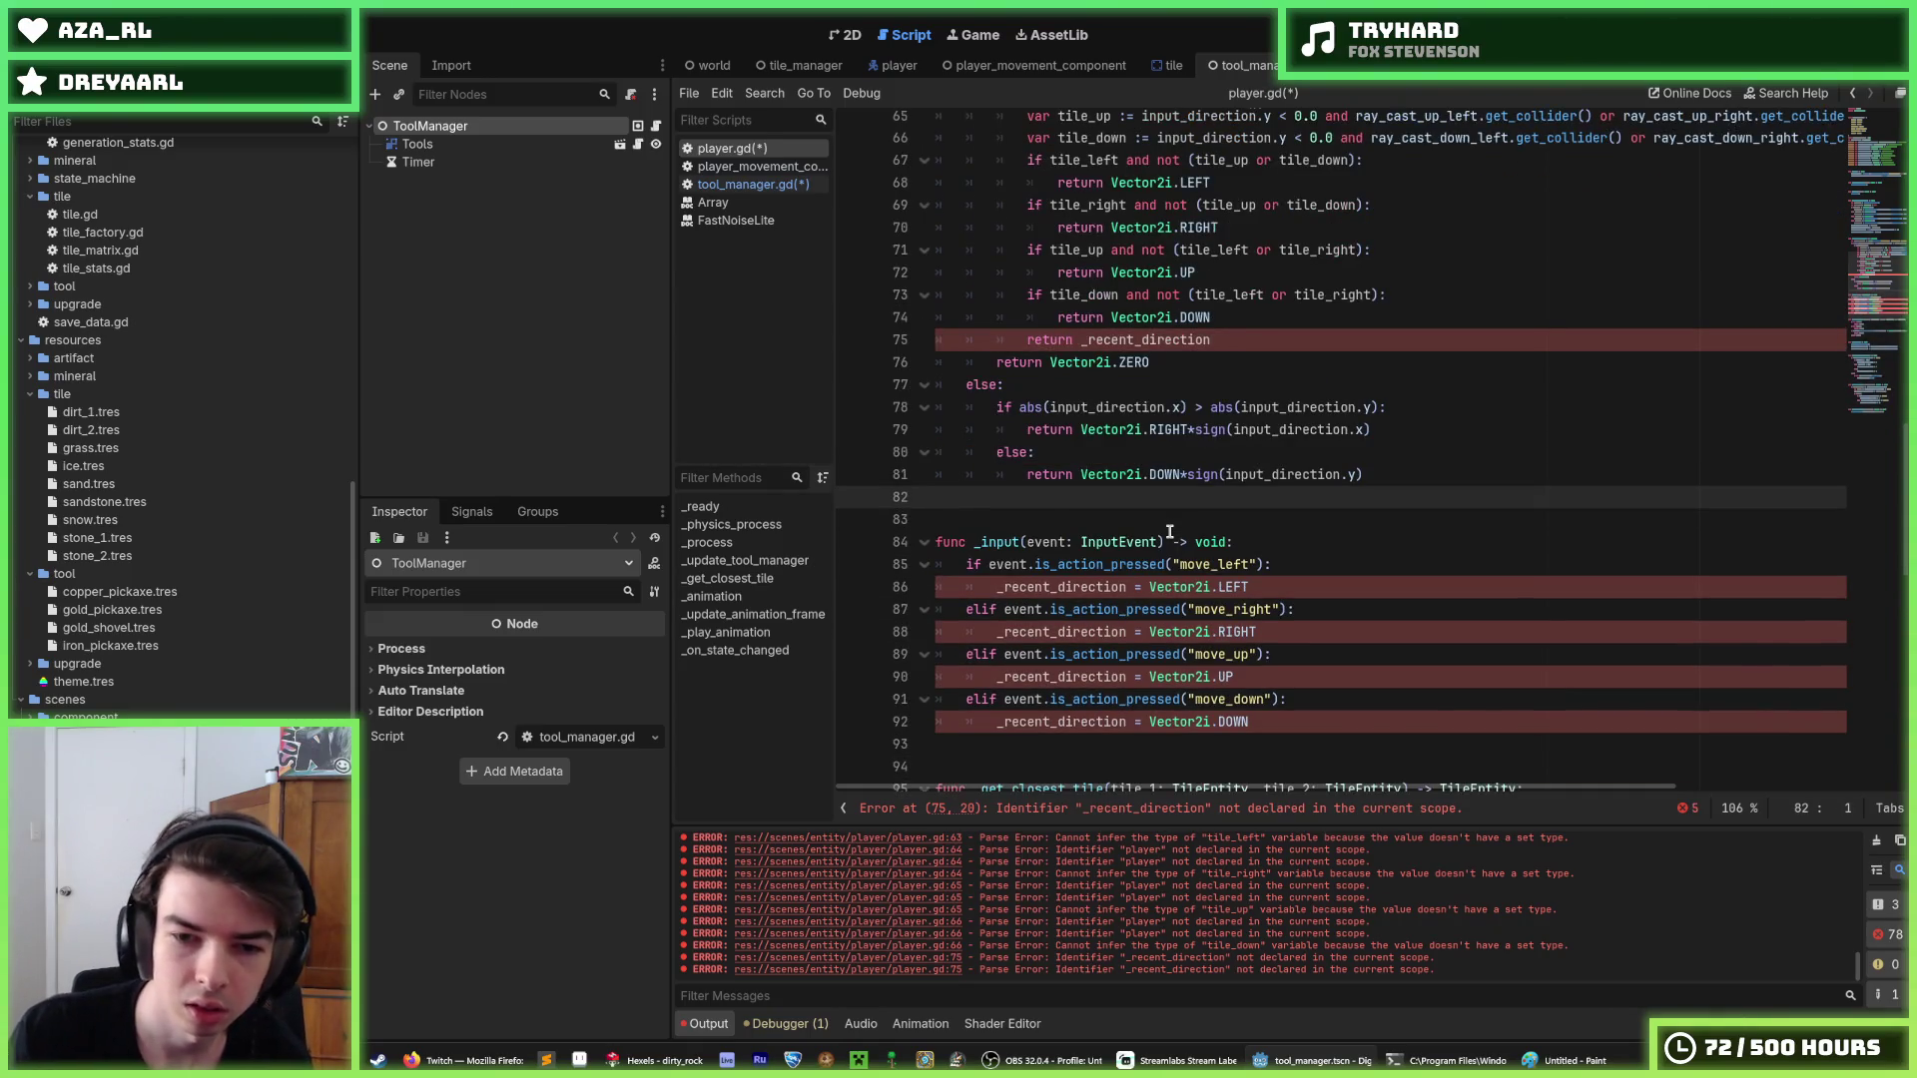
pyautogui.scroll(-6, 1170, 531)
pyautogui.scroll(18, 1163, 544)
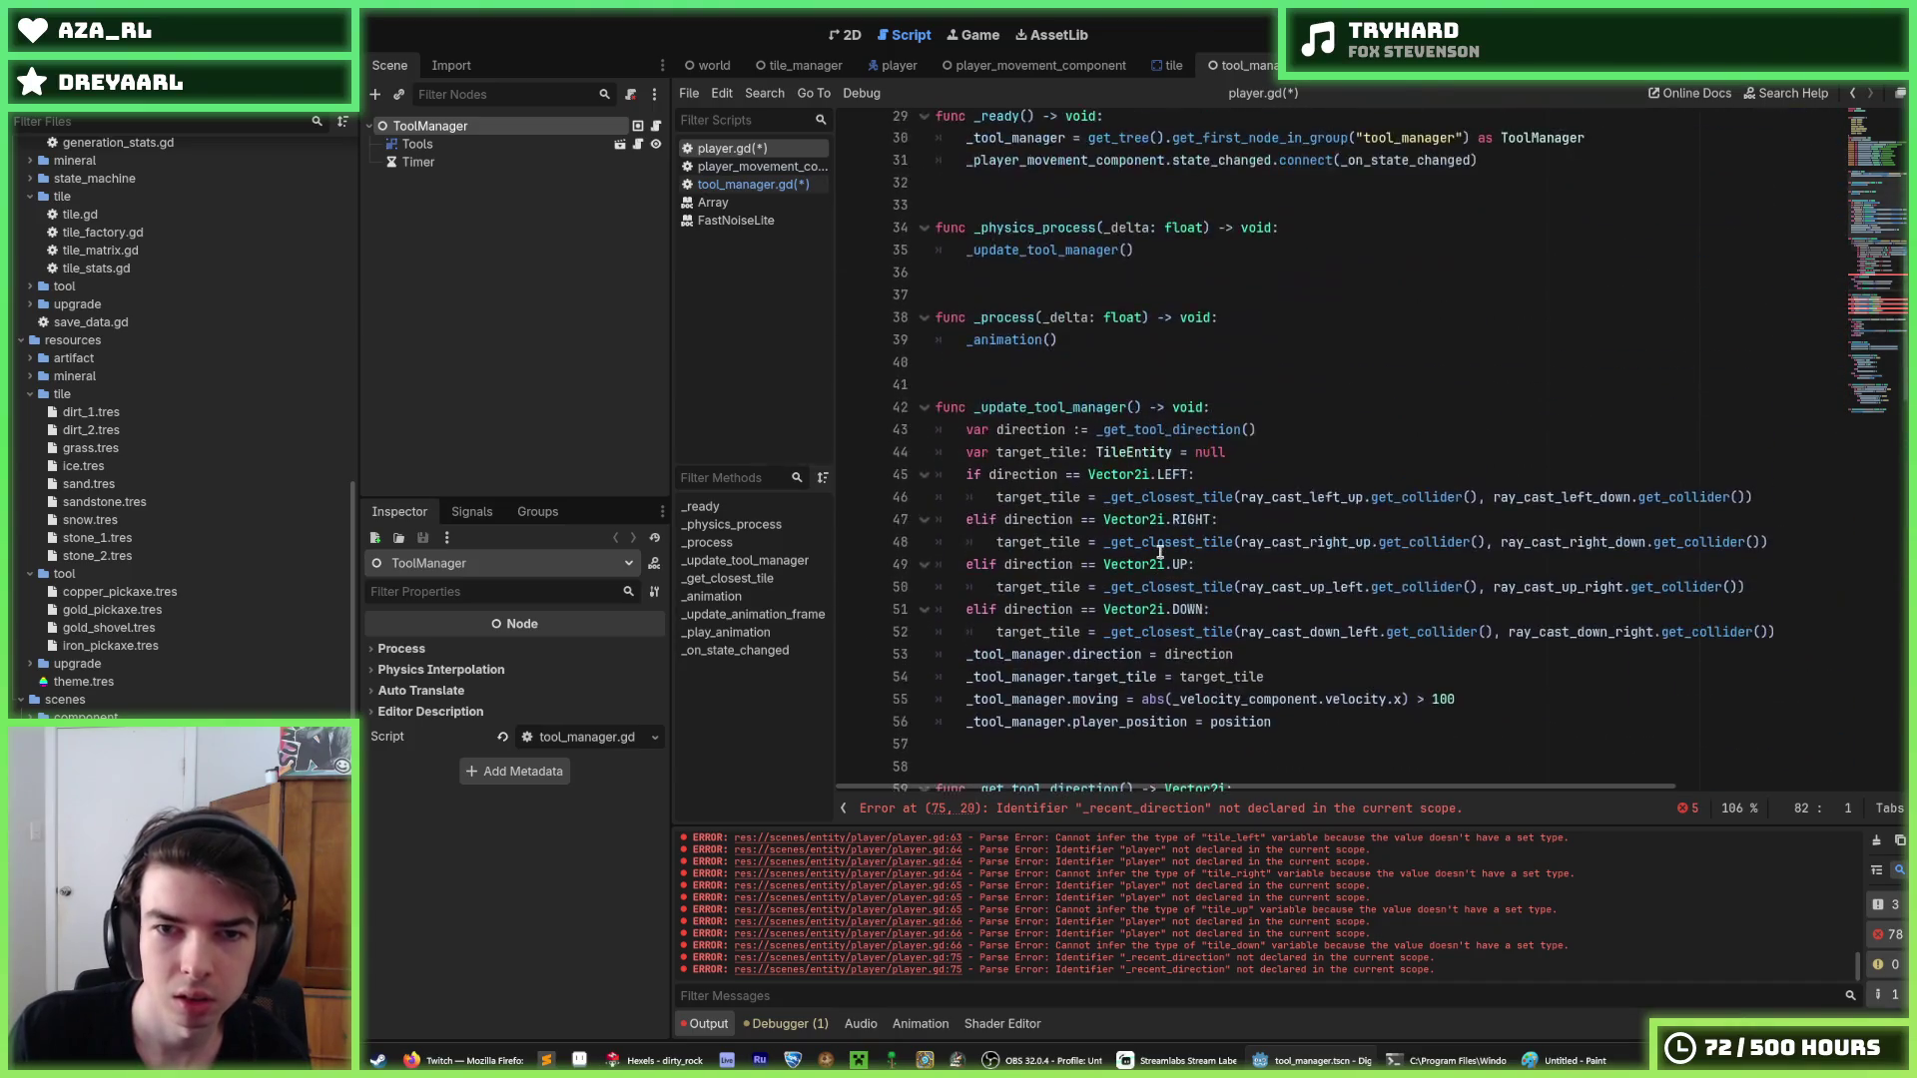
pyautogui.scroll(3, 1160, 552)
pyautogui.scroll(-14, 1188, 547)
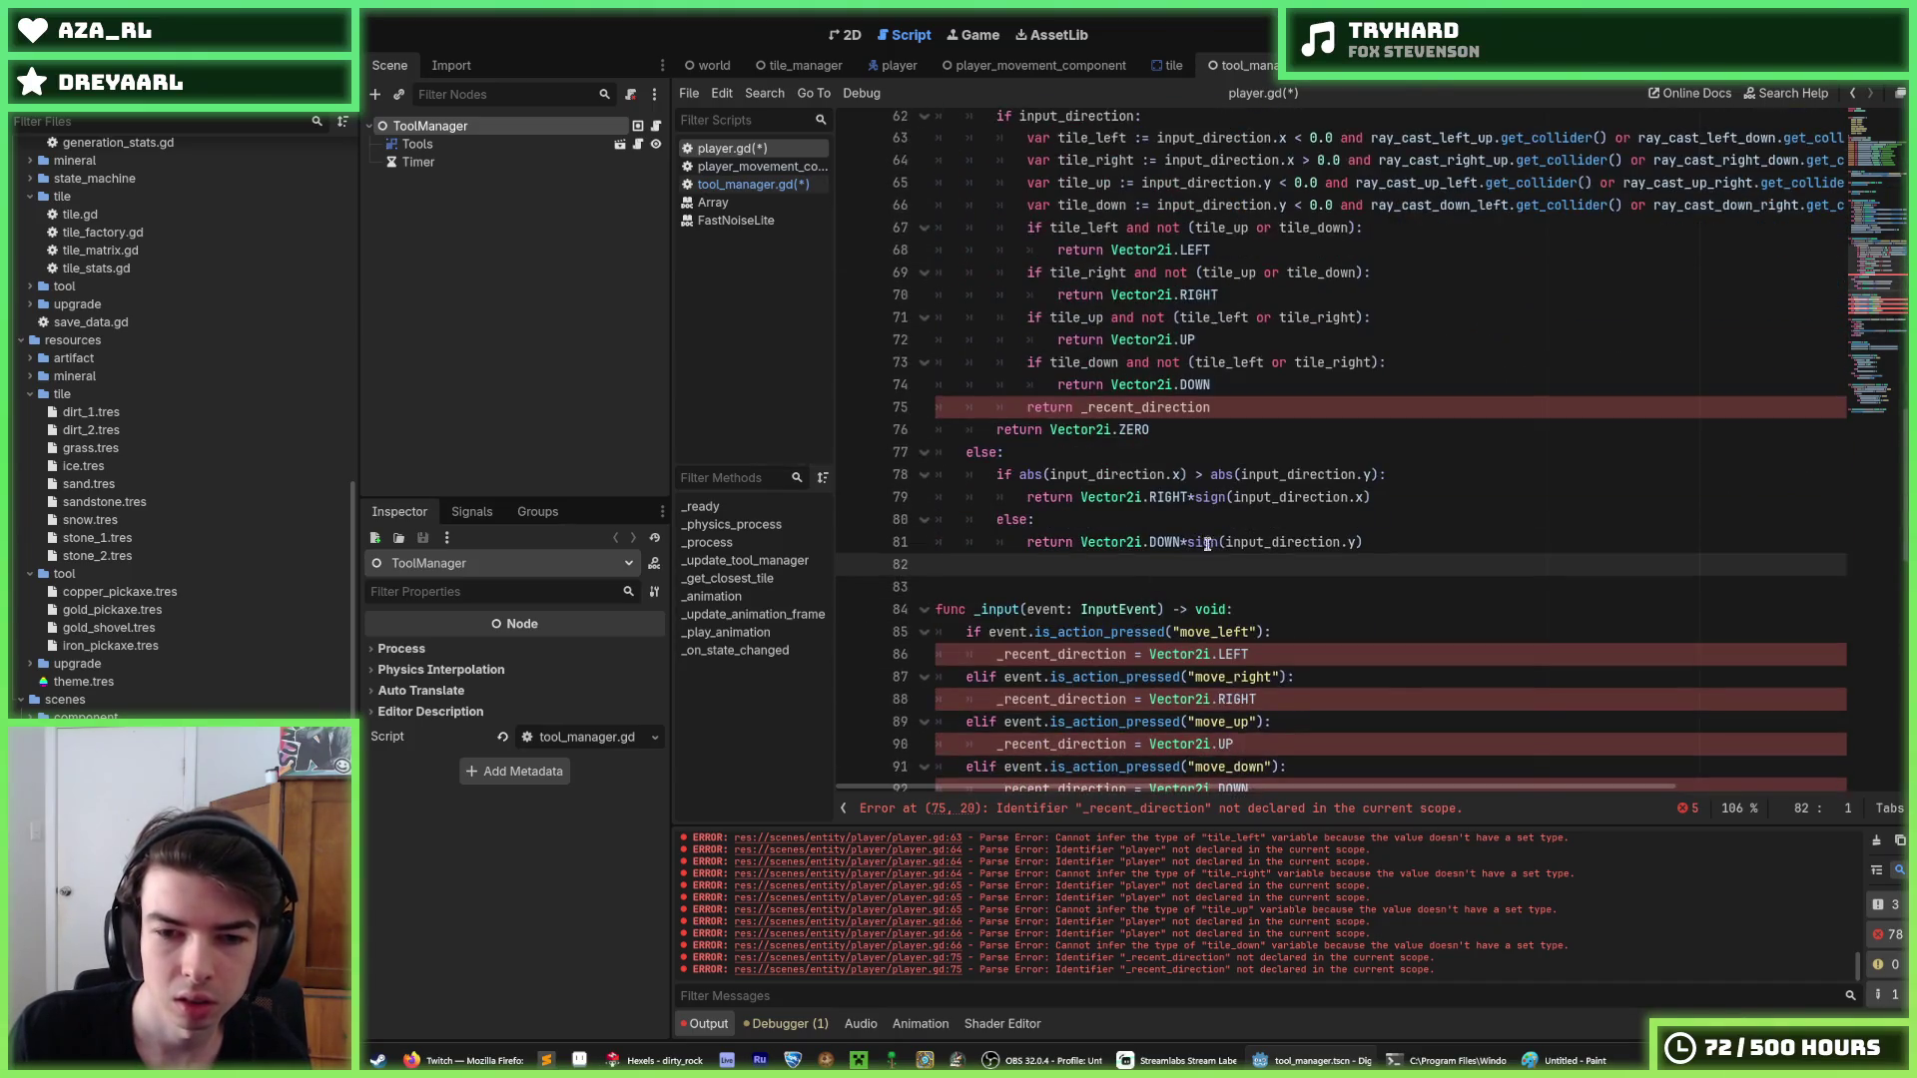
pyautogui.scroll(-3, 1199, 544)
pyautogui.moveTo(1158, 599); pyautogui.dragTo(1158, 383)
pyautogui.scroll(5, 1168, 514)
pyautogui.hotkey('alt', 'Up')
pyautogui.hotkey('alt', 'Up')
pyautogui.hotkey('alt', 'Up')
pyautogui.hotkey('alt', 'Up')
pyautogui.hotkey('alt', 'Up')
pyautogui.scroll(6, 1168, 515)
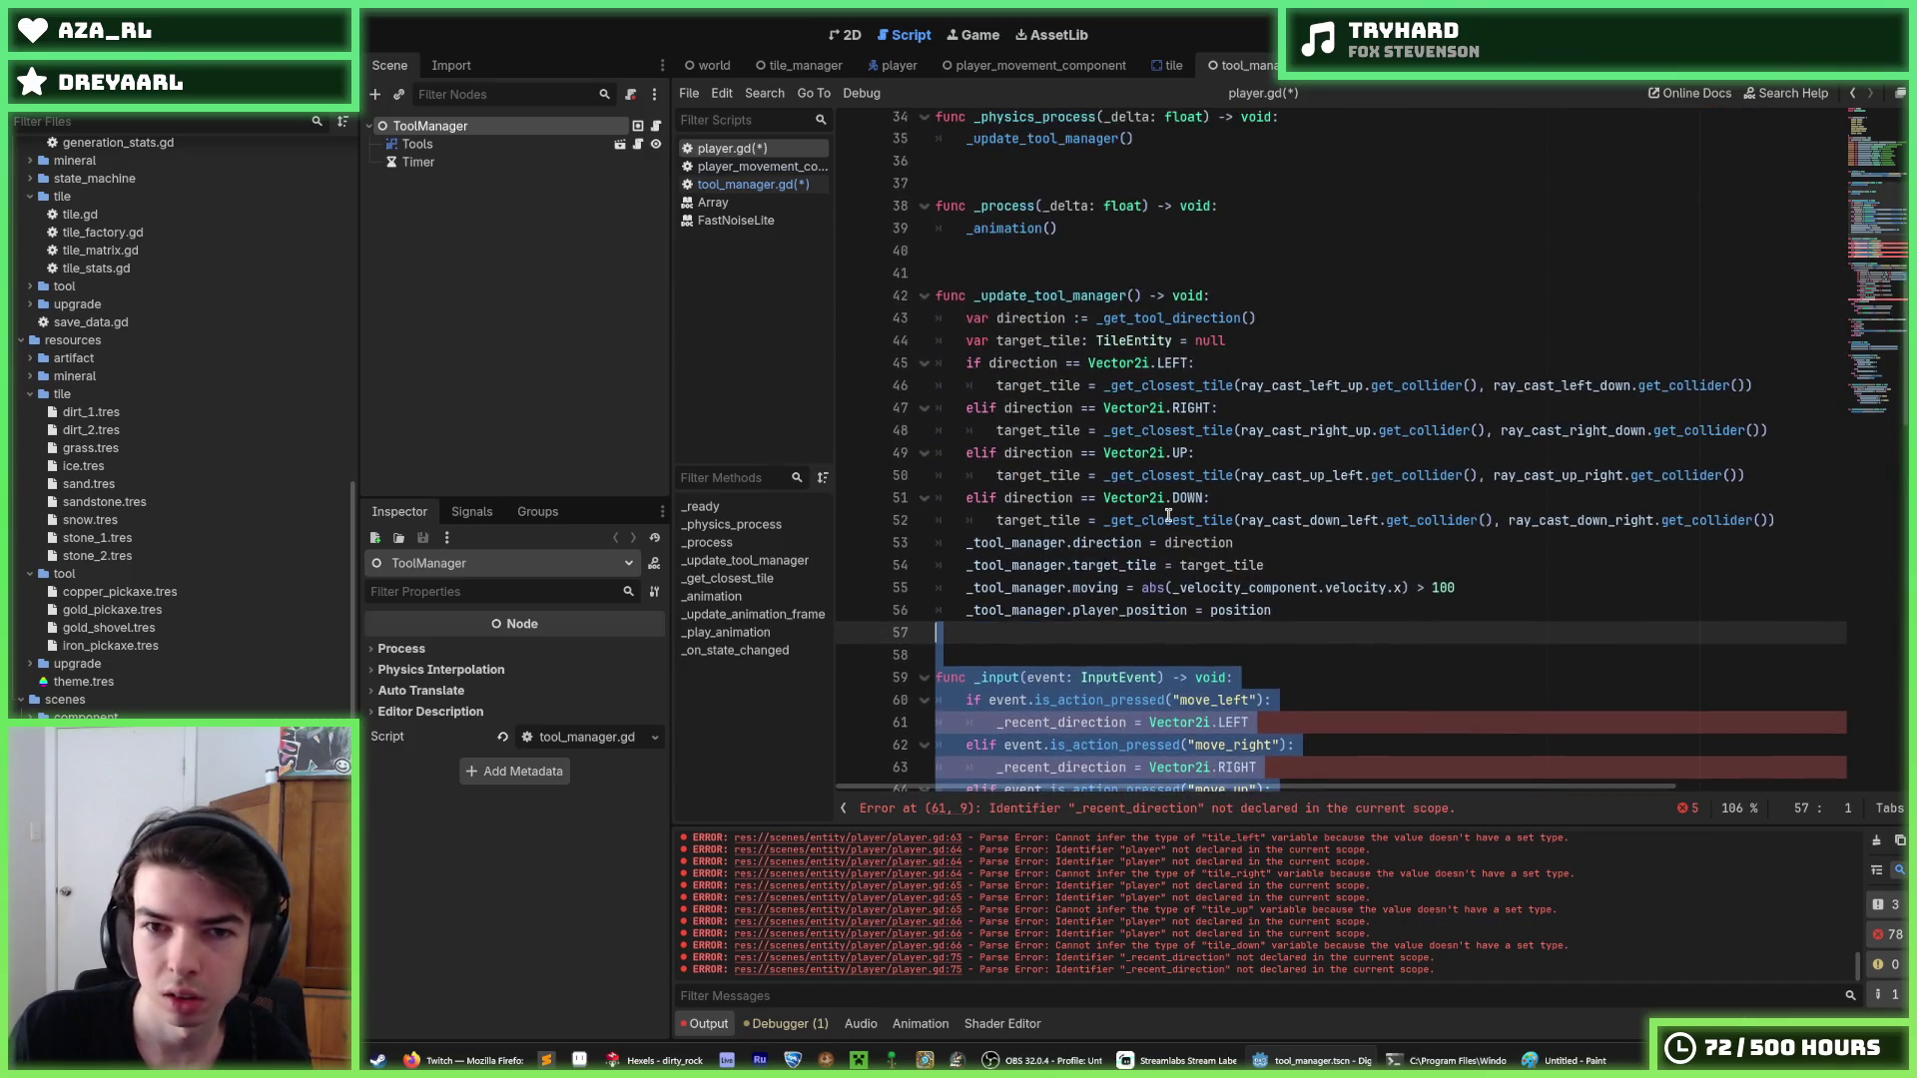
pyautogui.hotkey('alt', 'Up')
pyautogui.hotkey('alt', 'Up')
pyautogui.hotkey('alt', 'Up')
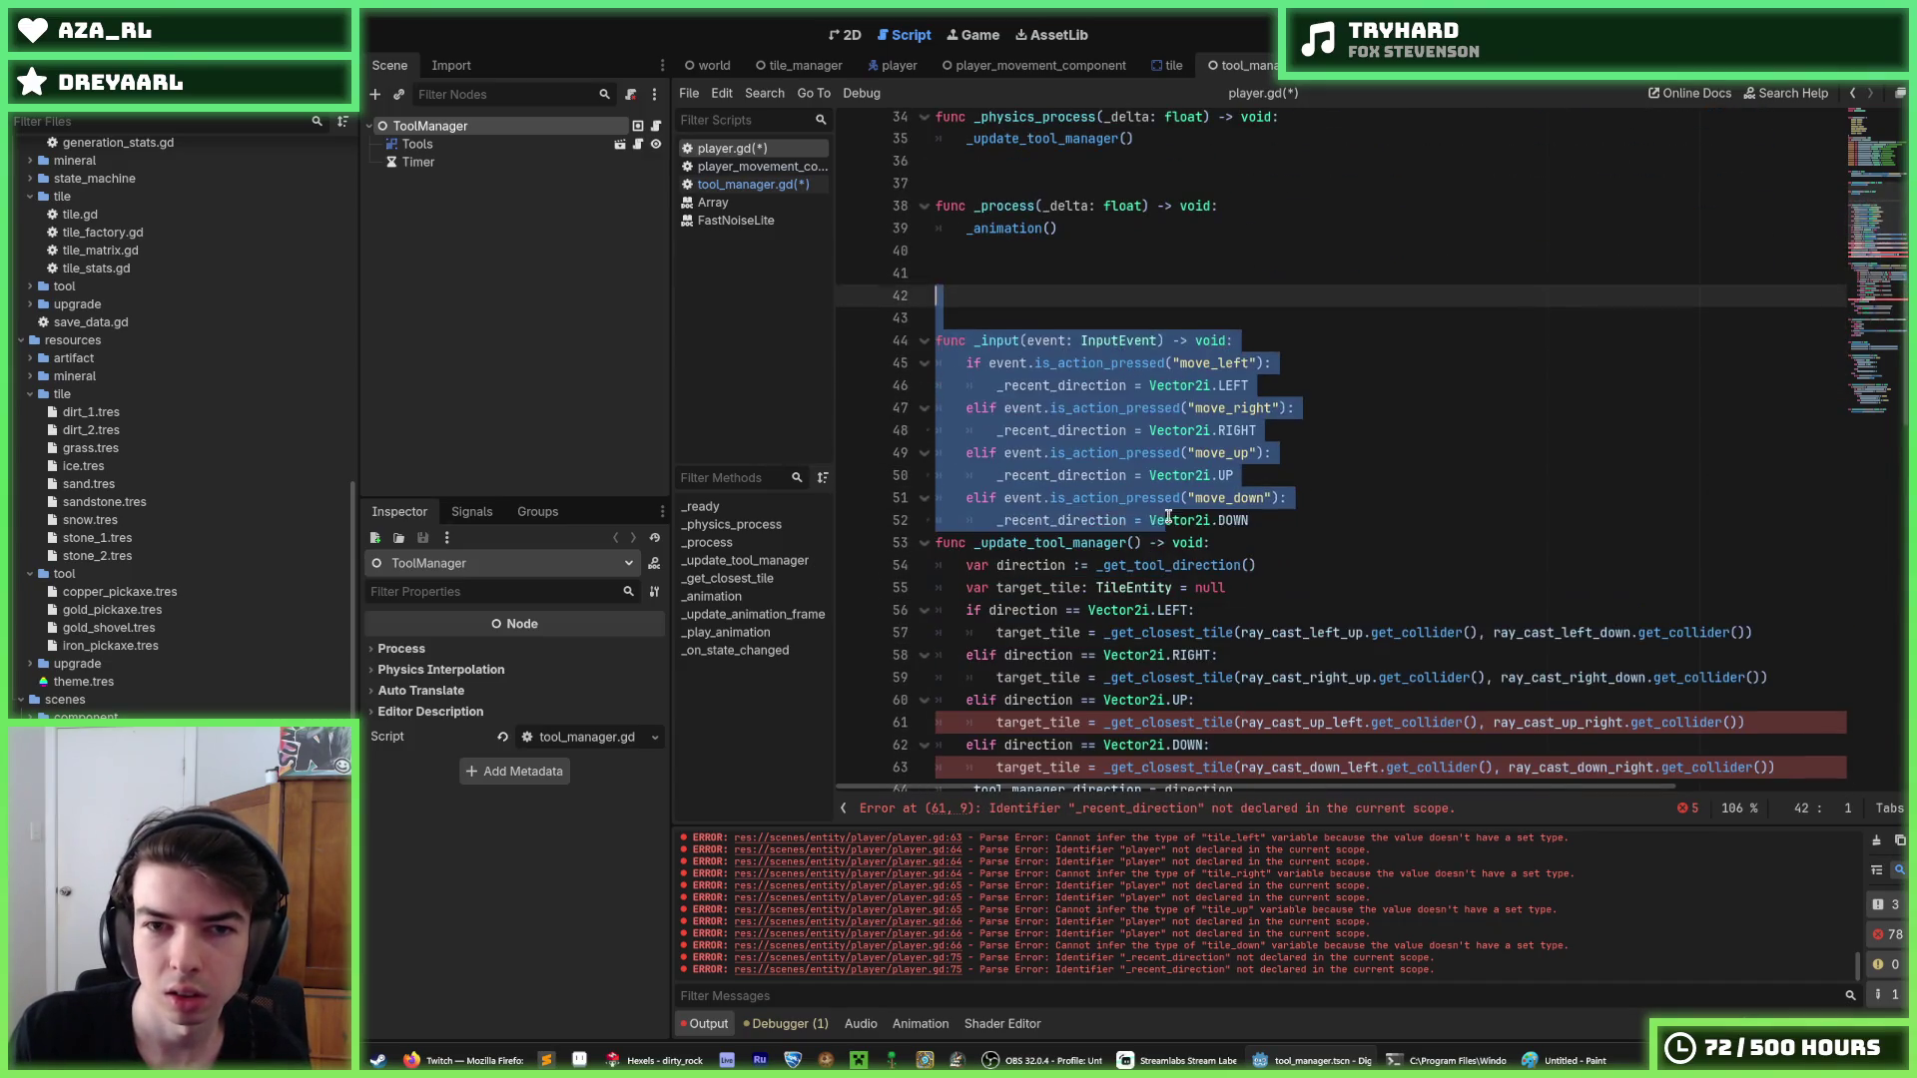
pyautogui.scroll(4, 1168, 515)
pyautogui.click(1223, 542)
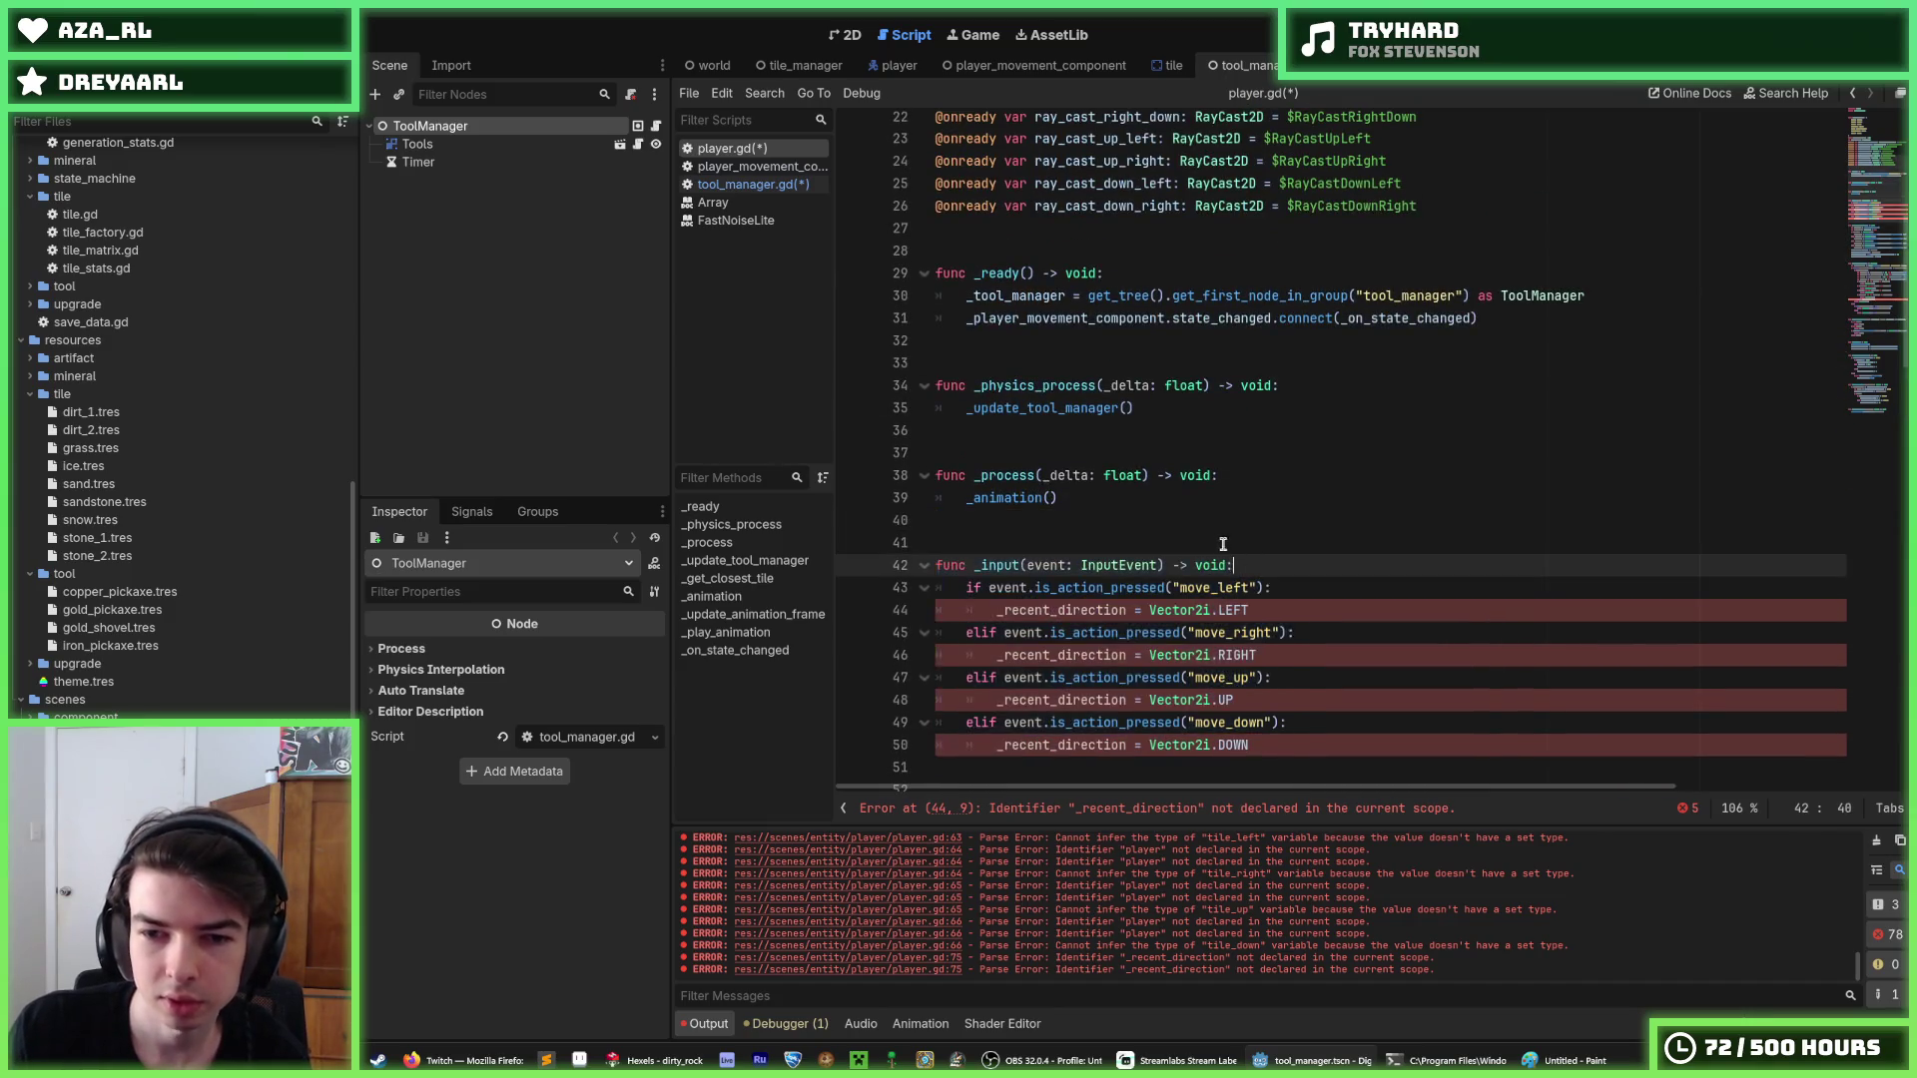
pyautogui.click(1076, 501)
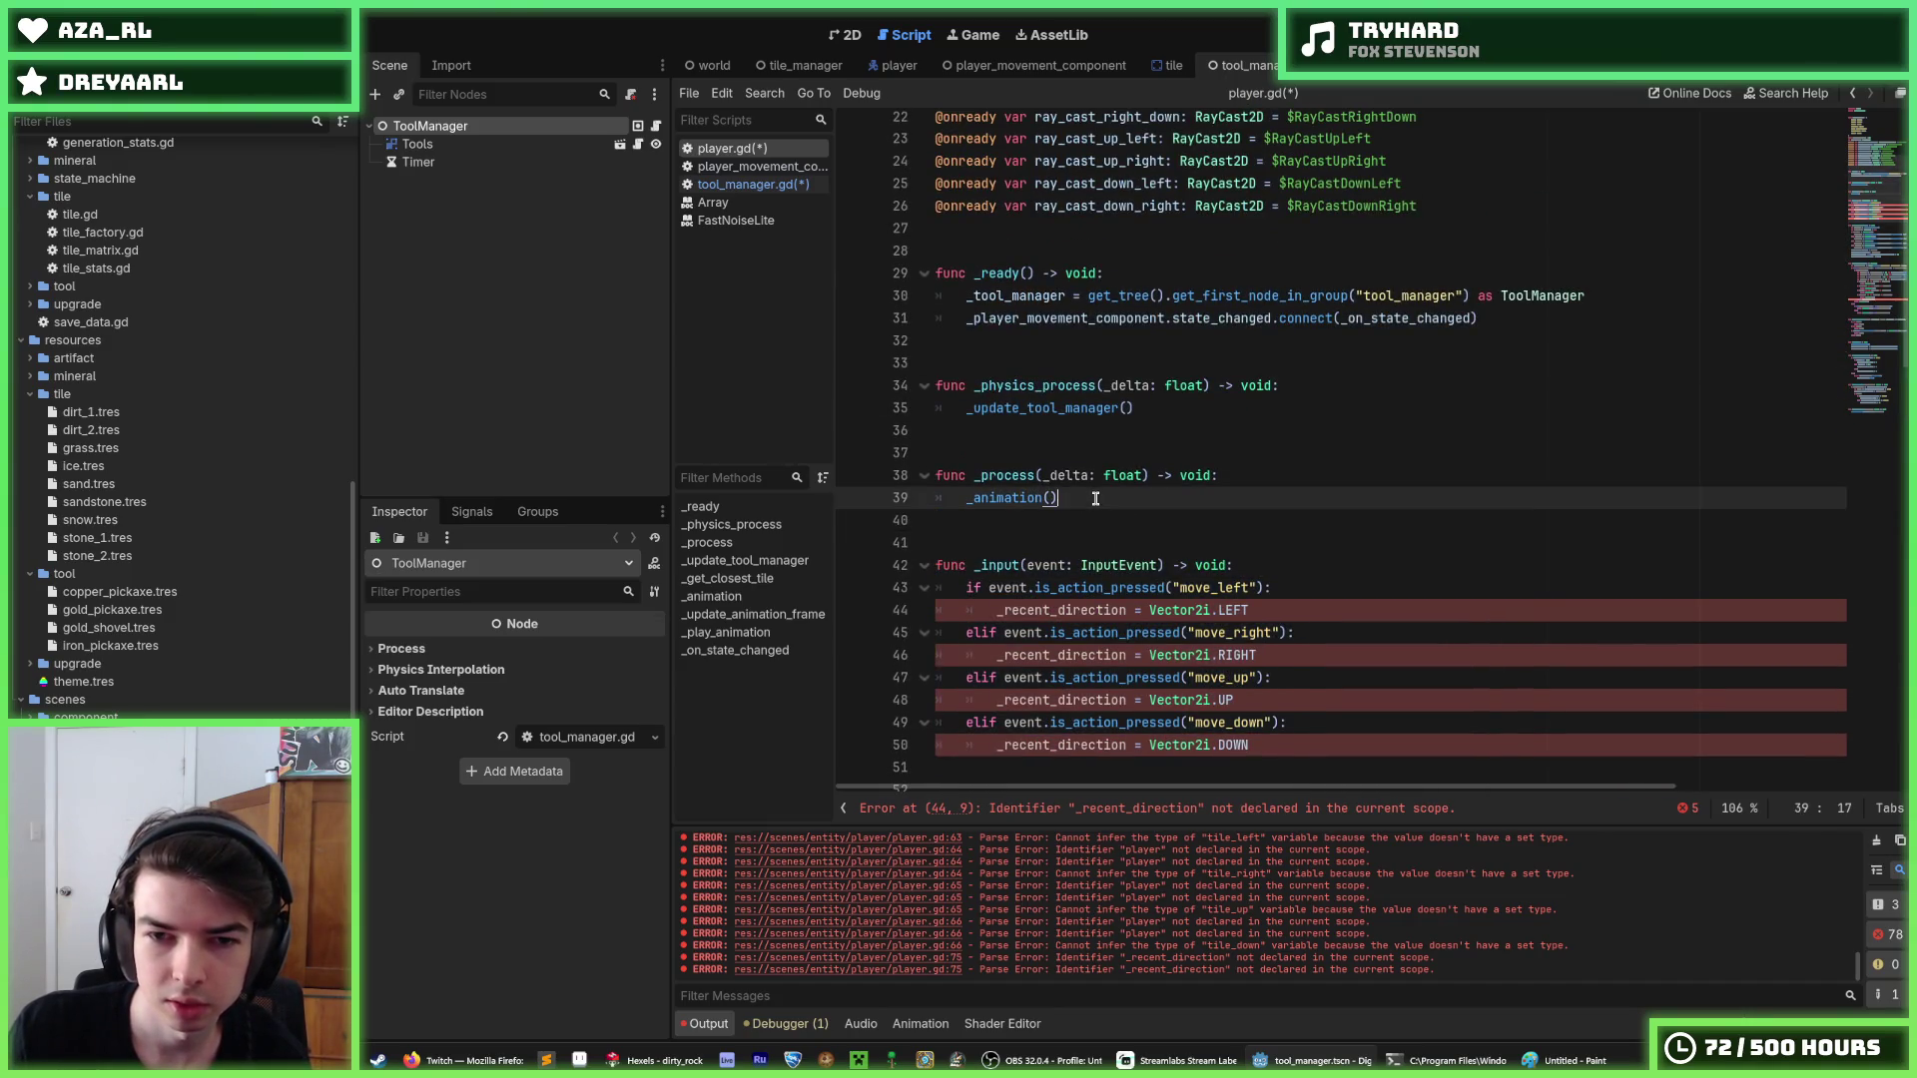
pyautogui.click(735, 184)
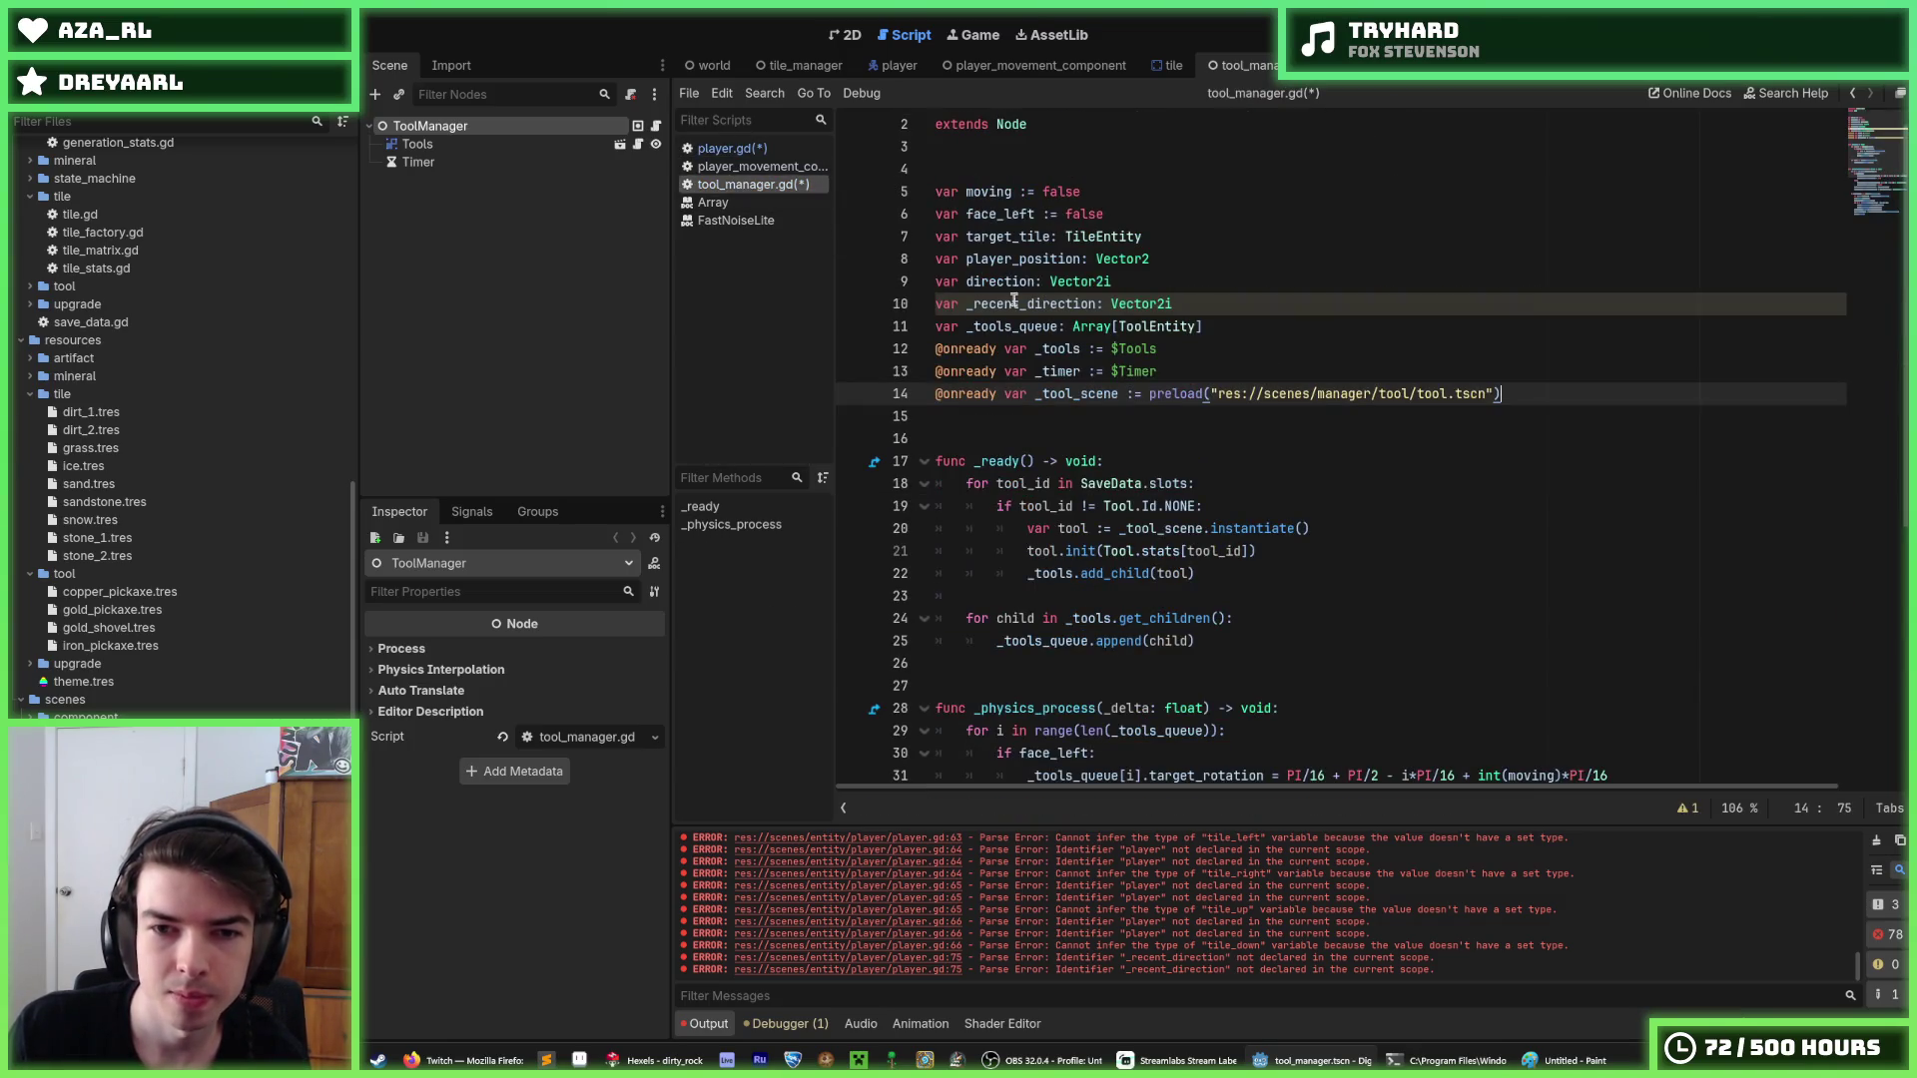
pyautogui.tripleClick(1201, 304)
pyautogui.hotkey('ctrl', 'c')
pyautogui.press('BackSpace')
pyautogui.press('BackSpace')
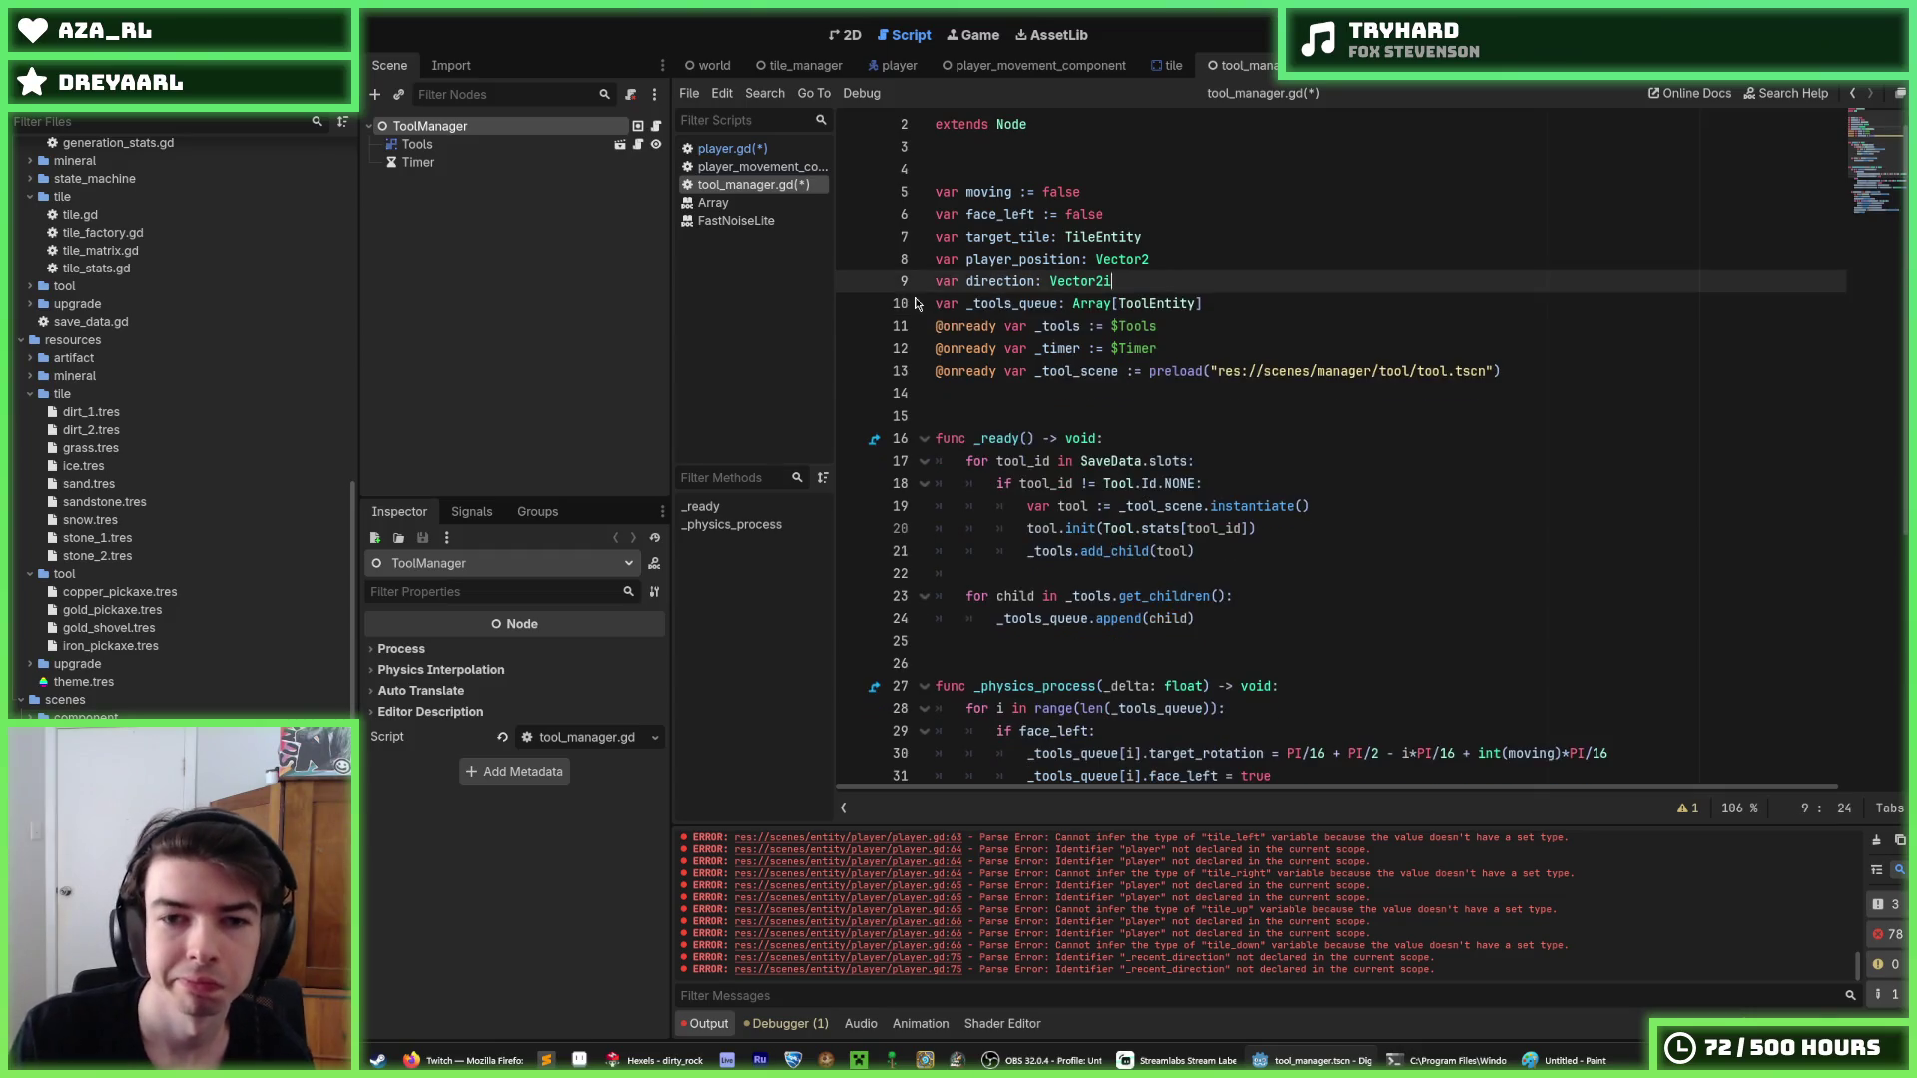
pyautogui.hotkey('ctrl', 's')
pyautogui.click(739, 149)
pyautogui.scroll(5, 1195, 516)
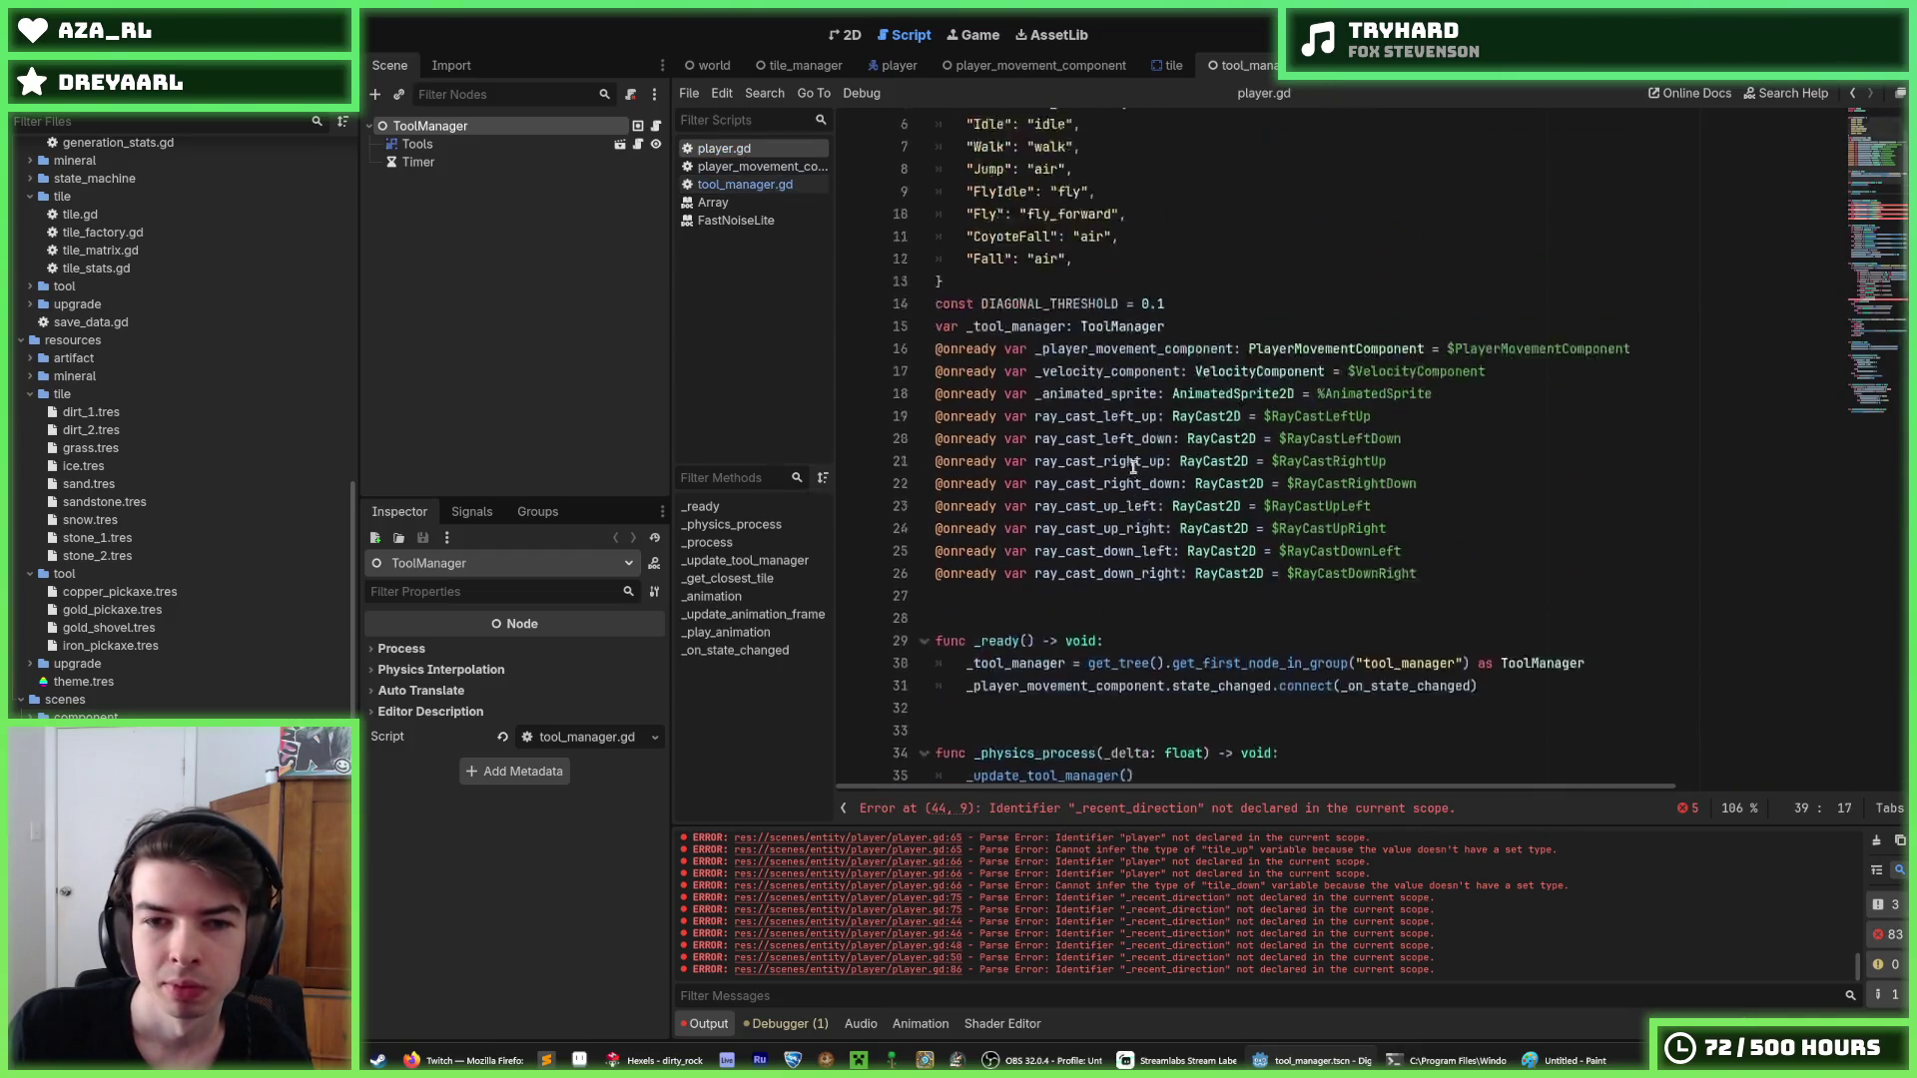
pyautogui.click(1208, 357)
pyautogui.press('Down')
pyautogui.press('Return')
pyautogui.hotkey('ctrl', 'v')
pyautogui.scroll(-10, 1121, 458)
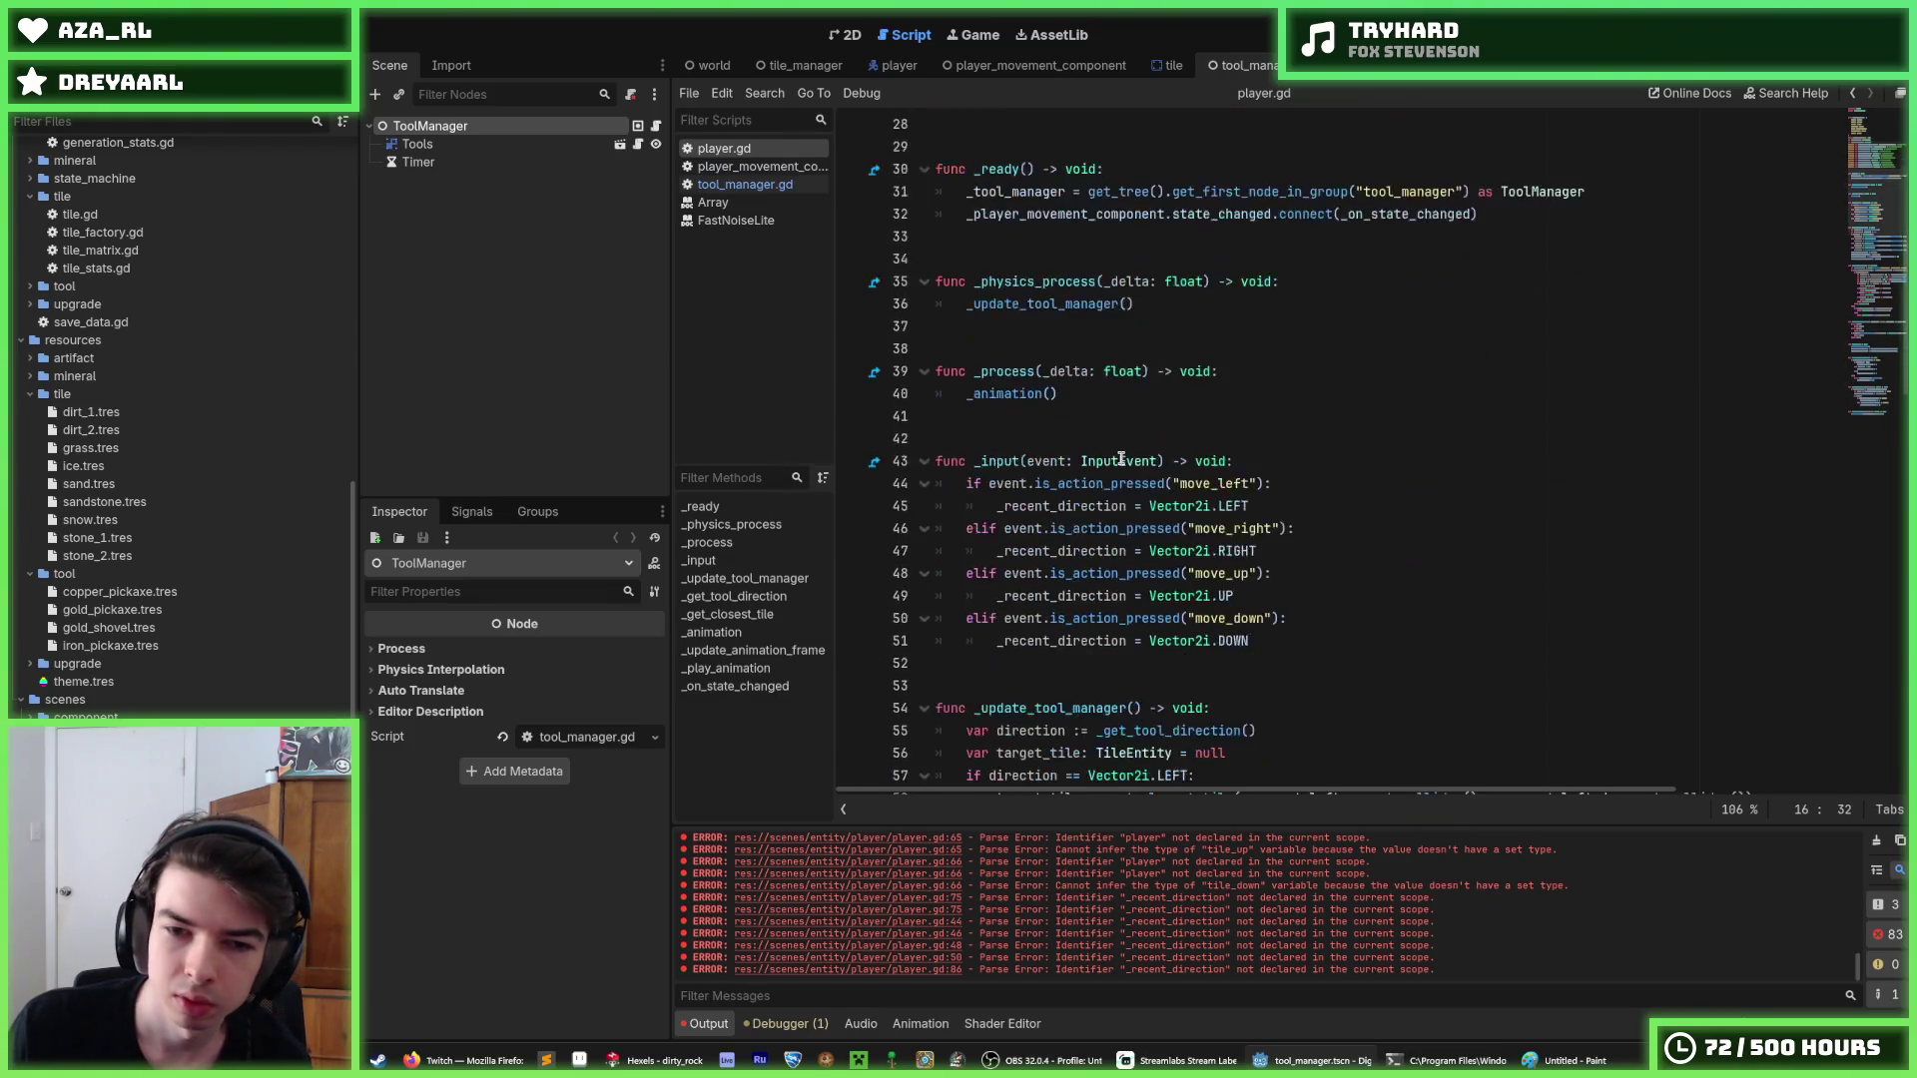
pyautogui.scroll(-6, 1121, 458)
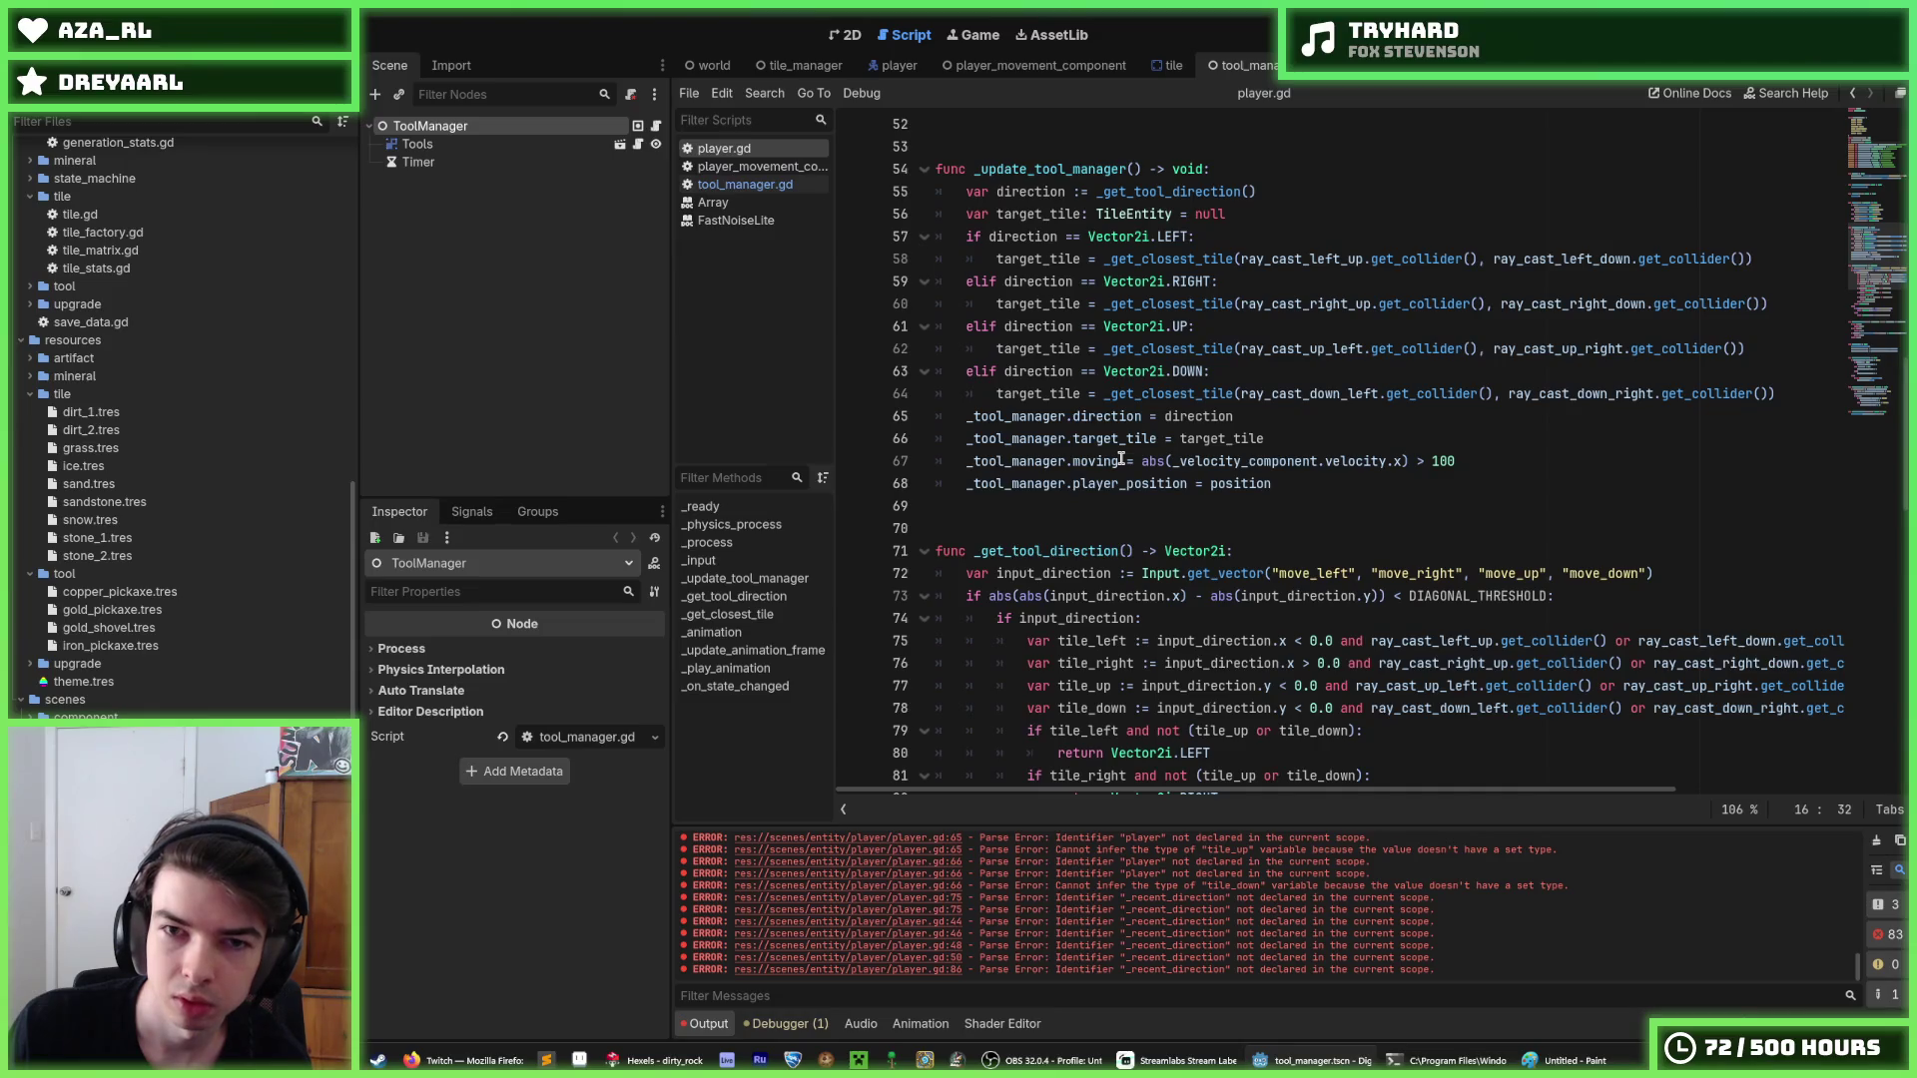
pyautogui.doubleClick(1186, 416)
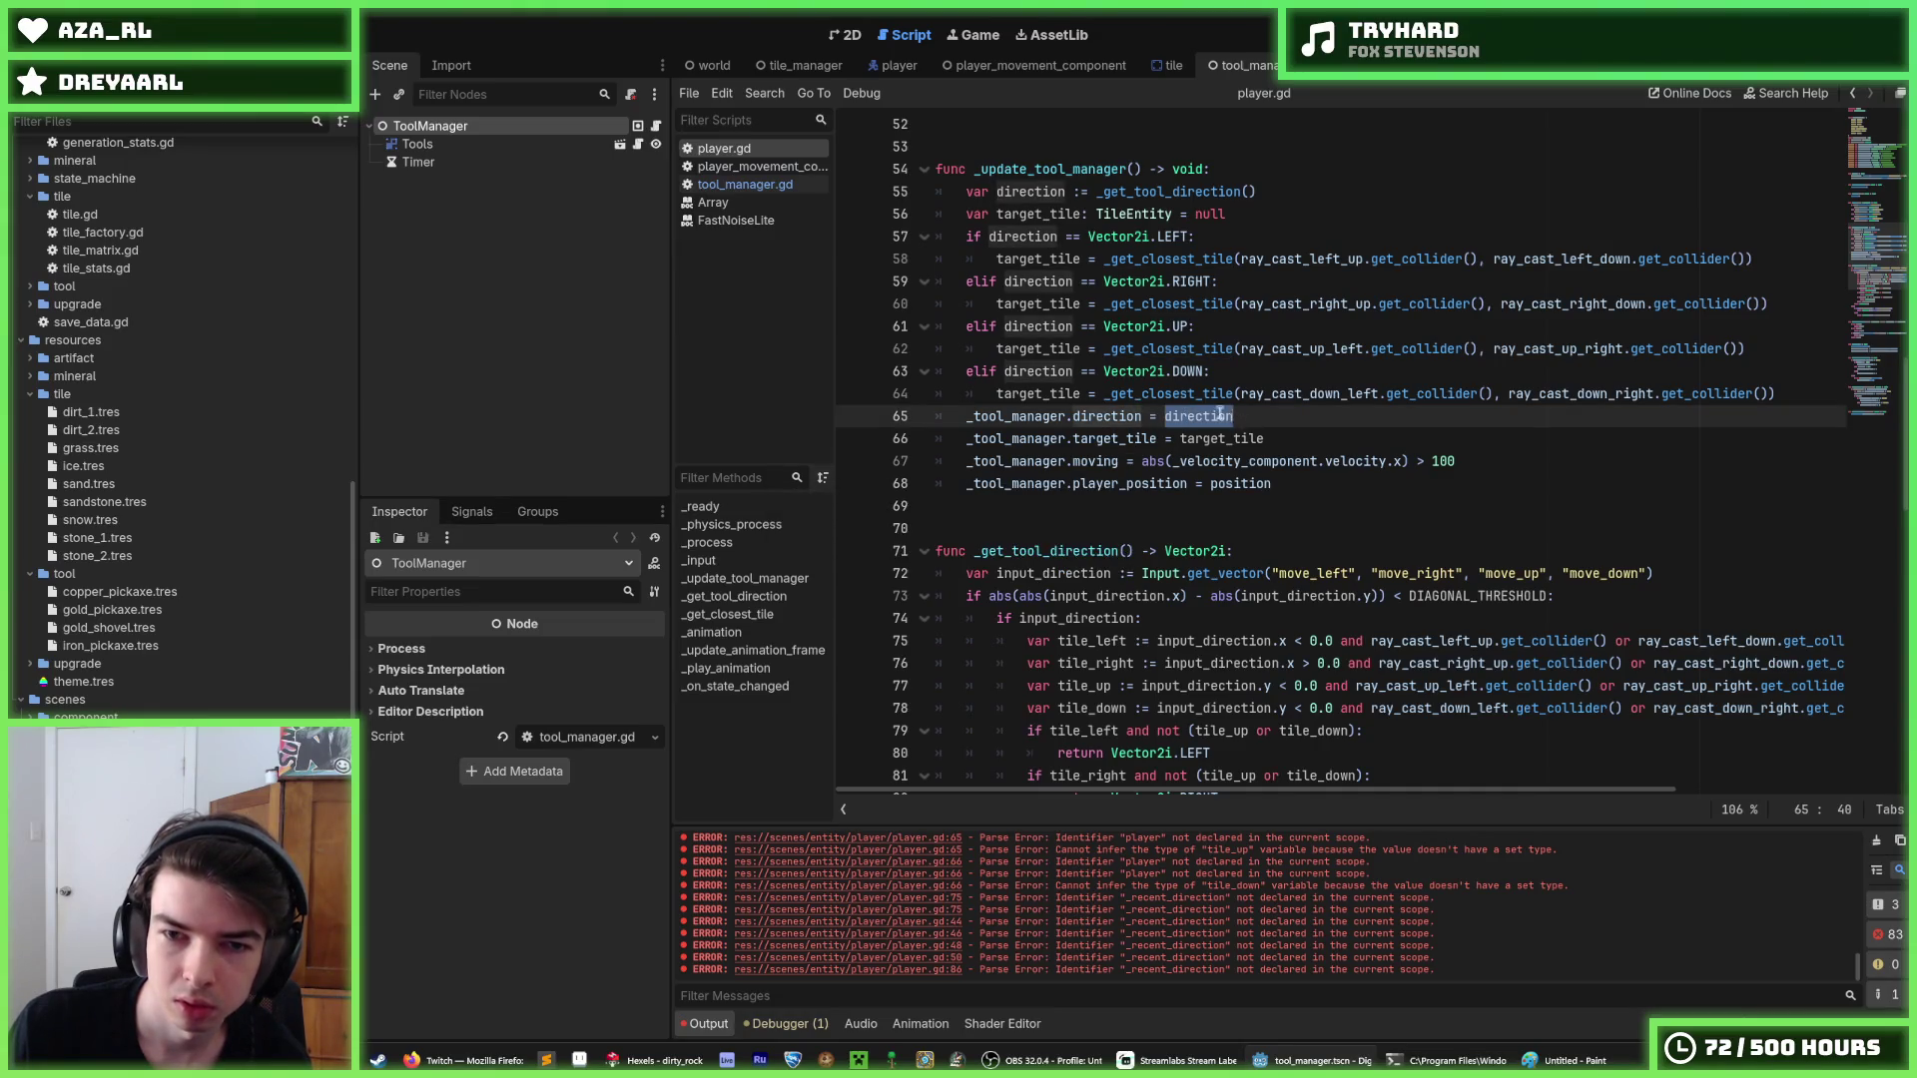
pyautogui.scroll(-19, 1237, 430)
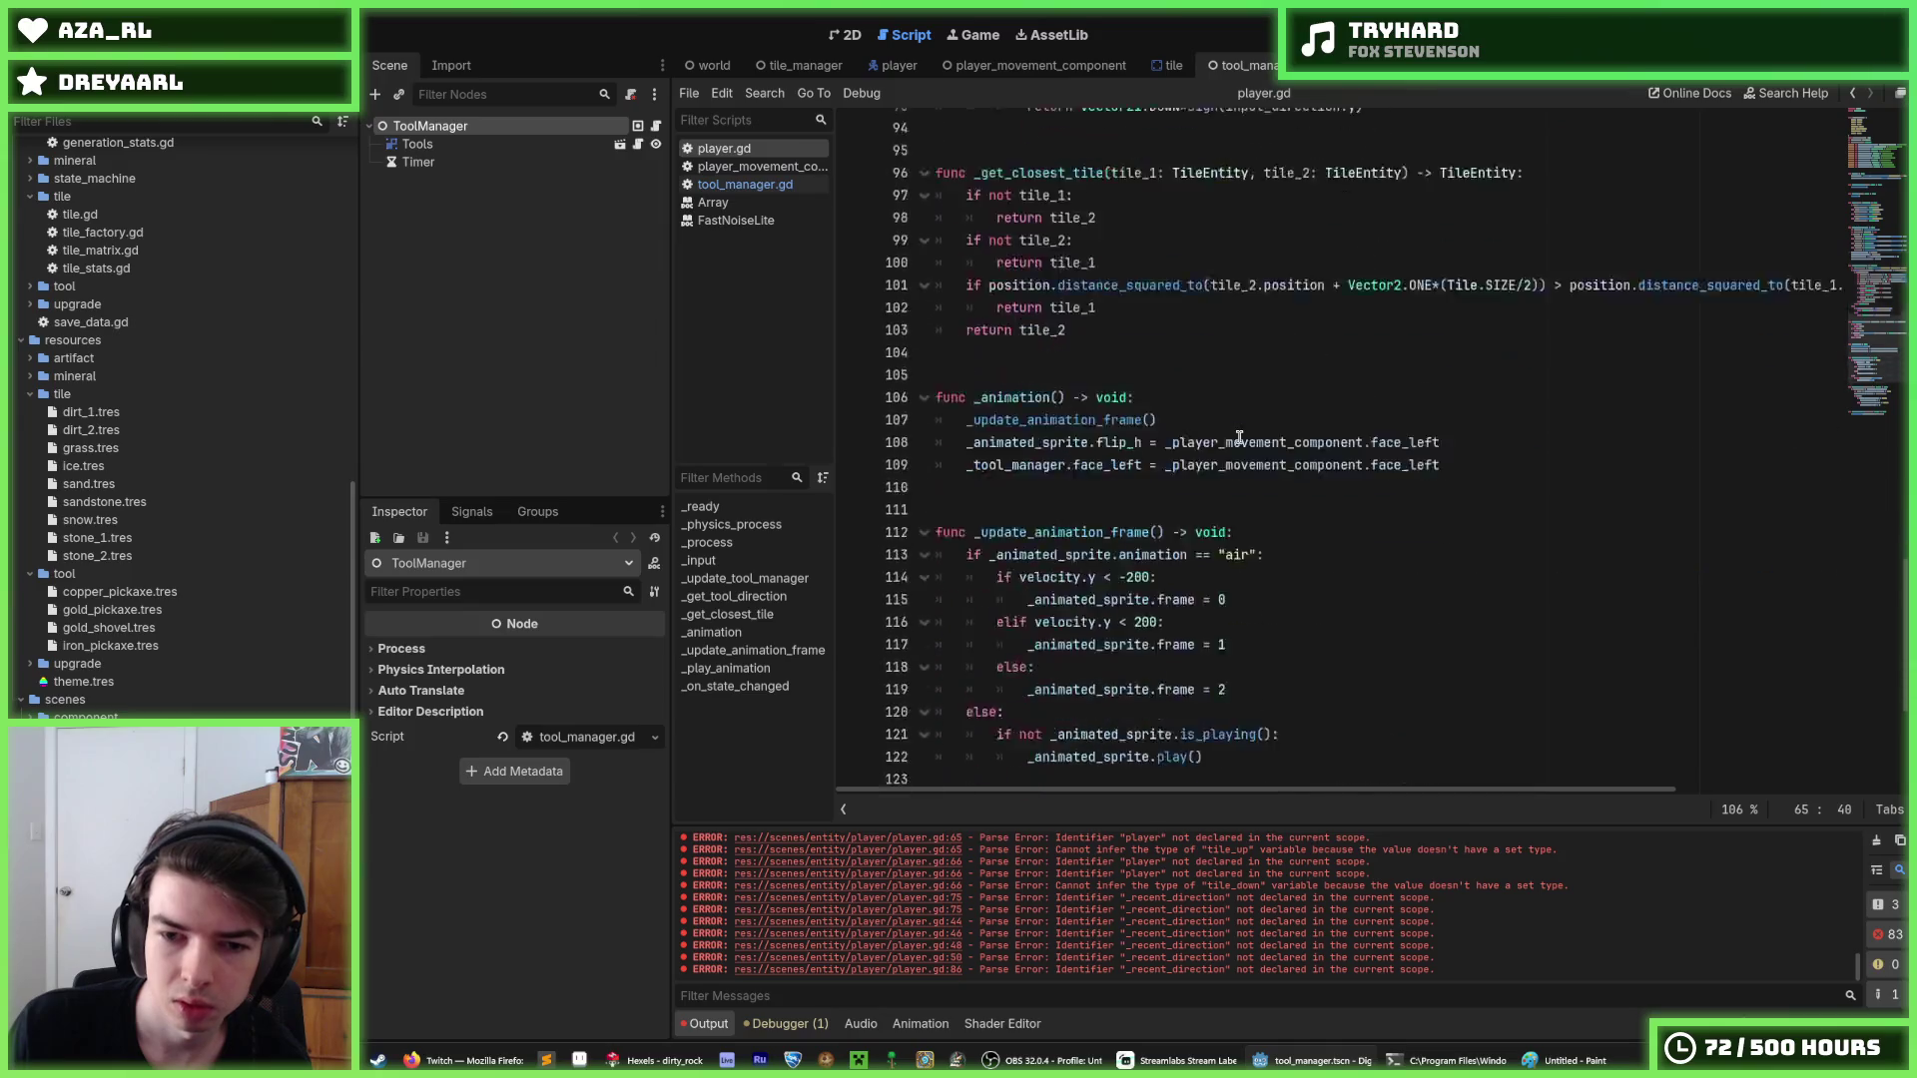
pyautogui.click(774, 187)
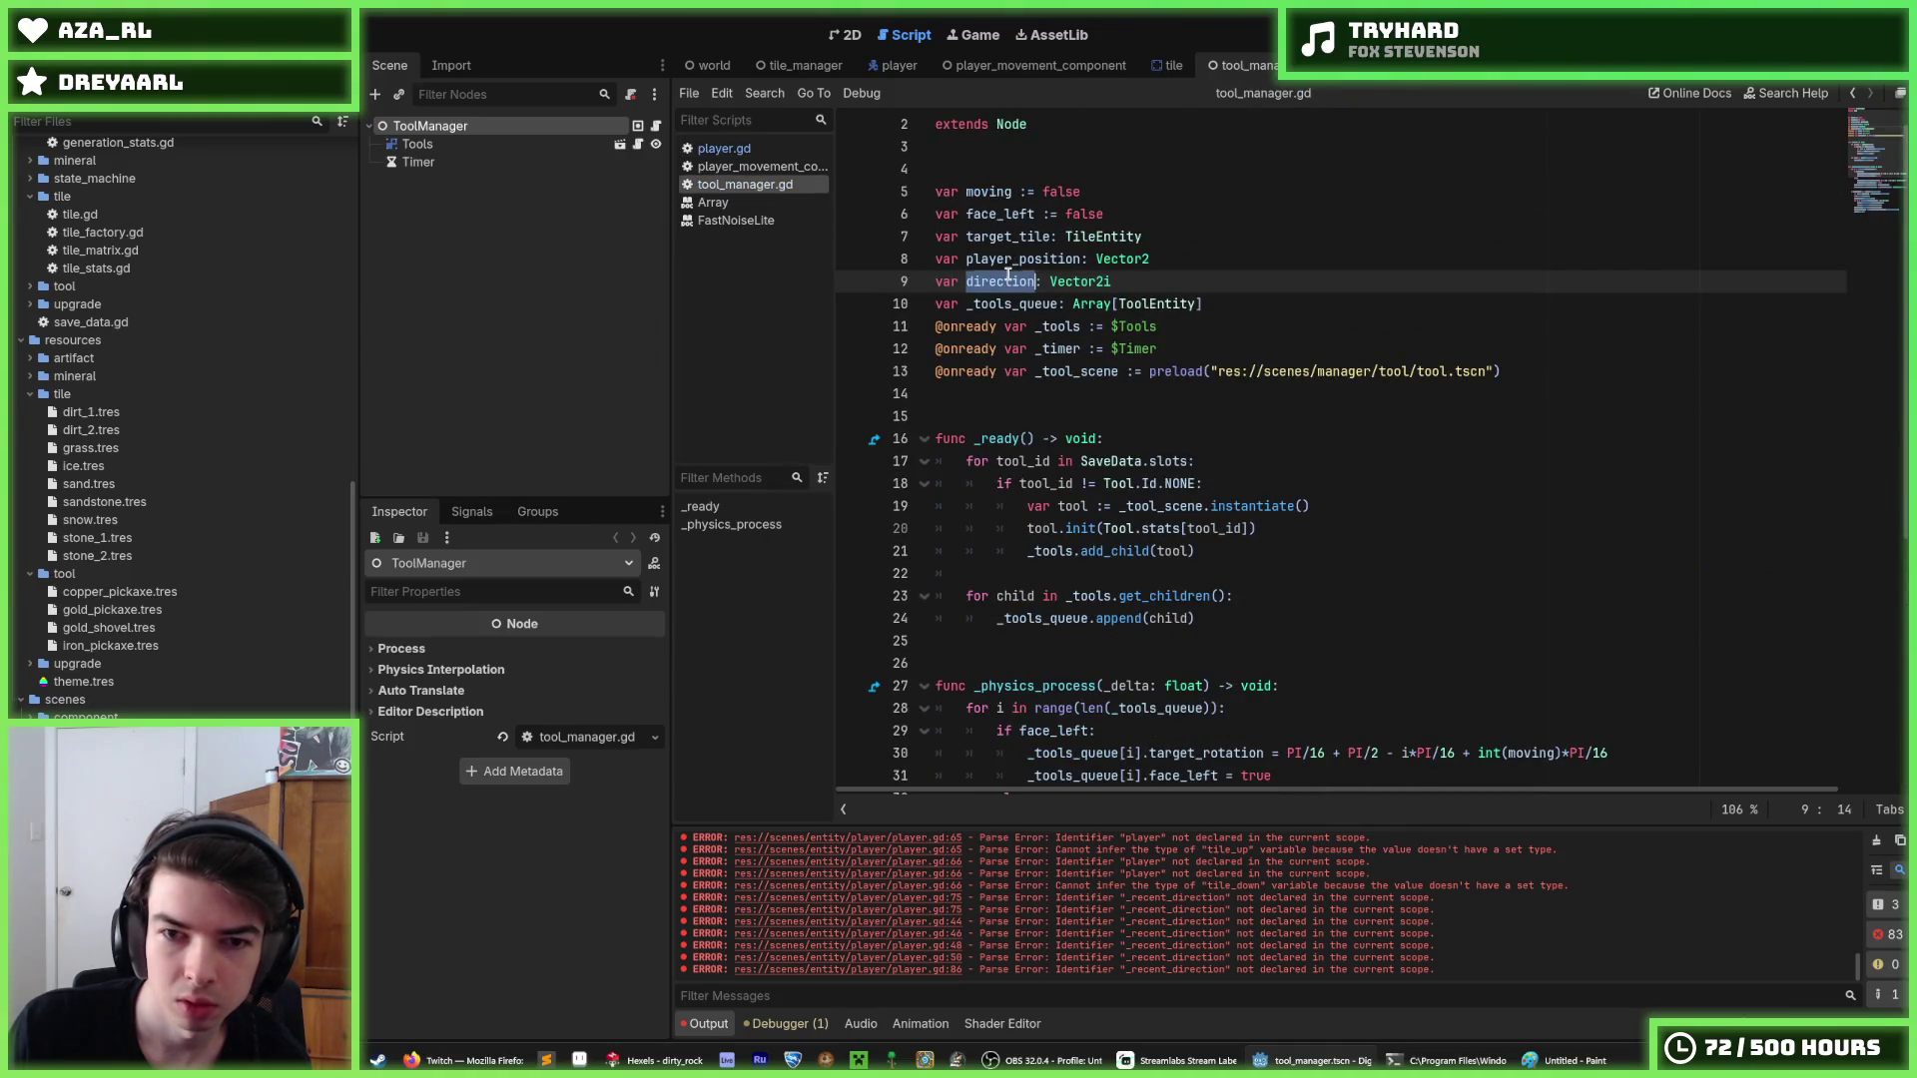
pyautogui.scroll(-5, 1168, 443)
pyautogui.scroll(6, 1168, 443)
pyautogui.scroll(-7, 1122, 327)
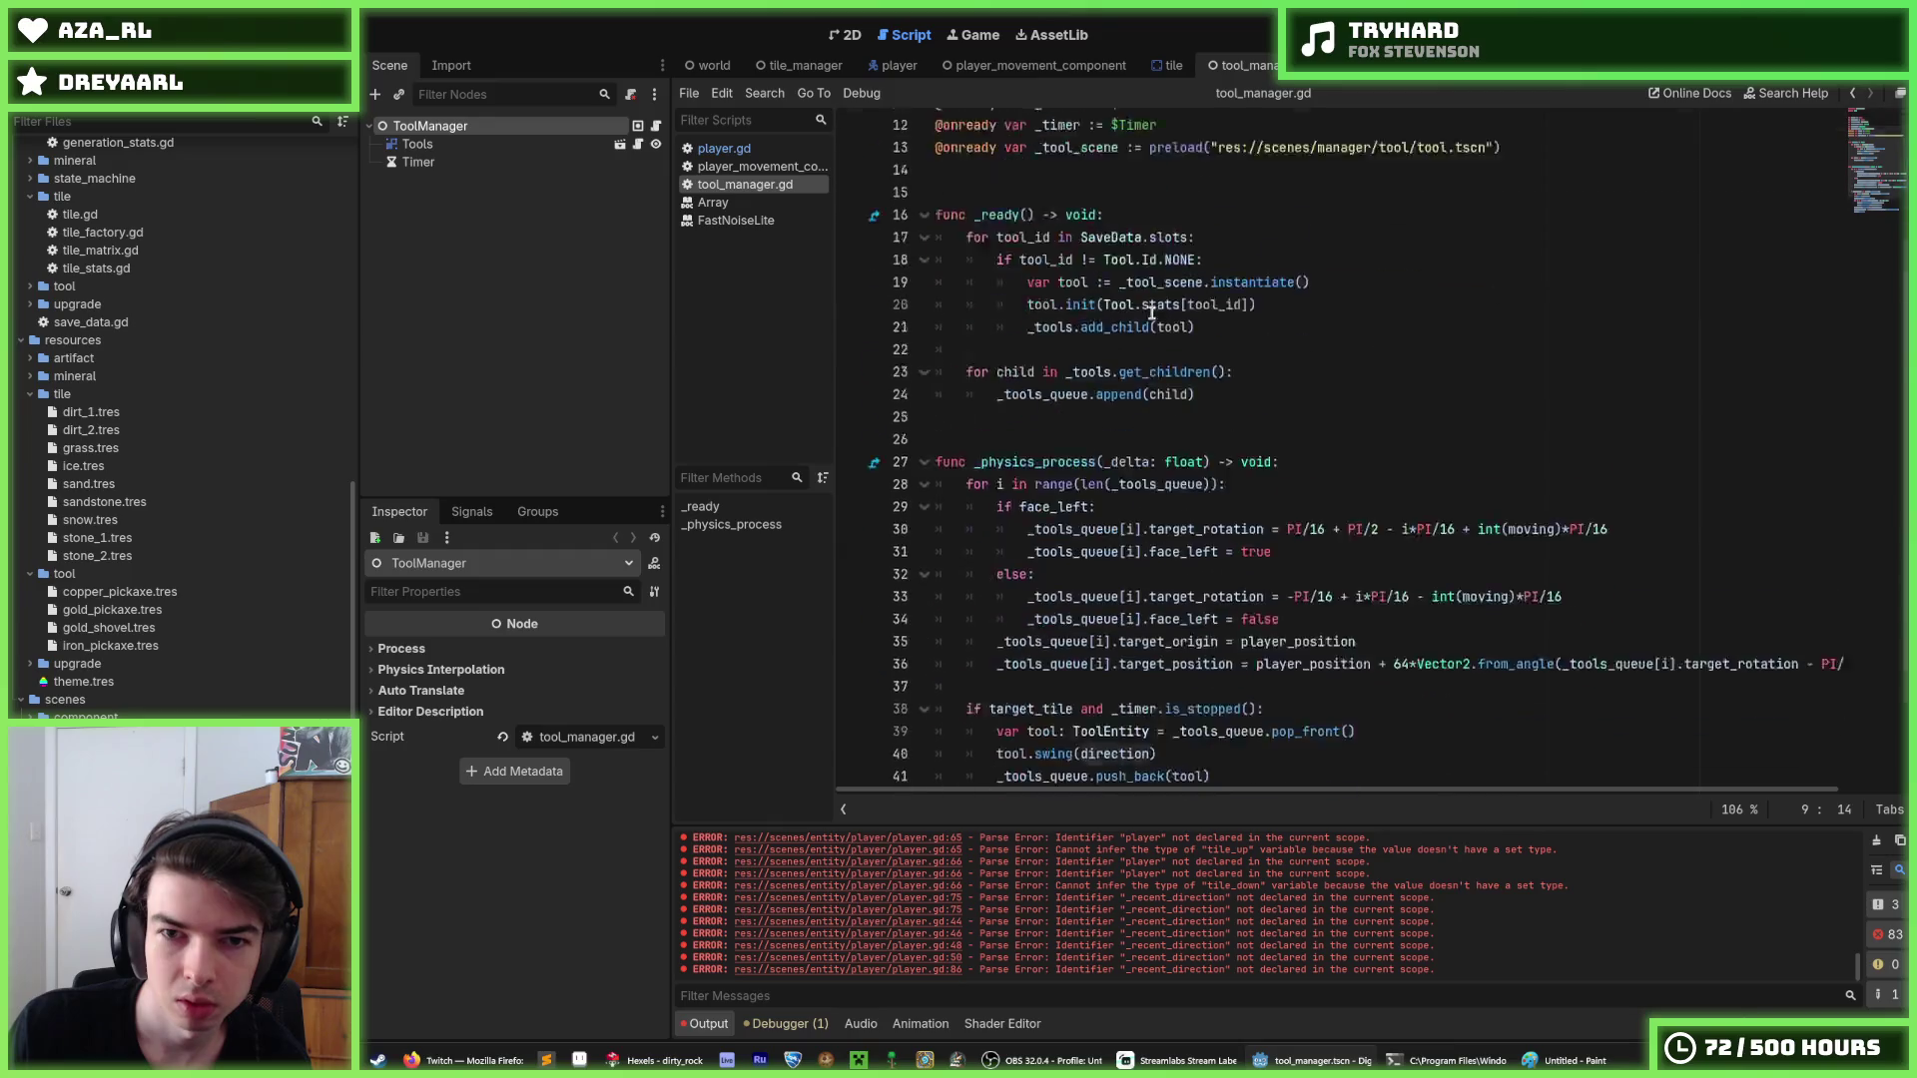
pyautogui.scroll(6, 1154, 323)
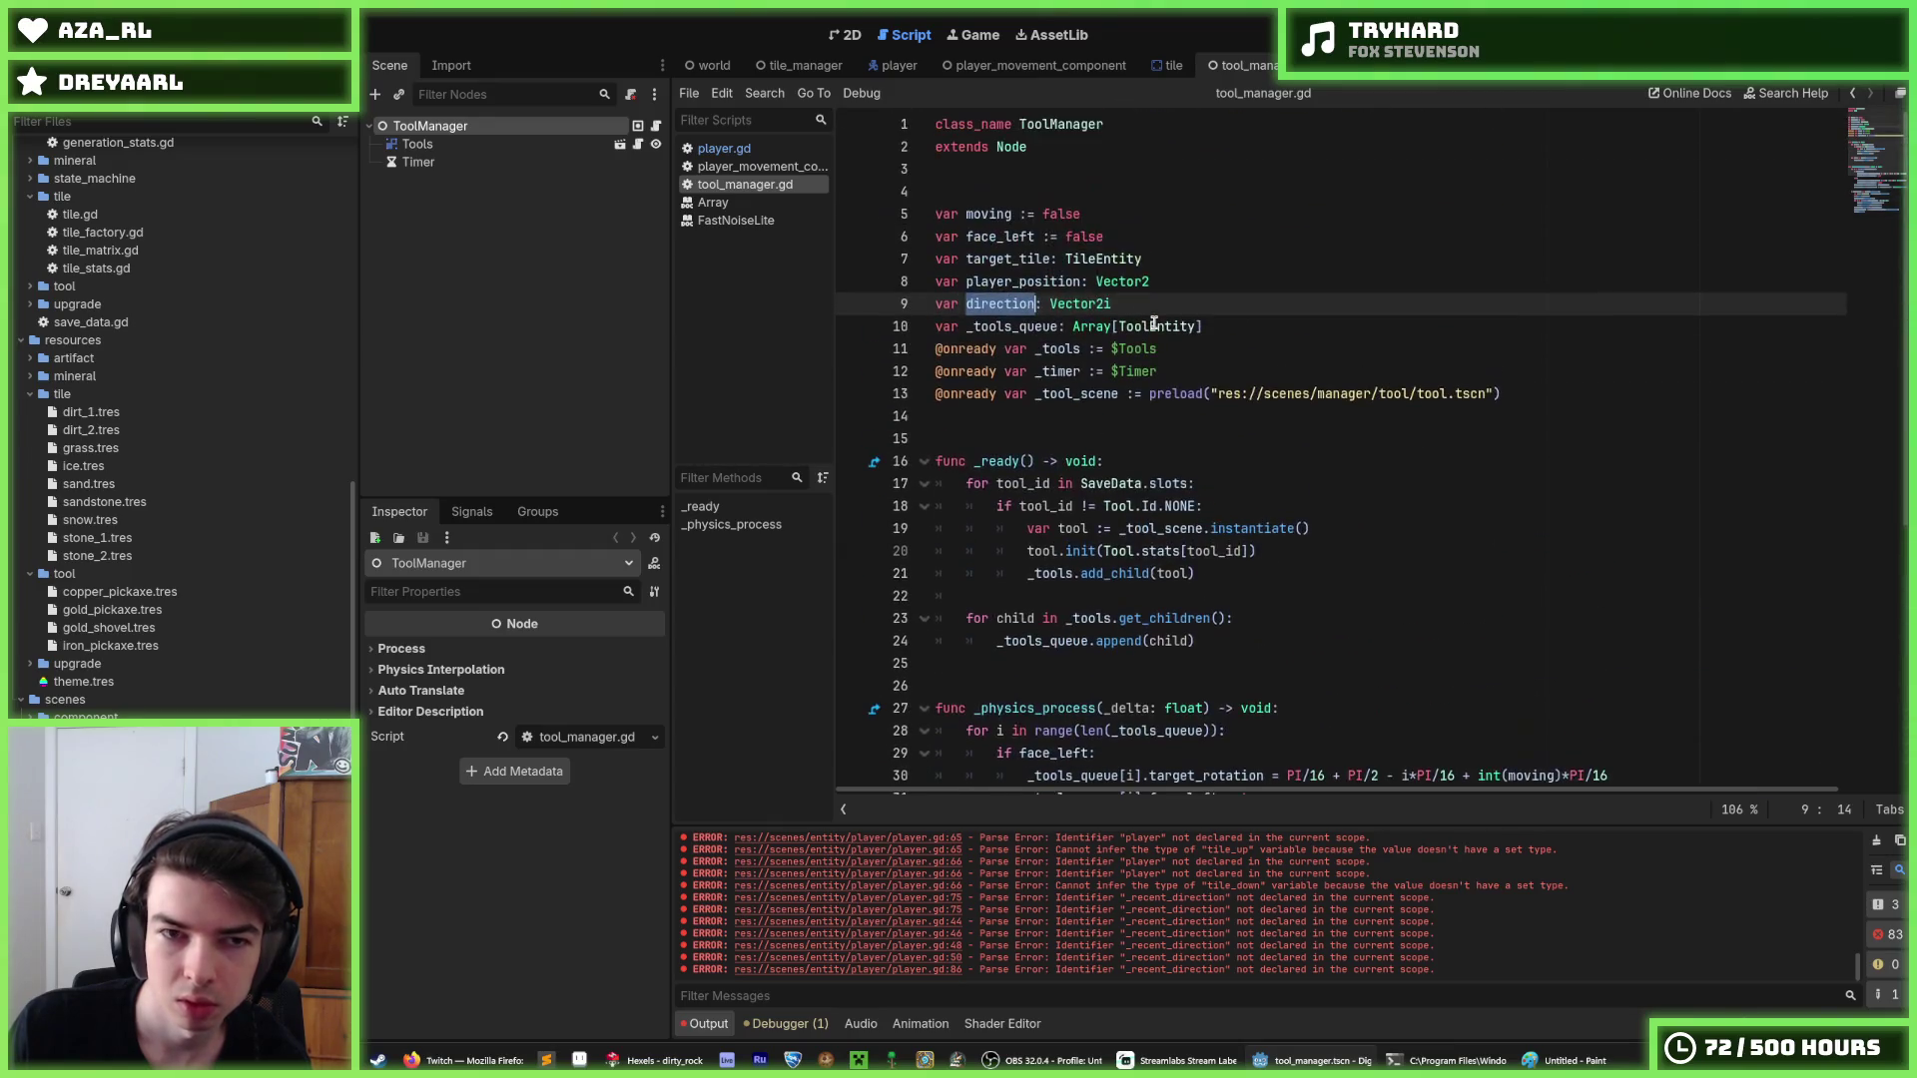
pyautogui.click(763, 166)
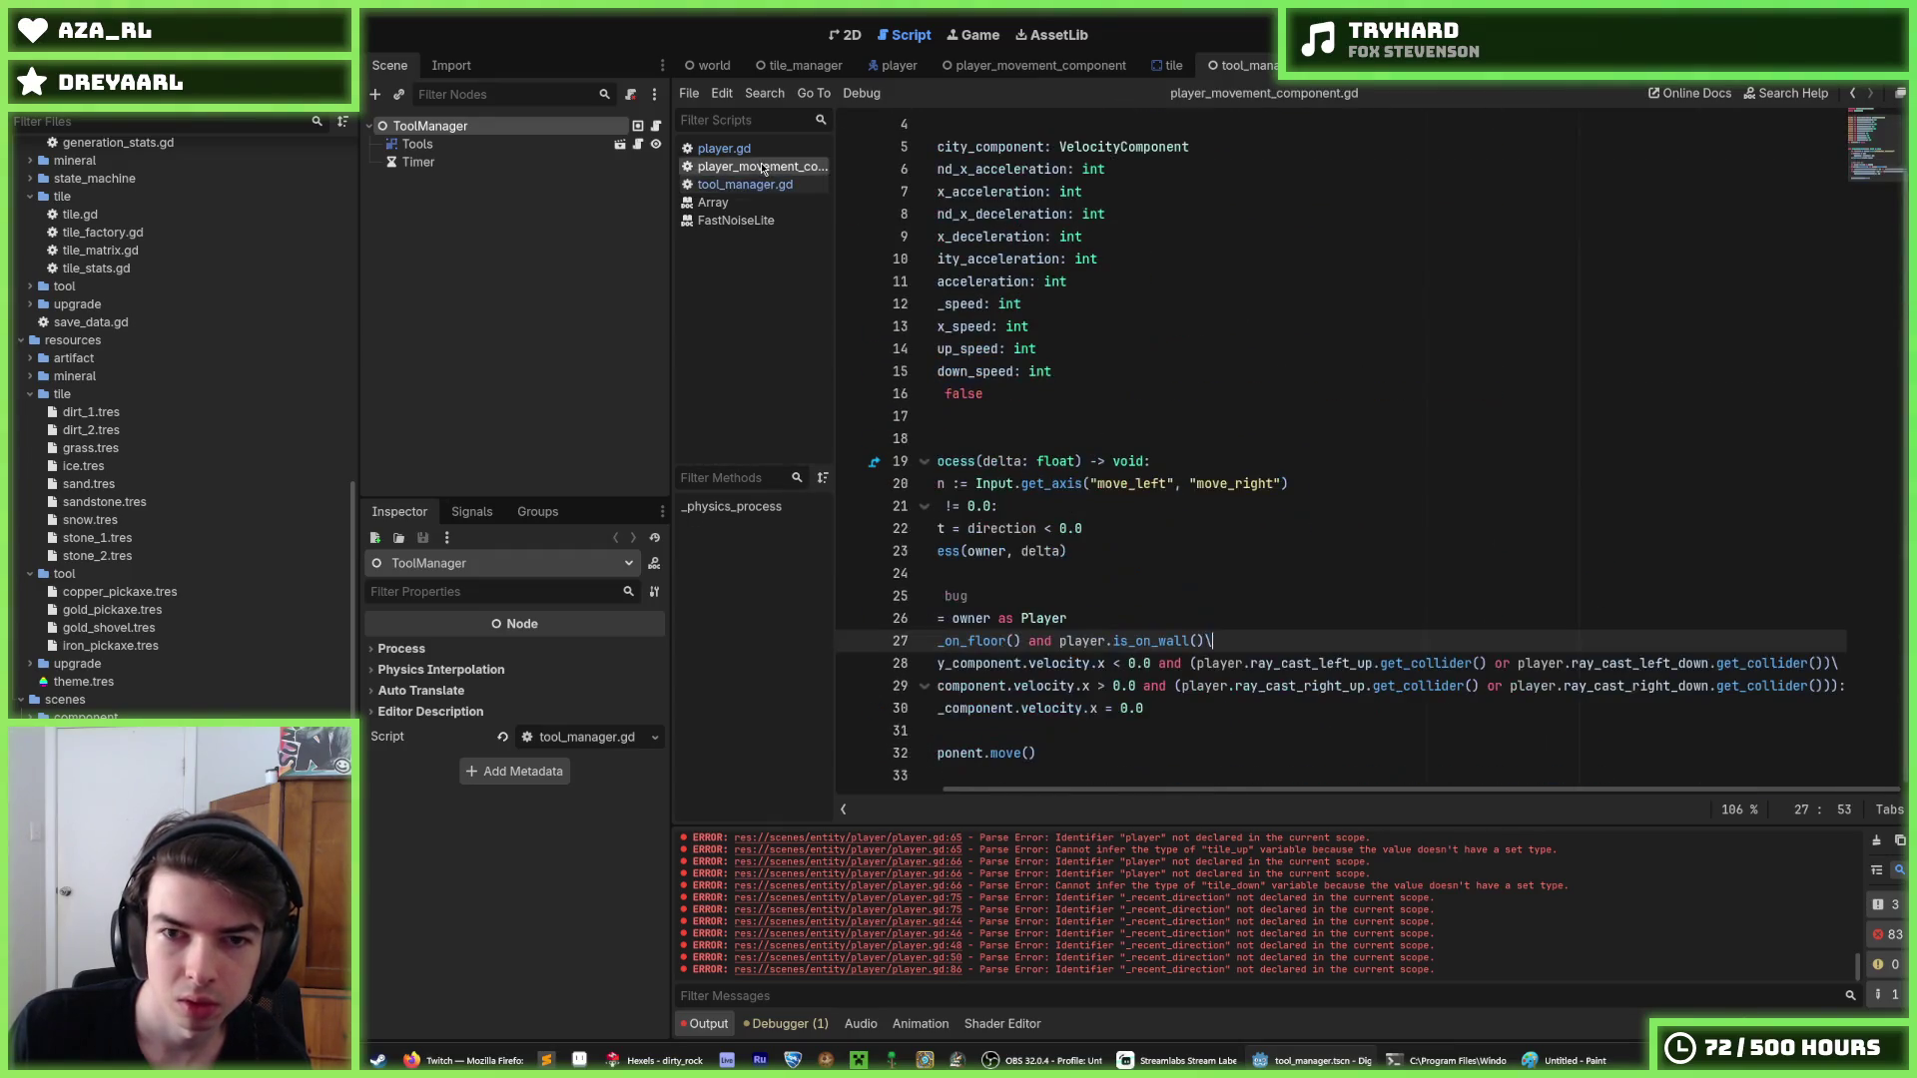
pyautogui.moveTo(1218, 327); pyautogui.dragTo(822, 326)
pyautogui.click(1262, 380)
pyautogui.click(745, 184)
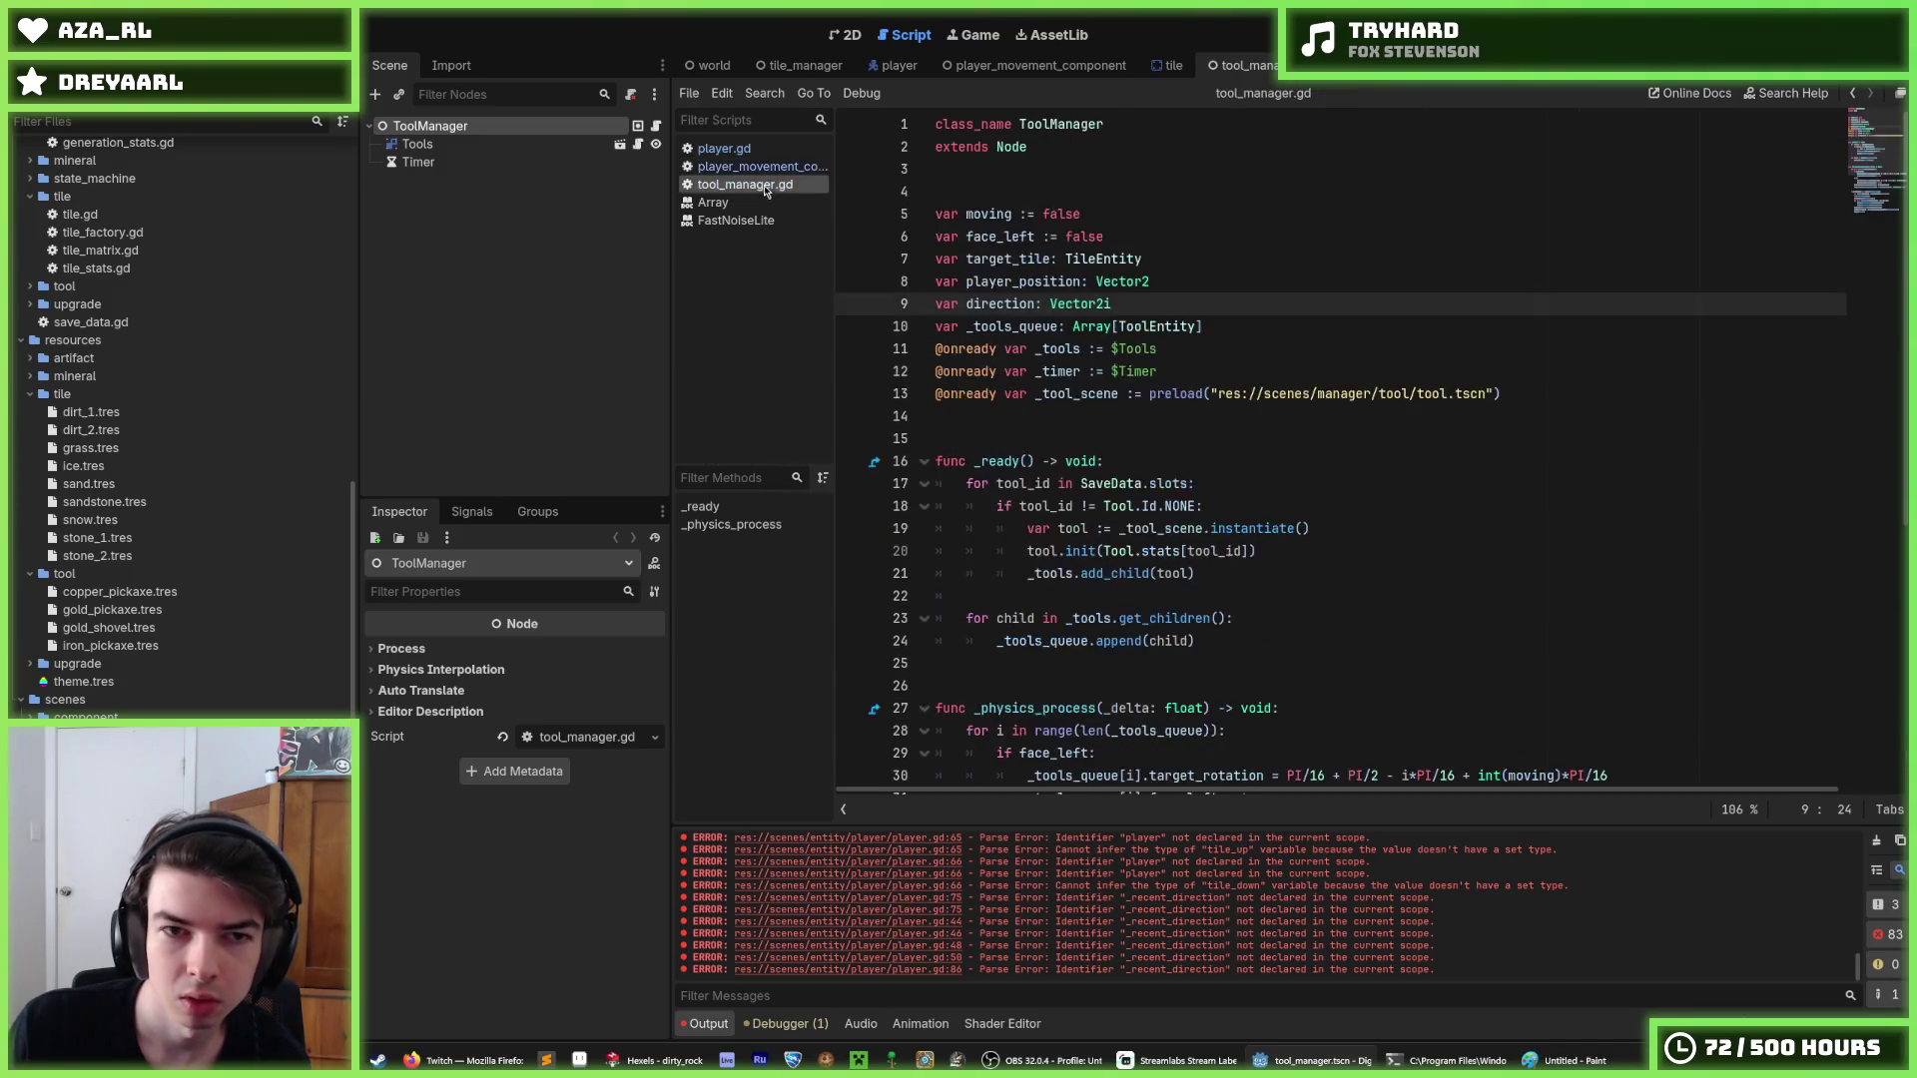
pyautogui.click(724, 148)
pyautogui.click(1333, 392)
pyautogui.click(1310, 372)
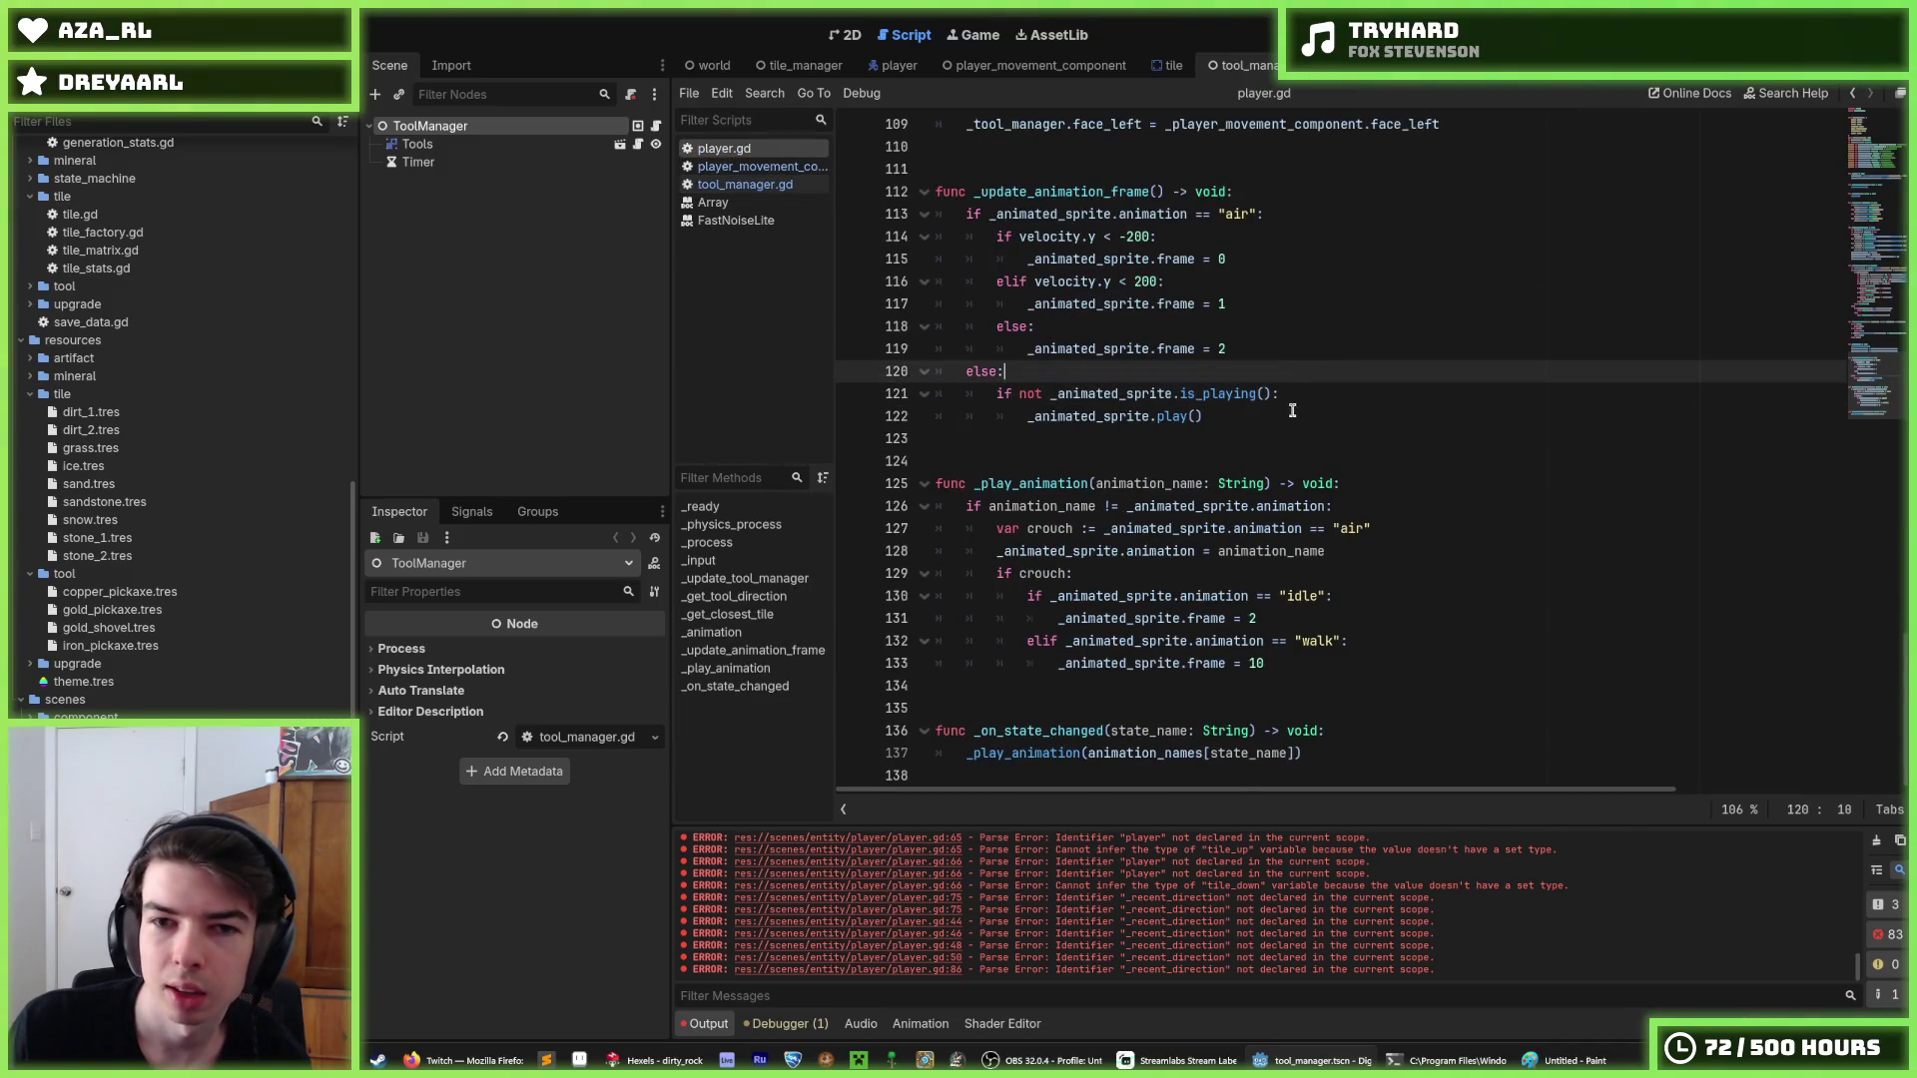
pyautogui.click(1297, 417)
pyautogui.scroll(10, 1292, 419)
pyautogui.scroll(8, 1289, 420)
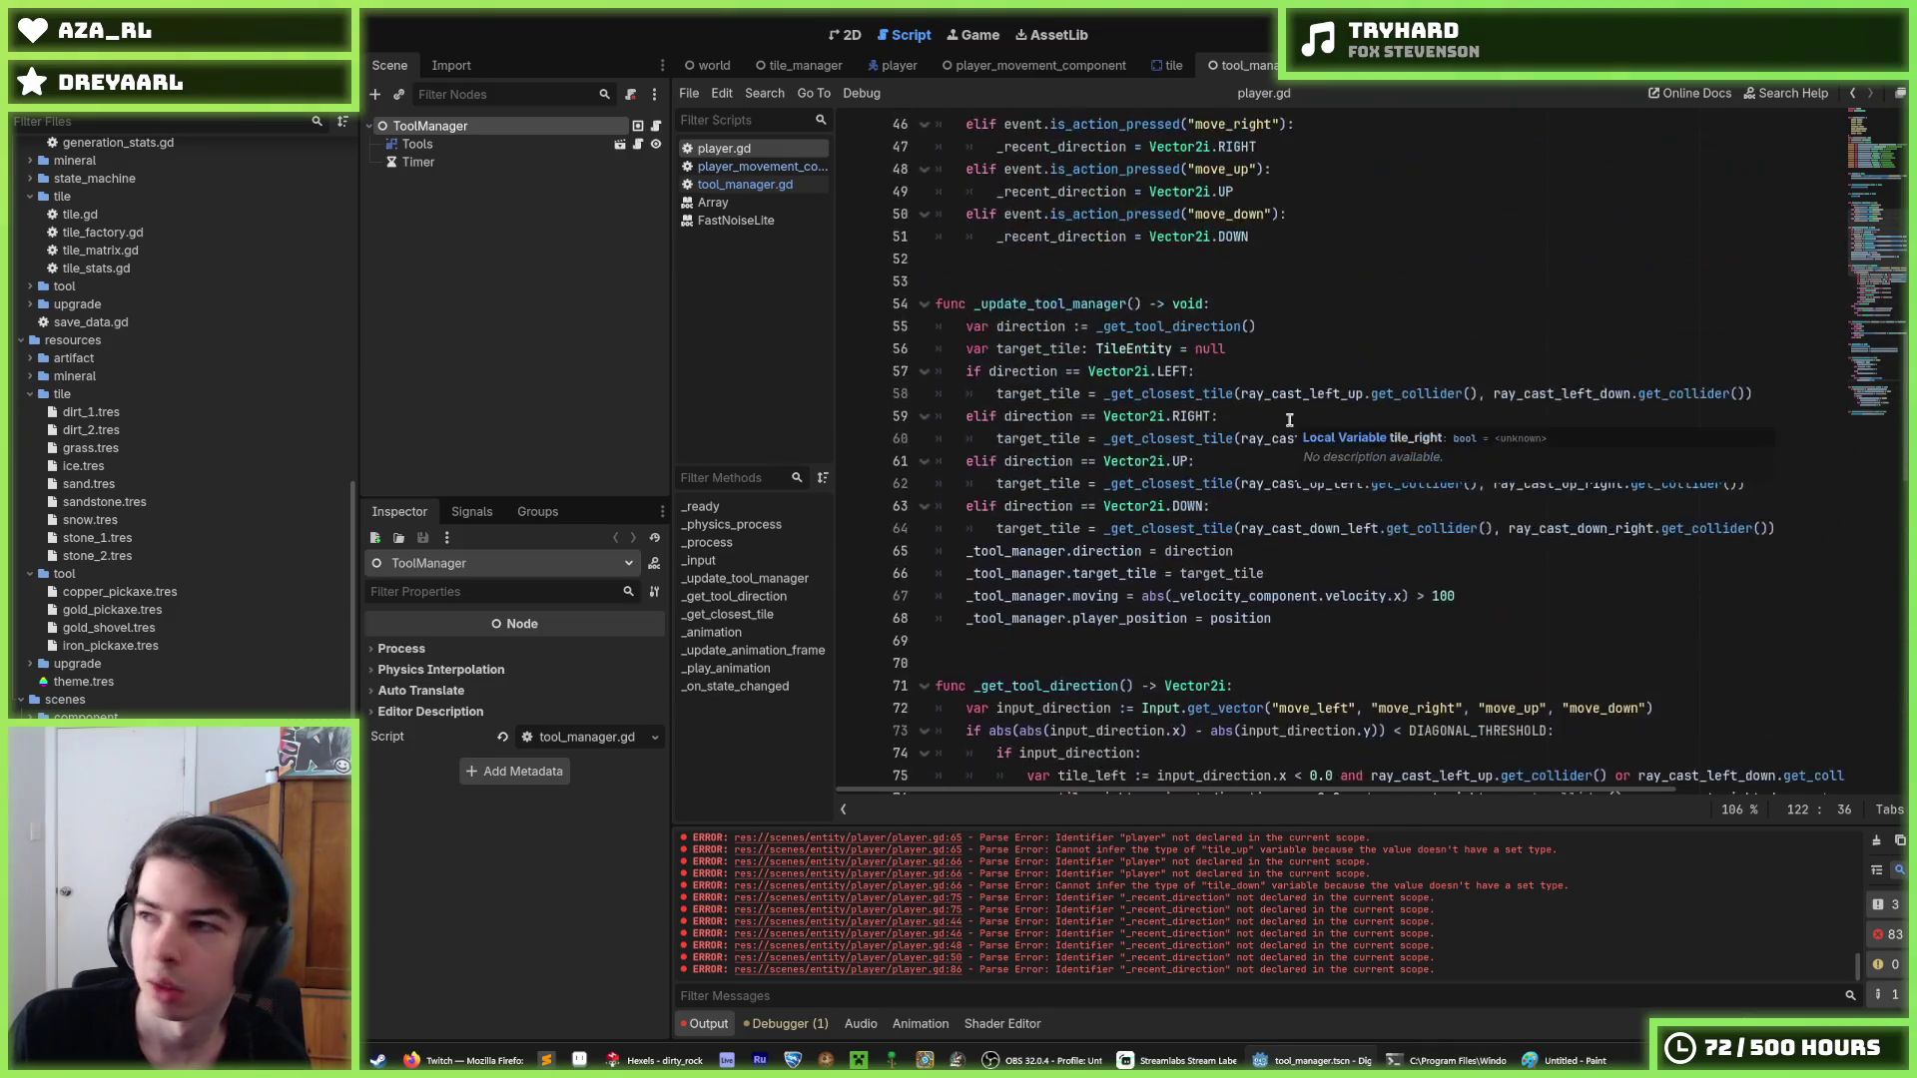
pyautogui.moveTo(1294, 448)
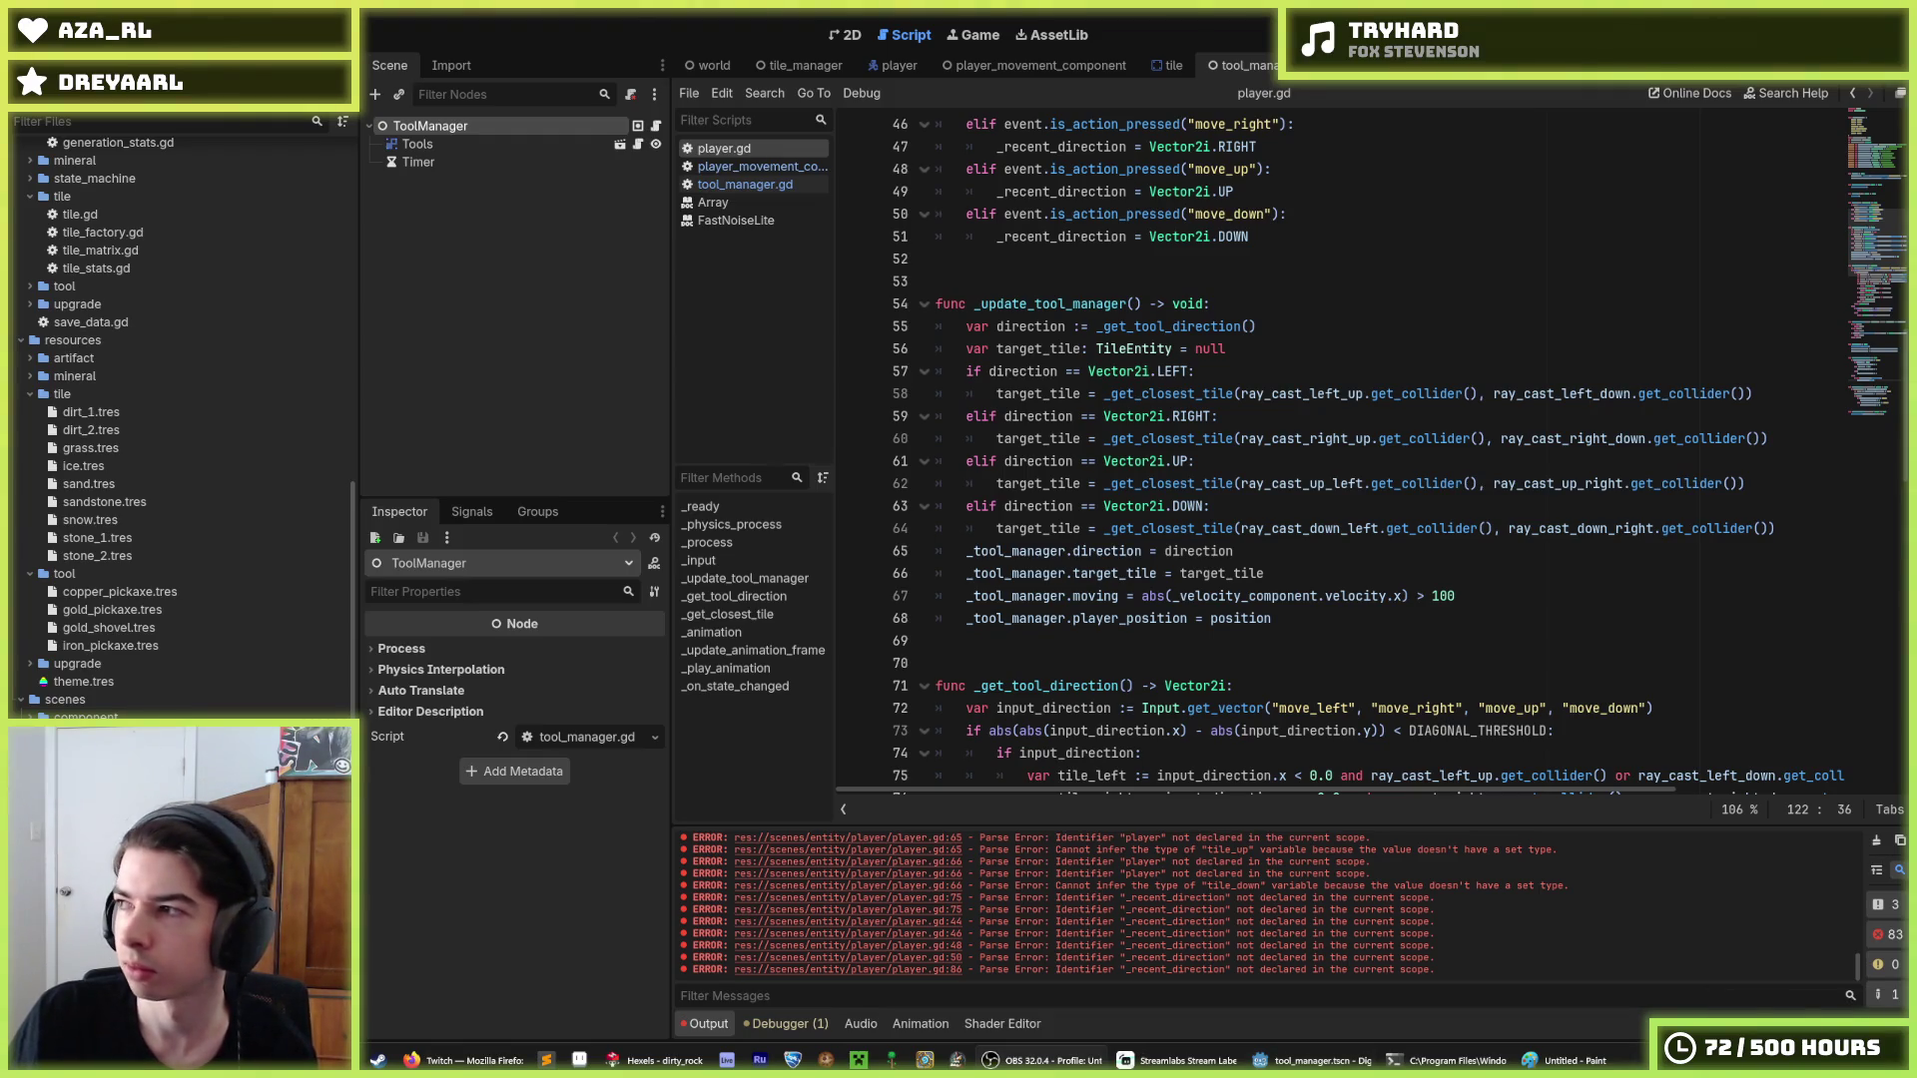
pyautogui.click(1442, 372)
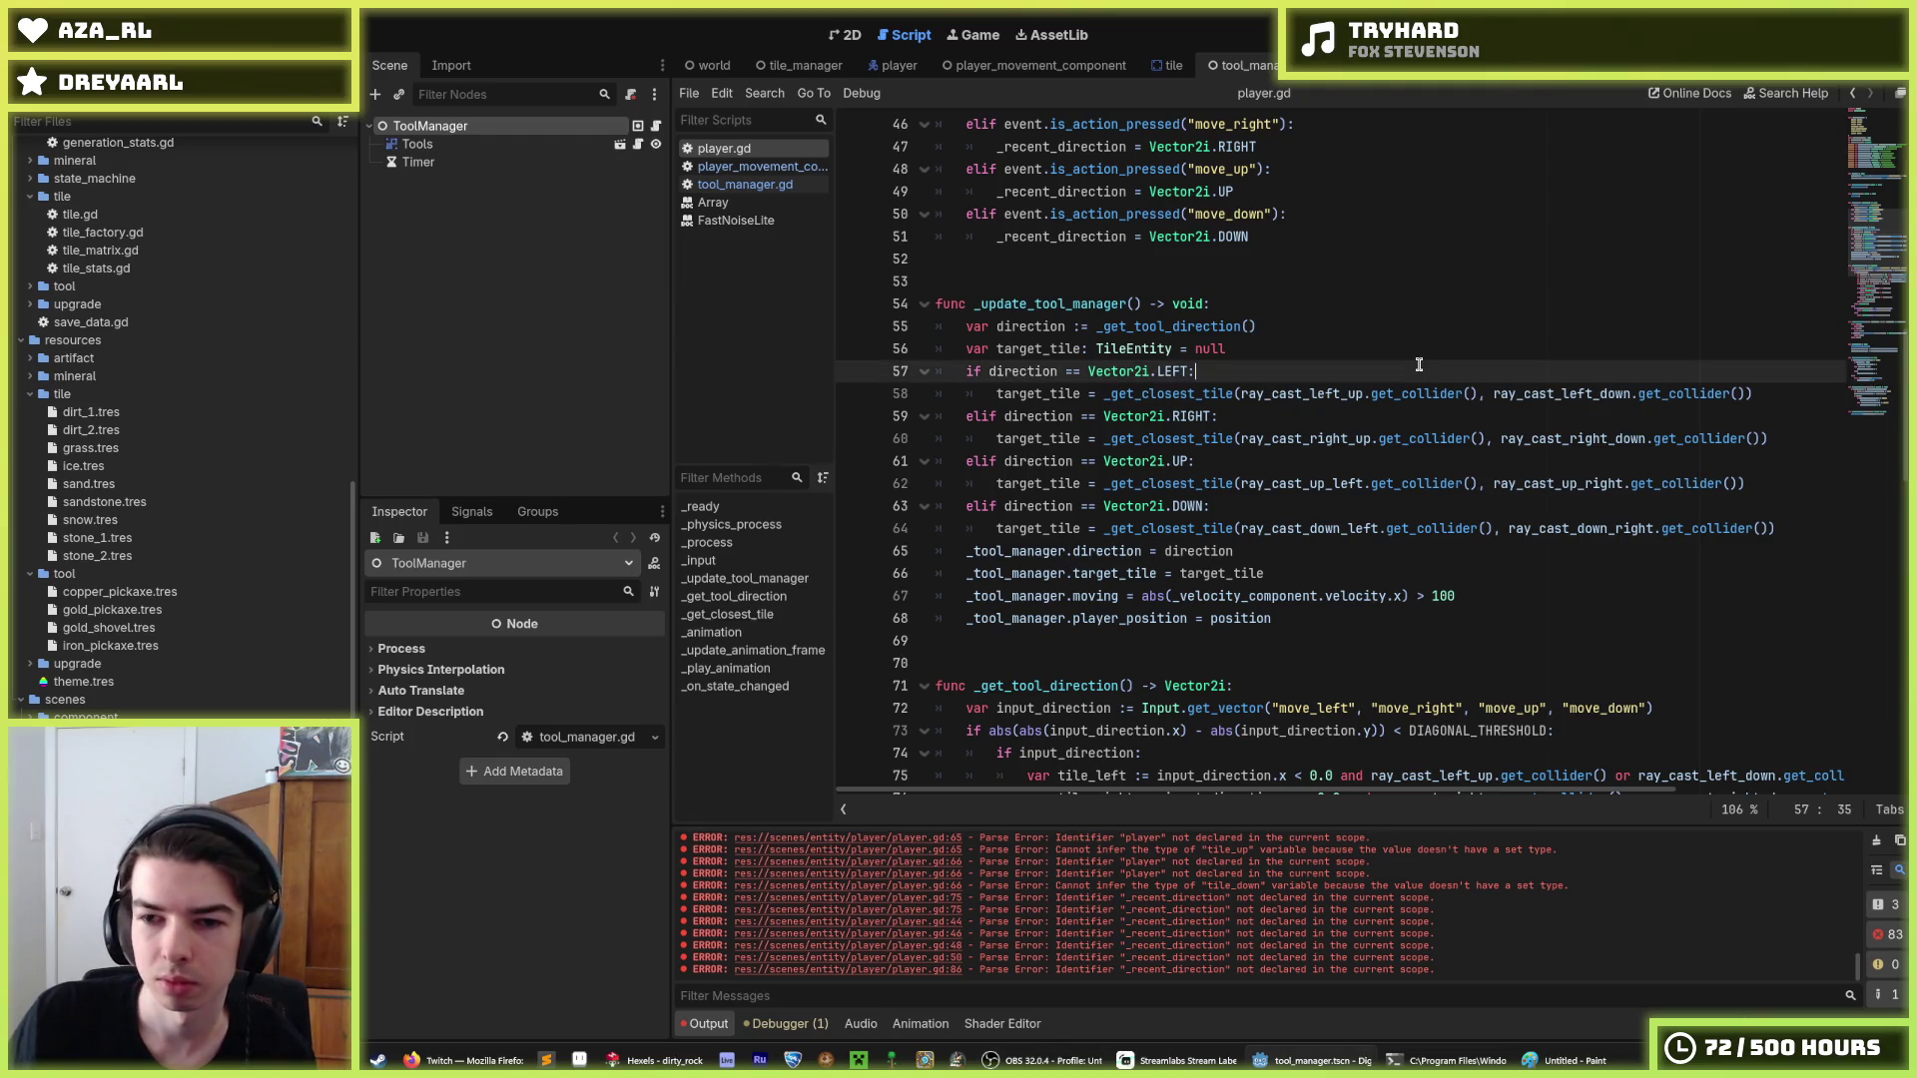
# Review the _recent_direction declaration and the input handler code in player.gd.
pyautogui.scroll(13, 1398, 439)
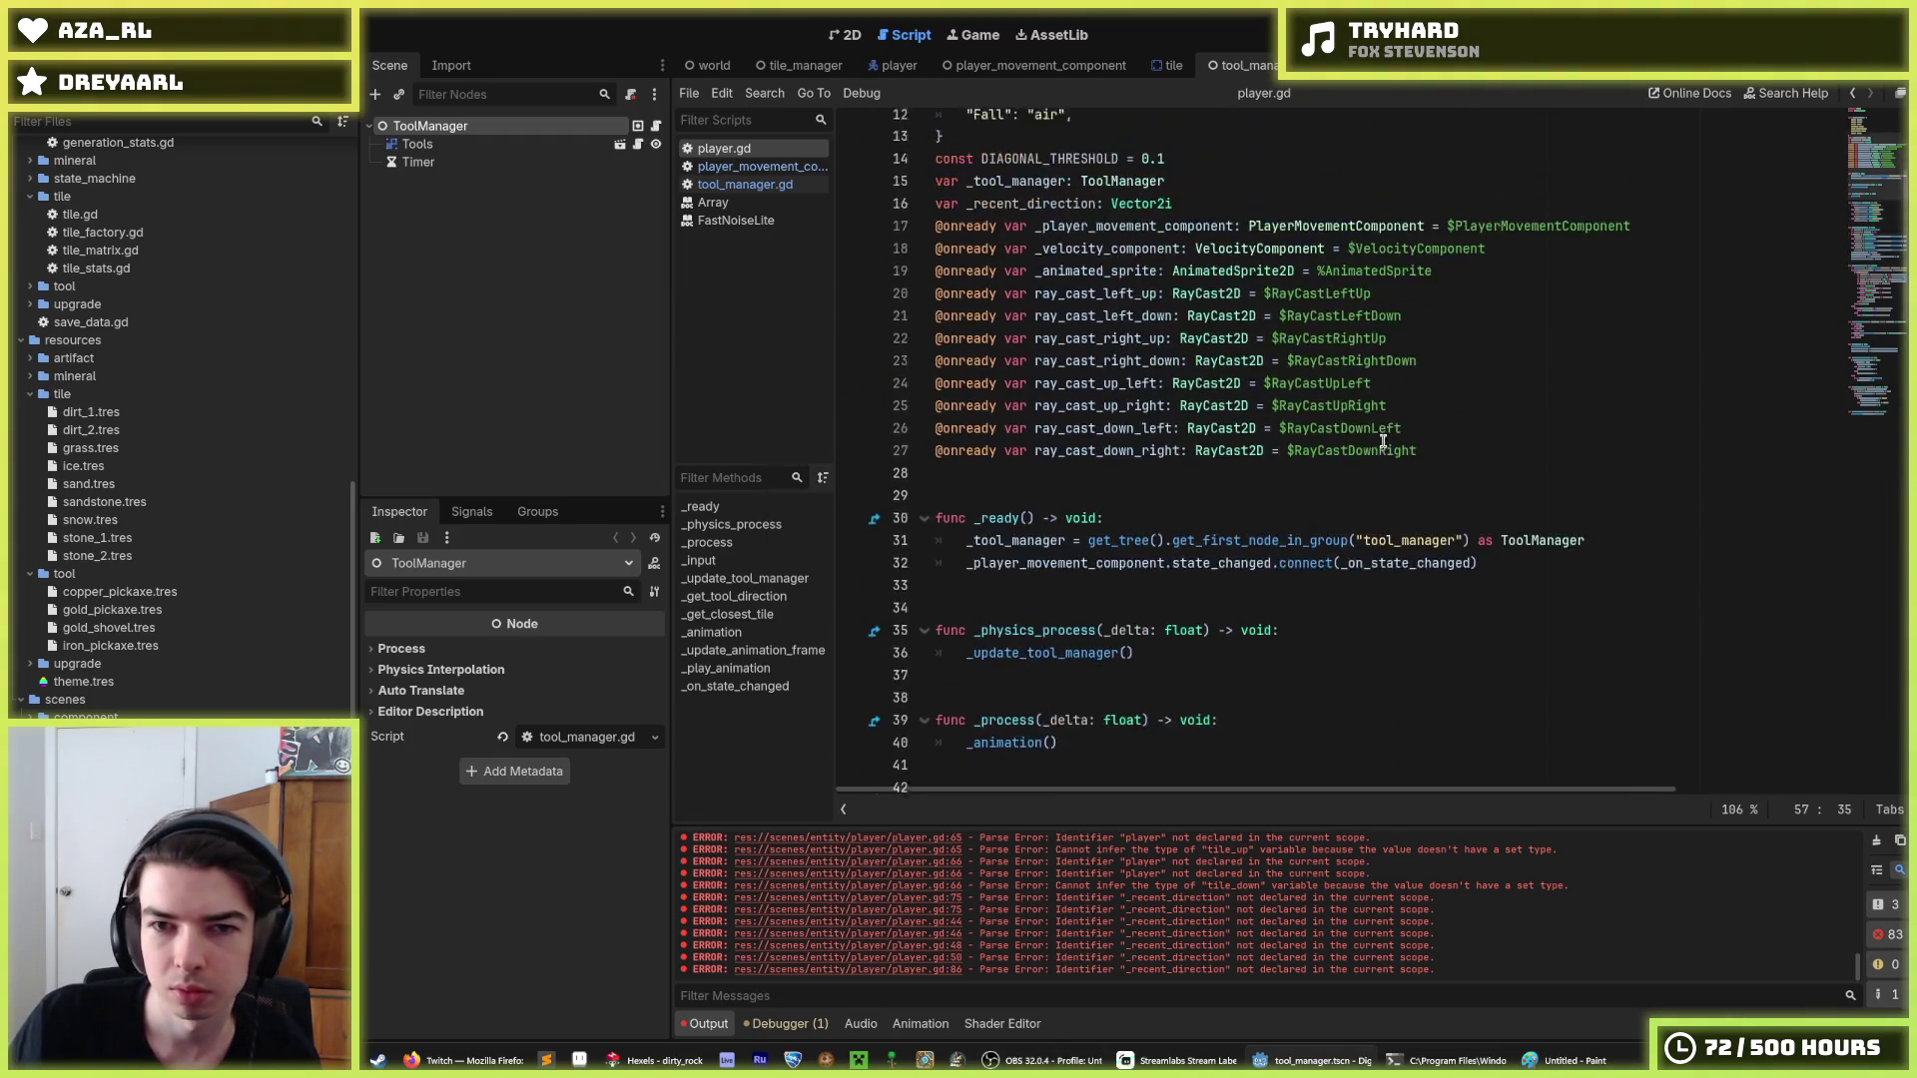
pyautogui.click(1202, 326)
pyautogui.scroll(-10, 1254, 505)
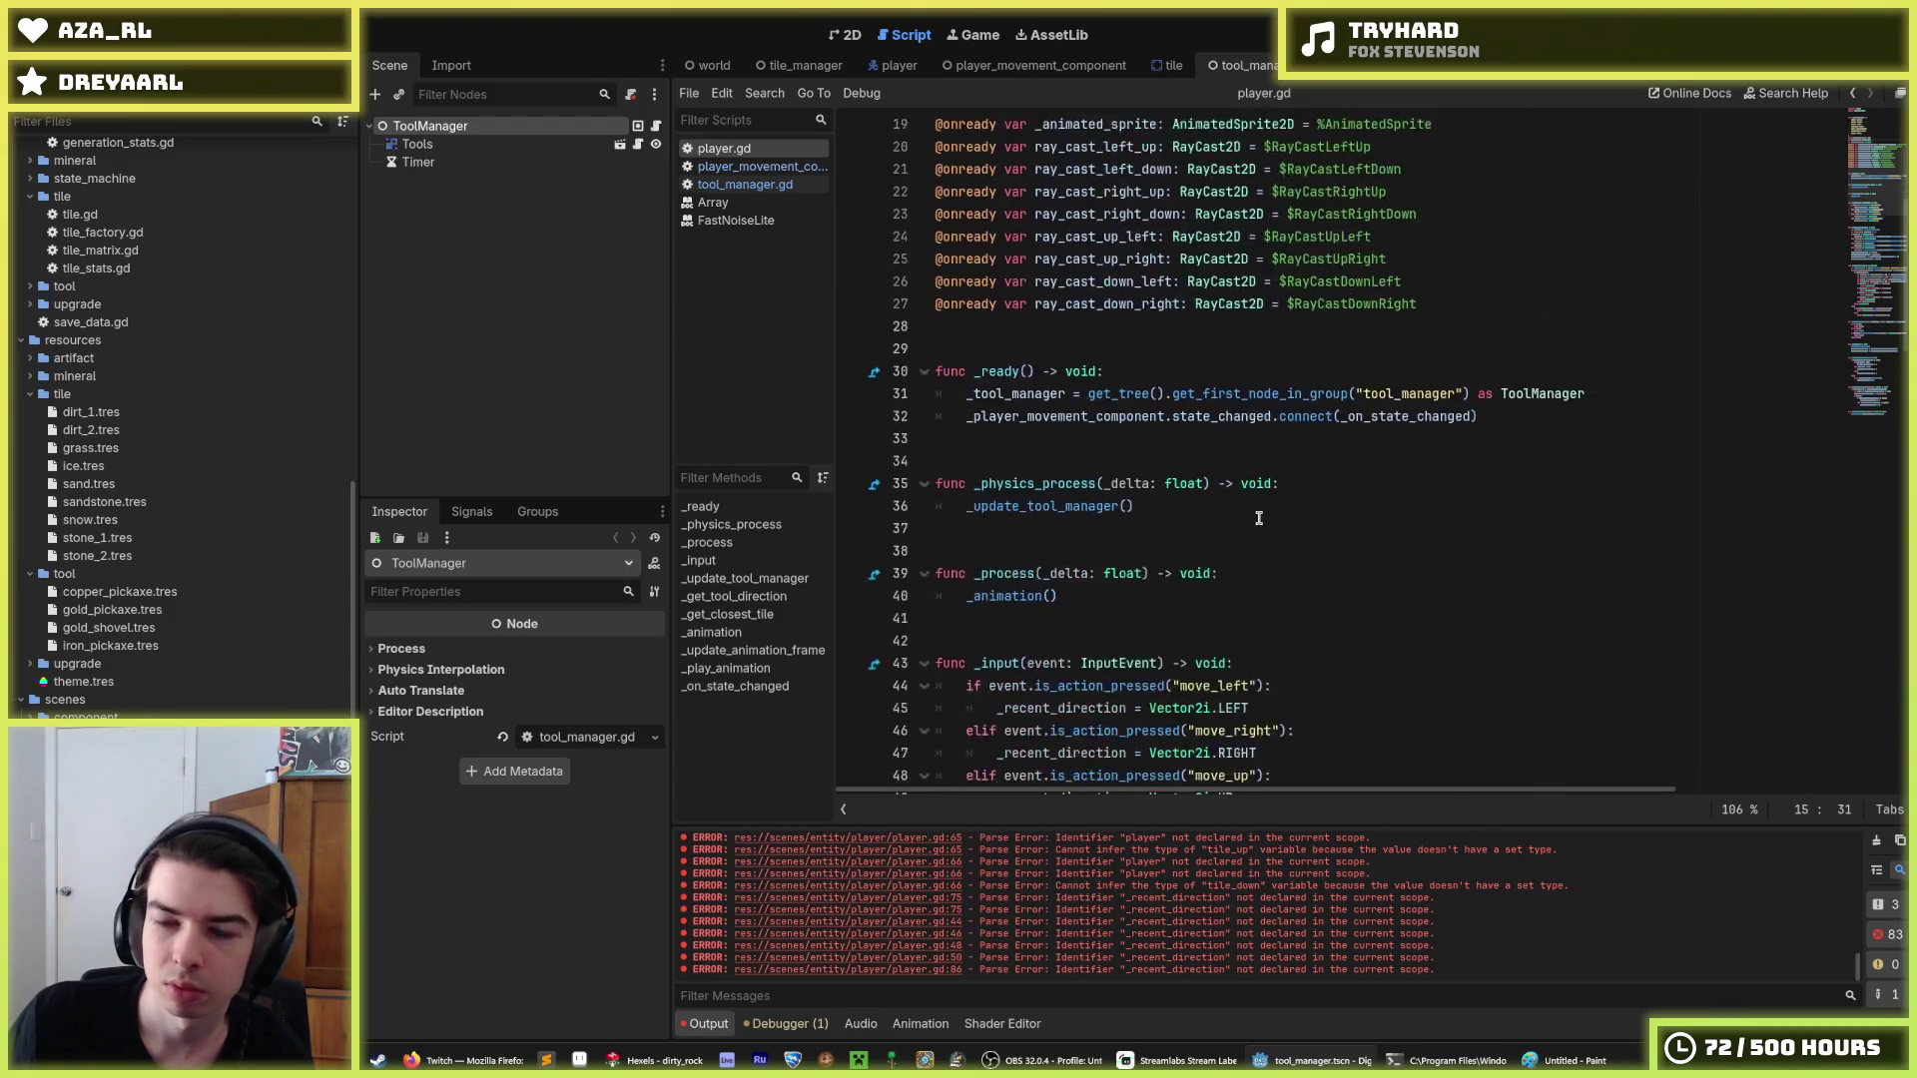
pyautogui.click(1340, 459)
pyautogui.click(1308, 440)
pyautogui.scroll(-6, 1297, 440)
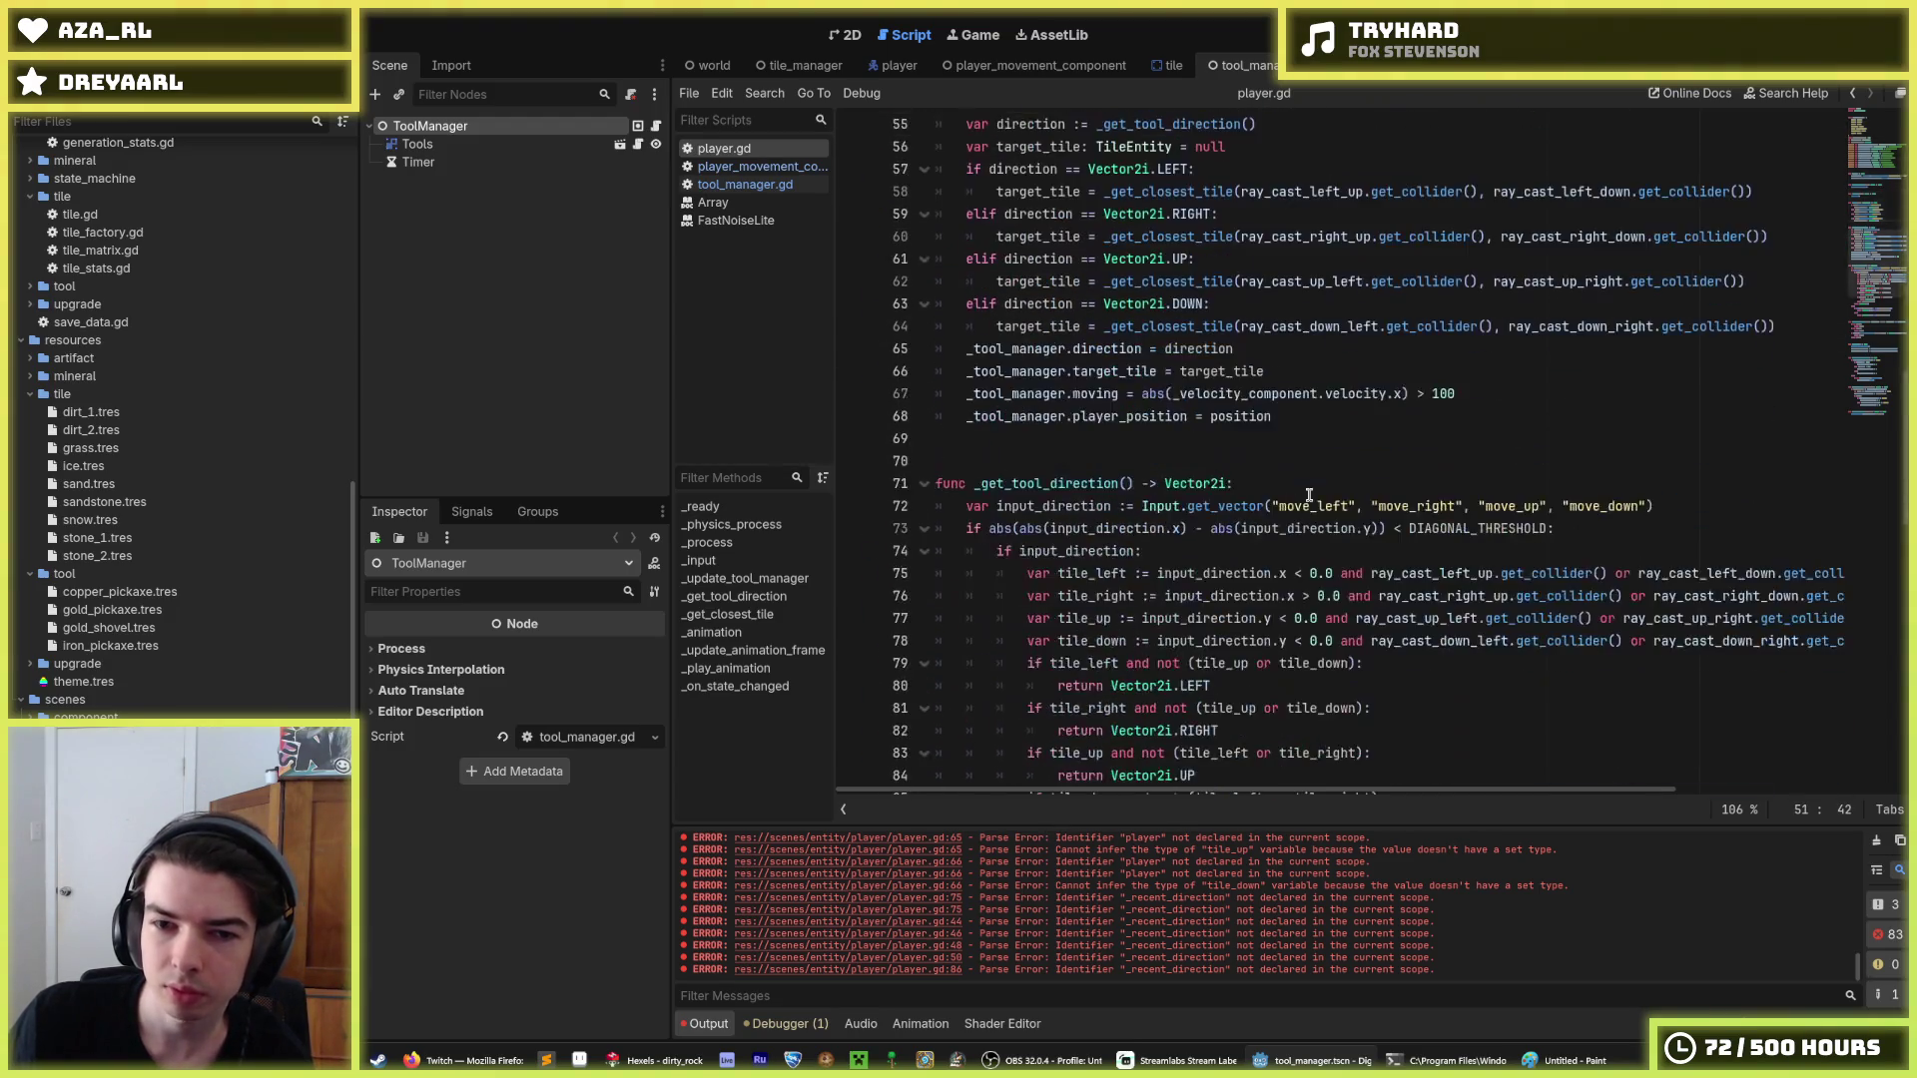
pyautogui.scroll(4, 1278, 399)
pyautogui.click(1270, 393)
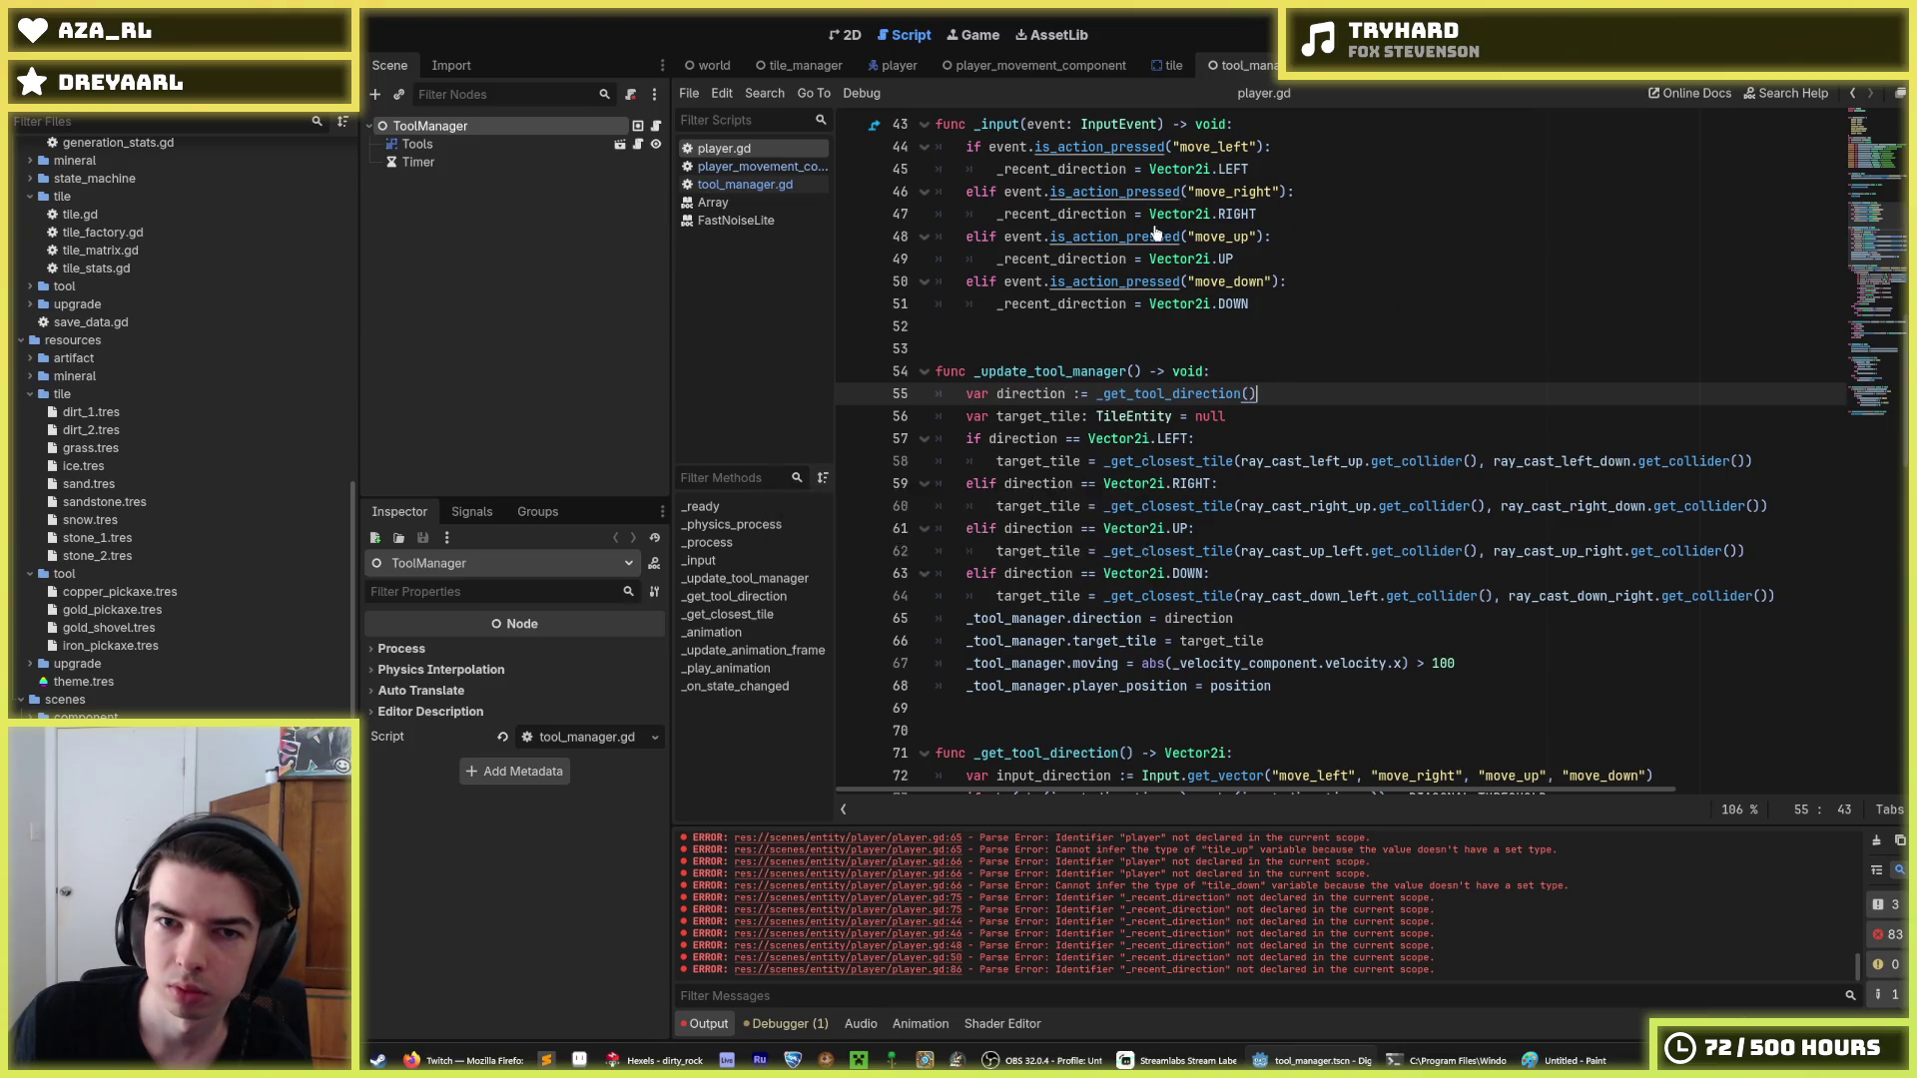
# Select all _recent_direction occurrences at once for renaming to _recent_tool_direction.
pyautogui.click(1057, 169)
pyautogui.doubleClick(1057, 170)
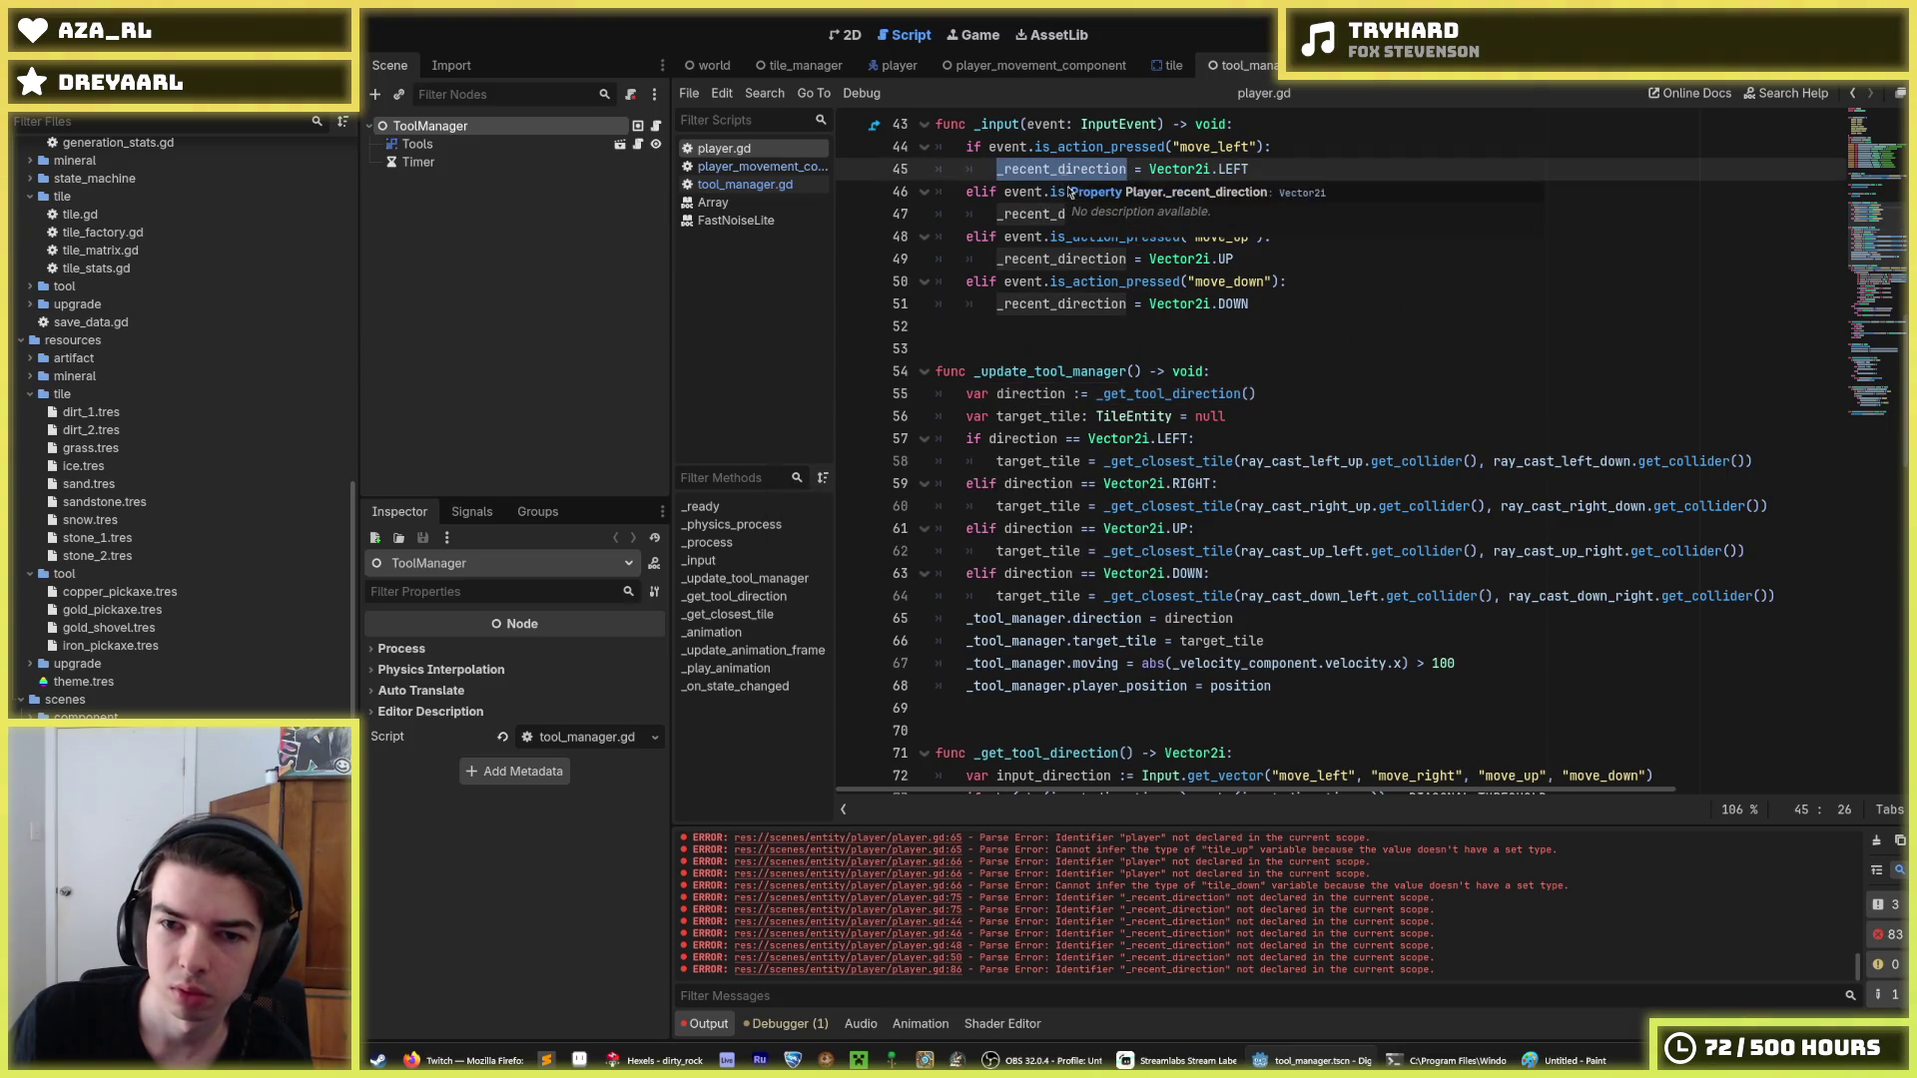
pyautogui.hotkey('ctrl', 'd')
pyautogui.hotkey('ctrl', 'd')
pyautogui.hotkey('ctrl', 'd')
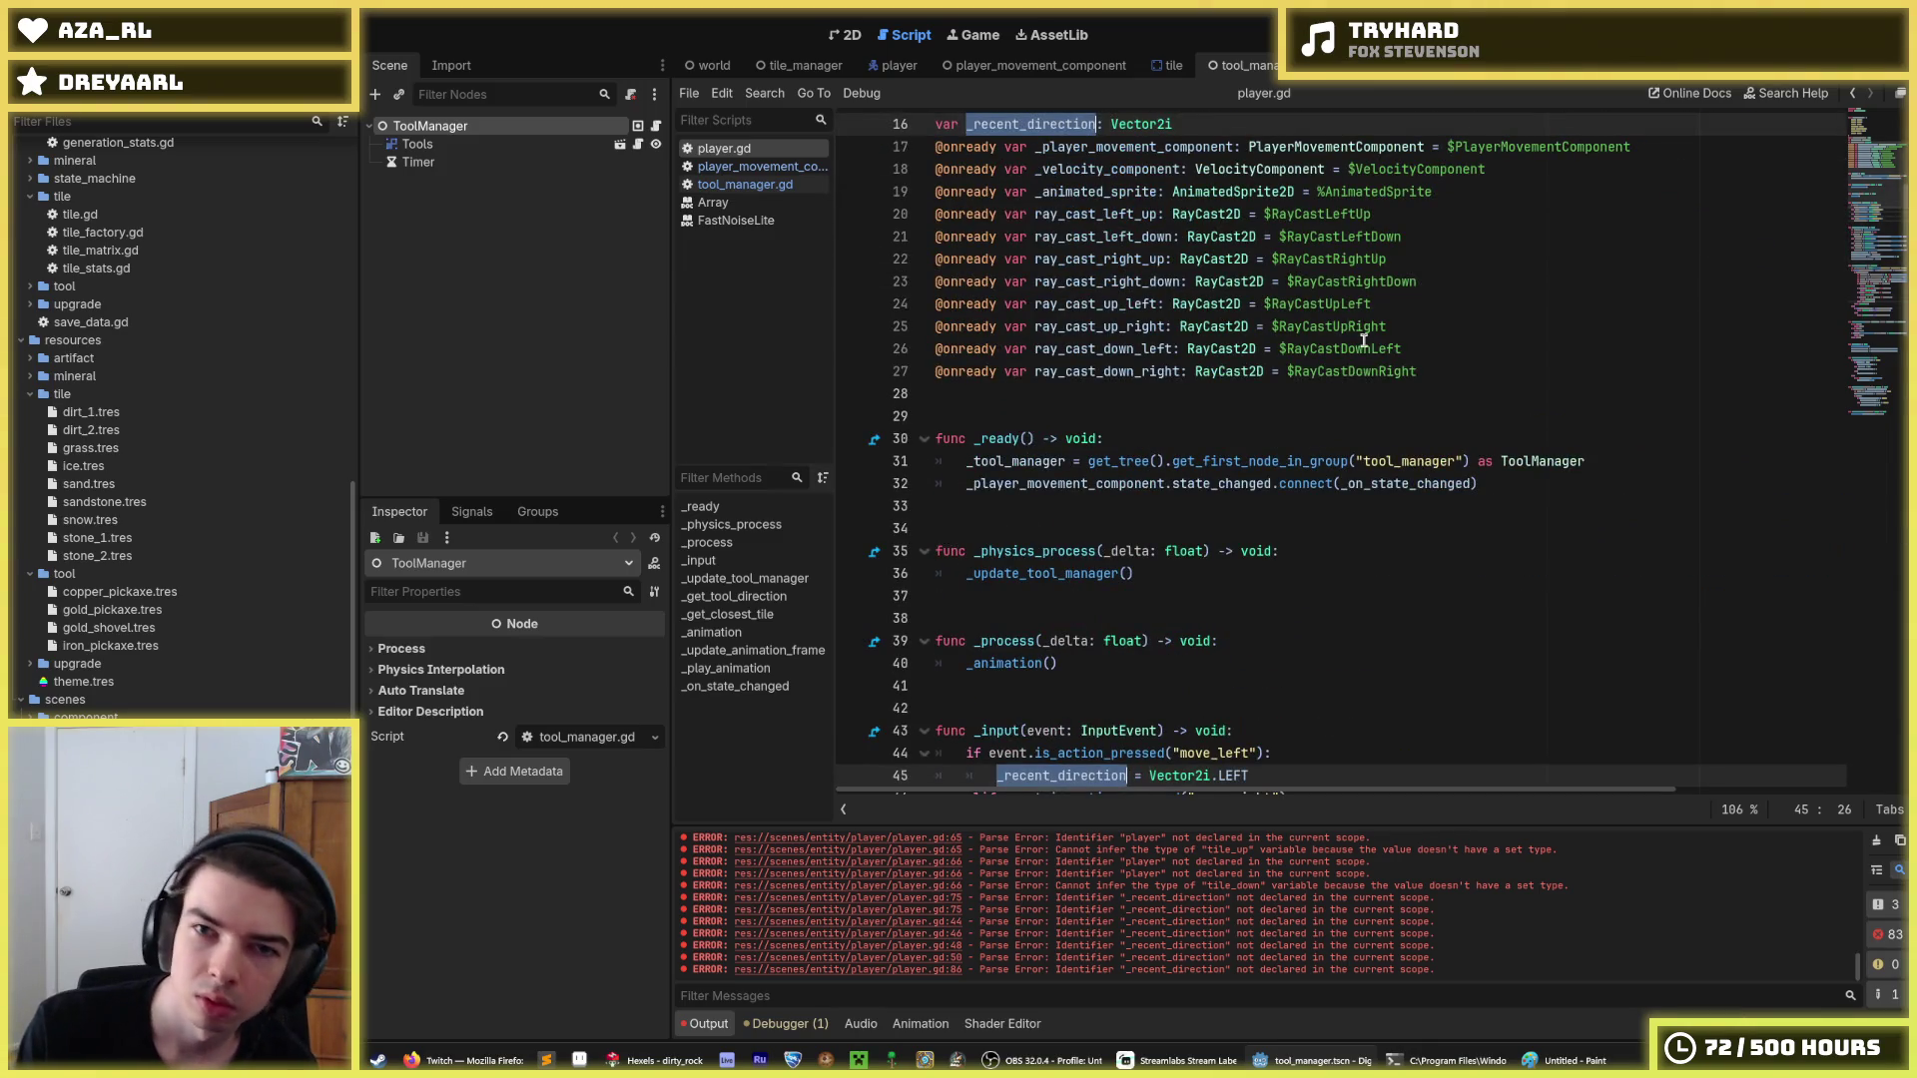
pyautogui.press('Right')
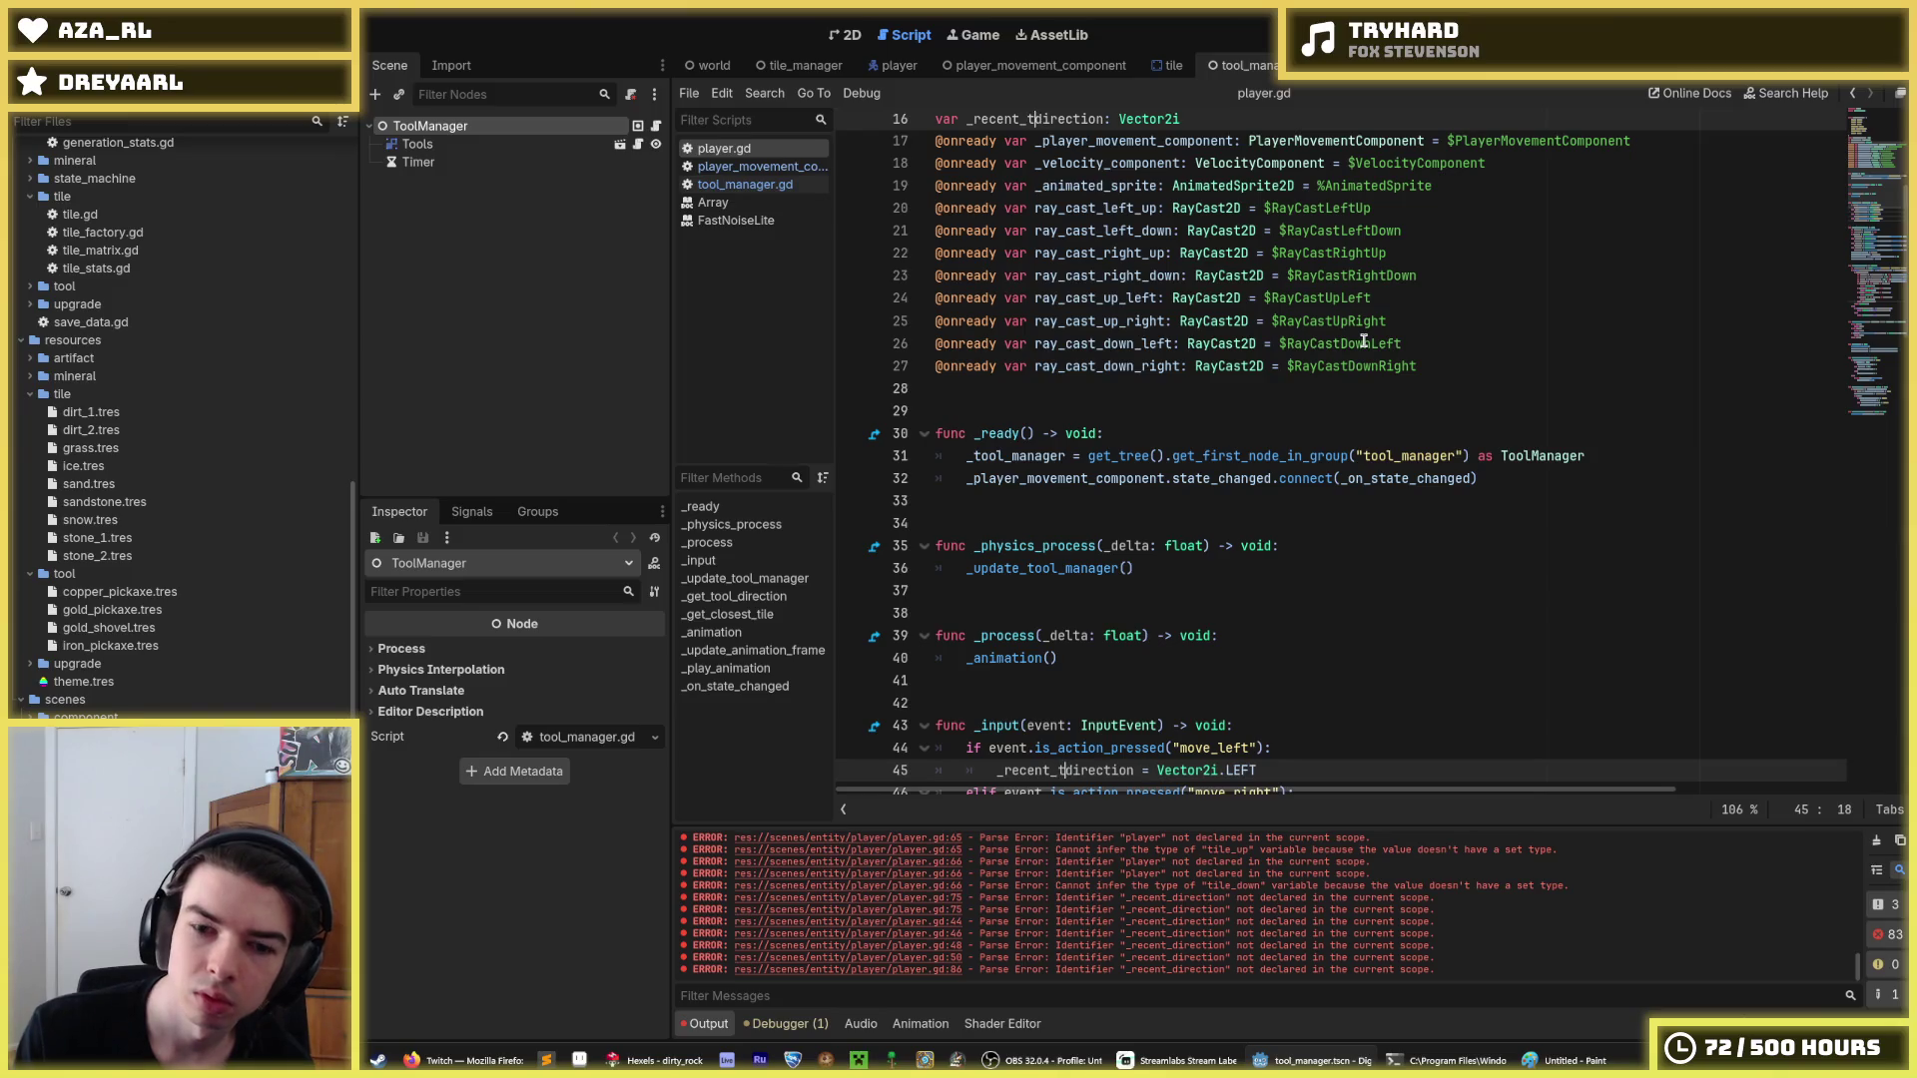
pyautogui.scroll(-4, 1483, 452)
pyautogui.click(1487, 477)
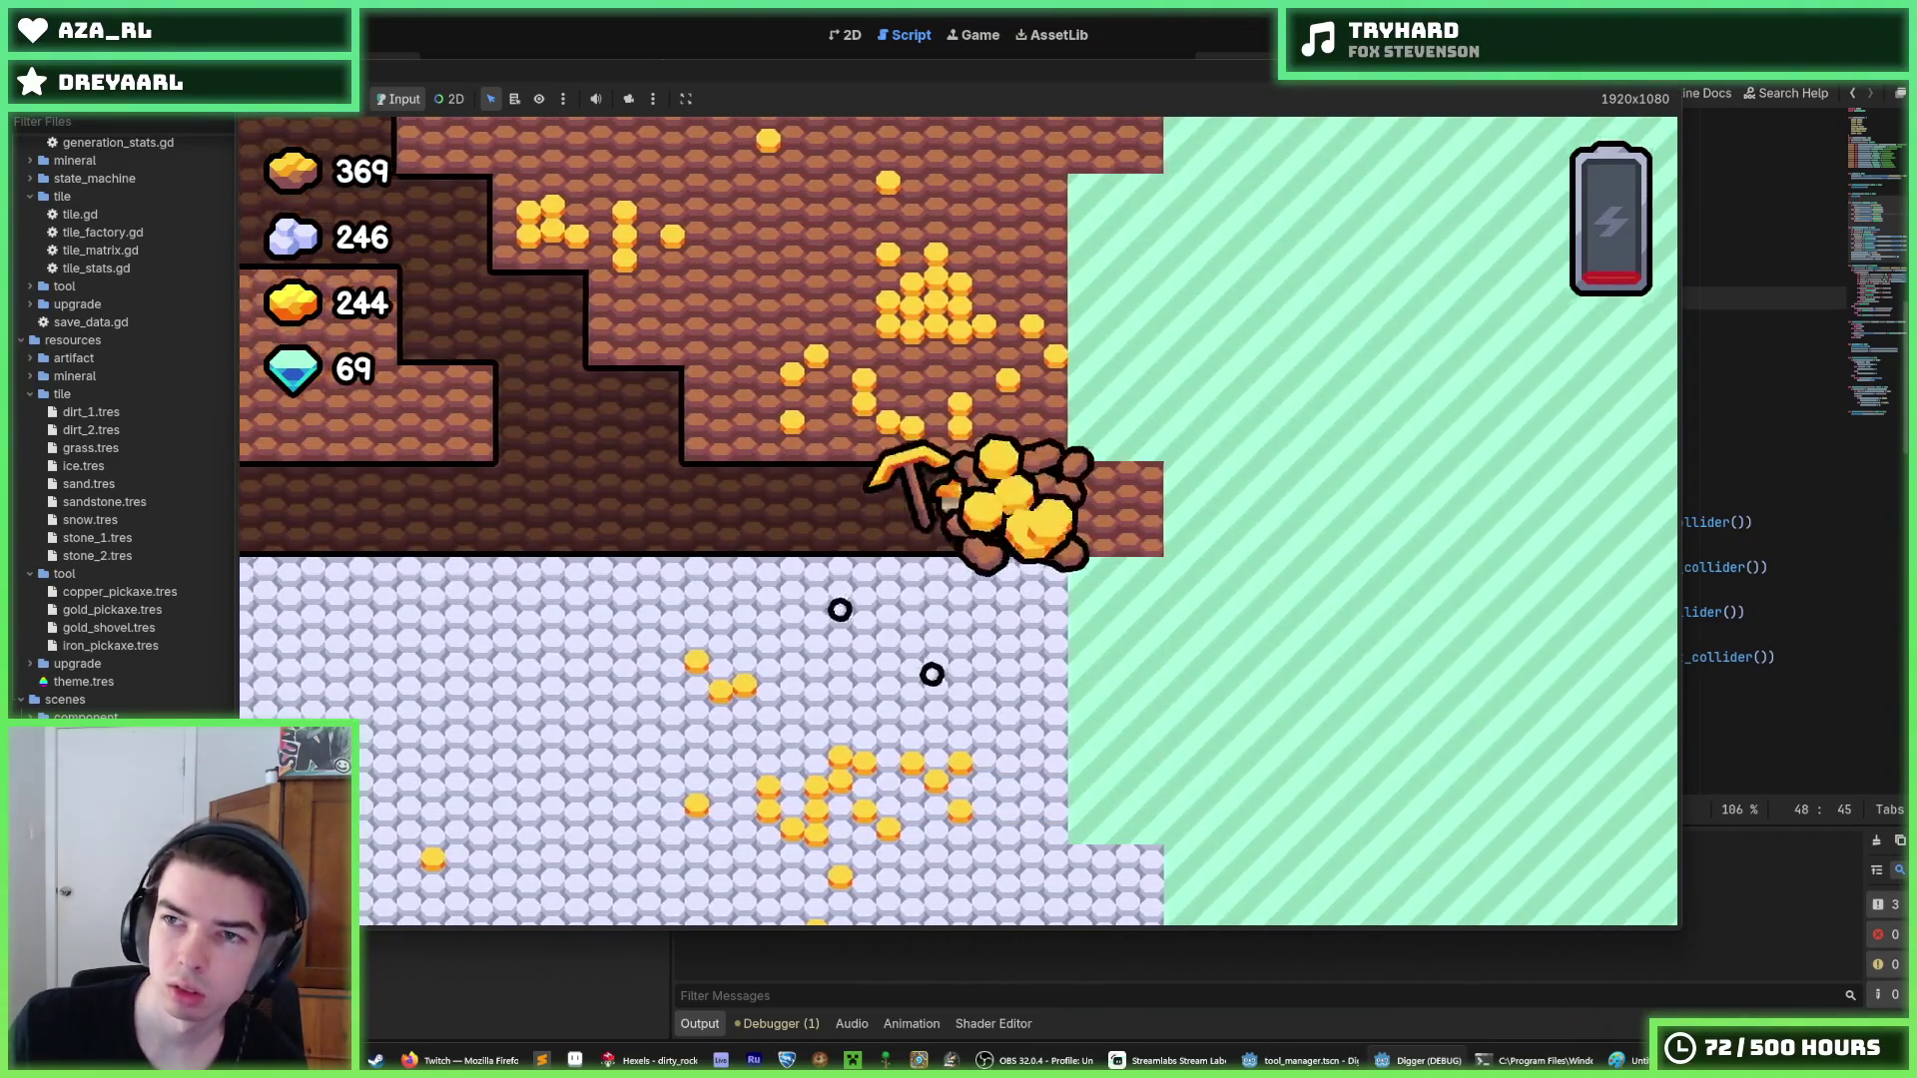
# Stop the game, make tile_down test input_direction.y > 0.0, and rerun the game.
pyautogui.press('F8')
pyautogui.click(1398, 316)
pyautogui.click(1321, 361)
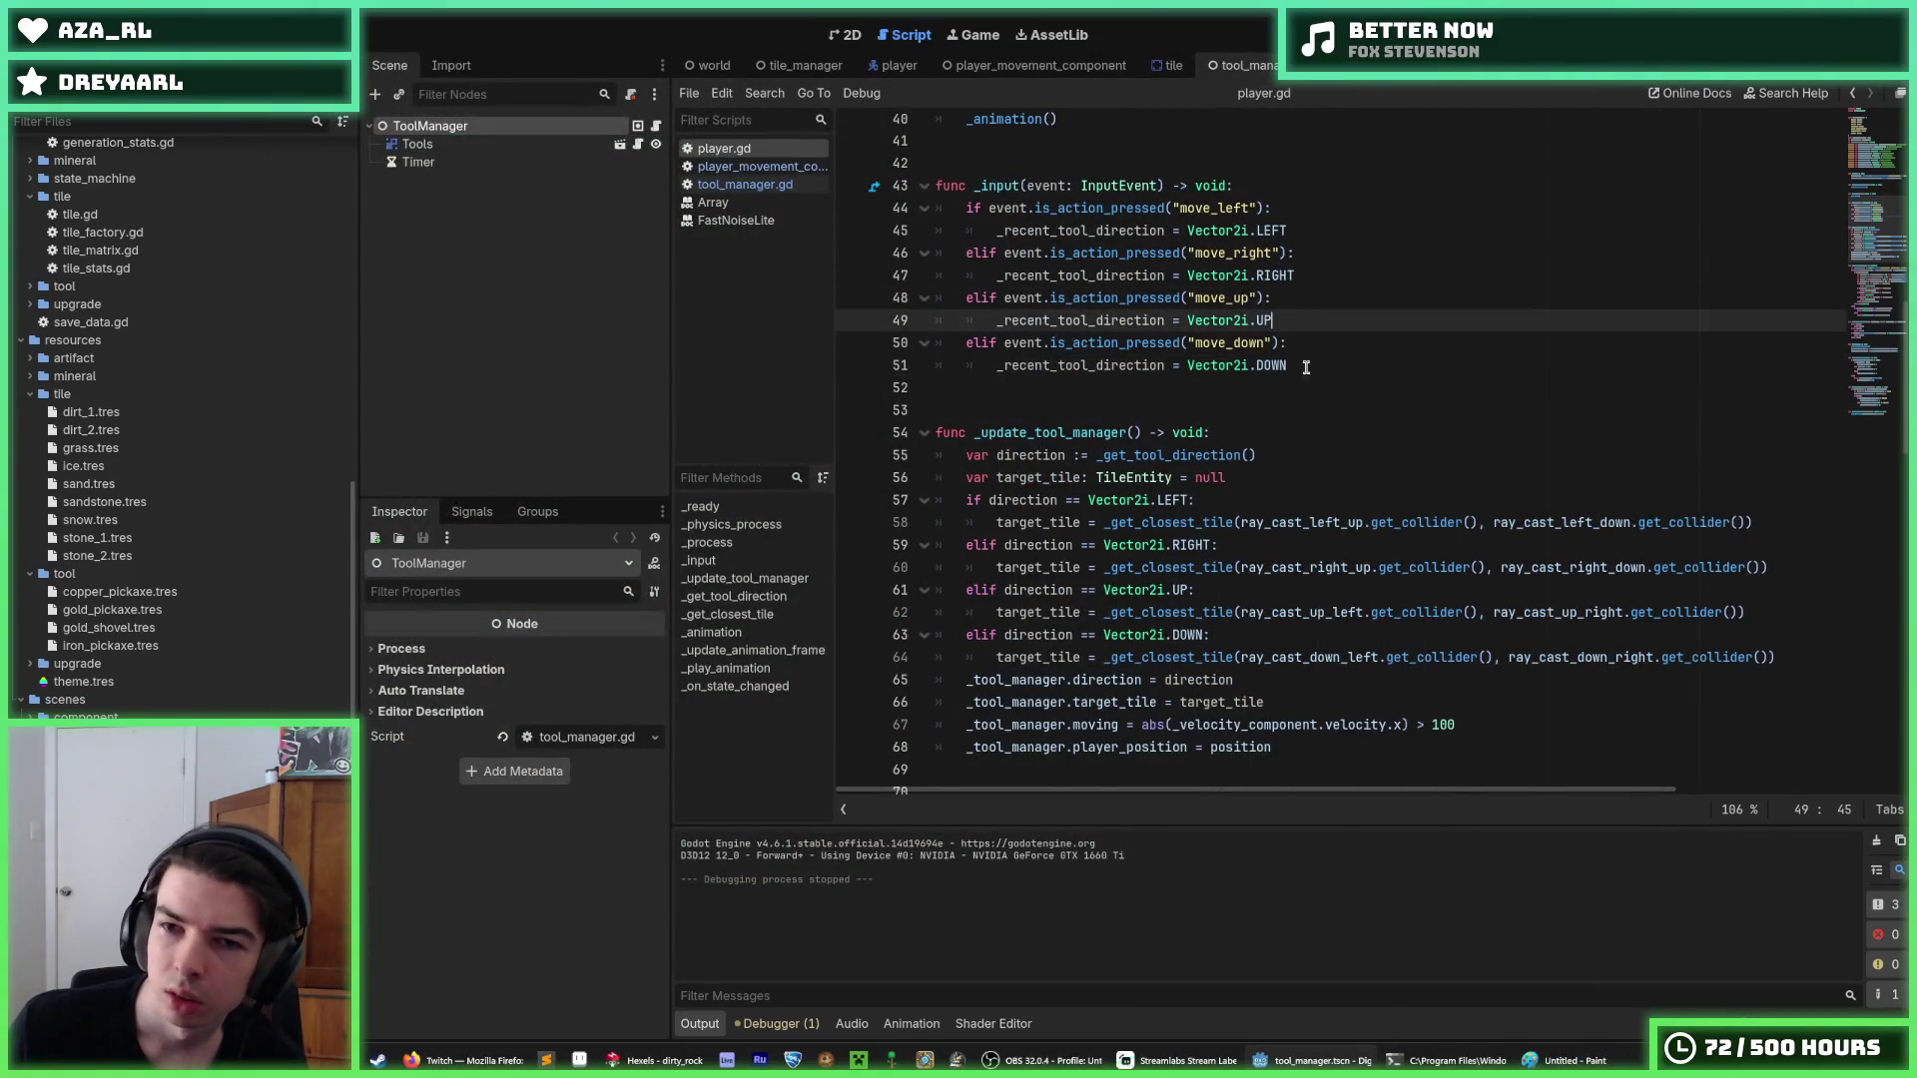
pyautogui.scroll(-9, 1305, 343)
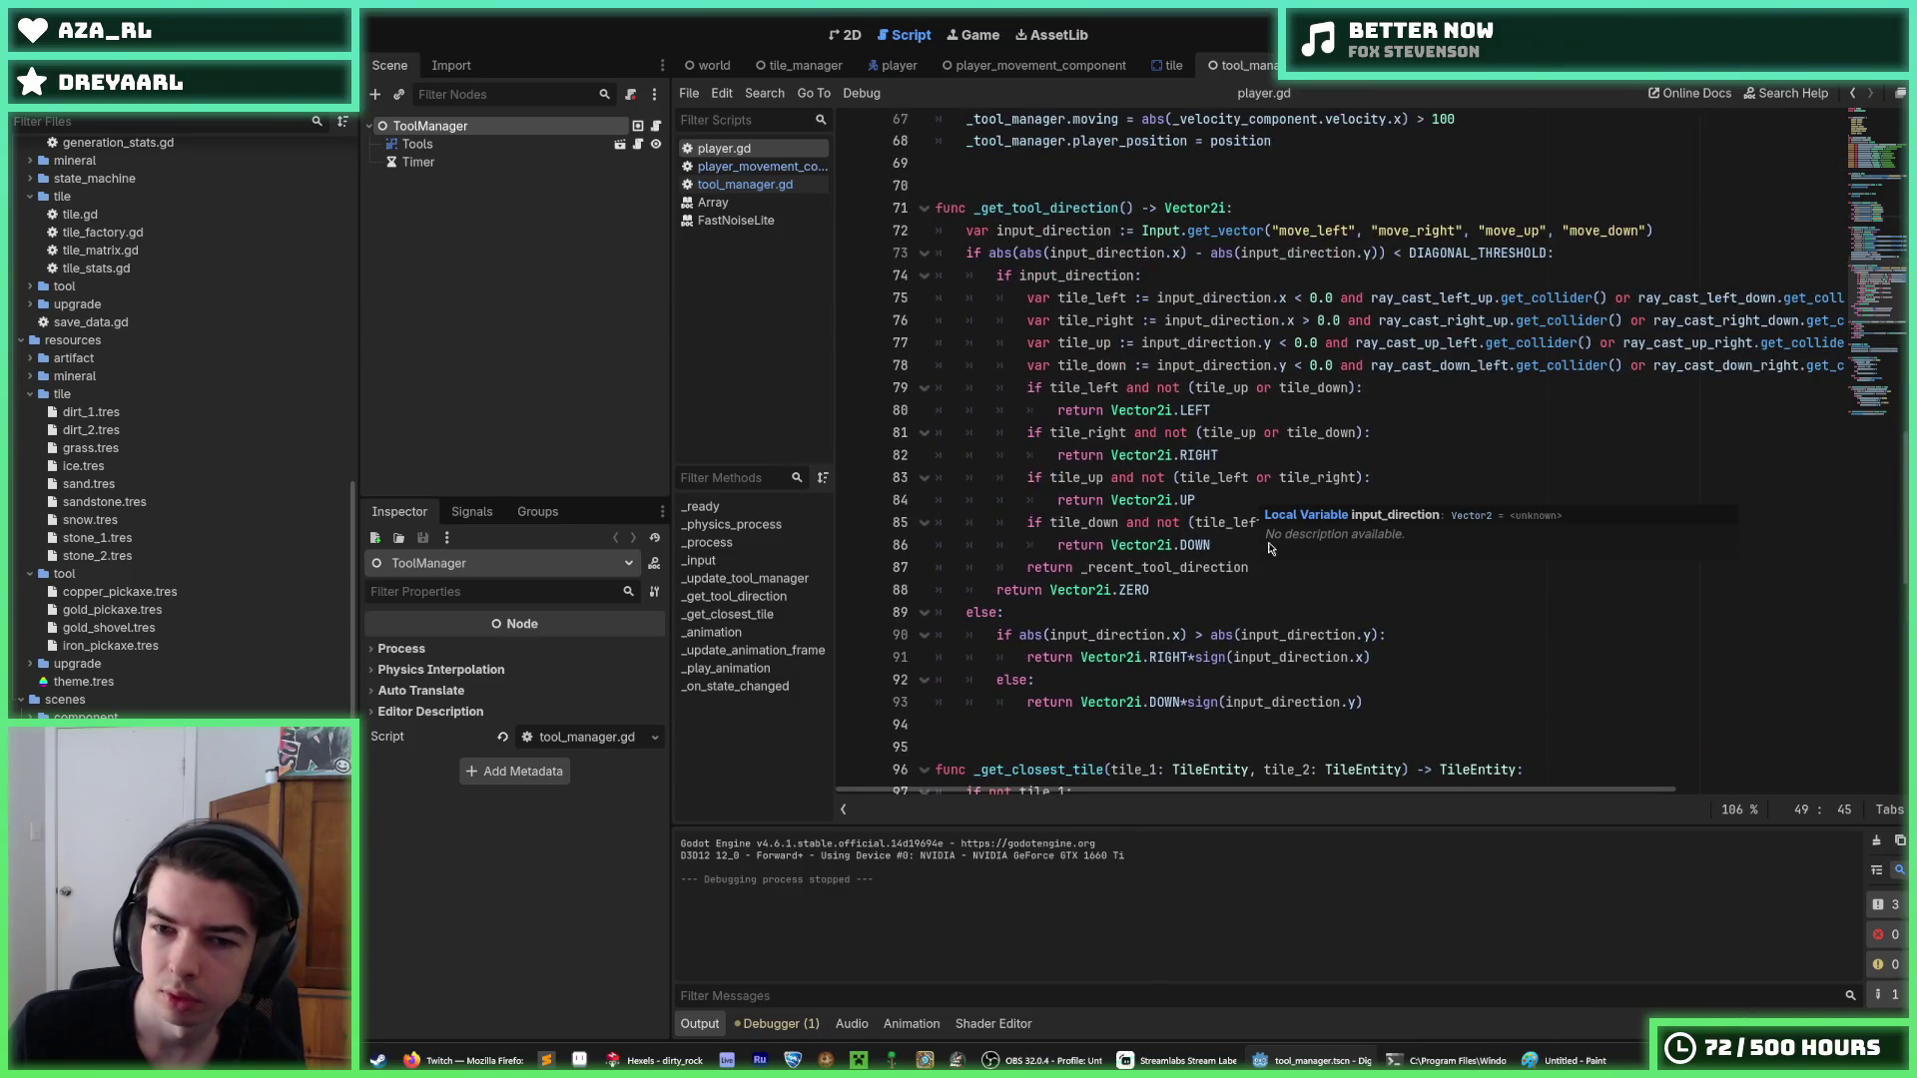
pyautogui.click(1230, 521)
pyautogui.click(1227, 477)
pyautogui.click(1226, 498)
pyautogui.write('>')
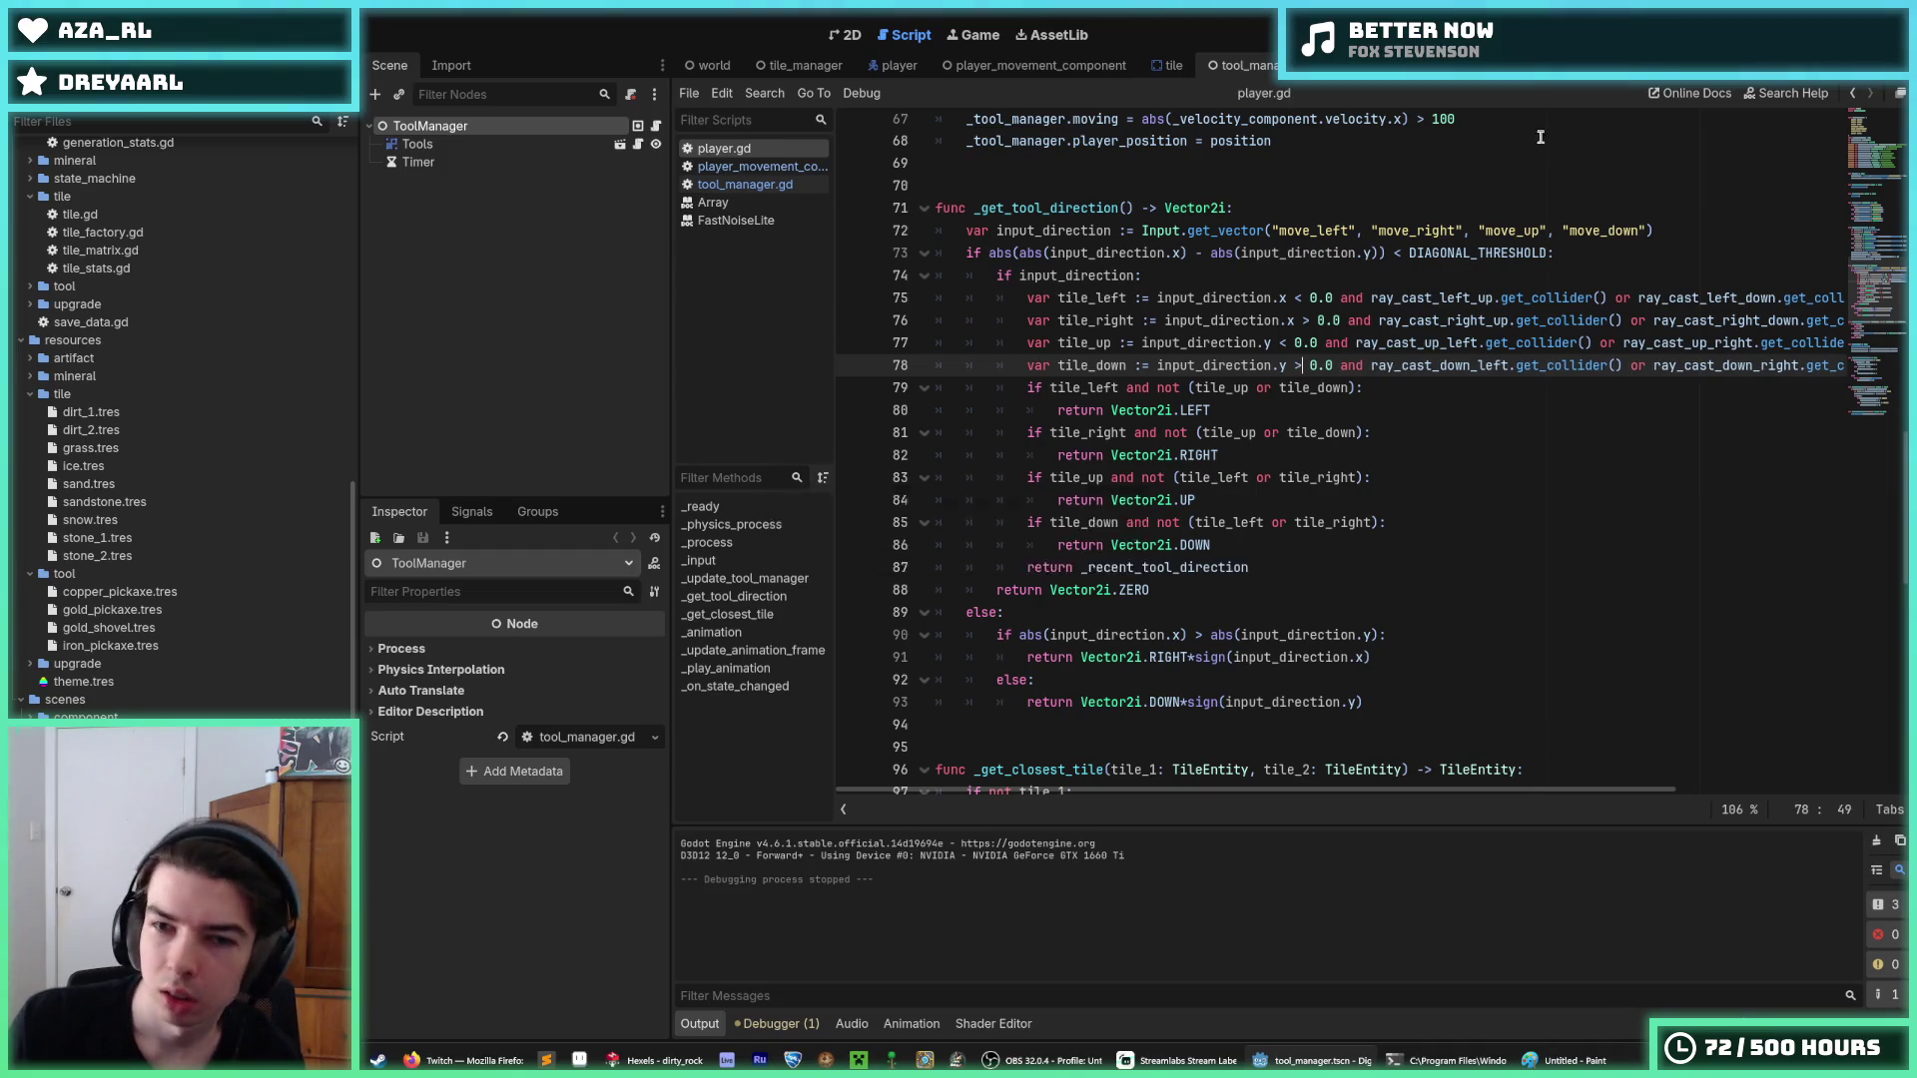
pyautogui.press('F5')
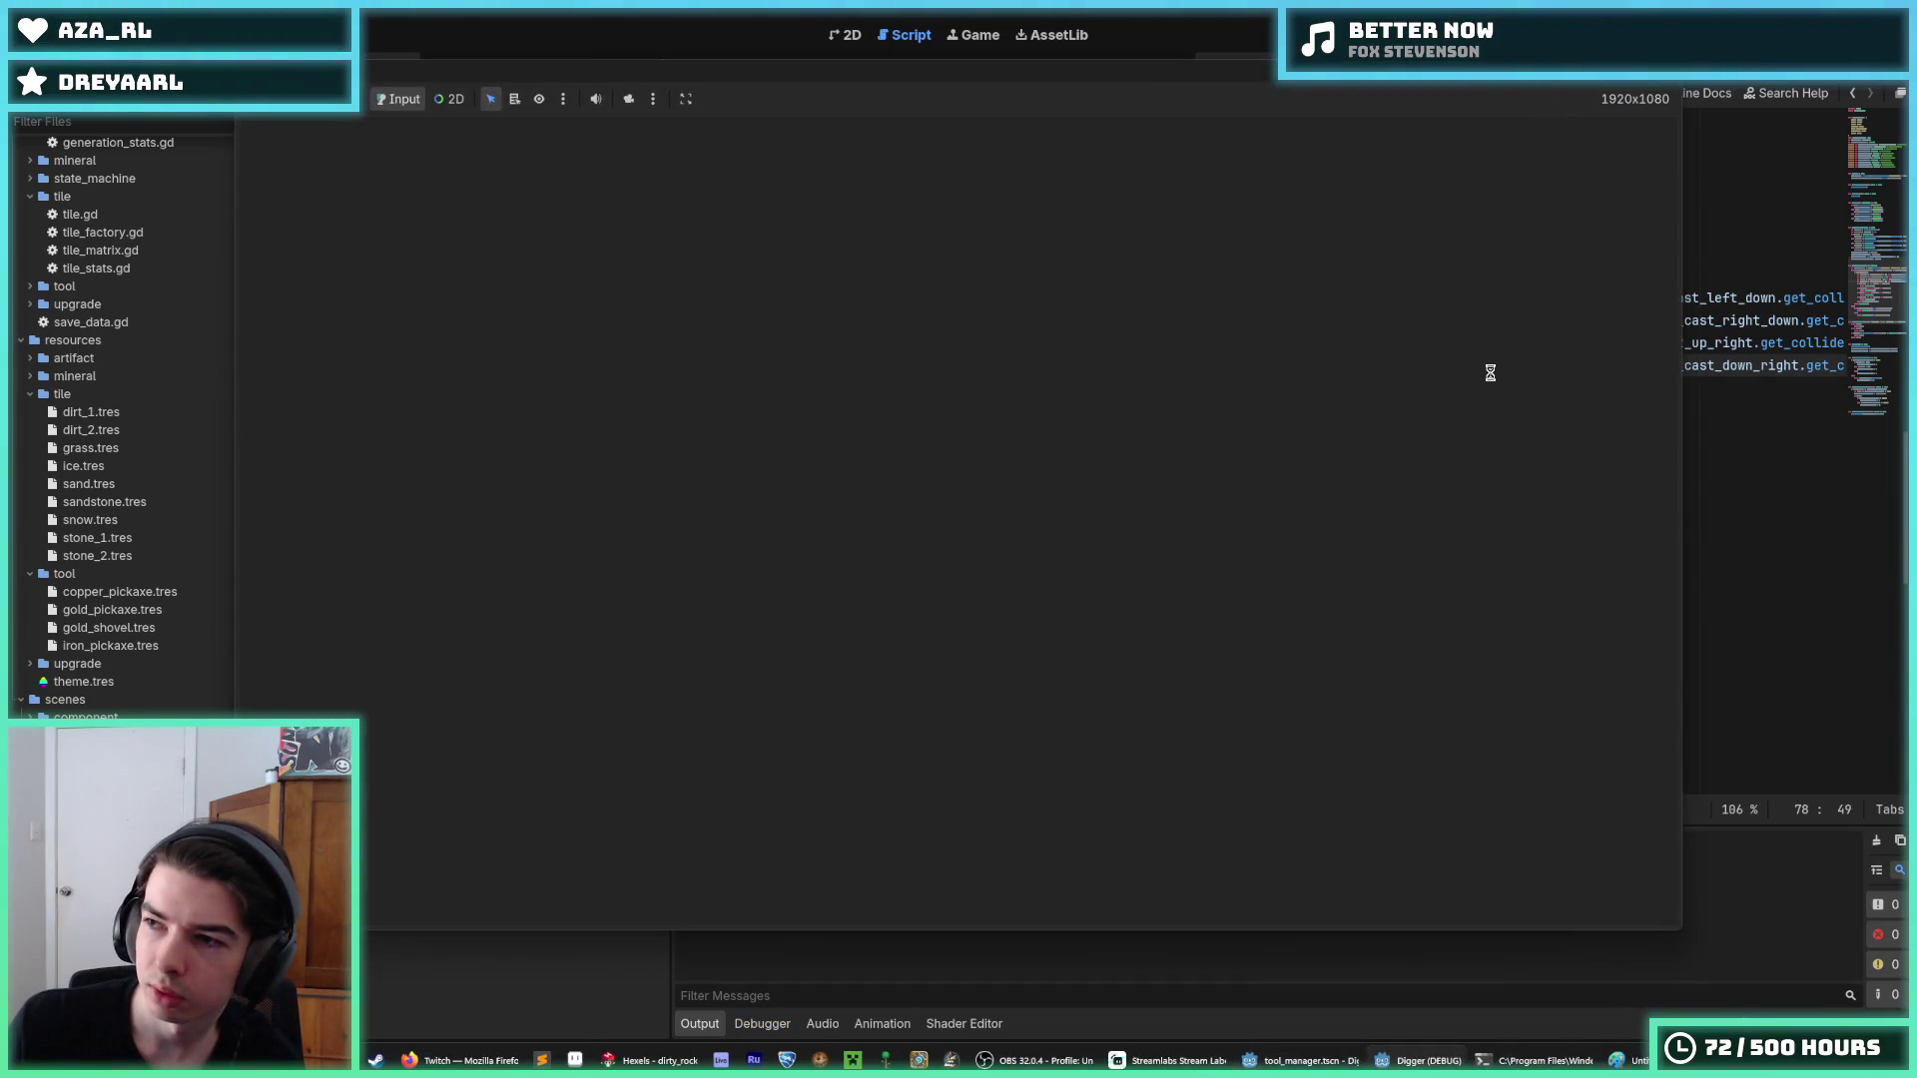
# Dig down through sand and dirt, mine the gold on the left, then staircase up-left toward the grass.
pyautogui.press('Down')
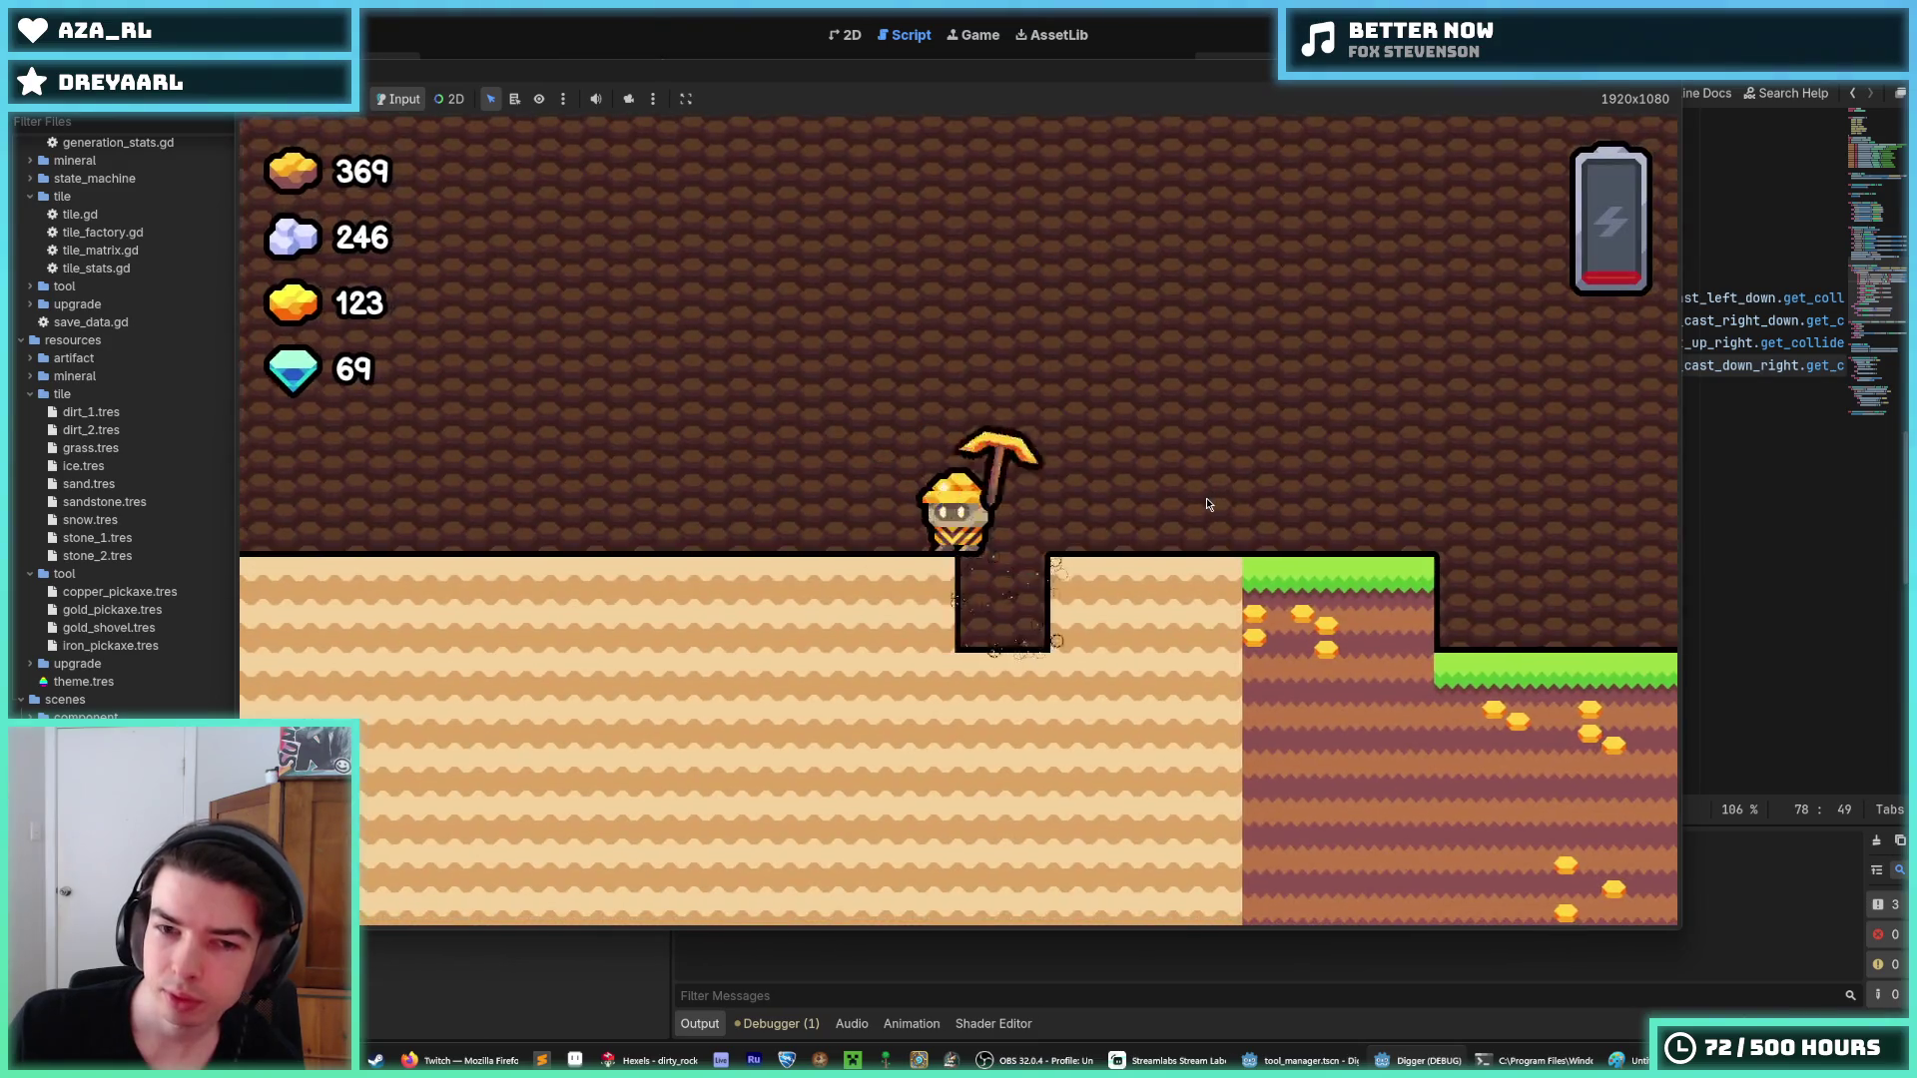
pyautogui.press('Right')
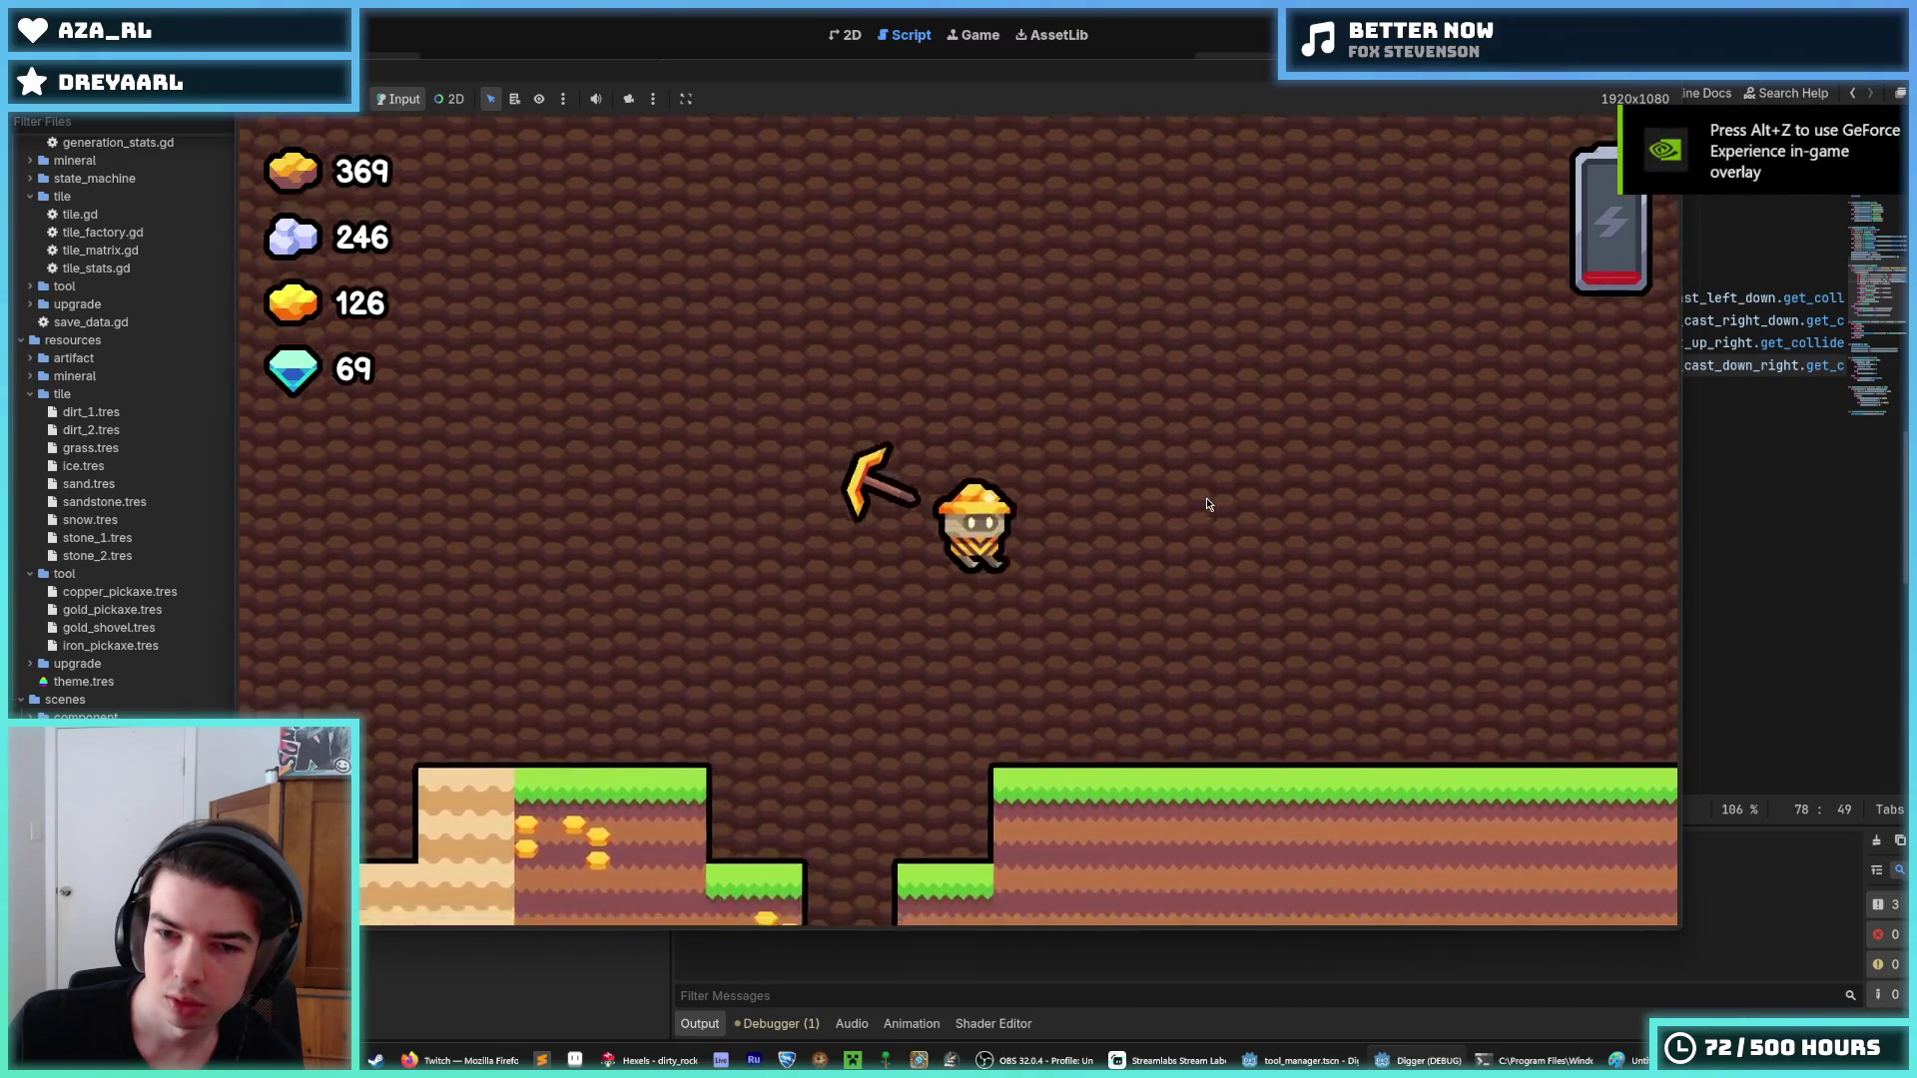
pyautogui.press('Left')
pyautogui.press('Down')
pyautogui.press('Down')
pyautogui.press('Right')
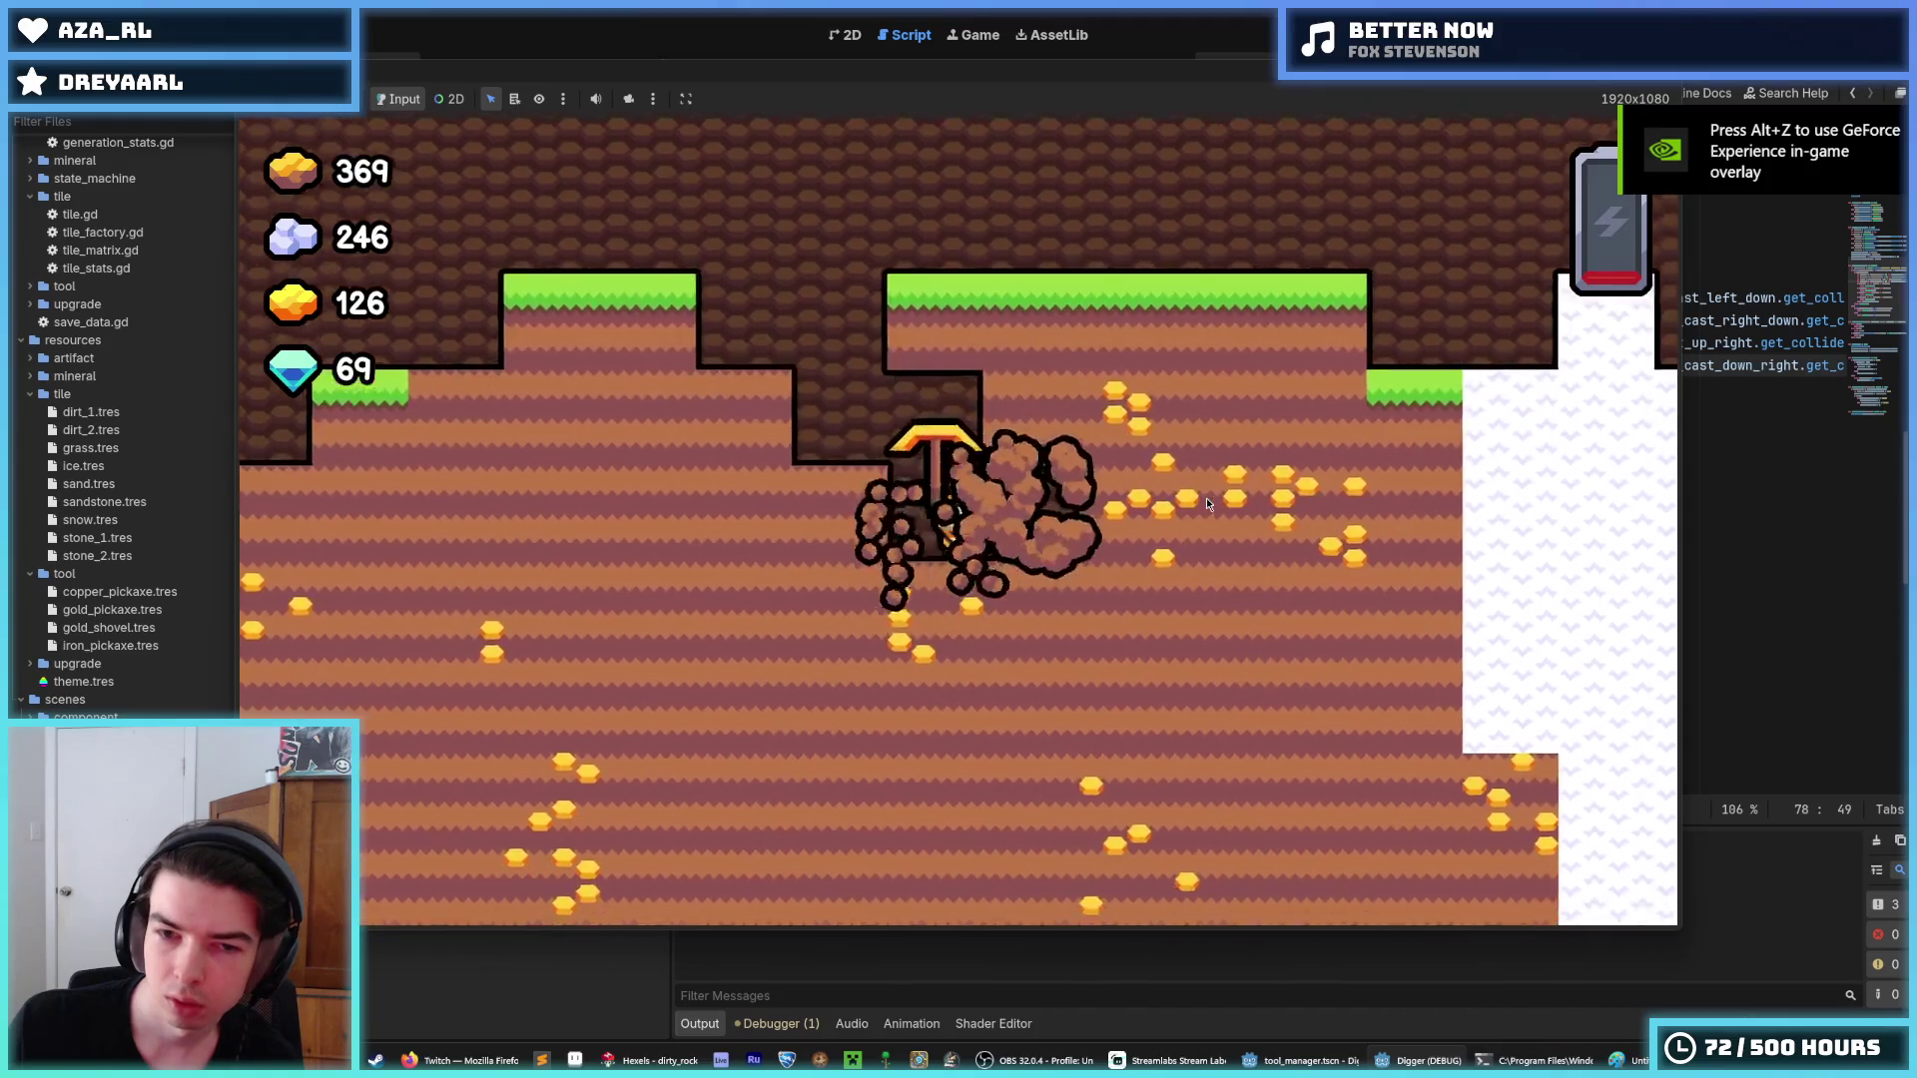
pyautogui.press('Right')
pyautogui.press('Down')
pyautogui.press('Left')
pyautogui.press('Down')
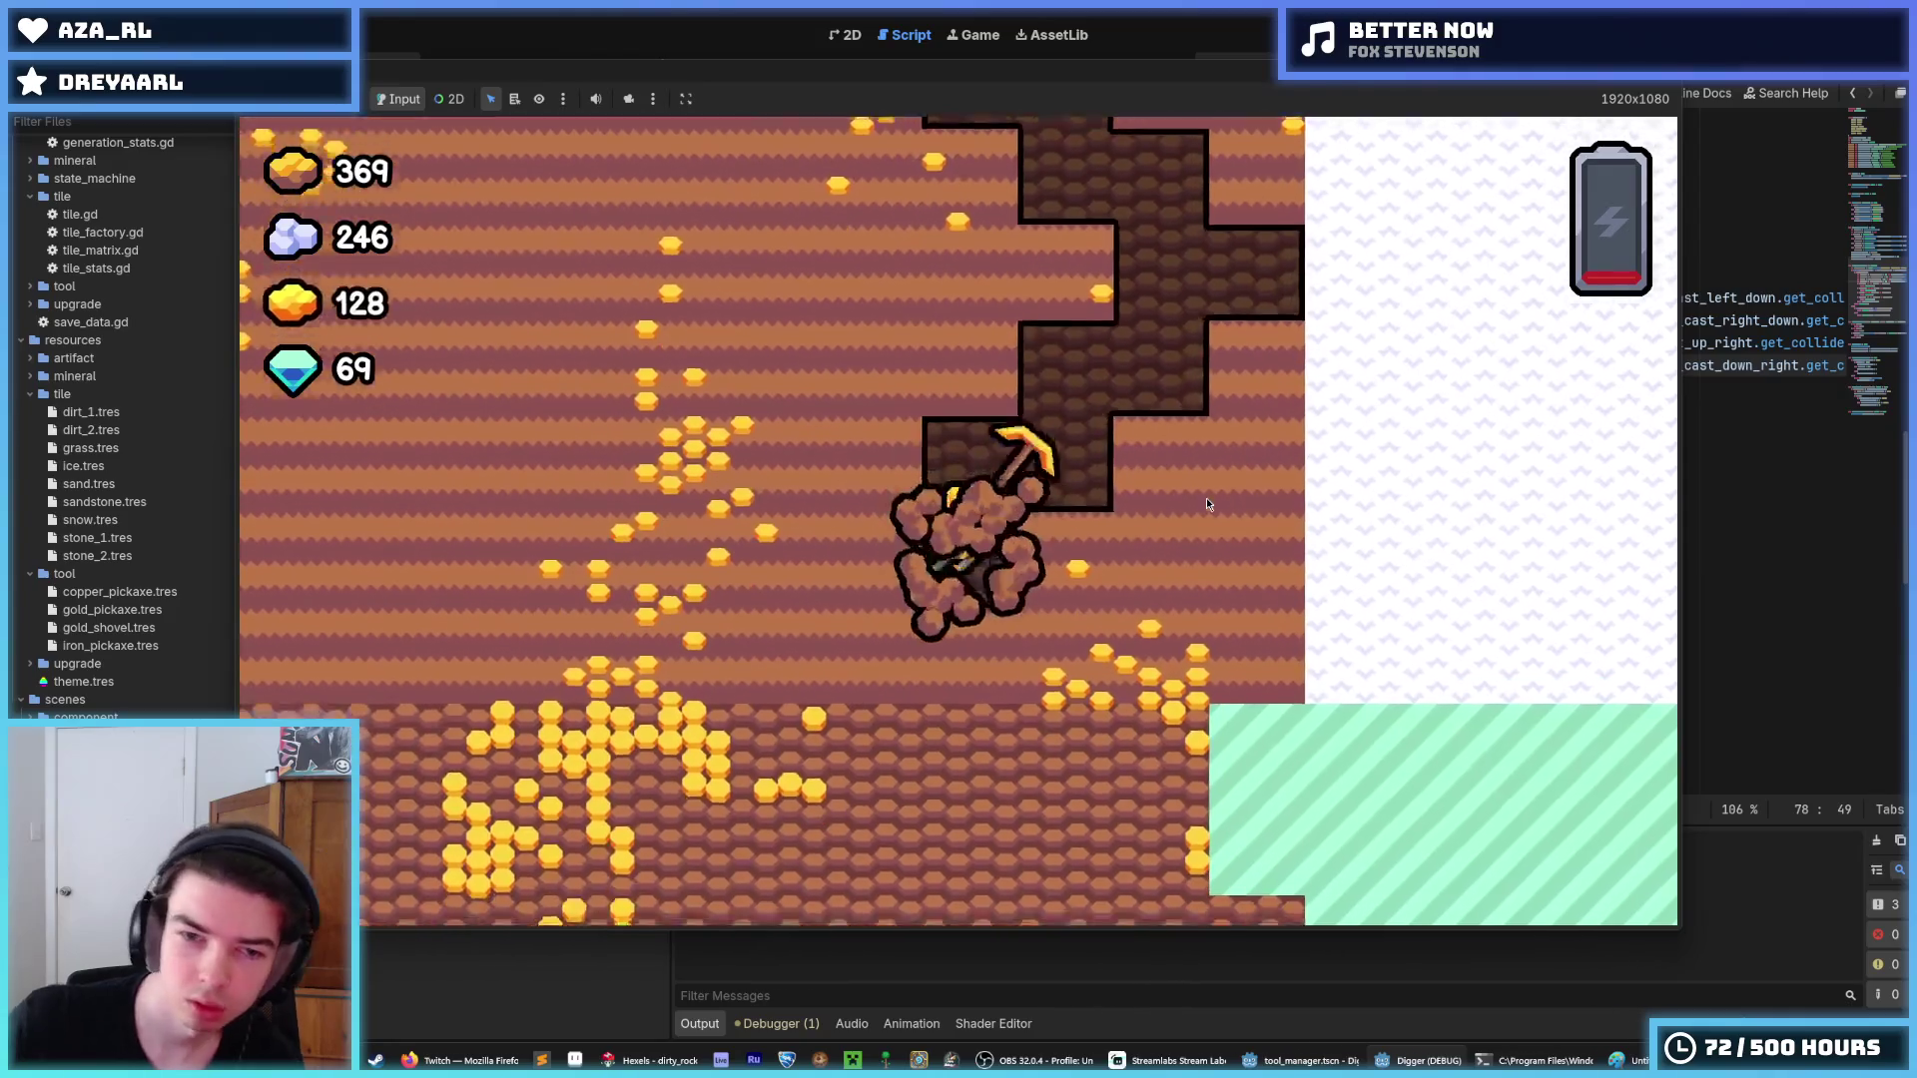
pyautogui.press('Left')
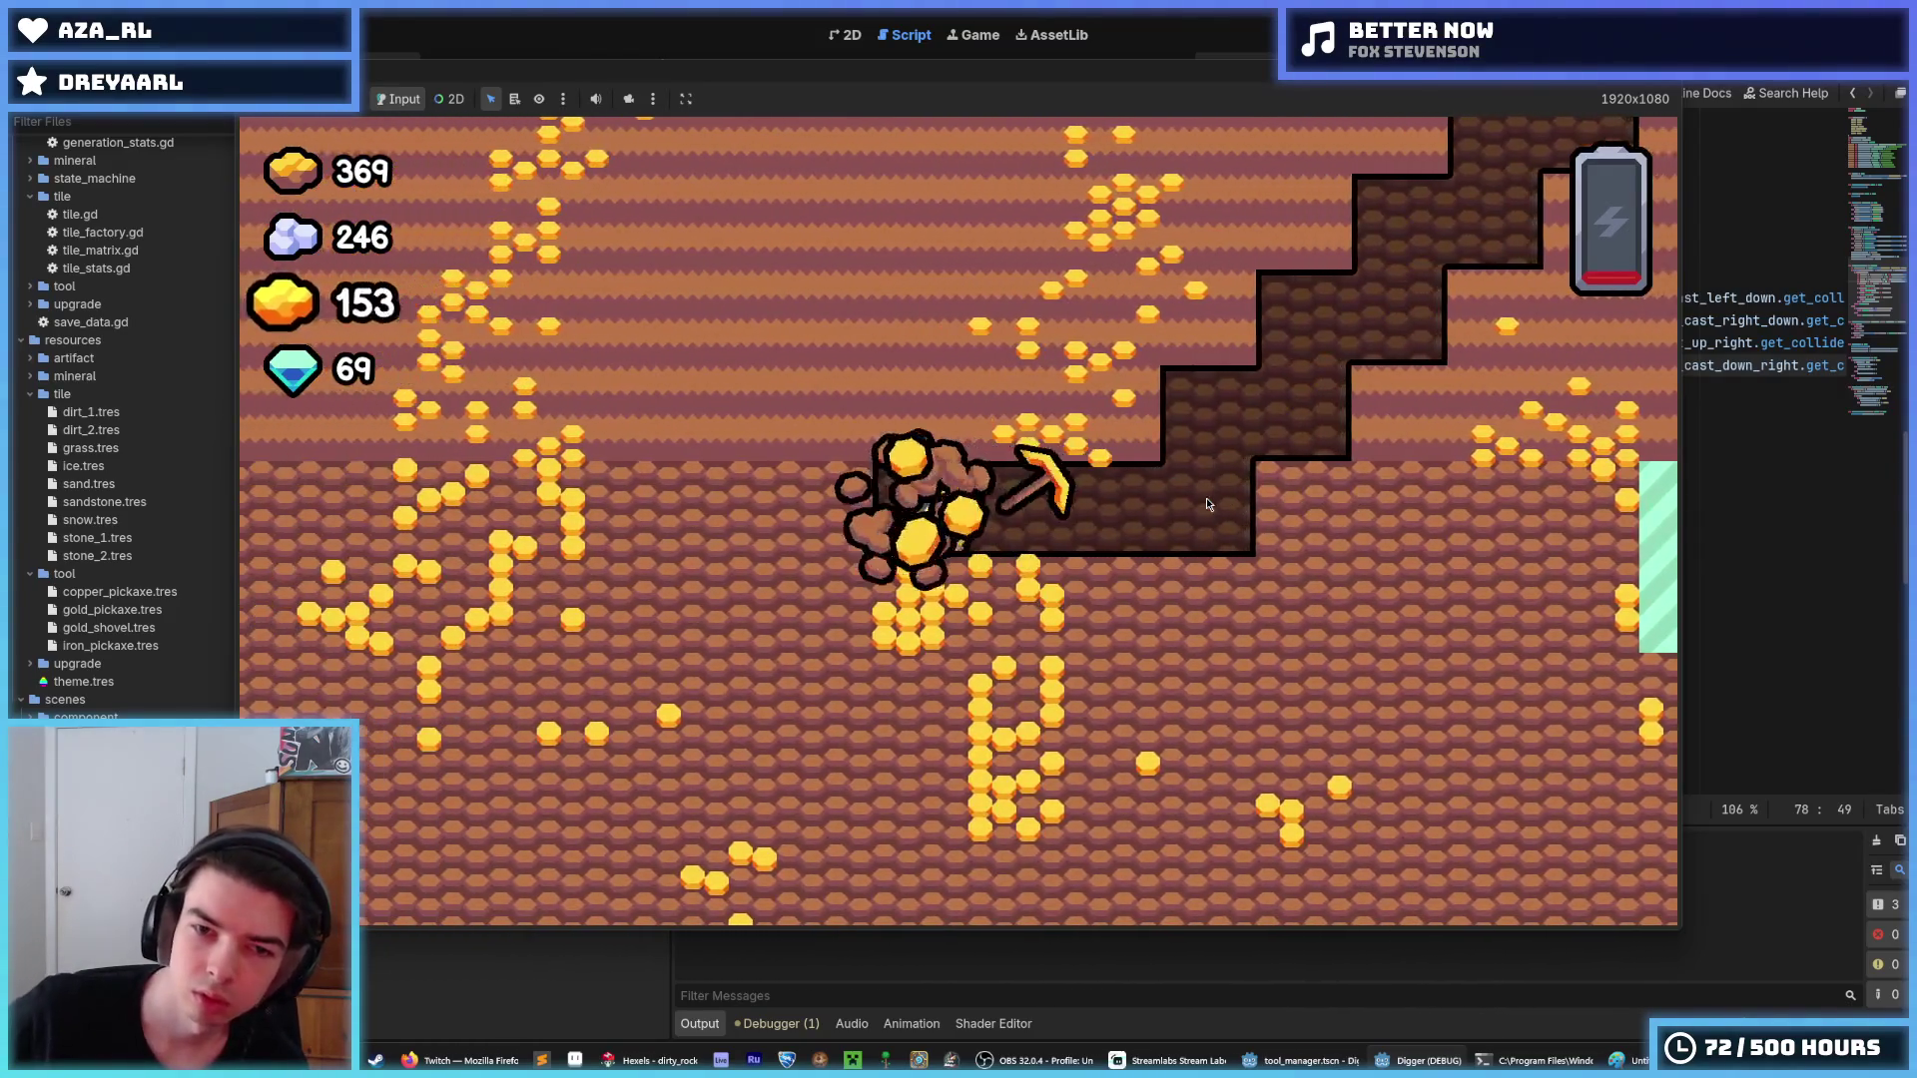
pyautogui.press('Up')
pyautogui.press('Left')
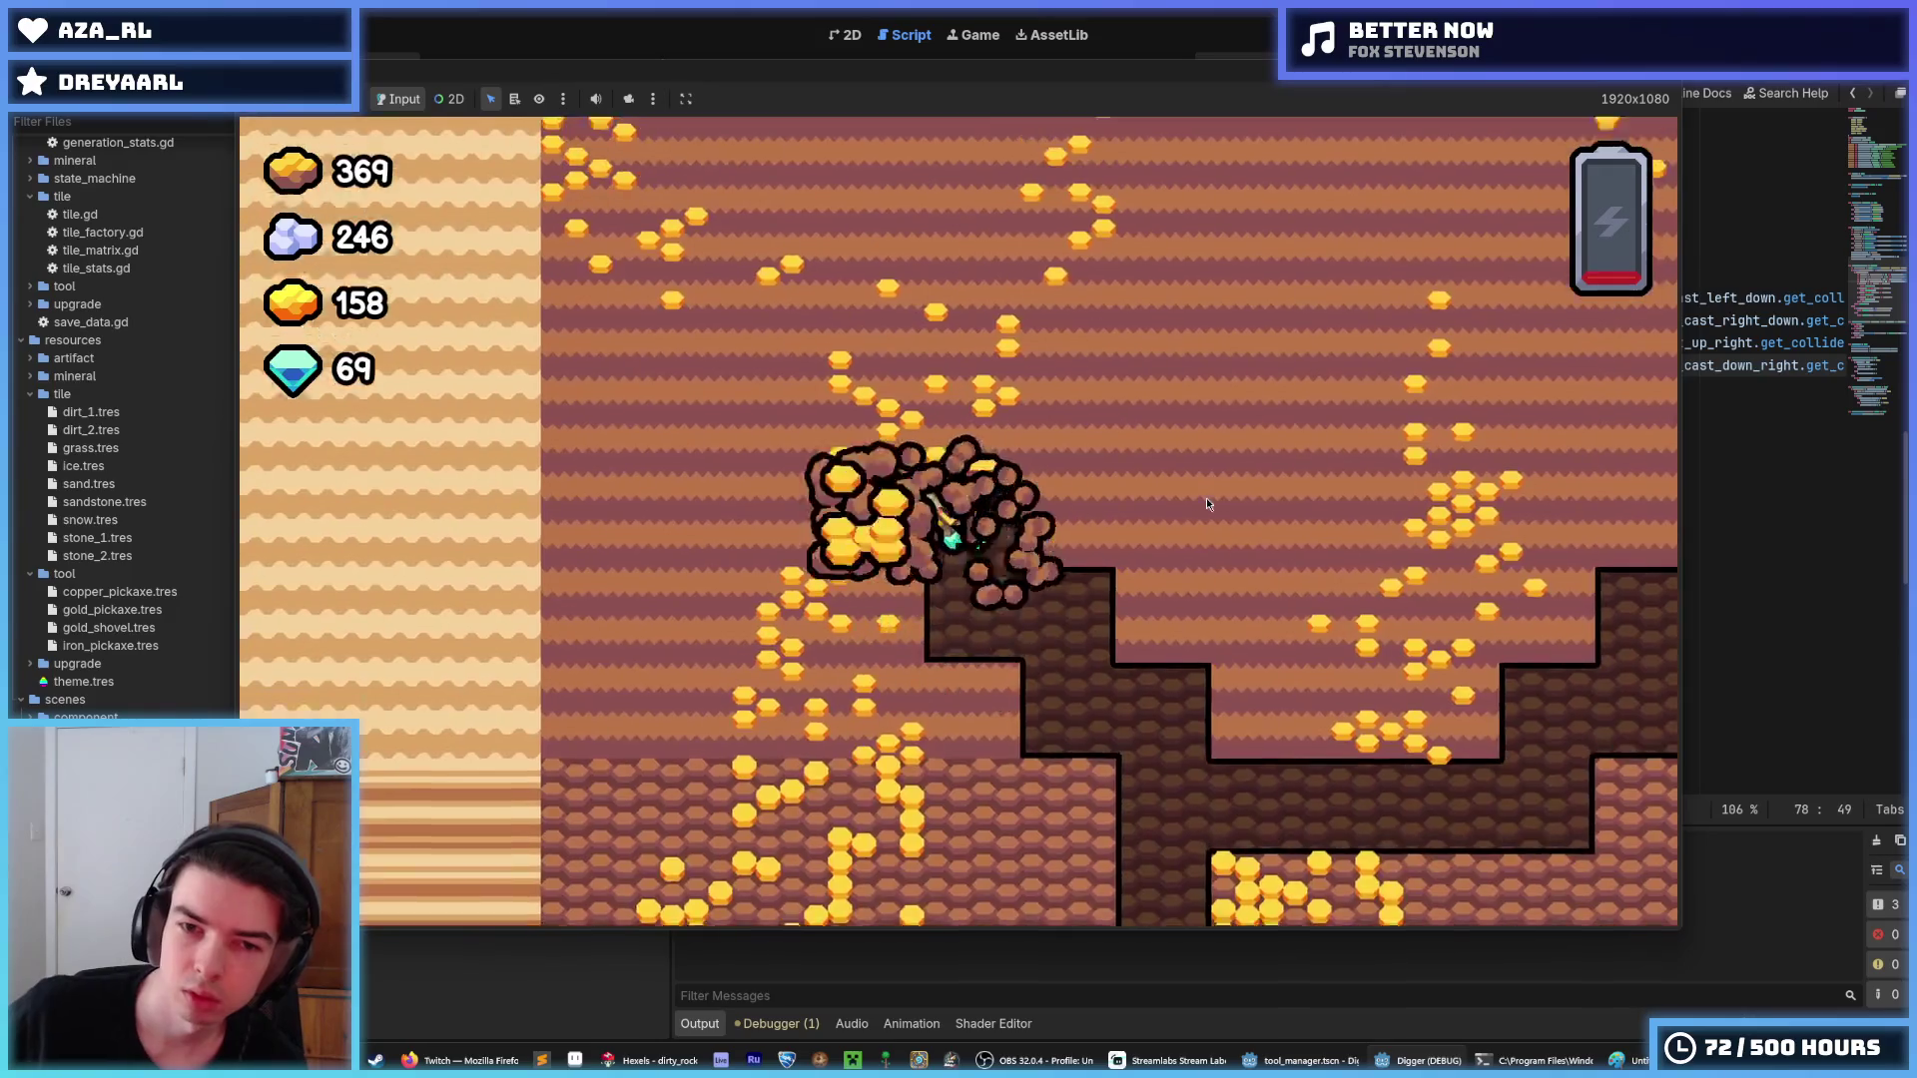
pyautogui.press('Up')
pyautogui.press('Left')
pyautogui.press('Up')
pyautogui.press('Up')
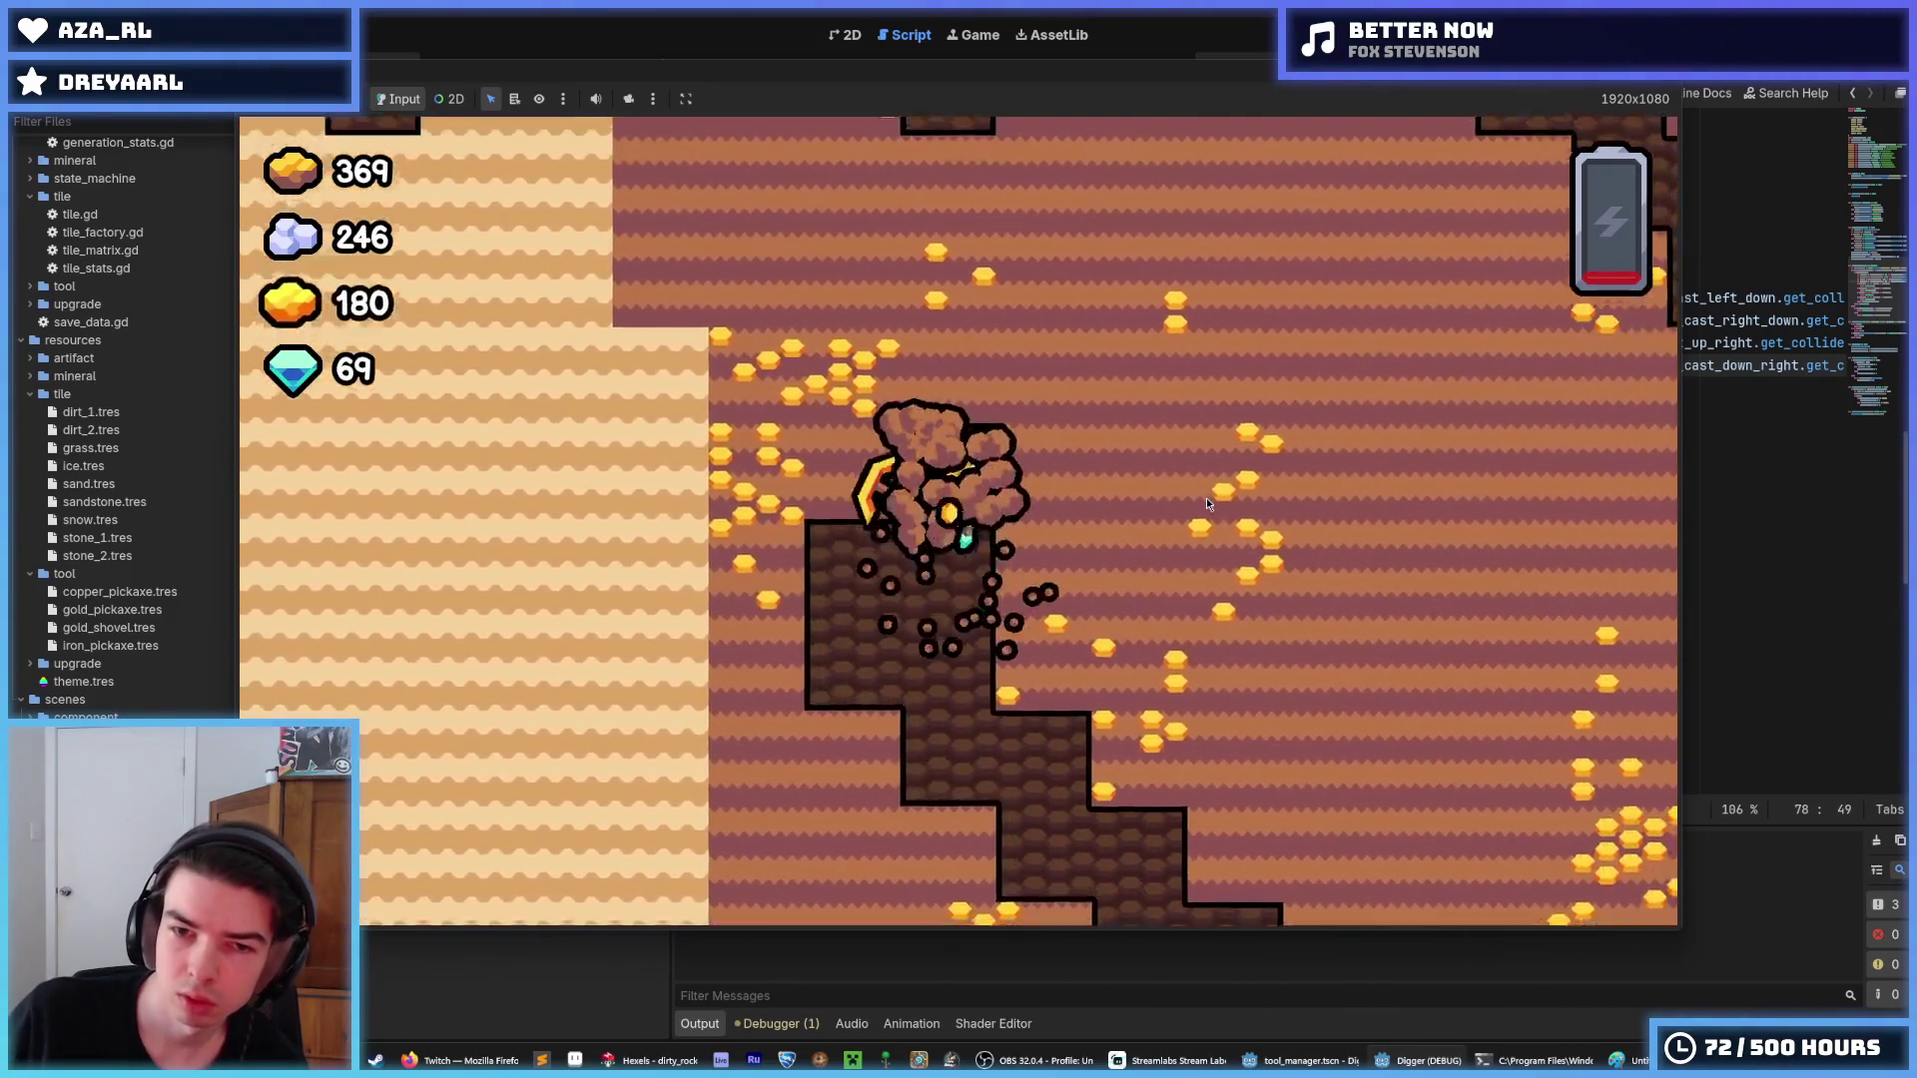
pyautogui.press('Up')
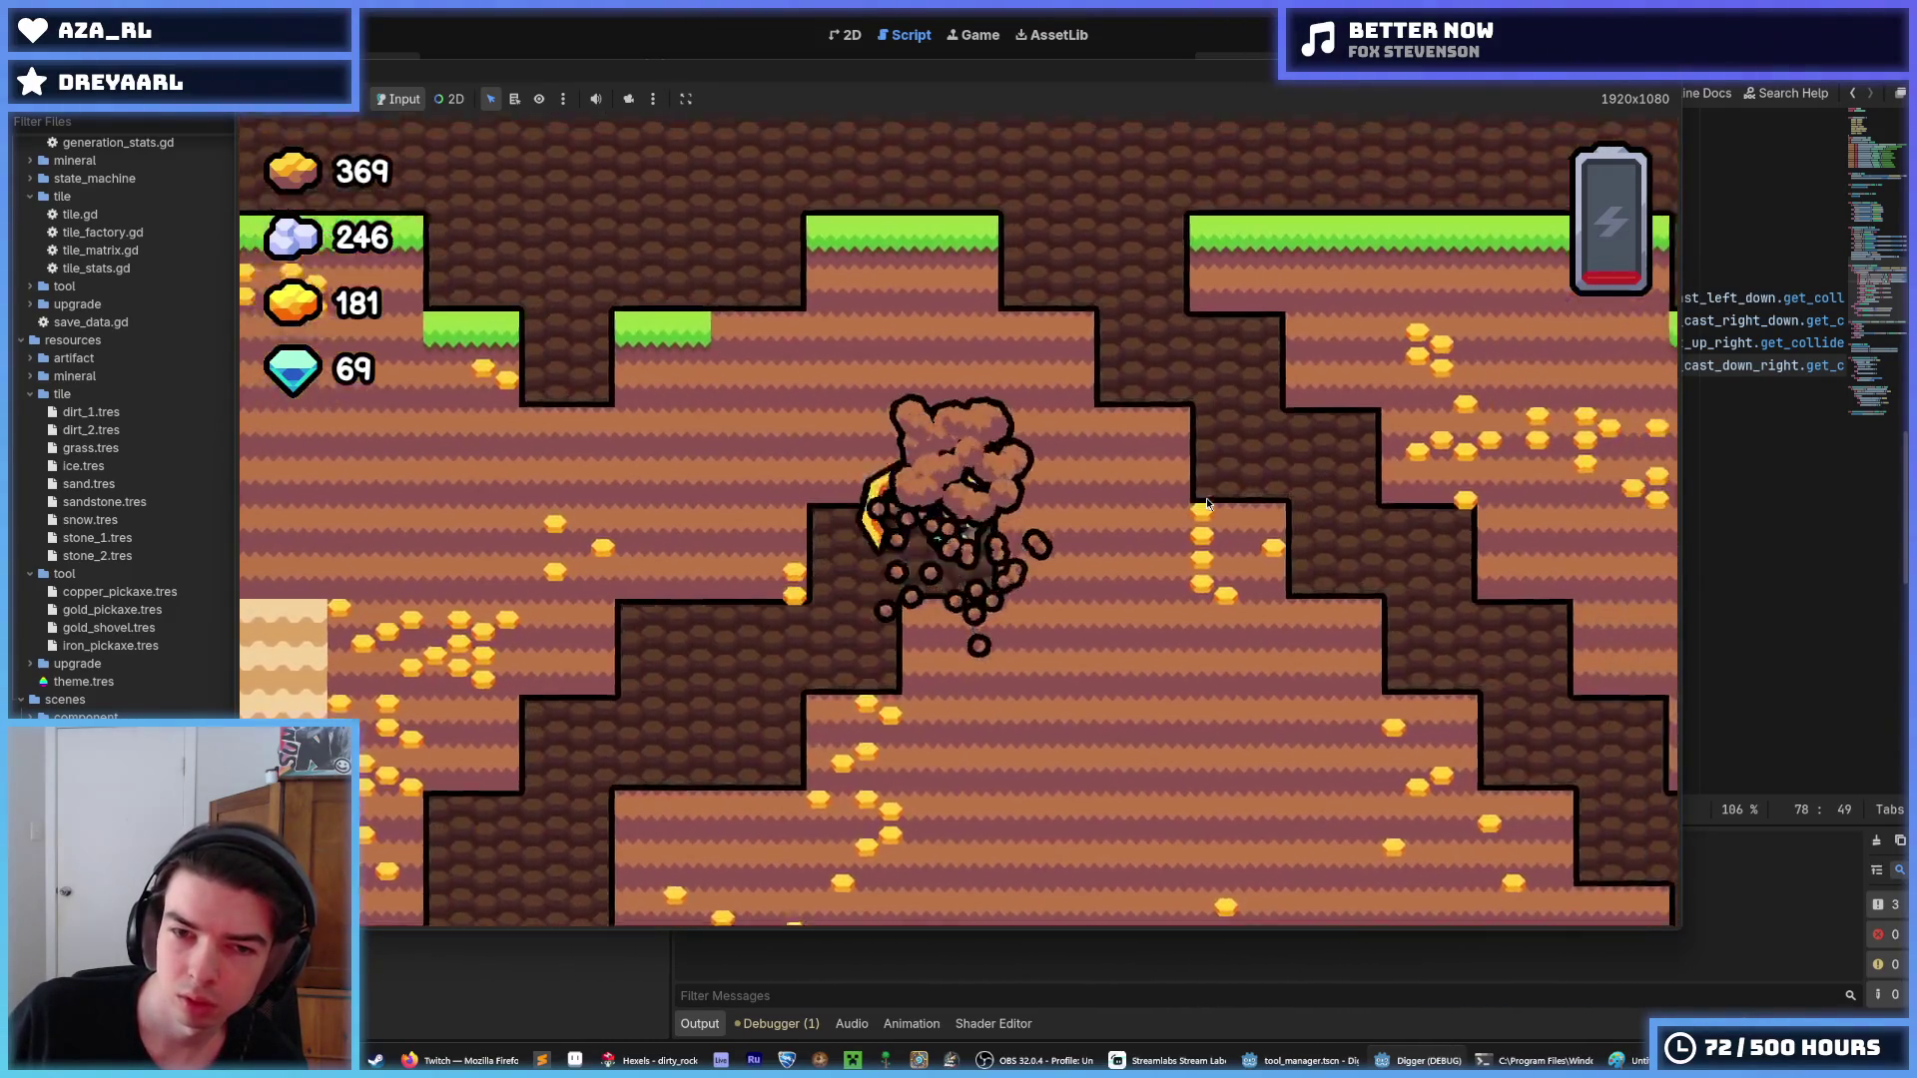
# Dig straight down below the grass and tunnel left and right collecting gold, then climb back up.
pyautogui.press('Down')
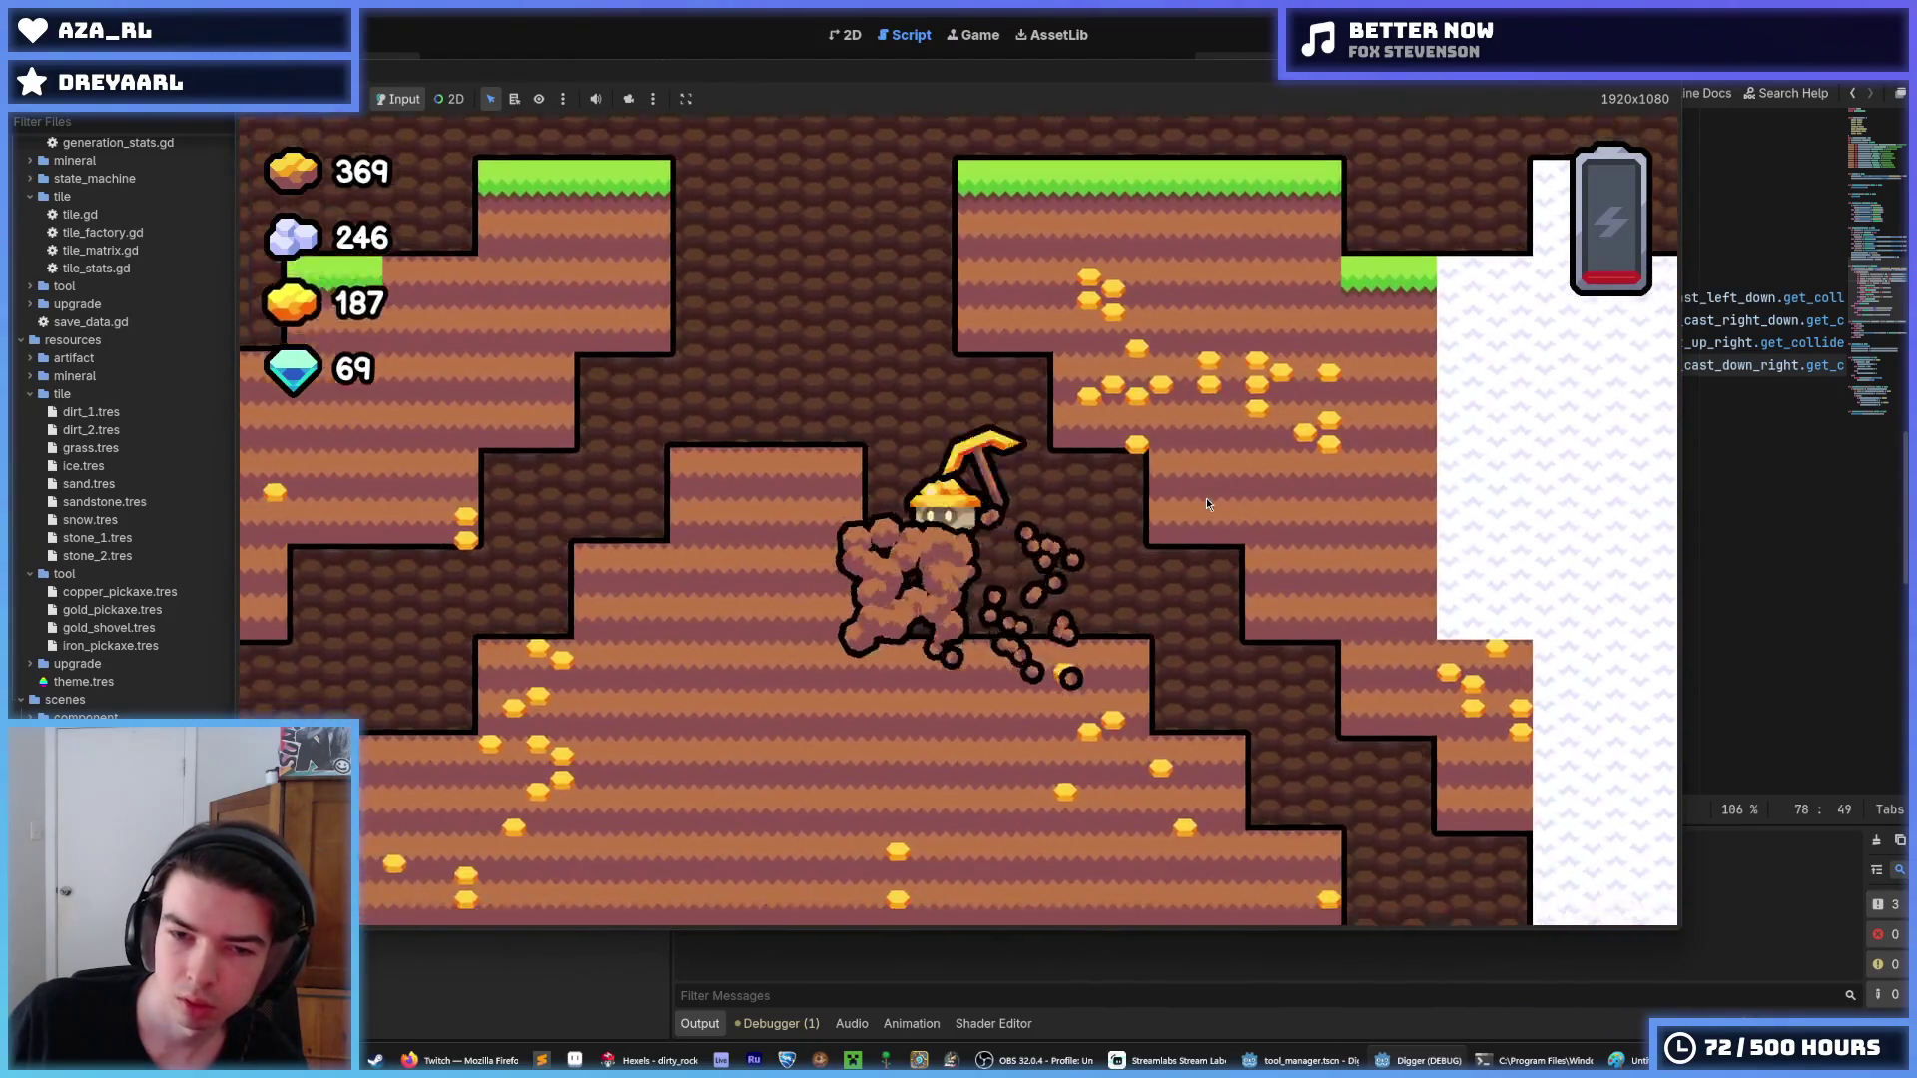
pyautogui.press('Down')
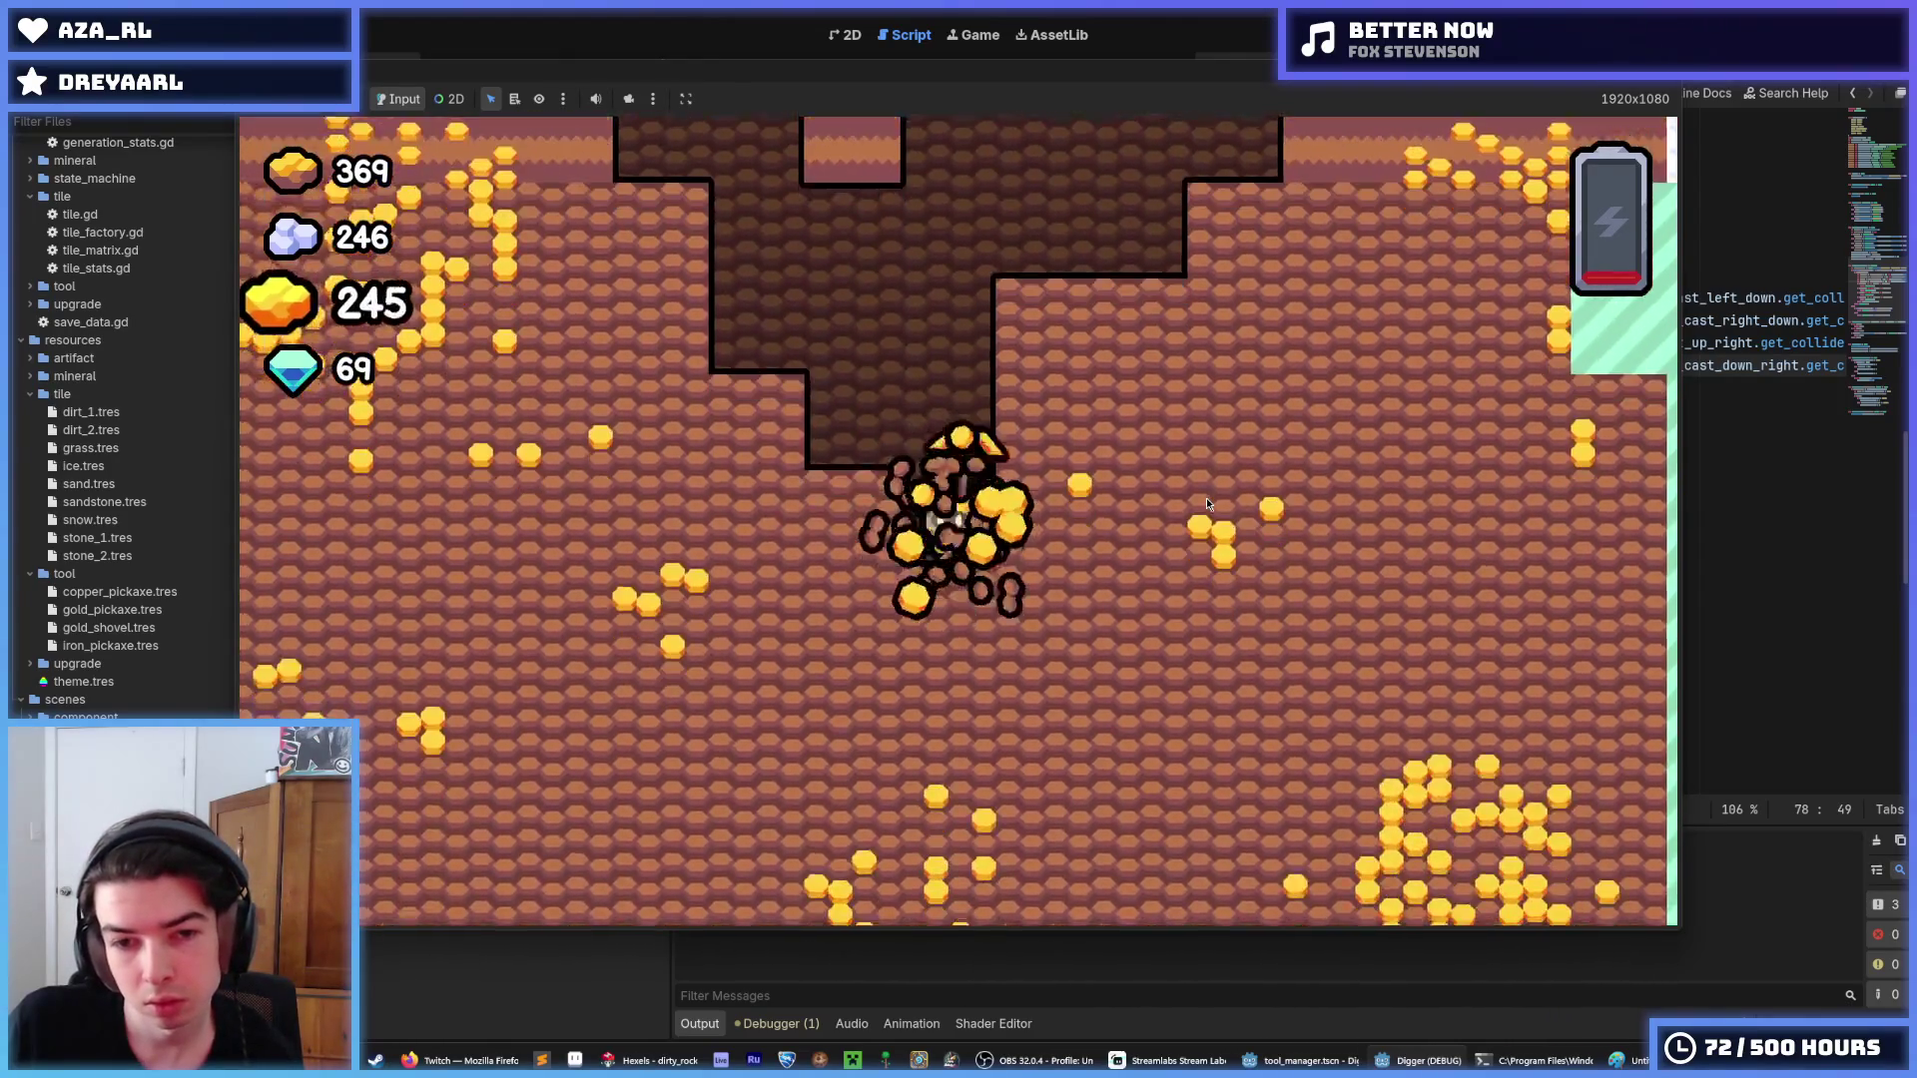
pyautogui.press('Left')
pyautogui.press('Up')
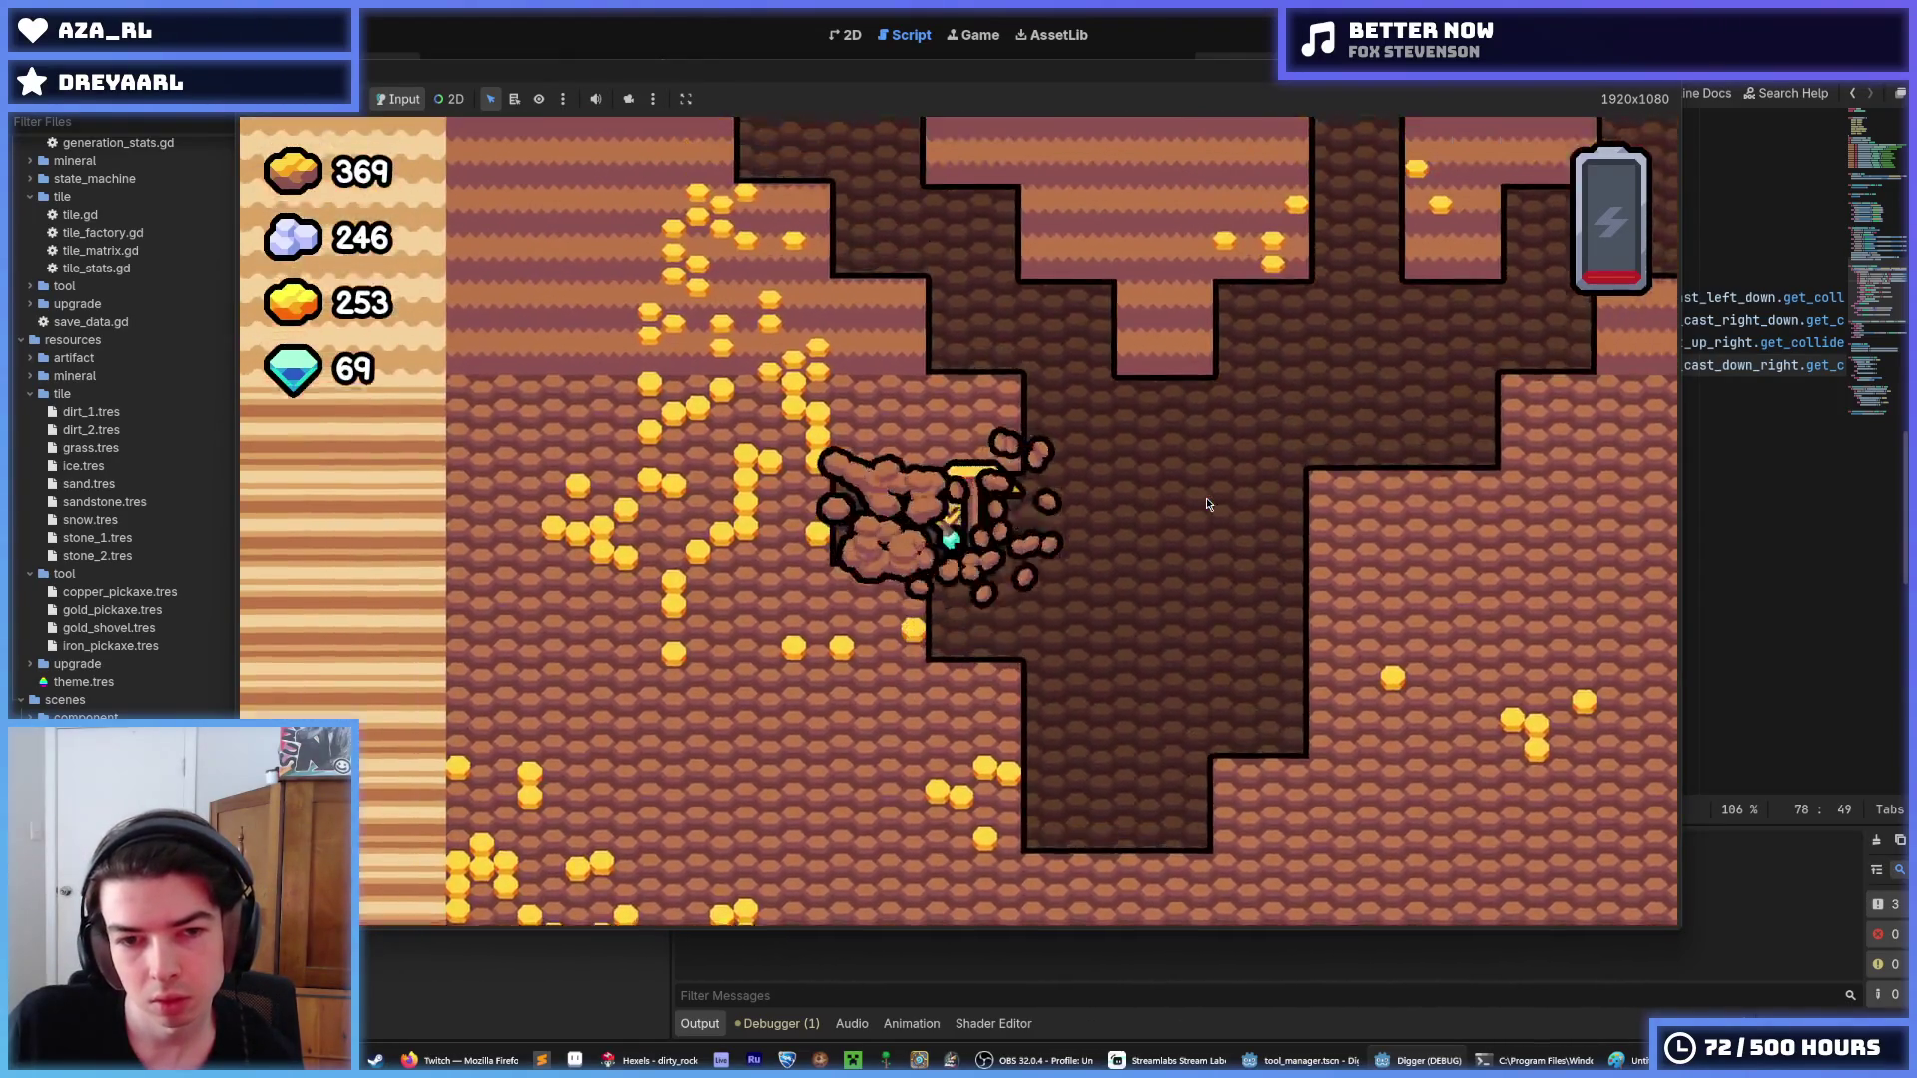
pyautogui.press('Down')
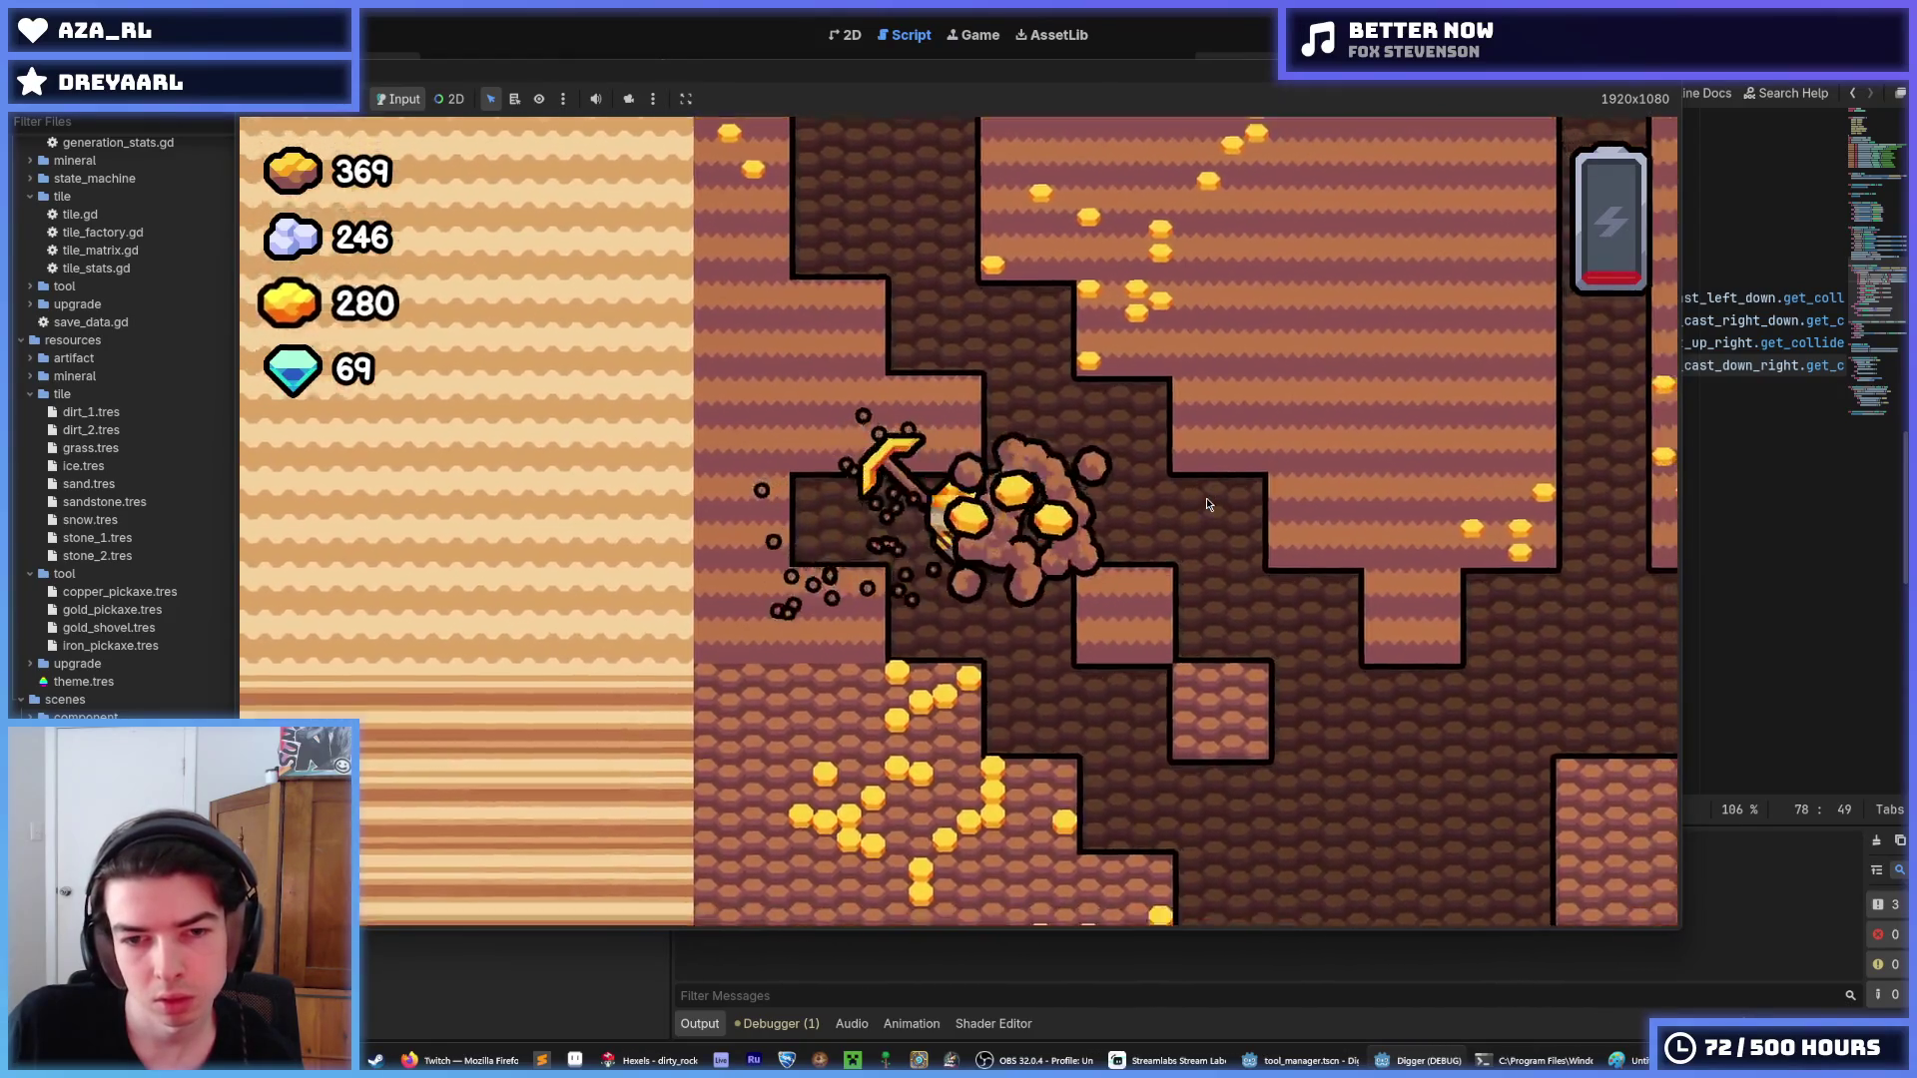
pyautogui.press('Right')
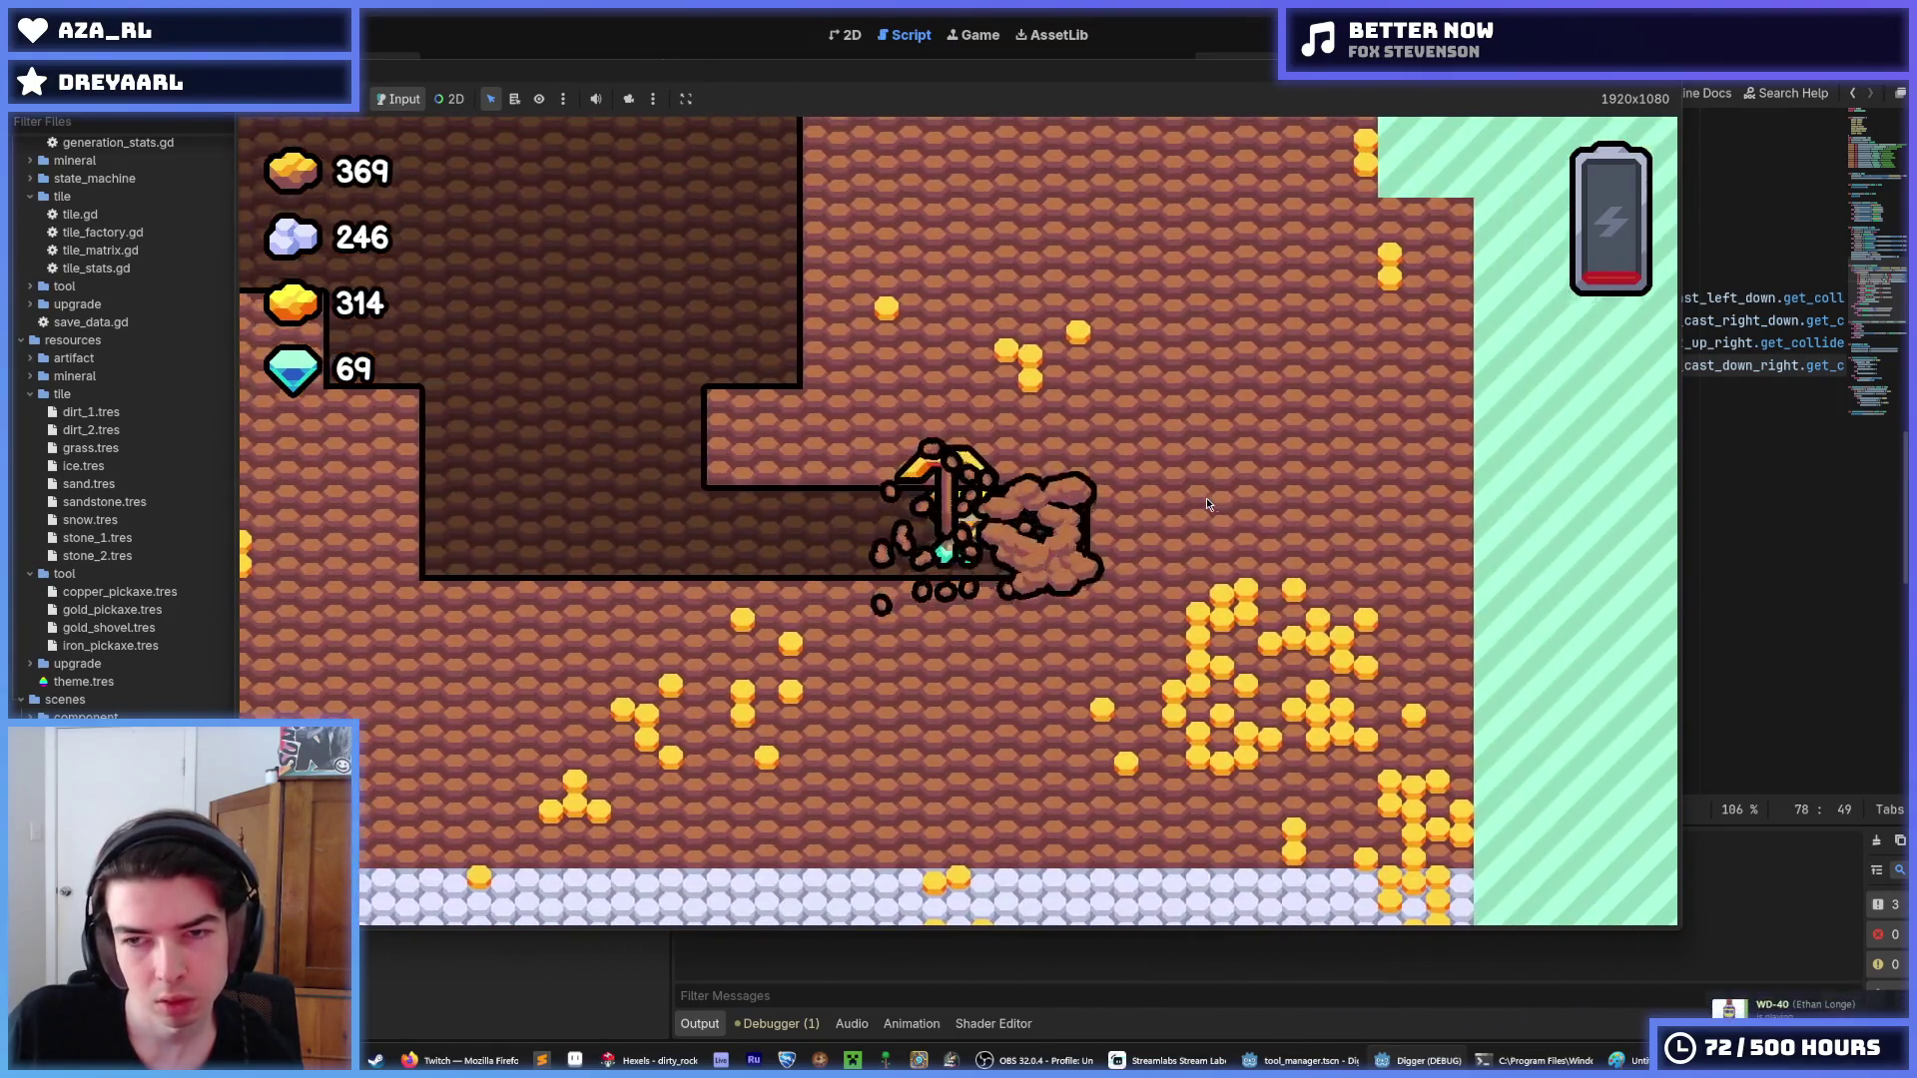
pyautogui.press('Right')
pyautogui.press('Up')
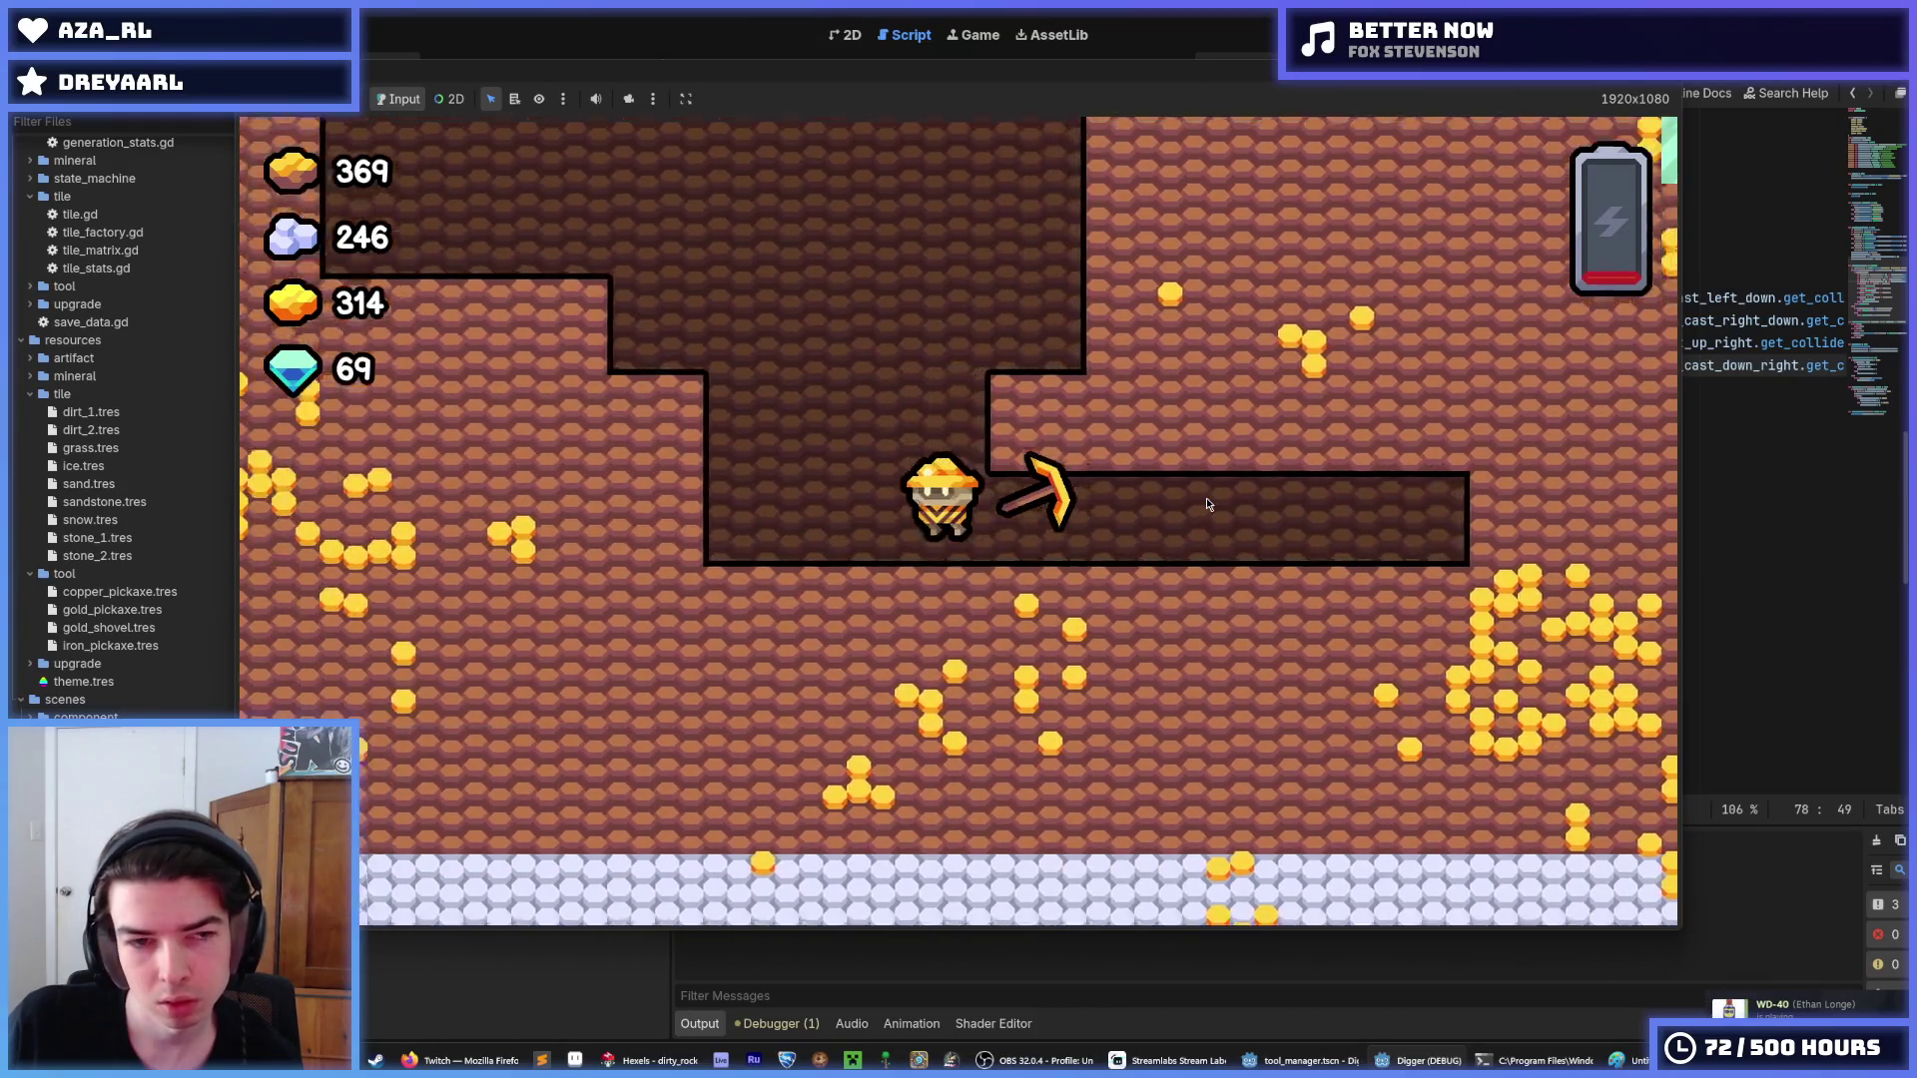
pyautogui.press('Down')
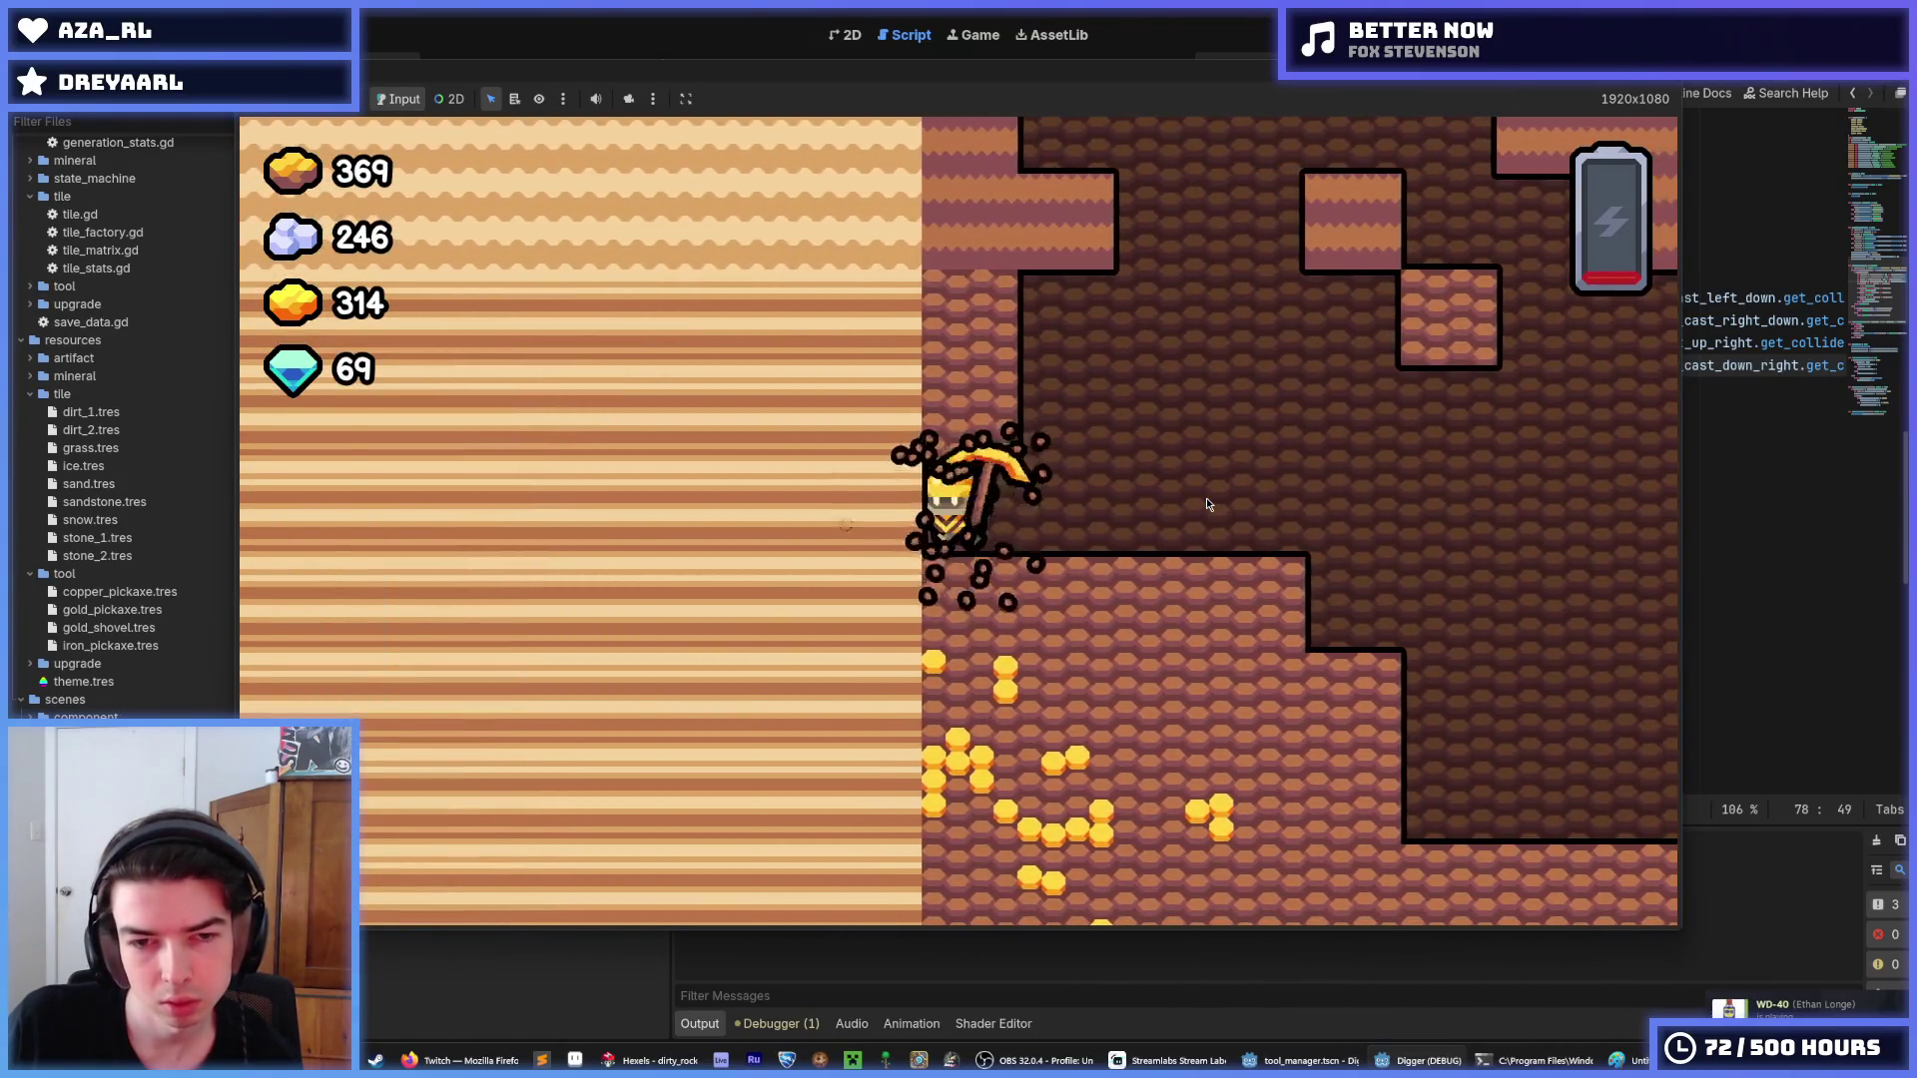
pyautogui.press('Right')
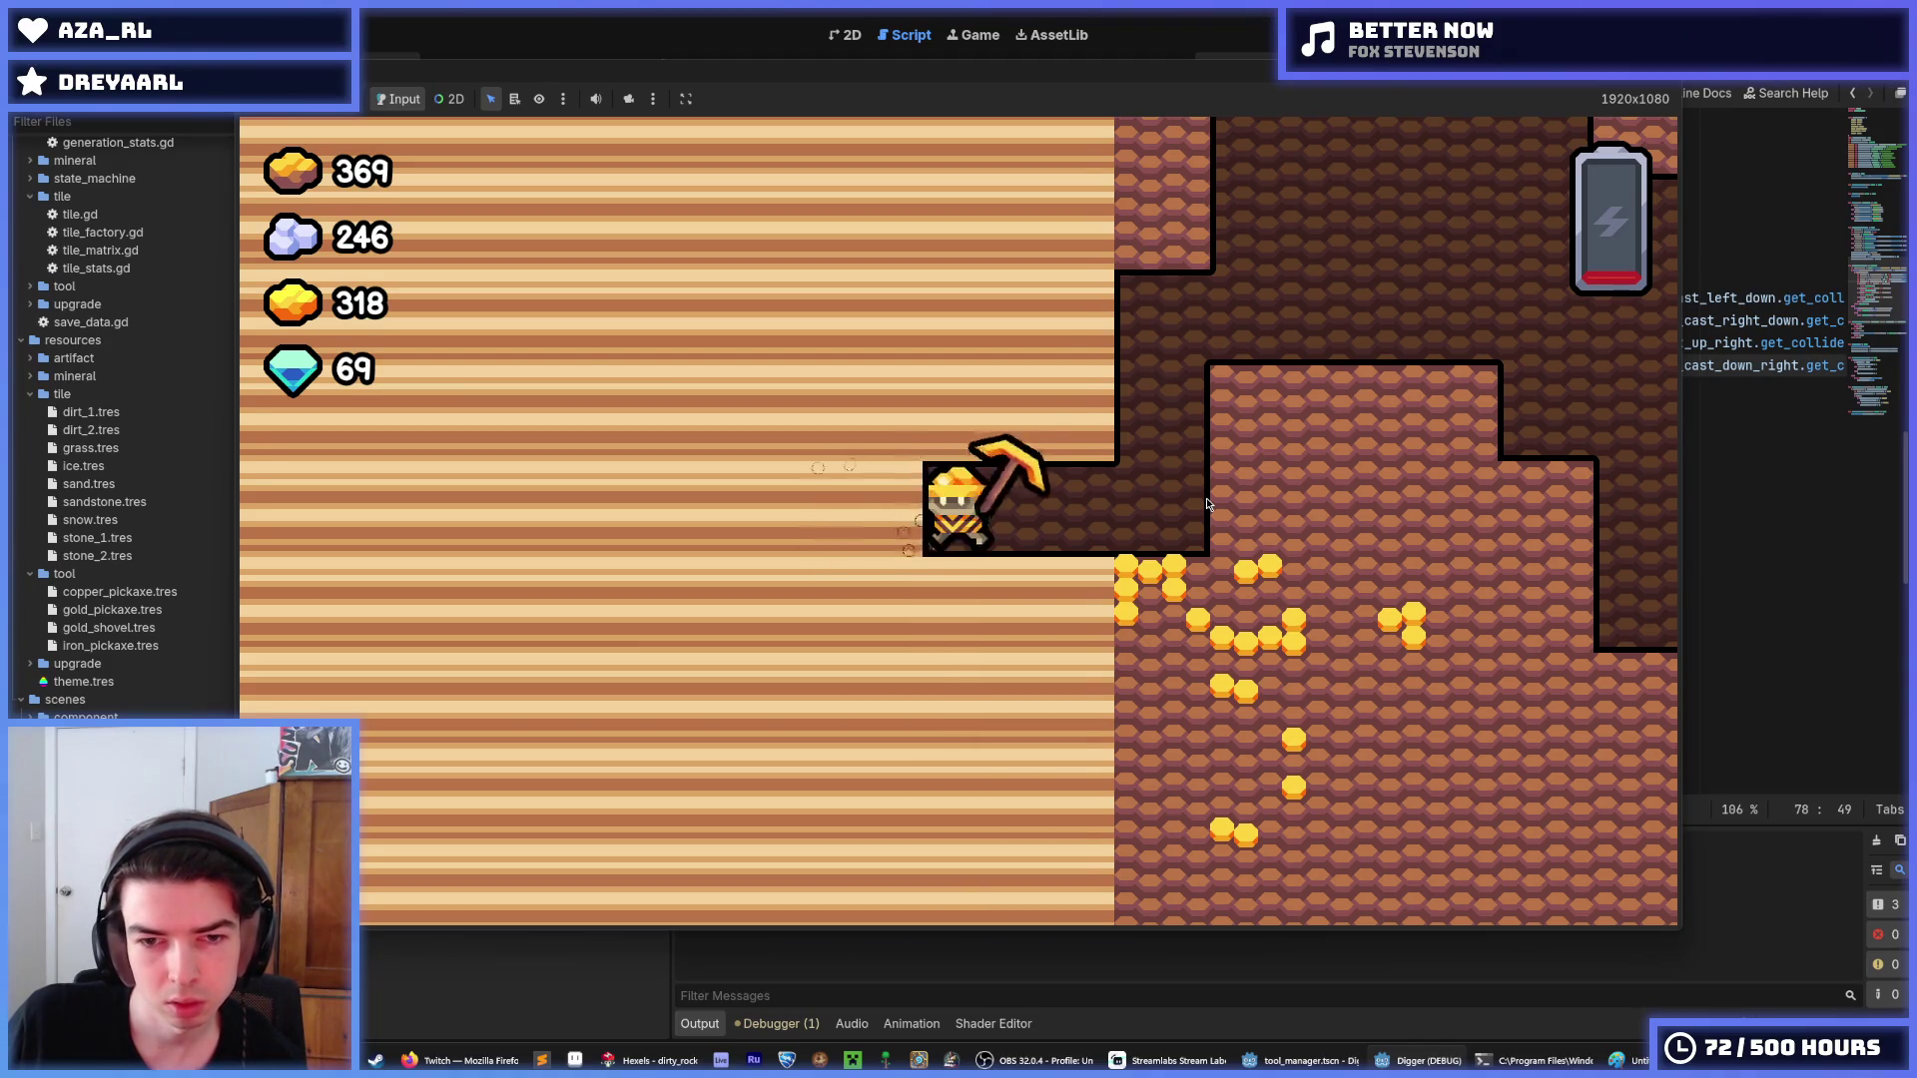
pyautogui.press('Left')
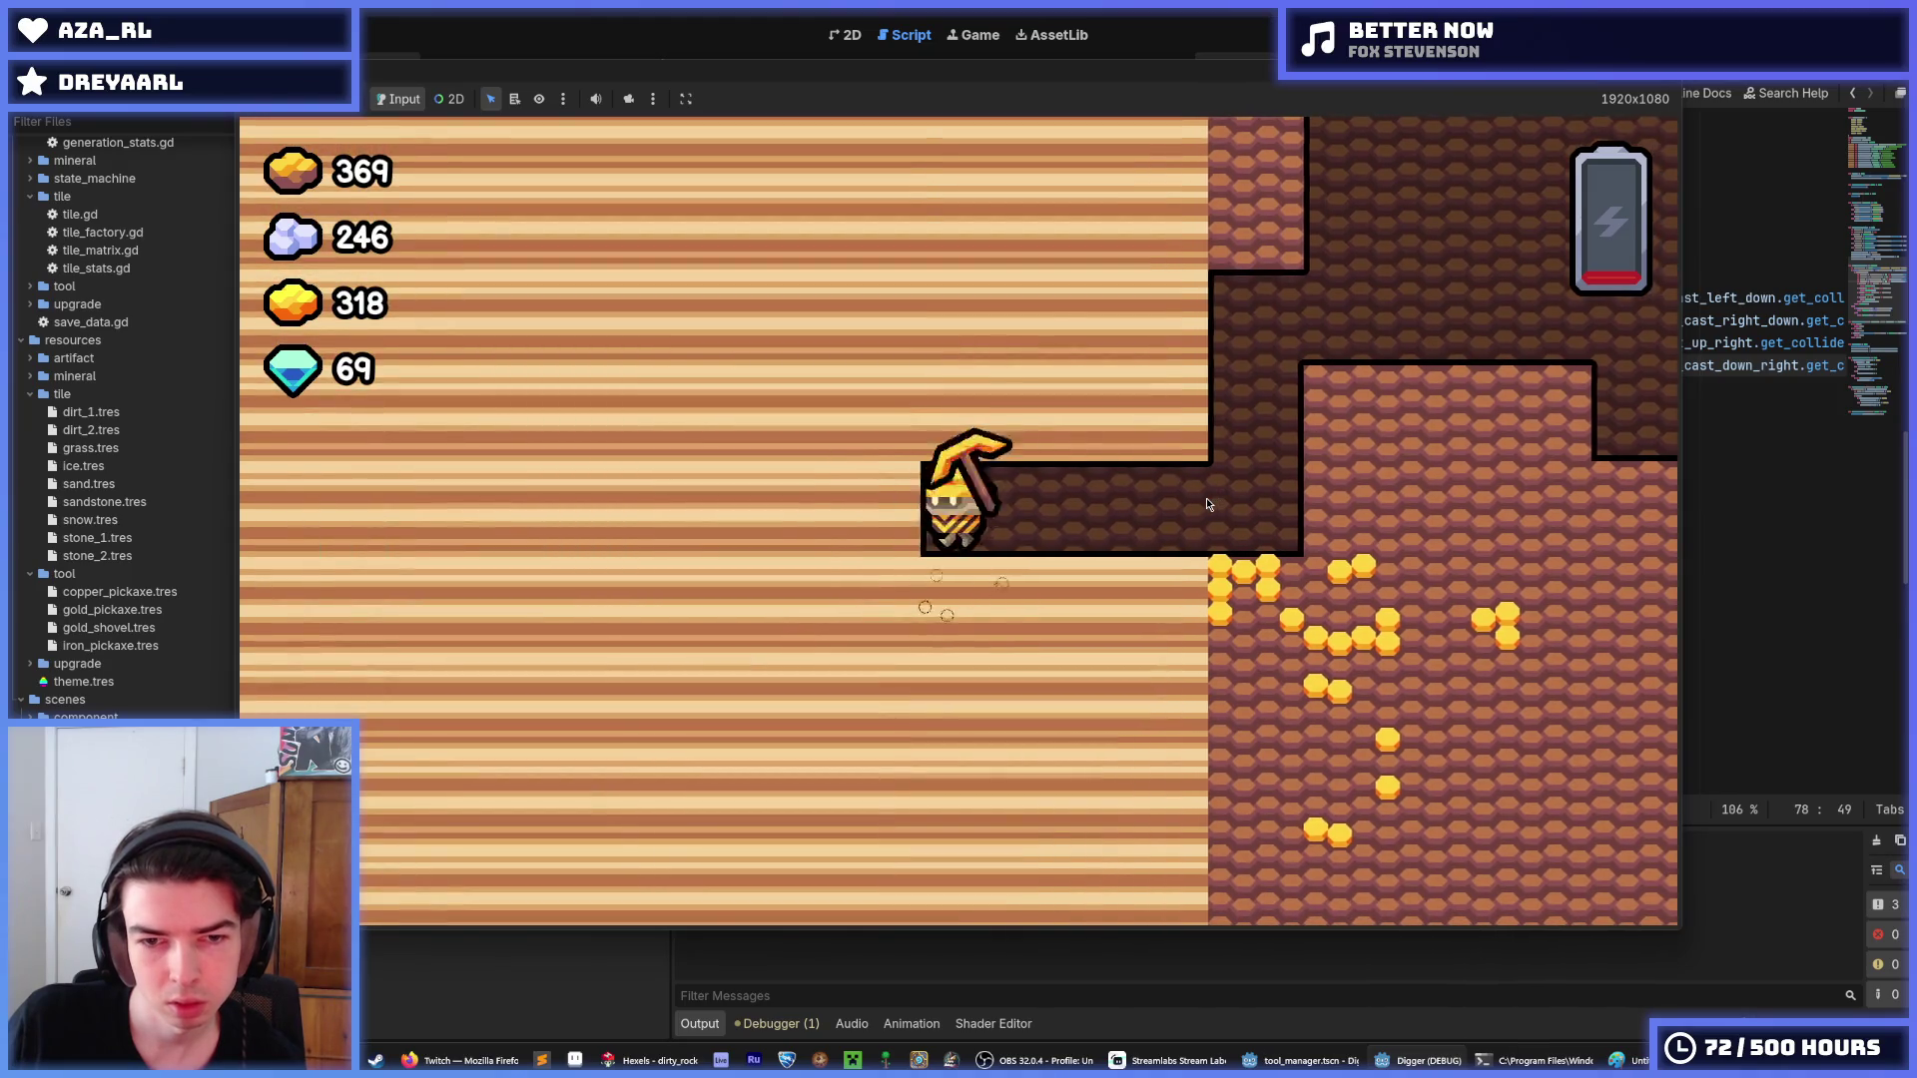
pyautogui.press('Left')
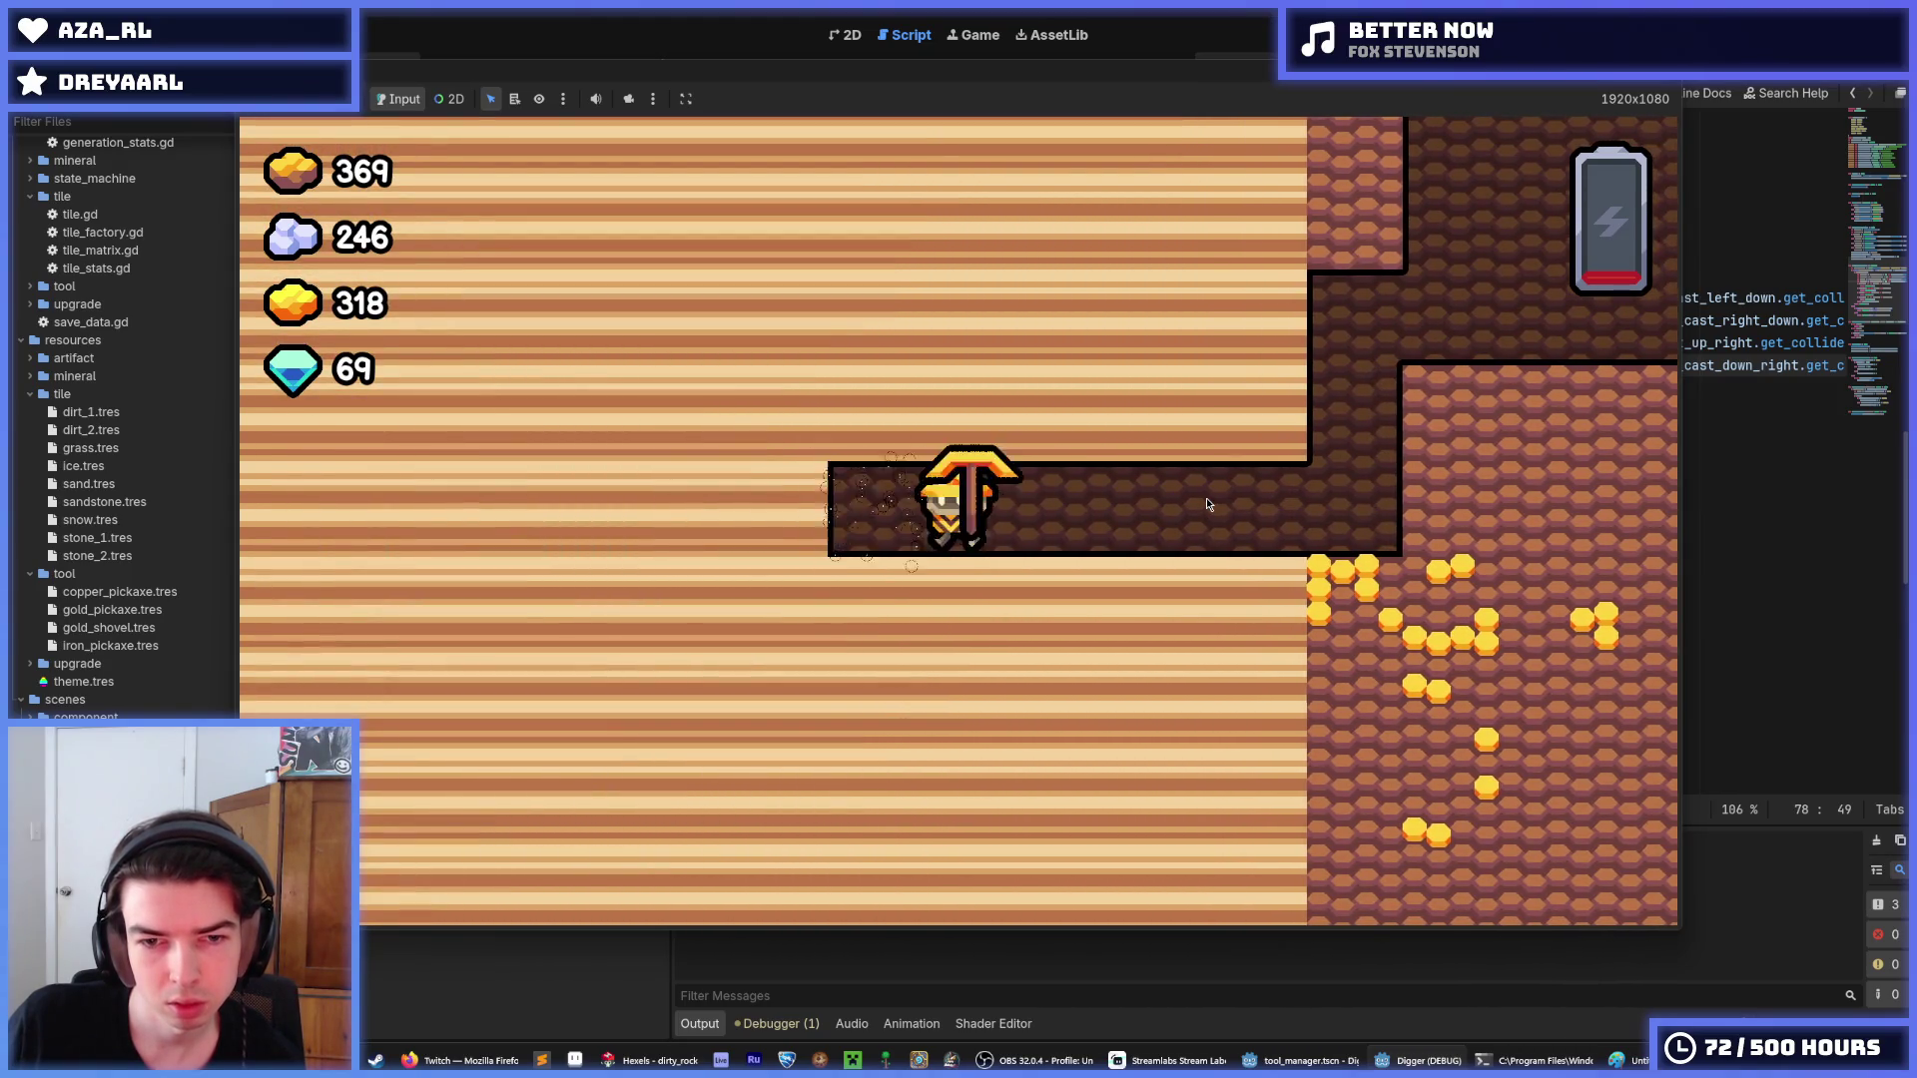
pyautogui.press('Left')
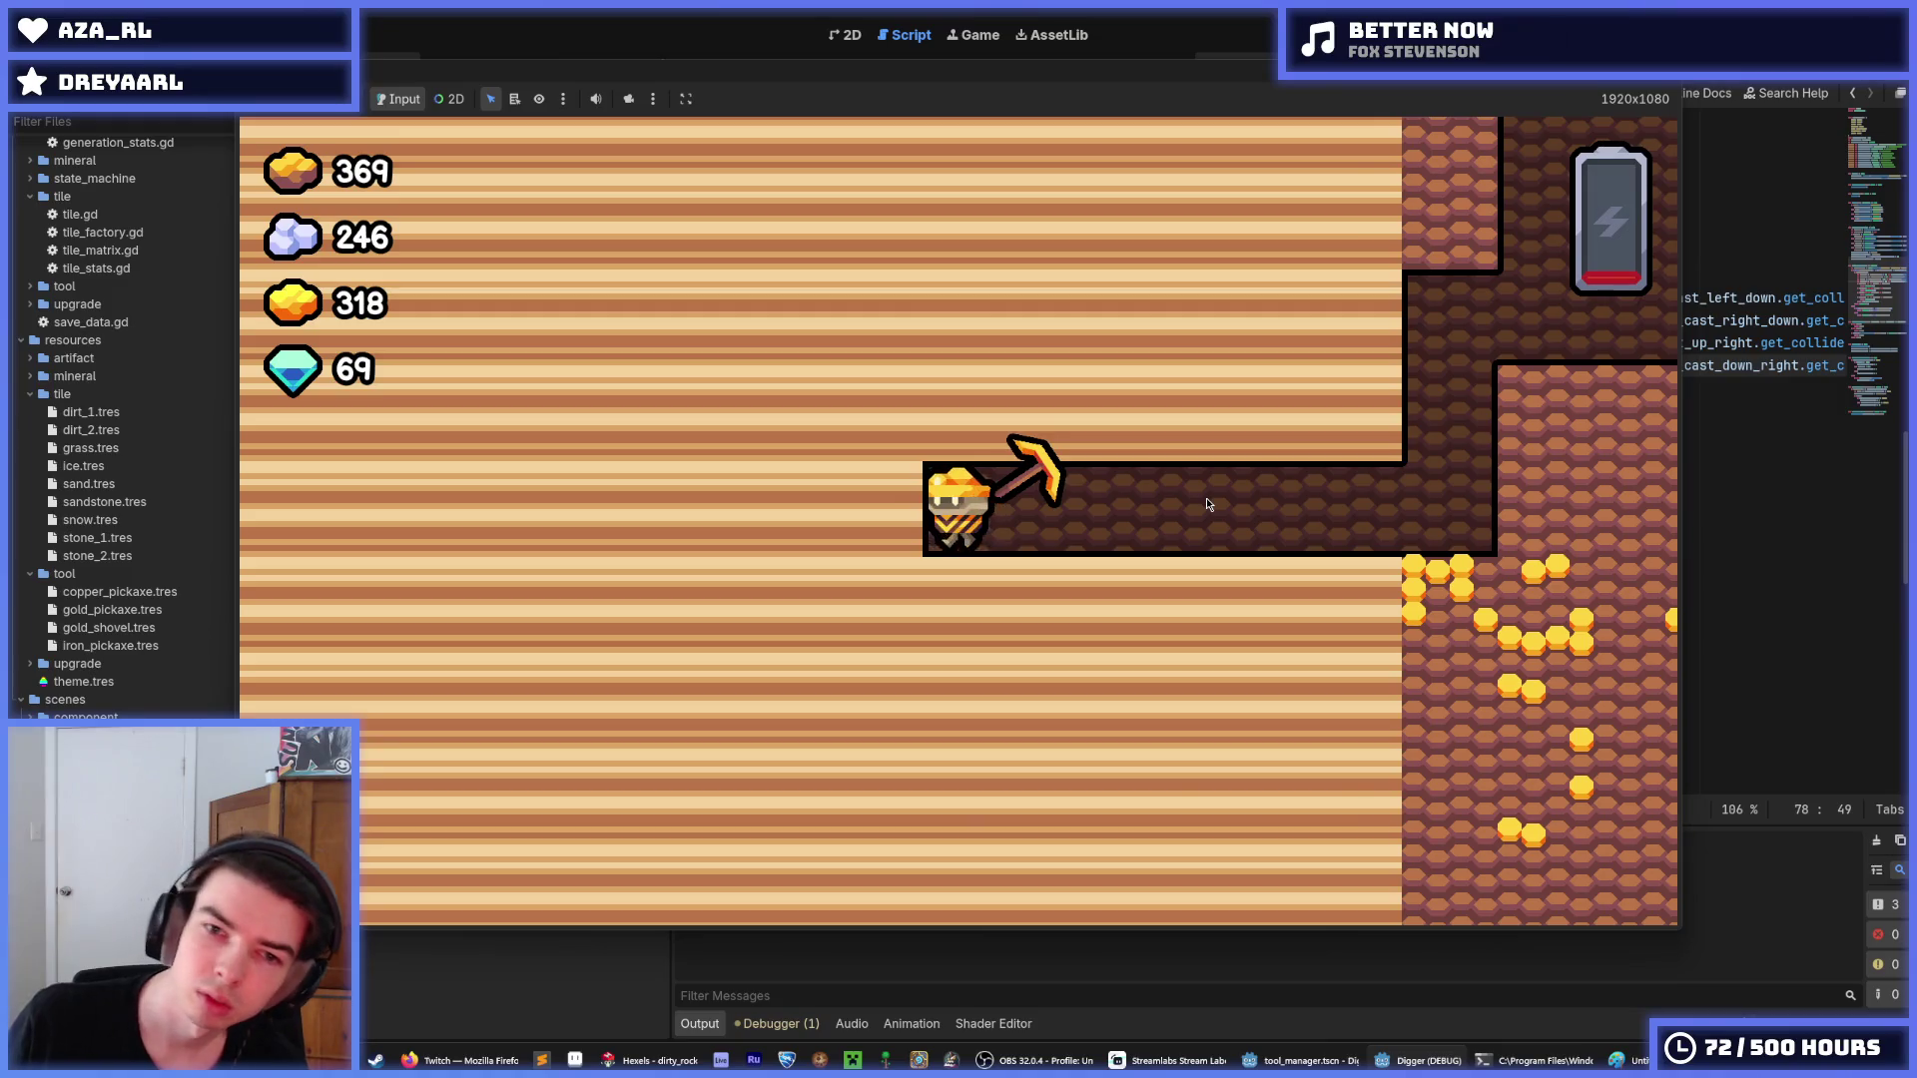
pyautogui.press('Left')
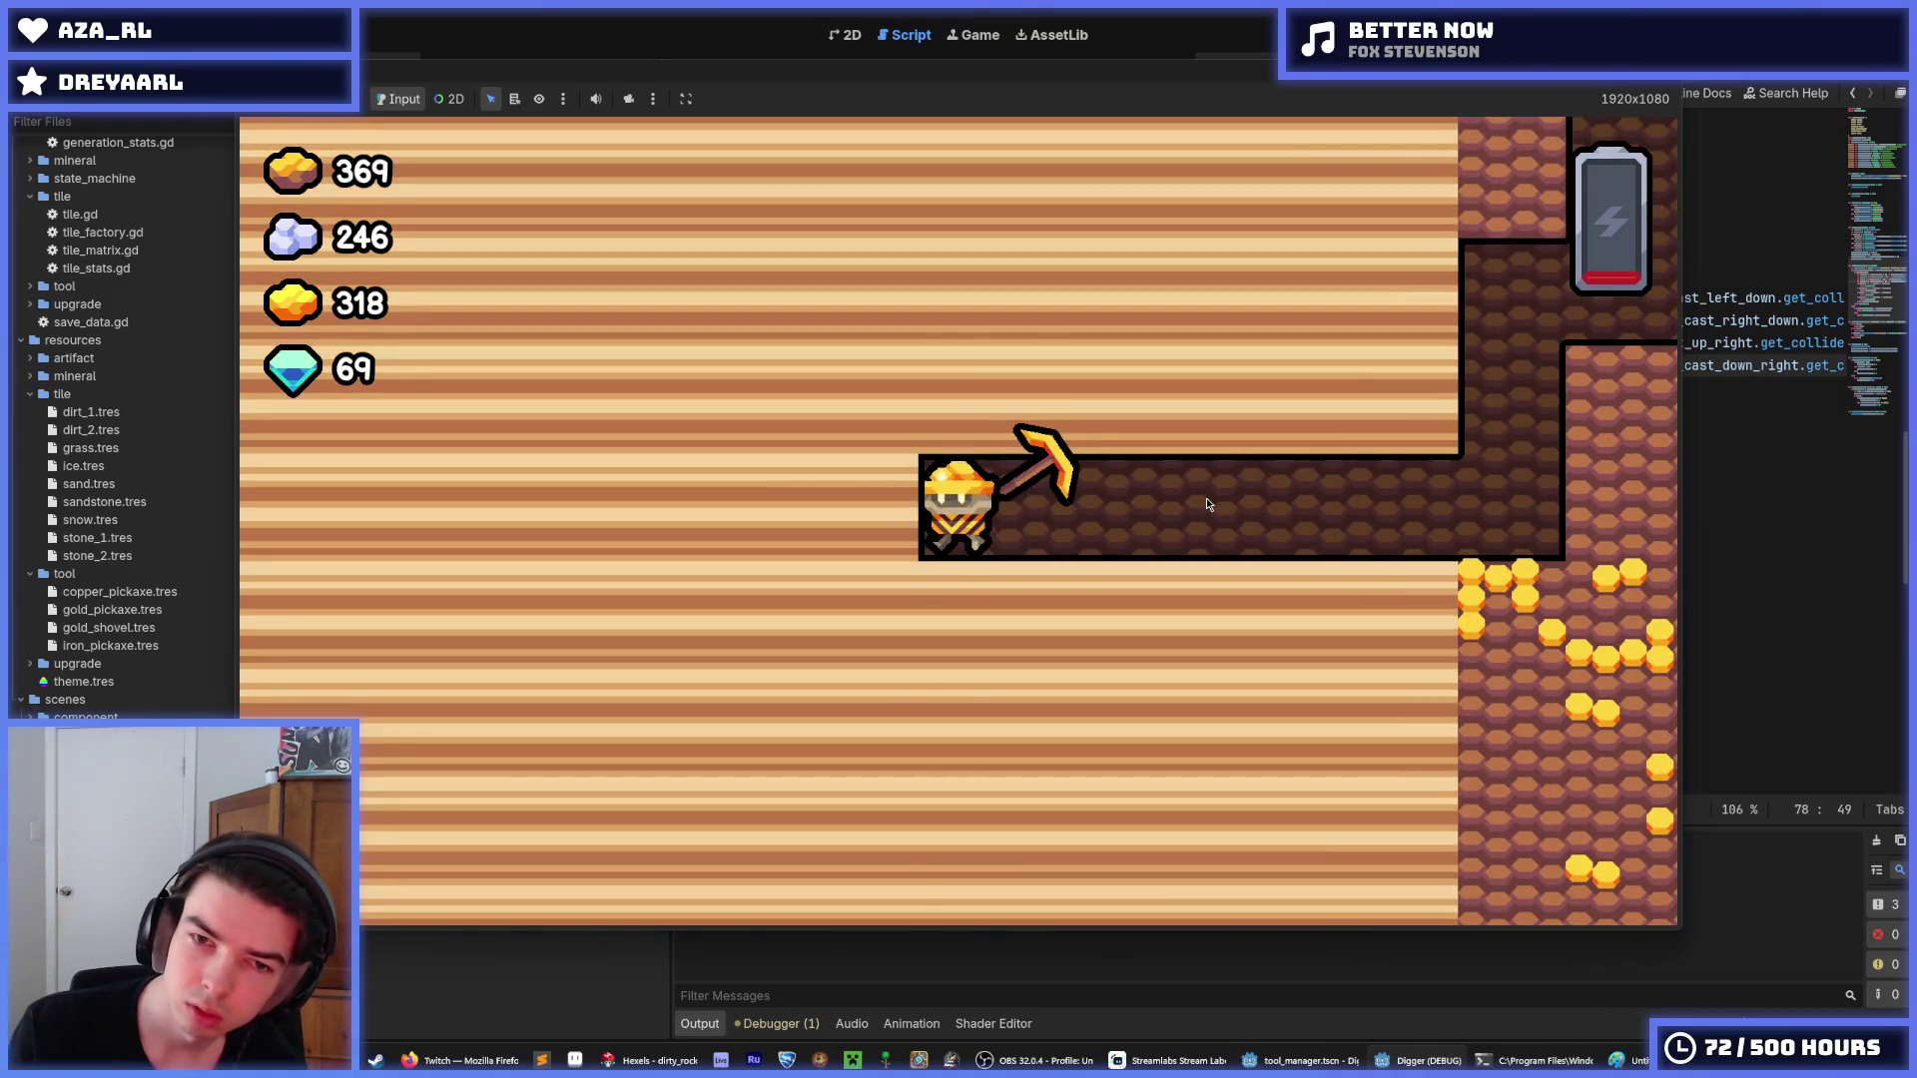
pyautogui.press('Up')
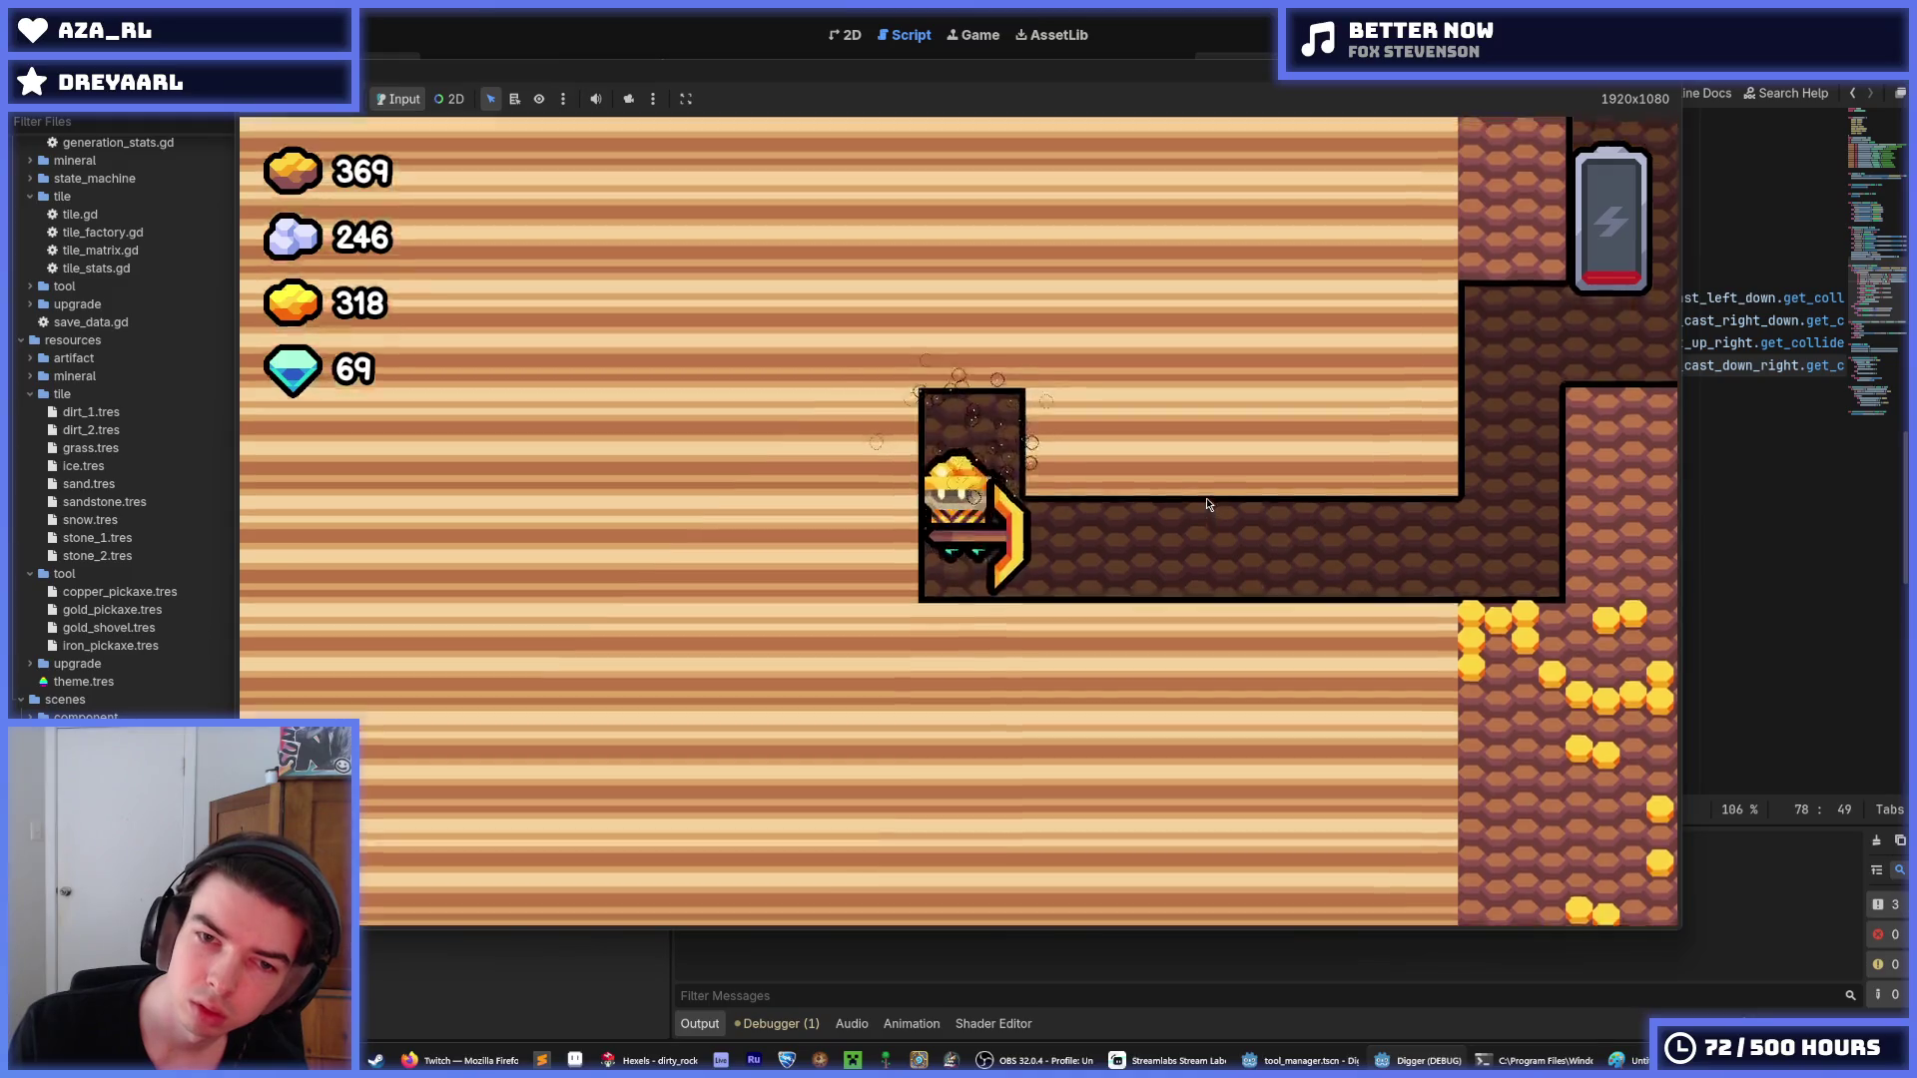
pyautogui.press('Up')
pyautogui.press('Right')
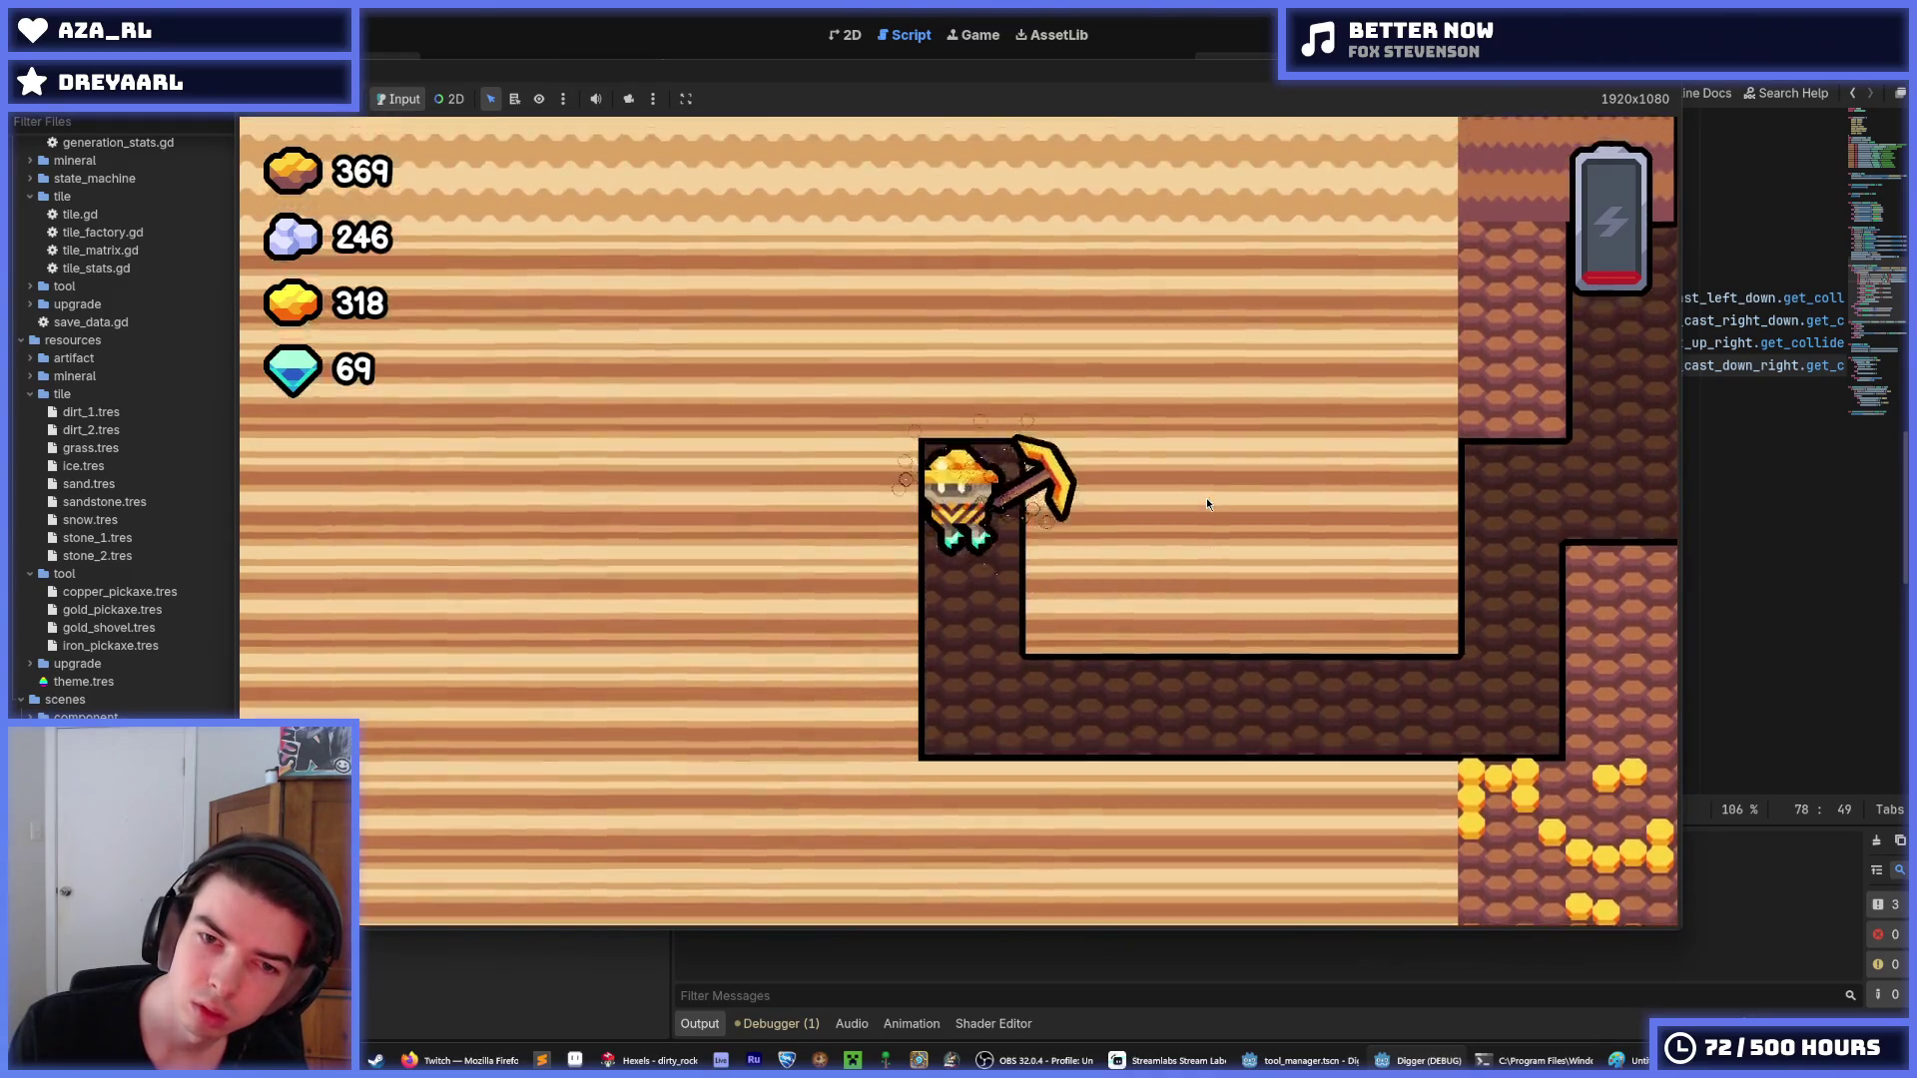
pyautogui.press('Up')
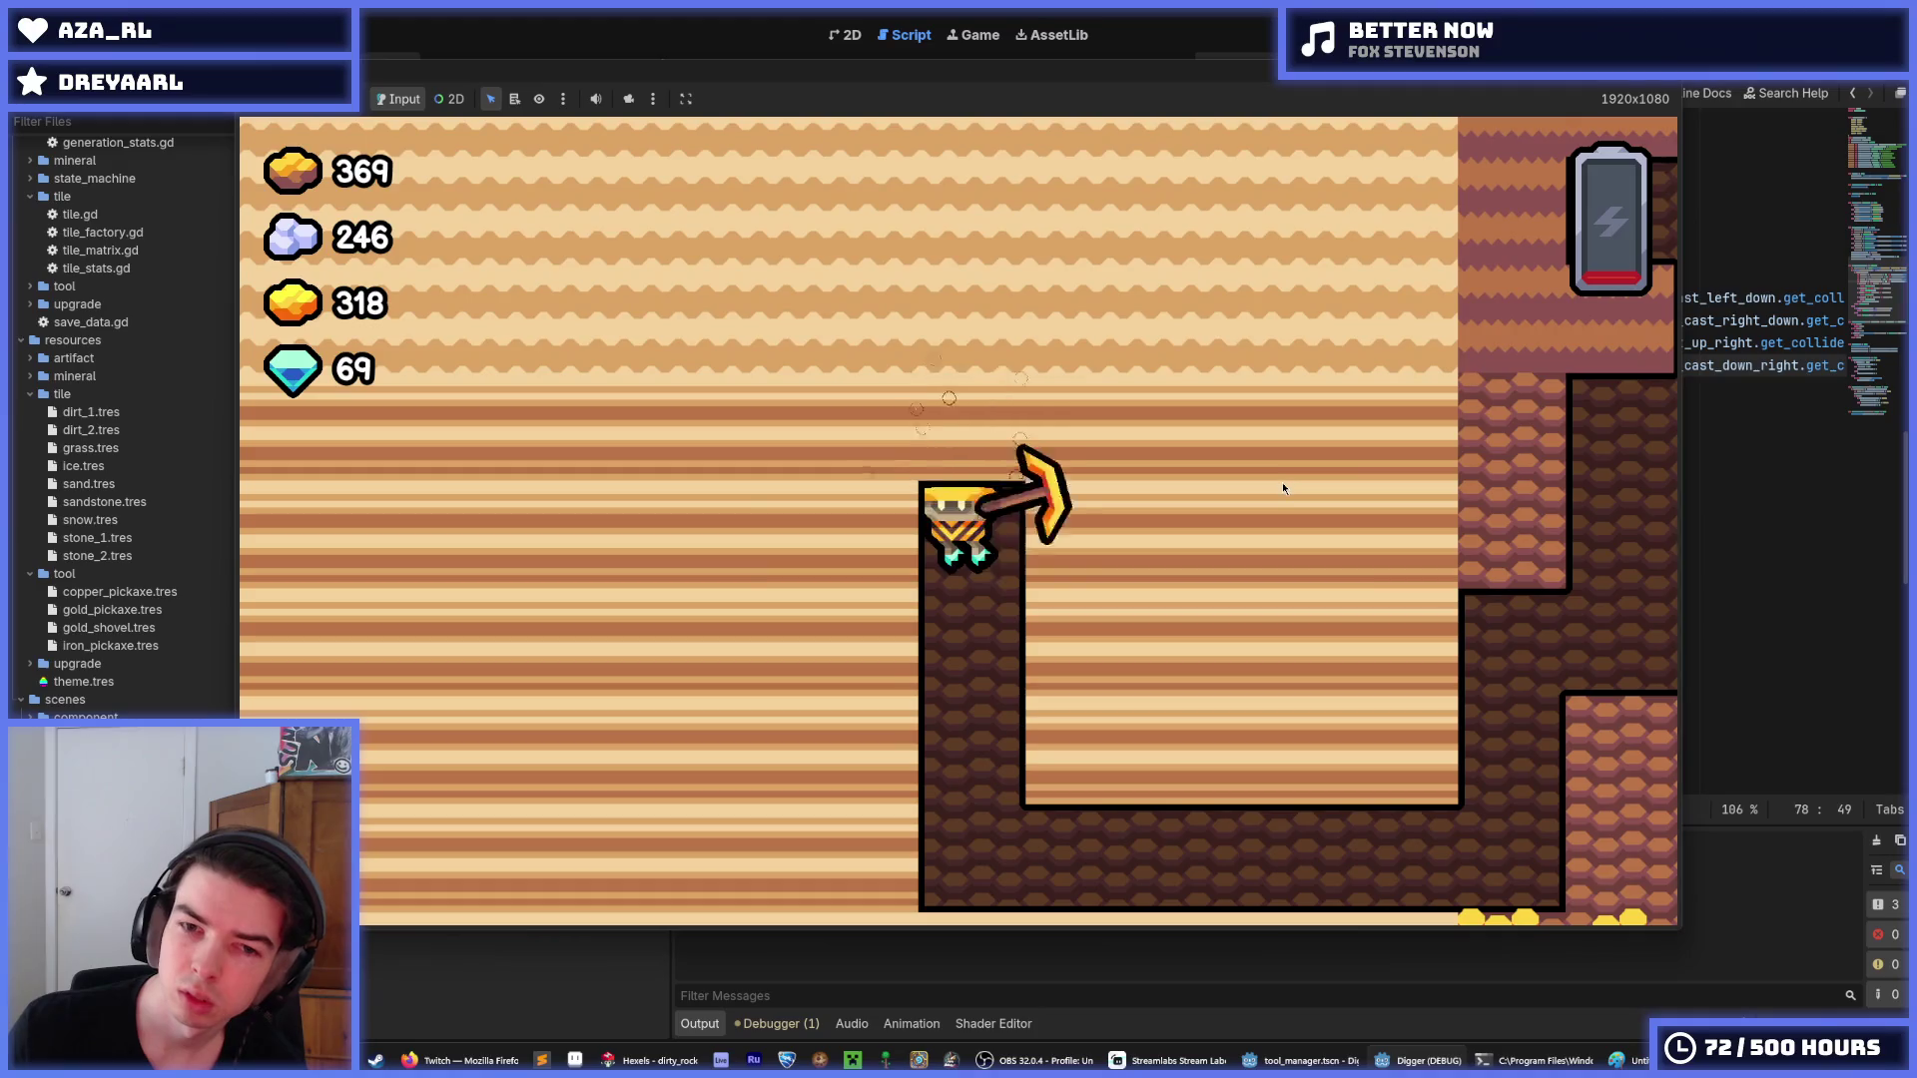
pyautogui.press('Right')
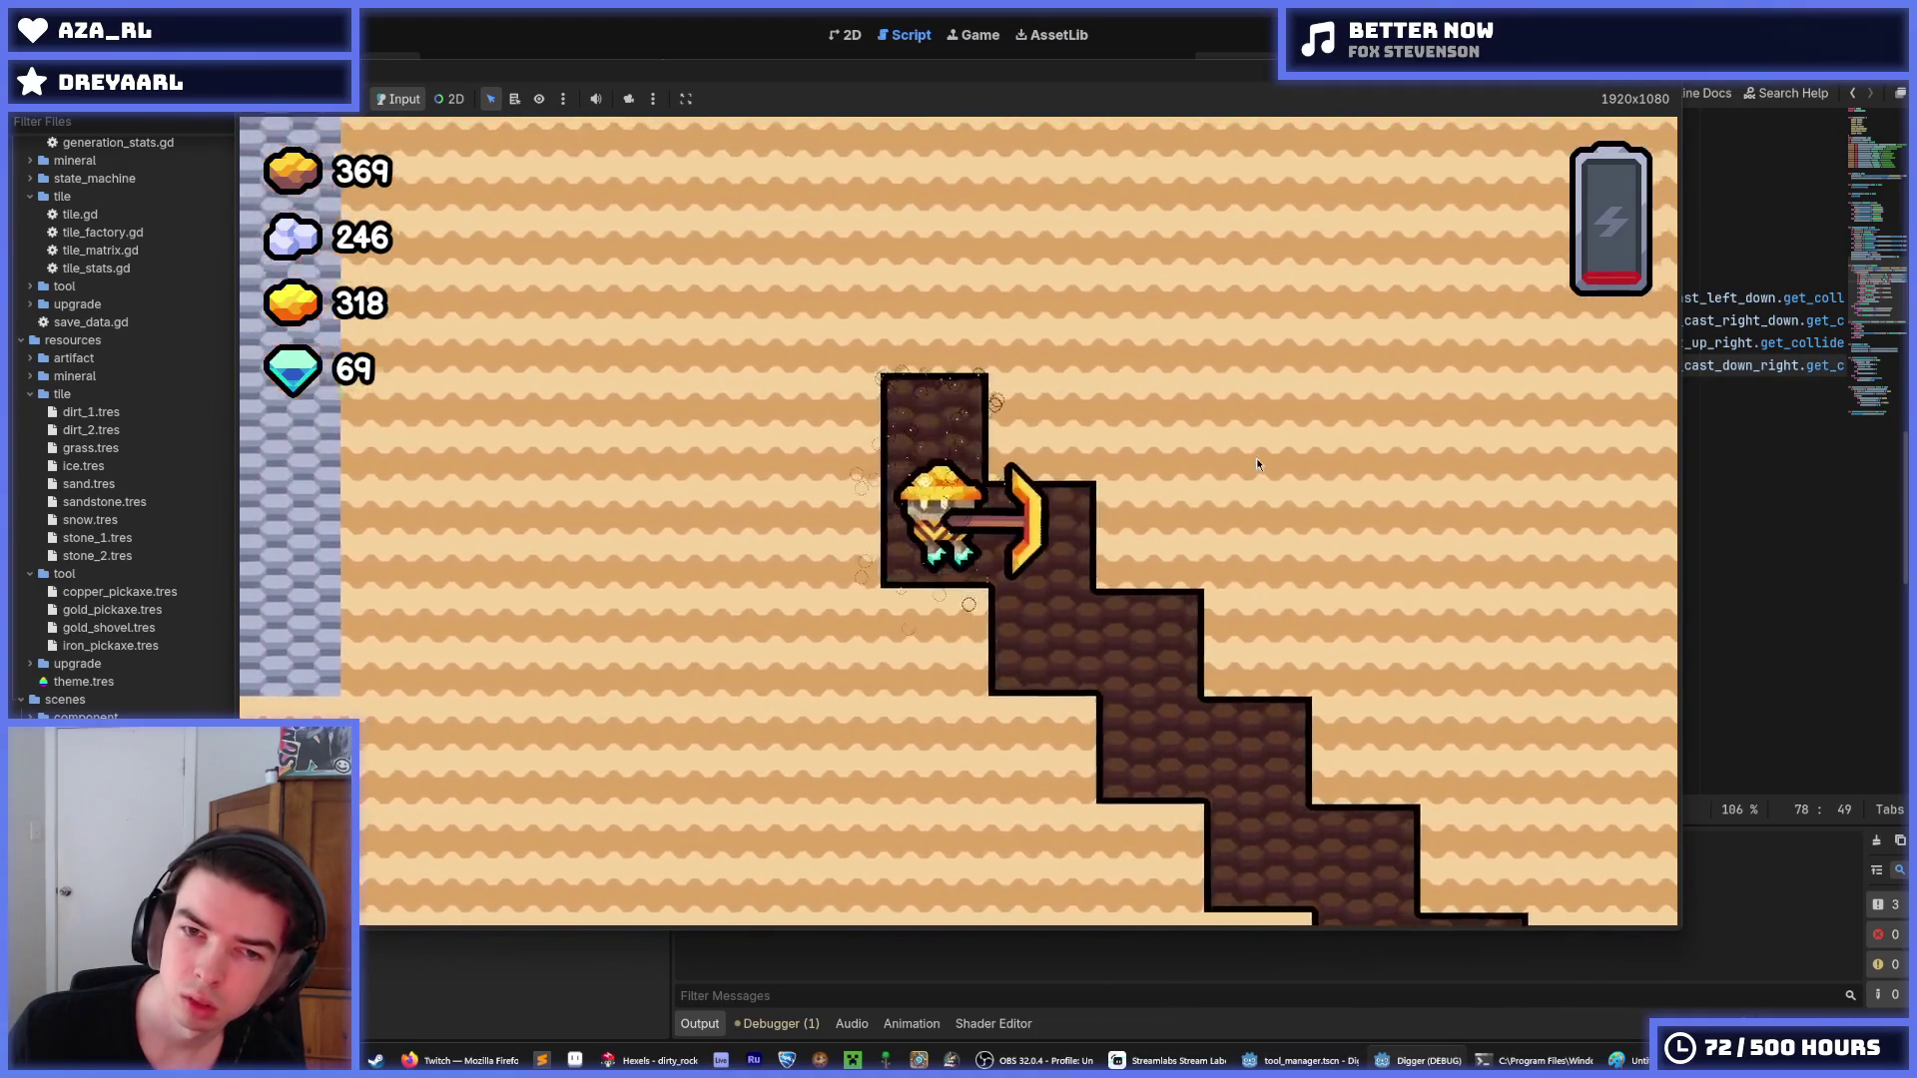
# Dig a staircase up-left into a new area, then tunnel sideways through the gold tiles.
pyautogui.press('Up')
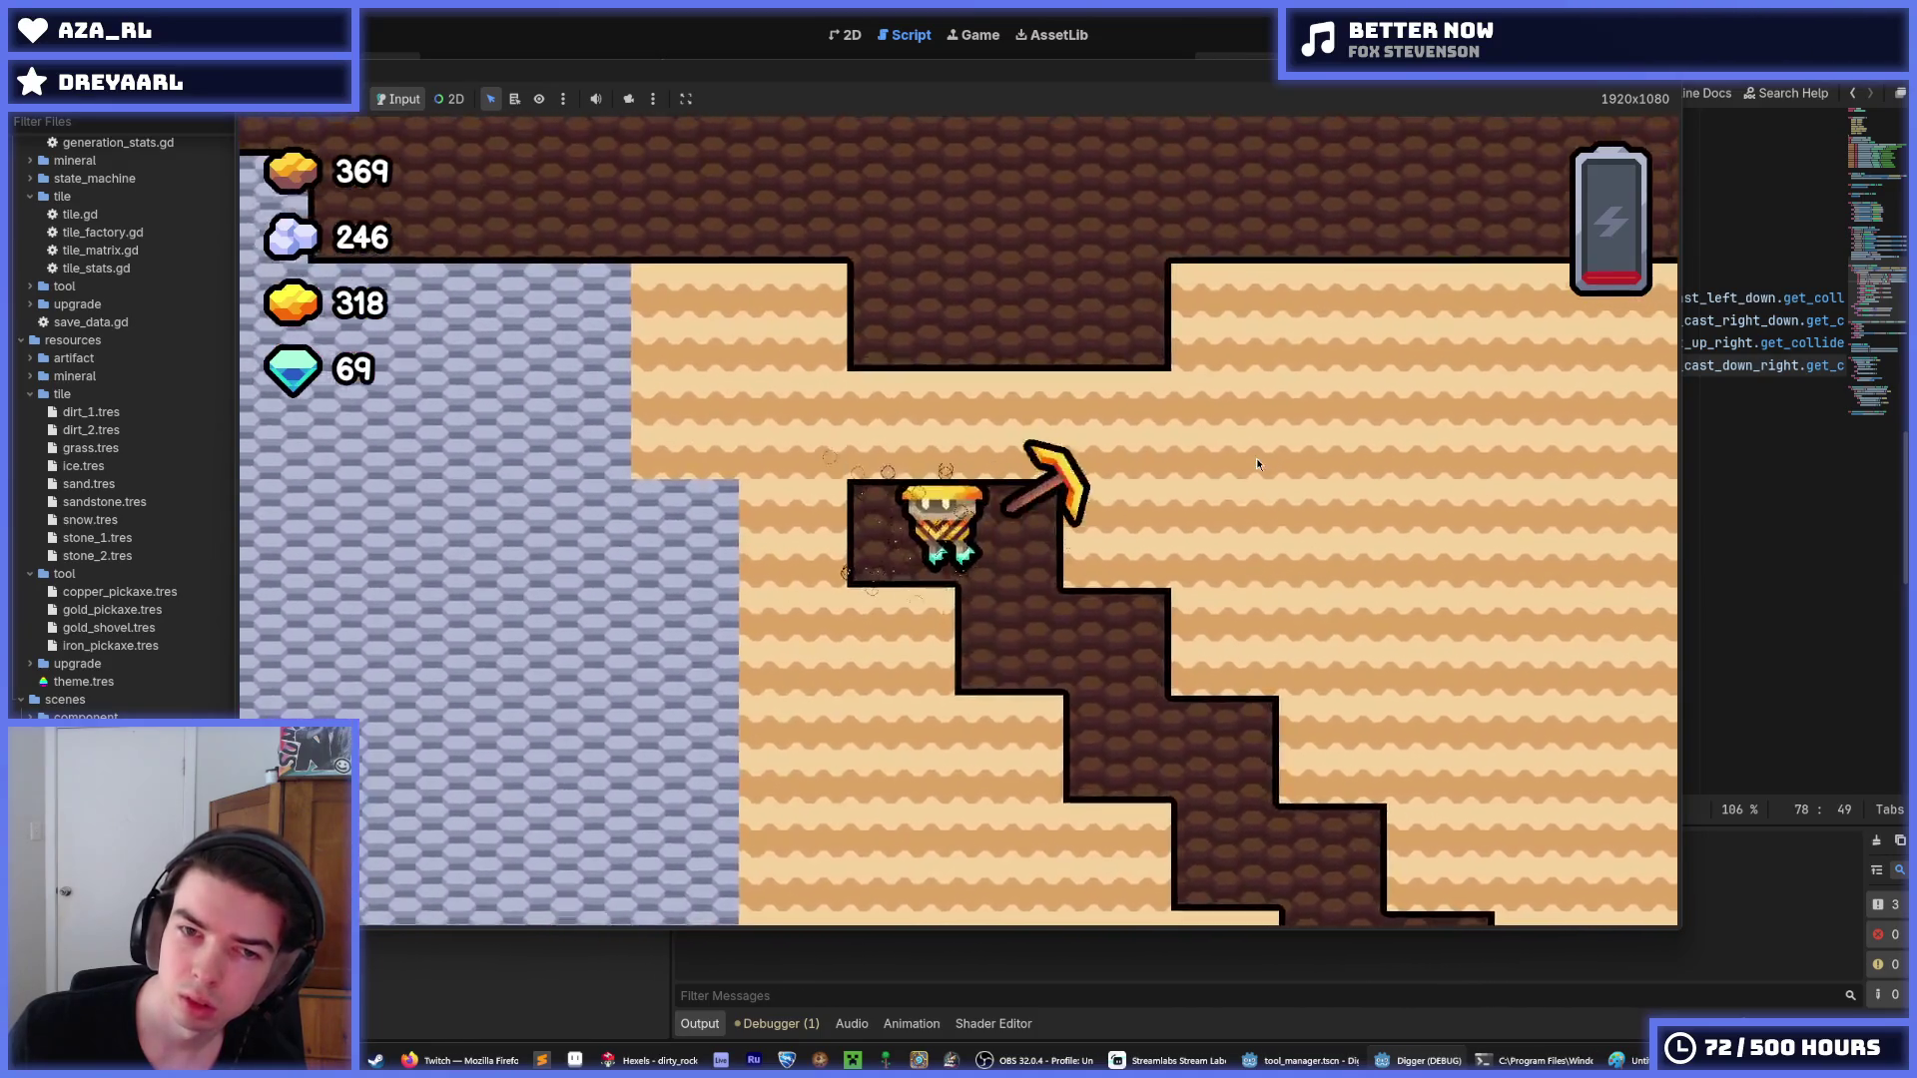
pyautogui.press('Left')
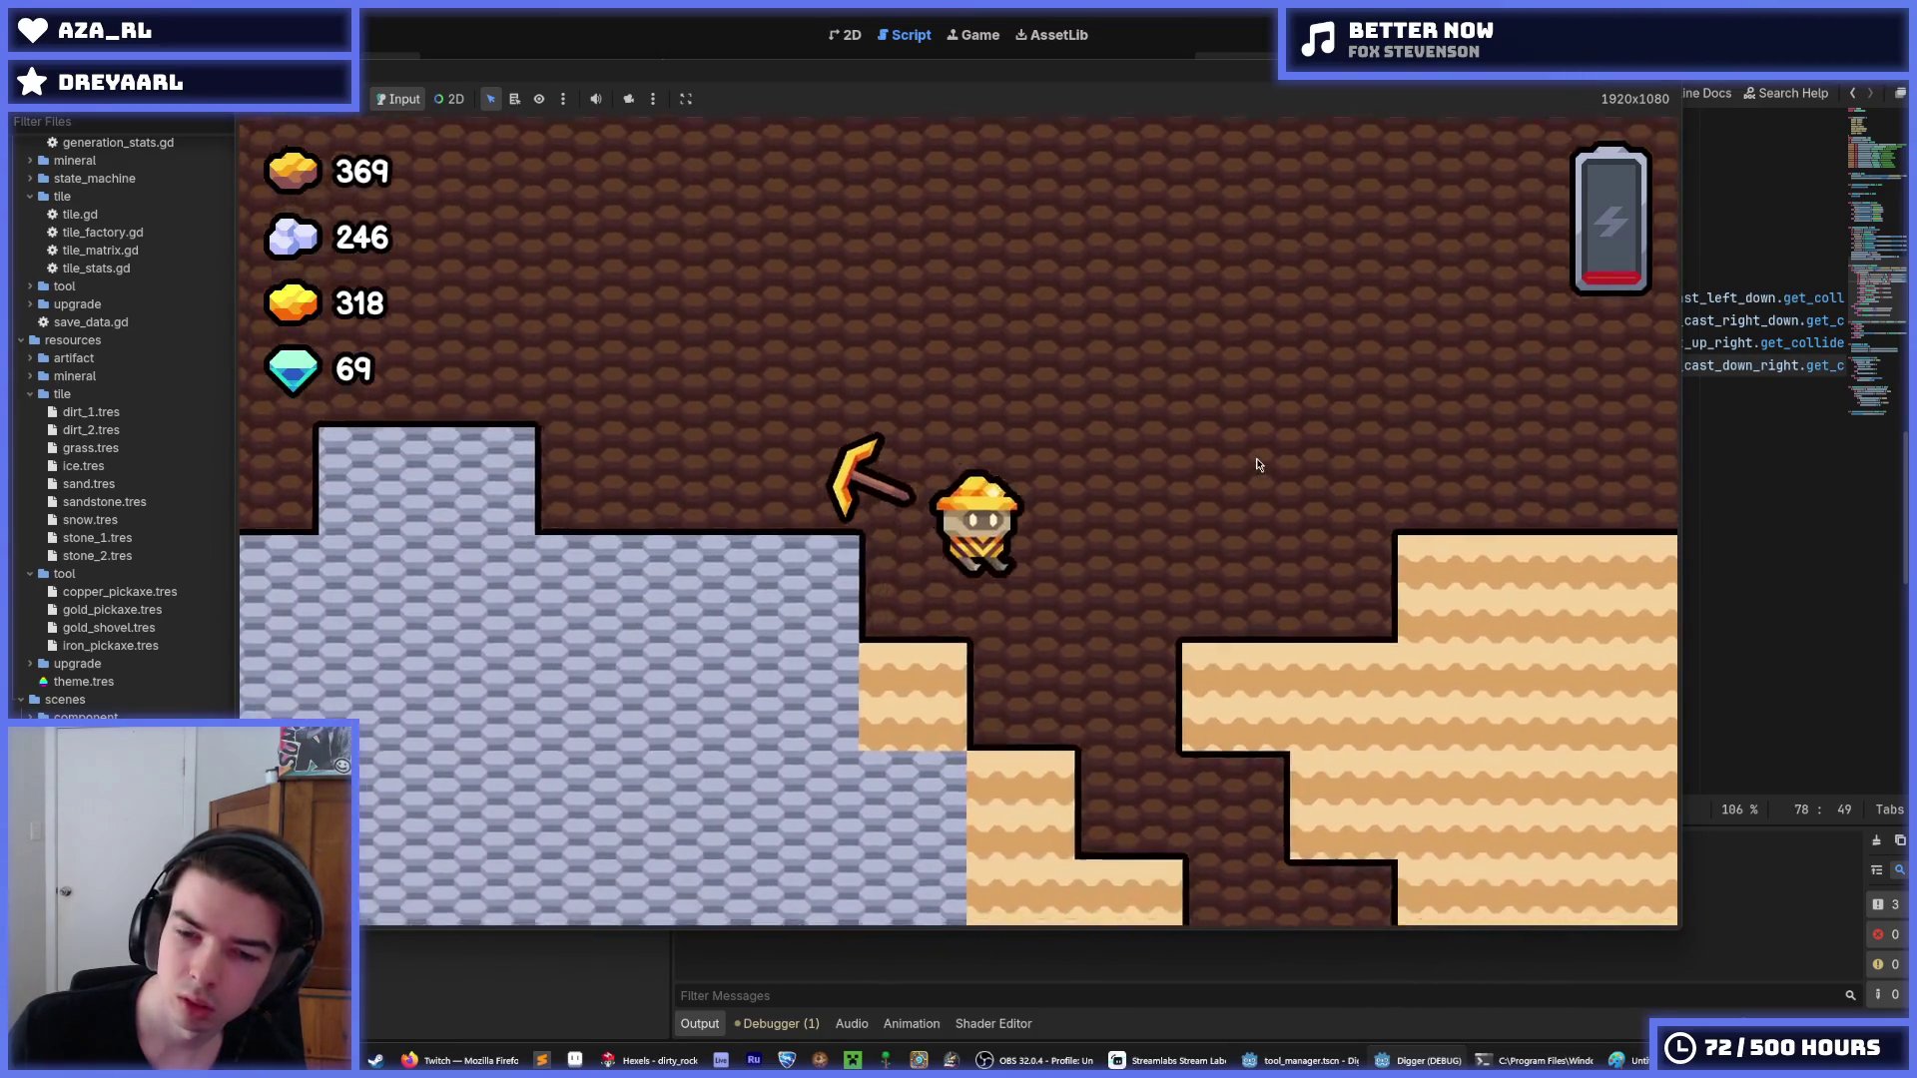
pyautogui.press('Up')
pyautogui.press('Left')
pyautogui.press('Up')
pyautogui.press('Left')
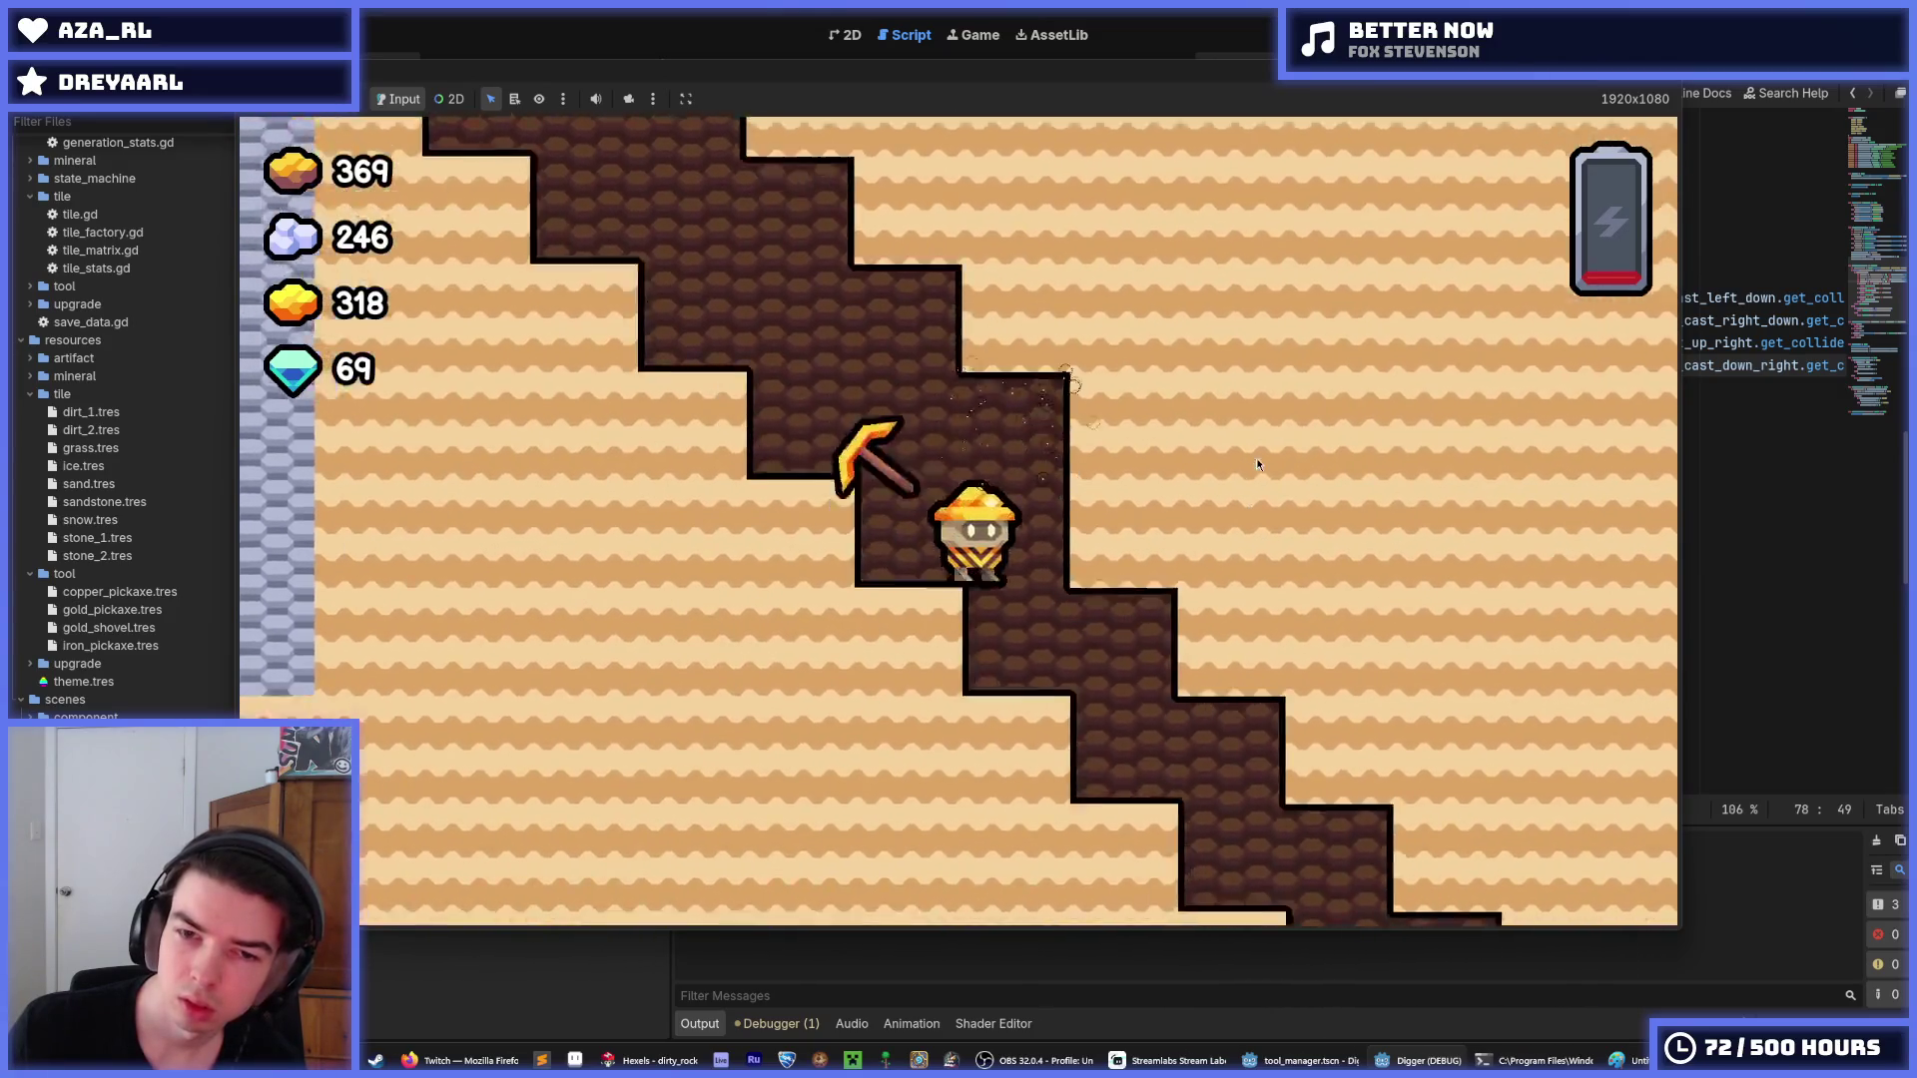
pyautogui.press('Up')
pyautogui.press('Left')
pyautogui.press('Up')
pyautogui.press('Right')
pyautogui.press('Down')
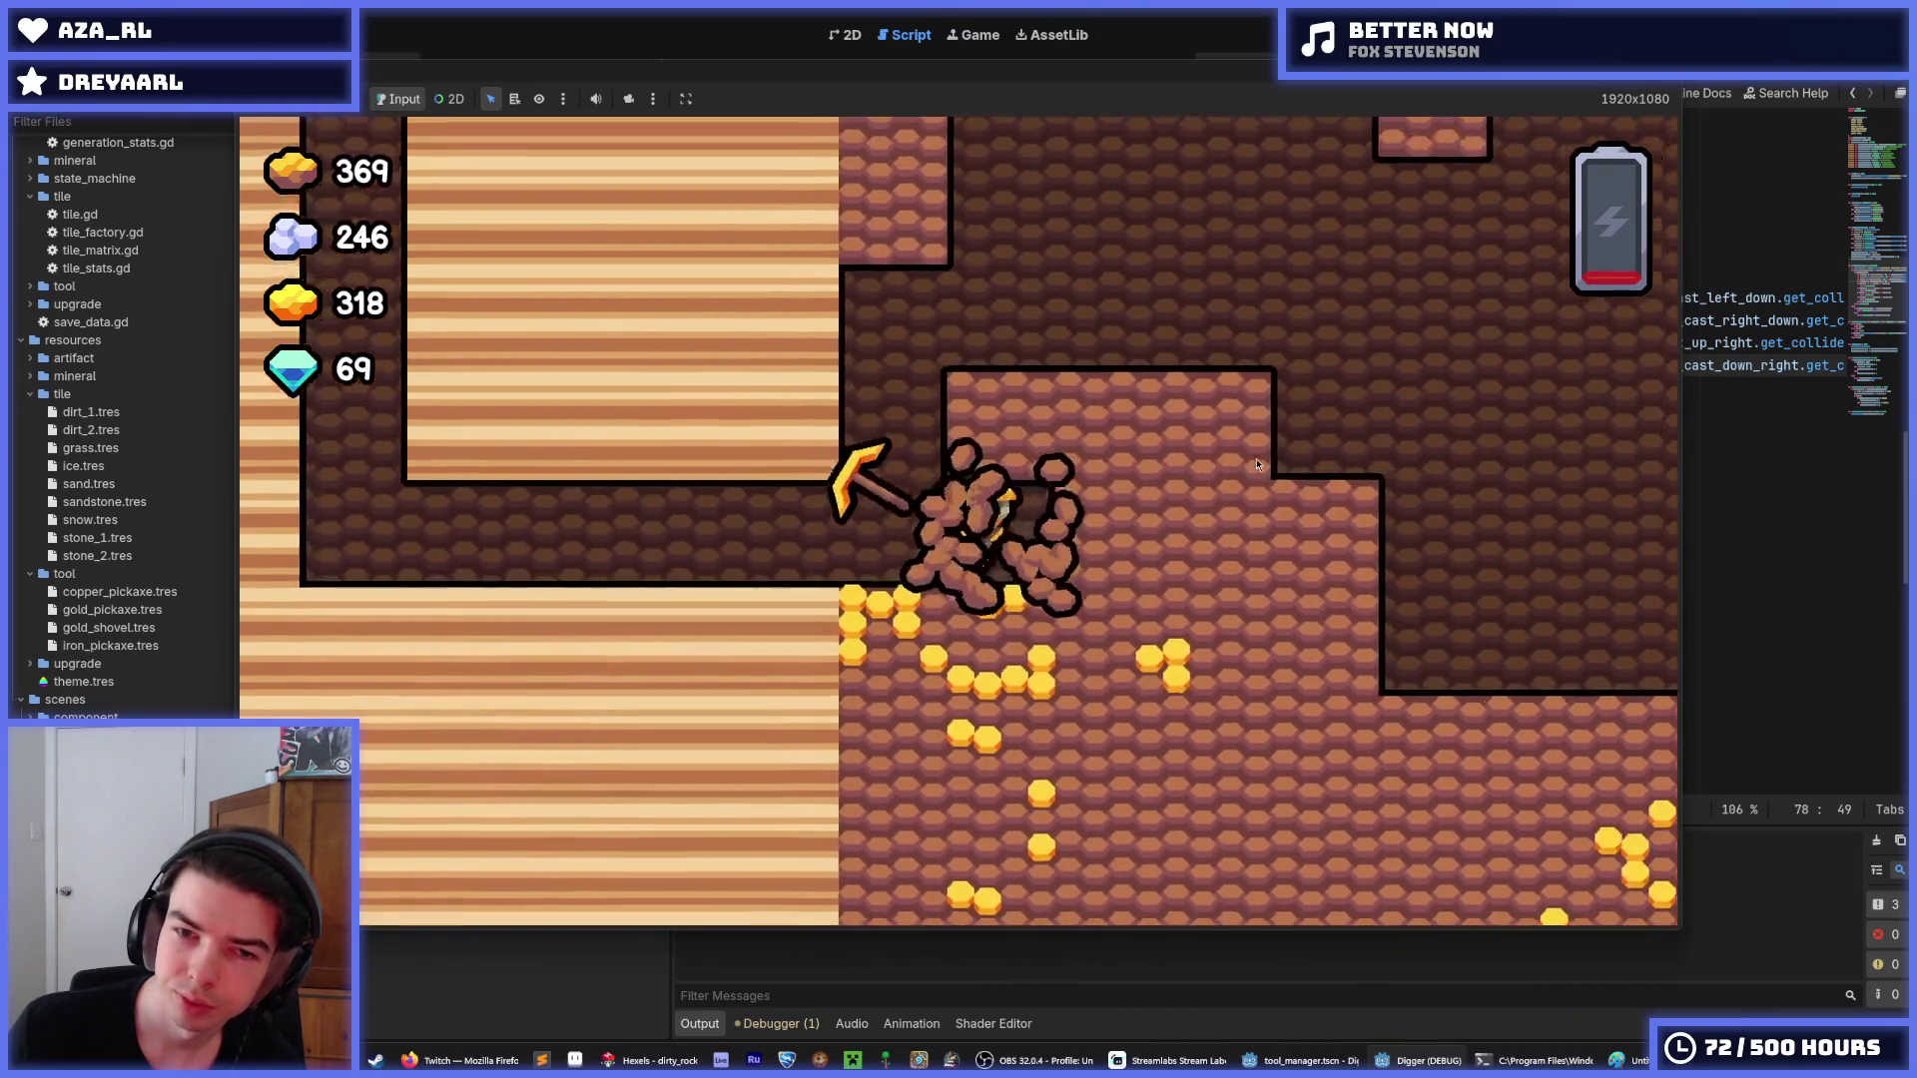
pyautogui.press('Right')
pyautogui.press('Left')
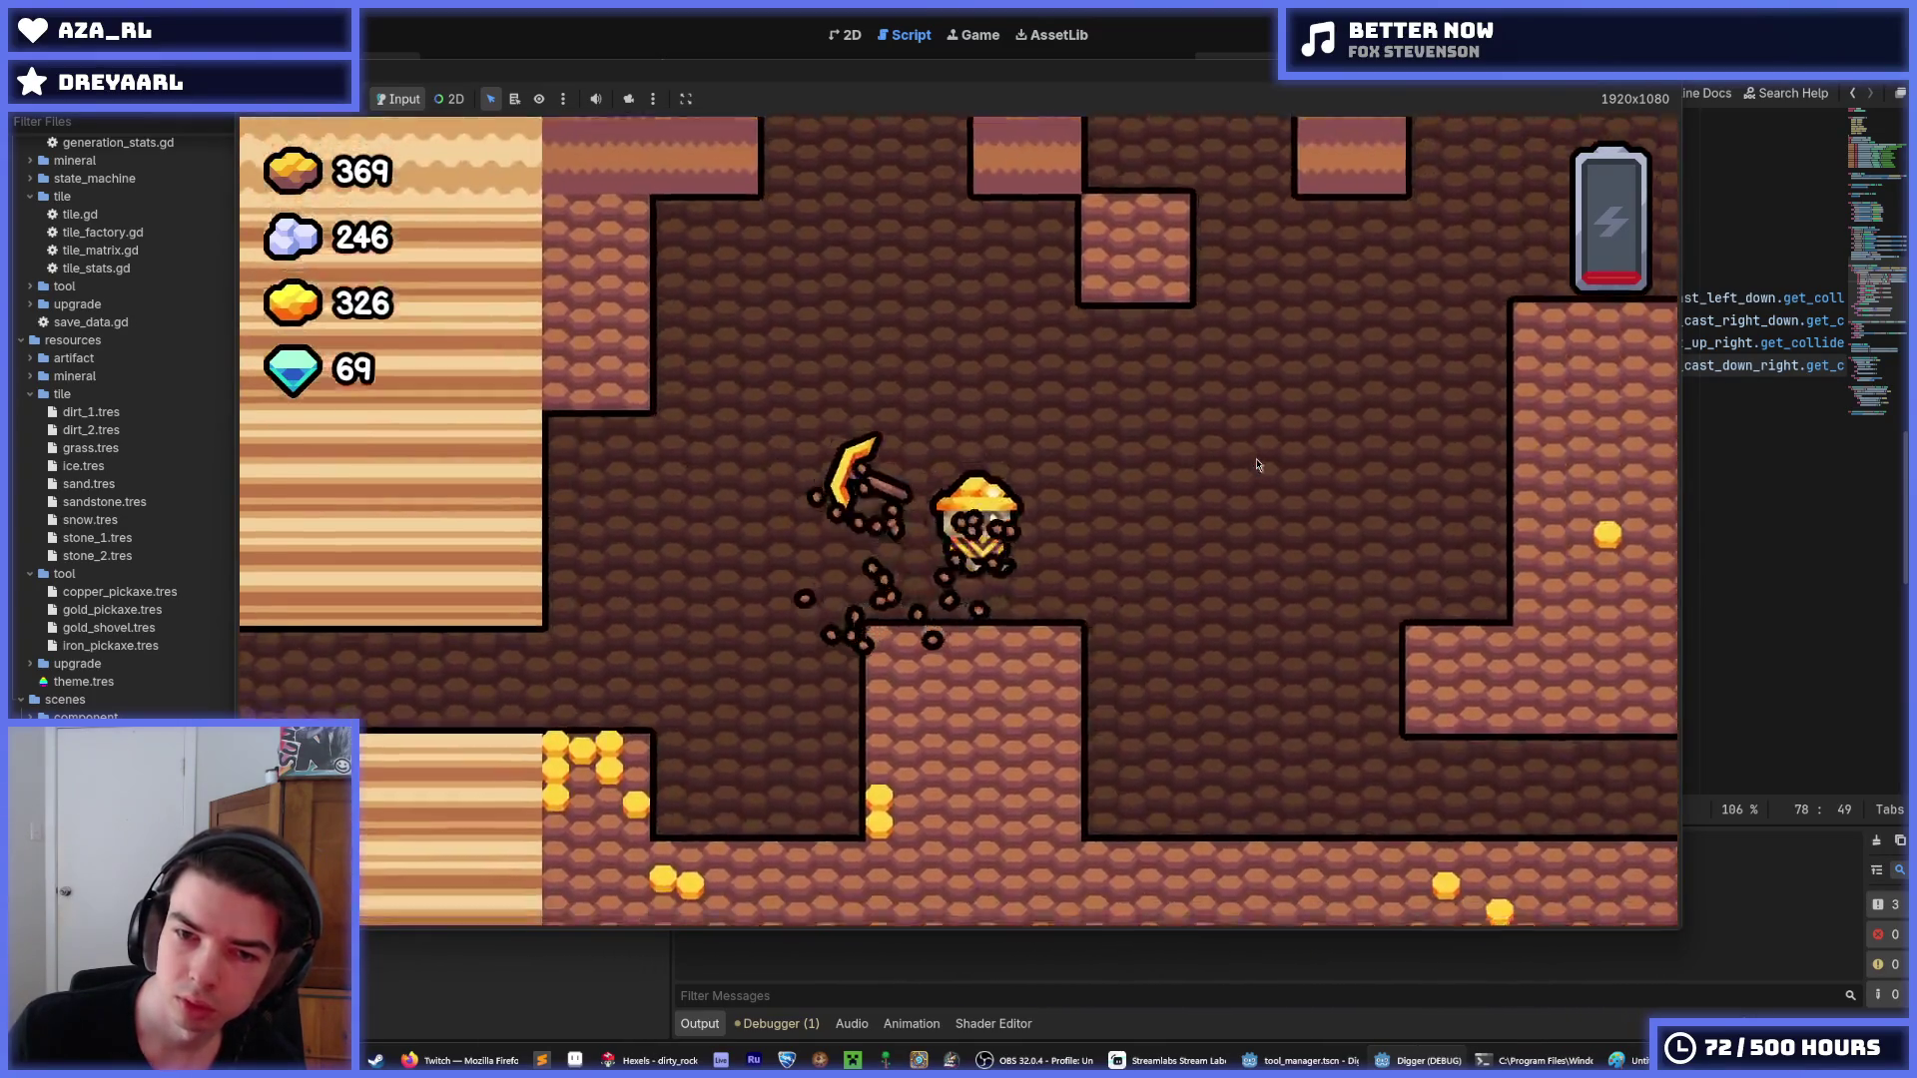
pyautogui.press('Right')
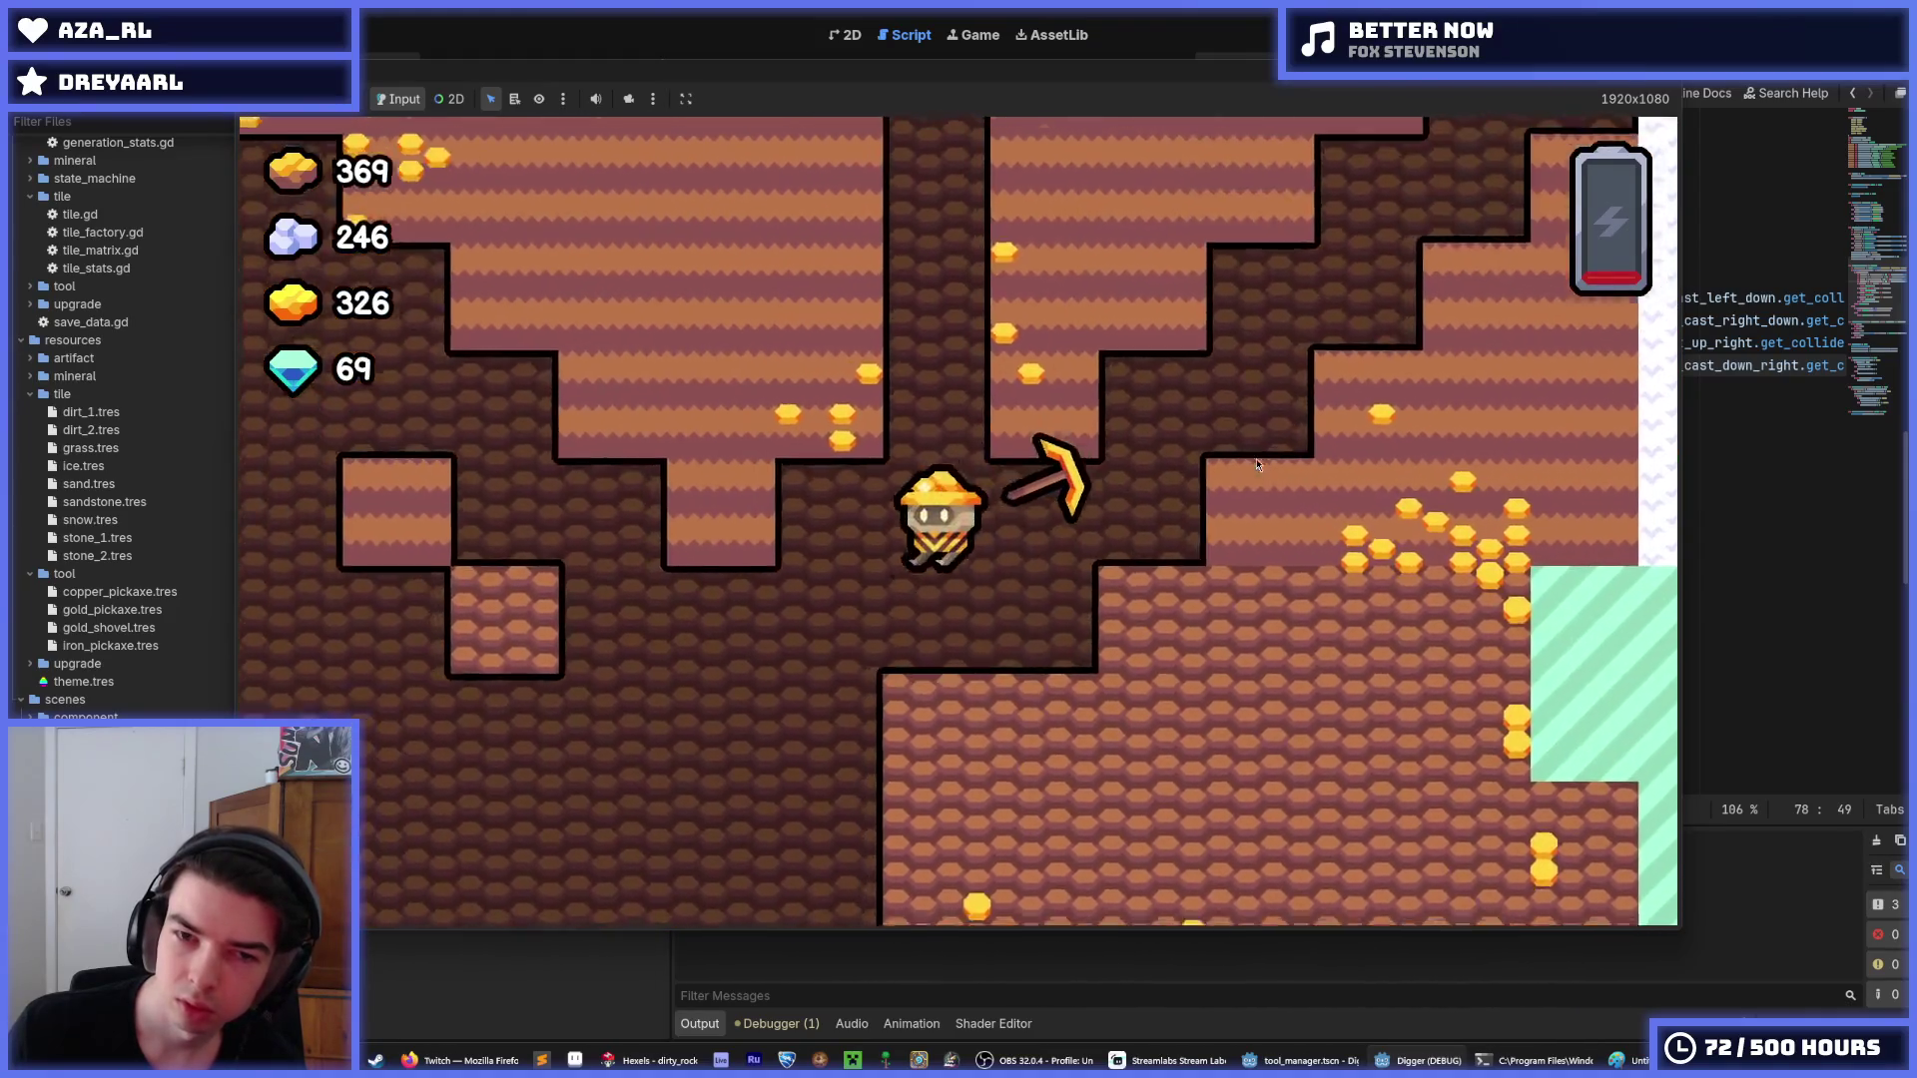
pyautogui.press('Down')
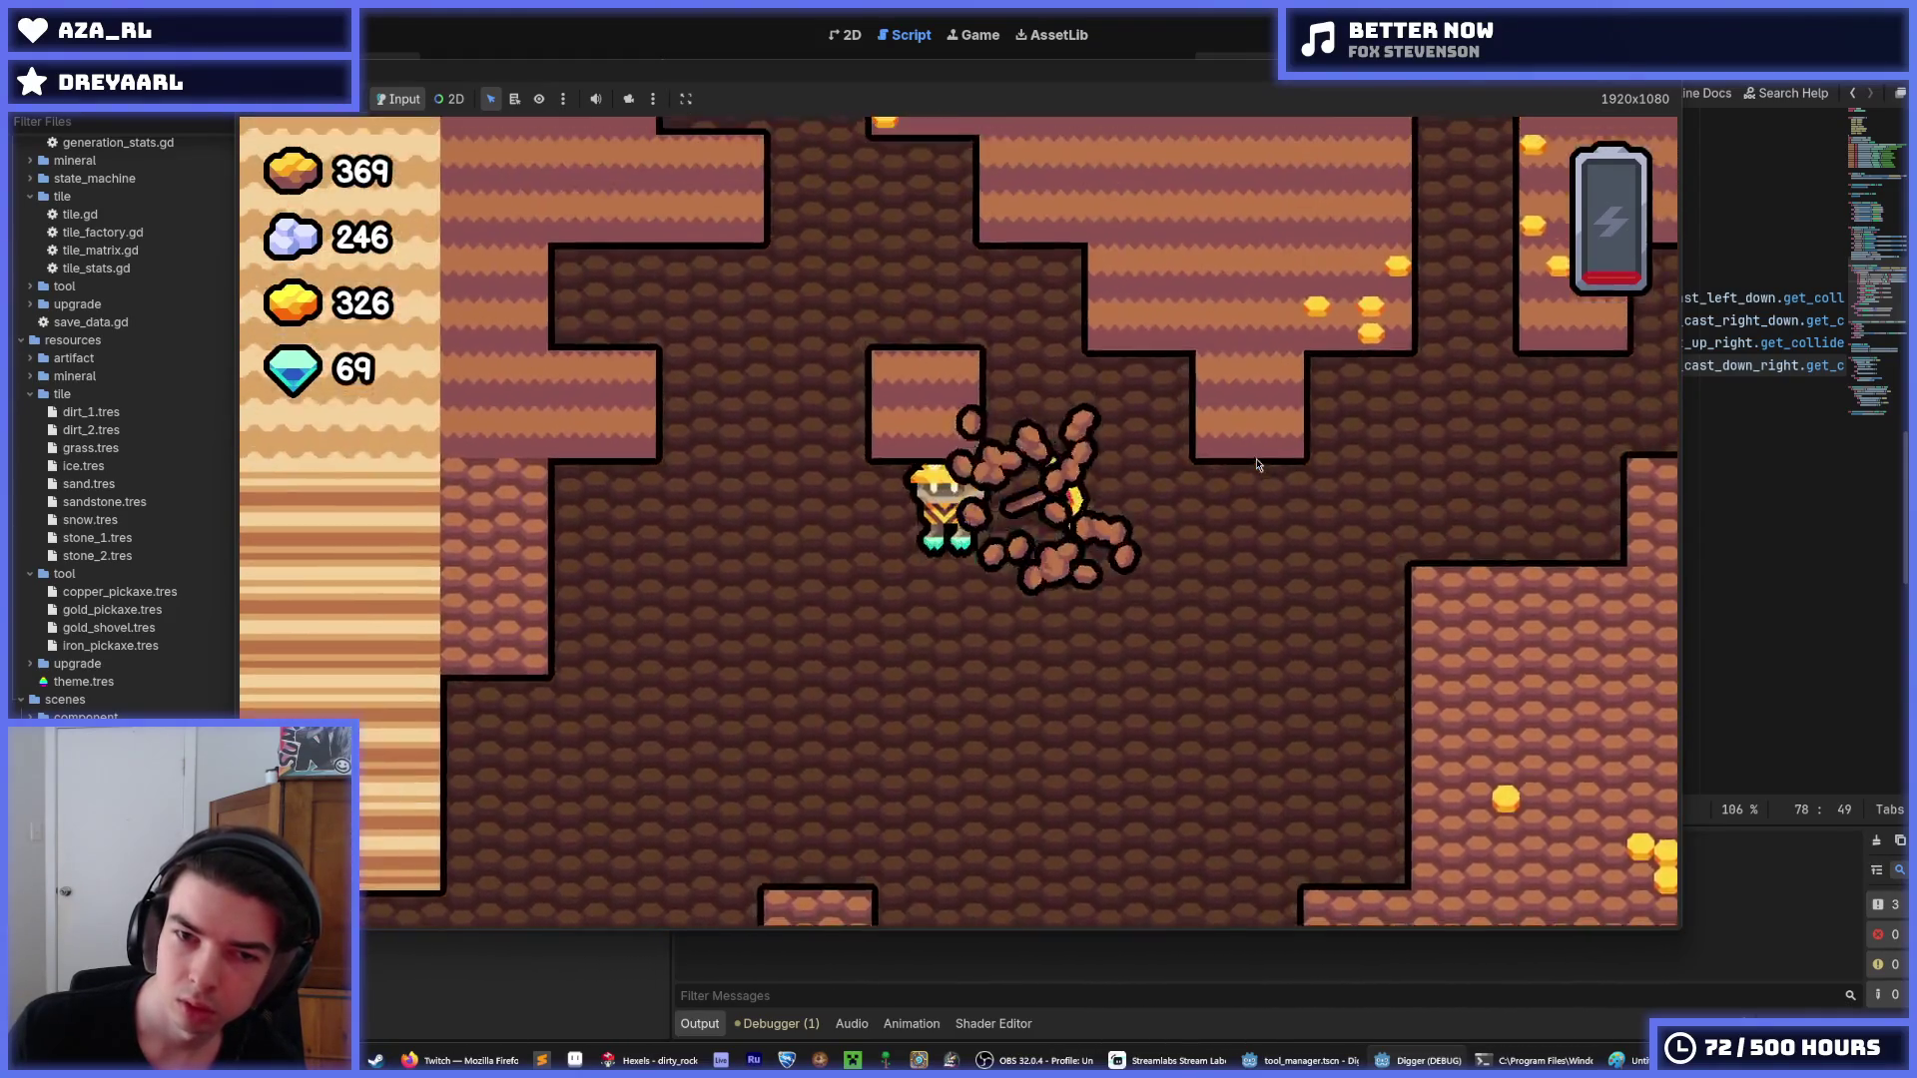
pyautogui.press('Left')
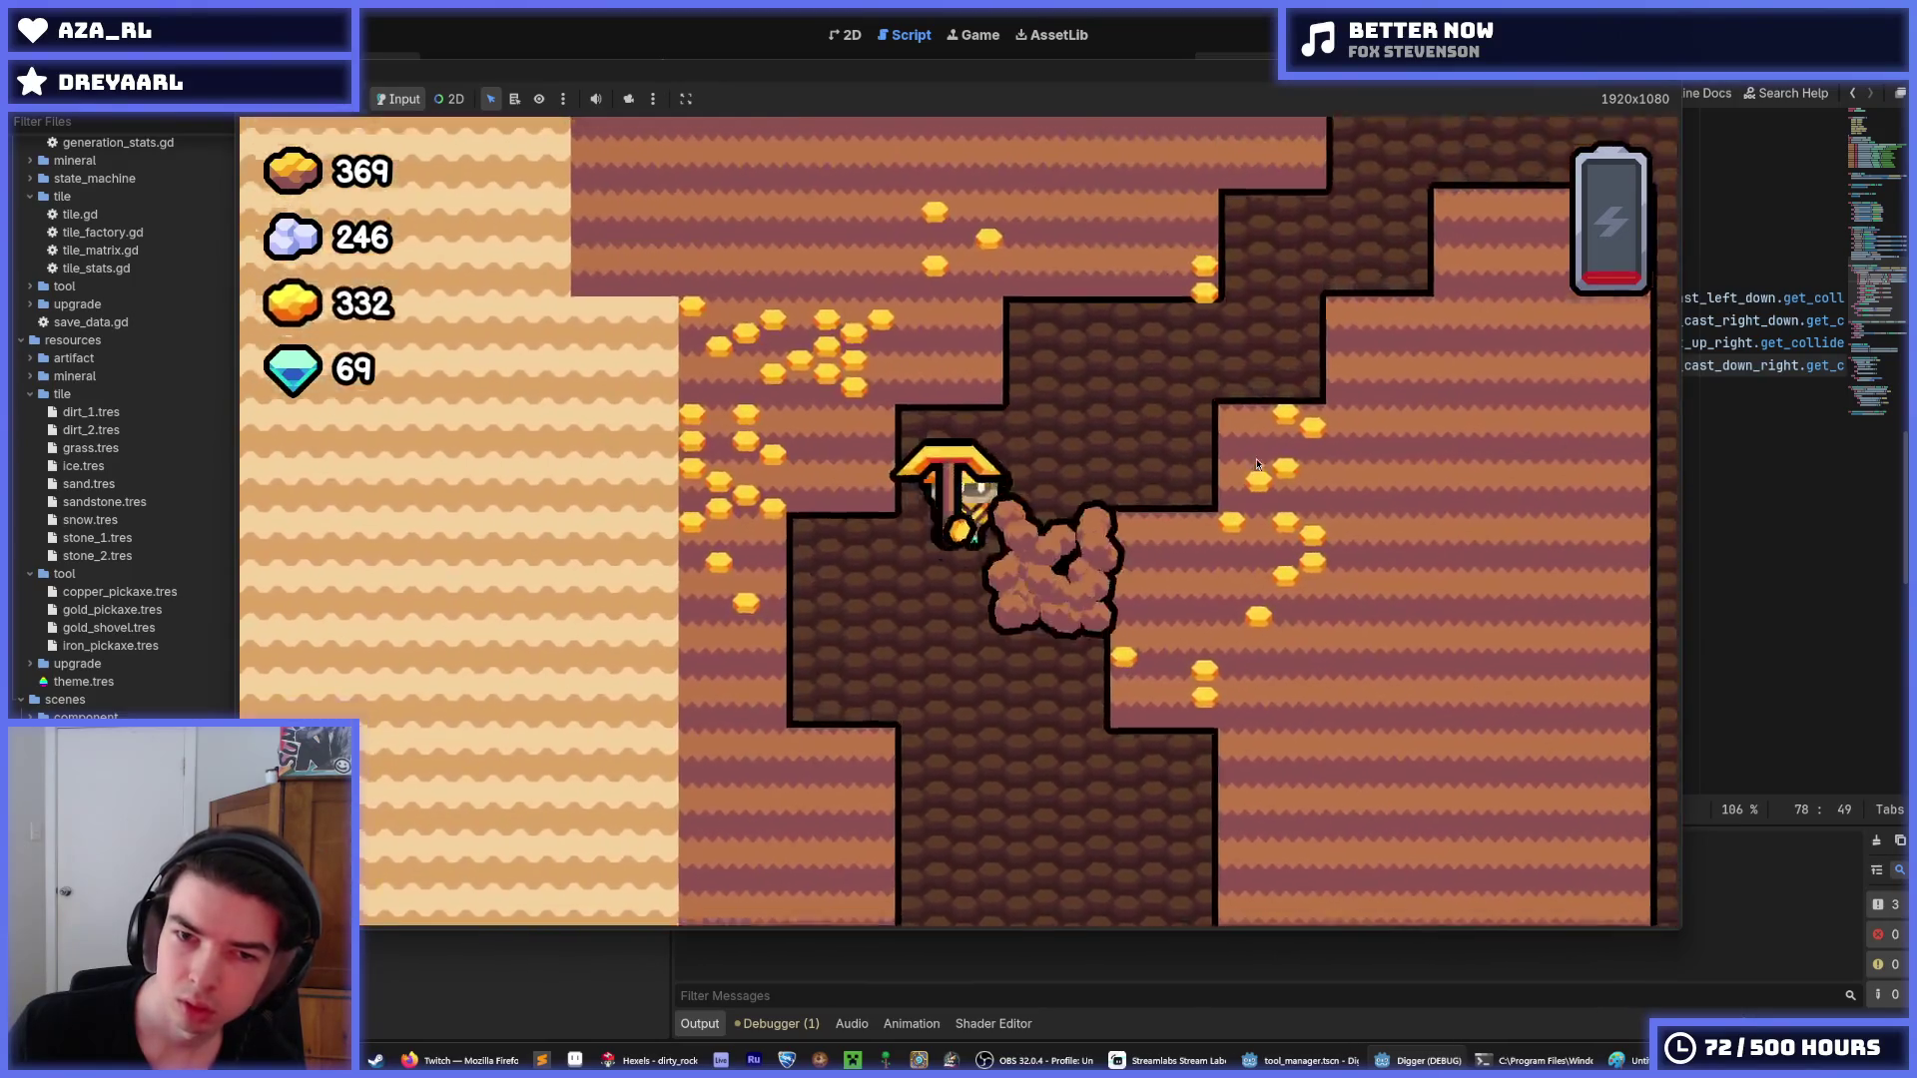
pyautogui.press('Right')
pyautogui.press('Up')
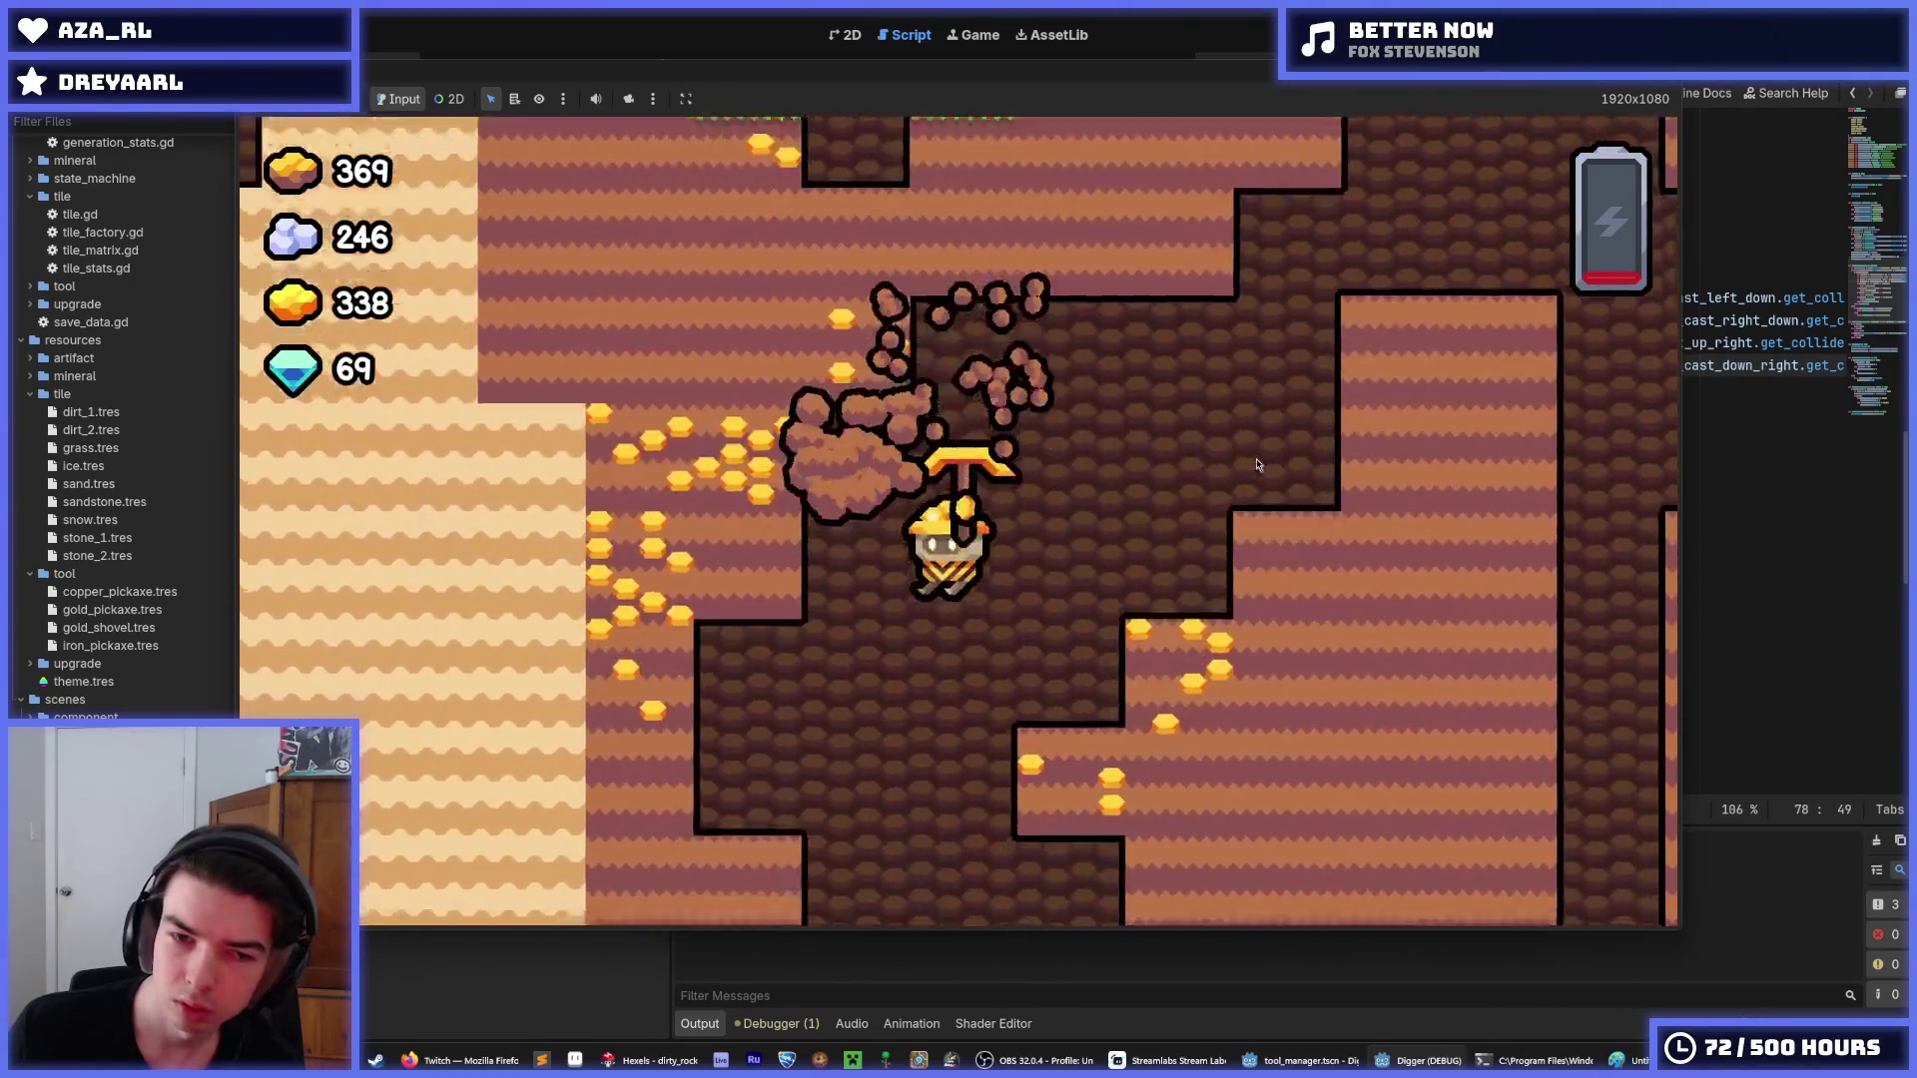
pyautogui.press('Left')
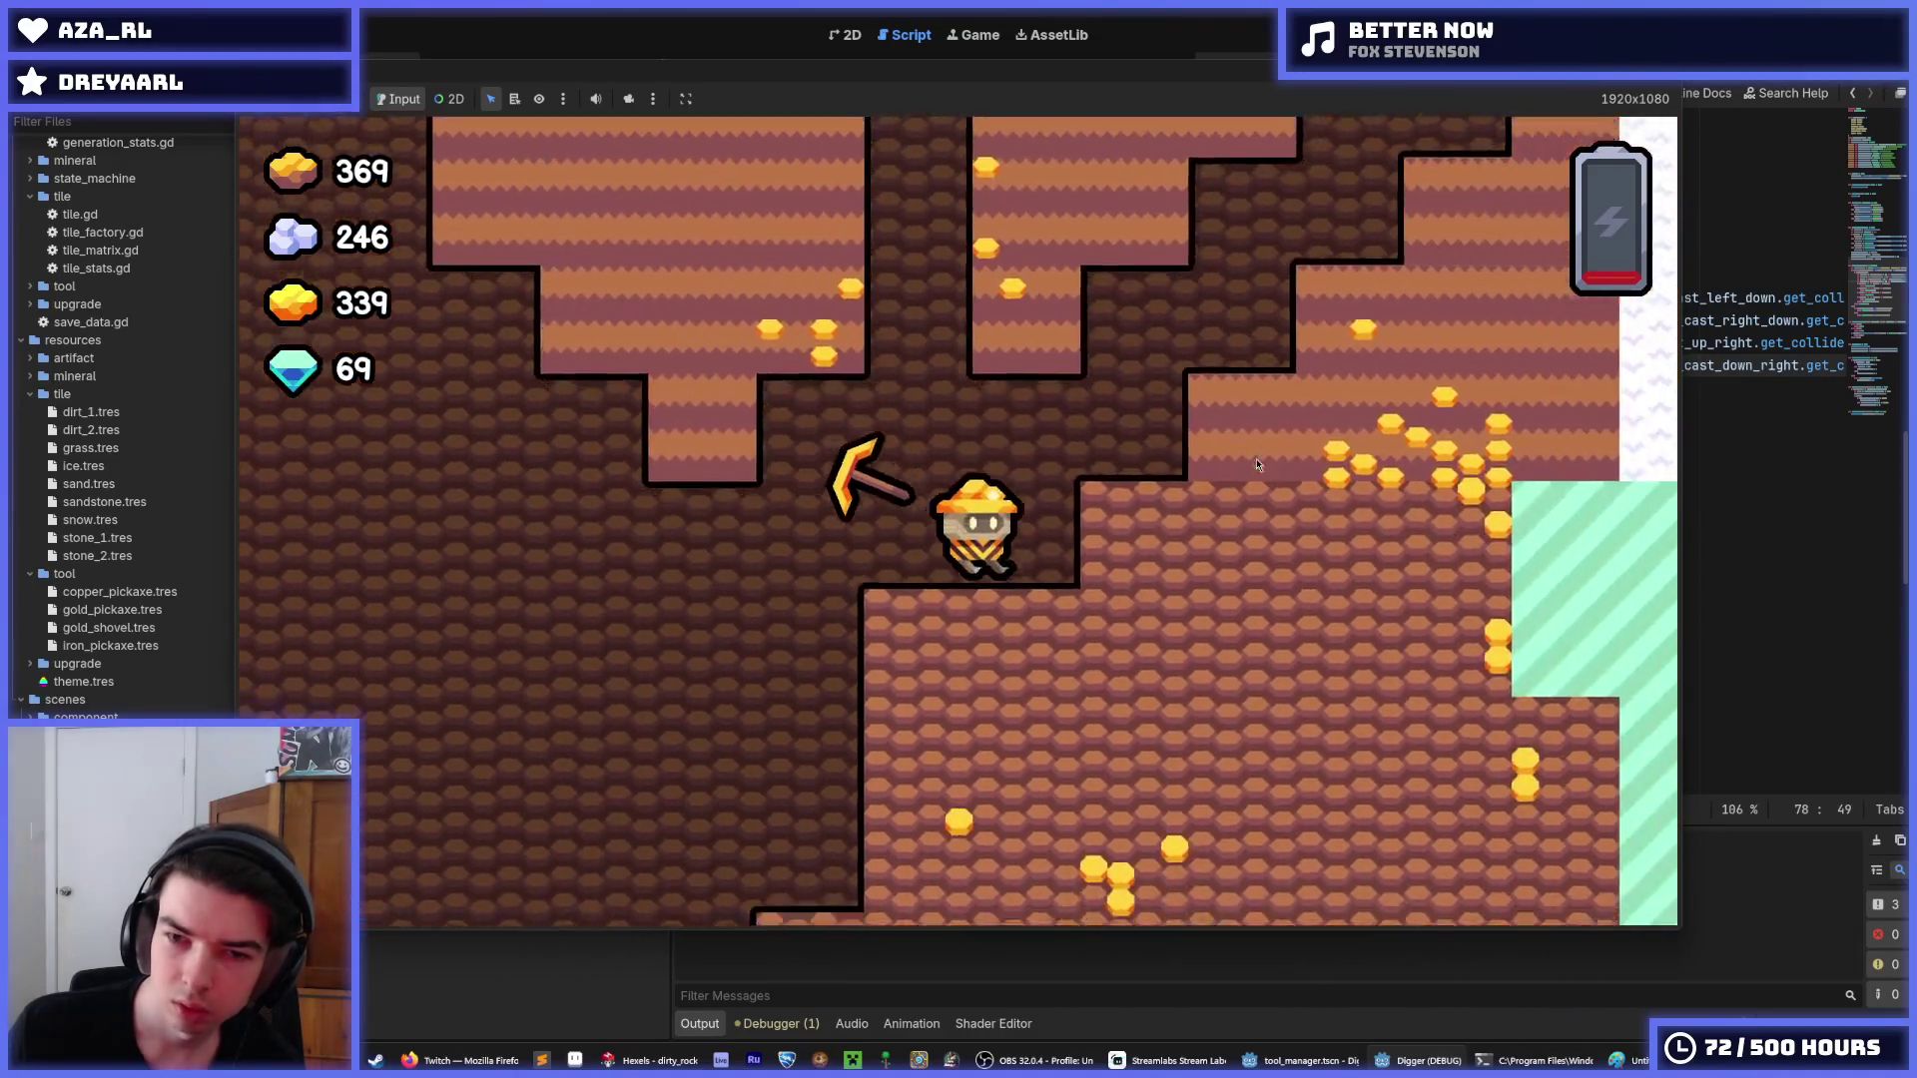
# Dig down and to the right through the dirt toward the snow layer, breaking blocks on each side.
pyautogui.press('Right')
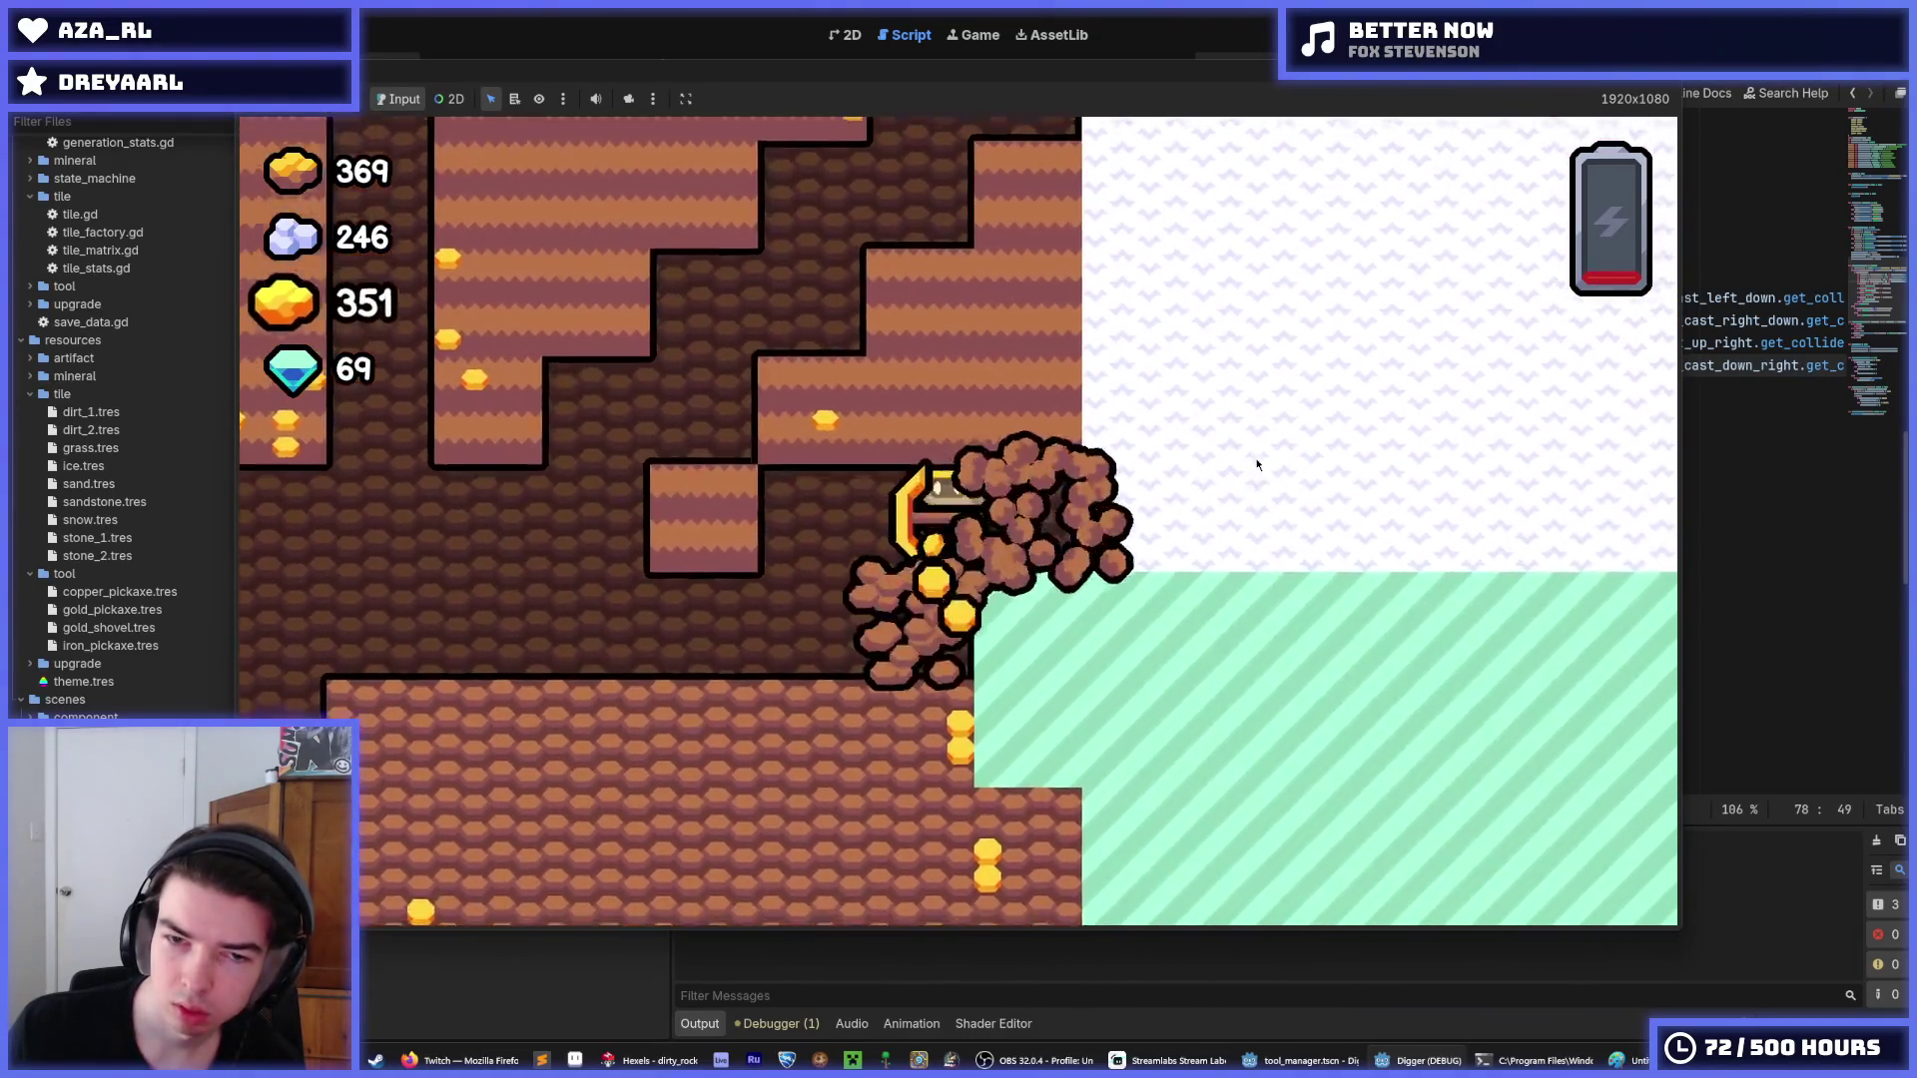
pyautogui.press('Up')
pyautogui.press('Right')
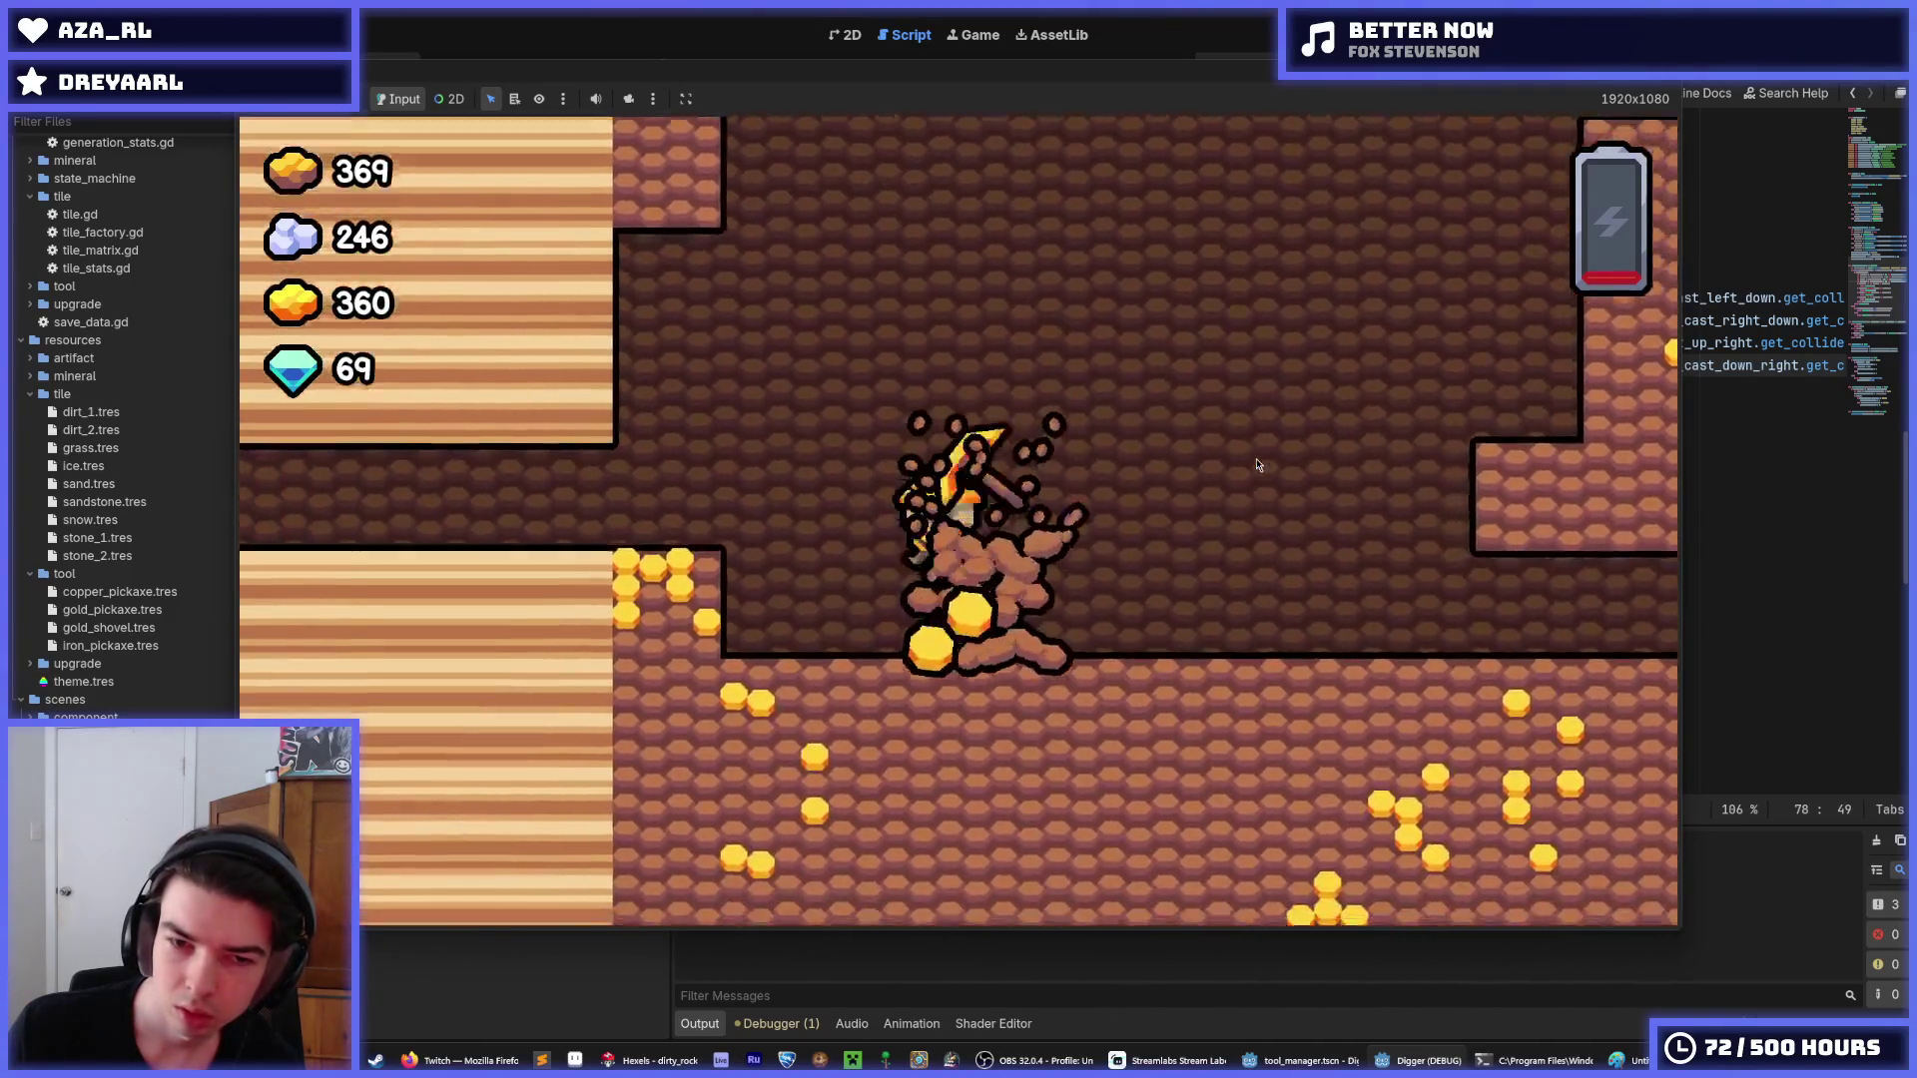
pyautogui.press('Down')
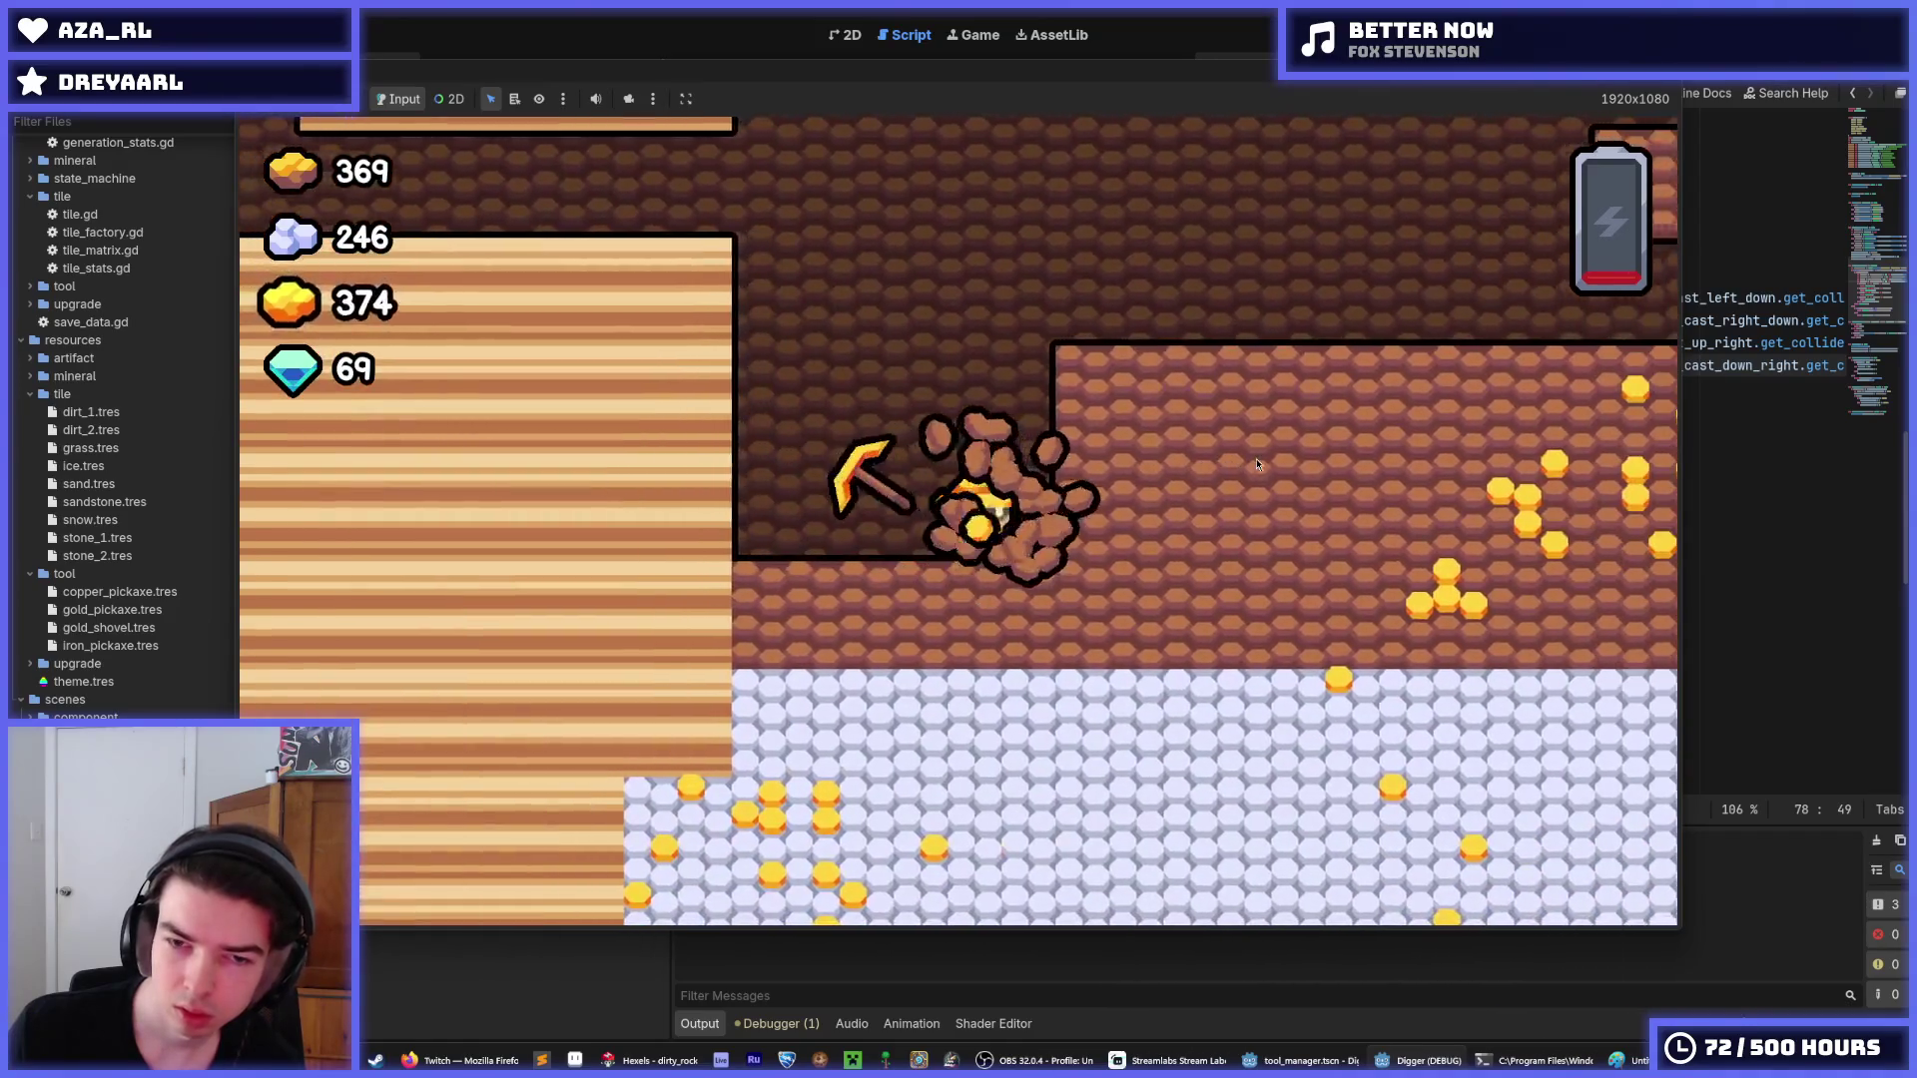
pyautogui.press('Left')
pyautogui.press('Up')
pyautogui.press('Down')
pyautogui.press('Right')
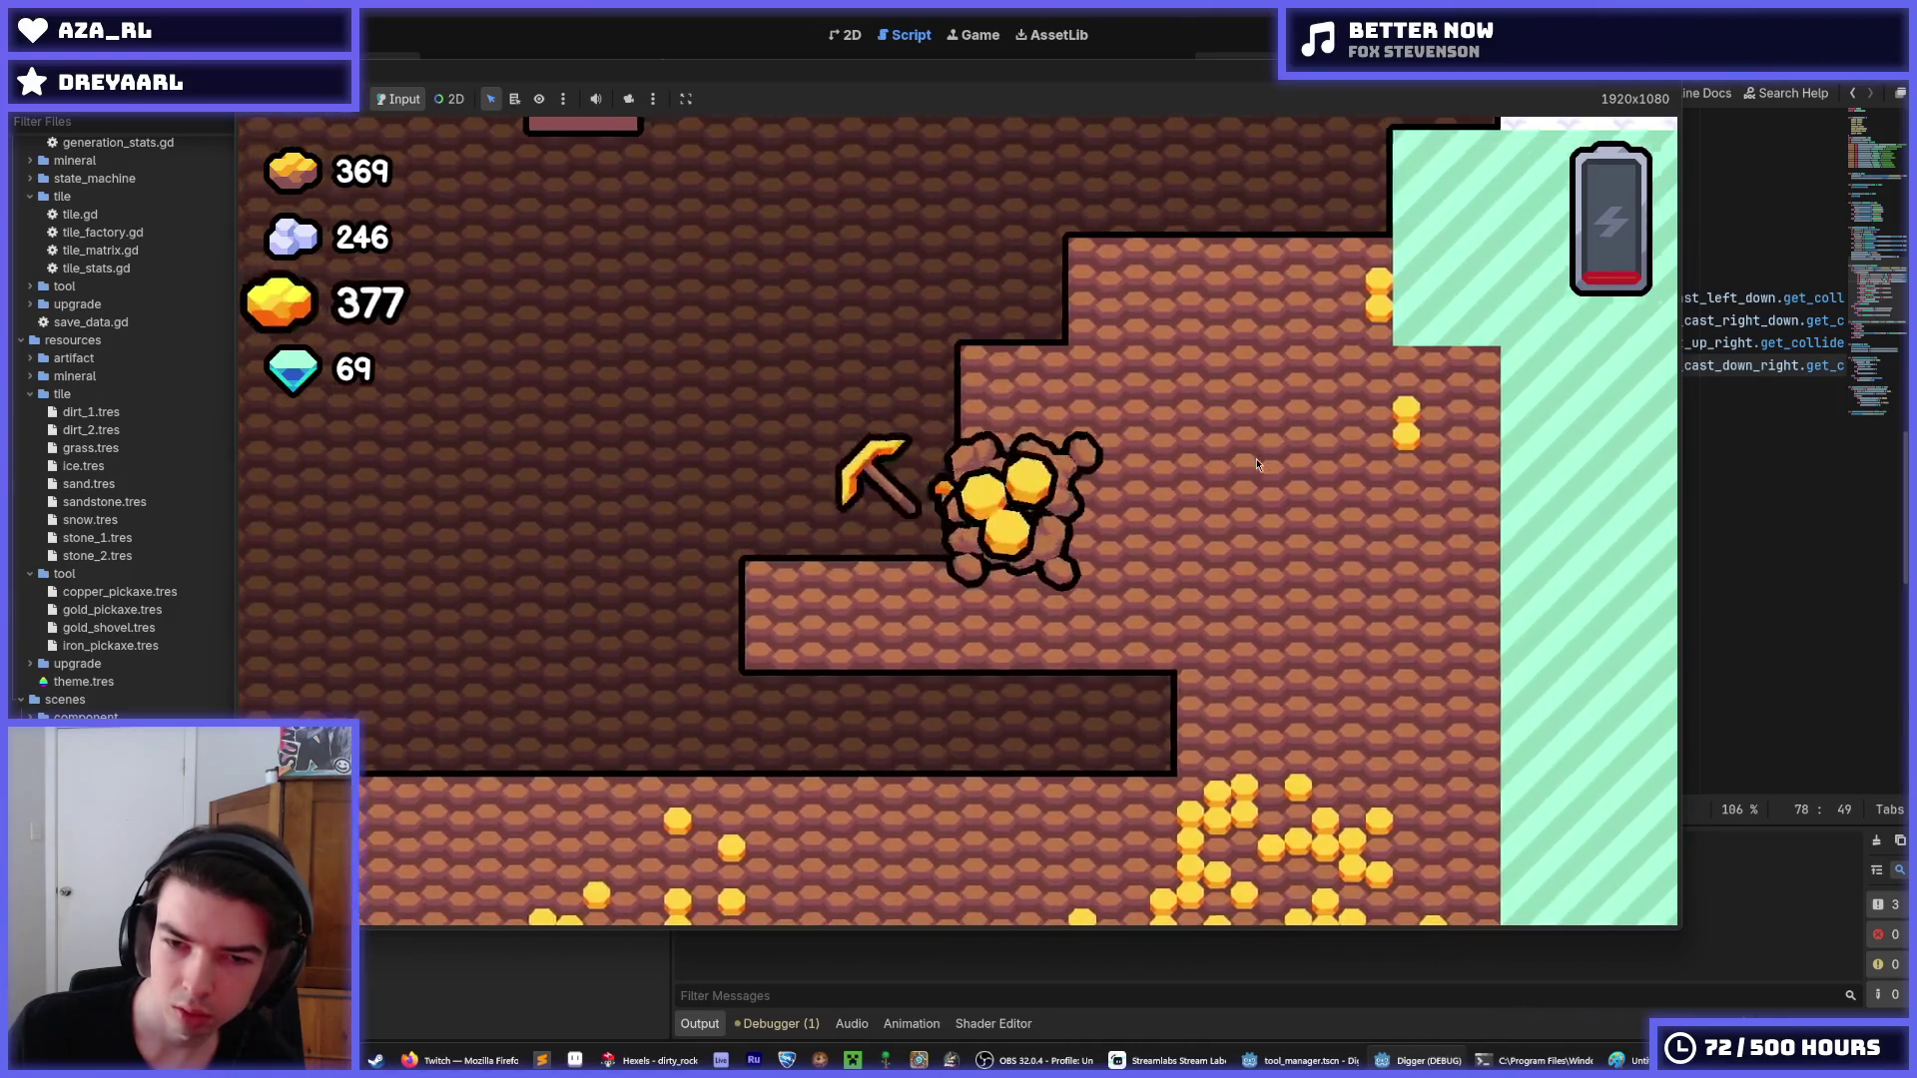
pyautogui.press('Down')
pyautogui.press('Right')
pyautogui.press('Down')
pyautogui.press('Left')
pyautogui.press('Left')
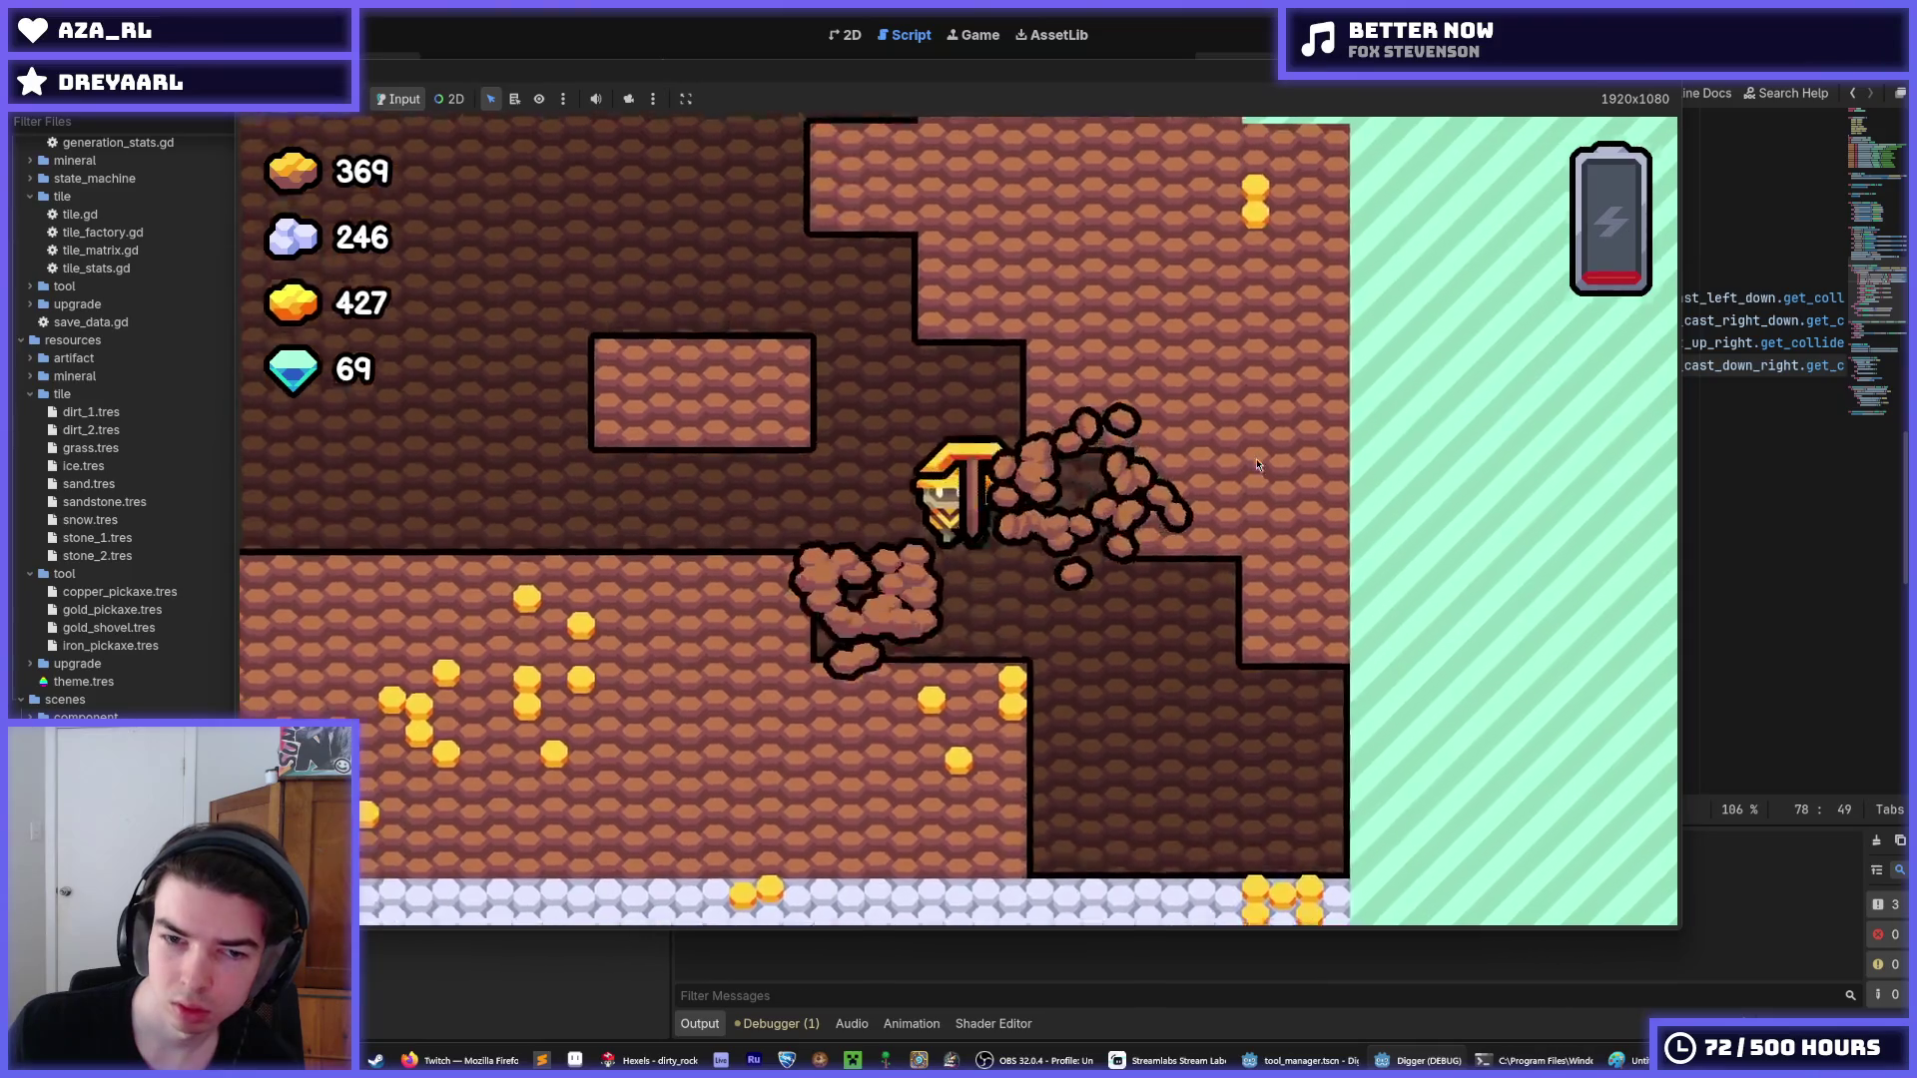
pyautogui.press('Up')
pyautogui.press('Down')
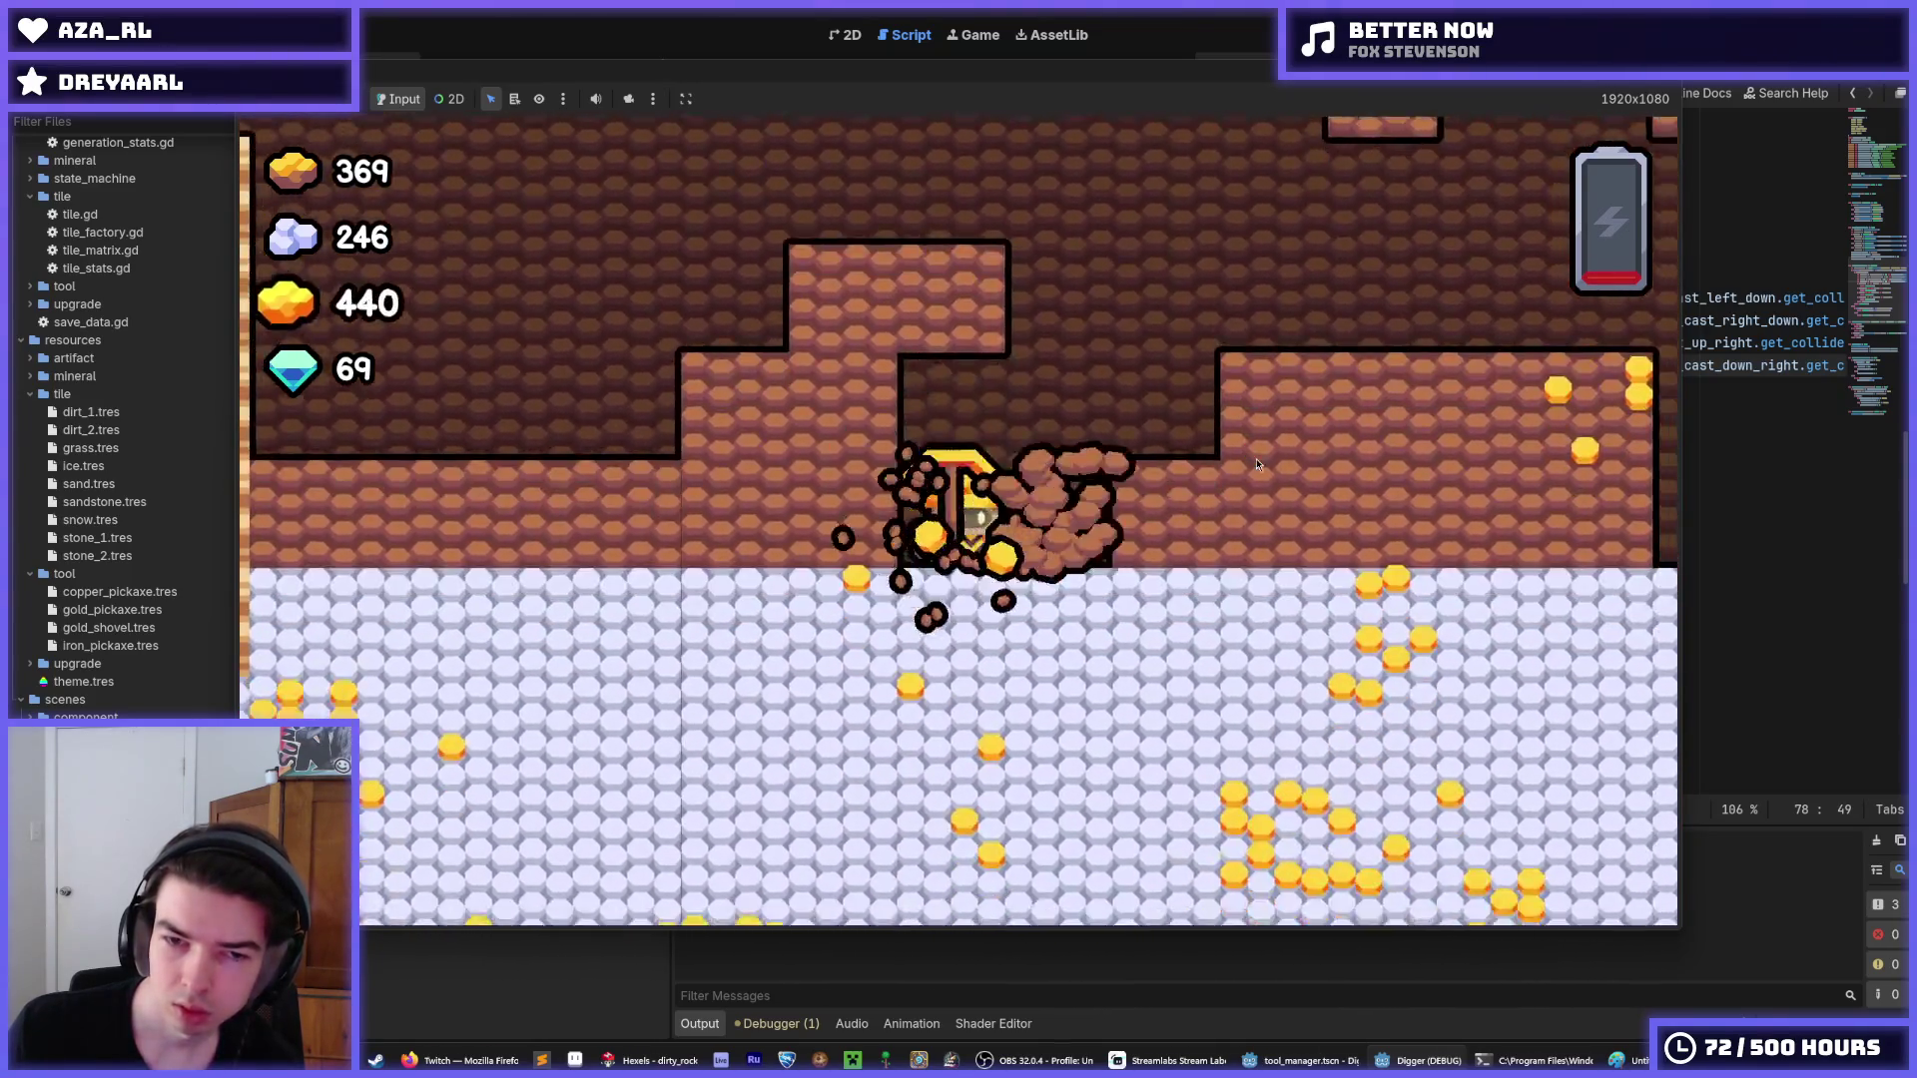
pyautogui.press('Right')
pyautogui.press('Right')
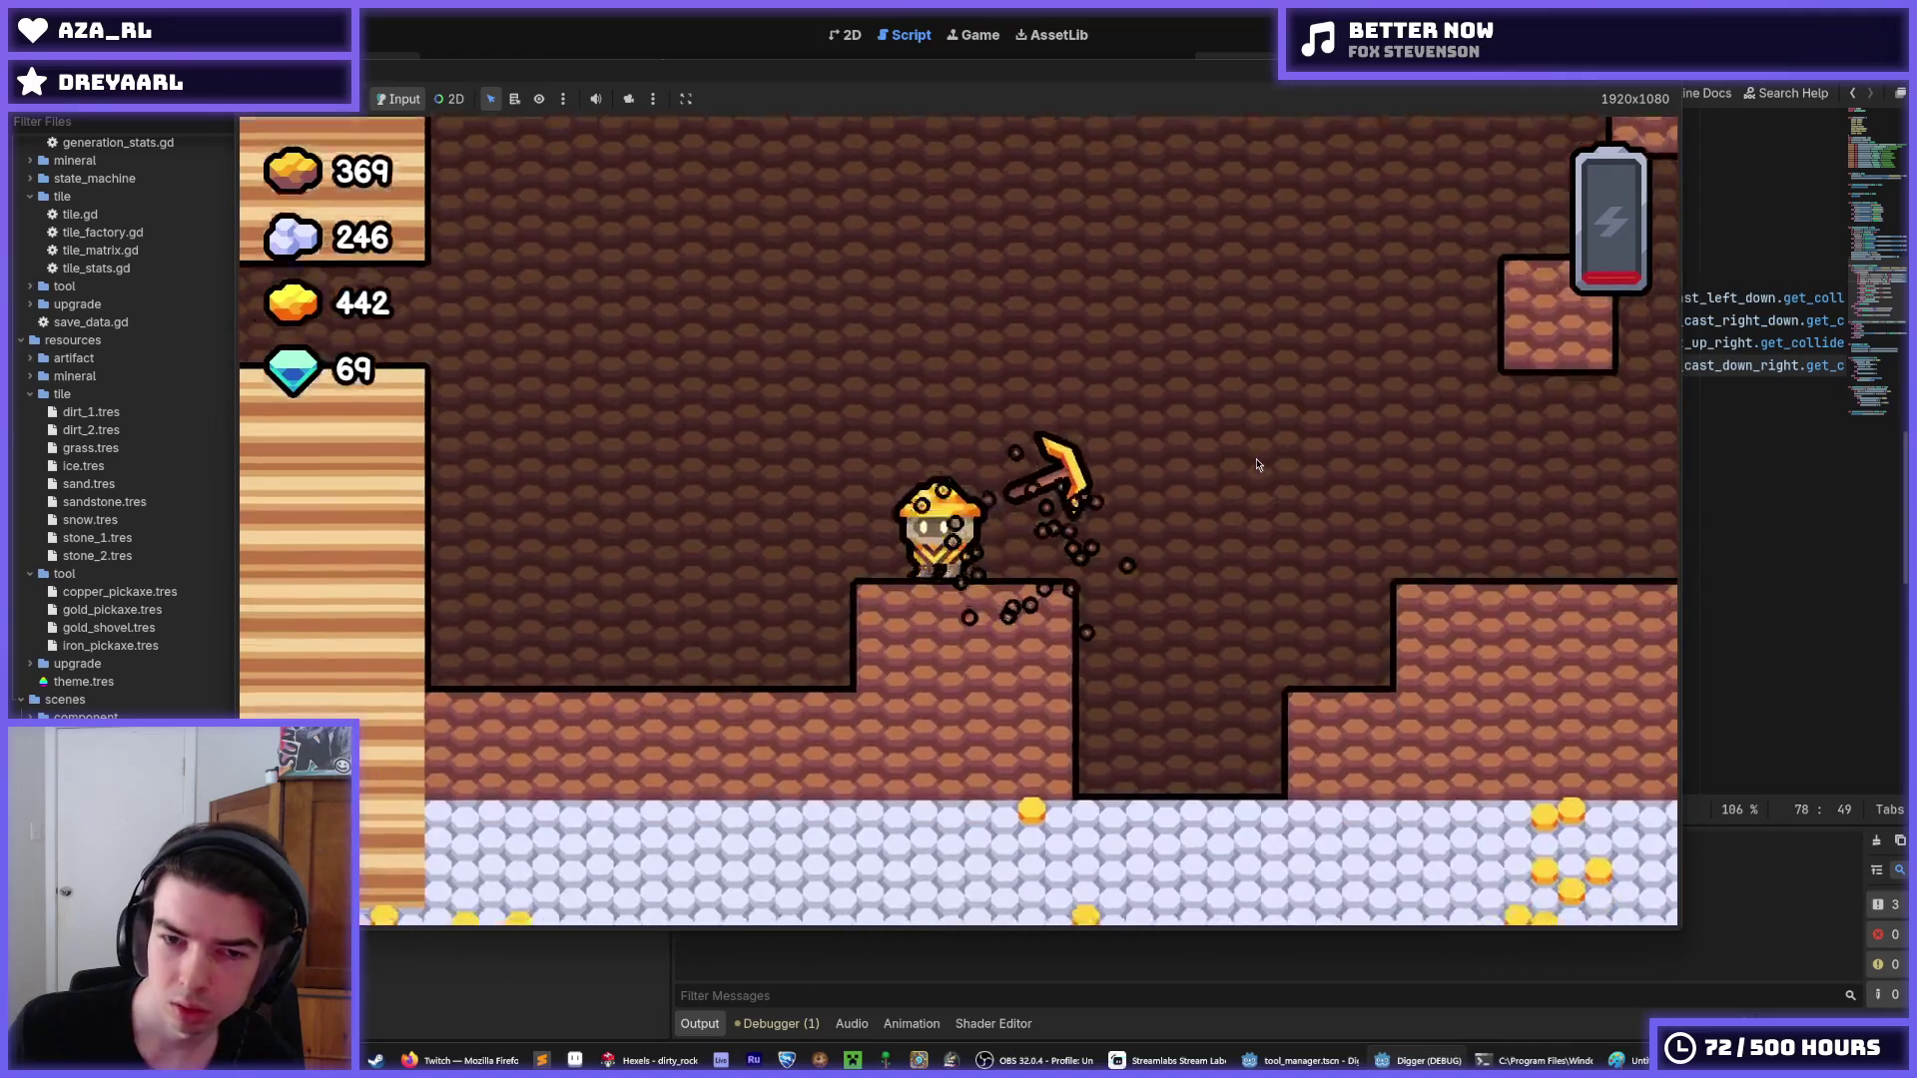
pyautogui.press('Right')
pyautogui.press('Down')
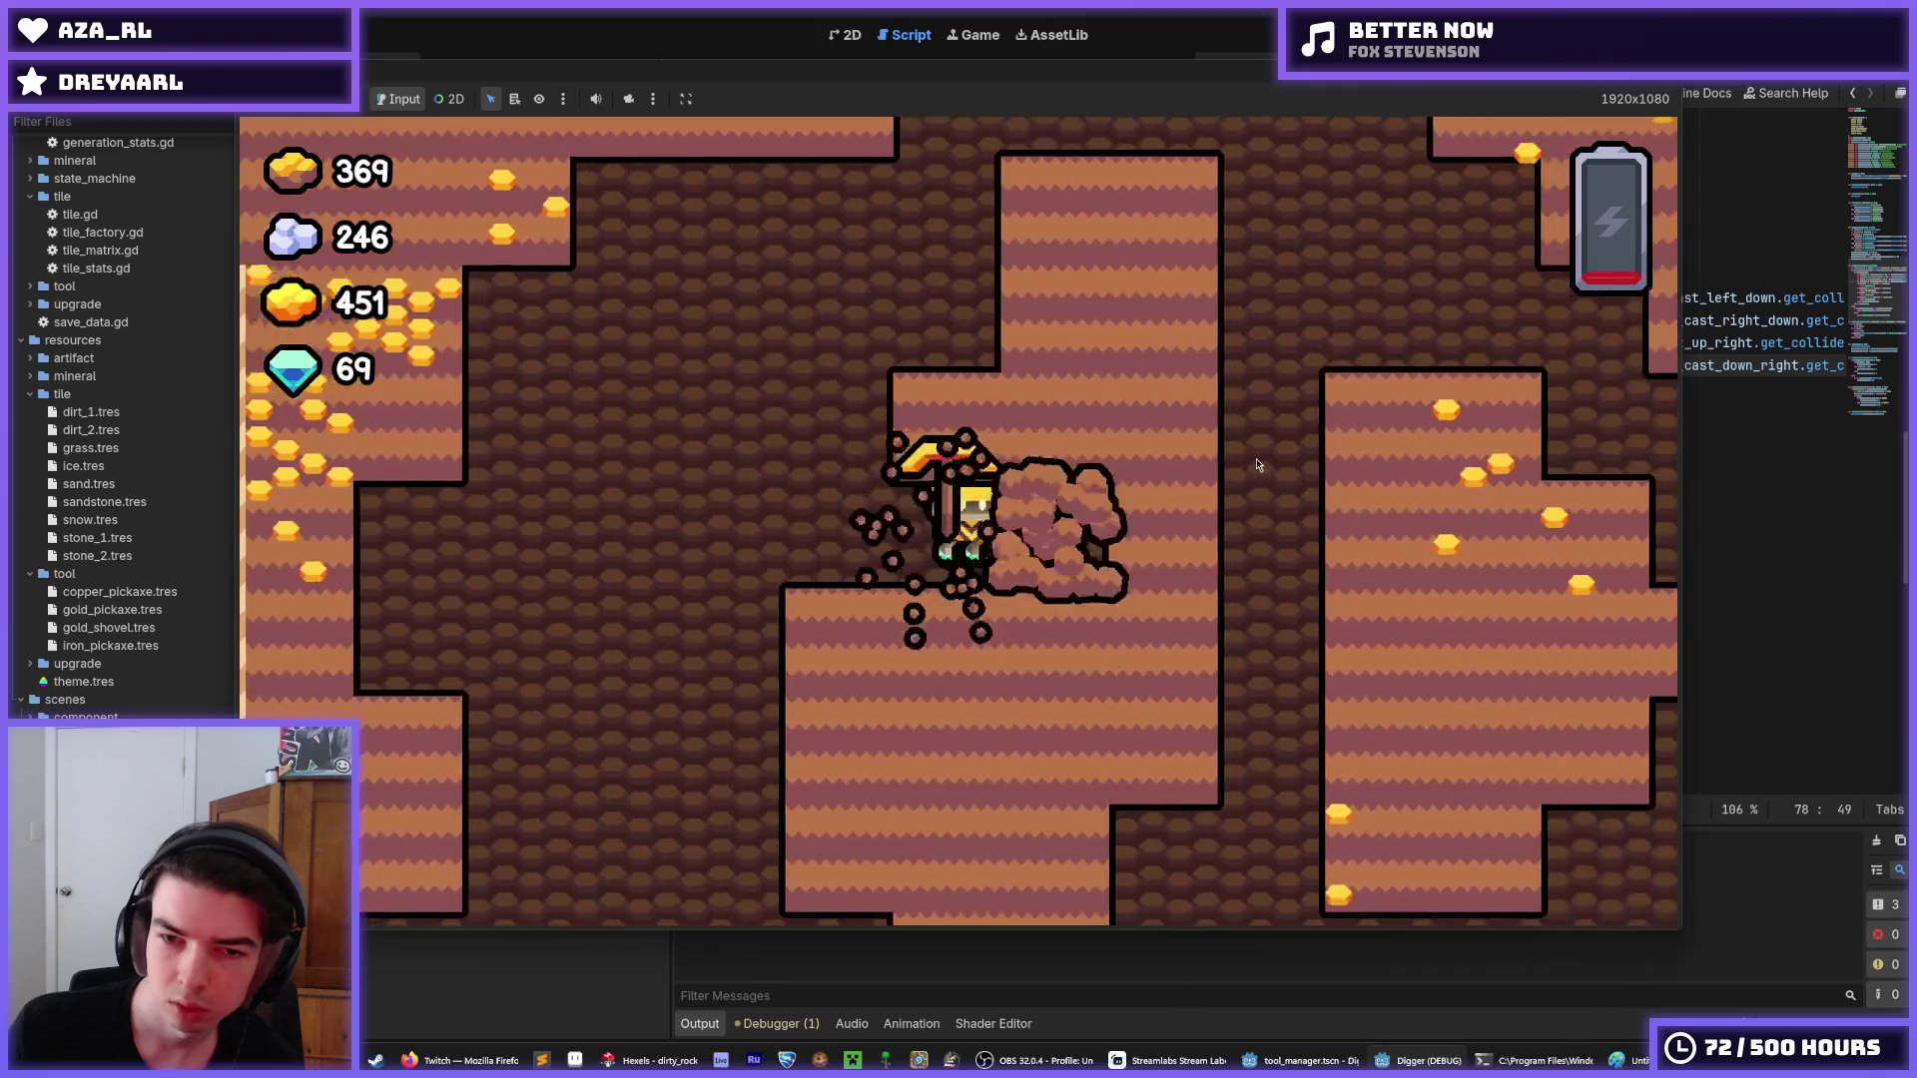
# Fly the miner up, dig through the rock and down into the snow, then stop the game with F8.
pyautogui.press('Left')
pyautogui.press('Down')
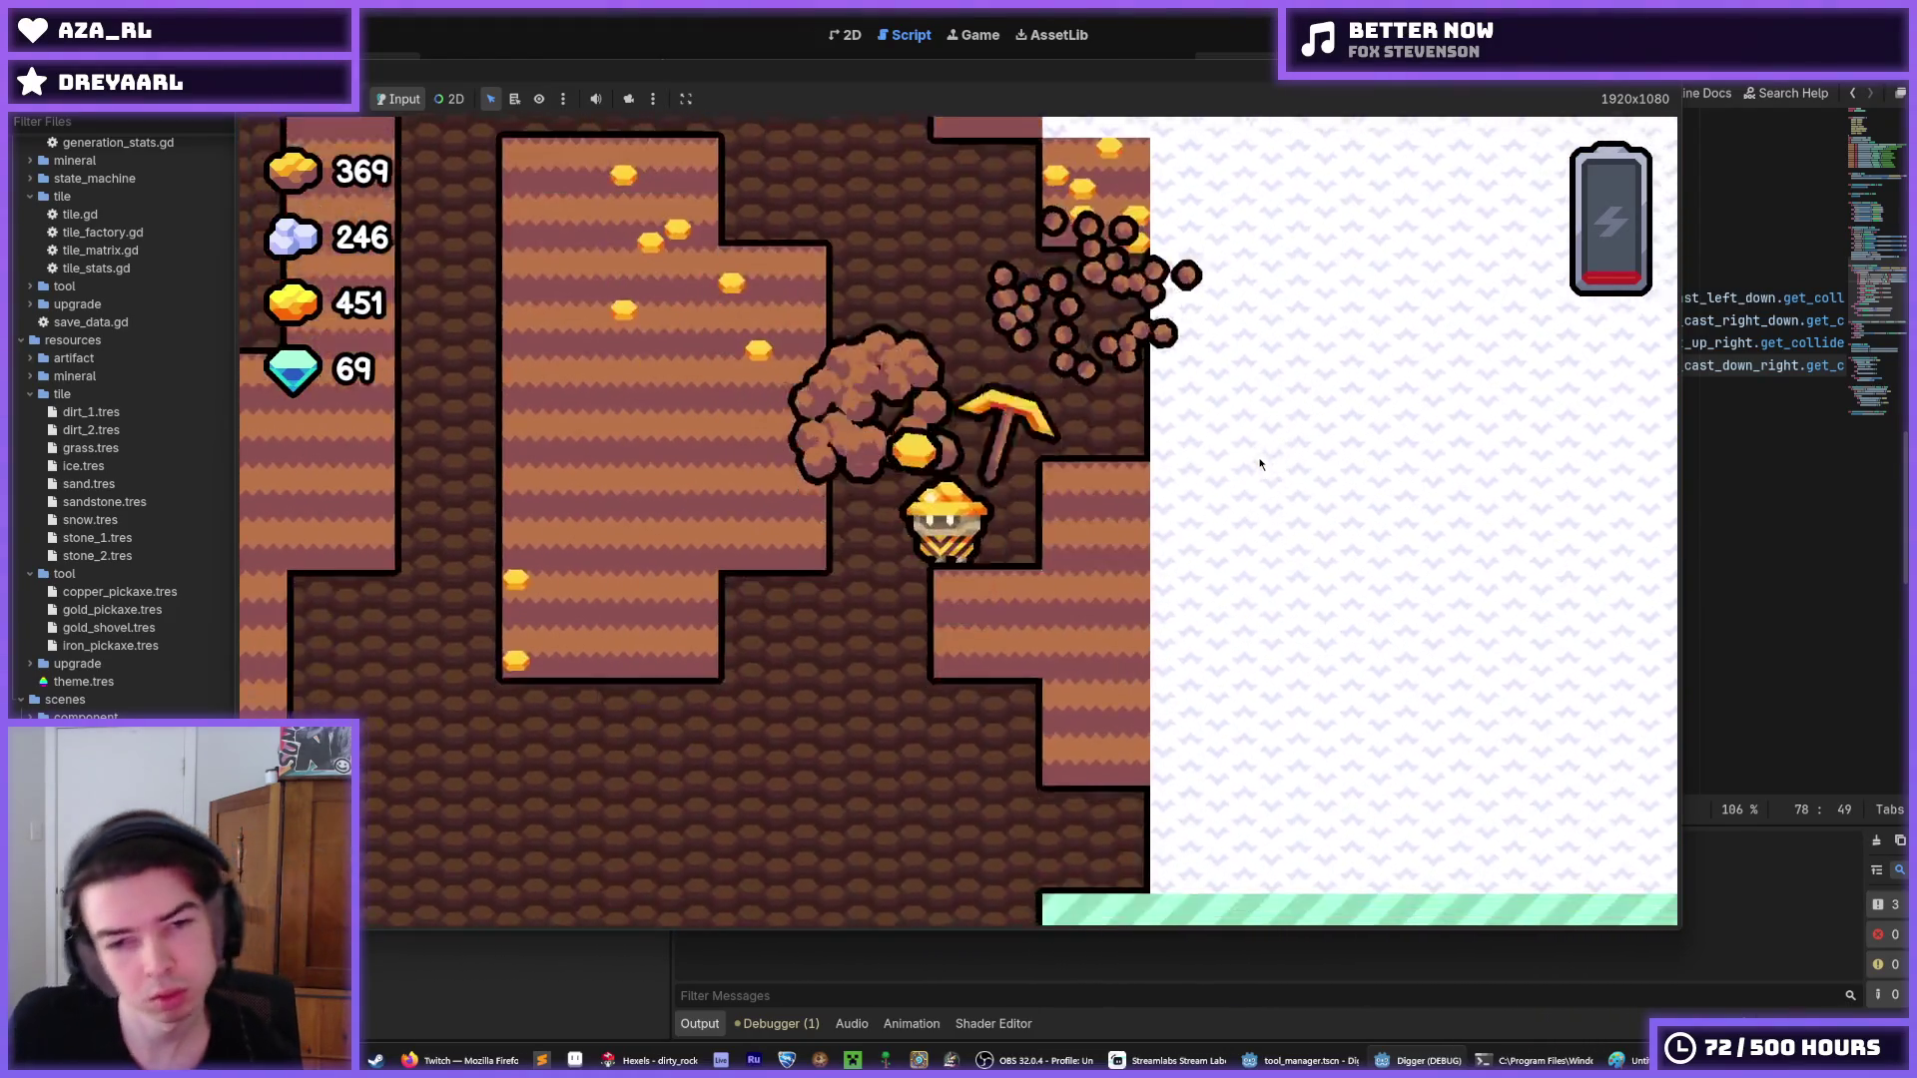
pyautogui.press('Right')
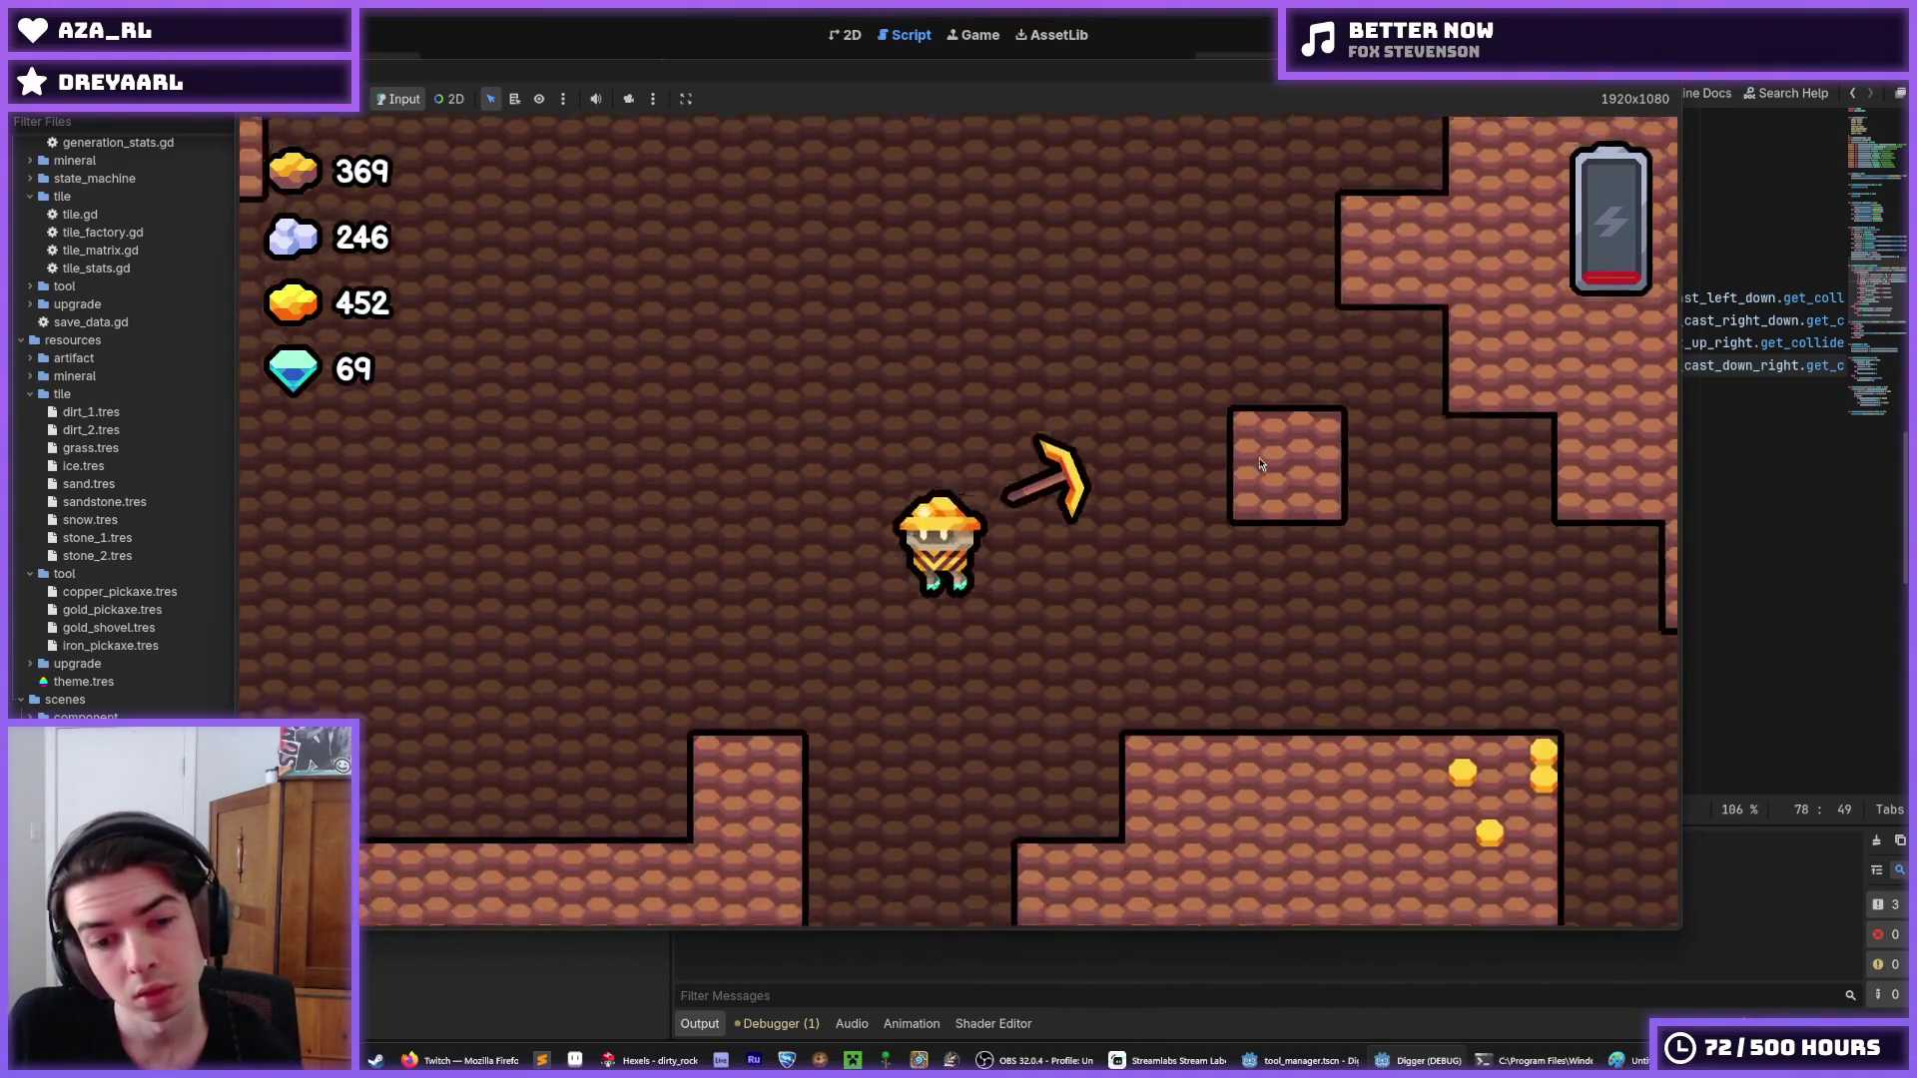
pyautogui.press('Left')
pyautogui.press('Up')
pyautogui.press('Right')
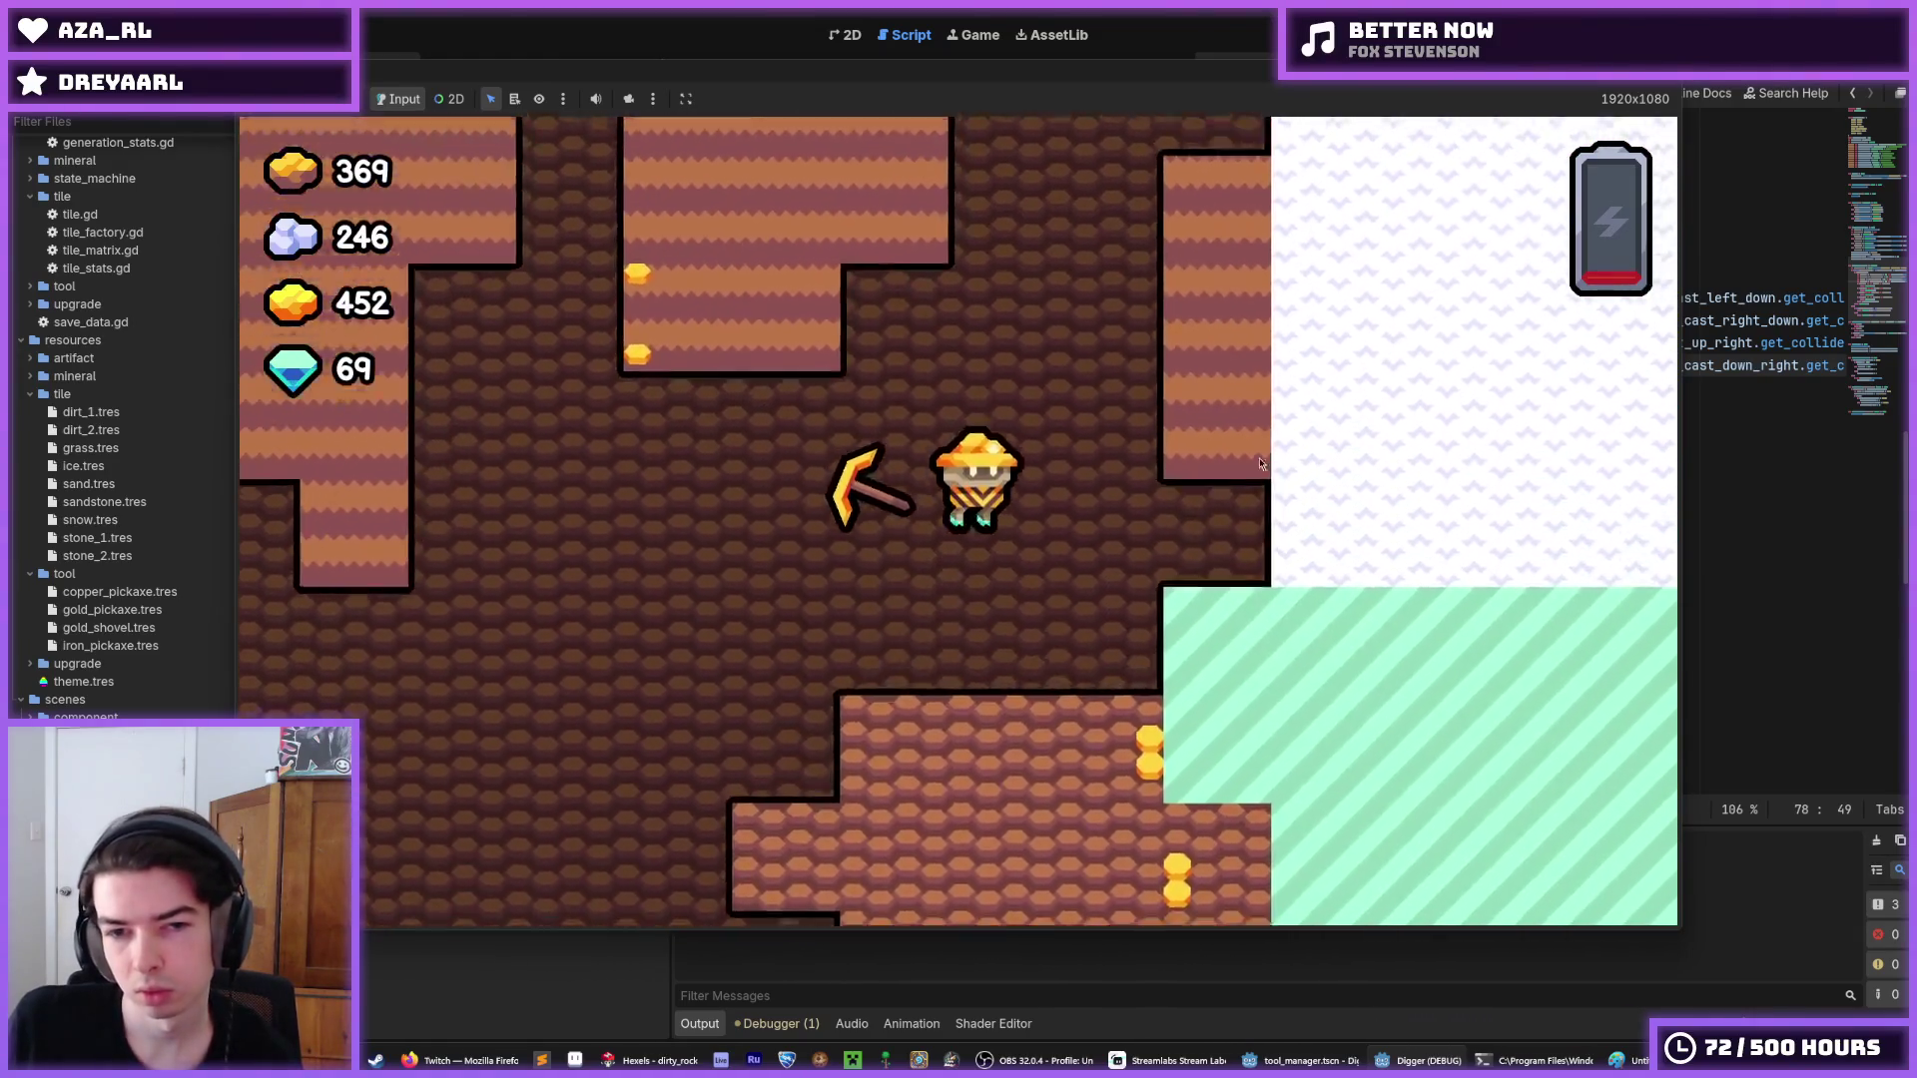
pyautogui.press('Up')
pyautogui.press('Right')
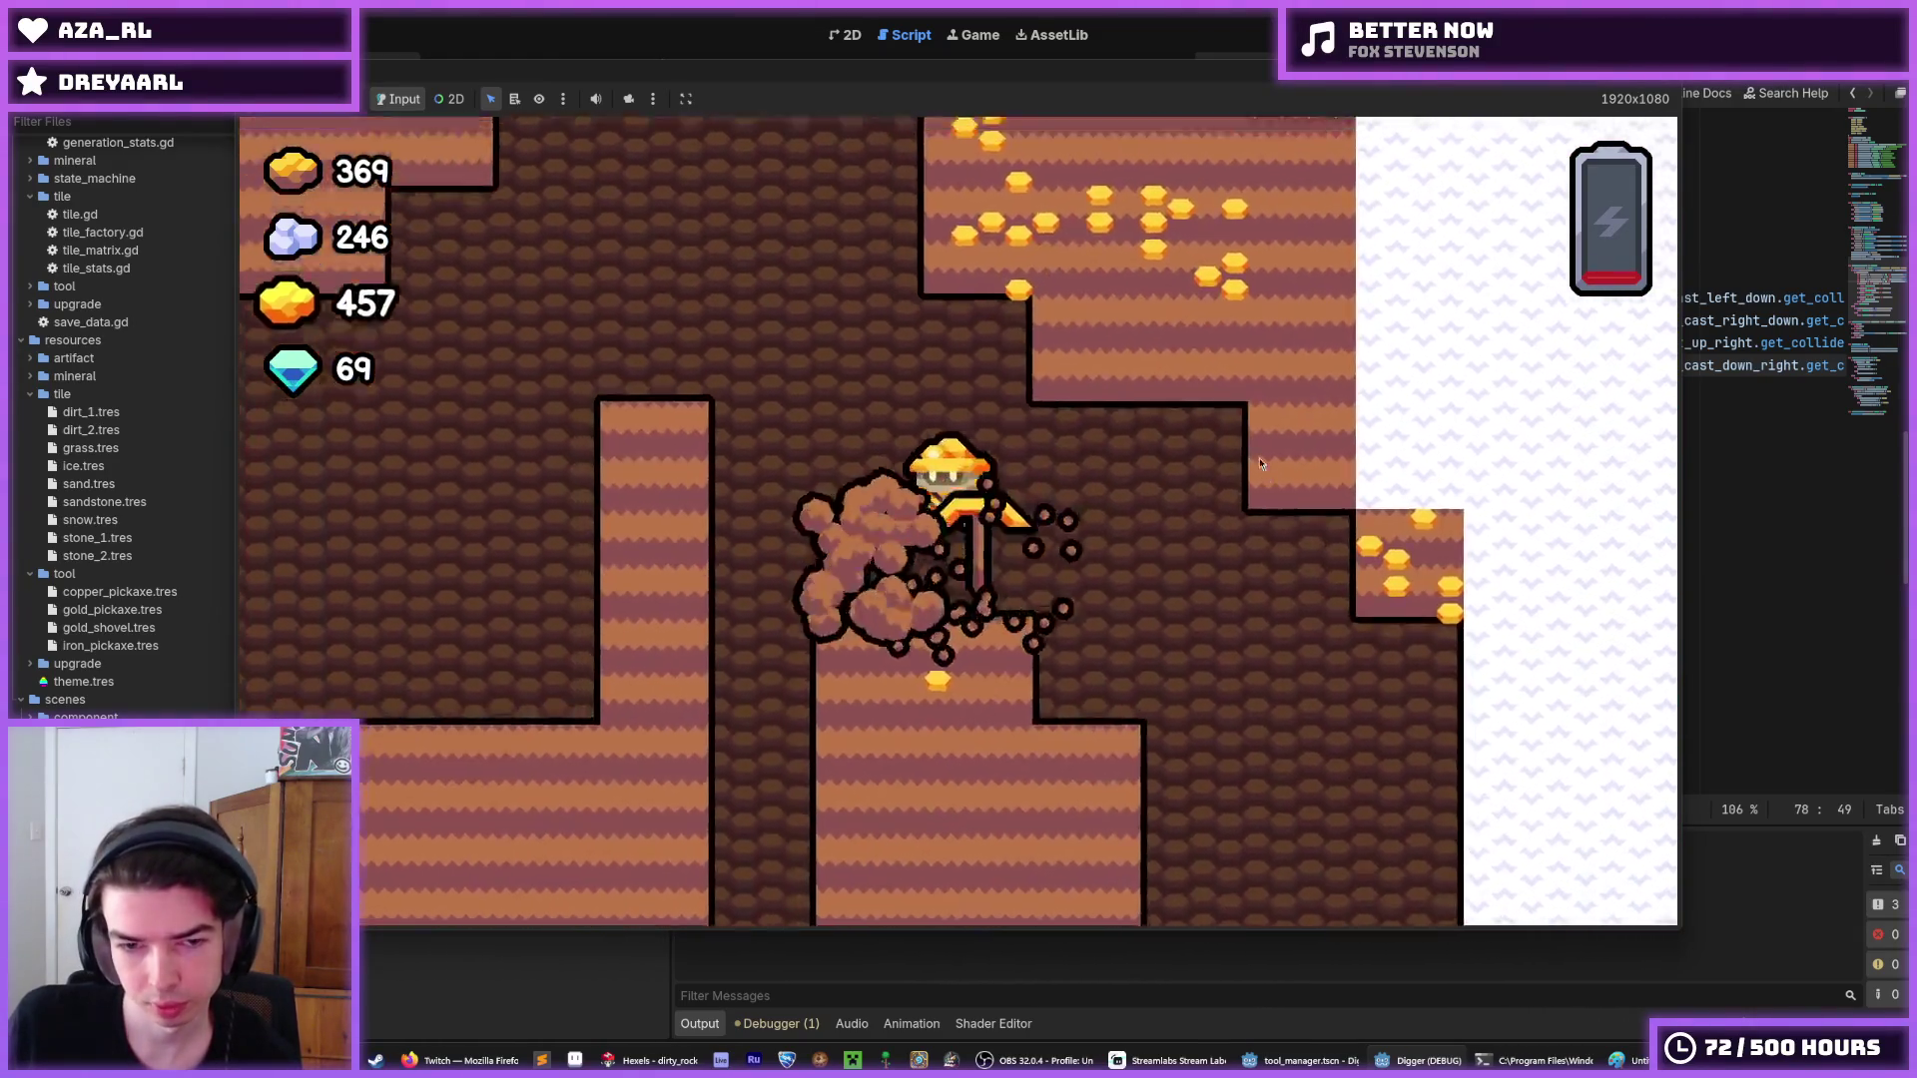
pyautogui.press('Down')
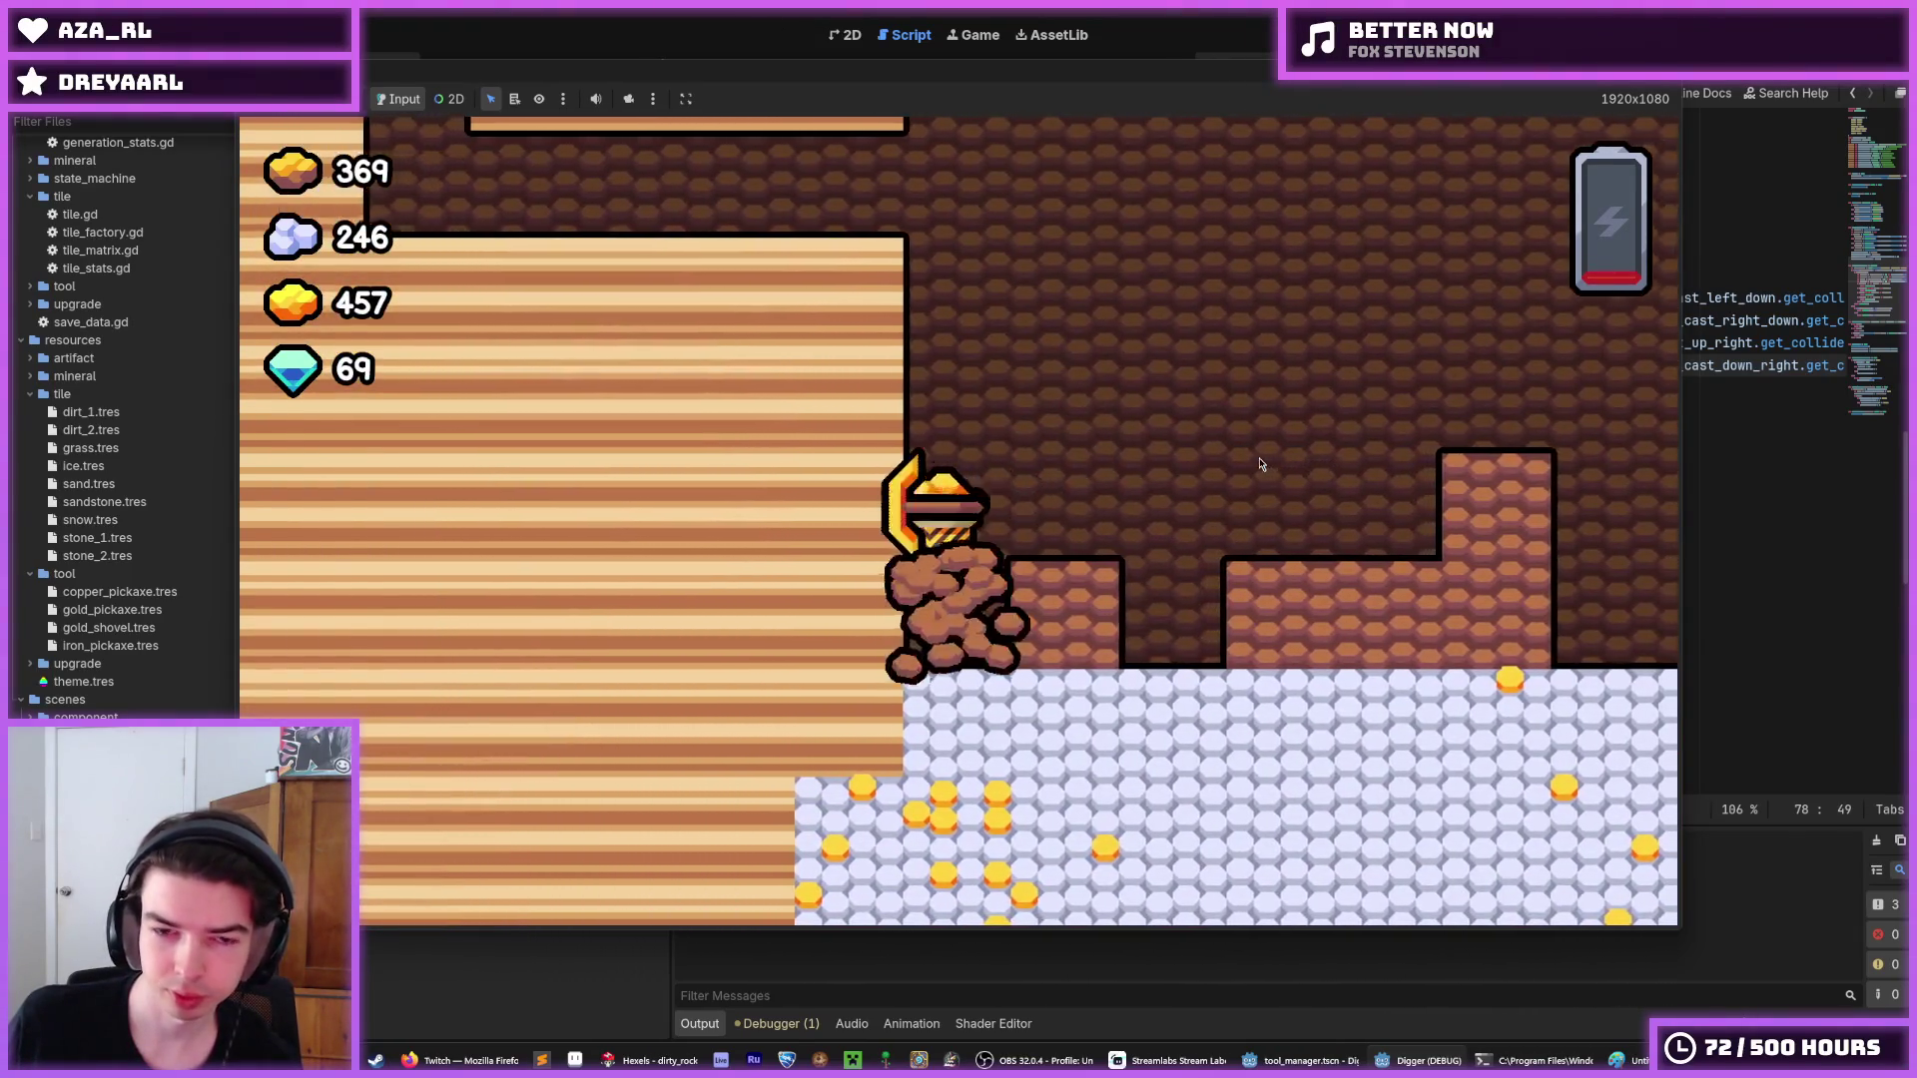
pyautogui.press('Right')
pyautogui.press('Right')
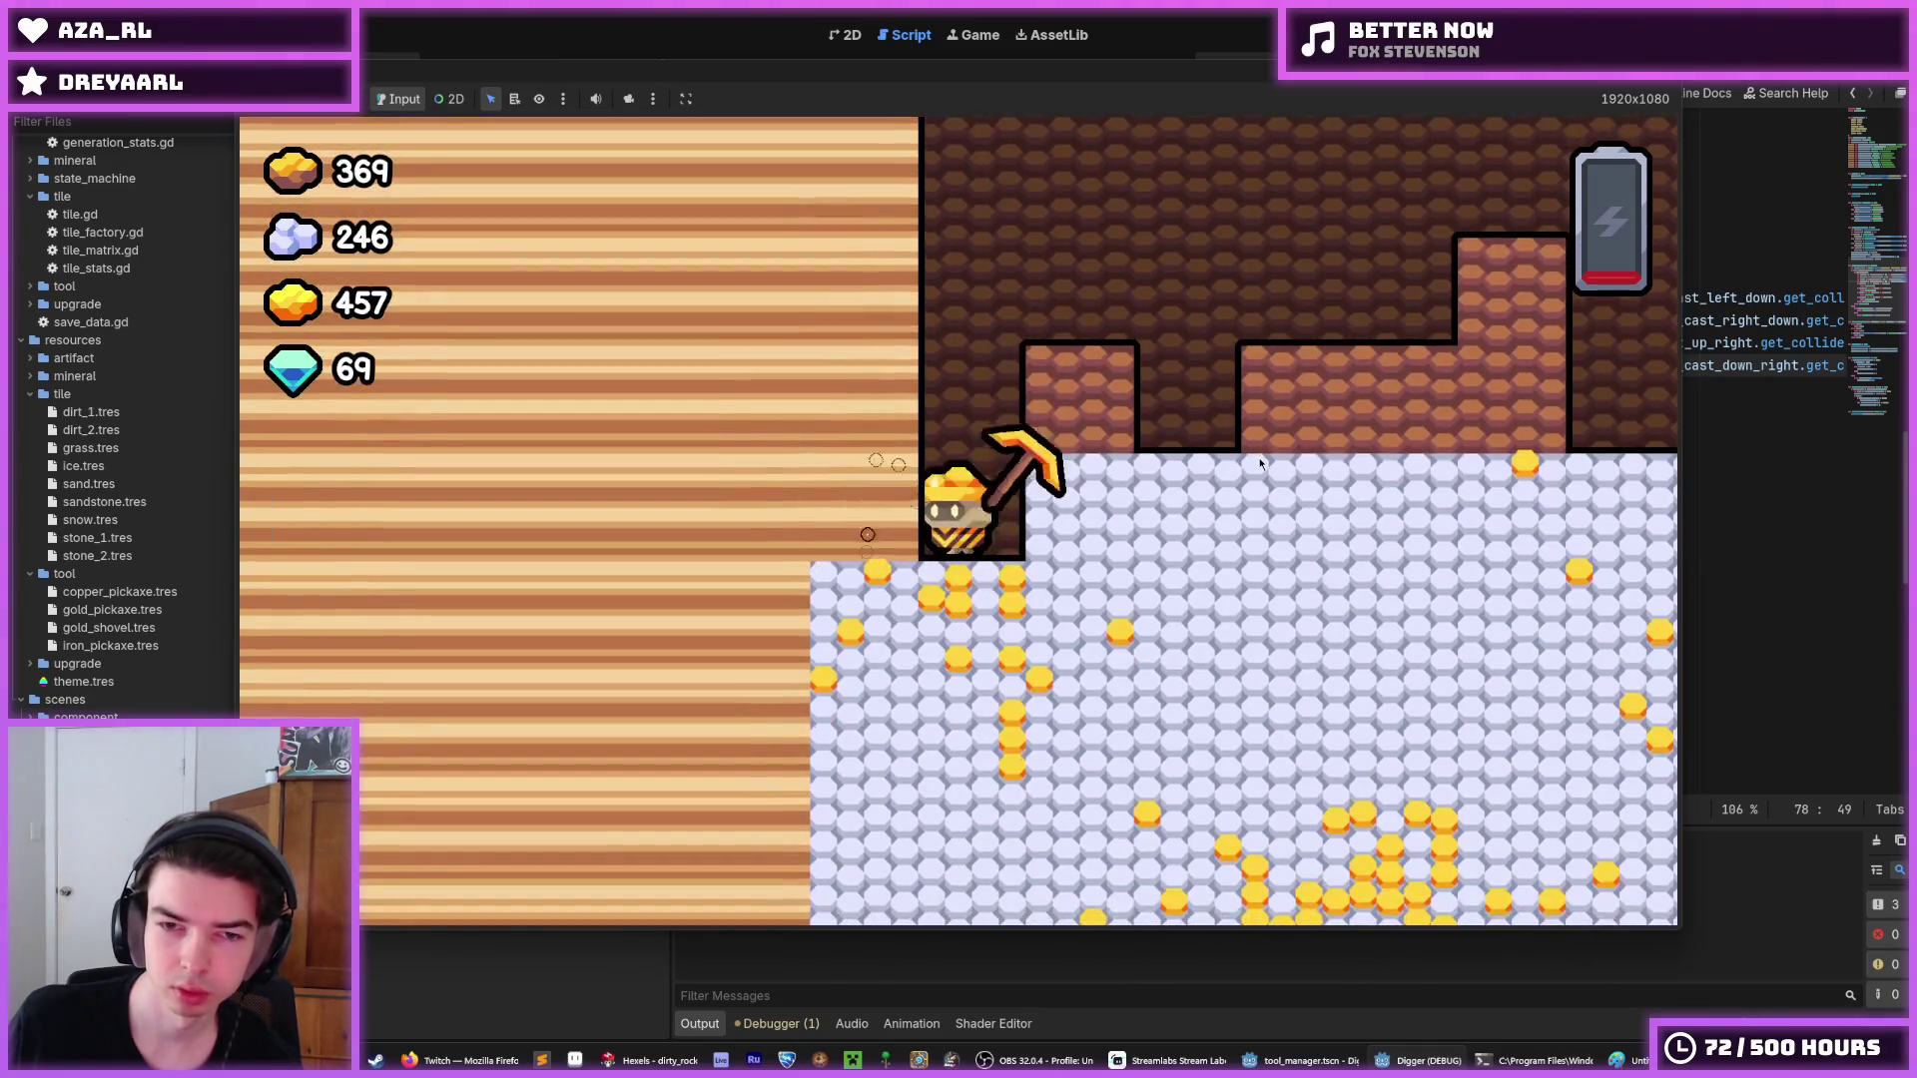
pyautogui.press('Down')
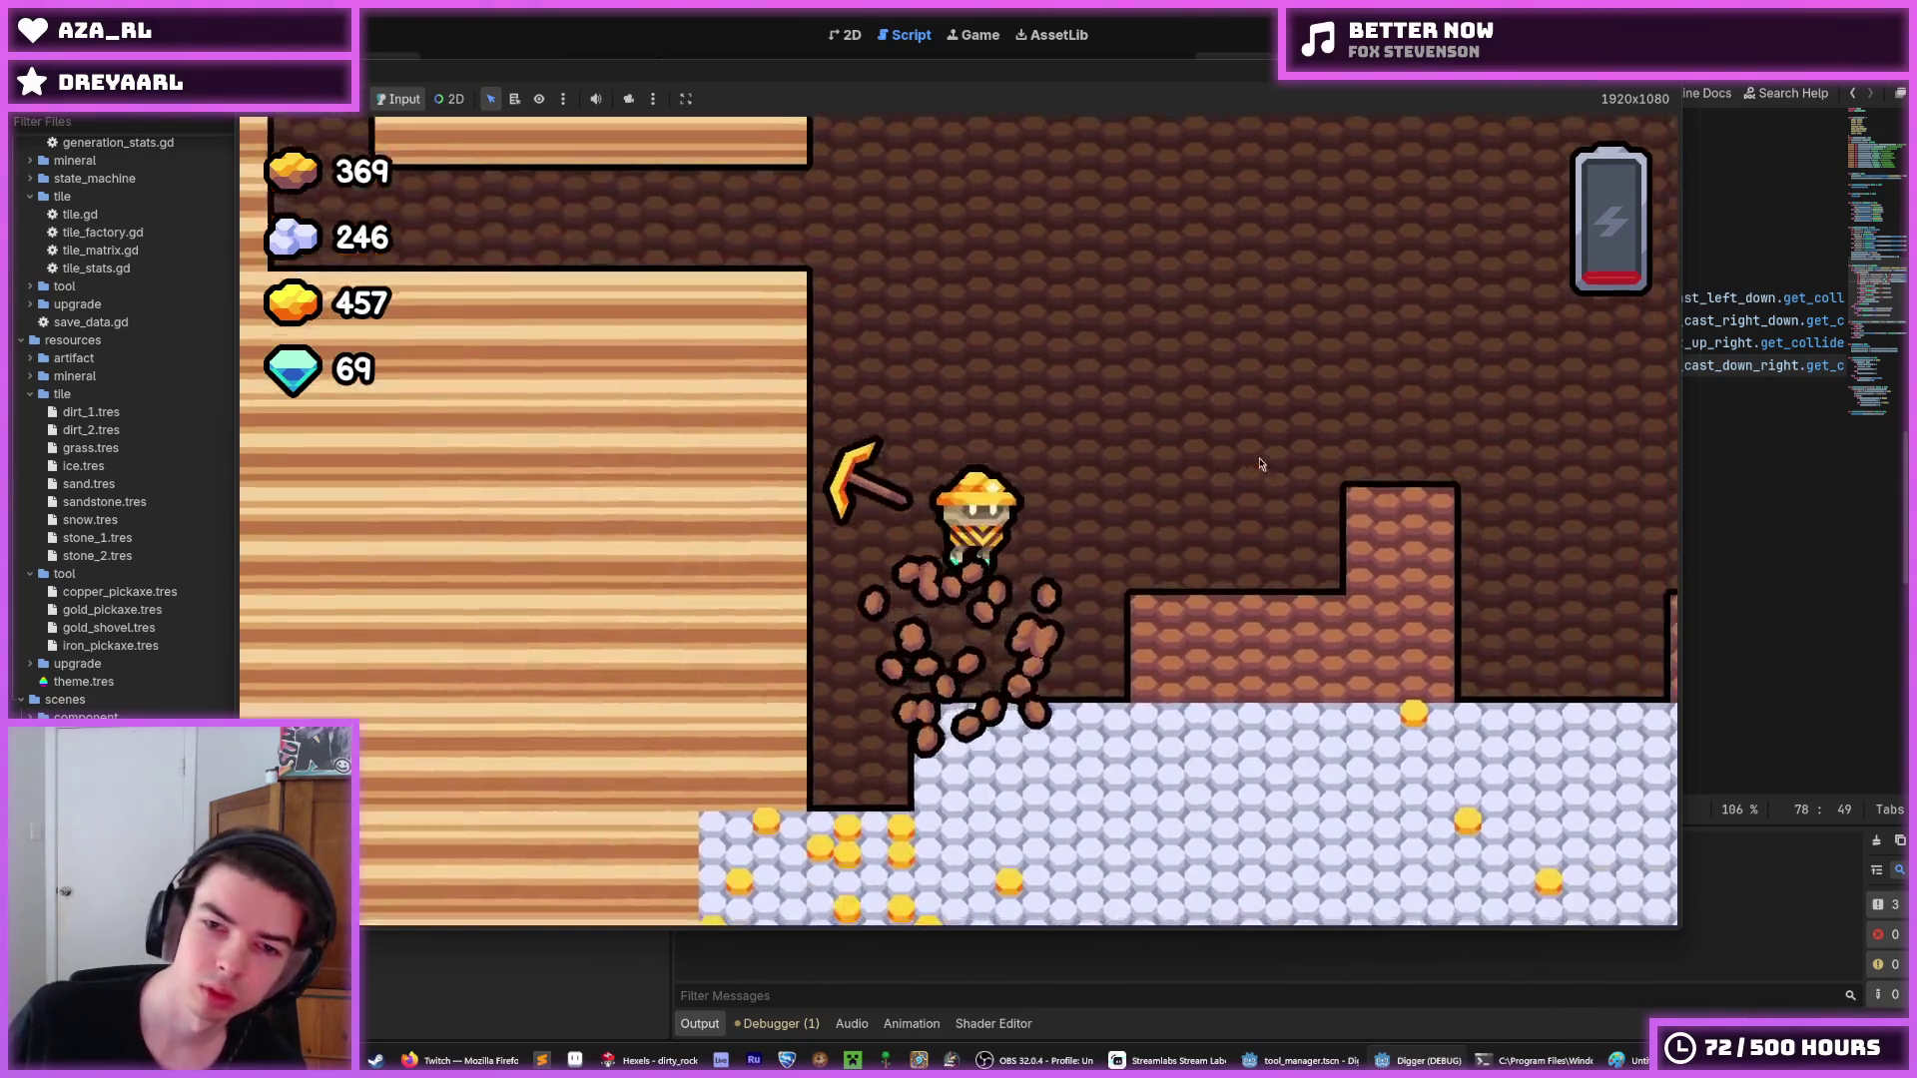
pyautogui.press('Right')
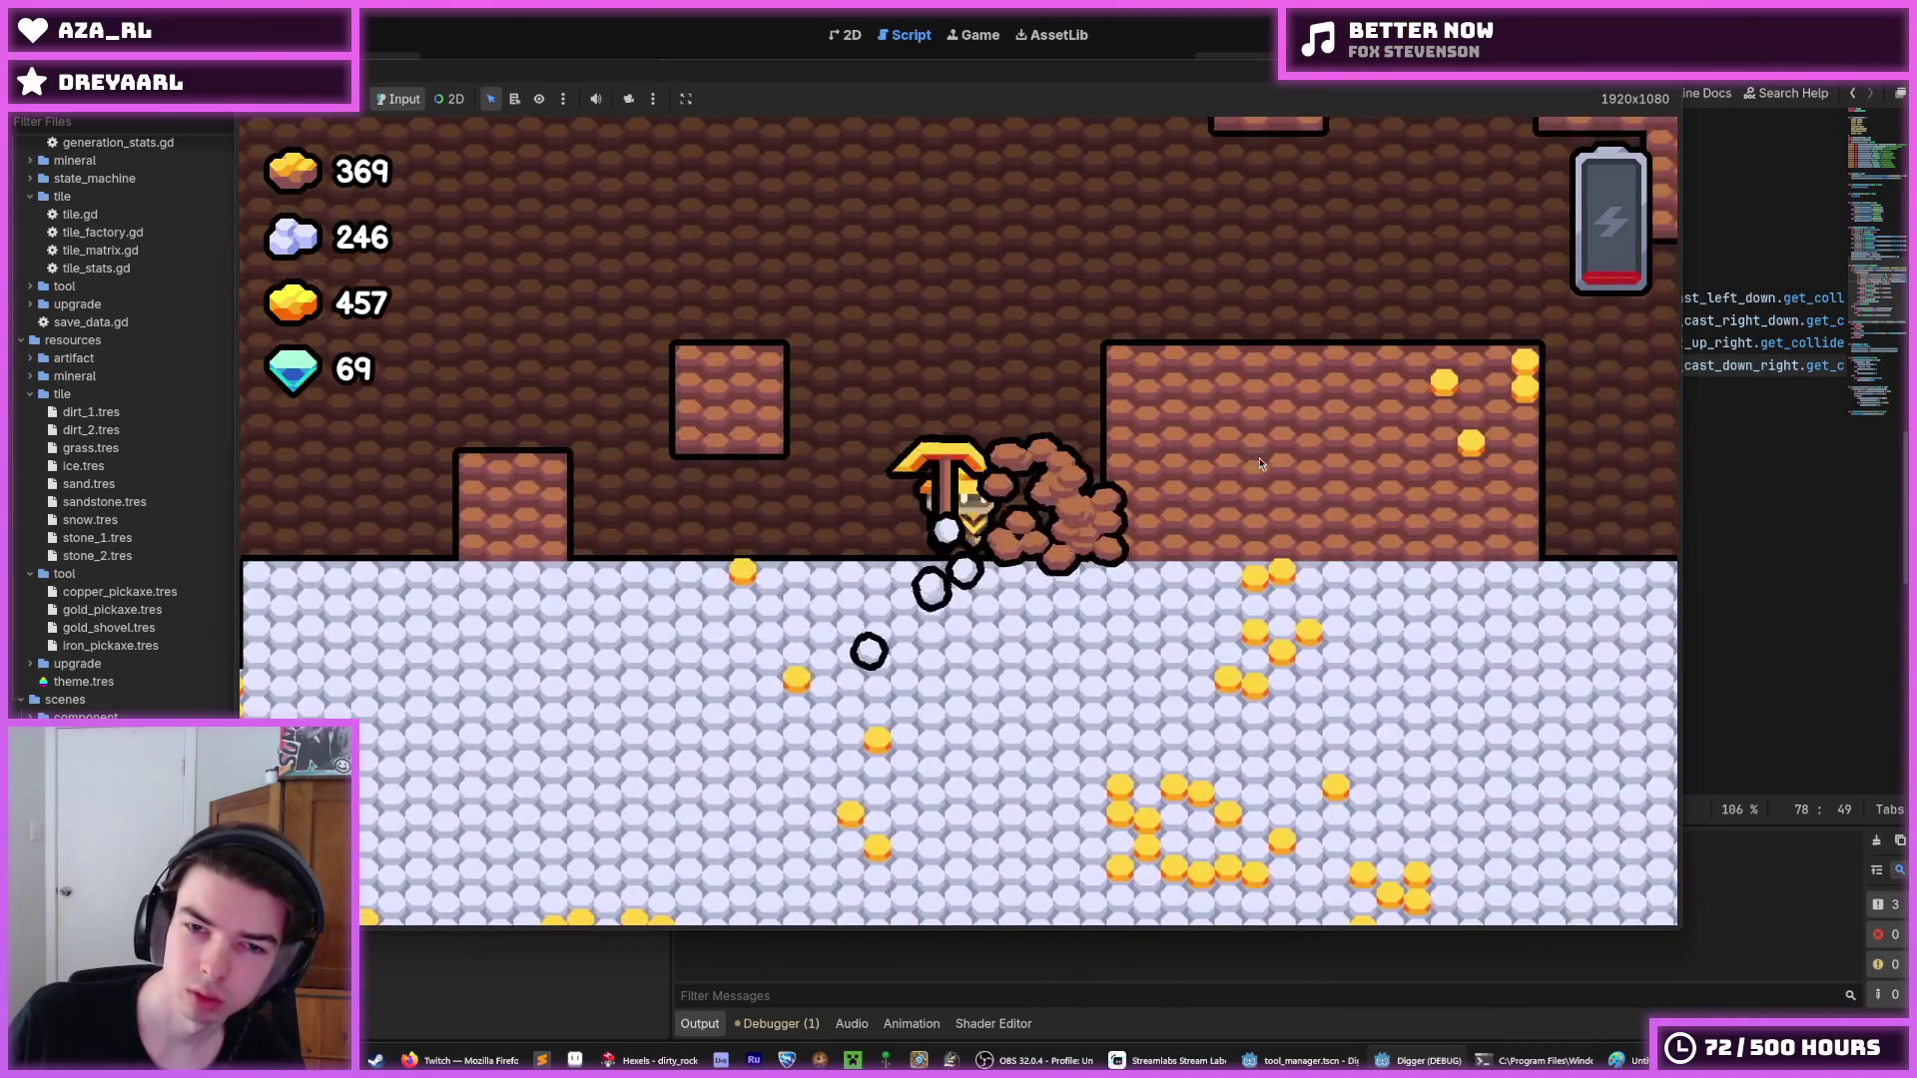
pyautogui.press('Left')
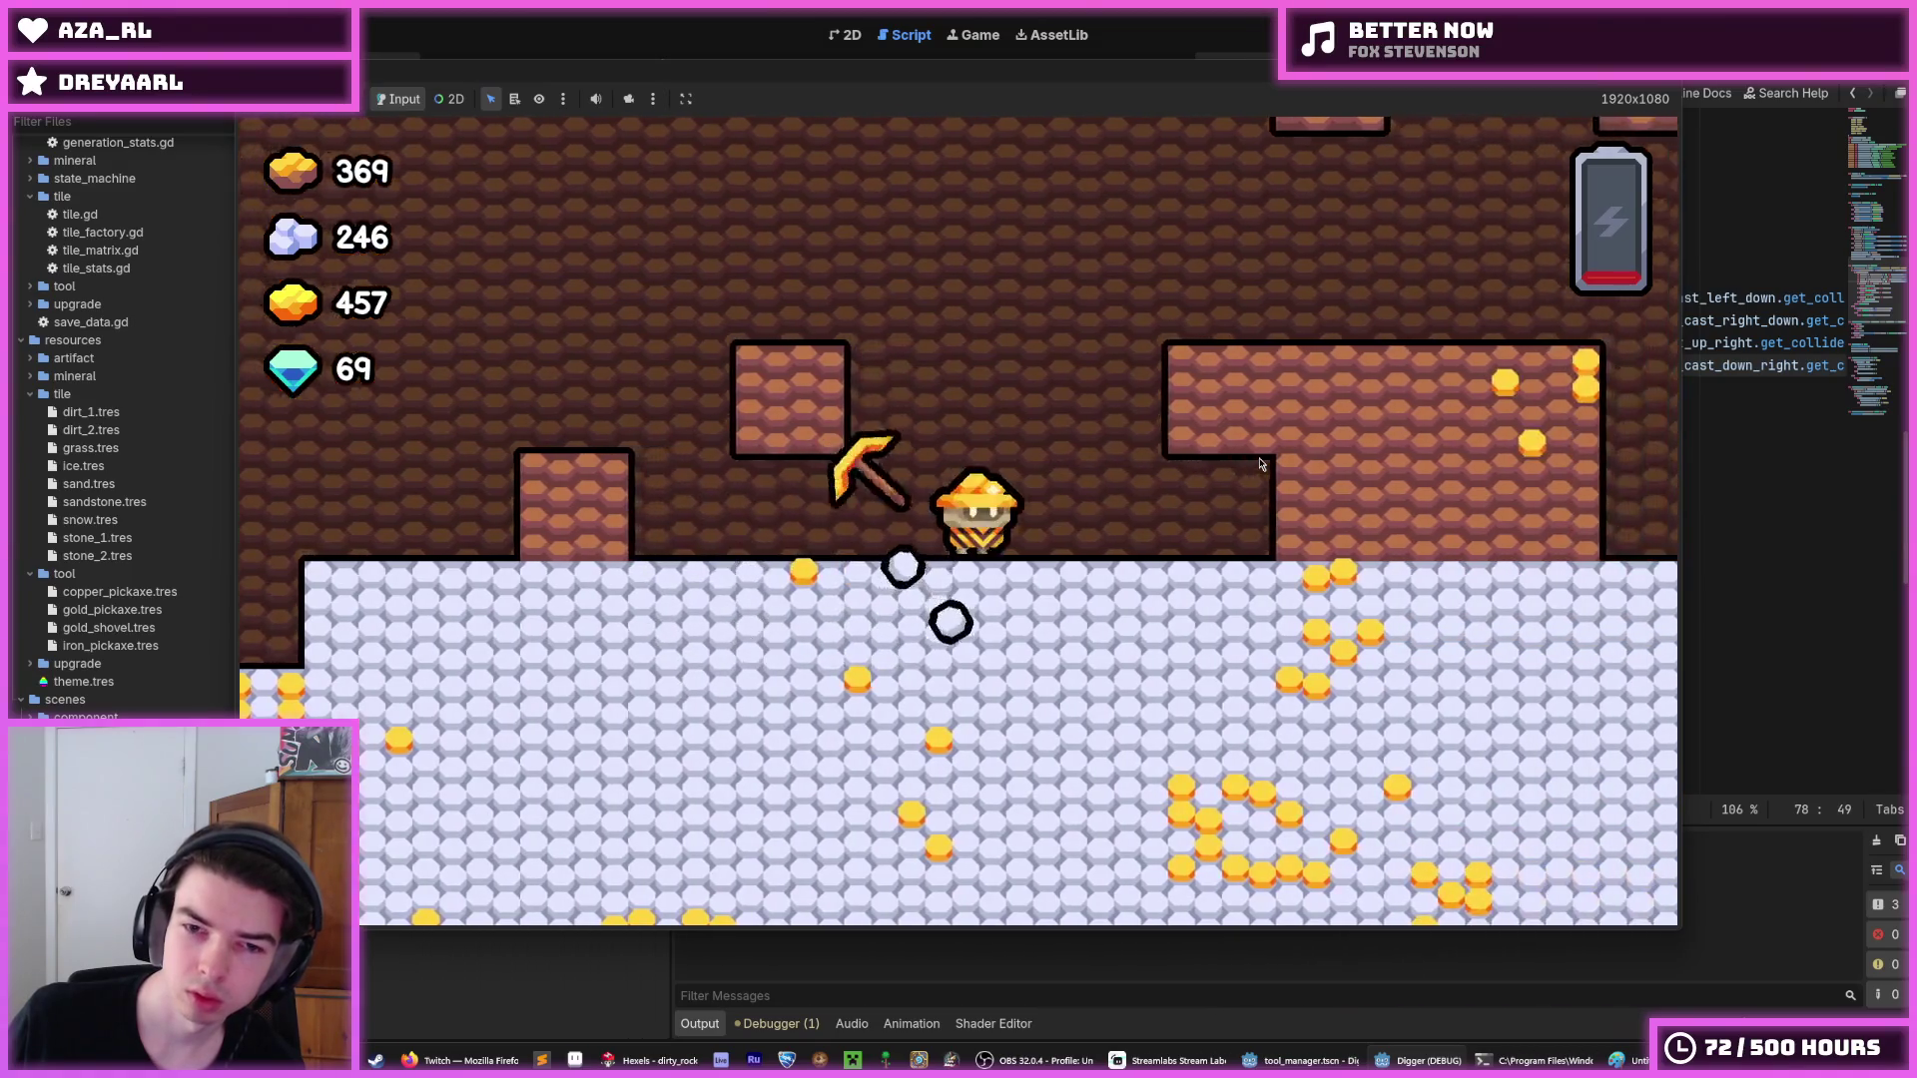
pyautogui.press('Down')
pyautogui.press('Up')
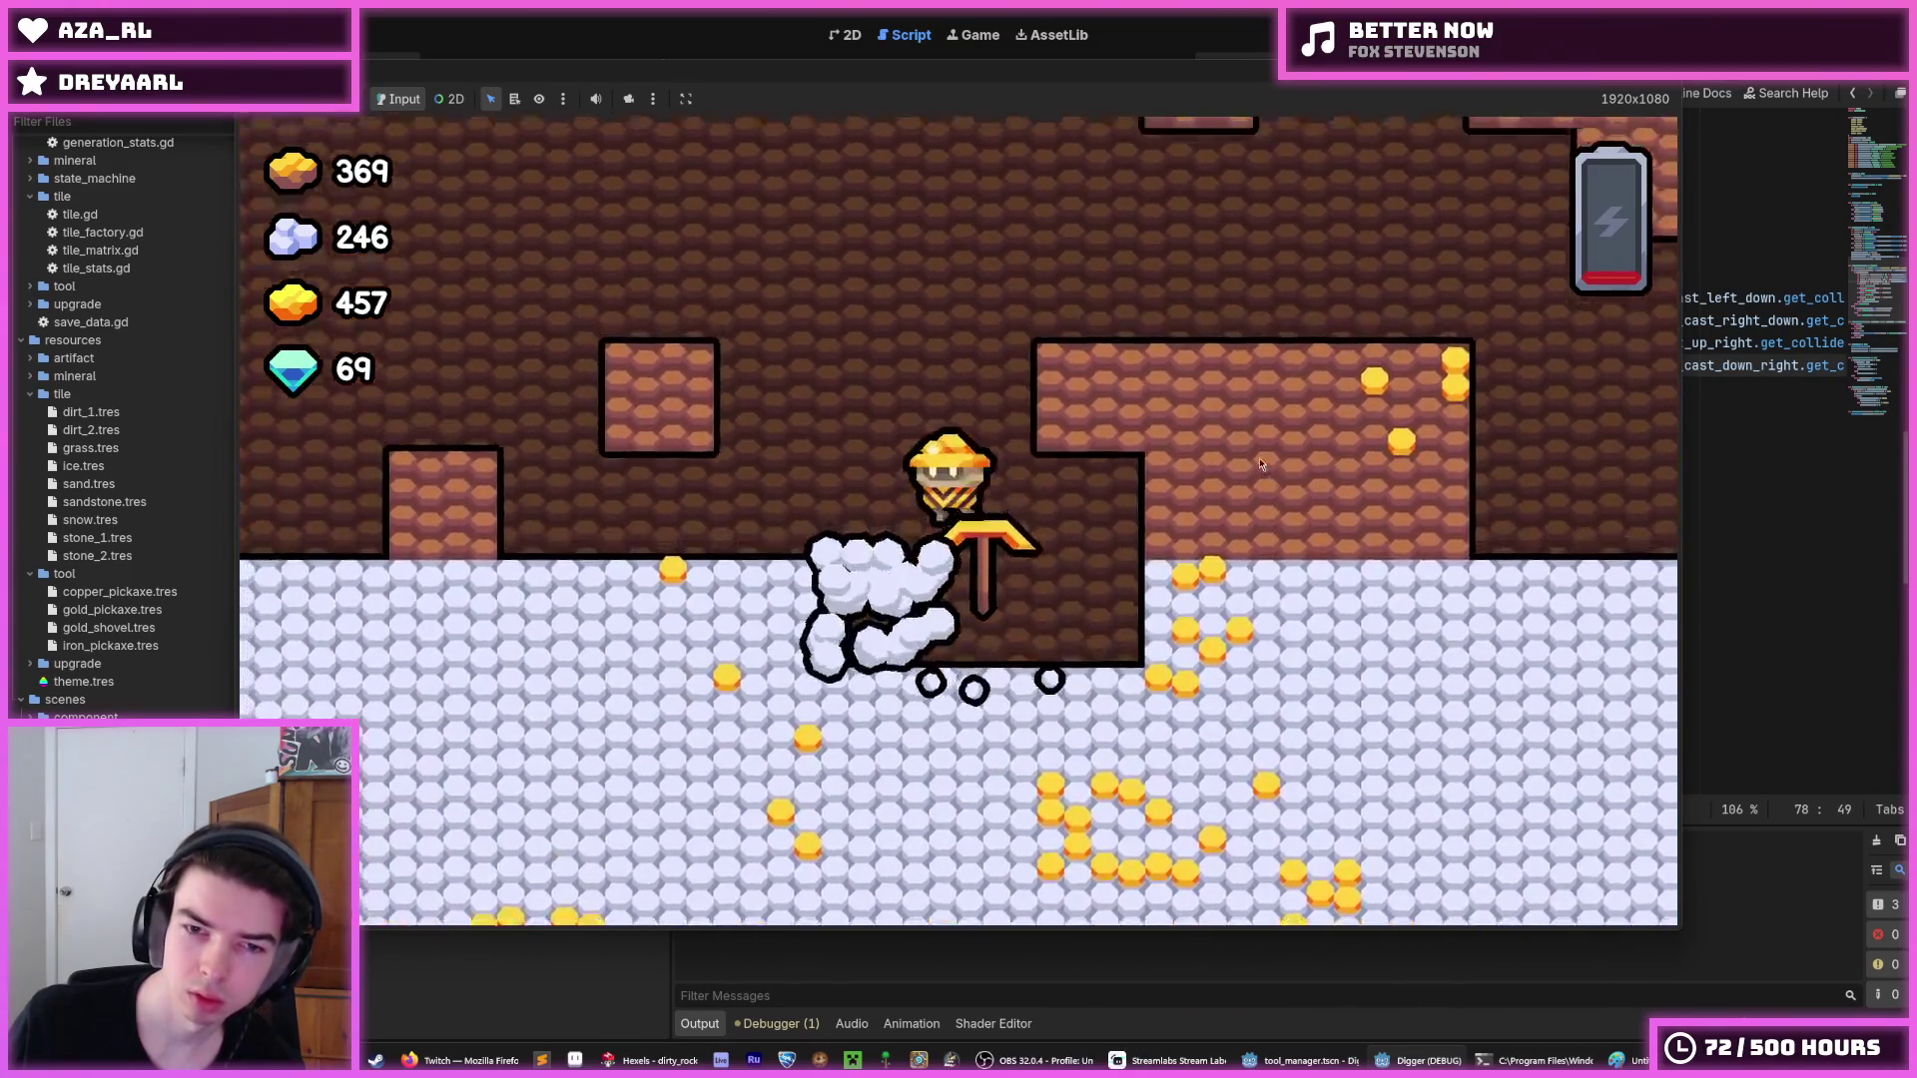
pyautogui.press('Left')
pyautogui.press('Down')
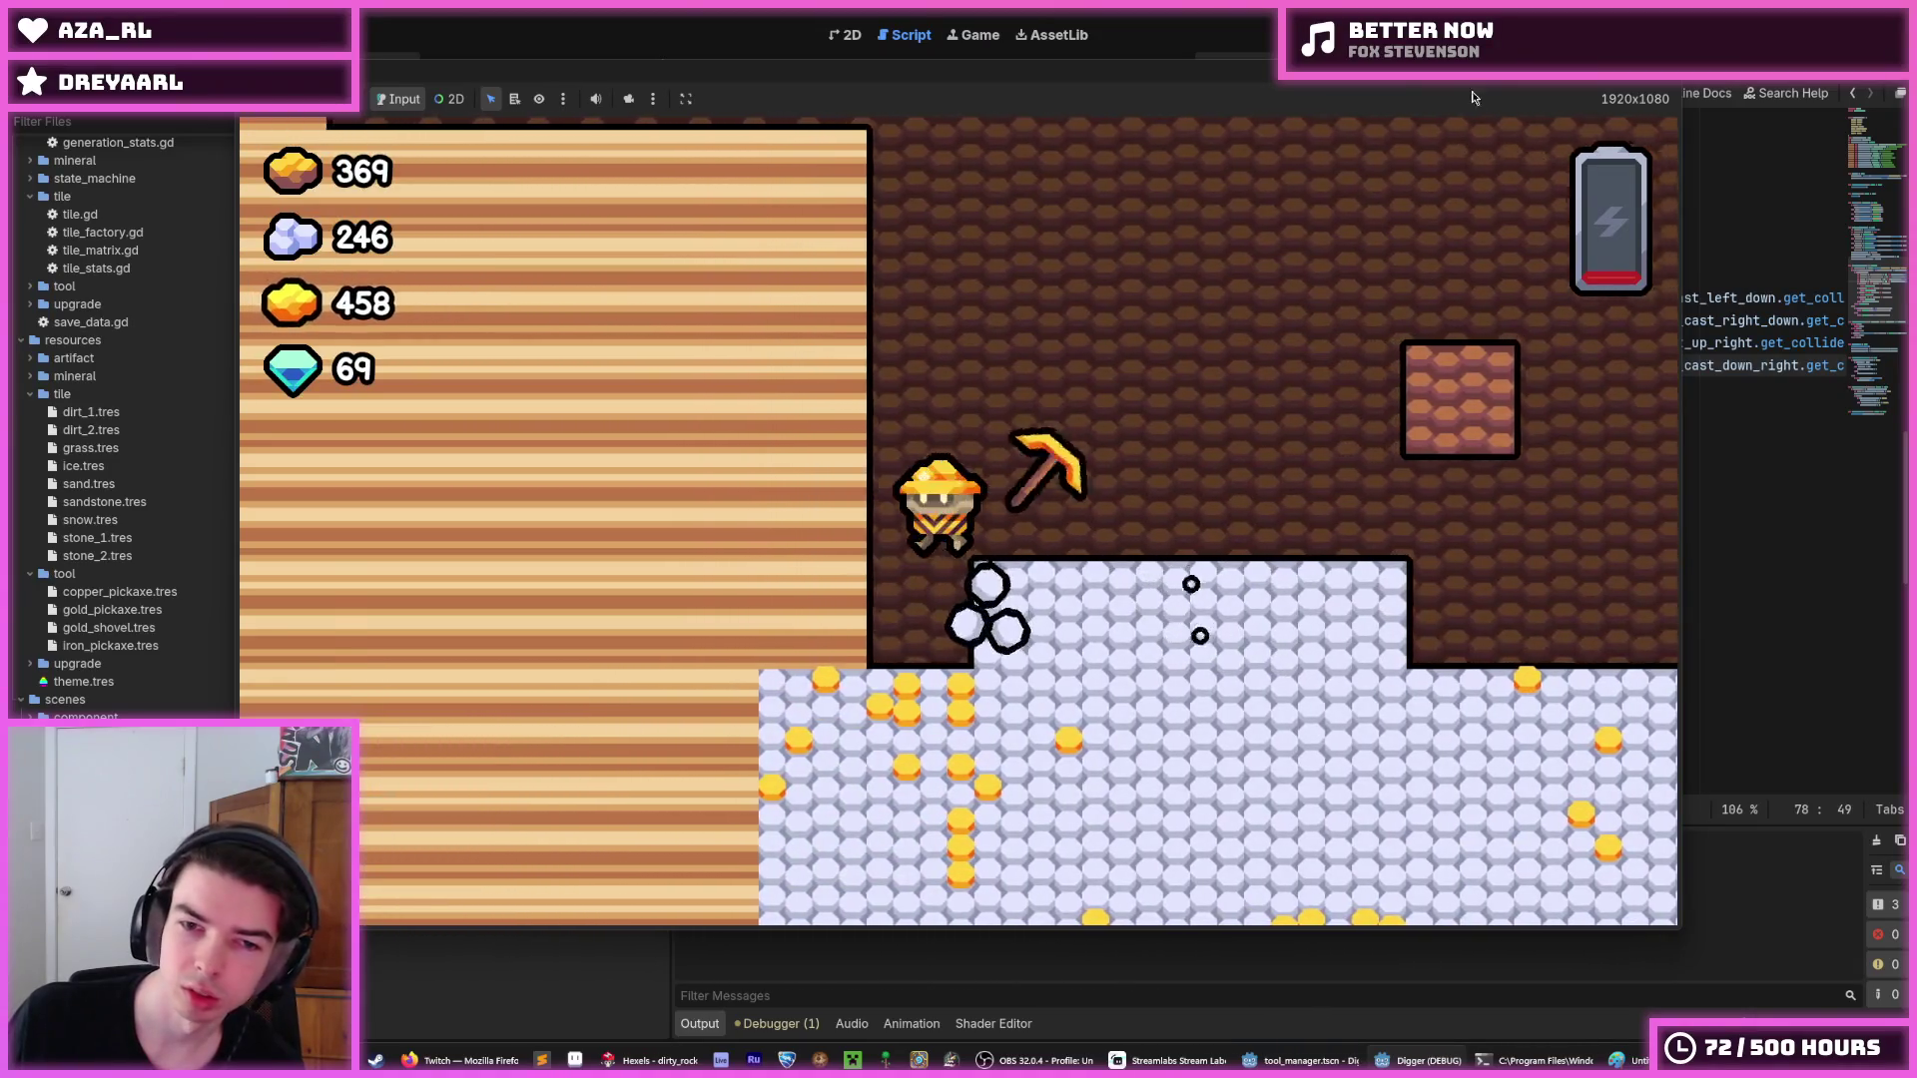
pyautogui.press('F8')
# Save the scene and insert an opening ( before the raycast checks on lines 75–78 of player.gd.
pyautogui.hotkey('ctrl', 's')
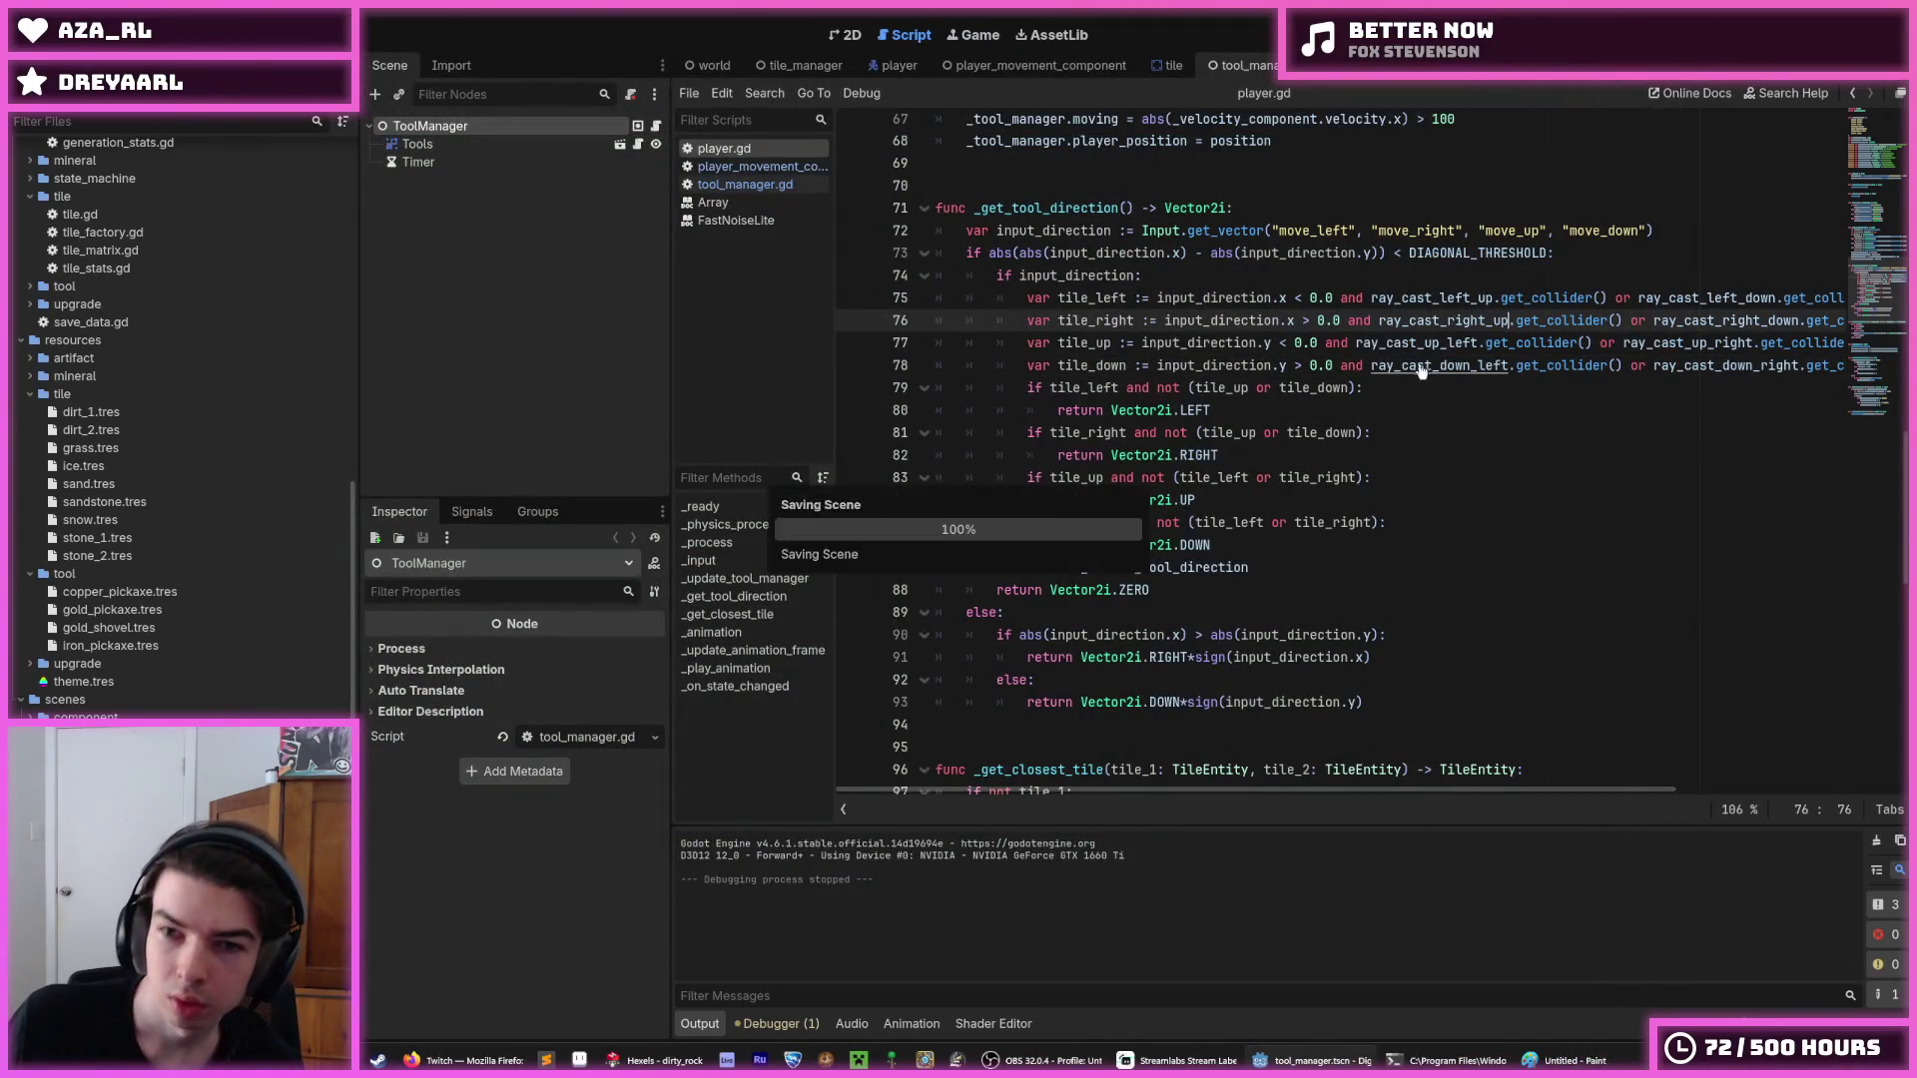
pyautogui.hotkey('ctrl', 's')
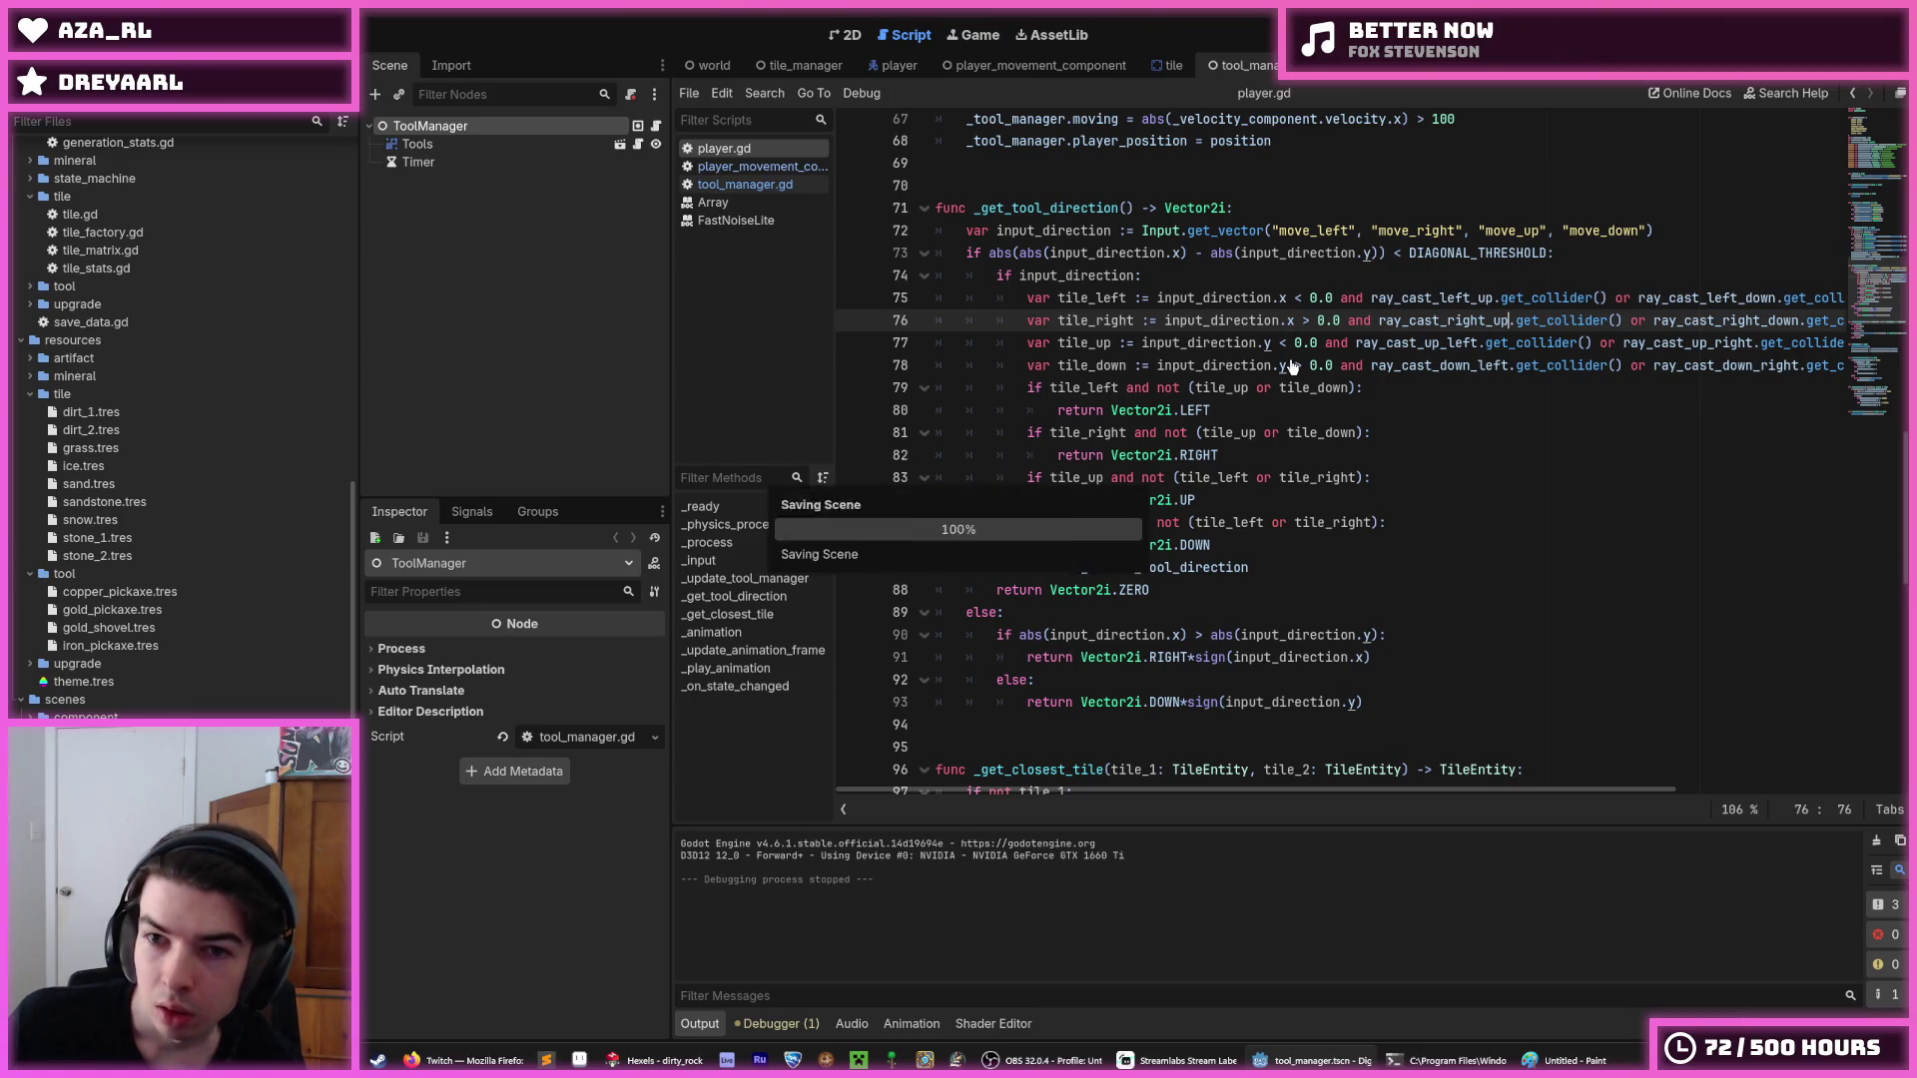
pyautogui.moveTo(1473, 365); pyautogui.dragTo(1815, 366)
pyautogui.click(1803, 365)
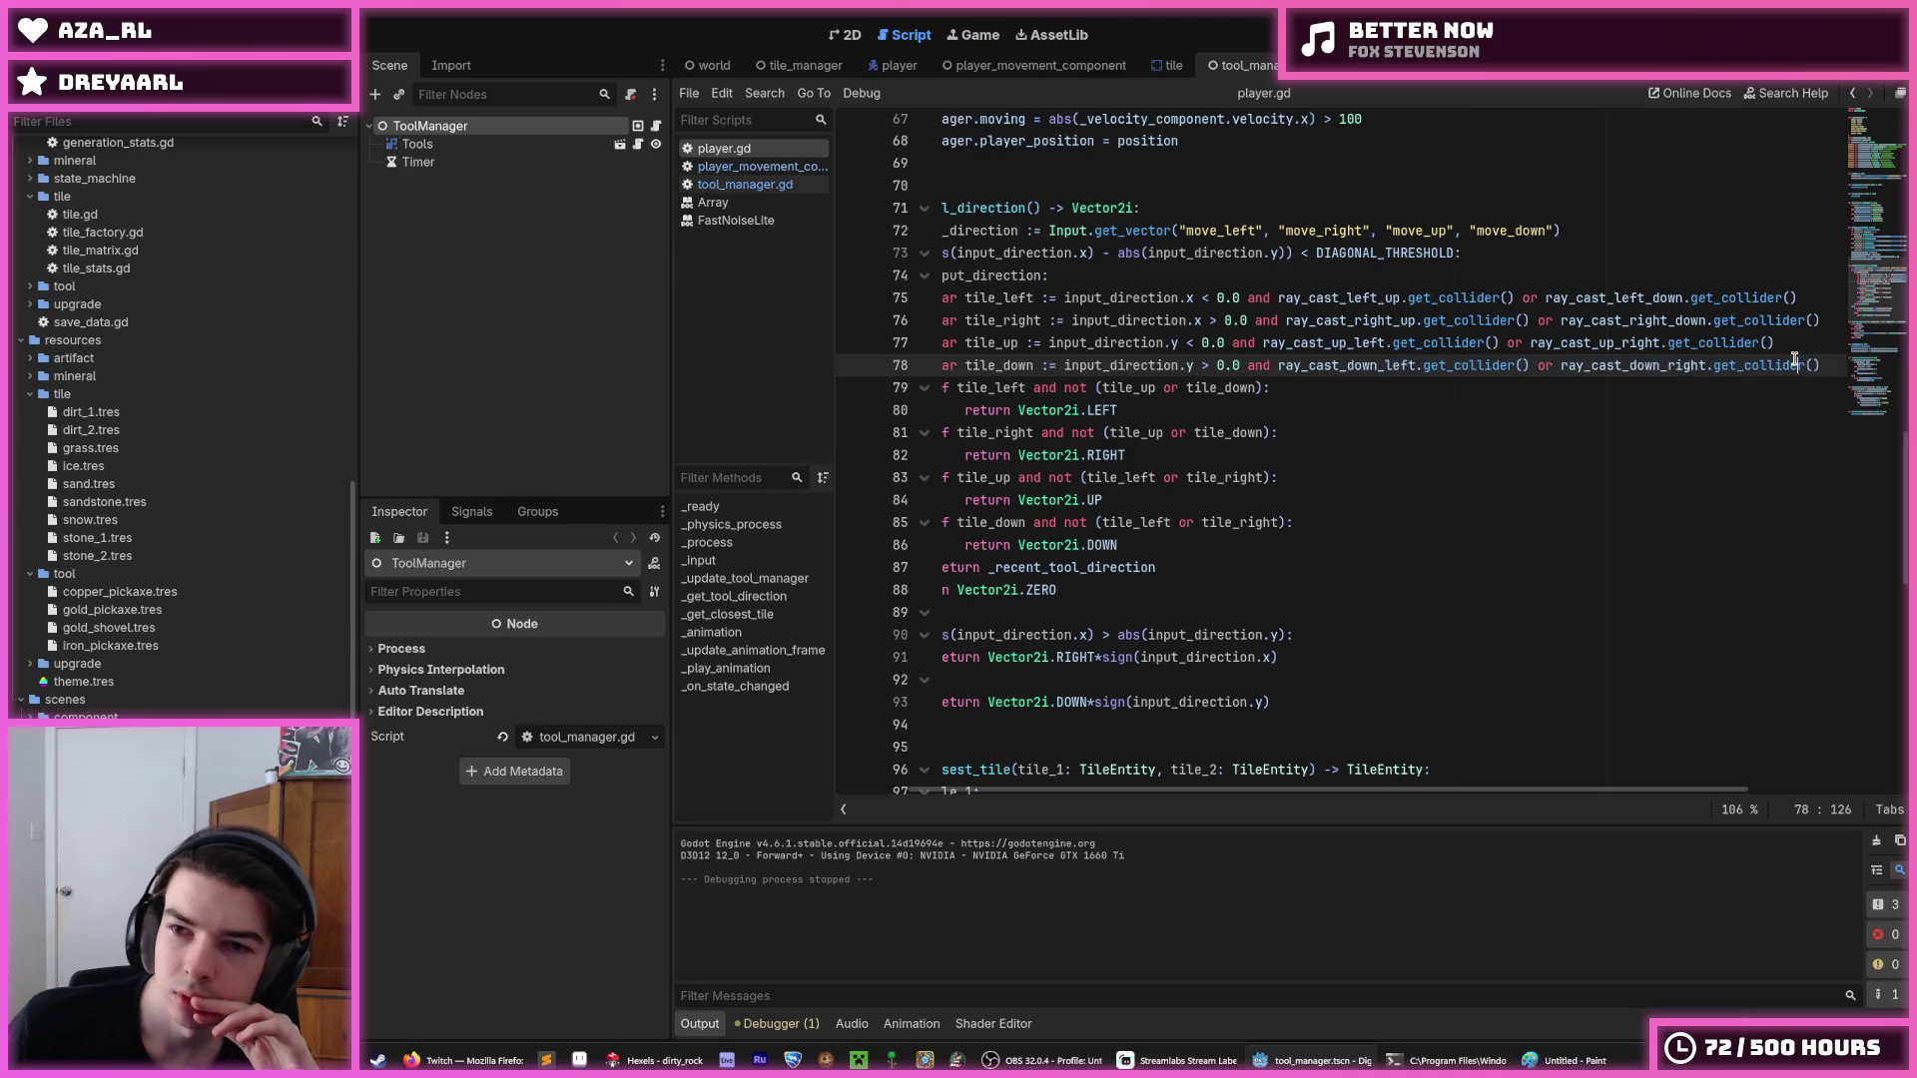
pyautogui.click(1280, 298)
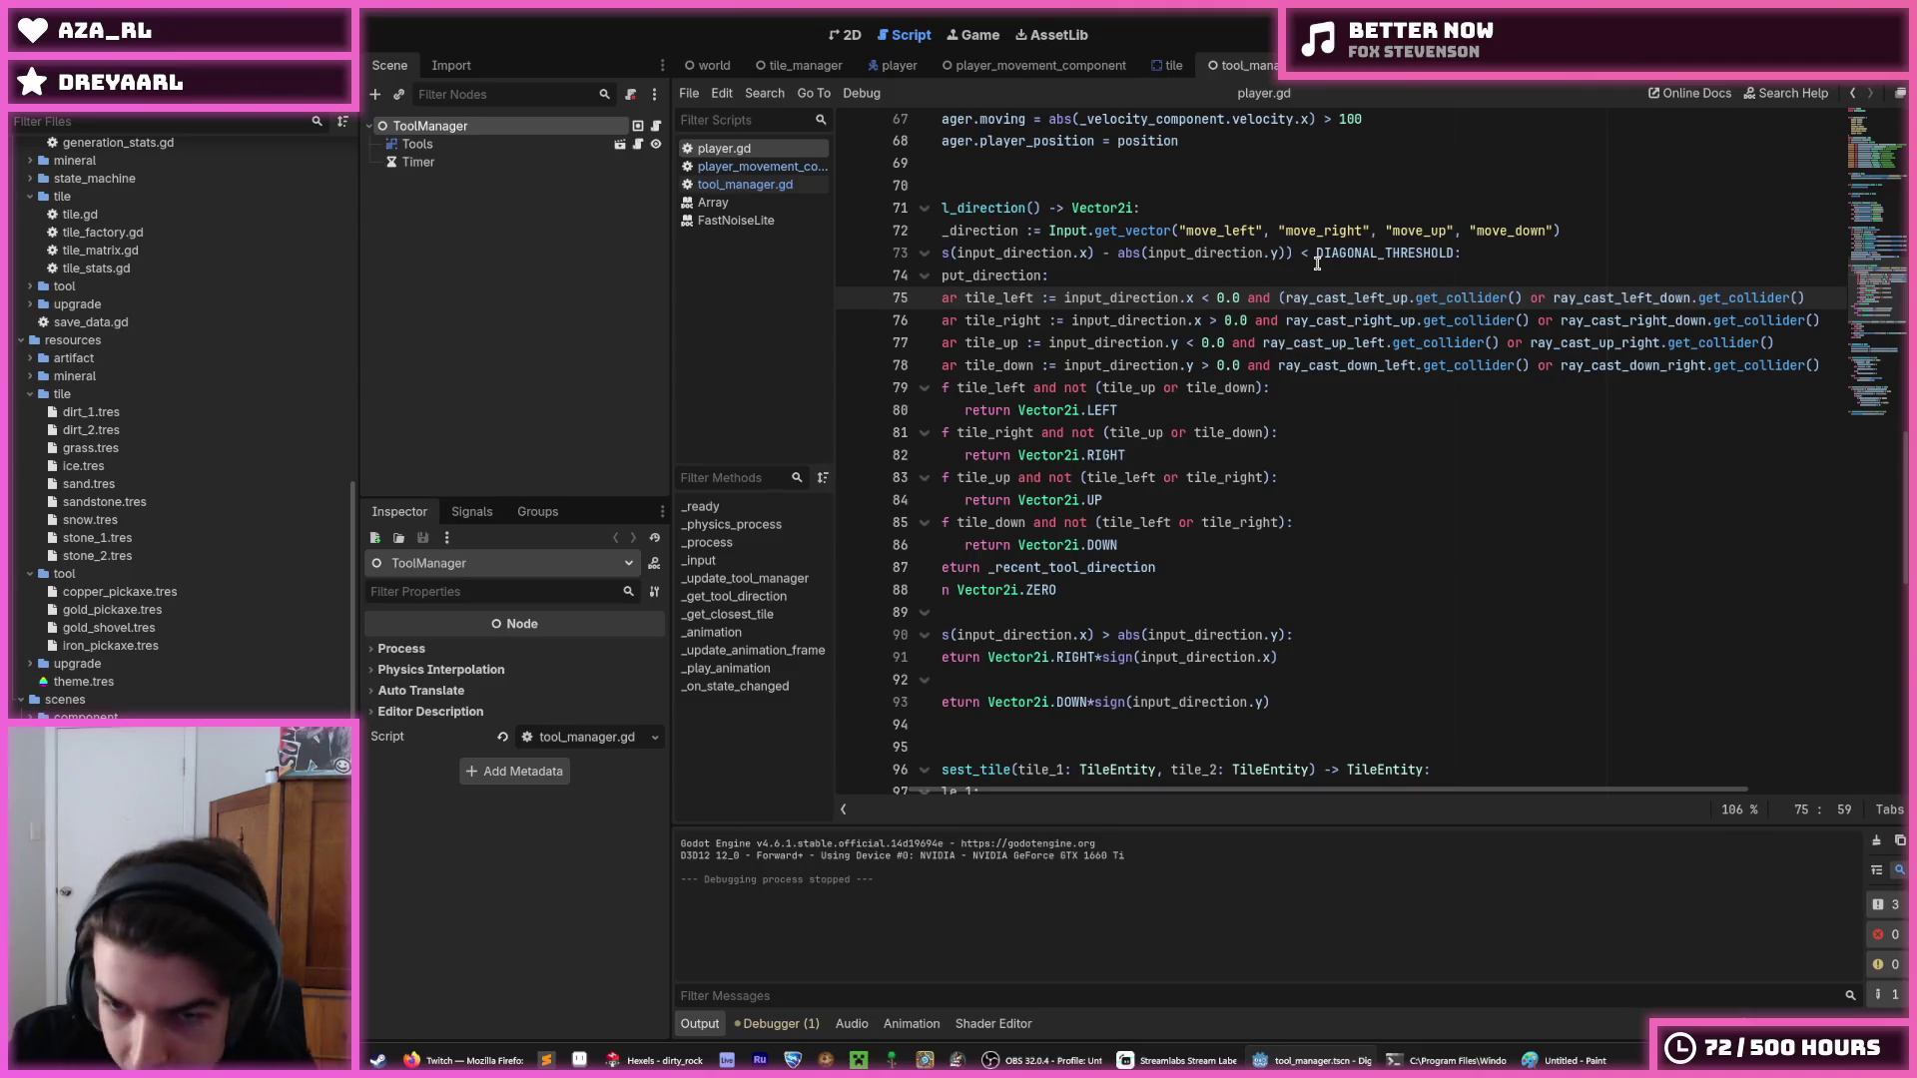
pyautogui.press('Down')
pyautogui.write('(')
pyautogui.press('Down')
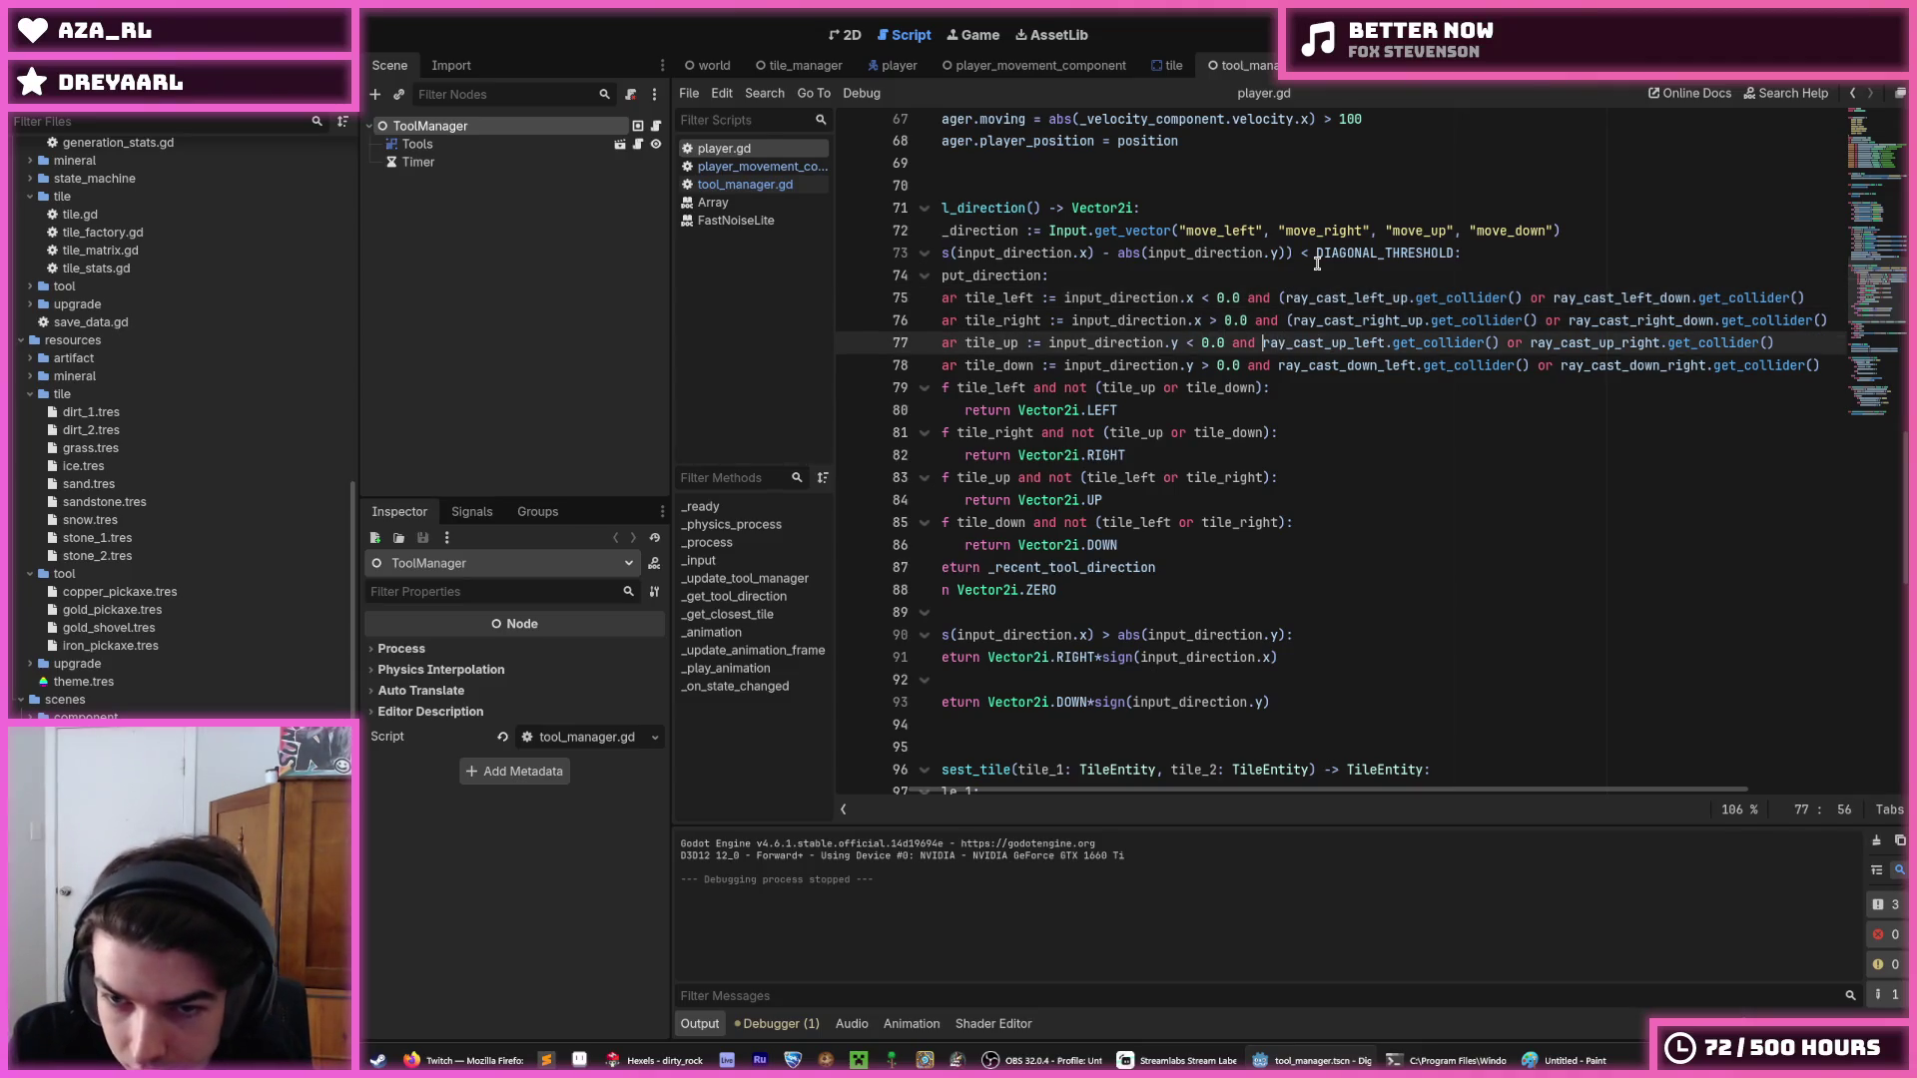
pyautogui.write('(')
pyautogui.press('Down')
pyautogui.press('Right')
pyautogui.write('(')
# Close each raycast check with ) at the ends of lines 78 up to 75, then relaunch the game.
pyautogui.press('End')
pyautogui.write(')')
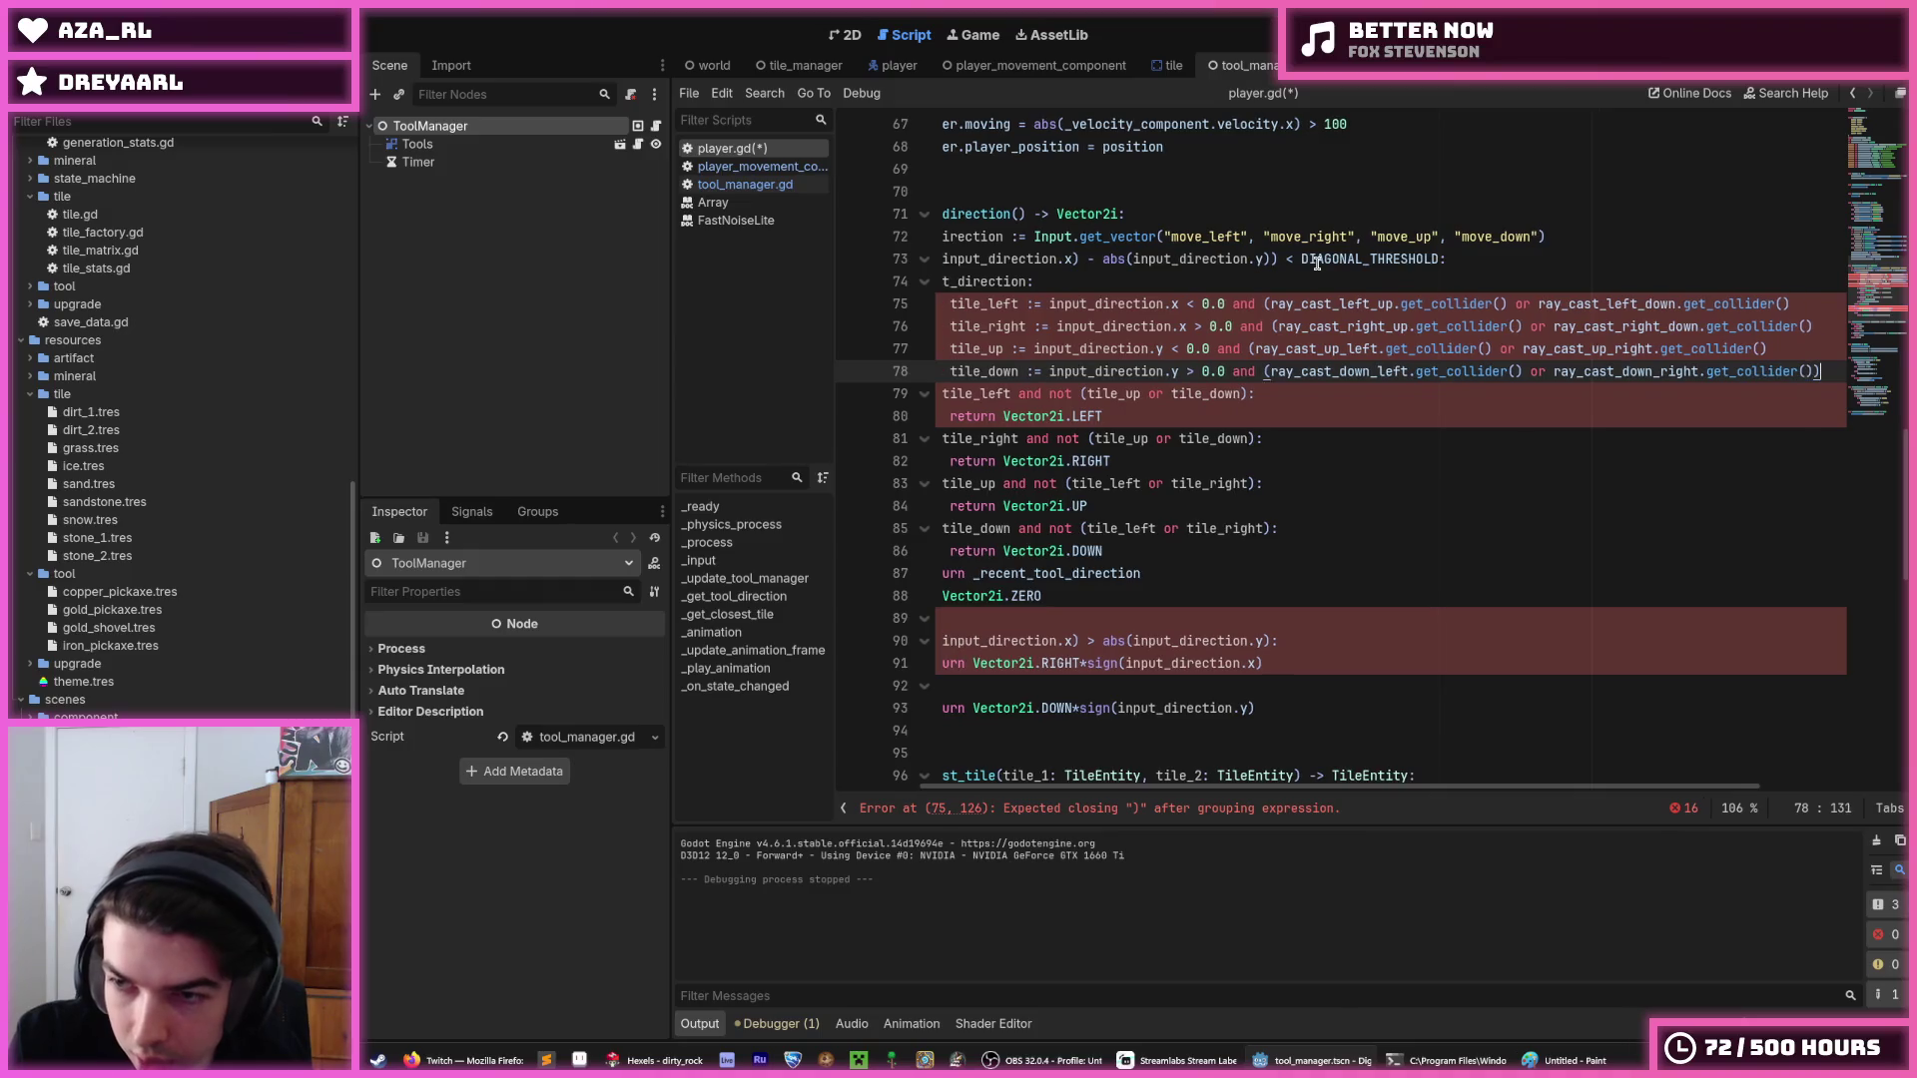
pyautogui.press('Up')
pyautogui.write(')')
pyautogui.press('Up')
pyautogui.write(')')
pyautogui.press('Up')
pyautogui.write(')')
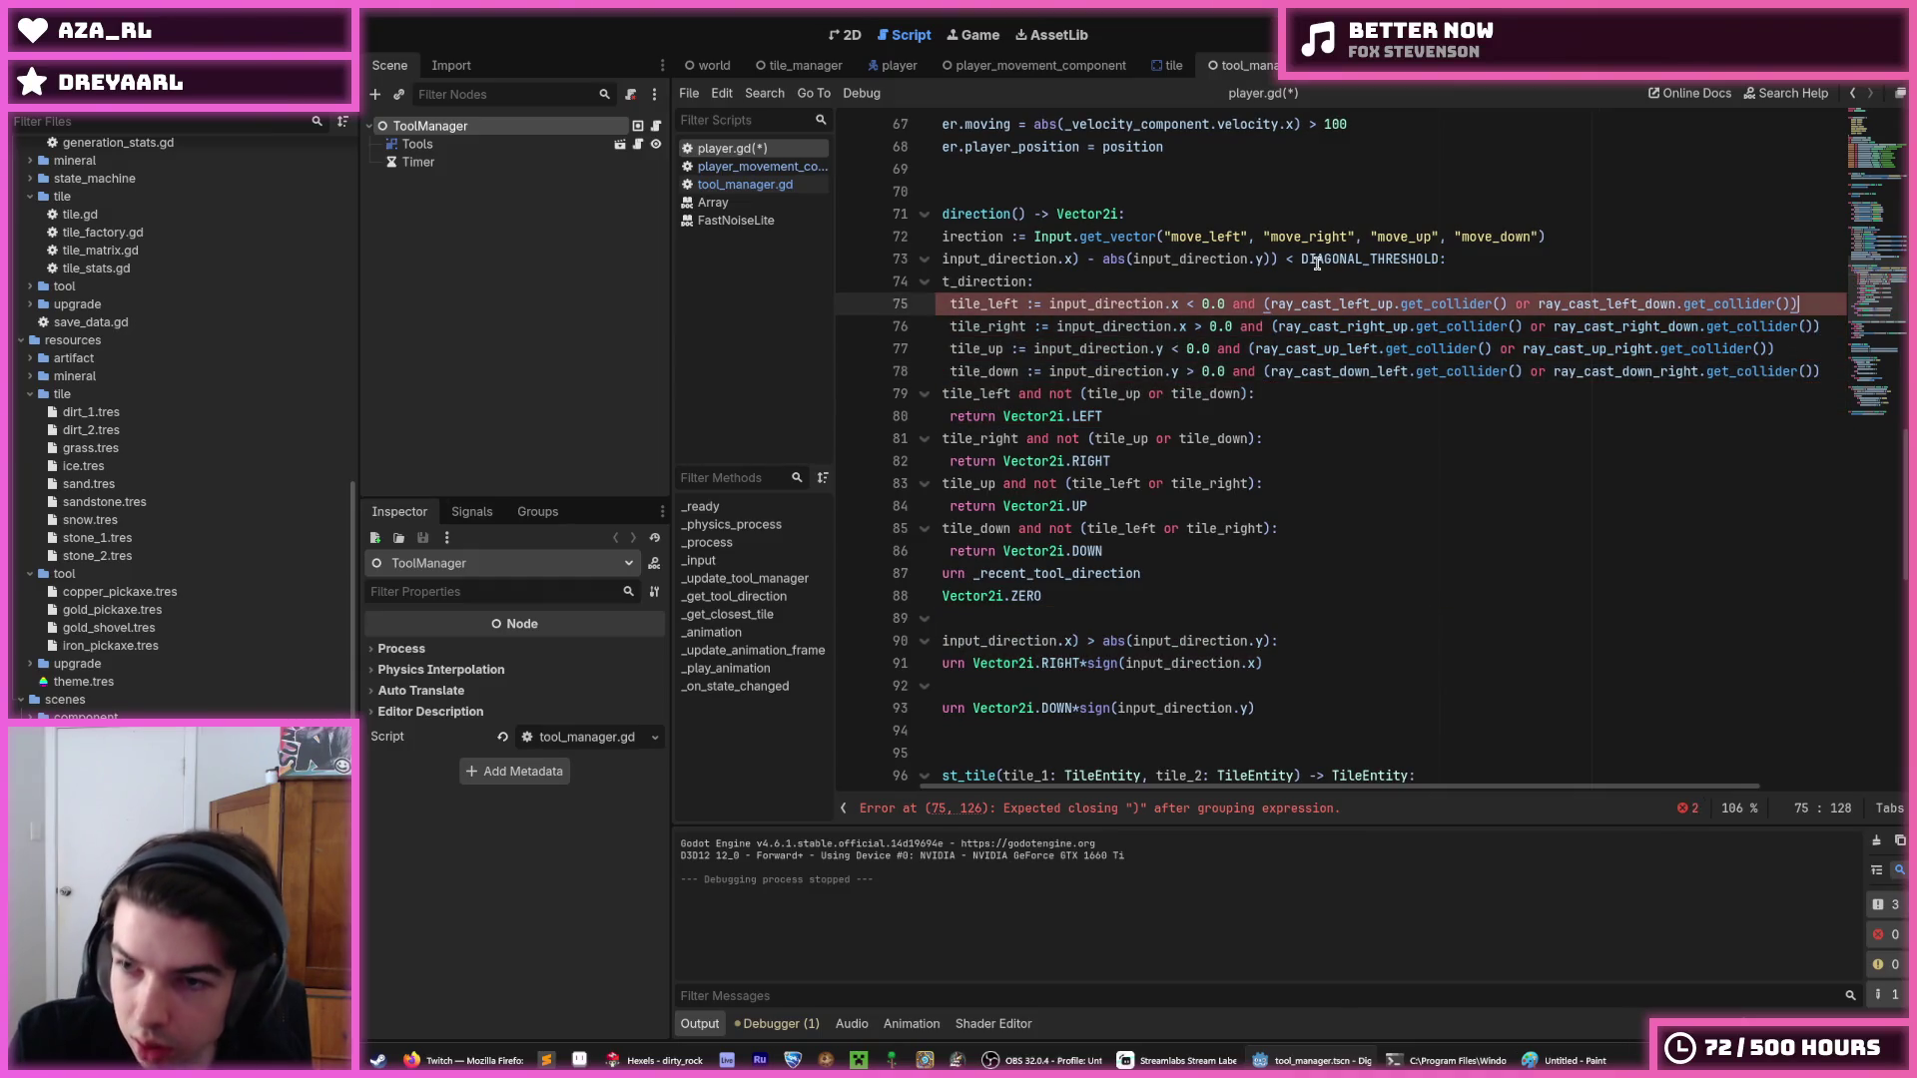
pyautogui.press('F5')
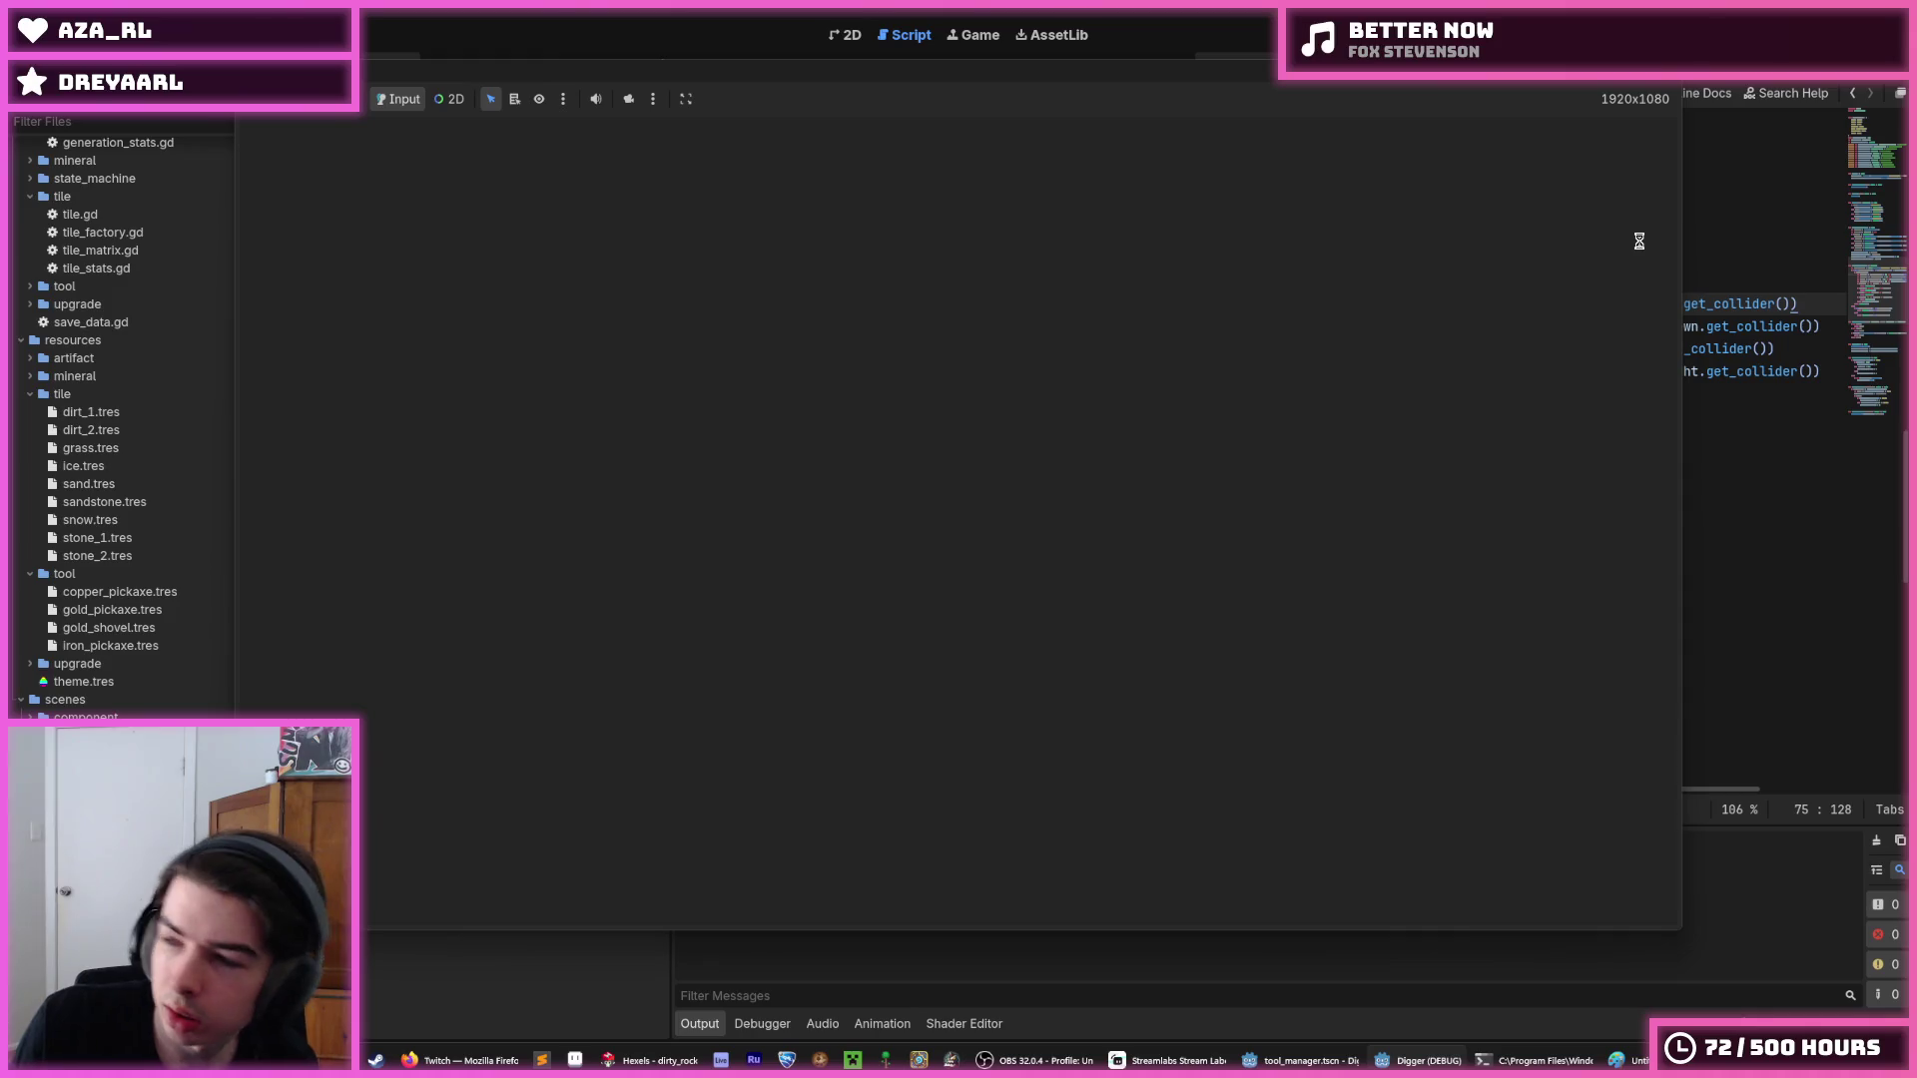
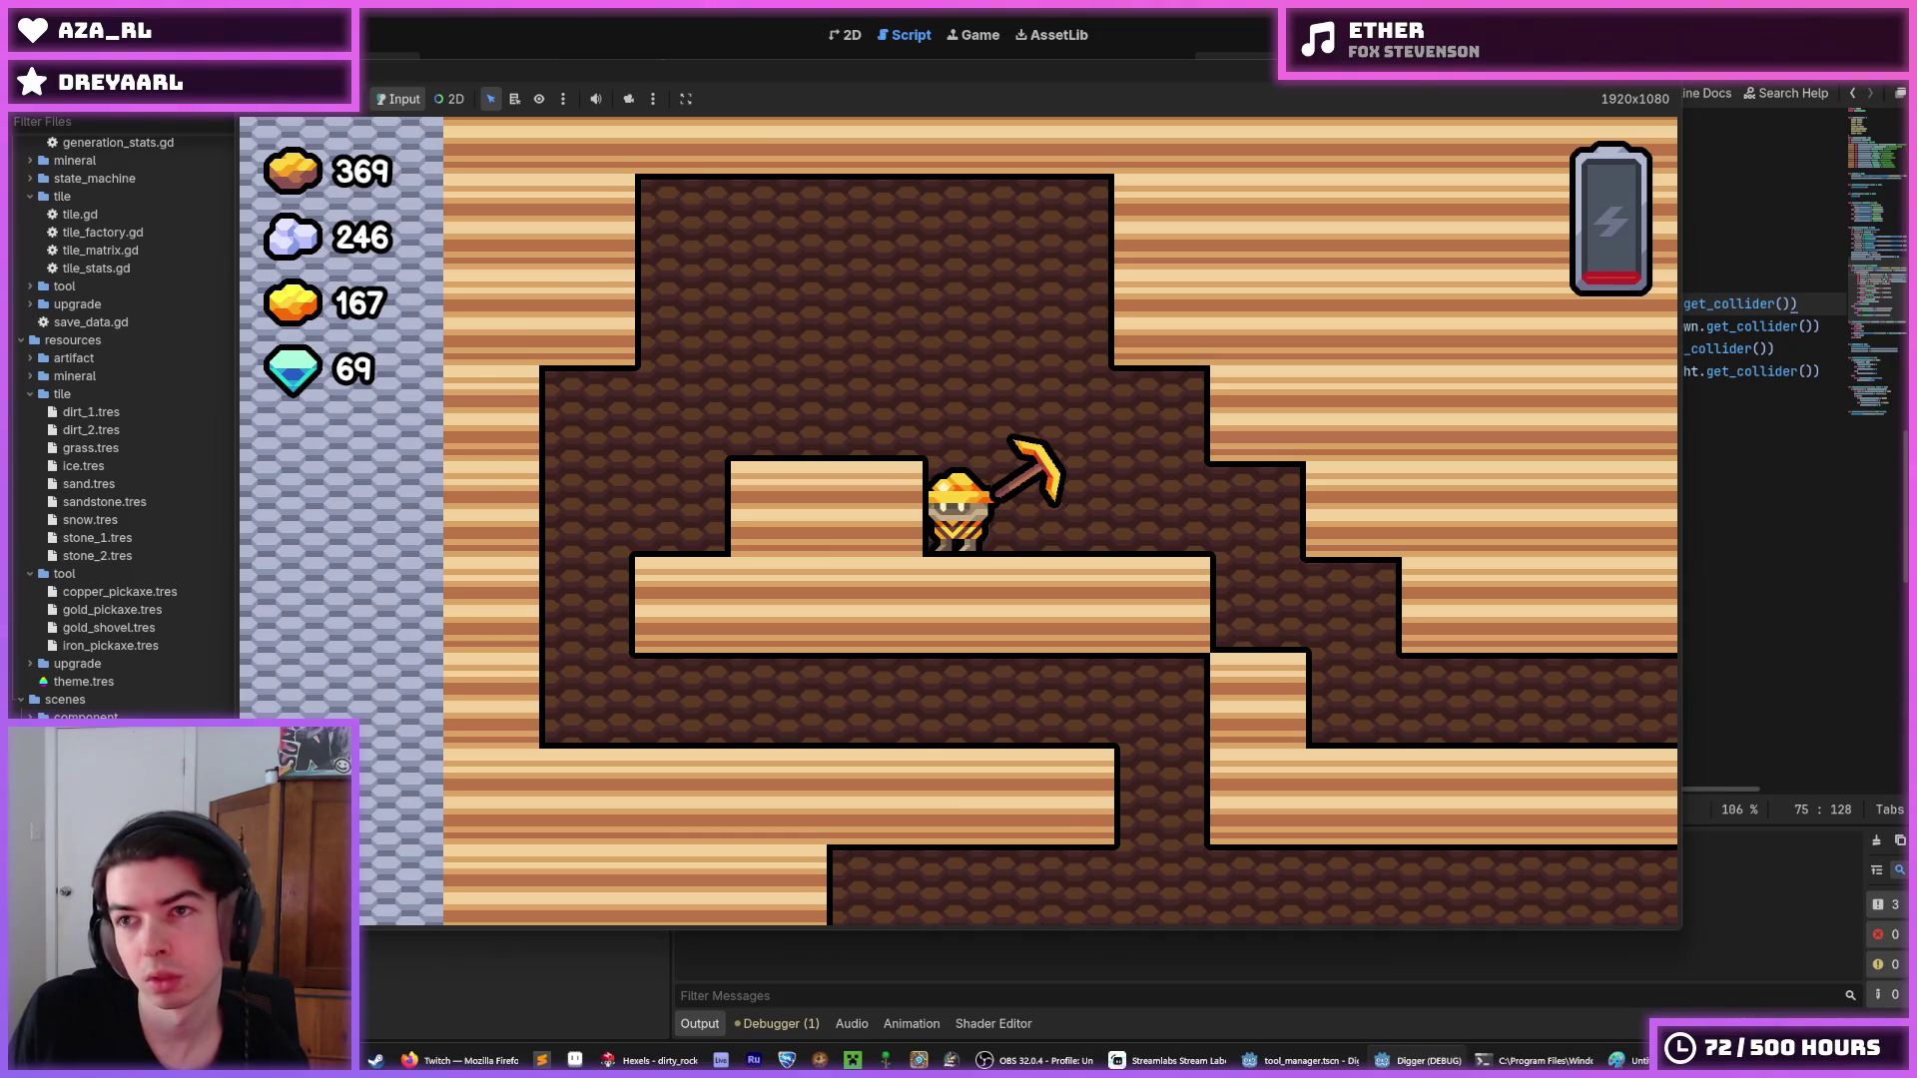
# Stop the running game and select the 'return Vector2i.LEFT' line in player.gd.
pyautogui.press('F8')
pyautogui.tripleClick(1206, 409)
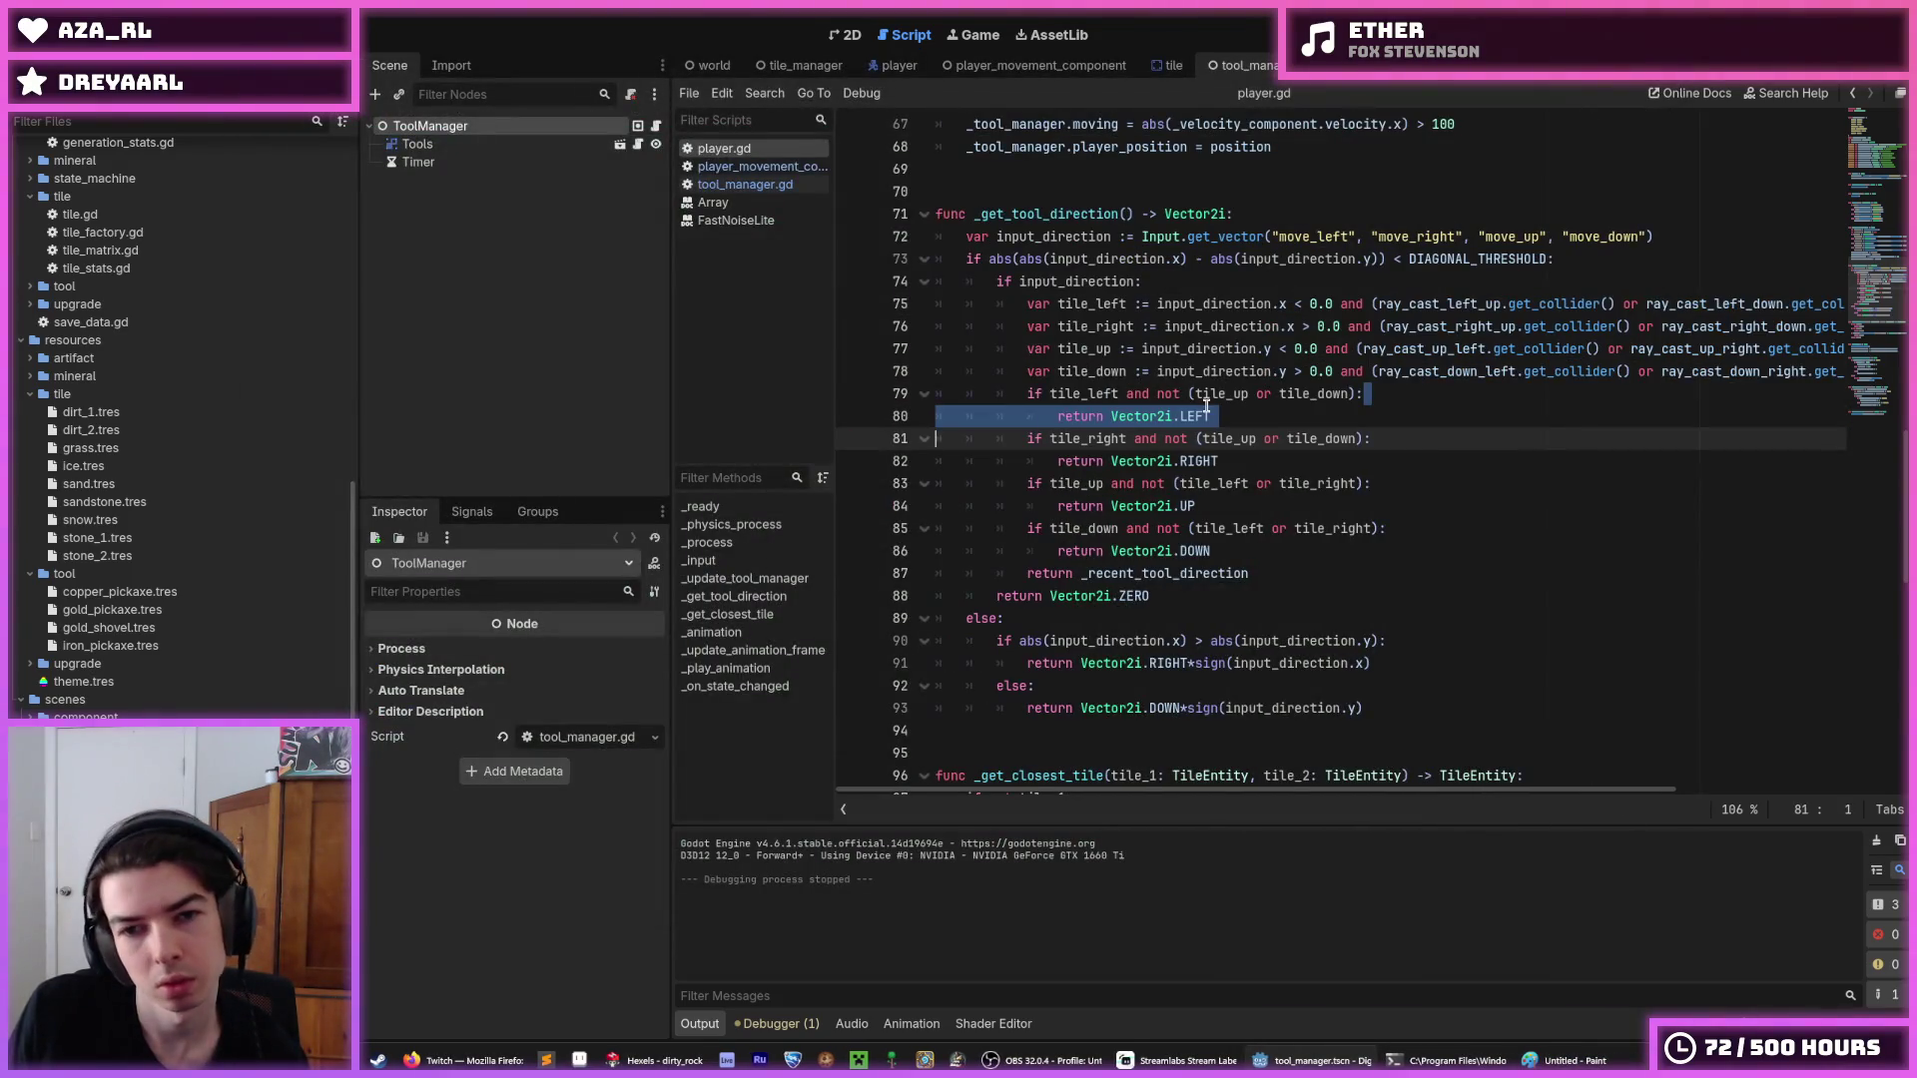
pyautogui.click(1244, 417)
# Look through tool_manager.gd and player_movement_component.gd, then return to line 87 of player.gd.
pyautogui.click(745, 185)
pyautogui.click(759, 167)
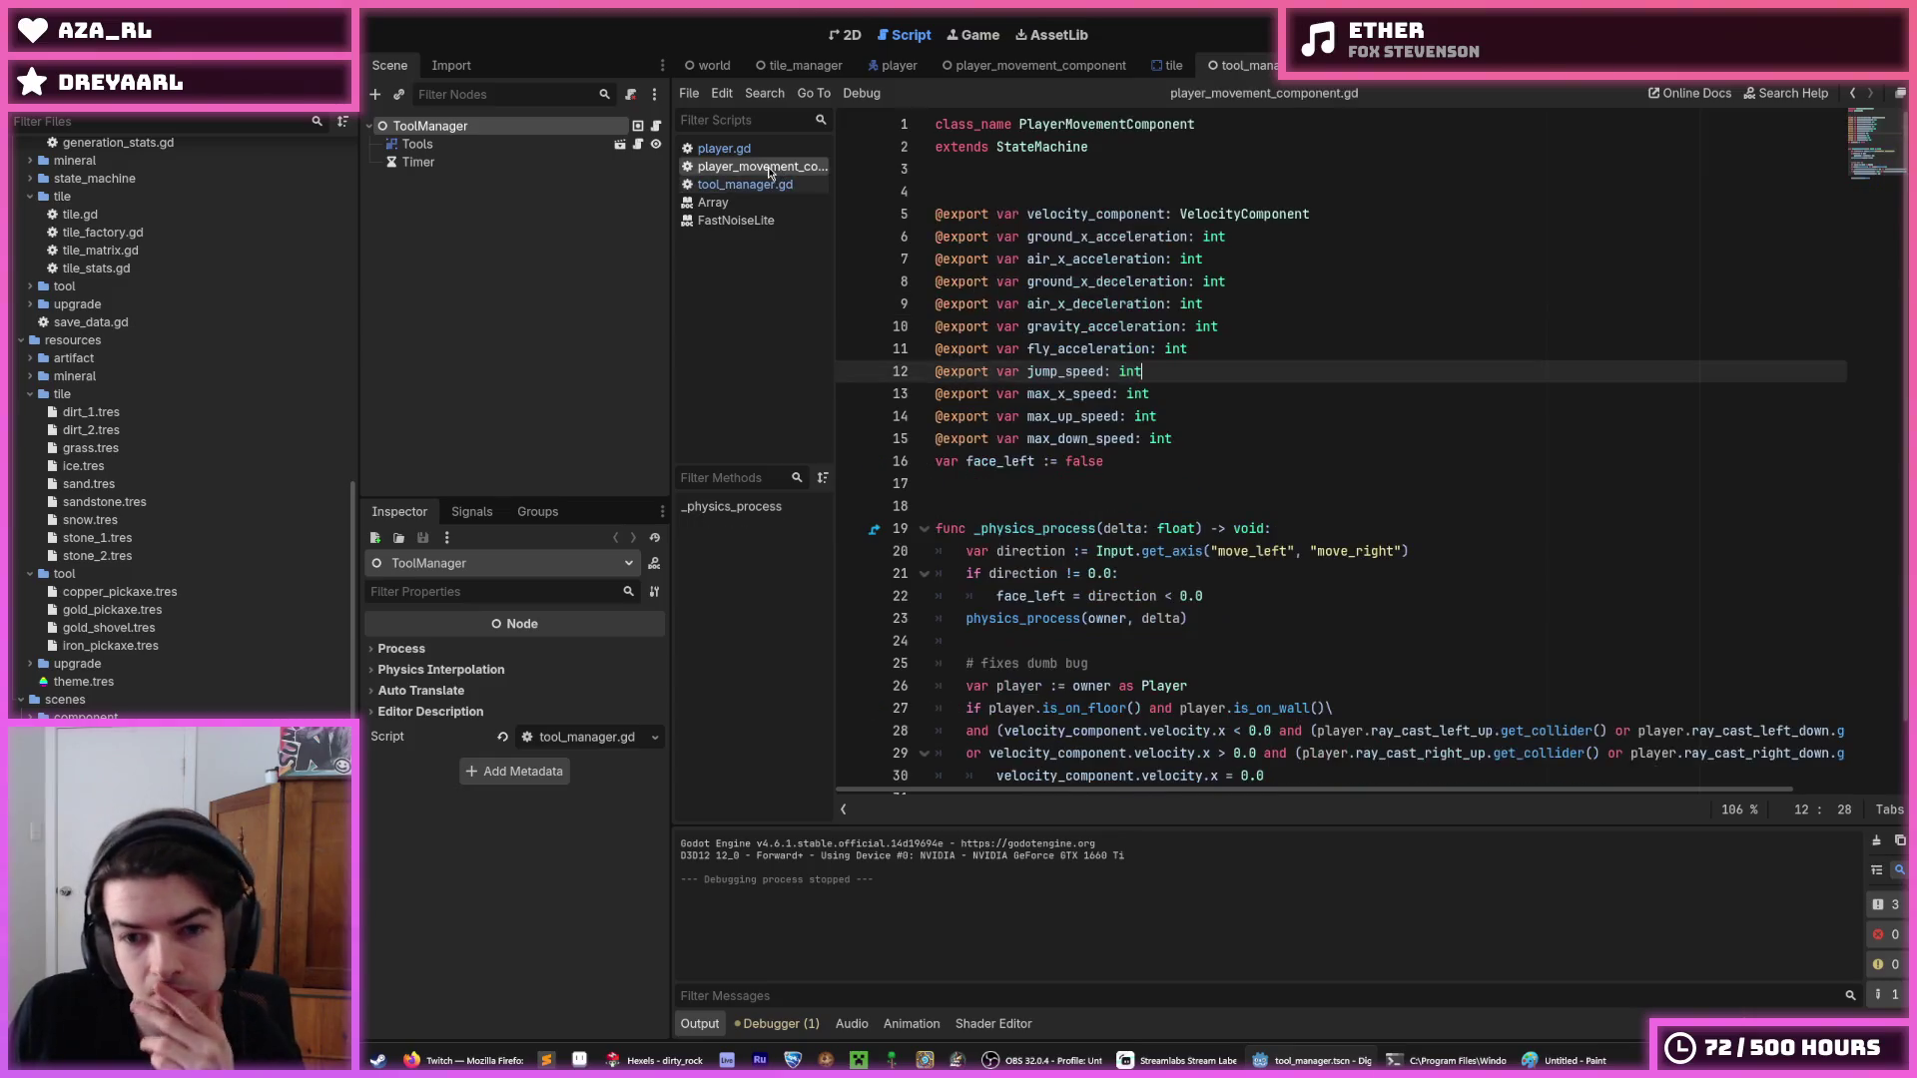
pyautogui.click(776, 187)
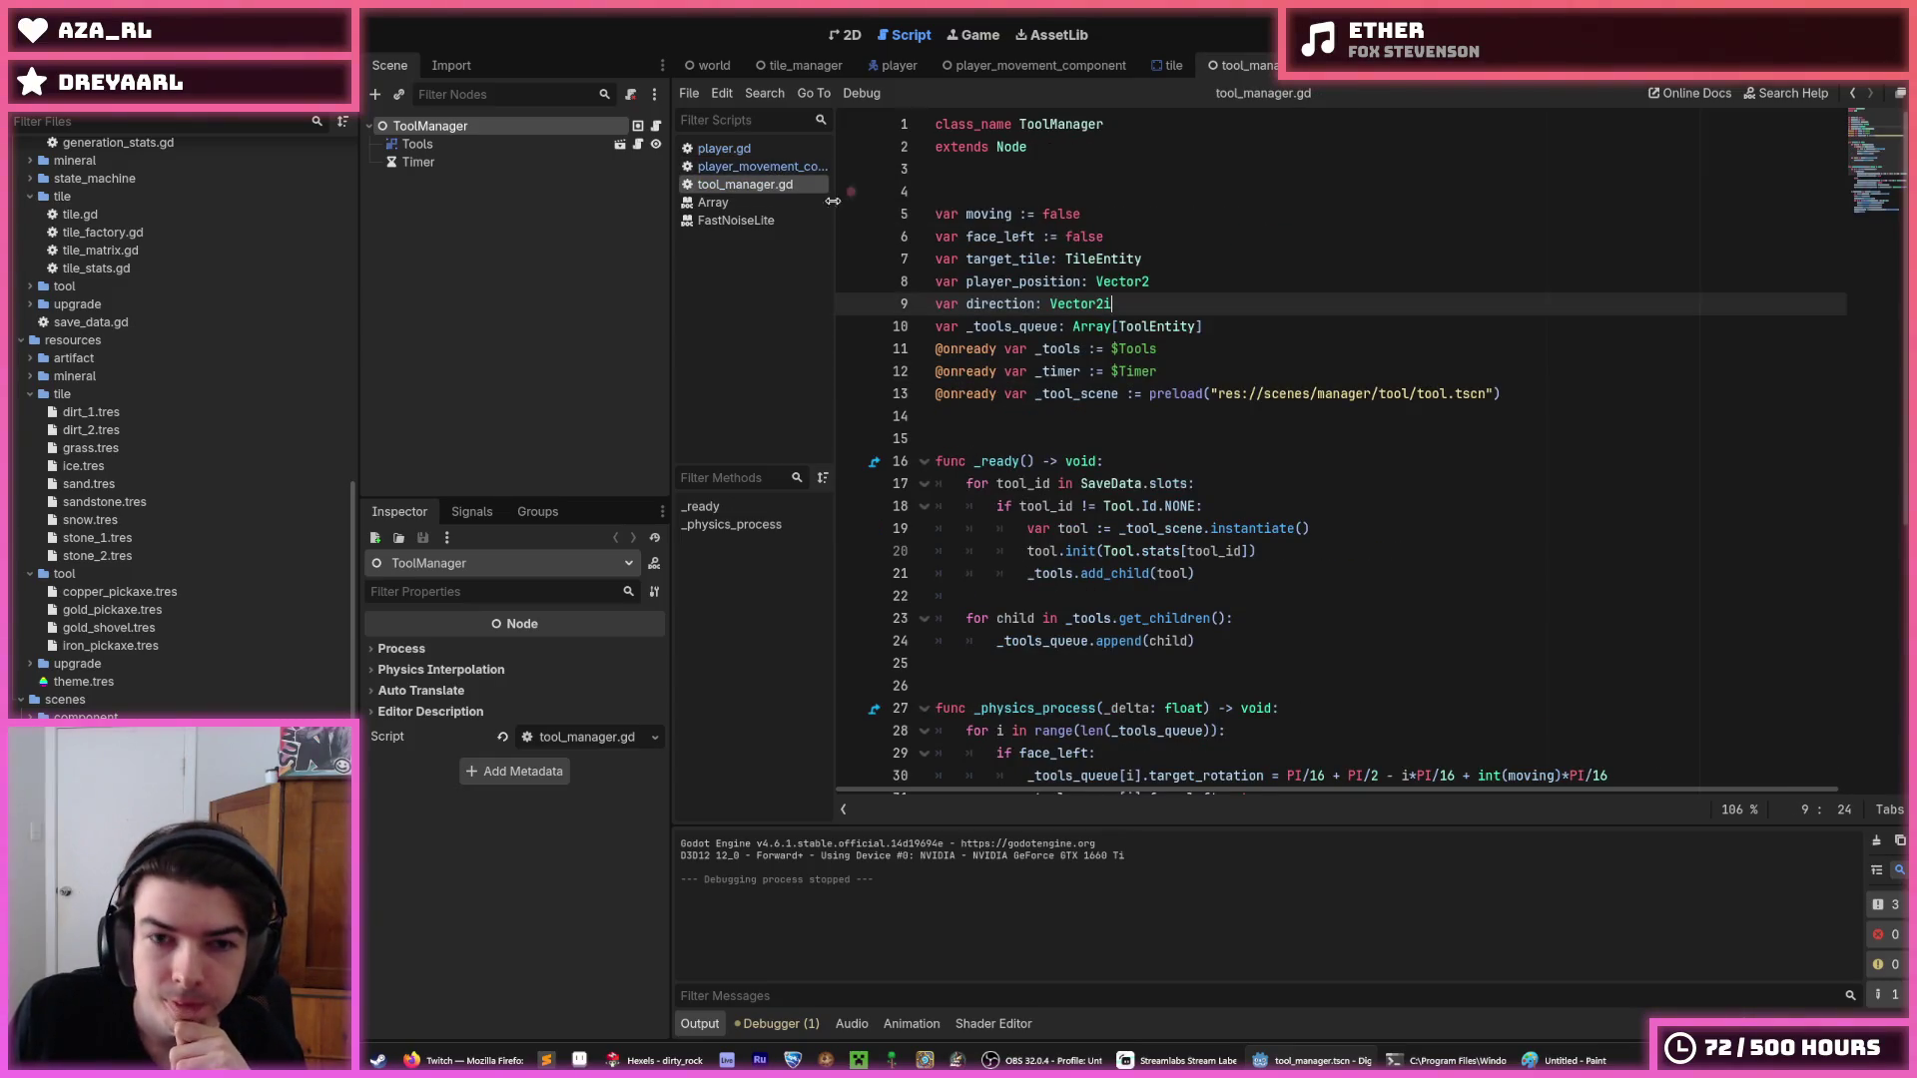
pyautogui.click(751, 167)
pyautogui.click(719, 152)
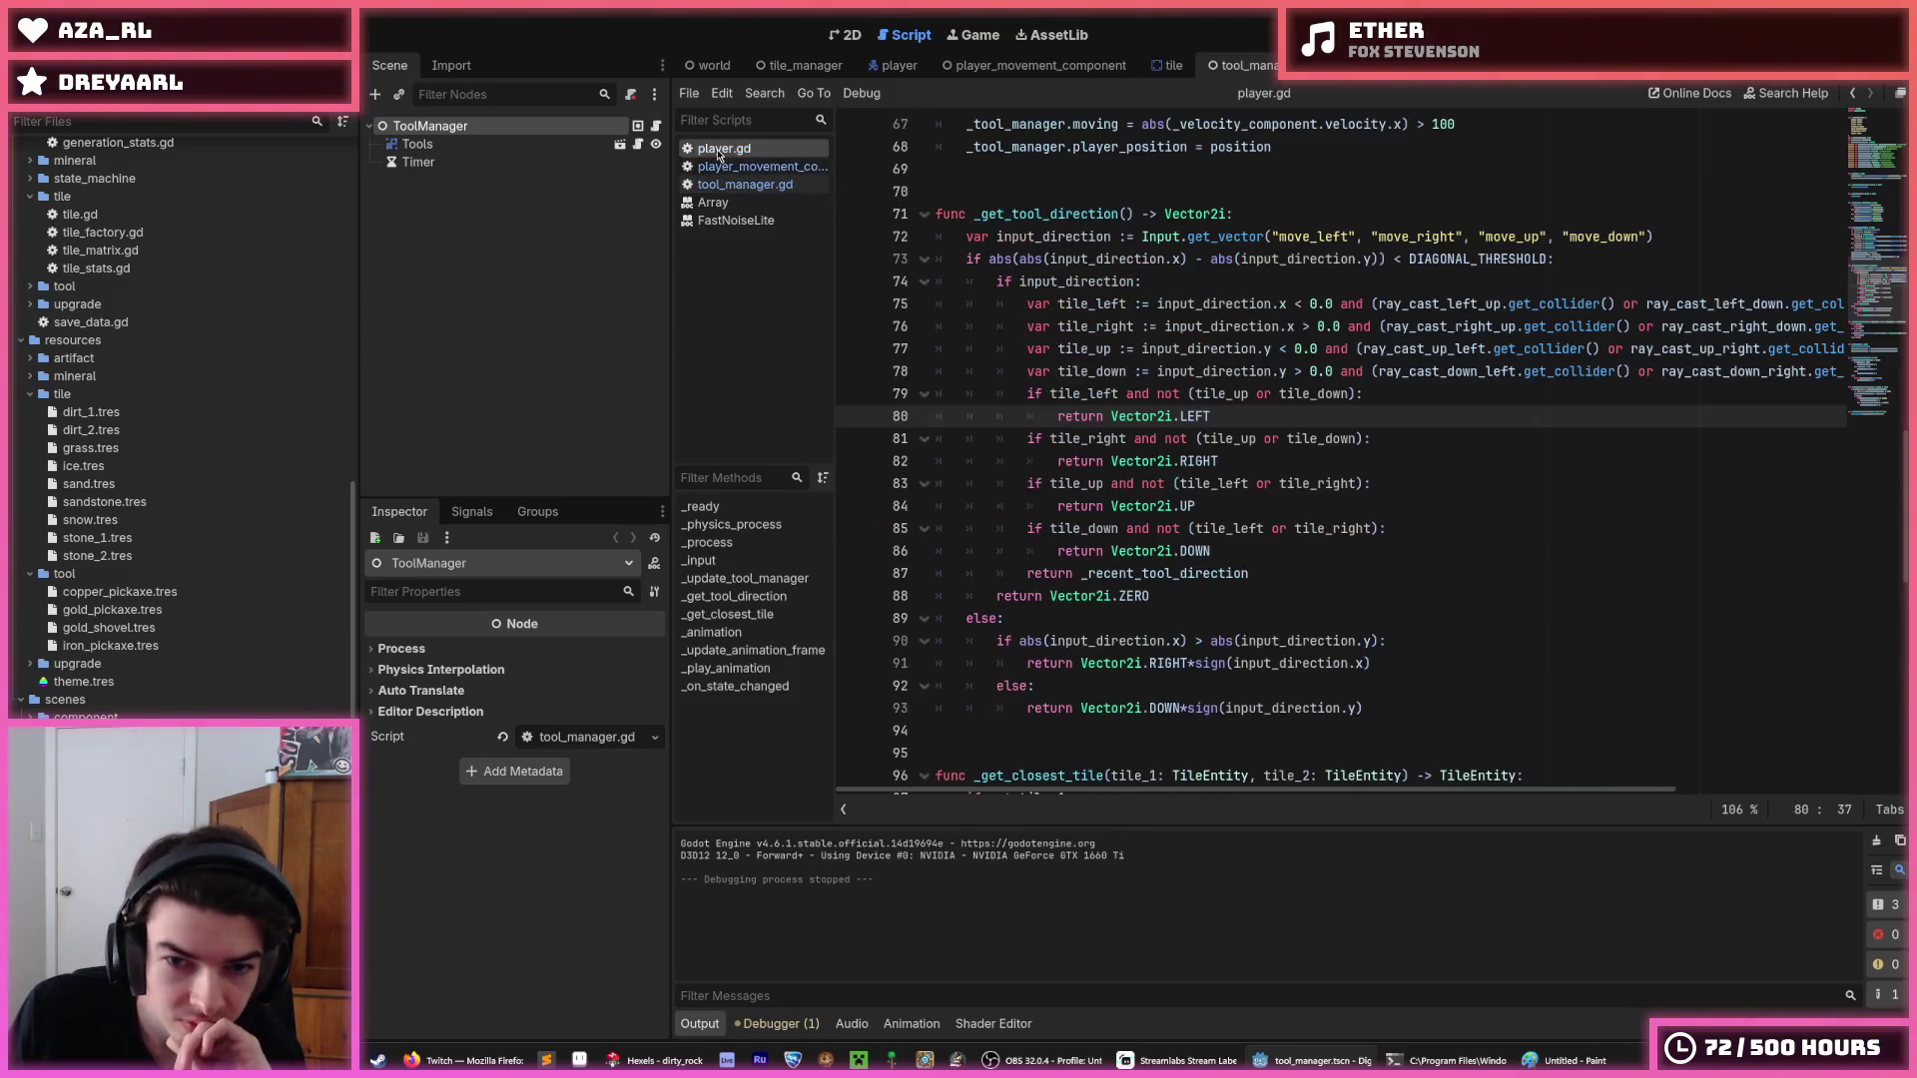
pyautogui.click(1204, 576)
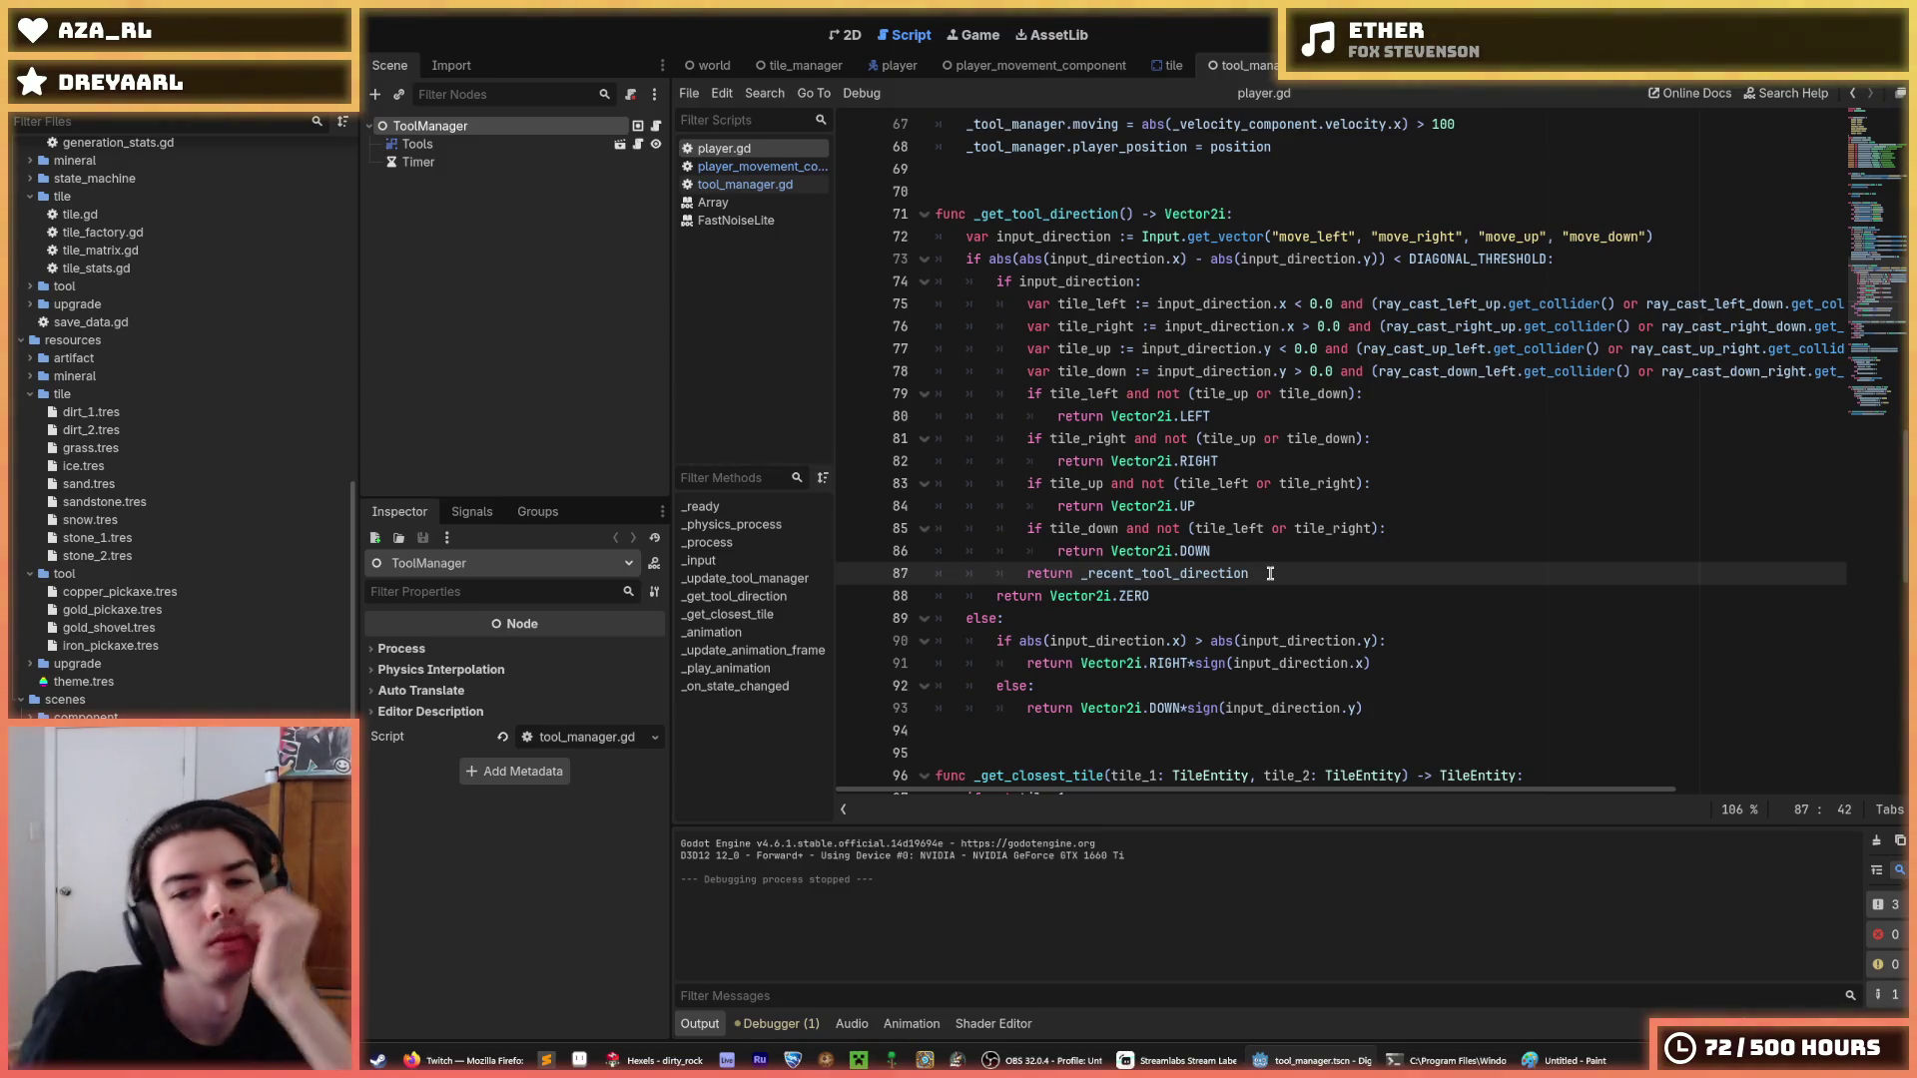
pyautogui.moveTo(1201, 560)
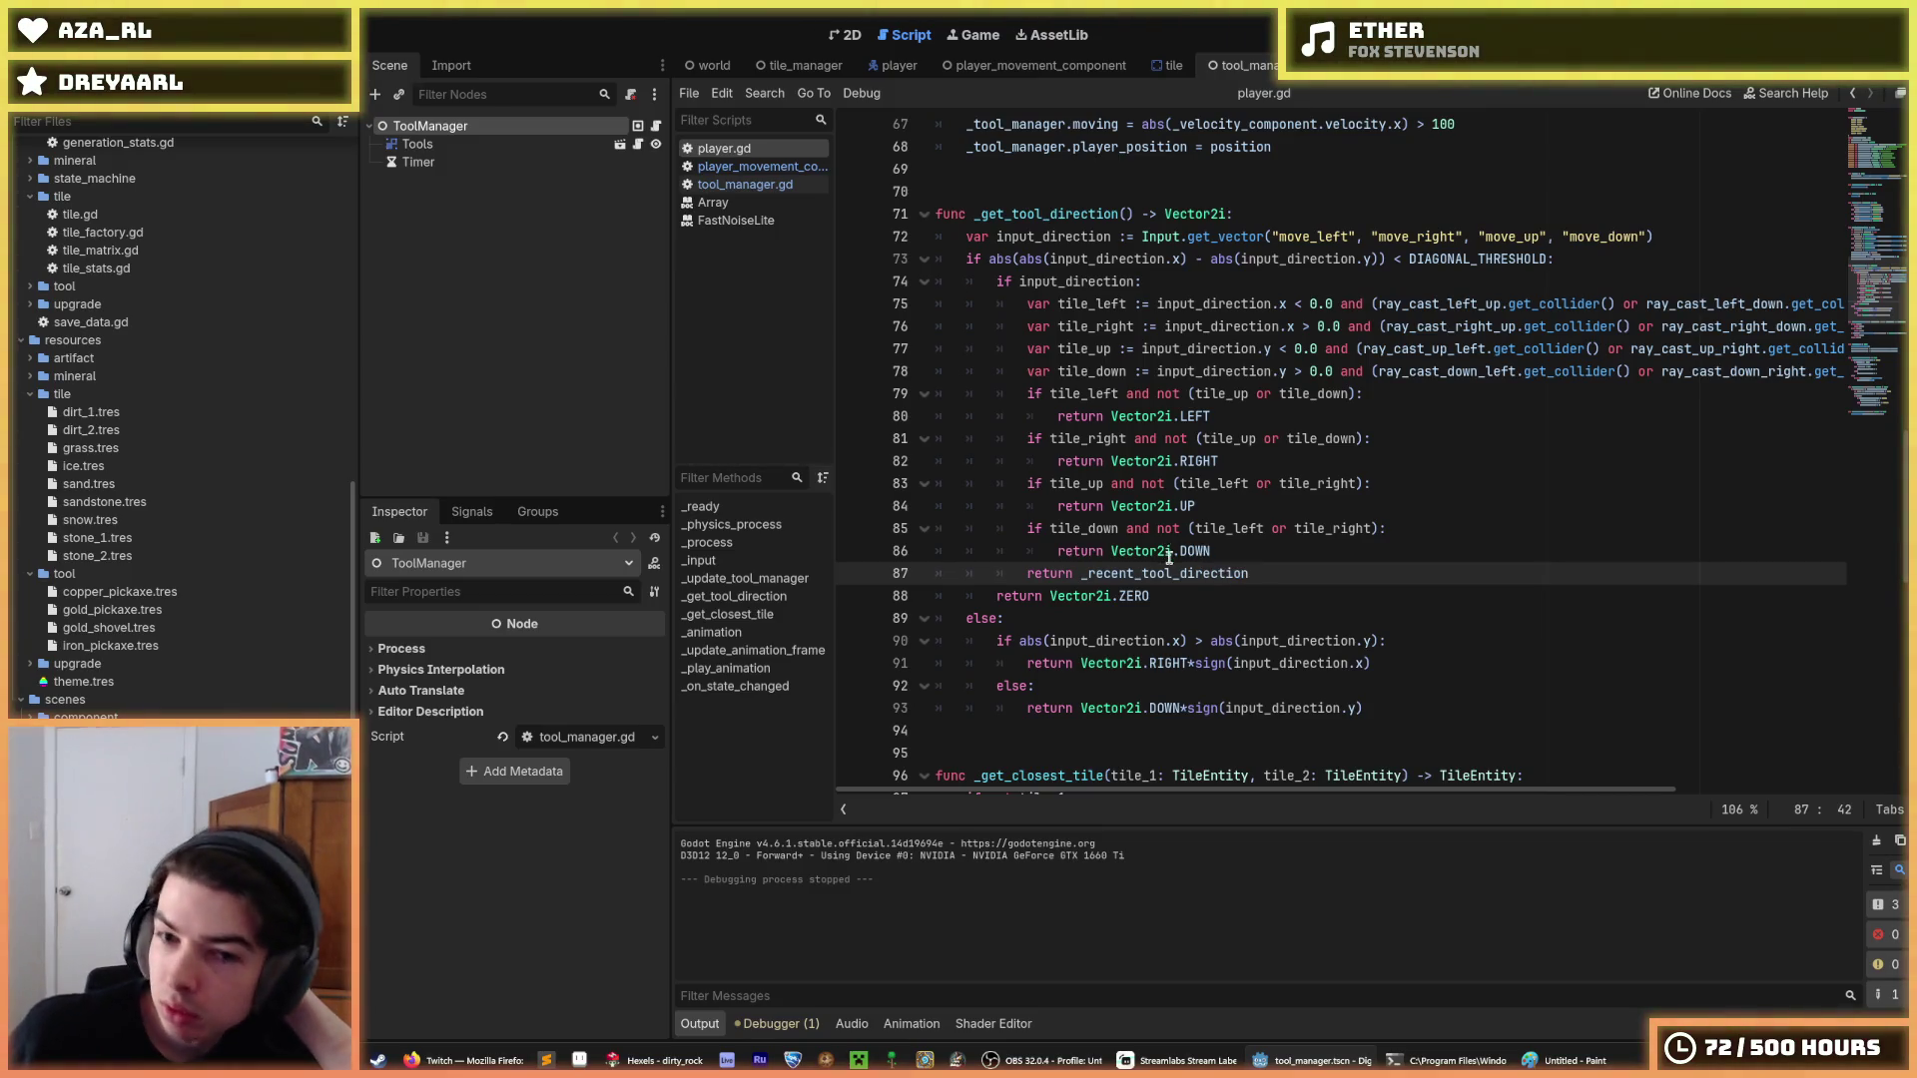
pyautogui.moveTo(1168, 567); pyautogui.dragTo(1143, 565)
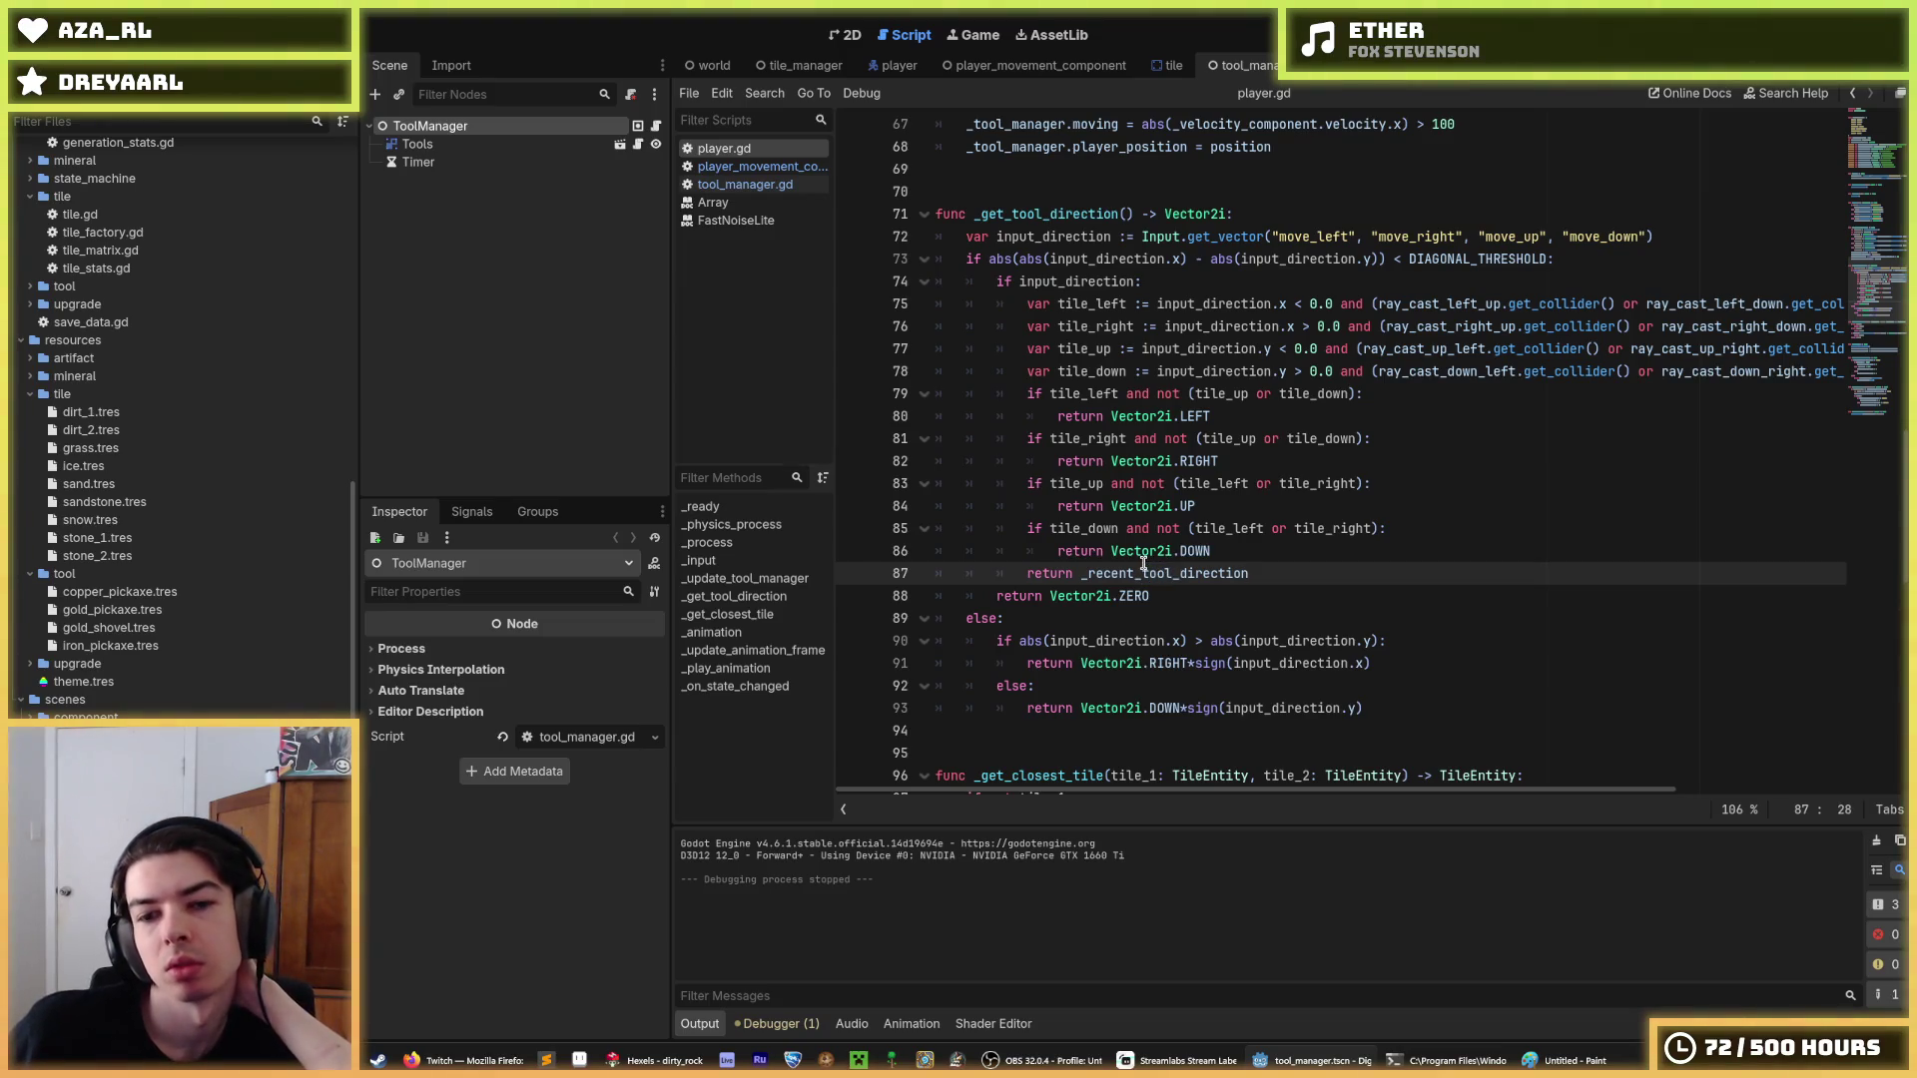
pyautogui.scroll(-7, 1148, 599)
pyautogui.scroll(12, 1158, 649)
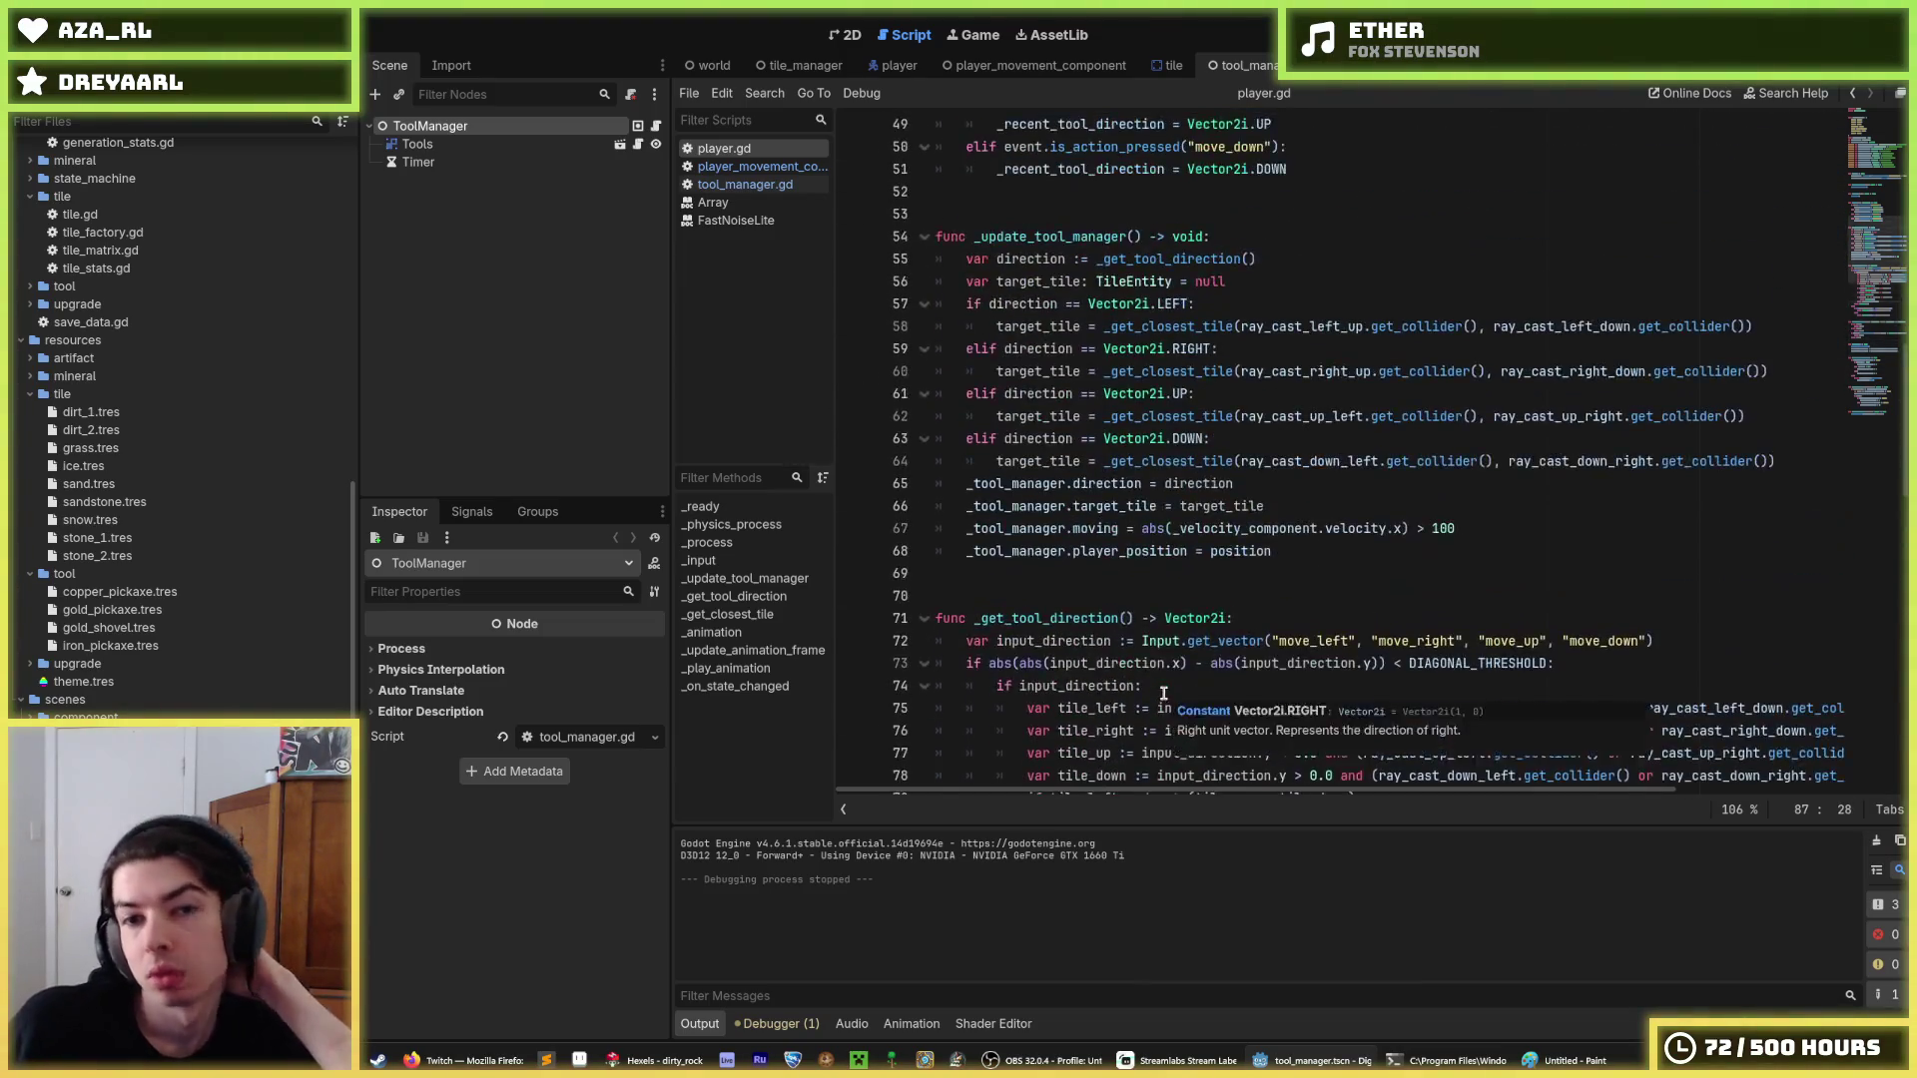
pyautogui.scroll(4, 1163, 693)
pyautogui.scroll(-11, 1163, 693)
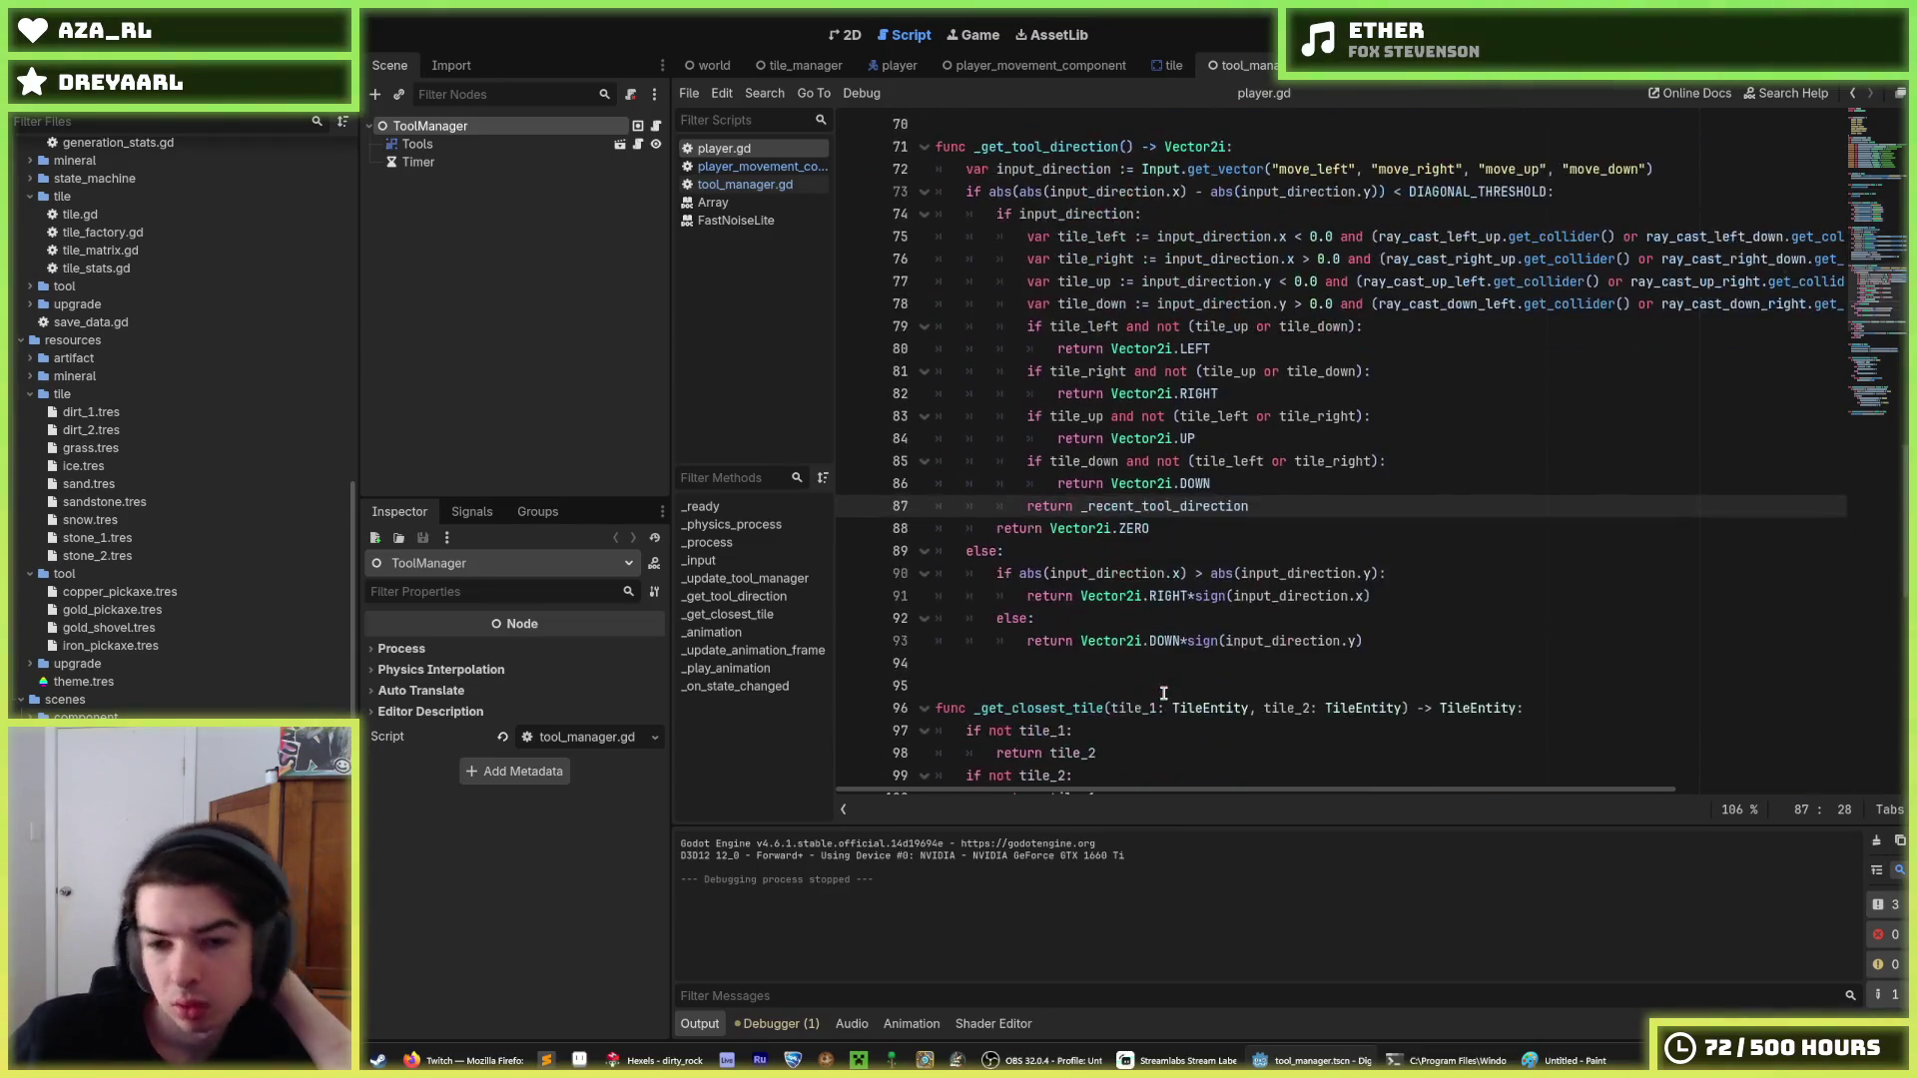
pyautogui.click(1251, 481)
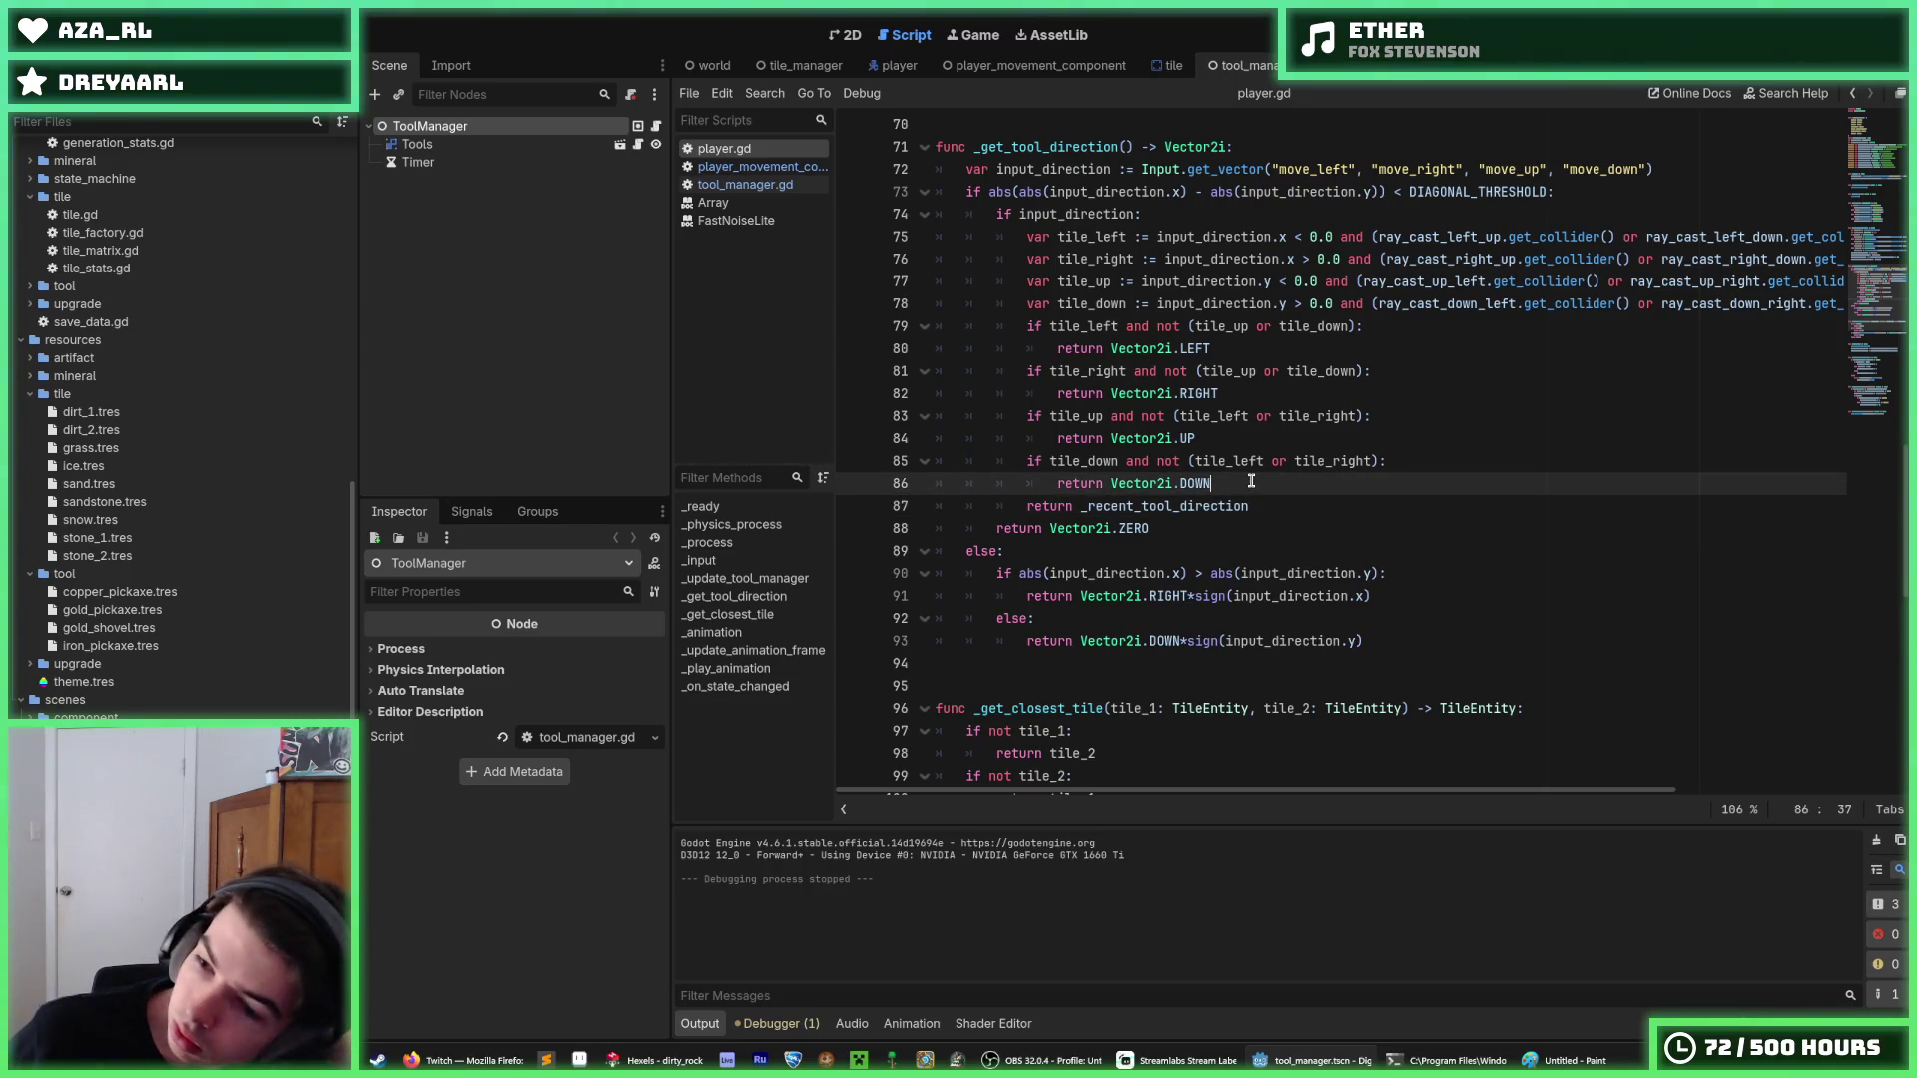
pyautogui.click(1252, 506)
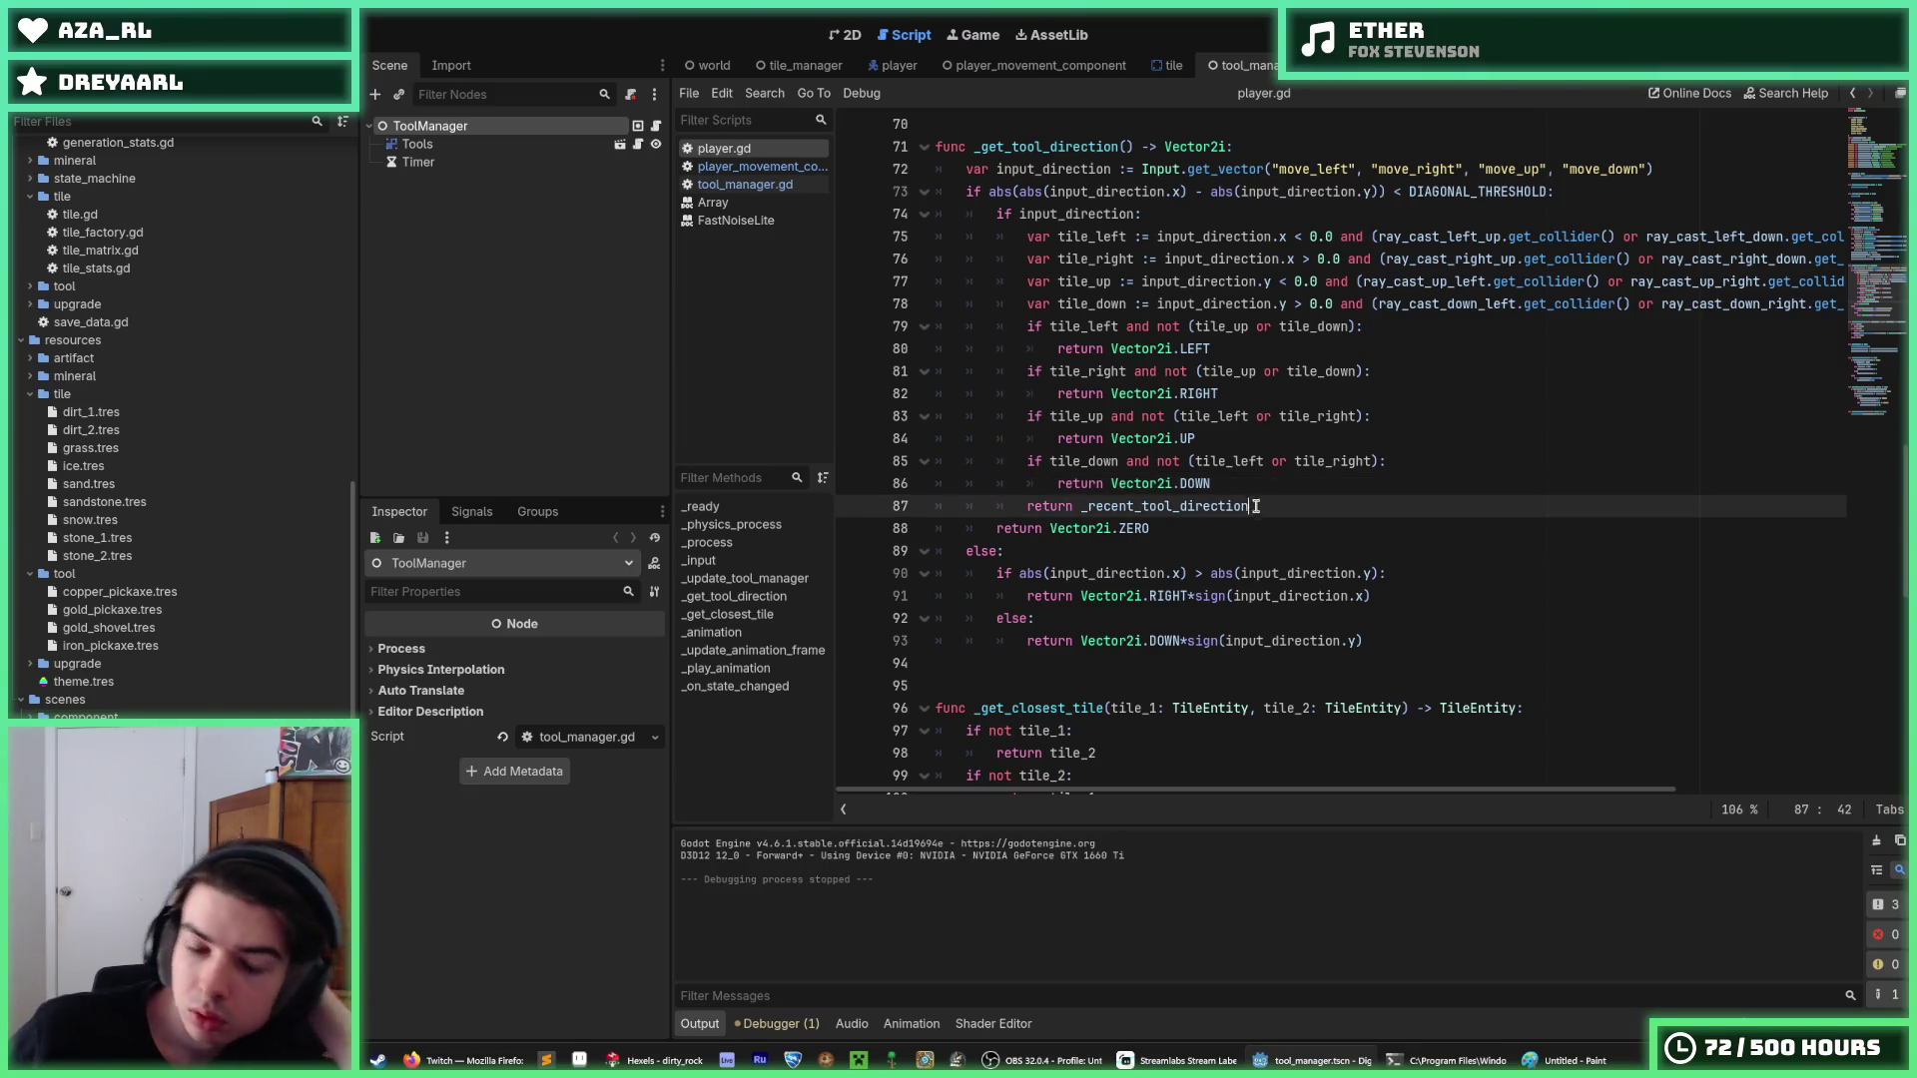
pyautogui.click(1264, 493)
pyautogui.click(1276, 502)
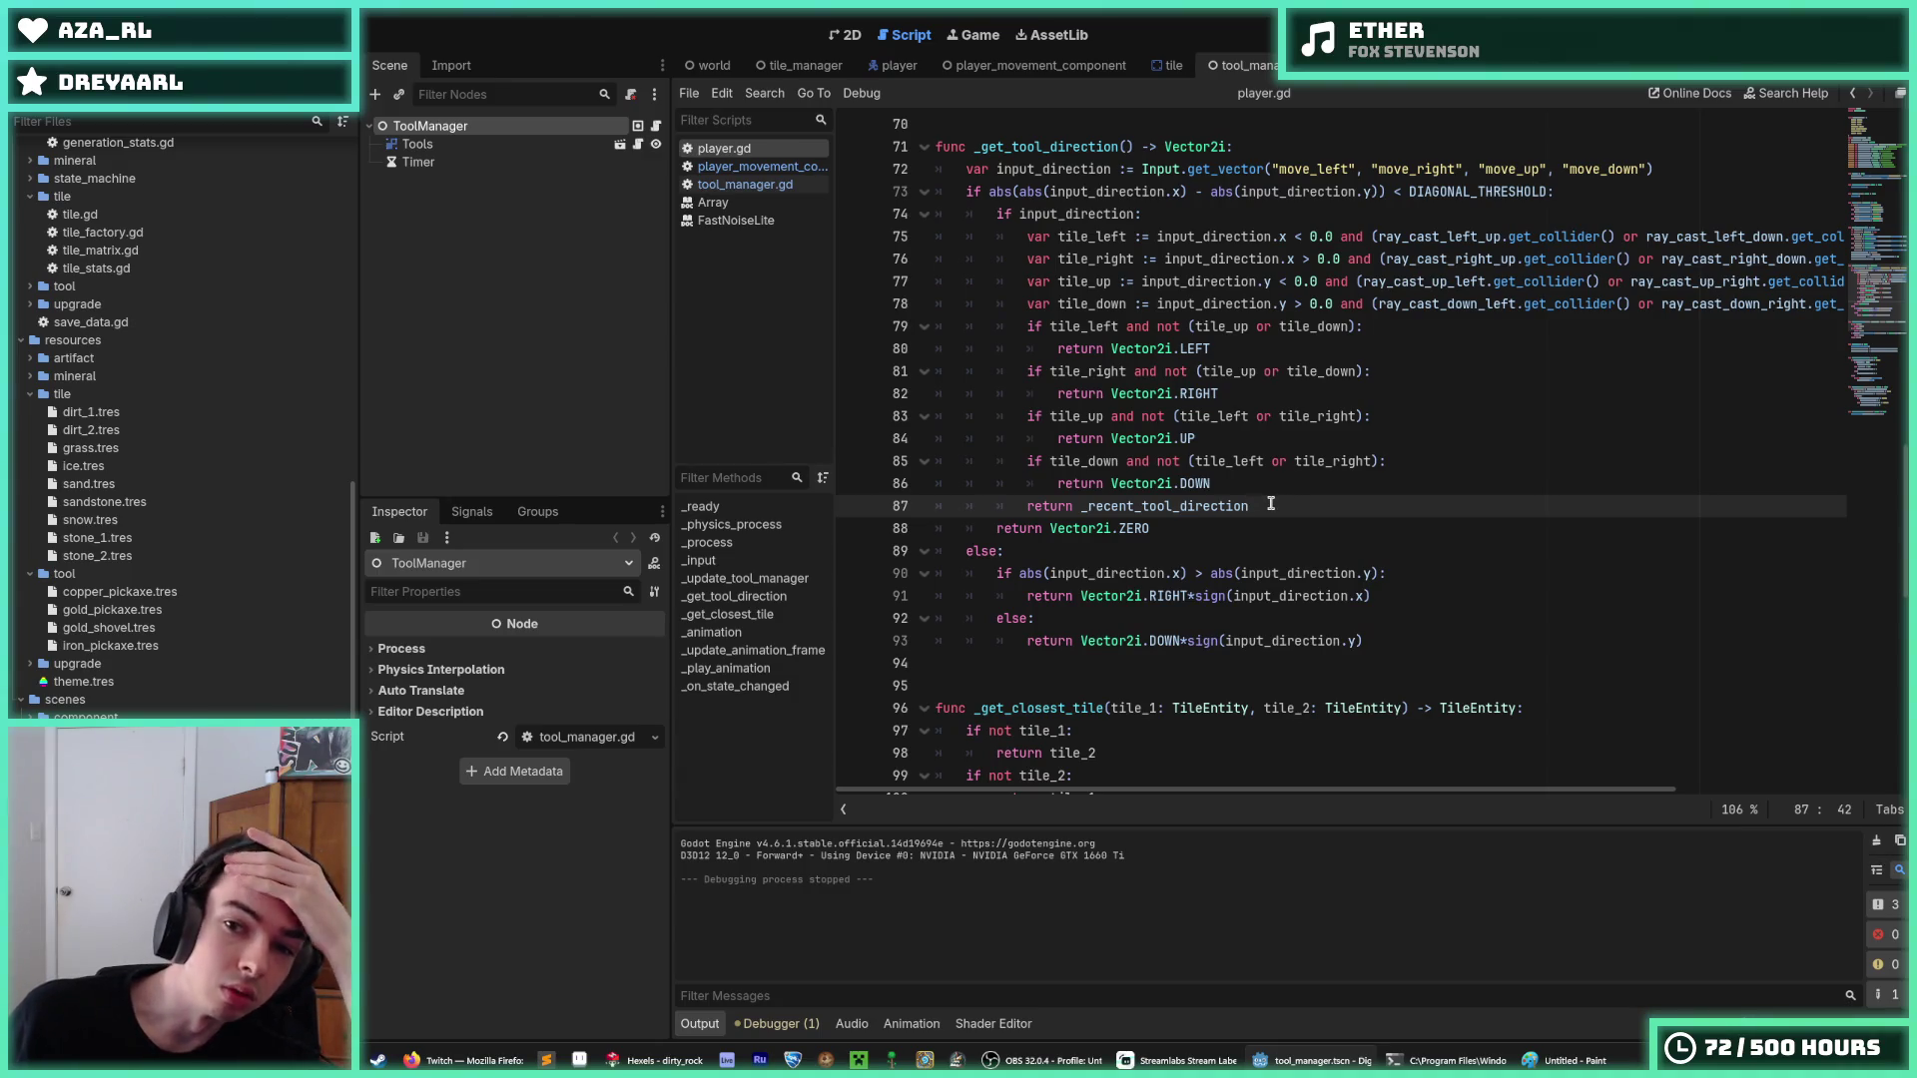
pyautogui.click(1257, 491)
pyautogui.click(1274, 500)
pyautogui.click(1256, 488)
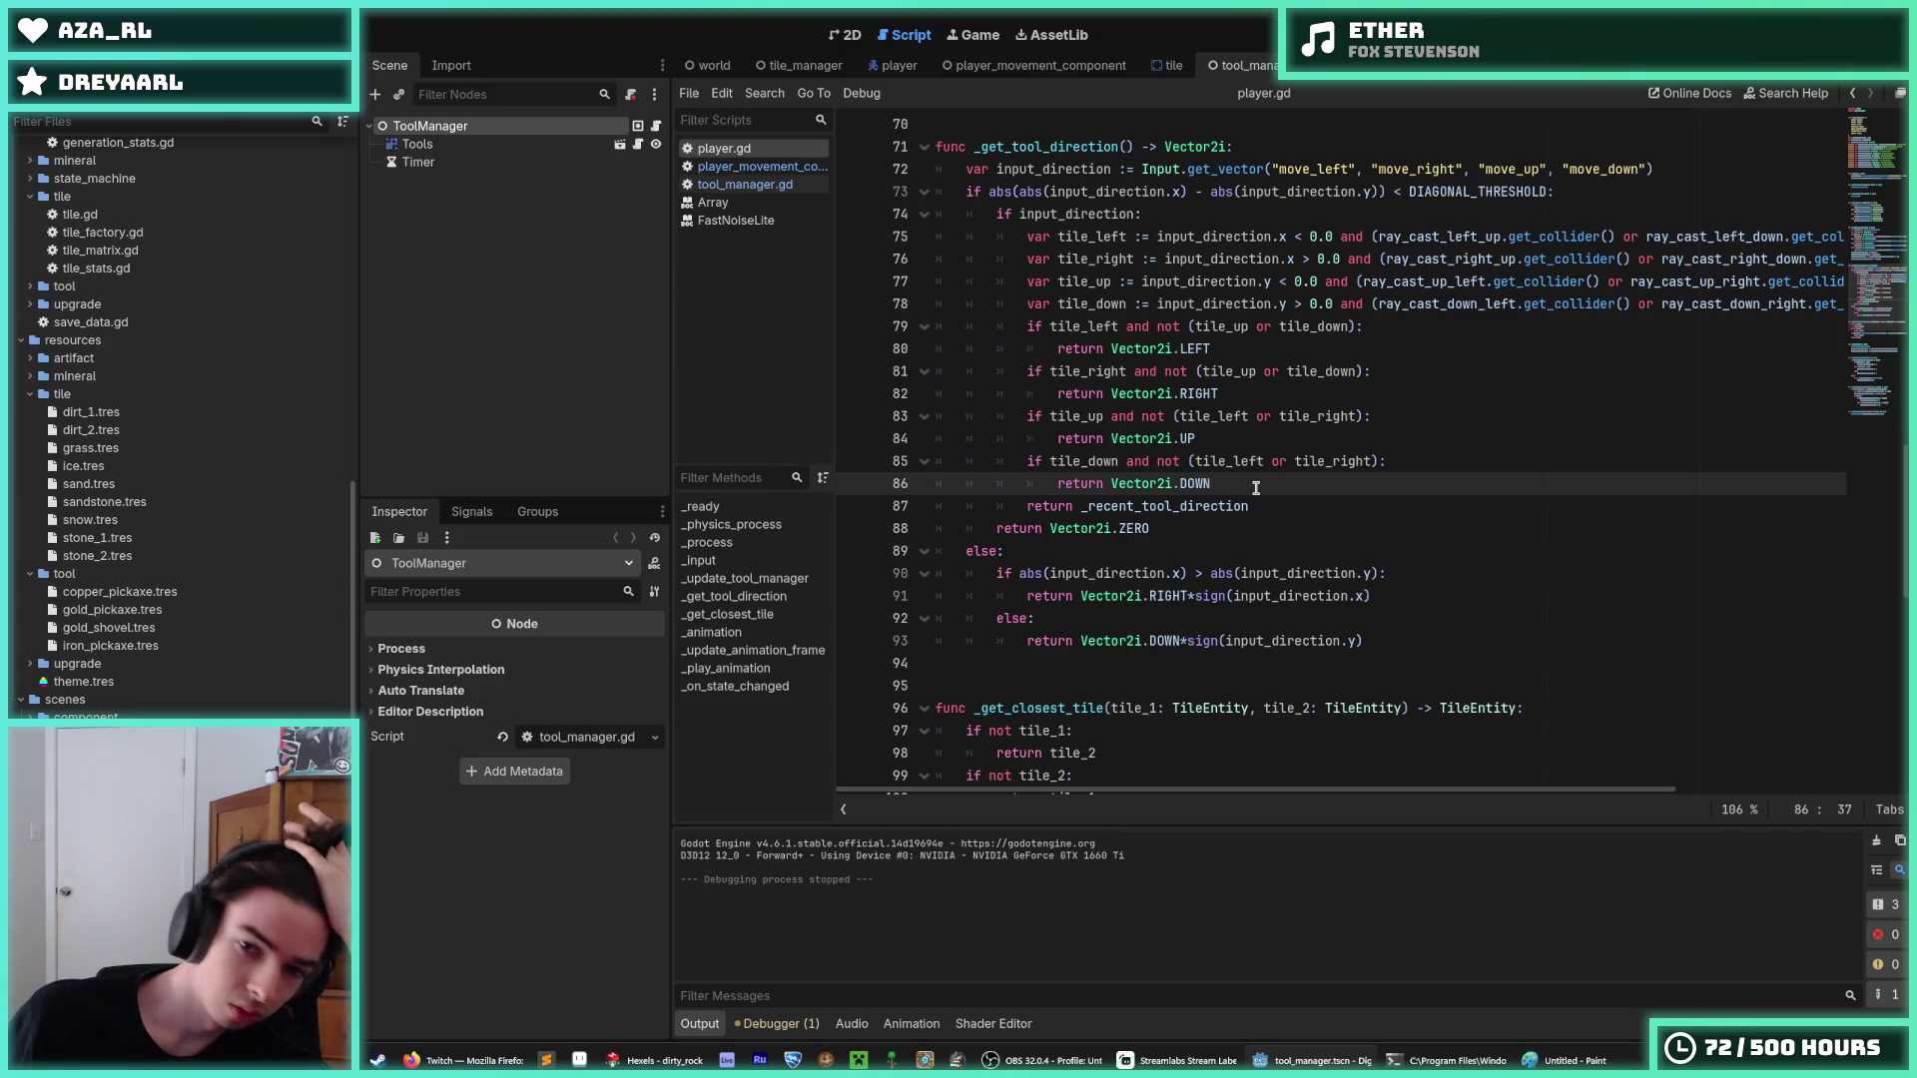
pyautogui.click(1256, 504)
pyautogui.click(1250, 487)
pyautogui.click(1254, 507)
pyautogui.click(1253, 487)
pyautogui.click(1254, 501)
pyautogui.click(1257, 476)
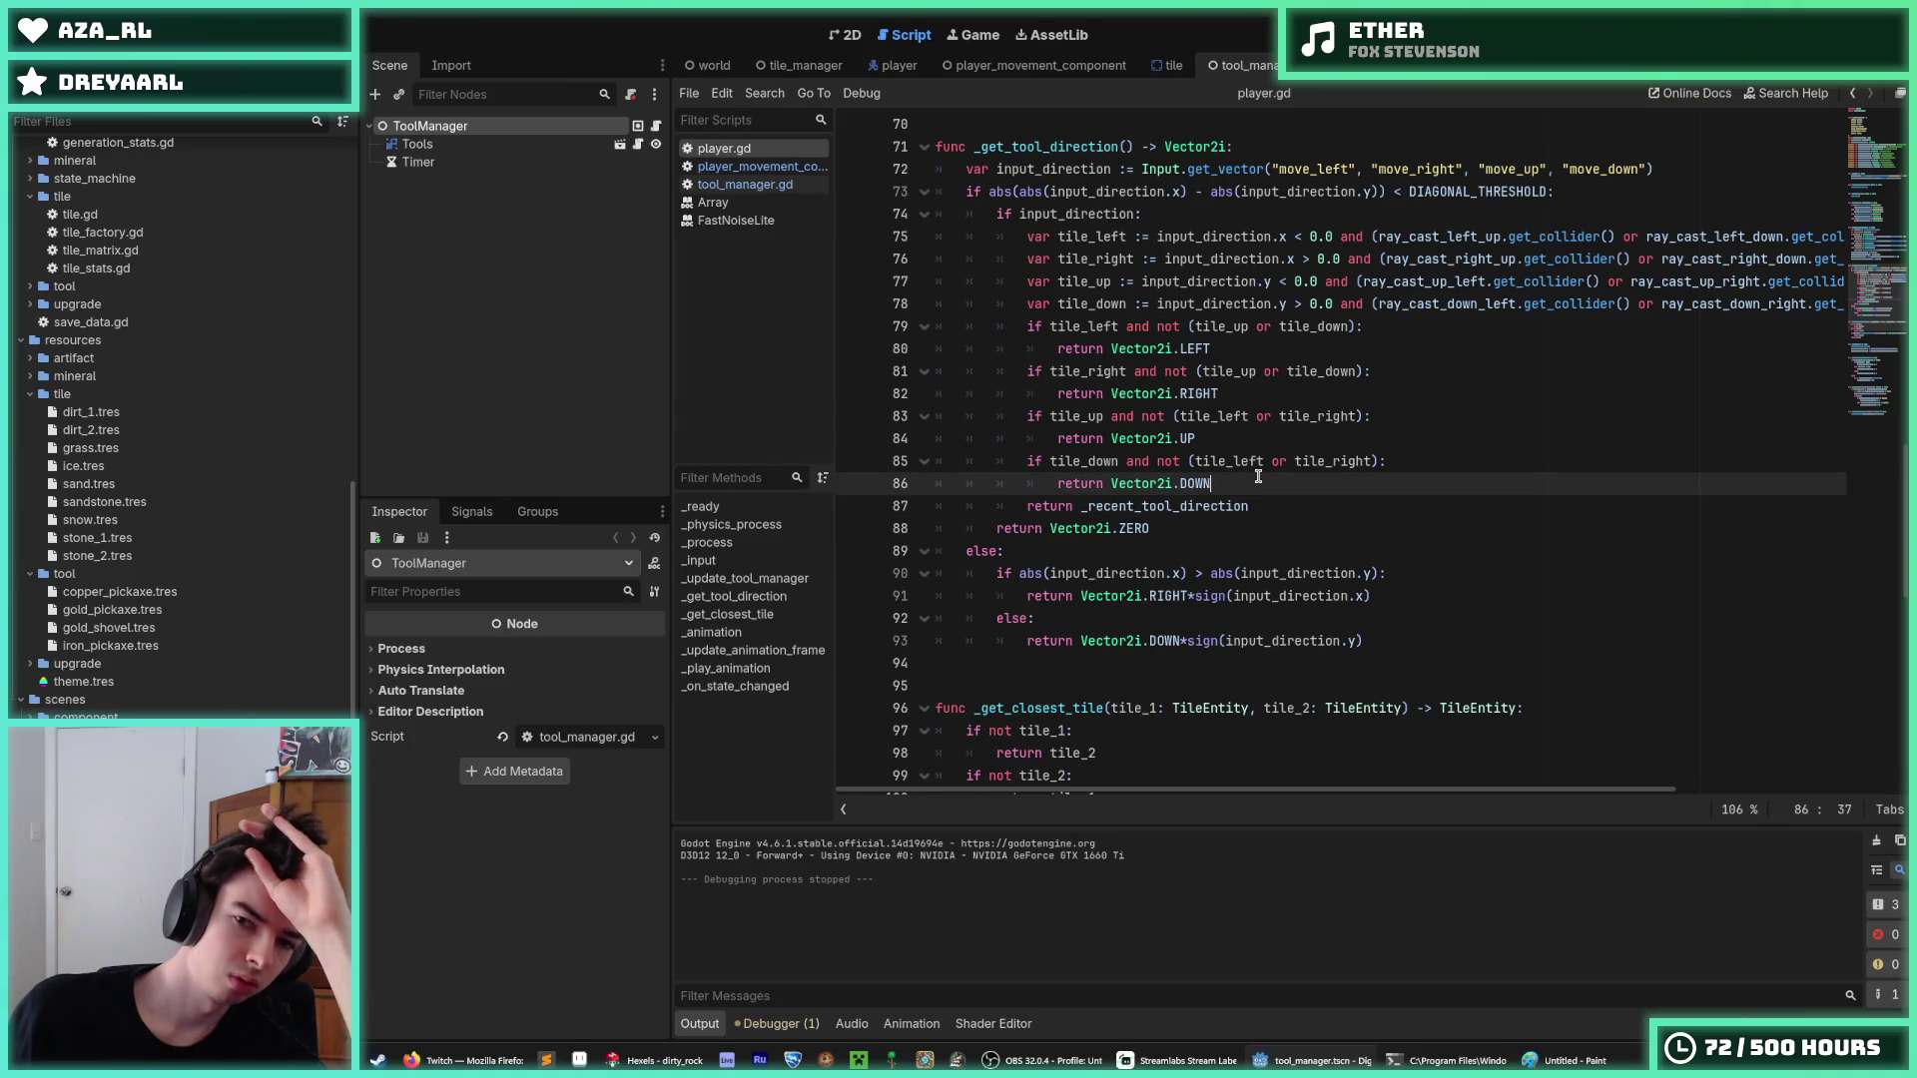
pyautogui.click(1269, 505)
pyautogui.click(1252, 479)
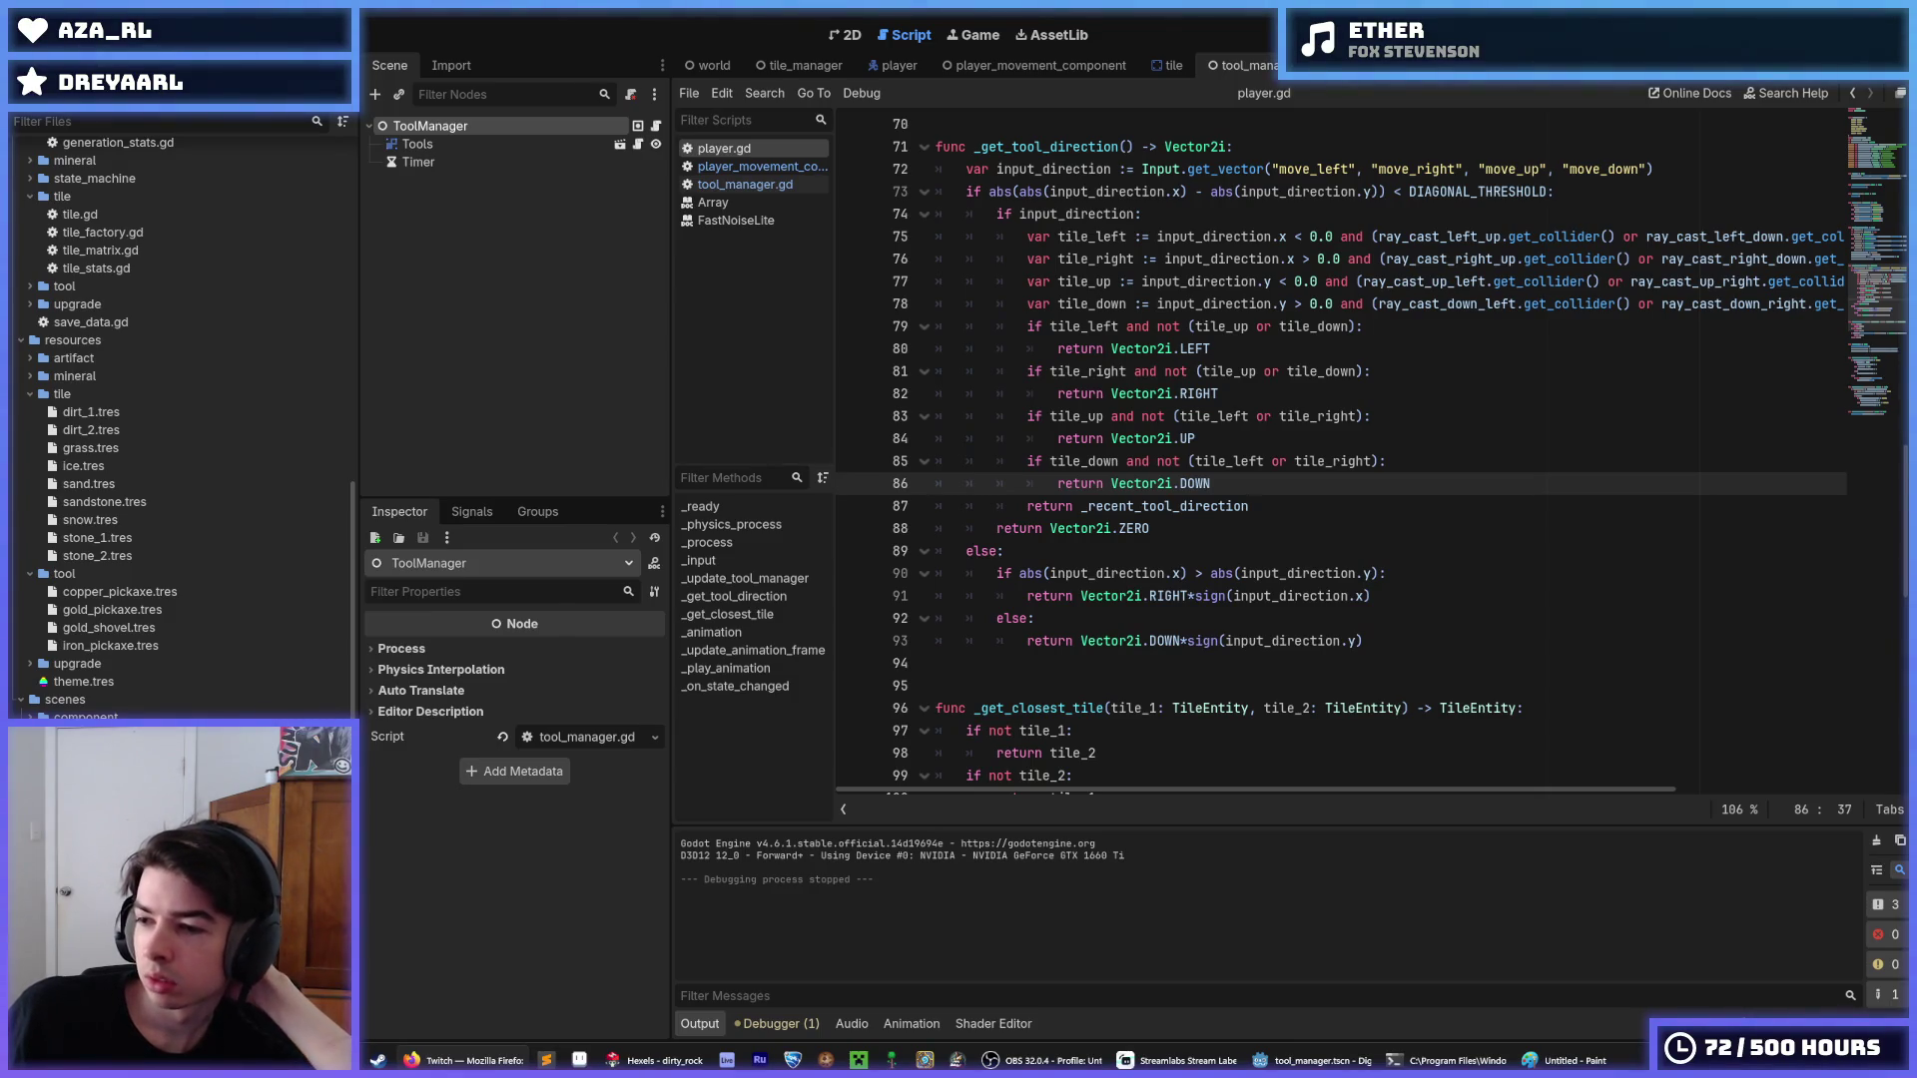
pyautogui.click(1490, 418)
pyautogui.click(1484, 460)
pyautogui.click(1427, 481)
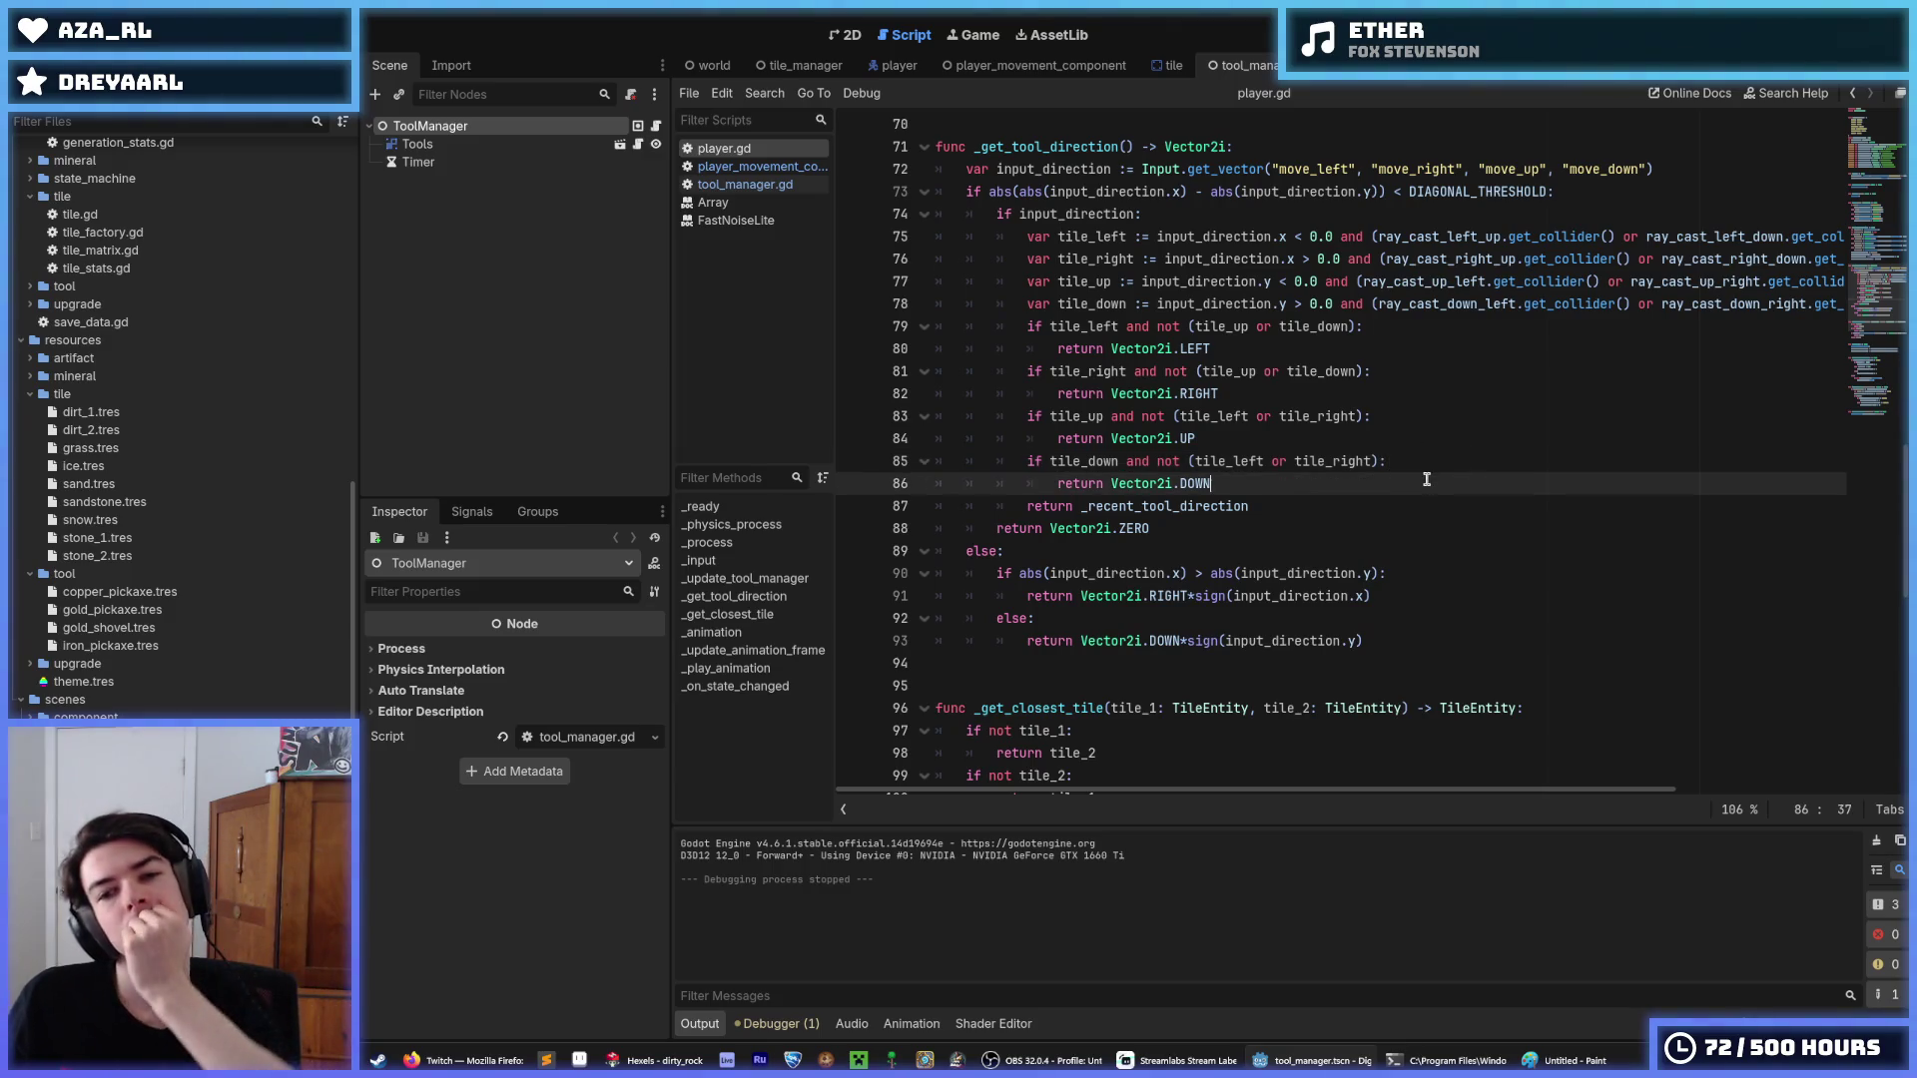
pyautogui.click(1412, 500)
pyautogui.click(1388, 486)
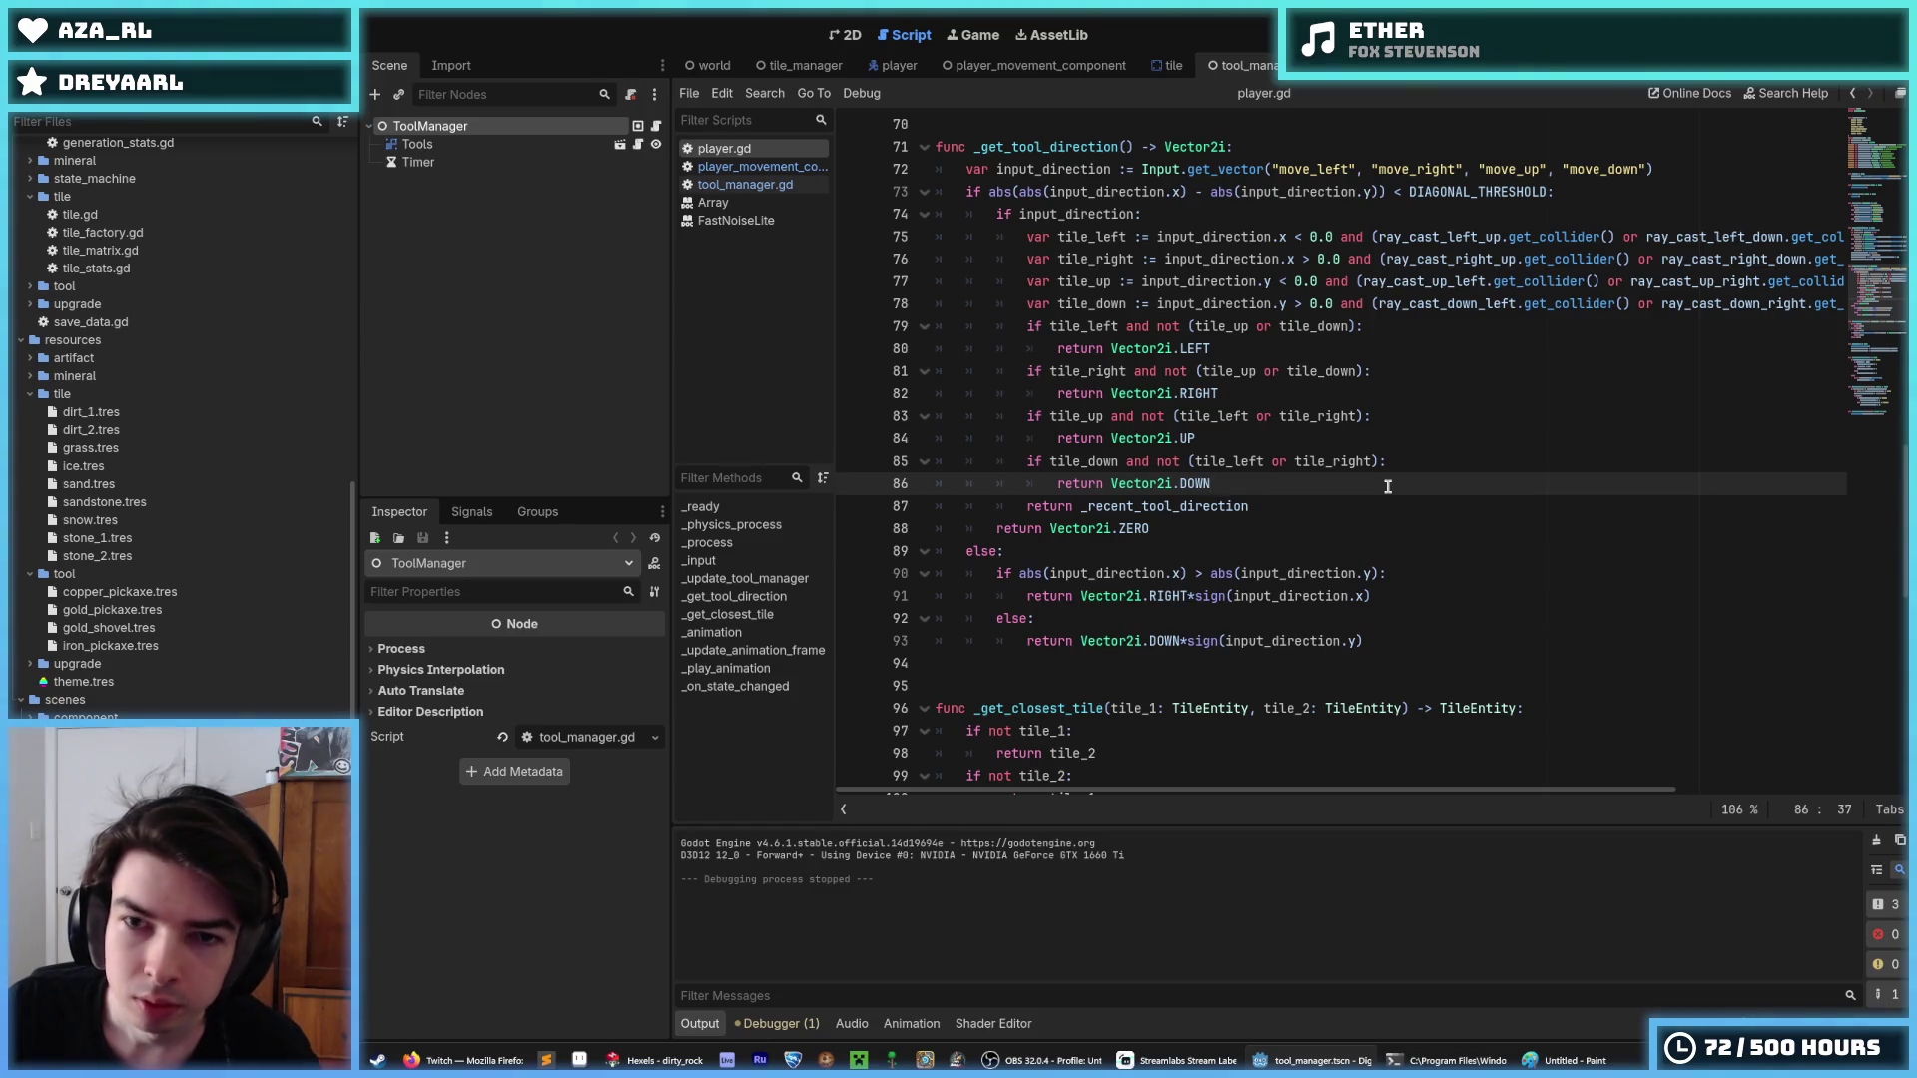
pyautogui.scroll(10, 1388, 486)
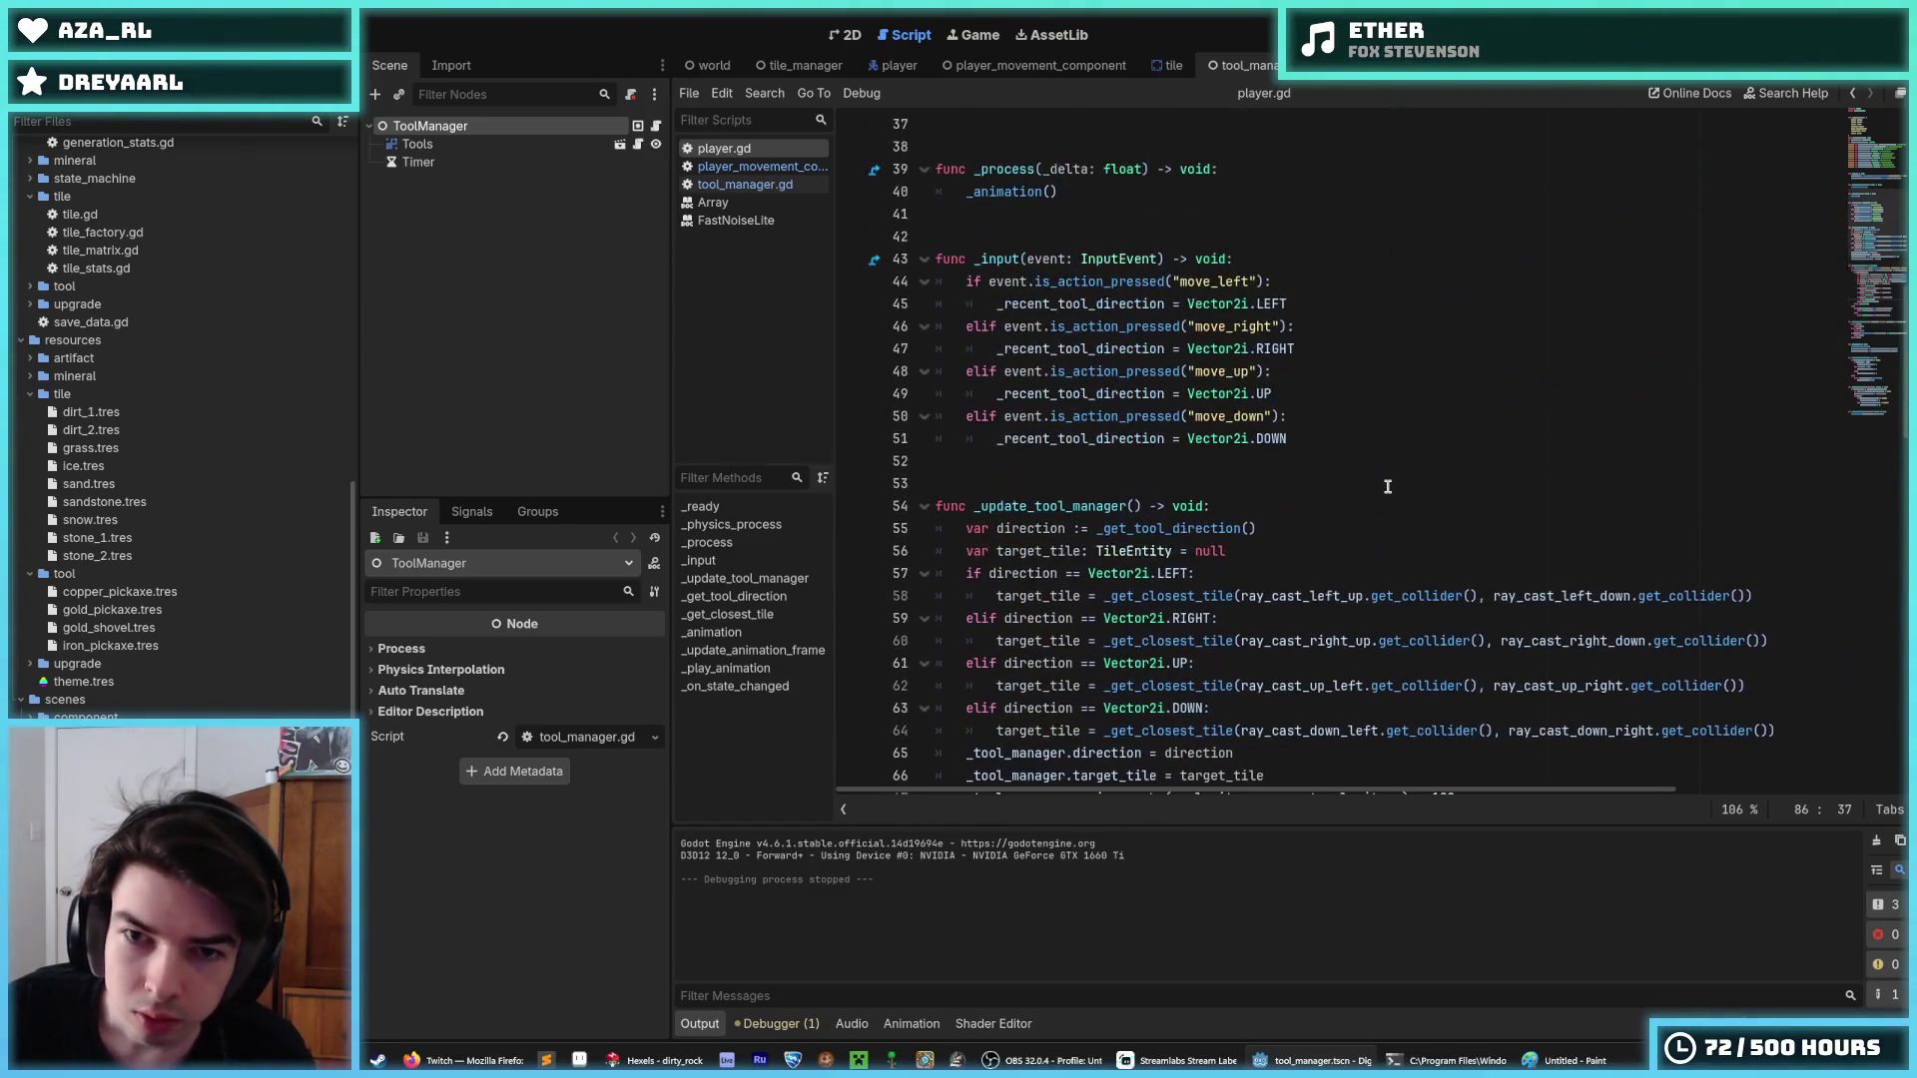
pyautogui.click(1304, 514)
pyautogui.click(1301, 510)
pyautogui.click(1303, 524)
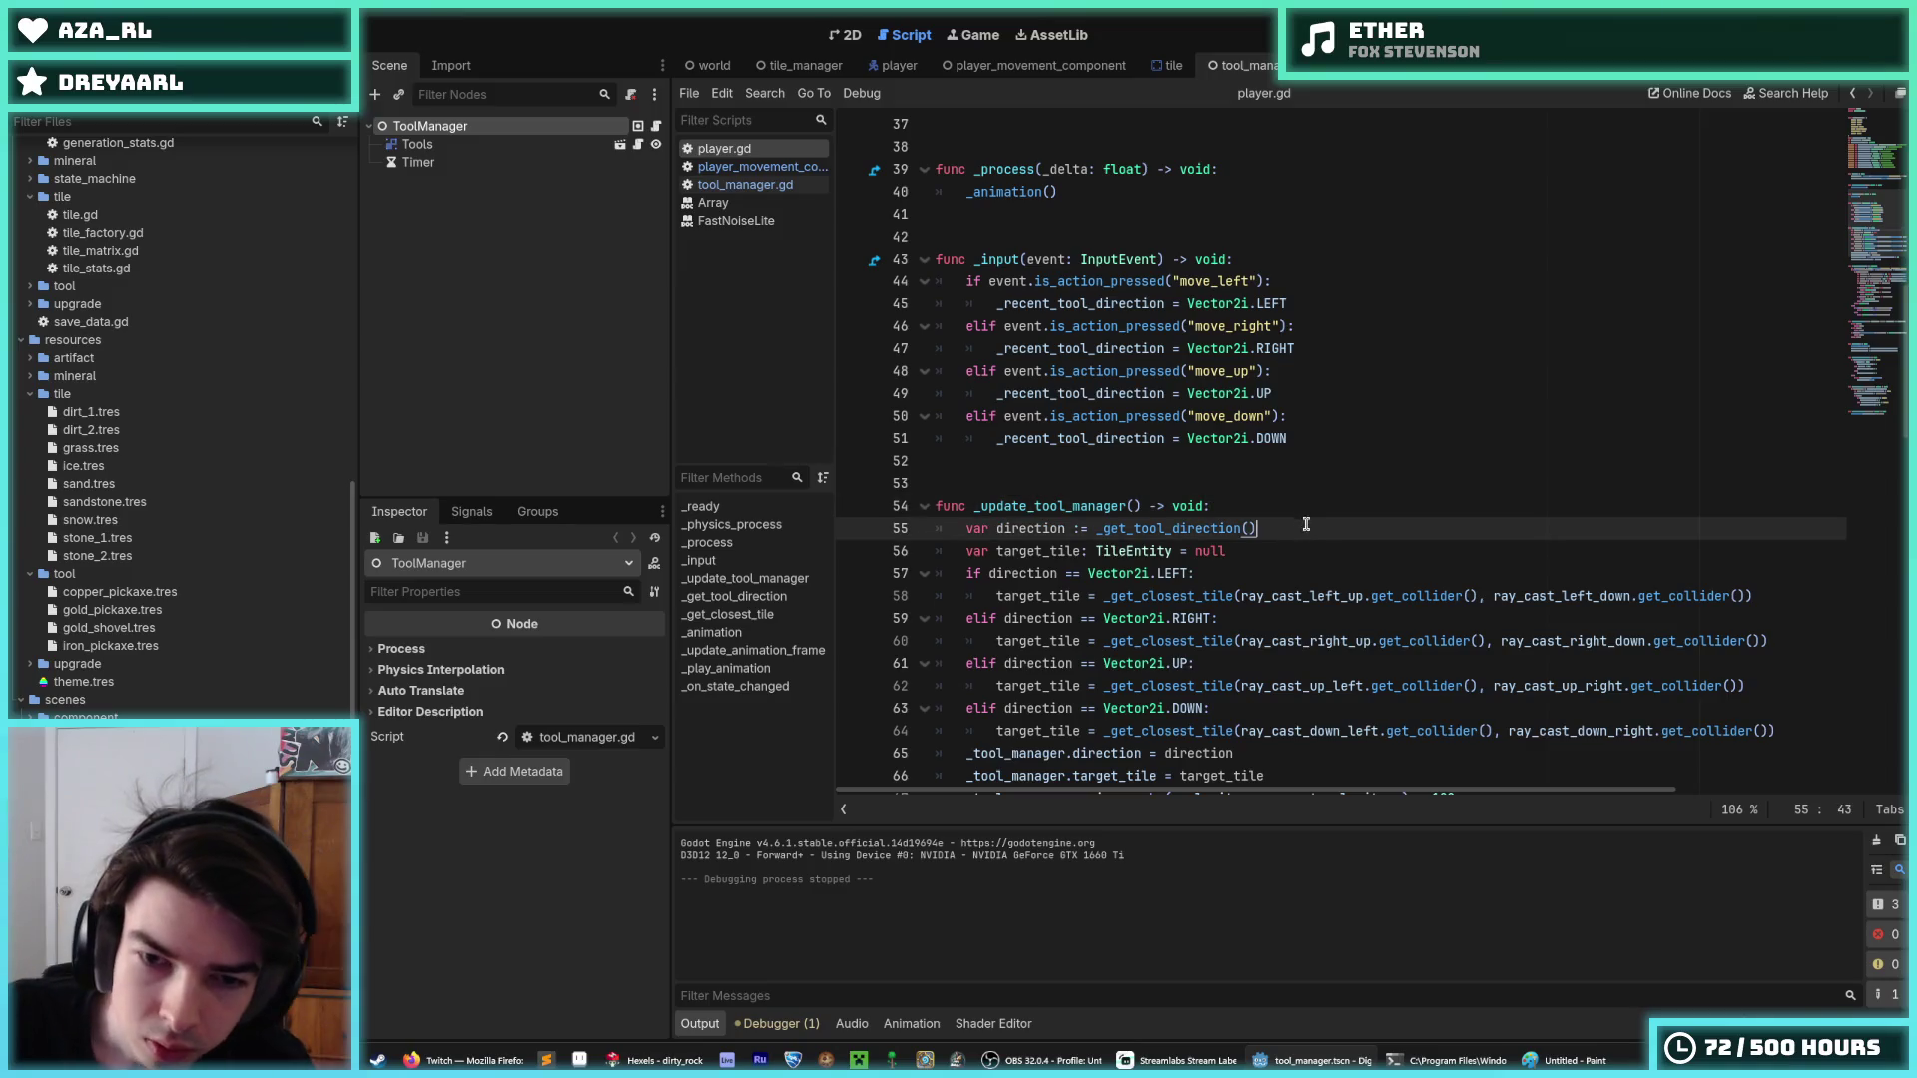
pyautogui.click(1302, 512)
pyautogui.click(1297, 524)
pyautogui.click(1260, 506)
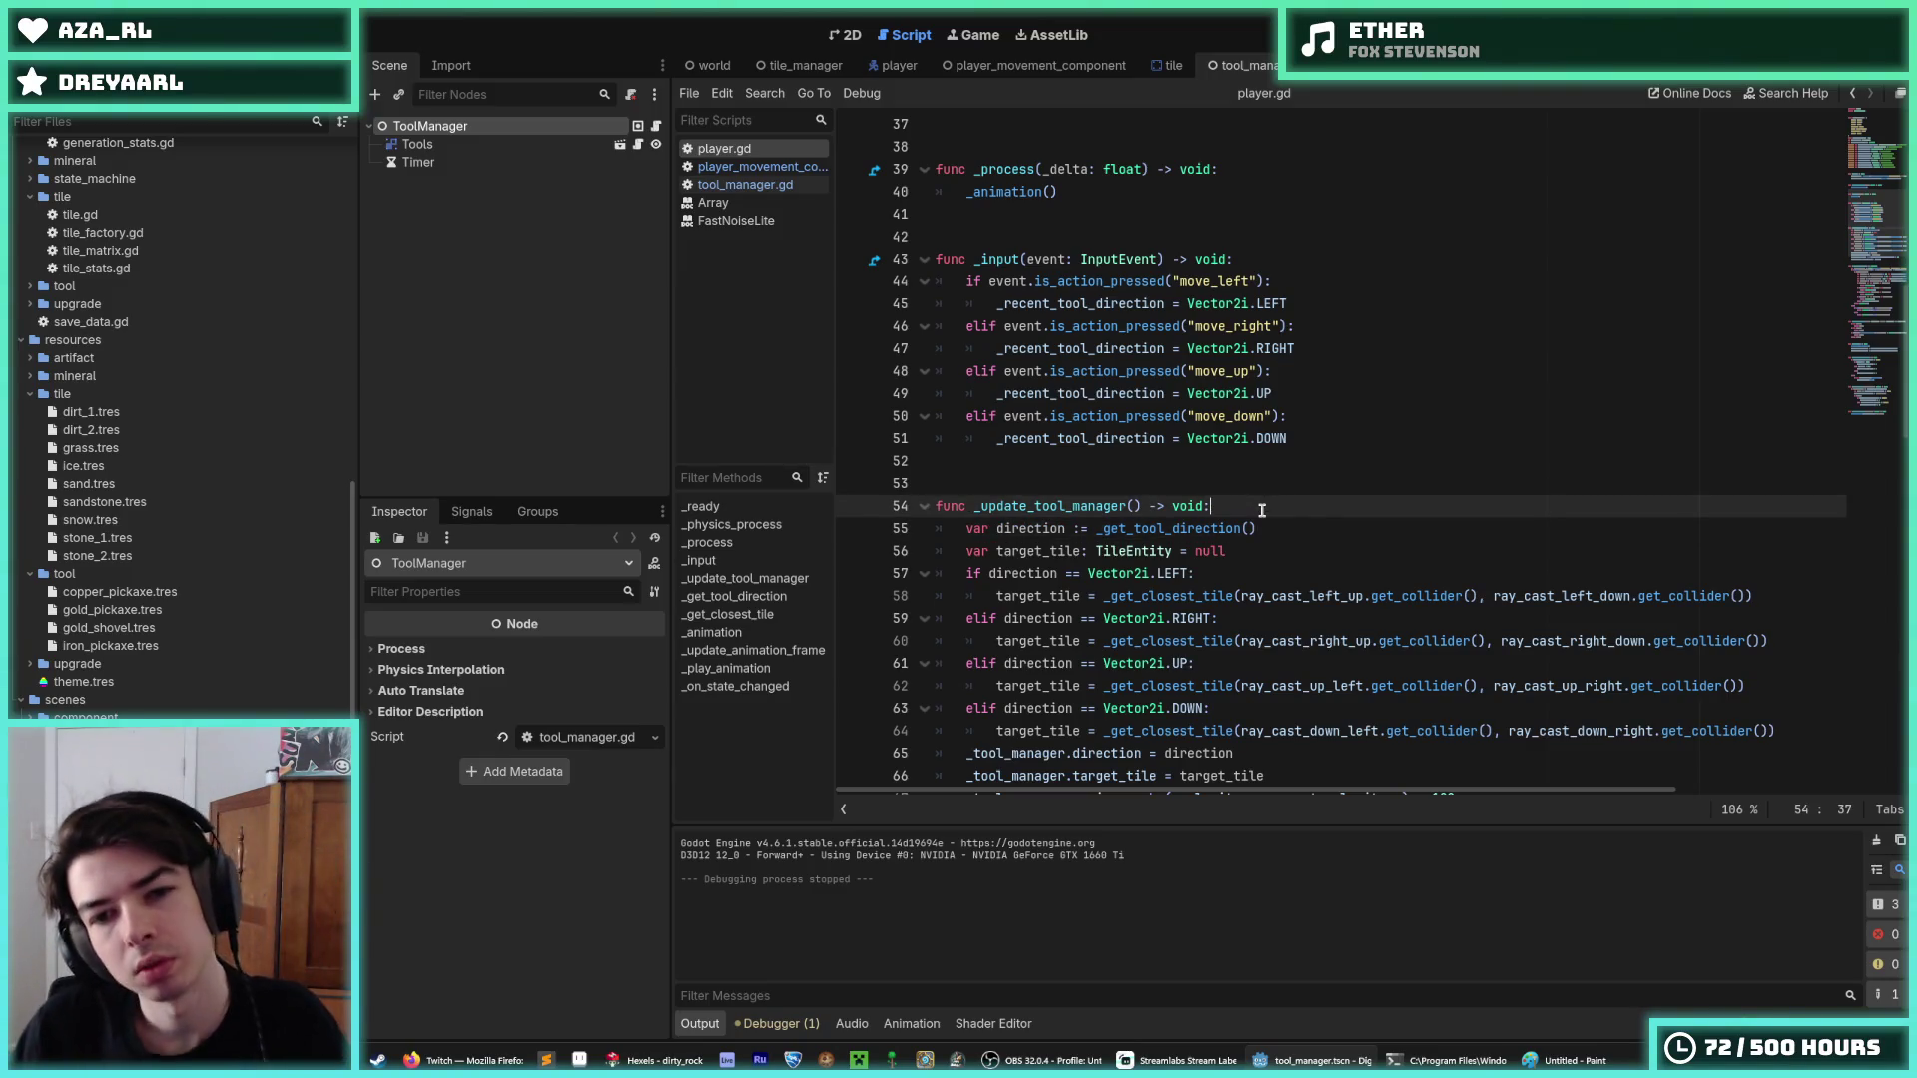
pyautogui.scroll(-2, 1261, 514)
pyautogui.scroll(3, 1265, 534)
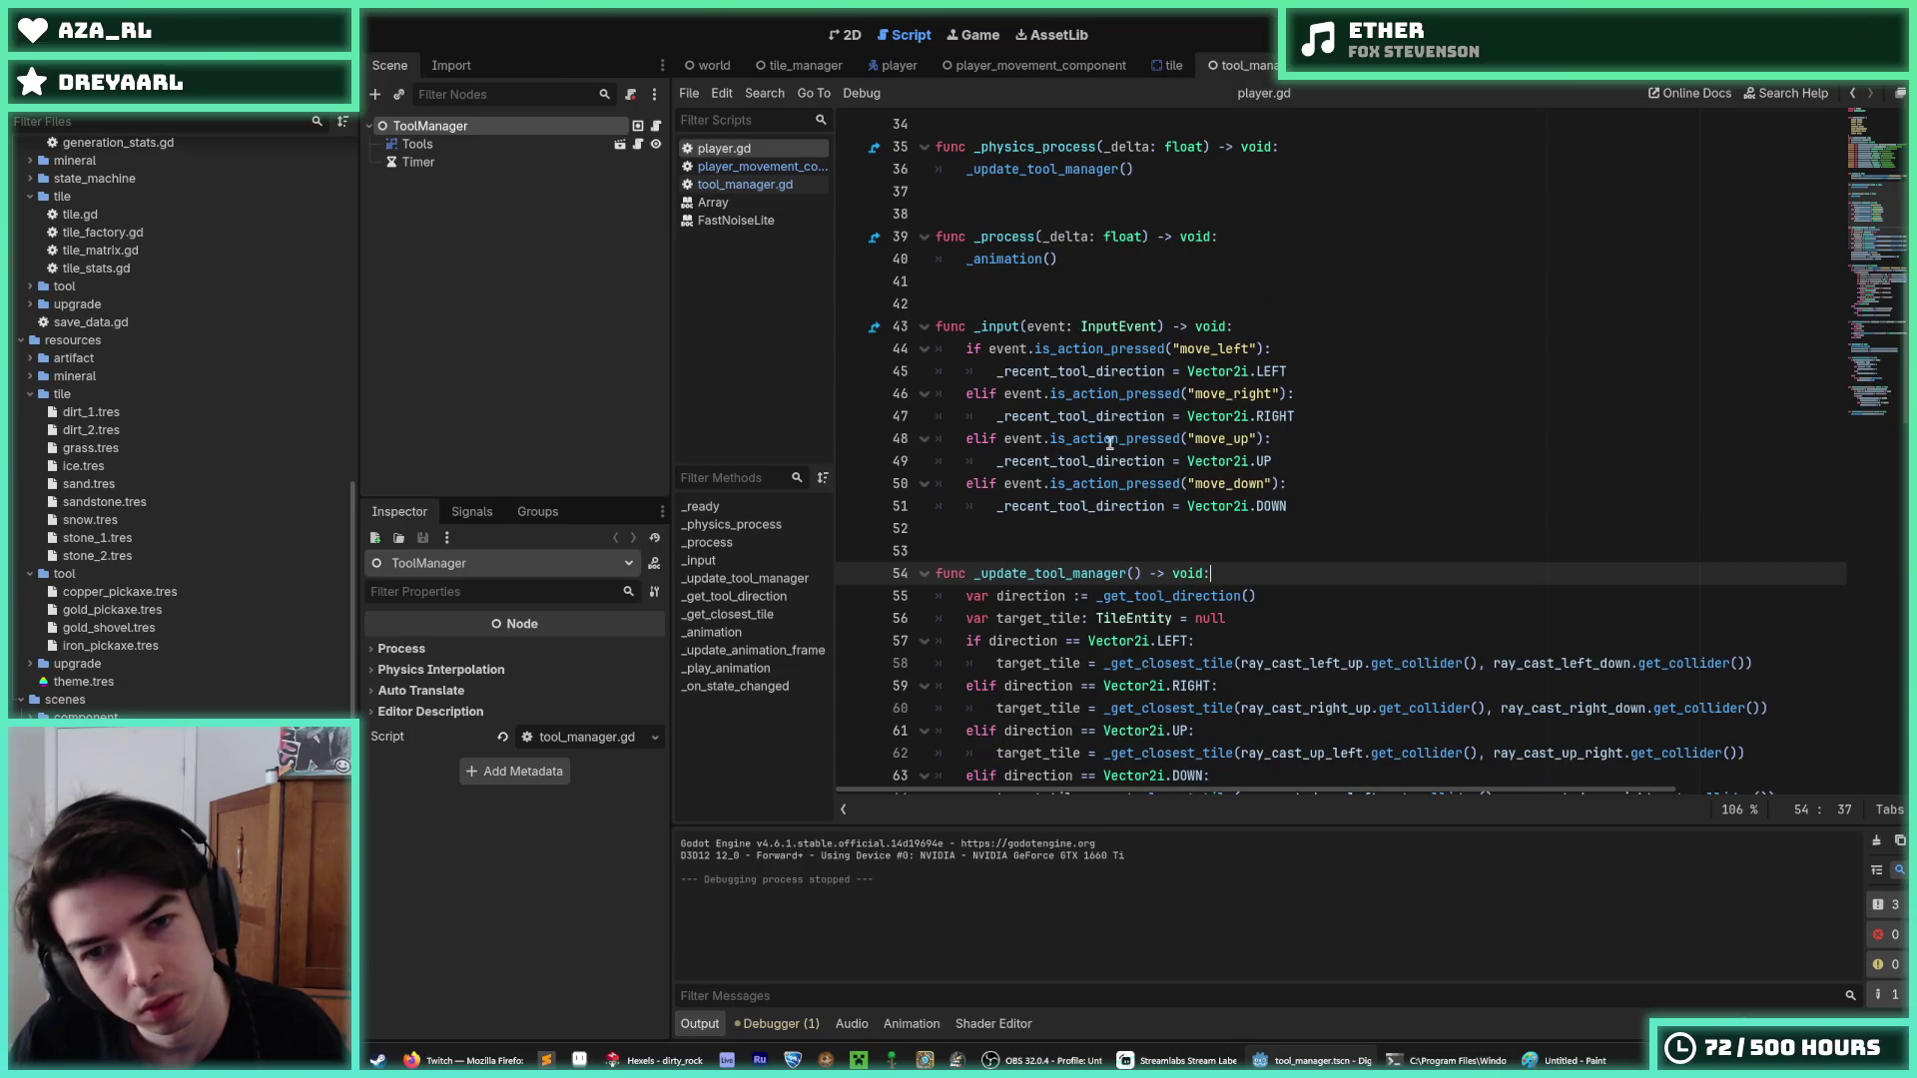
pyautogui.doubleClick(1074, 371)
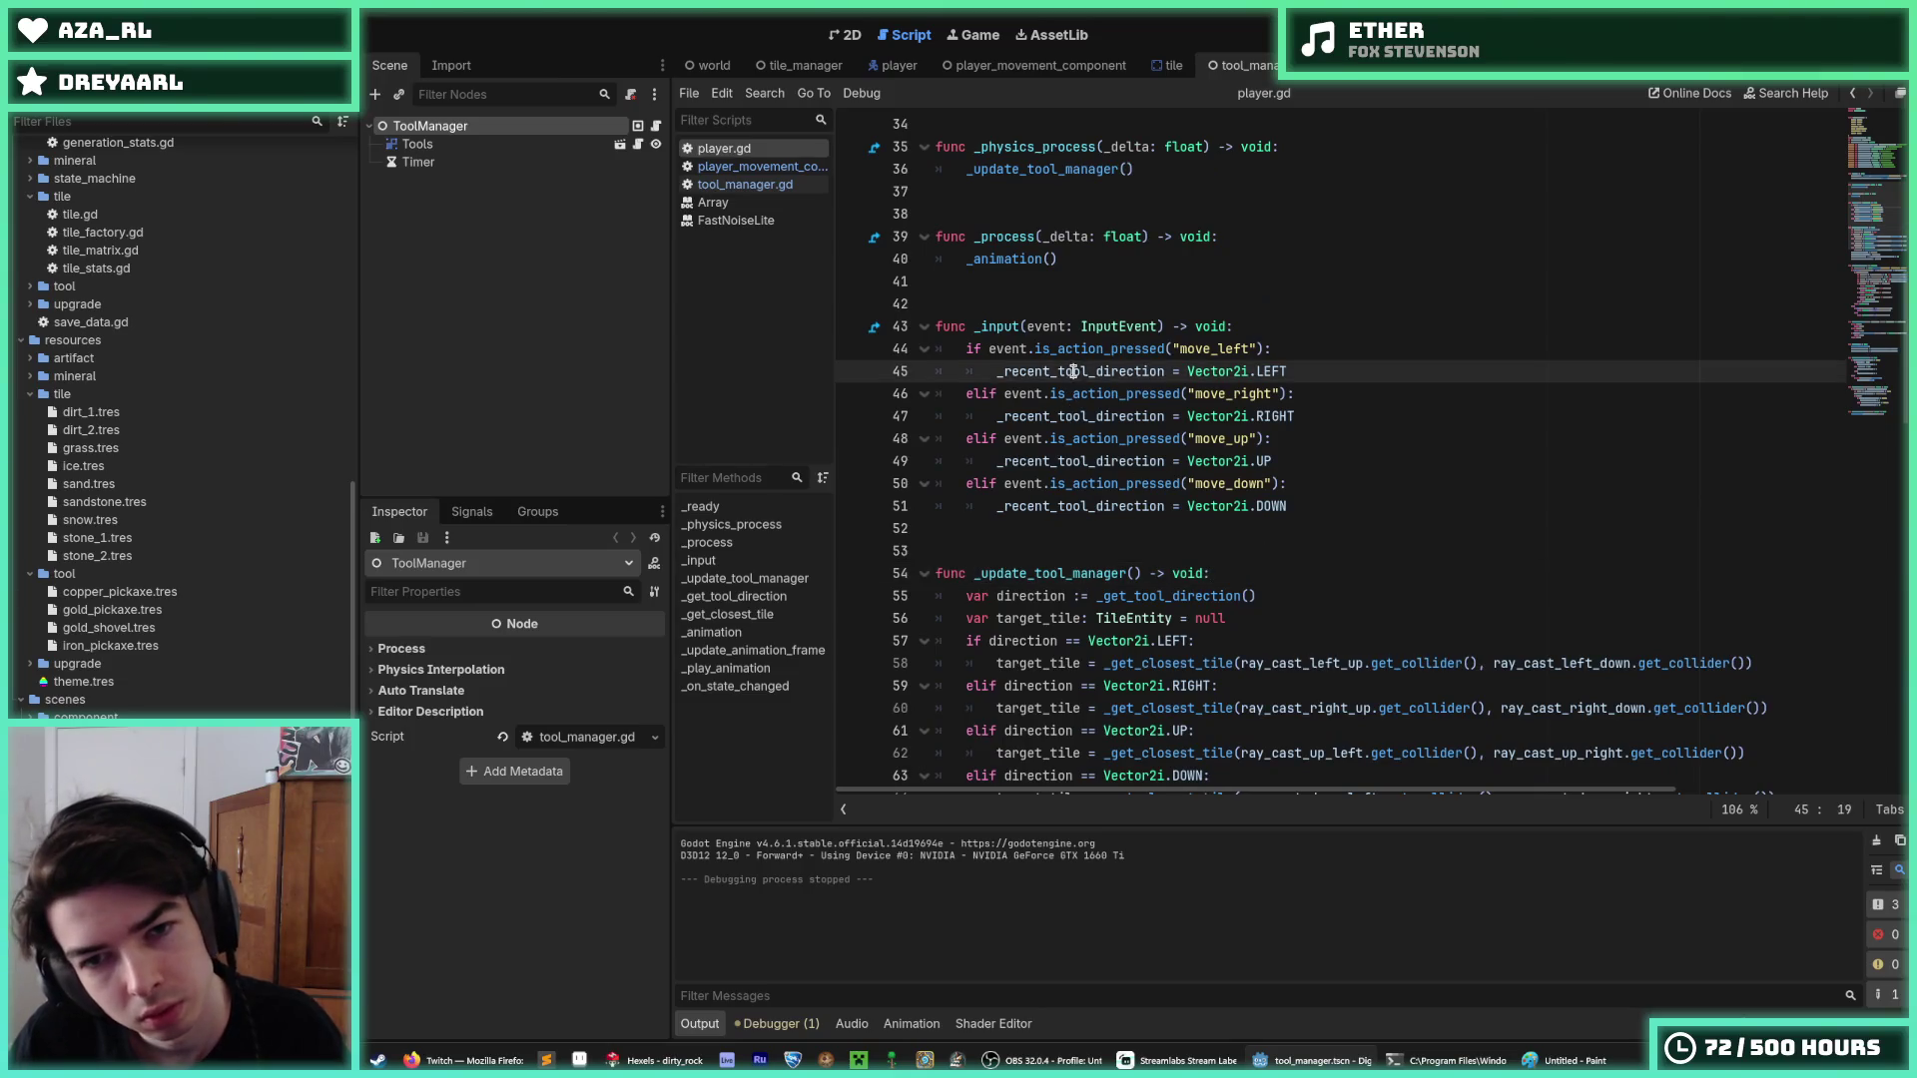
pyautogui.click(1255, 572)
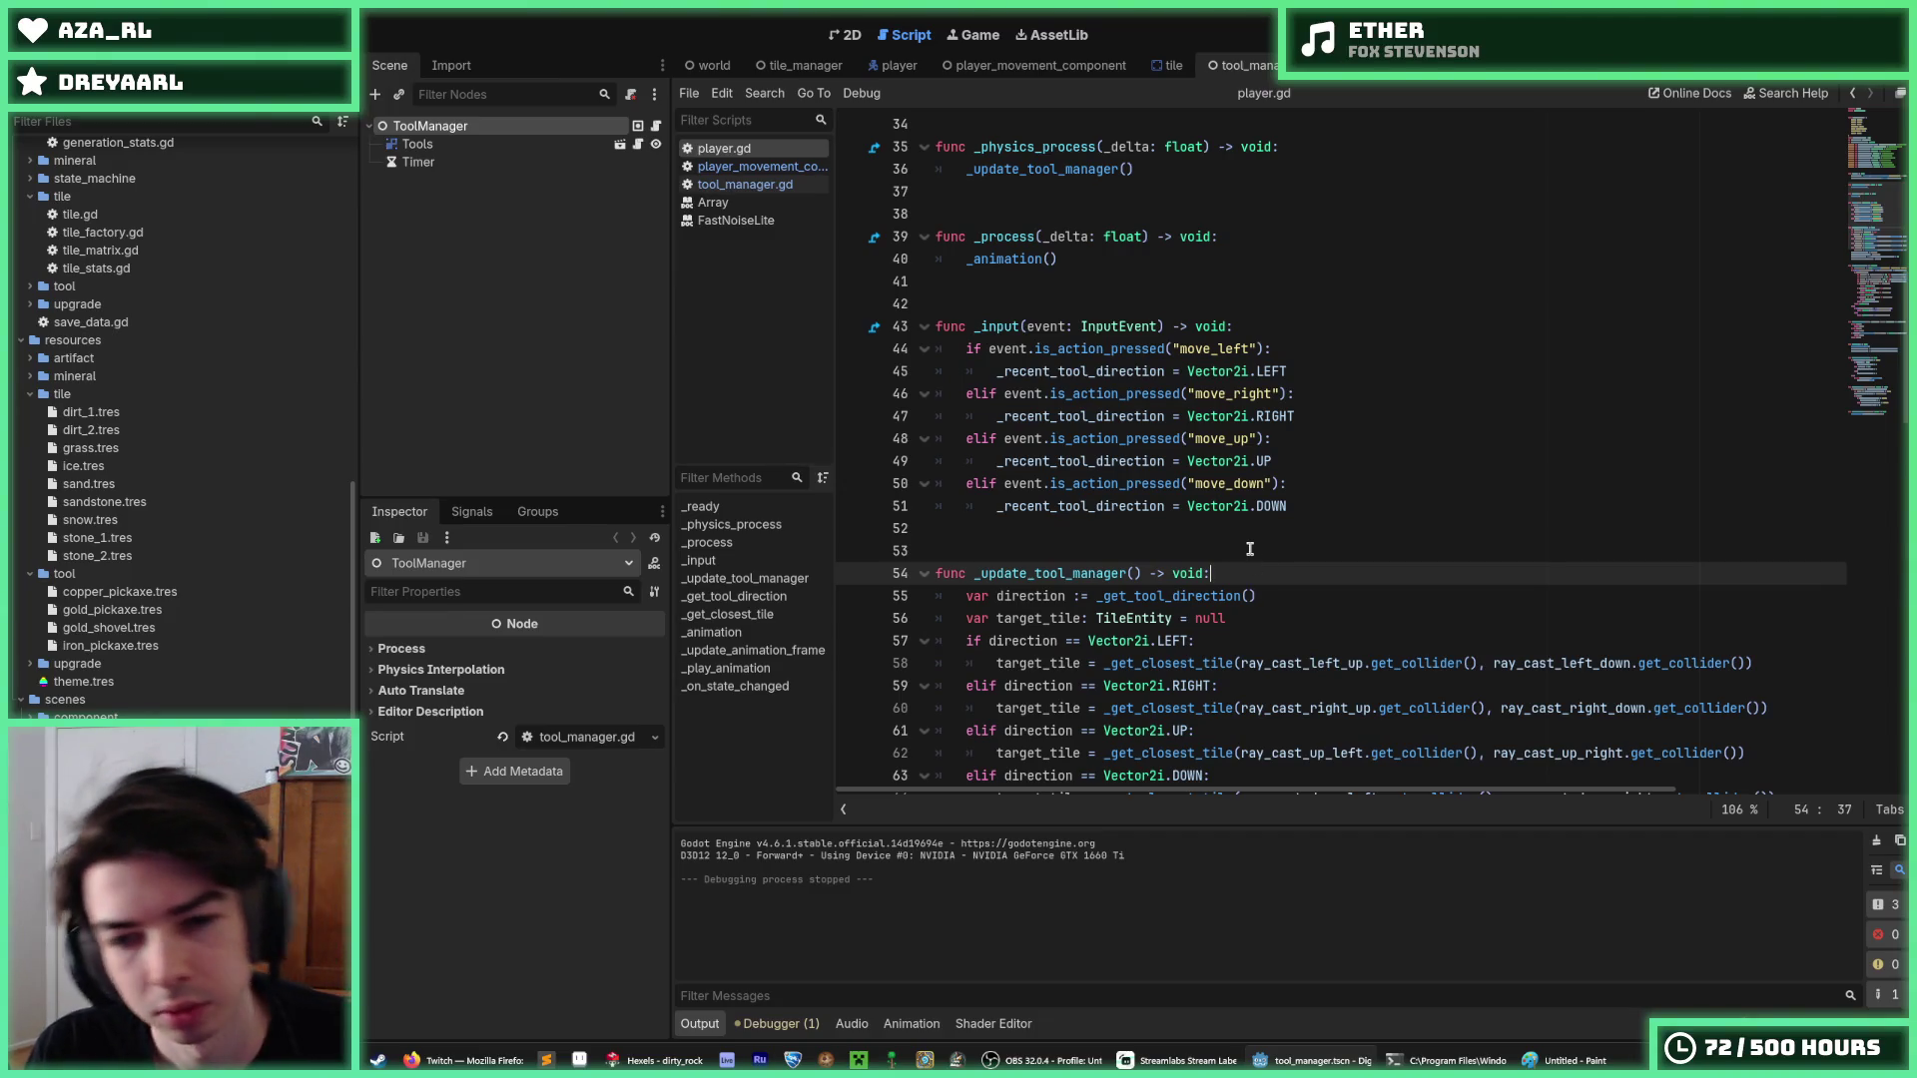
# Start a new 'var' line in _update_tool_manager, then remove it again.
pyautogui.press('Return')
pyautogui.write('var')
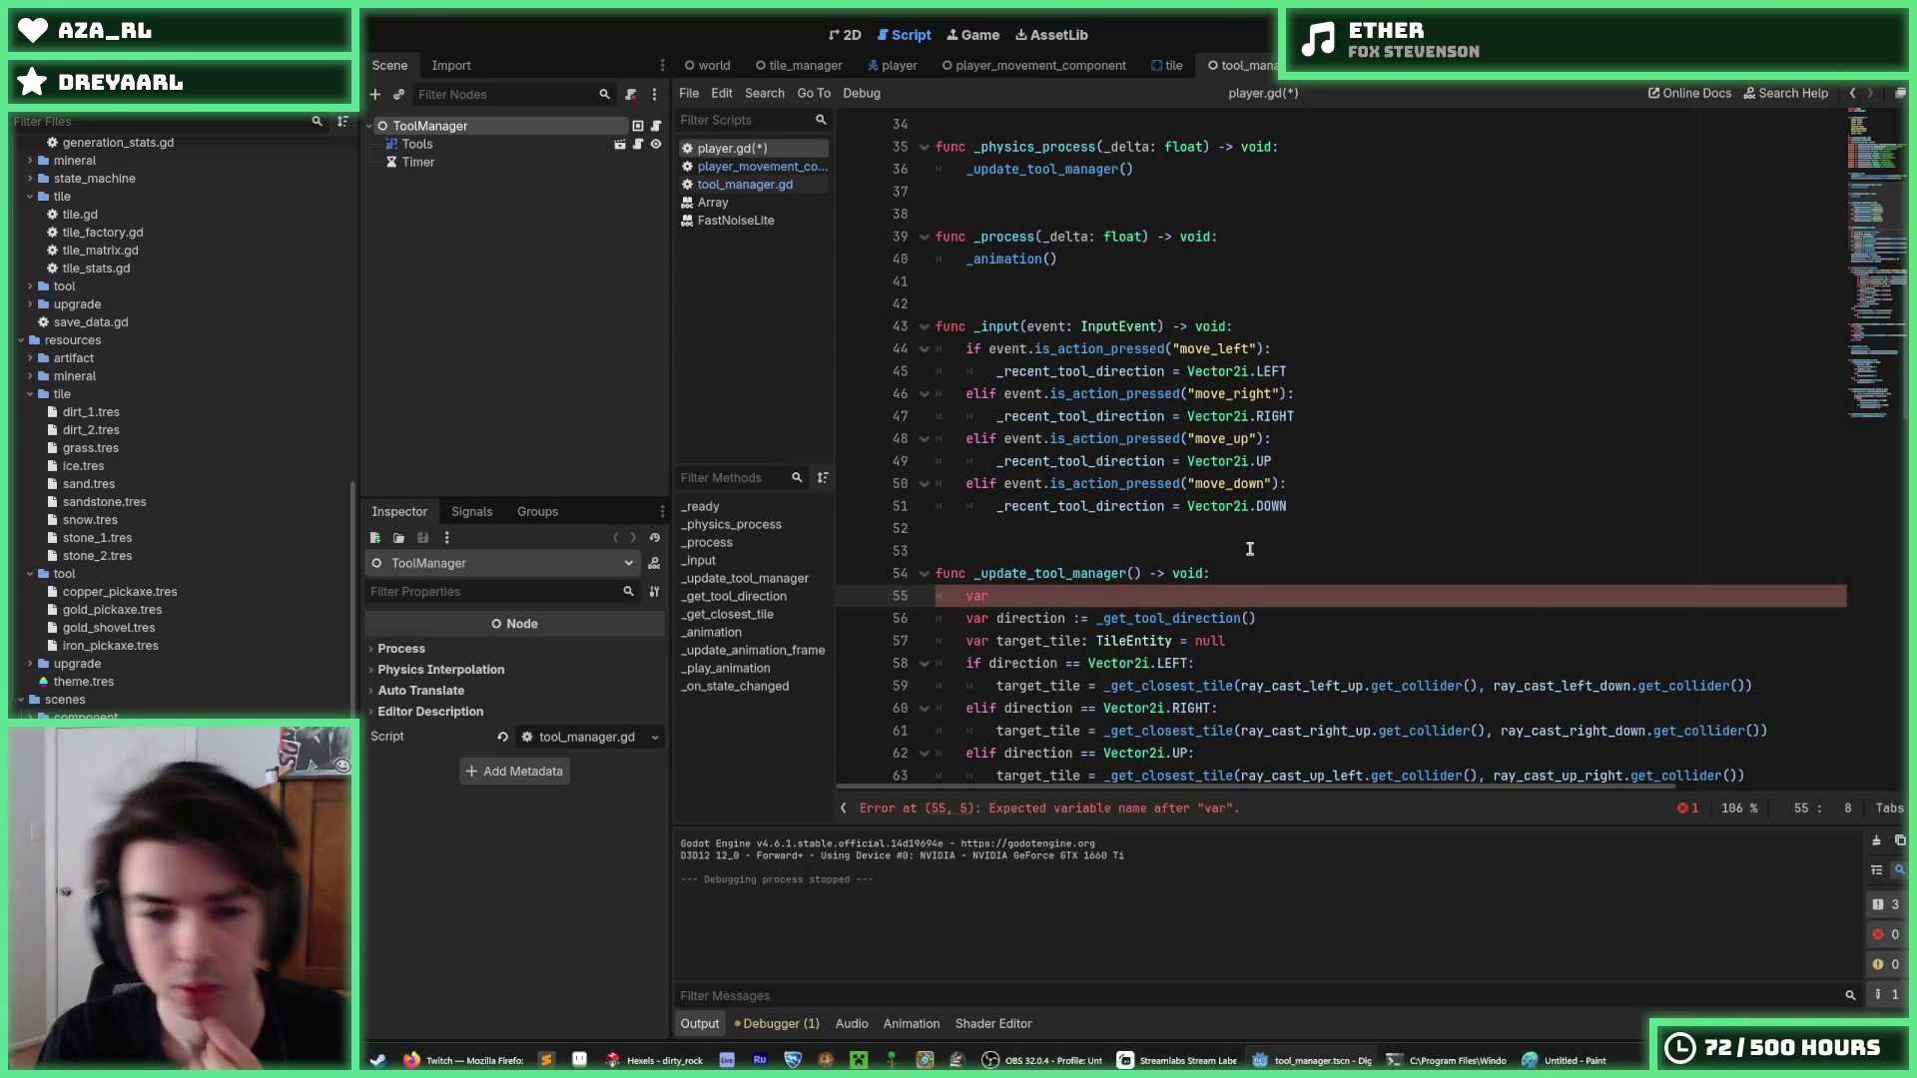
pyautogui.press('BackSpace')
pyautogui.press('BackSpace')
pyautogui.press('BackSpace')
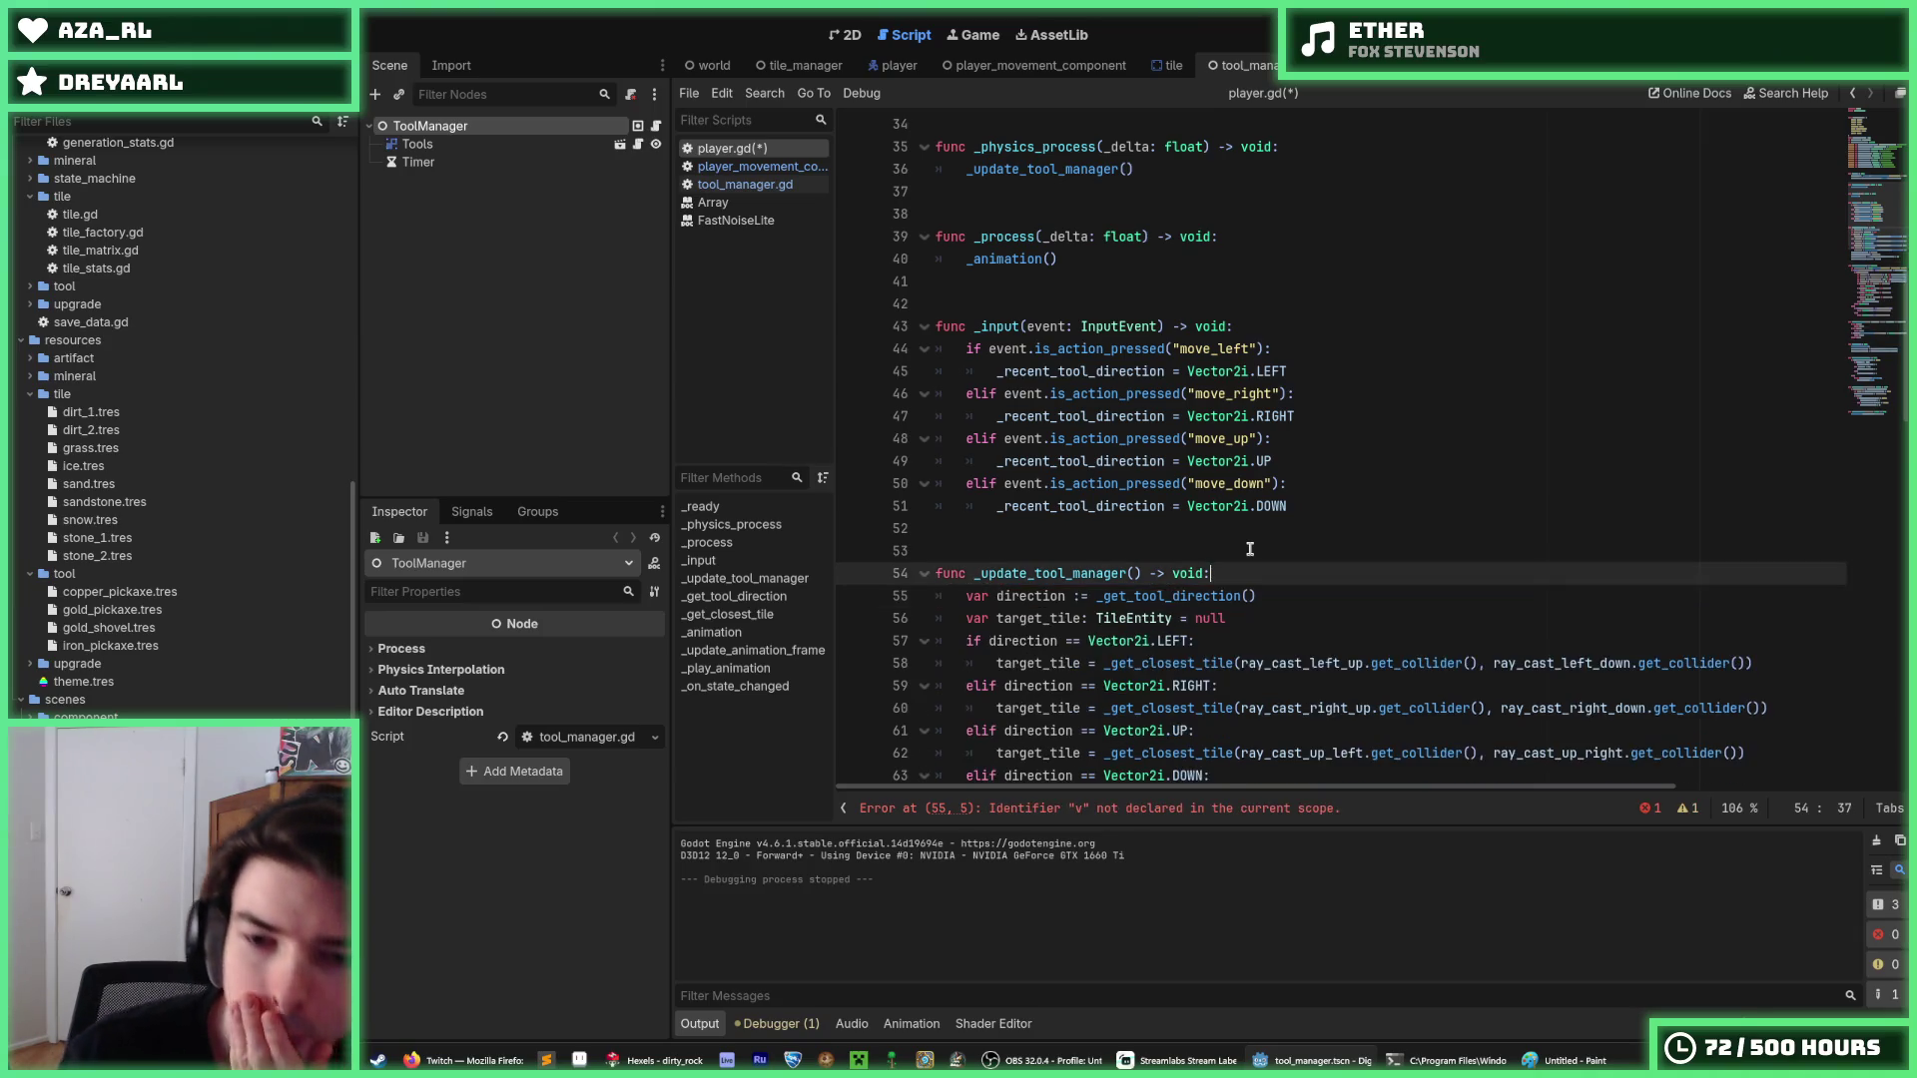
pyautogui.scroll(-5, 1249, 548)
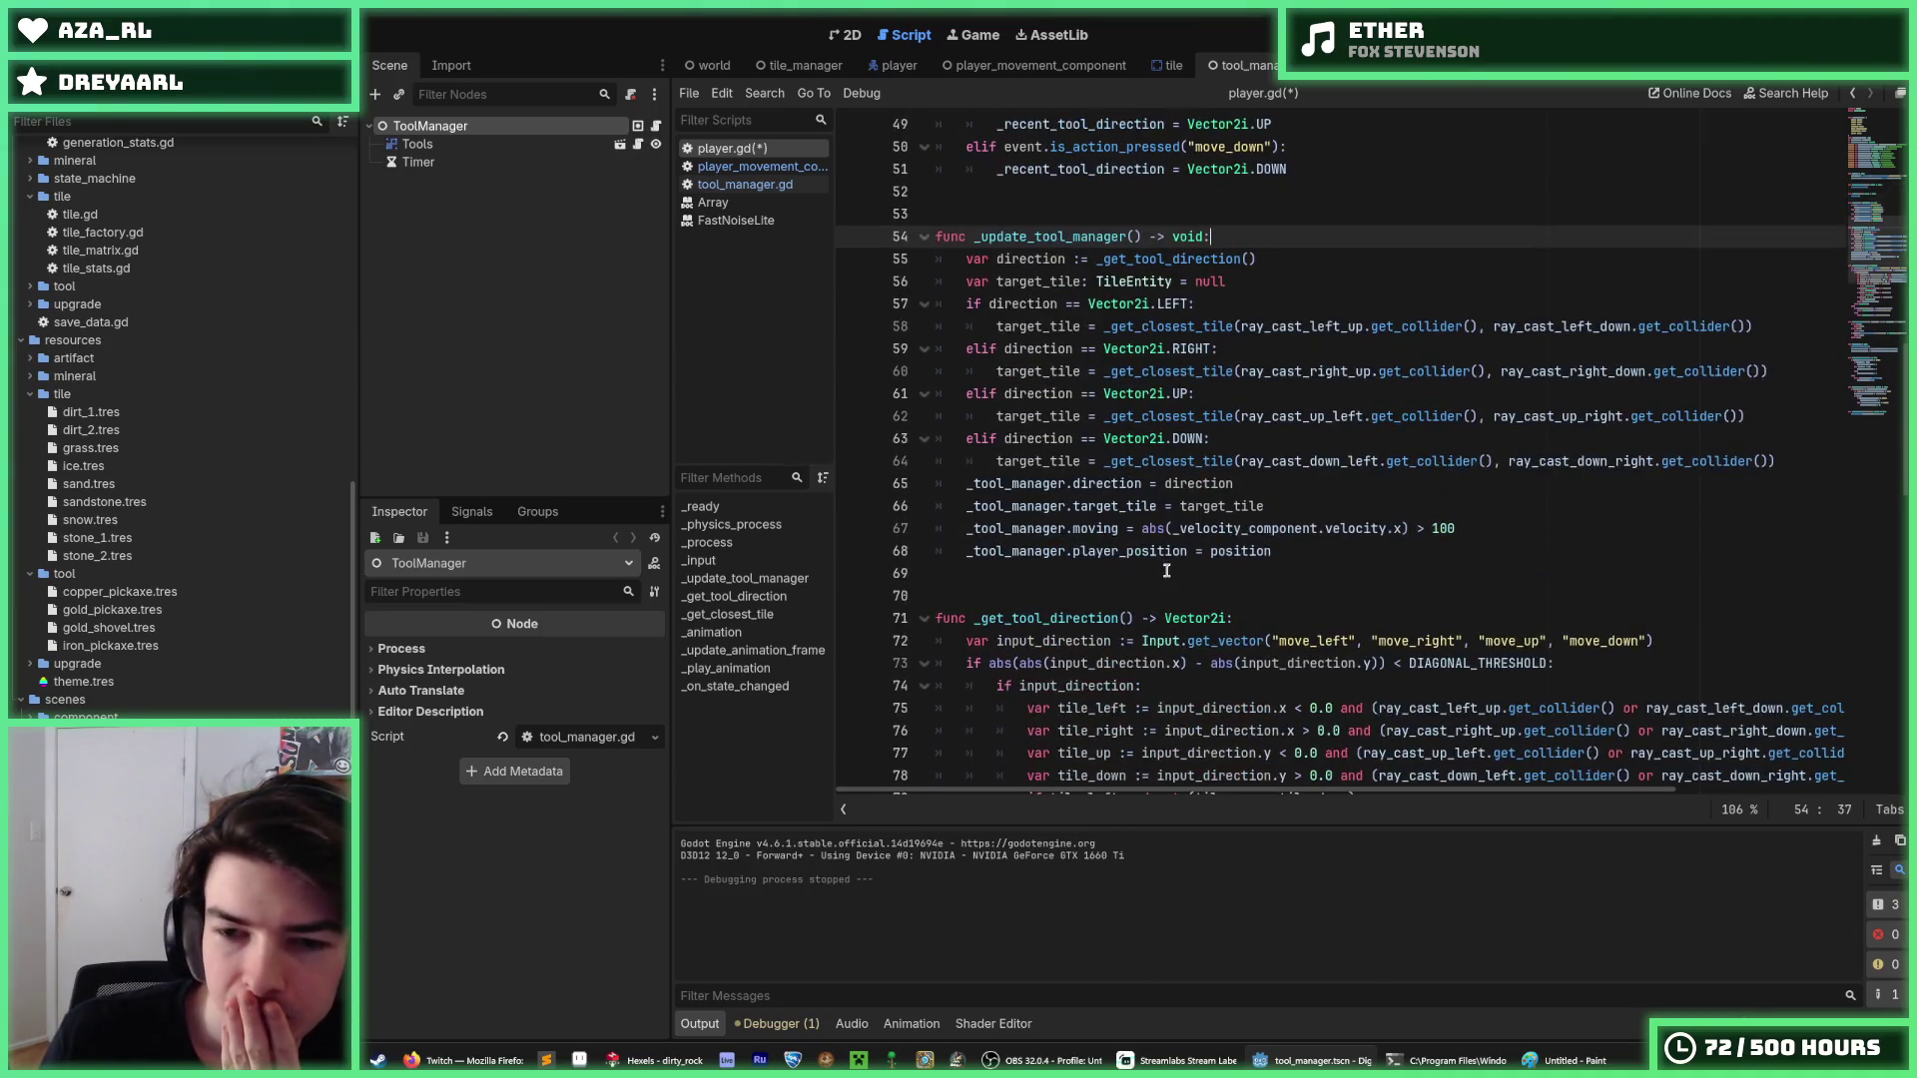
# Change line 55 from 'var direction :=' to 'tool_direction = _get_tool_direction()'.
pyautogui.click(998, 259)
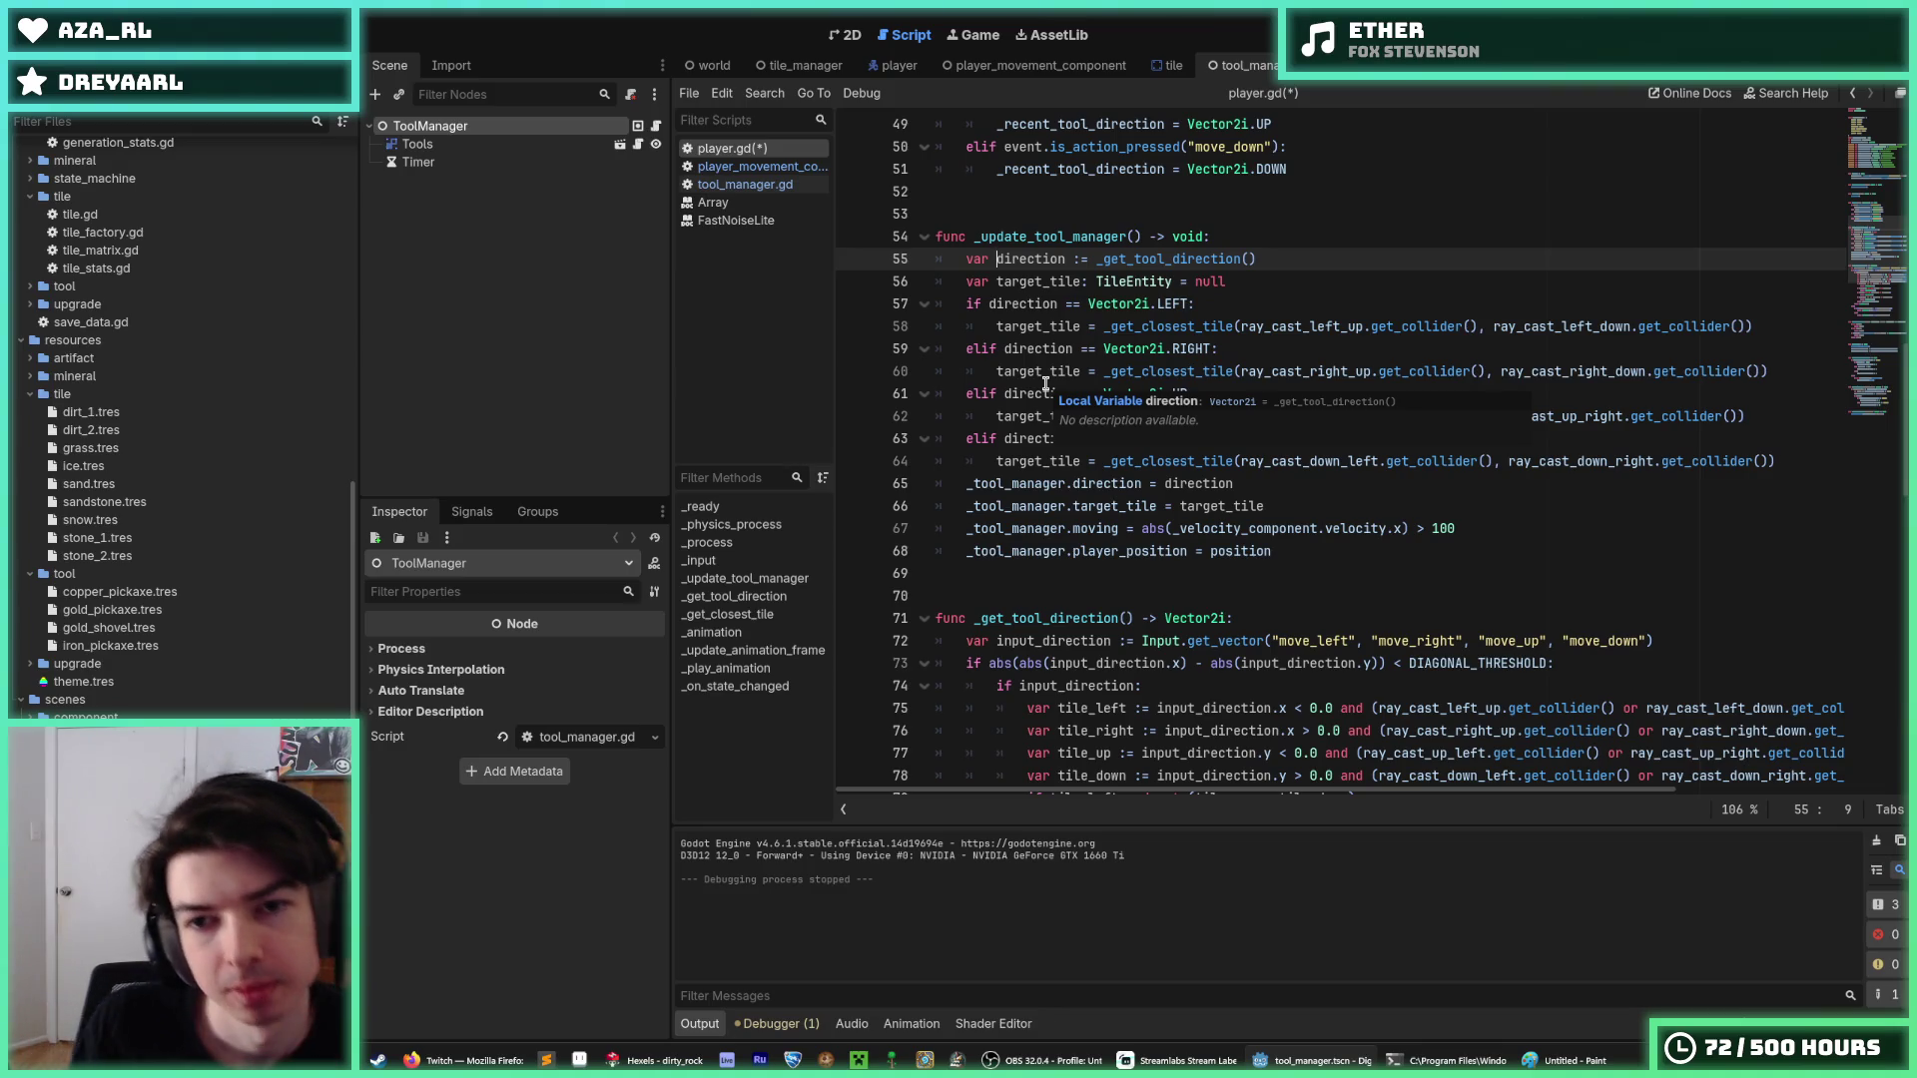
pyautogui.write('tool_')
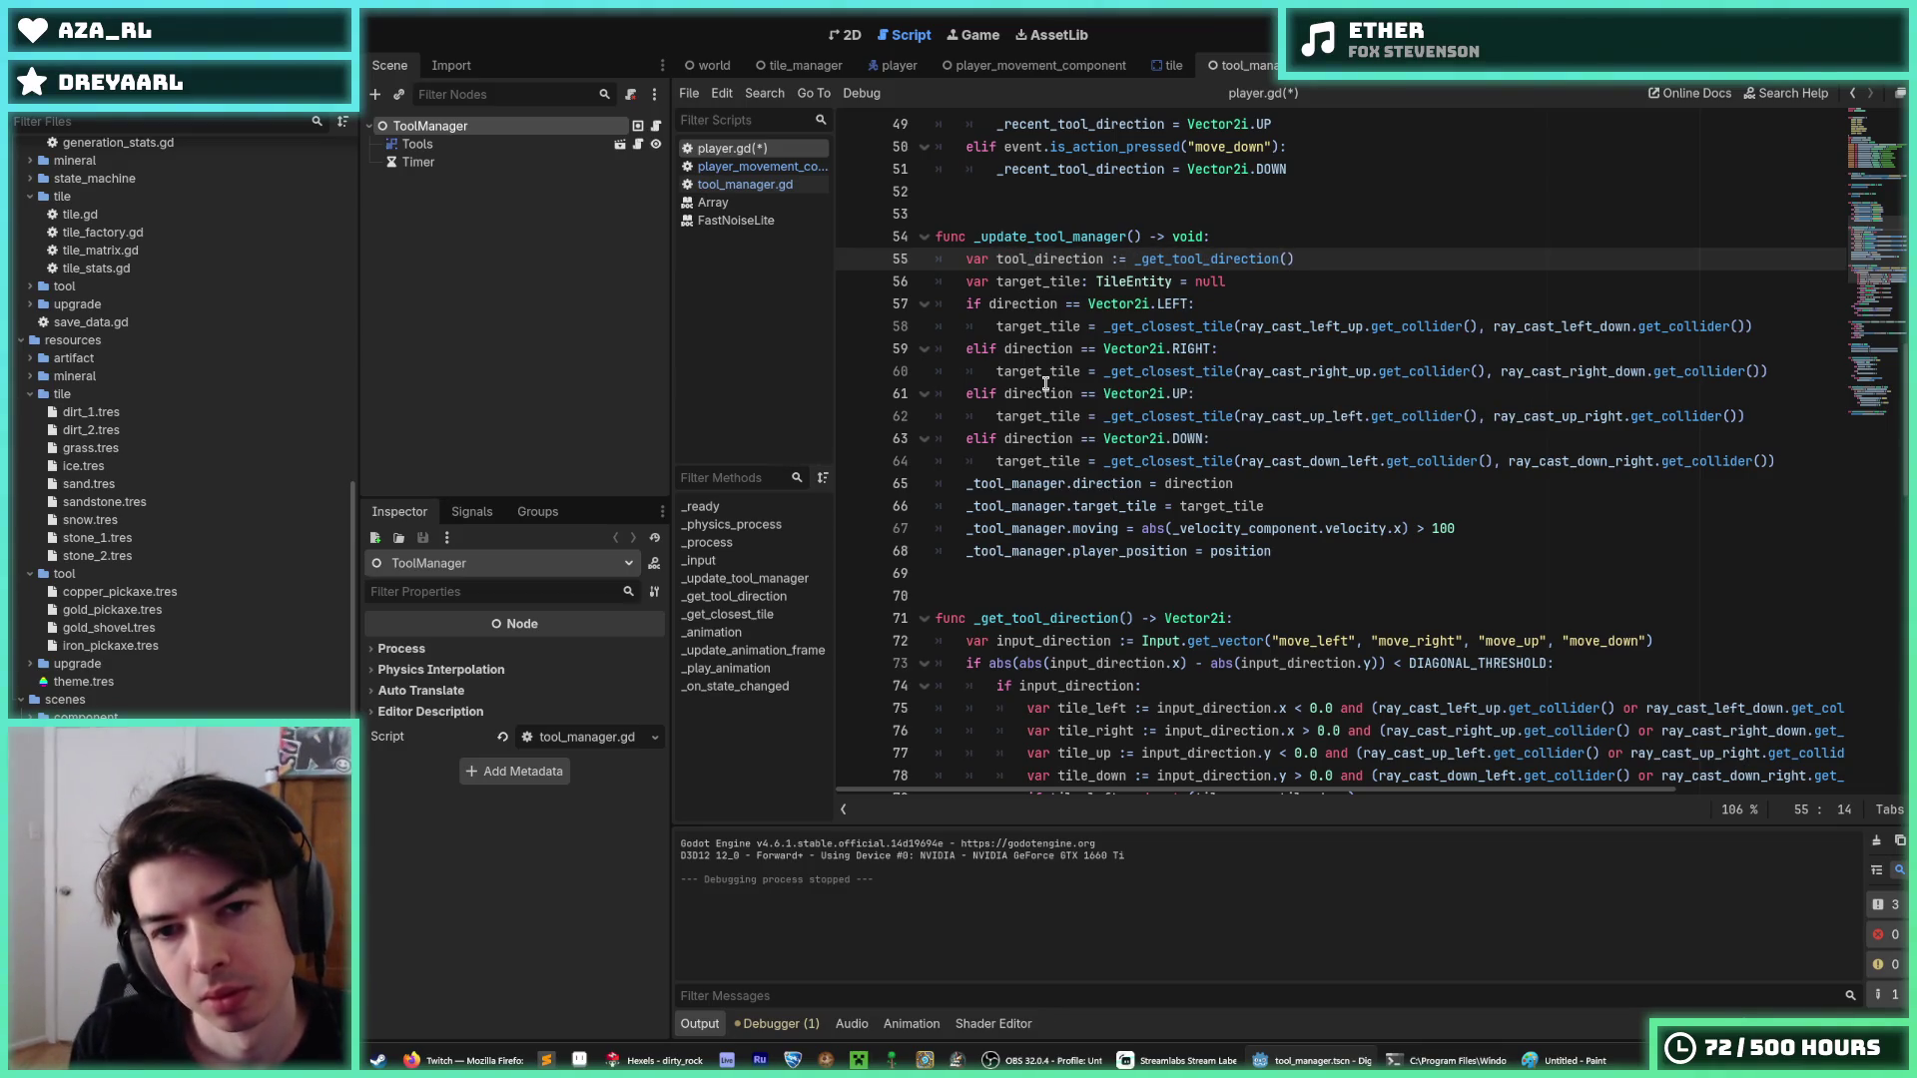
pyautogui.hotkey('ctrl', 'Left')
pyautogui.press('BackSpace')
pyautogui.press('BackSpace')
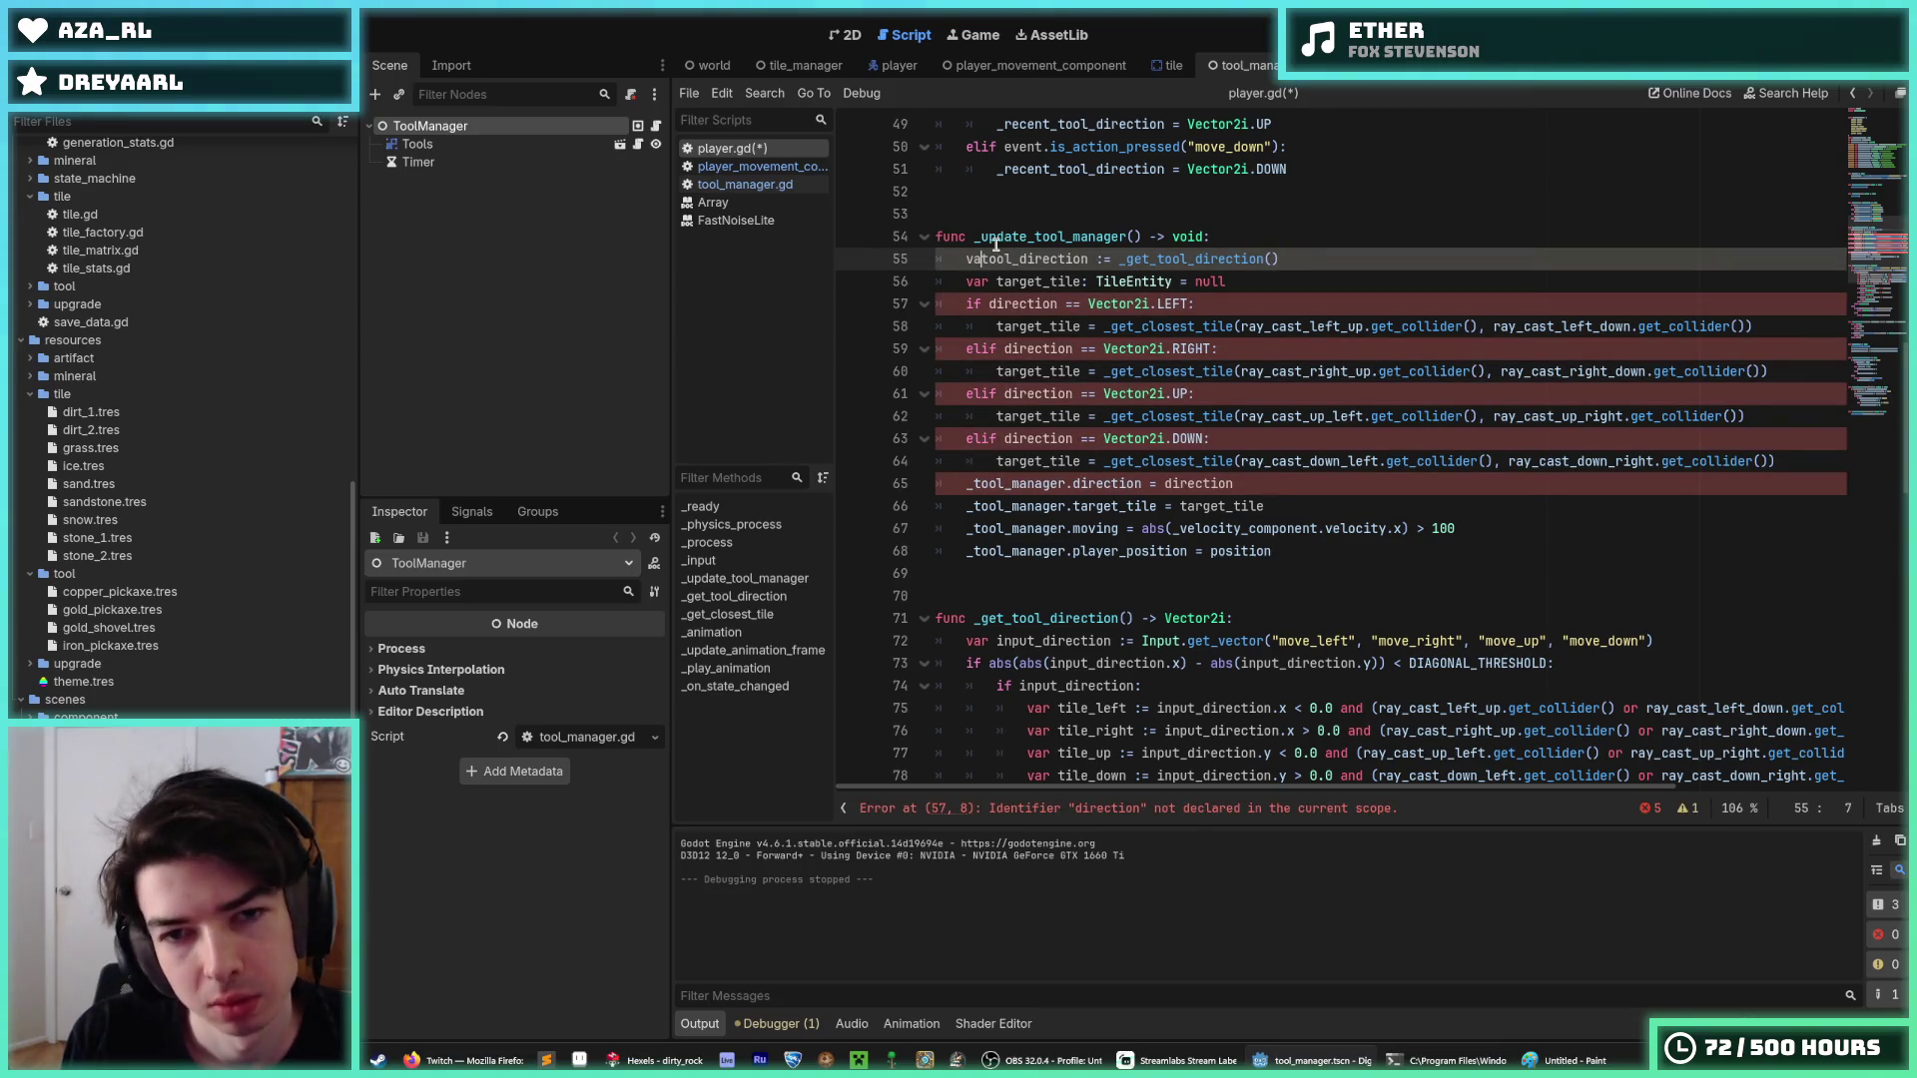
pyautogui.press('BackSpace')
pyautogui.press('BackSpace')
pyautogui.hotkey('ctrl', 'Right')
pyautogui.press('BackSpace')
pyautogui.press('BackSpace')
pyautogui.write('=')
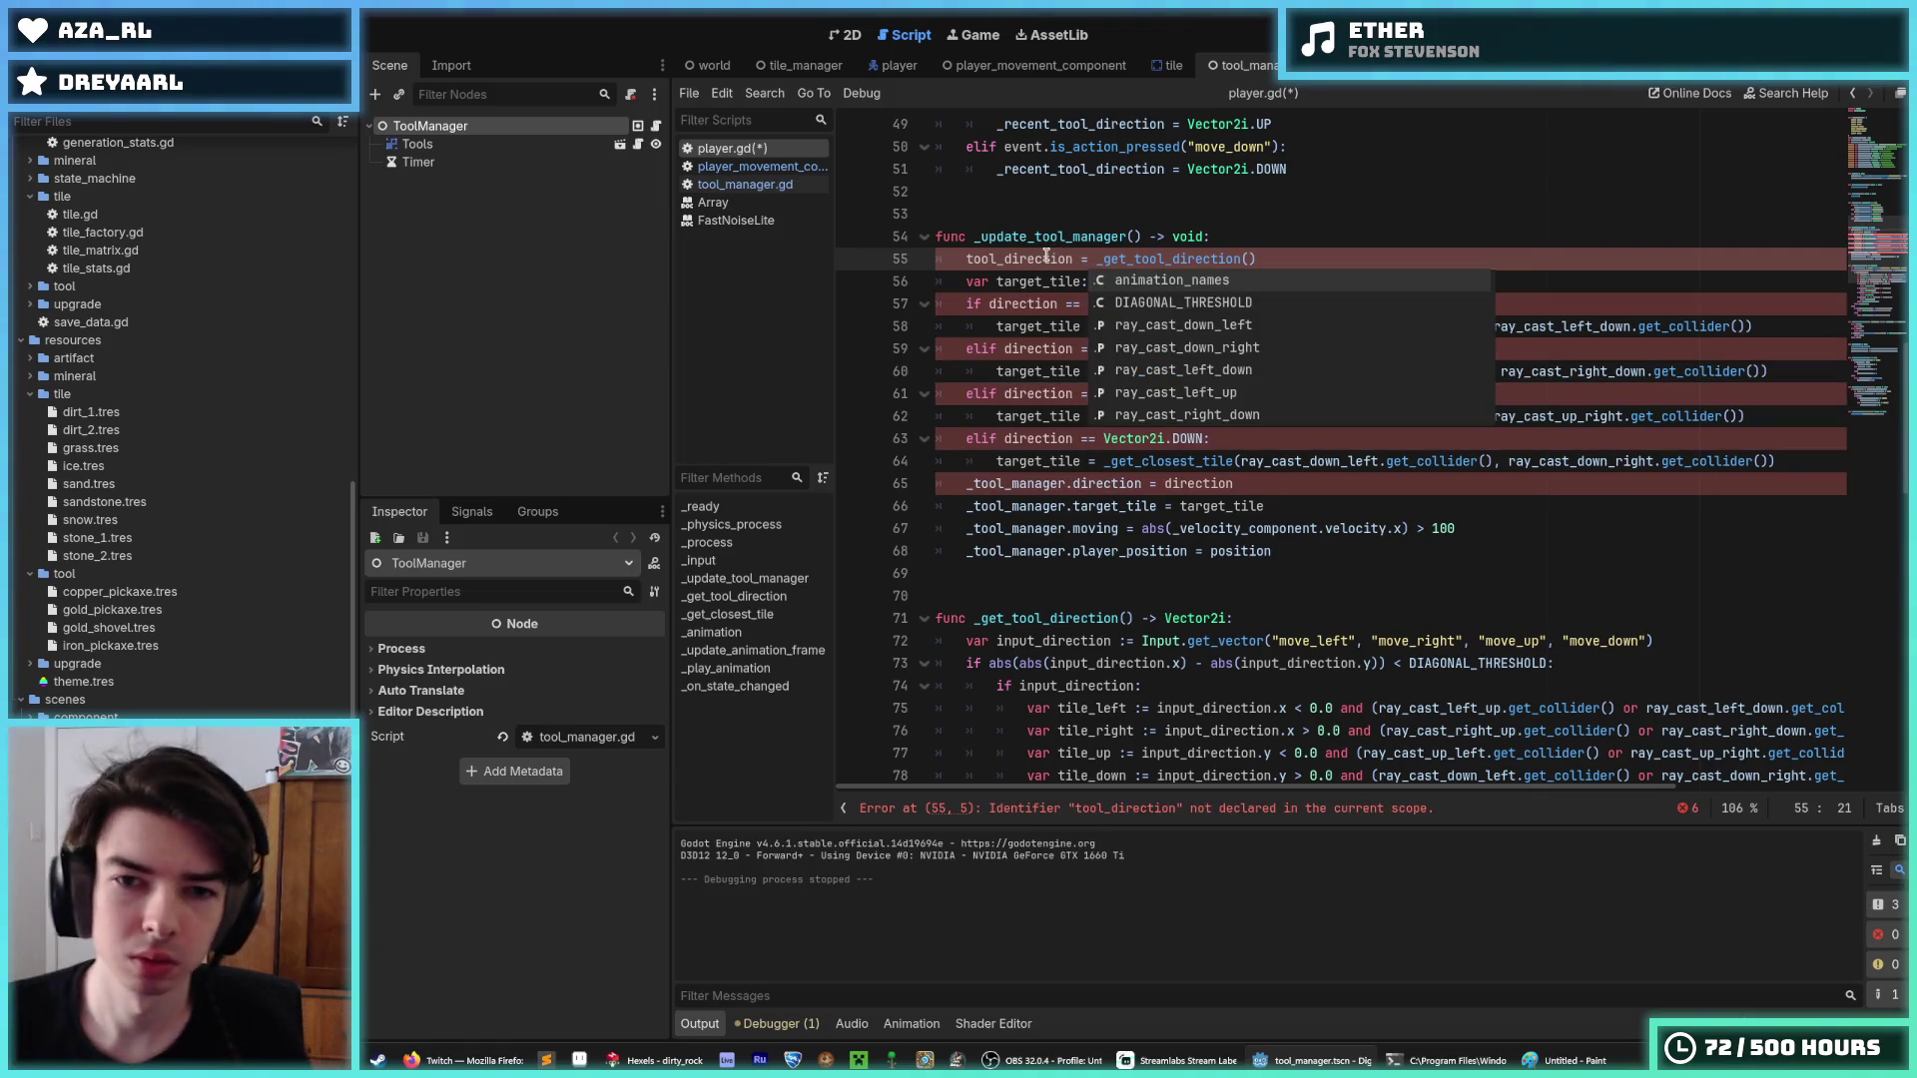
pyautogui.scroll(10, 1048, 253)
# Duplicate the _recent_tool_direction declaration and rename the copy to '_tool_direction: Vector2i'.
pyautogui.click(1247, 252)
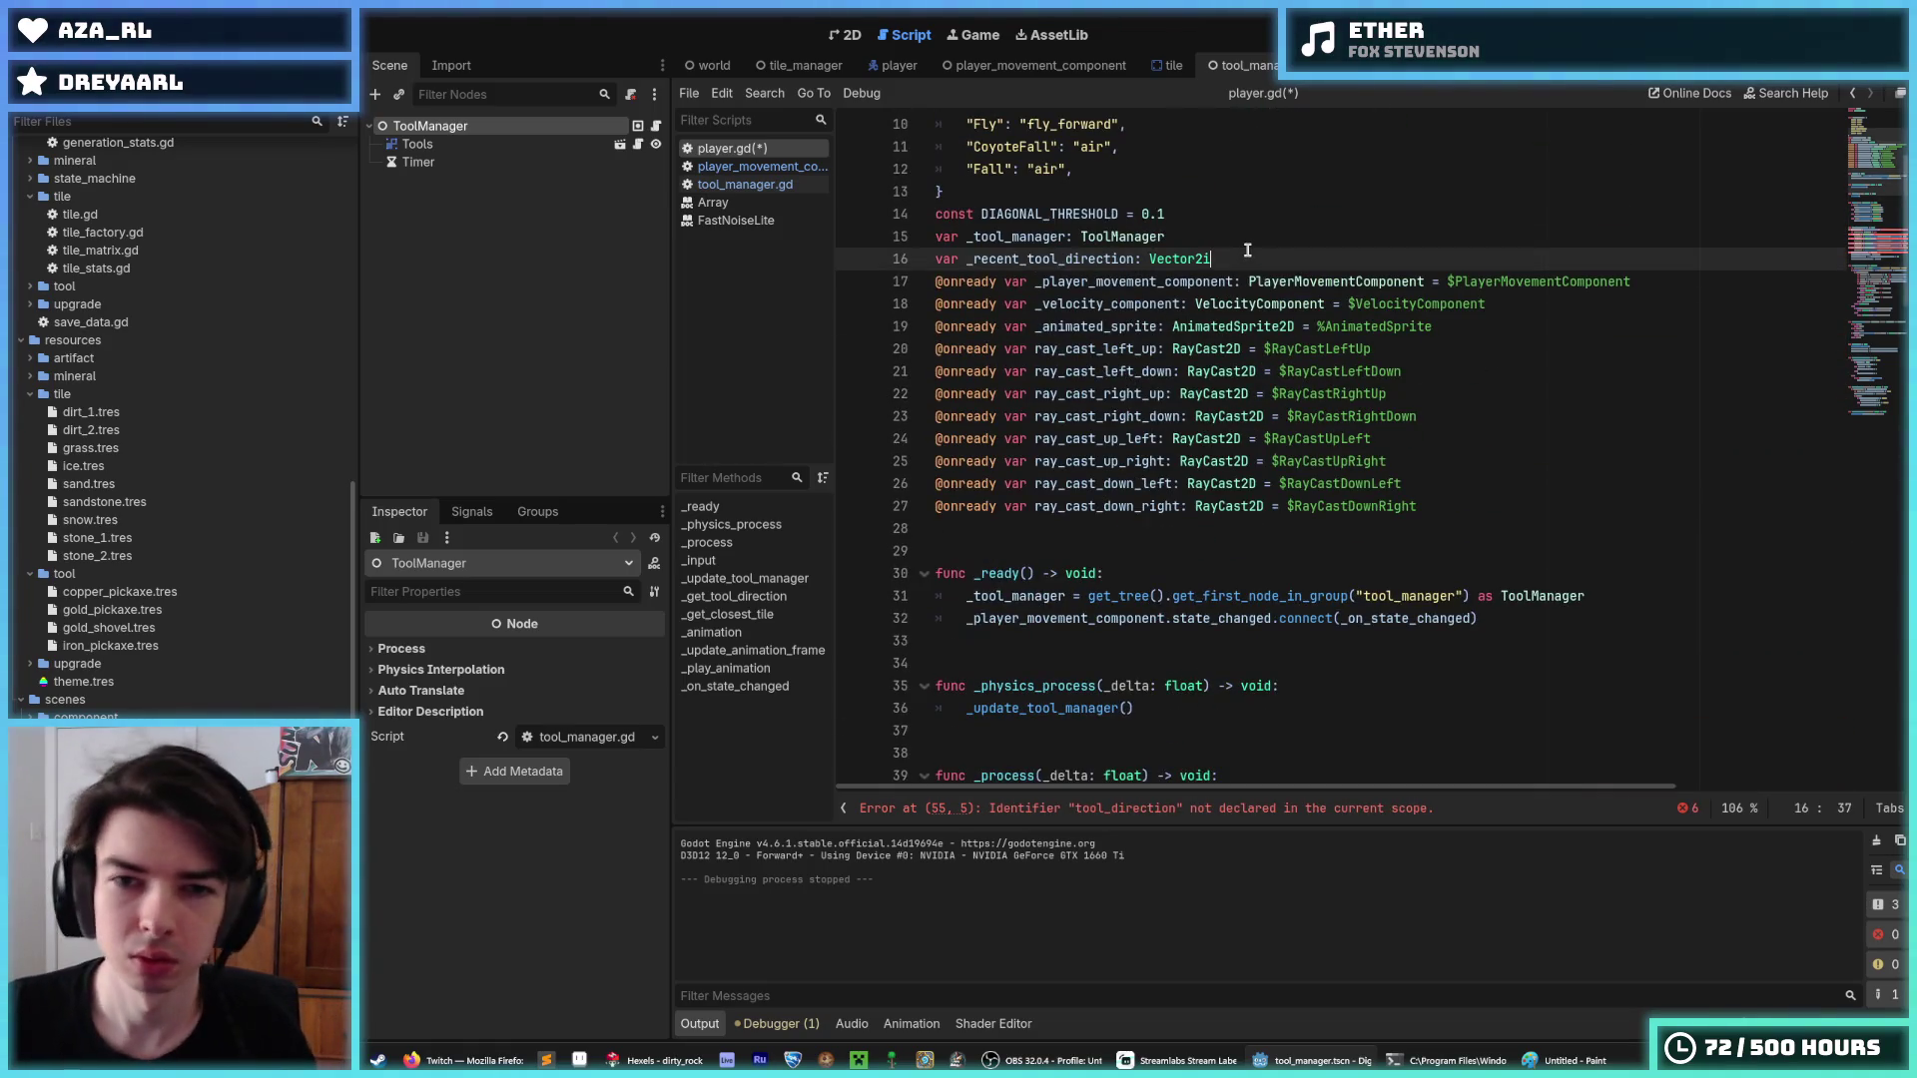
pyautogui.hotkey('ctrl', 'shift', 'd')
pyautogui.moveTo(1028, 260); pyautogui.dragTo(979, 263)
pyautogui.press('Delete')
pyautogui.press('Delete')
pyautogui.press('End')
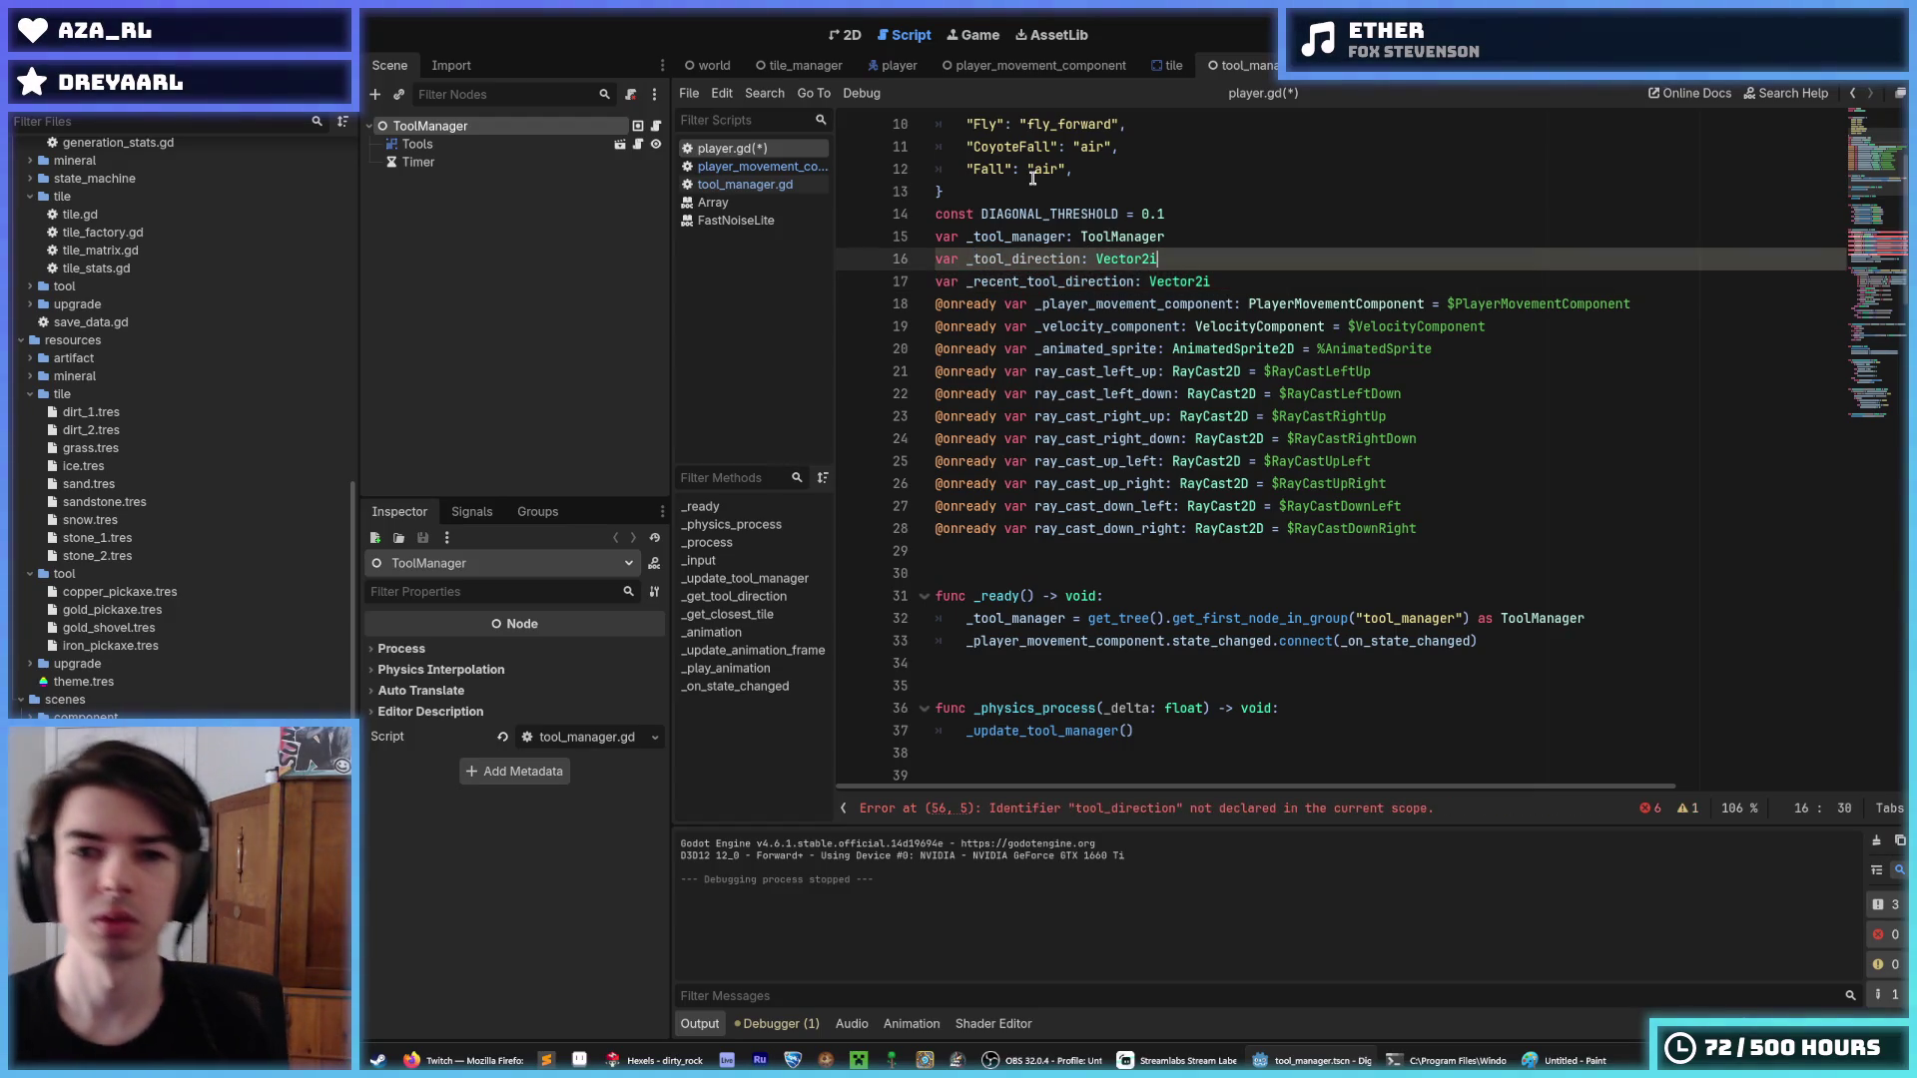
pyautogui.scroll(-14, 1128, 383)
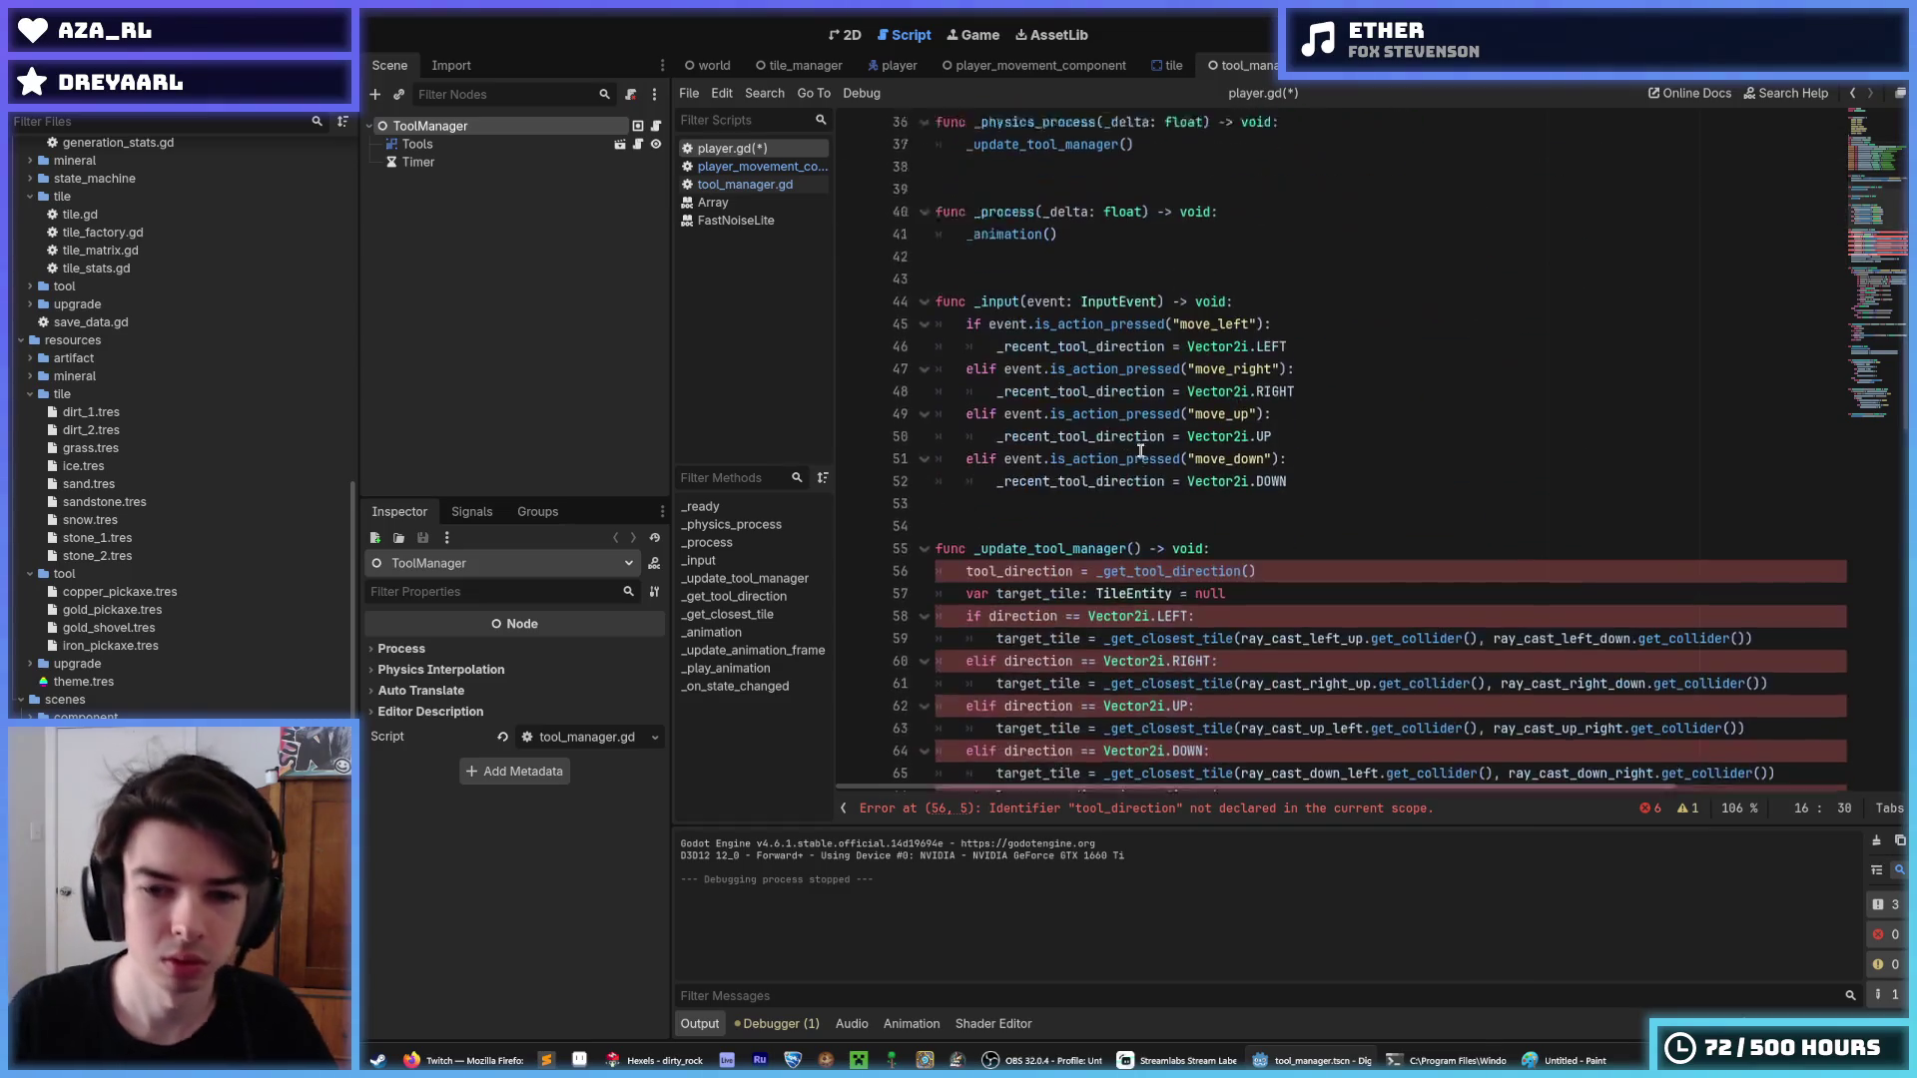
pyautogui.scroll(5, 1156, 440)
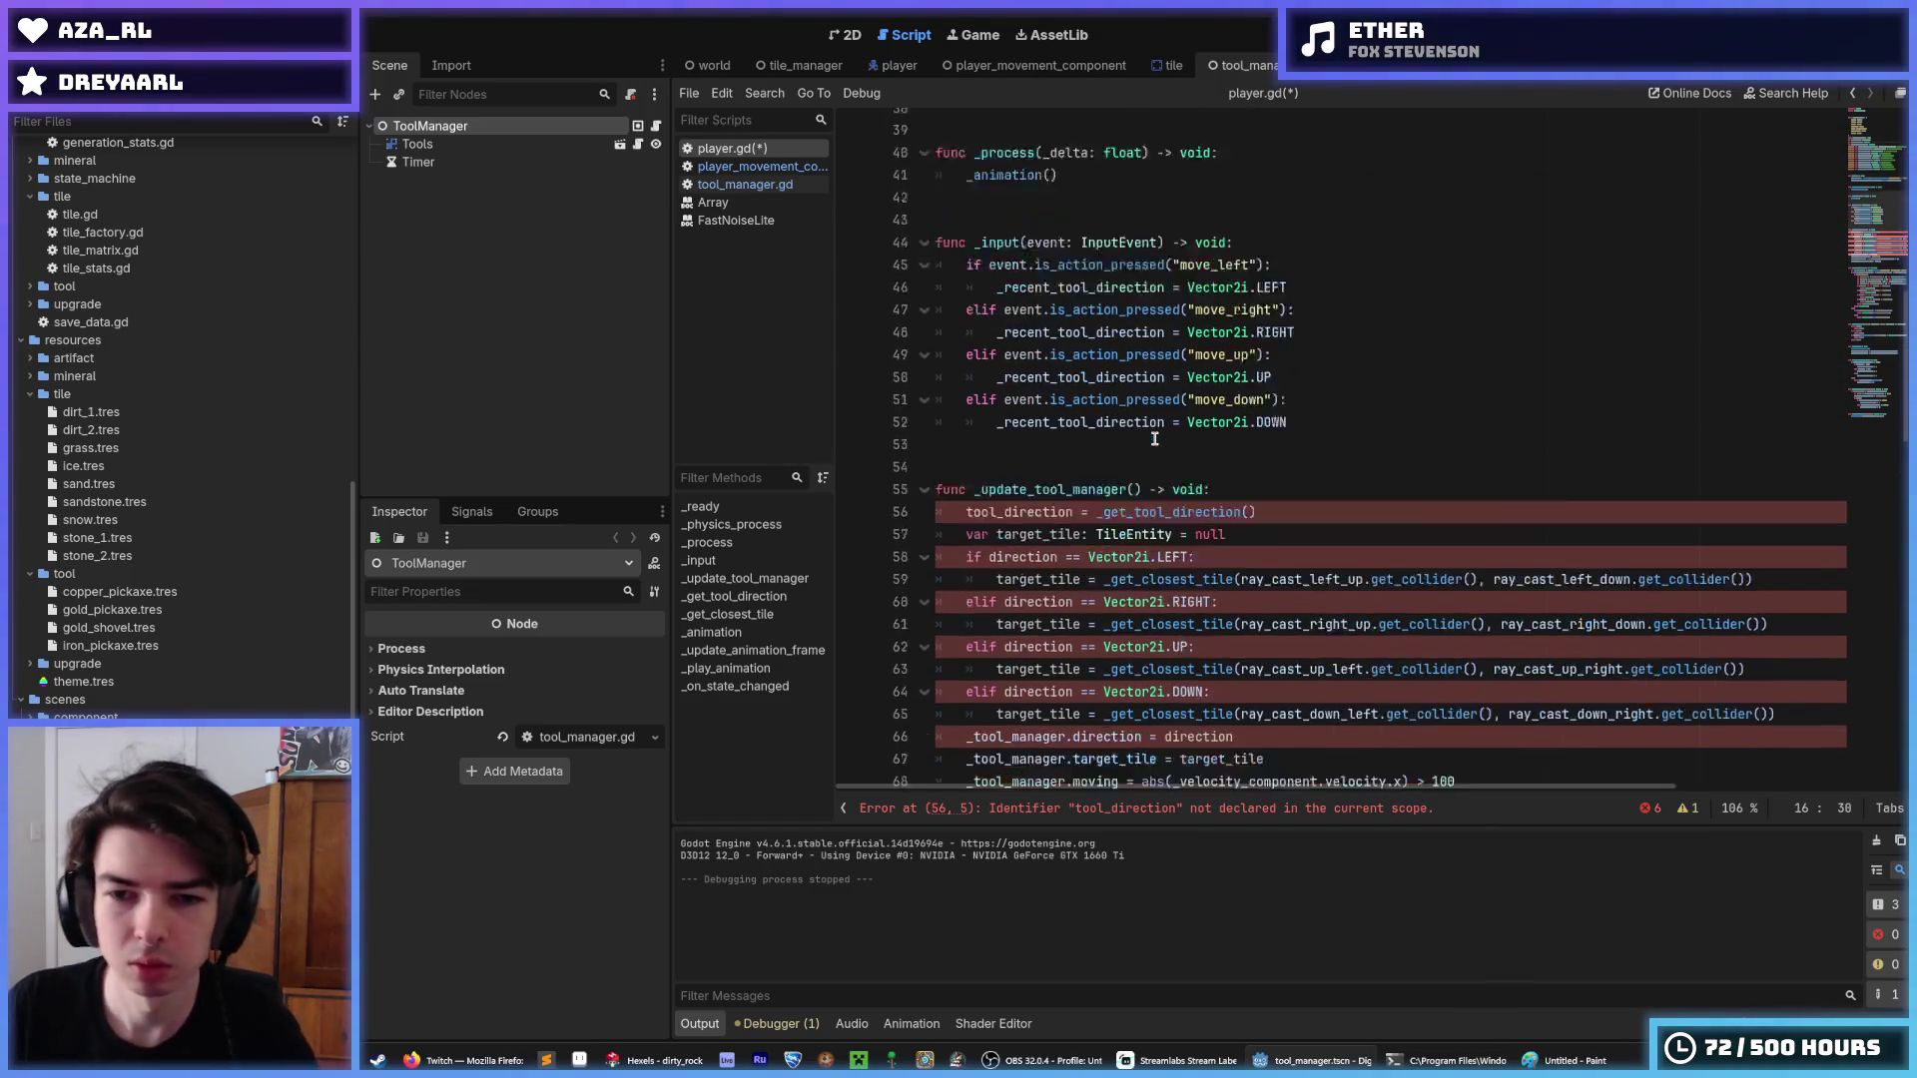
pyautogui.scroll(-4, 1154, 446)
pyautogui.scroll(-6, 1202, 457)
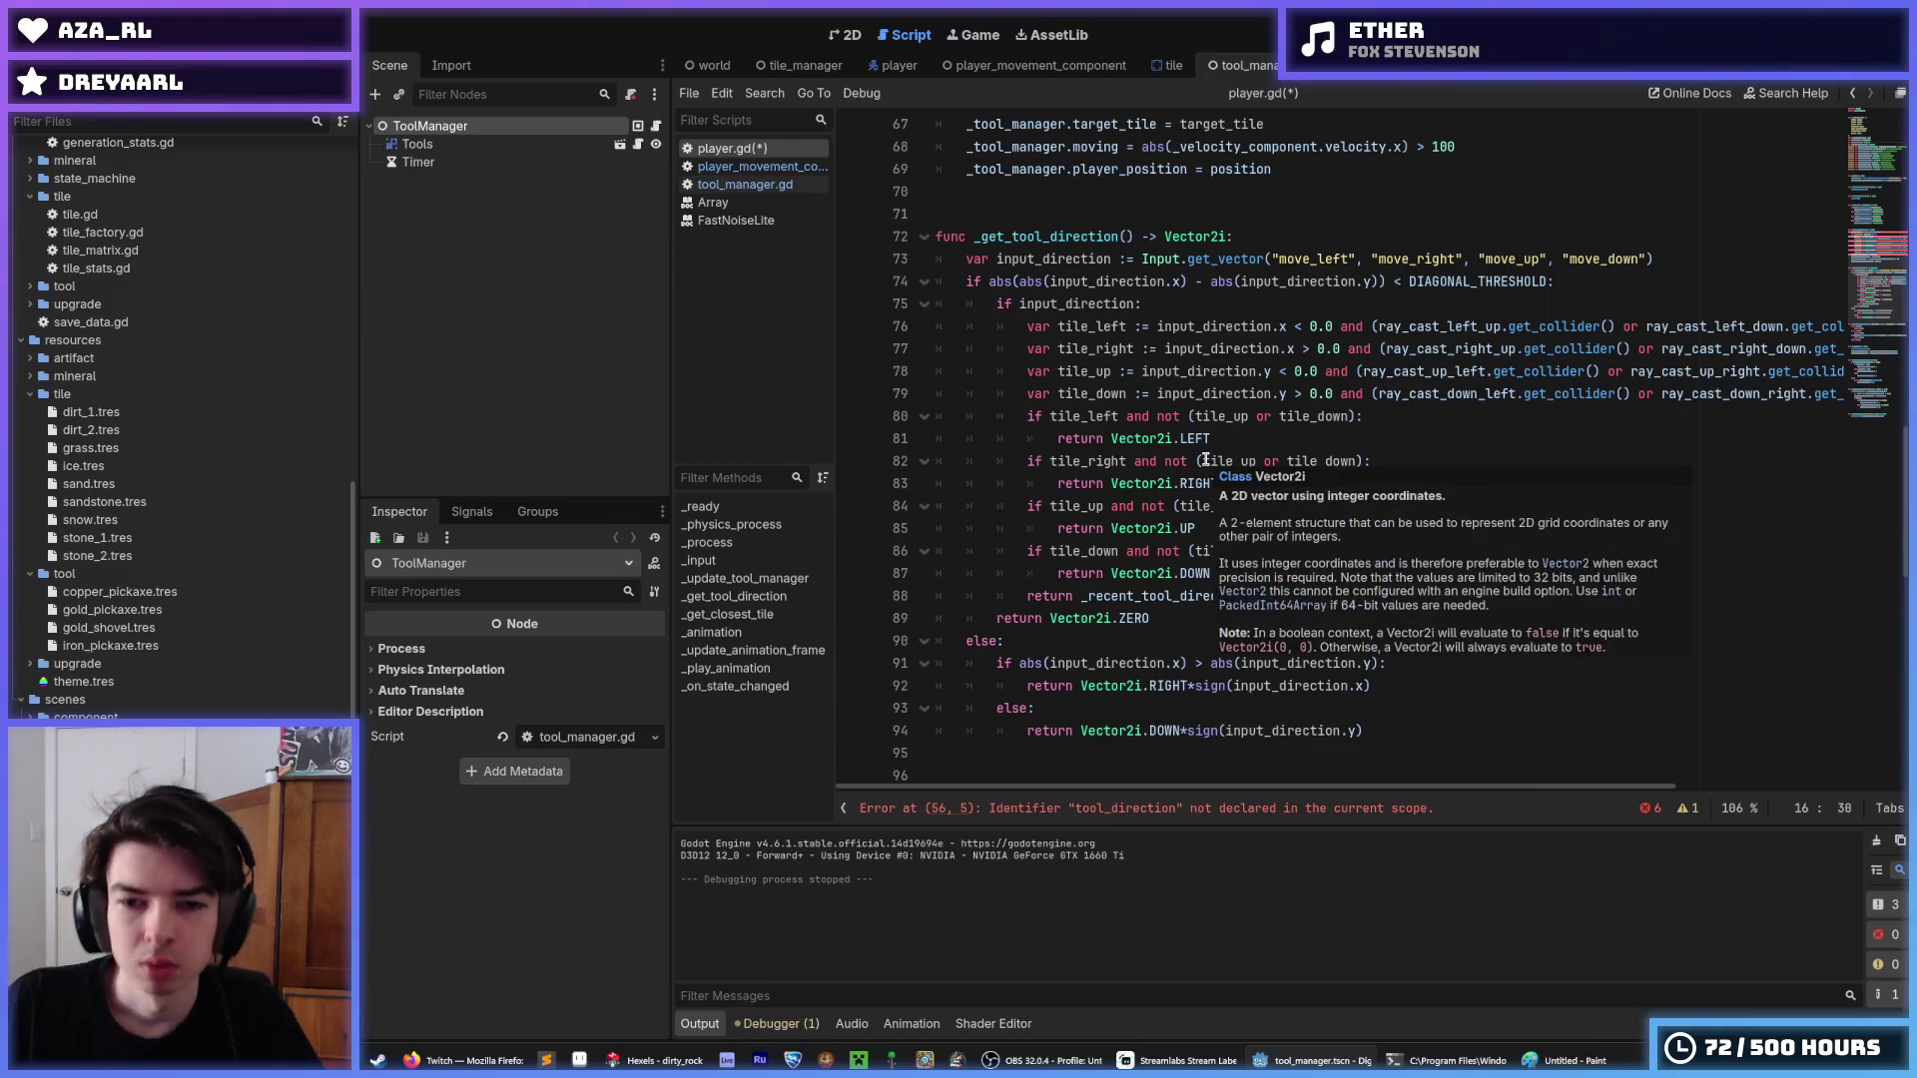
pyautogui.scroll(3, 1176, 448)
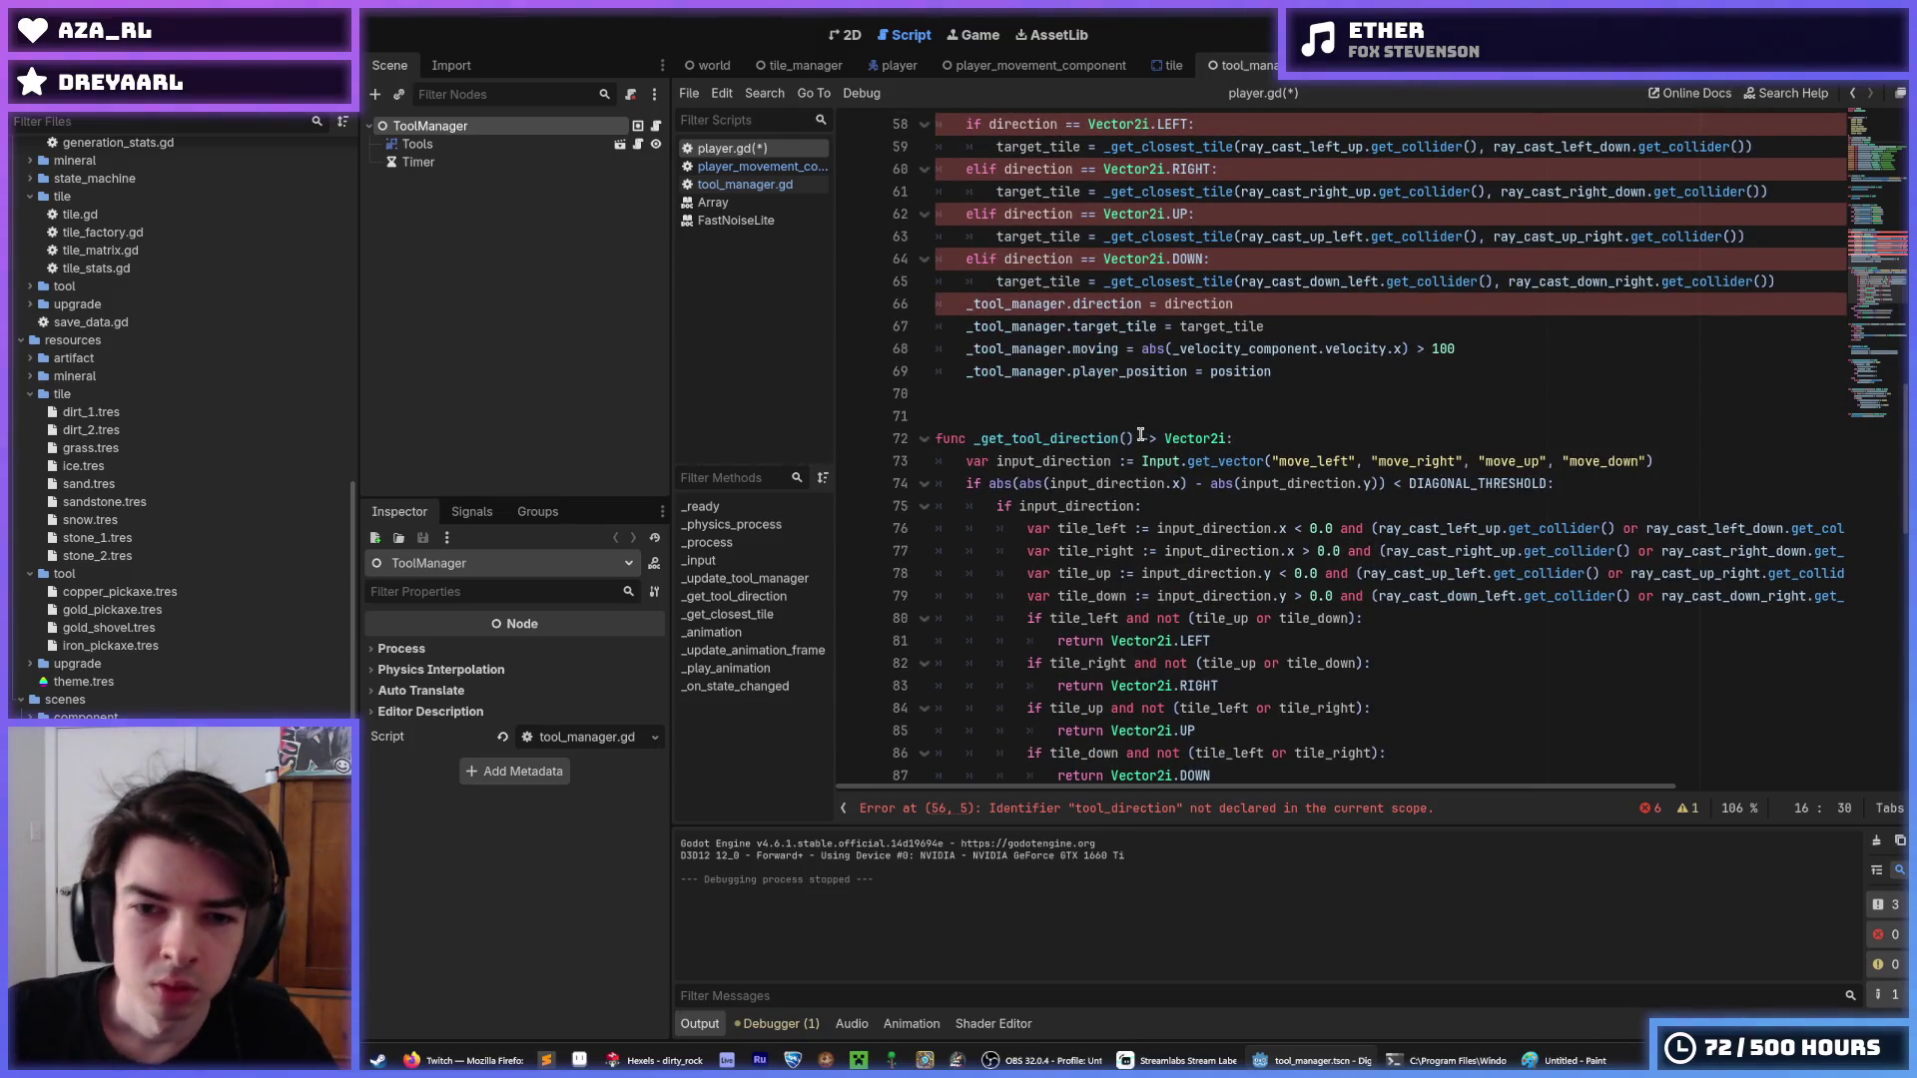
# Select the fallback return value at the end of _get_tool_direction.
pyautogui.click(1135, 439)
pyautogui.scroll(-3, 1156, 485)
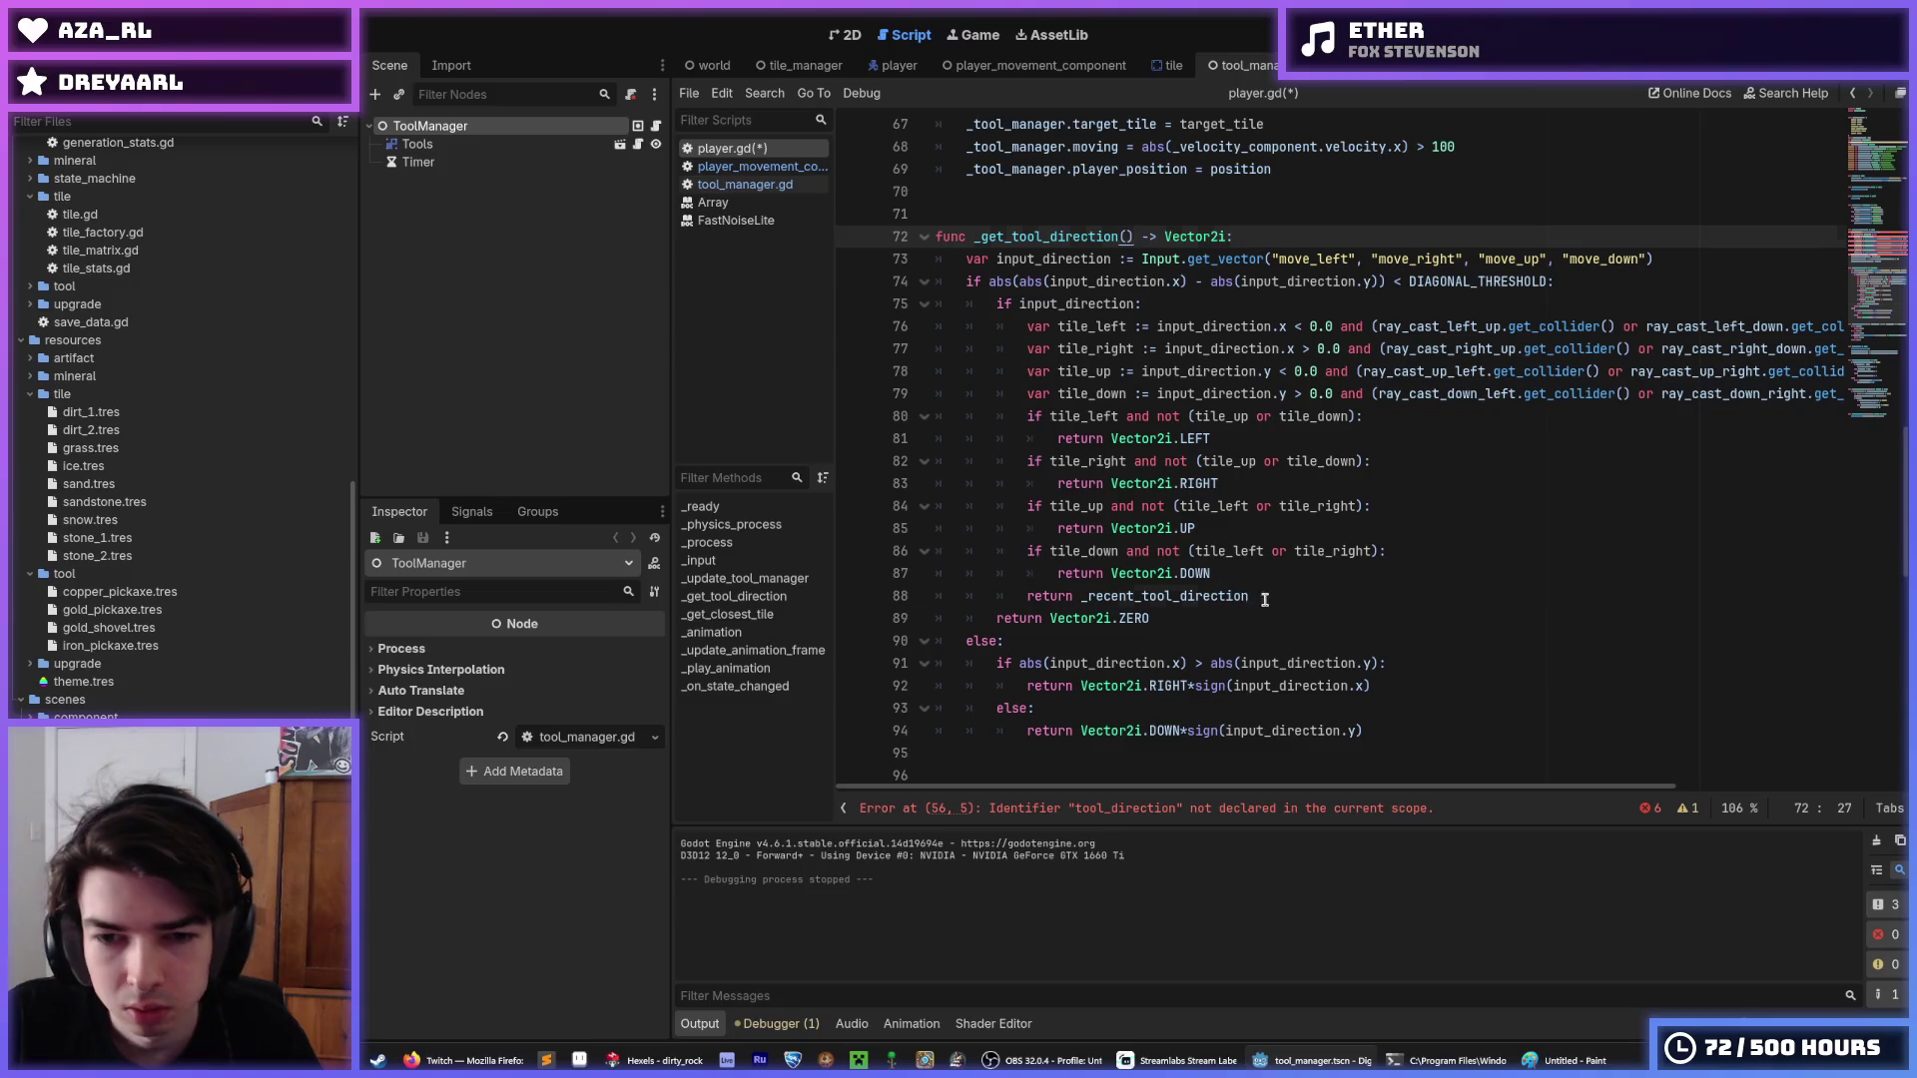
pyautogui.moveTo(1263, 597); pyautogui.dragTo(1080, 596)
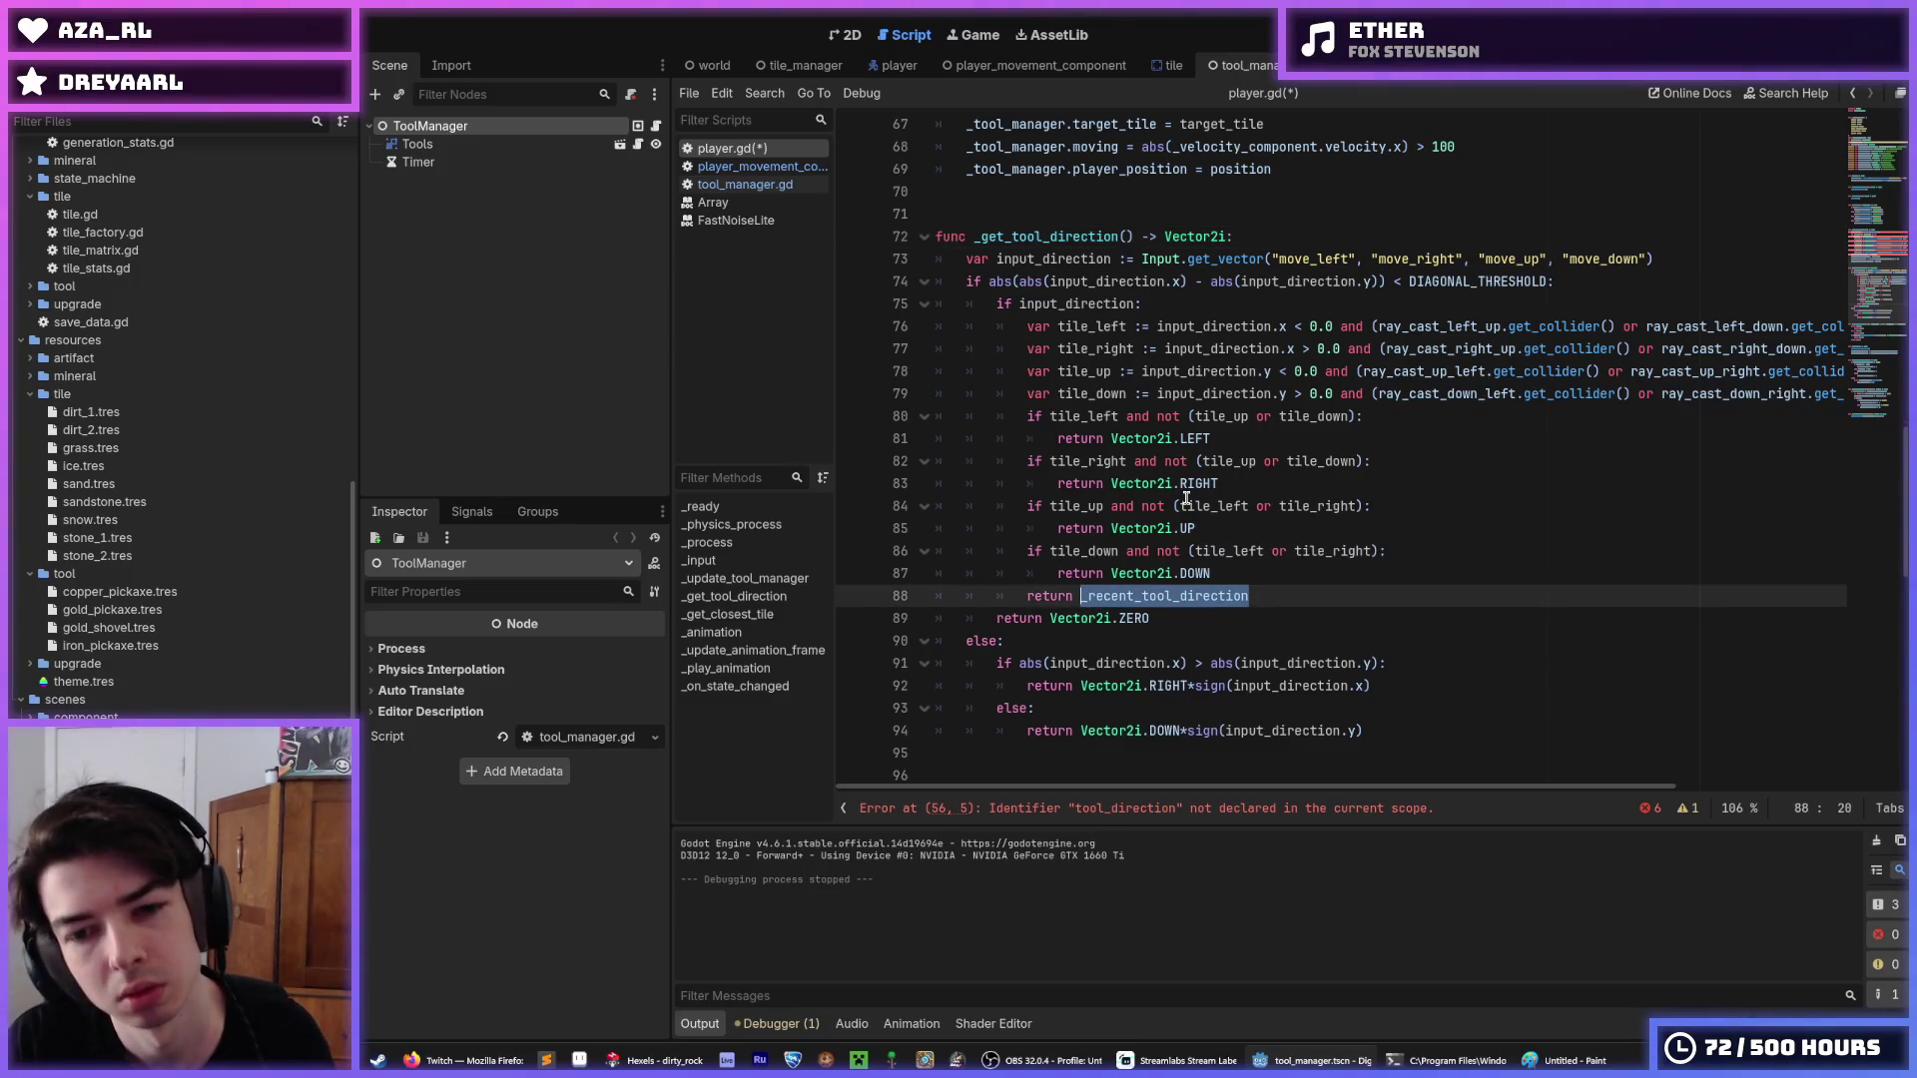
# Change the fallback return to _tool_direction and save player.gd.
pyautogui.press('BackSpace')
pyautogui.write('_tool_direction')
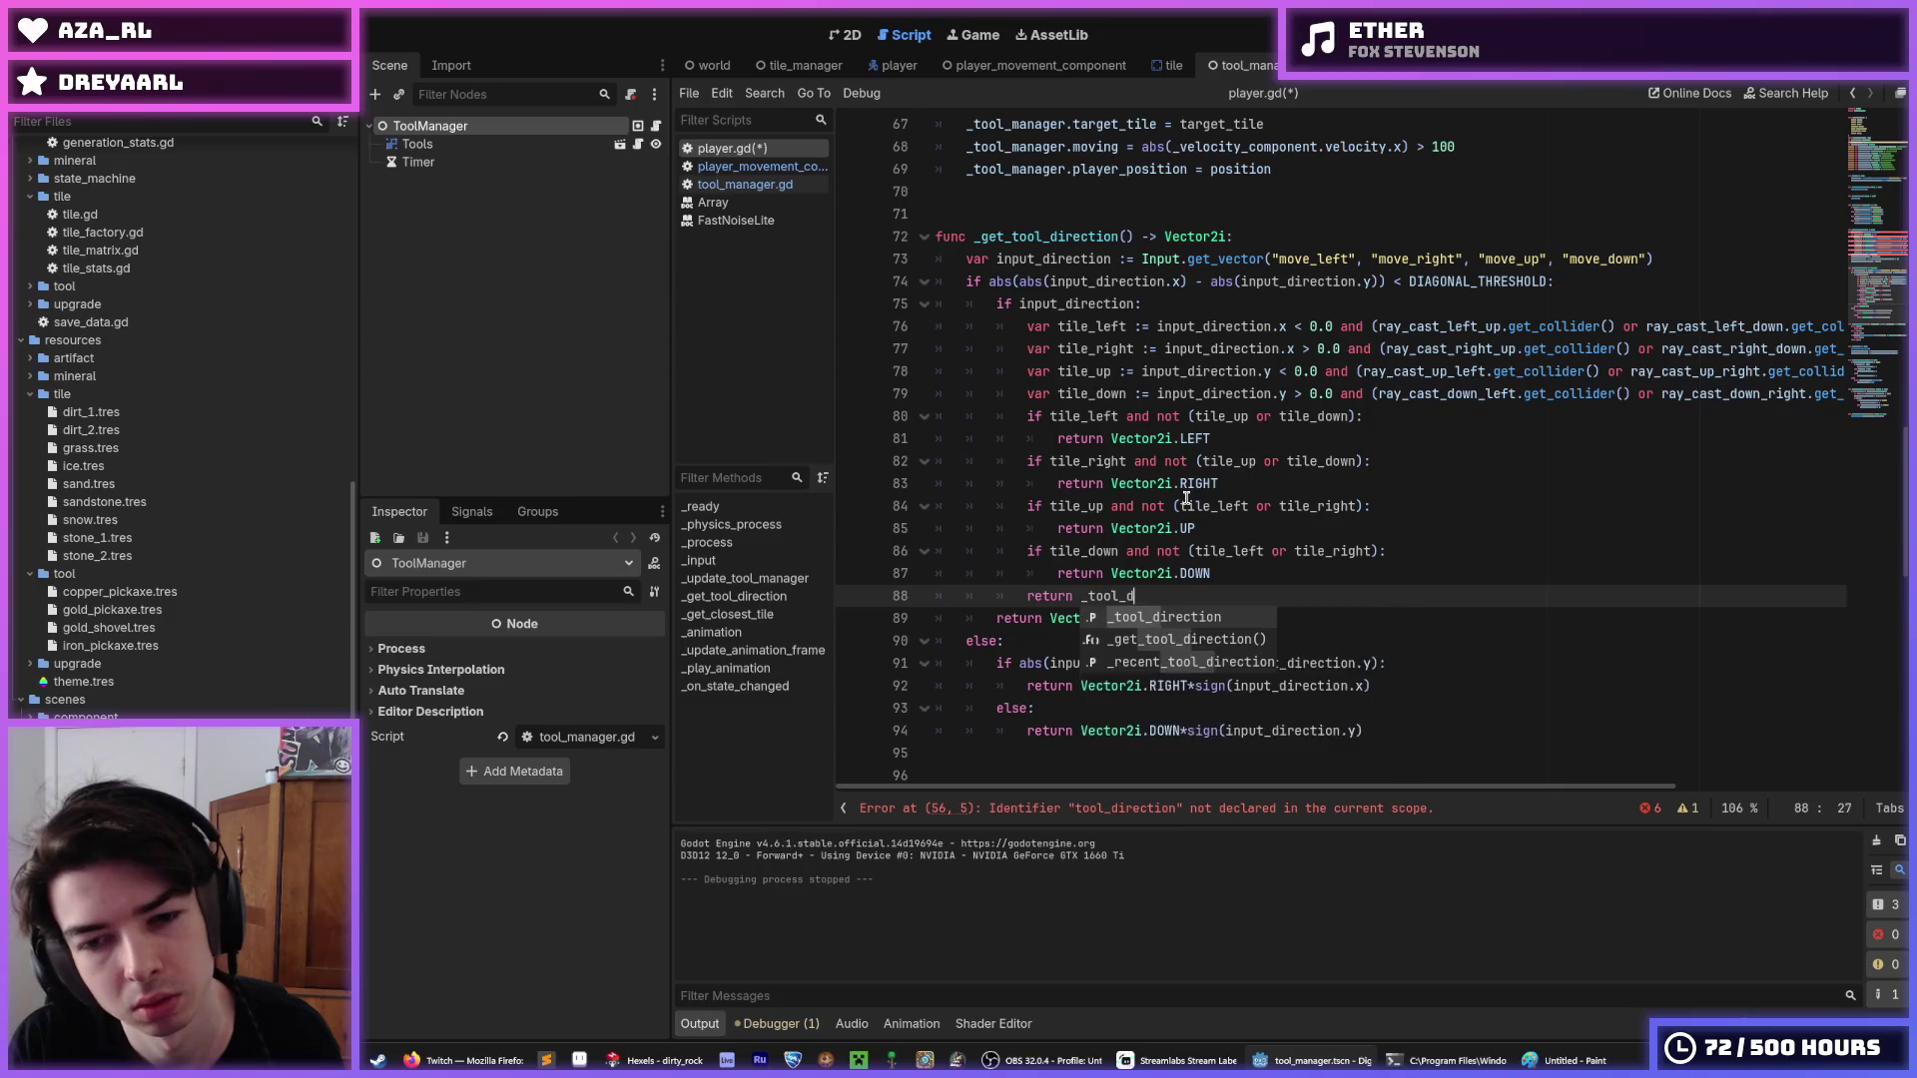
pyautogui.scroll(19, 1186, 496)
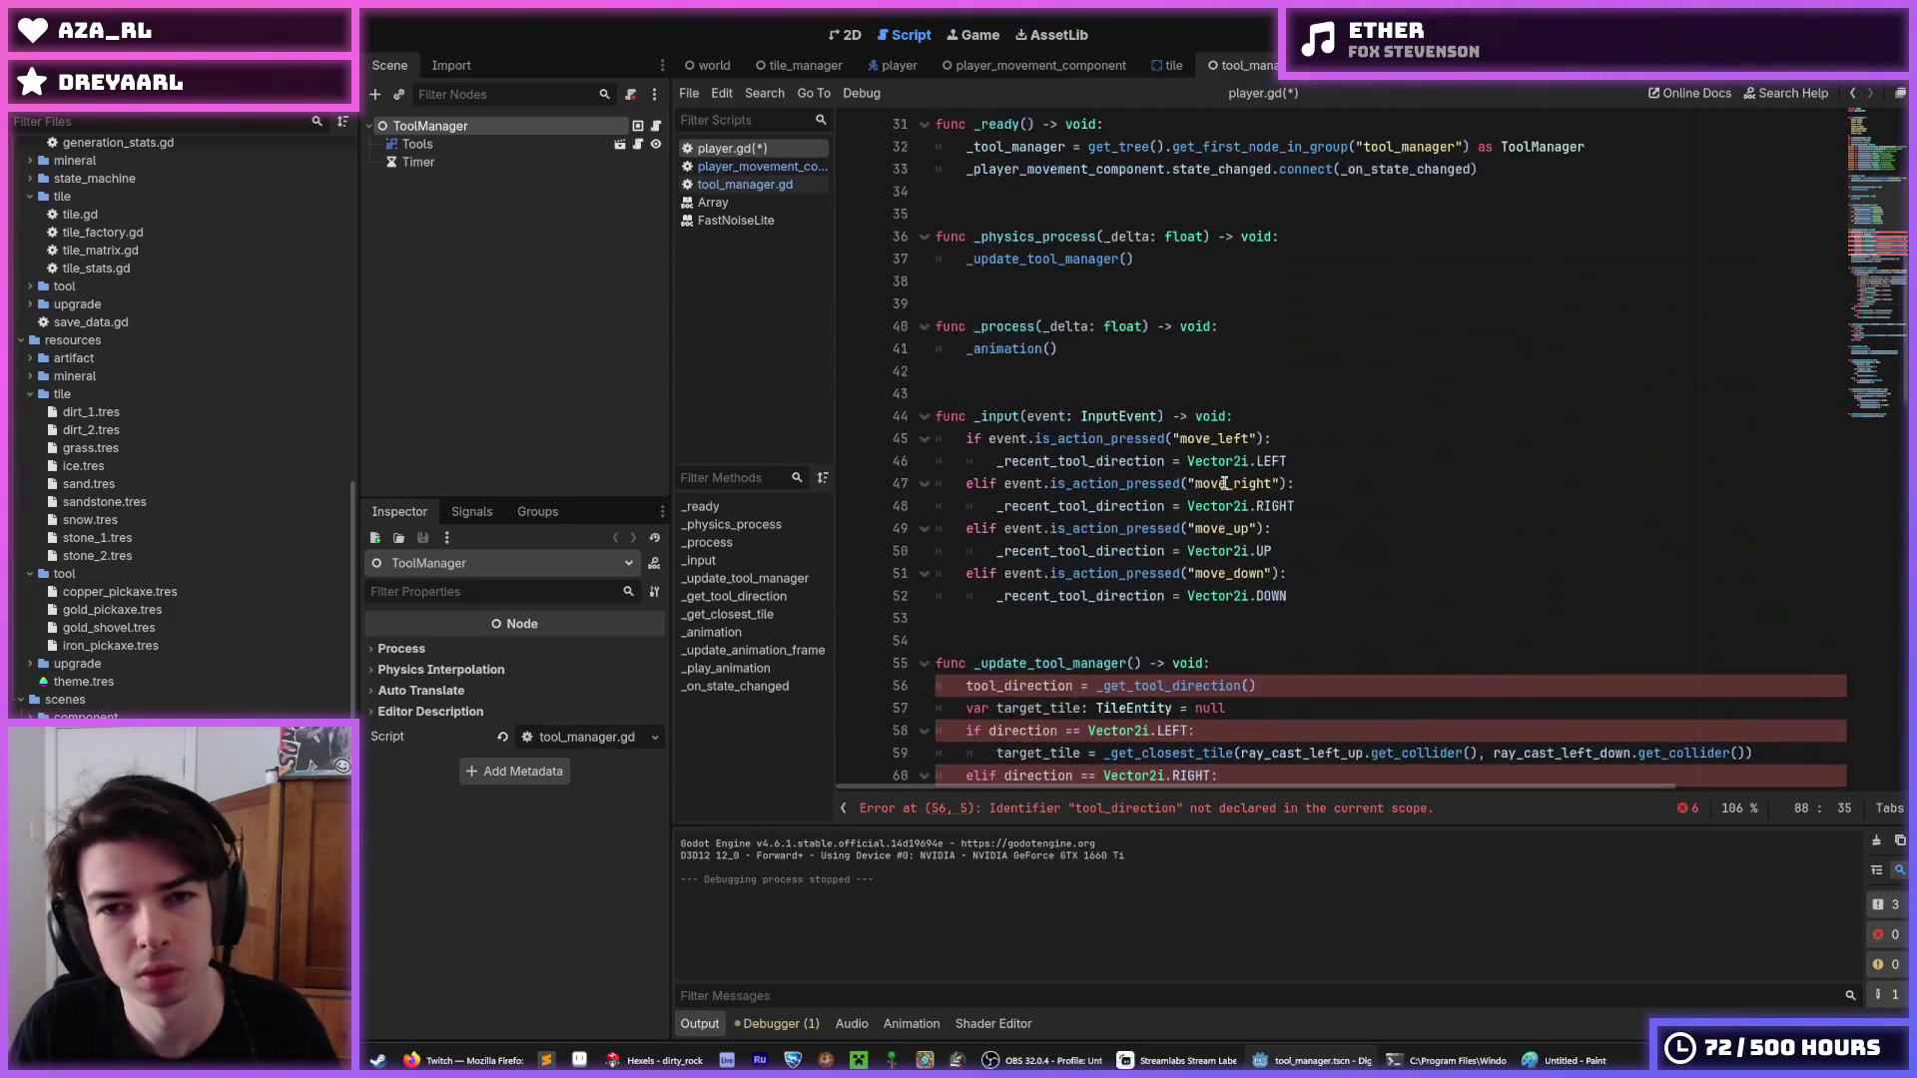
pyautogui.click(1438, 440)
pyautogui.hotkey('ctrl', 's')
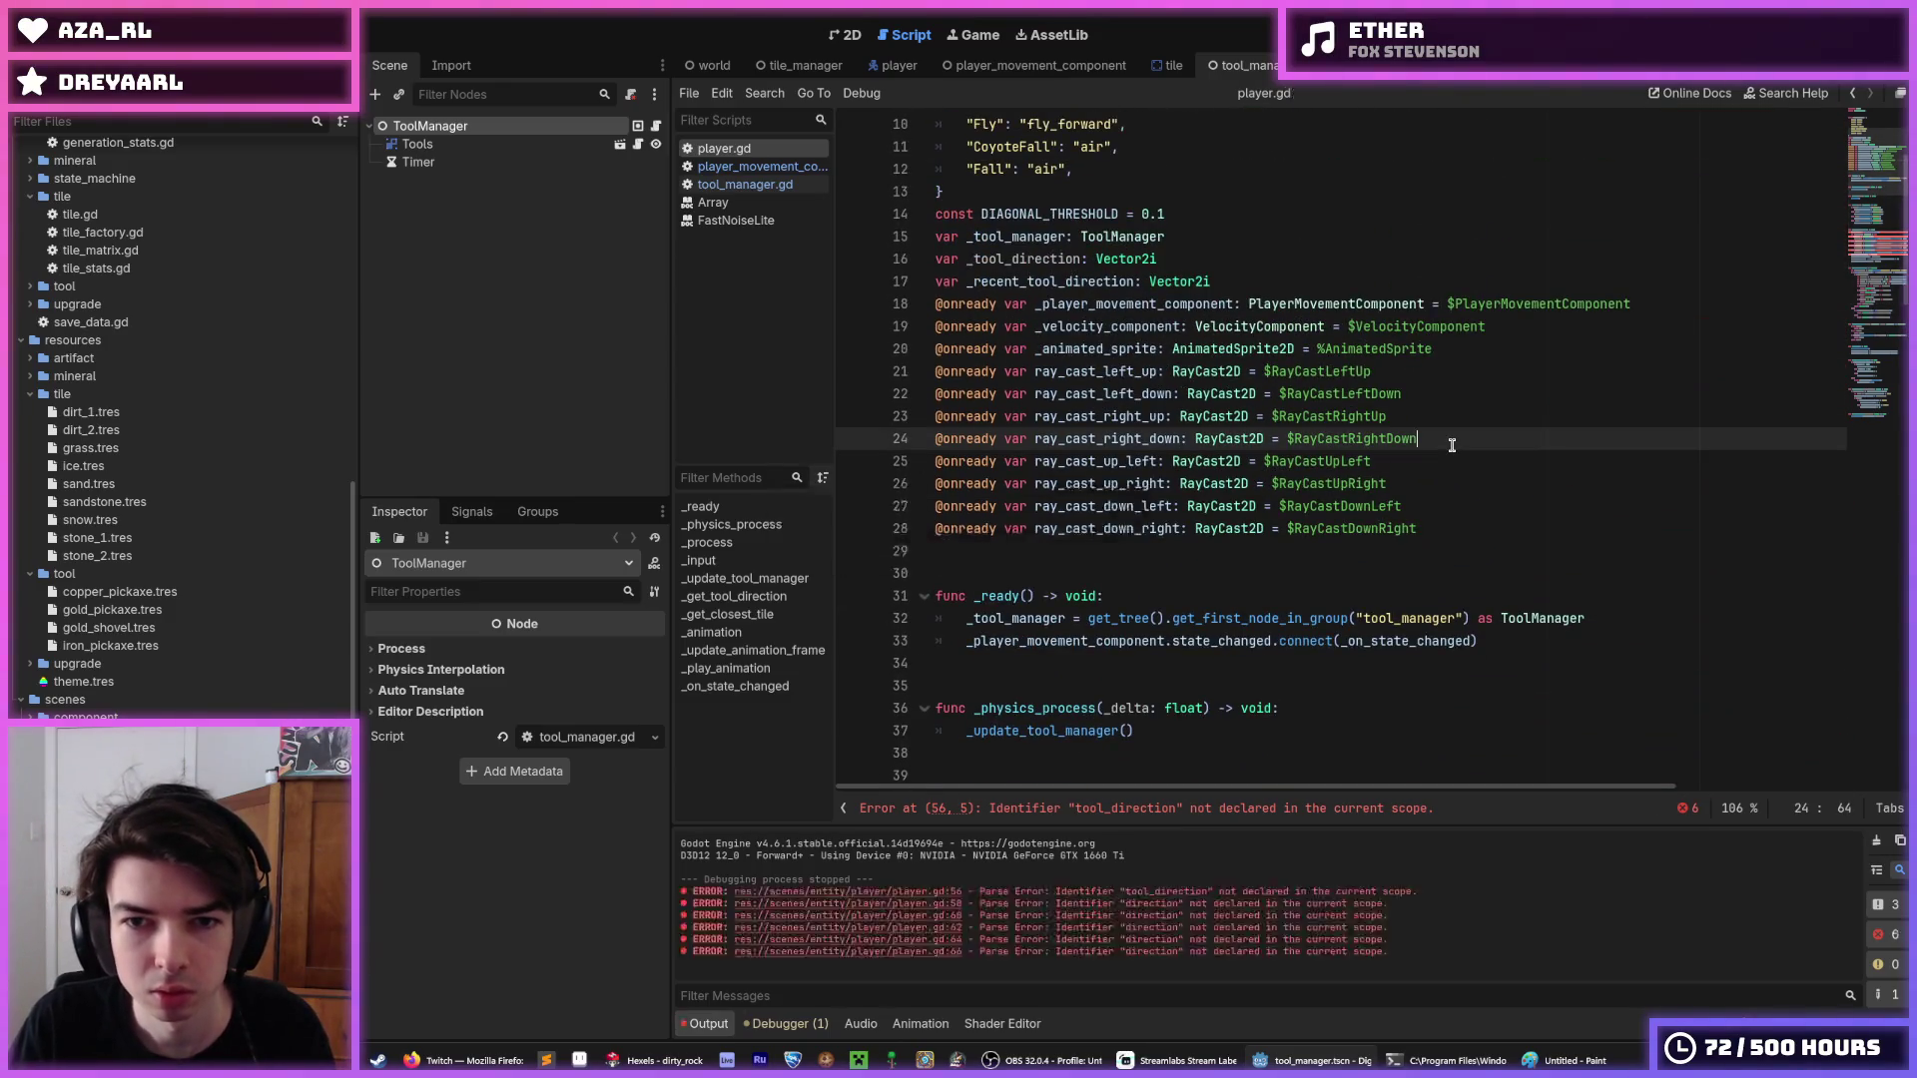
# Review the _input function, the line 88 return, and the direction checks in _update_tool_manager.
pyautogui.scroll(-8, 1397, 464)
pyautogui.moveTo(1297, 529)
pyautogui.mouseDown()
pyautogui.moveTo(1168, 374)
pyautogui.moveTo(1028, 345)
pyautogui.moveTo(973, 302)
pyautogui.mouseUp()
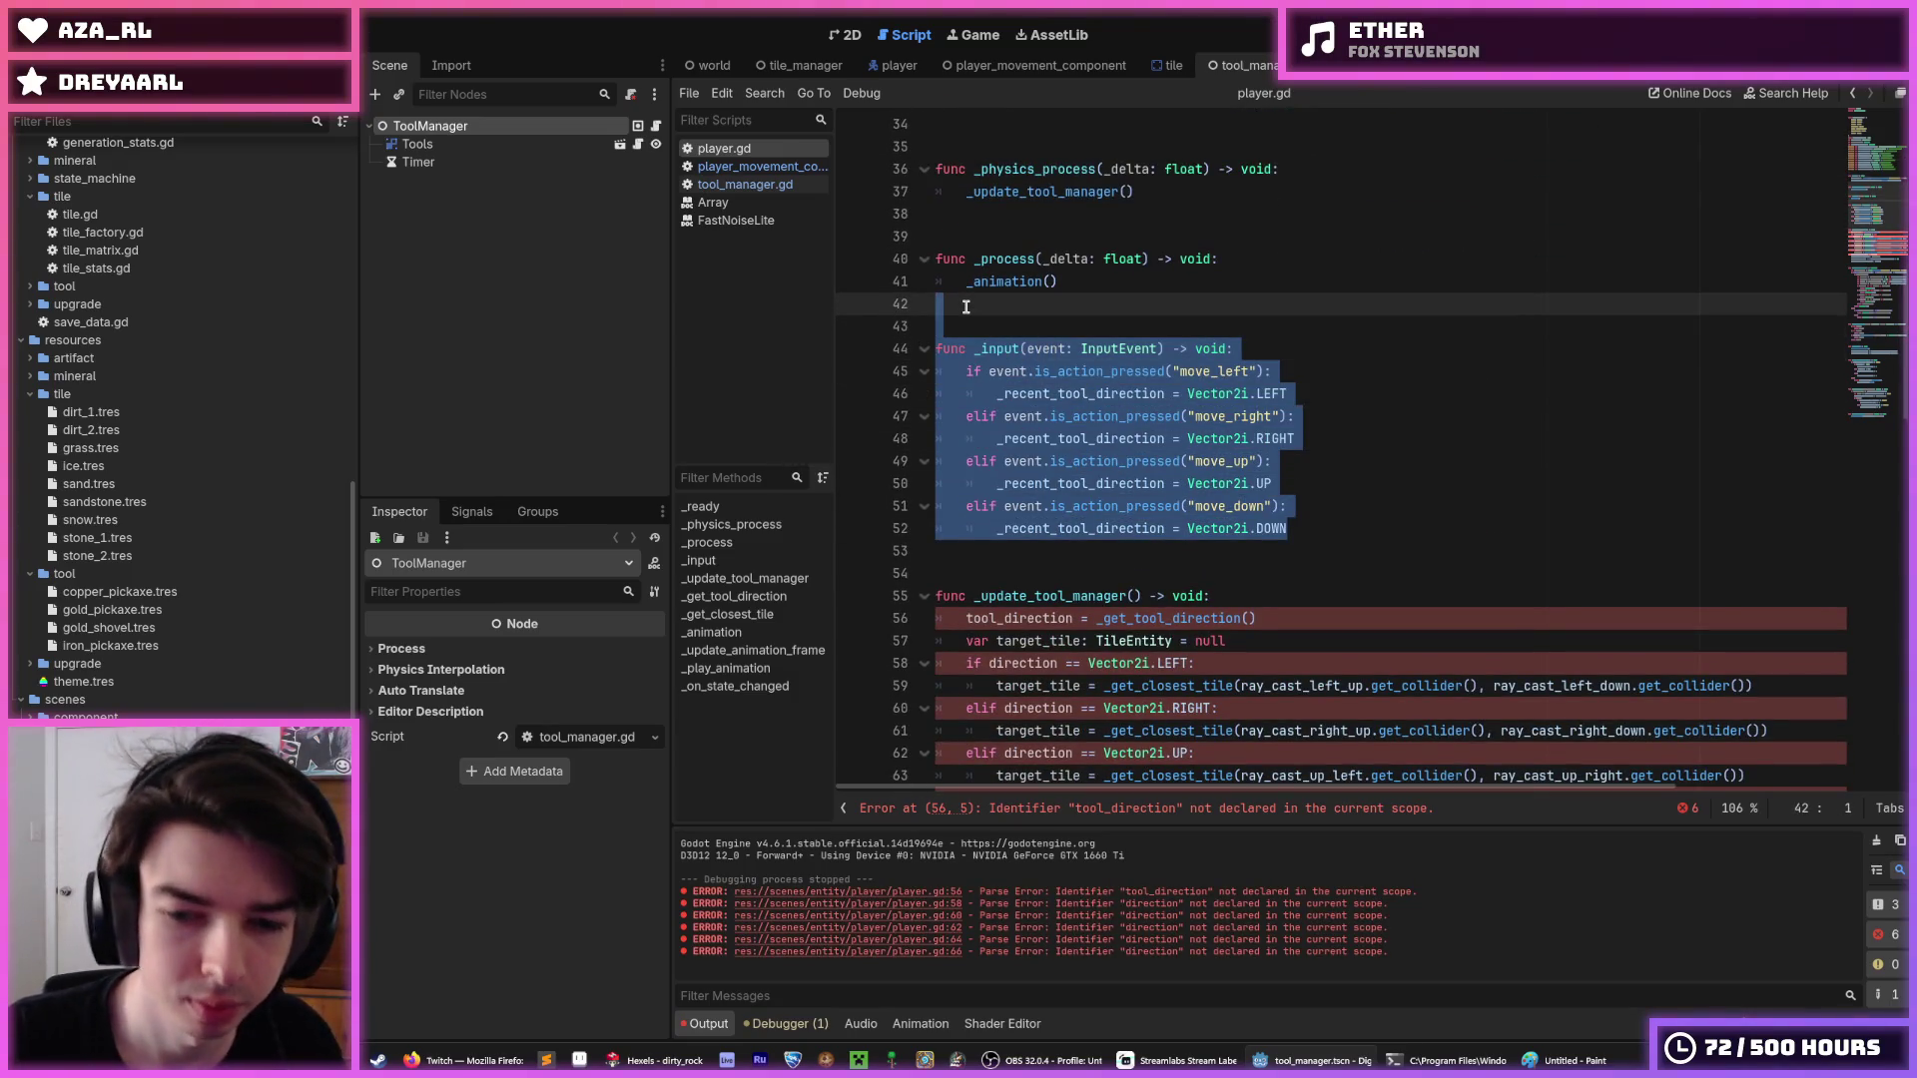
pyautogui.scroll(-5, 1246, 414)
pyautogui.scroll(-6, 1246, 415)
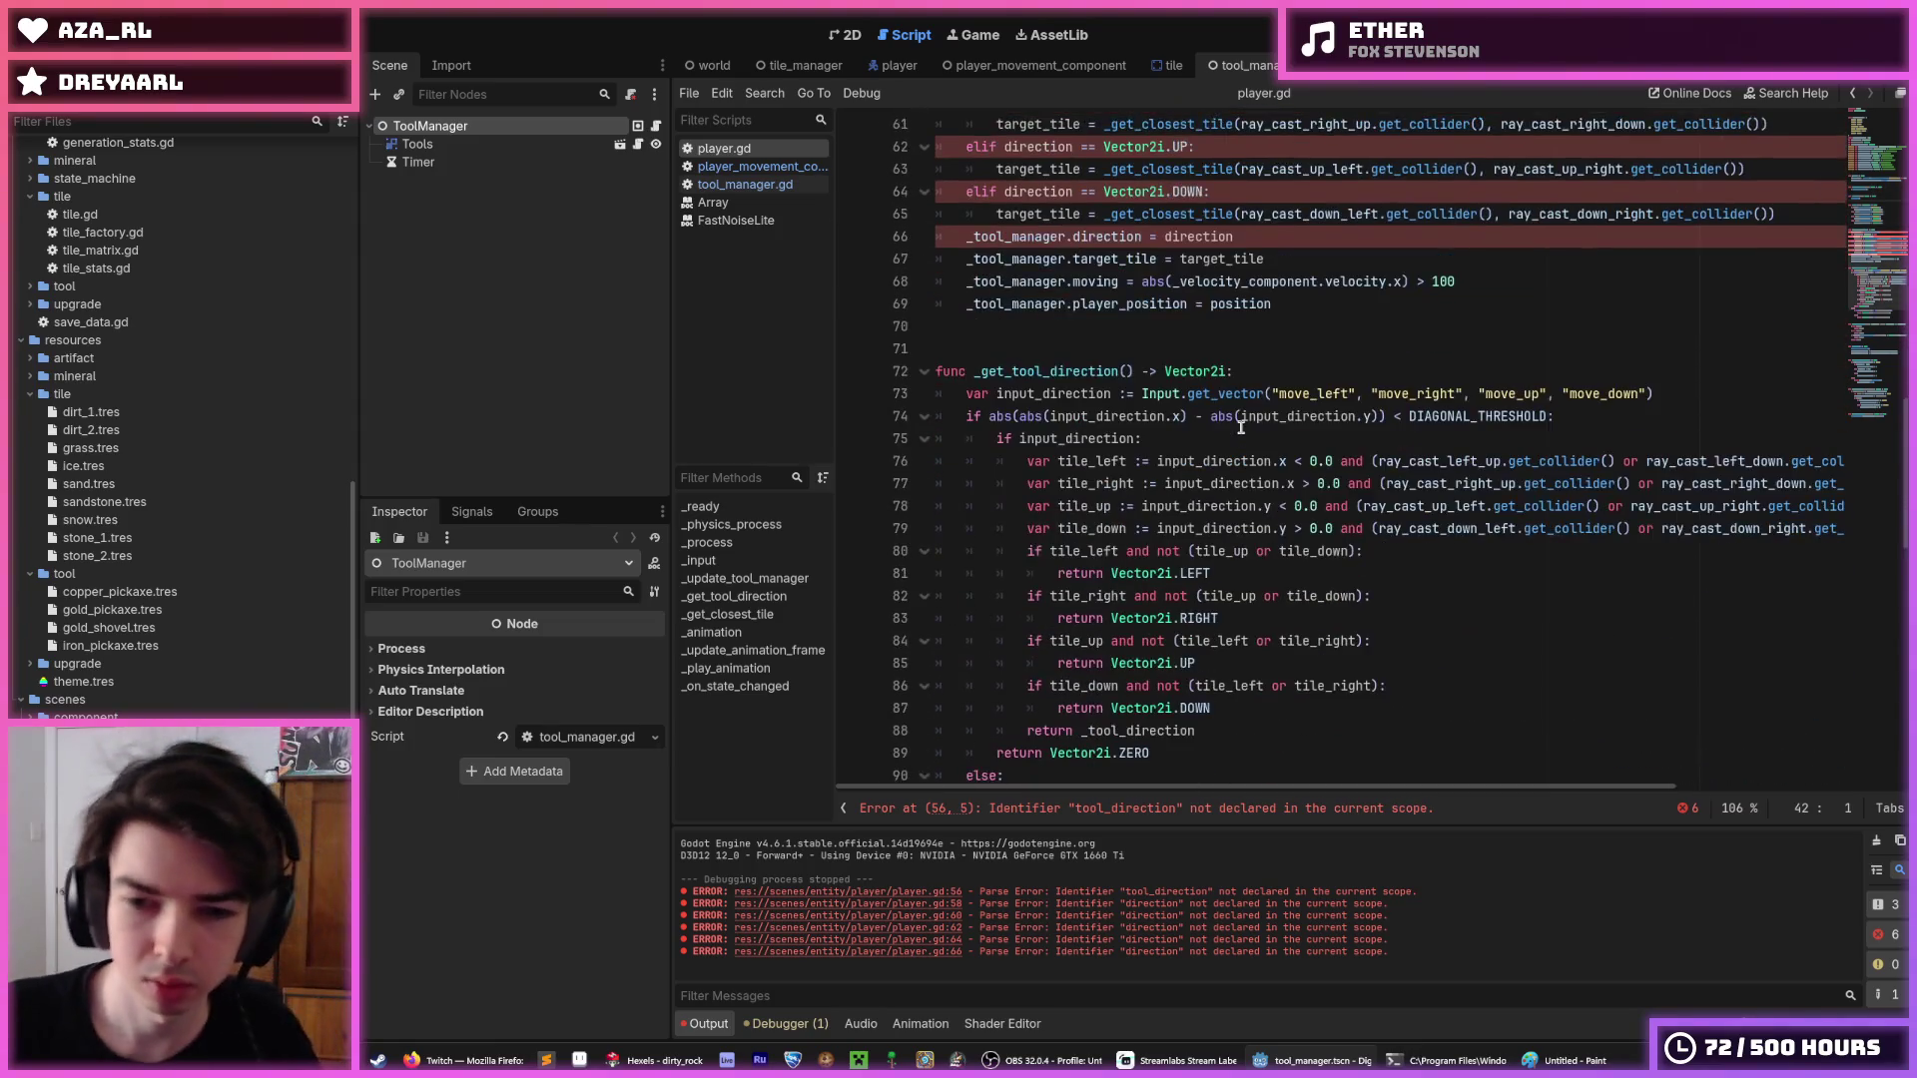
pyautogui.click(1249, 587)
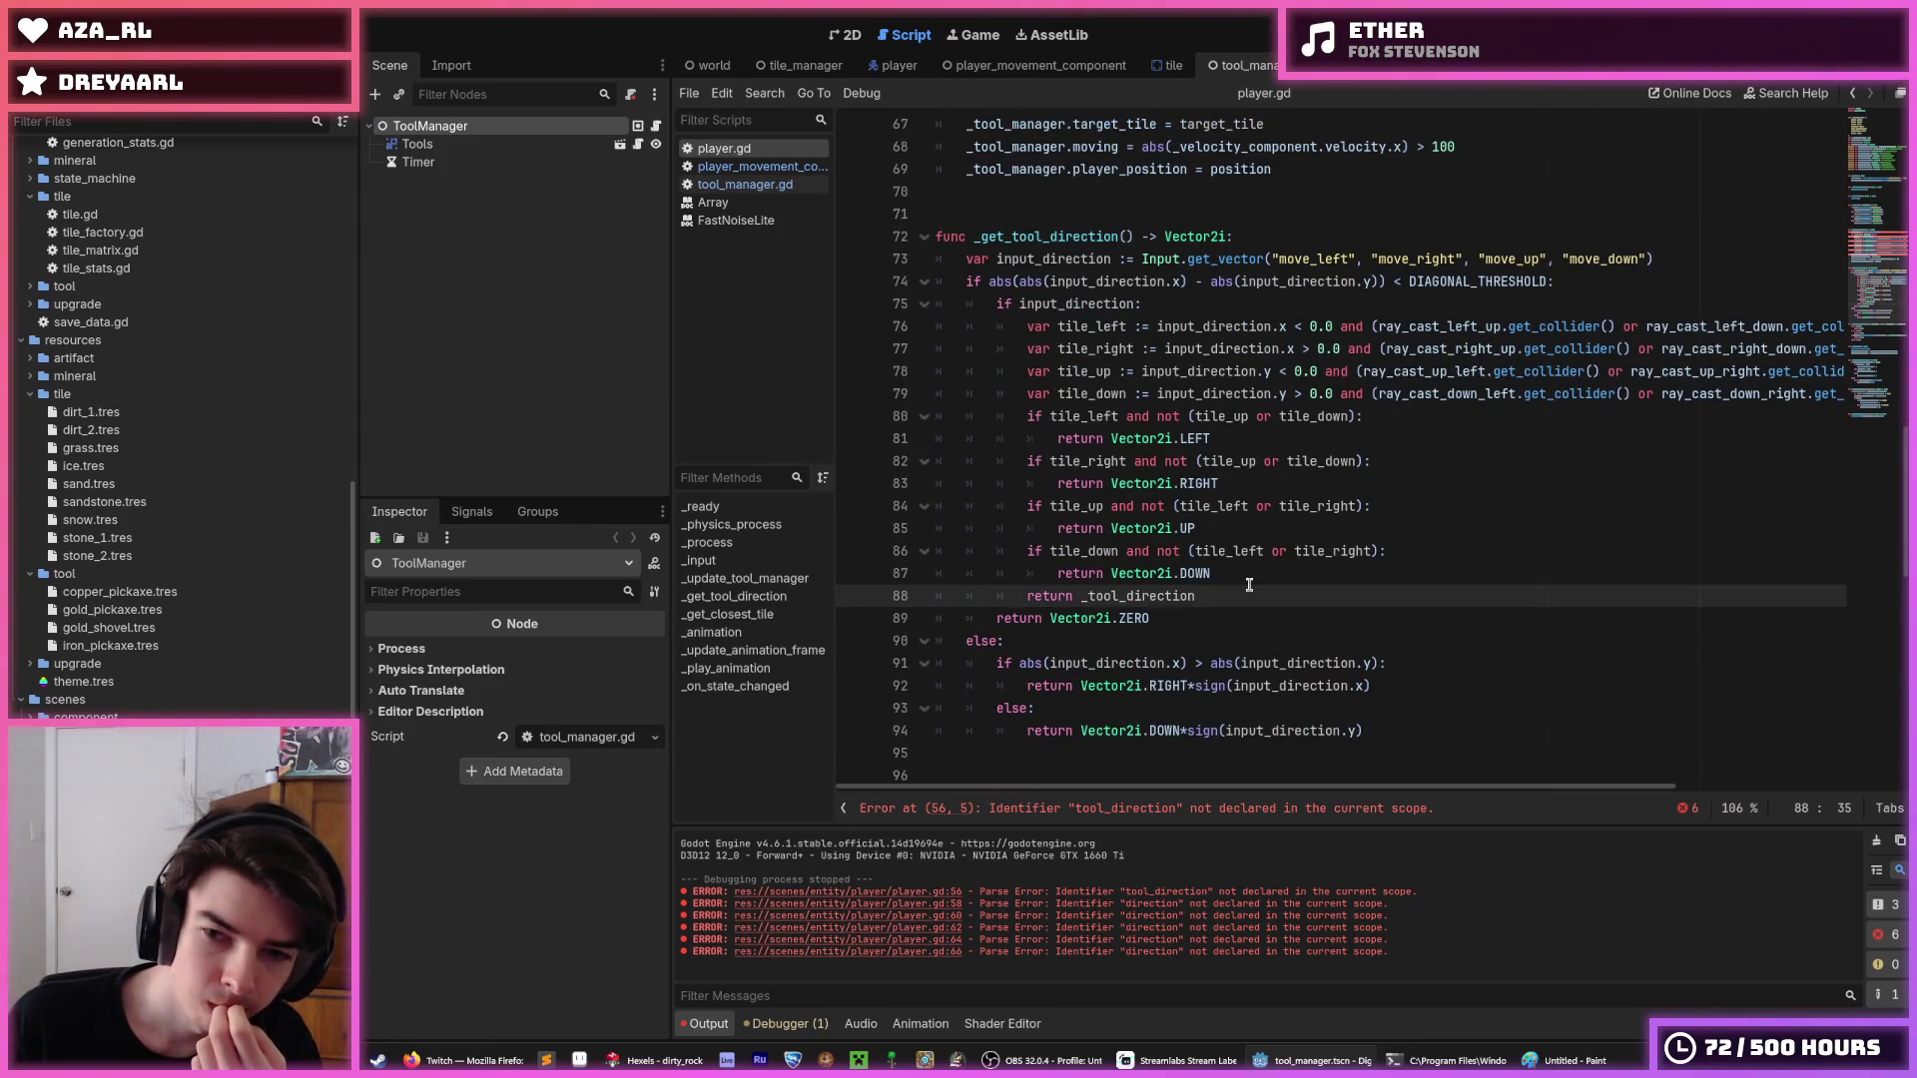
pyautogui.moveTo(1256, 585); pyautogui.dragTo(1247, 584)
pyautogui.scroll(1, 1248, 584)
pyautogui.scroll(4, 1248, 584)
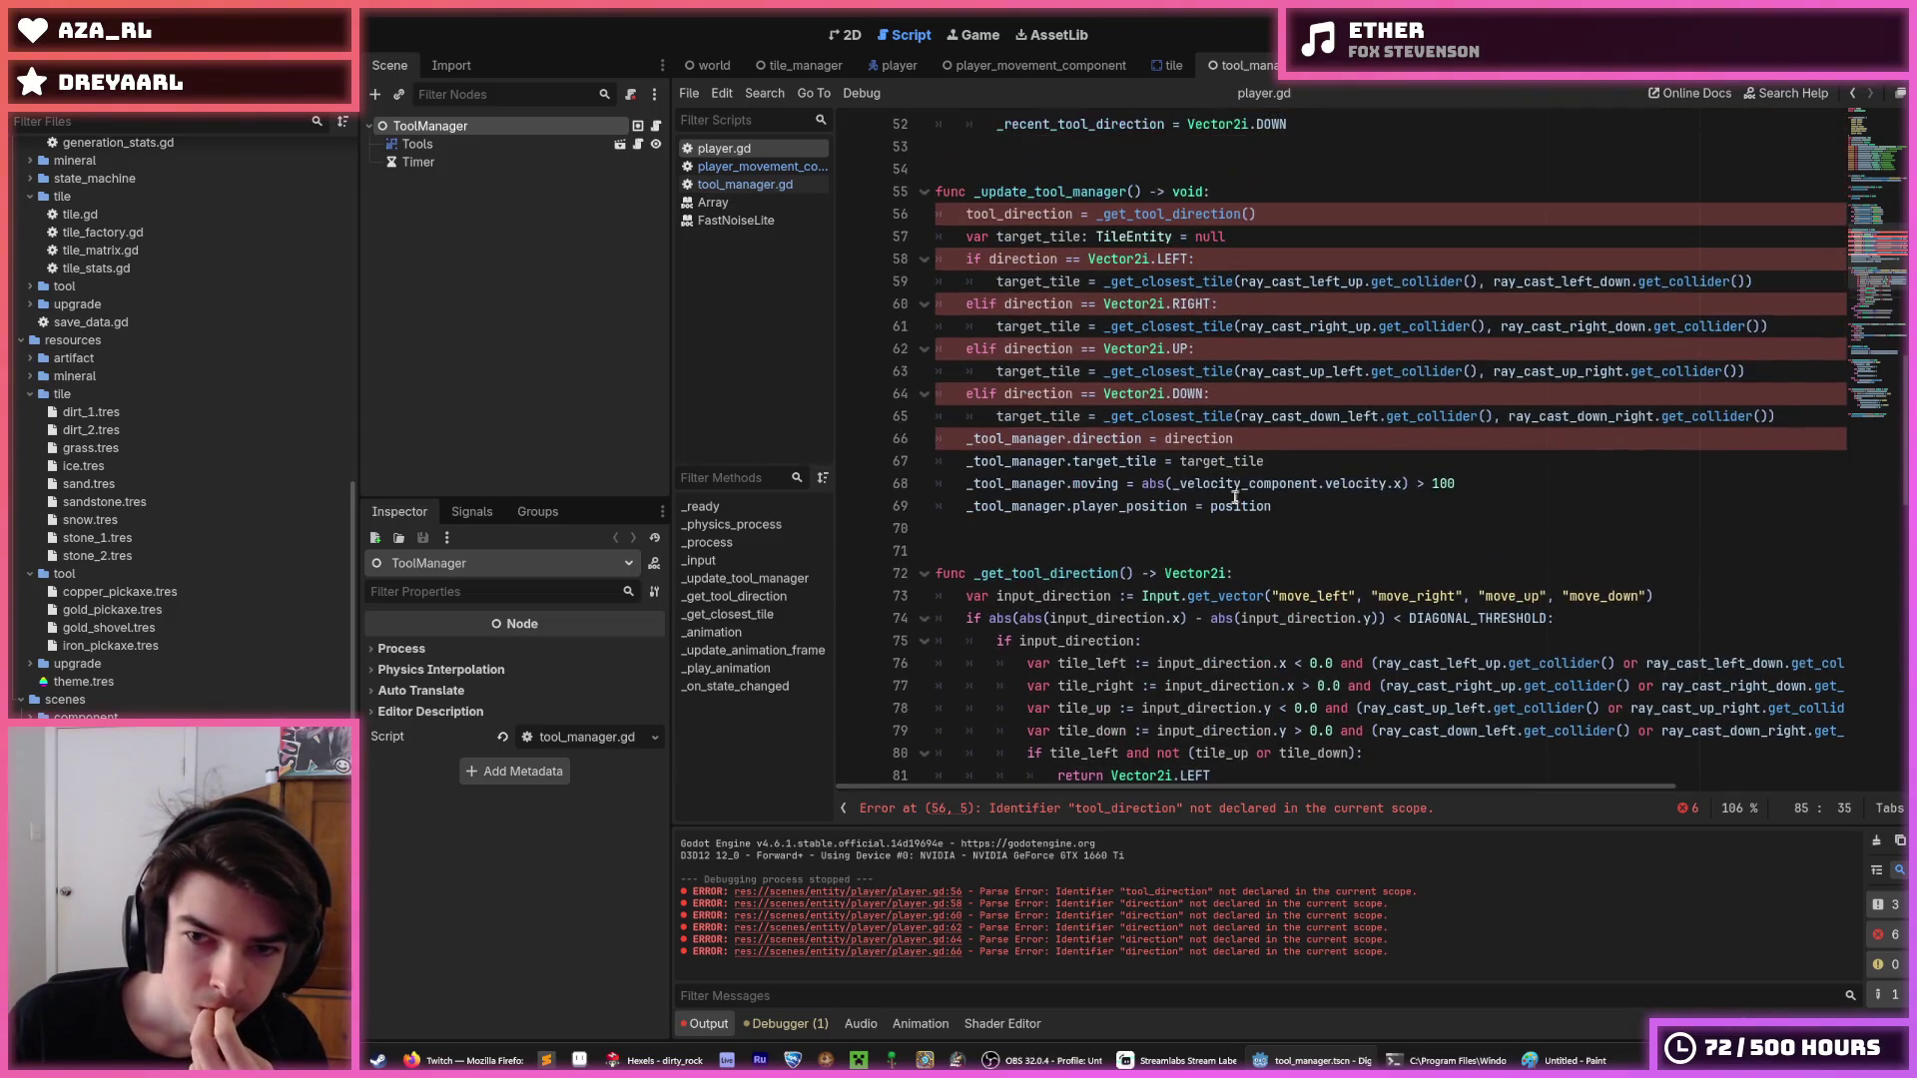
pyautogui.click(1254, 437)
pyautogui.click(1254, 395)
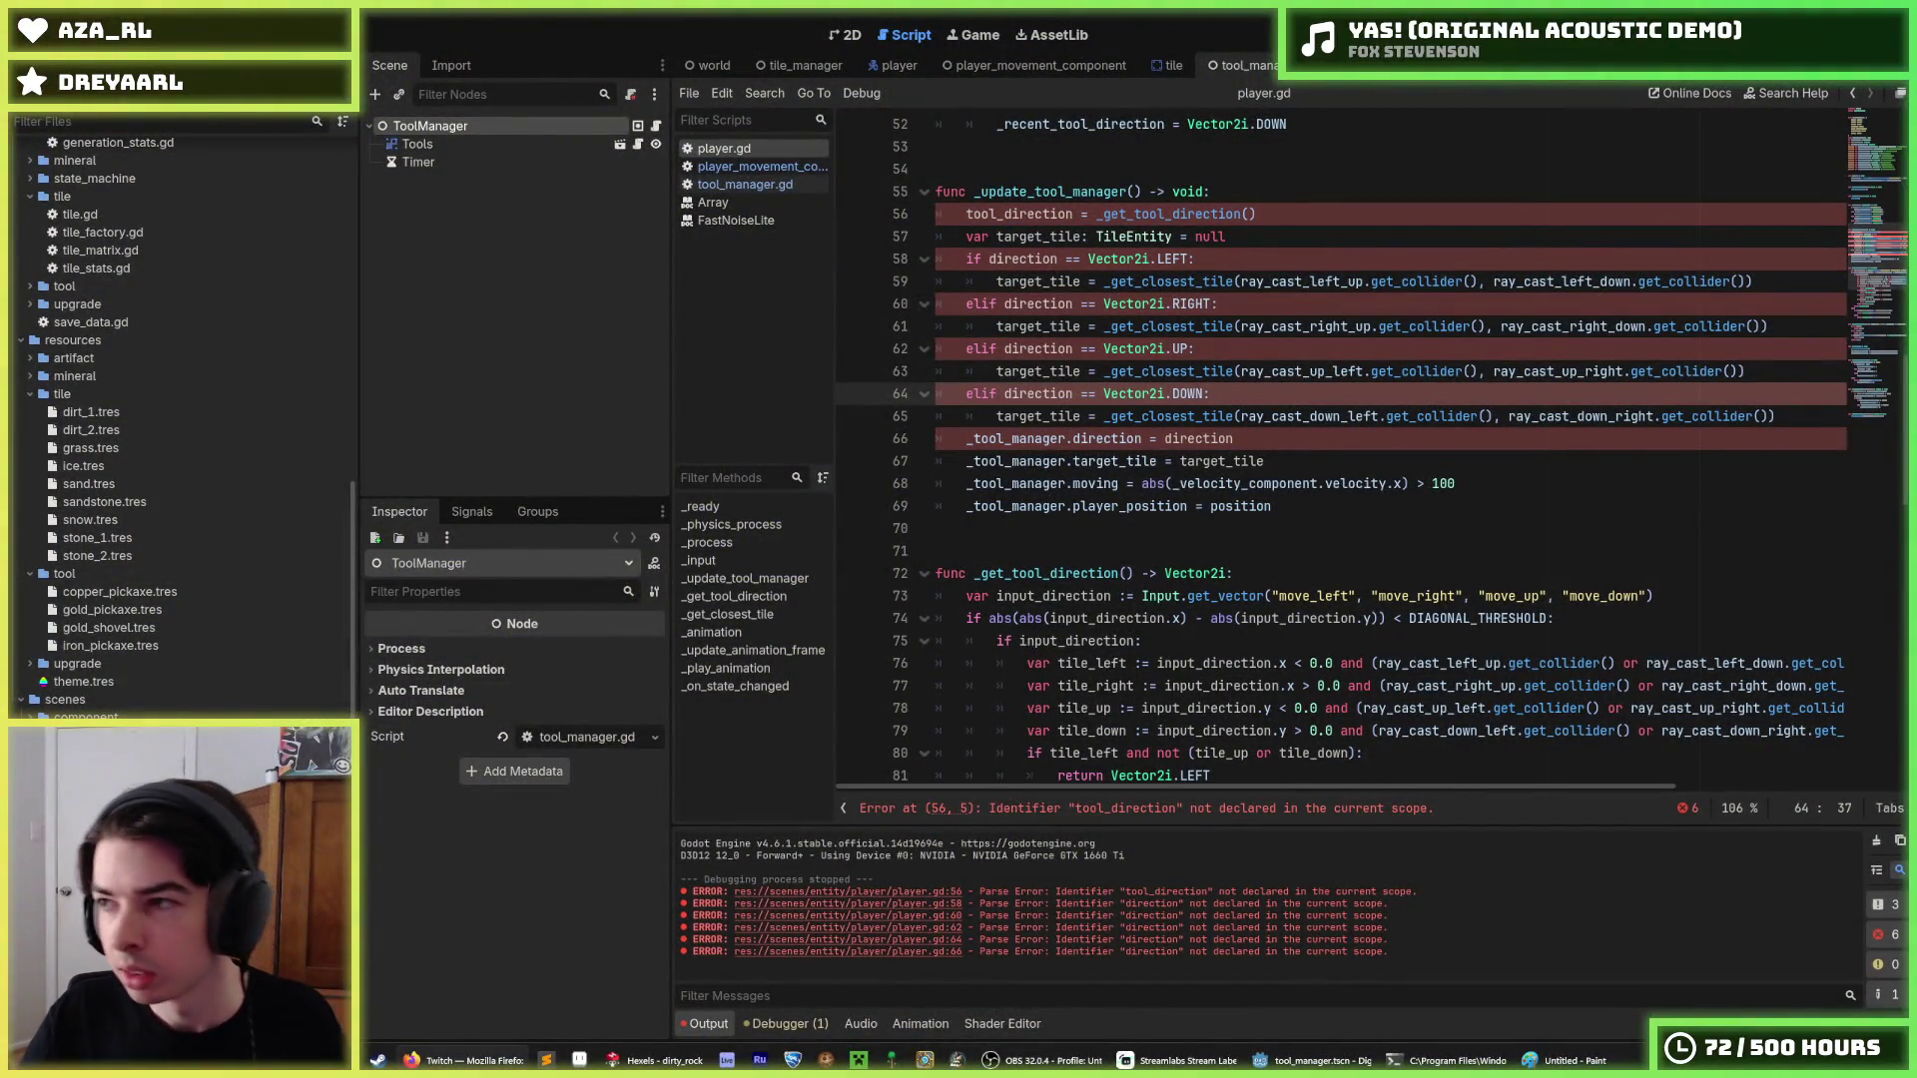
# Rename every 'direction' in the line 58–66 checks to tool_direction.
pyautogui.click(1249, 438)
pyautogui.scroll(2, 1247, 452)
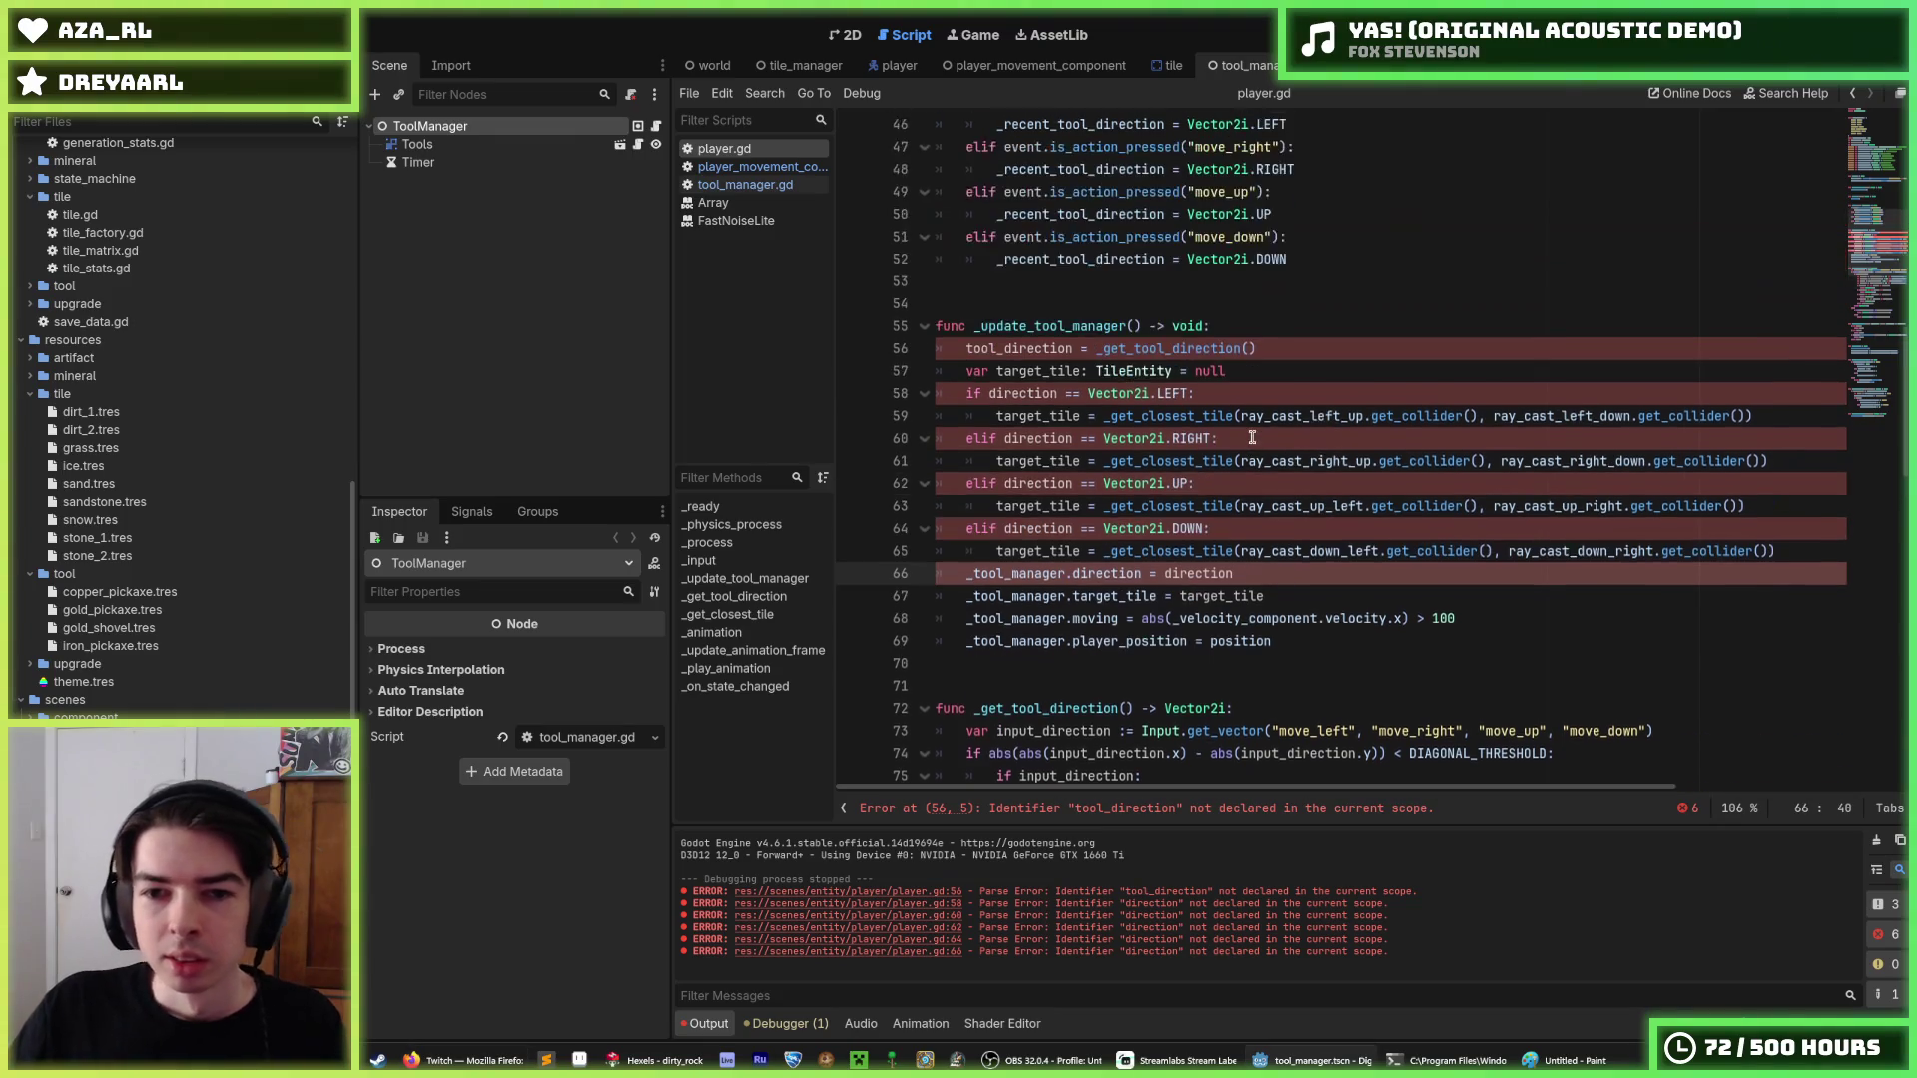
pyautogui.scroll(-1, 1247, 453)
pyautogui.scroll(1, 1228, 464)
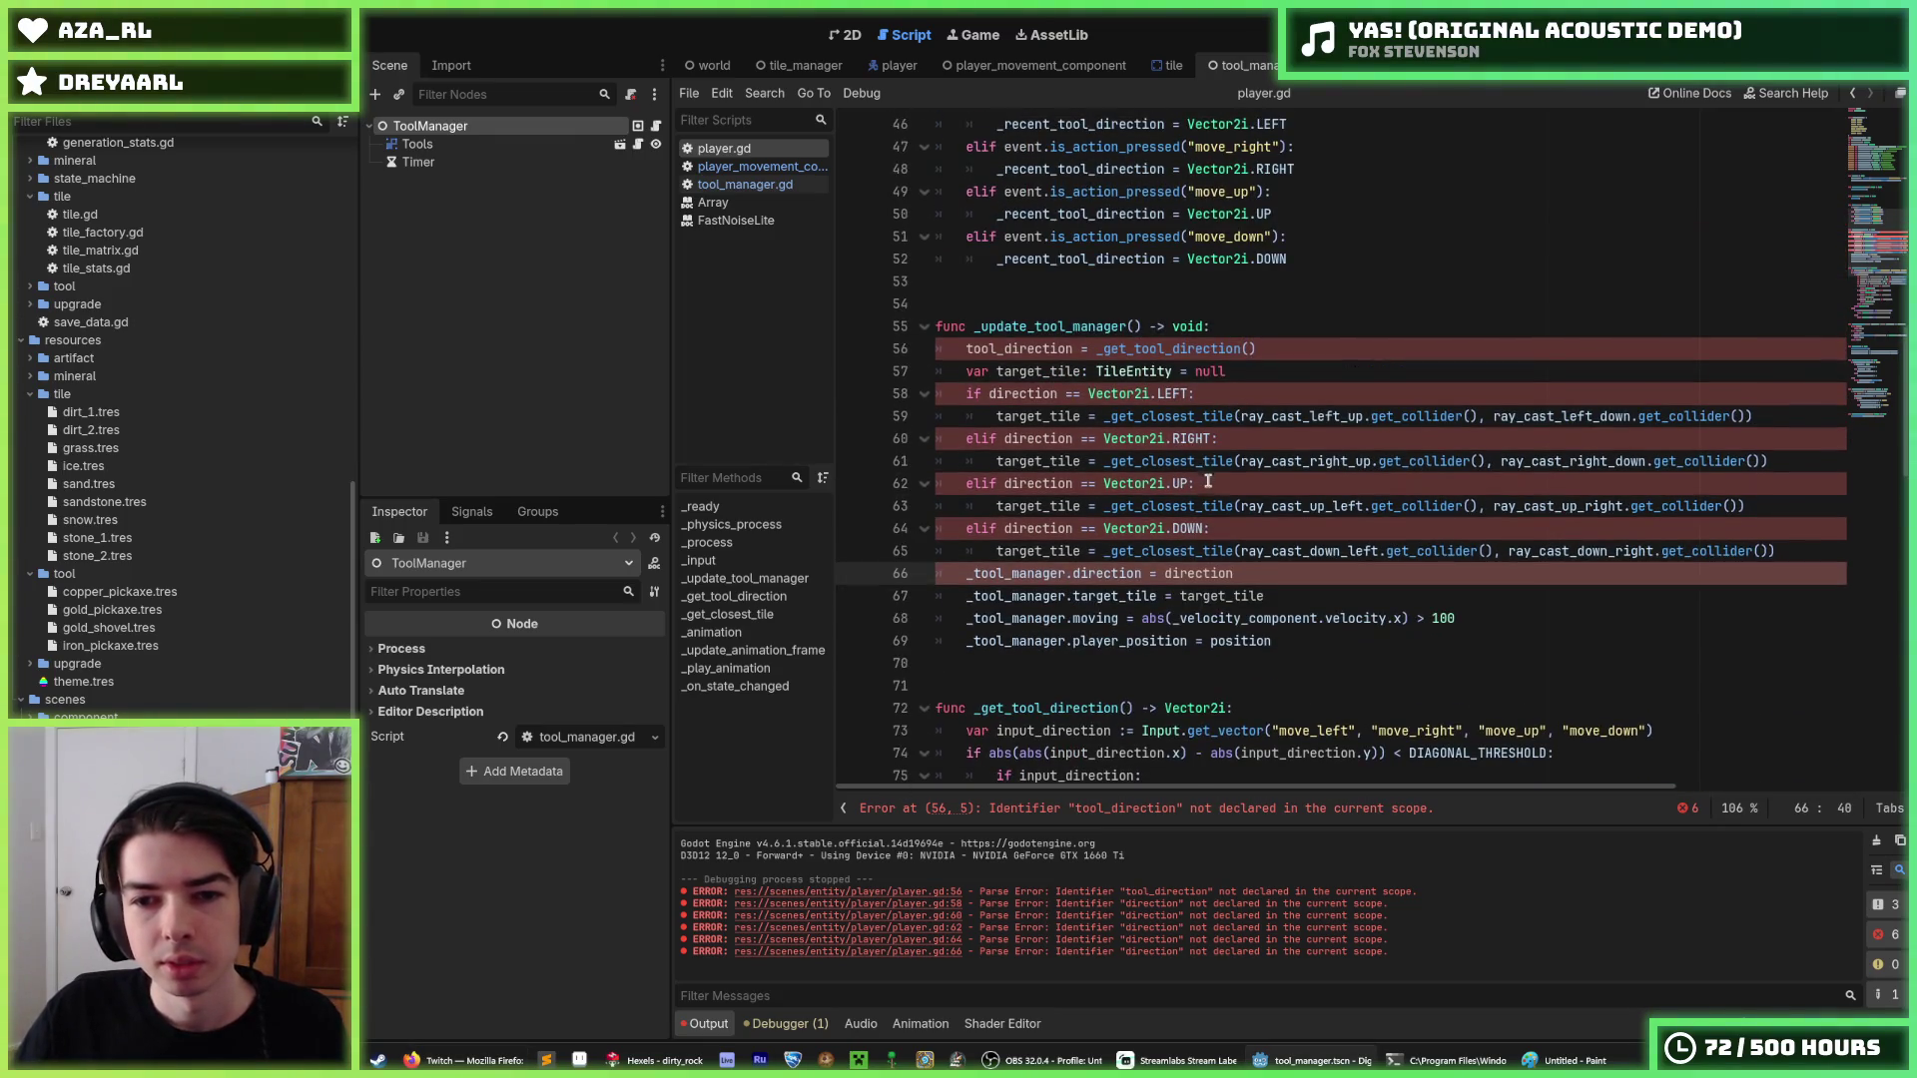
pyautogui.click(1056, 396)
pyautogui.doubleClick(1024, 393)
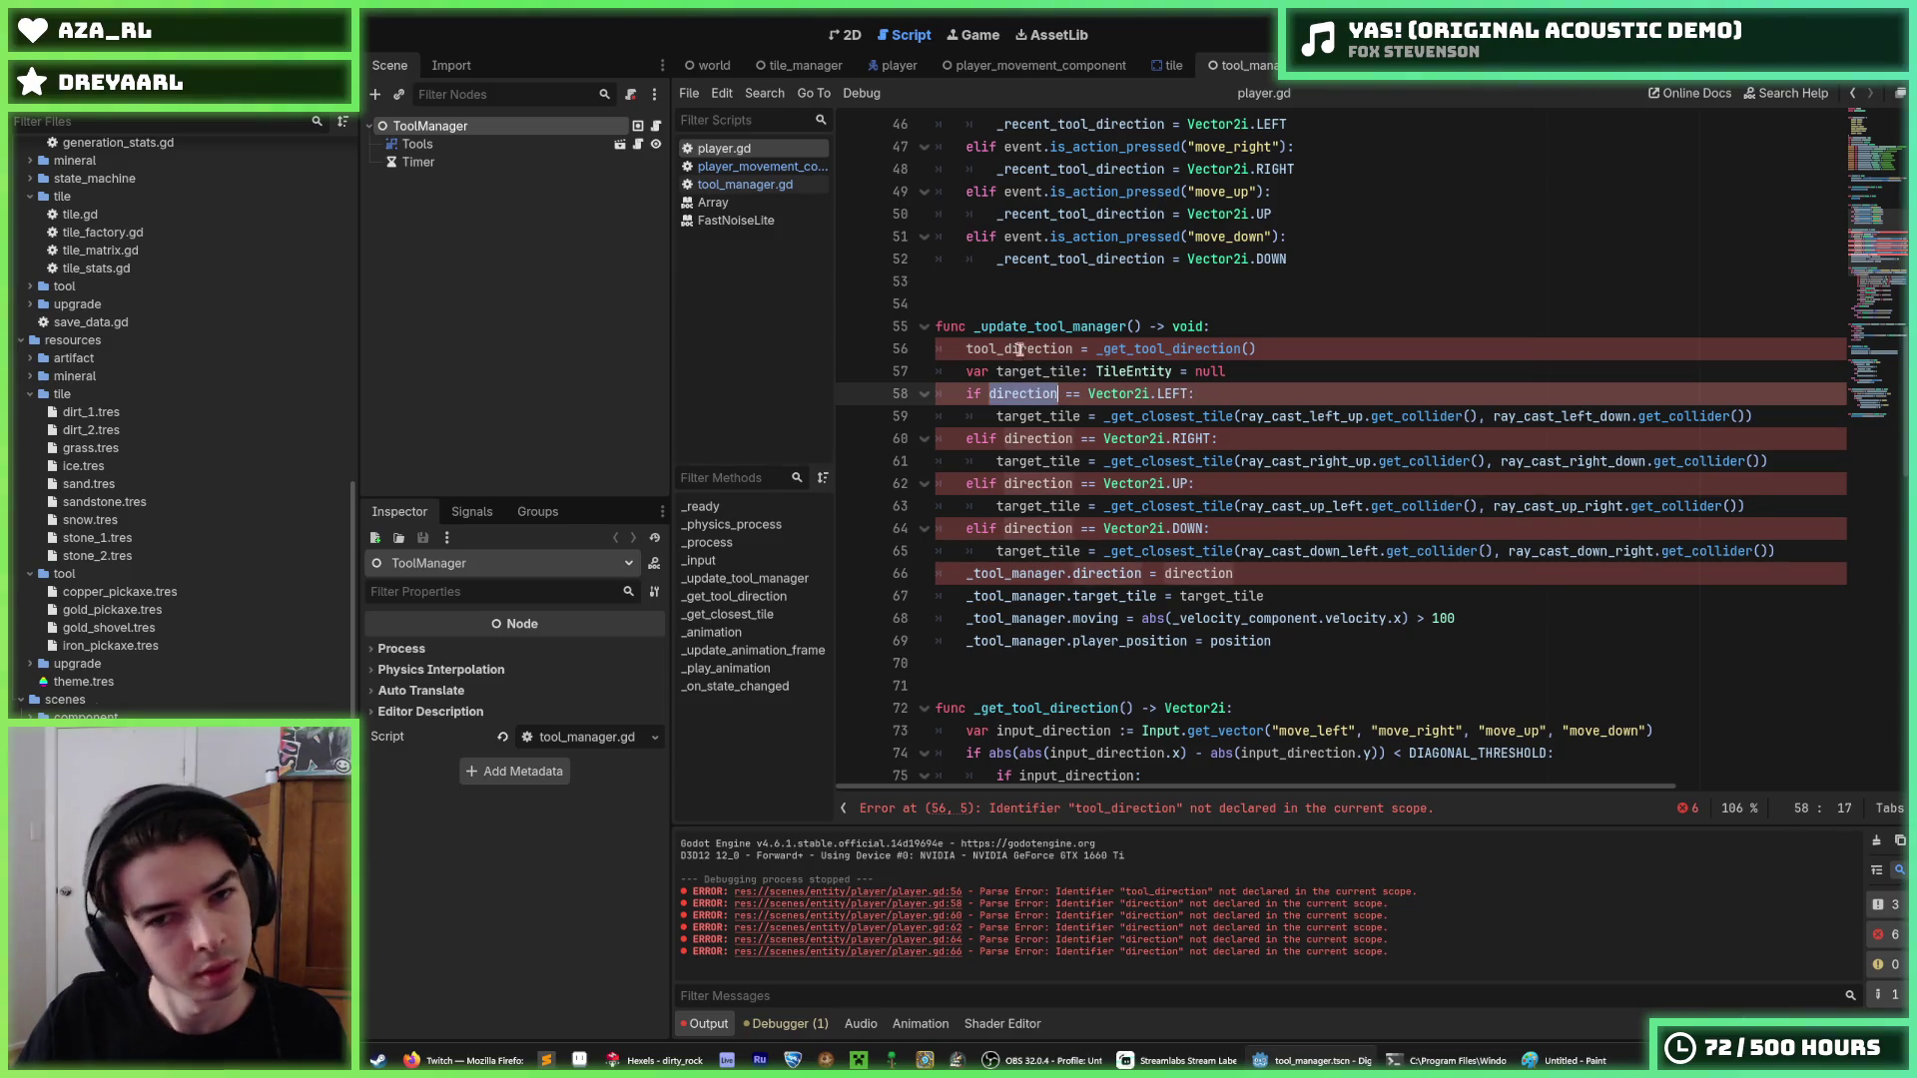
pyautogui.doubleClick(1018, 348)
pyautogui.doubleClick(1033, 395)
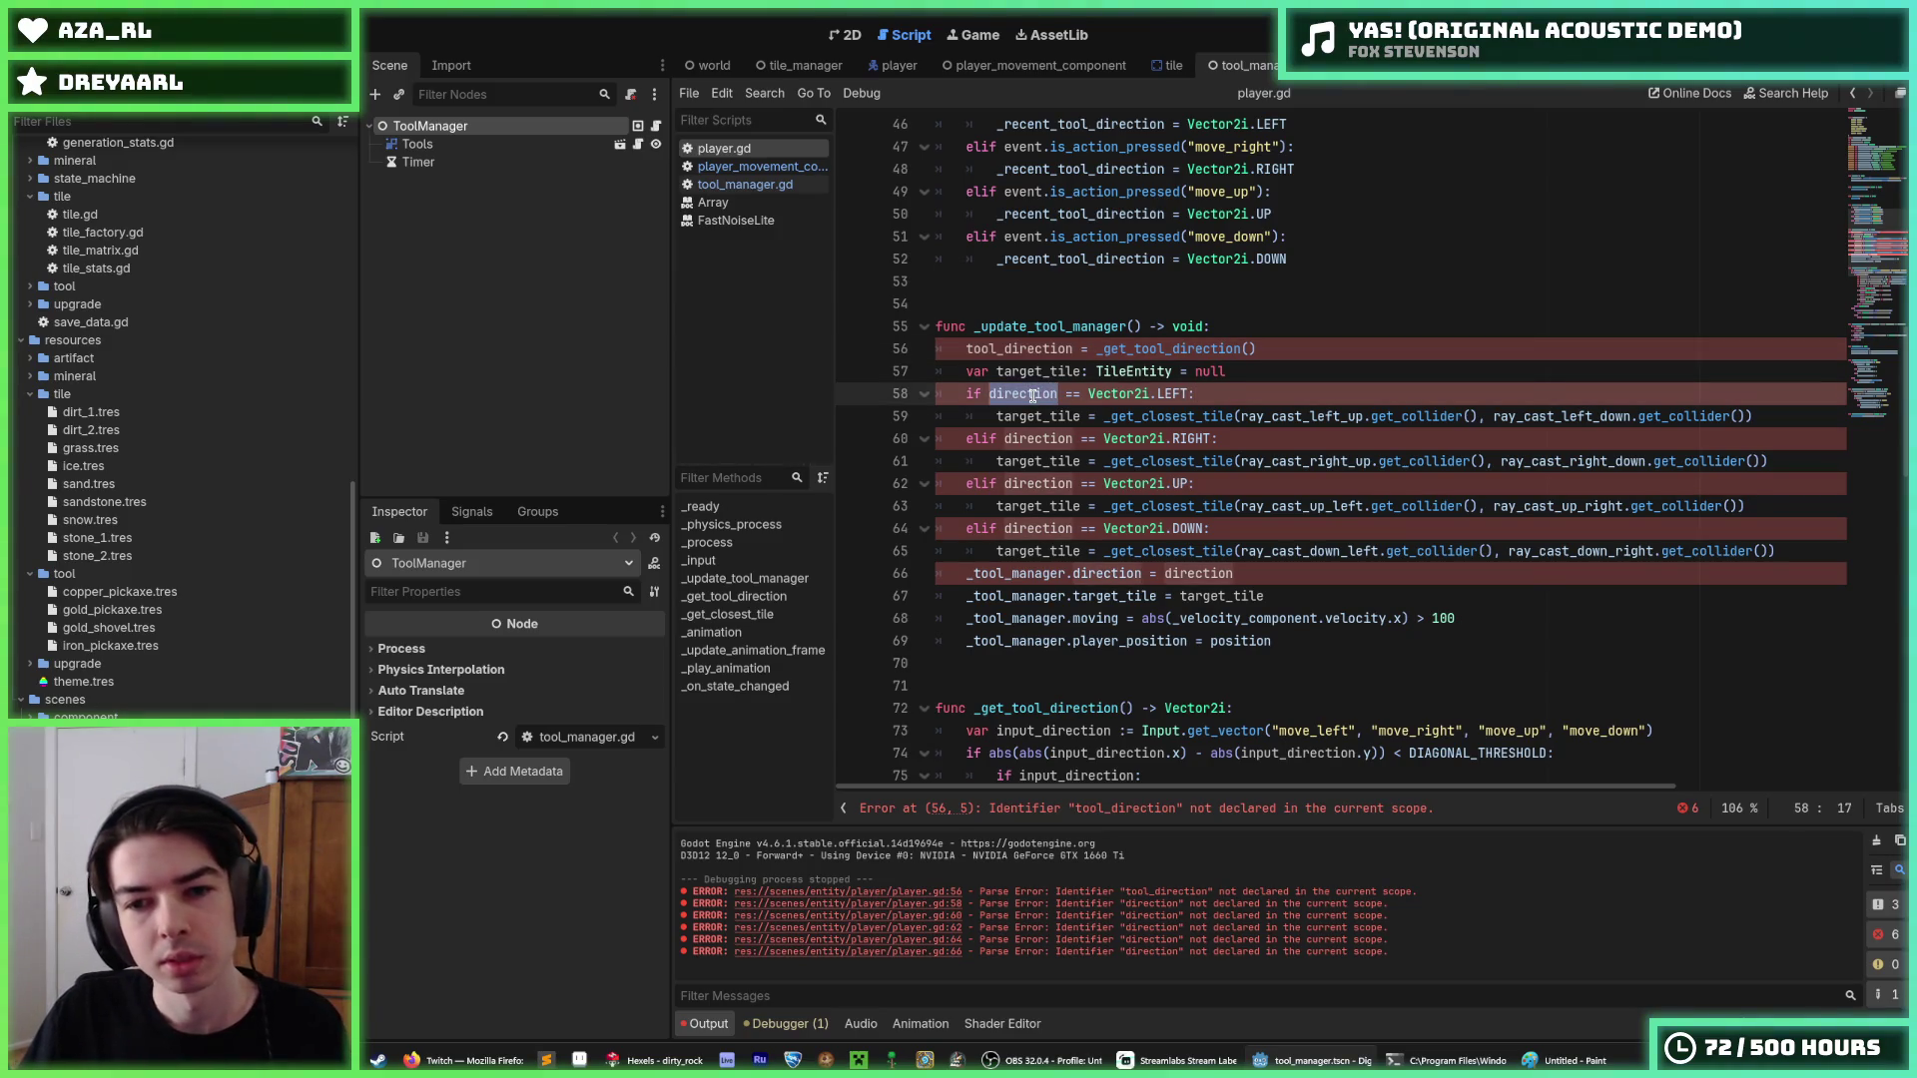
pyautogui.hotkey('ctrl', 'd')
pyautogui.hotkey('ctrl', 'd')
pyautogui.hotkey('ctrl', 'd')
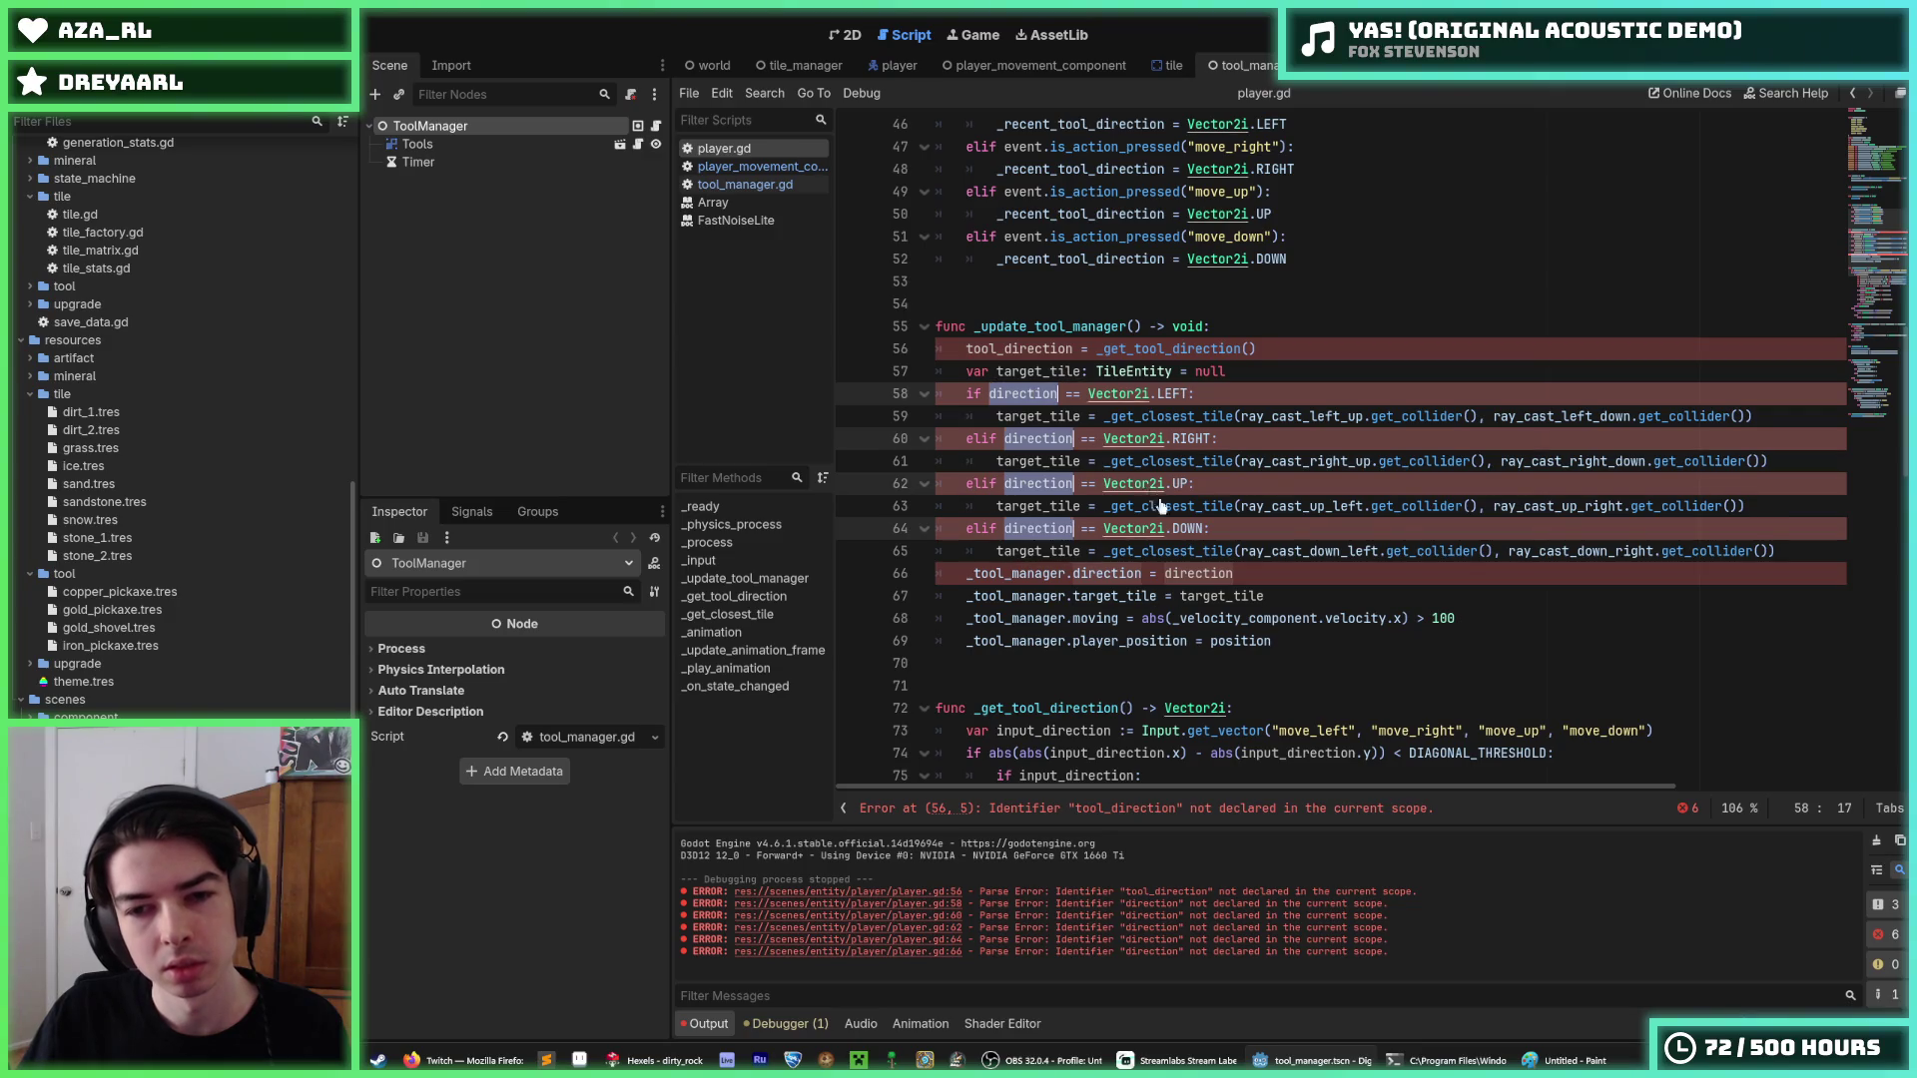
pyautogui.write('tool_direction')
pyautogui.hotkey('ctrl', 'd')
pyautogui.write('tool_direction')
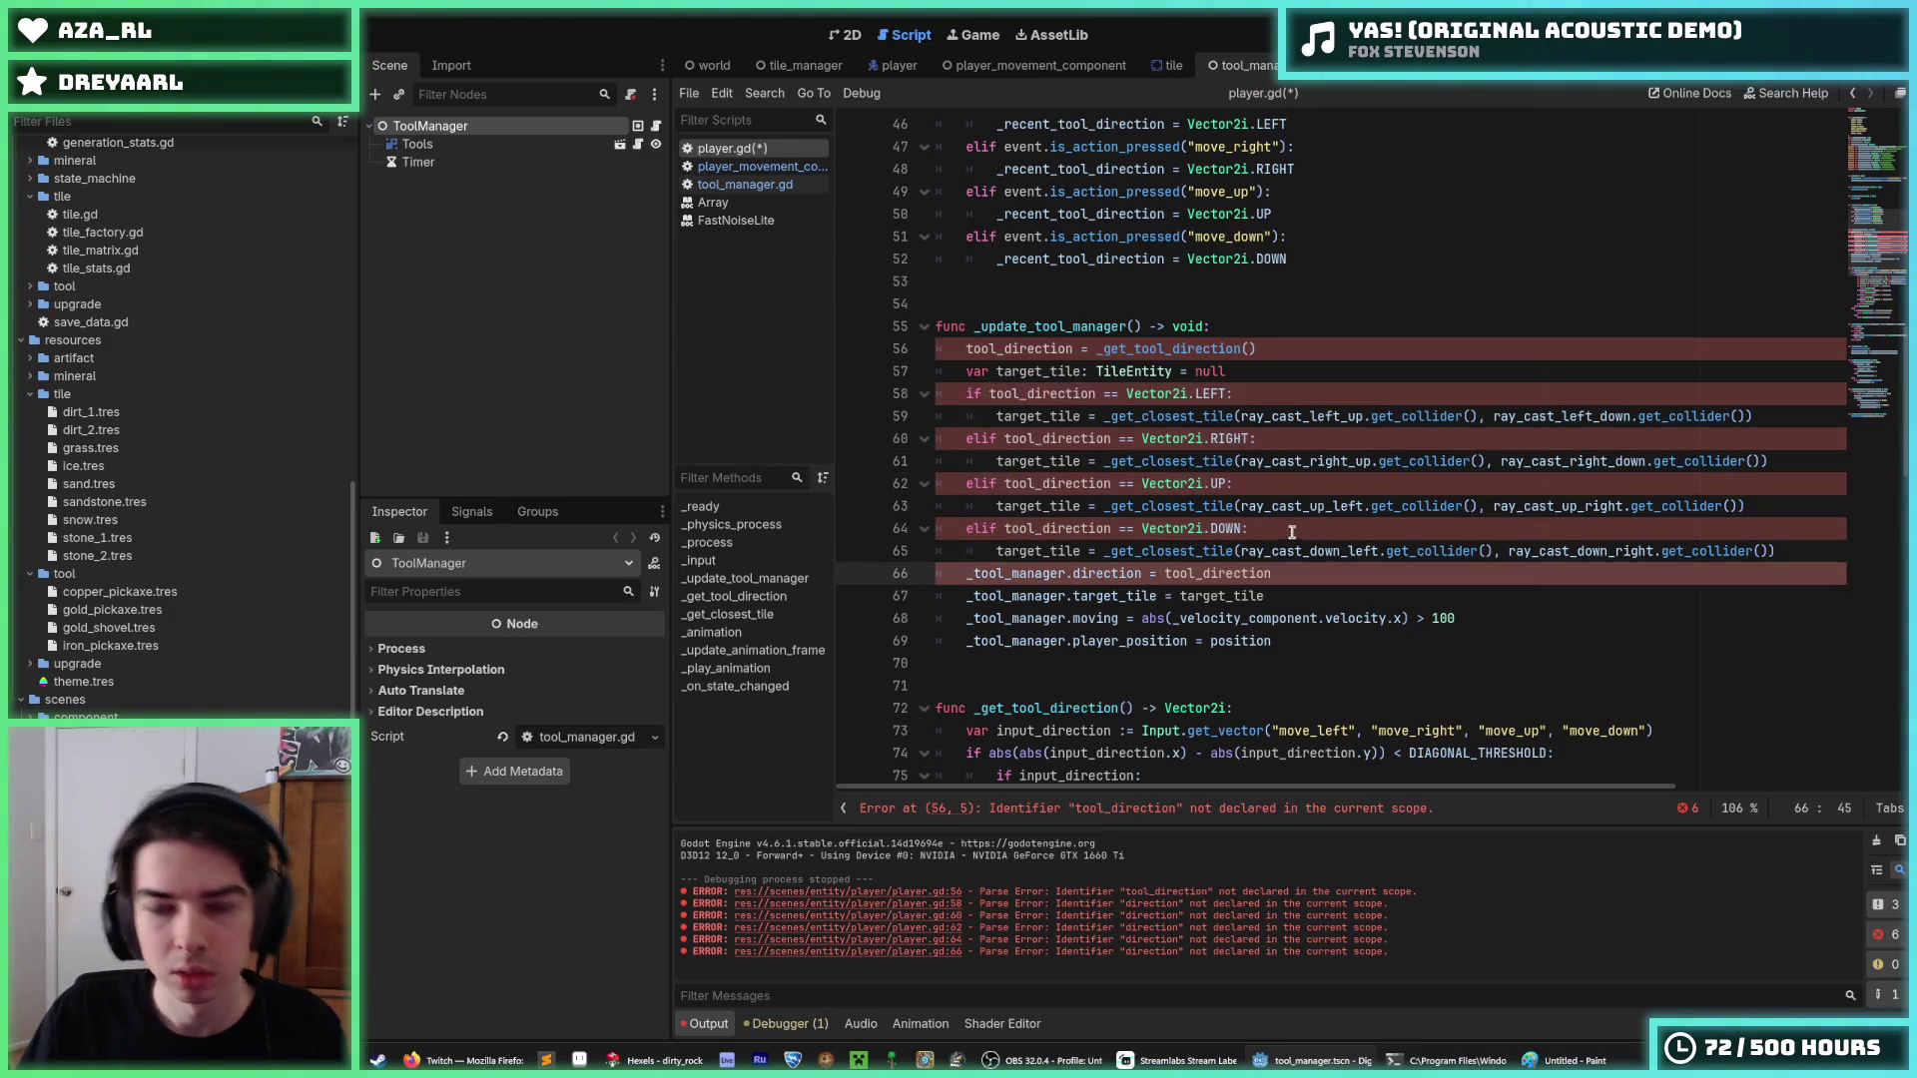
# Save player.gd and select all tool_direction occurrences for renaming.
pyautogui.click(1250, 528)
pyautogui.hotkey('ctrl', 's')
pyautogui.click(1326, 569)
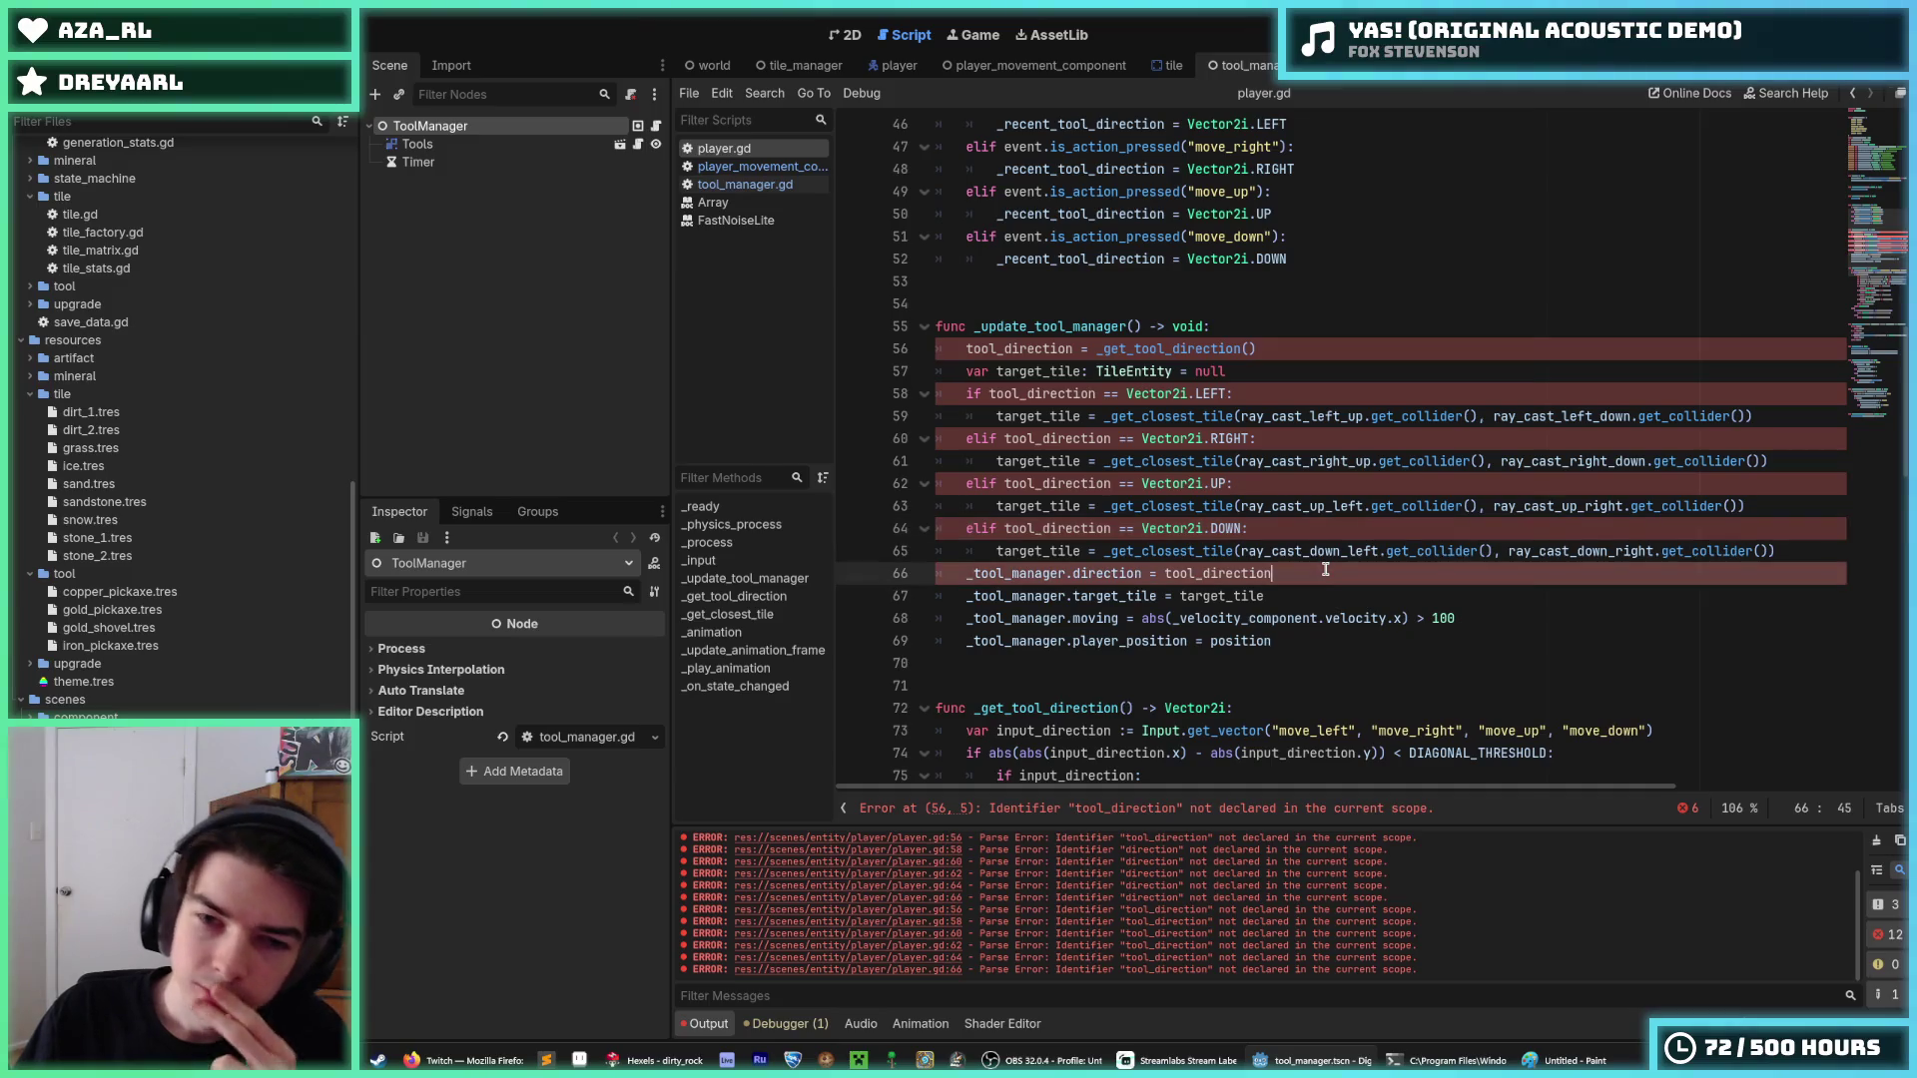
pyautogui.scroll(1, 1326, 569)
pyautogui.moveTo(1229, 483)
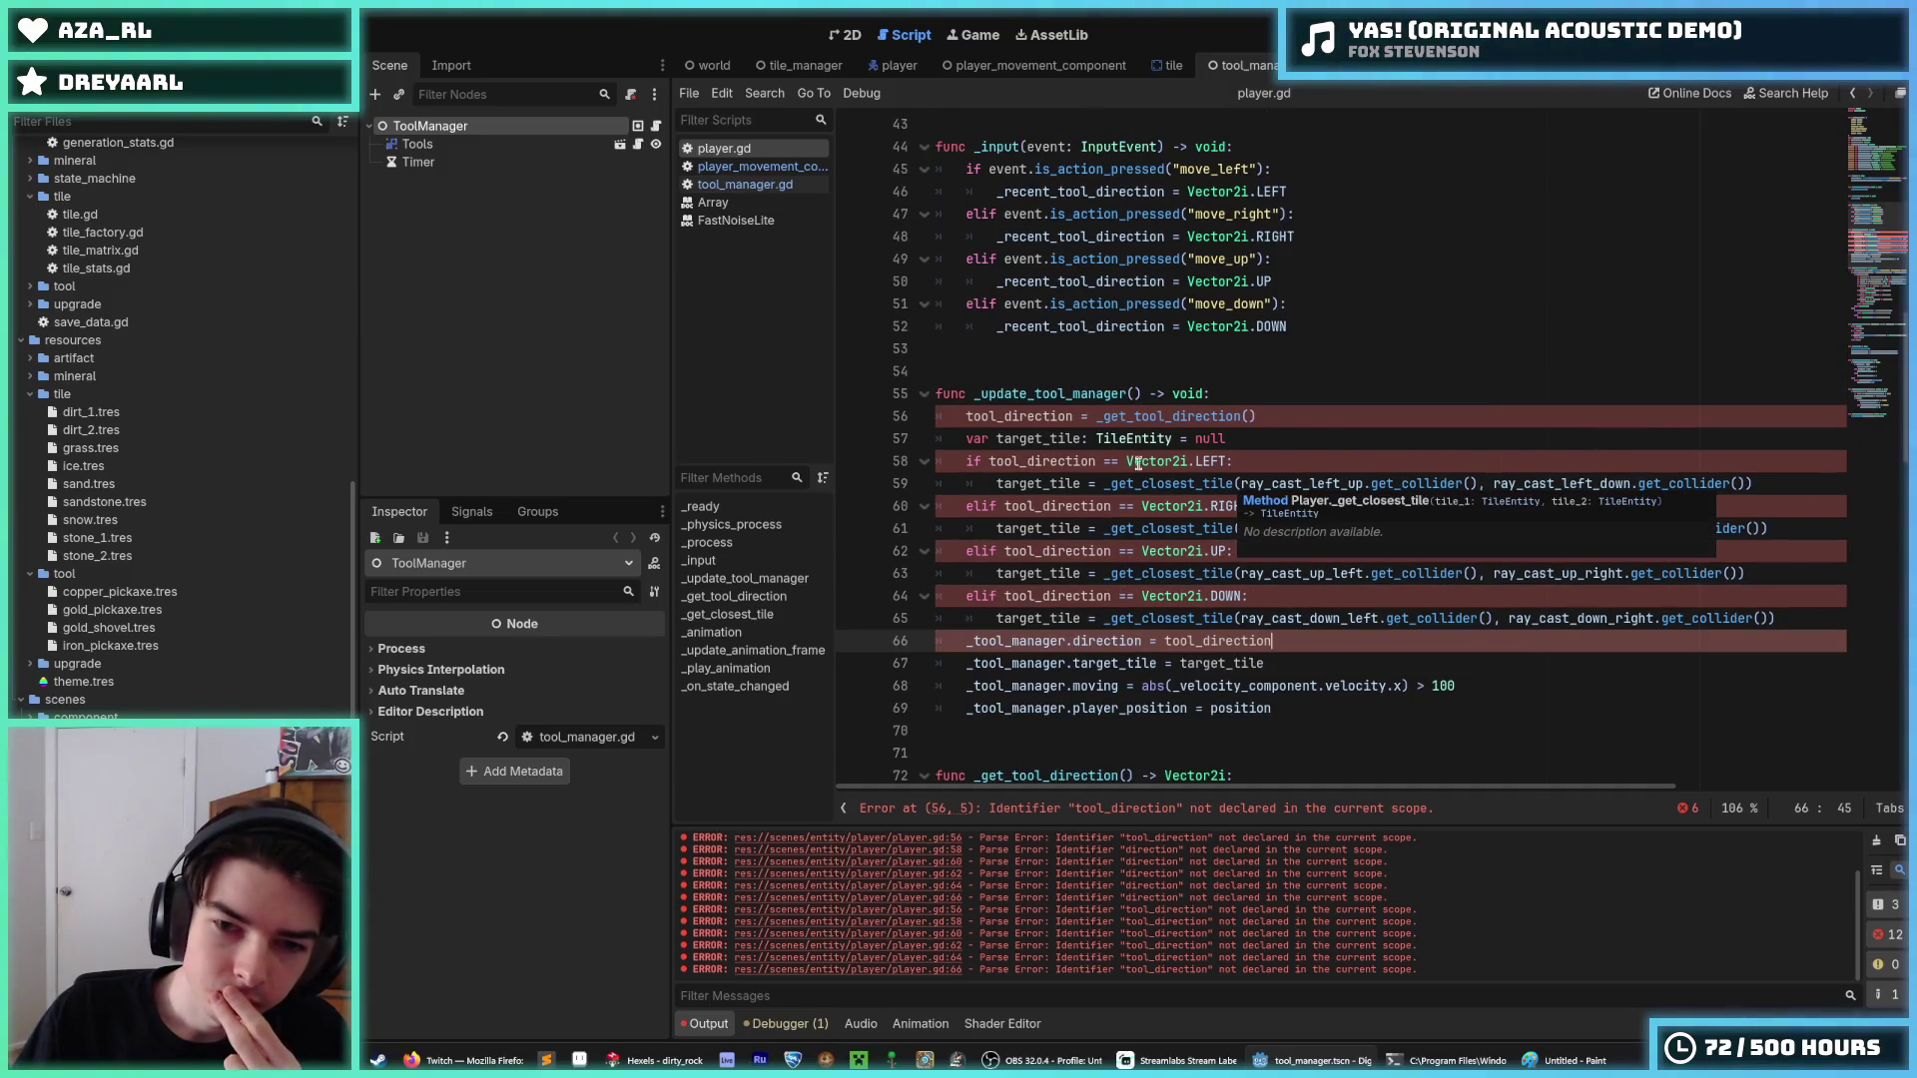
pyautogui.doubleClick(1033, 418)
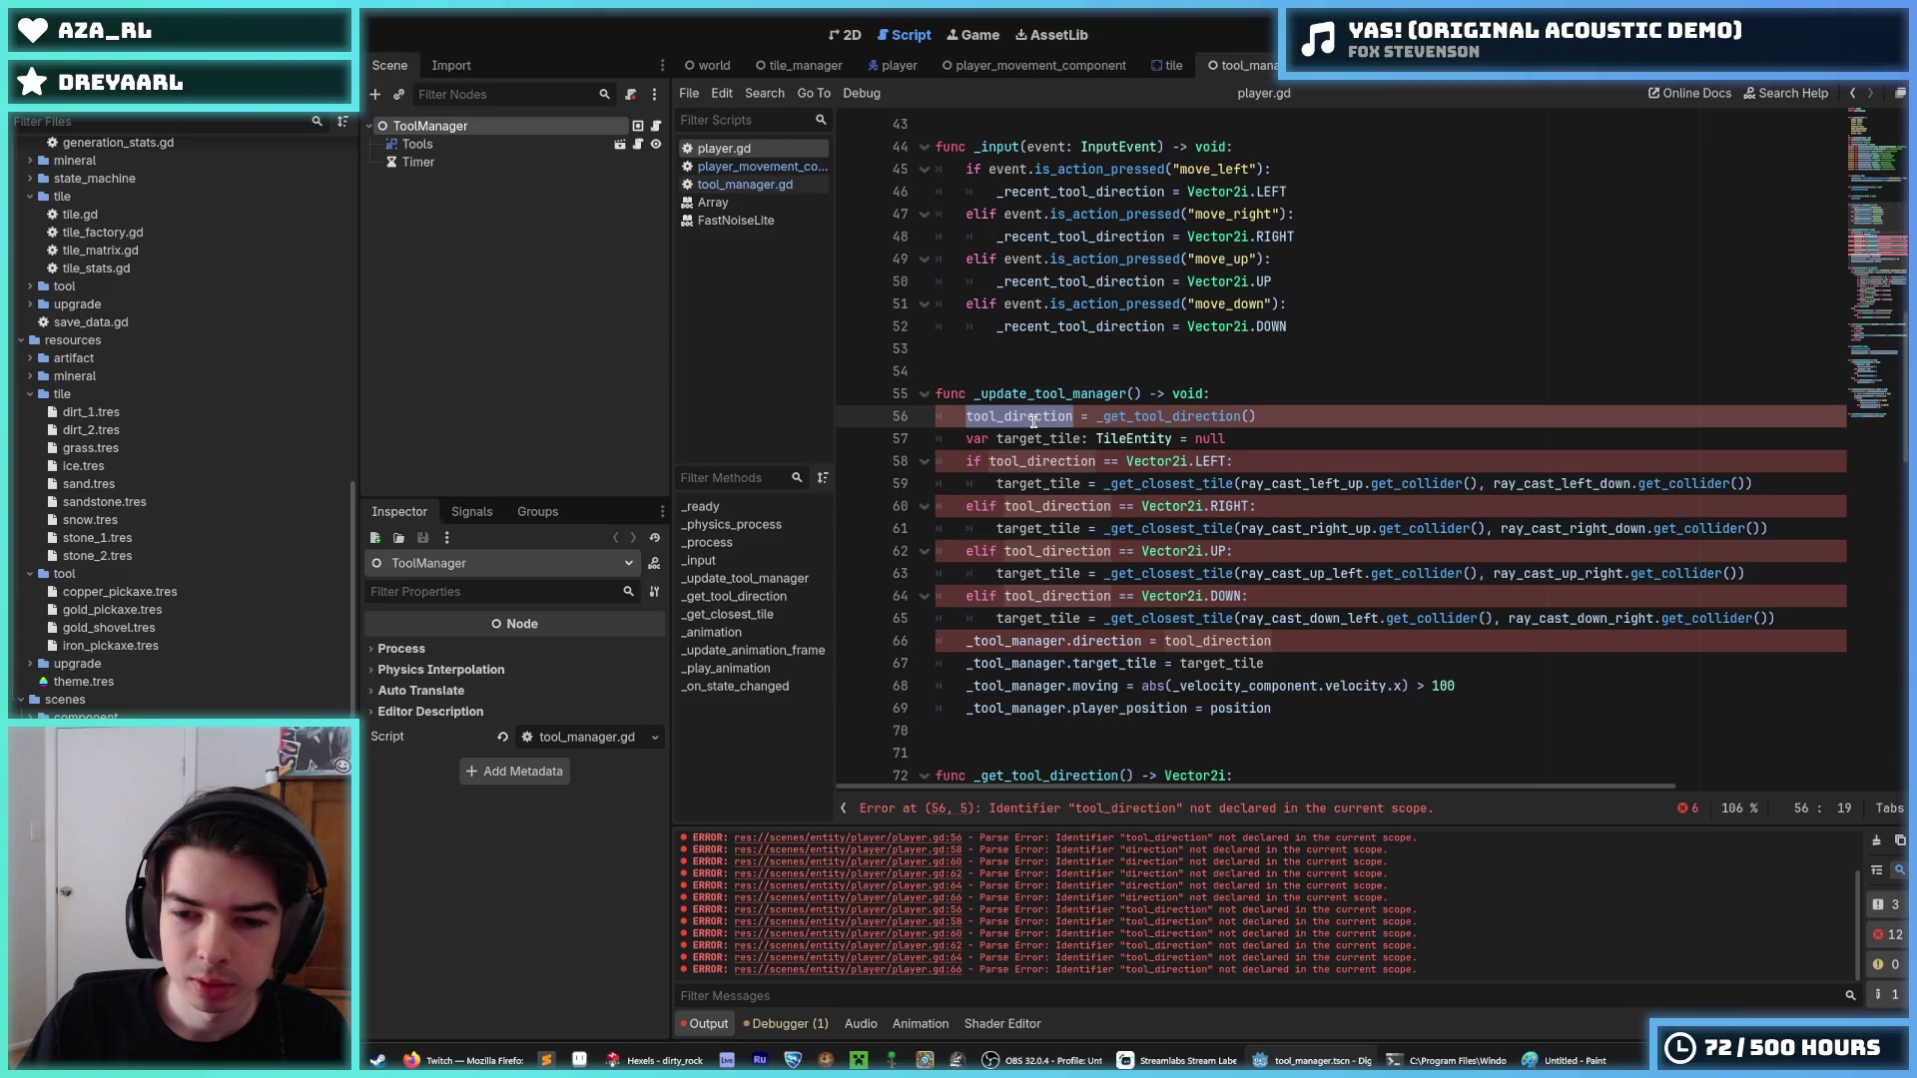
pyautogui.hotkey('ctrl', 'd')
pyautogui.hotkey('ctrl', 'd')
pyautogui.hotkey('ctrl', 'd')
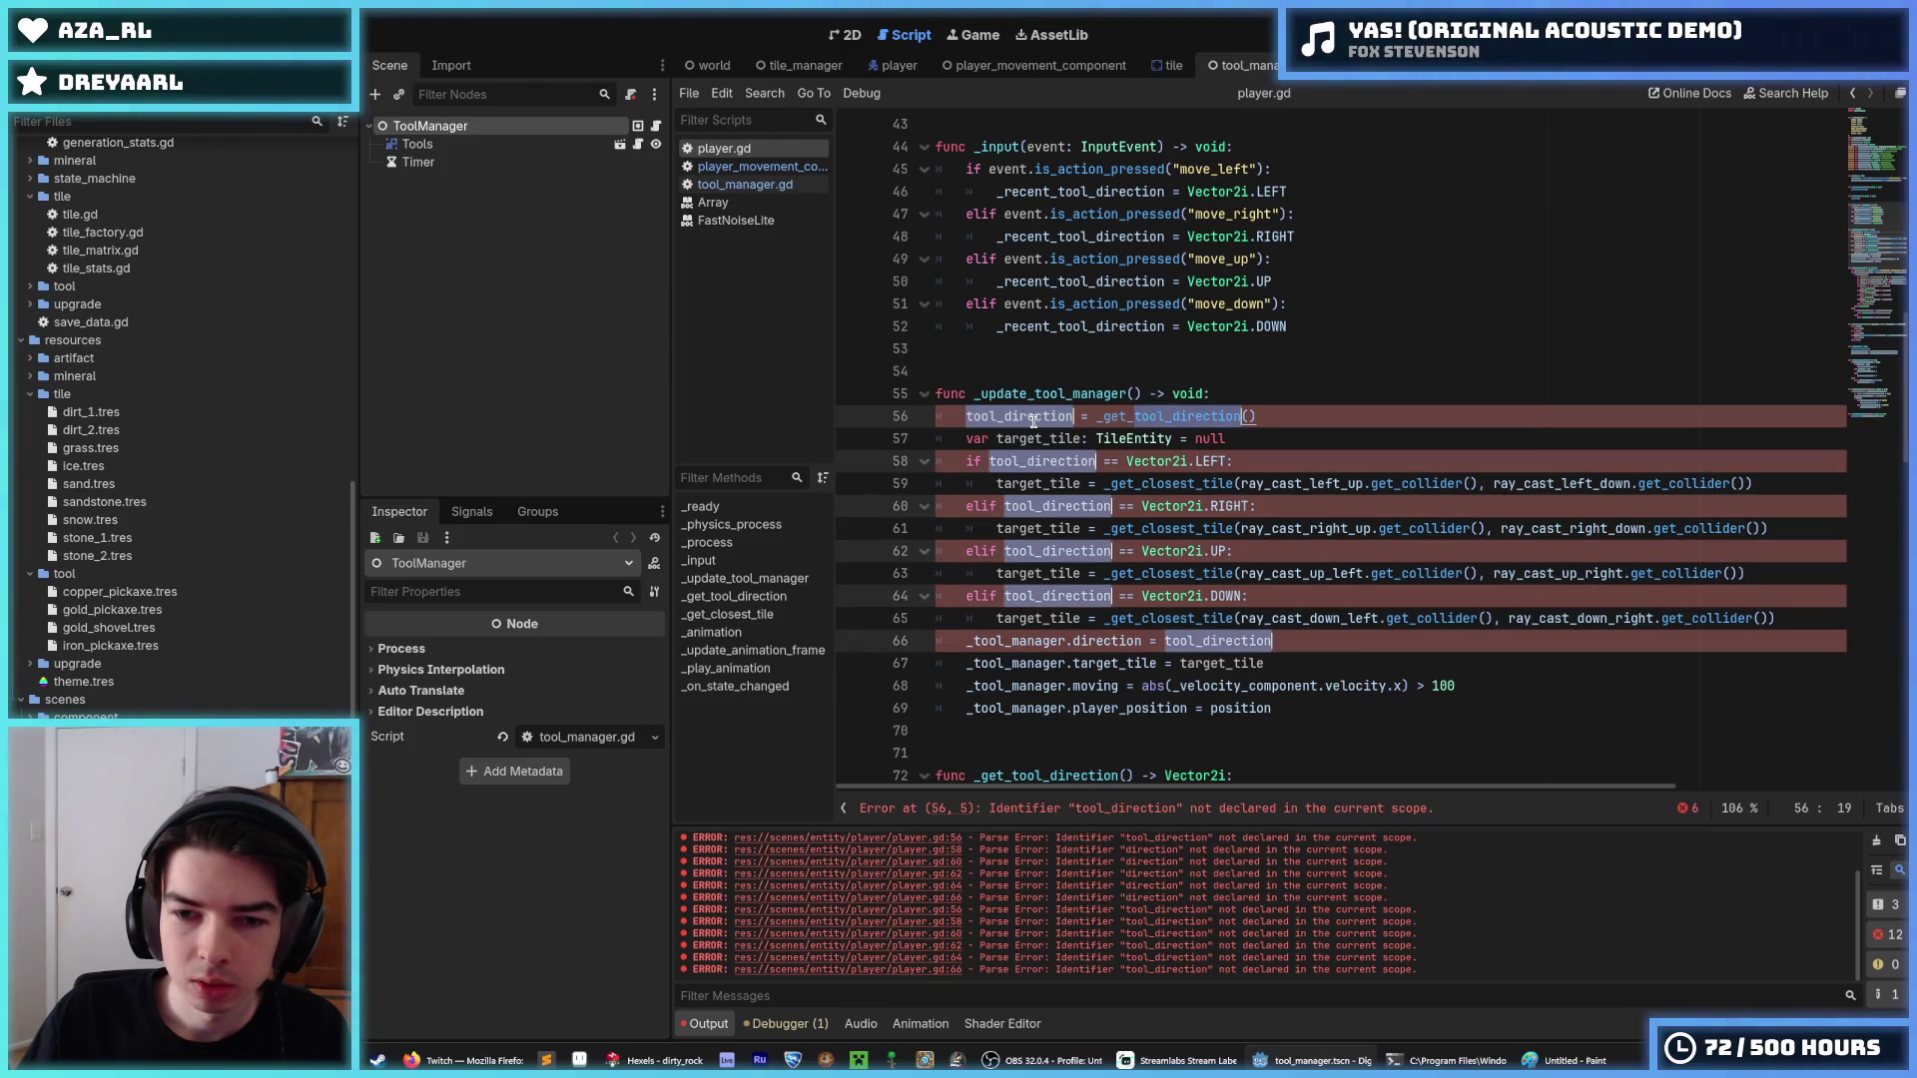
# Rename the occurrences to _tool_direction, fix the call to _get_tool_direction(), and save.
pyautogui.write('_tool_direction')
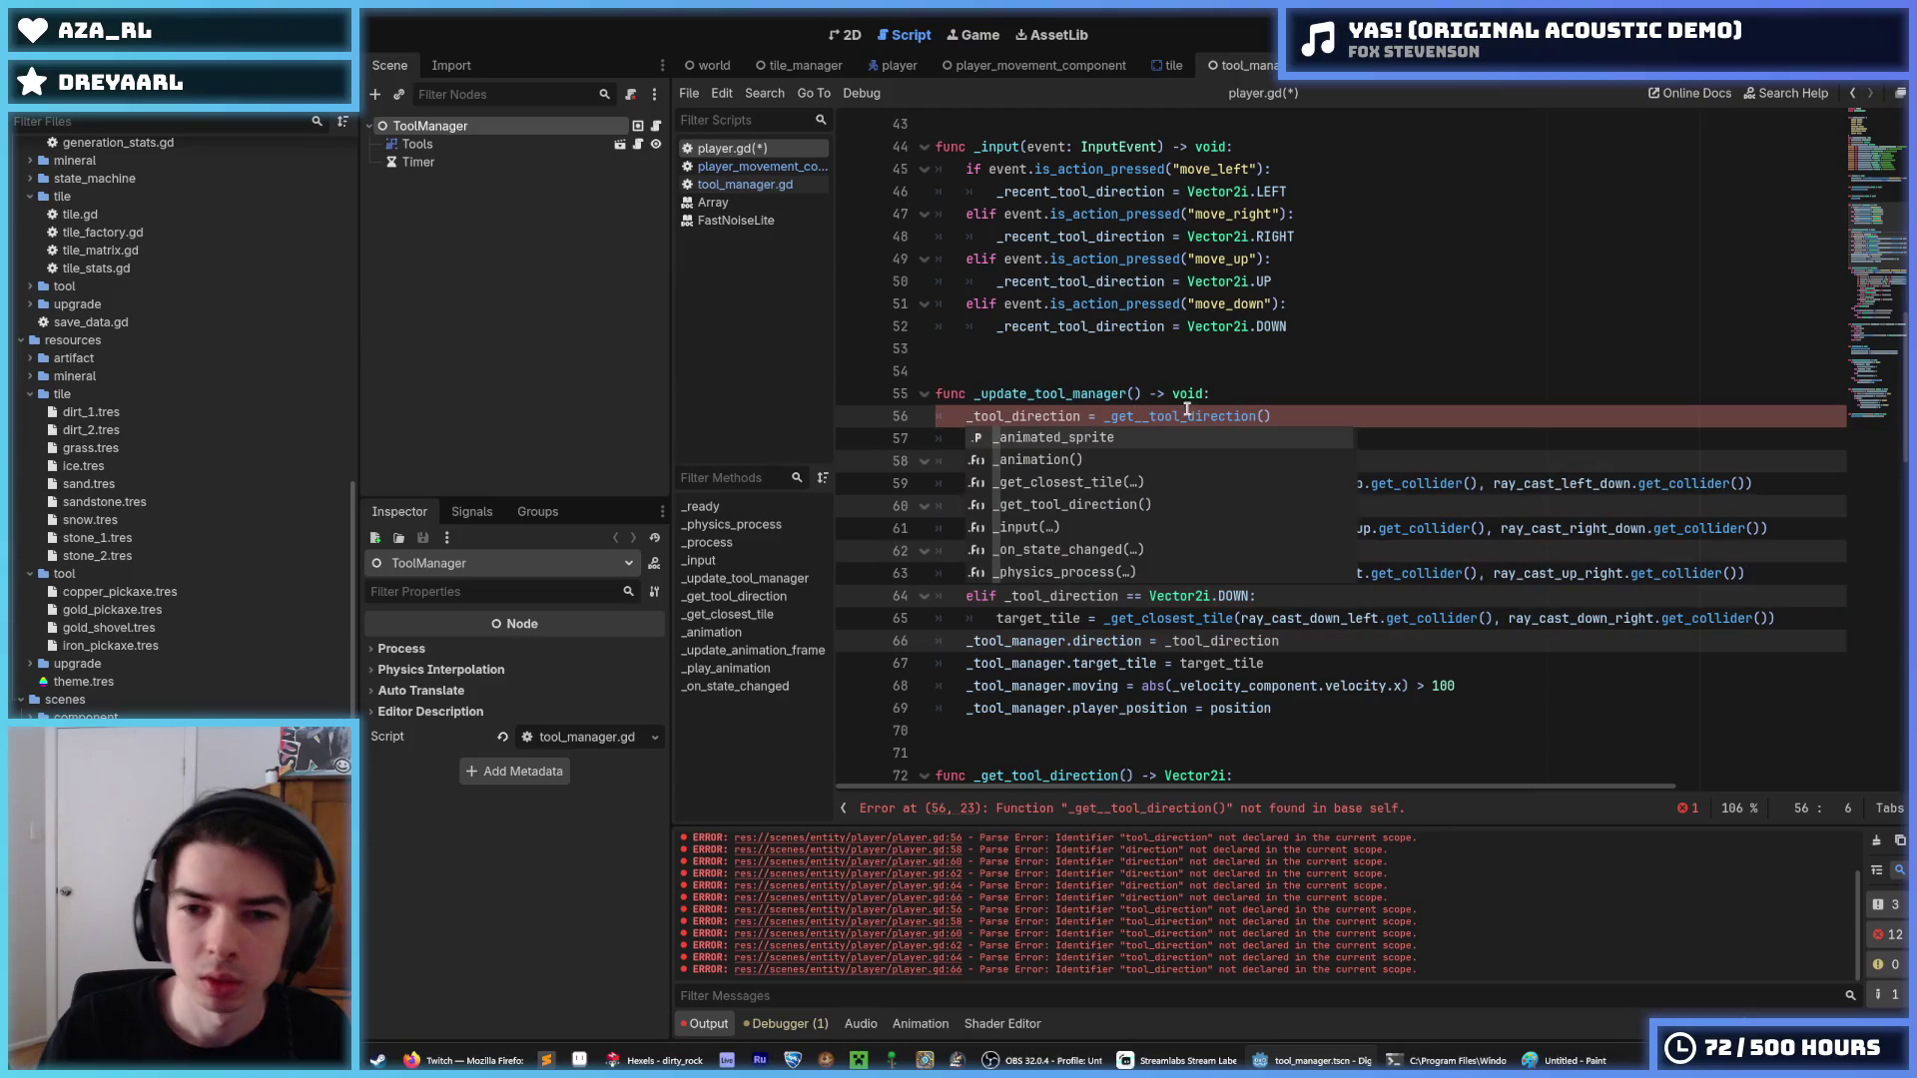
pyautogui.click(1145, 419)
pyautogui.press('BackSpace')
pyautogui.hotkey('ctrl', 's')
# Delete the _recent_tool_direction declaration and select the _input function on lines 43–51.
pyautogui.scroll(7, 1203, 449)
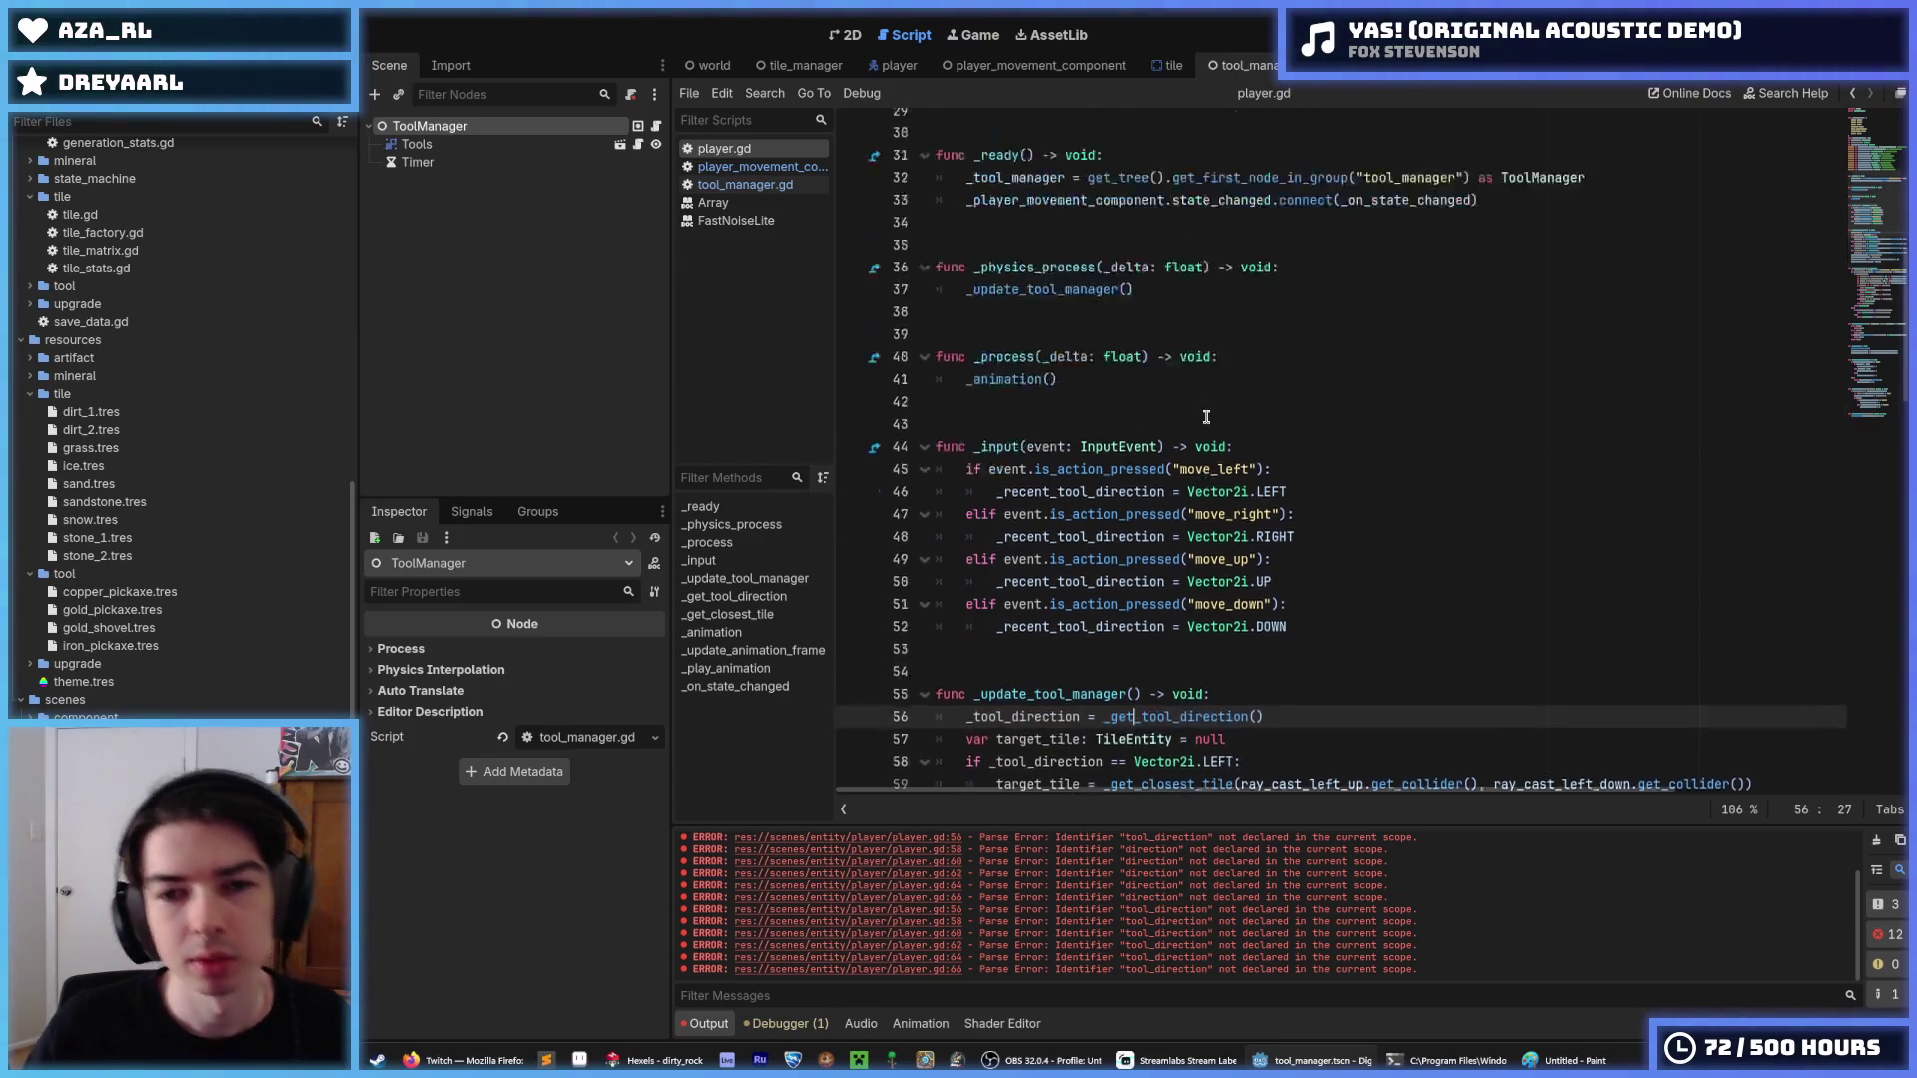
pyautogui.scroll(2, 1203, 449)
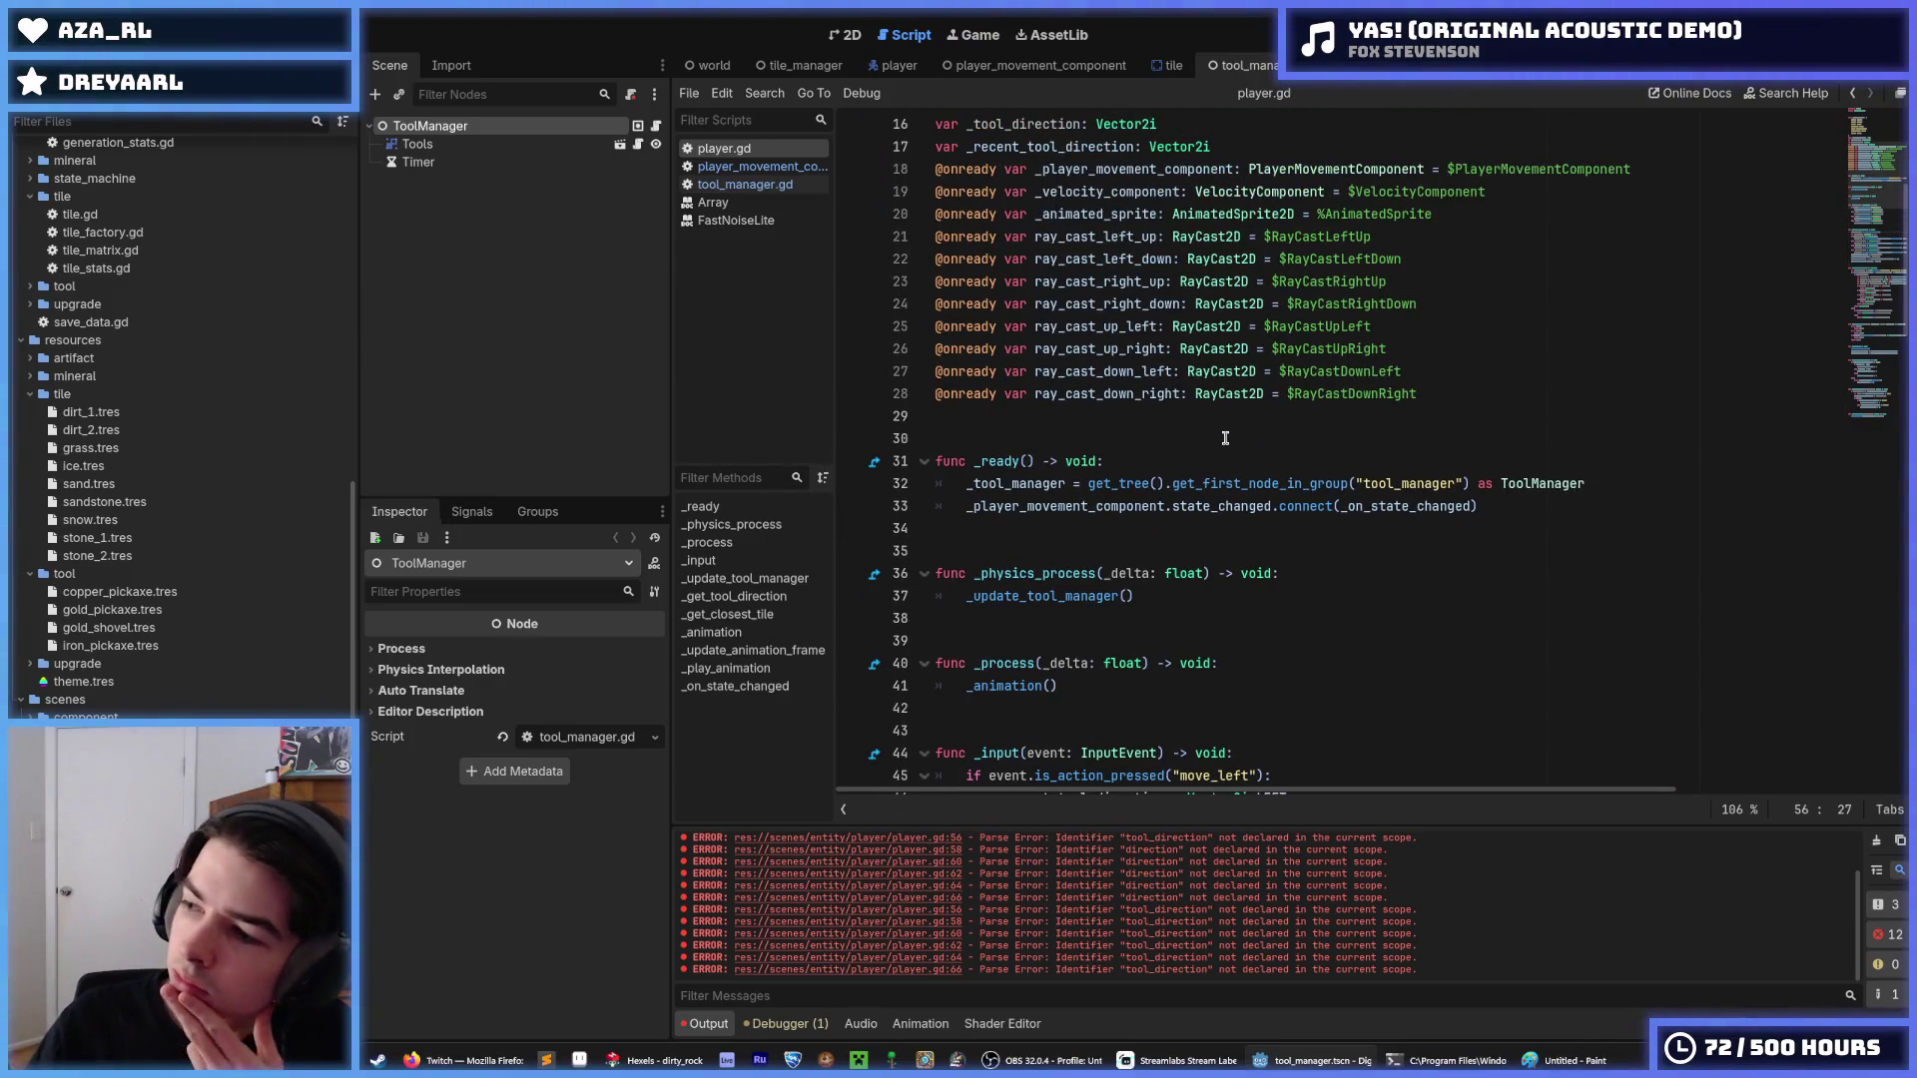
pyautogui.click(1104, 423)
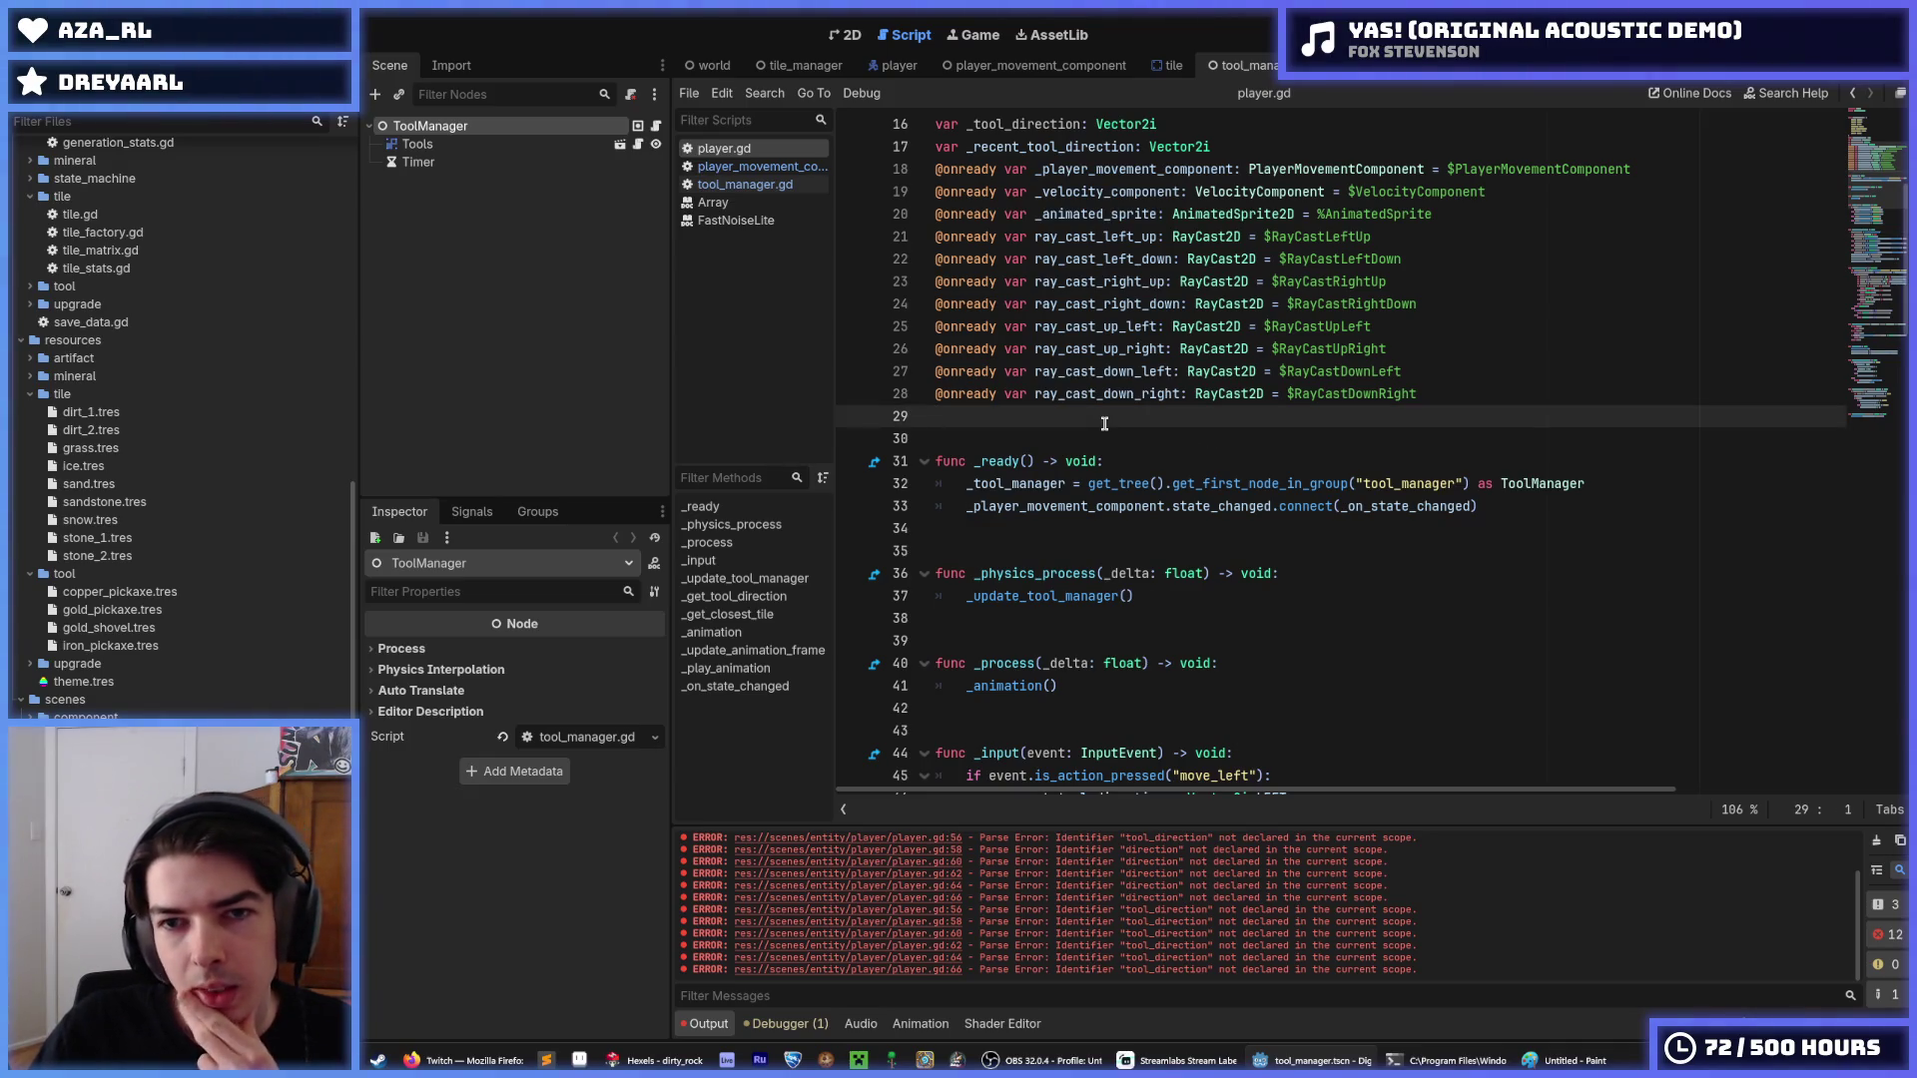
pyautogui.scroll(4, 1104, 423)
pyautogui.click(1180, 397)
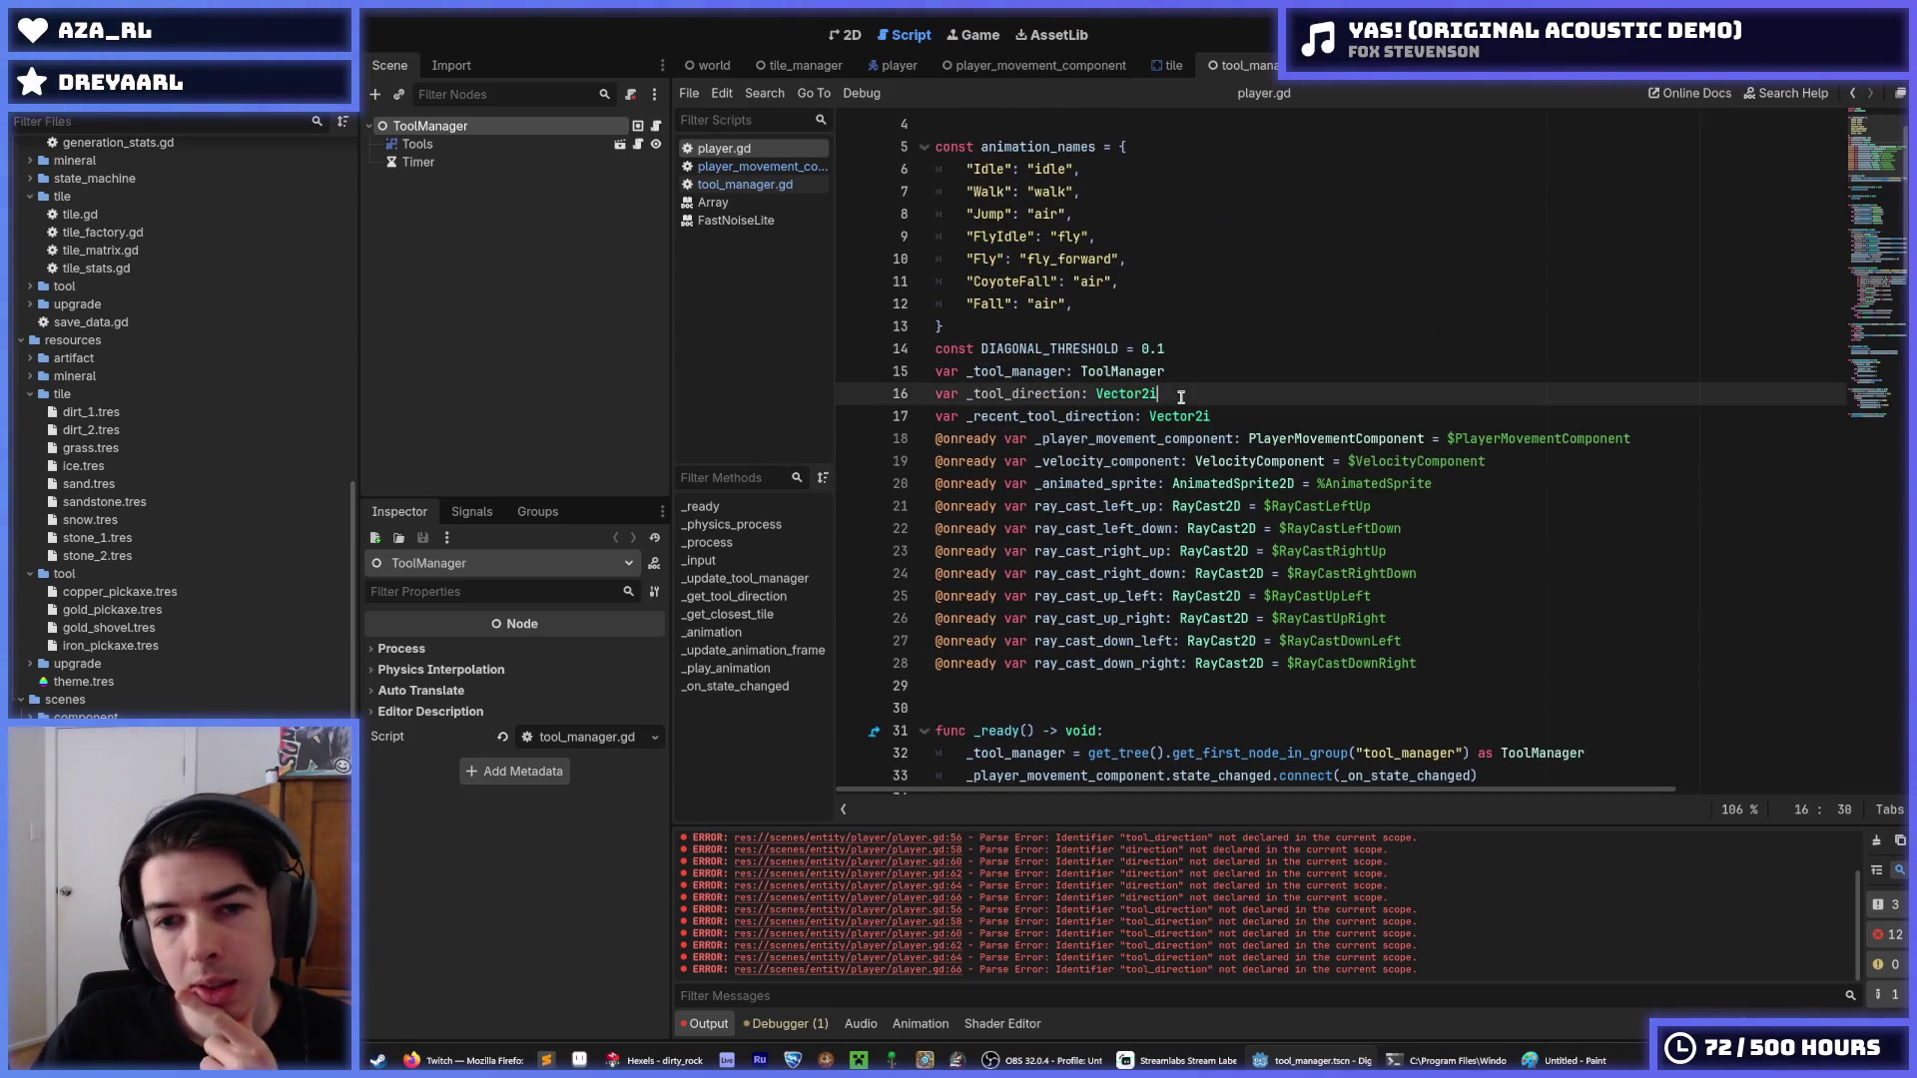
pyautogui.click(1200, 409)
pyautogui.click(1176, 381)
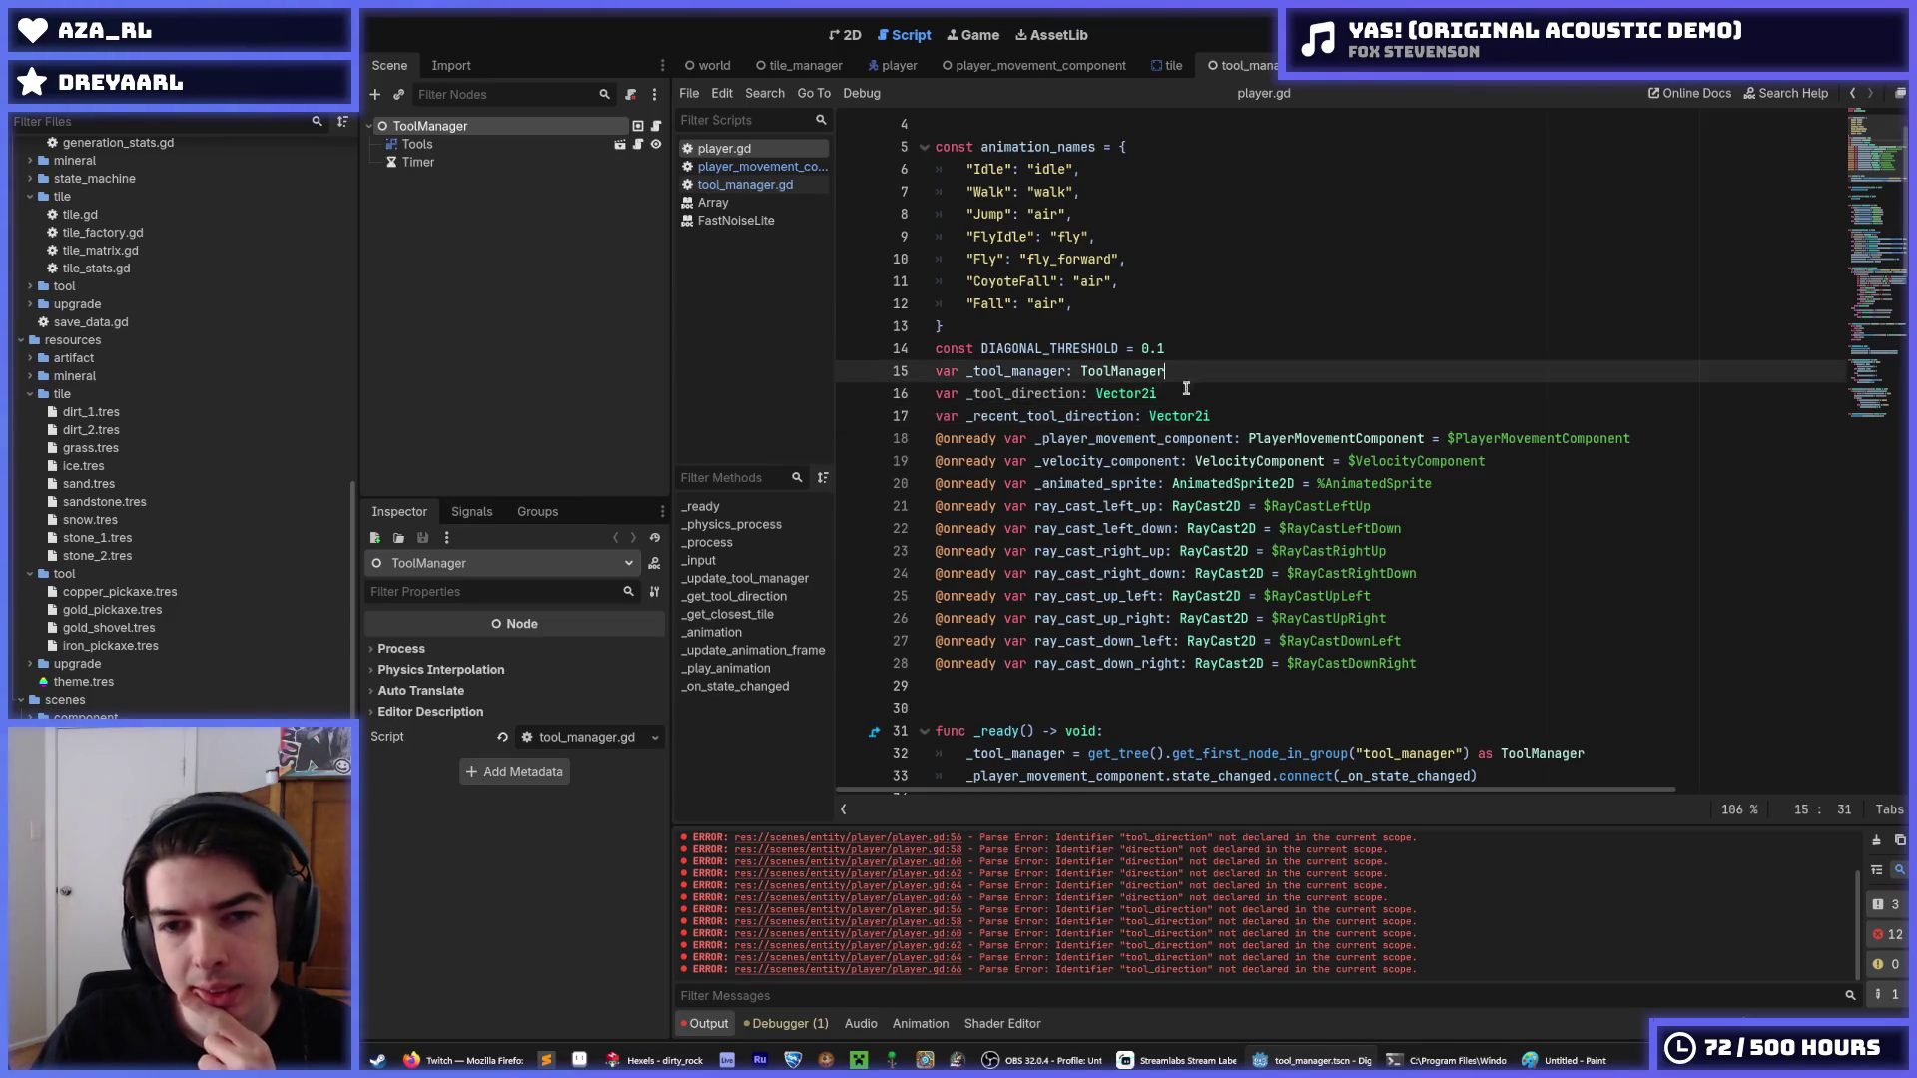
pyautogui.click(1186, 394)
pyautogui.moveTo(1230, 416); pyautogui.dragTo(1223, 399)
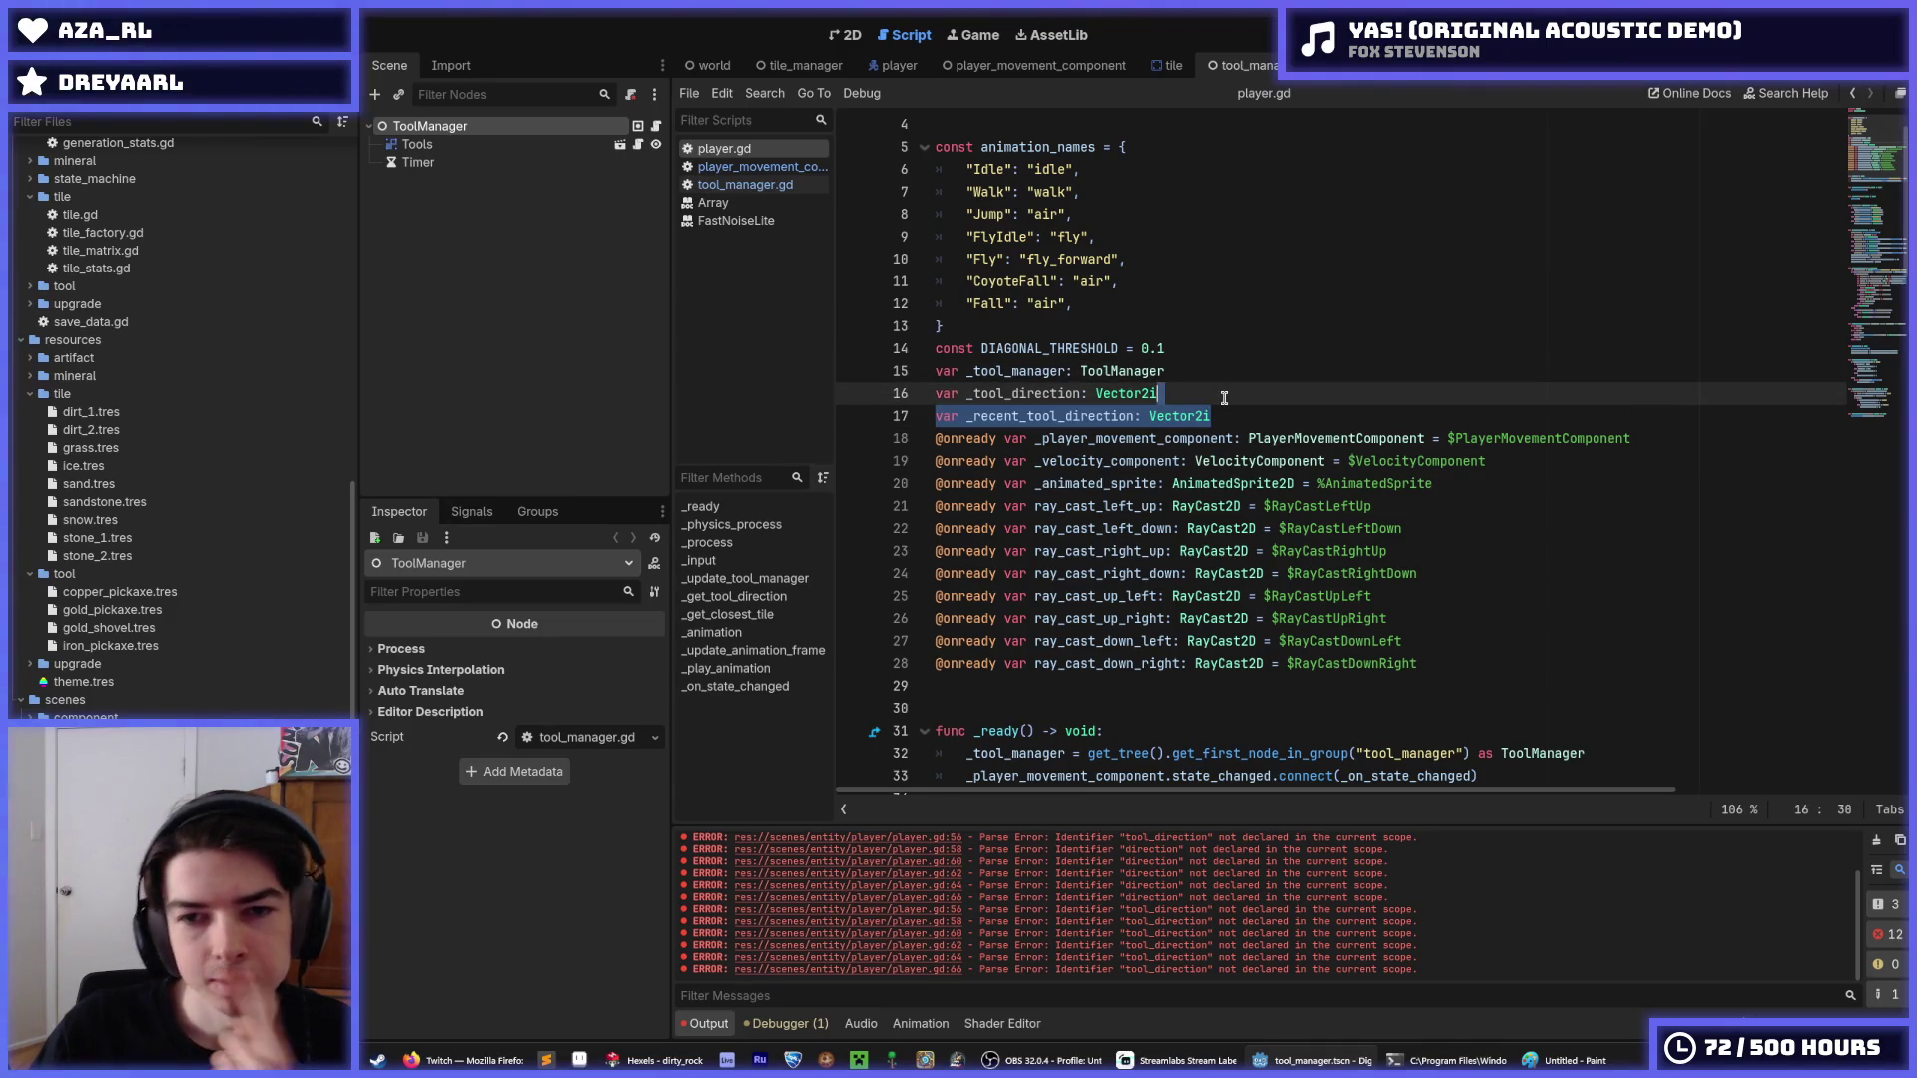
pyautogui.press('Delete')
pyautogui.scroll(-9, 1220, 479)
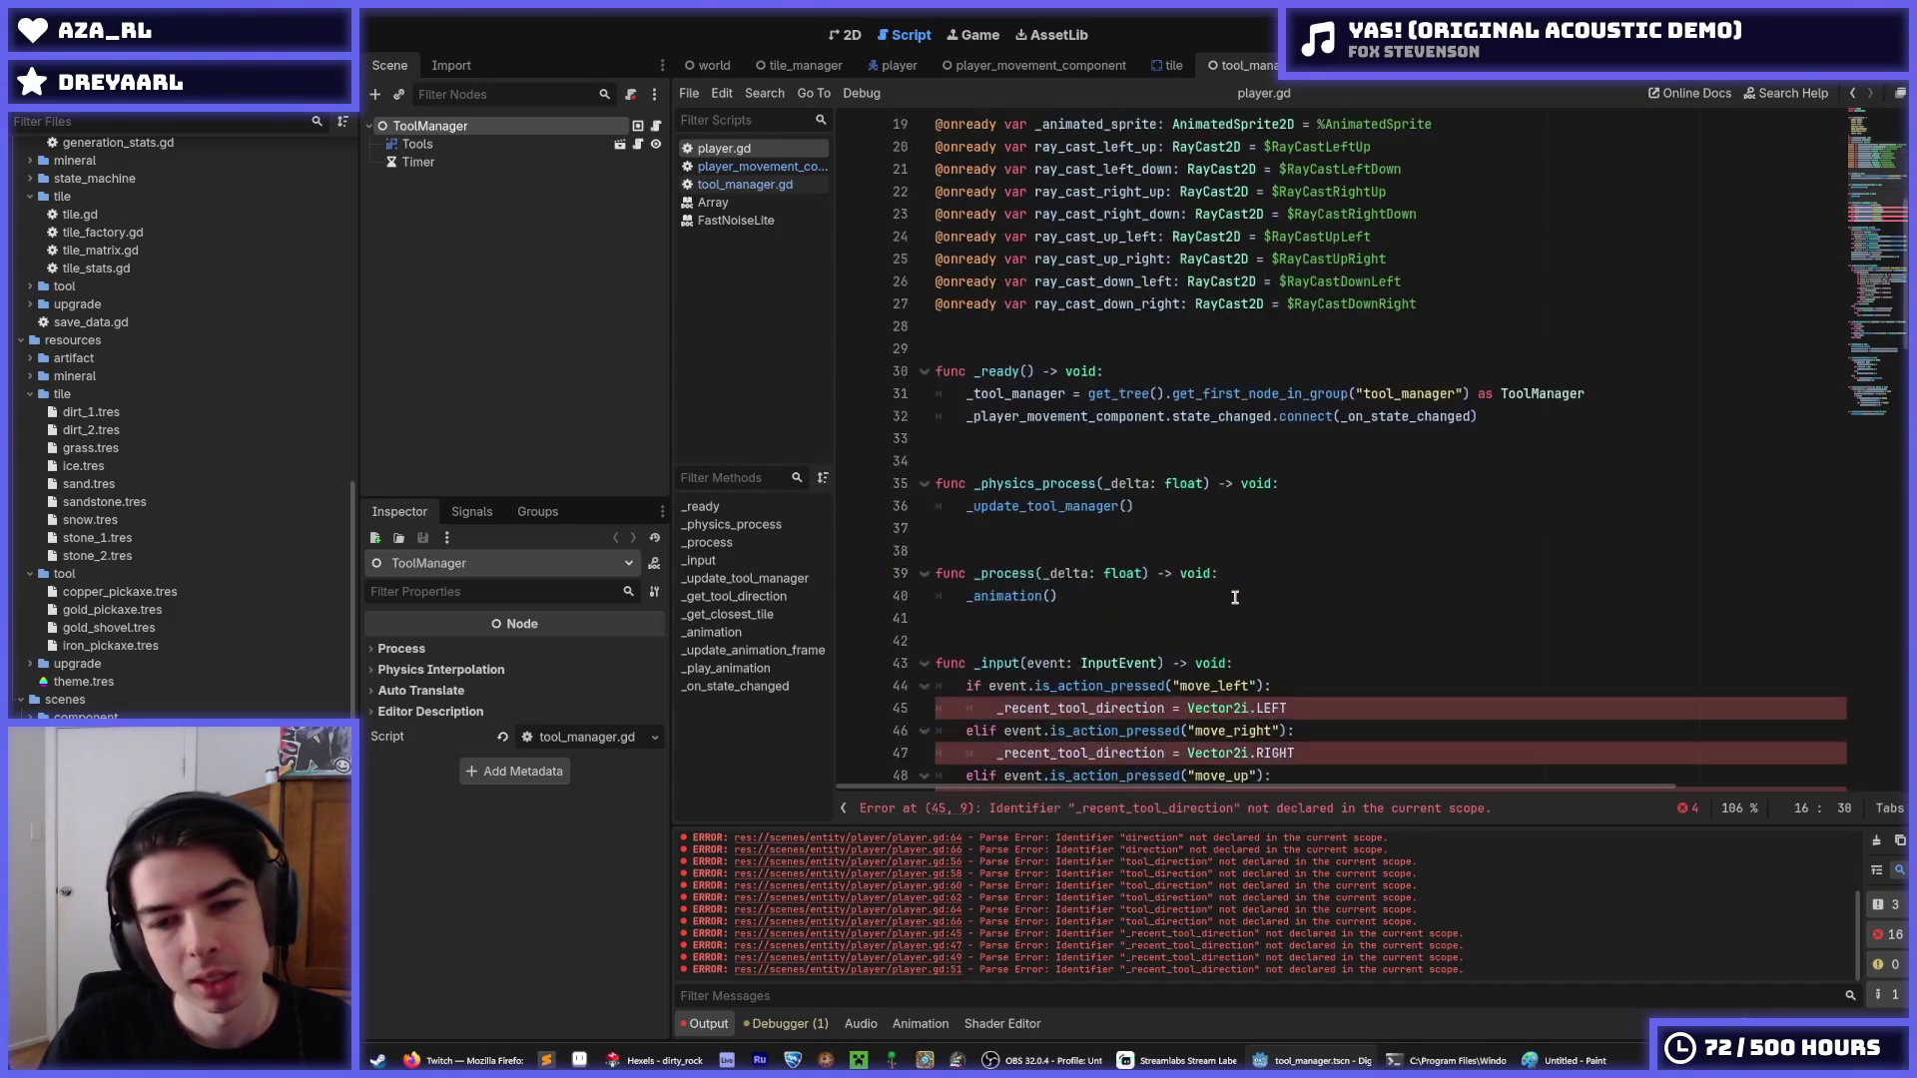
pyautogui.moveTo(1293, 581); pyautogui.dragTo(1131, 394)
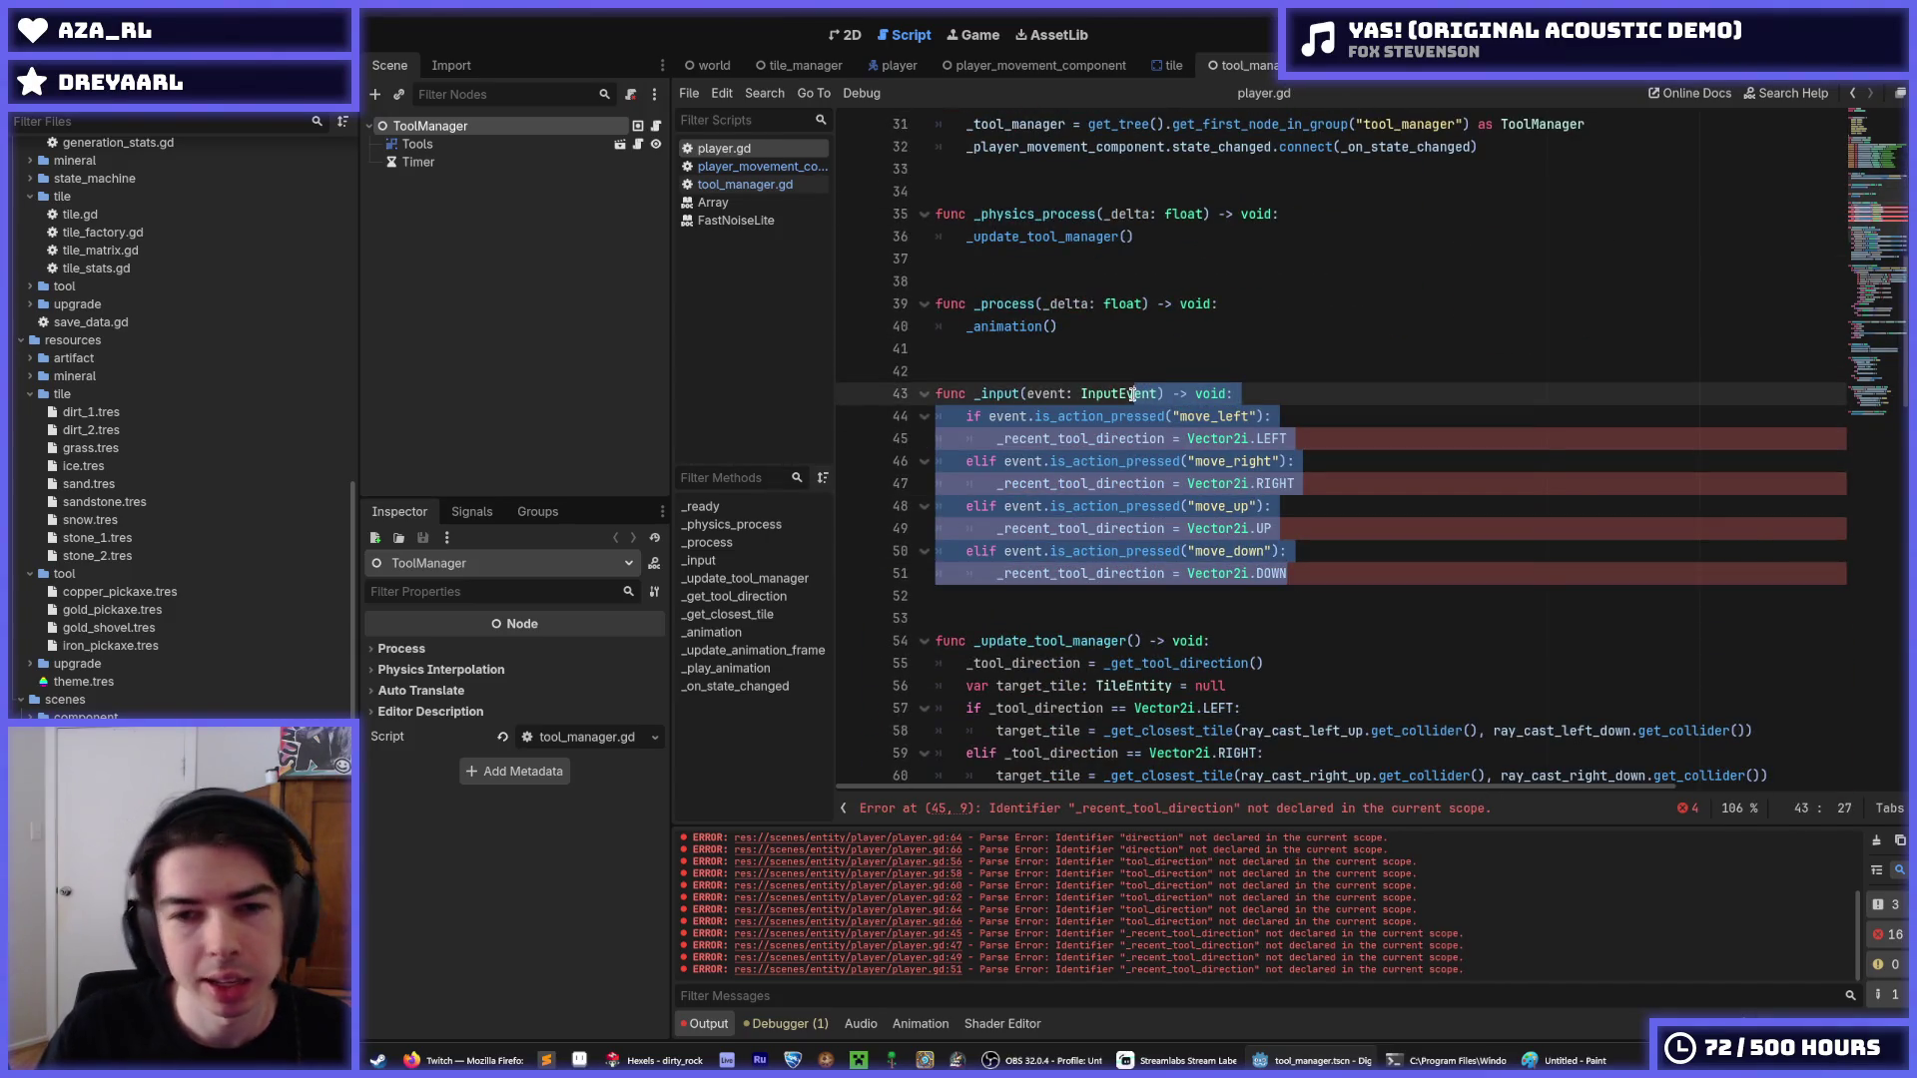
# Comment out the _input function on lines 43–51 with Ctrl+K.
pyautogui.hotkey('ctrl', 'k')
pyautogui.click(1266, 776)
pyautogui.scroll(-7, 1265, 439)
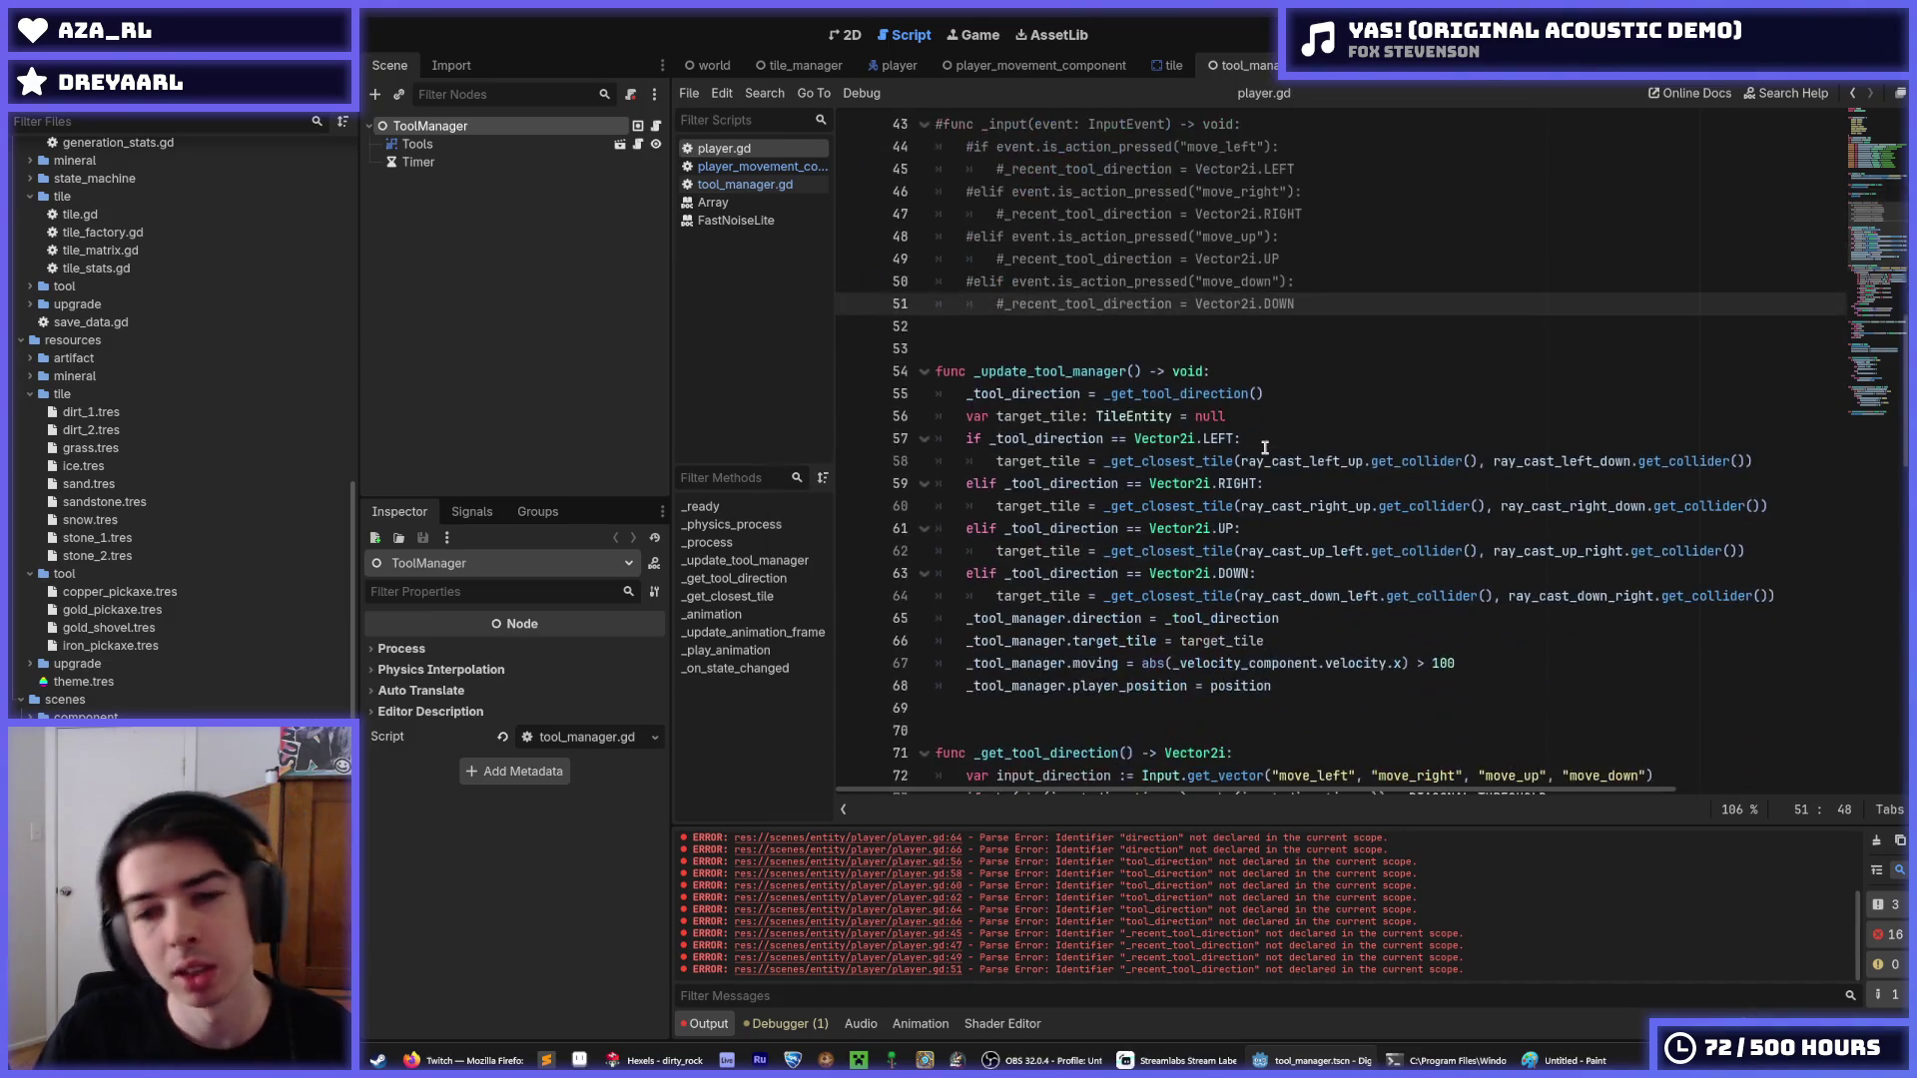
pyautogui.scroll(3, 1265, 437)
pyautogui.scroll(-2, 1258, 299)
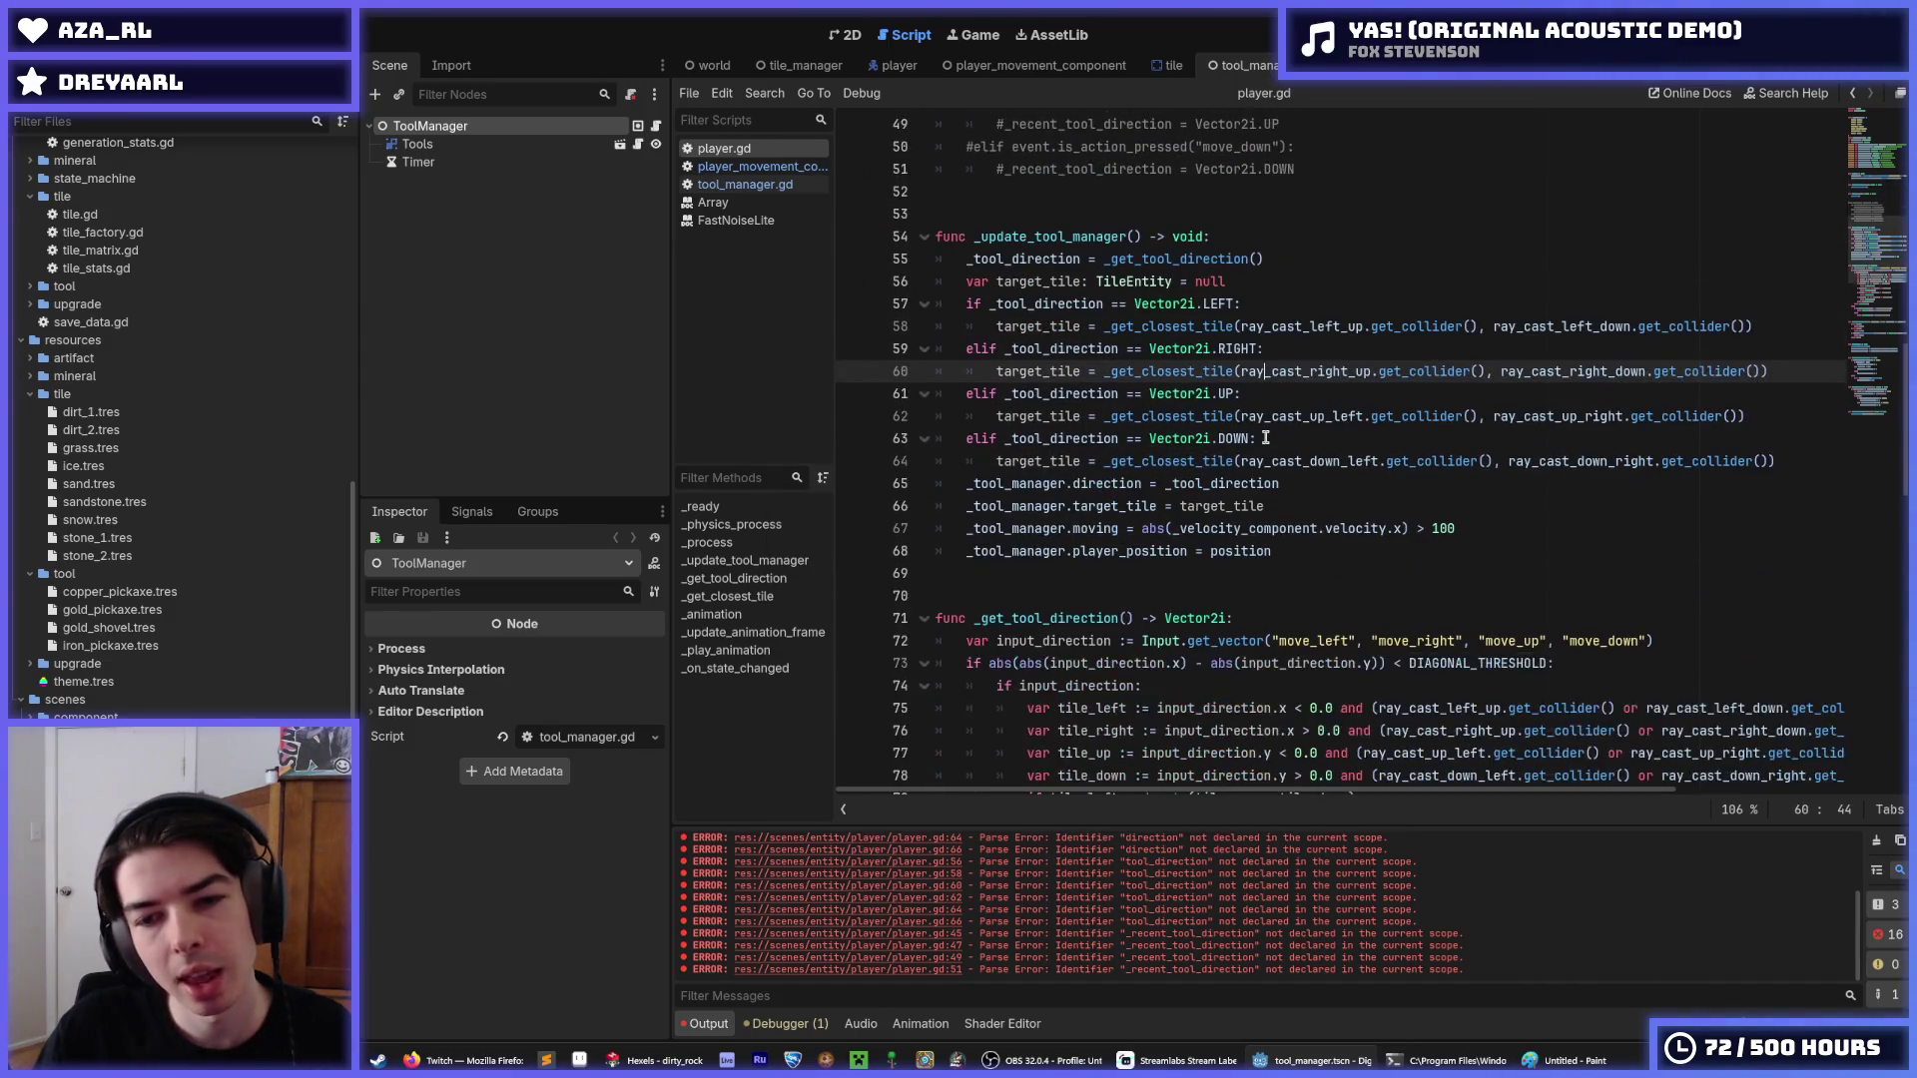
# Review _get_tool_direction and its fallback return, then launch the game with F5.
pyautogui.click(1254, 257)
pyautogui.scroll(-7, 1254, 257)
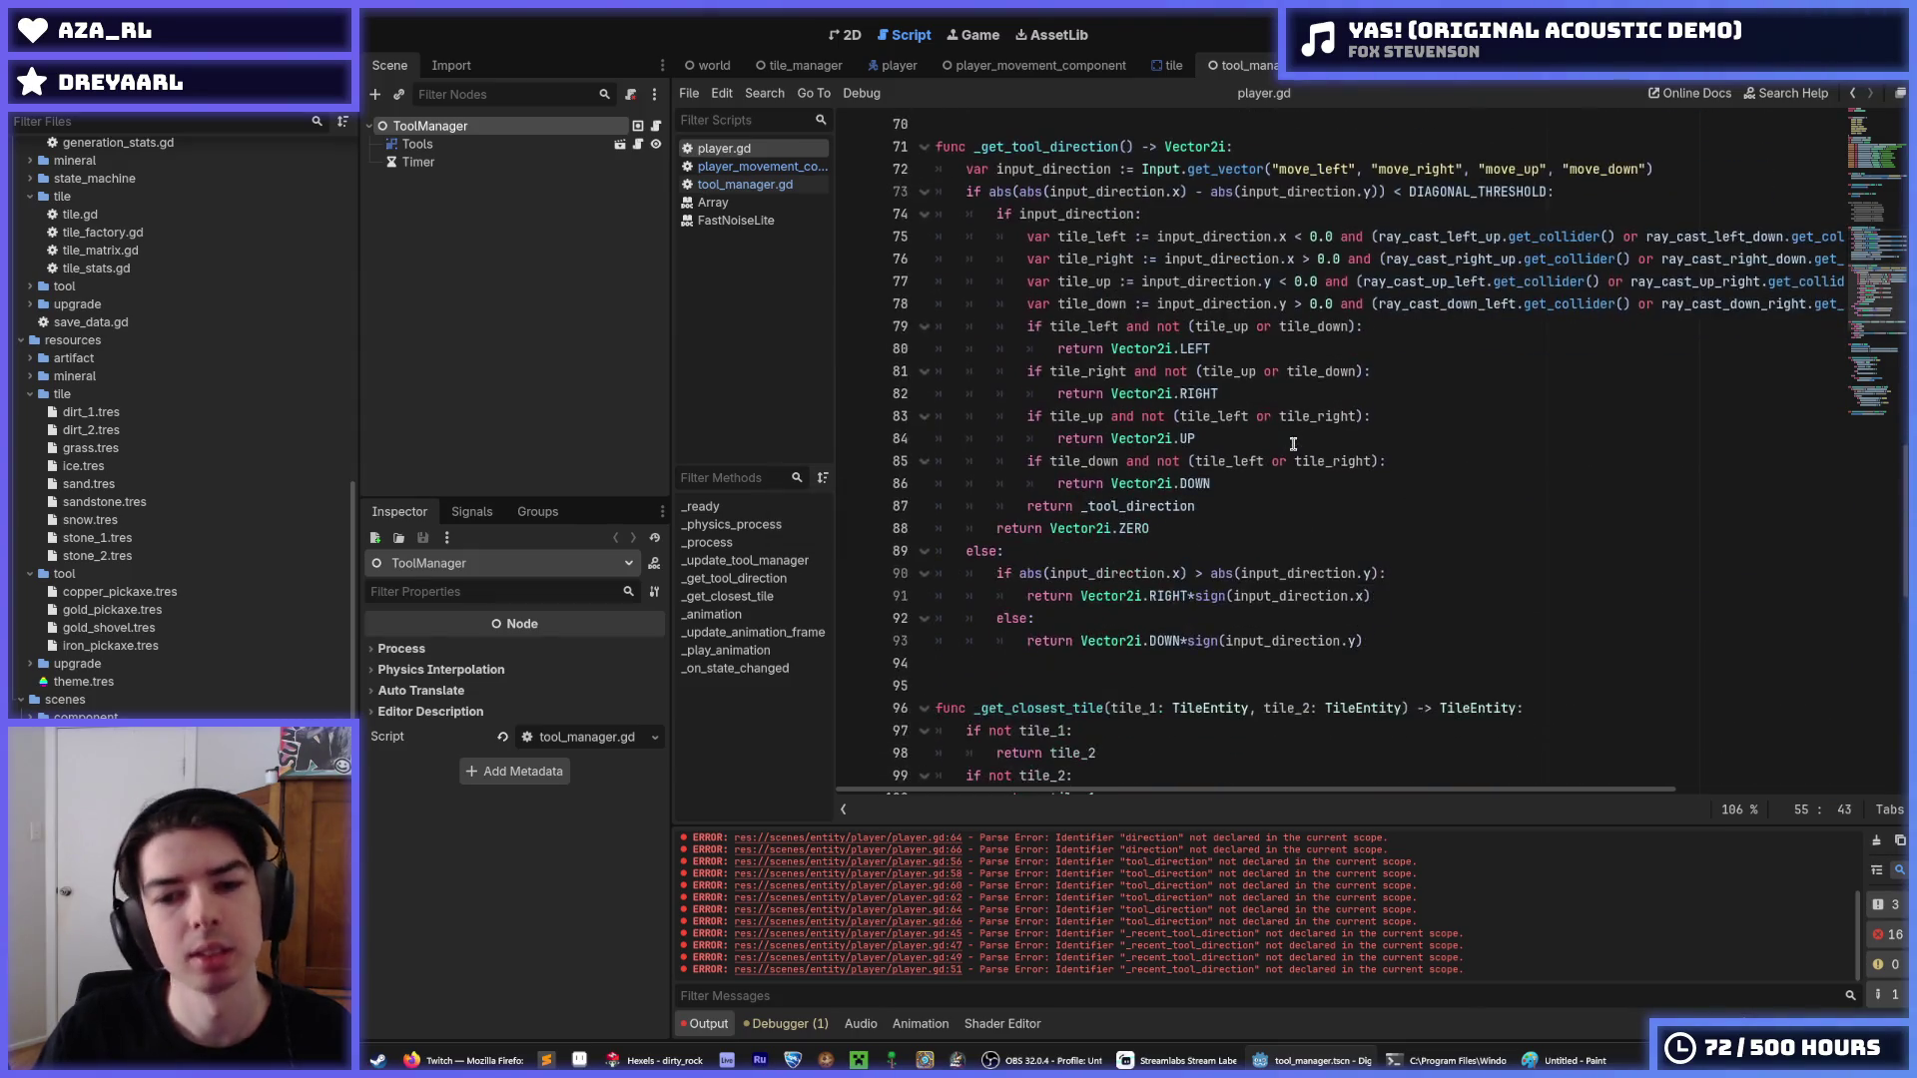
pyautogui.click(1235, 505)
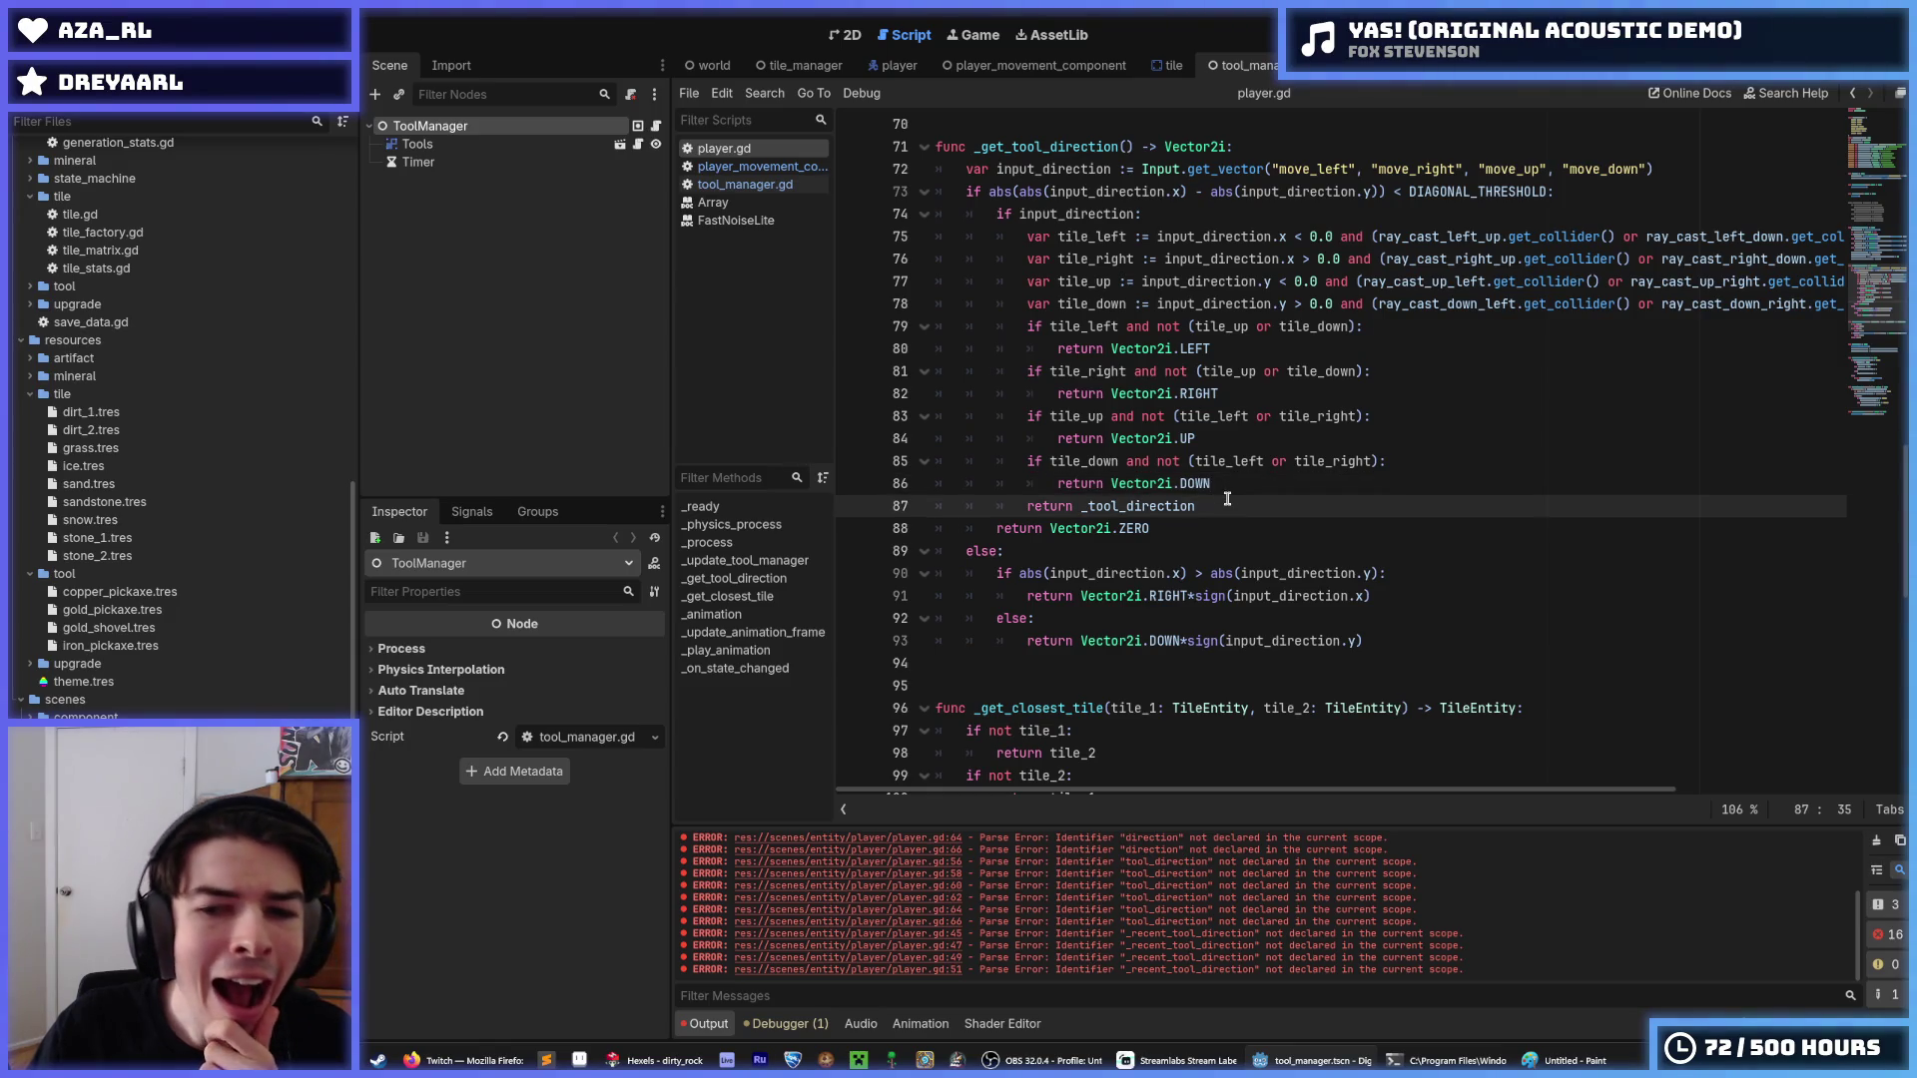
pyautogui.scroll(3, 1227, 499)
pyautogui.click(1236, 348)
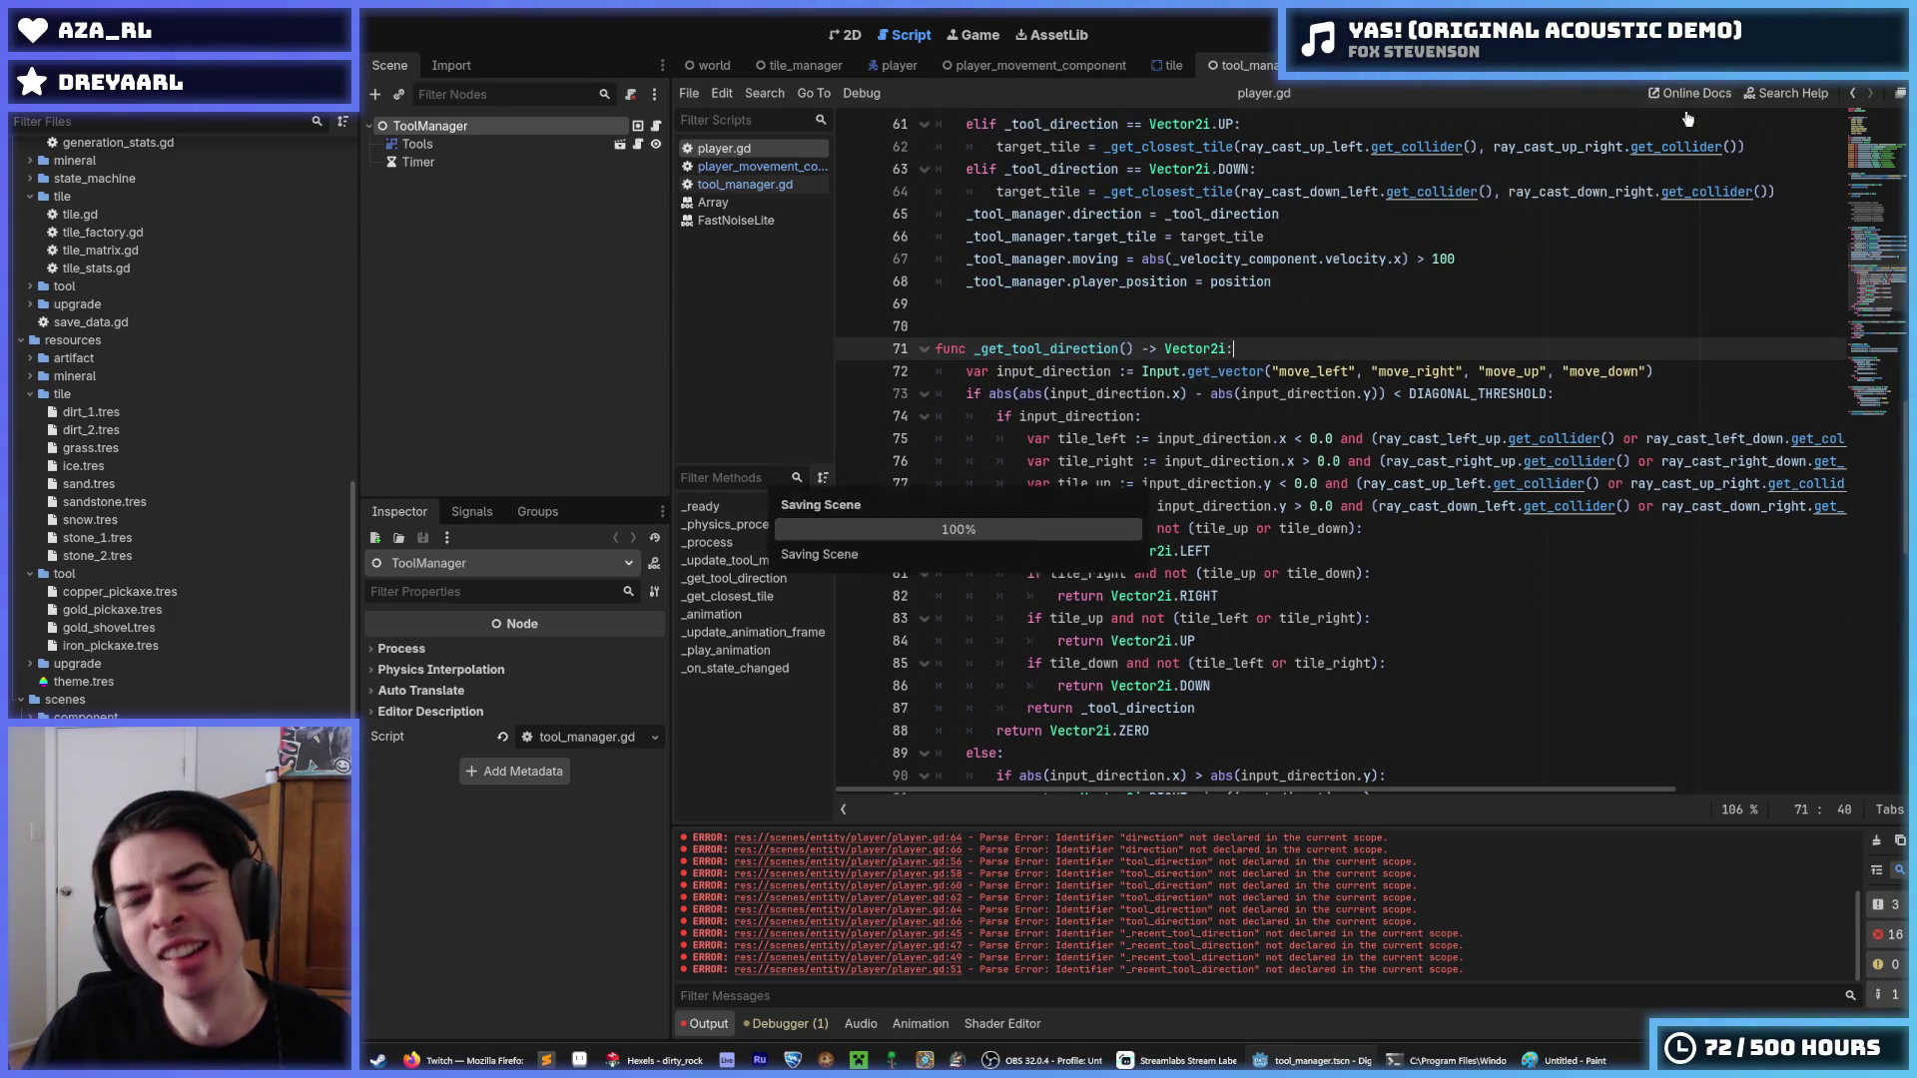
pyautogui.press('F5')
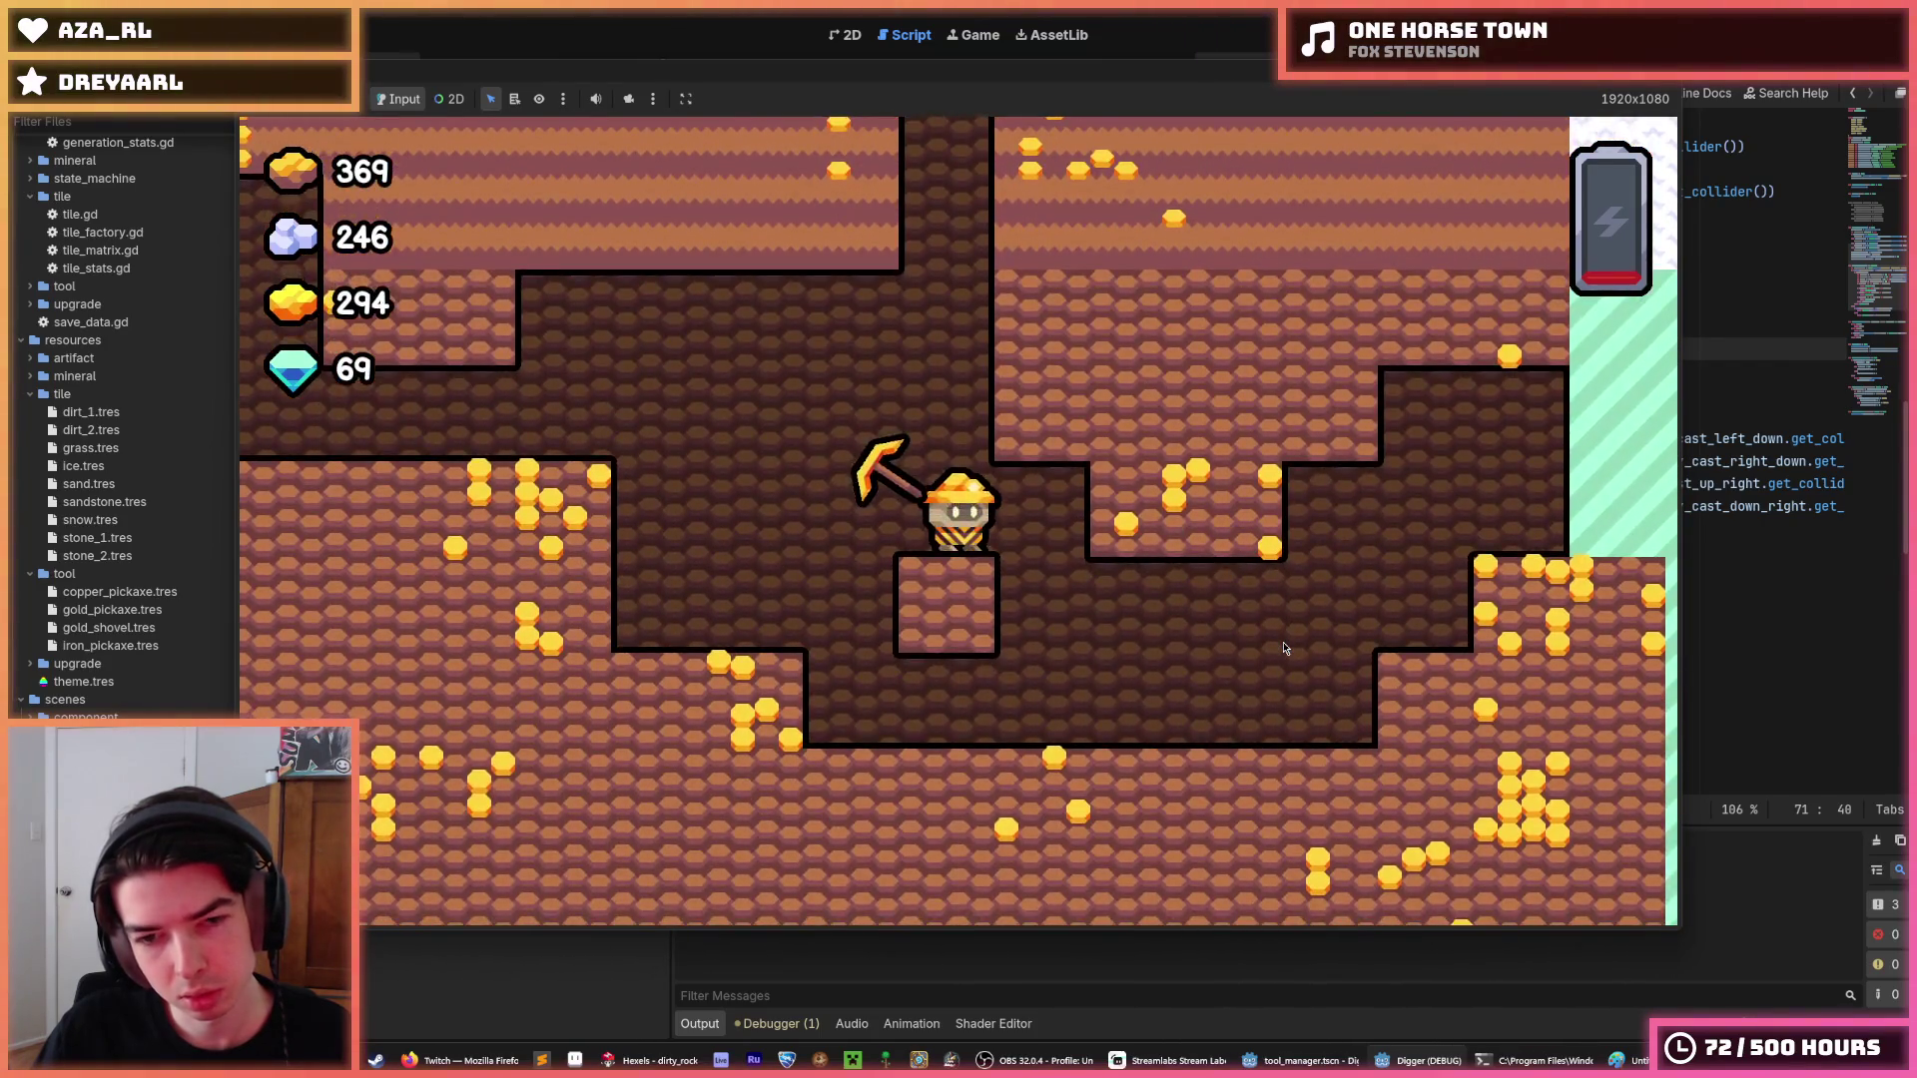
# Move and dig up, down, left and right with WASD, then stop the game at 321 gold.
pyautogui.press('w')
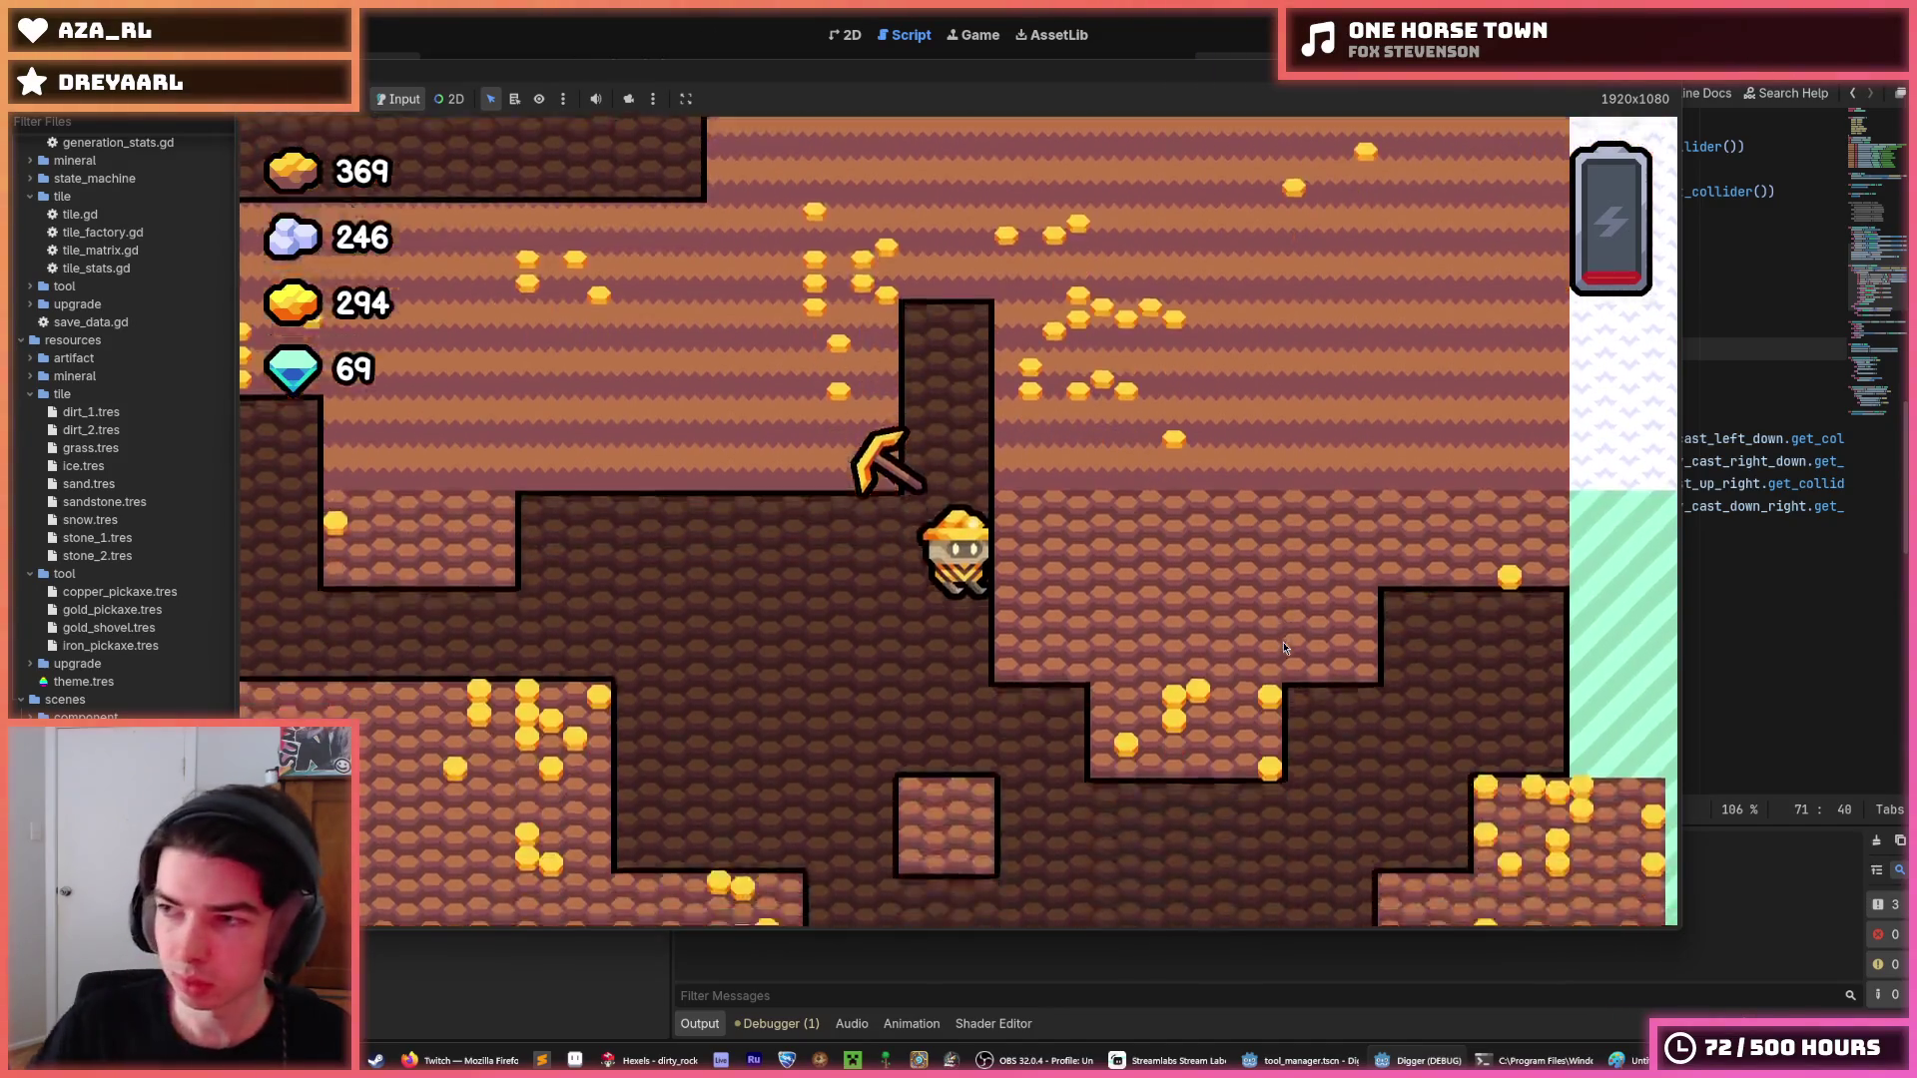
pyautogui.press('d')
pyautogui.press('w')
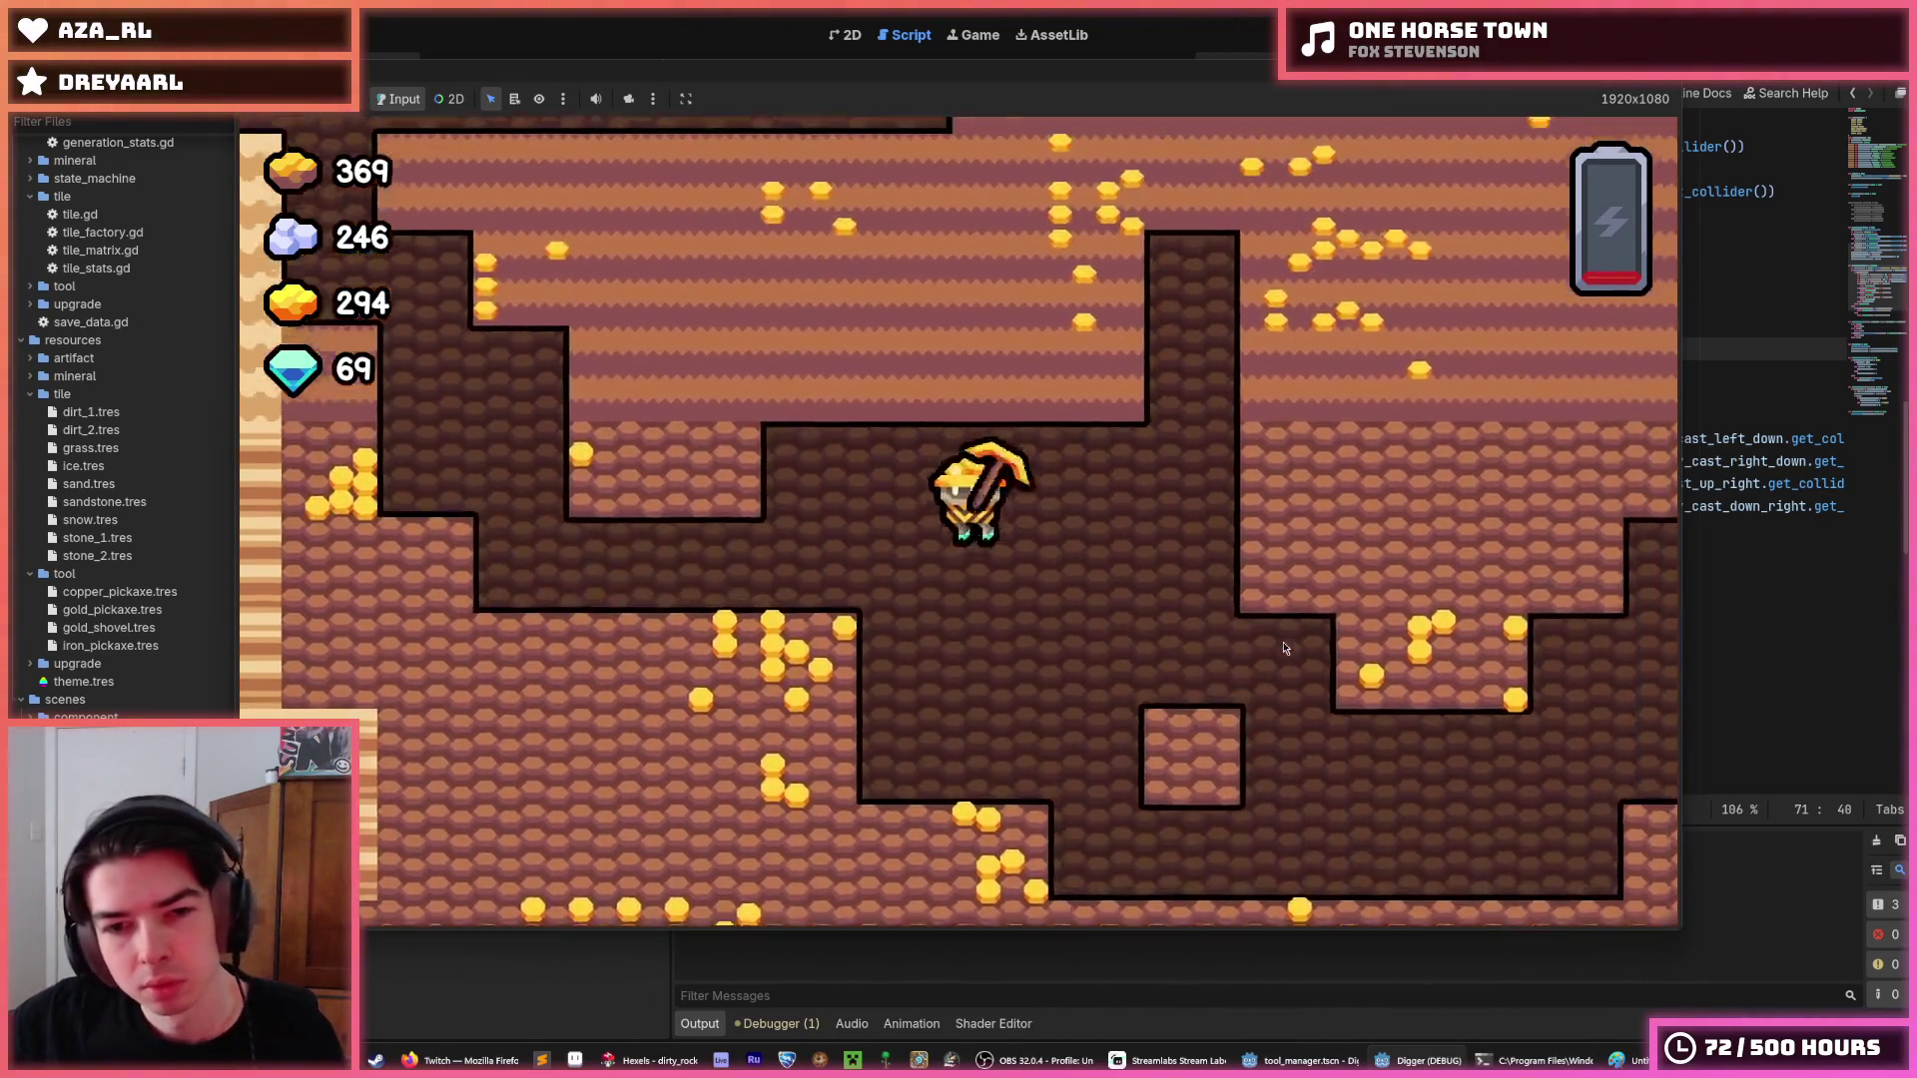
pyautogui.press('d')
pyautogui.press('w')
pyautogui.press('s')
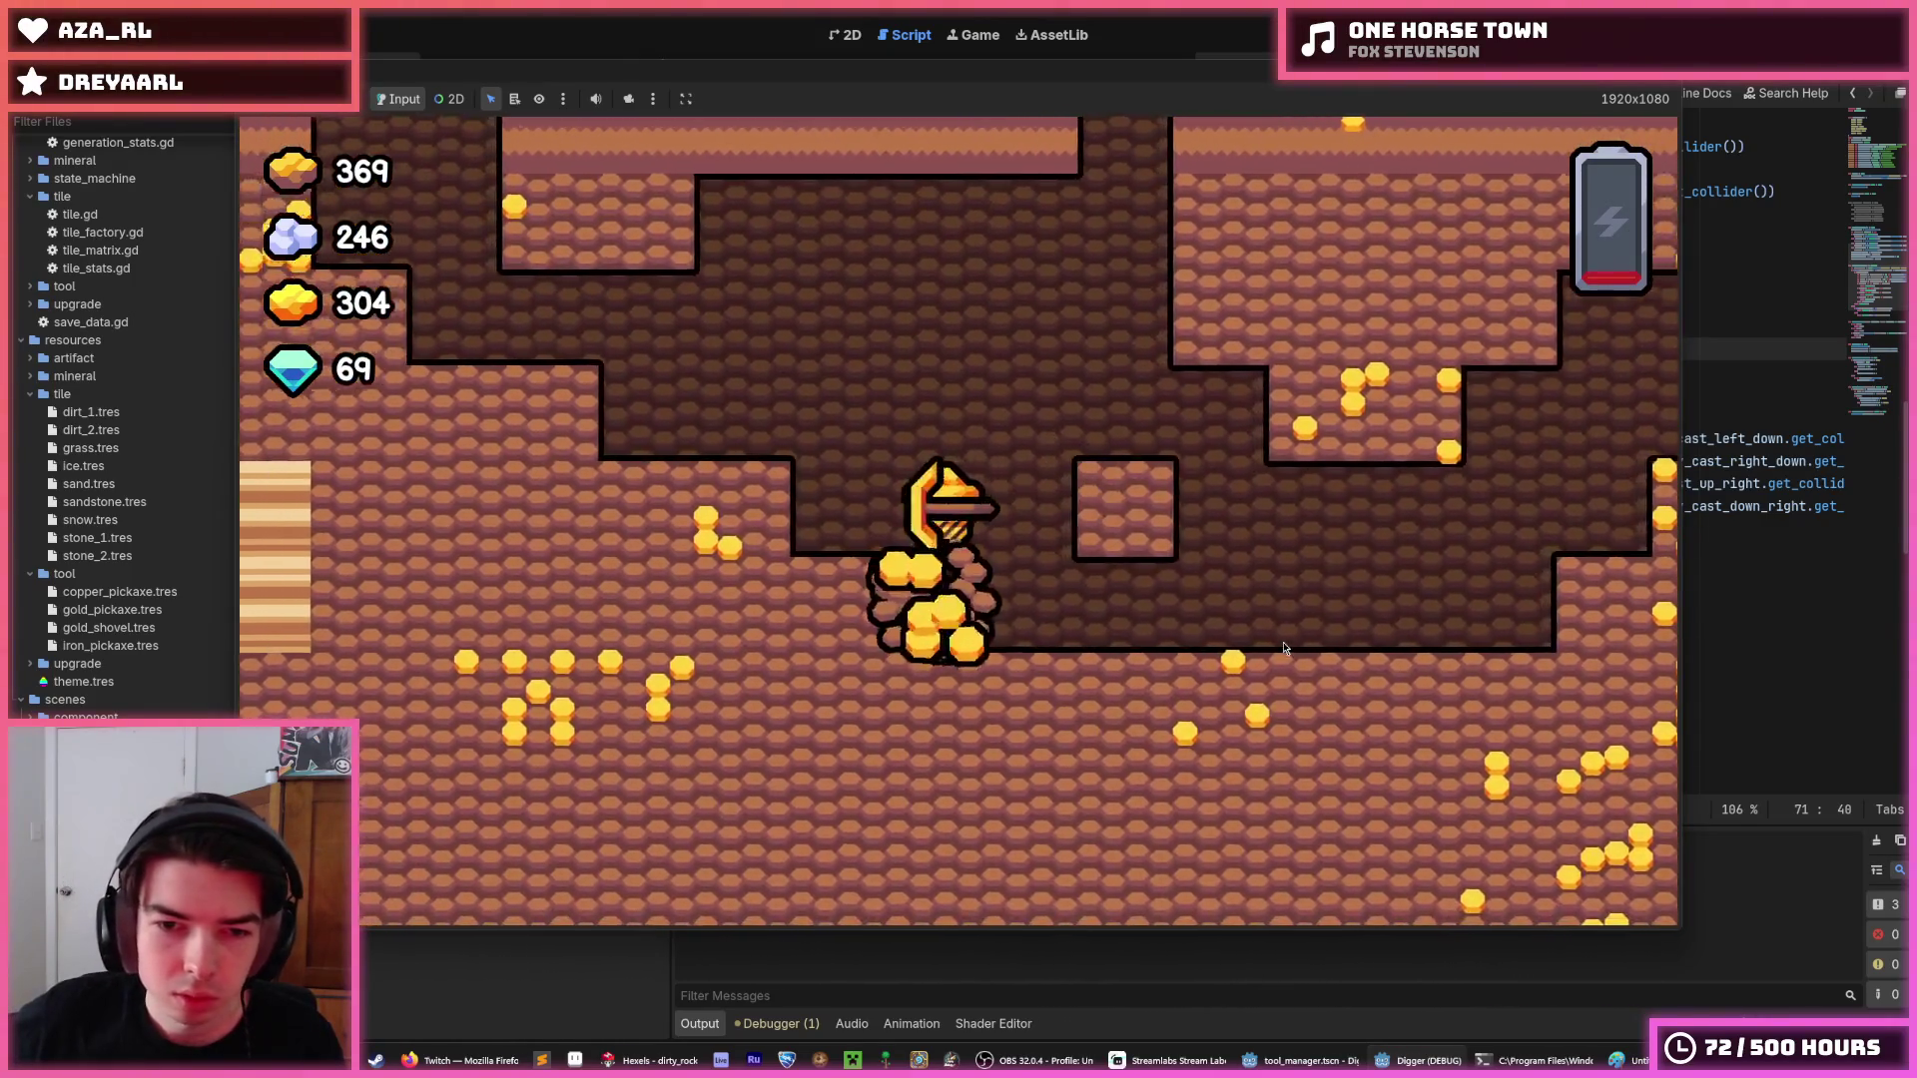
pyautogui.press('a')
pyautogui.press('d')
pyautogui.press('a')
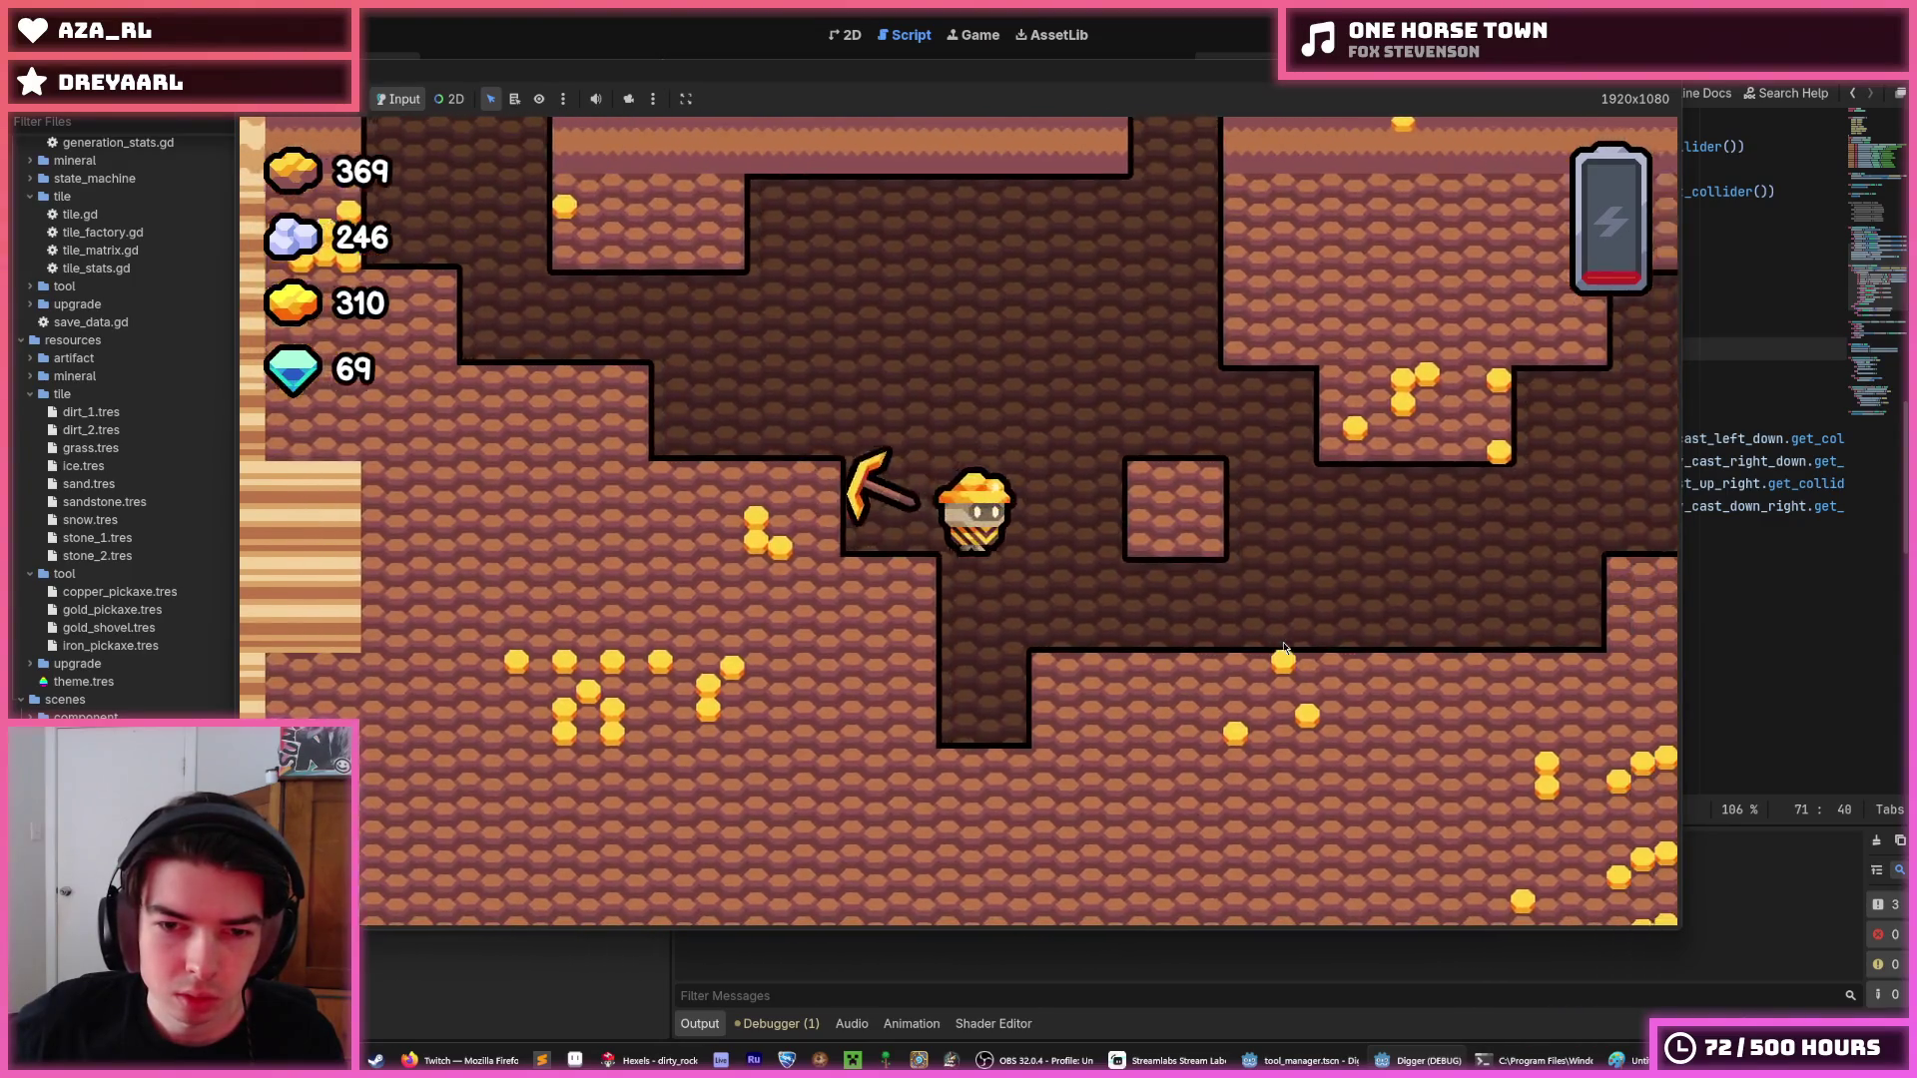
pyautogui.press('s')
pyautogui.press('d')
pyautogui.press('a')
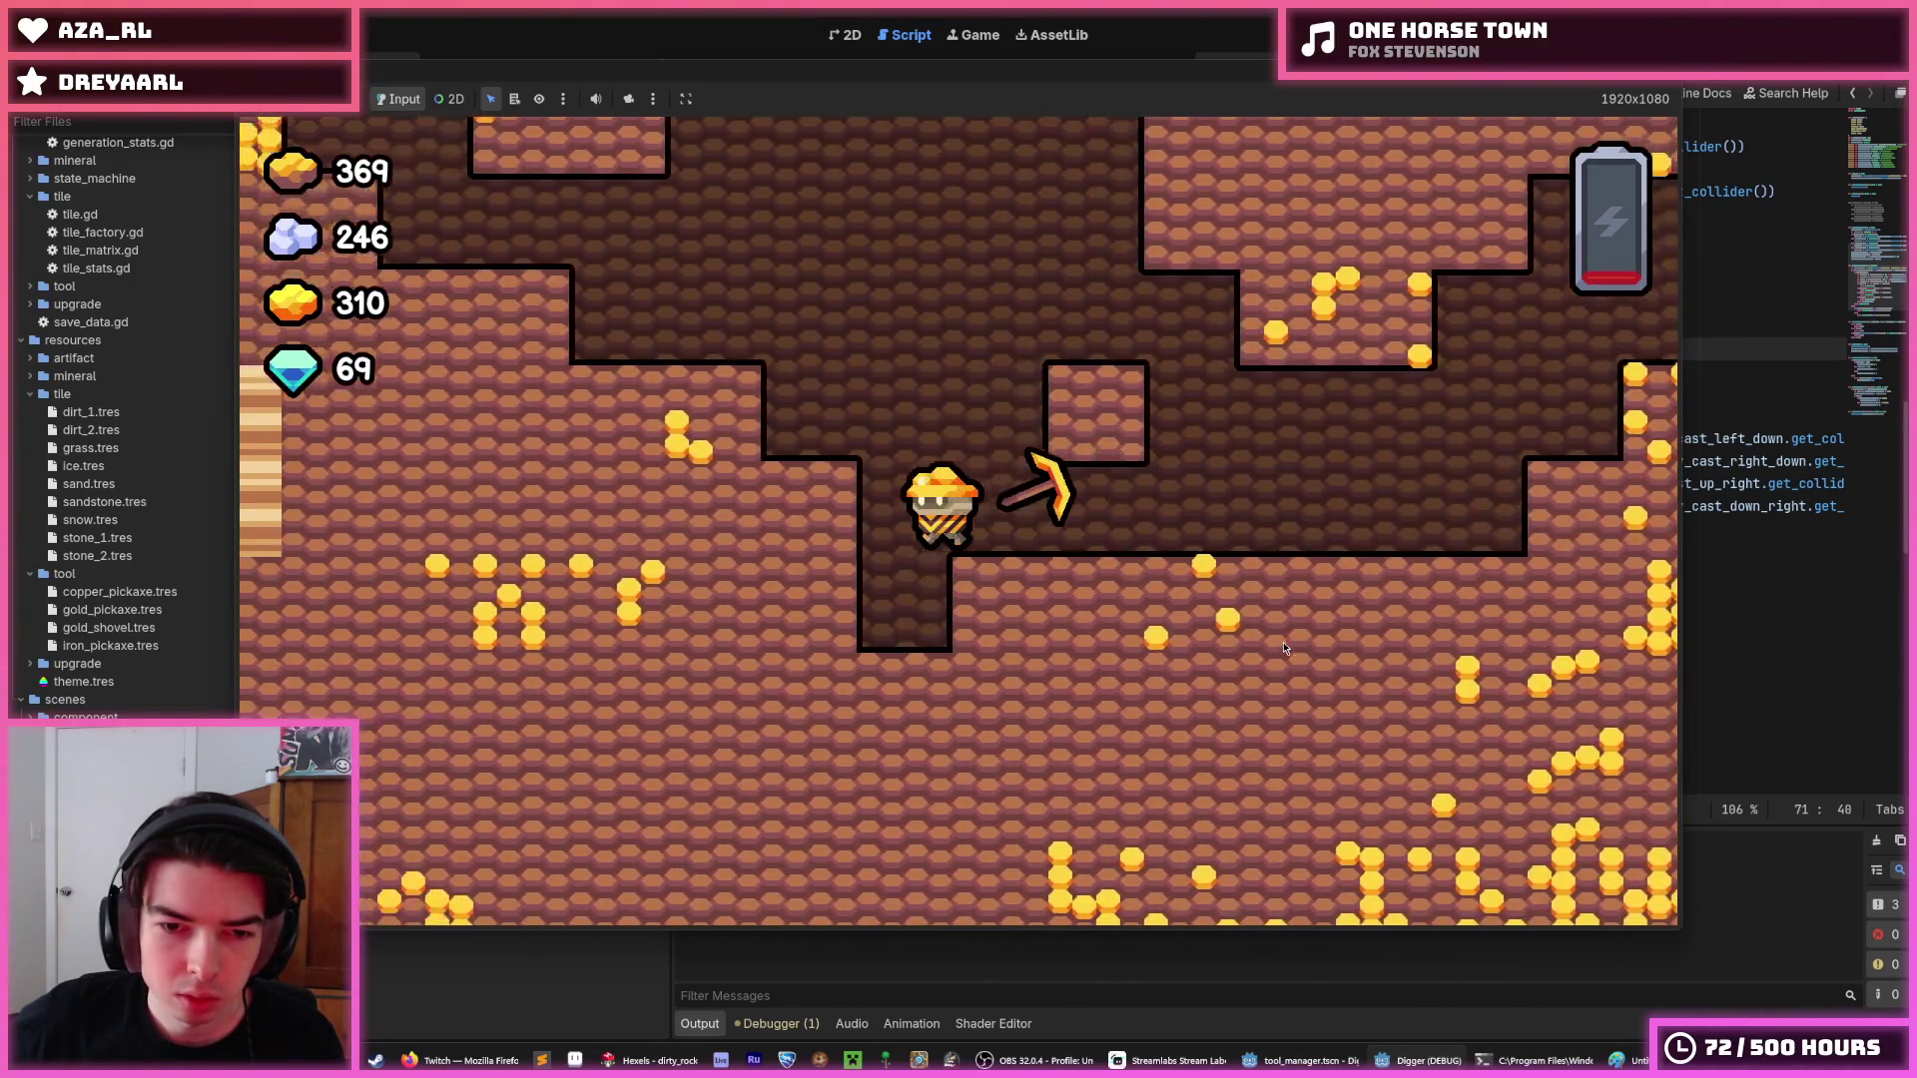
pyautogui.press('s')
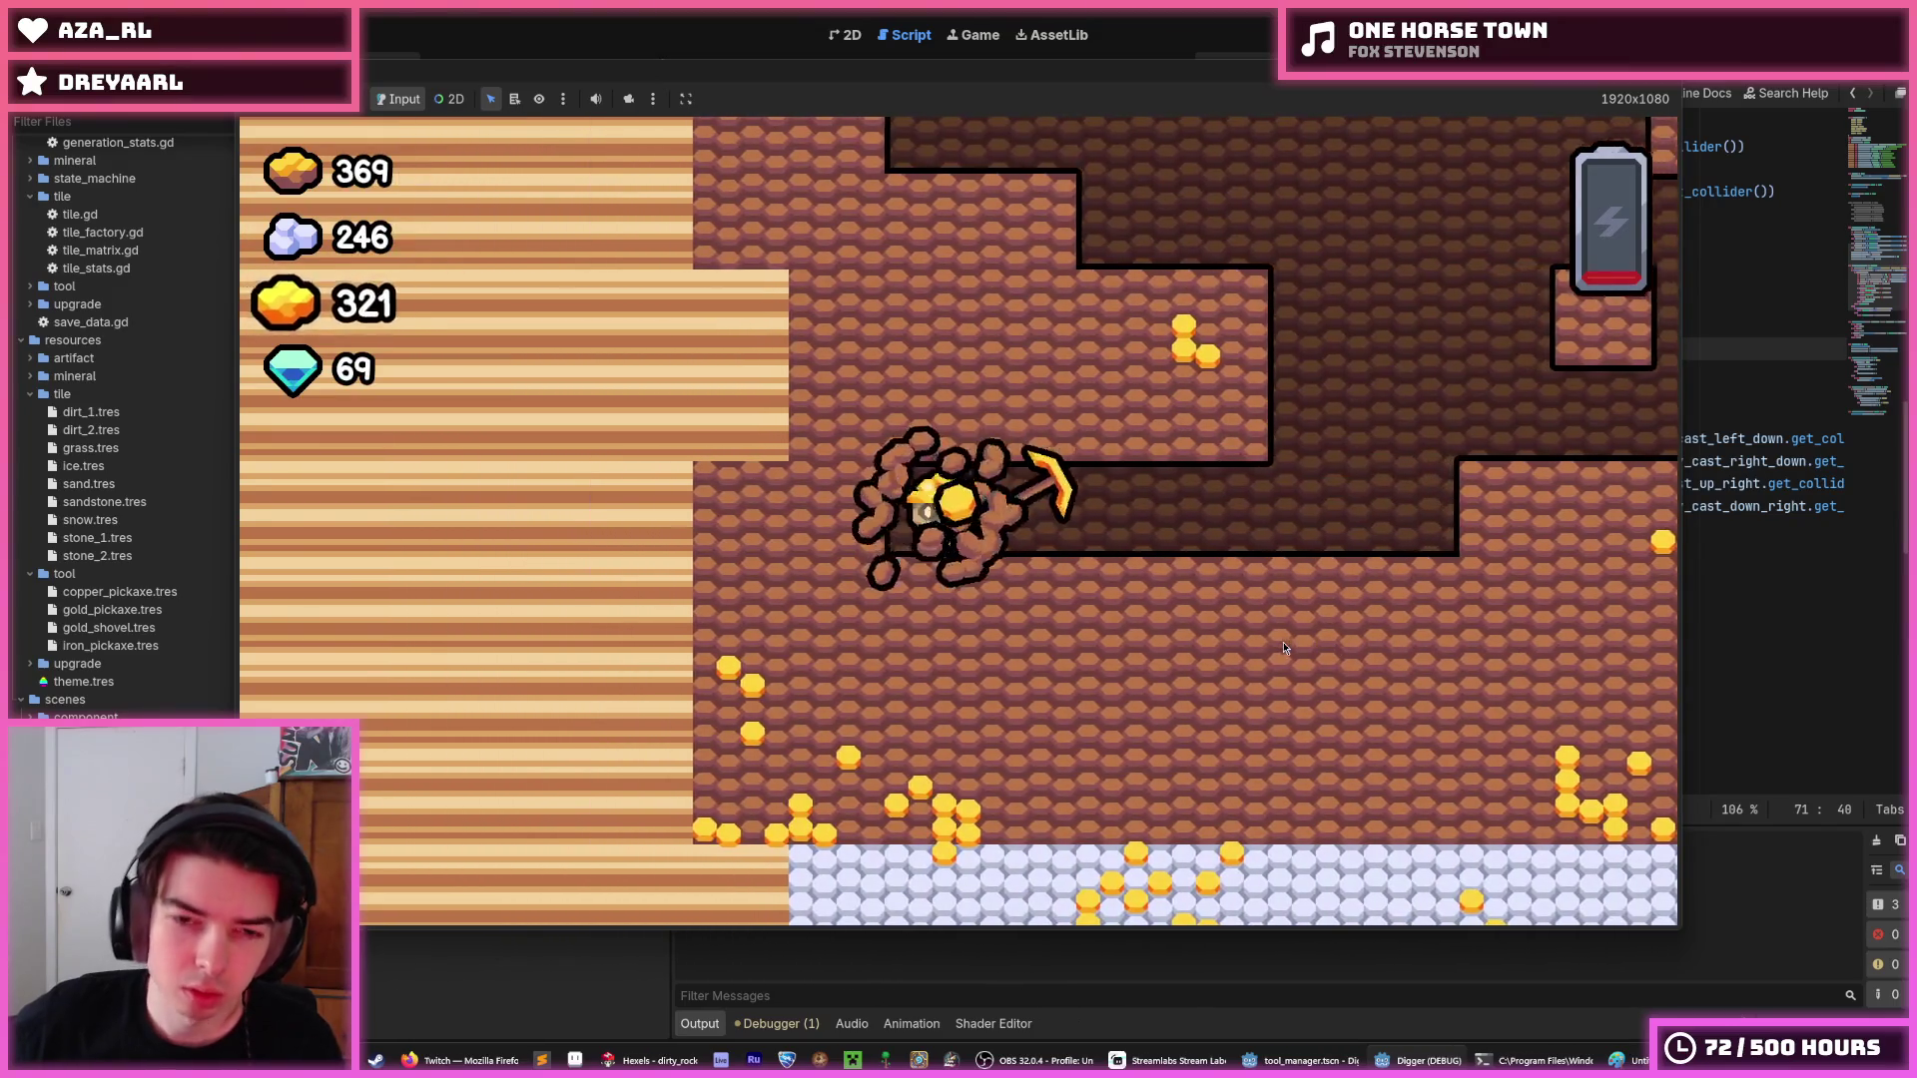
pyautogui.press('d')
pyautogui.press('a')
pyautogui.press('F8')
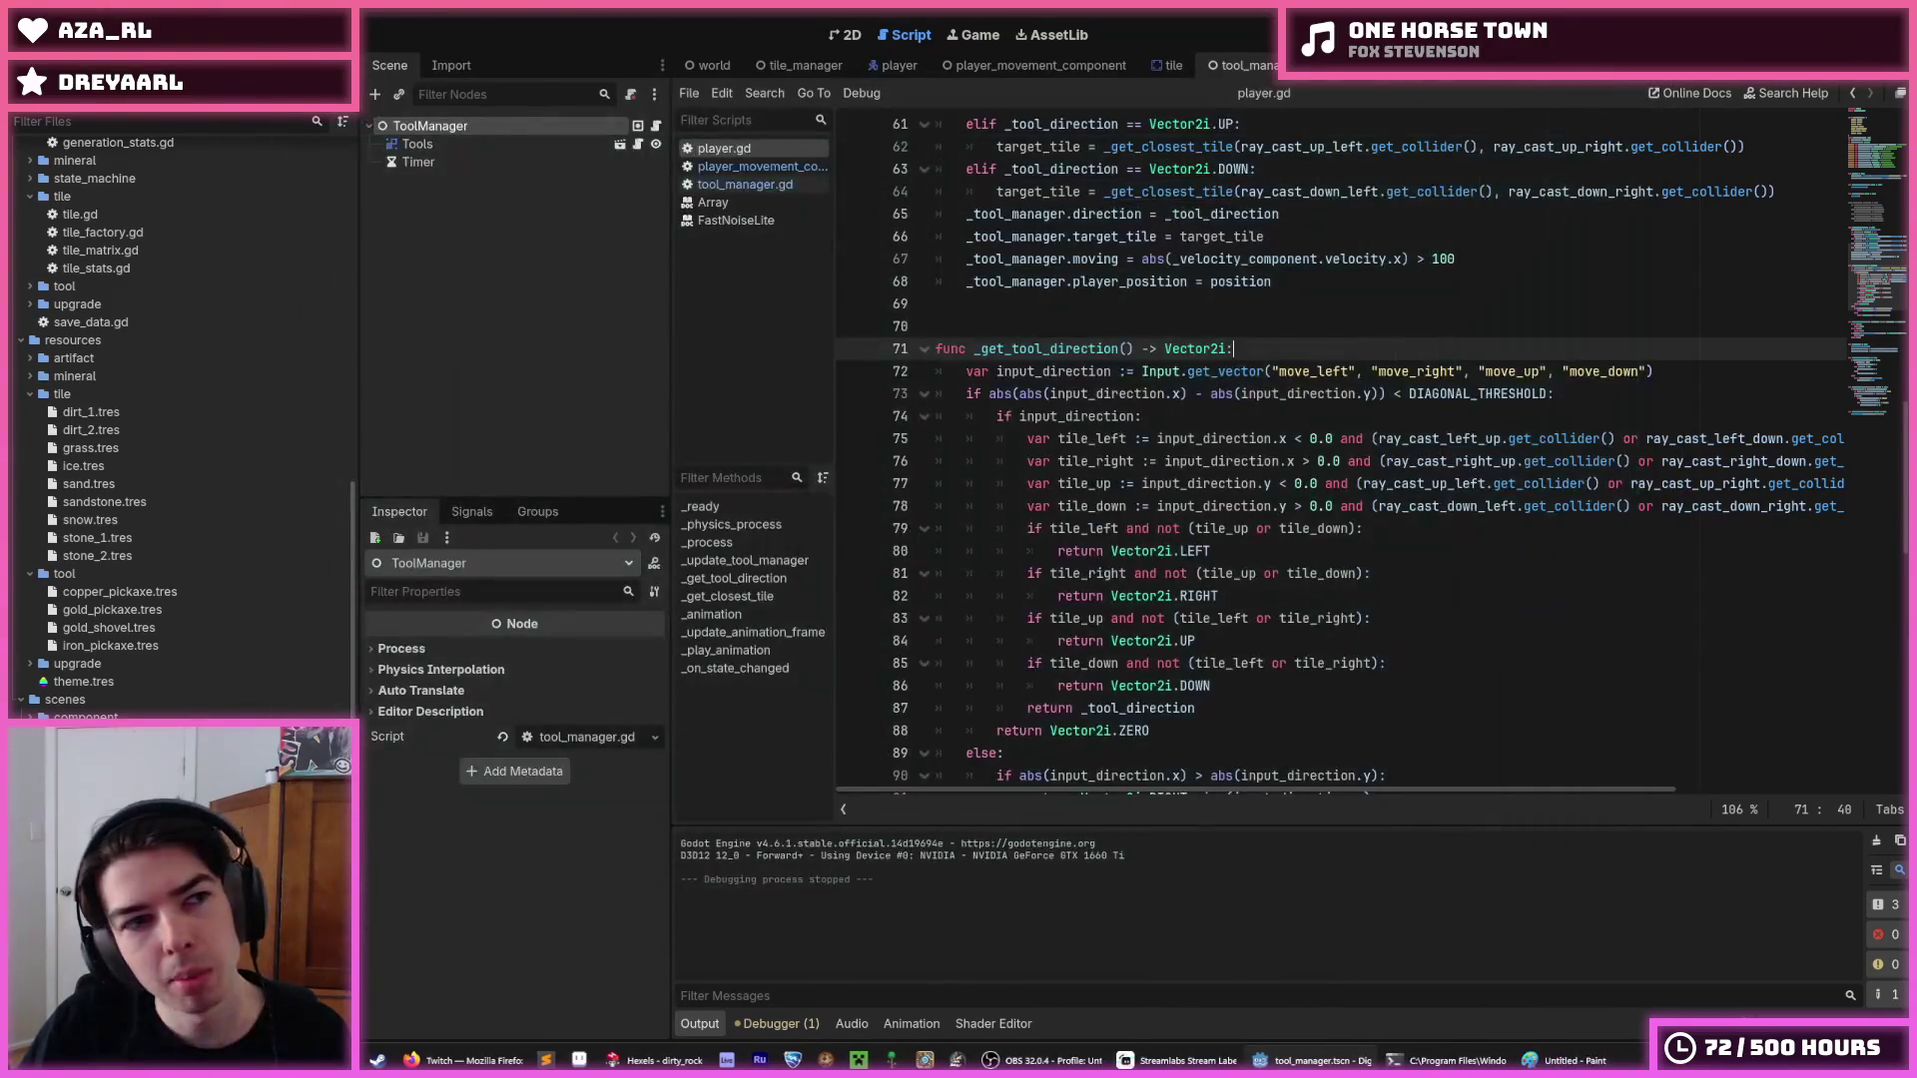
# Bind W (Physical) to the jump action in Project Settings' Input Map.
pyautogui.click(110, 70)
pyautogui.click(936, 425)
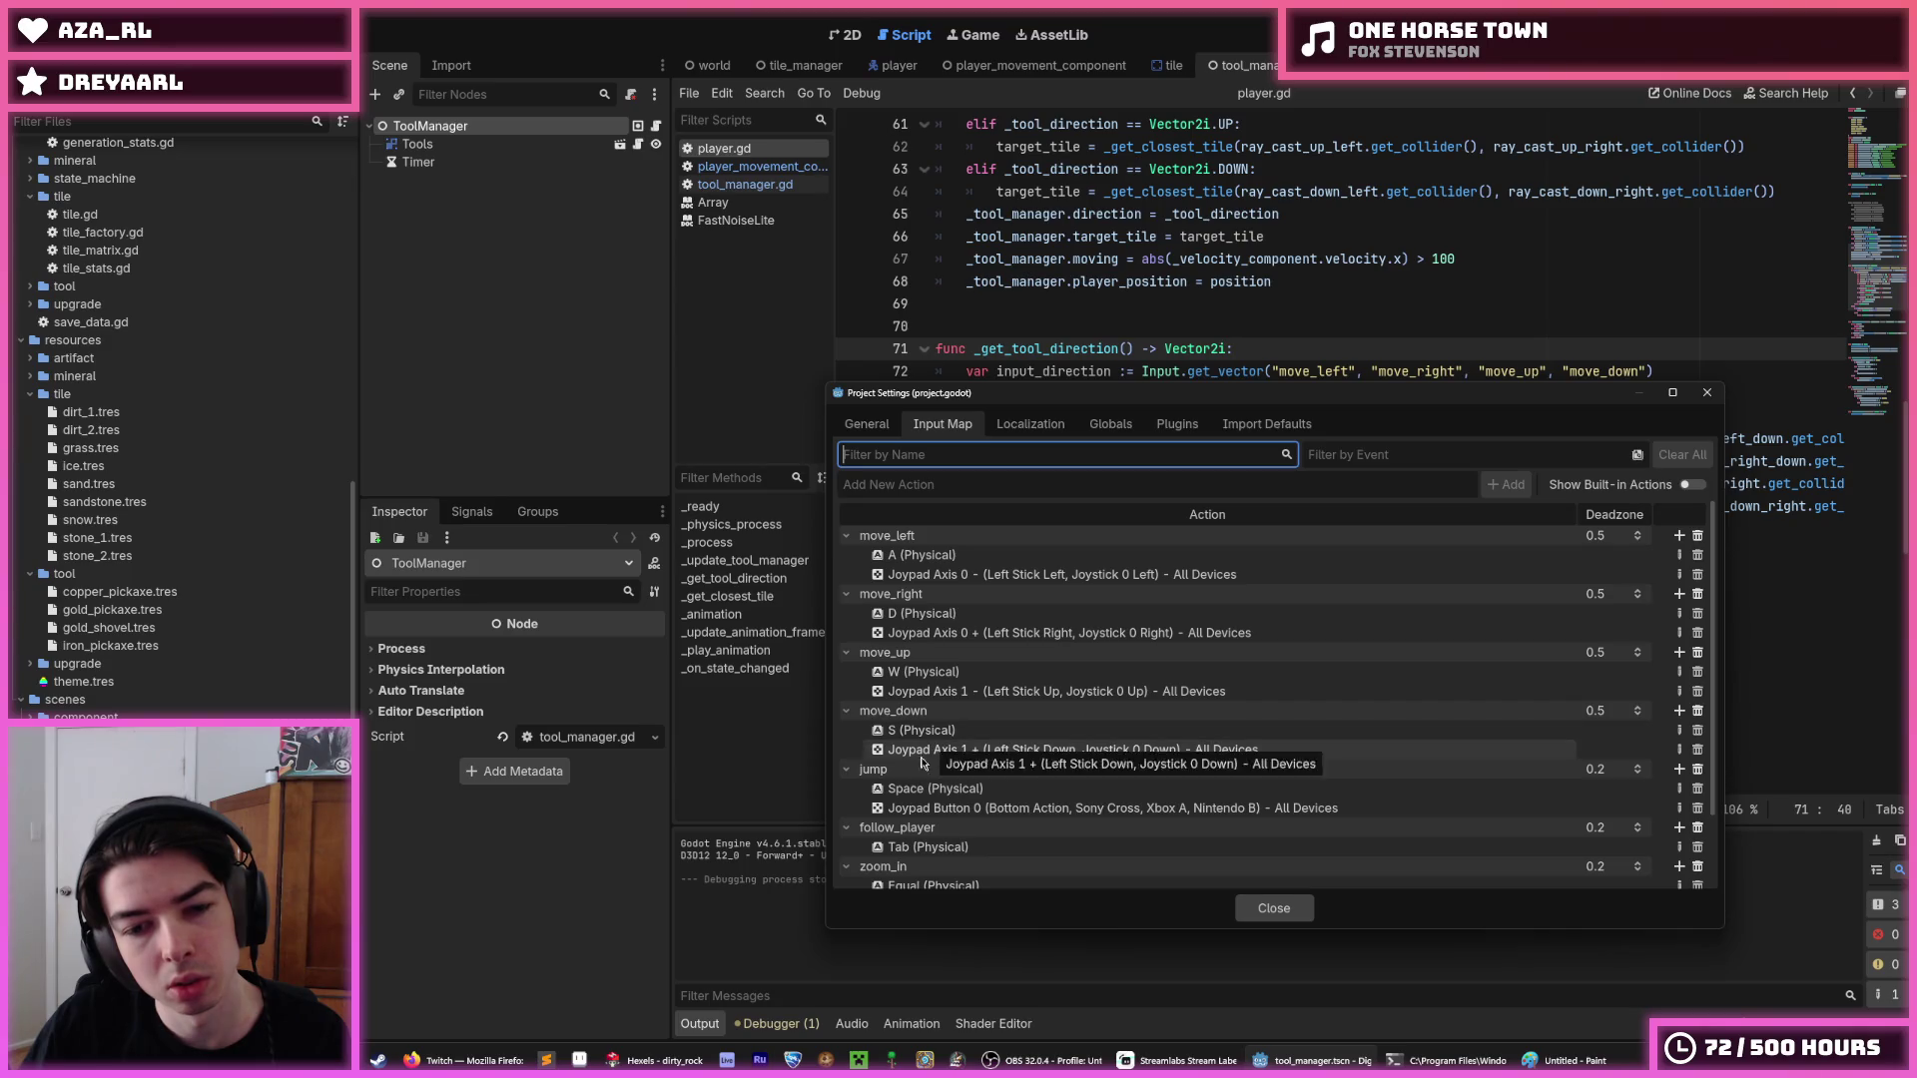
pyautogui.click(964, 788)
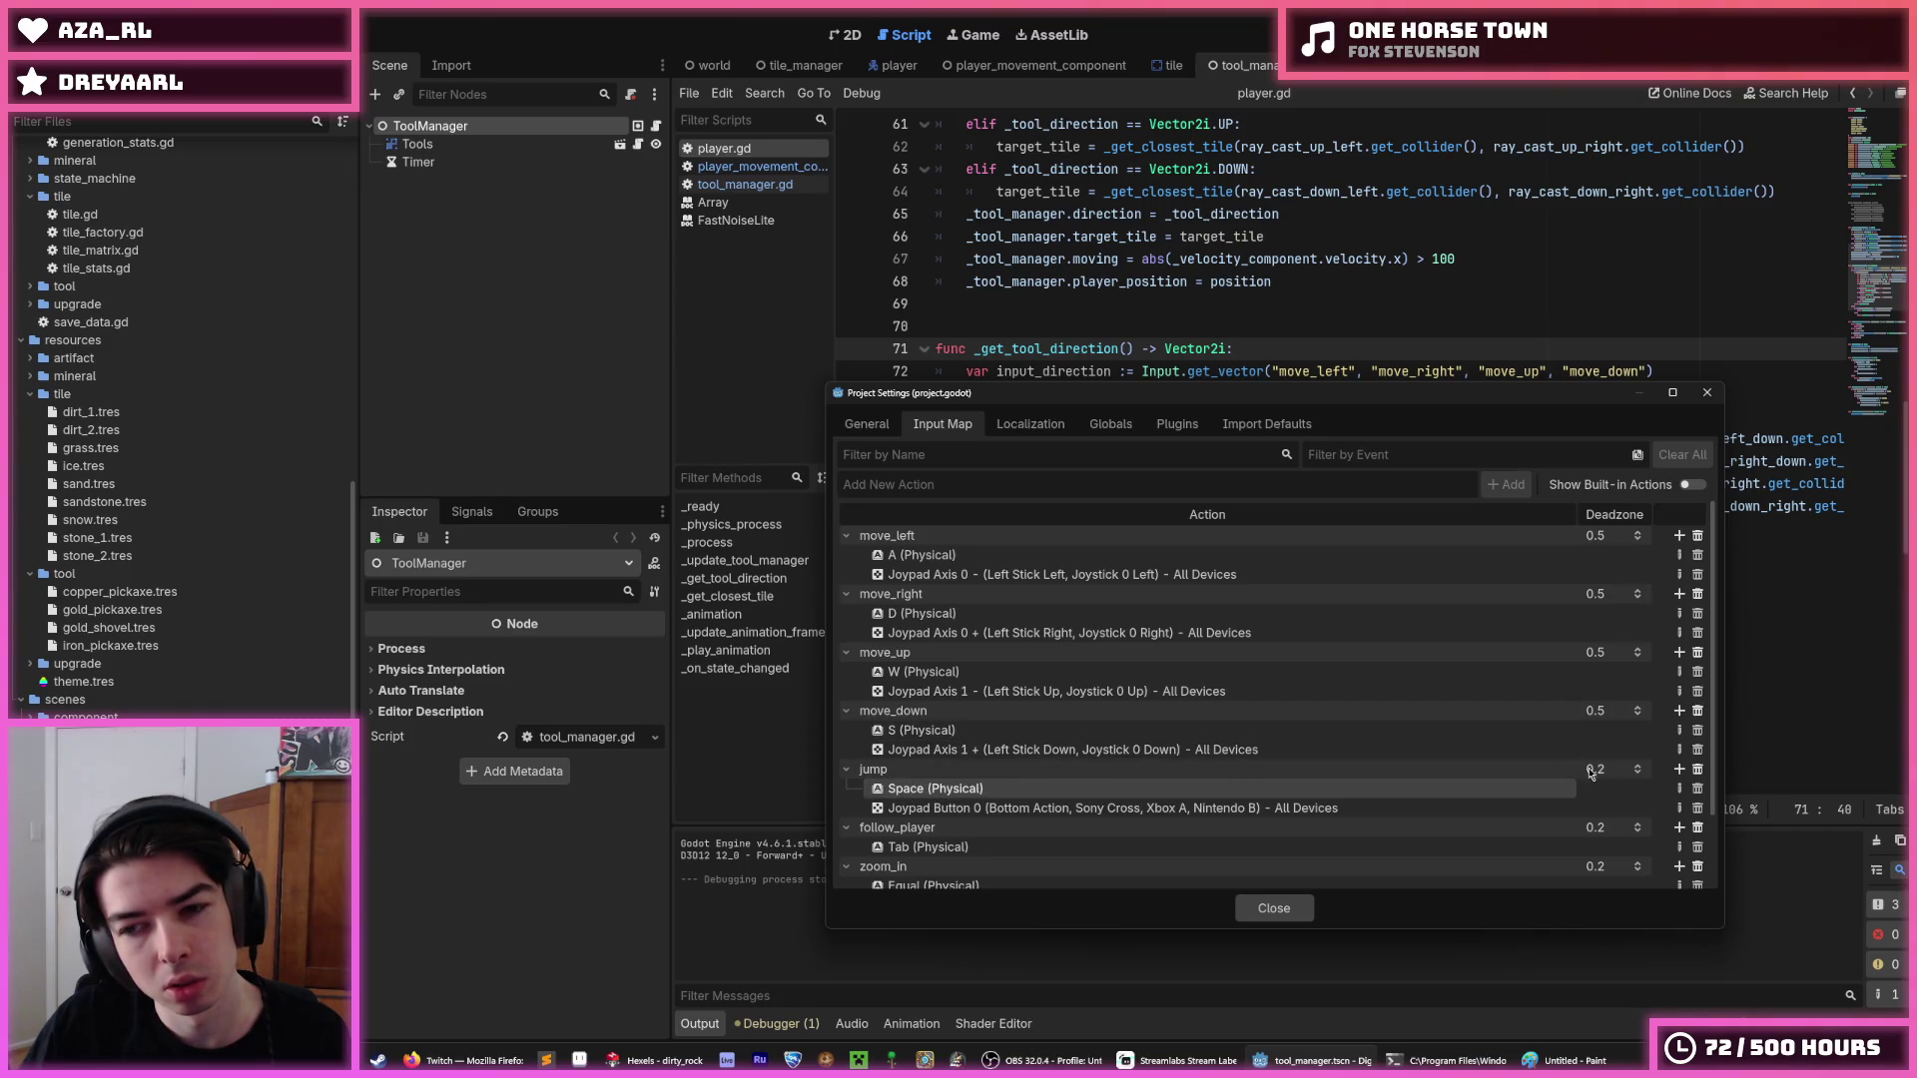
pyautogui.click(1679, 770)
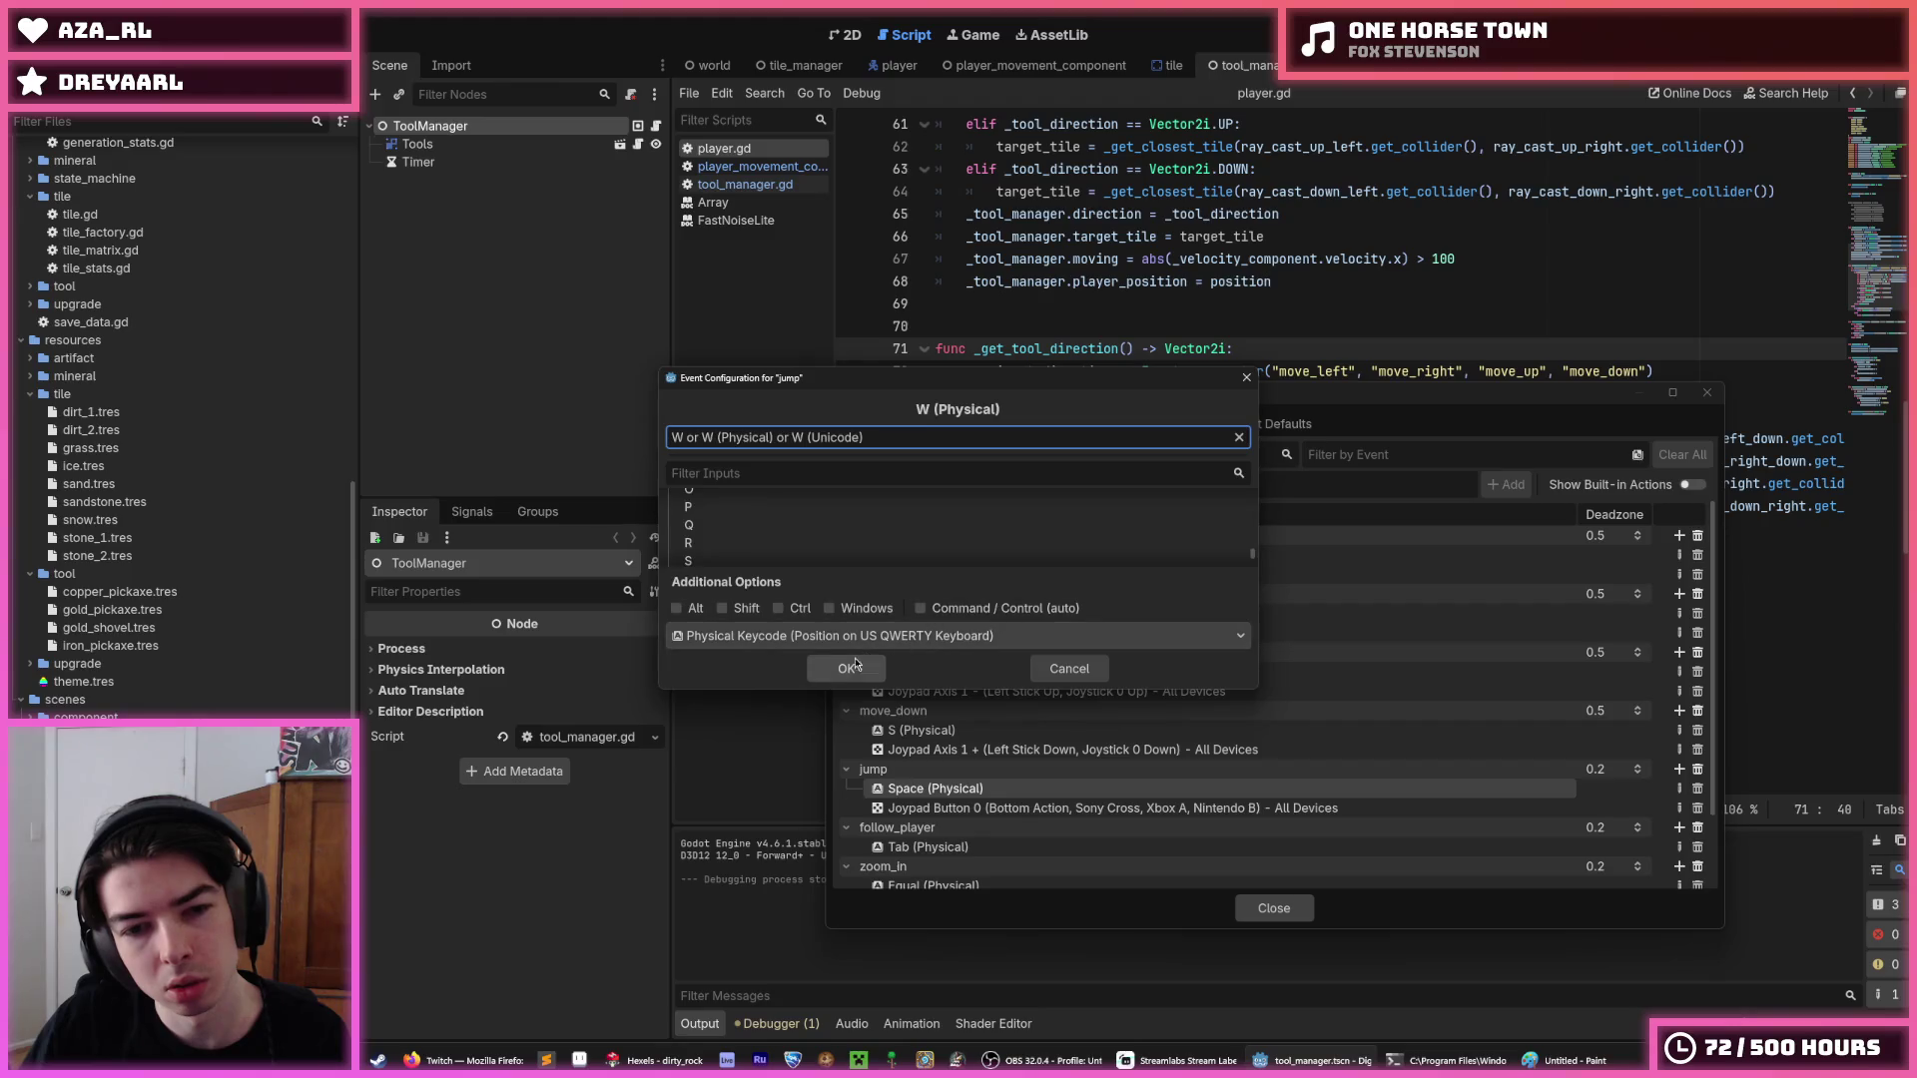
pyautogui.click(846, 667)
pyautogui.click(1260, 905)
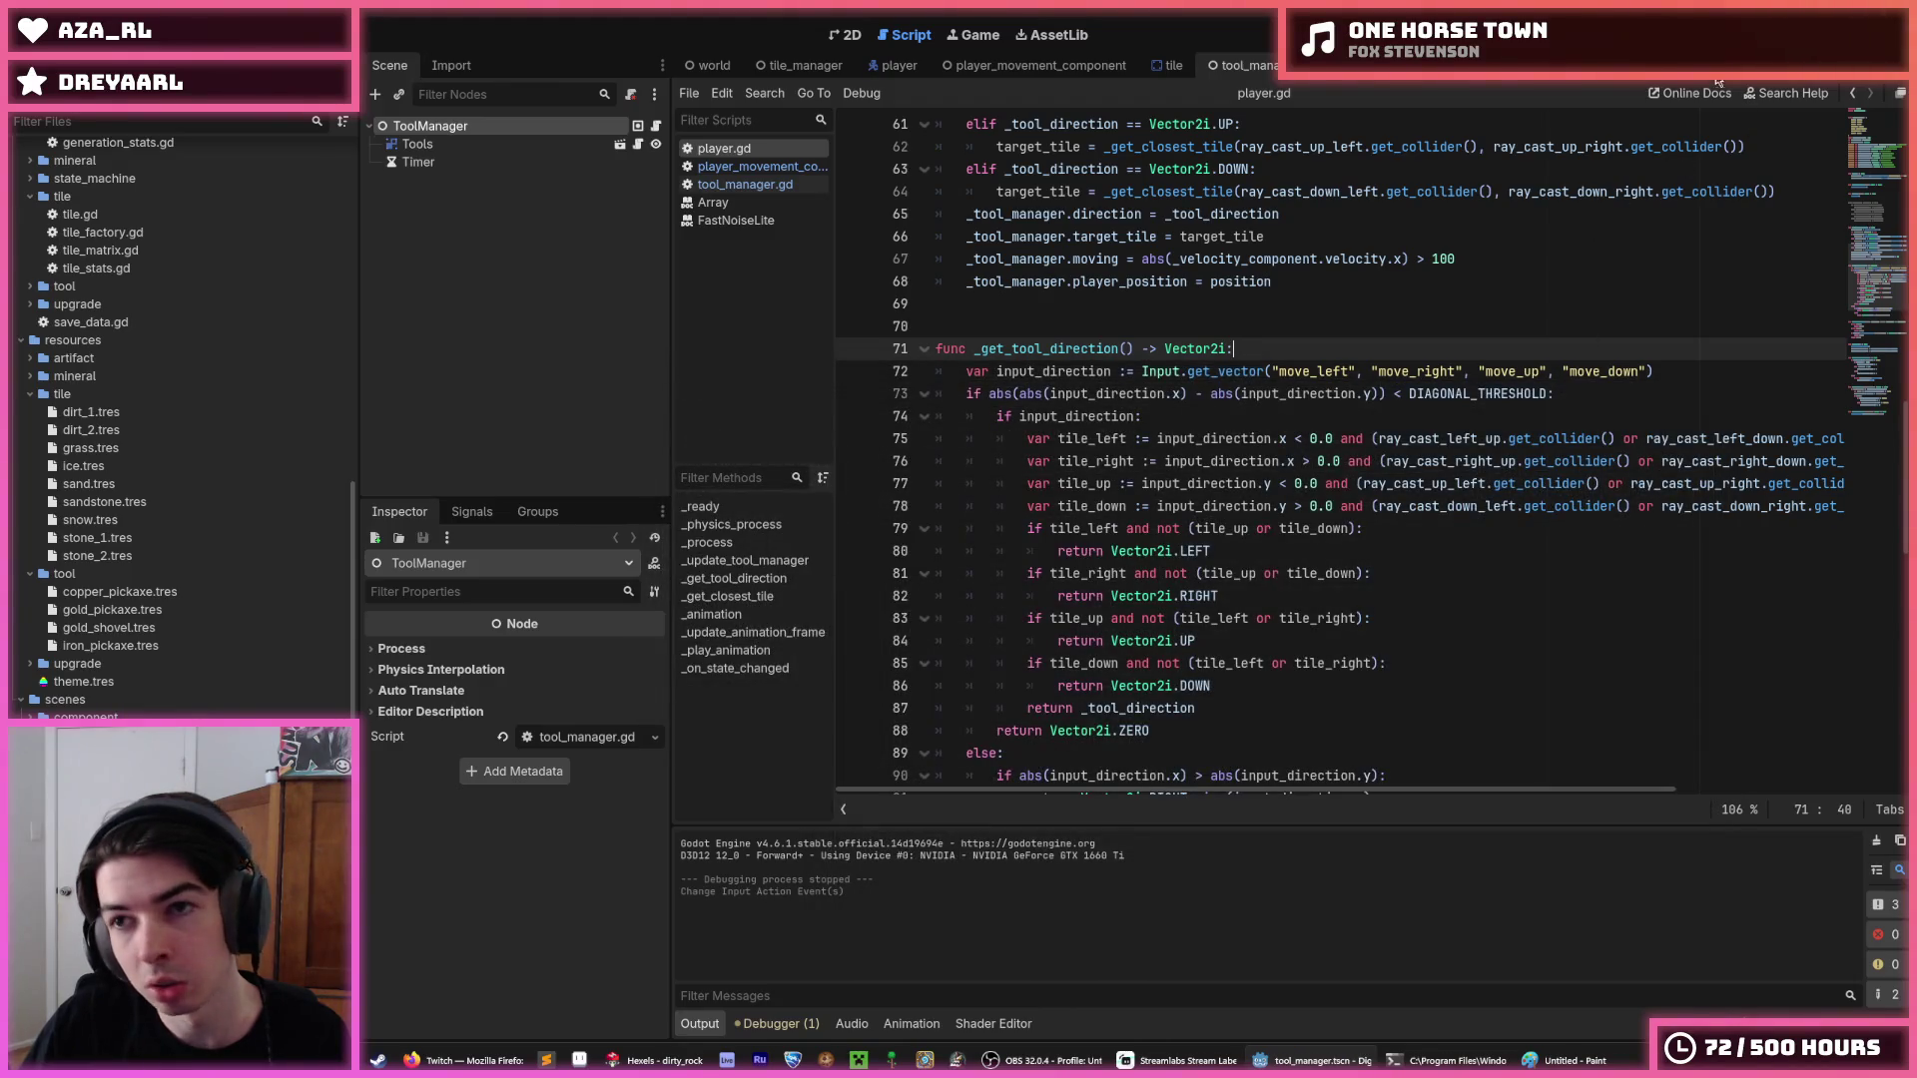
pyautogui.click(1737, 34)
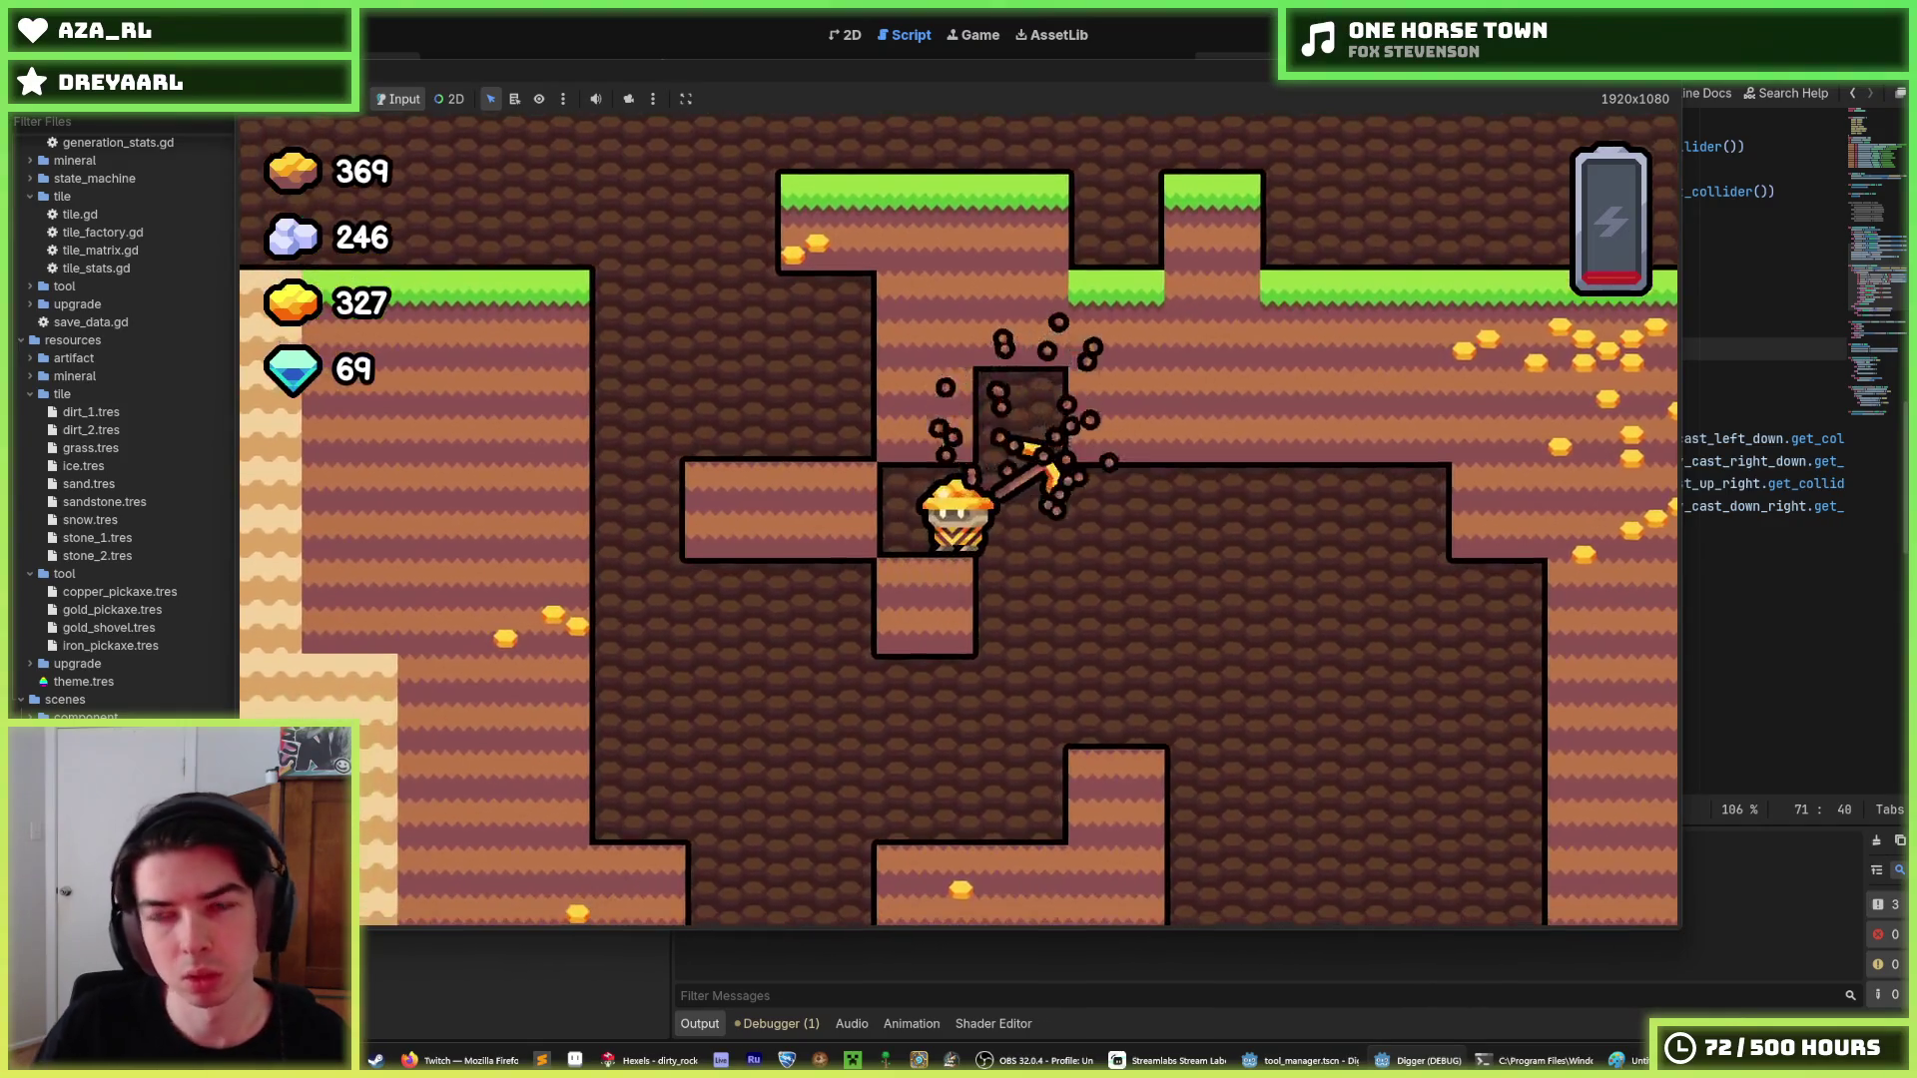
# Stop the jump-and-dig play-test at 327 gold with F8.
pyautogui.press('F8')
# Delete the Joypad Axis 1 (left stick up) and Space events from the jump action in the Input Map.
pyautogui.click(79, 34)
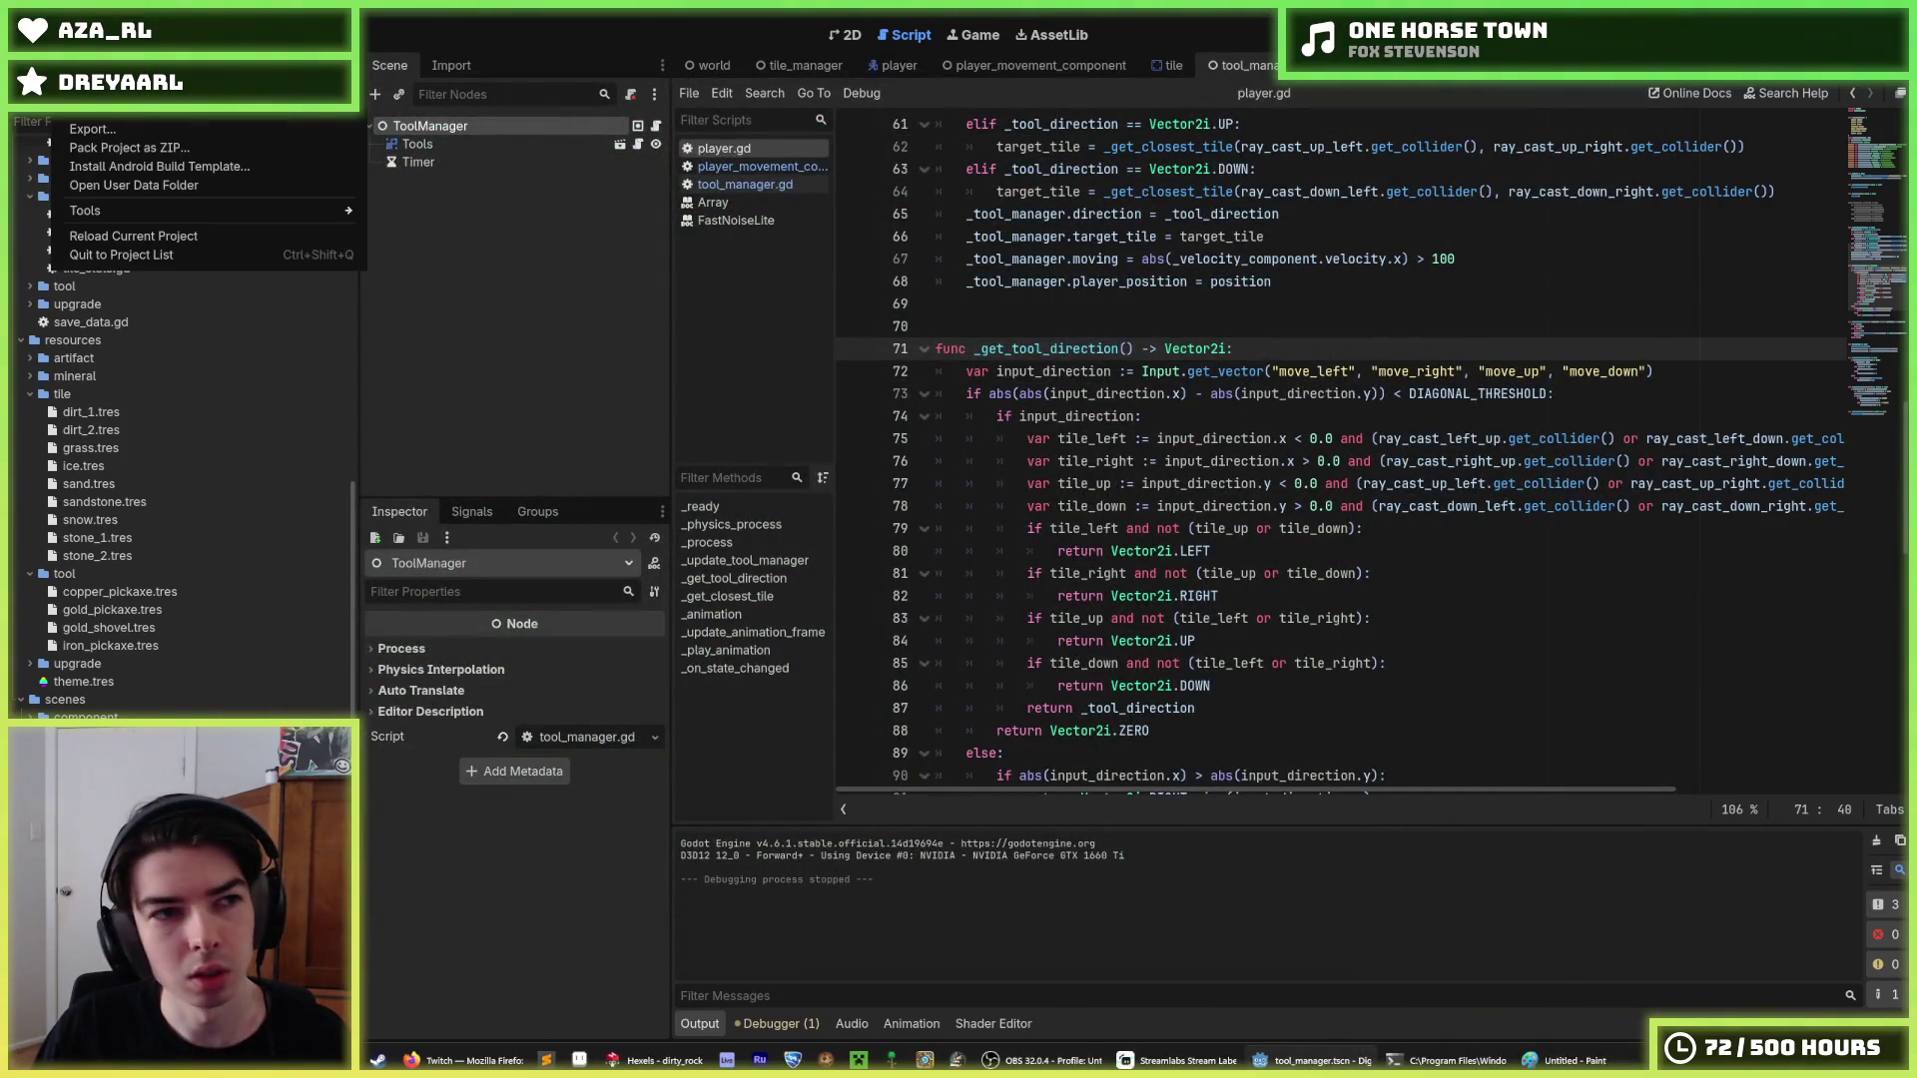
pyautogui.click(109, 62)
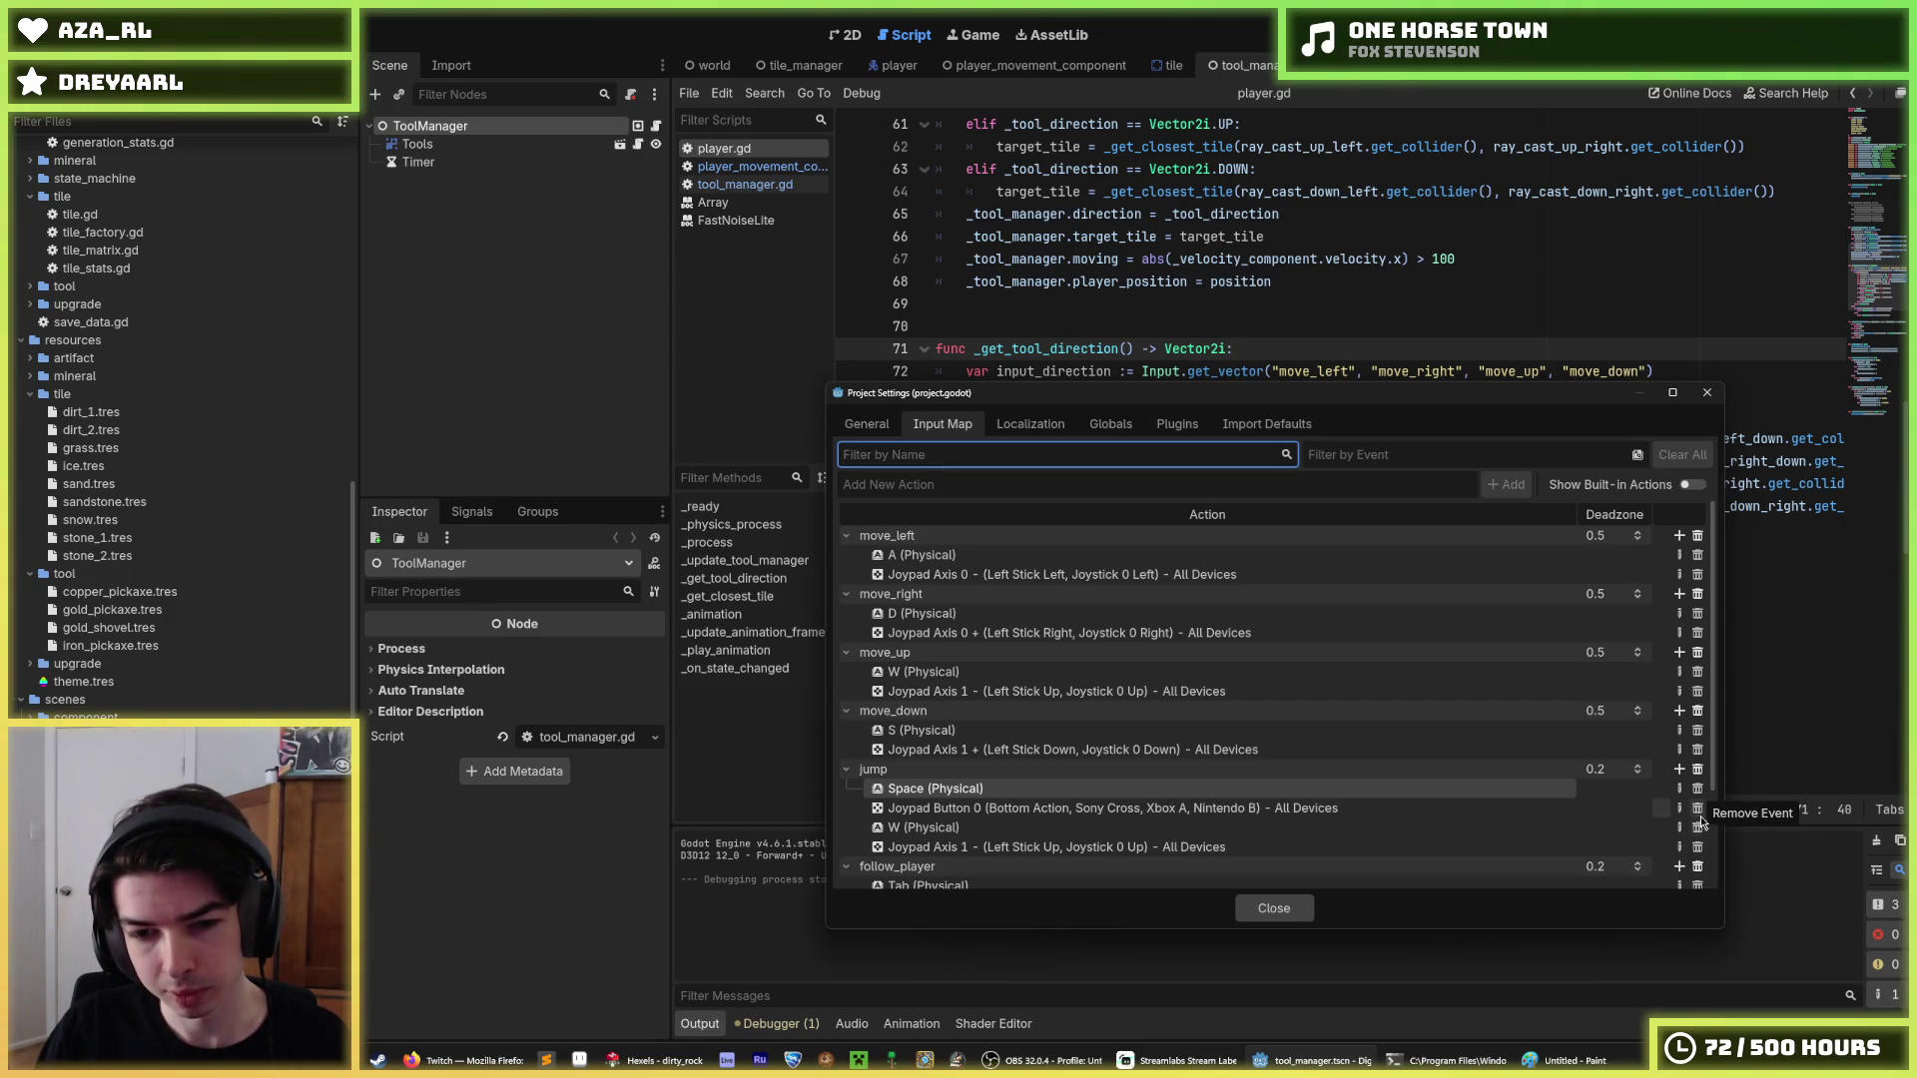
pyautogui.click(1698, 847)
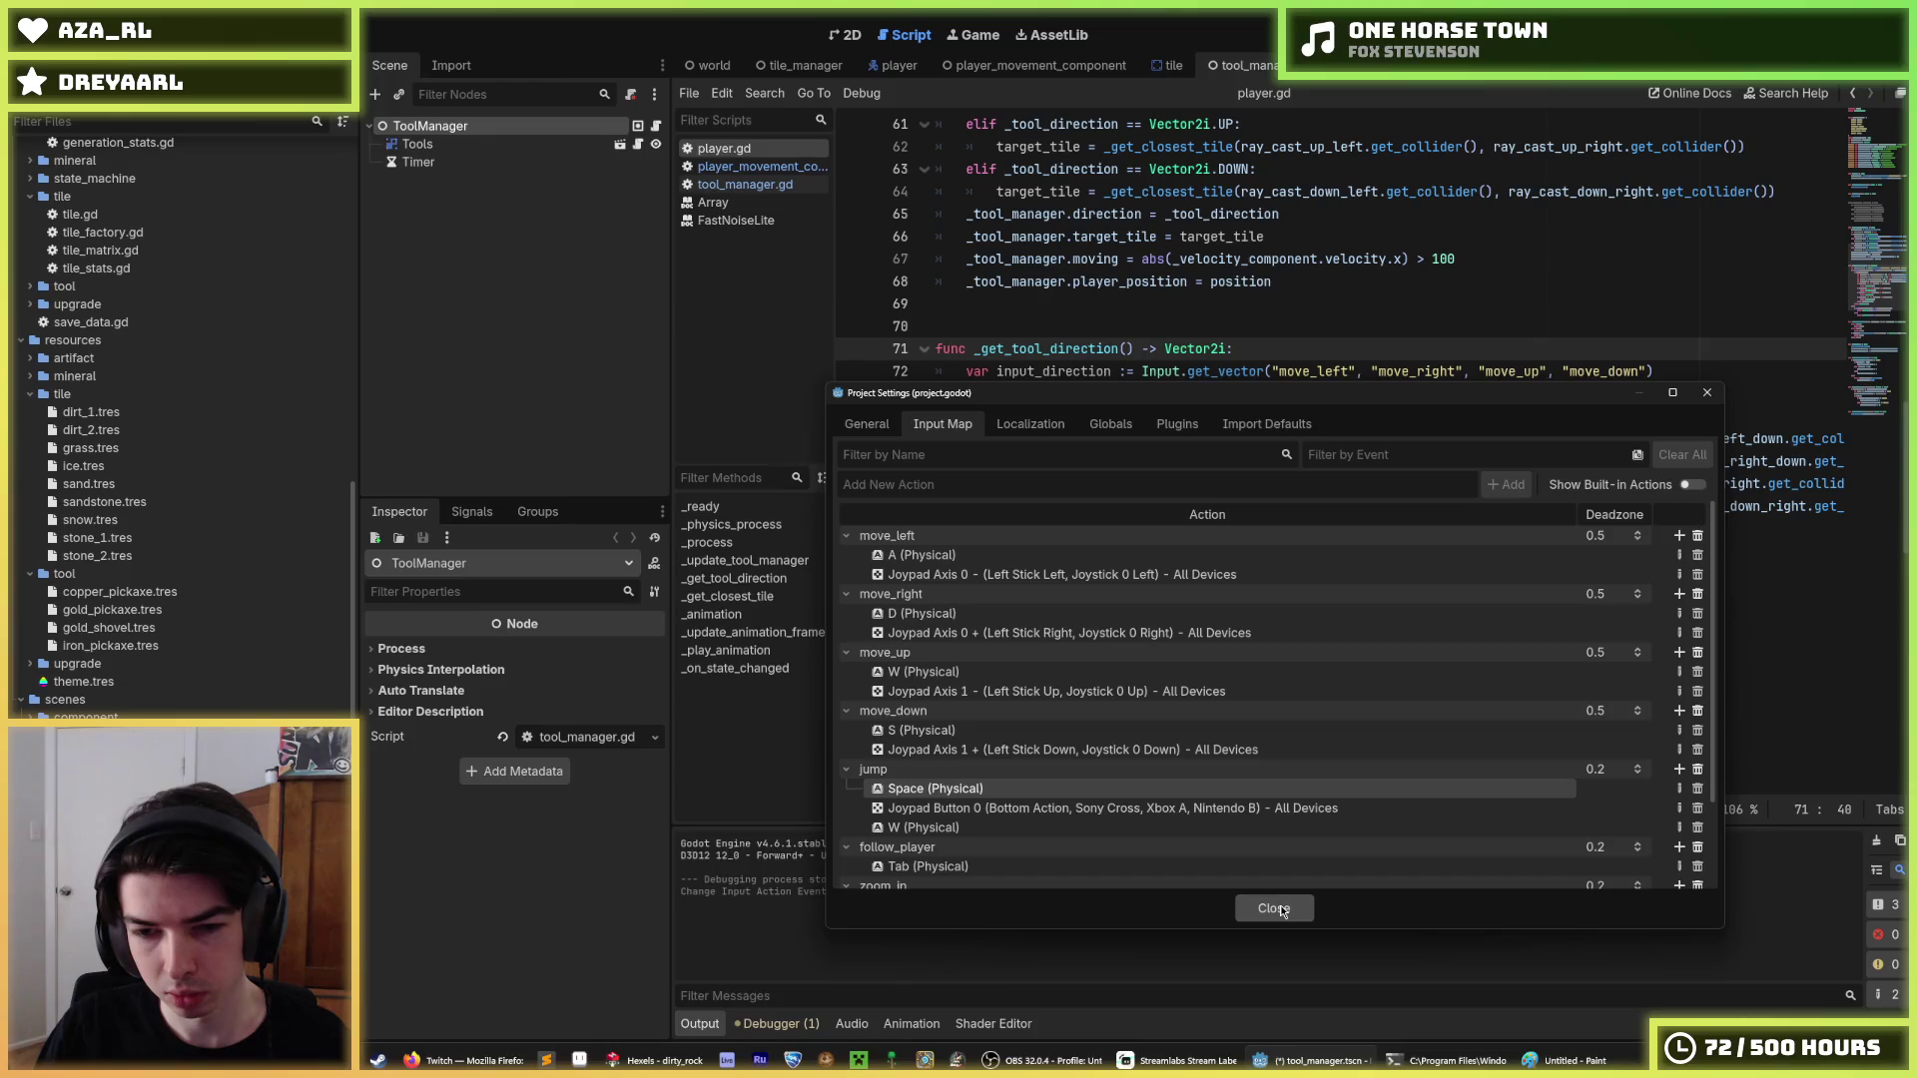
pyautogui.click(1698, 788)
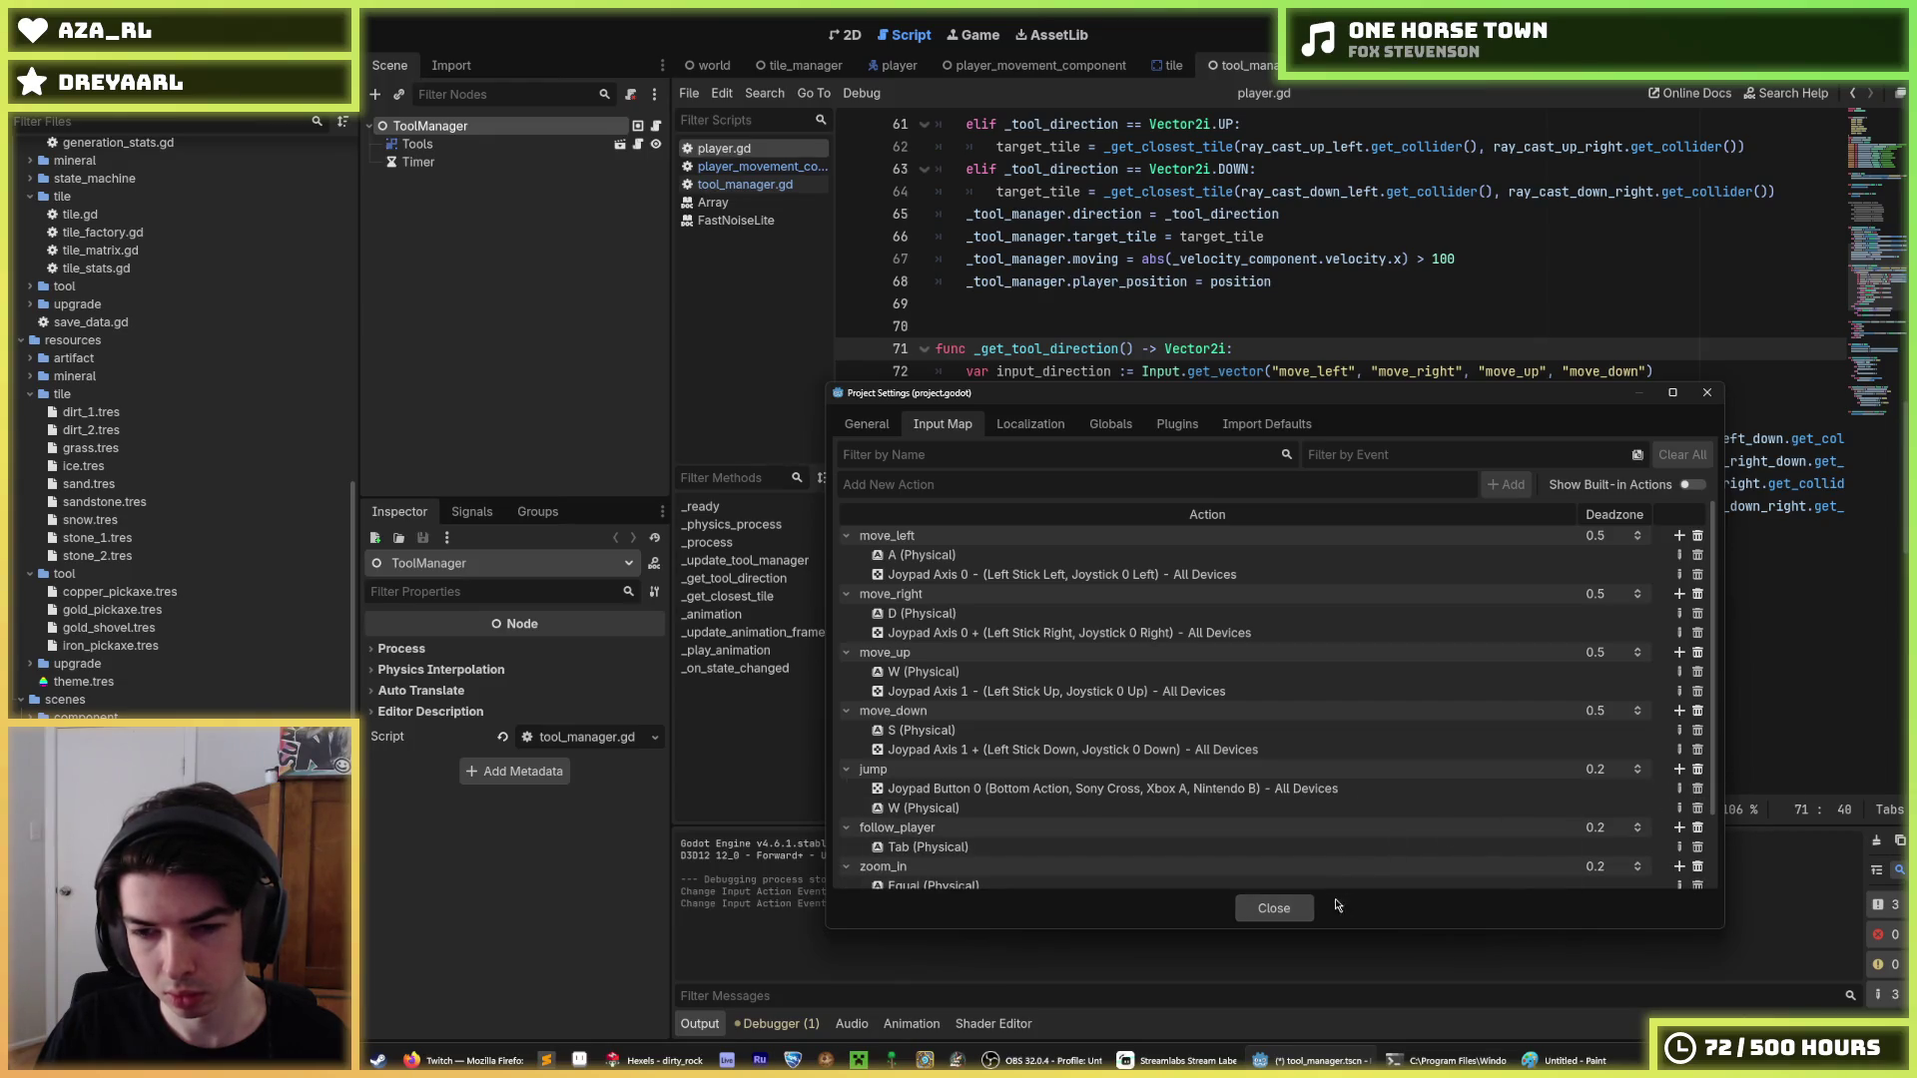
pyautogui.click(1274, 908)
pyautogui.click(1447, 282)
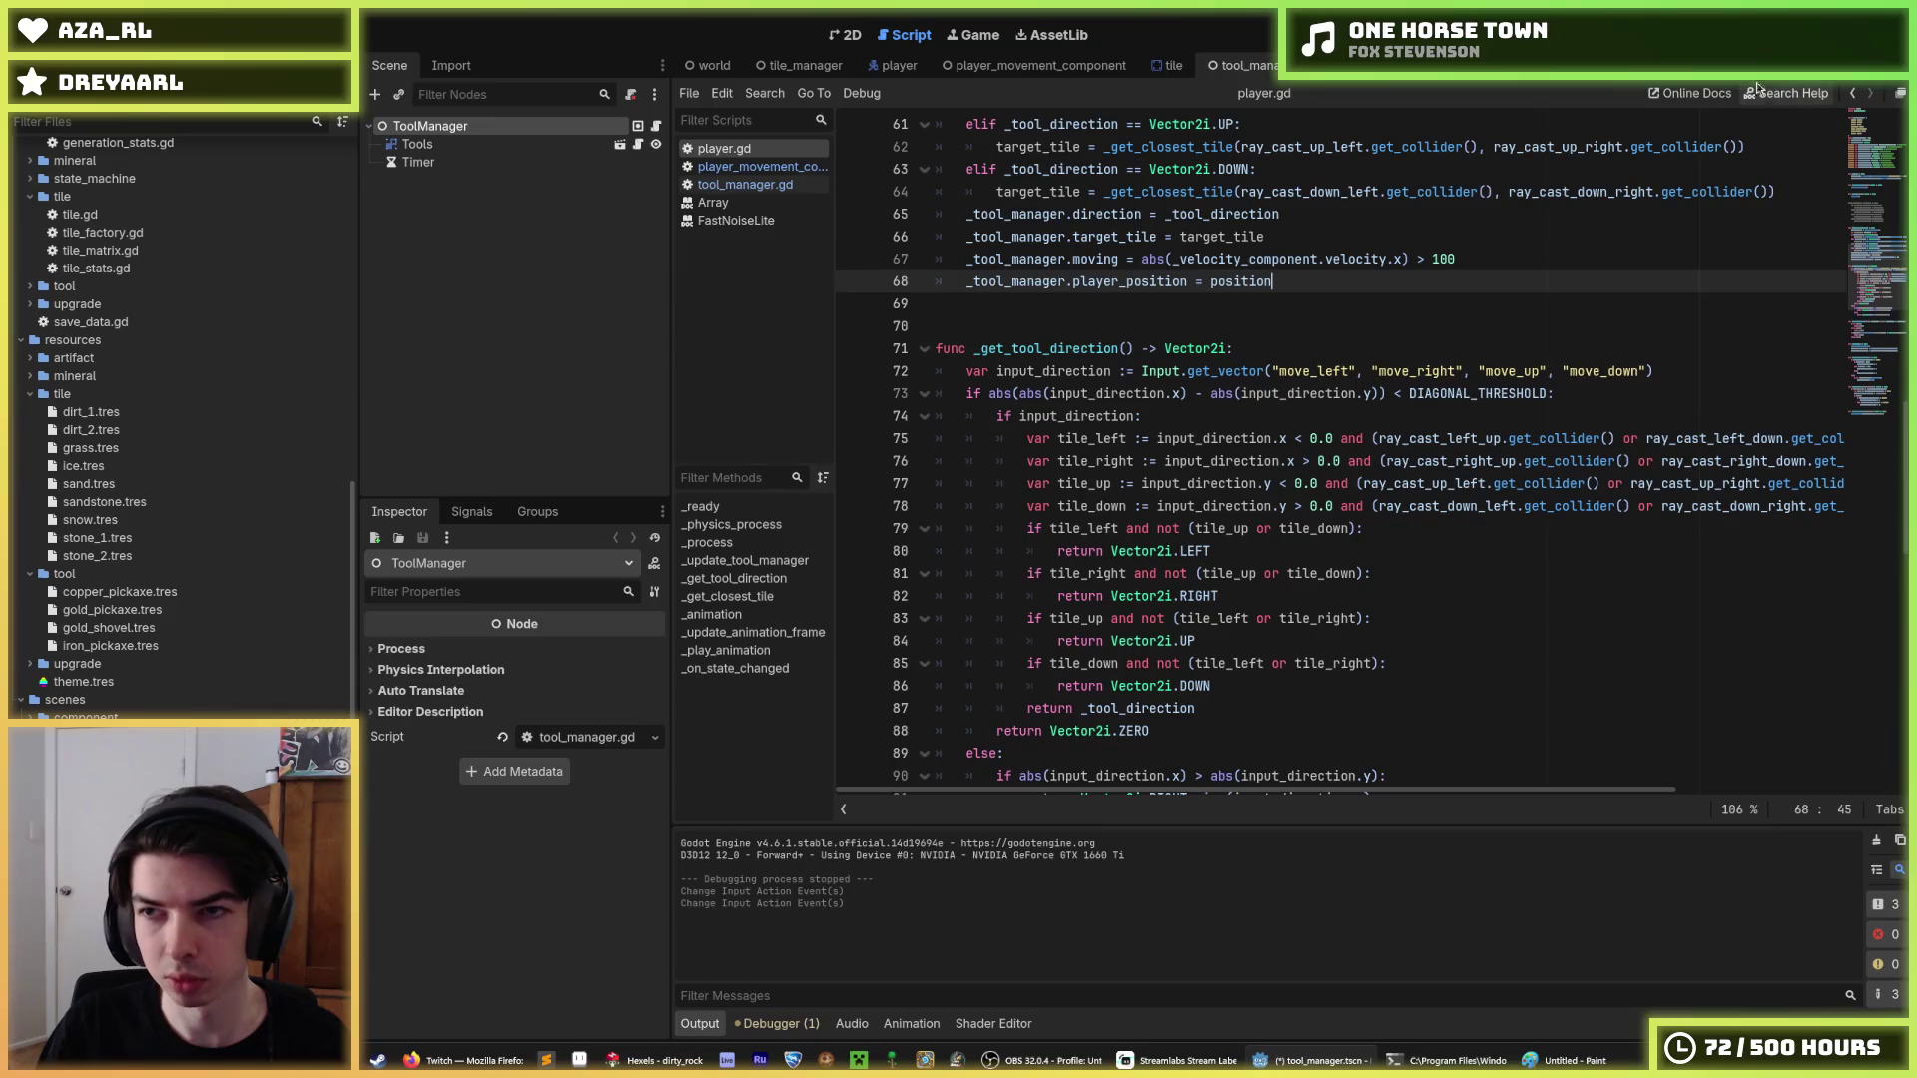
# Run the game, fly the miner around, then dig down, left, up and right with arrow keys.
pyautogui.press('F5')
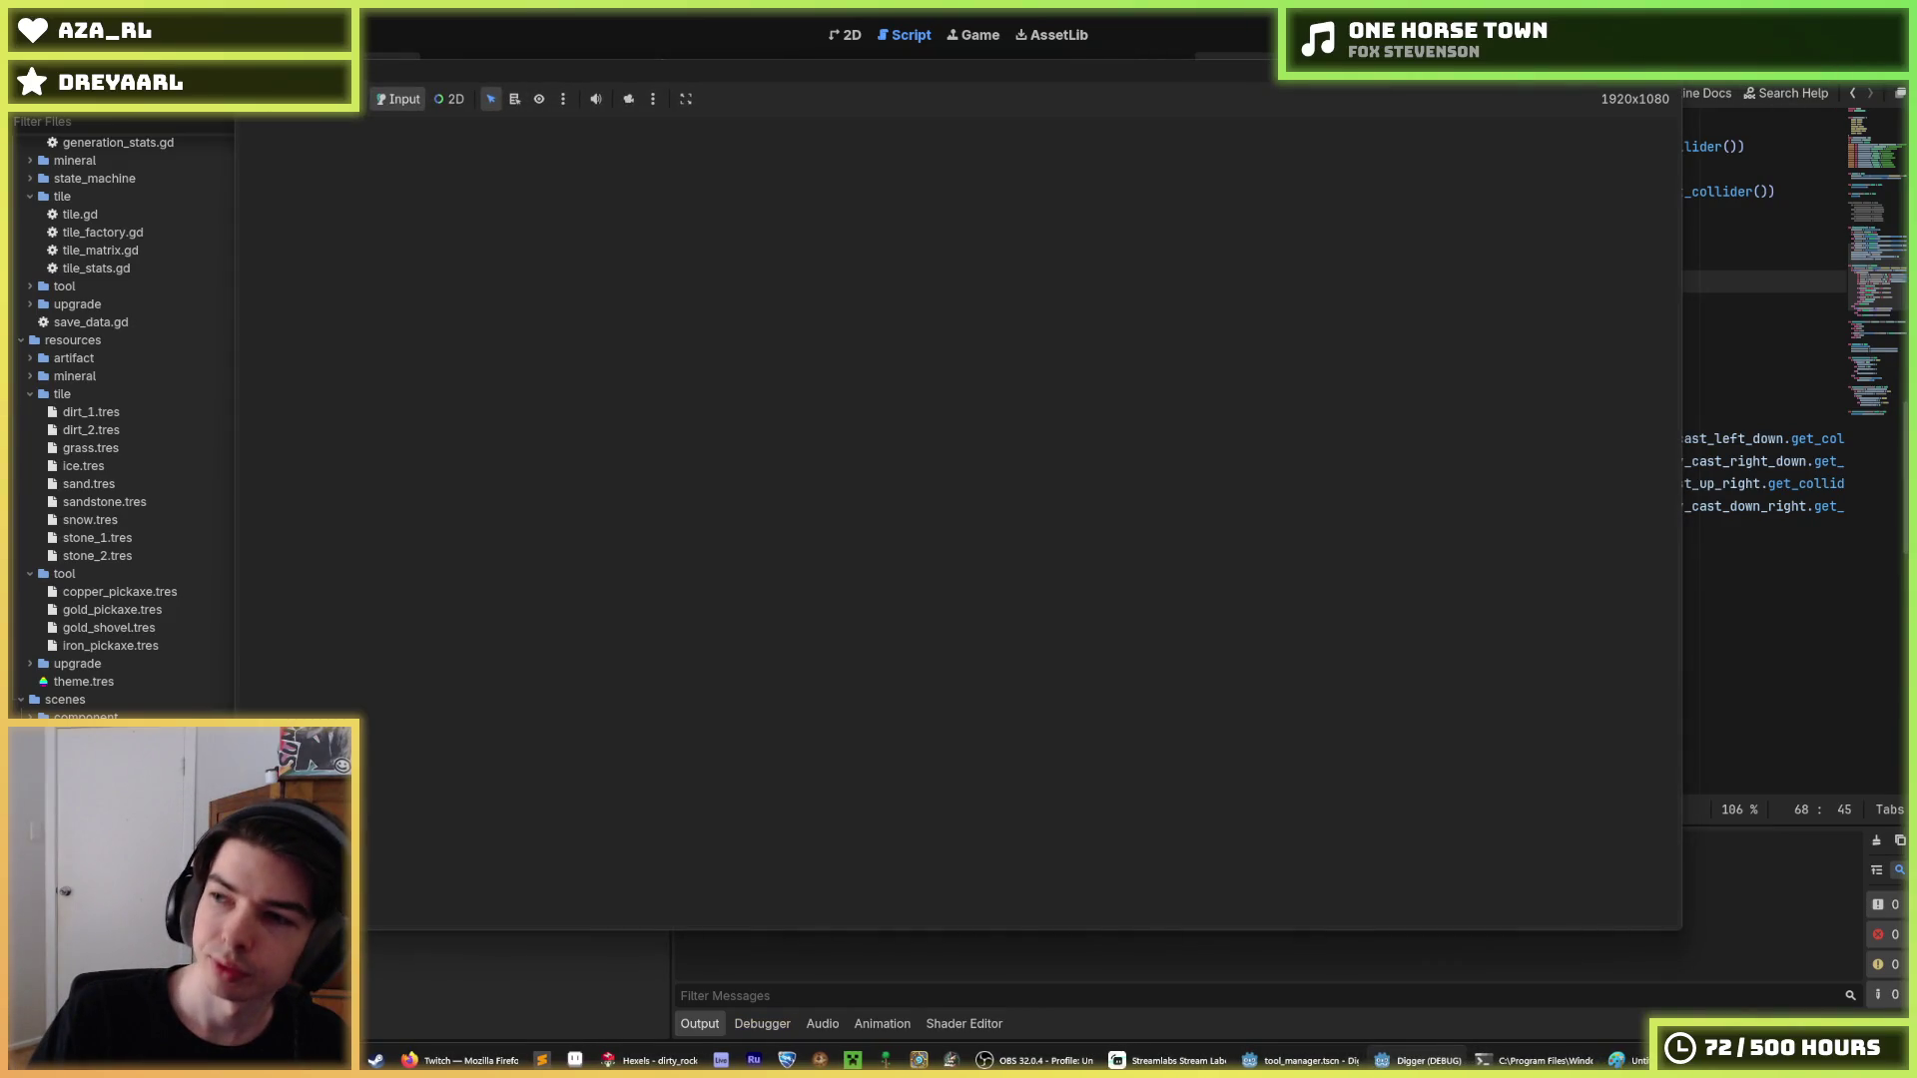
pyautogui.press('Right')
pyautogui.press('Up')
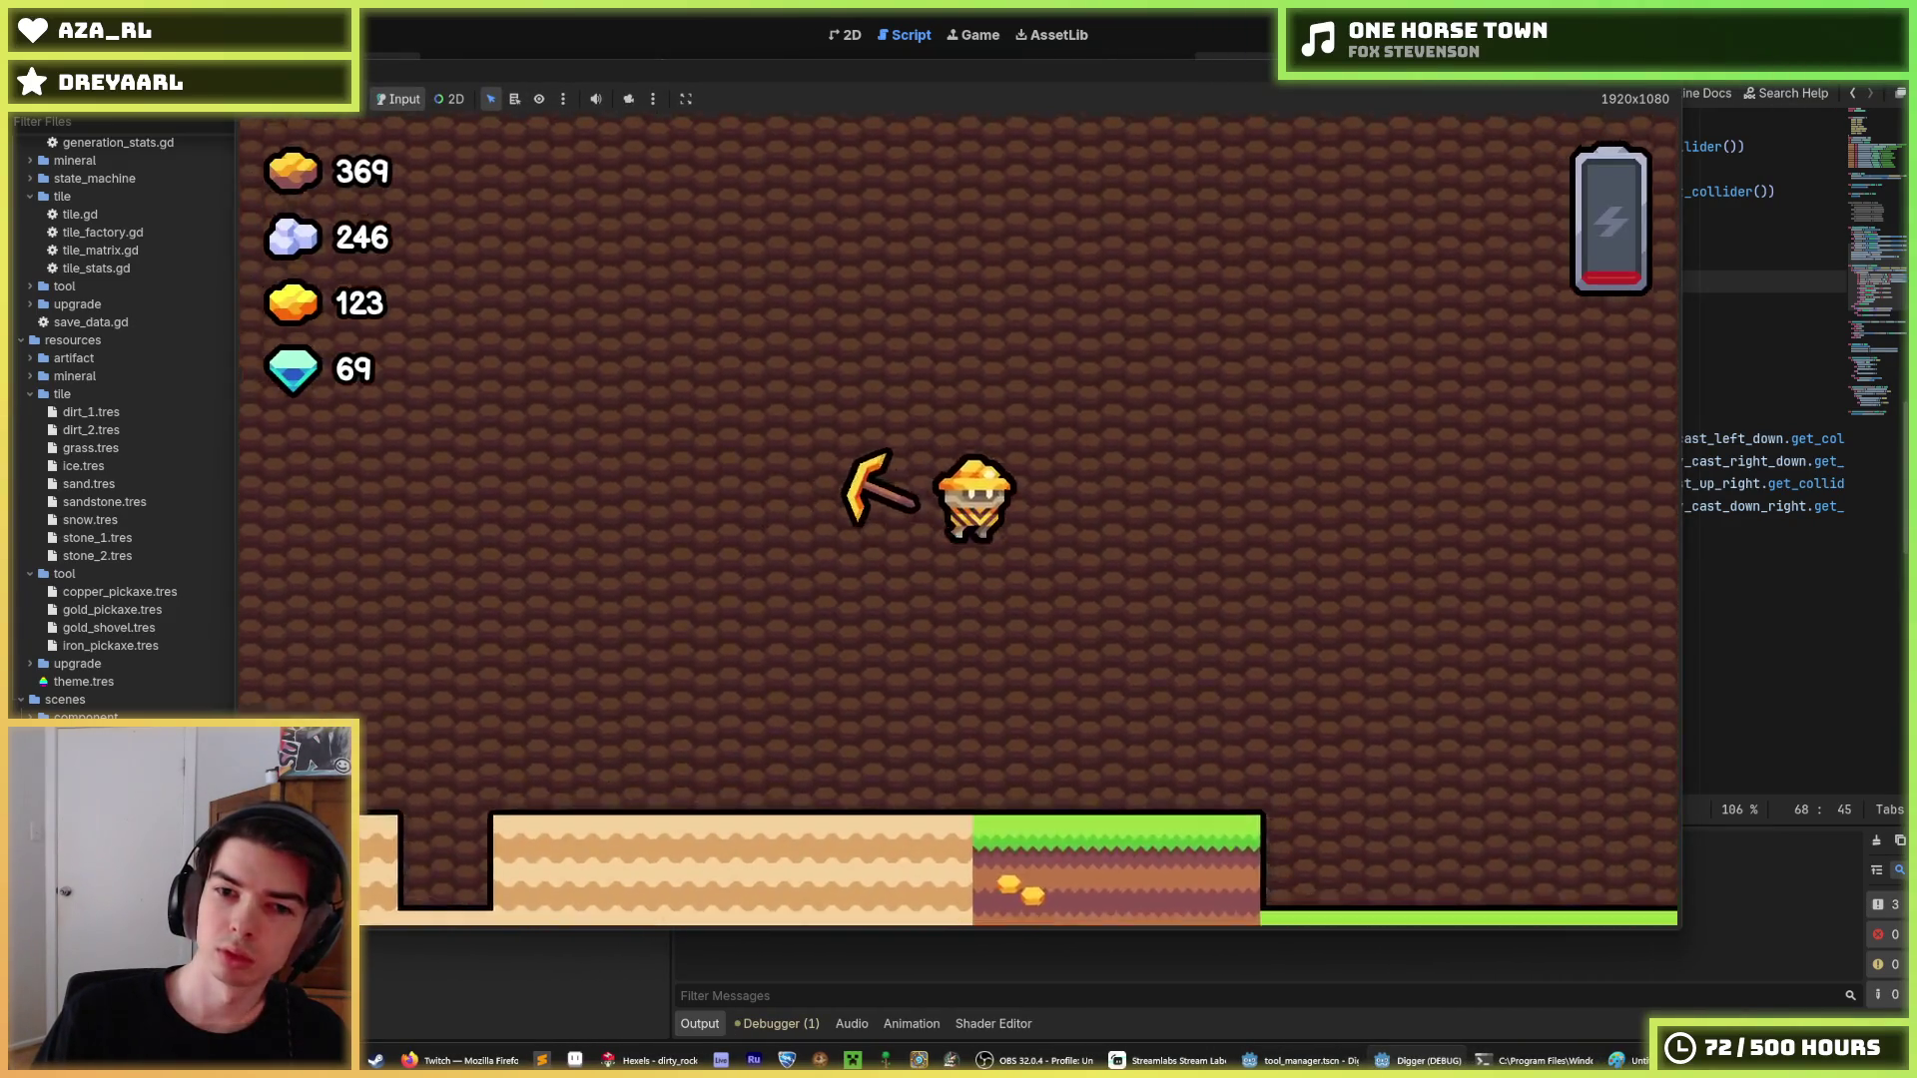
pyautogui.press('Up')
pyautogui.press('Left')
pyautogui.press('Right')
pyautogui.press('Down')
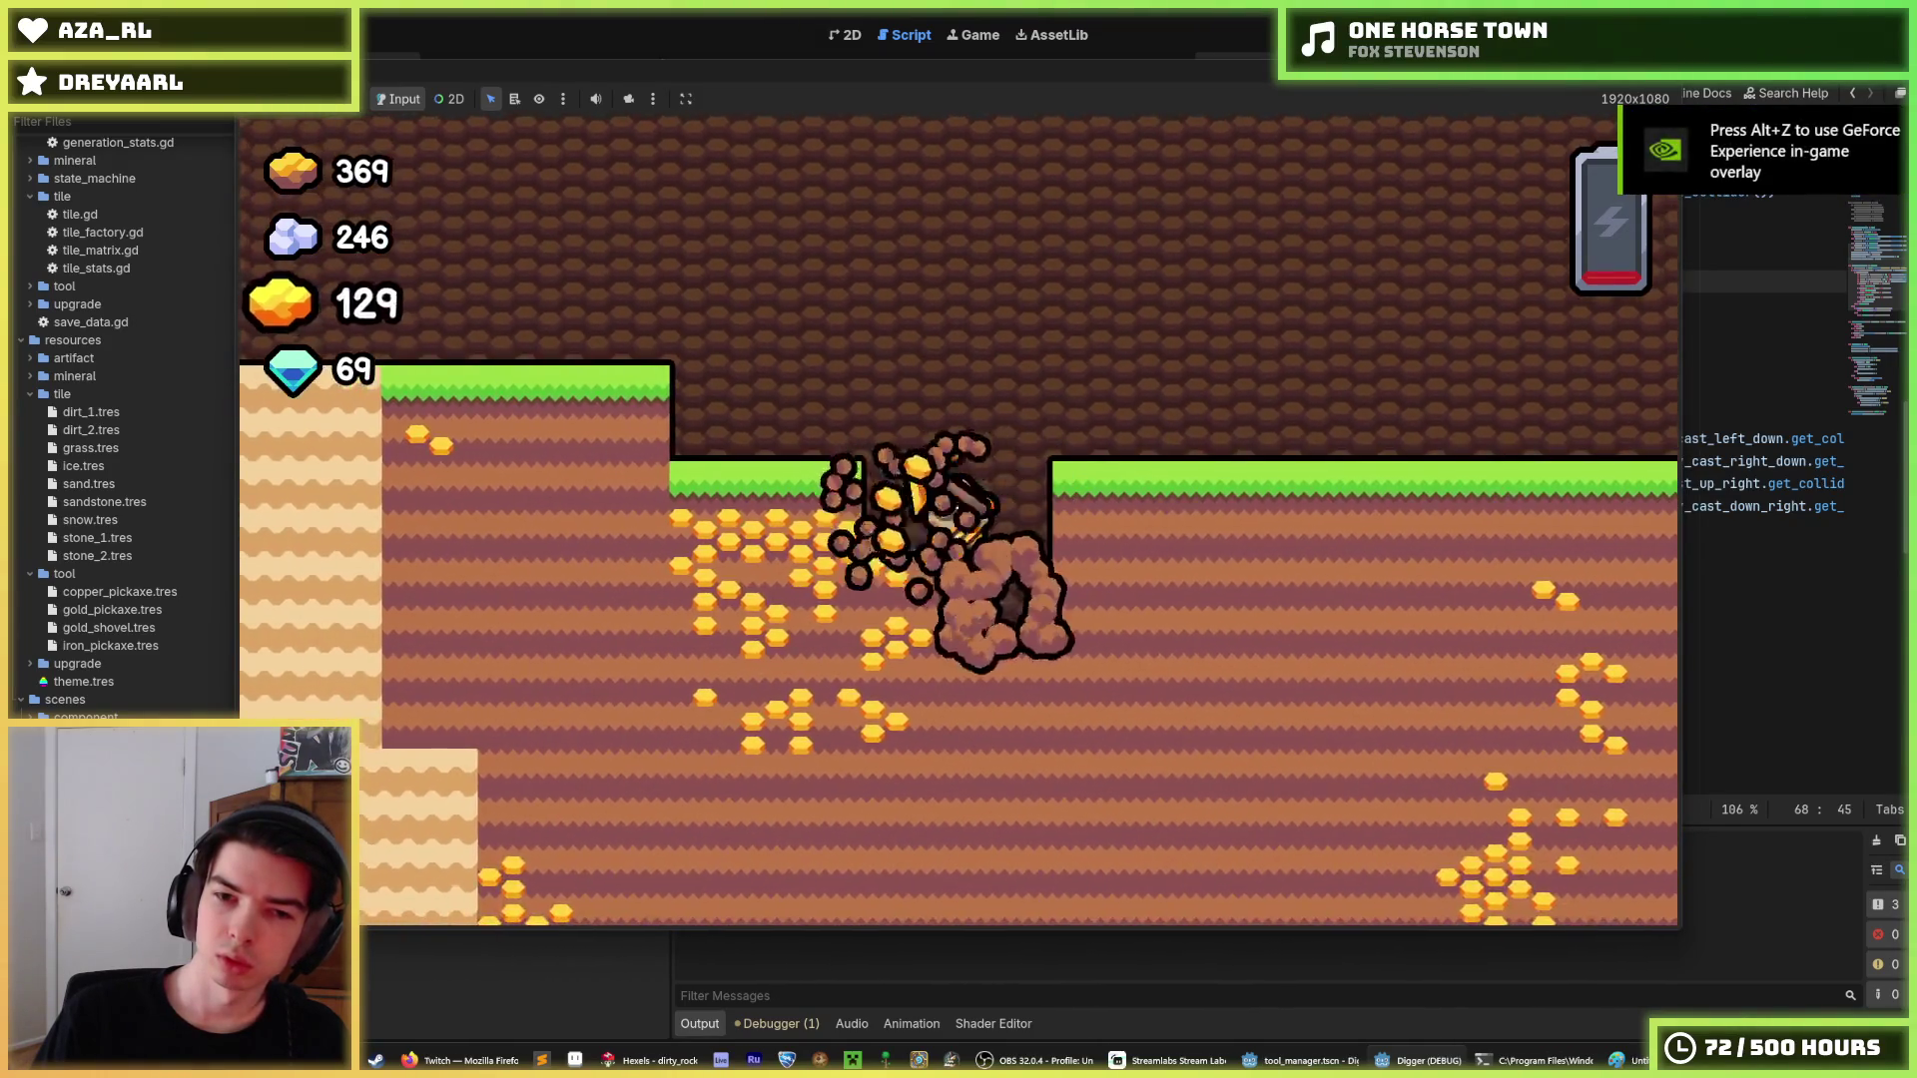
pyautogui.press('Left')
pyautogui.press('Up')
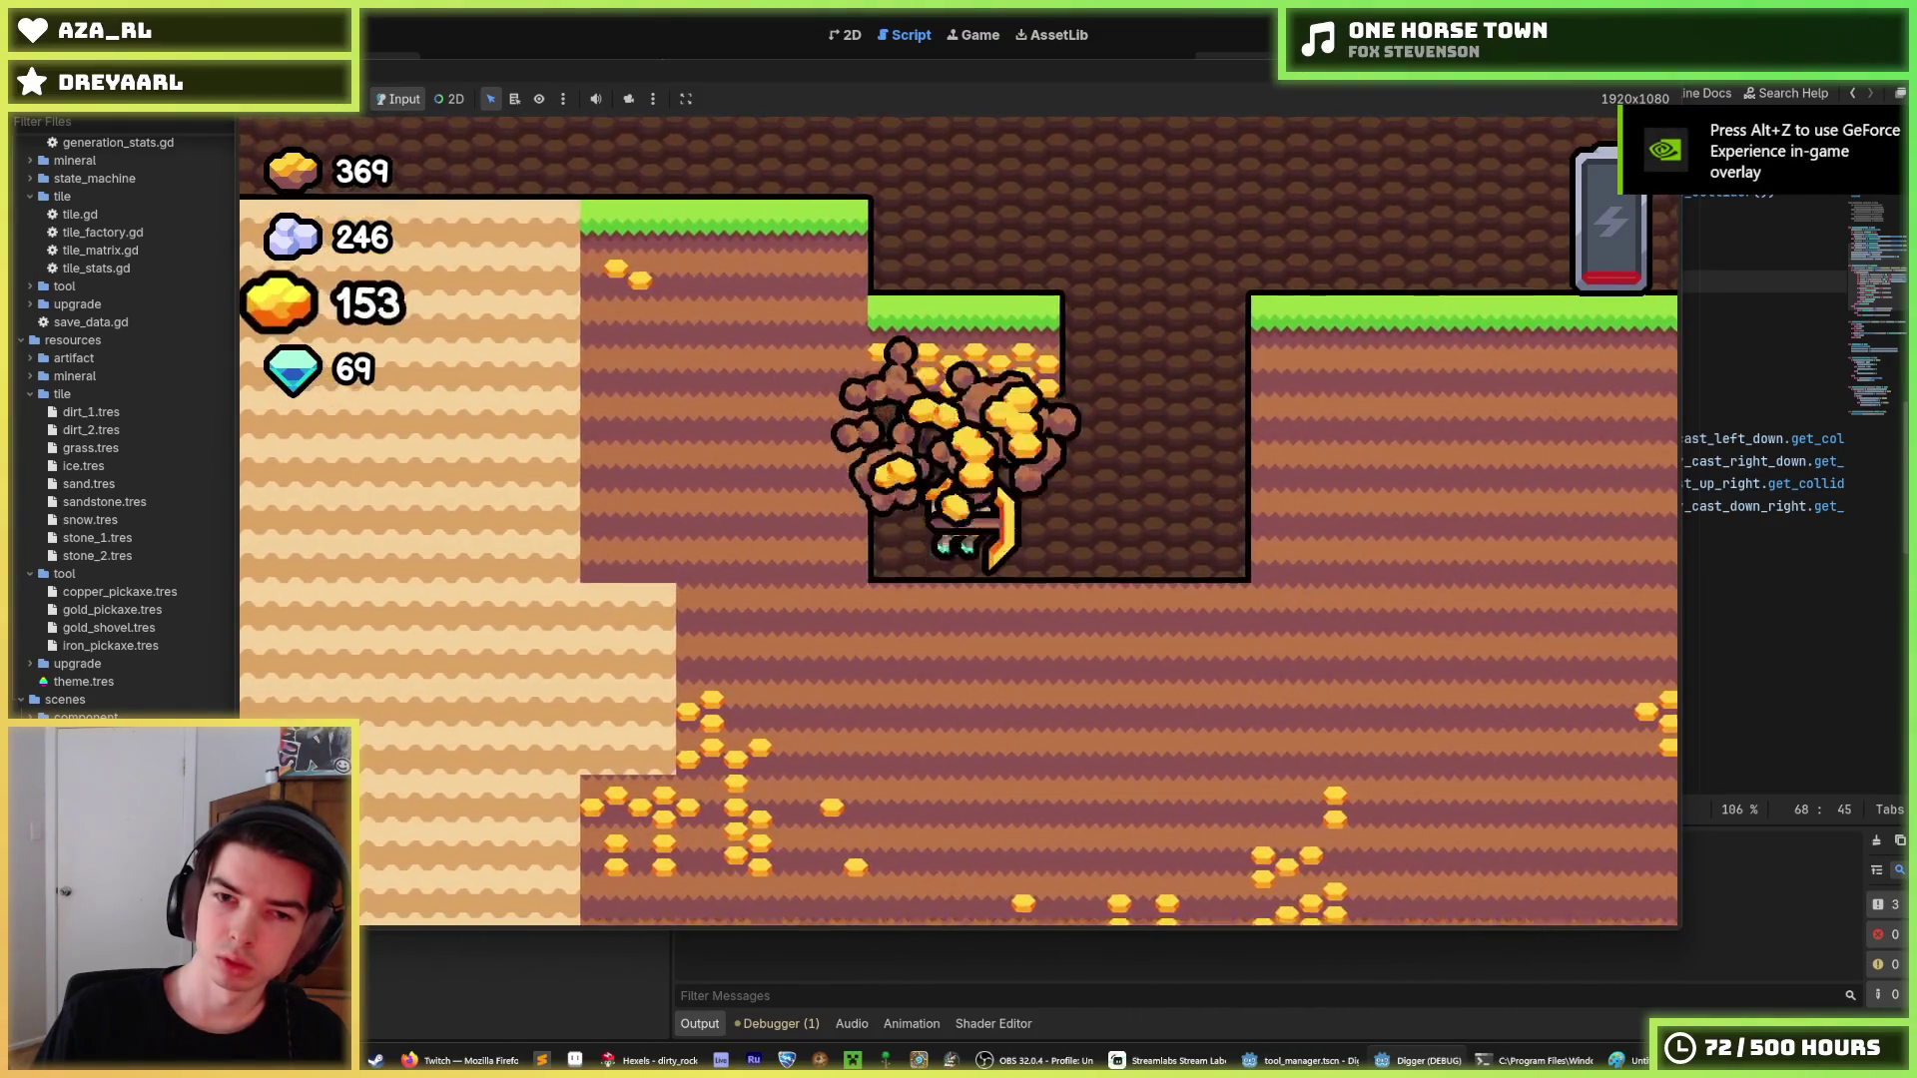
pyautogui.press('Down')
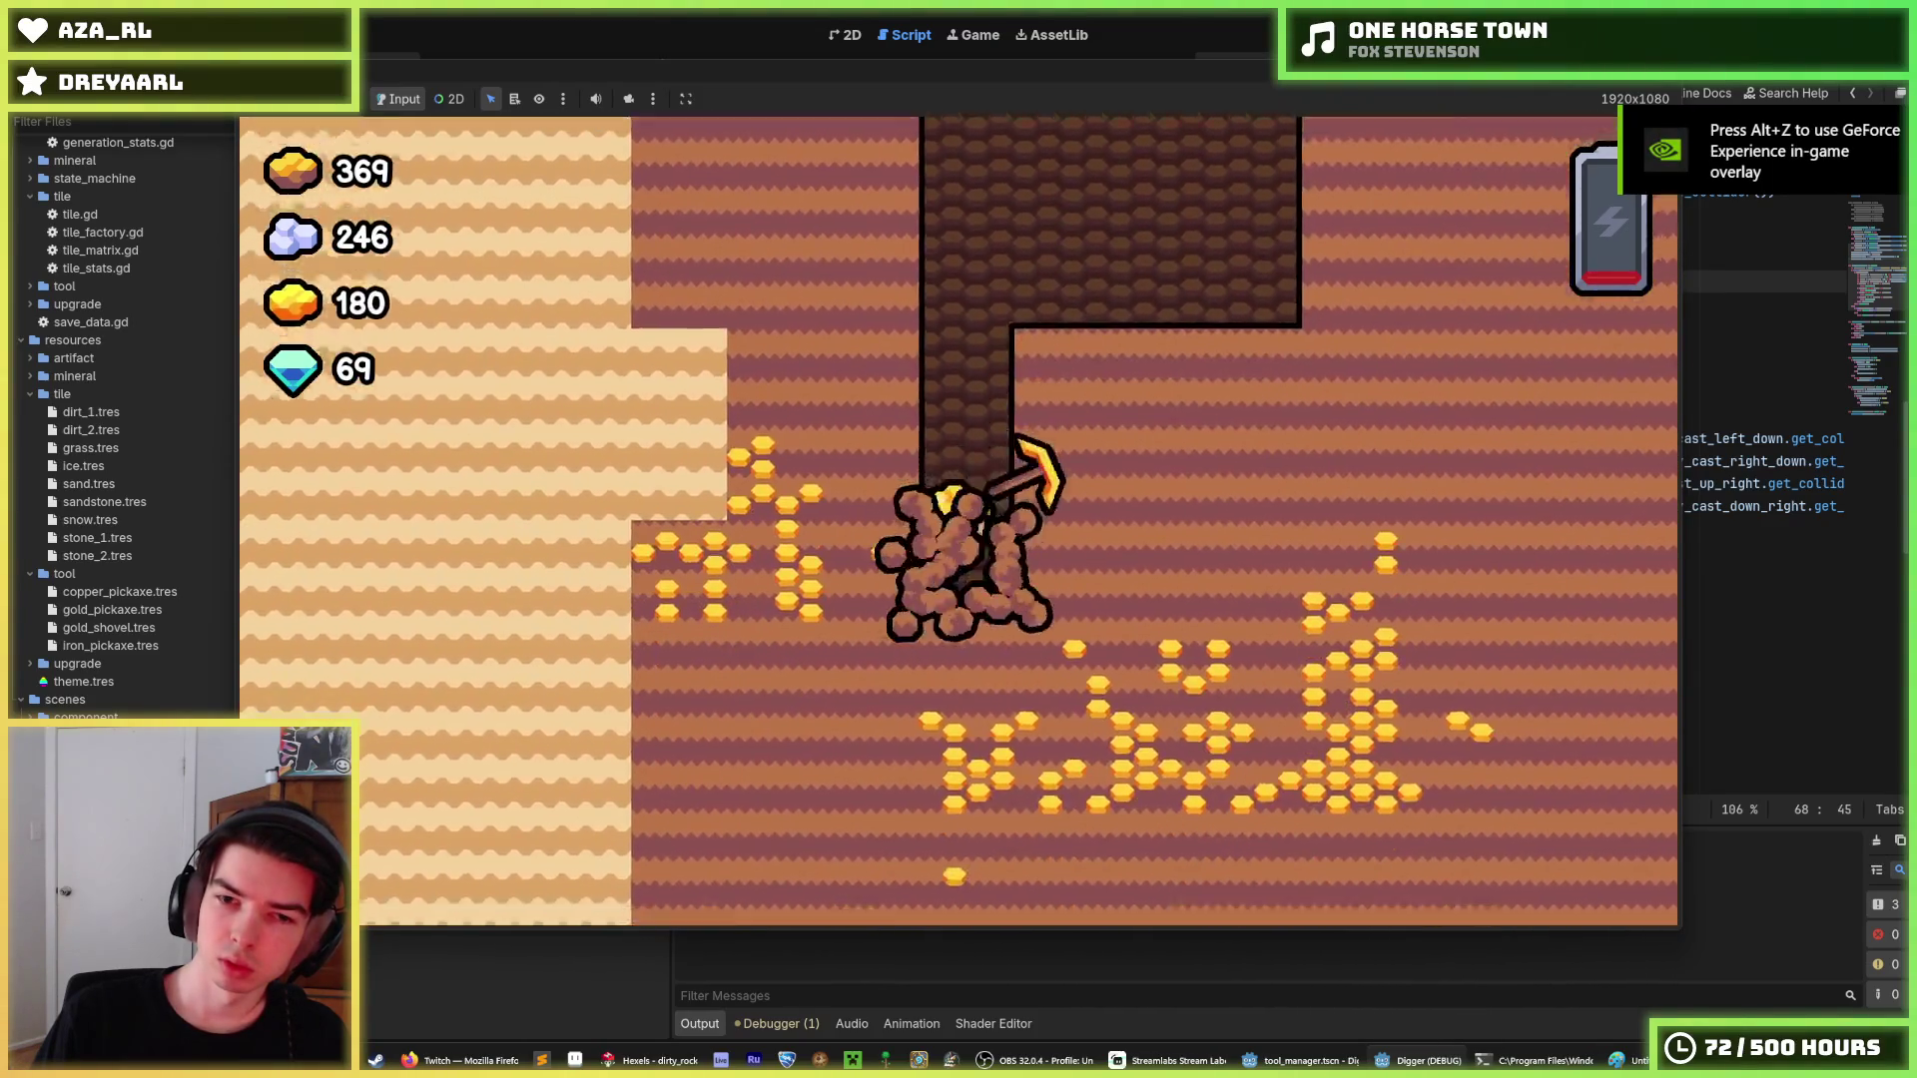
pyautogui.press('Left')
pyautogui.press('Right')
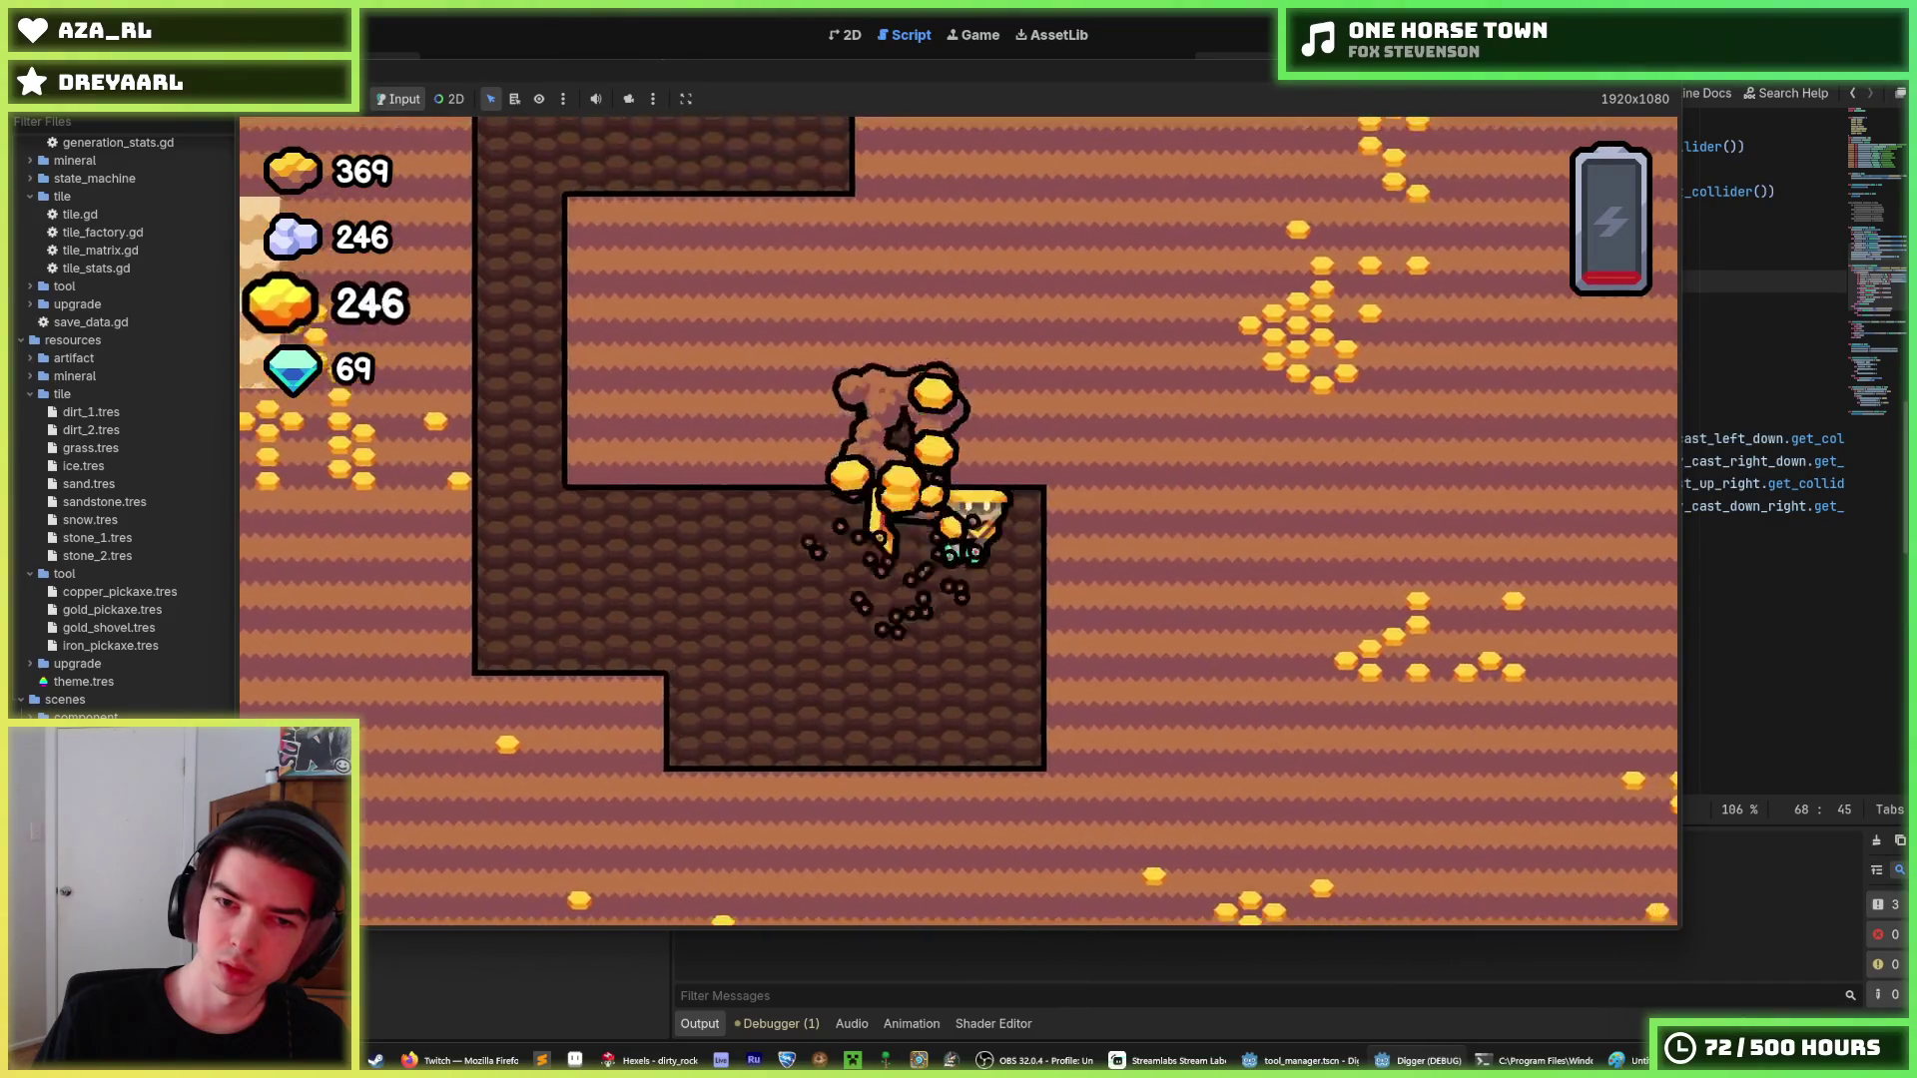
# Dig through tunnels right, diagonally up-right, down and left, then stop the game with F8.
pyautogui.press('Left')
pyautogui.press('Up')
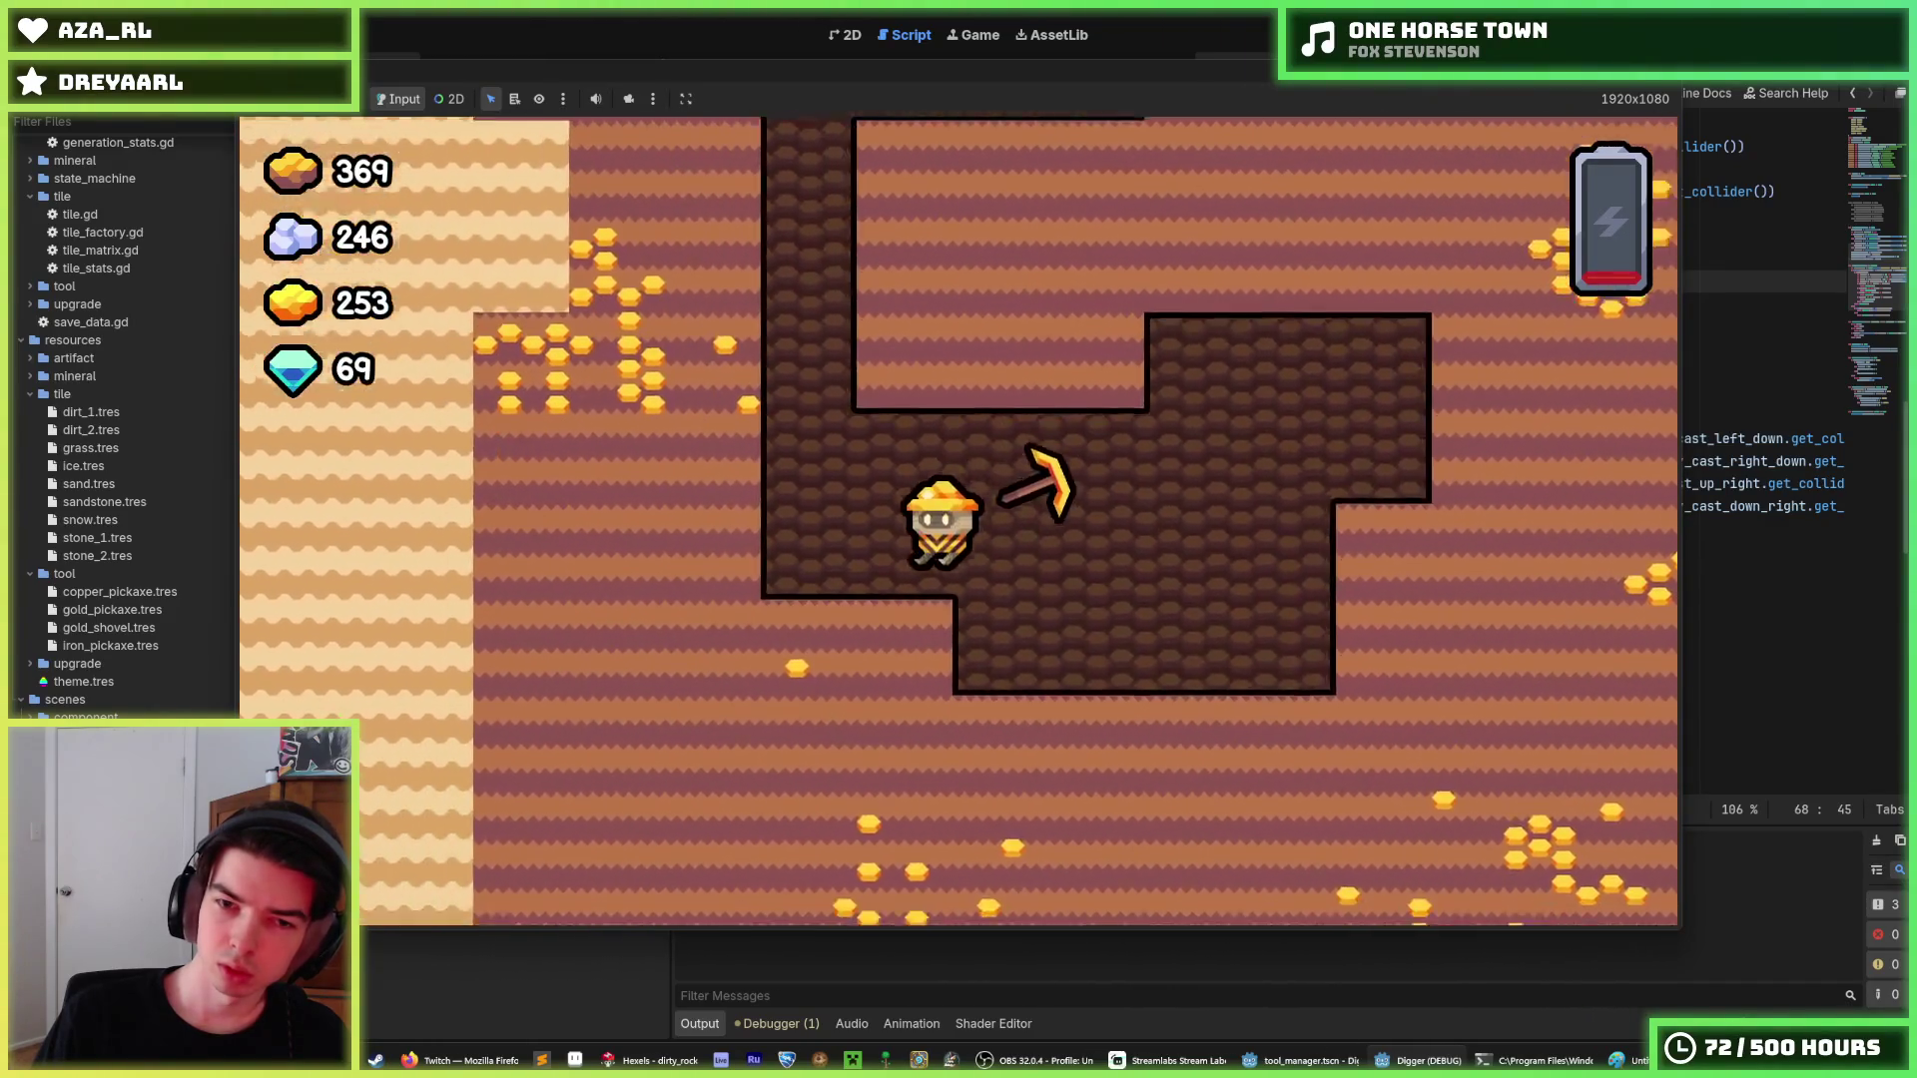
pyautogui.press('Right')
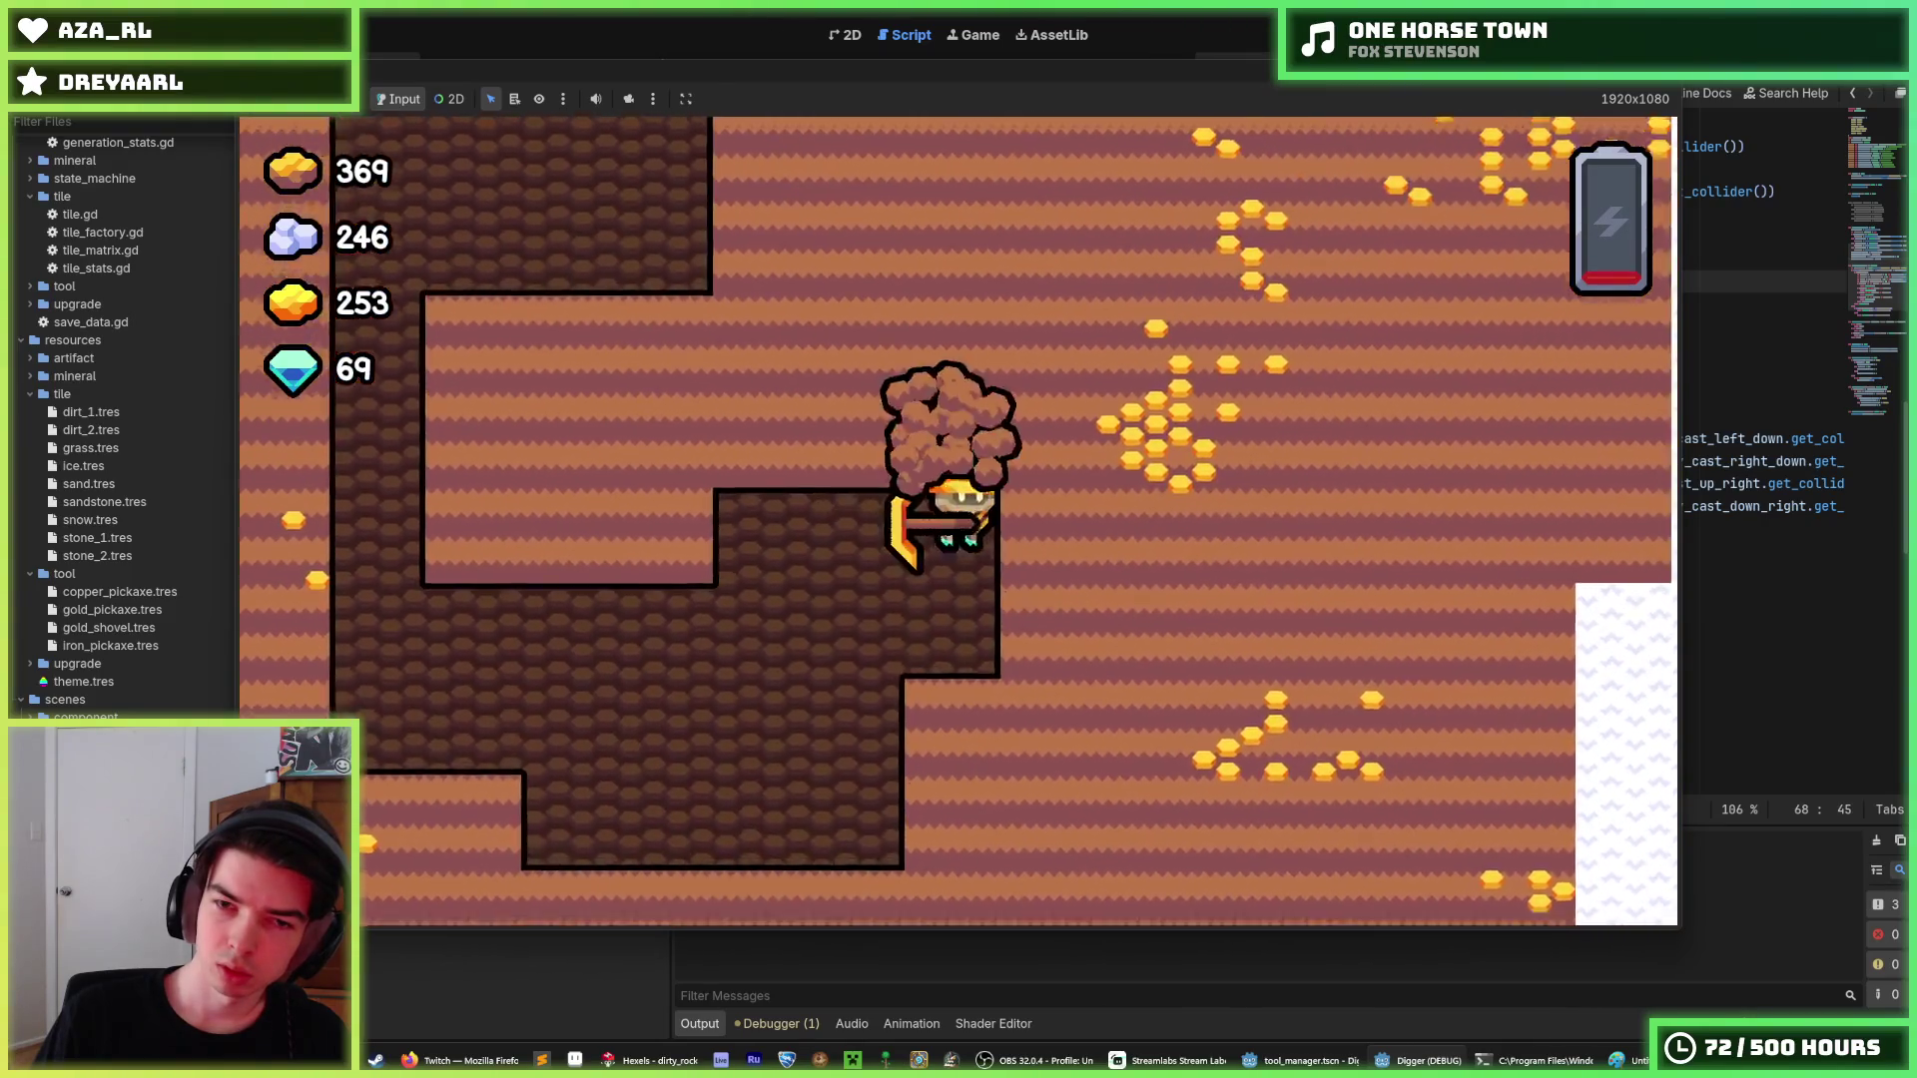
pyautogui.press('Right')
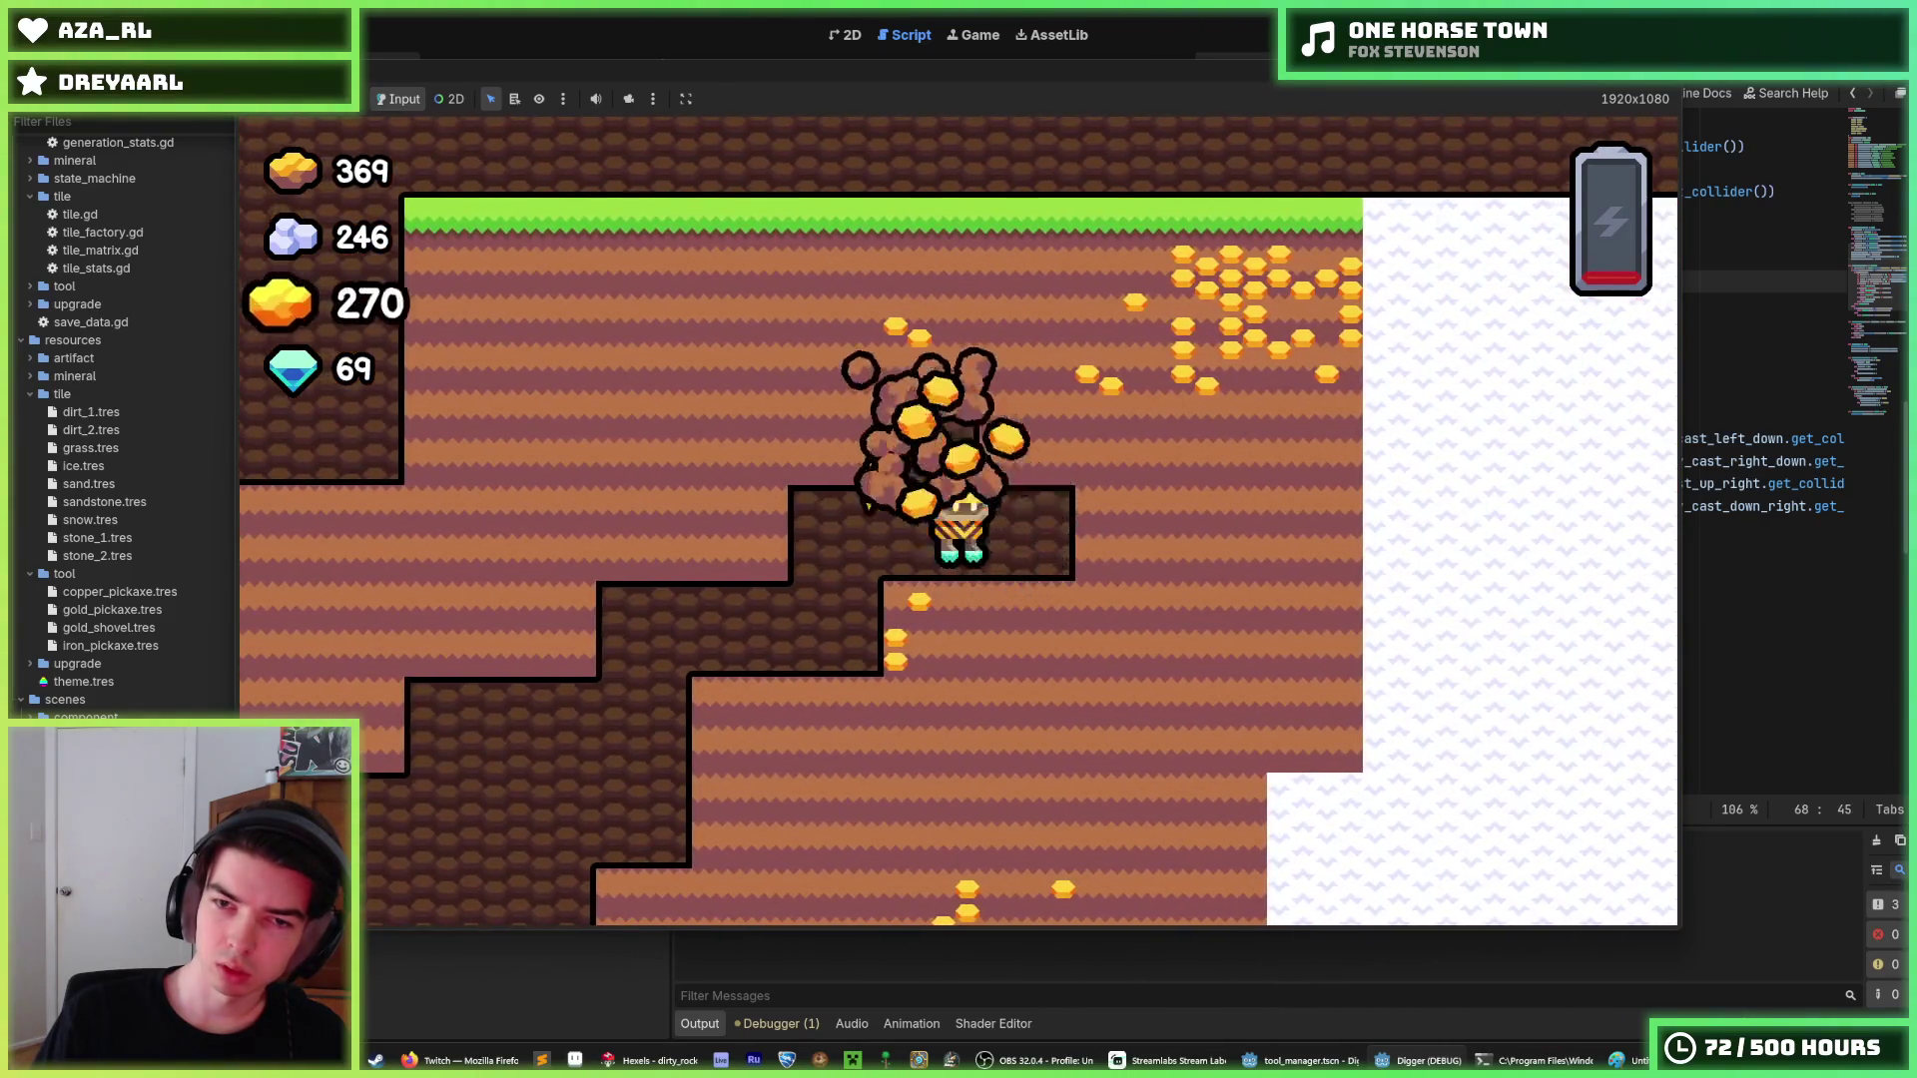
pyautogui.press('Up')
pyautogui.press('Right')
pyautogui.press('Down')
pyautogui.press('Right')
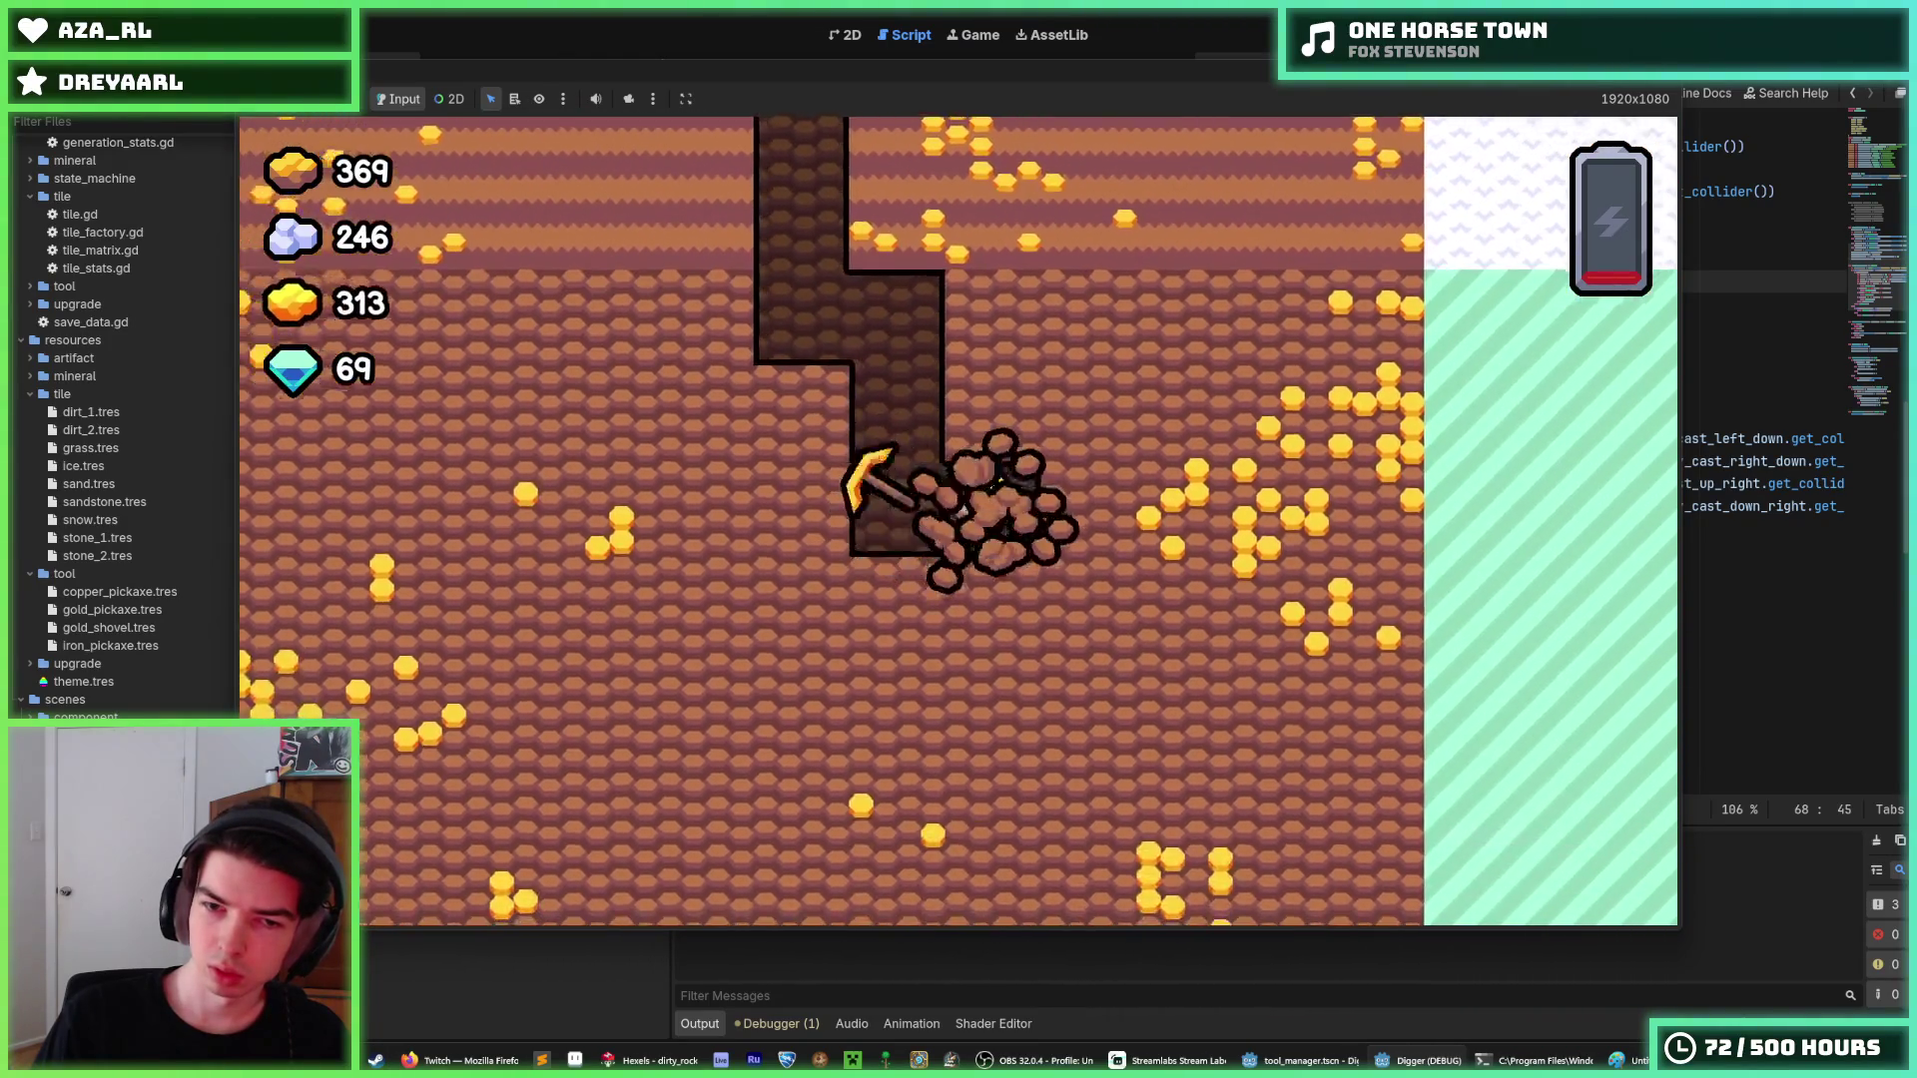
pyautogui.press('Right')
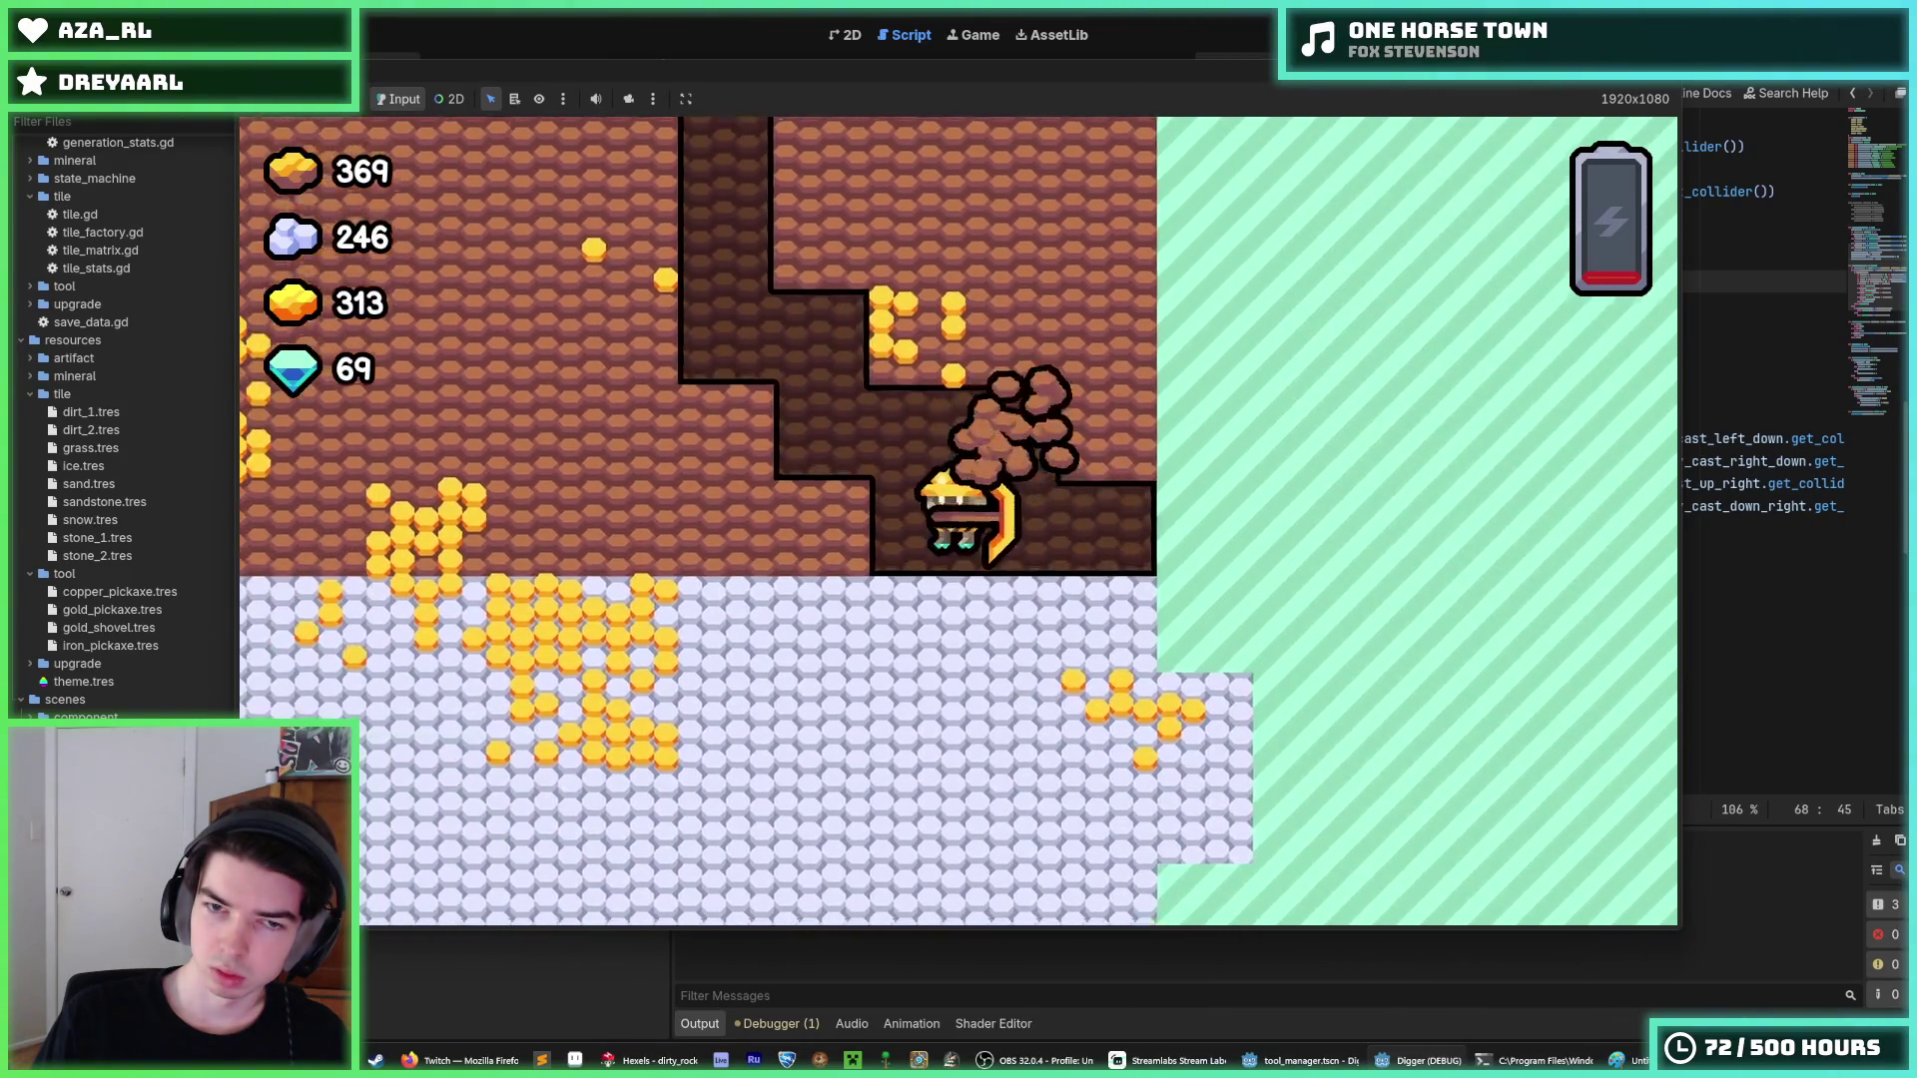
pyautogui.press('Left')
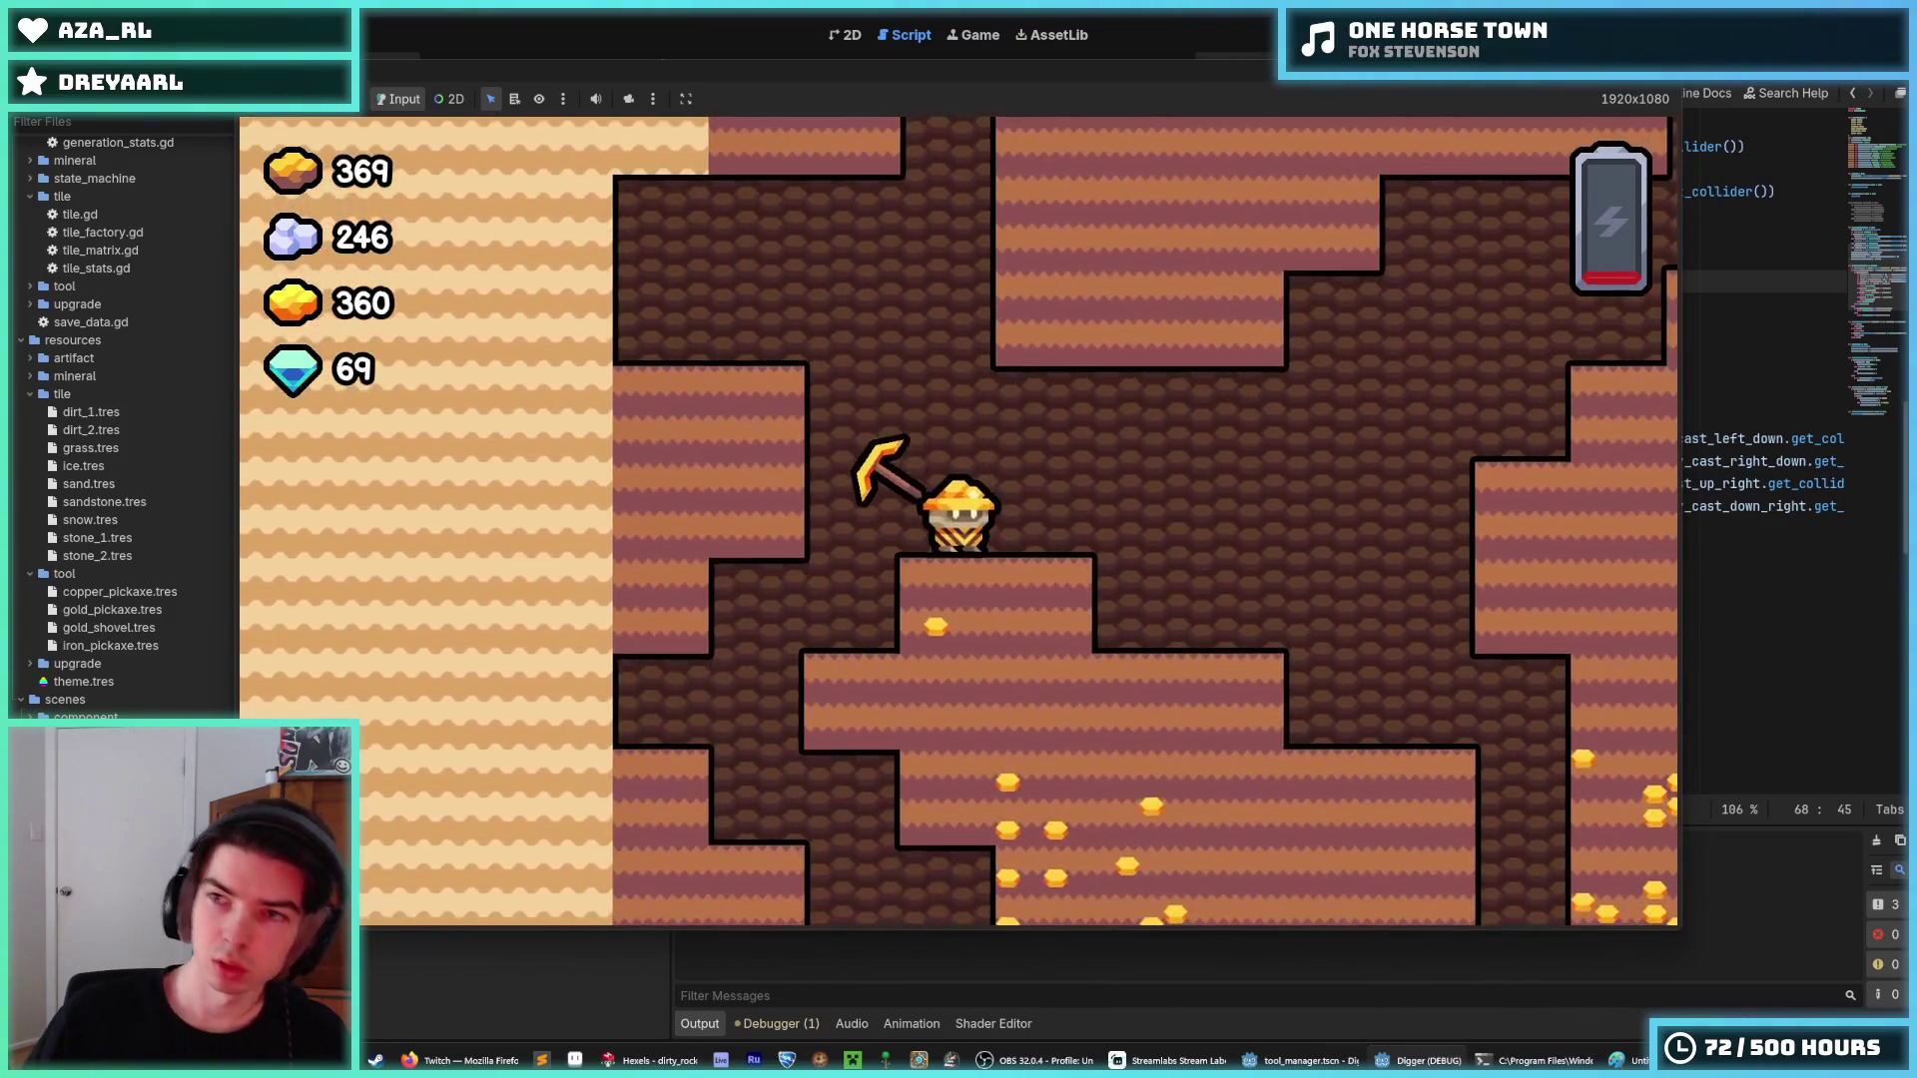
pyautogui.press('F8')
pyautogui.scroll(10, 1206, 370)
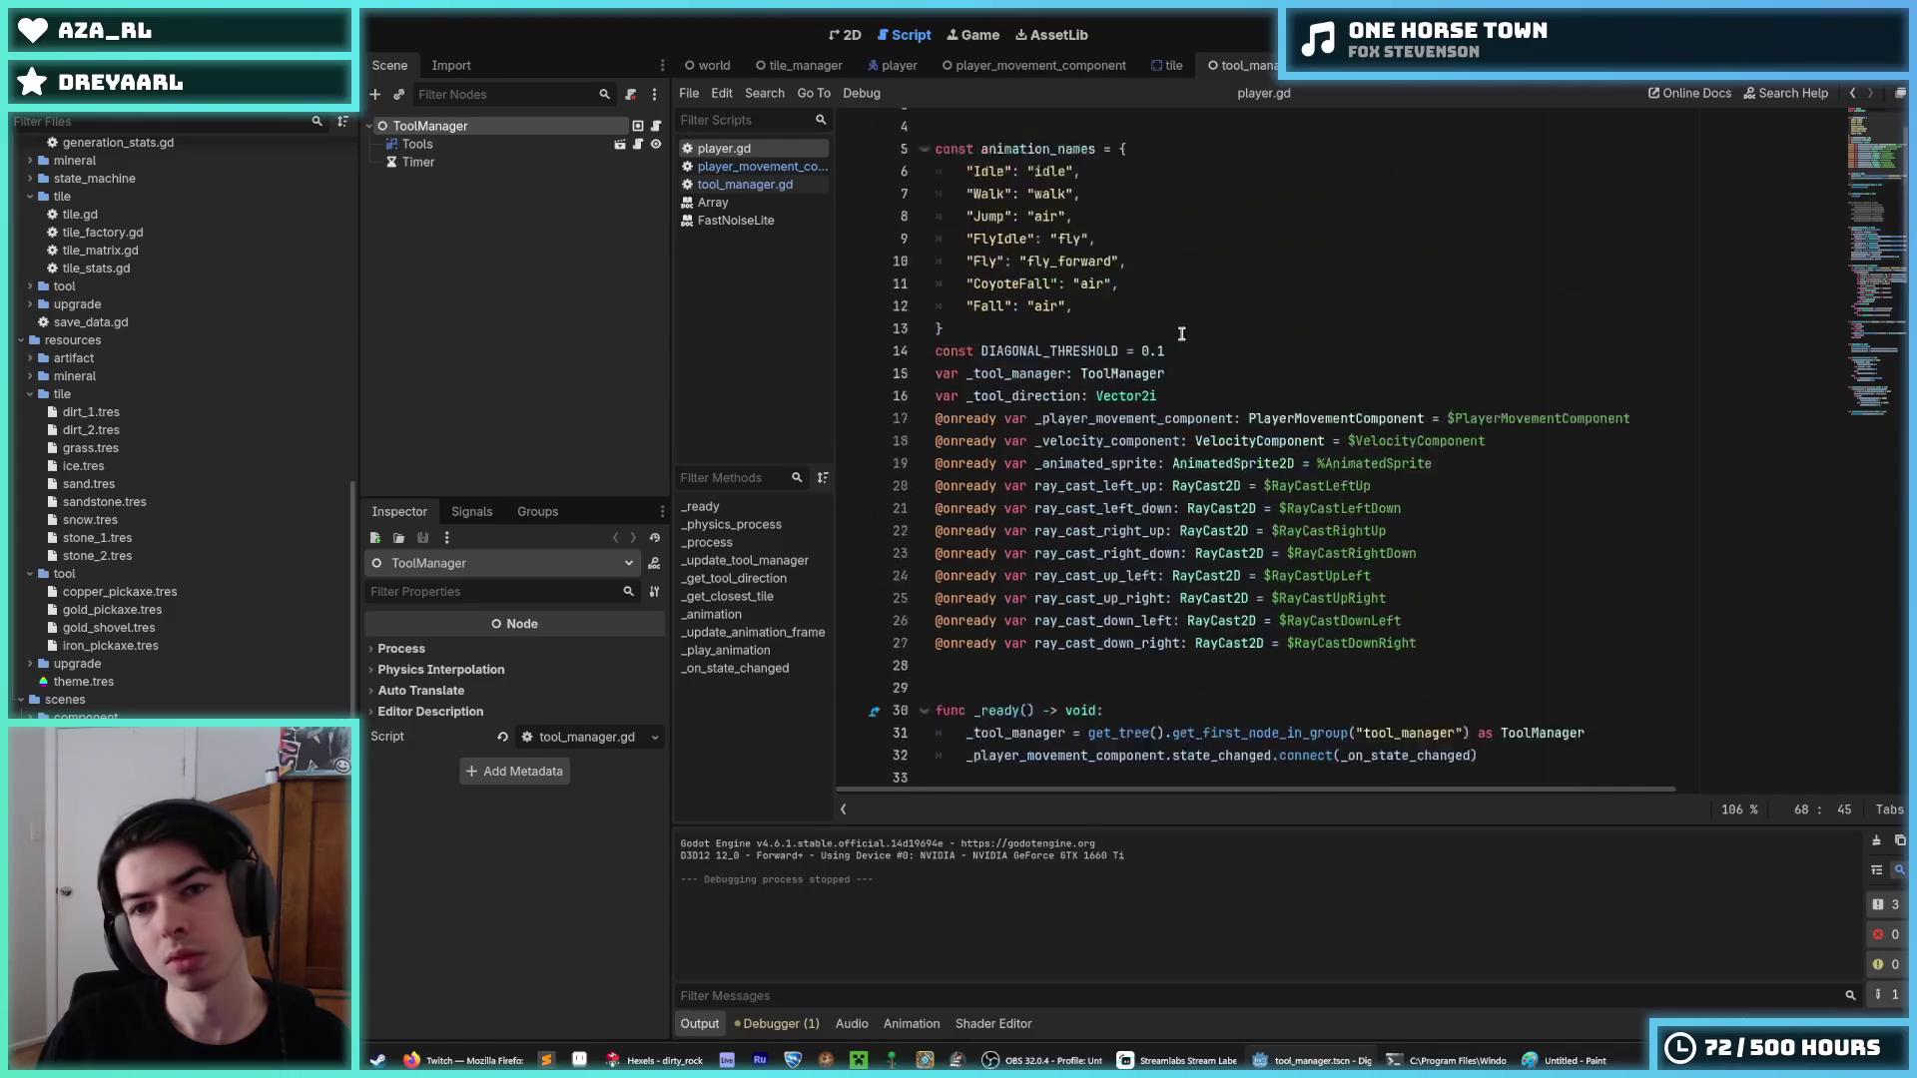
# Edit line 14 so DIAGONAL_THRESHOLD reads 0.2, then launch the game with F5.
pyautogui.click(1187, 416)
pyautogui.press('BackSpace')
pyautogui.write('2')
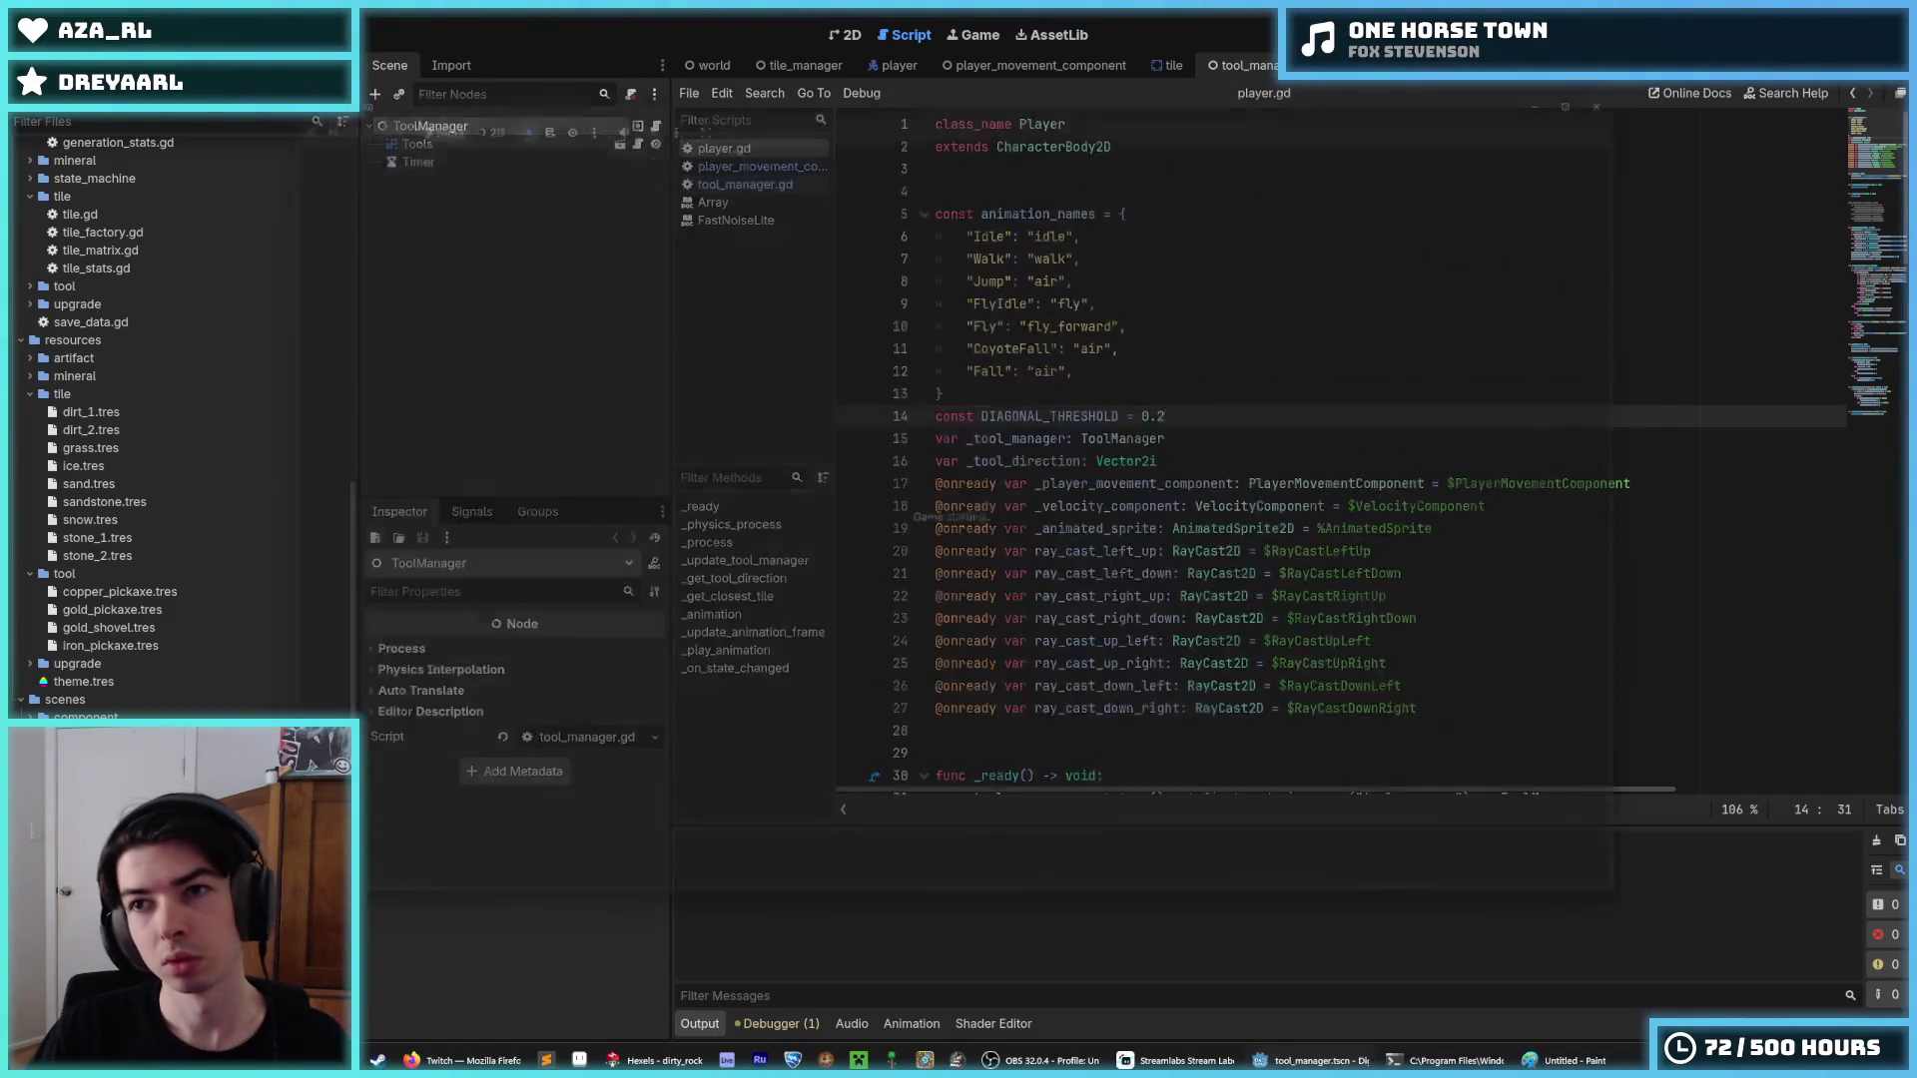
pyautogui.press('F5')
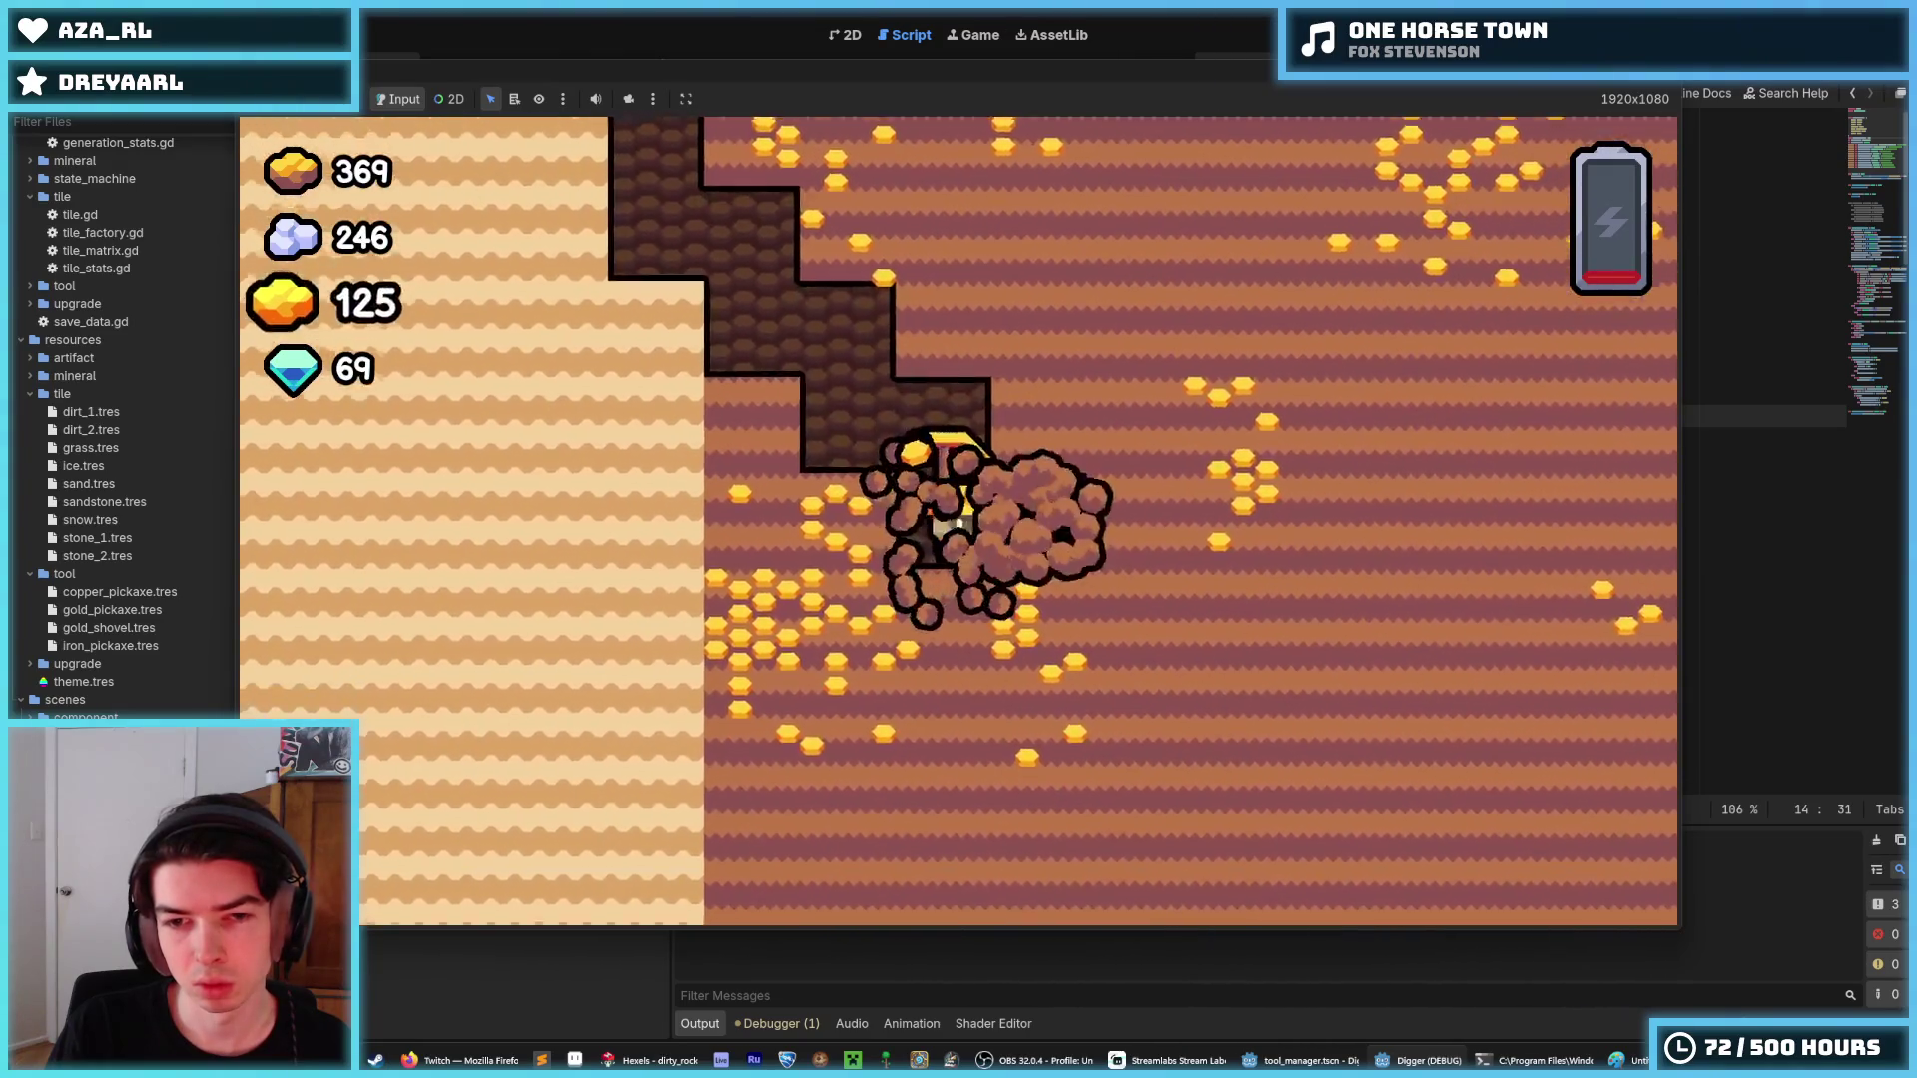
# Using WASD, dig right, diagonally down-left and up-right, then down through grass and gold.
pyautogui.press('d')
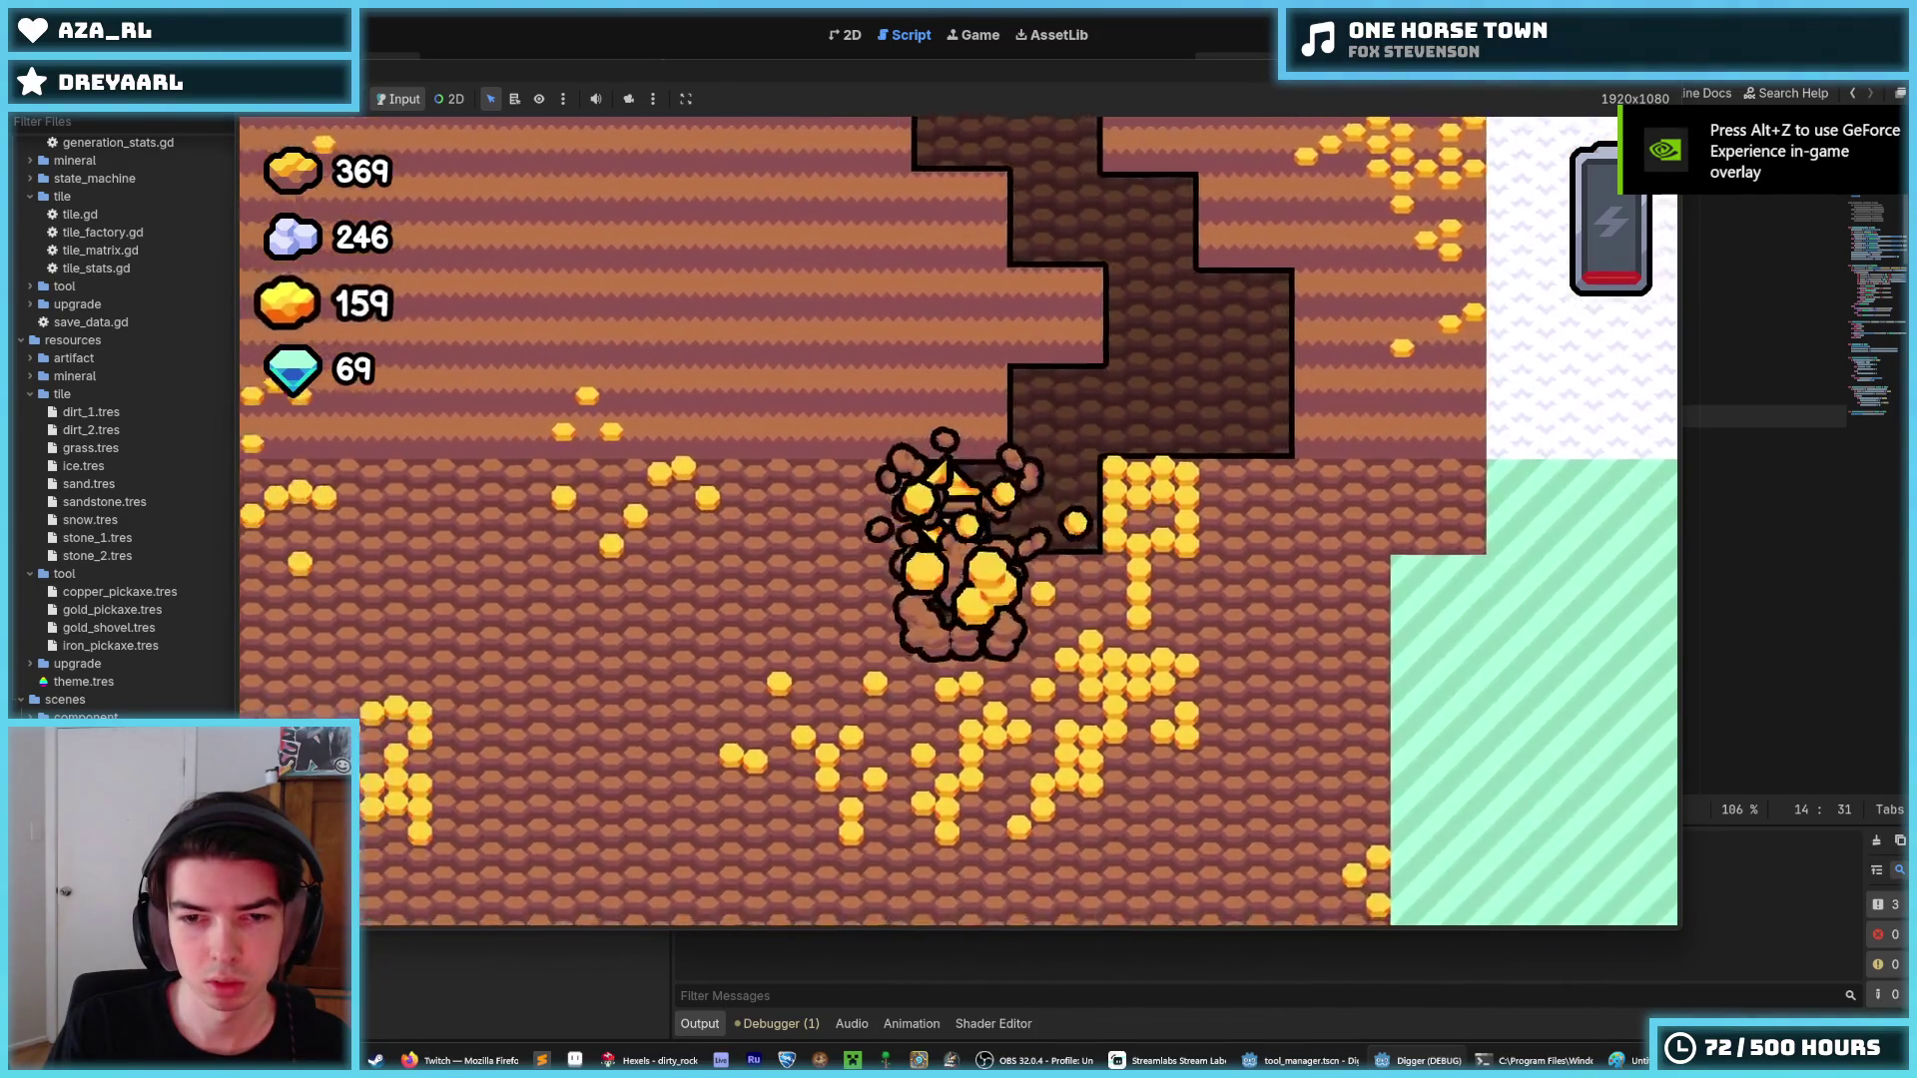
pyautogui.press('s')
pyautogui.press('a')
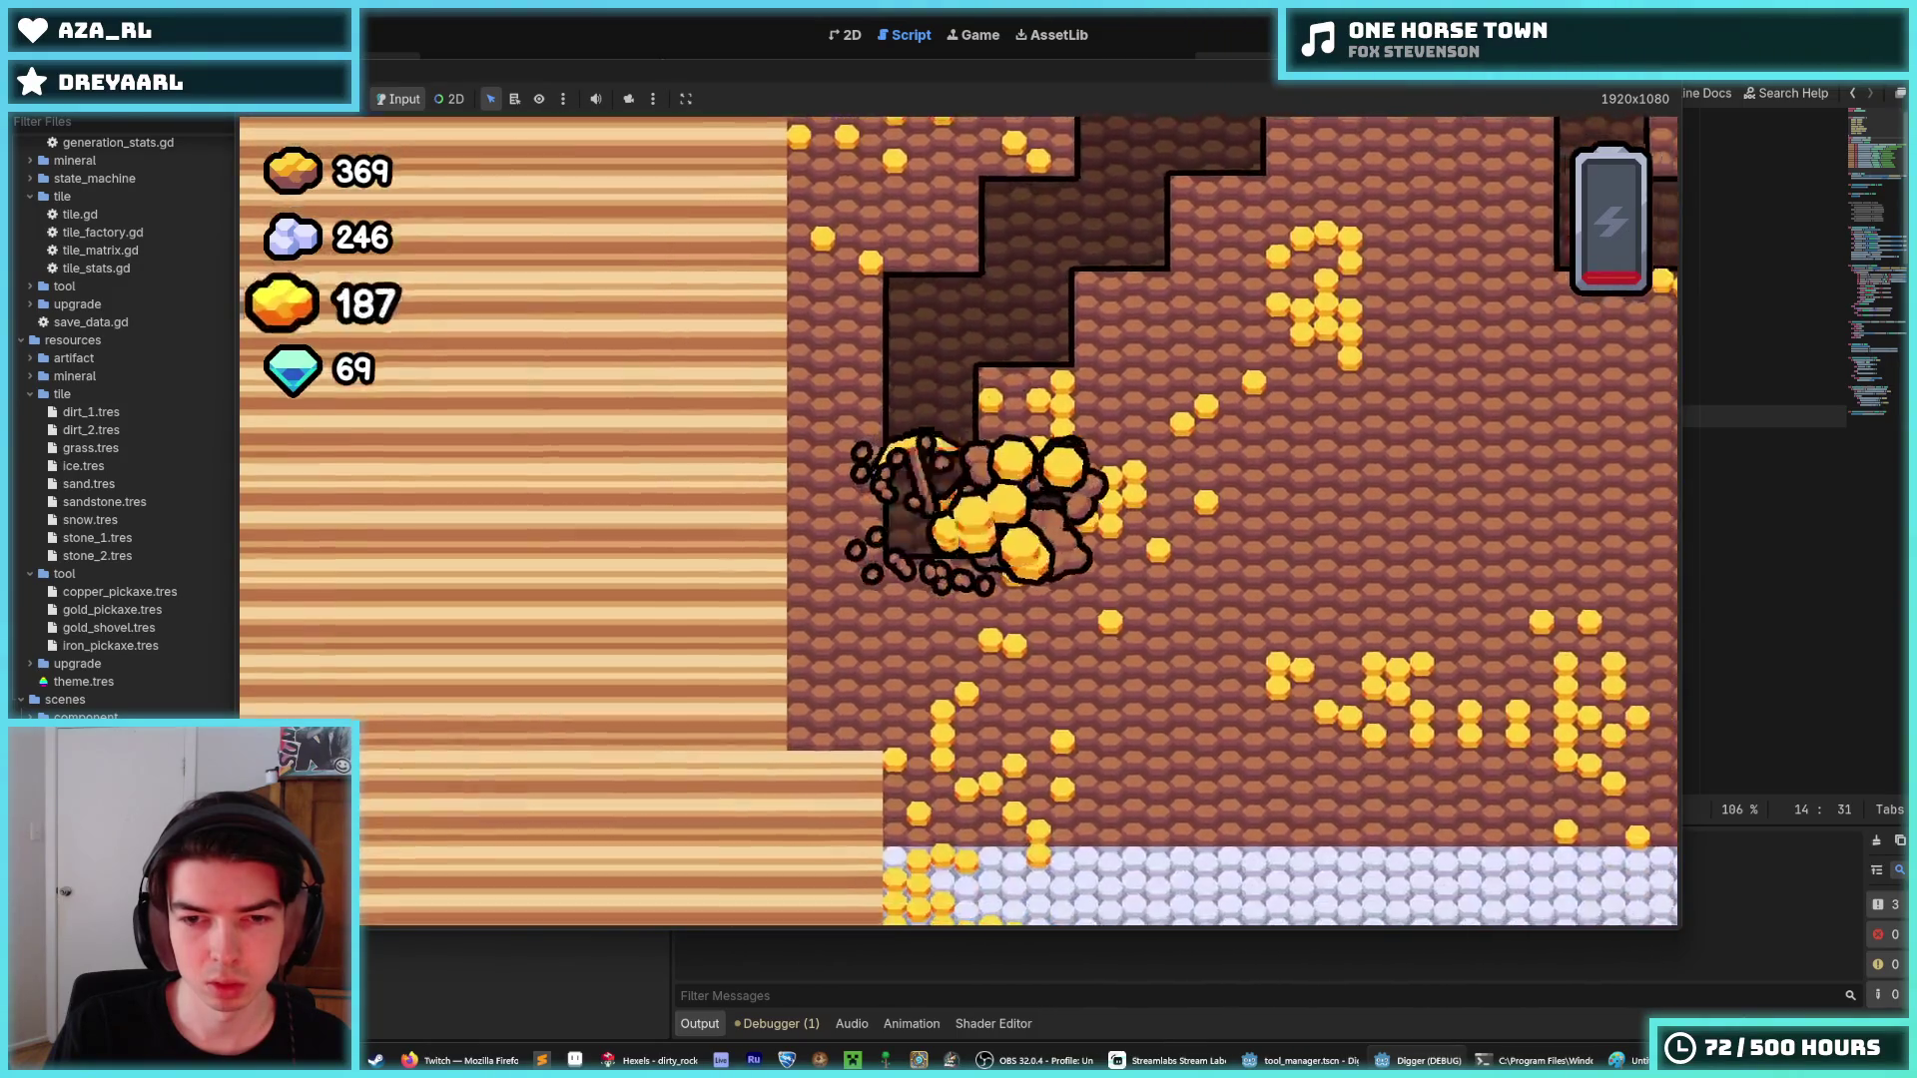
pyautogui.press('d')
pyautogui.press('w')
pyautogui.press('d')
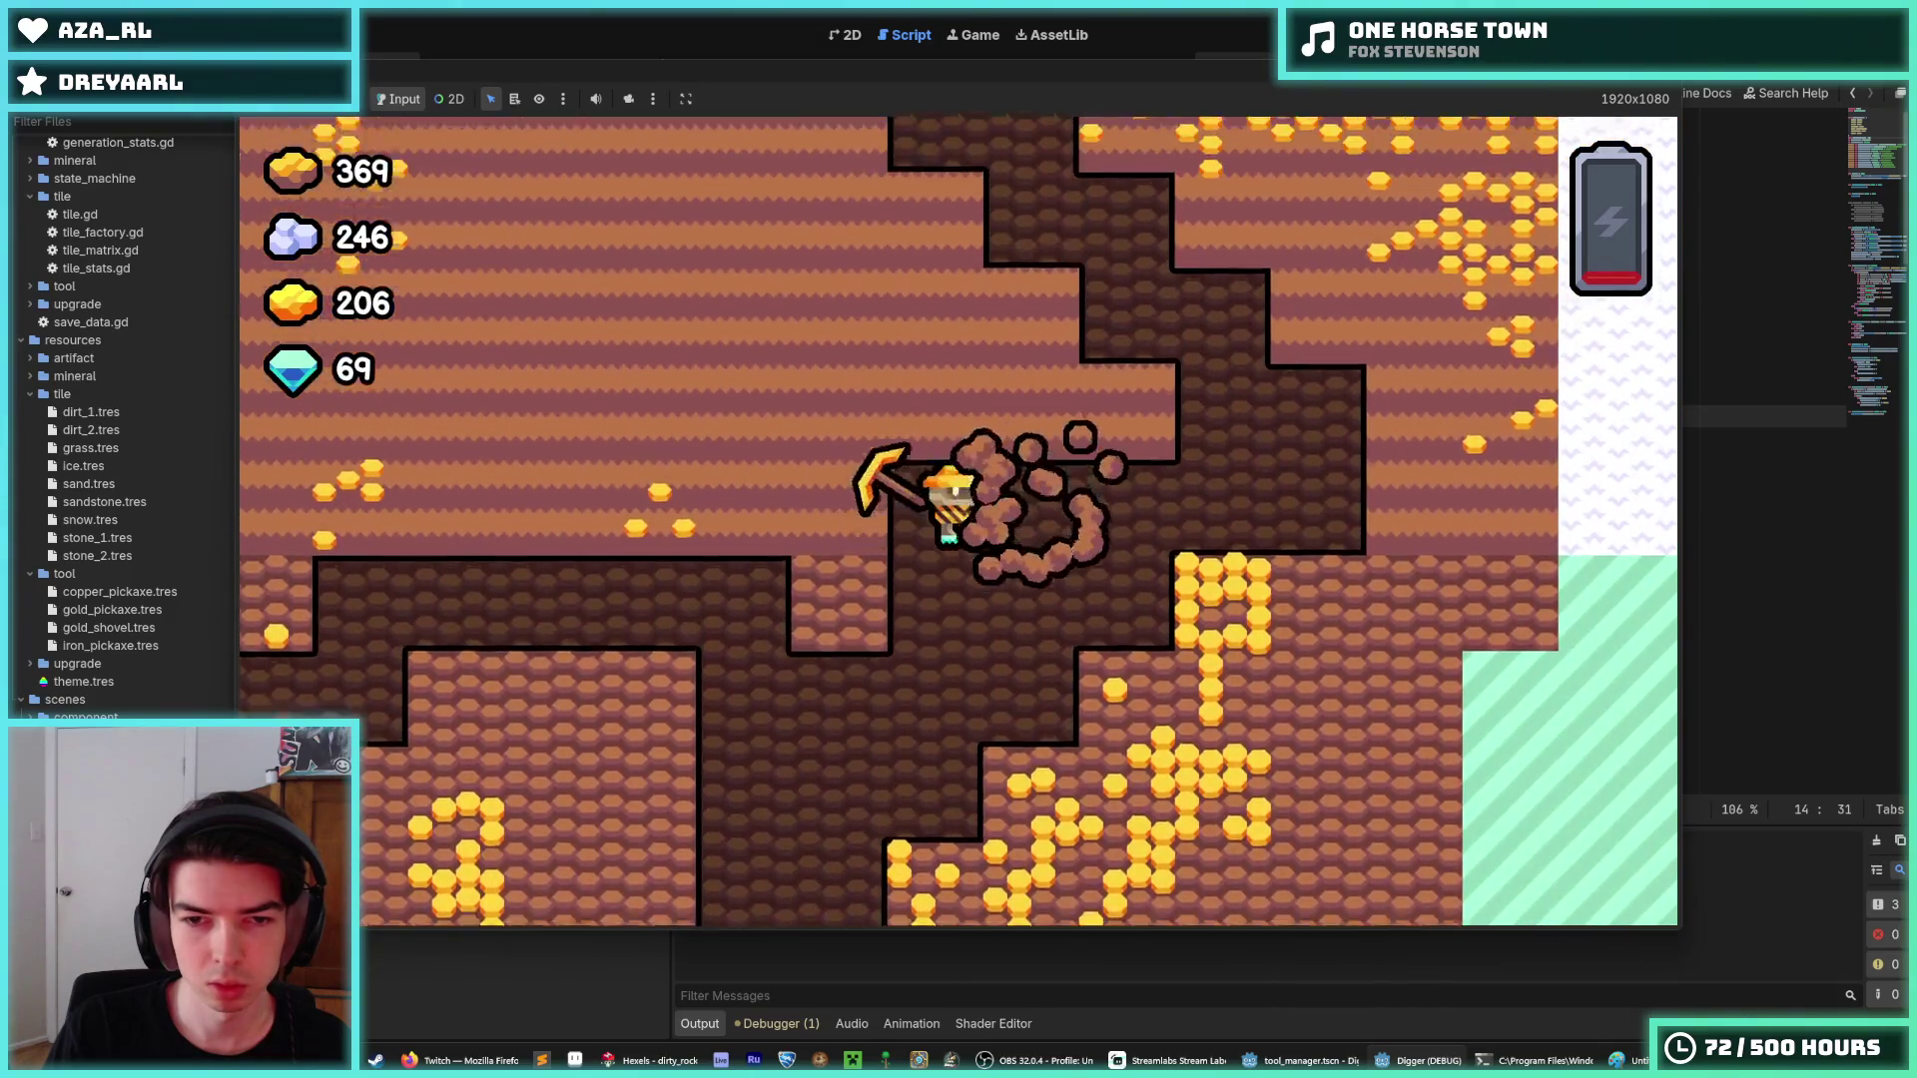
pyautogui.press('d')
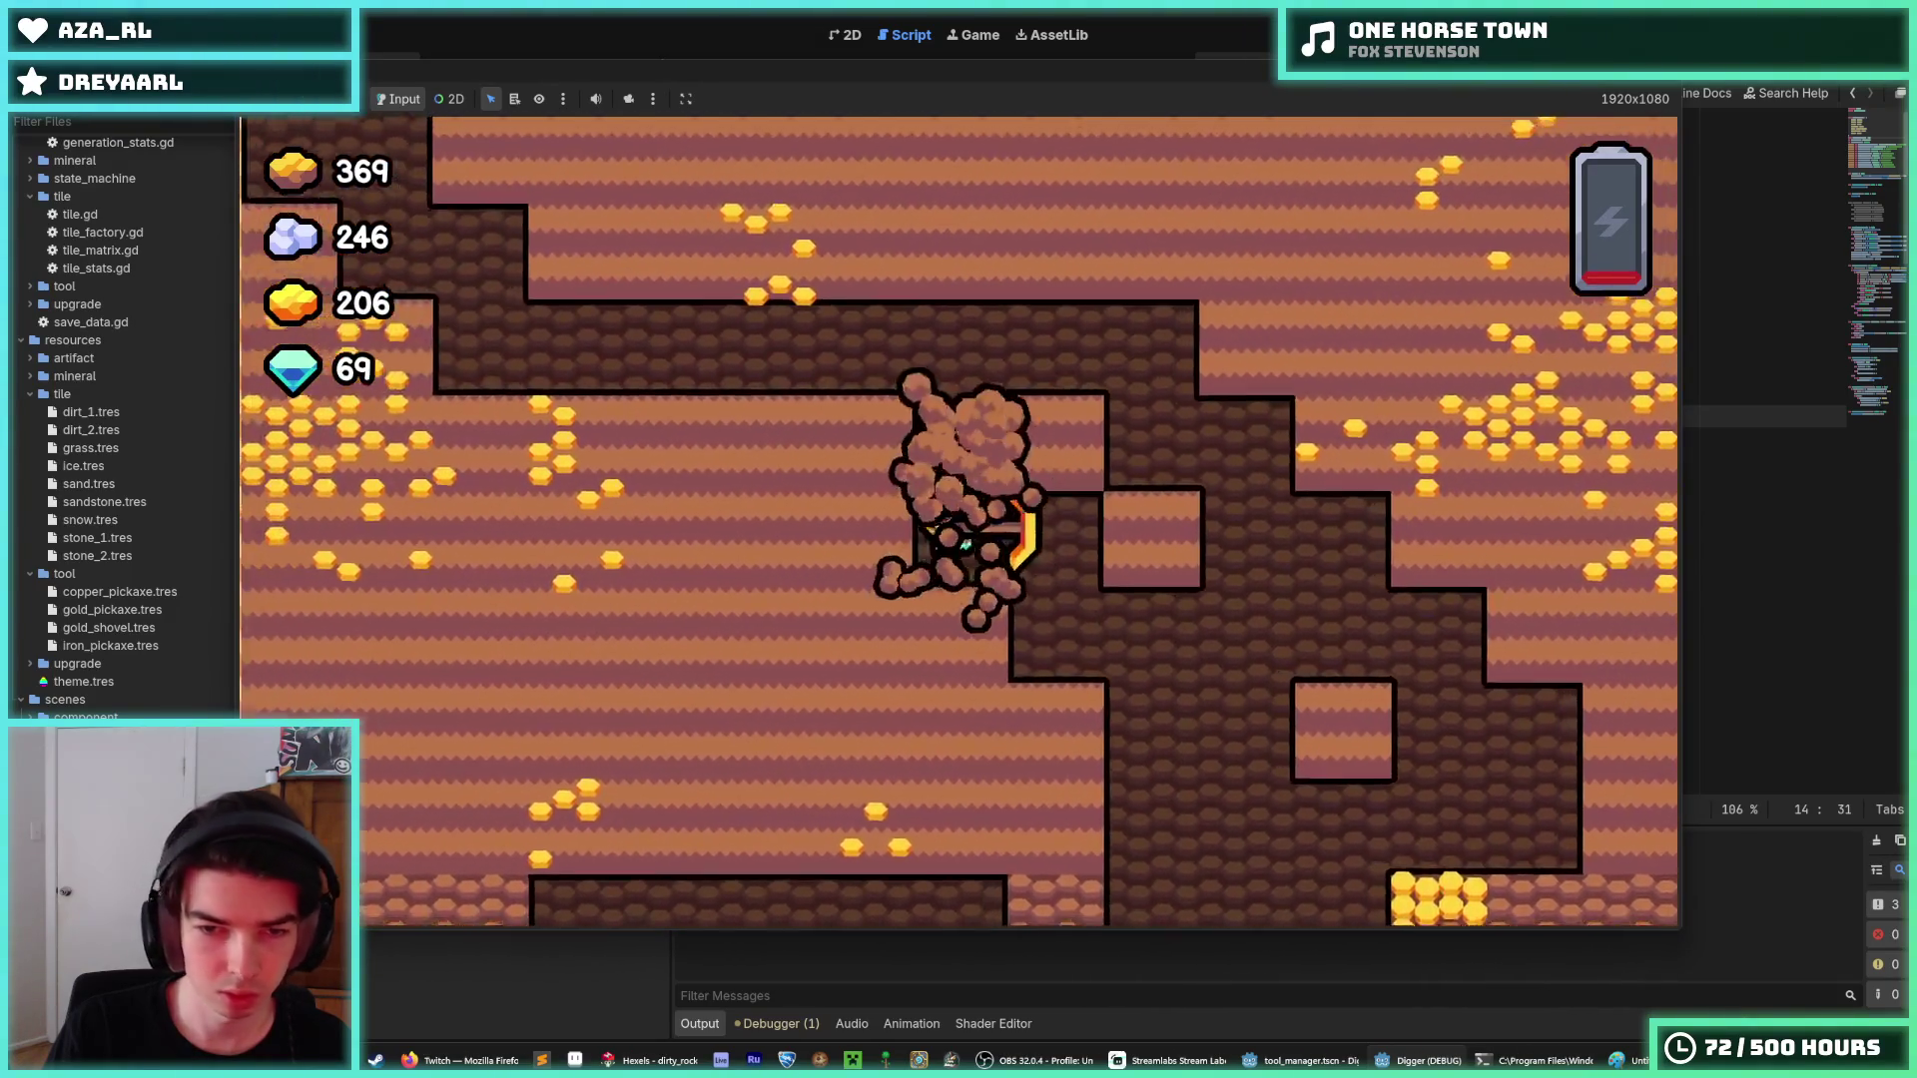
pyautogui.press('a')
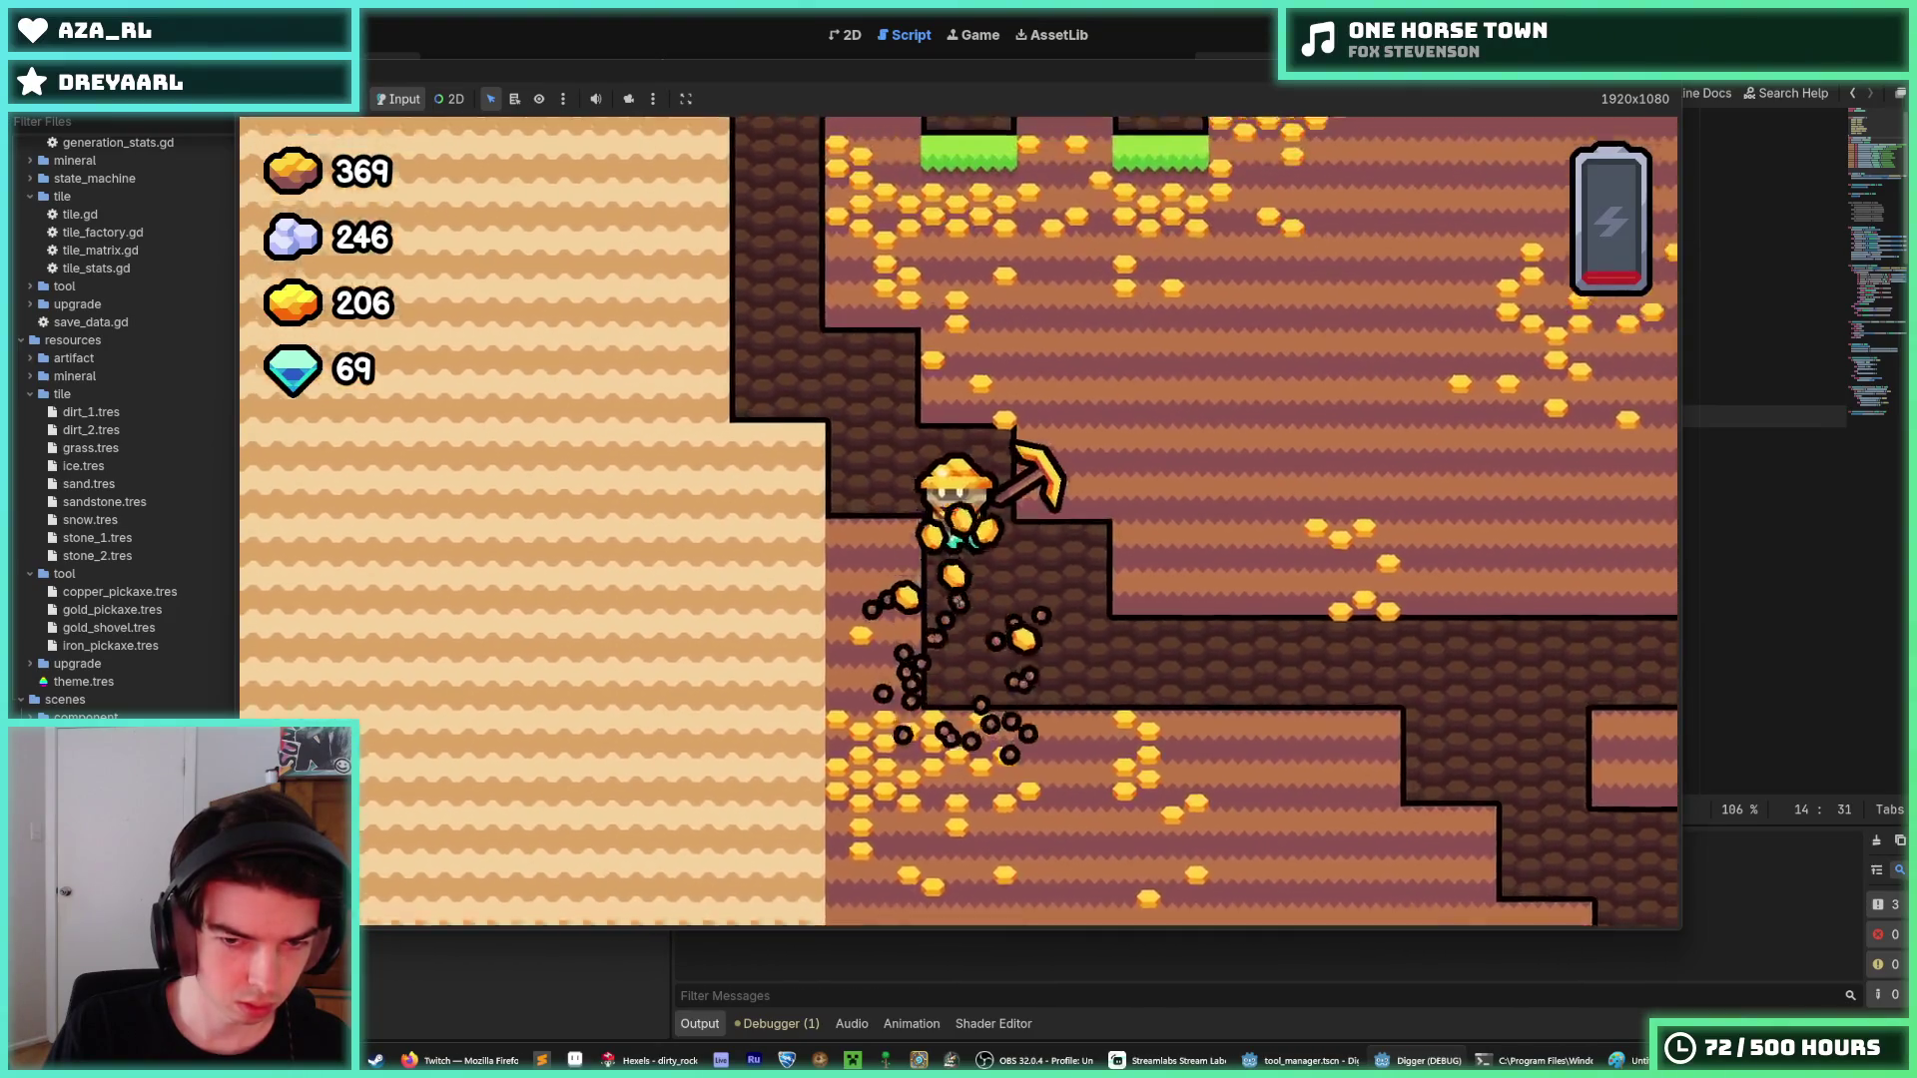
pyautogui.press('w')
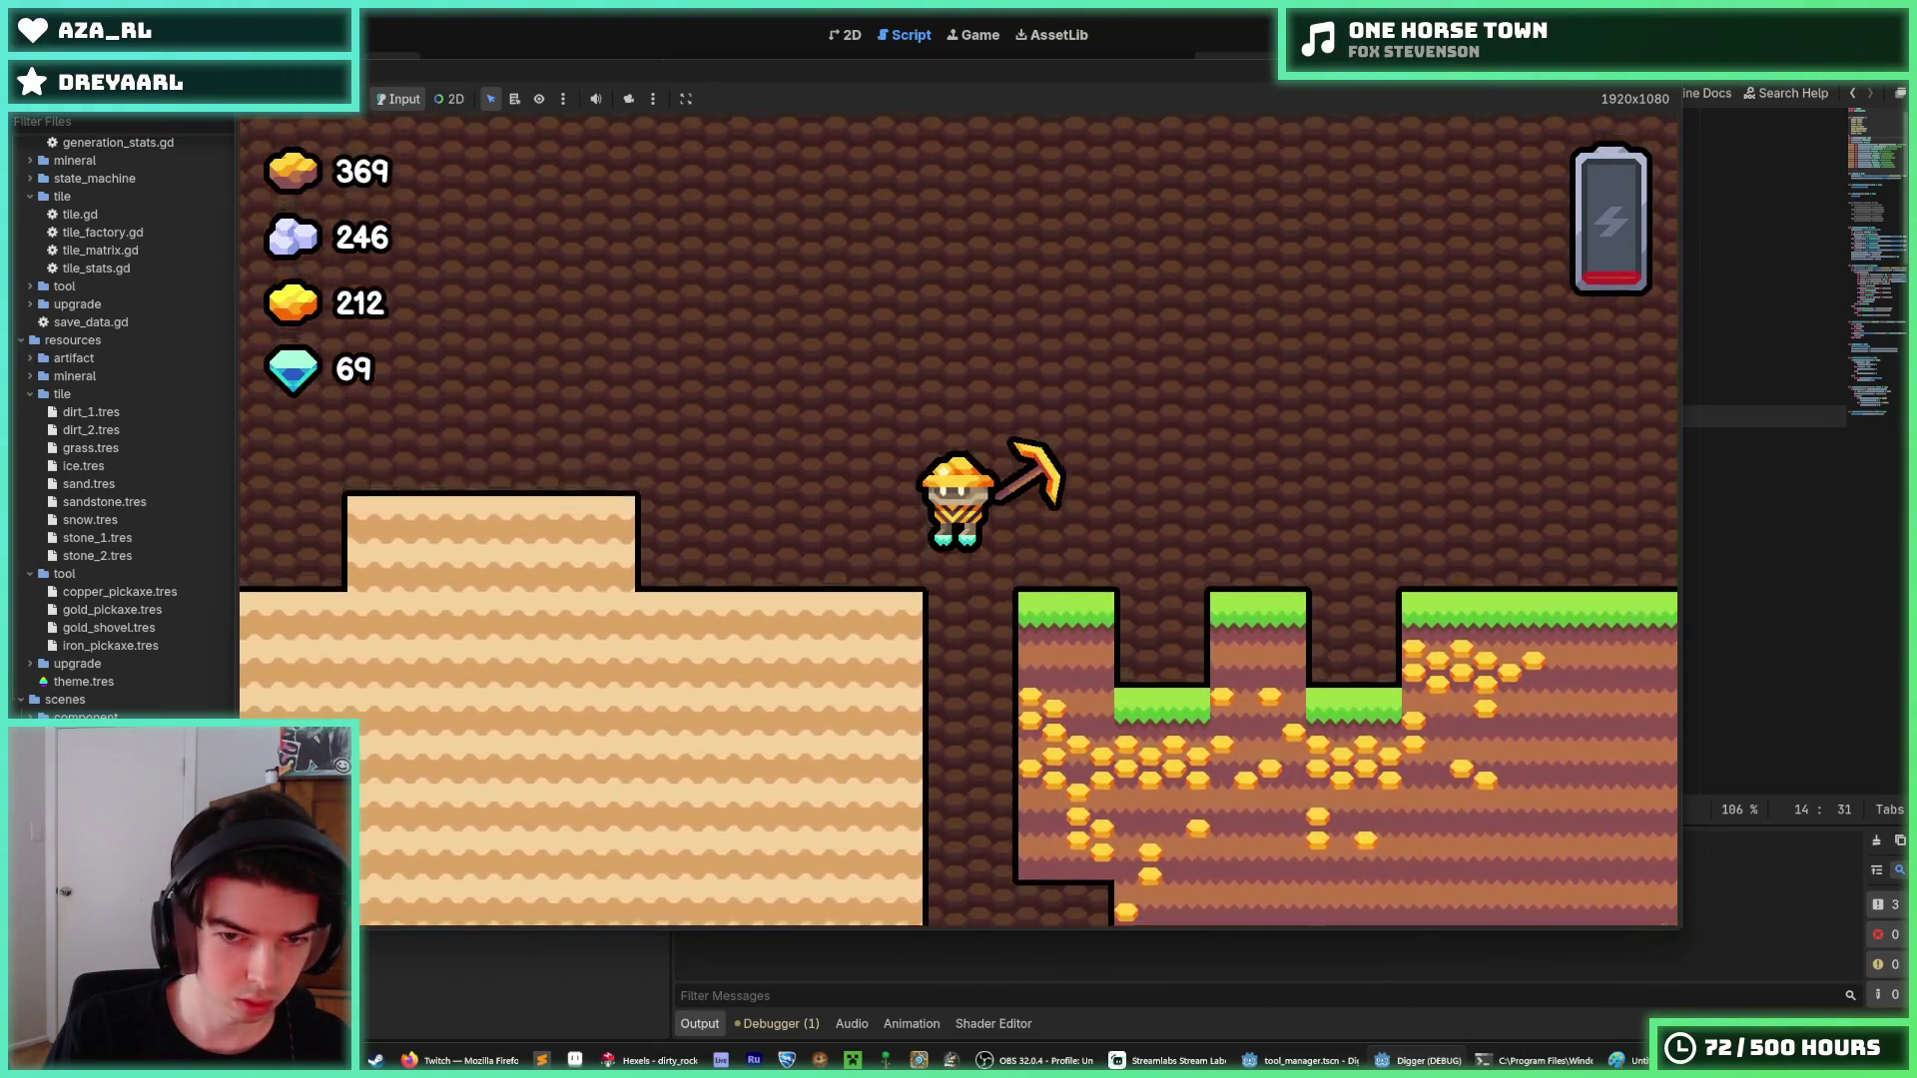
pyautogui.press('s')
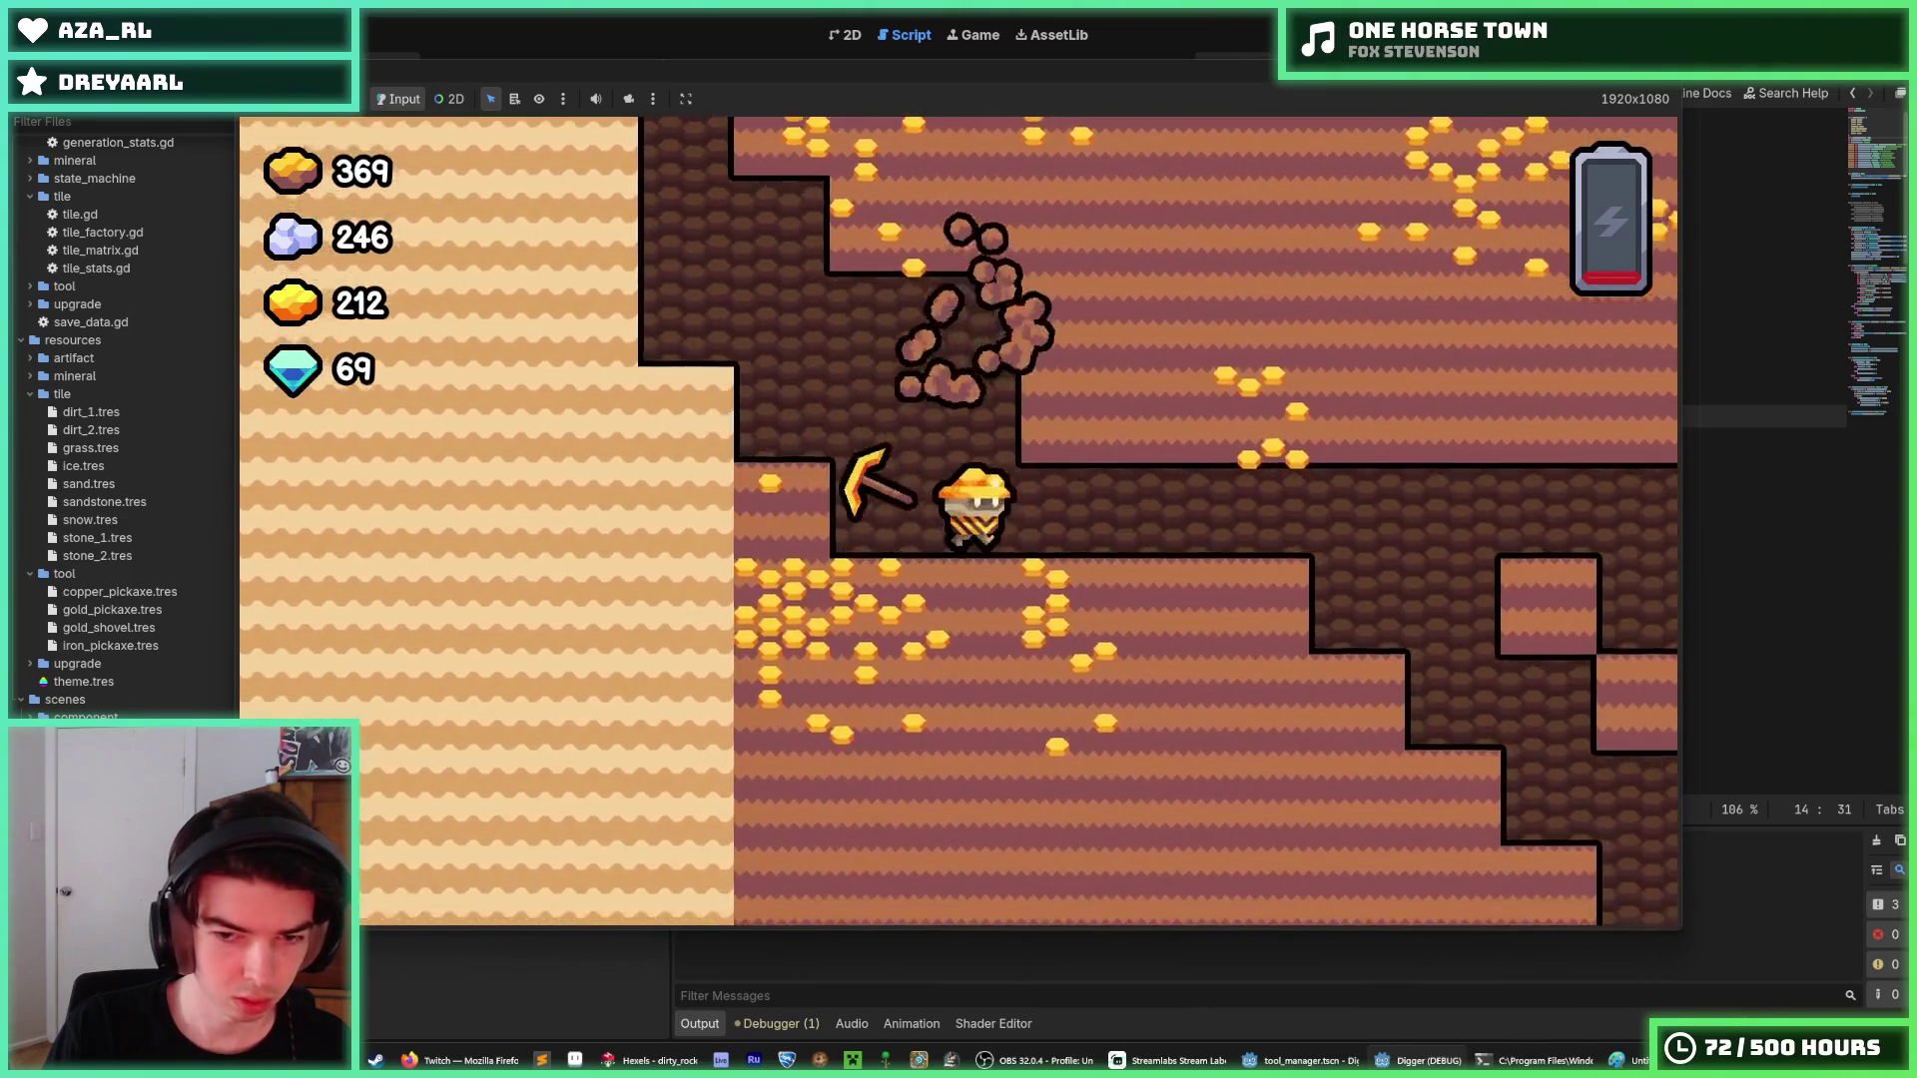
pyautogui.press('a')
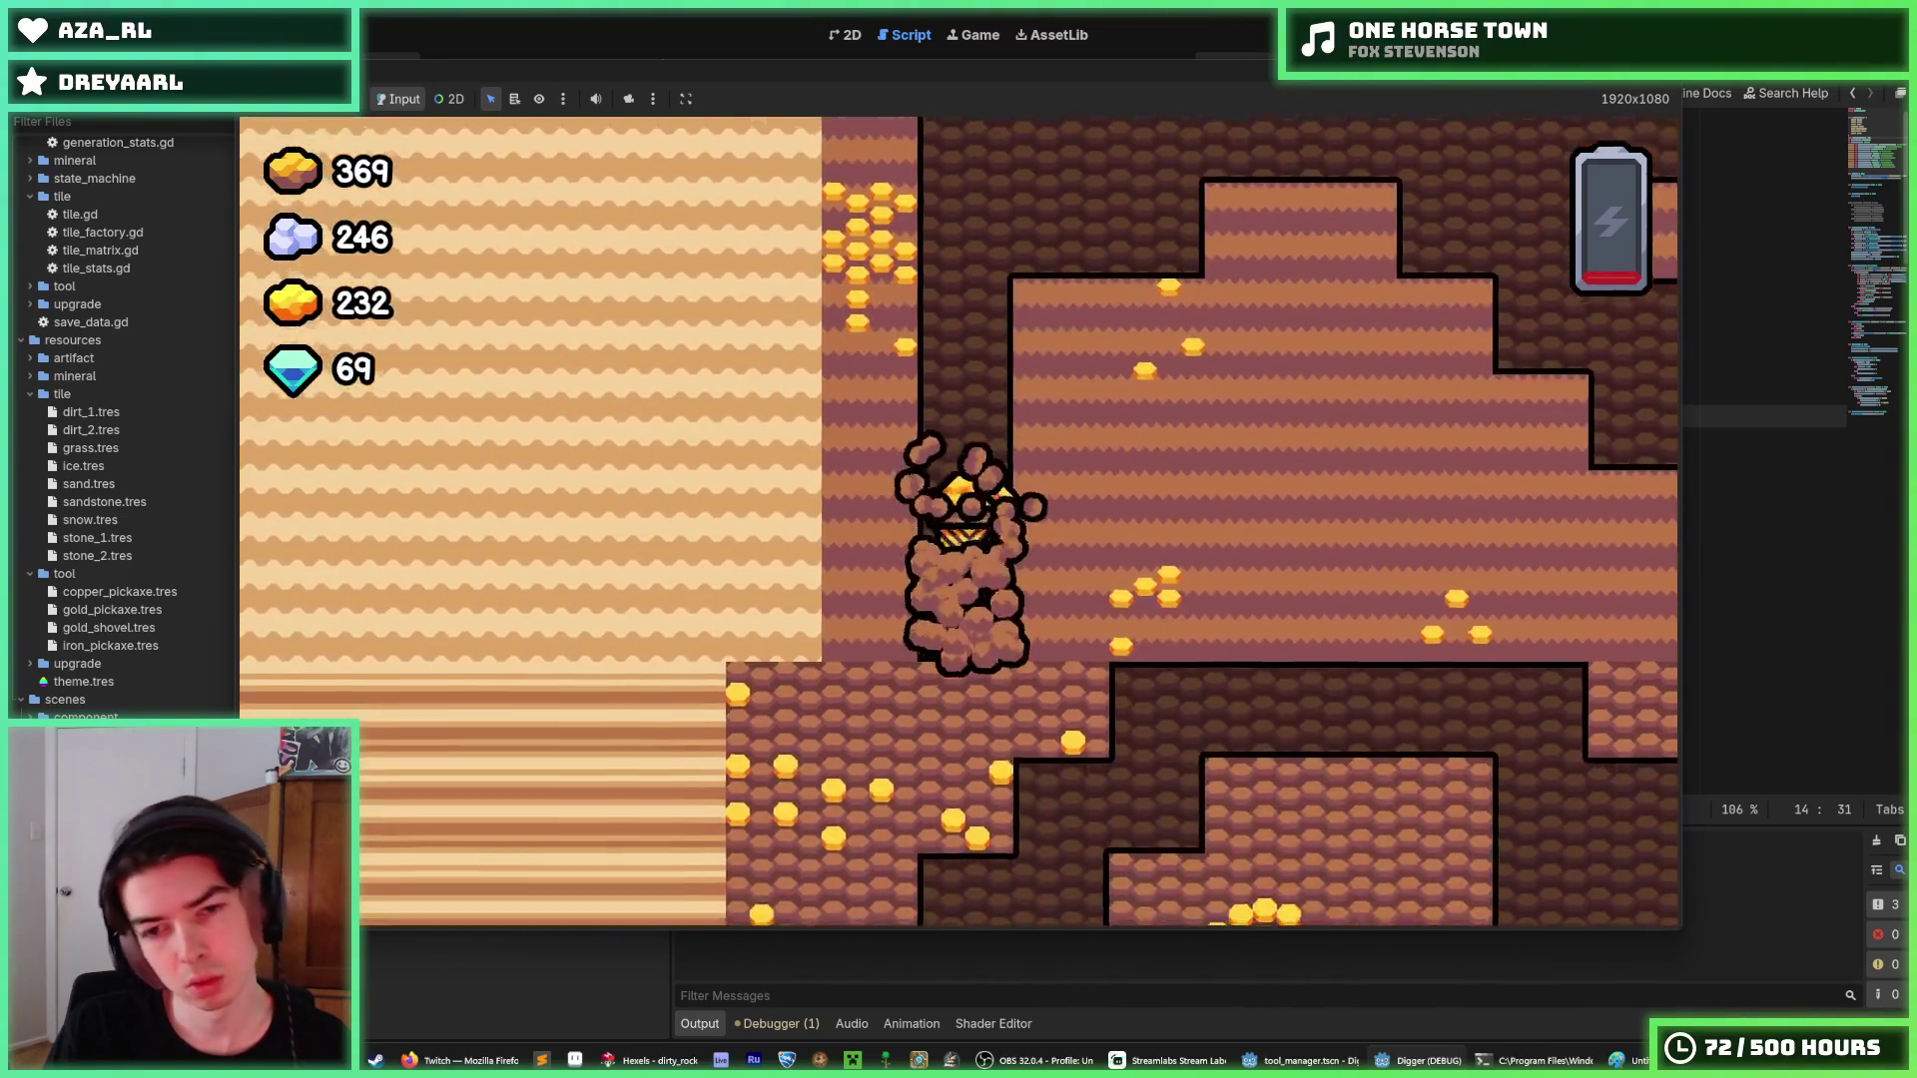
pyautogui.press('s')
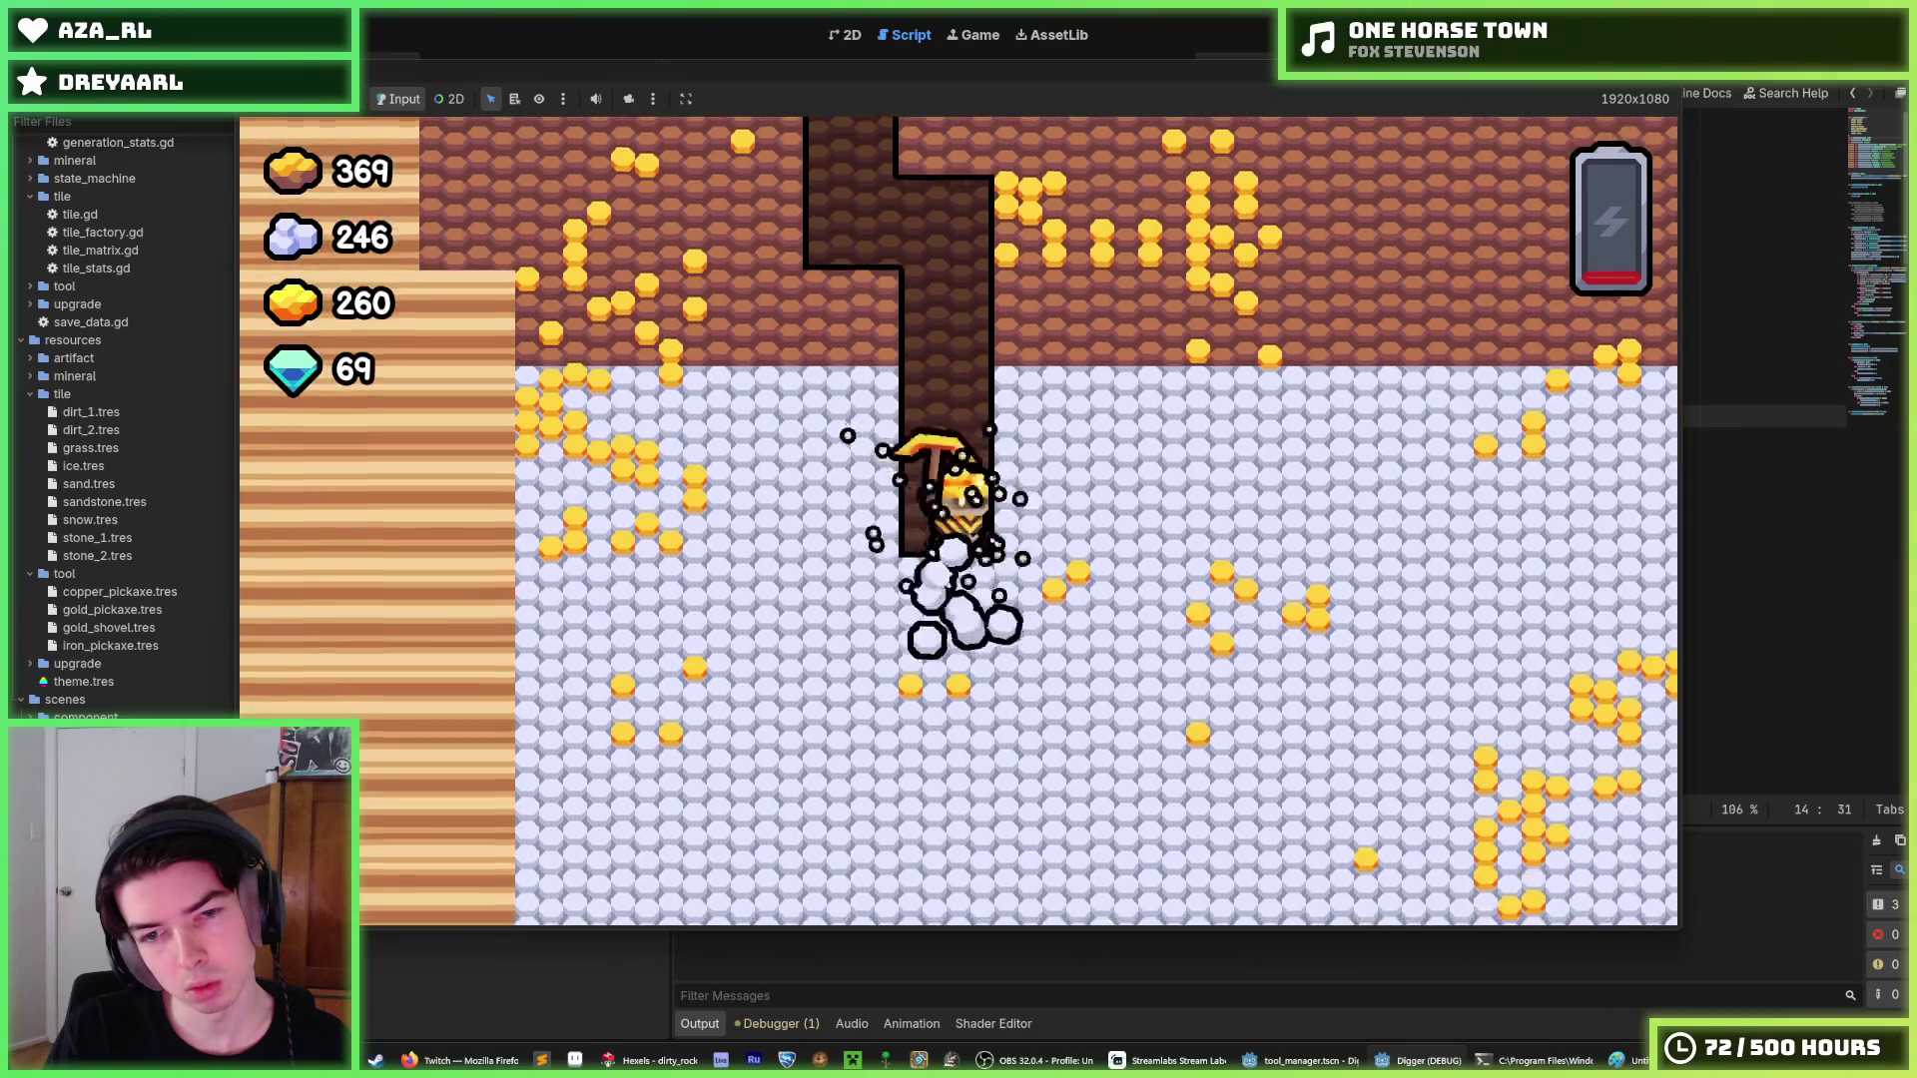
pyautogui.press('s')
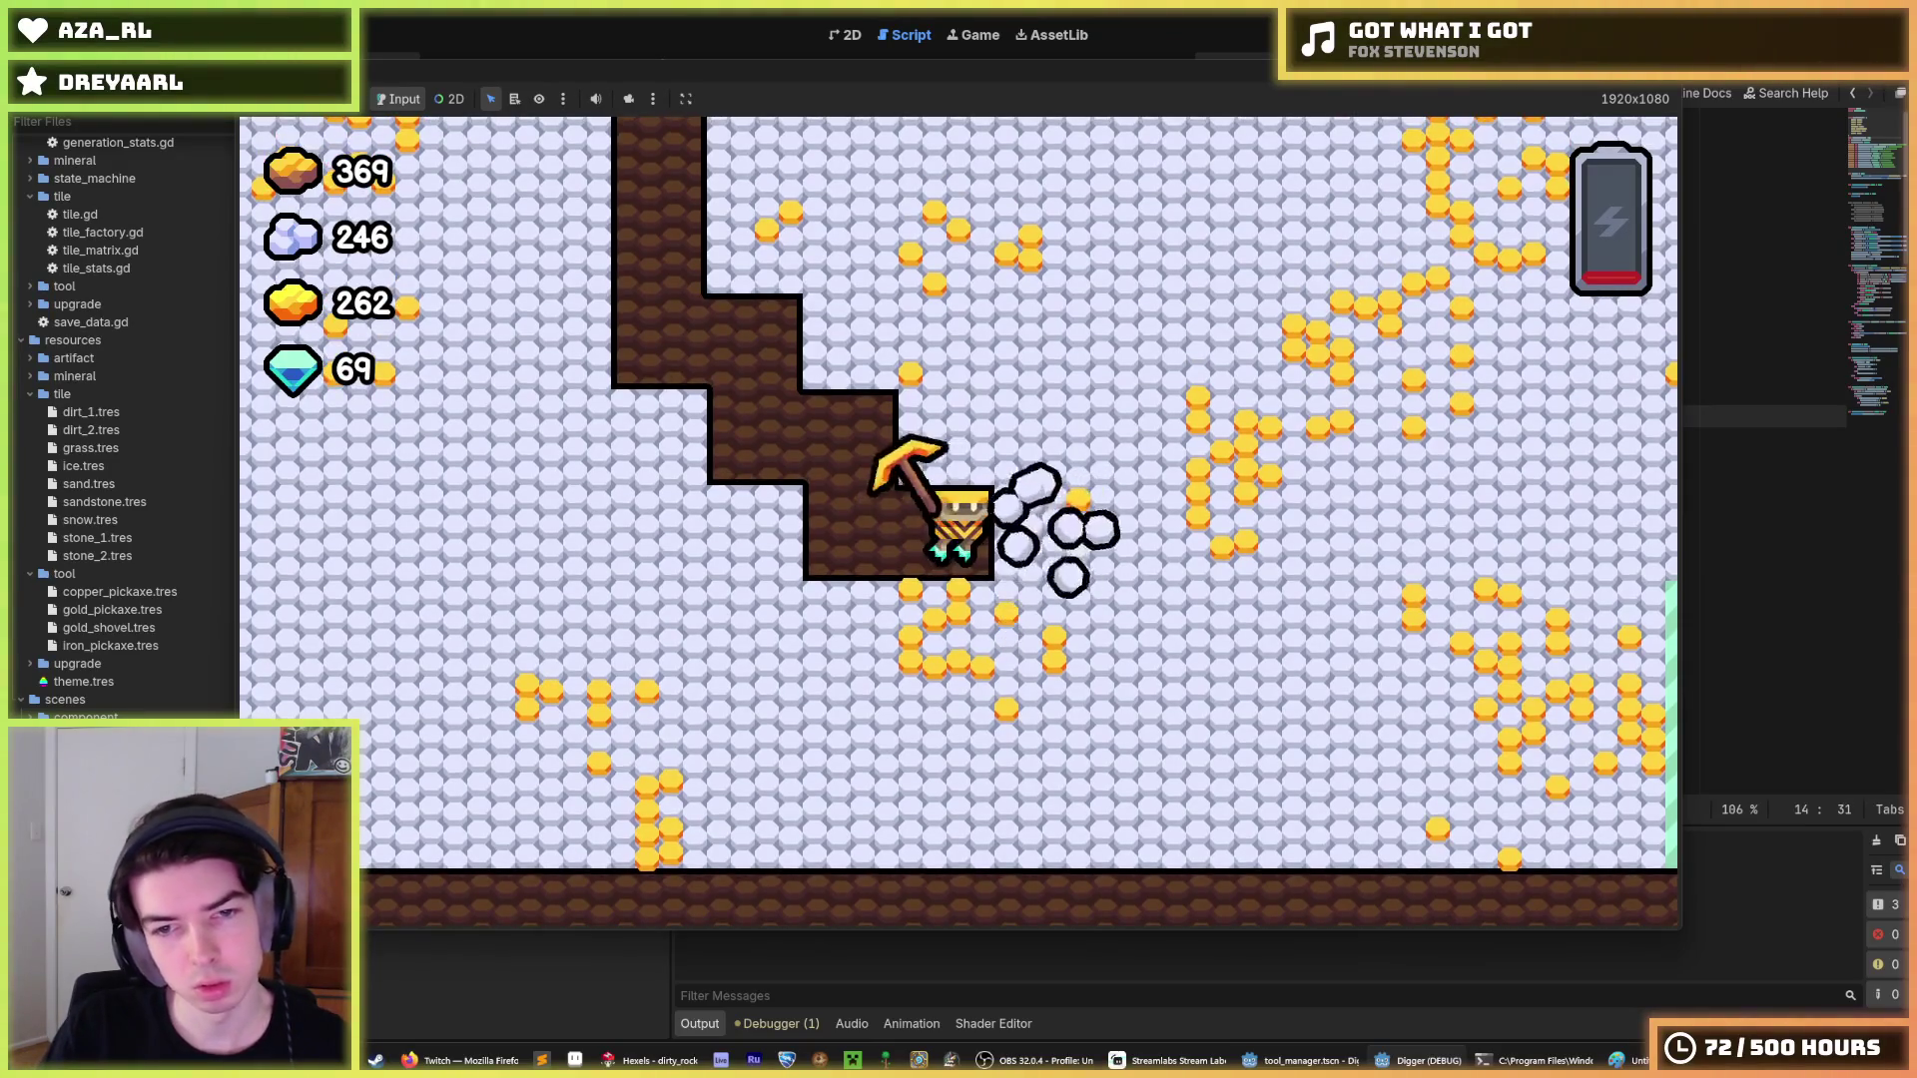
# Dig right and up in a staircase, then down into stone with arrow keys, and stop with F8.
pyautogui.press('d')
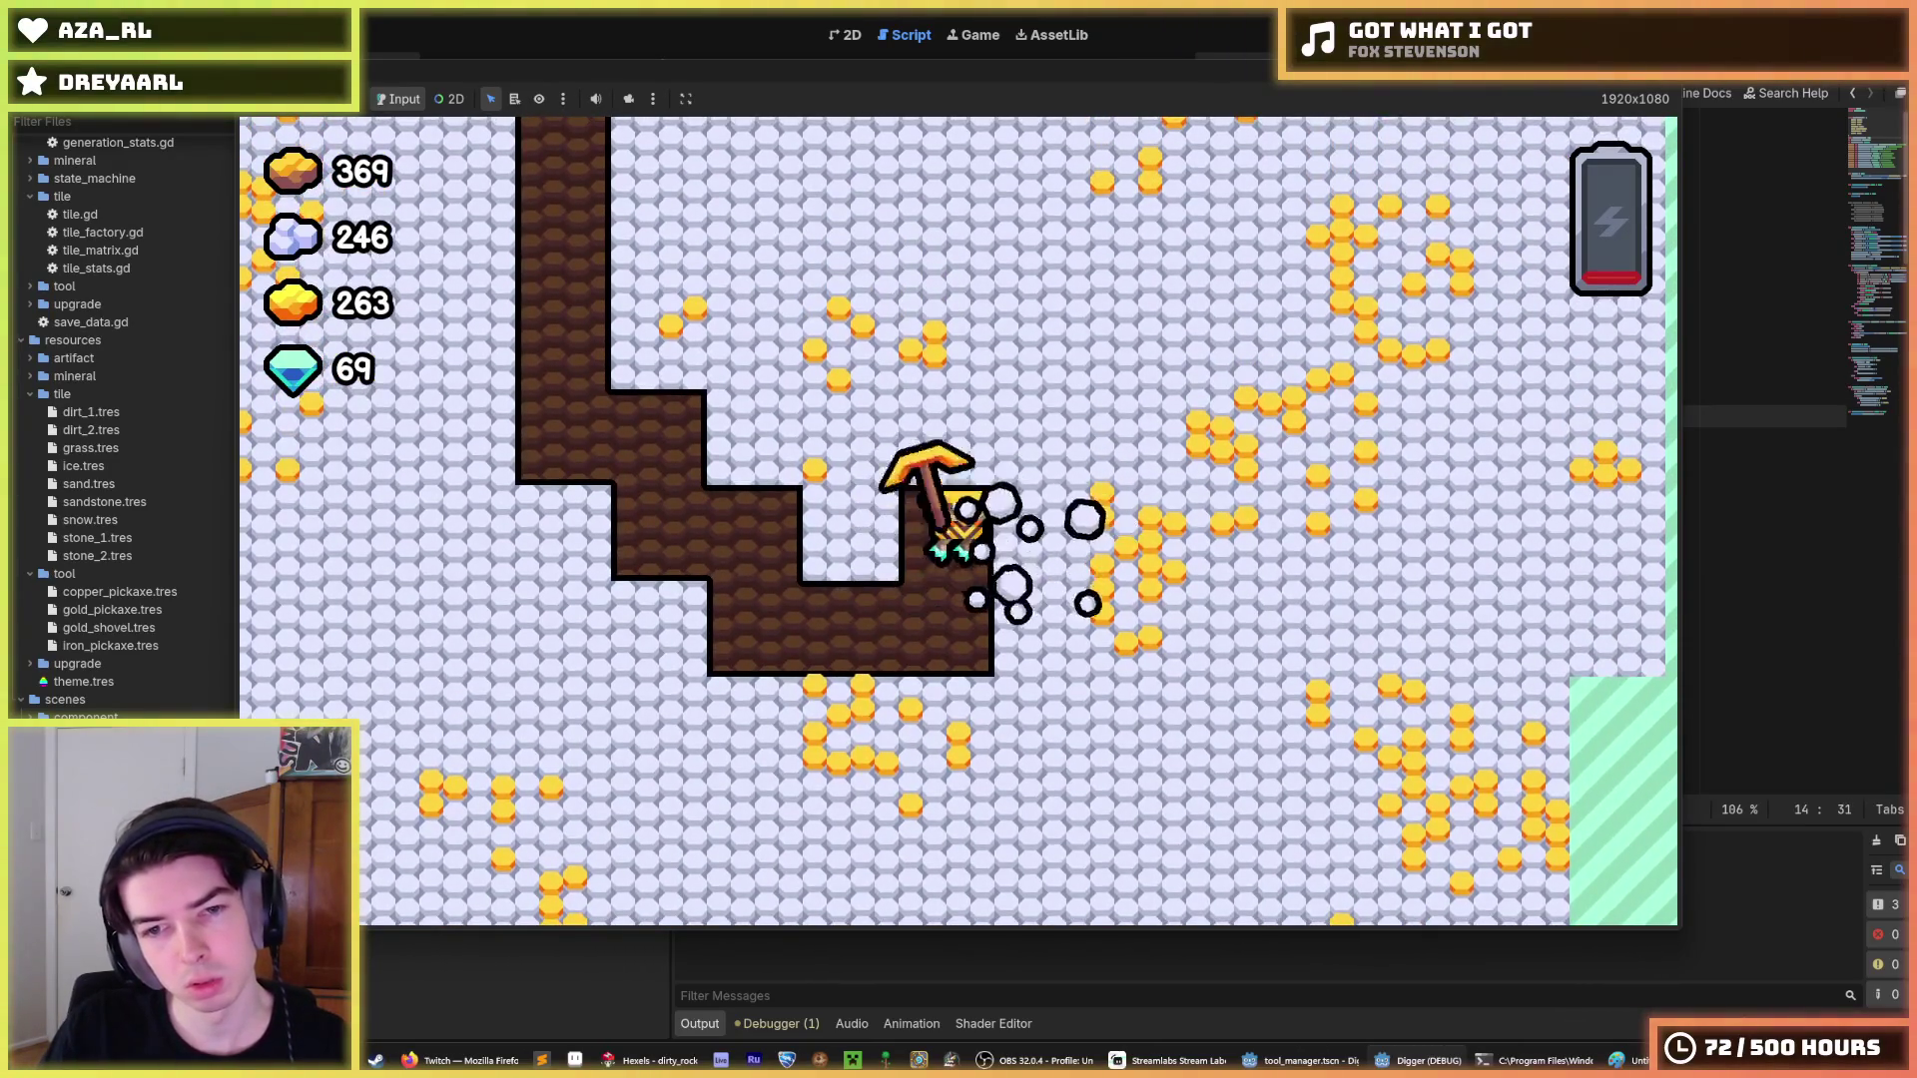
pyautogui.press('d')
pyautogui.press('w')
pyautogui.press('d')
pyautogui.press('w')
pyautogui.press('d')
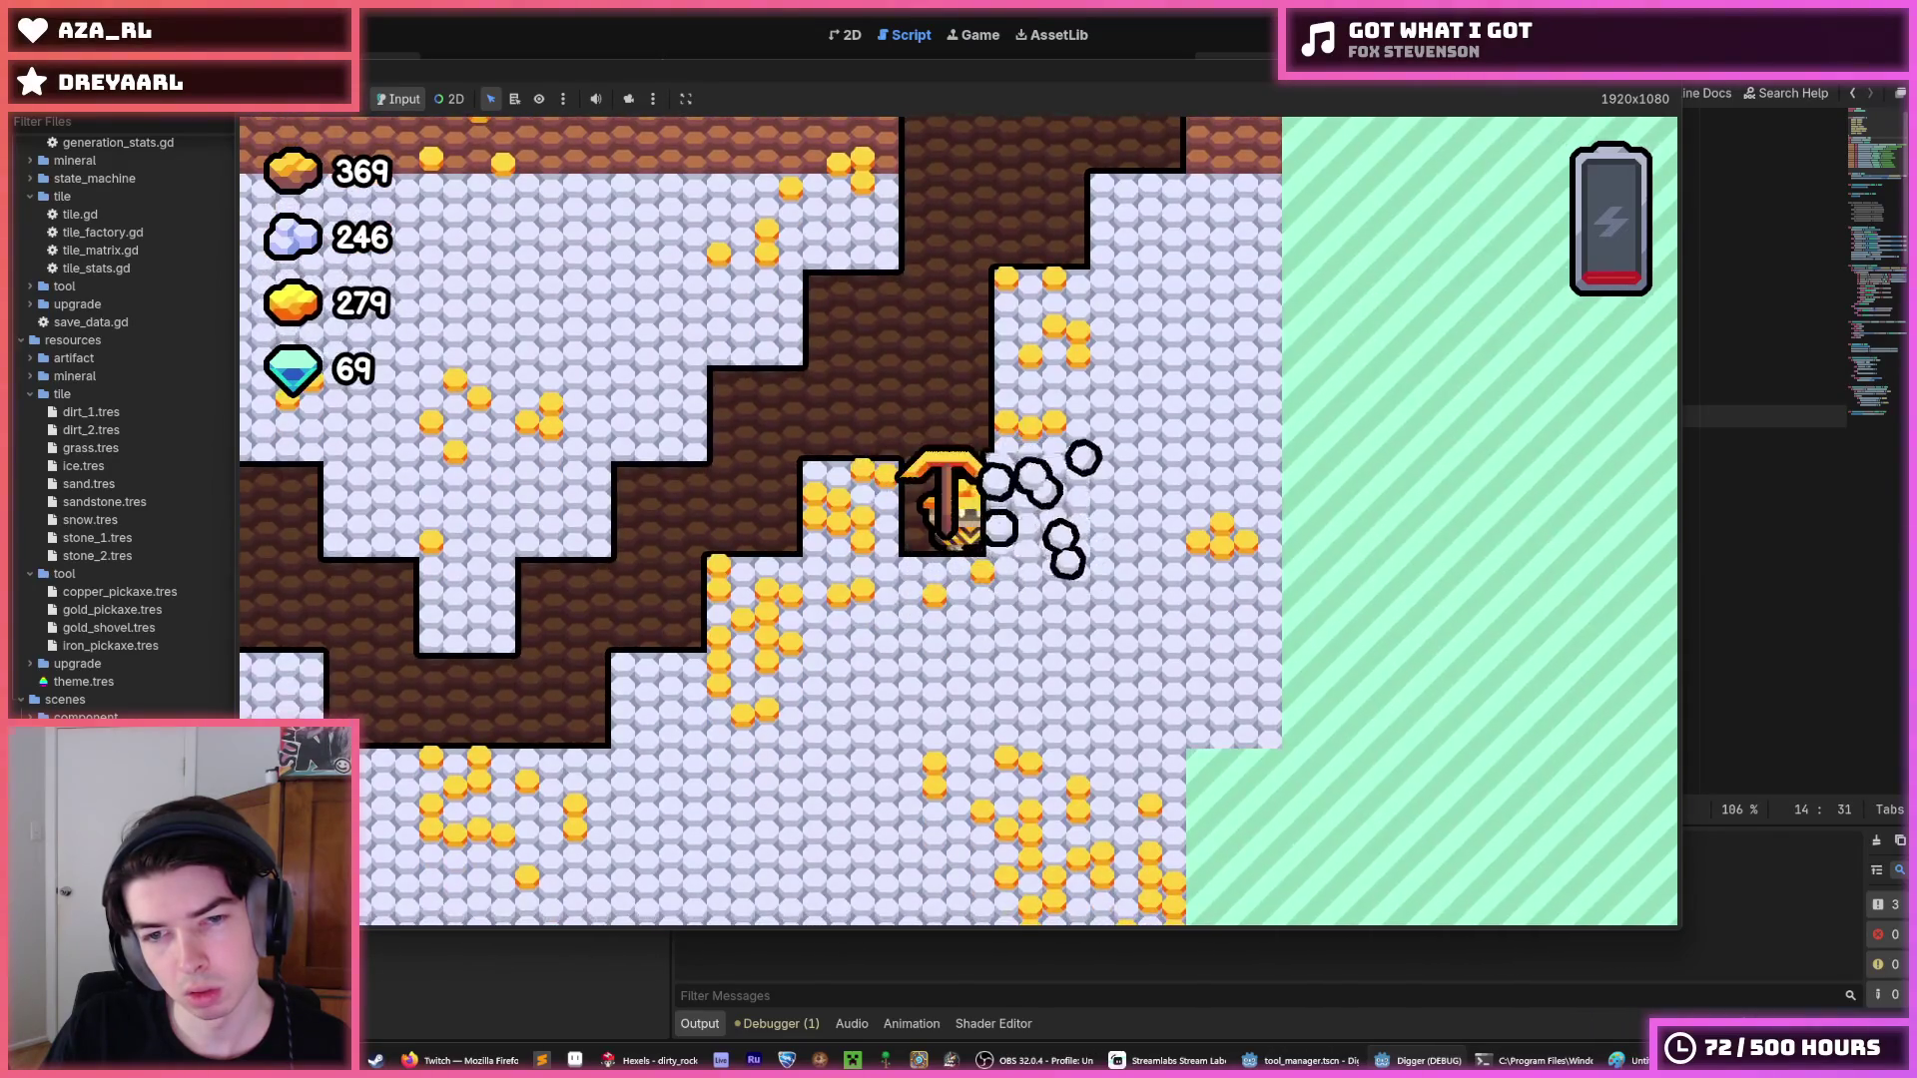
pyautogui.press('Down')
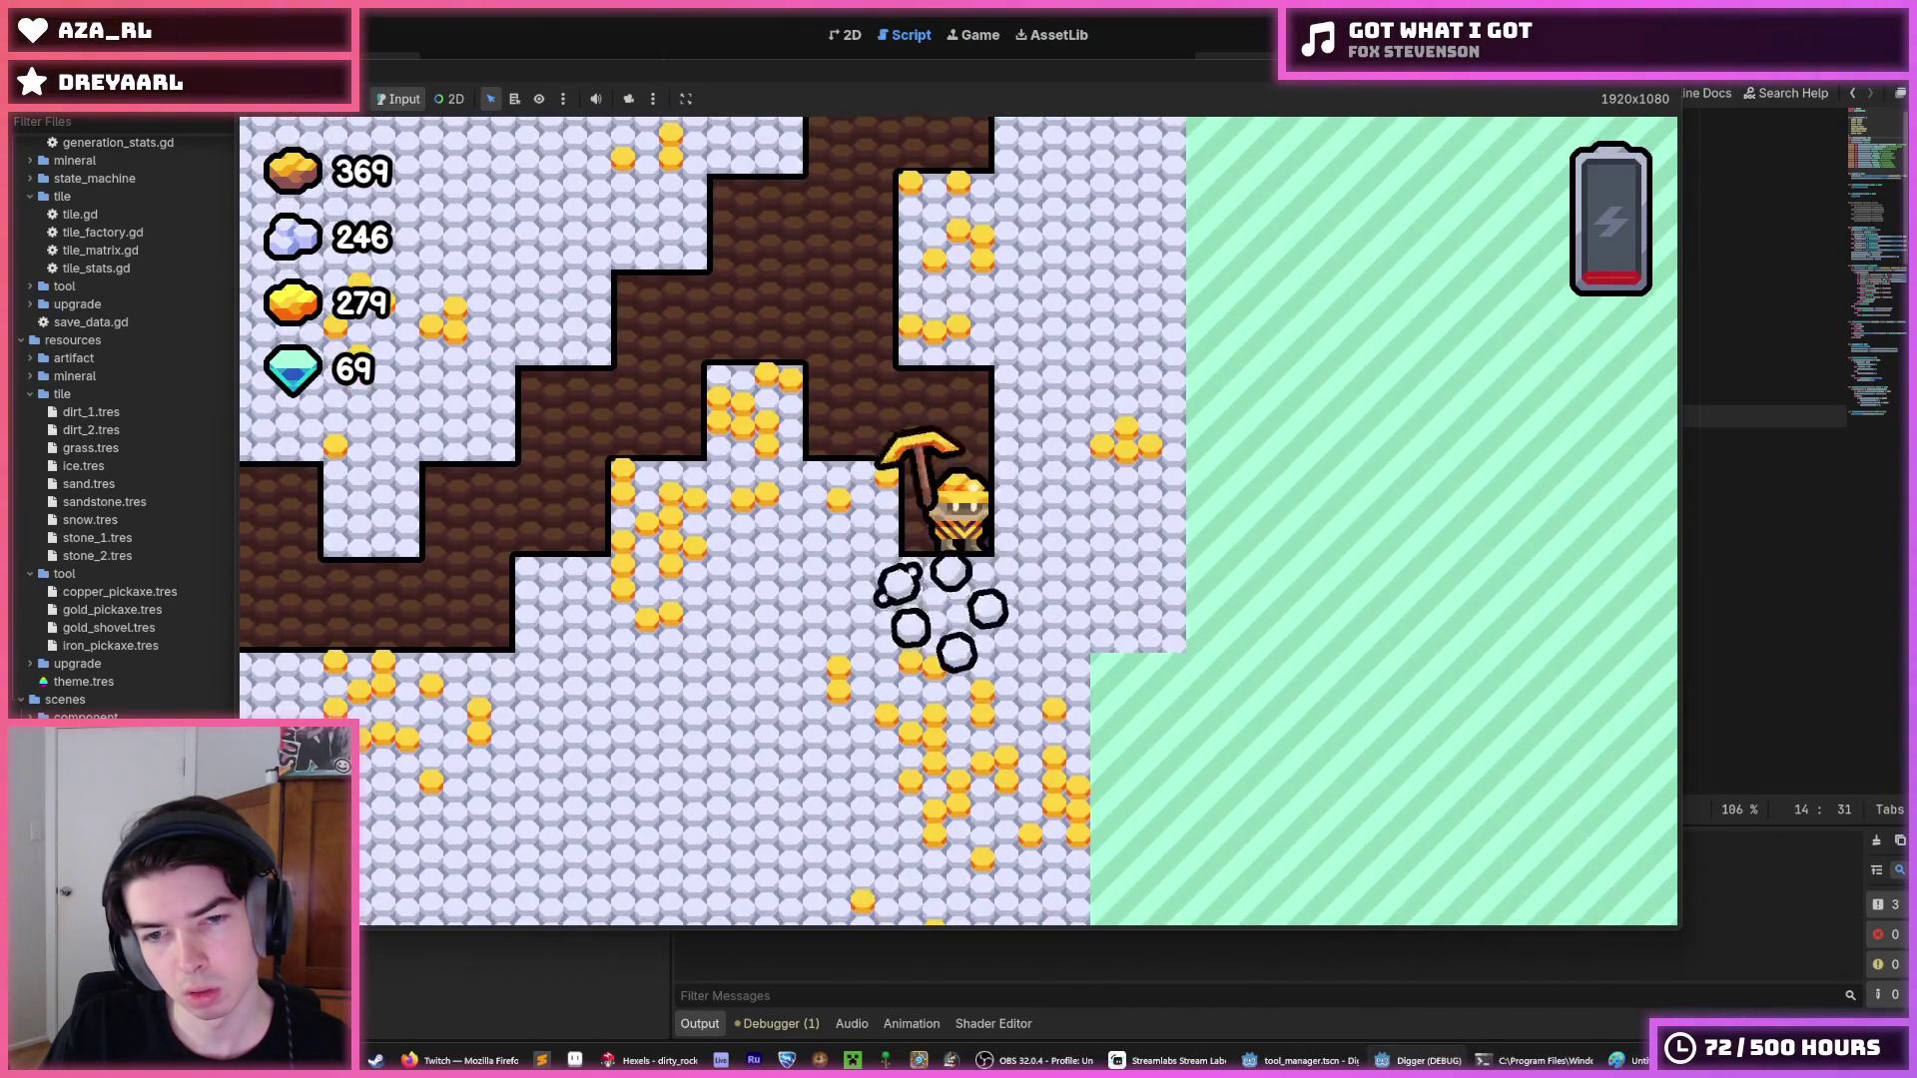
pyautogui.press('Down')
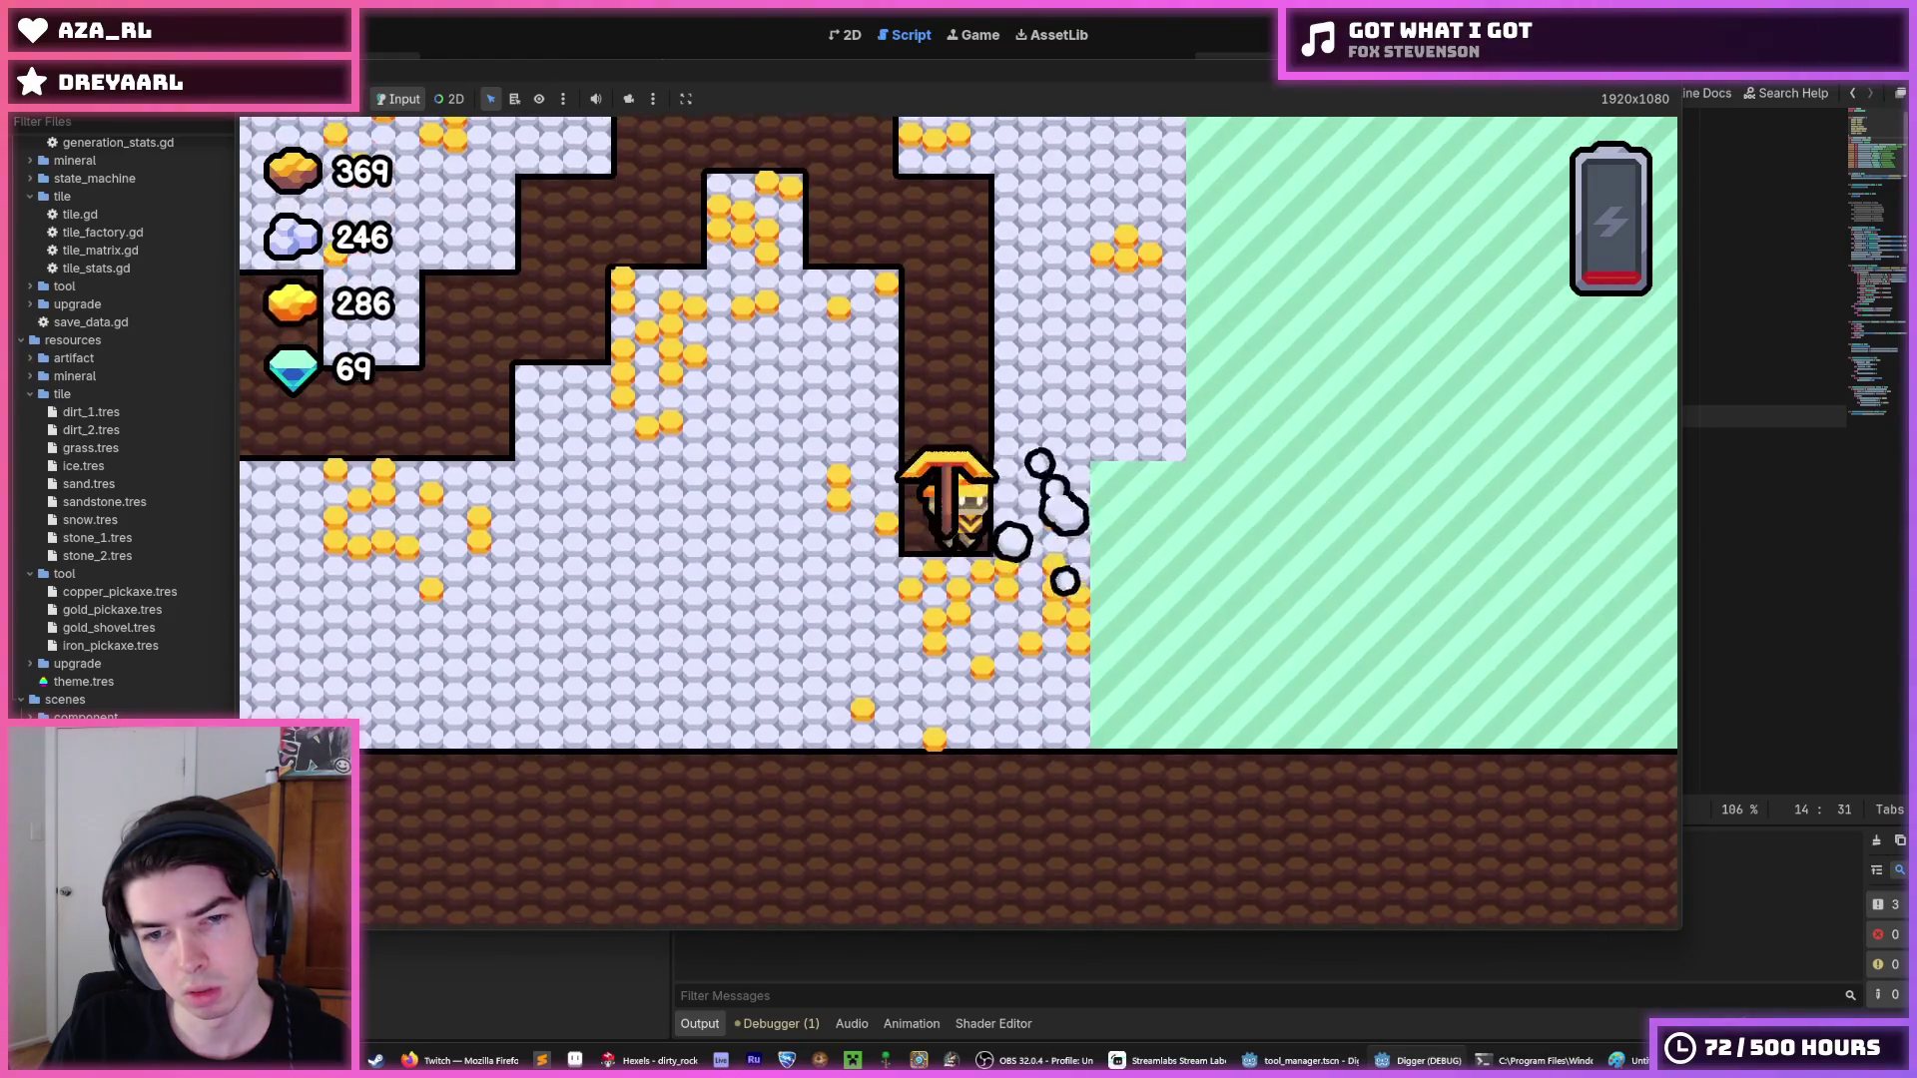
pyautogui.press('Down')
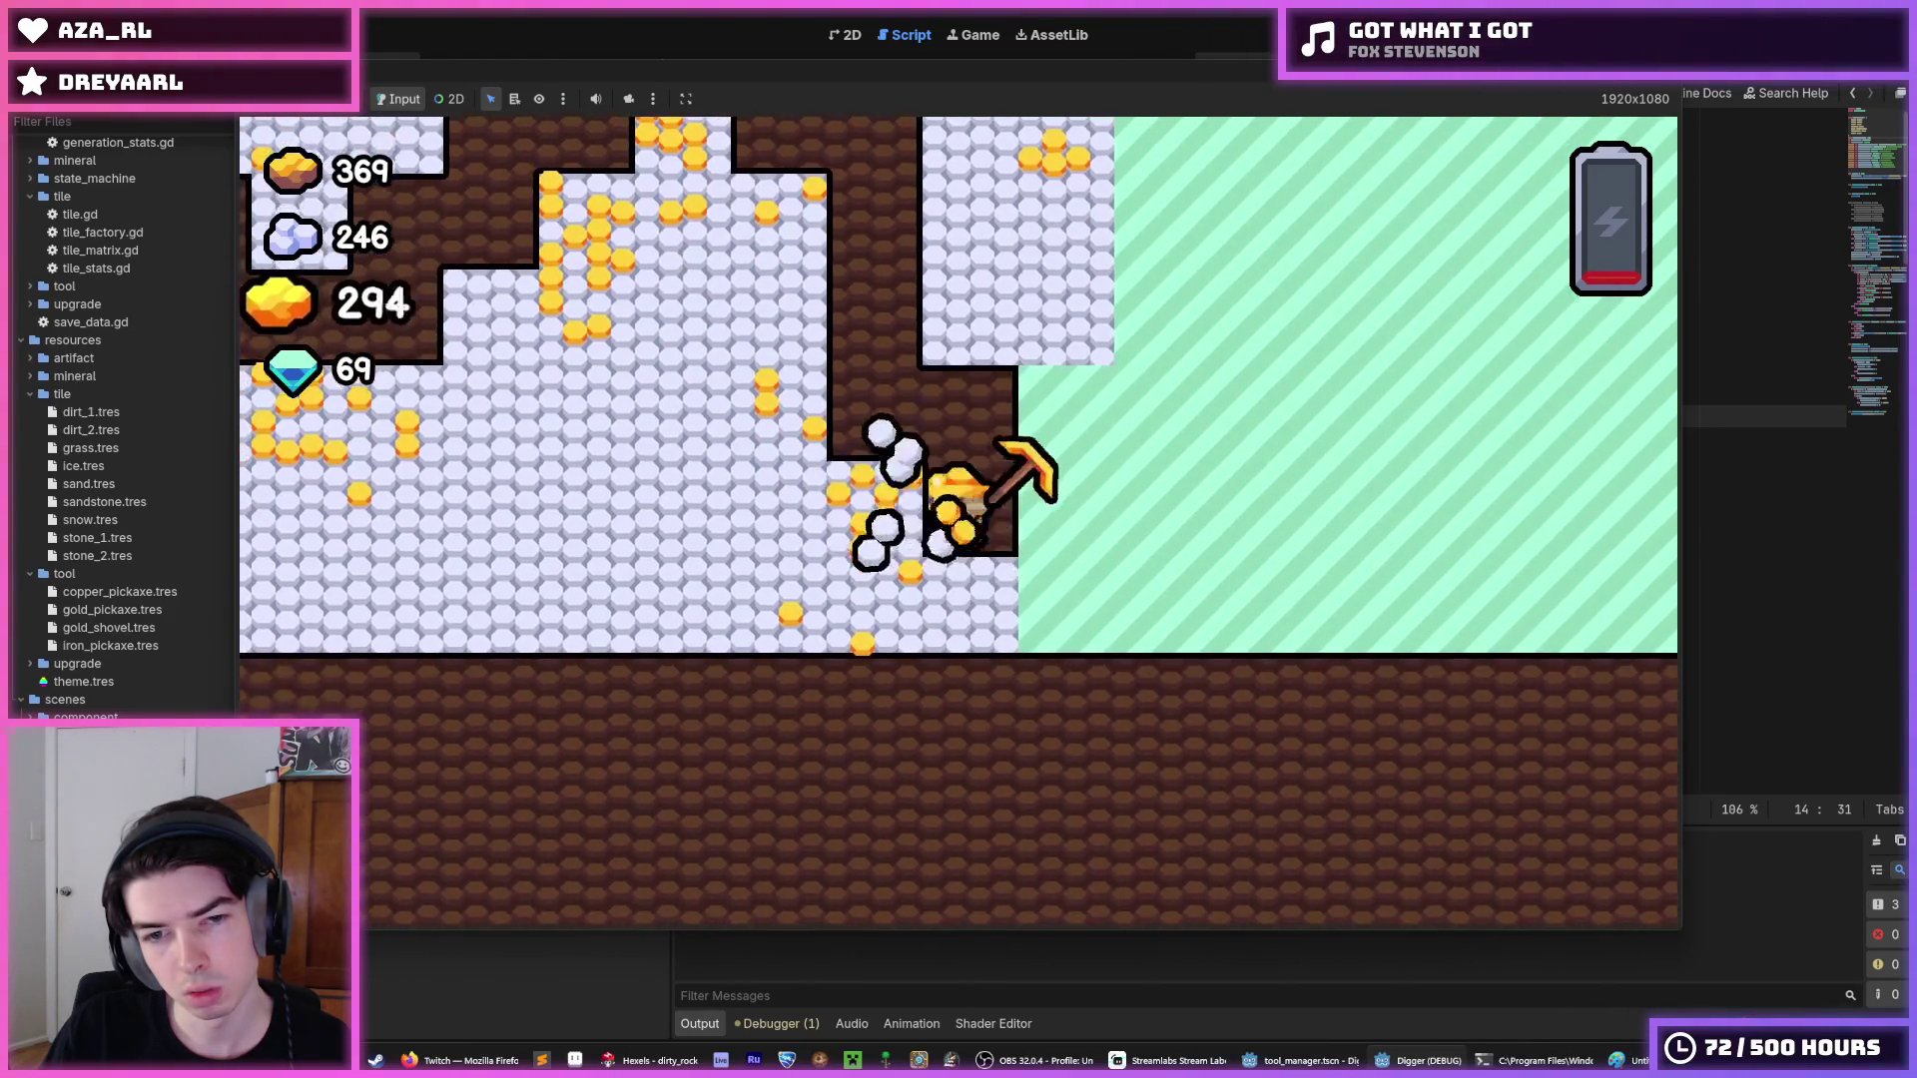
pyautogui.press('Left')
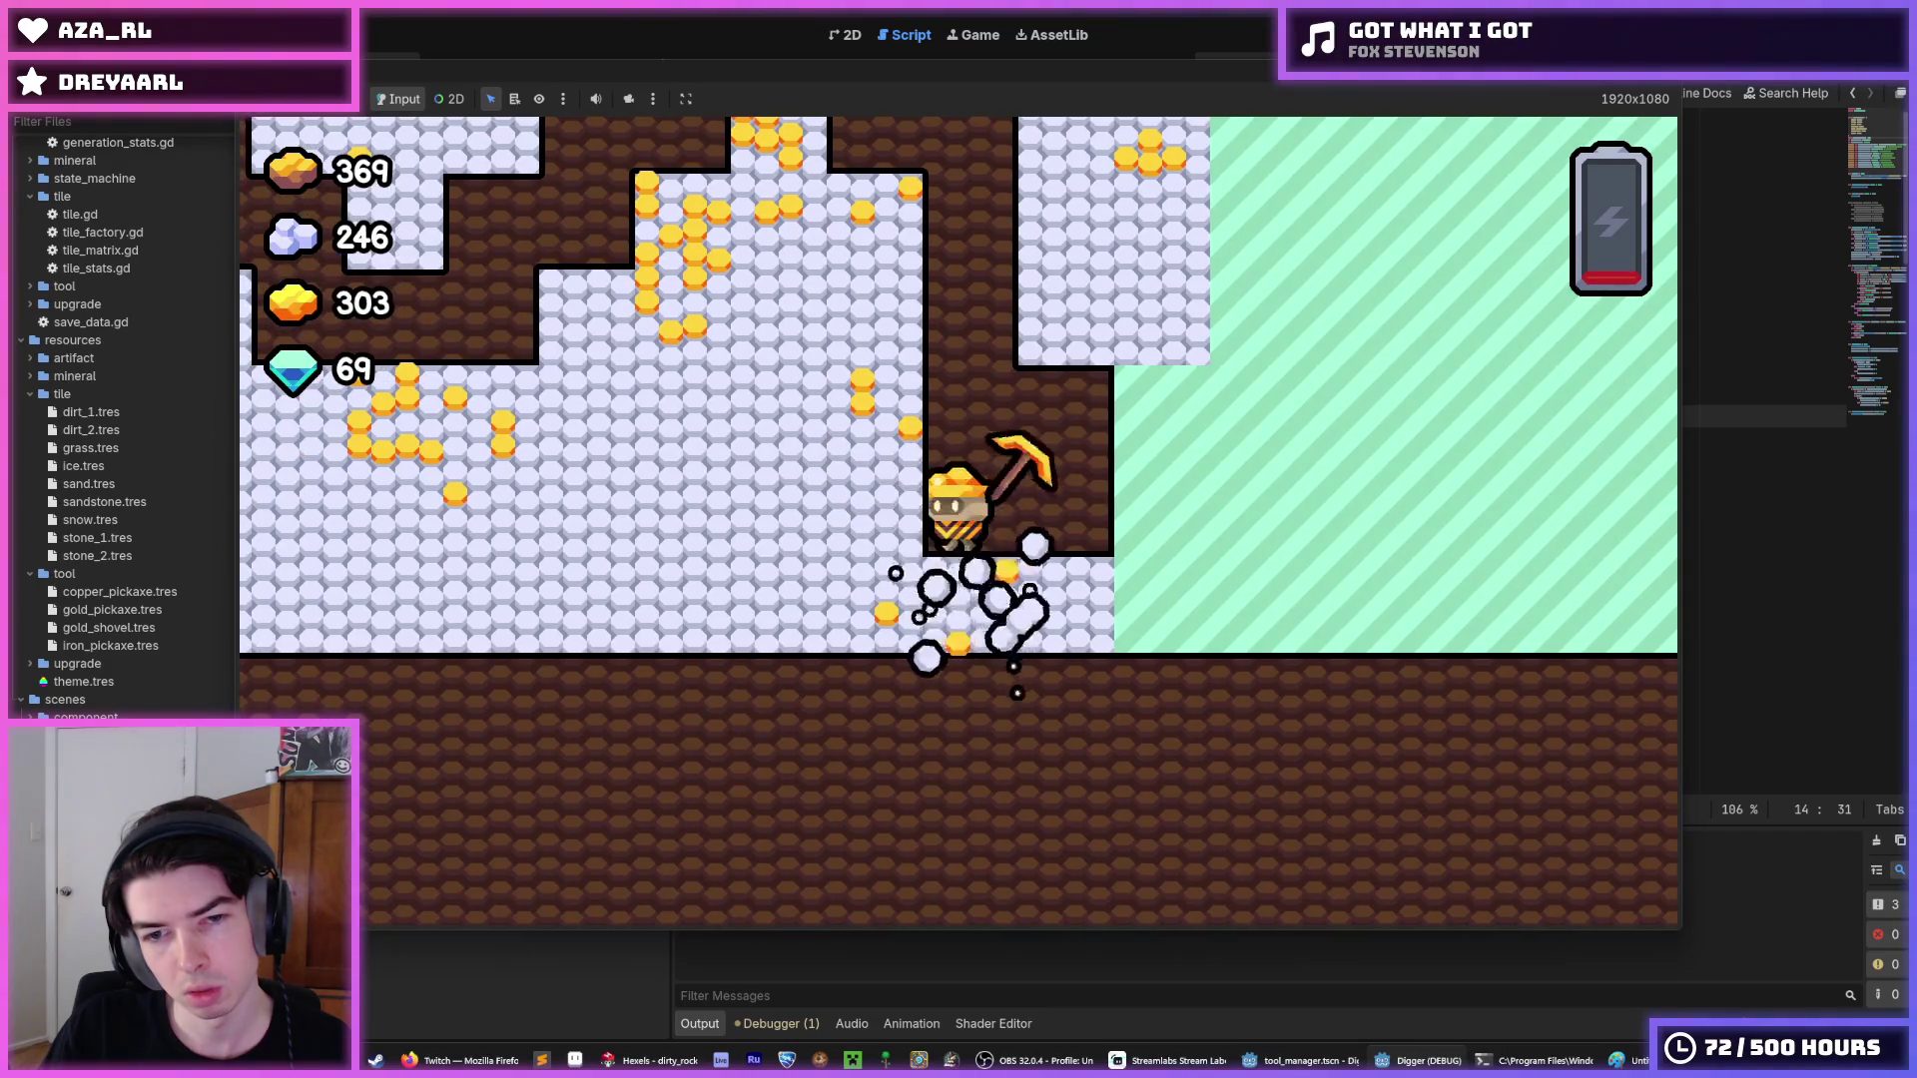
pyautogui.press('Down')
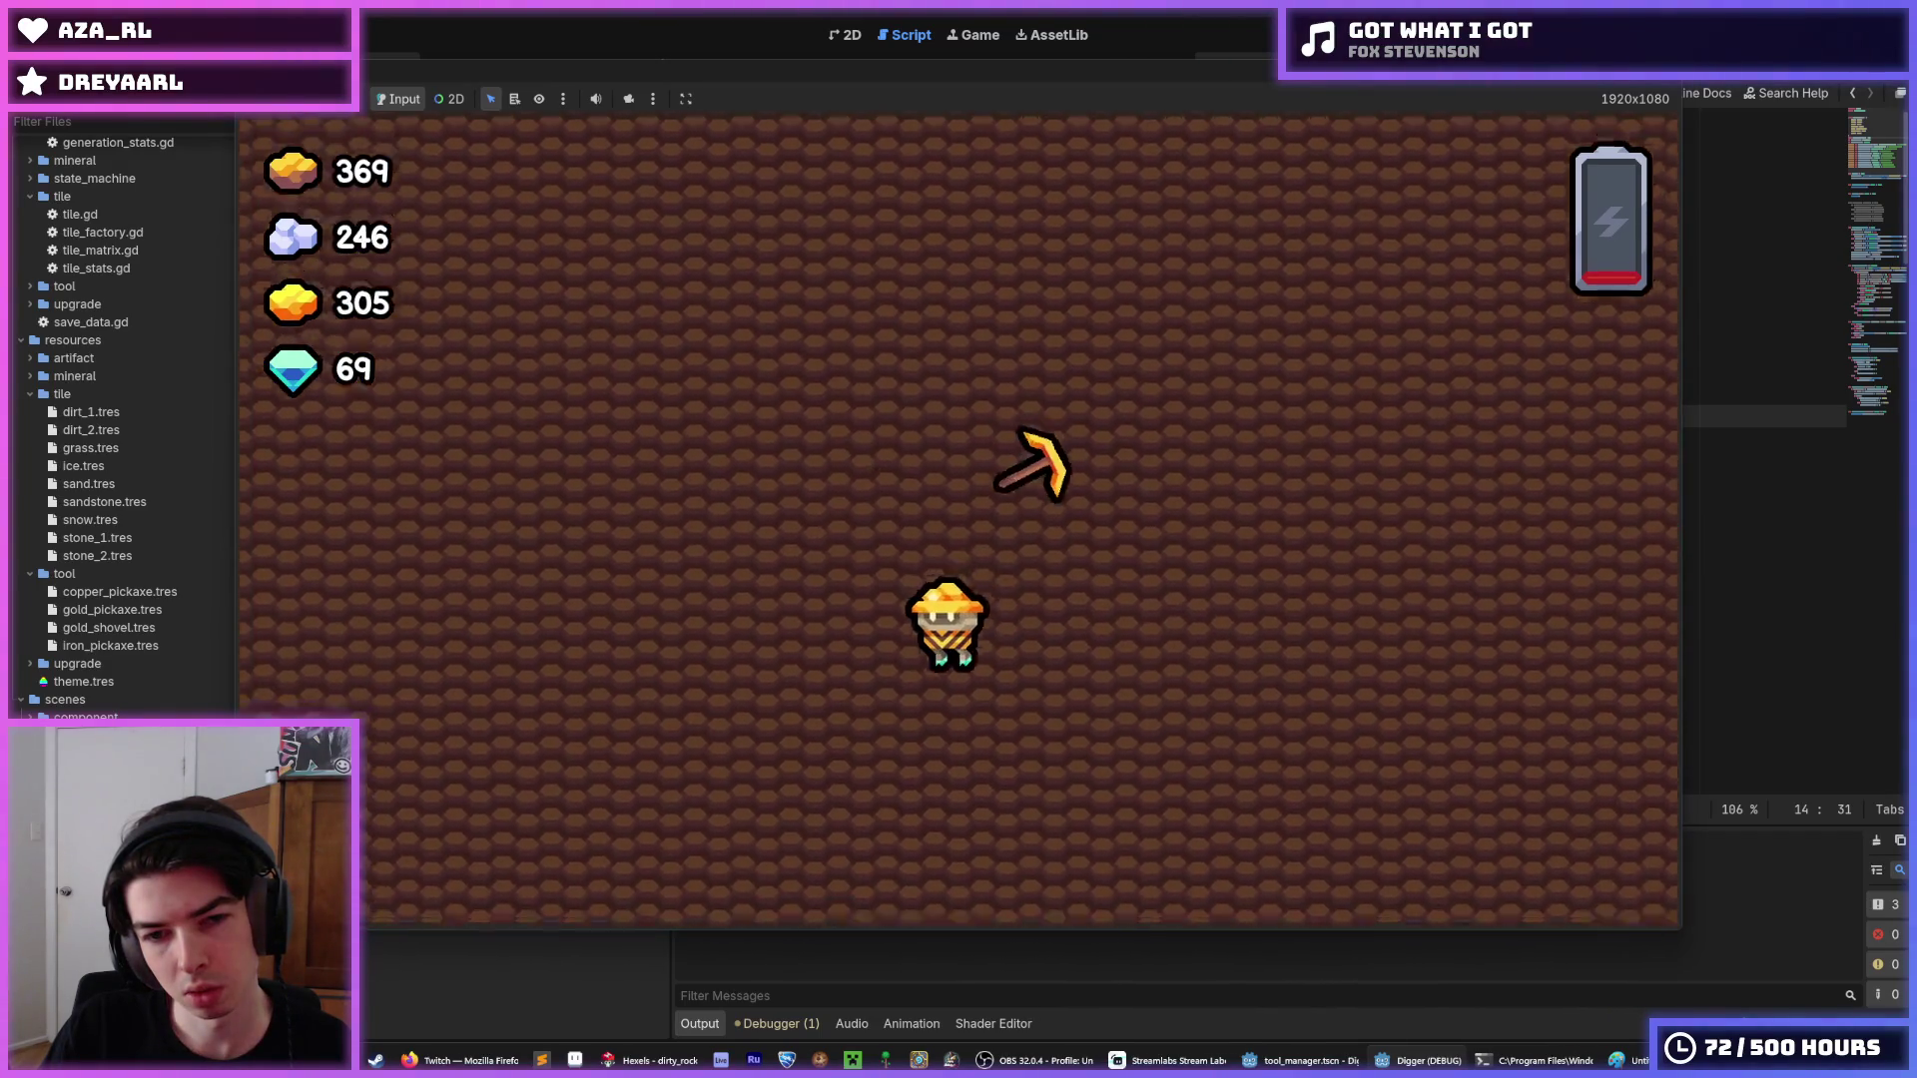
pyautogui.press('Left')
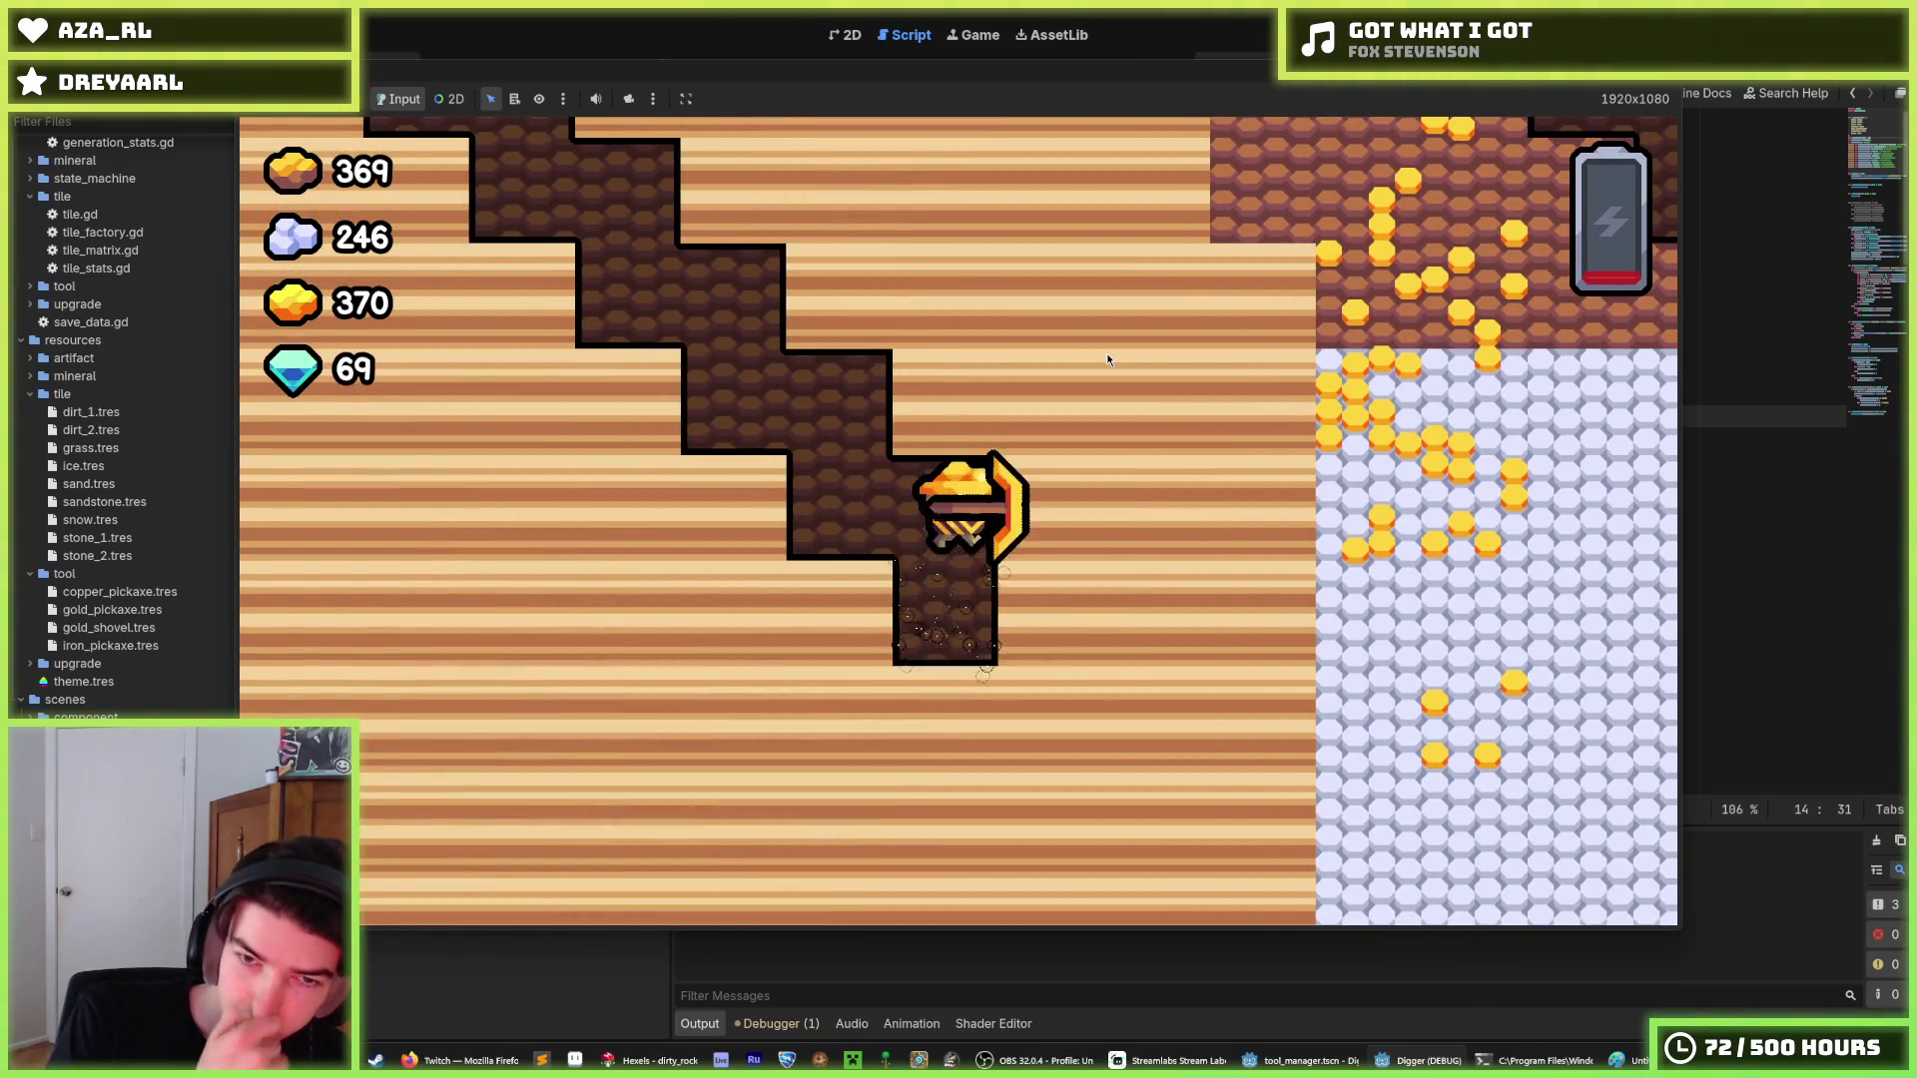
pyautogui.press('F8')
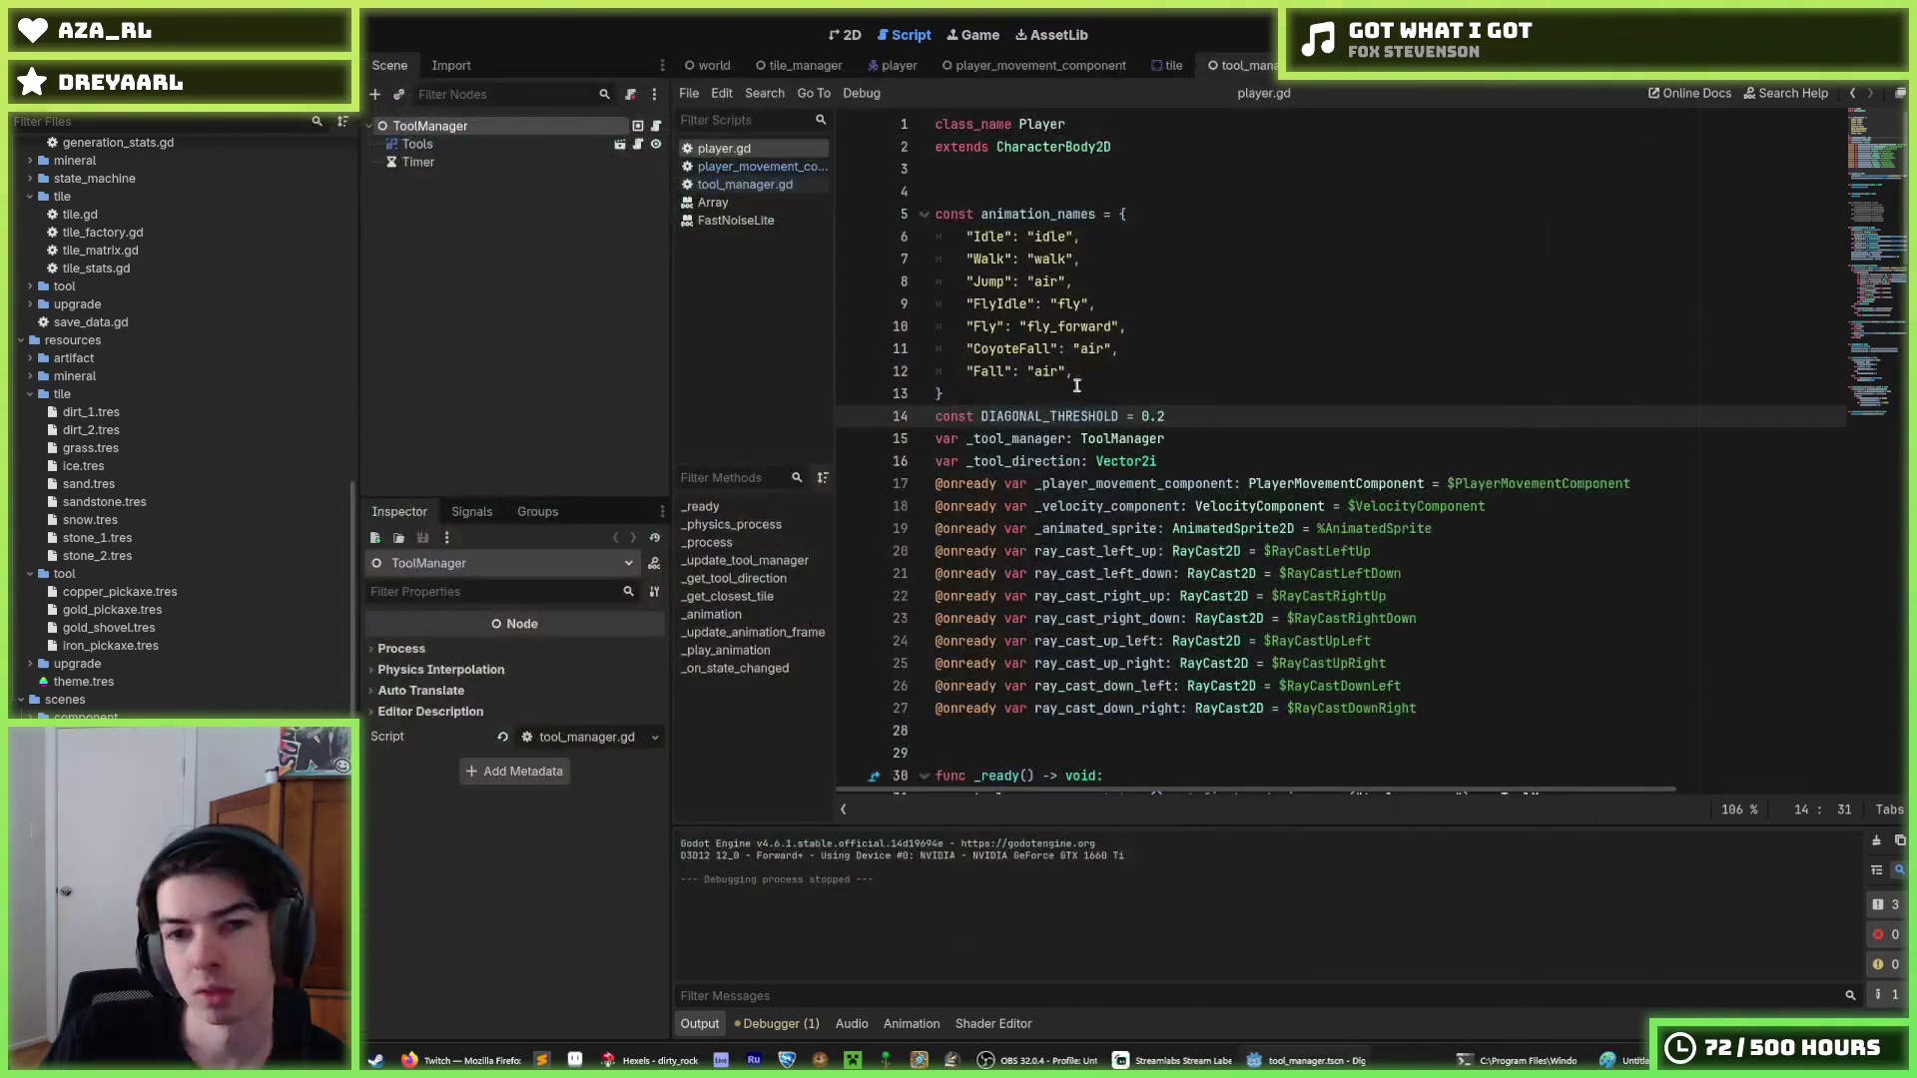
# Rename every _tool_direction occurrence in player.gd to _aim_direction.
pyautogui.click(1027, 440)
pyautogui.click(1040, 460)
pyautogui.scroll(-15, 1141, 526)
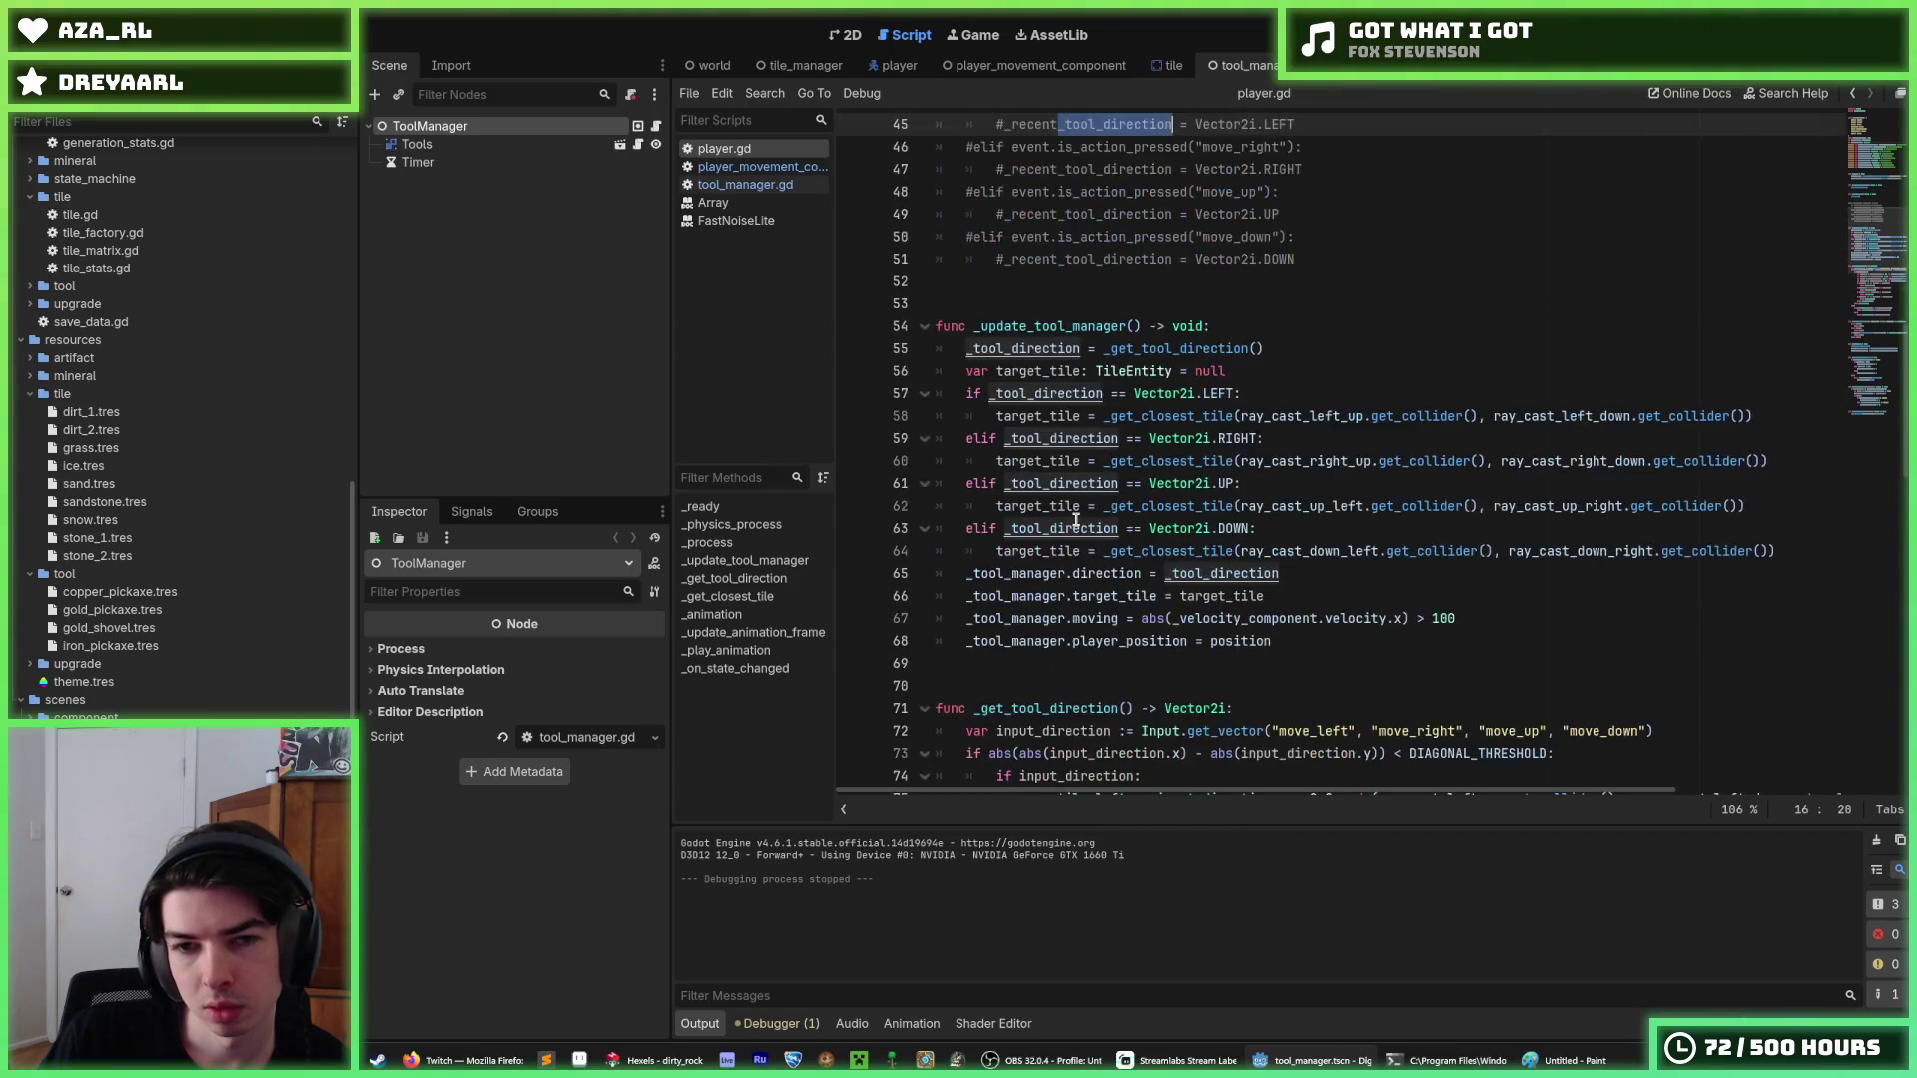
pyautogui.scroll(-4, 1076, 520)
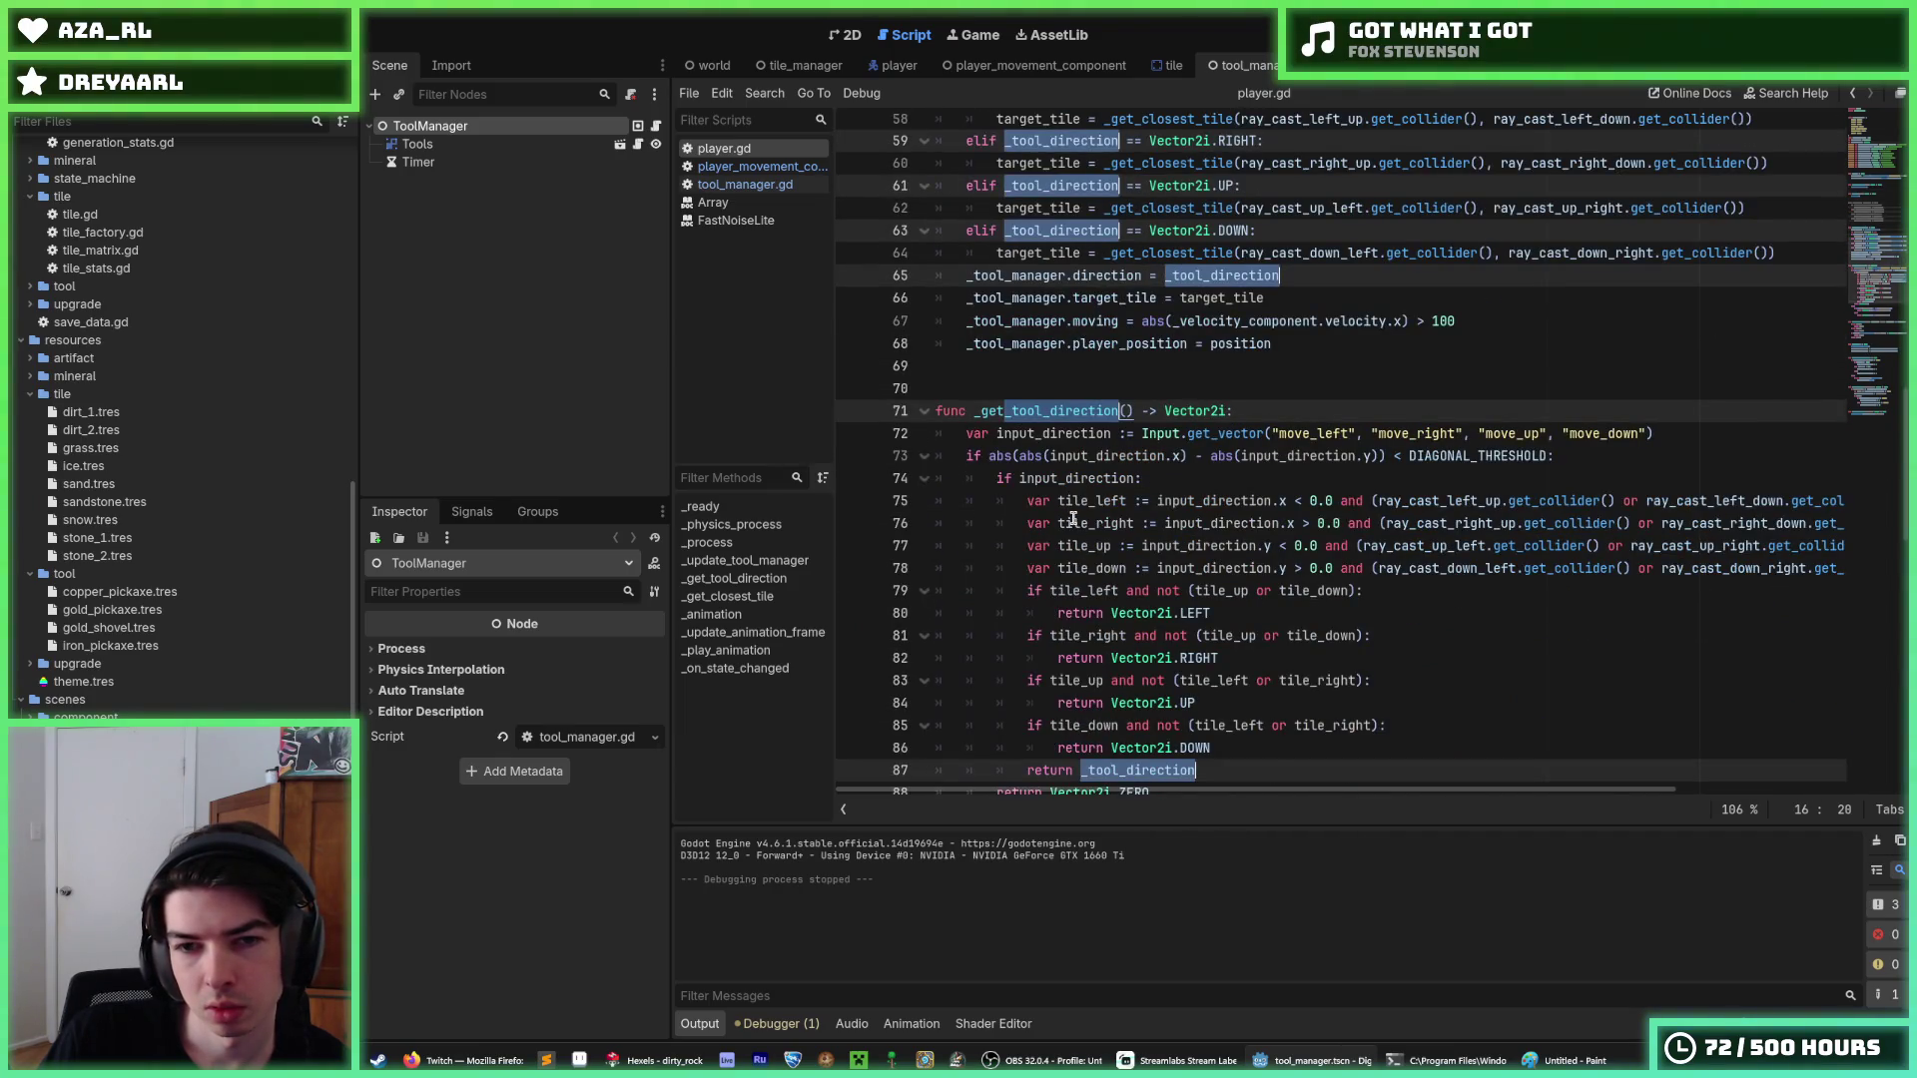
pyautogui.scroll(3, 1068, 507)
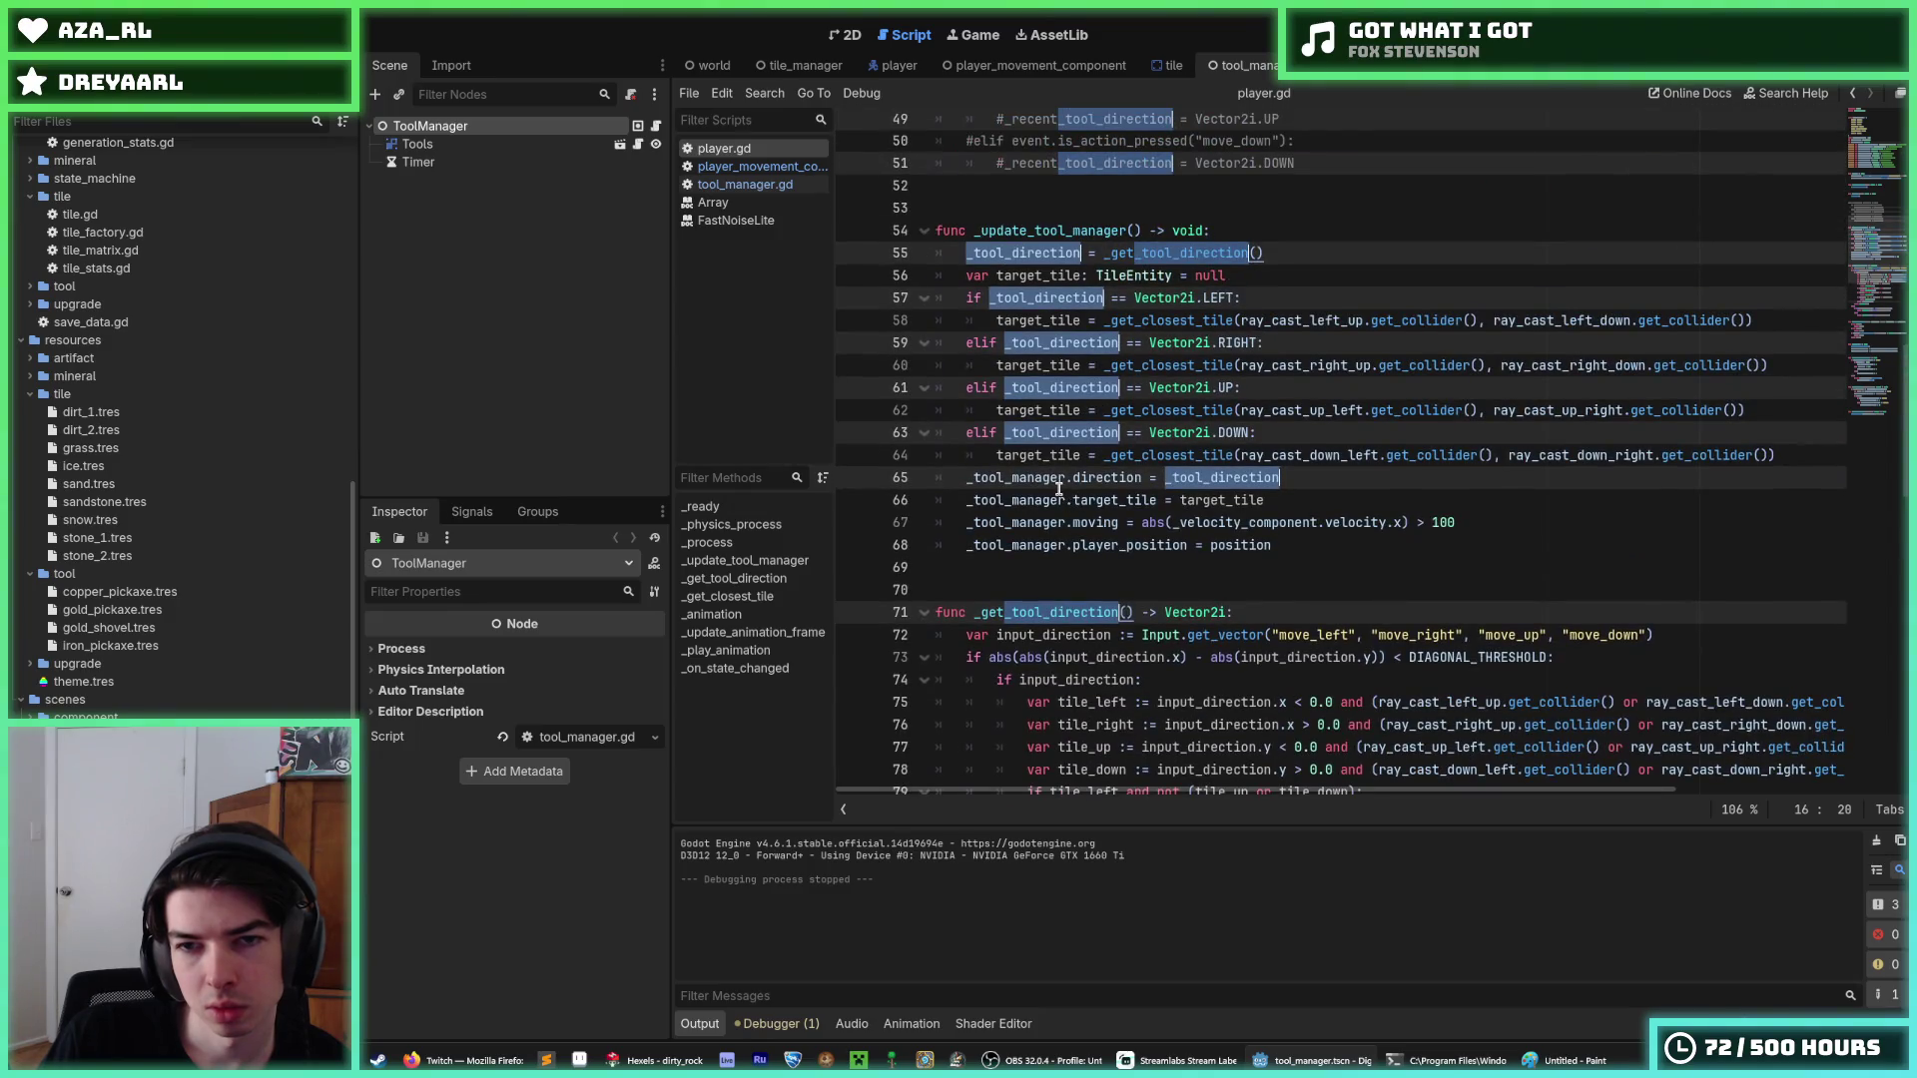
pyautogui.moveTo(1171, 473)
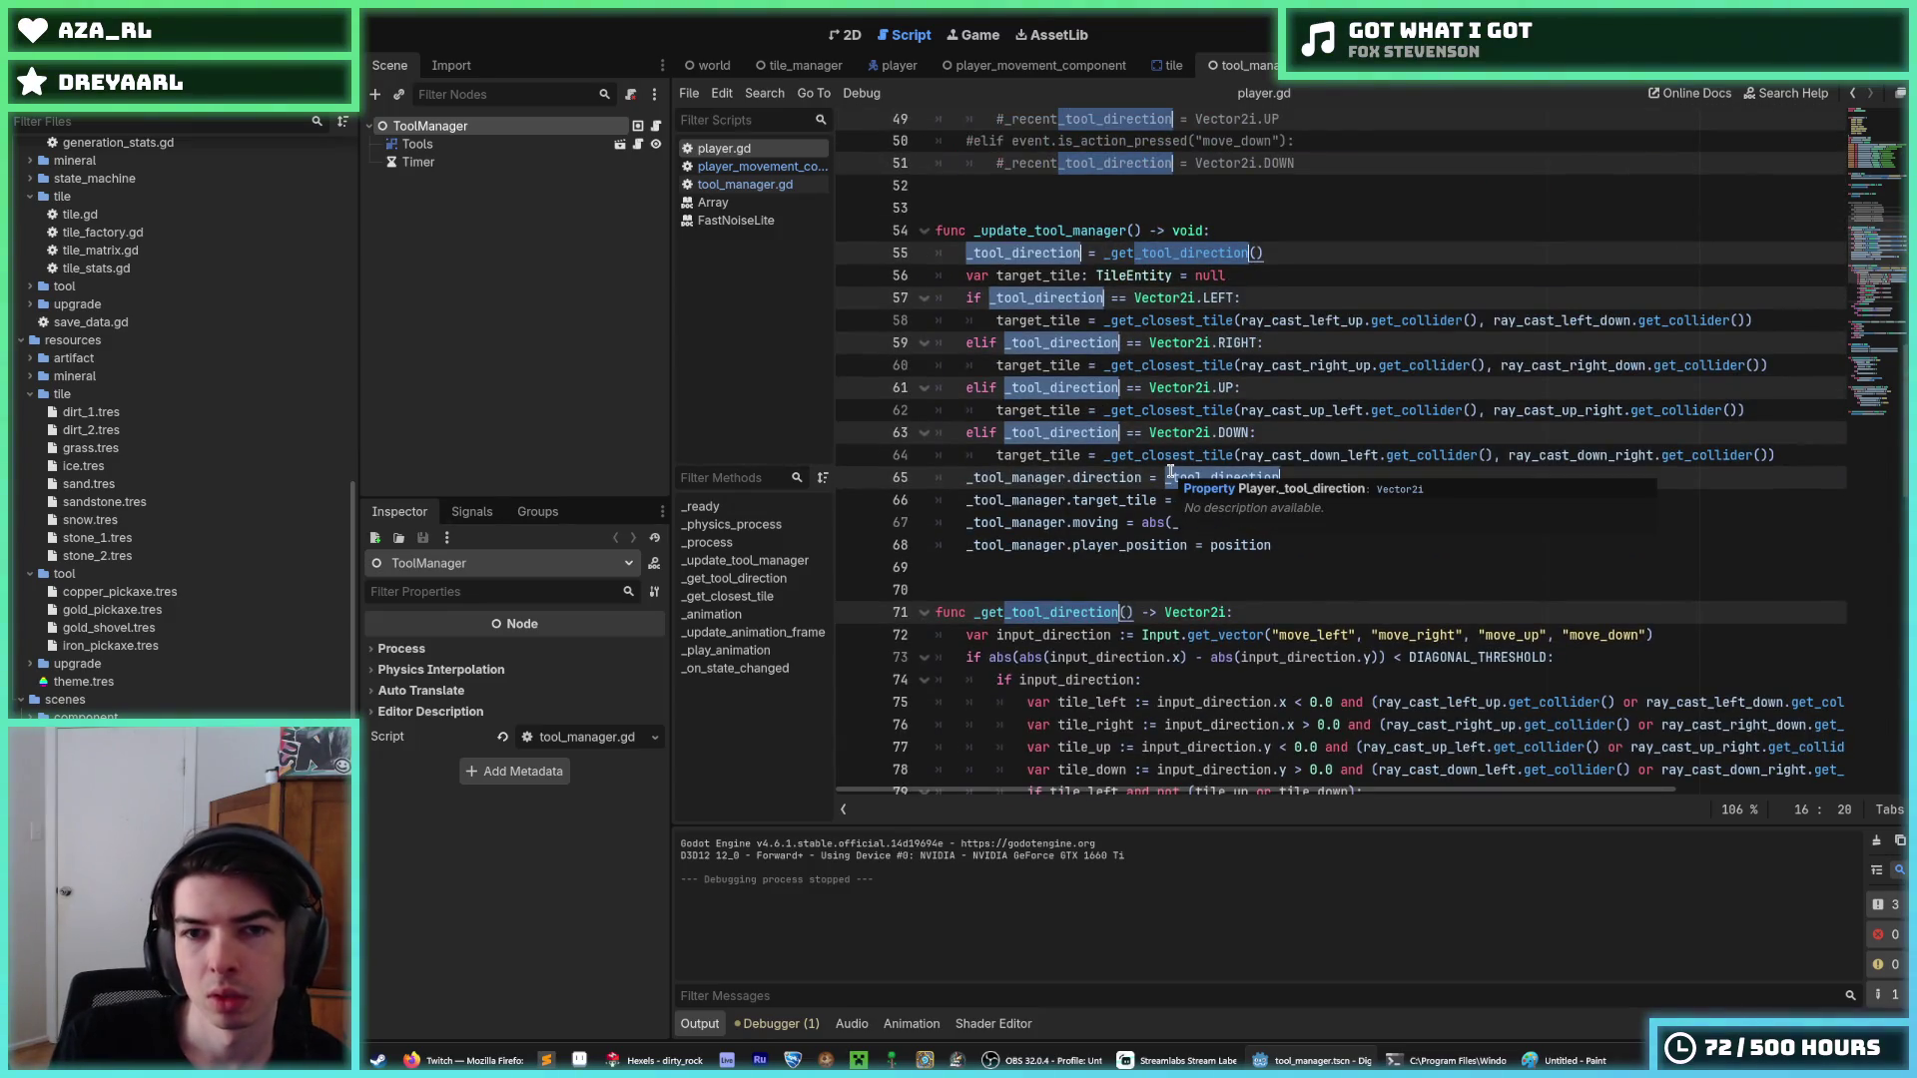
pyautogui.write('var _aim_direction: Vector2i')
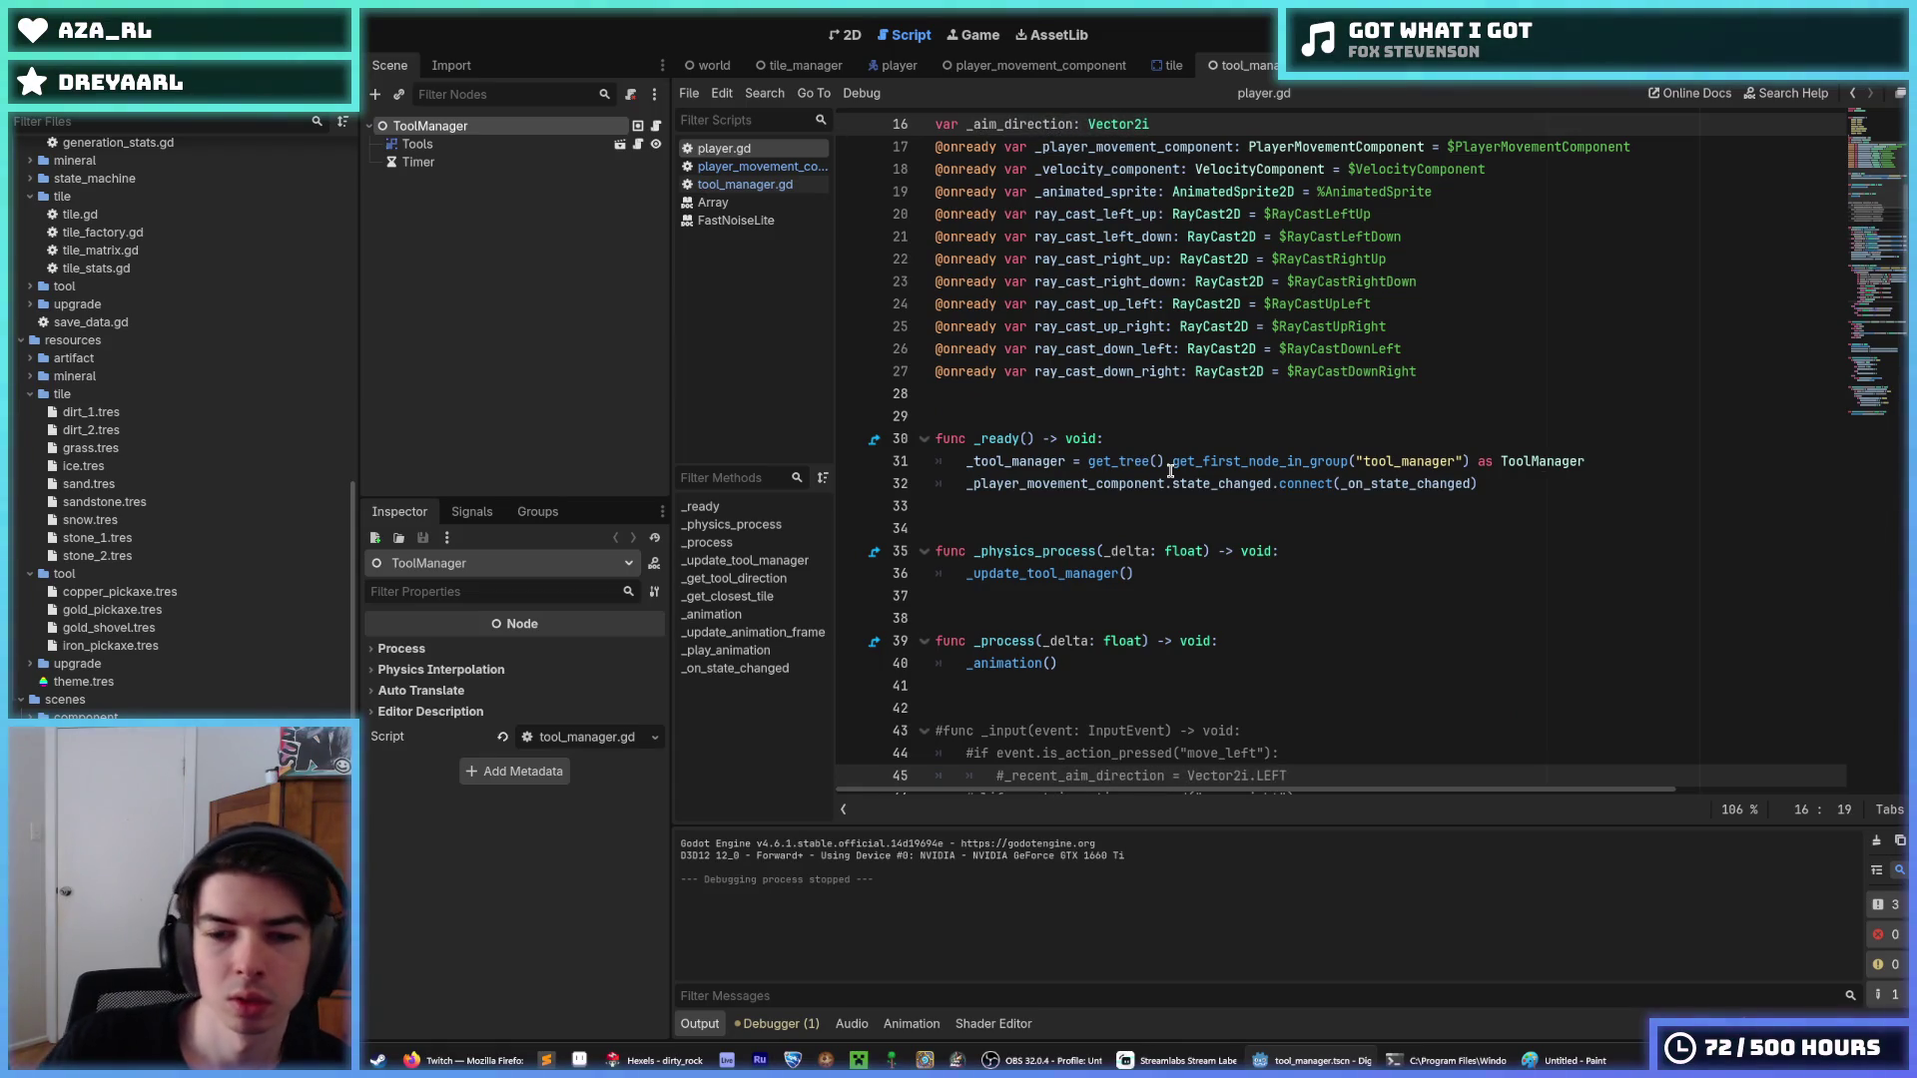
pyautogui.scroll(-5, 1171, 471)
# Delete the commented-out _input block, review the renamed lines, and run the game with F5.
pyautogui.moveTo(1288, 573); pyautogui.dragTo(931, 358)
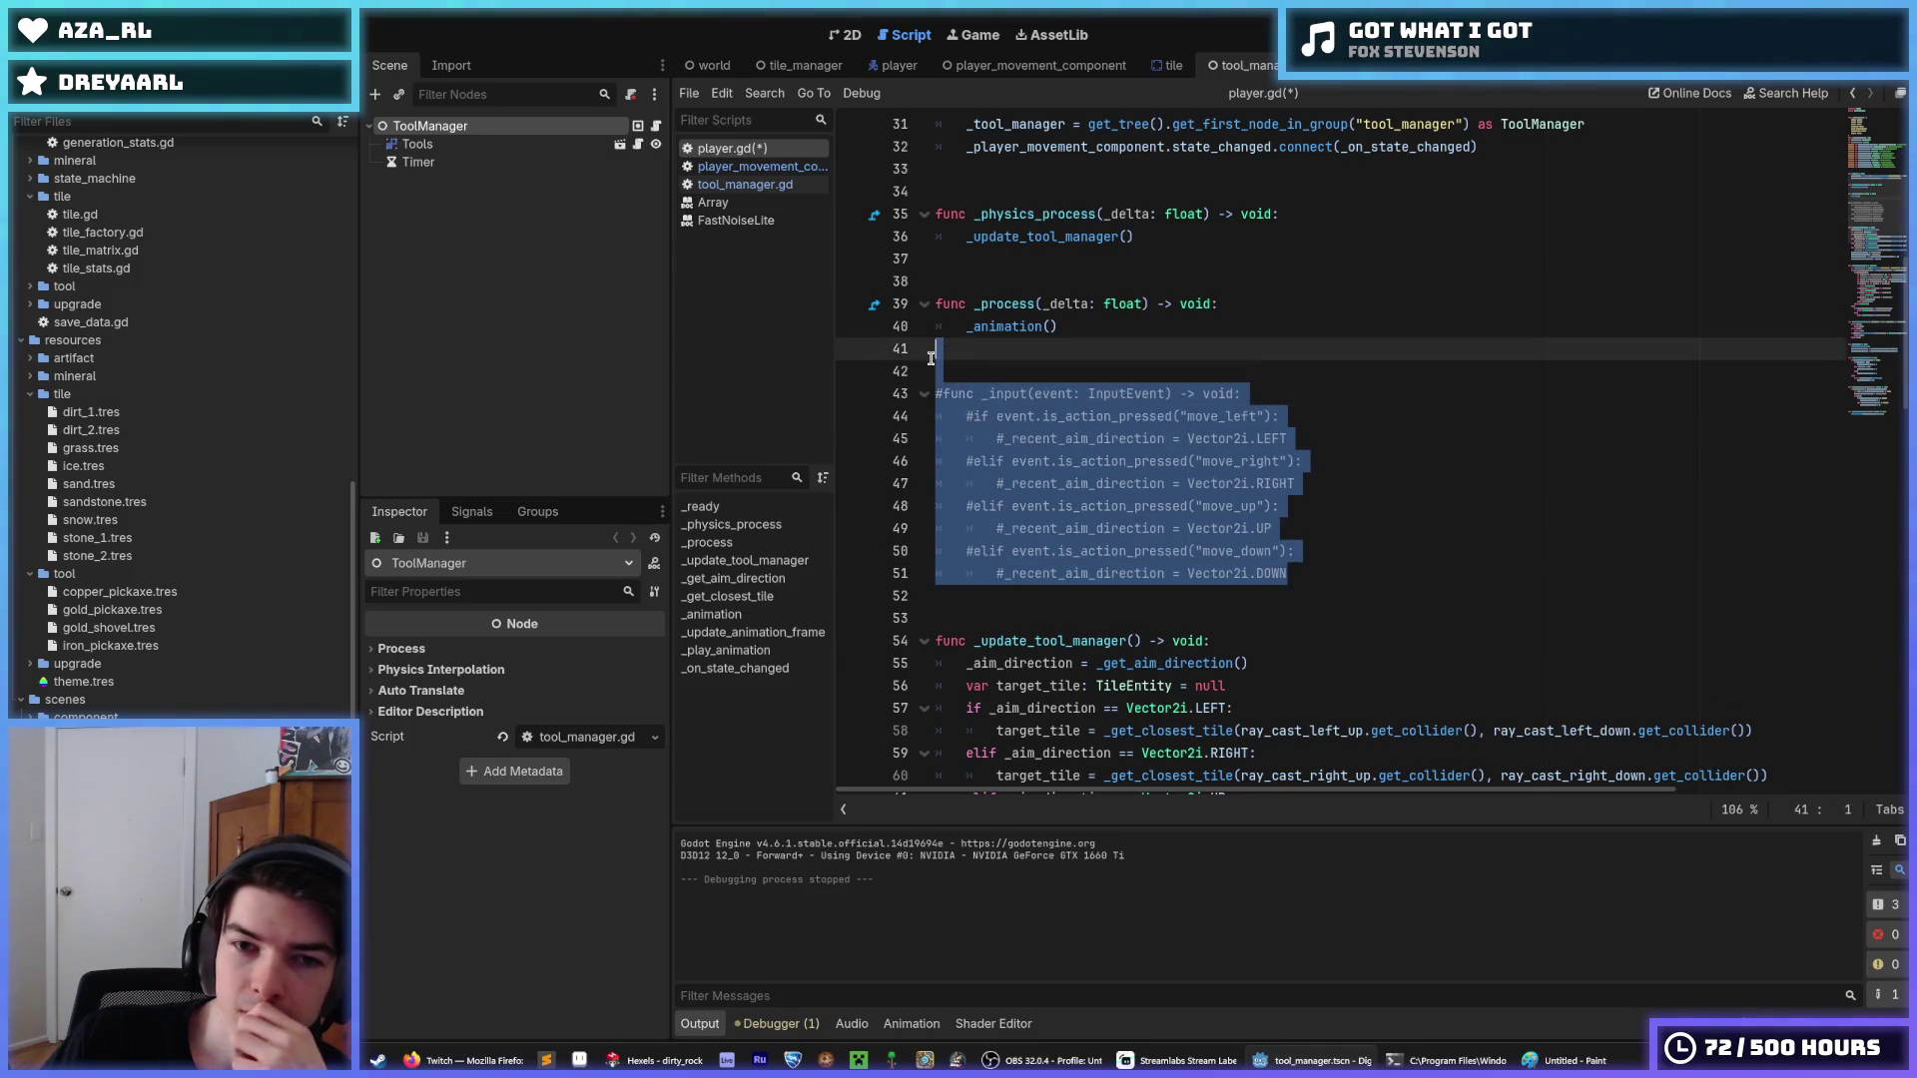
pyautogui.press('BackSpace')
pyautogui.press('BackSpace')
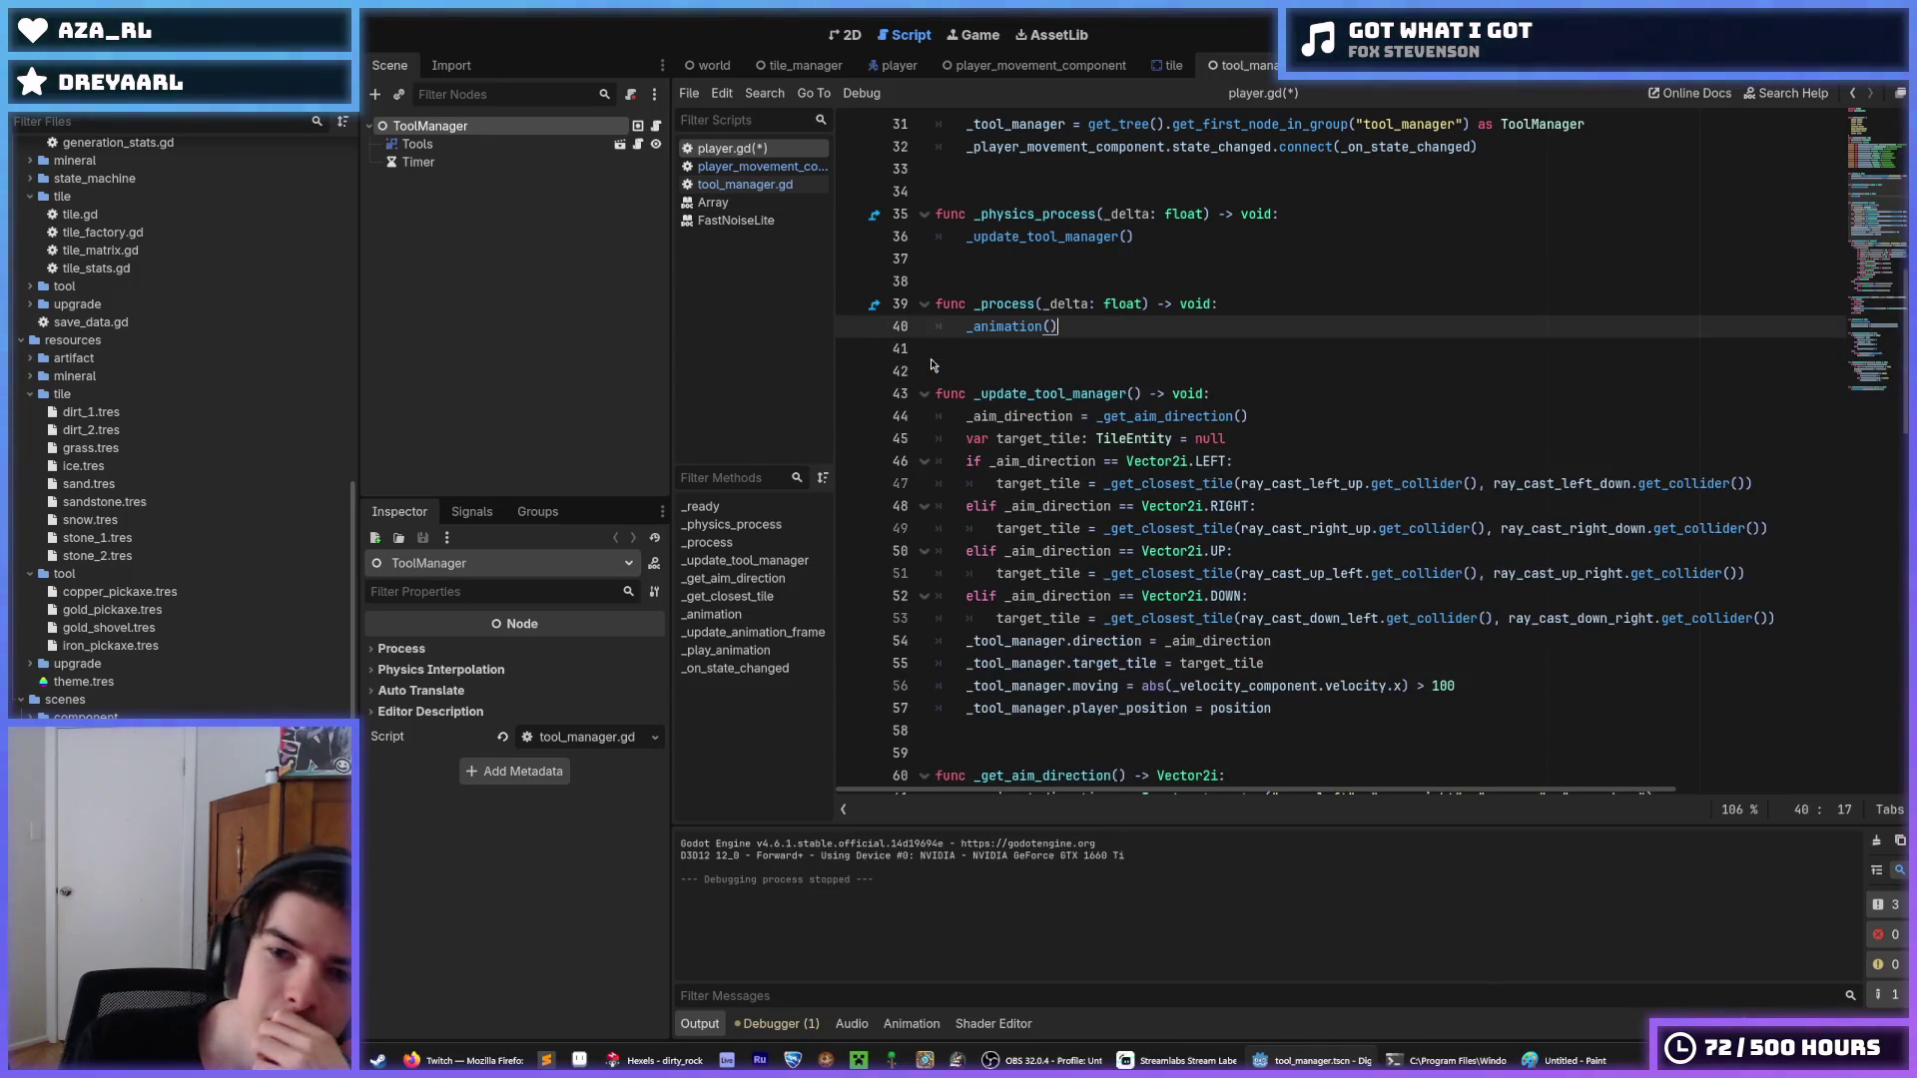
pyautogui.scroll(-4, 1225, 374)
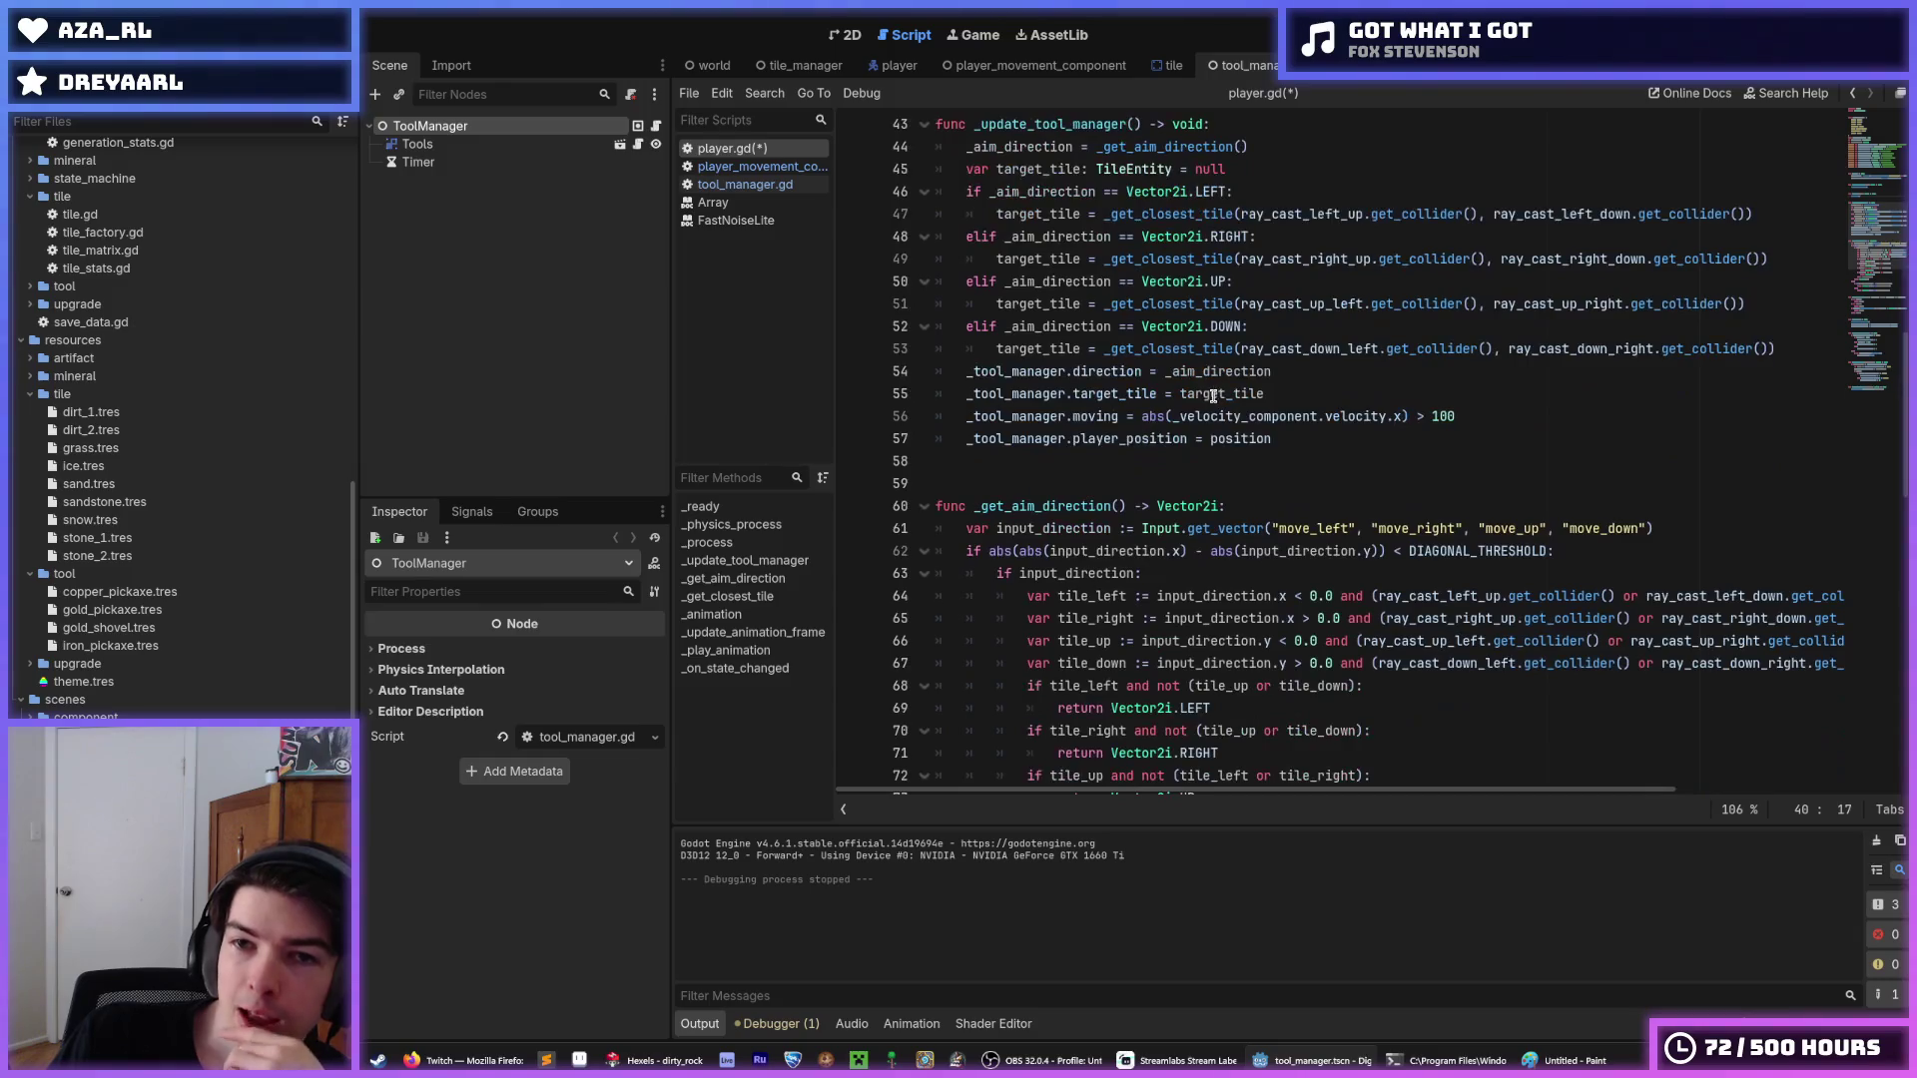
pyautogui.click(1327, 427)
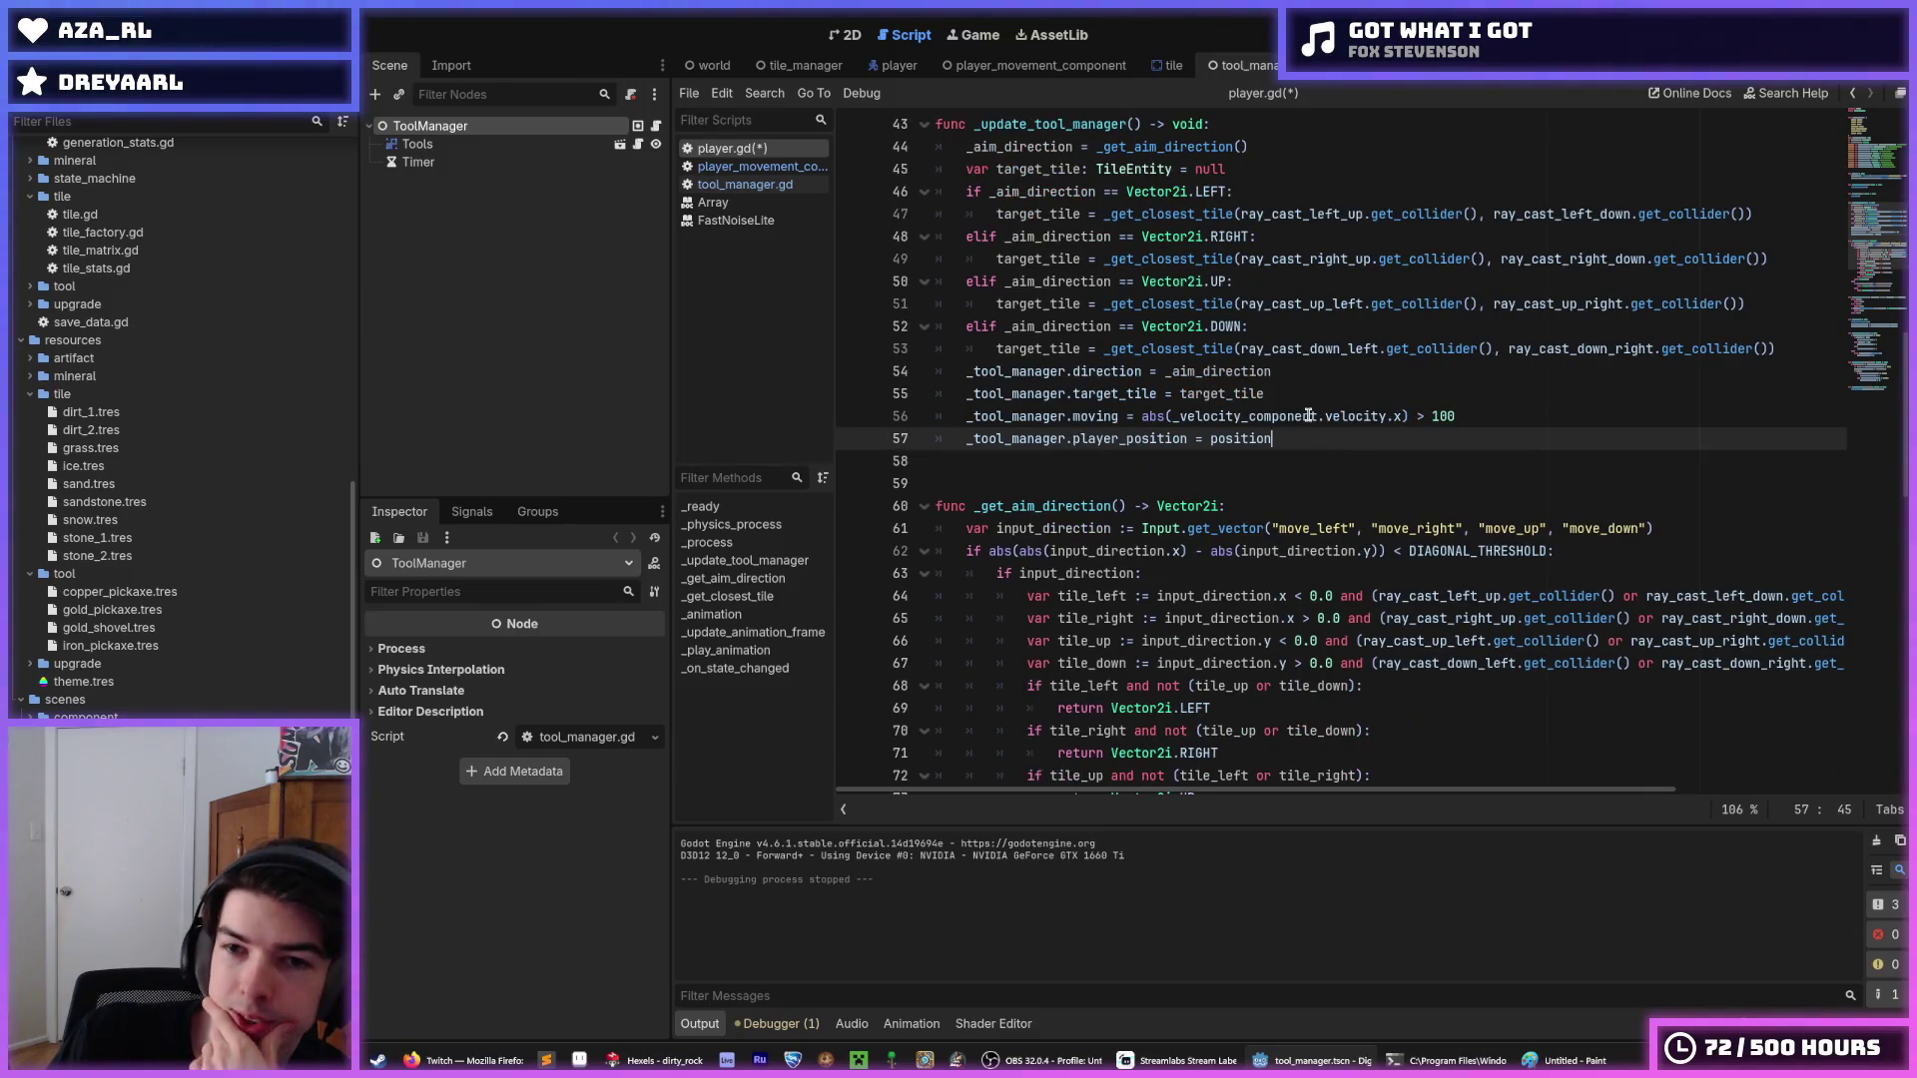
pyautogui.click(1197, 372)
pyautogui.scroll(-3, 1159, 375)
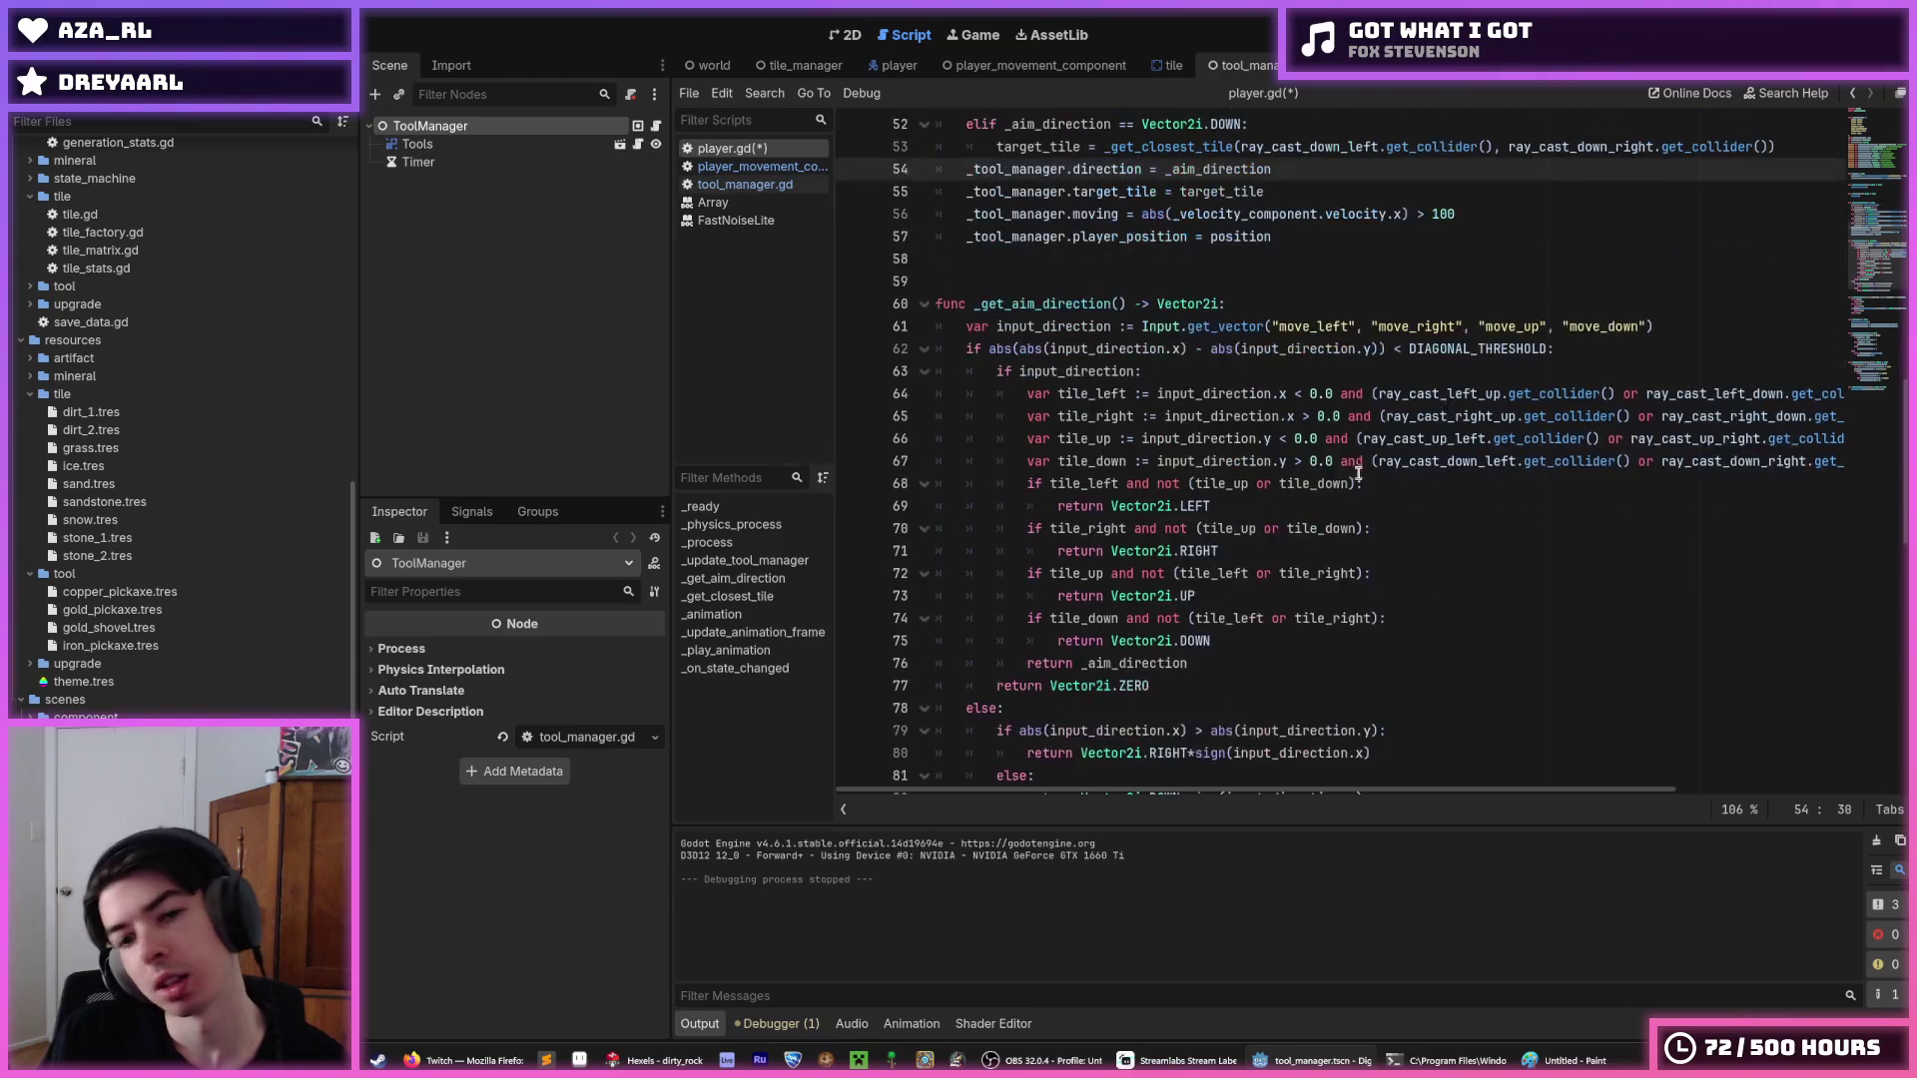
pyautogui.click(1327, 348)
pyautogui.press('F5')
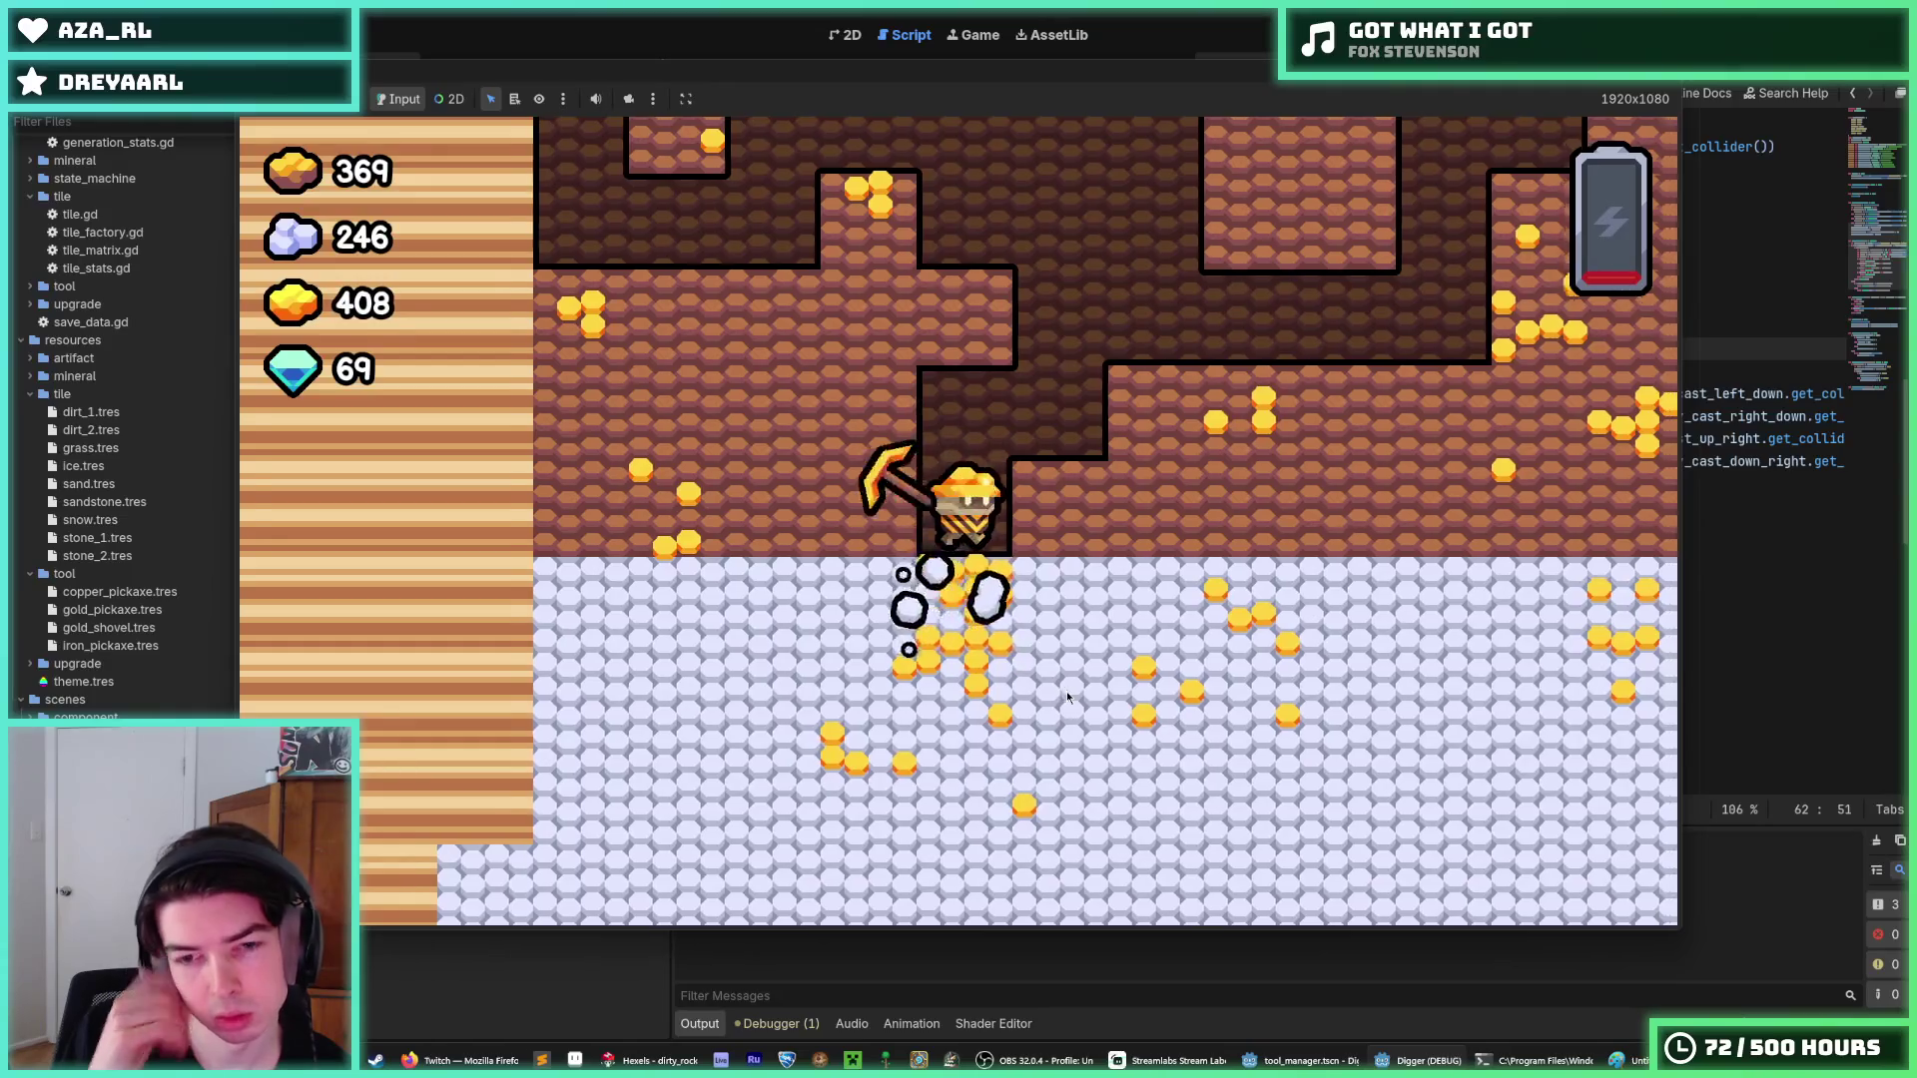
# Stop the running Digger game with F8 after testing digging, with gold at 408.
pyautogui.press('F8')
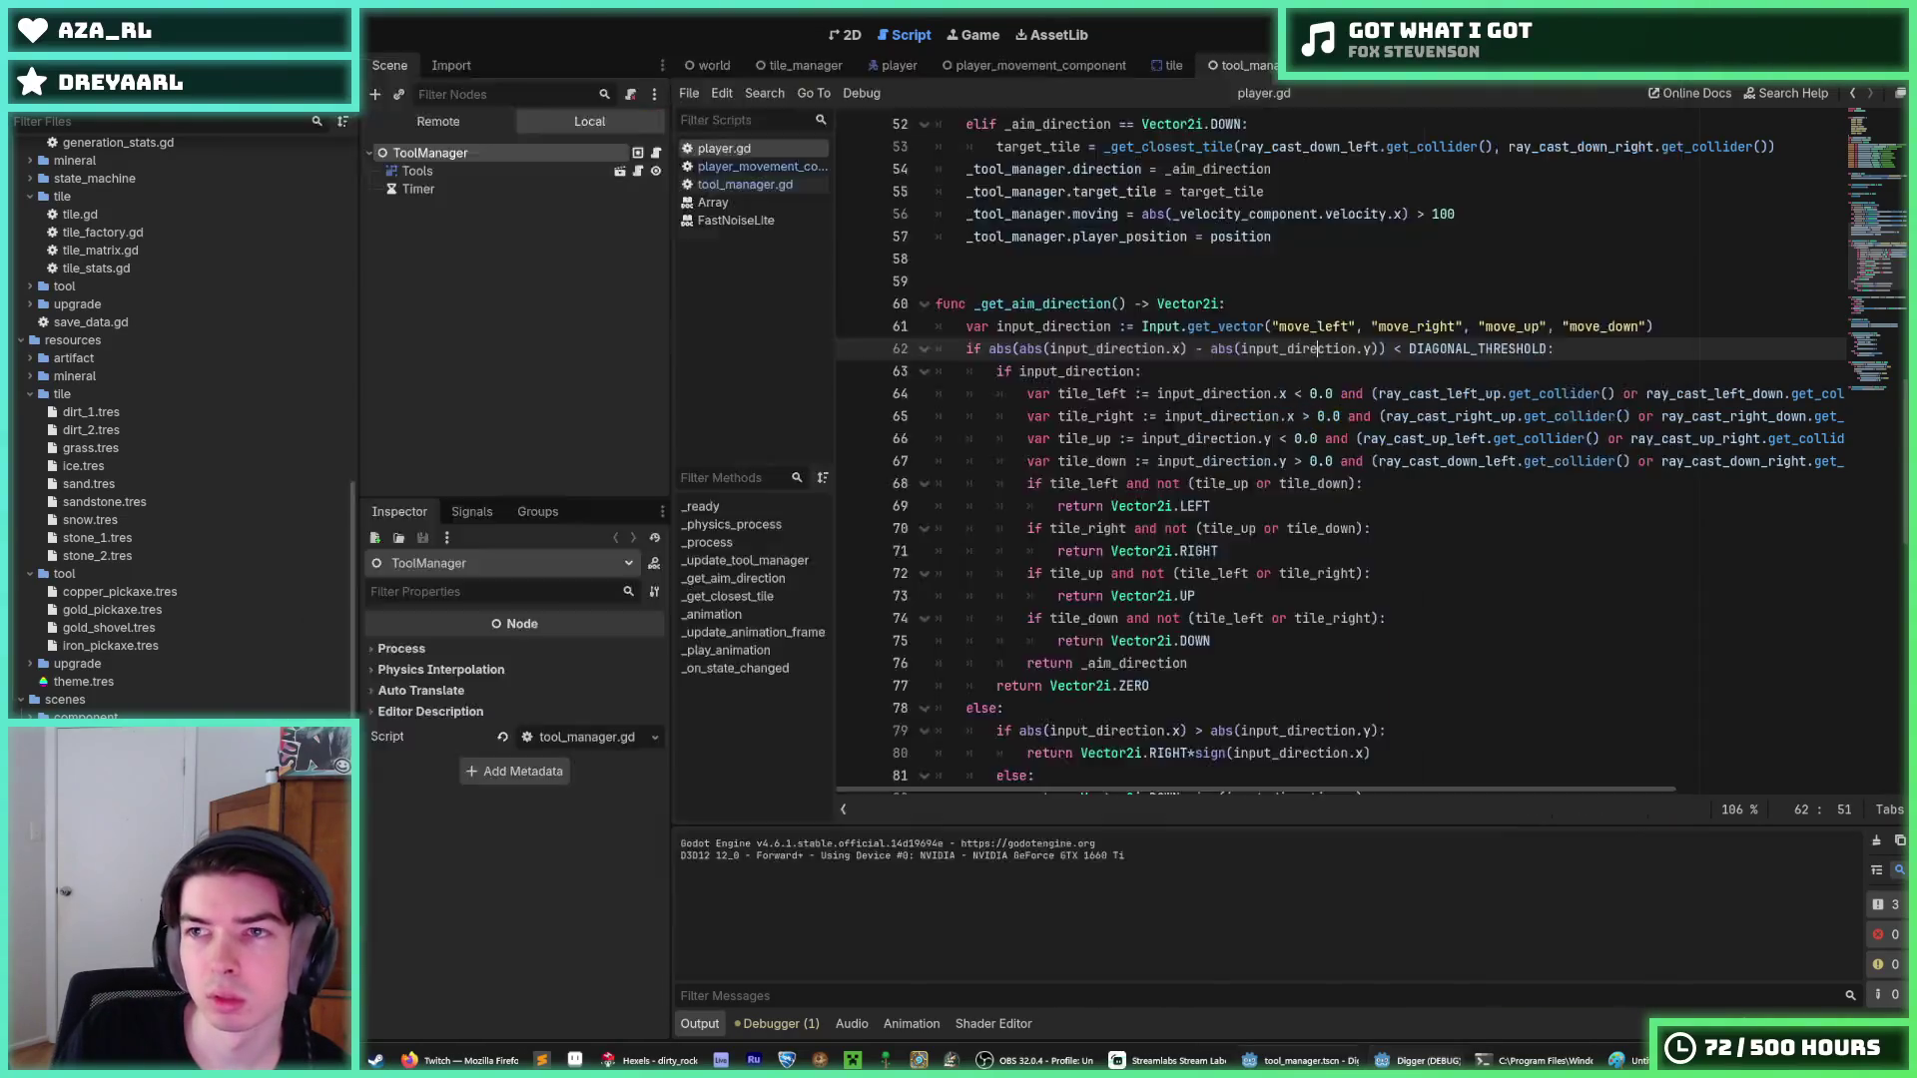
# Save with Ctrl+S and switch to the tile scene showing the tile.gd script.
pyautogui.click(1471, 296)
pyautogui.hotkey('ctrl', 's')
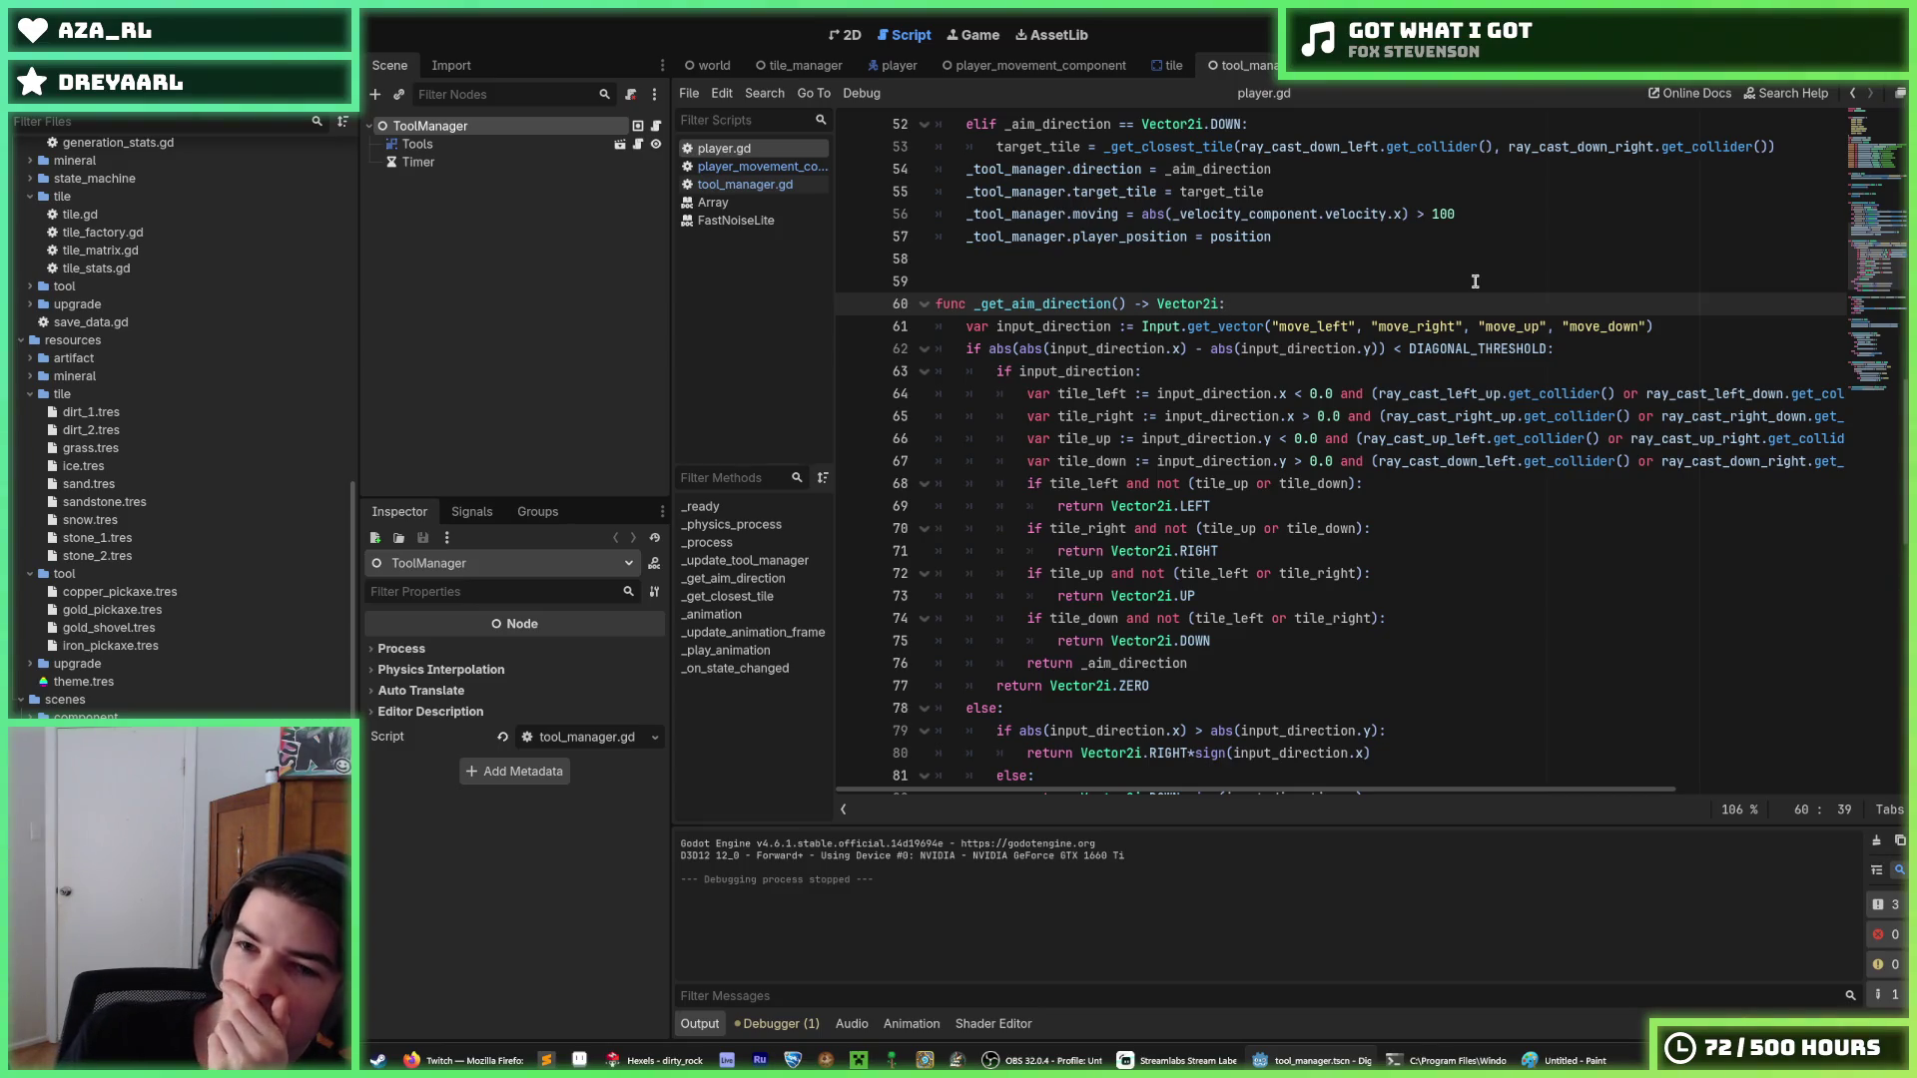
pyautogui.click(1165, 66)
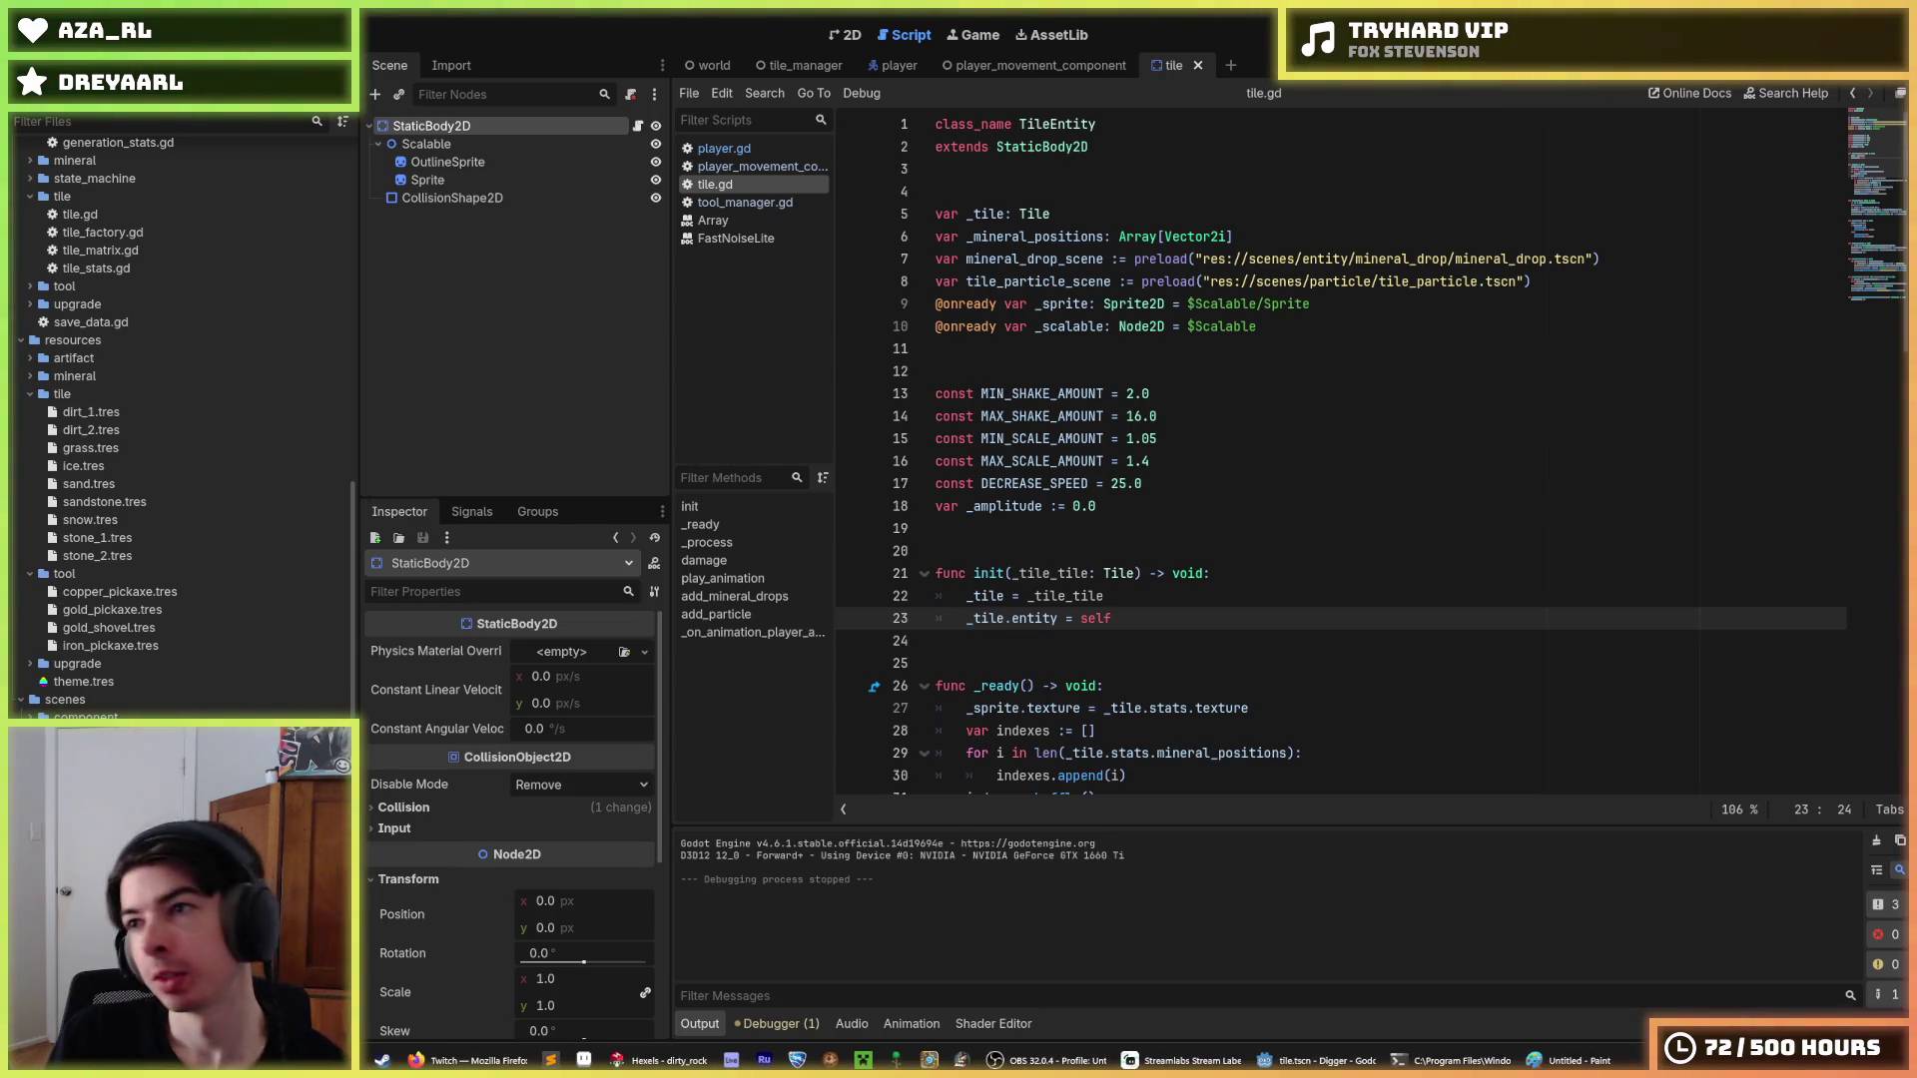
# Open Command Prompt, cd into the Digger project folder, and run git status.
pyautogui.press('super')
pyautogui.write('cmd')
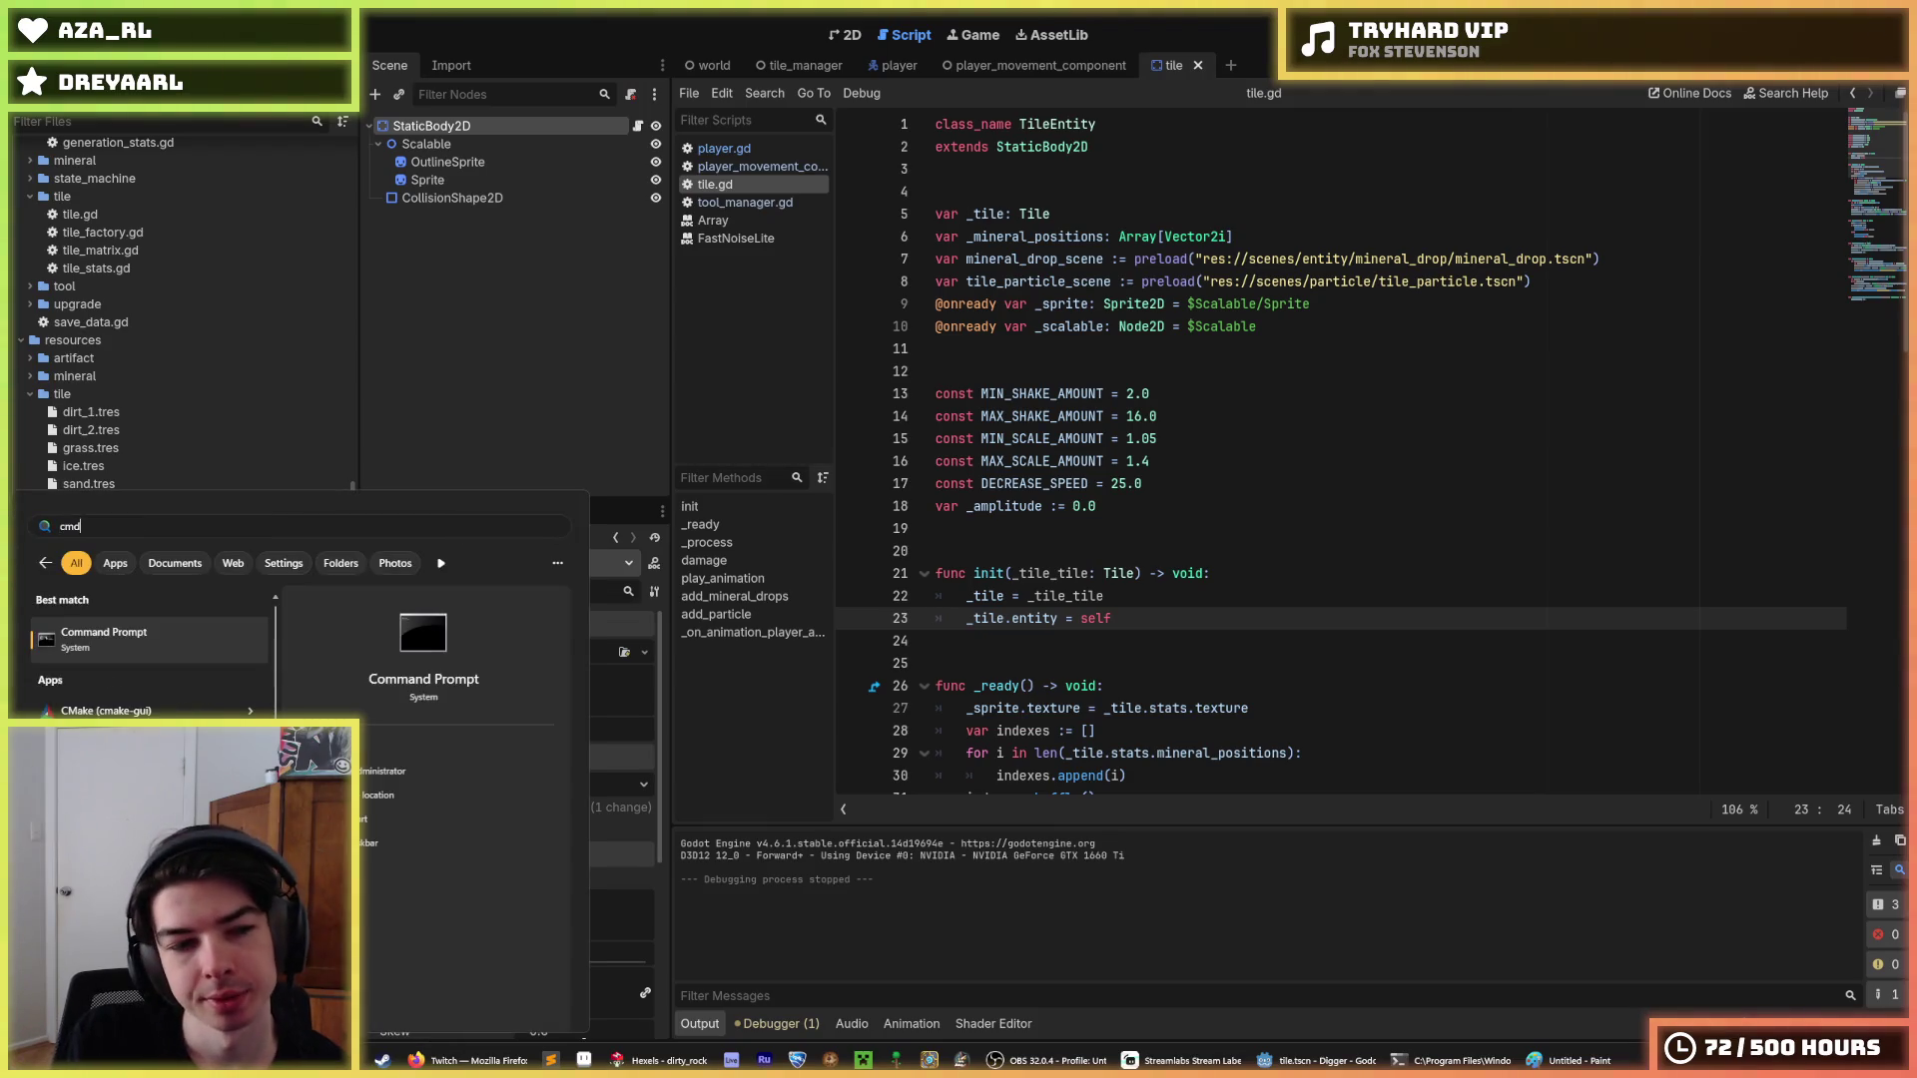
pyautogui.press('Return')
pyautogui.write('cd')
pyautogui.write('C:\\Users\\Digs\\Documents\\Projects\\Godot\\Digger')
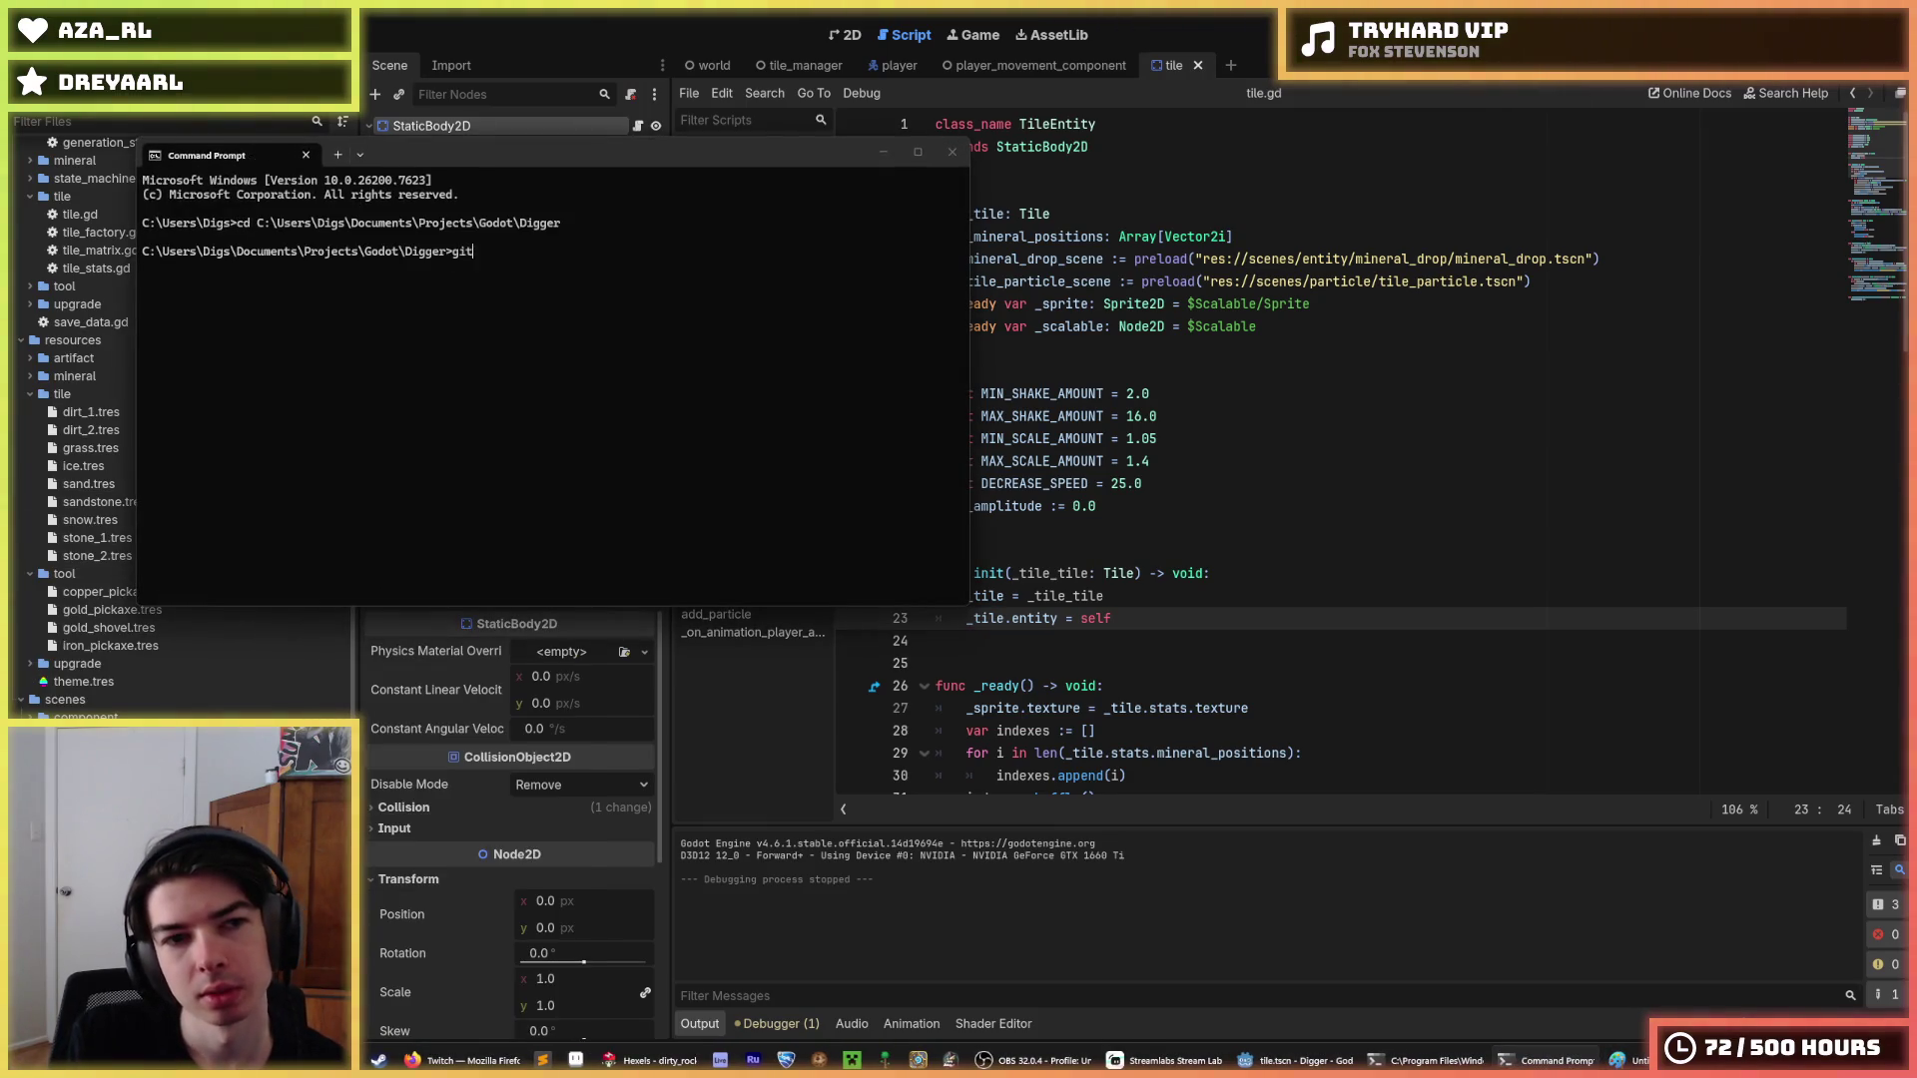
pyautogui.write('statu')
pyautogui.press('Return')
pyautogui.write('git add *')
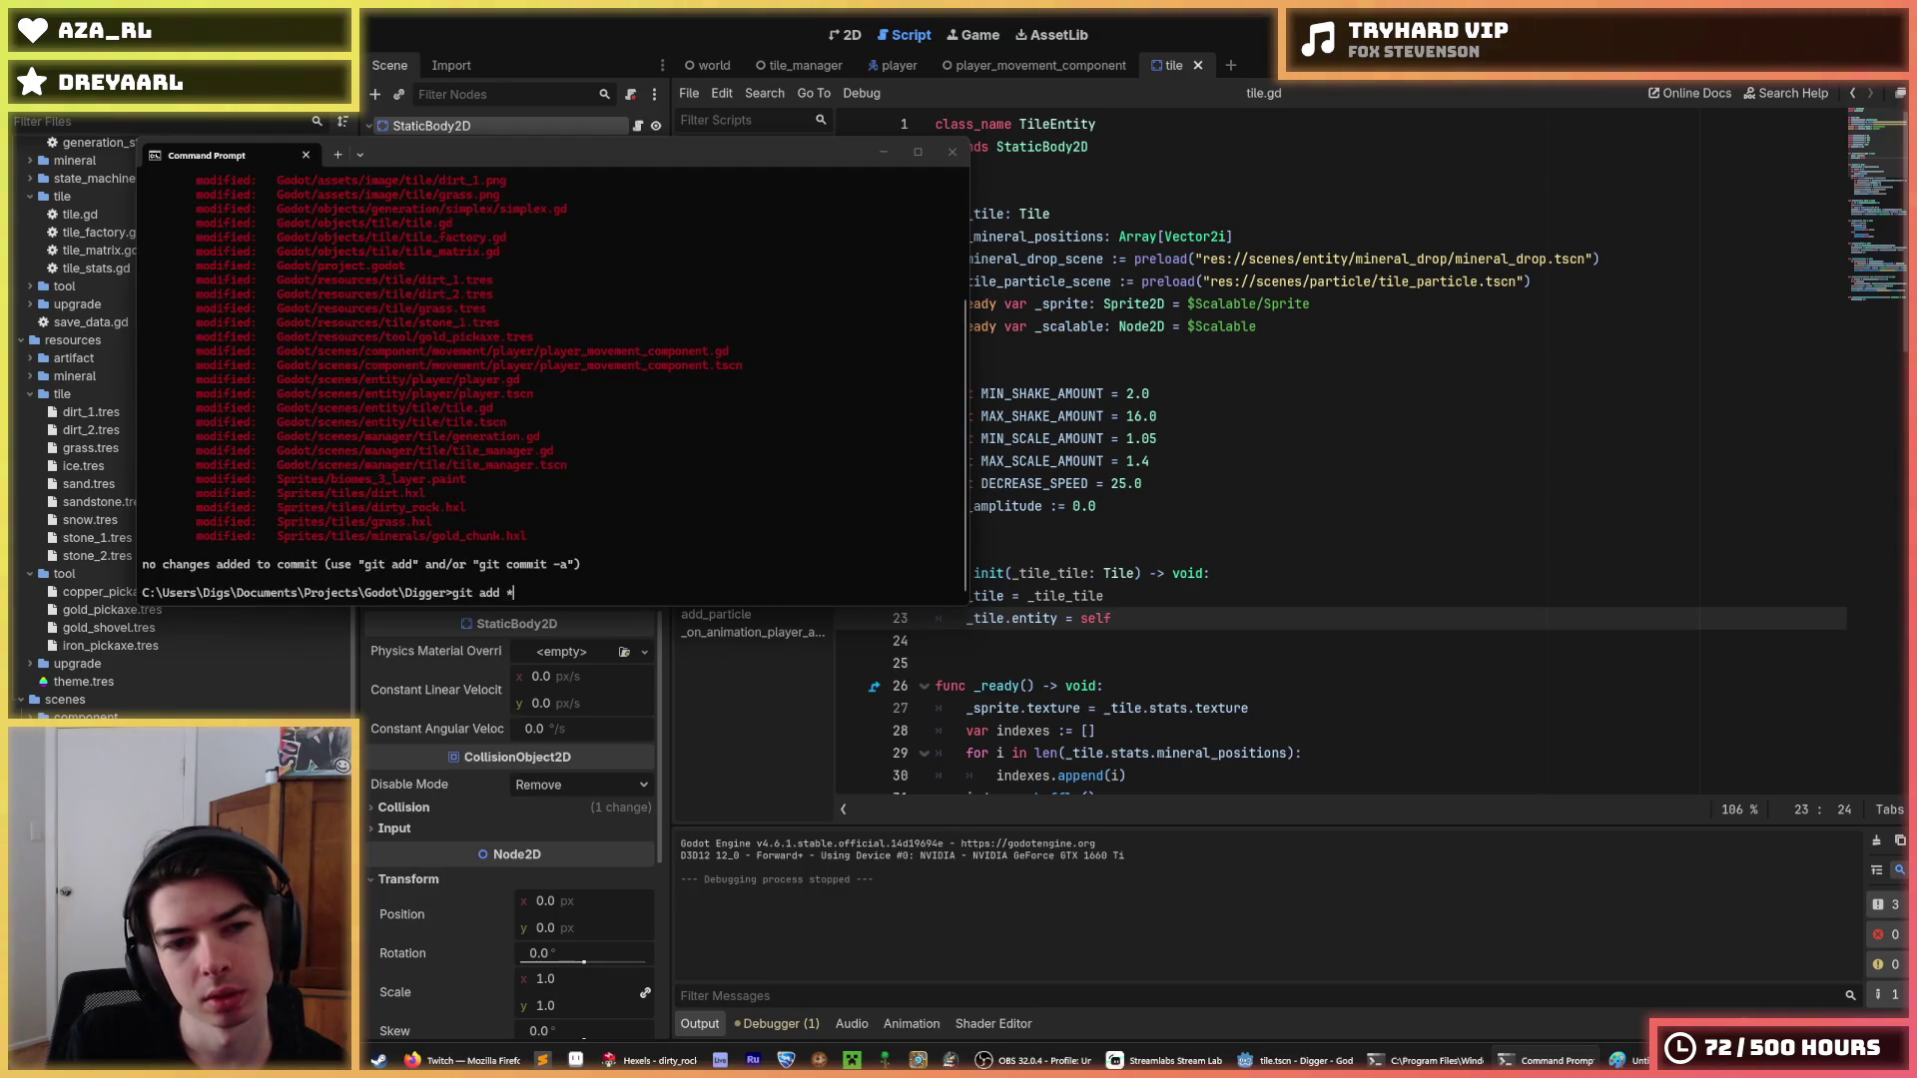
# Stage all files, commit as 'Improved generation and tool aiming', and push to main.
pyautogui.press('Return')
pyautogui.write('g')
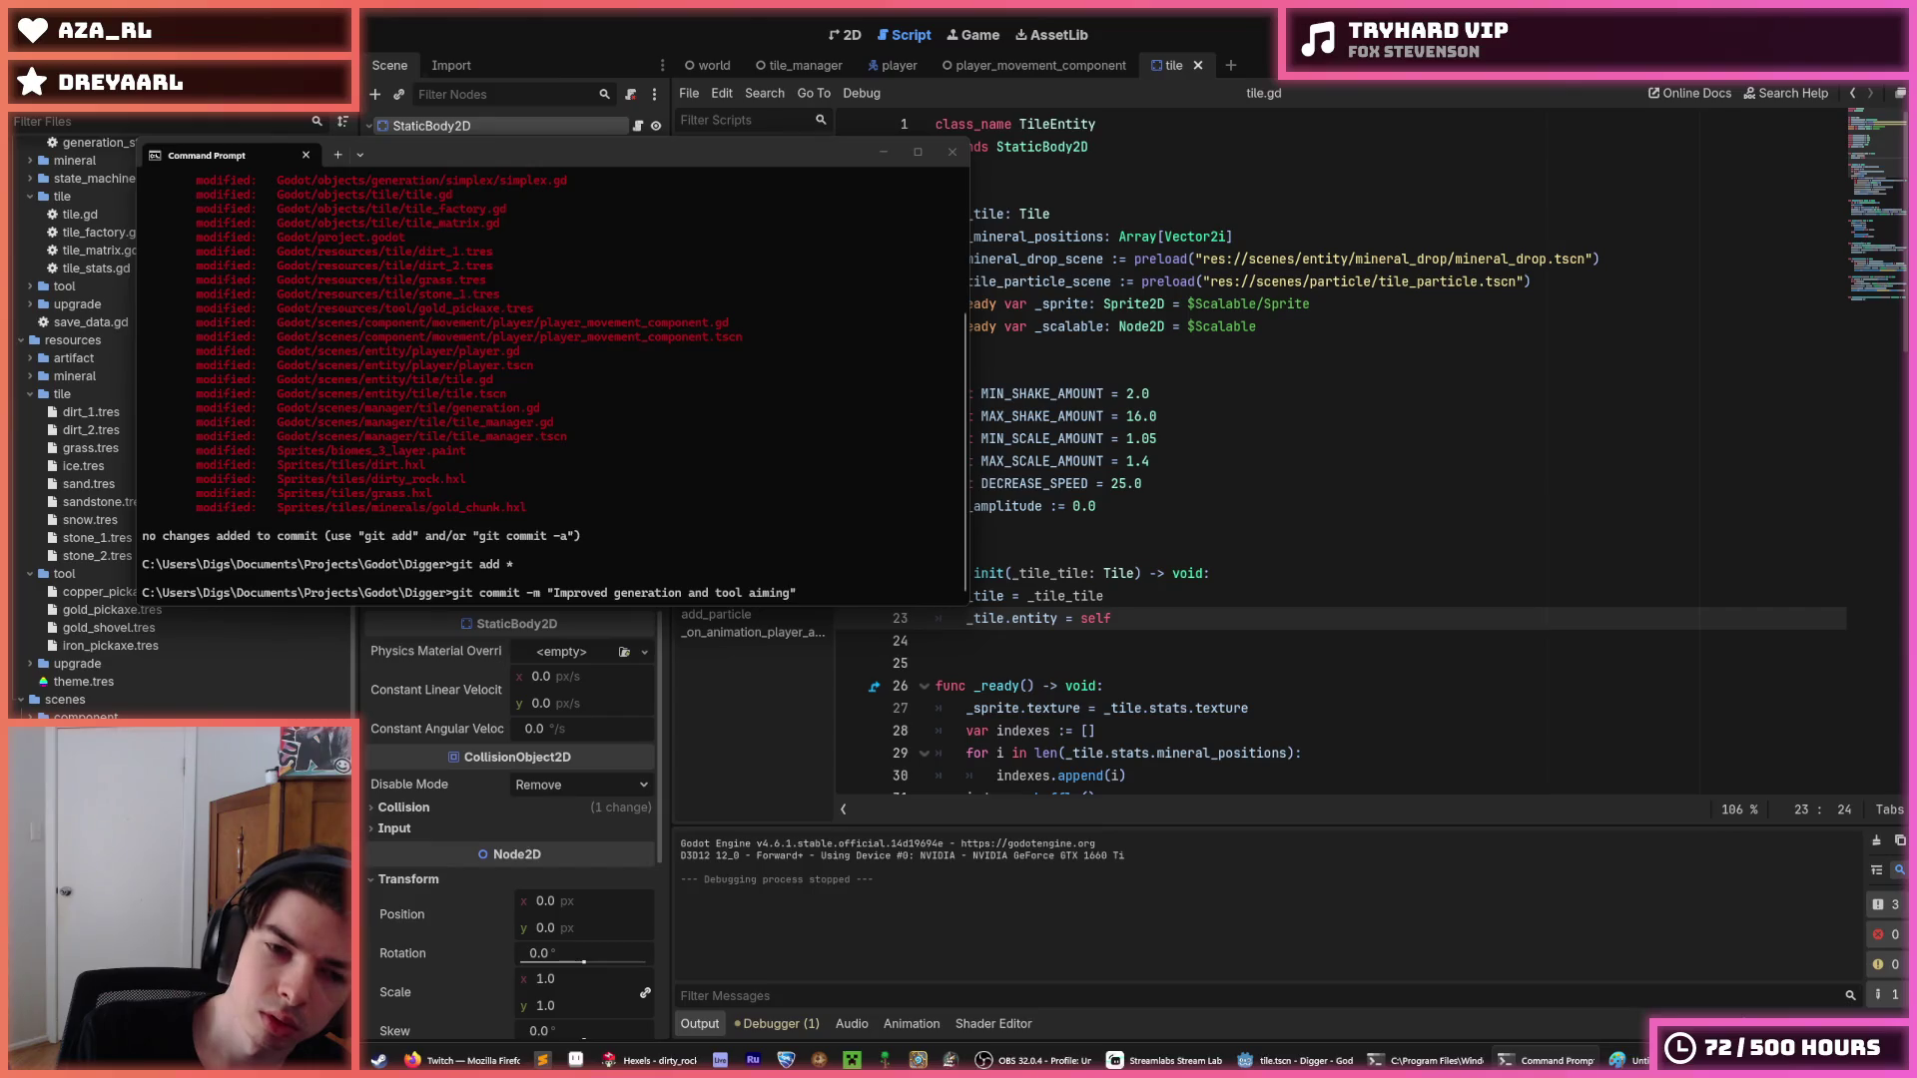
pyautogui.press('Return')
pyautogui.write('sh')
pyautogui.press('Return')
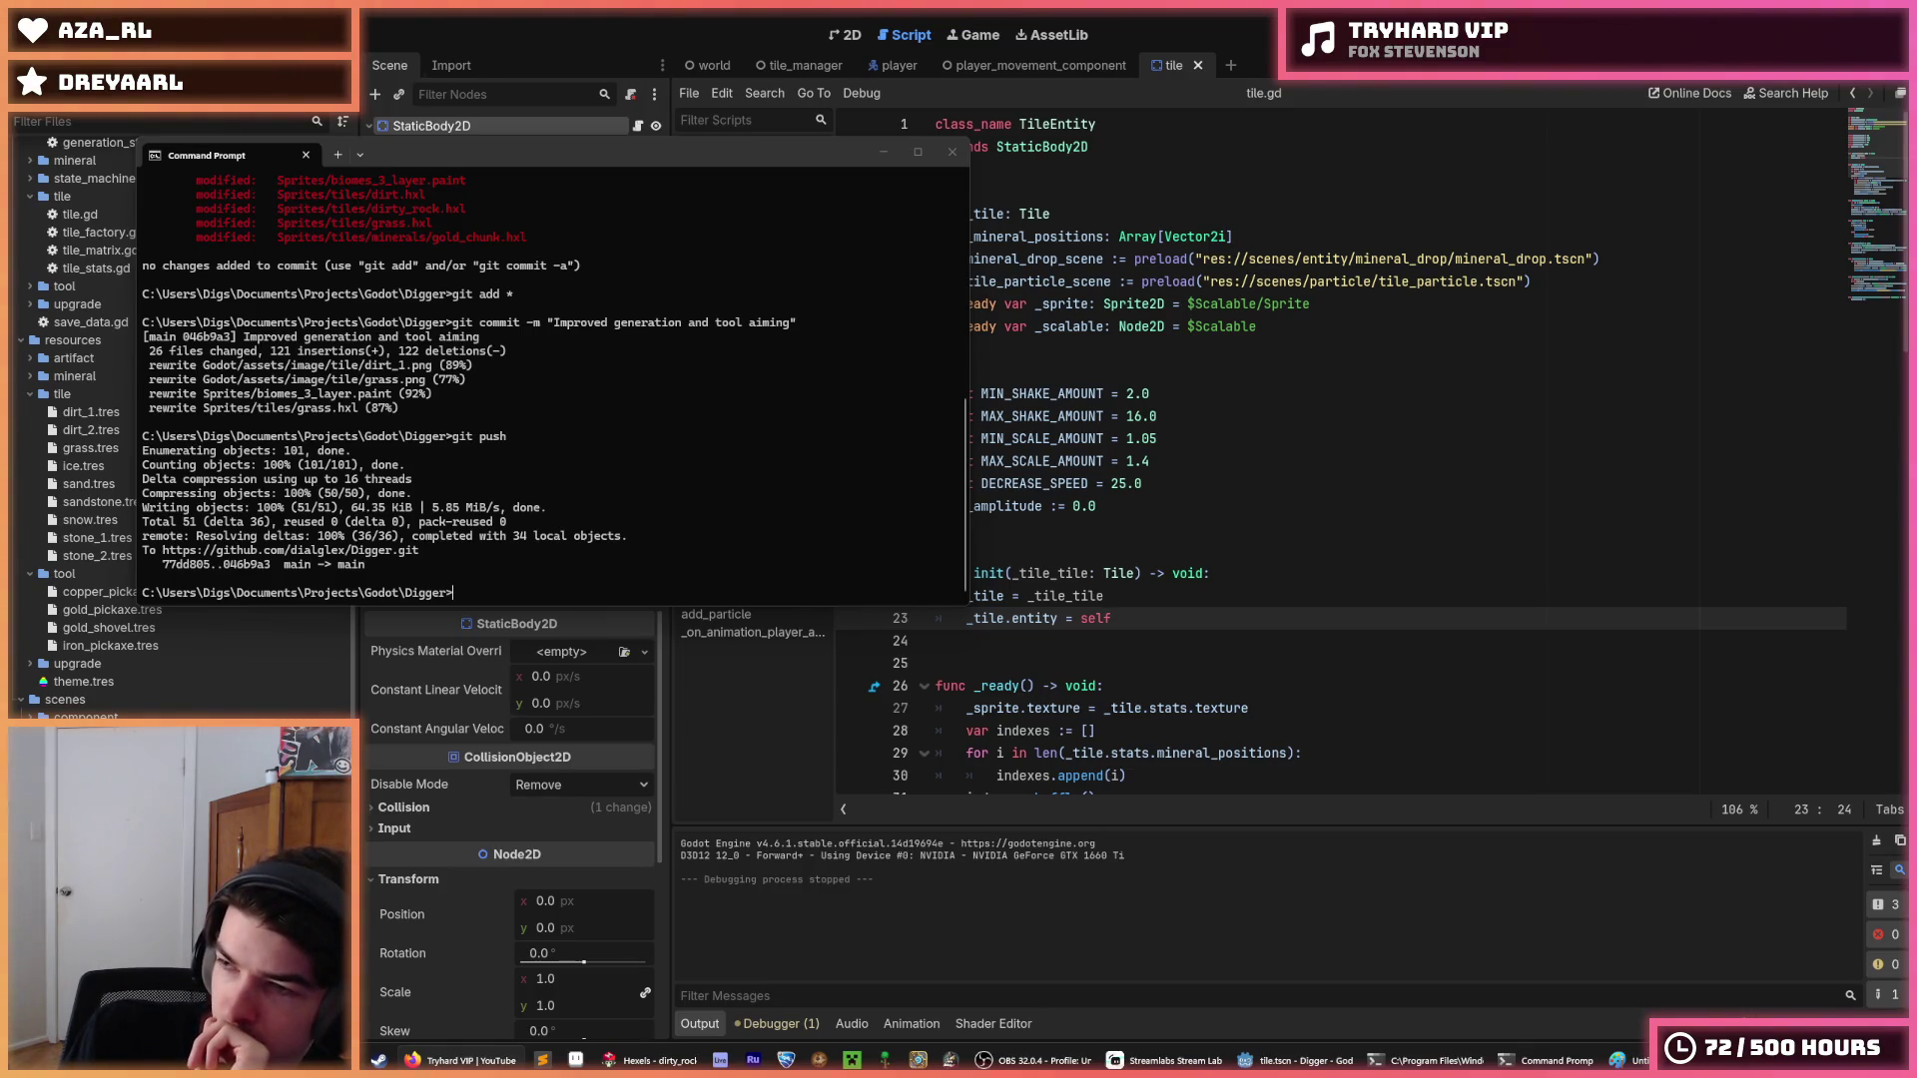
pyautogui.click(1210, 366)
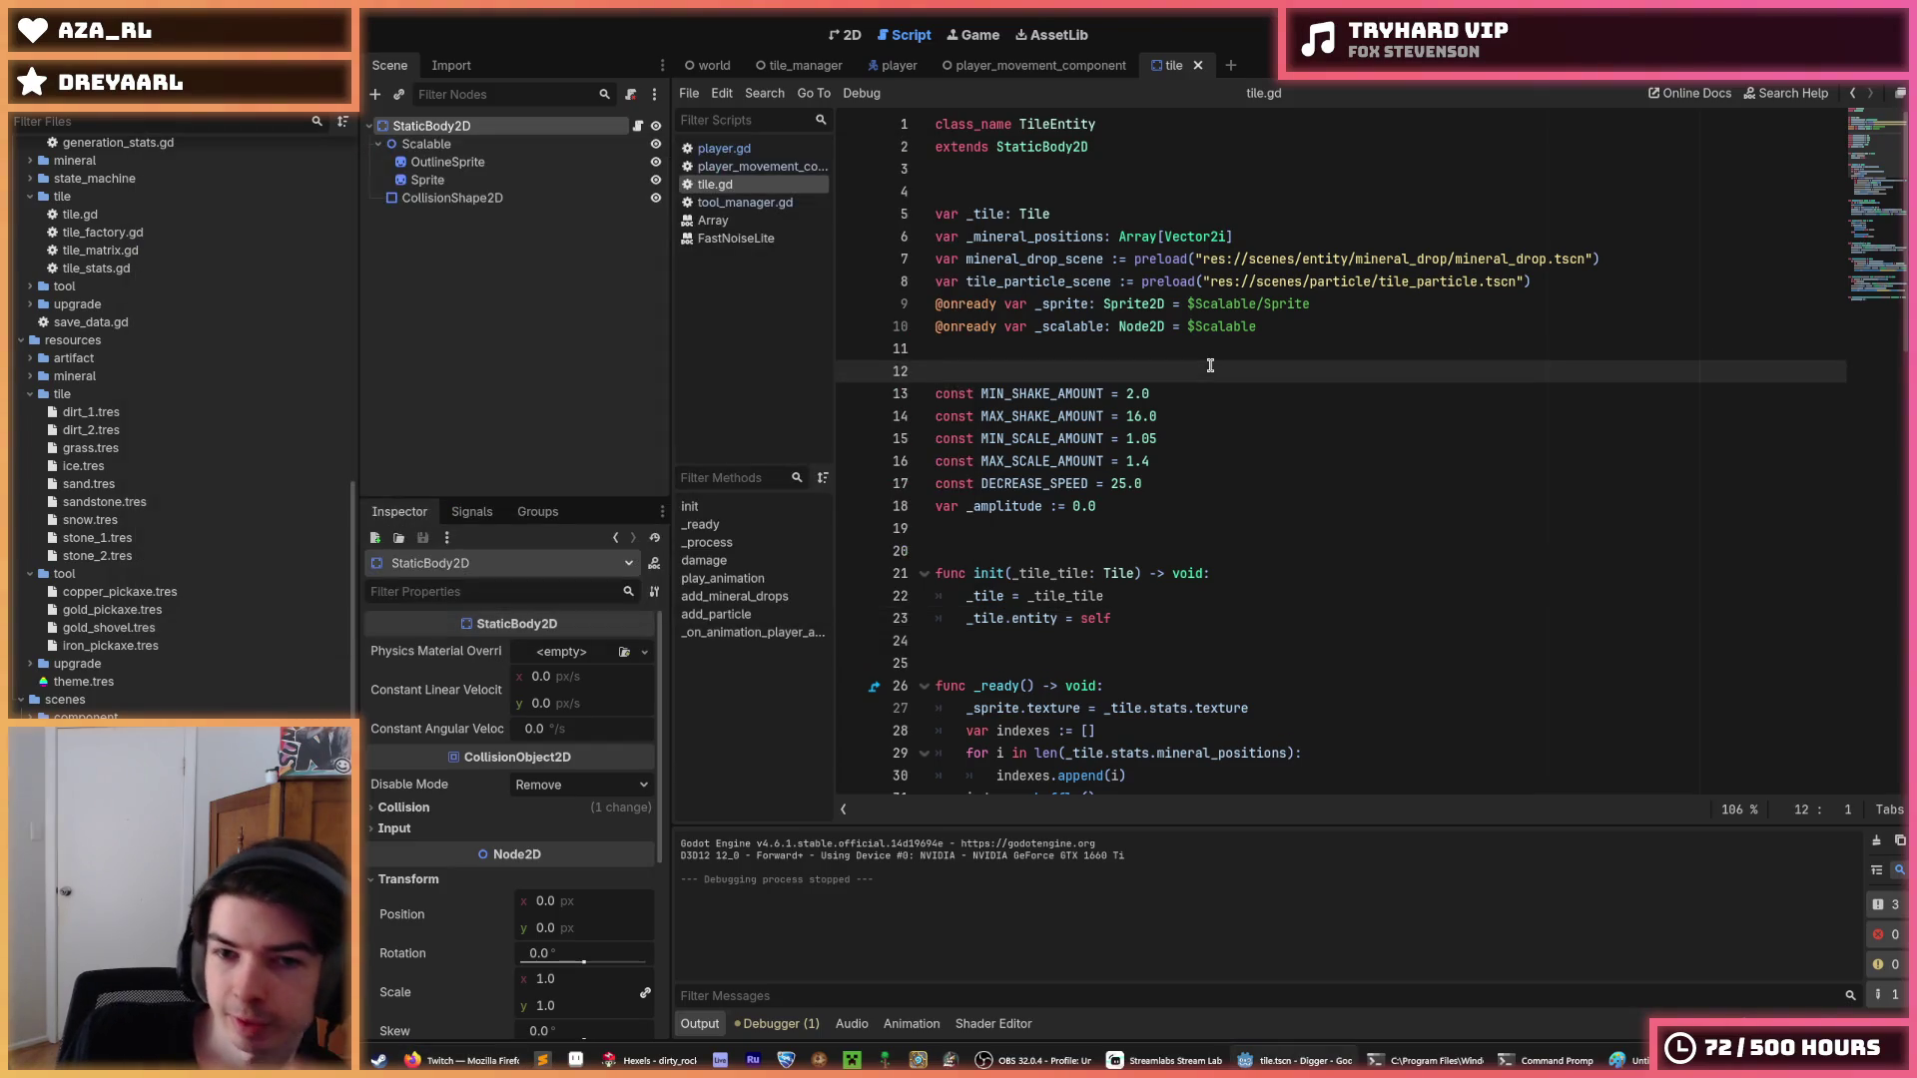
# Place the caret on line 11 of tile.gd, then switch to the Twitch stream in Firefox.
pyautogui.click(1174, 348)
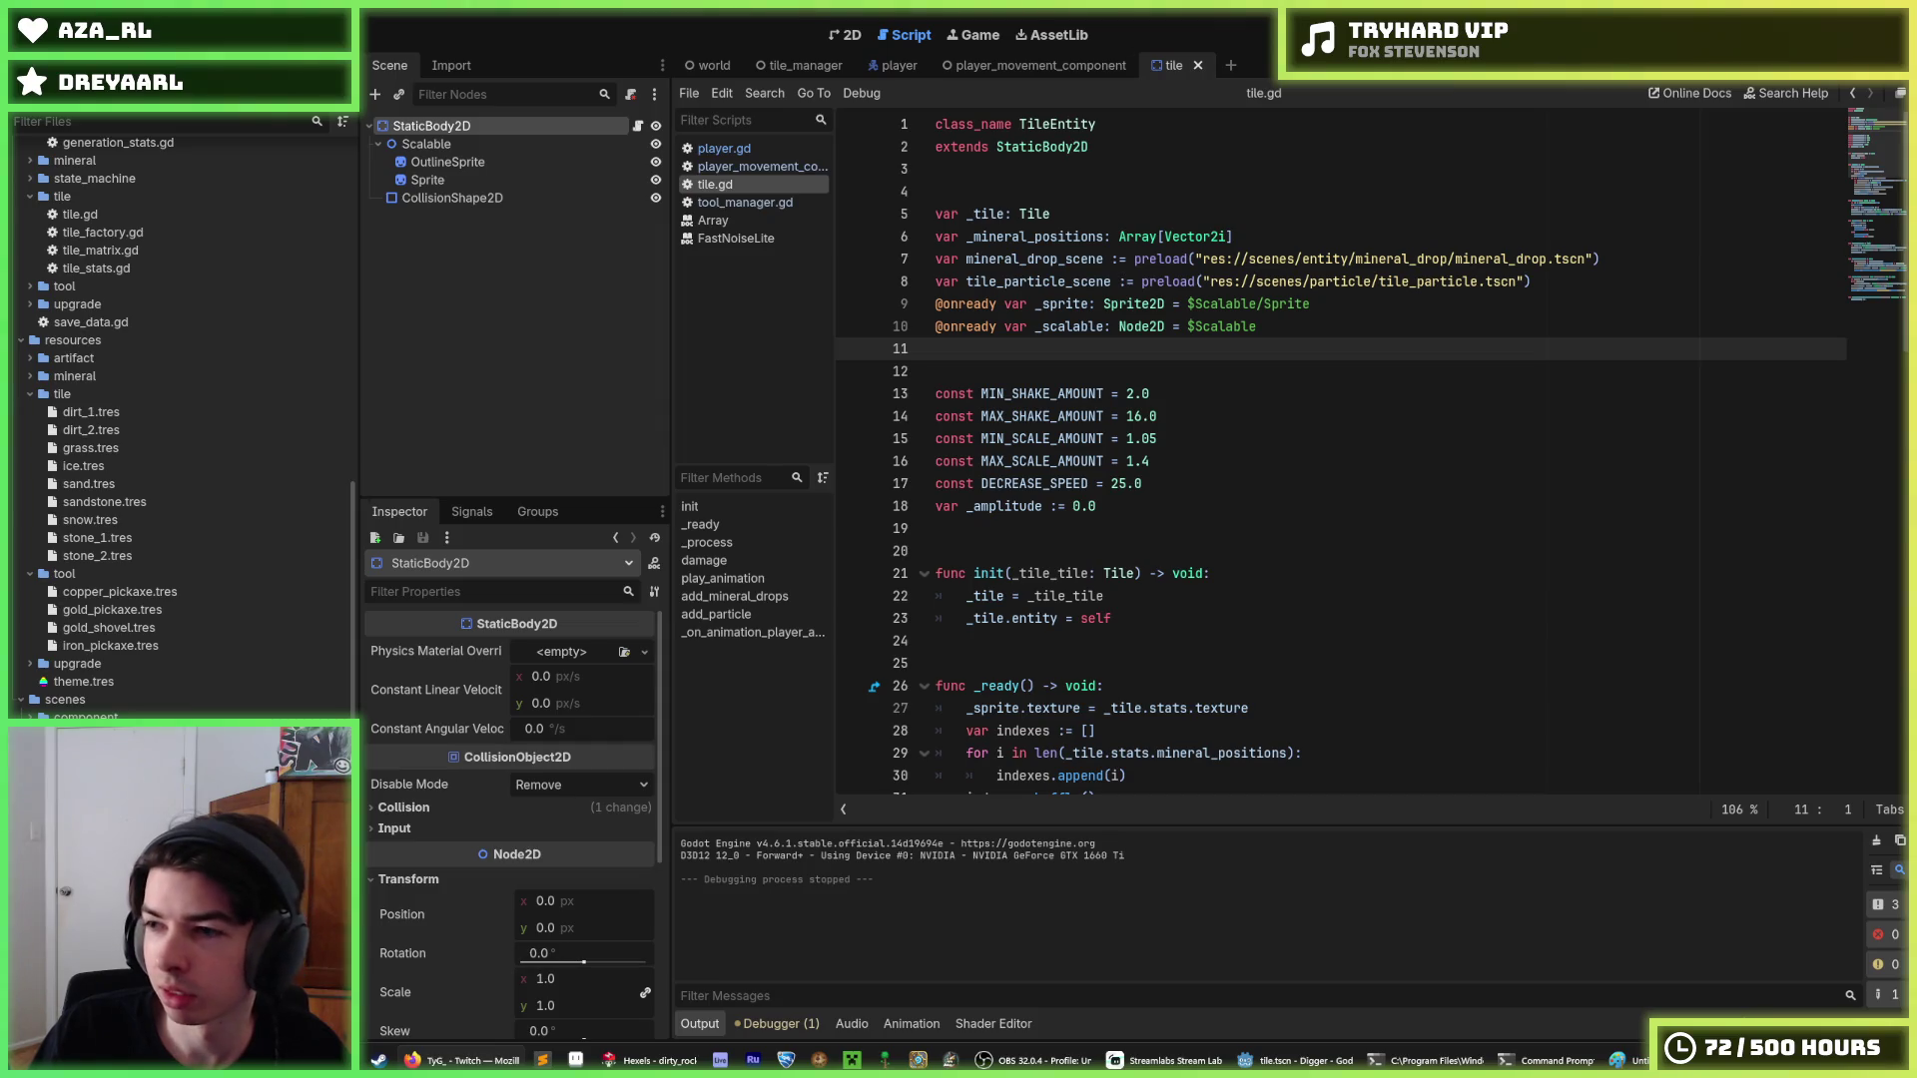
pyautogui.click(455, 1060)
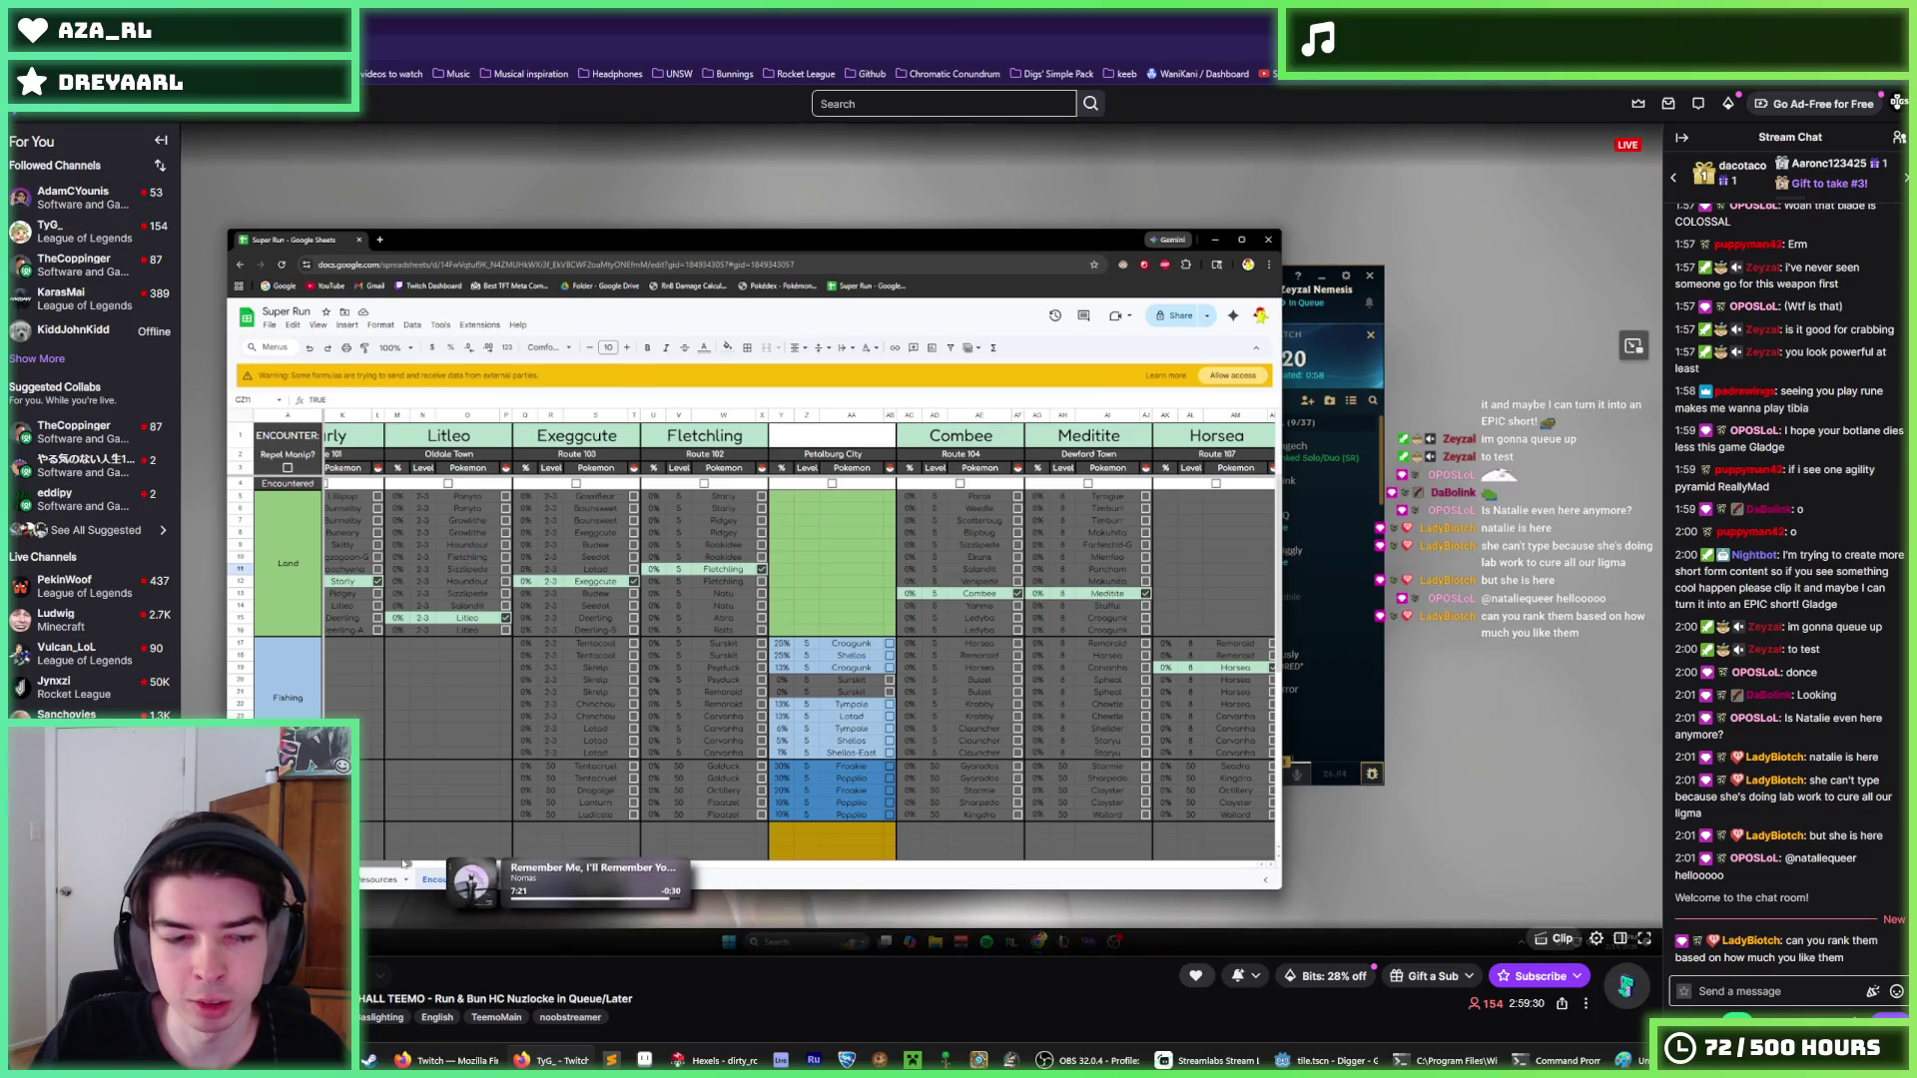
pyautogui.click(73, 194)
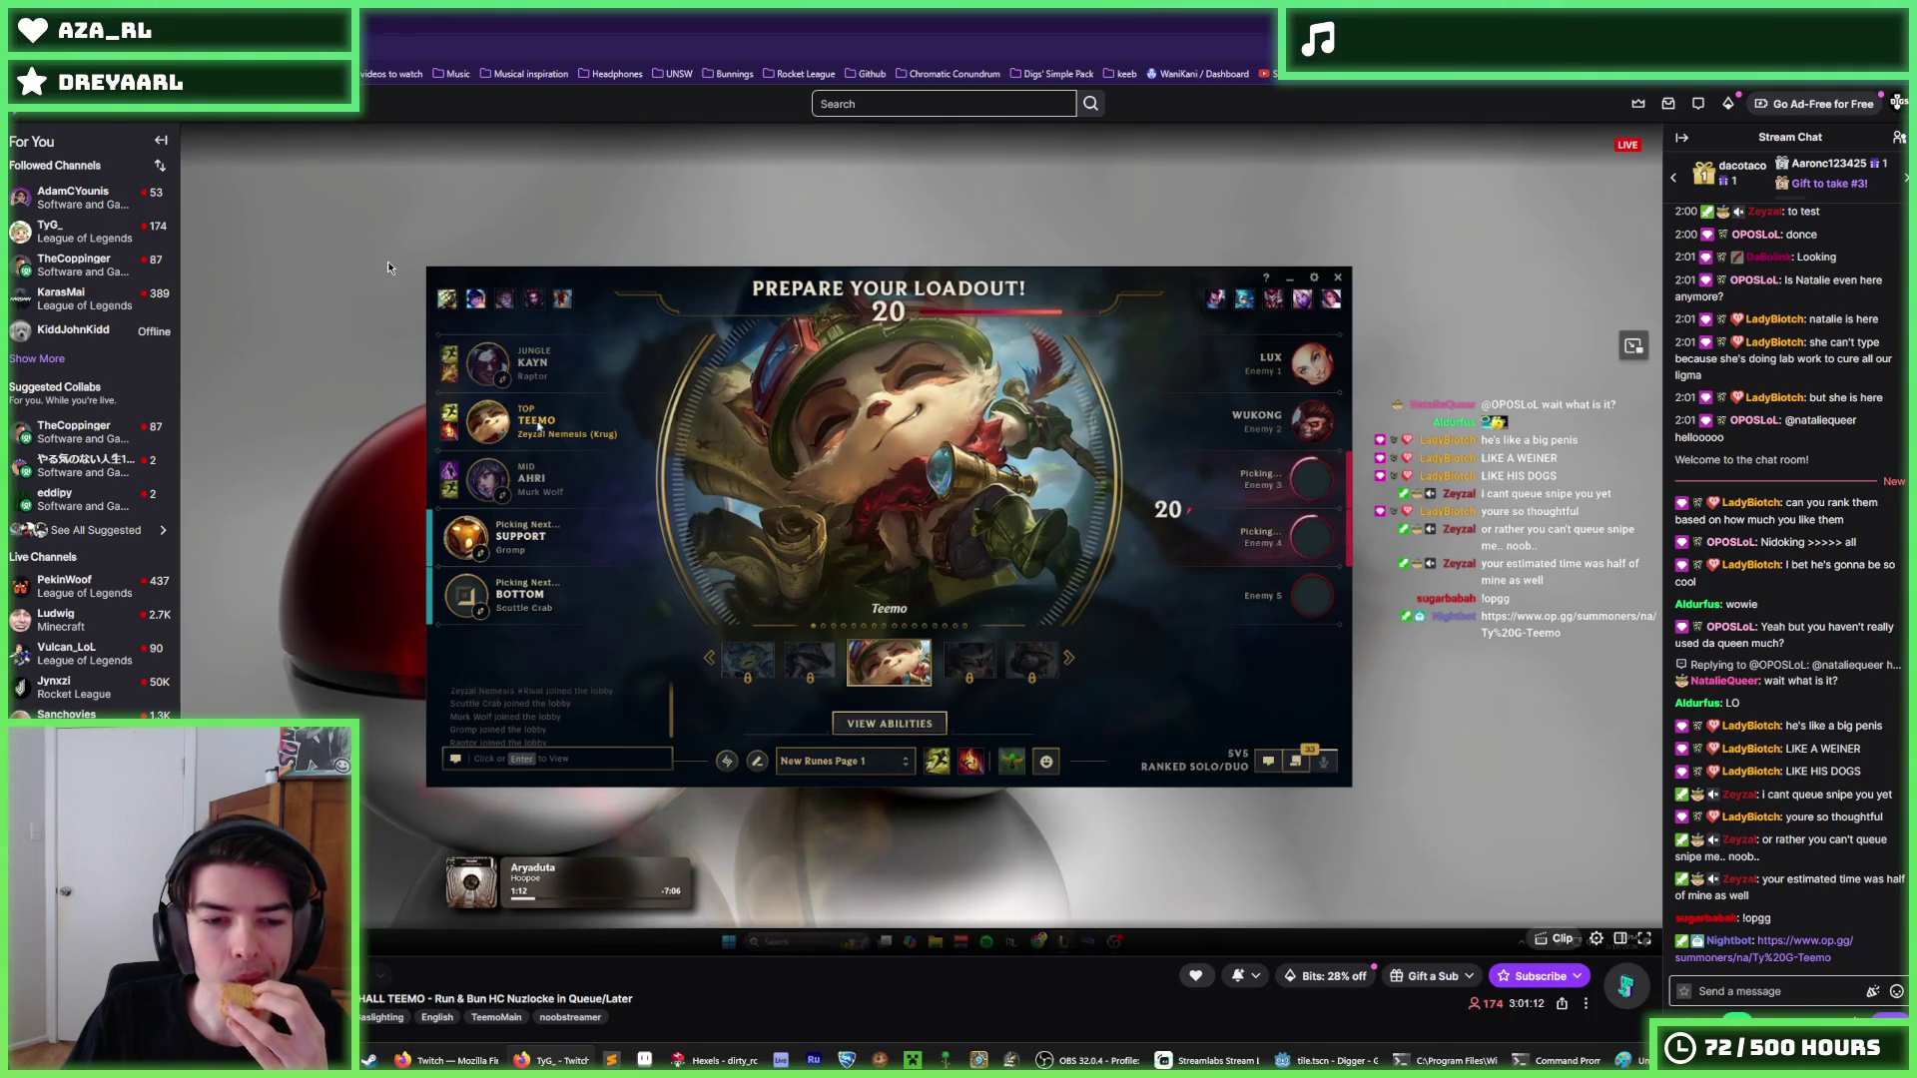
pyautogui.scroll(-2, 387, 261)
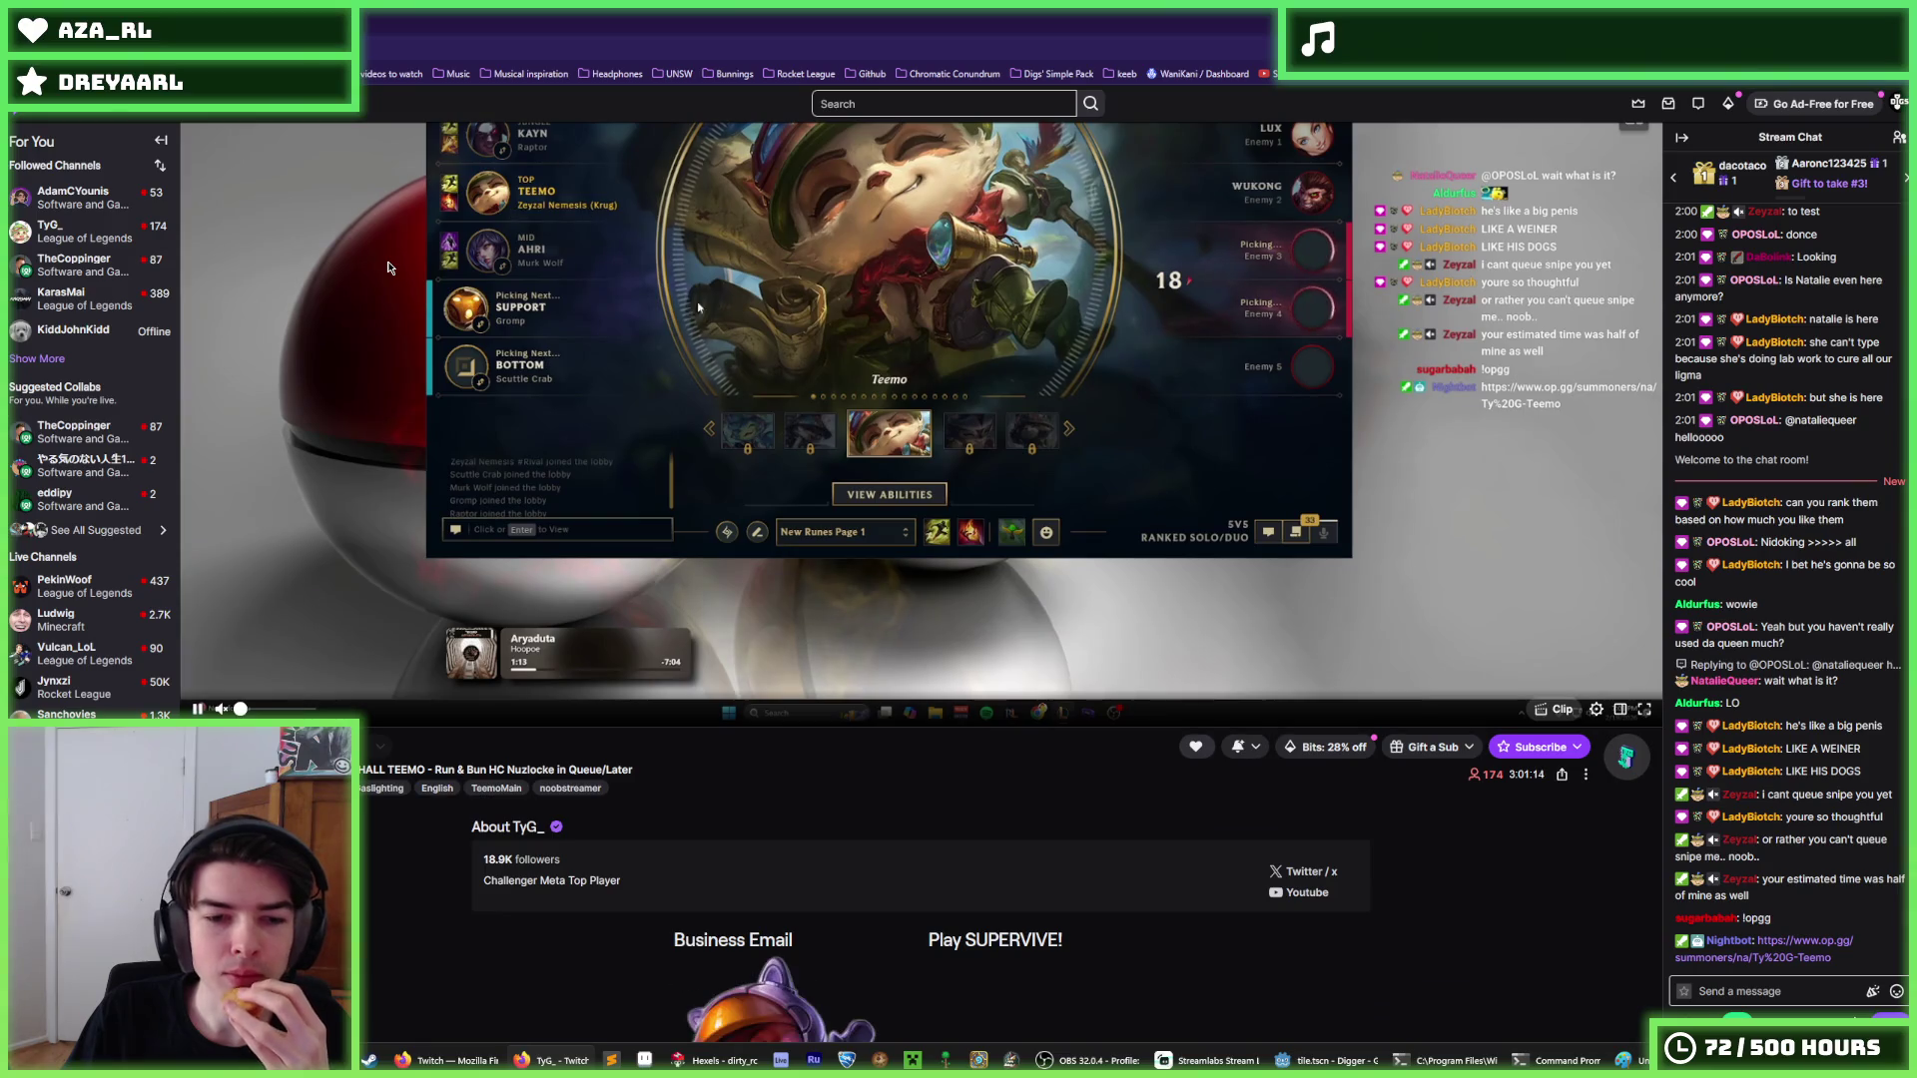
pyautogui.scroll(2, 389, 268)
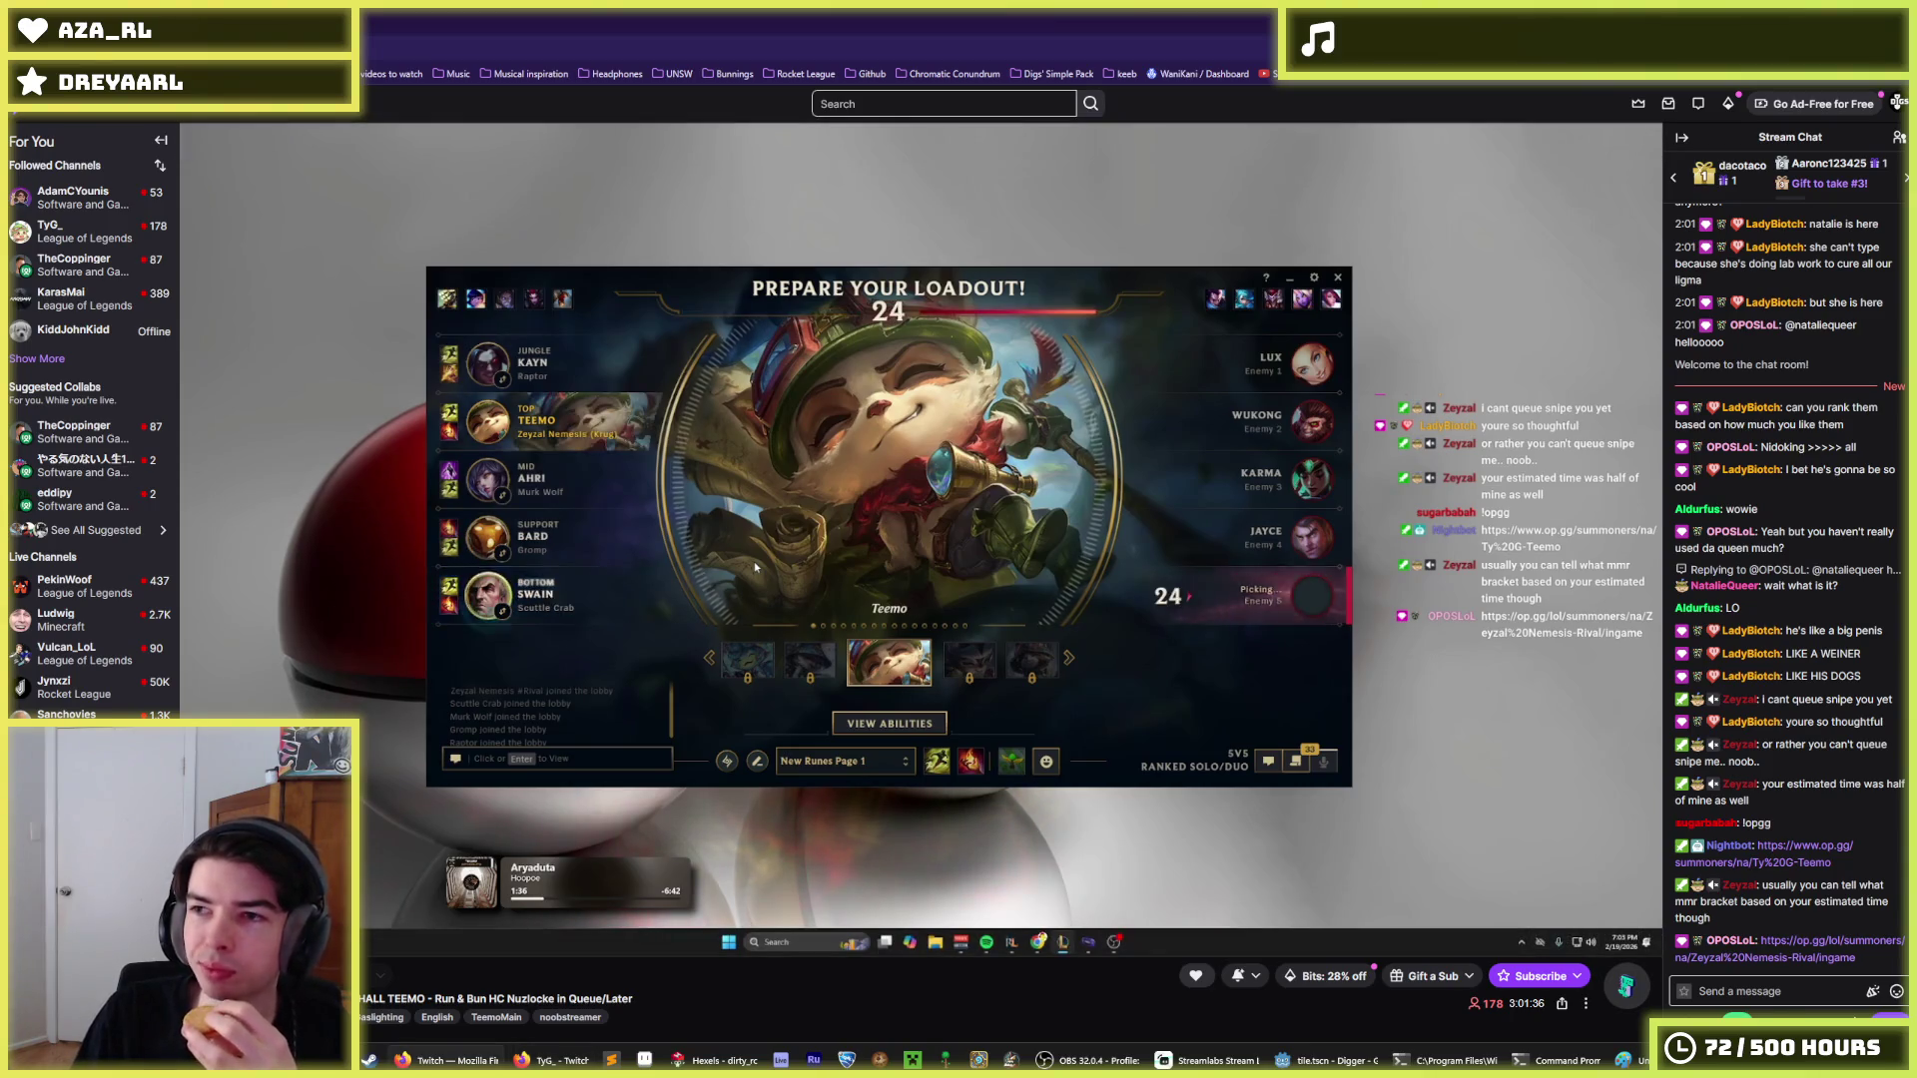
pyautogui.moveTo(1398, 514)
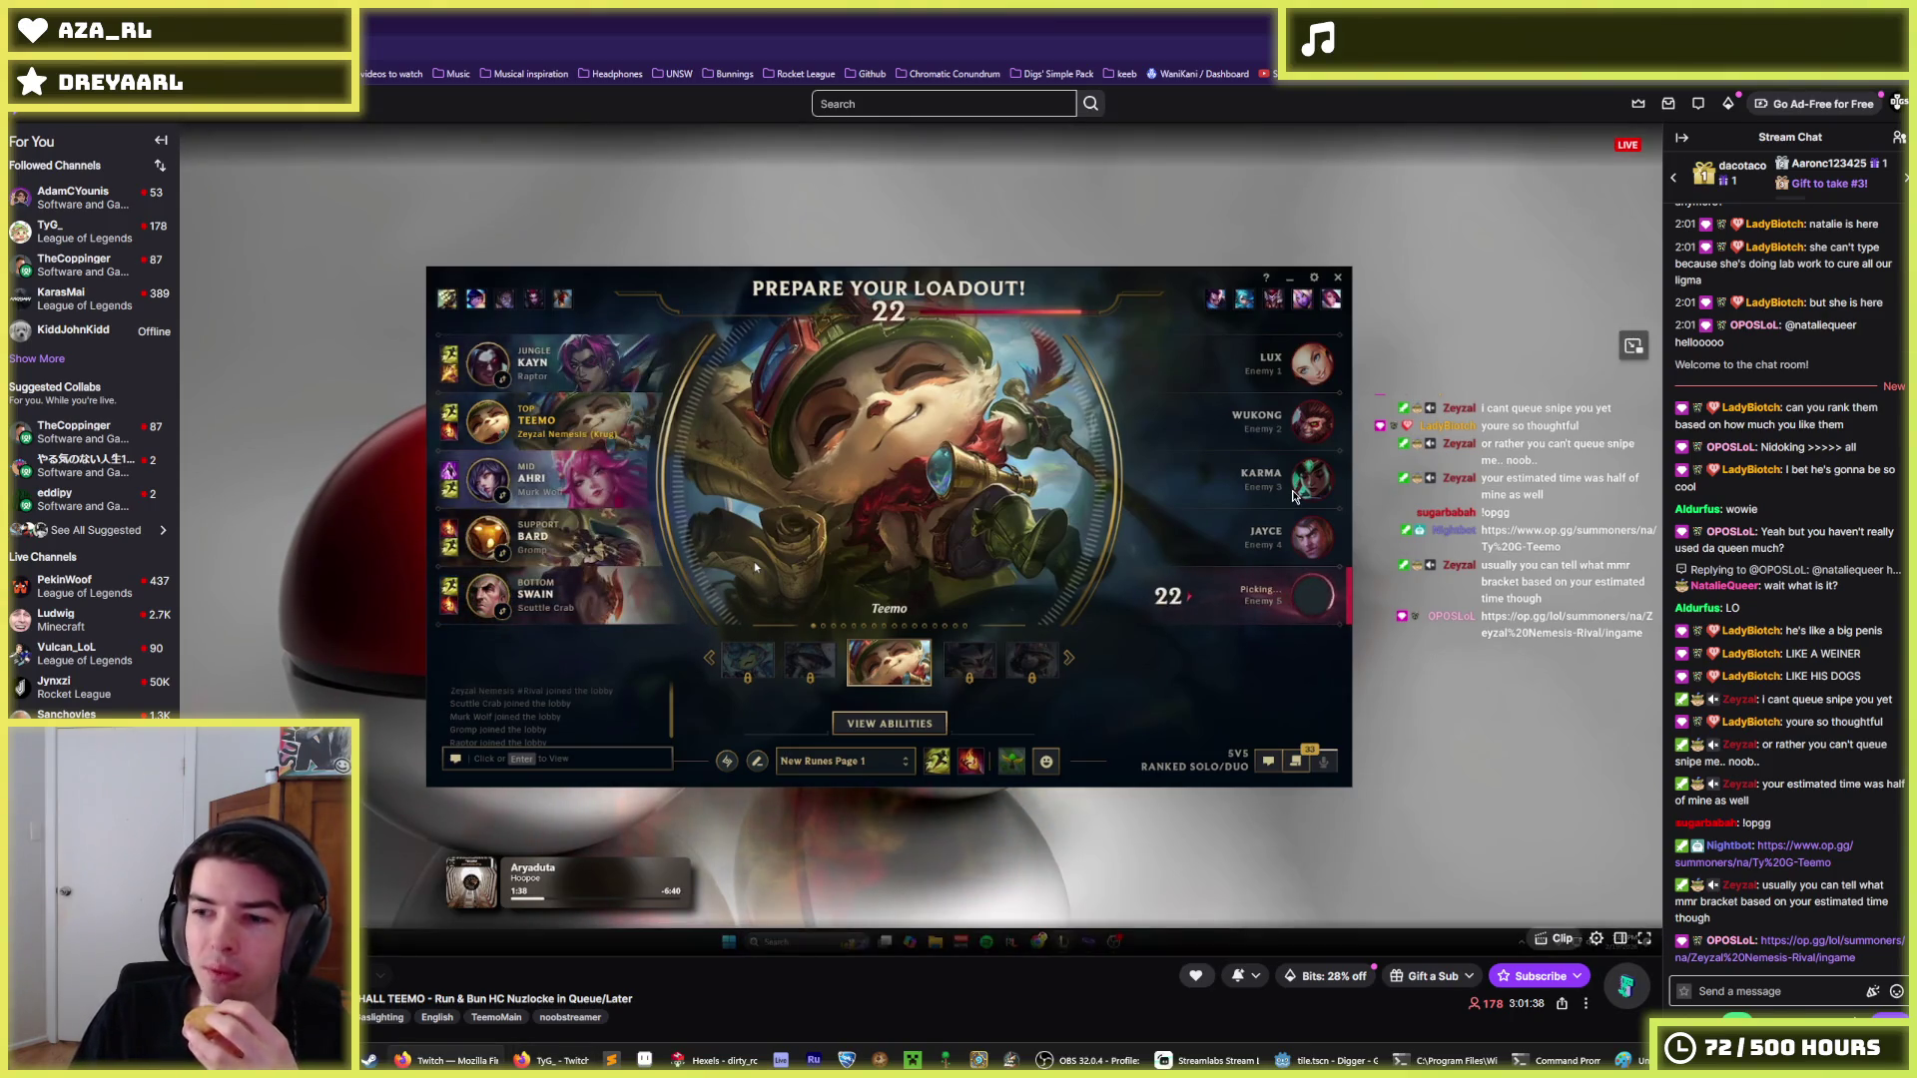
pyautogui.doubleClick(1431, 753)
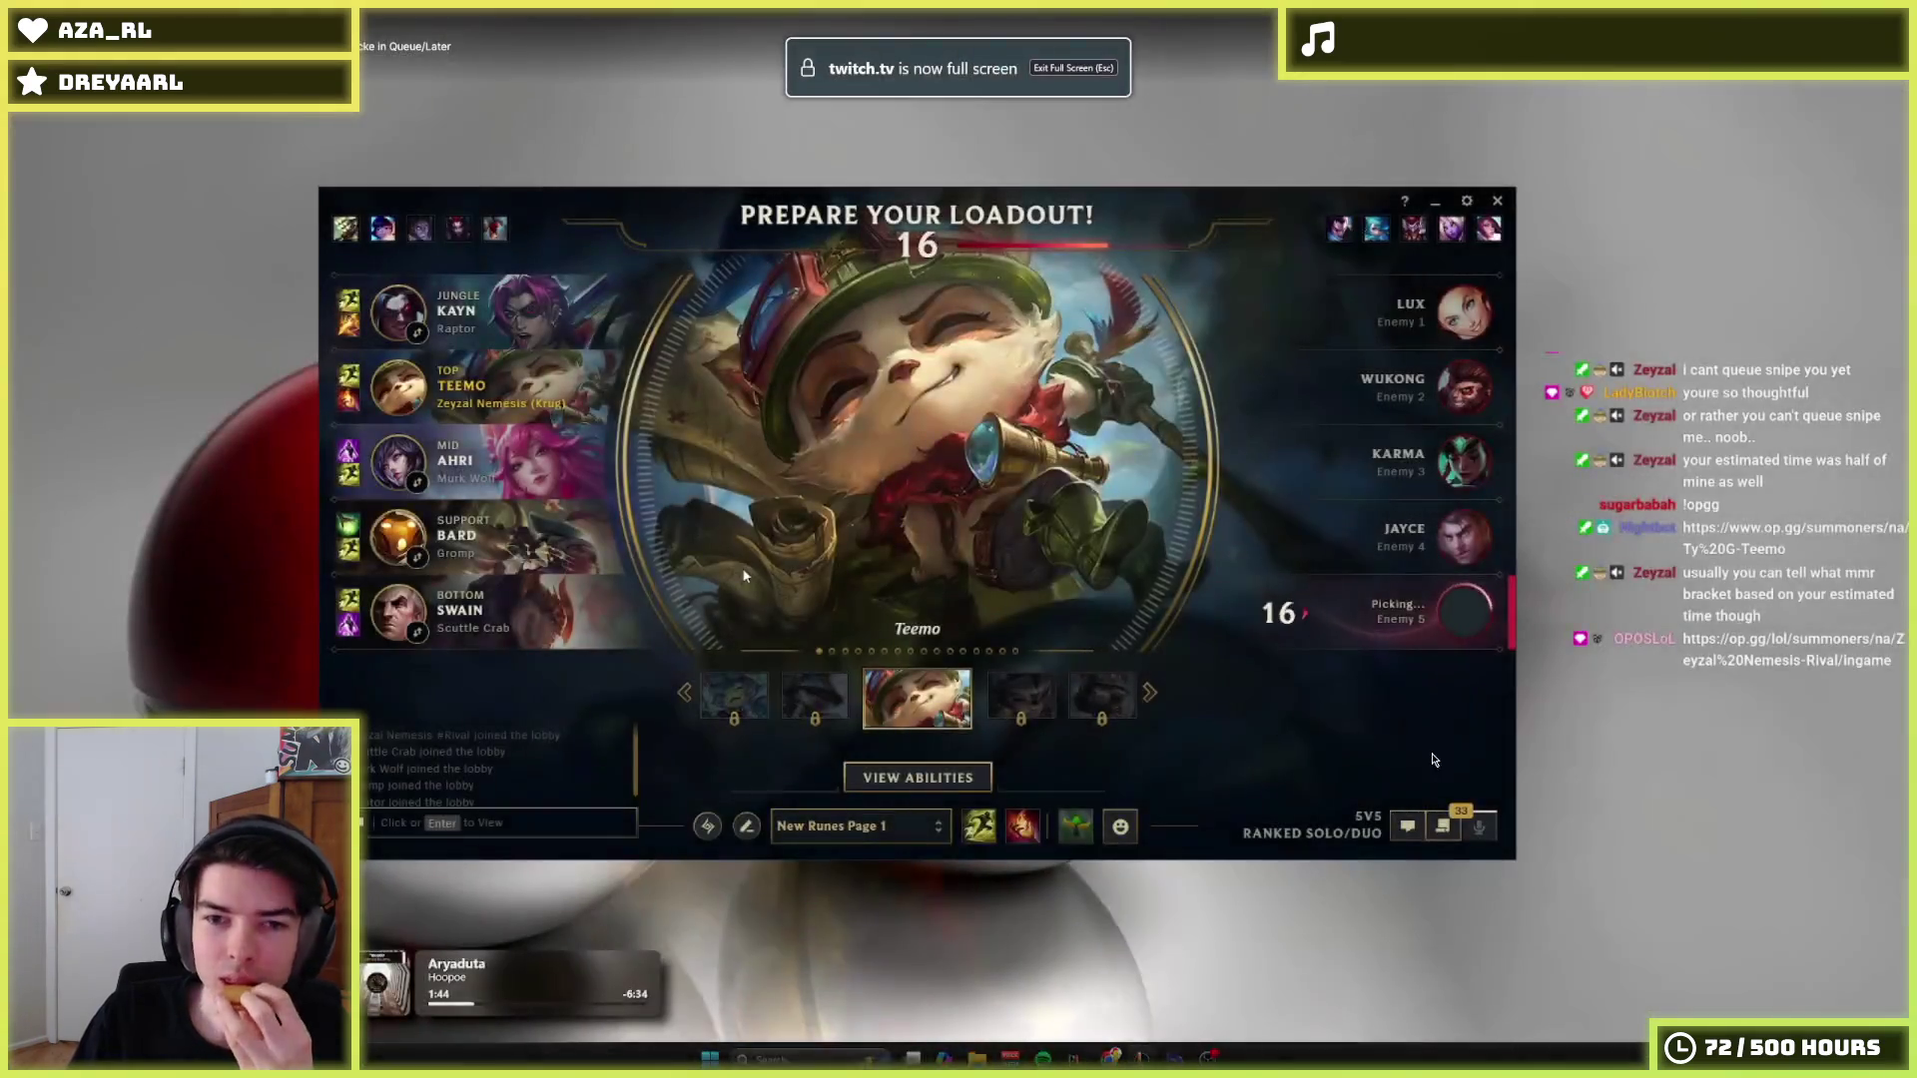
pyautogui.doubleClick(1497, 771)
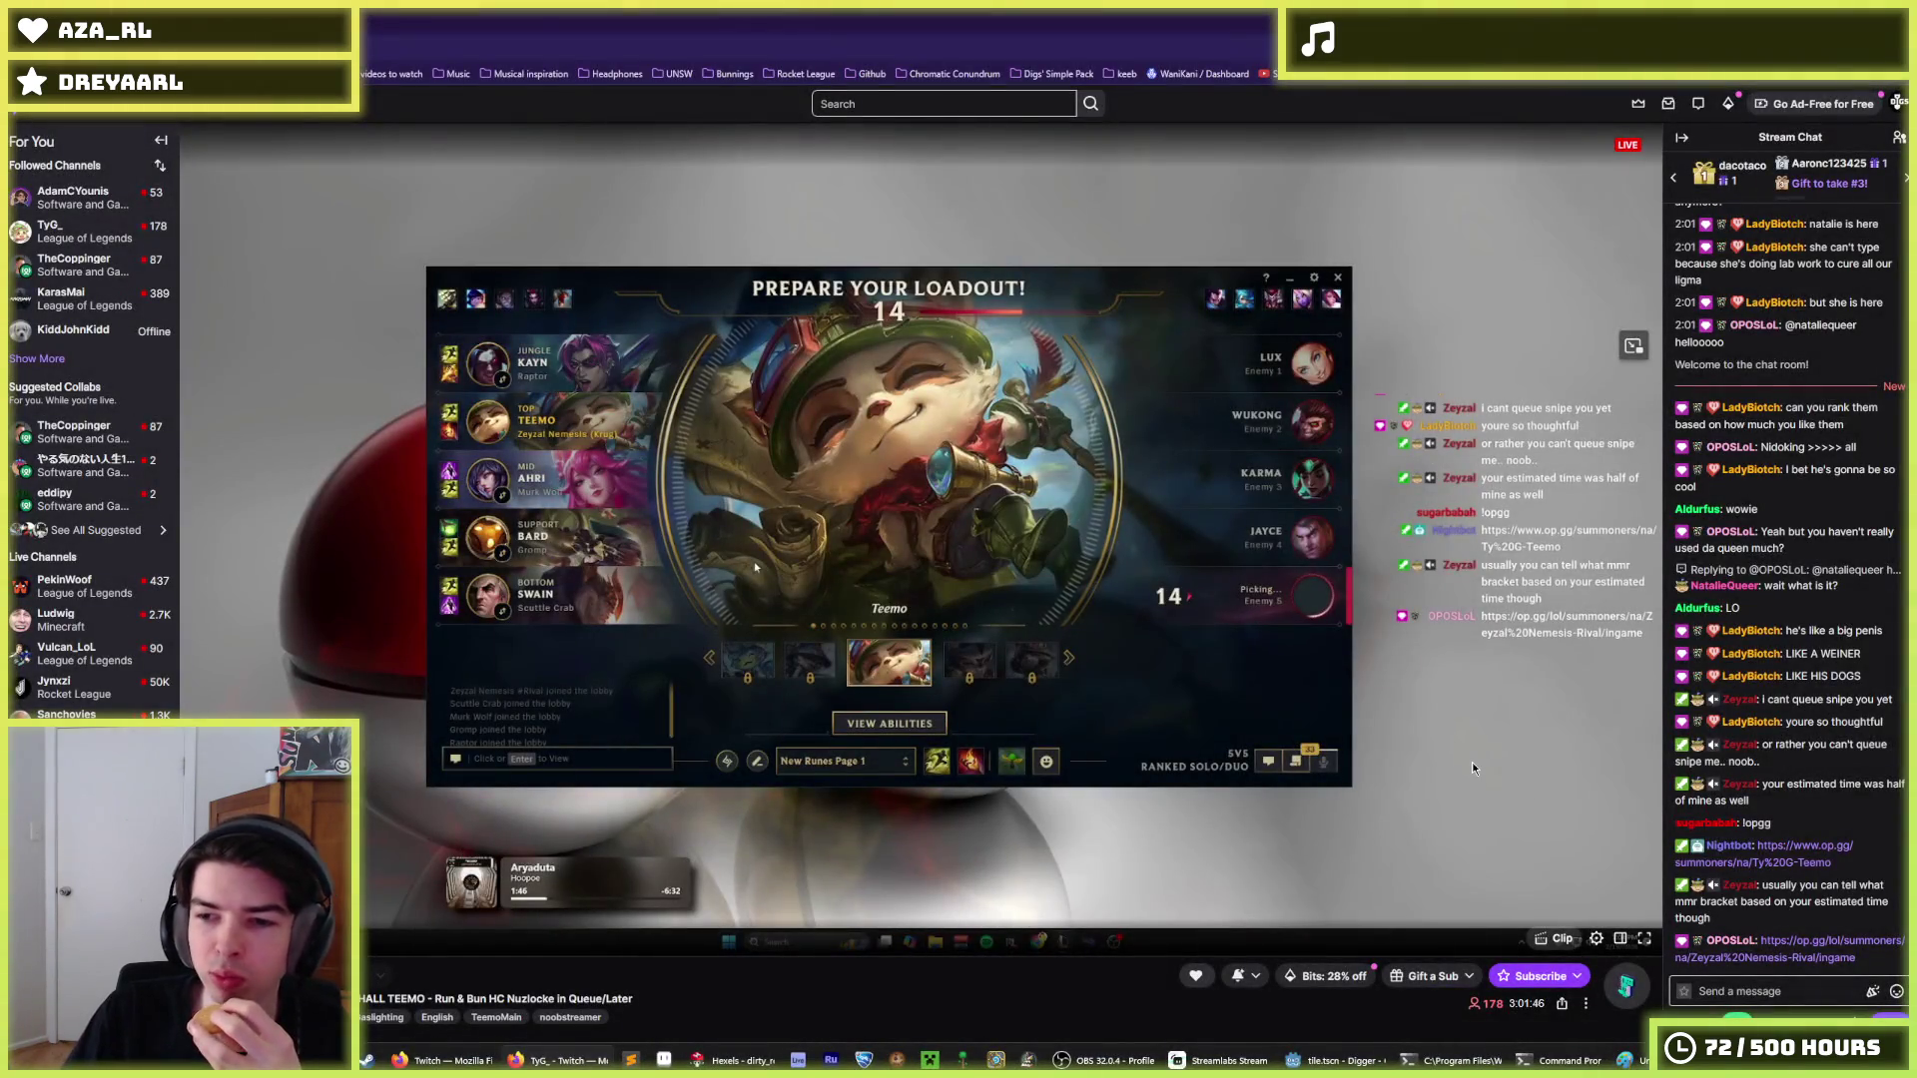
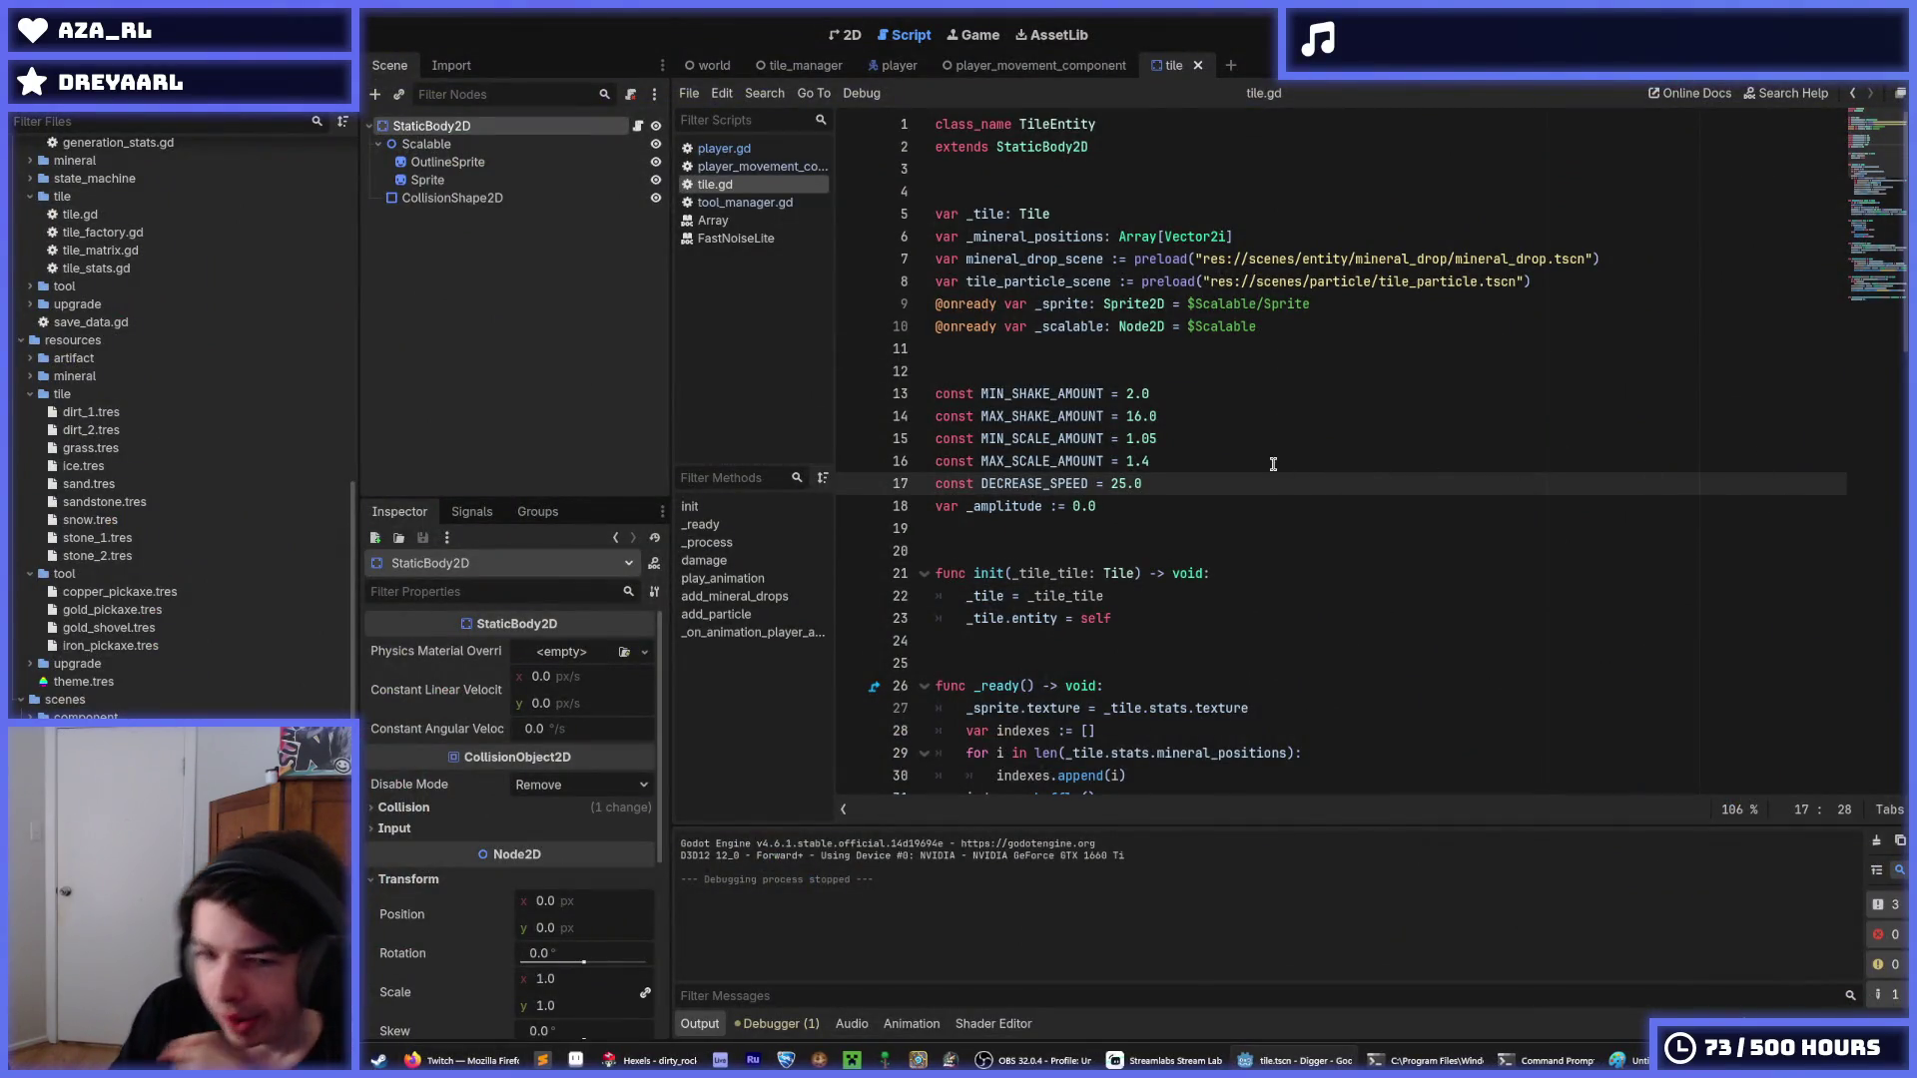
# Review tile.gd around the MAX_SCALE_AMOUNT line, then switch to tile_manager.gd.
pyautogui.press('Up')
pyautogui.press('End')
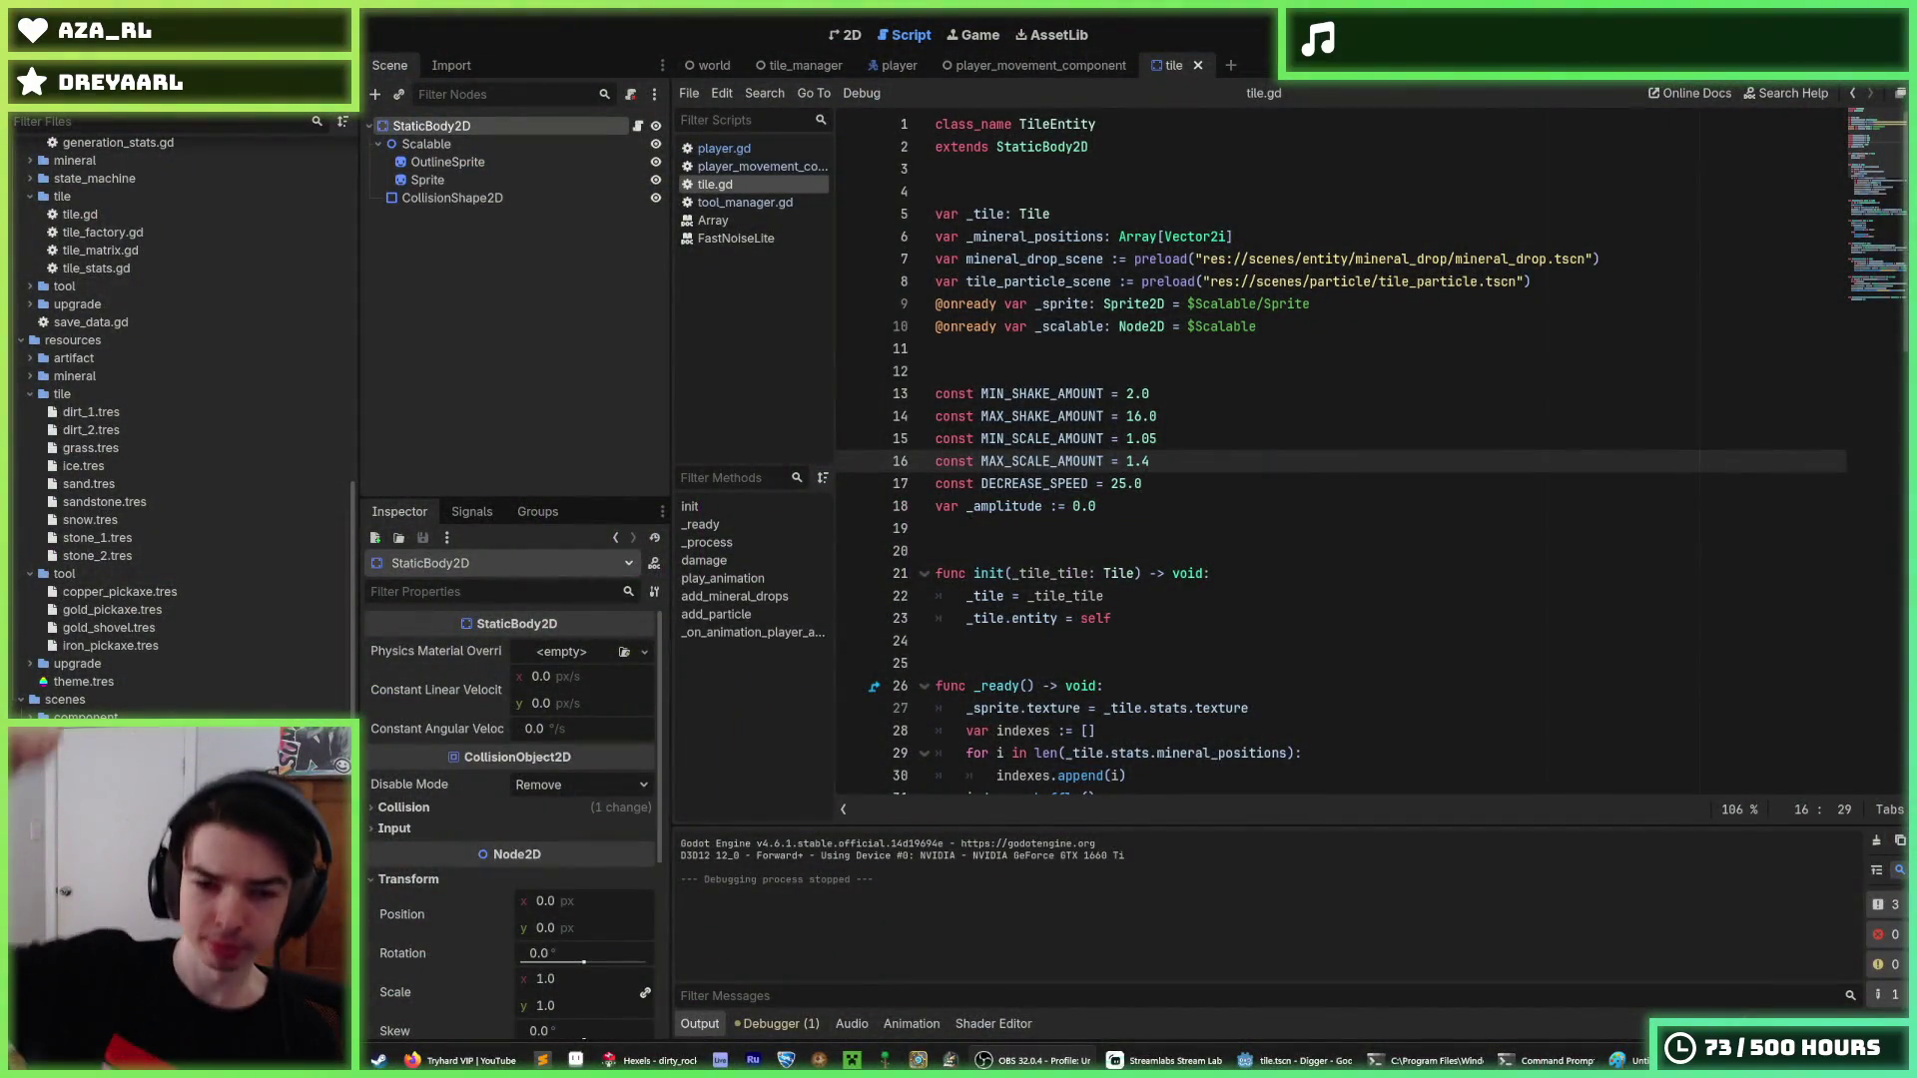
pyautogui.click(1414, 640)
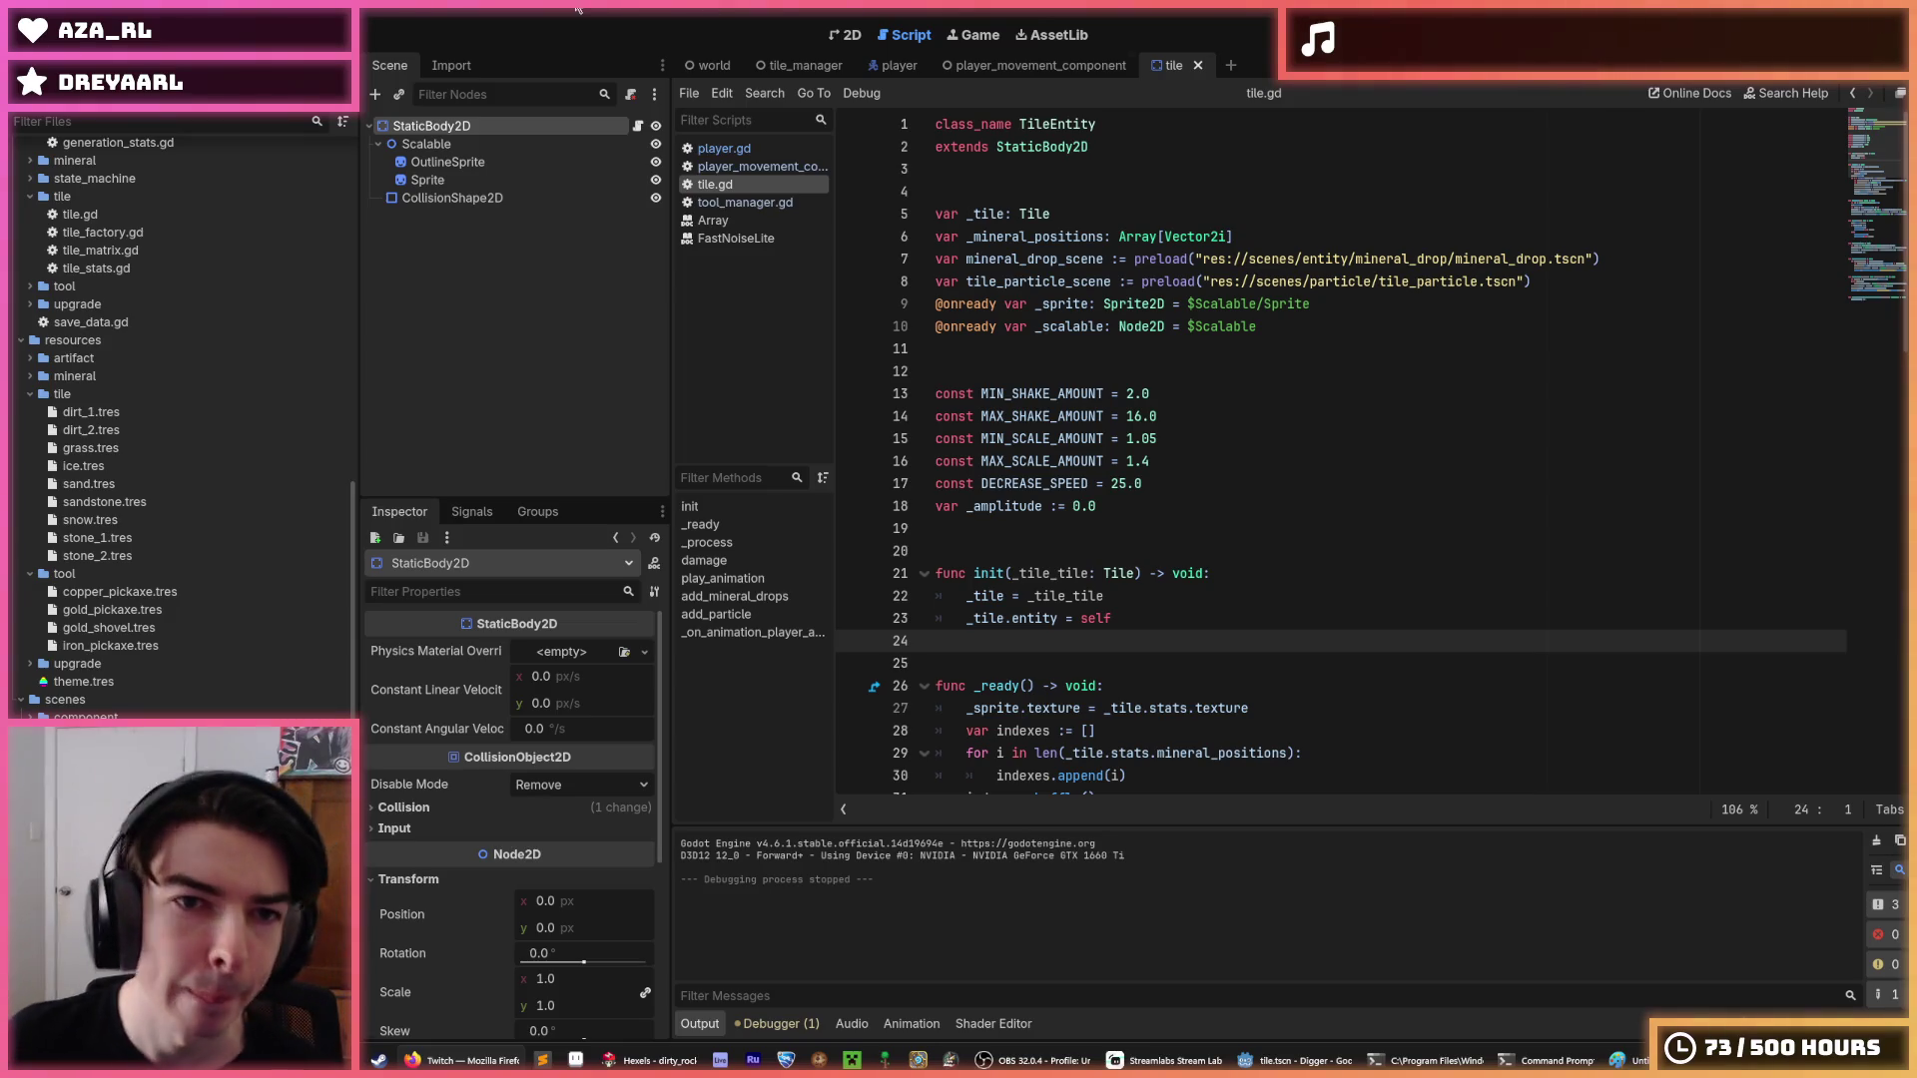
pyautogui.click(774, 68)
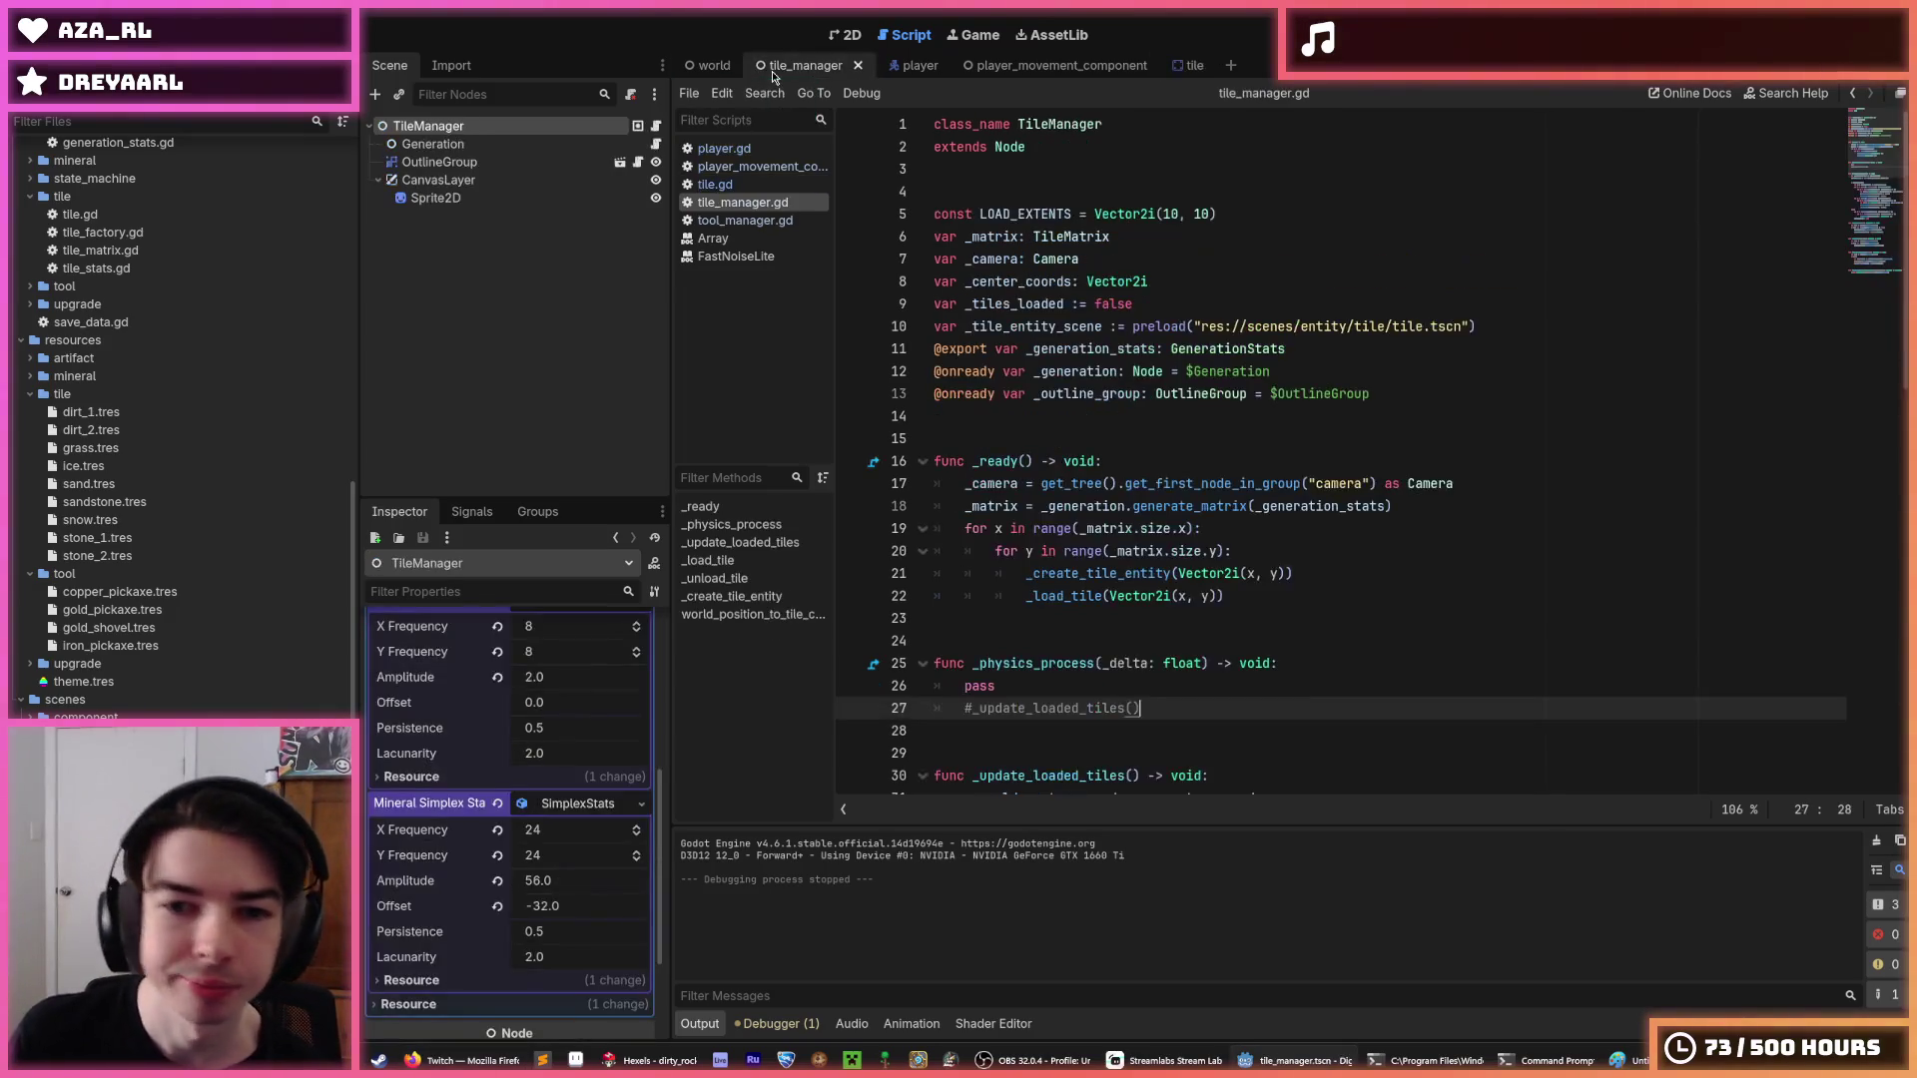
# Go to the world scene and run the Digger game with F5.
pyautogui.click(895, 67)
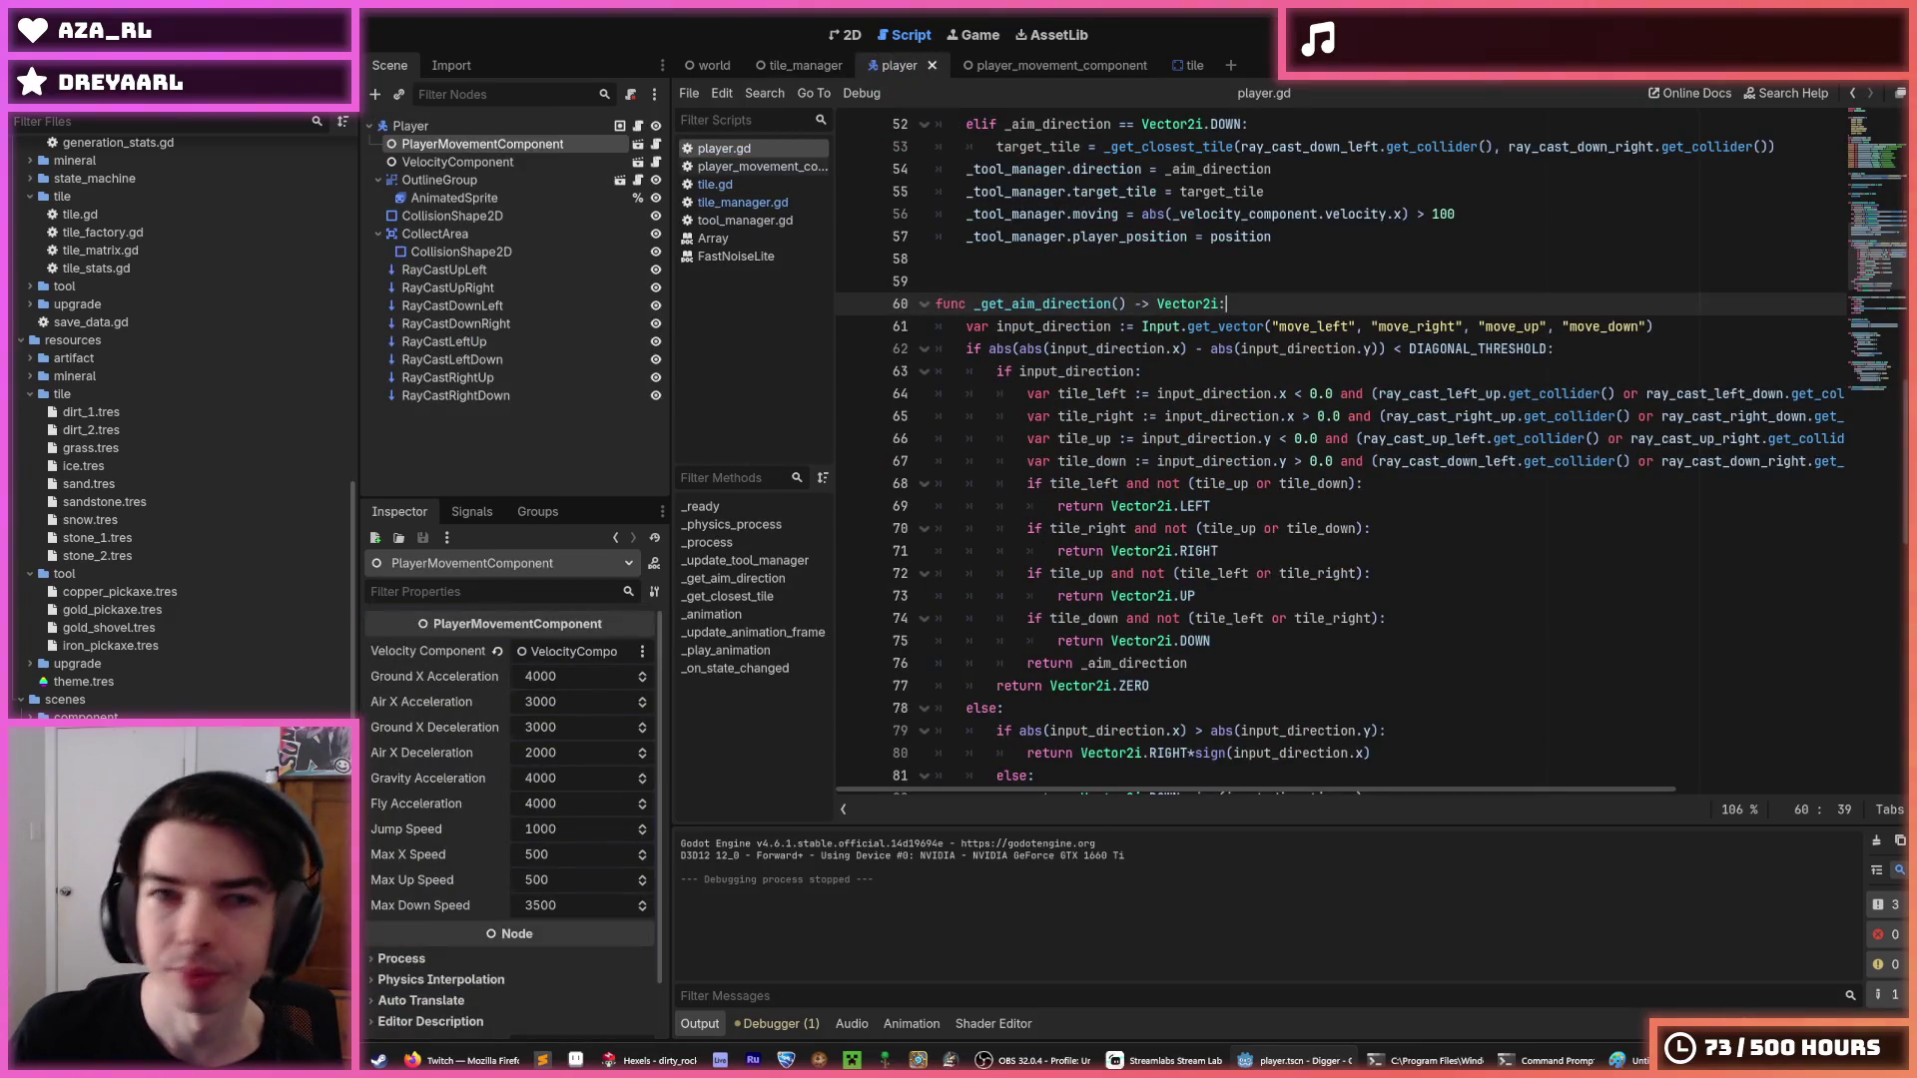
pyautogui.click(701, 68)
pyautogui.press('F5')
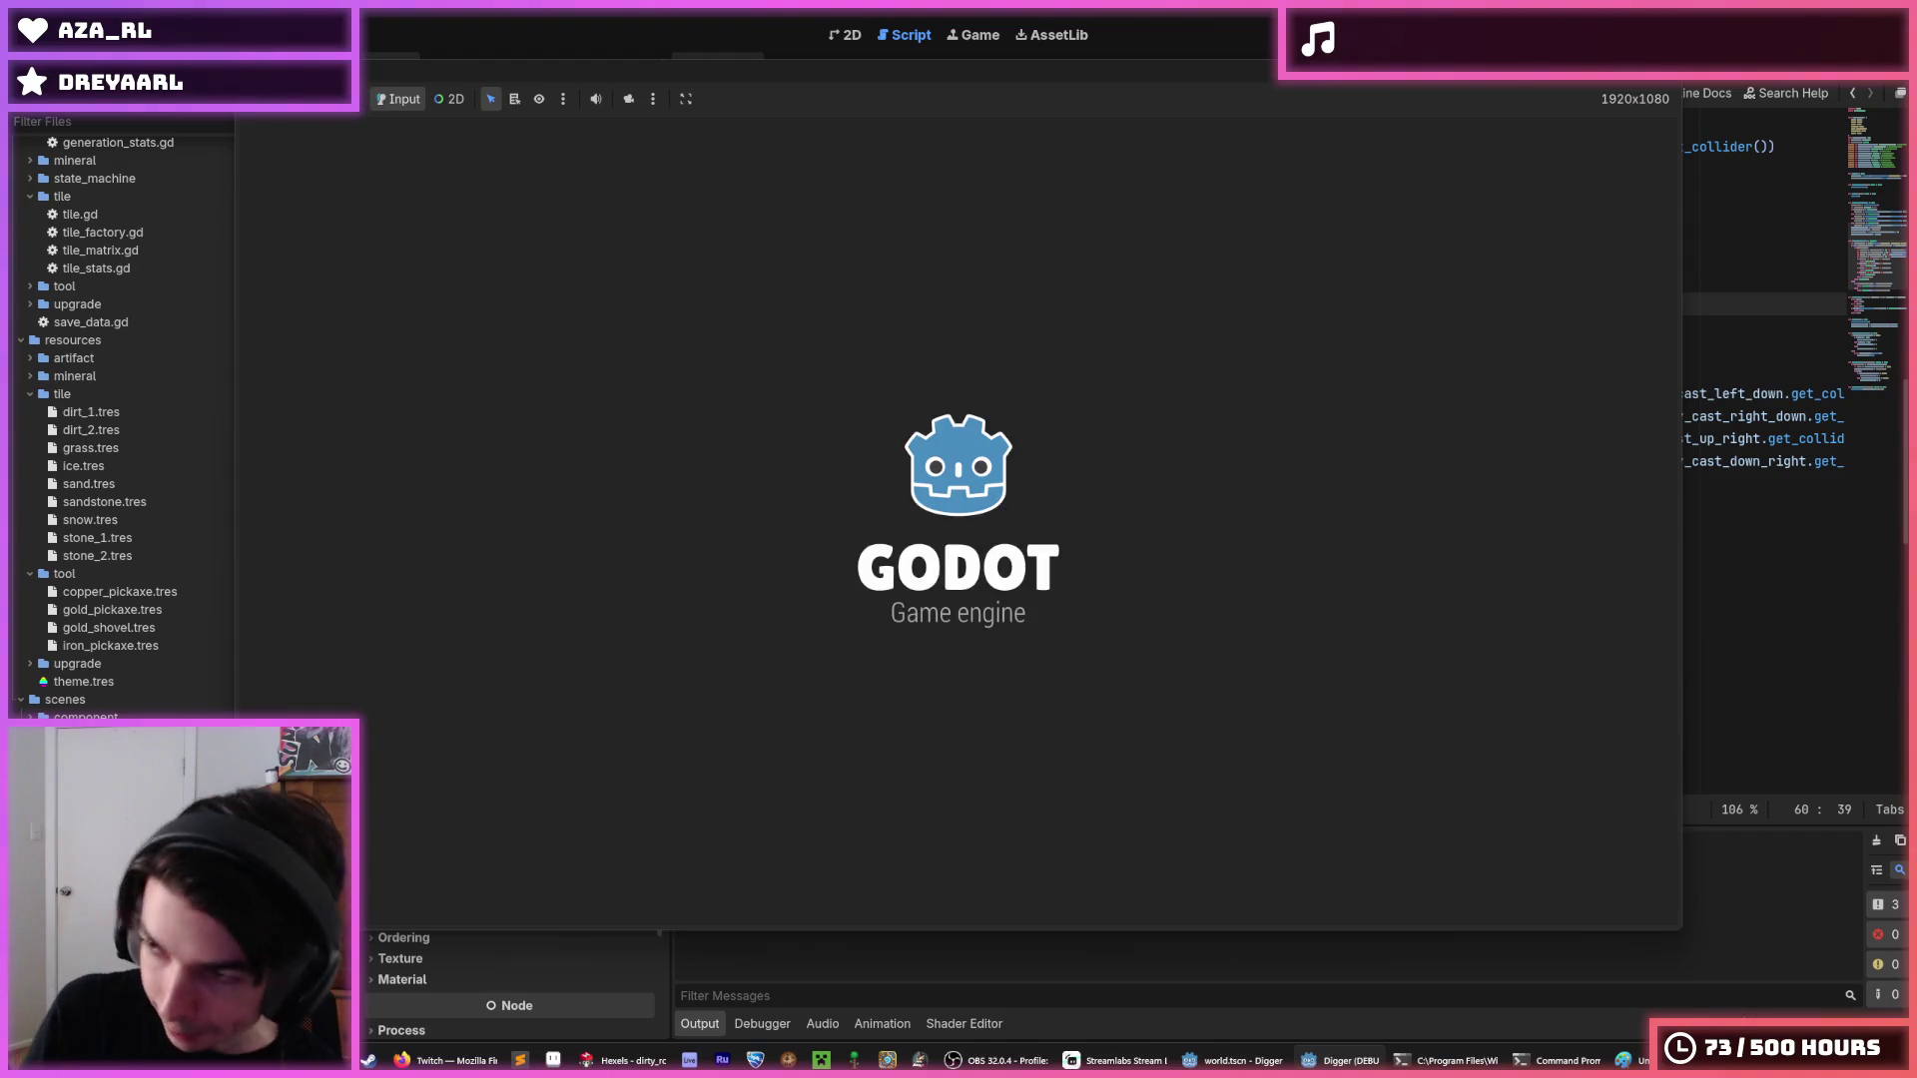
# Dig a staircase tunnel down-right and then left, collecting gold up to 261.
pyautogui.press('Right')
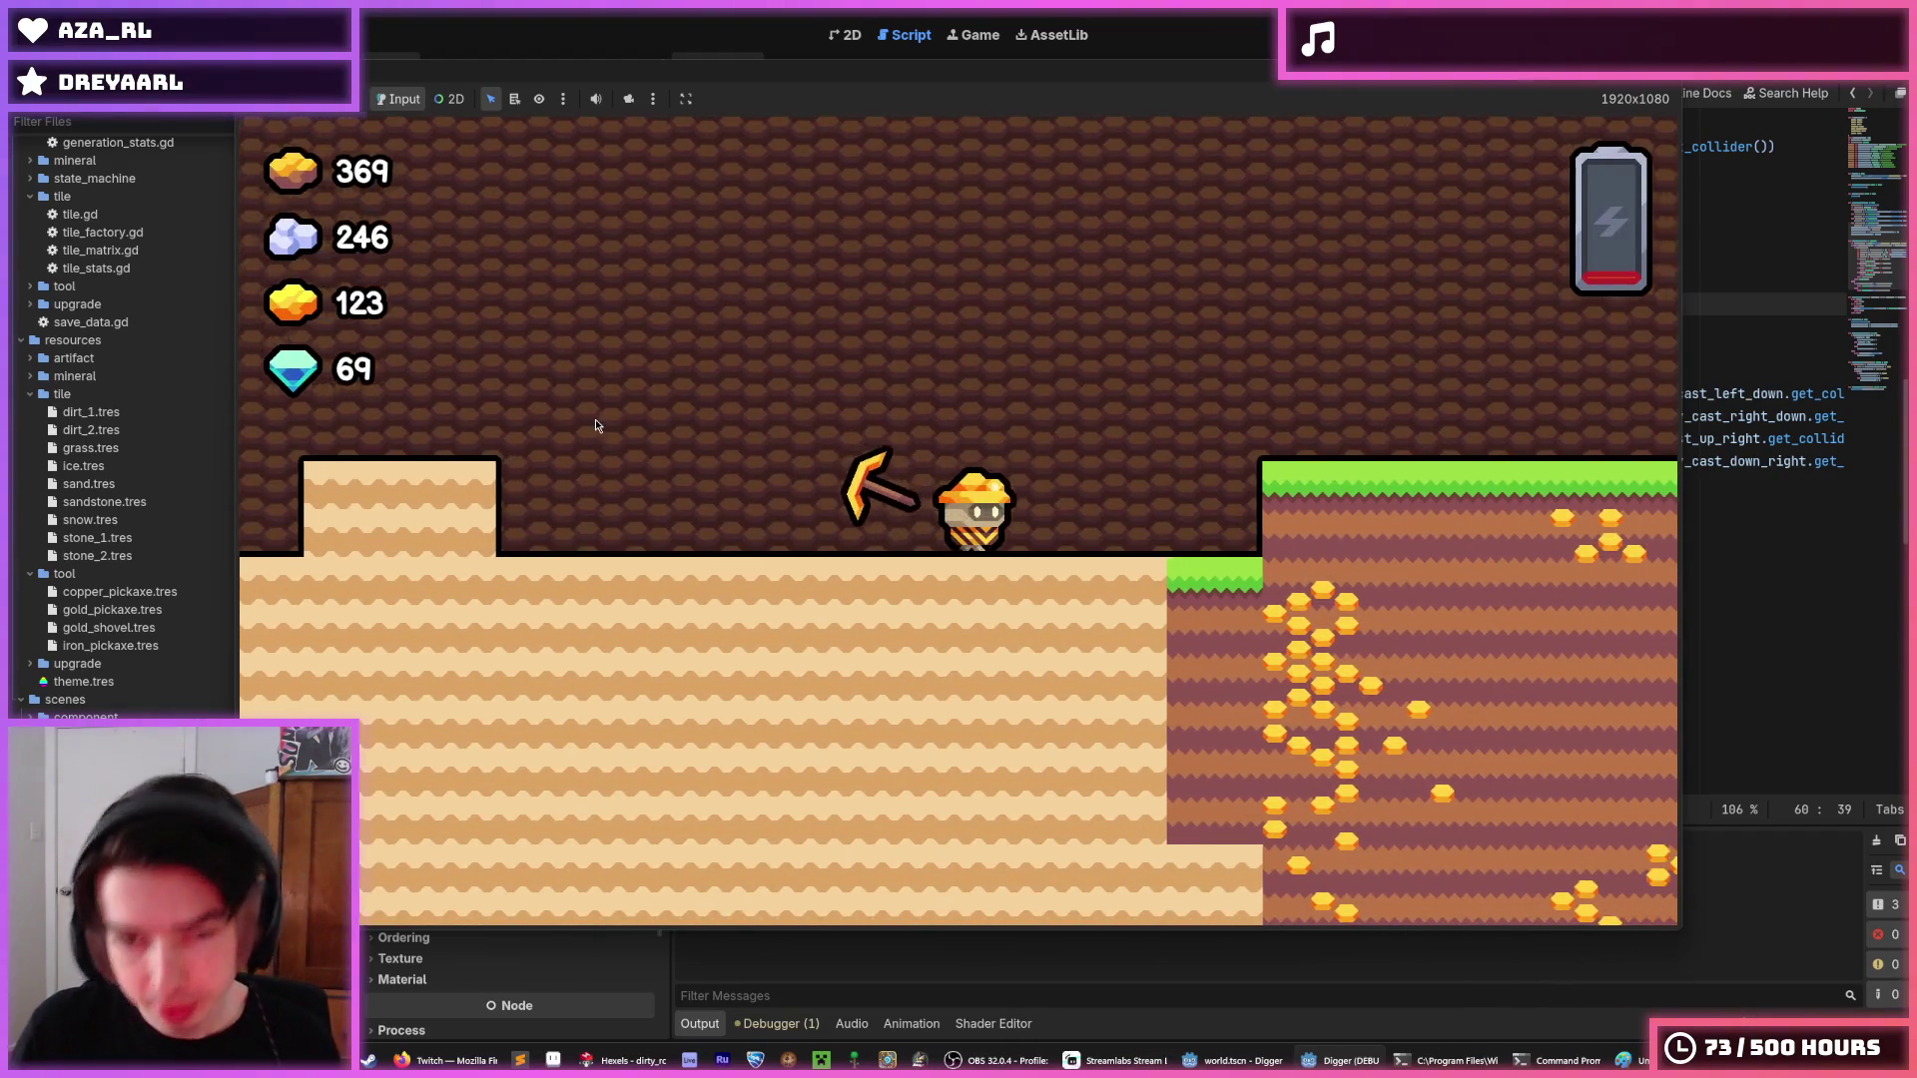
pyautogui.press('Down')
pyautogui.press('Right')
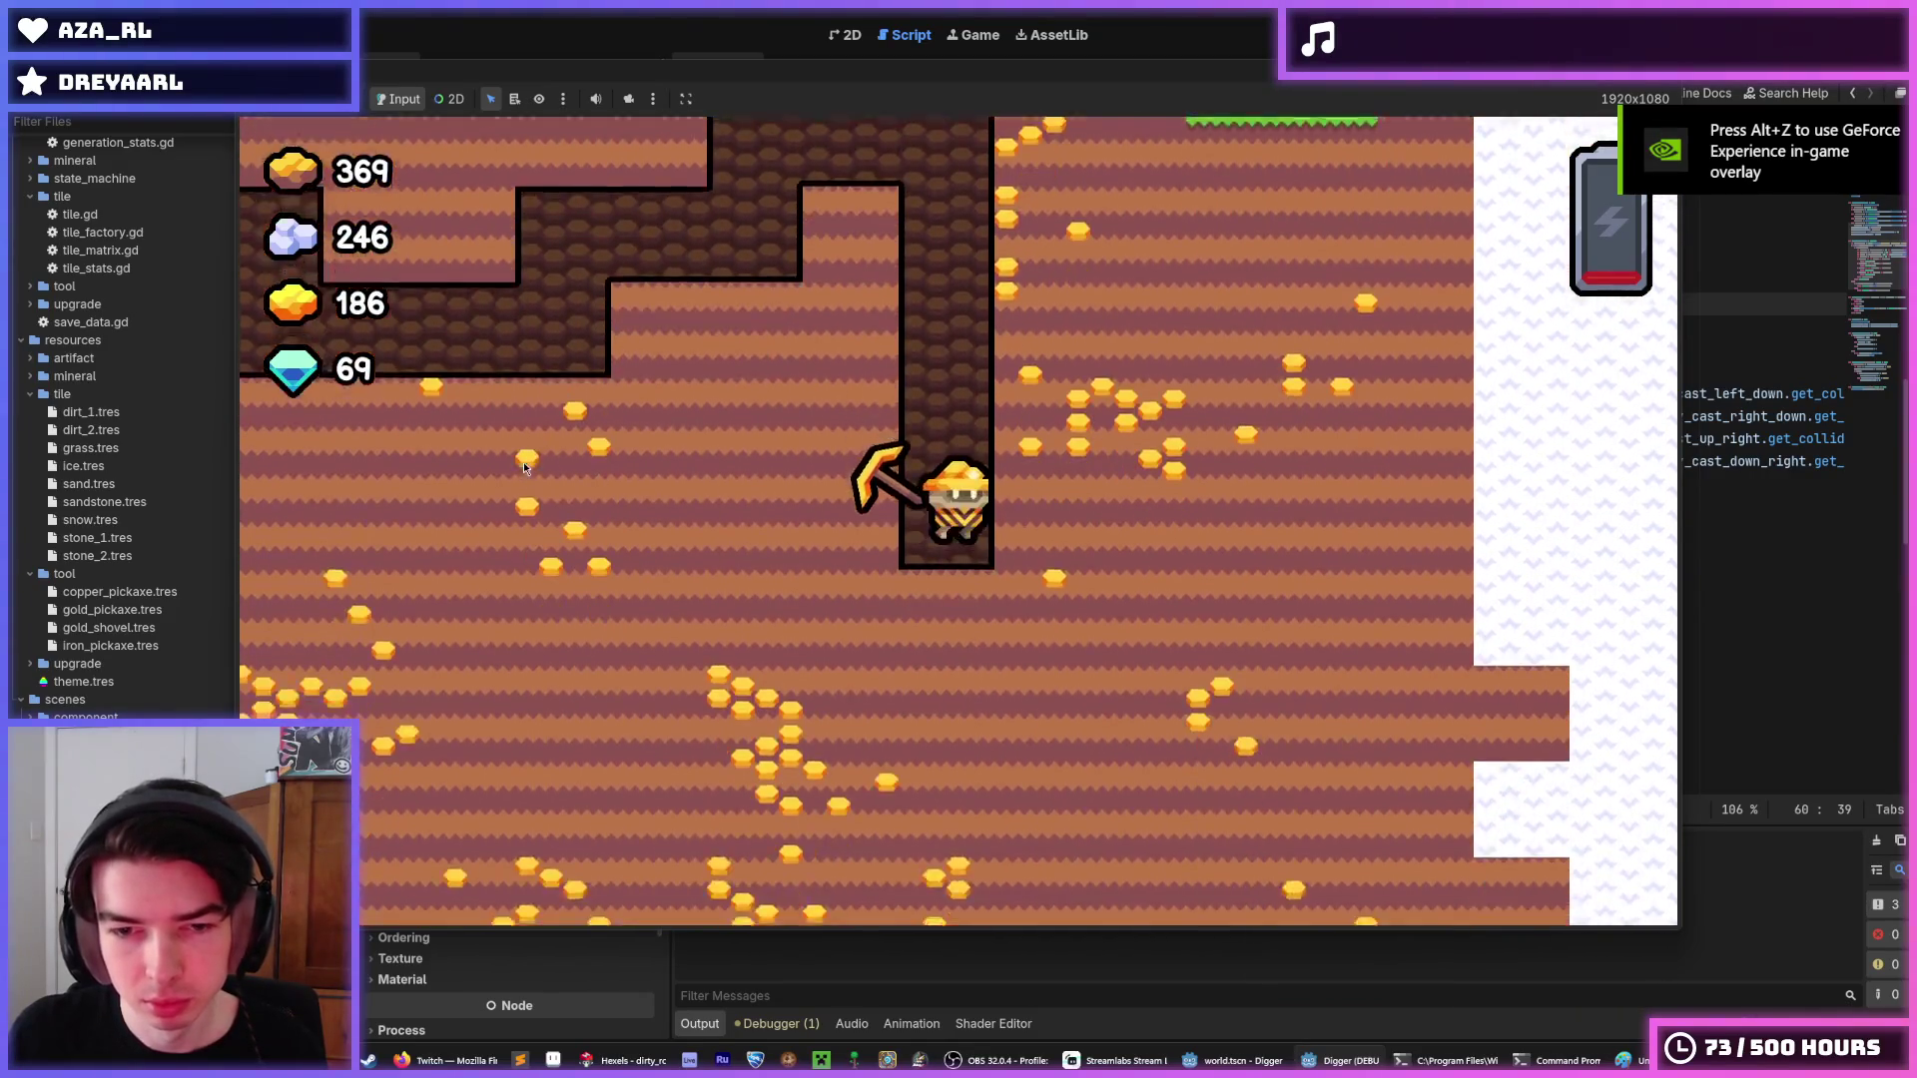
pyautogui.press('Left')
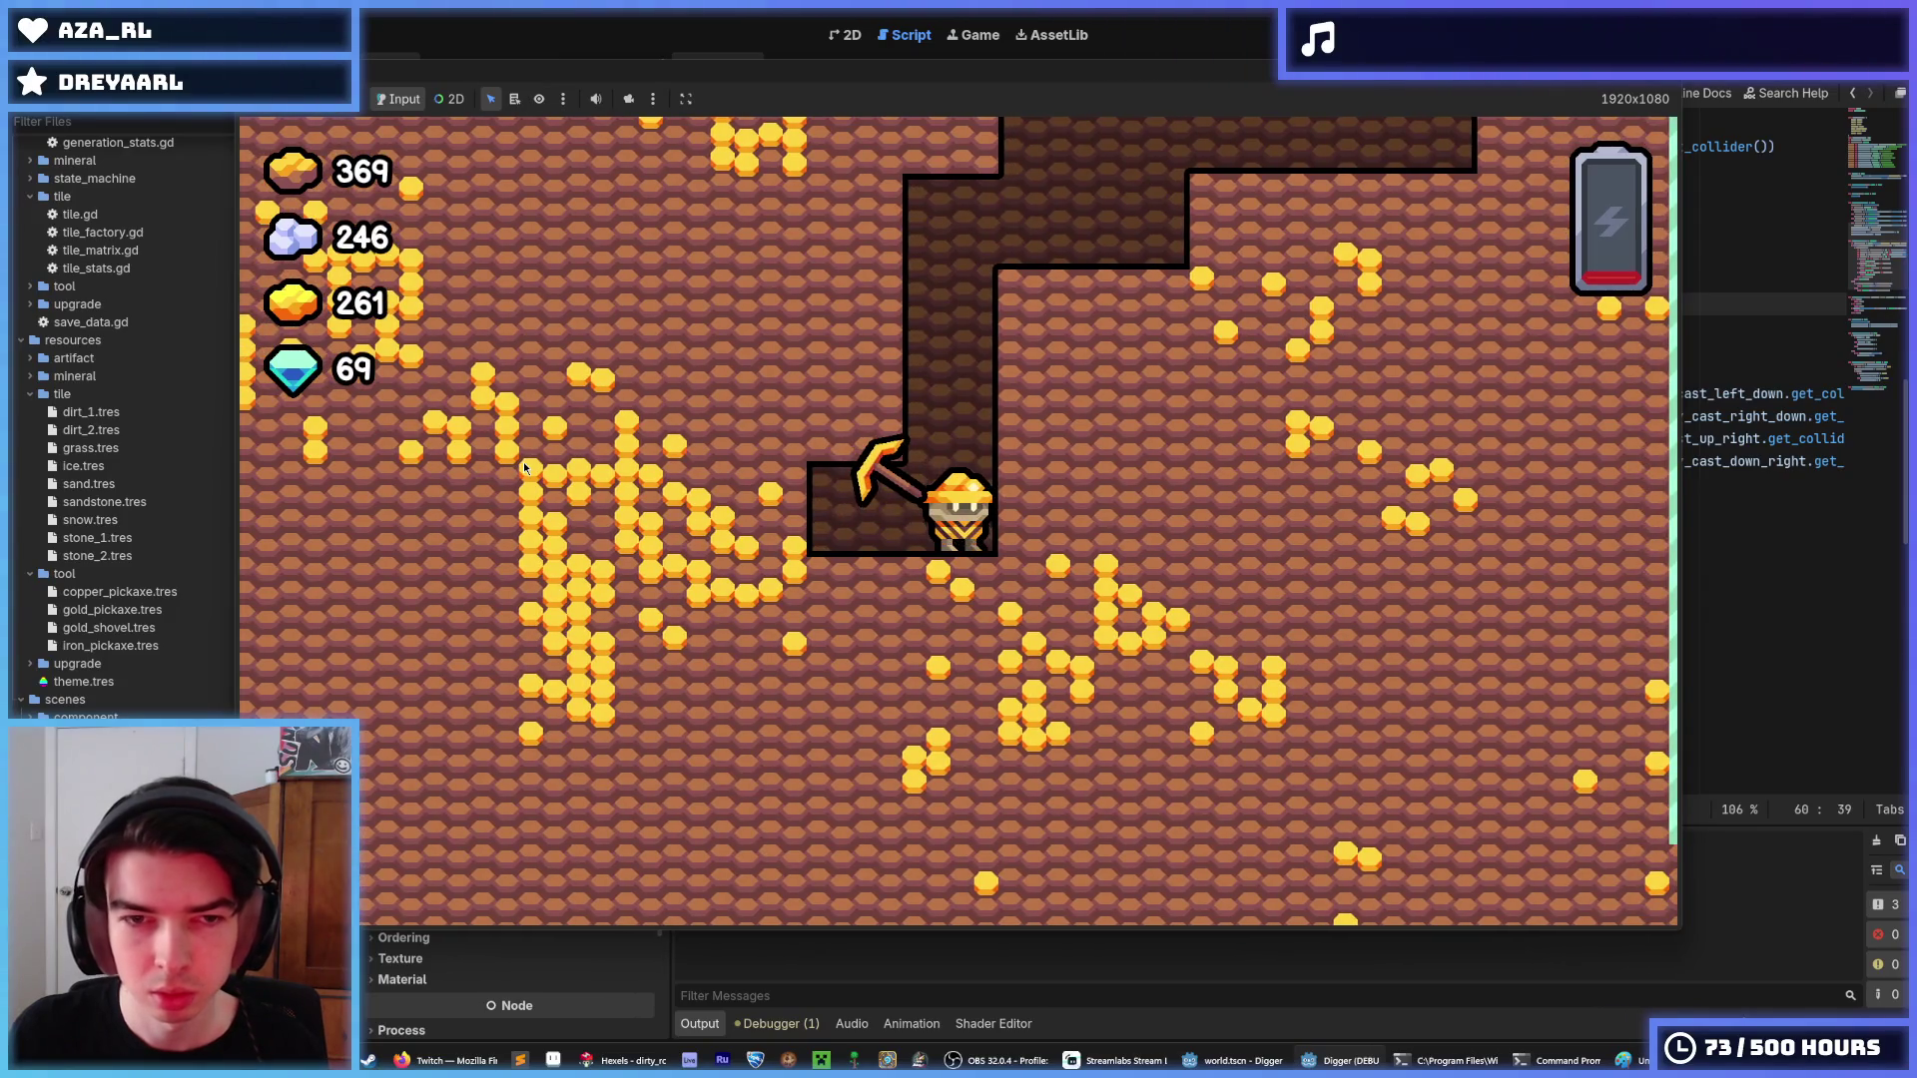
pyautogui.press('super+shift+s')
# Snip the game view, launch Aseprite via 'asepr' search, and stop the game with F8.
pyautogui.moveTo(254, 131)
pyautogui.mouseDown()
pyautogui.moveTo(399, 288)
pyautogui.moveTo(1640, 837)
pyautogui.mouseUp()
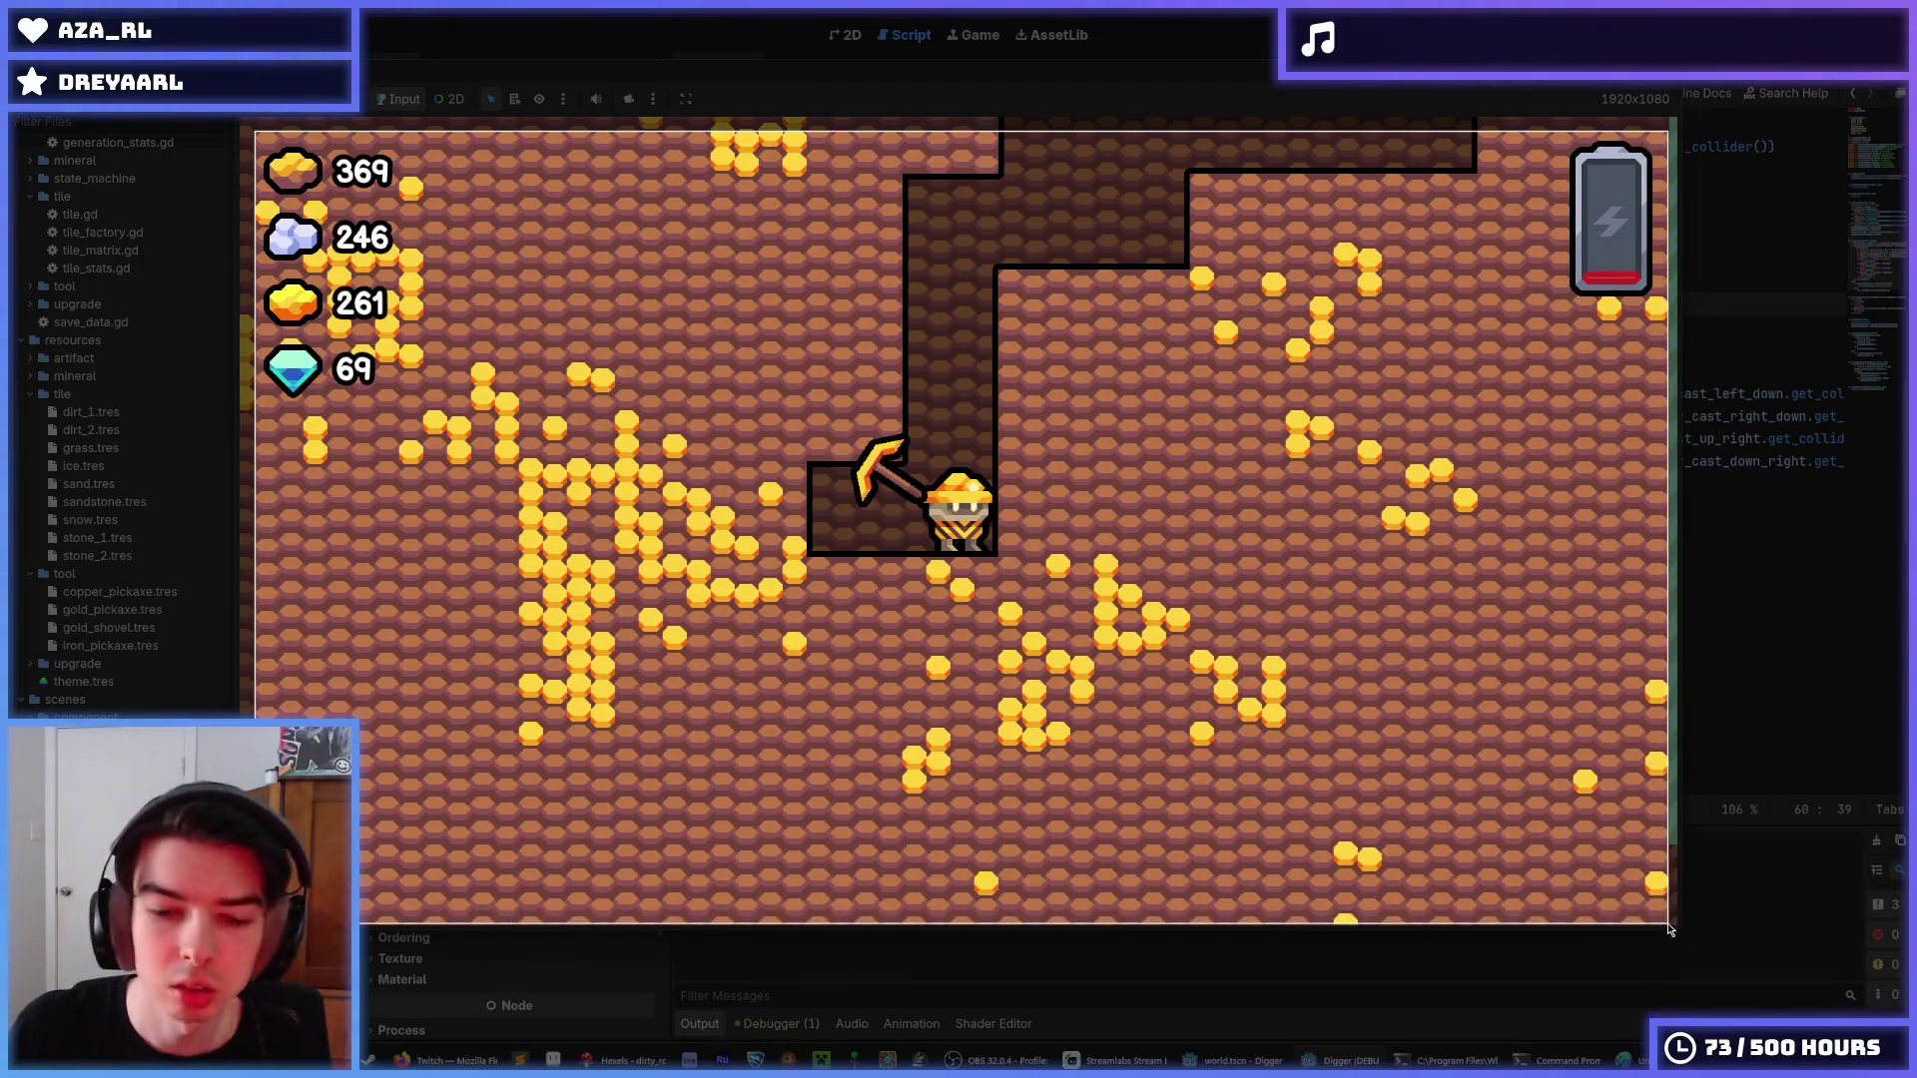
pyautogui.press('super')
pyautogui.write('asepr')
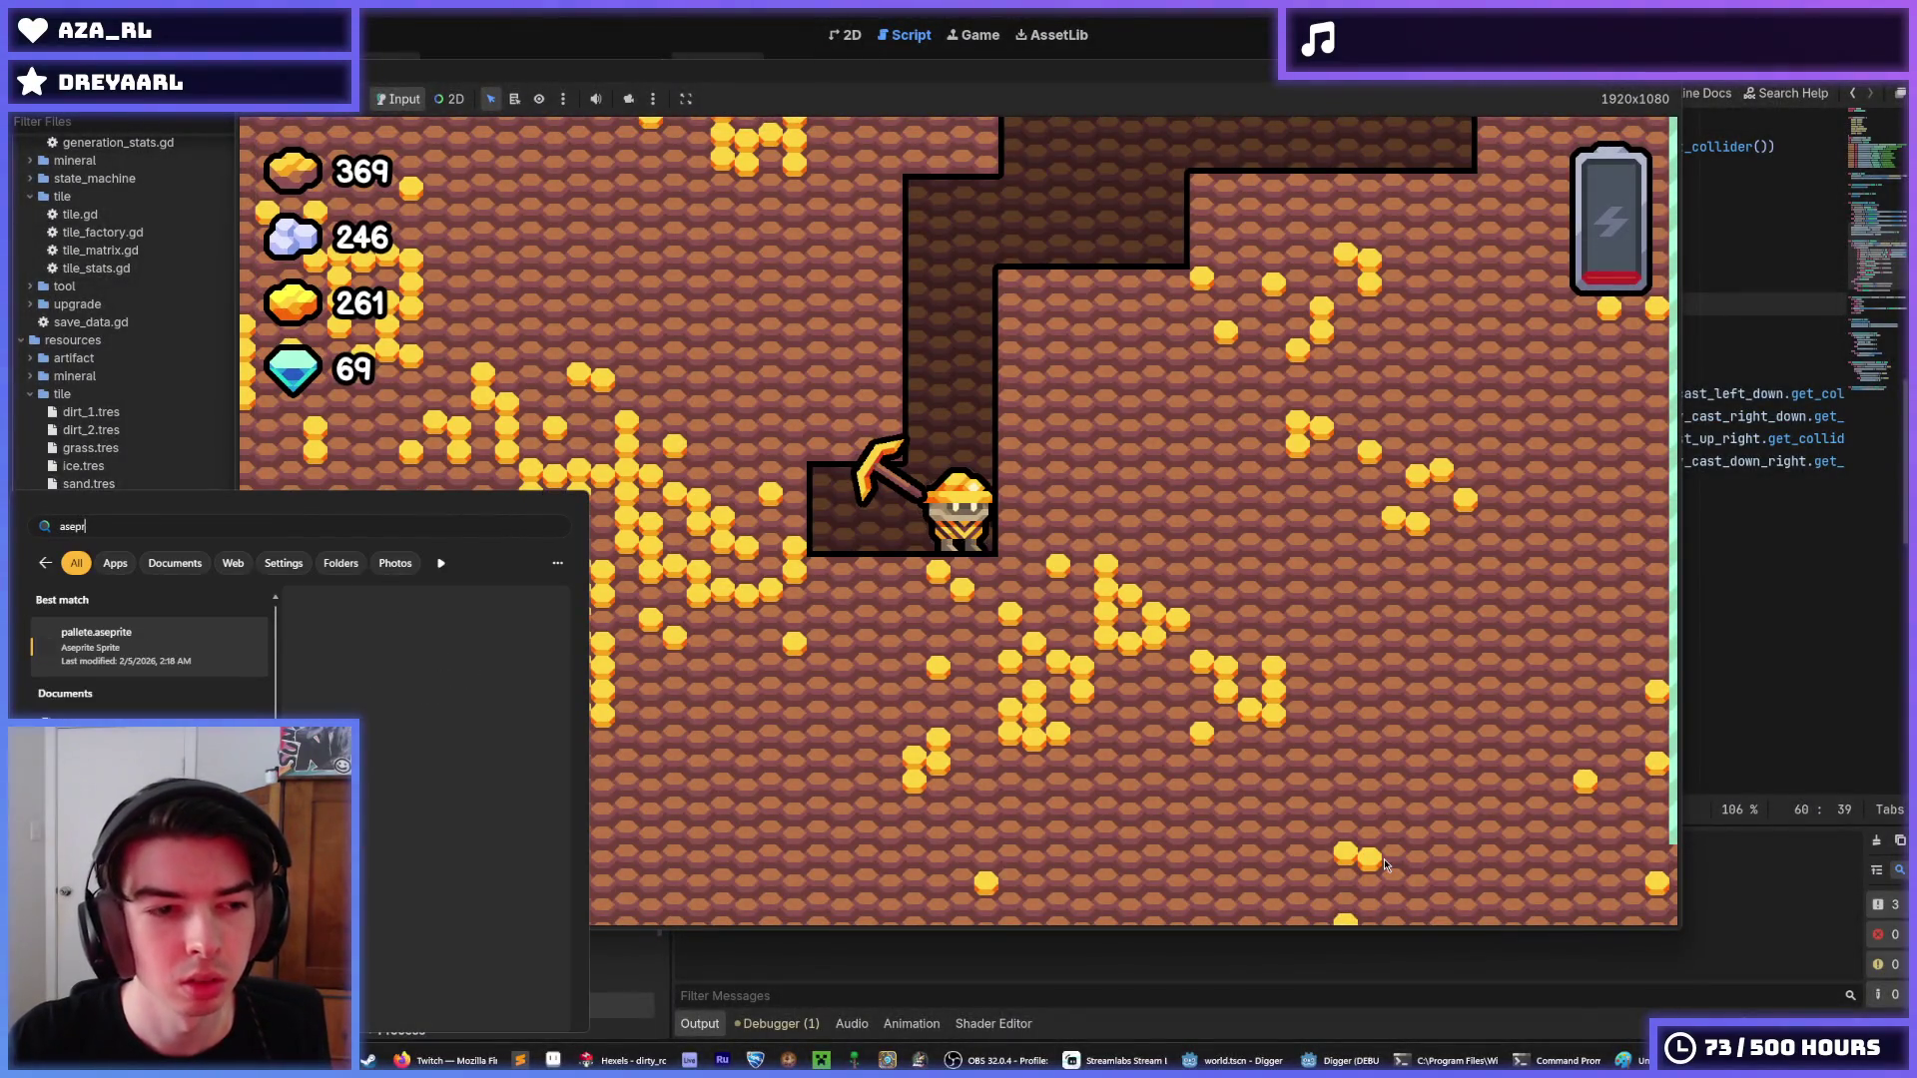
pyautogui.press('Return')
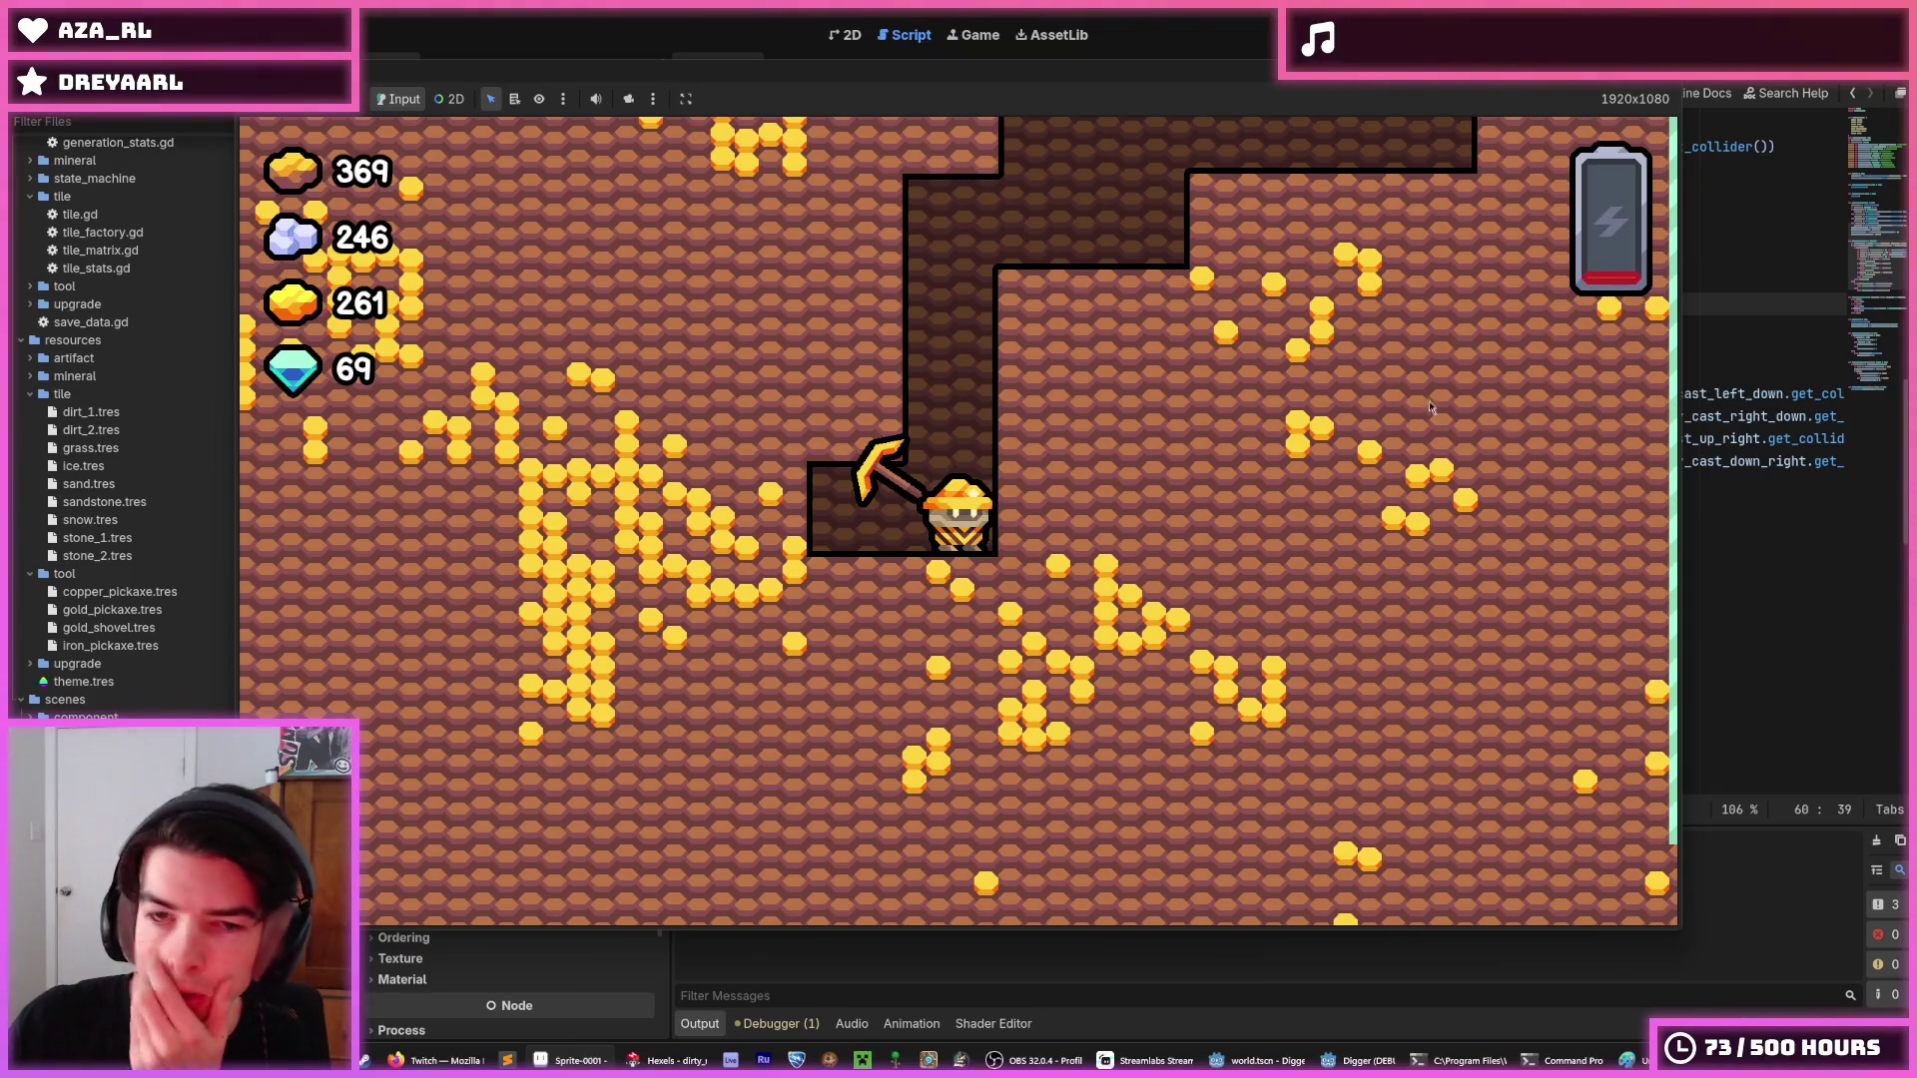
pyautogui.press('F8')
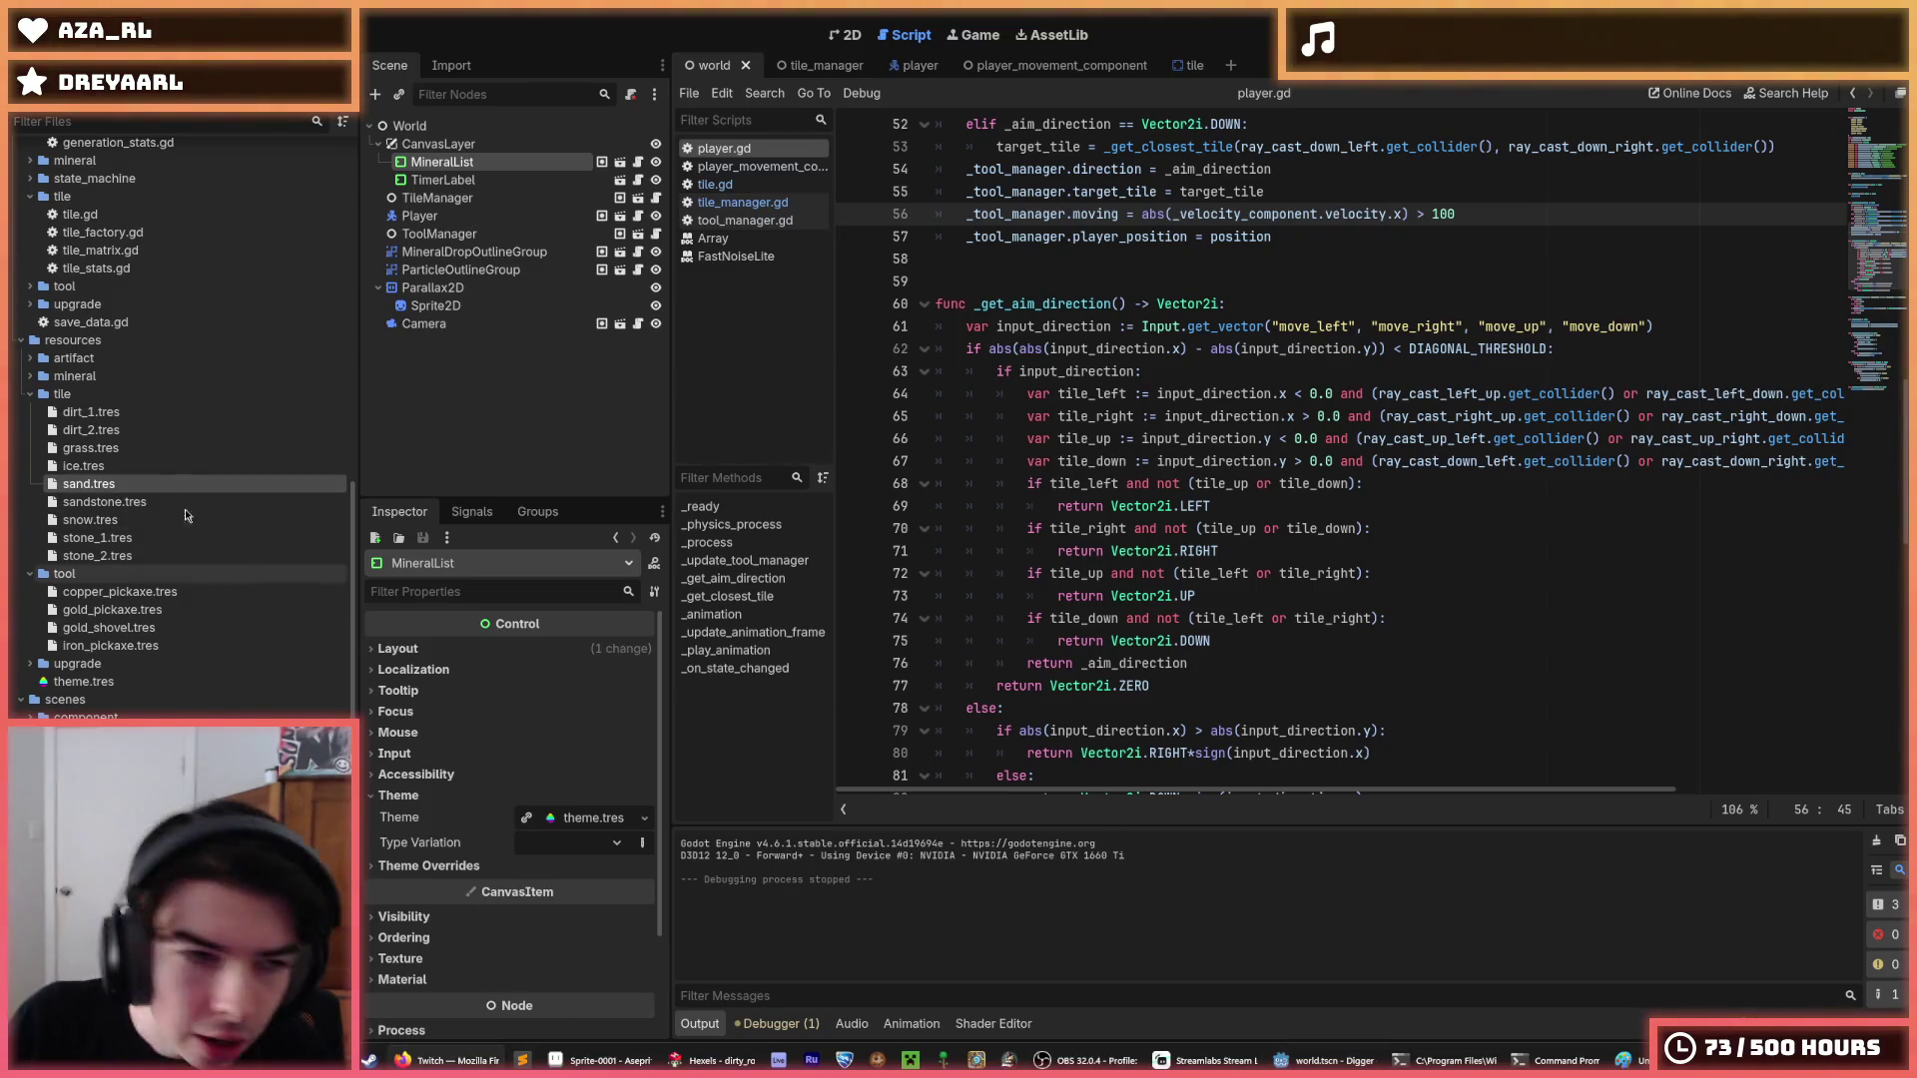
# Assign dirt_3.png as the texture of dirt_2.tres.
pyautogui.click(146, 429)
pyautogui.scroll(10, 151, 436)
pyautogui.moveTo(100, 422); pyautogui.dragTo(589, 691)
# Run the game and dig a staircase down and right through the new dirt.
pyautogui.press('F5')
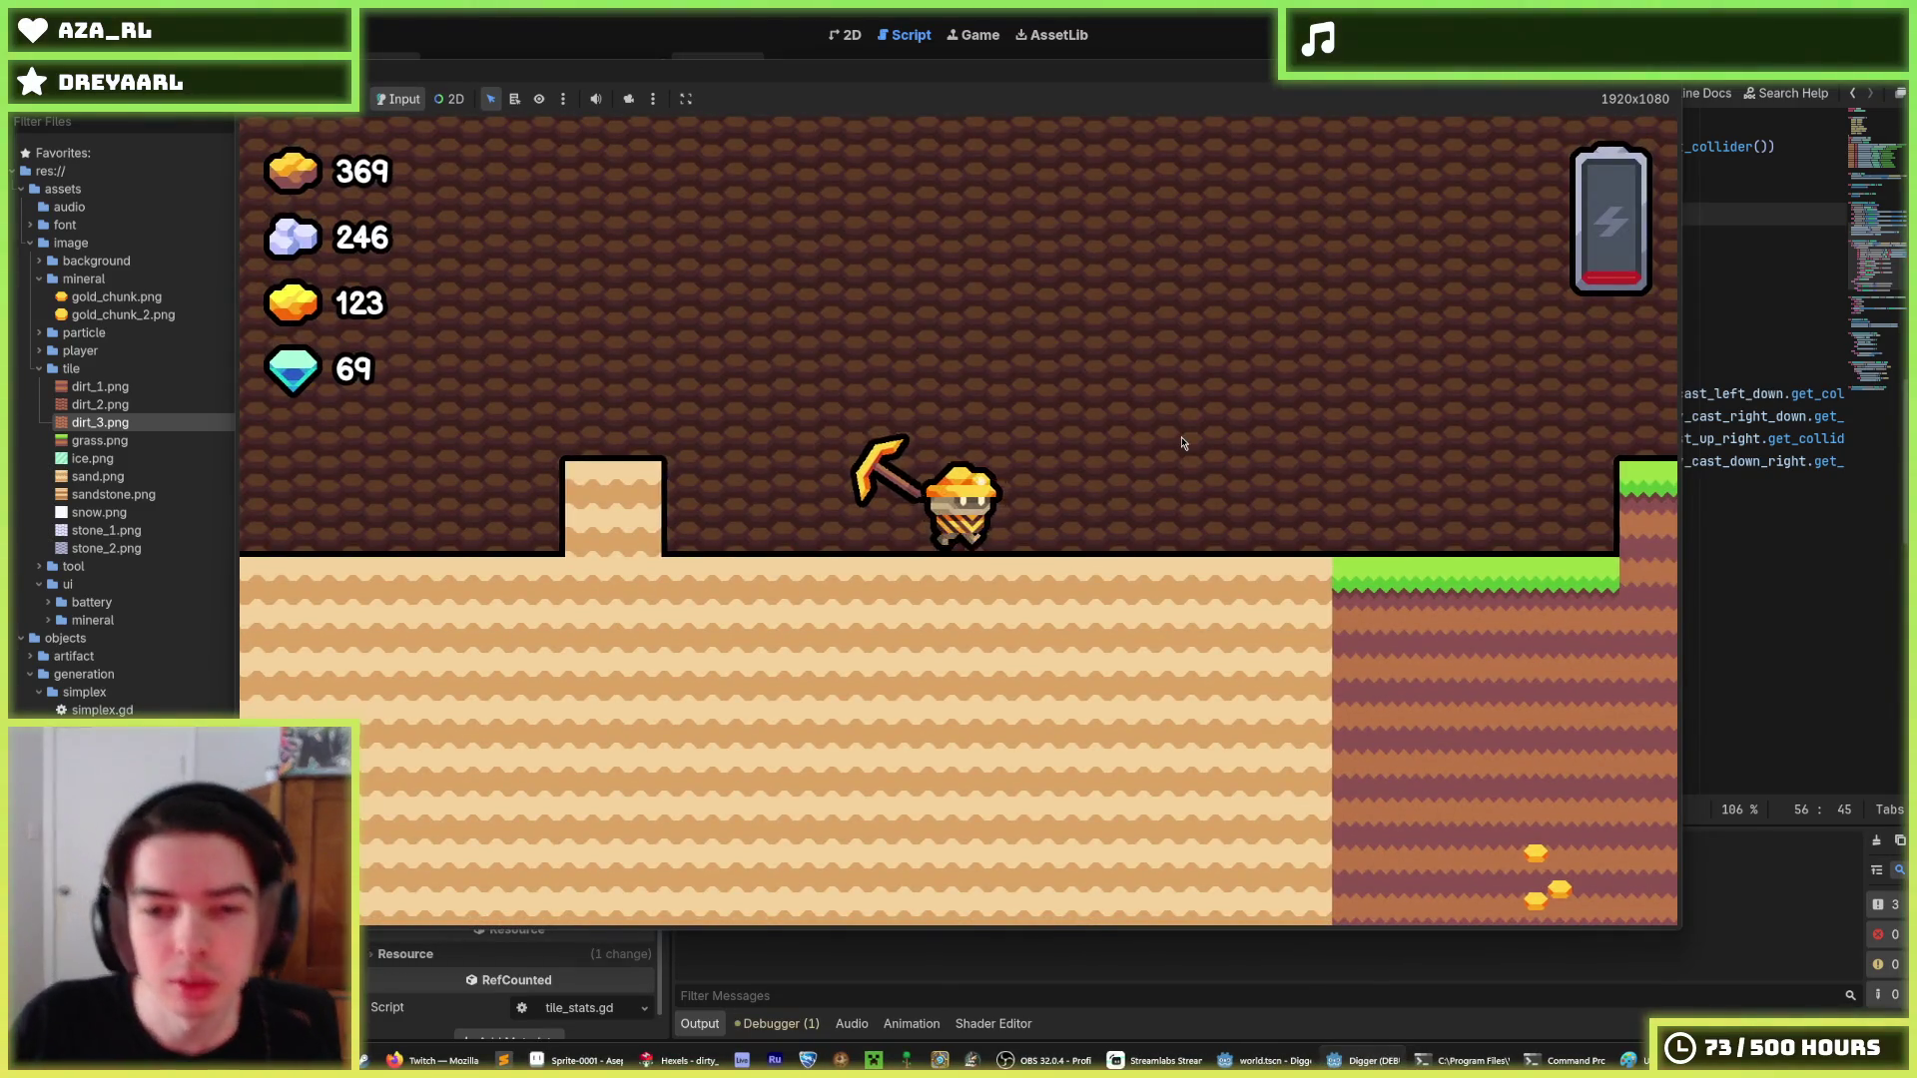
pyautogui.press('d')
pyautogui.press('s')
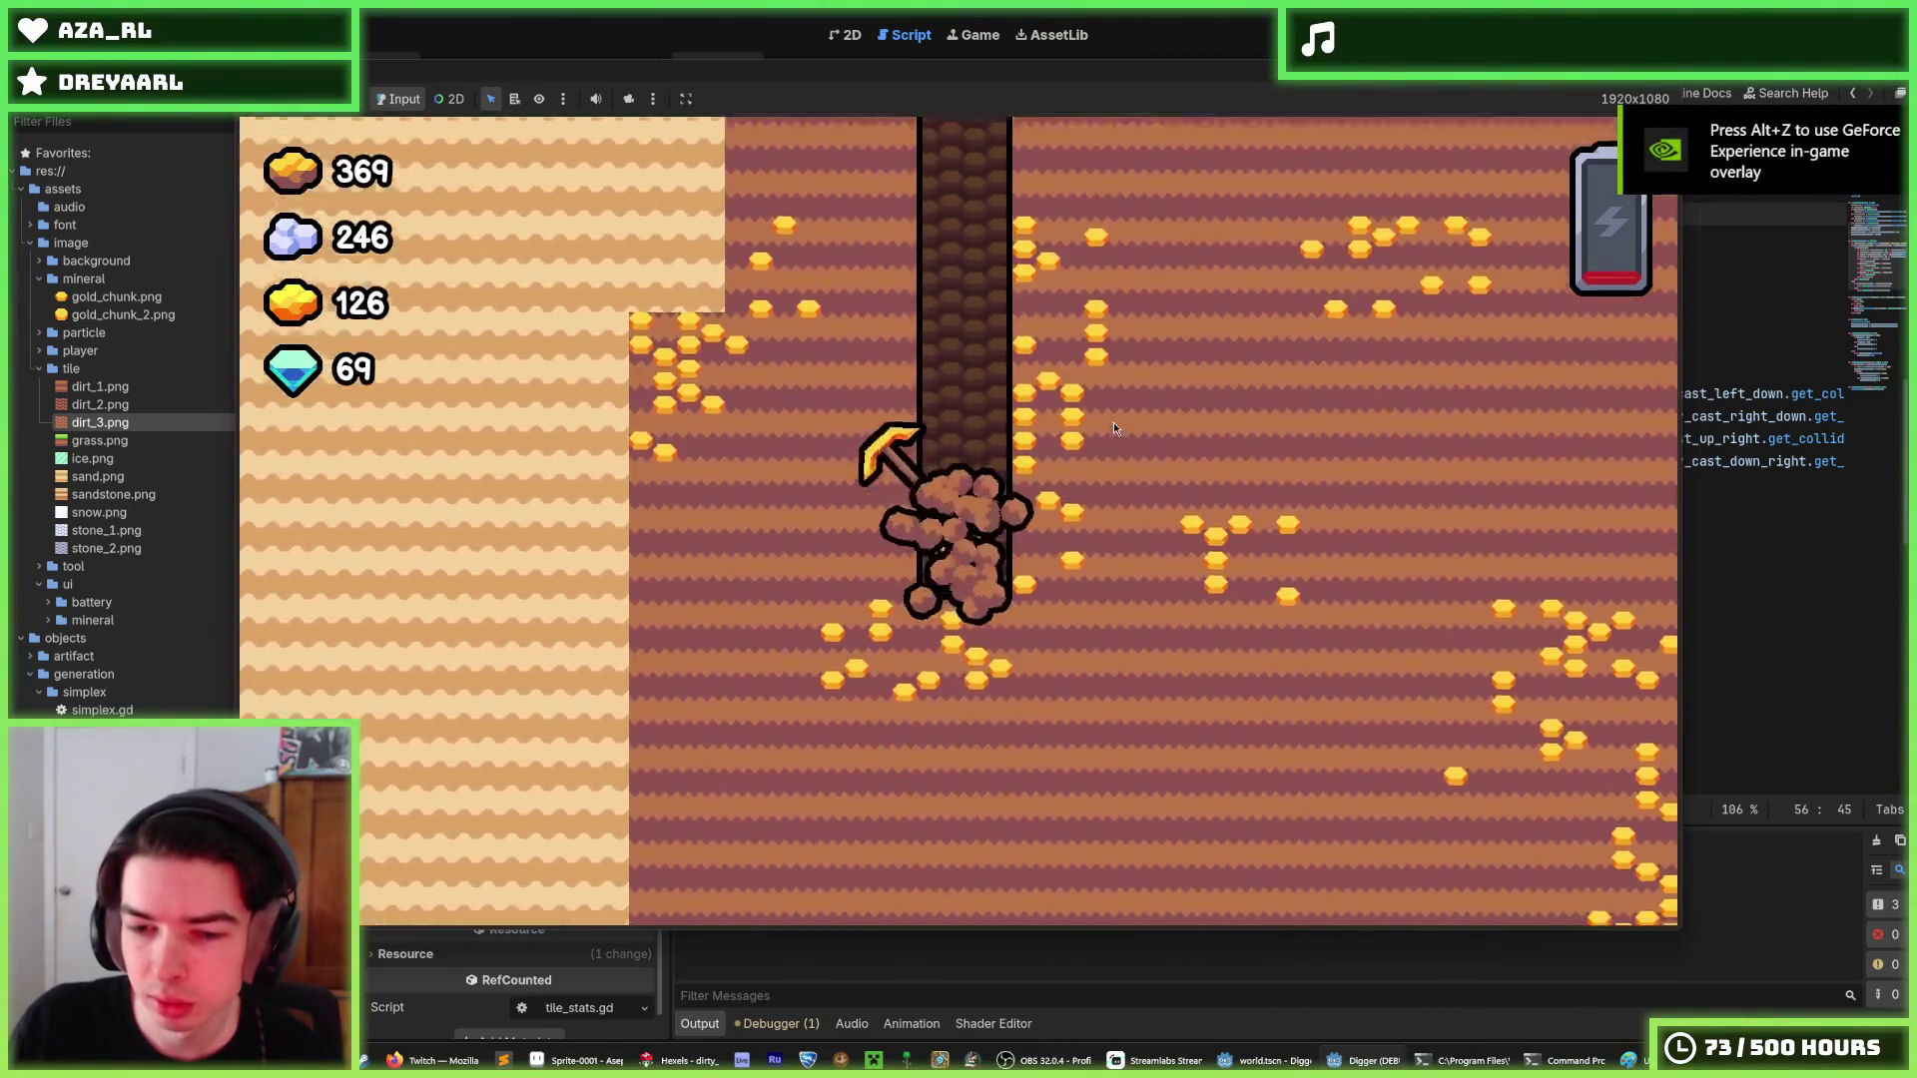
pyautogui.press('d')
pyautogui.press('s')
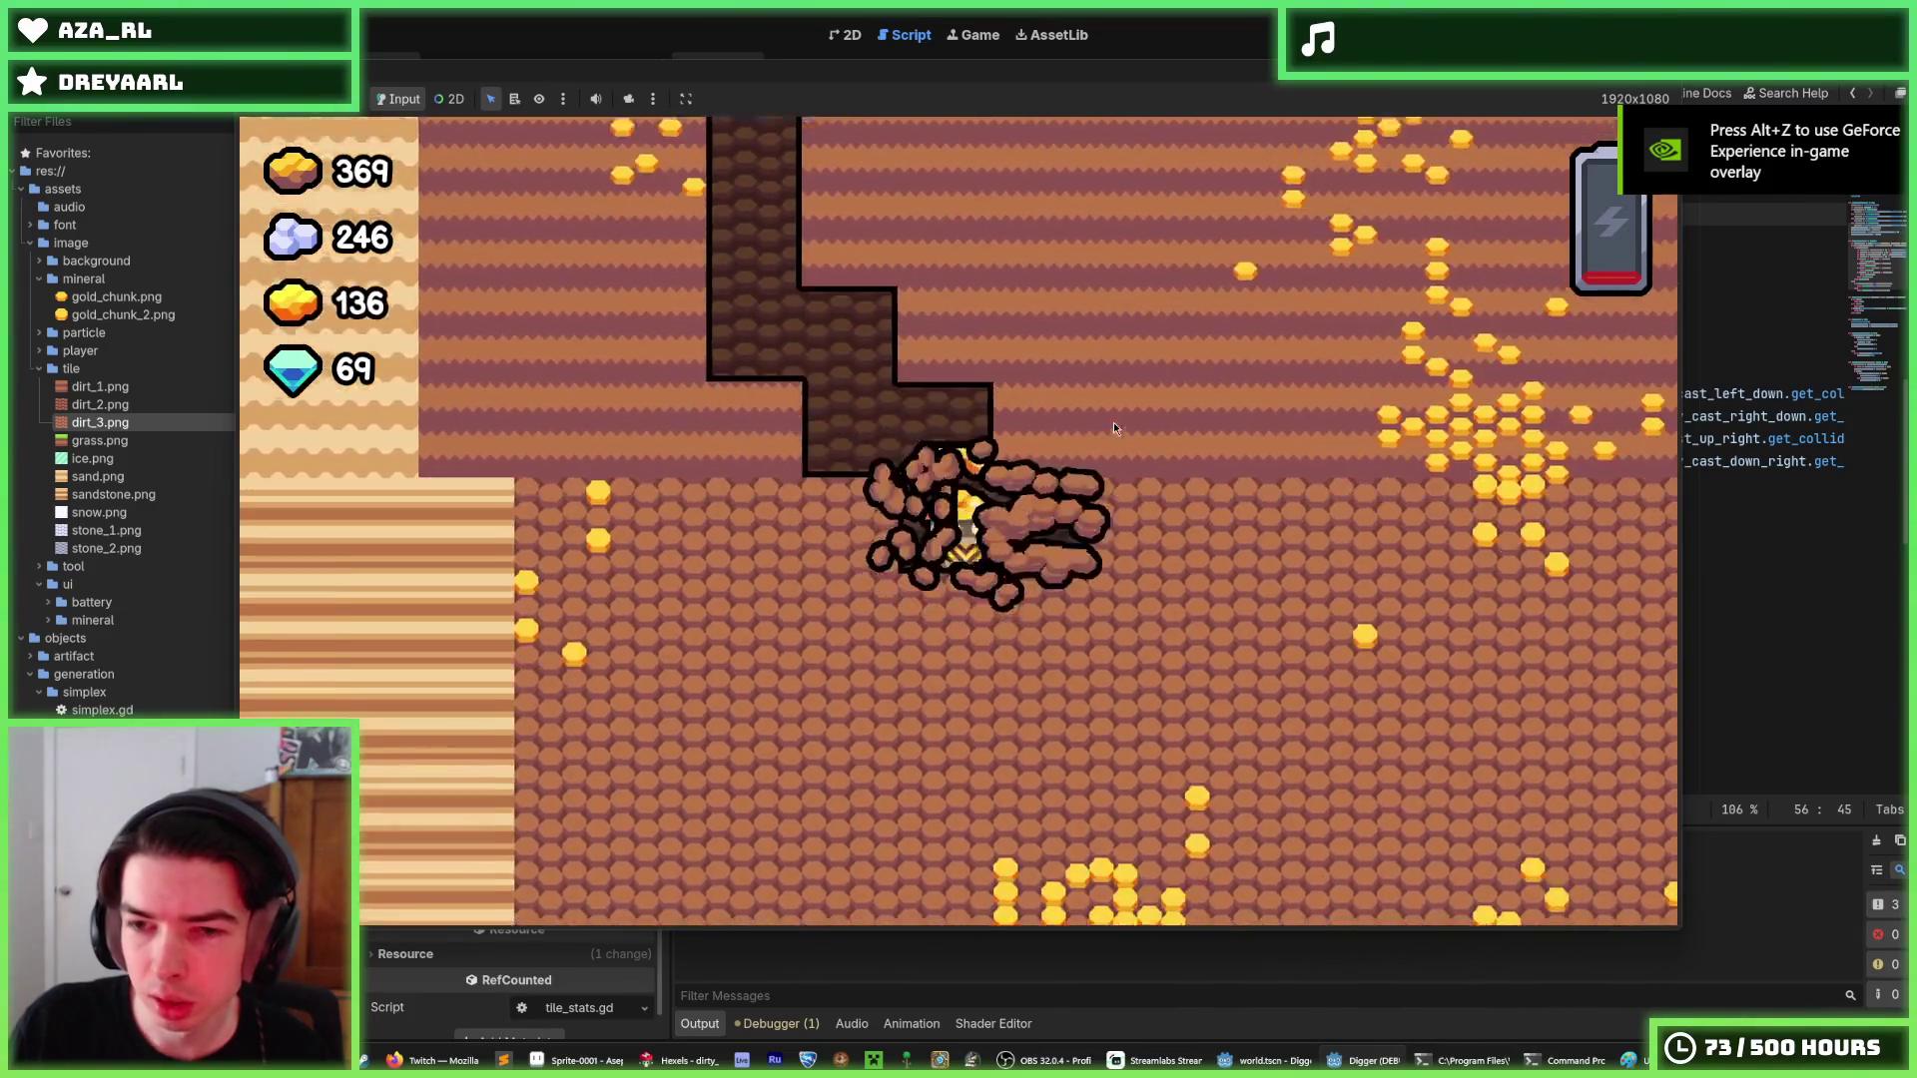
pyautogui.press('d')
pyautogui.press('s')
pyautogui.press('s')
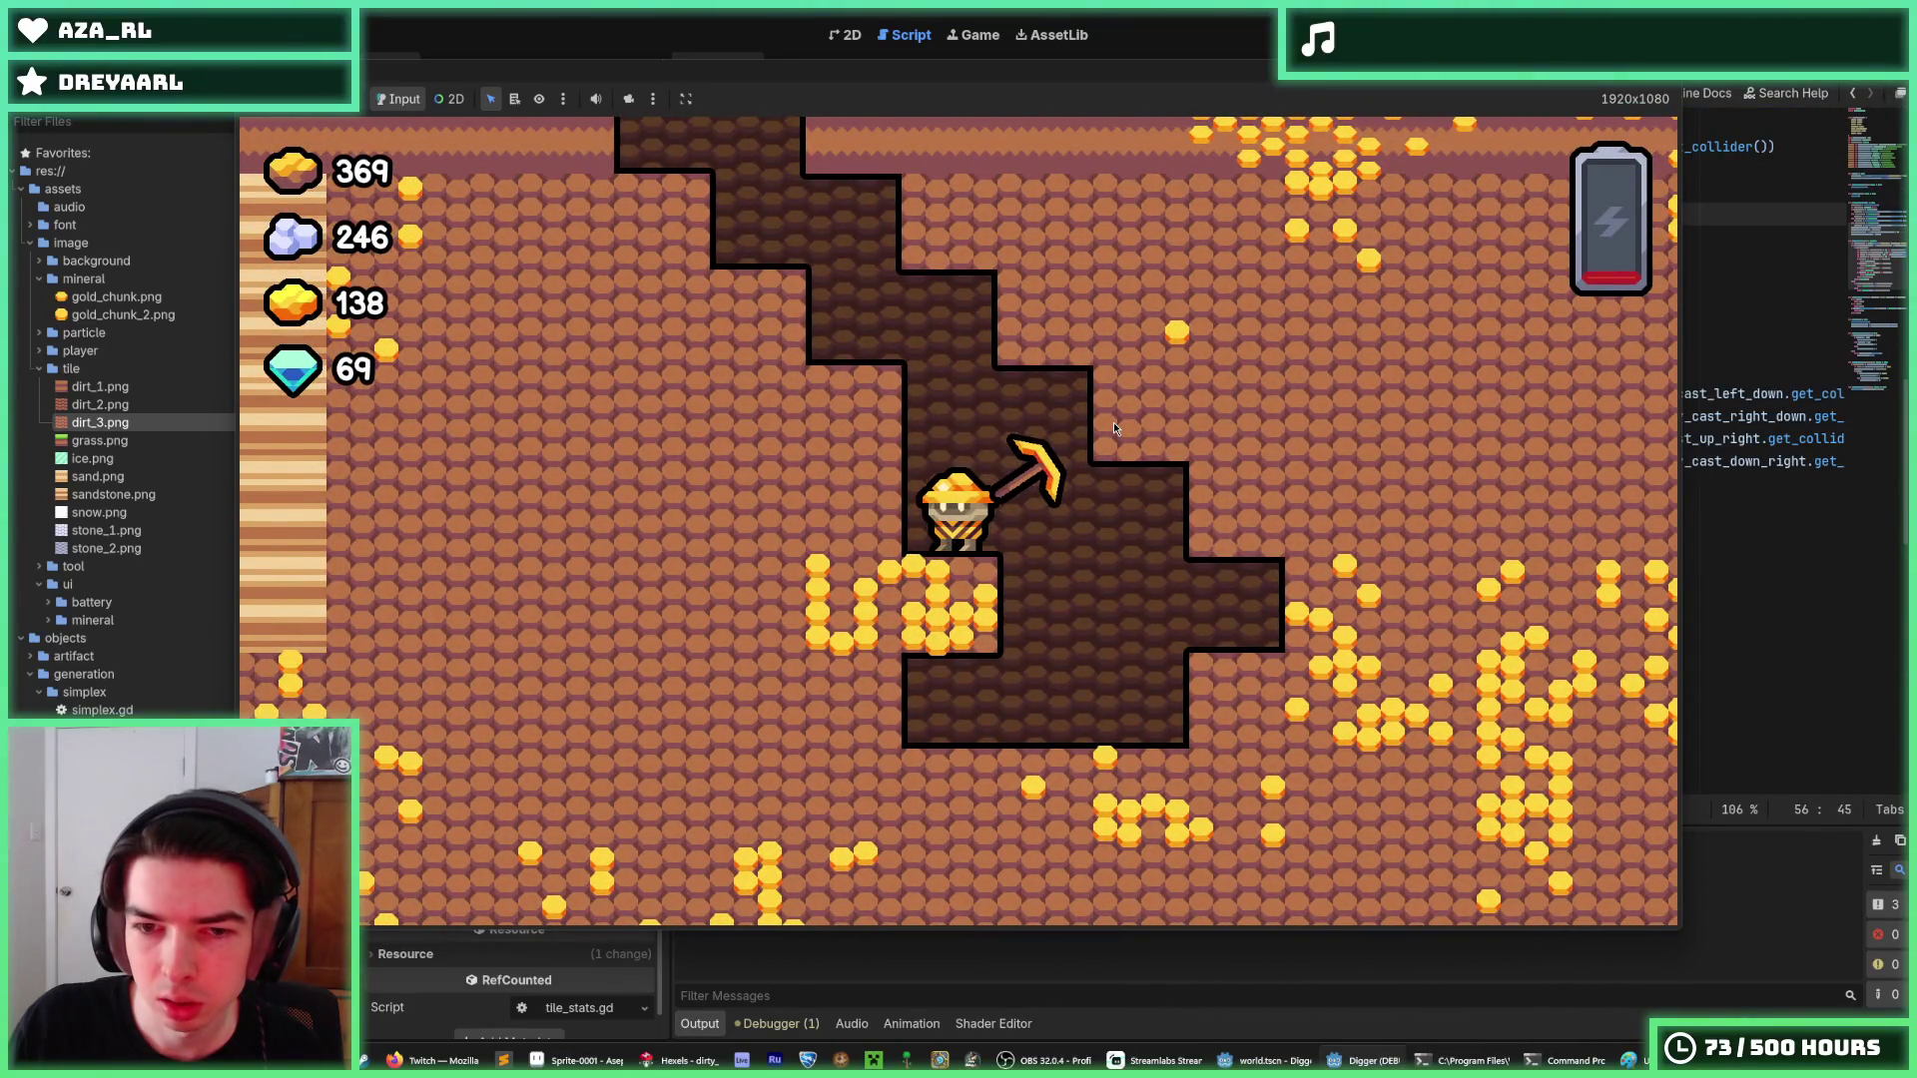
# Snip the game view and bring the screenshot up in Aseprite.
pyautogui.press('super+shift+s')
pyautogui.moveTo(247, 126); pyautogui.dragTo(1678, 924)
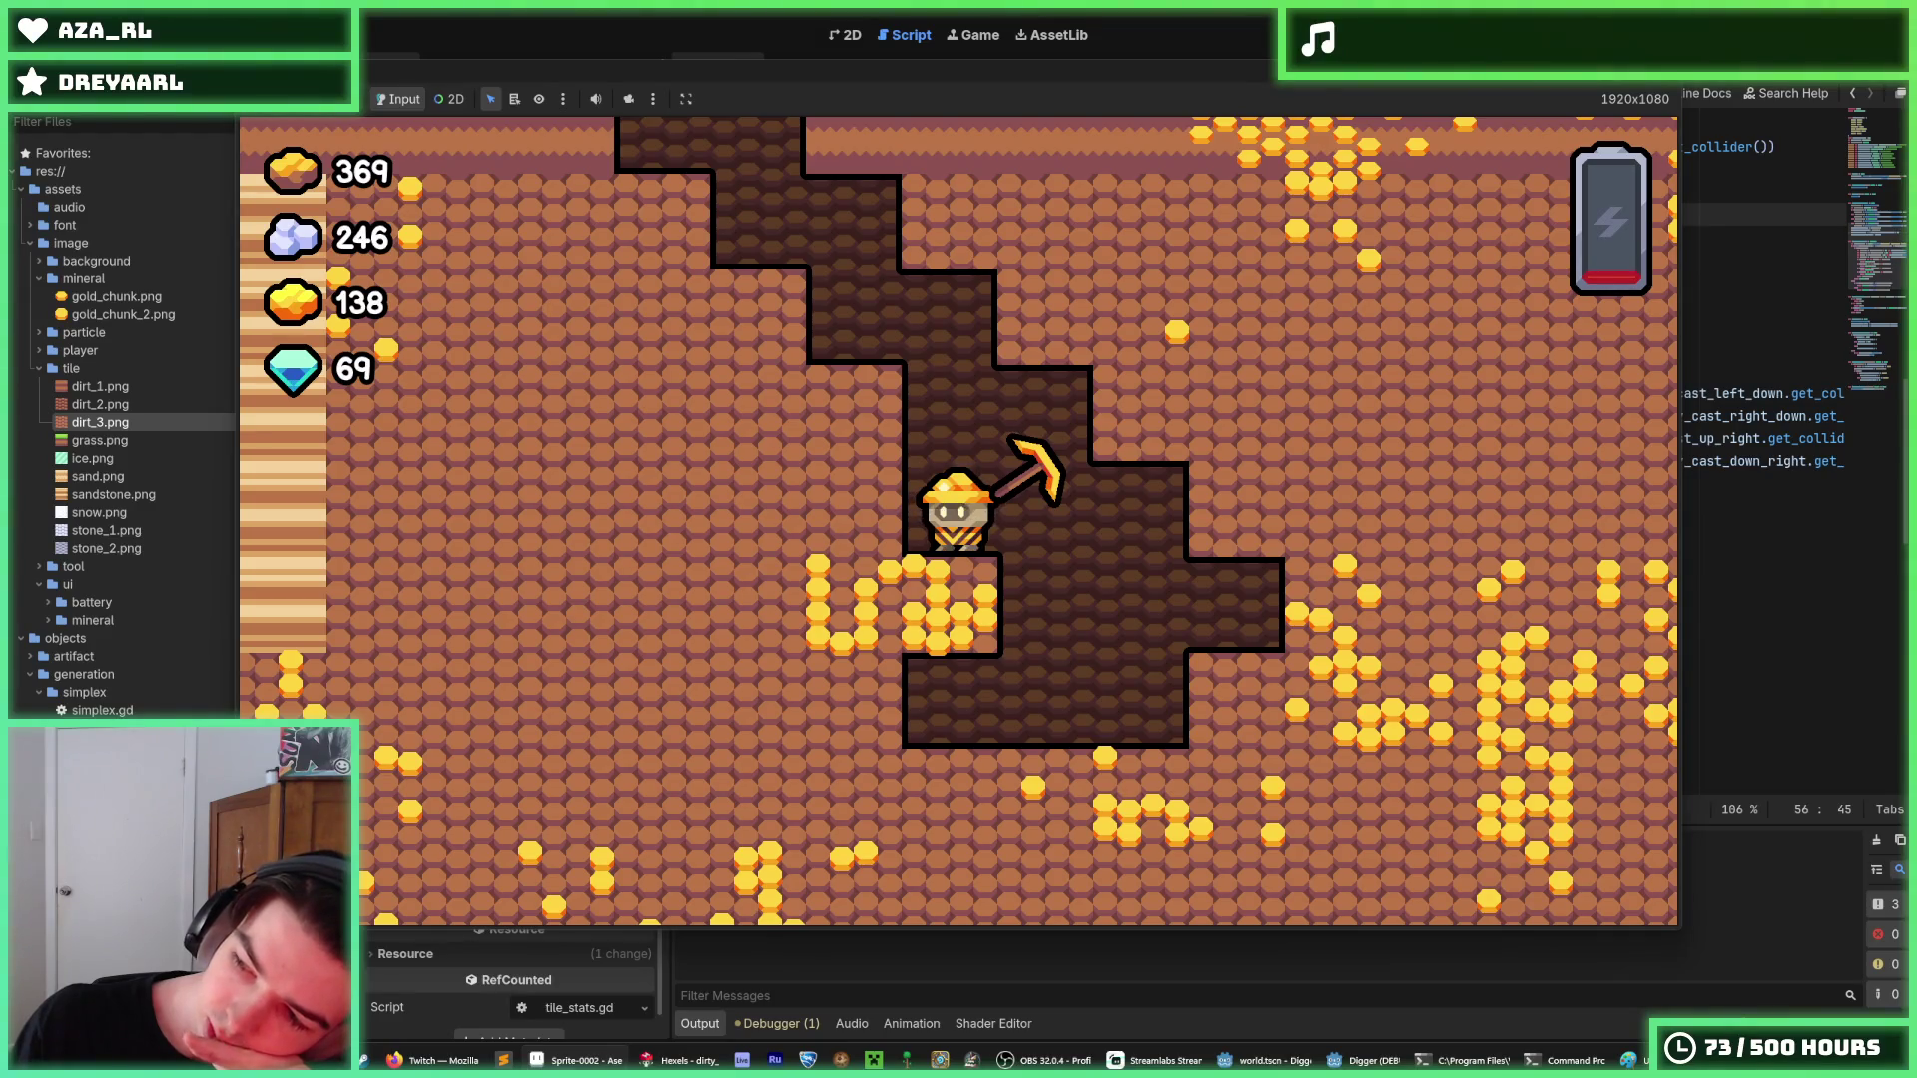
pyautogui.hotkey('alt', 'Tab')
# Zoom and pan the Sprite-0002 screenshot around the miner.
pyautogui.scroll(2, 925, 249)
pyautogui.scroll(-2, 924, 249)
pyautogui.scroll(2, 924, 249)
pyautogui.scroll(2, 925, 250)
pyautogui.scroll(-3, 925, 250)
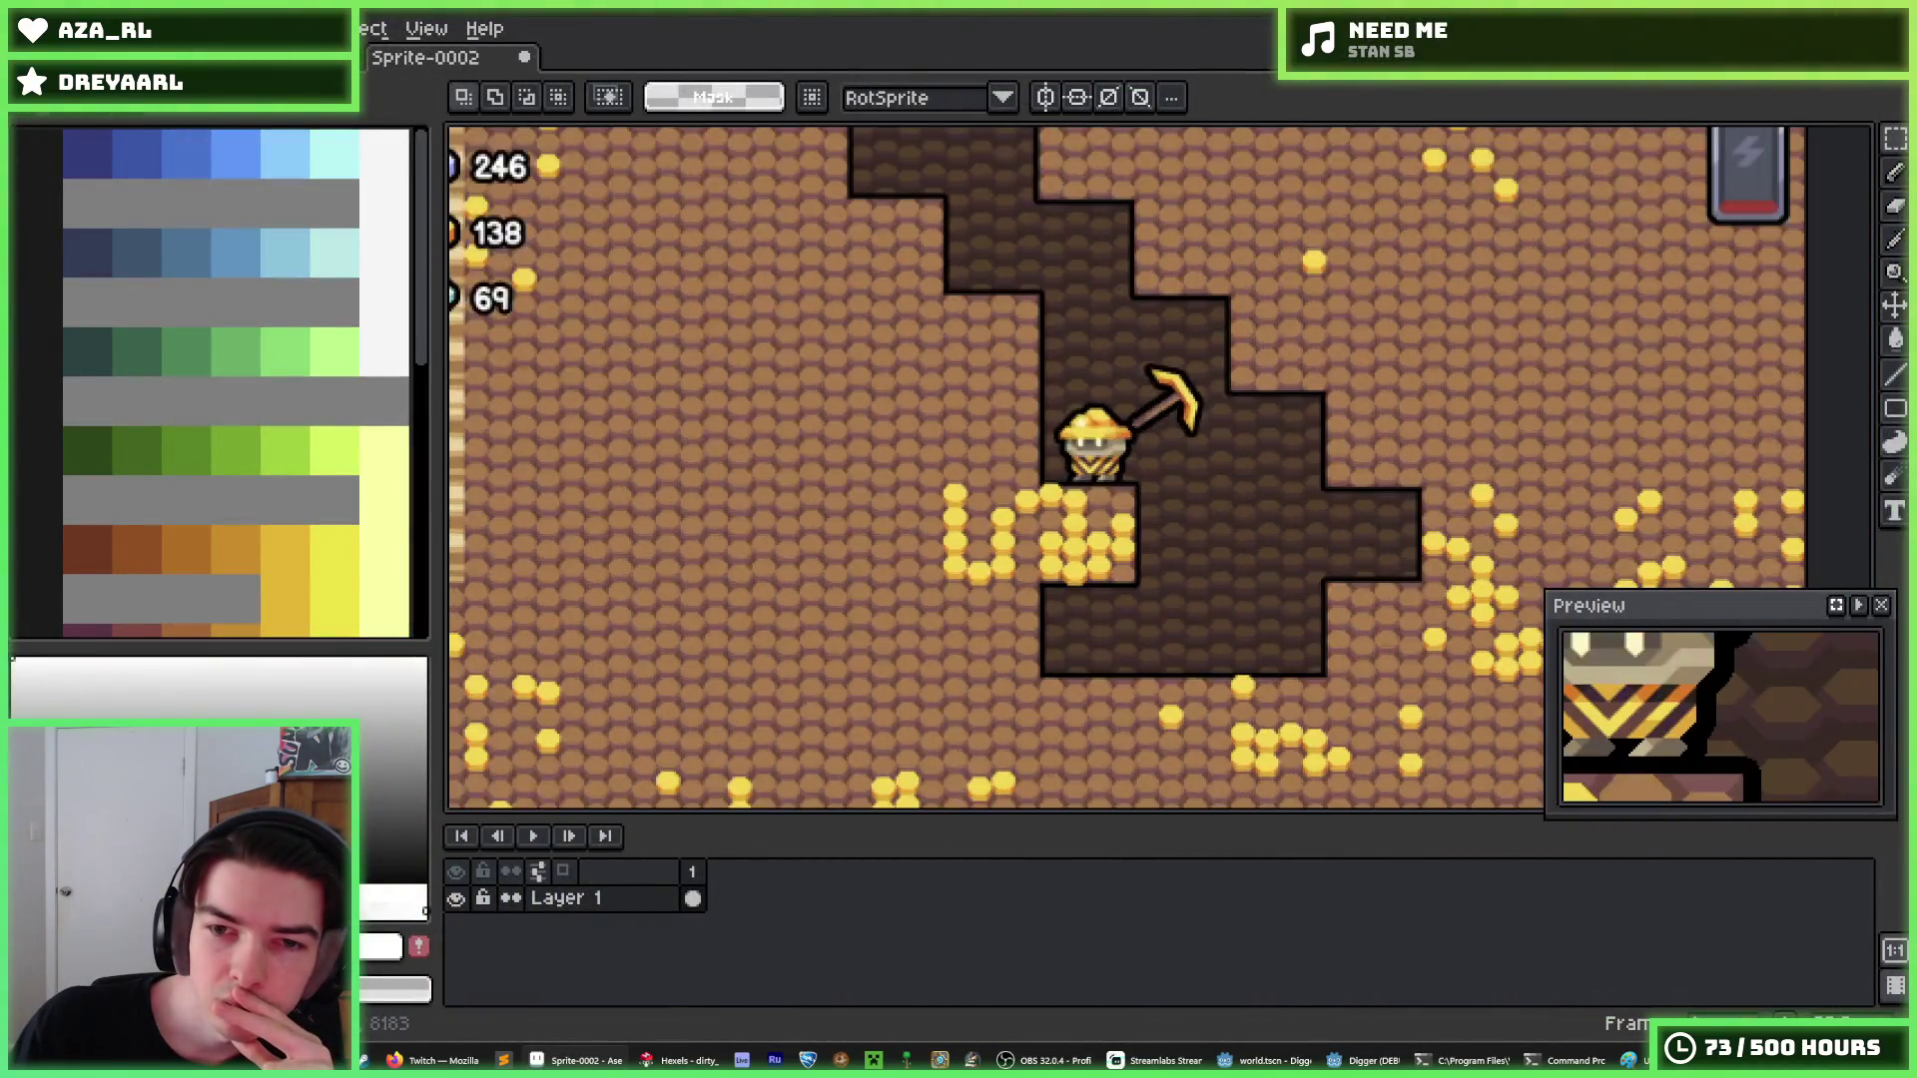
pyautogui.scroll(3, 924, 249)
pyautogui.moveTo(933, 264); pyautogui.dragTo(950, 228)
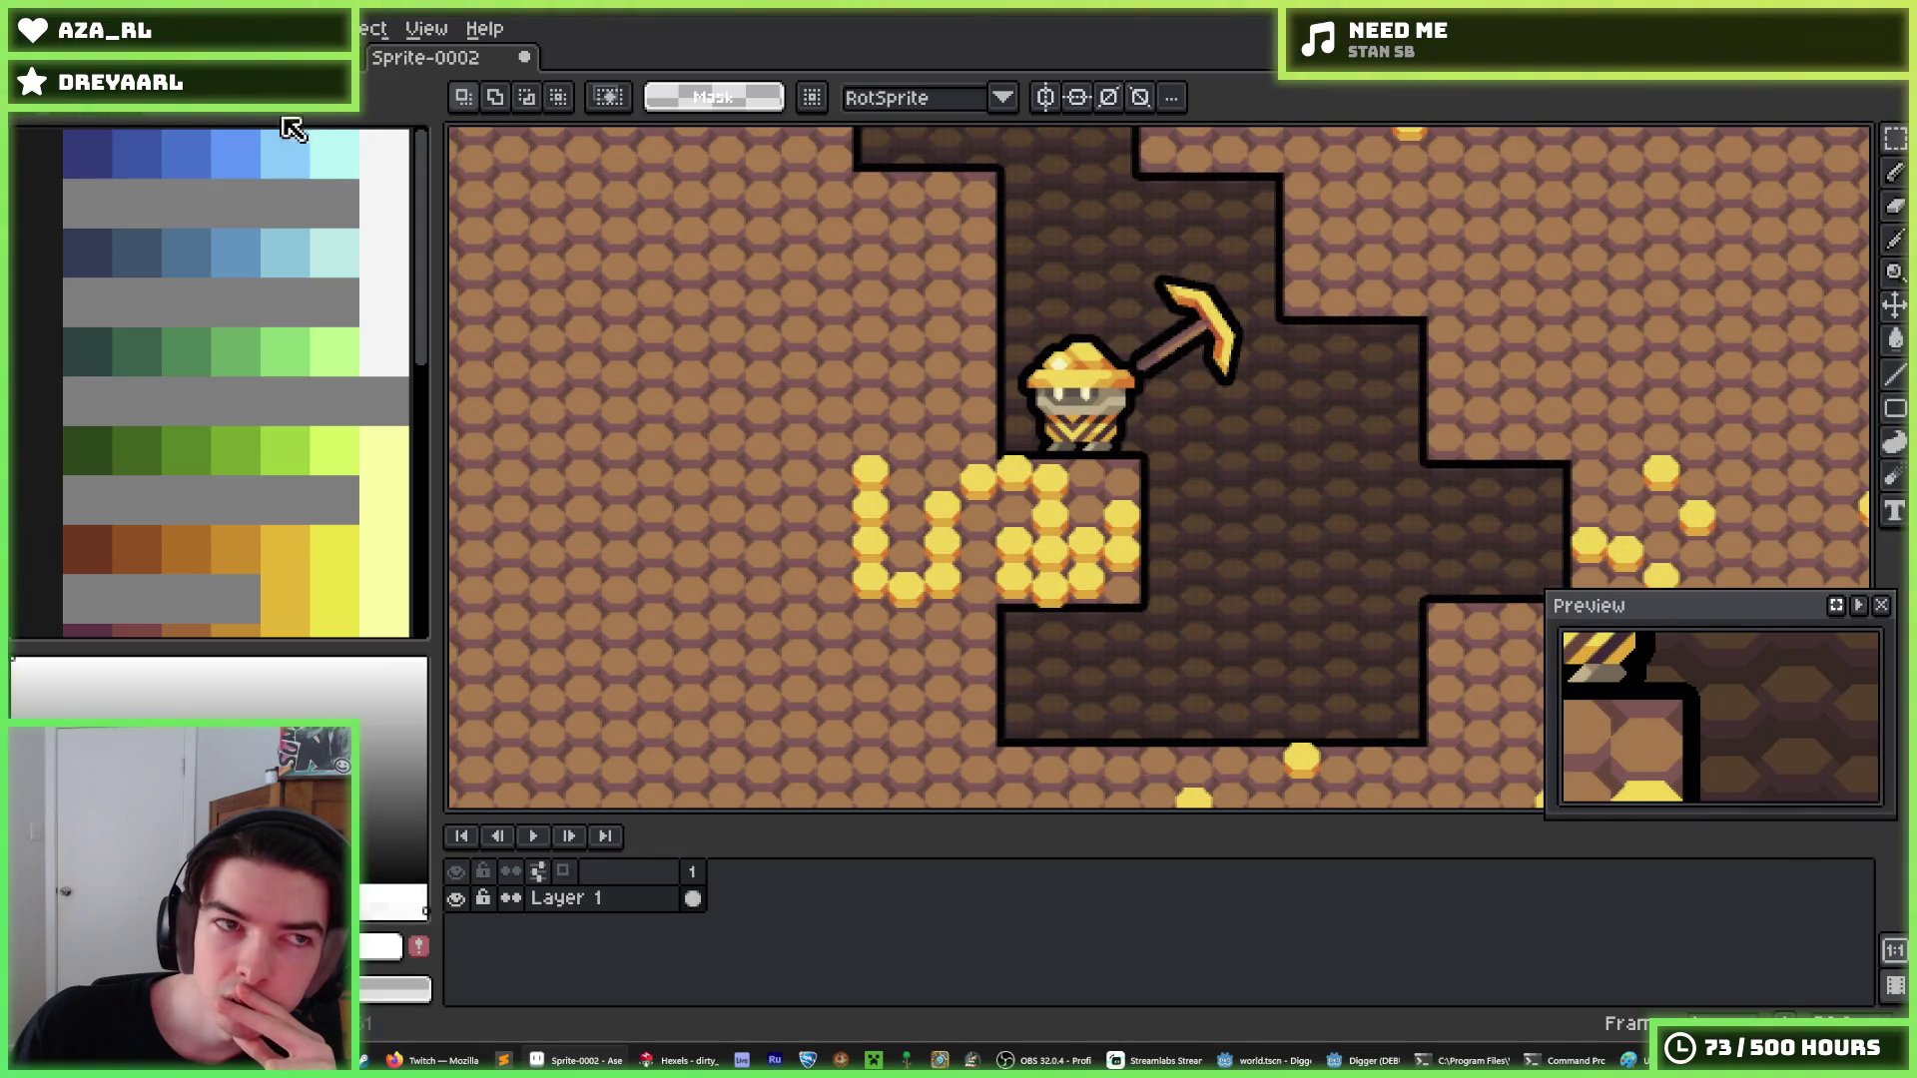
# Switch to the Sprite-0001 screenshot and zoom its view for comparison.
pyautogui.click(290, 57)
pyautogui.scroll(-2, 1048, 342)
pyautogui.scroll(3, 1009, 299)
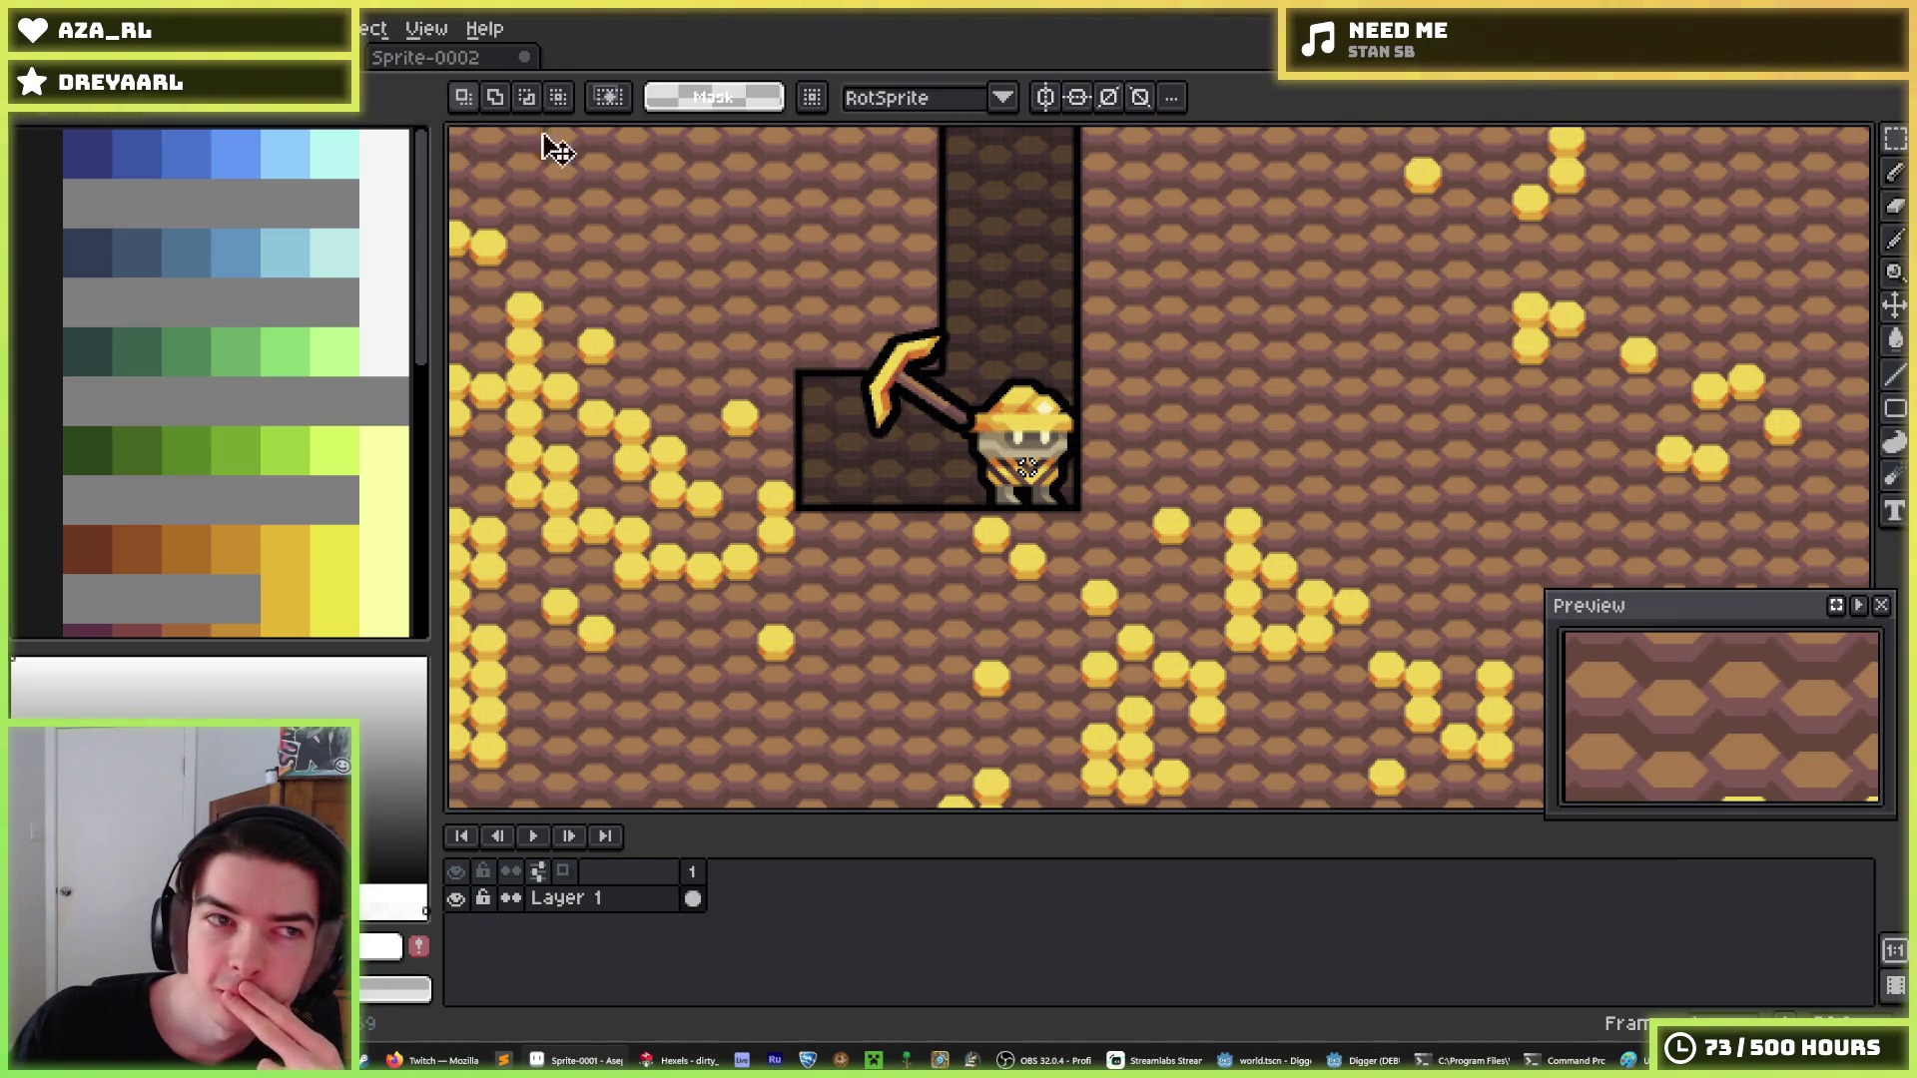
pyautogui.scroll(-1, 923, 340)
pyautogui.scroll(1, 923, 339)
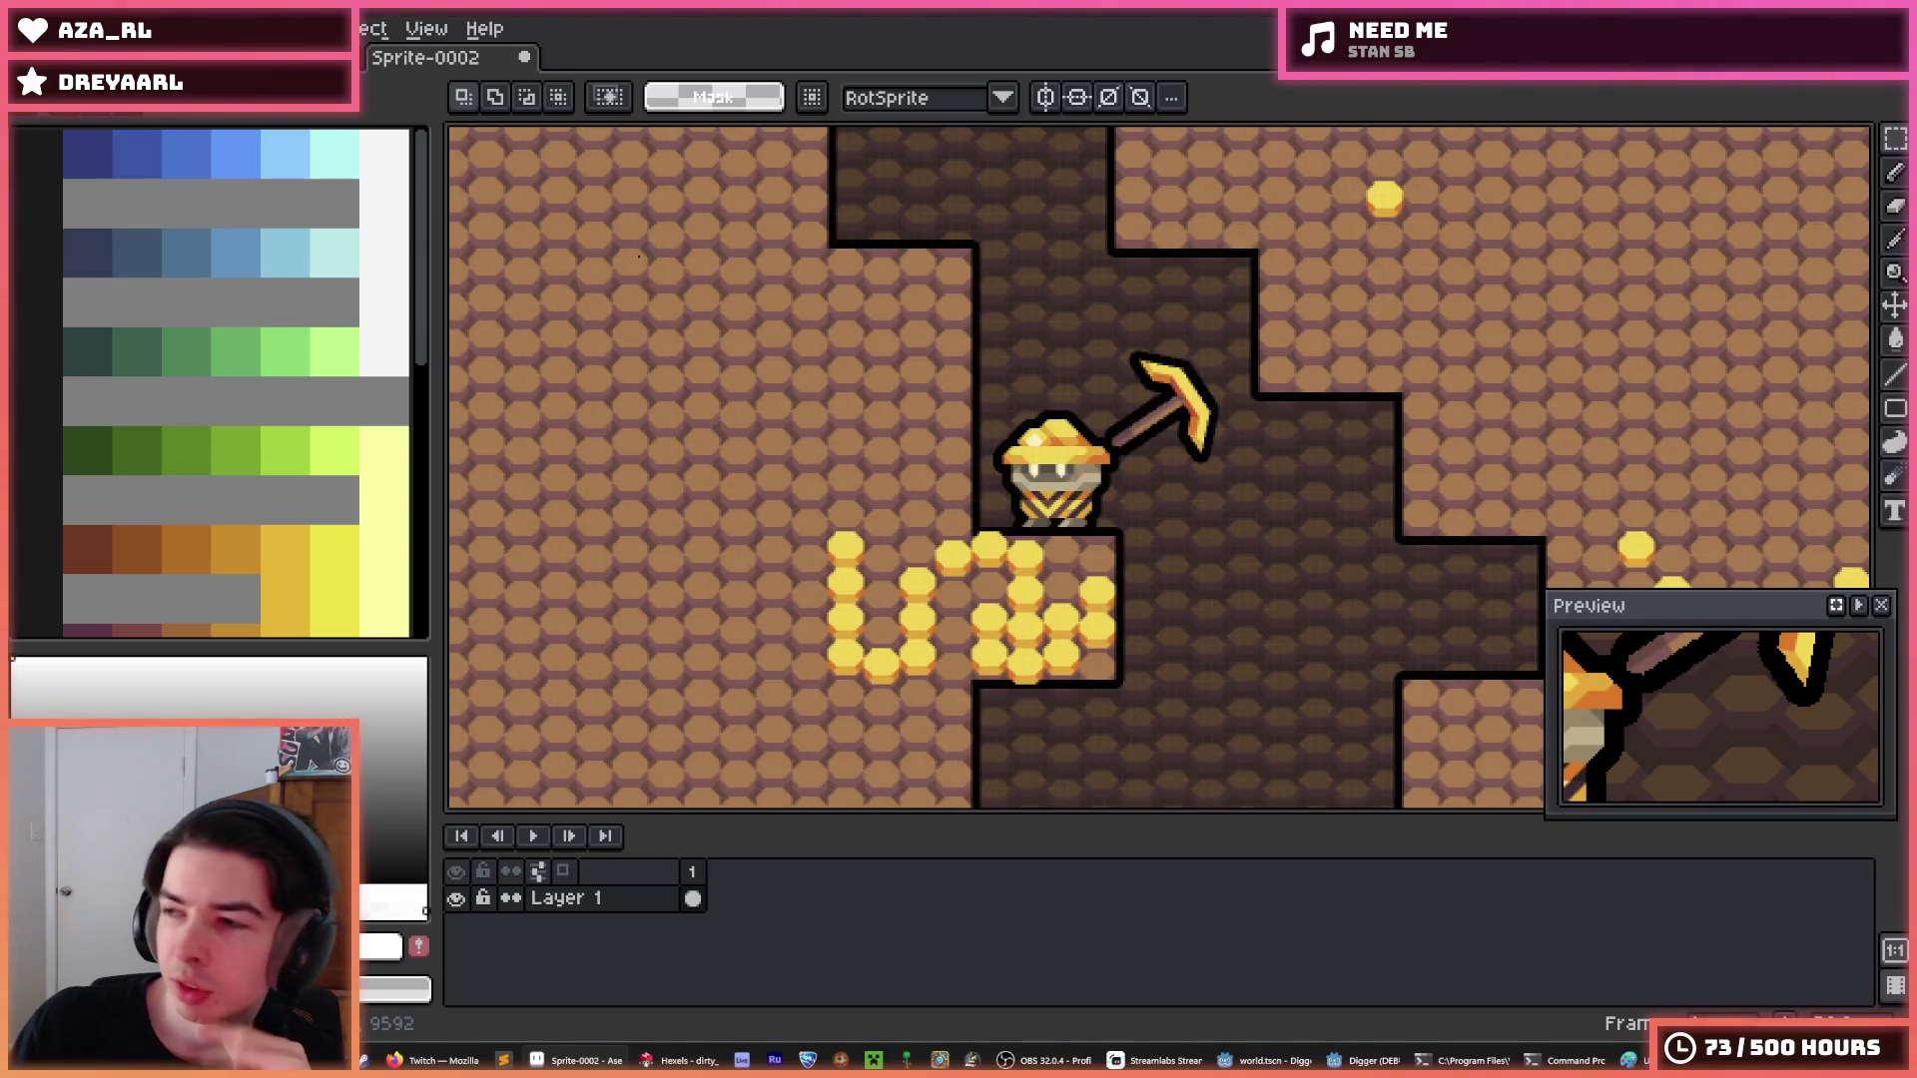
pyautogui.hotkey('ctrl', 'Tab')
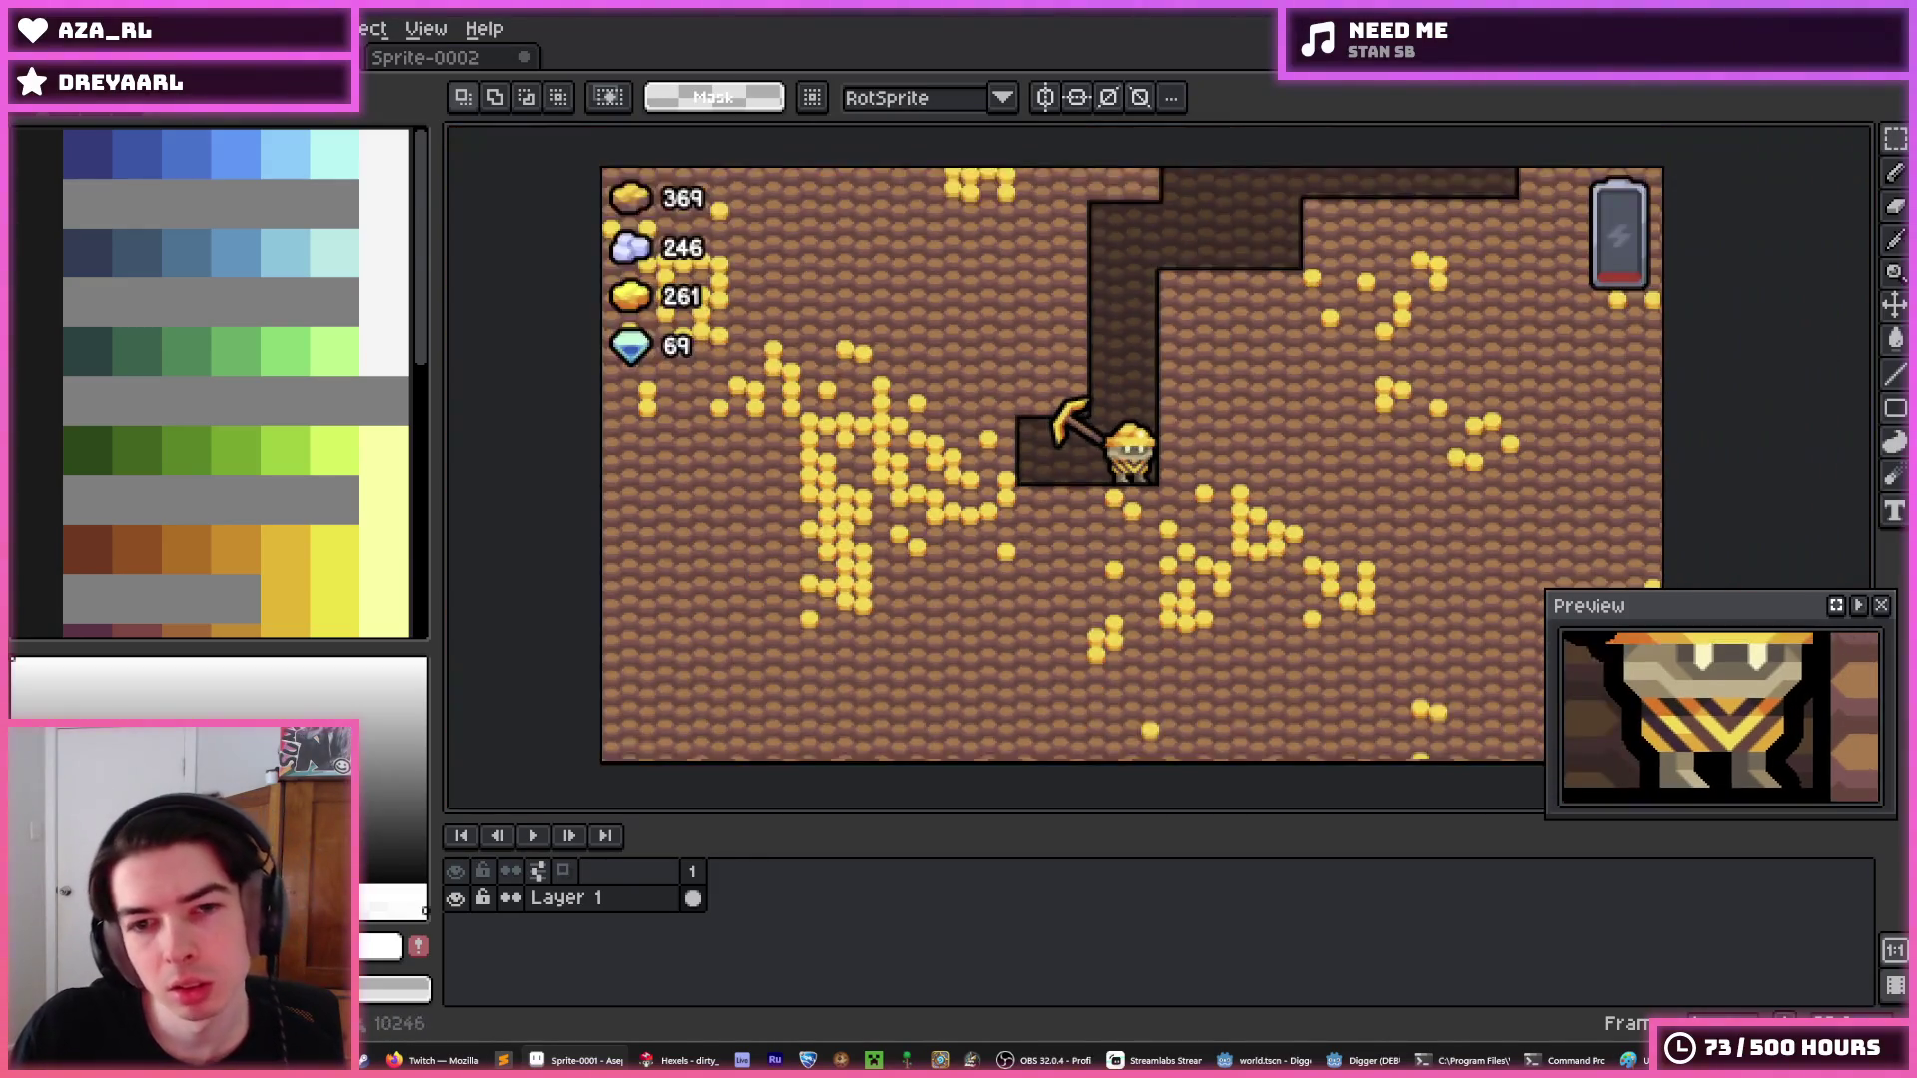
pyautogui.scroll(1, 1153, 462)
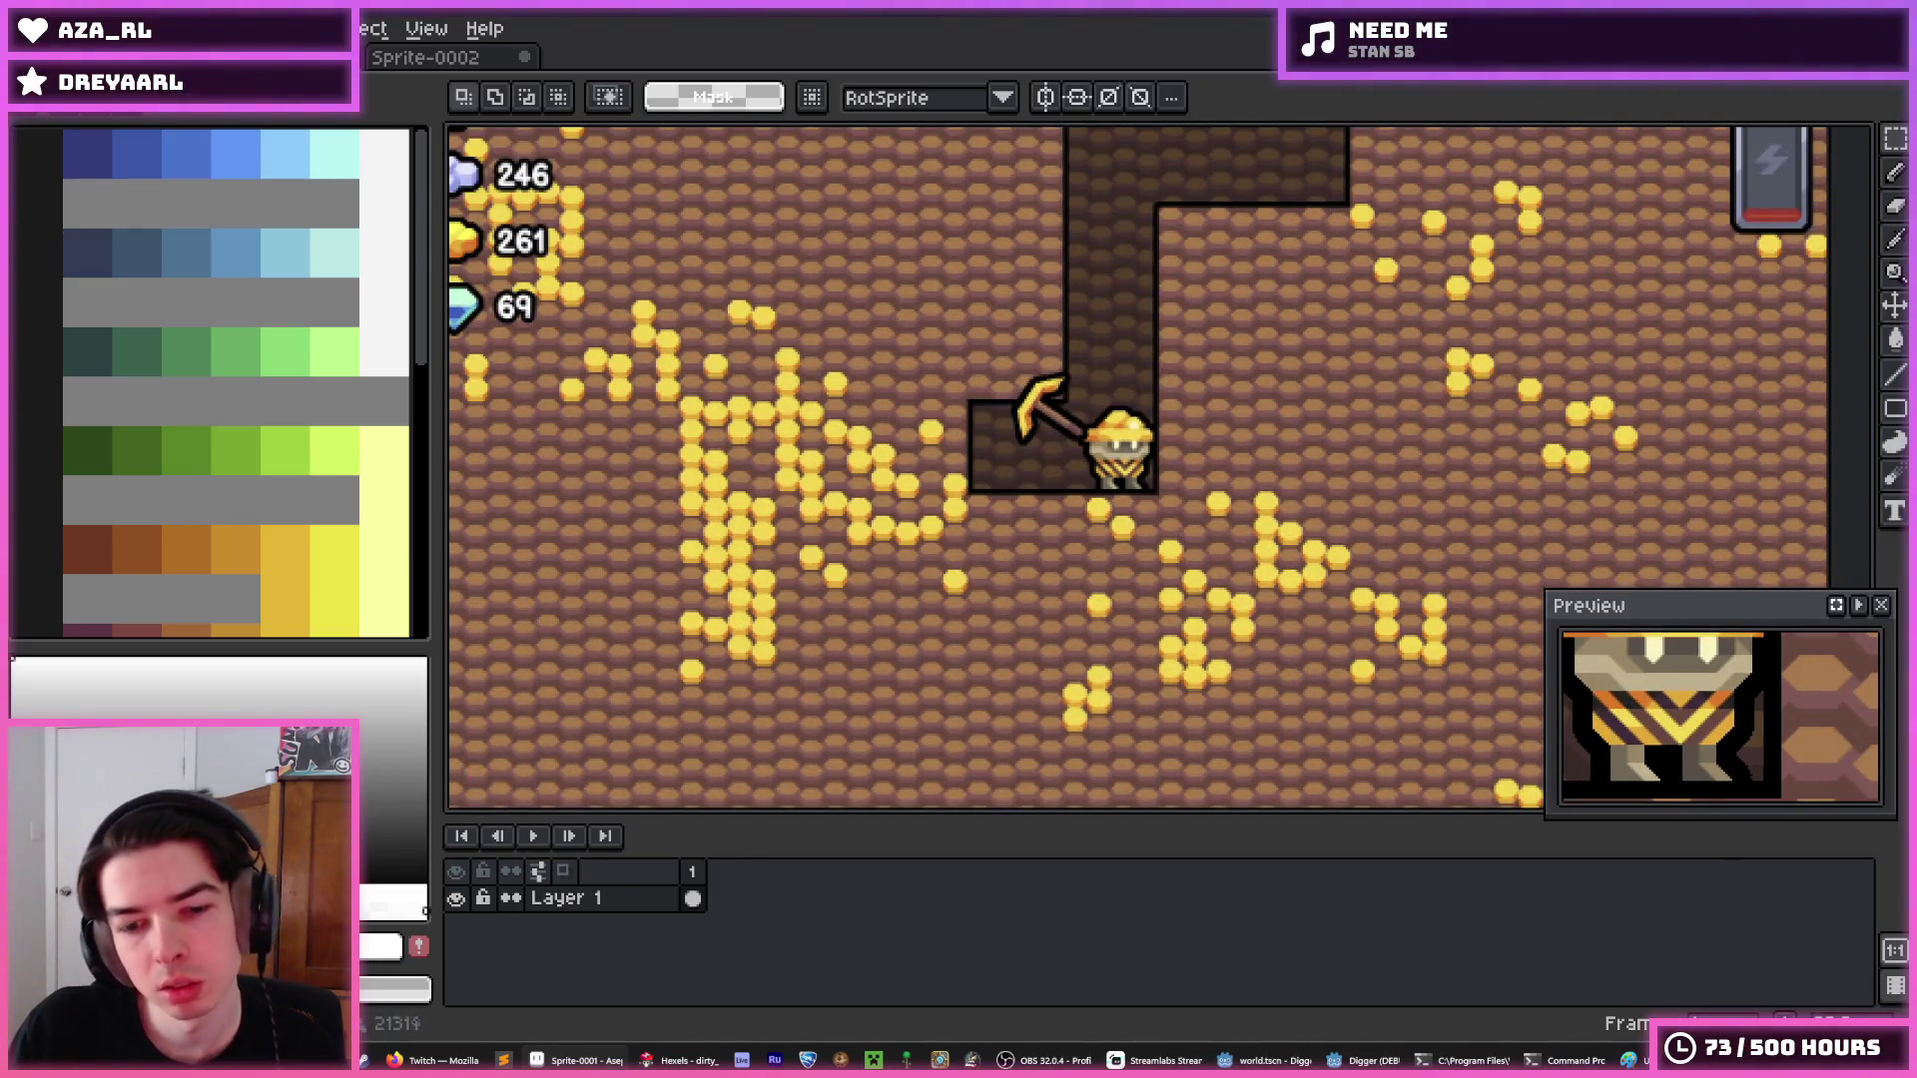
# Flip between Sprite-0001 and Sprite-0002 to compare the dirt textures, then bring up Steam.
pyautogui.hotkey('ctrl', 'Tab')
pyautogui.hotkey('ctrl', 'Tab')
pyautogui.hotkey('ctrl', 'Tab')
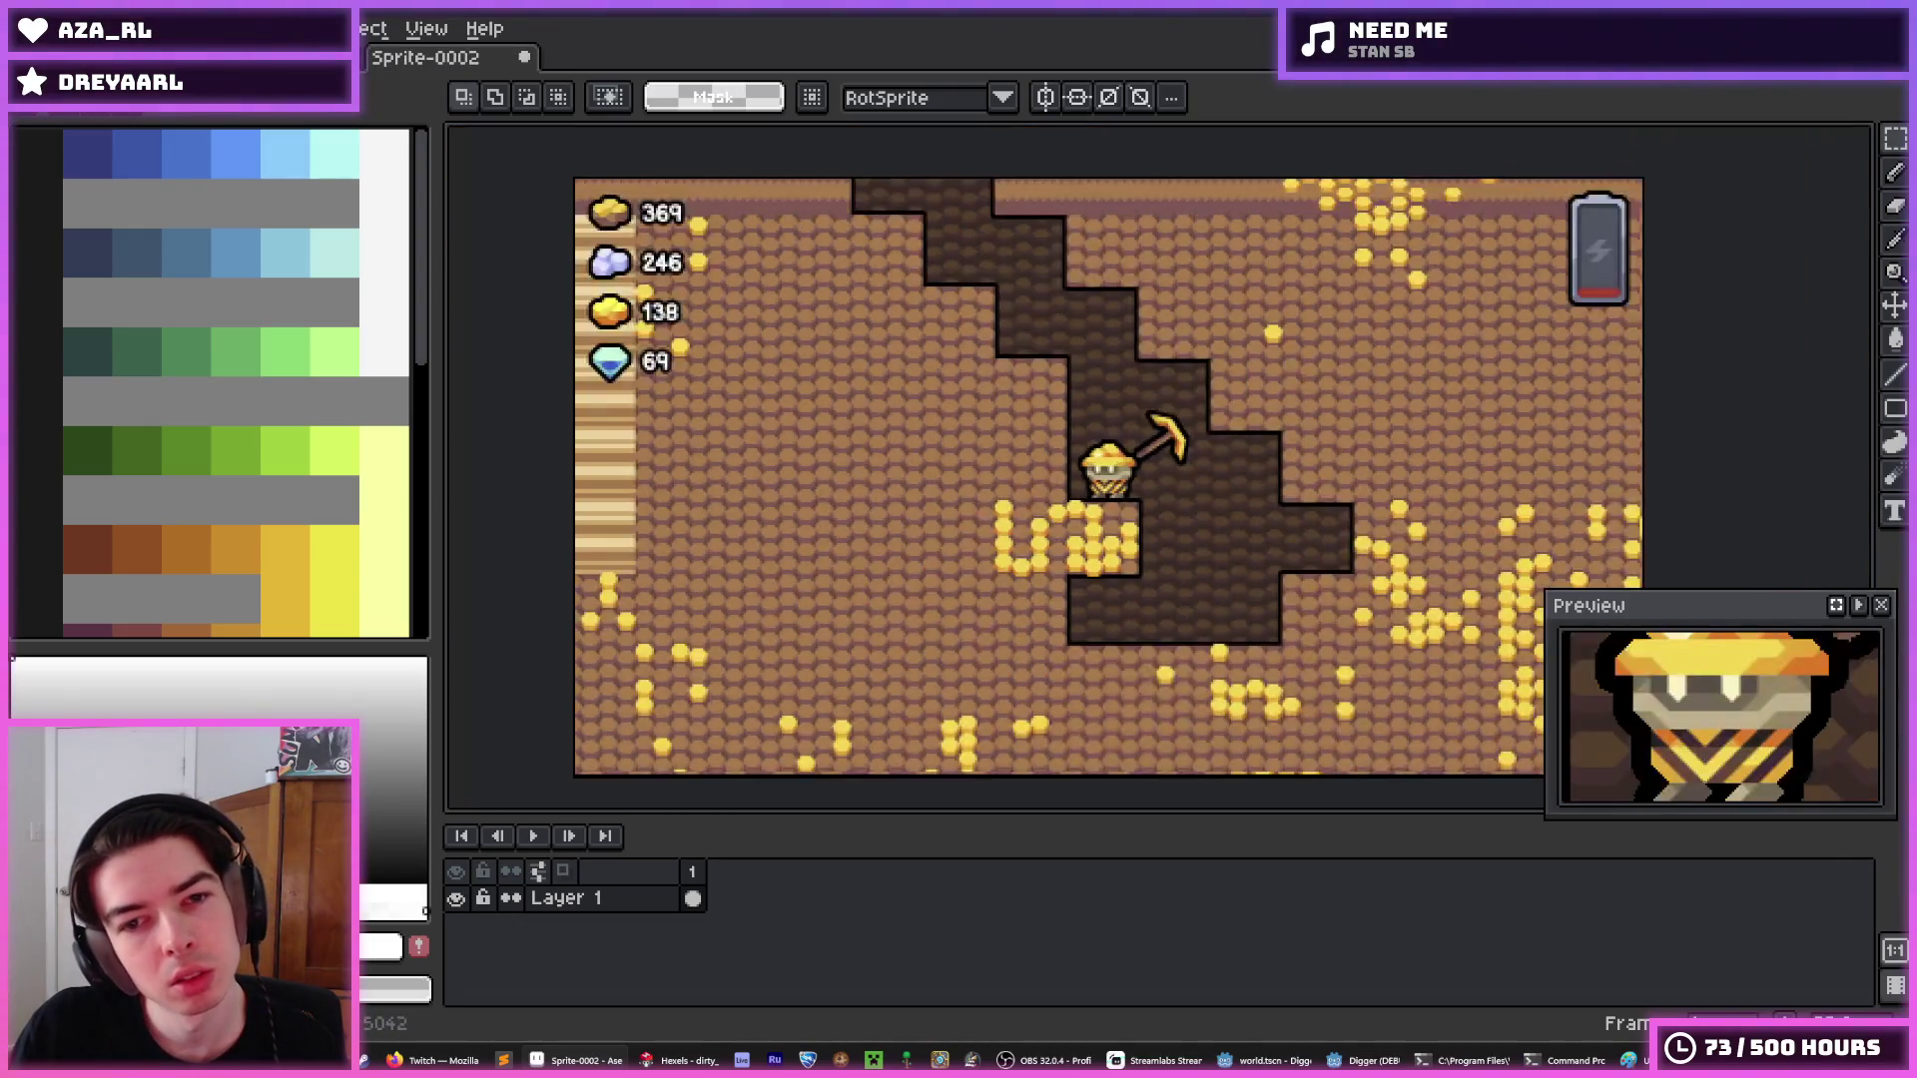
pyautogui.hotkey('ctrl', 'Tab')
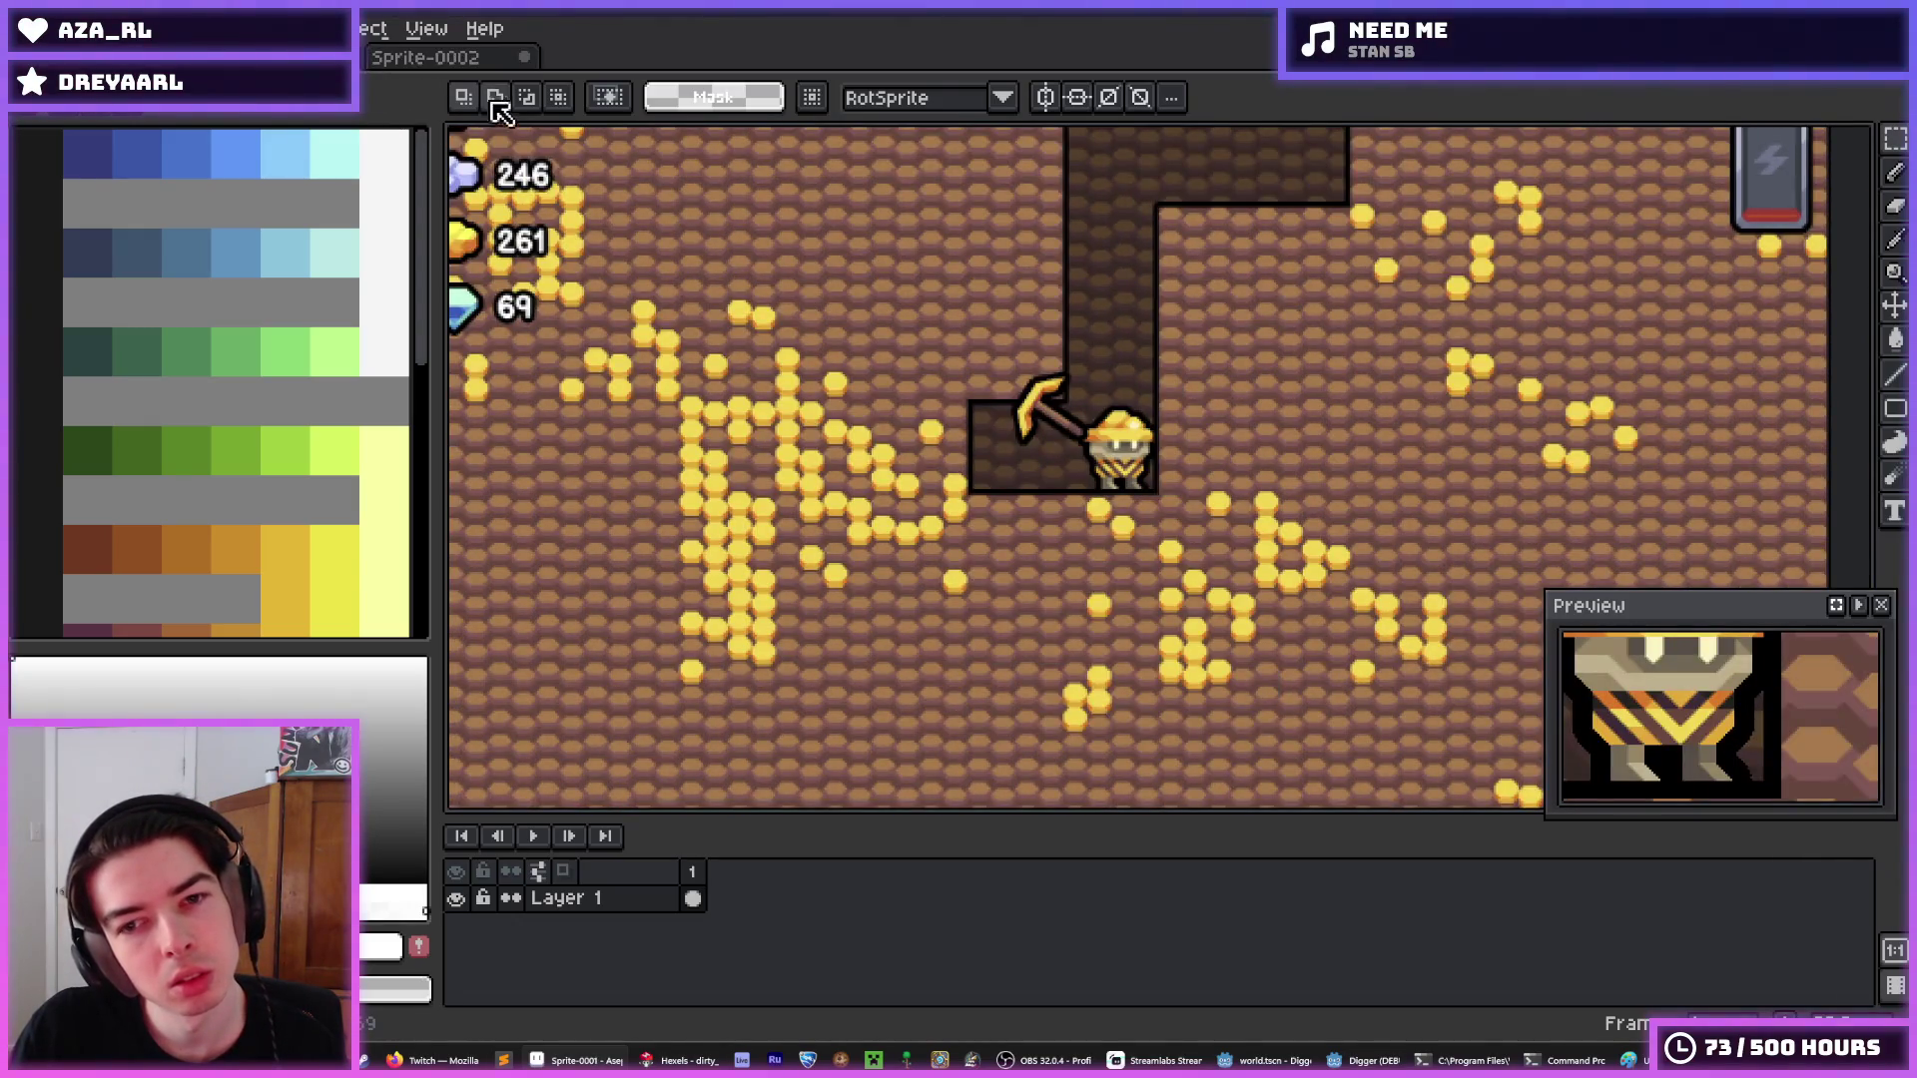
pyautogui.click(457, 62)
pyautogui.hotkey('ctrl', 'Tab')
pyautogui.click(374, 65)
pyautogui.hotkey('ctrl', 'Tab')
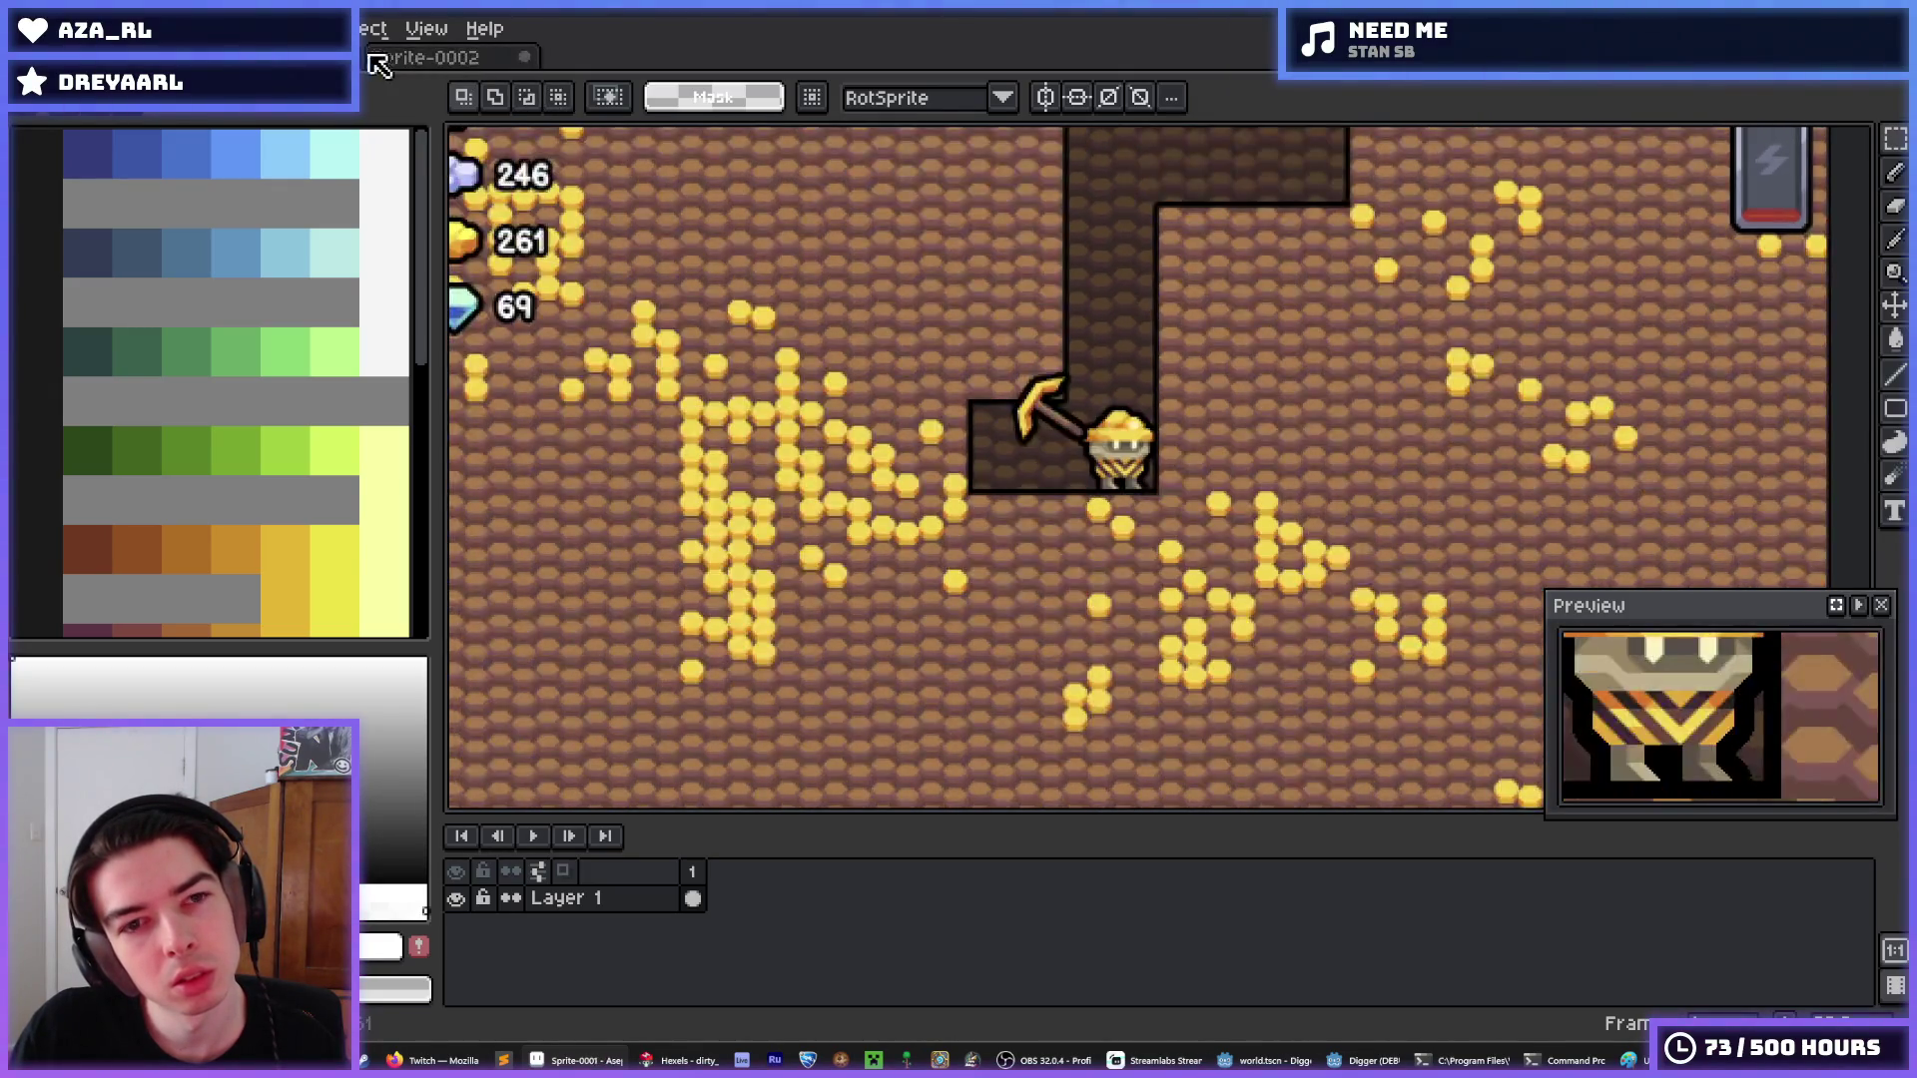
pyautogui.click(383, 58)
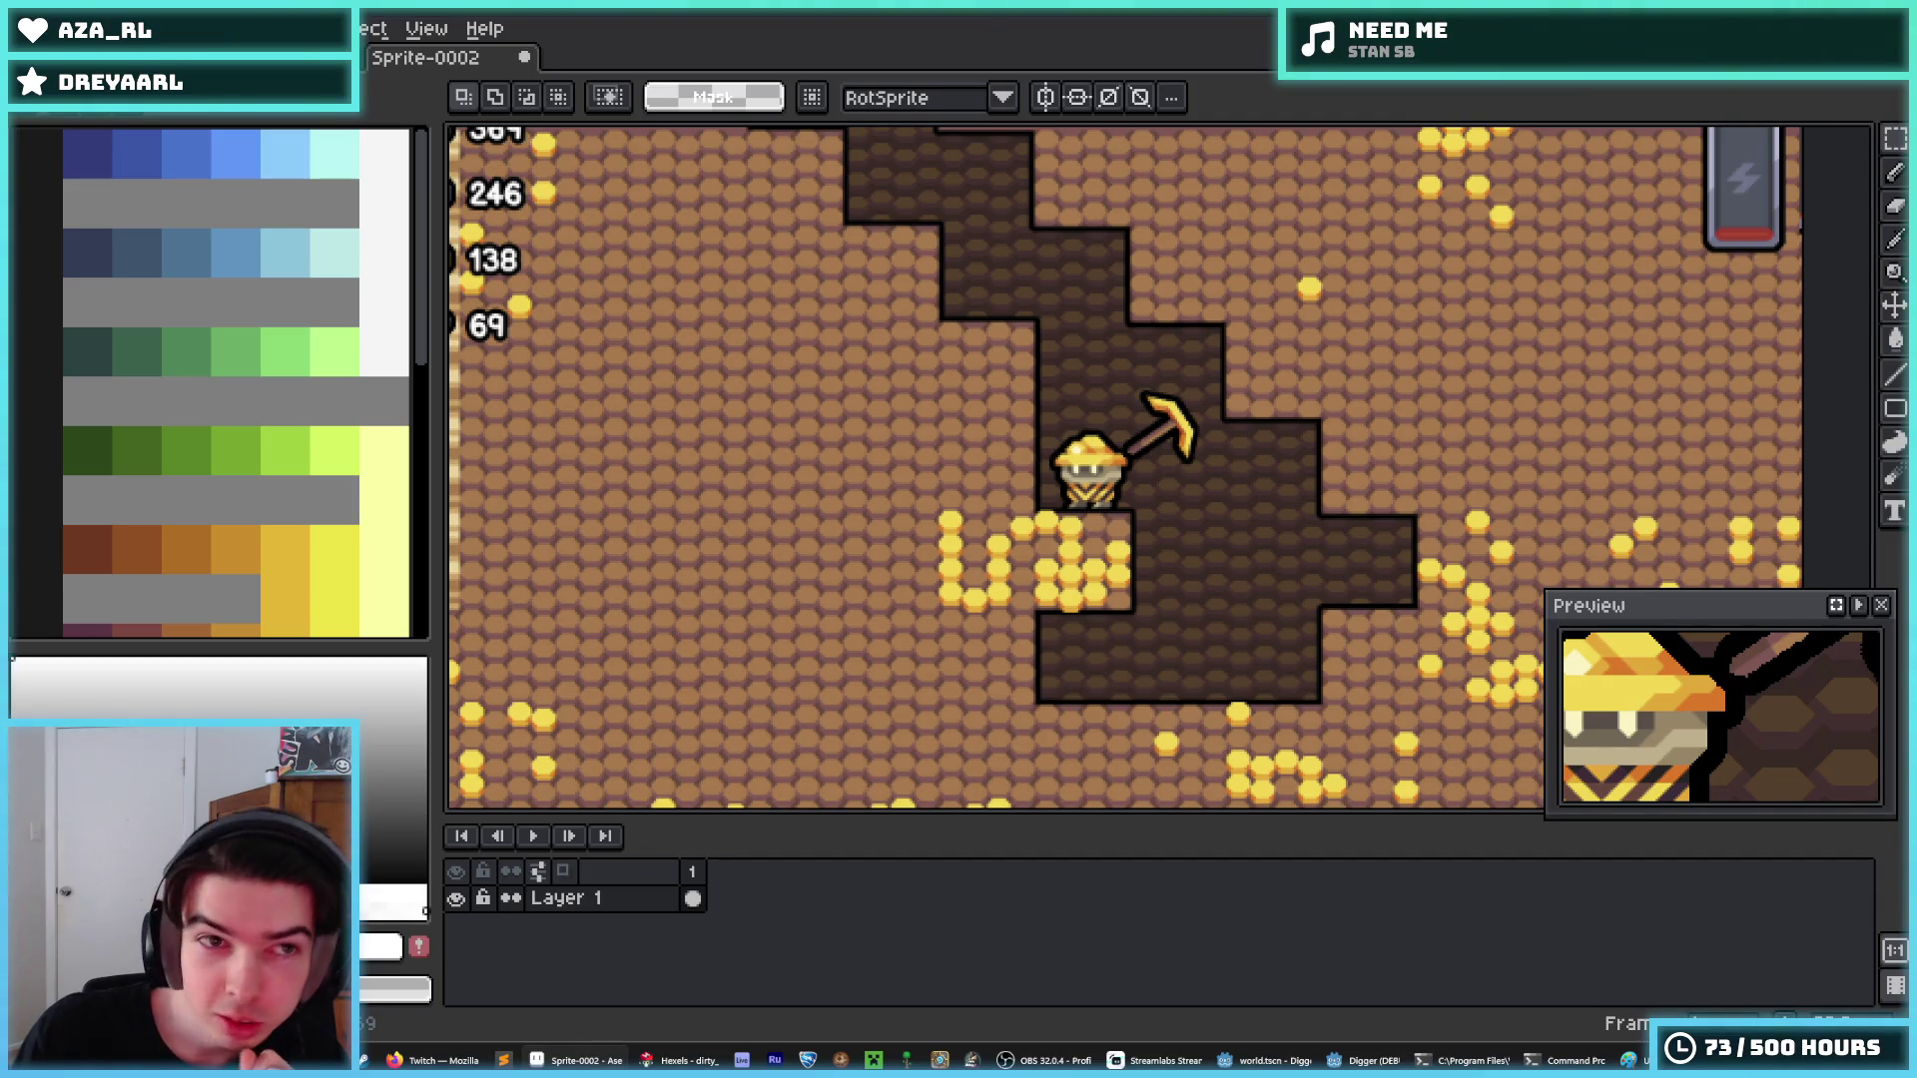
pyautogui.hotkey('ctrl', 'Tab')
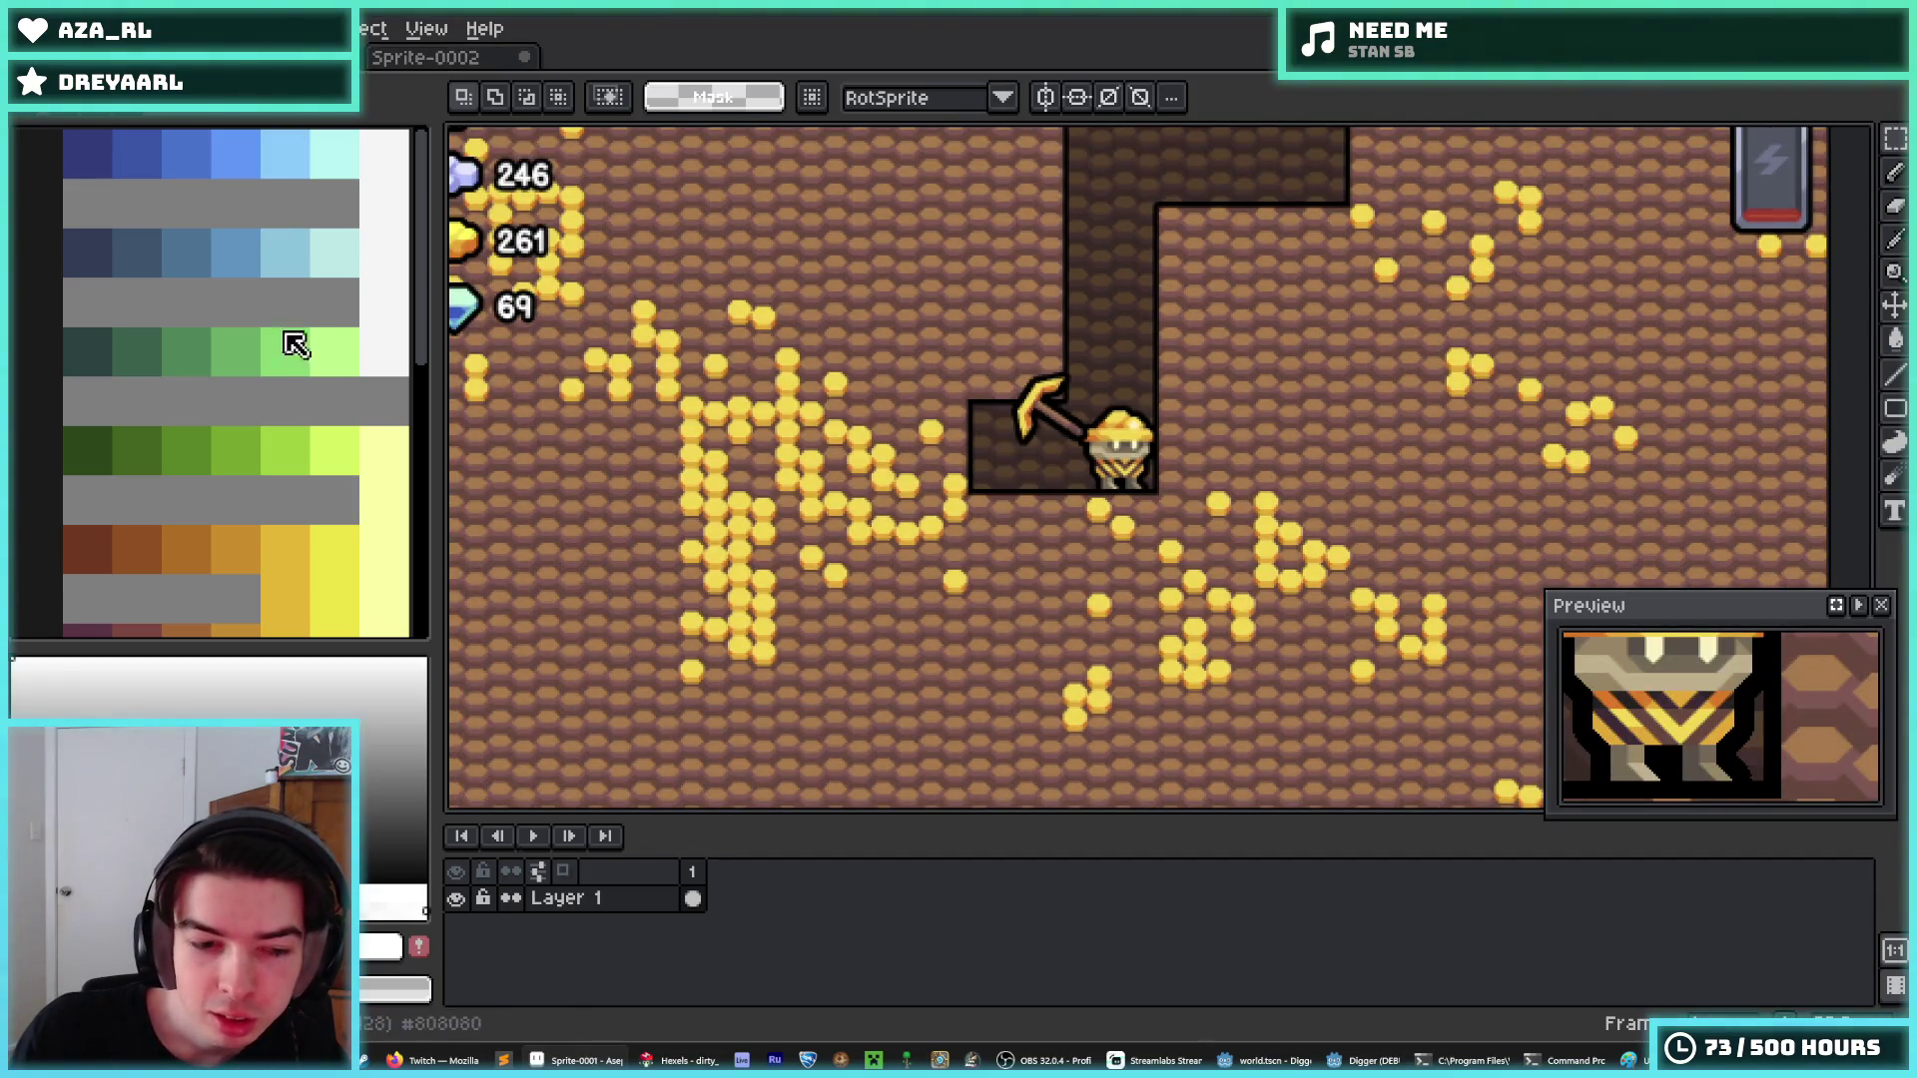
pyautogui.click(362, 1057)
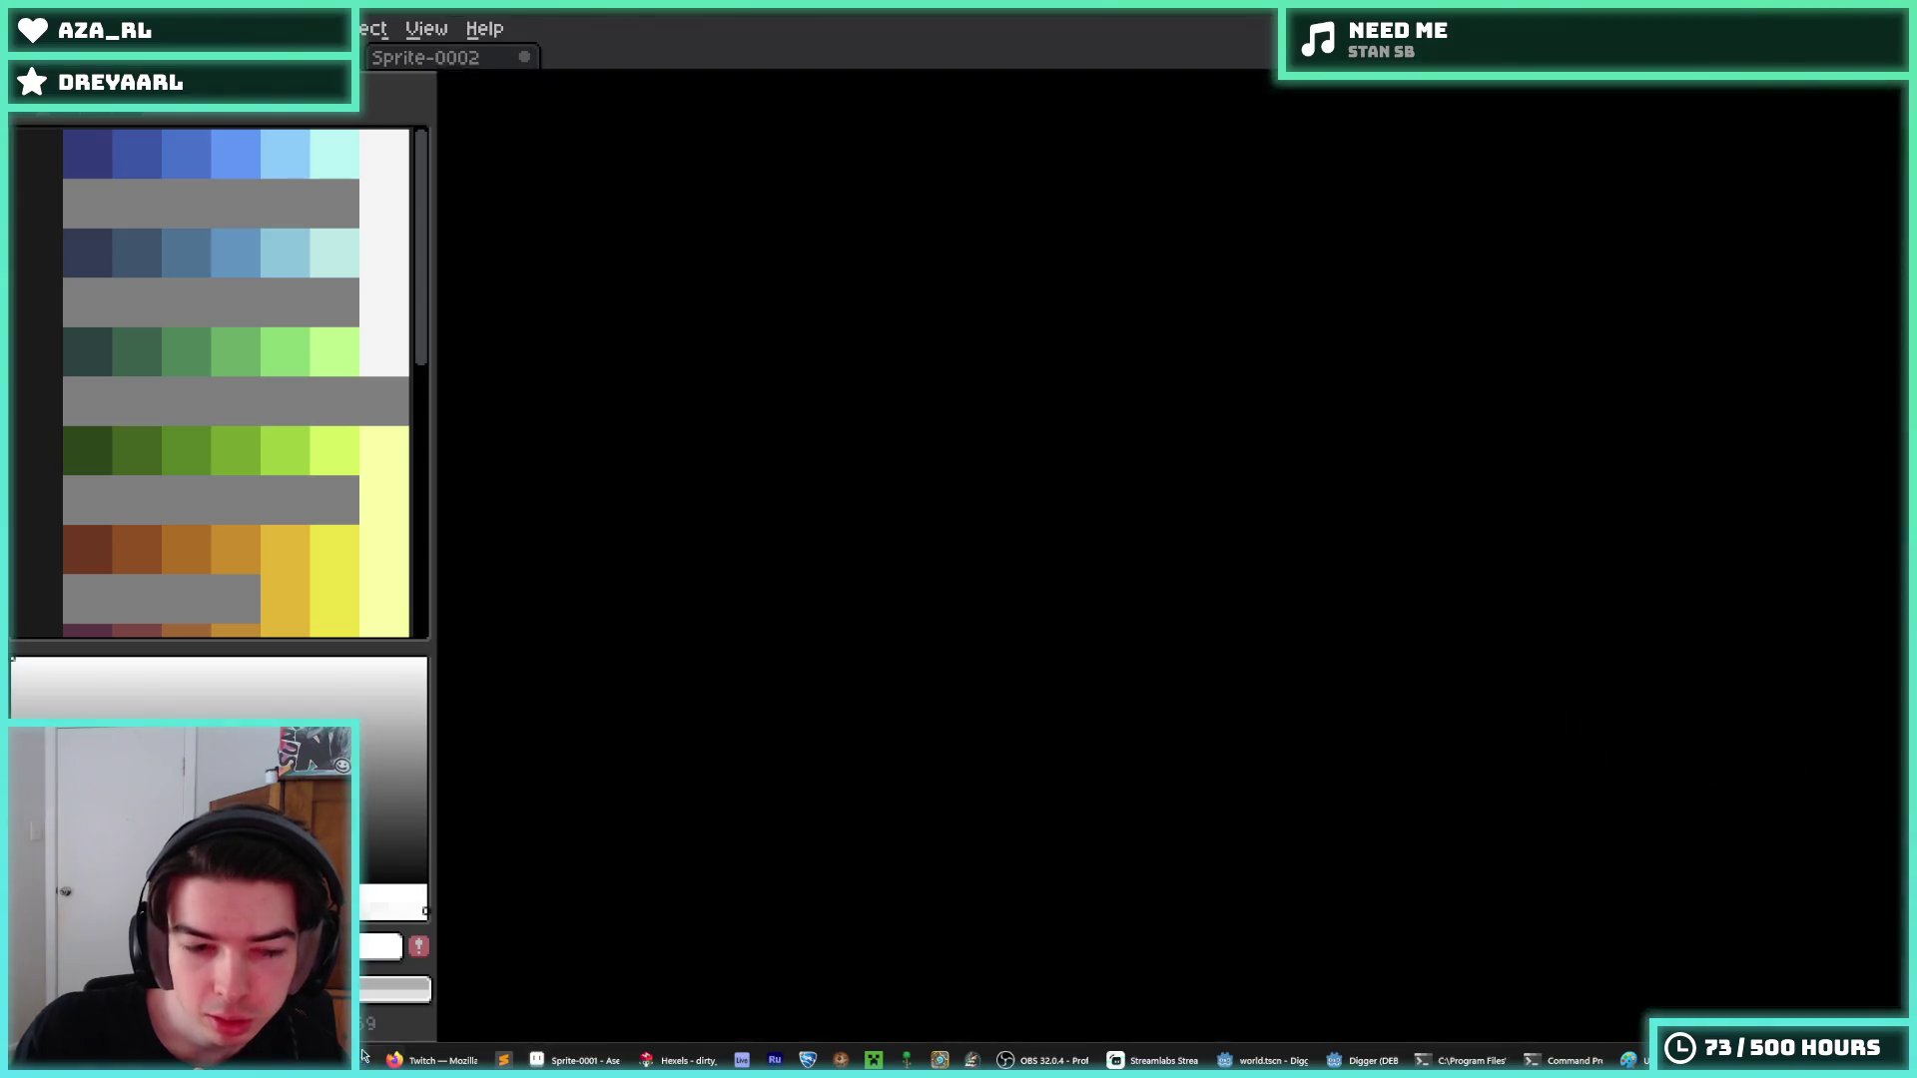
pyautogui.click(145, 94)
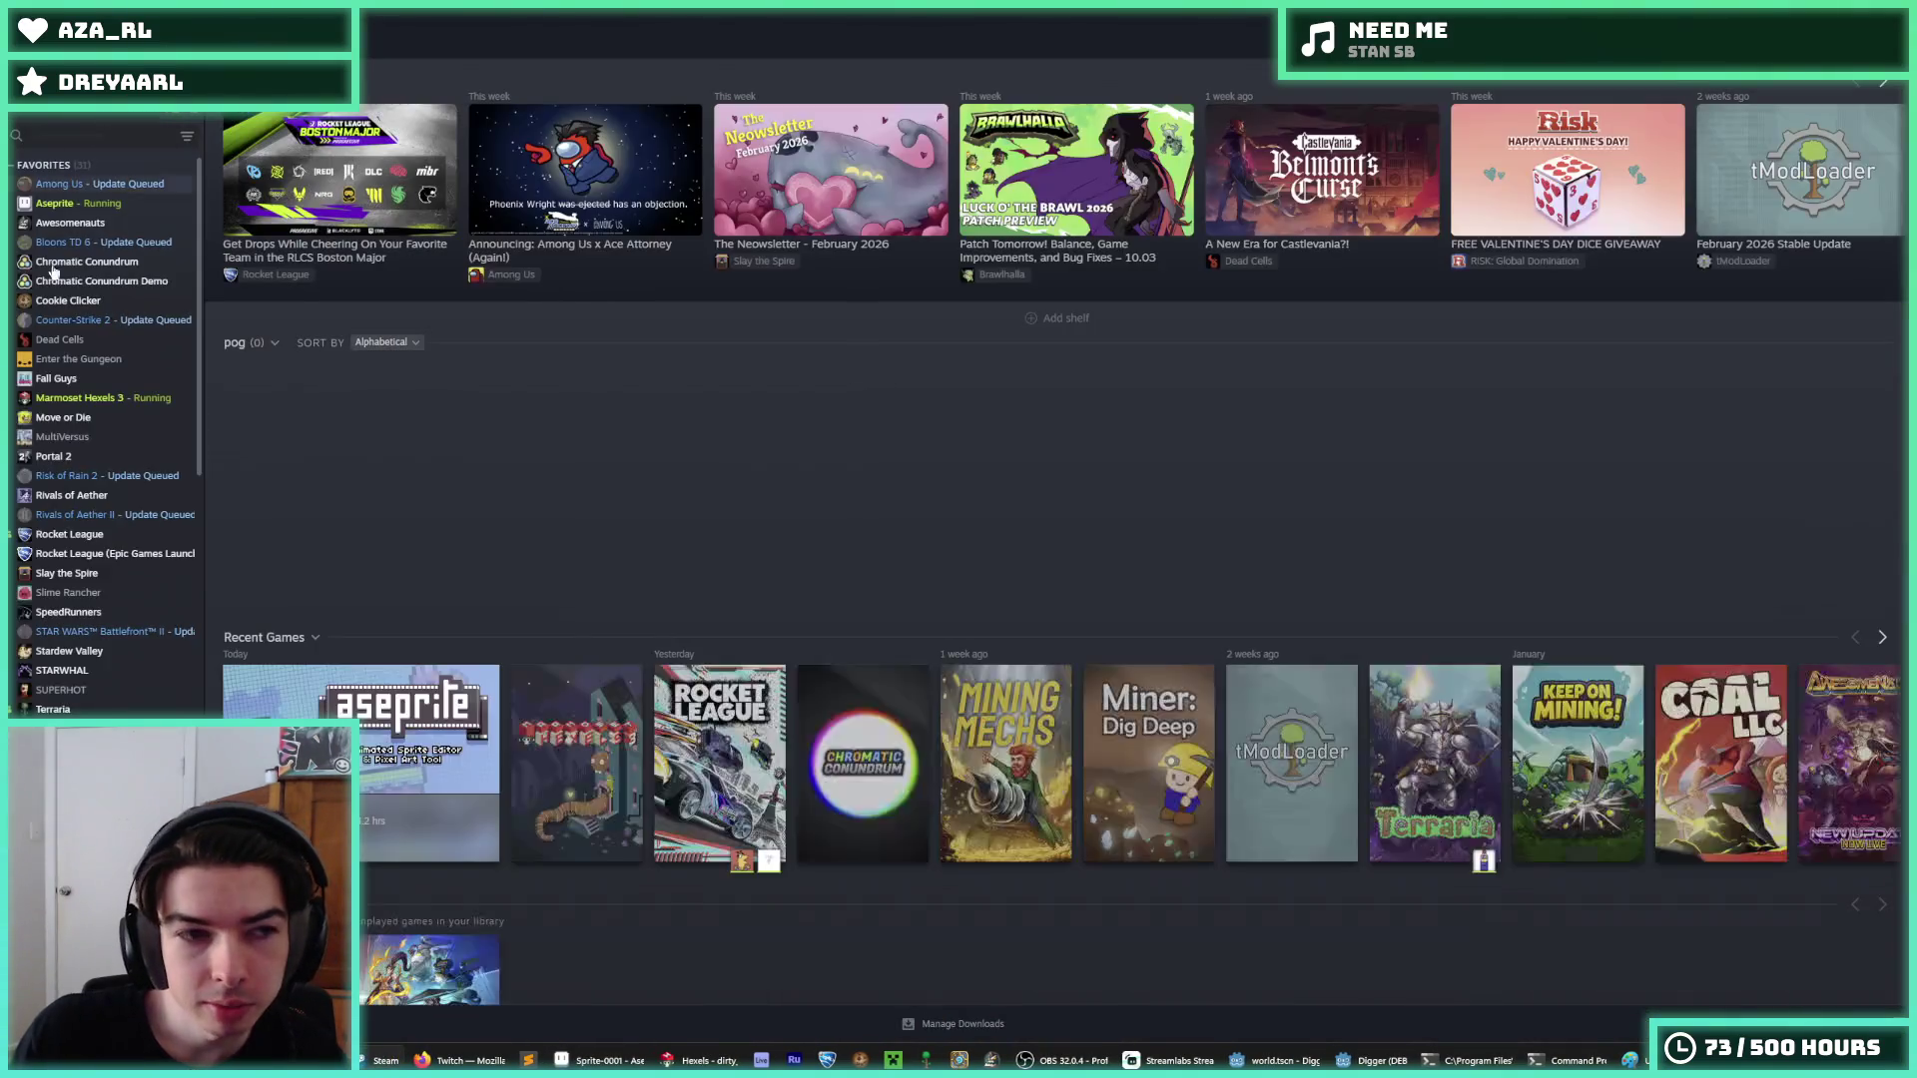
pyautogui.click(70, 203)
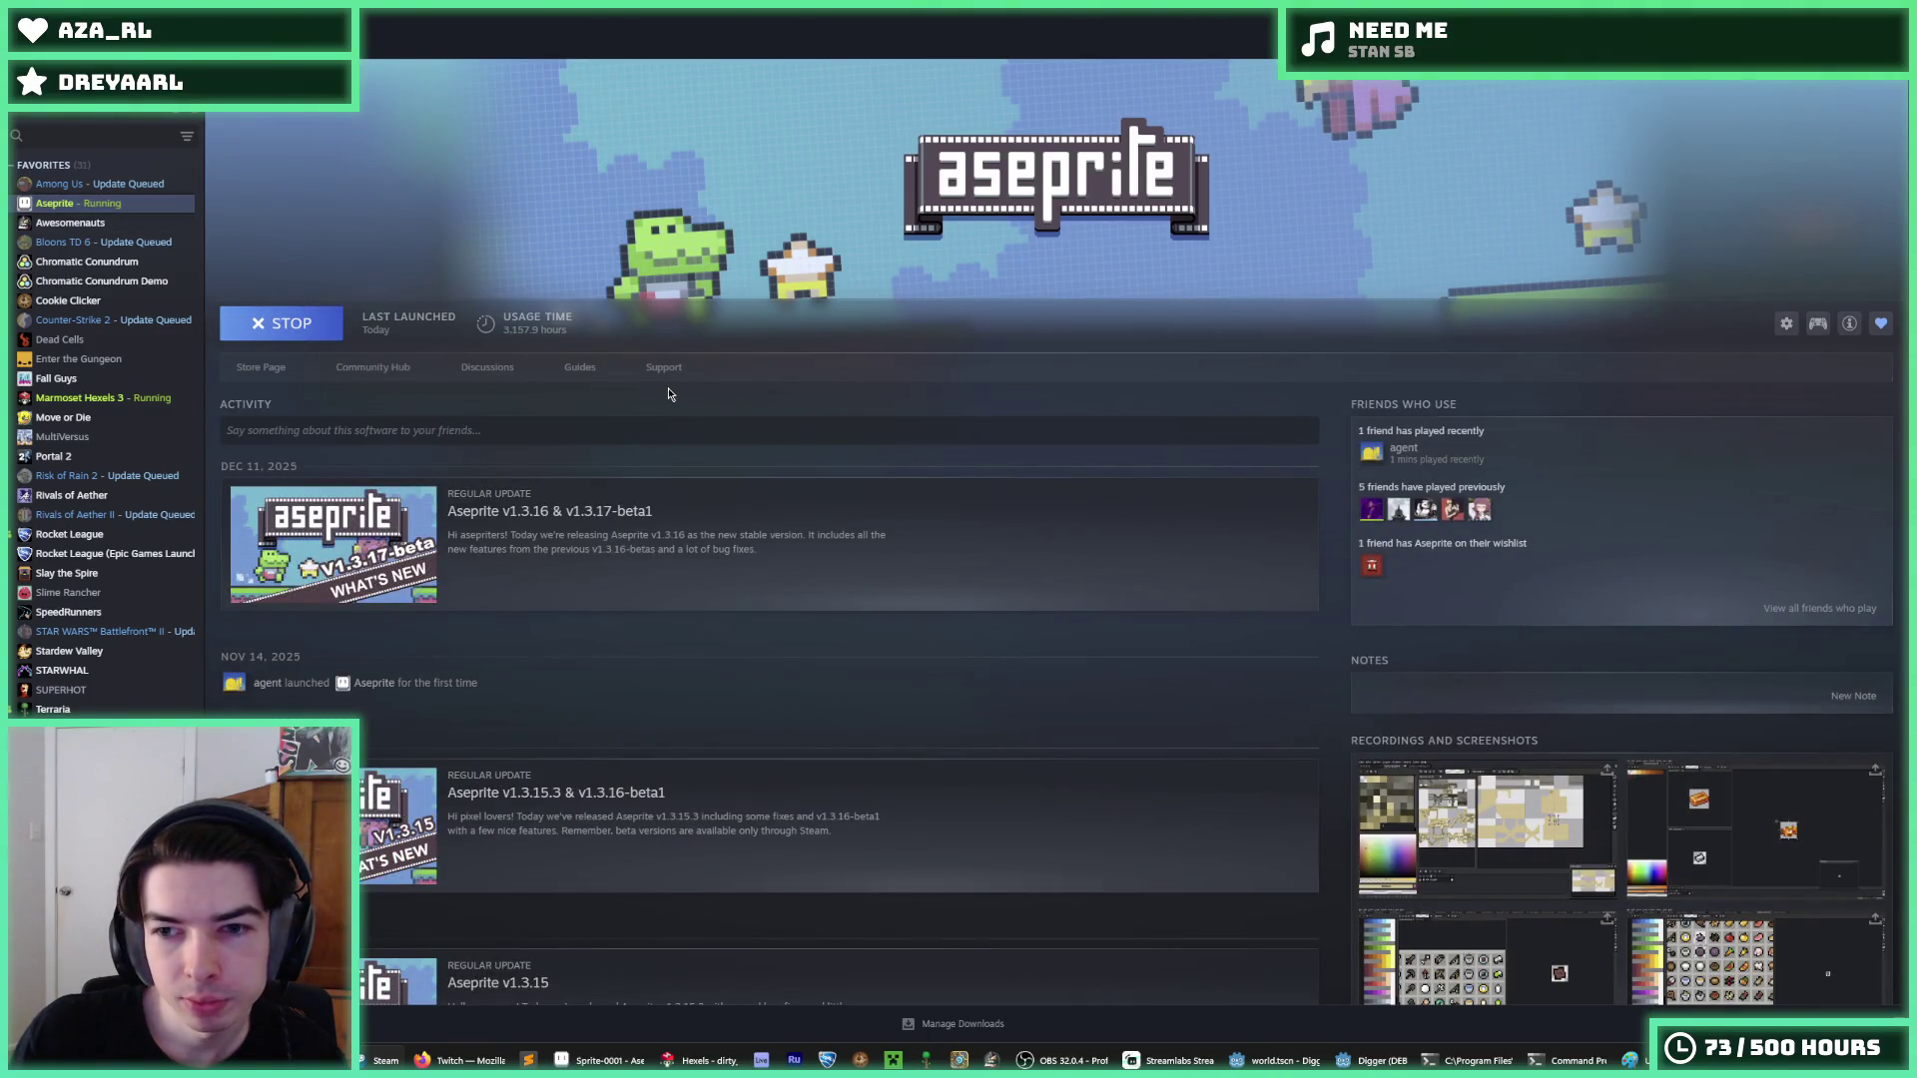
pyautogui.scroll(-3, 751, 395)
pyautogui.scroll(2, 754, 404)
pyautogui.scroll(-10, 760, 413)
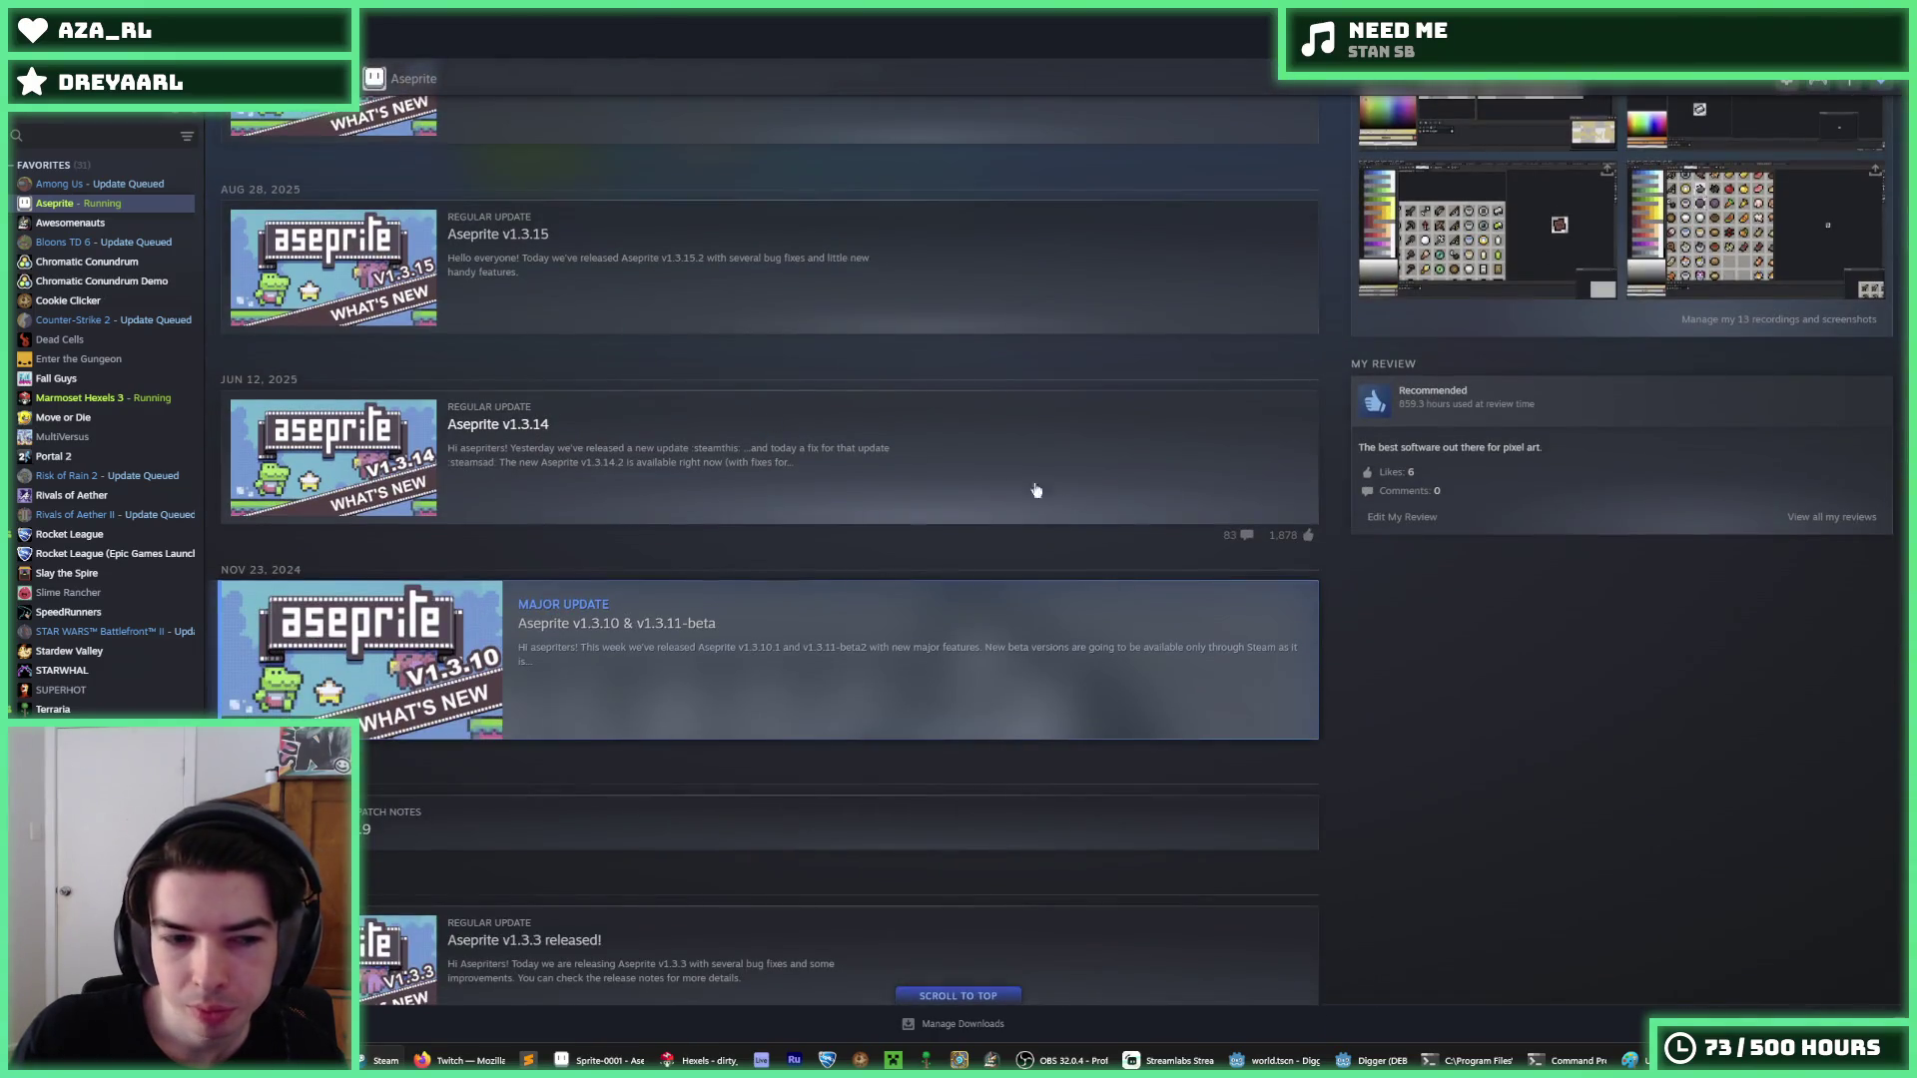
pyautogui.scroll(10, 992, 475)
pyautogui.hotkey('alt', 'Tab')
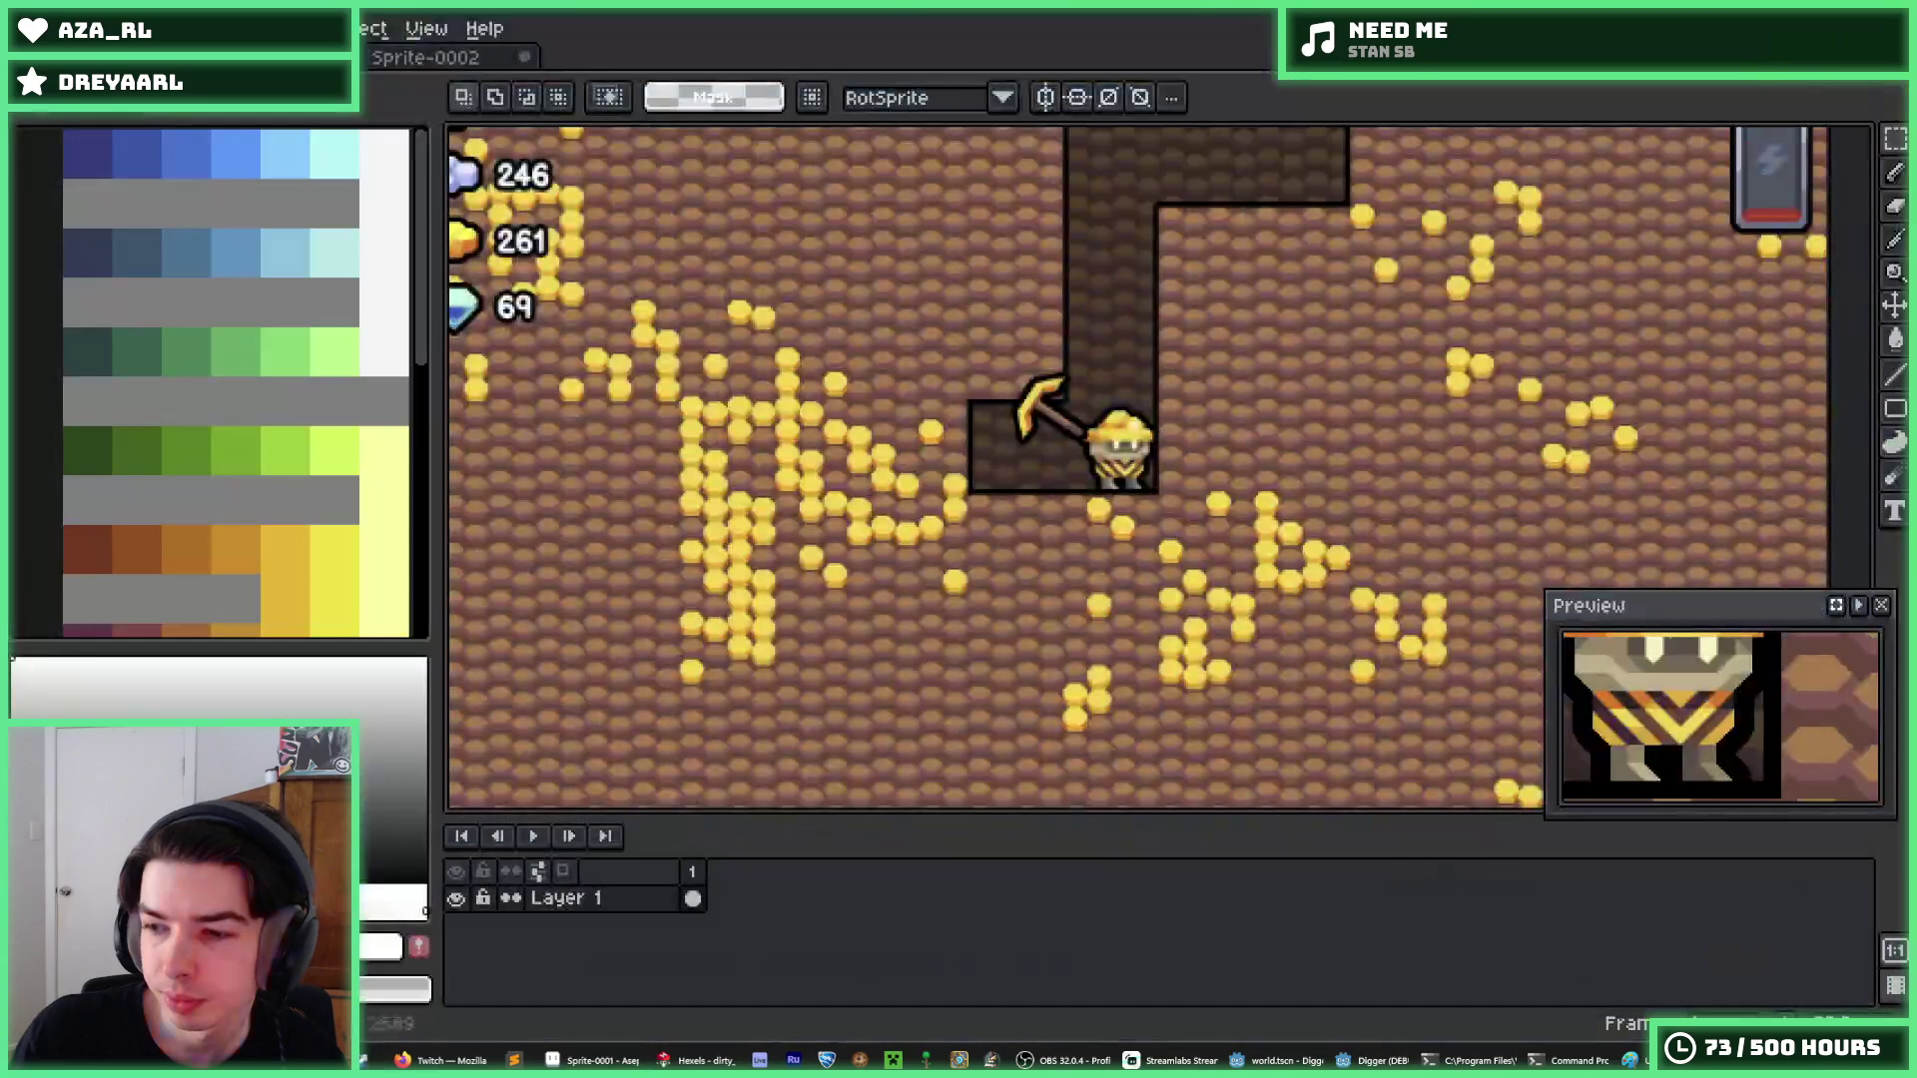
# Flip between the Sprite-0001 and Sprite-0002 screenshots, then bring the Digger game forward.
pyautogui.click(481, 63)
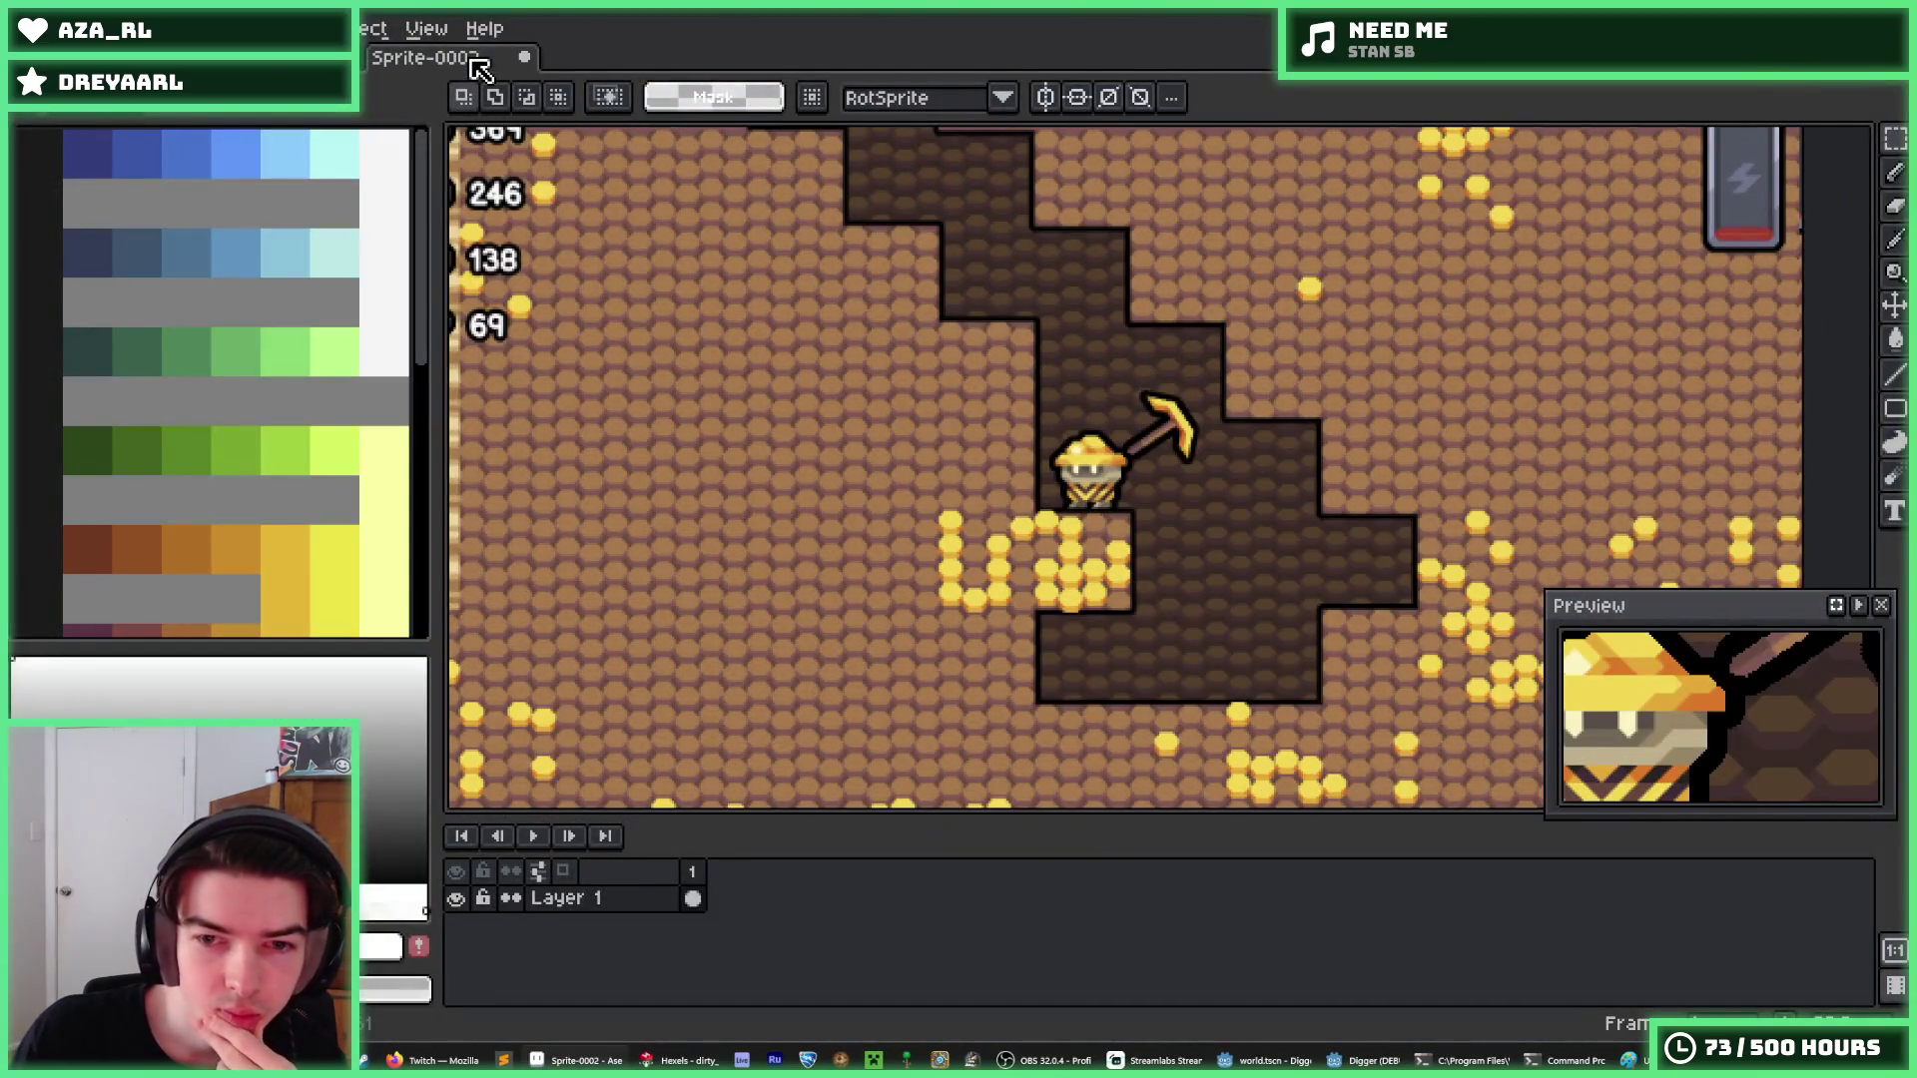
pyautogui.hotkey('ctrl', 'Tab')
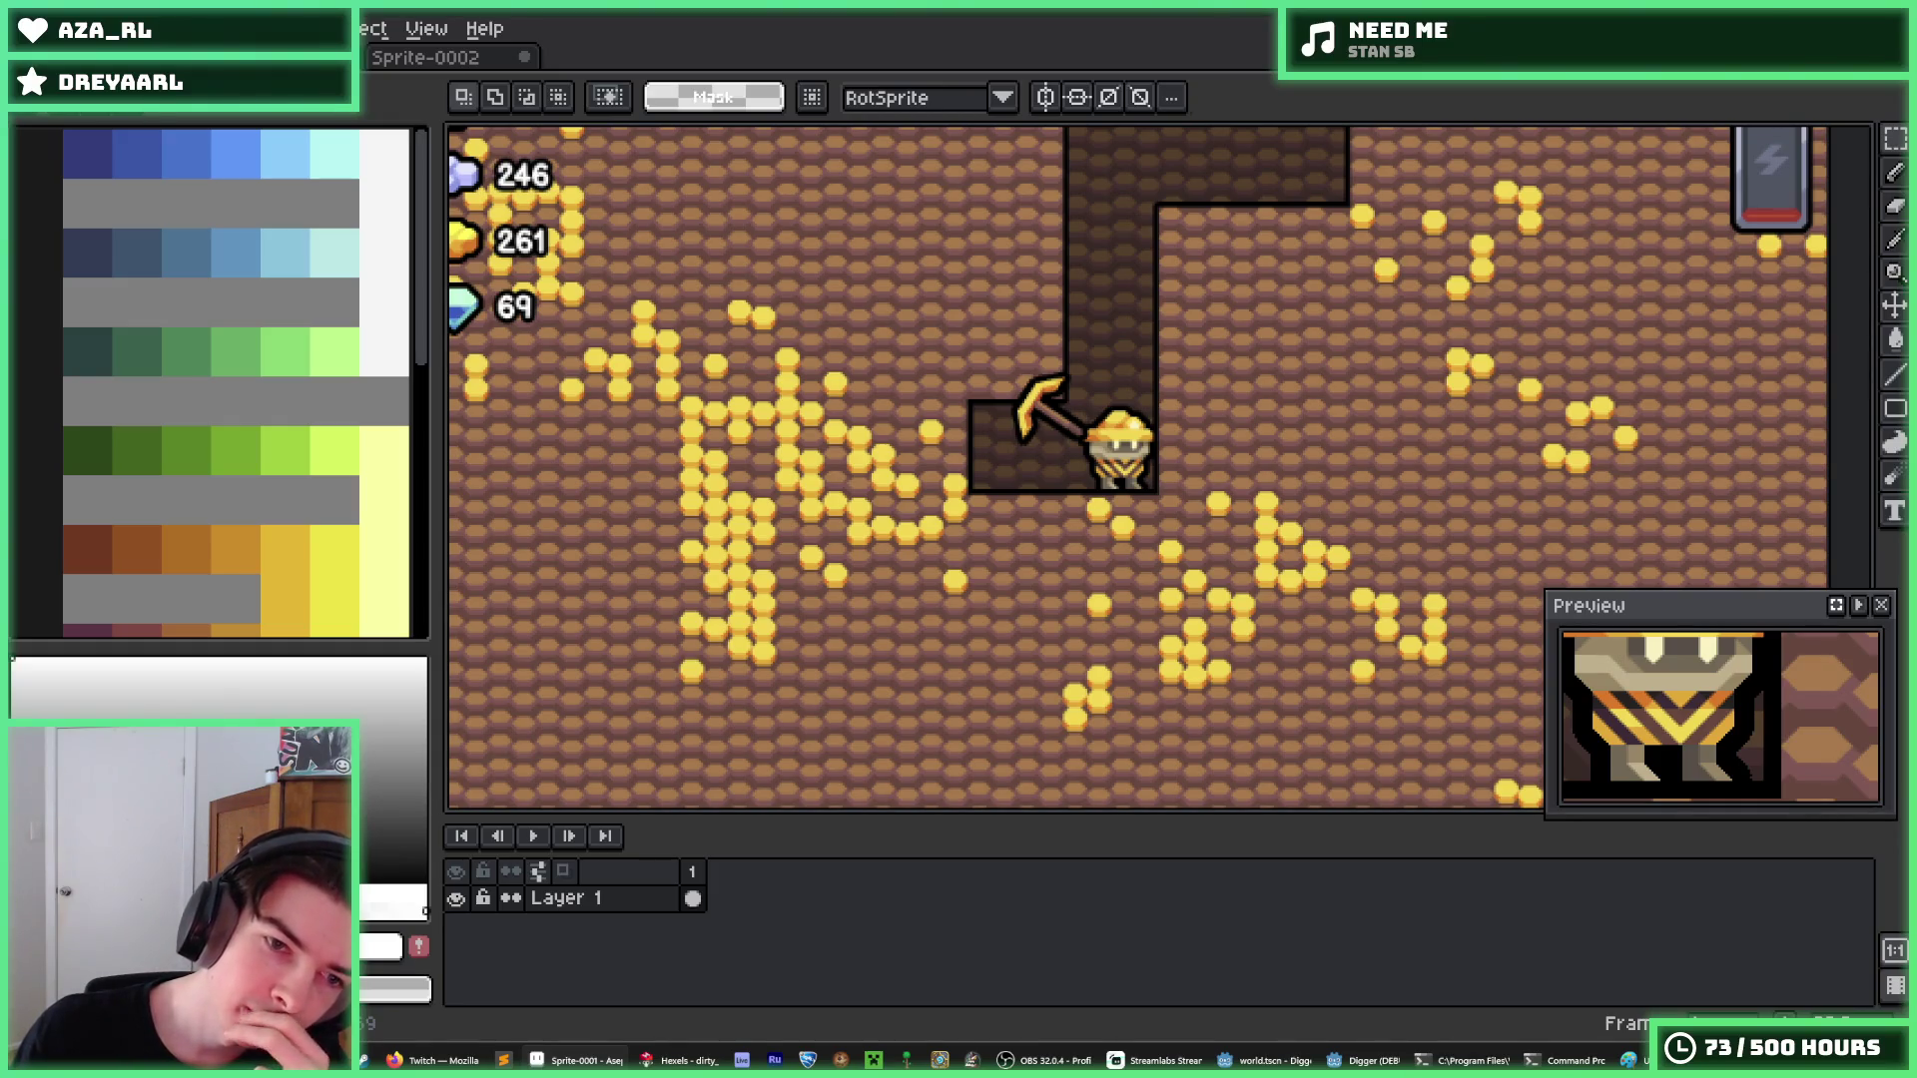
pyautogui.click(394, 63)
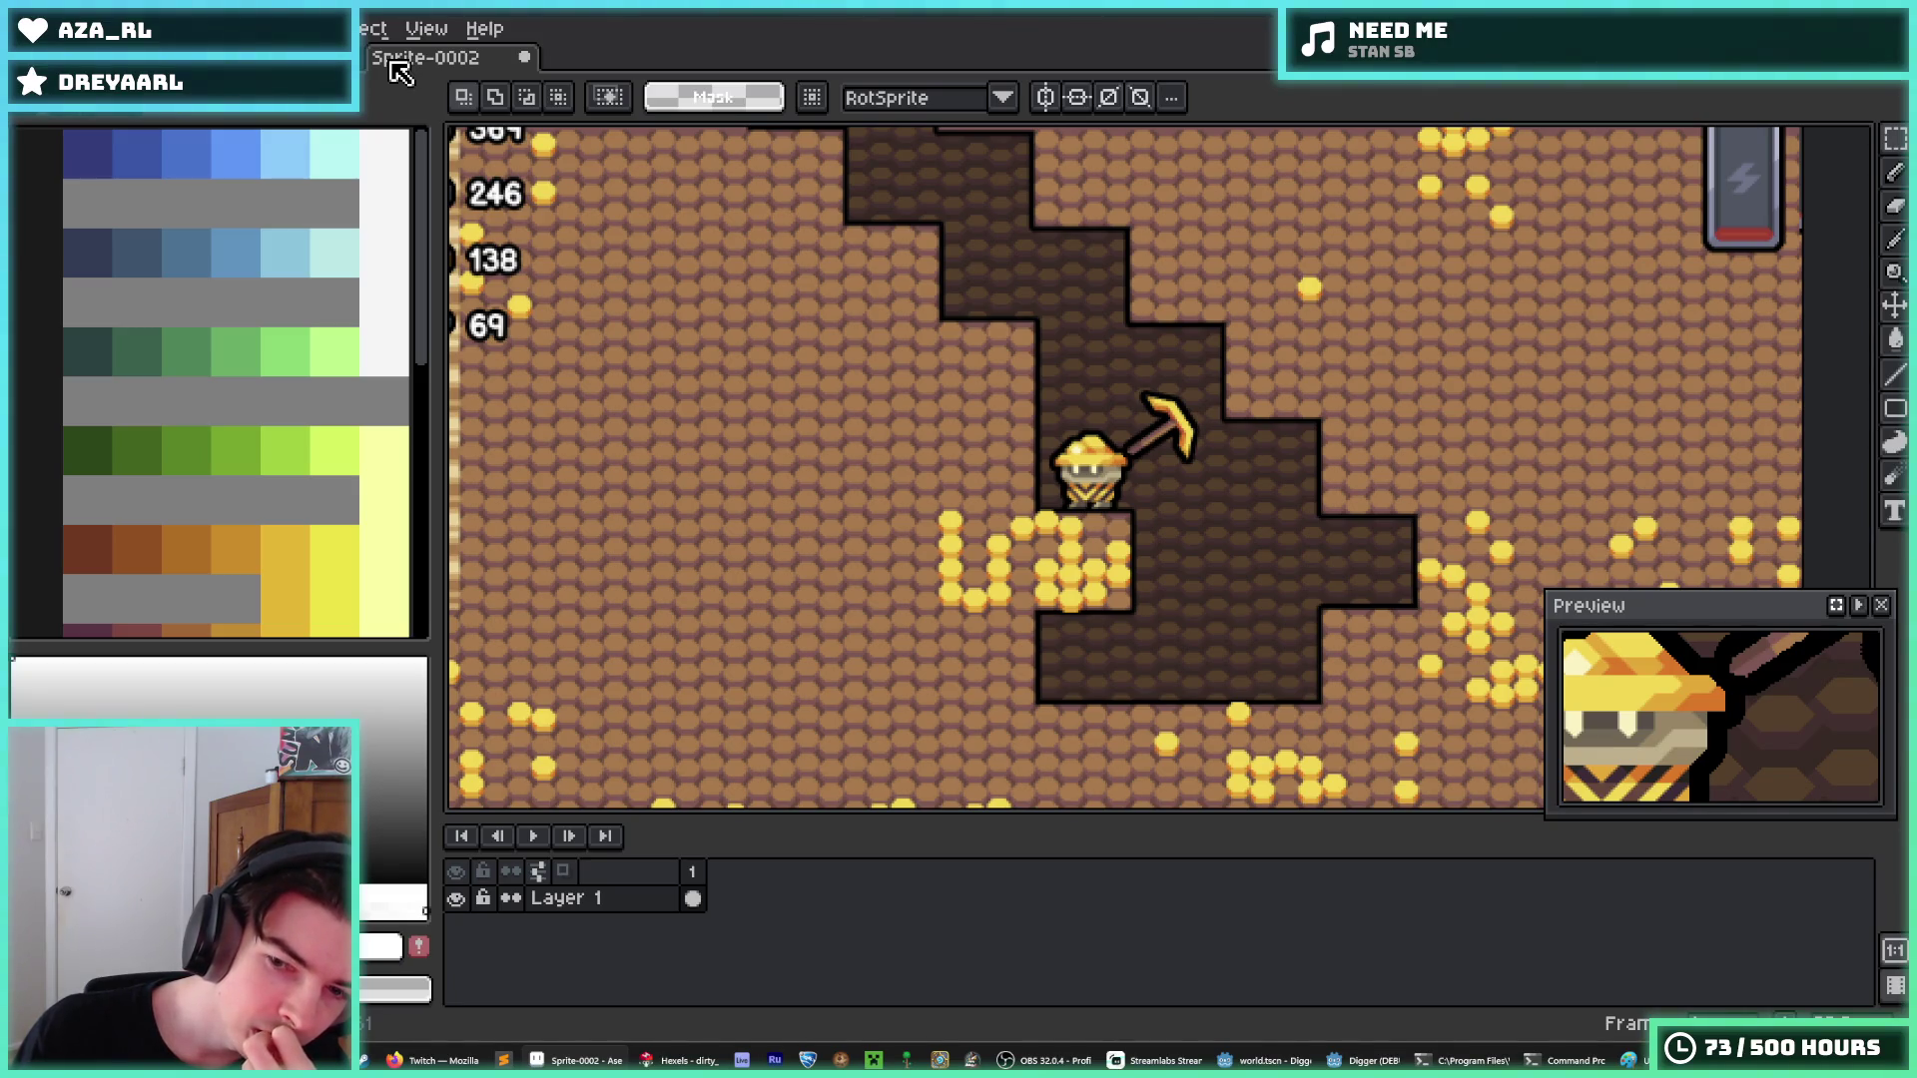
pyautogui.click(329, 57)
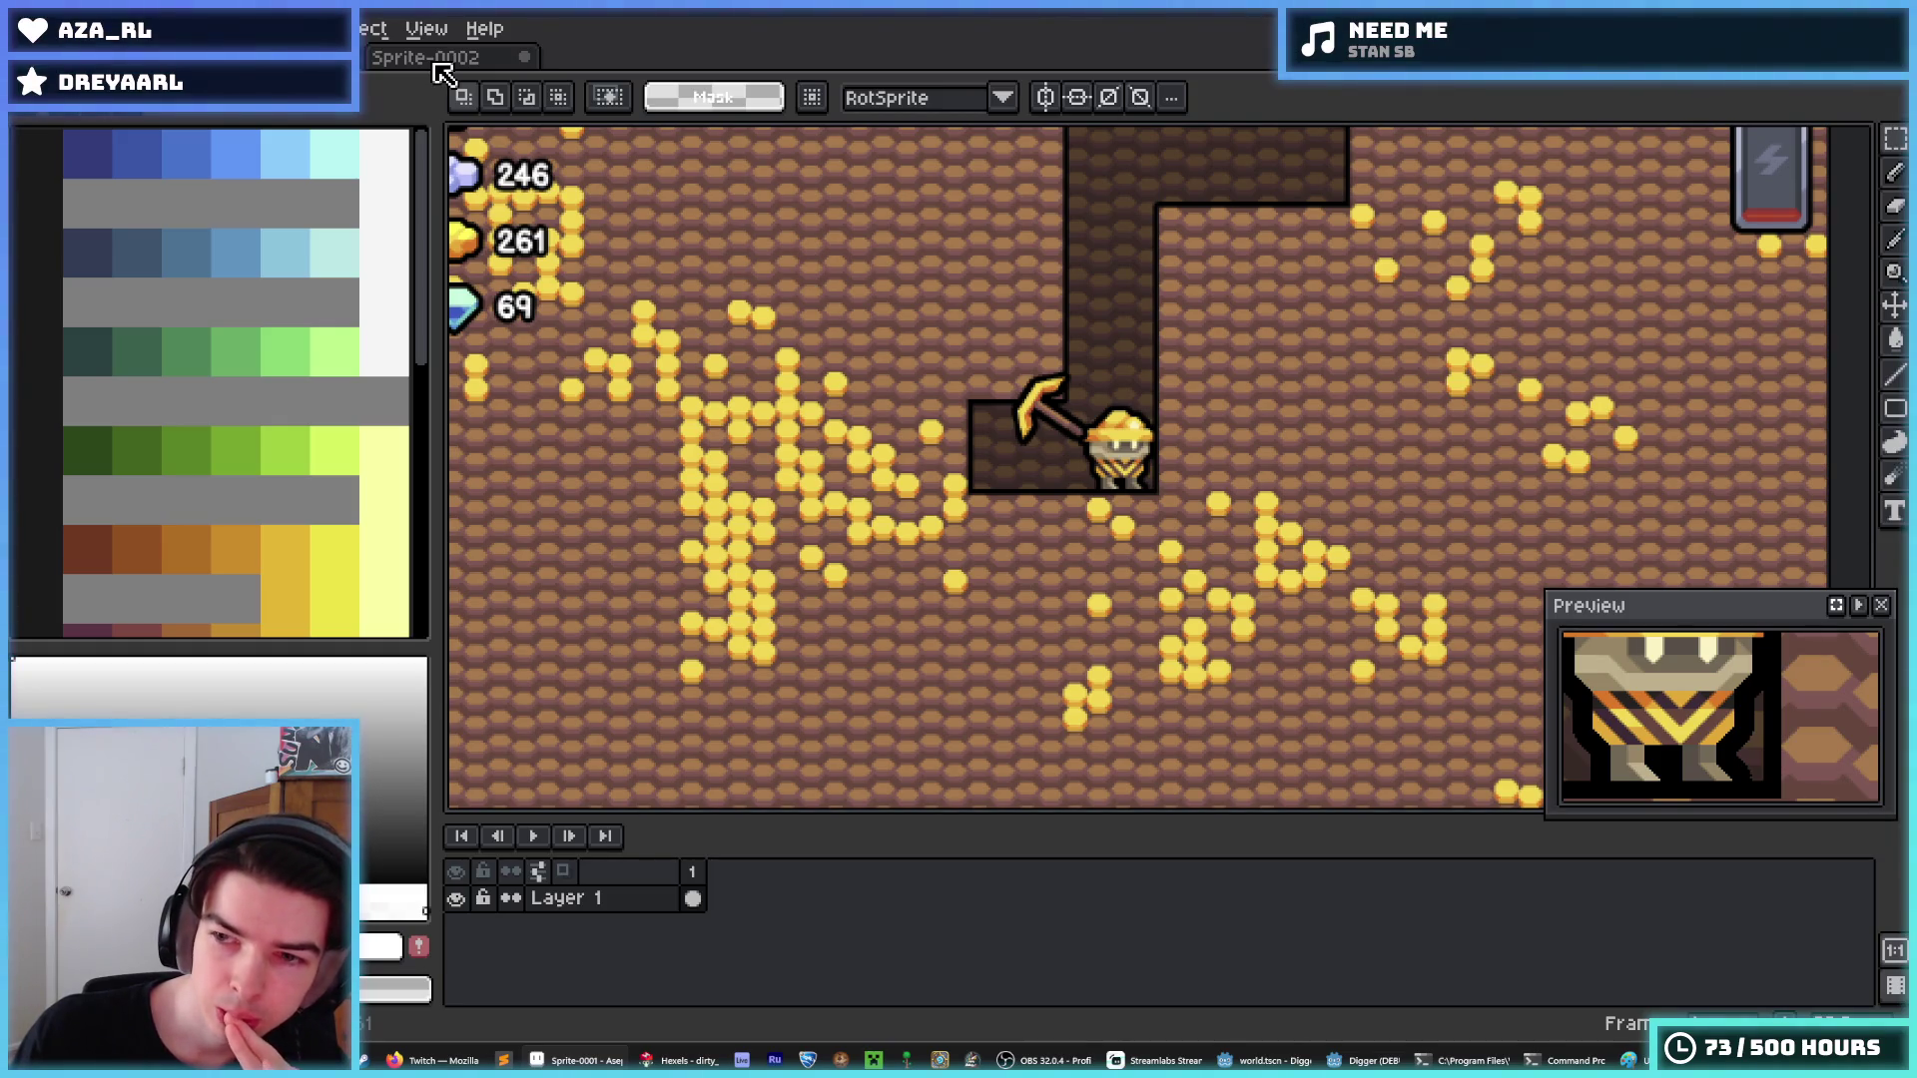
pyautogui.click(436, 64)
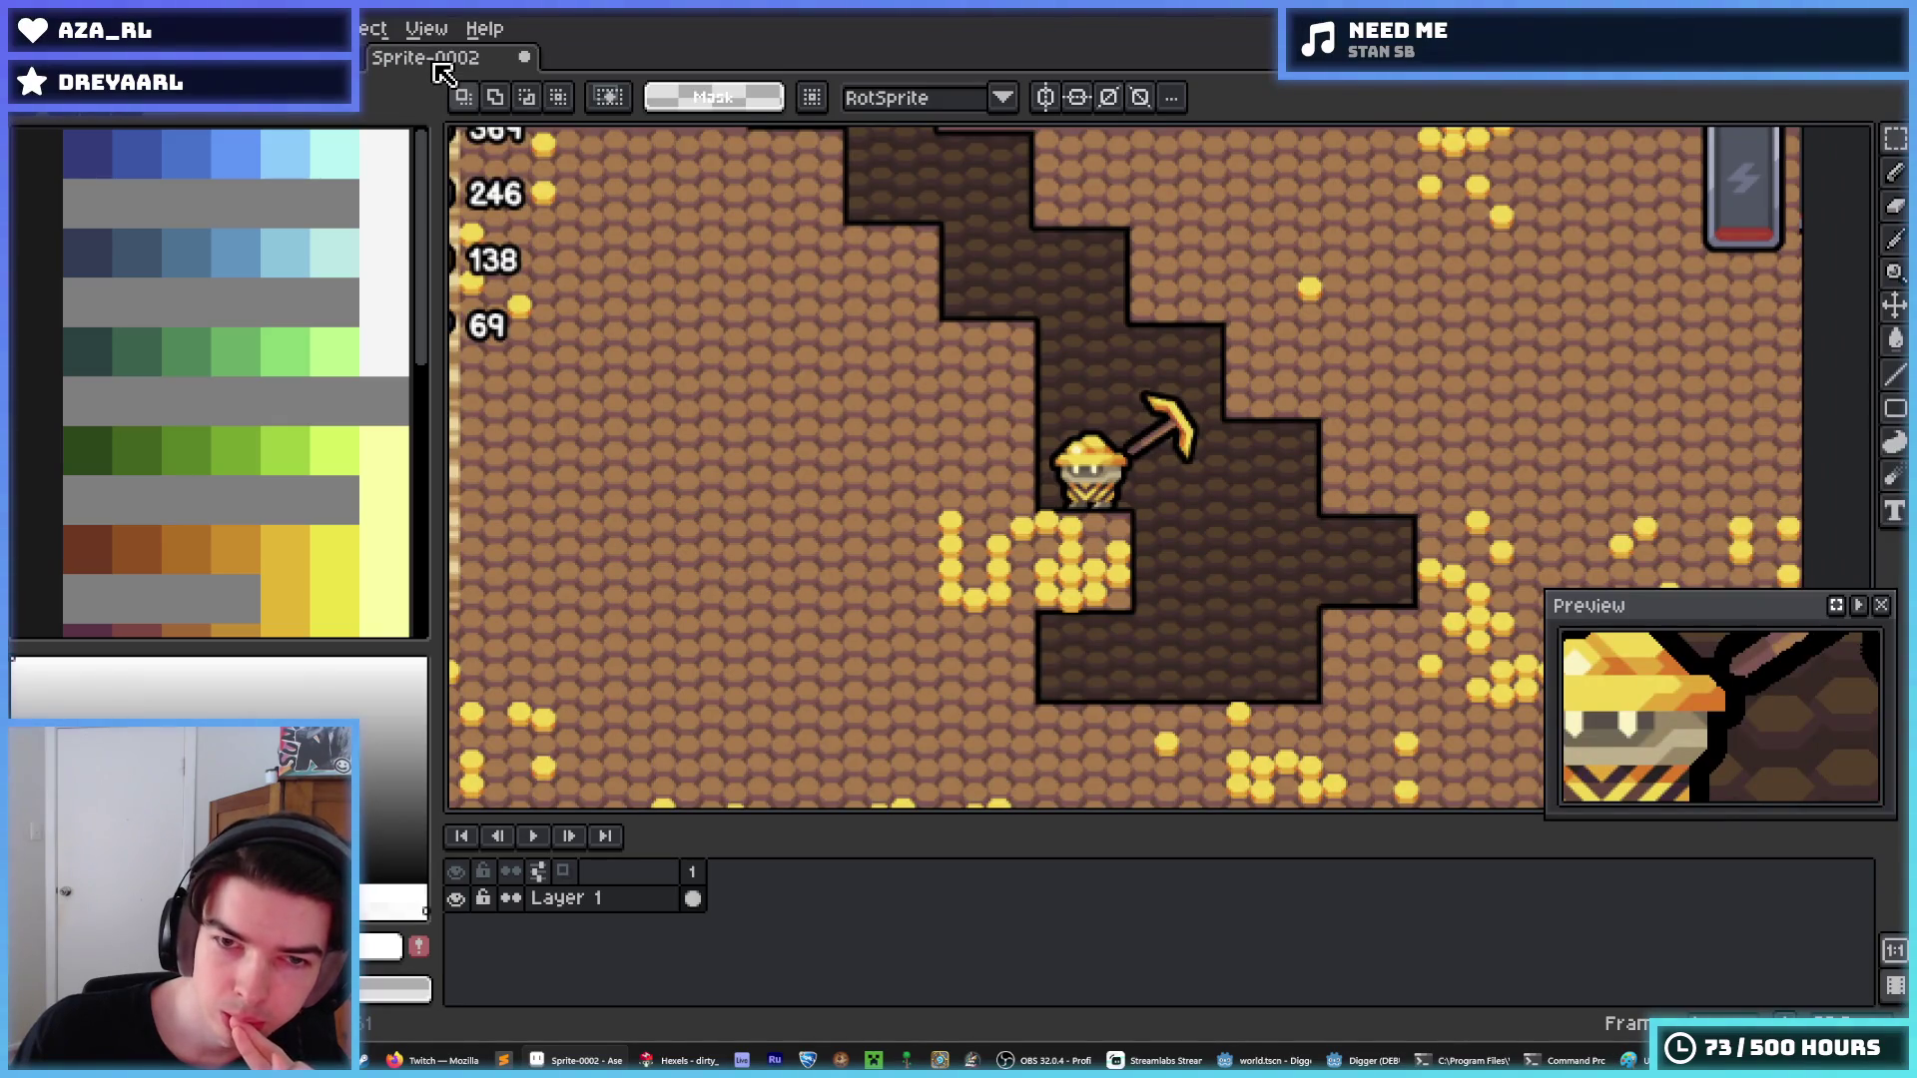
pyautogui.click(344, 58)
pyautogui.click(381, 62)
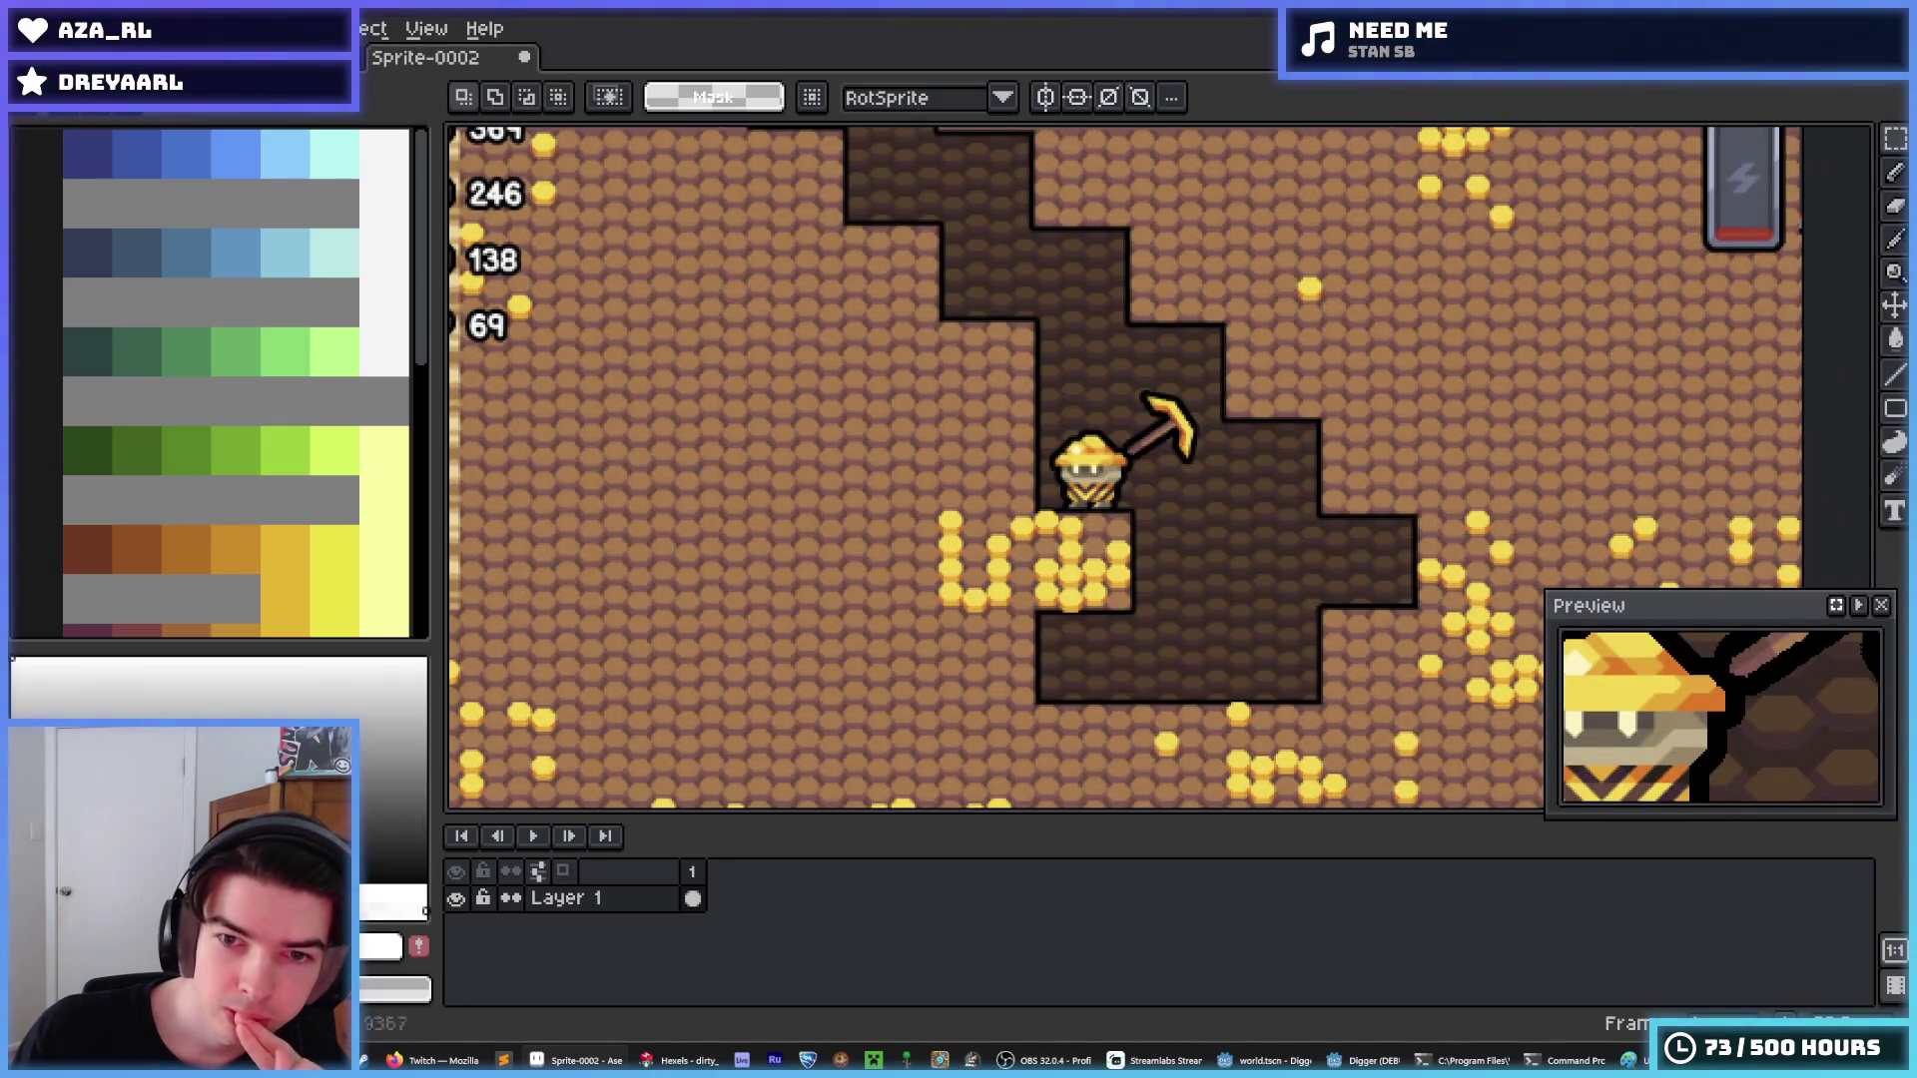
pyautogui.click(1368, 1060)
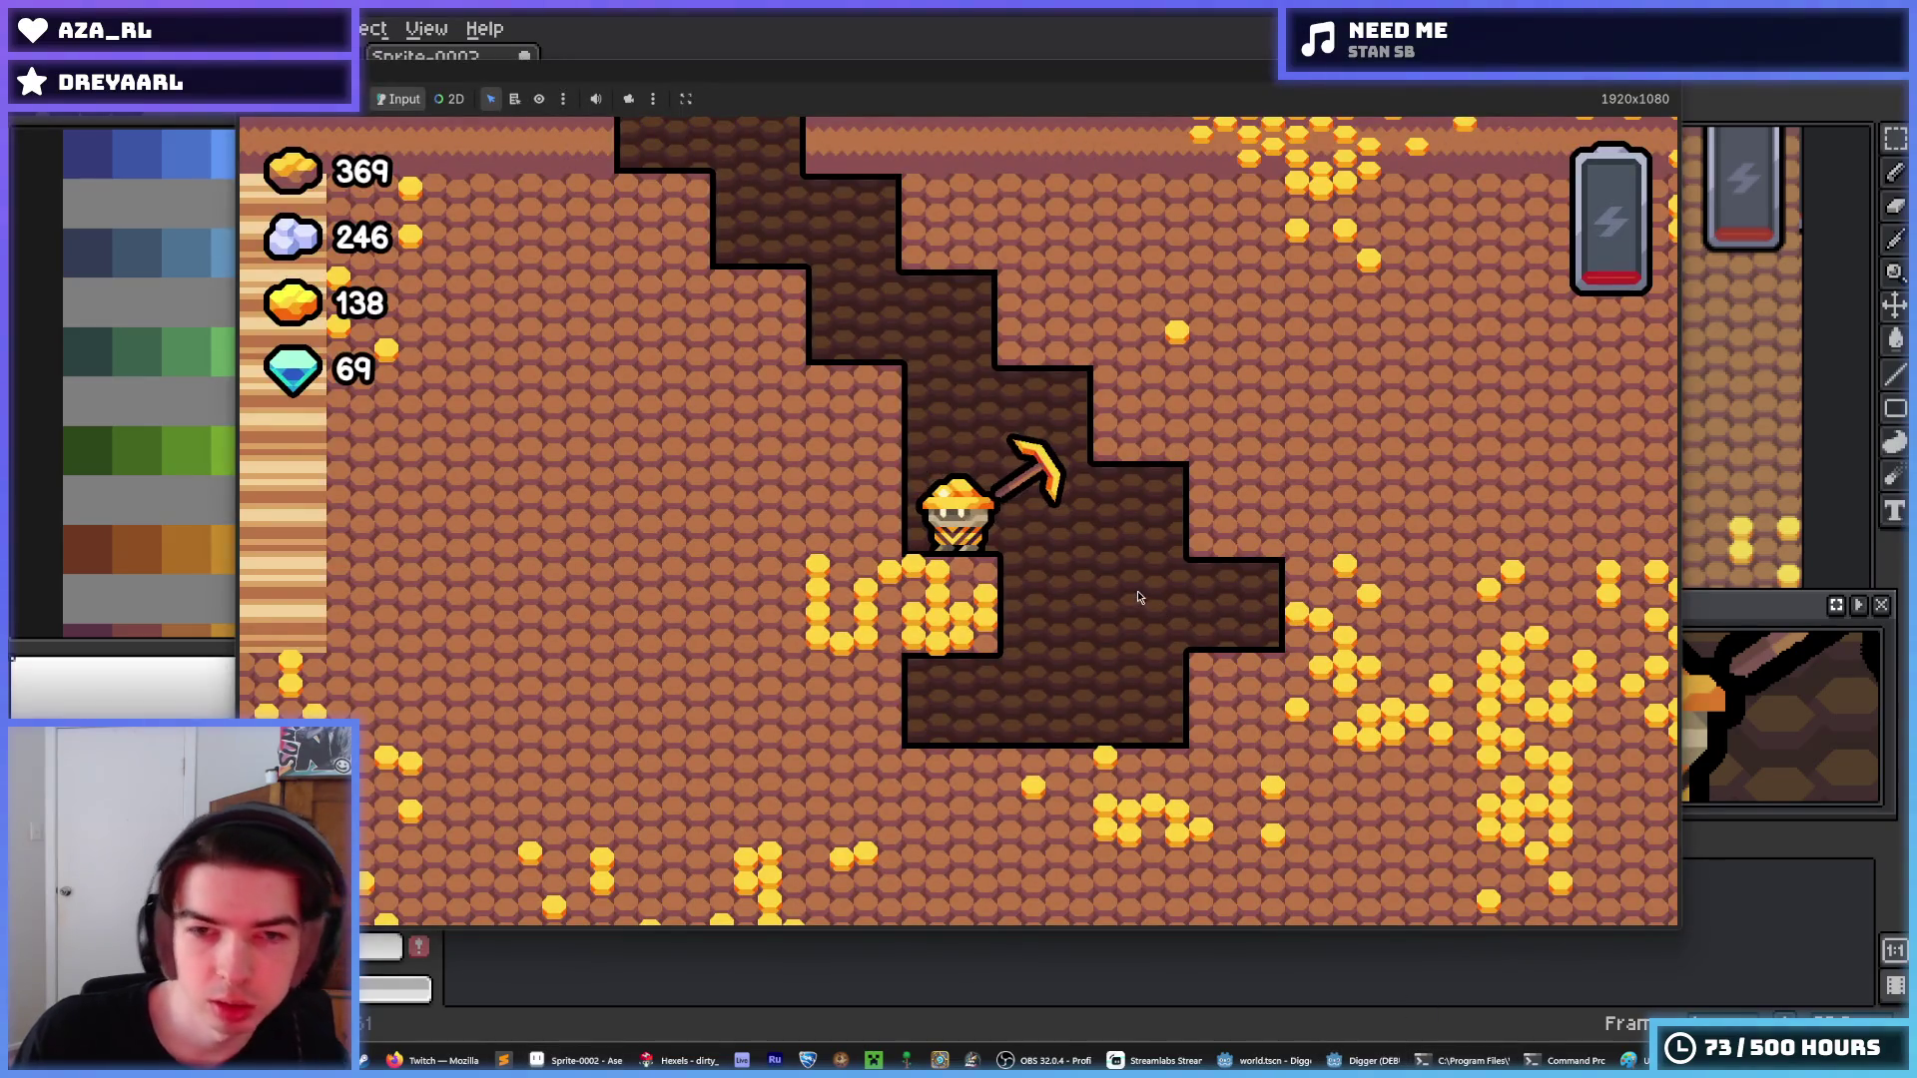
# Dig down, left and up through the dirt, raising gold from 138 to 158, then close the game.
pyautogui.press('Down')
pyautogui.press('Left')
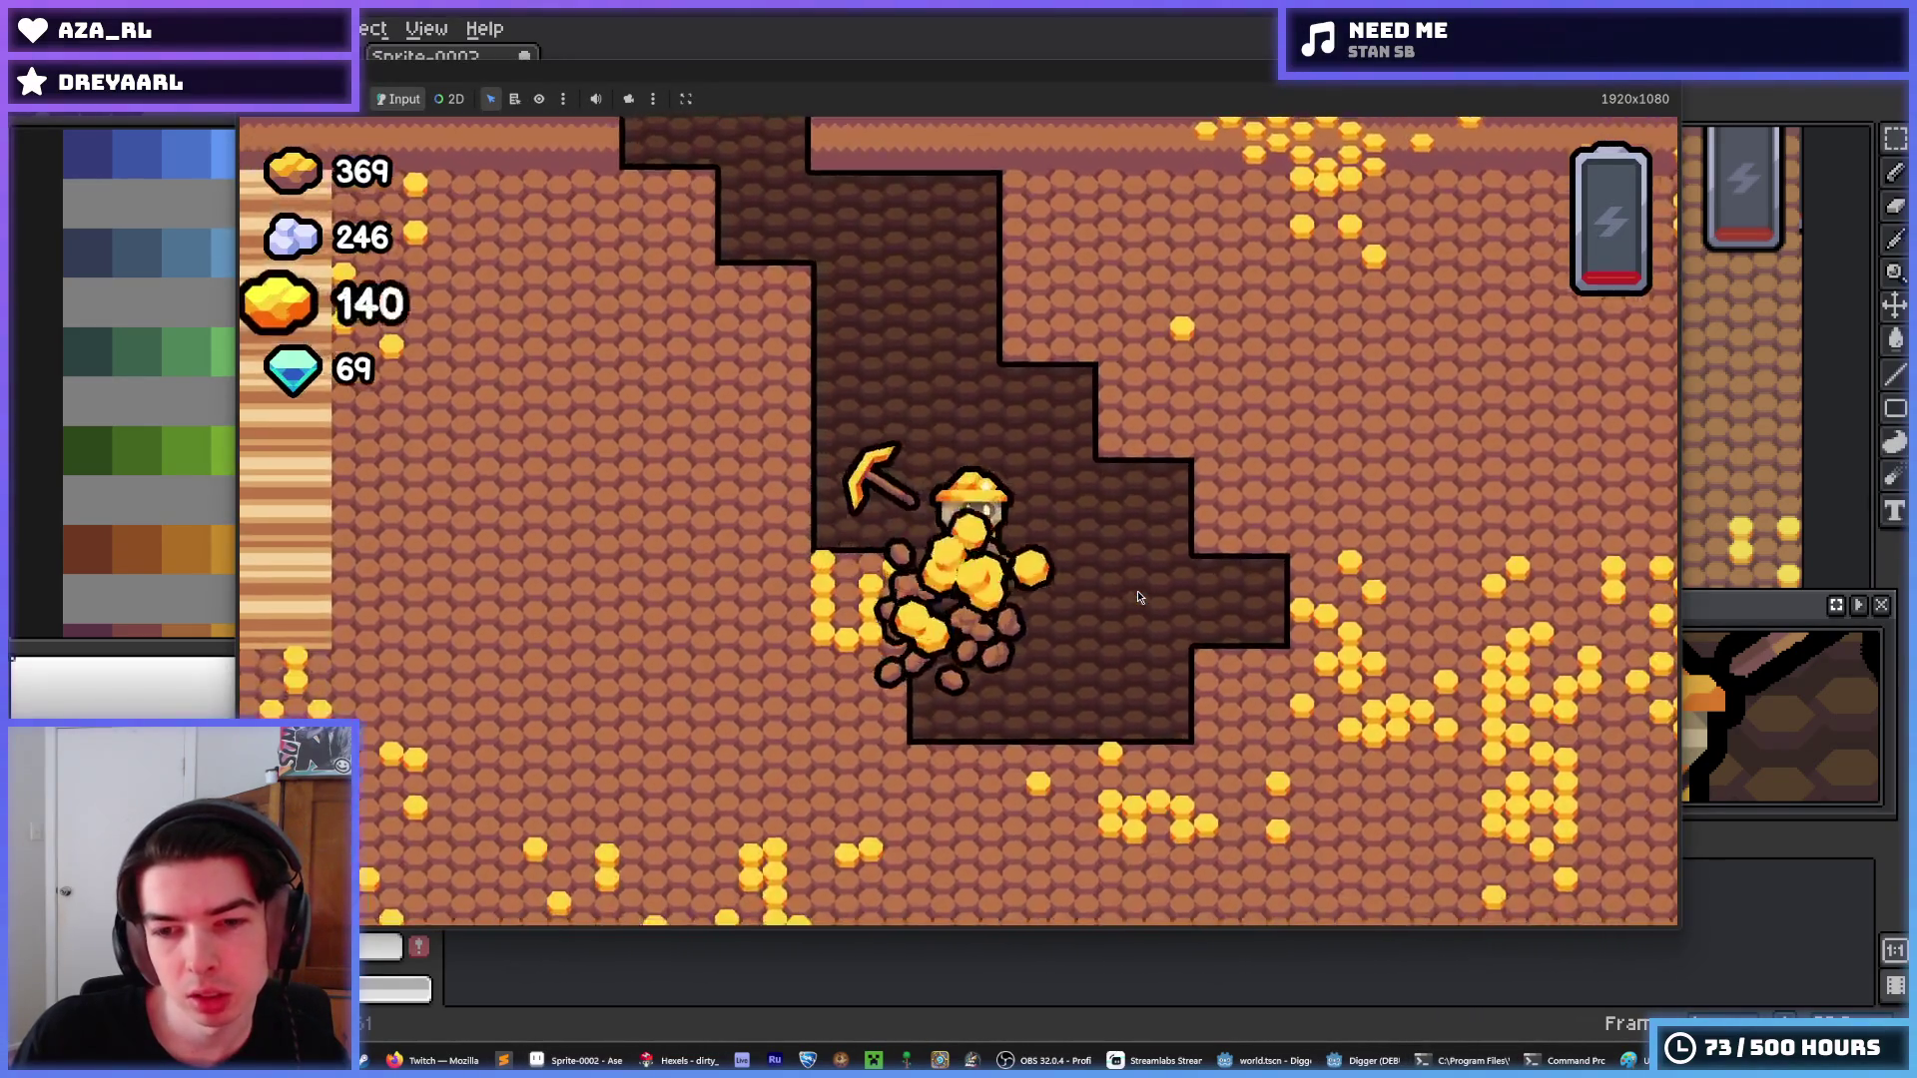
pyautogui.press('Up')
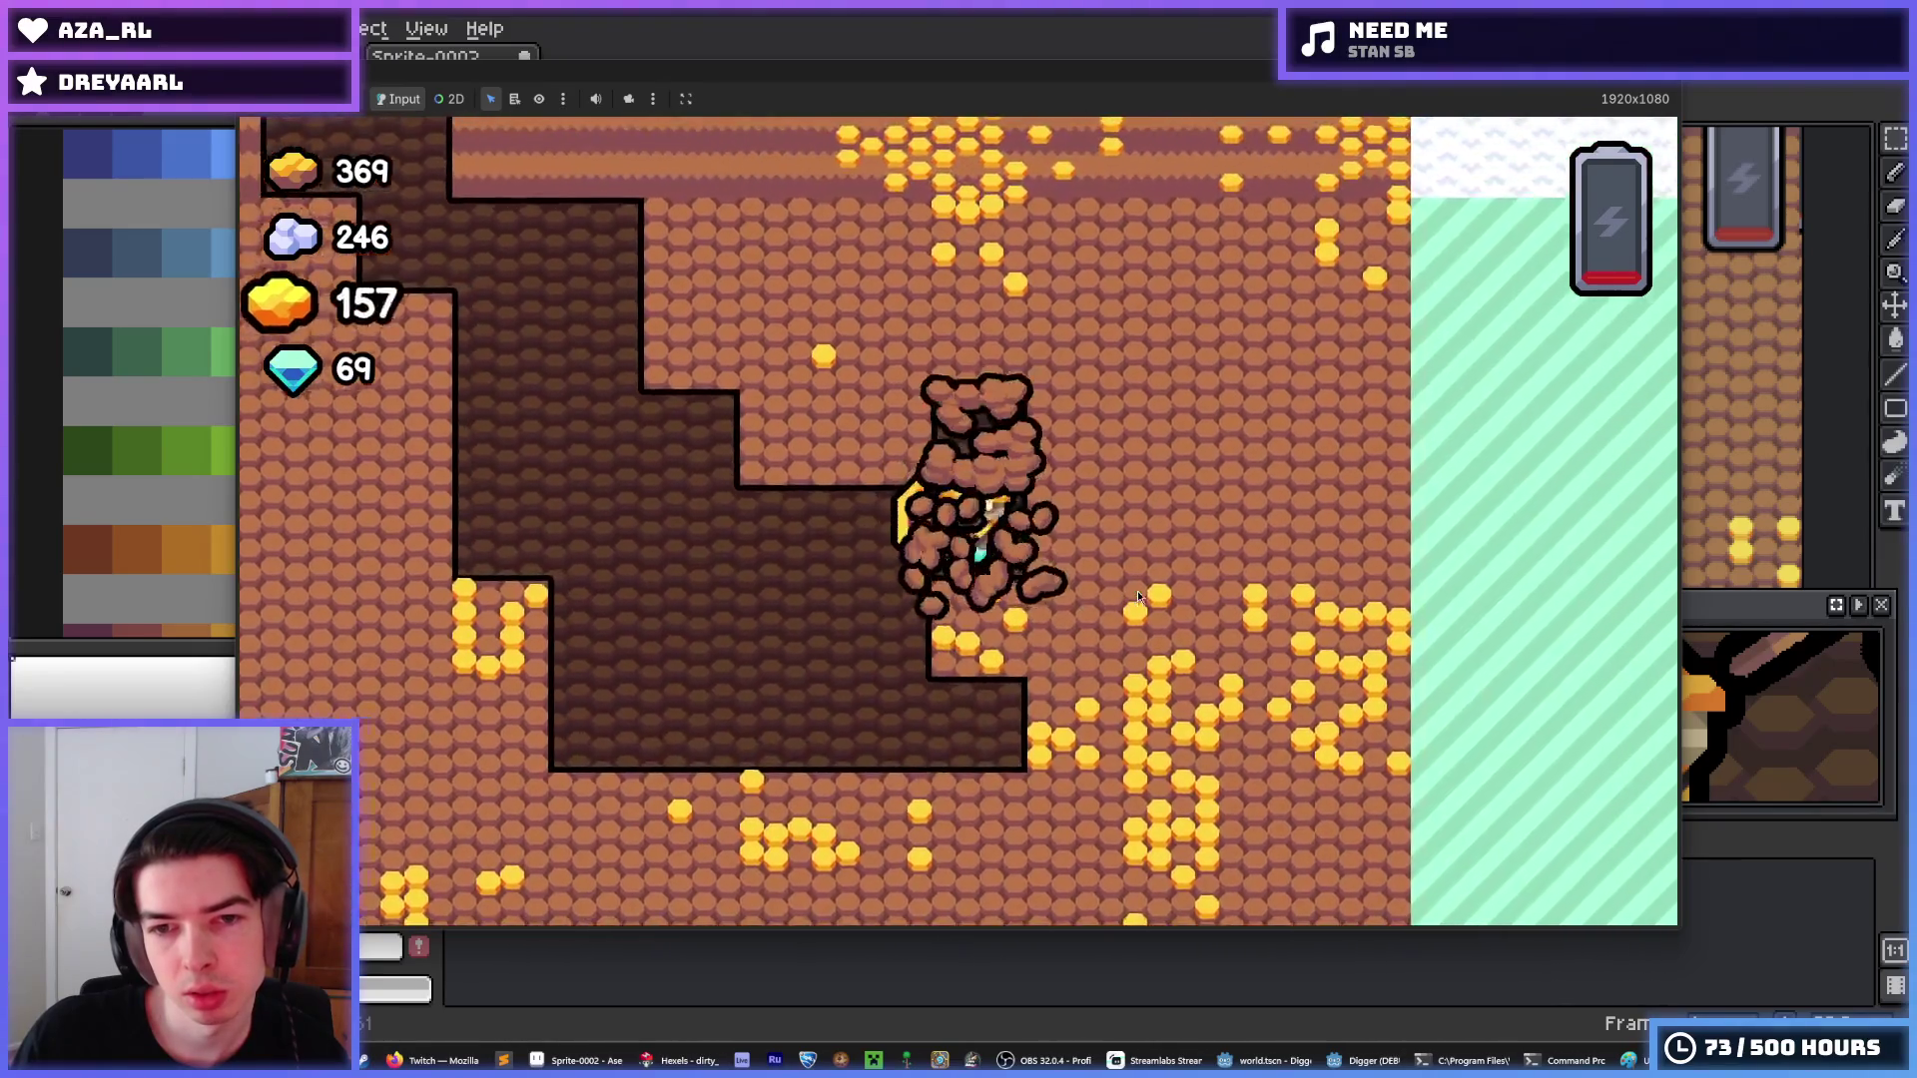
pyautogui.press('Up')
pyautogui.press('Left')
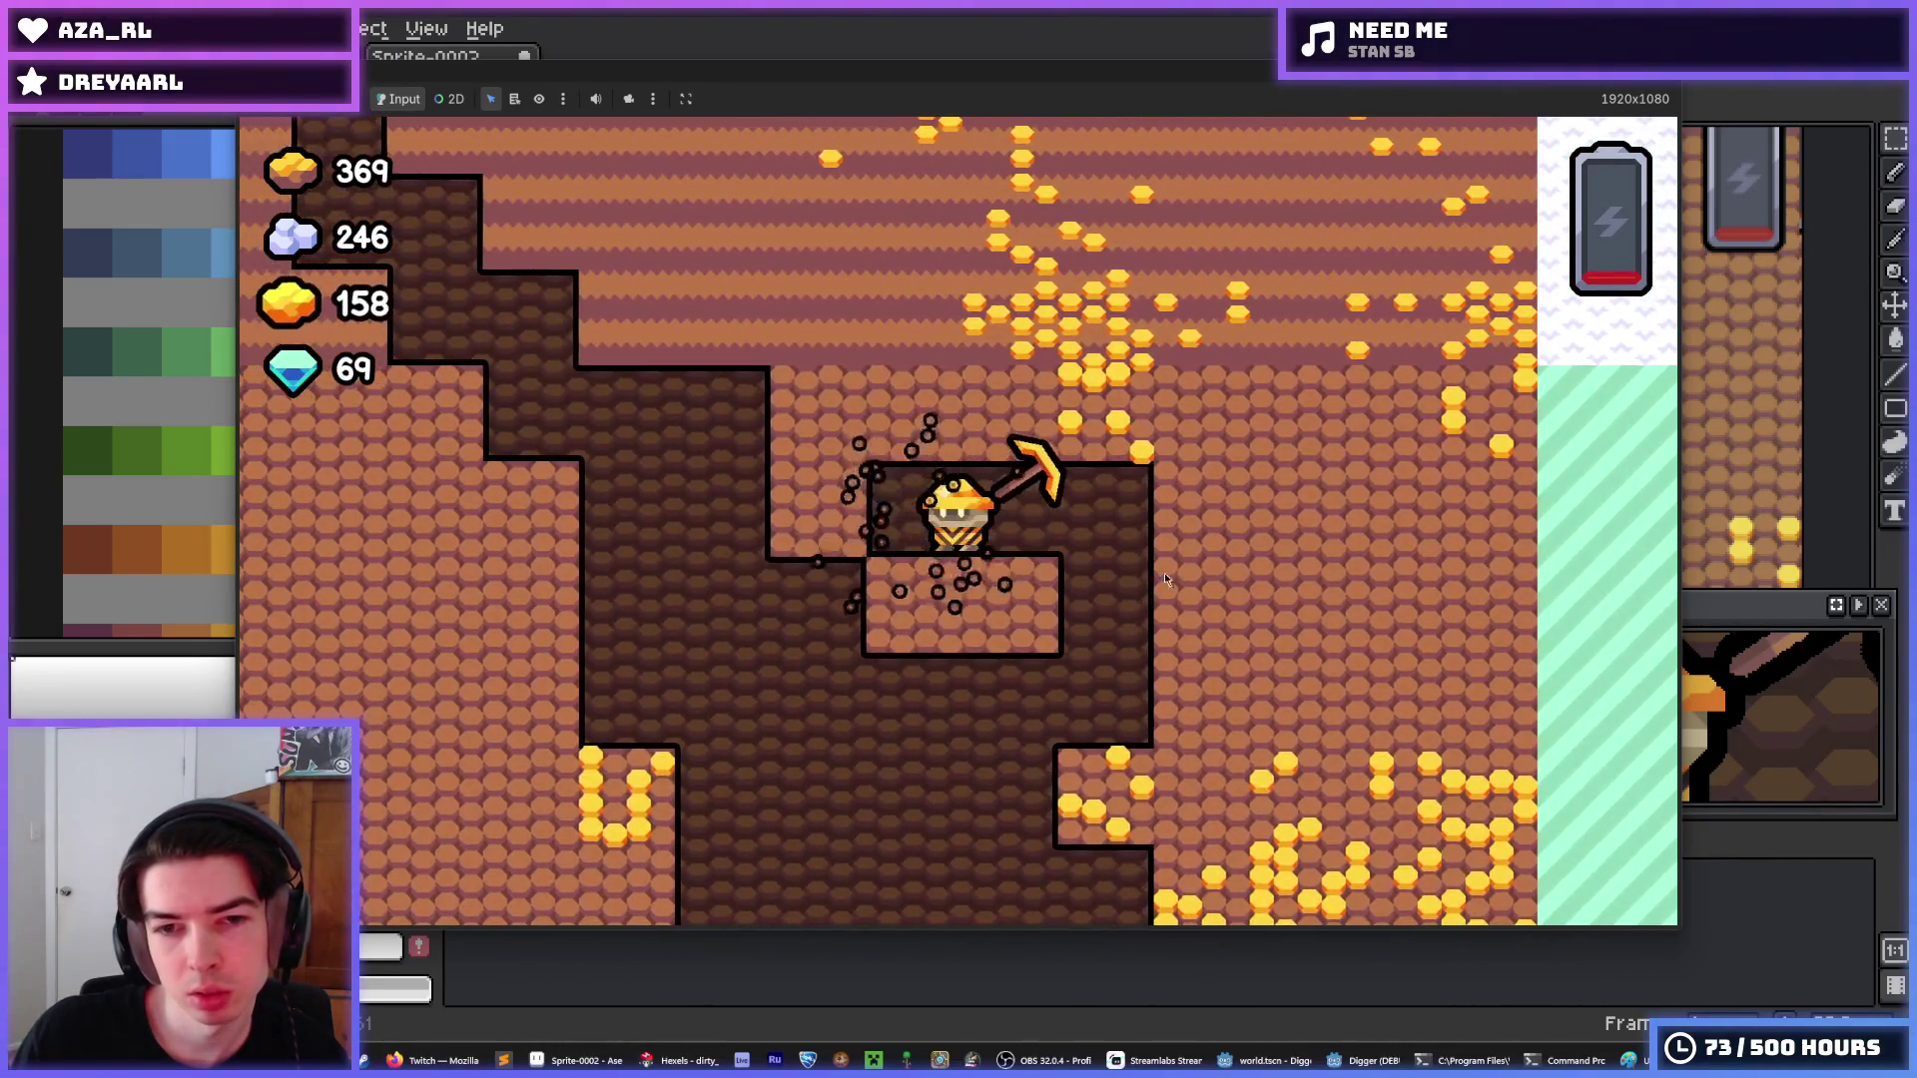
pyautogui.hotkey('alt', 'F4')
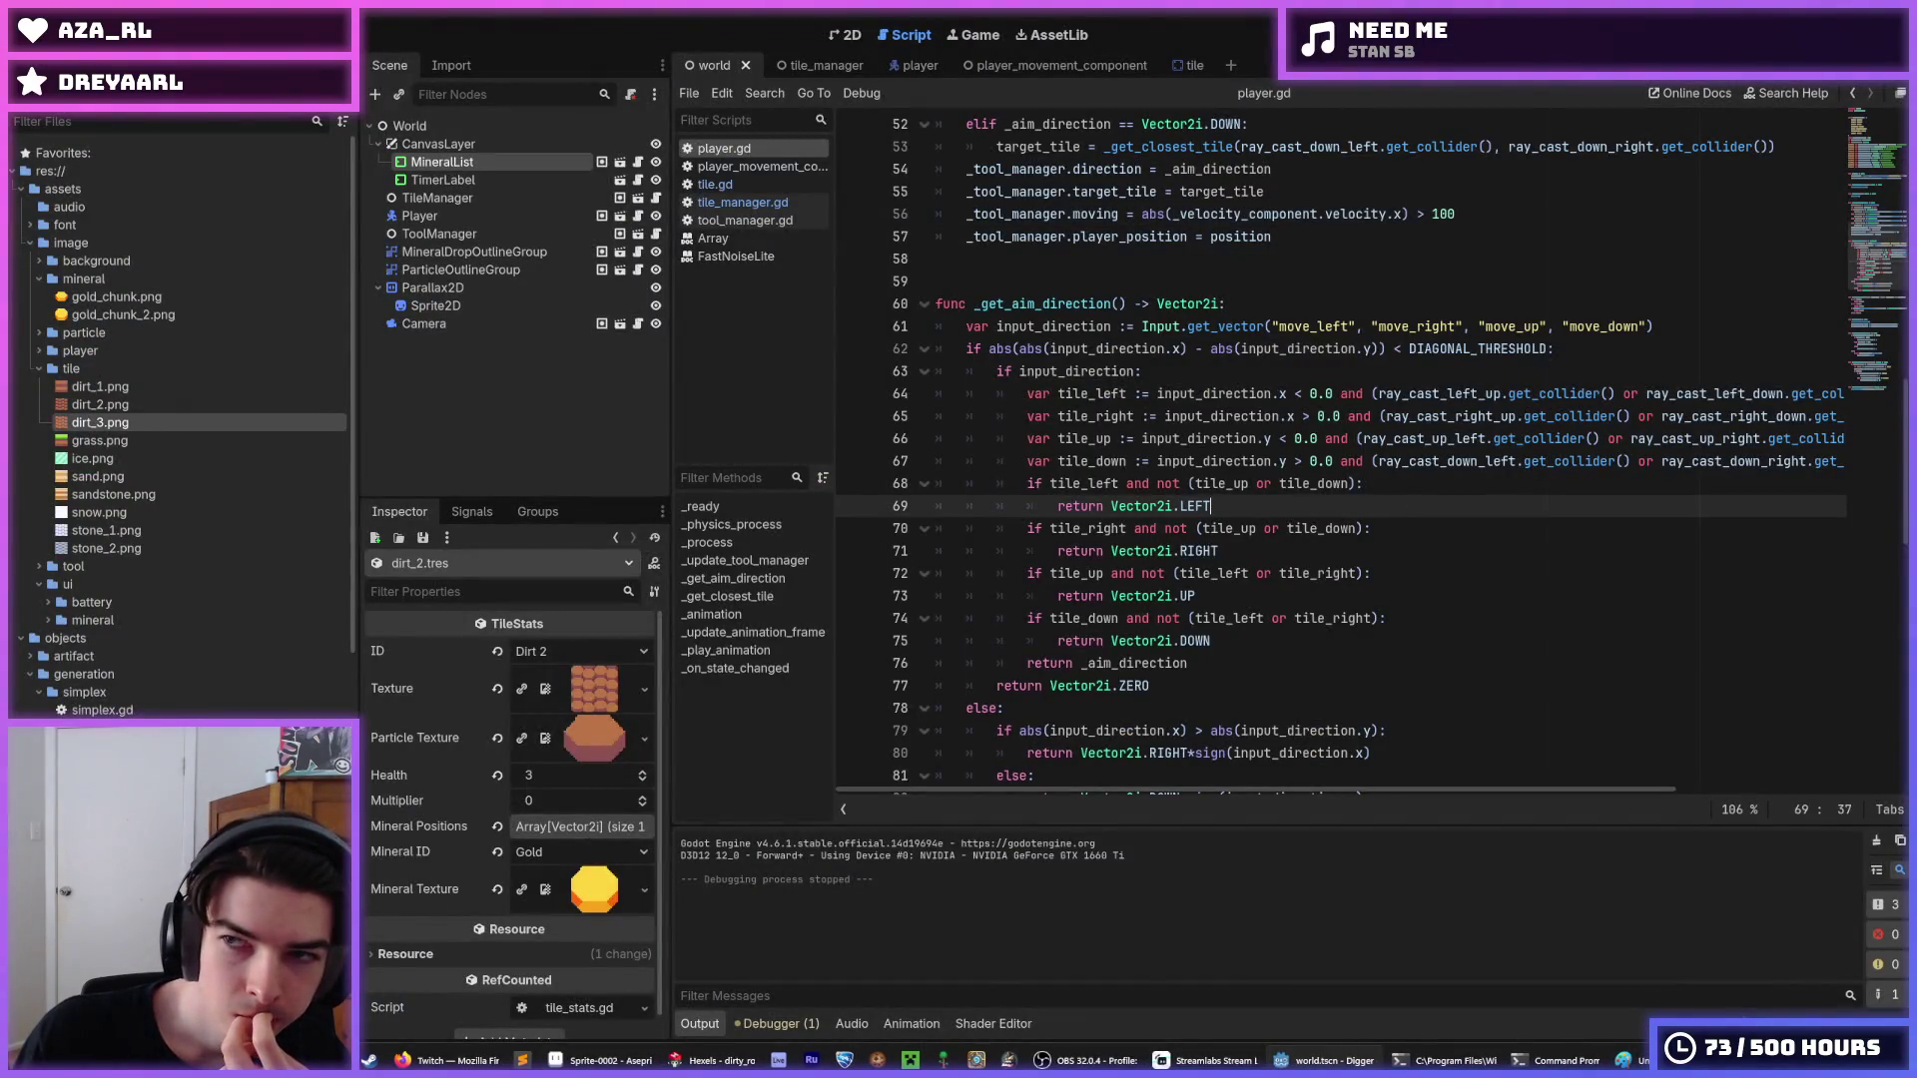
# Place the cursor on line 59 of player.gd, then switch to Hexels and open its File menu.
pyautogui.click(1461, 275)
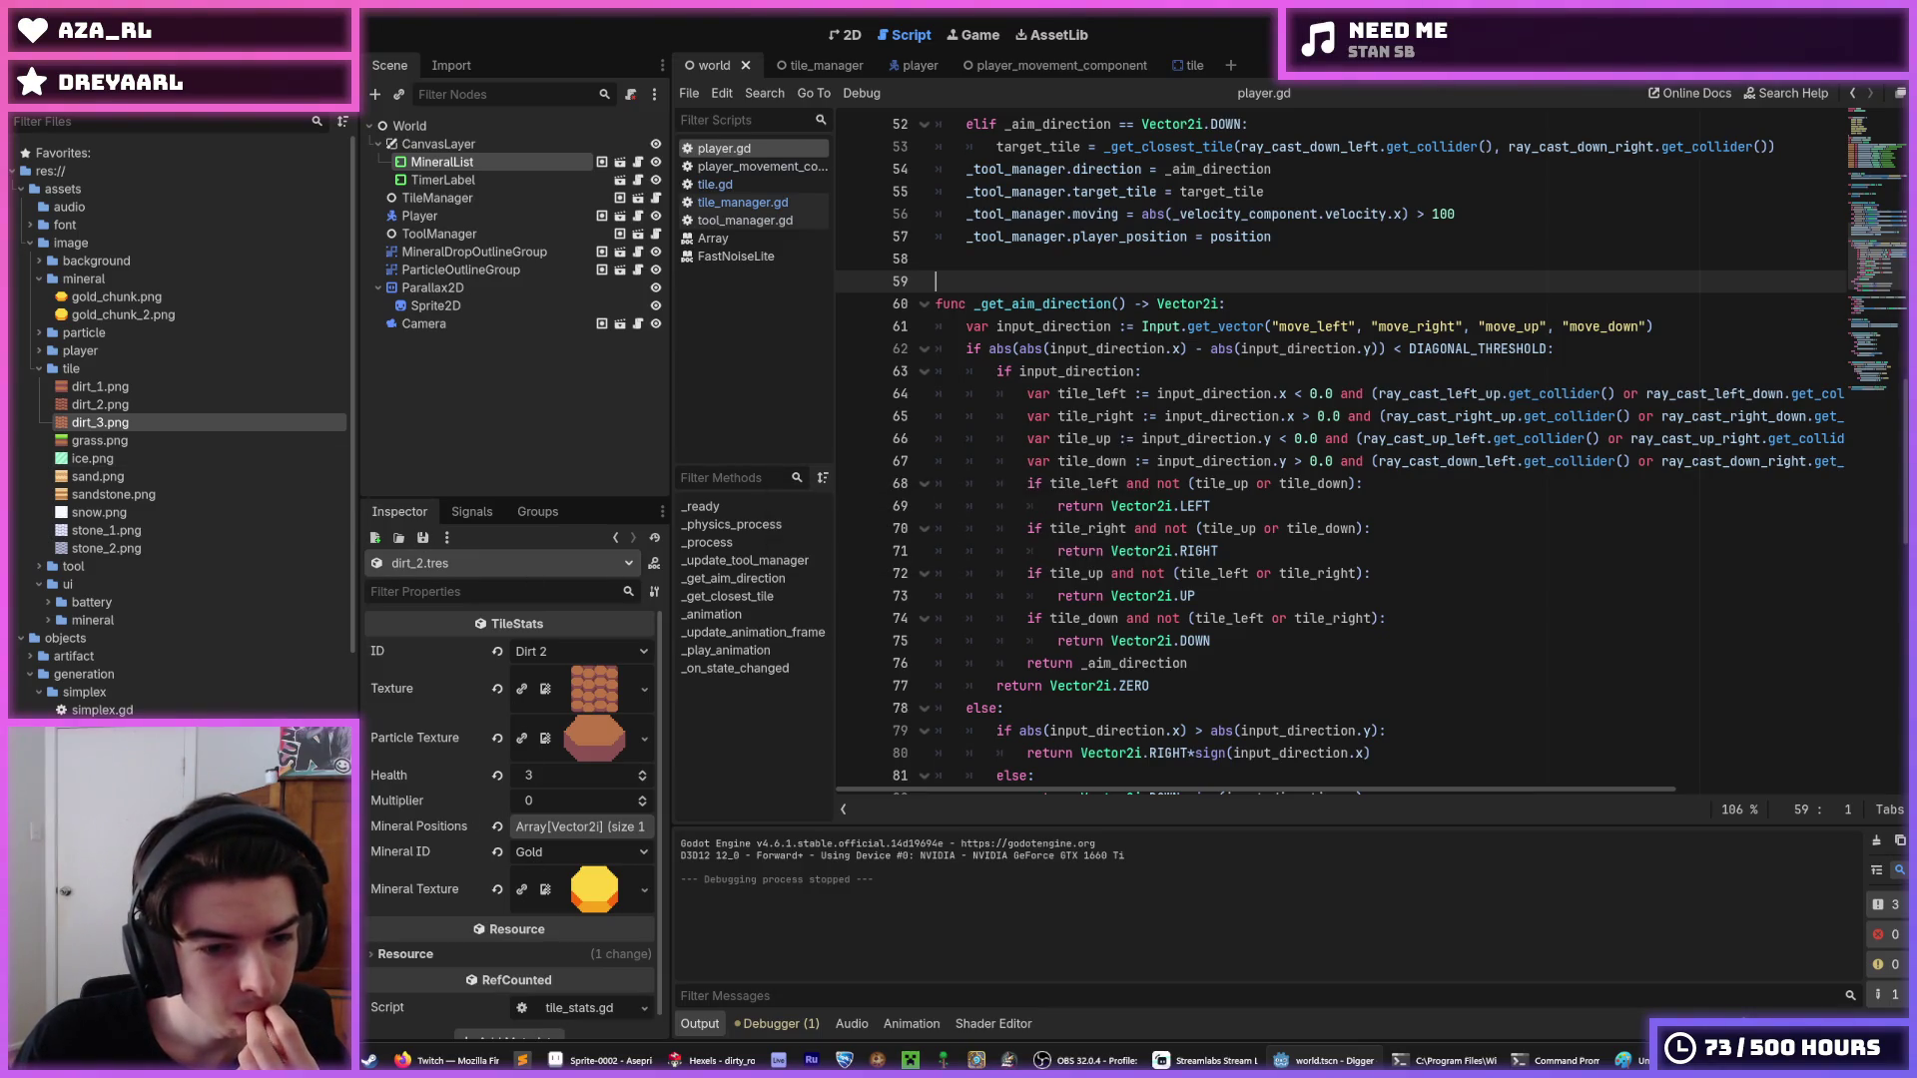
pyautogui.scroll(-5, 200, 624)
pyautogui.scroll(-1, 445, 716)
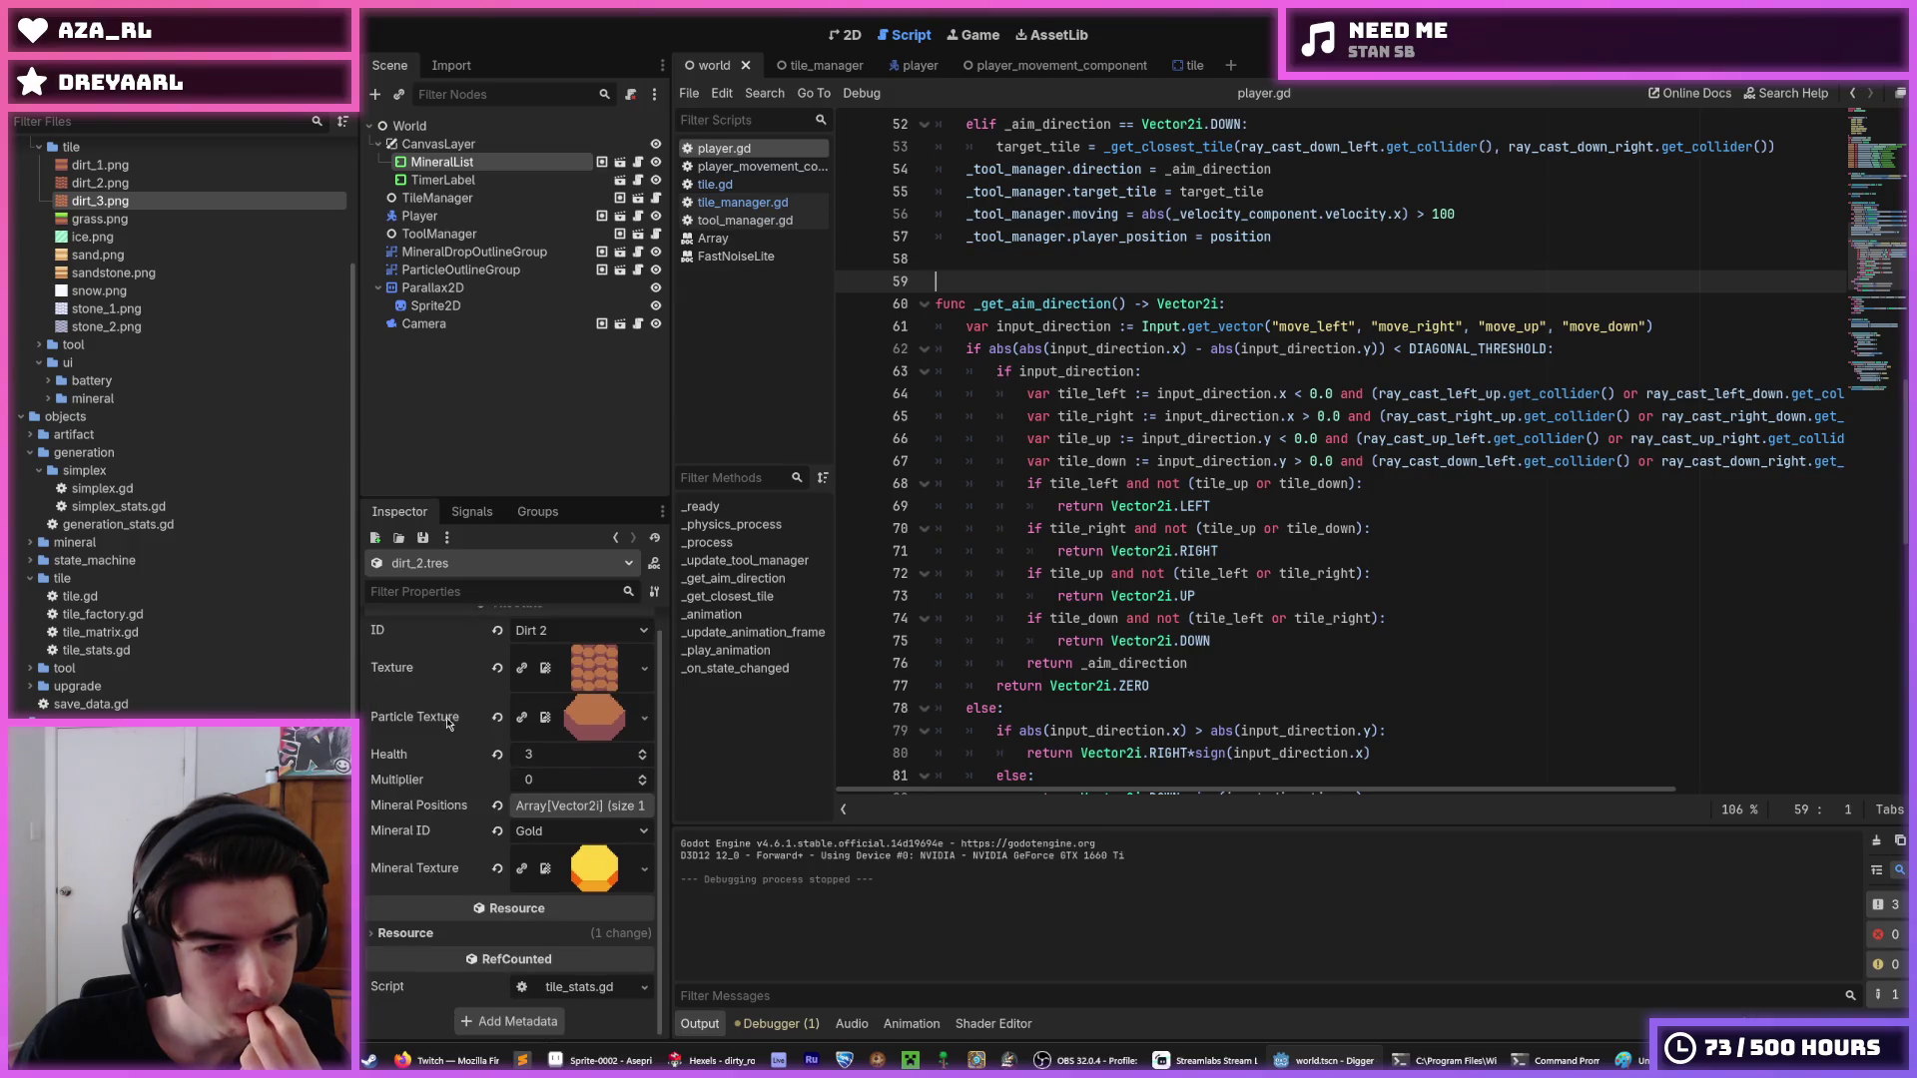
pyautogui.scroll(5, 244, 663)
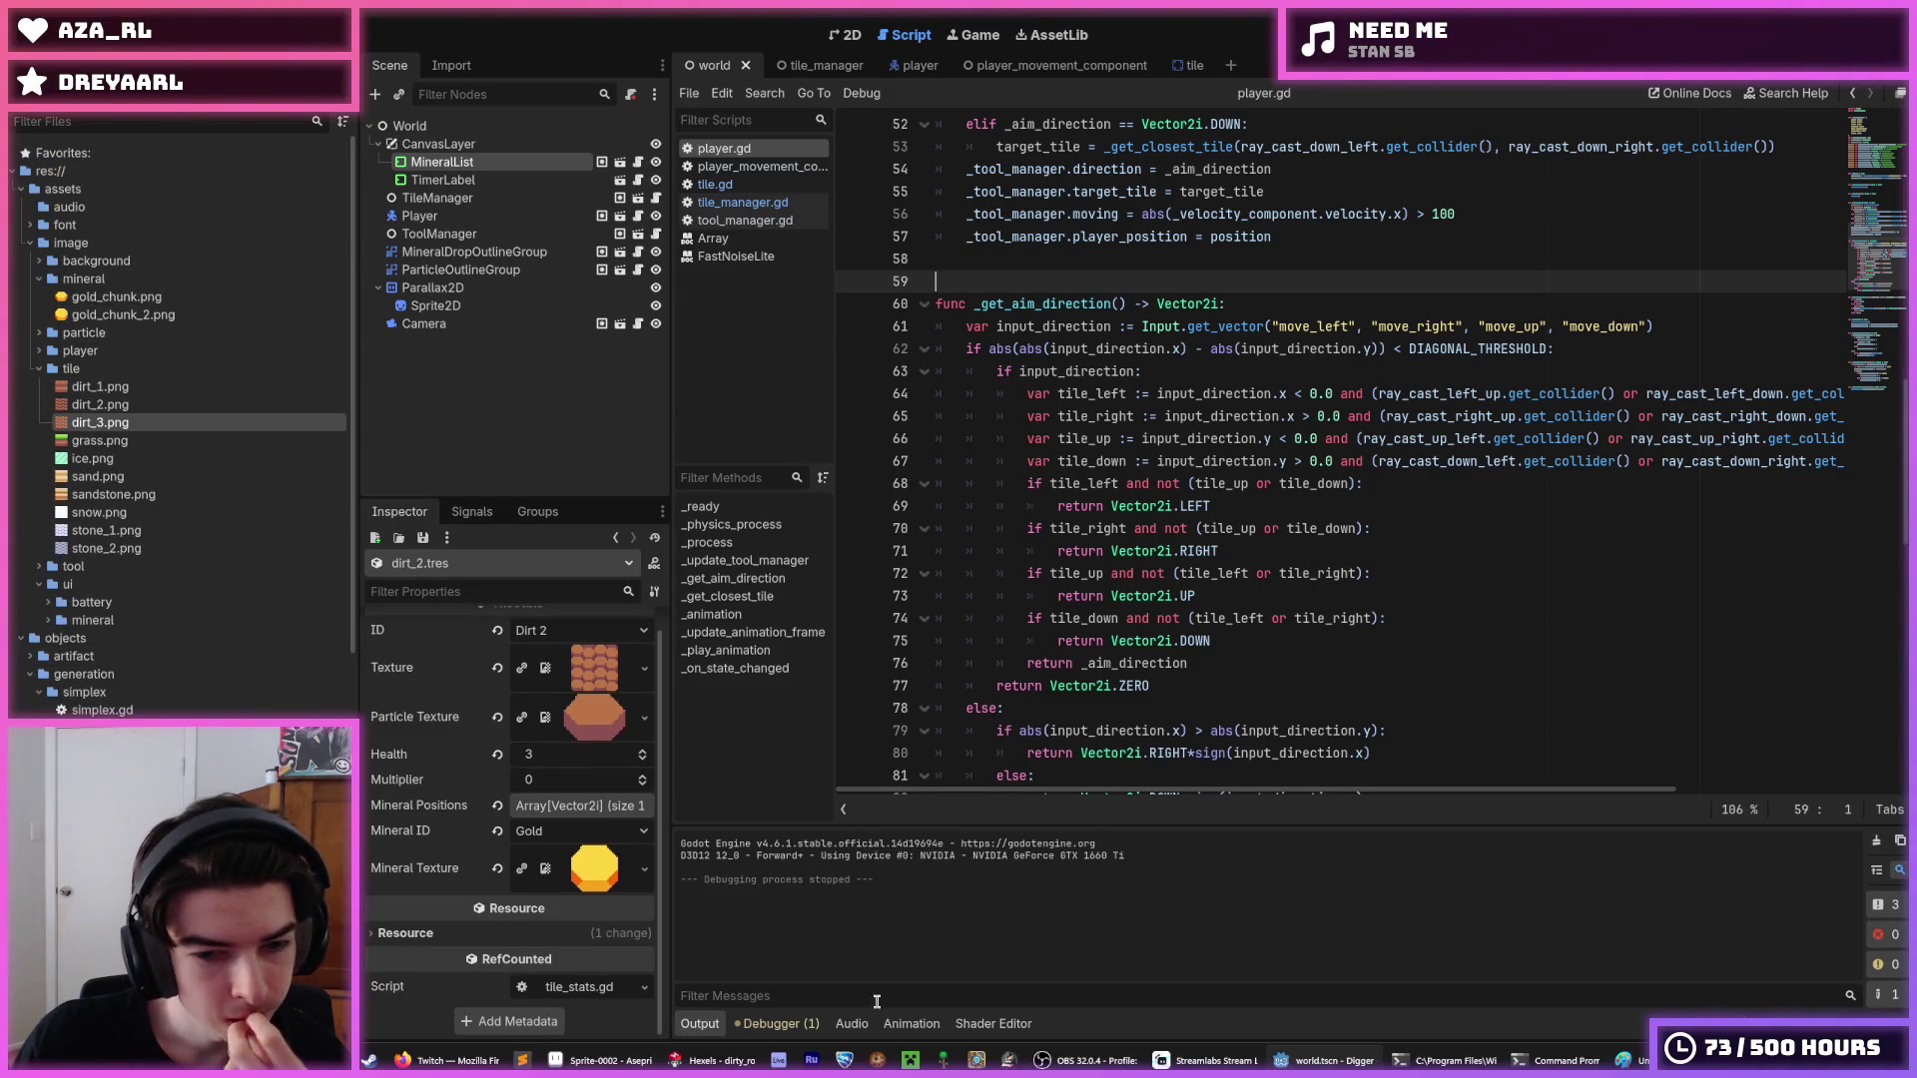
pyautogui.click(710, 1060)
pyautogui.click(22, 95)
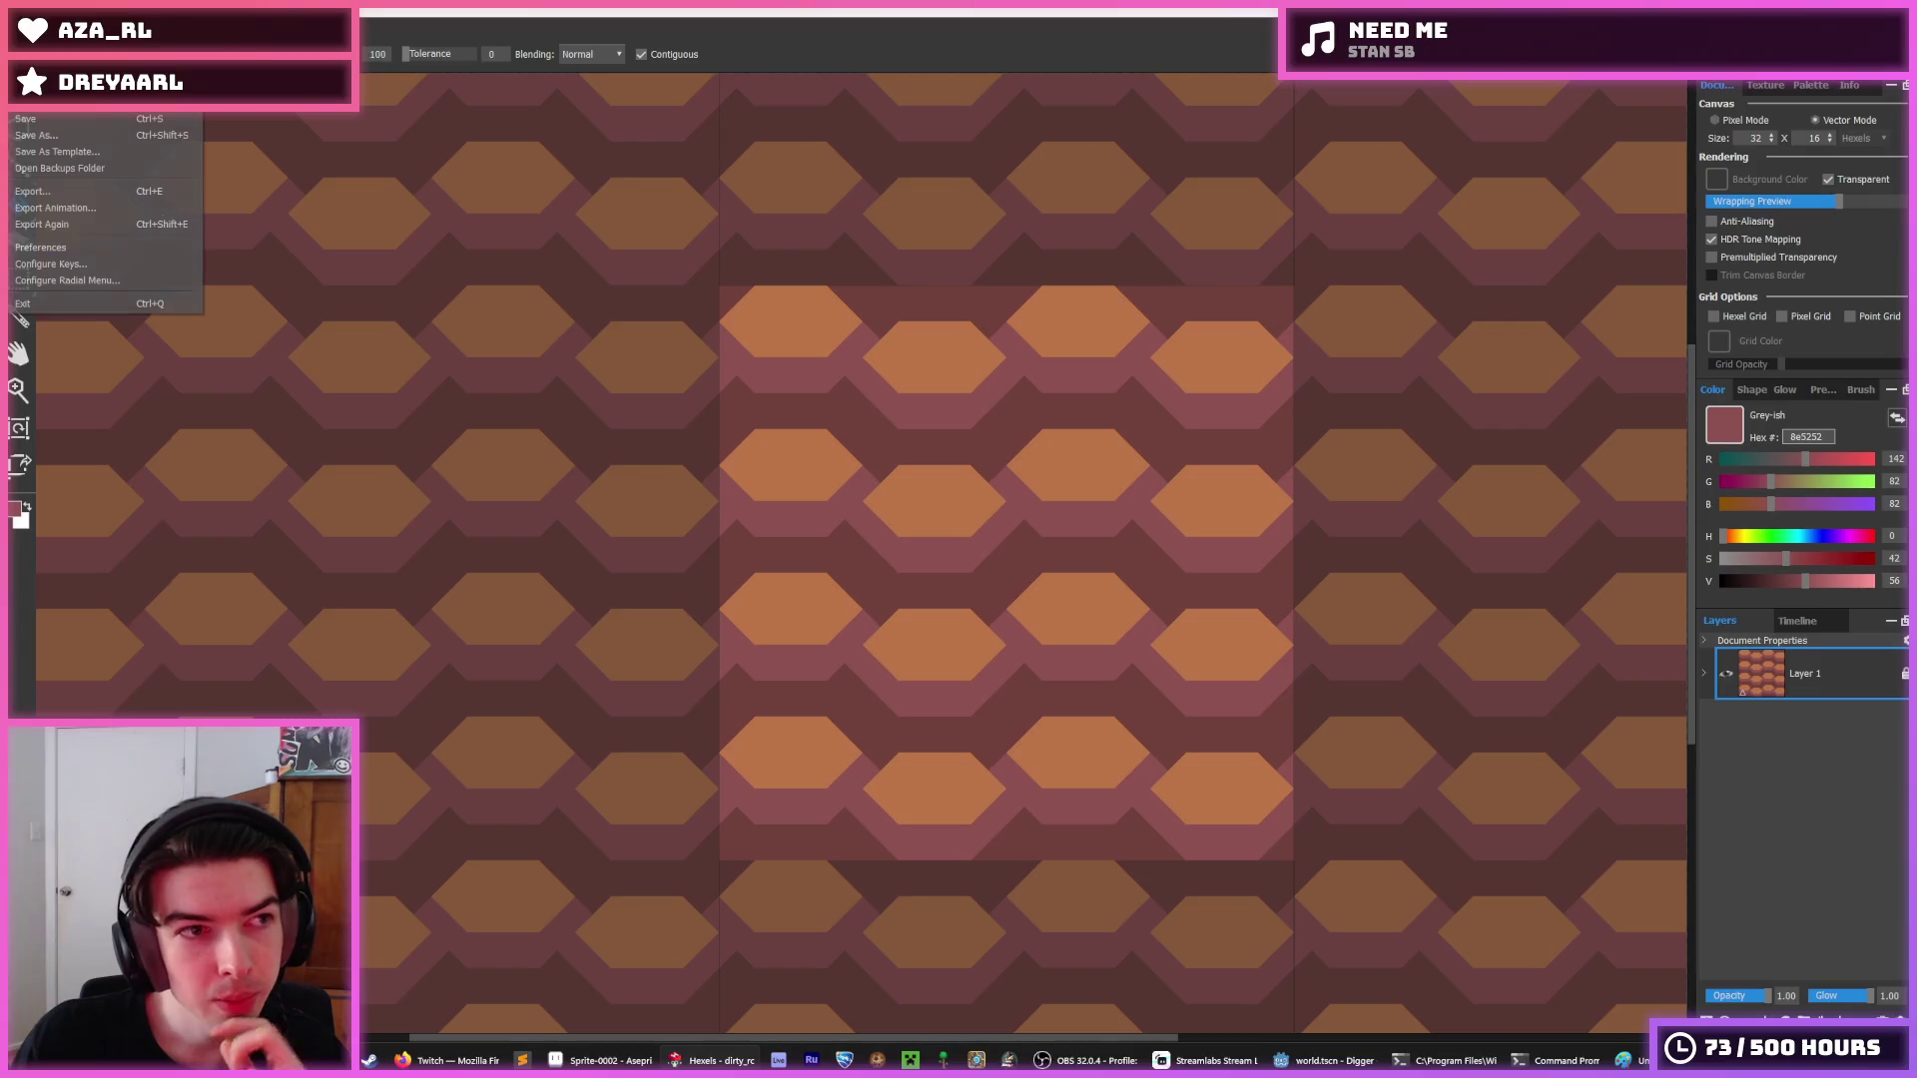
# Open dirty_rock_2.hxl and then rock_particle.hxl in Hexels.
pyautogui.click(44, 101)
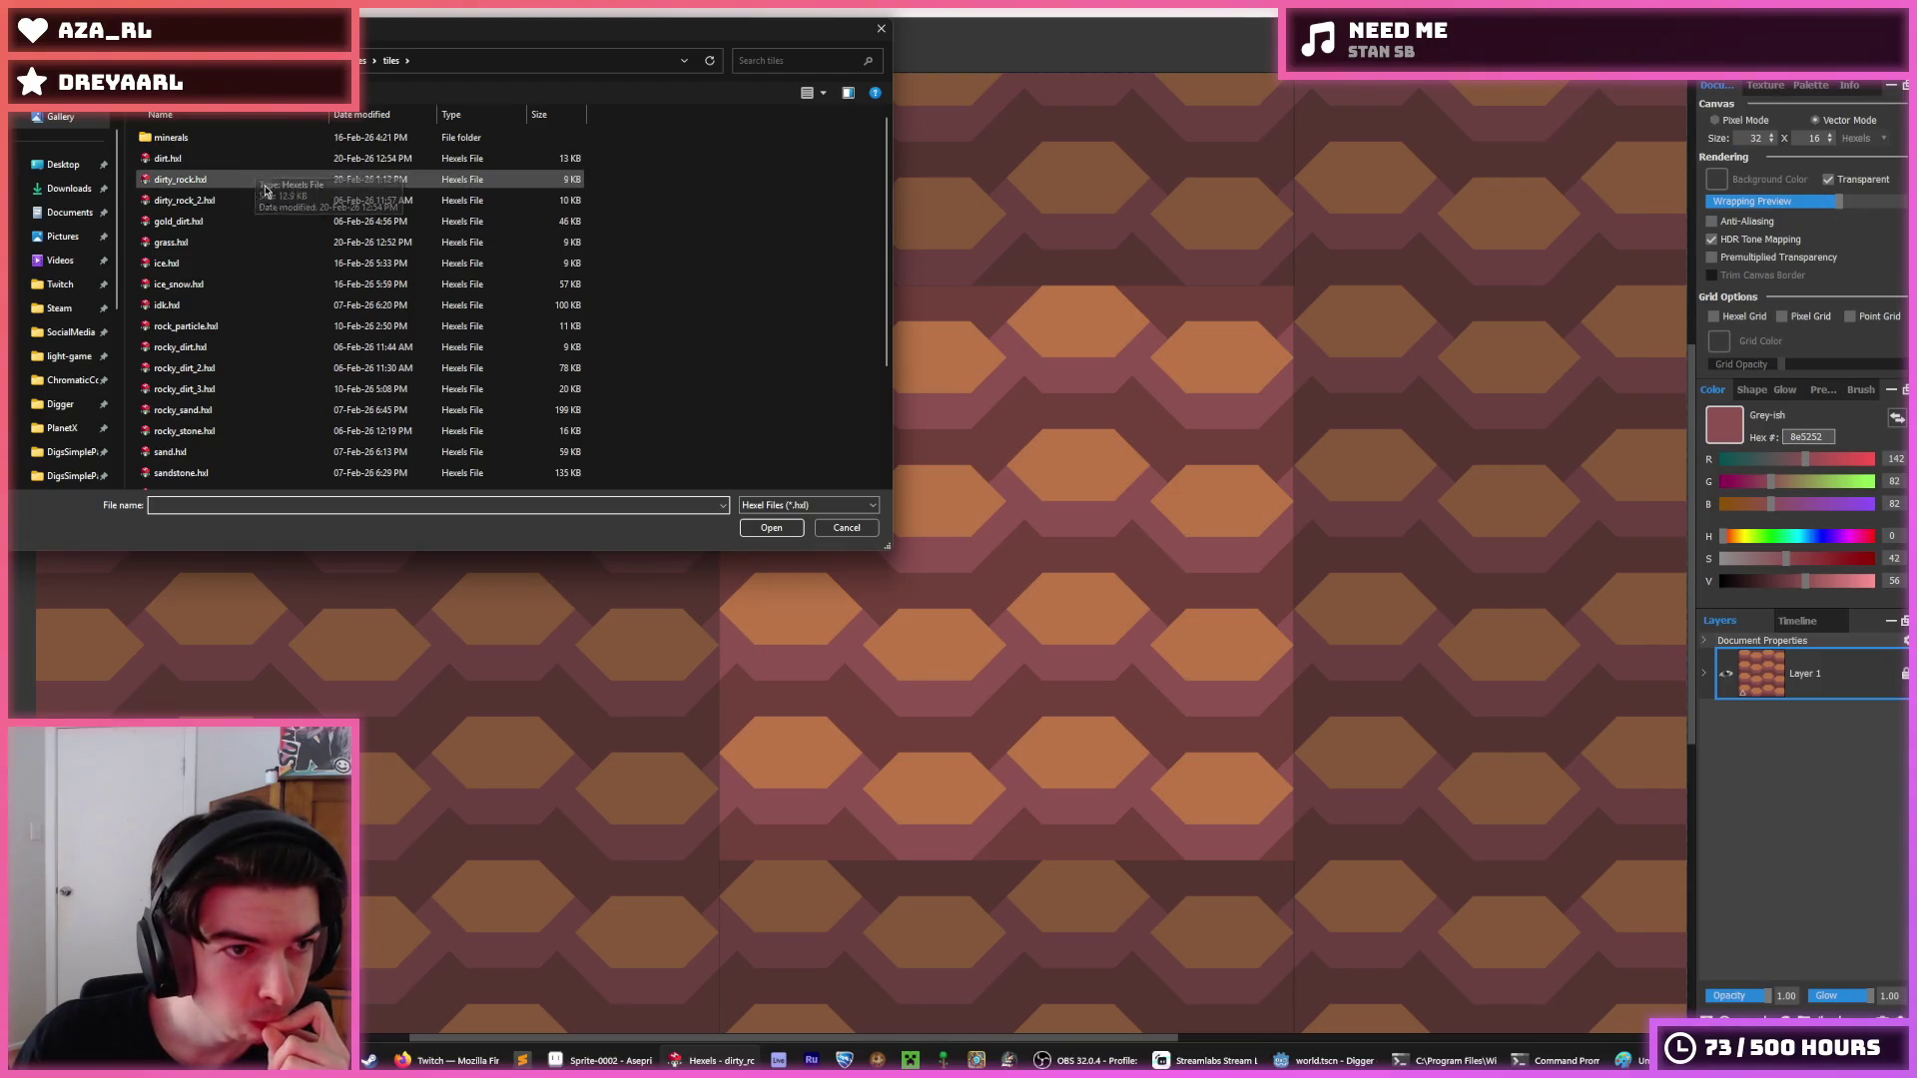
pyautogui.click(267, 203)
pyautogui.doubleClick(266, 203)
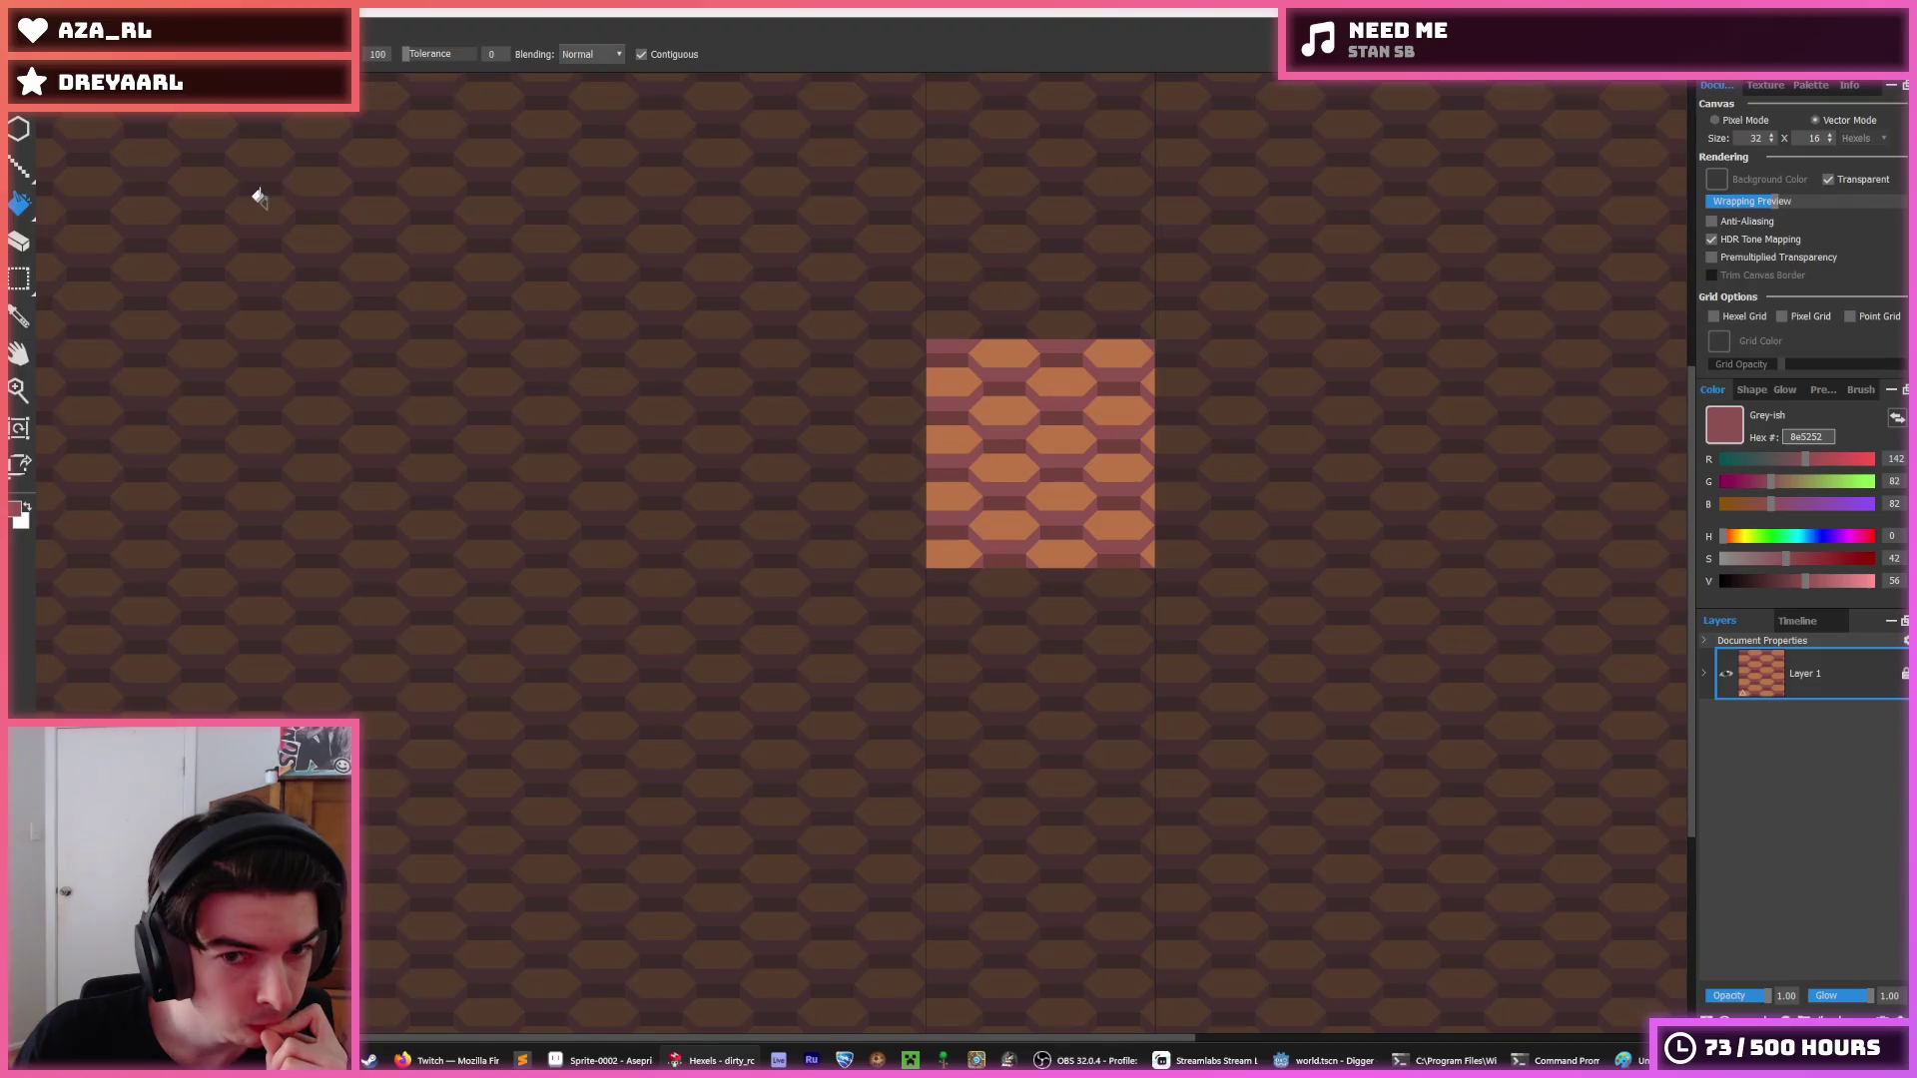
pyautogui.click(25, 30)
pyautogui.click(40, 130)
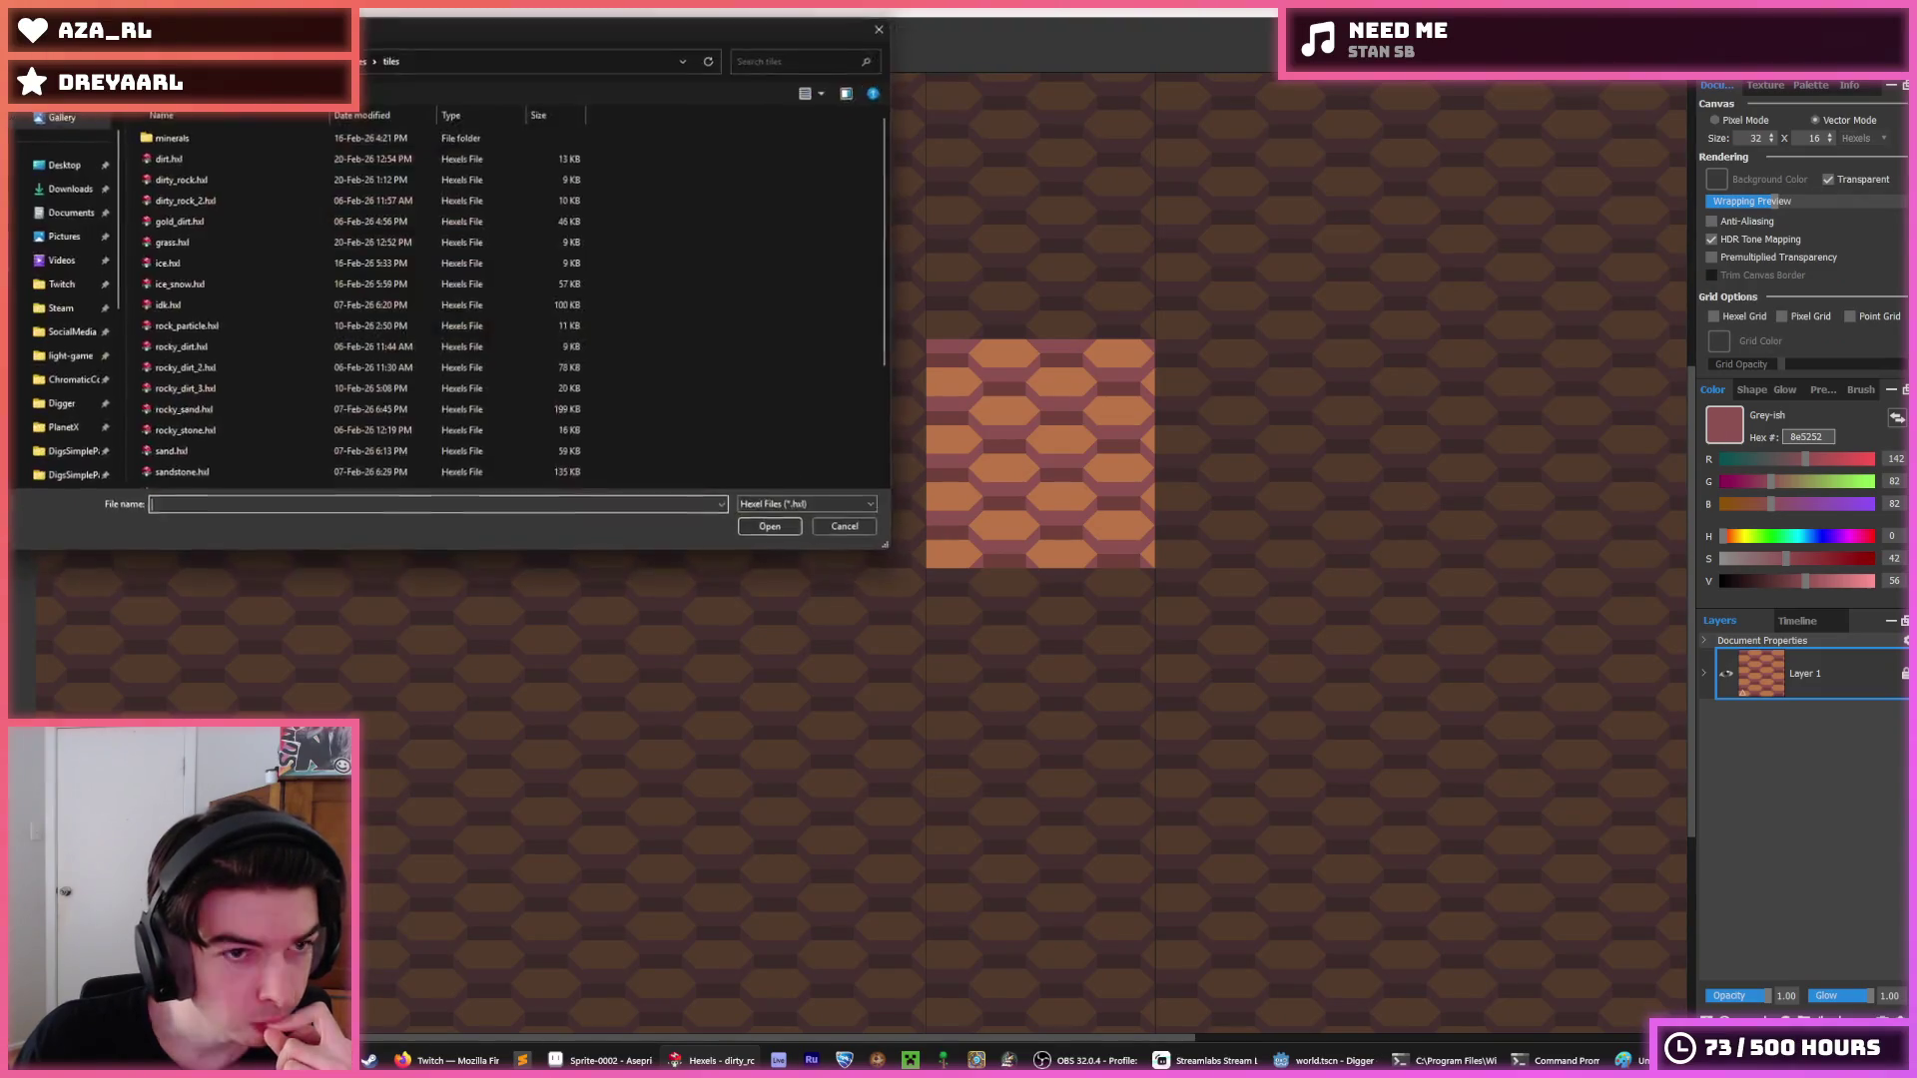
pyautogui.doubleClick(250, 333)
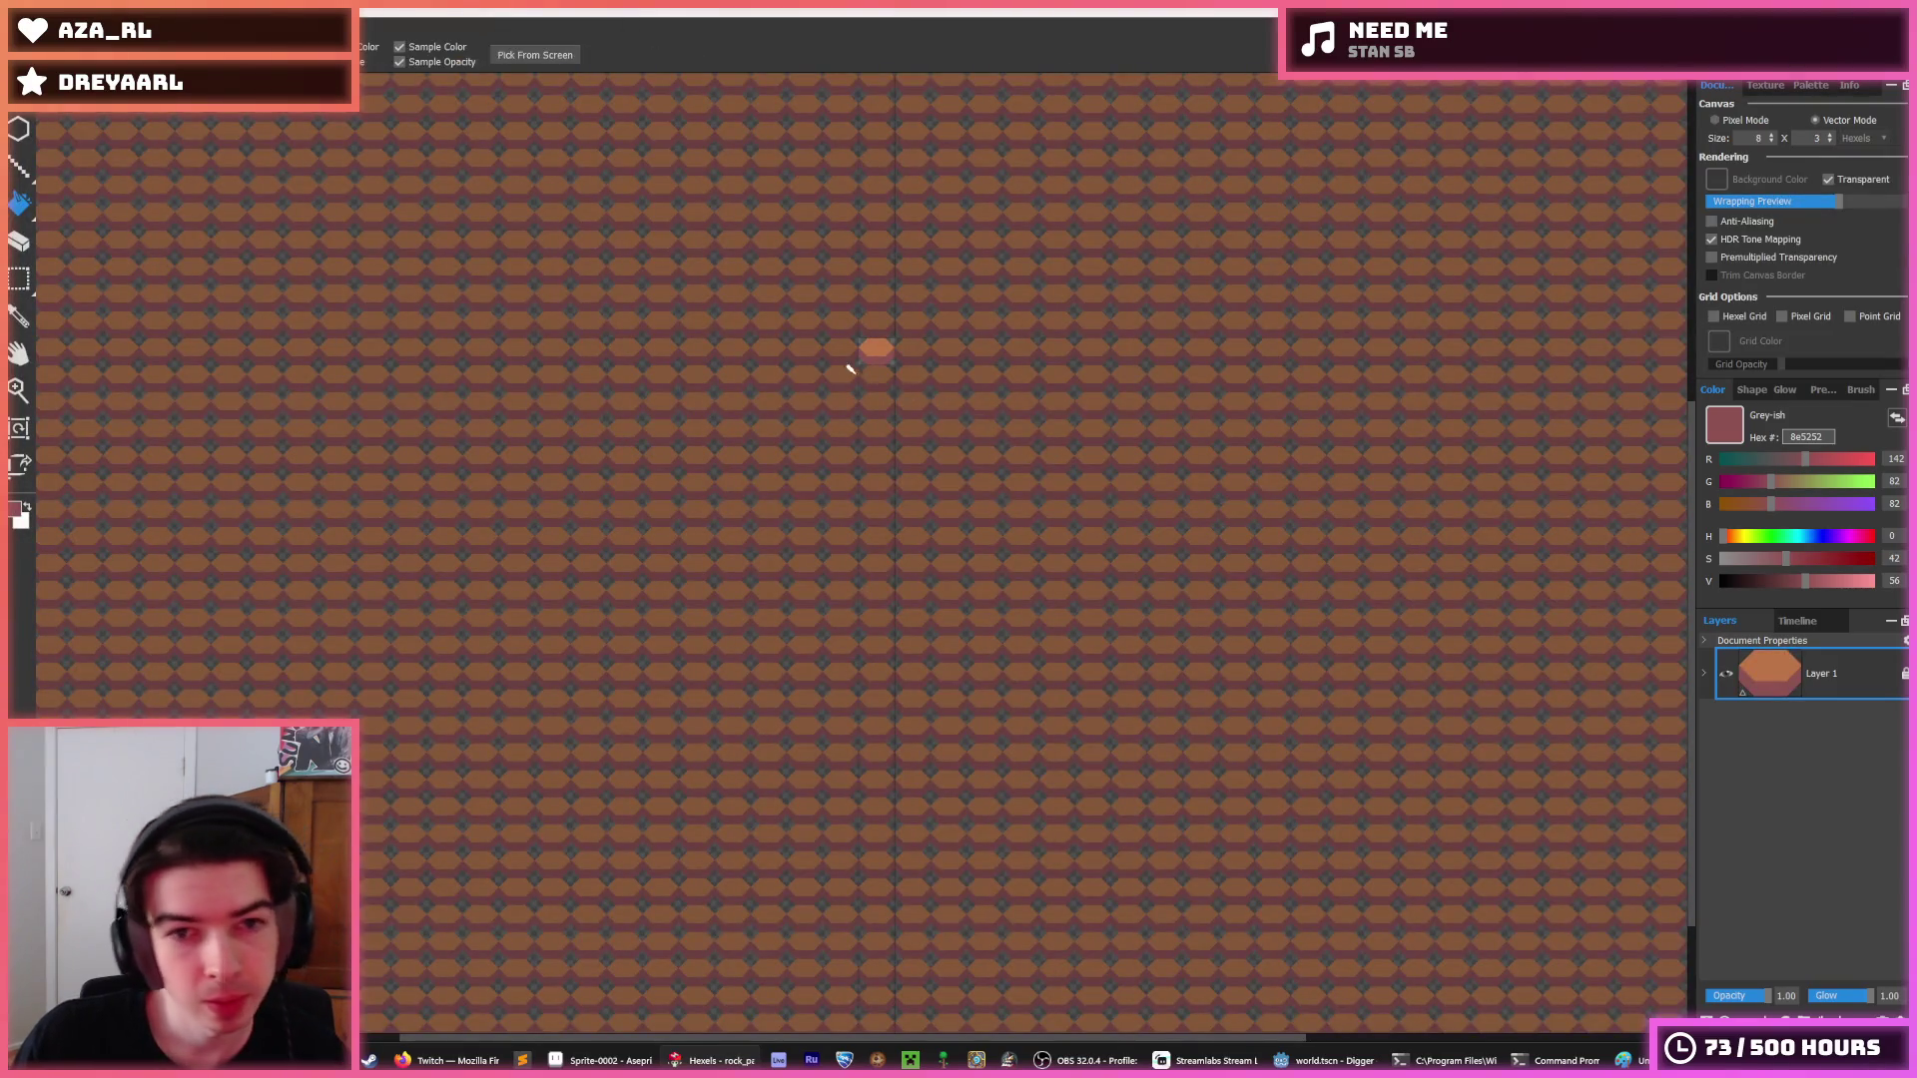
pyautogui.scroll(3, 851, 349)
# Save the particle as dirt_particle.hxl in the particles folder.
pyautogui.hotkey('ctrl', 'shift', 's')
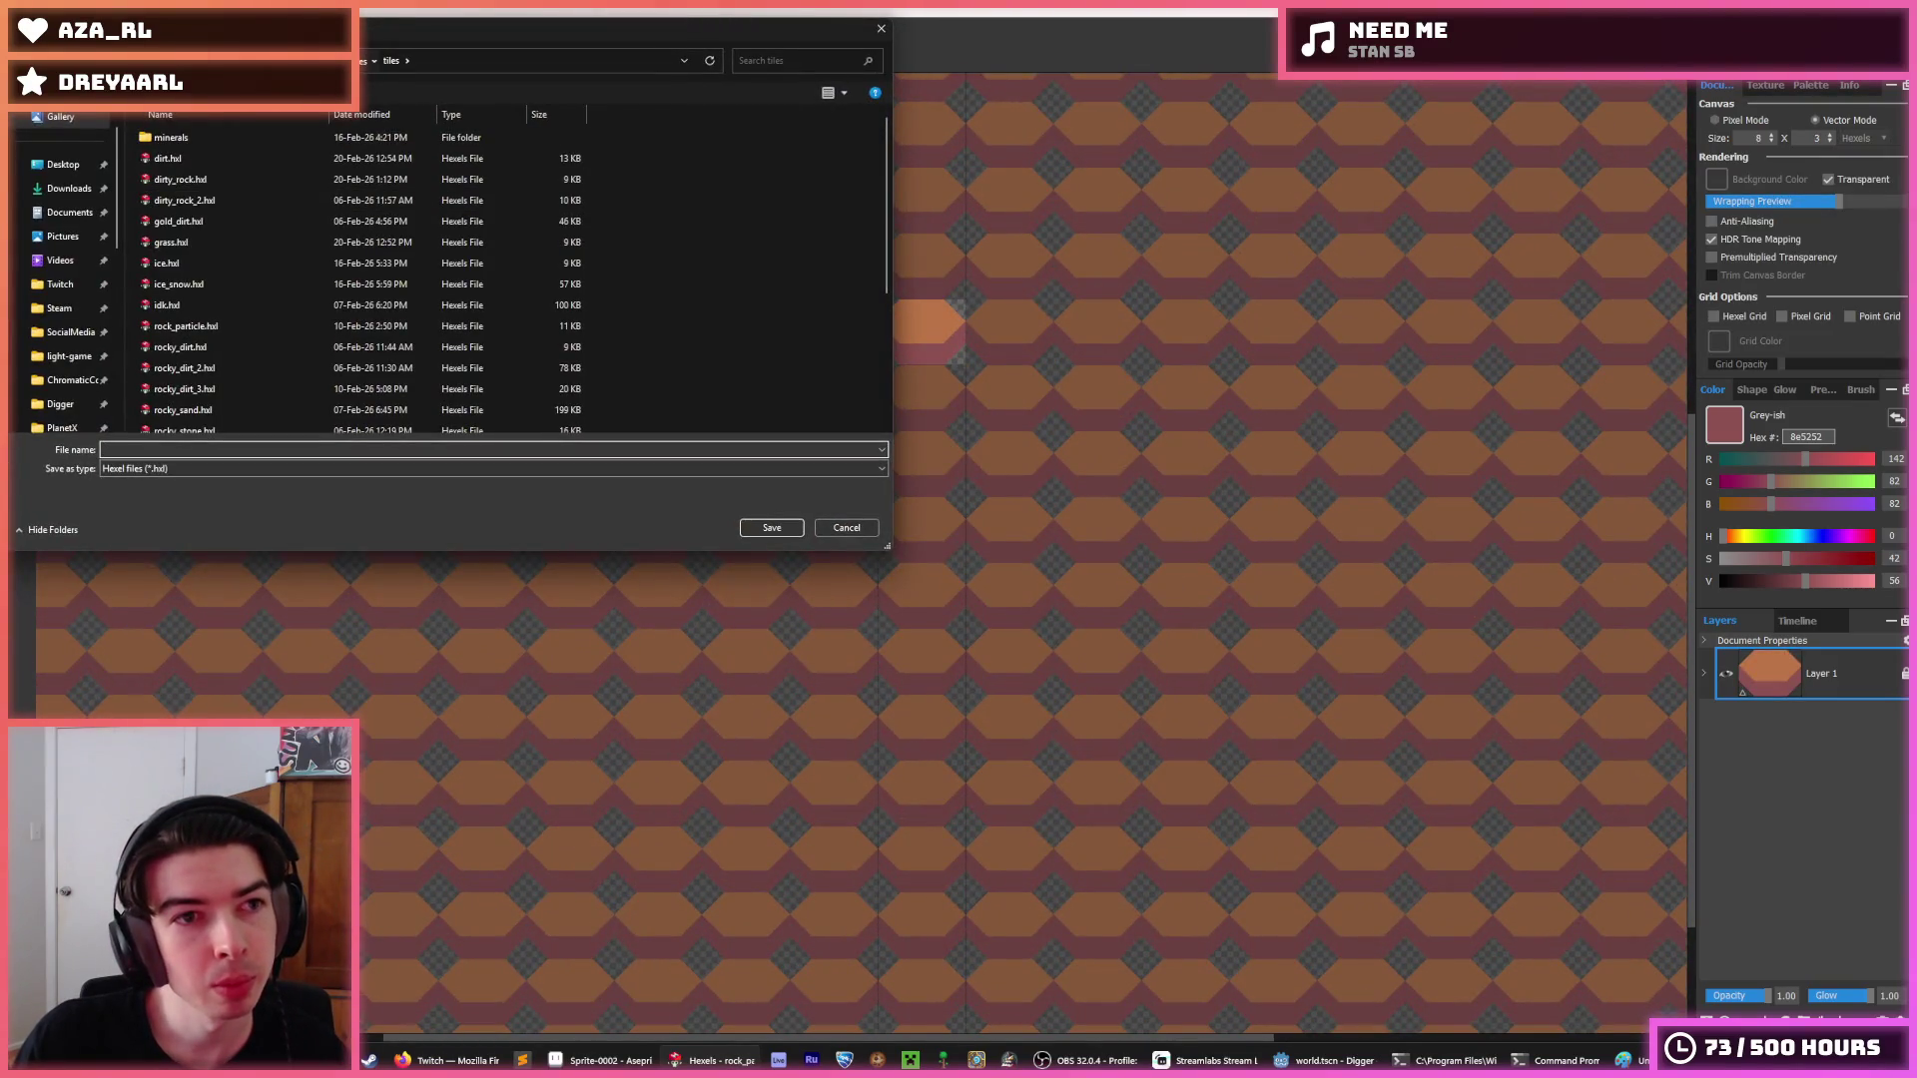
pyautogui.doubleClick(256, 137)
pyautogui.click(139, 473)
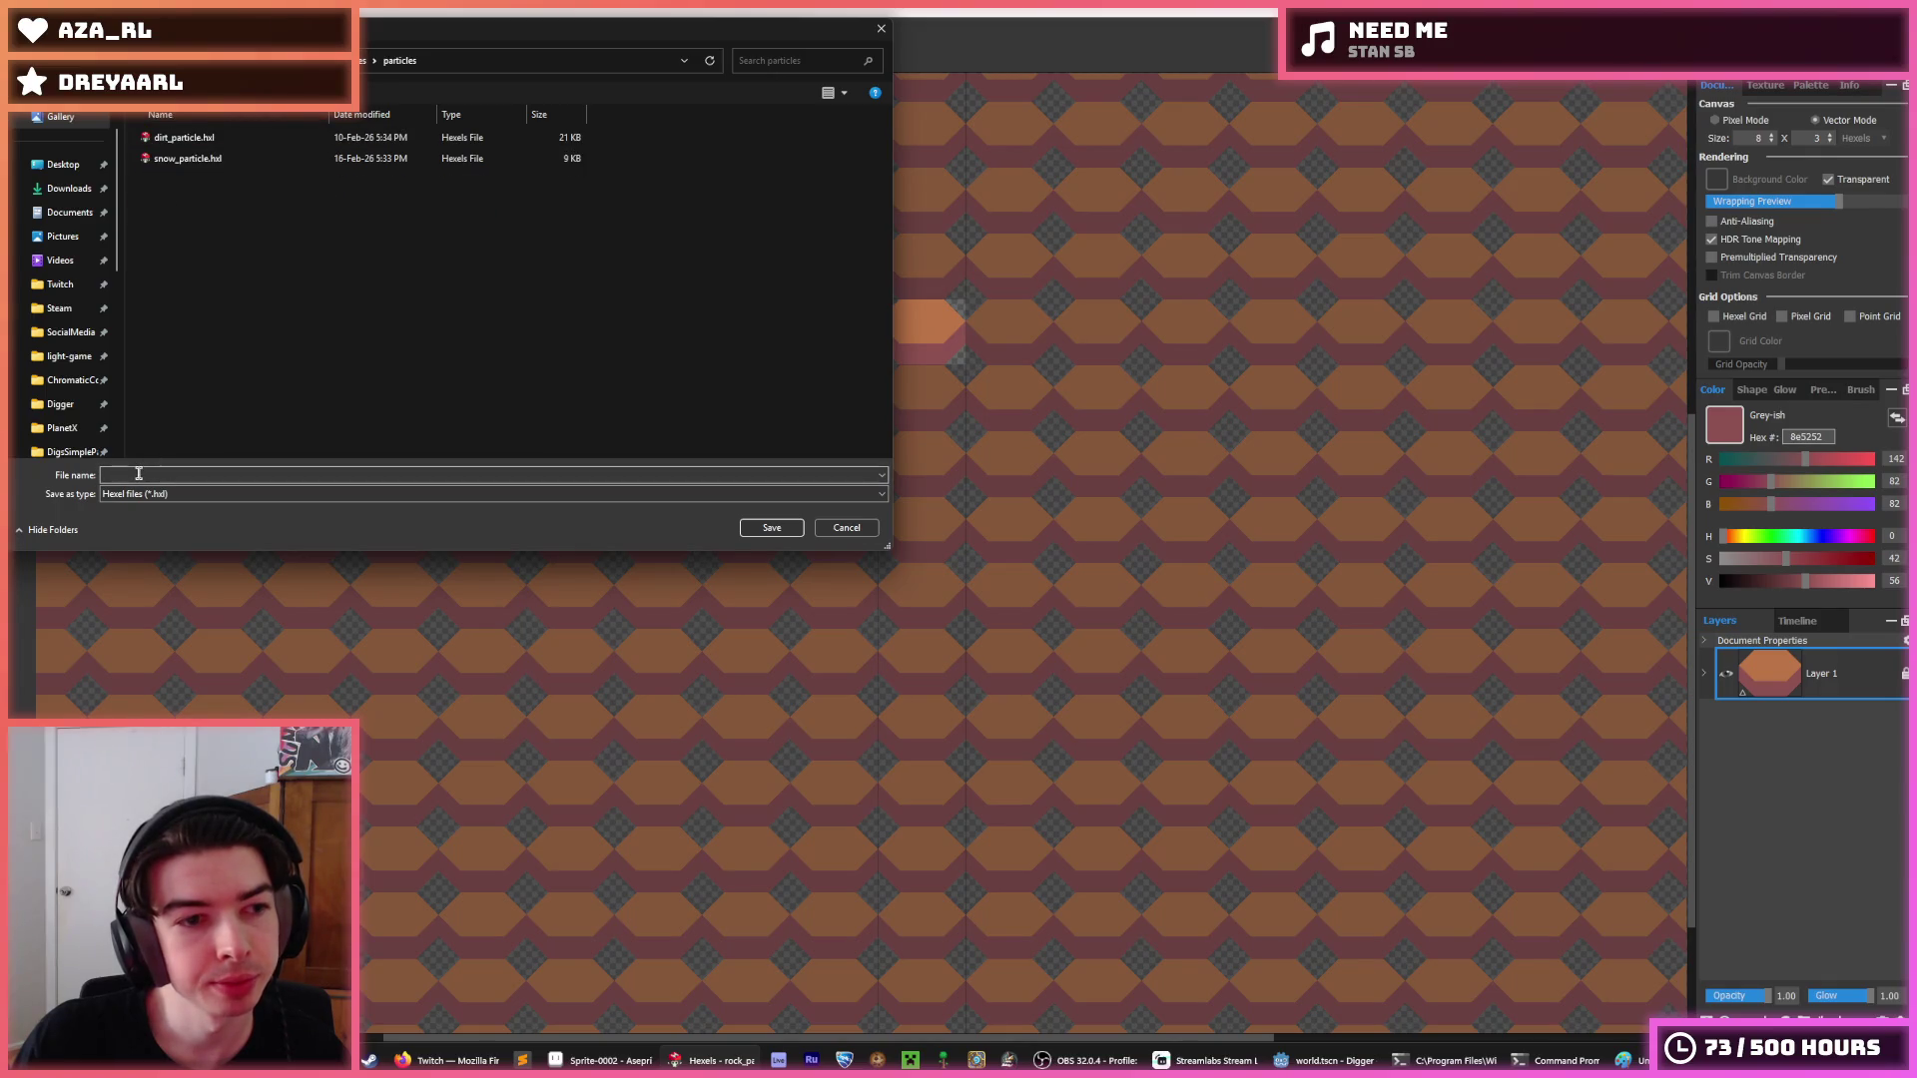
pyautogui.doubleClick(229, 140)
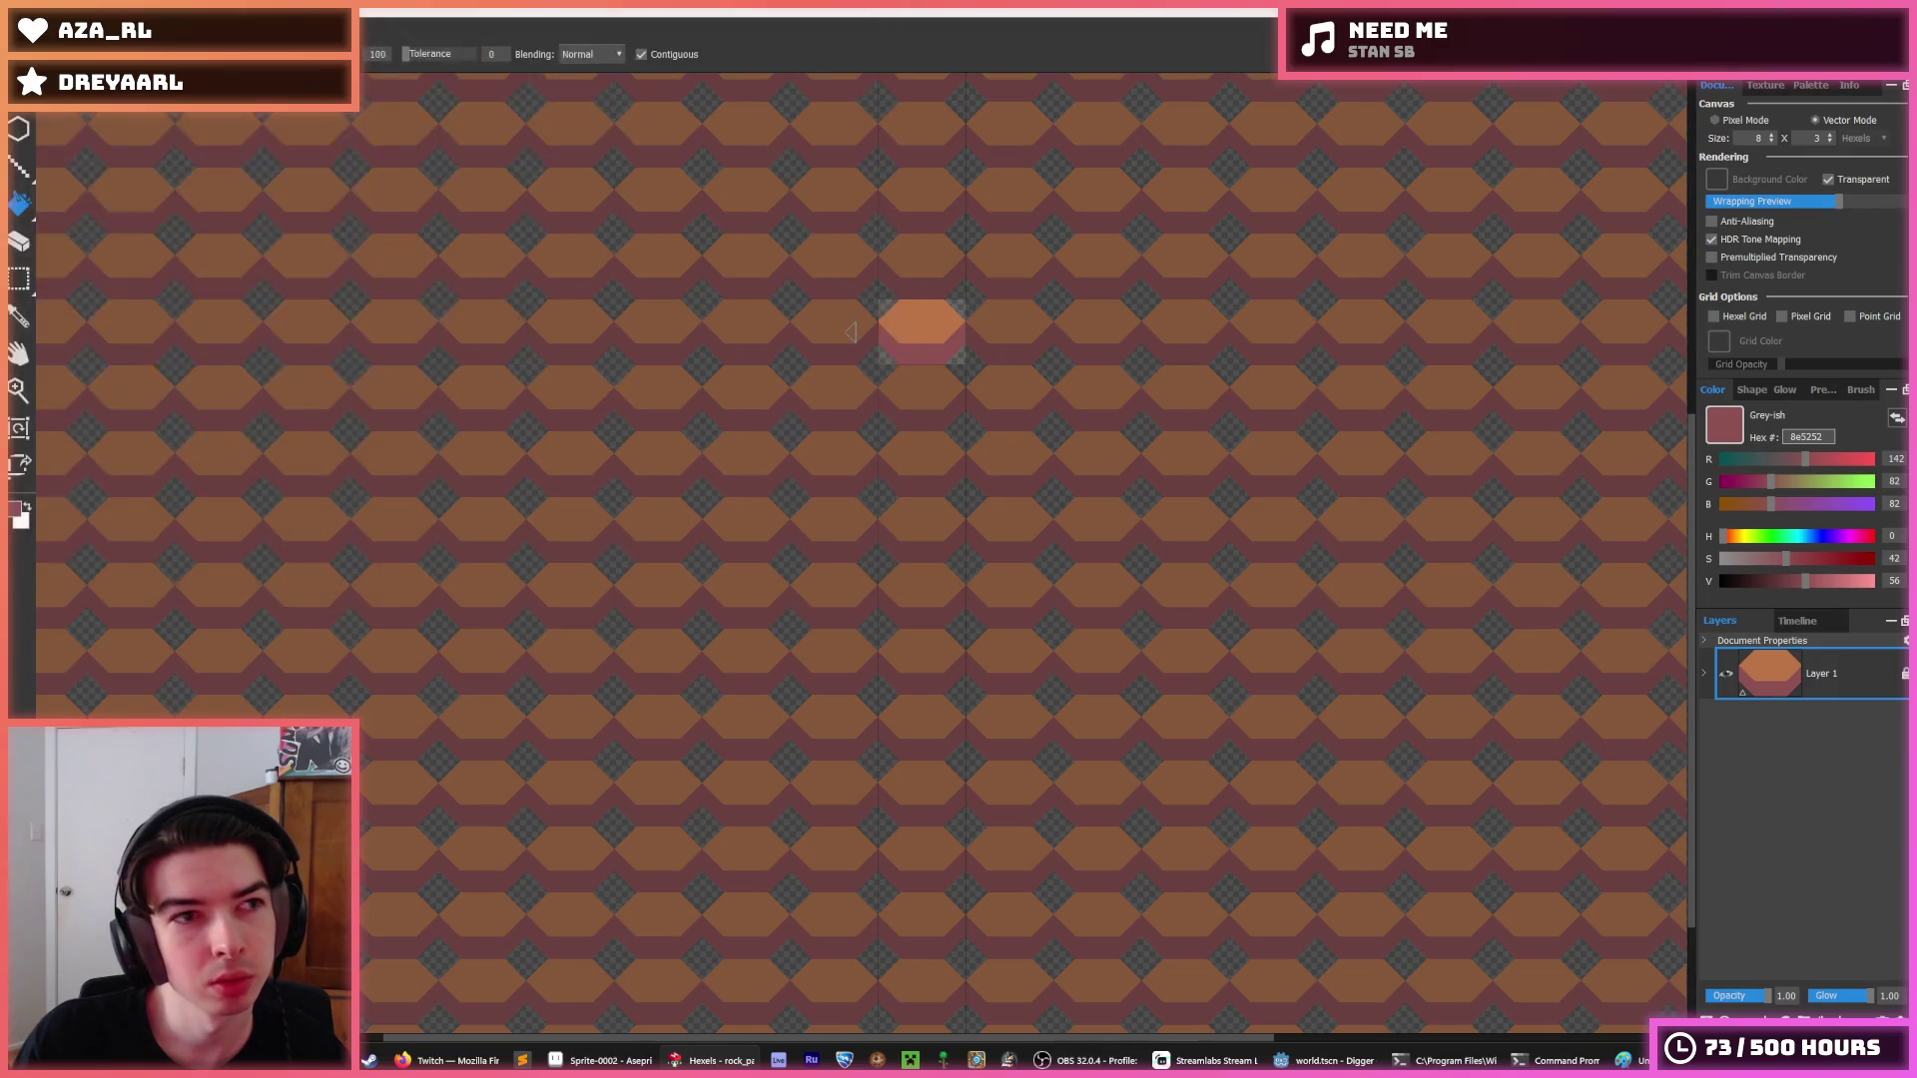
# Load dirt.hxl, then open the dirt particle sprite from the sprites folders.
pyautogui.click(20, 30)
pyautogui.click(40, 141)
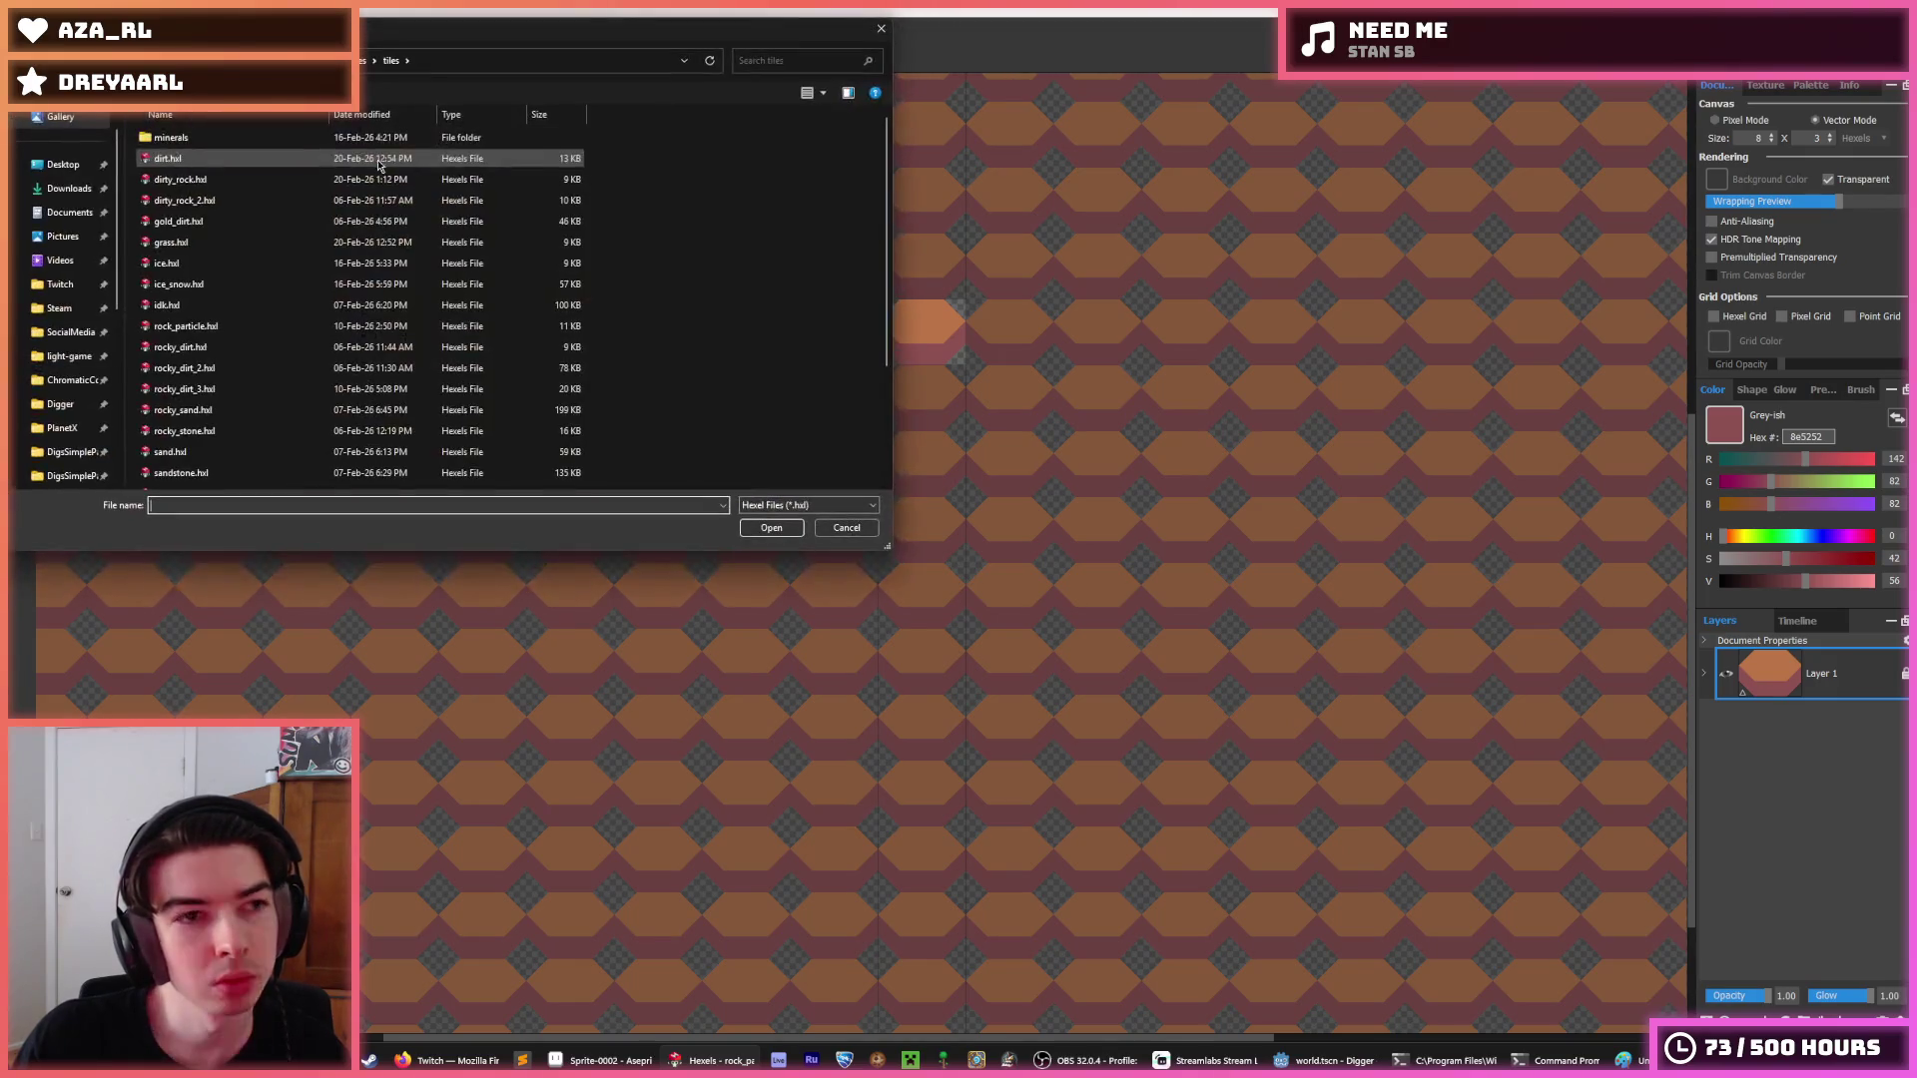
pyautogui.doubleClick(321, 160)
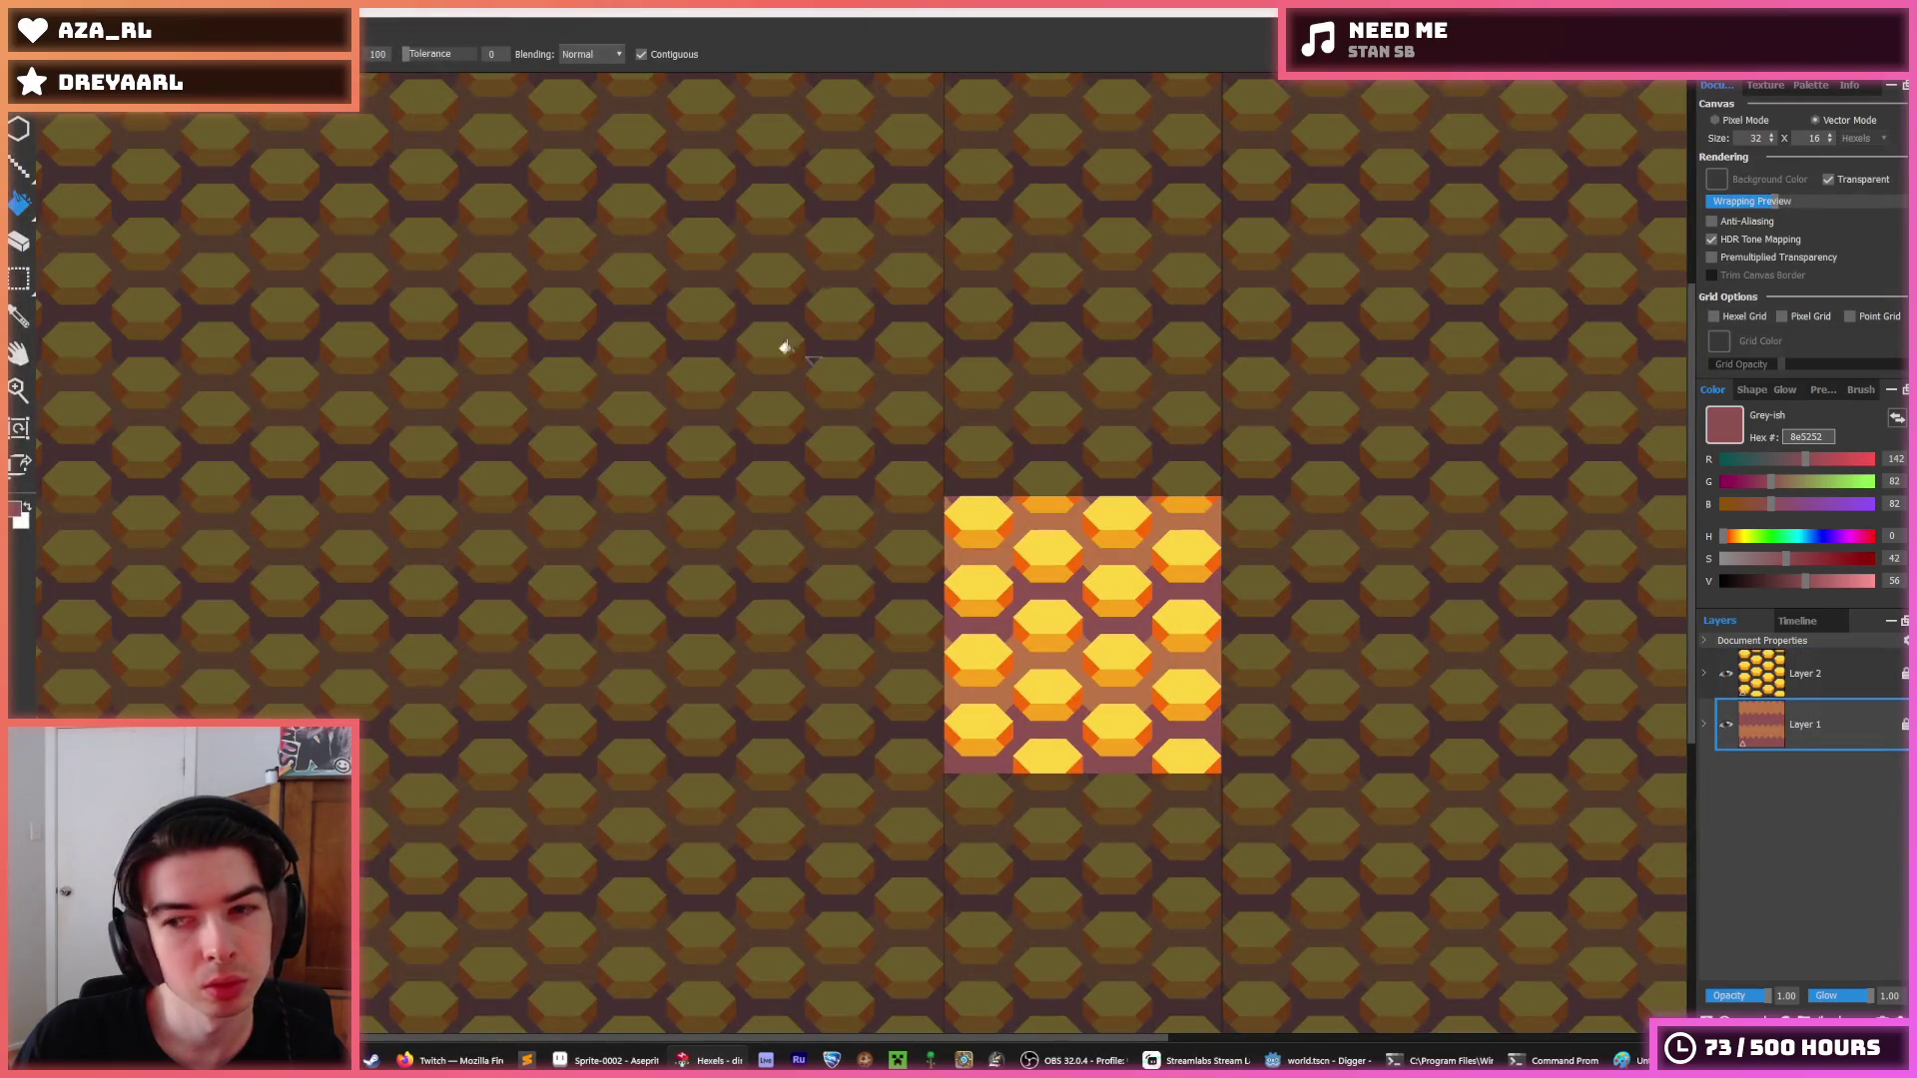
pyautogui.click(20, 30)
pyautogui.click(40, 141)
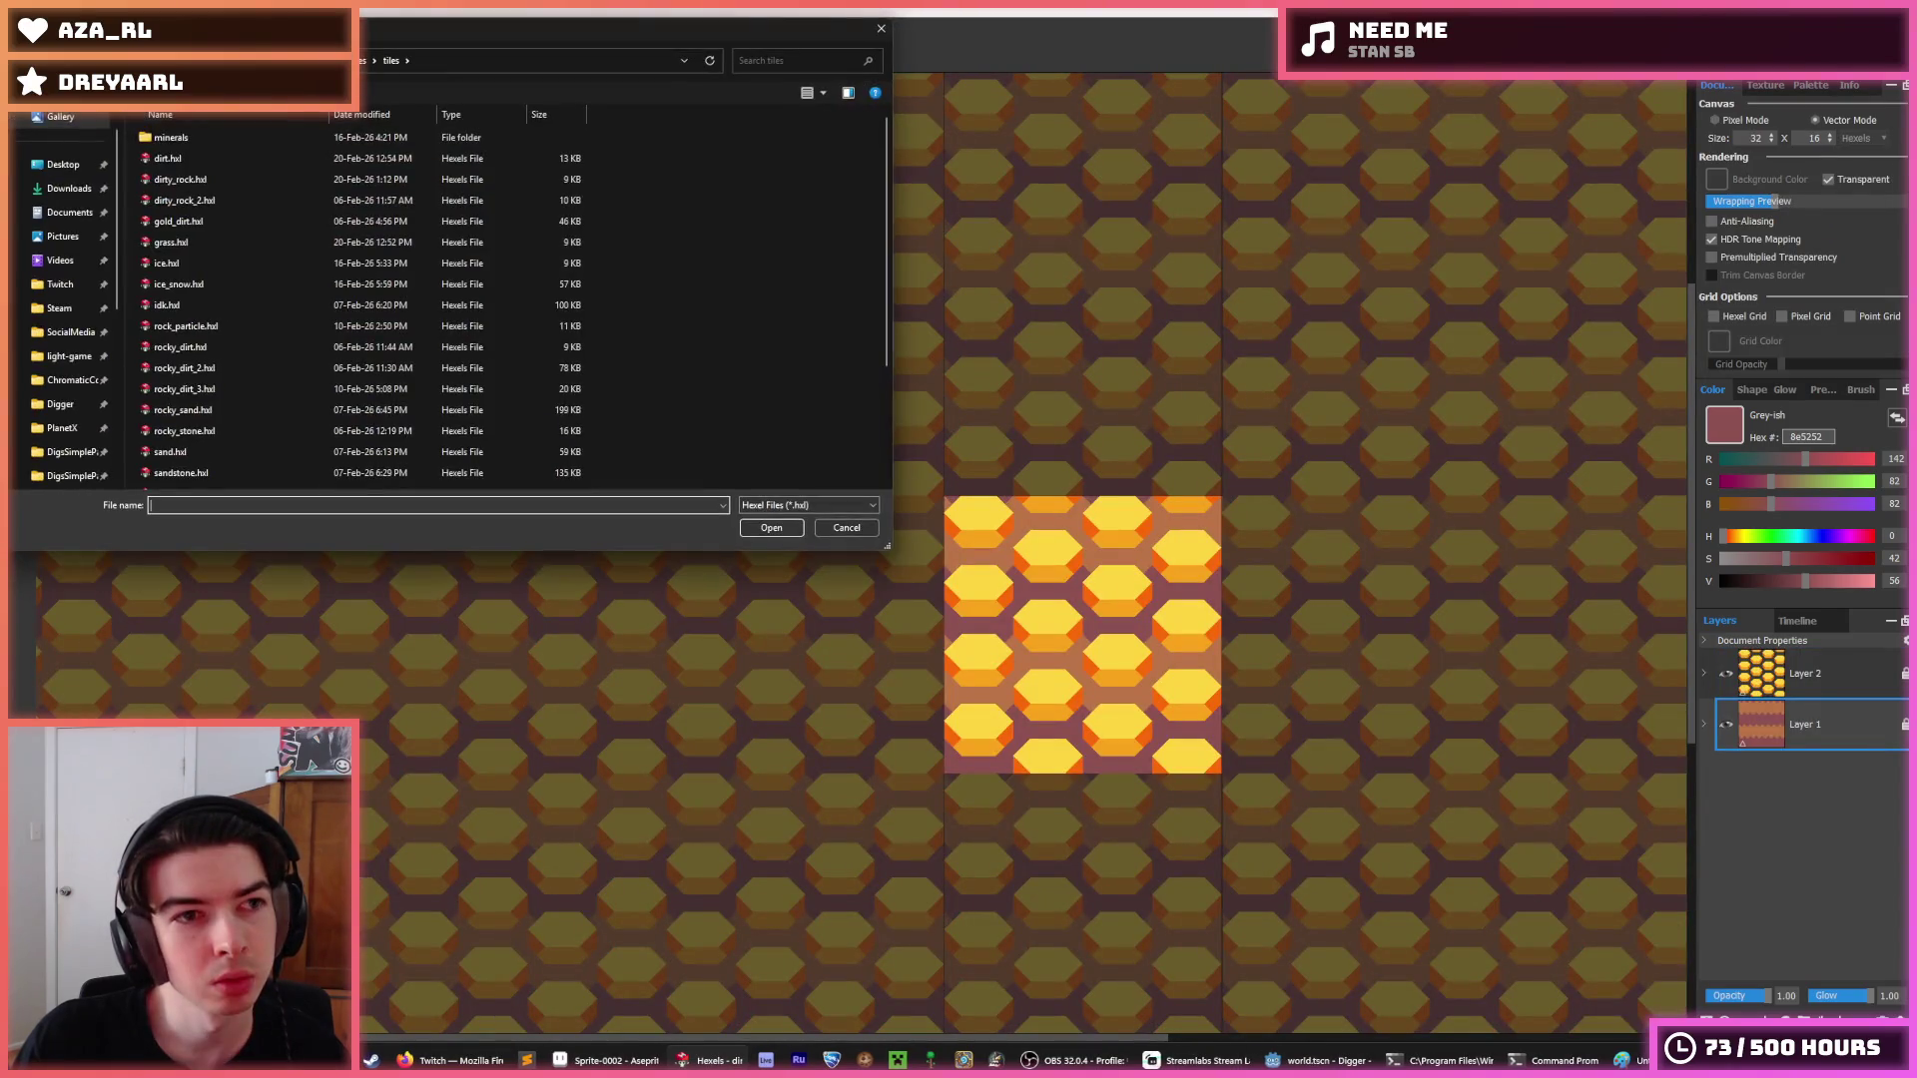
pyautogui.doubleClick(161, 179)
pyautogui.doubleClick(175, 138)
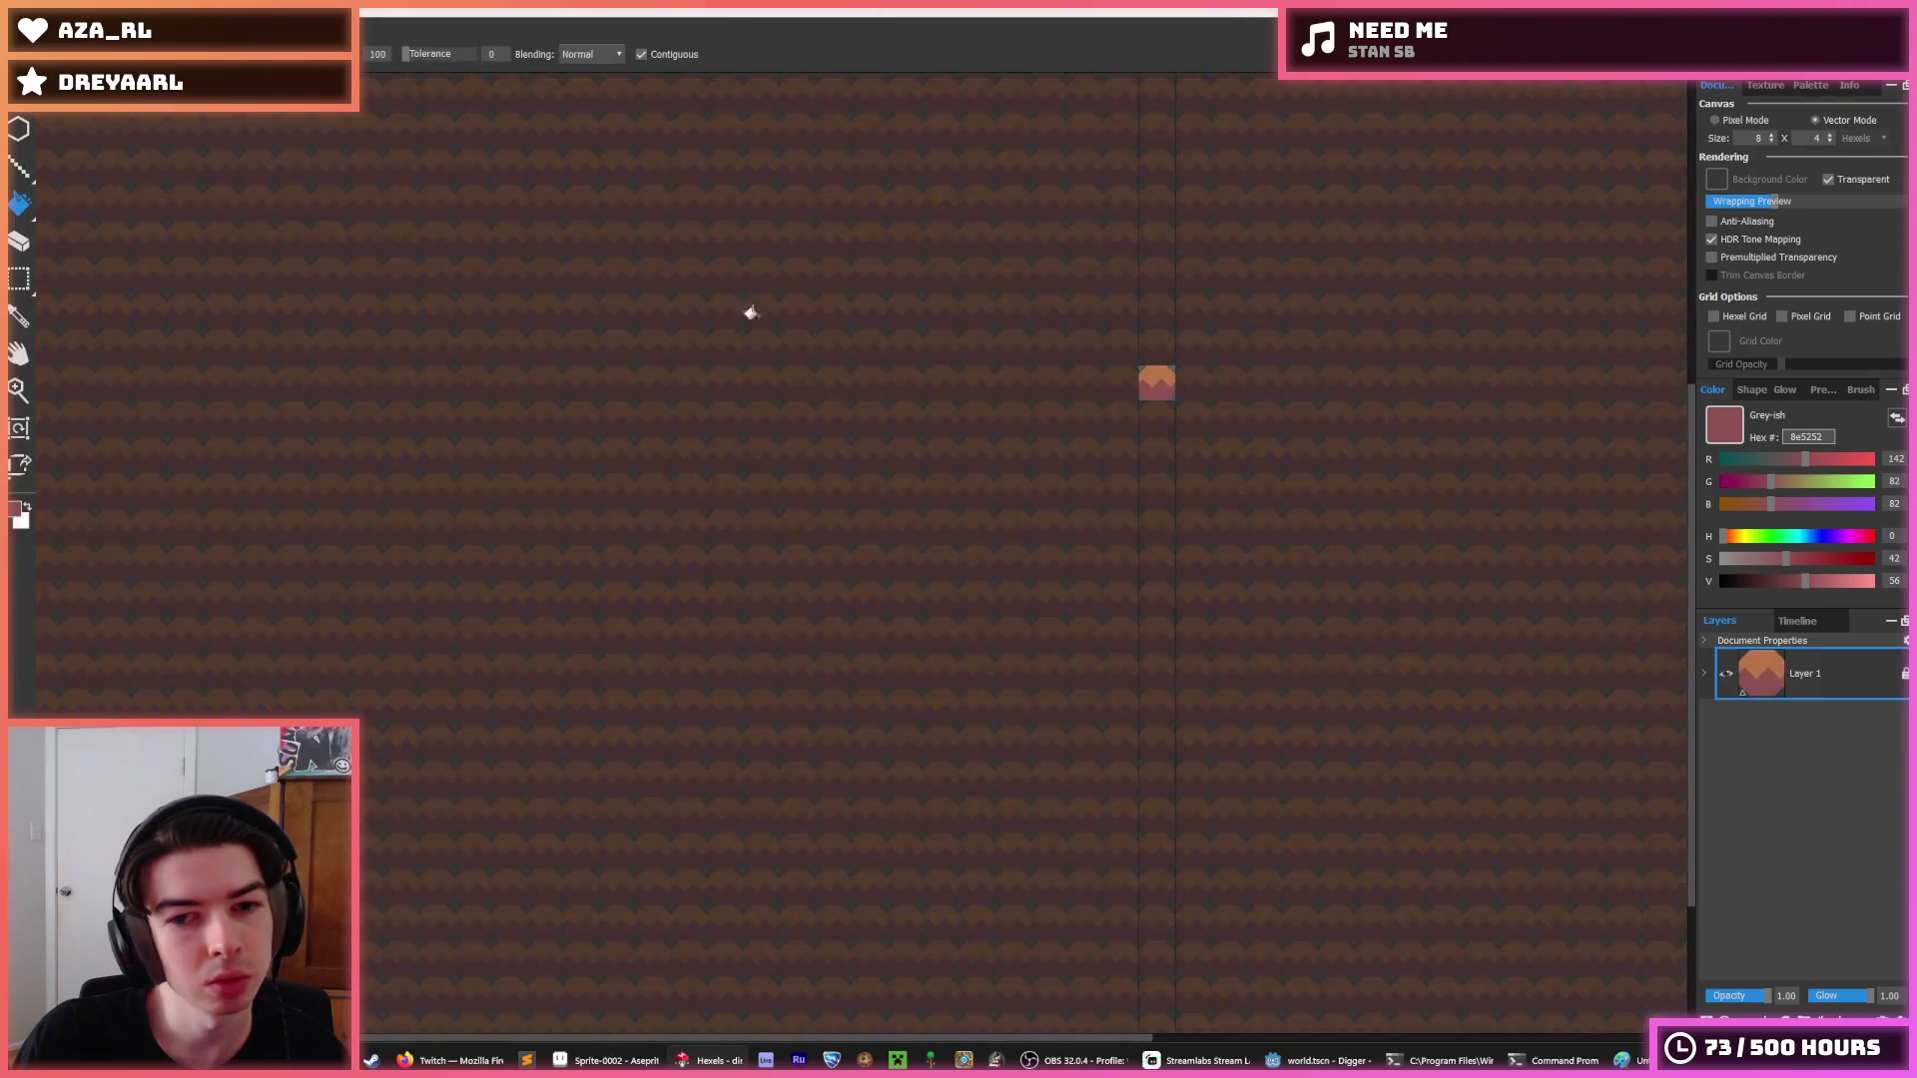
# Save the particle copy as dirt_2_particle.hxl, then pick its orange as the paint colour.
pyautogui.scroll(1, 1183, 371)
pyautogui.hotkey('ctrl', 'shift', 's')
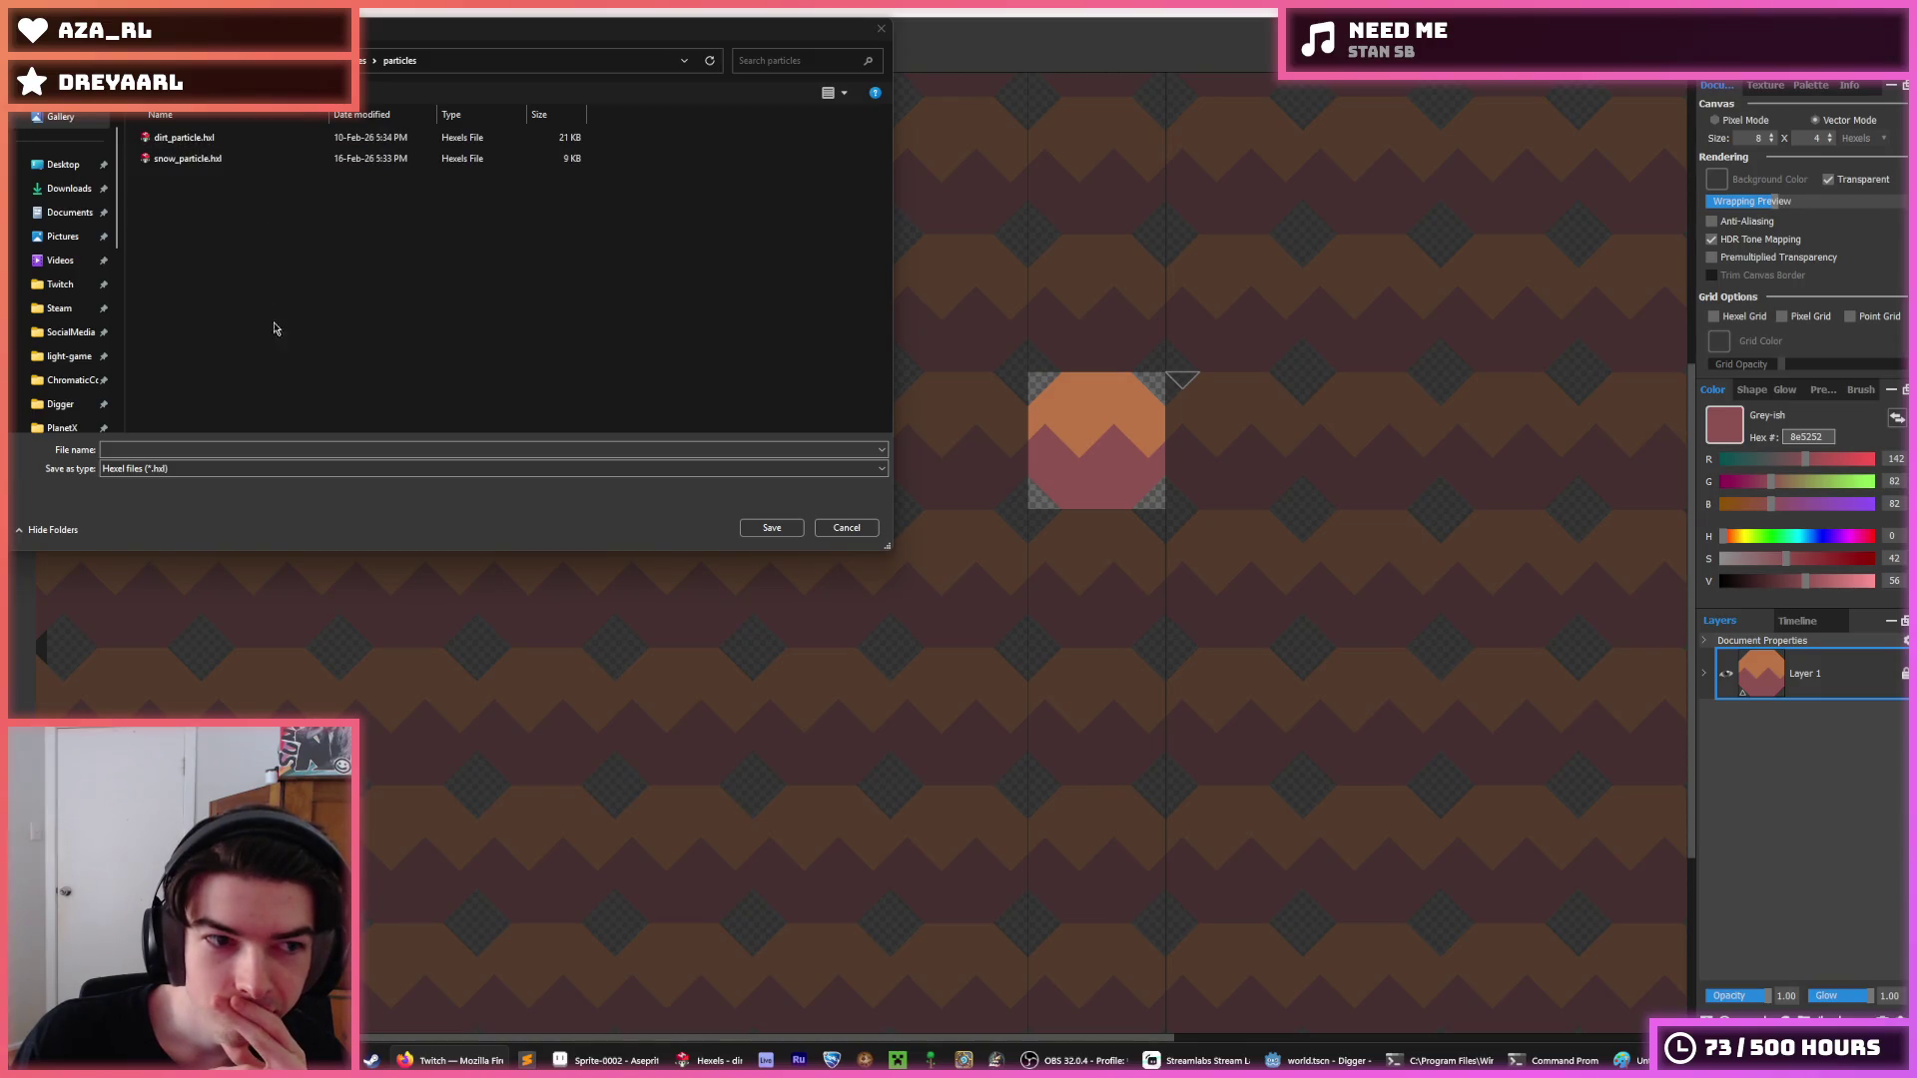
pyautogui.click(295, 460)
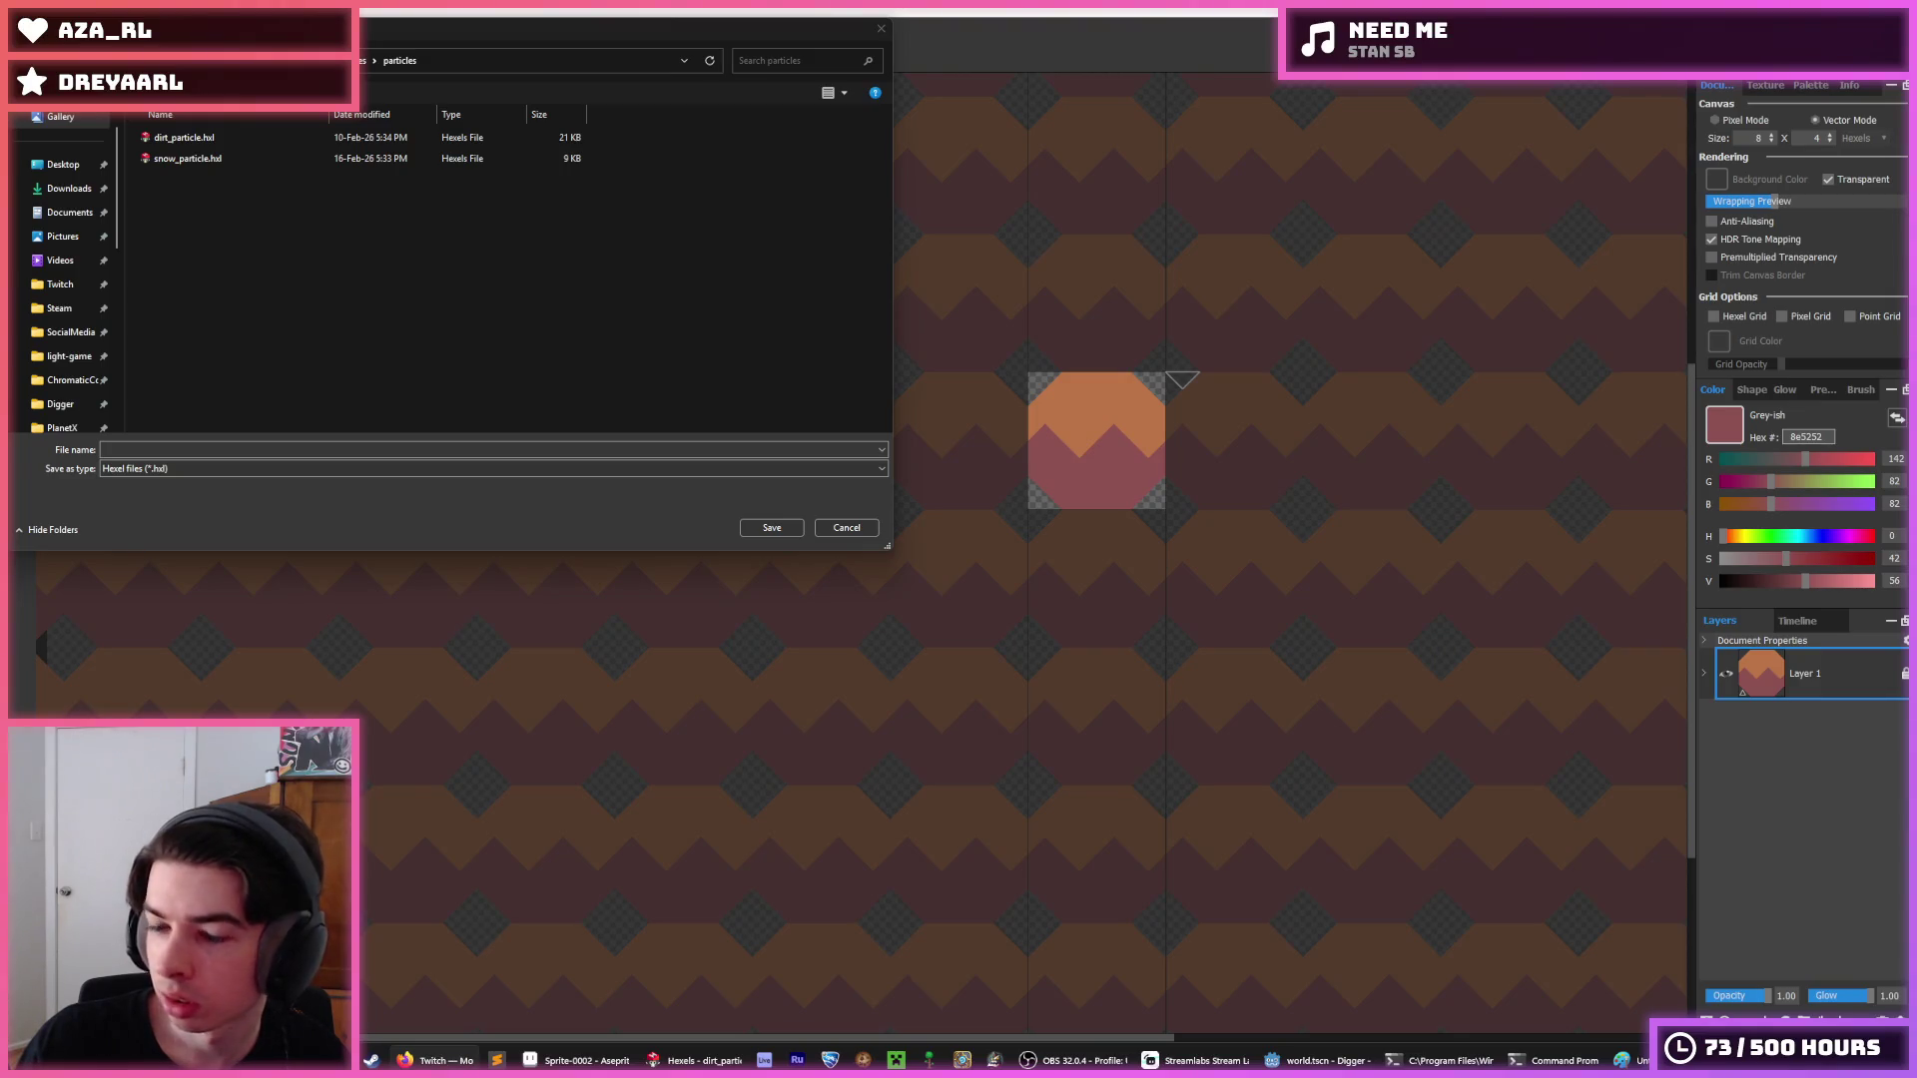
pyautogui.click(185, 137)
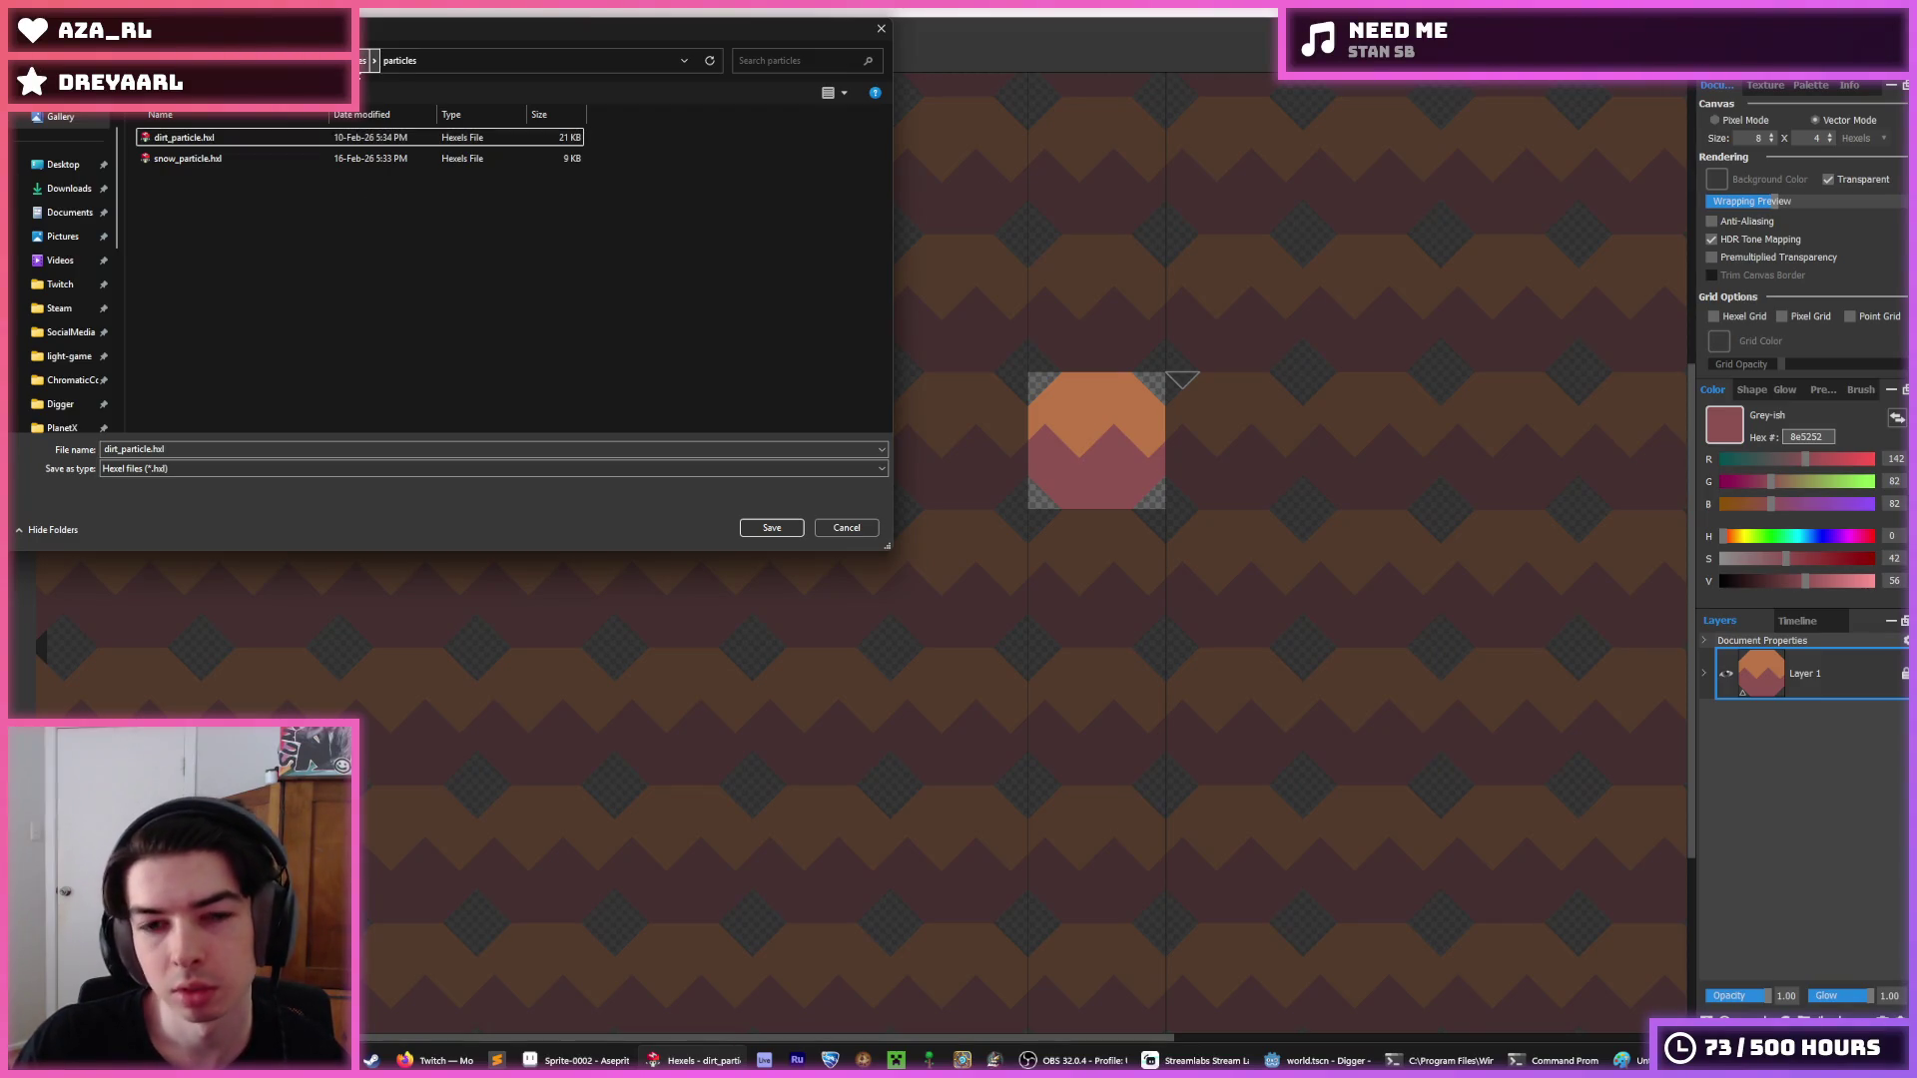
pyautogui.click(121, 447)
pyautogui.write('_2')
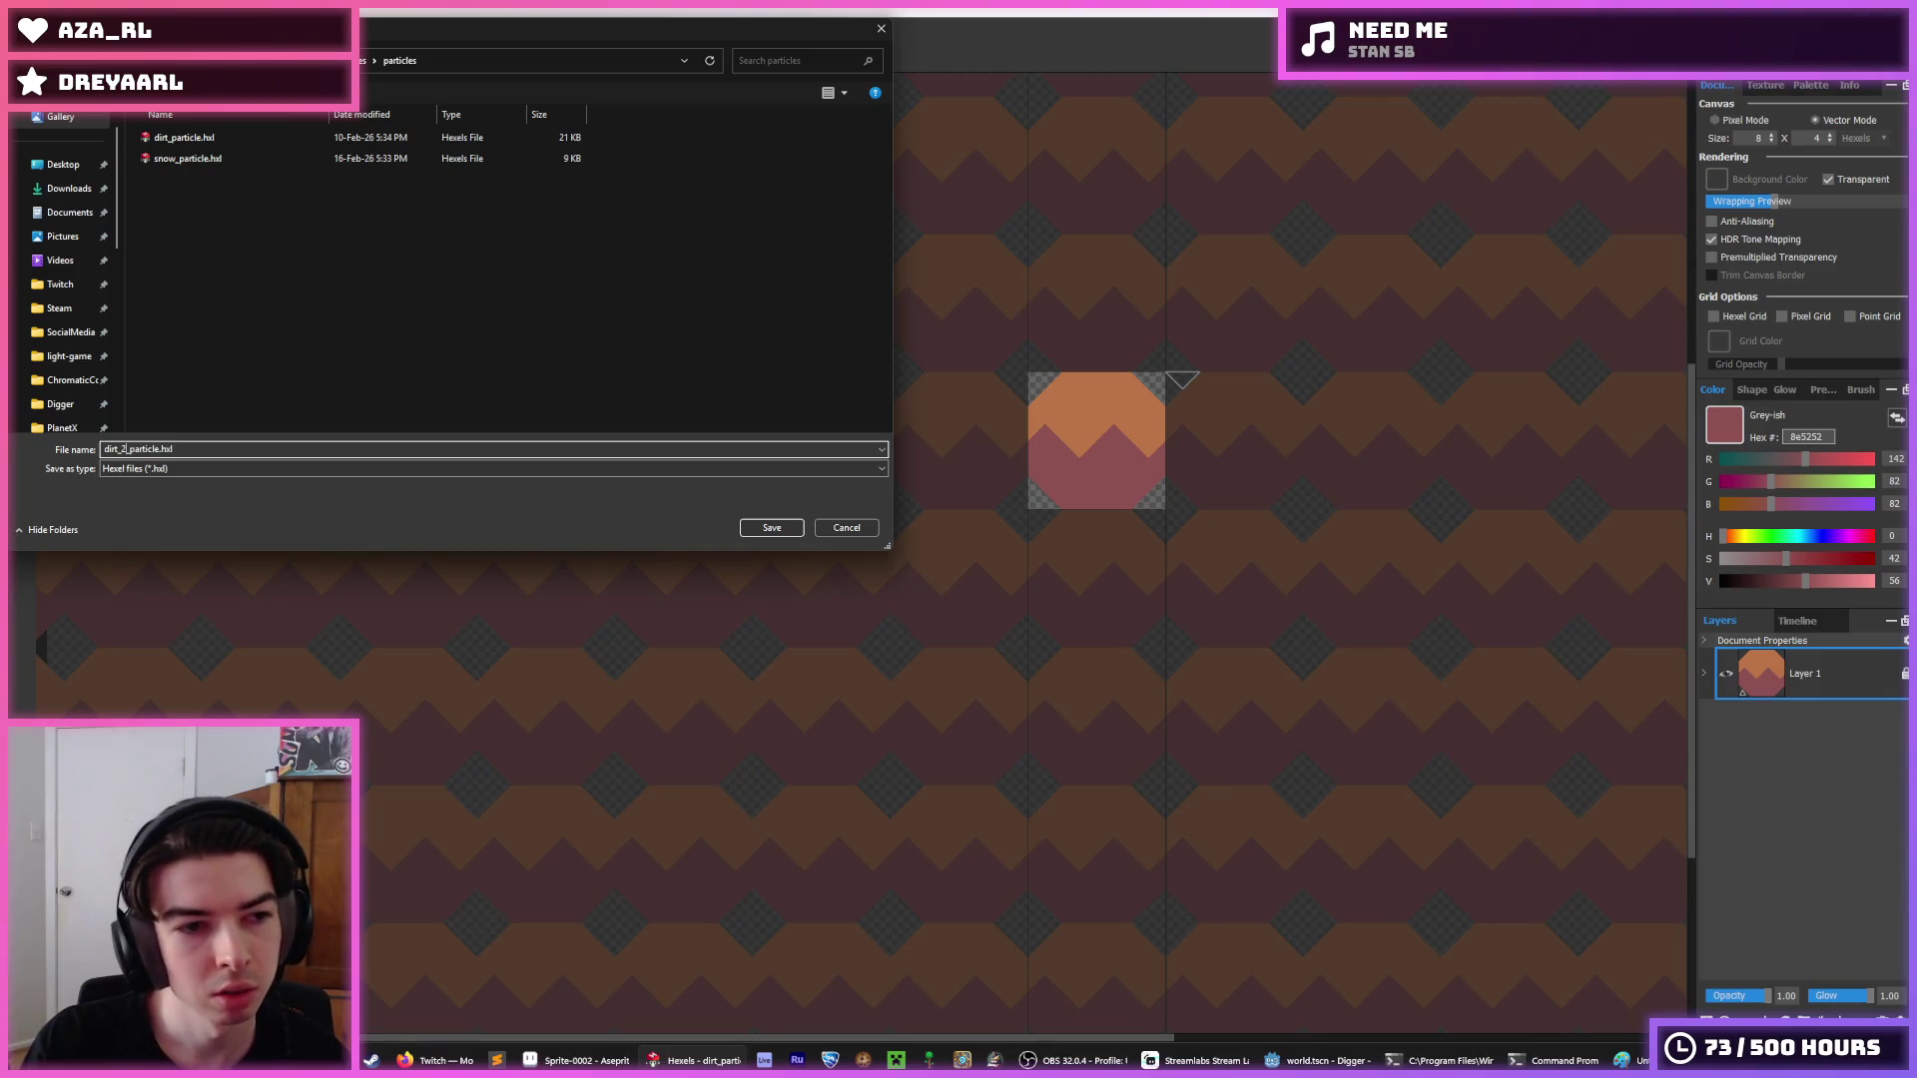
pyautogui.press('Return')
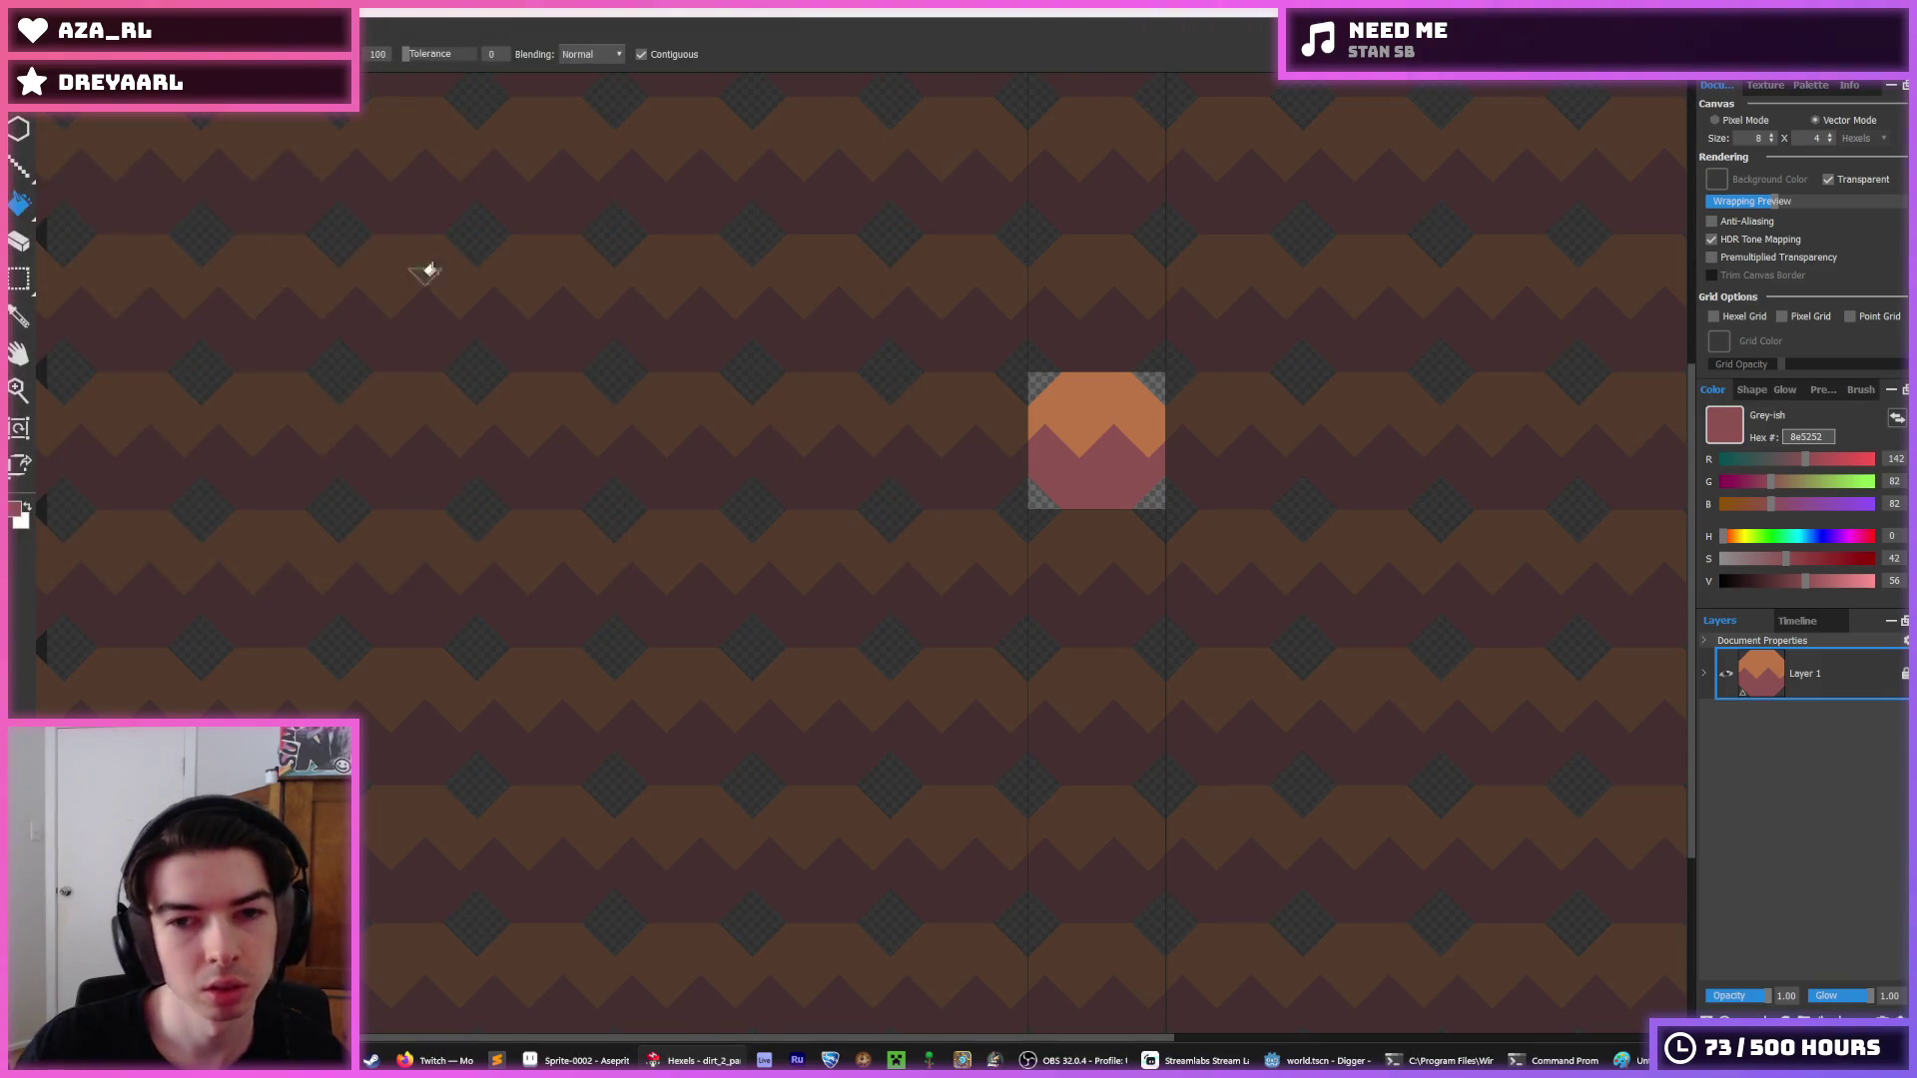
pyautogui.keyDown('alt'); pyautogui.click(1122, 416); pyautogui.keyUp('alt')
pyautogui.scroll(3, 1083, 424)
# Paint over the particle's mauve peaks with orange bb7547, then start the PNG export.
pyautogui.moveTo(1062, 495)
pyautogui.mouseDown()
pyautogui.moveTo(1108, 475)
pyautogui.moveTo(1208, 482)
pyautogui.mouseUp()
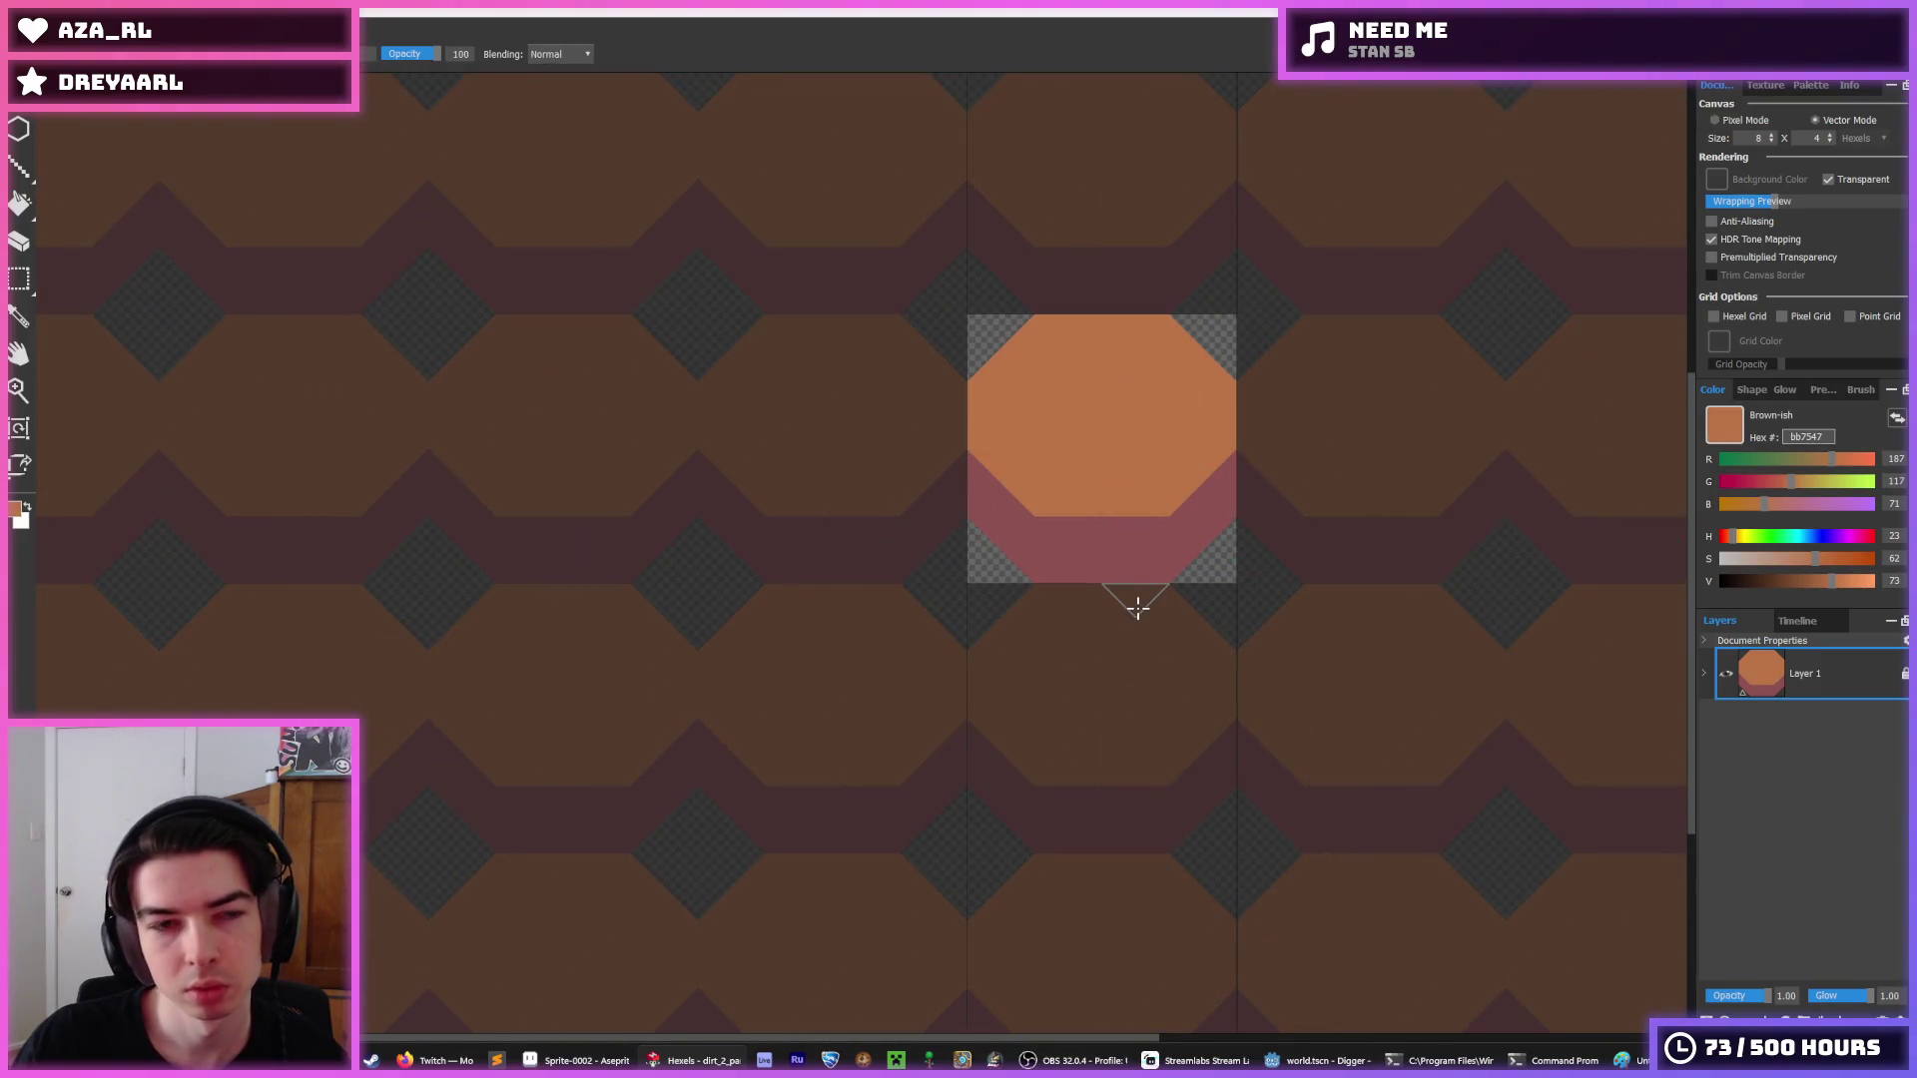
pyautogui.hotkey('ctrl', 'e')
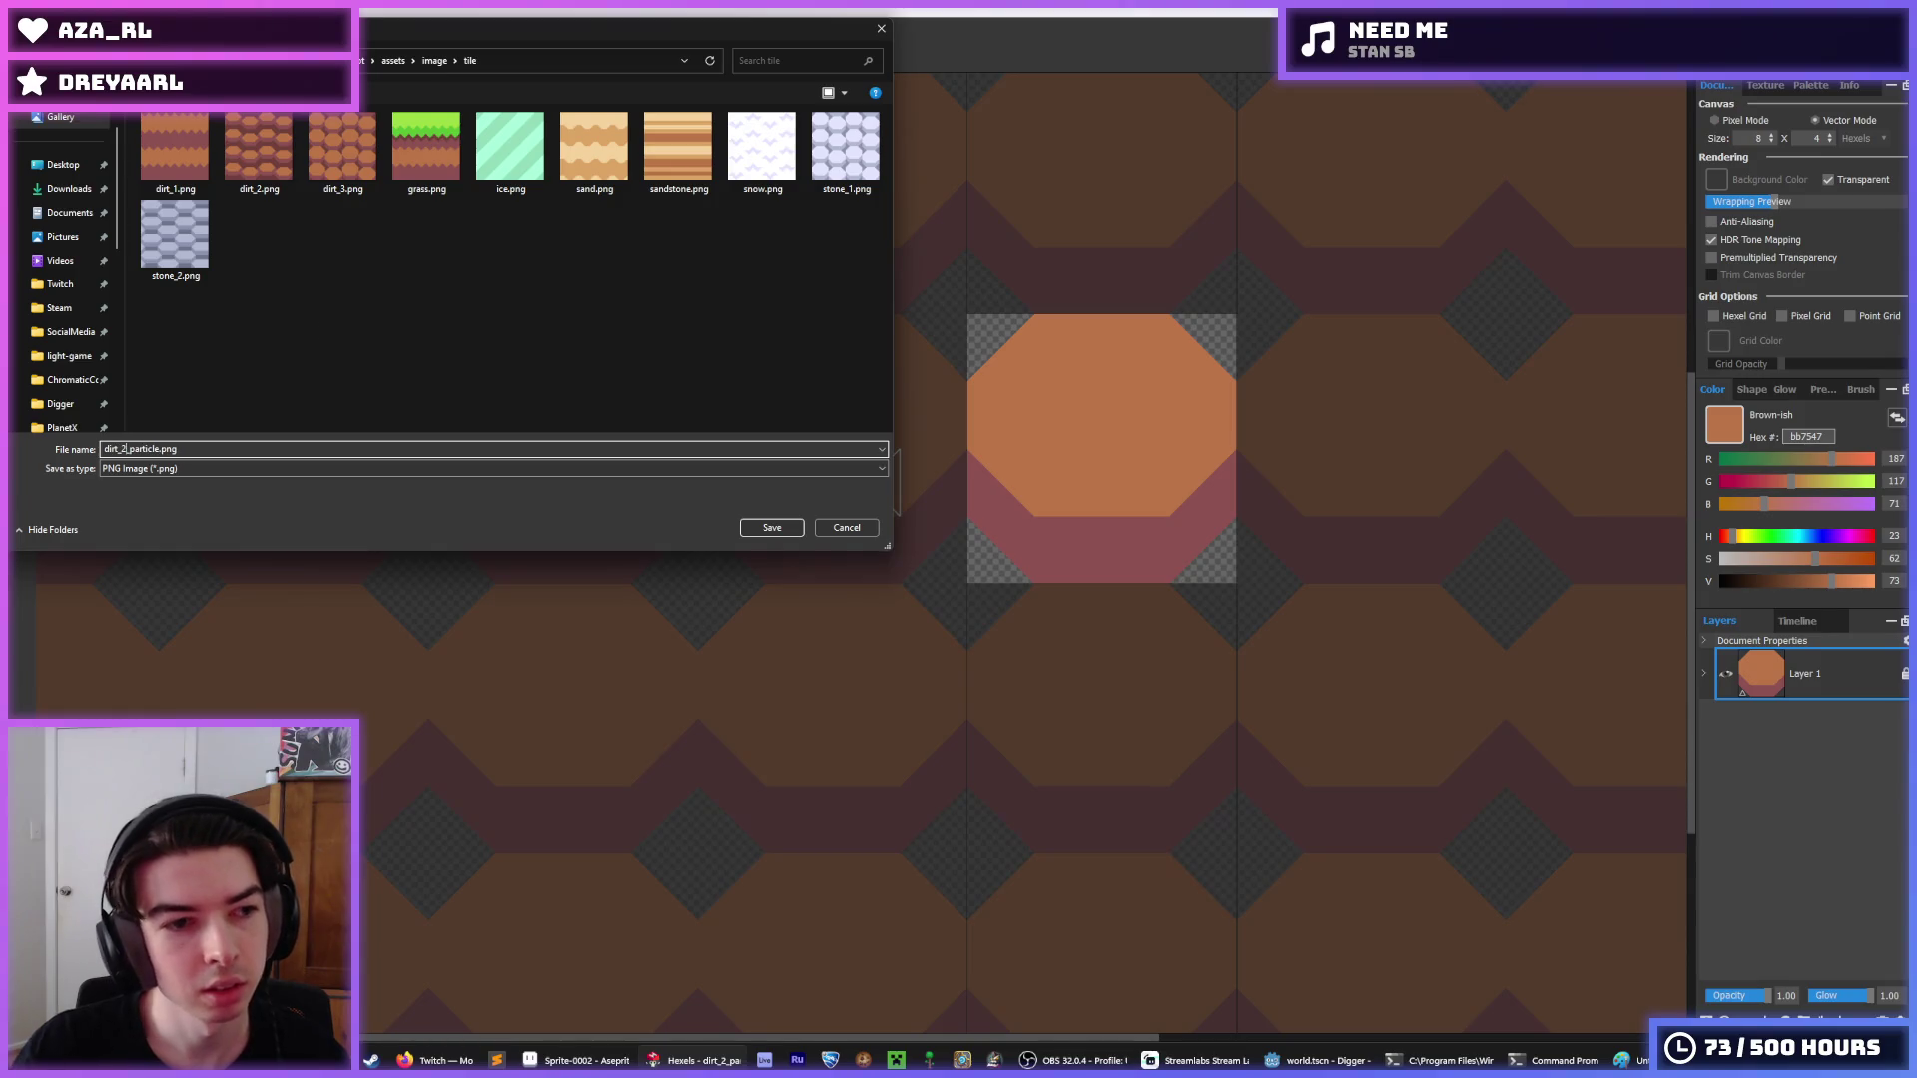
# Navigate the export dialog from the tile folder to assets/image/particle.
pyautogui.click(434, 62)
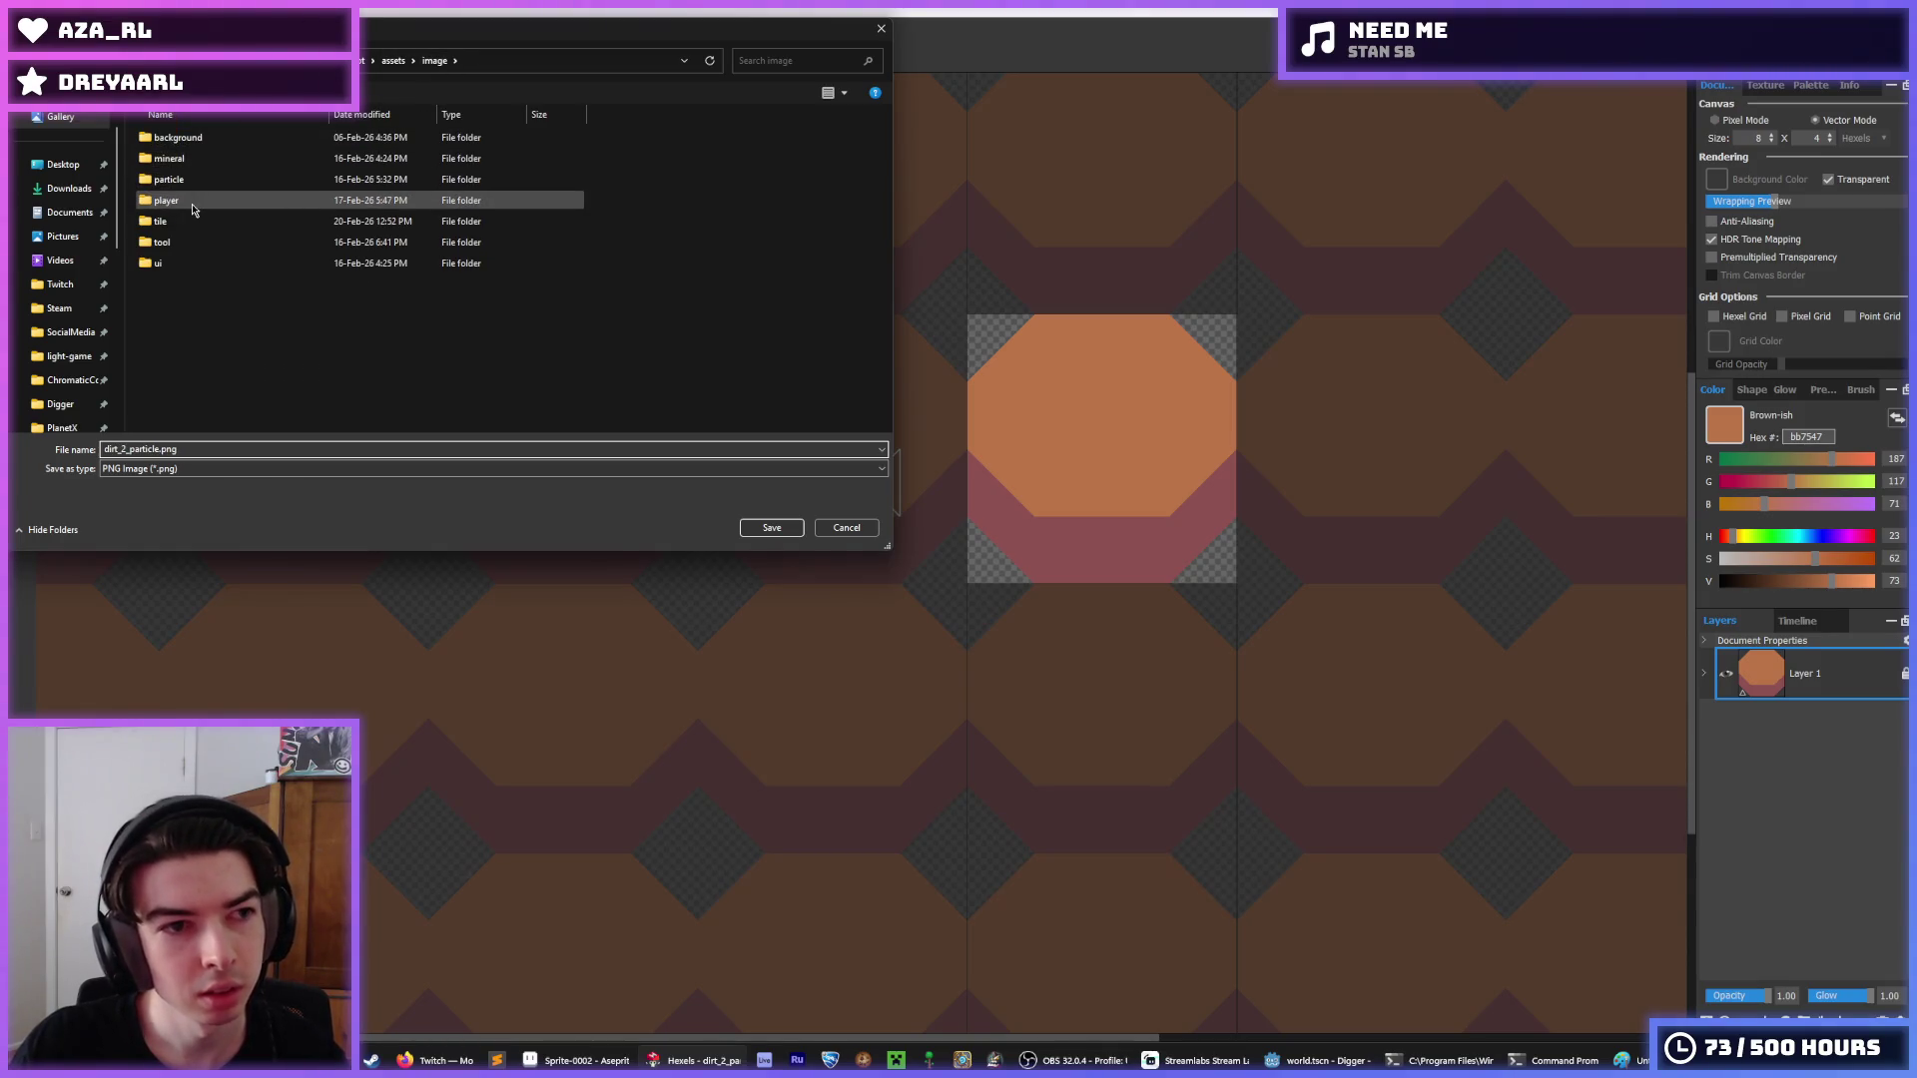
pyautogui.click(183, 226)
pyautogui.doubleClick(184, 226)
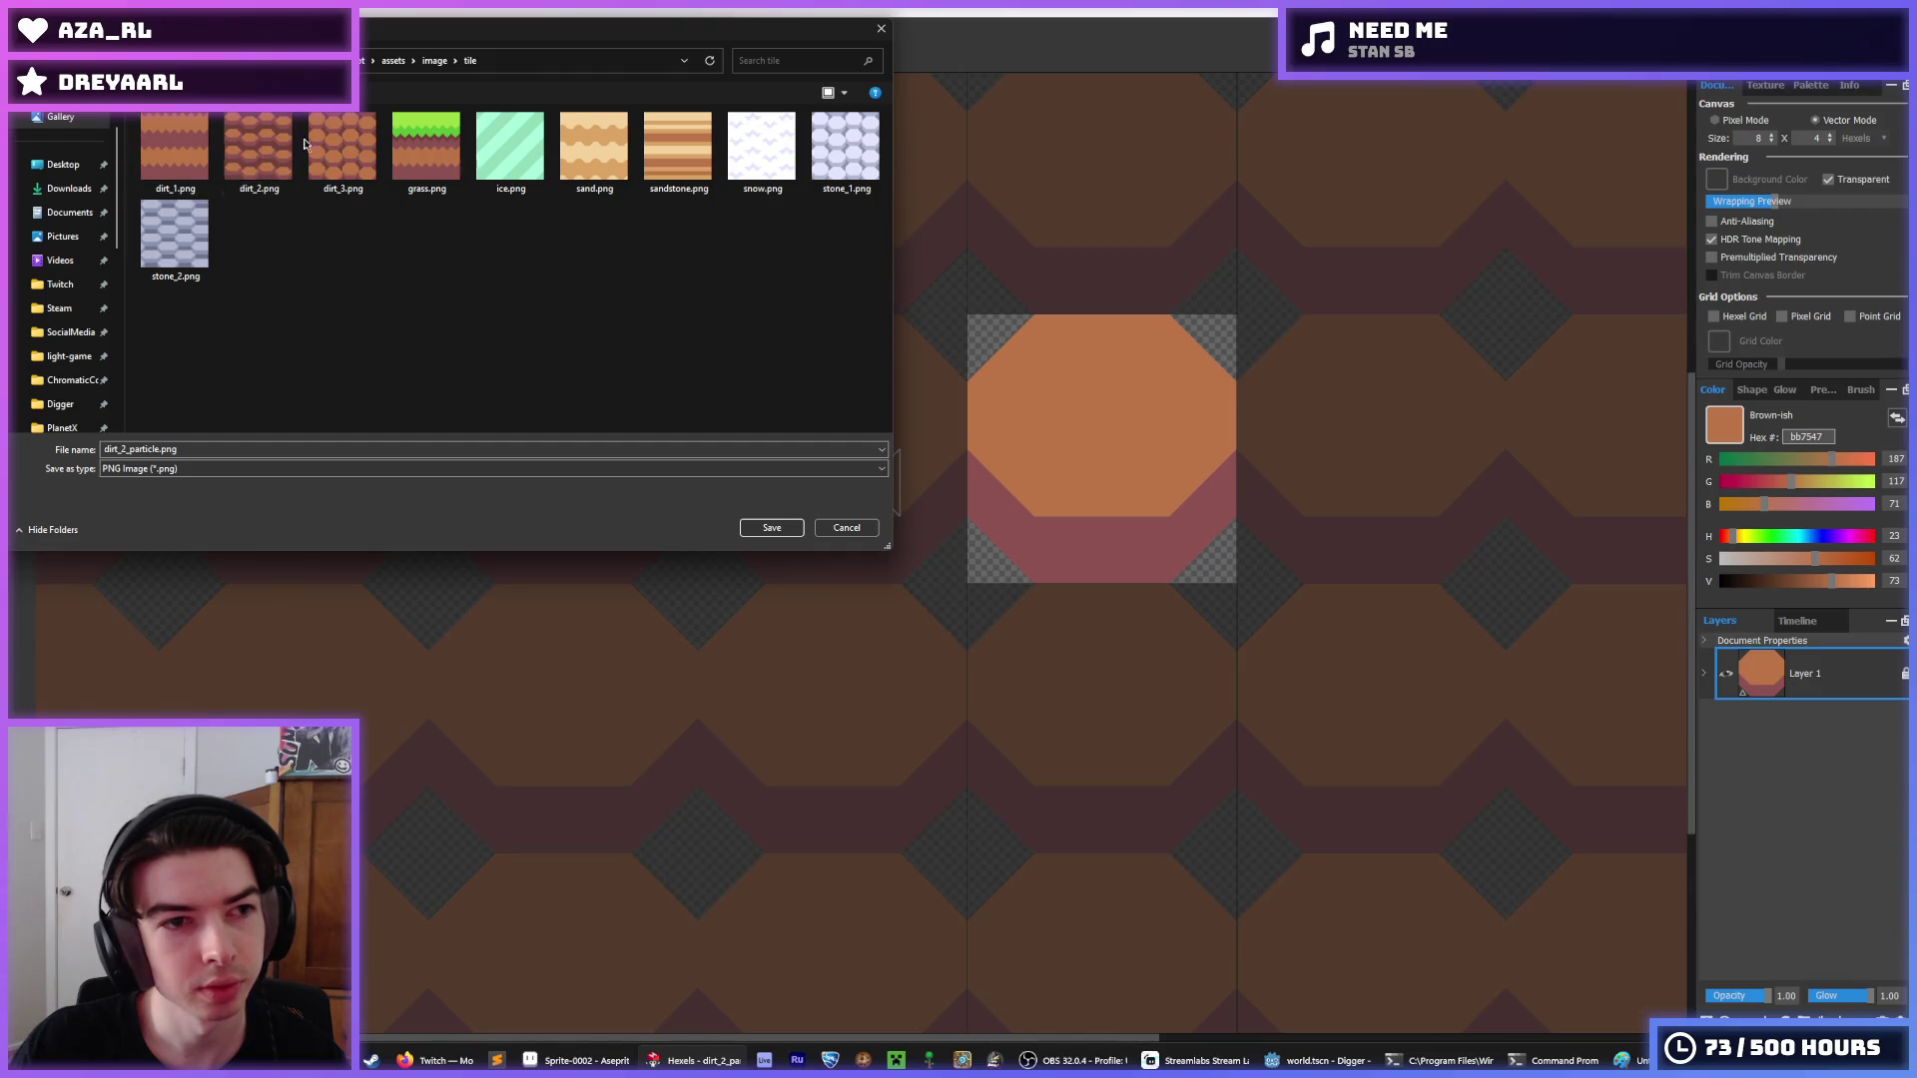
pyautogui.click(436, 63)
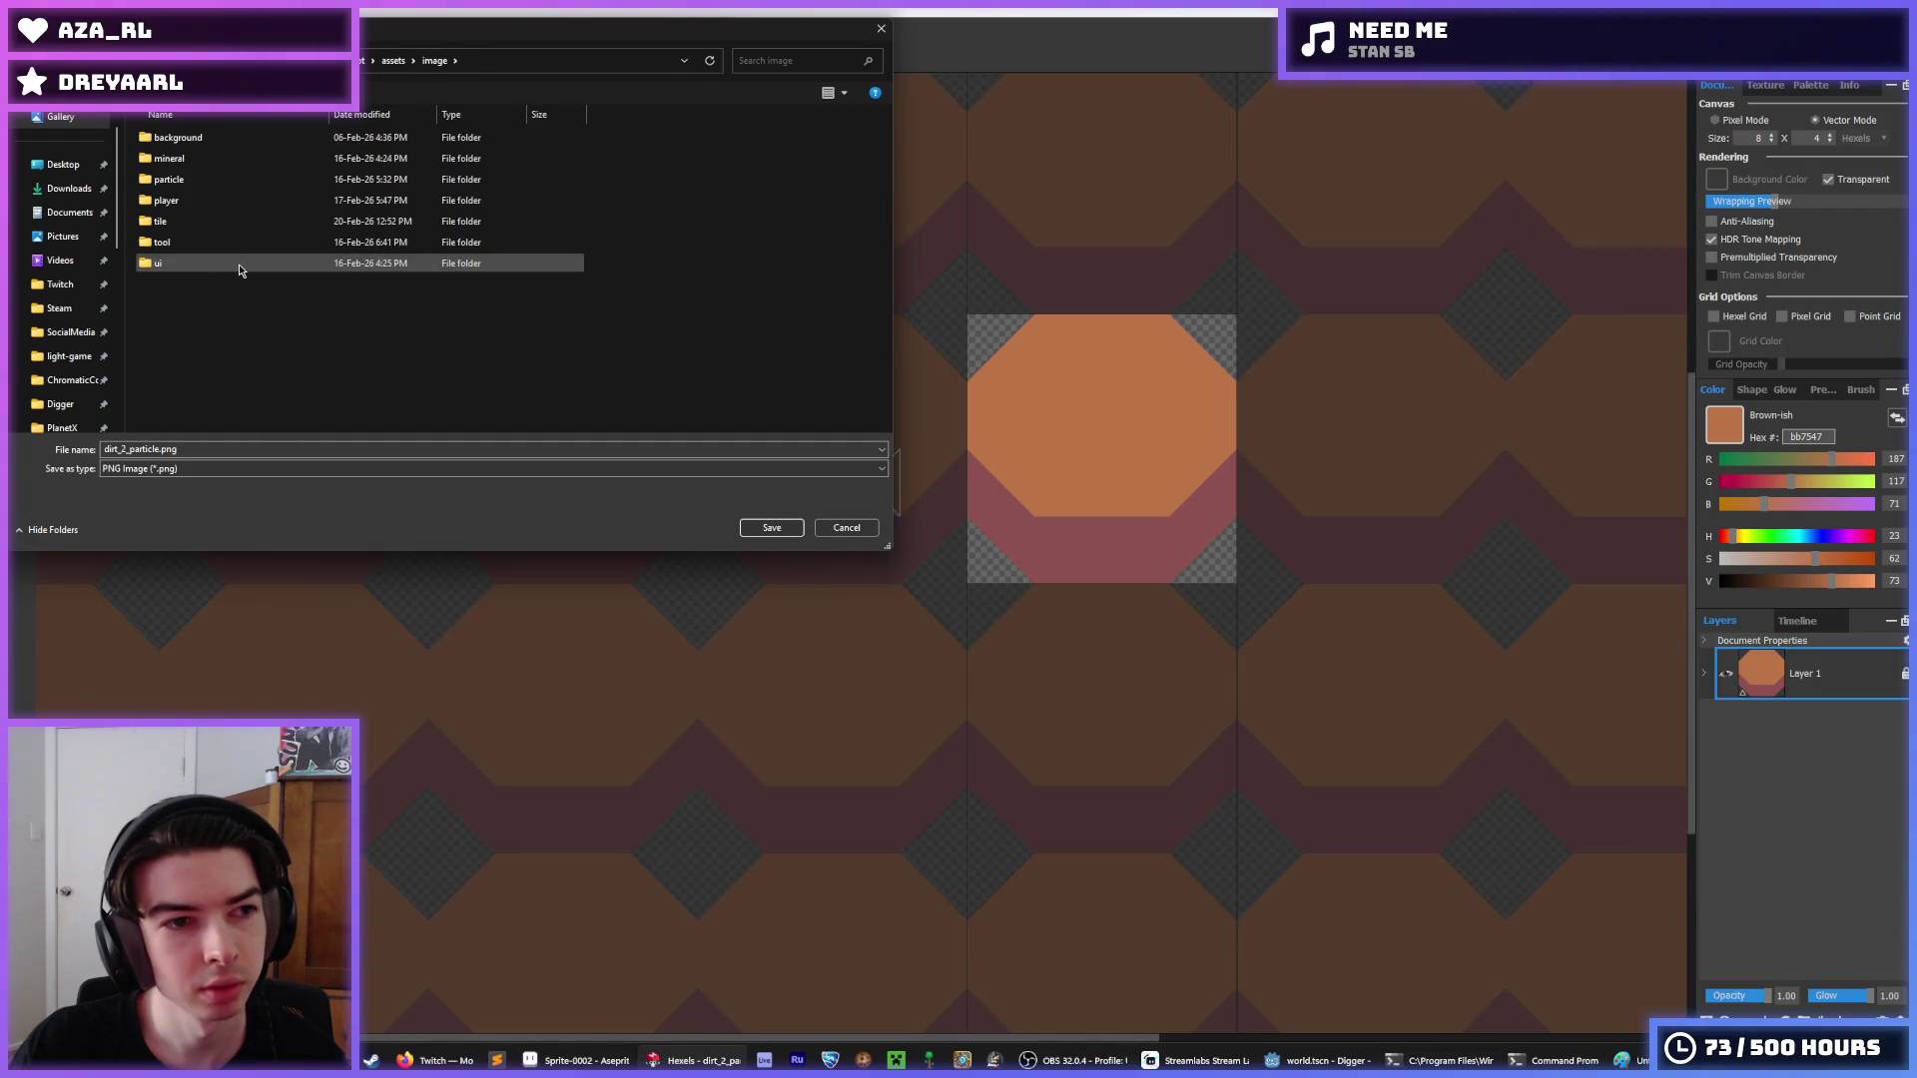
pyautogui.doubleClick(199, 181)
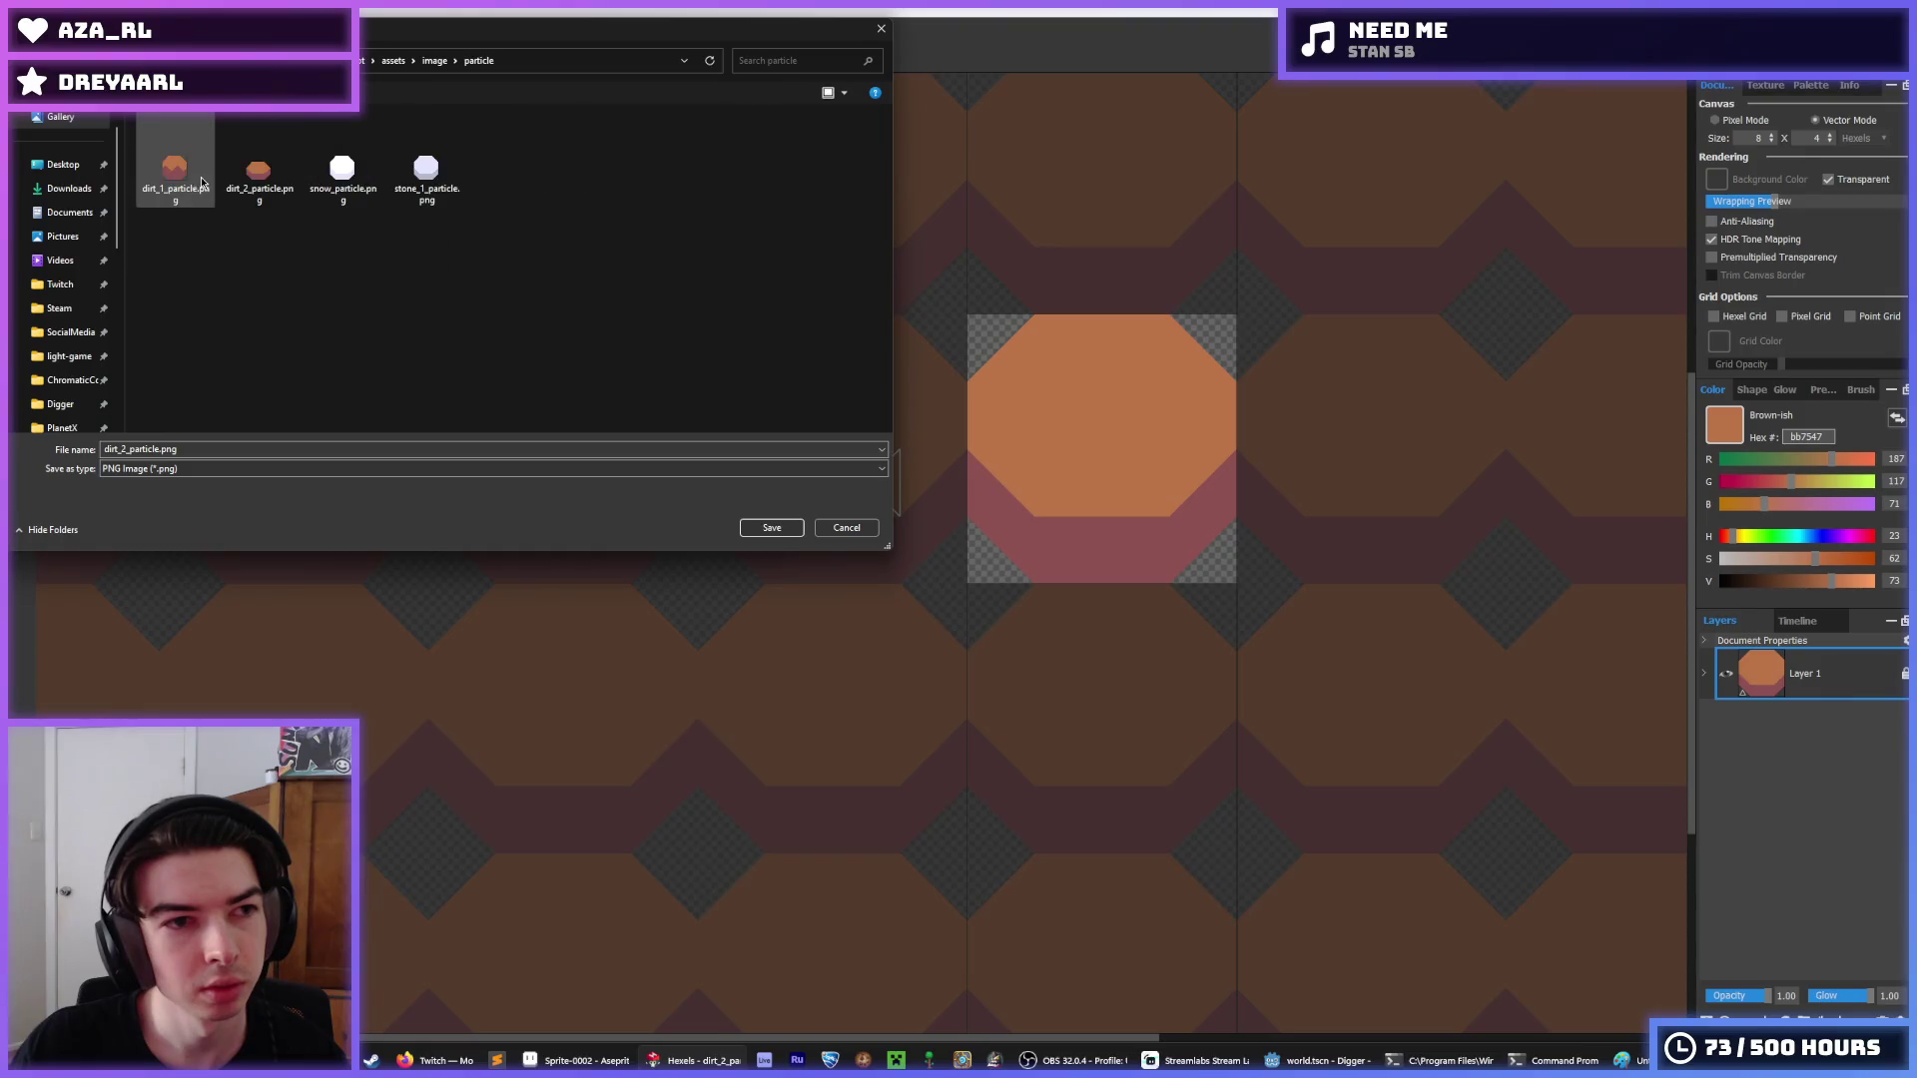
# Export over dirt_2_particle.png, confirm the replacement, and return to the Godot editor.
pyautogui.doubleClick(258, 169)
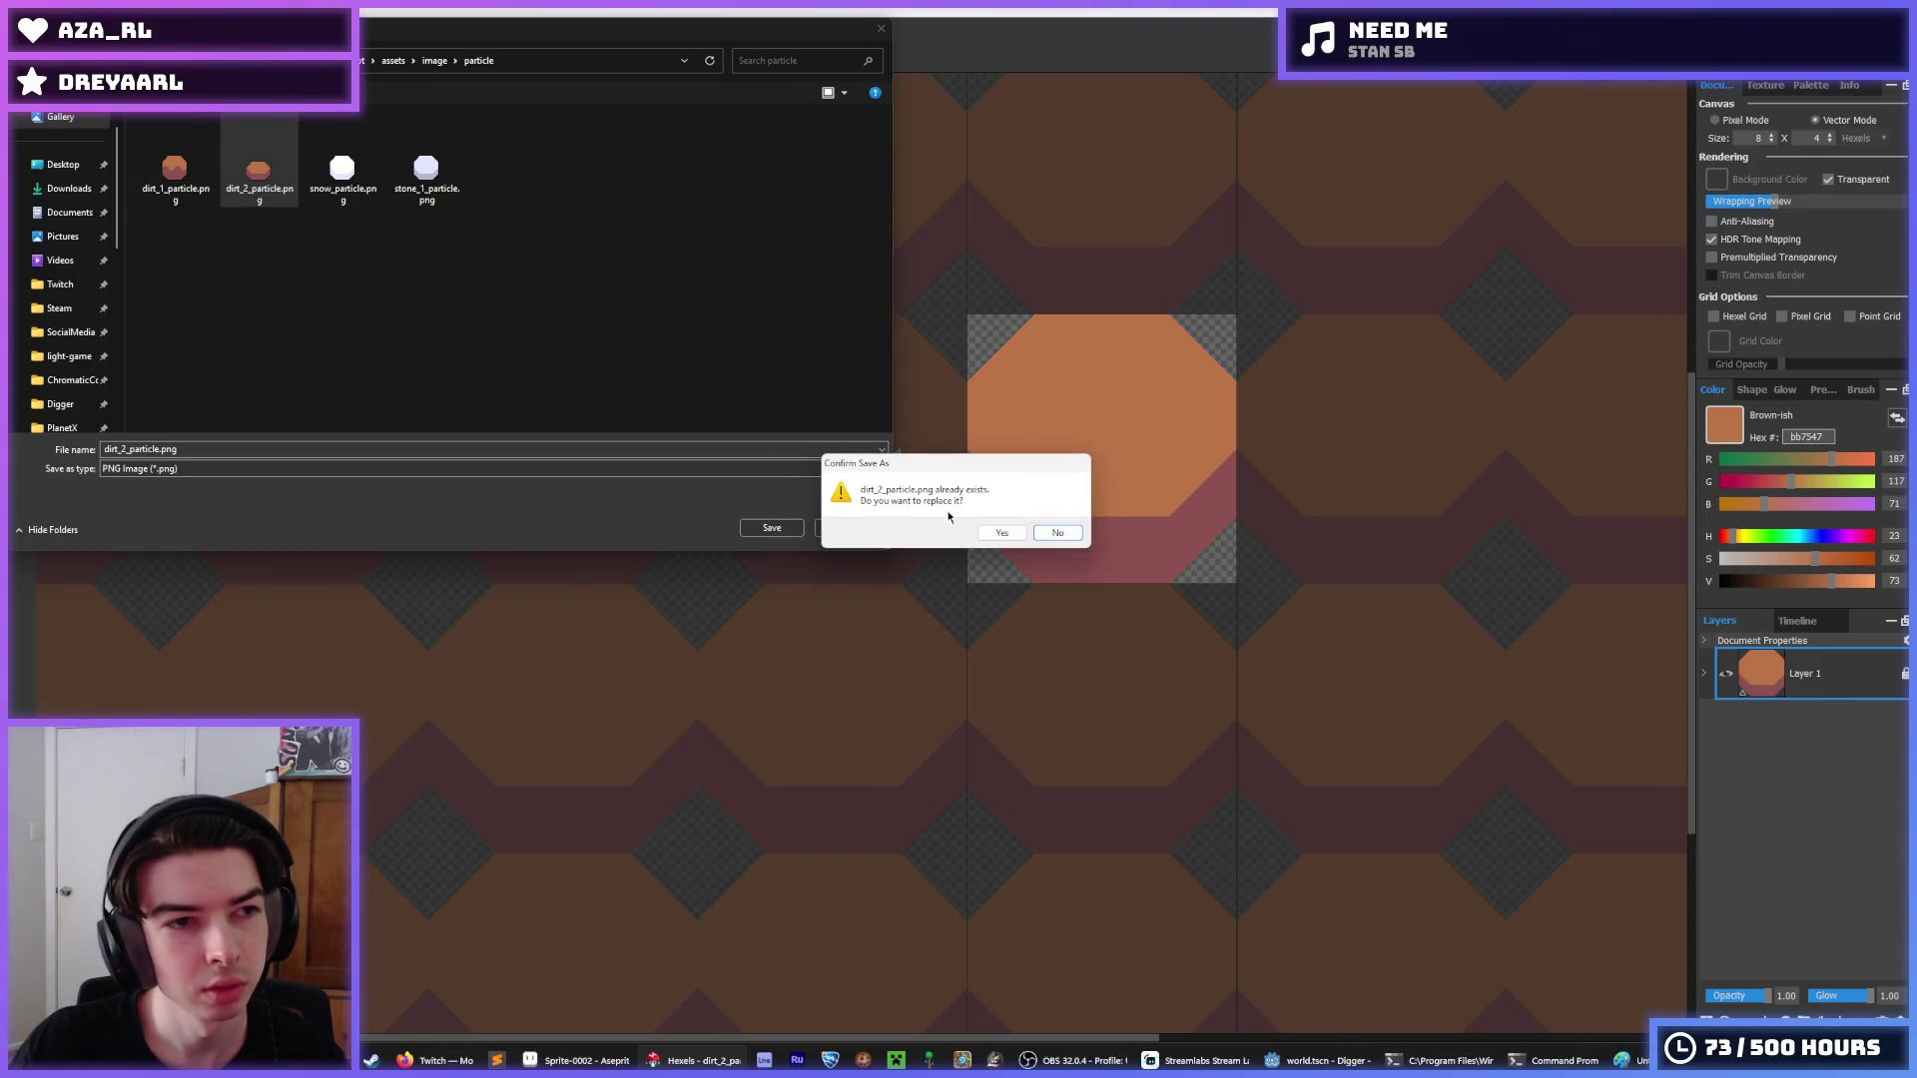
pyautogui.click(994, 535)
pyautogui.click(1039, 756)
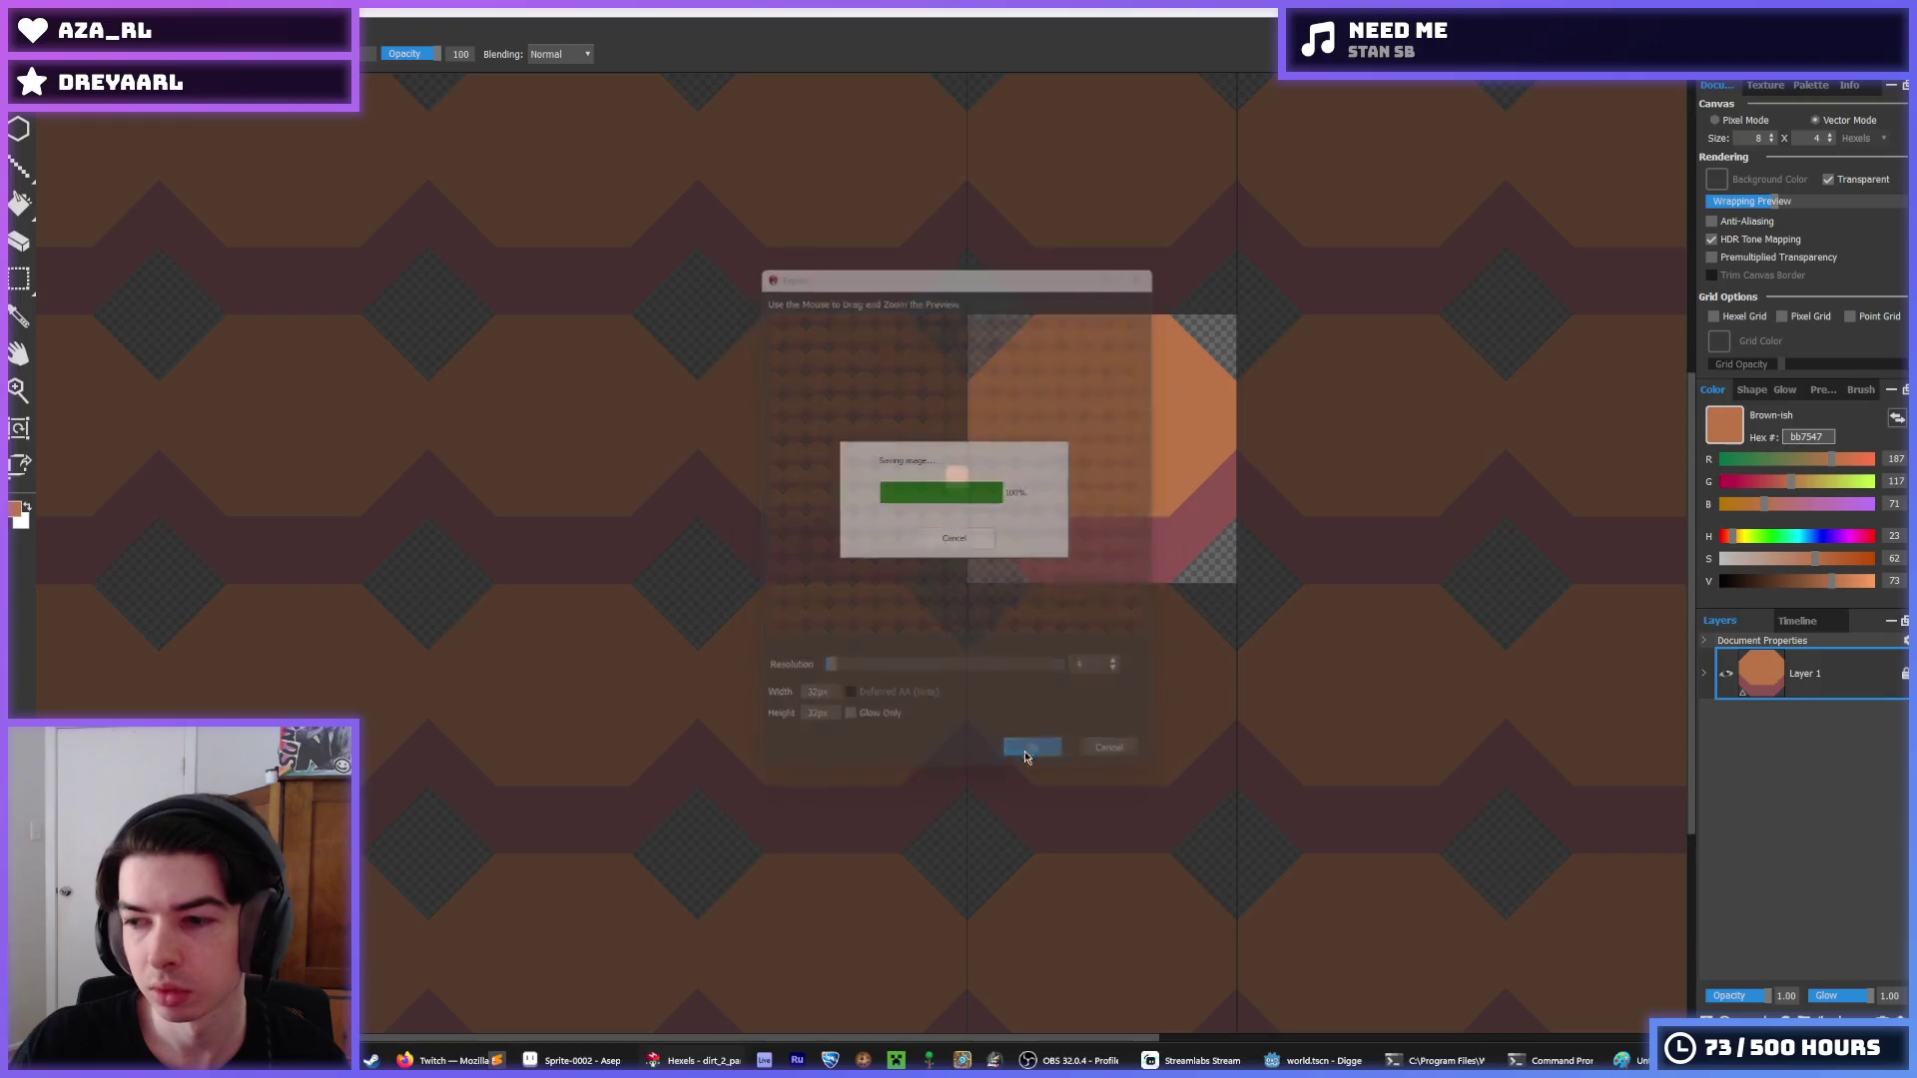
pyautogui.click(1331, 1061)
pyautogui.click(1292, 596)
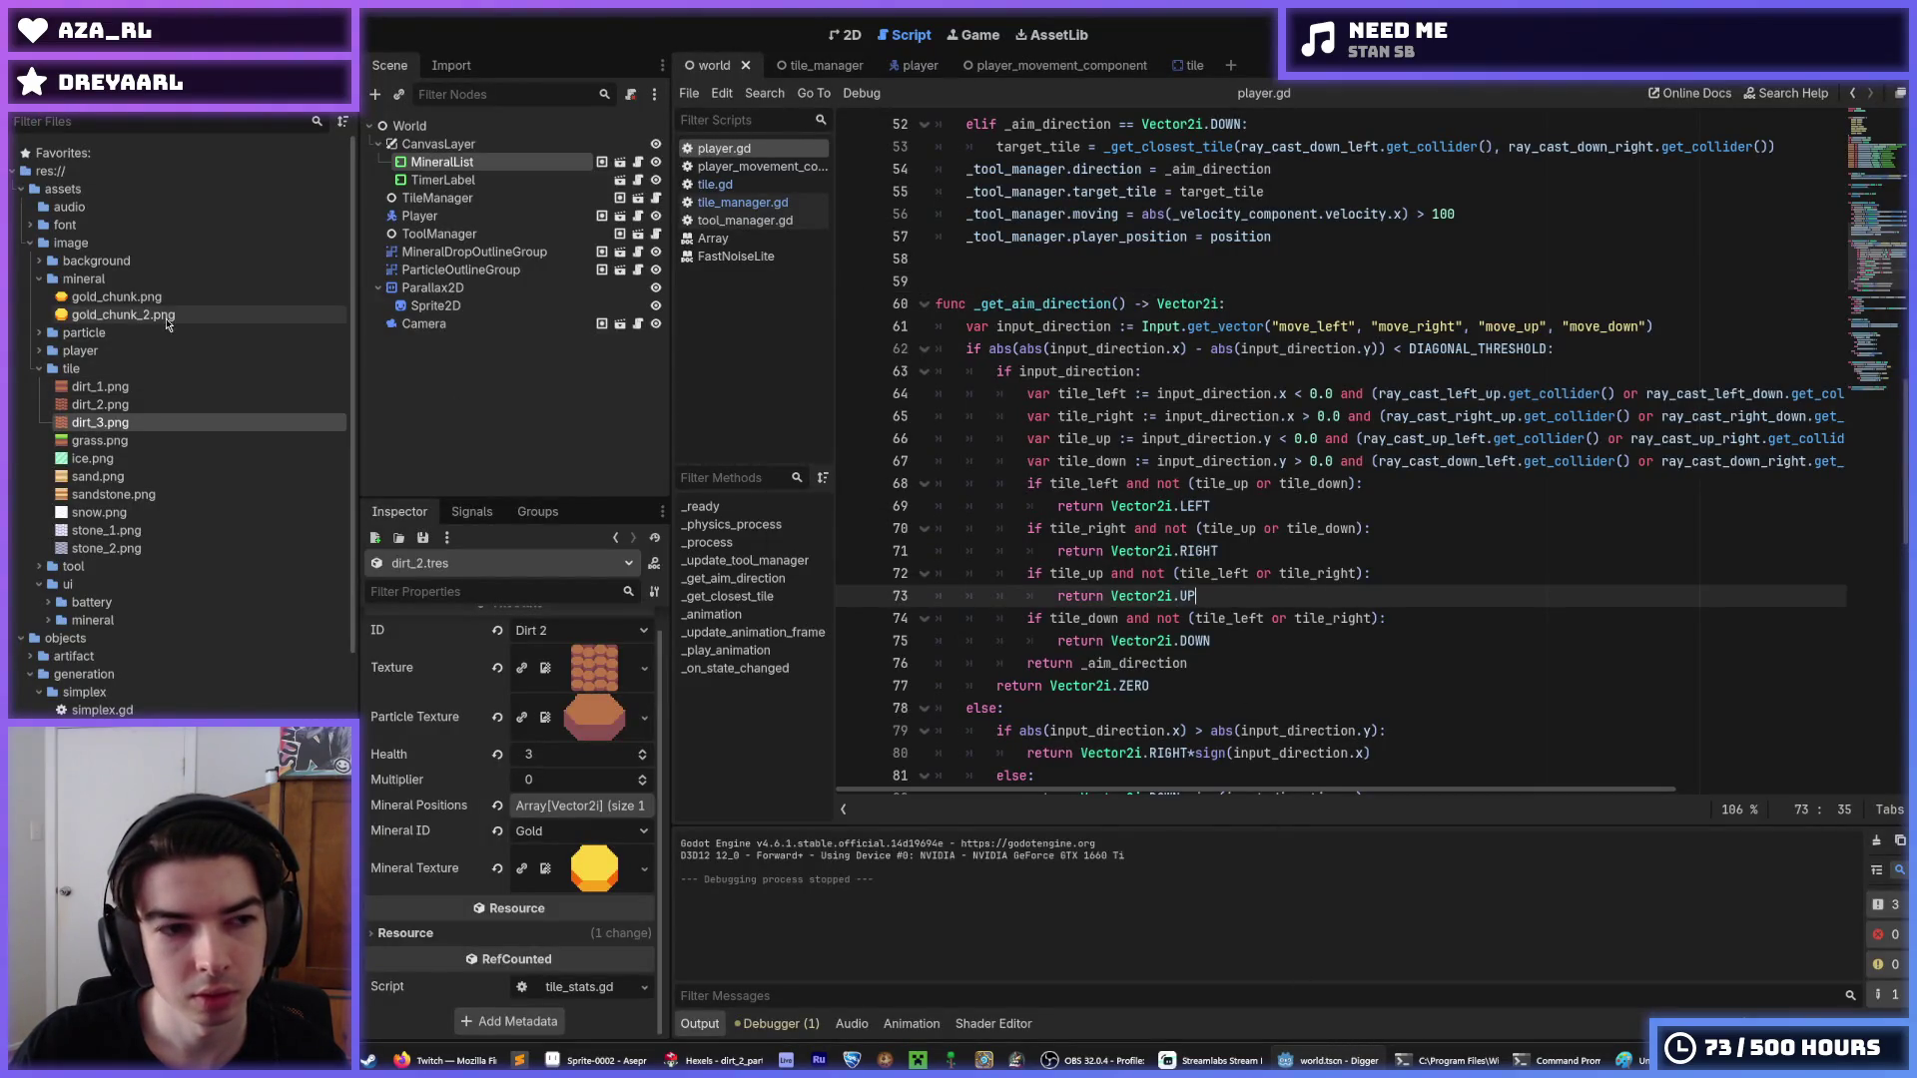
# Collapse the mineral folder, save the scene with Ctrl+S, and run Digger with F5.
pyautogui.press('Down')
pyautogui.press('Down')
pyautogui.press('Down')
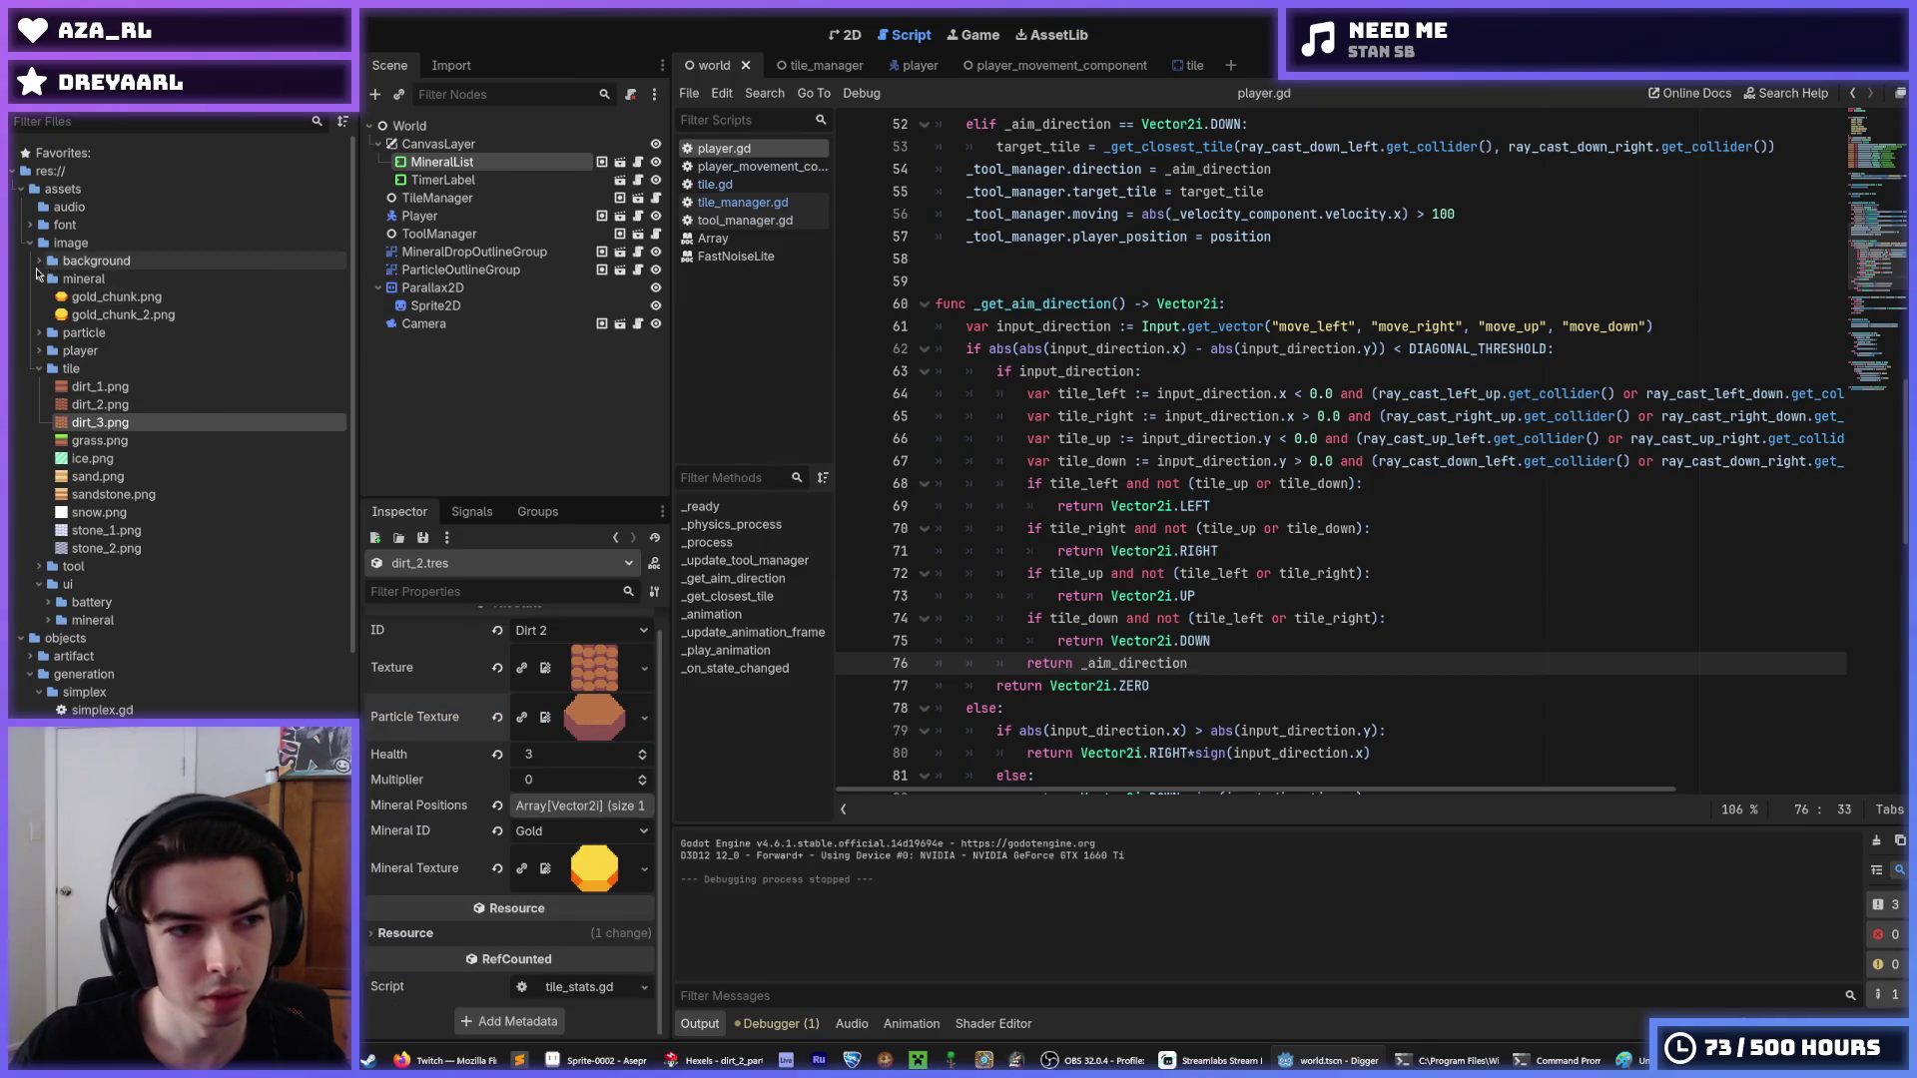
pyautogui.click(37, 281)
pyautogui.hotkey('ctrl', 's')
pyautogui.press('F5')
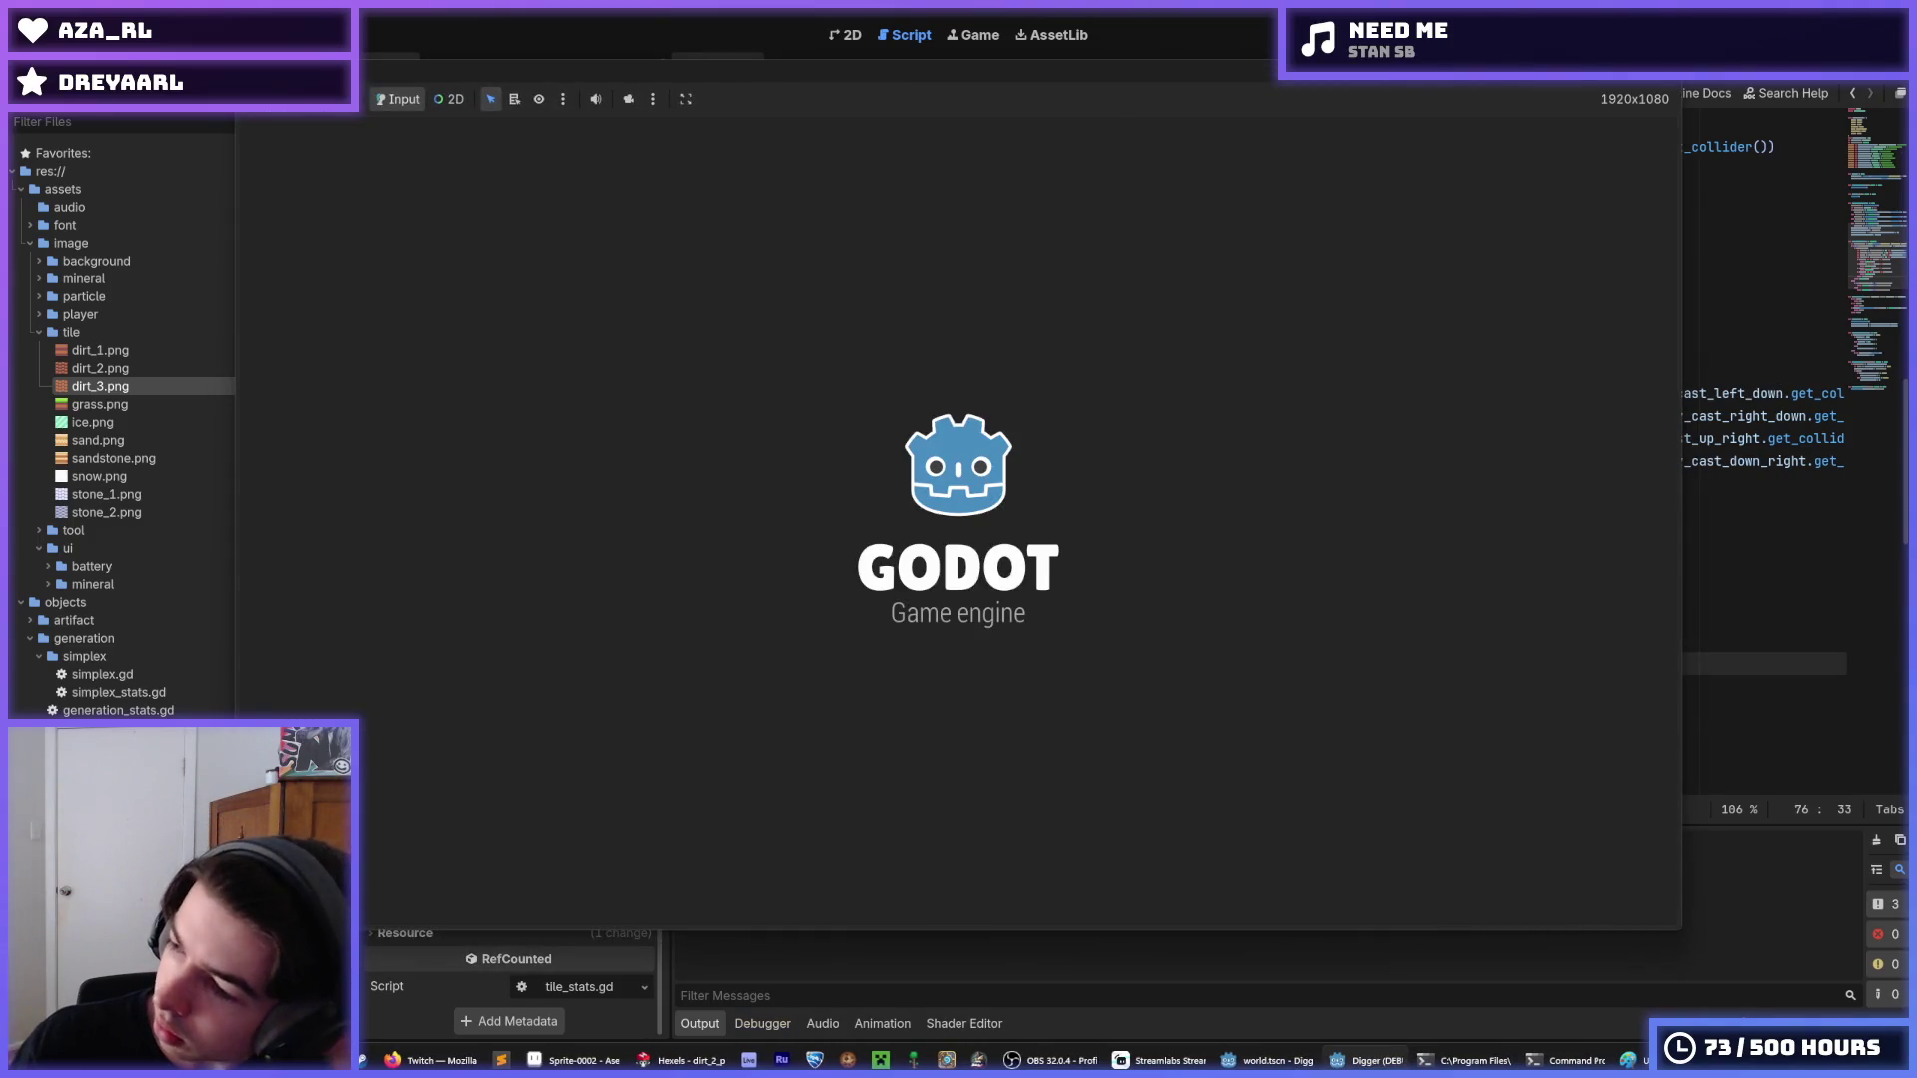
# Dig down, across and up through the new hex dirt, tunnelling right toward the ice.
pyautogui.press('Down')
pyautogui.press('Down')
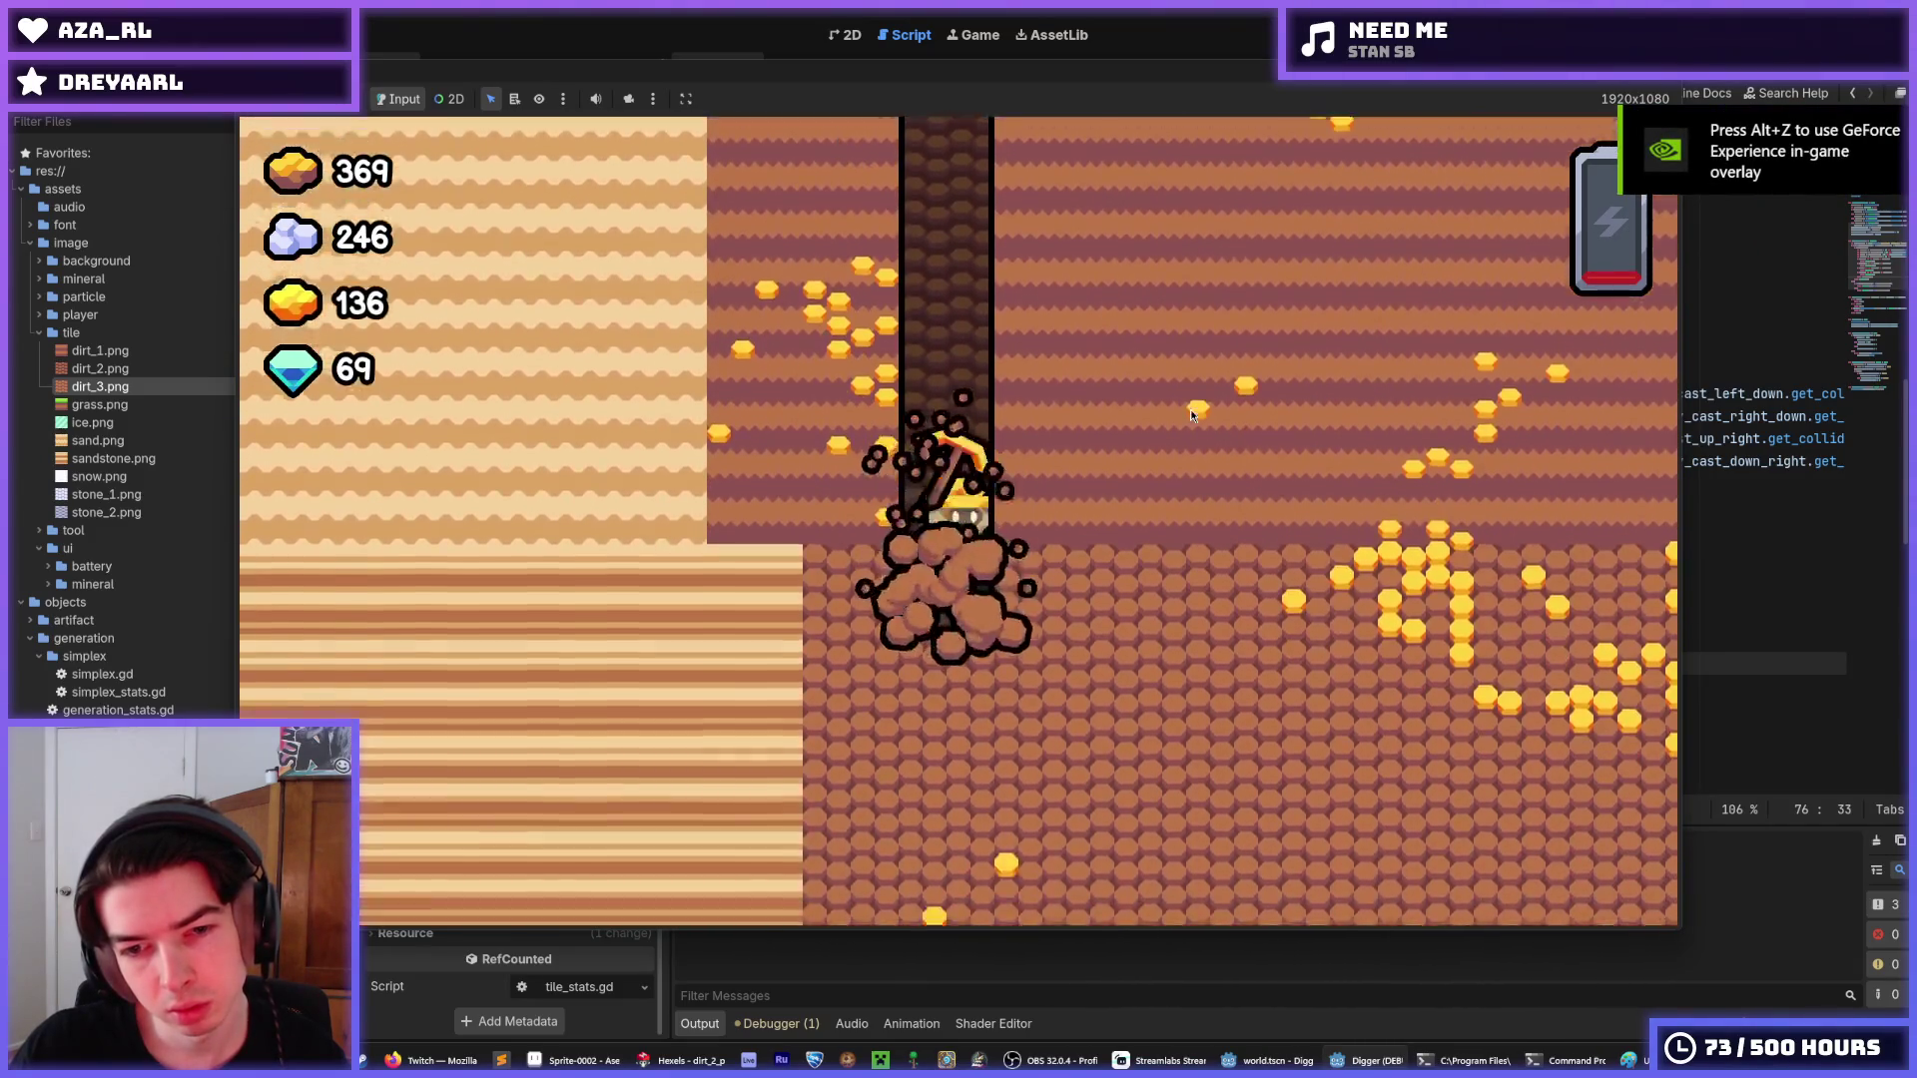
pyautogui.press('Right')
pyautogui.press('Up')
pyautogui.press('Right')
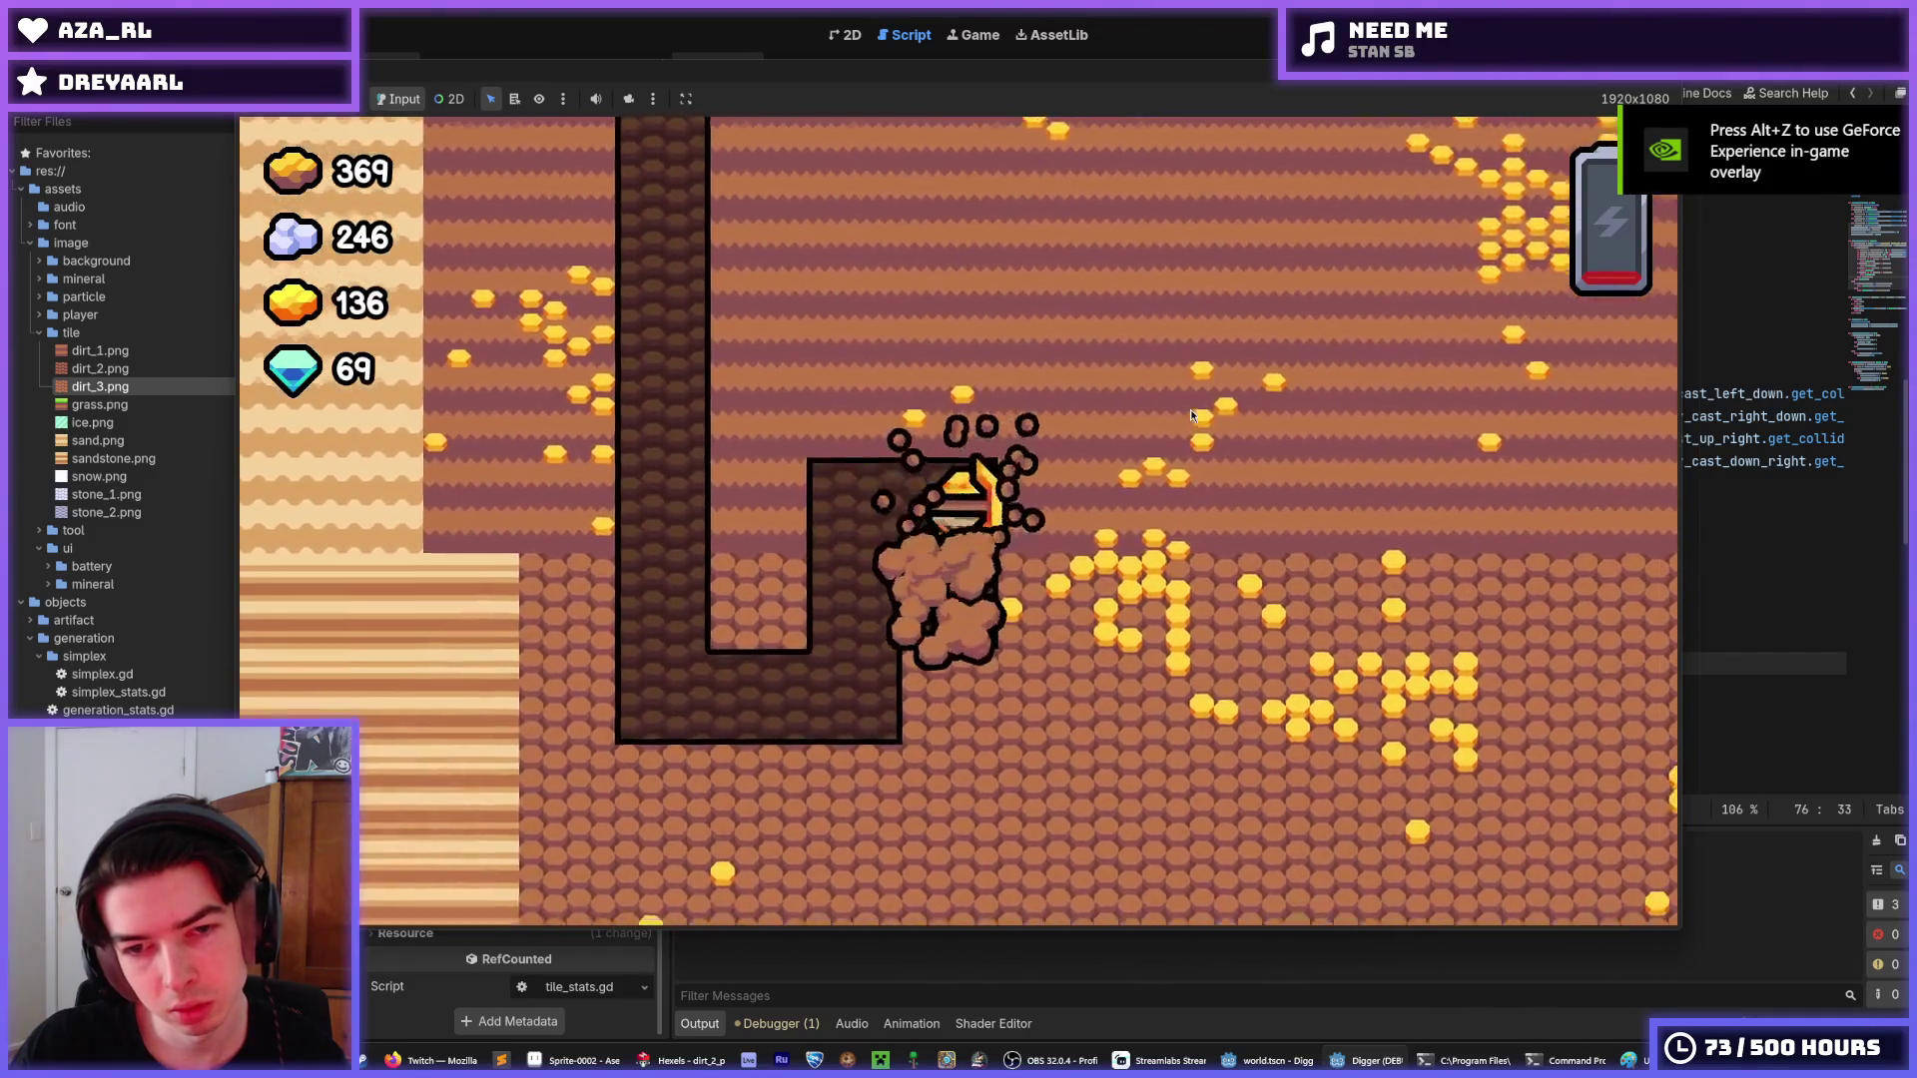
pyautogui.press('Right')
pyautogui.press('Down')
pyautogui.press('Down')
pyautogui.press('Left')
pyautogui.press('Down')
pyautogui.press('Right')
pyautogui.press('Up')
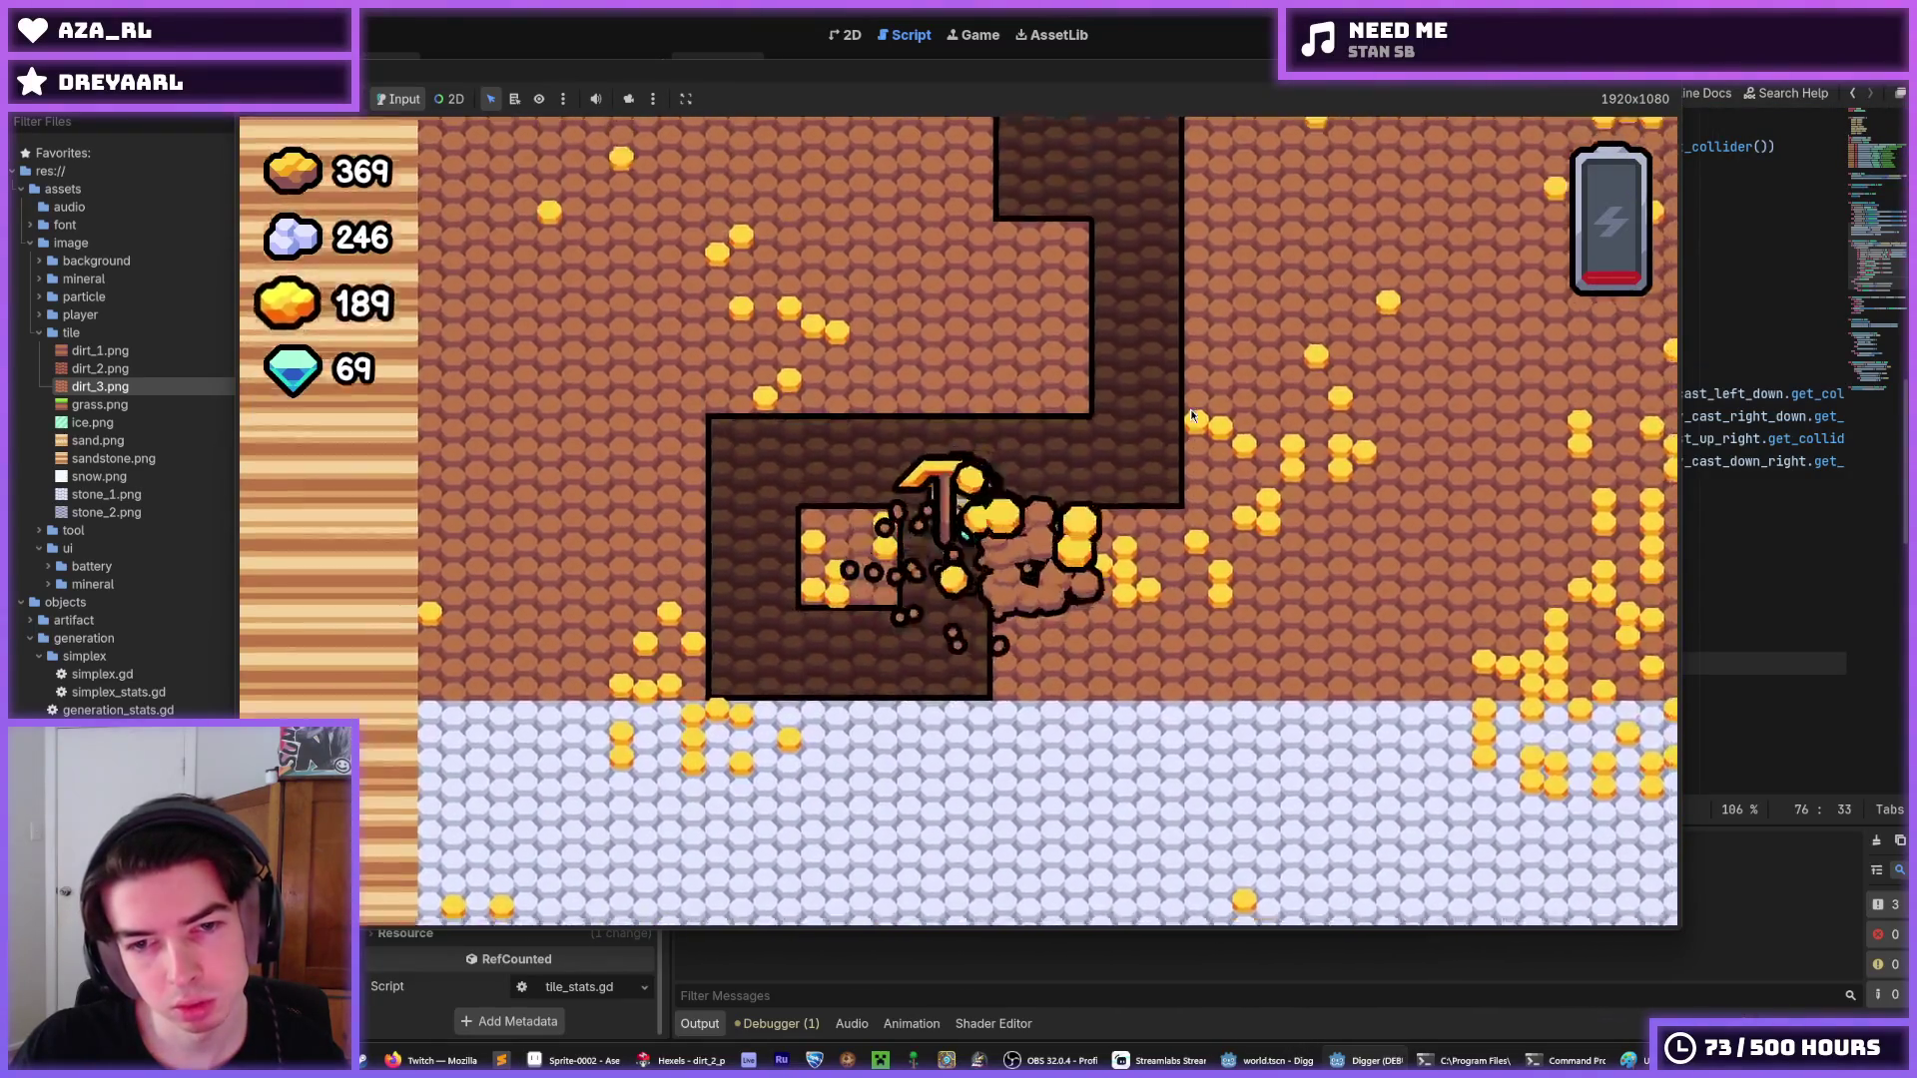
pyautogui.press('Right')
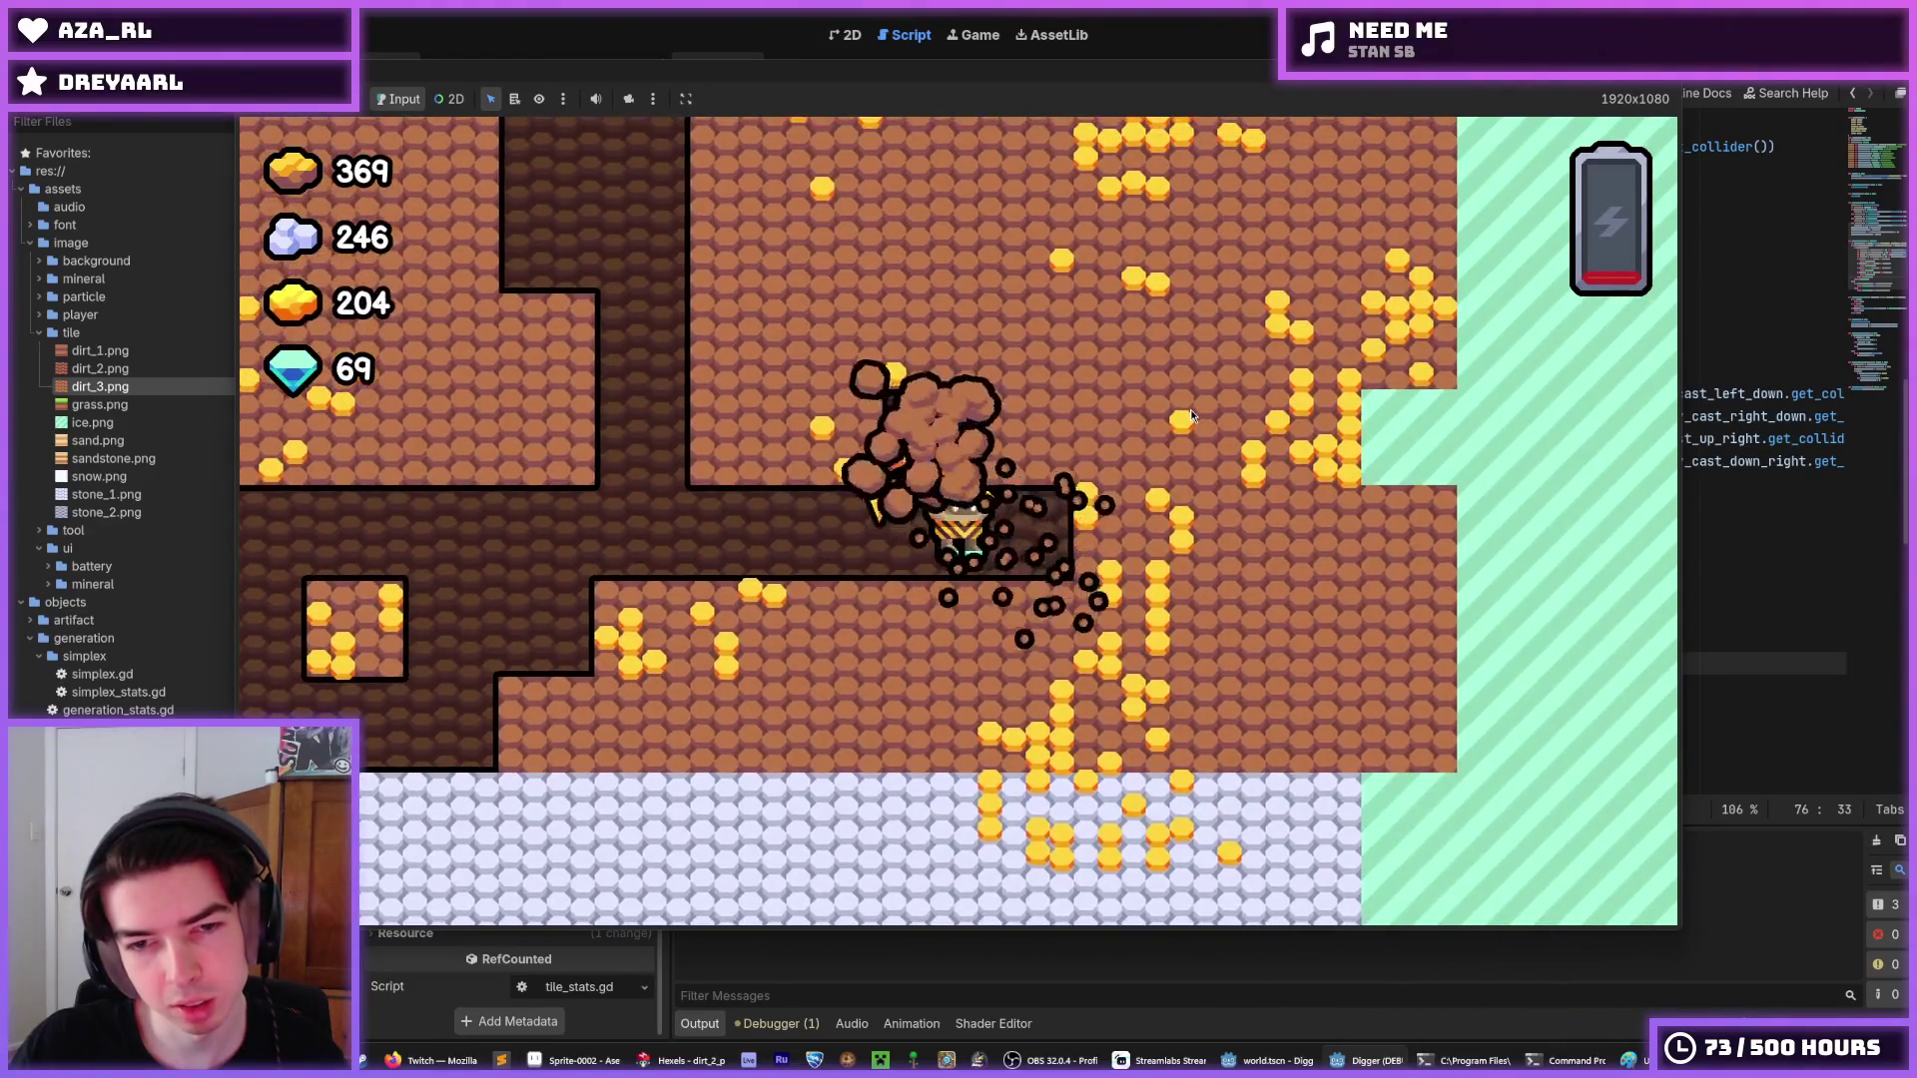
pyautogui.press('Up')
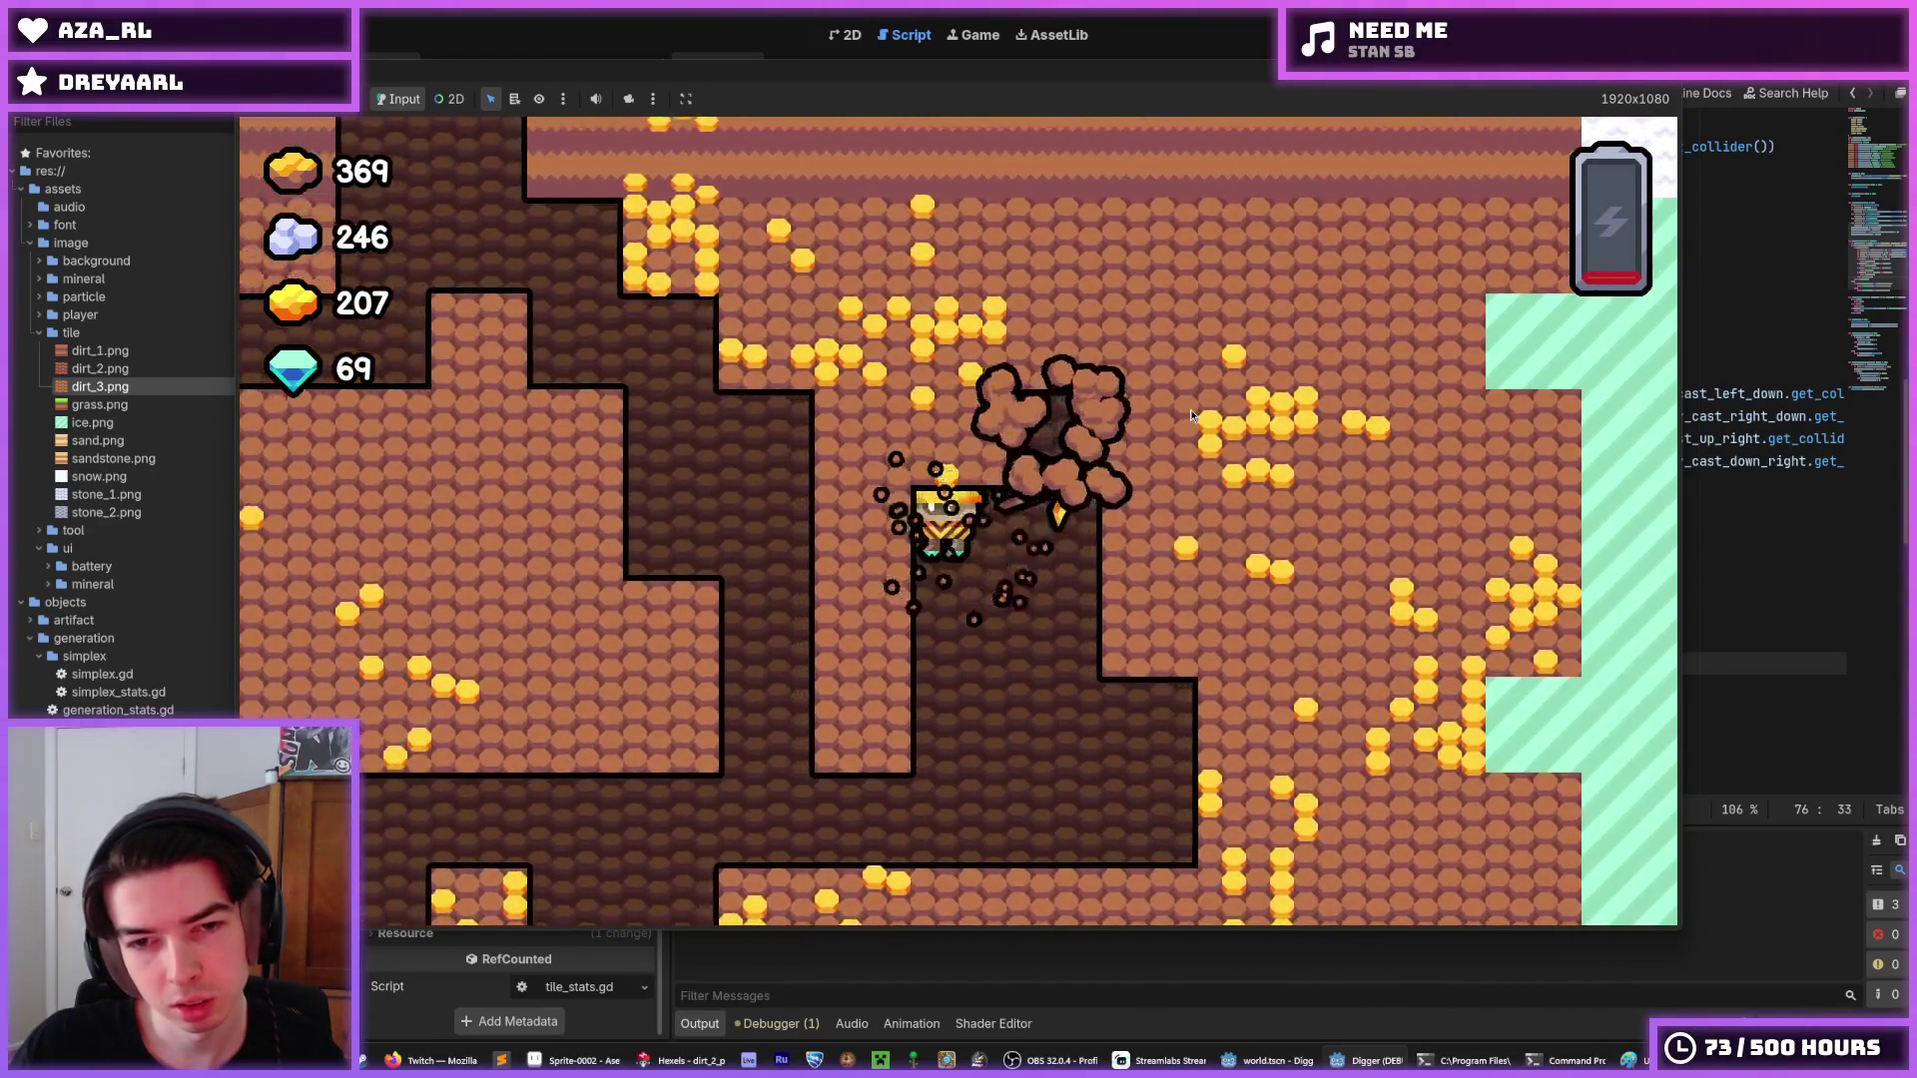
pyautogui.press('Left')
pyautogui.press('Right')
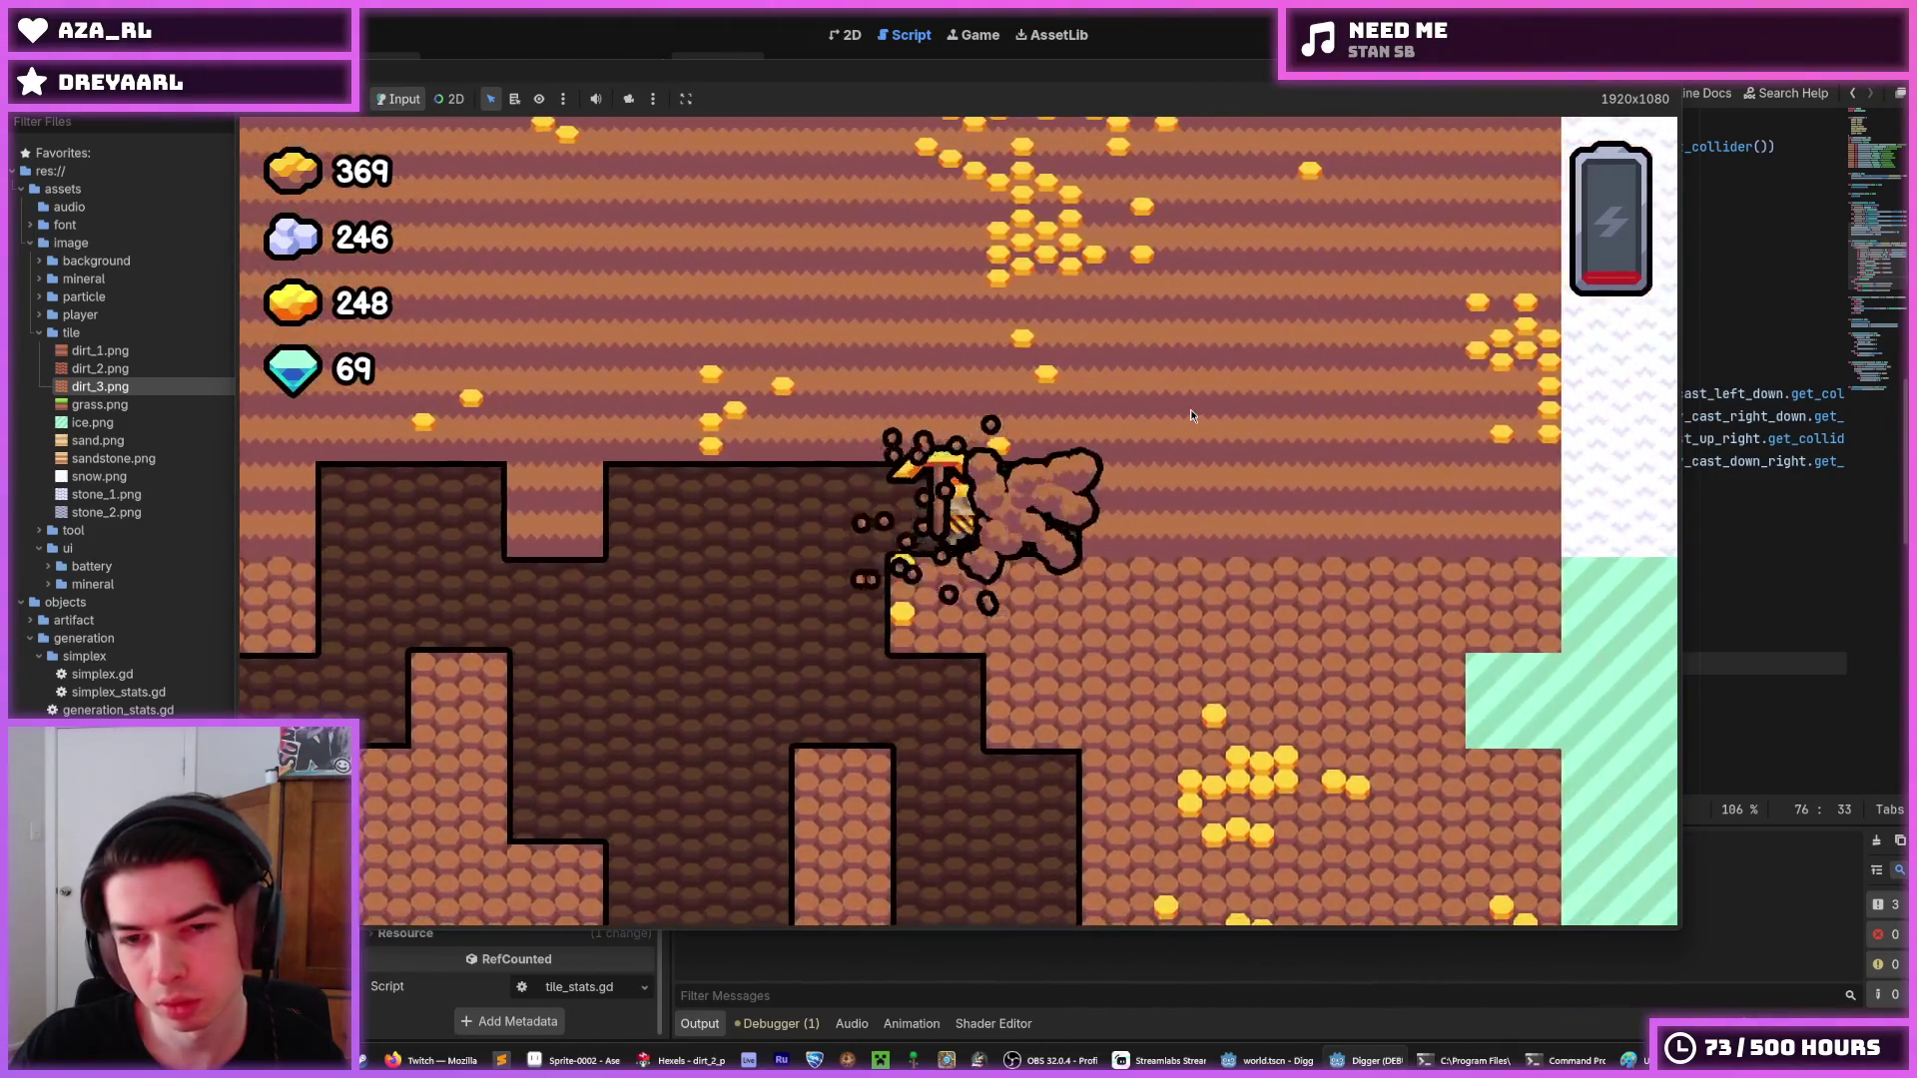
# Dig down toward the snow, climb back toward the grass surface, then stop the game.
pyautogui.press('Down')
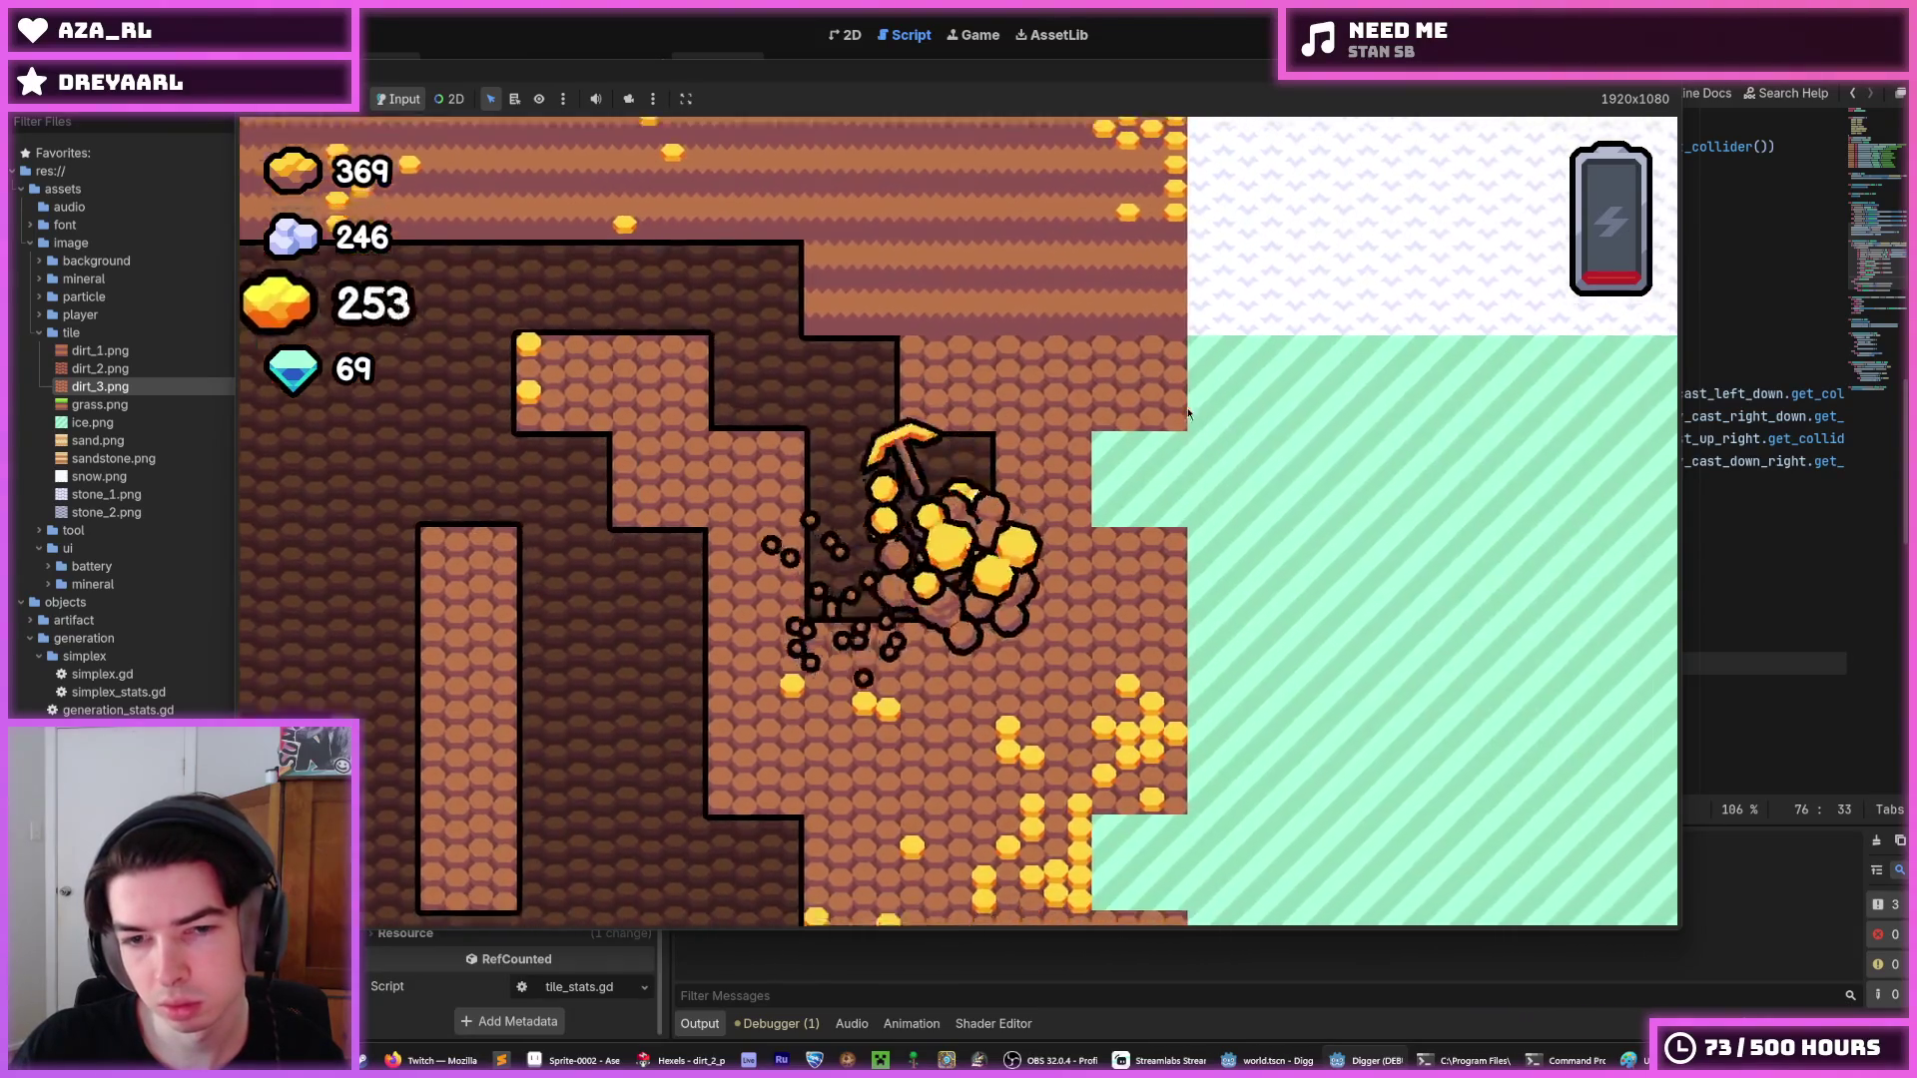
pyautogui.press('Left')
pyautogui.press('Down')
pyautogui.press('Down')
pyautogui.press('Up')
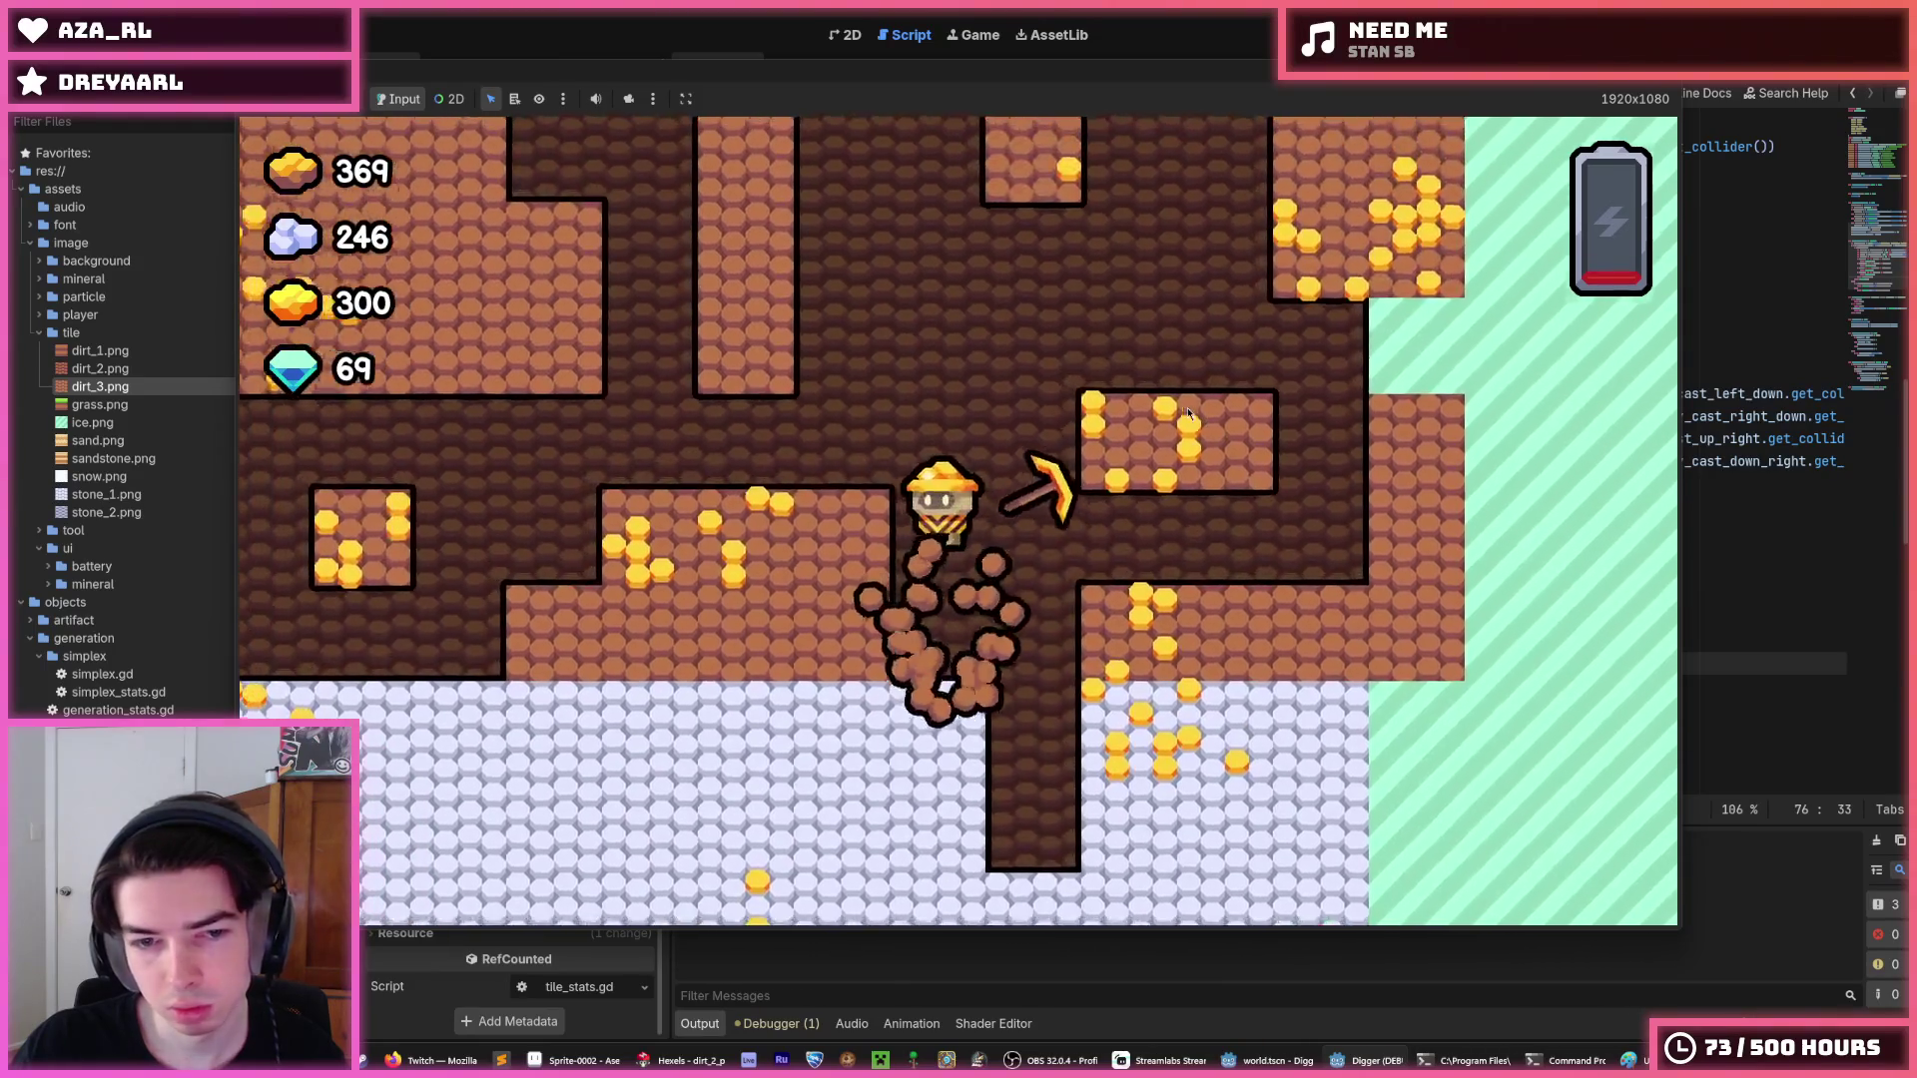
pyautogui.press('Left')
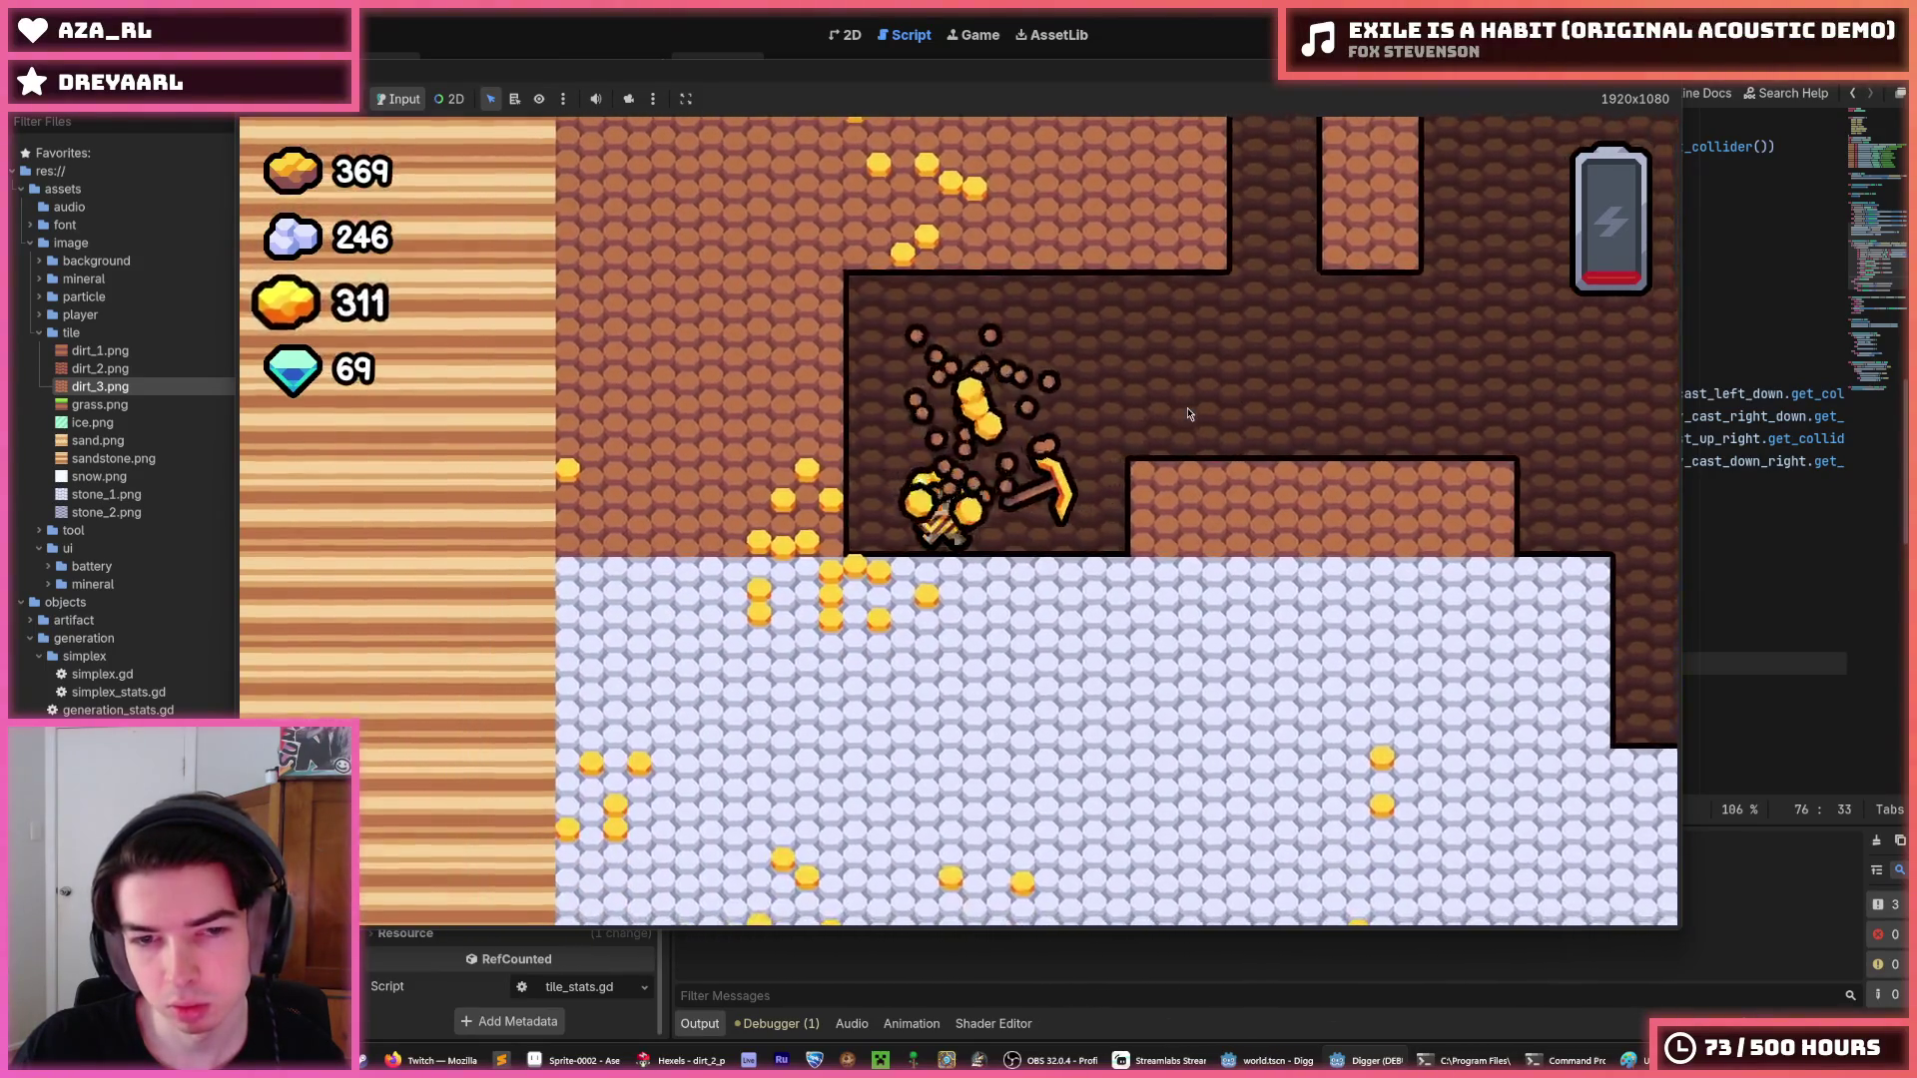
pyautogui.press('Up')
pyautogui.press('Down')
pyautogui.press('Up')
pyautogui.press('Up')
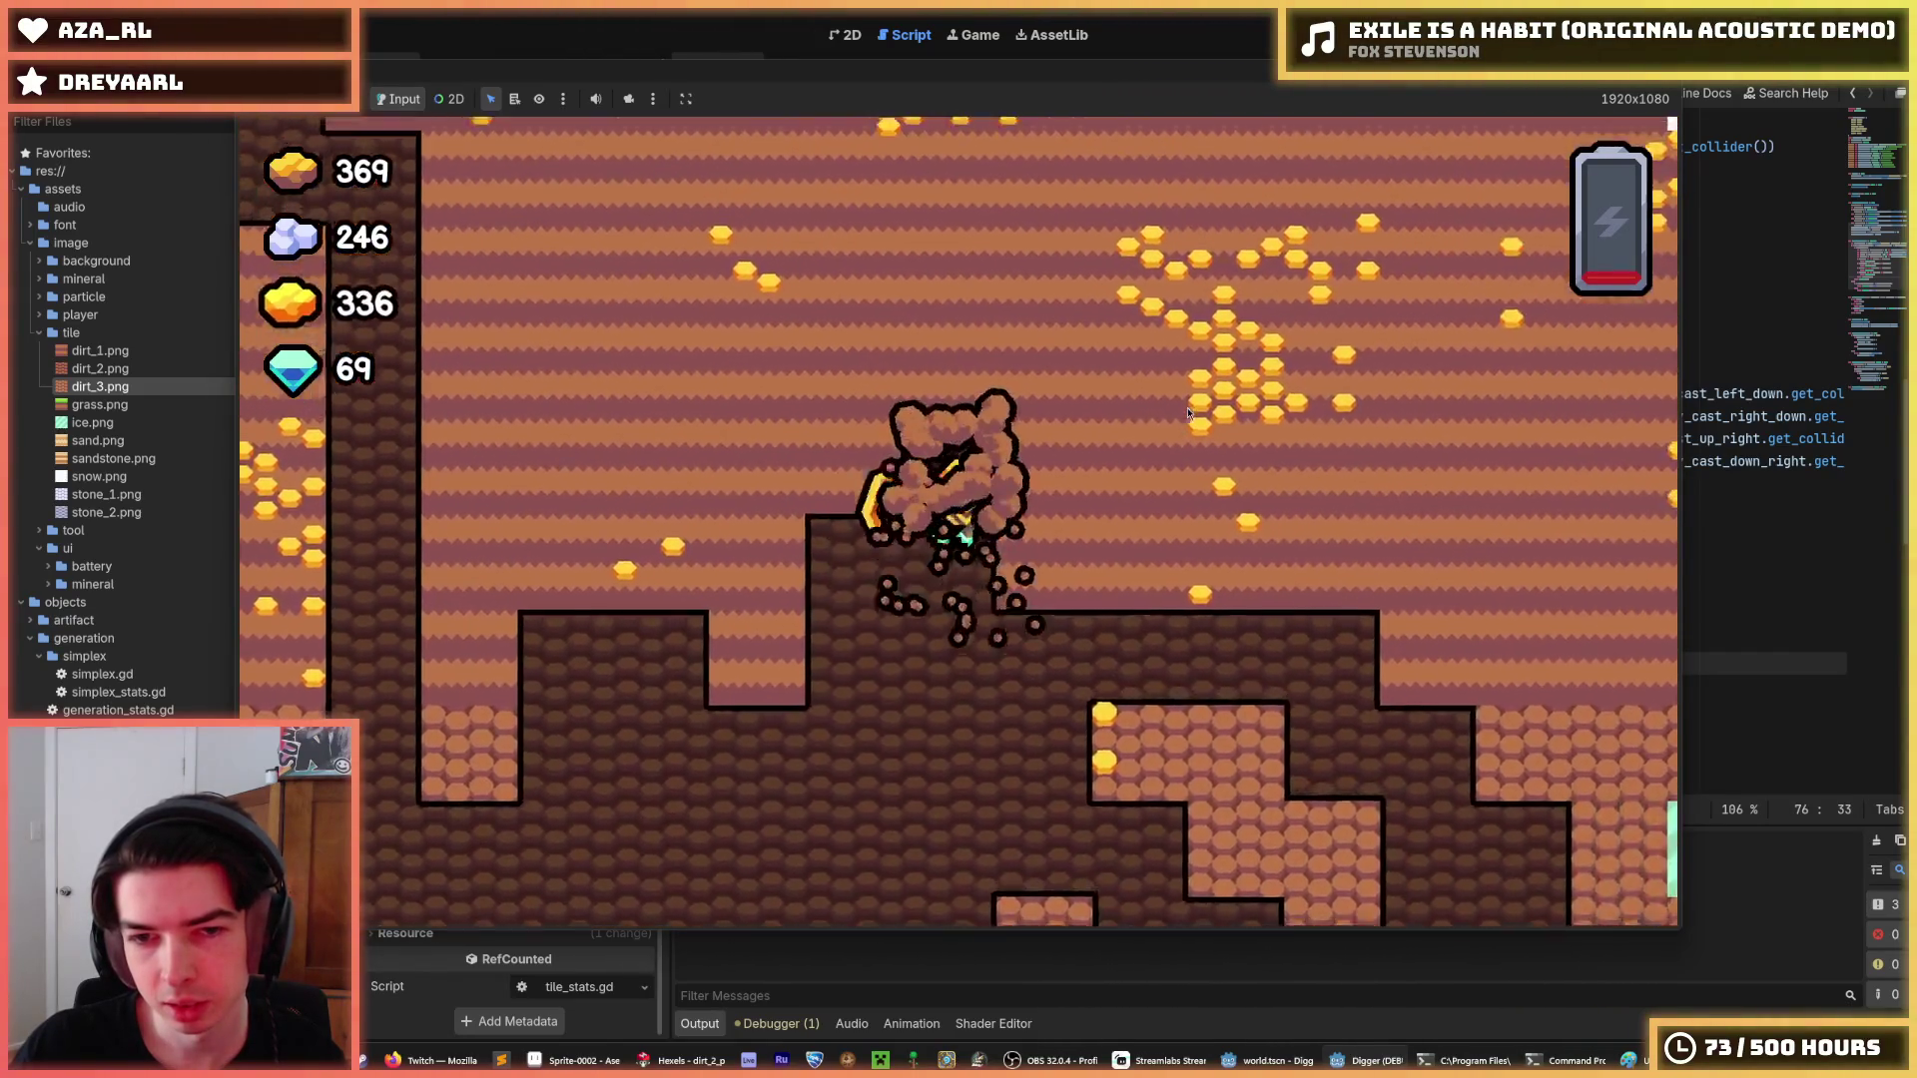
pyautogui.press('Up')
pyautogui.press('Right')
pyautogui.press('Up')
pyautogui.press('Left')
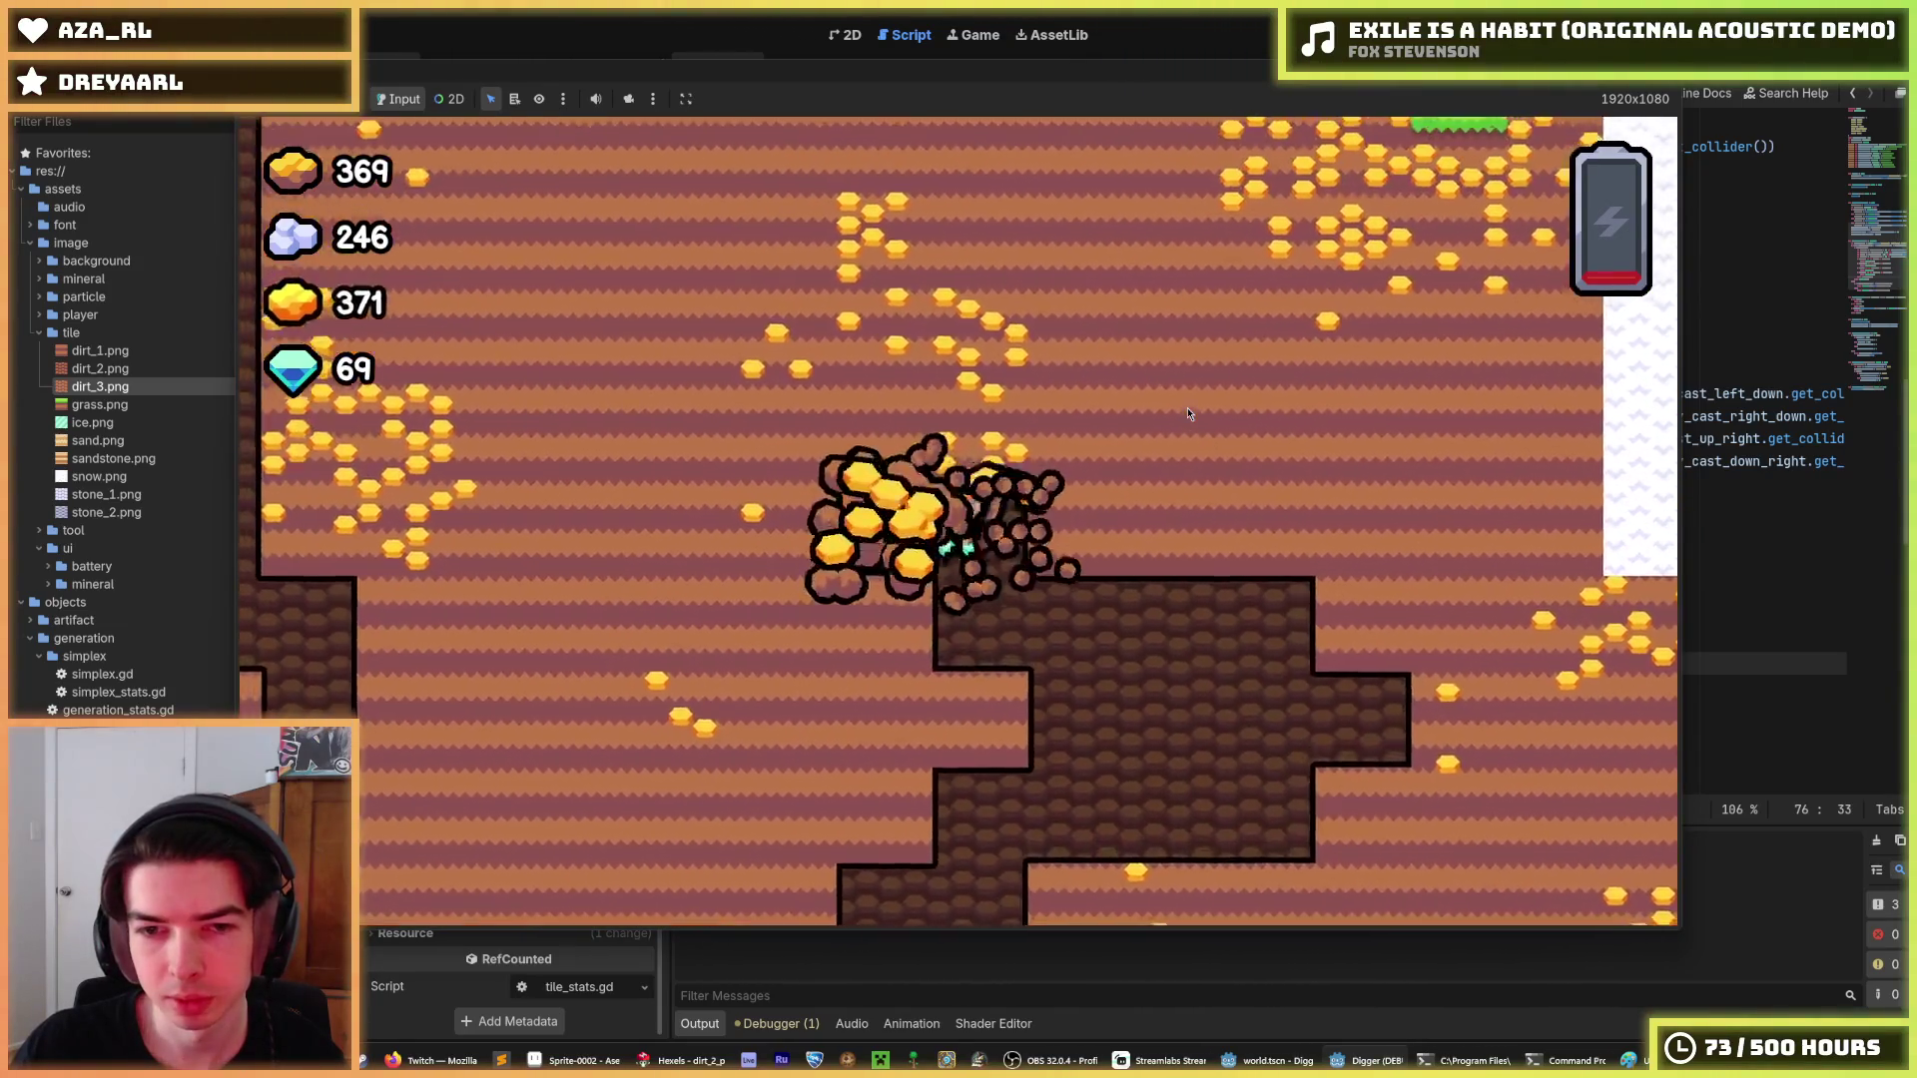
pyautogui.press('Up')
pyautogui.press('a')
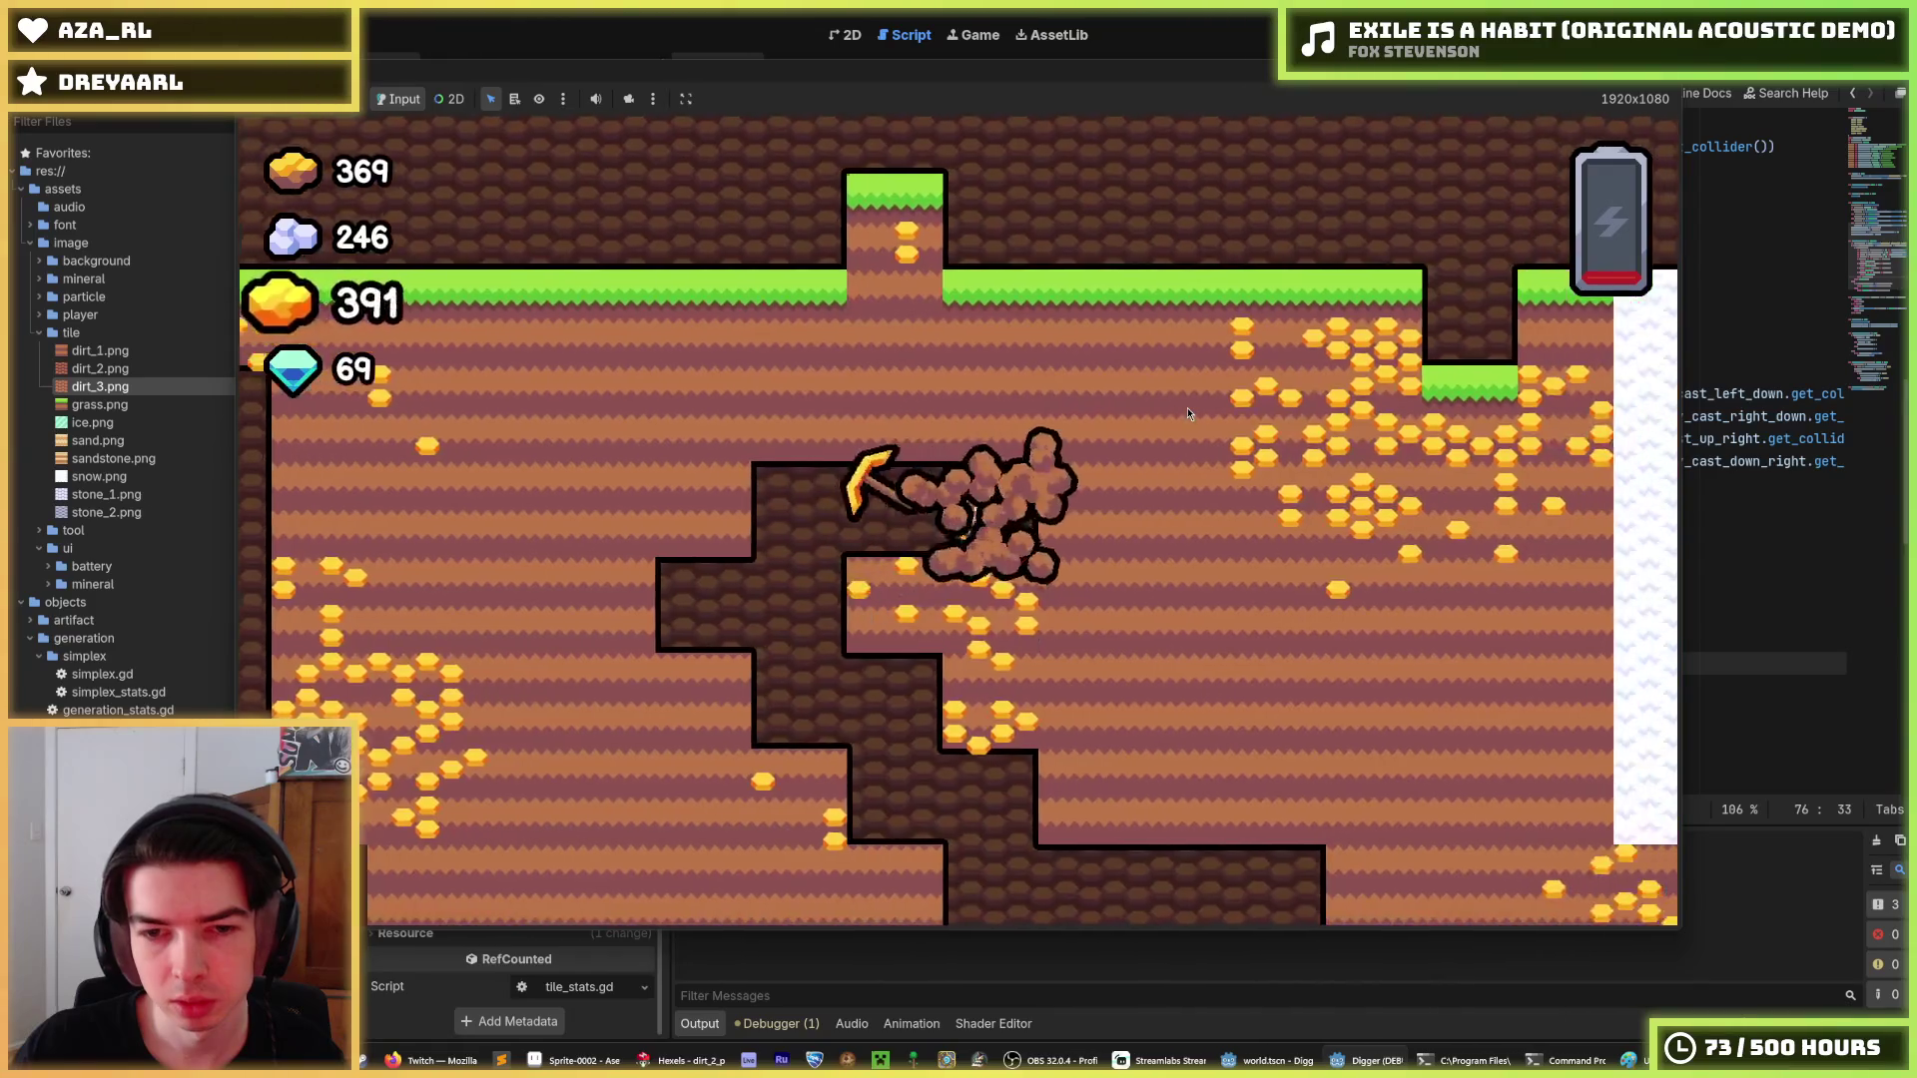
pyautogui.press('F8')
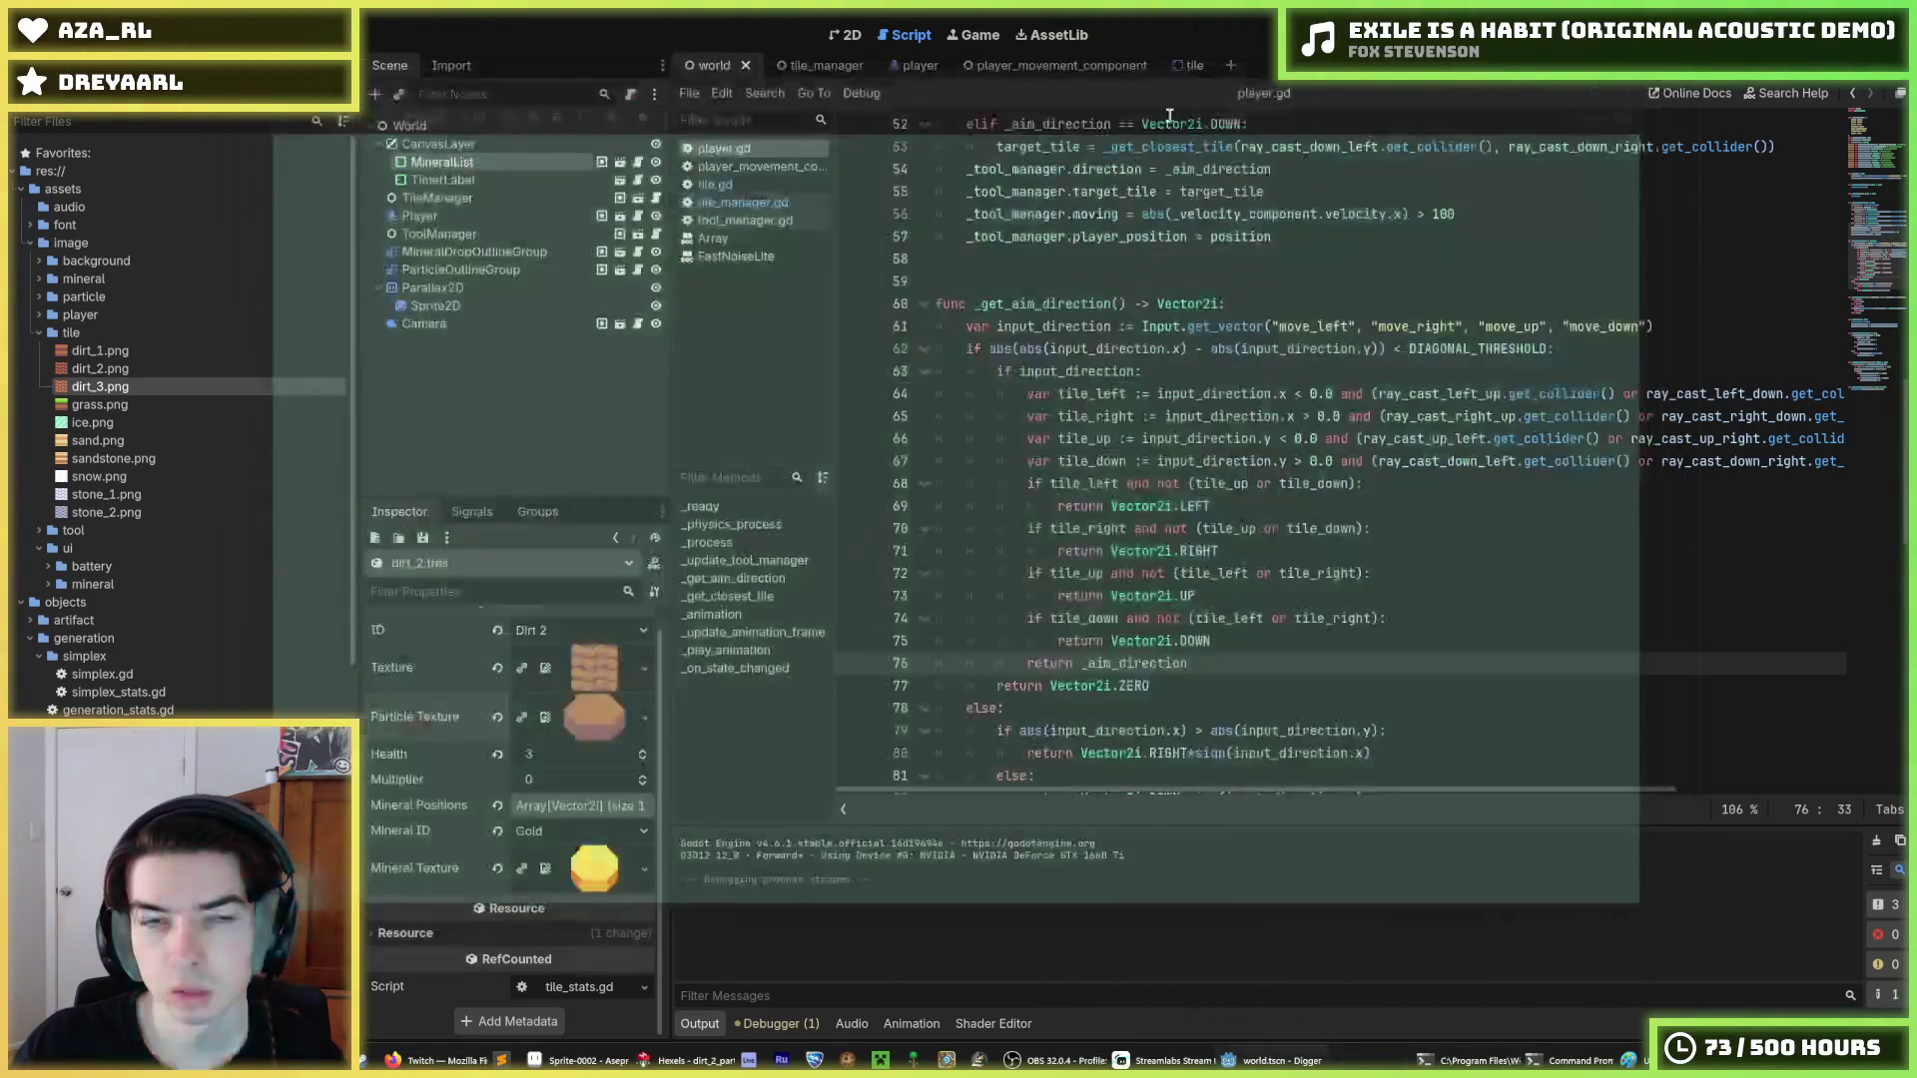
# Add Space as a jump input in the Project Settings Input Map, then rerun the game.
pyautogui.click(75, 34)
pyautogui.click(110, 122)
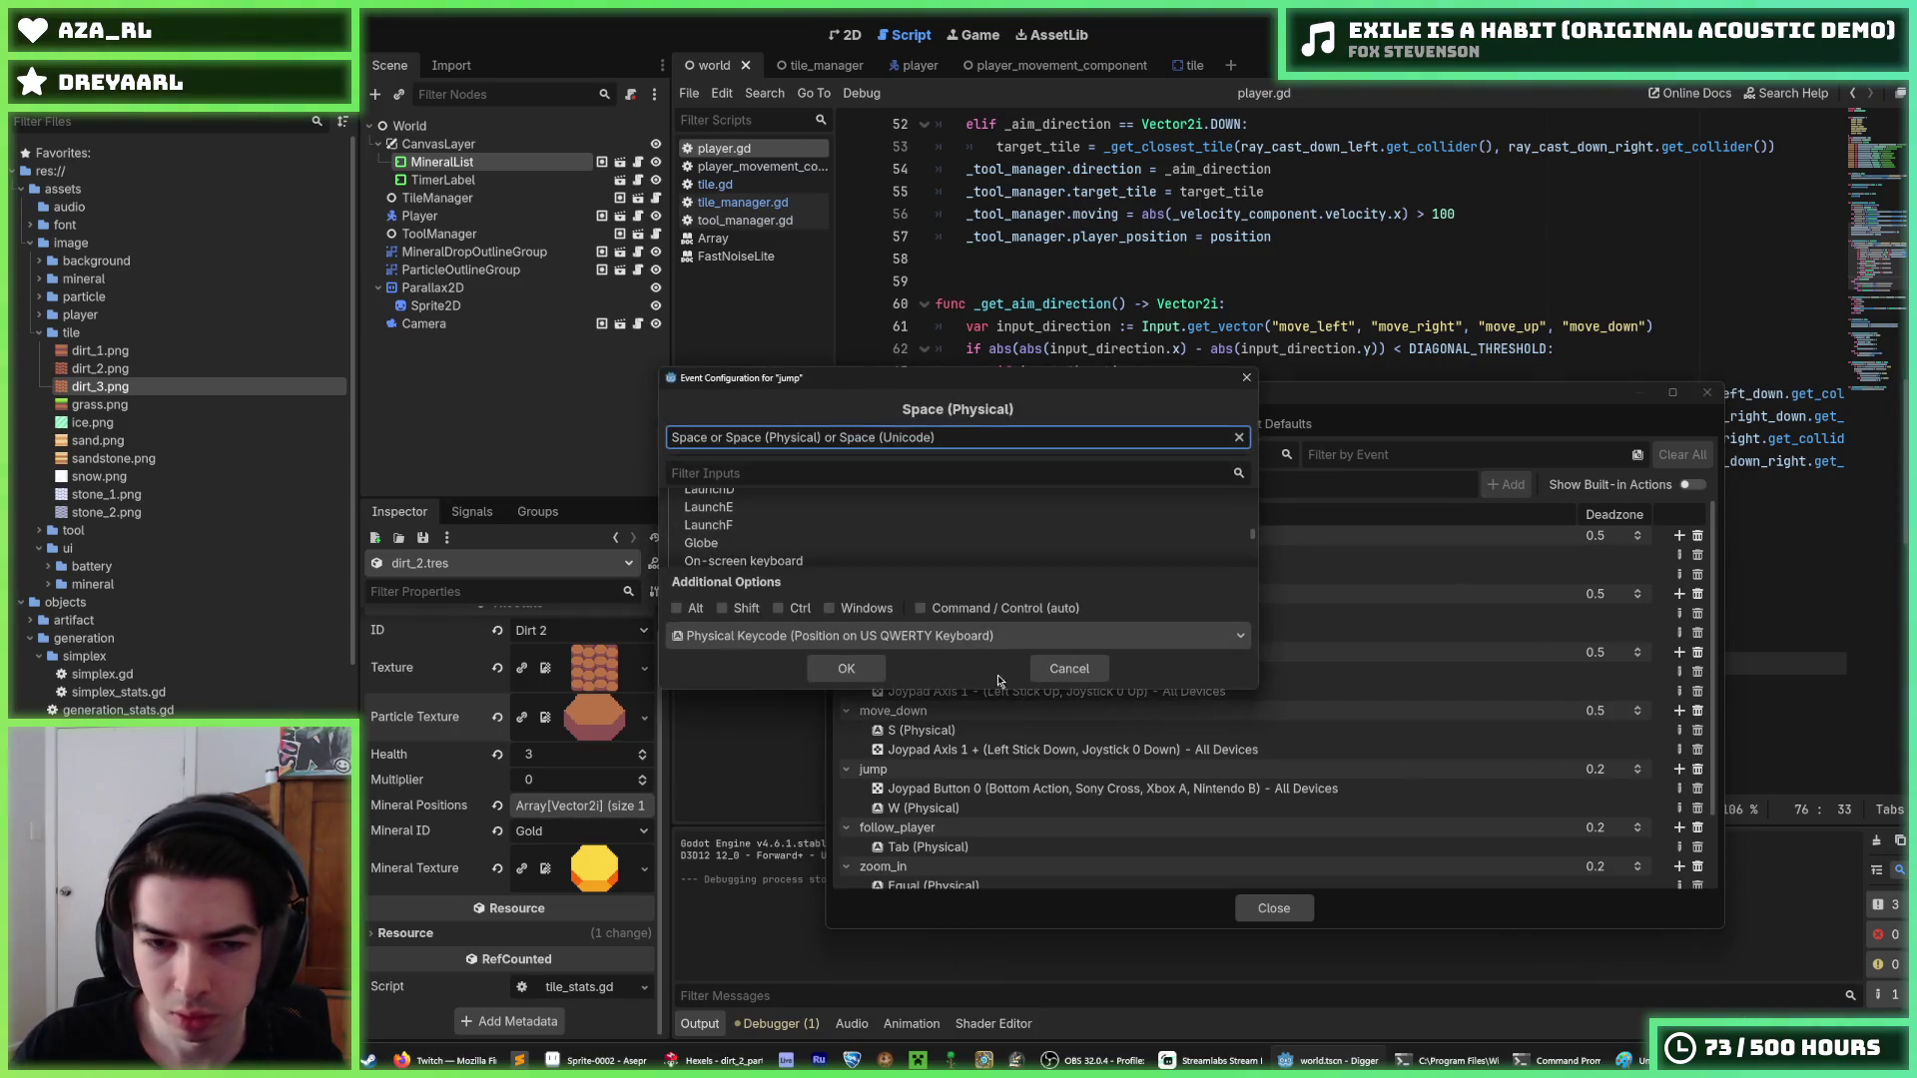
pyautogui.click(847, 669)
pyautogui.click(1274, 908)
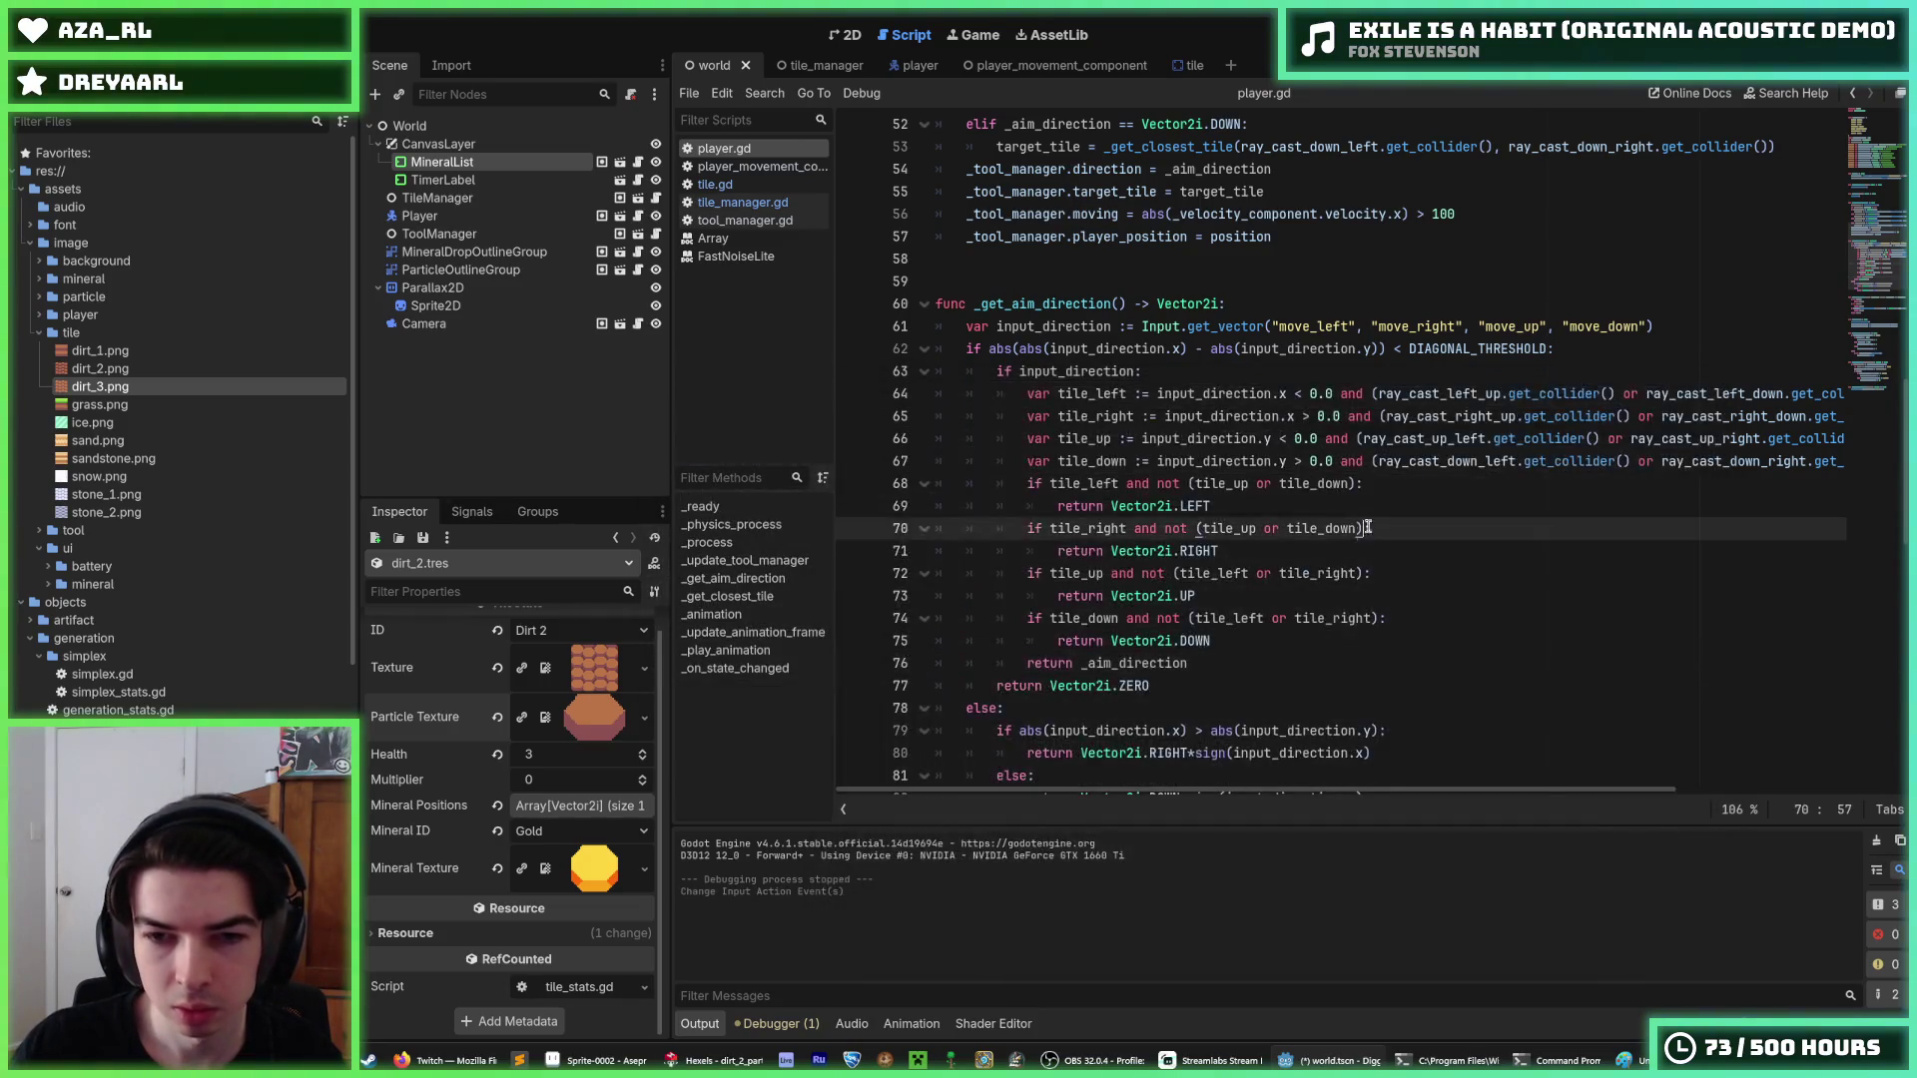
pyautogui.press('F5')
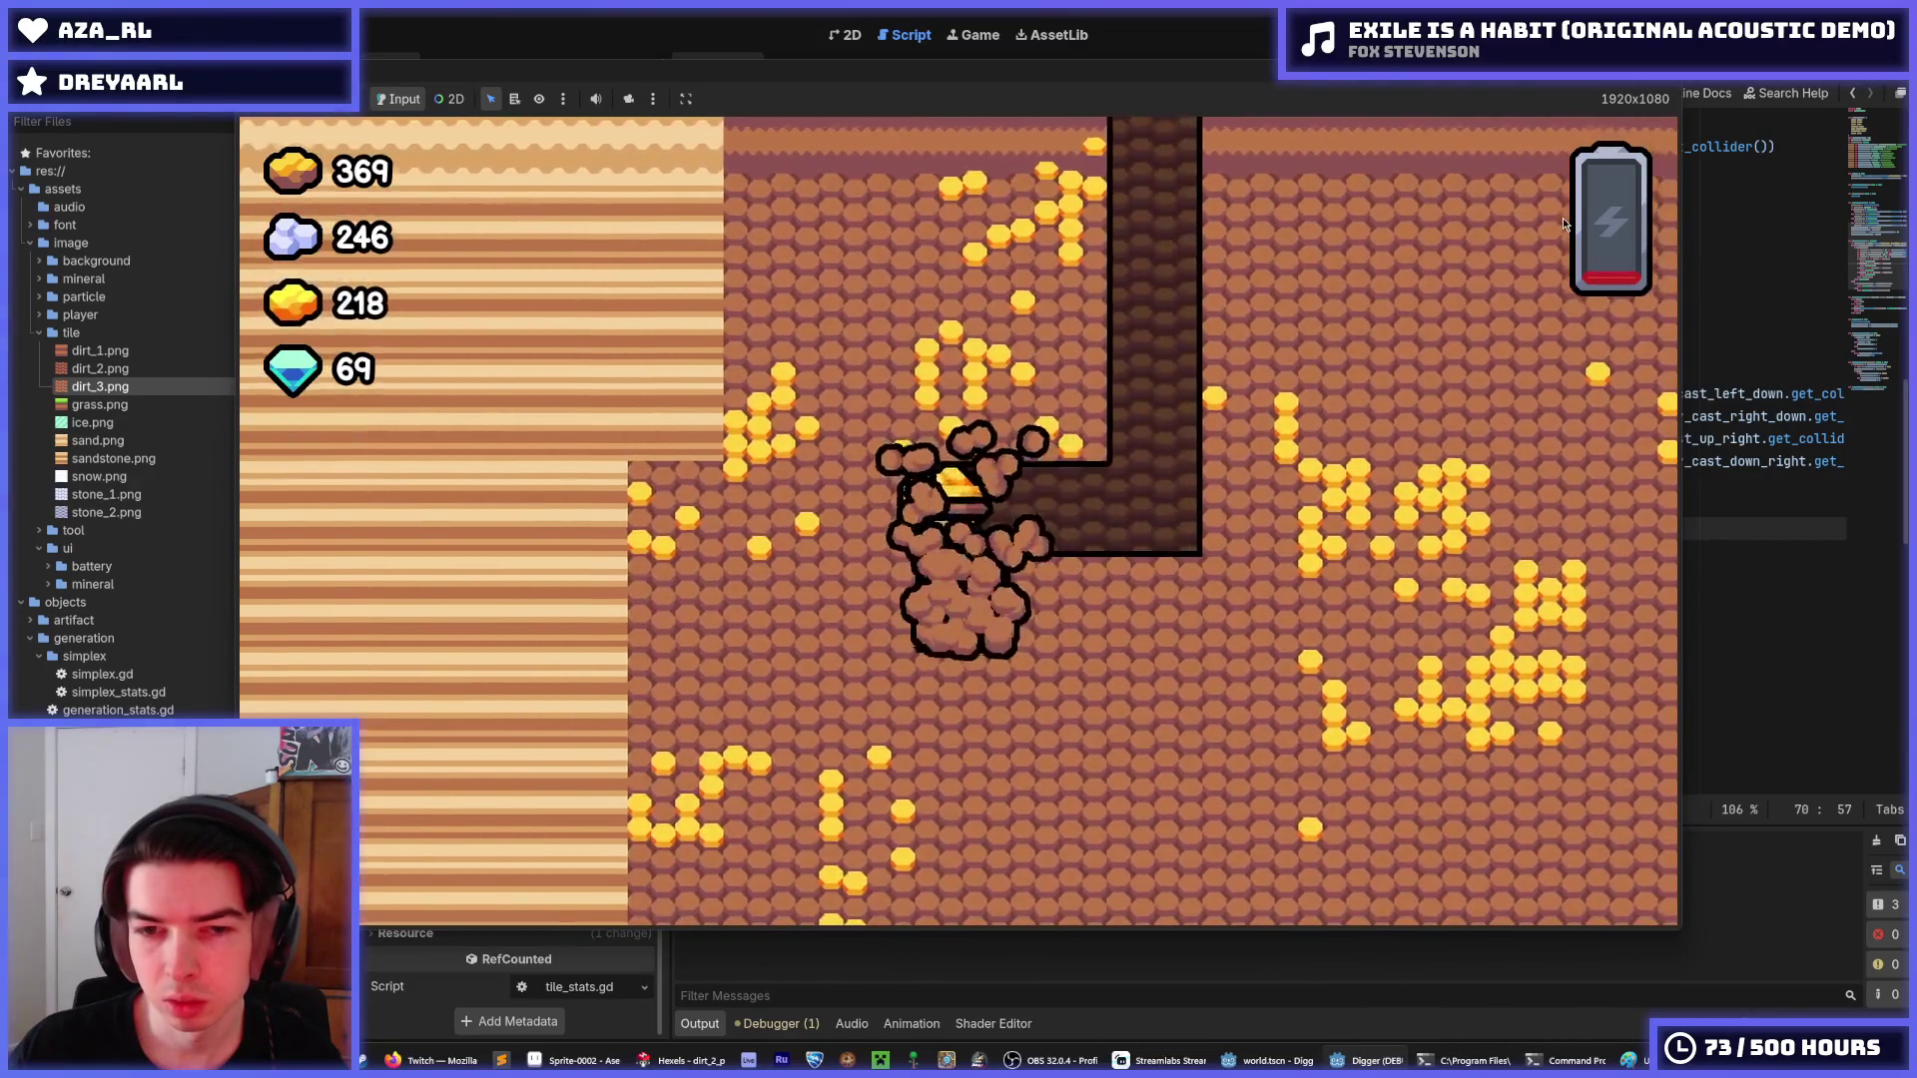
# Tunnel up and down through dirt and stone until gold reaches 378, then stop with F8.
pyautogui.press('Right')
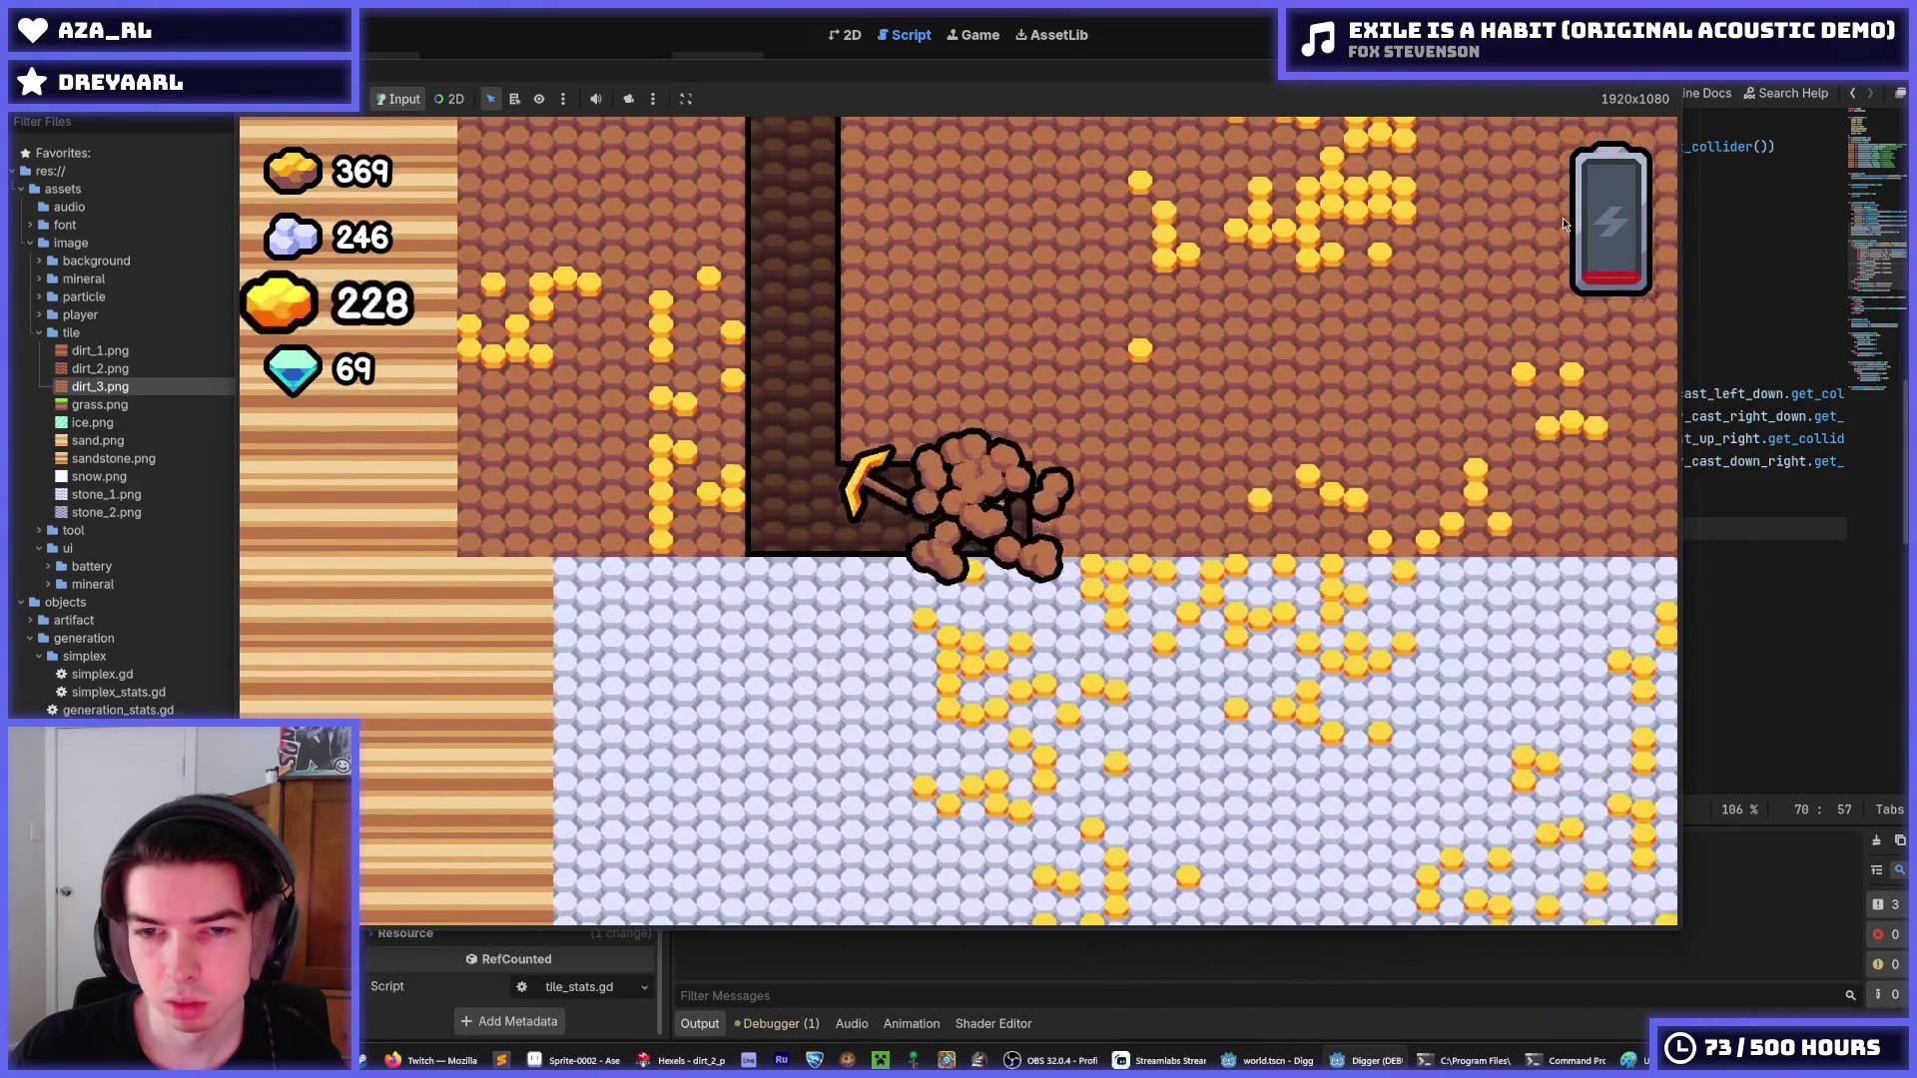
pyautogui.press('Up')
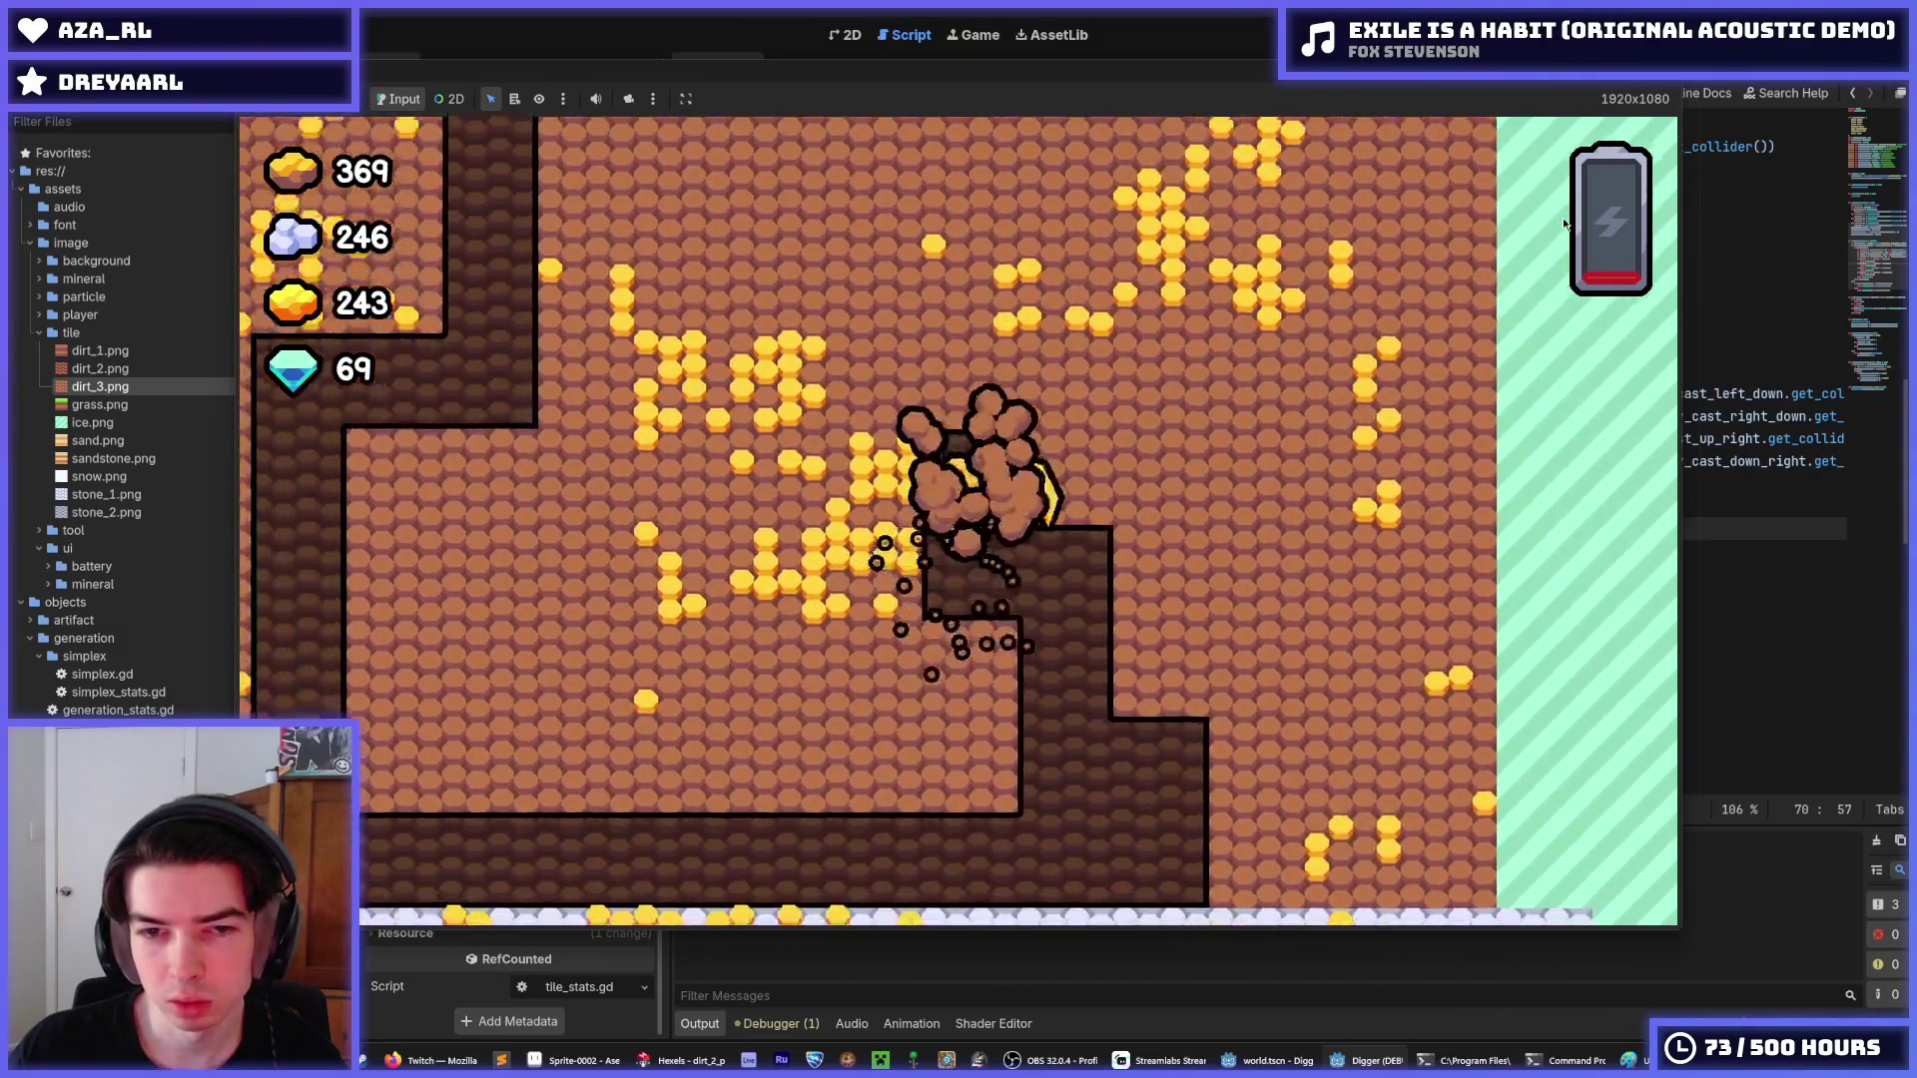
pyautogui.press('Down')
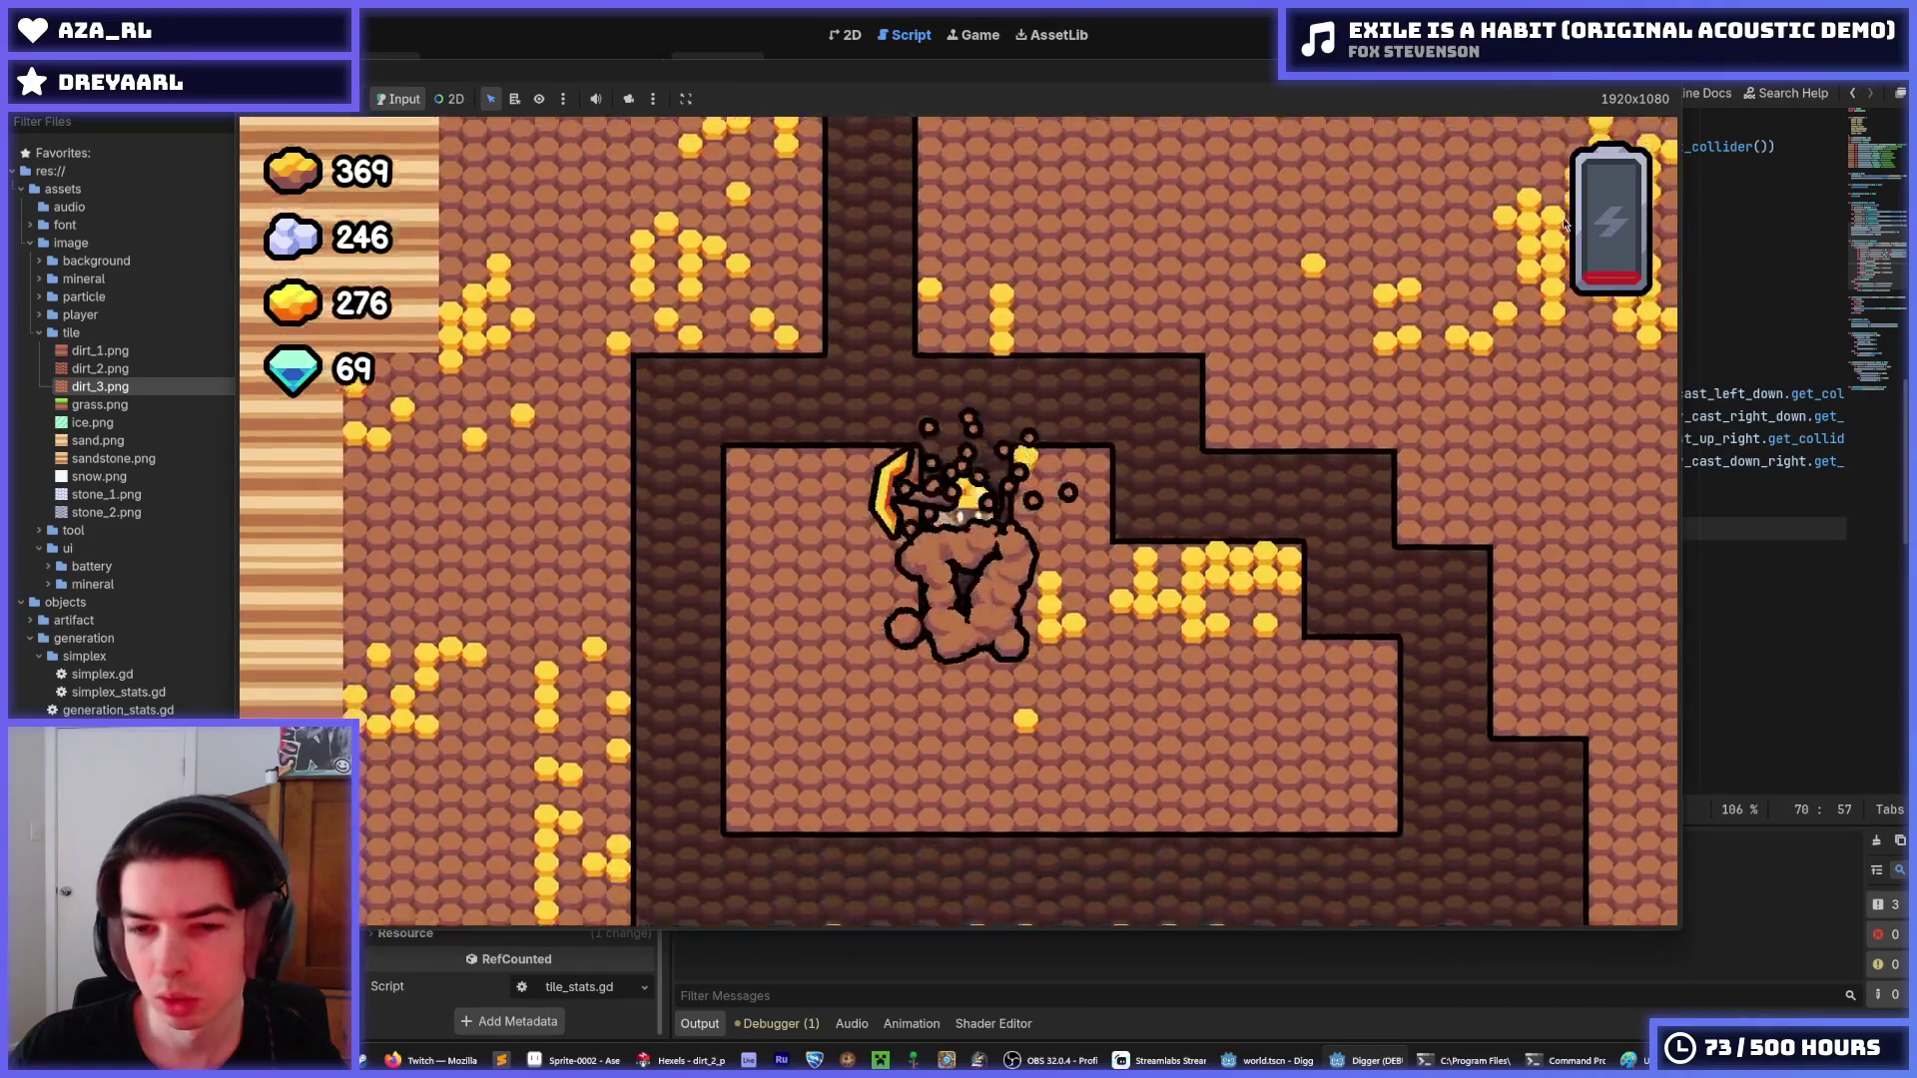
pyautogui.press('Up')
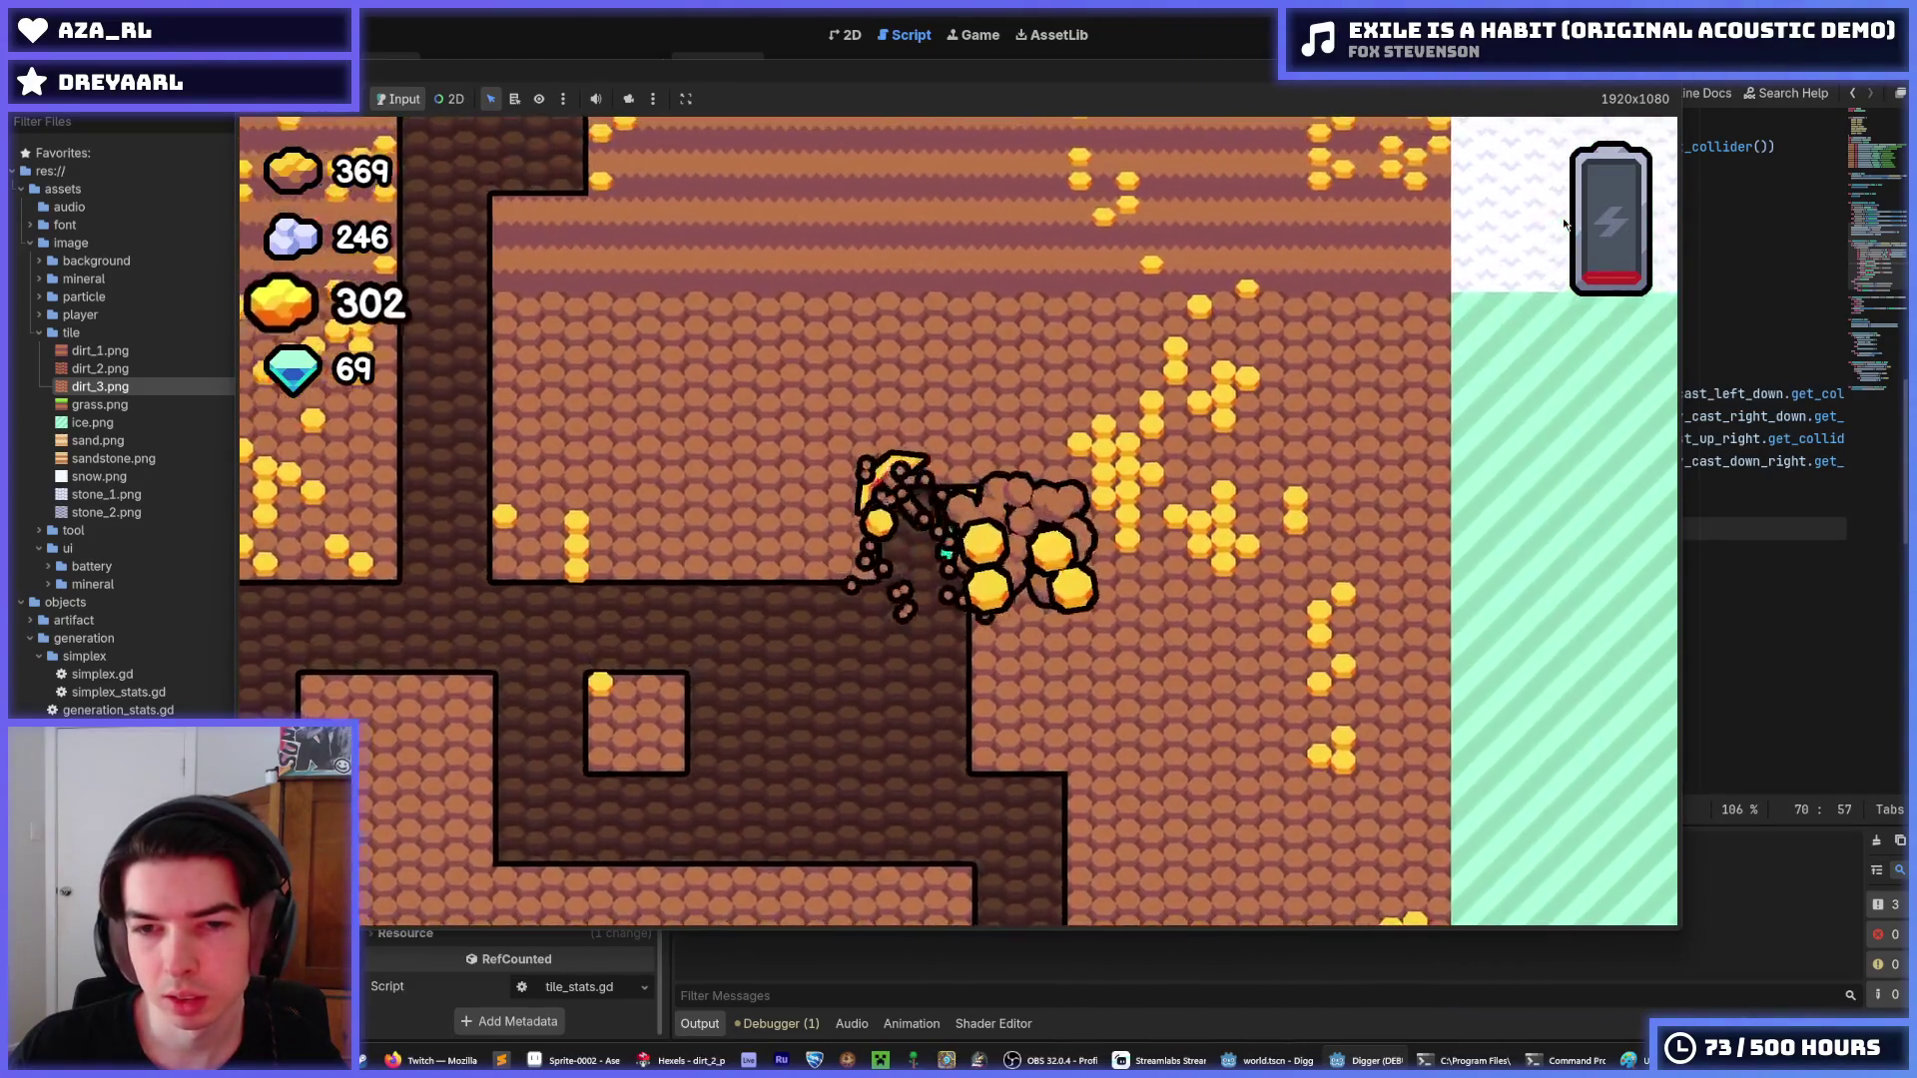
pyautogui.press('Down')
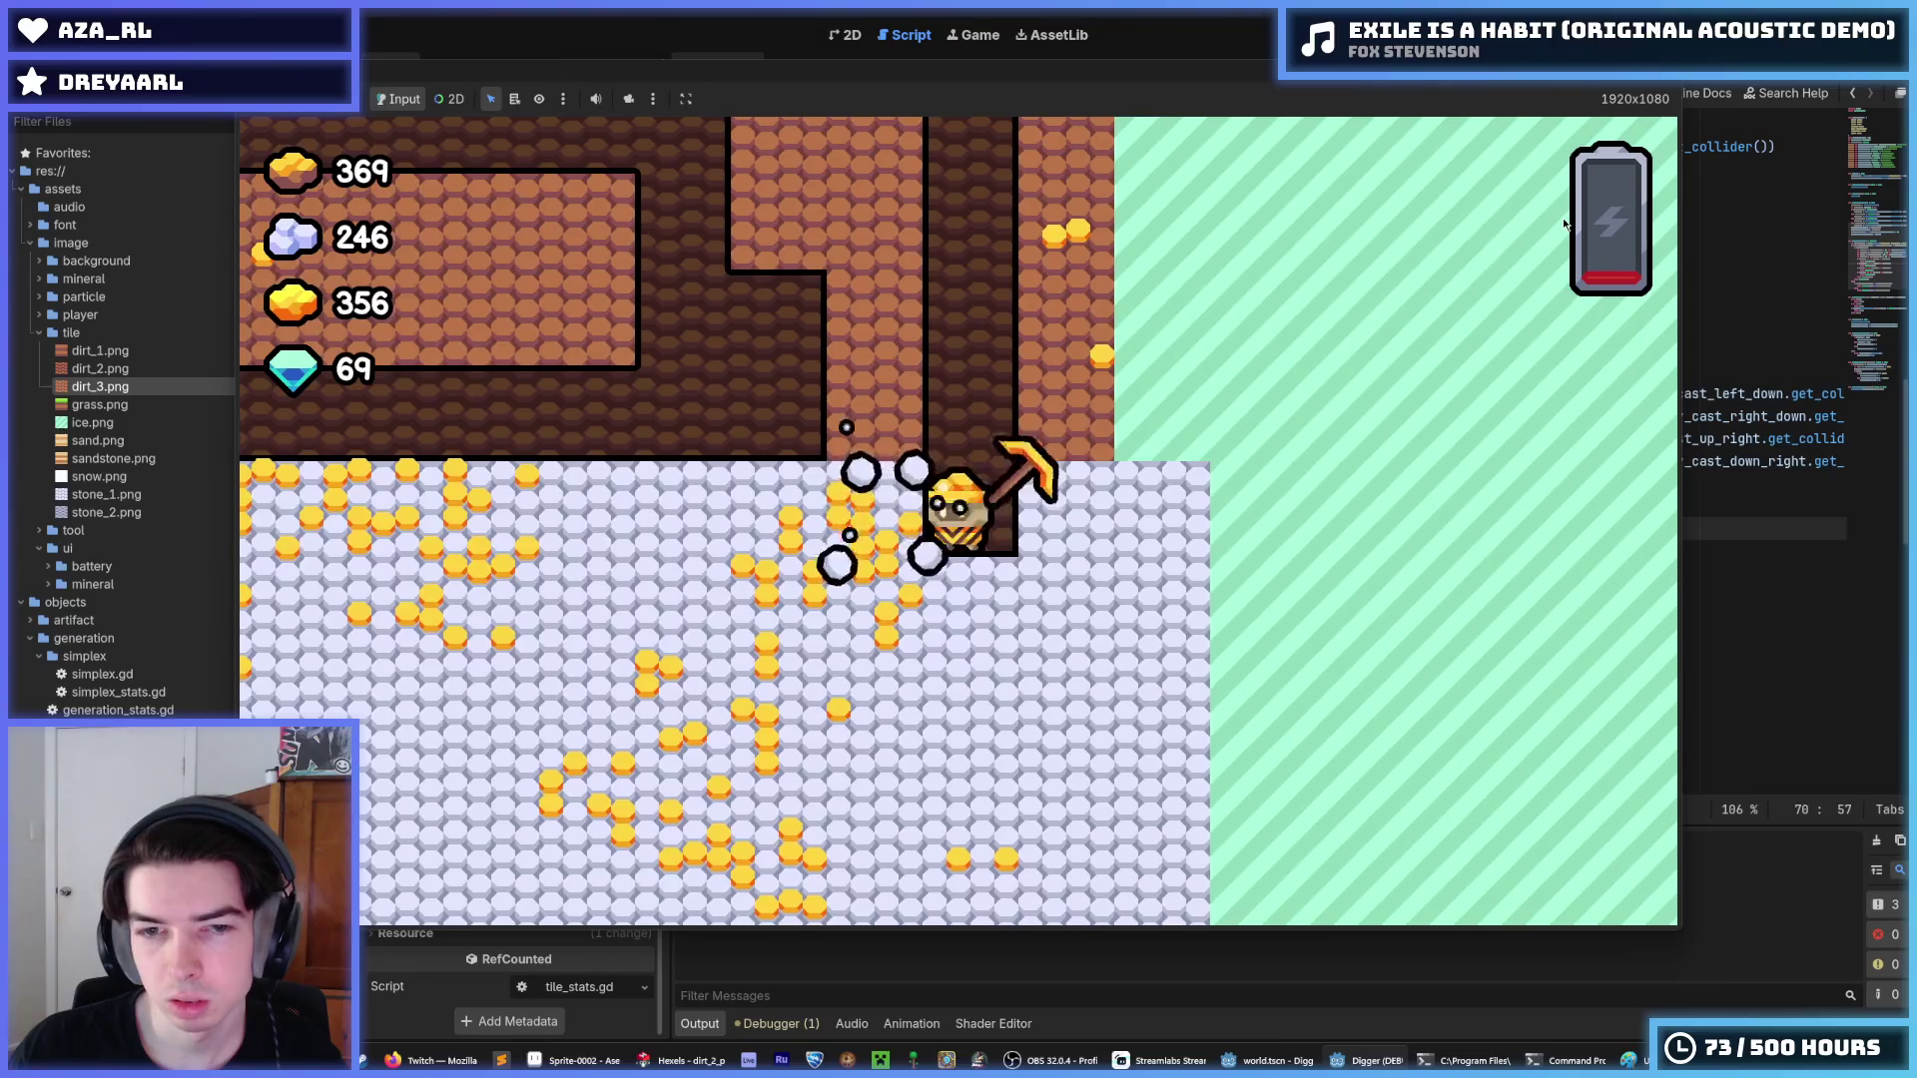
pyautogui.press('Up')
pyautogui.press('Right')
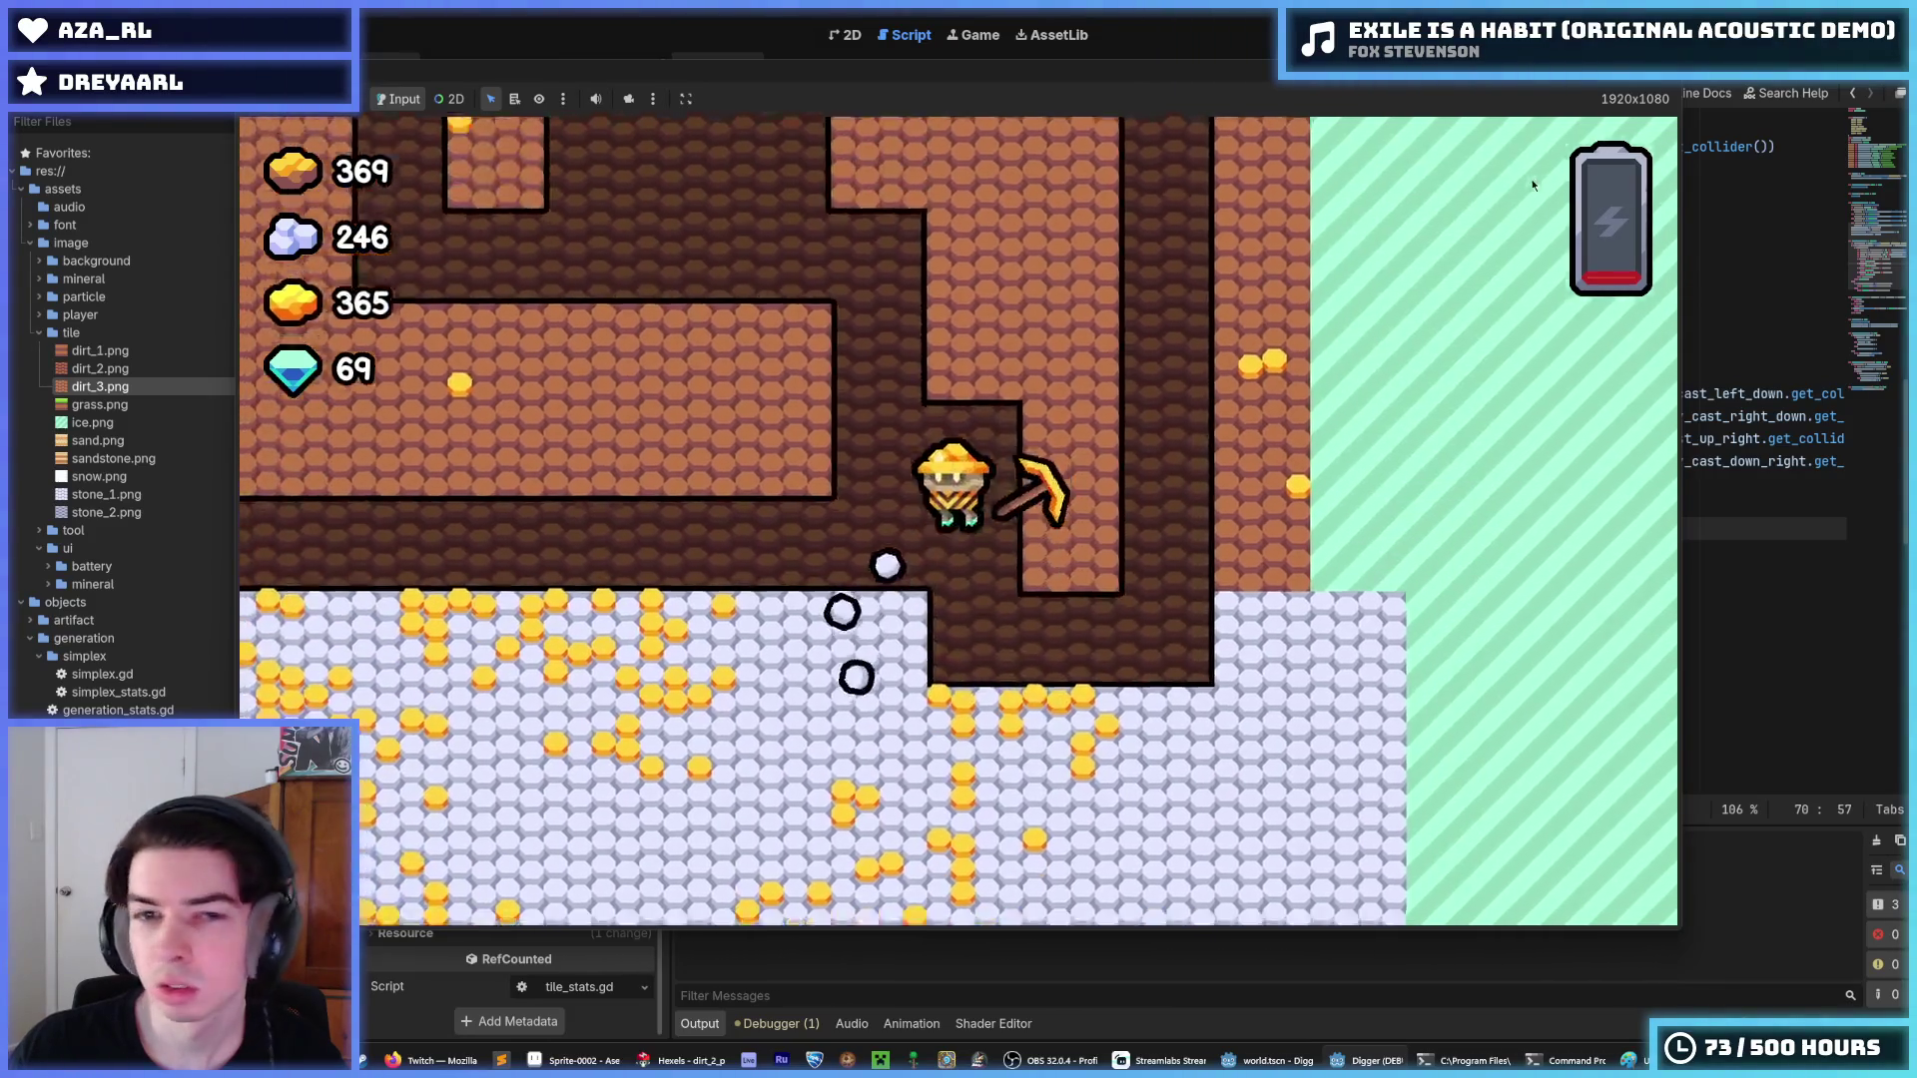
pyautogui.press('Up')
pyautogui.press('Left')
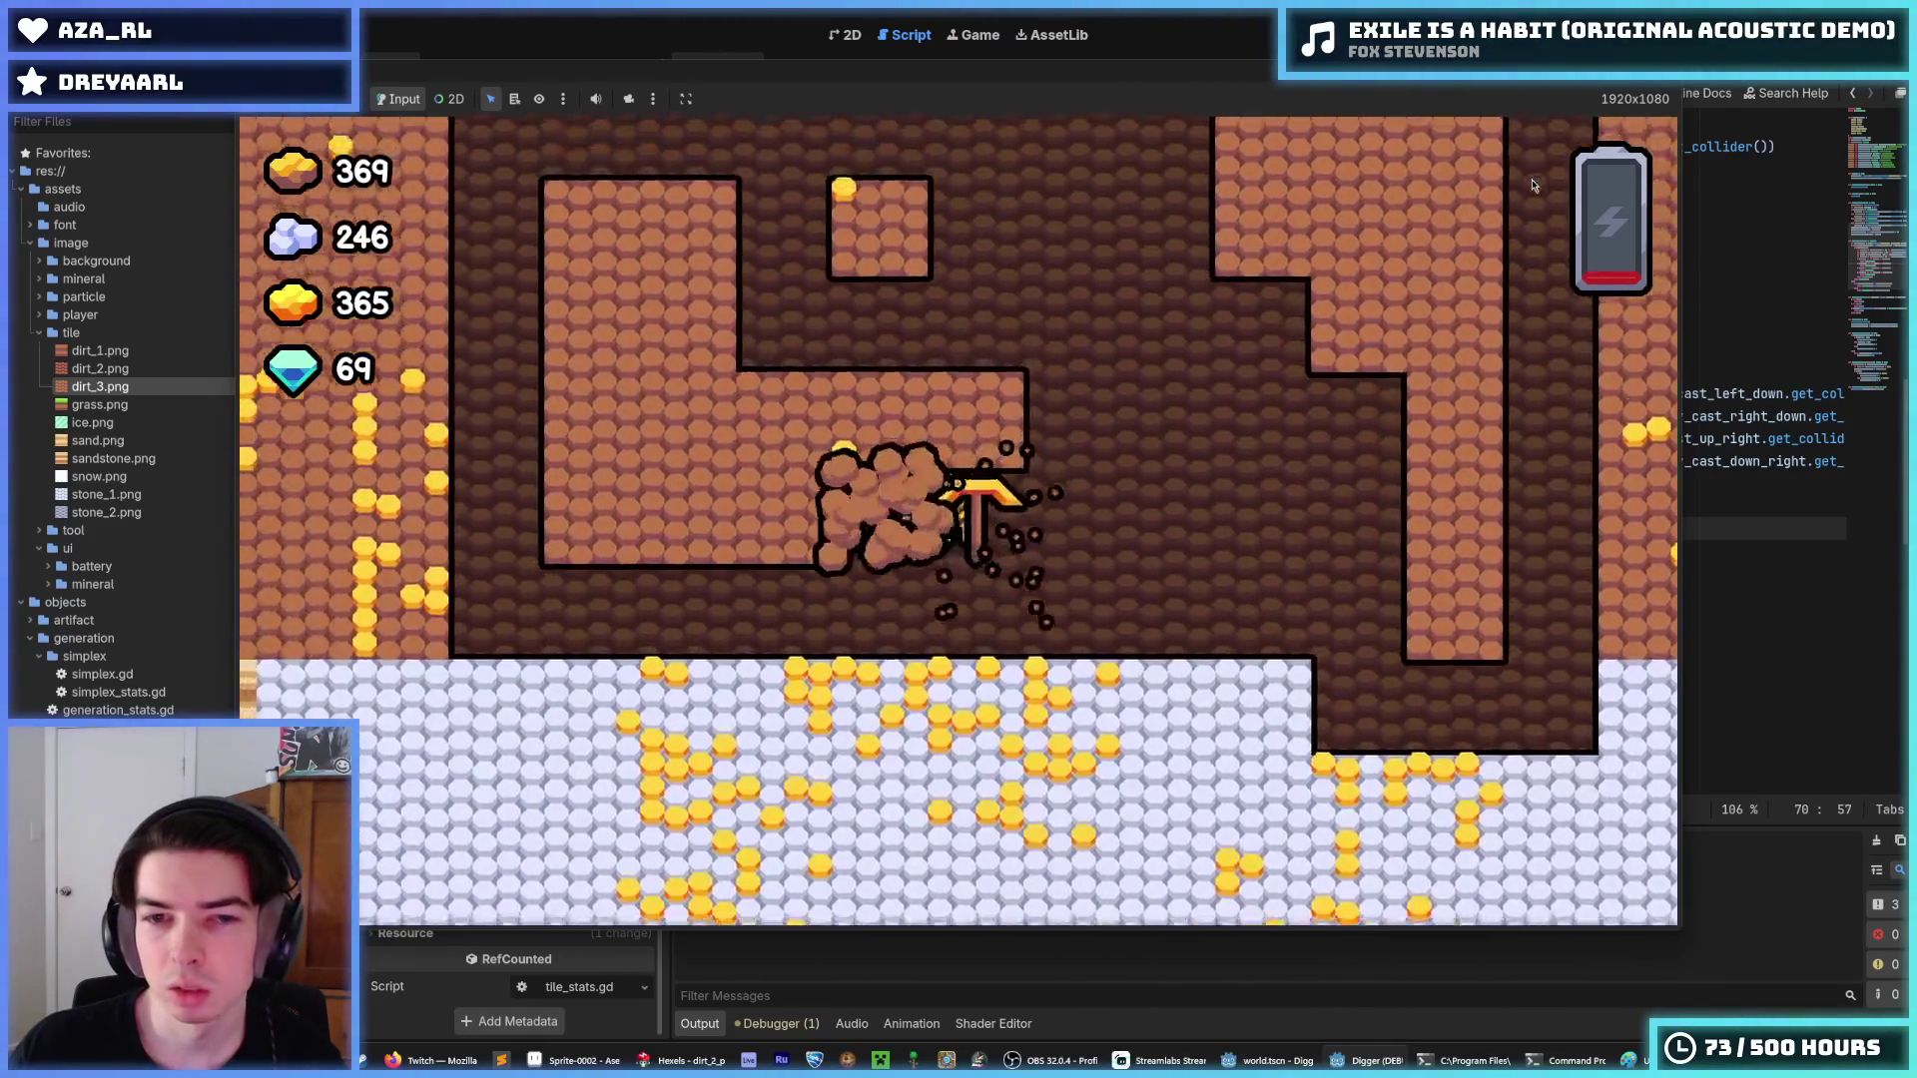
pyautogui.press('Left')
pyautogui.press('Up')
pyautogui.press('Down')
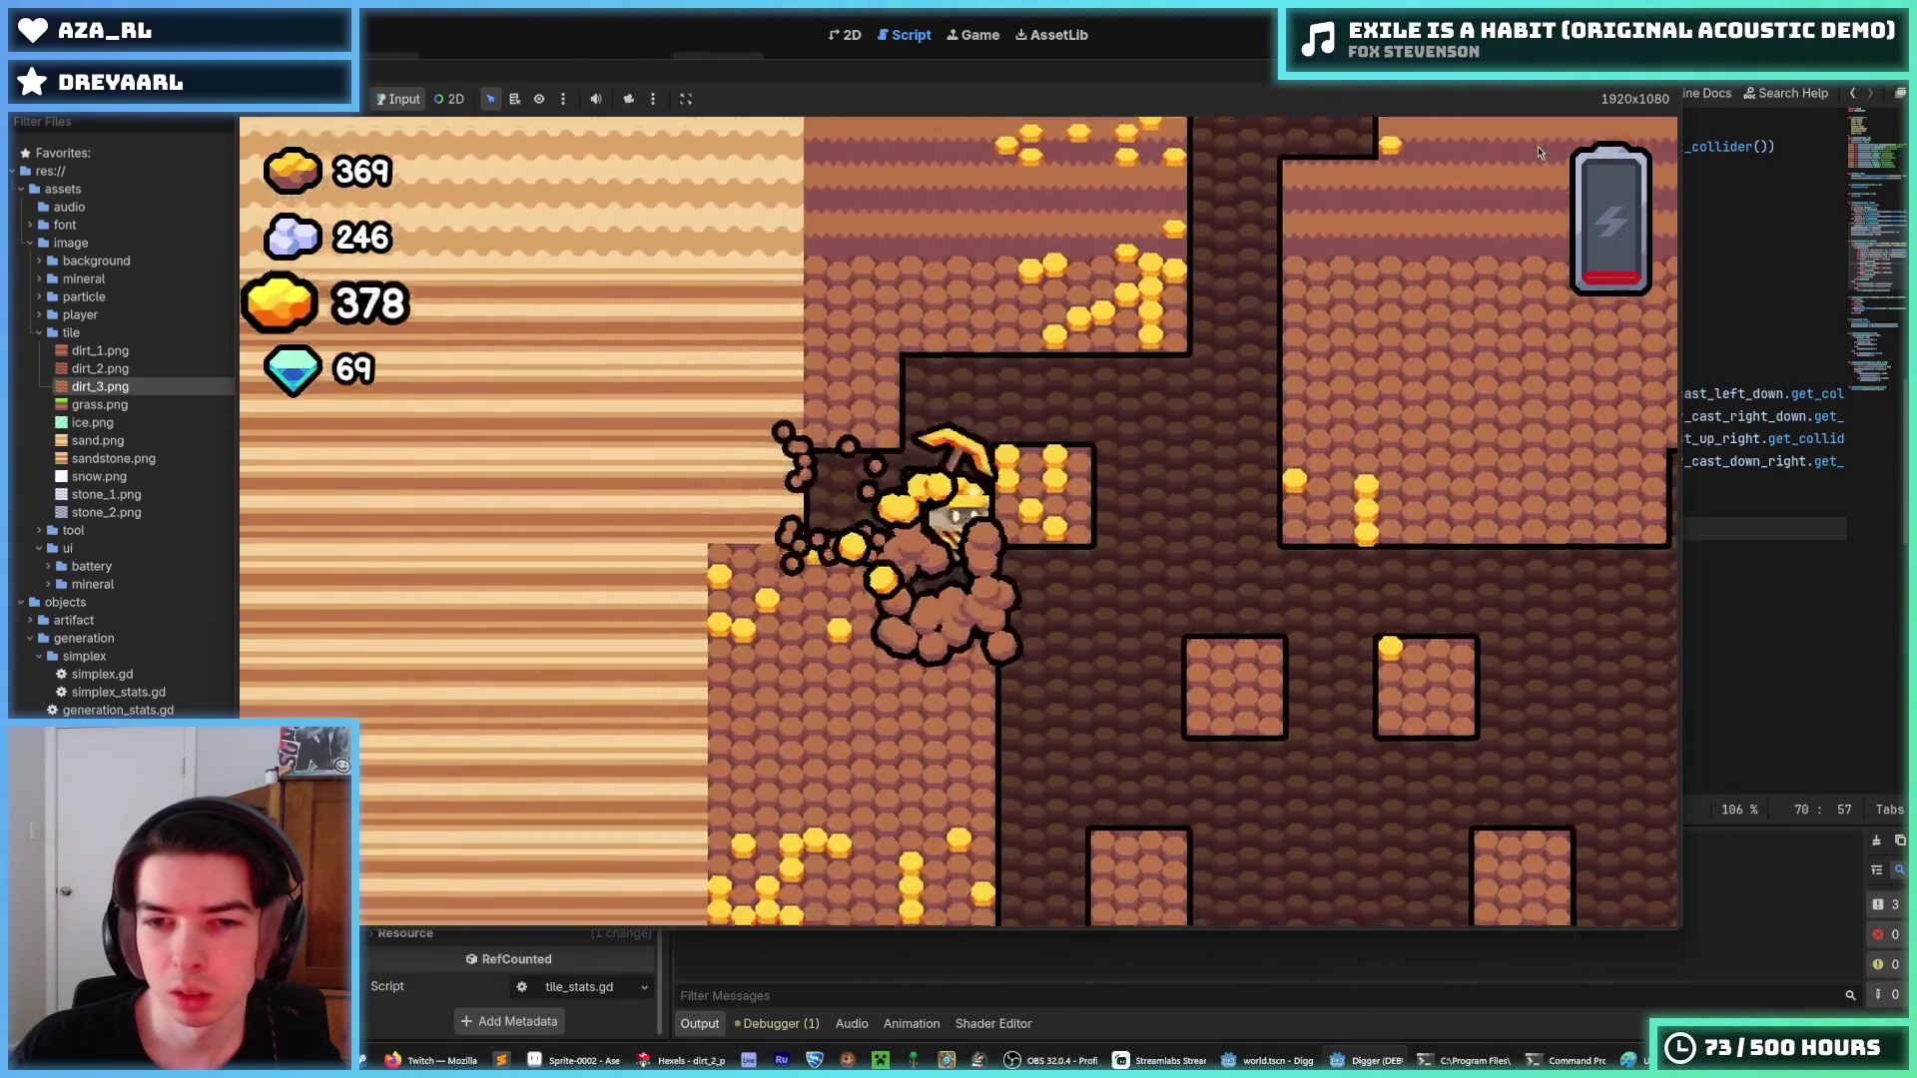
pyautogui.press('F8')
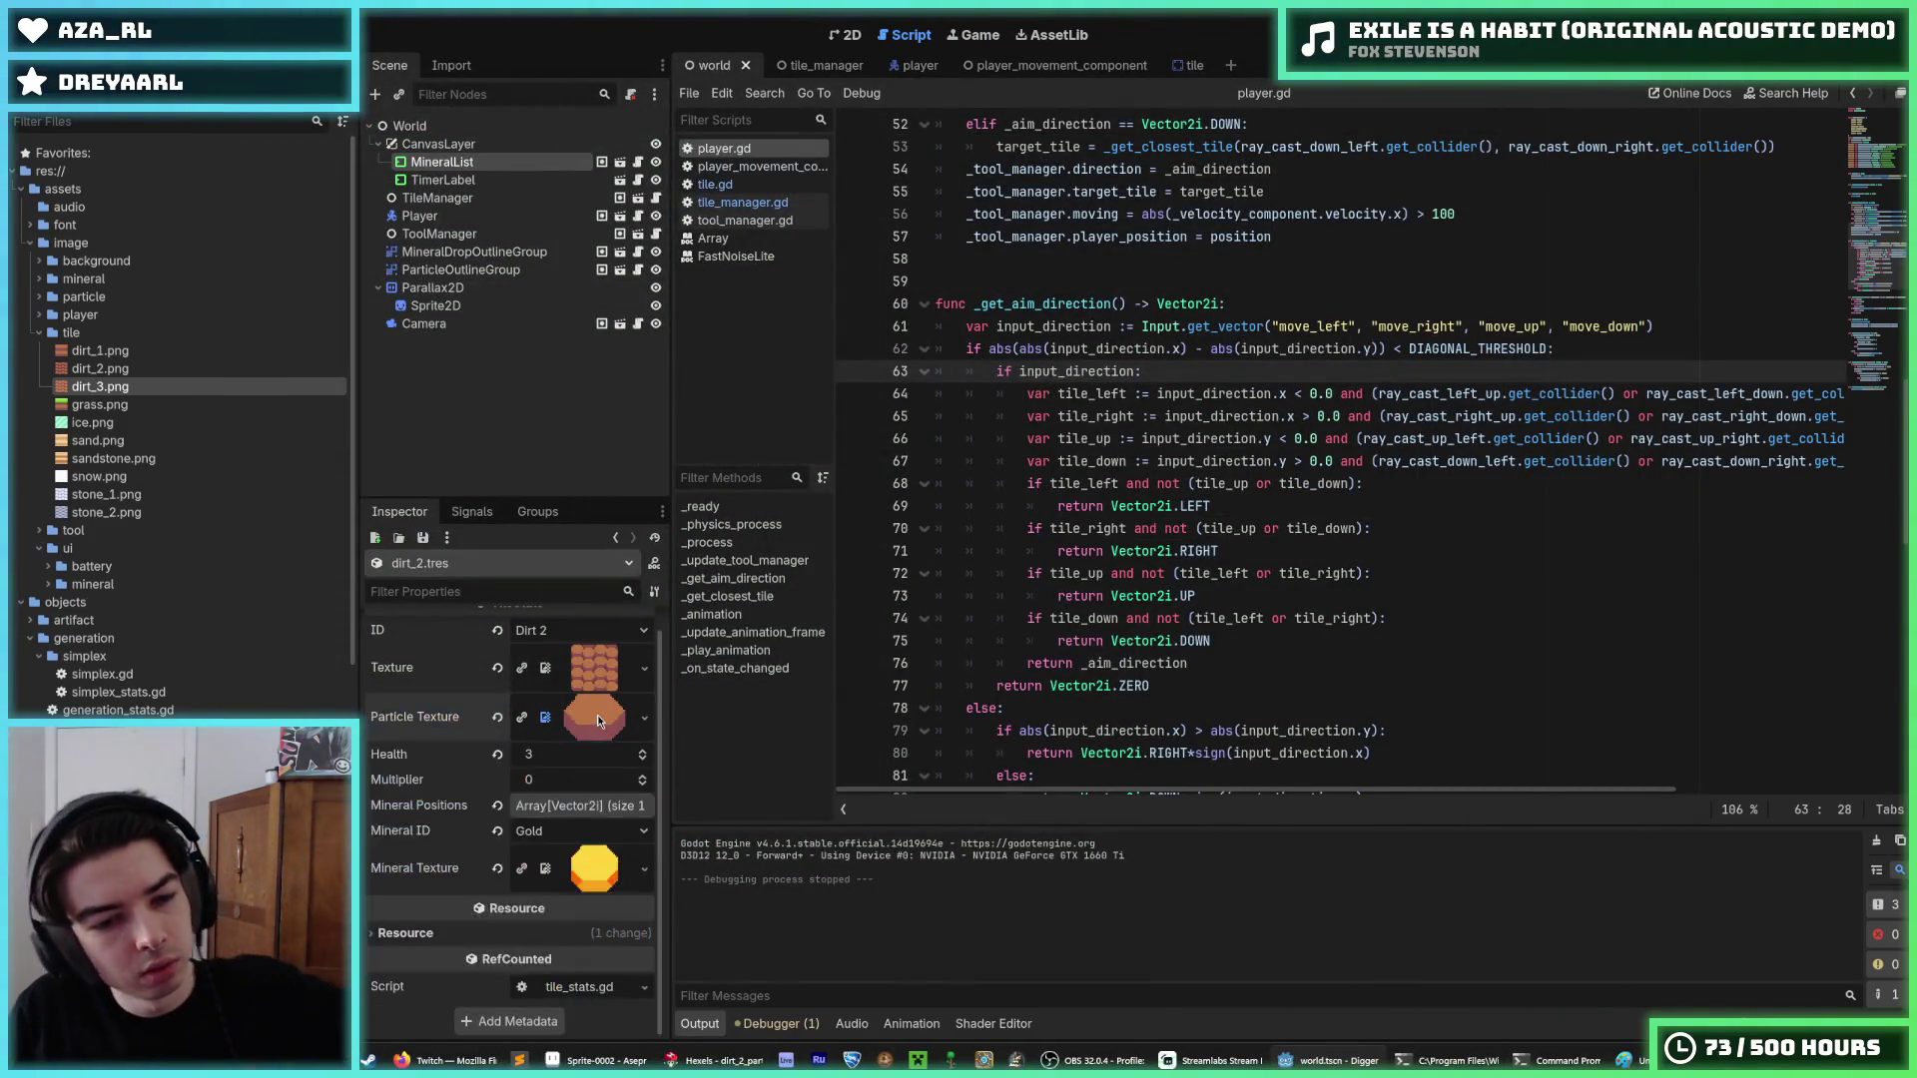
# Attempt to delete dirt_2.png, cancel due to the tile.tscn dependency, and switch to the tile scene.
pyautogui.click(118, 372)
pyautogui.click(121, 386)
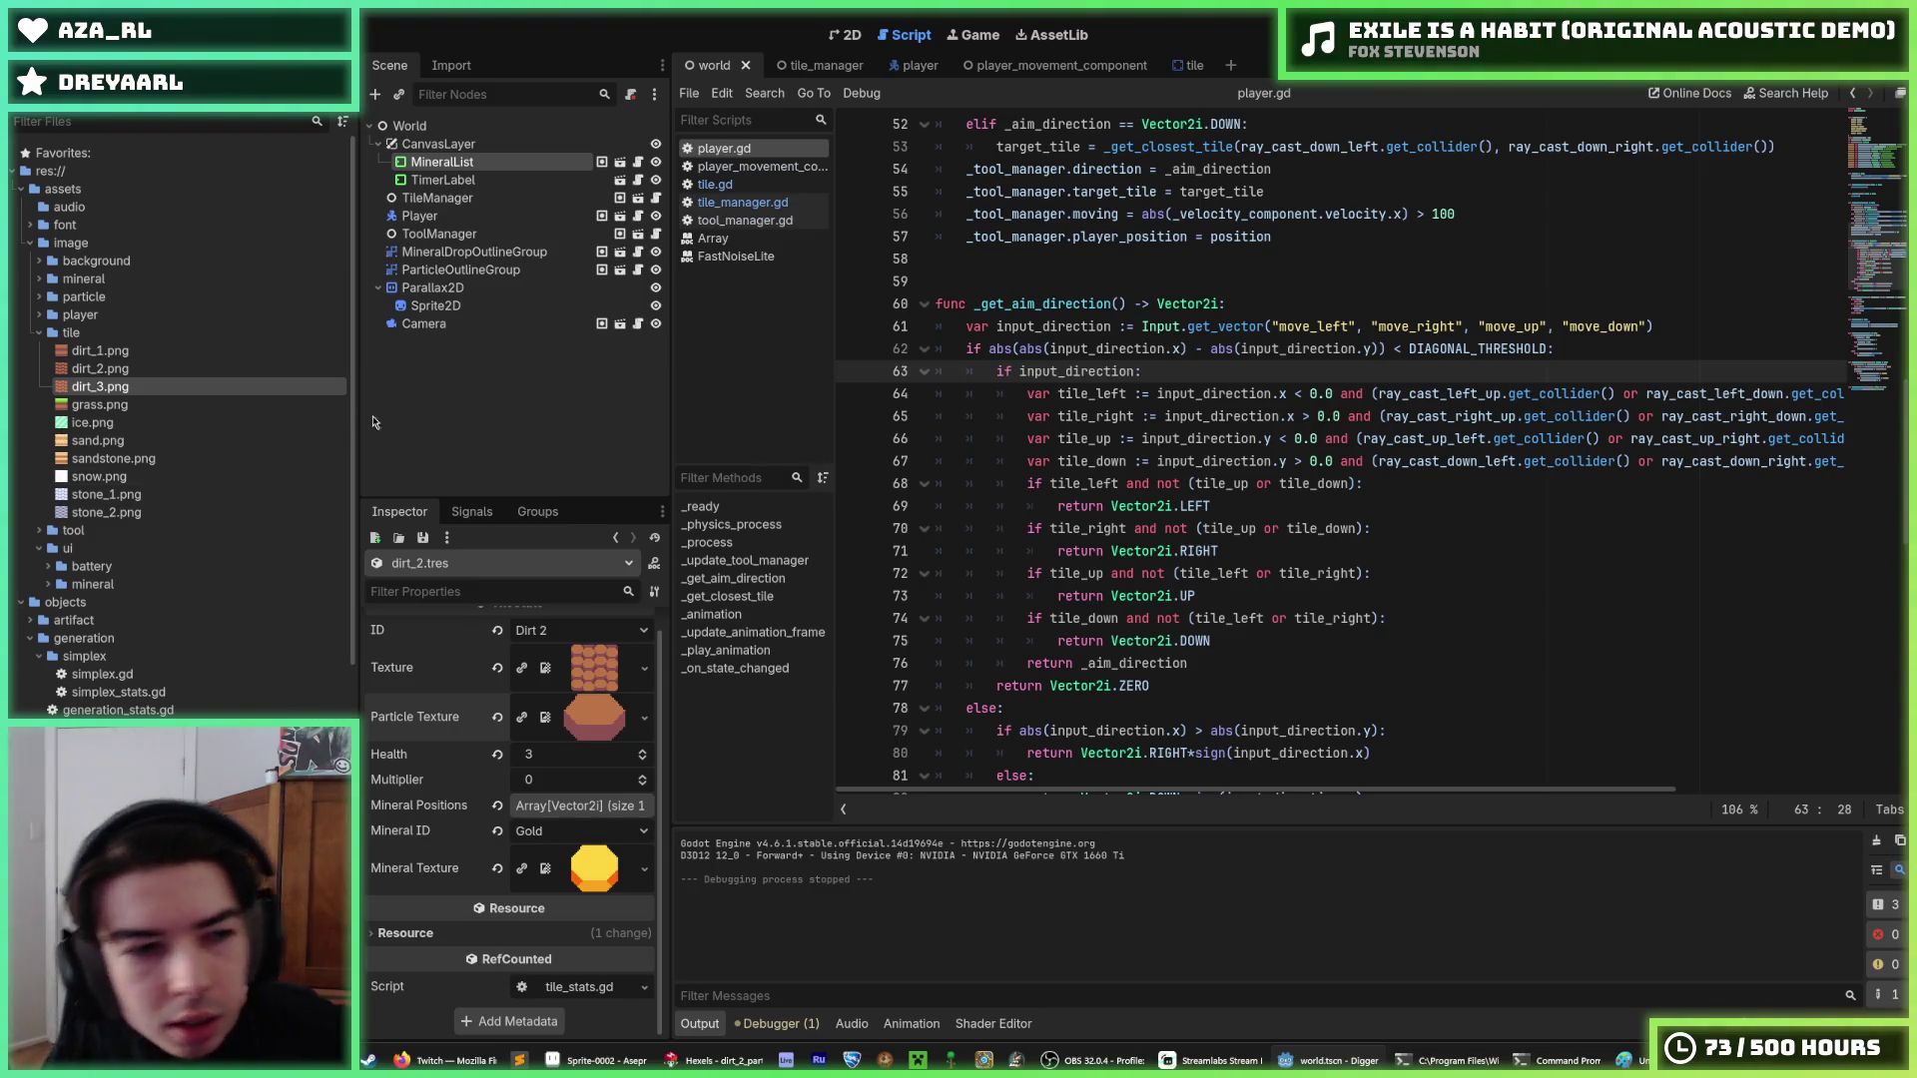
pyautogui.click(150, 372)
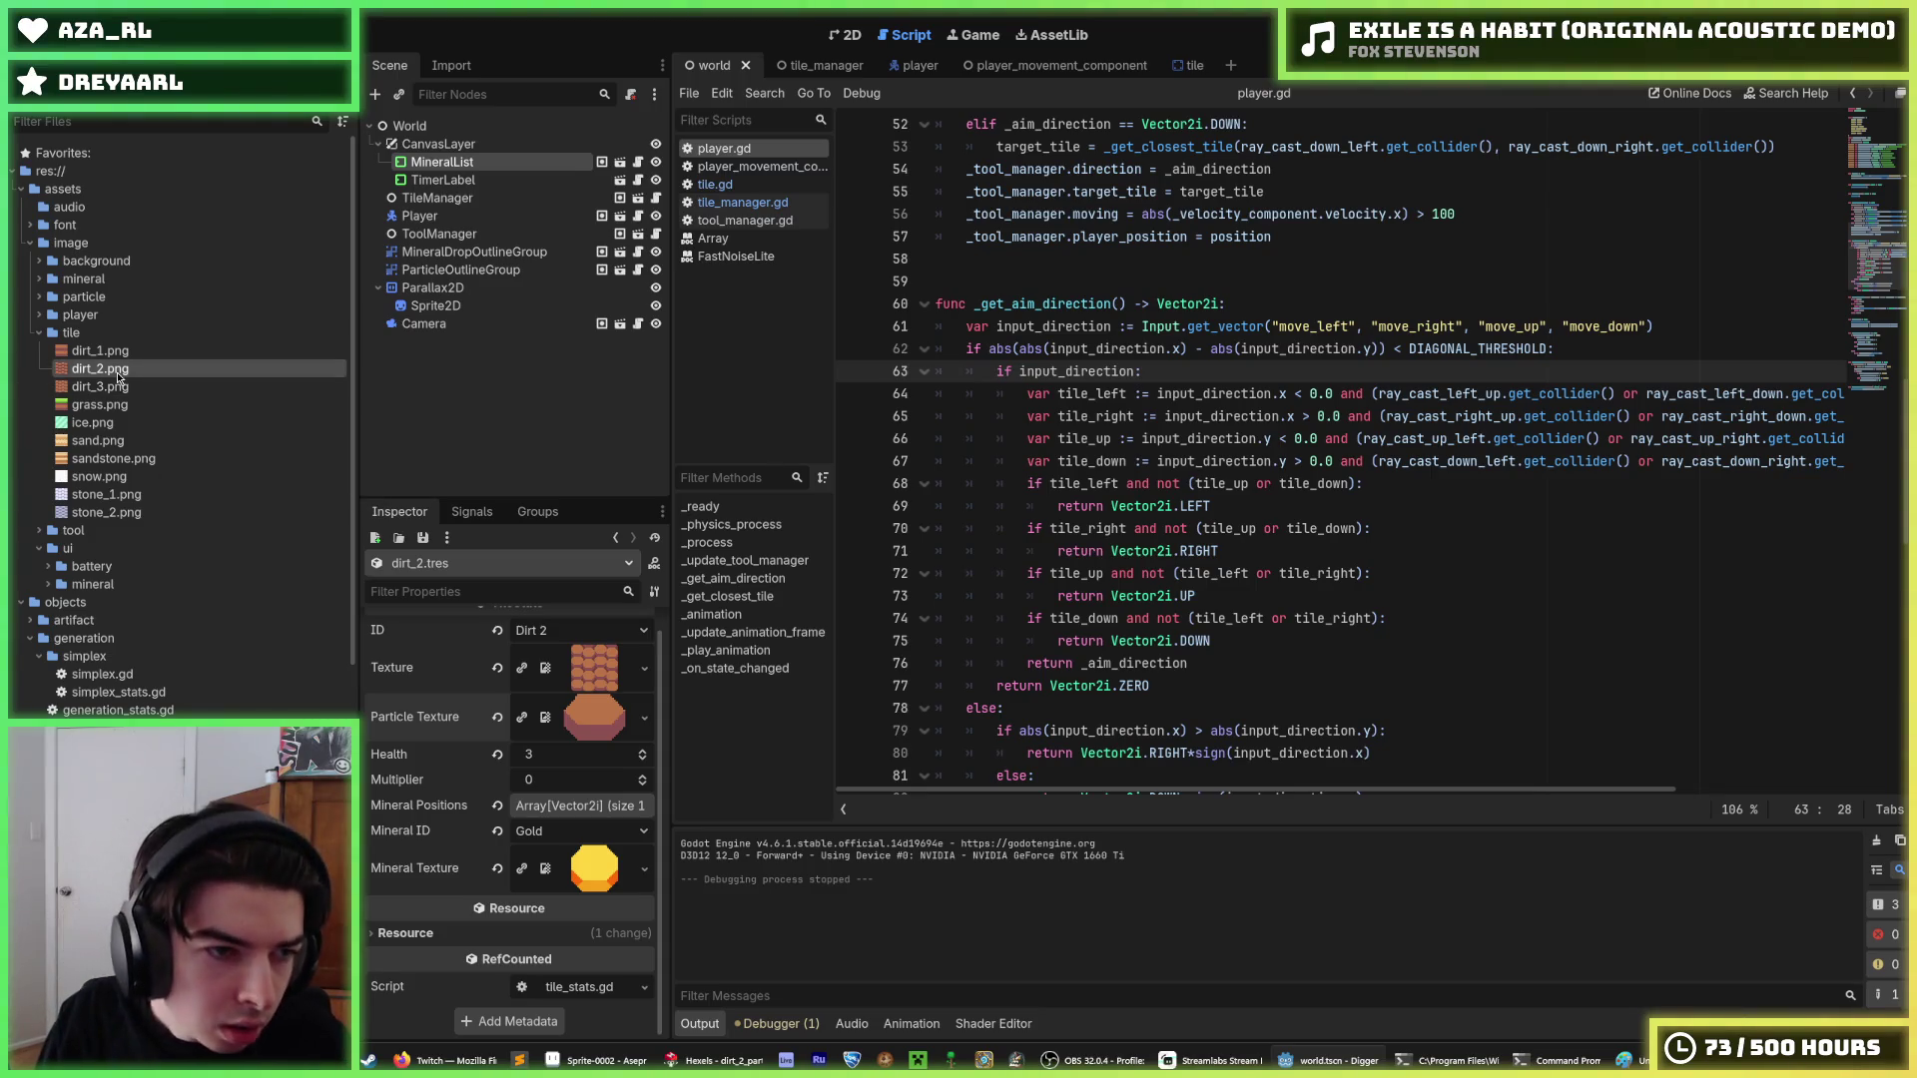
pyautogui.rightClick(119, 375)
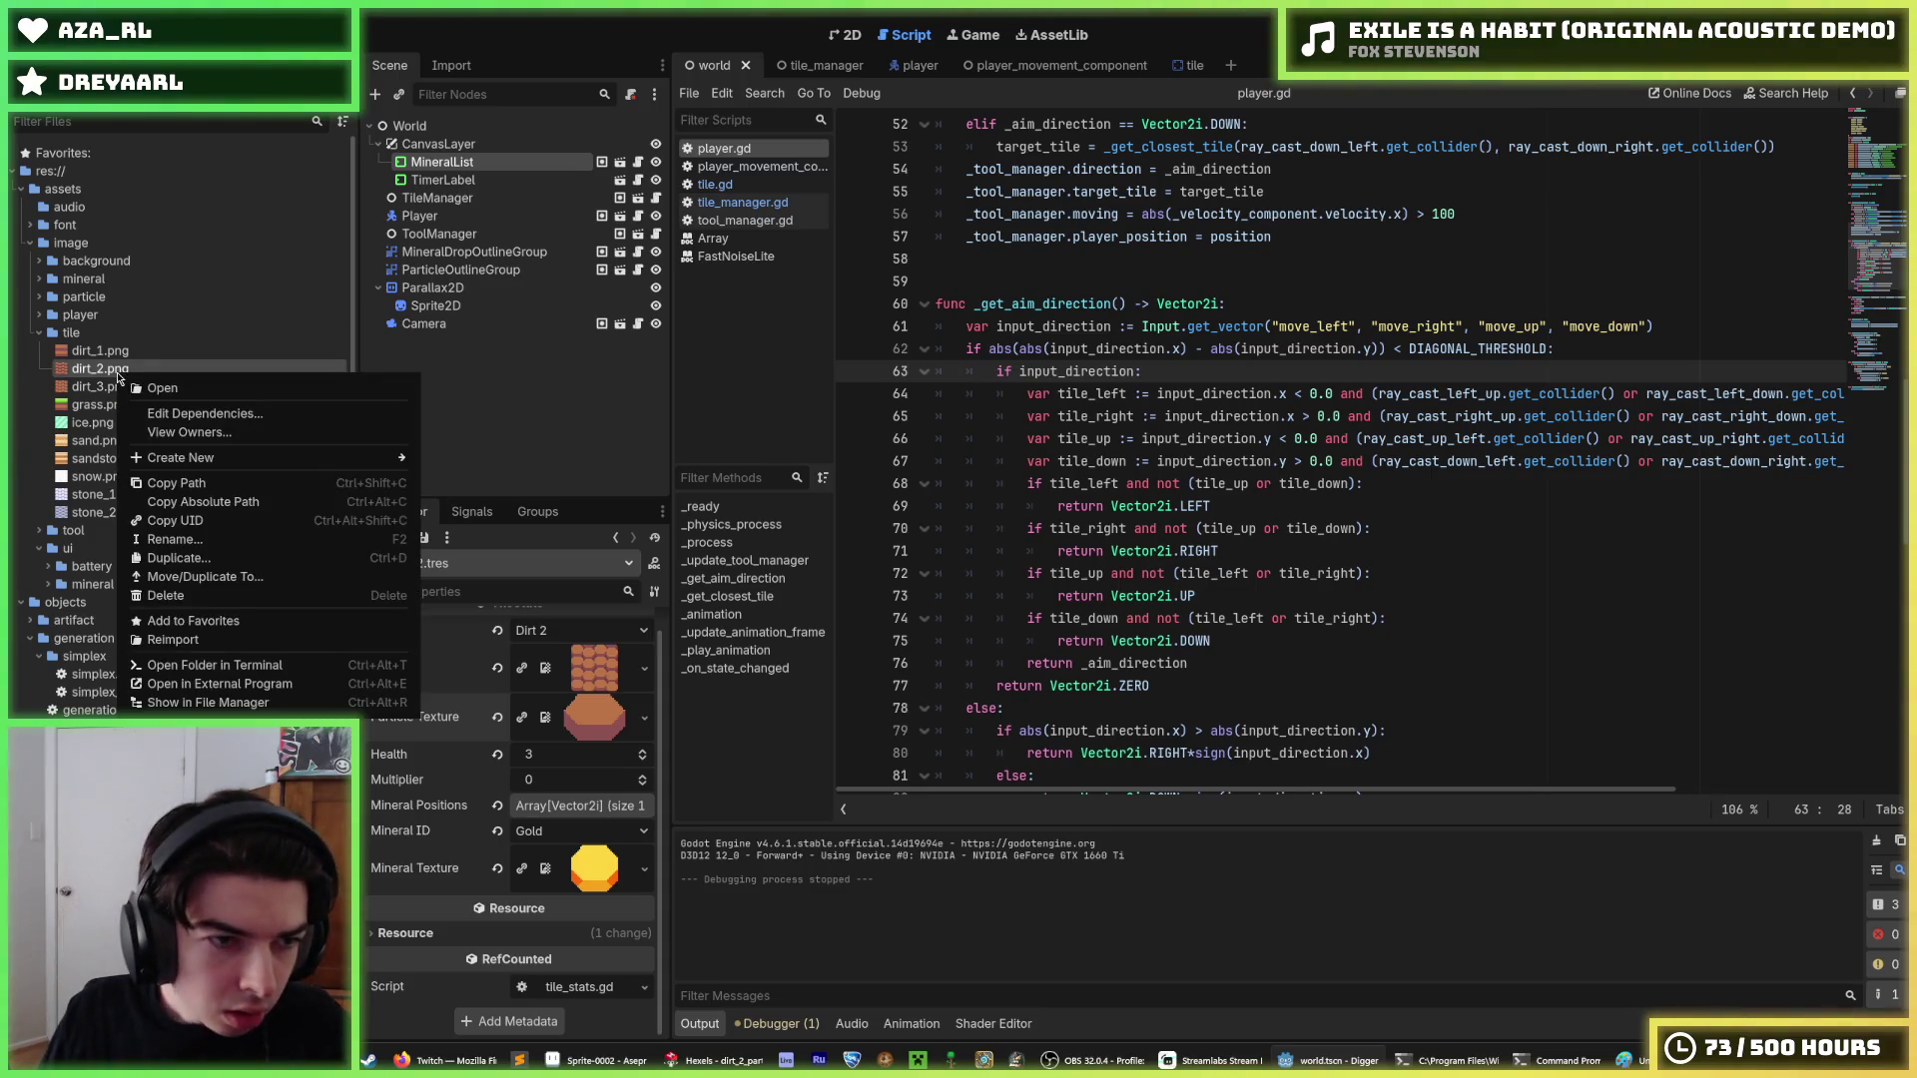
pyautogui.click(206, 593)
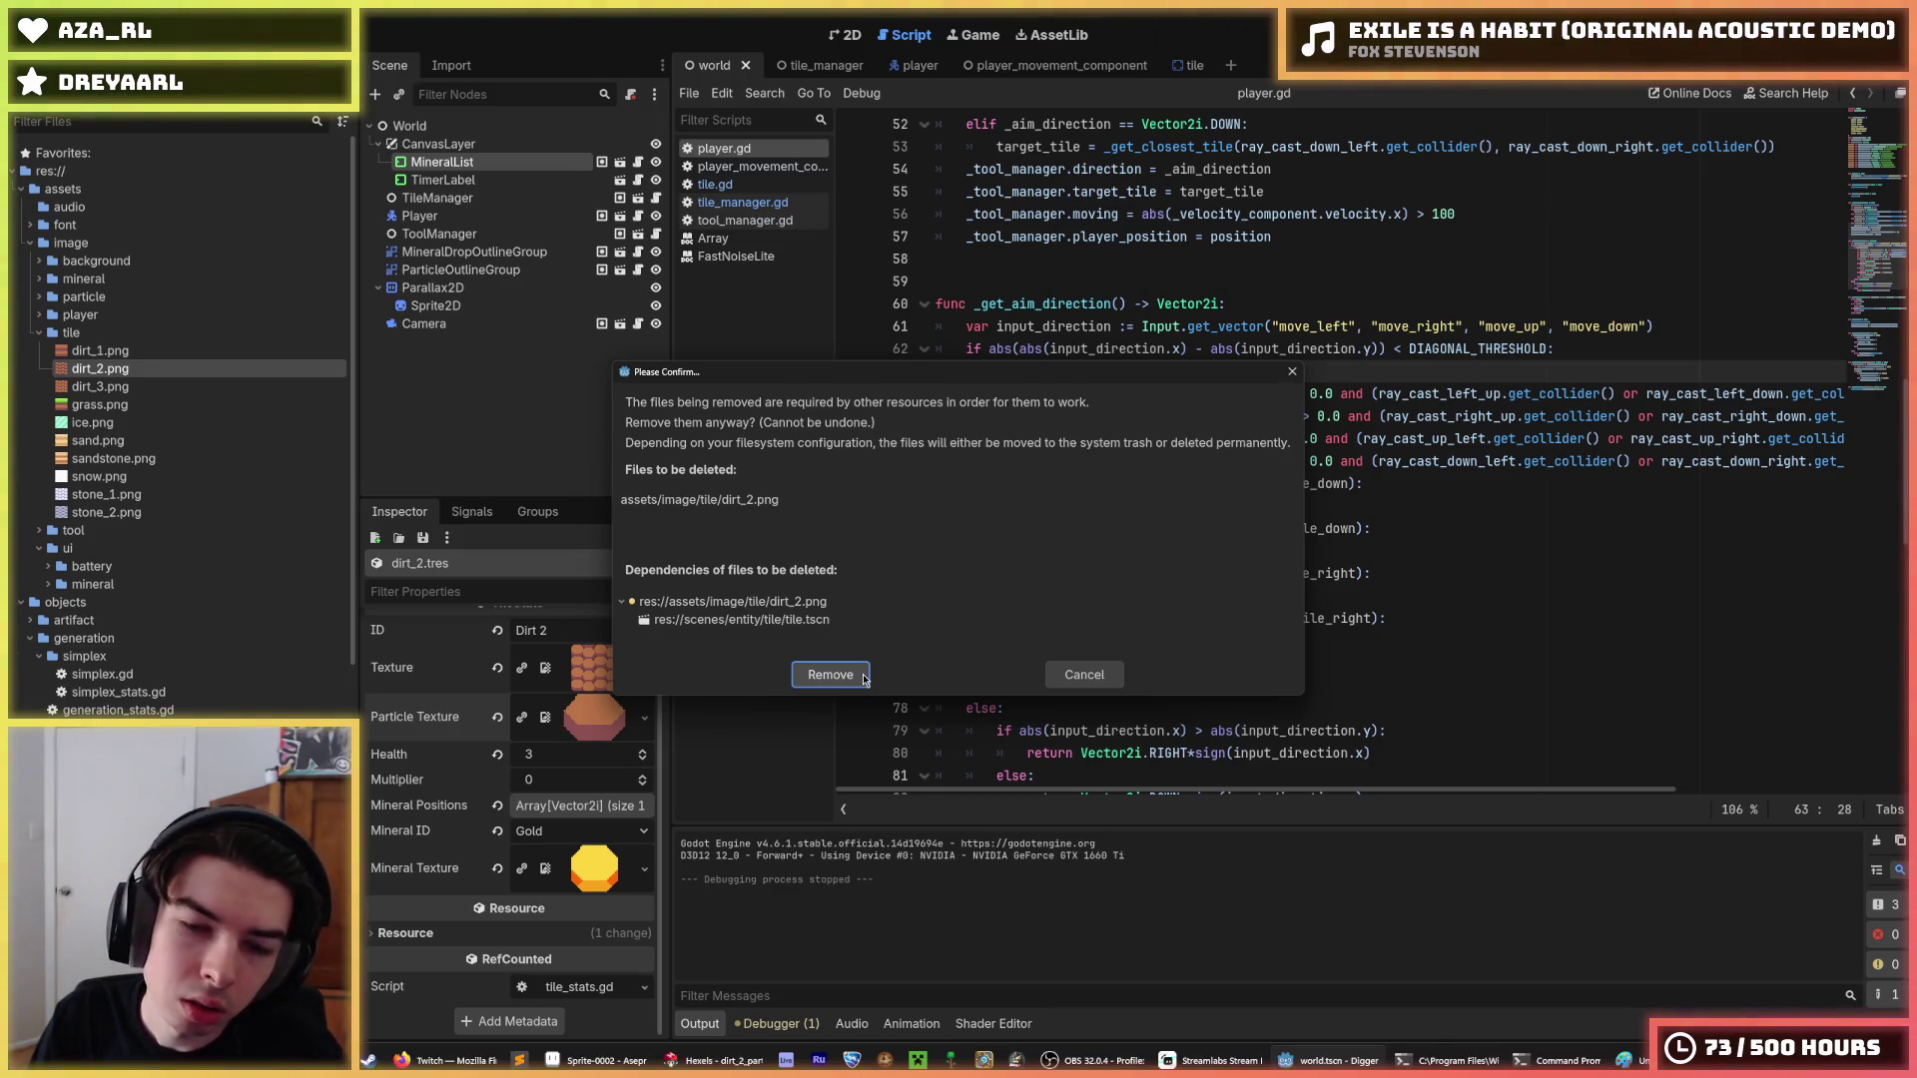
pyautogui.click(1070, 677)
pyautogui.click(1176, 65)
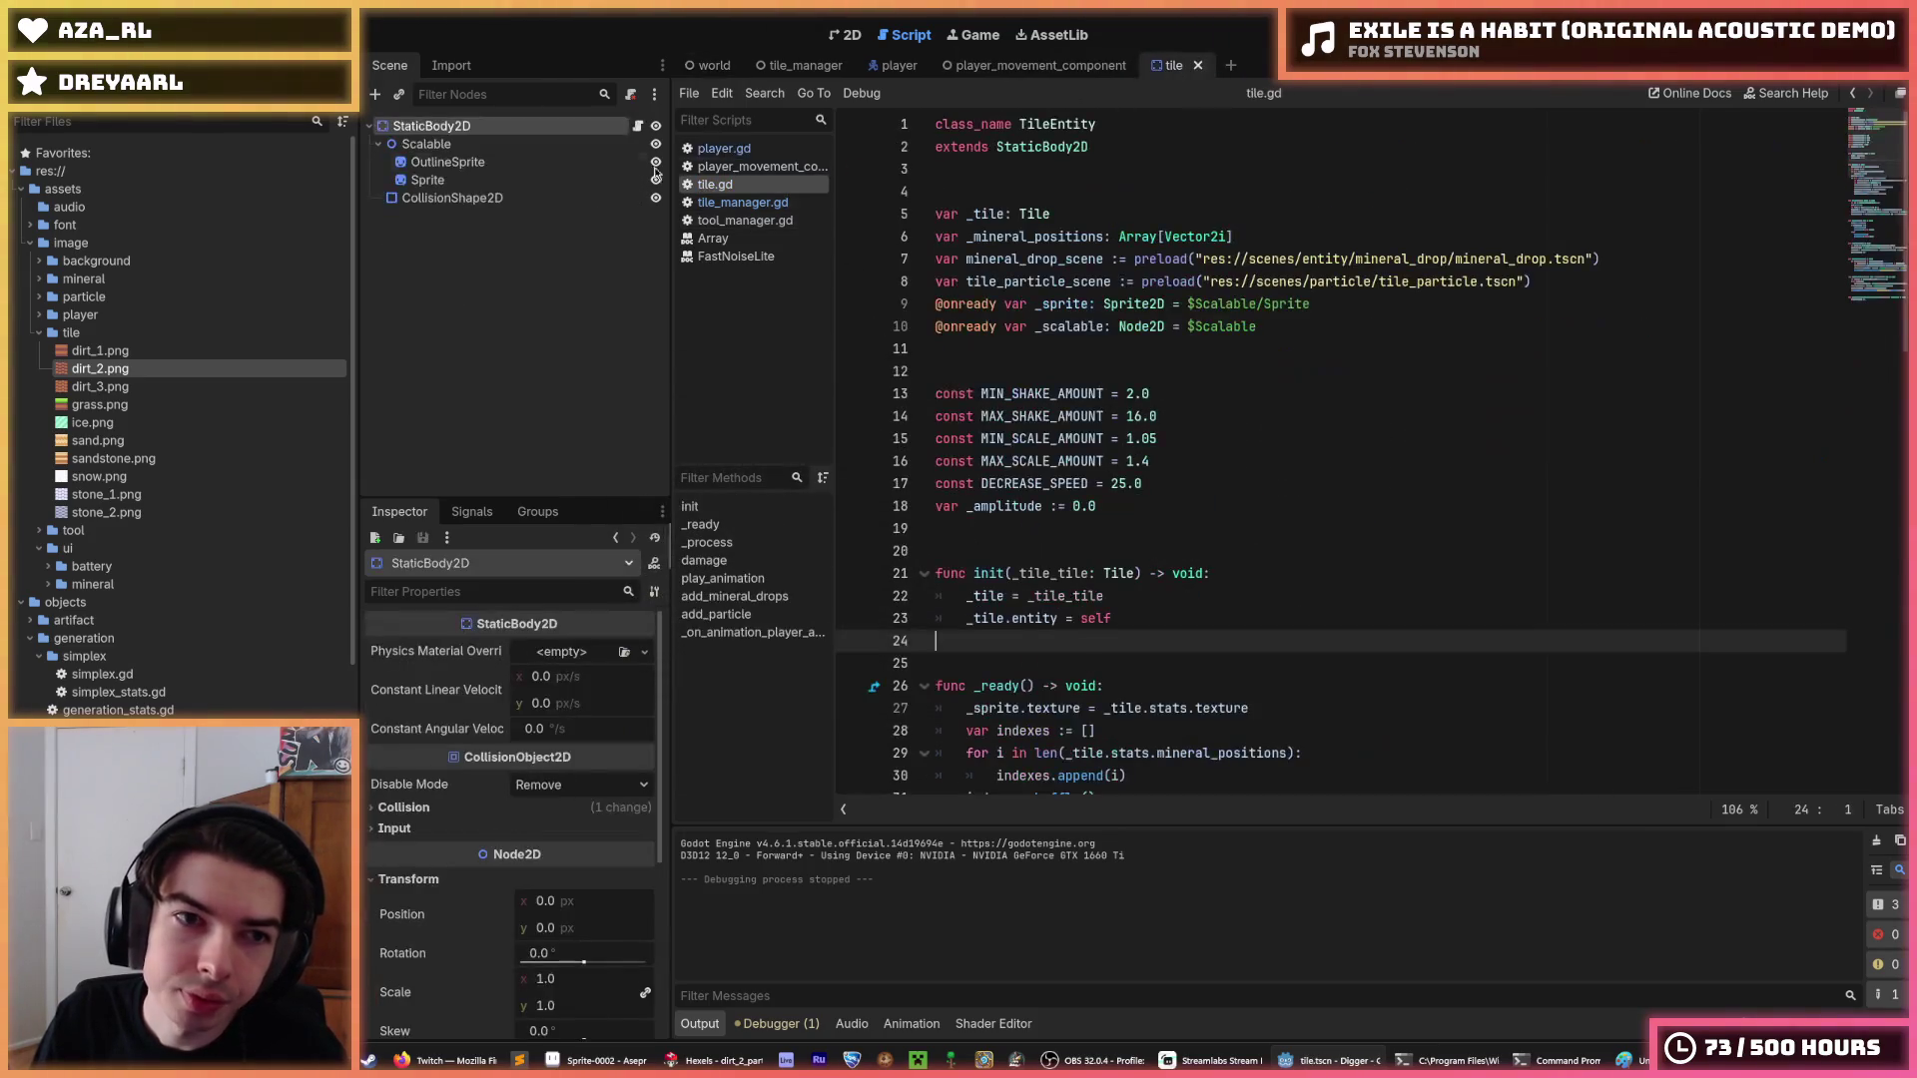
# Drag dirt_1.png onto the tile scene Sprite's Texture property.
pyautogui.scroll(3, 445, 797)
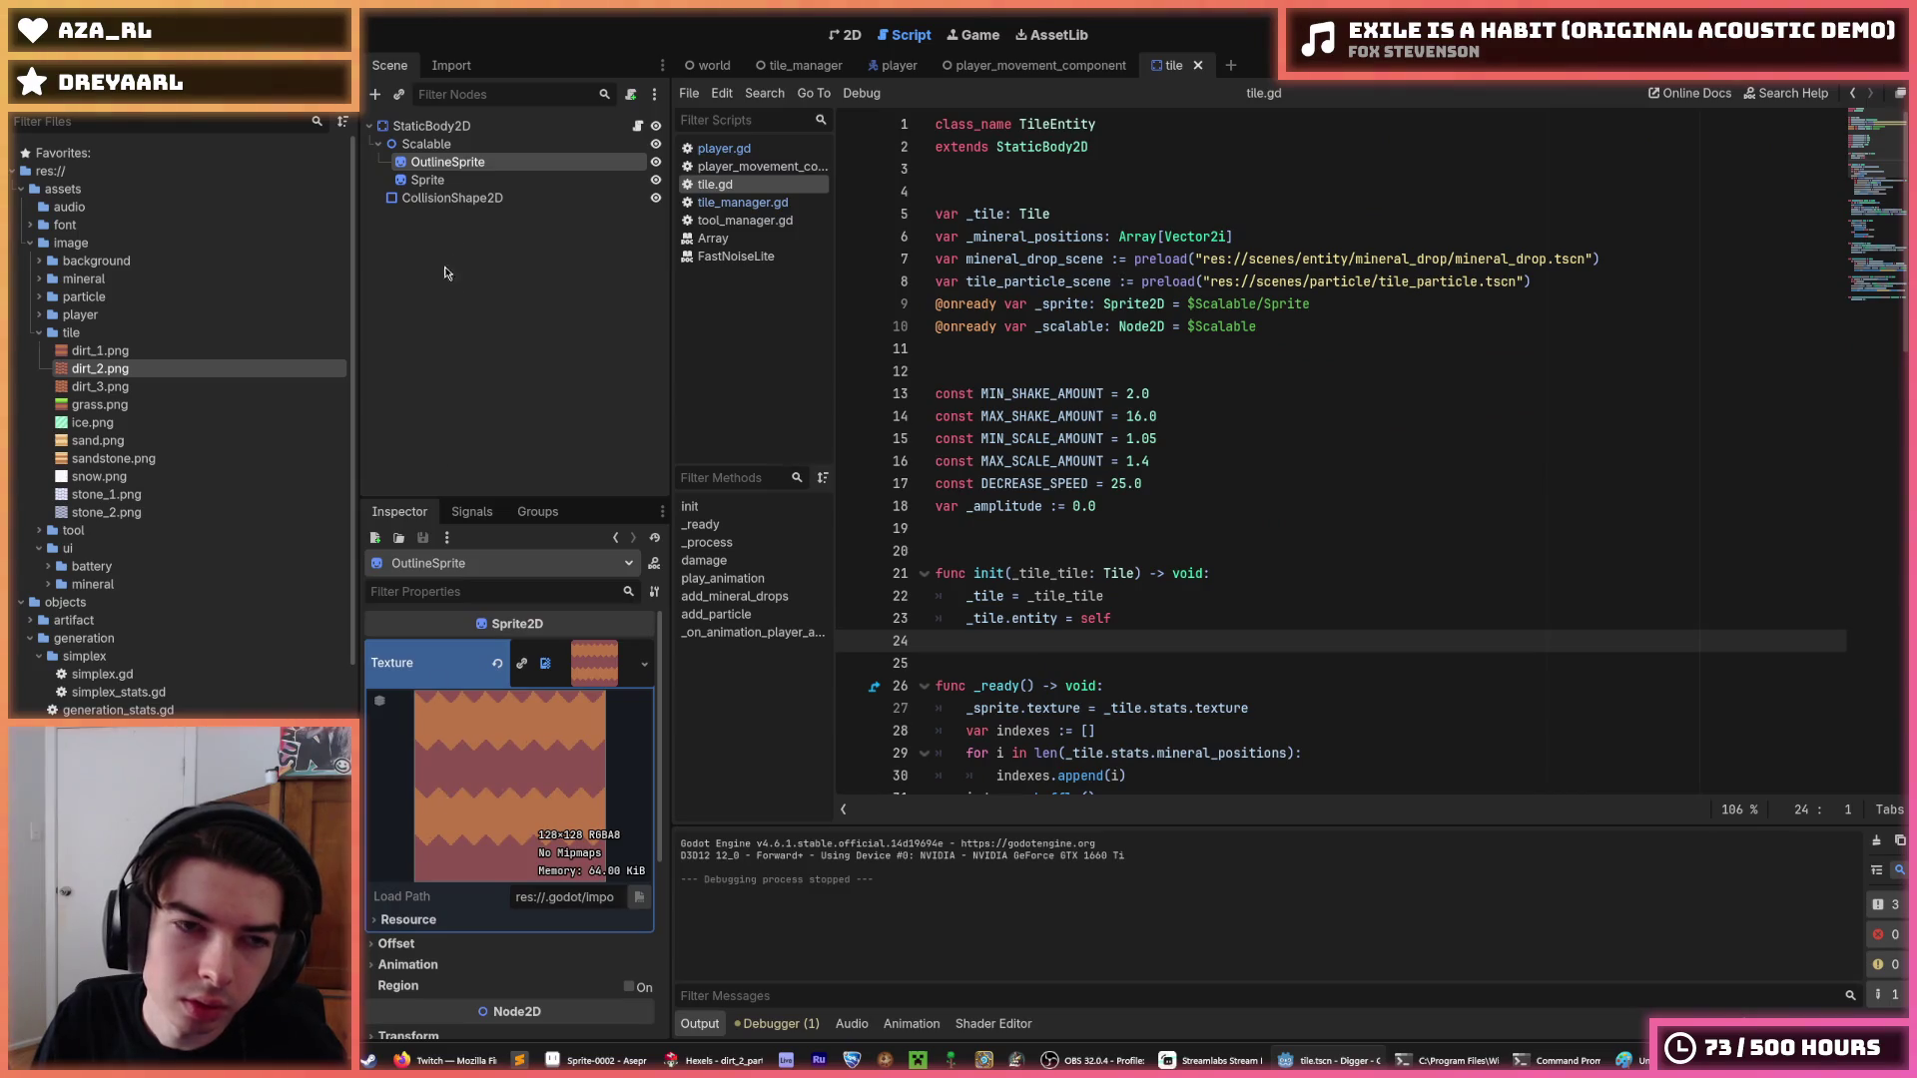
pyautogui.click(475, 182)
pyautogui.scroll(5, 429, 739)
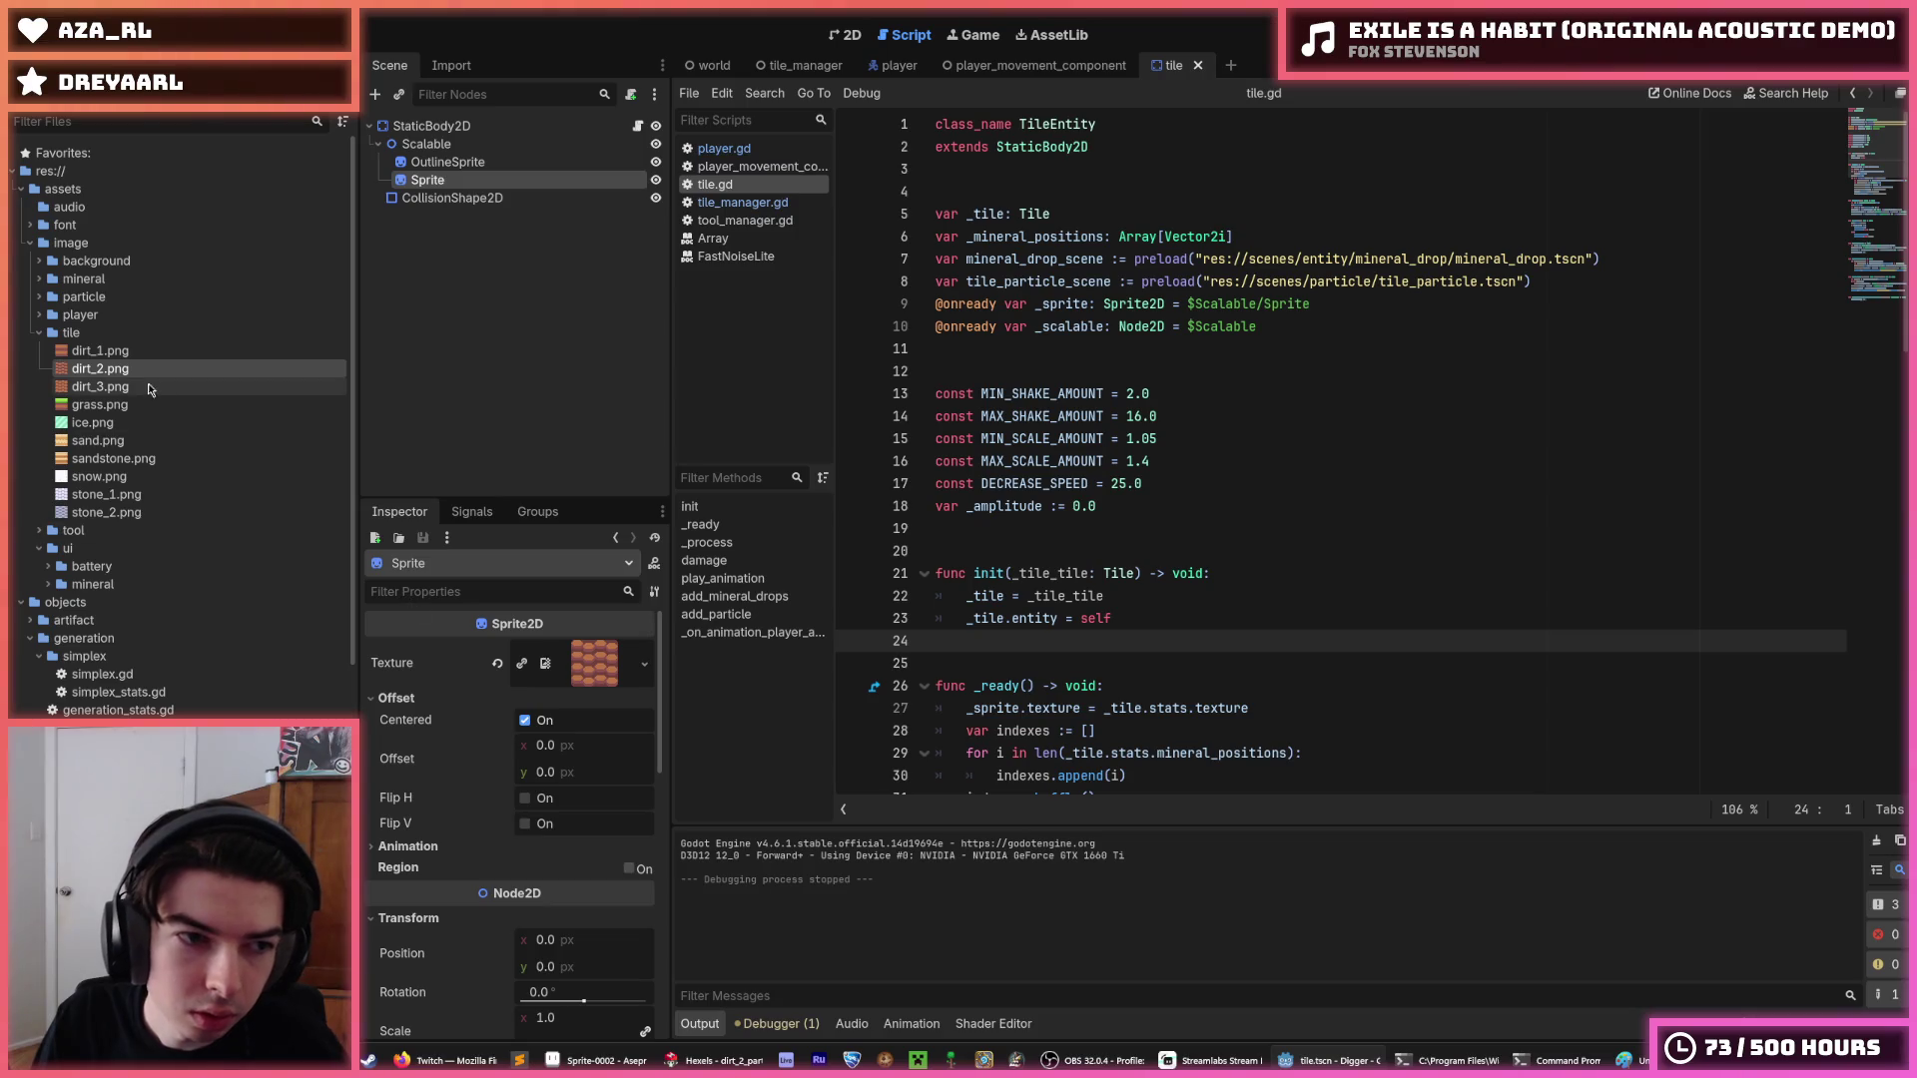
pyautogui.click(102, 350)
pyautogui.moveTo(102, 351)
pyautogui.mouseDown()
pyautogui.moveTo(190, 441)
pyautogui.moveTo(592, 664)
pyautogui.mouseUp()
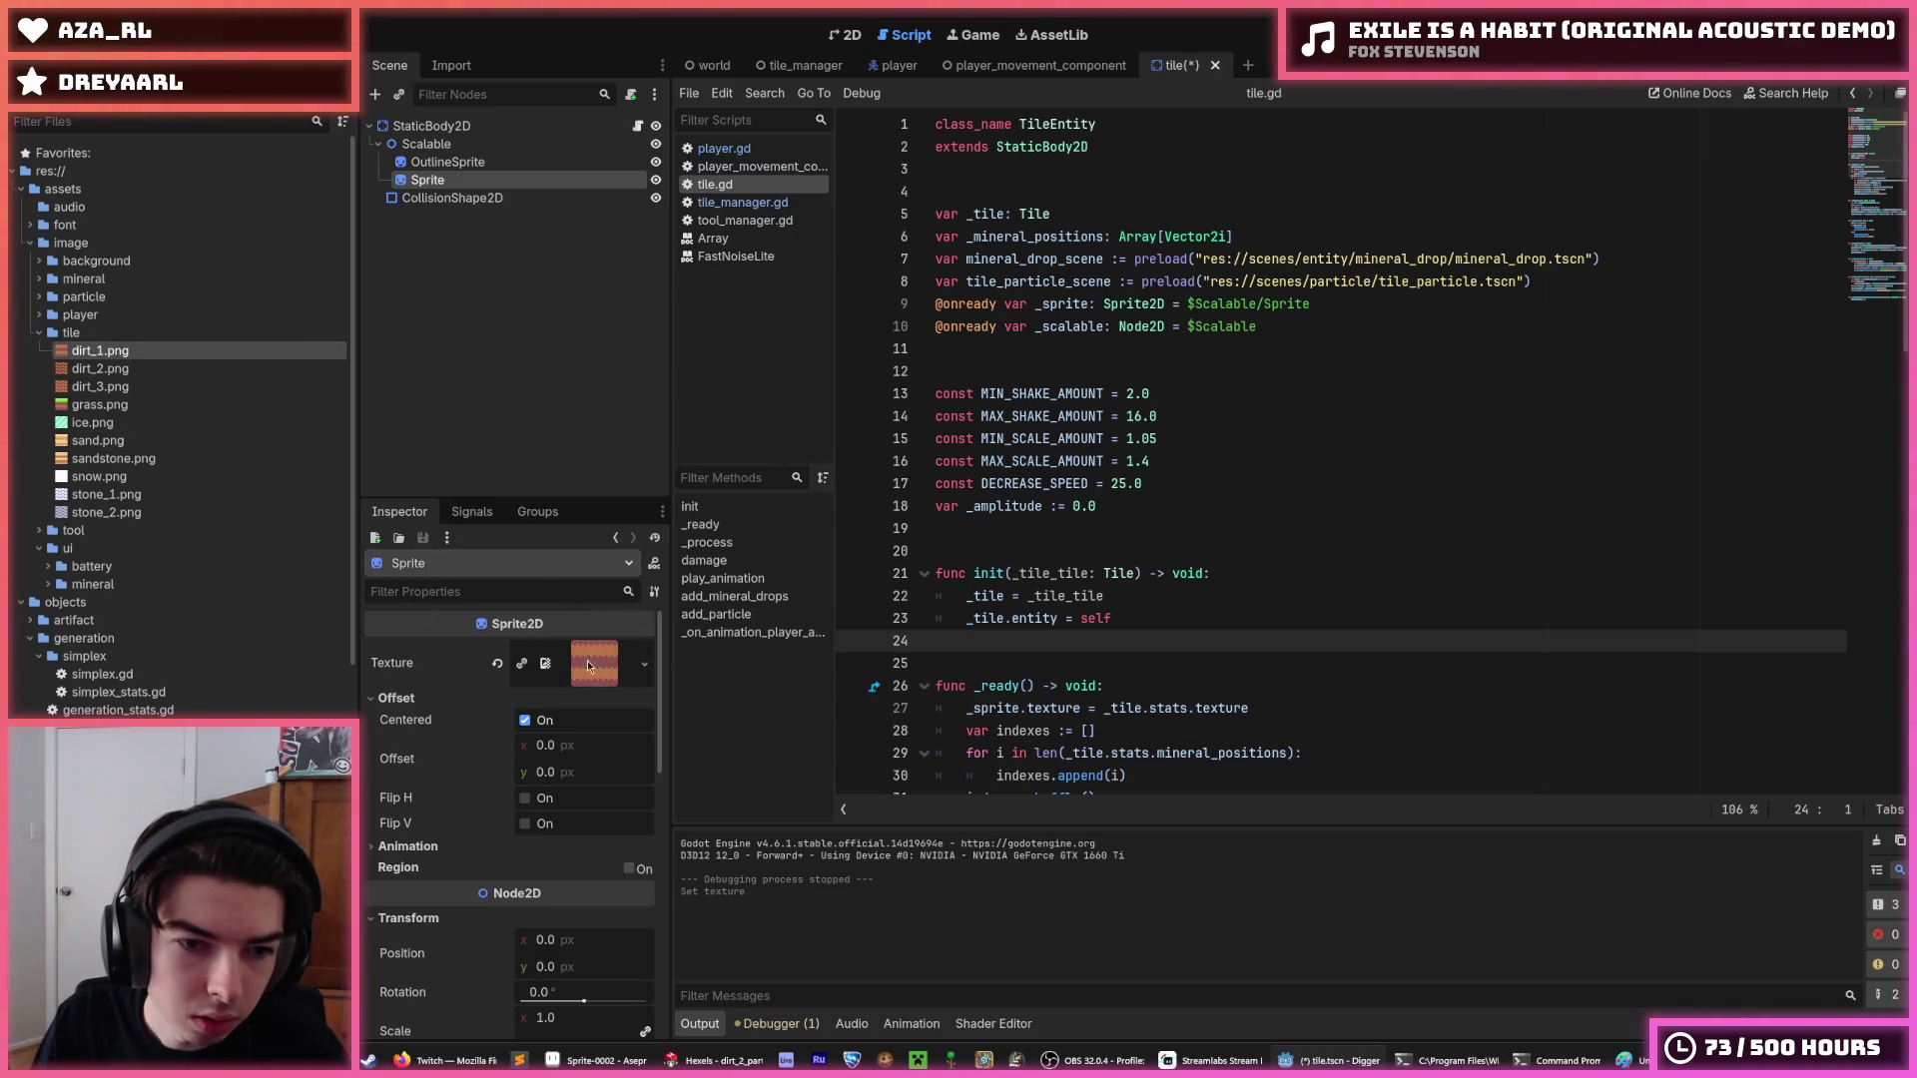
# Check the OutlineSprite node's texture, then bring up file actions for dirt_2.png.
pyautogui.click(448, 162)
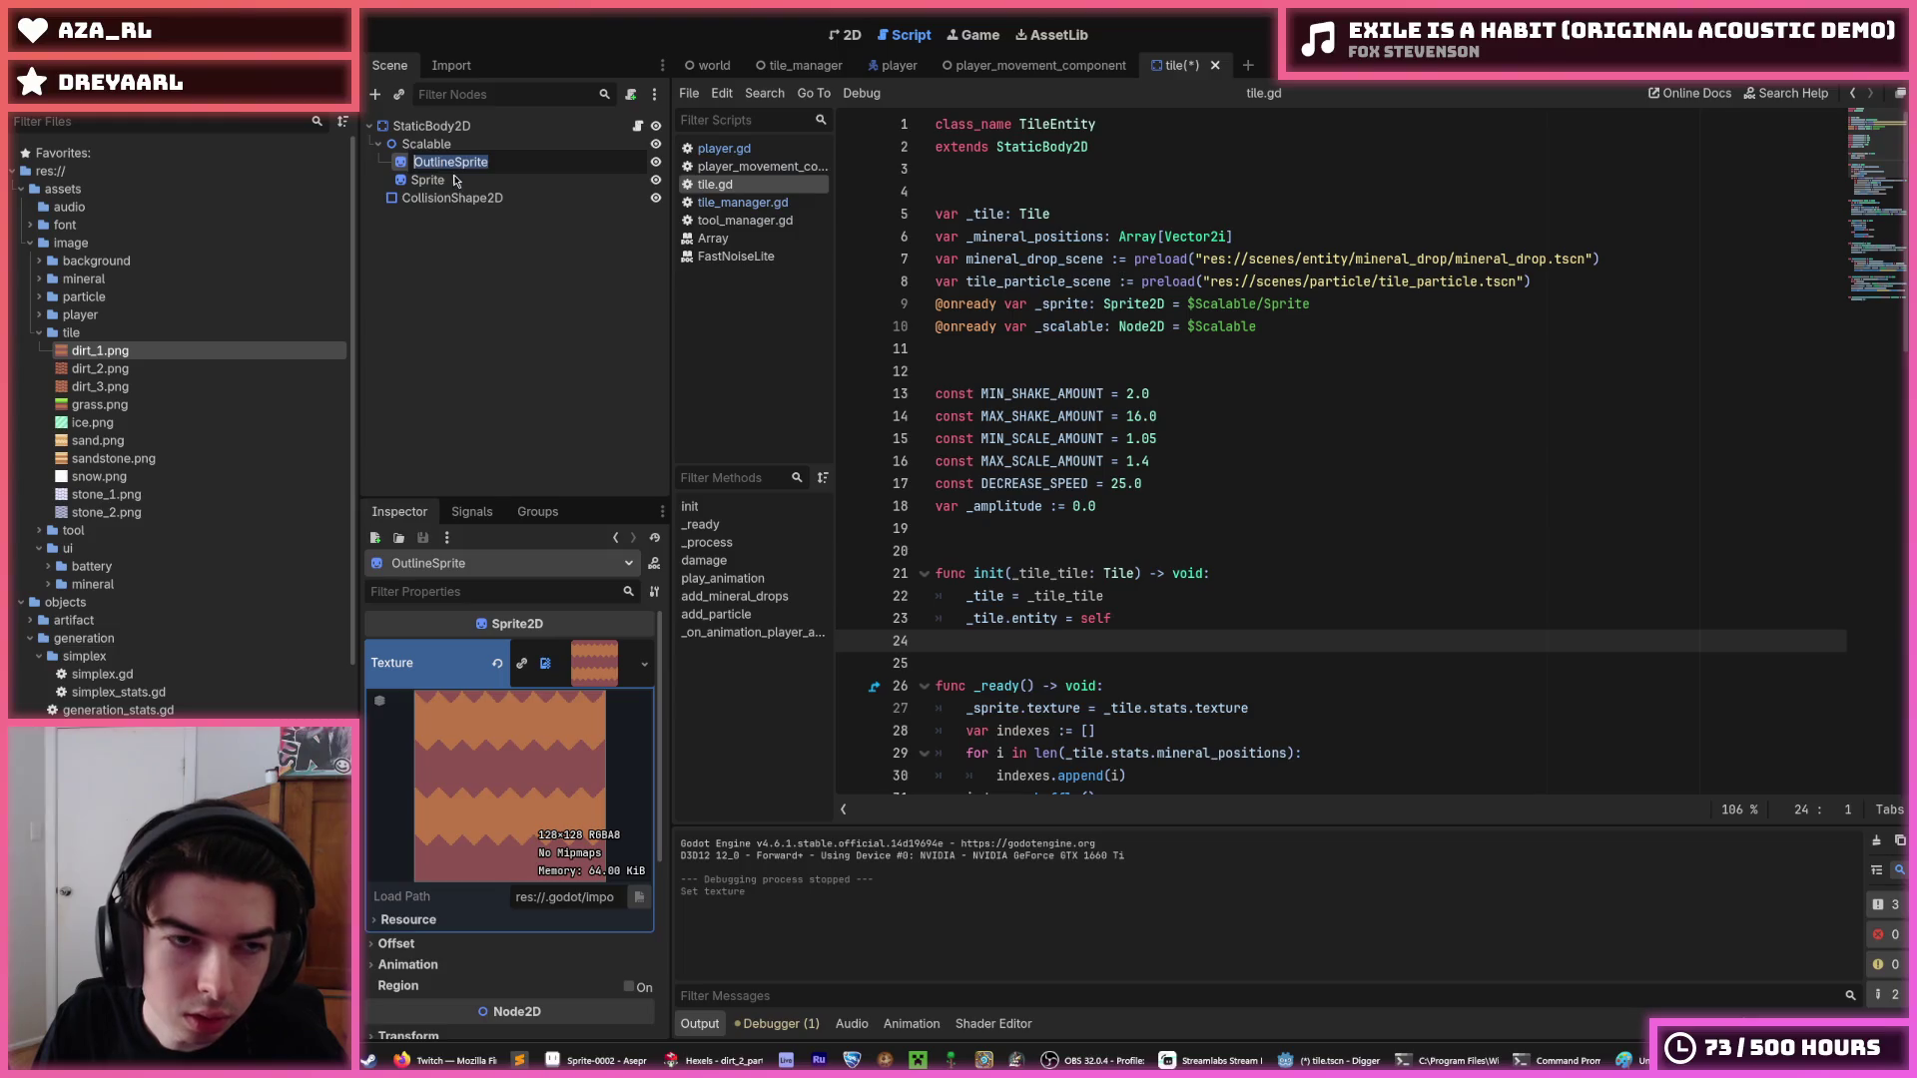
pyautogui.click(468, 180)
pyautogui.click(468, 162)
pyautogui.click(468, 180)
pyautogui.click(468, 161)
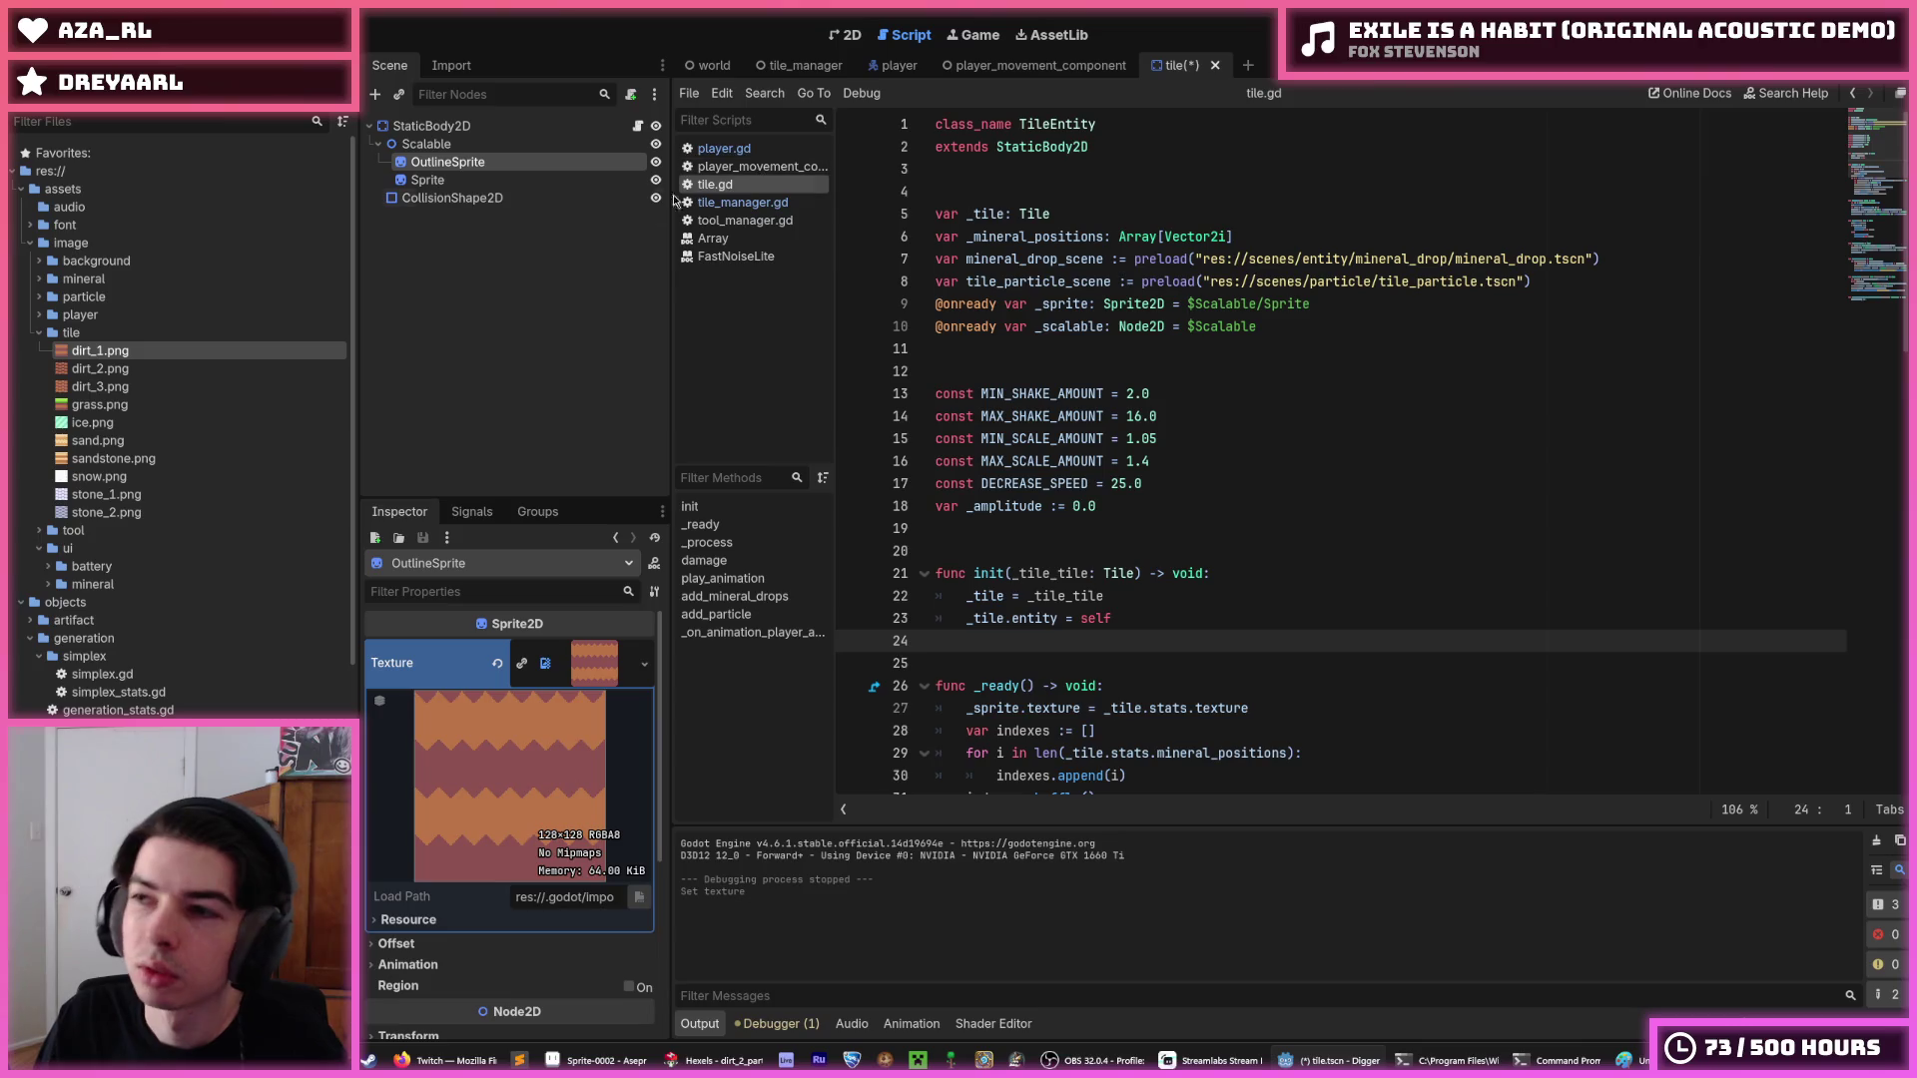
pyautogui.click(96, 391)
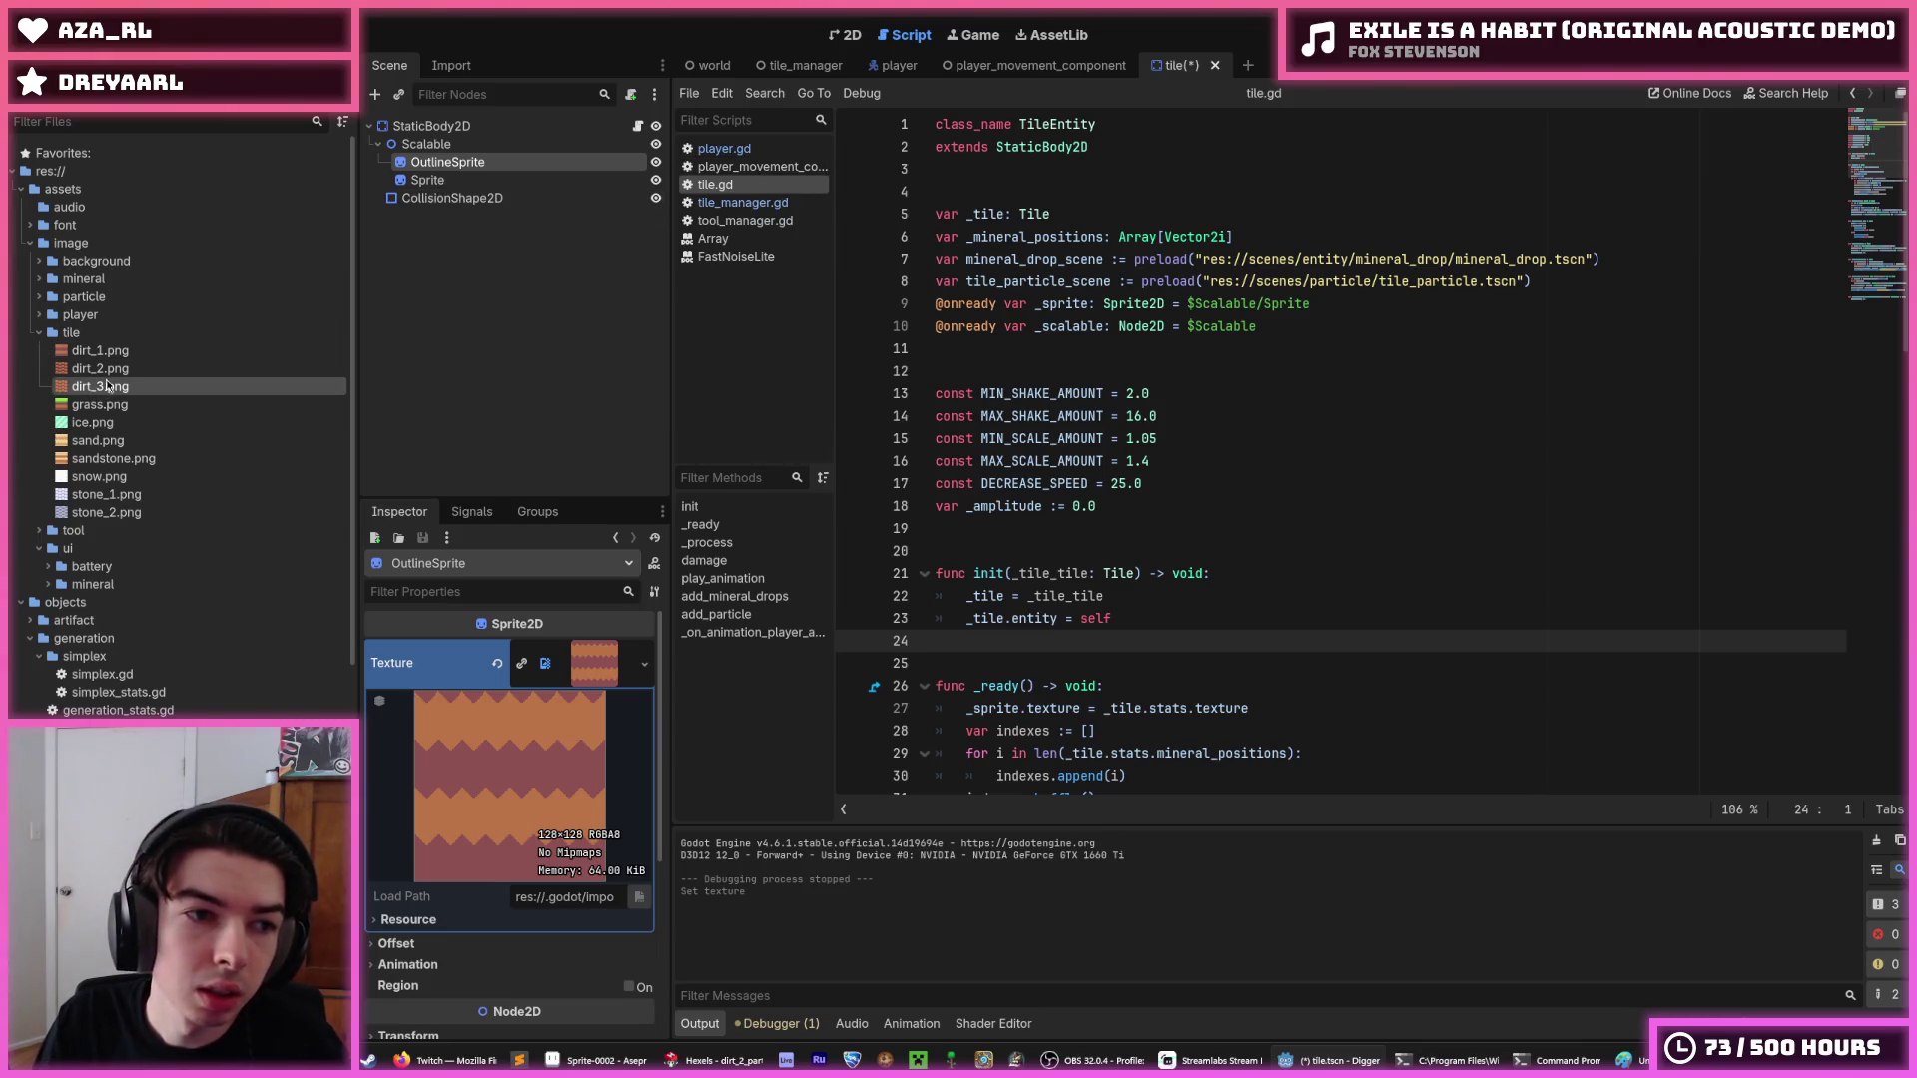
pyautogui.click(100, 370)
pyautogui.rightClick(112, 372)
# Delete dirt_2.png and rename dirt_3.png to dirt_2.png.
pyautogui.click(229, 603)
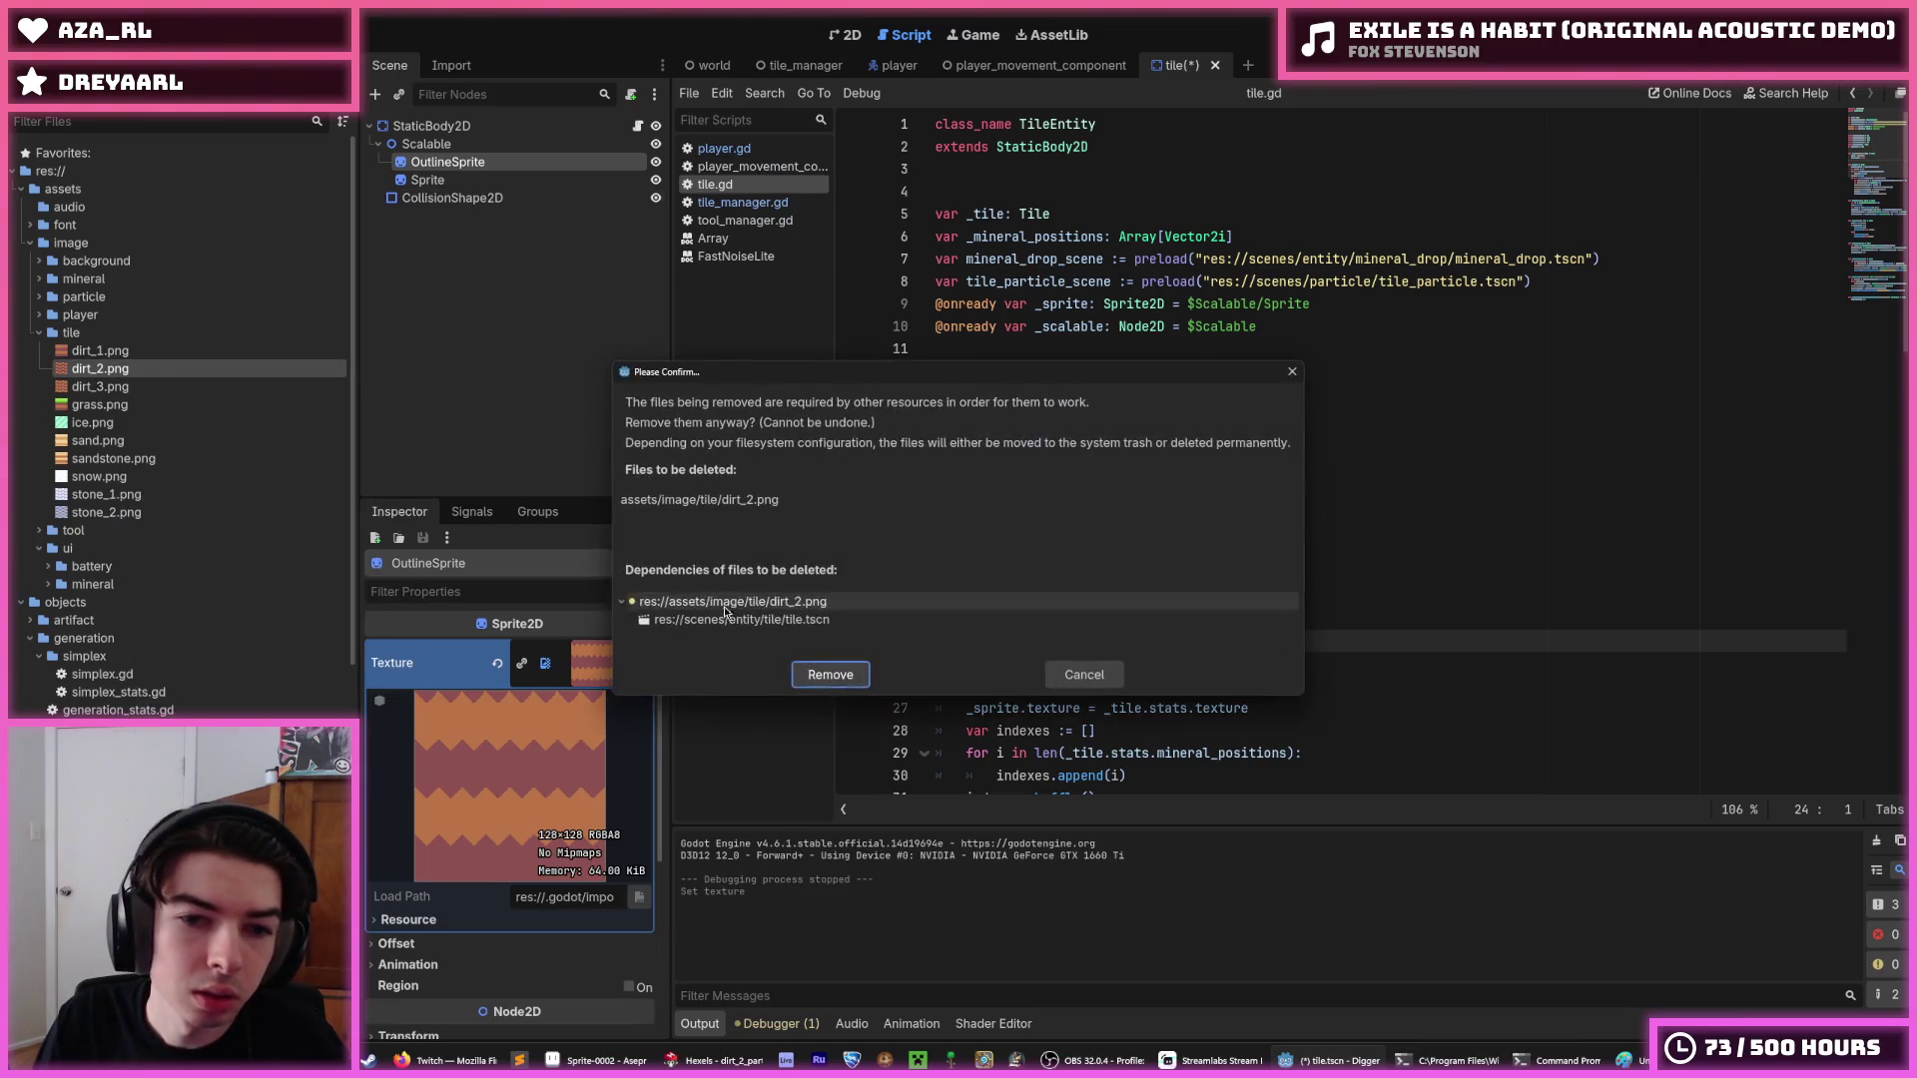
pyautogui.click(830, 675)
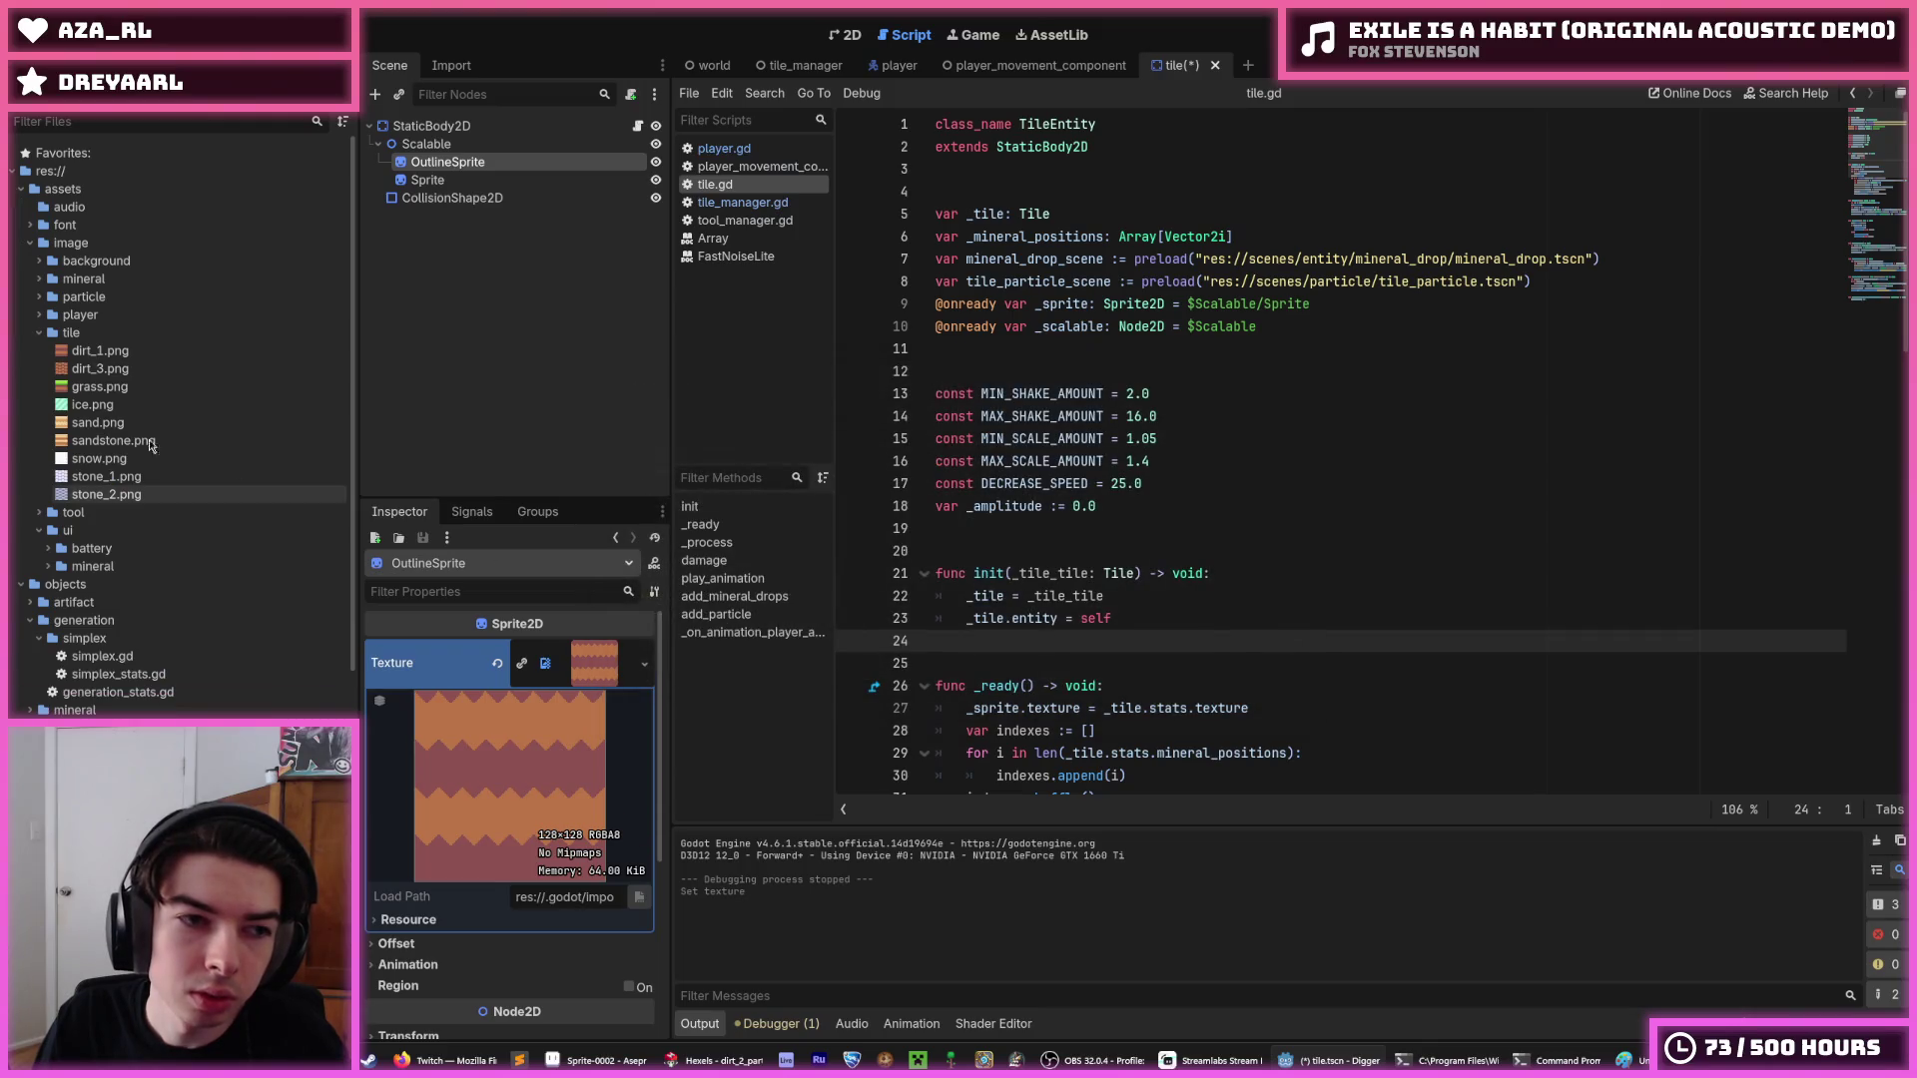
pyautogui.rightClick(221, 358)
pyautogui.press('F2')
pyautogui.write('2')
pyautogui.press('Return')
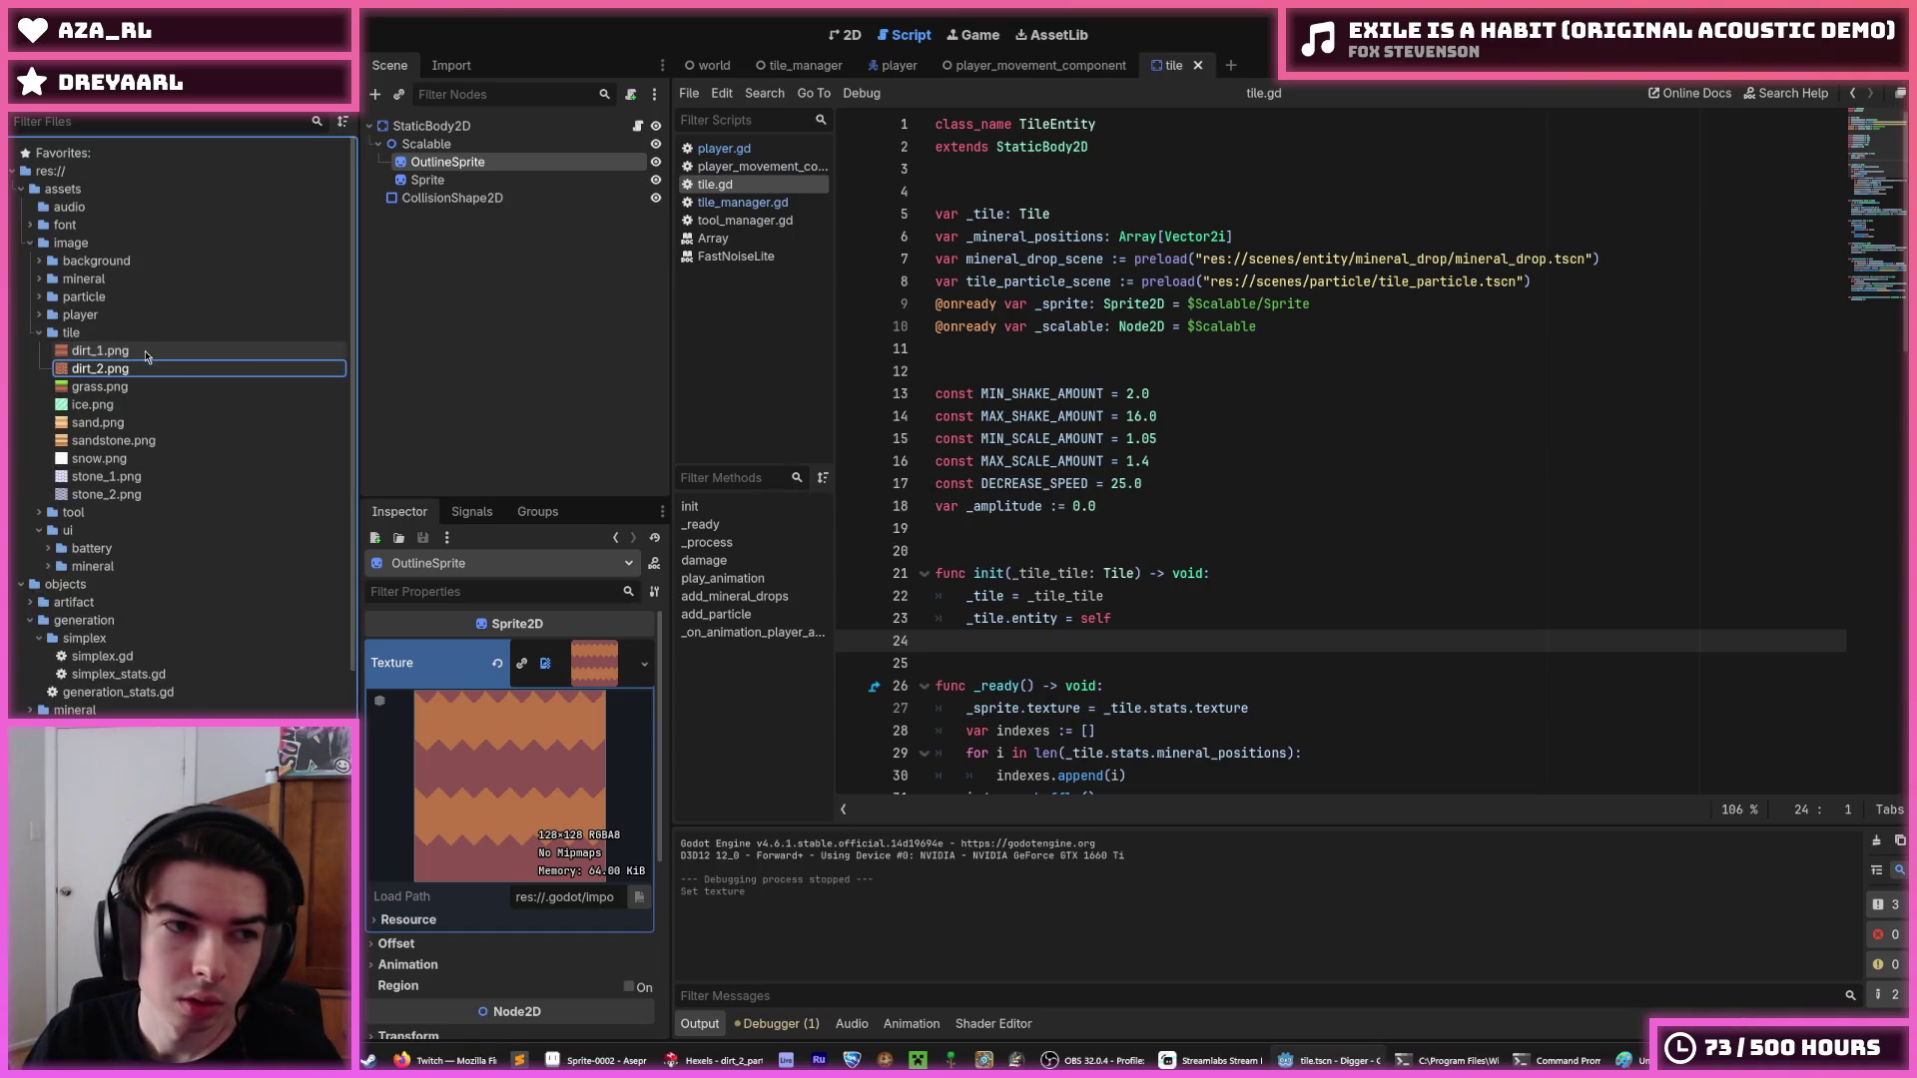
# Preview the dirt_1, grass, ice, sandstone and snow textures, then run the game with F5.
pyautogui.click(146, 352)
pyautogui.click(159, 386)
pyautogui.click(160, 408)
pyautogui.click(162, 440)
pyautogui.click(166, 460)
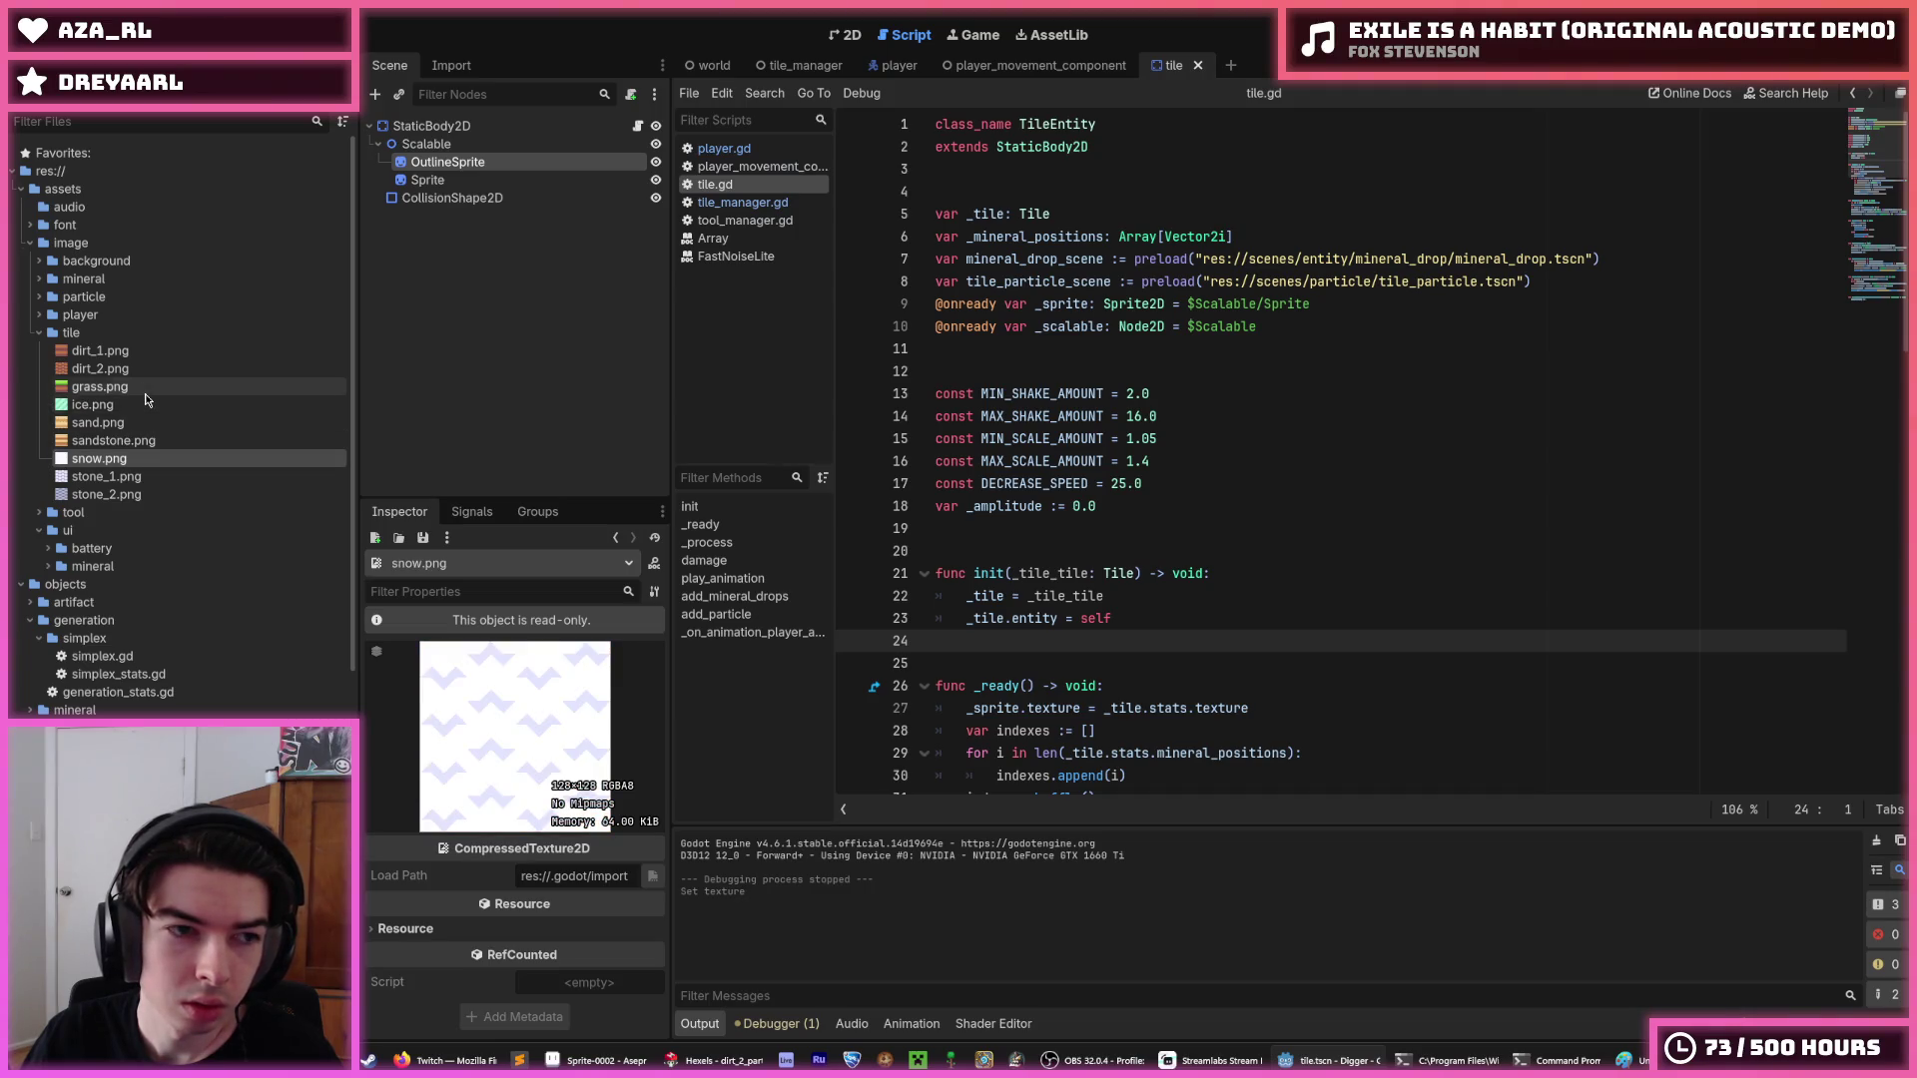
pyautogui.click(149, 388)
pyautogui.click(149, 458)
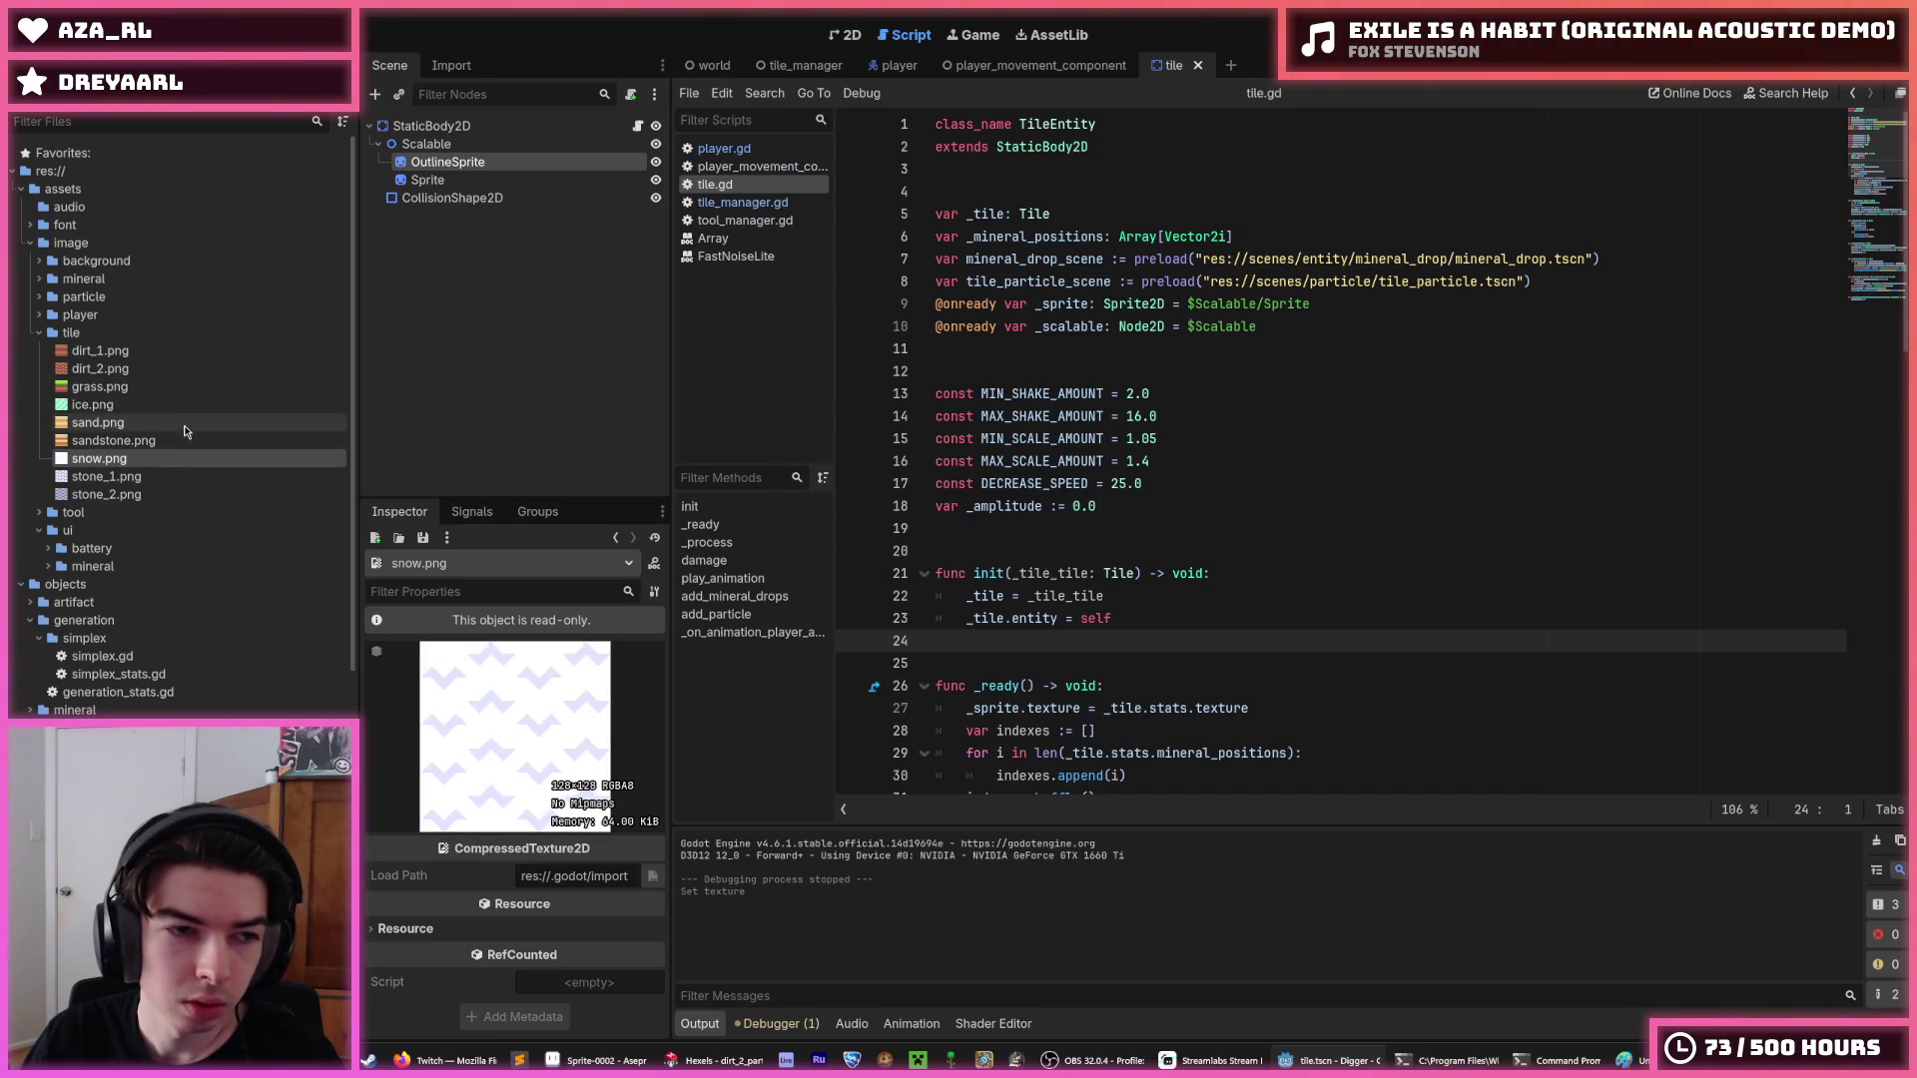
pyautogui.click(174, 445)
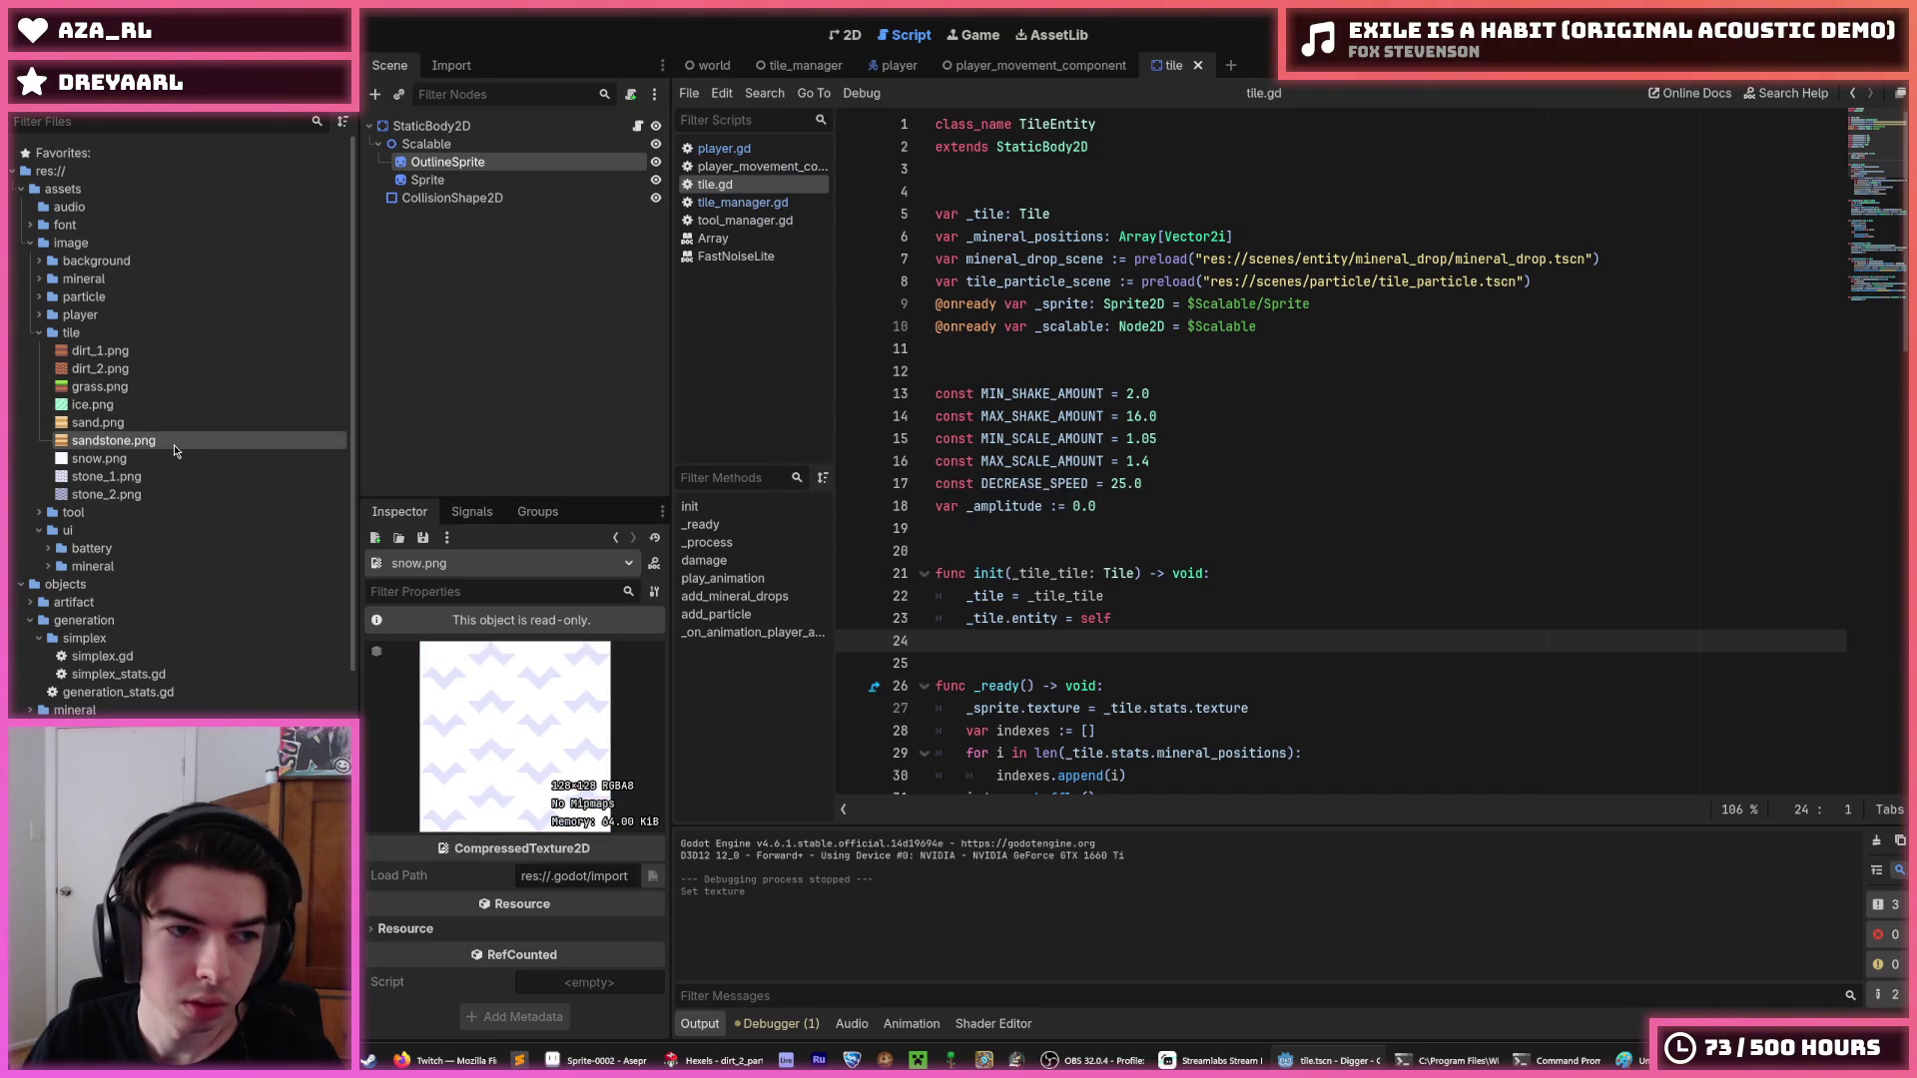
pyautogui.click(164, 390)
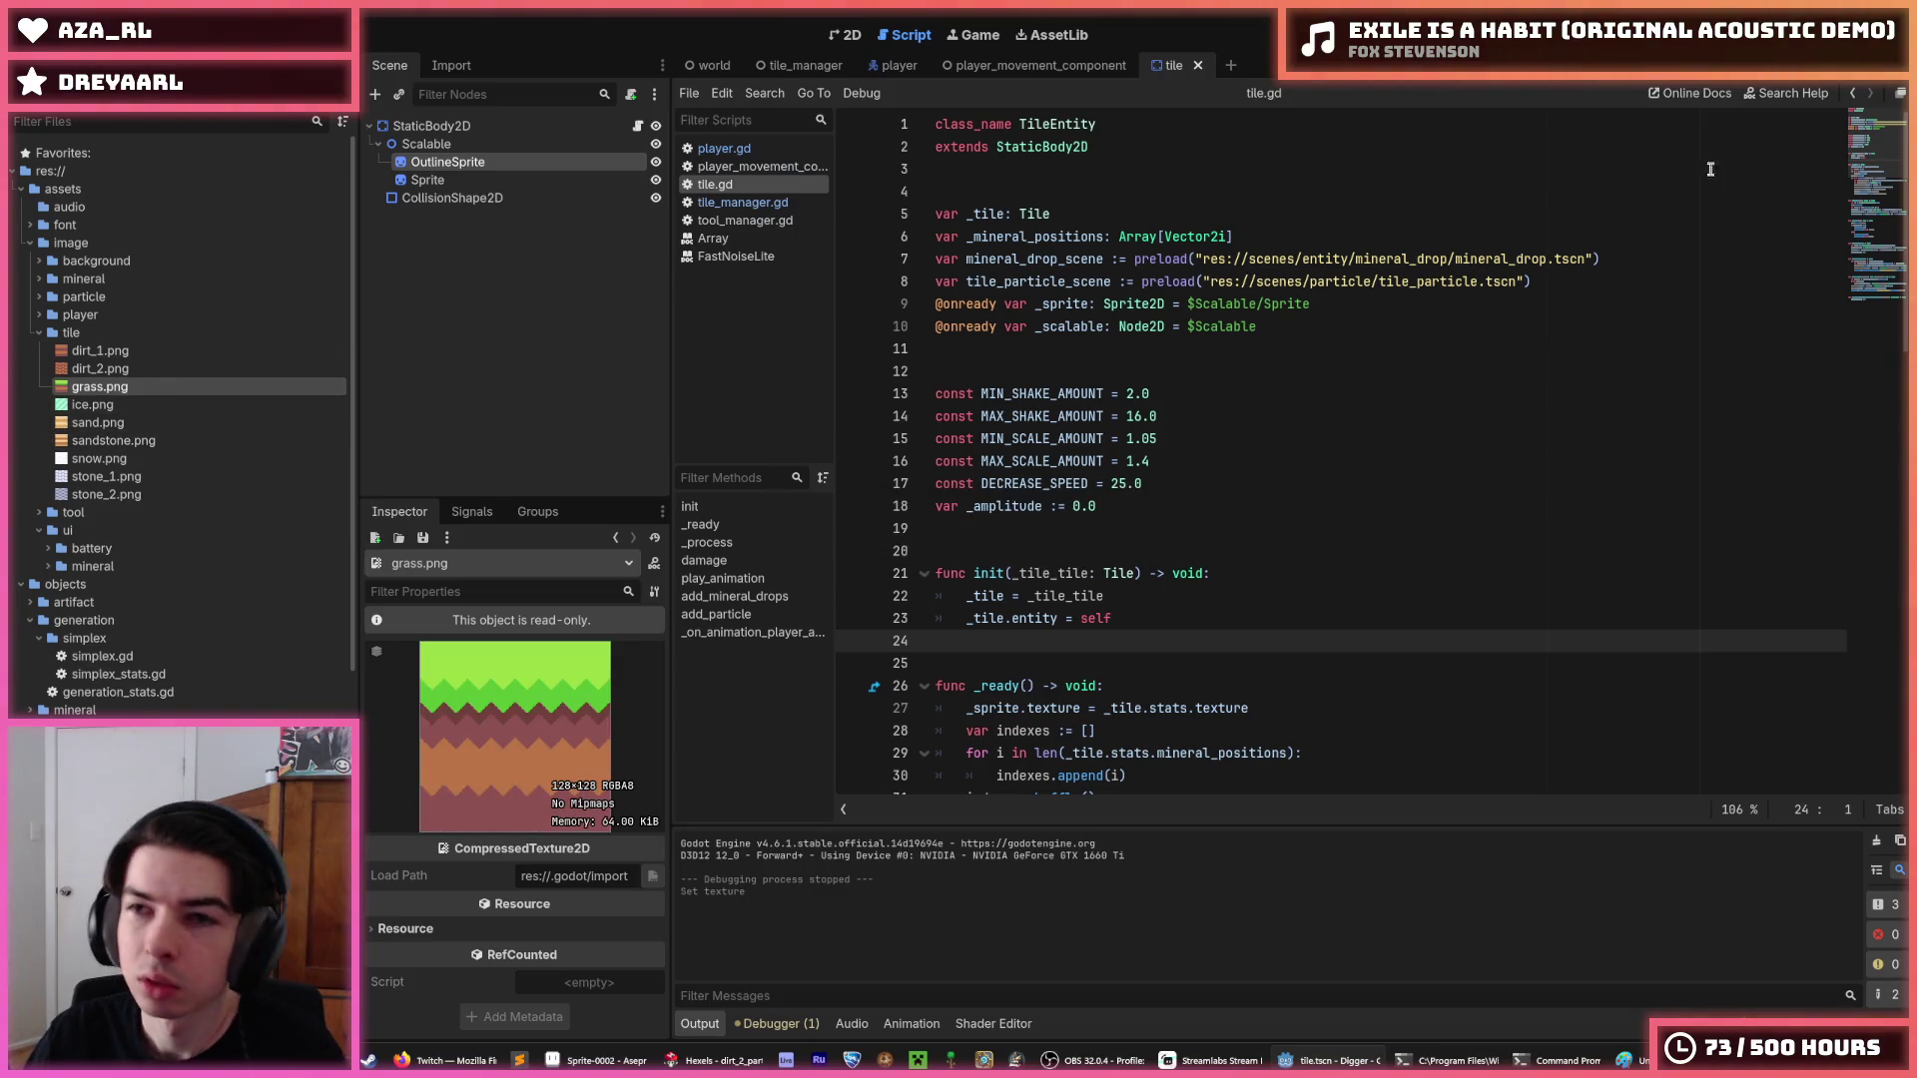
pyautogui.press('F5')
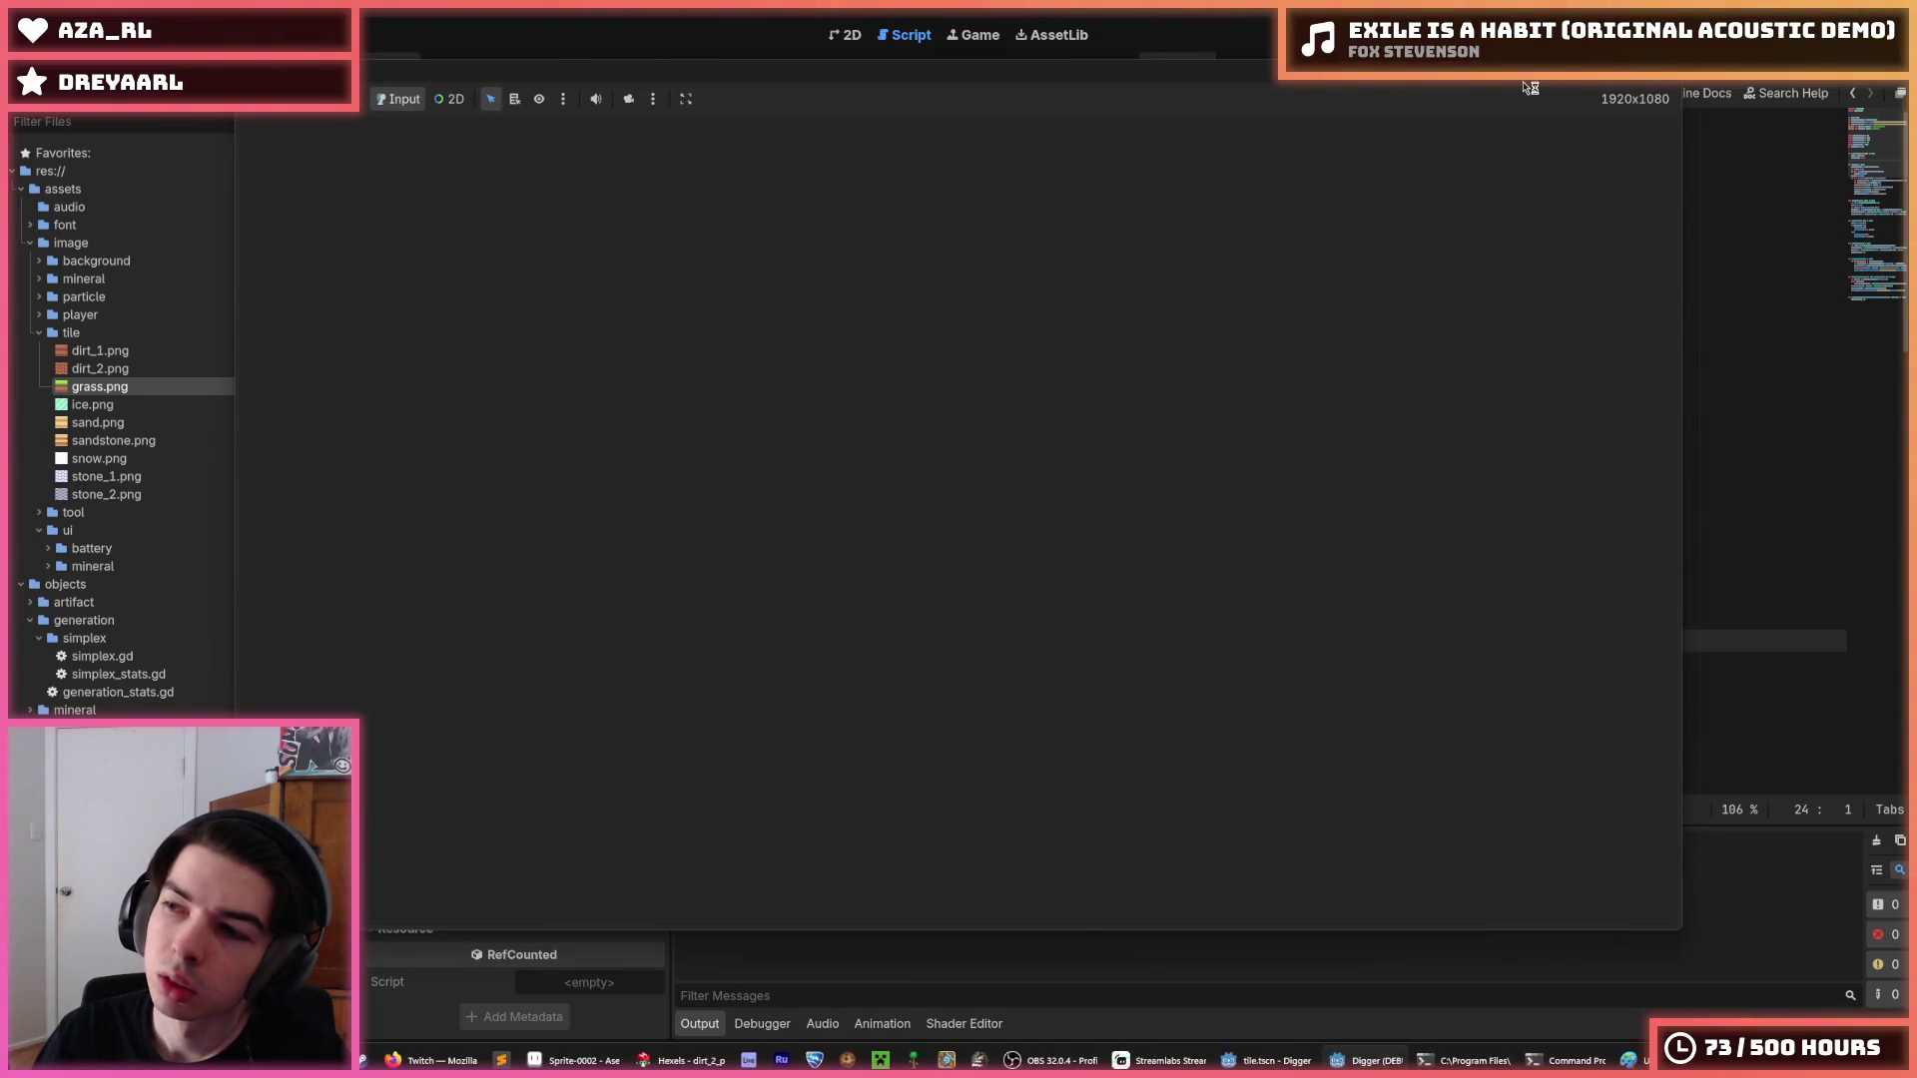
# Dig right and down a shaft through the dirt, raising gold from 123 to 139, then switch to Hexels.
pyautogui.press('Right')
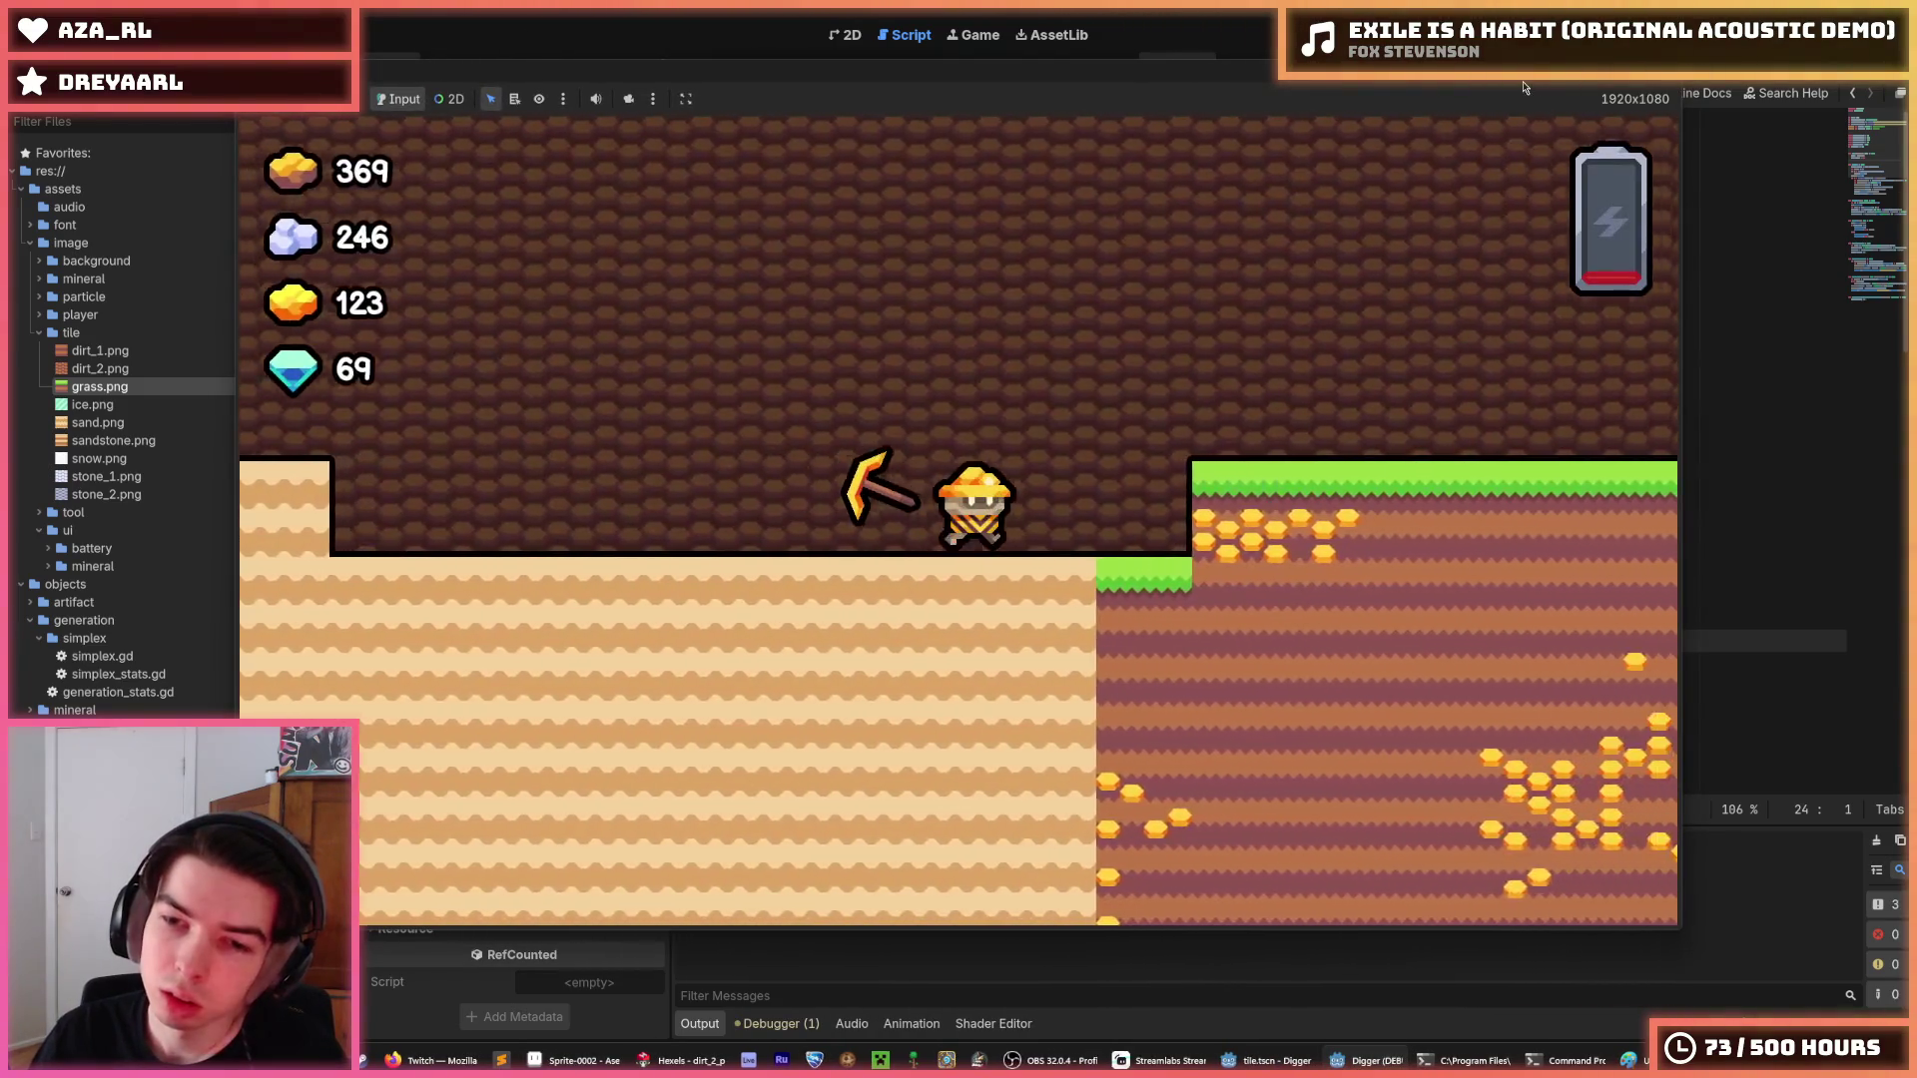
pyautogui.press('Down')
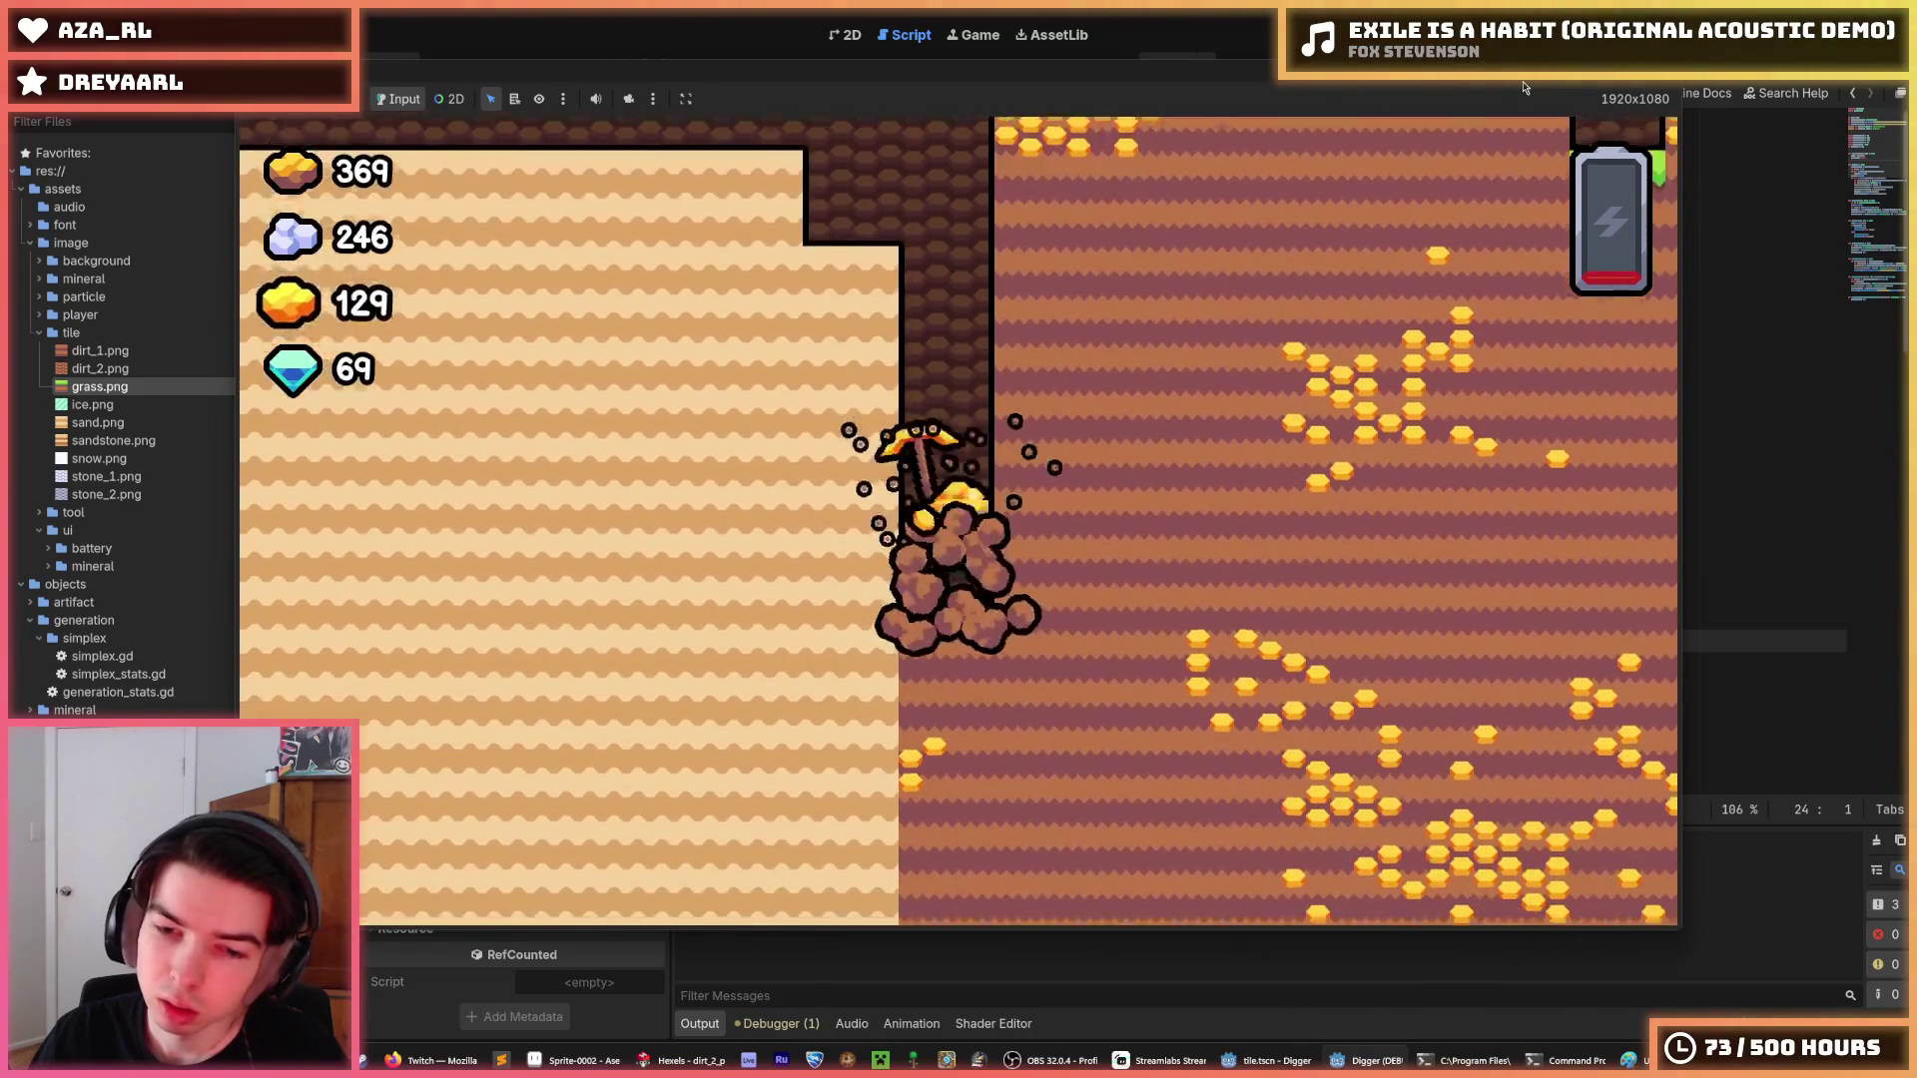
pyautogui.press('Down')
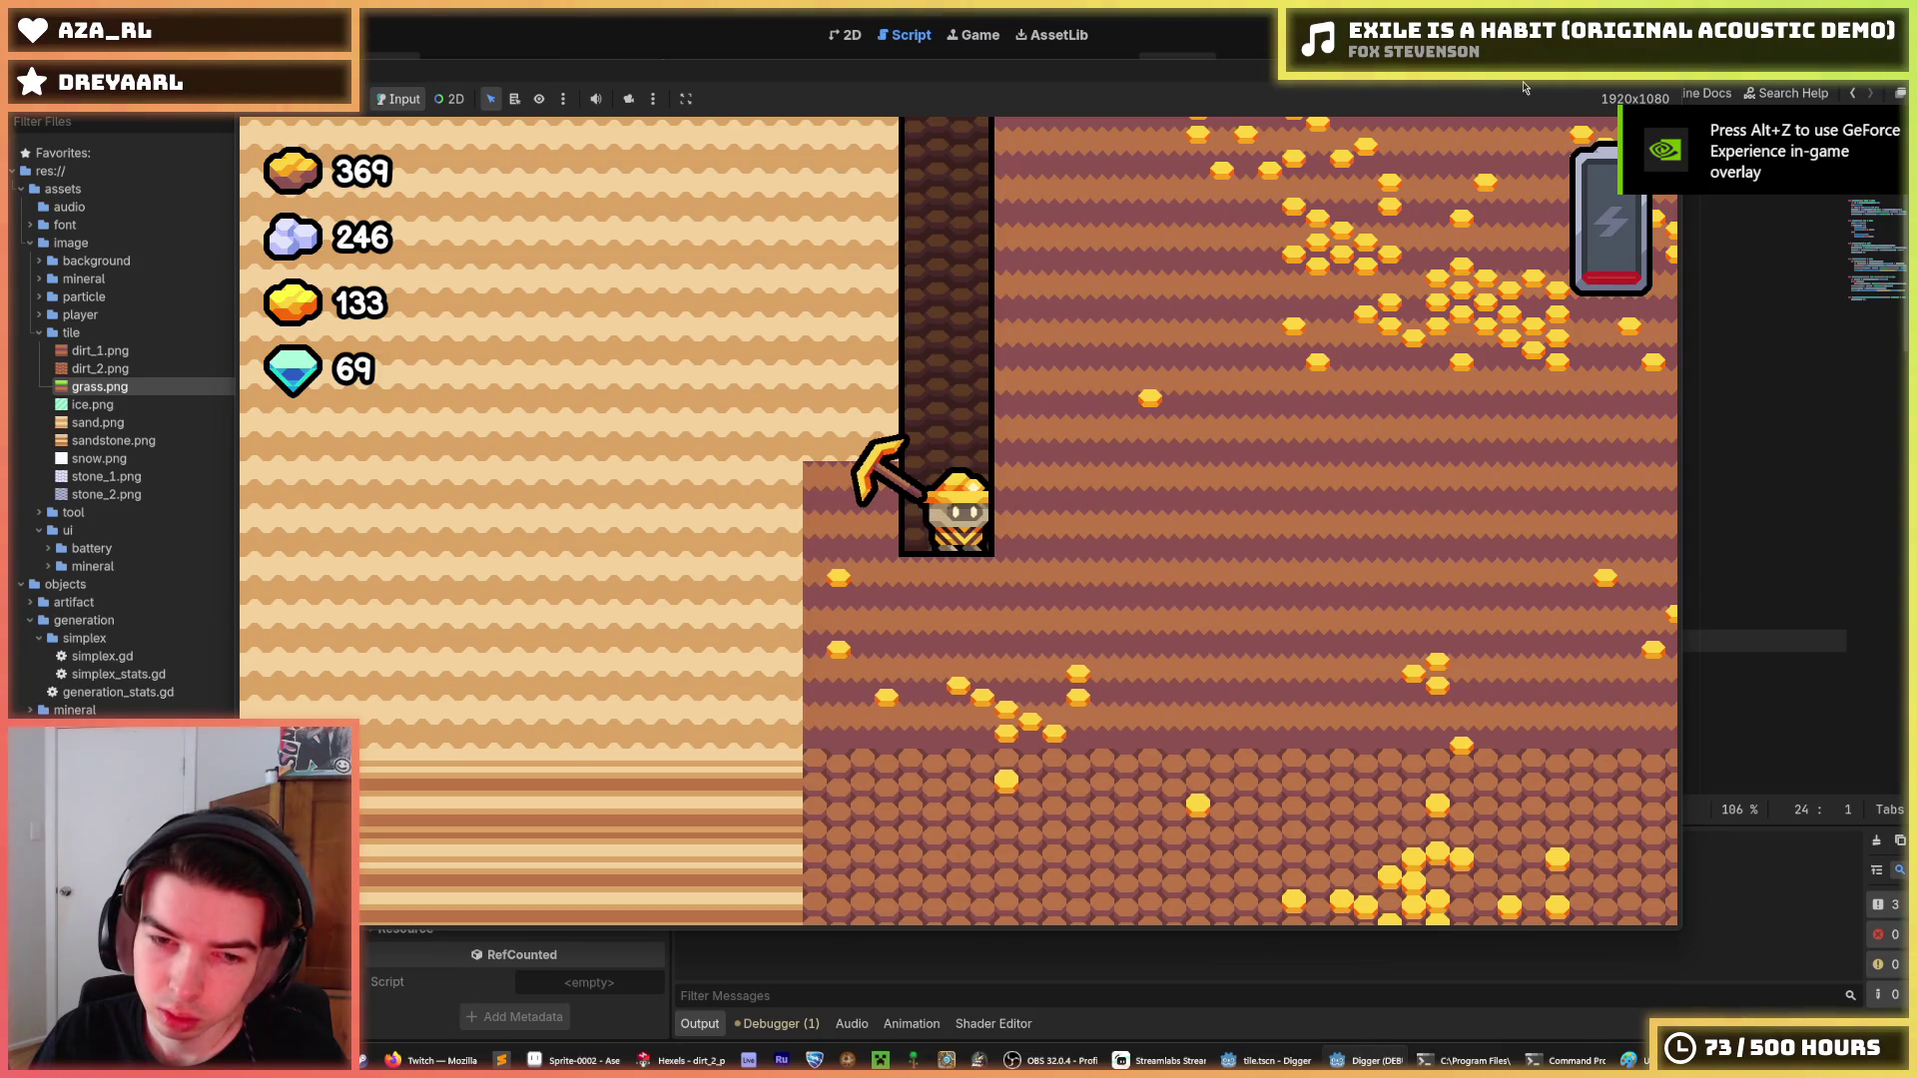
pyautogui.press('Right')
pyautogui.press('Down')
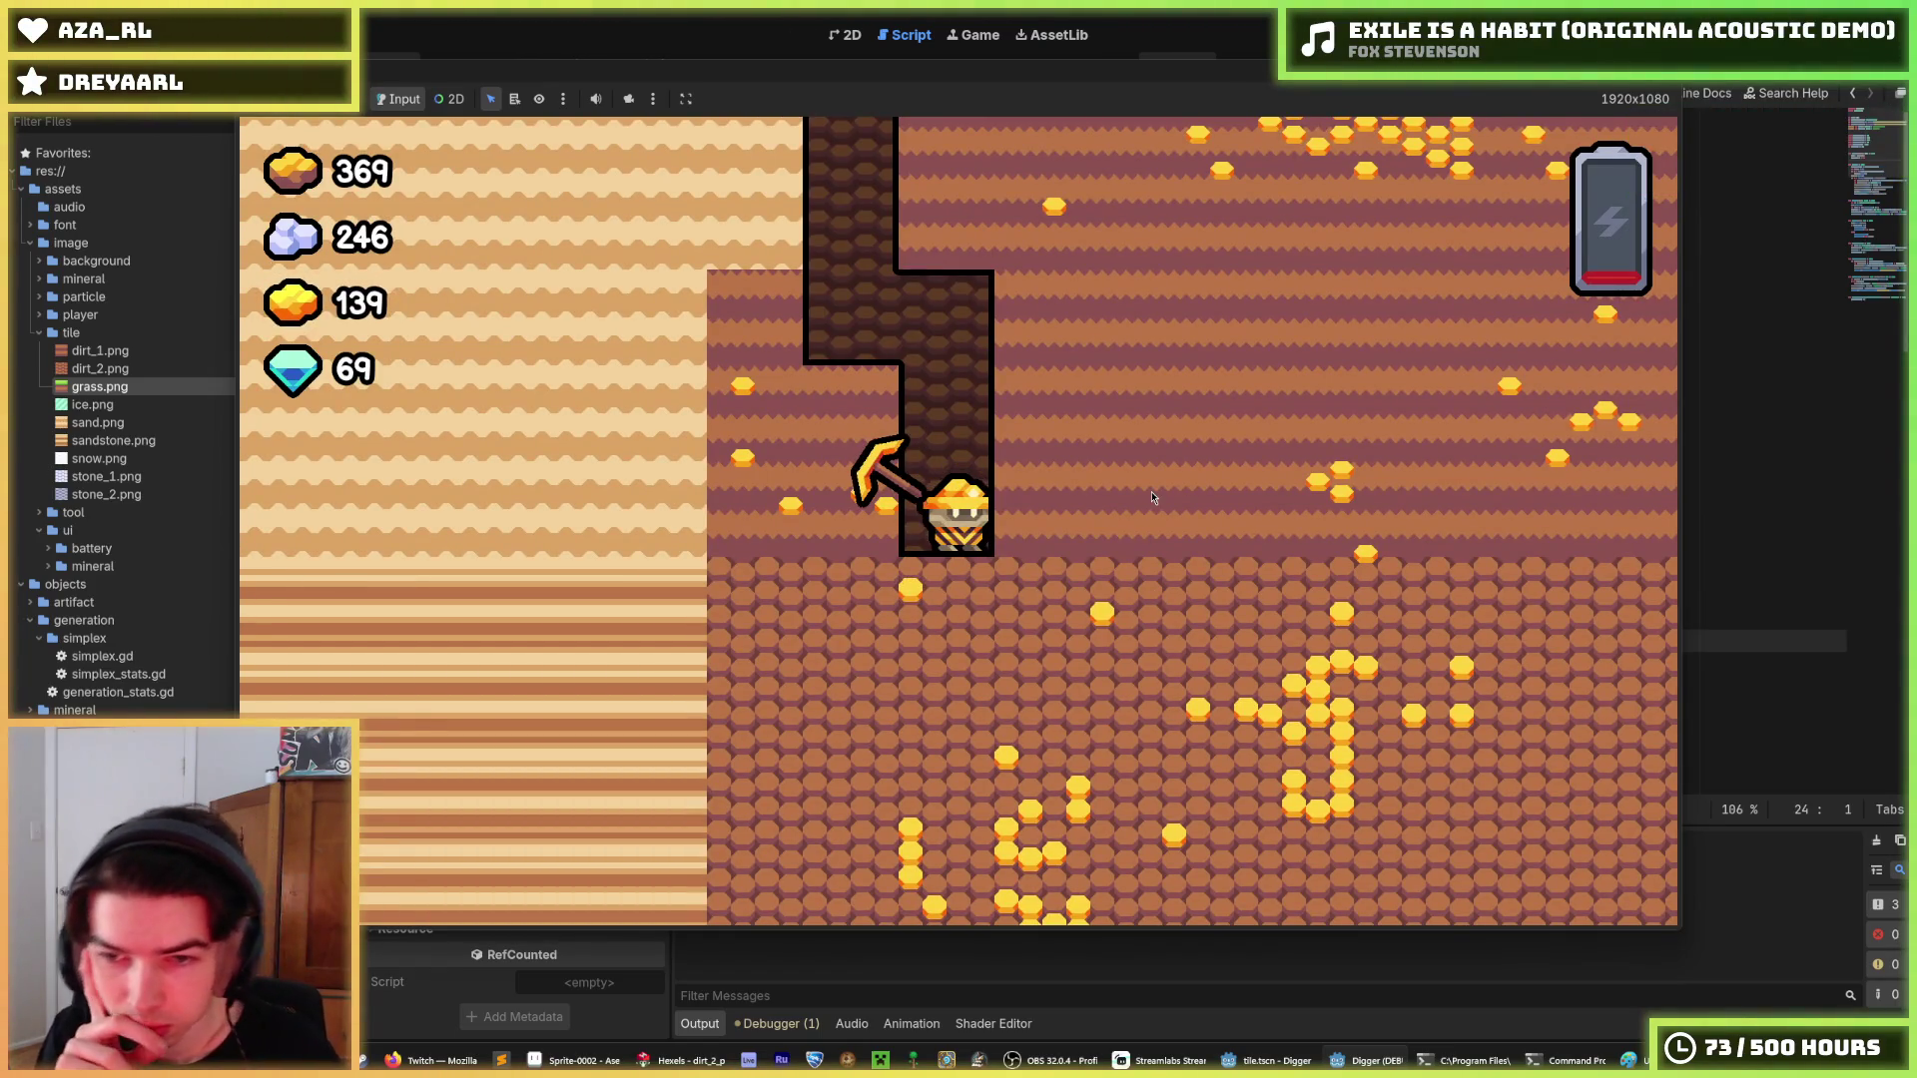
pyautogui.hotkey('alt', 'Tab')
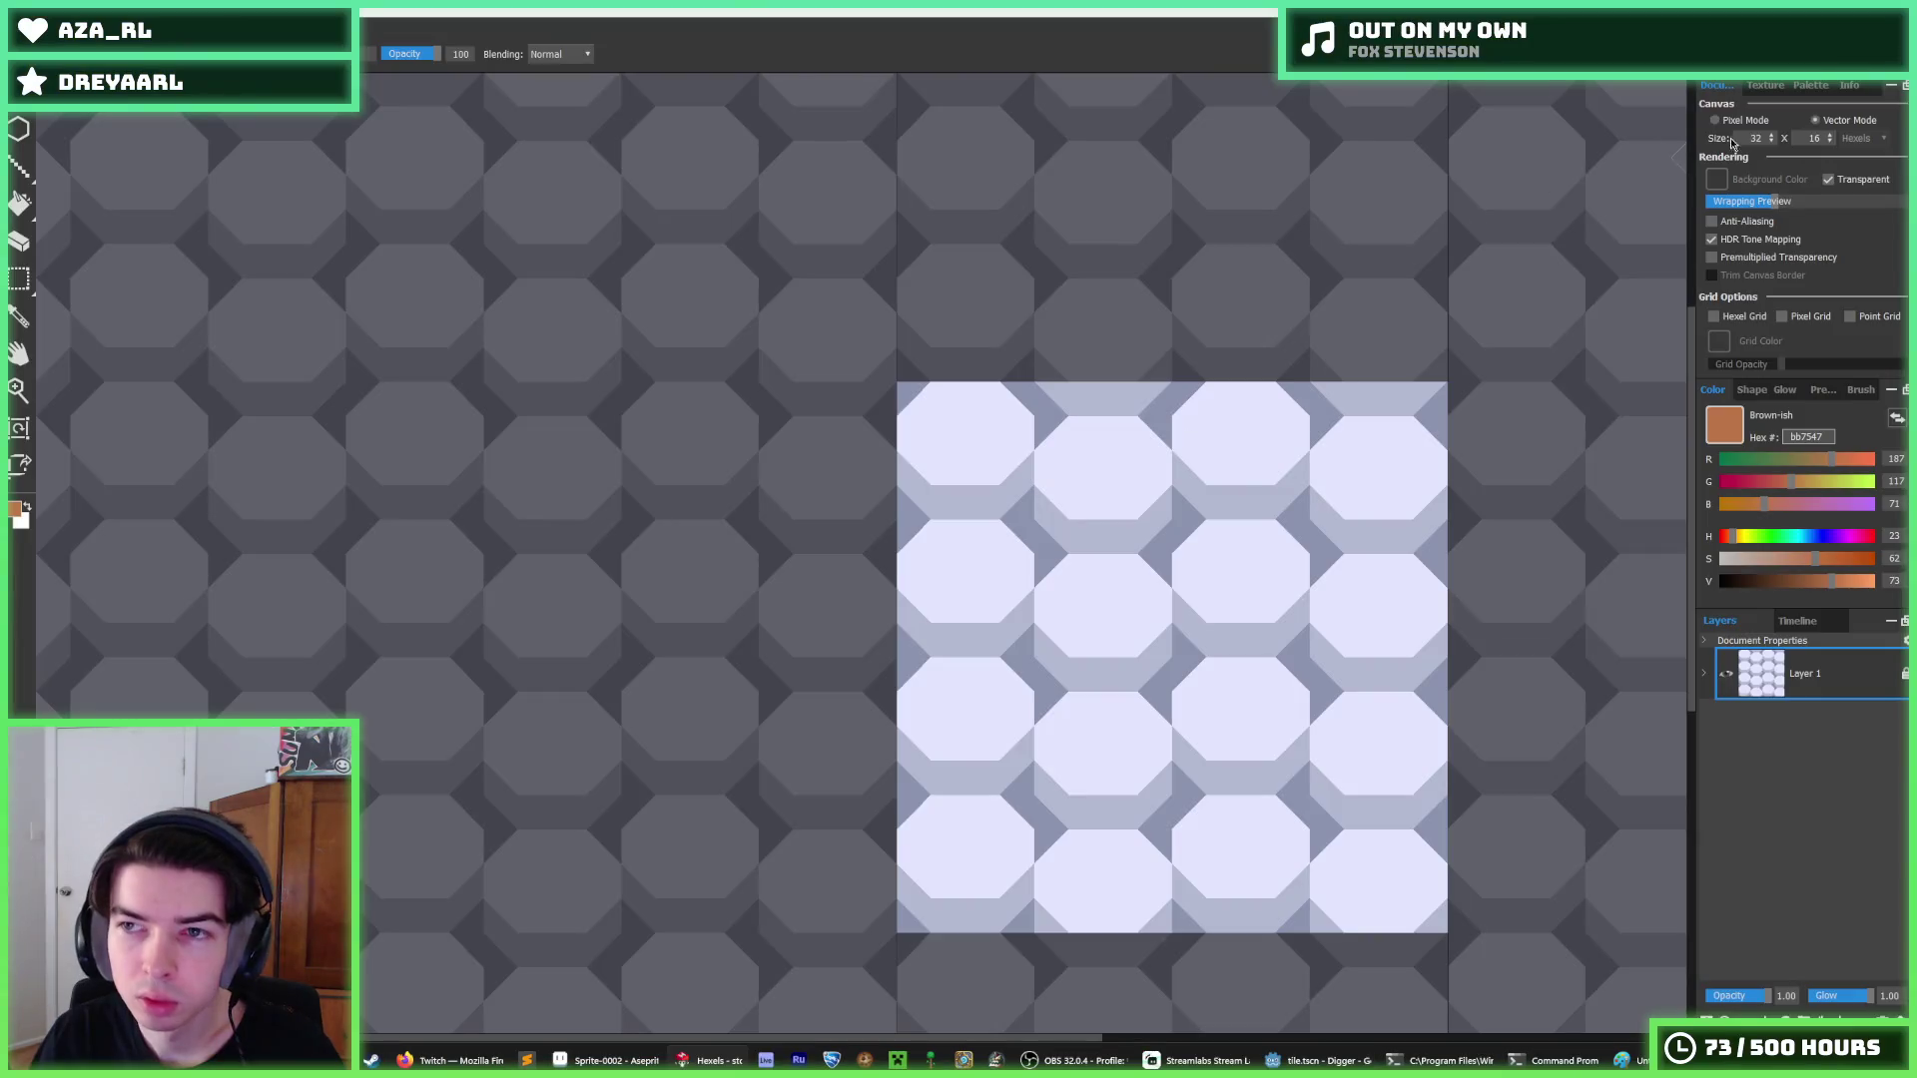
# Fill the octagons brown bb7547, the bands grey-ish 8e5252 and the diamonds dark brown 71413b.
pyautogui.press('f')
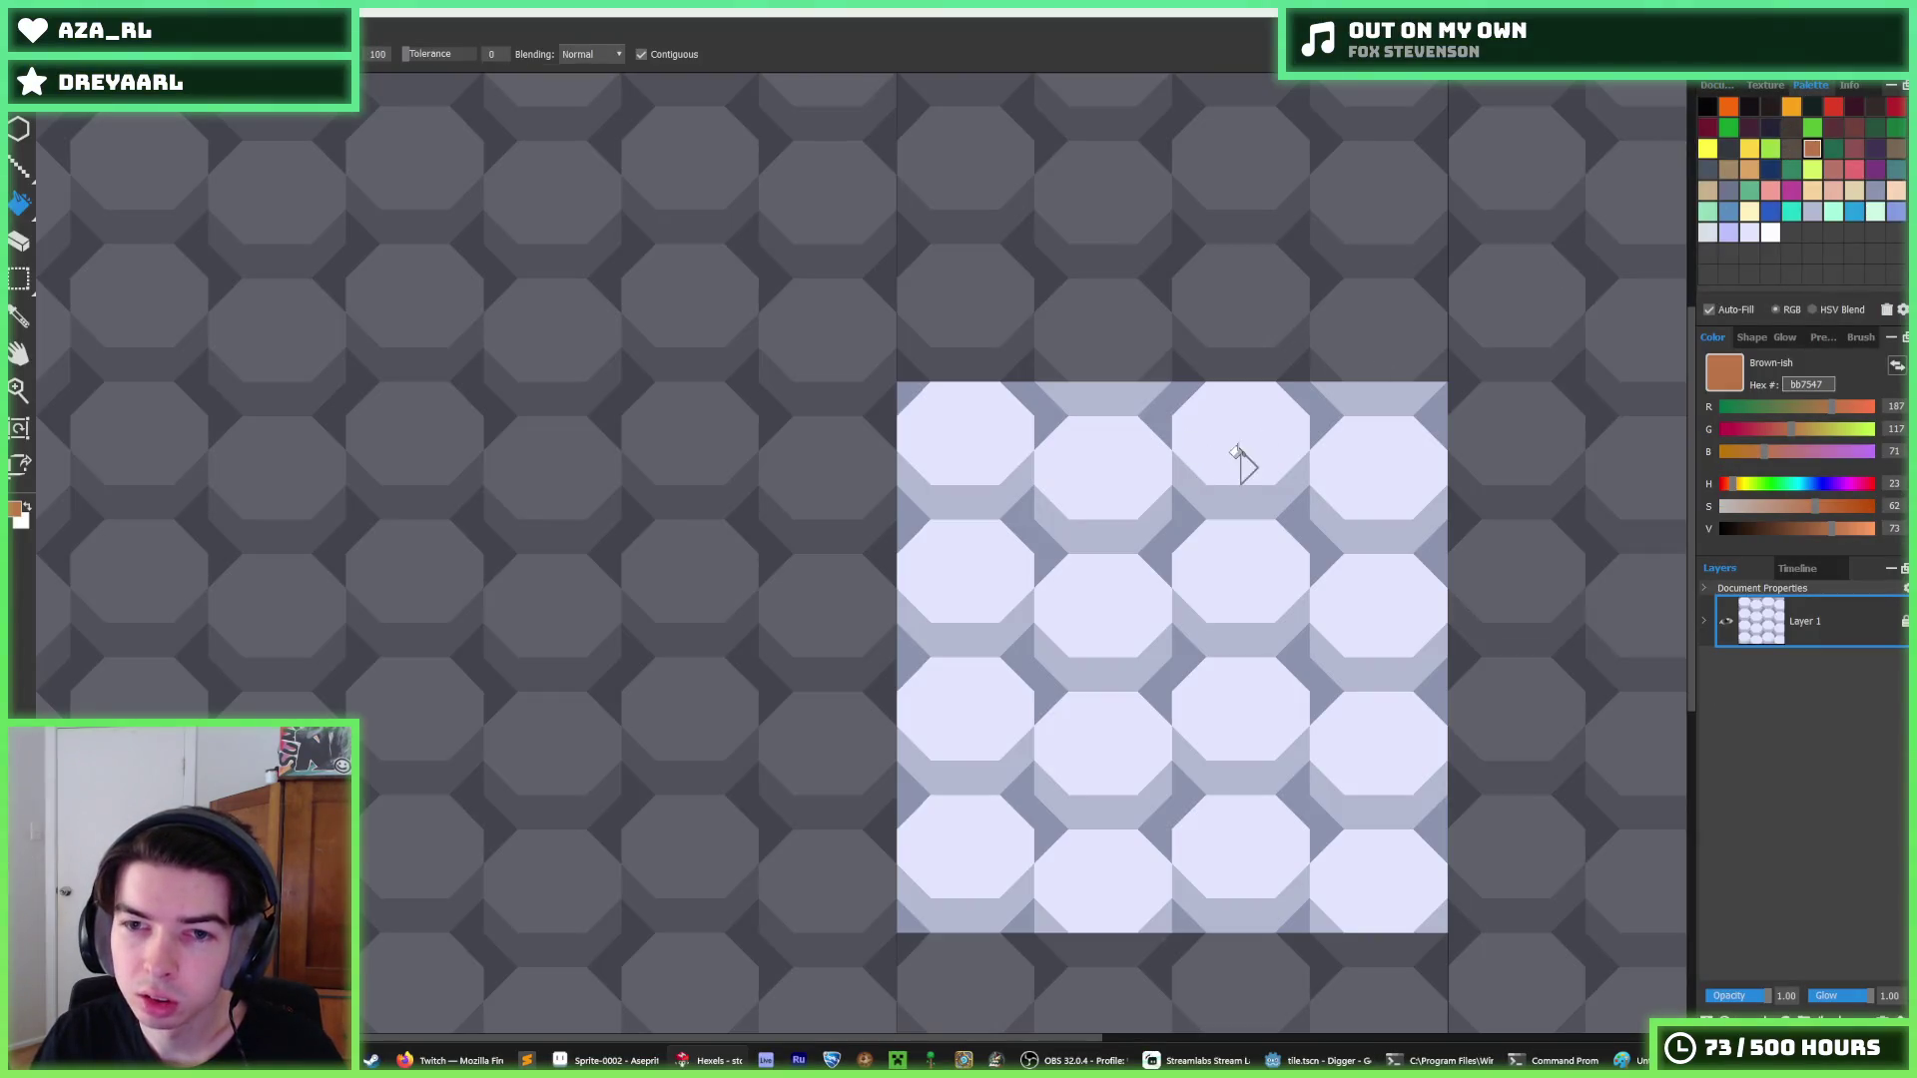
pyautogui.click(1237, 456)
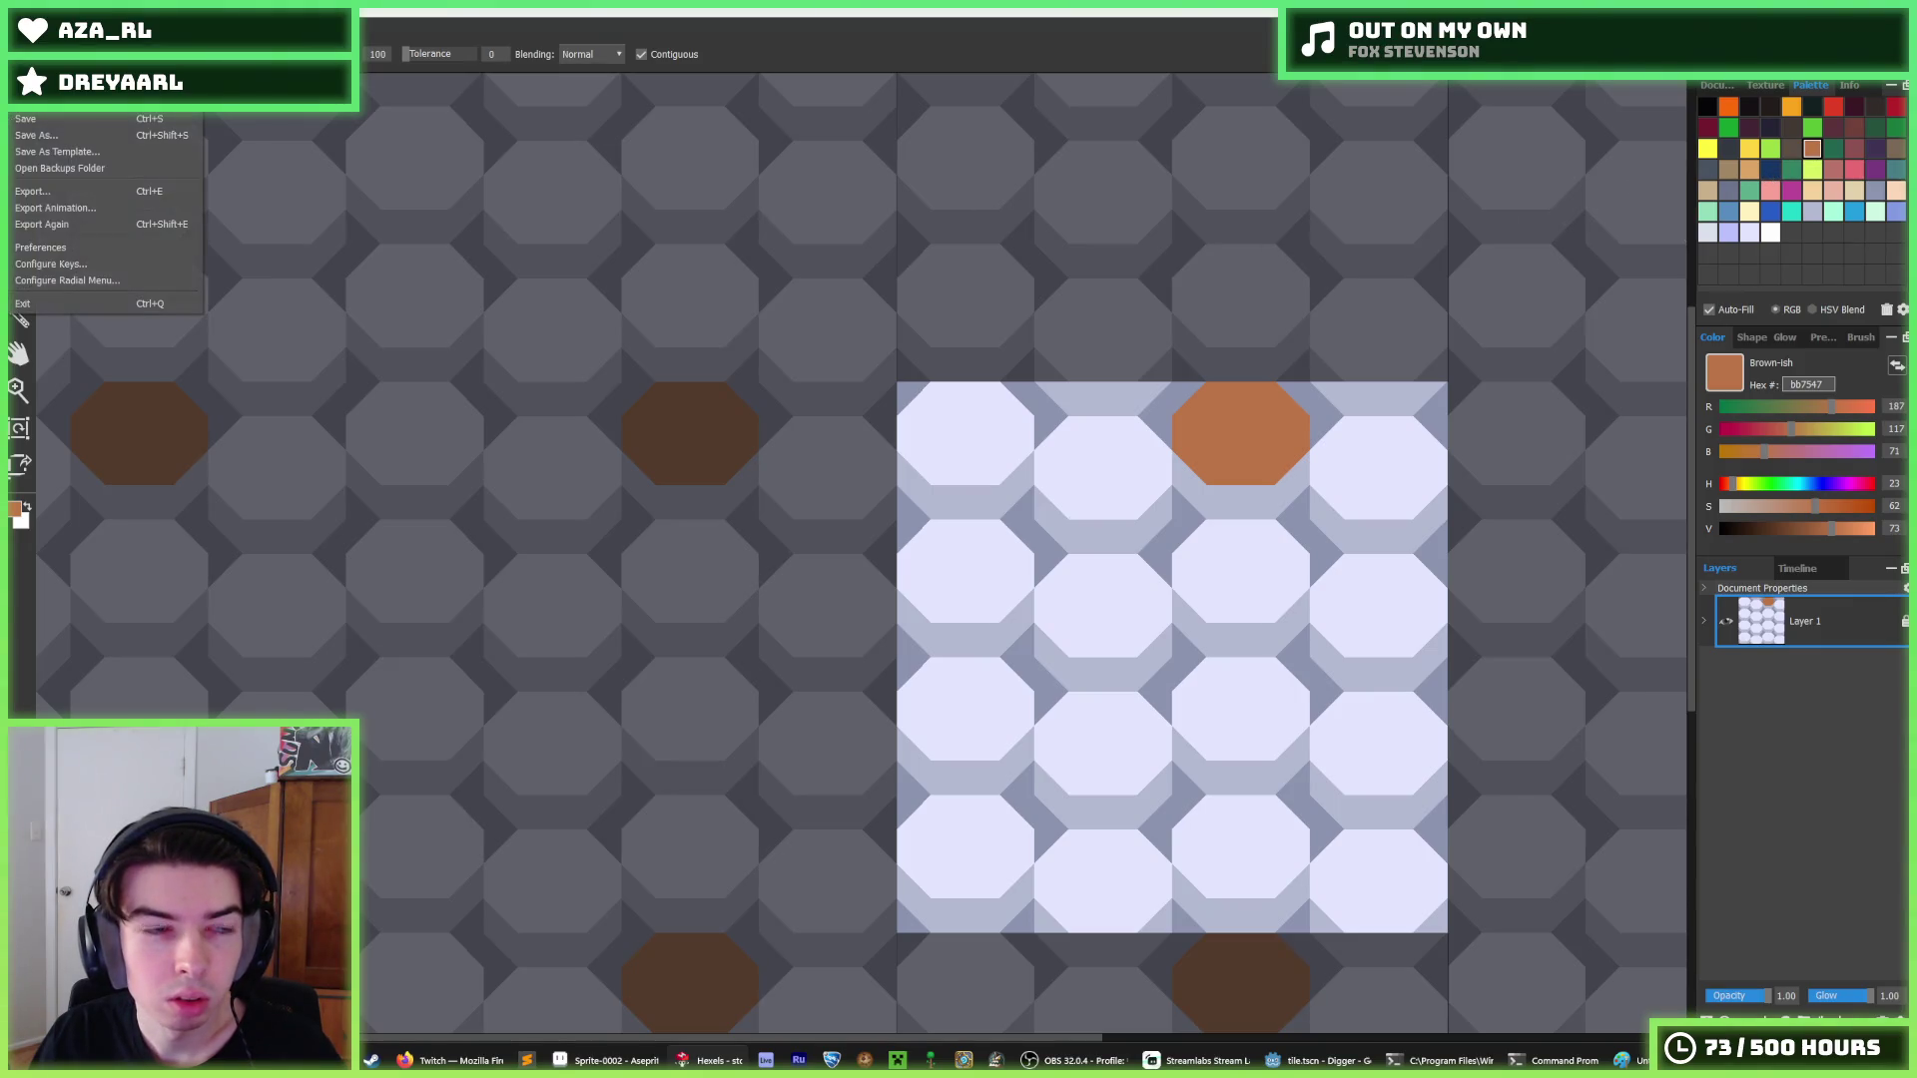
pyautogui.click(1852, 153)
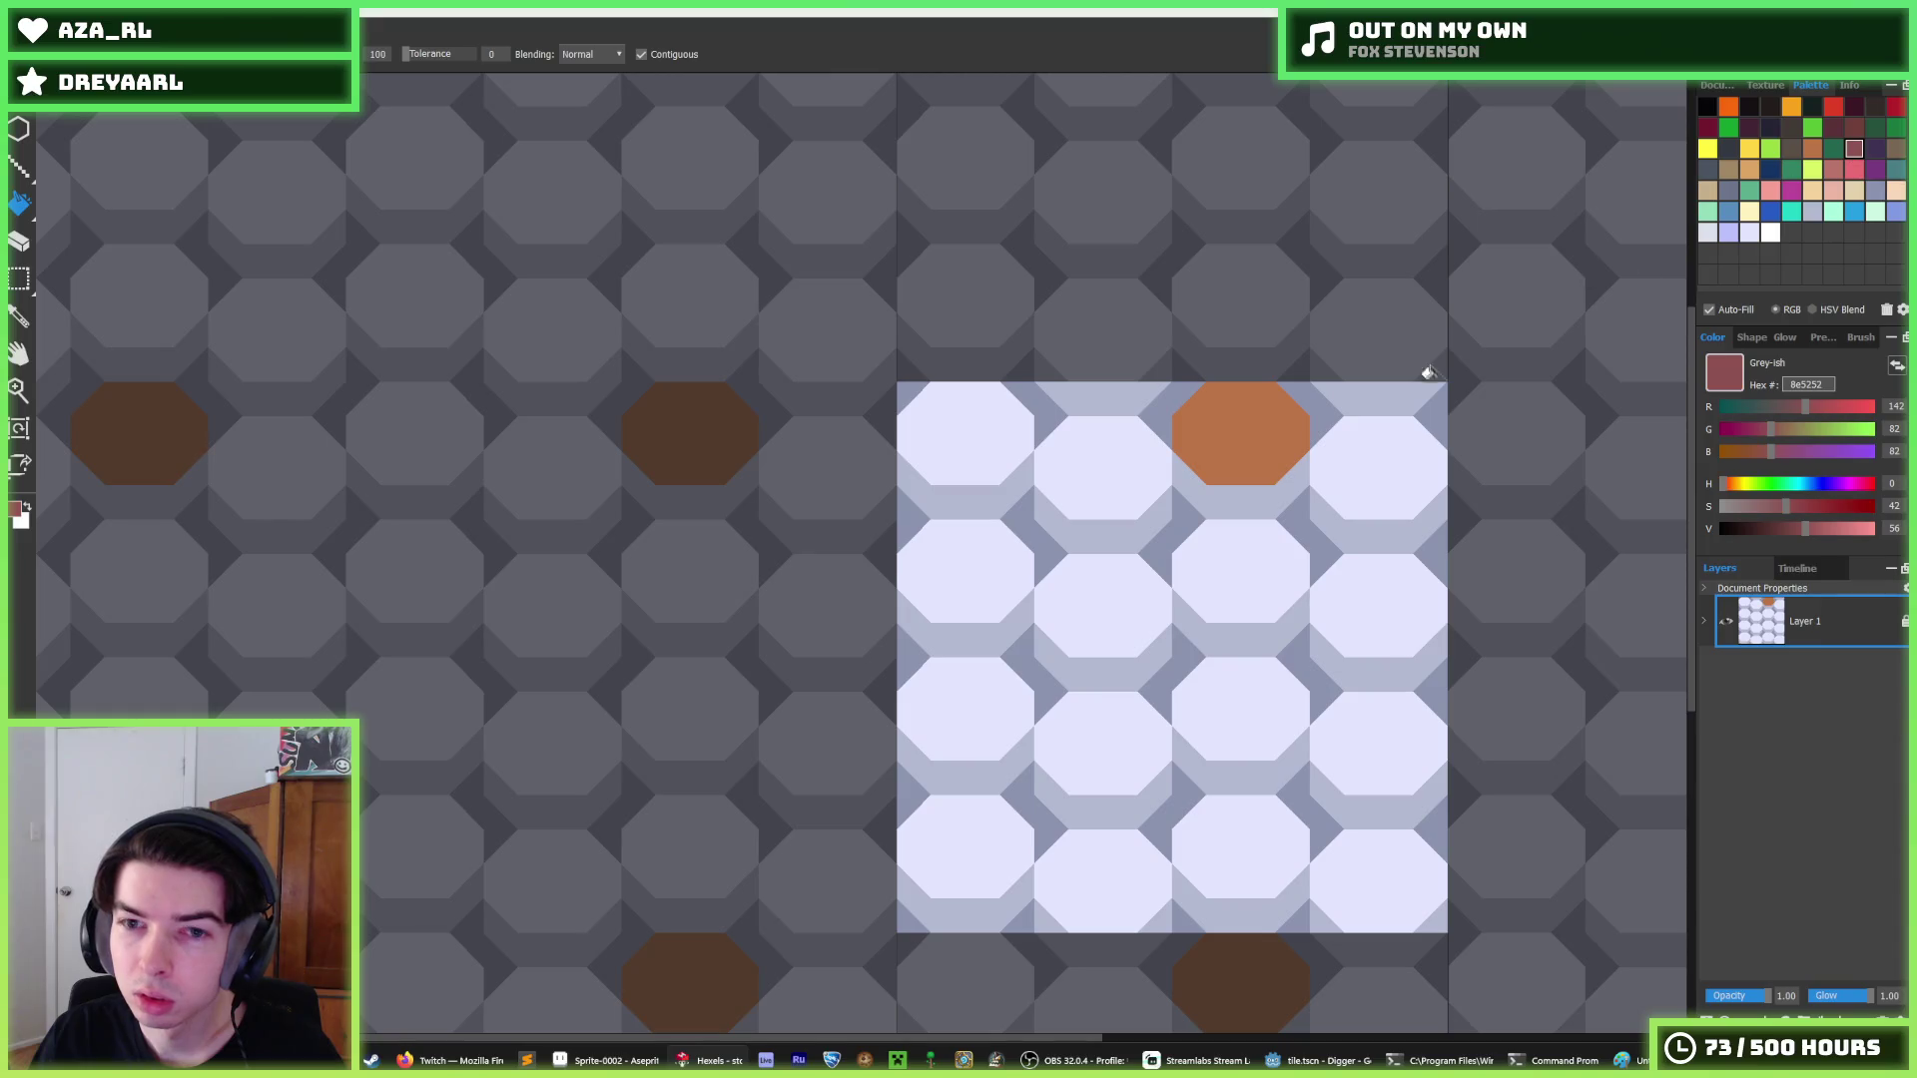
pyautogui.hotkey('ctrl', 'z')
pyautogui.click(1813, 150)
pyautogui.click(1126, 489)
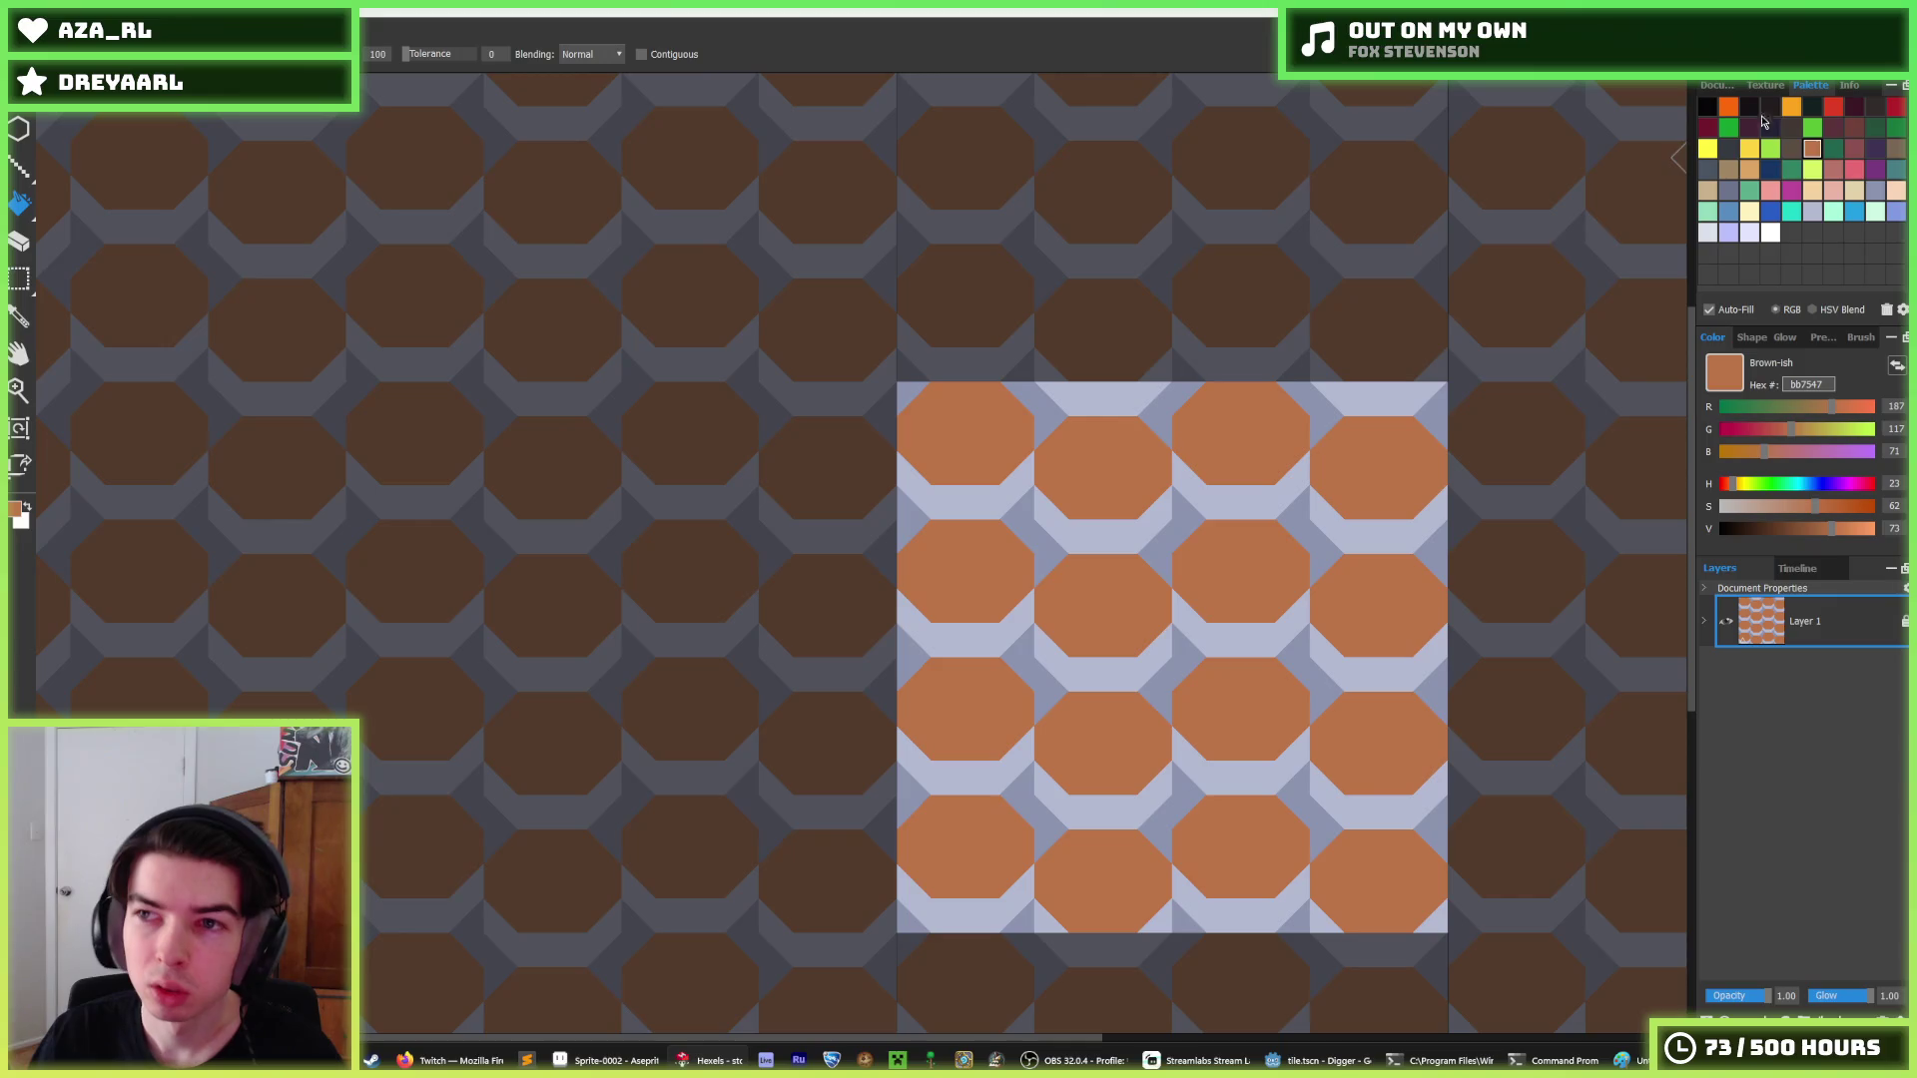
pyautogui.click(1854, 149)
pyautogui.click(1245, 517)
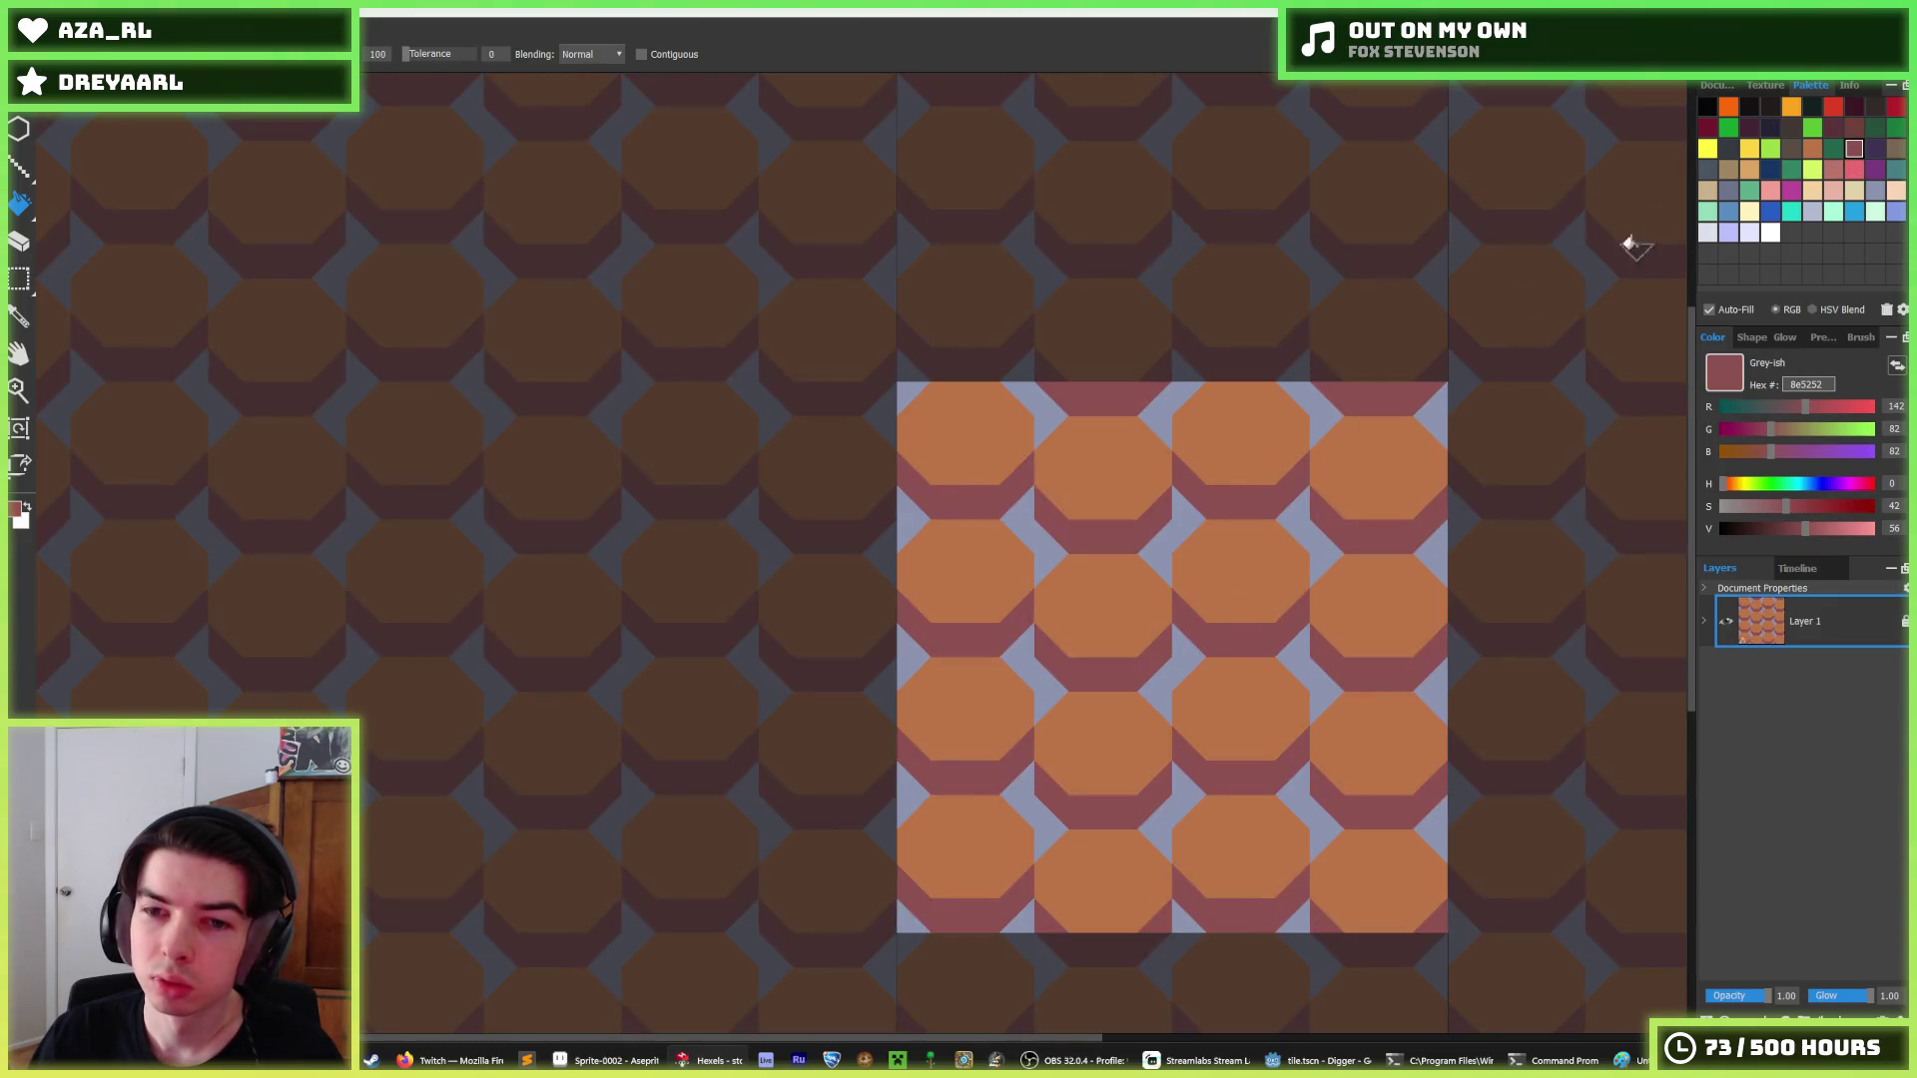
pyautogui.click(1854, 128)
pyautogui.click(1308, 548)
pyautogui.scroll(-5, 1328, 654)
pyautogui.scroll(5, 1371, 655)
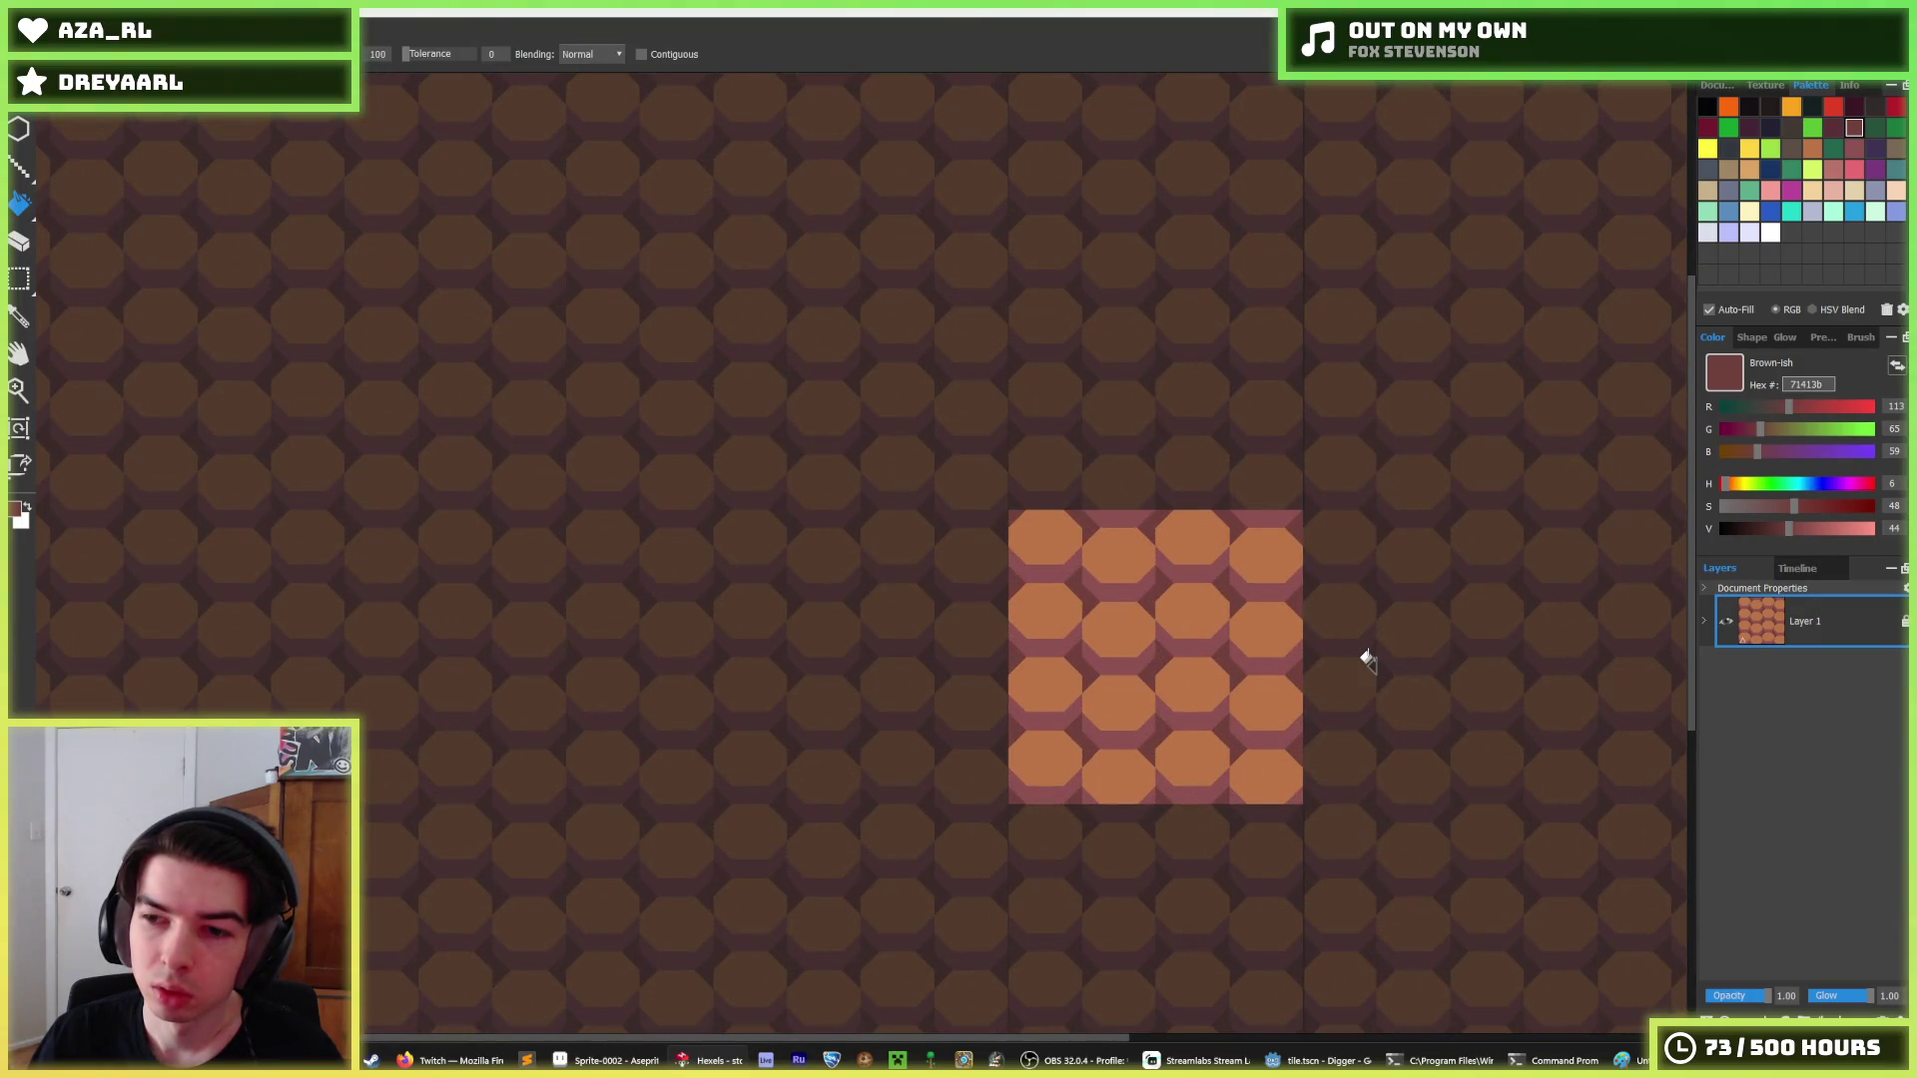
# Save the Hexels tile as dirt_2.
pyautogui.hotkey('ctrl', 'shift', 's')
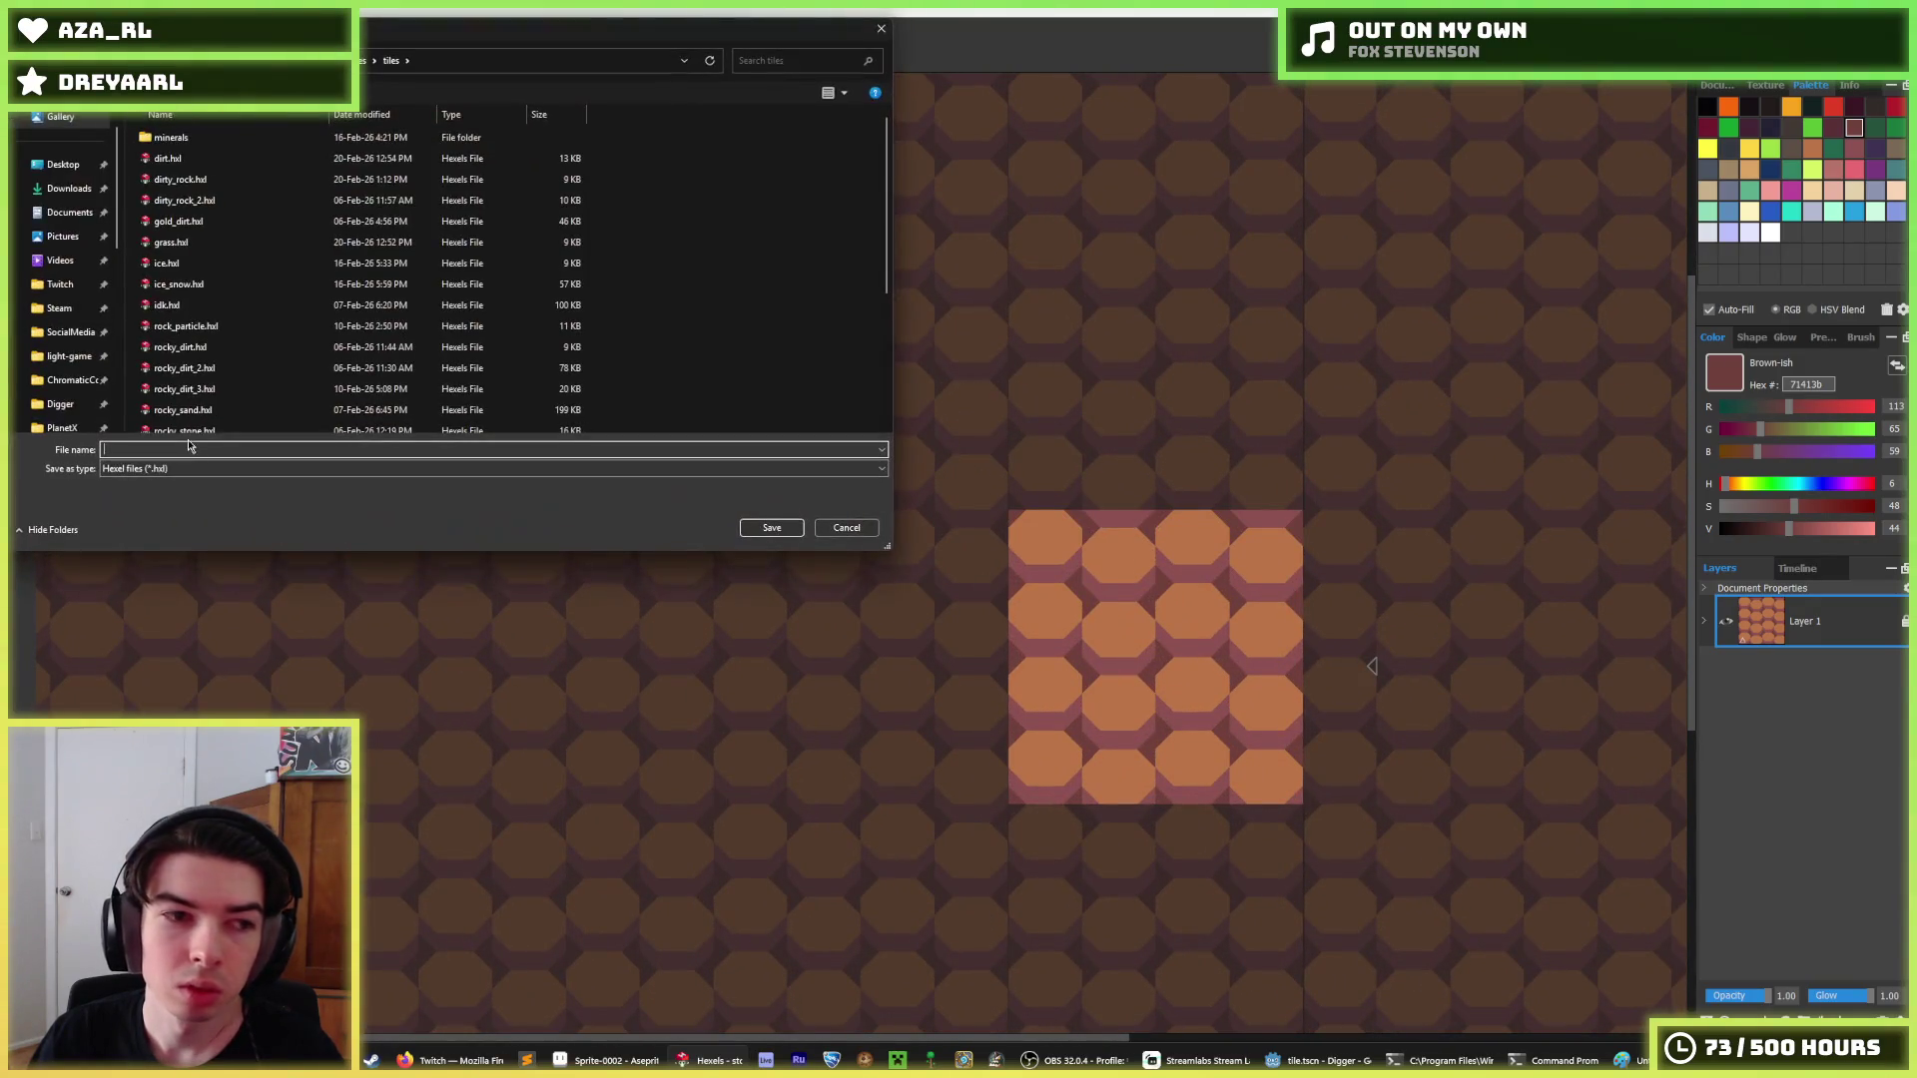
pyautogui.write('dirty')
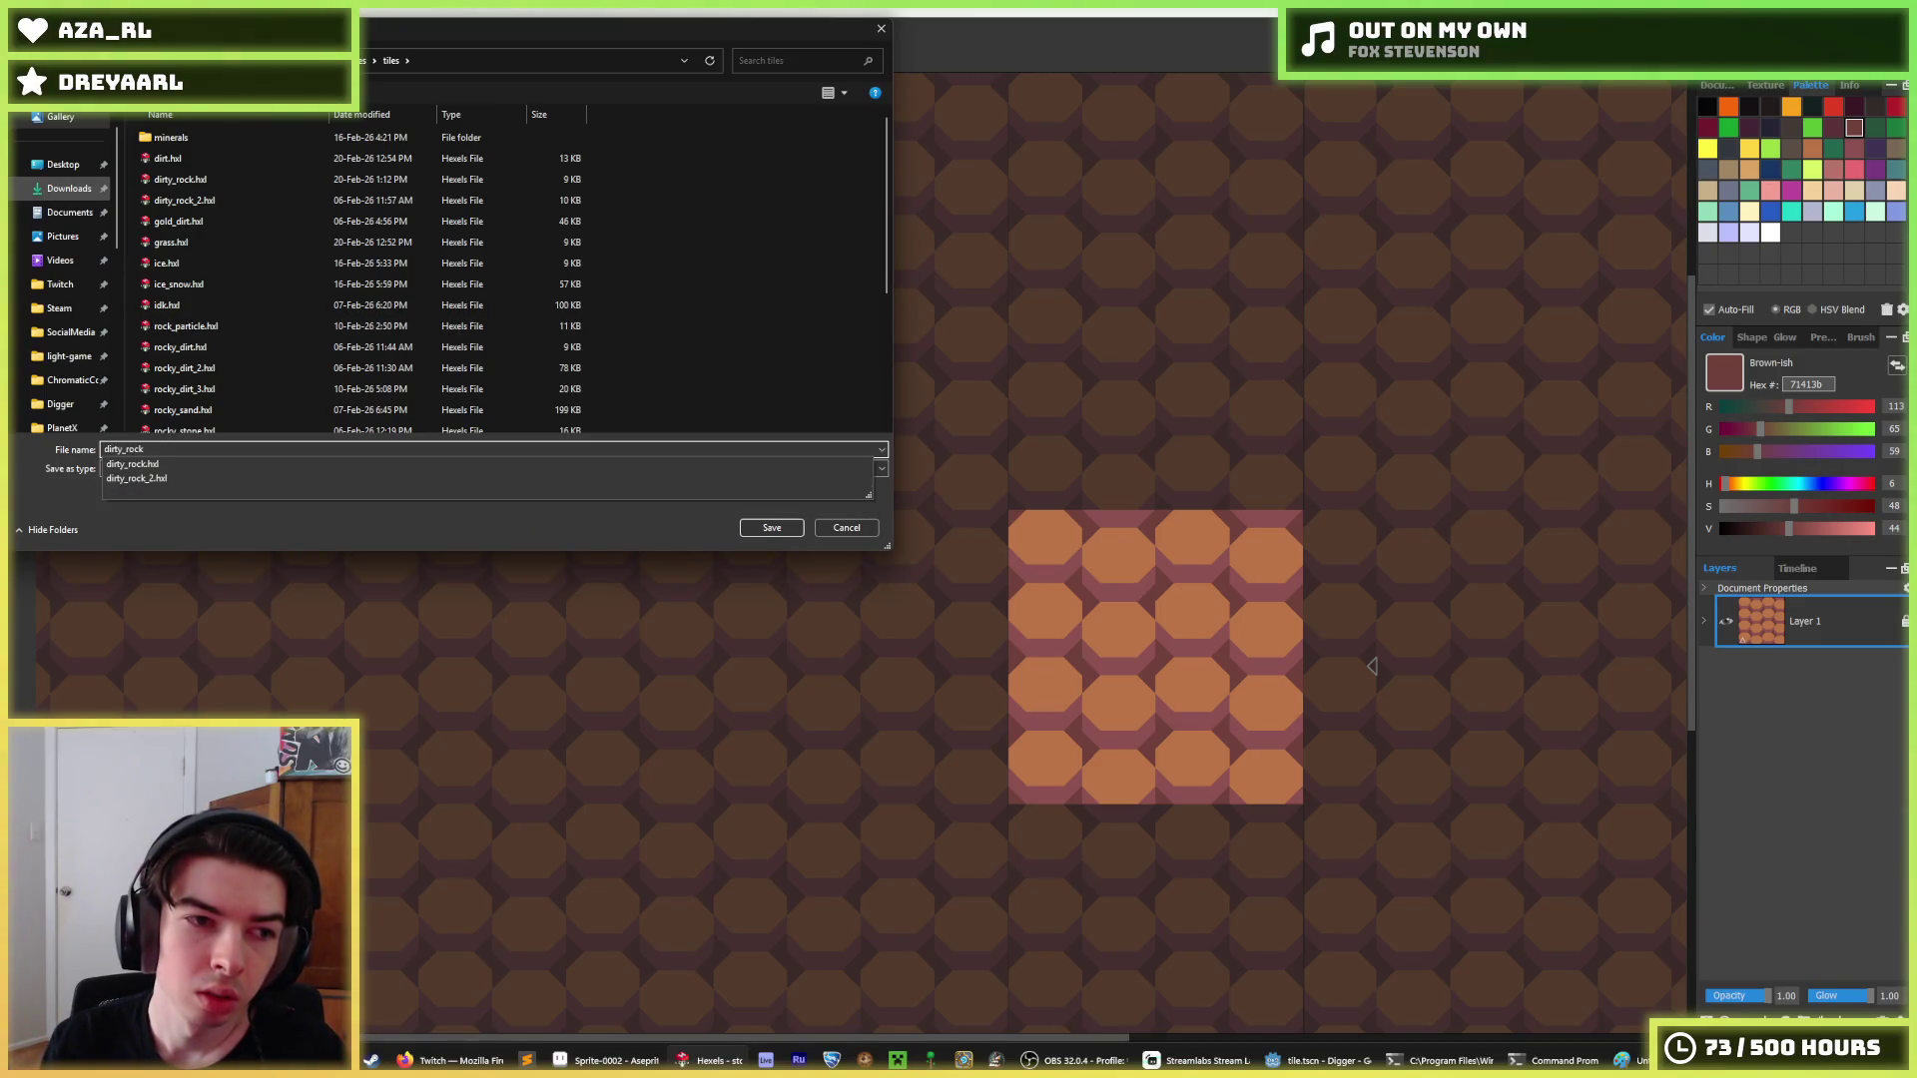
pyautogui.press('BackSpace')
pyautogui.write('_')
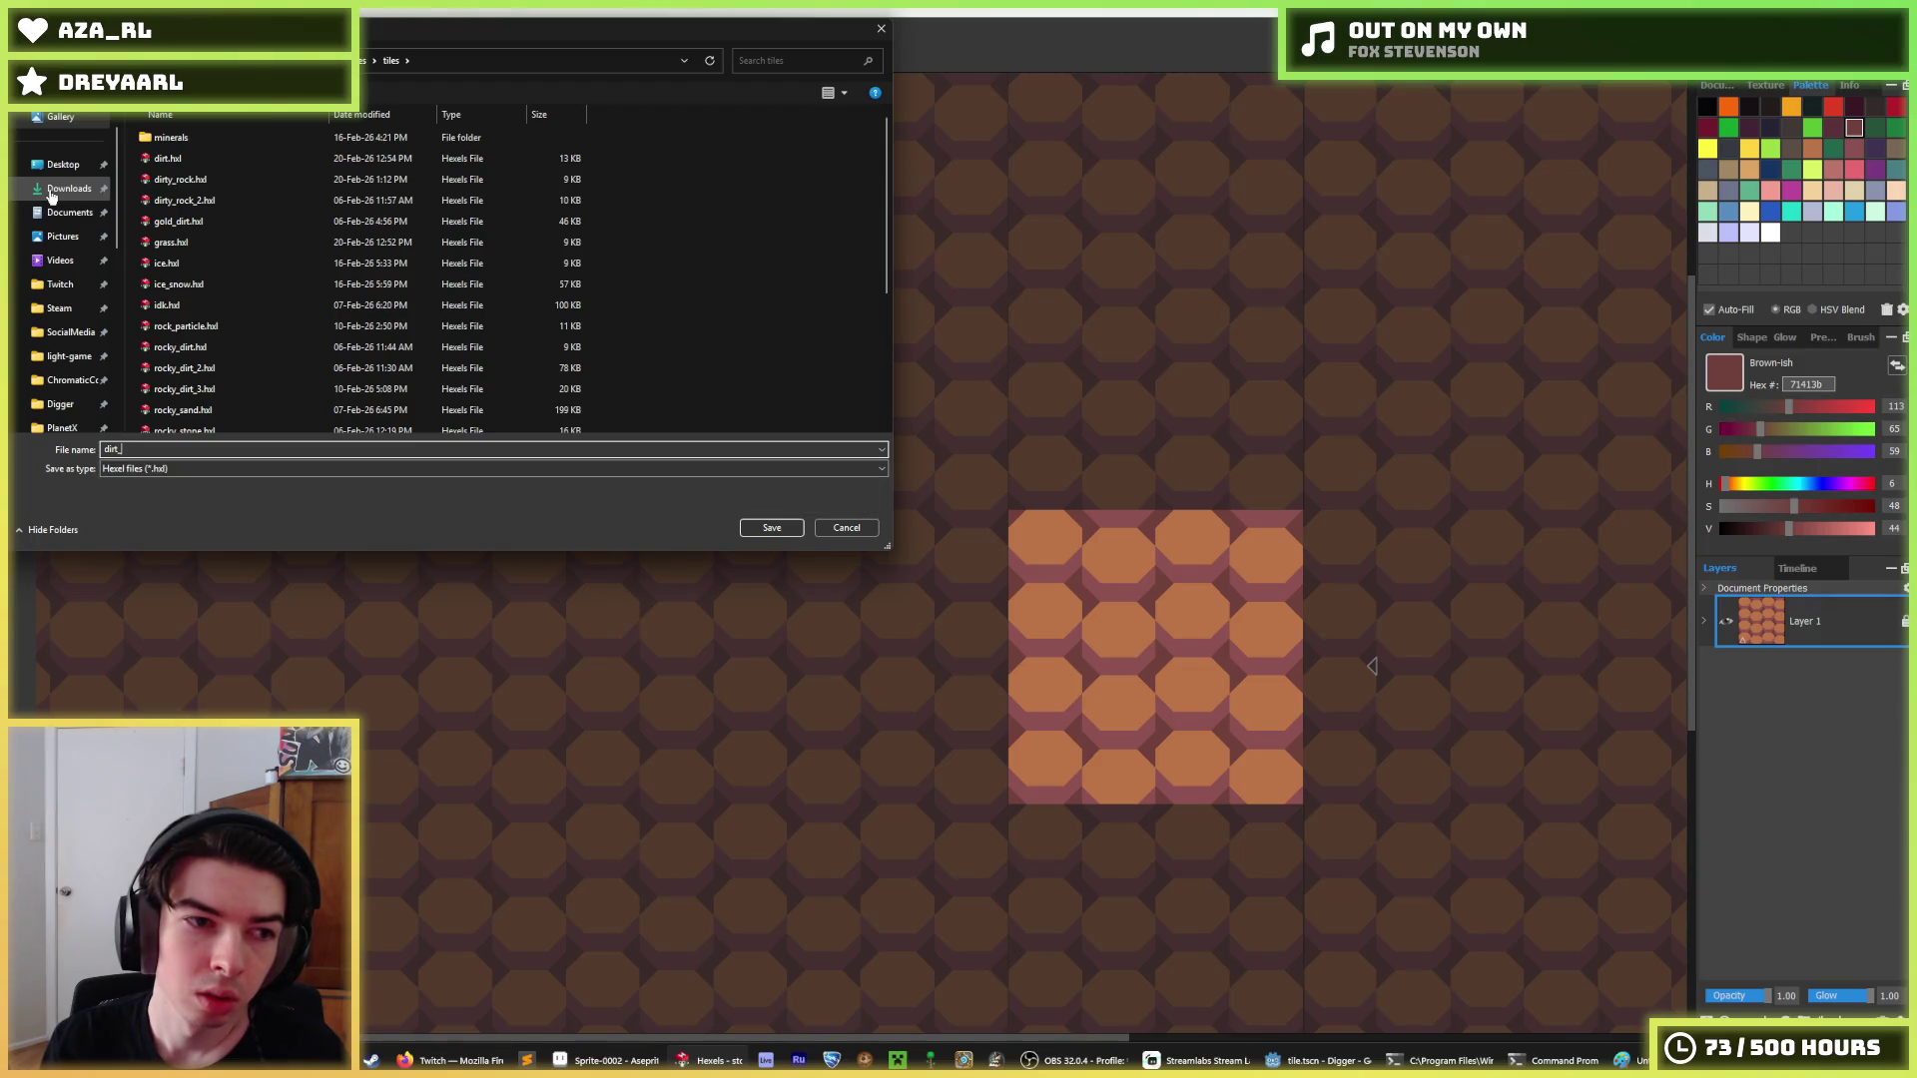
pyautogui.press('Return')
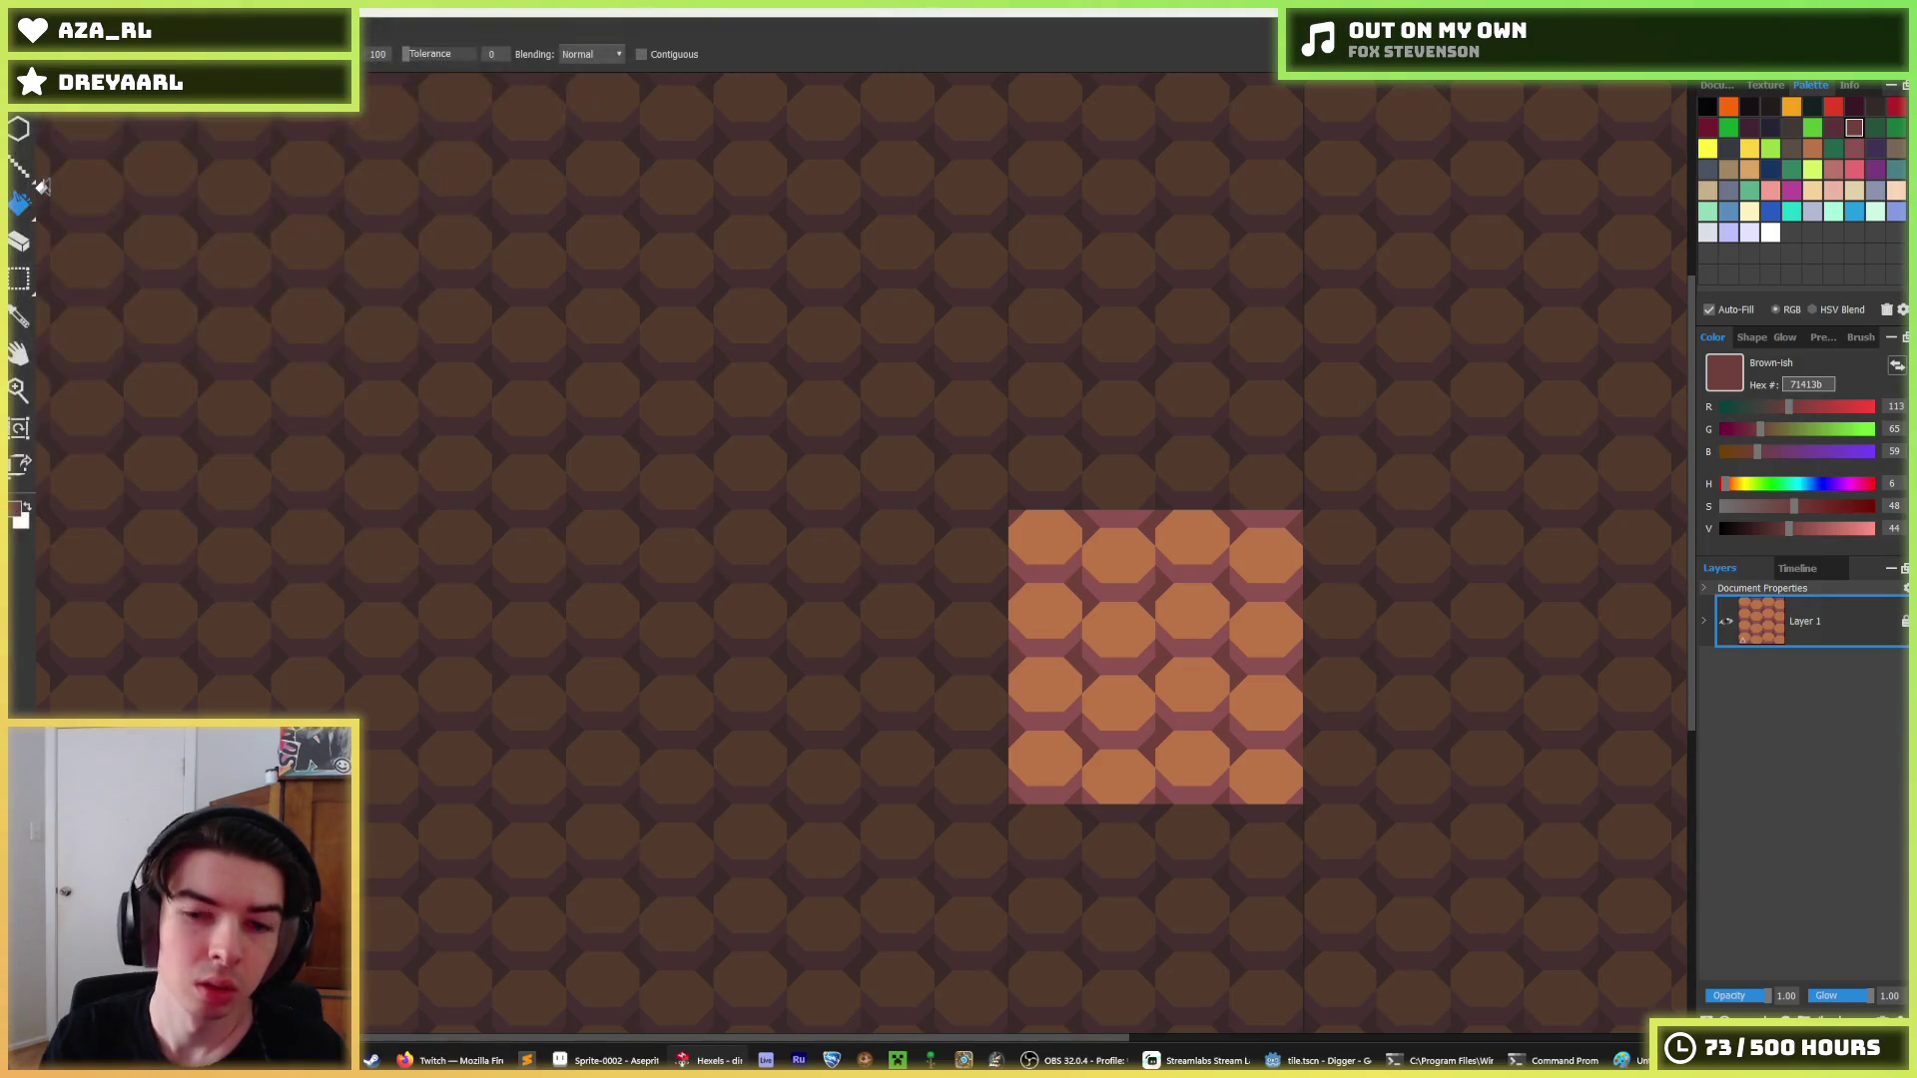
# Recolour the gaps between hexagons and export the tile, replacing dirt_2.png.
pyautogui.click(1295, 682)
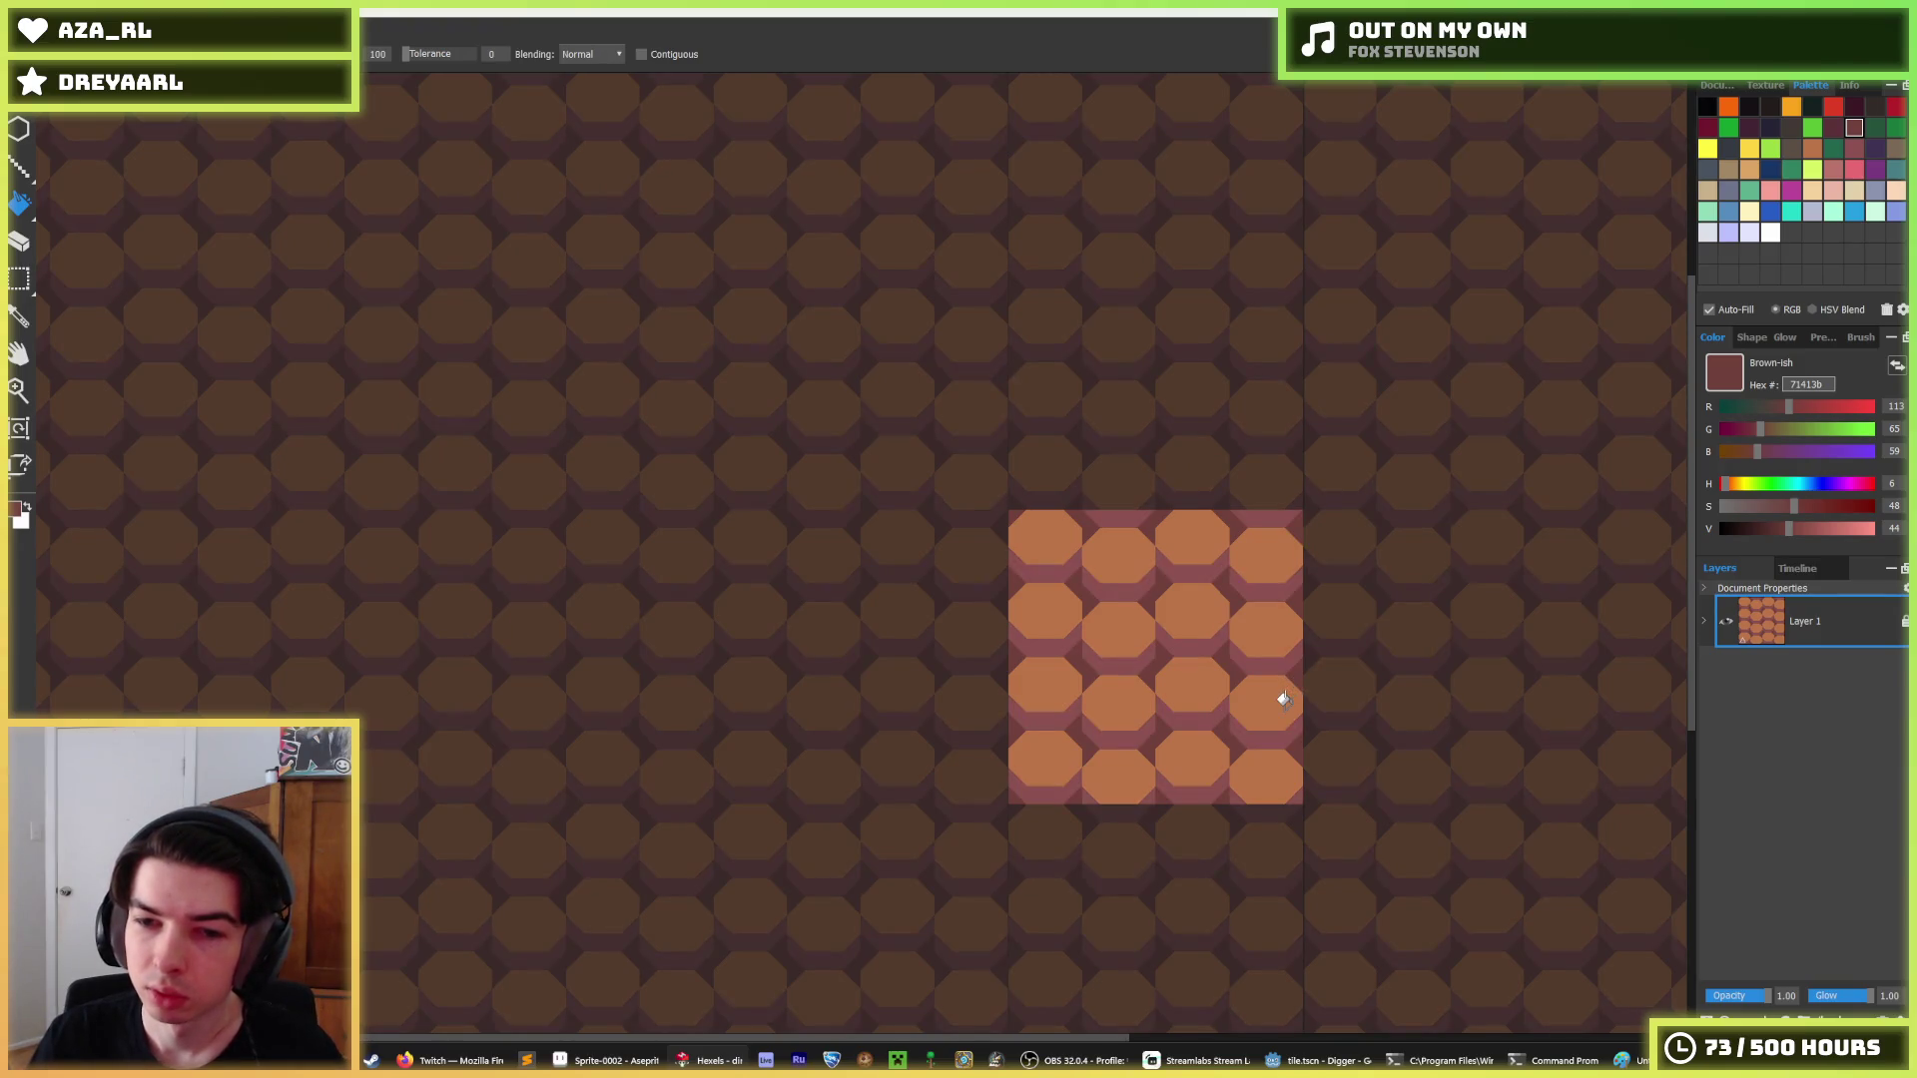
pyautogui.scroll(2, 1285, 692)
pyautogui.moveTo(1267, 693); pyautogui.dragTo(1134, 645)
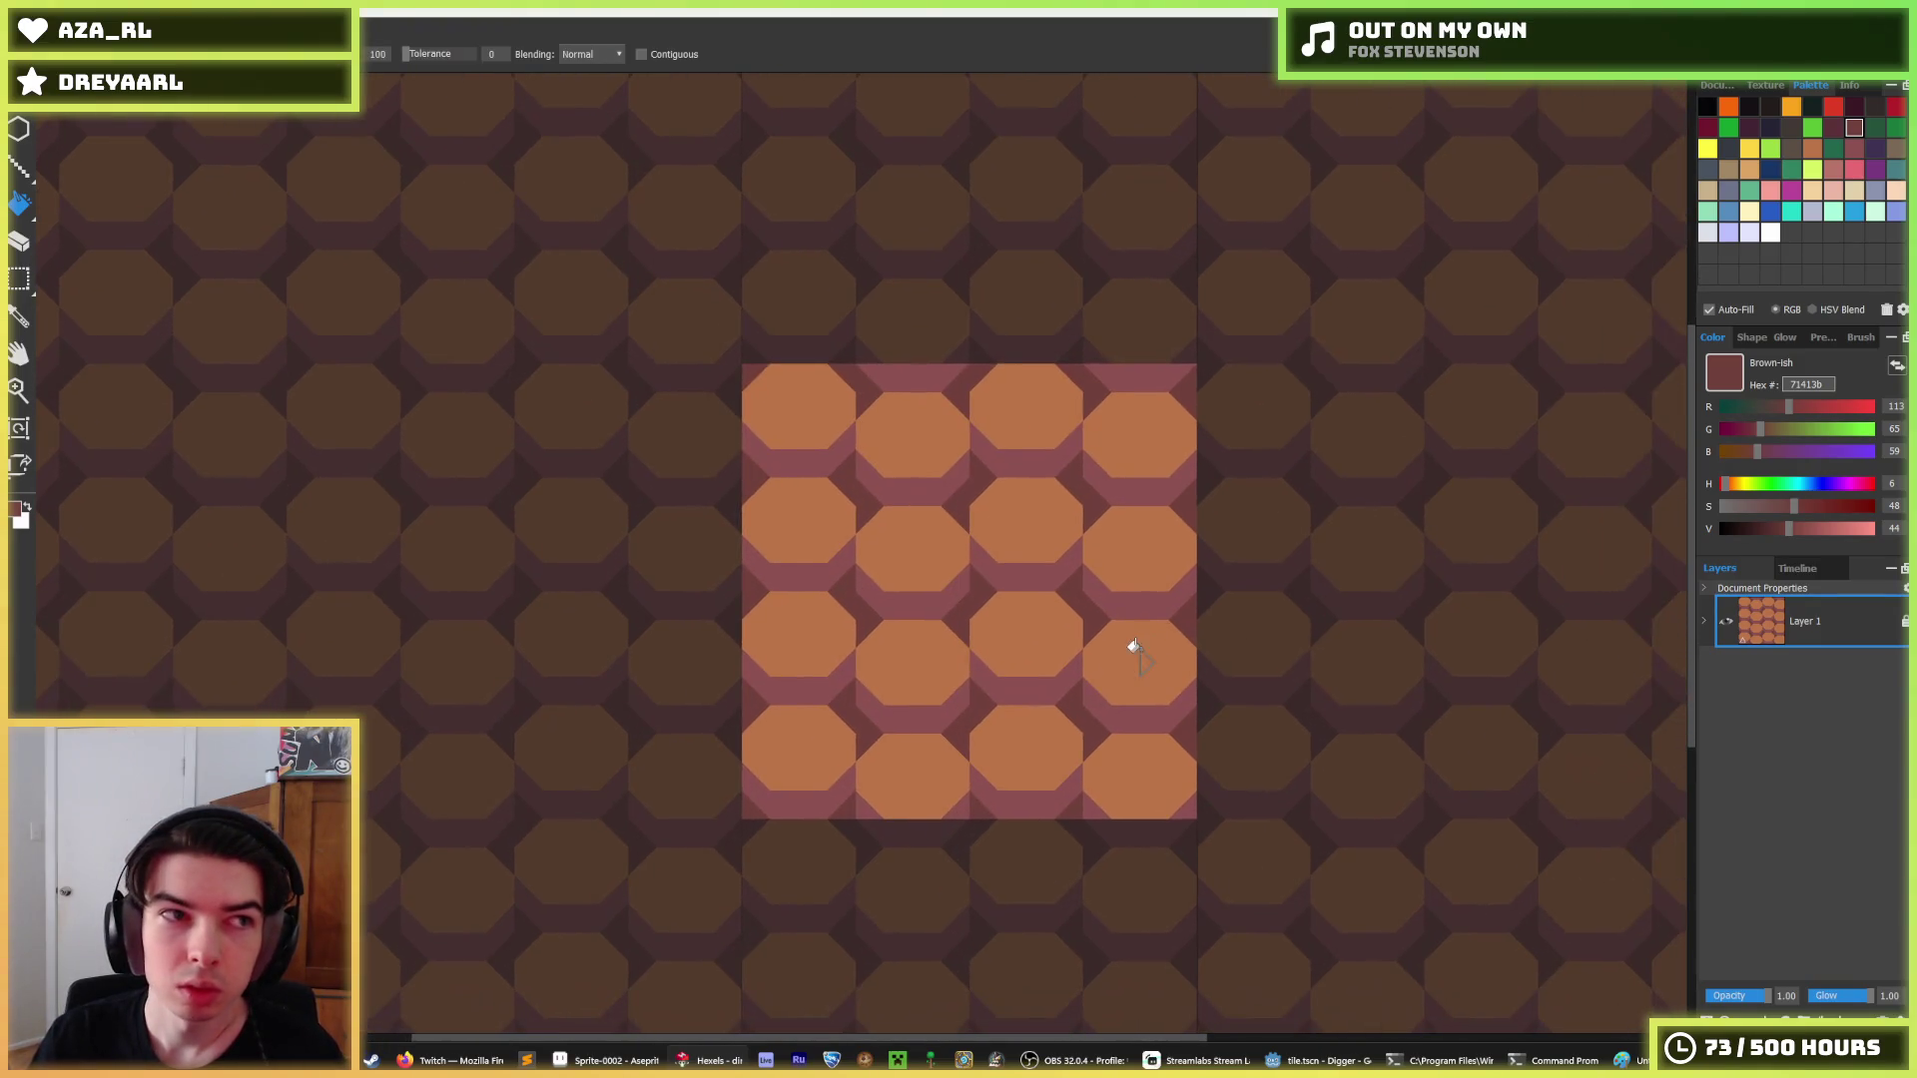
pyautogui.hotkey('ctrl', 'shift', 's')
pyautogui.doubleClick(259, 150)
pyautogui.click(982, 533)
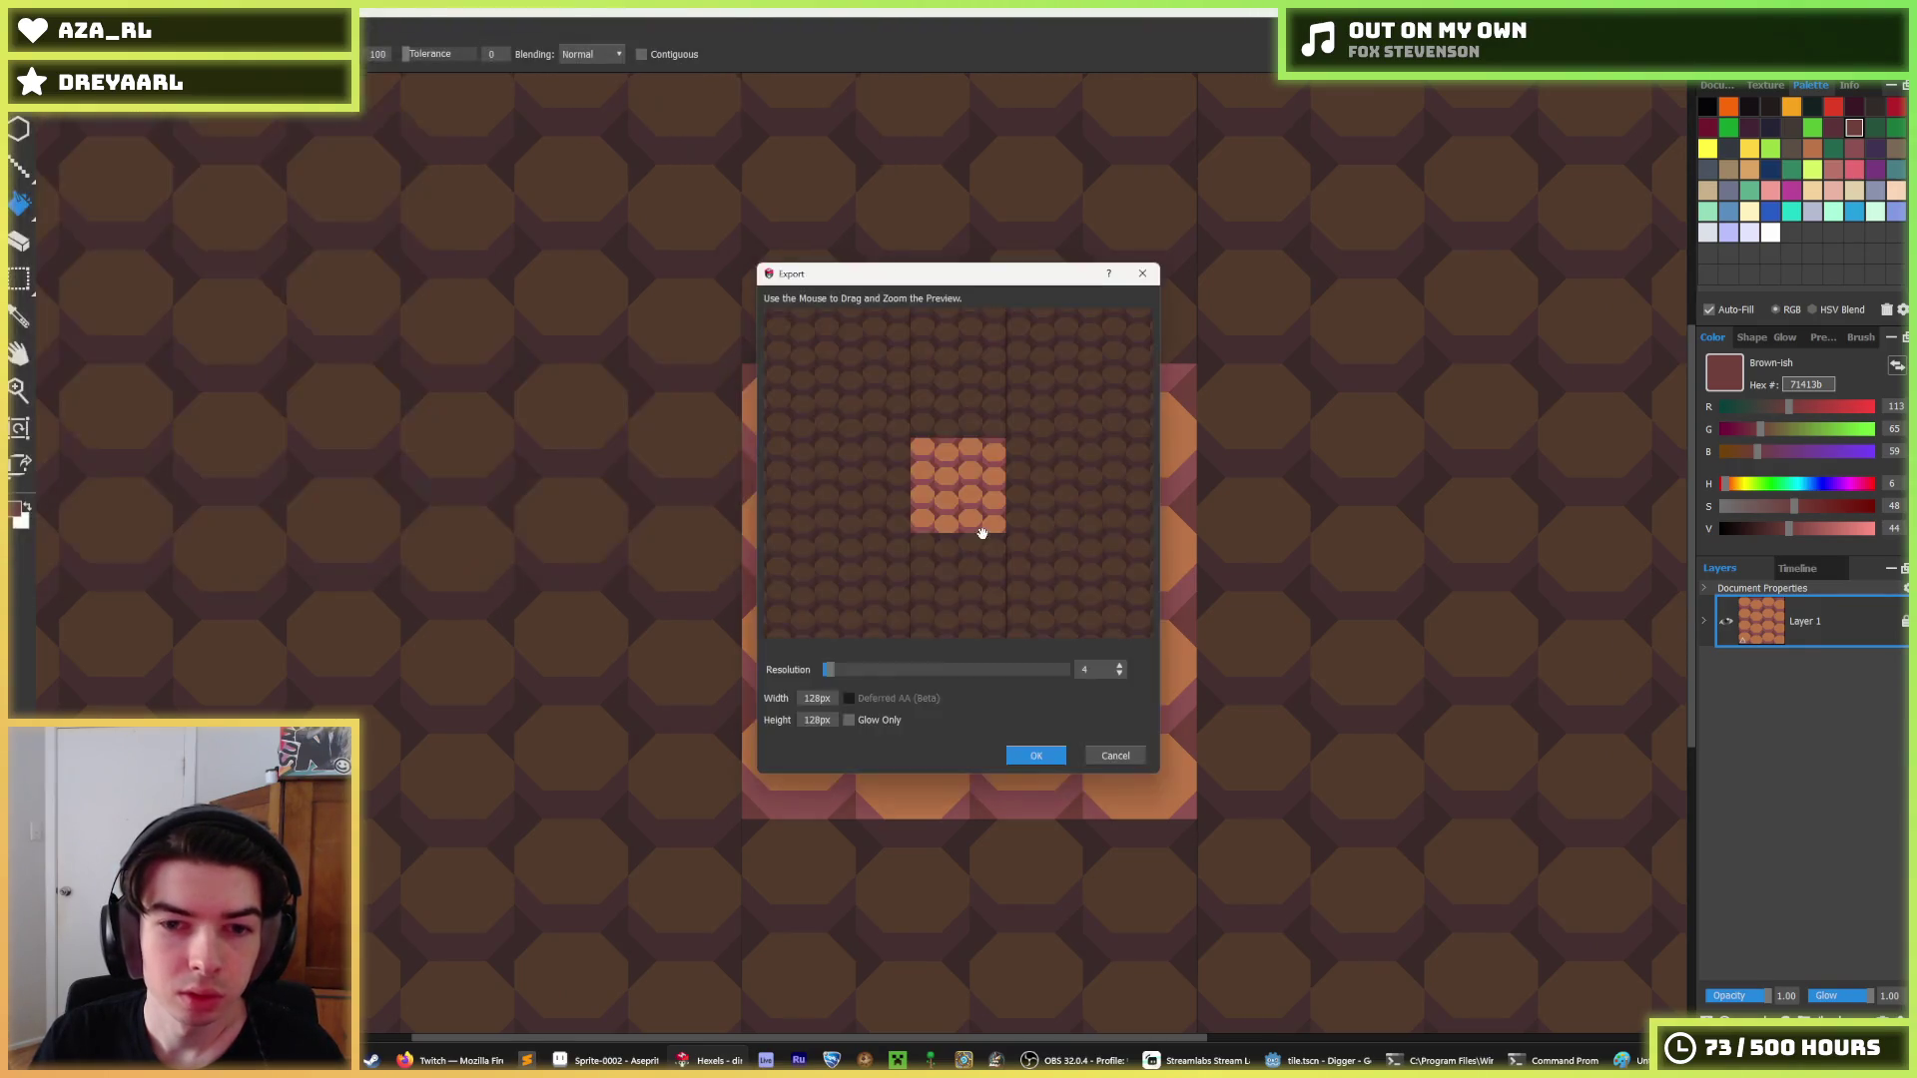
pyautogui.click(1028, 757)
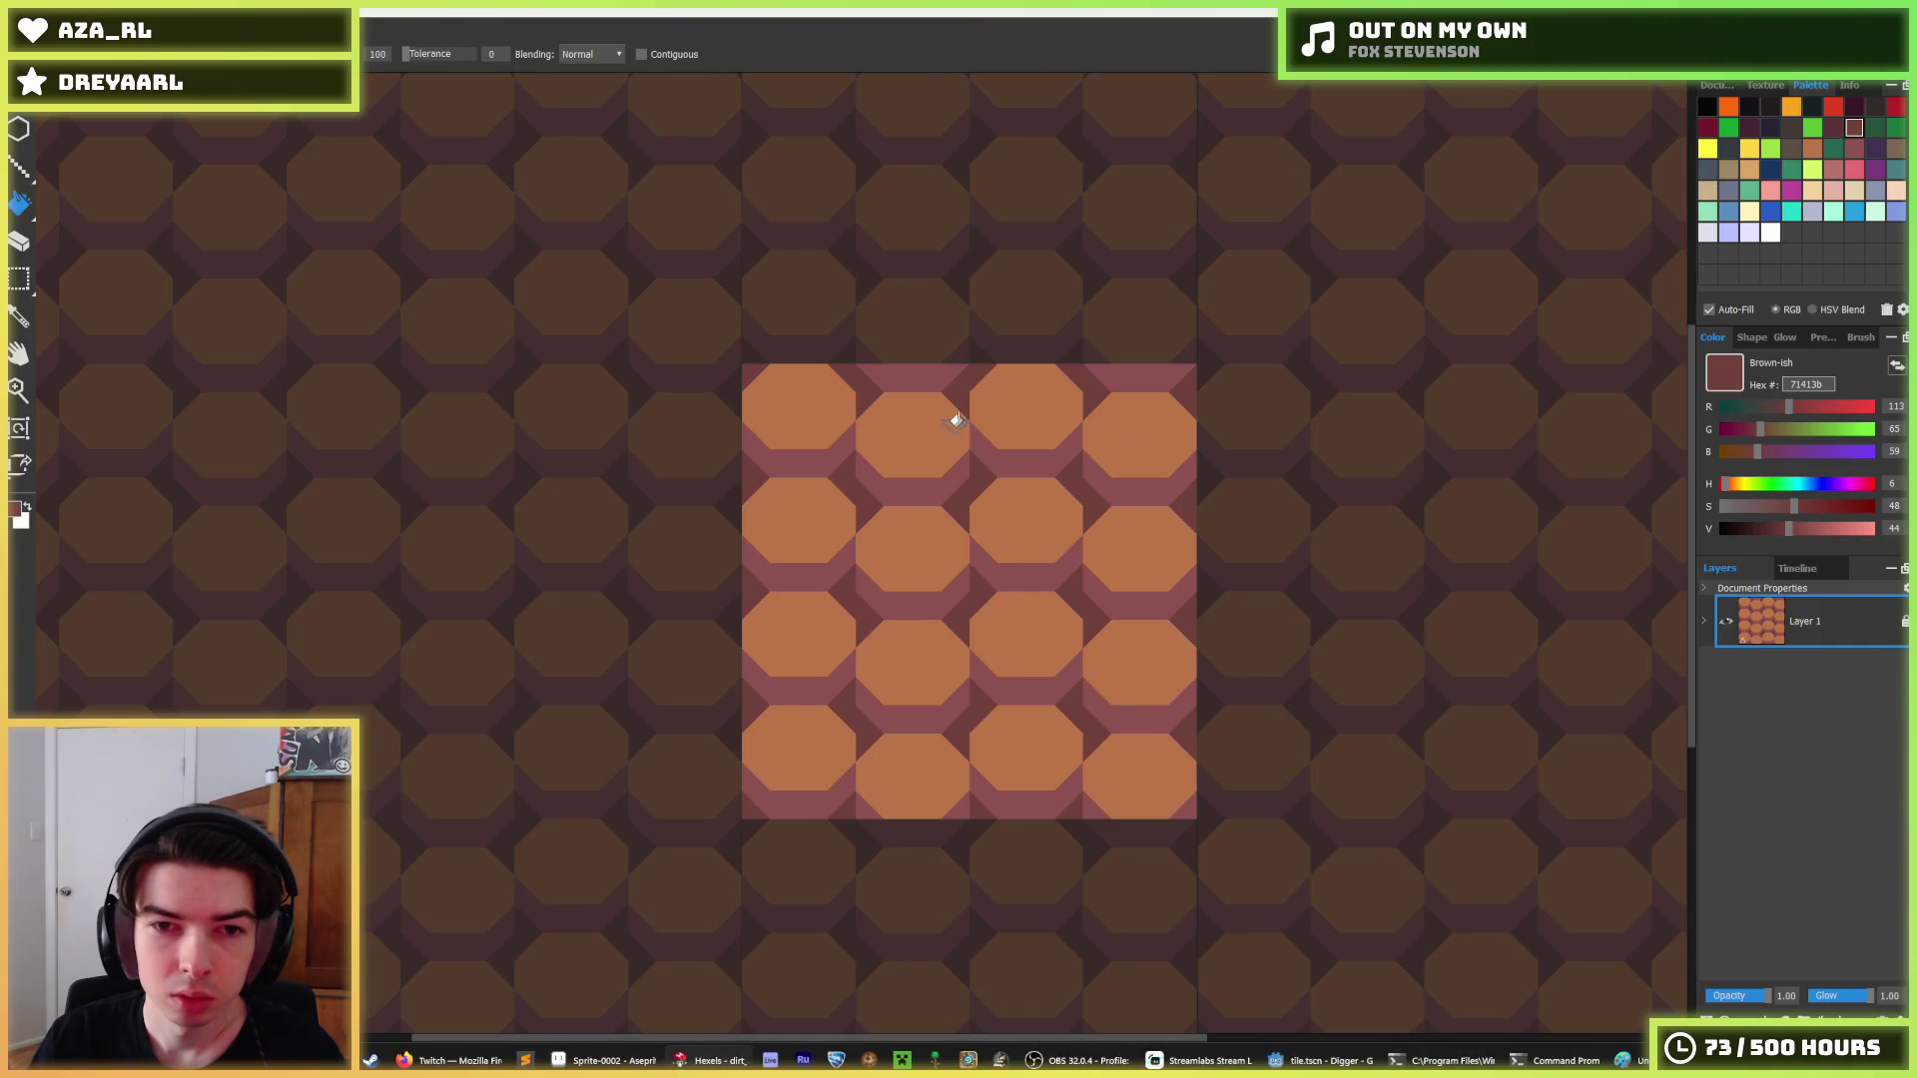
# Sample the grey-ish colour and export the tile as a new dirt_2_top.png.
pyautogui.keyDown('alt'); pyautogui.click(886, 373); pyautogui.keyUp('alt')
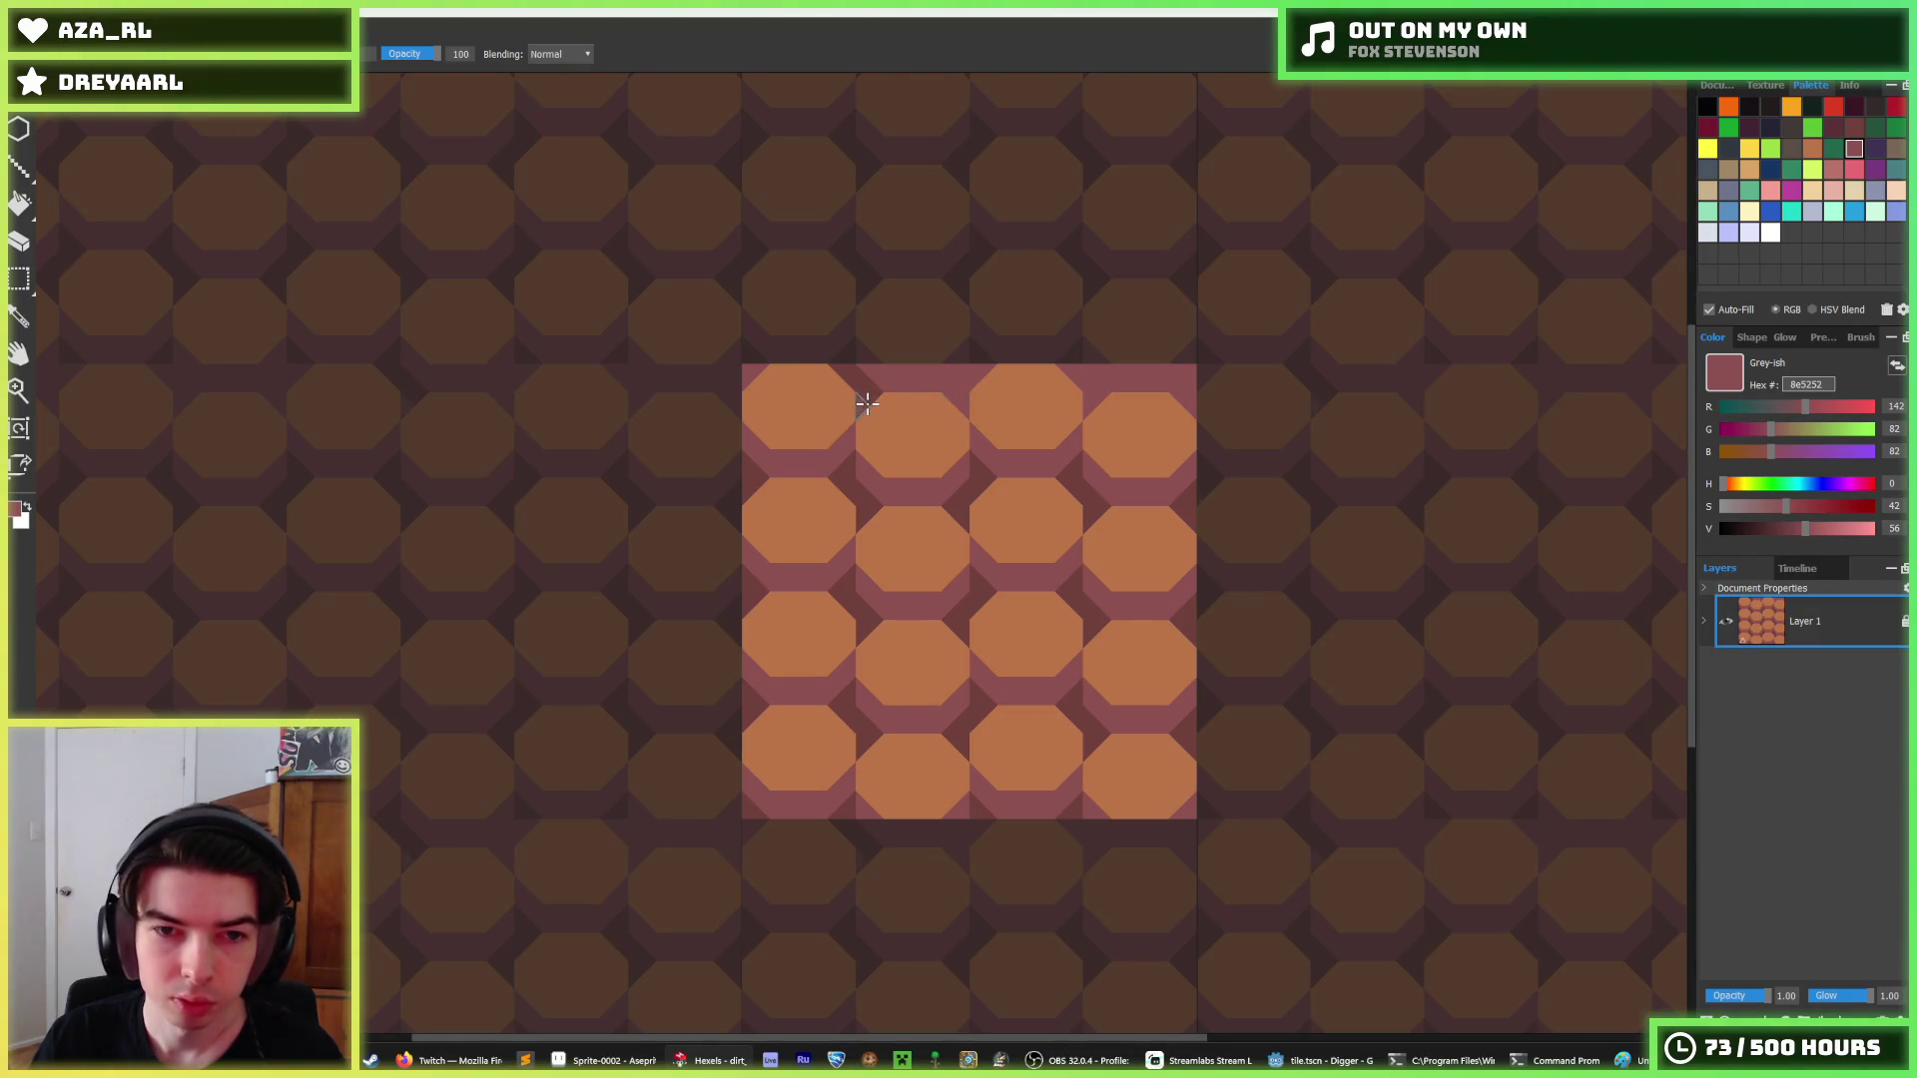
pyautogui.scroll(-5, 1121, 377)
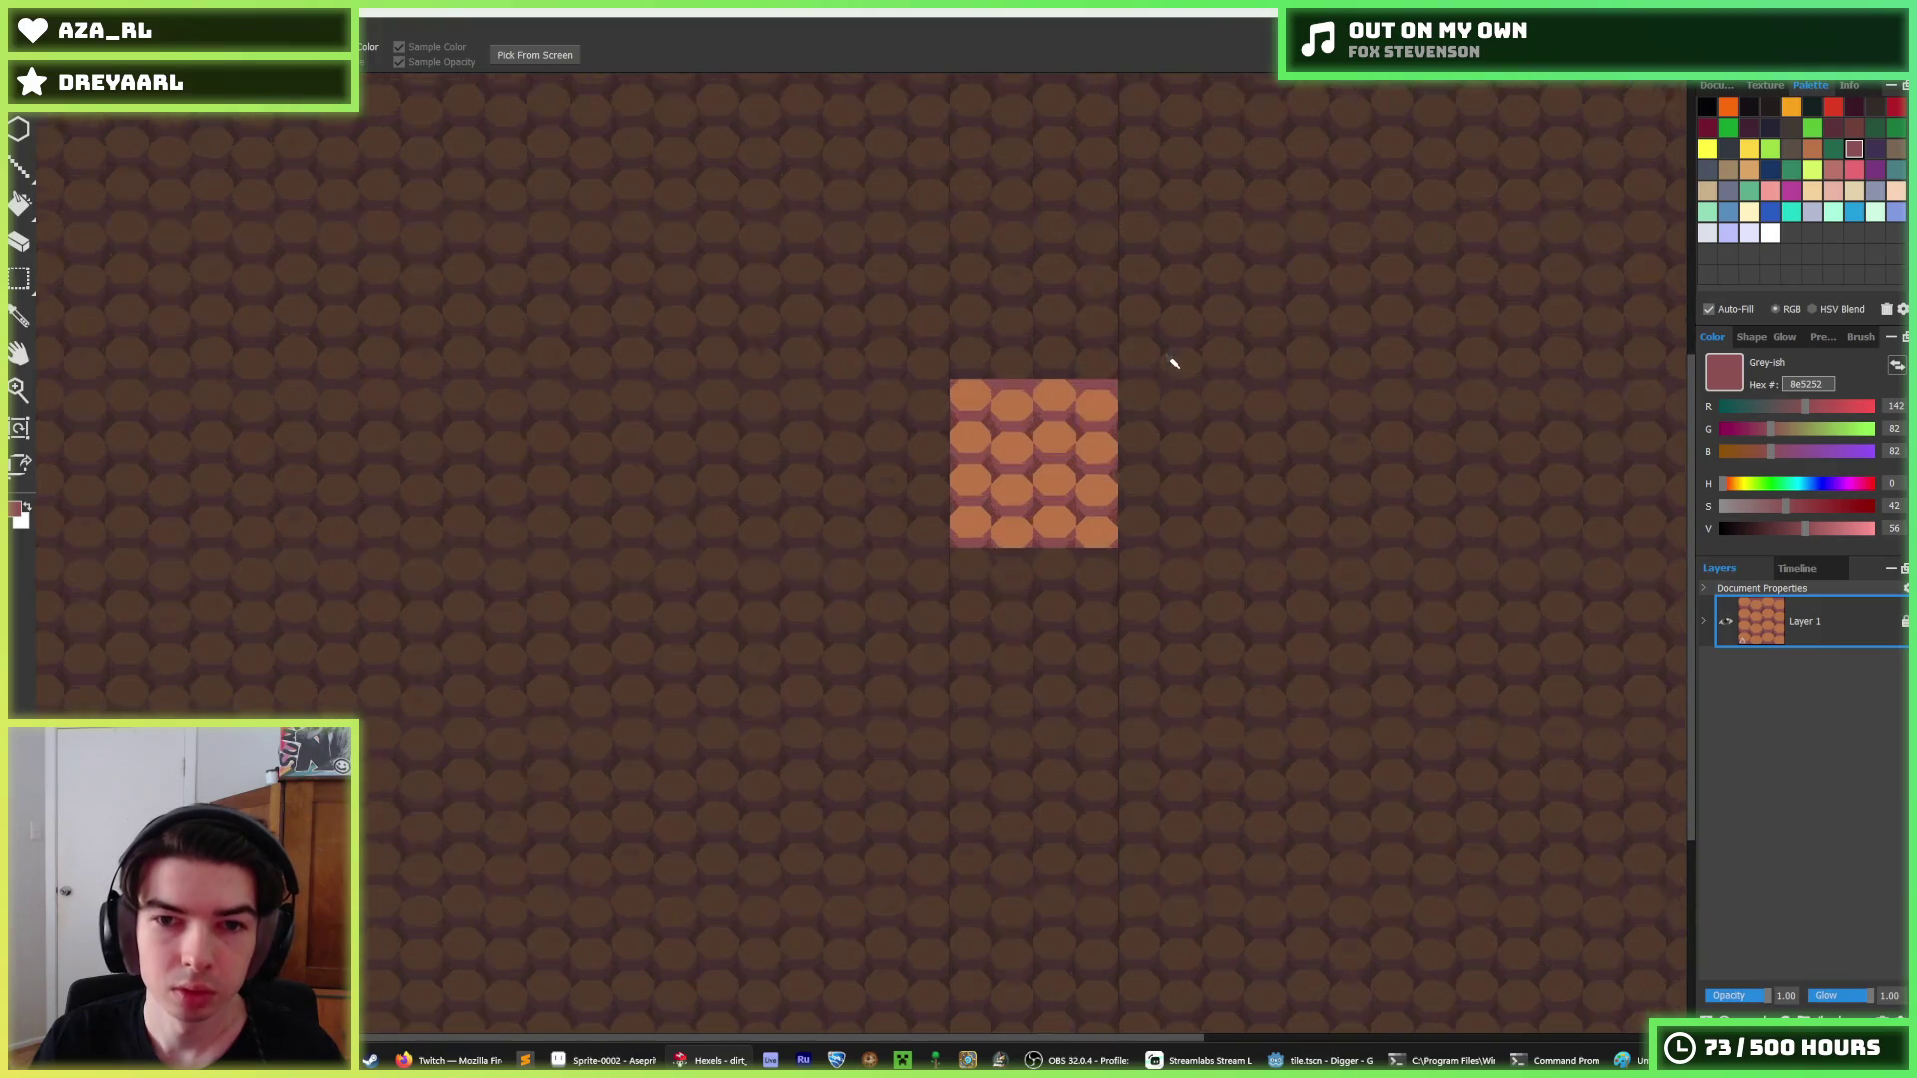
pyautogui.scroll(2, 1172, 364)
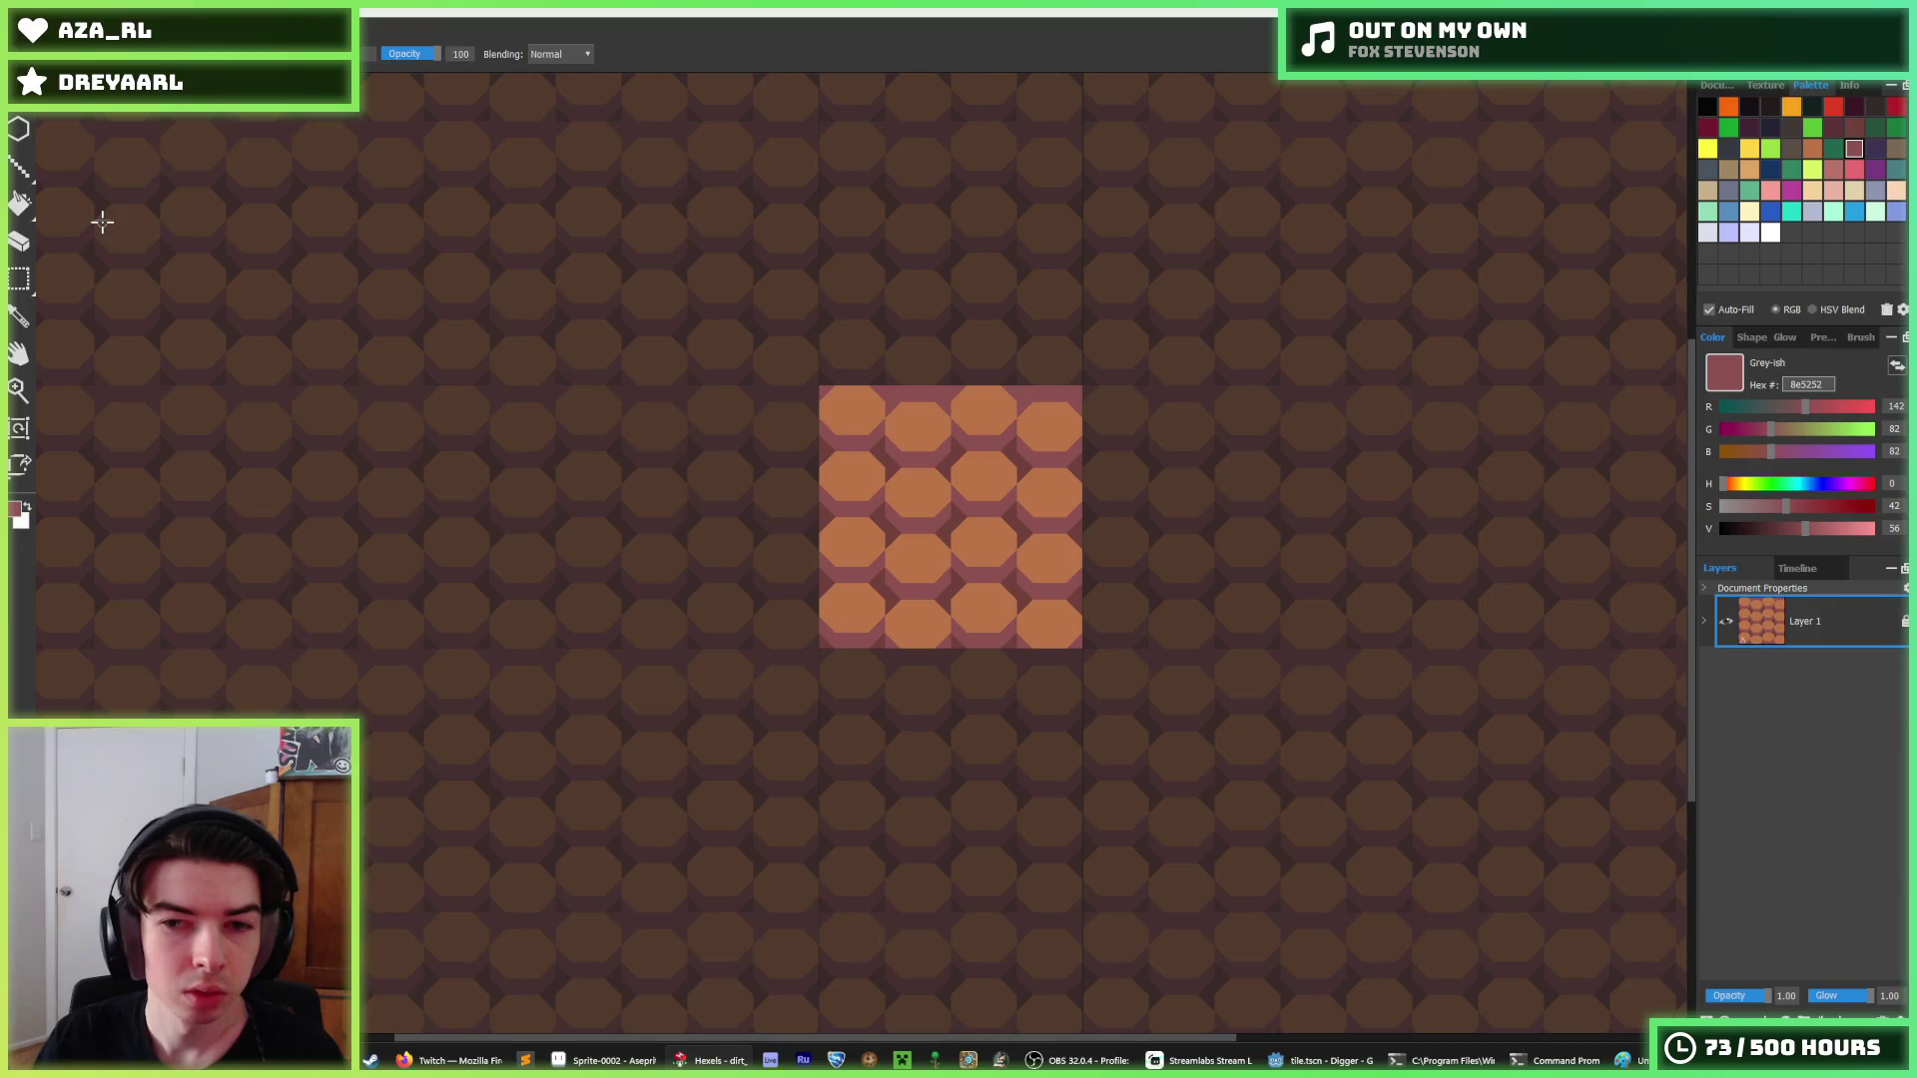
pyautogui.hotkey('ctrl', 'e')
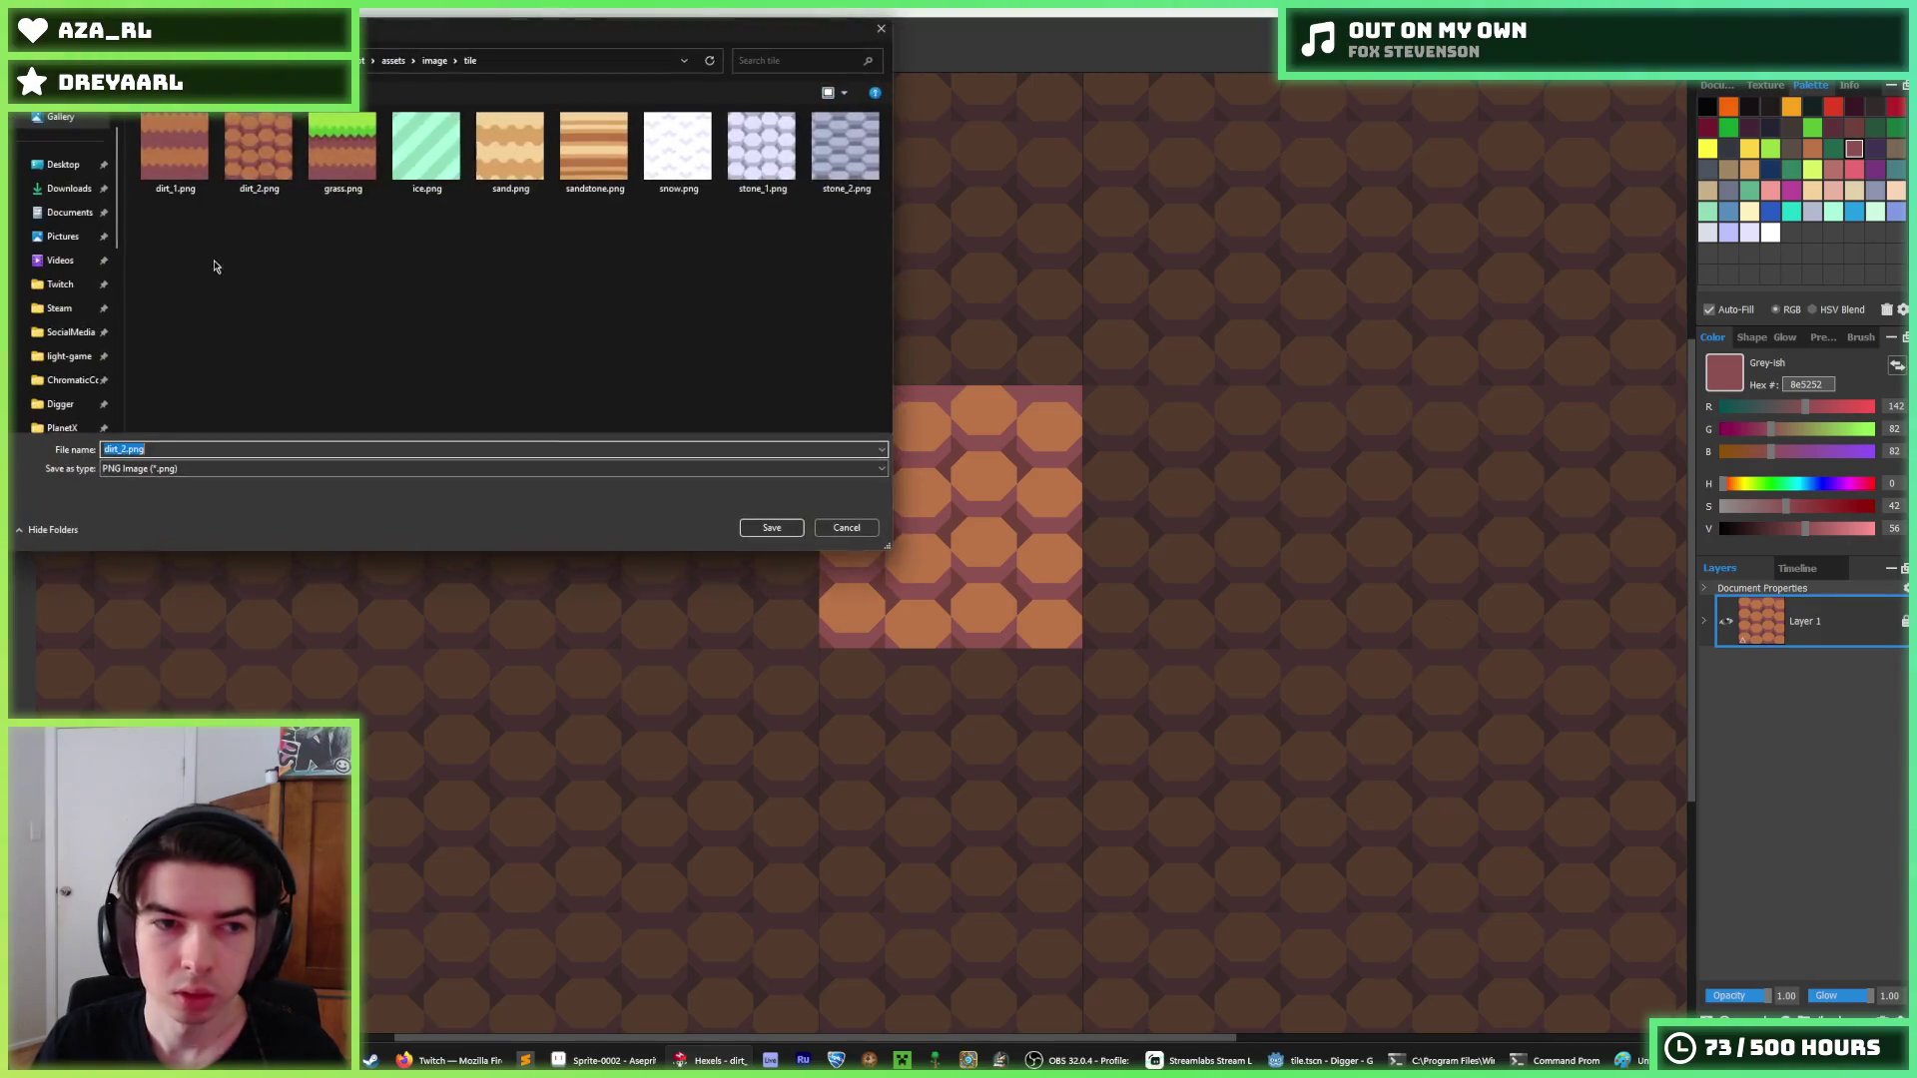
pyautogui.click(121, 450)
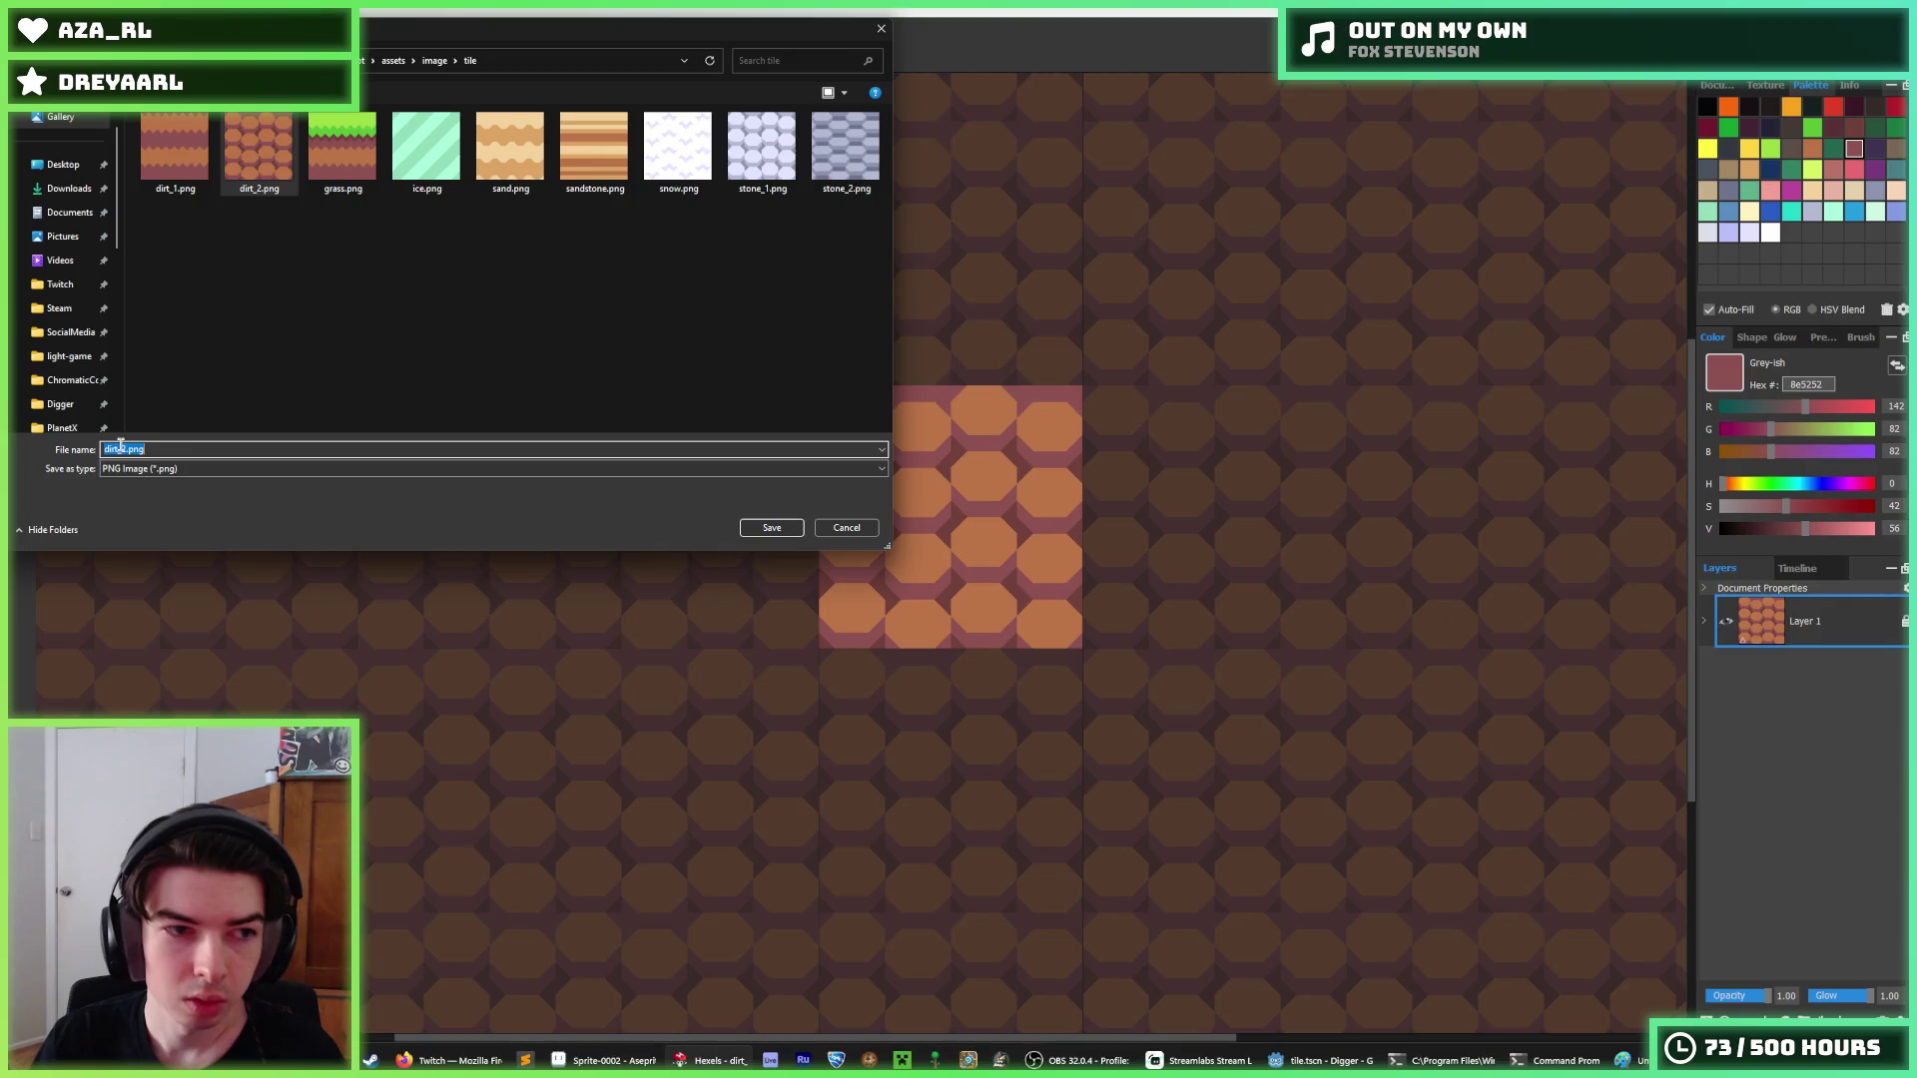
pyautogui.write('_top')
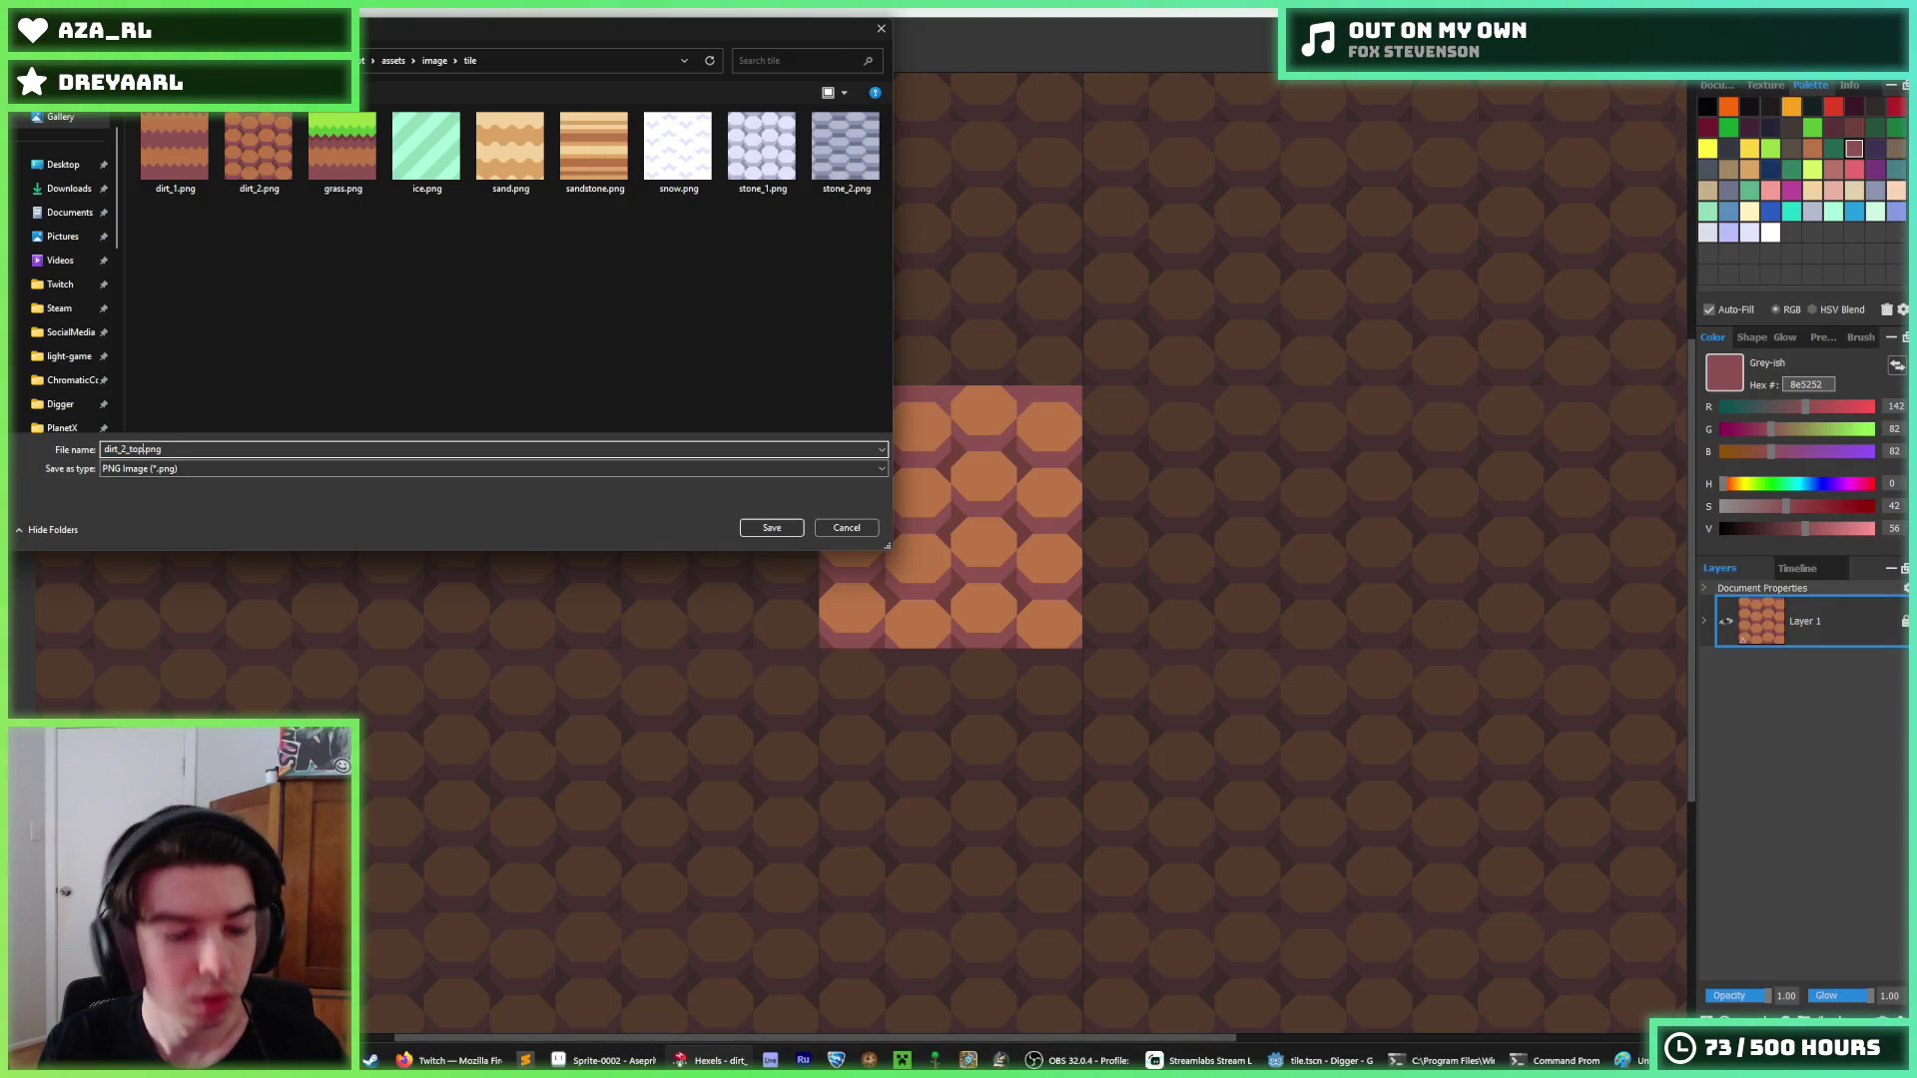
pyautogui.press('Return')
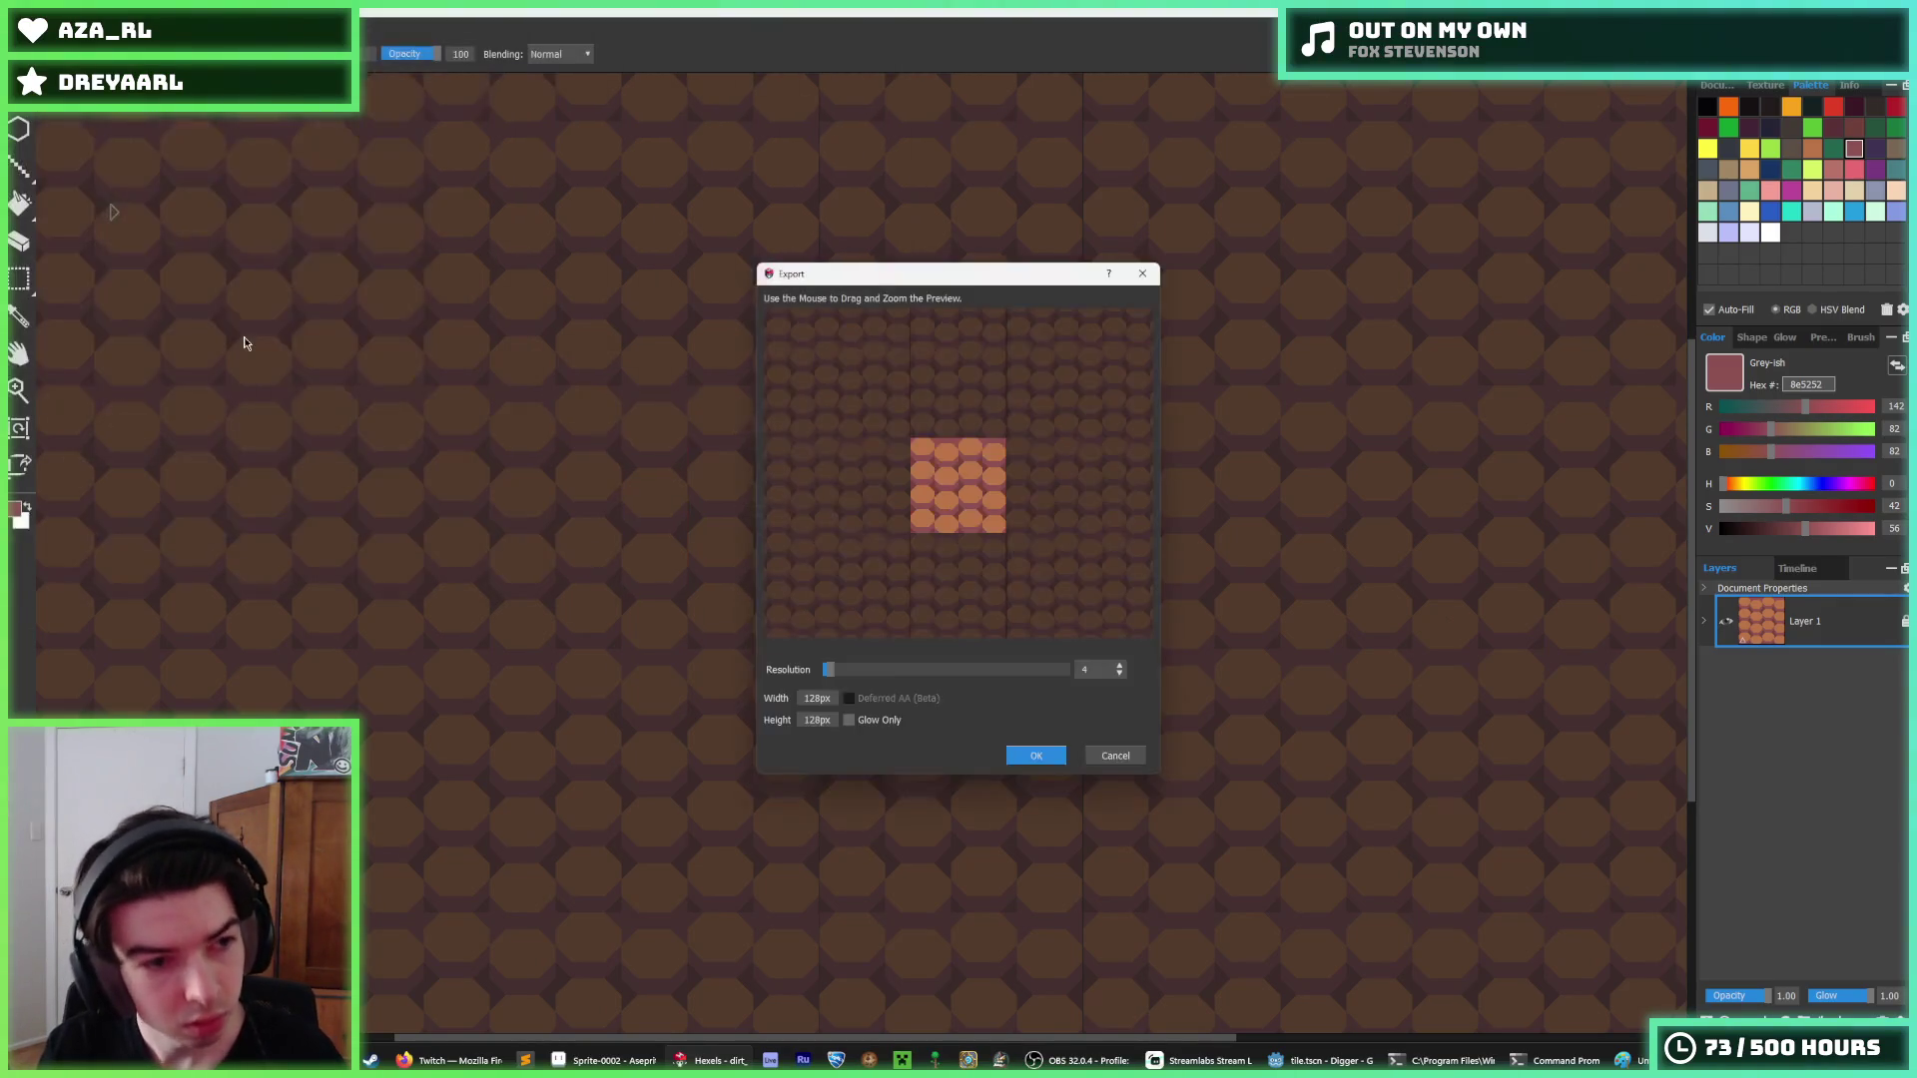
pyautogui.click(1046, 759)
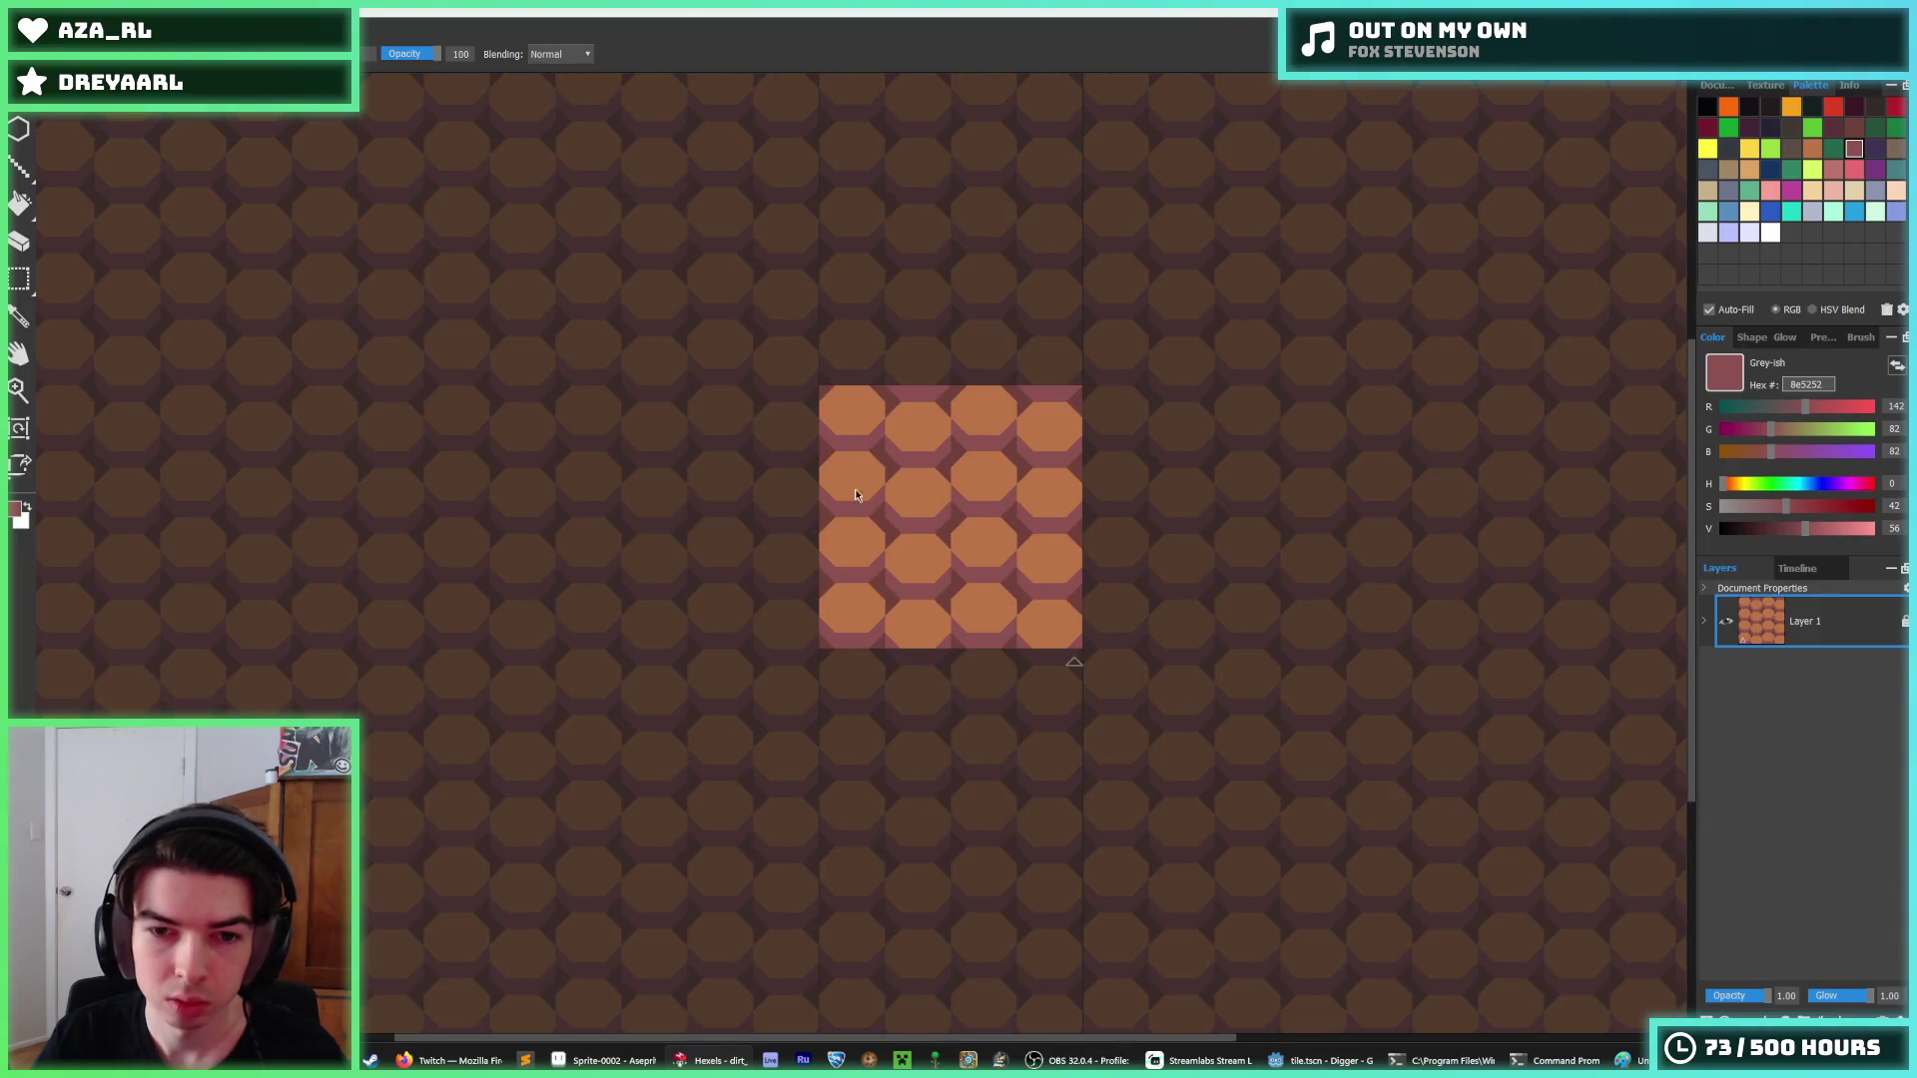
# Export the tile again over dirt_2.png, then switch back to the Godot editor.
pyautogui.hotkey('ctrl', 'e')
pyautogui.doubleClick(250, 155)
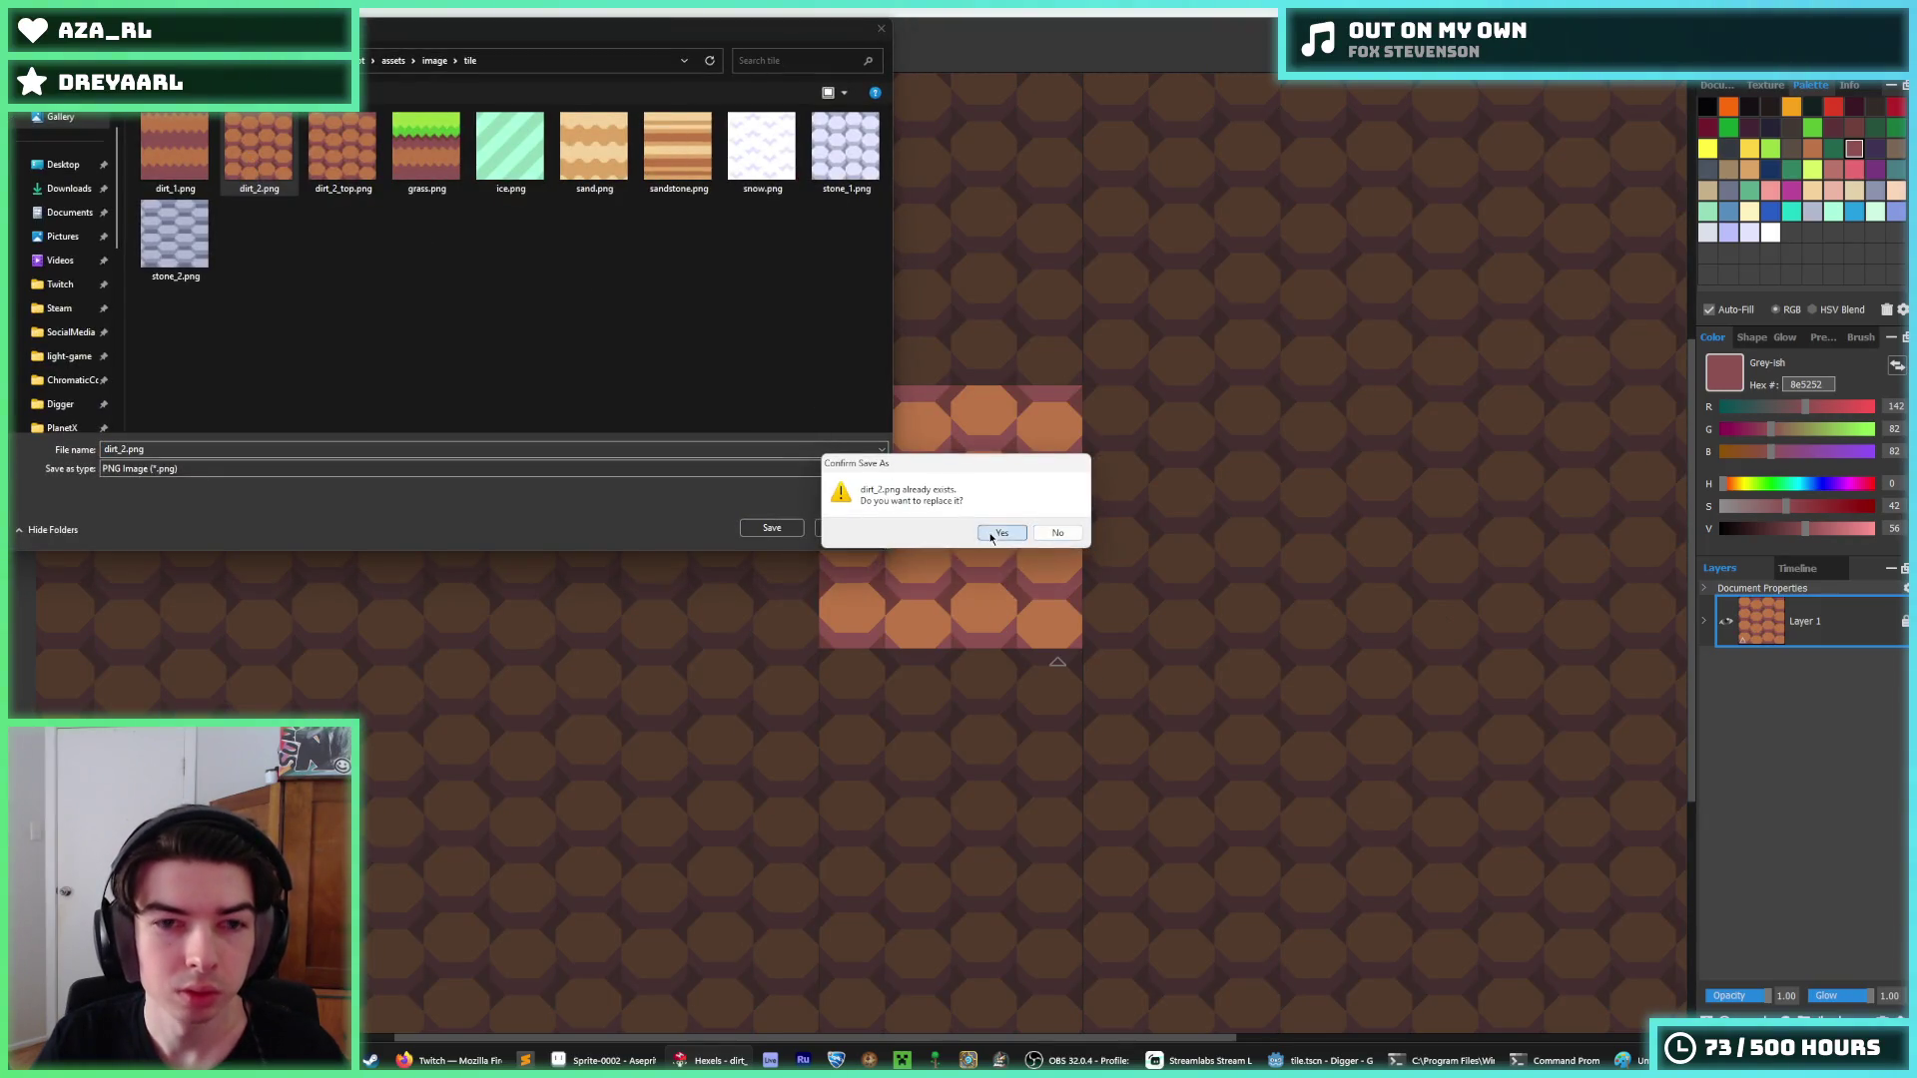
pyautogui.click(998, 534)
pyautogui.click(1036, 756)
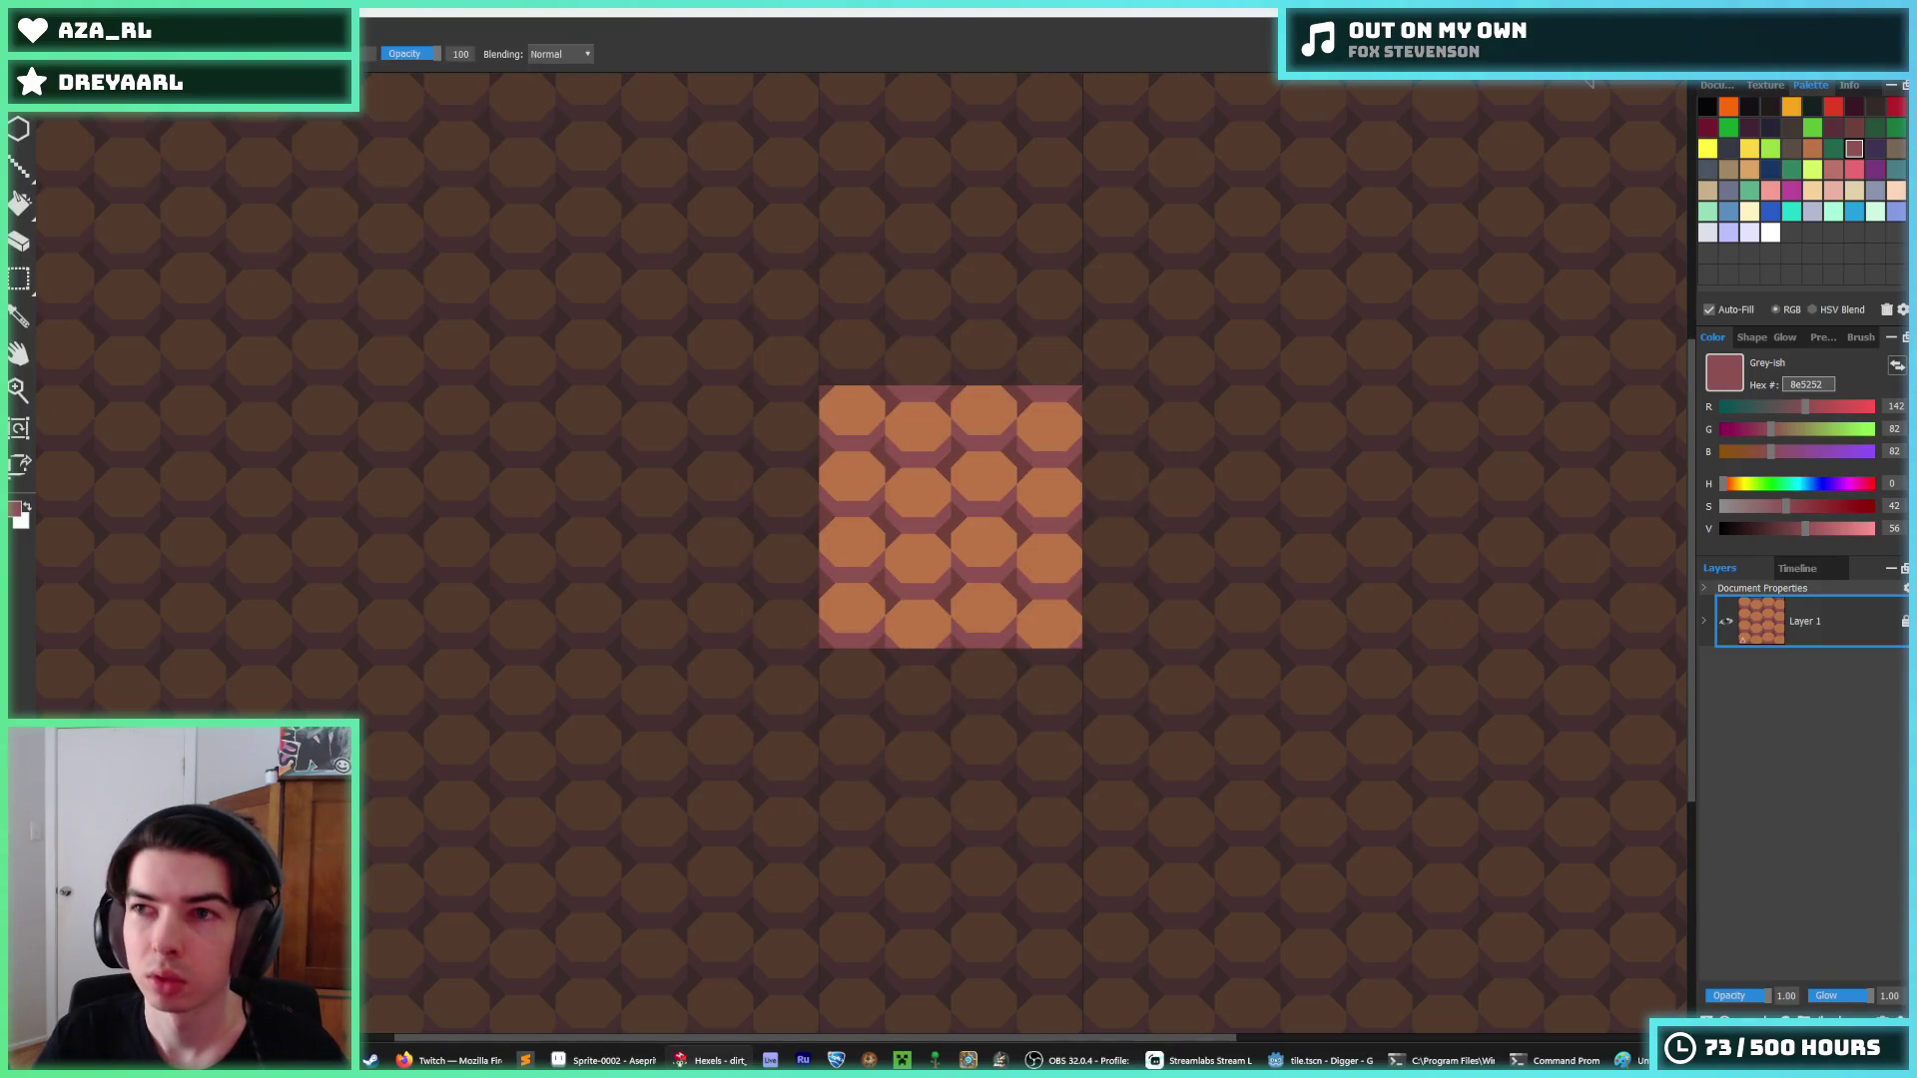
pyautogui.hotkey('alt', 'Tab')
pyautogui.click(1148, 572)
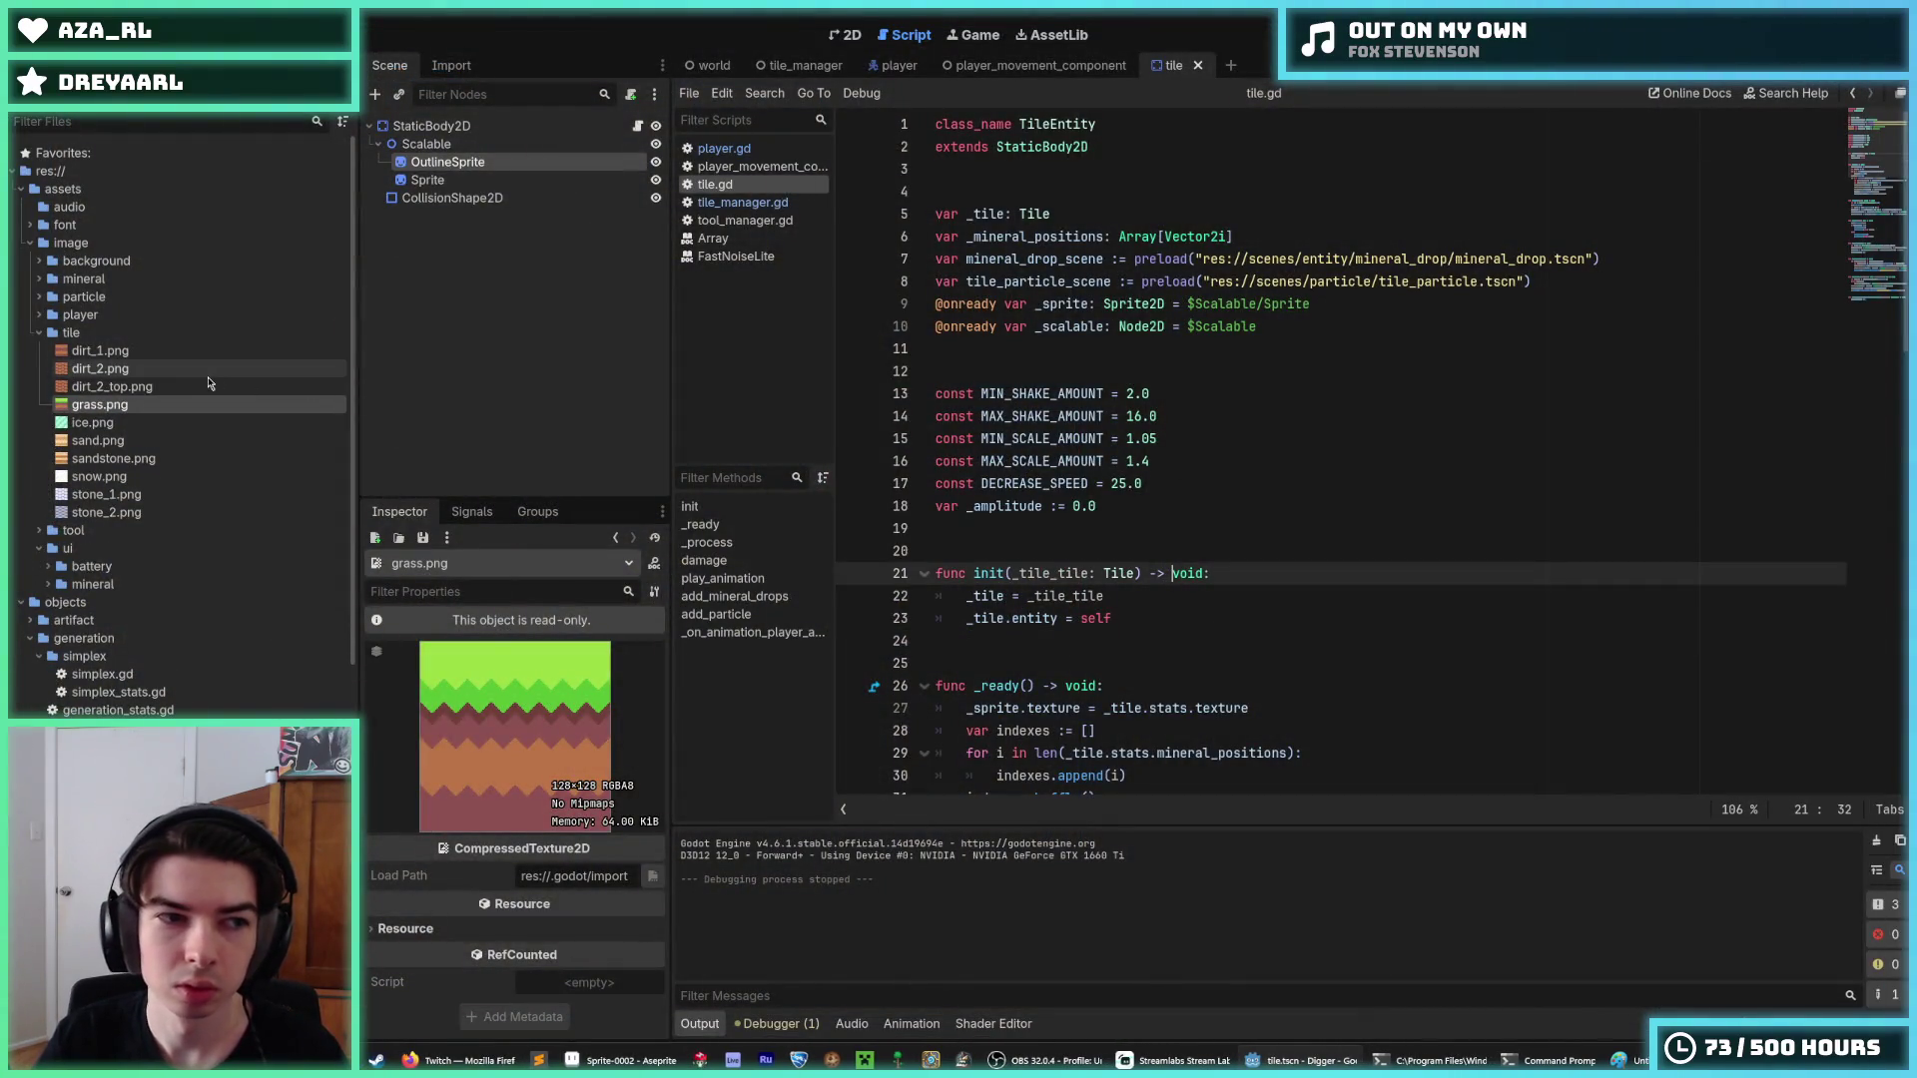
# Assign dirt_2_top.png as dirt_2.tres's texture, save, and run the game with F5.
pyautogui.scroll(-10, 215, 444)
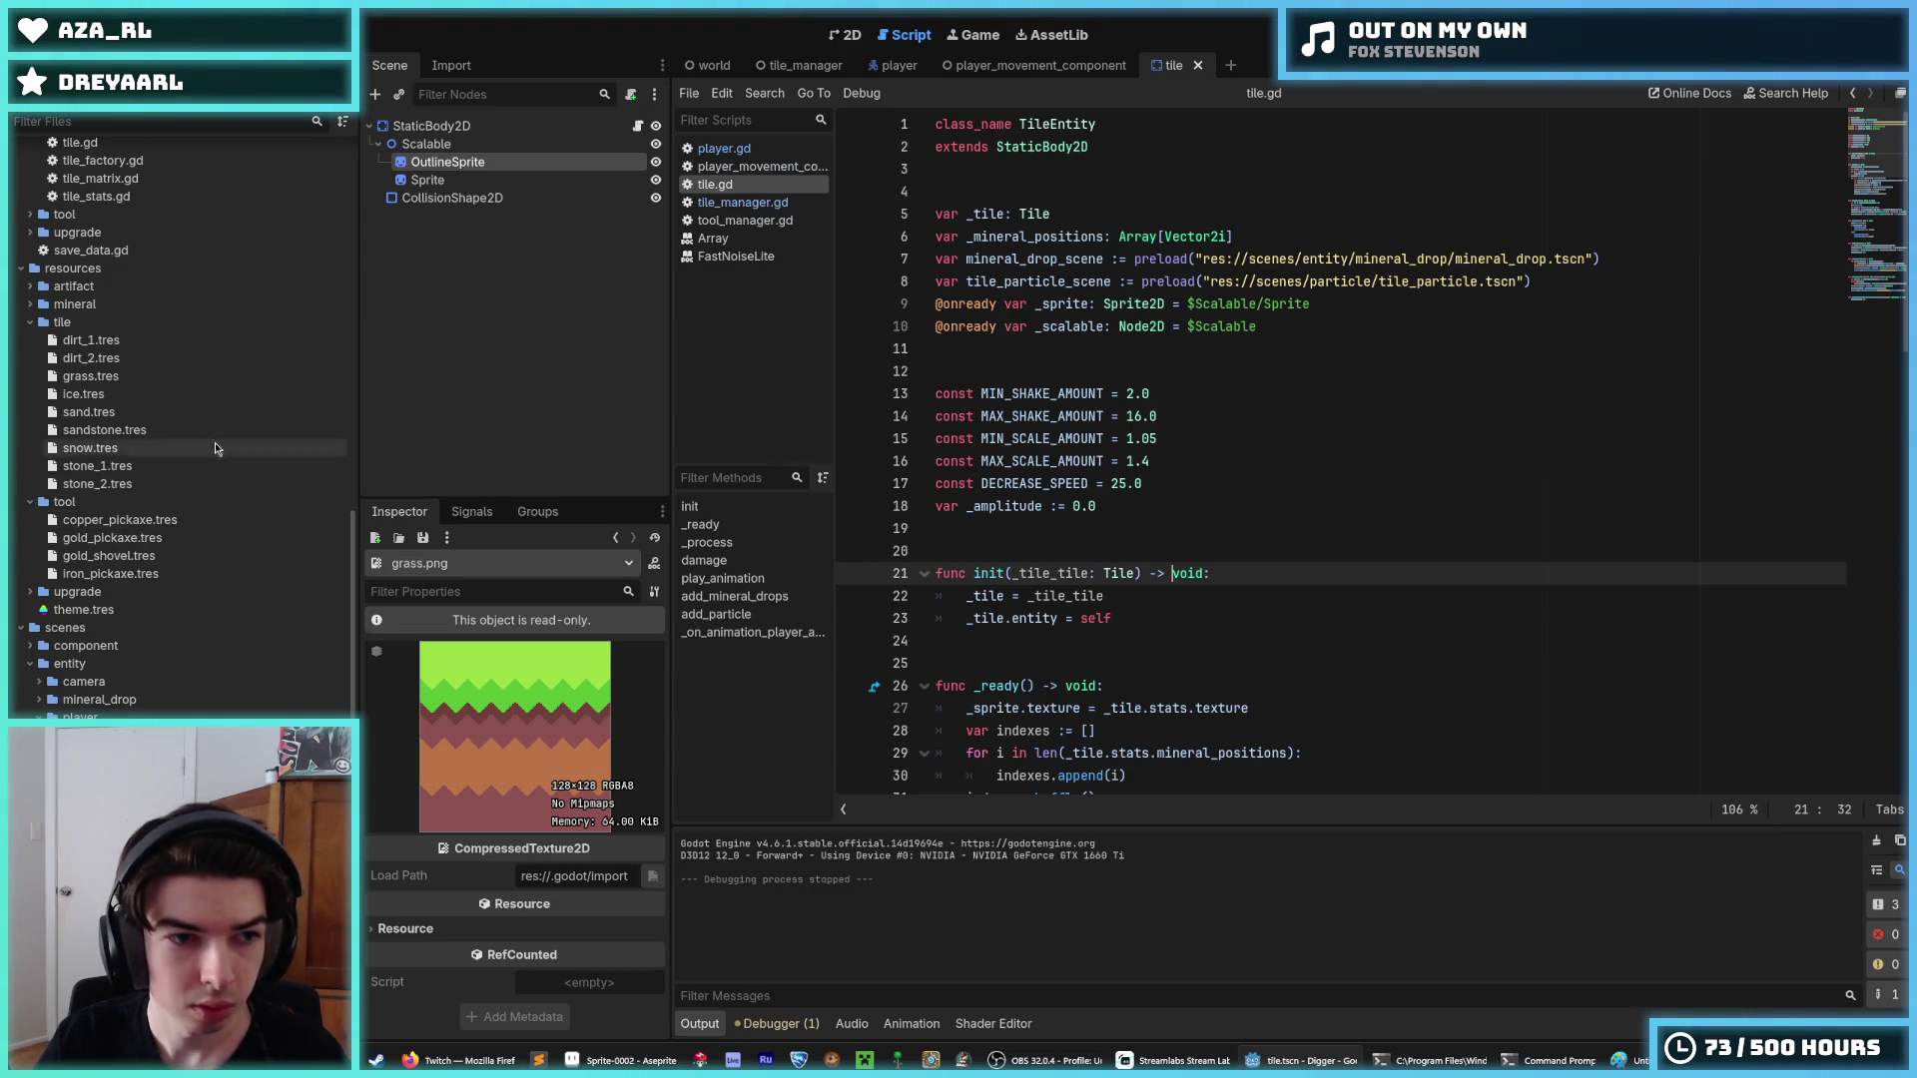
pyautogui.scroll(3, 119, 467)
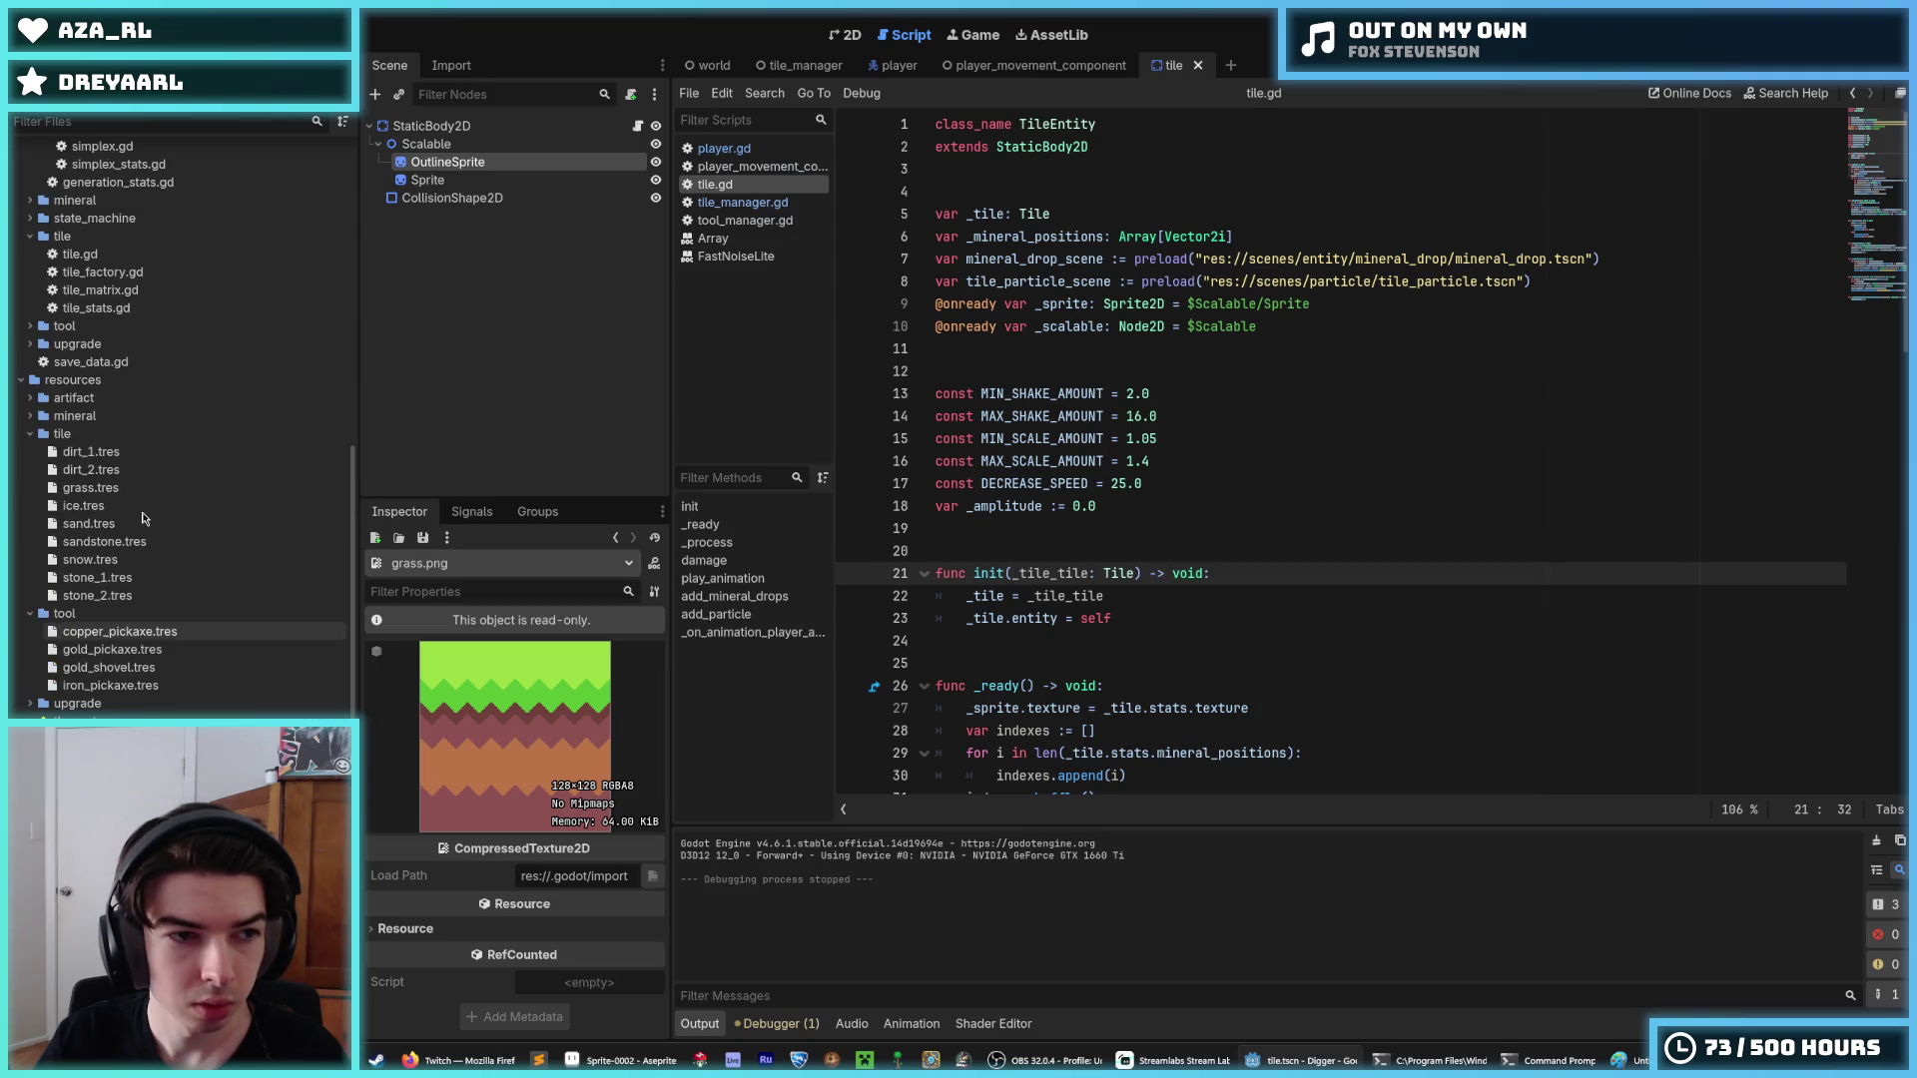
pyautogui.click(113, 468)
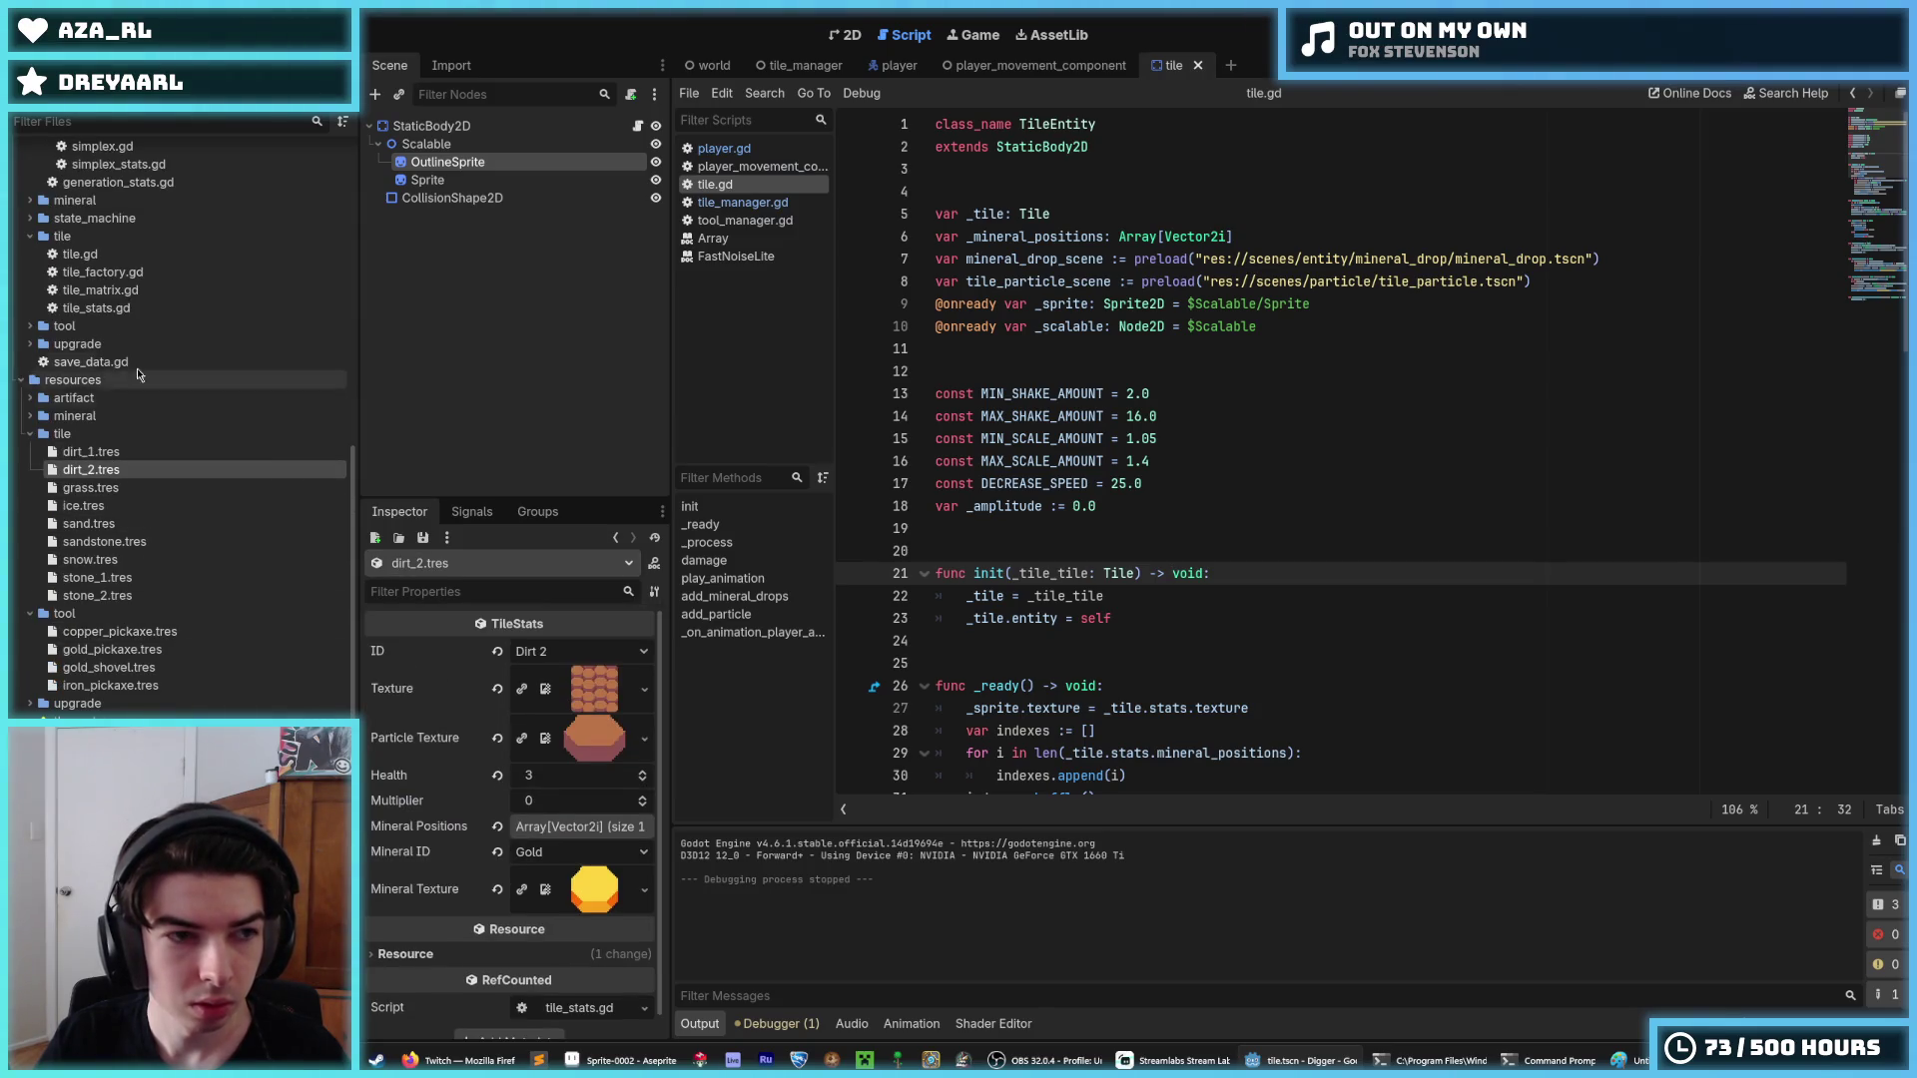
pyautogui.scroll(14, 130, 390)
pyautogui.moveTo(93, 391)
pyautogui.mouseDown()
pyautogui.moveTo(599, 663)
pyautogui.moveTo(594, 687)
pyautogui.mouseUp()
pyautogui.hotkey('ctrl', 's')
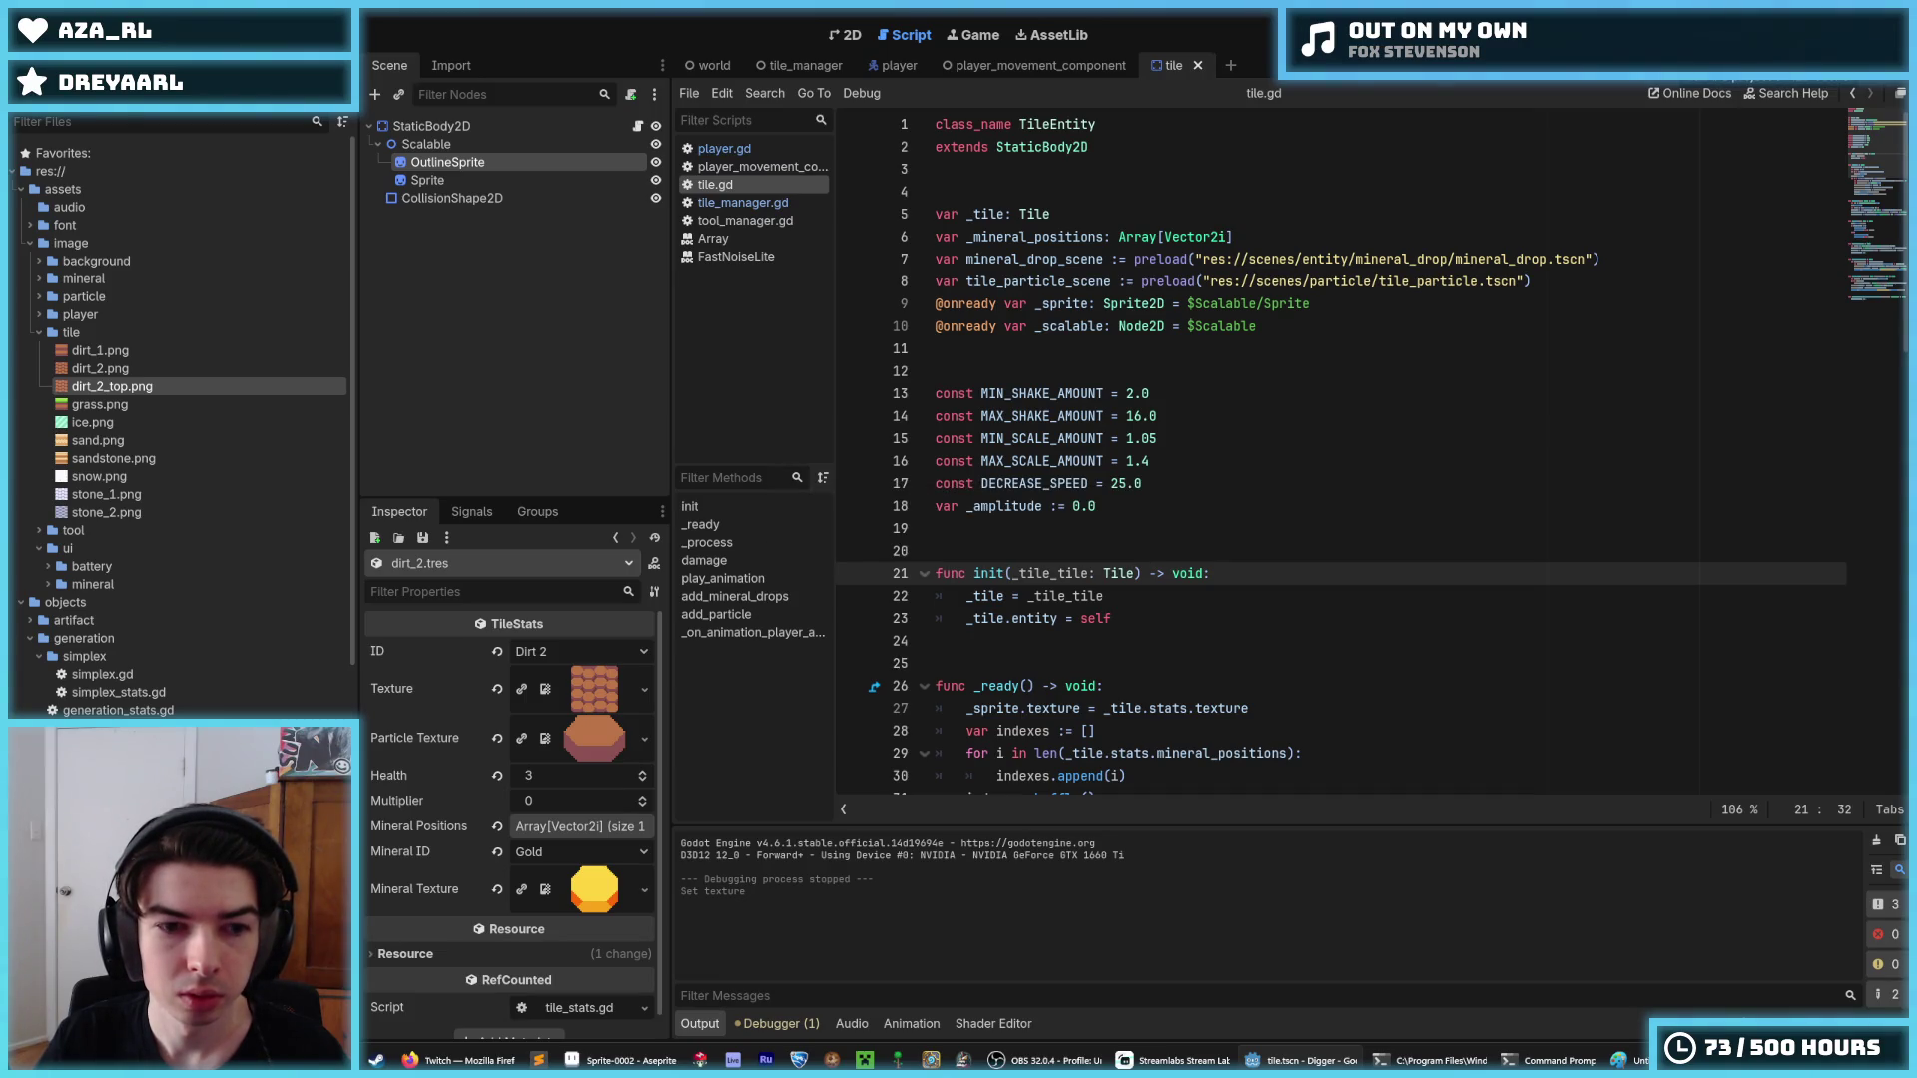
pyautogui.press('F5')
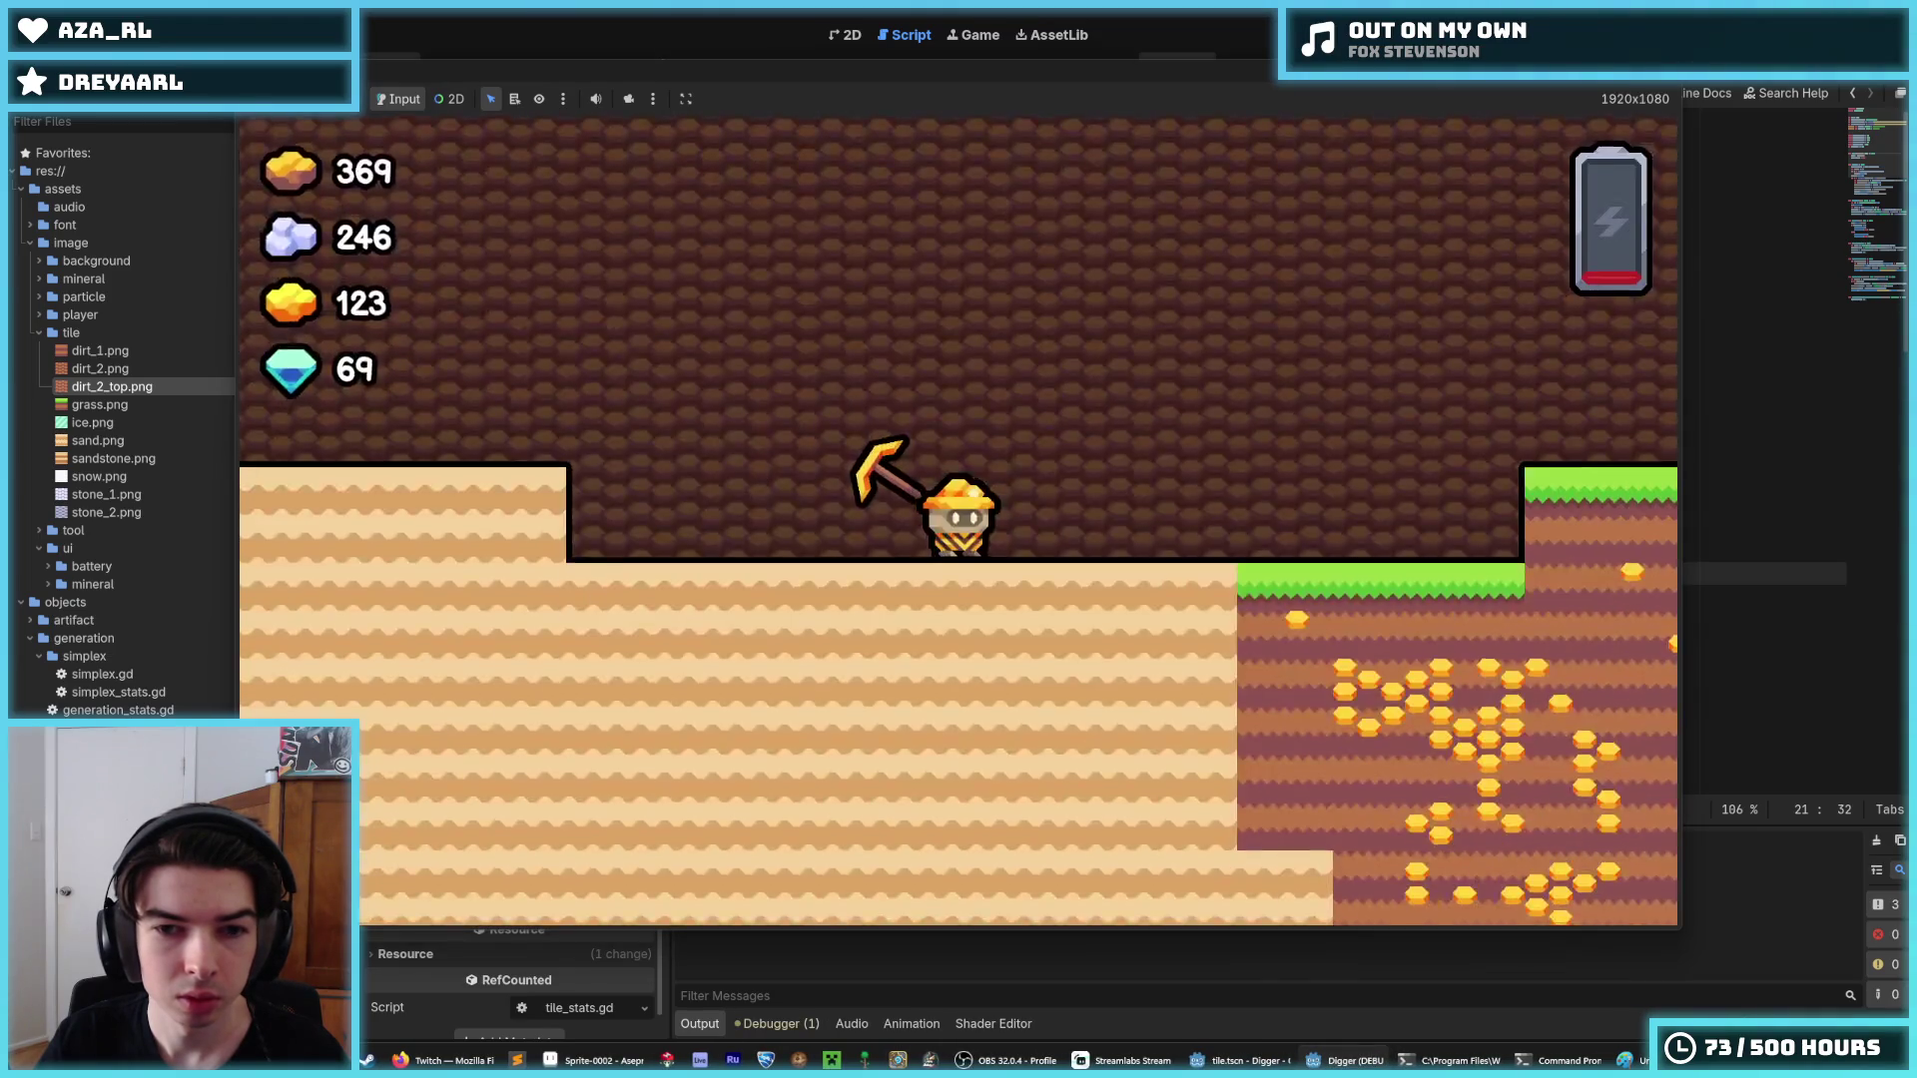
# Dig a shaft down, tunnel right, up and left through the hex dirt, then stop with F8.
pyautogui.press('d')
pyautogui.press('s')
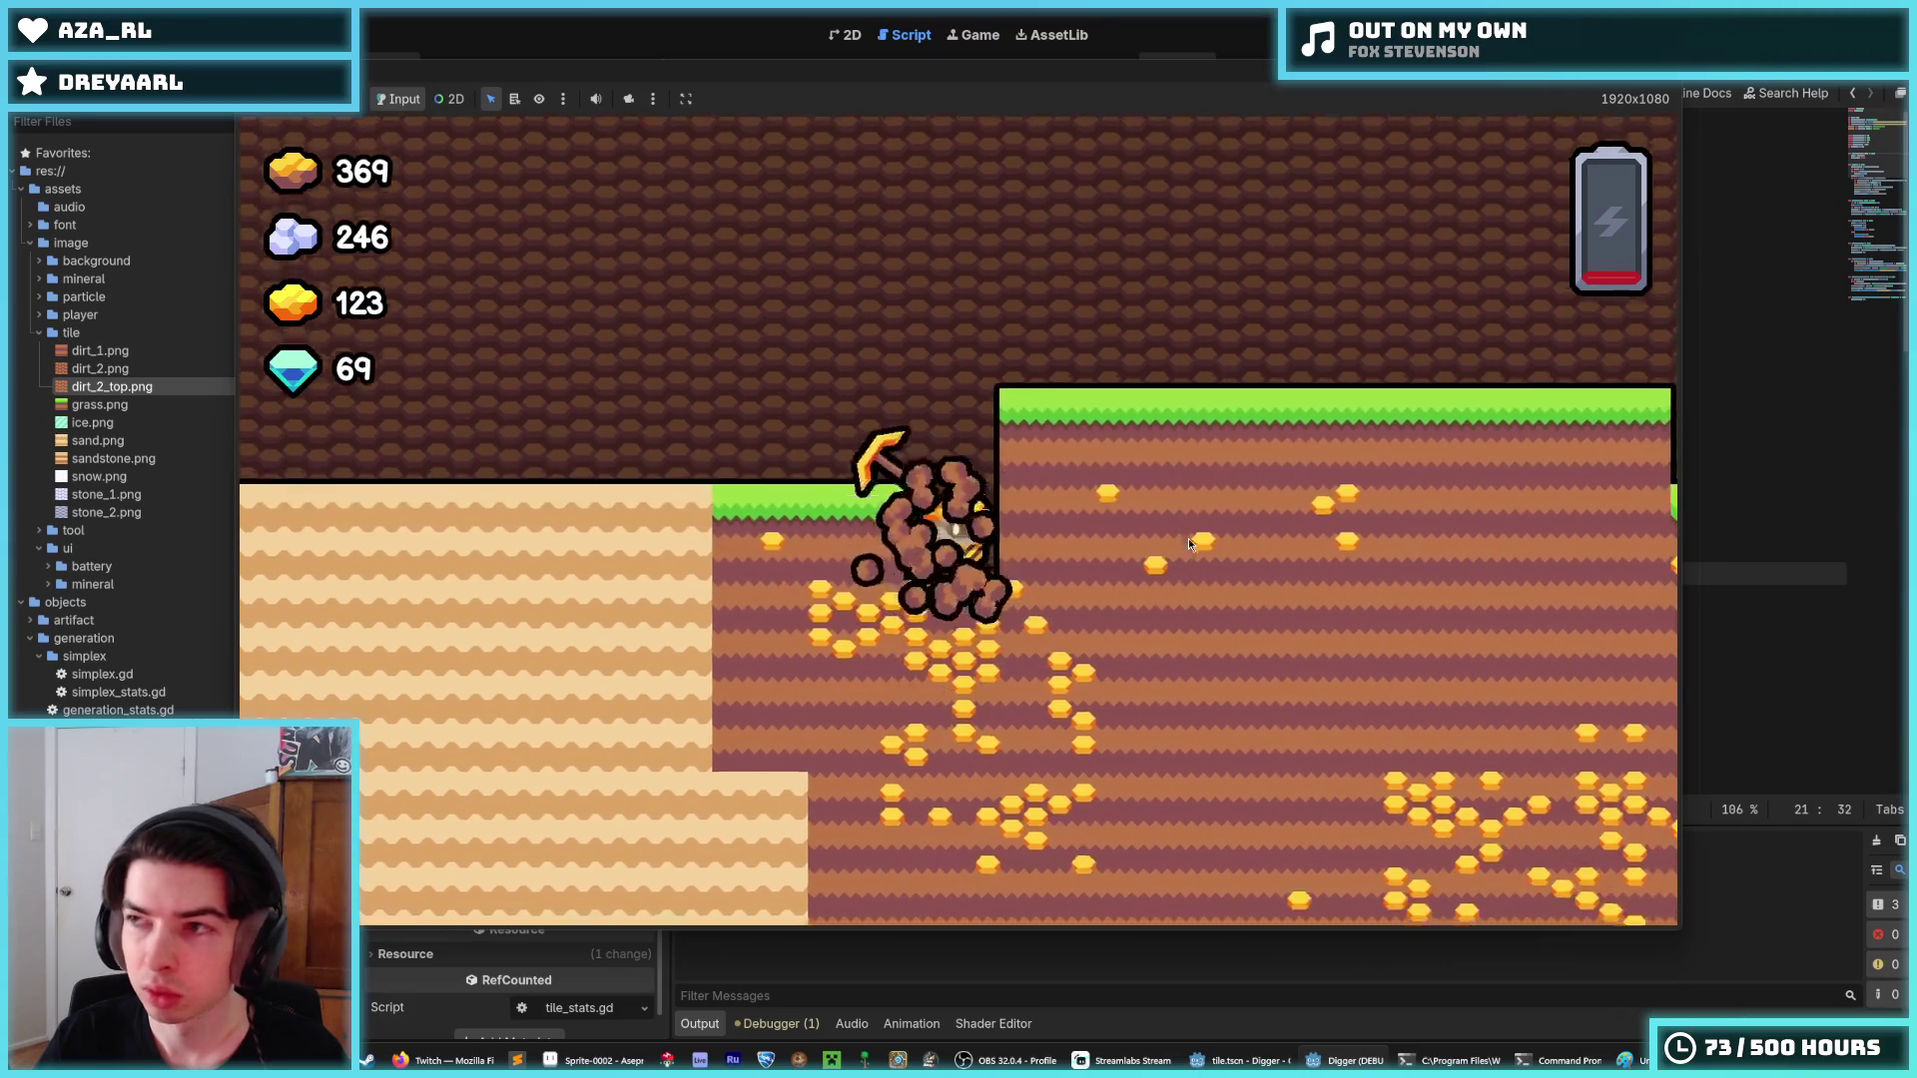
pyautogui.press('s')
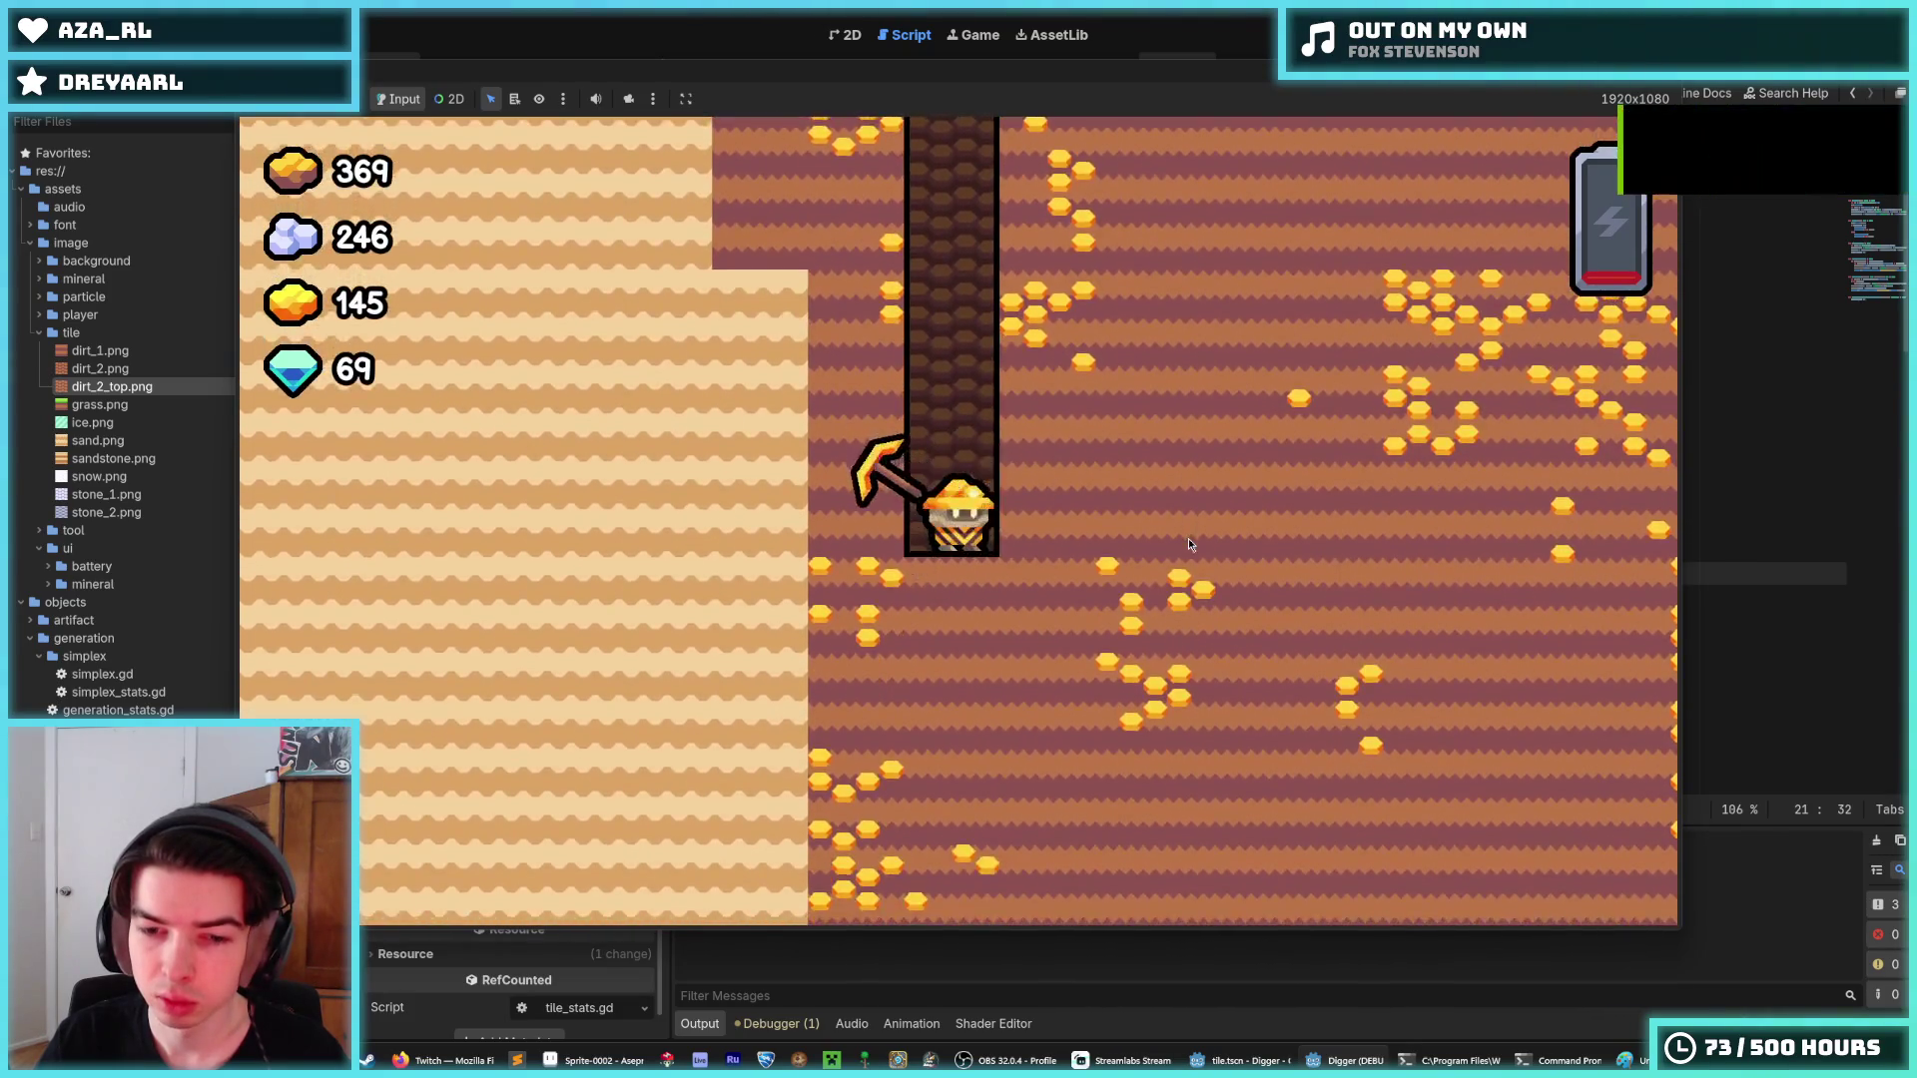
pyautogui.press('s')
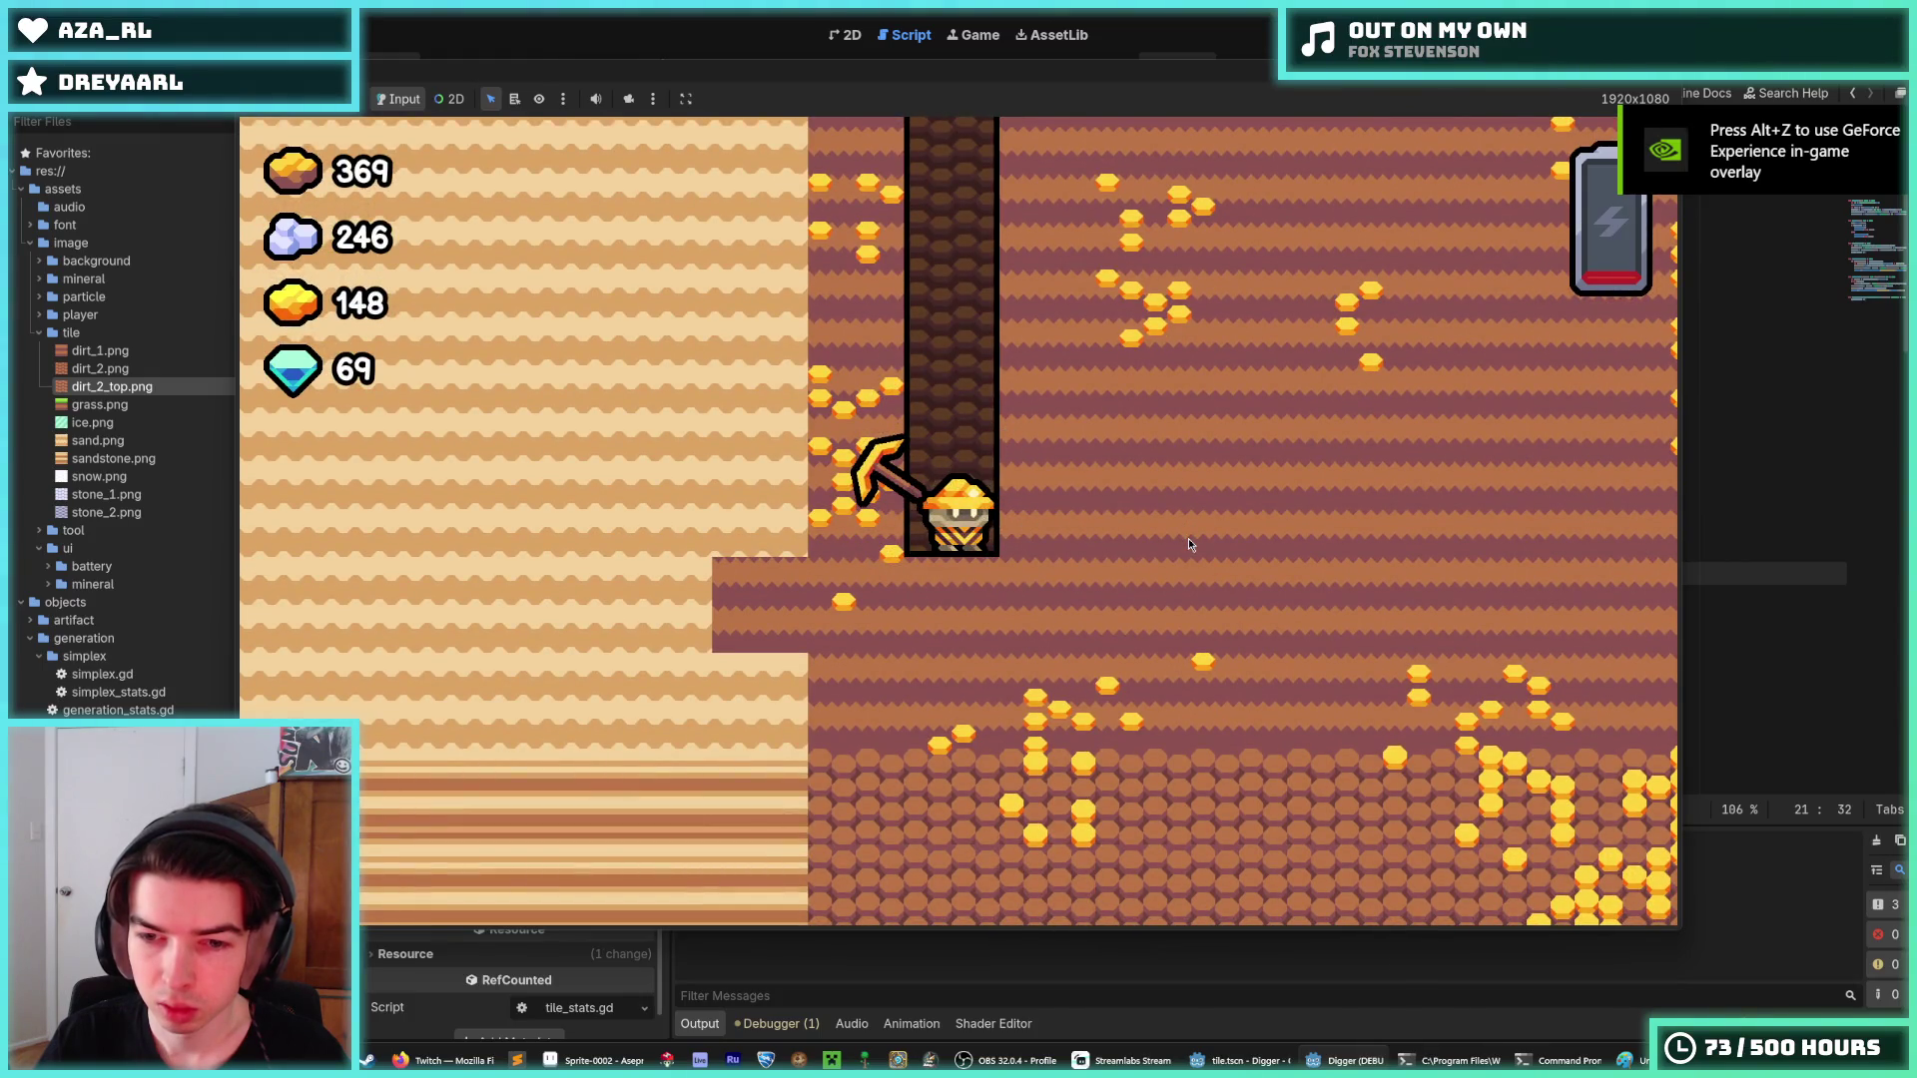
pyautogui.press('d')
pyautogui.press('s')
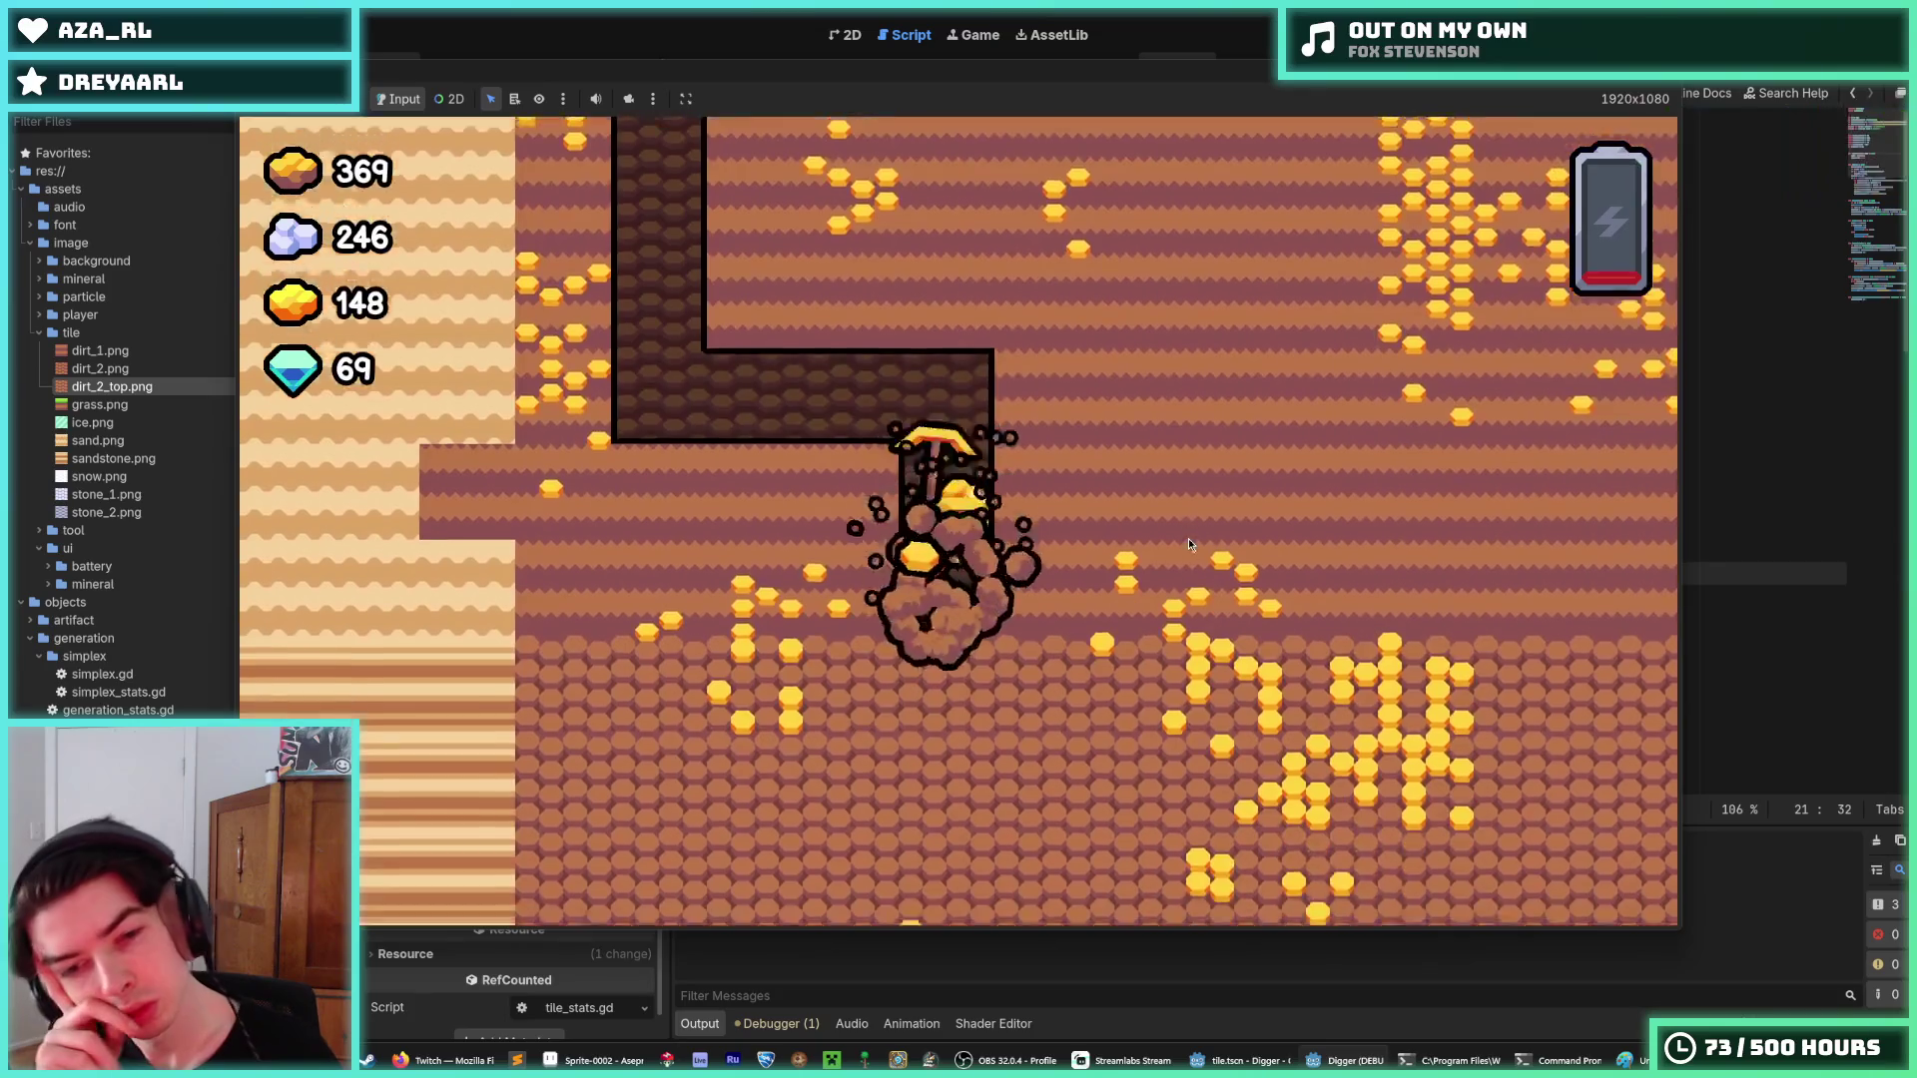
pyautogui.press('d')
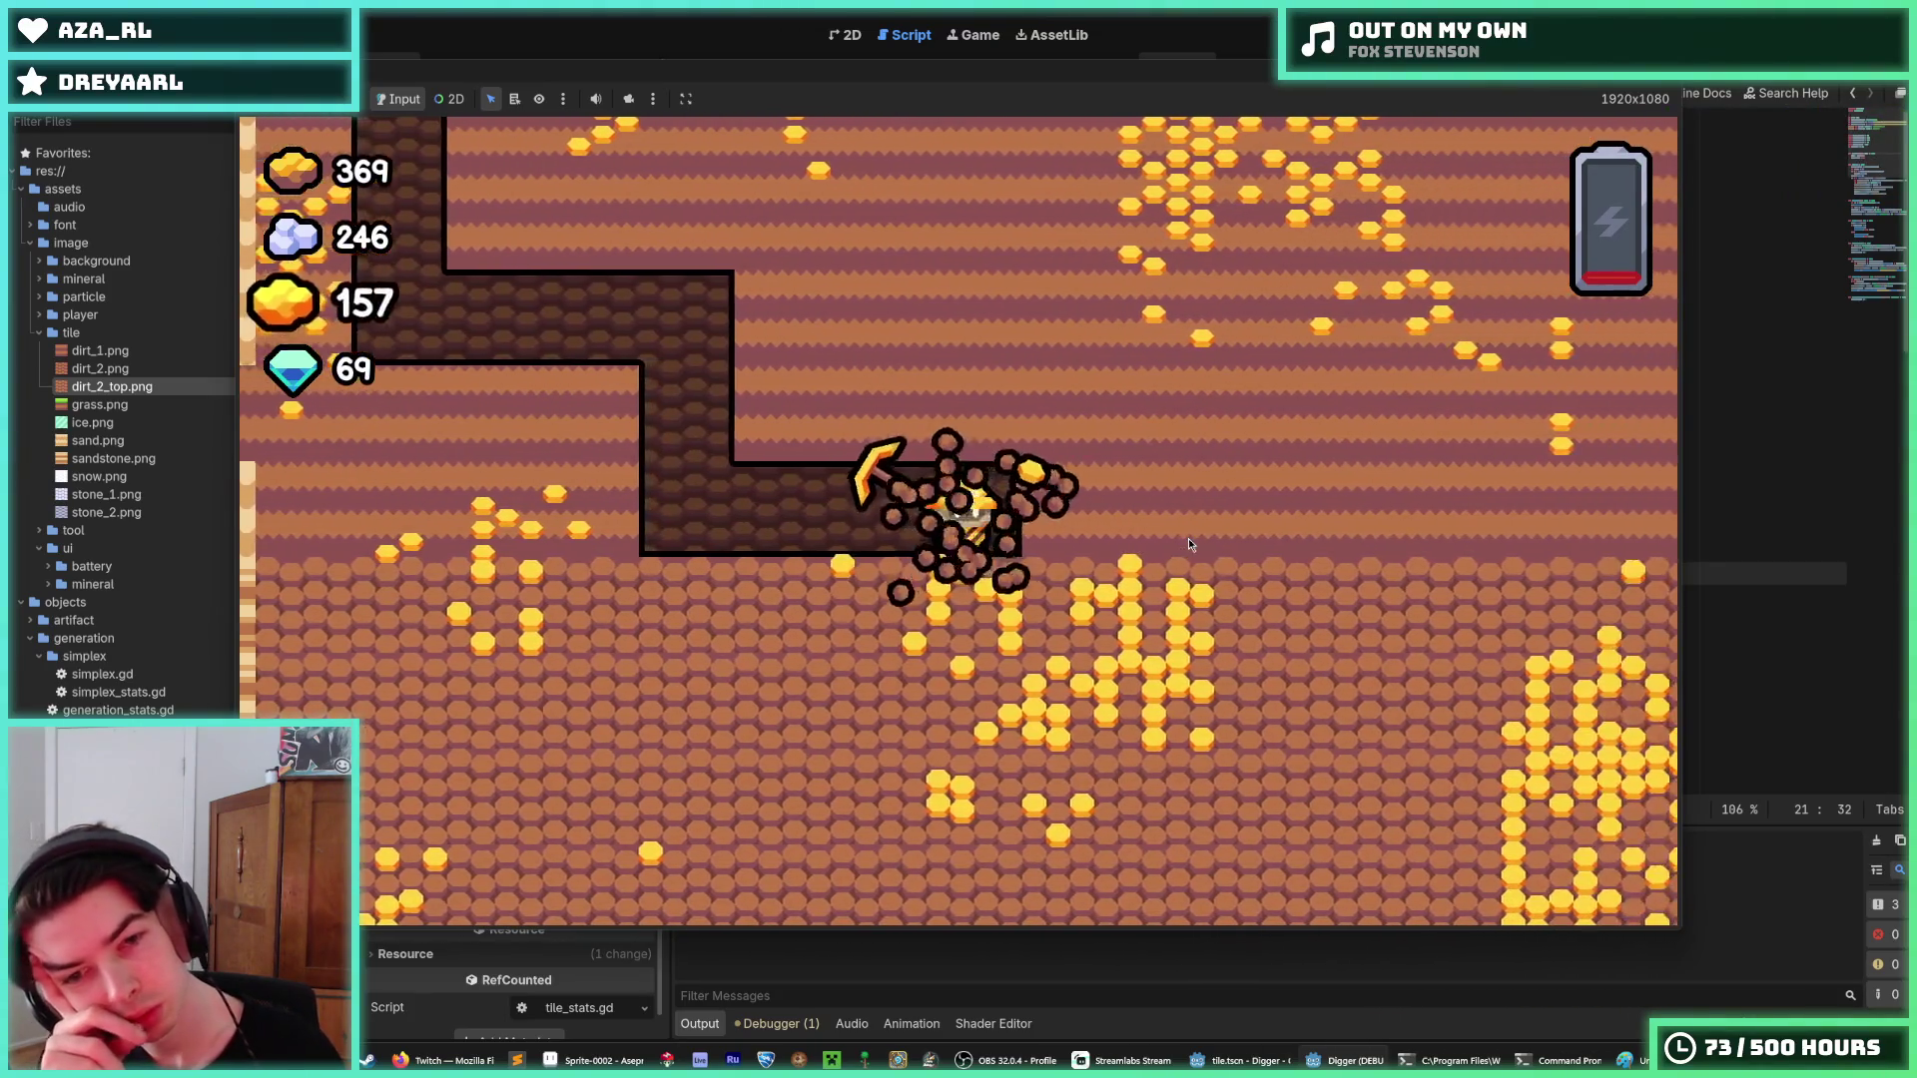
pyautogui.press('d')
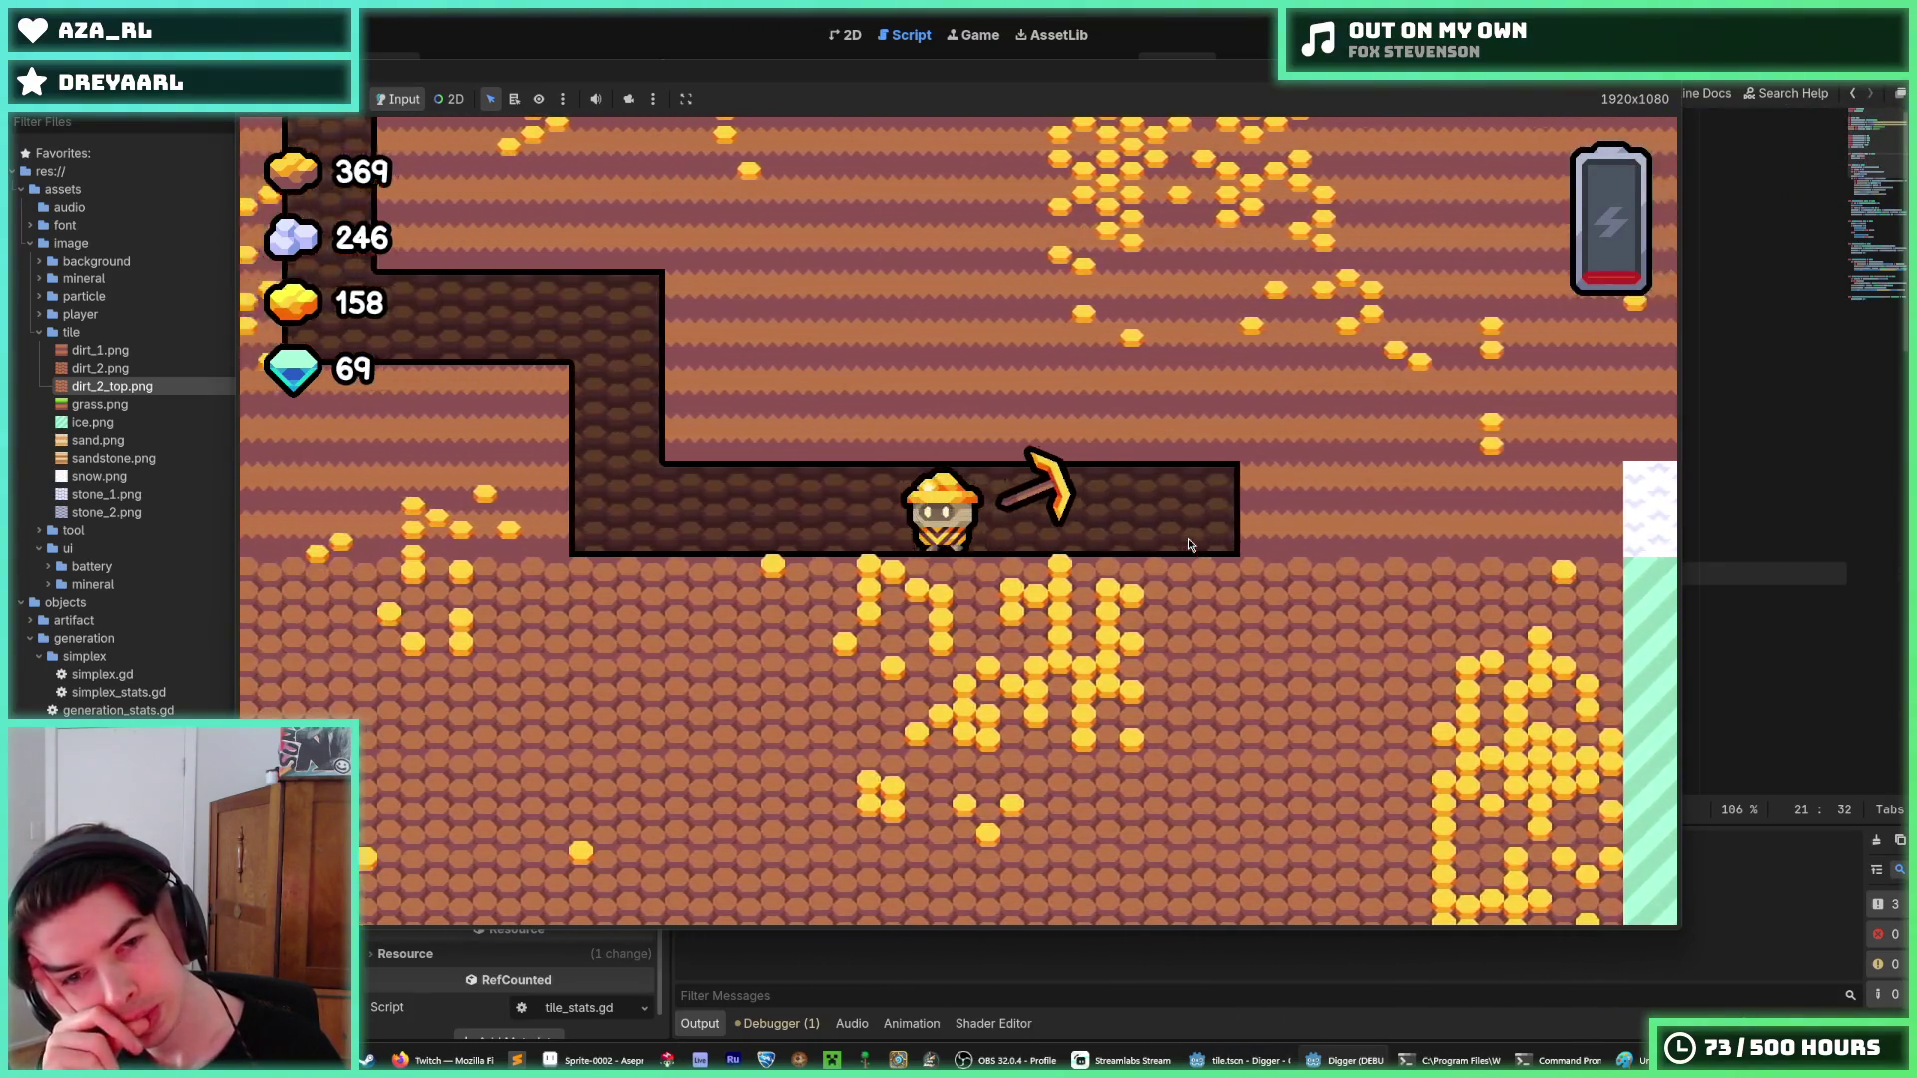
pyautogui.press('w')
pyautogui.press('a')
pyautogui.press('a')
pyautogui.press('w')
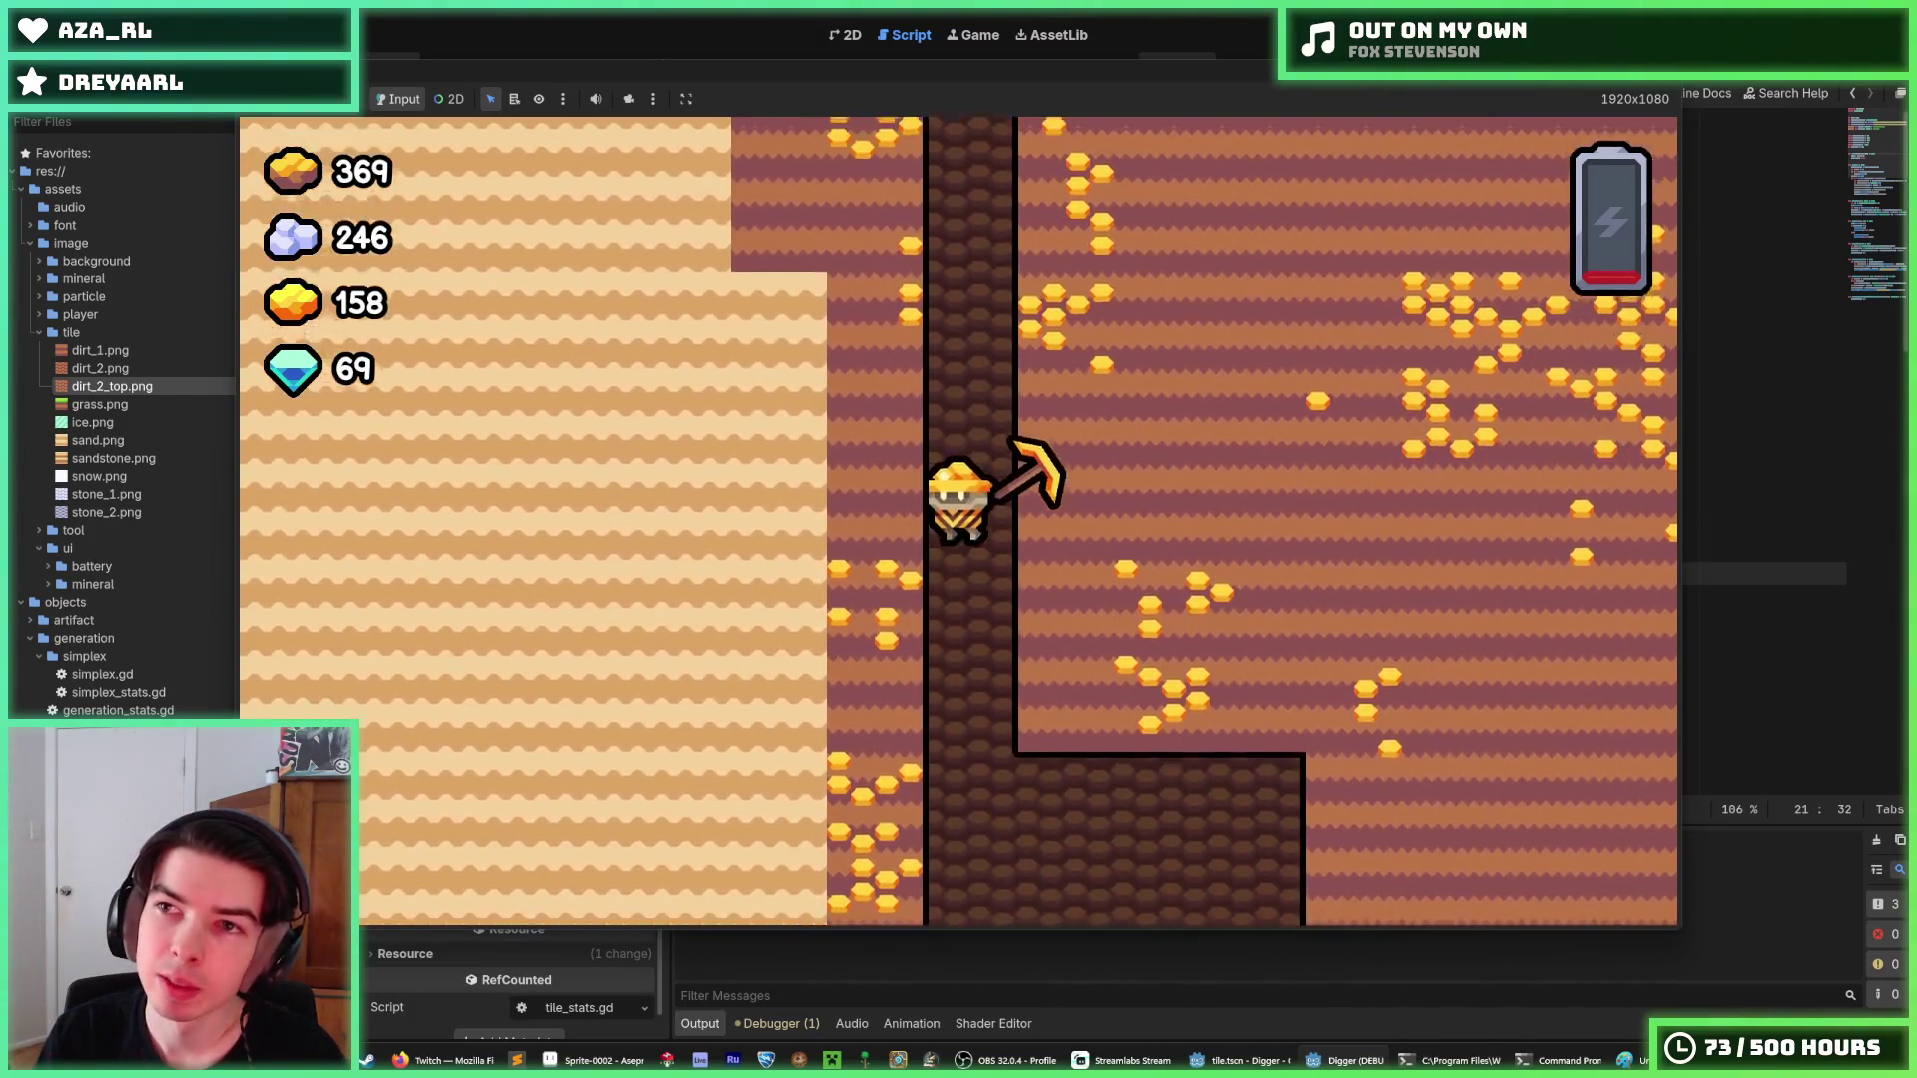
pyautogui.press('F8')
# Review tile.gd's shake and scale constants and tile_manager.gd's tile loading and unloading code.
pyautogui.write('5')
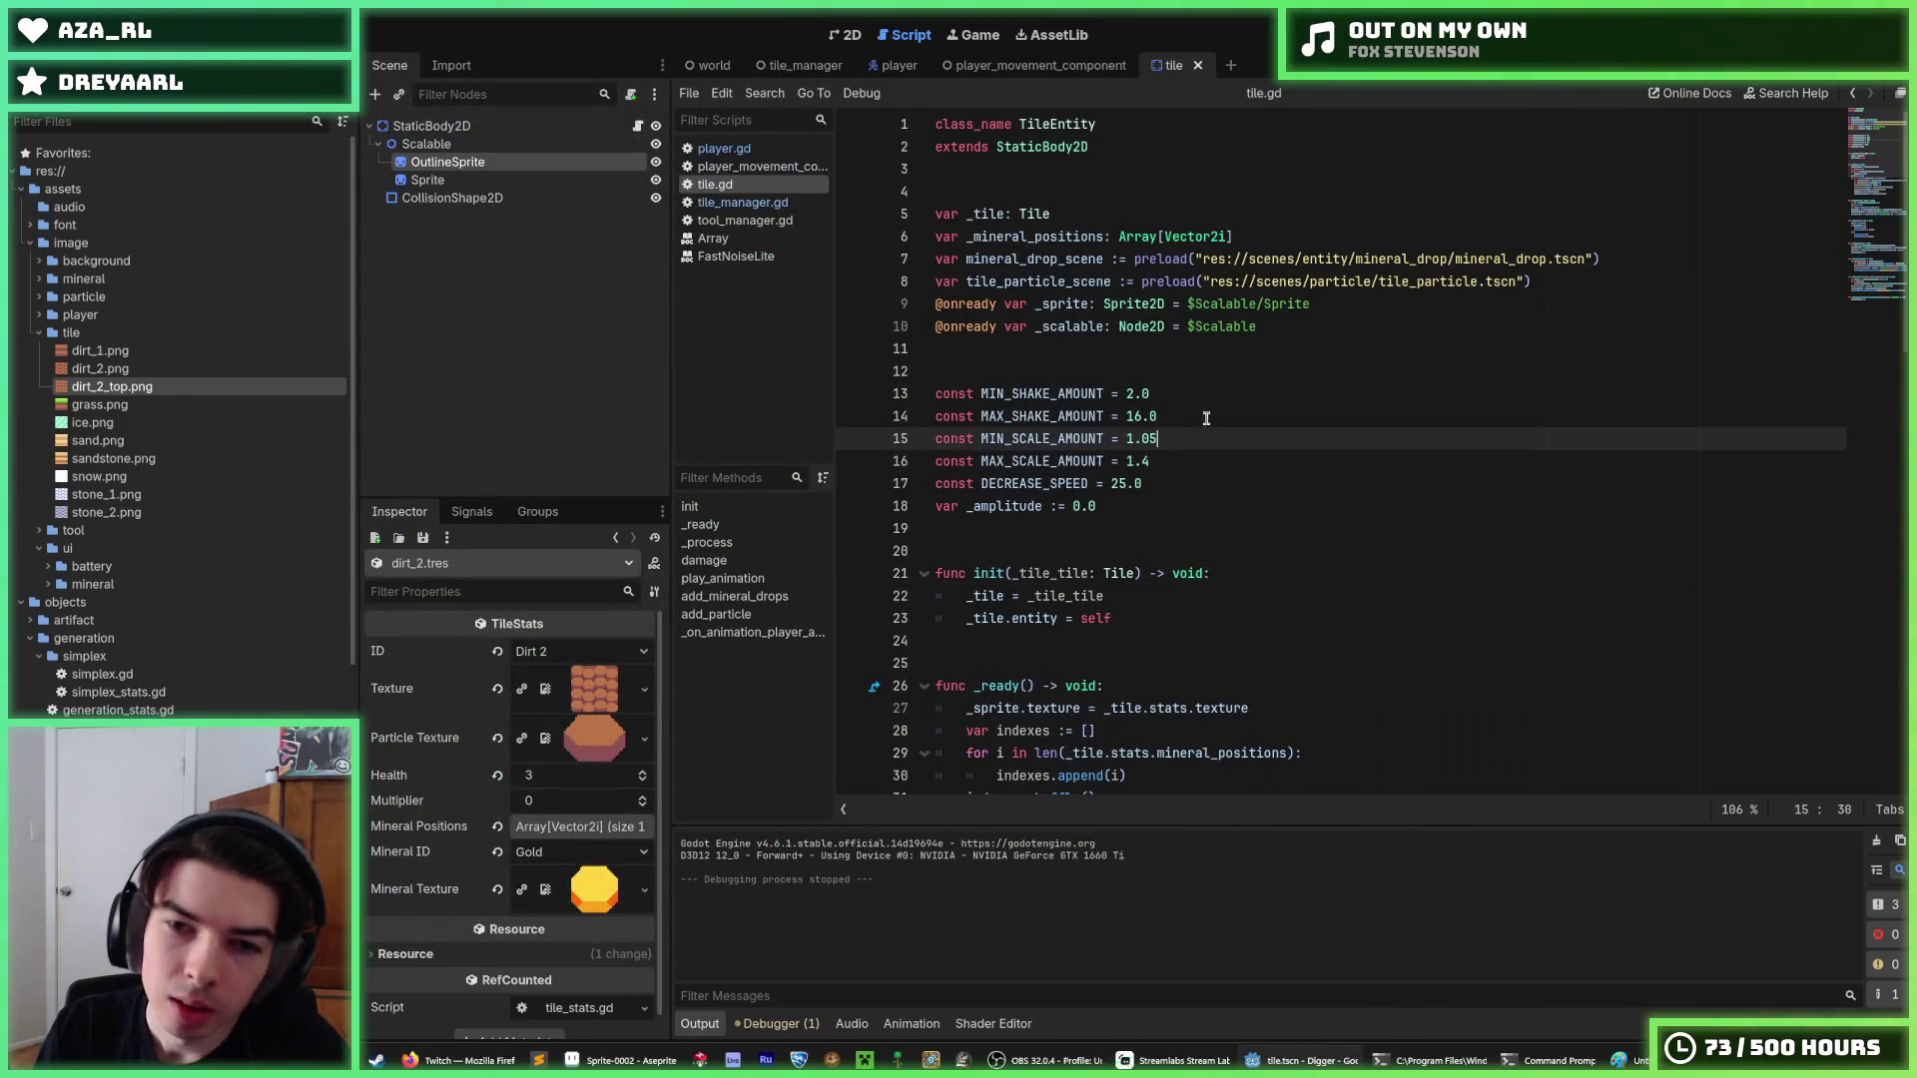
pyautogui.click(1193, 416)
pyautogui.click(1184, 438)
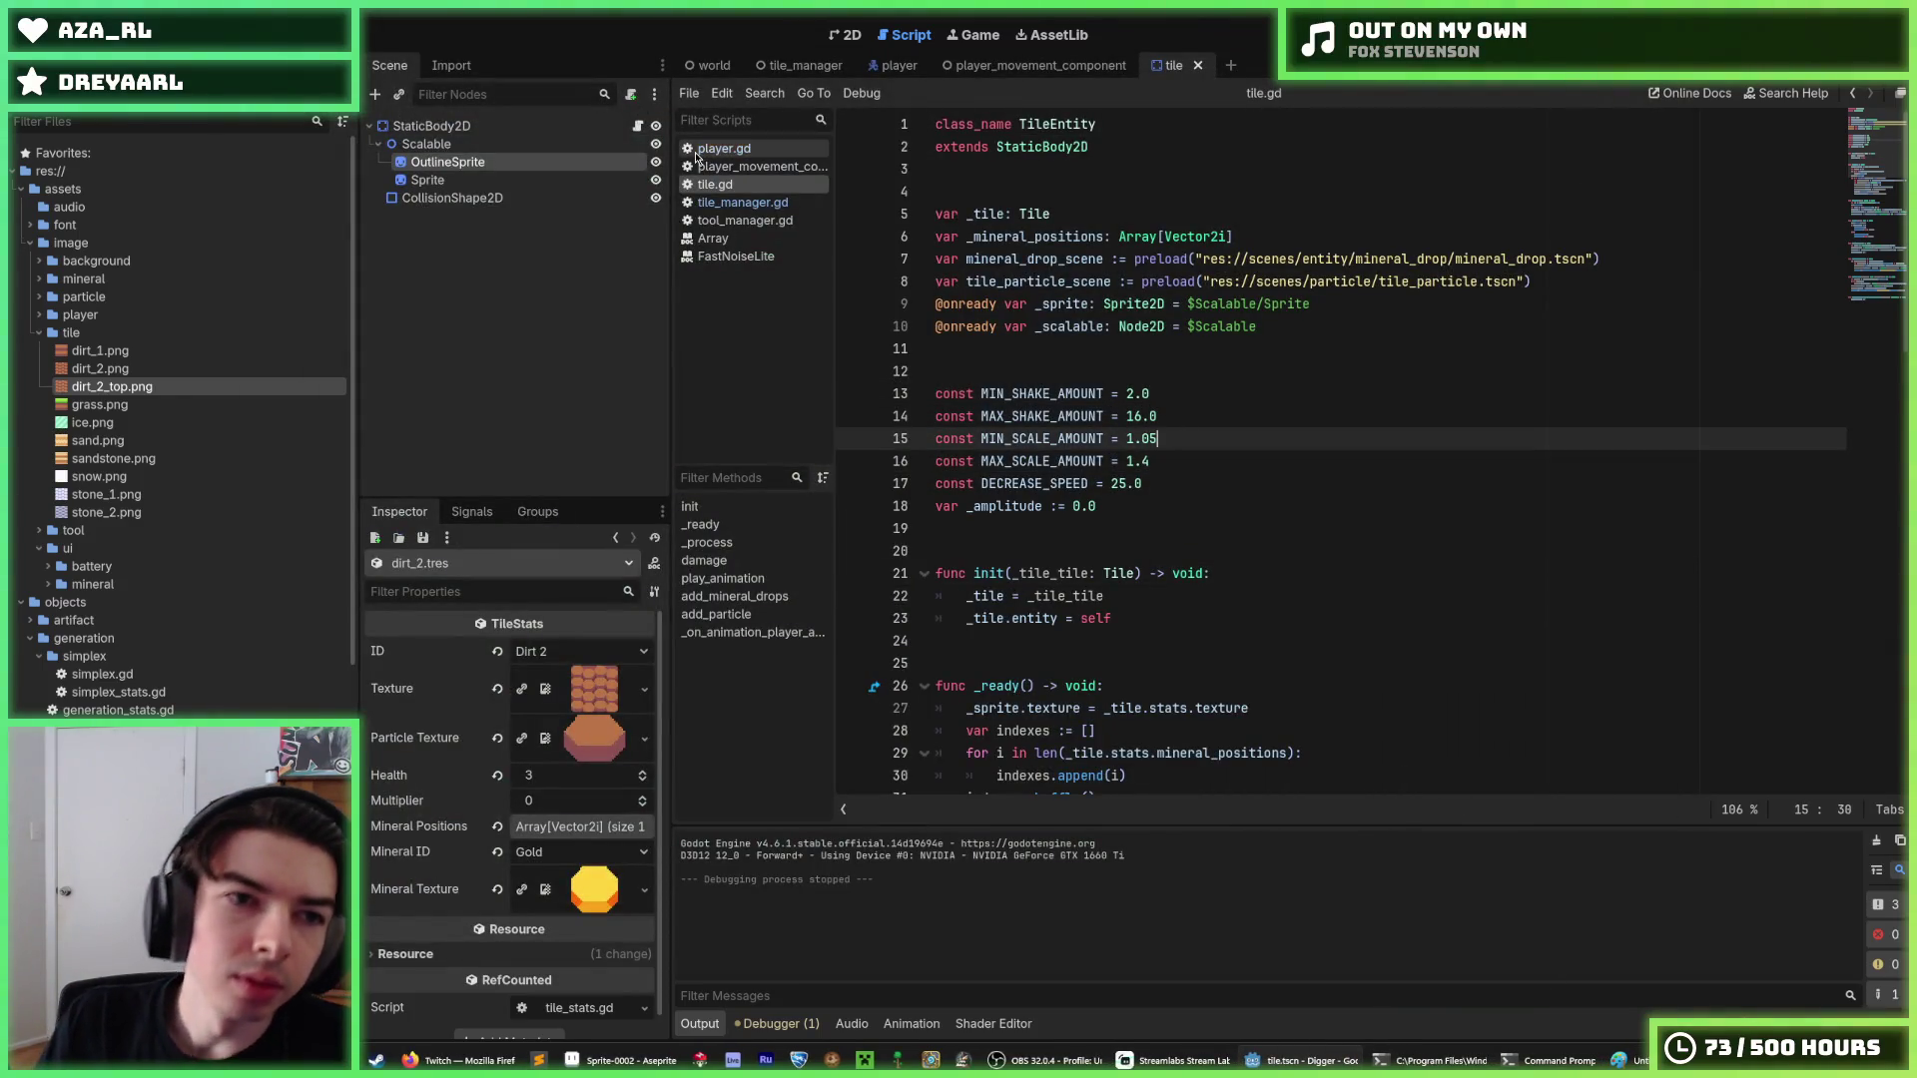
pyautogui.click(743, 202)
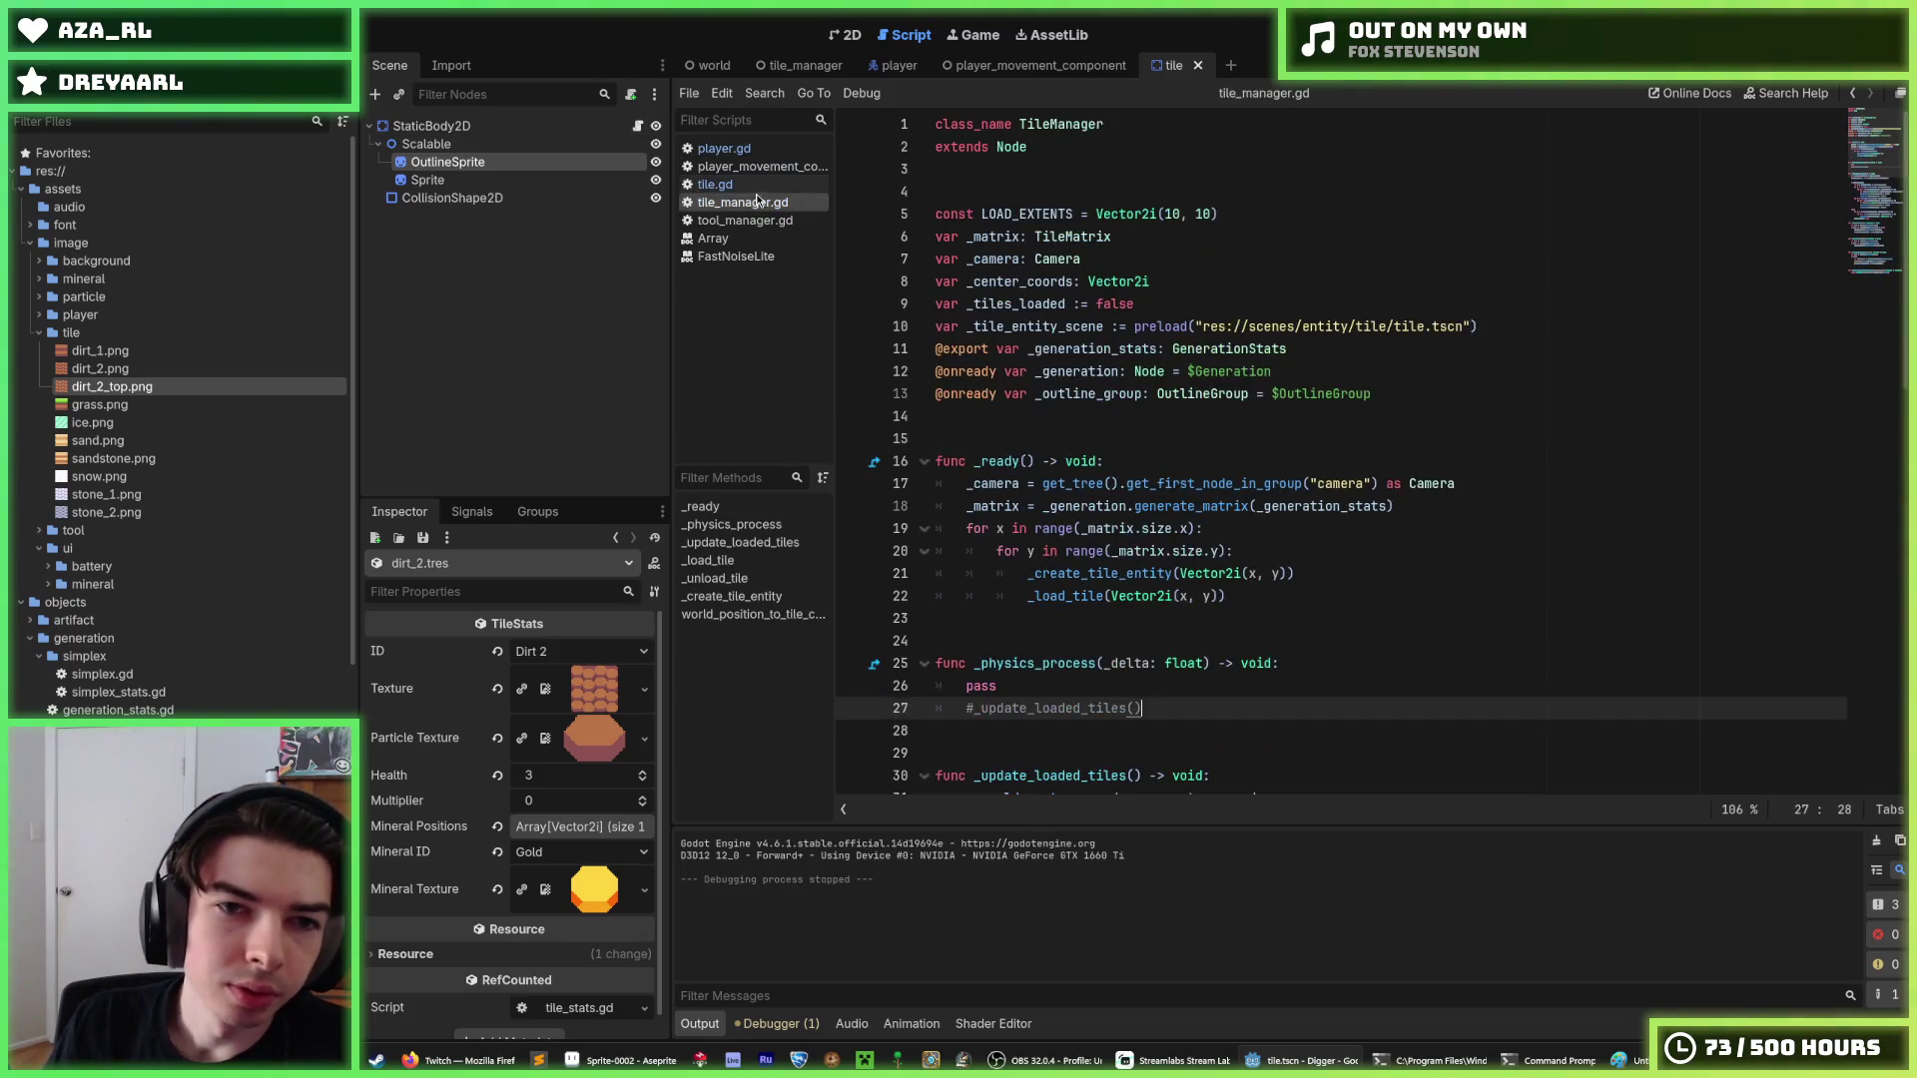
pyautogui.click(1158, 596)
pyautogui.scroll(-10, 1086, 500)
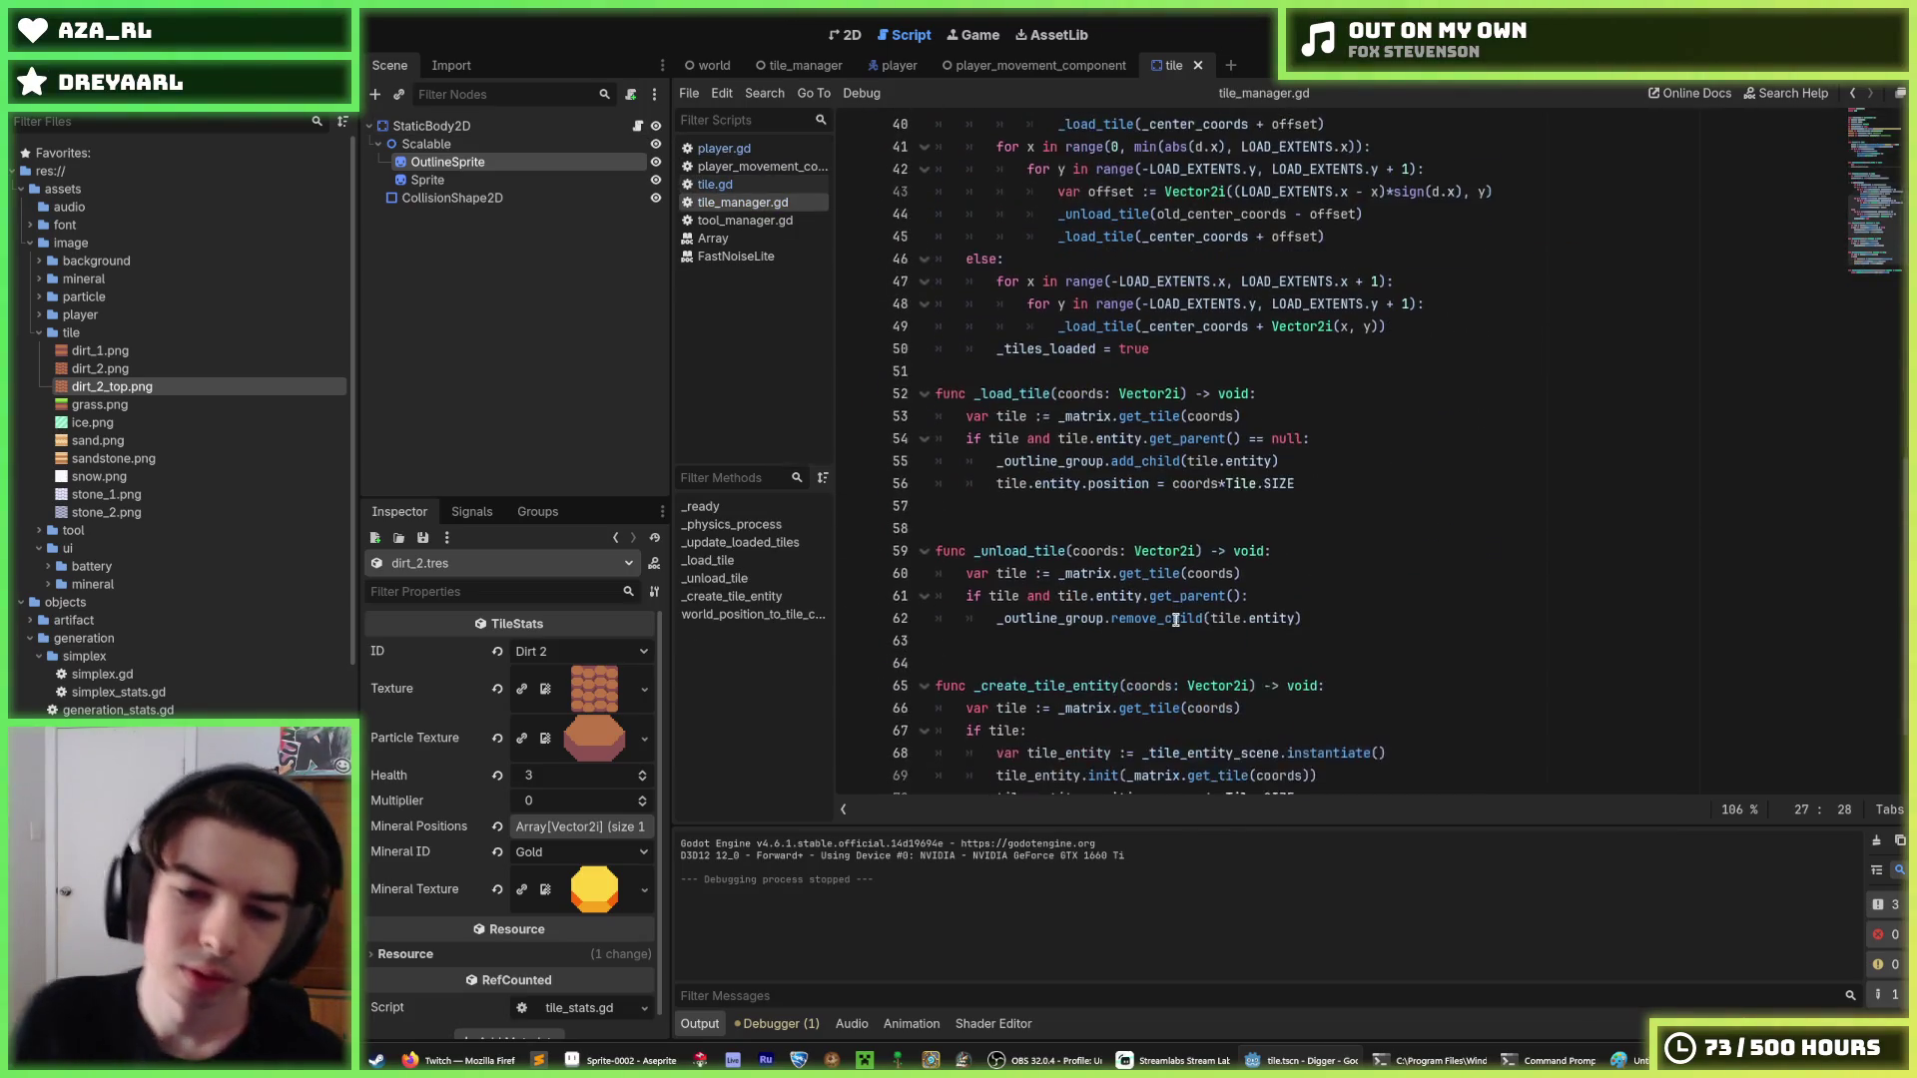
pyautogui.click(1318, 549)
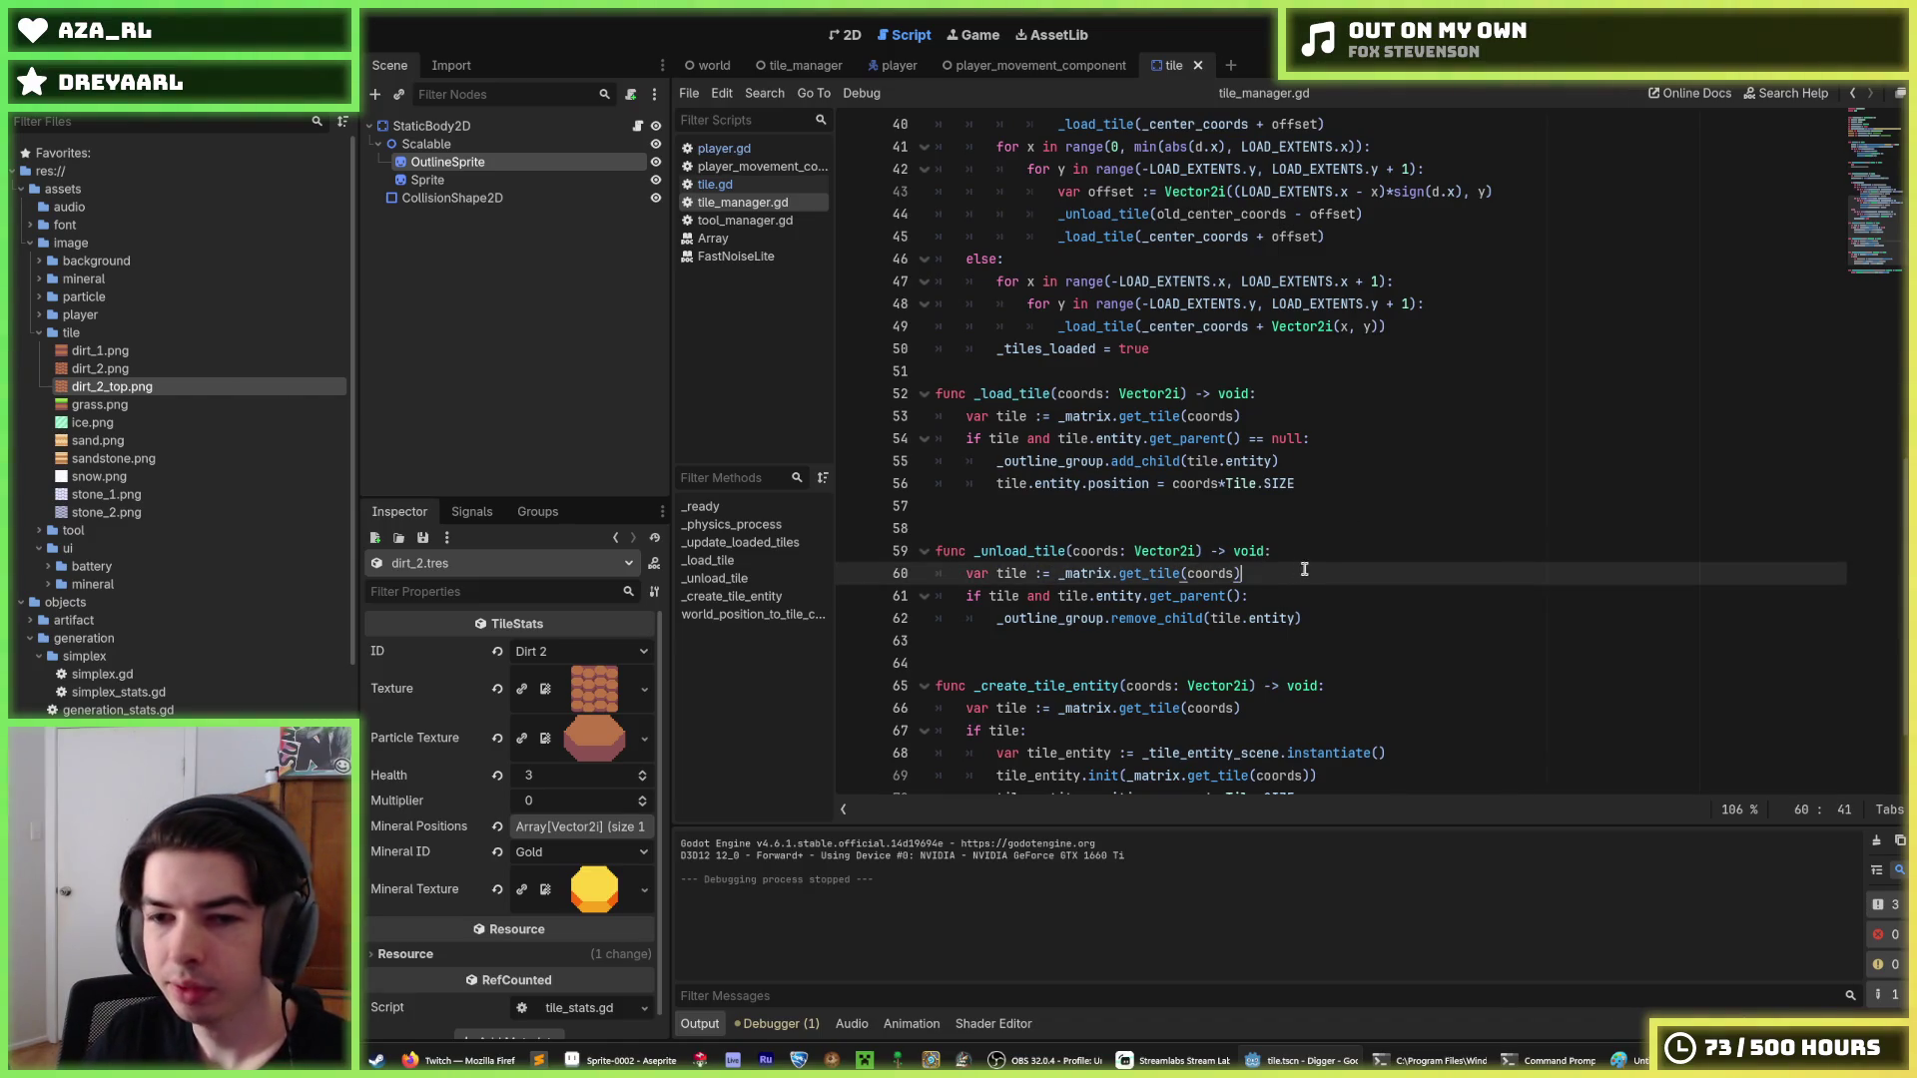
pyautogui.scroll(-2, 1286, 556)
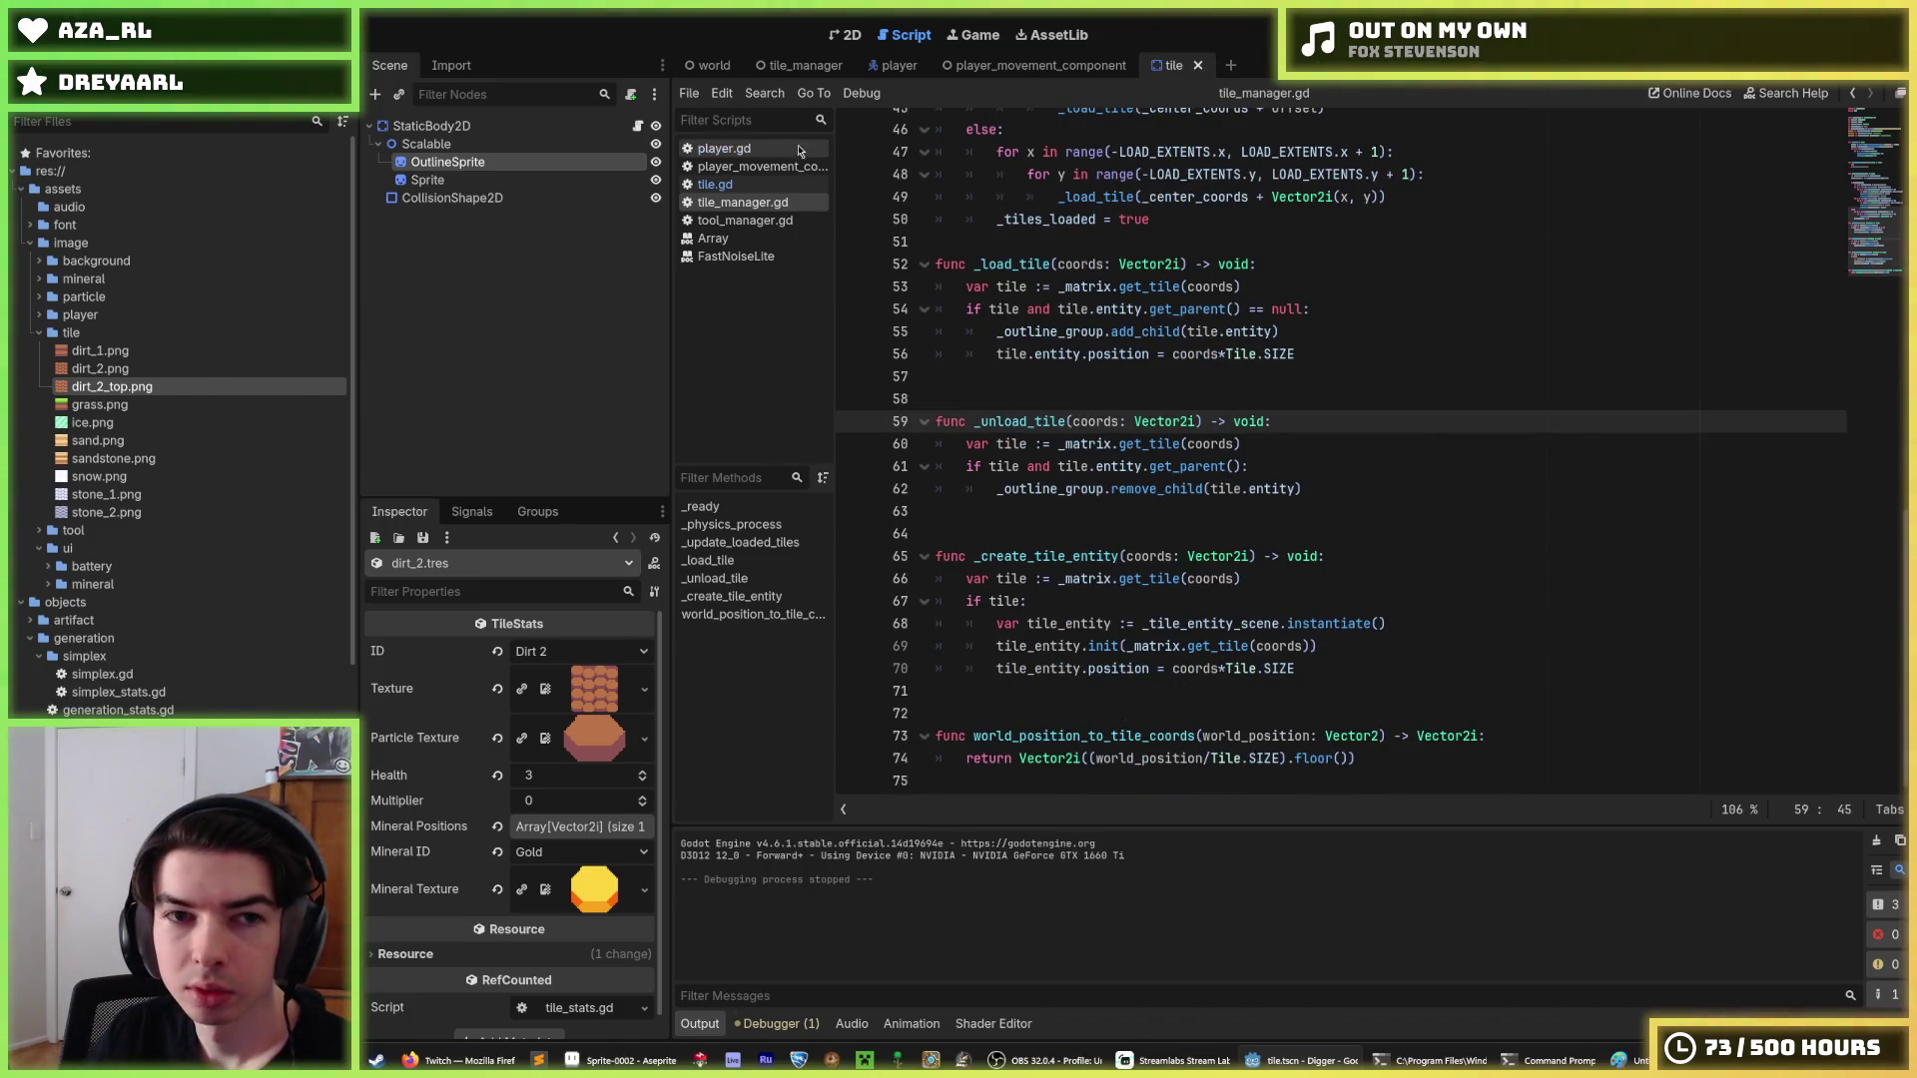
# Step through tile.gd's scale constants and select dirt_1.png in the tile images.
pyautogui.click(764, 166)
pyautogui.click(724, 185)
pyautogui.press('Down')
pyautogui.press('Down')
pyautogui.press('Up')
pyautogui.press('Up')
pyautogui.press('Up')
pyautogui.press('Down')
pyautogui.press('Up')
pyautogui.click(160, 351)
pyautogui.moveTo(161, 351)
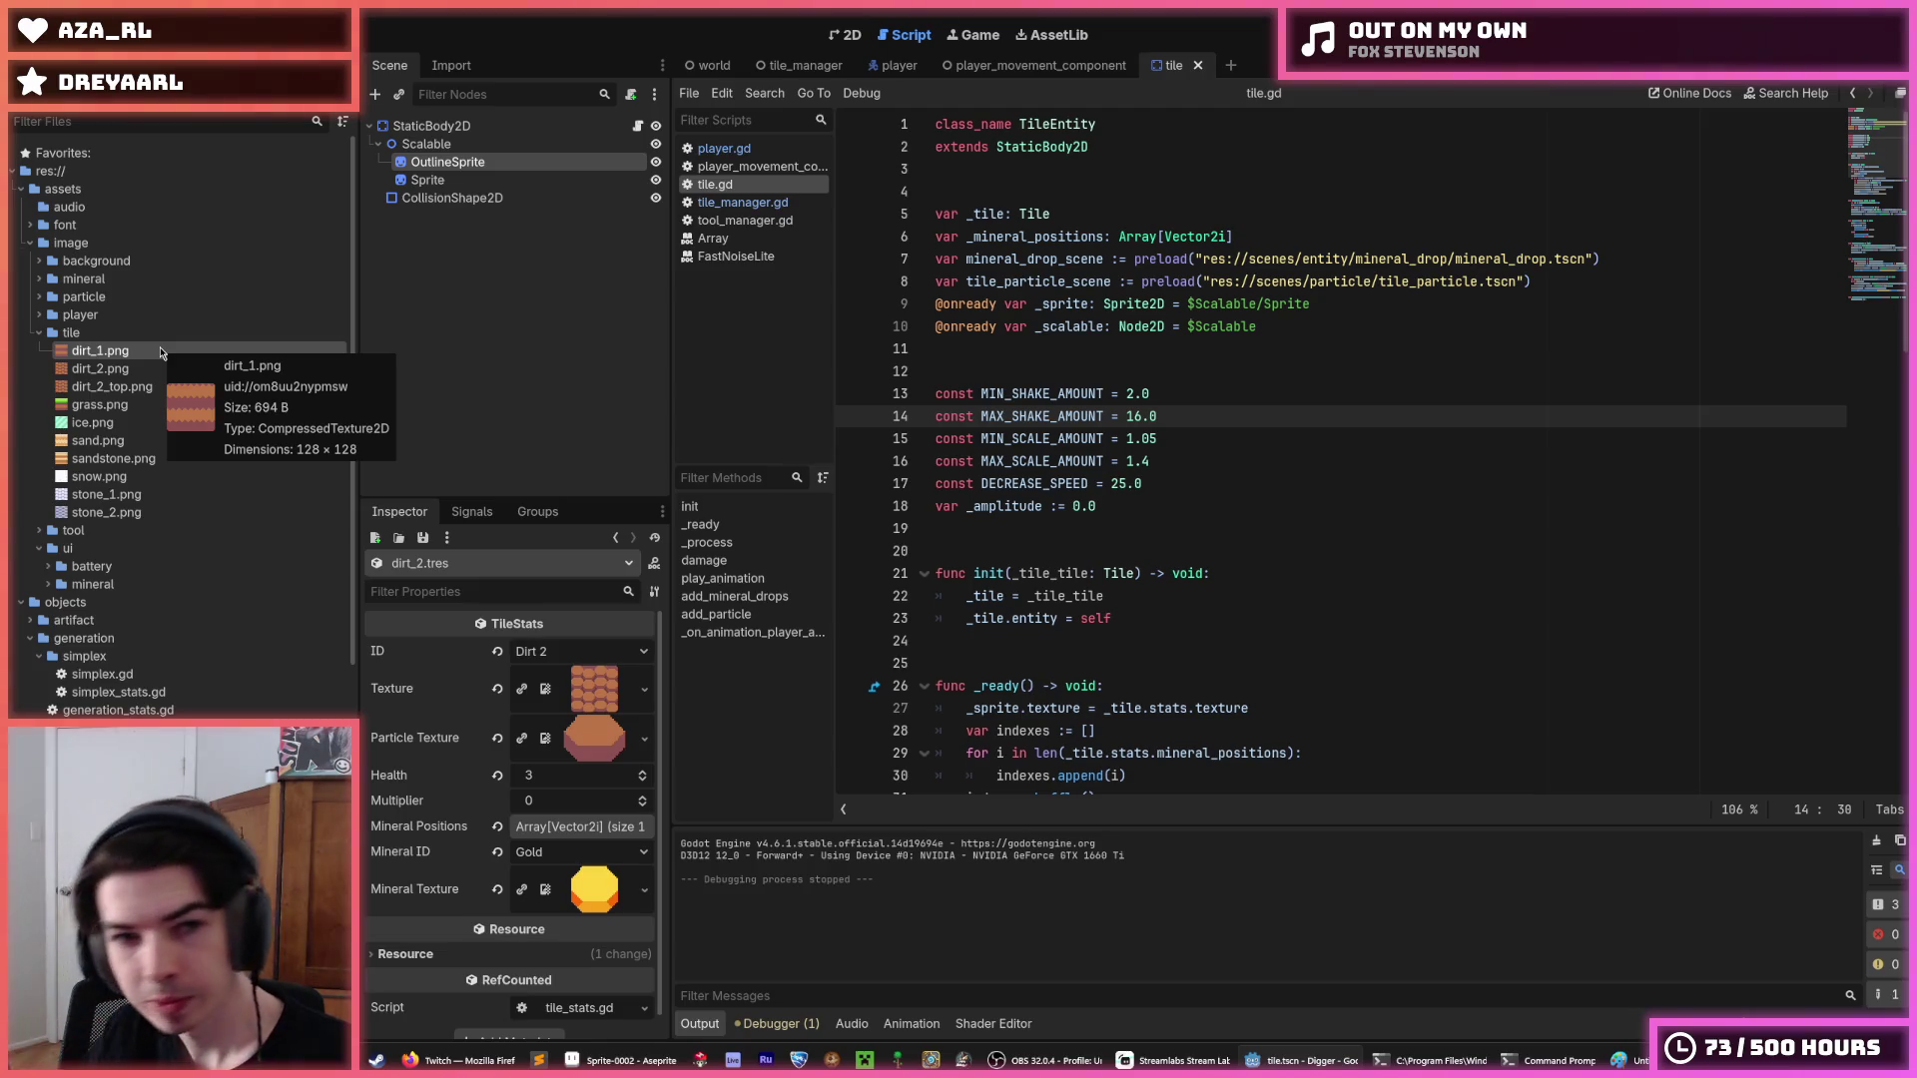
# Browse player.gd, player_movement_component.gd, tile.gd and tile_manager.gd, then open the tile_manager scene.
pyautogui.click(723, 148)
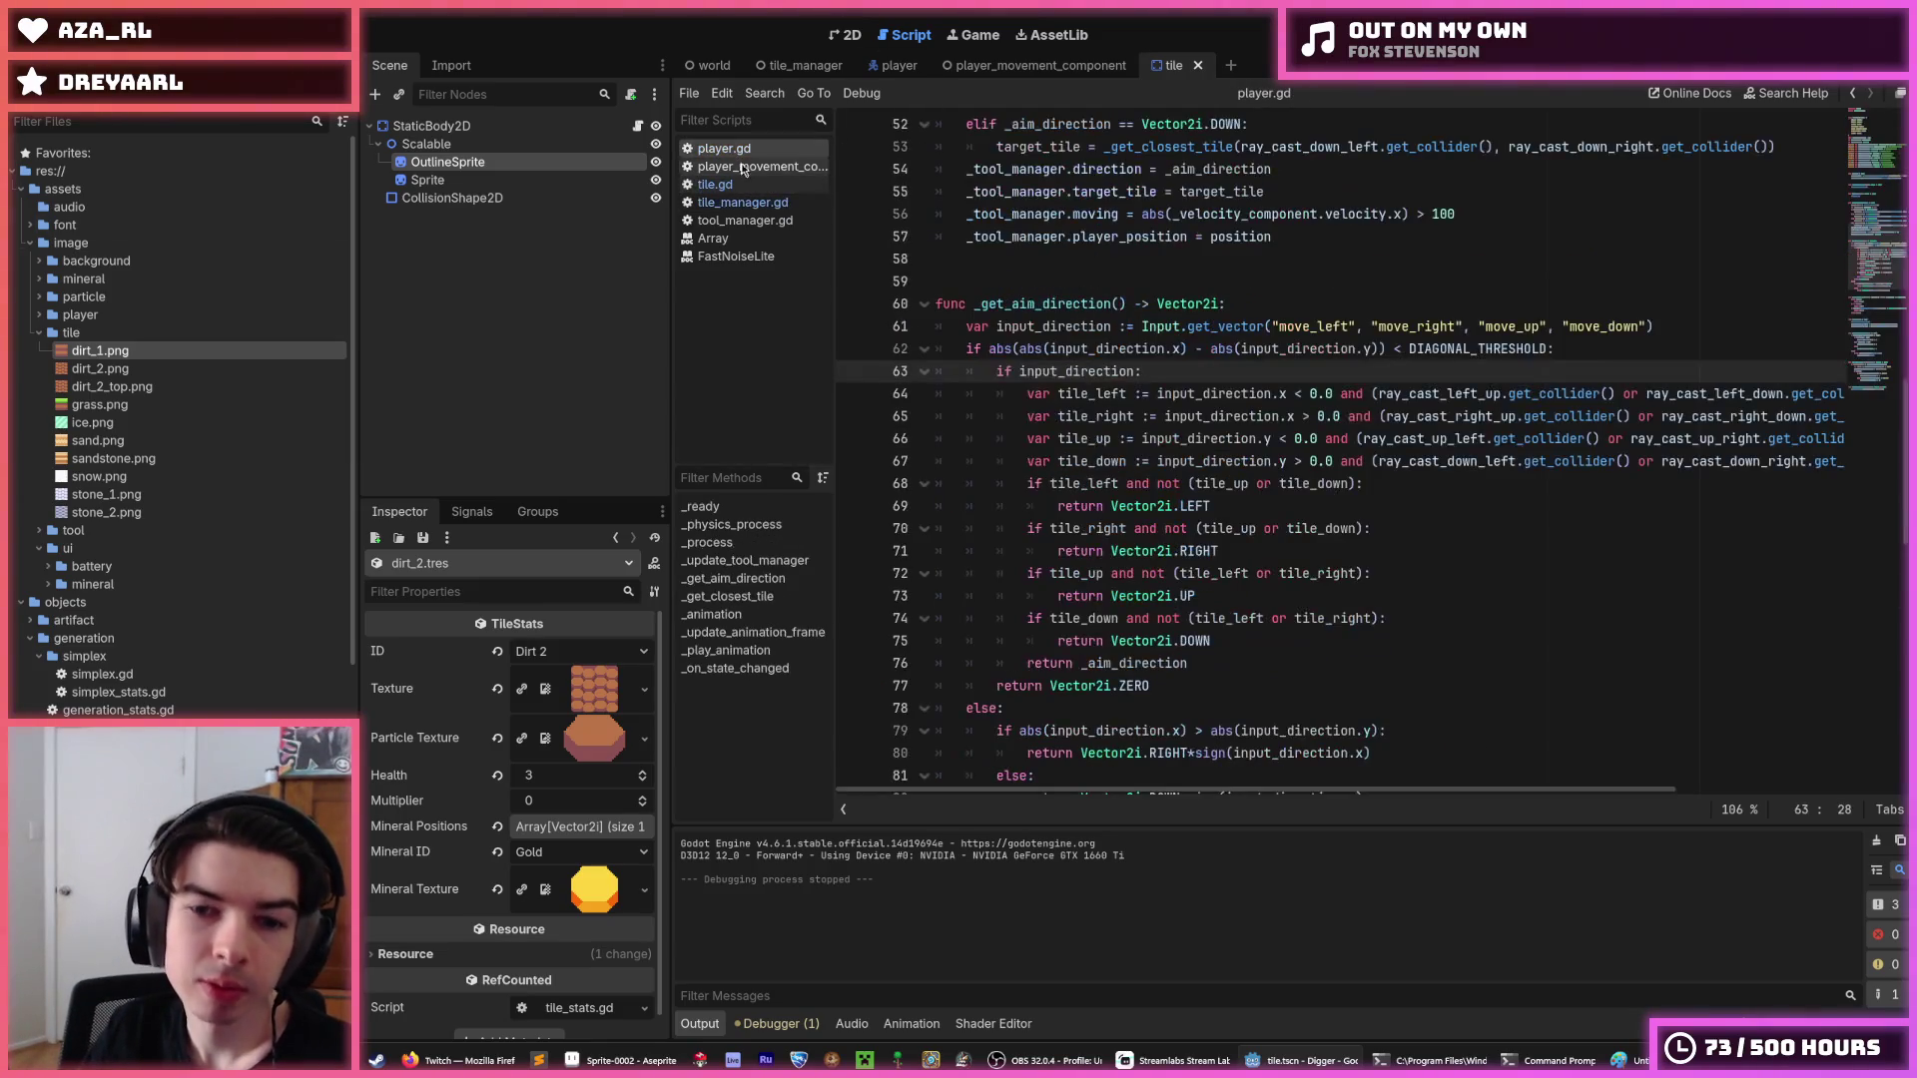
pyautogui.click(748, 181)
pyautogui.click(742, 150)
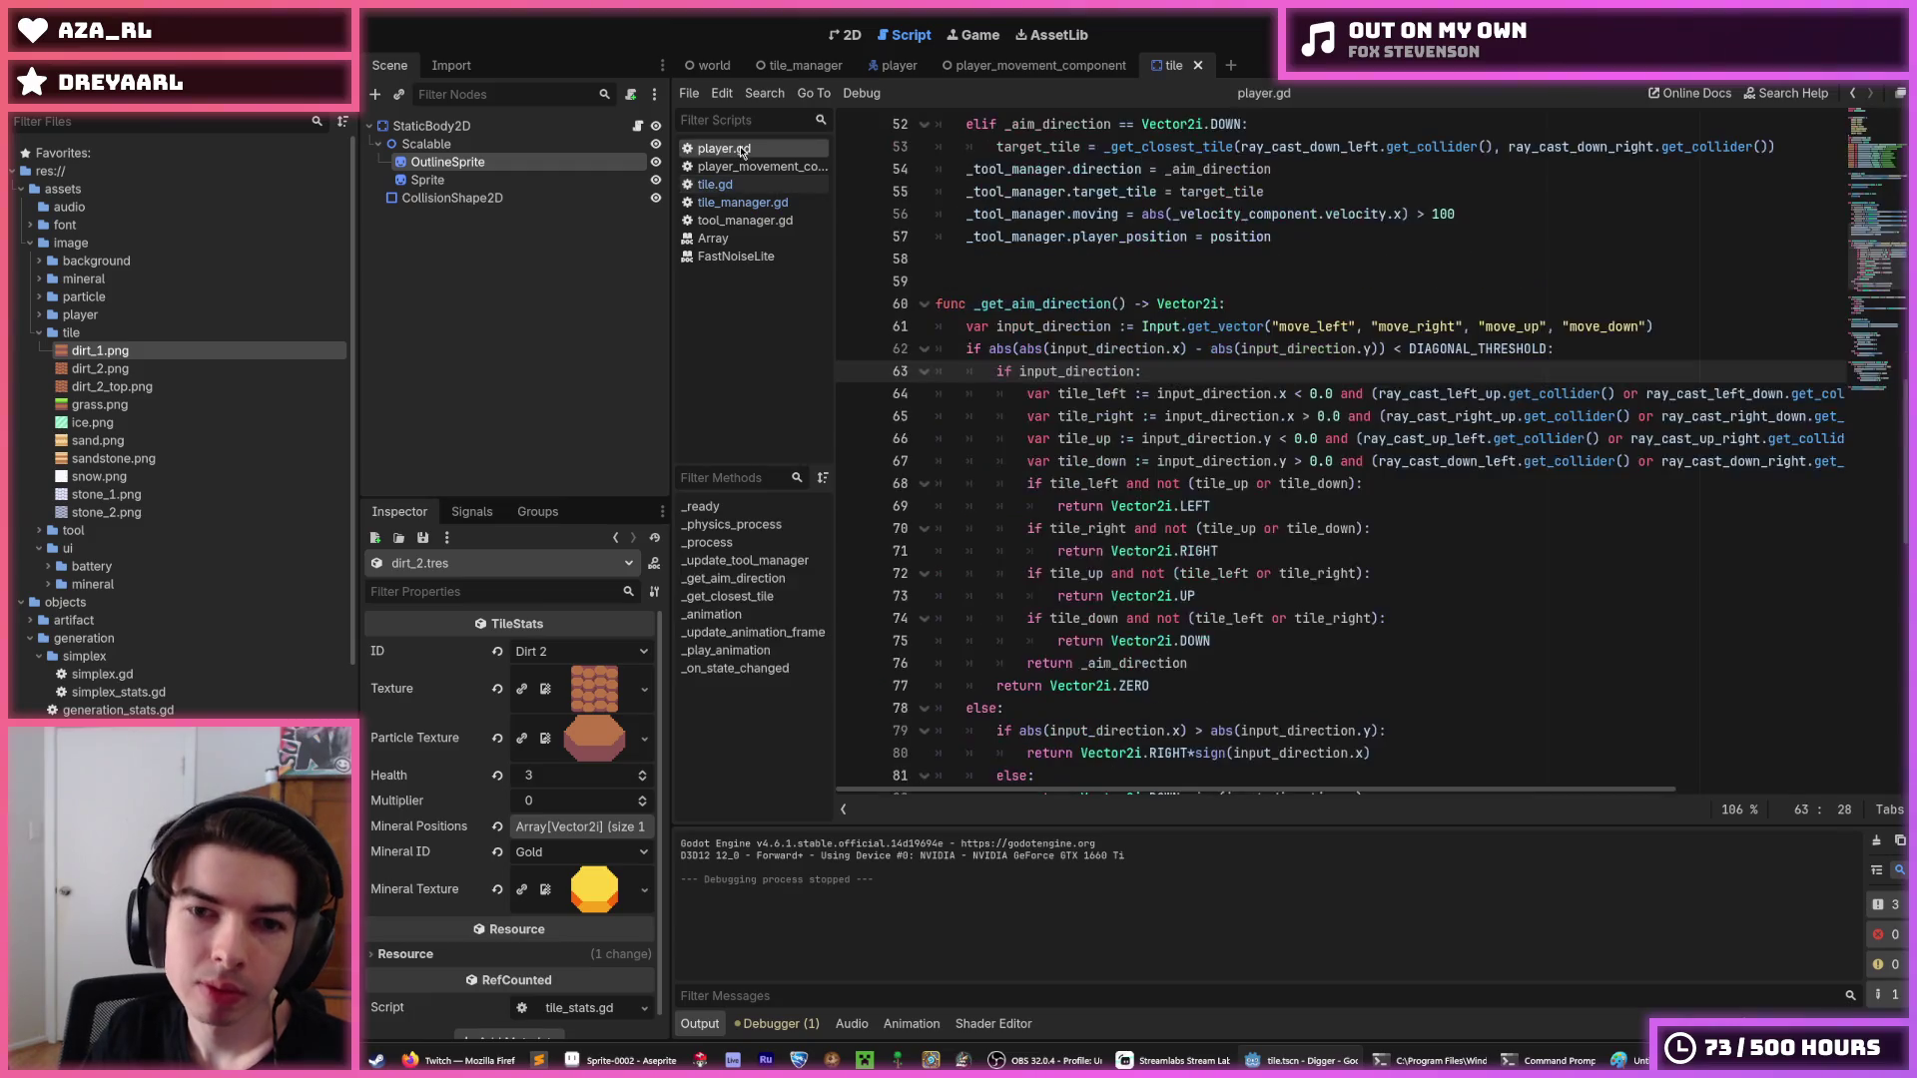
pyautogui.click(744, 166)
pyautogui.click(748, 184)
pyautogui.click(752, 202)
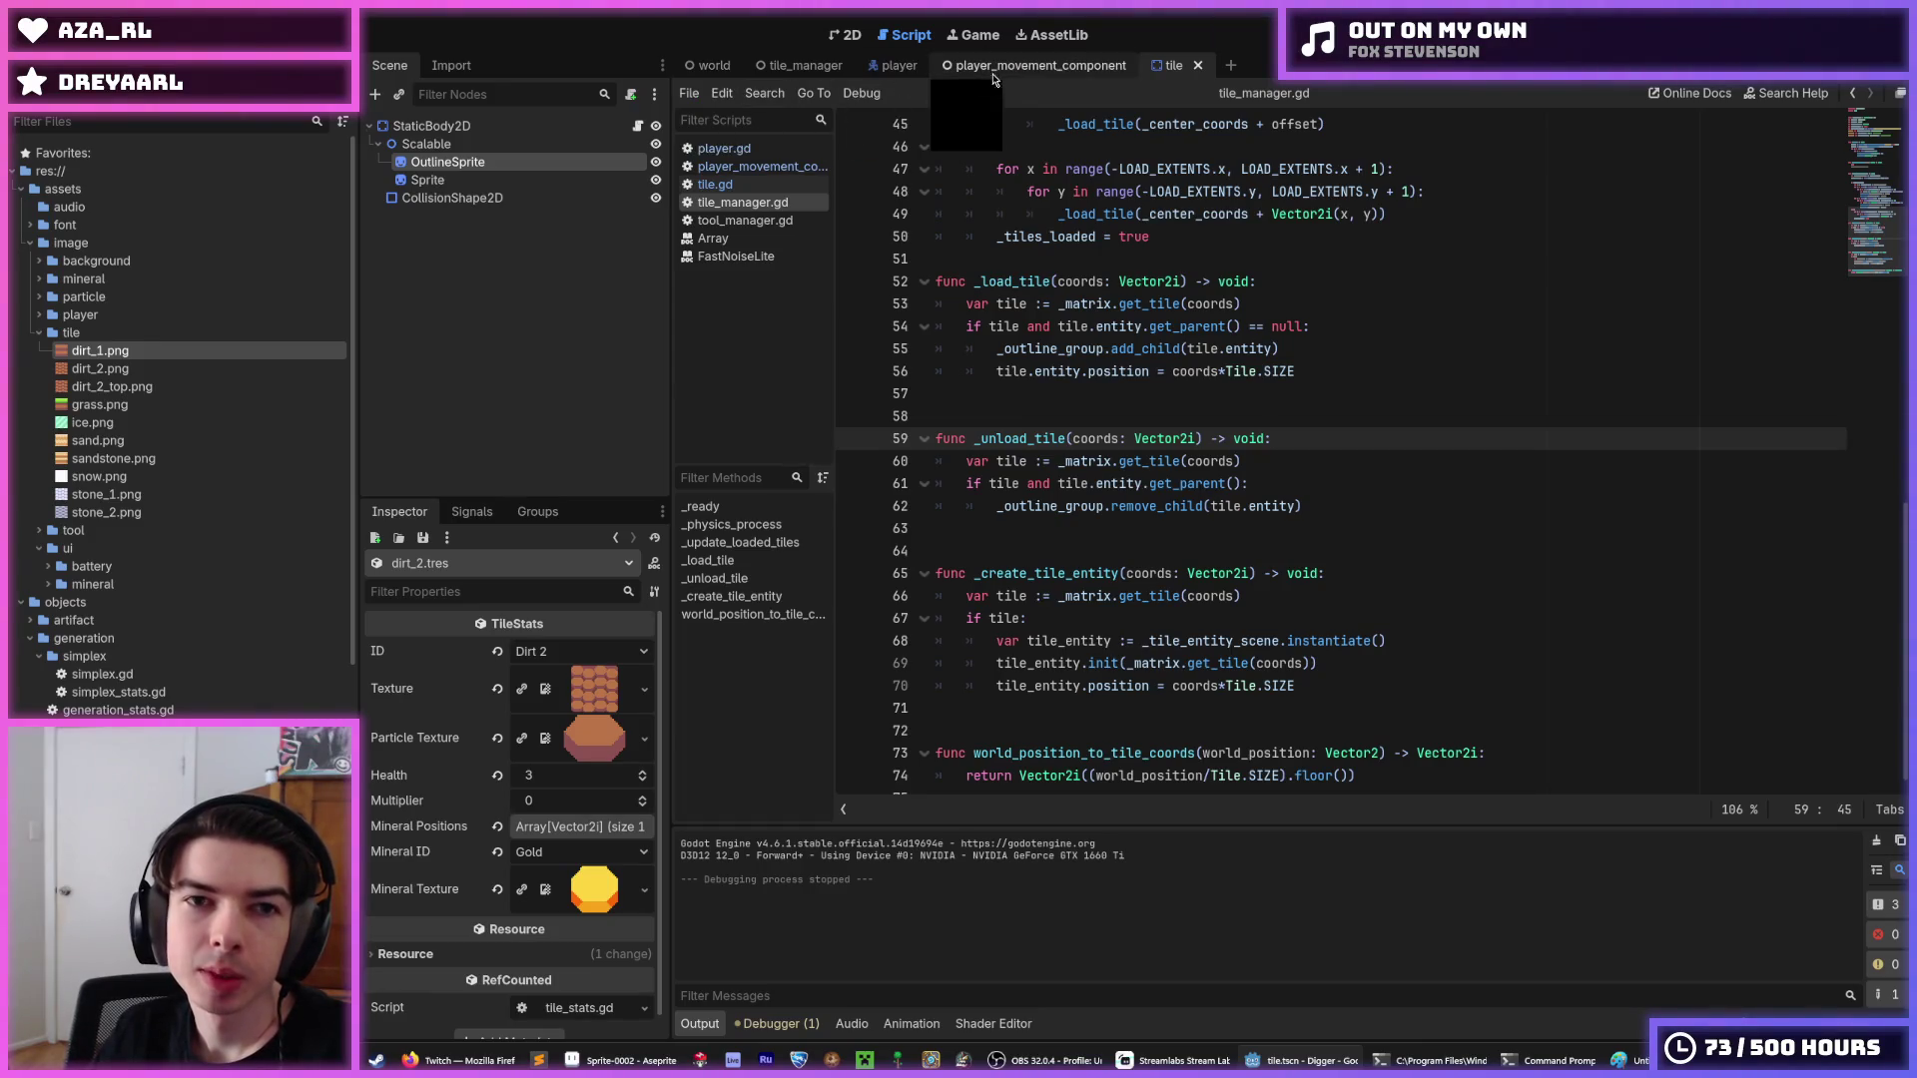
pyautogui.click(804, 65)
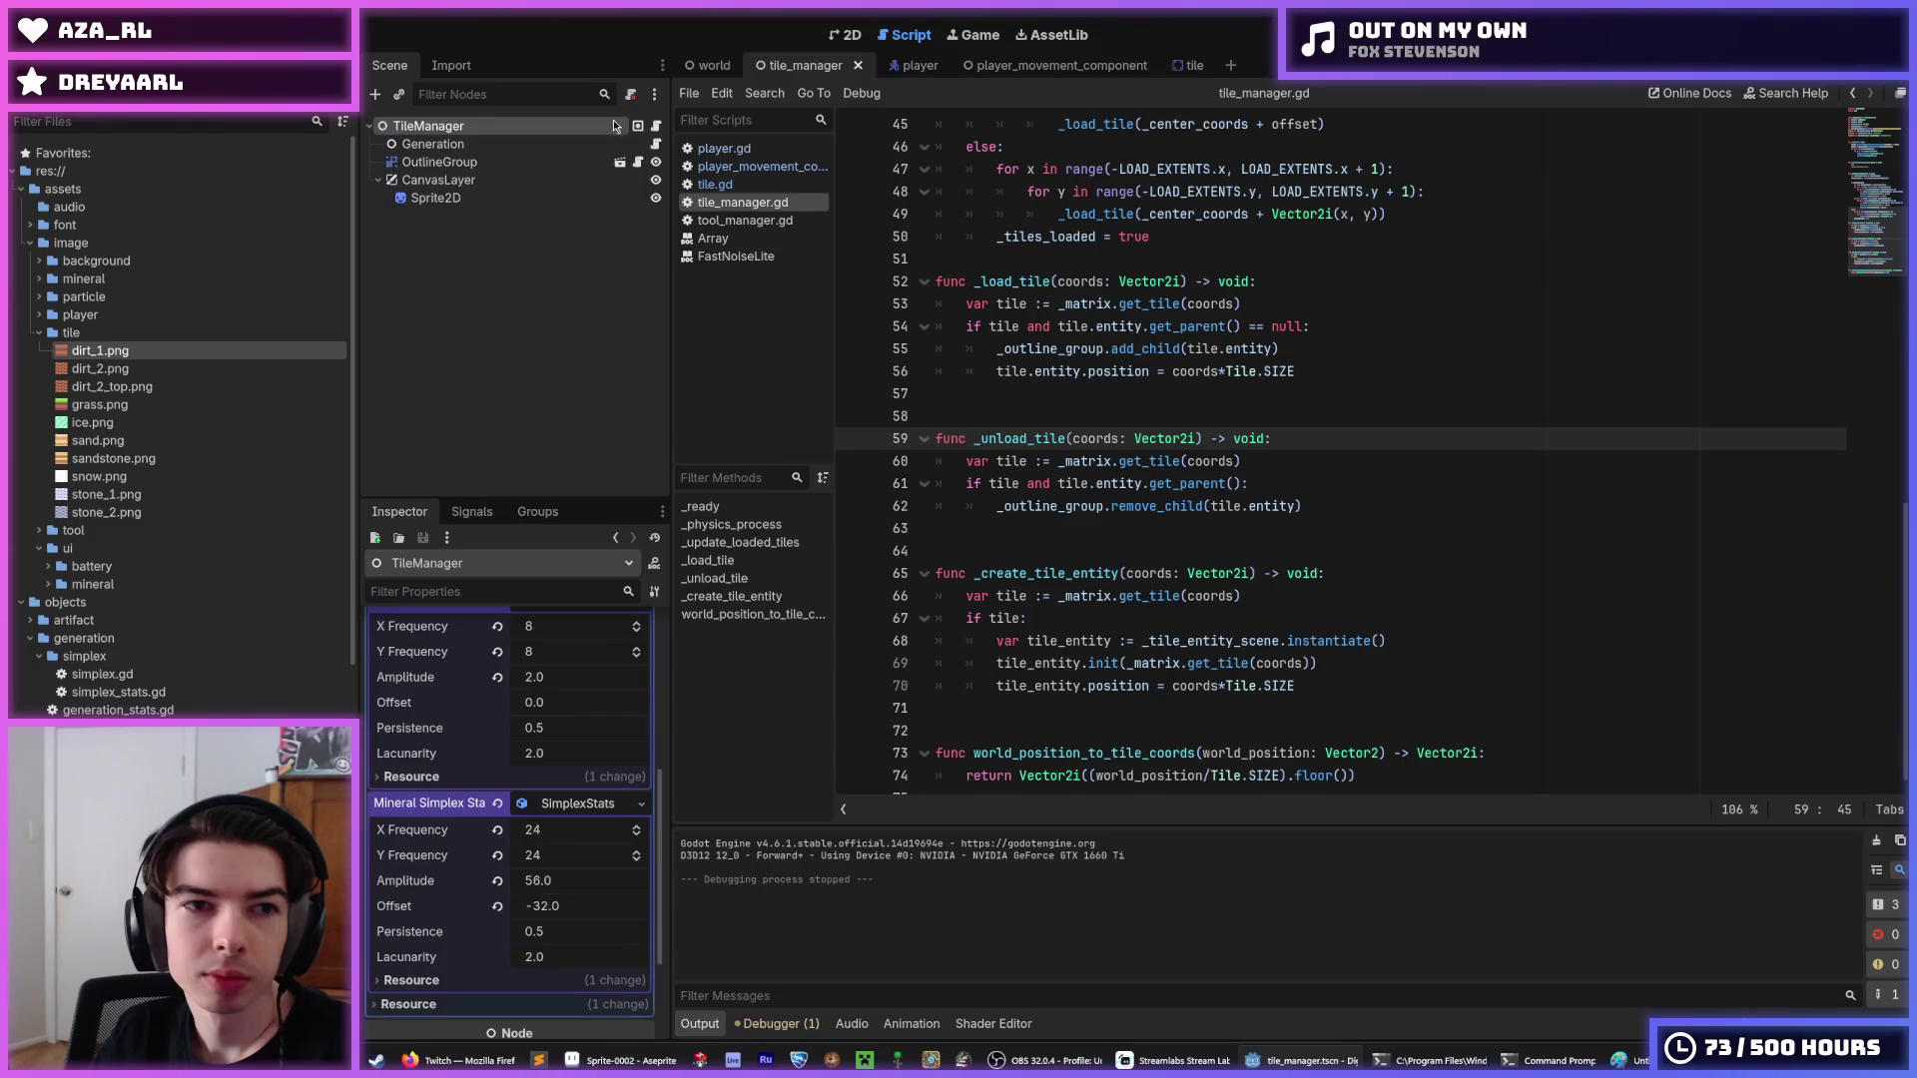
pyautogui.click(655, 144)
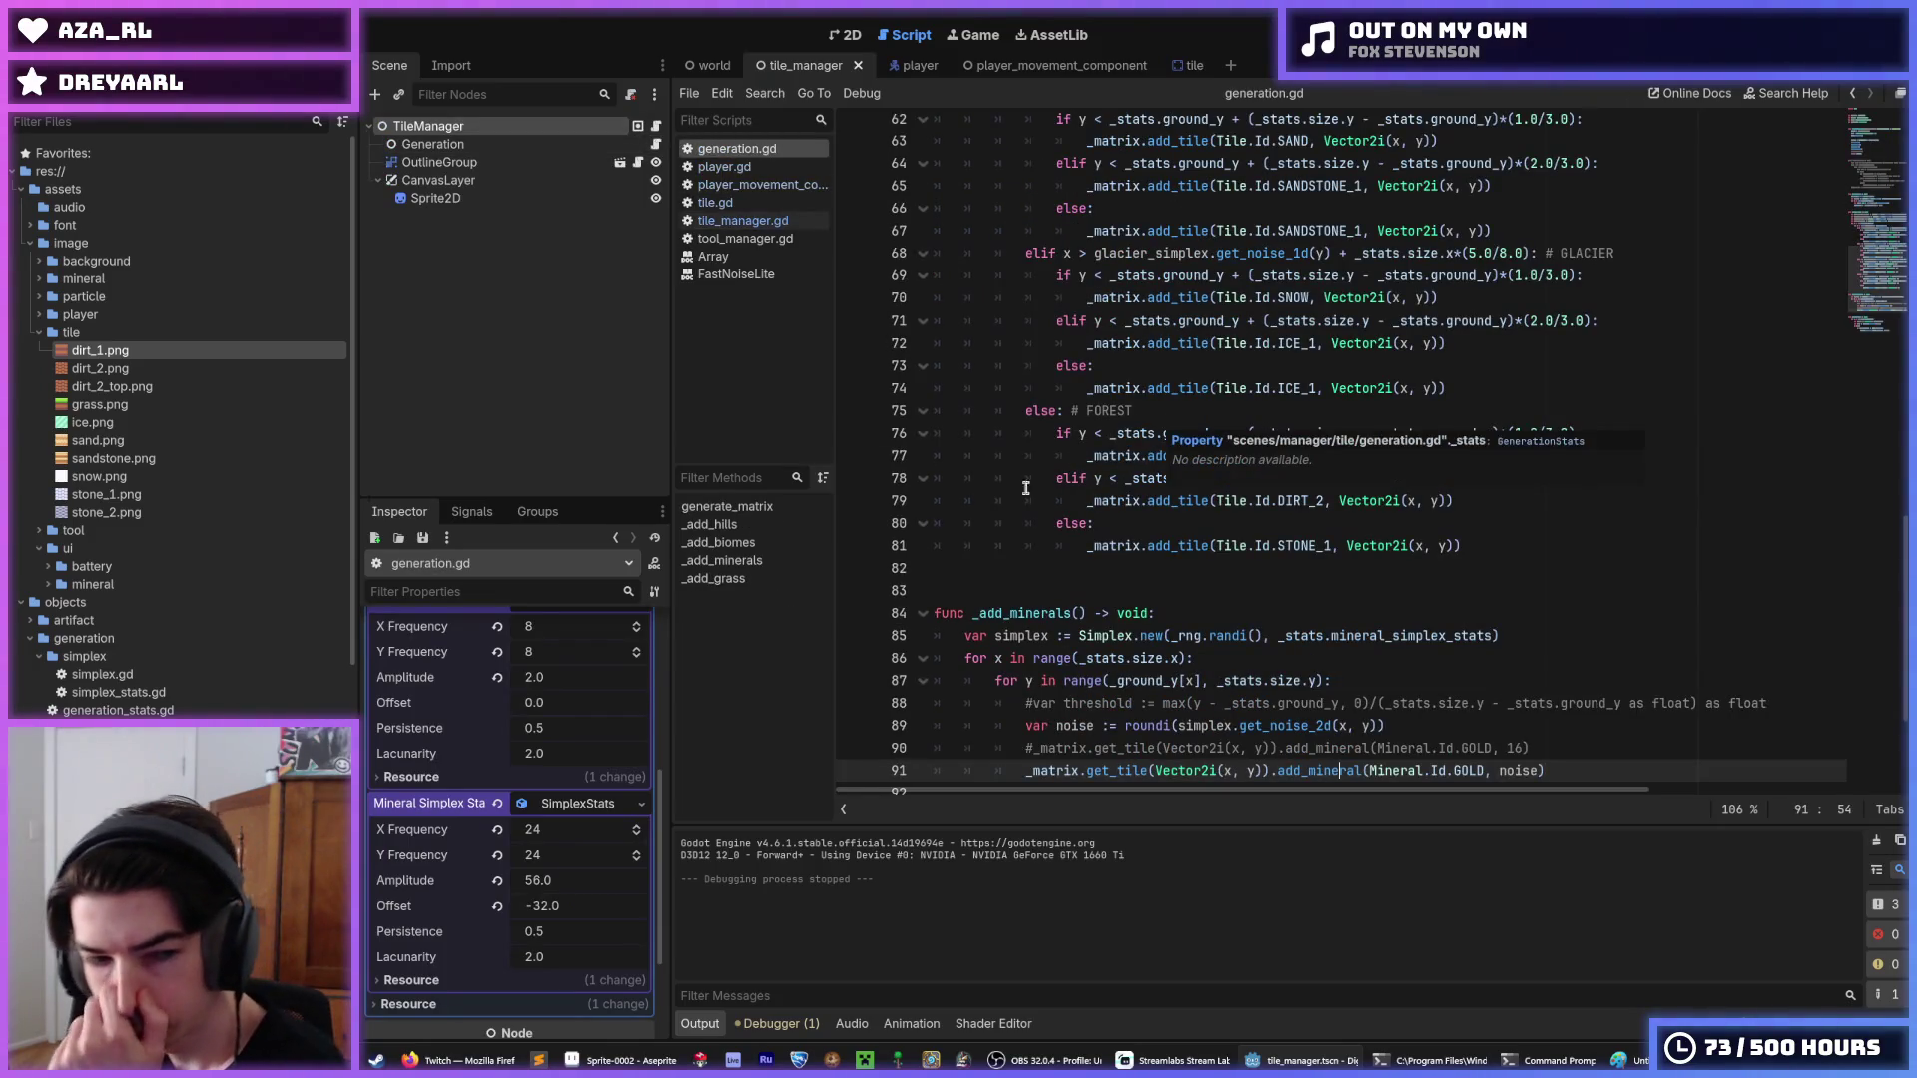
pyautogui.scroll(2, 429, 784)
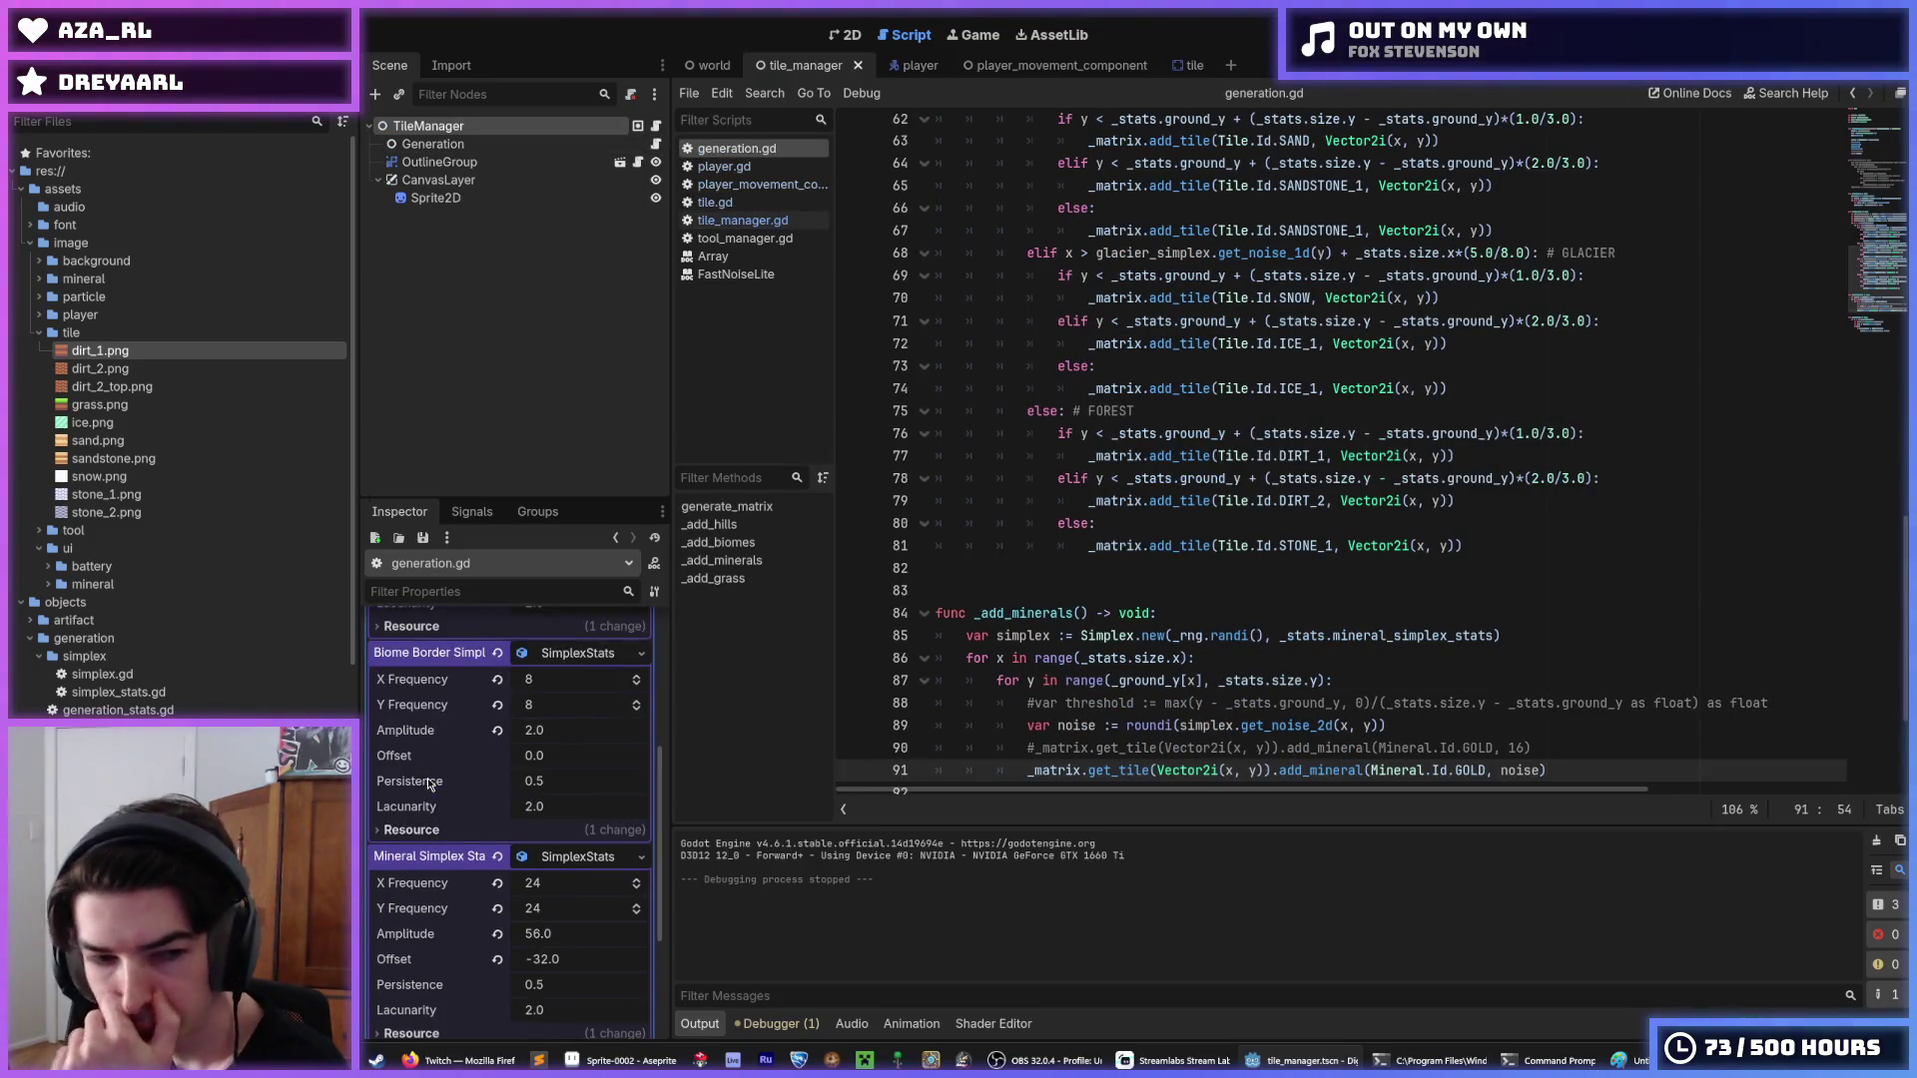
pyautogui.click(1466, 644)
pyautogui.click(1527, 660)
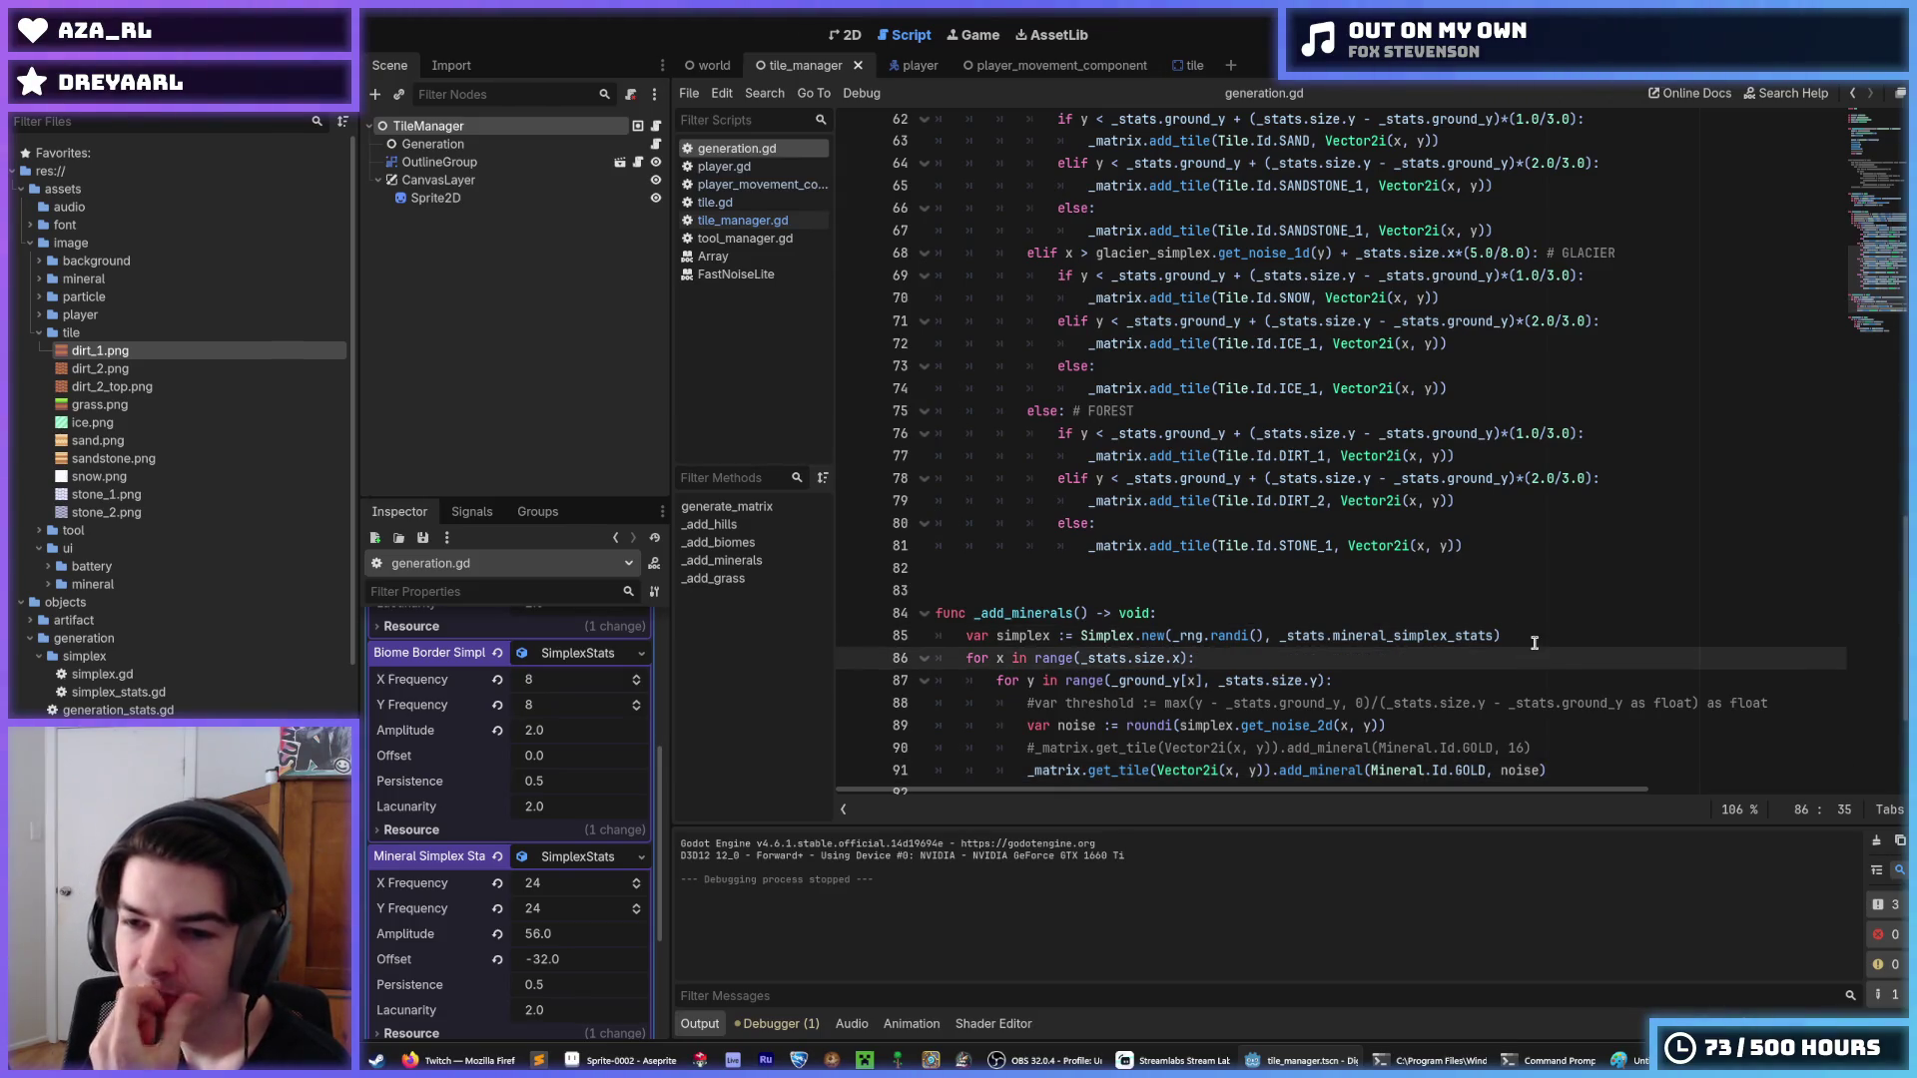
pyautogui.click(1521, 637)
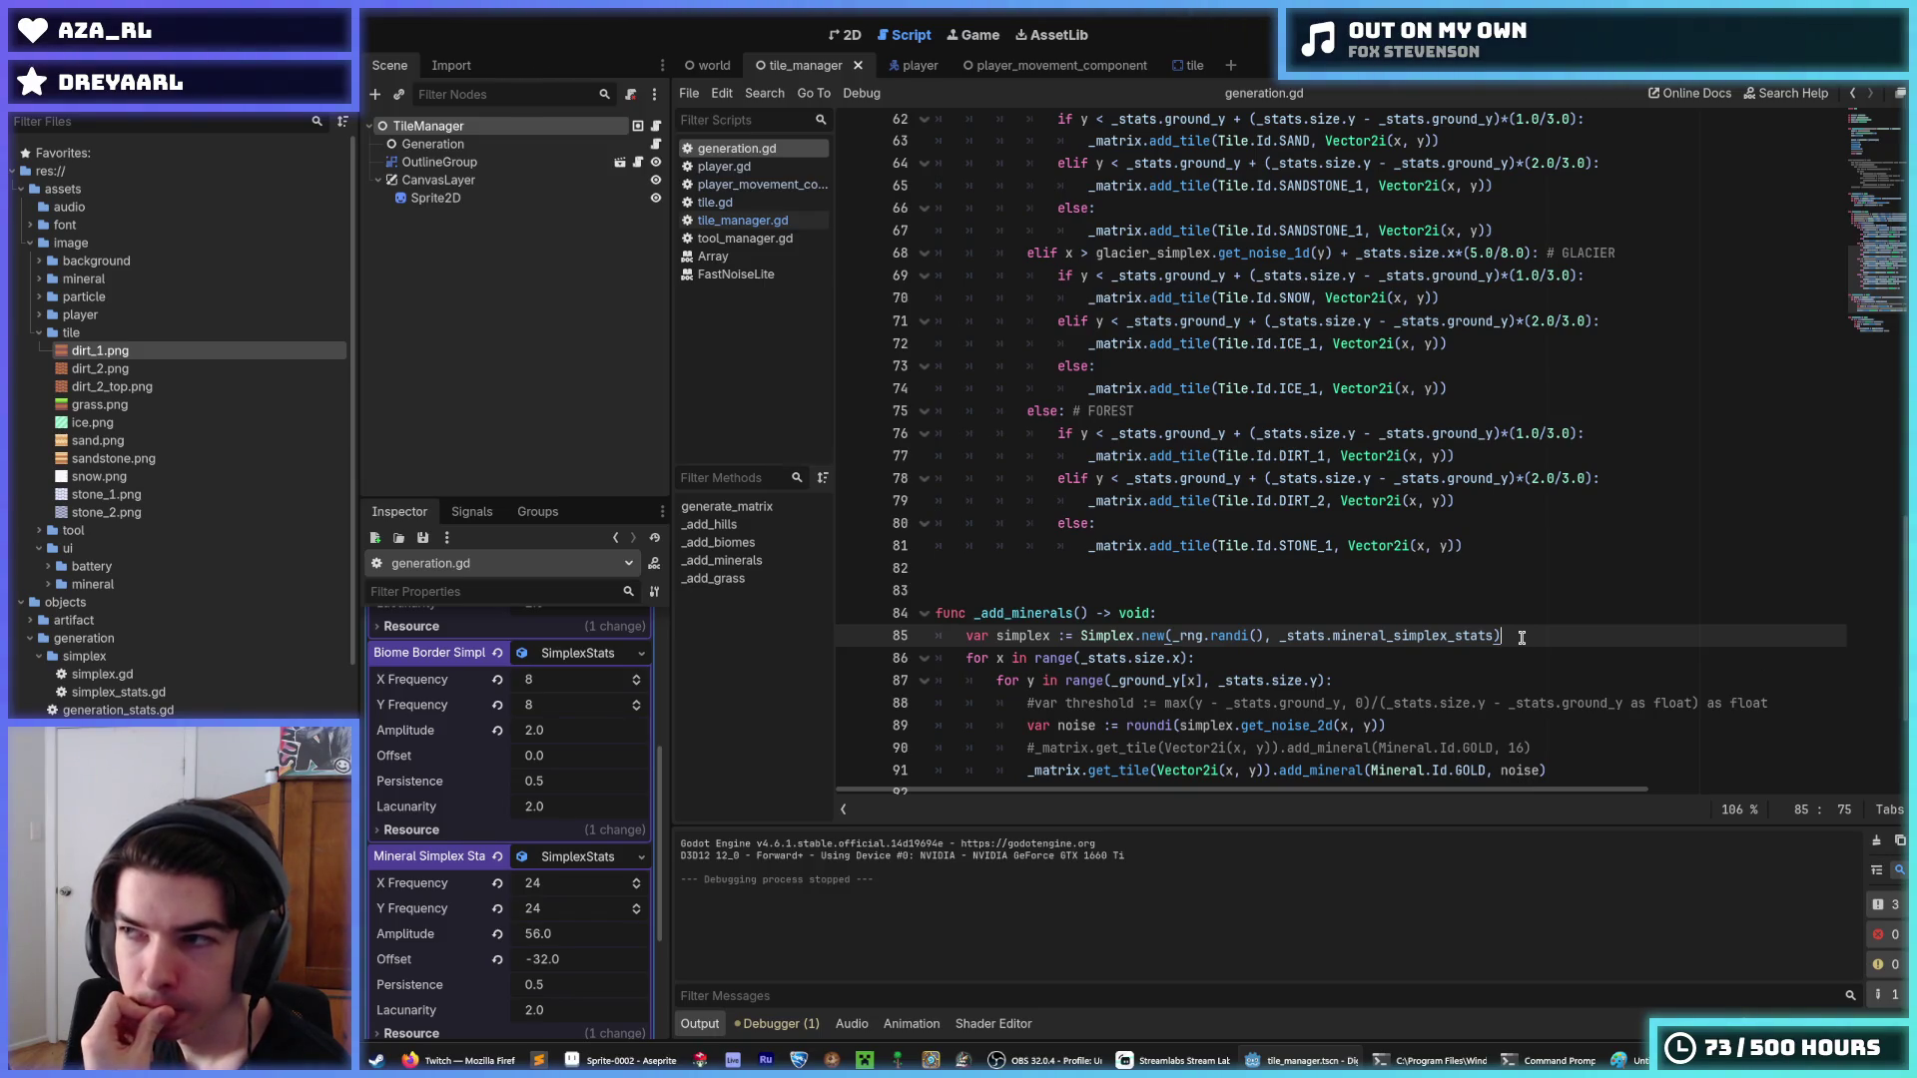
pyautogui.scroll(-3, 1522, 637)
pyautogui.click(1558, 544)
pyautogui.click(1558, 527)
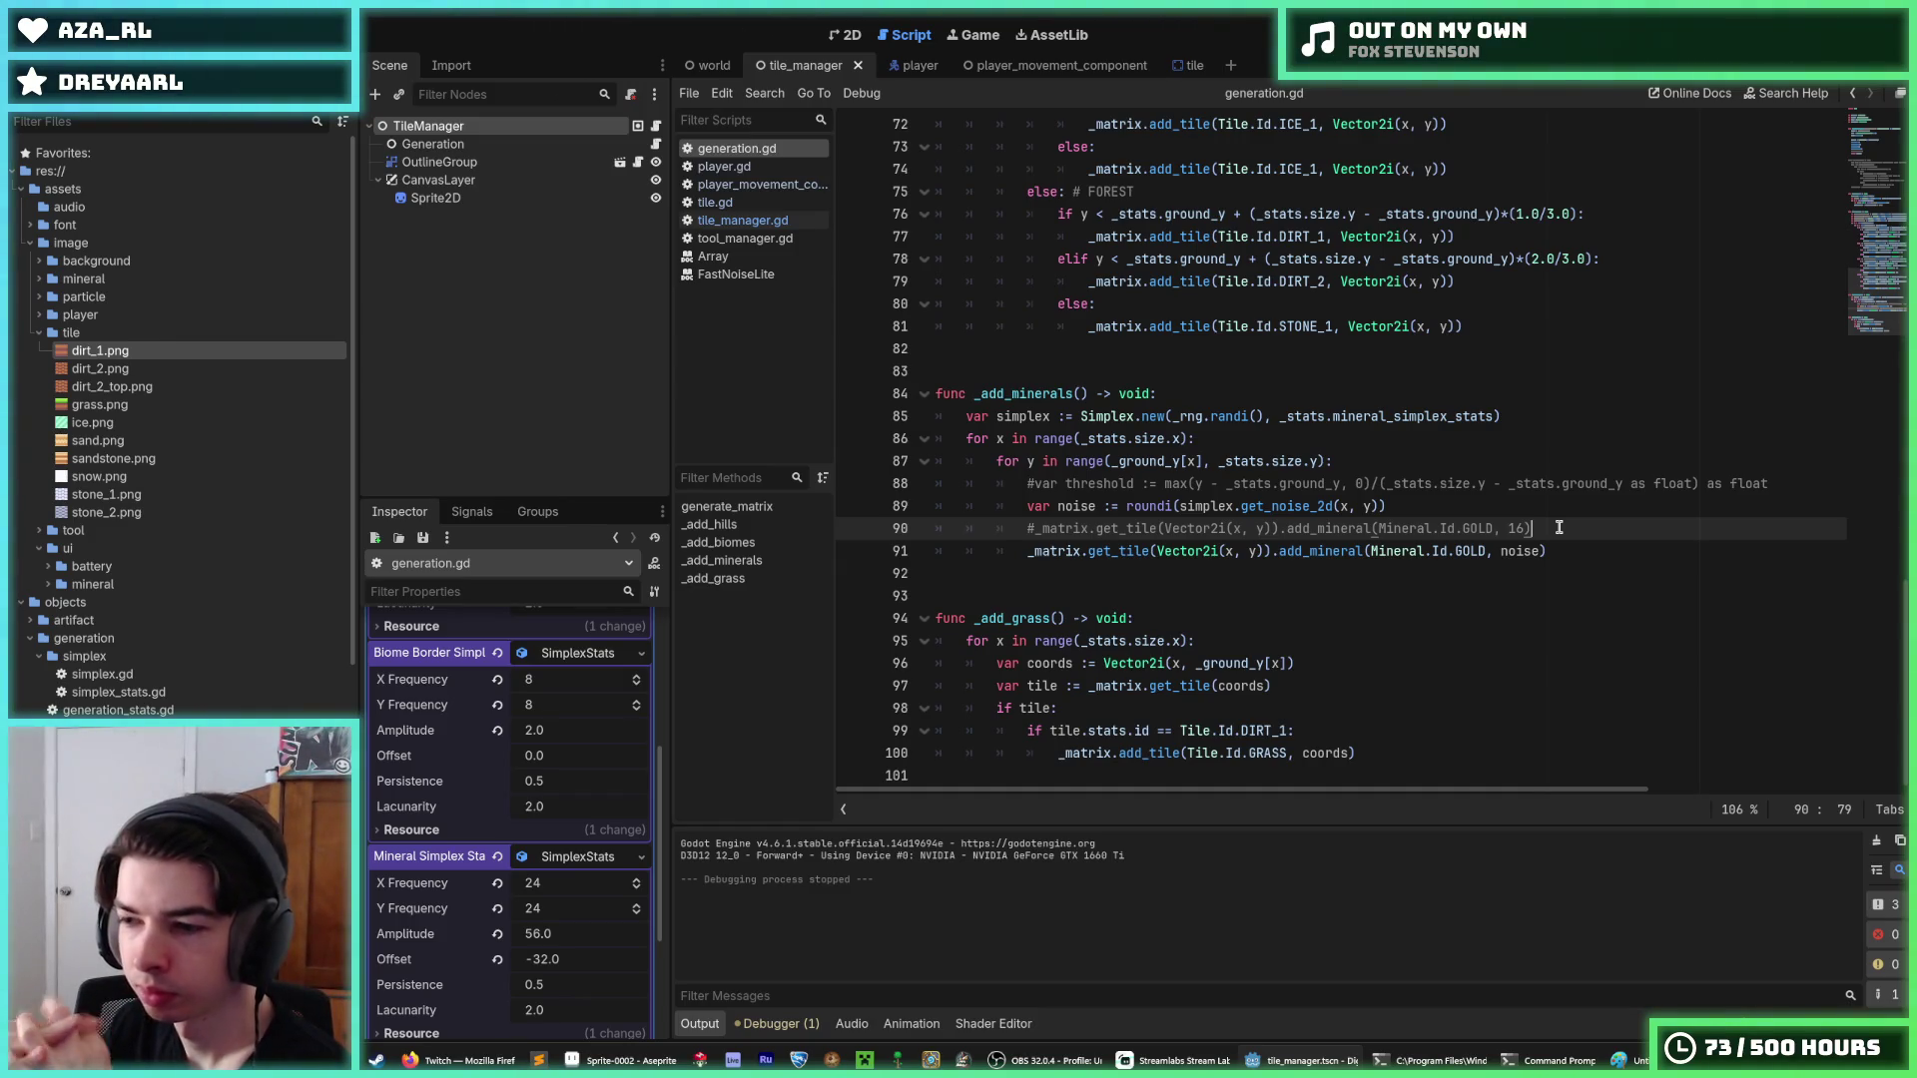
pyautogui.click(1577, 545)
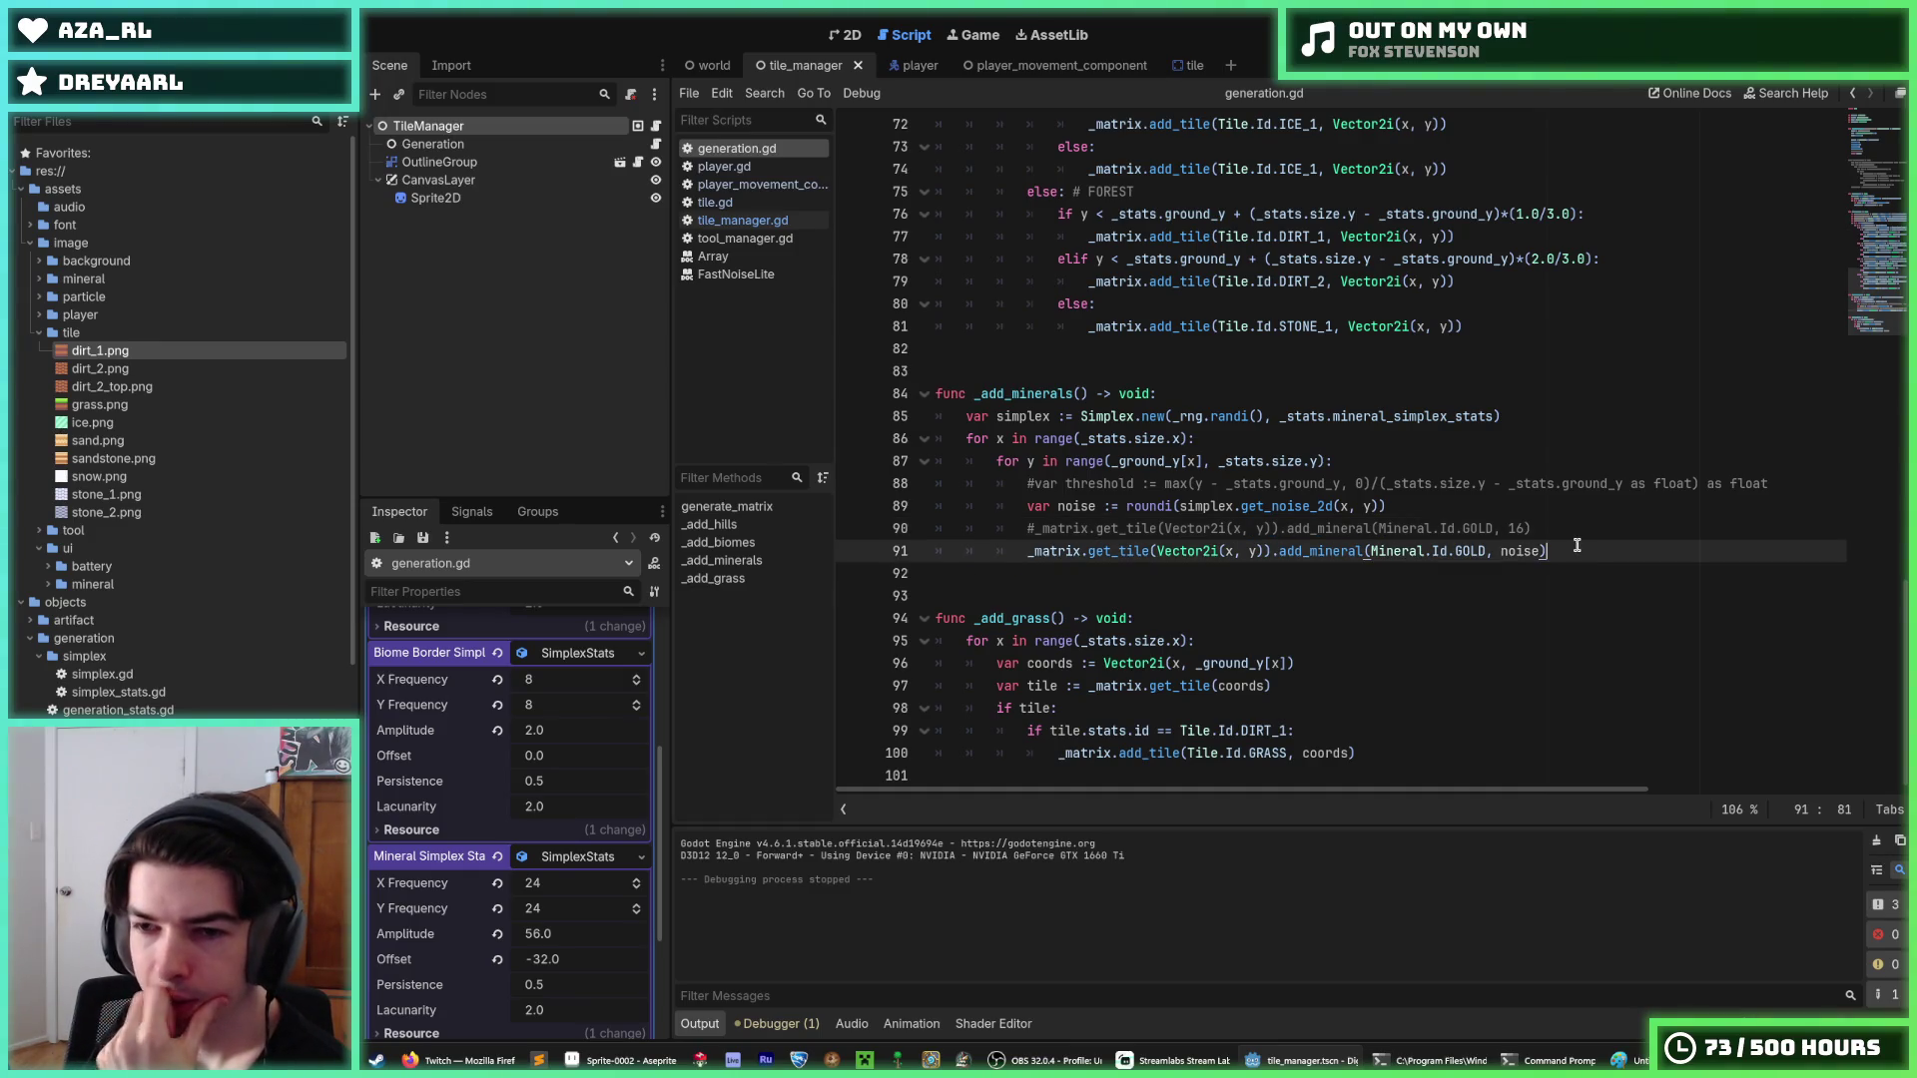
pyautogui.click(1557, 532)
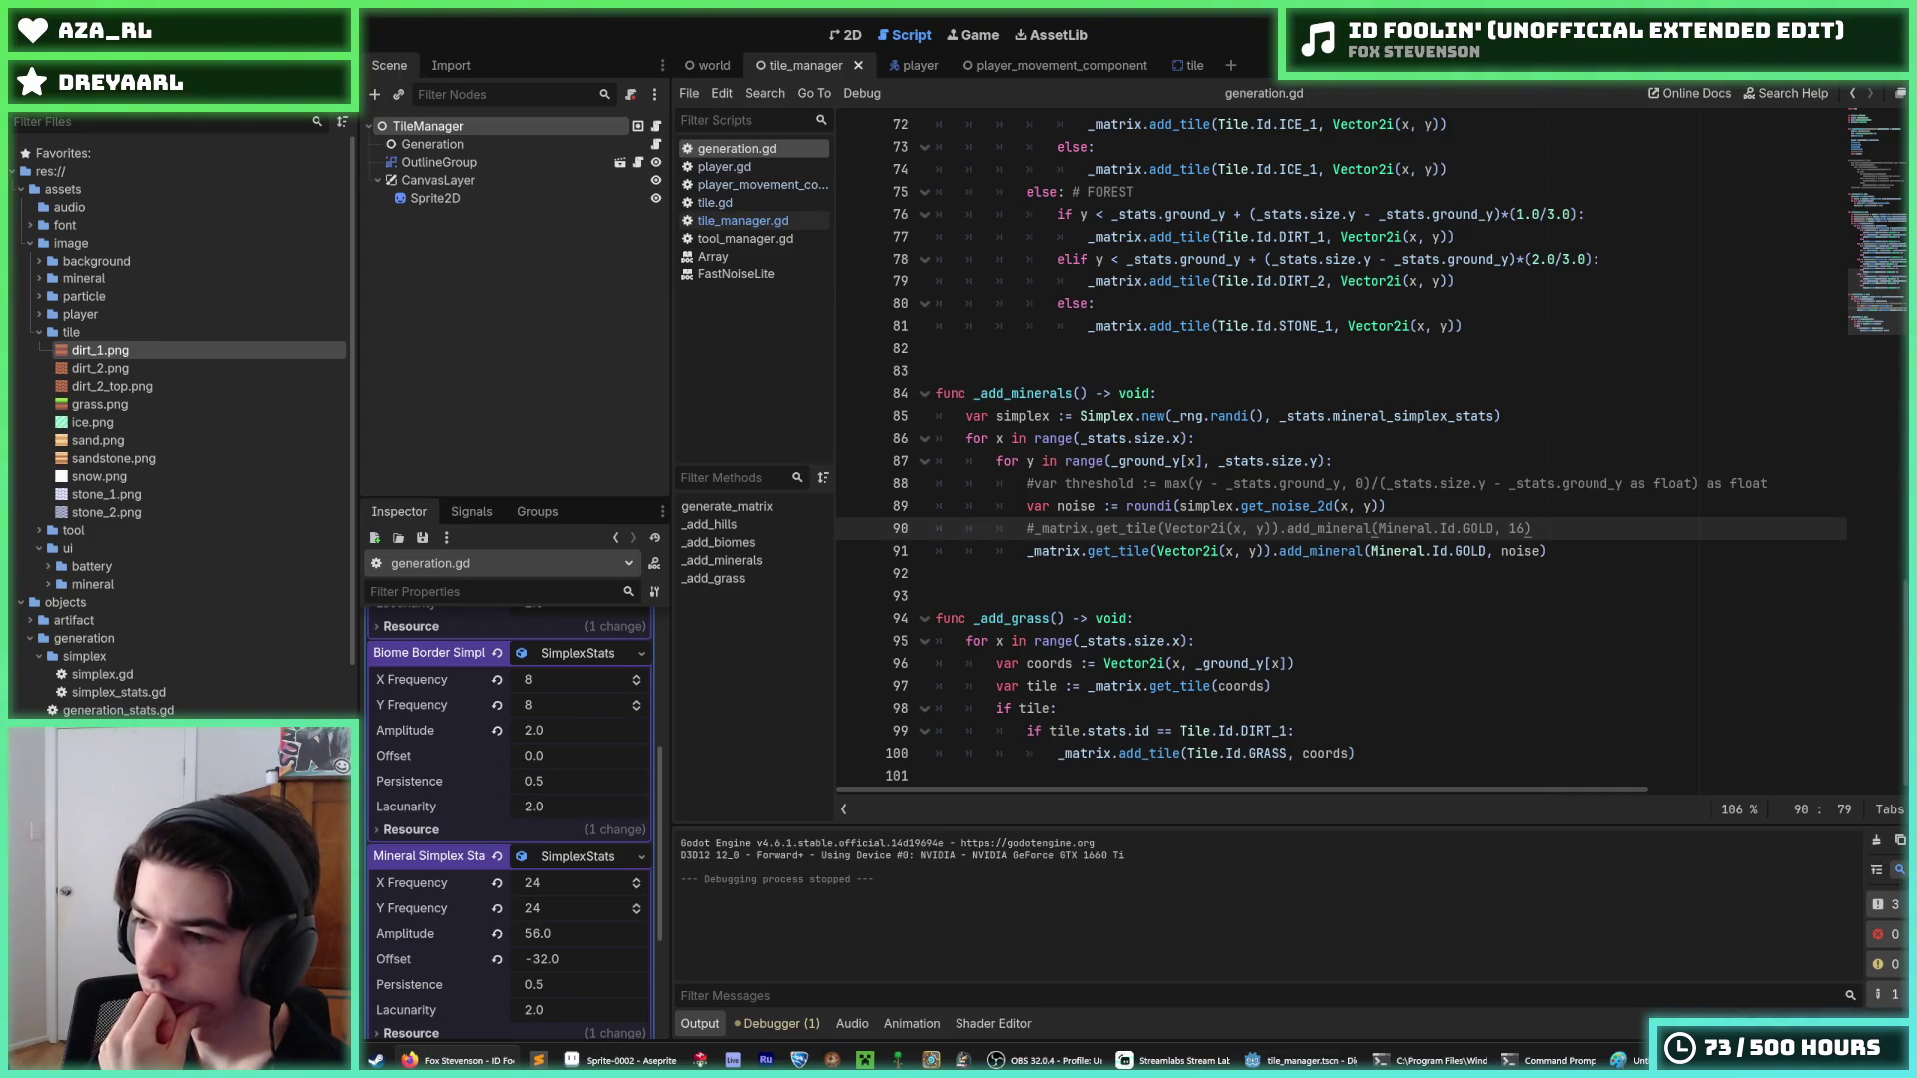
pyautogui.click(1217, 632)
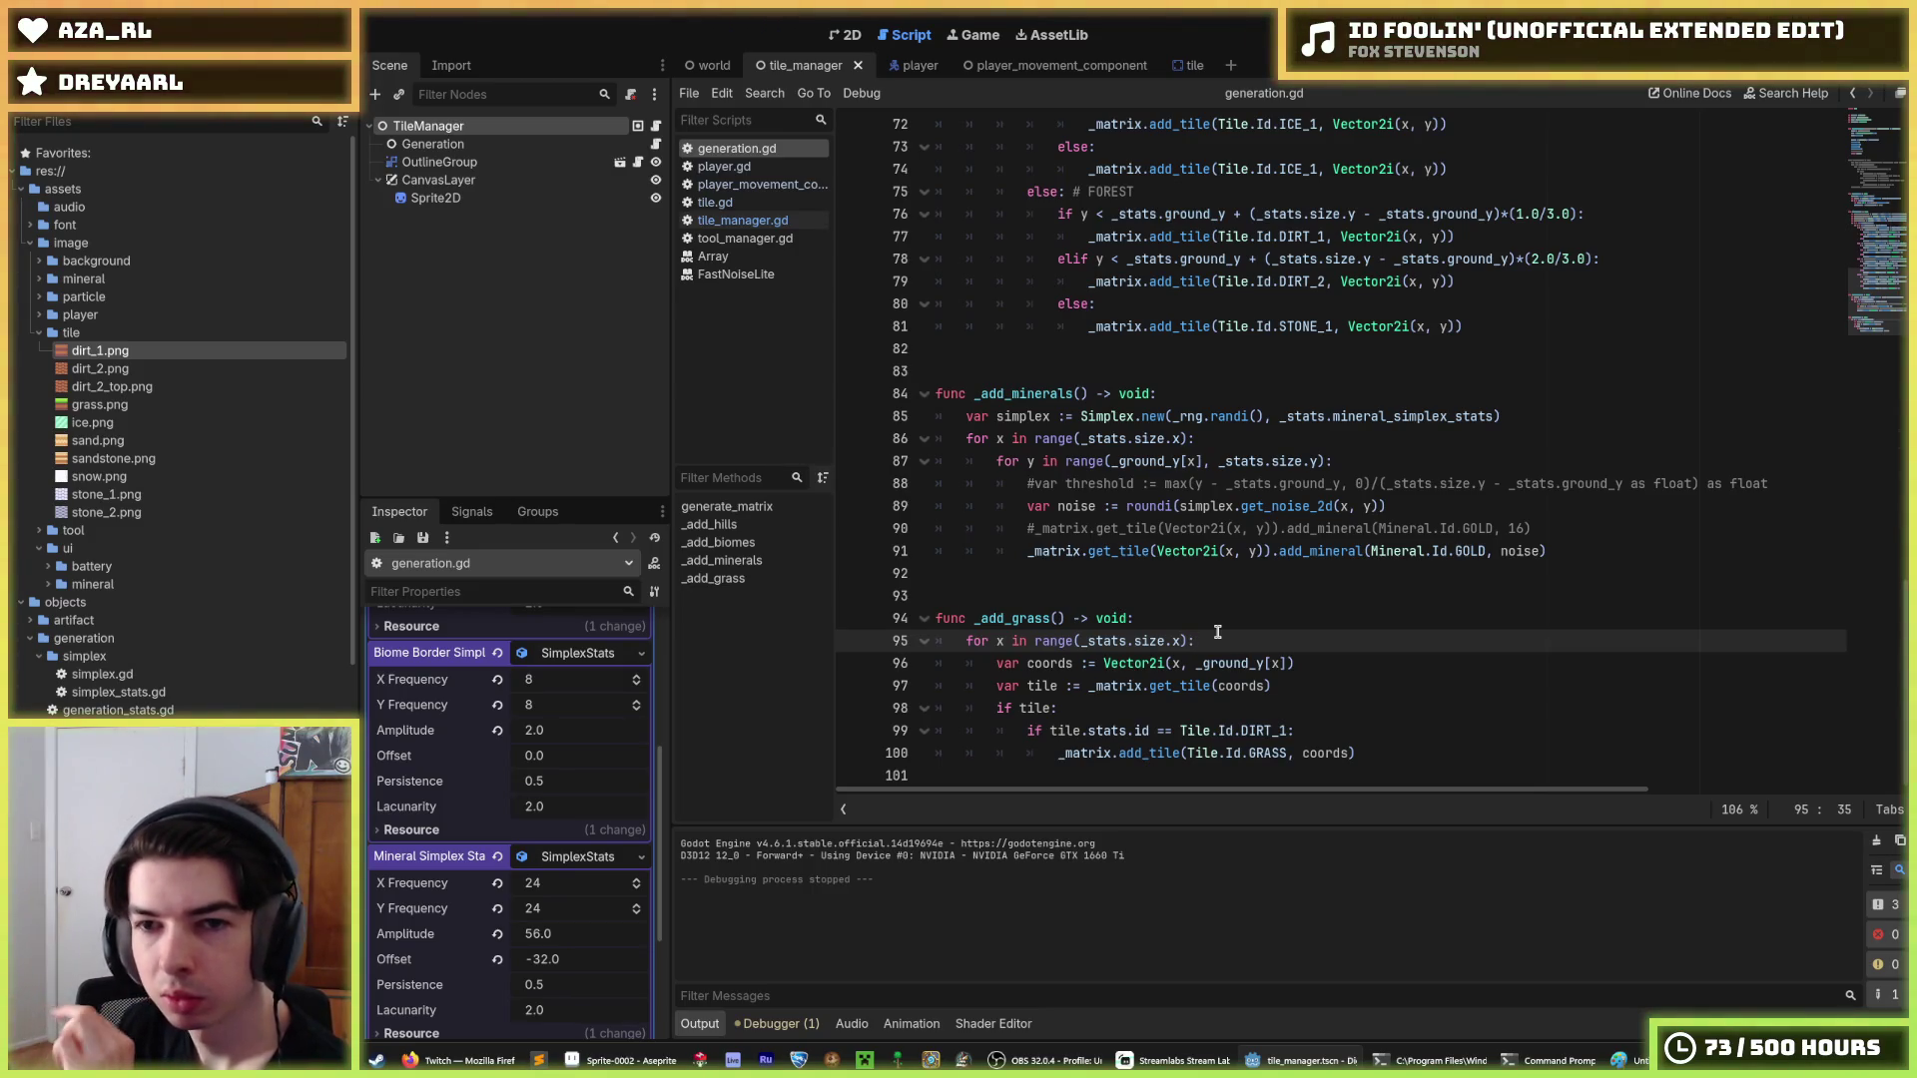
pyautogui.scroll(7, 1217, 632)
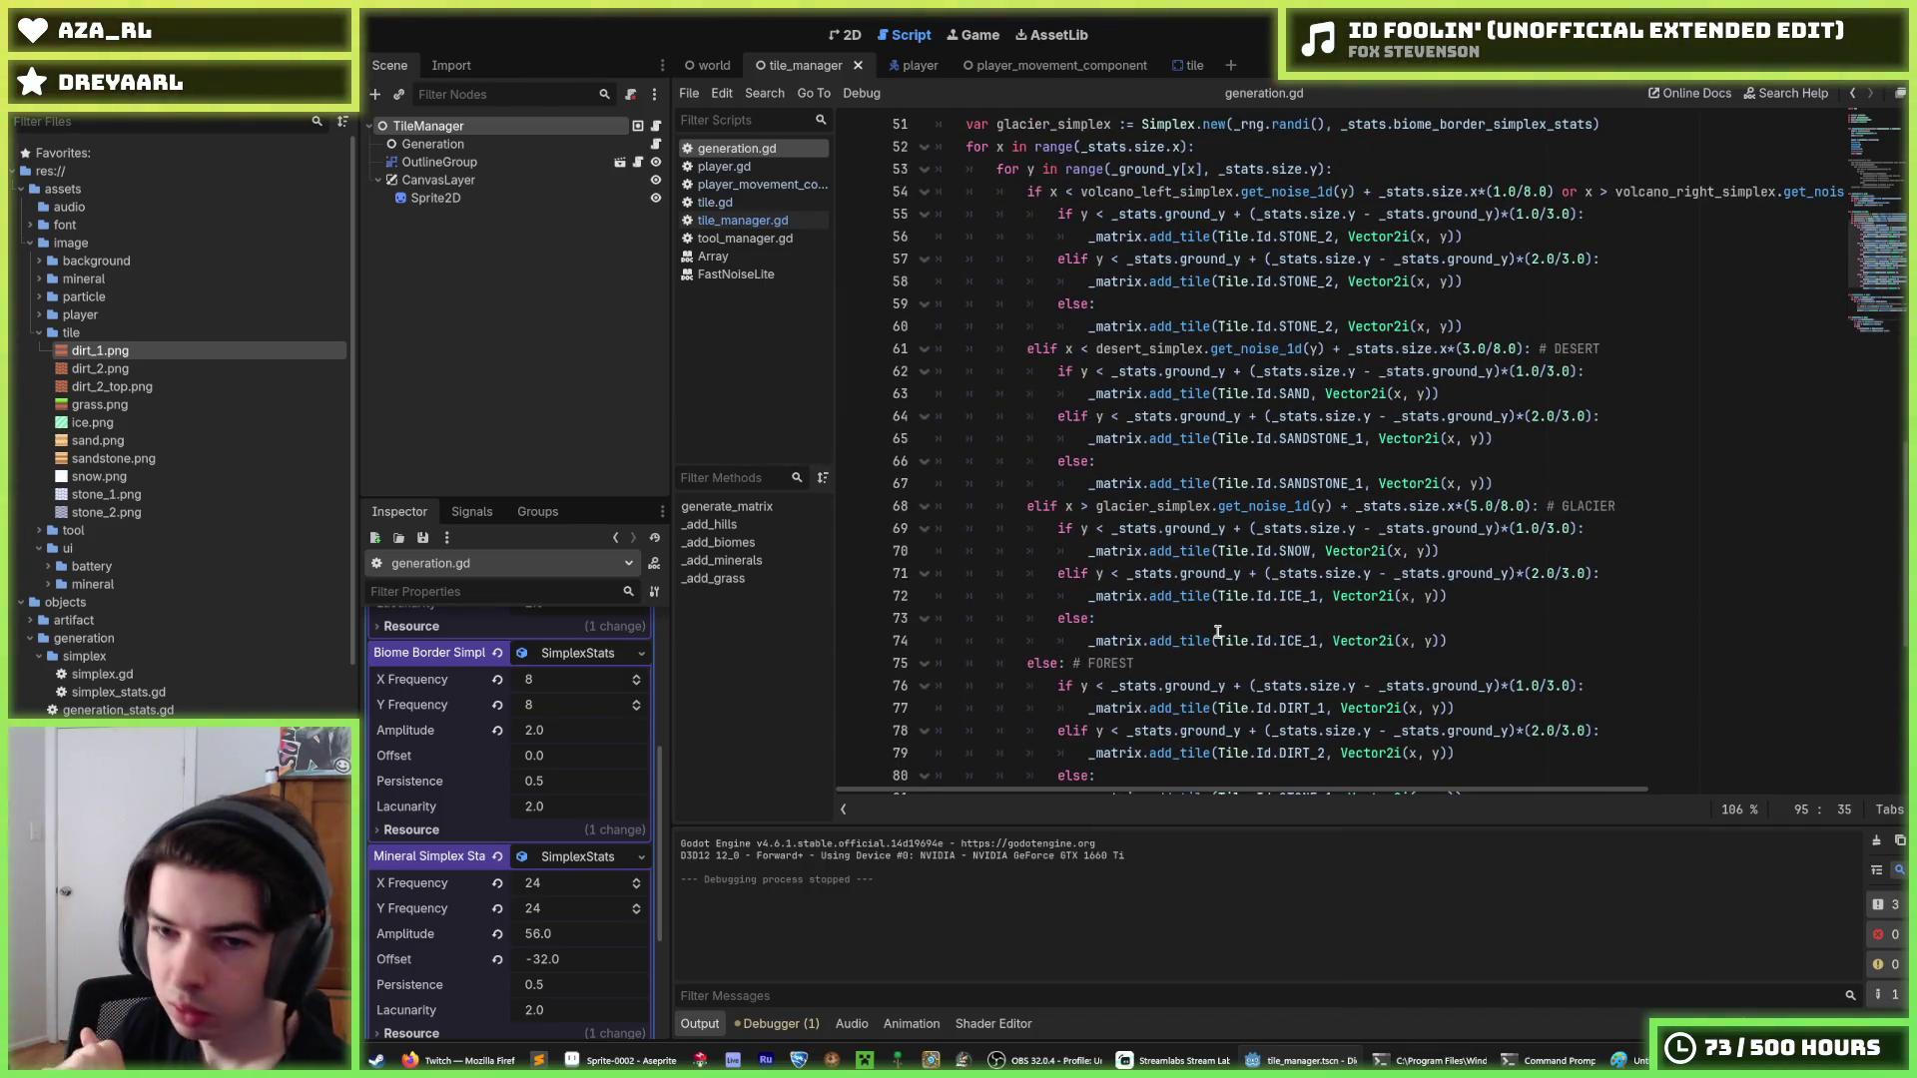
pyautogui.click(1059, 370)
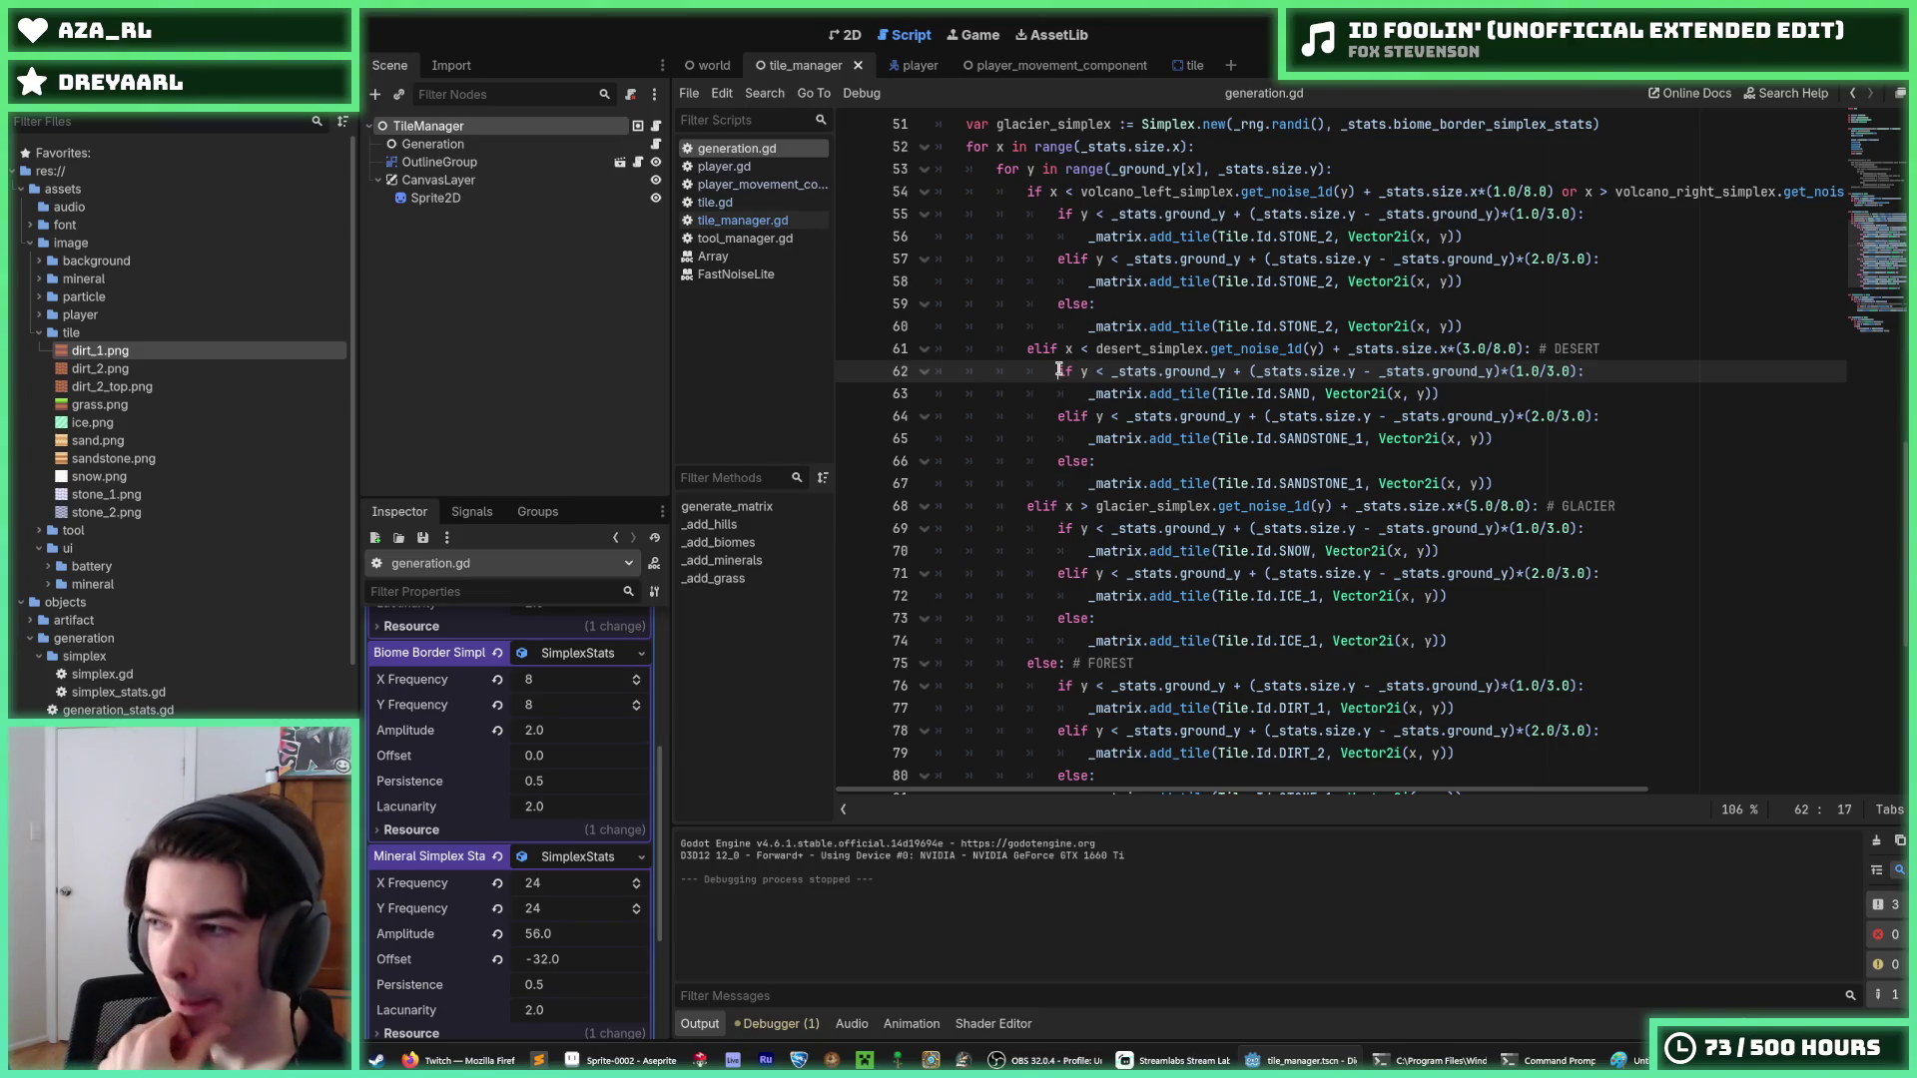
pyautogui.scroll(2, 1110, 409)
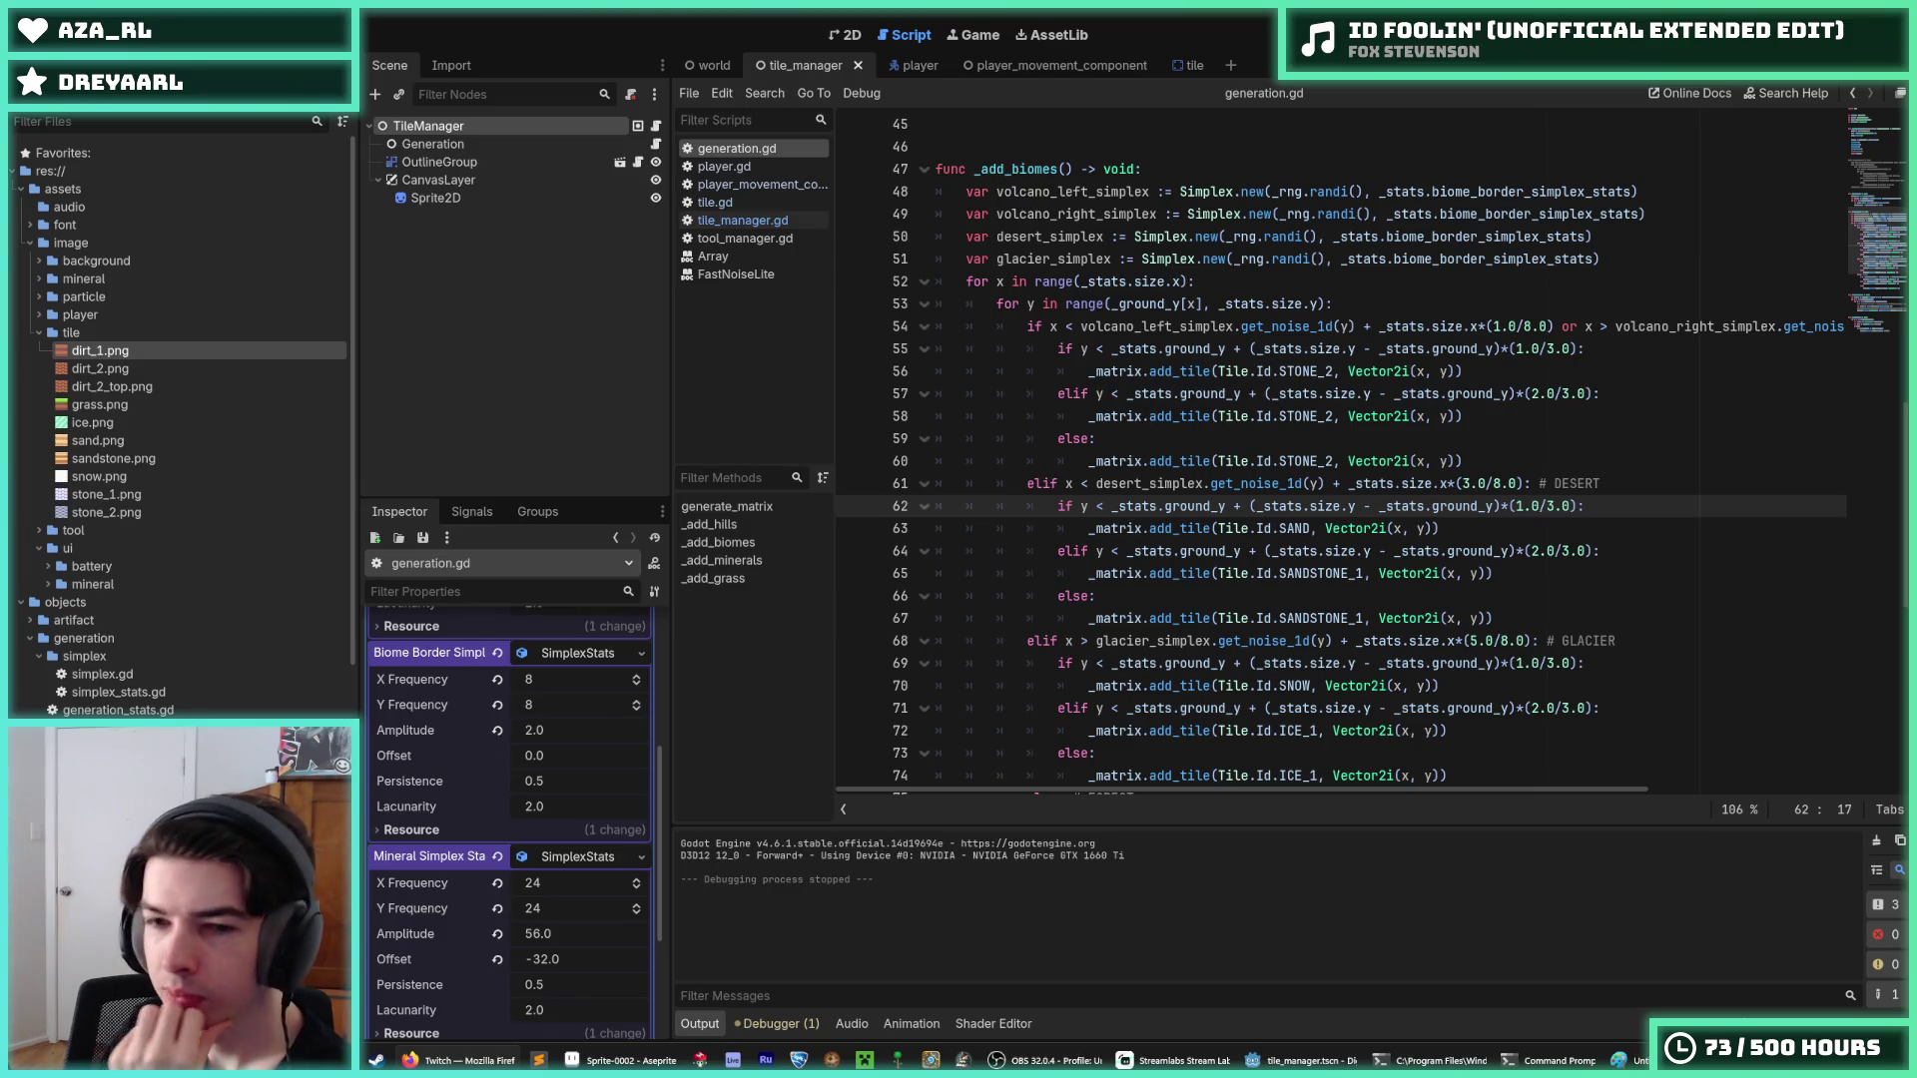
pyautogui.click(1630, 483)
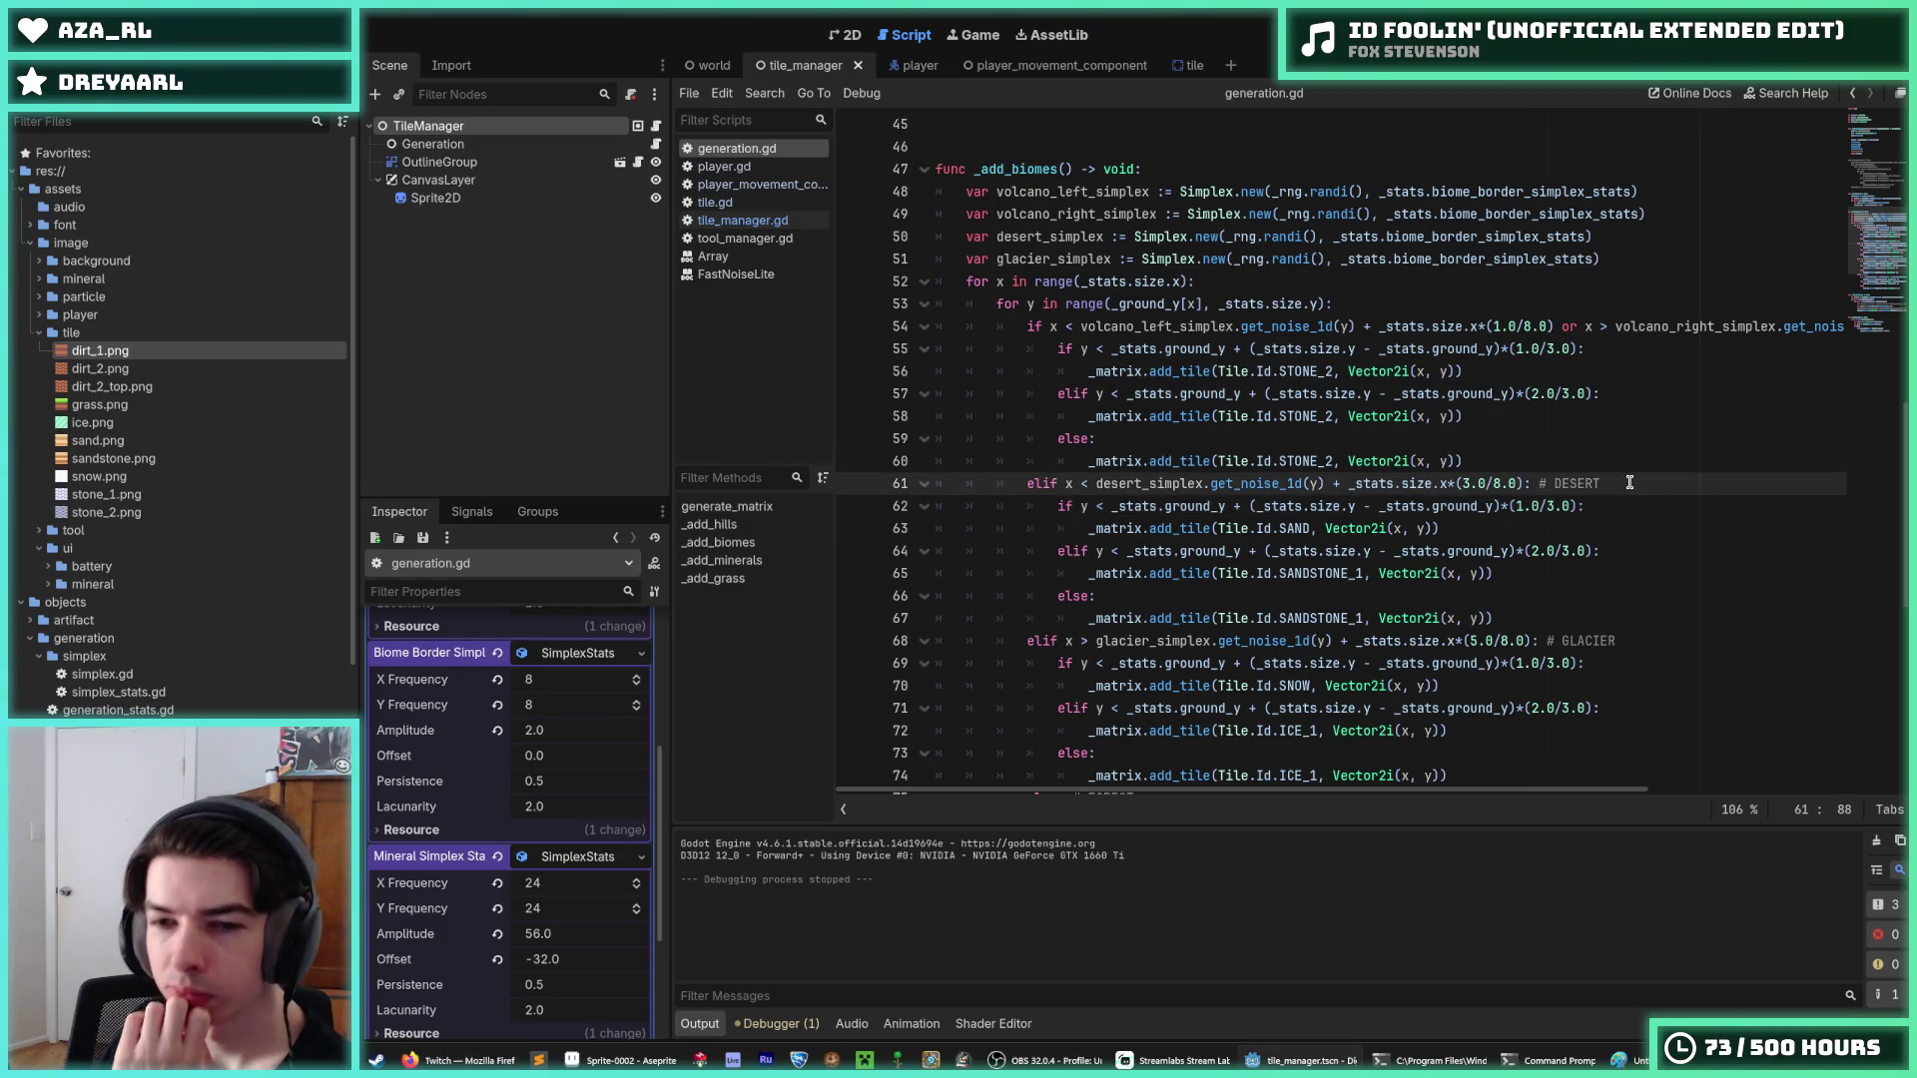
pyautogui.scroll(-4, 1629, 482)
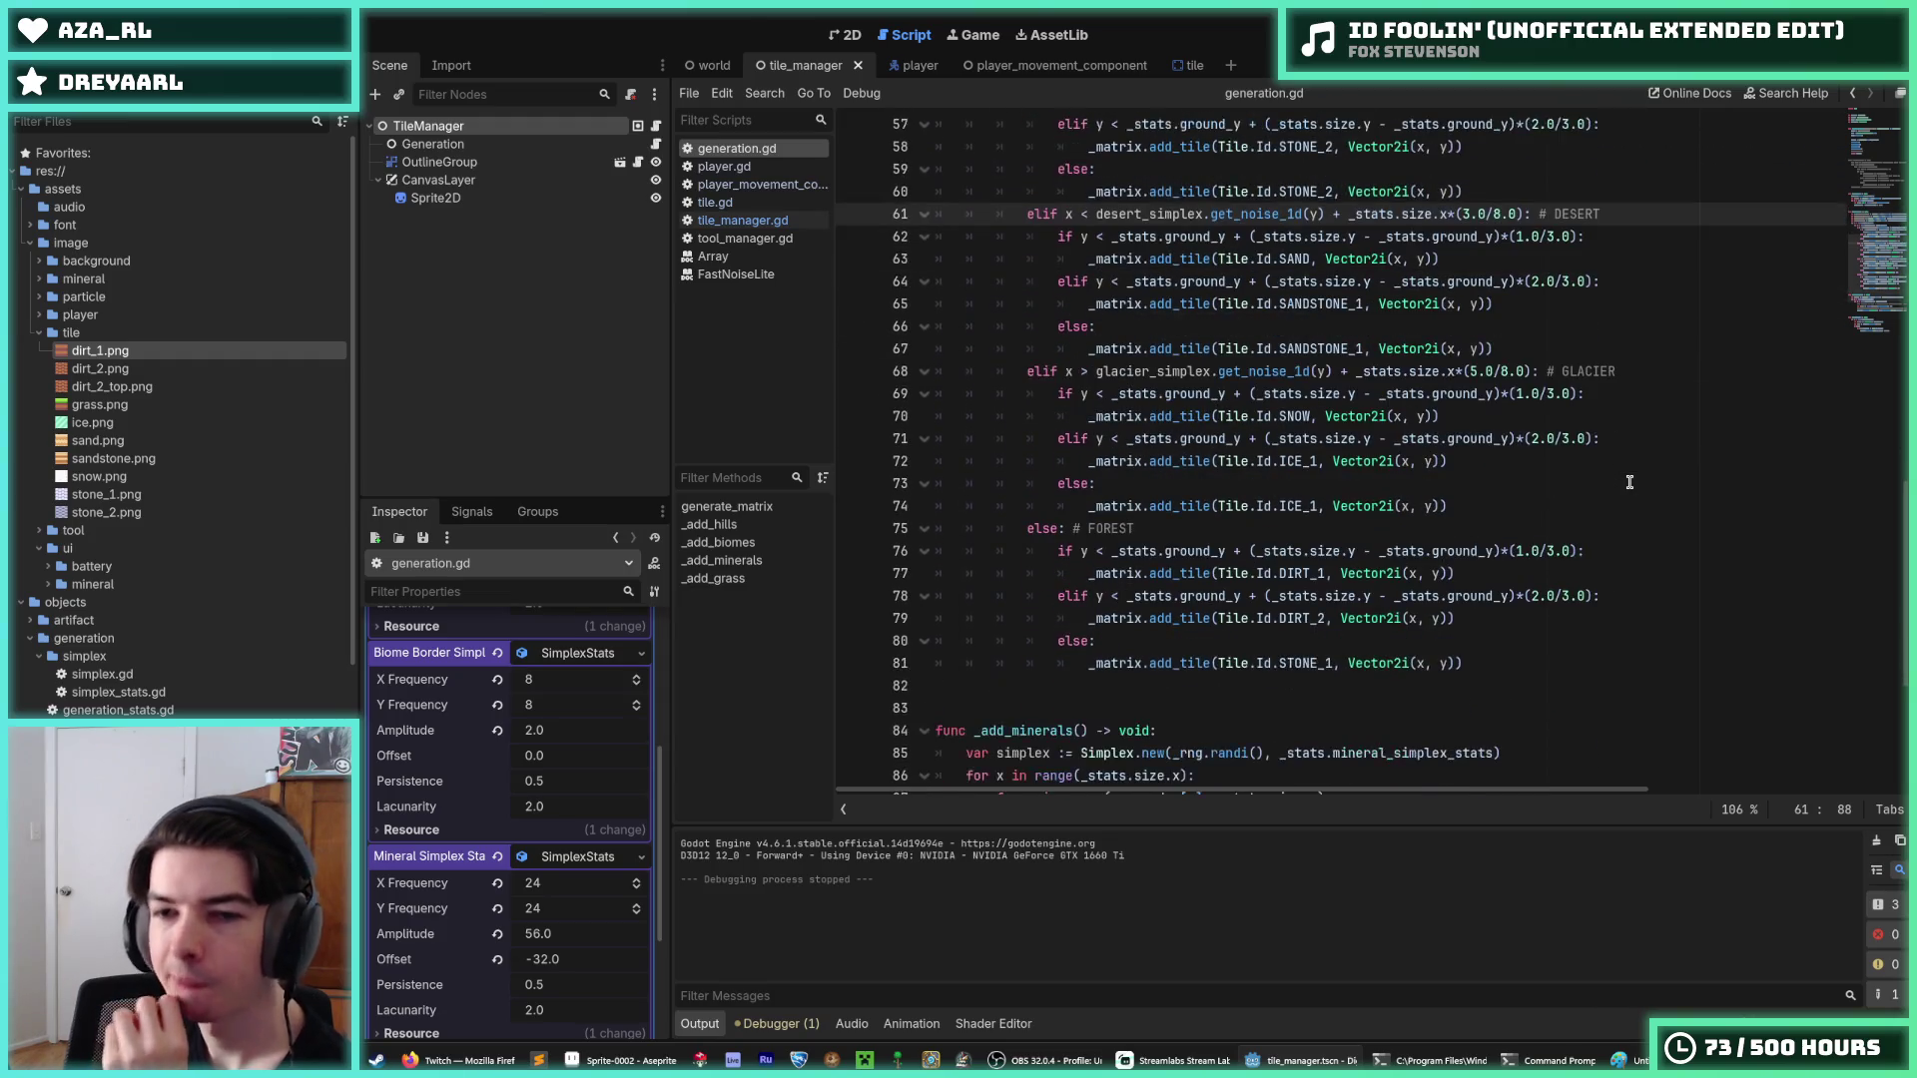
pyautogui.click(1513, 579)
pyautogui.click(1627, 552)
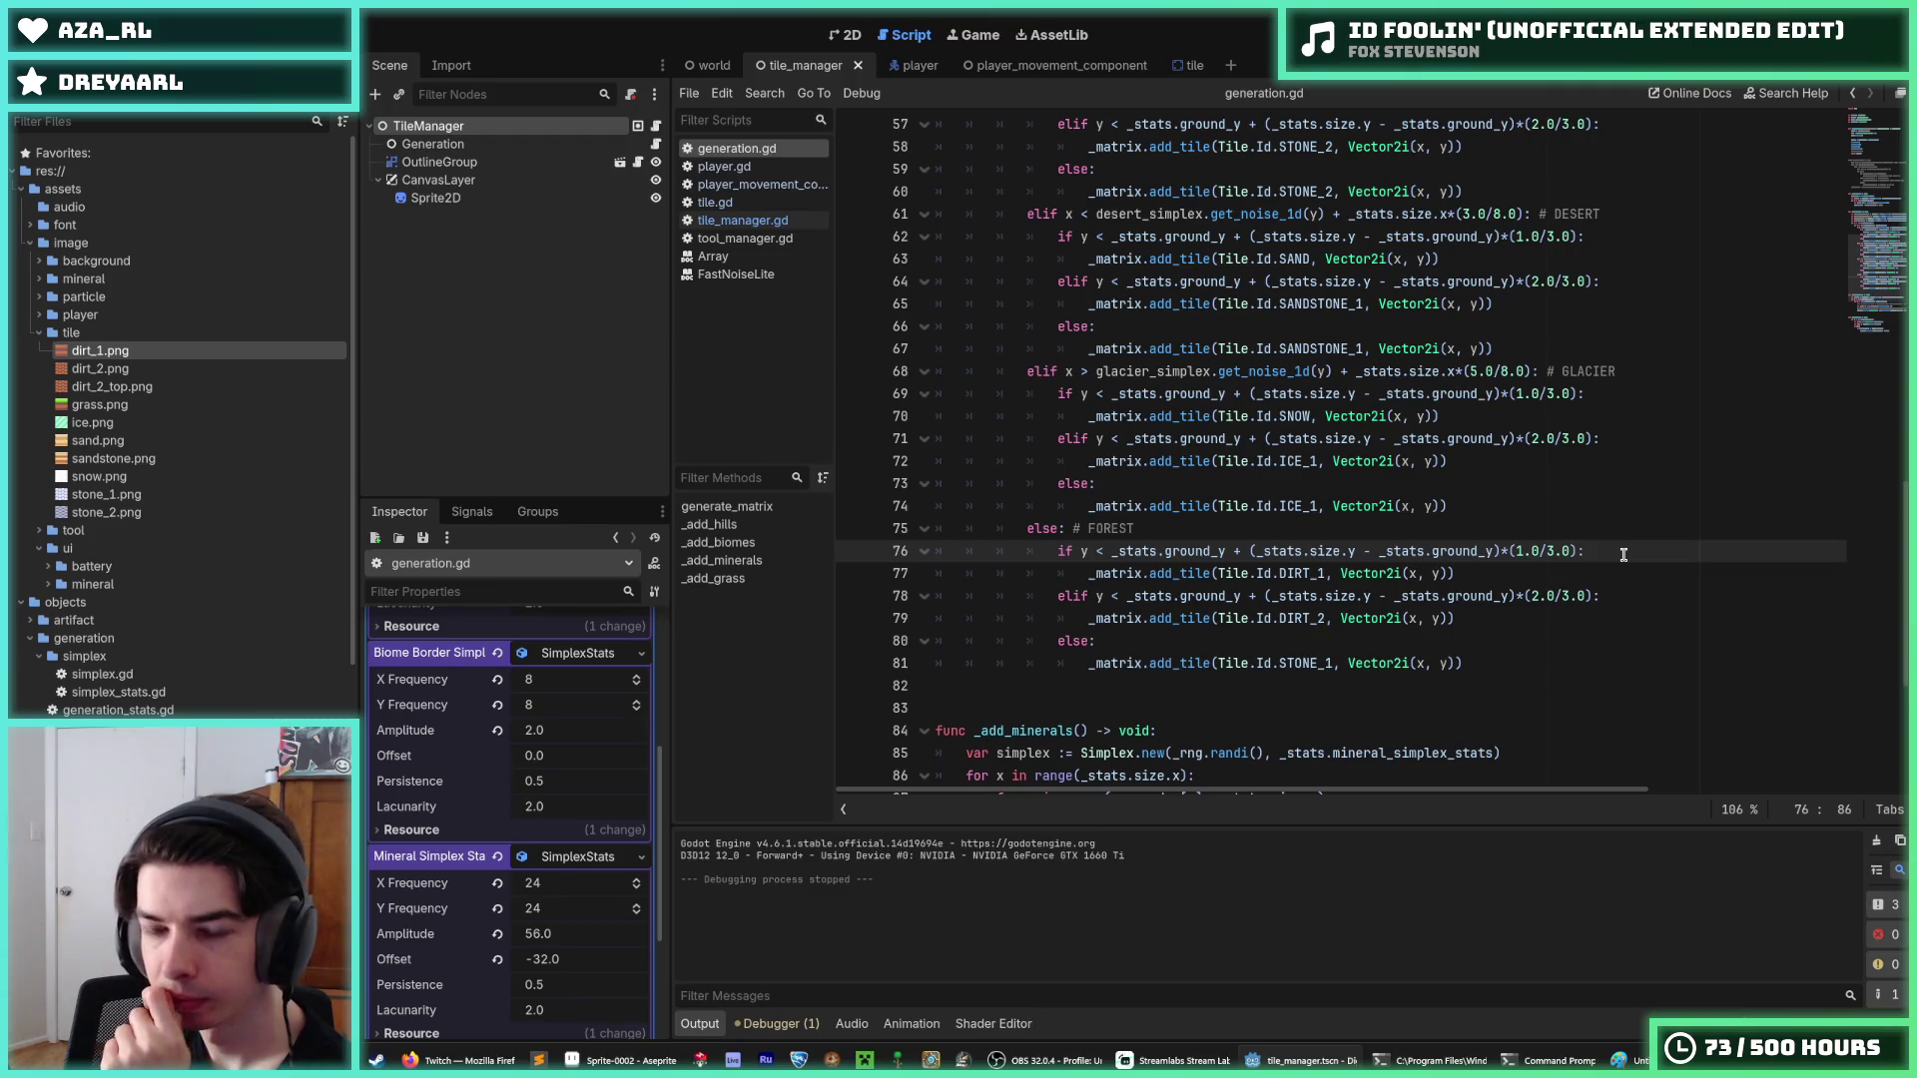
pyautogui.click(1599, 563)
pyautogui.click(1610, 556)
pyautogui.click(1600, 566)
pyautogui.click(1612, 545)
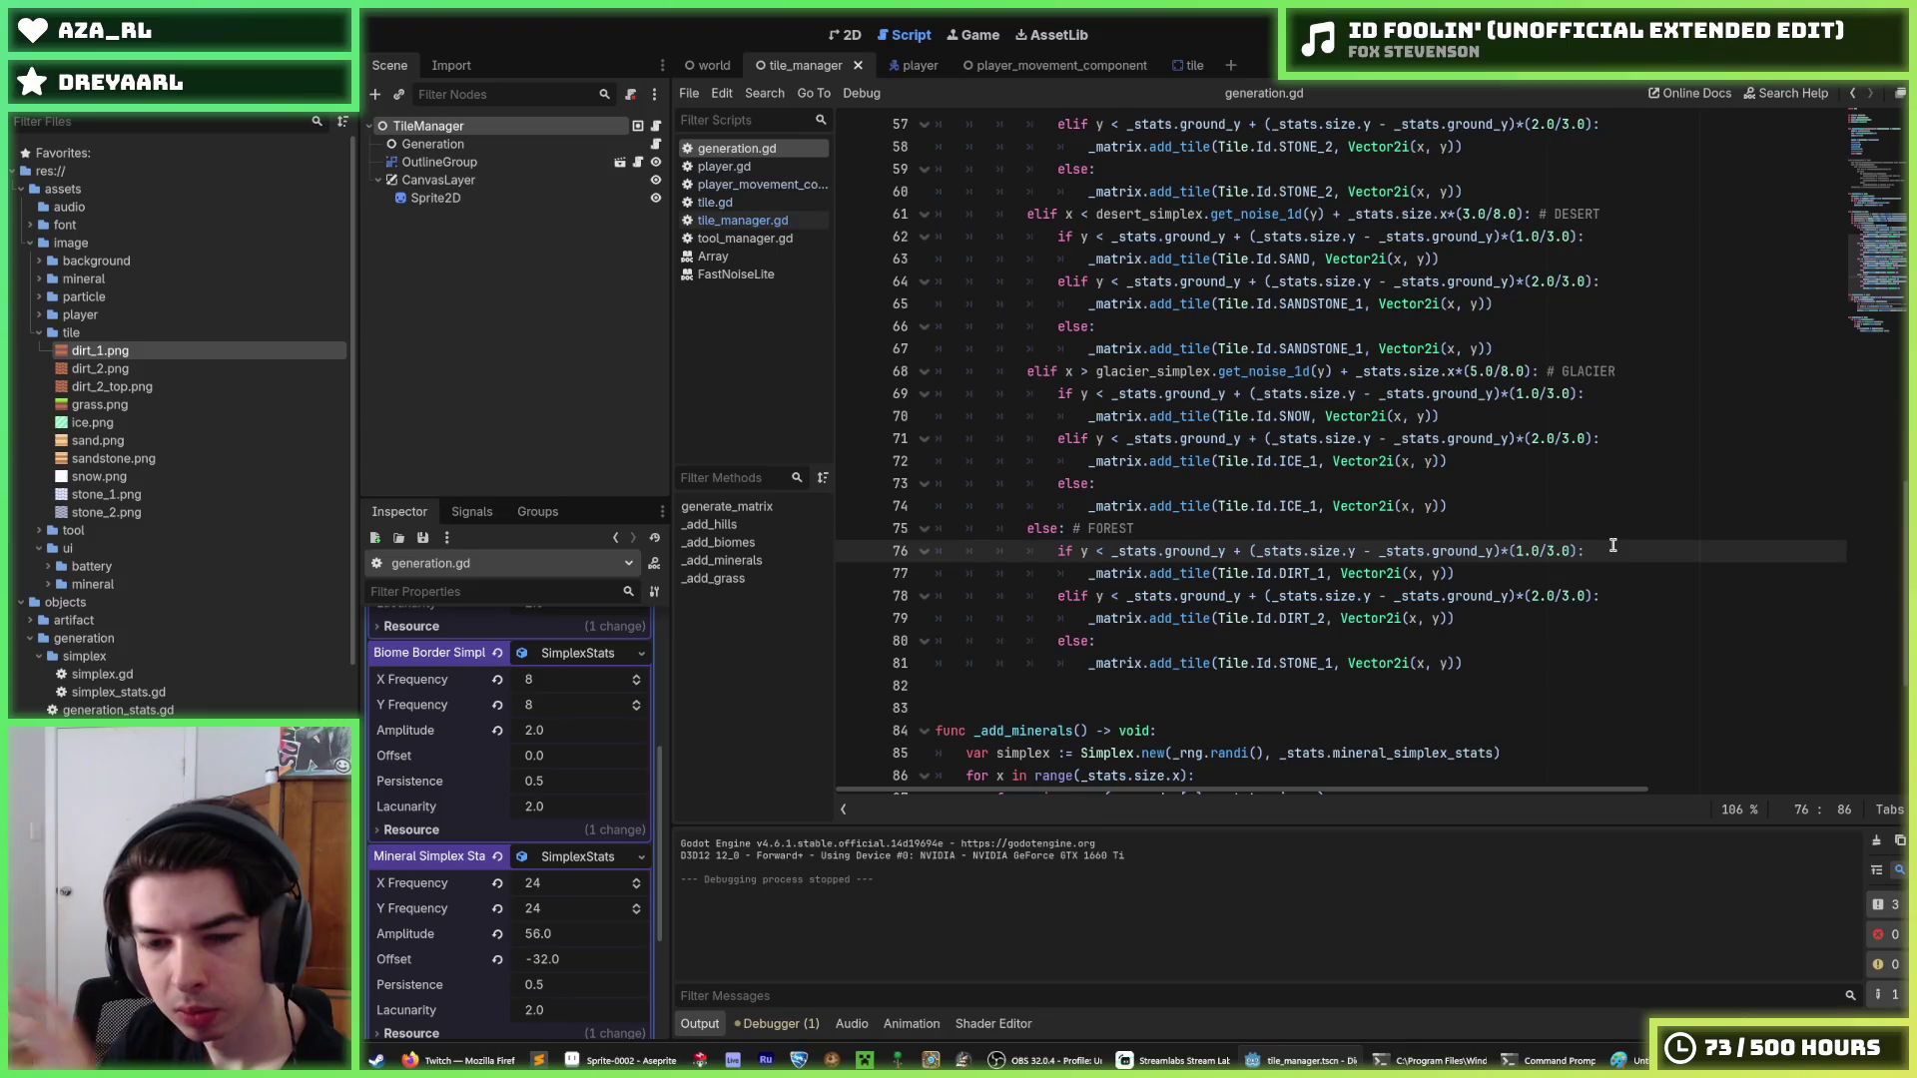
pyautogui.scroll(-5, 1560, 507)
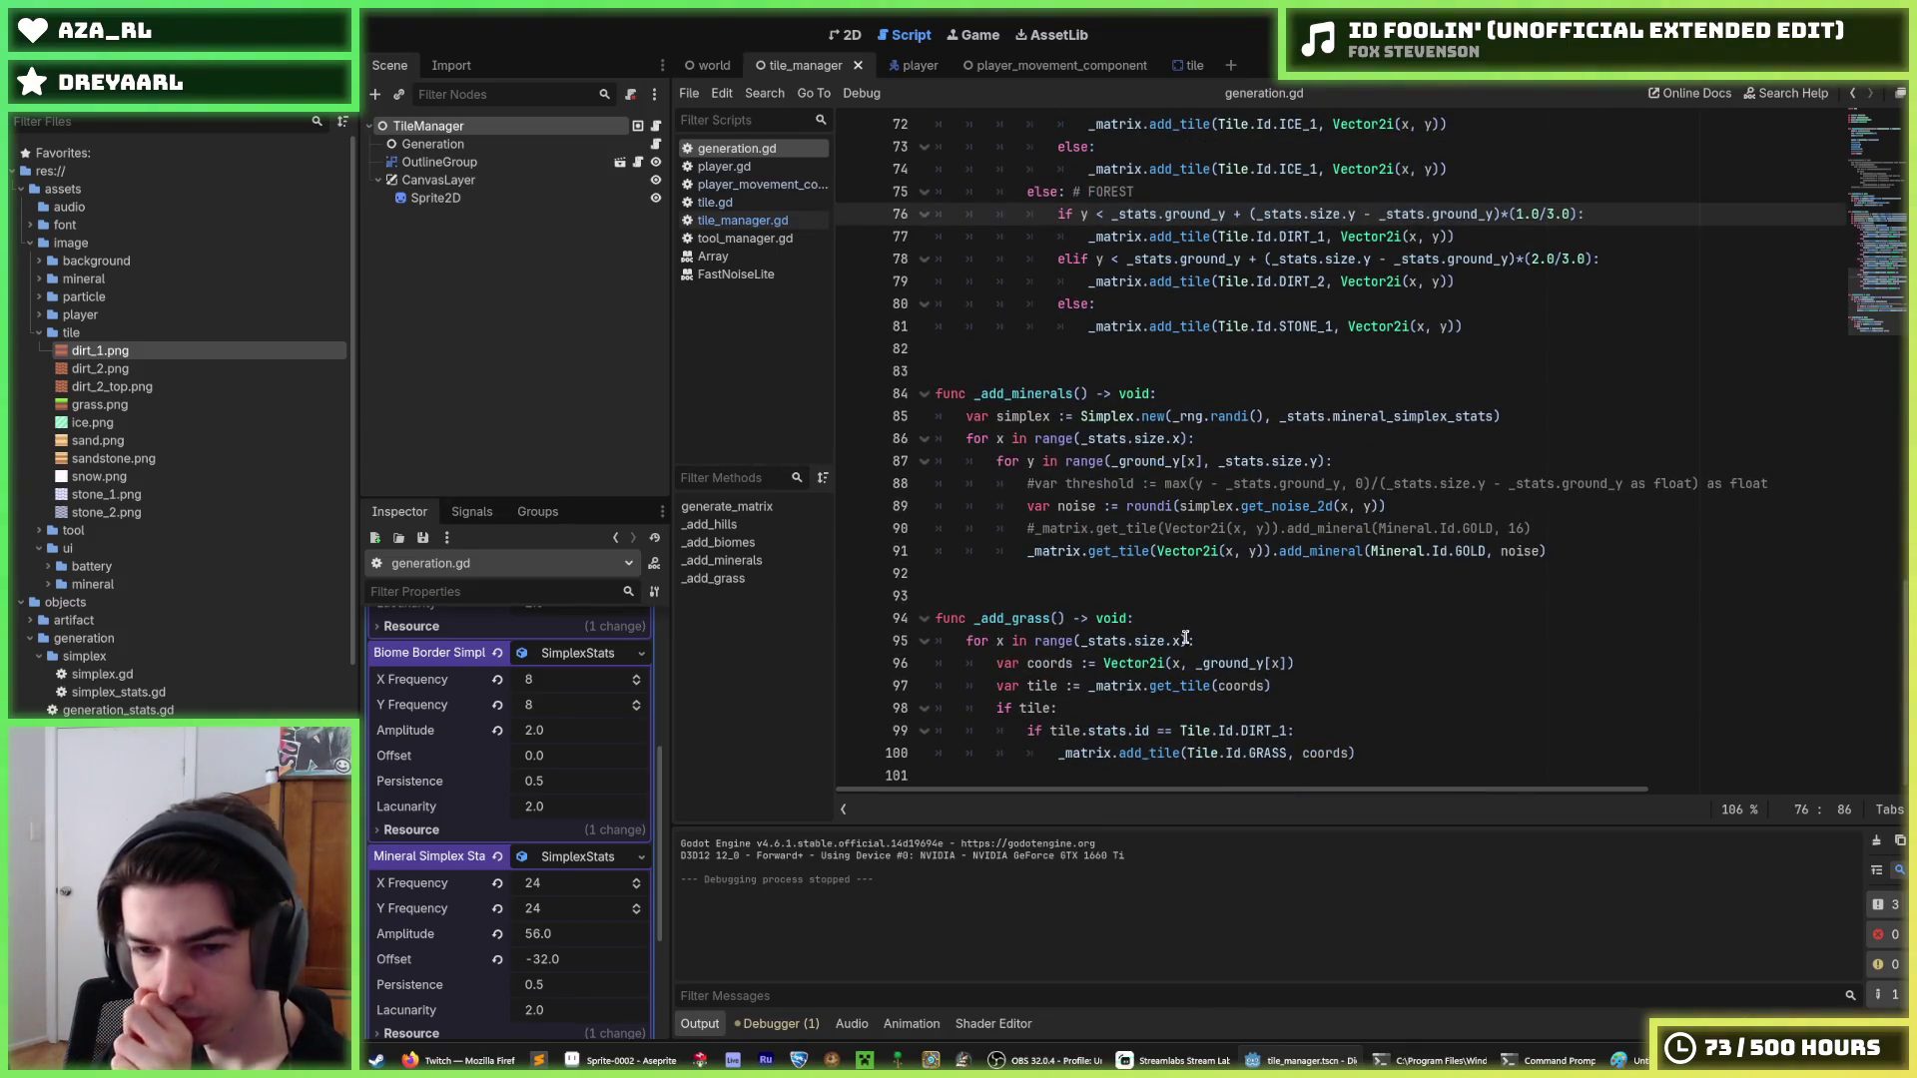
pyautogui.moveTo(1403, 771)
pyautogui.mouseDown()
pyautogui.moveTo(1340, 677)
pyautogui.moveTo(1335, 584)
pyautogui.moveTo(1107, 560)
pyautogui.mouseUp()
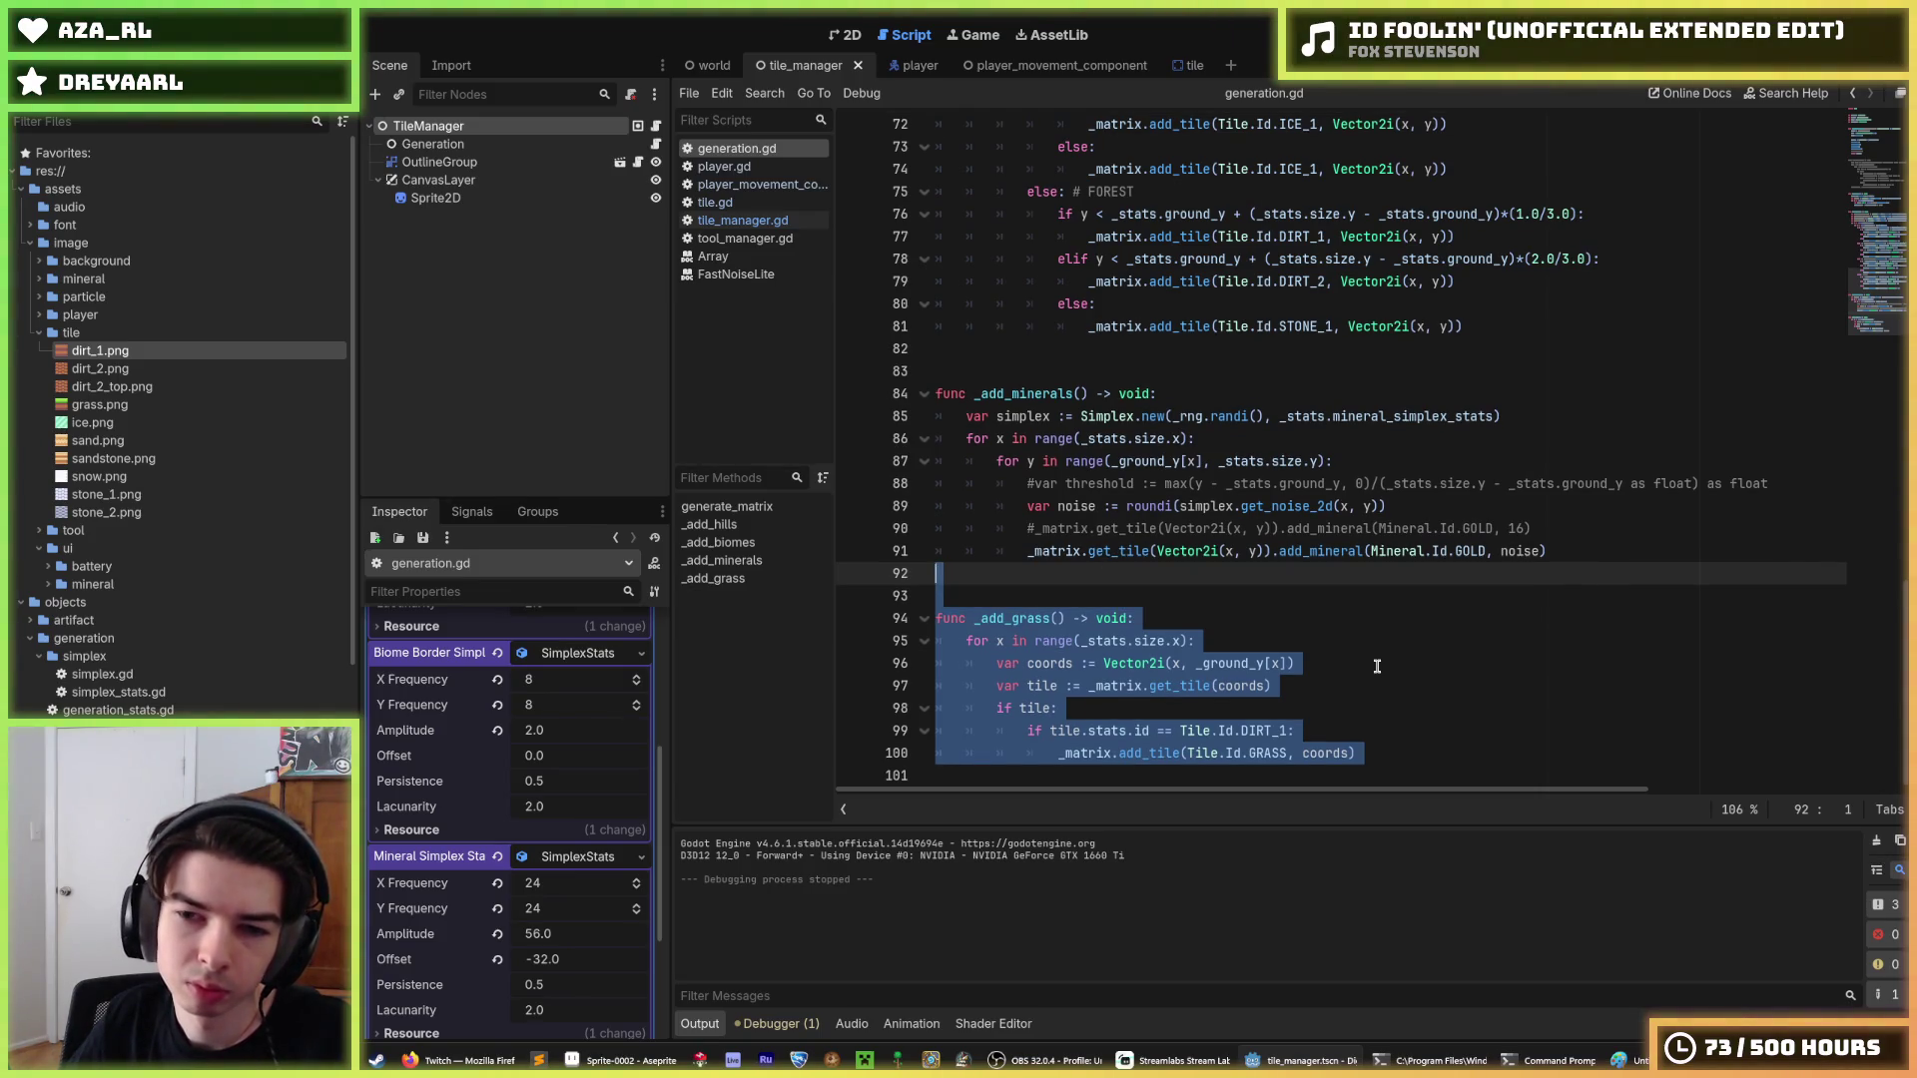
# Duplicate the _add_grass function and rename the copy _add_dirt_top.
pyautogui.hotkey('ctrl', 'c')
pyautogui.hotkey('ctrl', 'v')
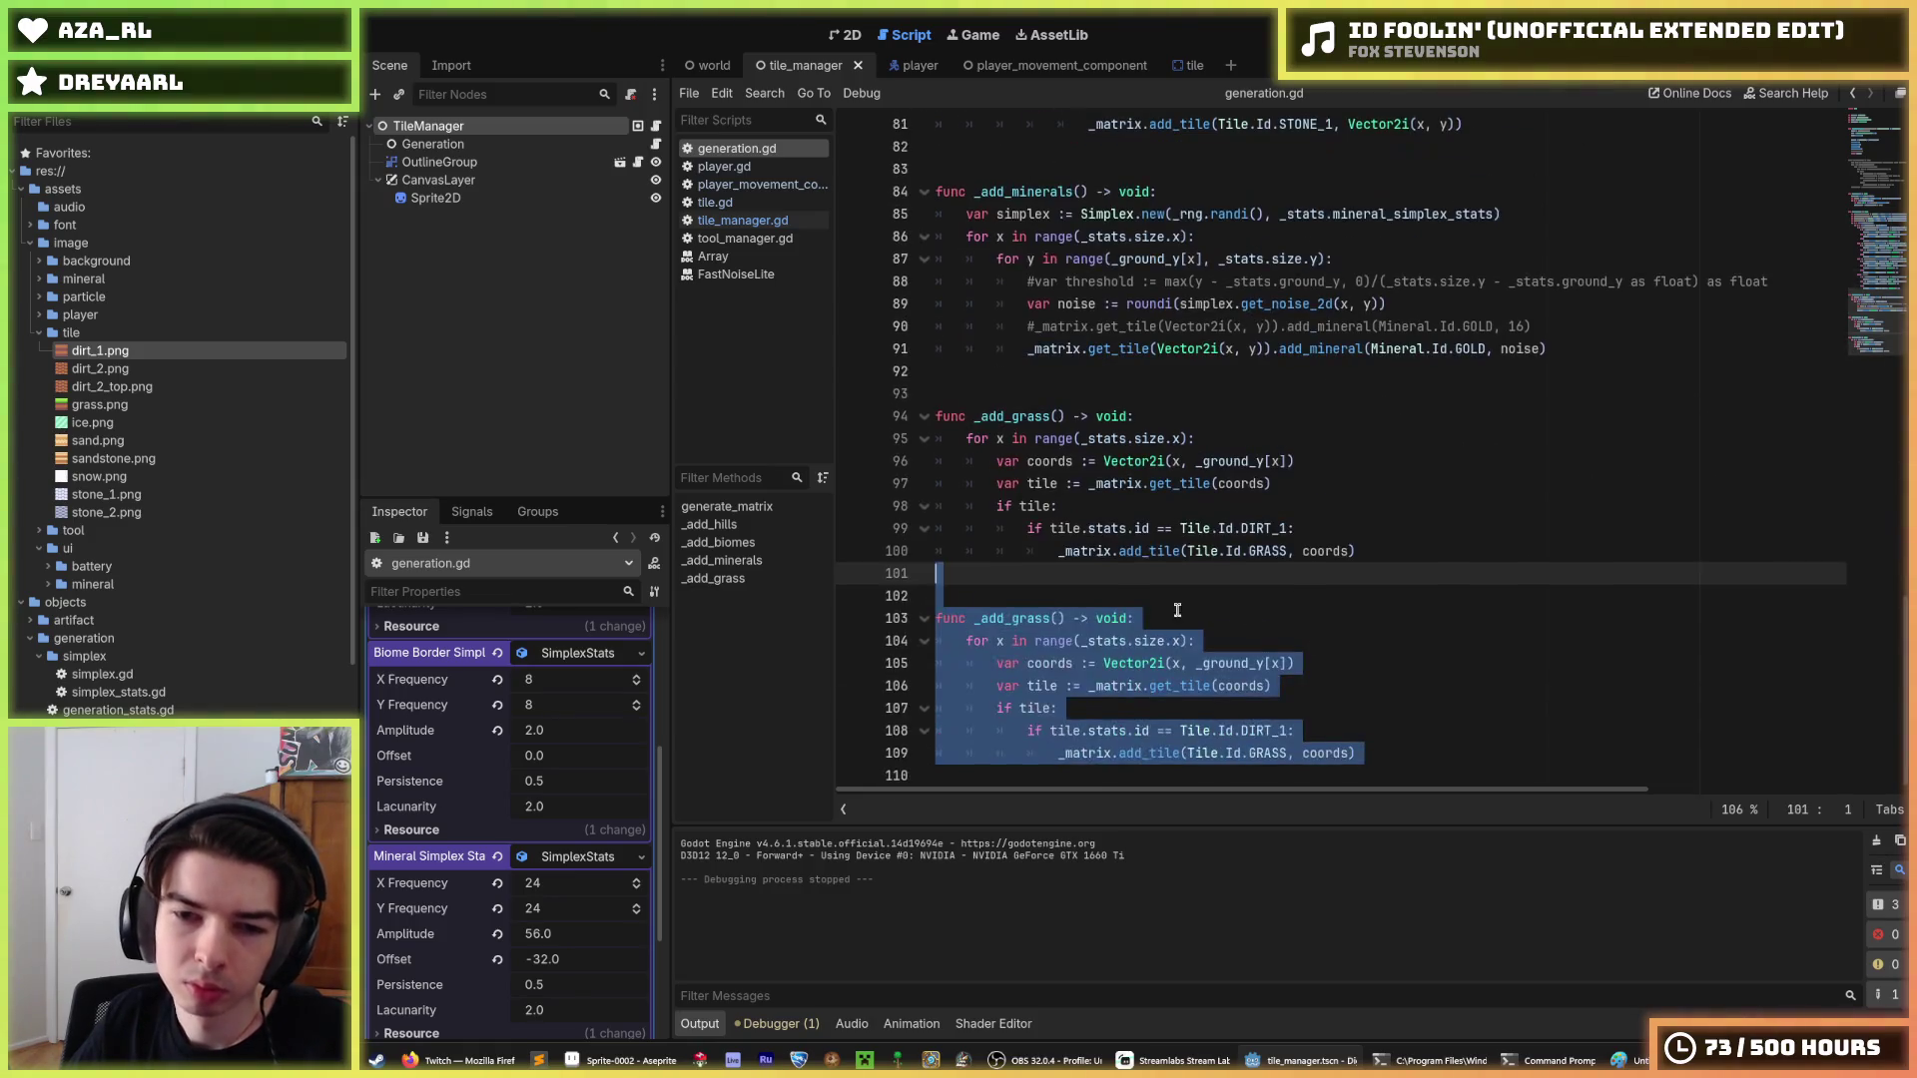
pyautogui.doubleClick(1046, 616)
pyautogui.write('dirt_top')
# Replace the copy's coords line with 'for y in range(_ground_y[x], _stats.size.y):'.
pyautogui.press('Down')
pyautogui.press('Down')
pyautogui.press('End')
pyautogui.press('Down')
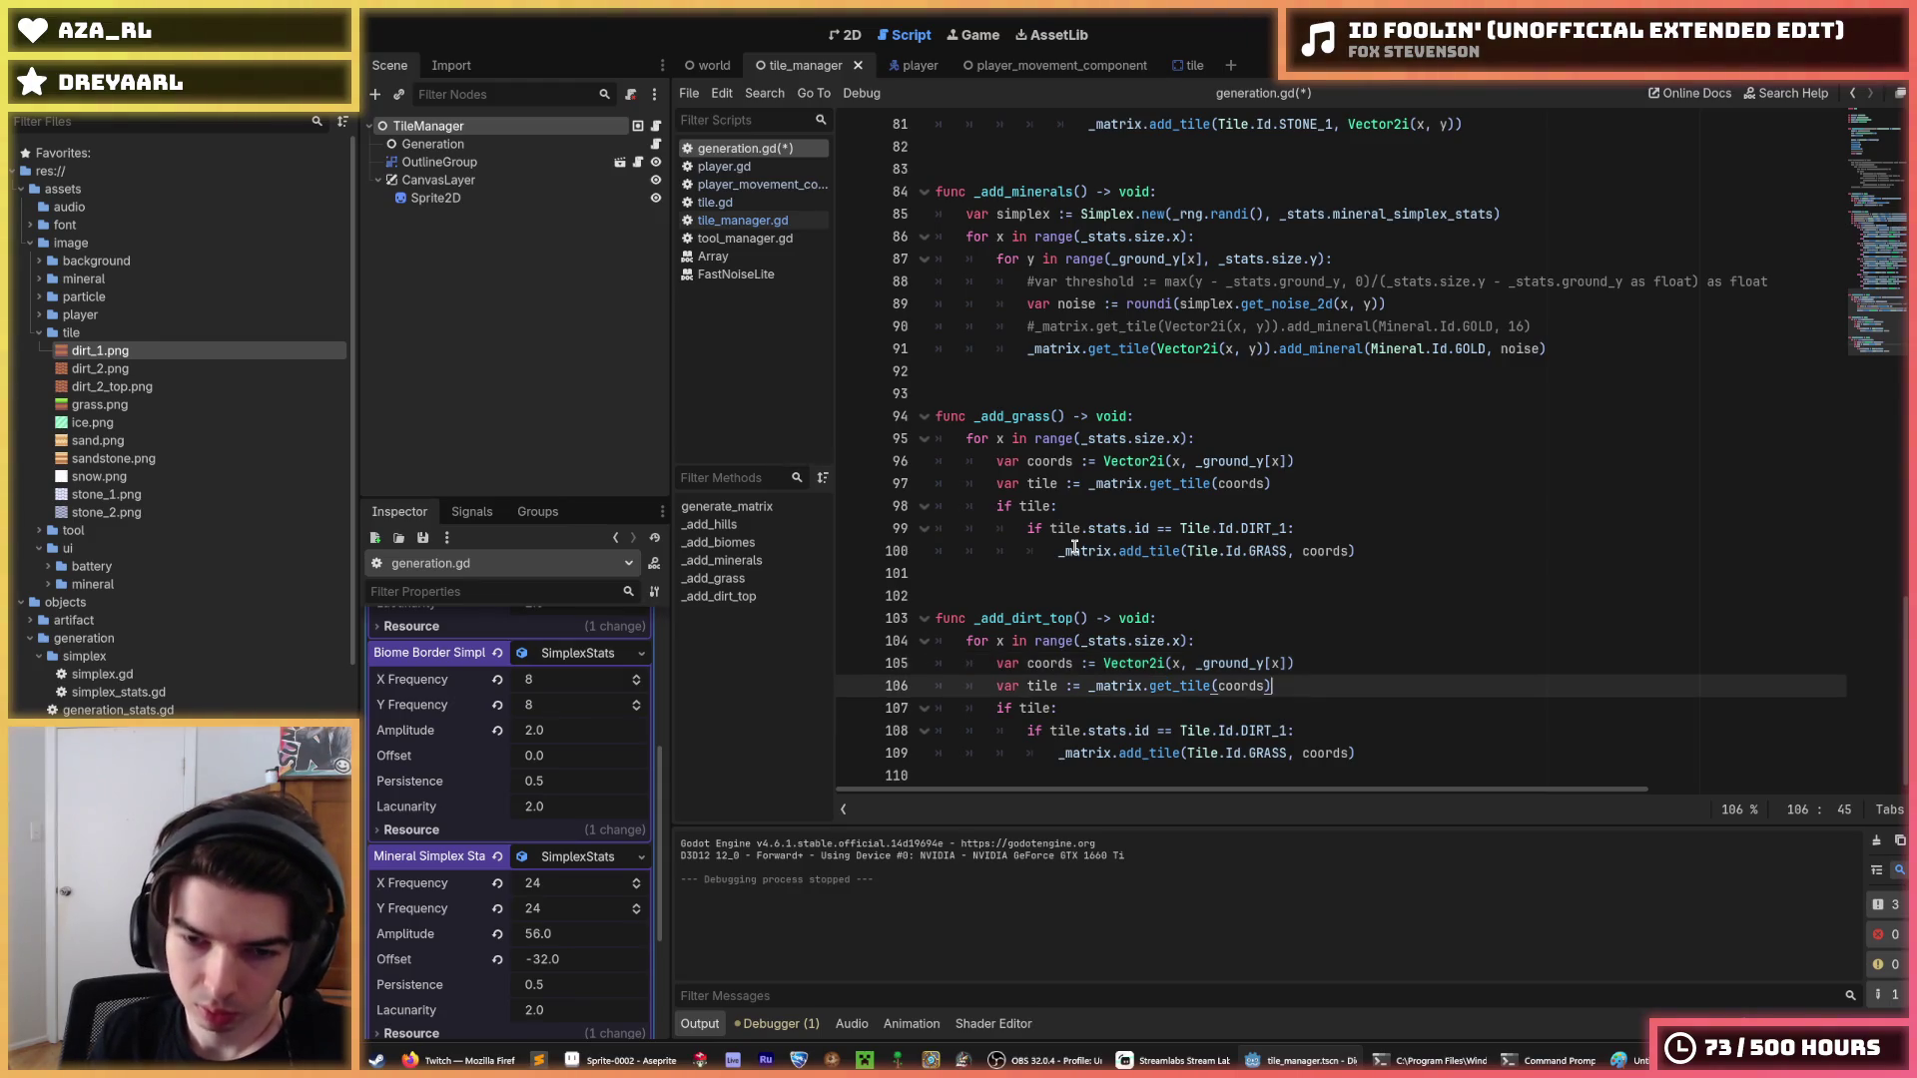
pyautogui.press('Up')
pyautogui.hotkey('shift', 'Left')
pyautogui.hotkey('shift', 'Left')
pyautogui.hotkey('shift', 'Left')
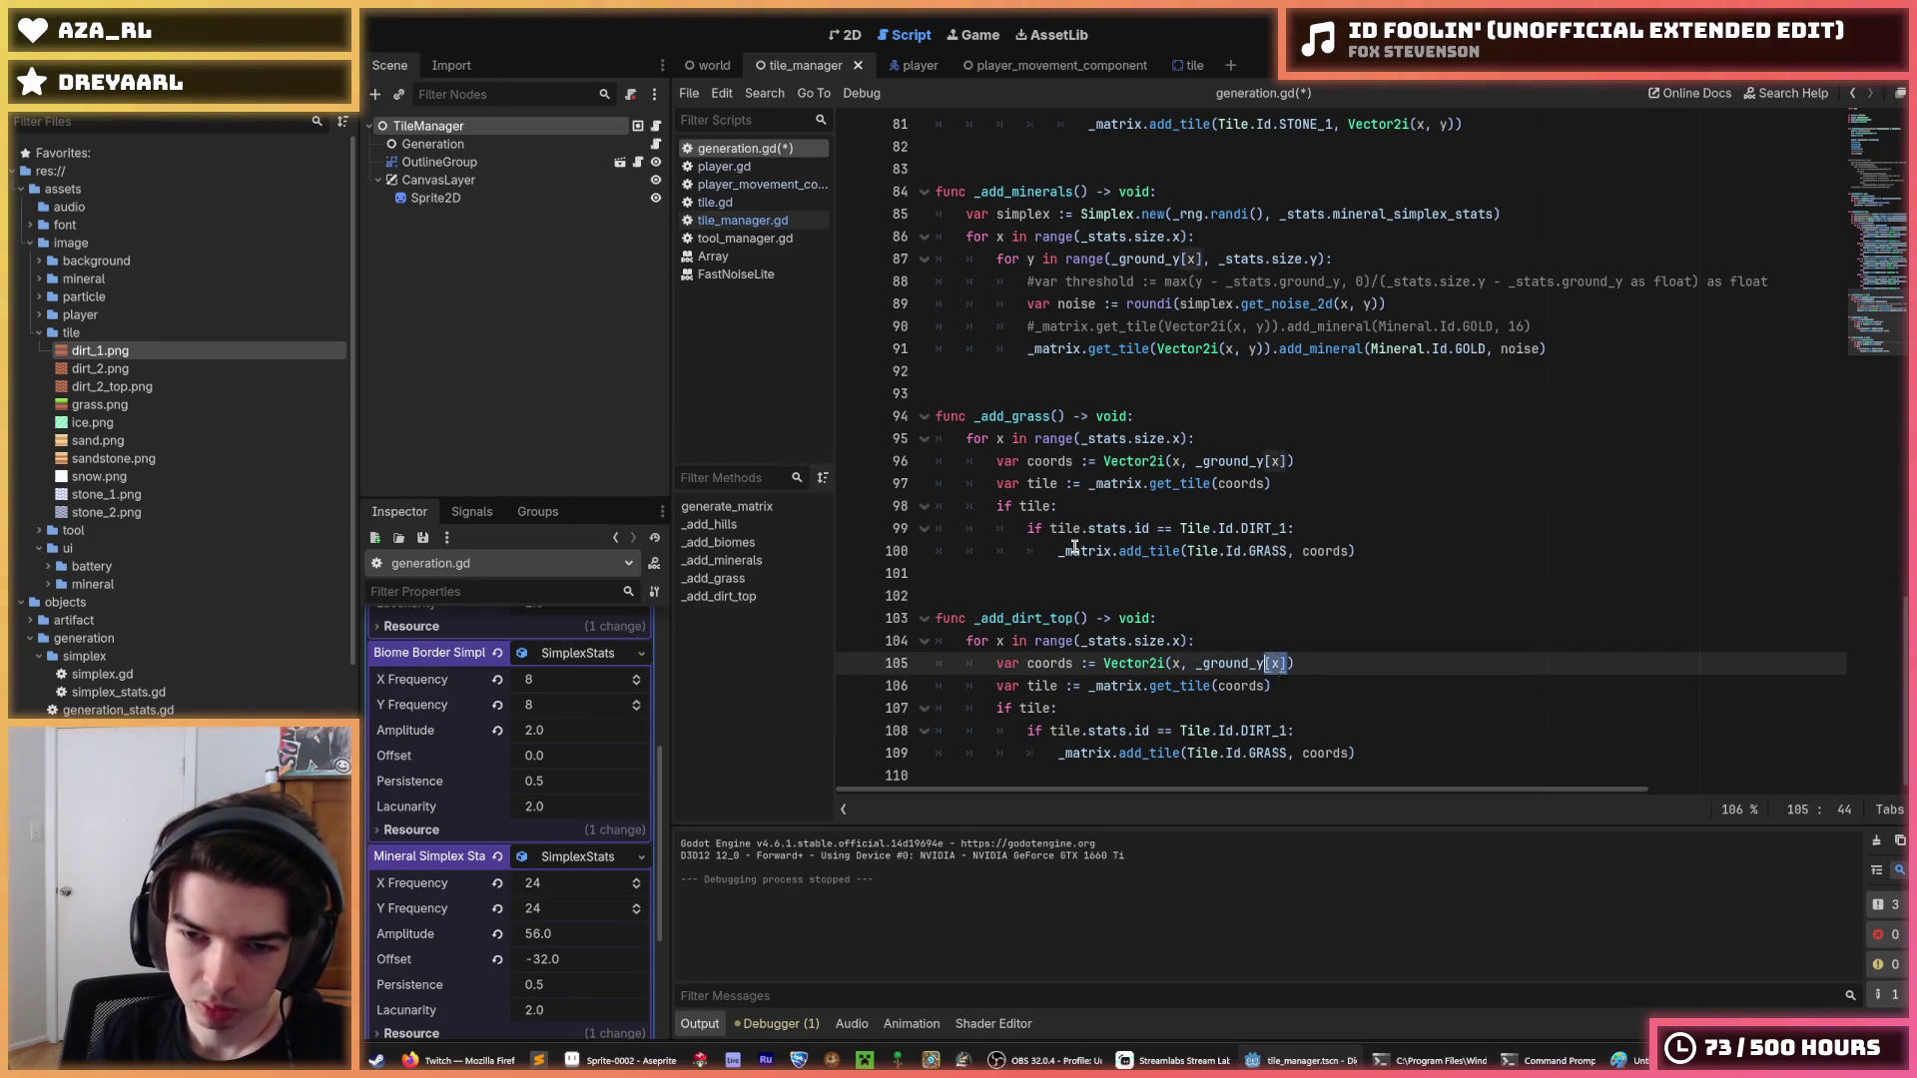
pyautogui.hotkey('shift', 'Home')
pyautogui.write('for y')
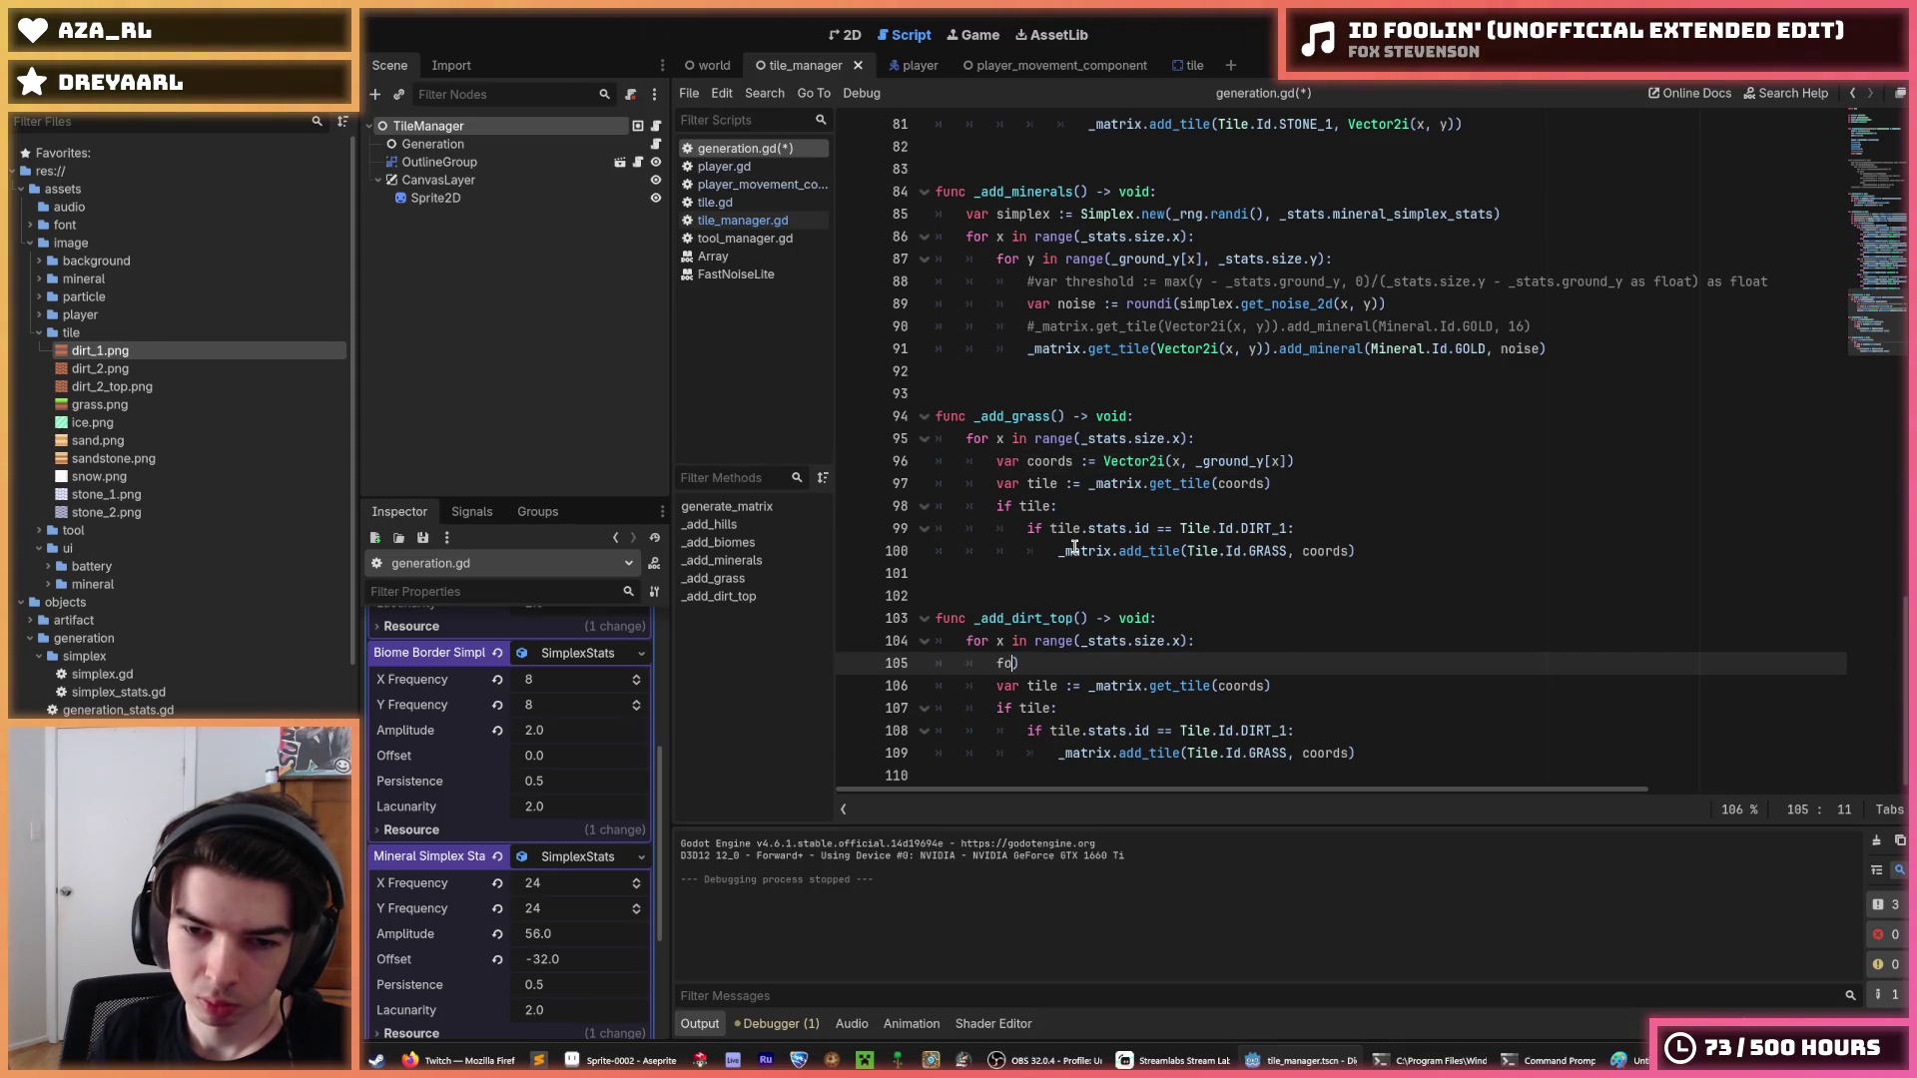
pyautogui.write(' in range(')
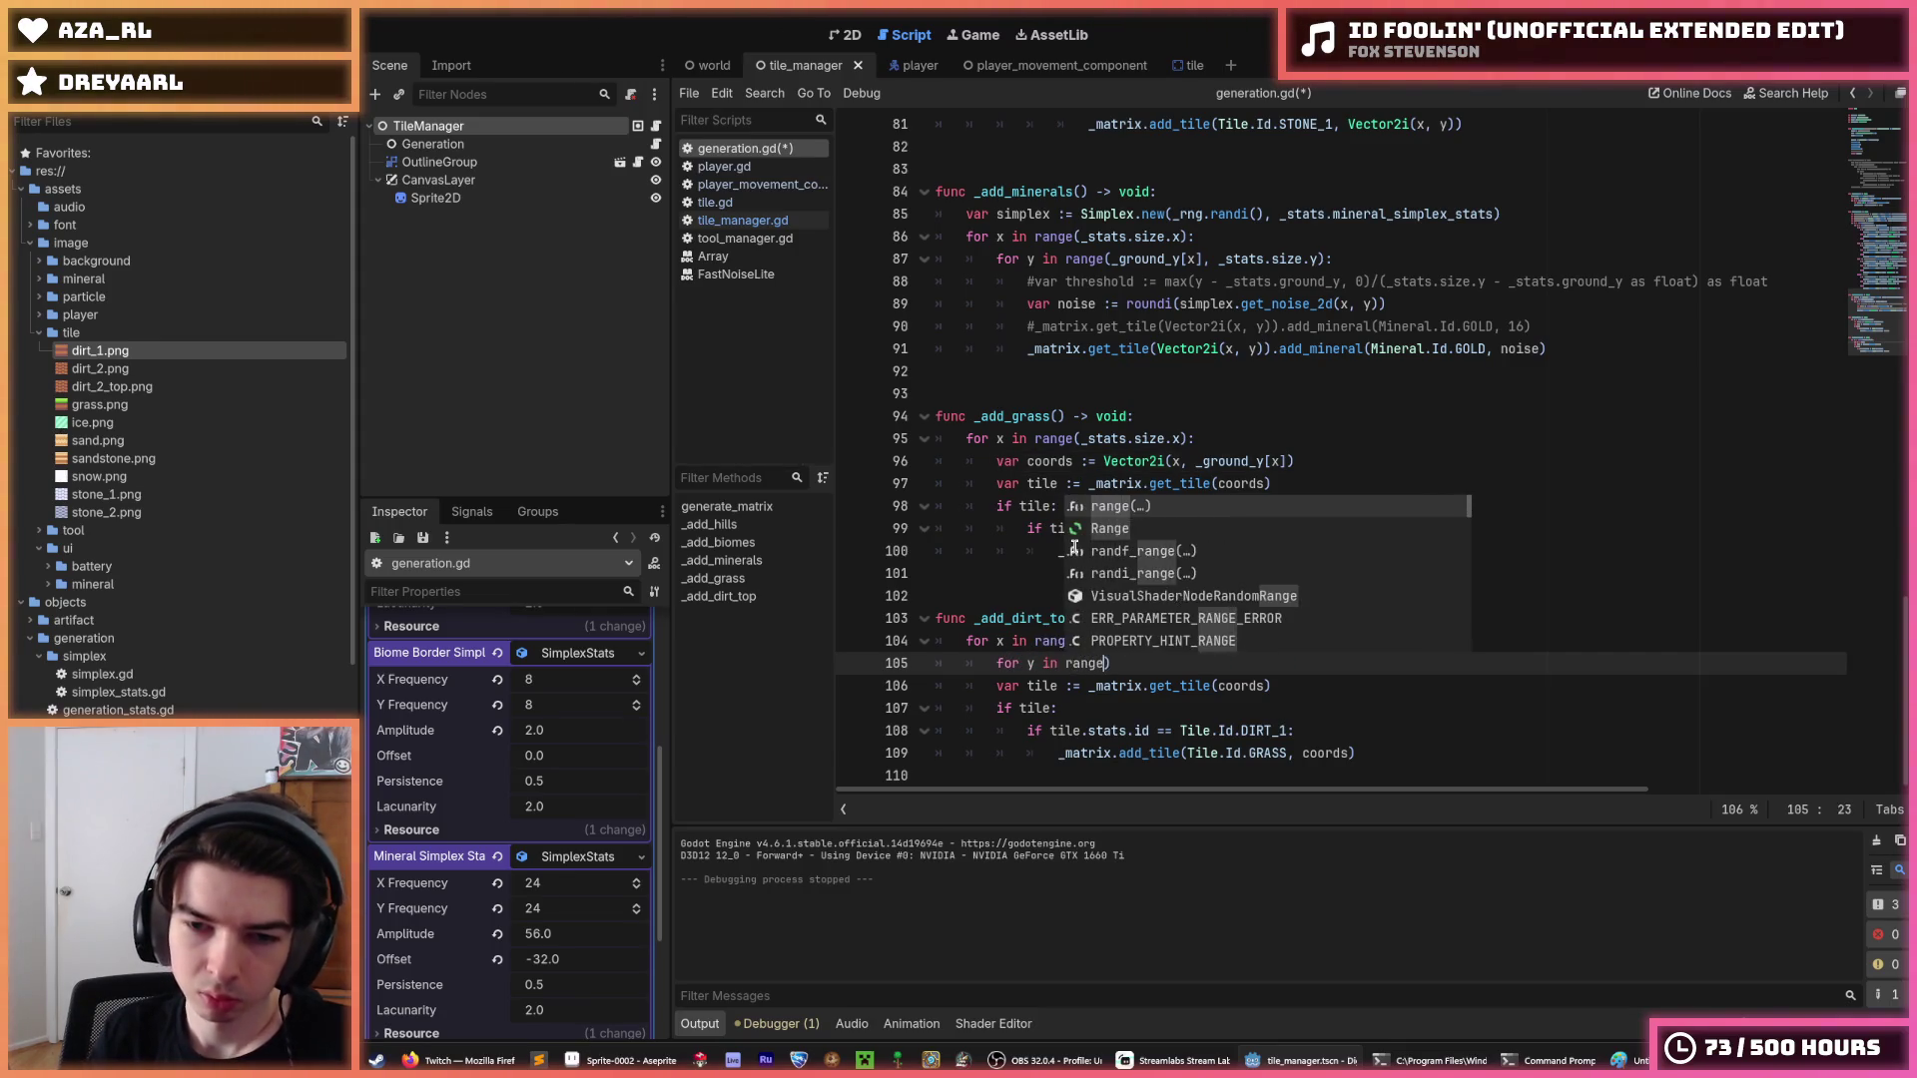
pyautogui.write('_stats.size')
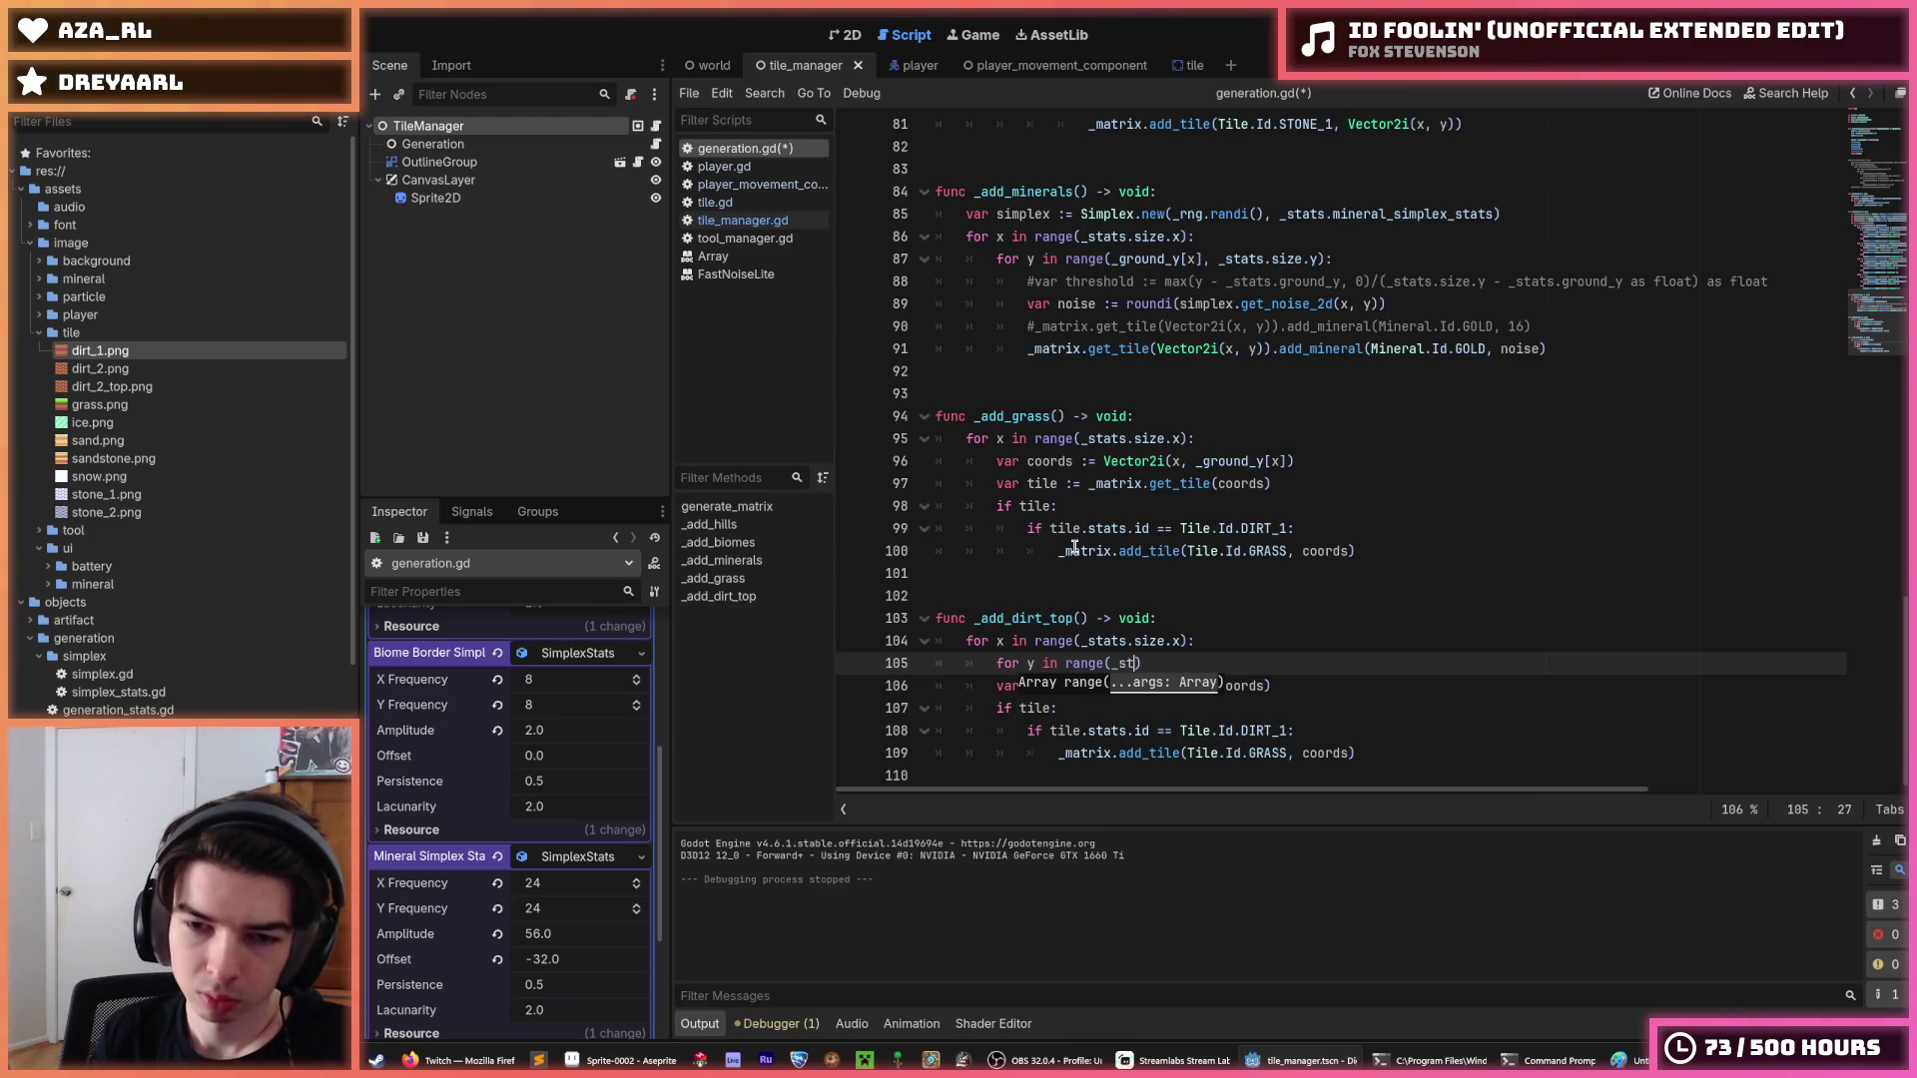
pyautogui.write('.y')
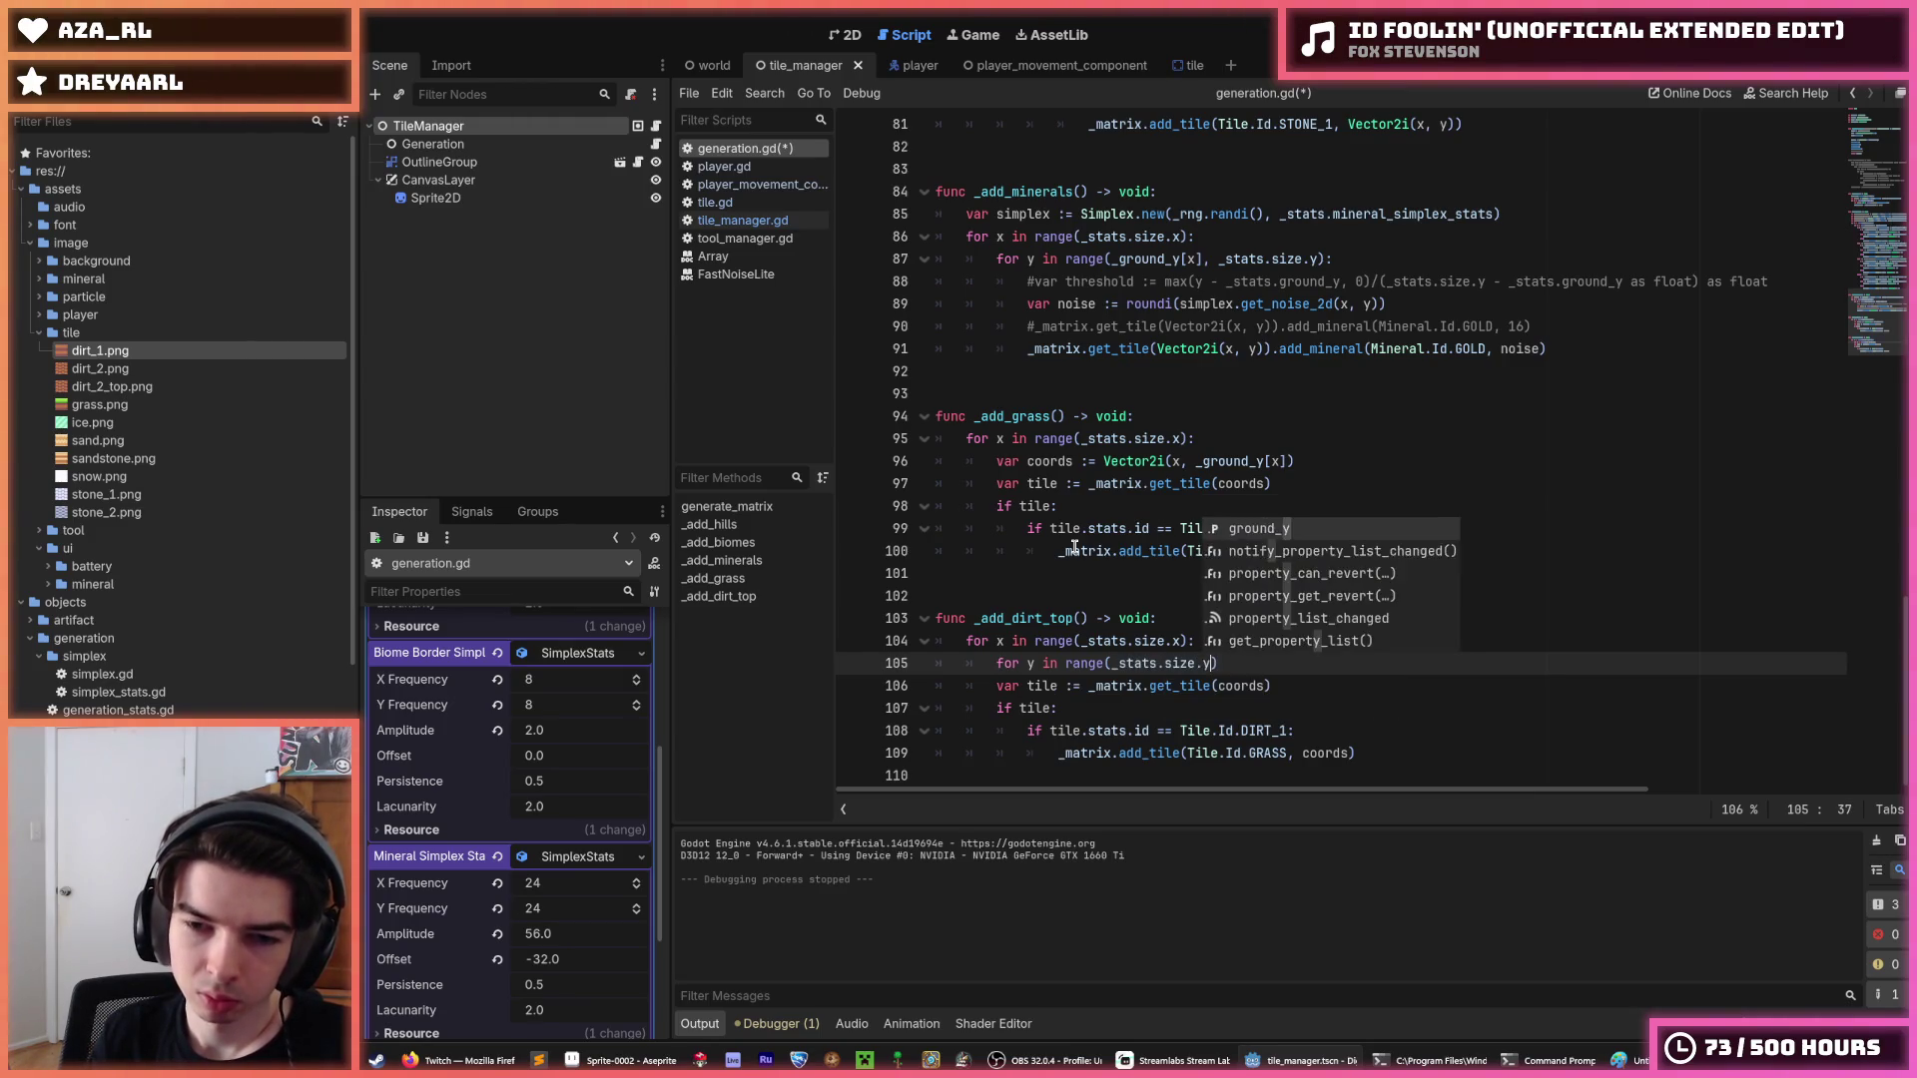
pyautogui.hotkey('ctrl', 'Left')
pyautogui.hotkey('ctrl', 'Left')
pyautogui.hotkey('ctrl', 'Left')
pyautogui.write('_ground_y[')
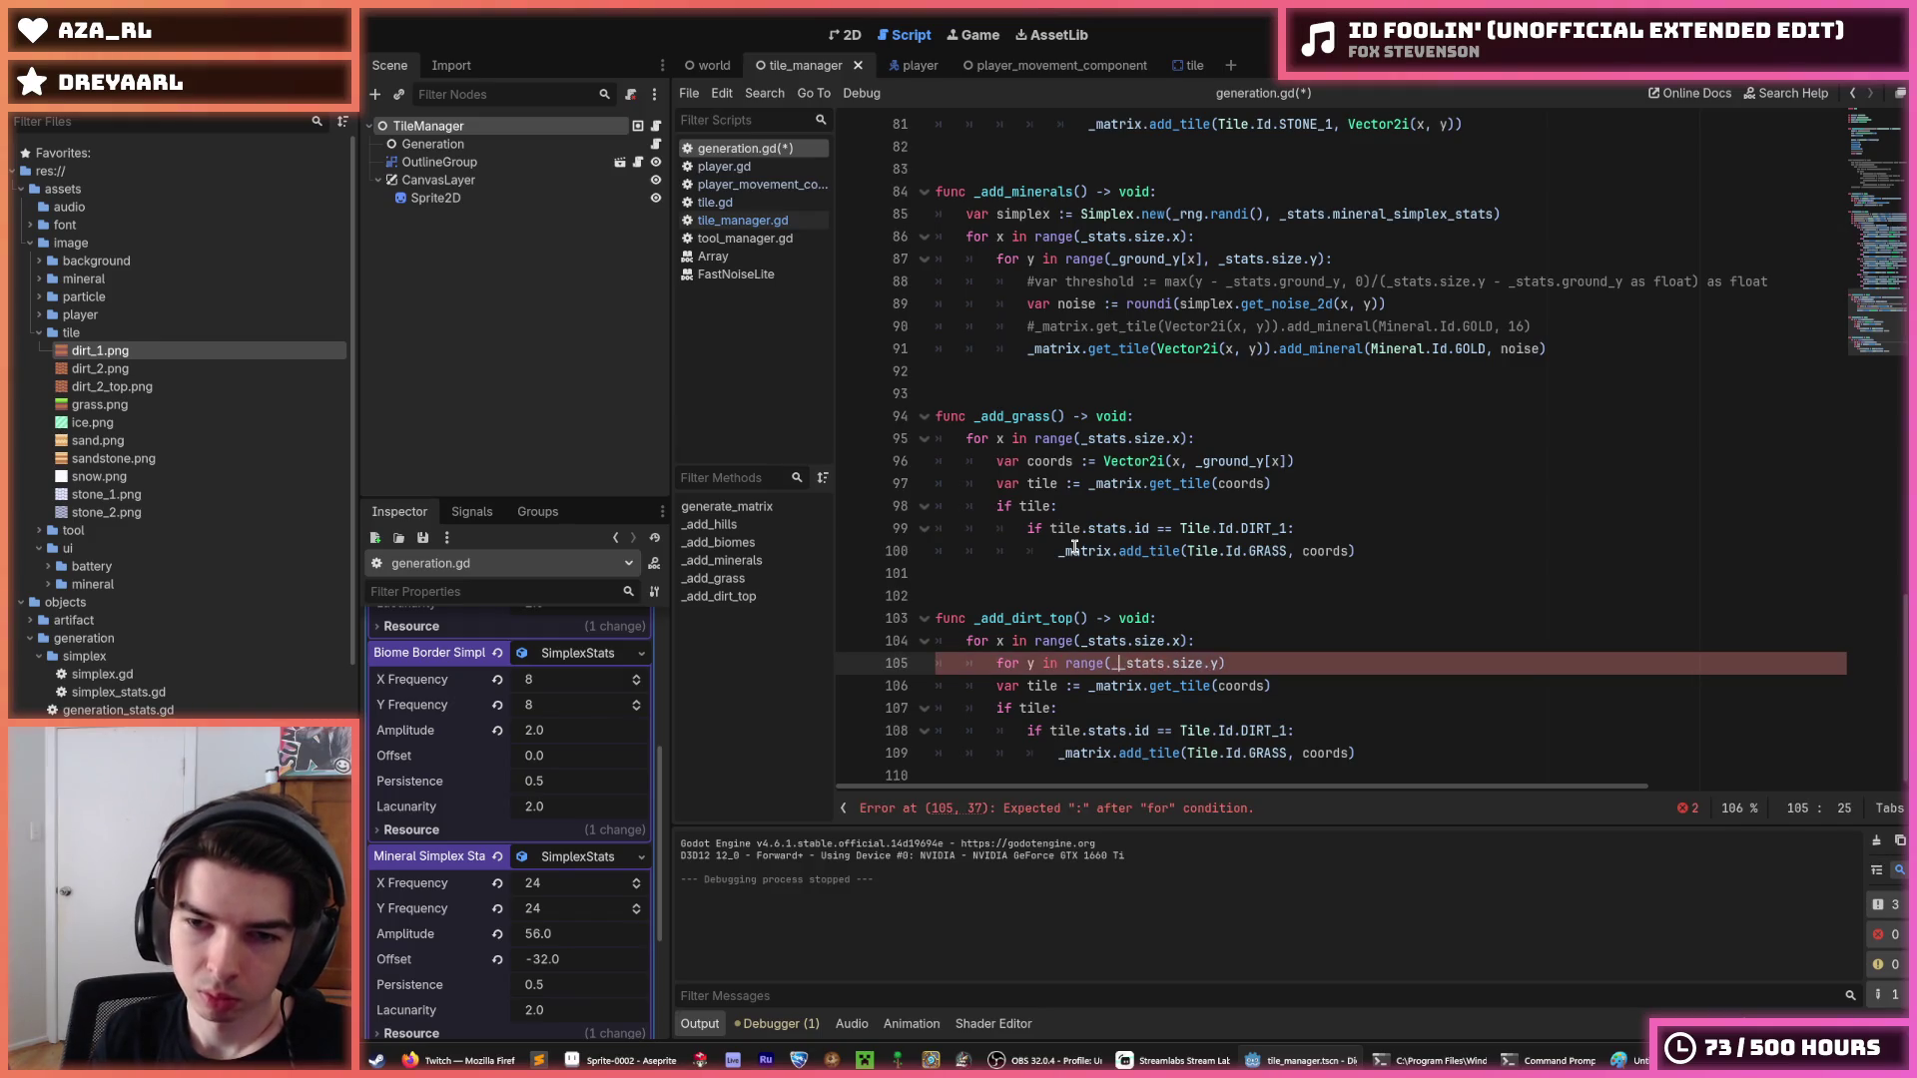
pyautogui.write('x],')
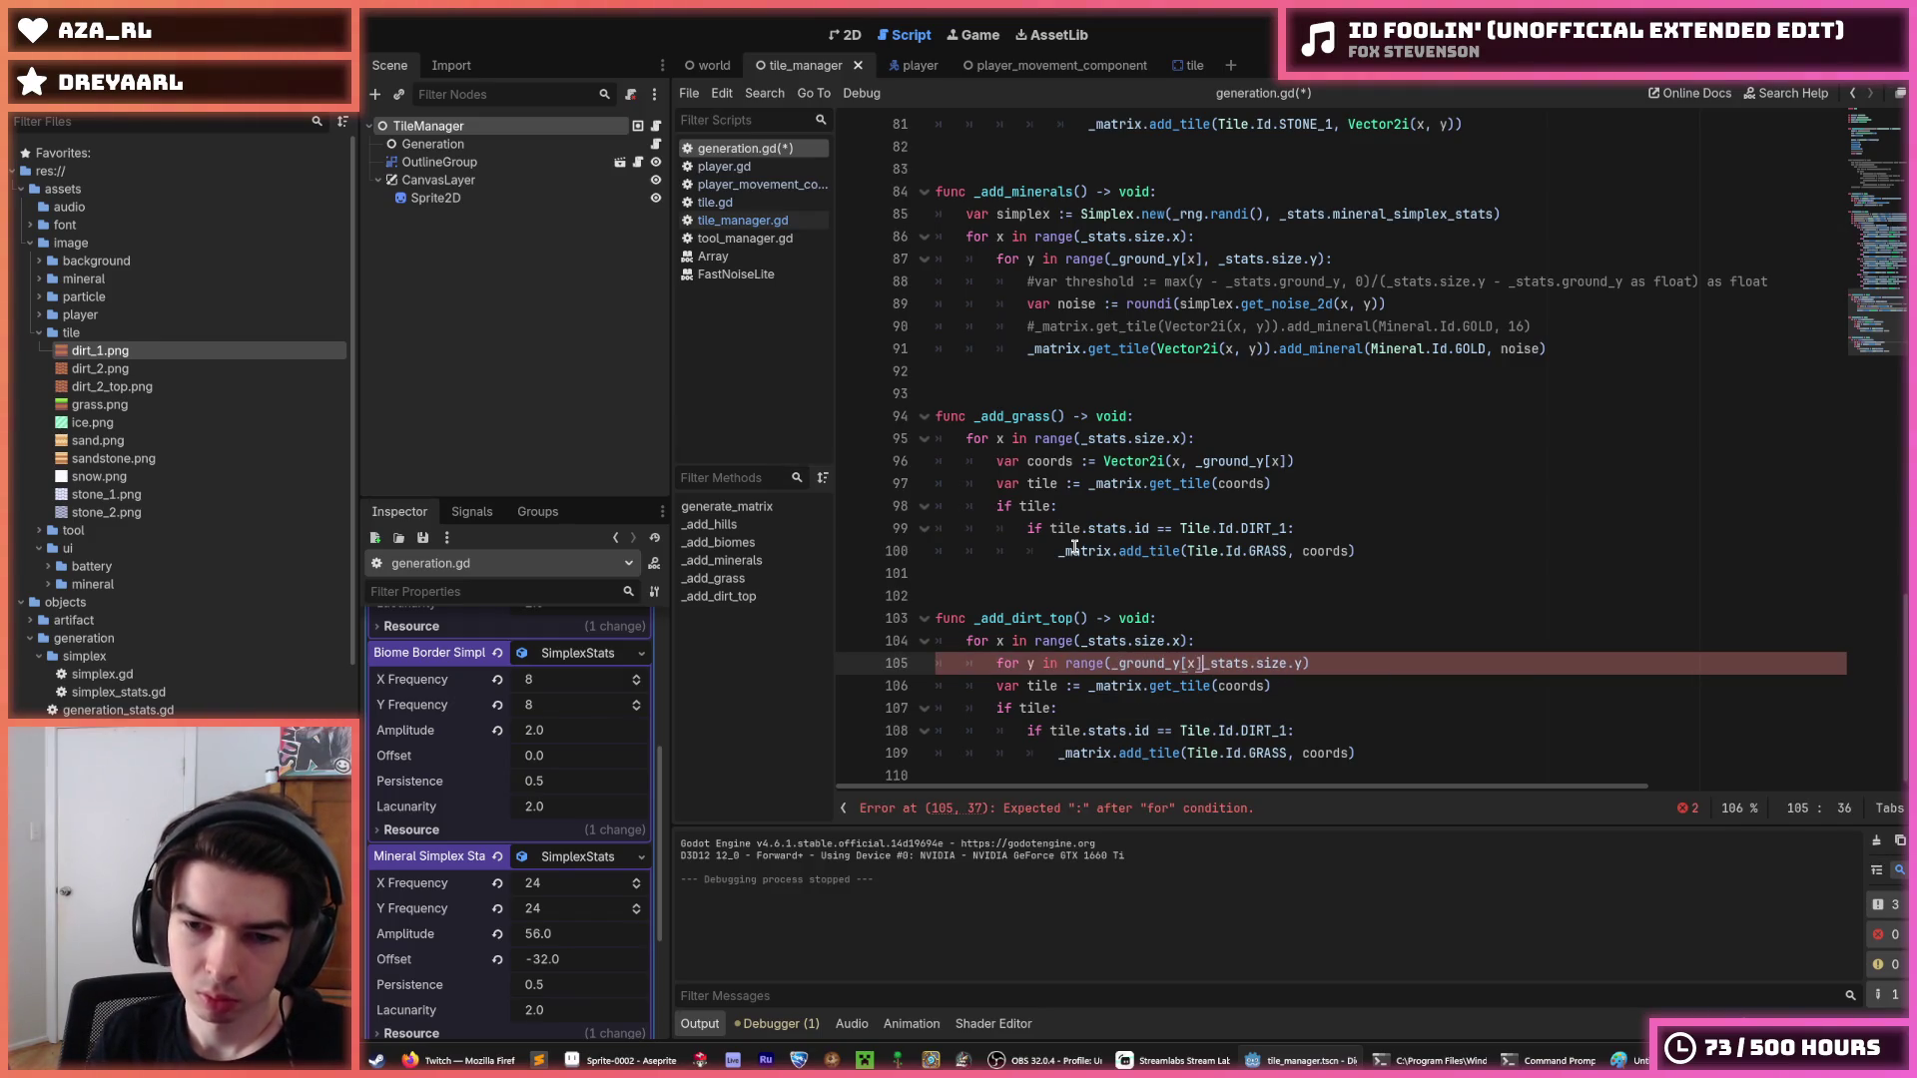
# Indent the function body under the new y loop.
pyautogui.press('End')
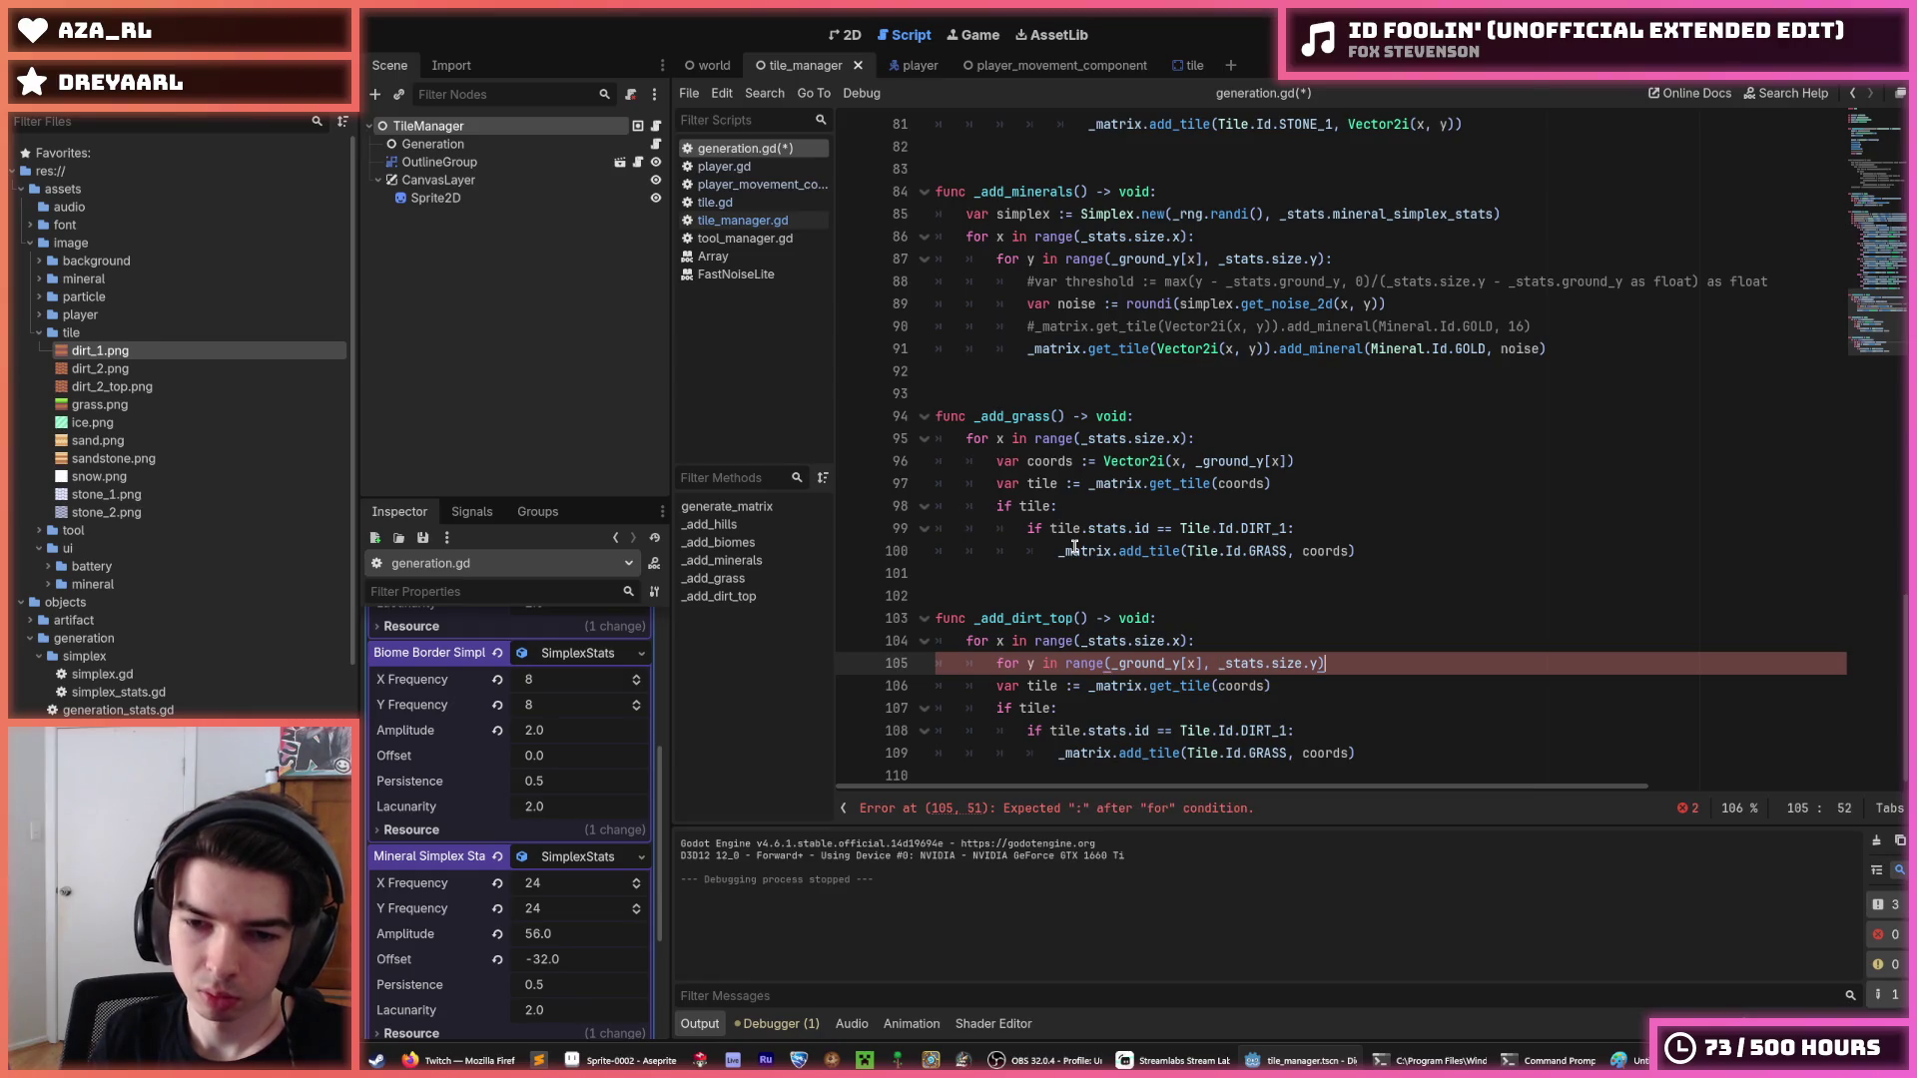
pyautogui.press('Down')
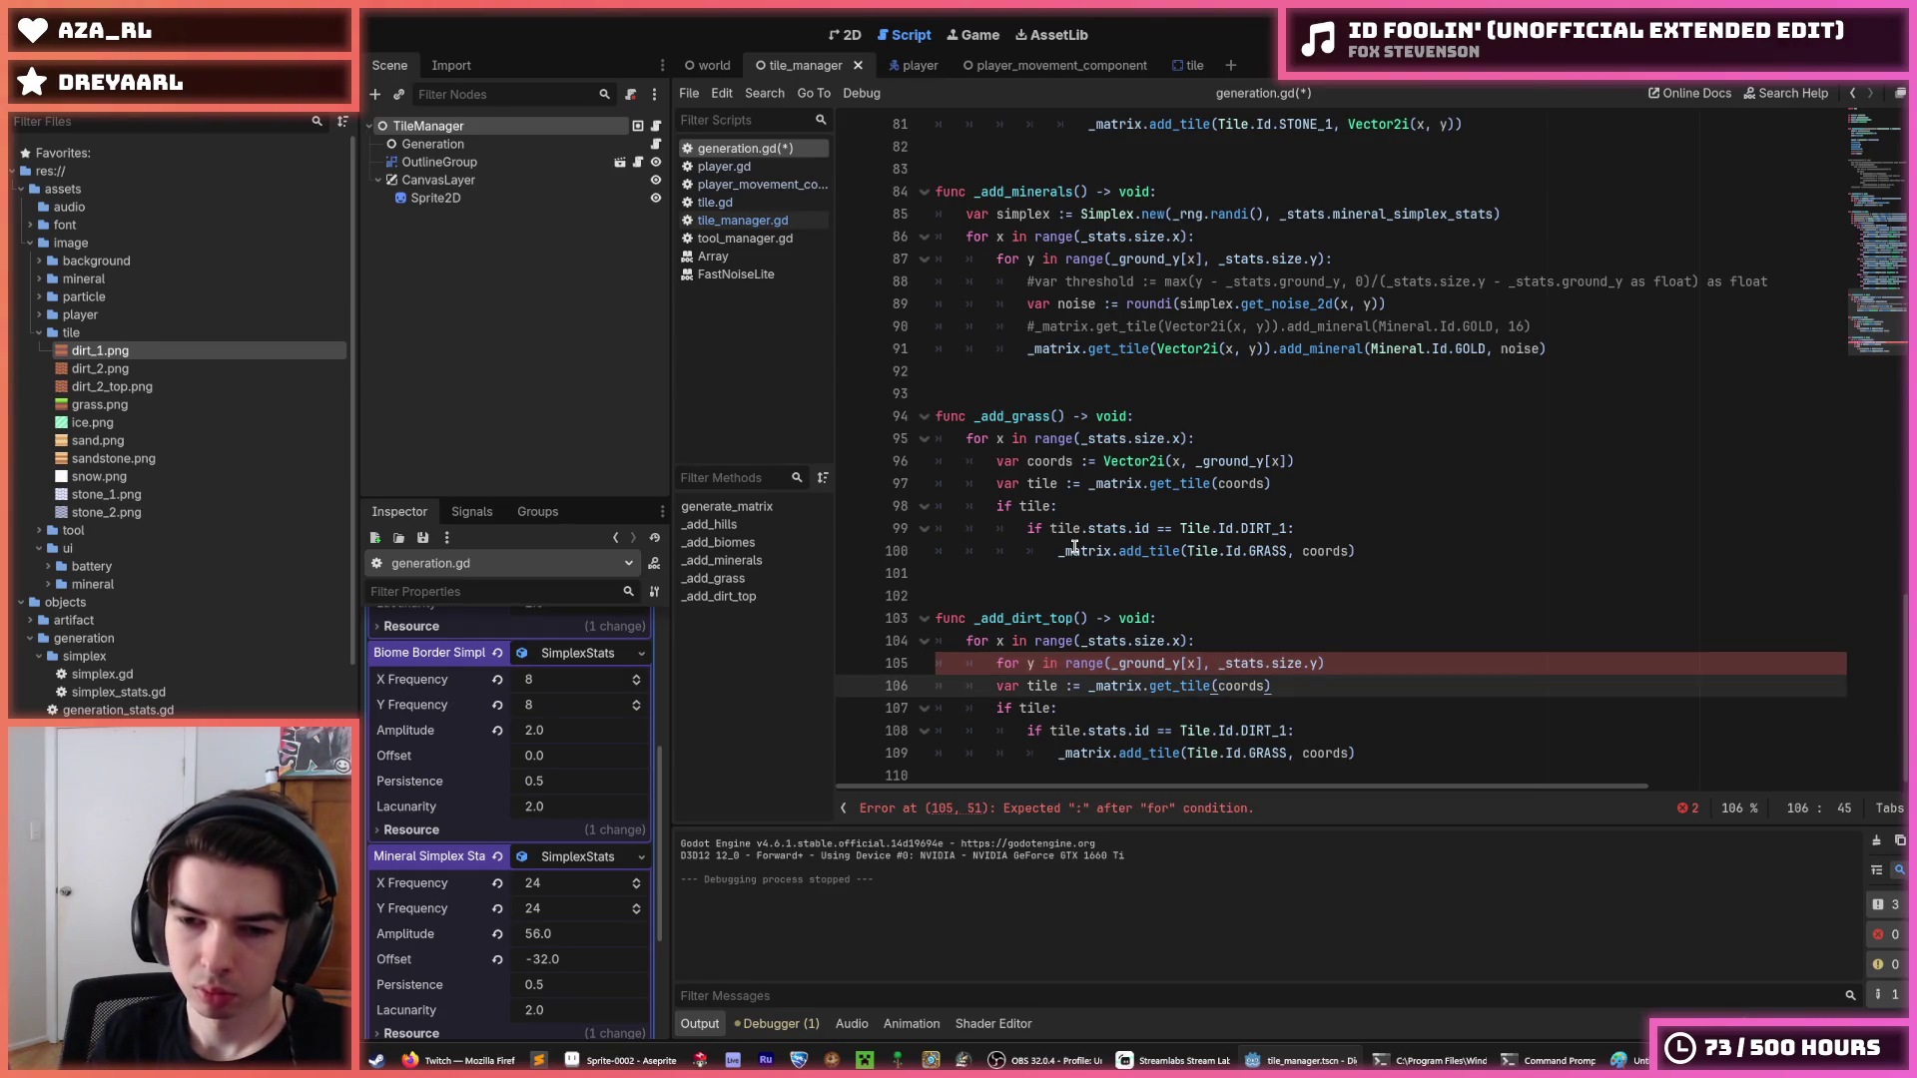
pyautogui.press('Up')
pyautogui.press('End')
pyautogui.press('Down')
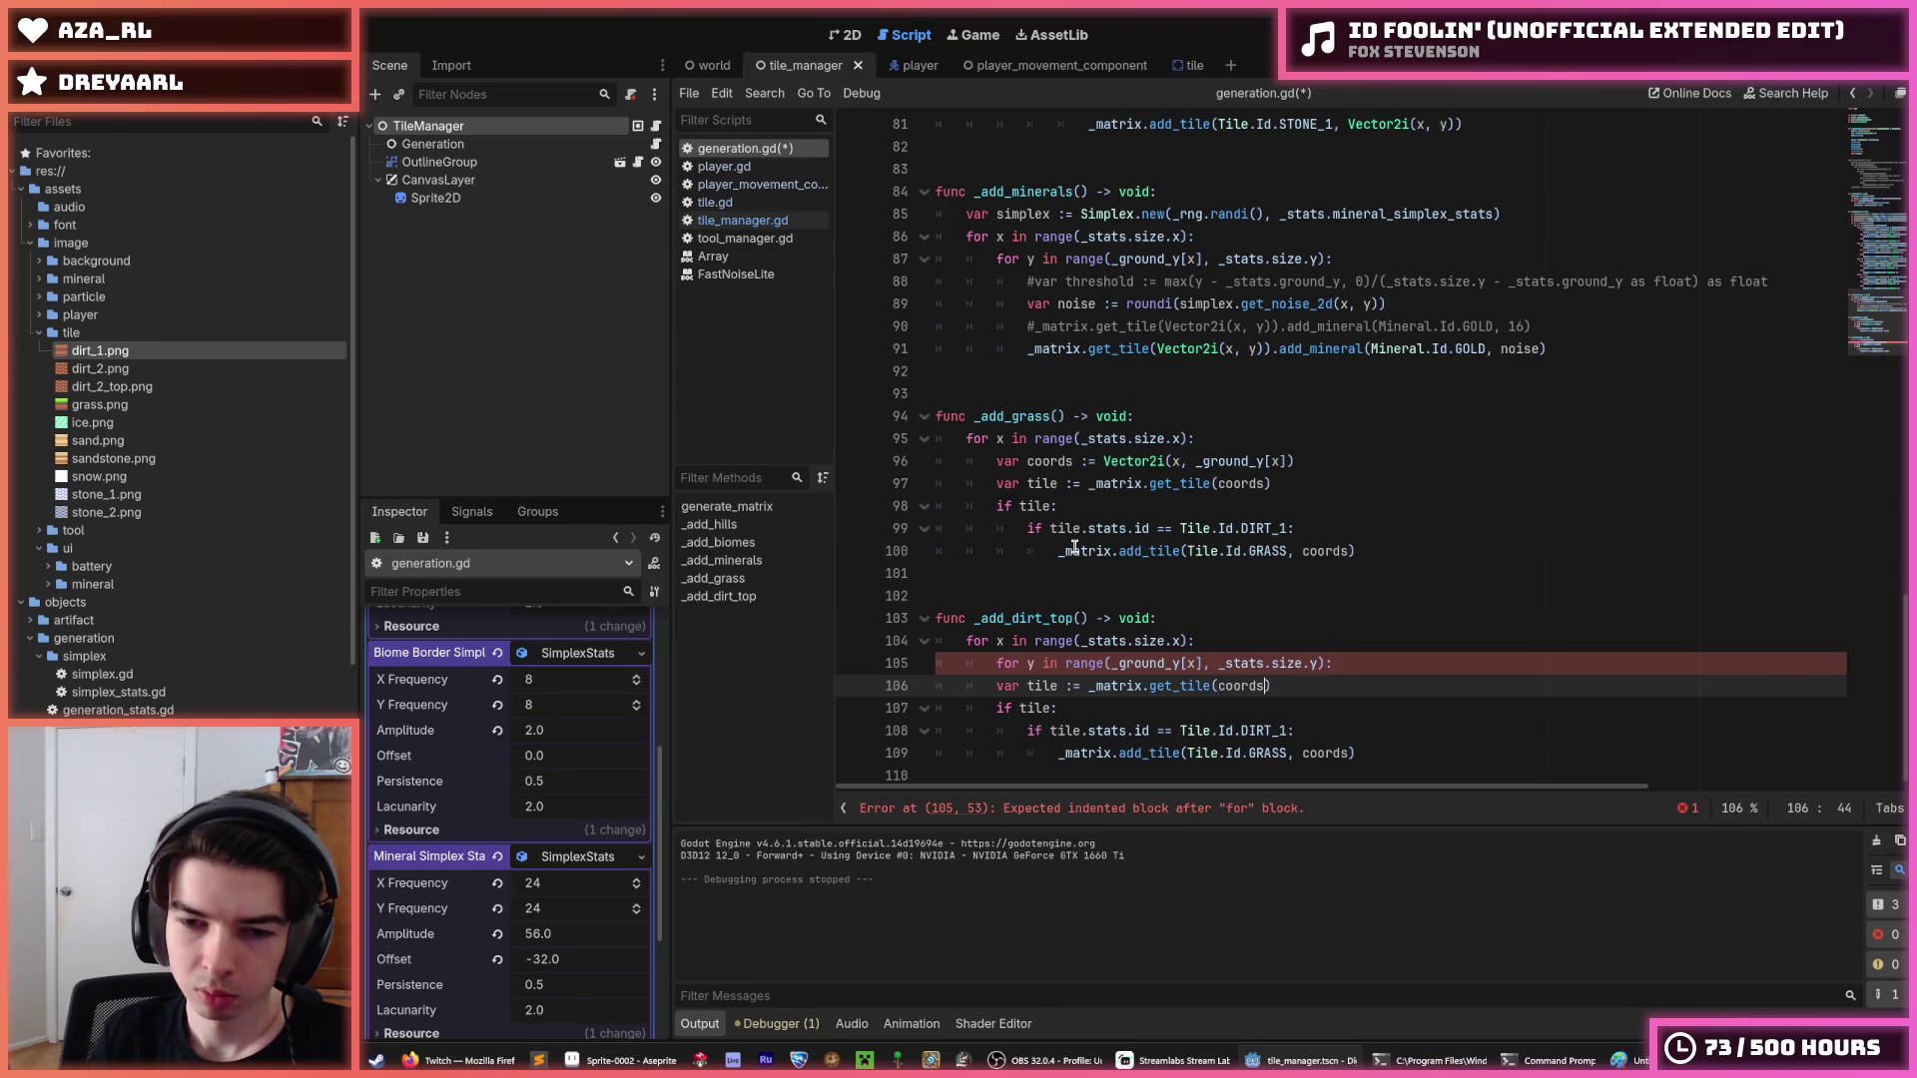
pyautogui.hotkey('shift', 'Down')
pyautogui.hotkey('shift', 'Down')
pyautogui.hotkey('shift', 'Down')
pyautogui.press('Tab')
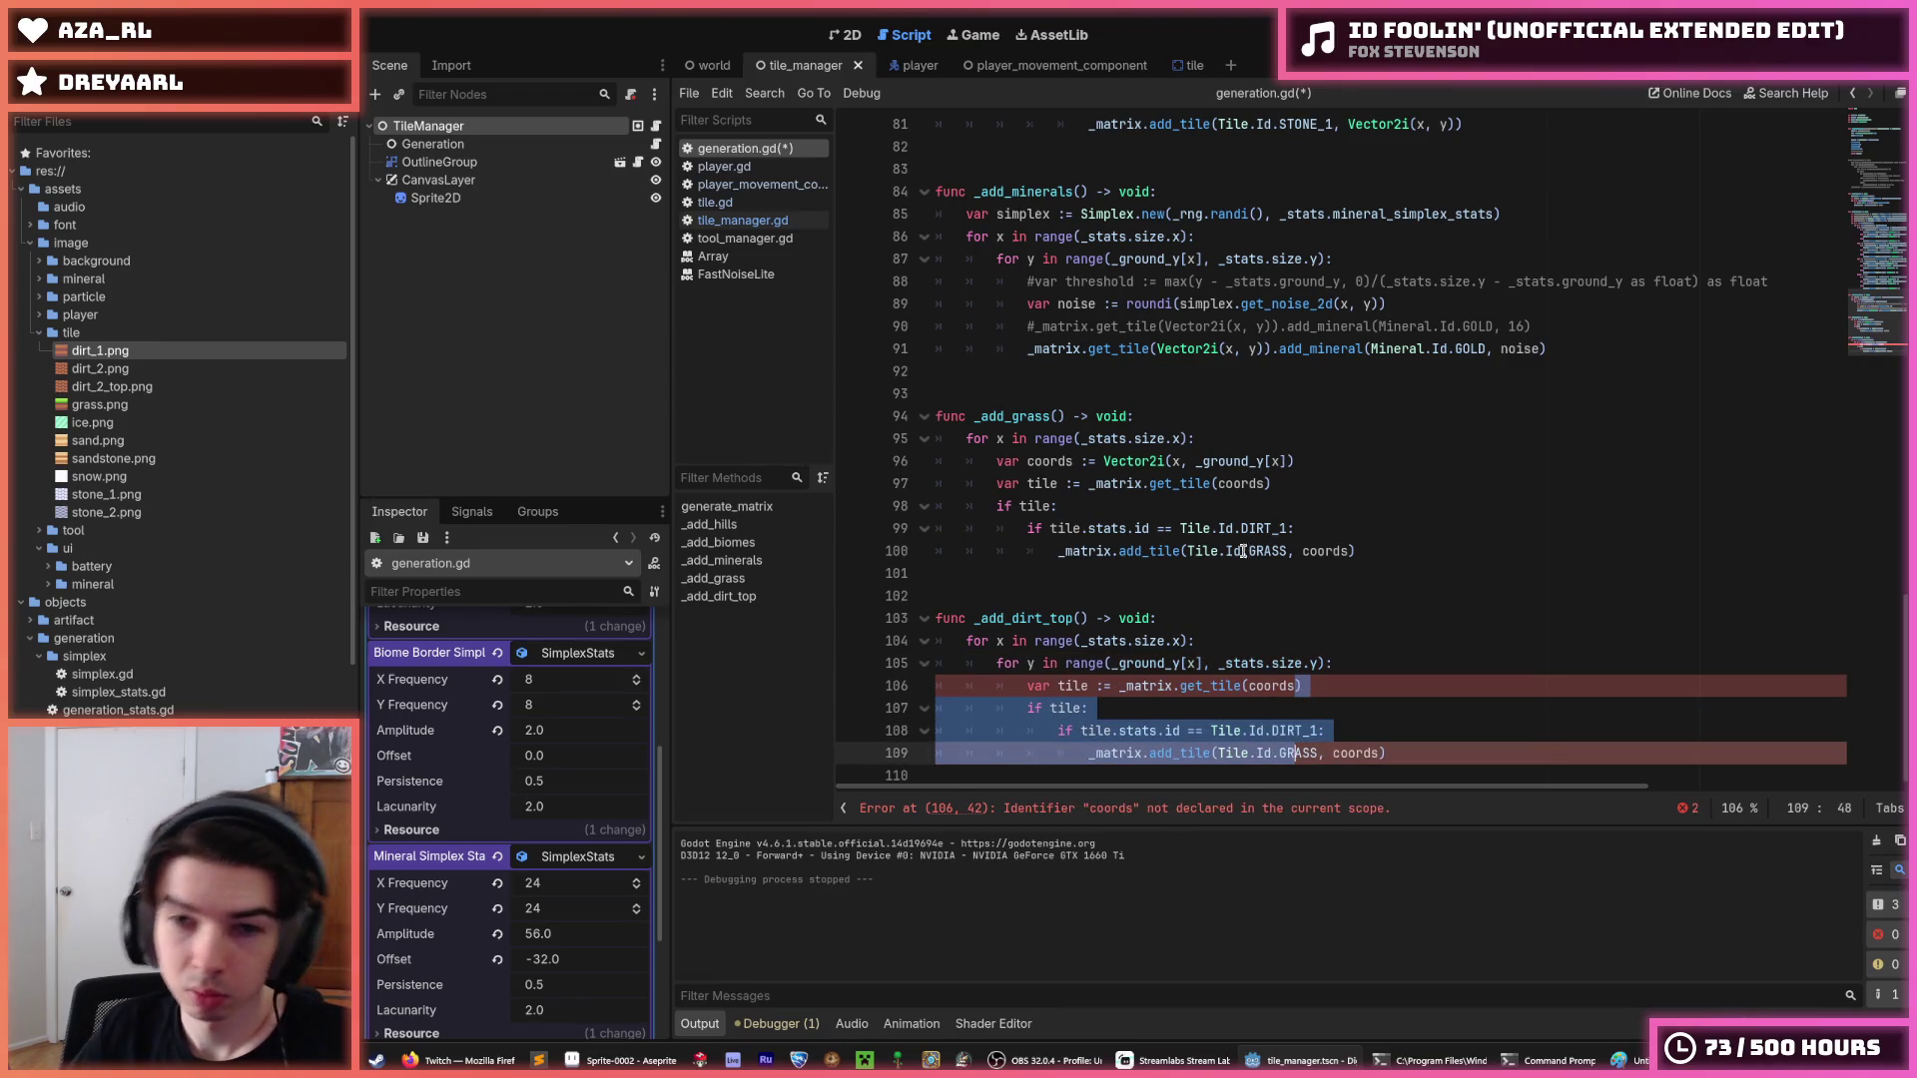
# Make get_tile on line 106 use Vector2i(x, y) instead of coords.
pyautogui.click(1293, 461)
pyautogui.moveTo(1317, 464); pyautogui.dragTo(1103, 461)
pyautogui.hotkey('ctrl', 'c')
pyautogui.doubleClick(1272, 686)
pyautogui.hotkey('ctrl', 'v')
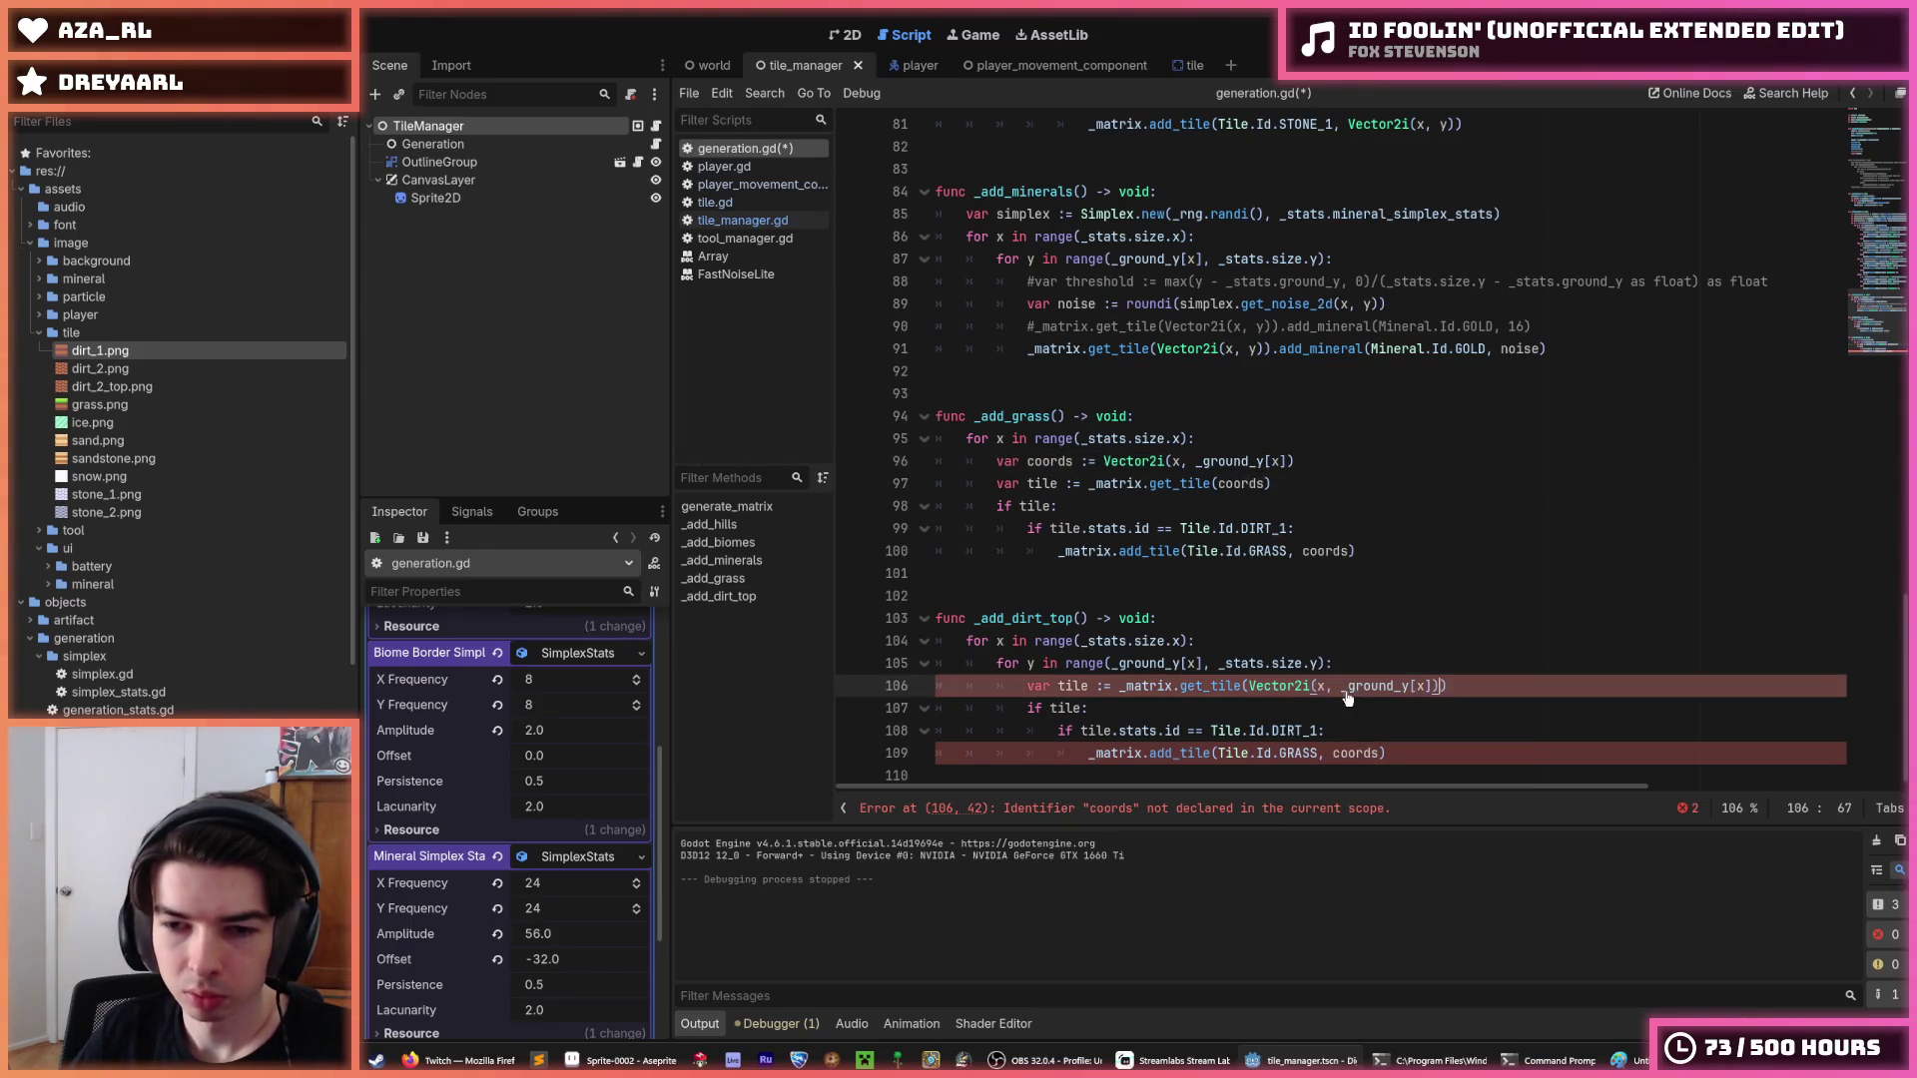
pyautogui.moveTo(1341, 686); pyautogui.dragTo(1431, 686)
pyautogui.write('y')
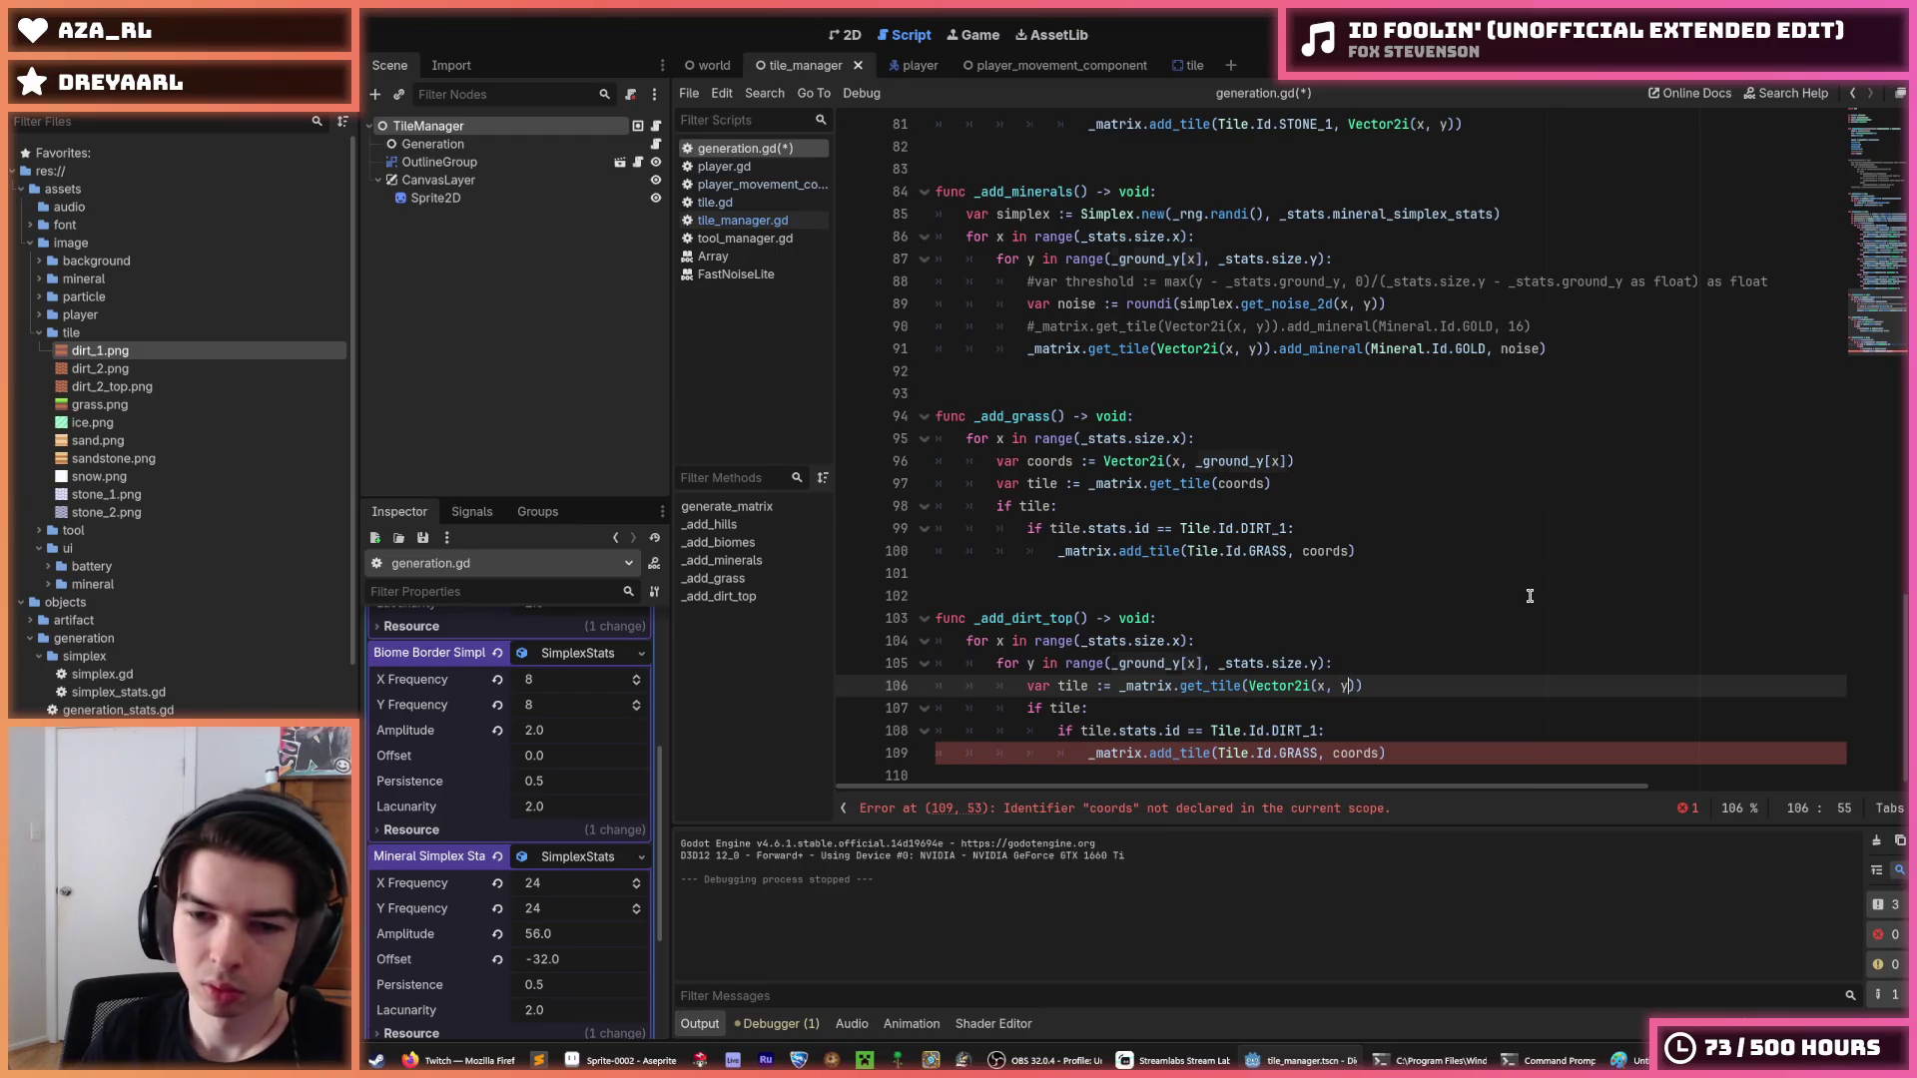
pyautogui.press('End')
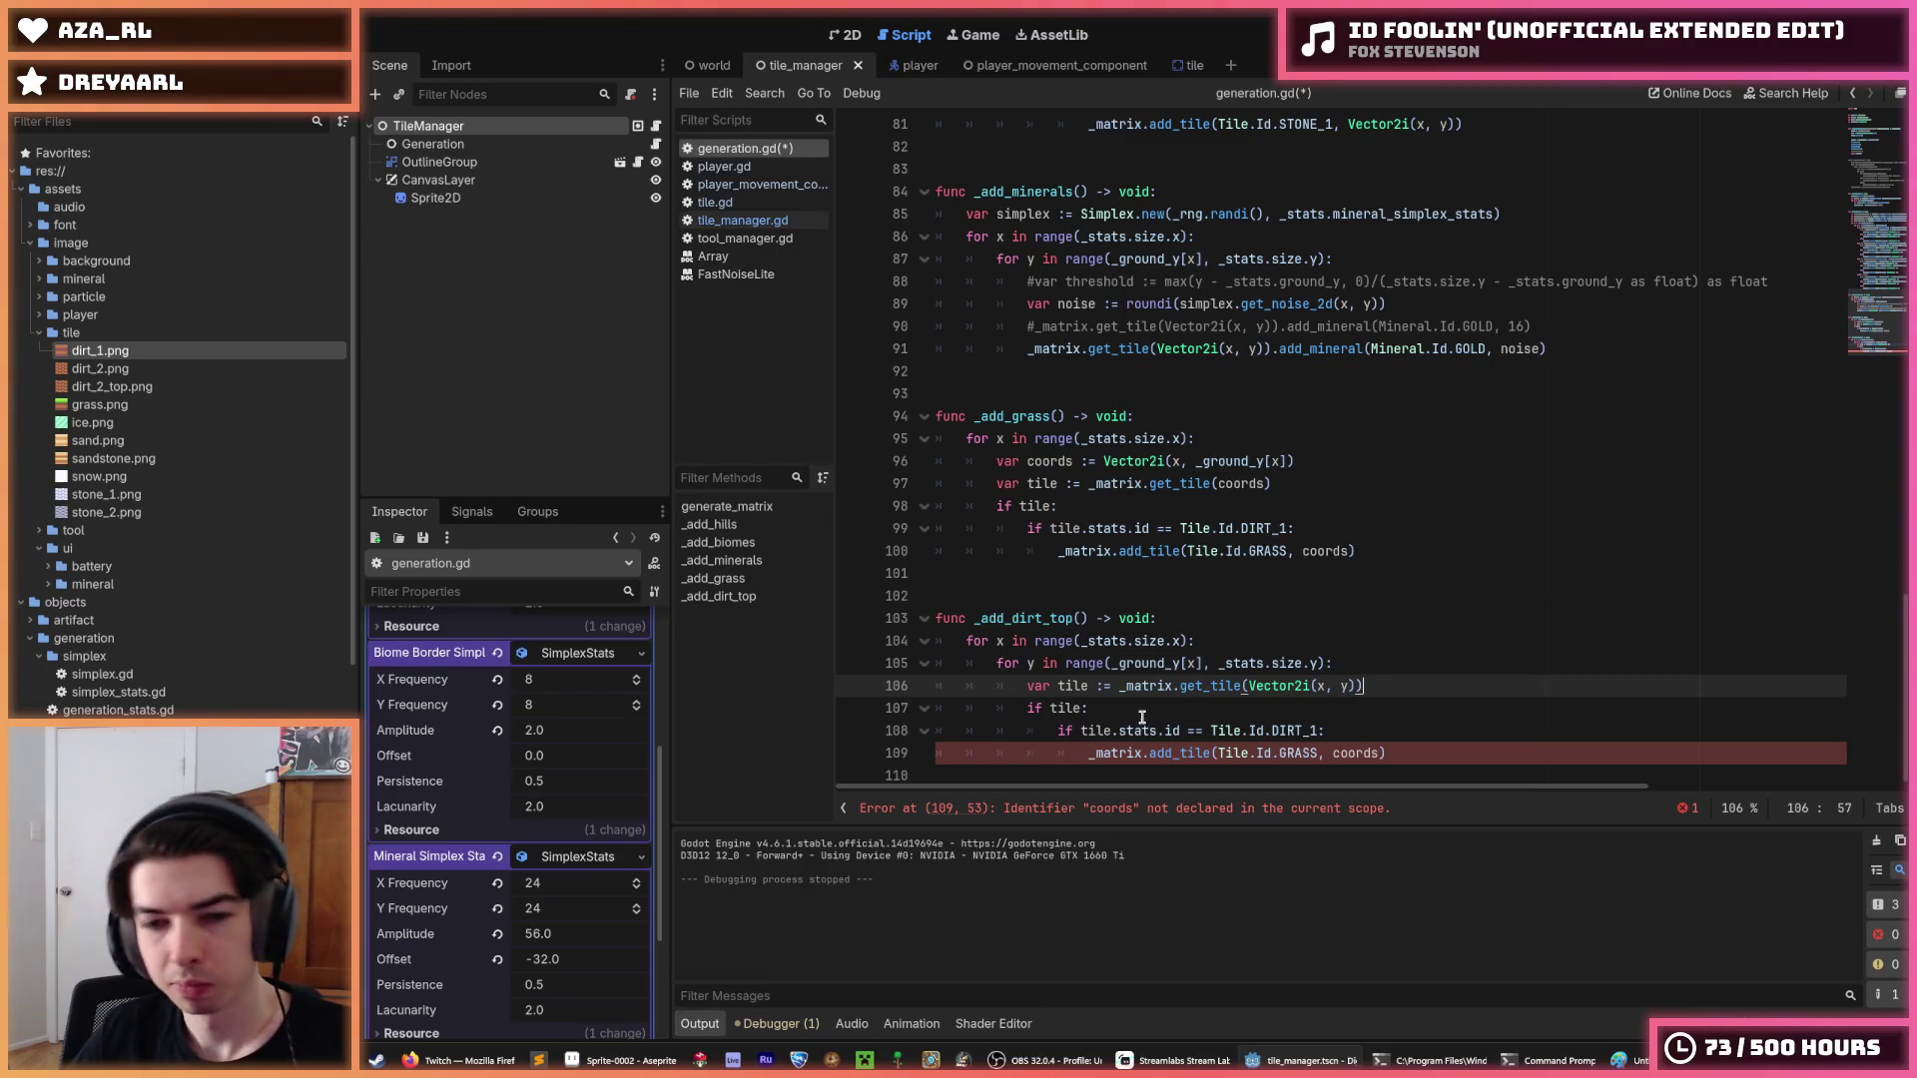
# Compare line 108's tile check with the DIRT_1 condition in _add_grass.
pyautogui.click(1146, 711)
pyautogui.doubleClick(1057, 708)
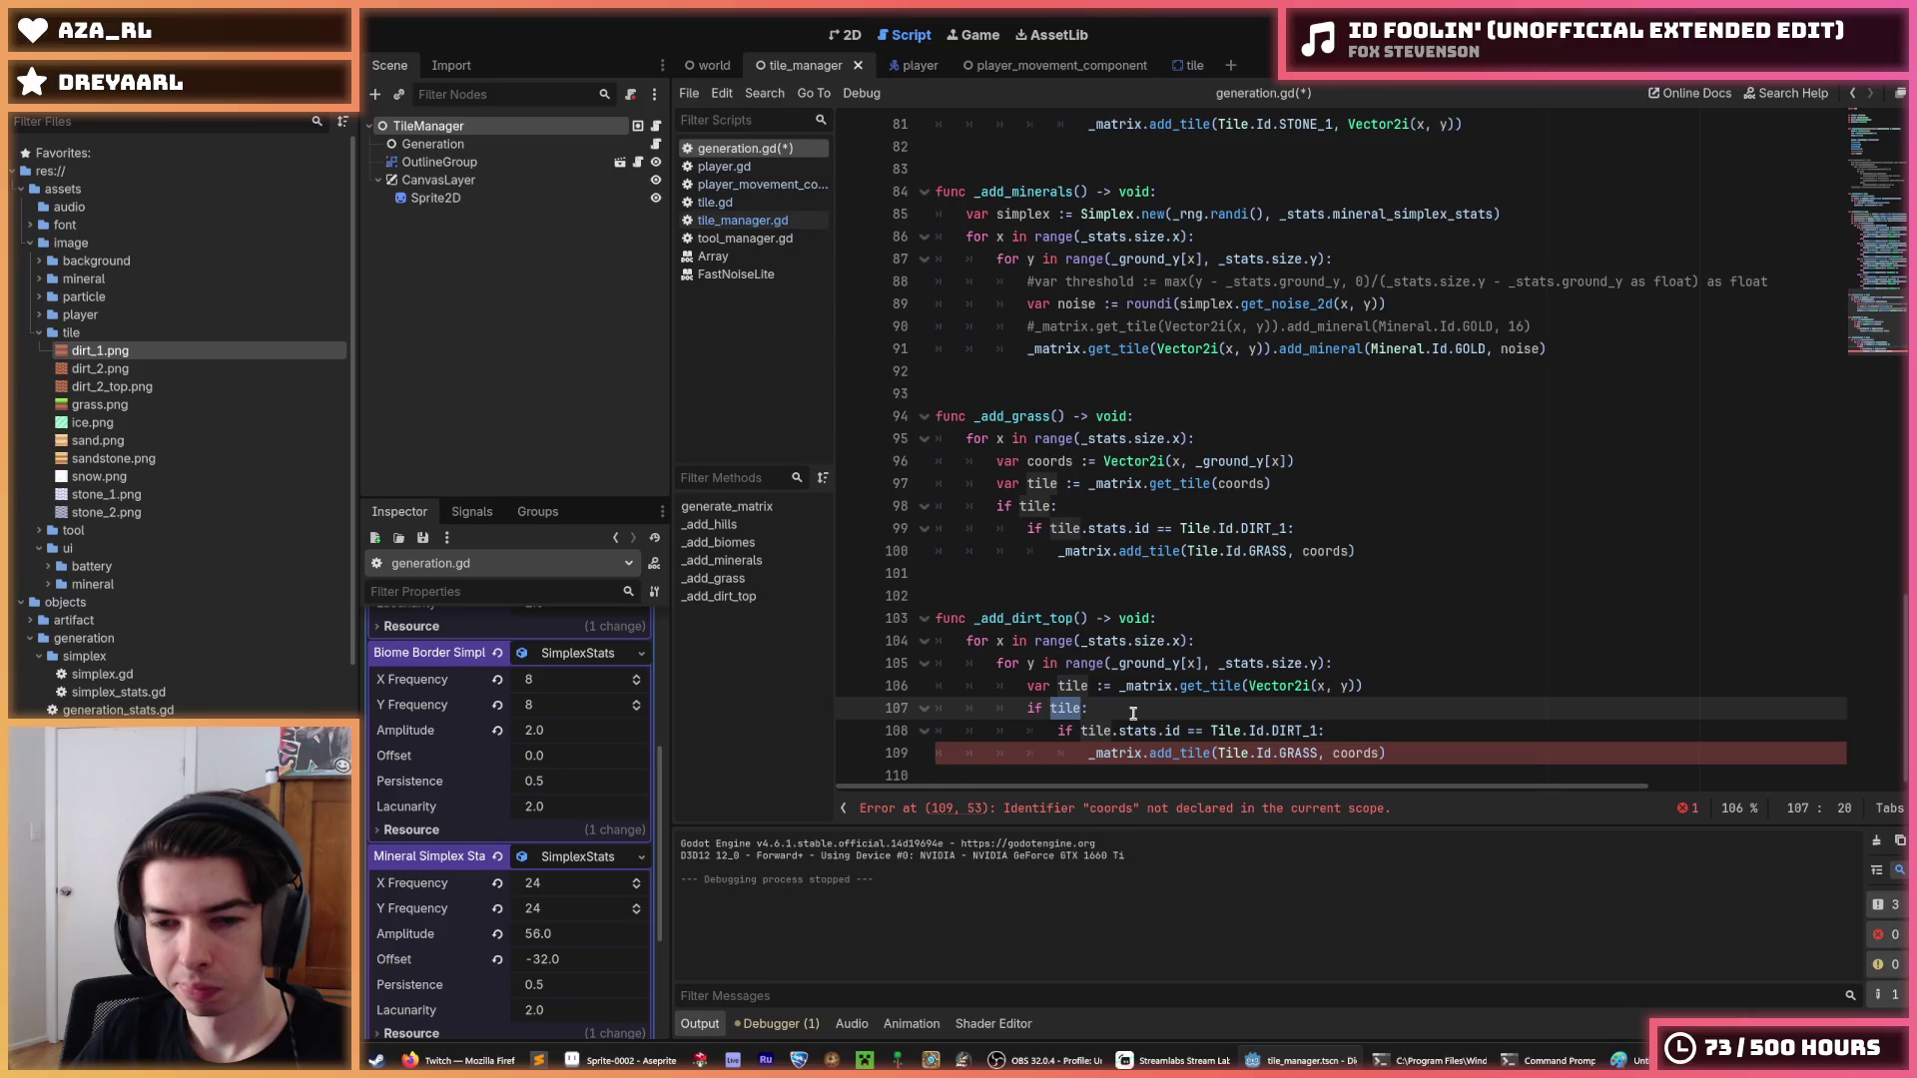
pyautogui.click(1318, 729)
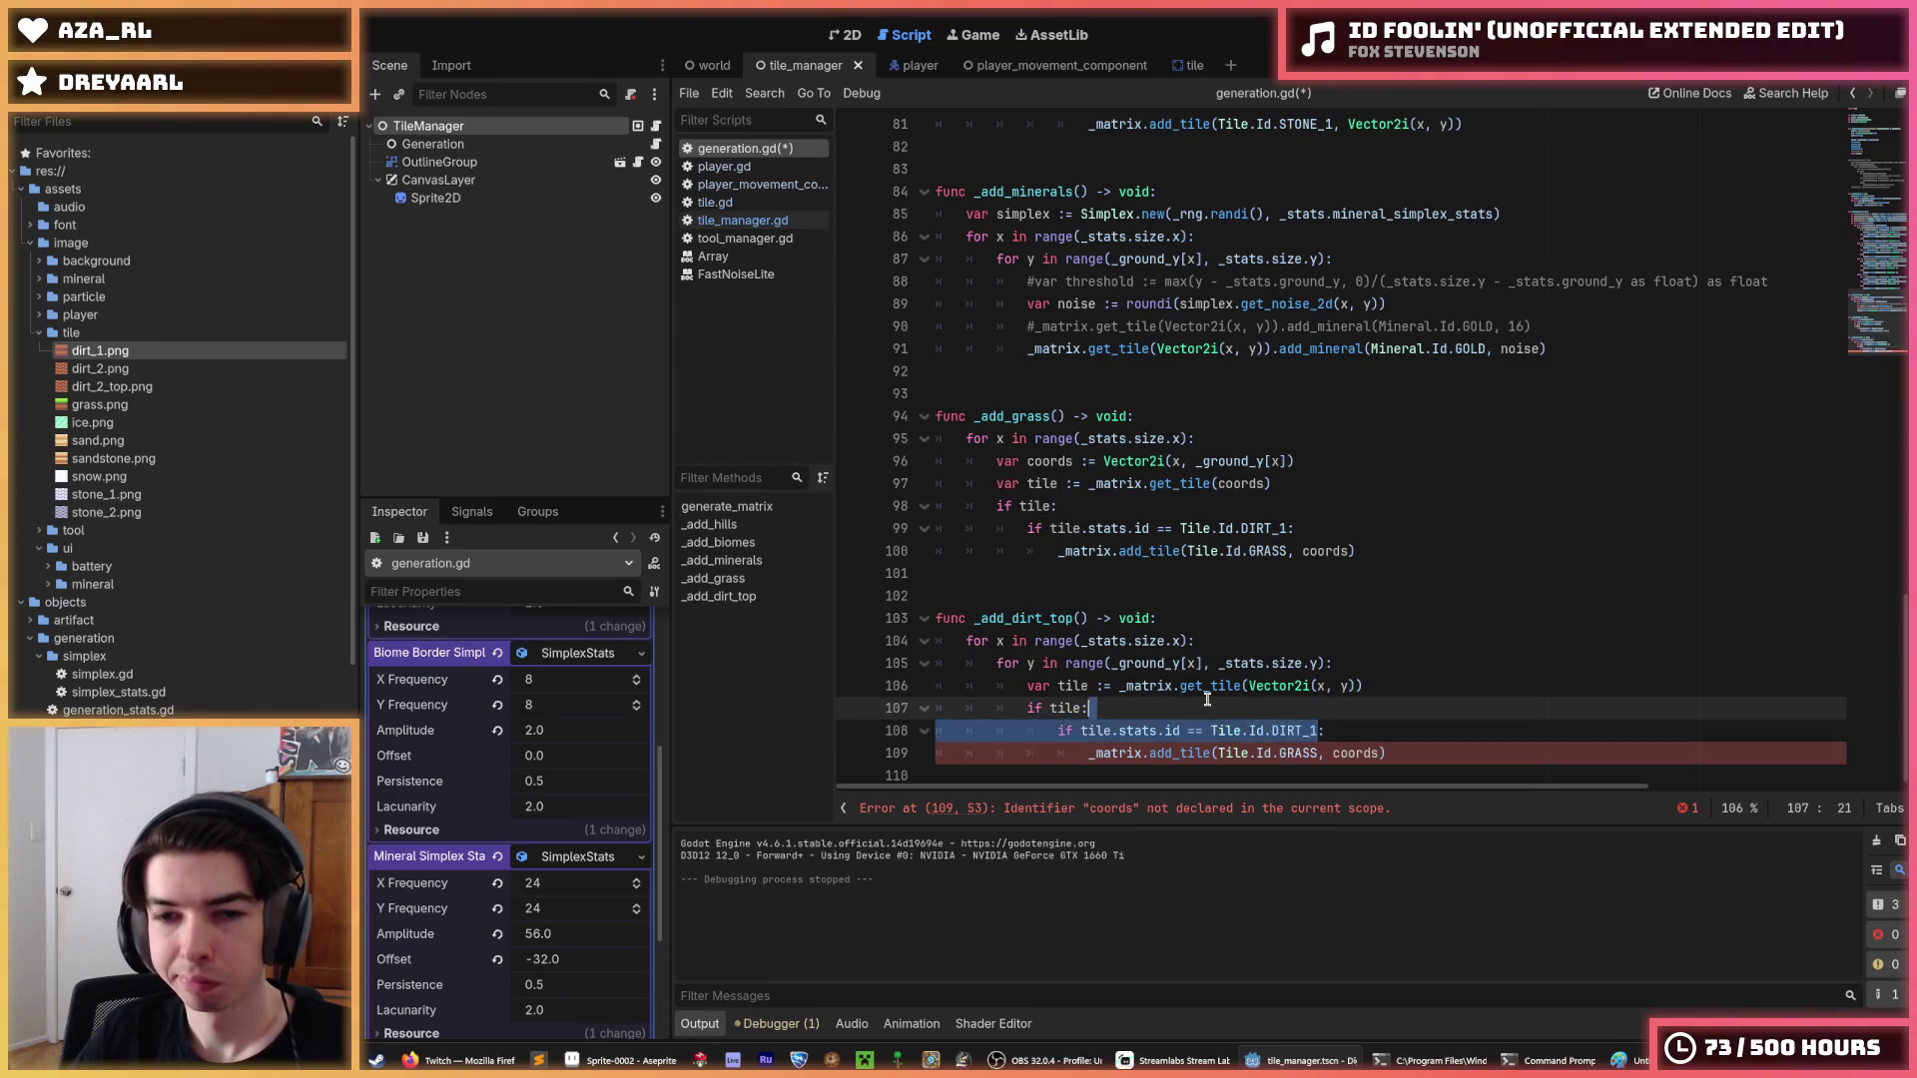
pyautogui.click(1286, 528)
pyautogui.moveTo(1286, 528); pyautogui.dragTo(1051, 528)
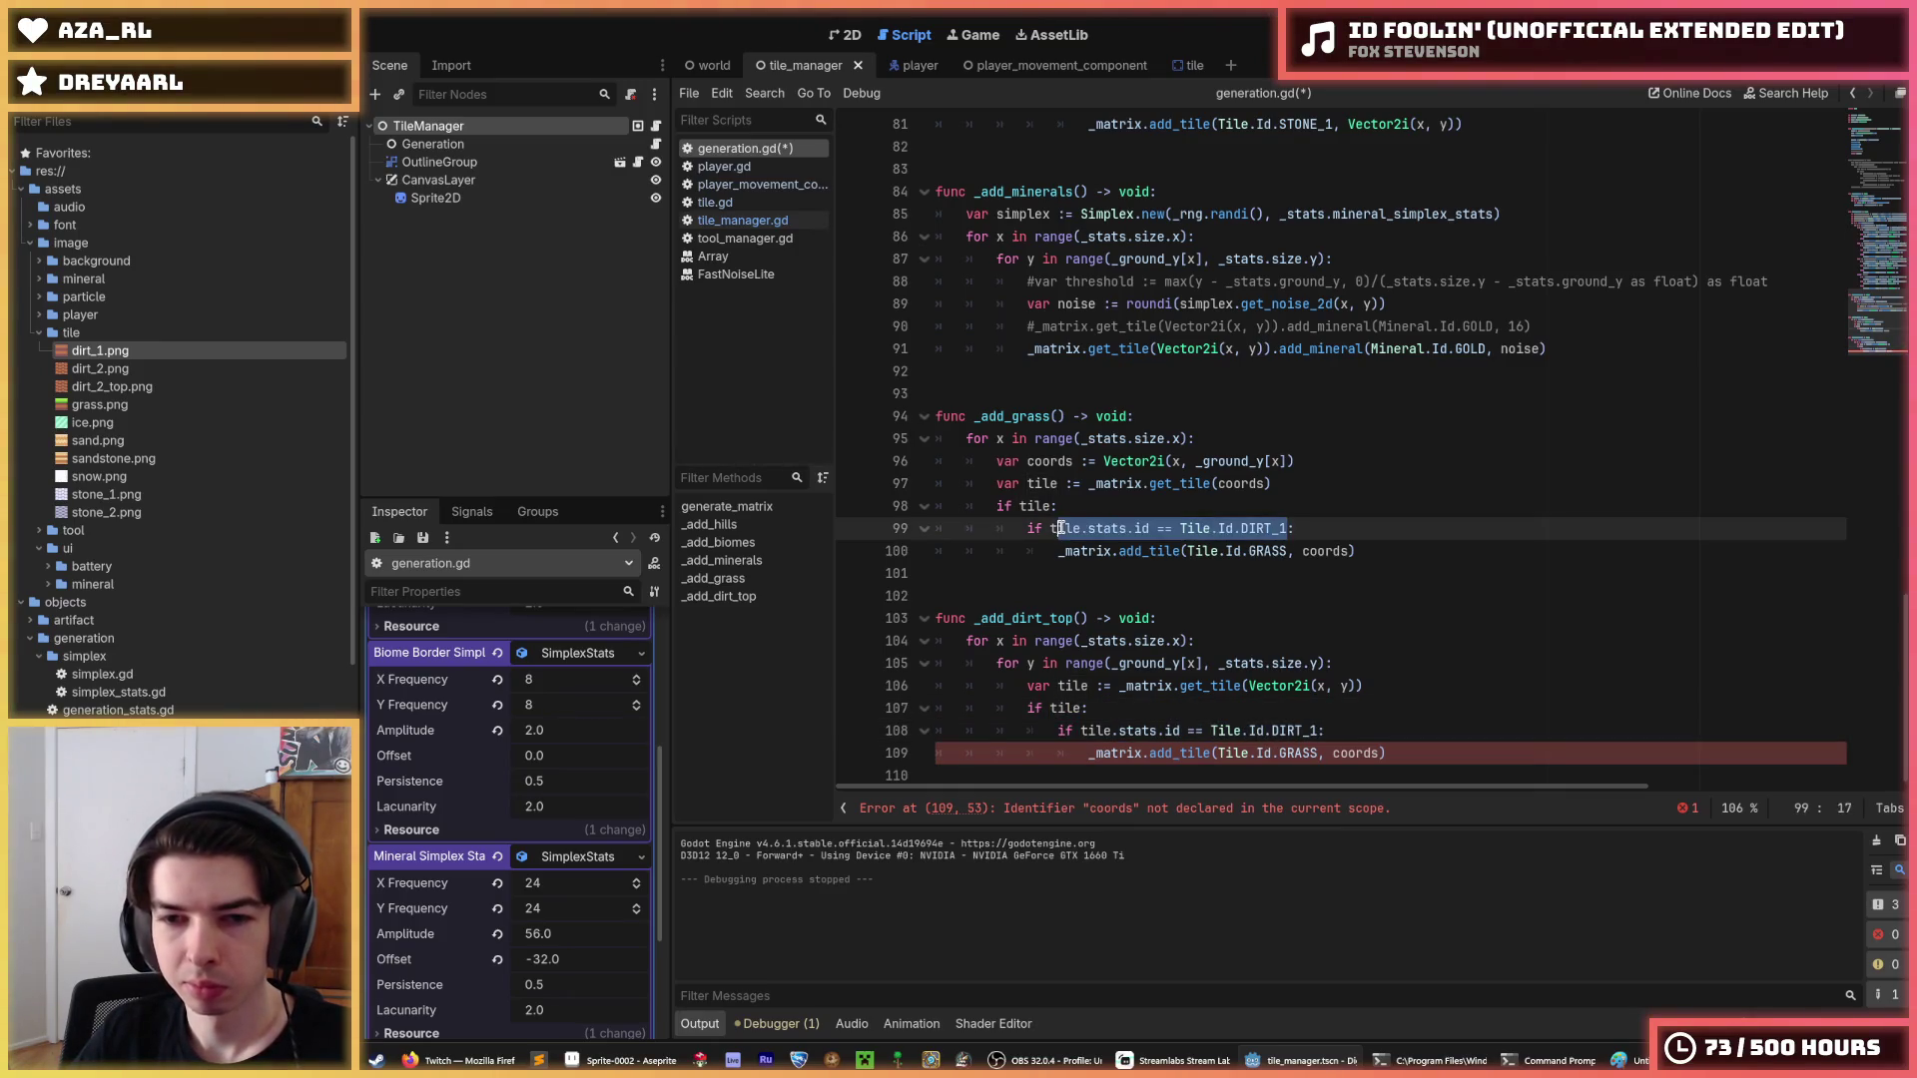
pyautogui.moveTo(1081, 730); pyautogui.dragTo(1318, 730)
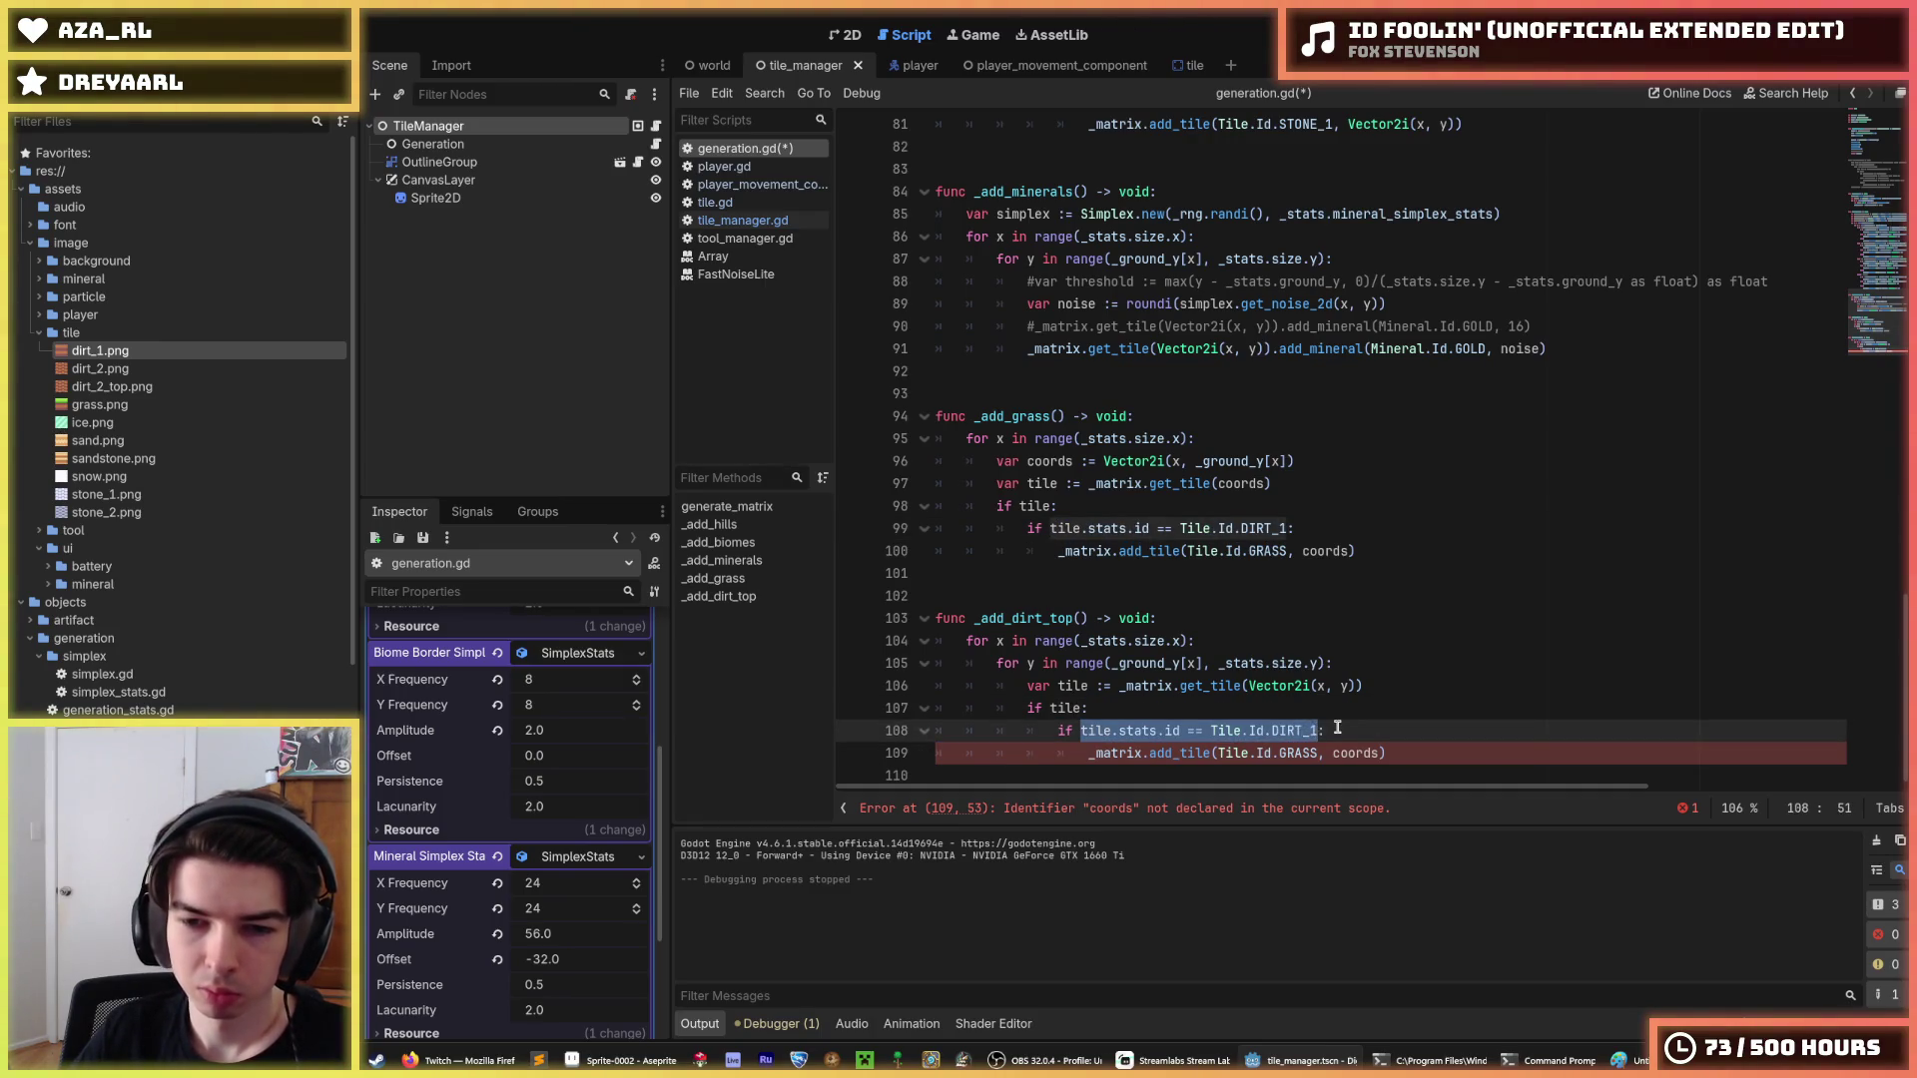
pyautogui.click(1336, 728)
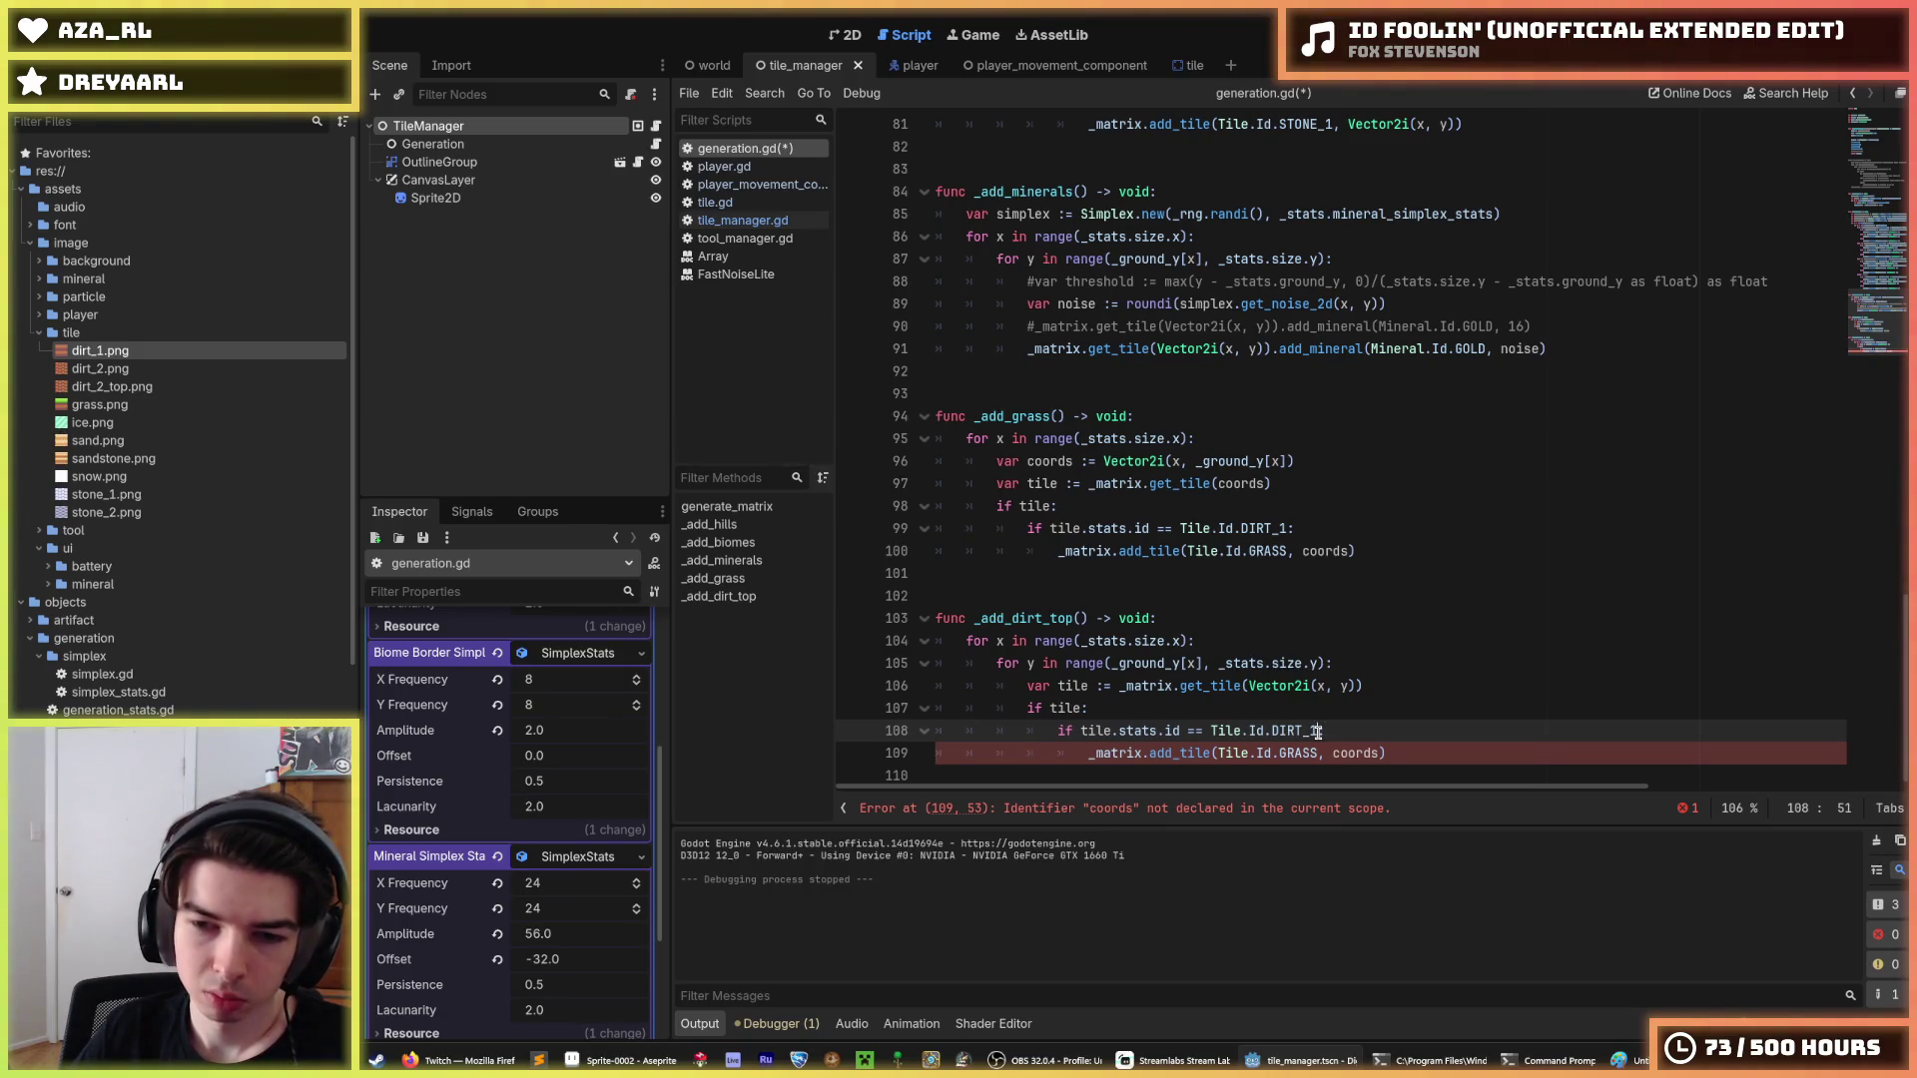
# Change the check to DIRT_2, the placed tile from GRASS to DIRT_2_TOP, and save.
pyautogui.press('BackSpace')
pyautogui.write('2')
pyautogui.press('Down')
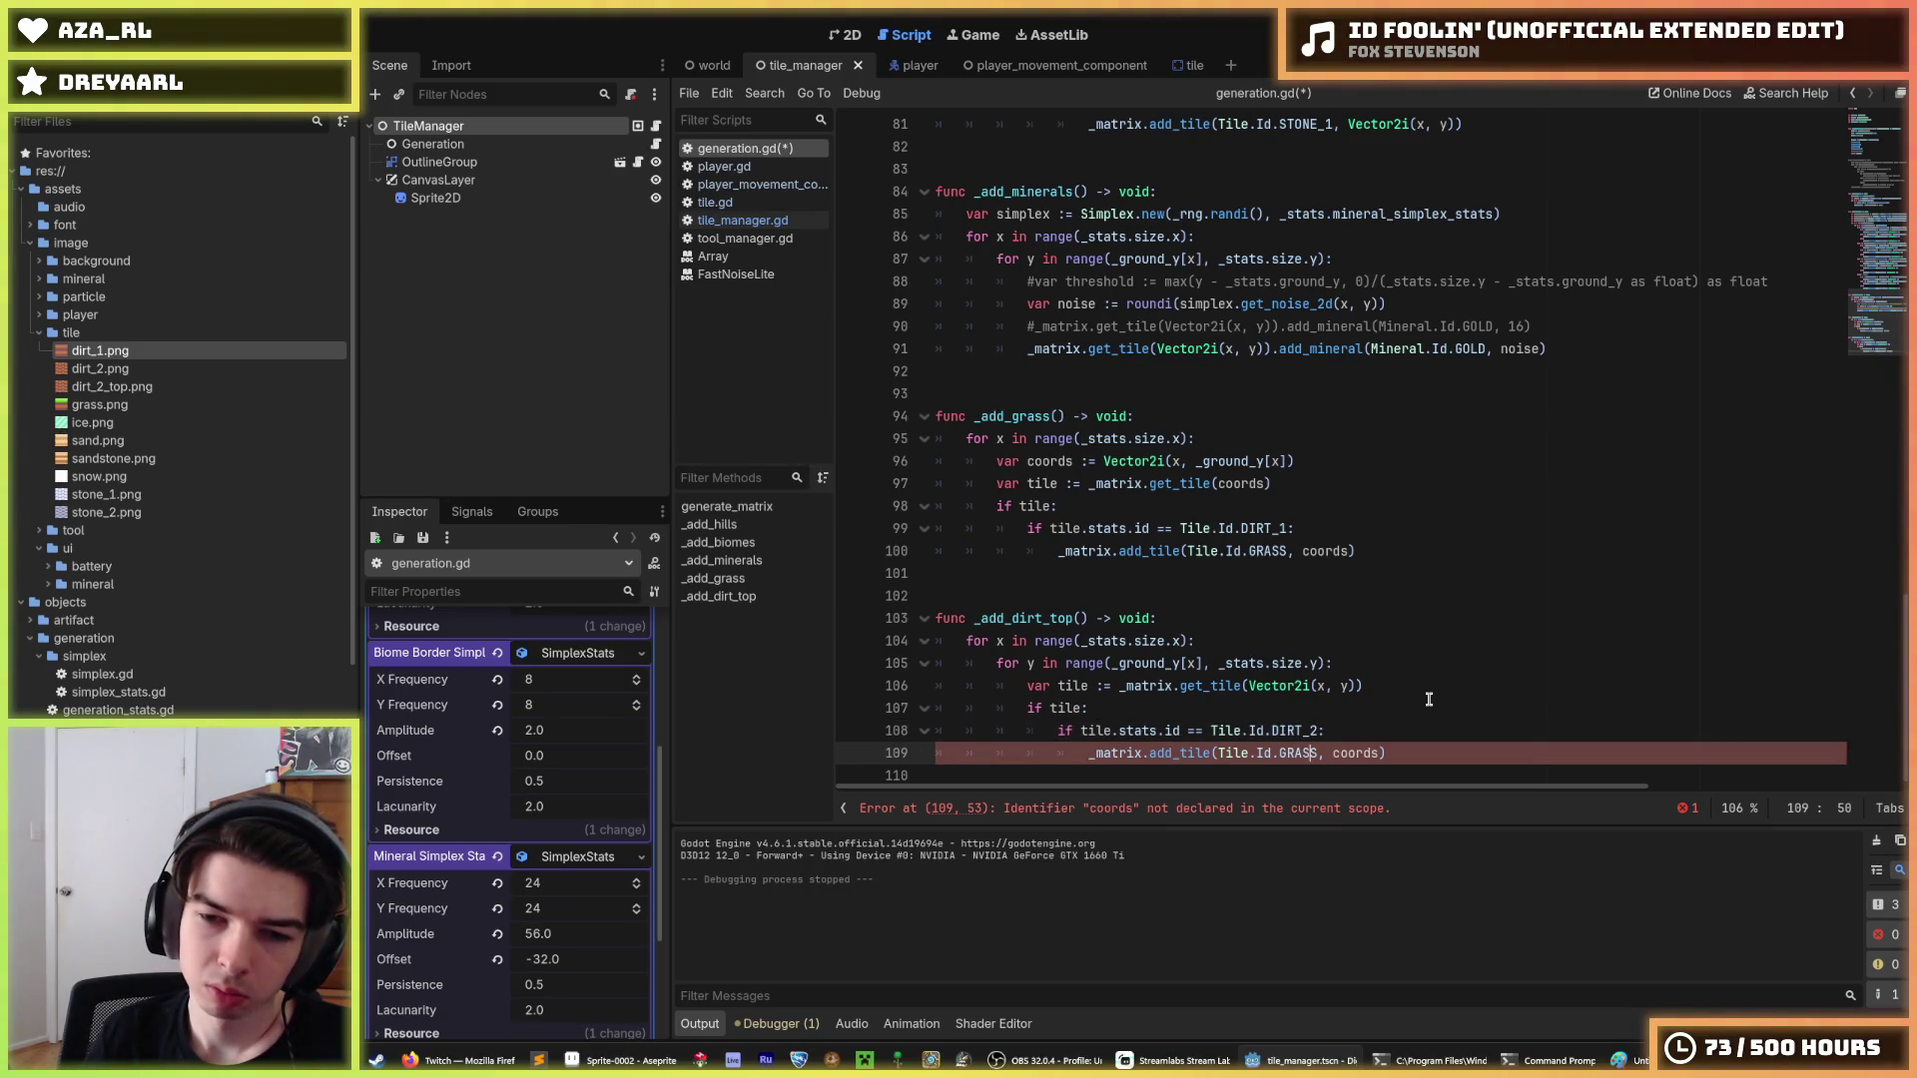
pyautogui.press('Right')
pyautogui.hotkey('shift', 'Left')
pyautogui.hotkey('shift', 'Left')
pyautogui.hotkey('shift', 'Left')
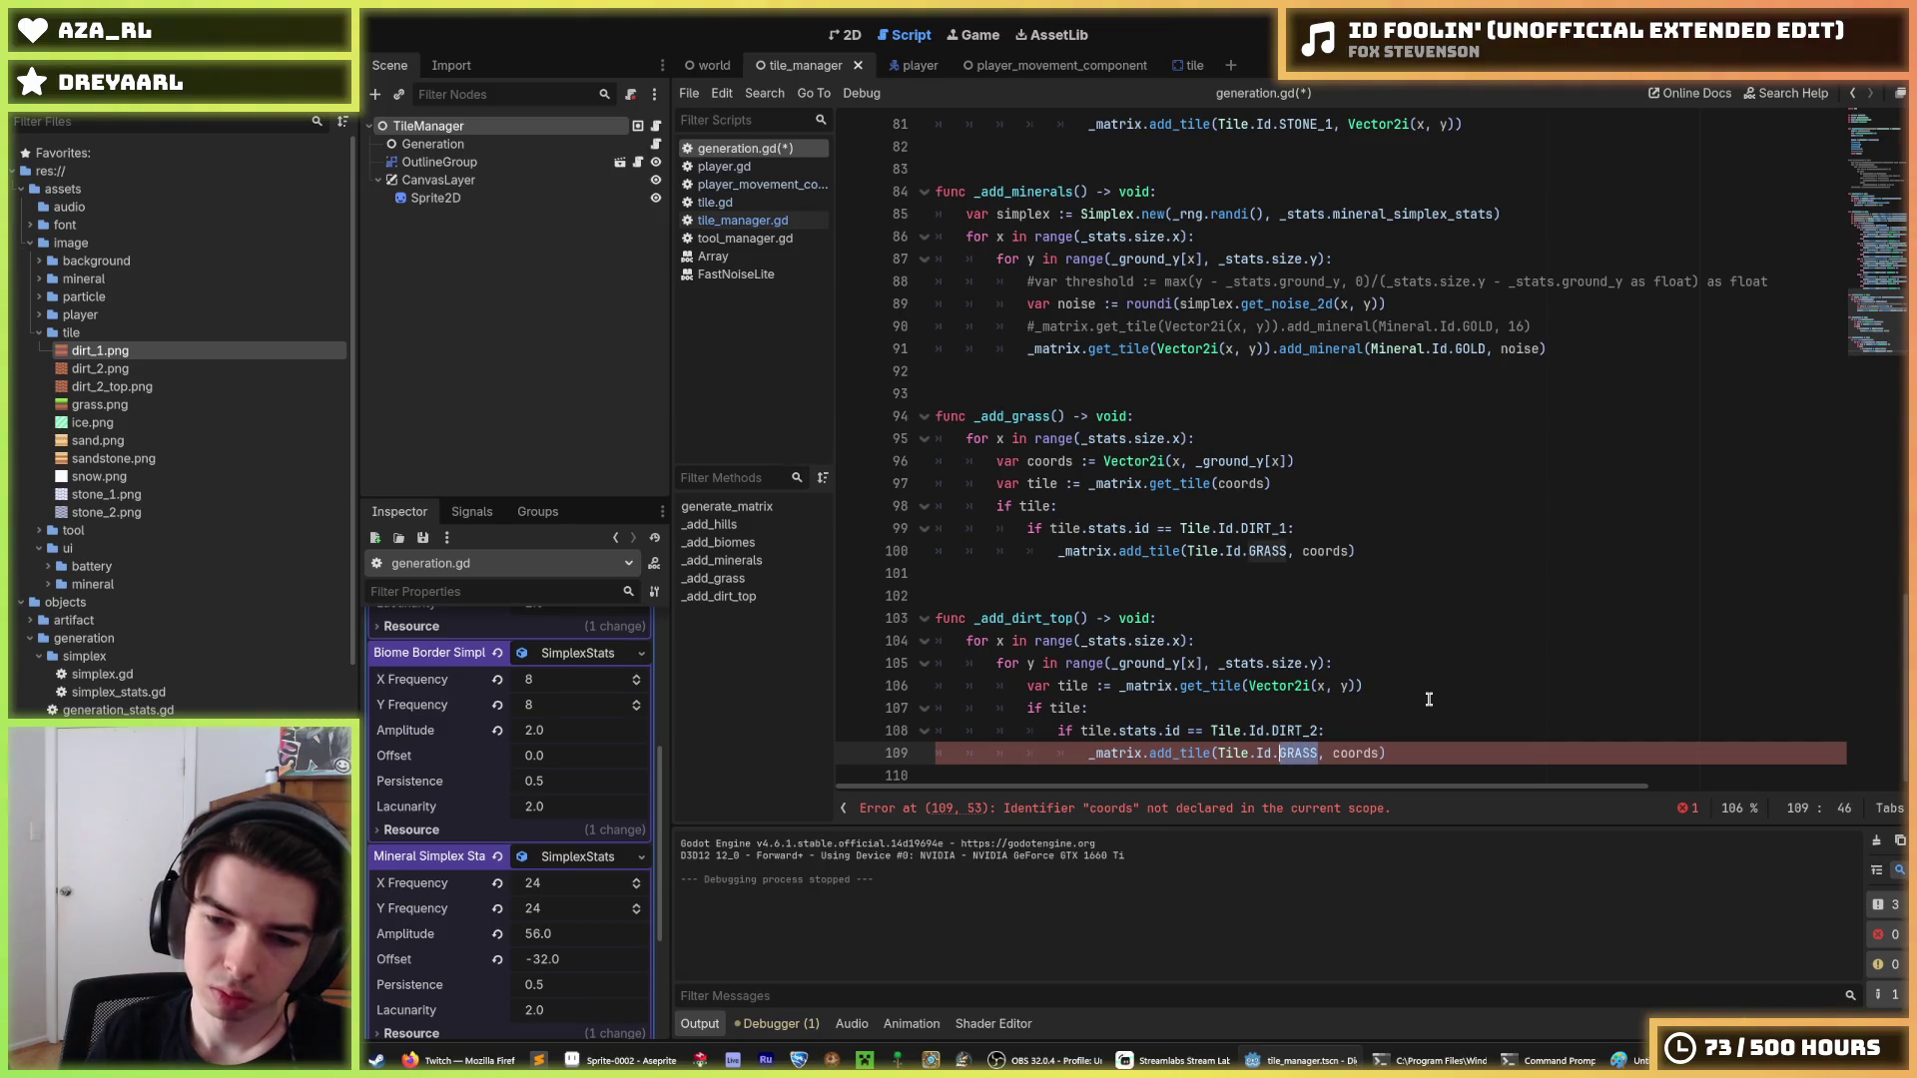
pyautogui.write('DIRT_2')
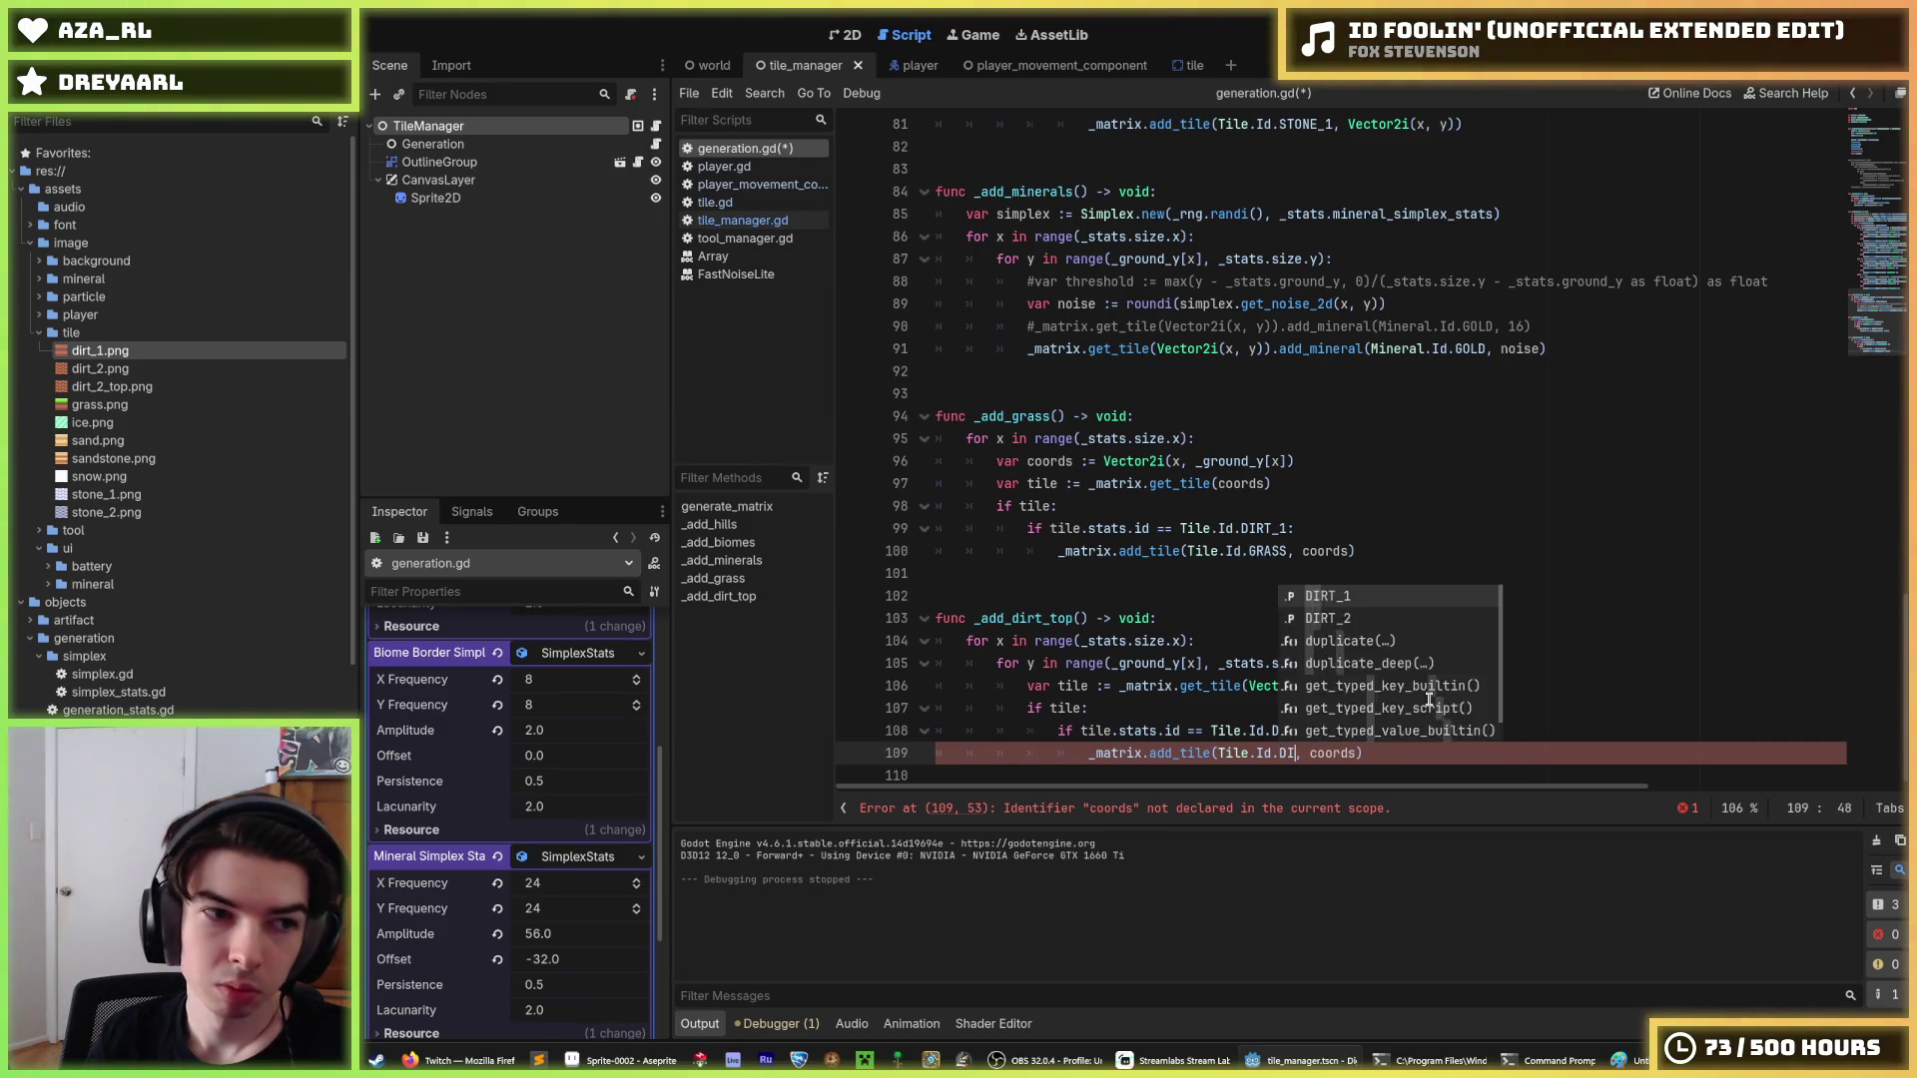
pyautogui.write('_TOP')
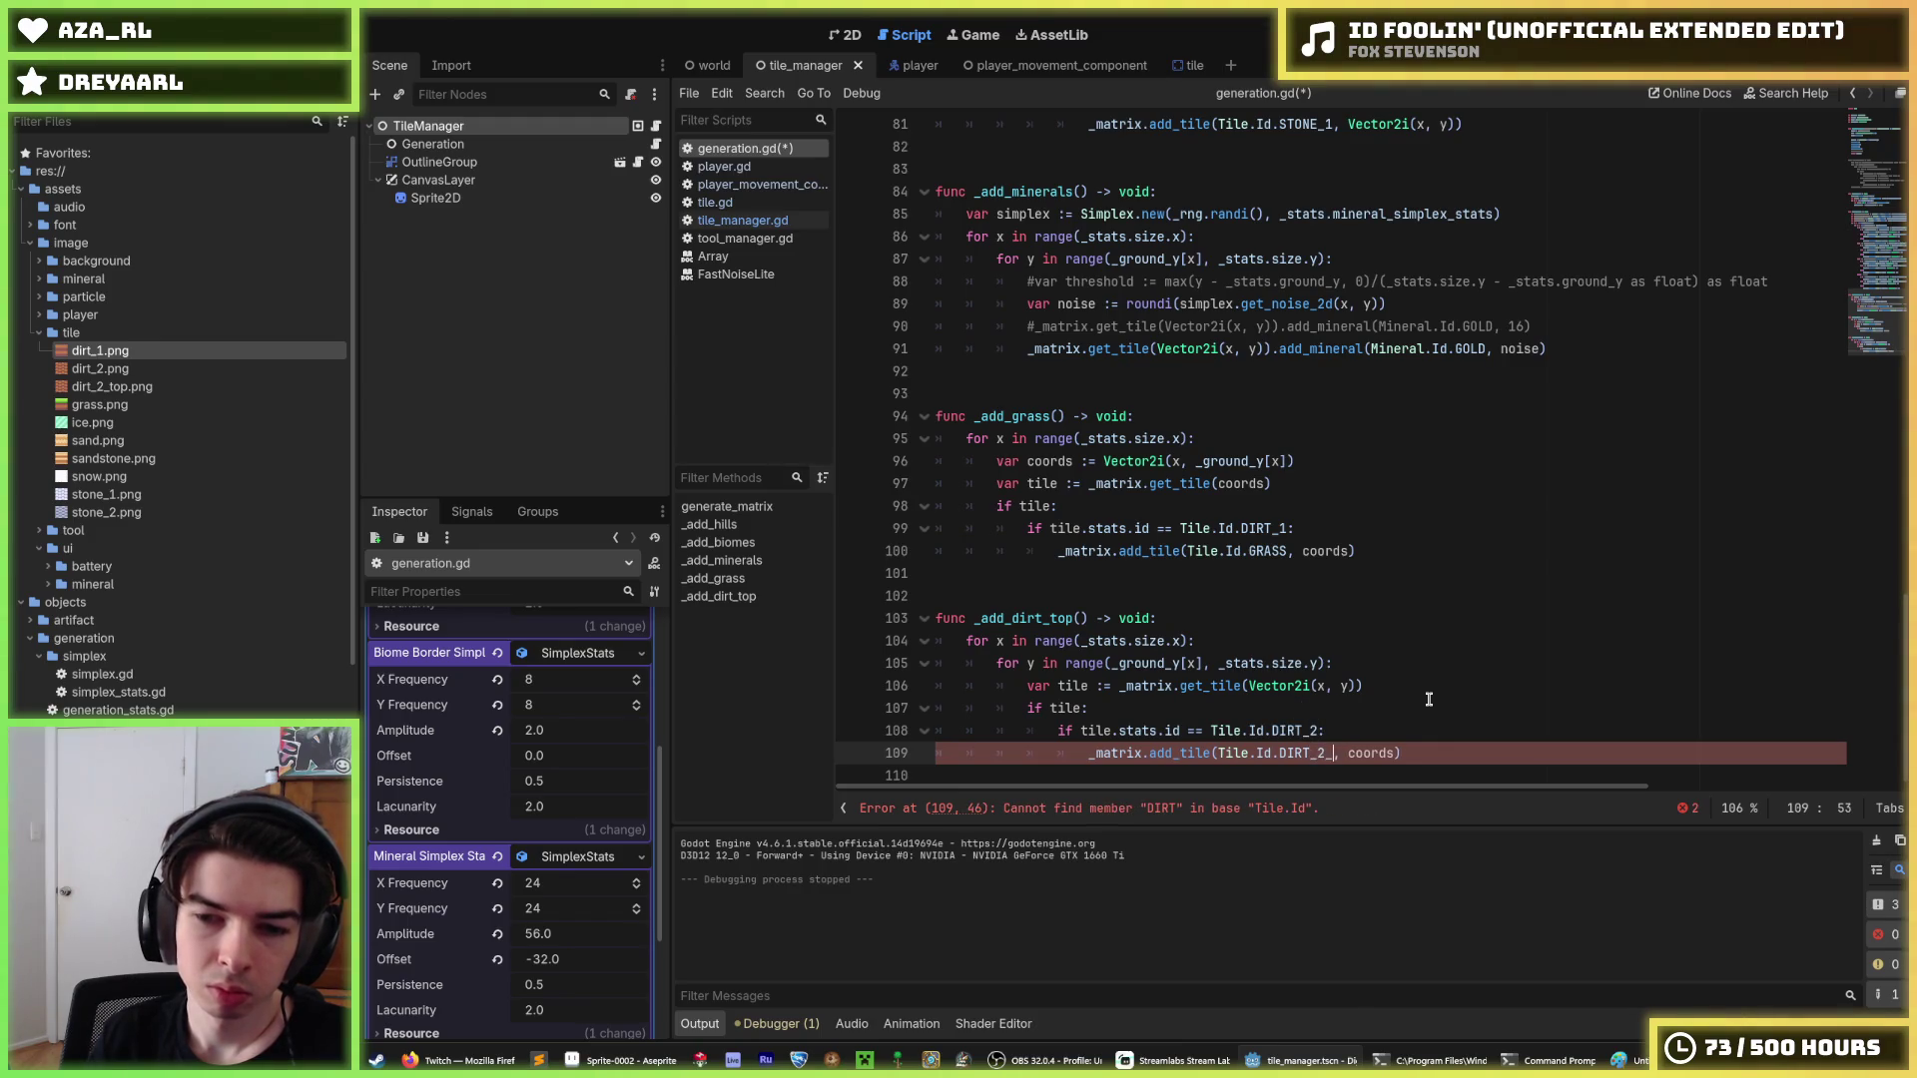
pyautogui.hotkey('ctrl', 's')
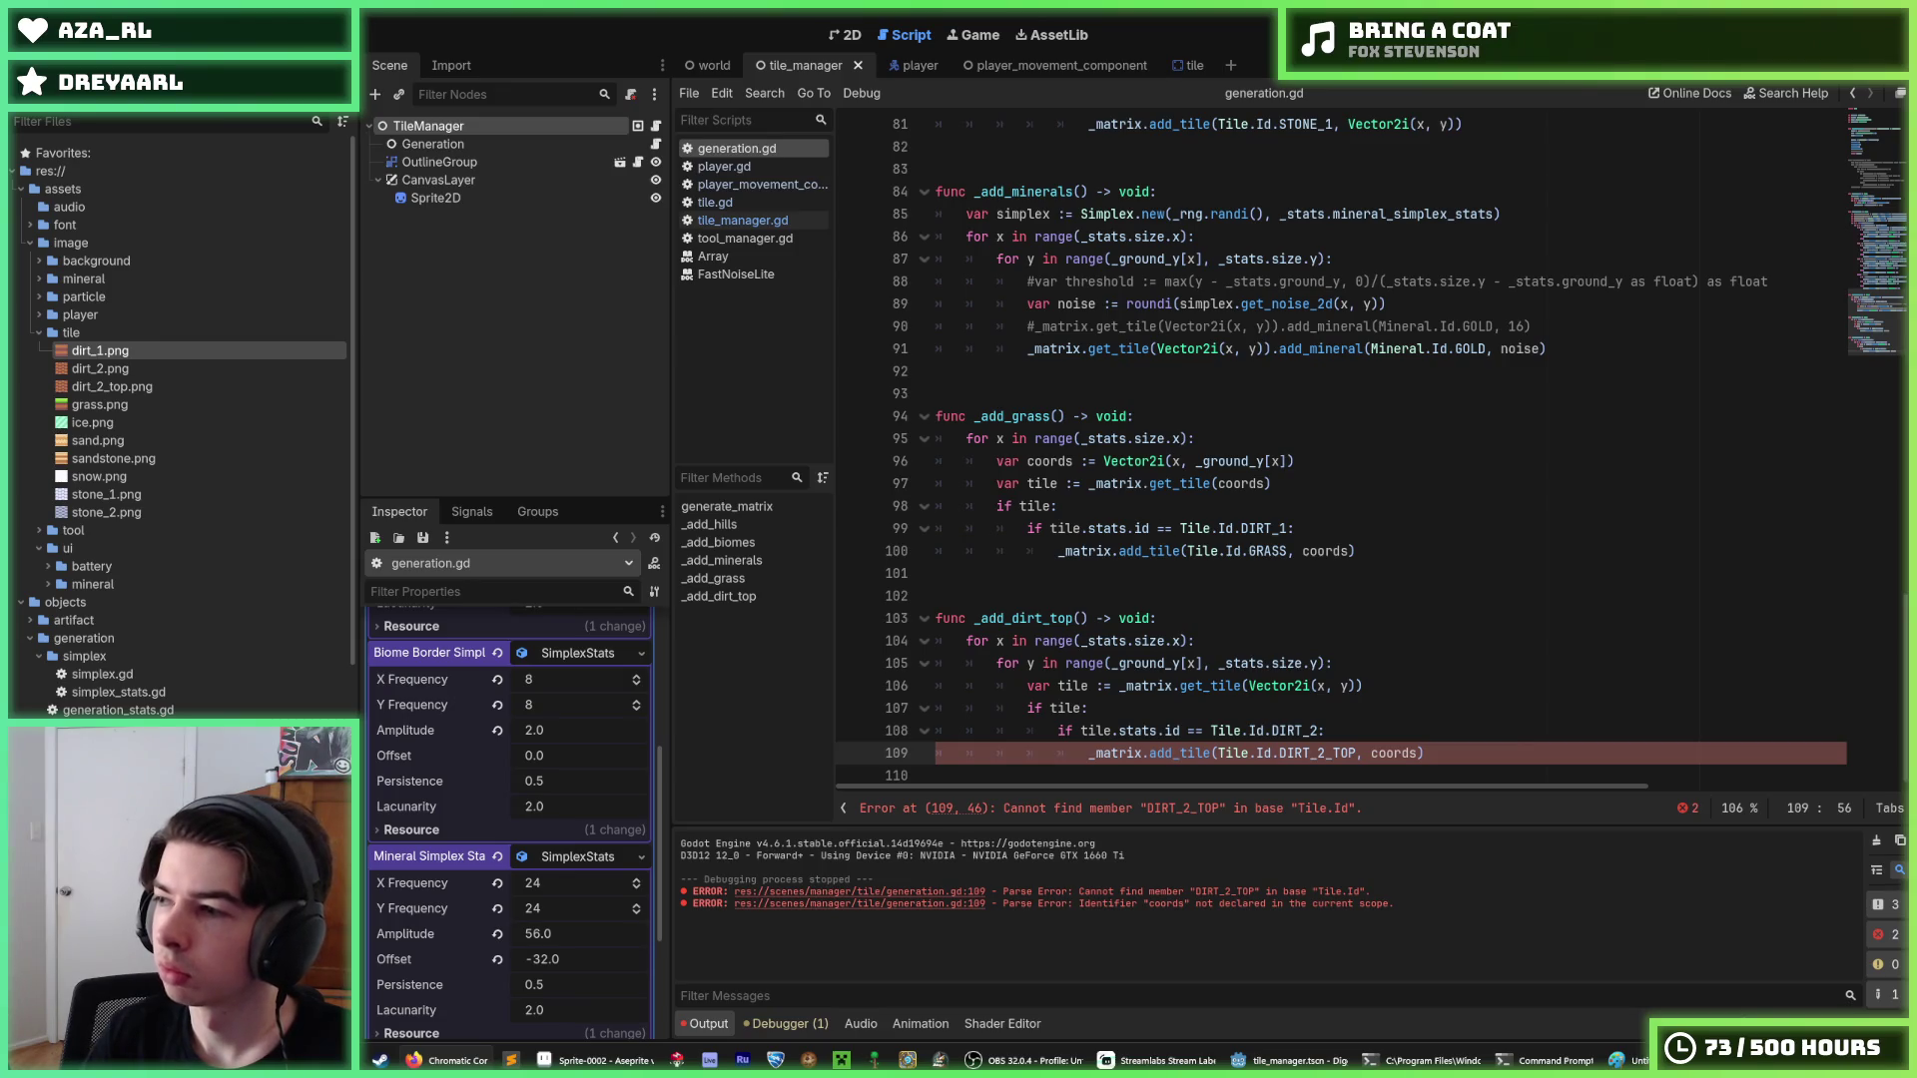
pyautogui.press('Up')
pyautogui.press('Up')
pyautogui.press('Up')
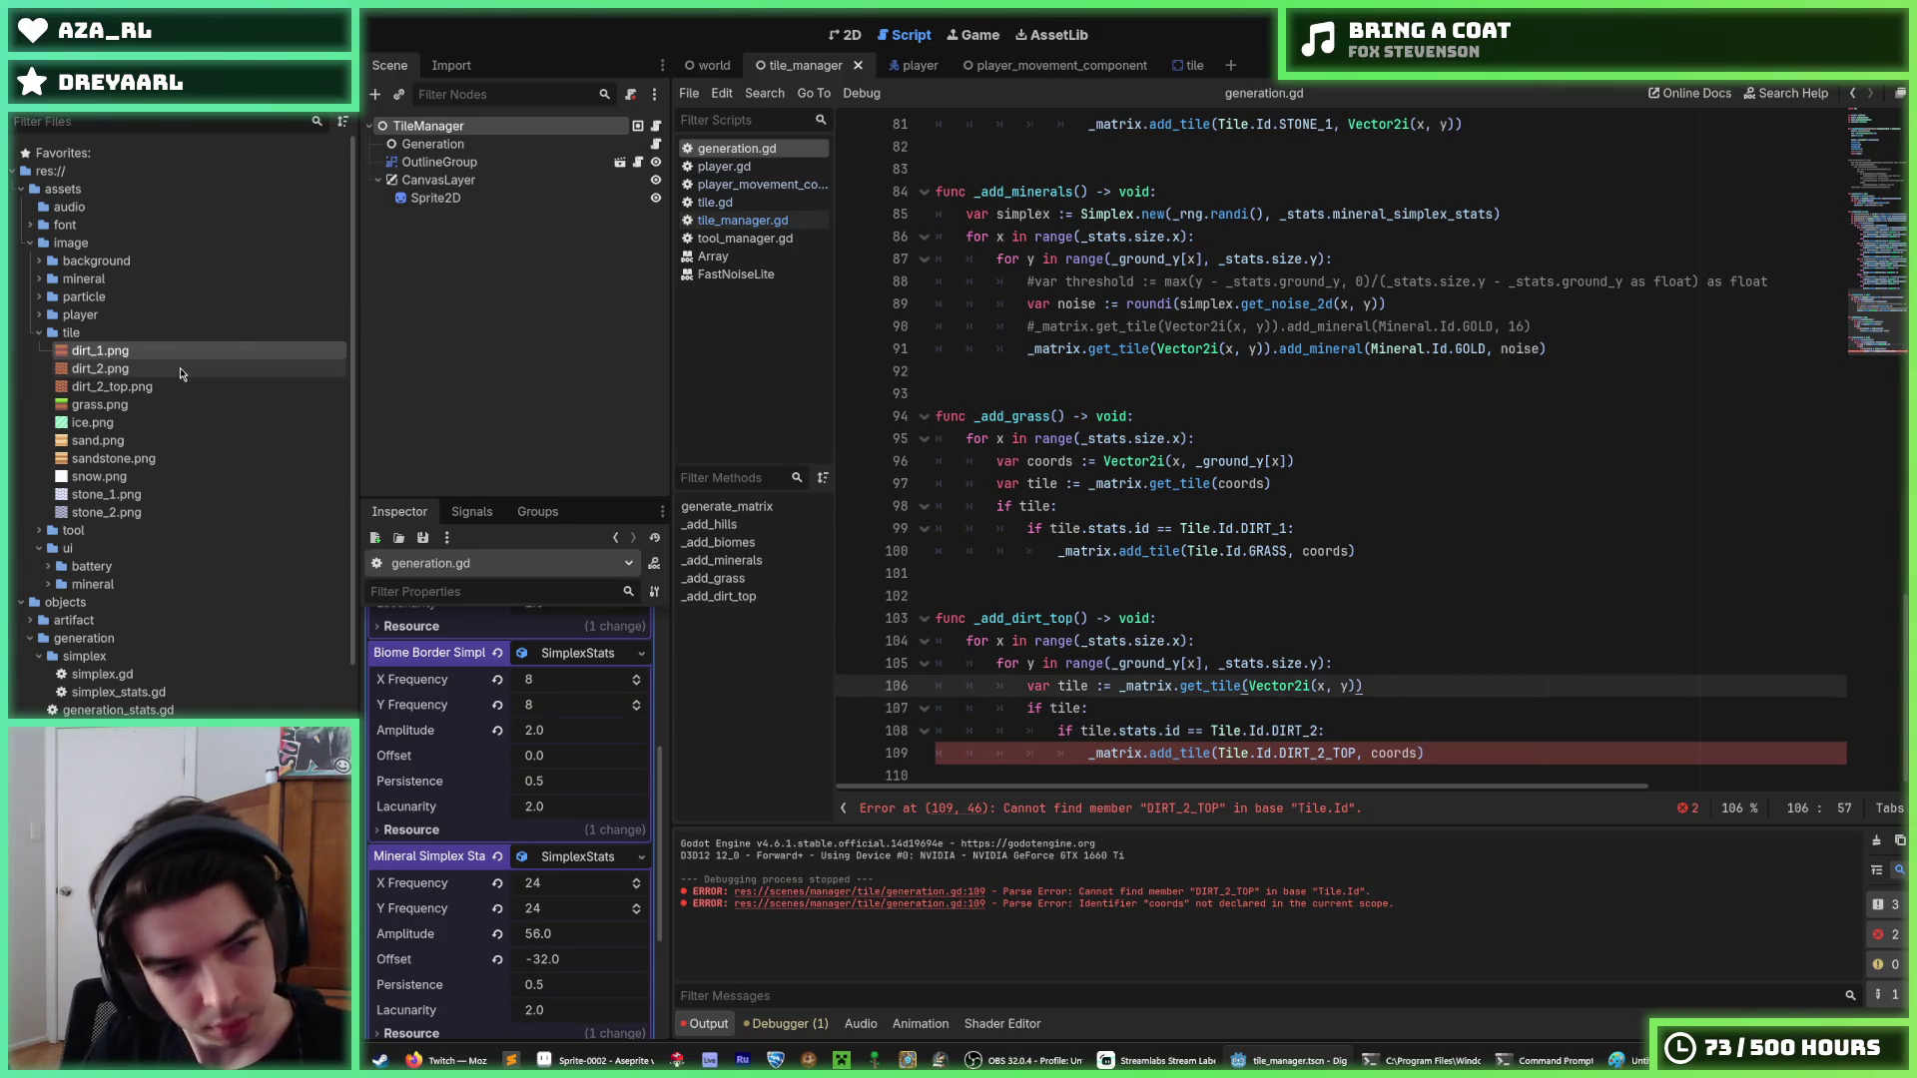
# Preview the dirt_2_top.png and dirt_2.png textures and inspect the dirt_2.tres and dirt_1.tres resources.
pyautogui.moveTo(153, 378)
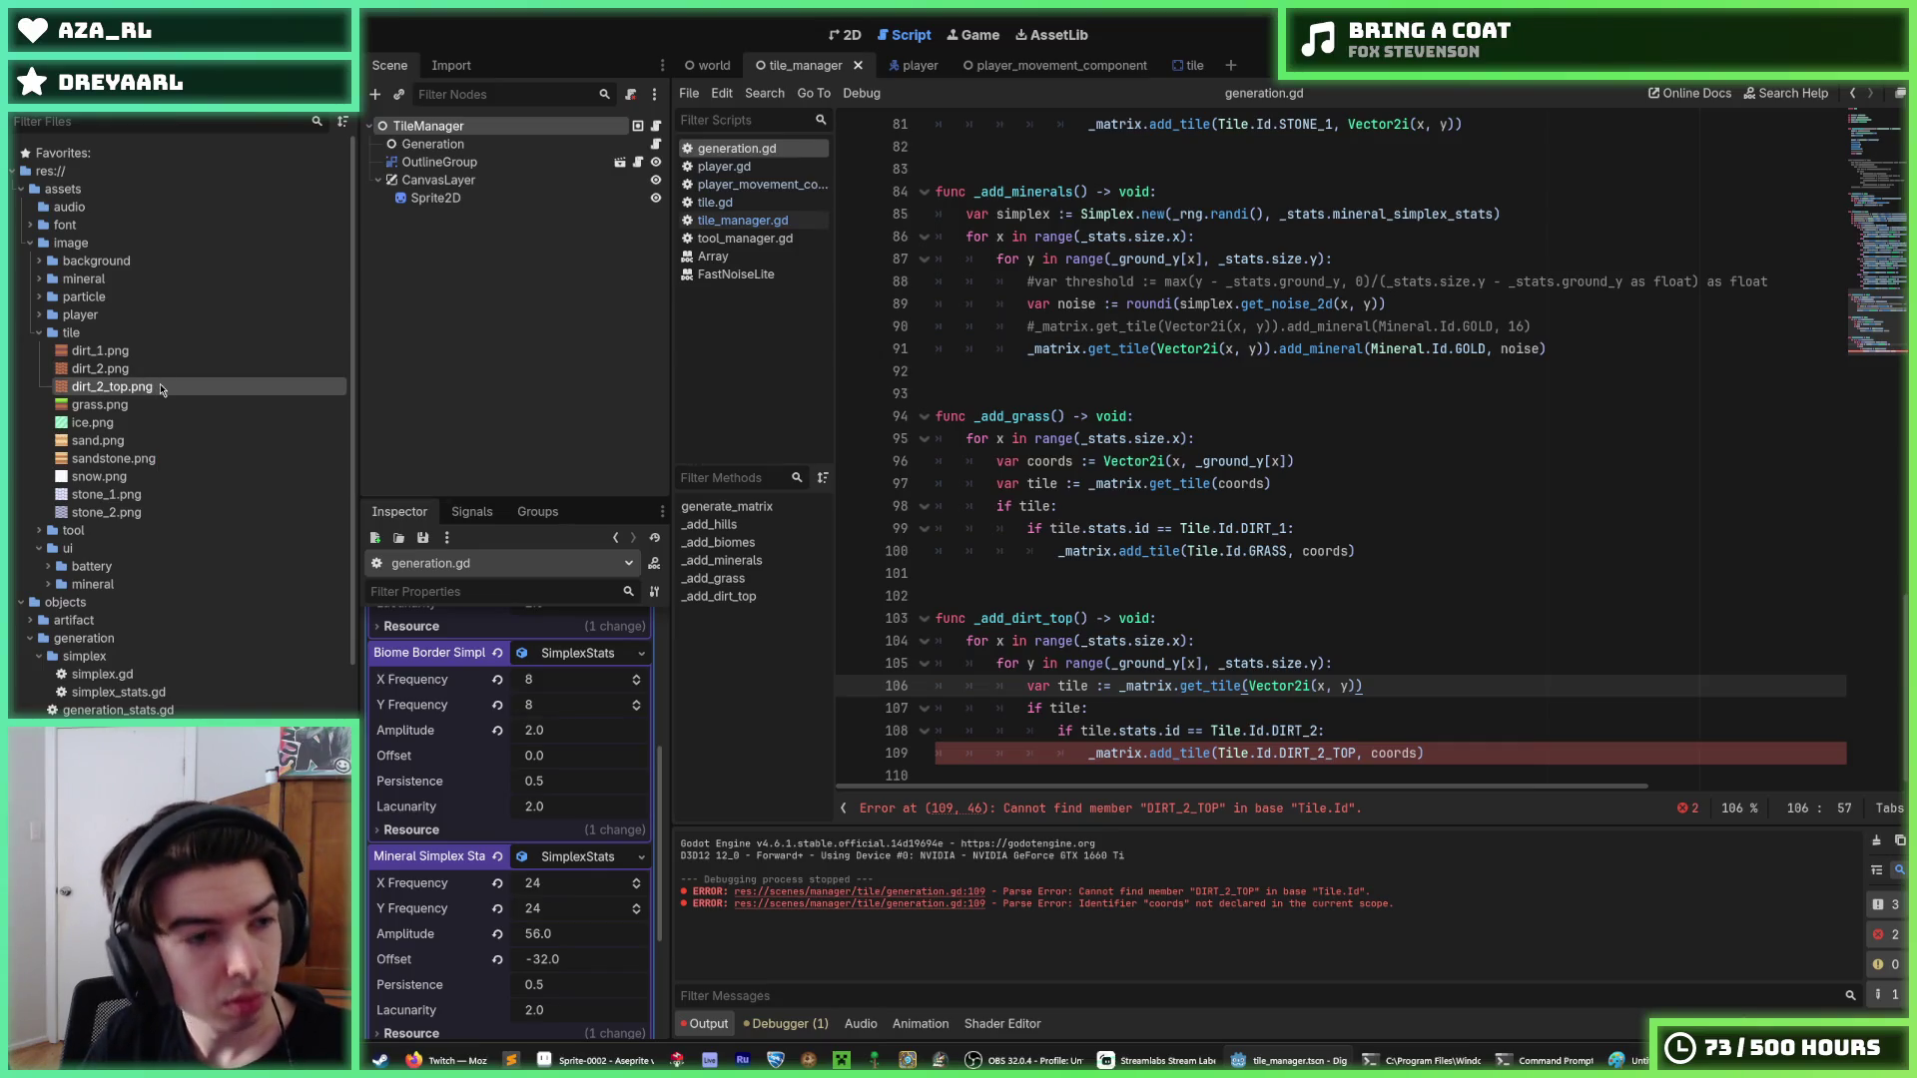
pyautogui.click(135, 373)
pyautogui.click(129, 381)
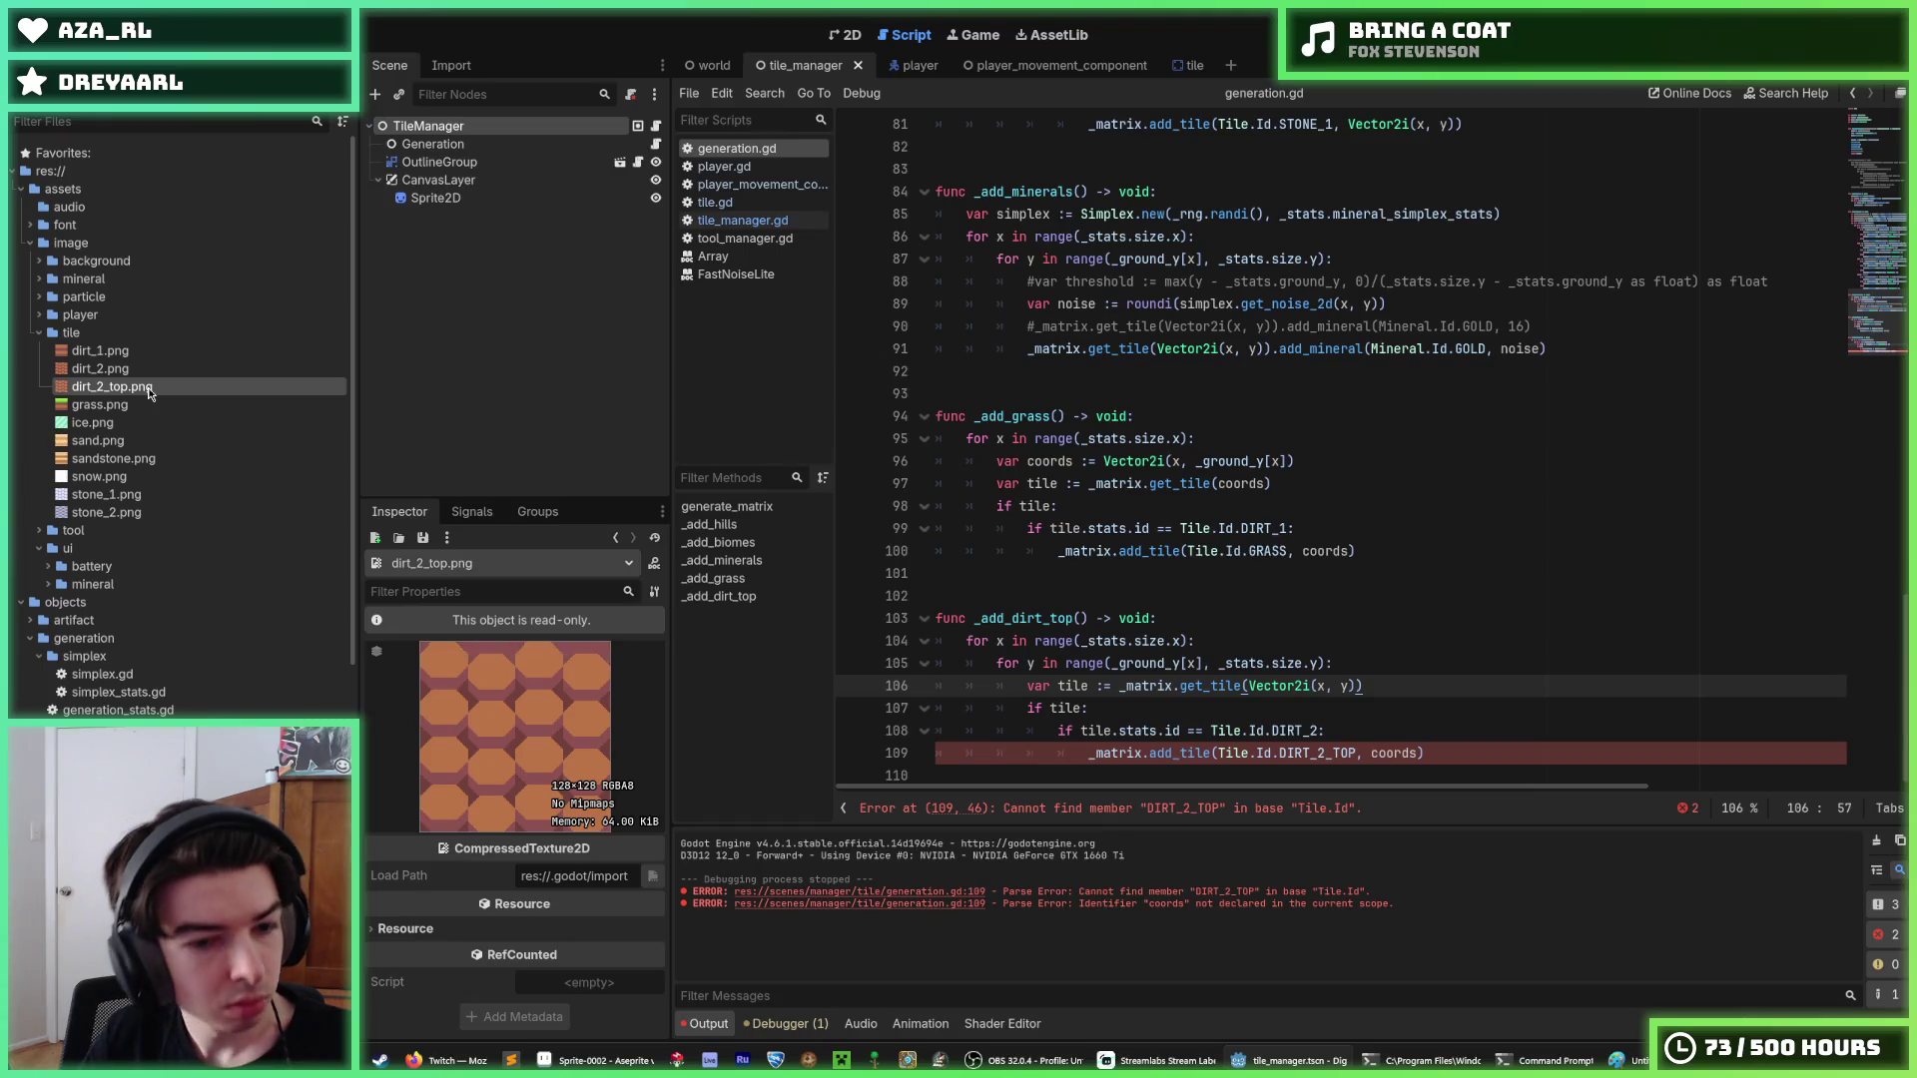
pyautogui.click(128, 372)
pyautogui.scroll(-10, 127, 376)
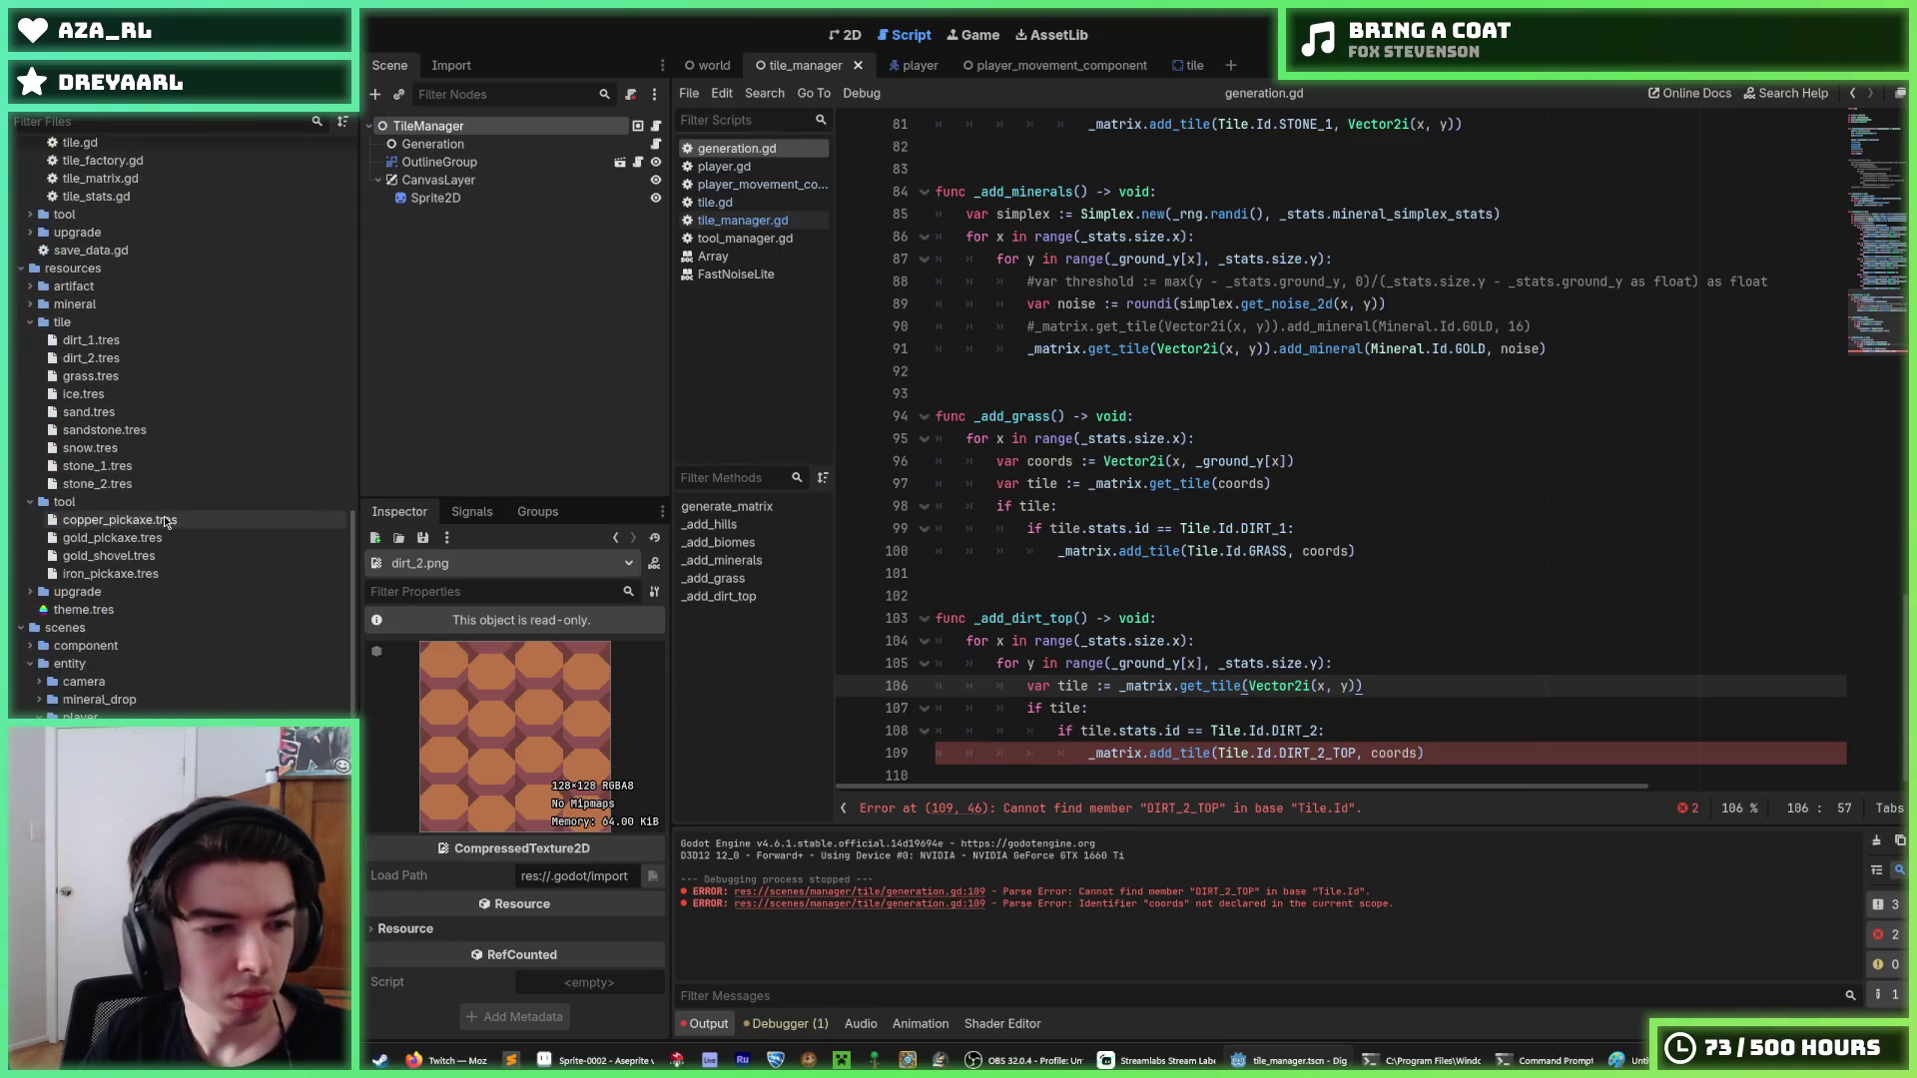
pyautogui.scroll(4, 110, 629)
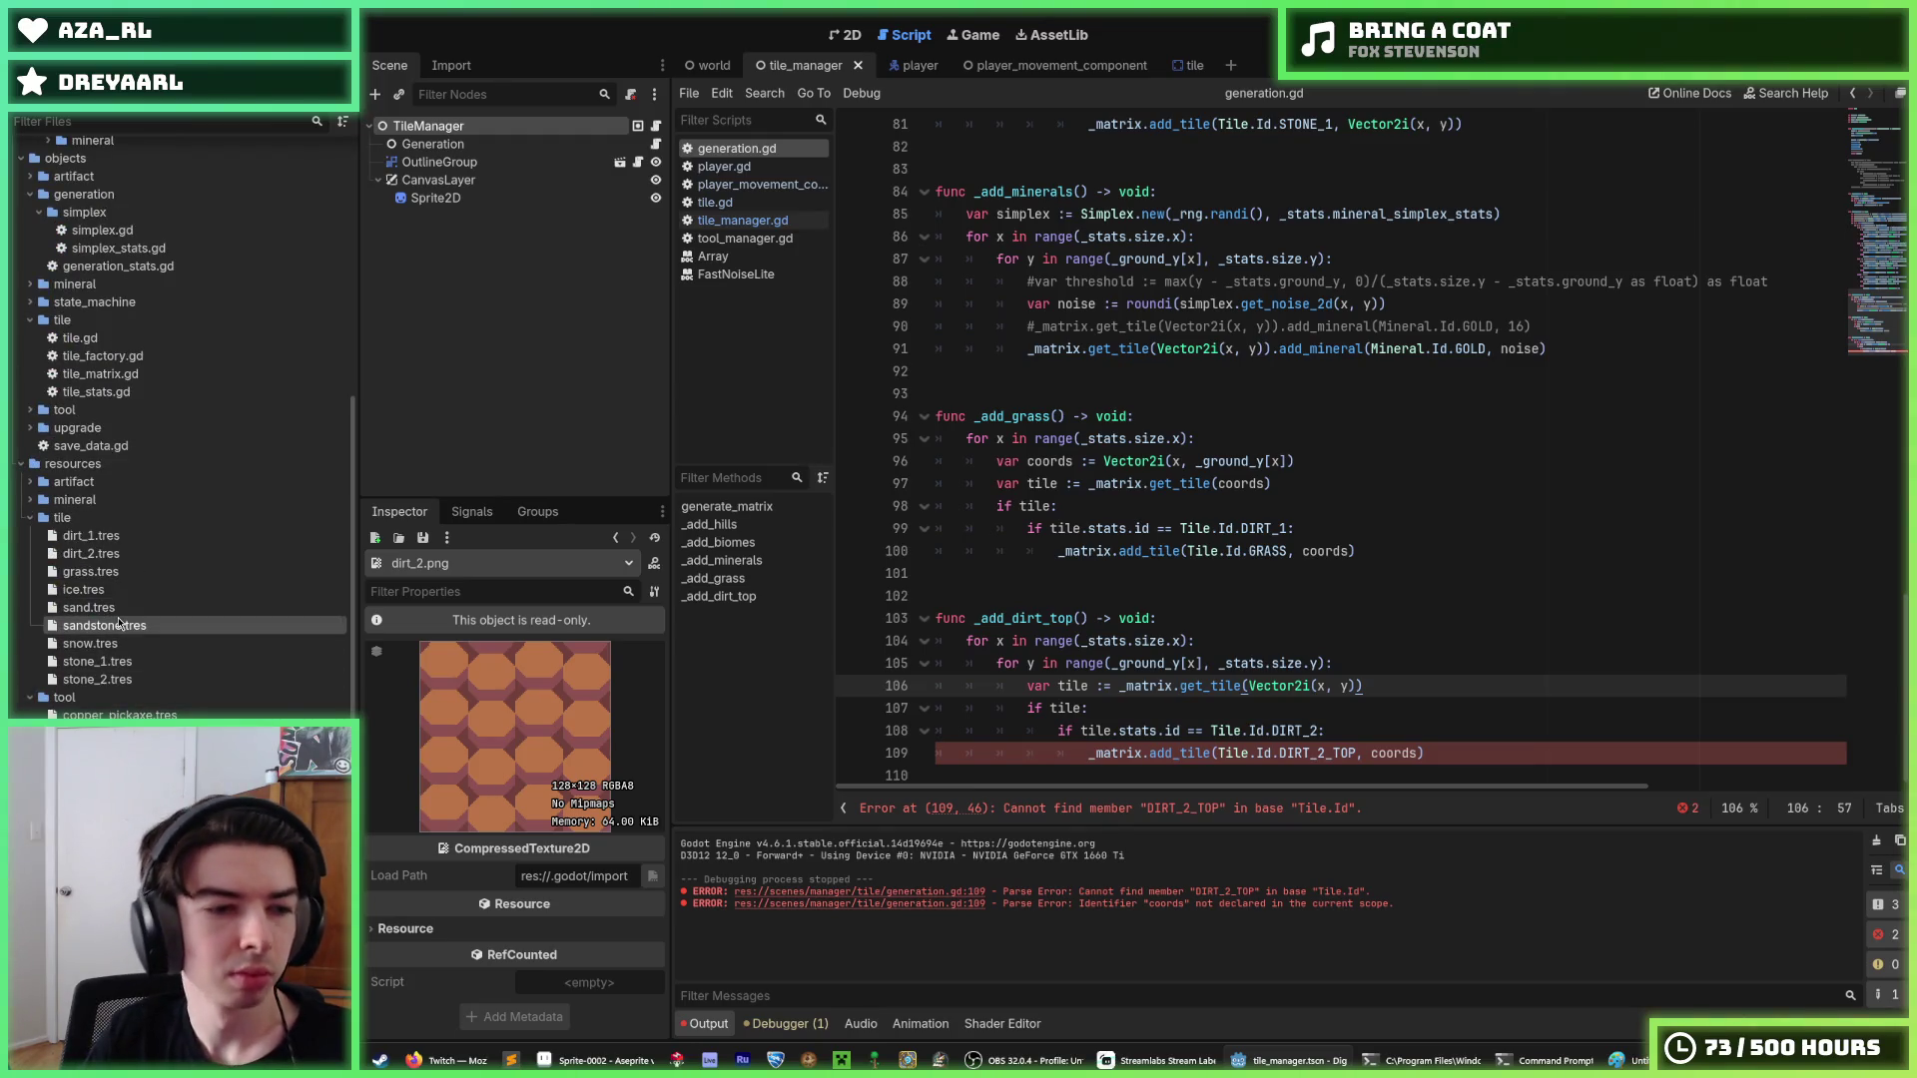
pyautogui.click(95, 553)
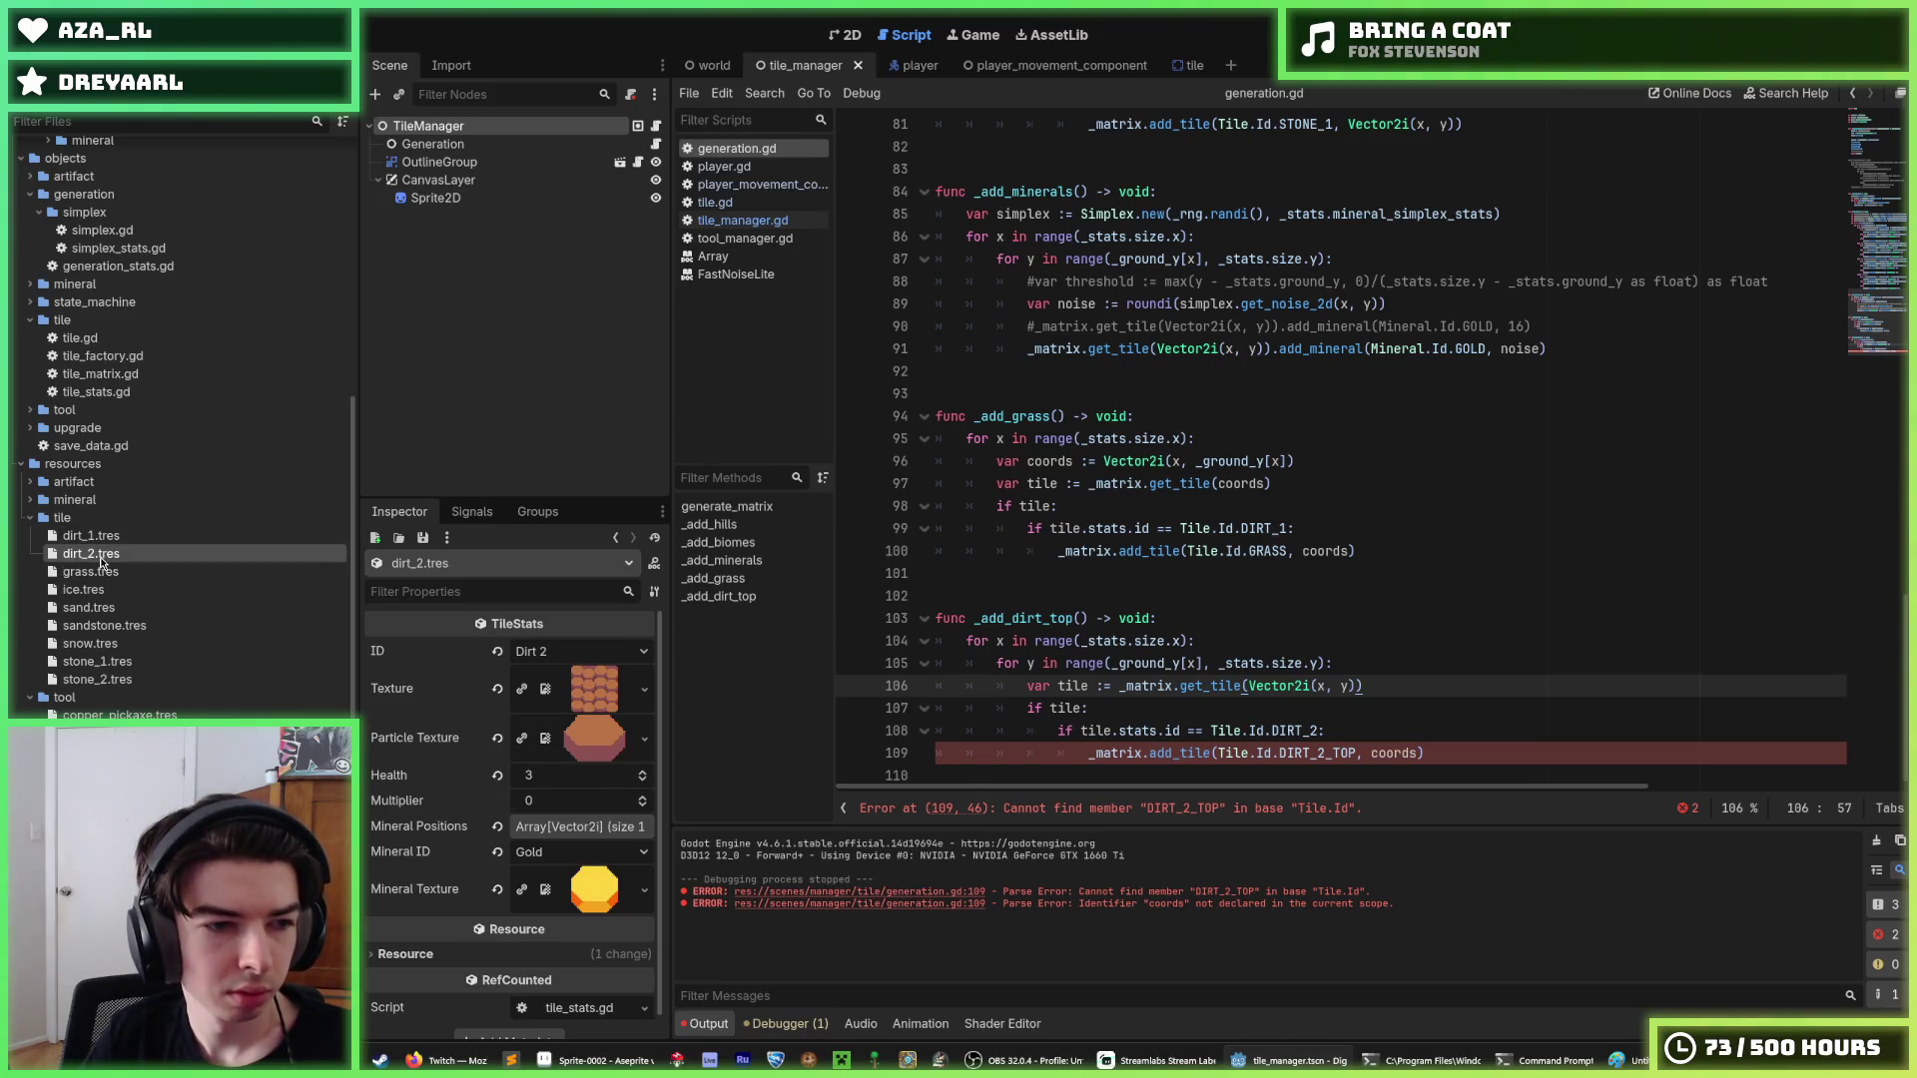
pyautogui.click(104, 538)
# Duplicate dirt_2.tres as dirt_2_top.tres, keep its ID as Dirt 2, and save.
pyautogui.click(110, 554)
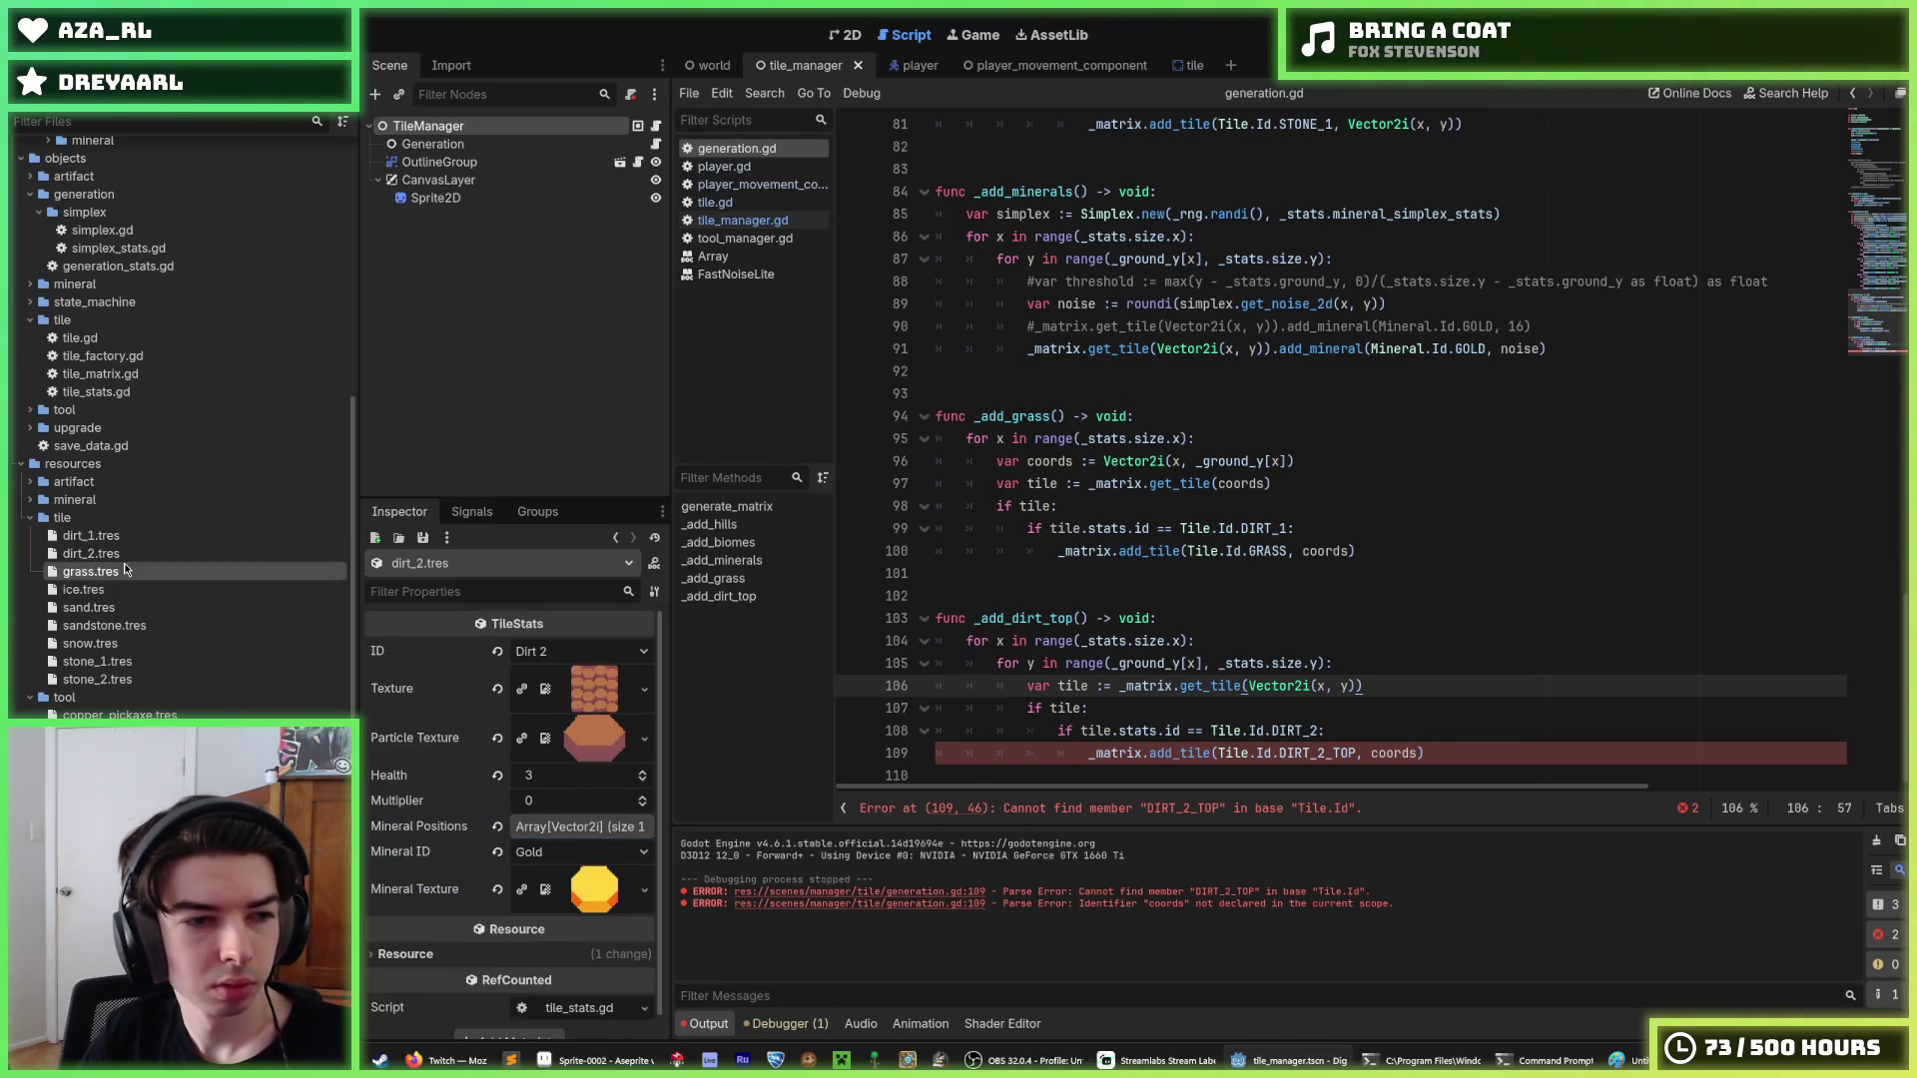
pyautogui.hotkey('ctrl', 'd')
pyautogui.press('Right')
pyautogui.write('_top')
pyautogui.press('Return')
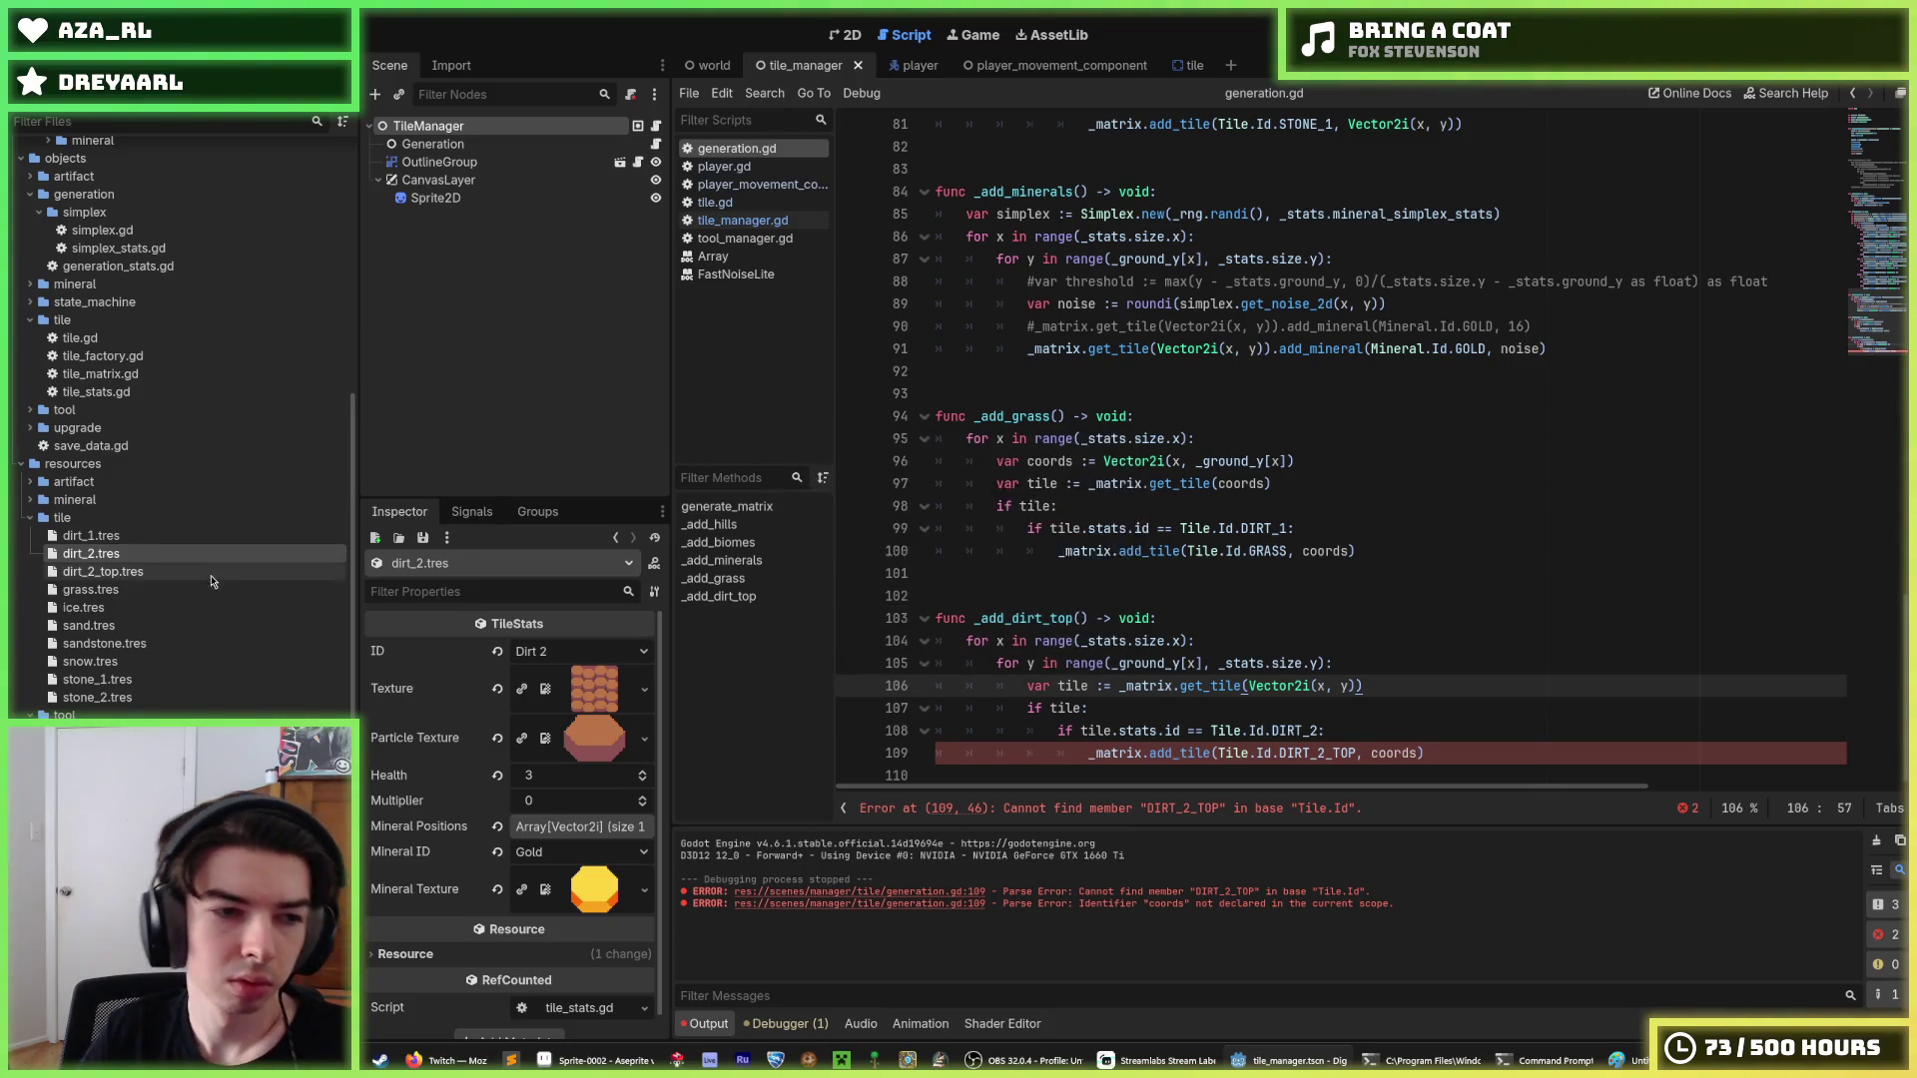
pyautogui.click(566, 650)
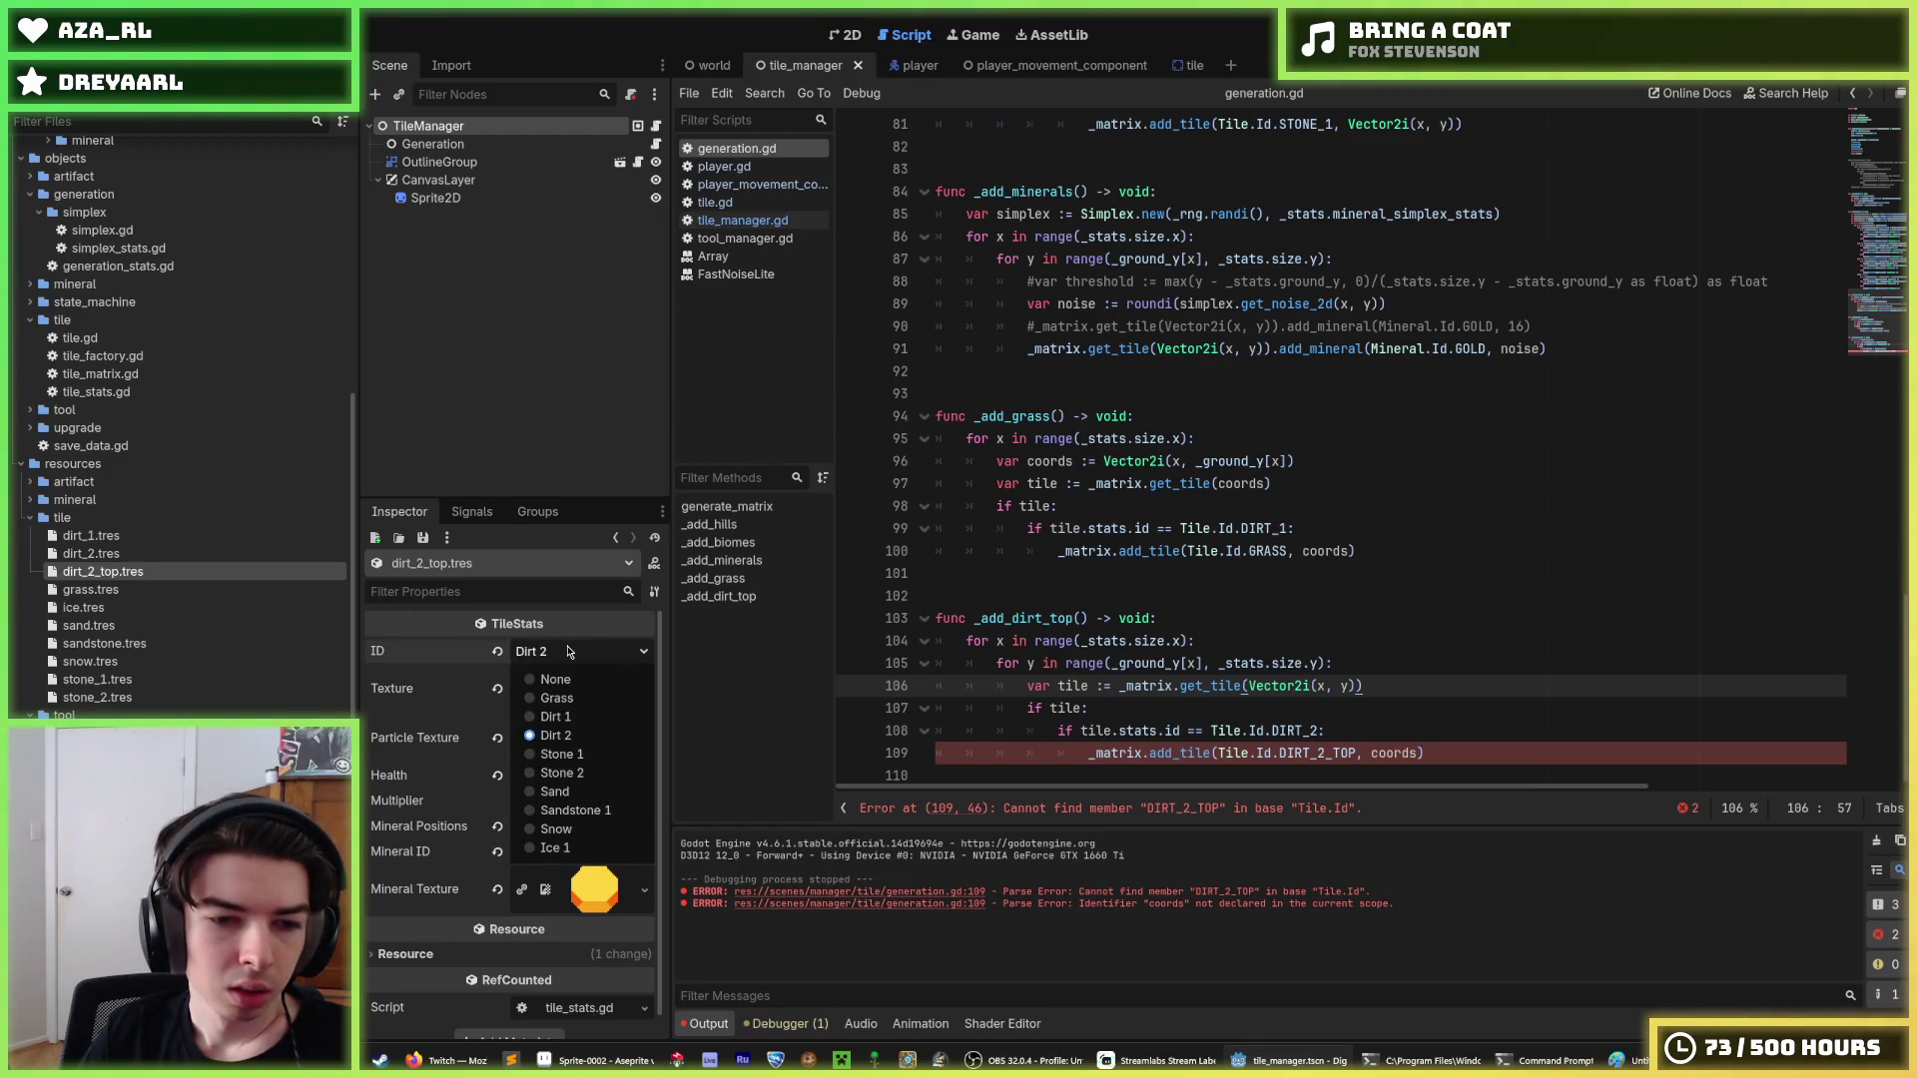
pyautogui.click(568, 651)
pyautogui.hotkey('ctrl', 's')
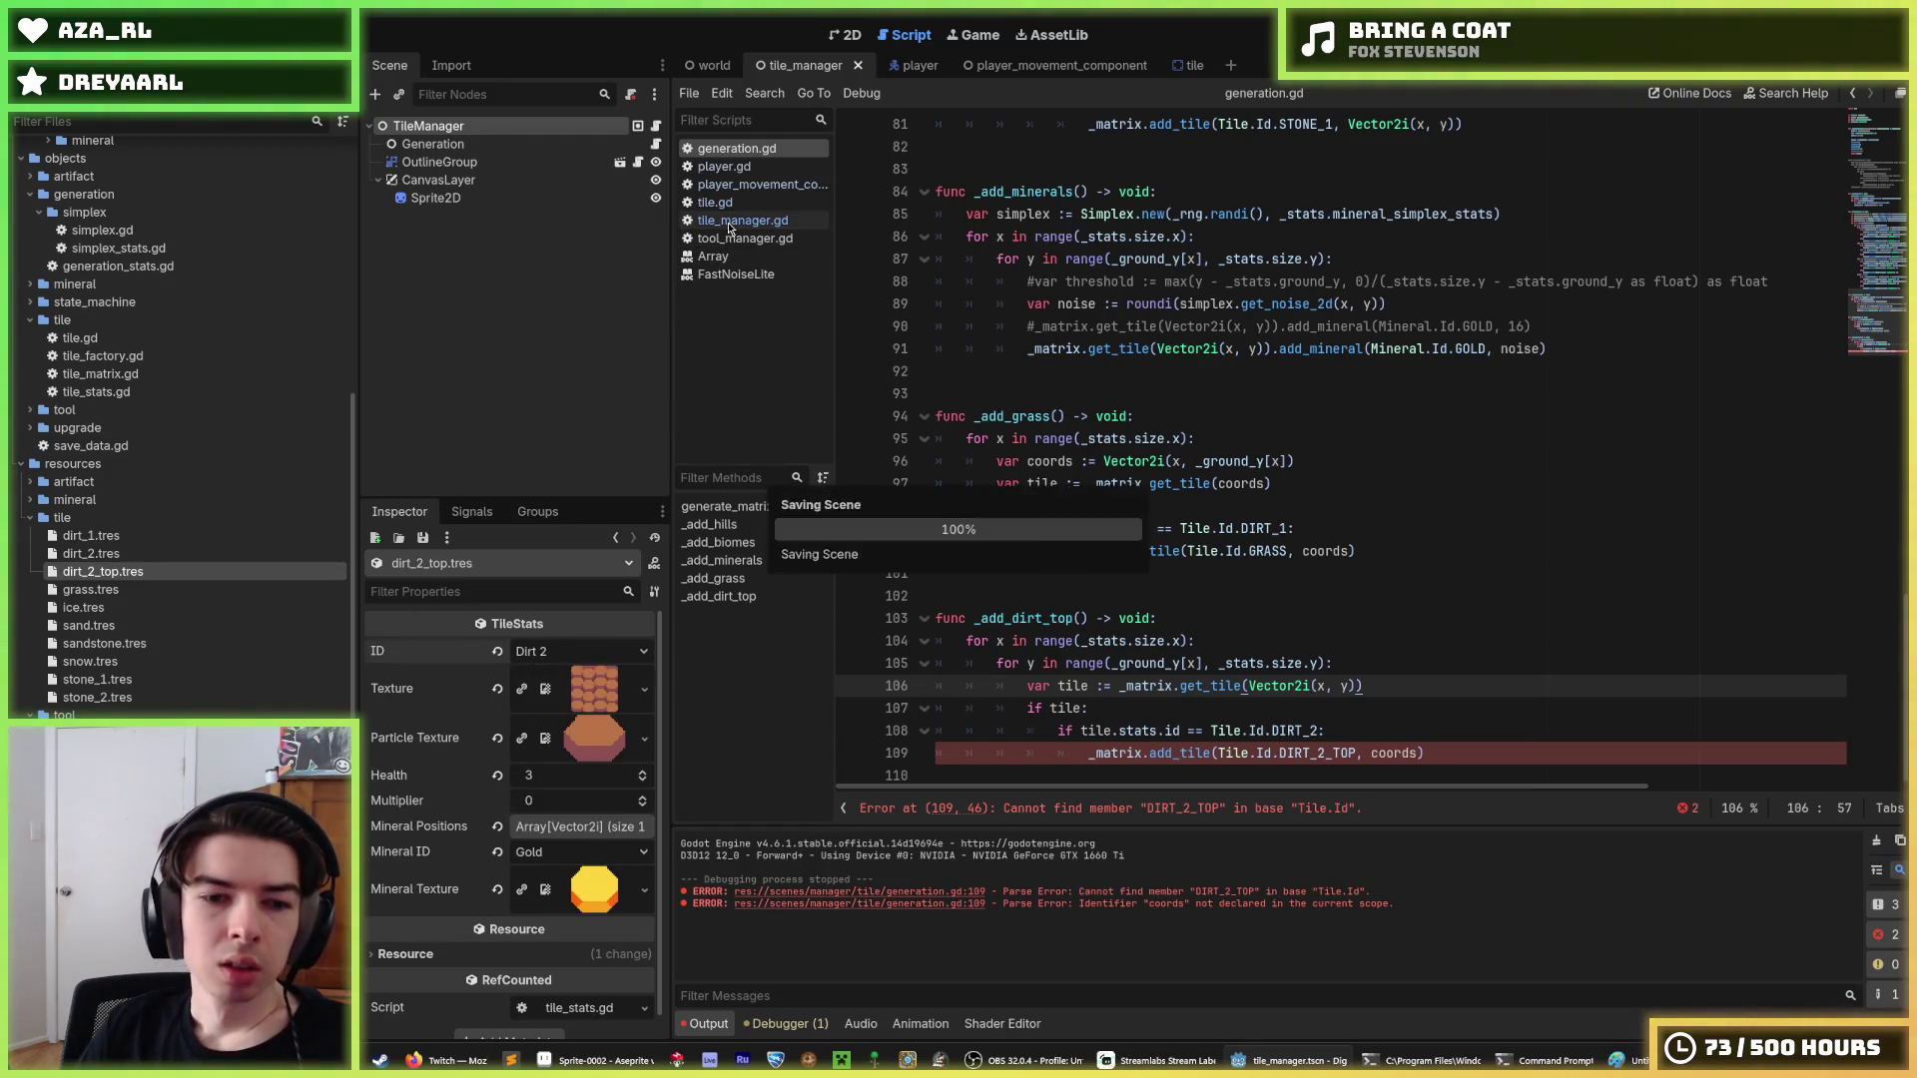
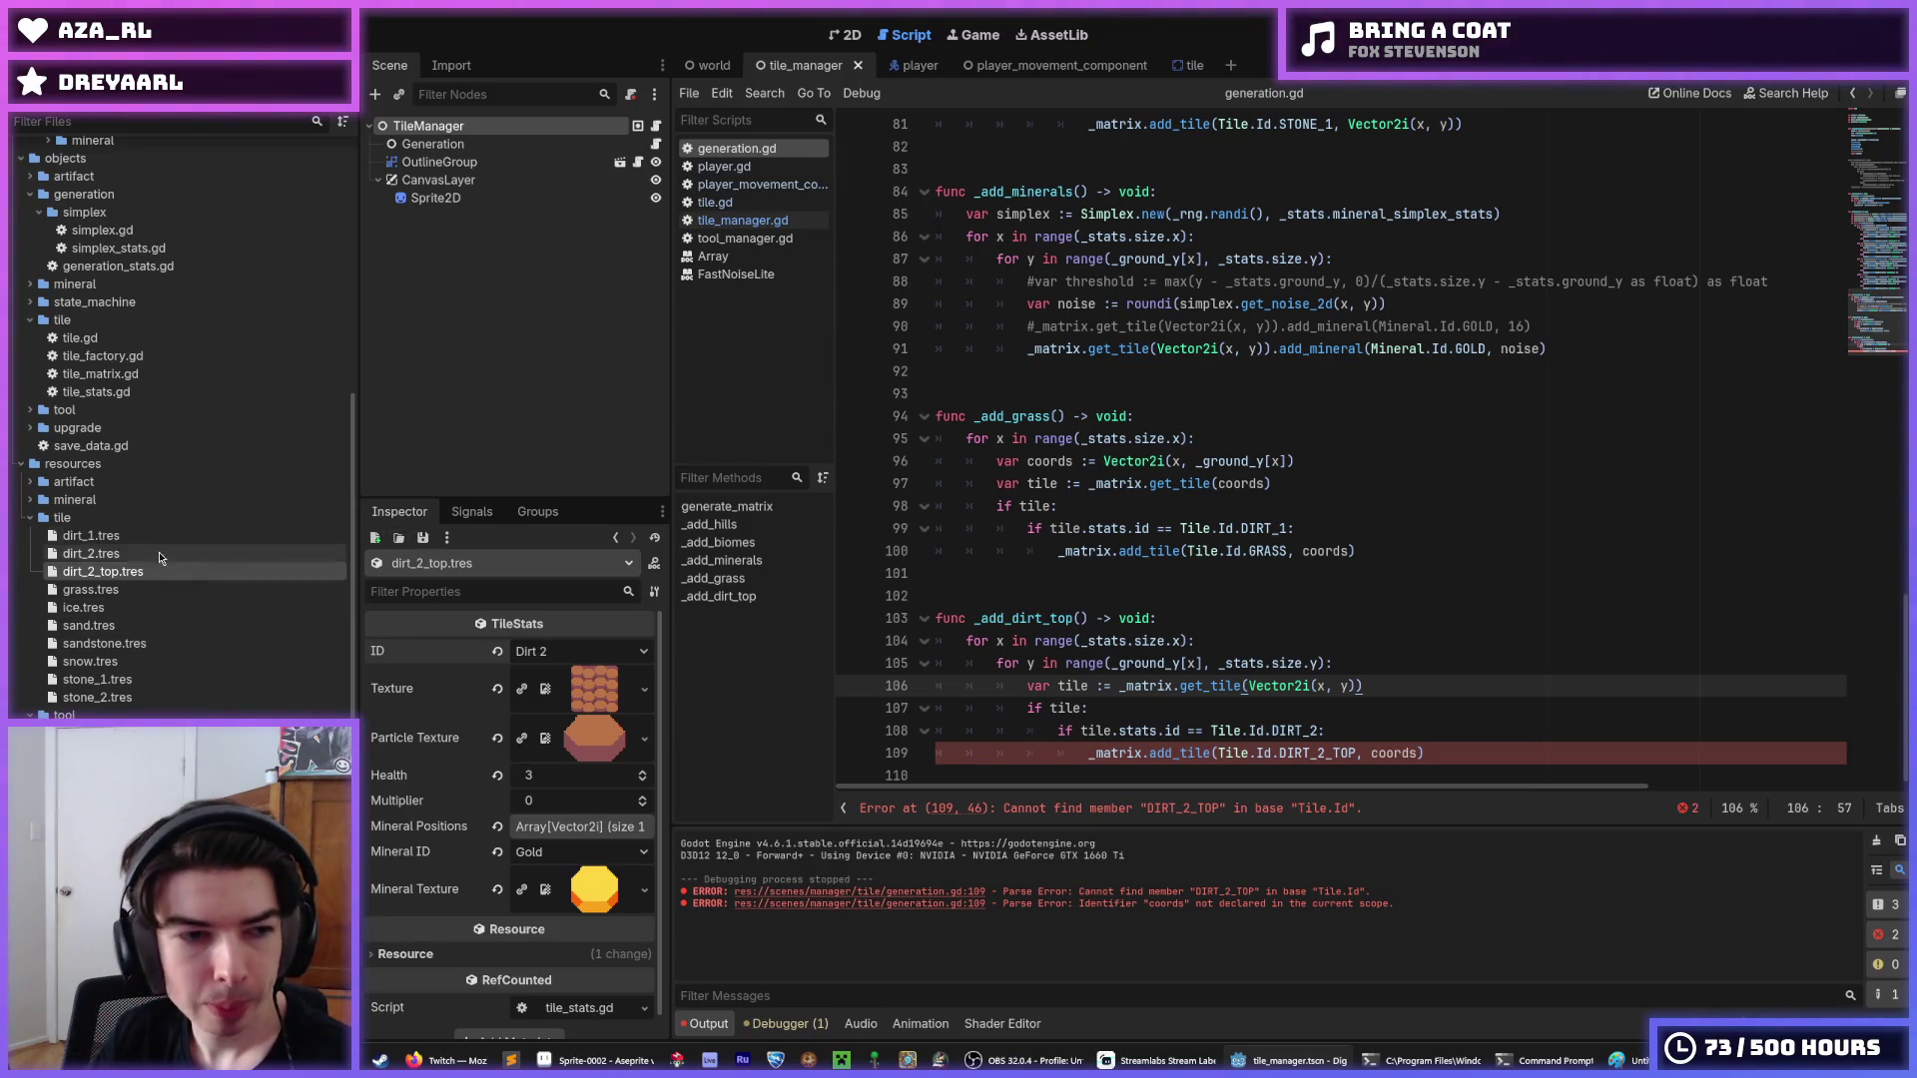
# Delete the dirt_2_top.tres tile resource from the FileSystem, keeping dirt_2.tres.
pyautogui.click(116, 555)
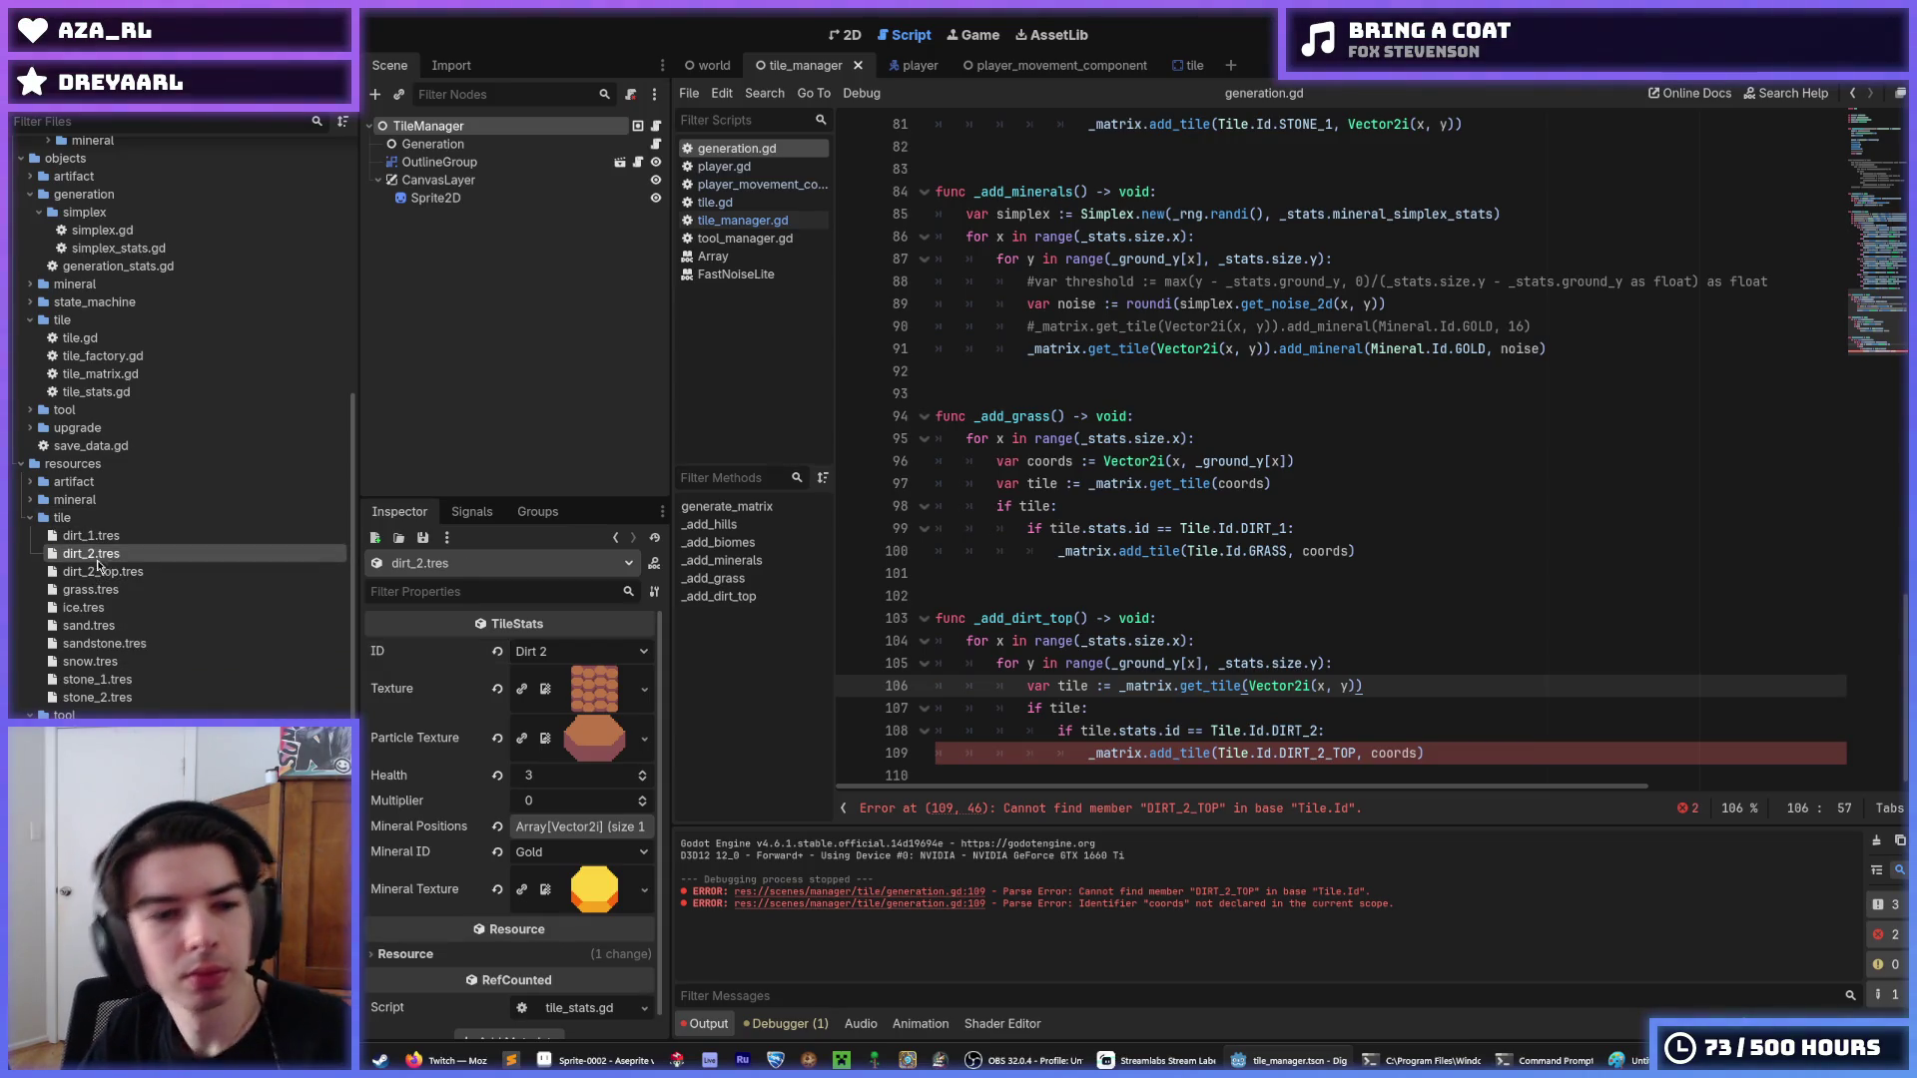
pyautogui.click(96, 566)
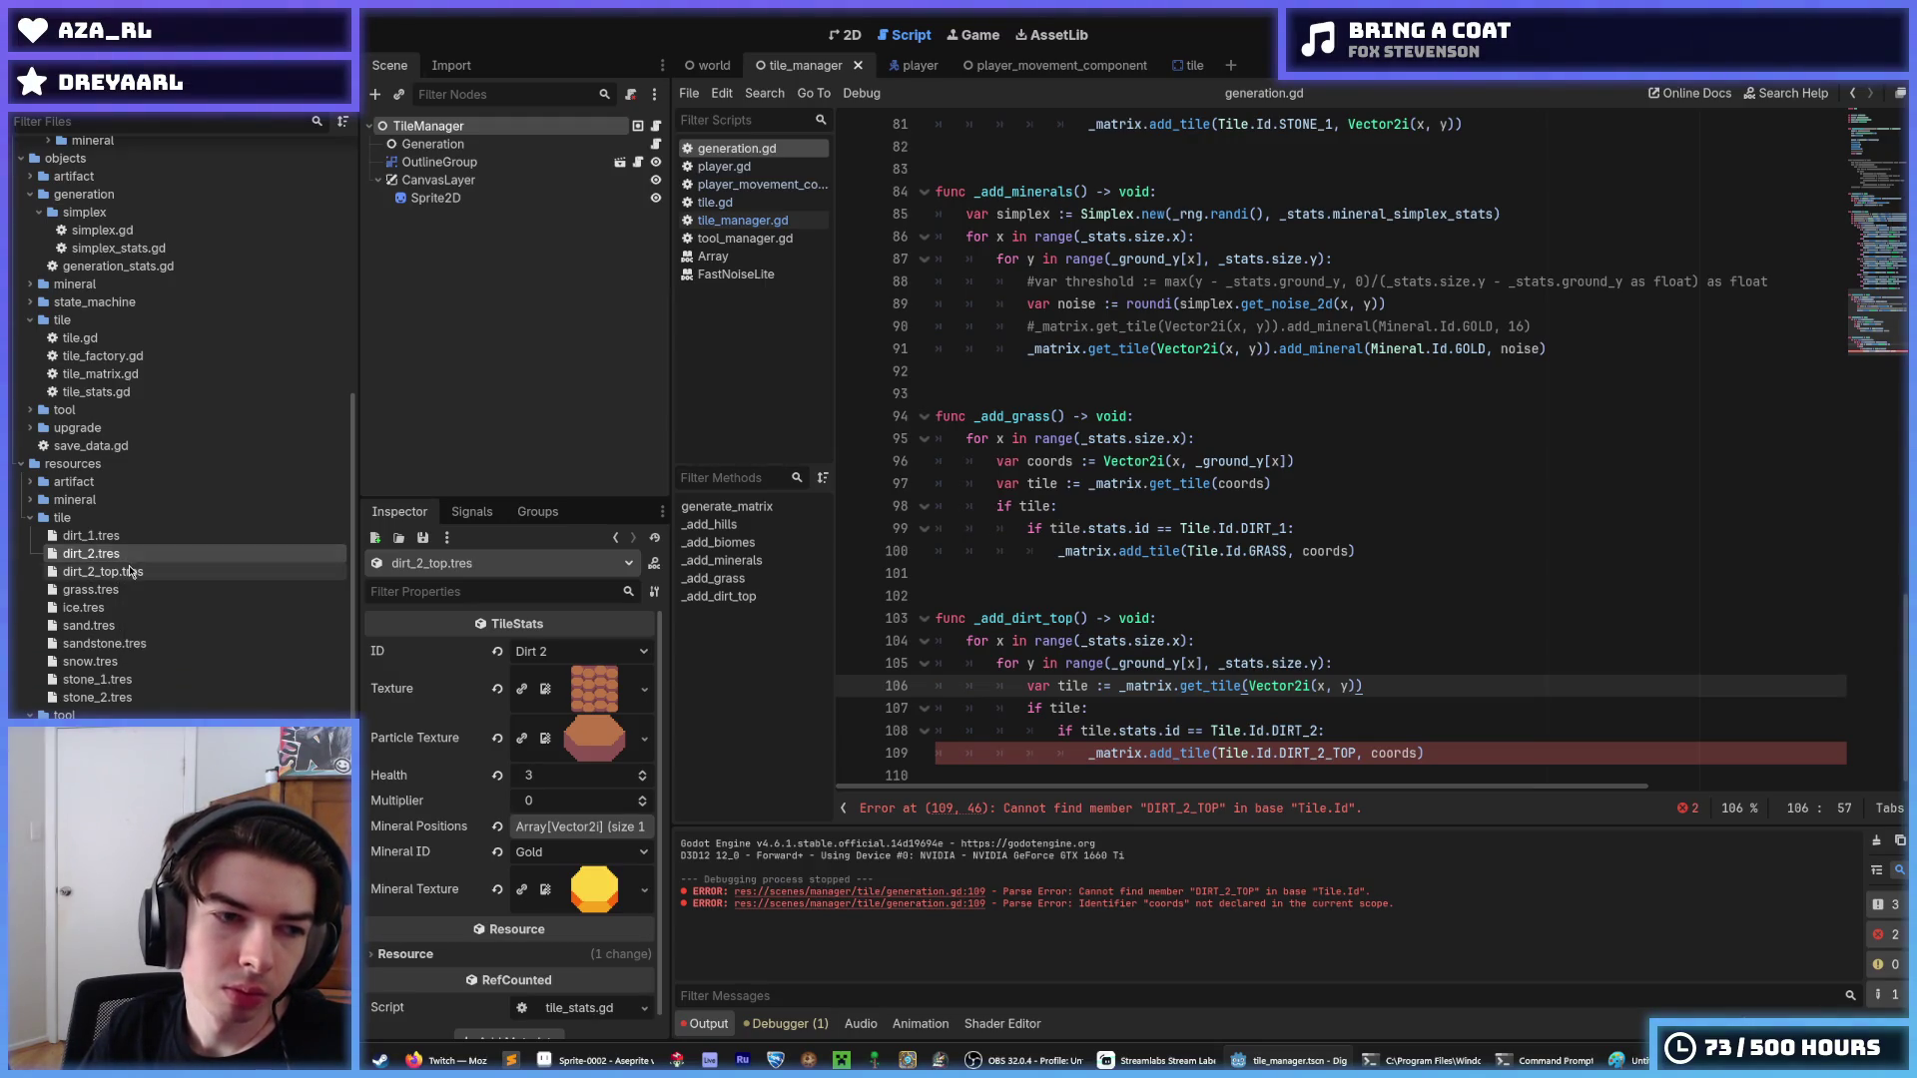
pyautogui.rightClick(130, 571)
pyautogui.click(400, 788)
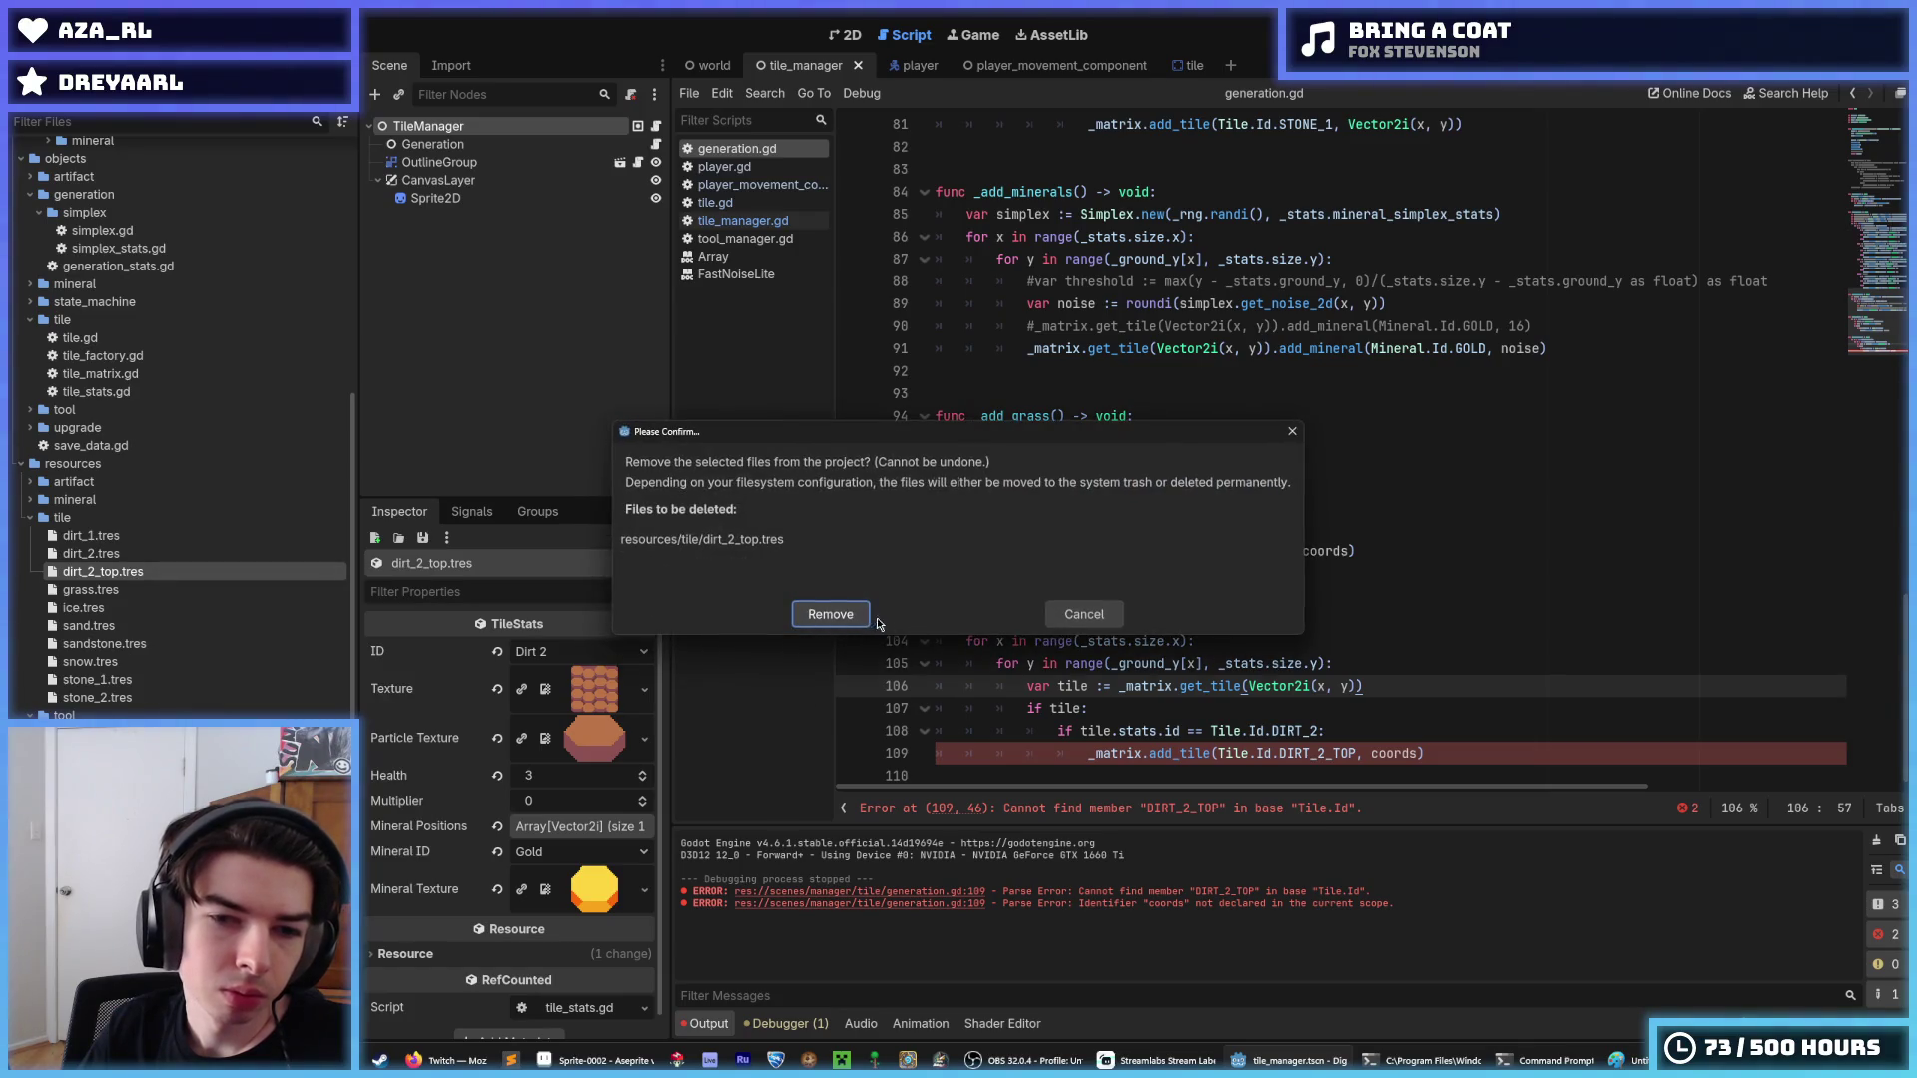
pyautogui.click(834, 617)
# Save the project and open tile_stats.gd from the objects/mineral folder.
pyautogui.click(118, 554)
pyautogui.hotkey('ctrl', 's')
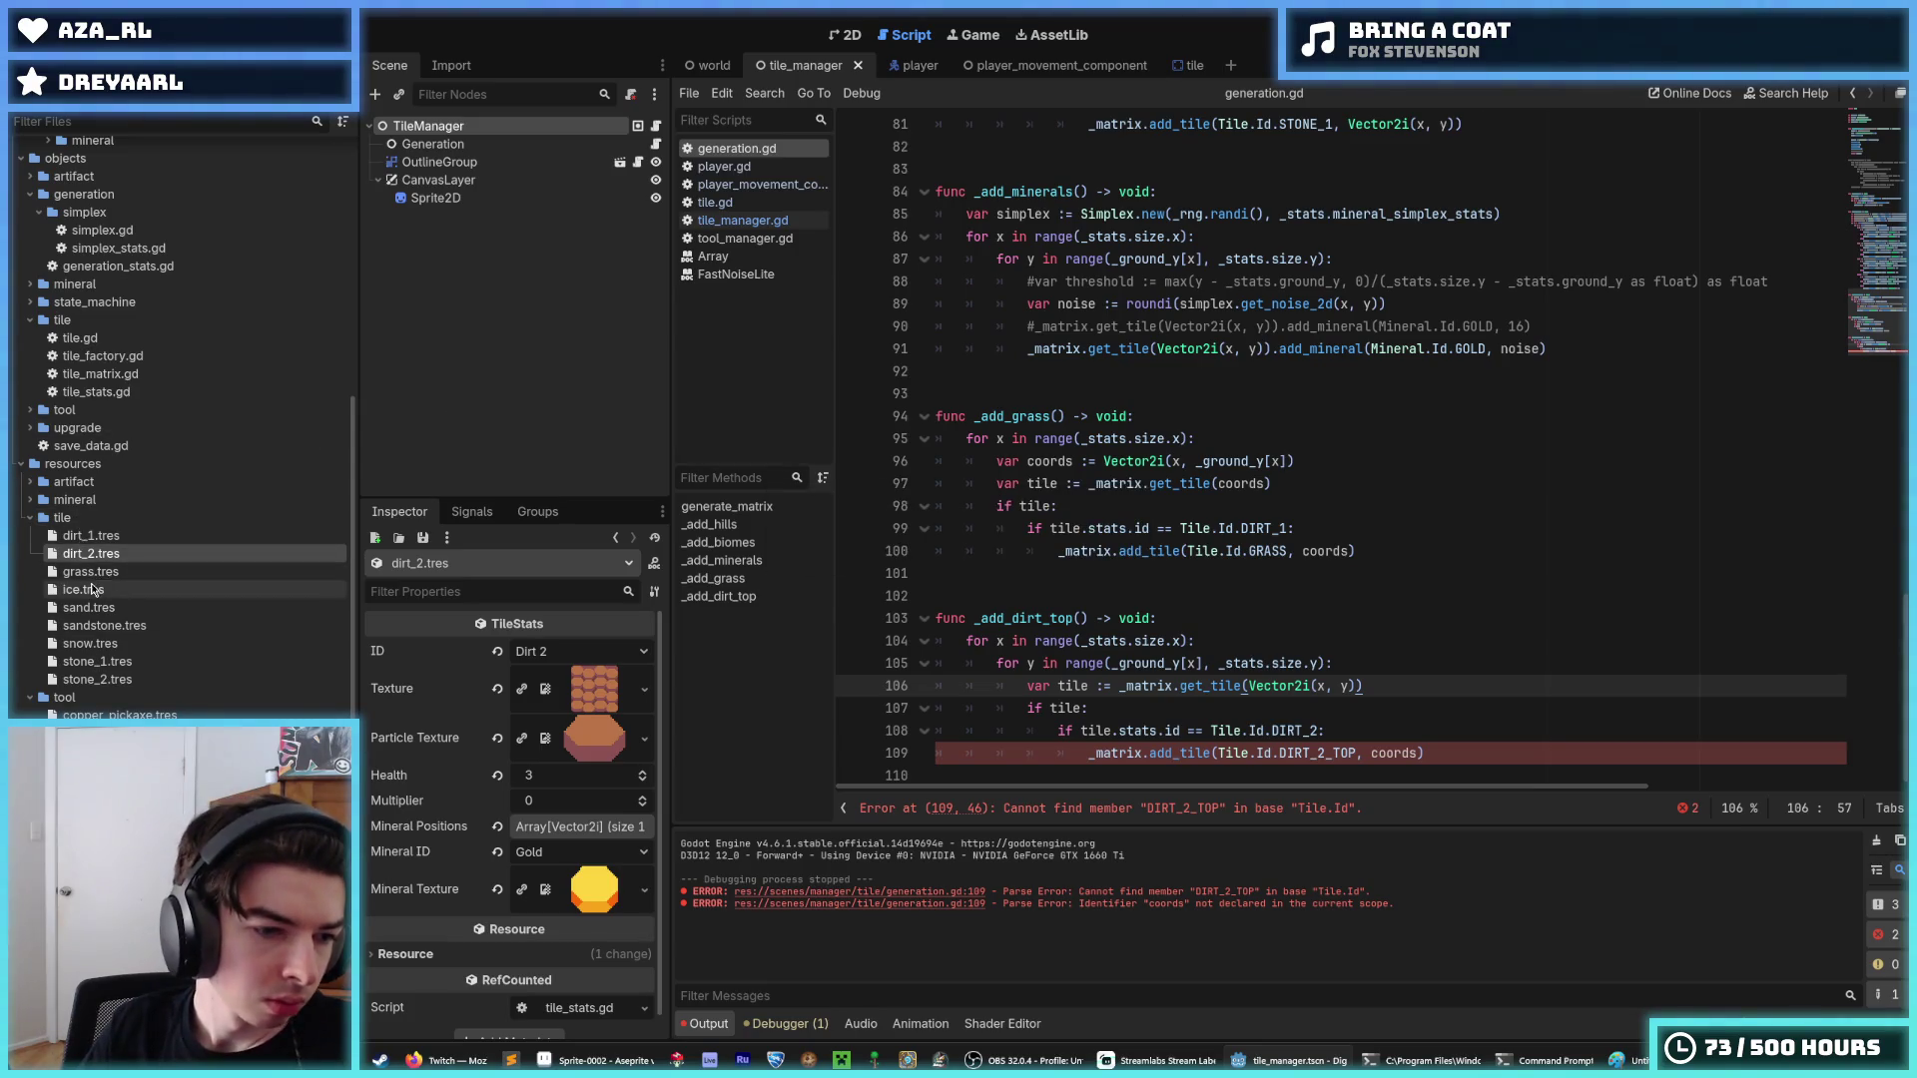
pyautogui.scroll(5, 75, 599)
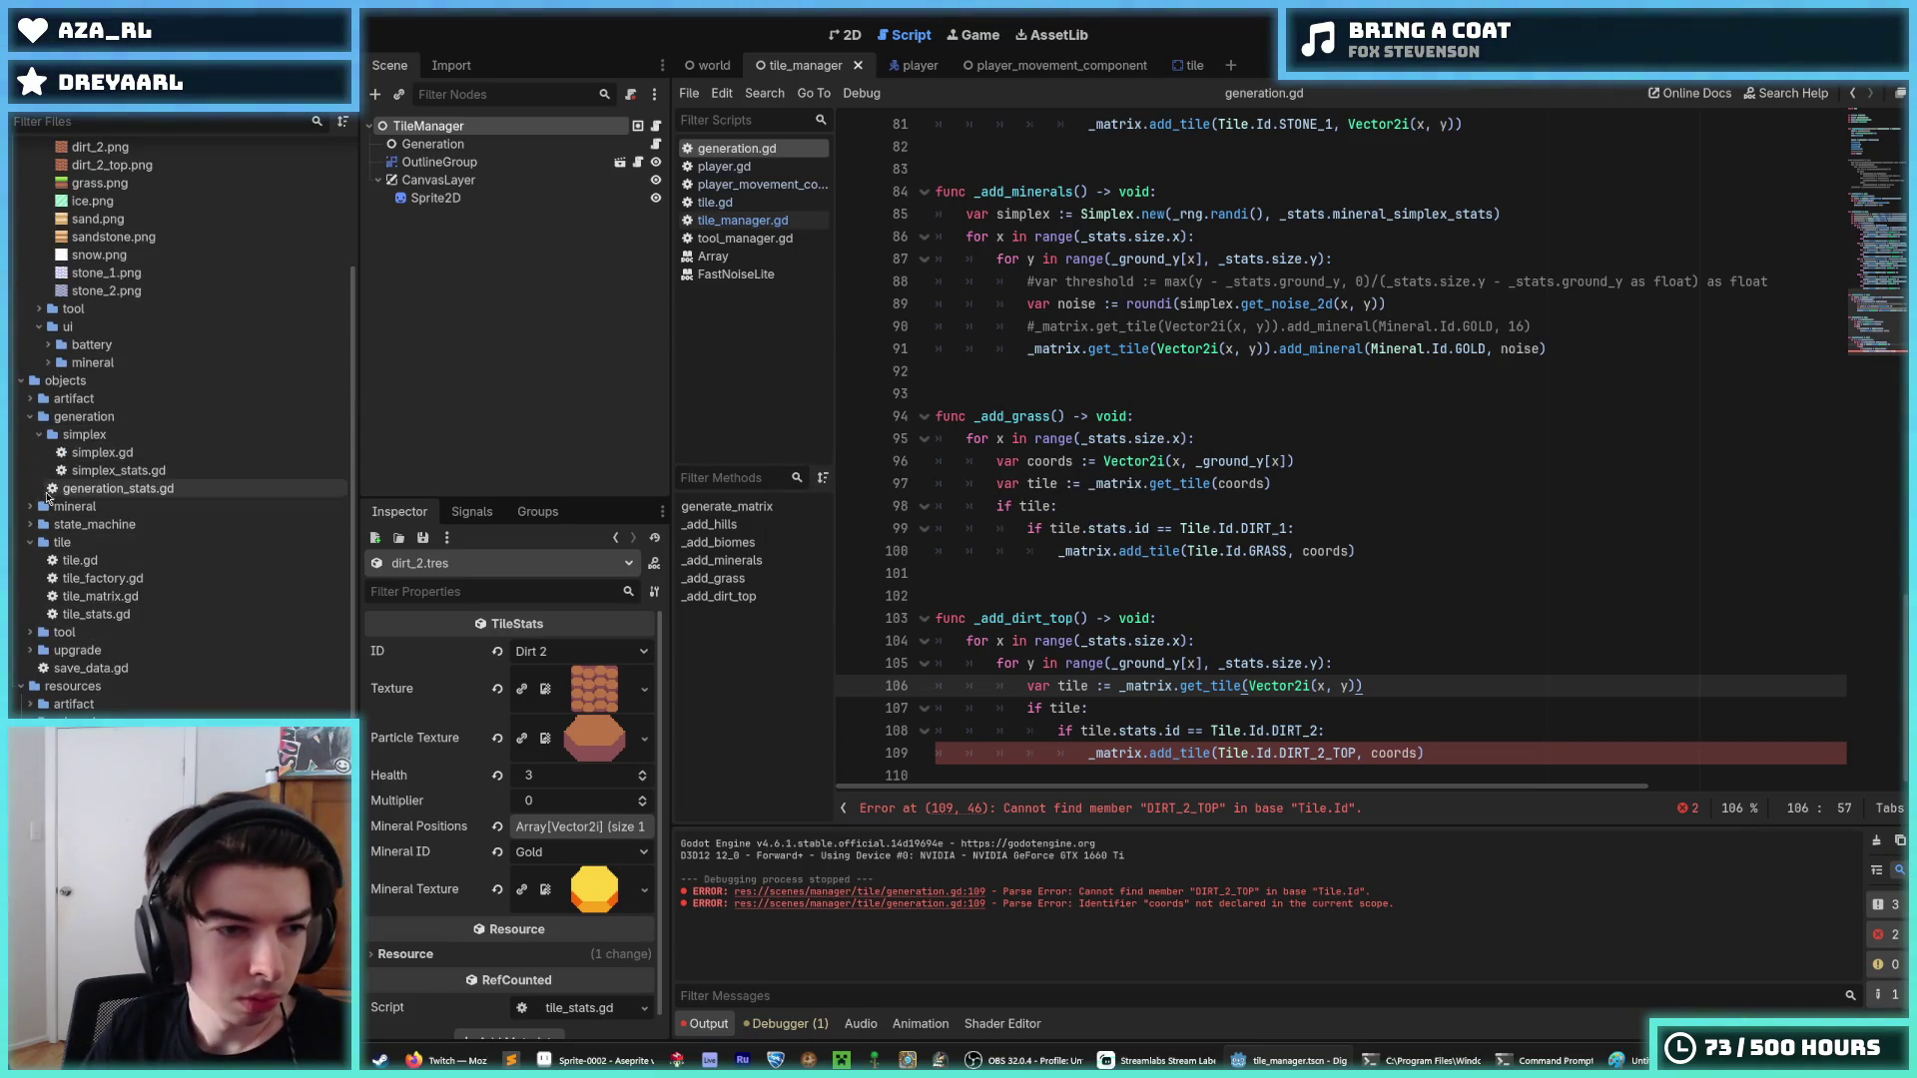
pyautogui.click(29, 508)
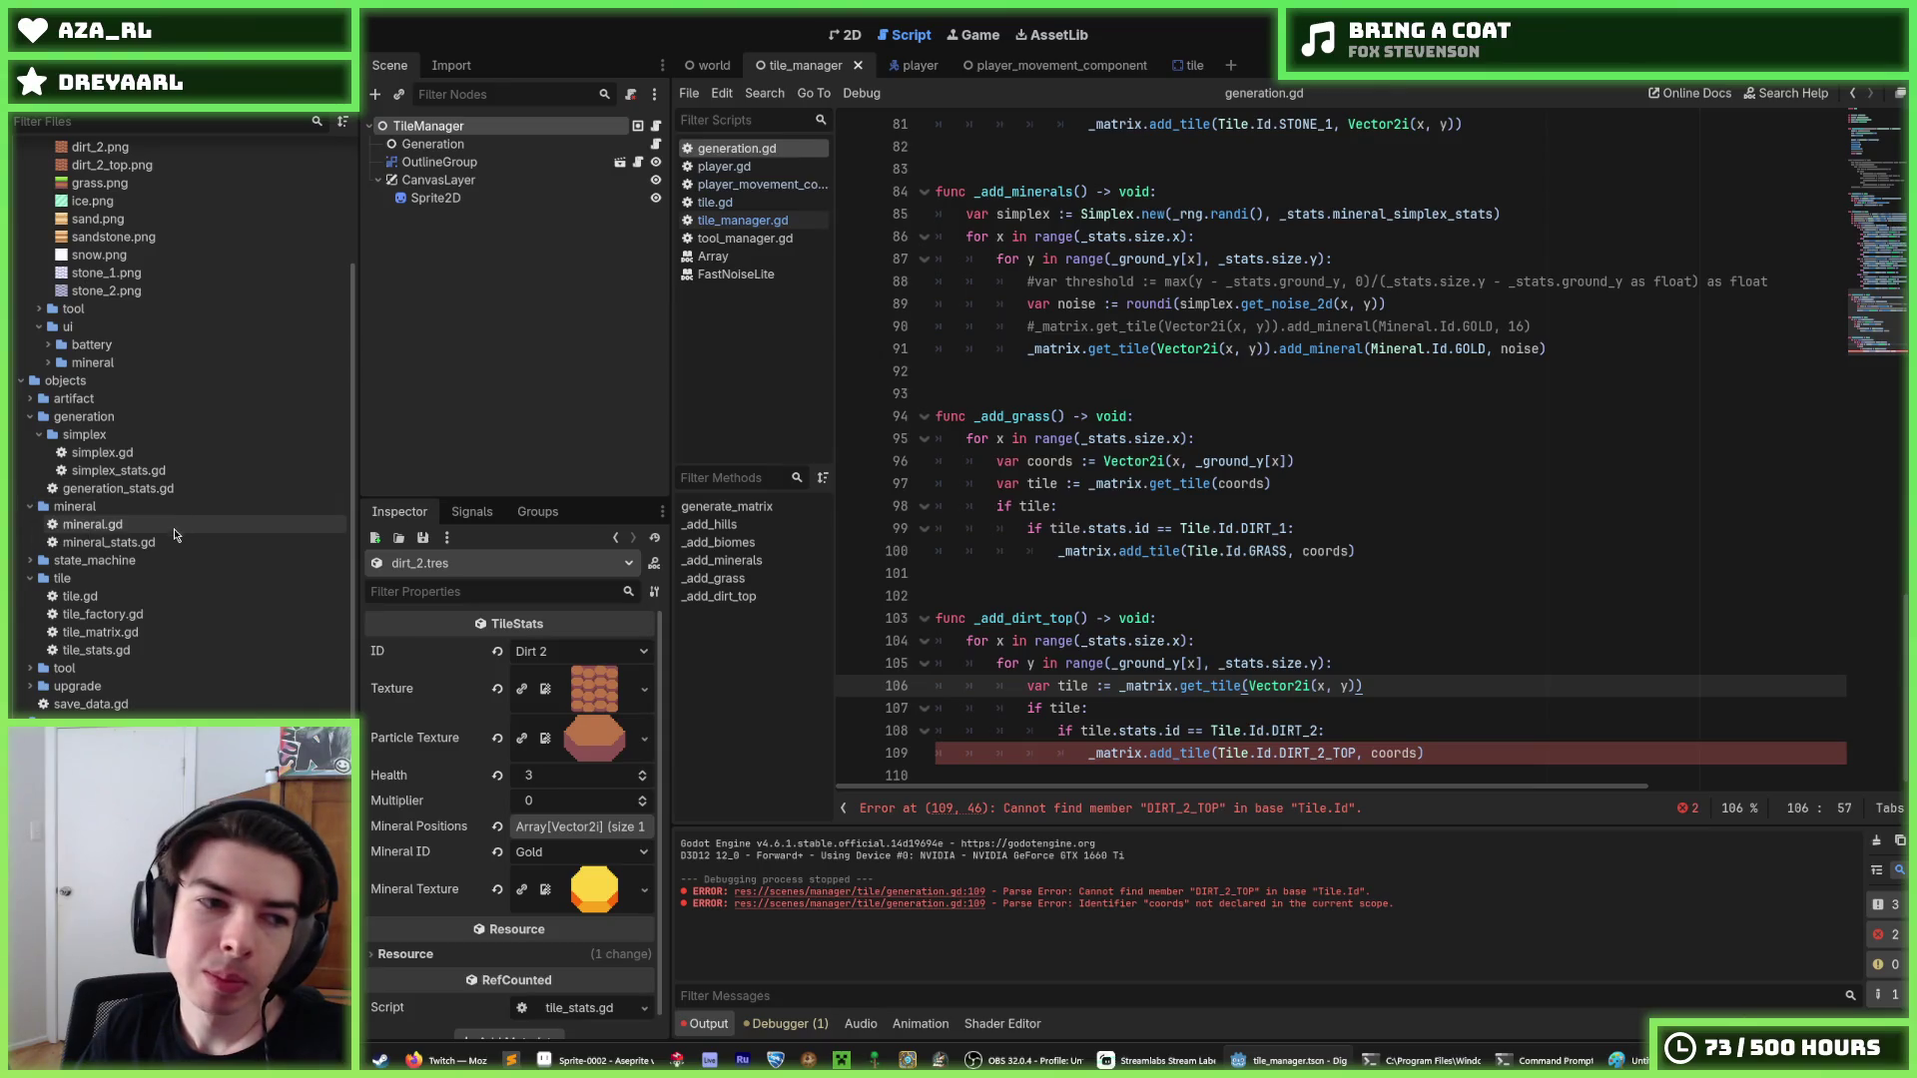
pyautogui.doubleClick(110, 650)
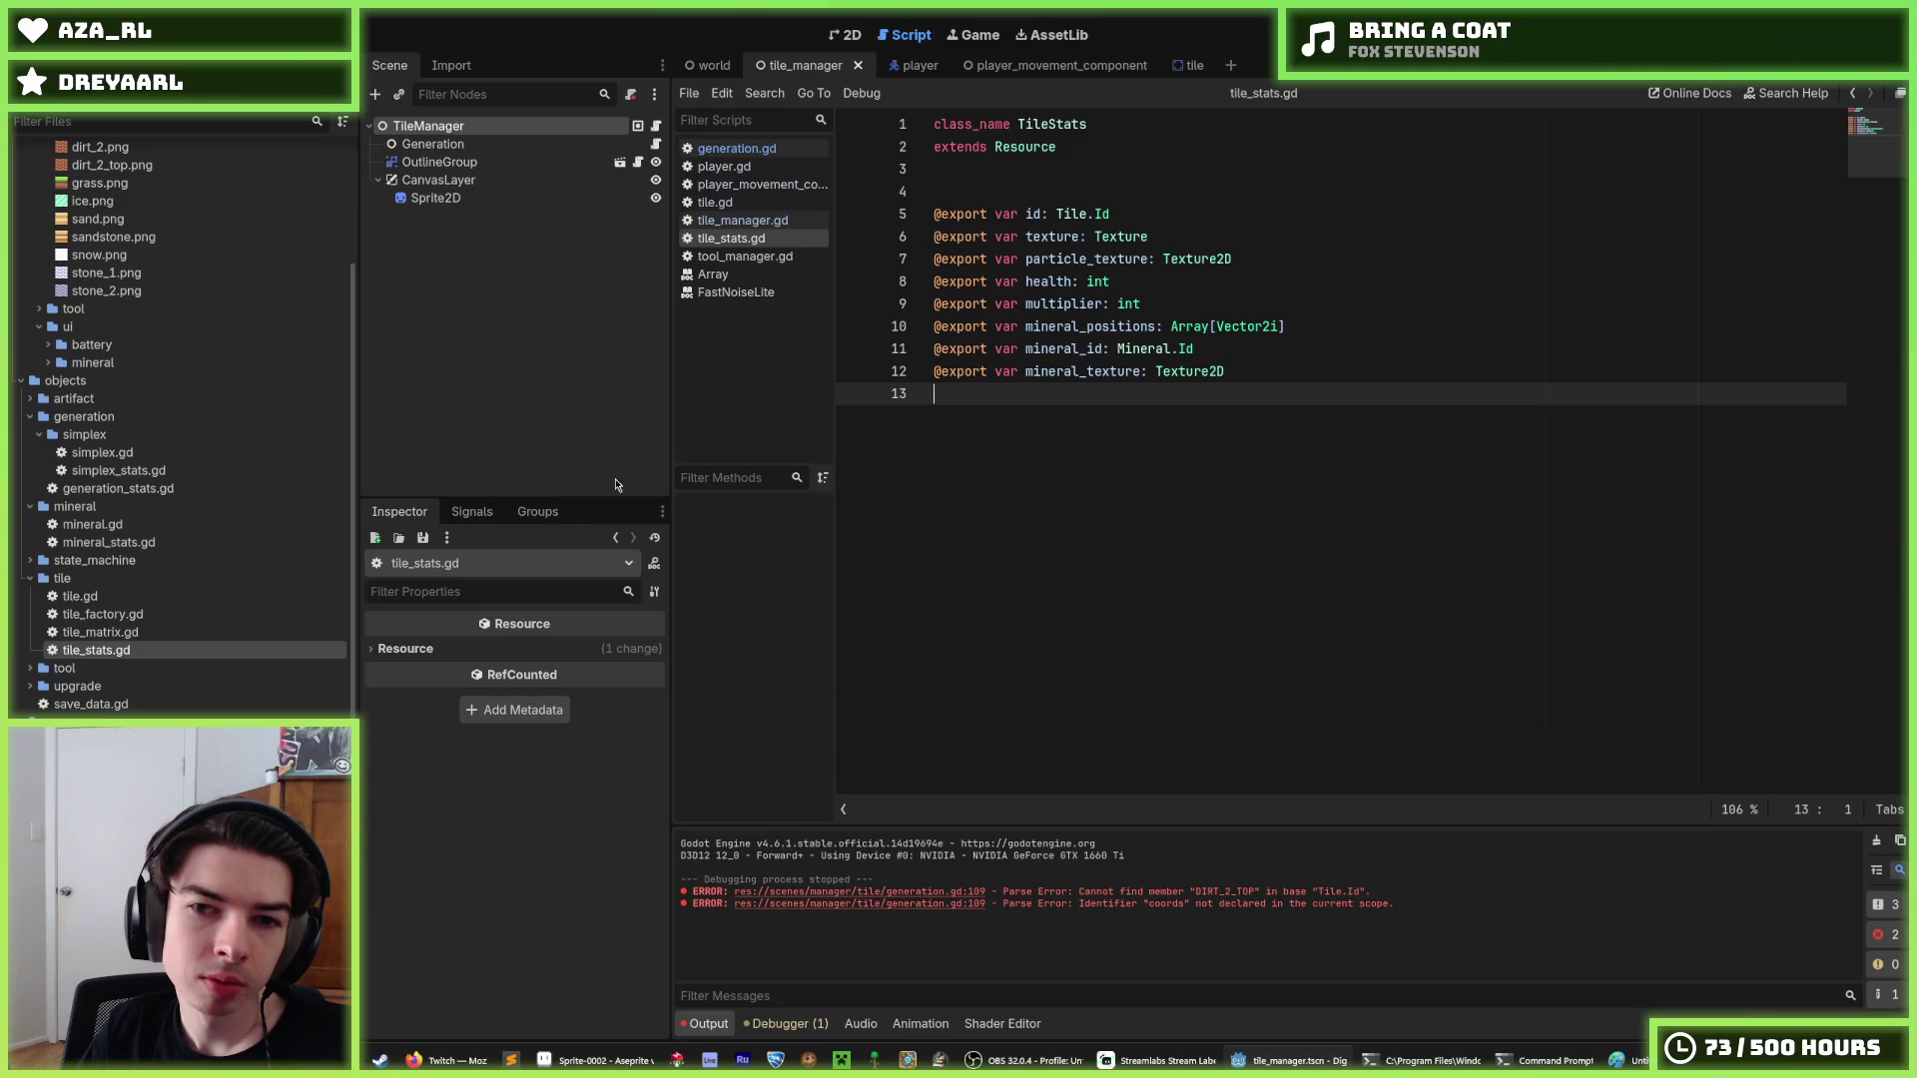
# Duplicate the exported texture line and rename the copy to texture_top.
pyautogui.click(1255, 376)
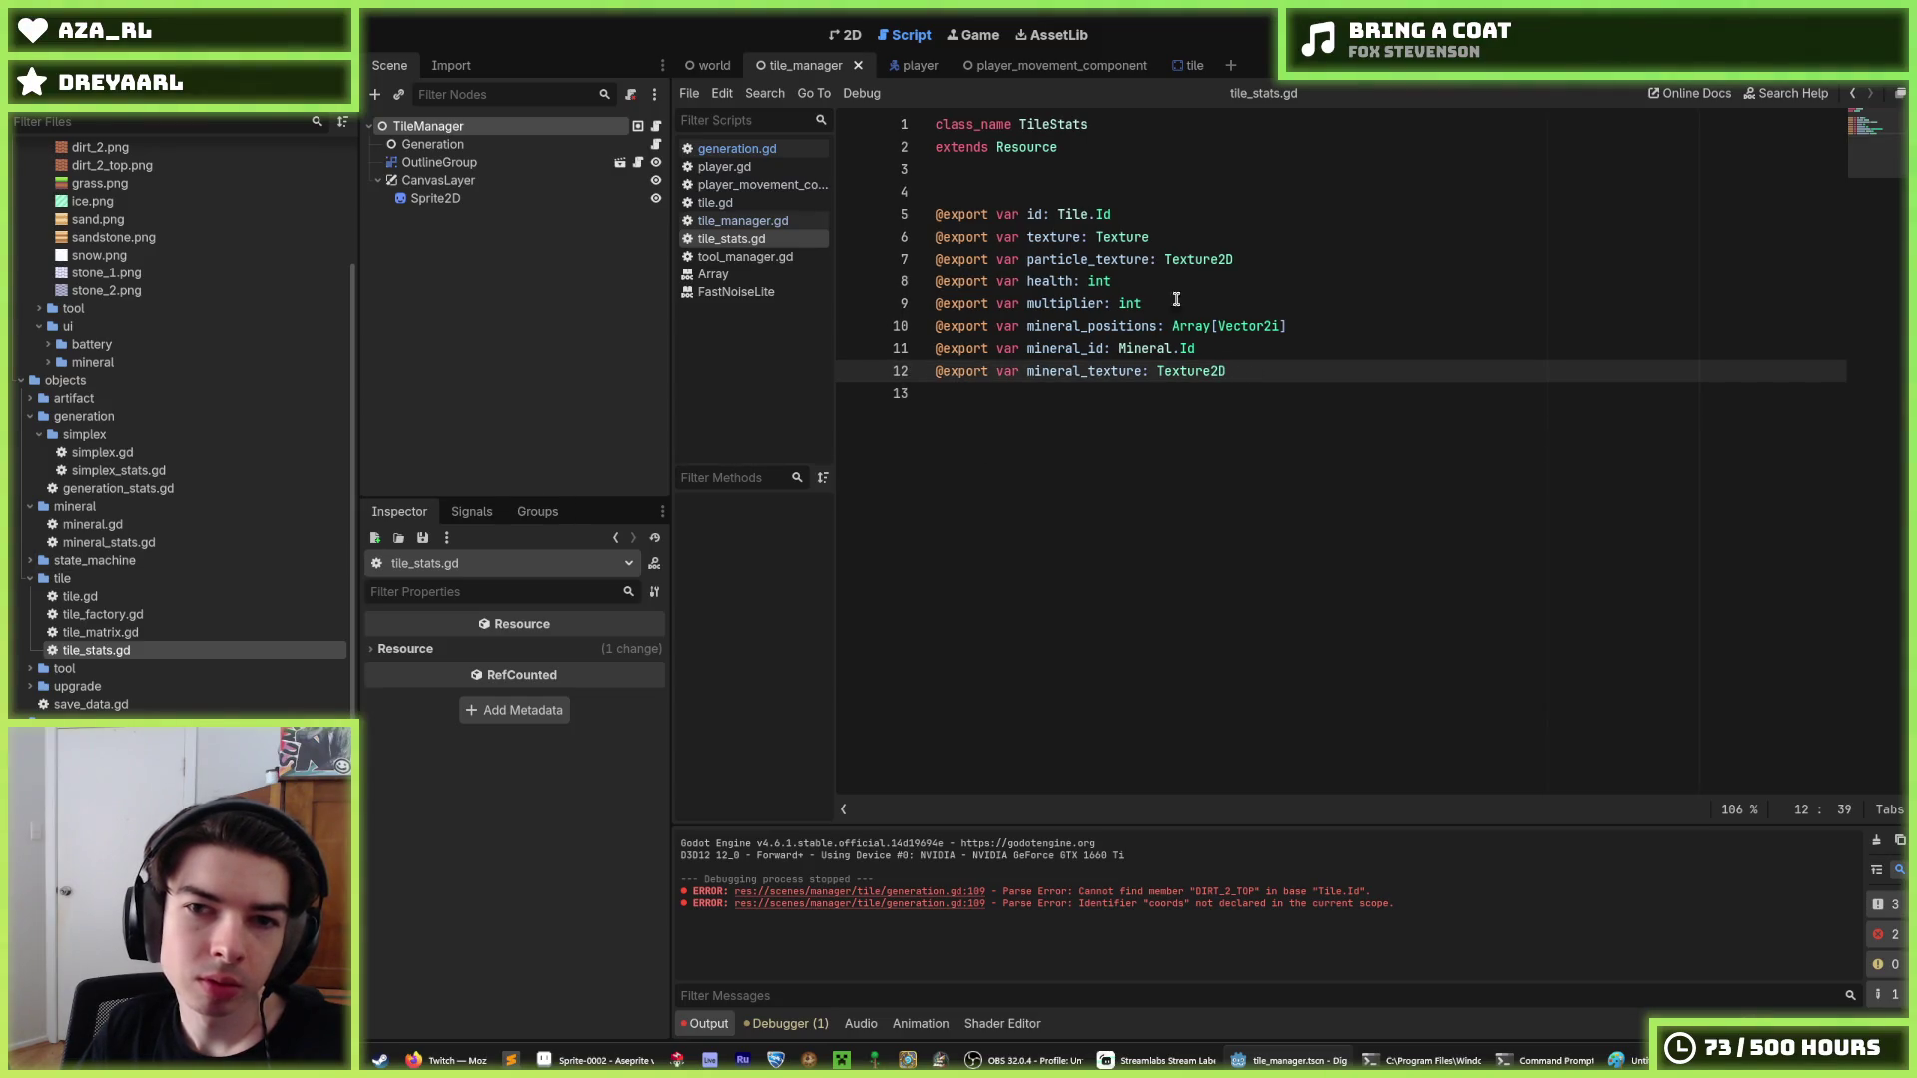
pyautogui.click(1146, 258)
pyautogui.click(1142, 237)
pyautogui.hotkey('ctrl', 'd')
pyautogui.click(1081, 259)
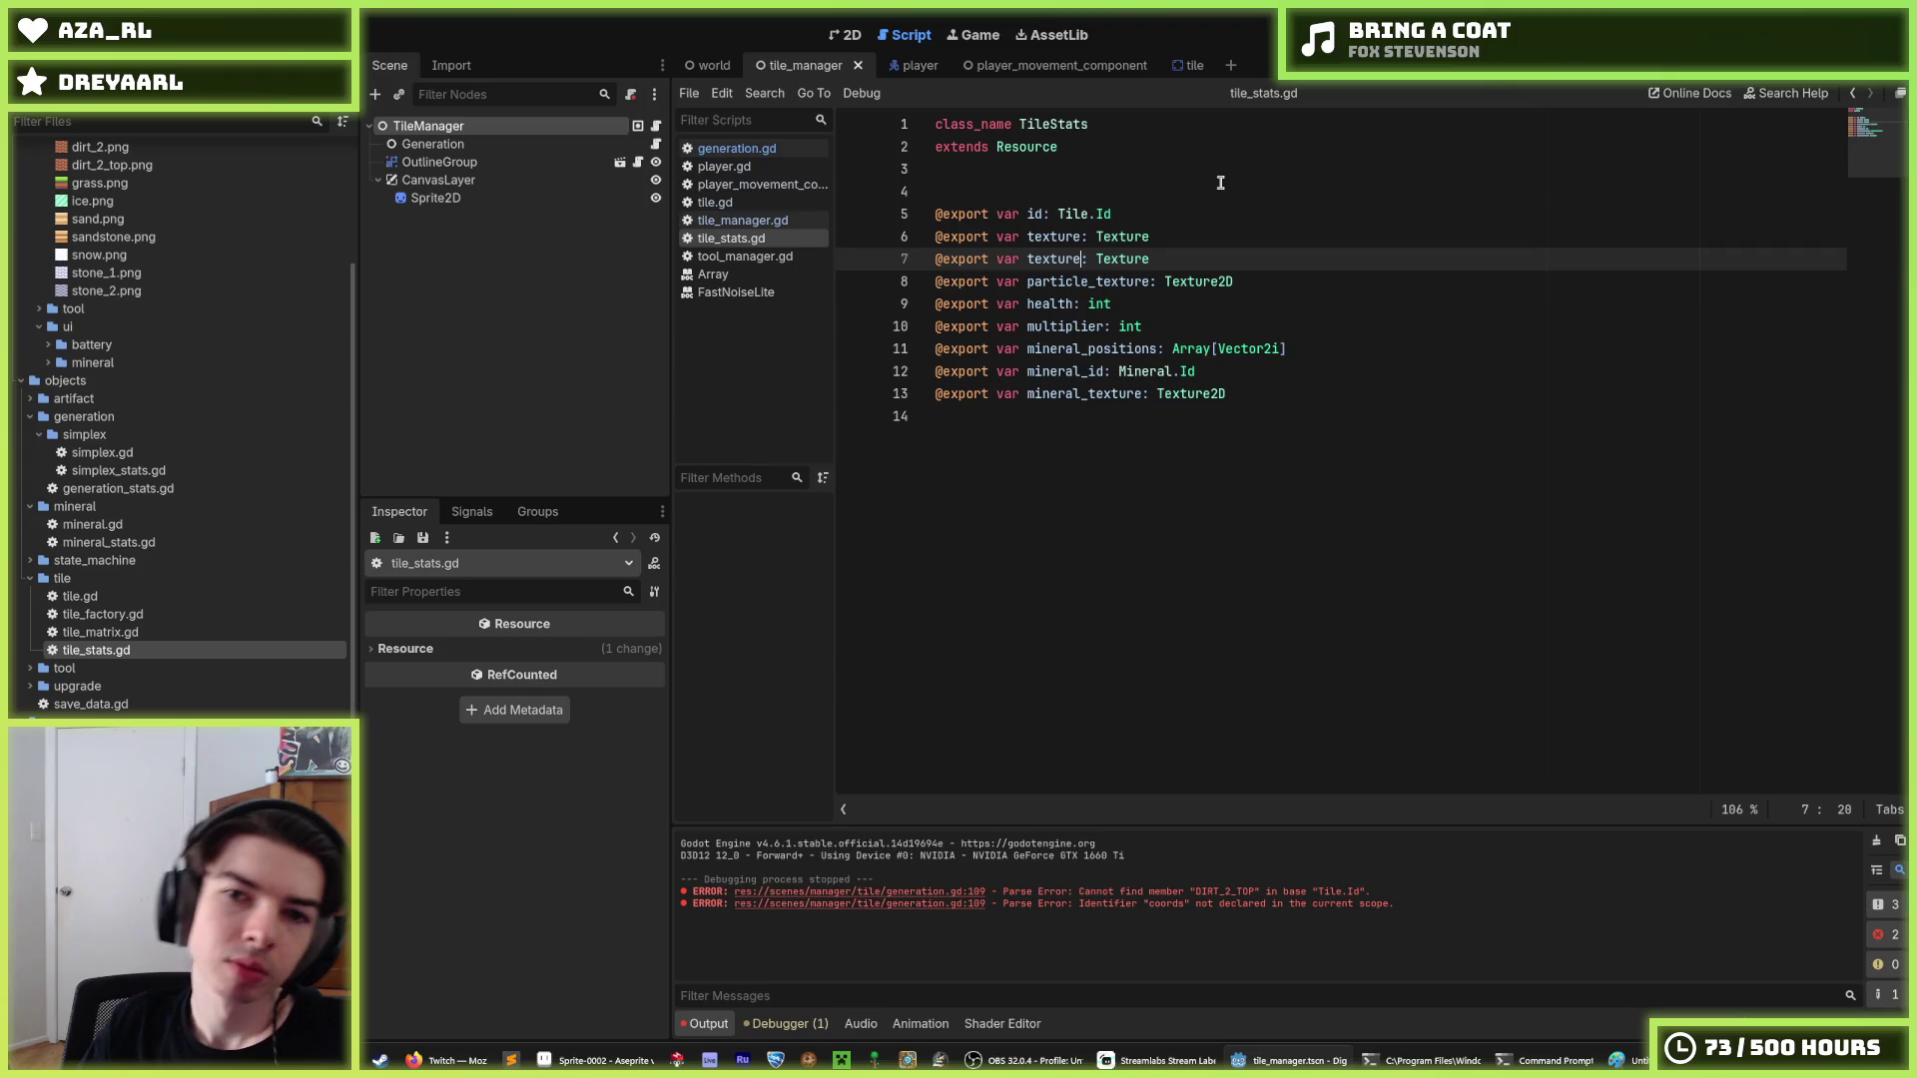
pyautogui.write('_top')
pyautogui.press('End')
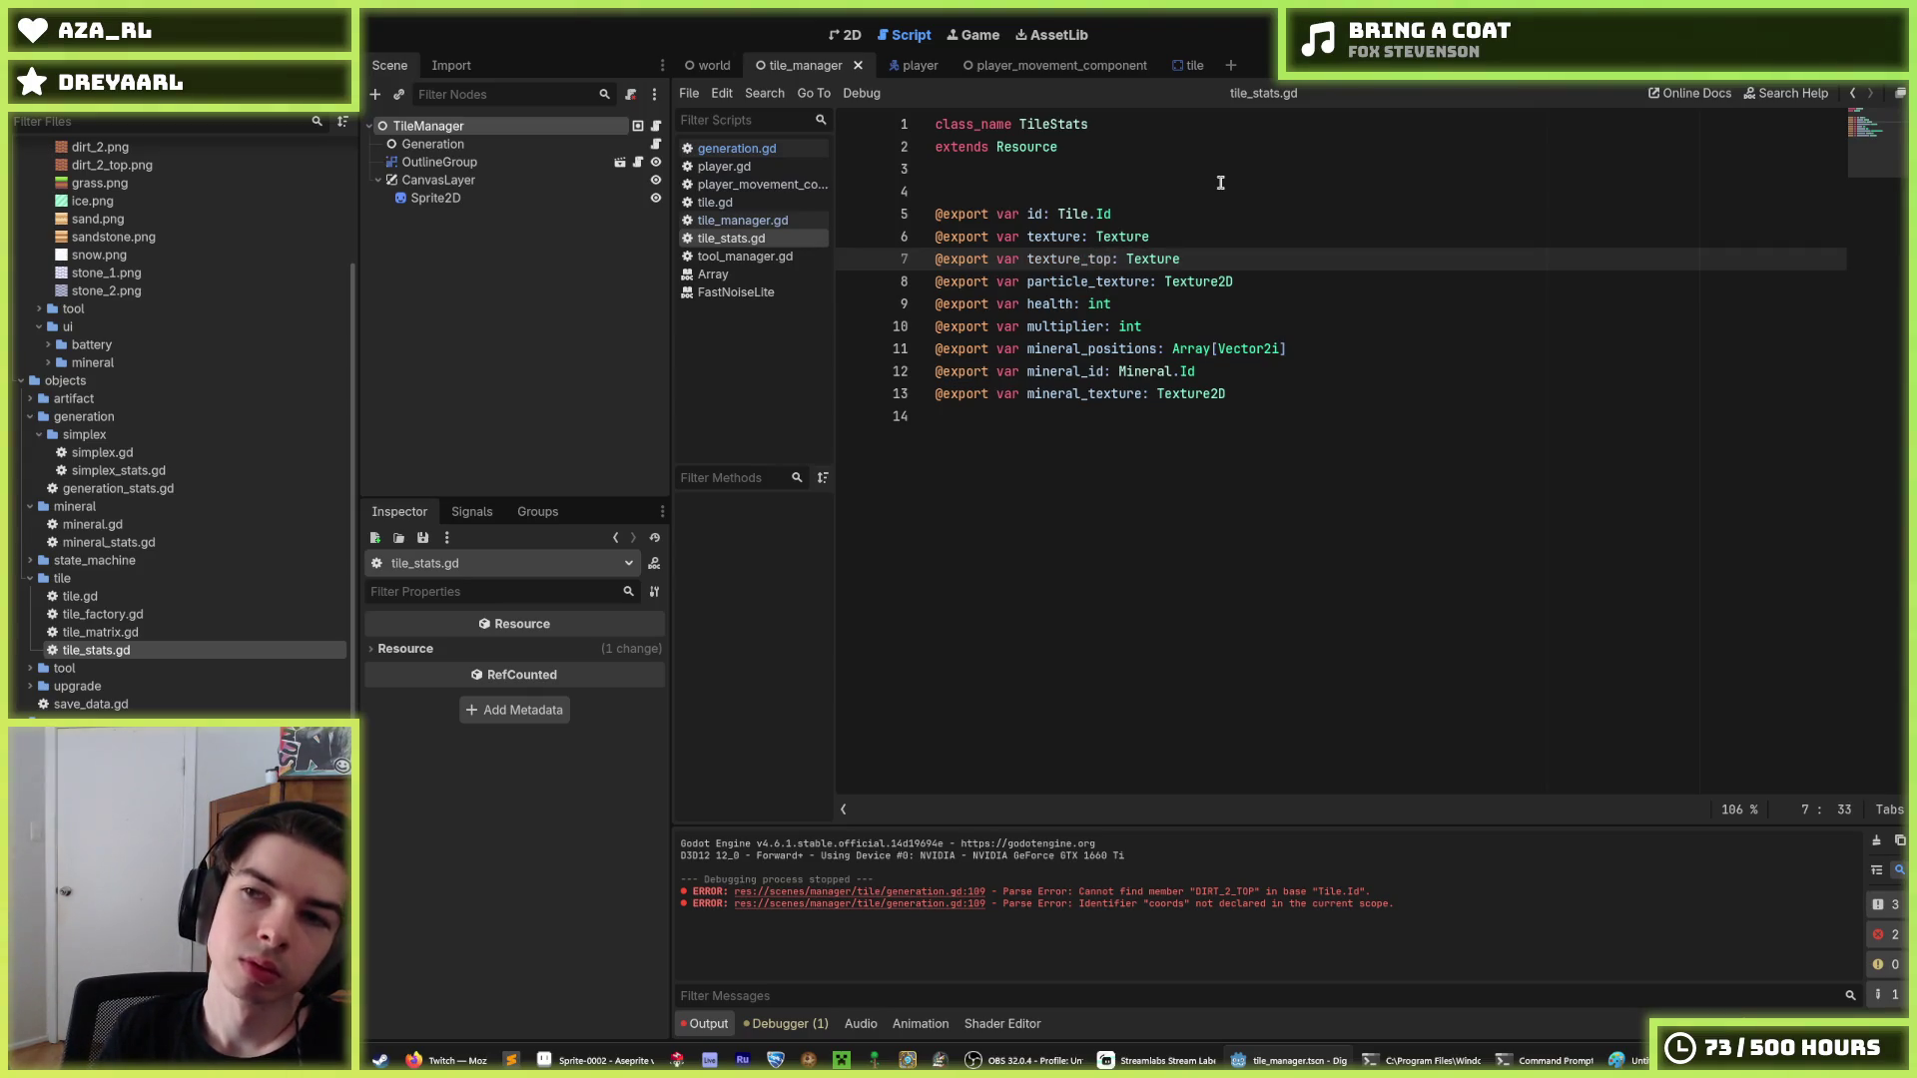
# Save tile_stats.gd with the new texture_top property.
pyautogui.hotkey('ctrl', 's')
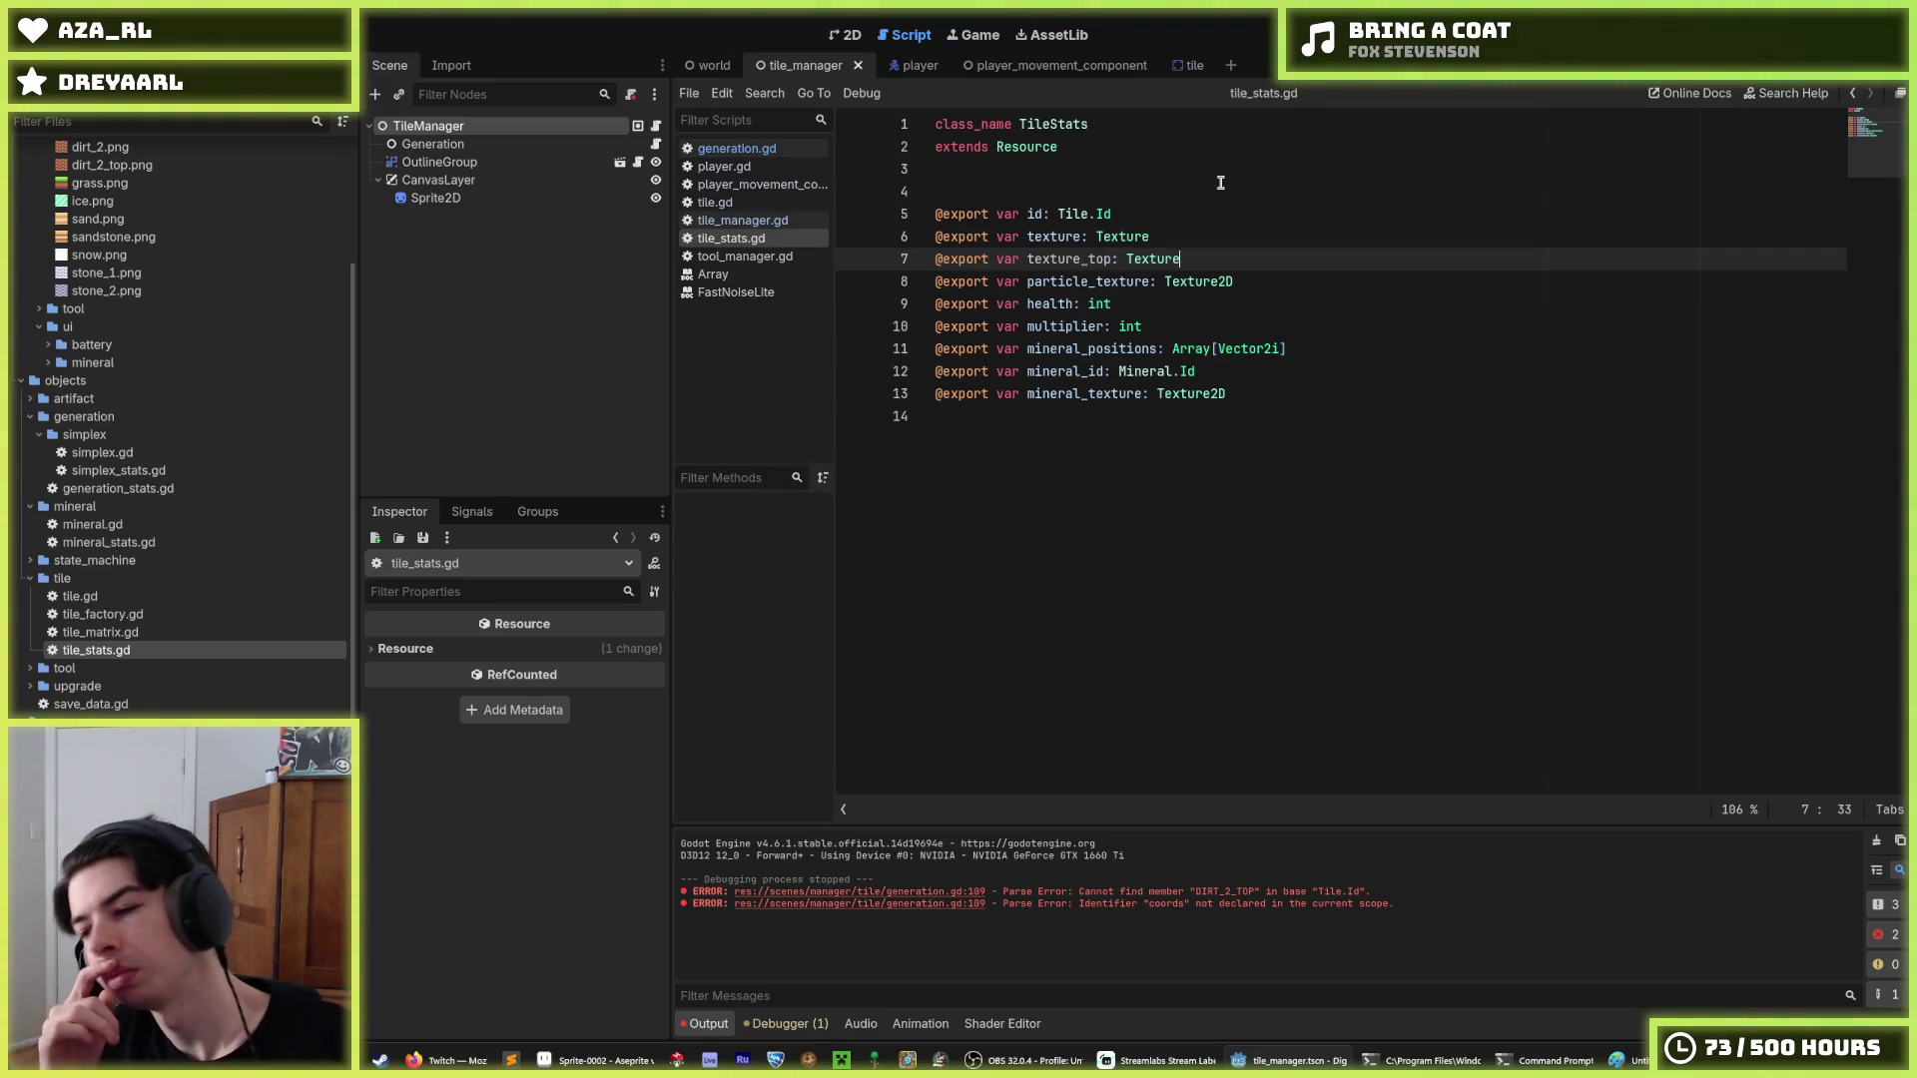
pyautogui.hotkey('ctrl', 's')
pyautogui.hotkey('ctrl', 's')
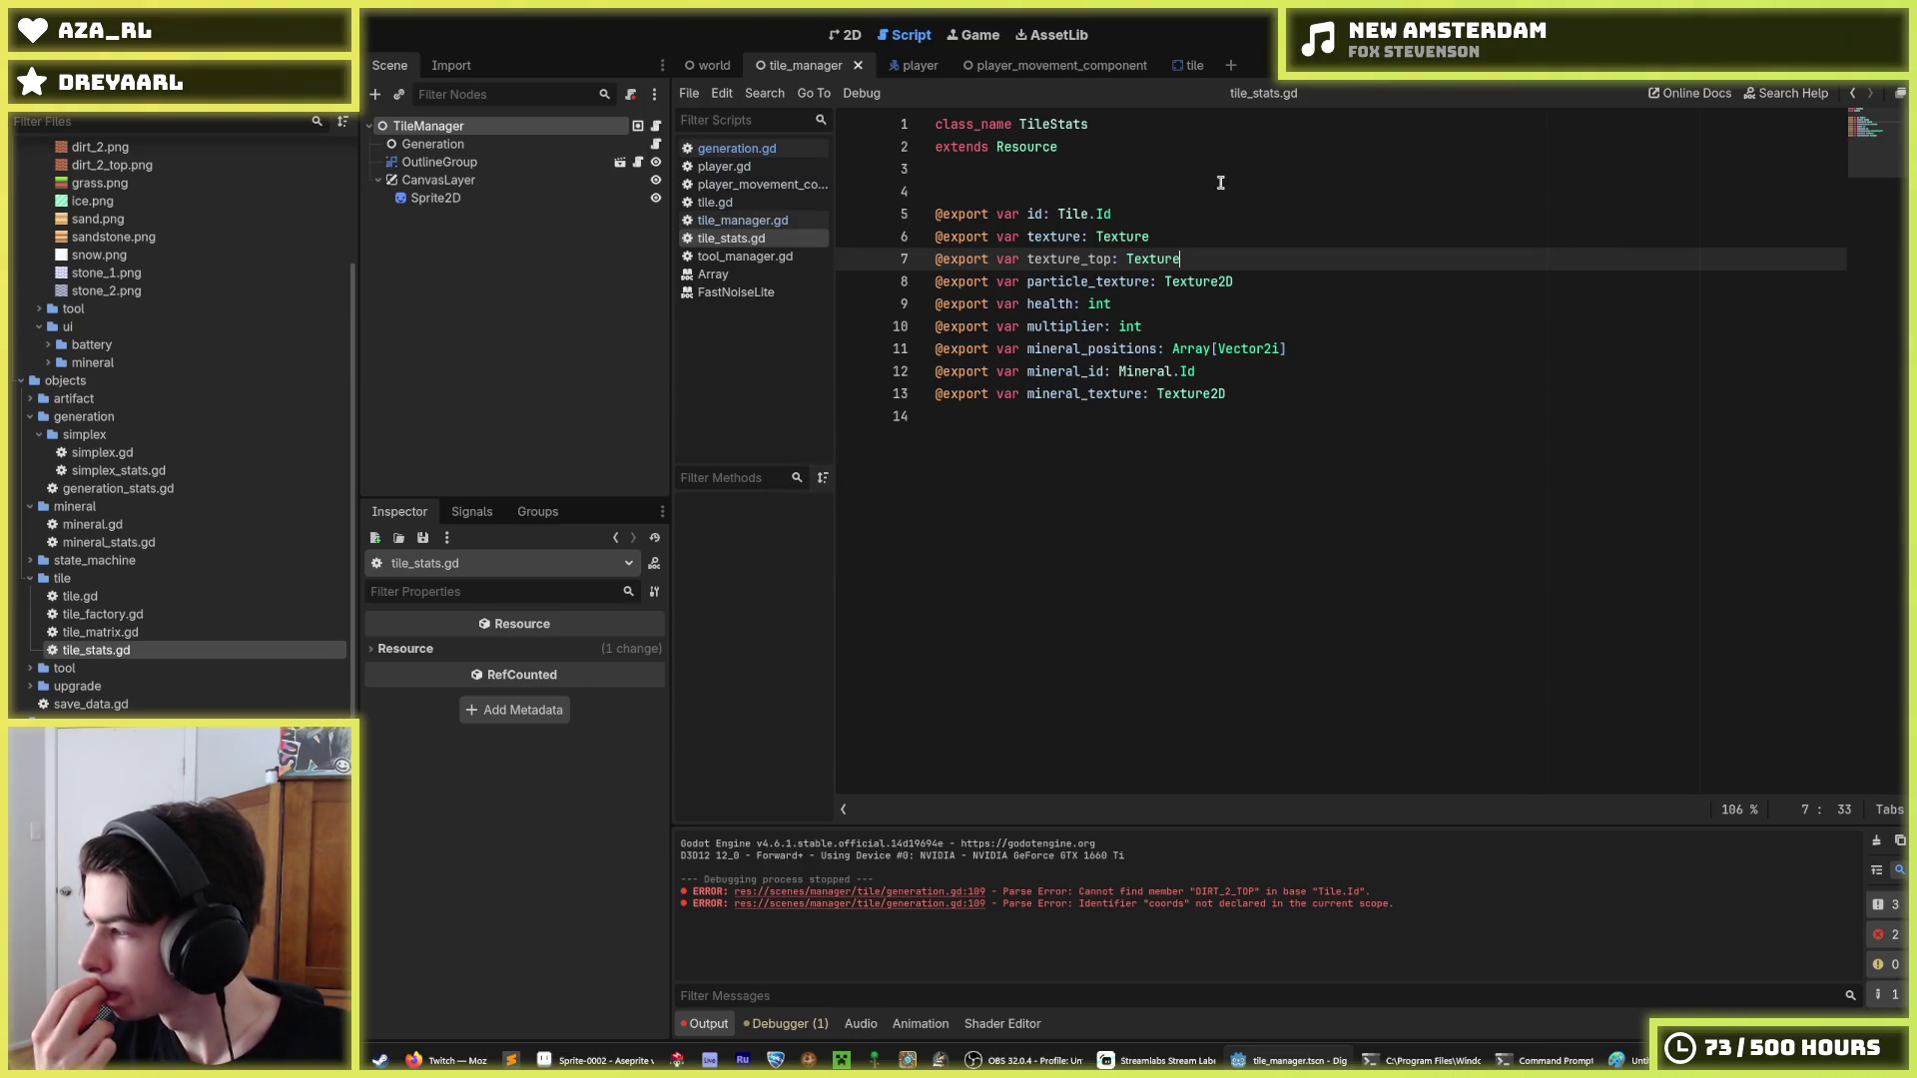
pyautogui.hotkey('ctrl', 's')
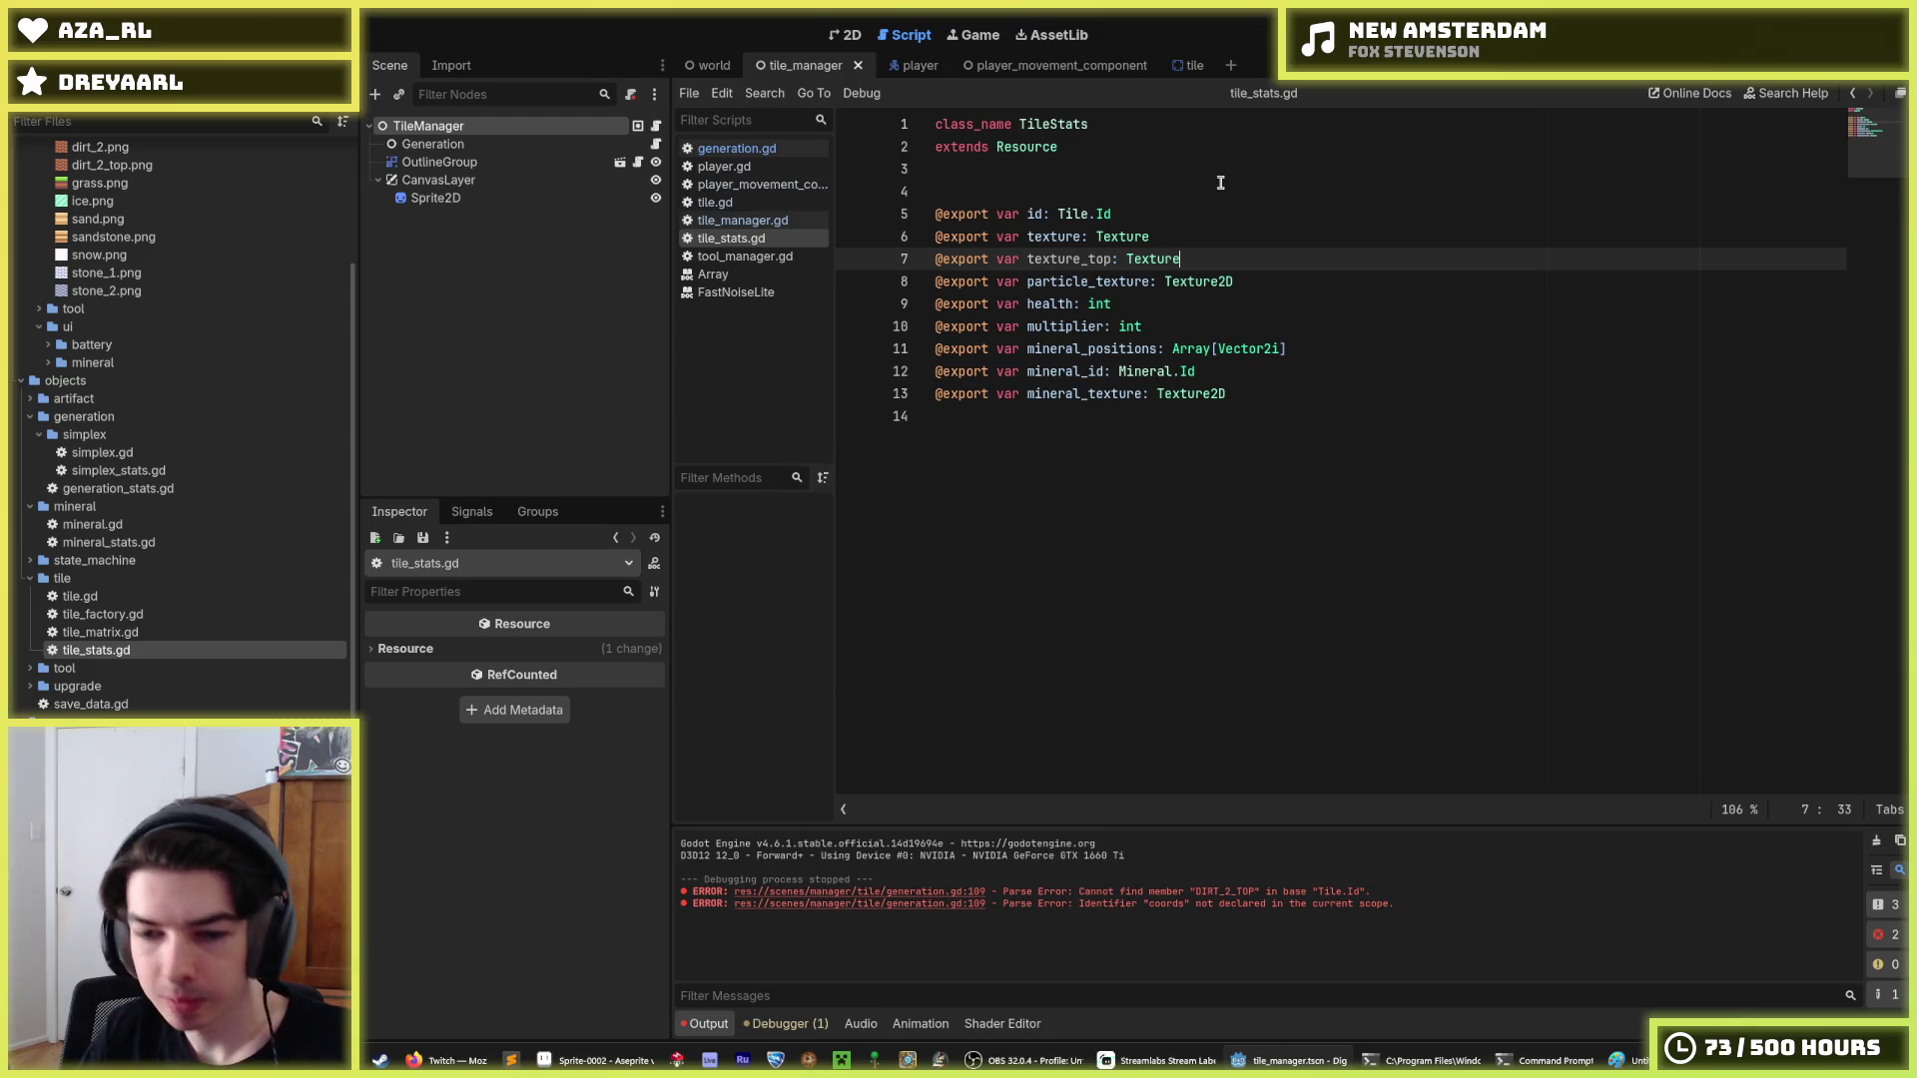
pyautogui.hotkey('ctrl', 's')
pyautogui.hotkey('ctrl', 's')
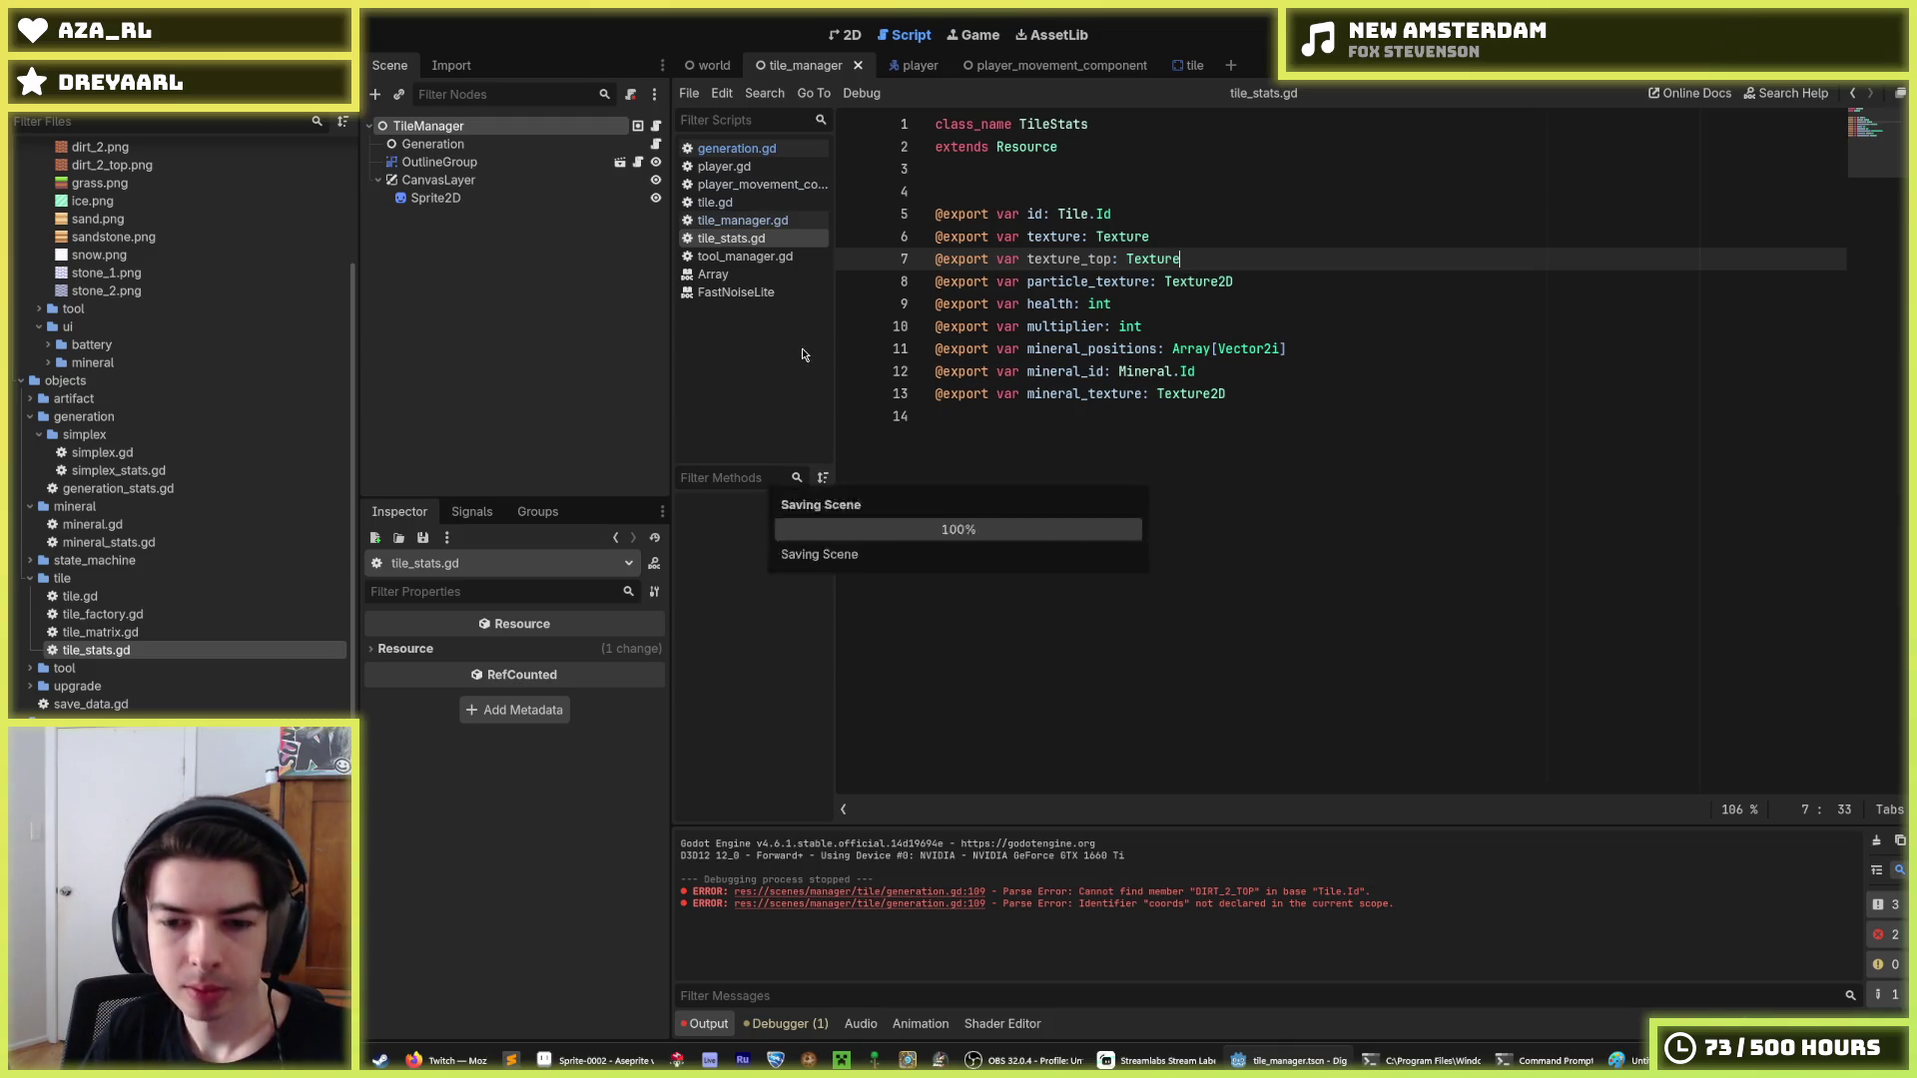
pyautogui.hotkey('ctrl', 's')
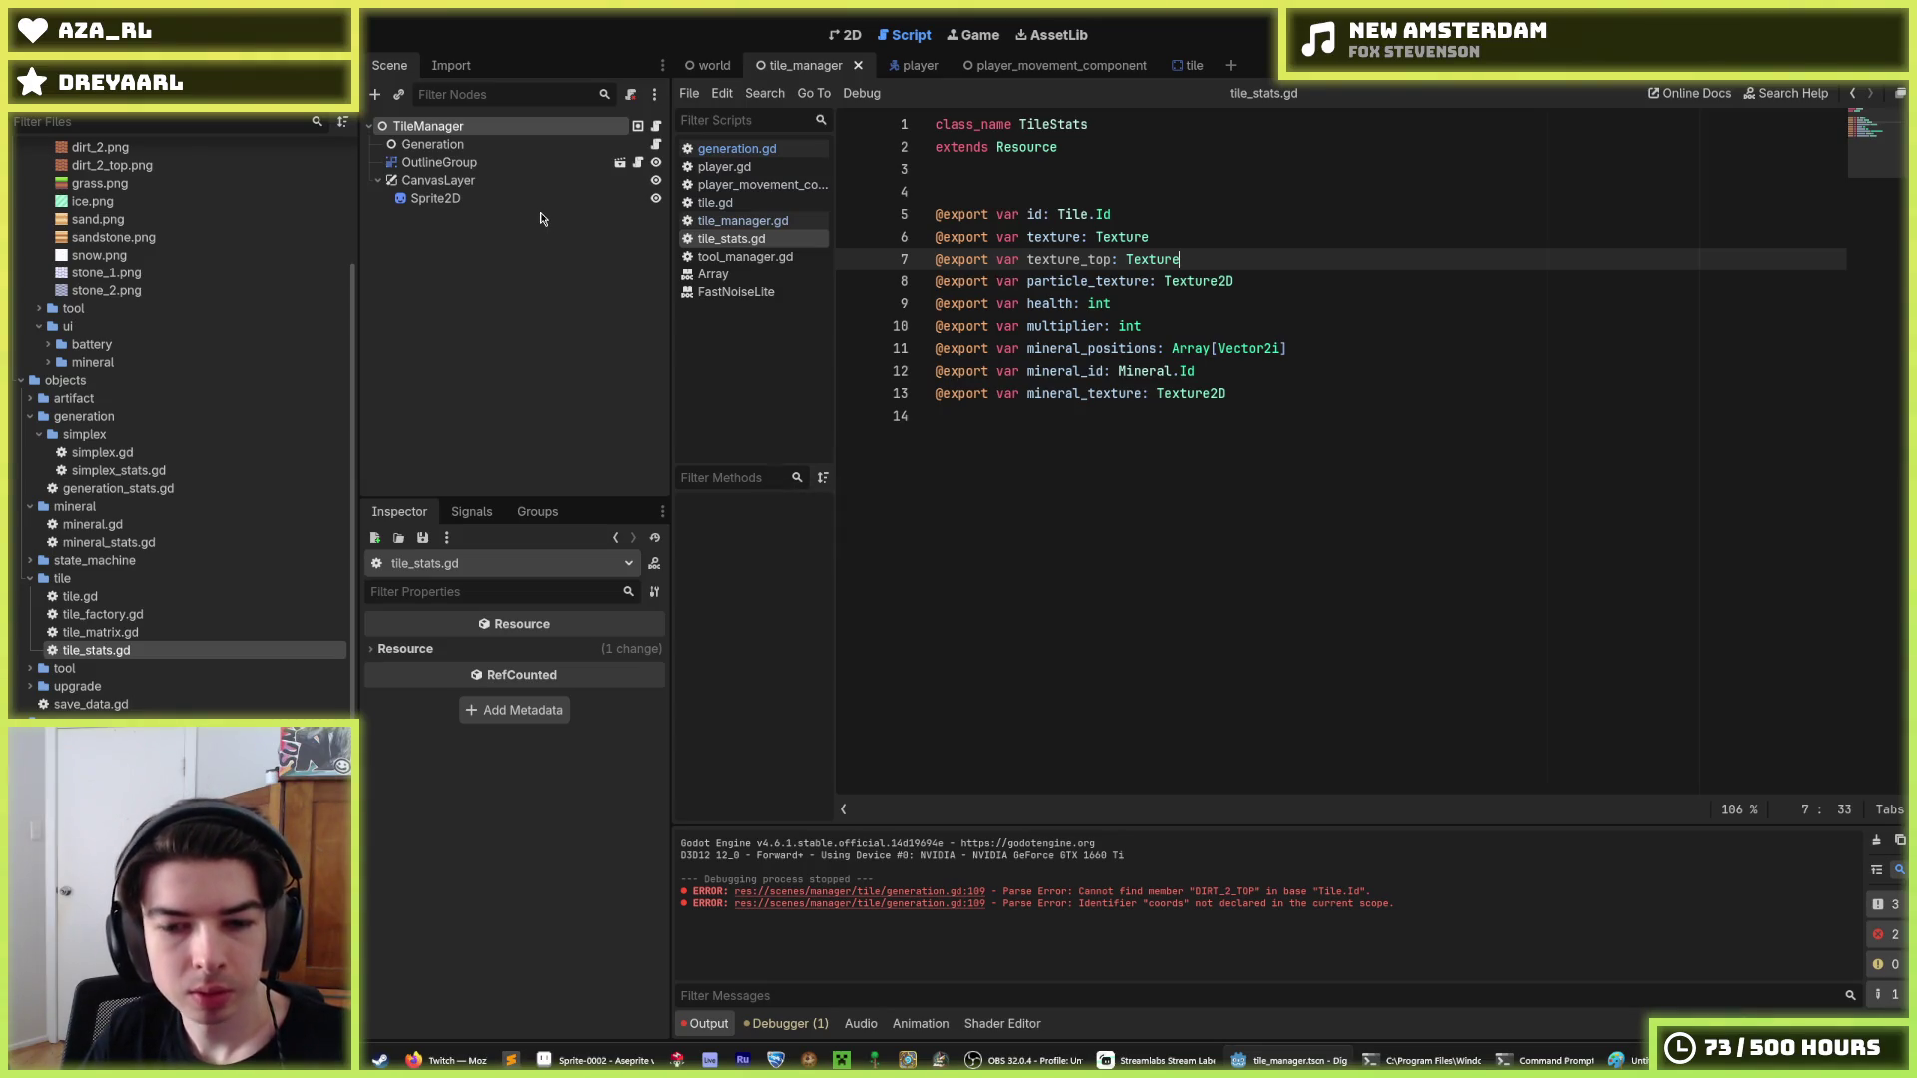
pyautogui.hotkey('ctrl', 's')
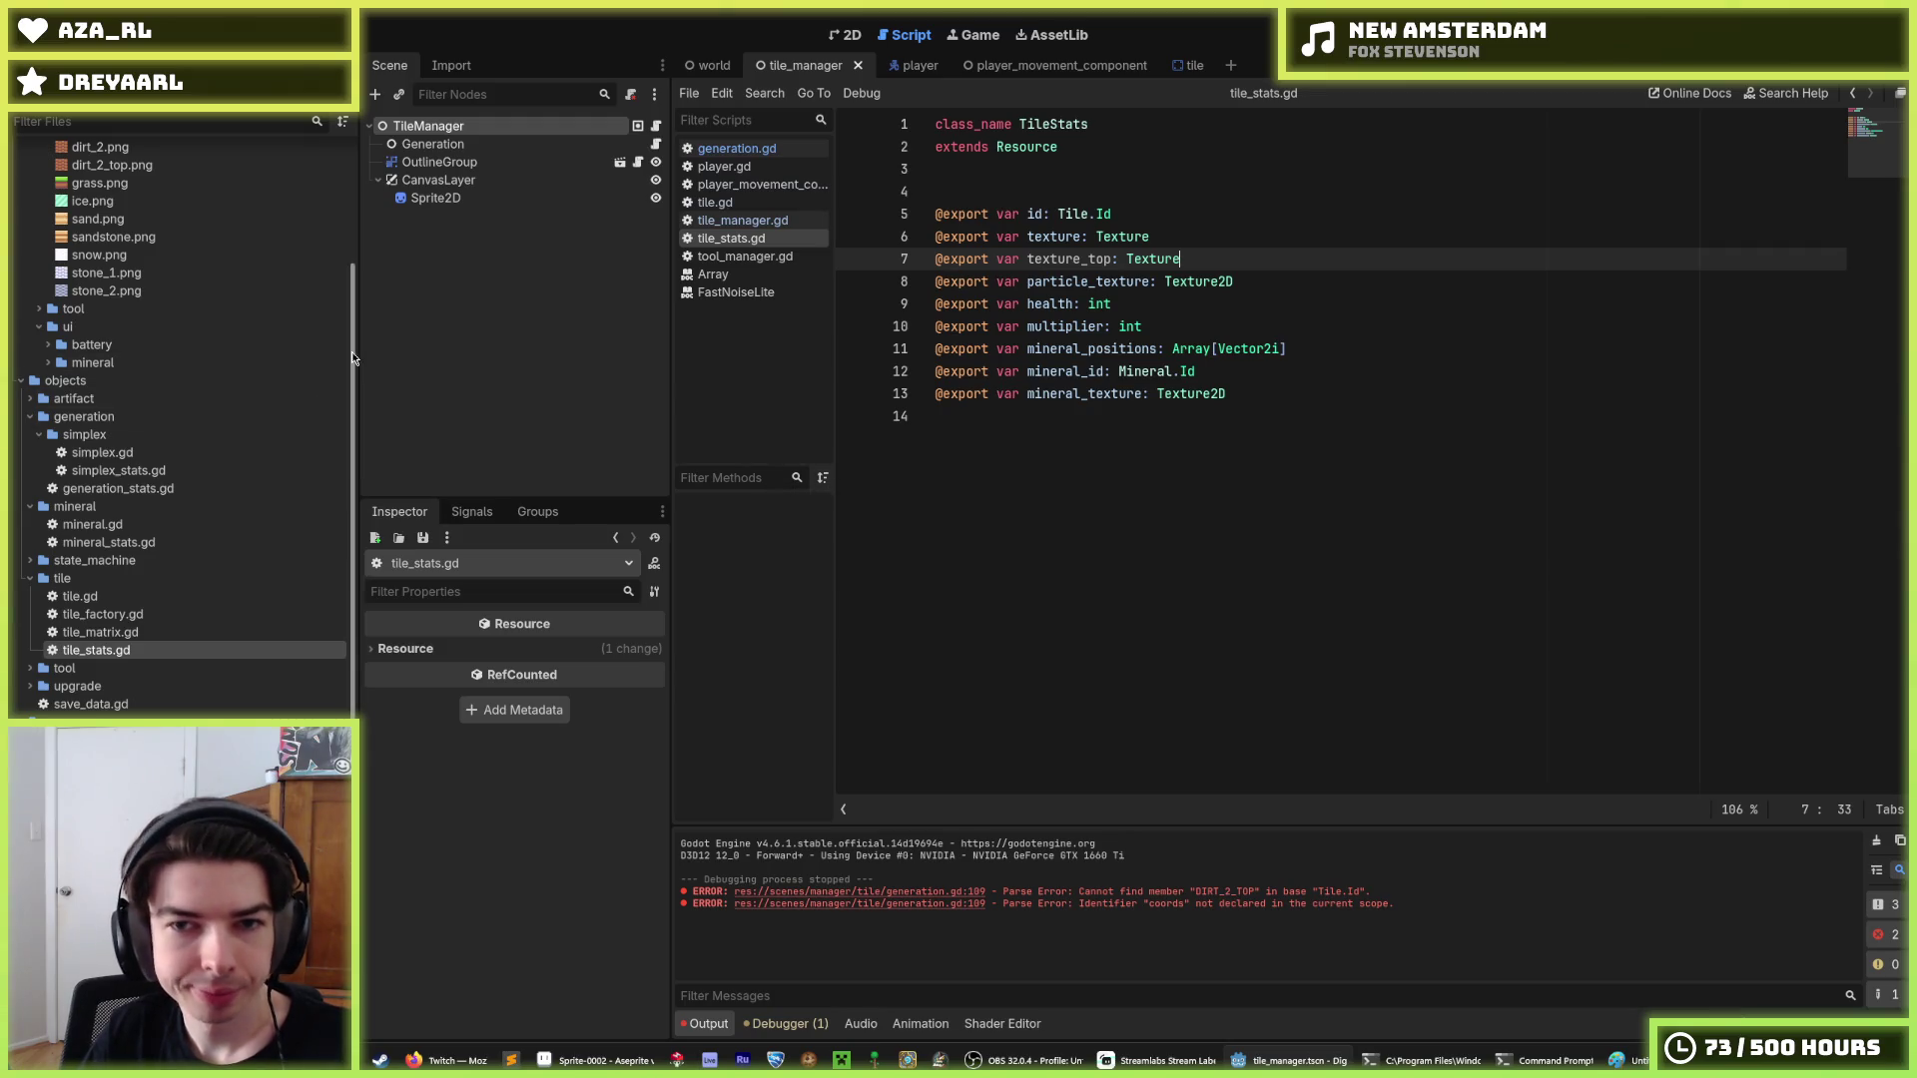
pyautogui.scroll(5, 150, 399)
# Give dirt_2.tres dirt_2.png as Texture and dirt_2_top.png as Texture Top, then save.
pyautogui.click(101, 388)
pyautogui.click(103, 370)
pyautogui.click(102, 387)
pyautogui.click(104, 372)
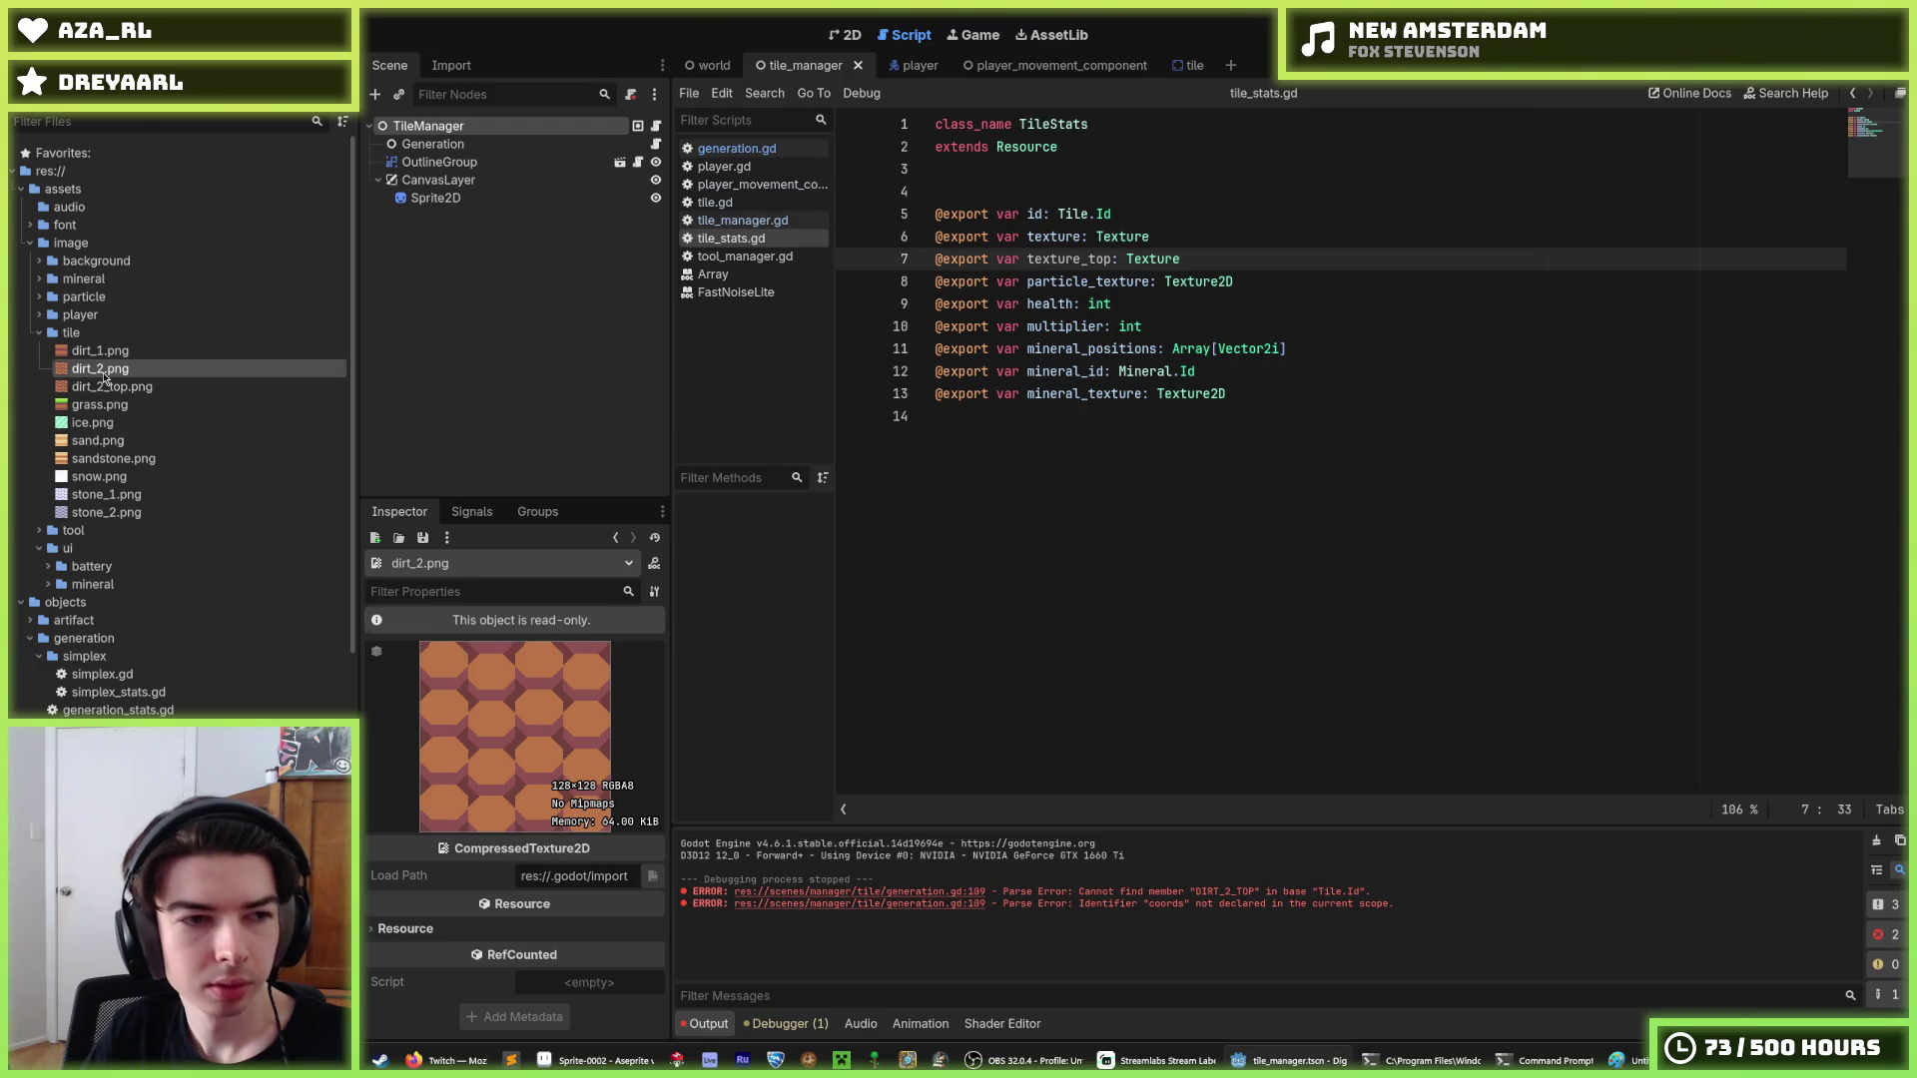
pyautogui.scroll(-10, 128, 573)
pyautogui.click(124, 591)
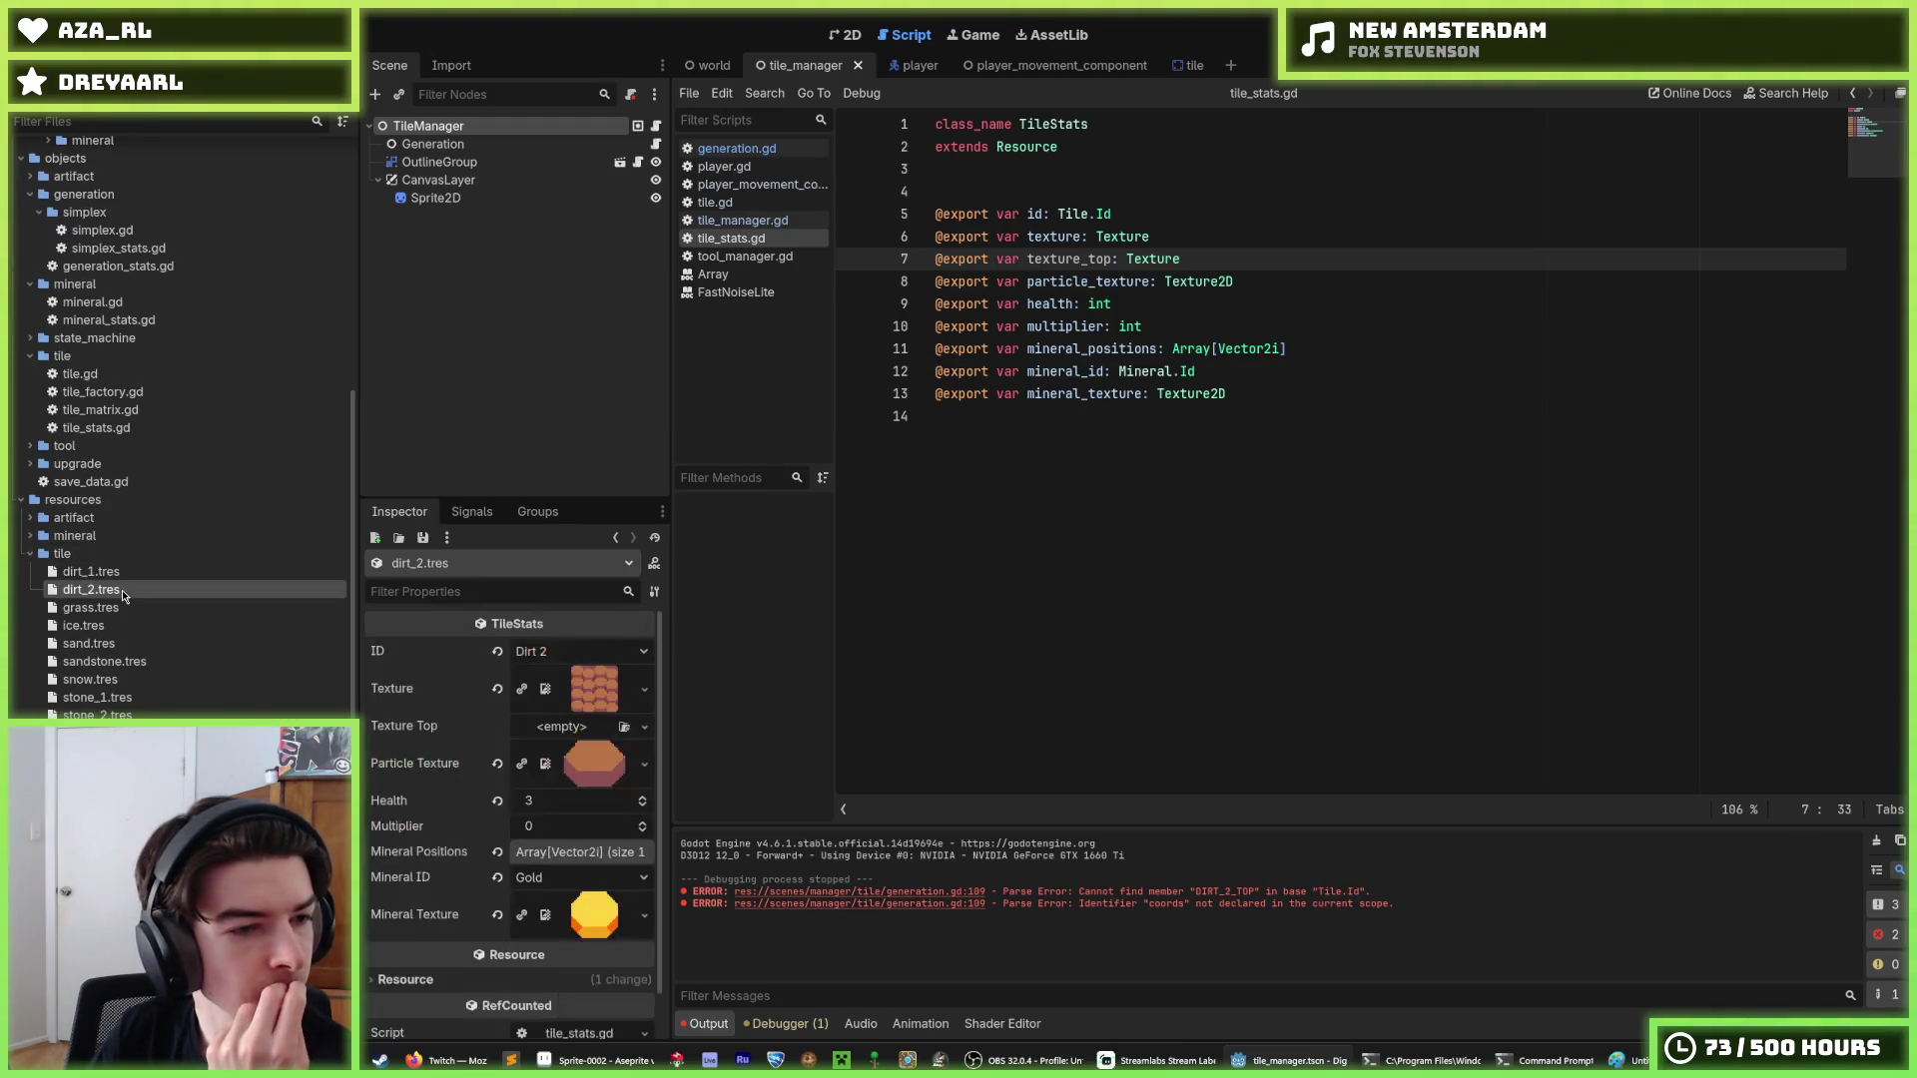
pyautogui.scroll(5, 210, 710)
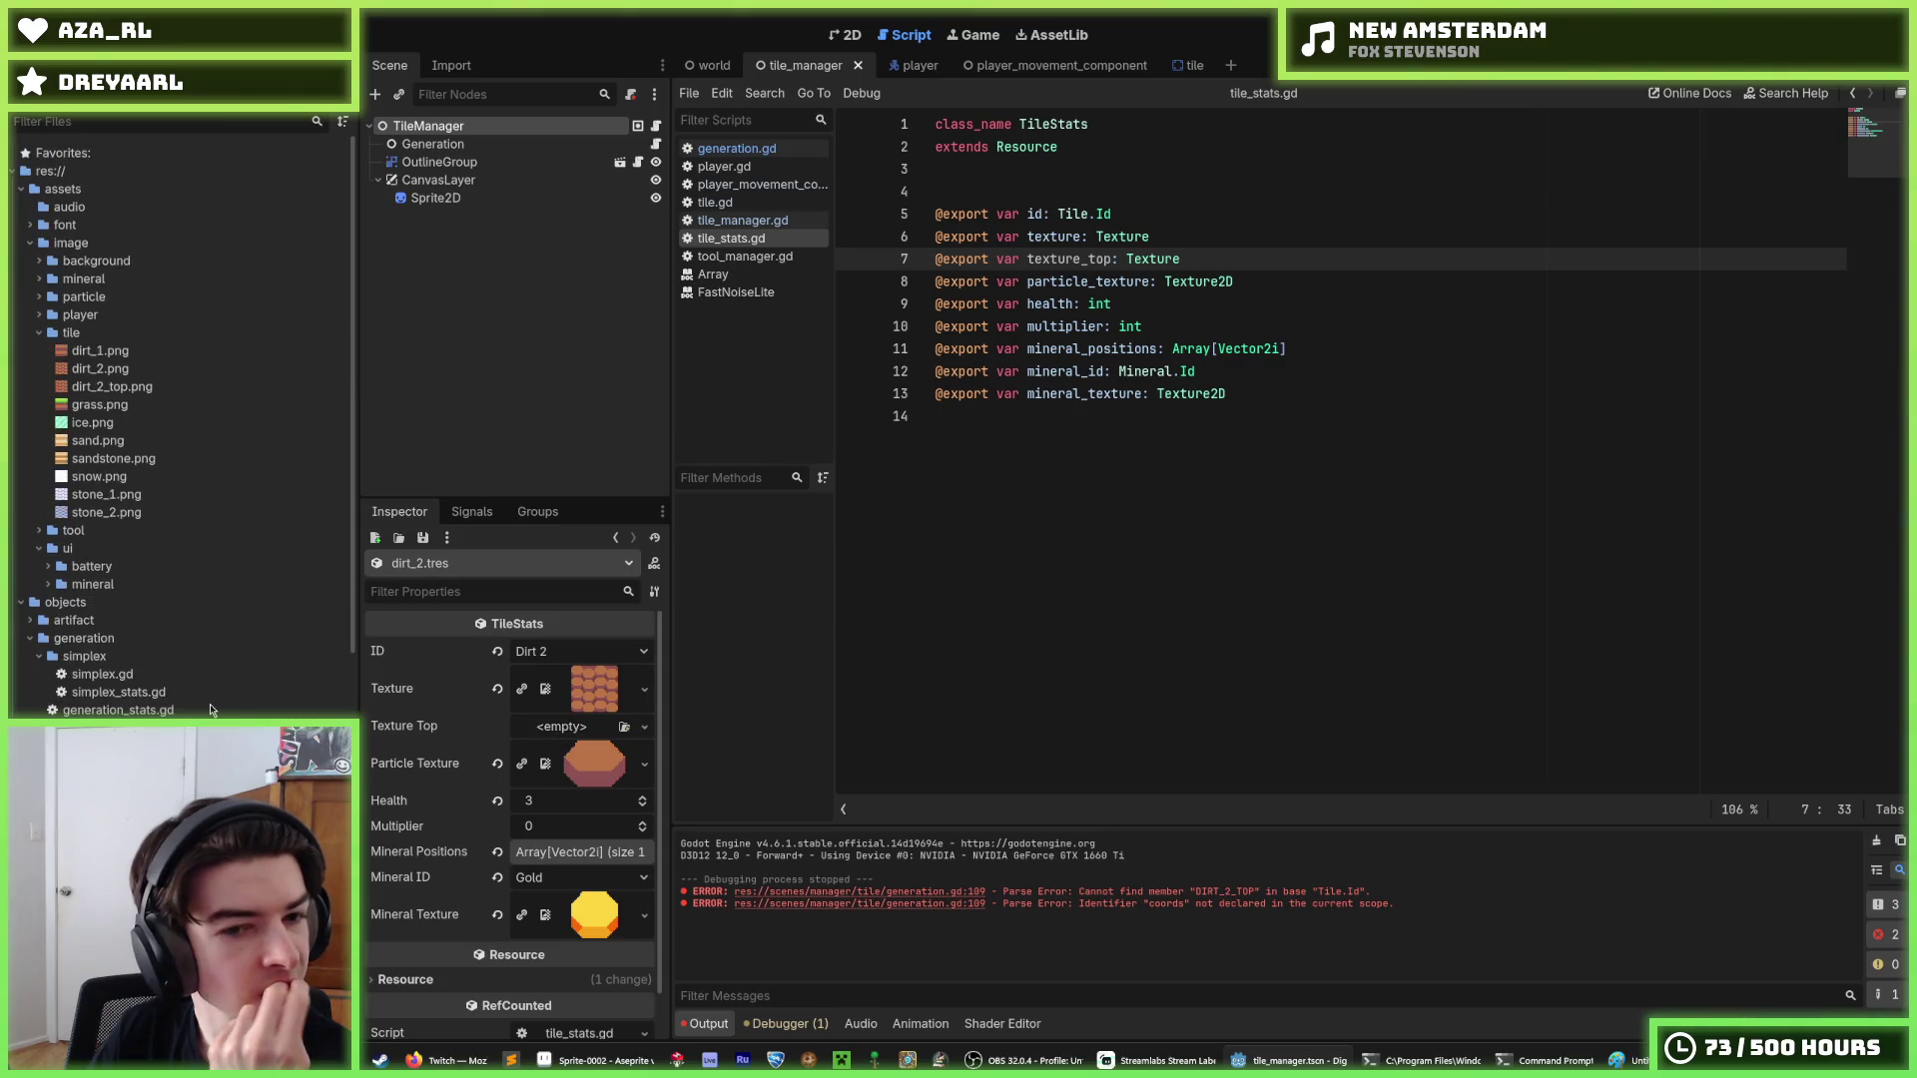
pyautogui.moveTo(100, 369)
pyautogui.mouseDown()
pyautogui.moveTo(554, 629)
pyautogui.moveTo(576, 691)
pyautogui.mouseUp()
pyautogui.moveTo(100, 386)
pyautogui.mouseDown()
pyautogui.moveTo(520, 601)
pyautogui.moveTo(577, 733)
pyautogui.mouseUp()
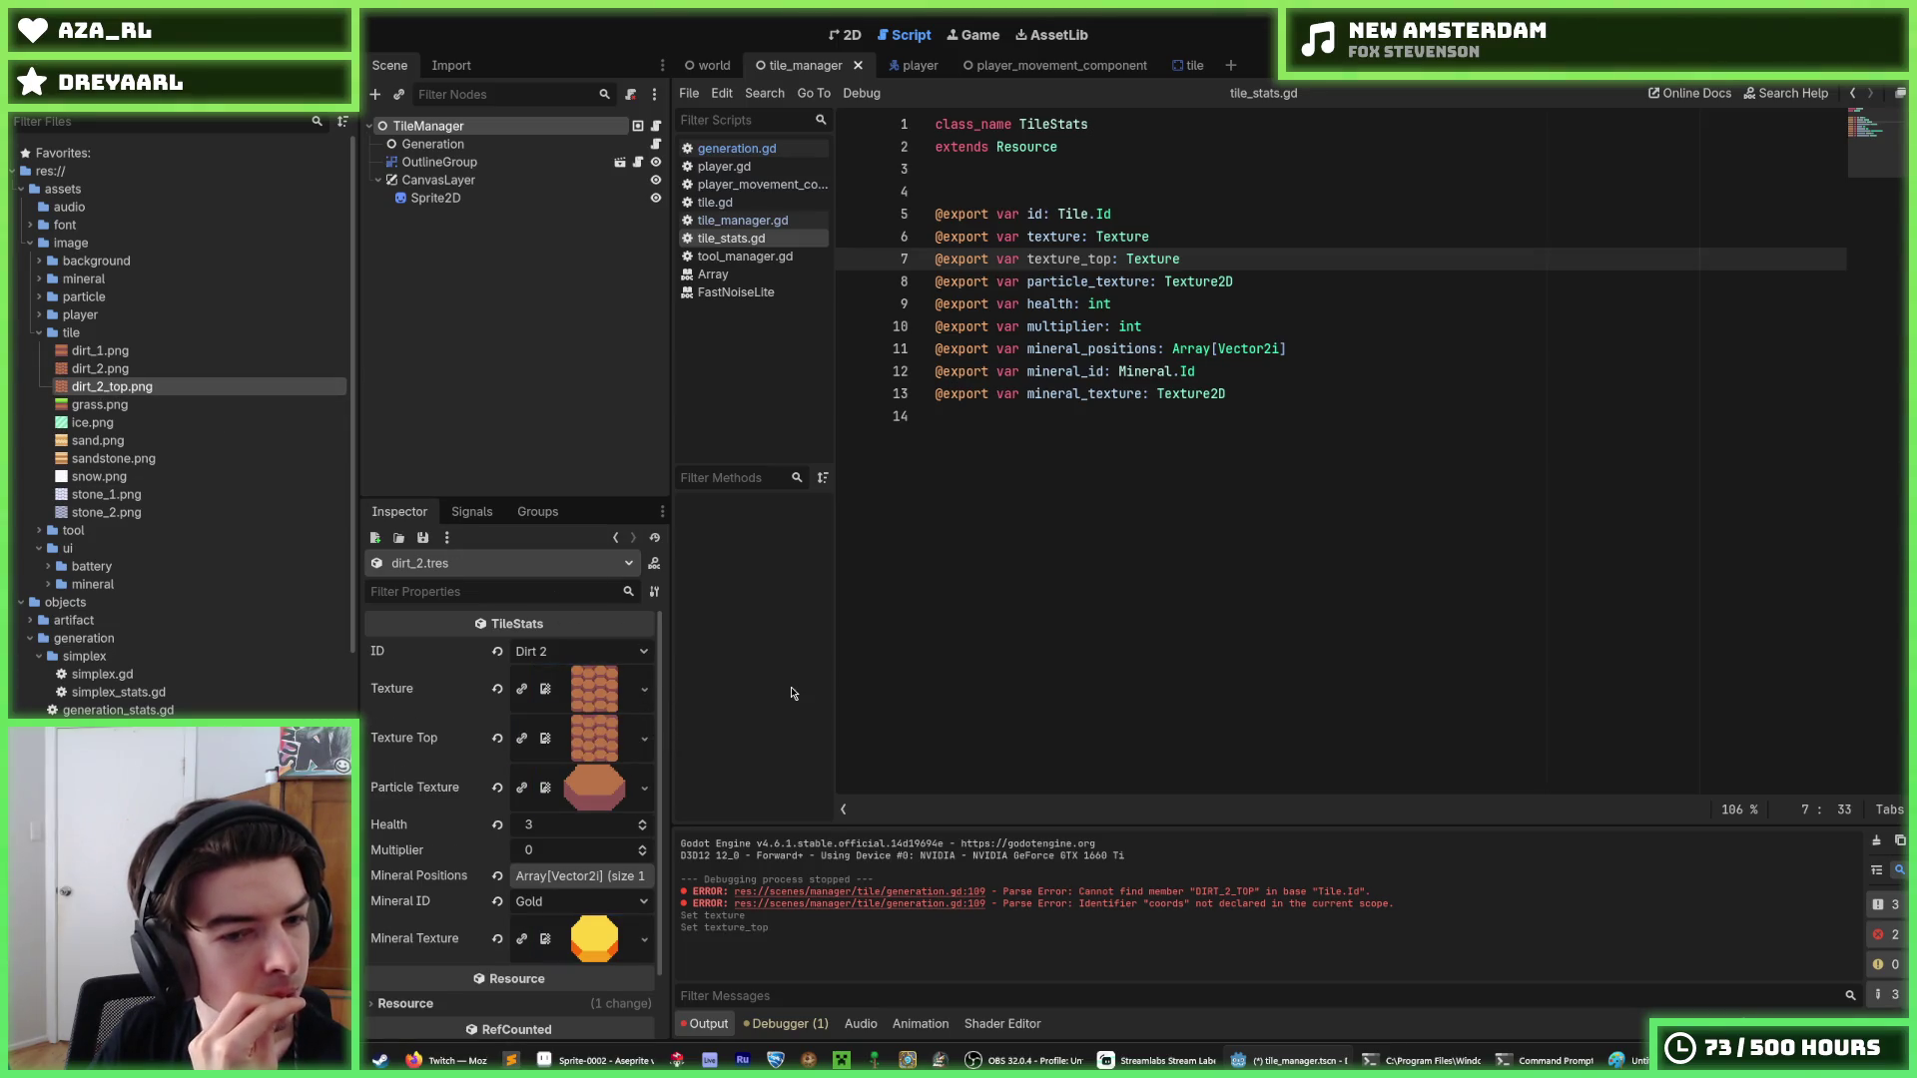
pyautogui.click(1075, 579)
pyautogui.hotkey('ctrl', 's')
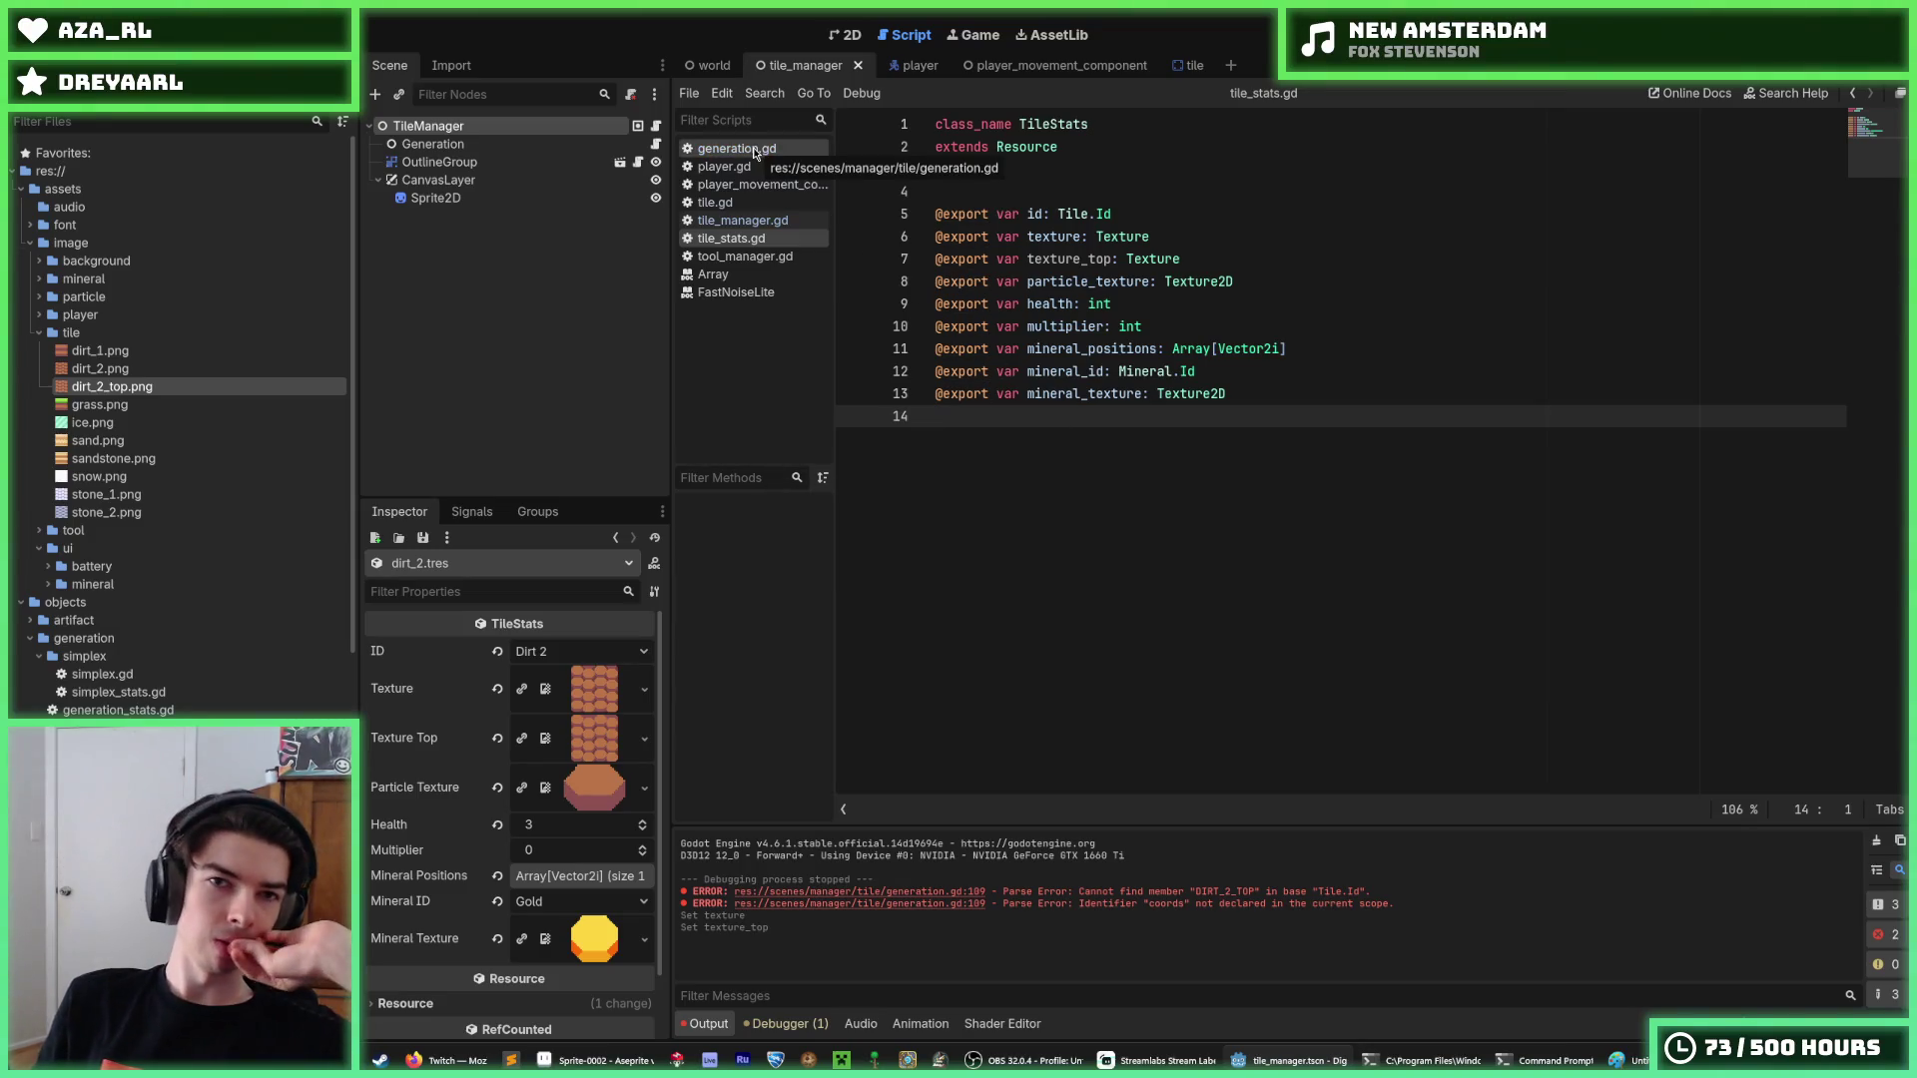
# Open generation.gd and review _add_biomes, highlighting every use of _stats.
pyautogui.click(657, 145)
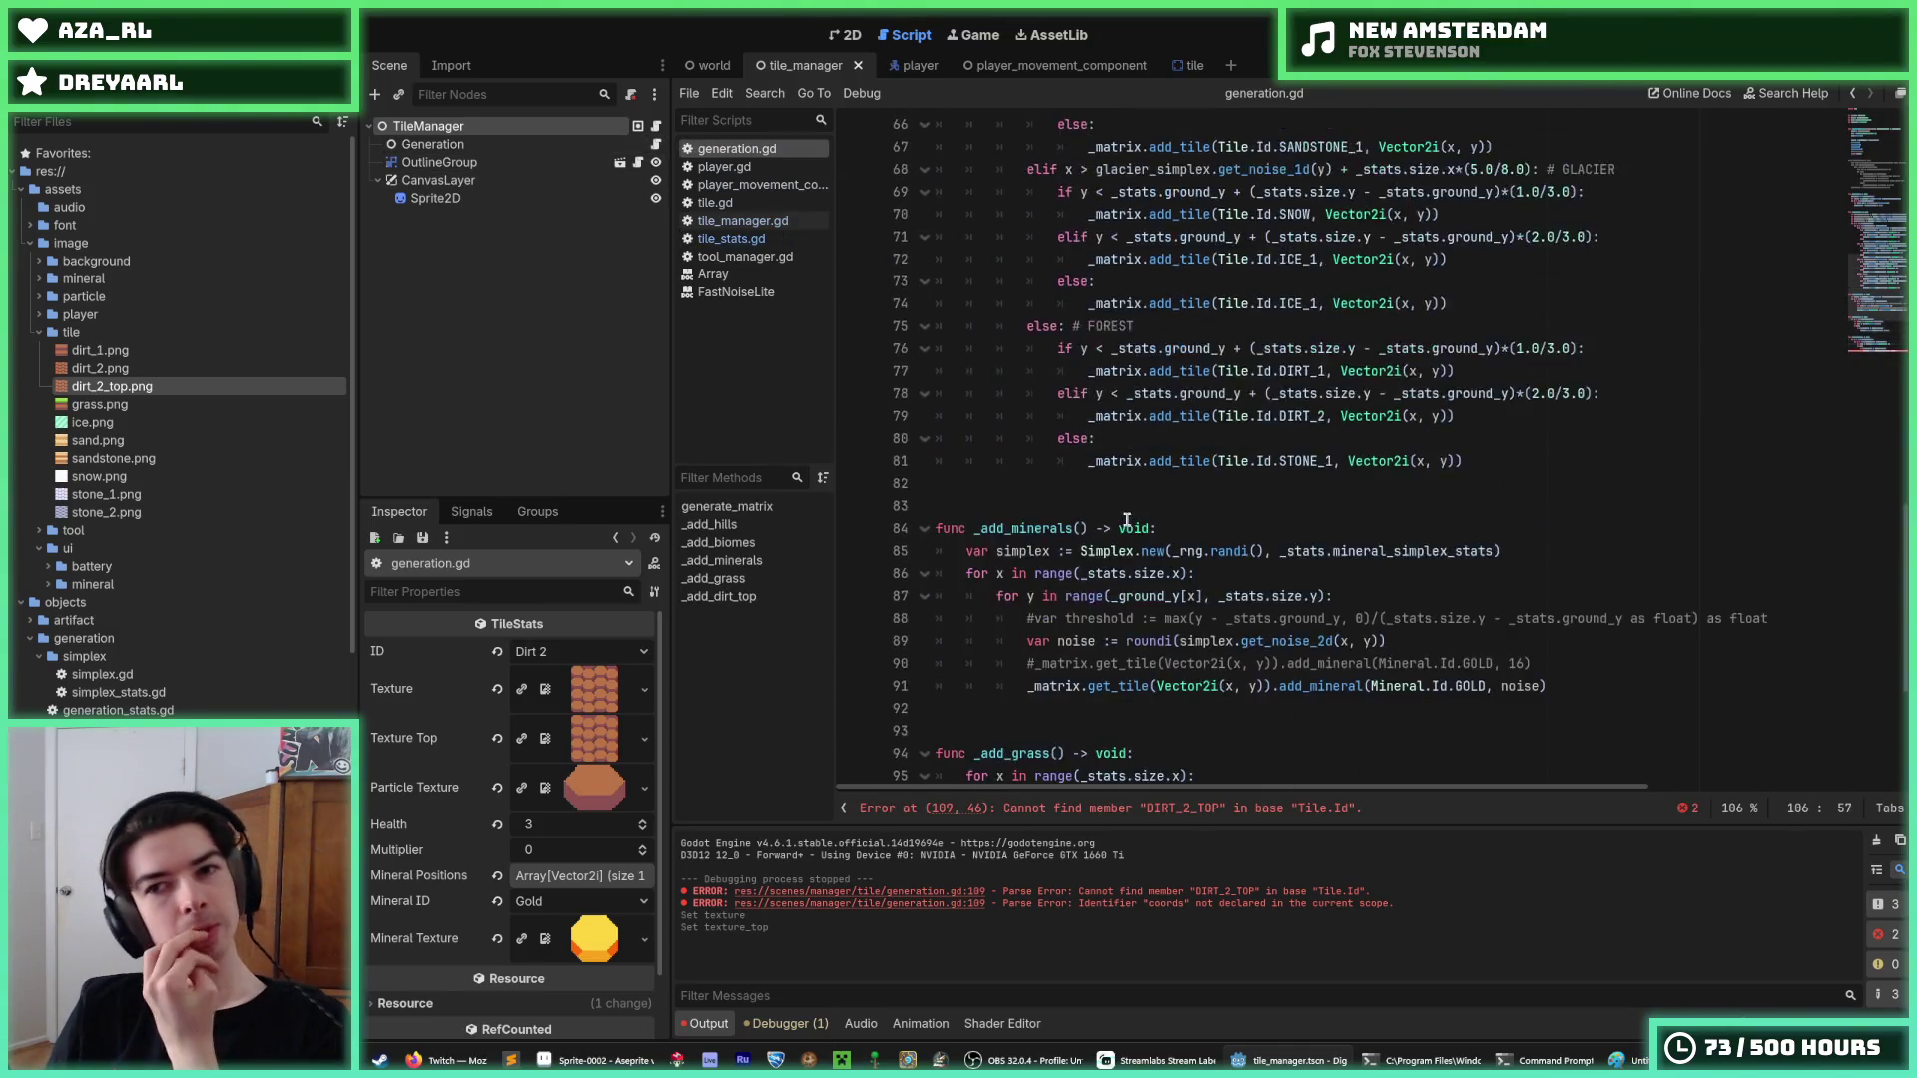
pyautogui.scroll(9, 1127, 521)
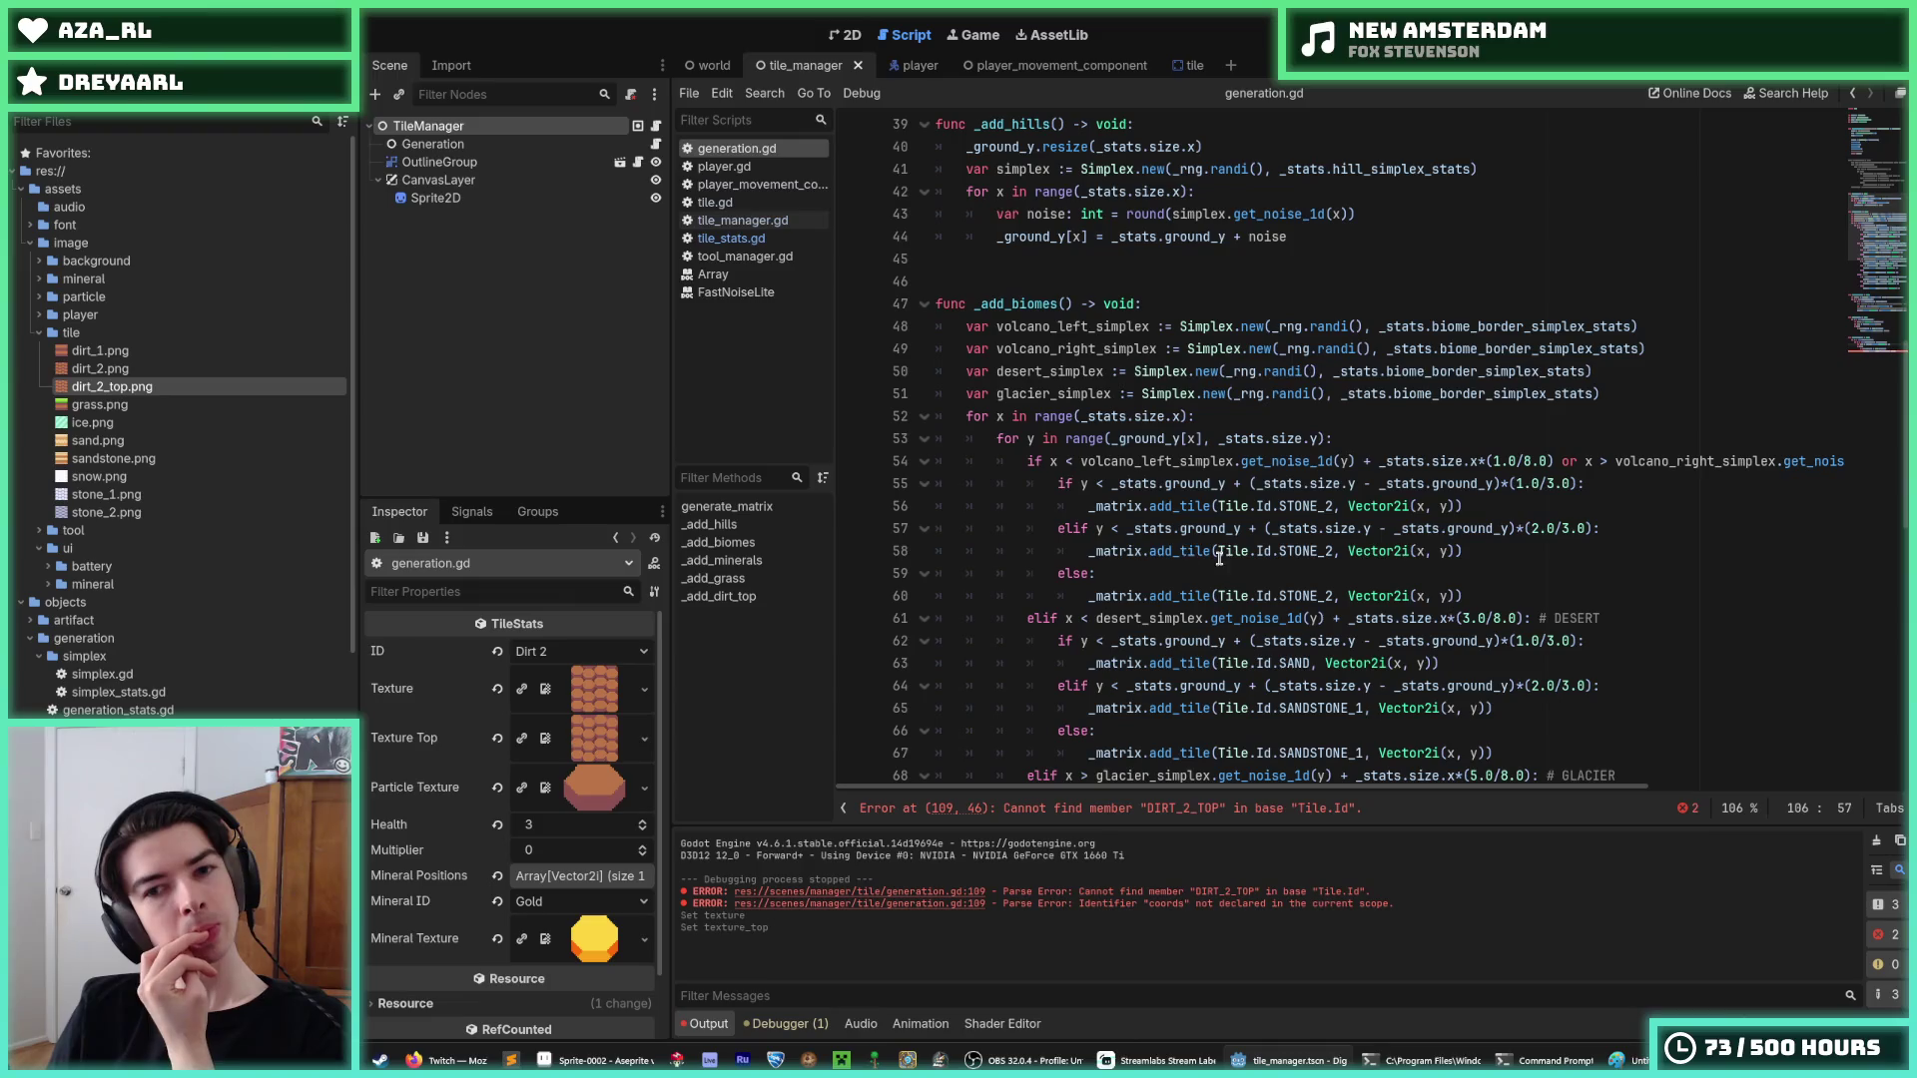
pyautogui.click(1456, 511)
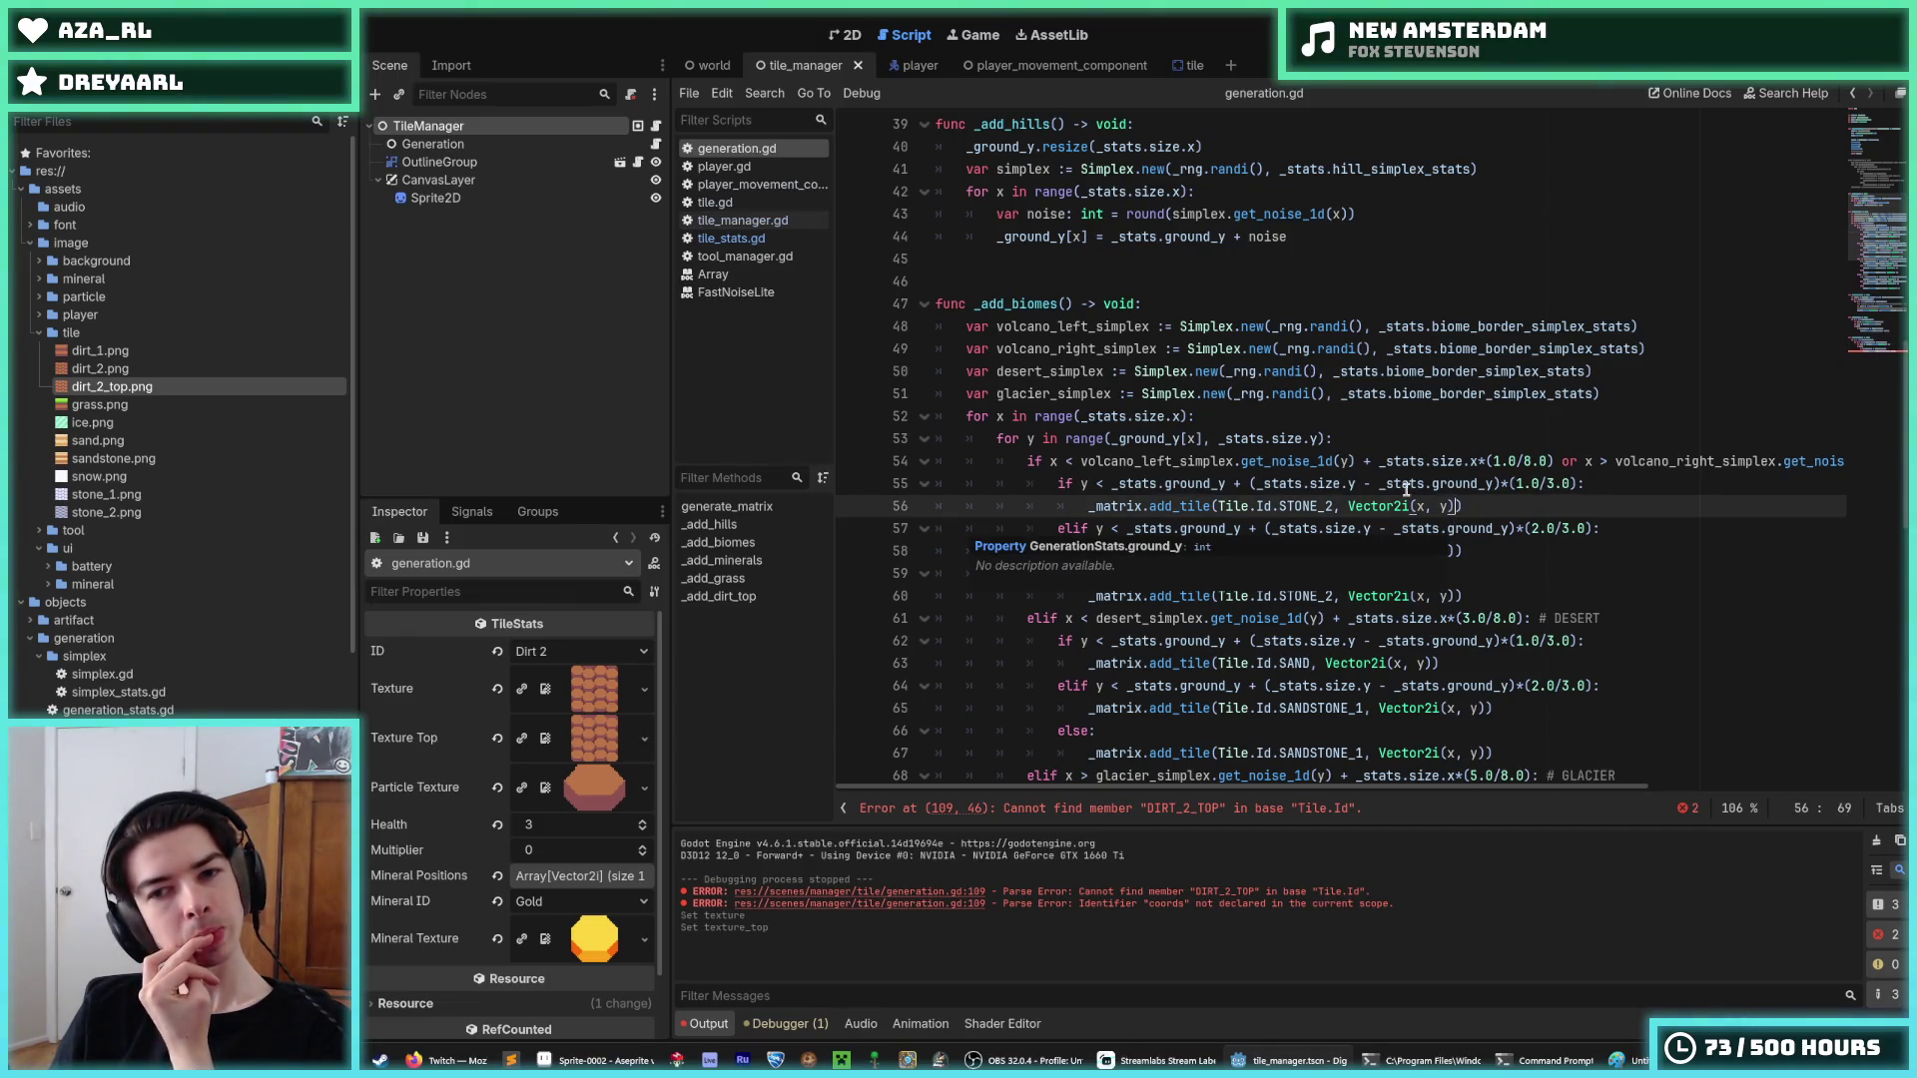
pyautogui.click(1337, 440)
pyautogui.click(1336, 419)
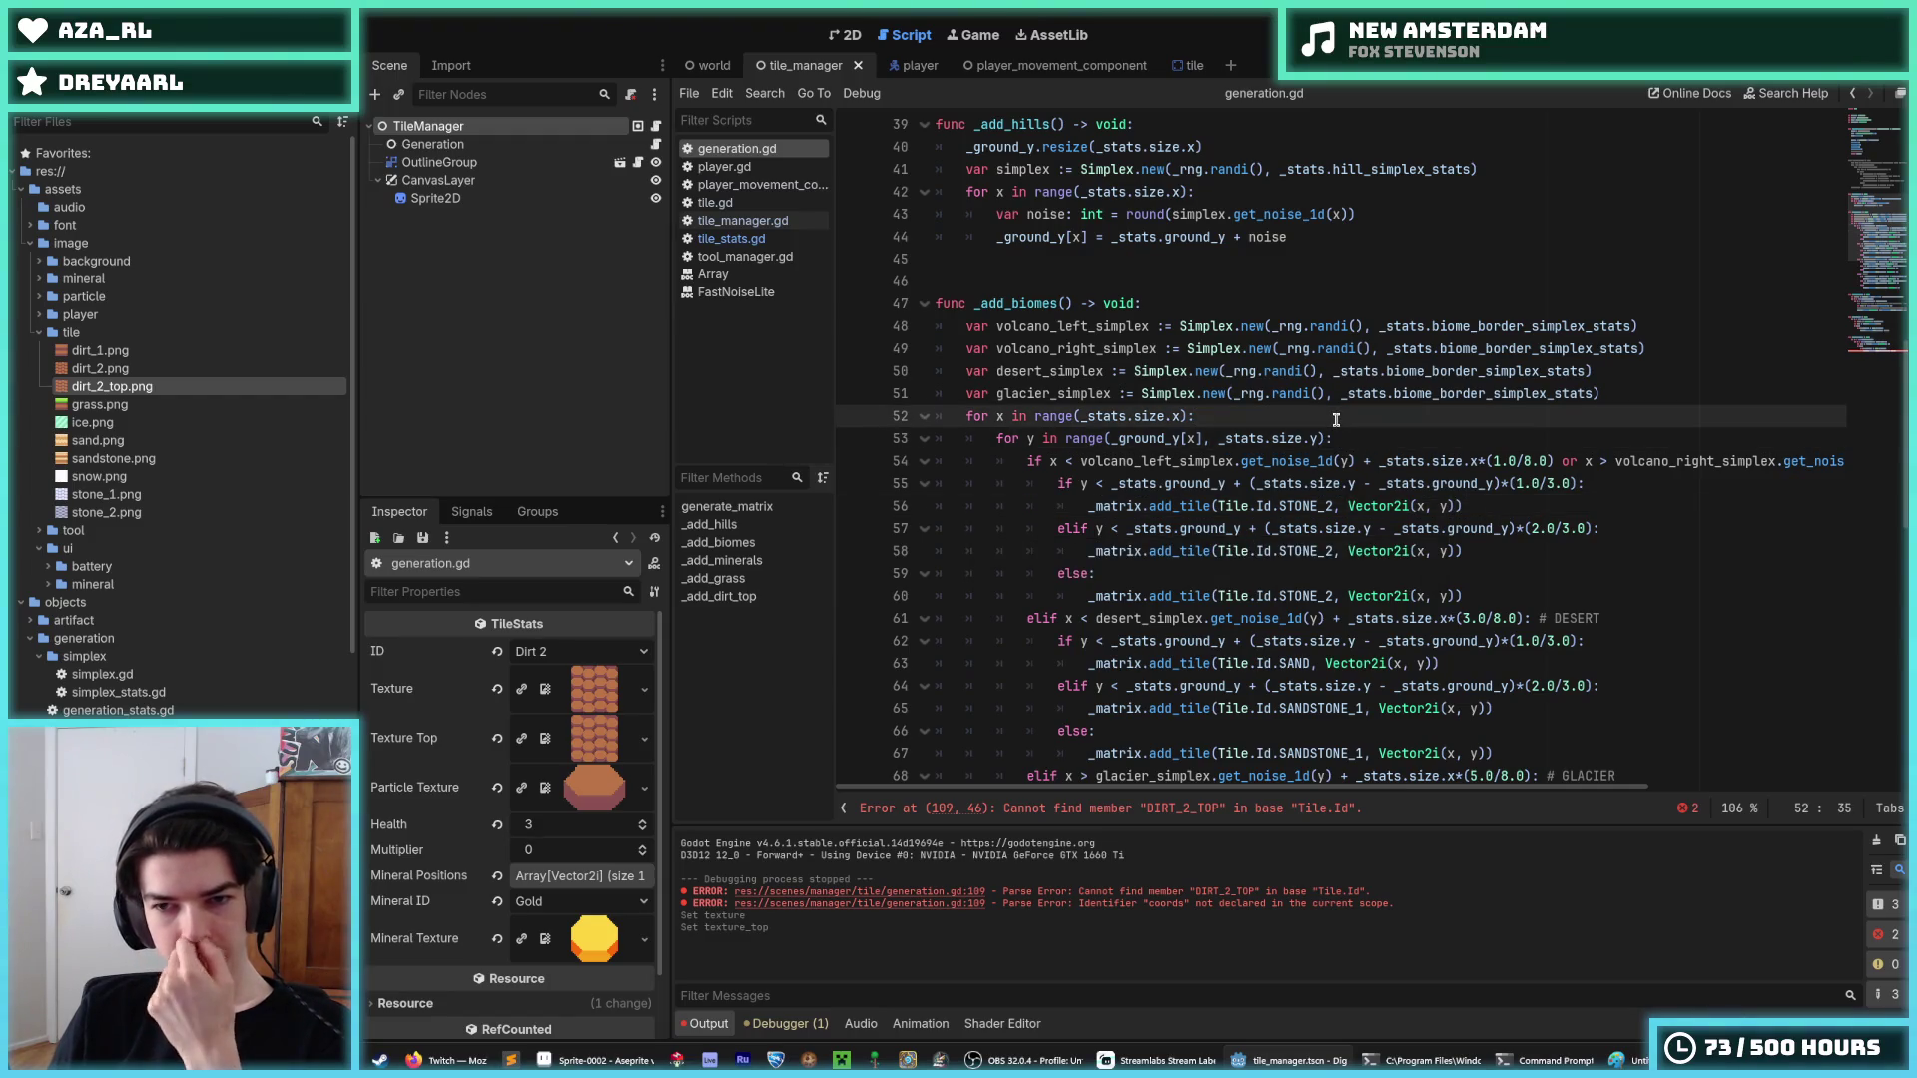
pyautogui.click(1453, 507)
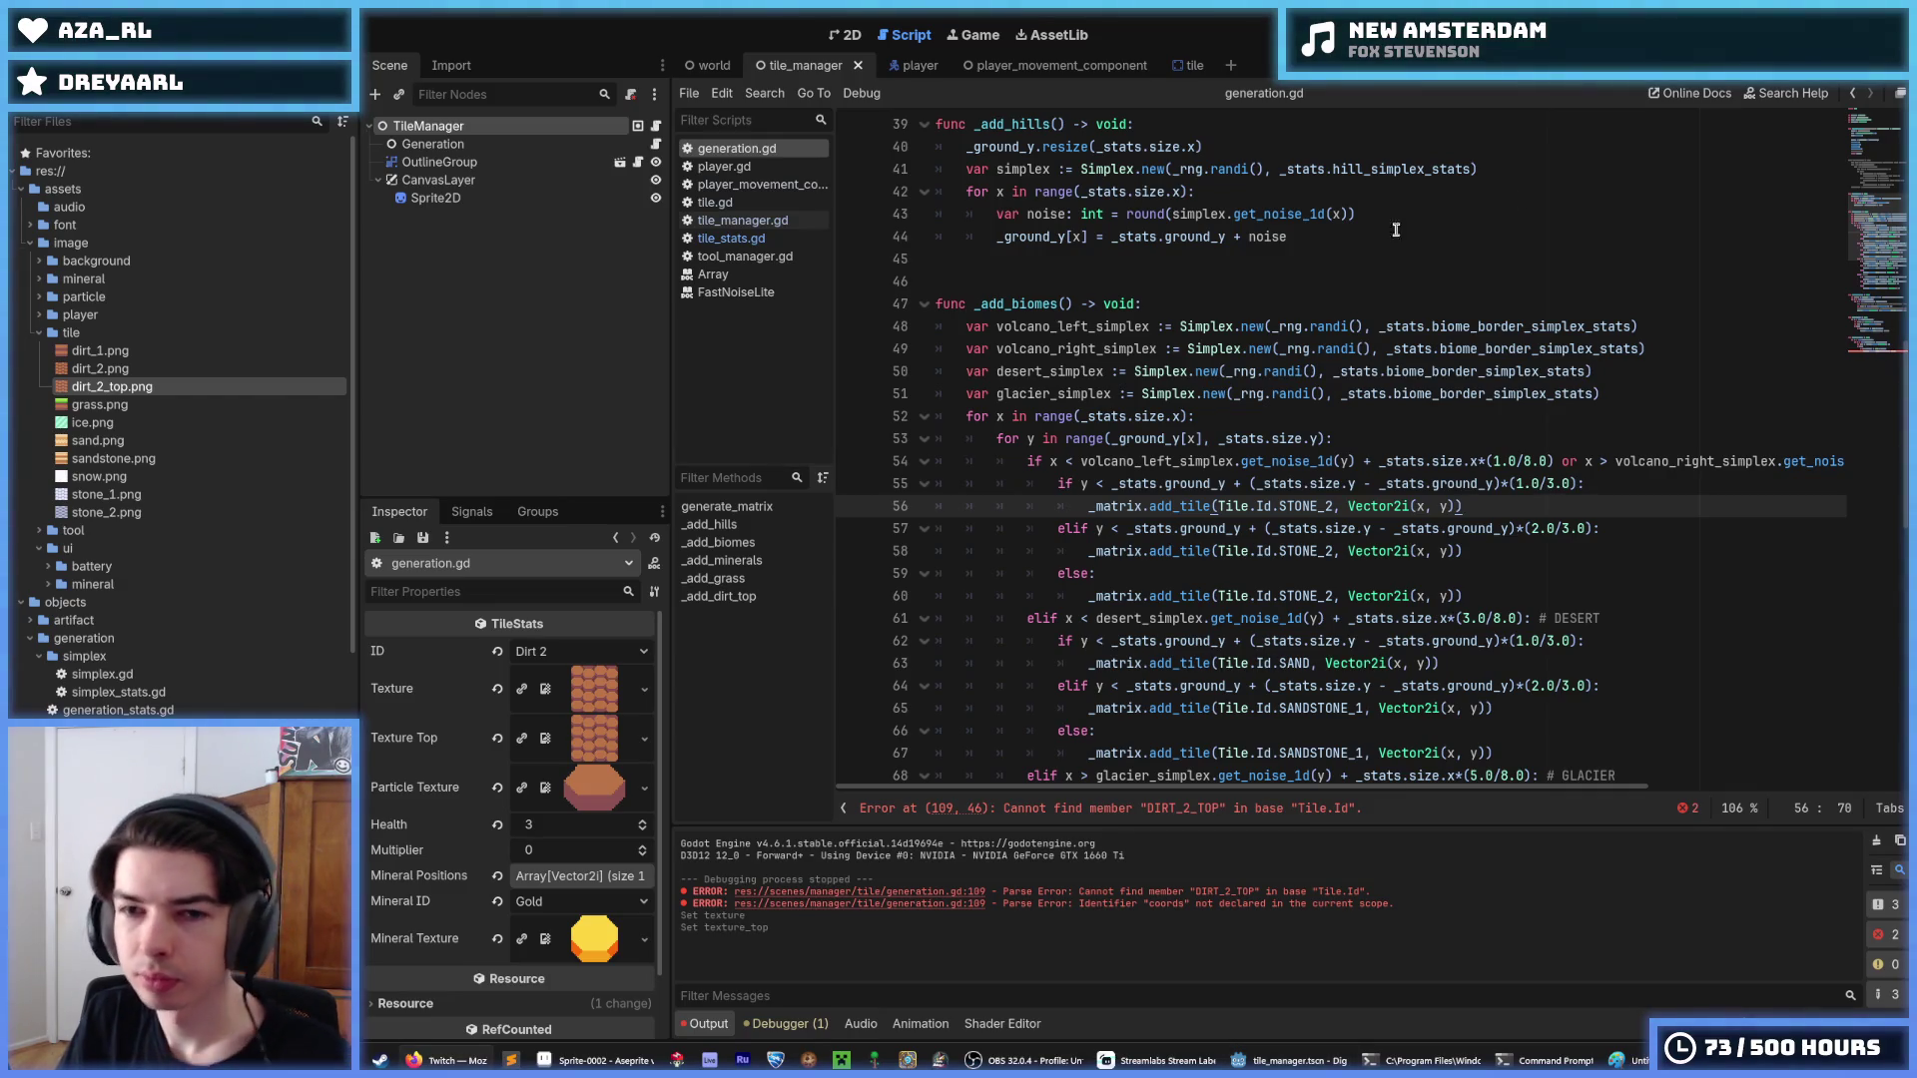
pyautogui.click(1402, 326)
pyautogui.hotkey('ctrl', 's')
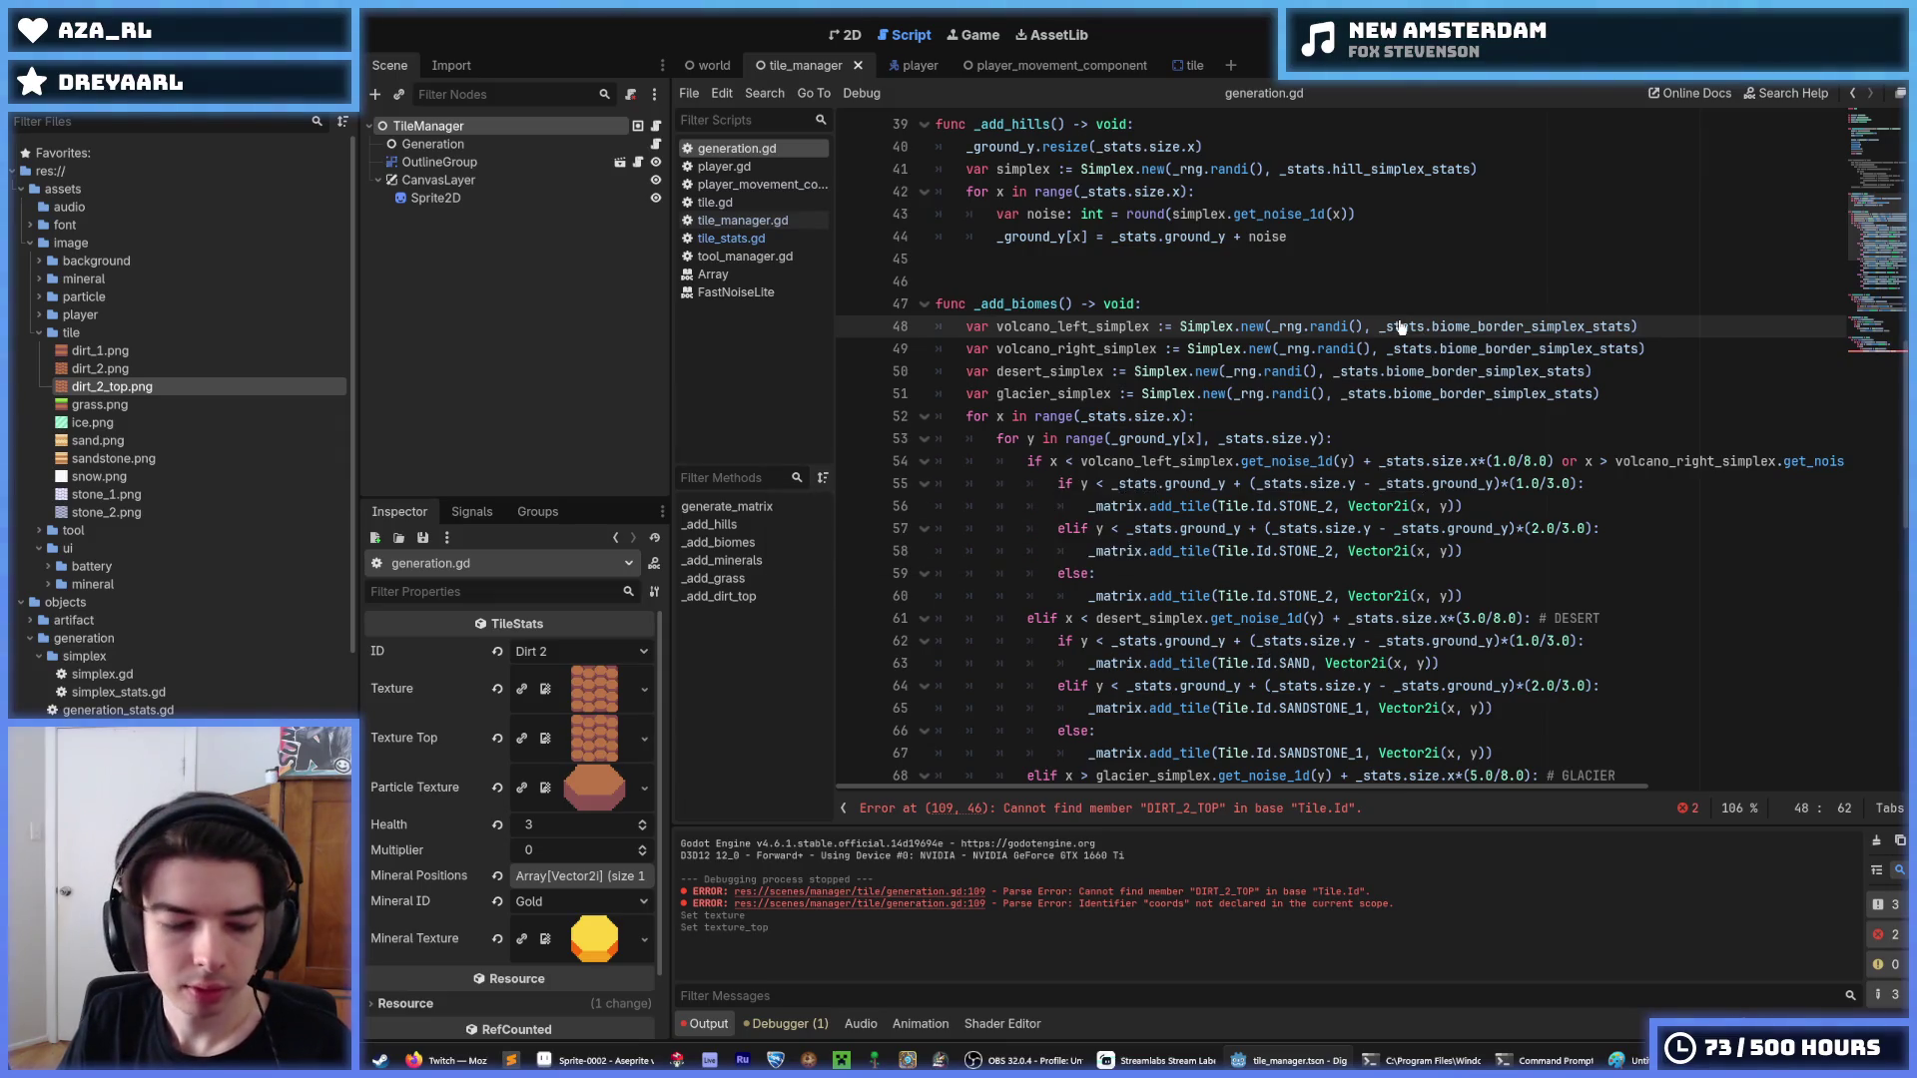
pyautogui.hotkey('ctrl', 's')
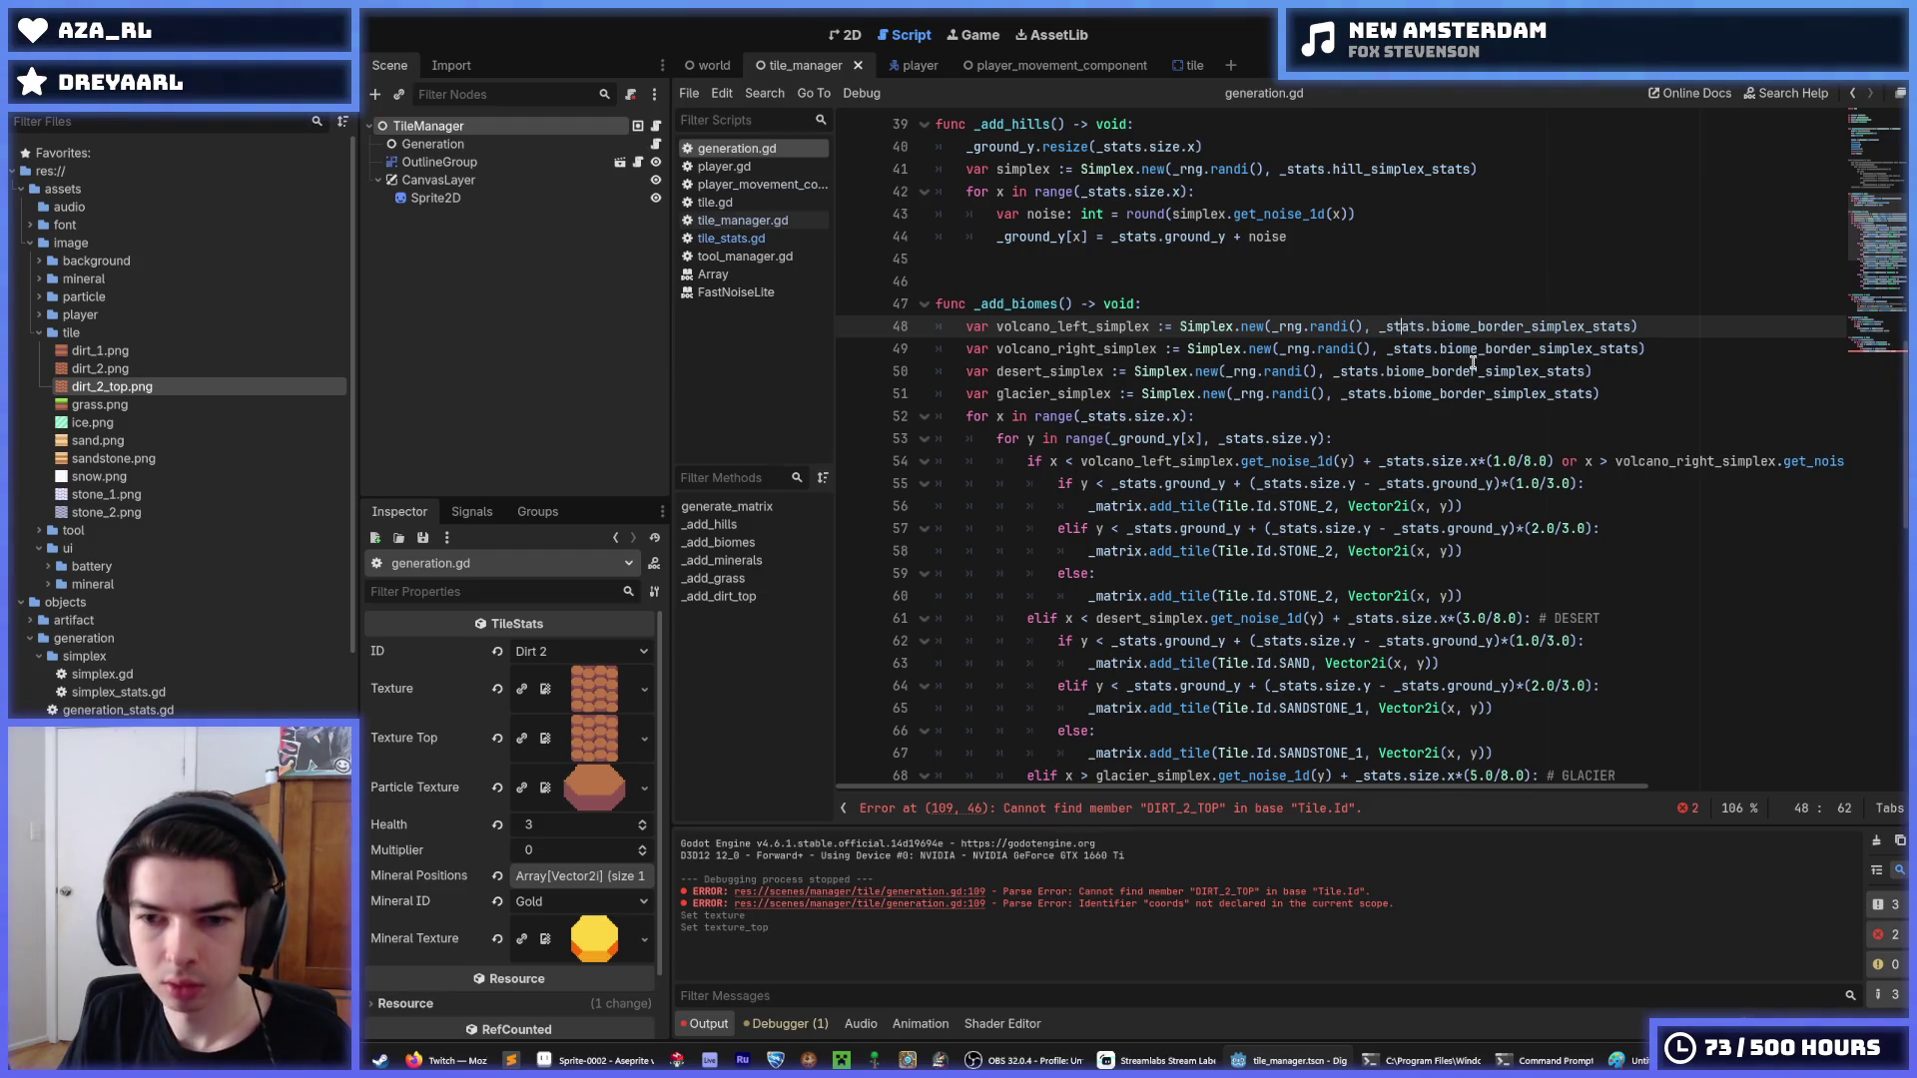
# Select and delete the _add_dirt_top function at lines 101–109.
pyautogui.scroll(-10, 1478, 357)
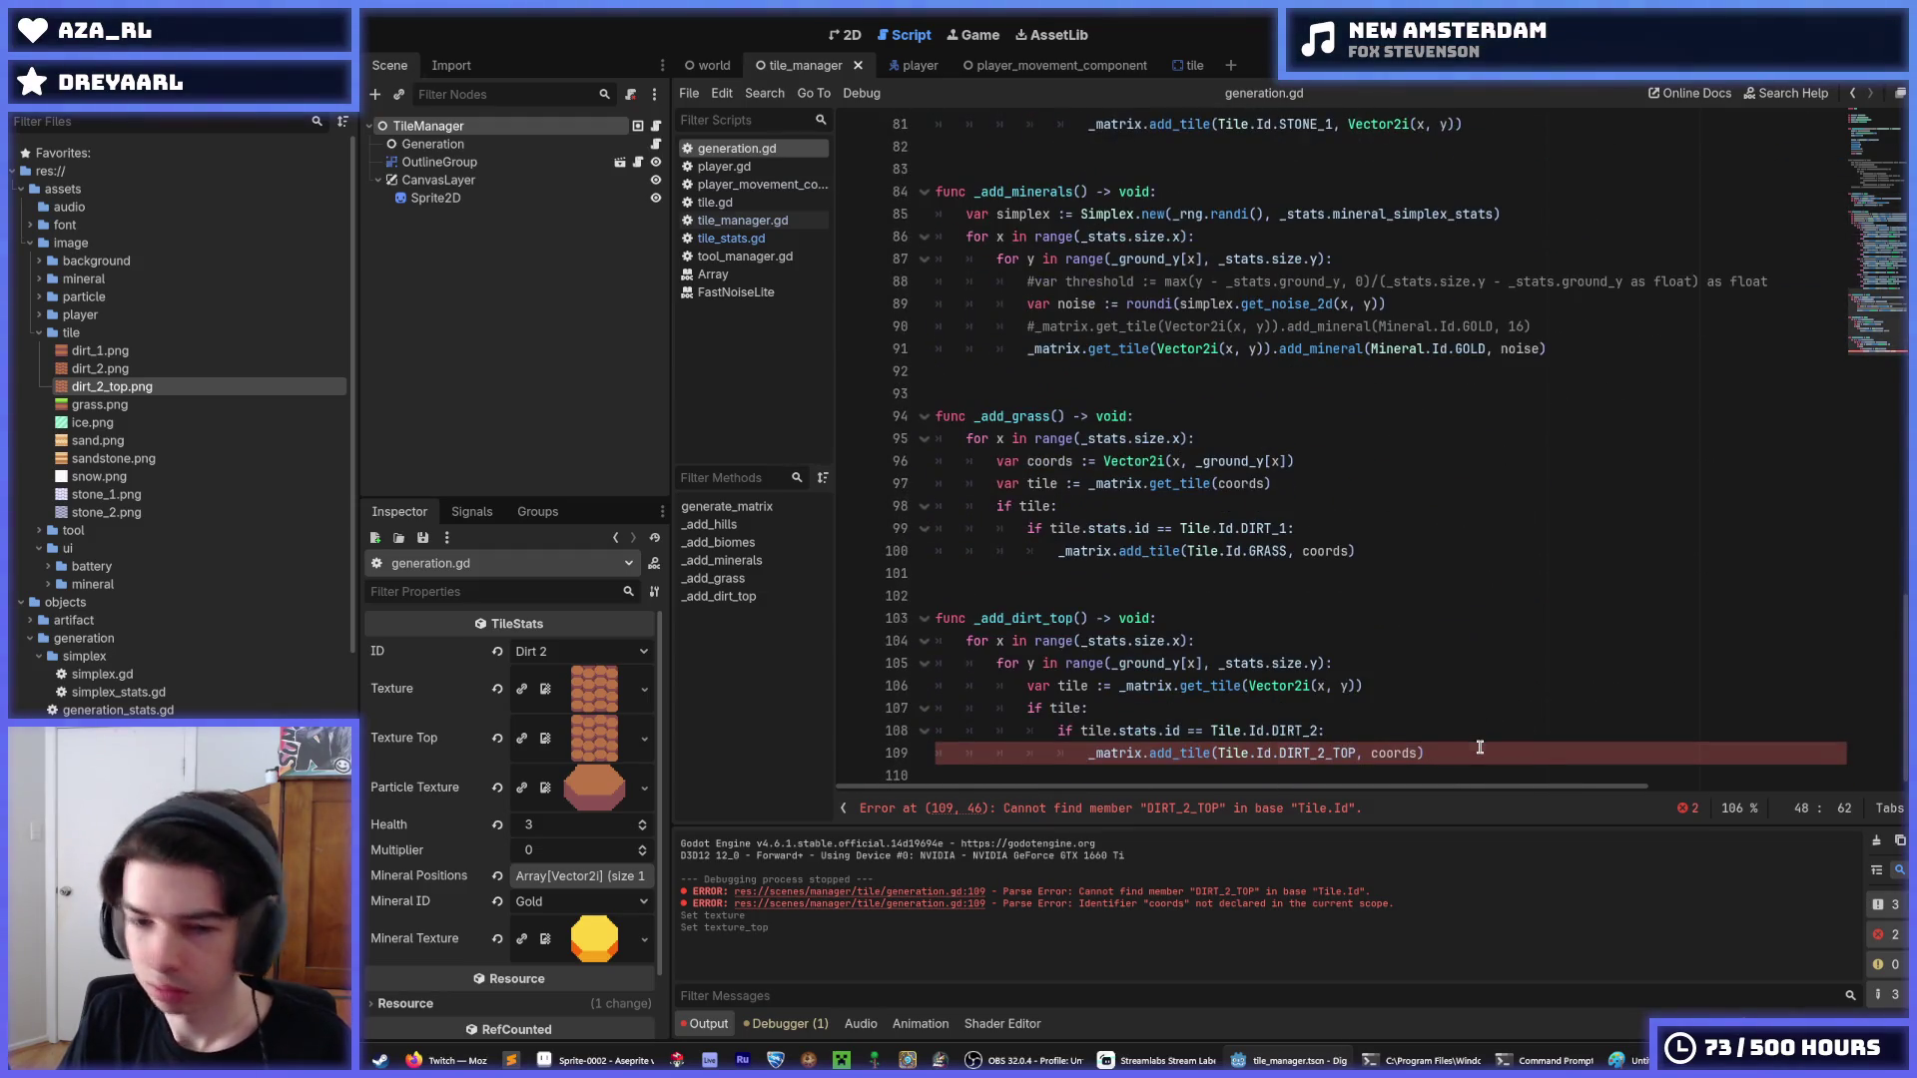
pyautogui.click(1479, 749)
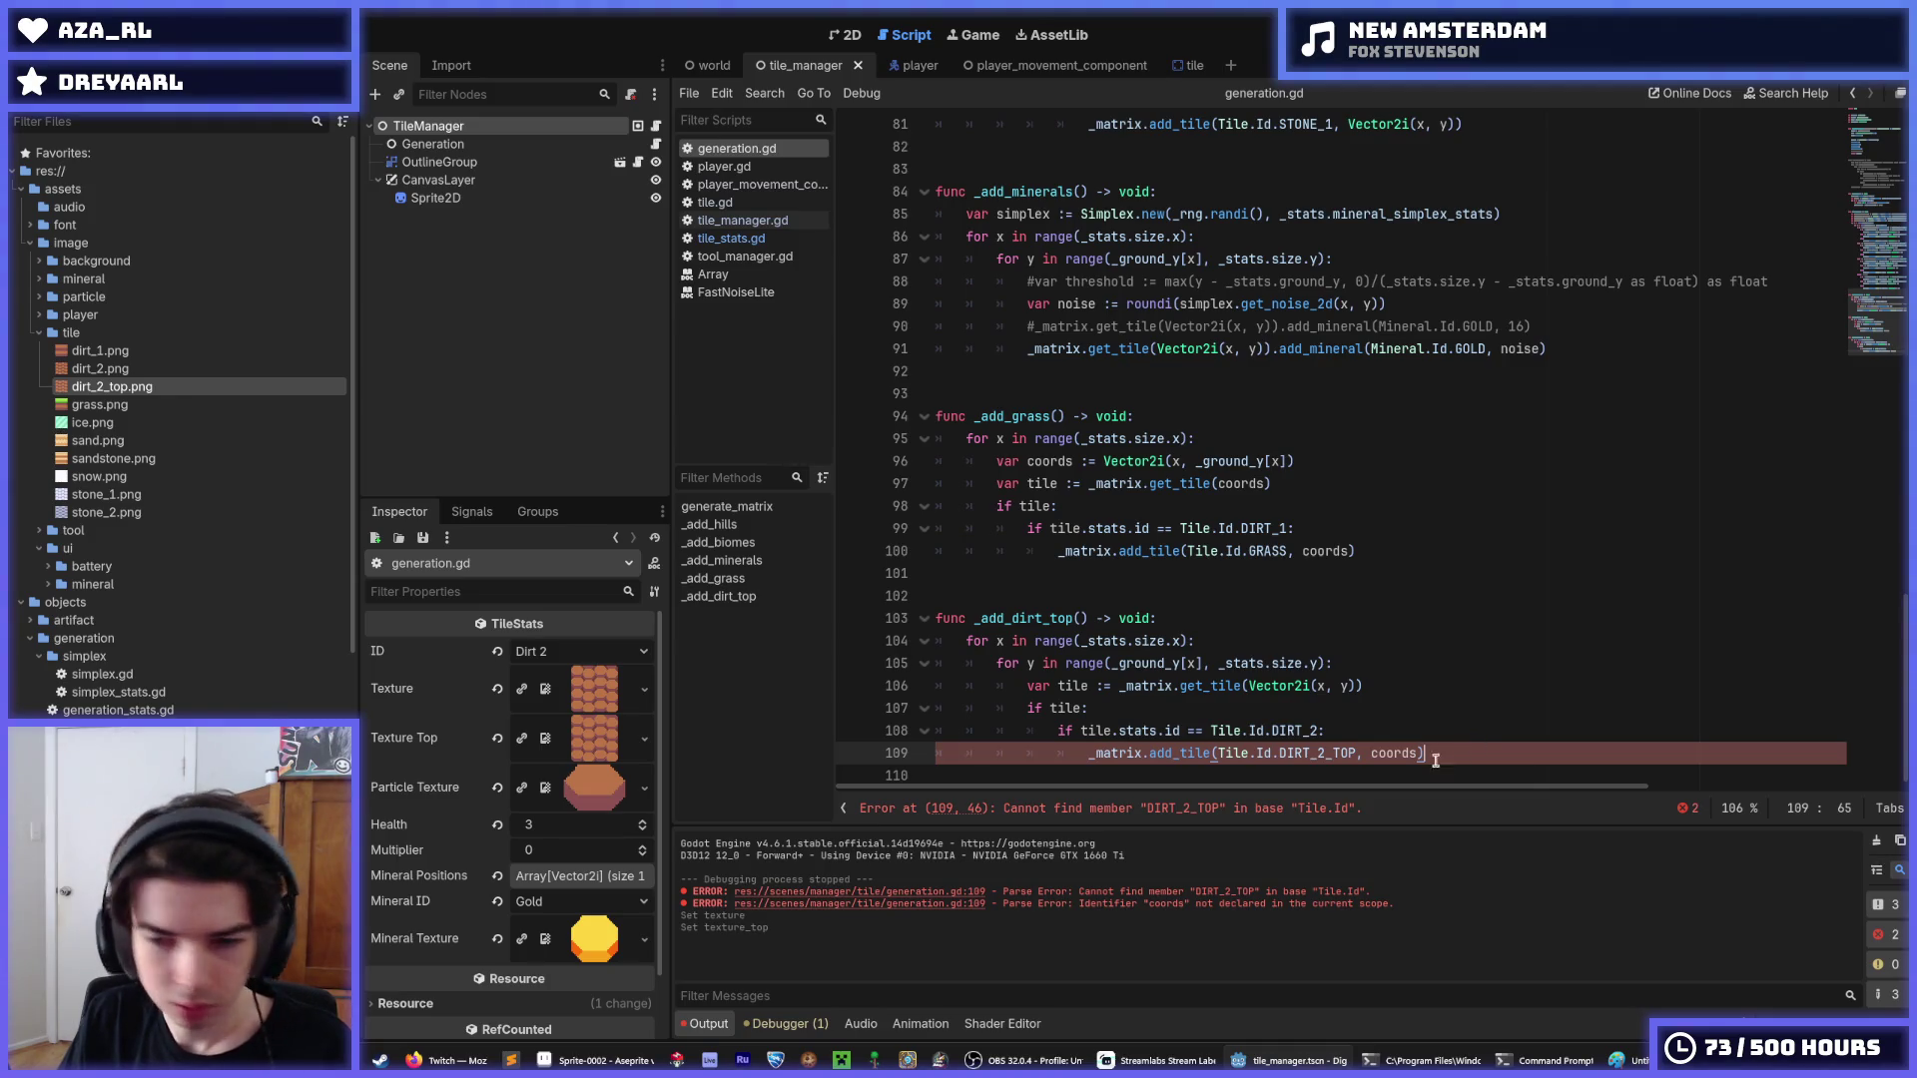
pyautogui.doubleClick(1387, 754)
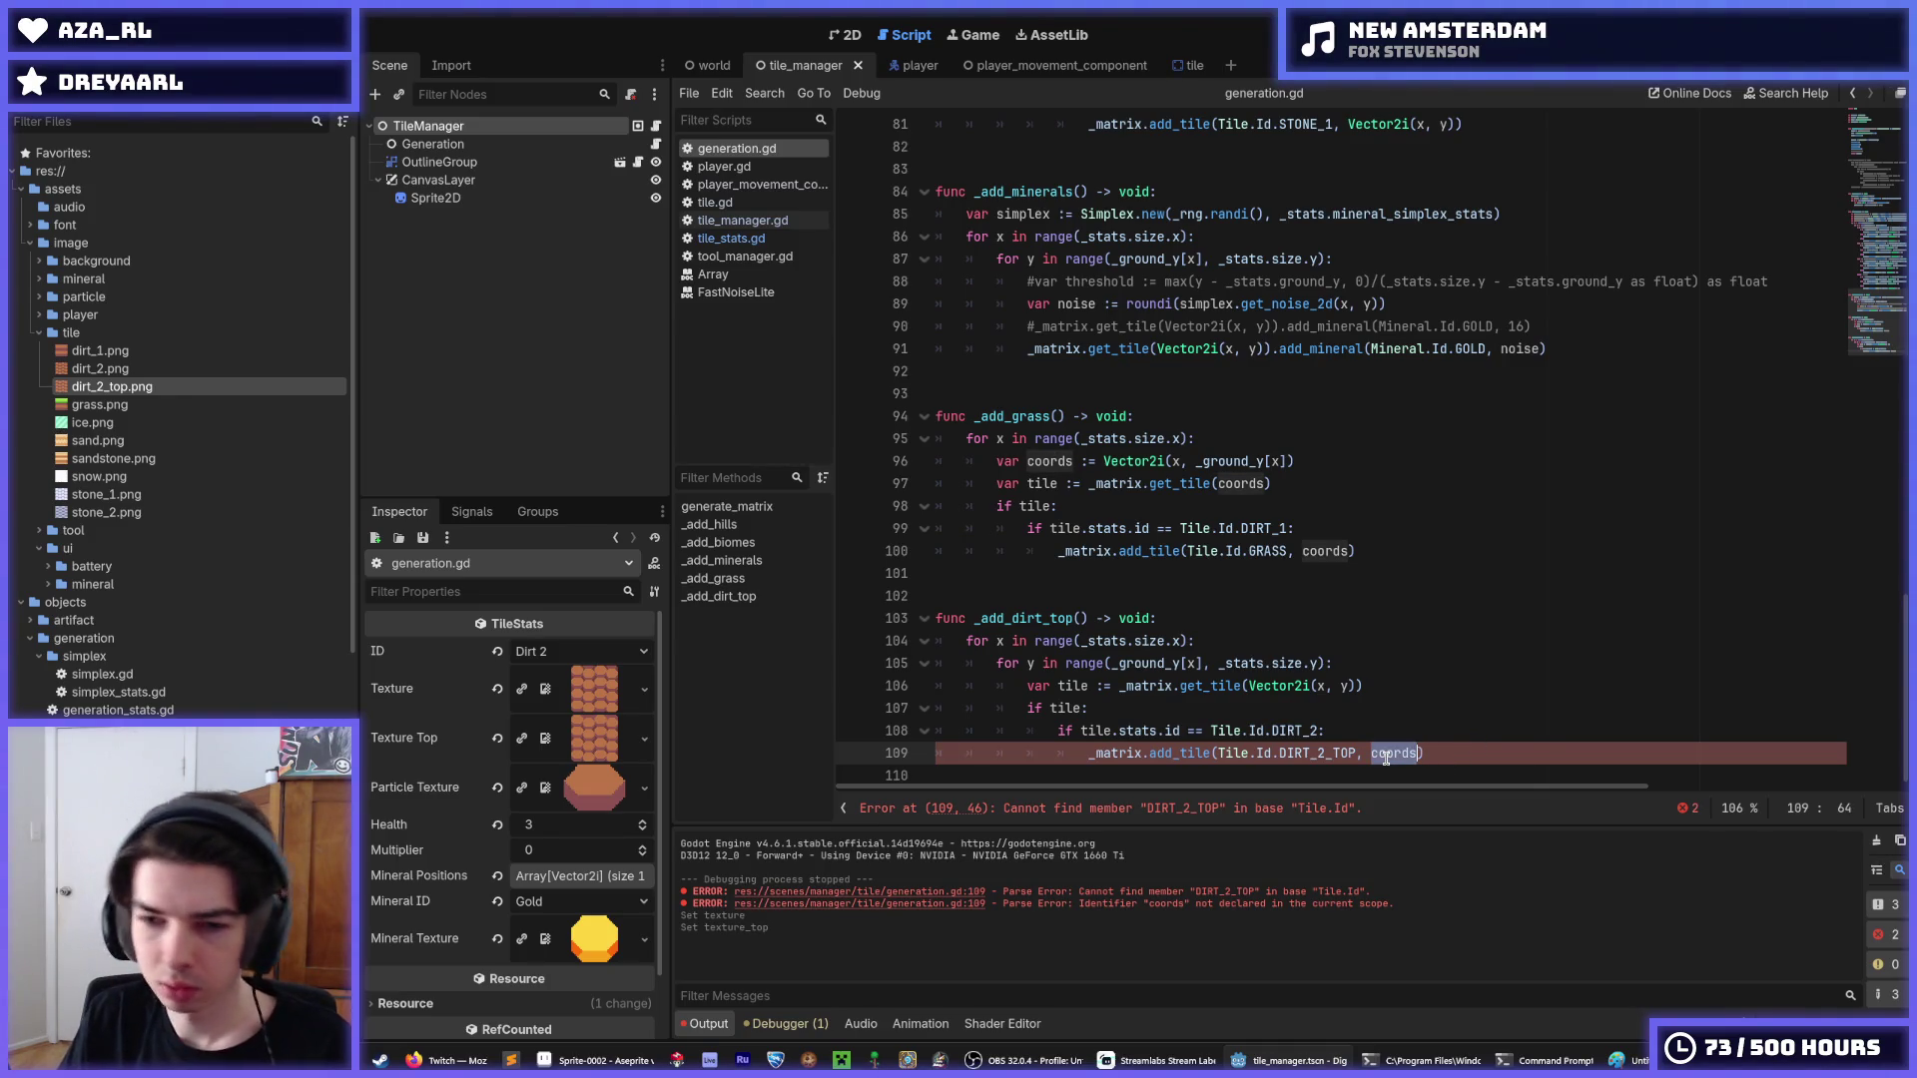
pyautogui.moveTo(1475, 747)
pyautogui.mouseDown()
pyautogui.moveTo(938, 741)
pyautogui.moveTo(963, 559)
pyautogui.mouseUp()
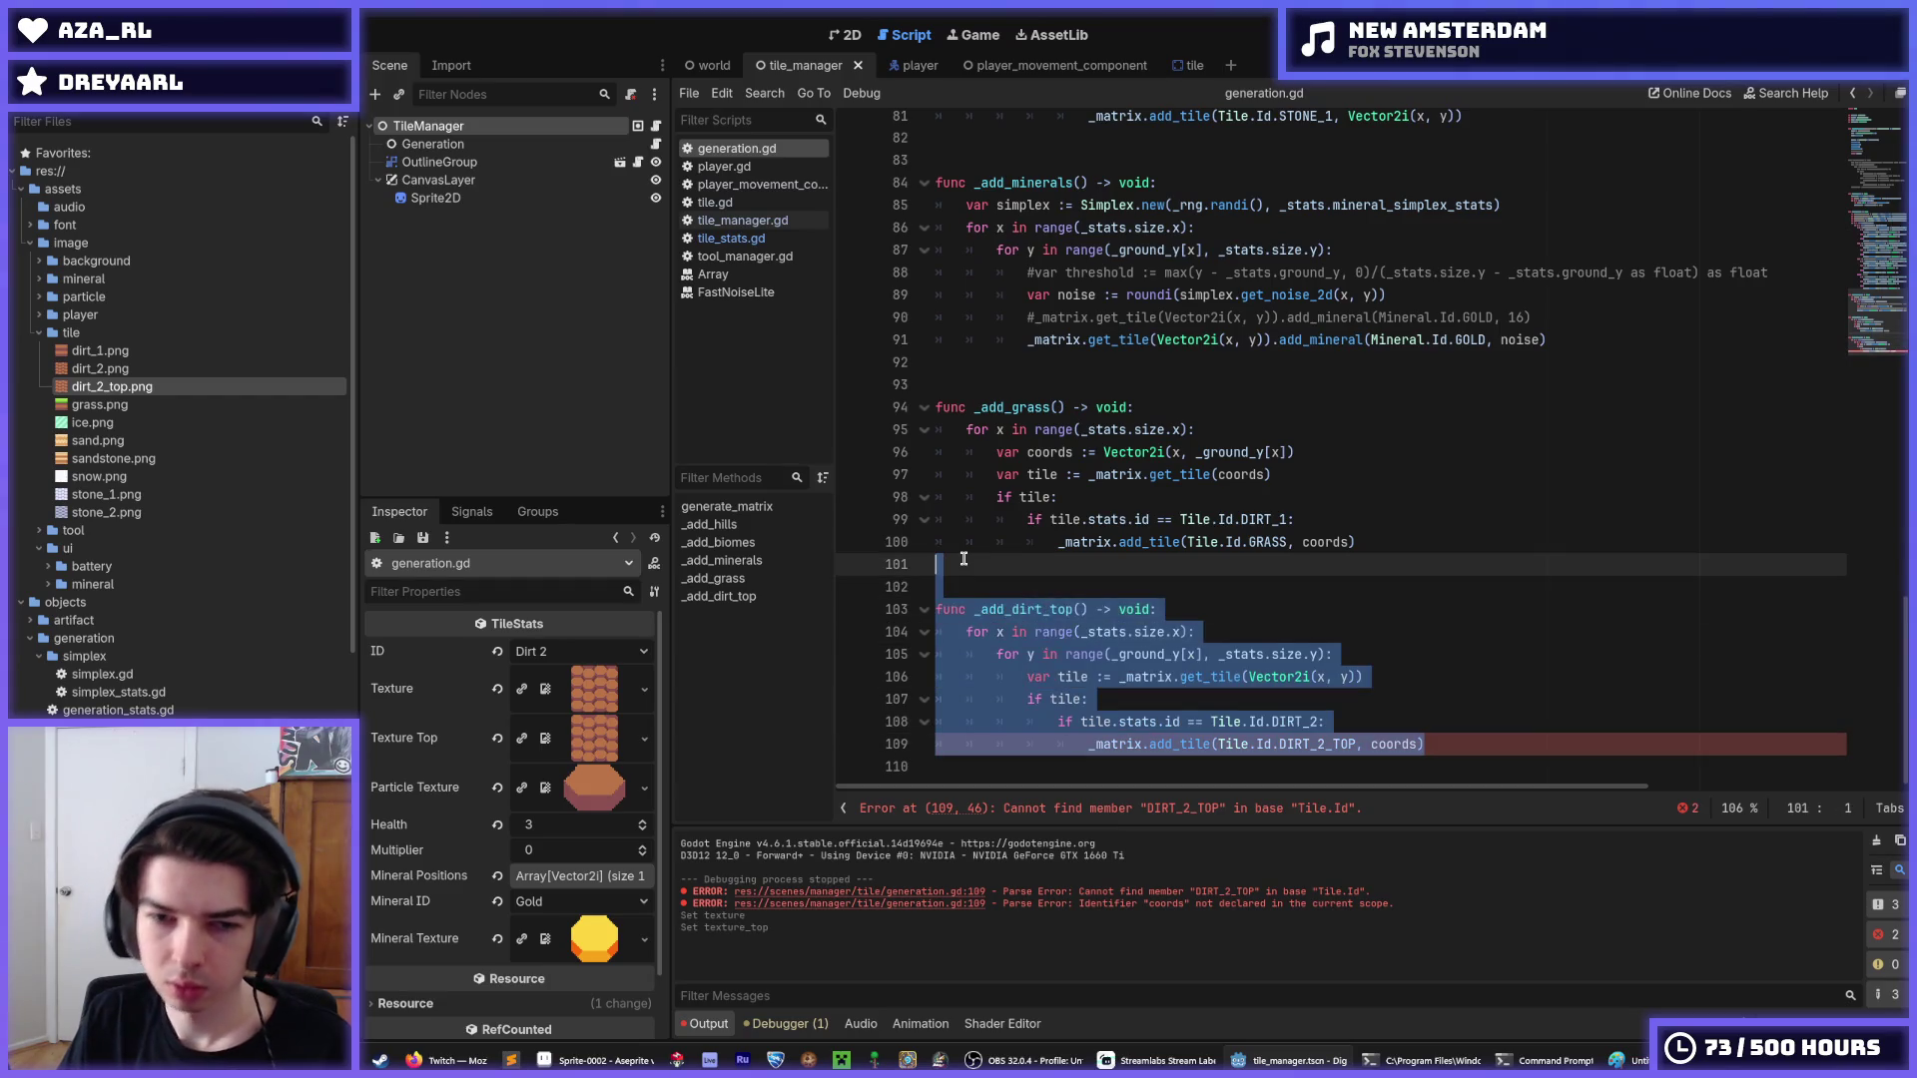
pyautogui.press('BackSpace')
pyautogui.press('BackSpace')
pyautogui.scroll(8, 1159, 456)
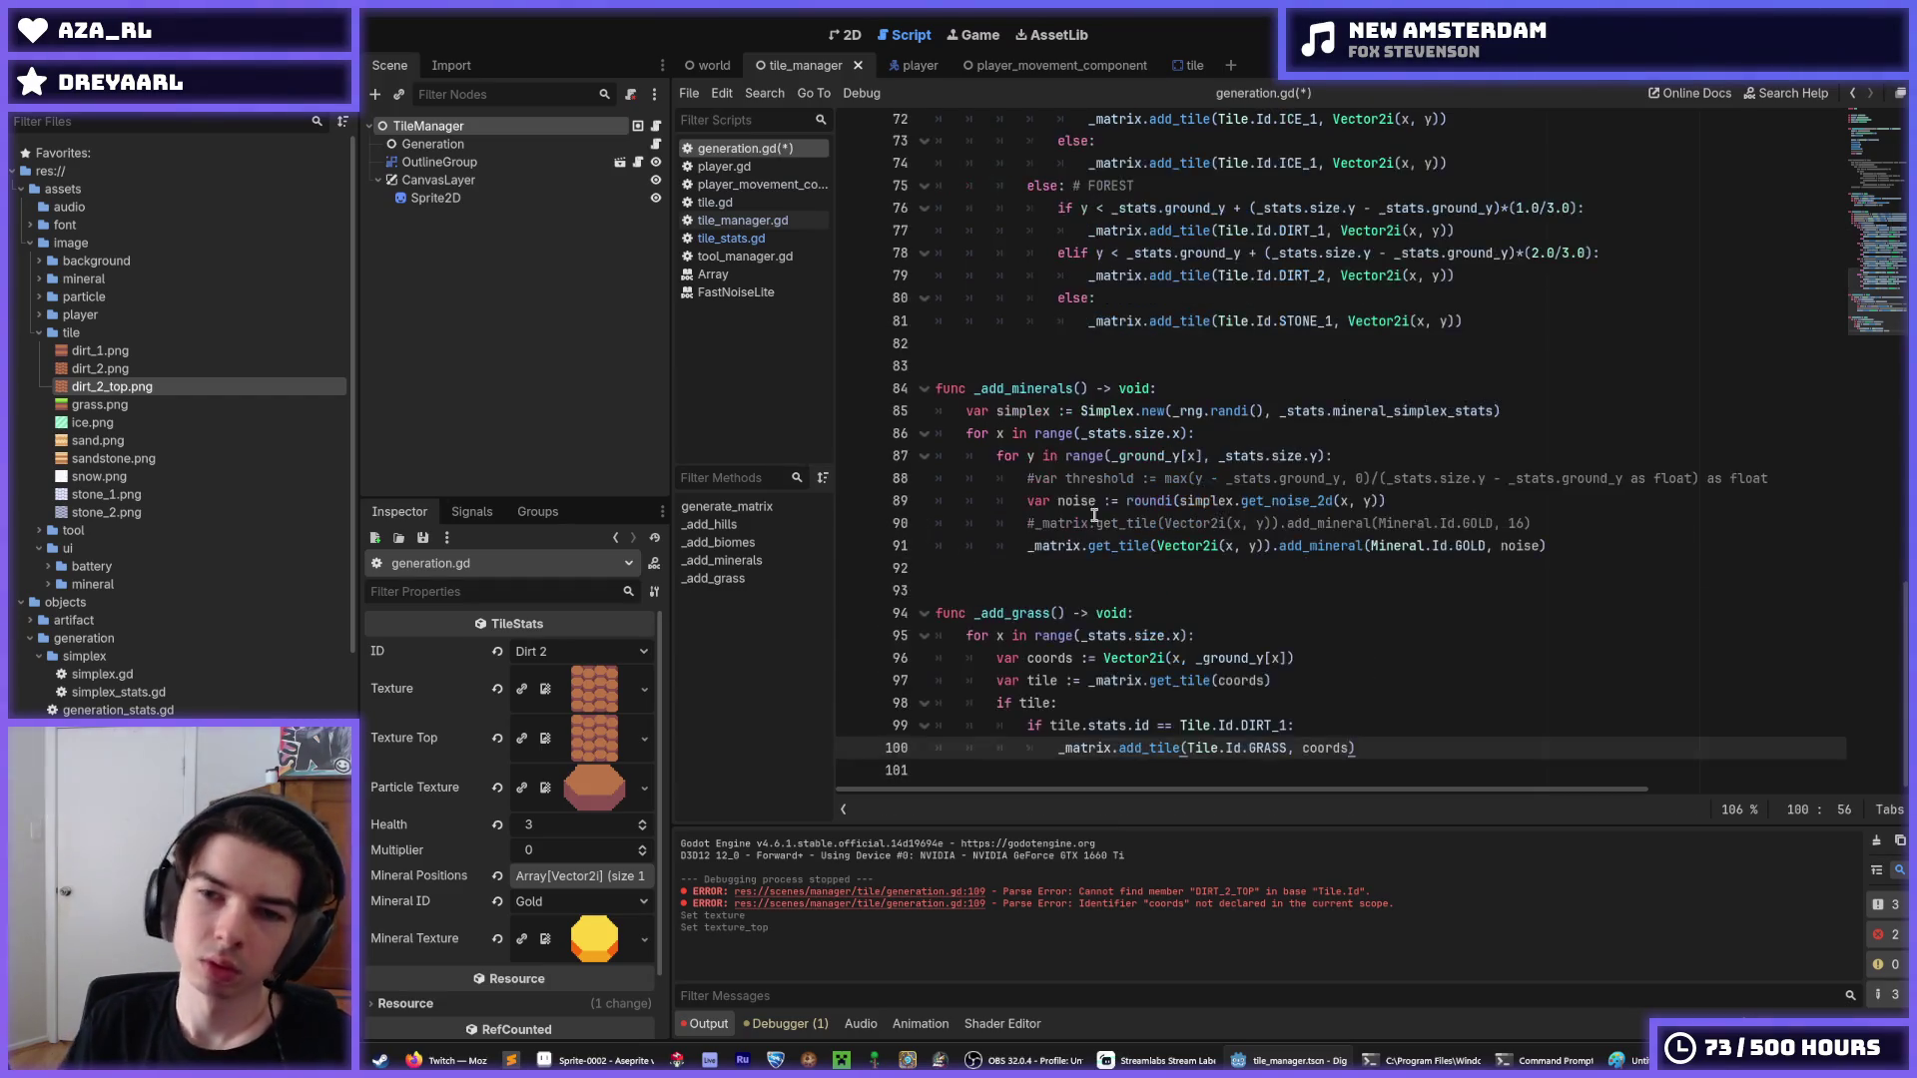
# Copy the one-third depth expression from the depth condition on line 55.
pyautogui.scroll(7, 1159, 456)
pyautogui.click(1233, 479)
pyautogui.click(1412, 500)
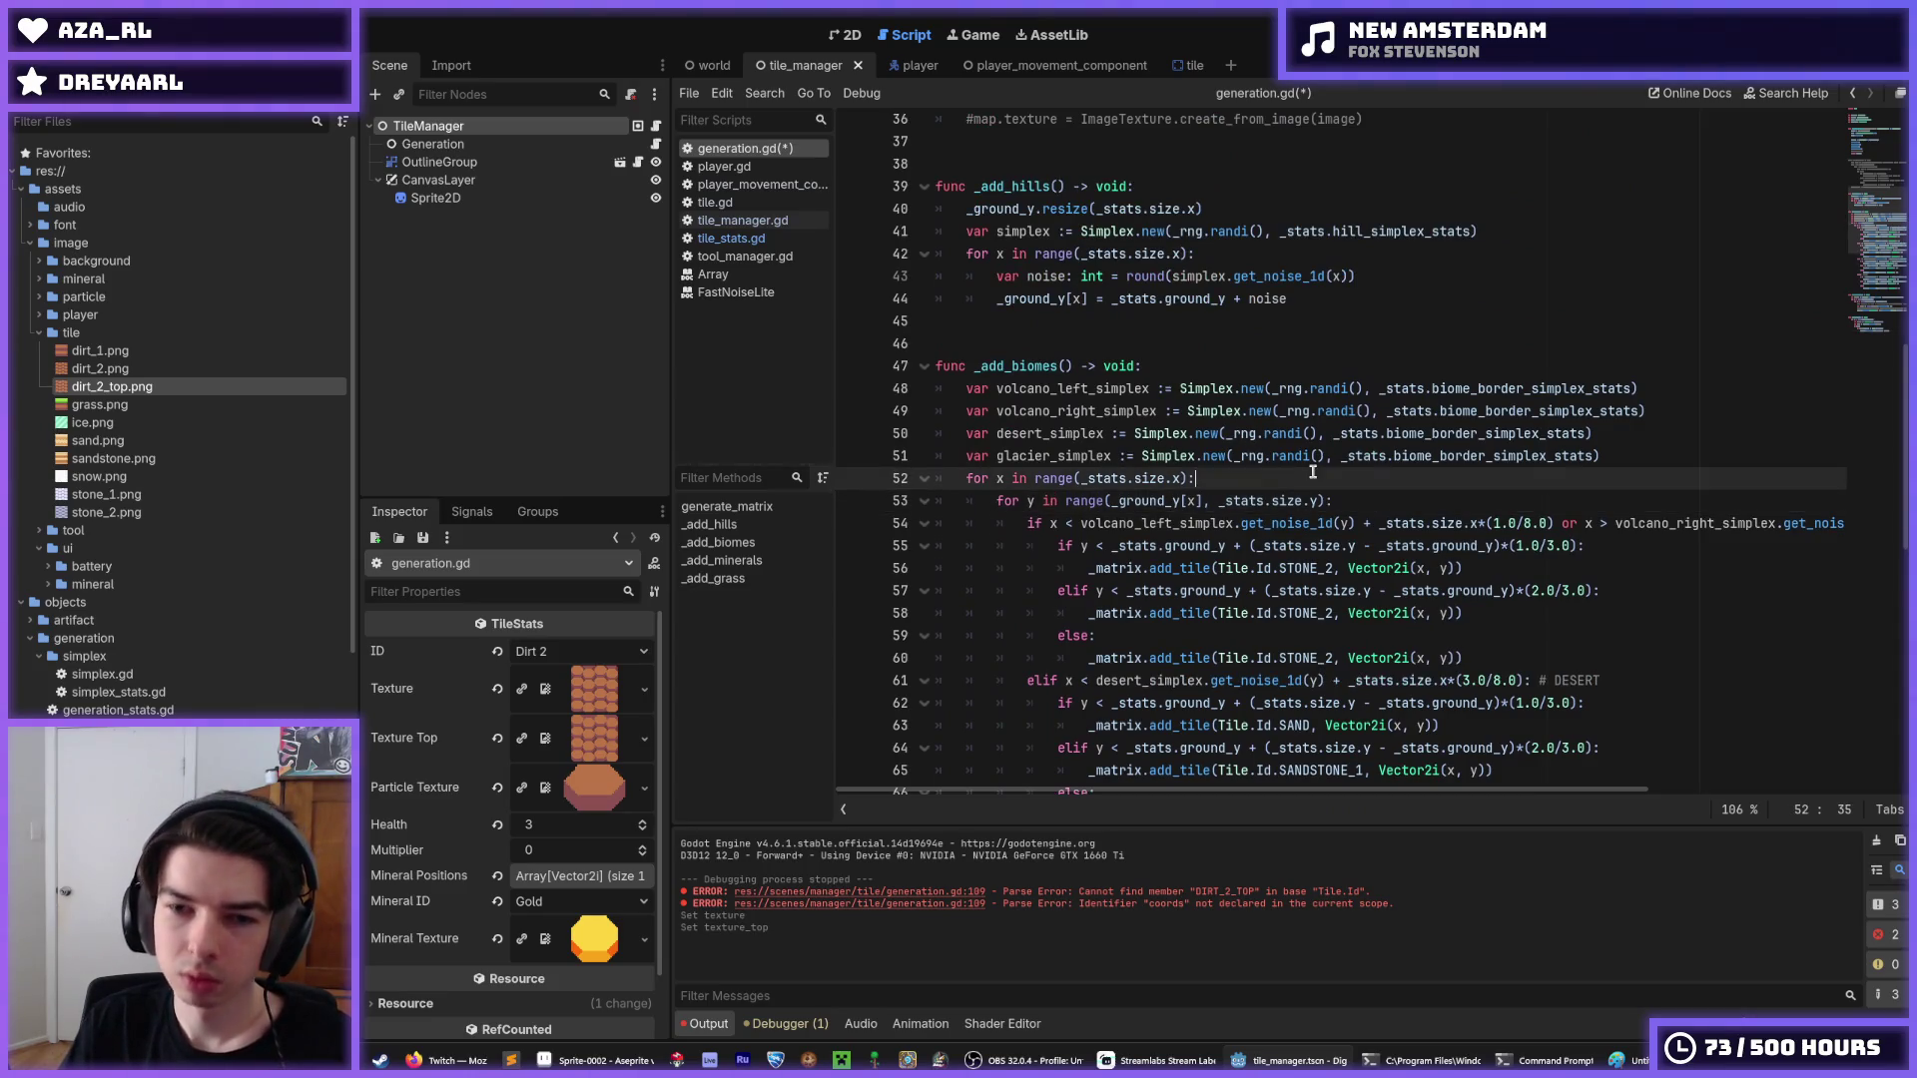
pyautogui.moveTo(1577, 545); pyautogui.dragTo(1081, 550)
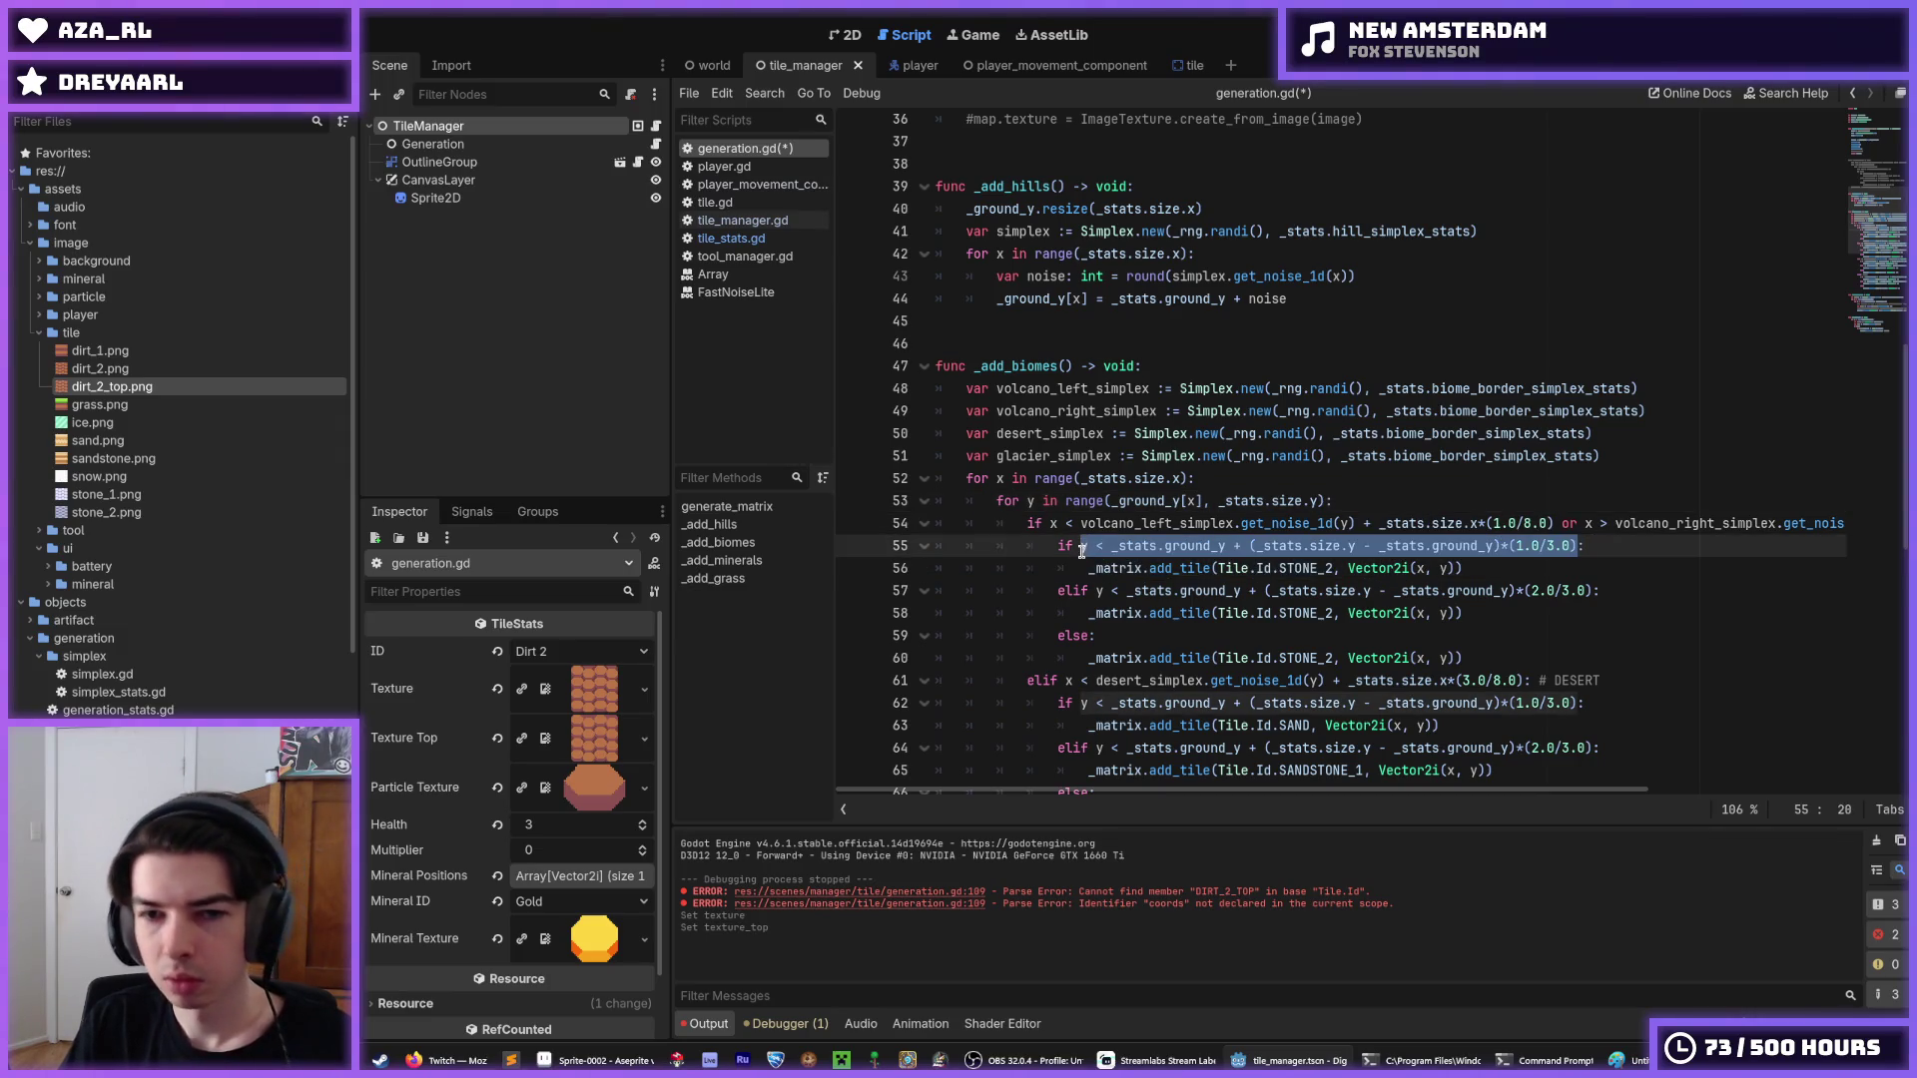
pyautogui.scroll(-1, 1081, 550)
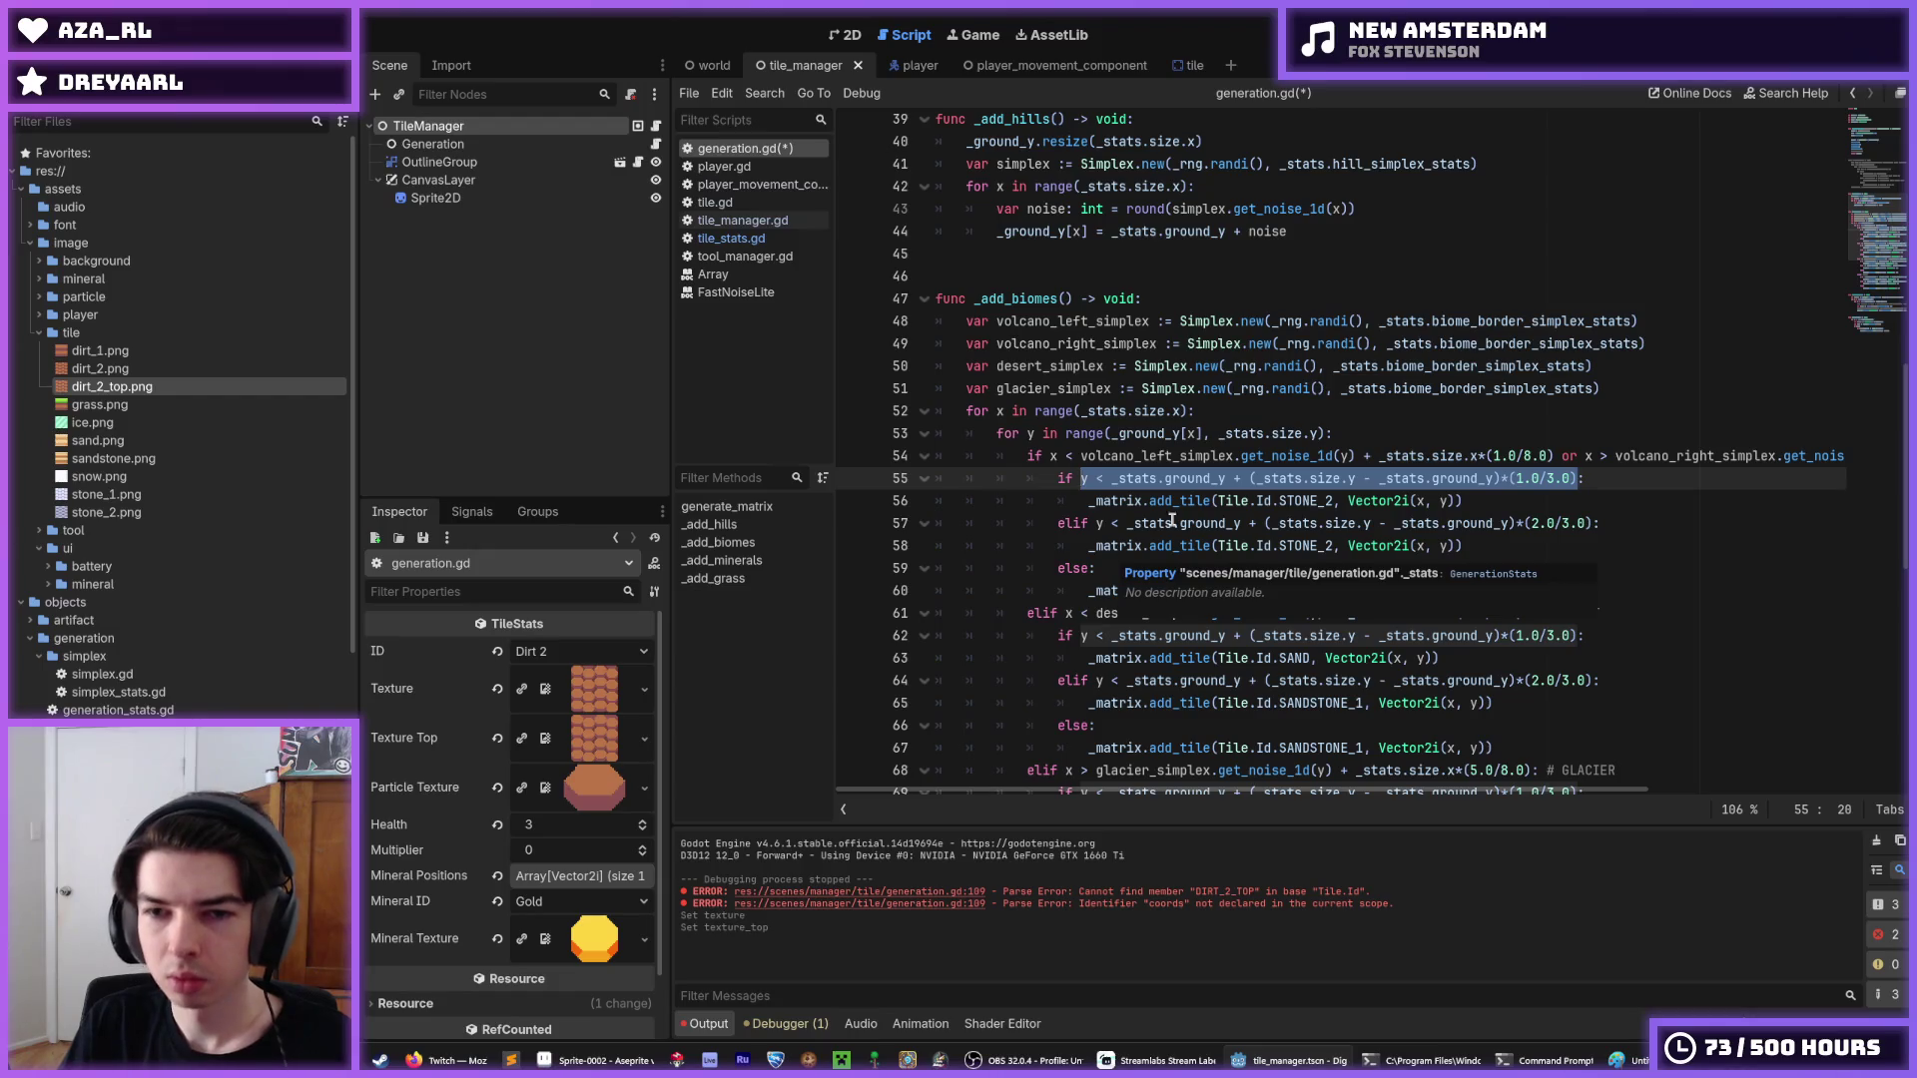
pyautogui.click(1254, 481)
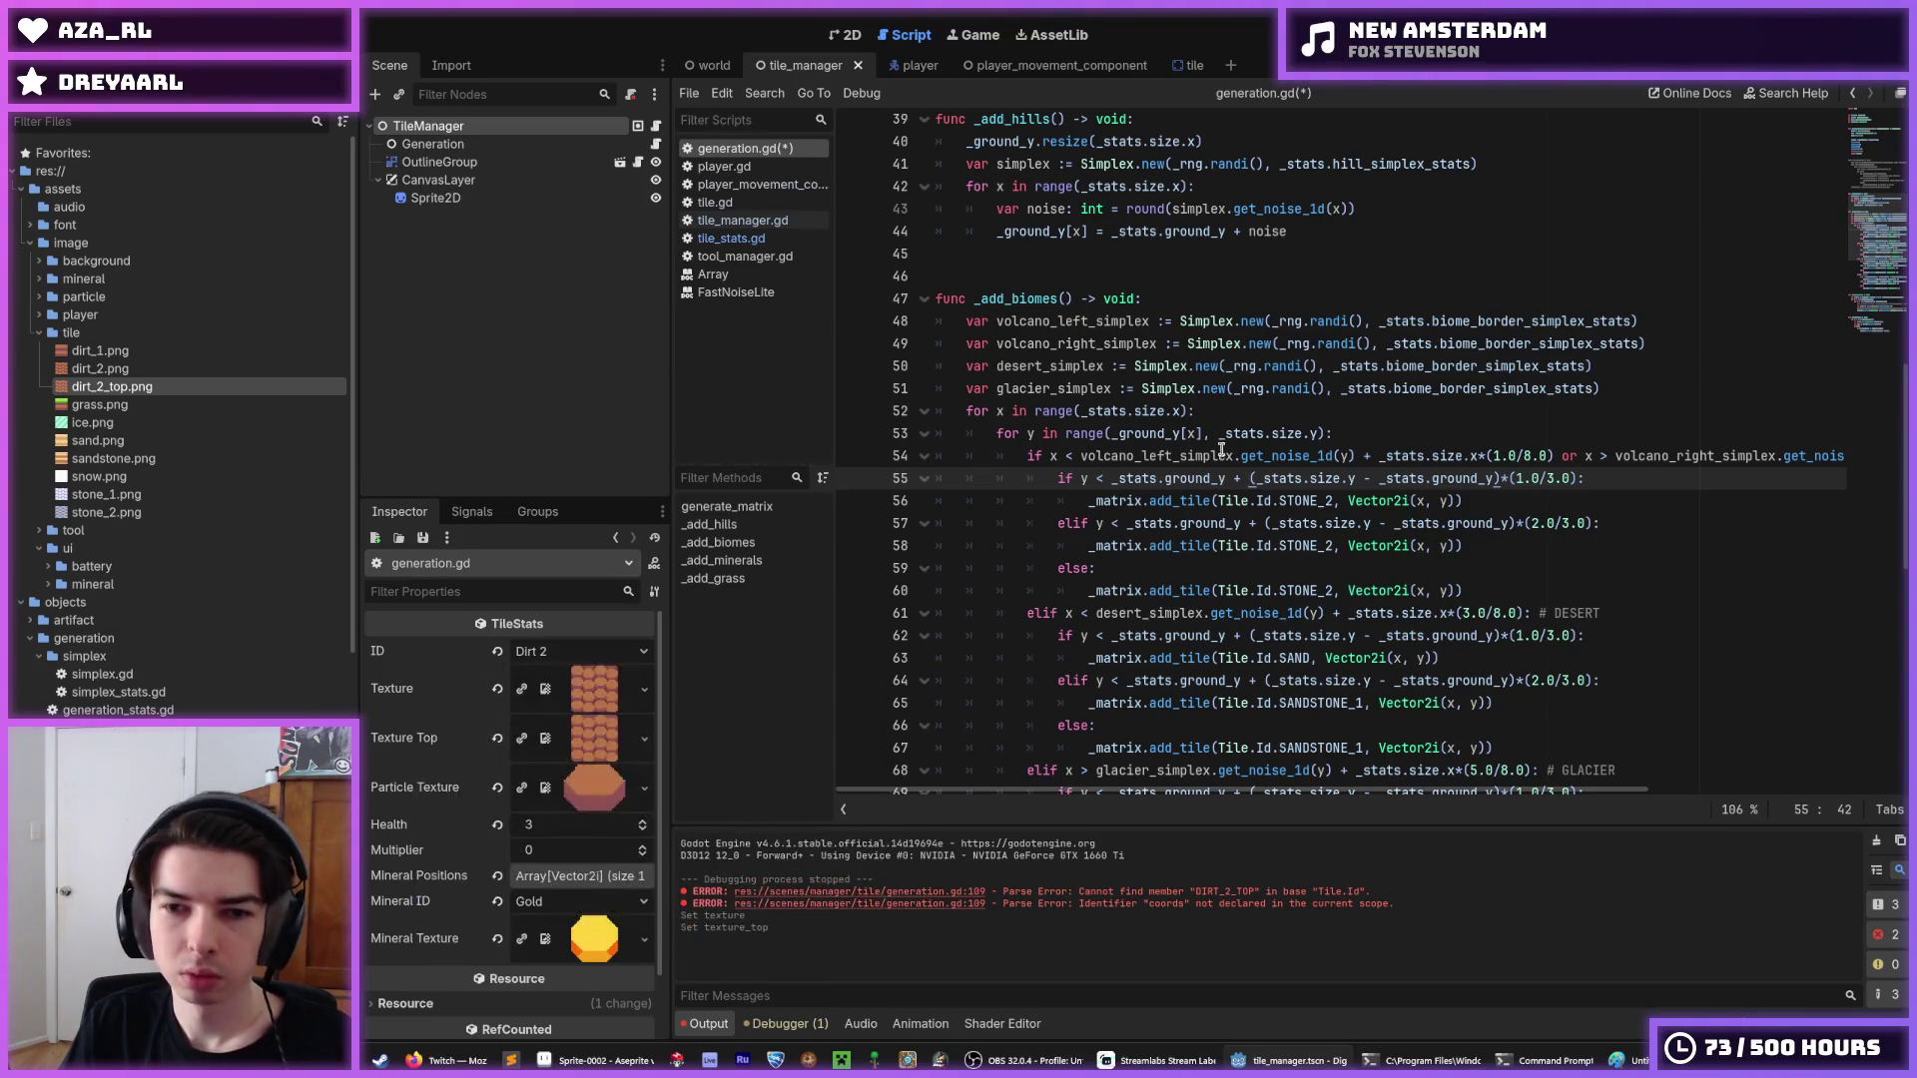
pyautogui.scroll(2, 1298, 582)
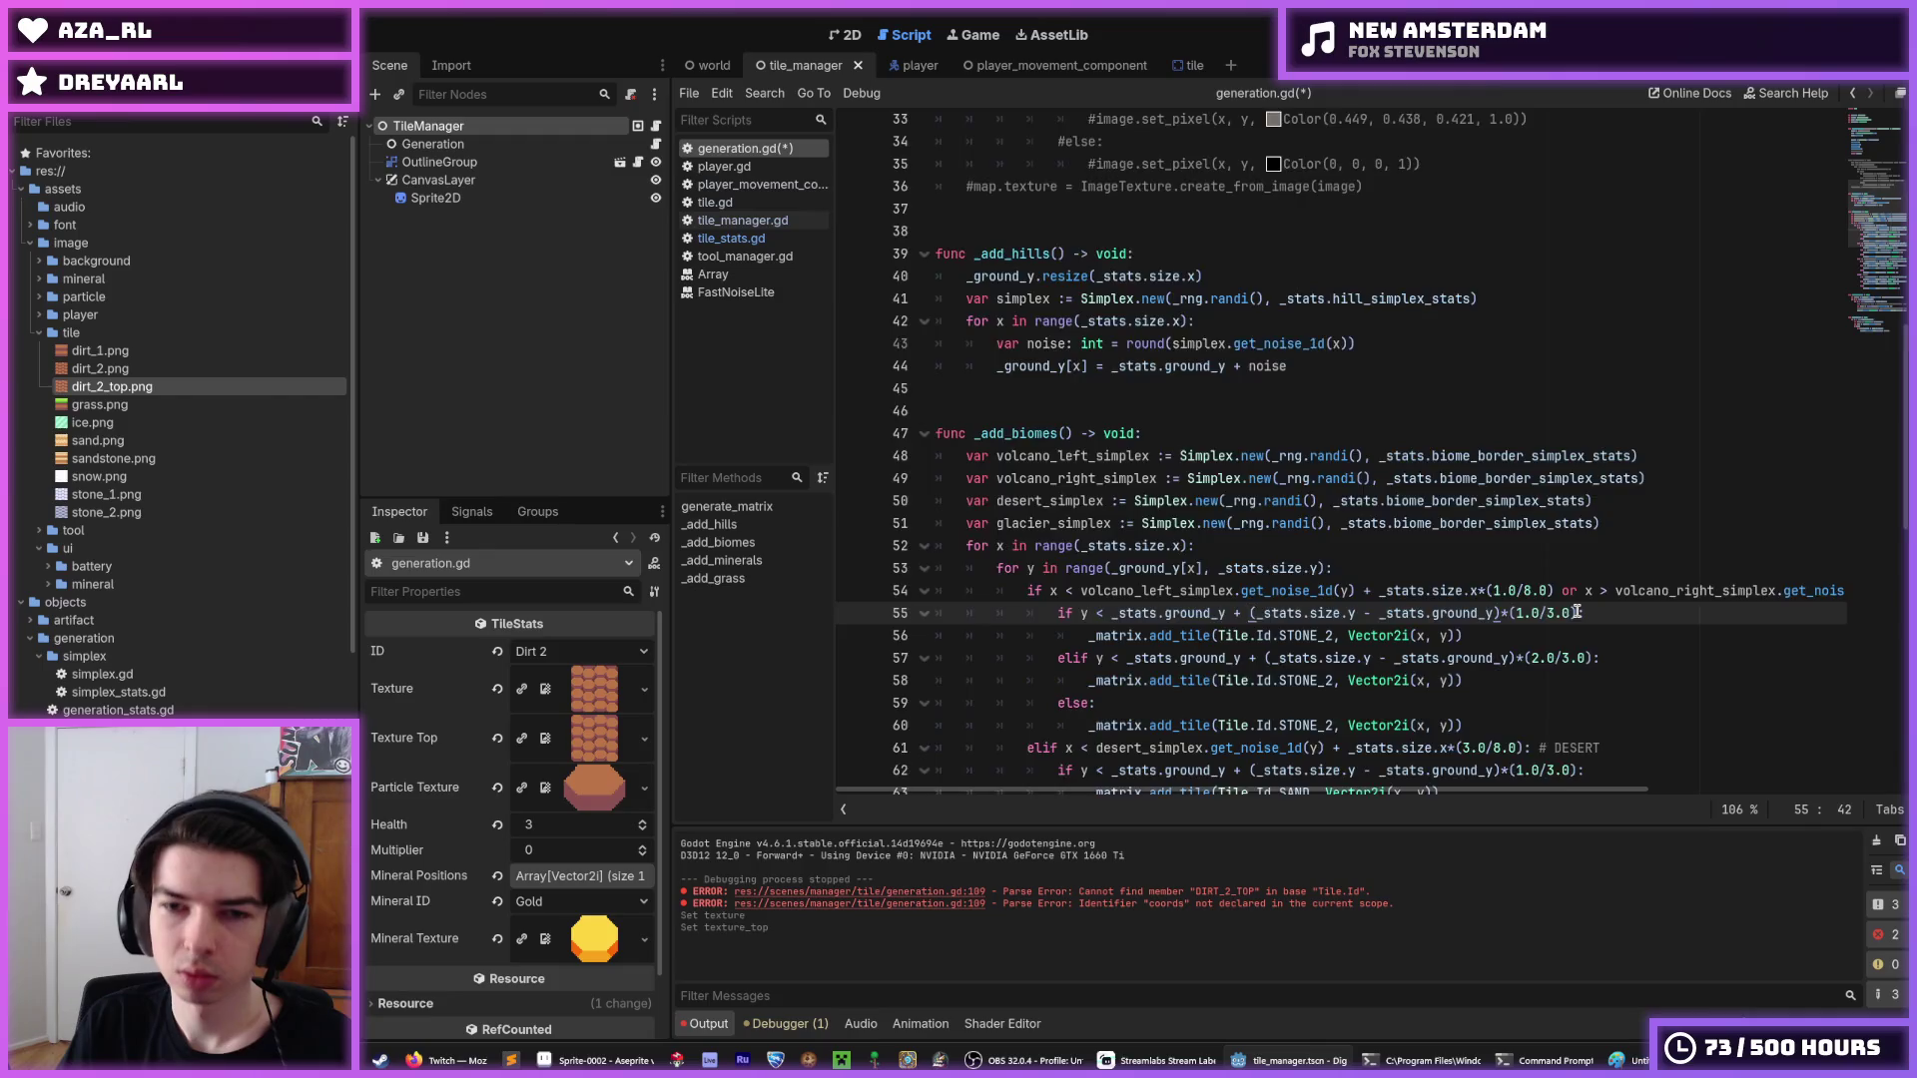
pyautogui.scroll(-2, 1576, 612)
pyautogui.moveTo(1580, 479); pyautogui.dragTo(1081, 479)
pyautogui.scroll(-1, 1151, 462)
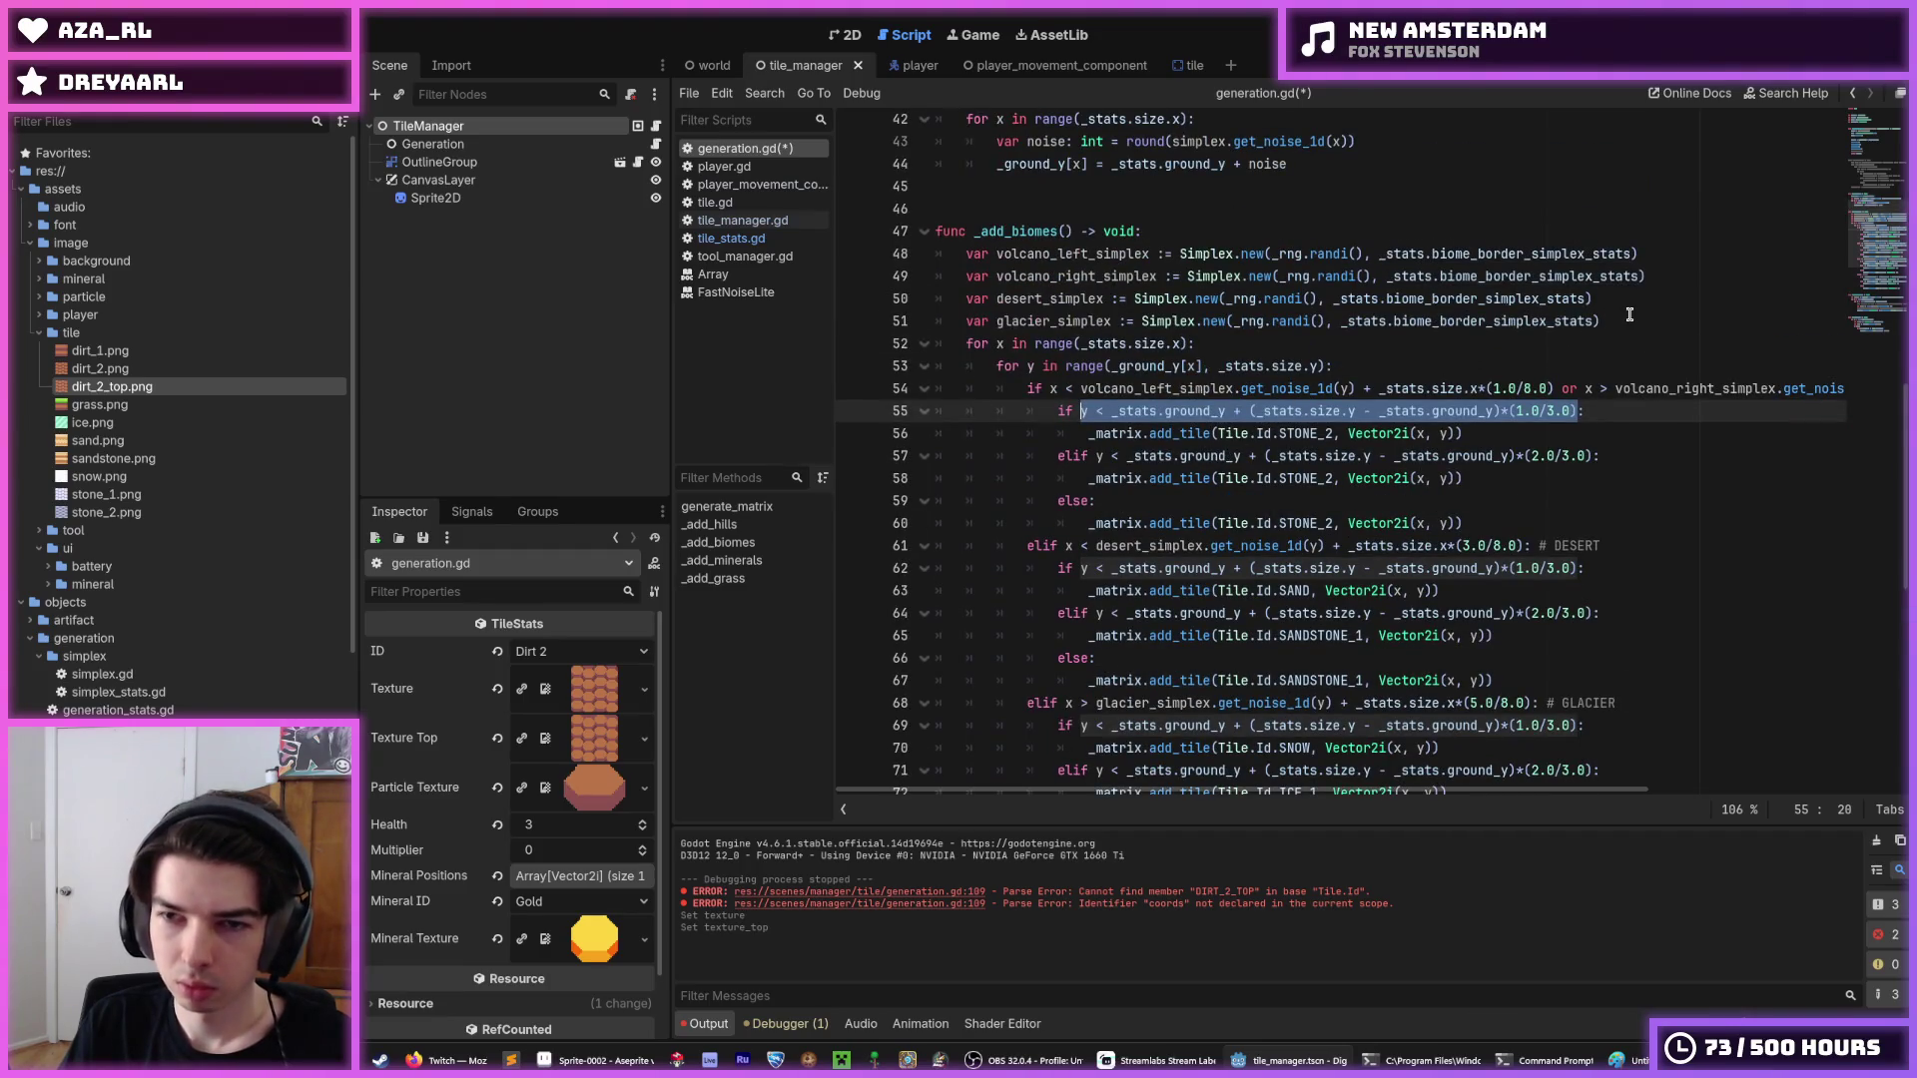
pyautogui.click(1330, 413)
pyautogui.moveTo(1114, 411); pyautogui.dragTo(1578, 414)
pyautogui.hotkey('ctrl', 'c')
# Declare layer_1_y and layer_2_y below glacier_simplex with the one-third and two-thirds depth expressions.
pyautogui.click(1642, 325)
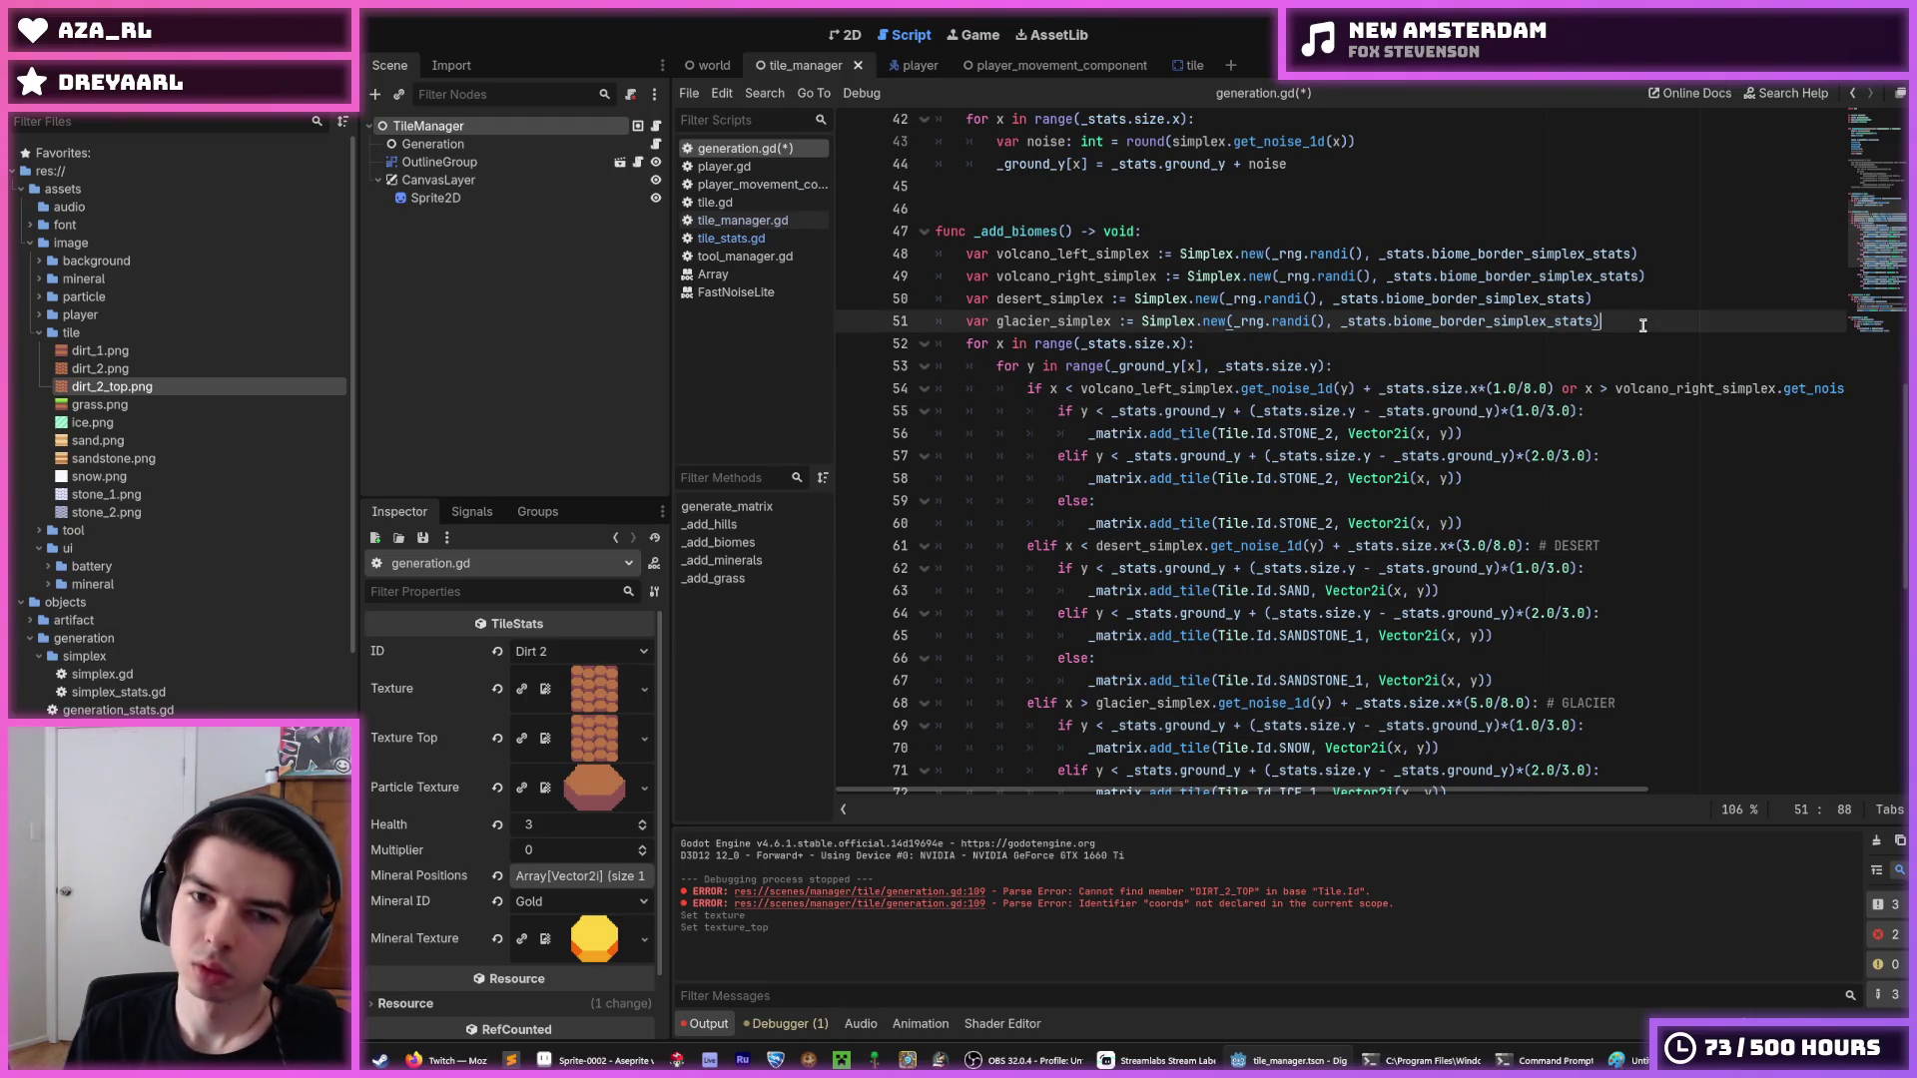
pyautogui.press('Return')
pyautogui.write('var layer_')
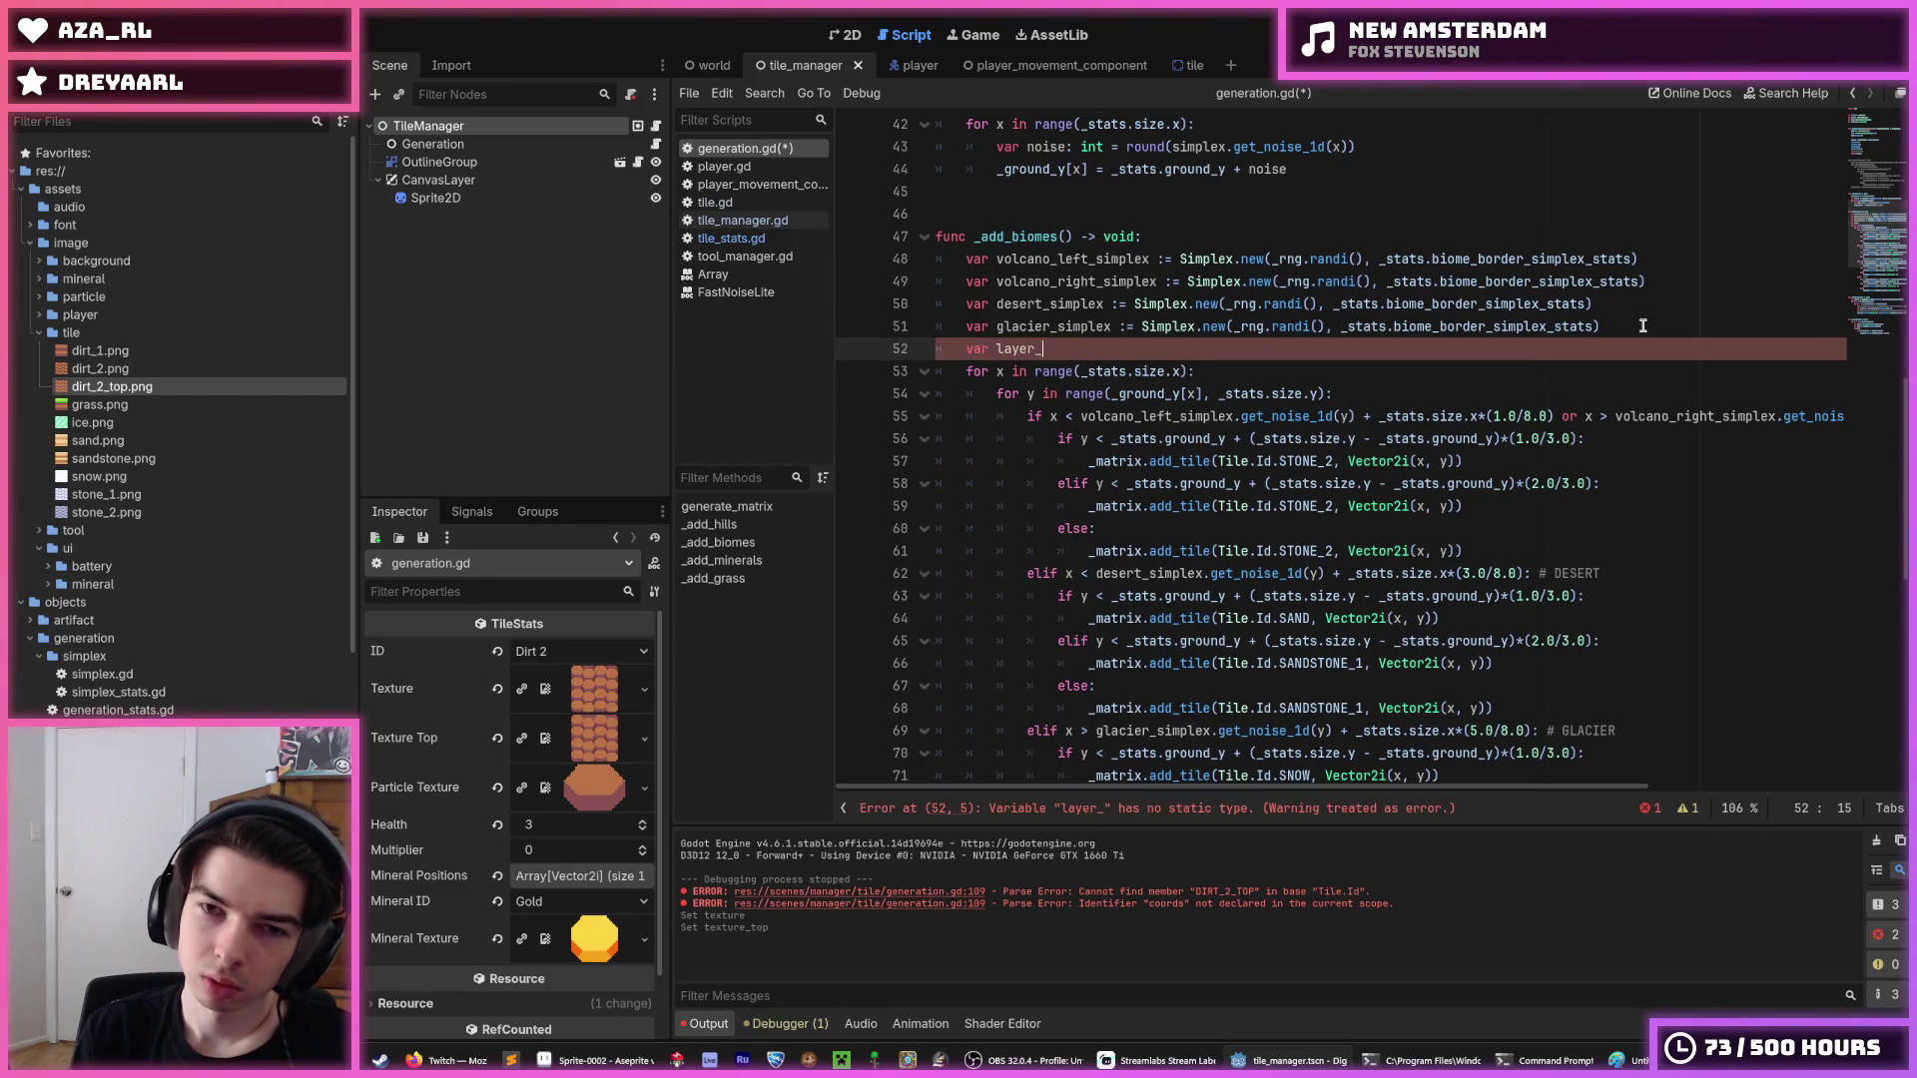
pyautogui.write('1 :')
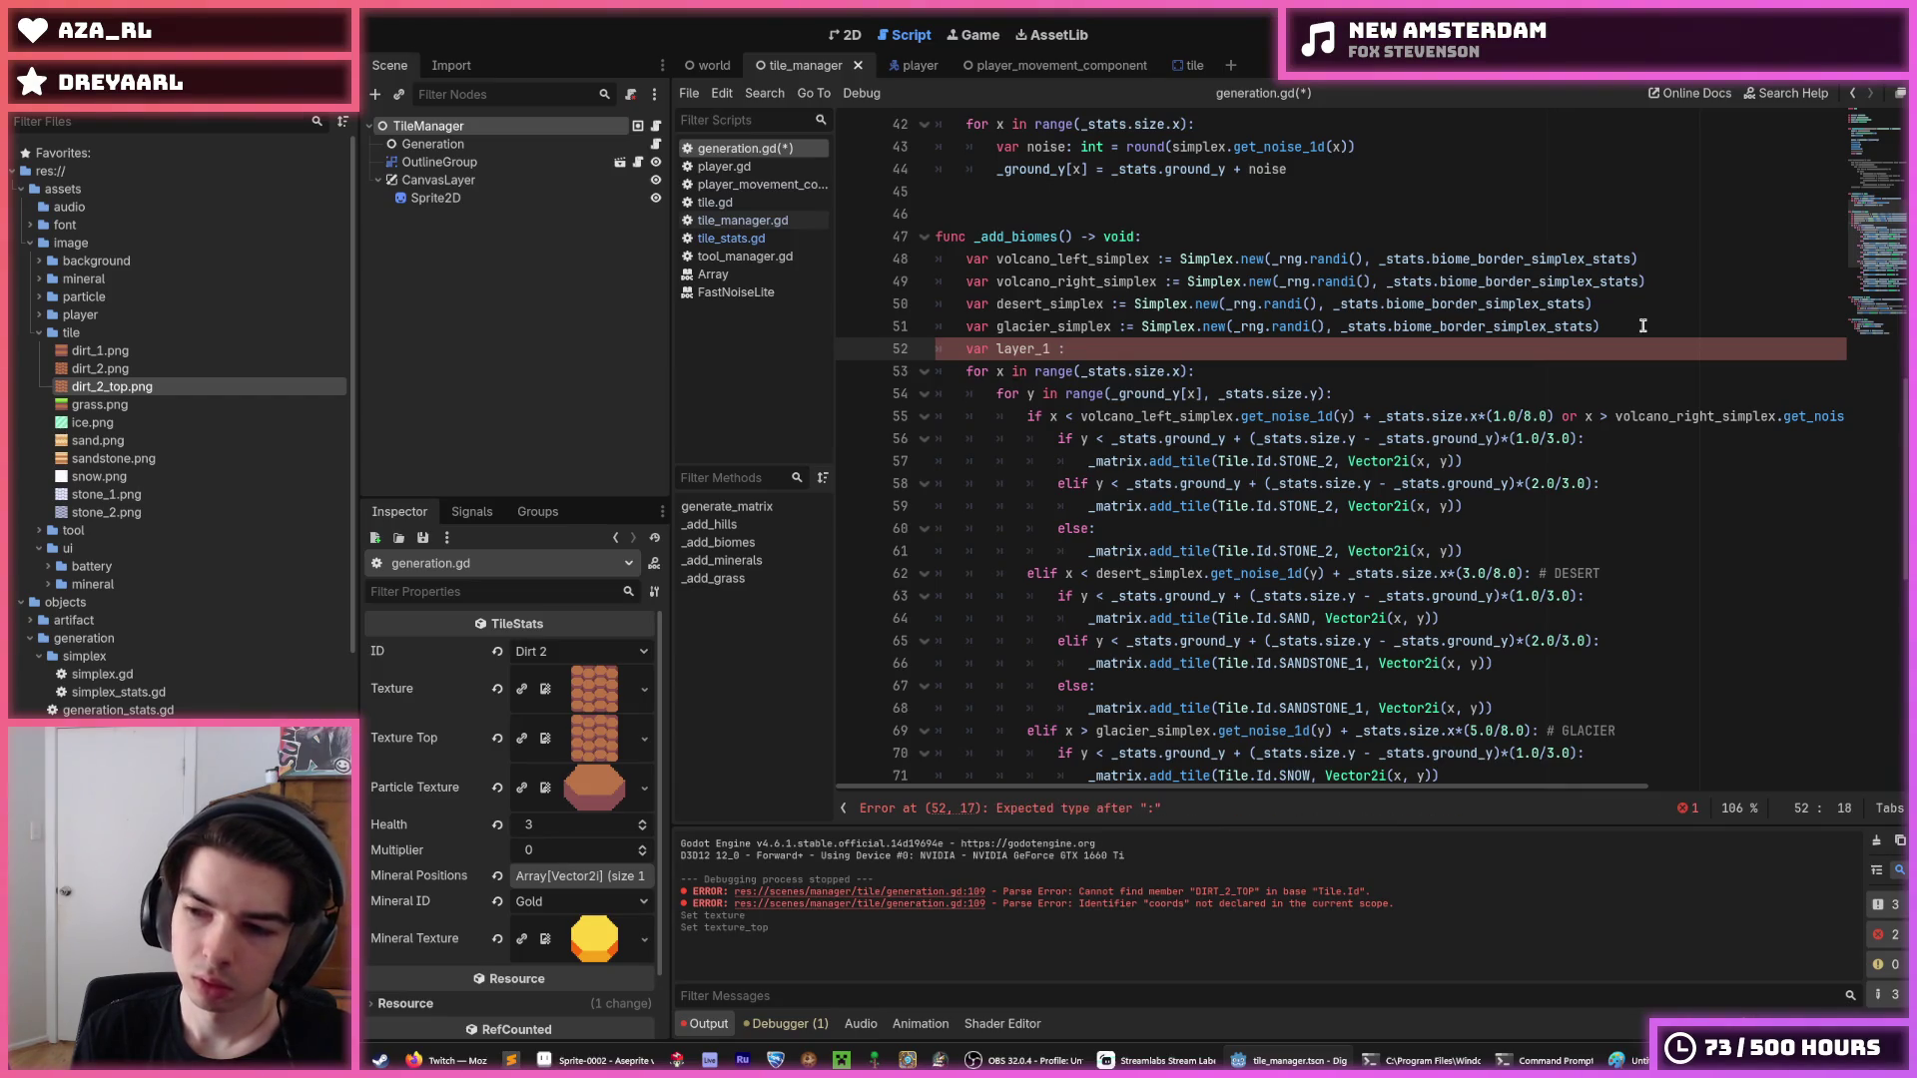
pyautogui.write('=')
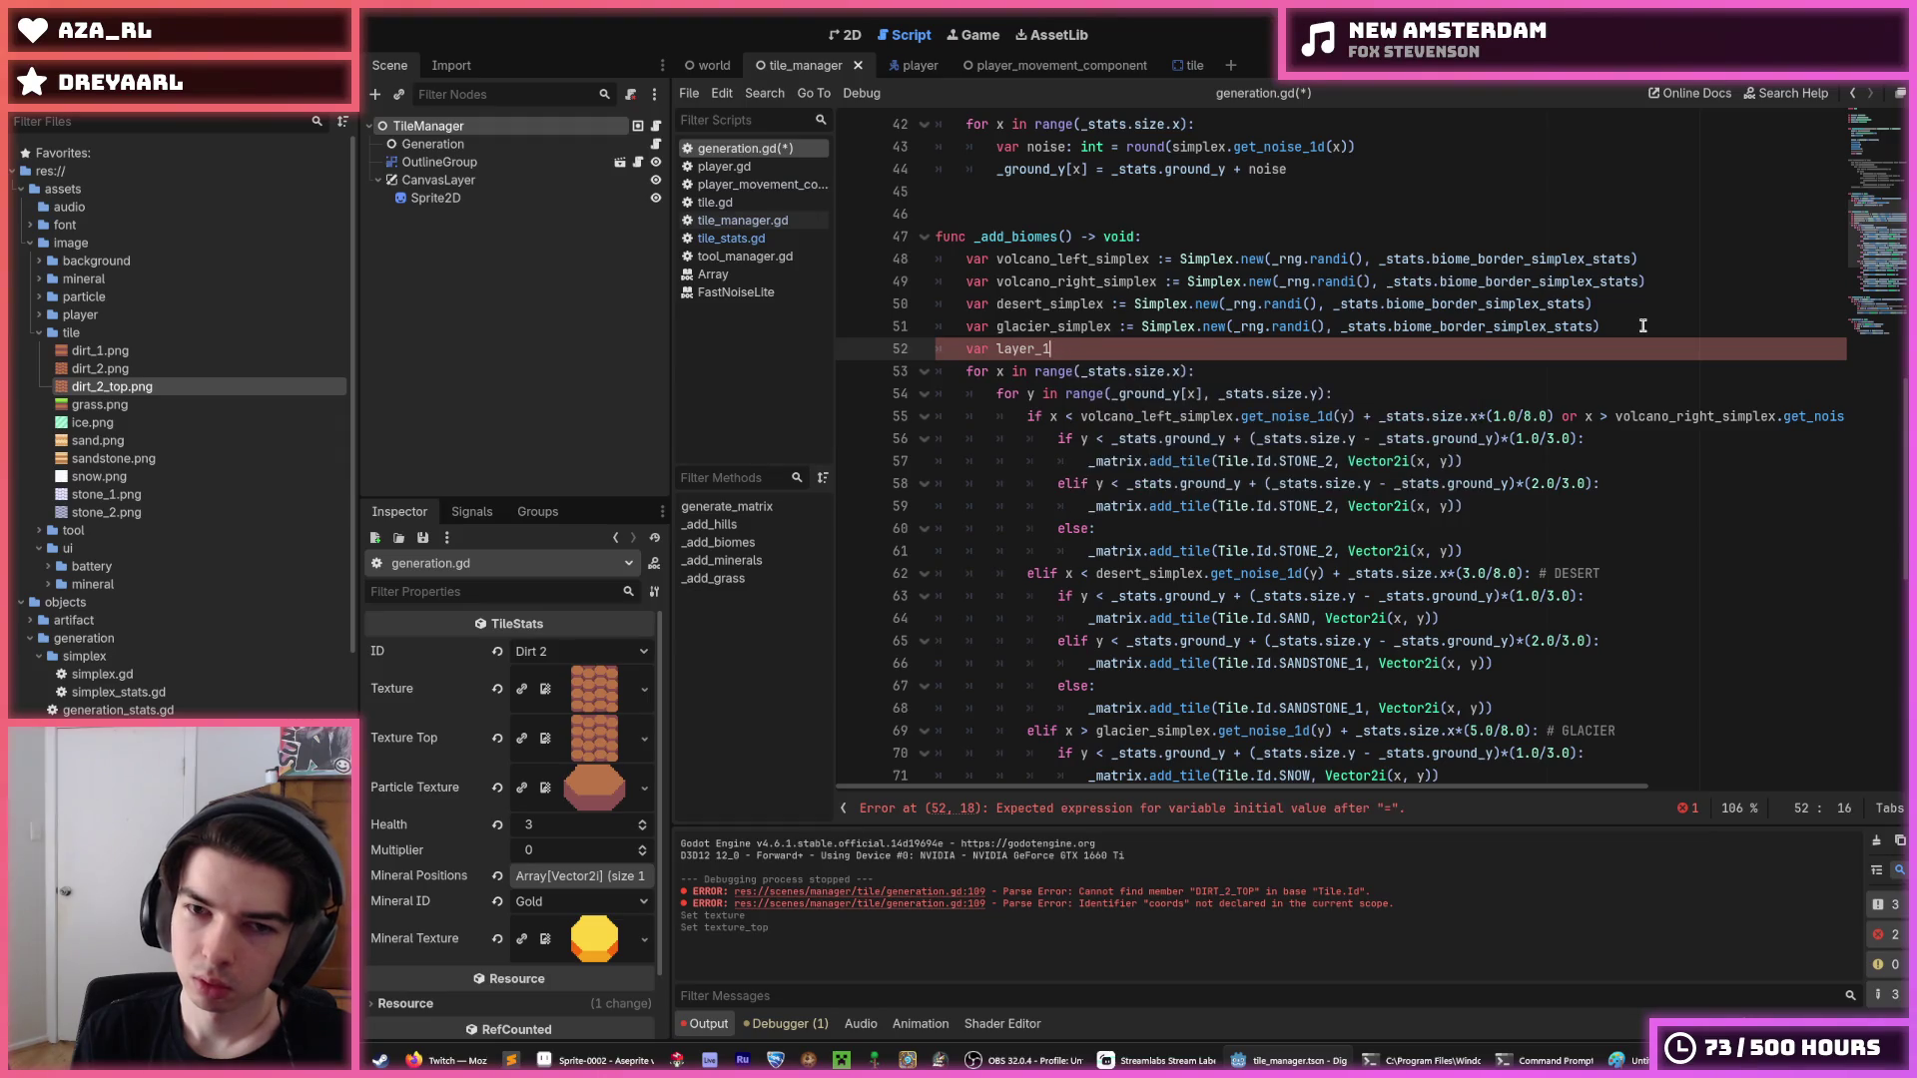
pyautogui.hotkey('ctrl', 'v')
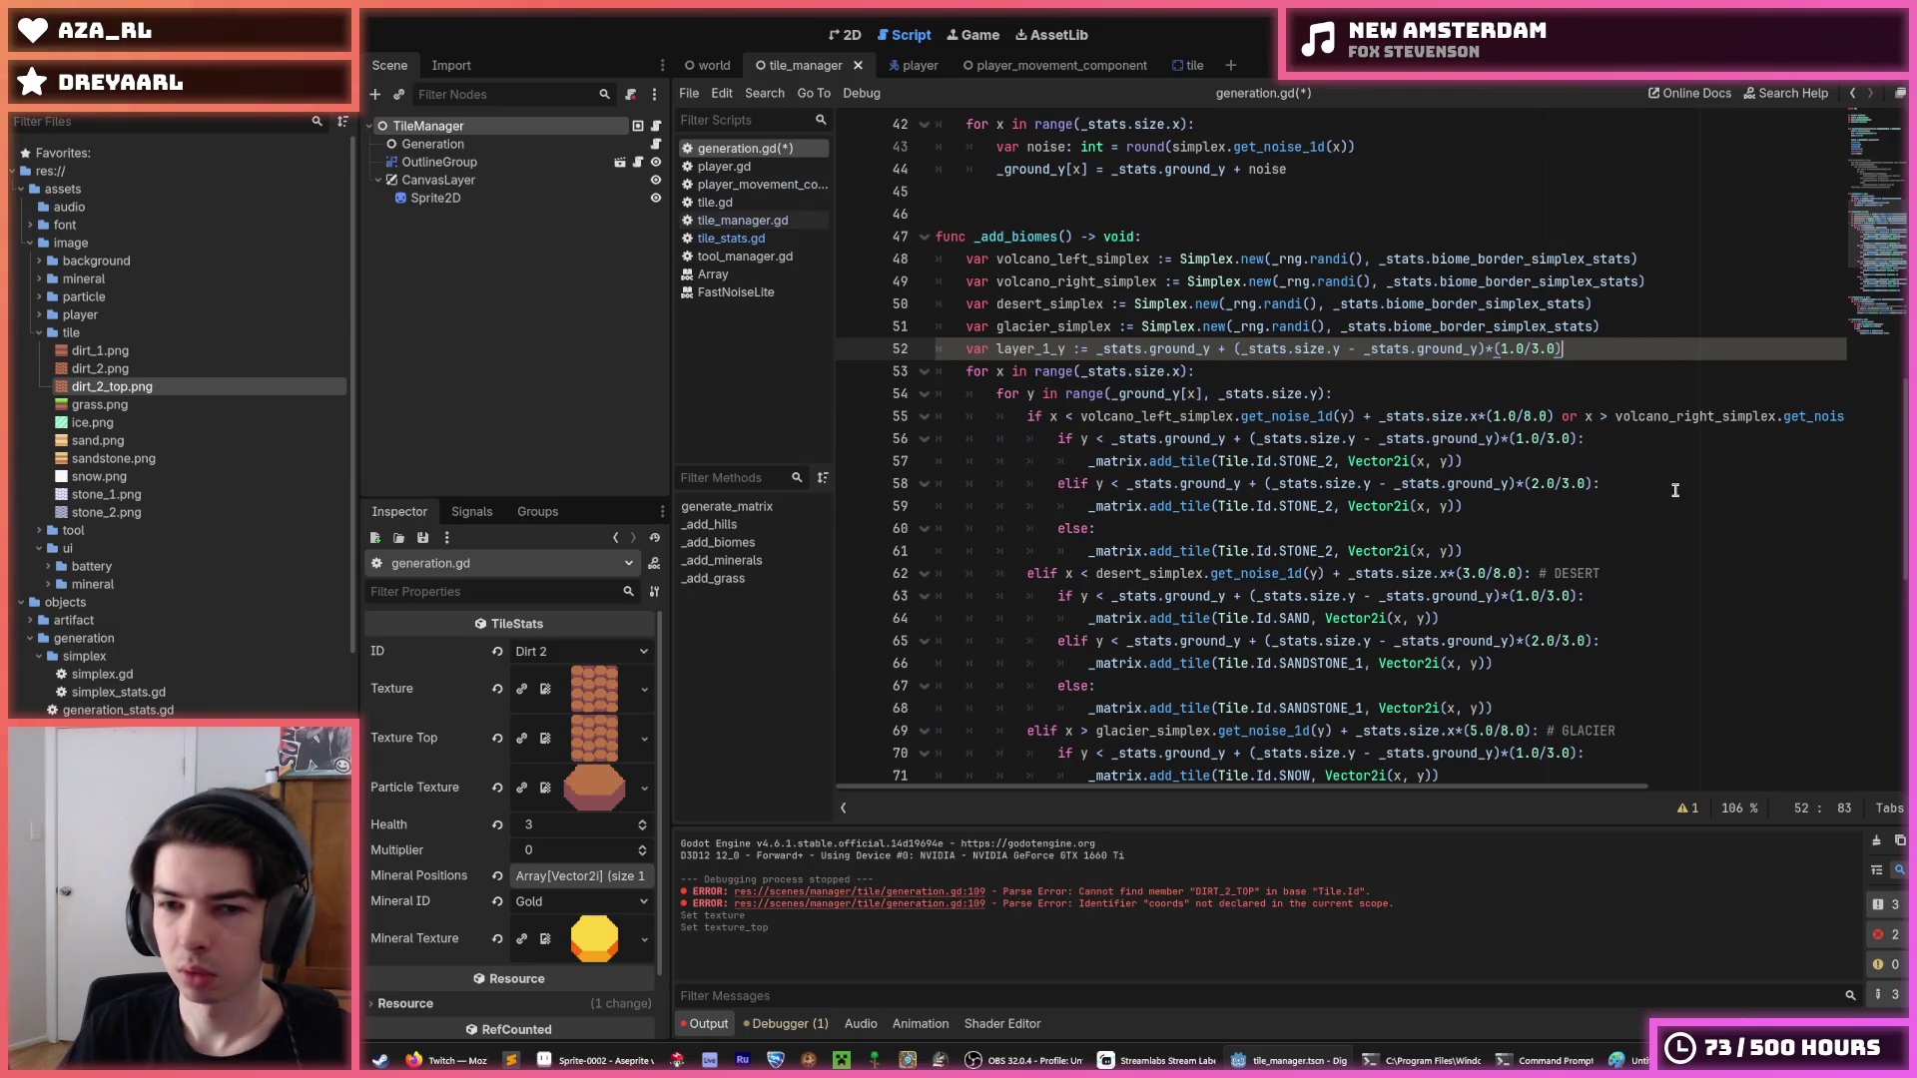
pyautogui.click(1423, 506)
pyautogui.moveTo(1124, 485); pyautogui.dragTo(1597, 486)
pyautogui.hotkey('ctrl', 'c')
pyautogui.click(1600, 339)
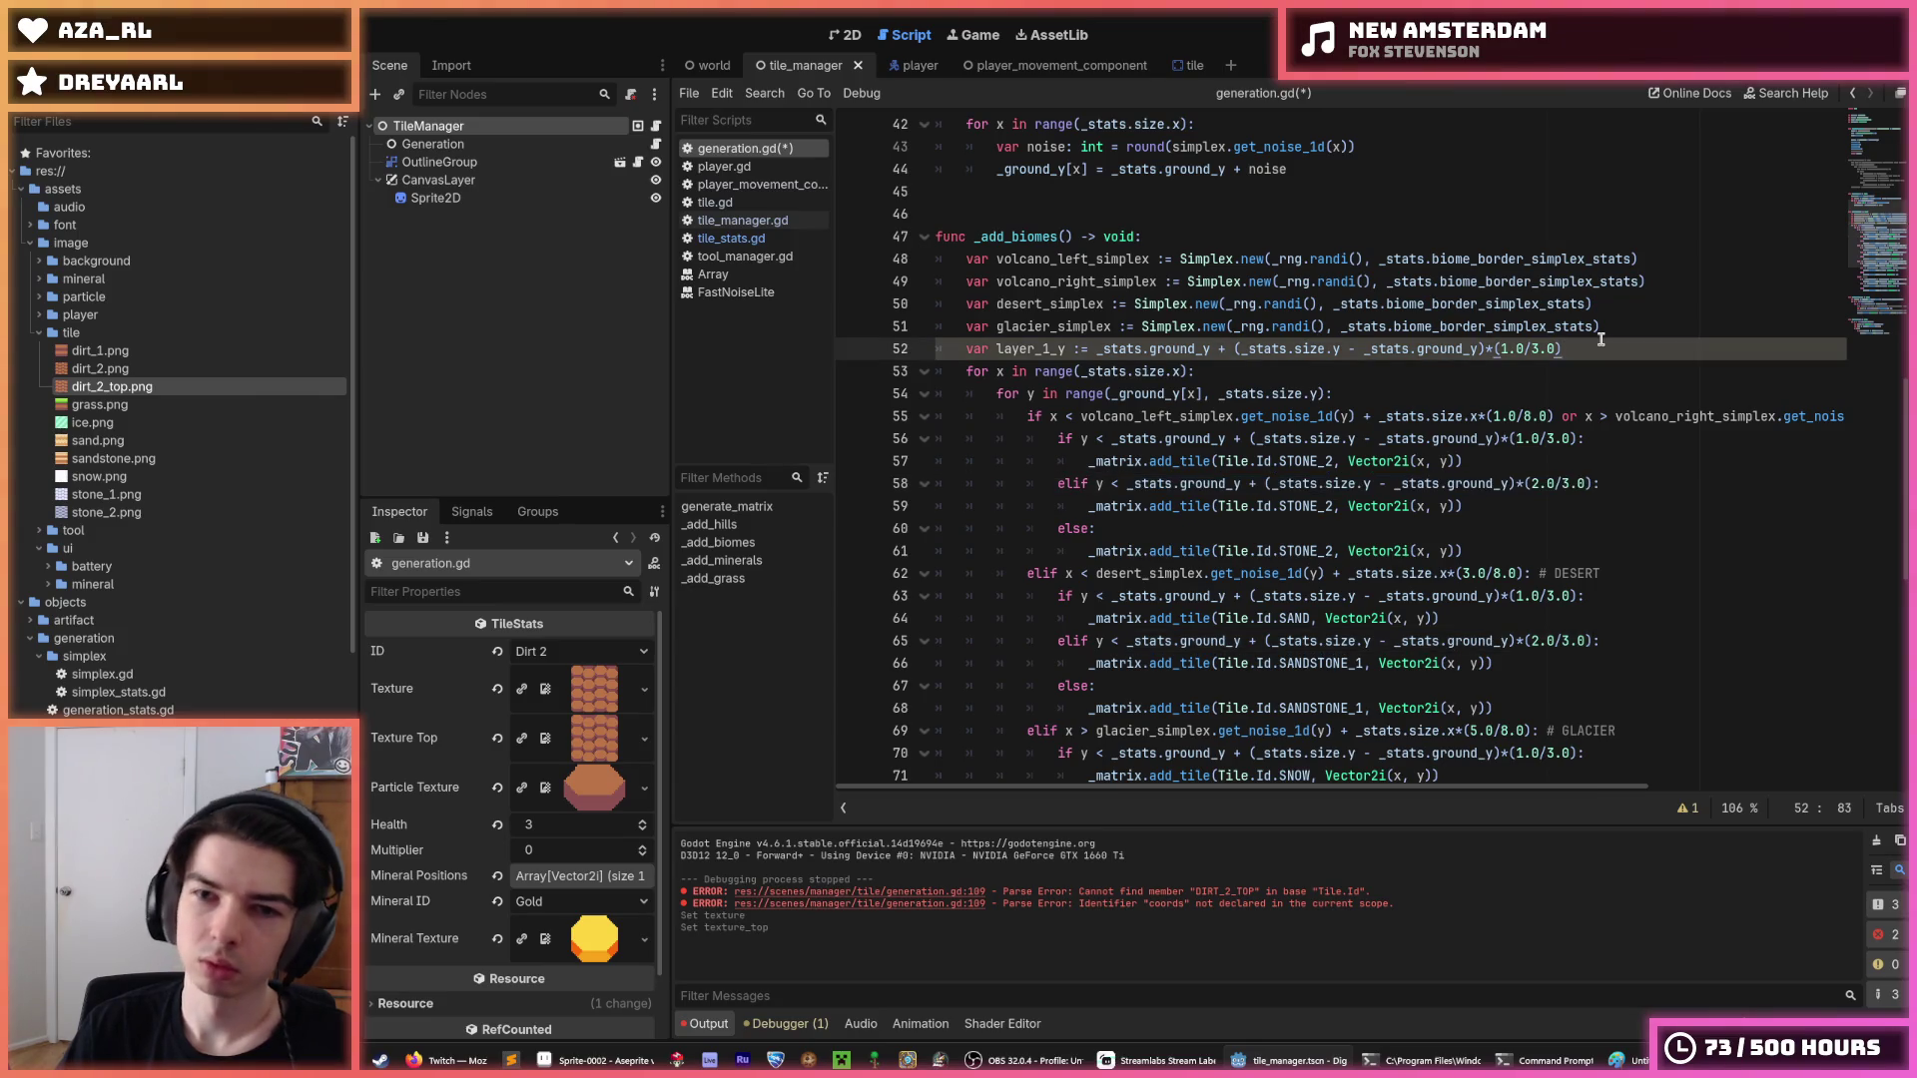
pyautogui.press('Return')
pyautogui.write('var layer_2')
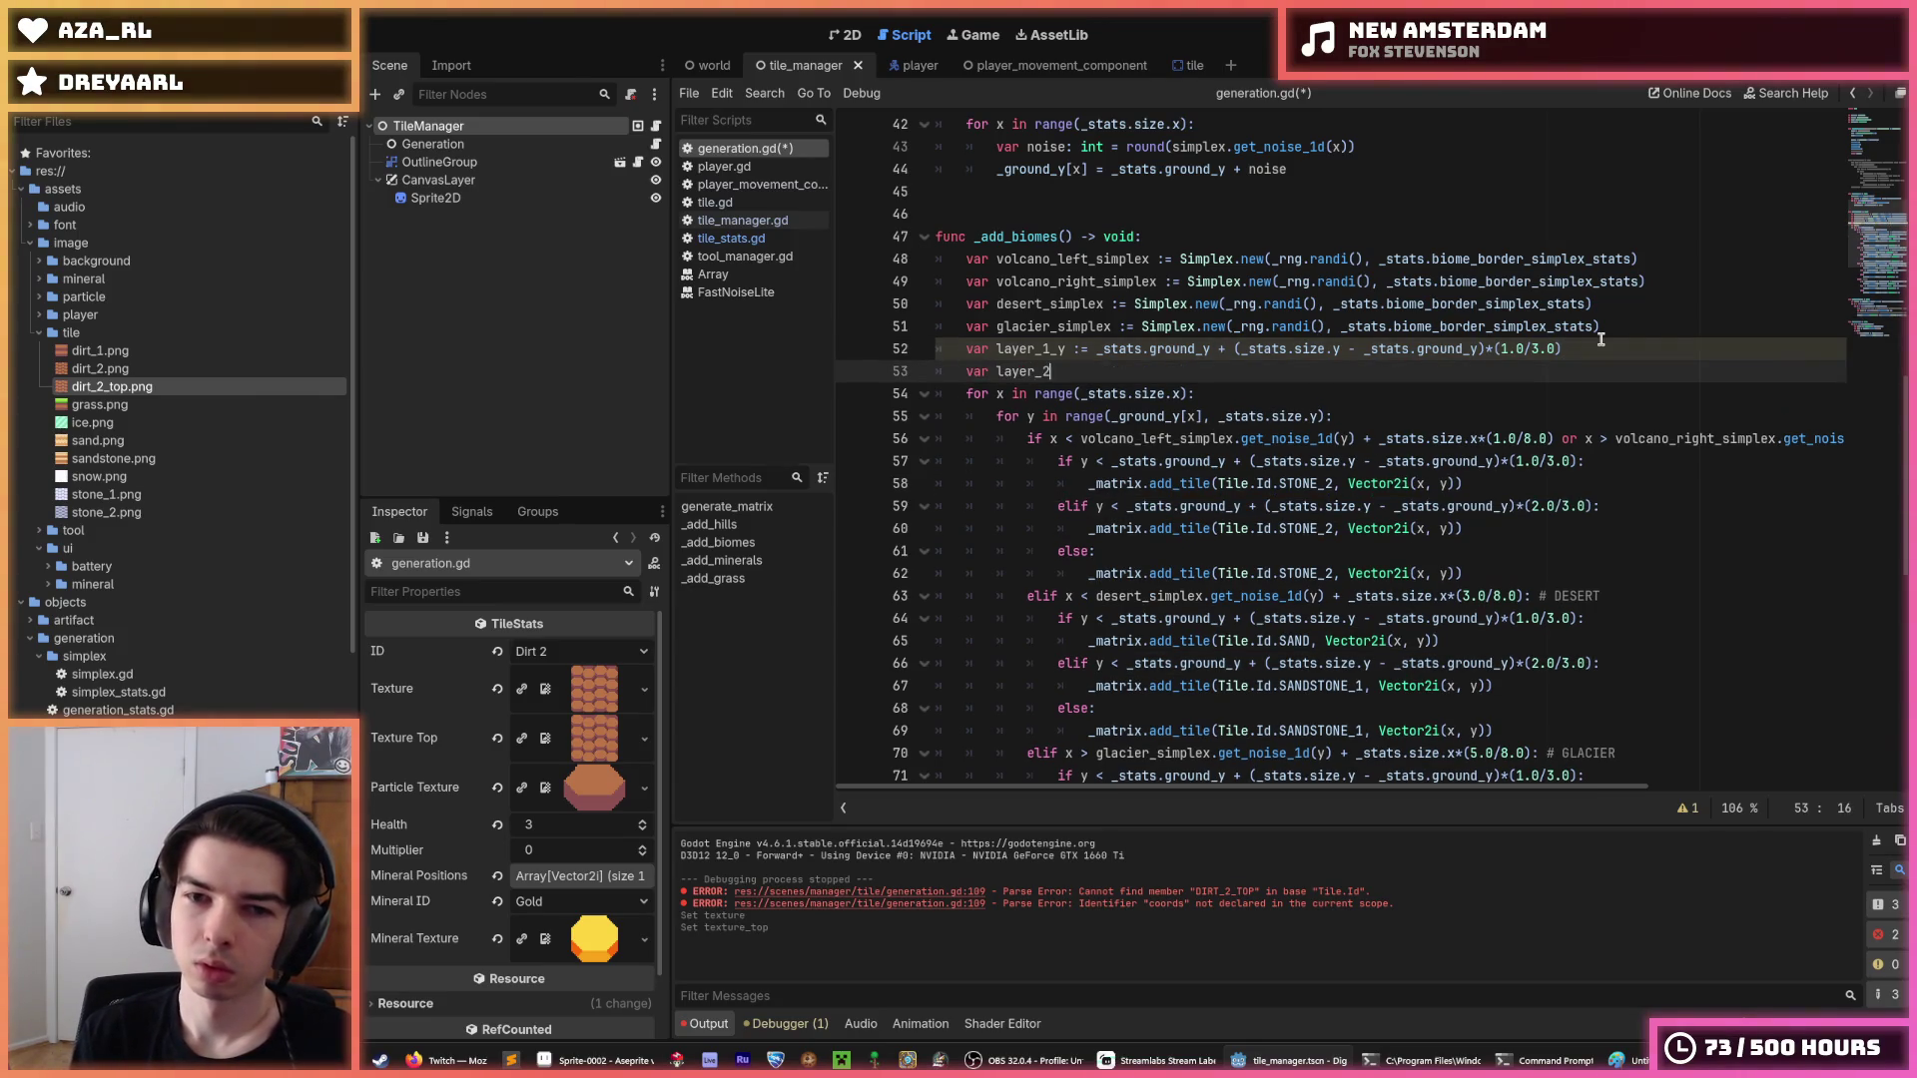
pyautogui.write('_y :=')
pyautogui.hotkey('ctrl', 'v')
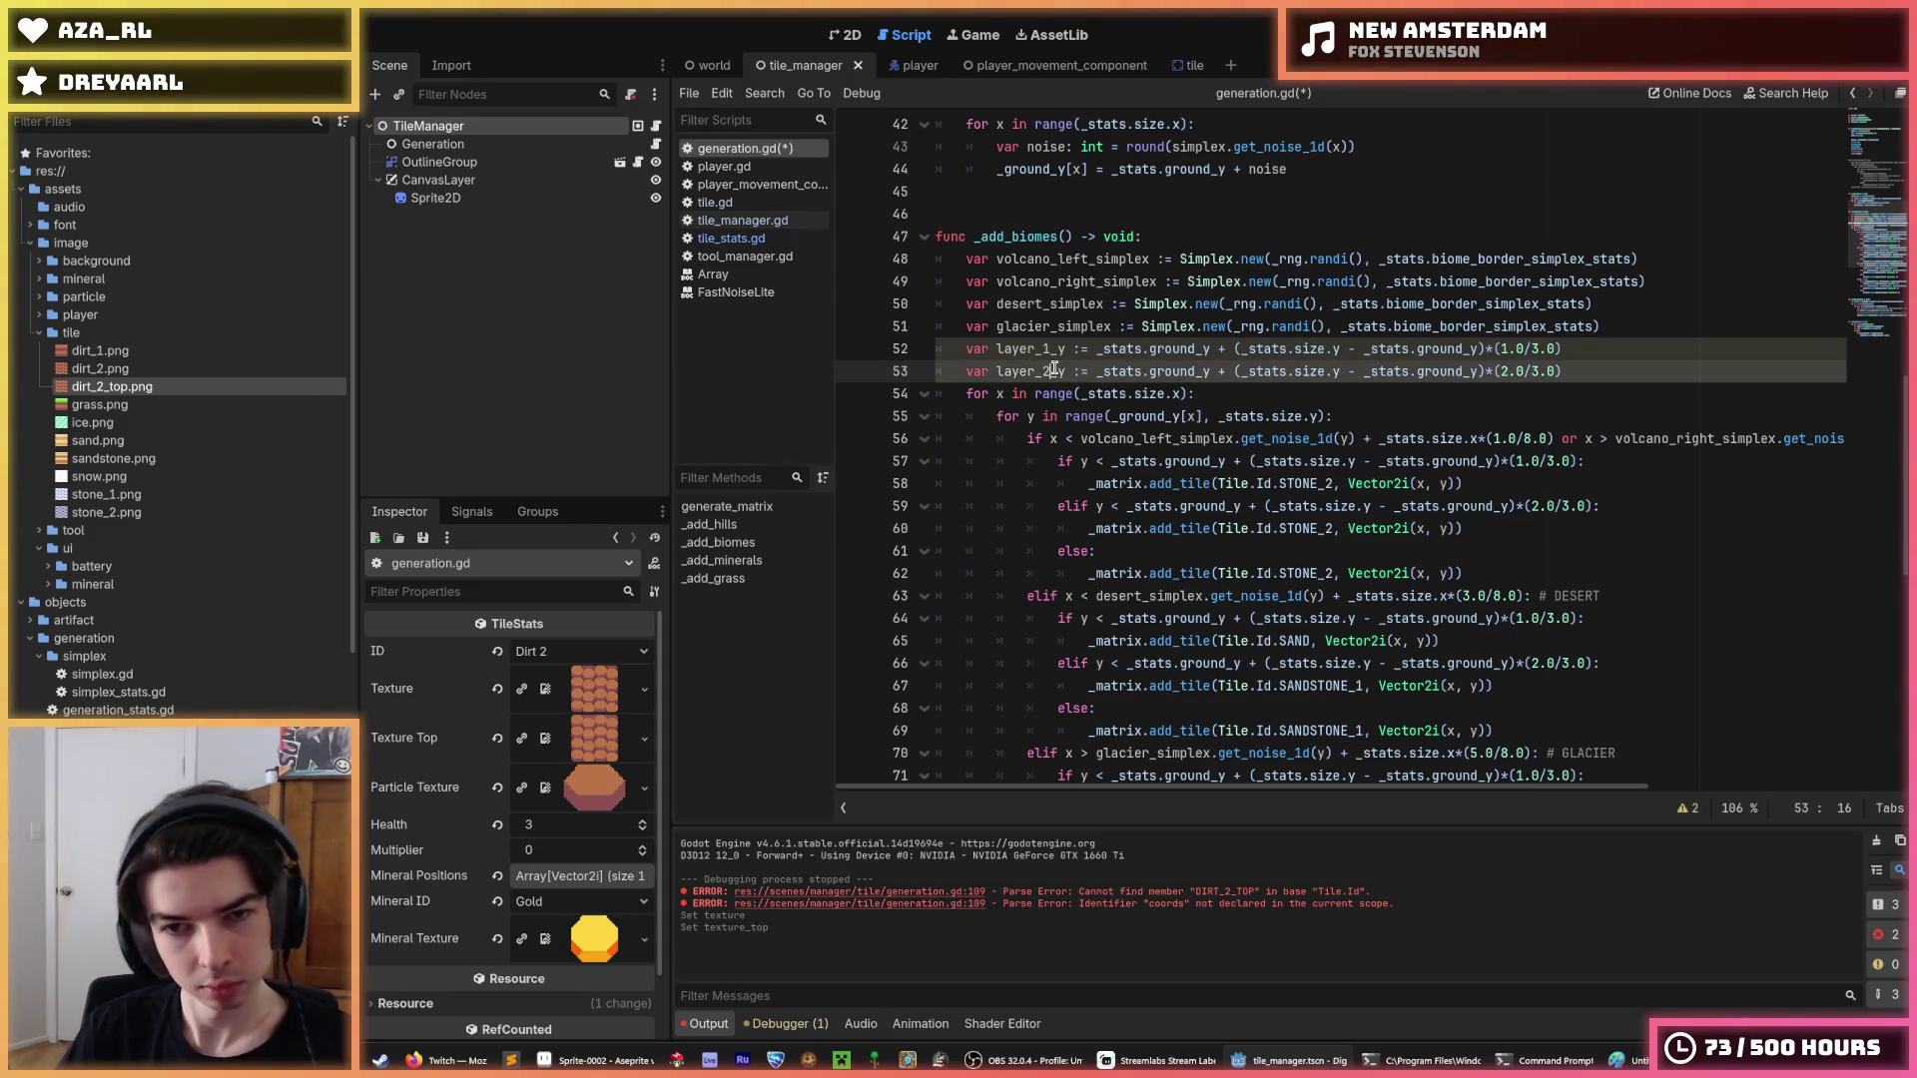
# Copy the layer_1_y name and select the one-third expression on line 57.
pyautogui.moveTo(1098, 354)
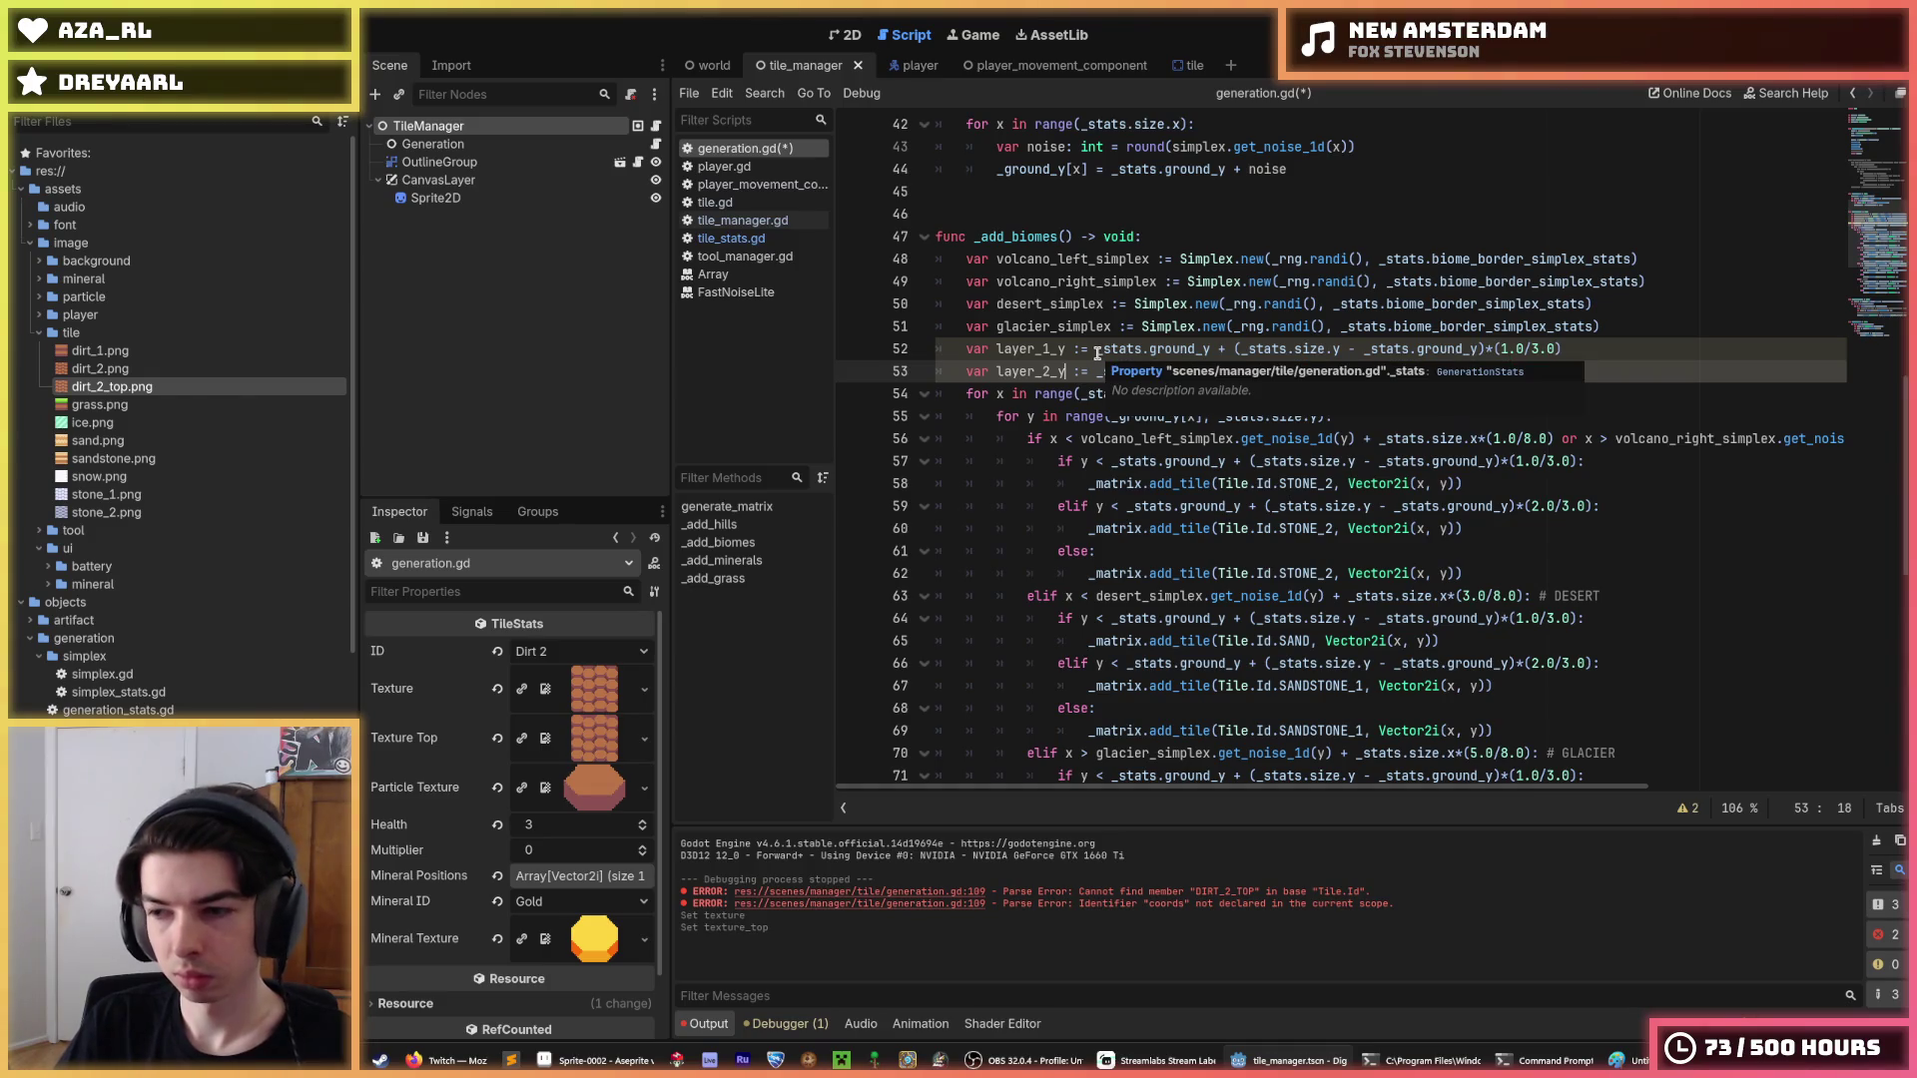
pyautogui.click(1098, 352)
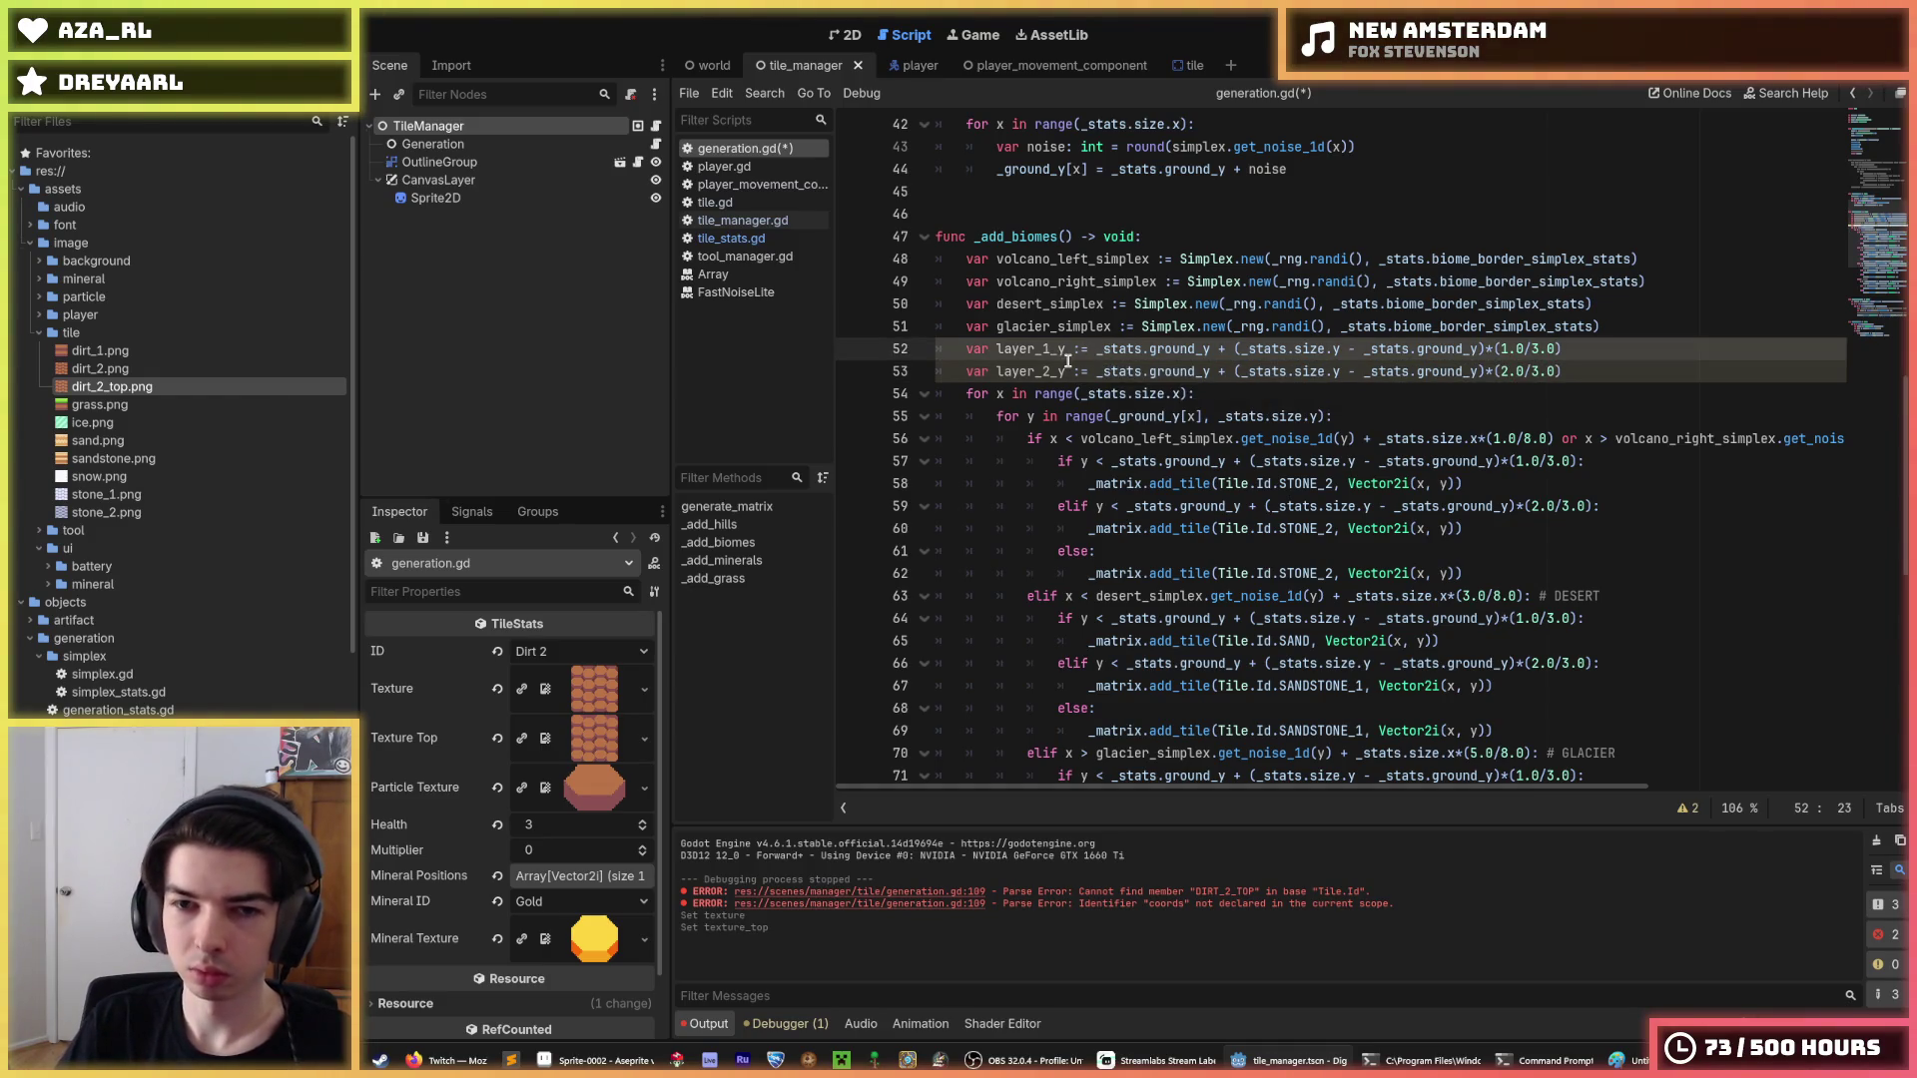
pyautogui.click(1055, 351)
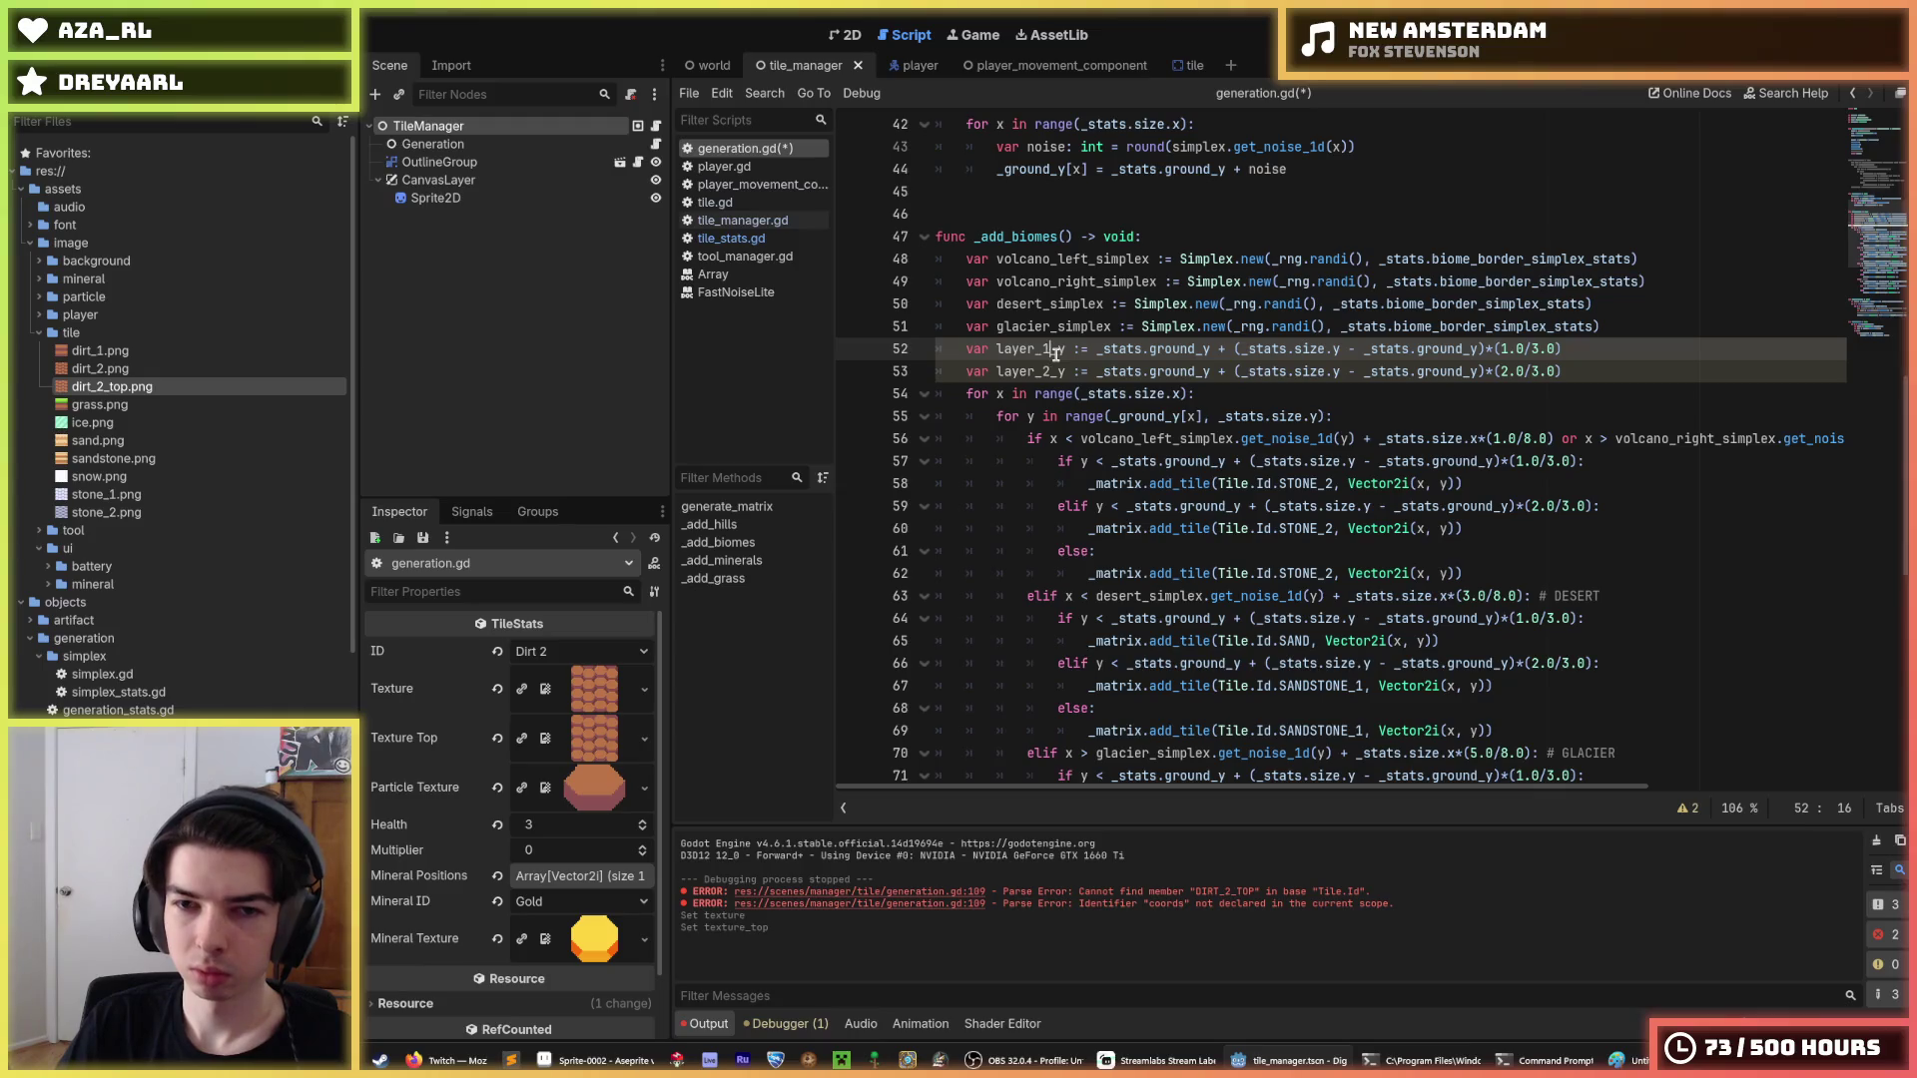
pyautogui.doubleClick(1022, 351)
pyautogui.hotkey('ctrl', 'c')
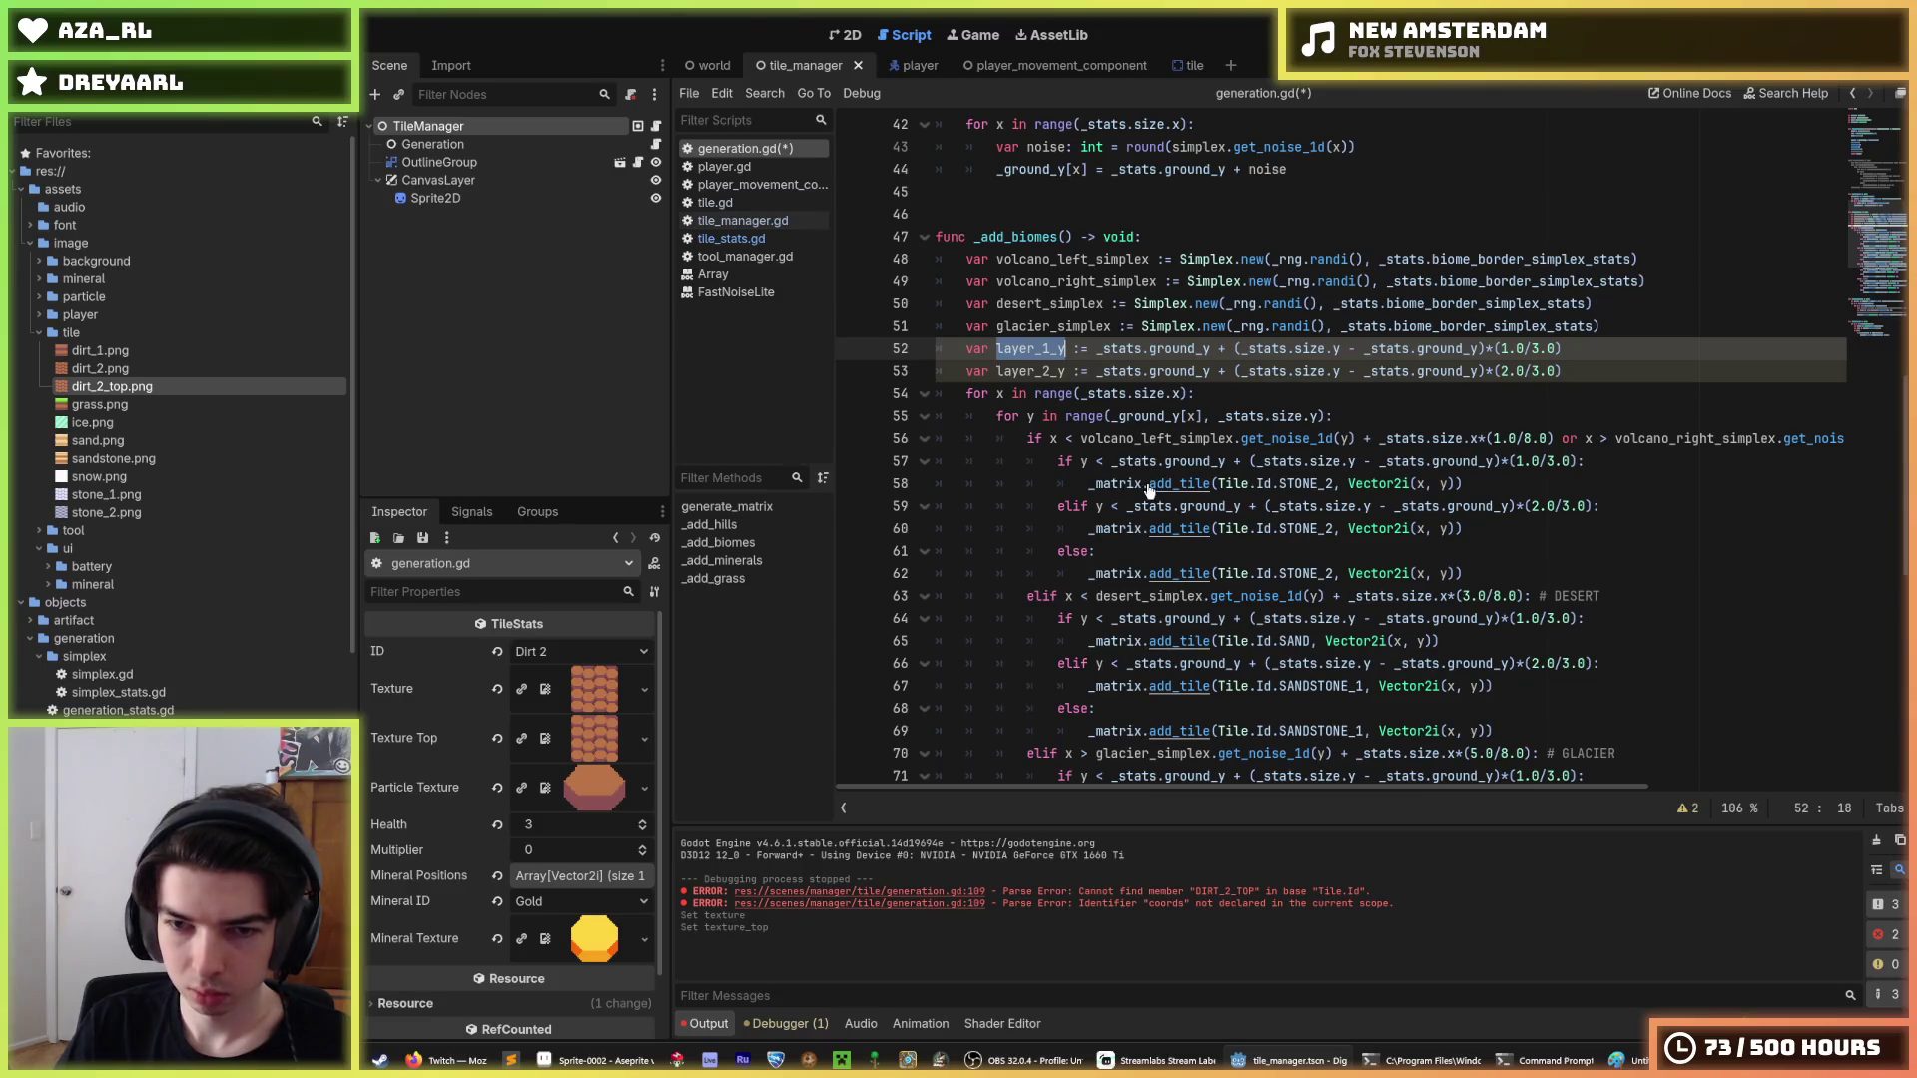
pyautogui.moveTo(1112, 460); pyautogui.dragTo(1576, 465)
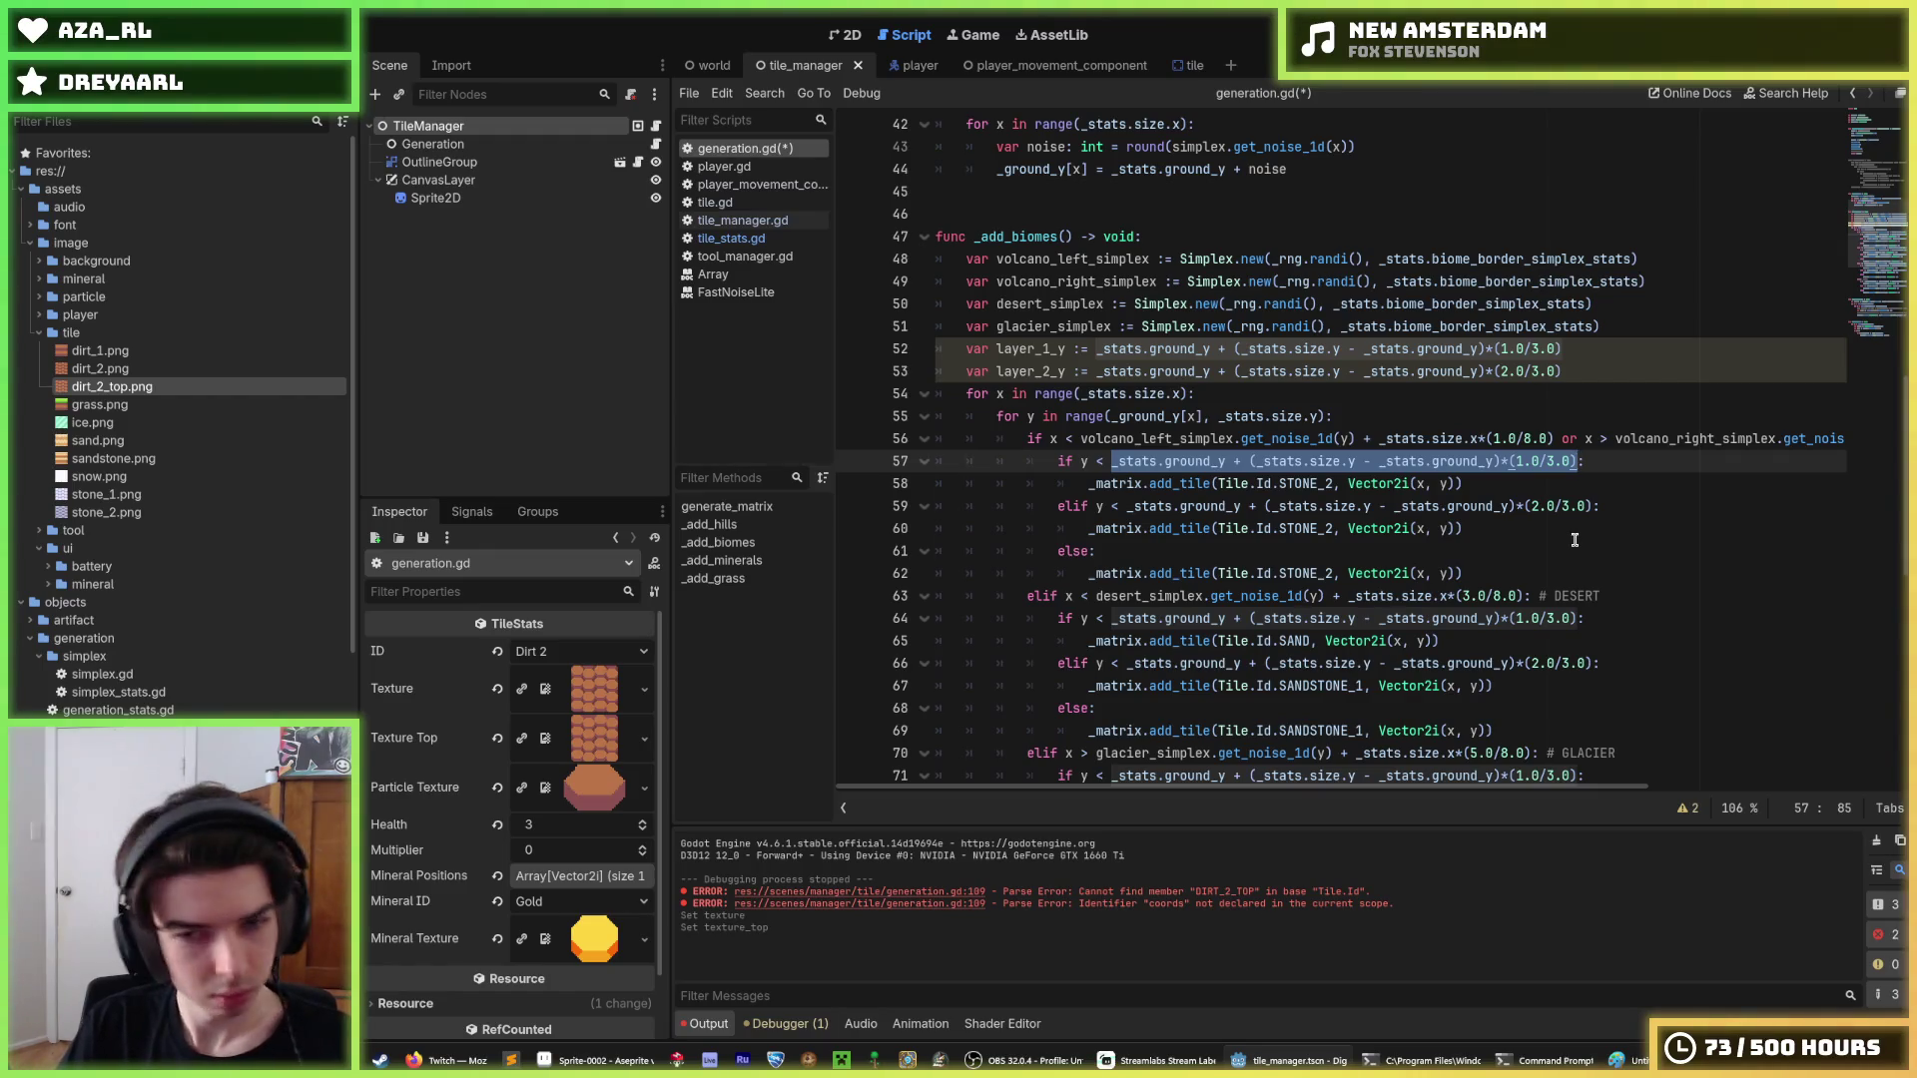
# Replace the volcano depth expressions with layer_1_y and layer_2_y using <= comparisons, and save.
pyautogui.hotkey('ctrl', 'v')
pyautogui.doubleClick(1054, 370)
pyautogui.hotkey('ctrl', 'c')
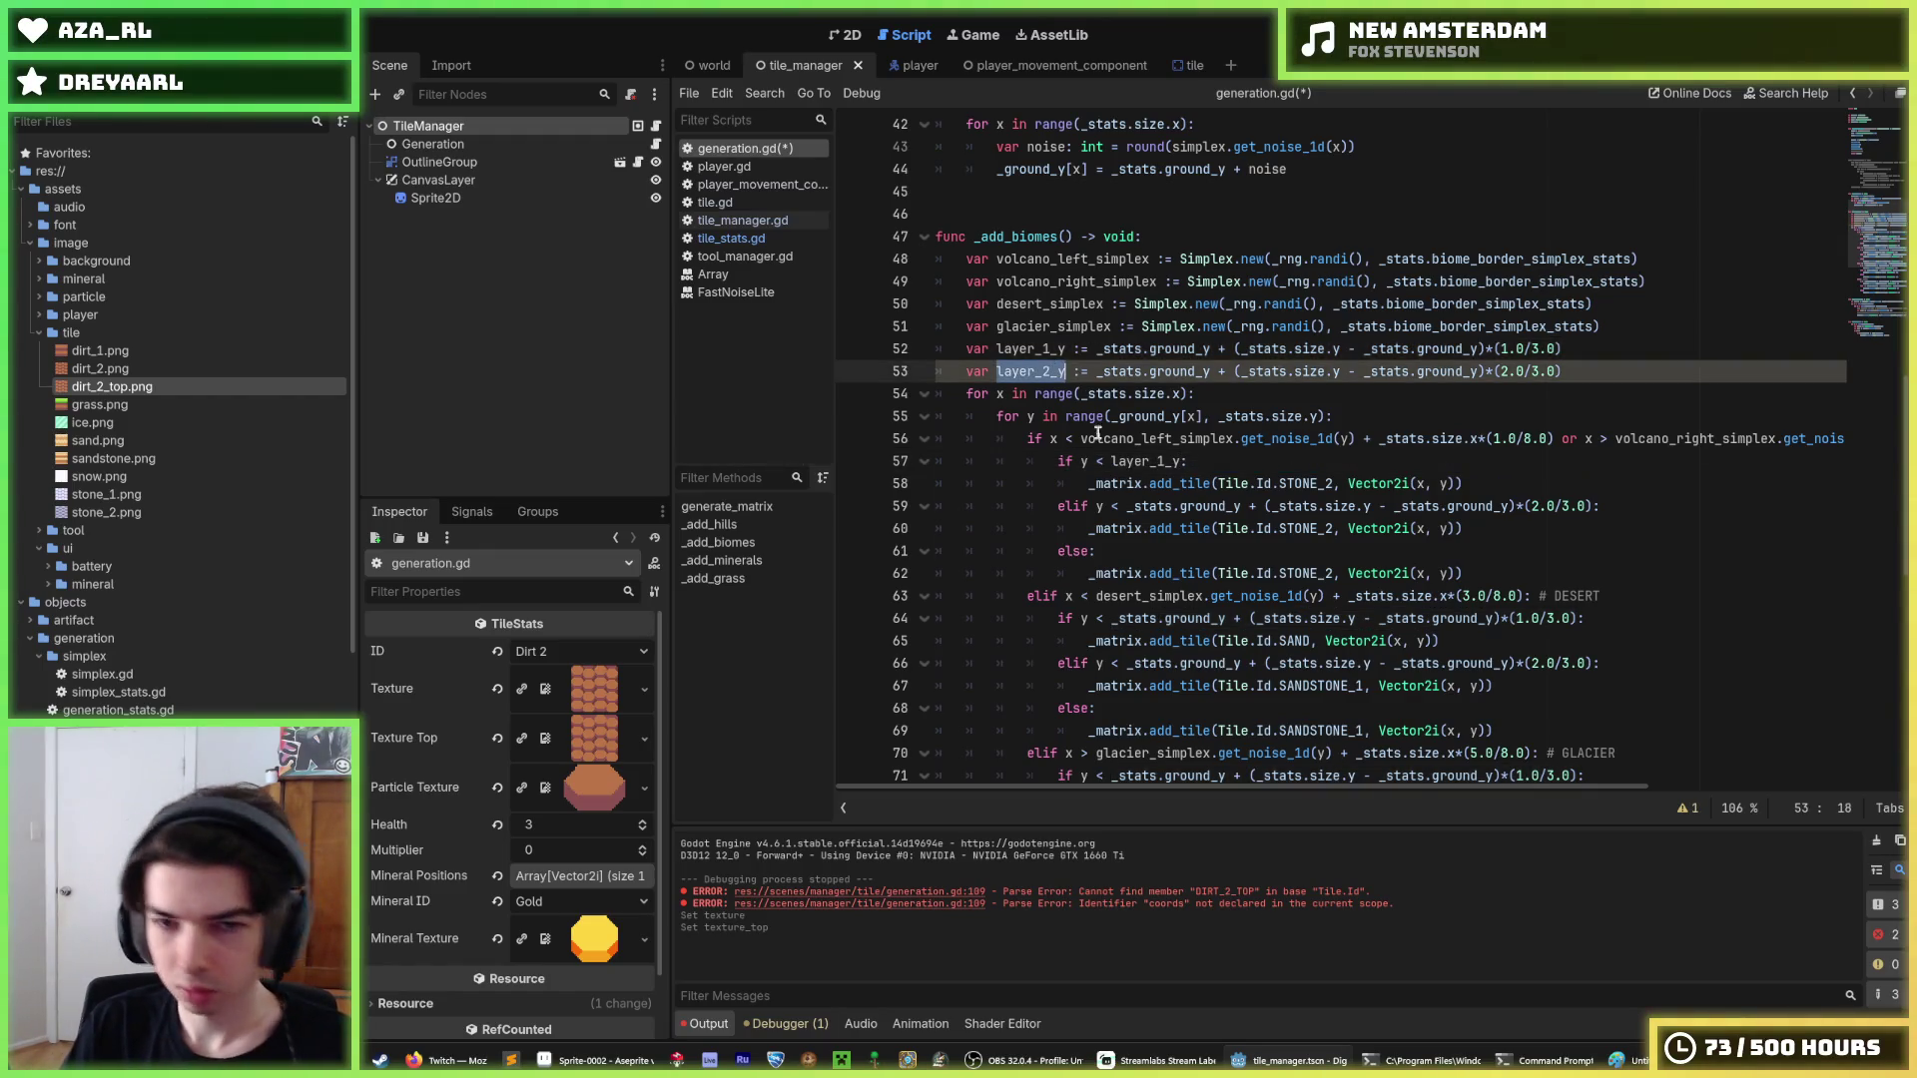
pyautogui.moveTo(1128, 506); pyautogui.dragTo(1599, 506)
pyautogui.hotkey('ctrl', 'v')
pyautogui.click(1104, 460)
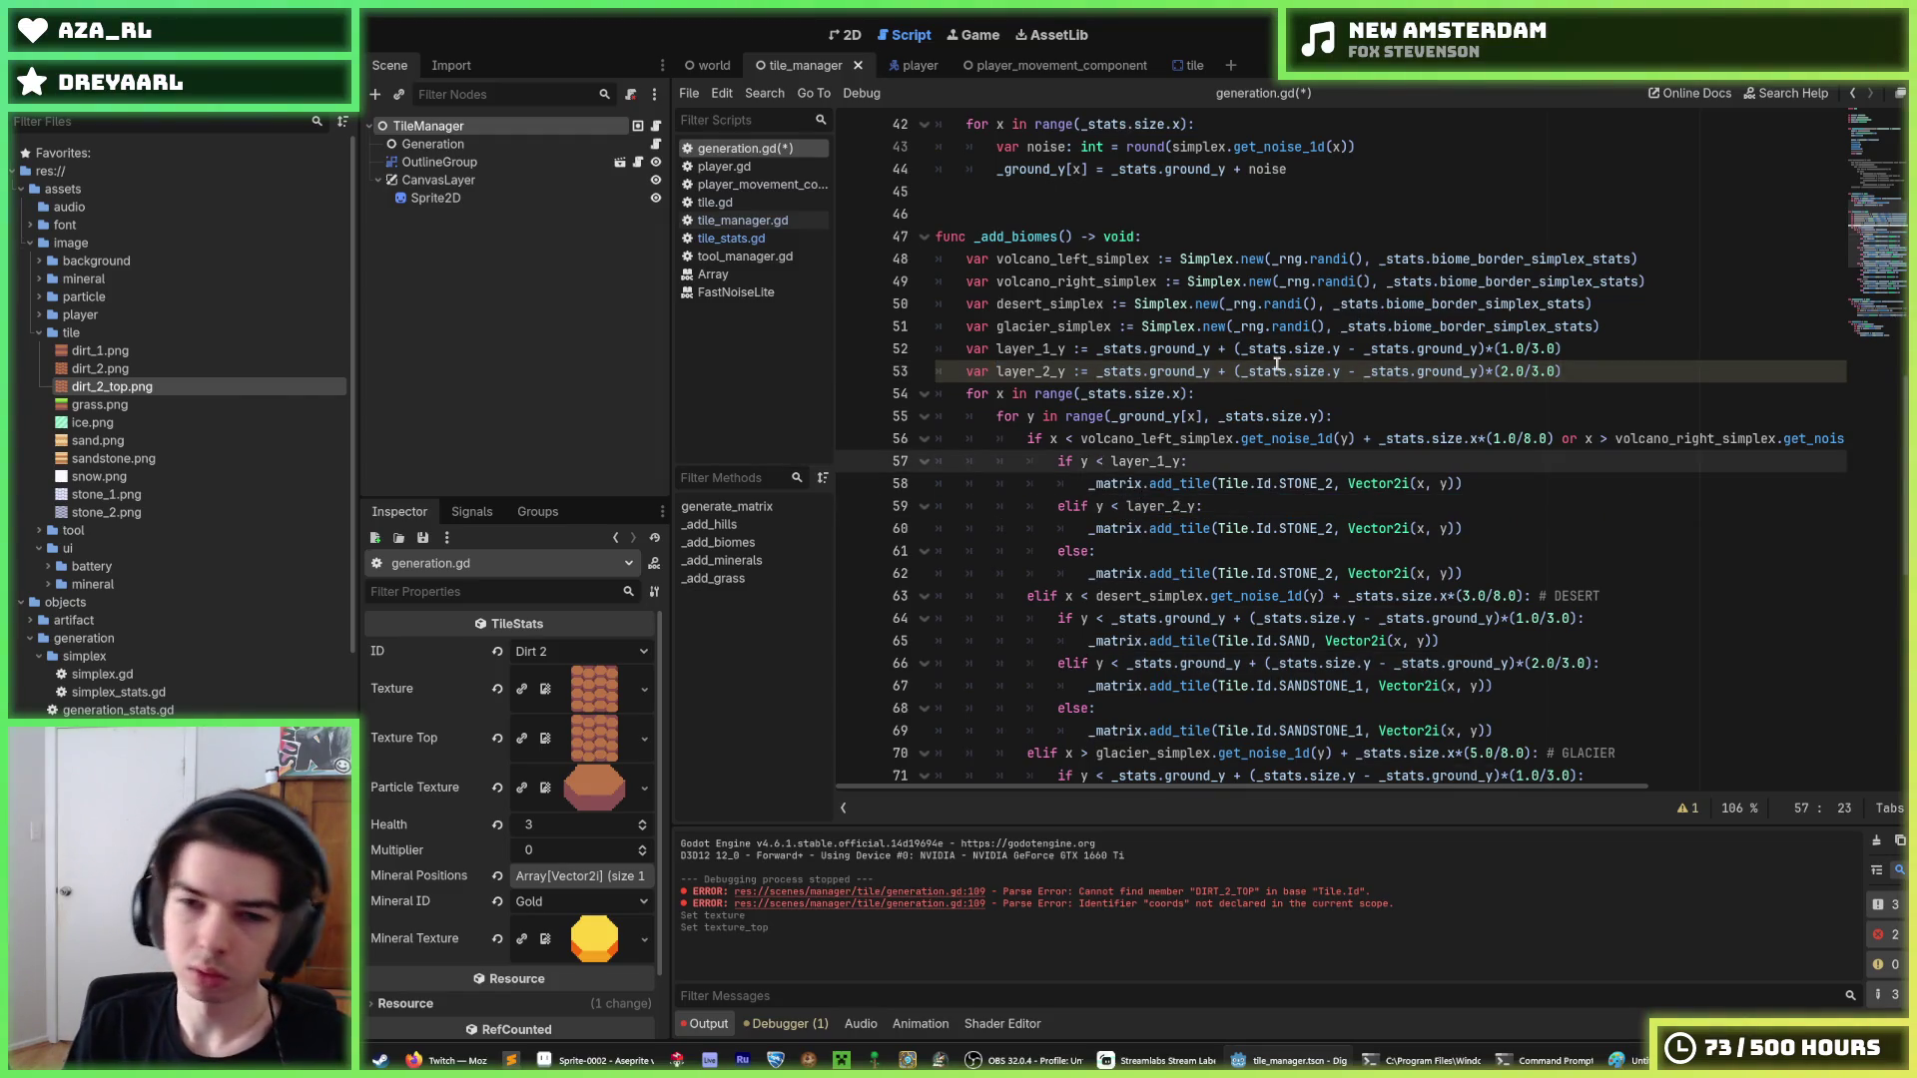
pyautogui.write('=')
pyautogui.press('Down')
pyautogui.press('Down')
pyautogui.press('Left')
pyautogui.write('=')
pyautogui.hotkey('ctrl', 's')
# Review the volcano biome condition lines 56–59.
pyautogui.press('End')
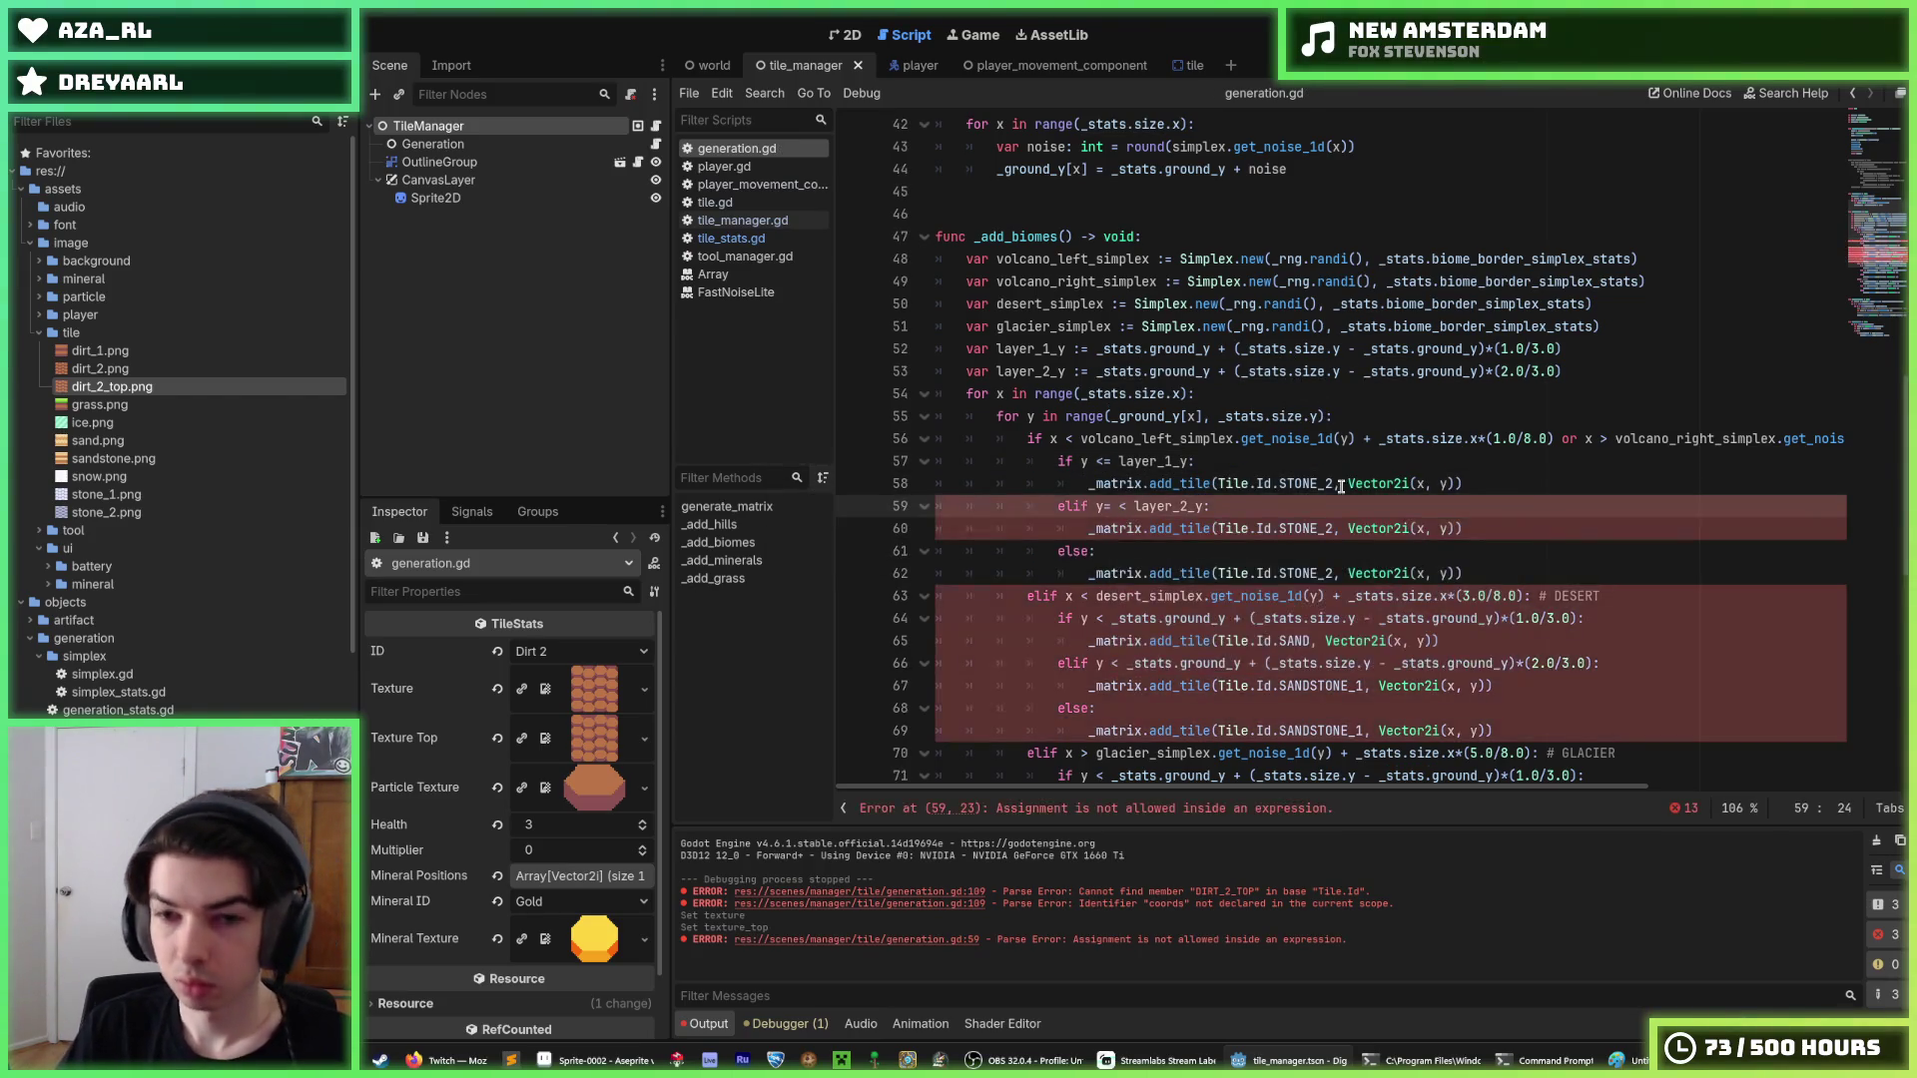
pyautogui.click(1587, 369)
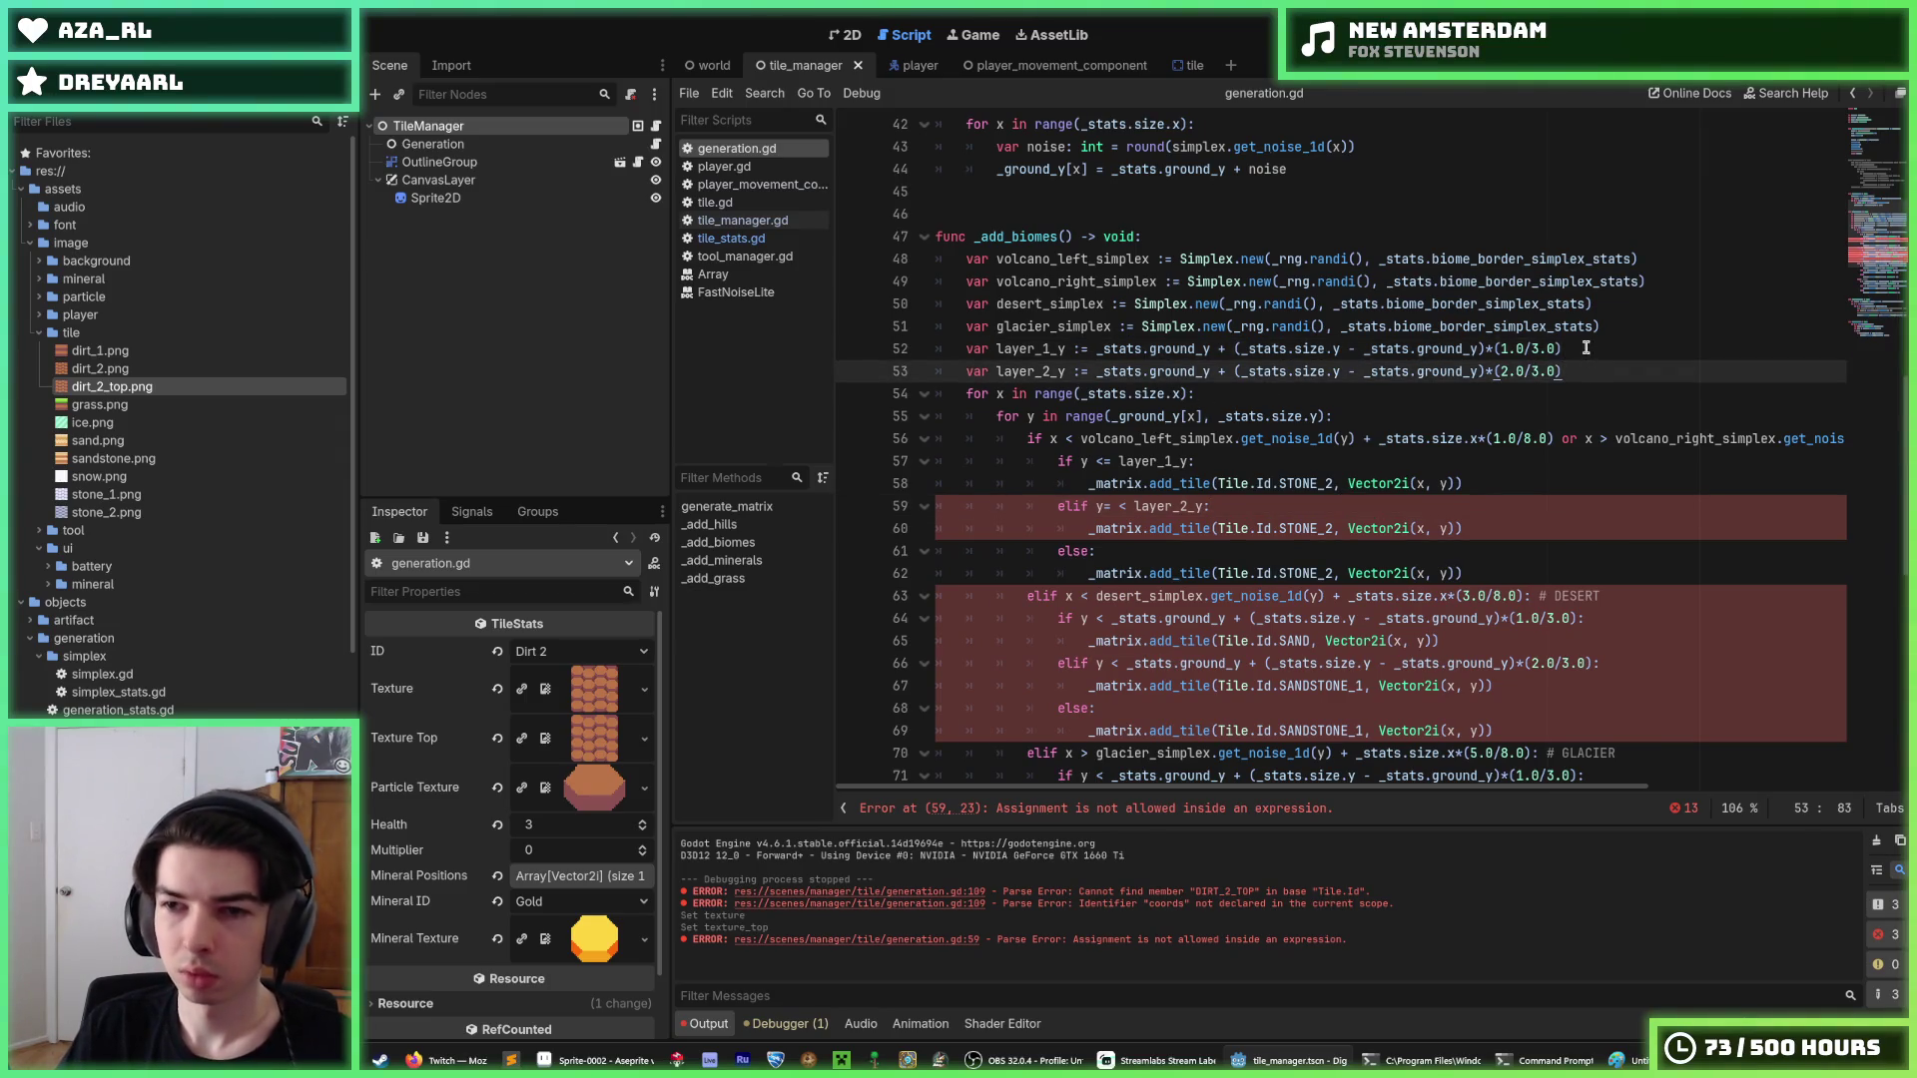
pyautogui.scroll(-1, 1561, 419)
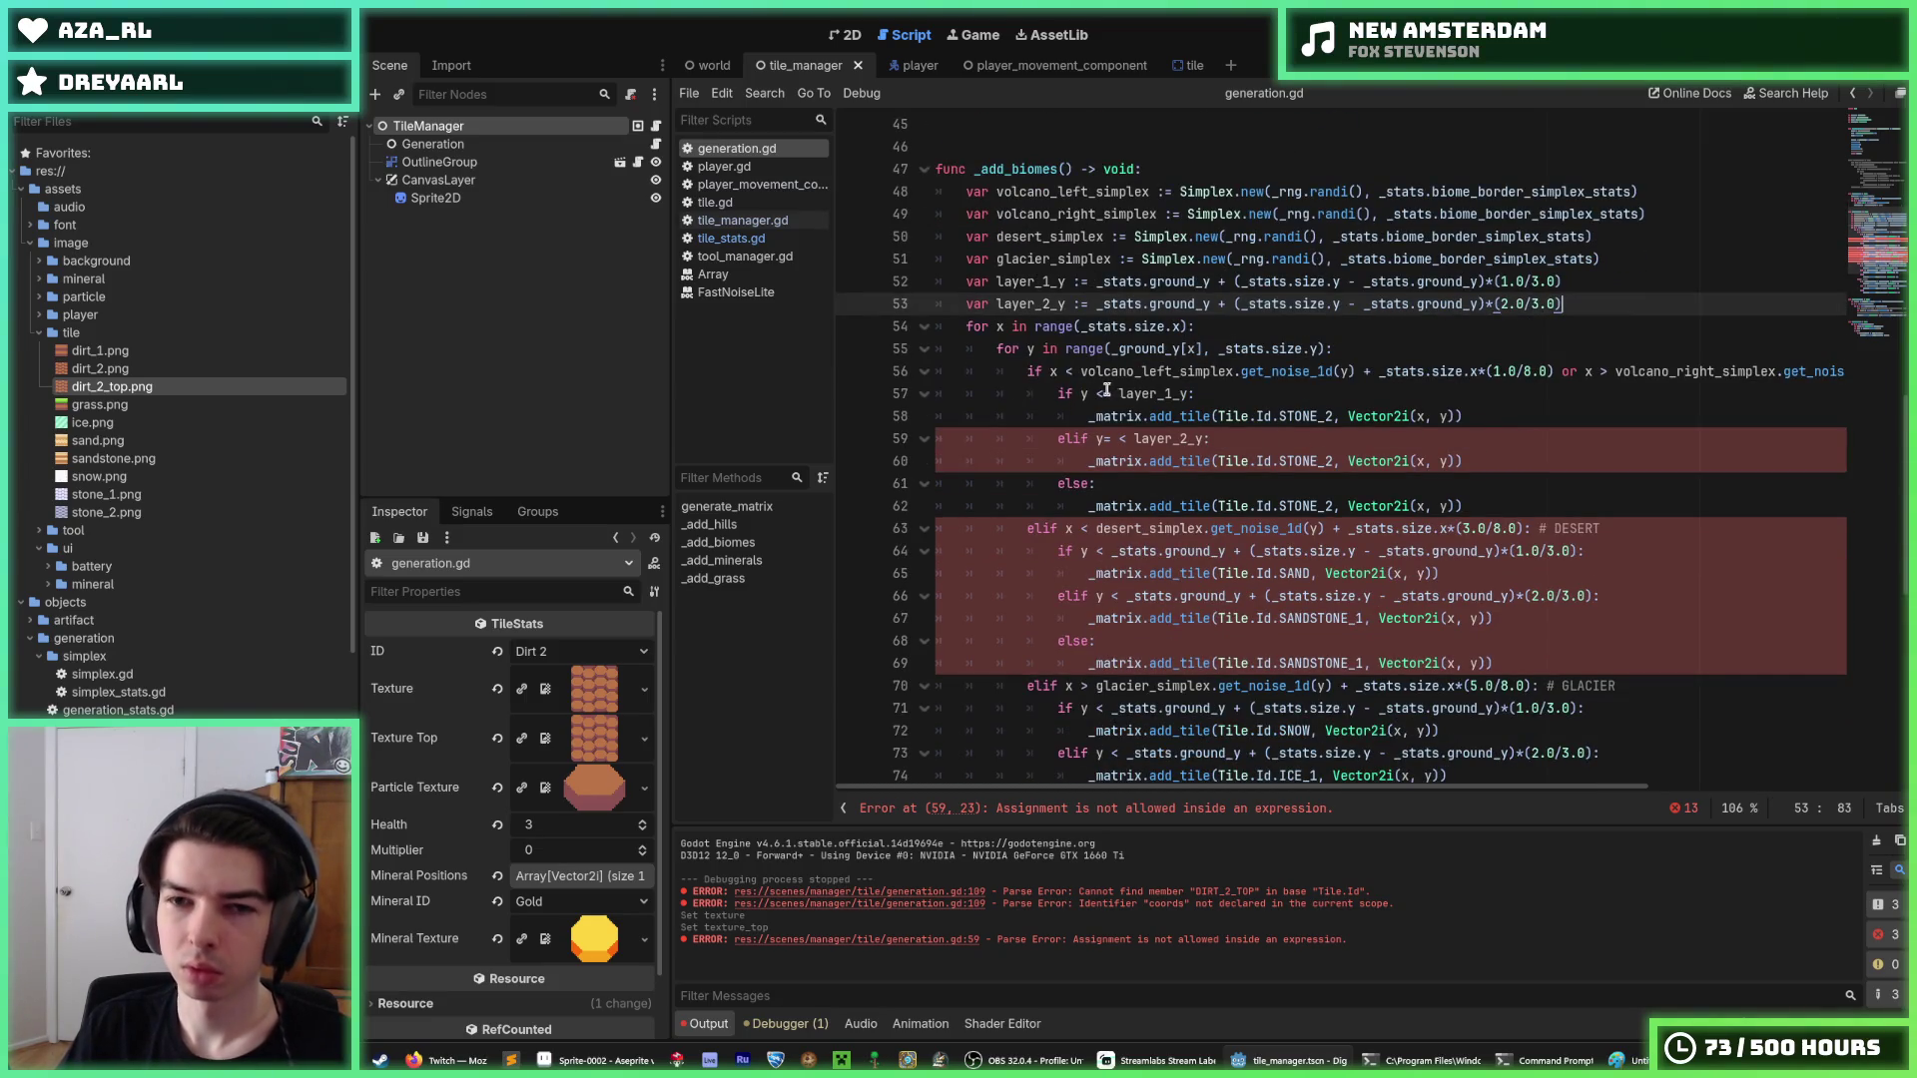
pyautogui.click(1065, 372)
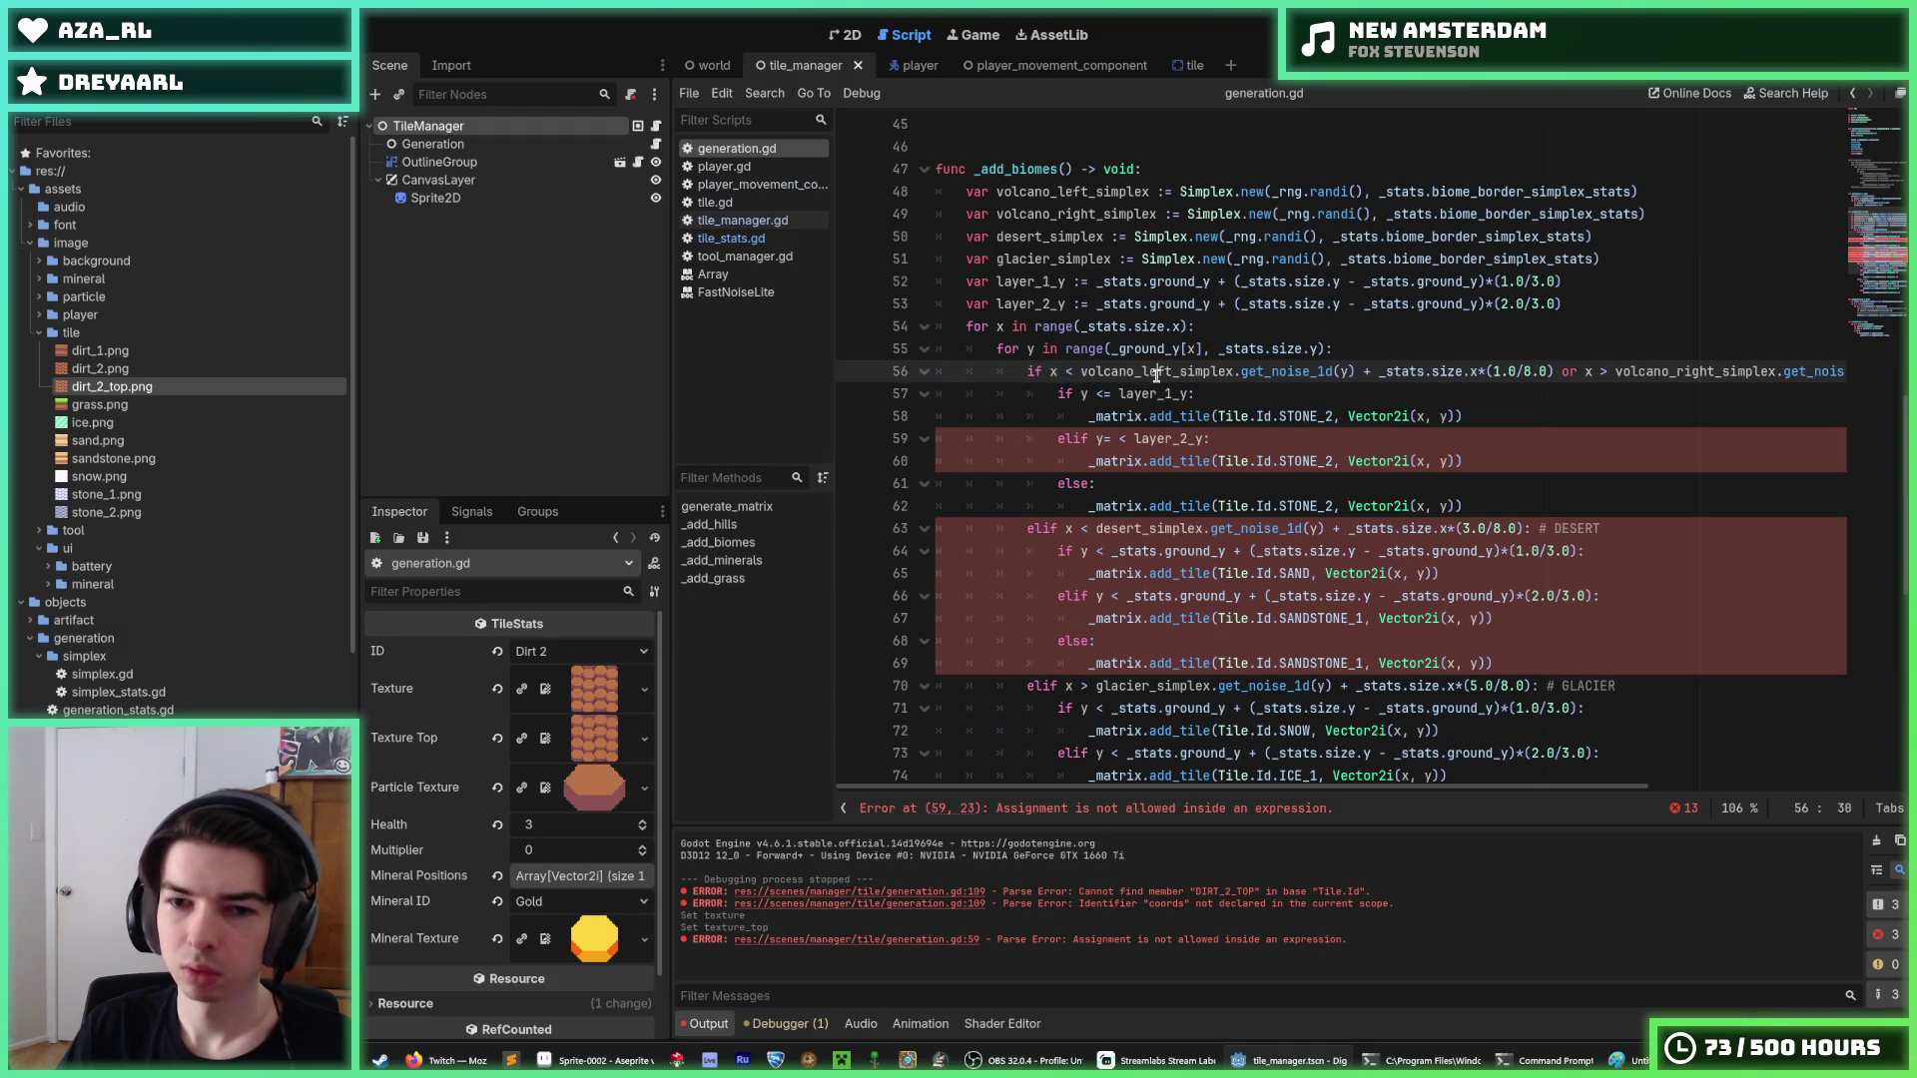
pyautogui.click(1242, 393)
pyautogui.click(1256, 371)
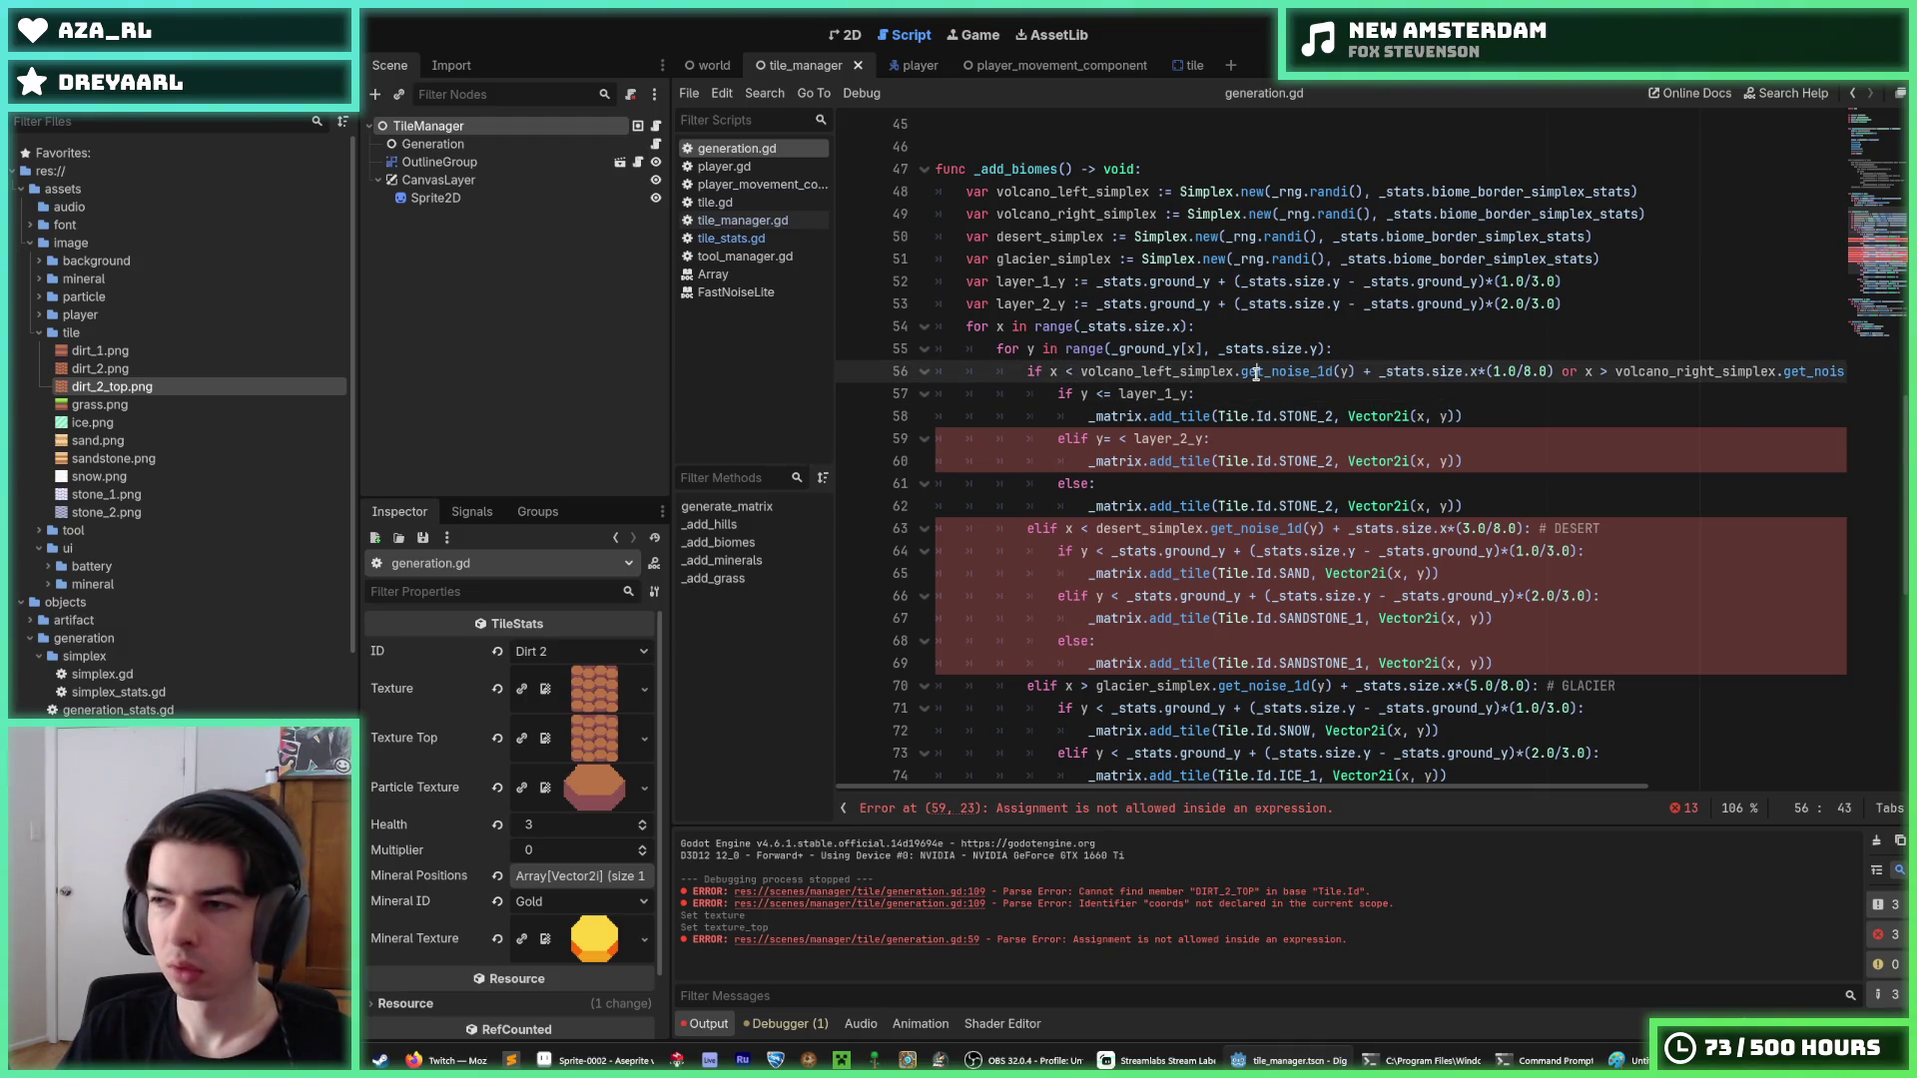
pyautogui.click(1220, 392)
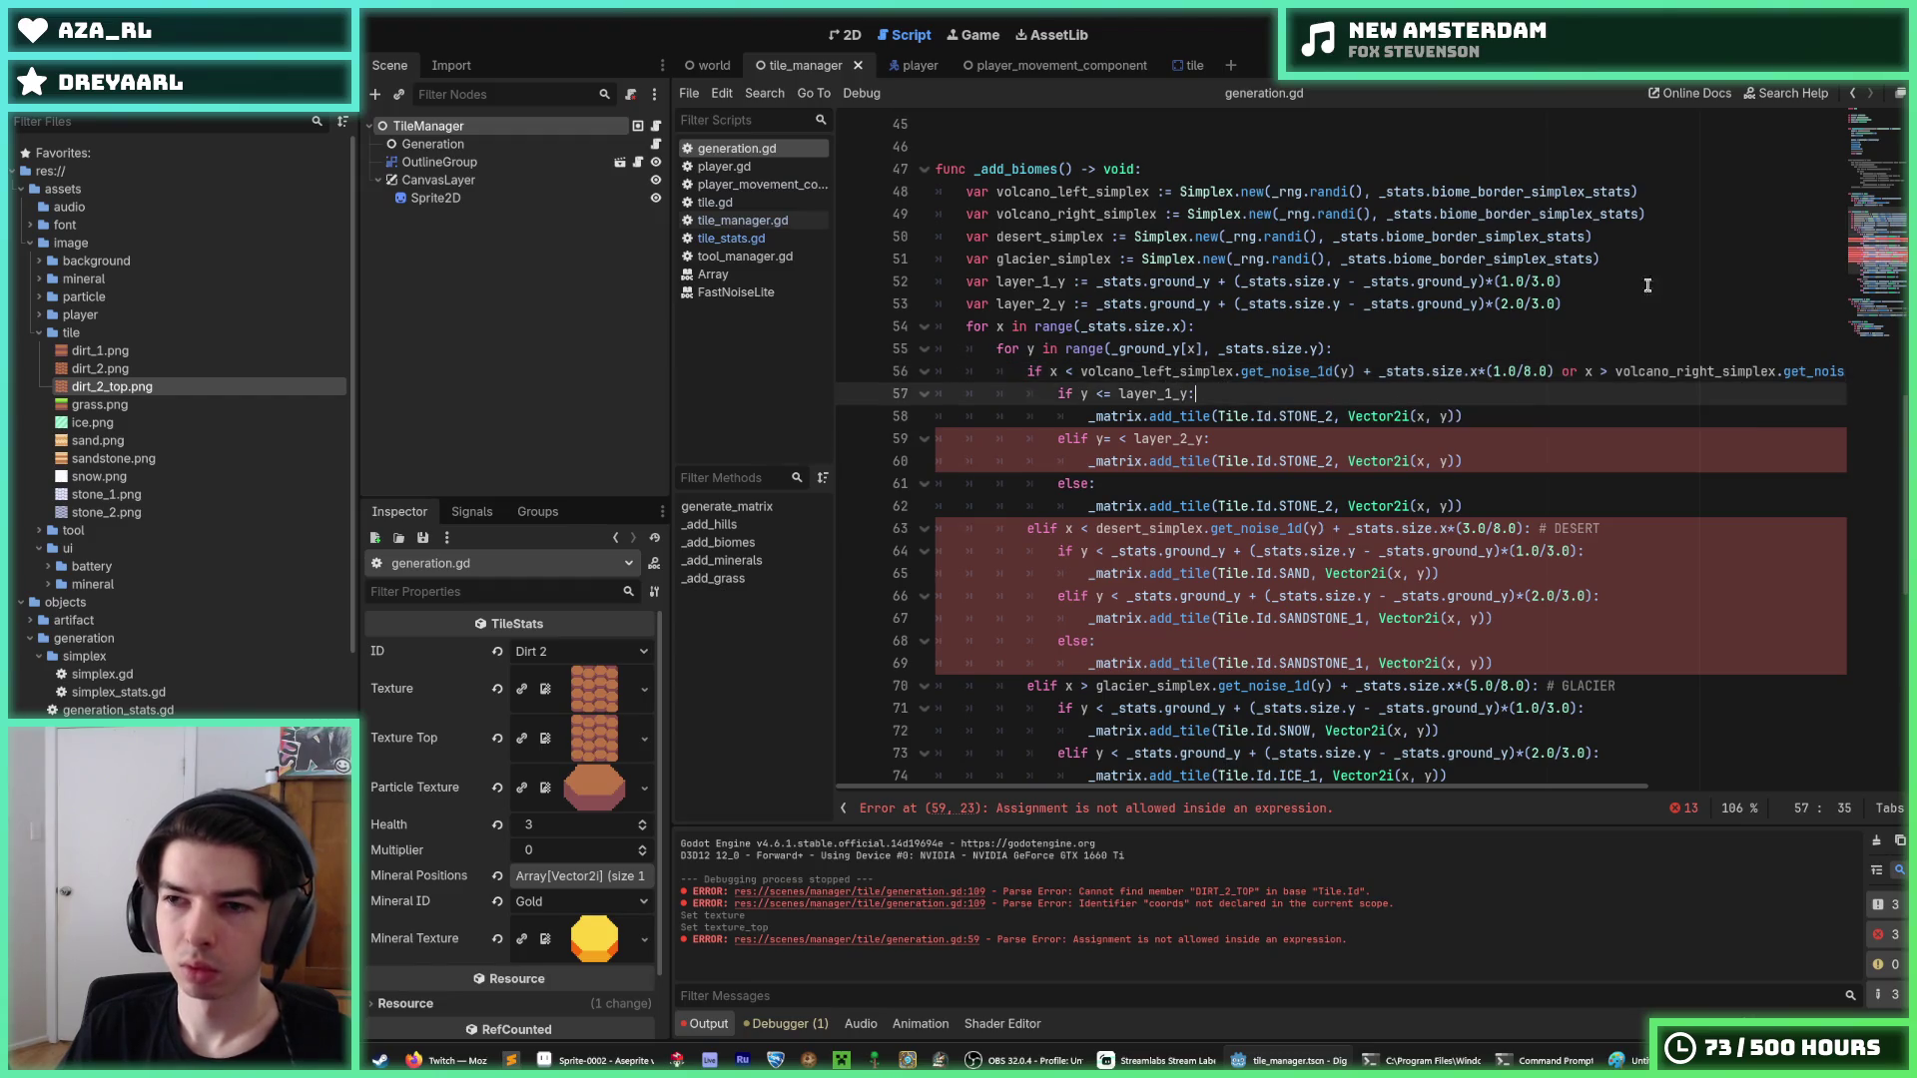
pyautogui.scroll(-8, 1883, 388)
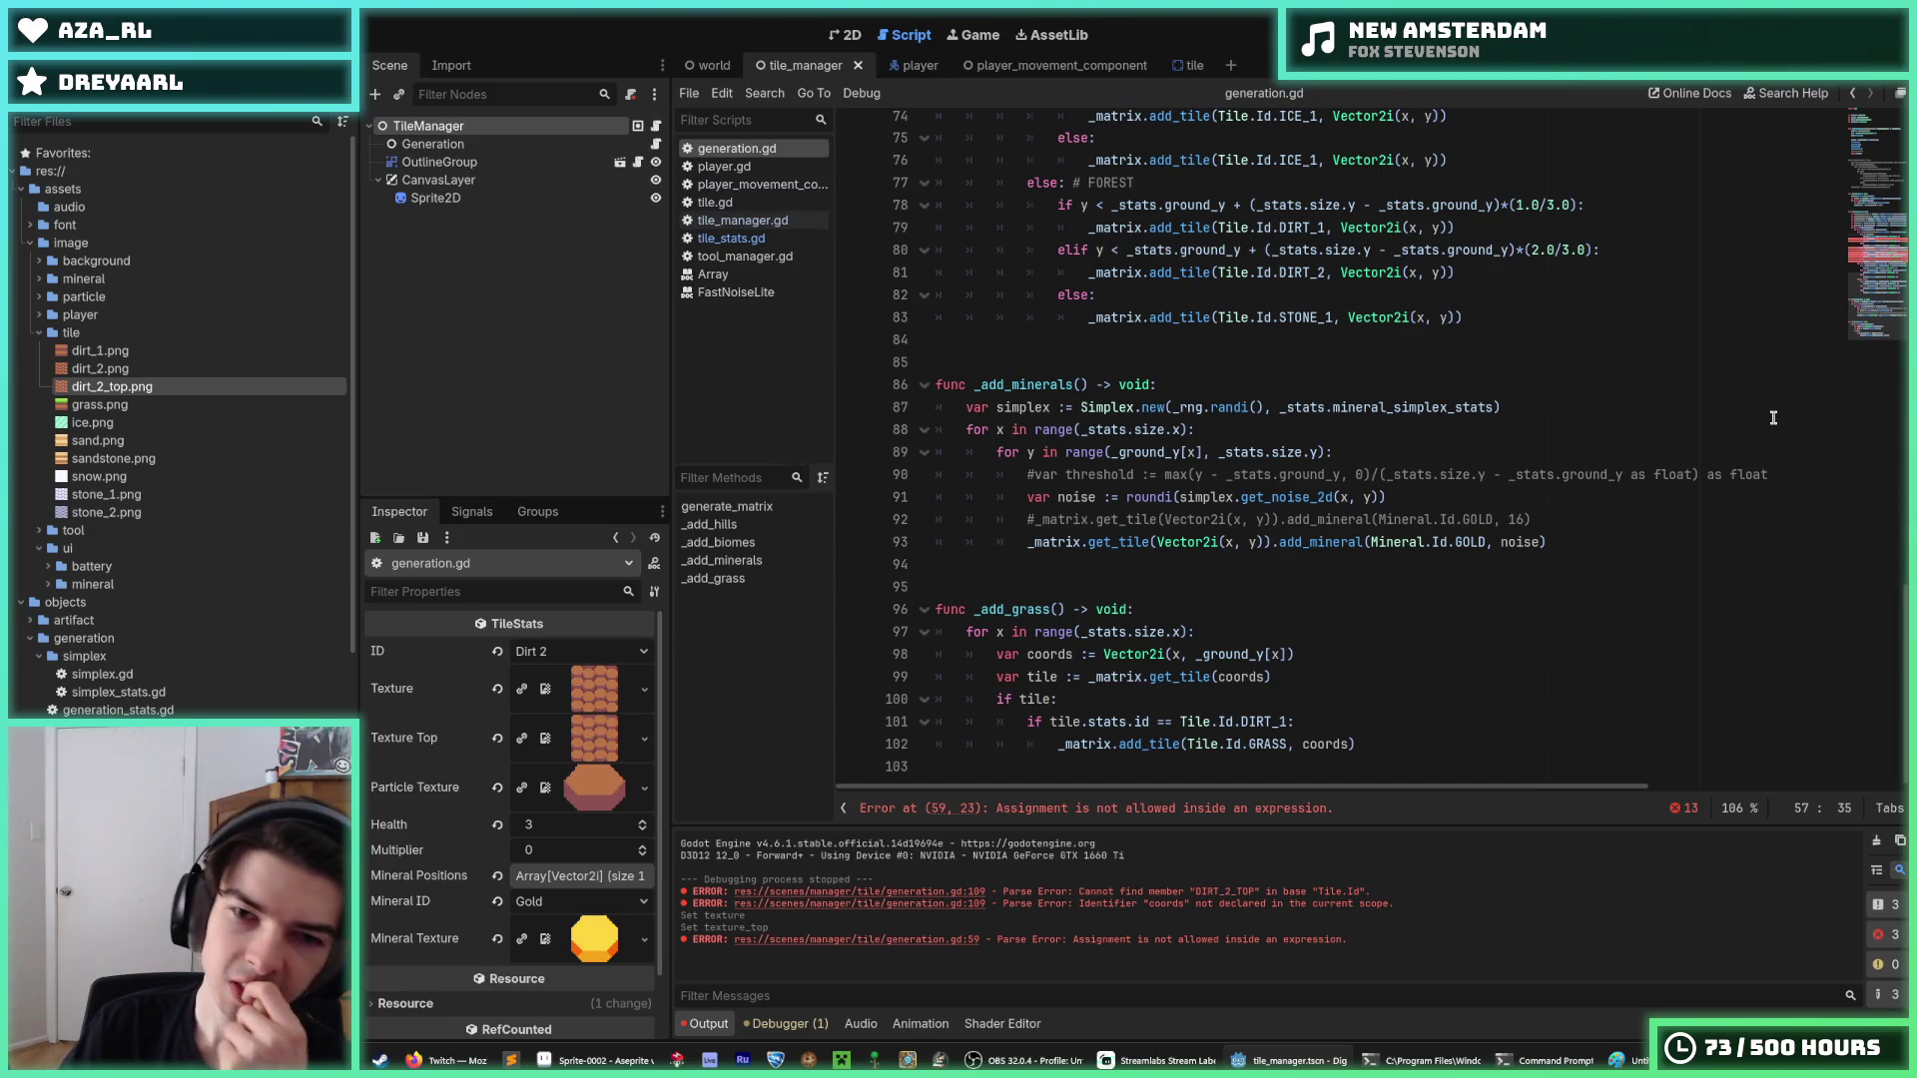
pyautogui.scroll(3, 1773, 417)
pyautogui.scroll(6, 1773, 418)
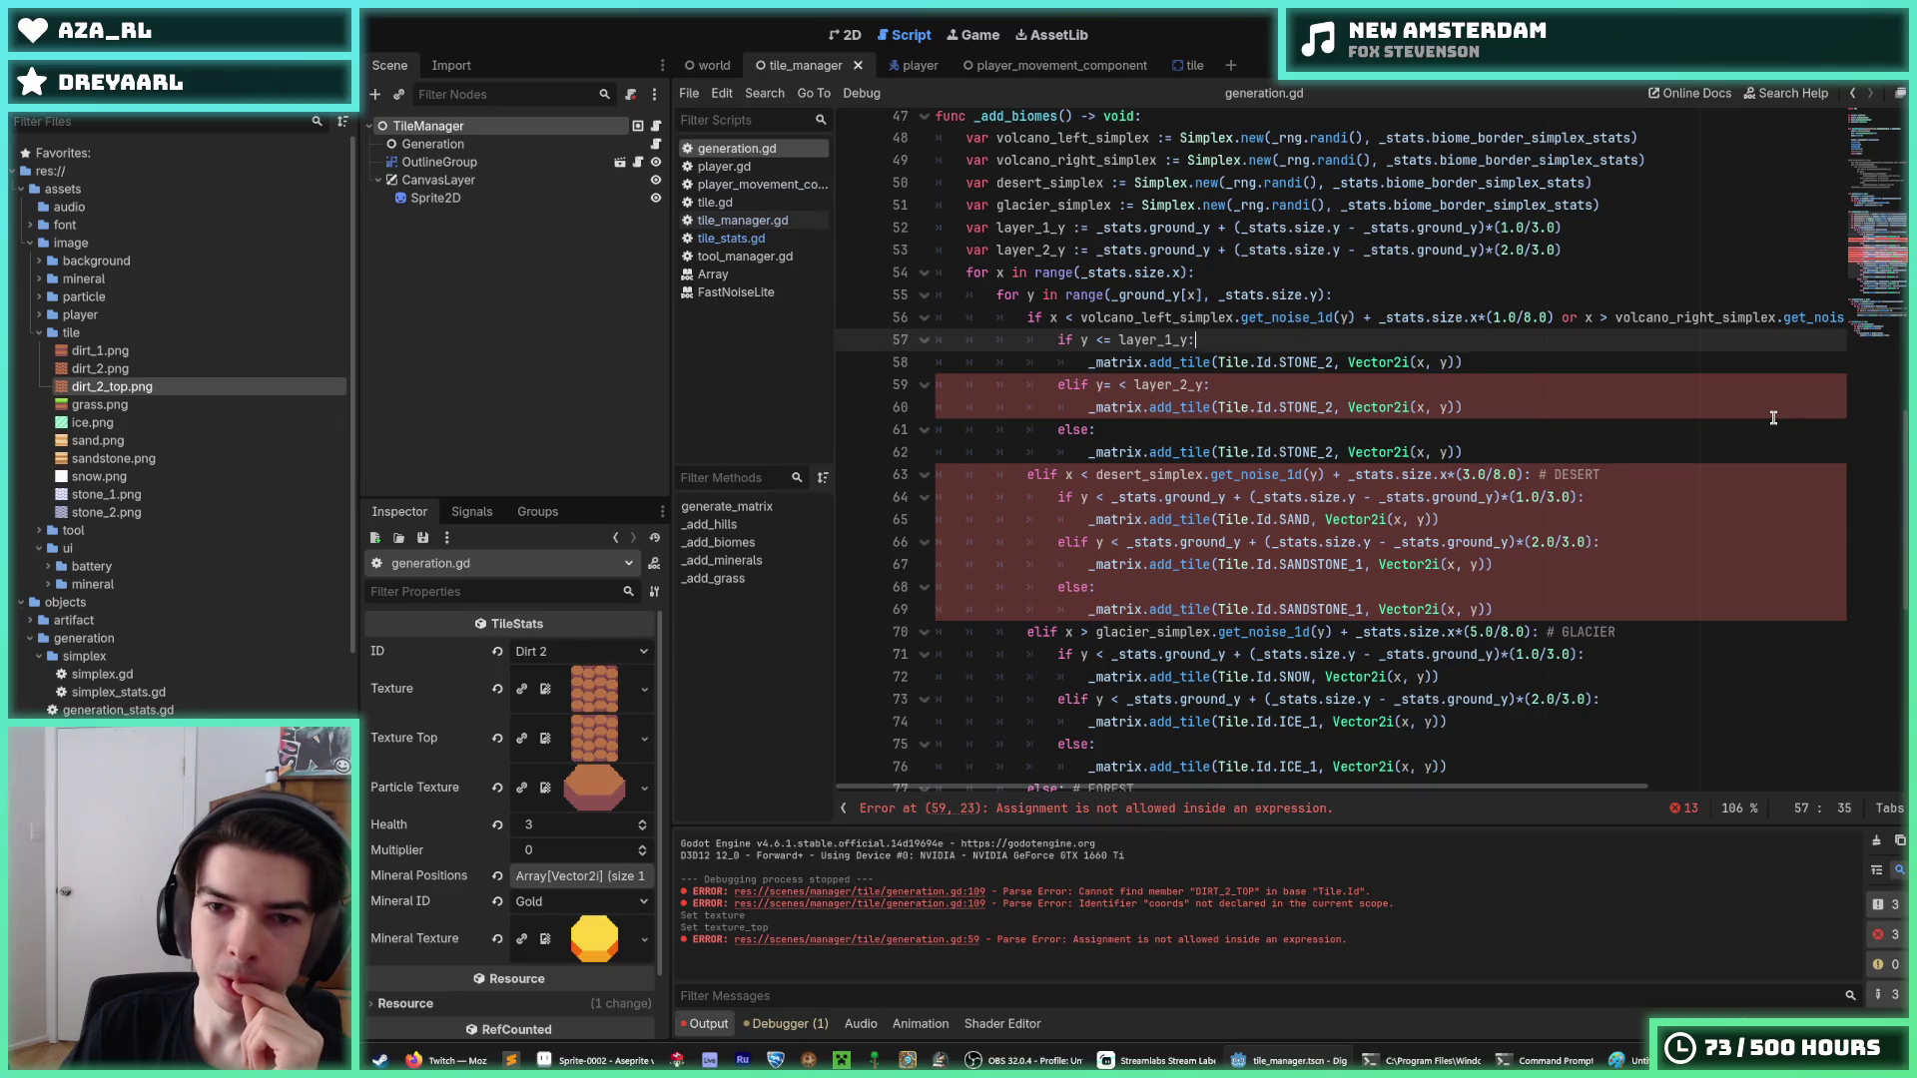
# Fix line 59 to read 'elif y <= layer_2_y:' and save generation.gd.
pyautogui.click(1126, 384)
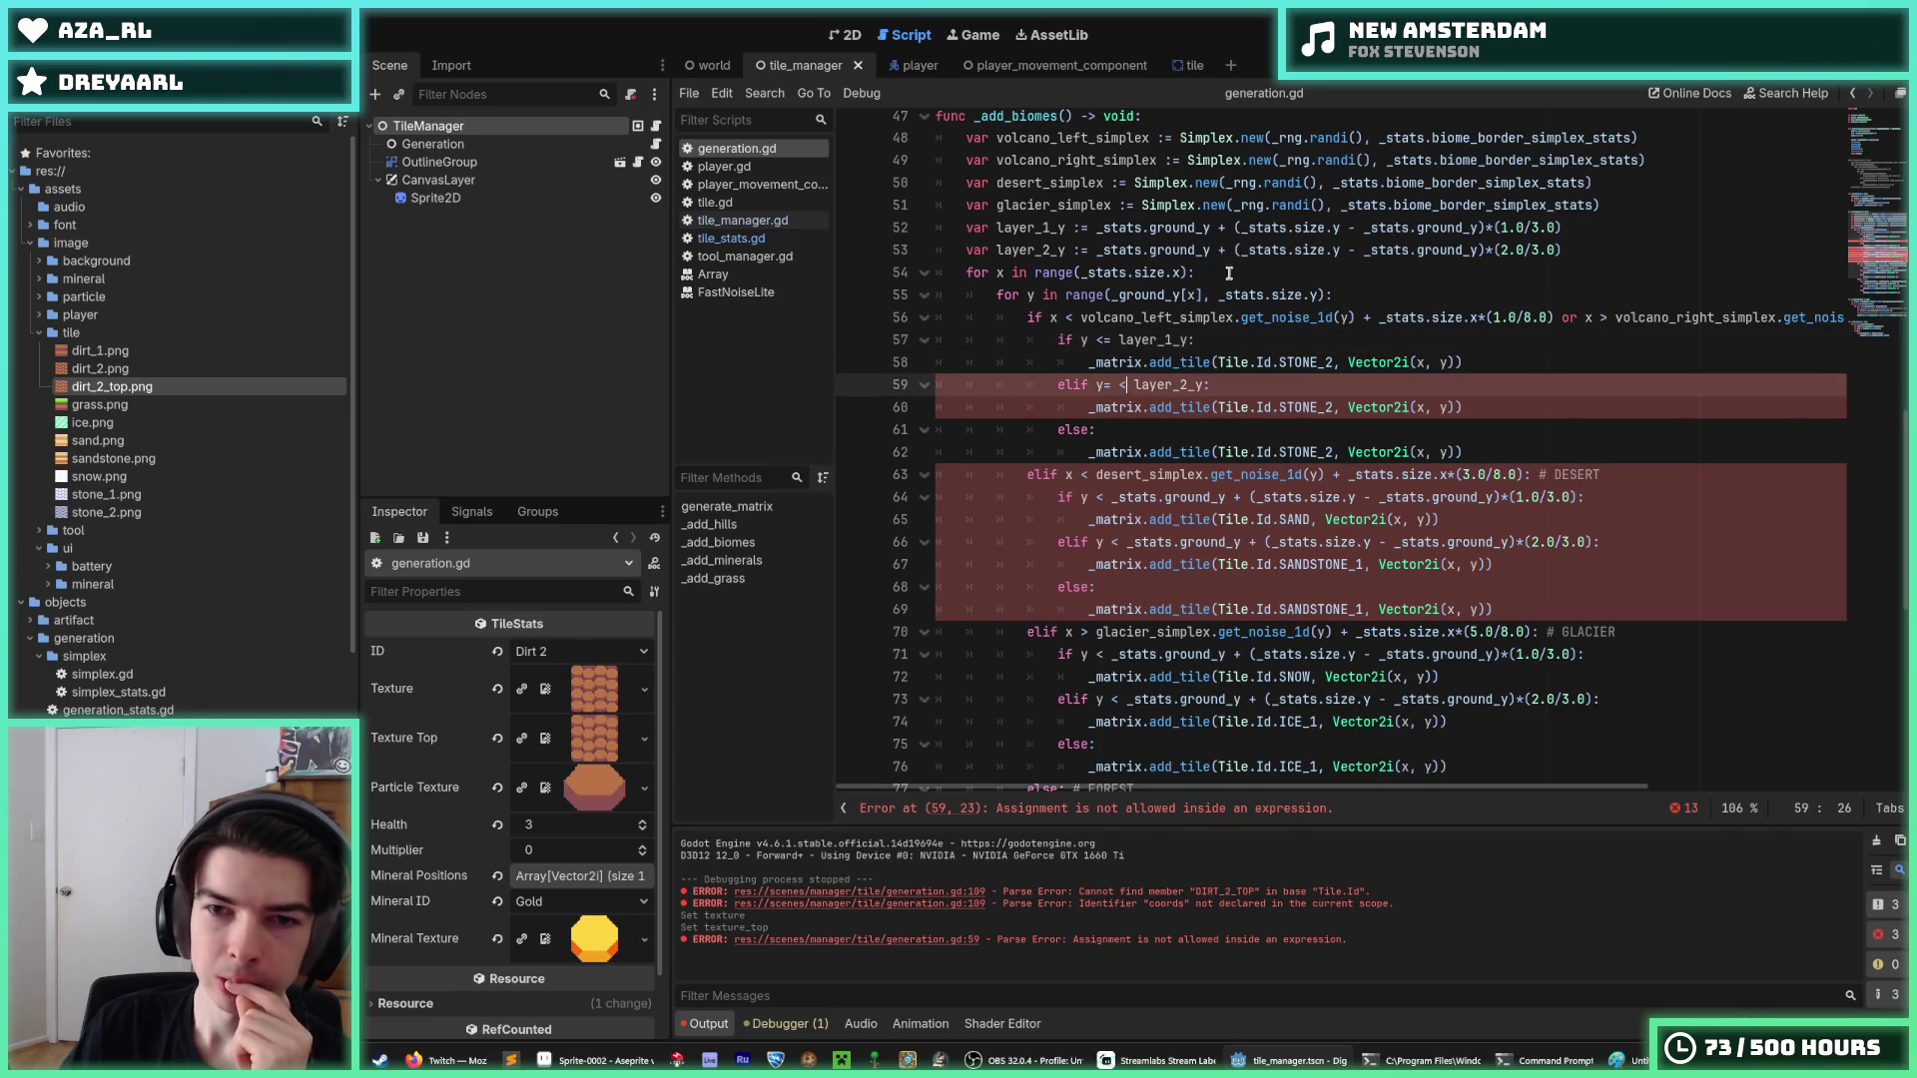
pyautogui.hotkey('ctrl', 'z')
pyautogui.hotkey('ctrl', 'z')
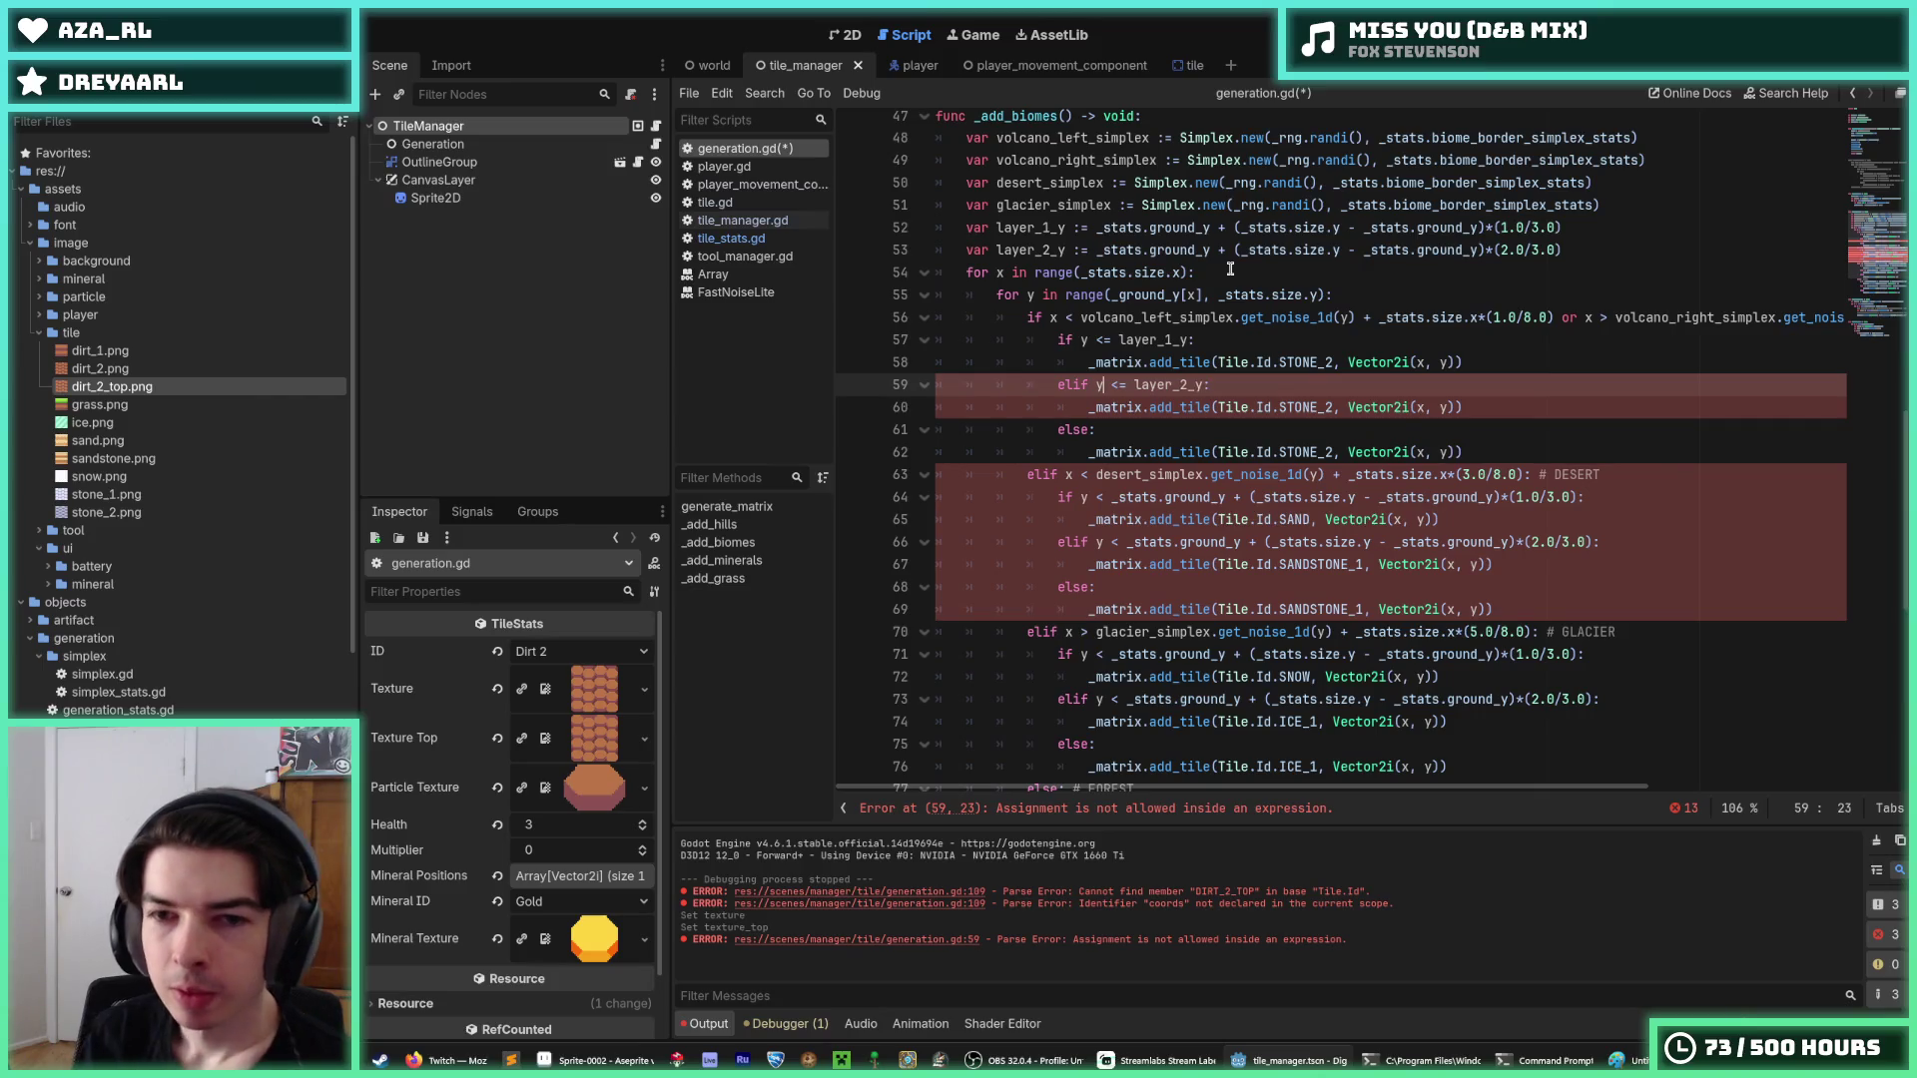
pyautogui.hotkey('ctrl', 's')
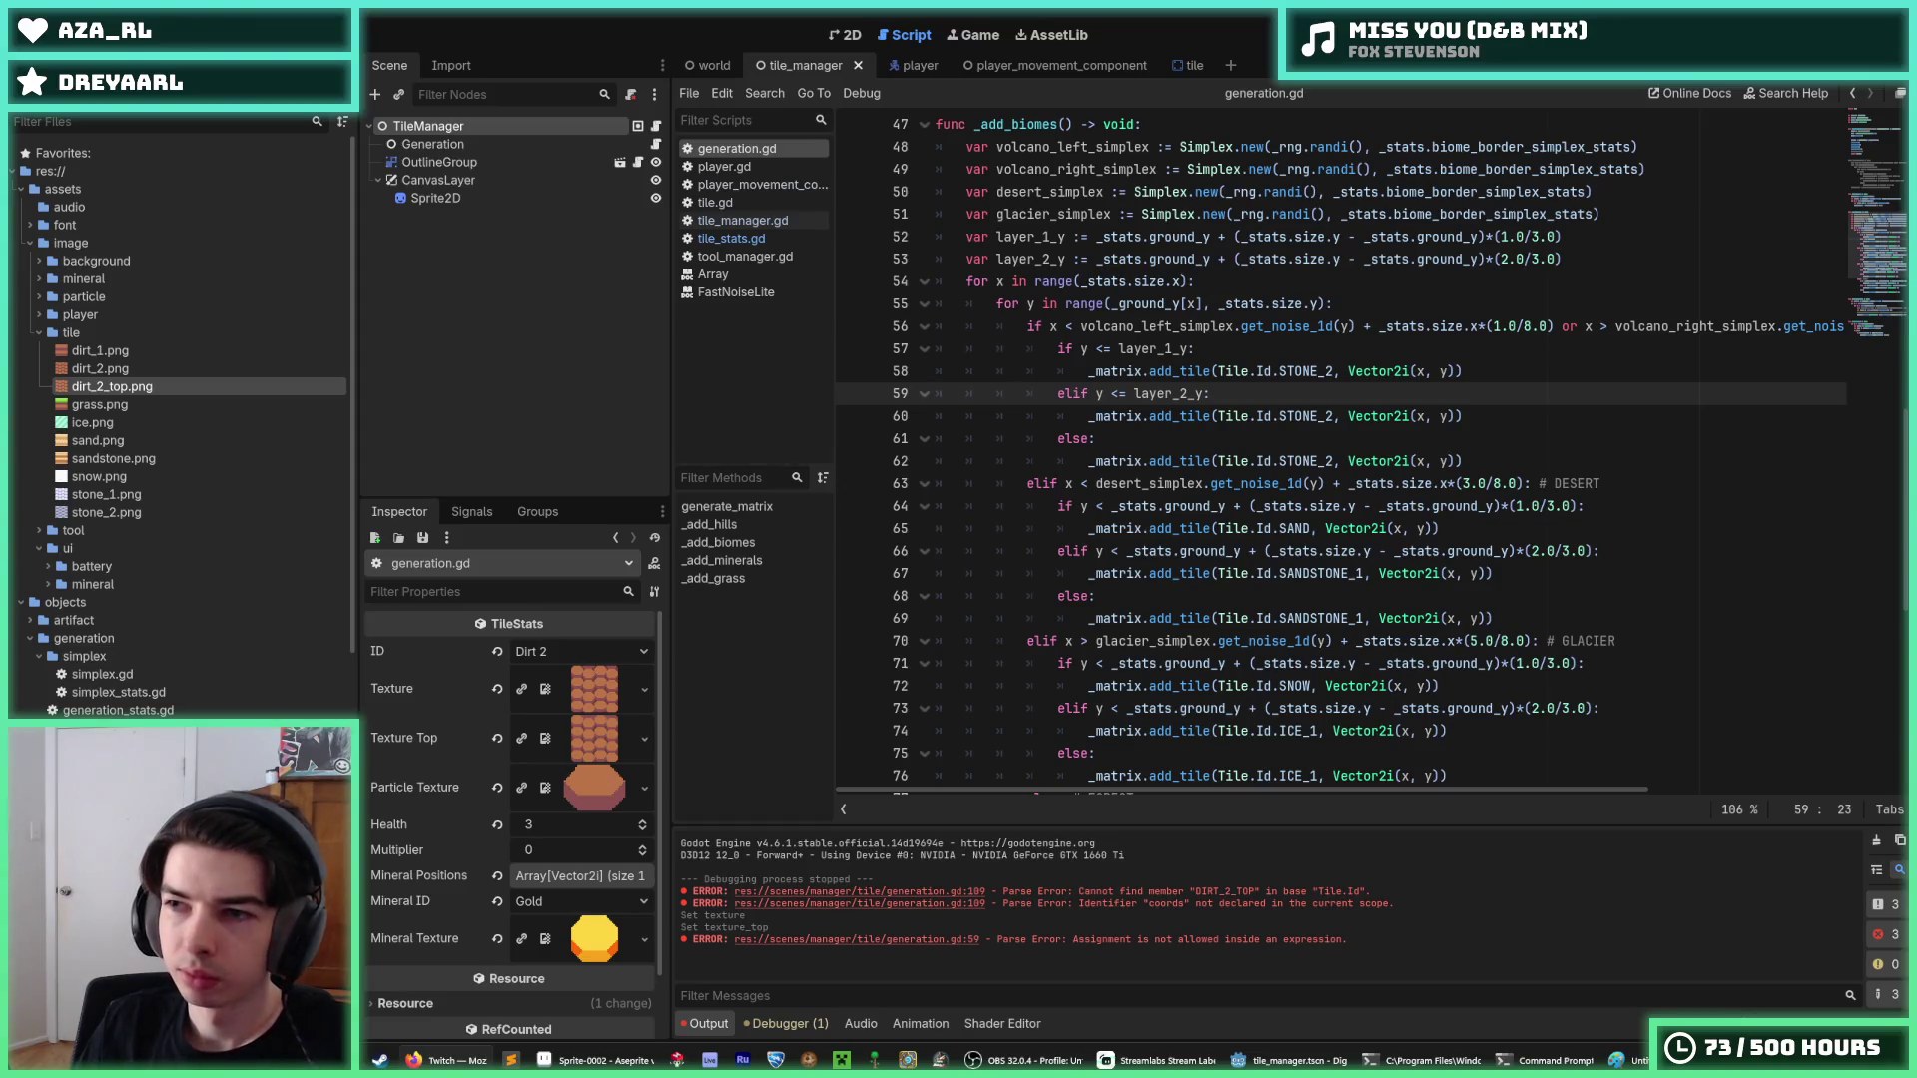
pyautogui.click(1384, 417)
pyautogui.hotkey('ctrl', 's')
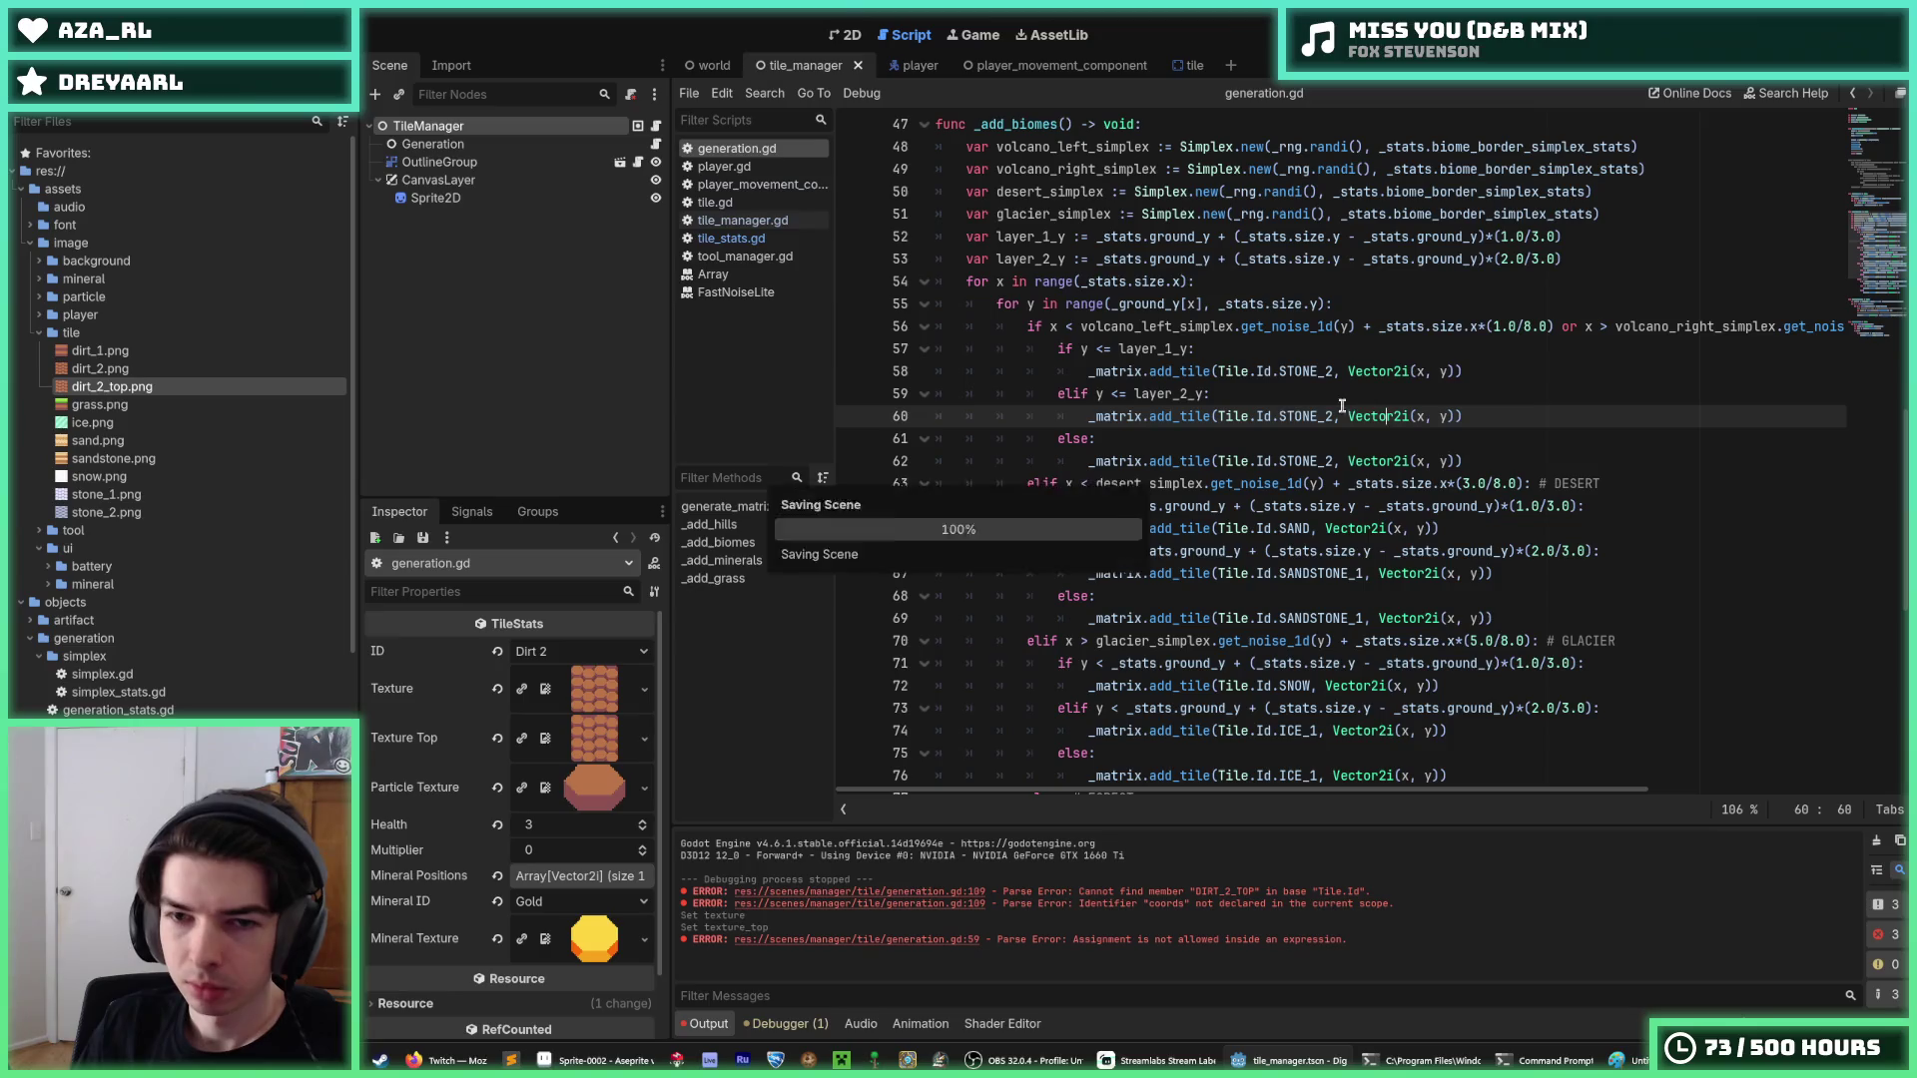
# Save, then copy 'y <= layer_2_y:' over the desert middle-layer condition on line 66.
pyautogui.click(1282, 394)
pyautogui.hotkey('ctrl', 's')
pyautogui.scroll(-2, 1282, 410)
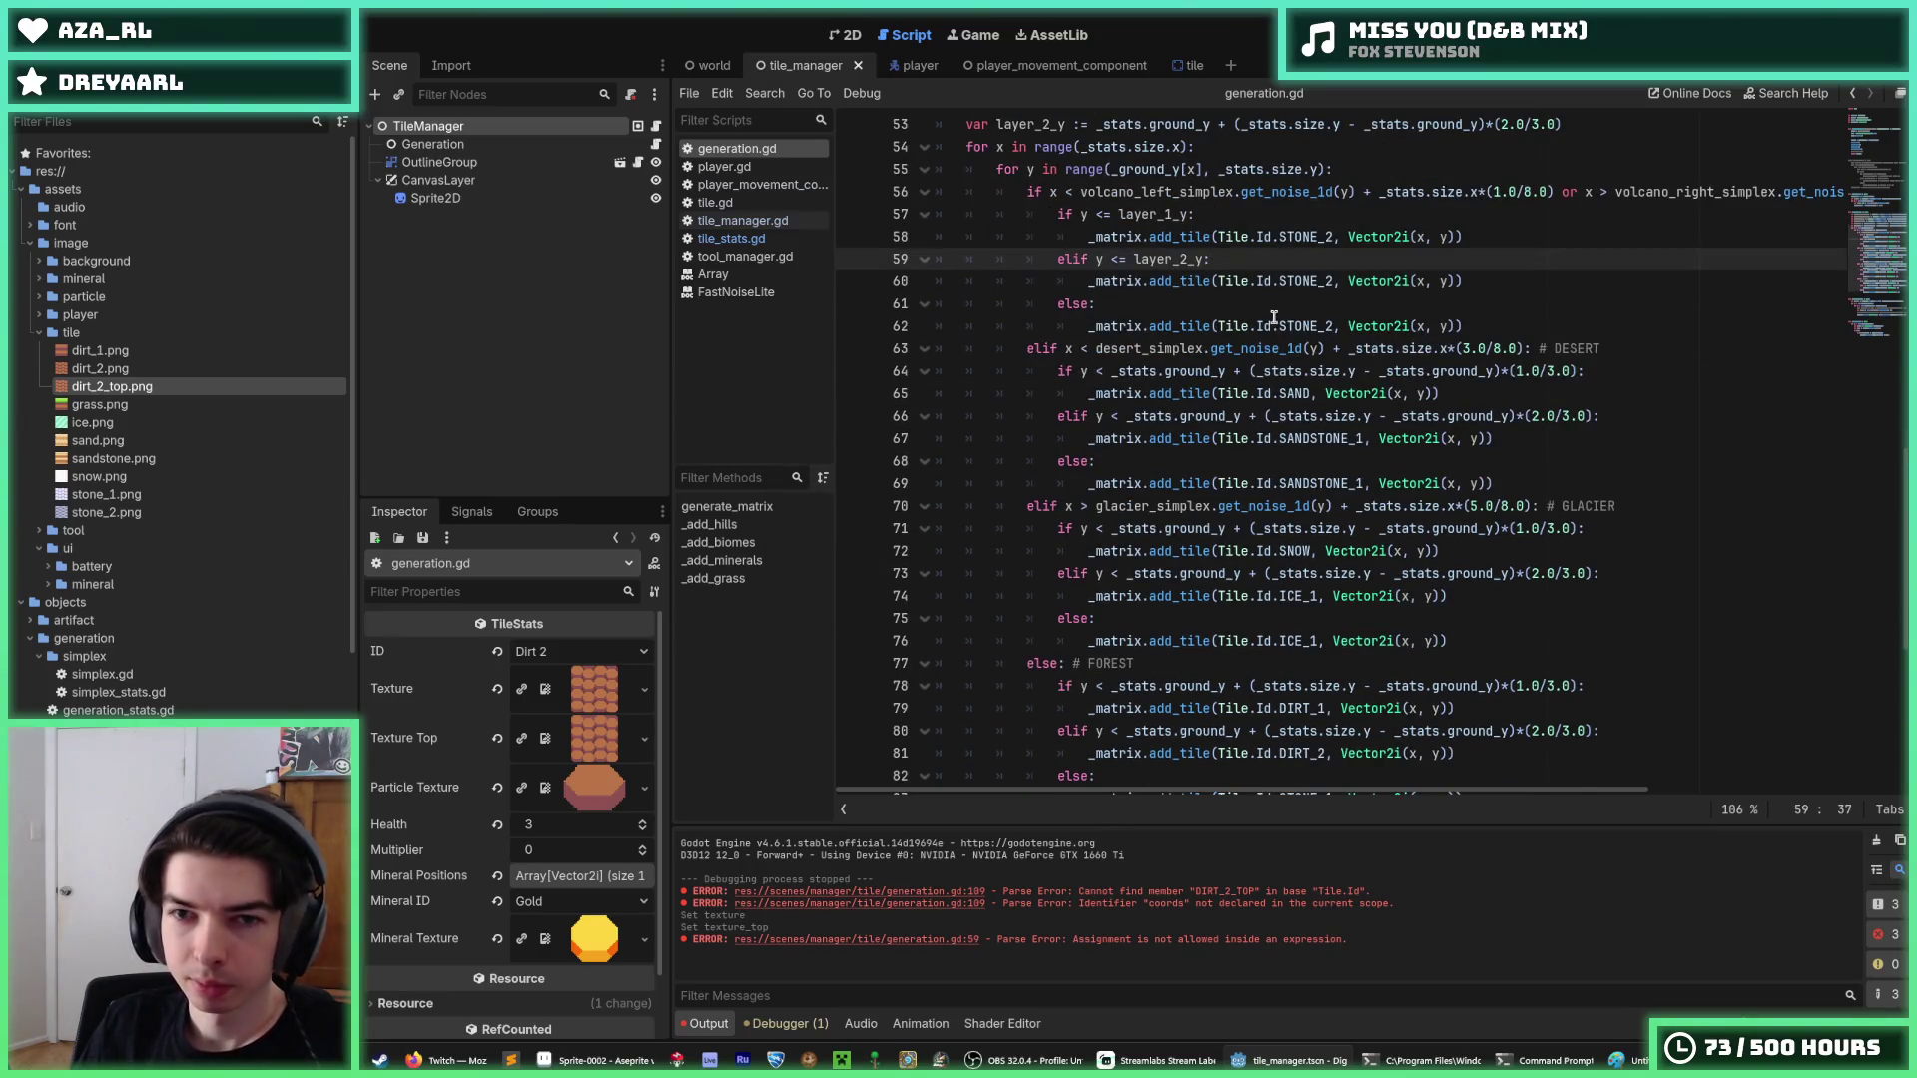
pyautogui.scroll(1, 1272, 334)
pyautogui.moveTo(1236, 330); pyautogui.dragTo(1098, 329)
pyautogui.hotkey('ctrl', 'c')
pyautogui.moveTo(1601, 485); pyautogui.dragTo(1092, 485)
pyautogui.hotkey('ctrl', 'v')
# Replace the glacier (line 73) and forest (line 80) middle-layer conditions with 'y <= layer_2_y:'.
pyautogui.click(1619, 641)
pyautogui.moveTo(1619, 640); pyautogui.dragTo(1114, 641)
pyautogui.hotkey('ctrl', 'v')
pyautogui.scroll(-2, 1477, 651)
pyautogui.moveTo(1601, 663); pyautogui.dragTo(1098, 663)
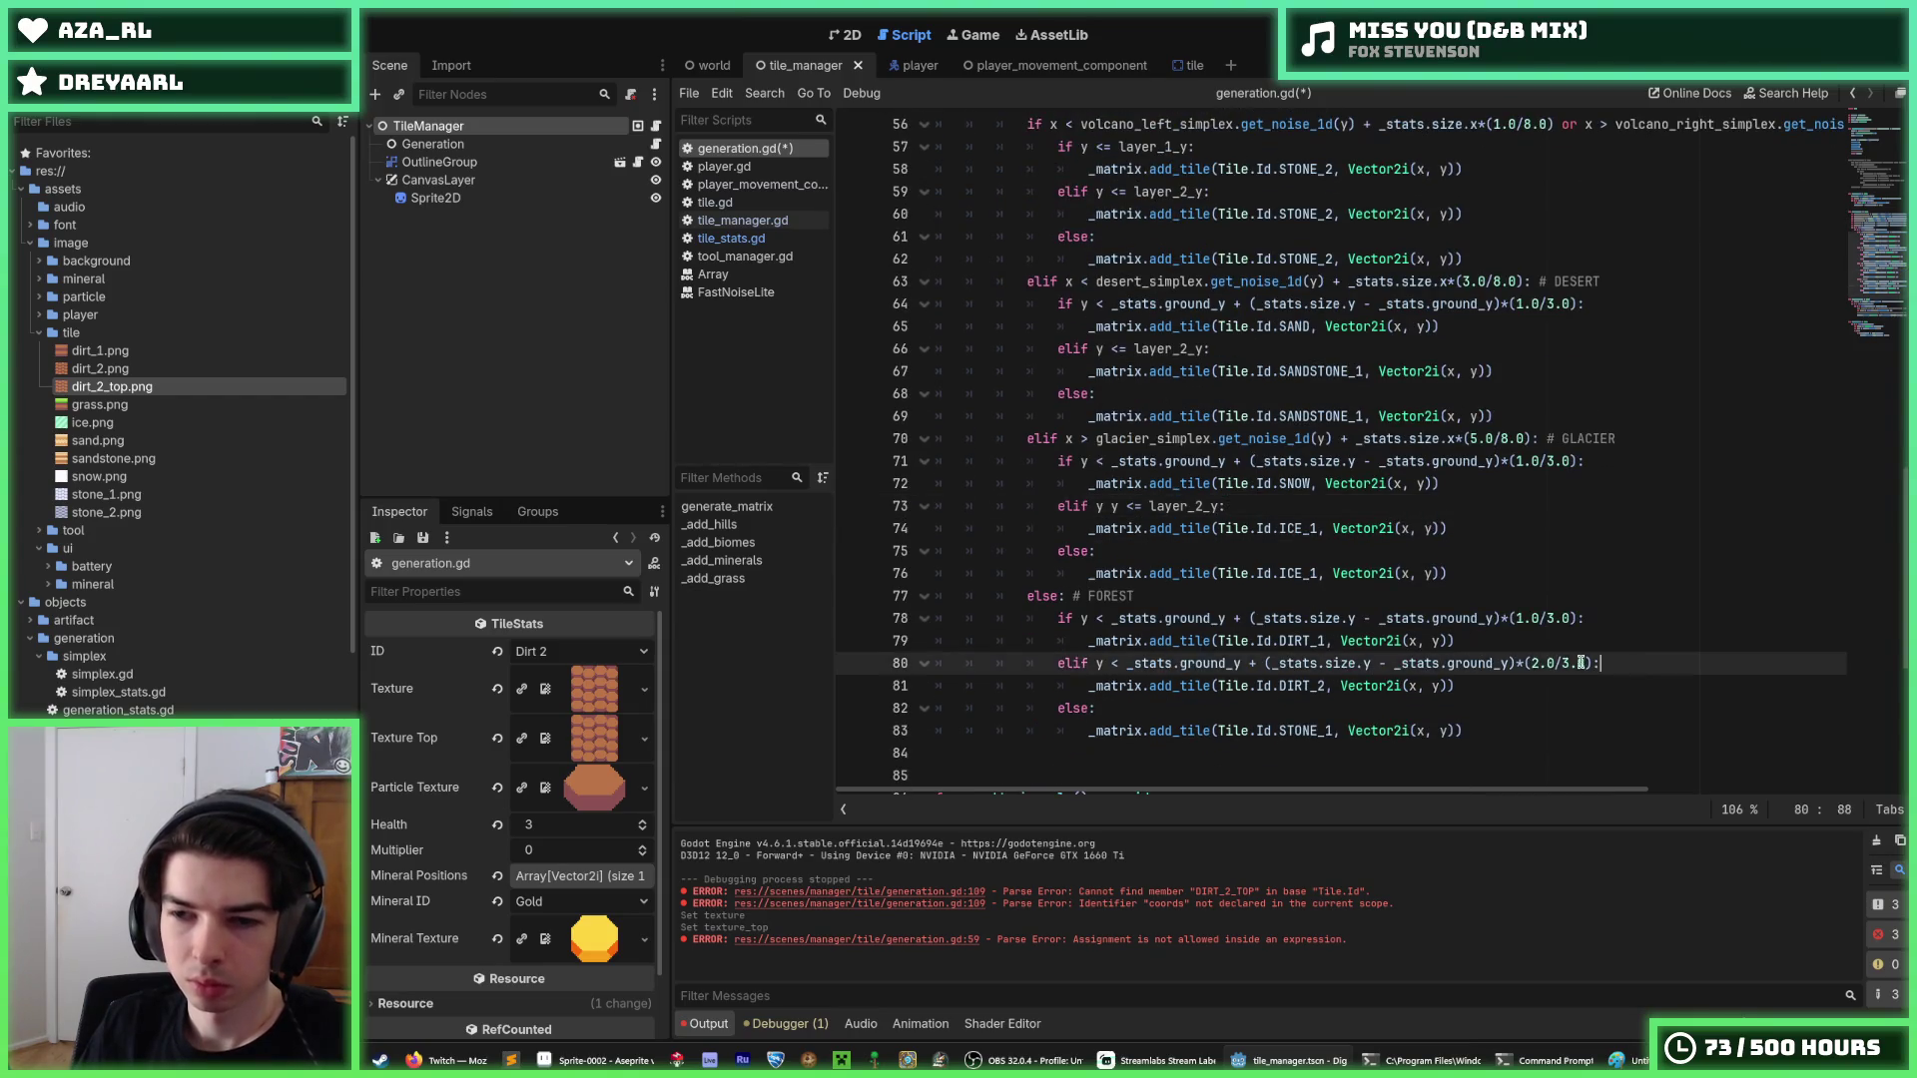
pyautogui.hotkey('ctrl', 'v')
# Replace all matching top-layer conditions with 'y <= layer_1_y:' and save generation.gd.
pyautogui.moveTo(1194, 146); pyautogui.dragTo(1080, 146)
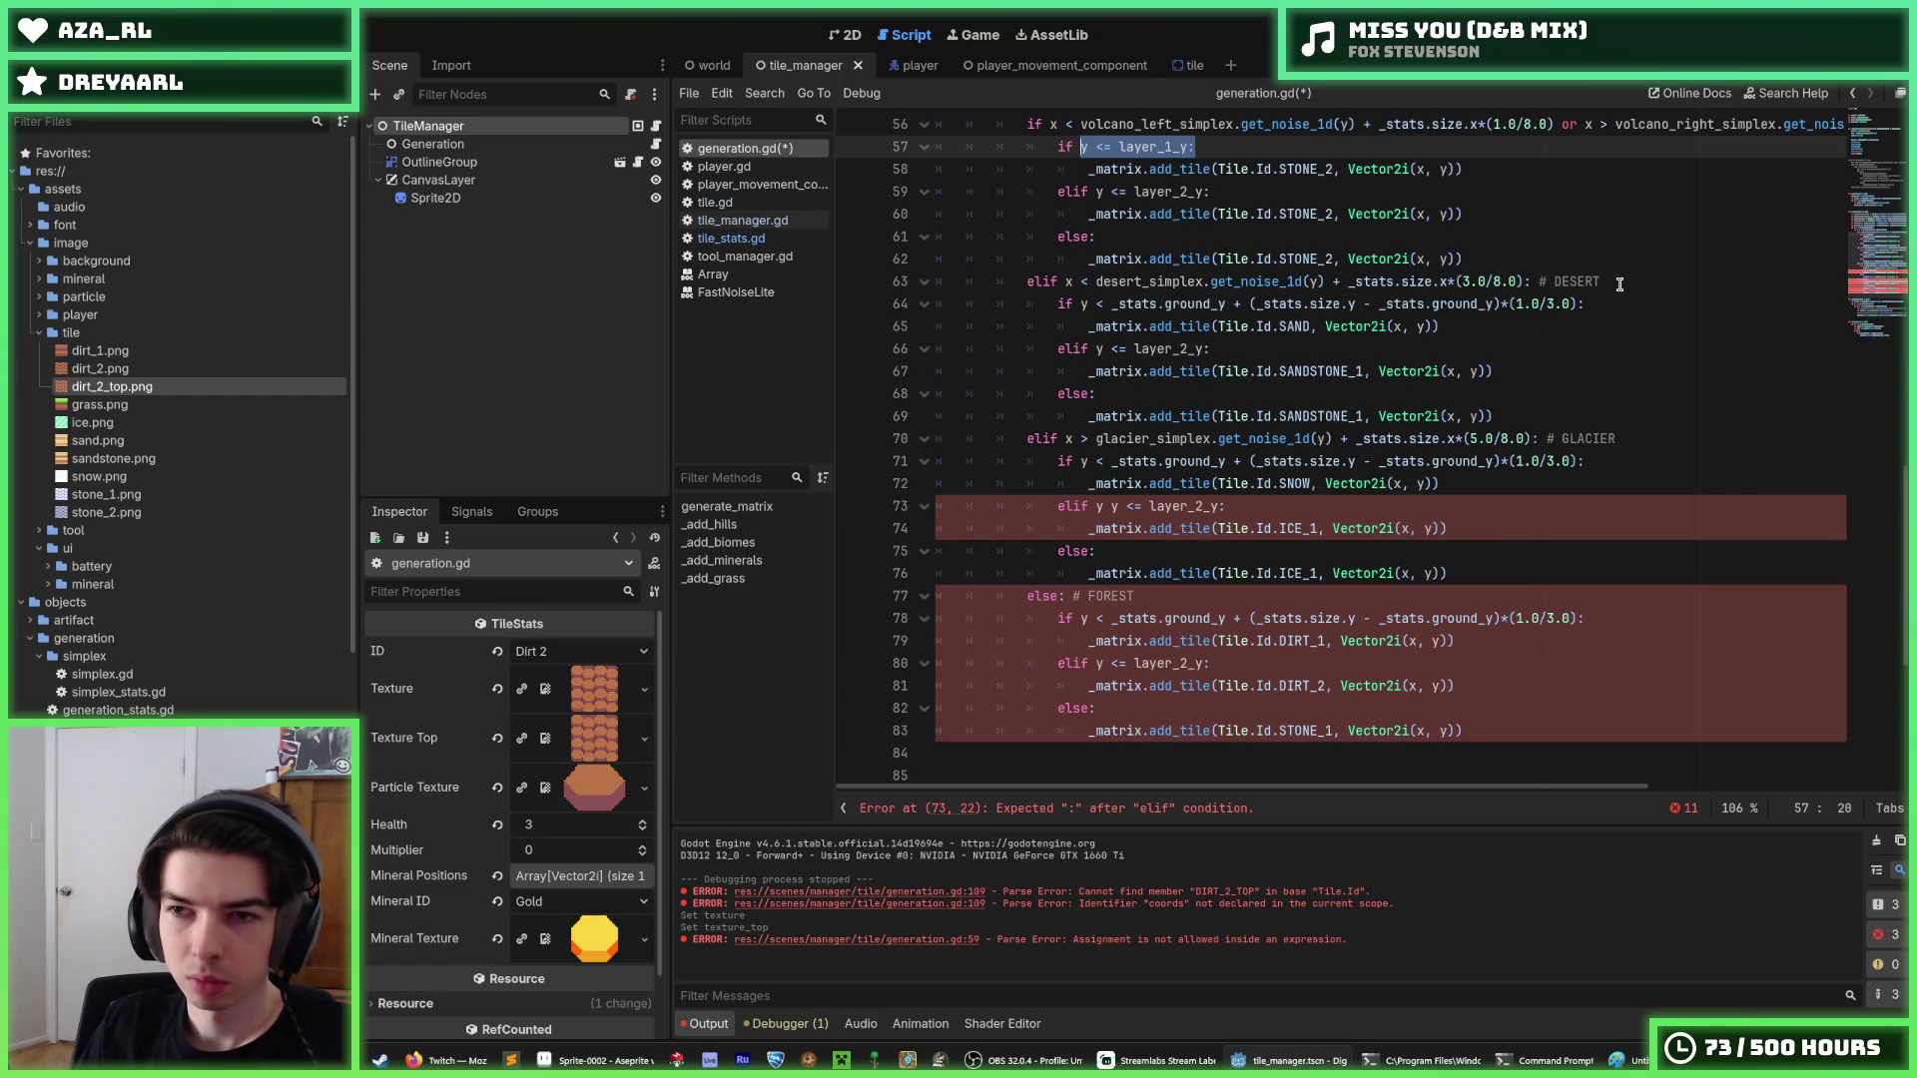
pyautogui.moveTo(1533, 281); pyautogui.dragTo(1102, 281)
pyautogui.click(1102, 281)
pyautogui.moveTo(1584, 304); pyautogui.dragTo(1080, 304)
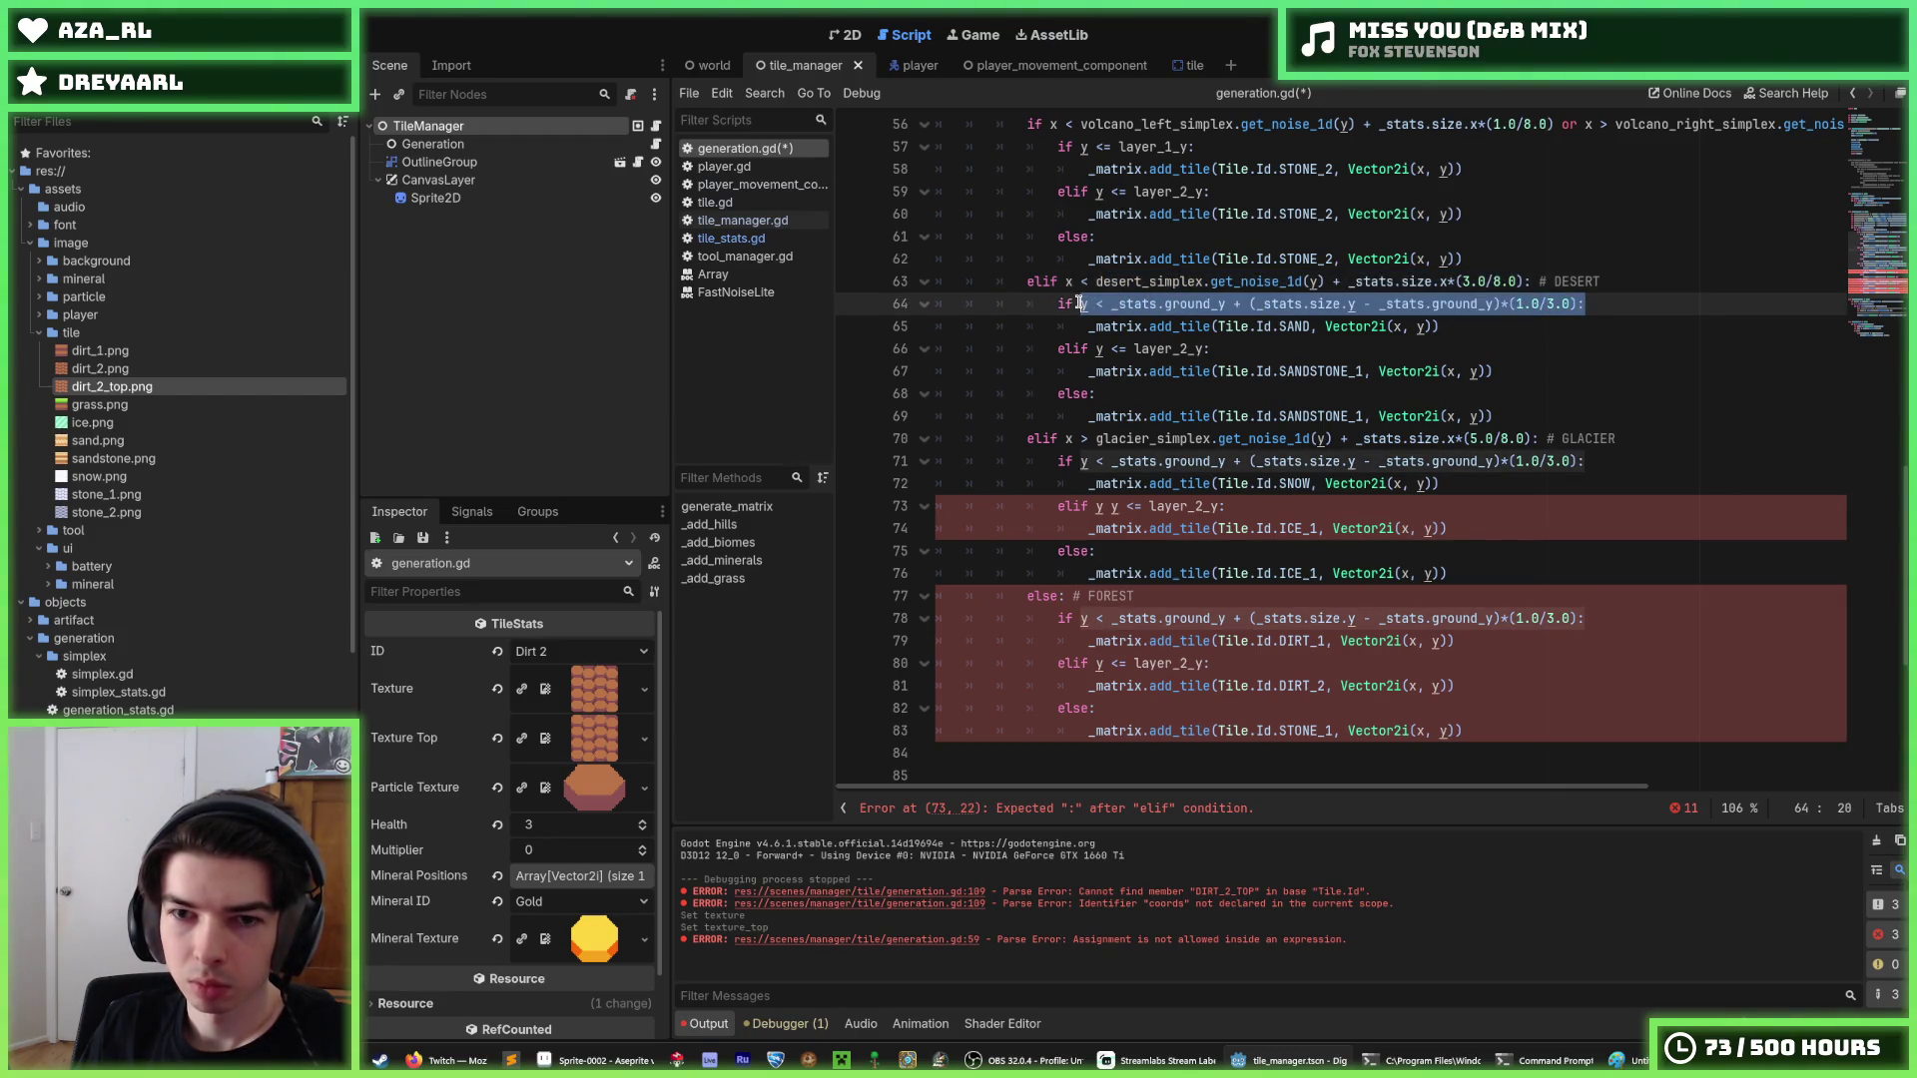
pyautogui.hotkey('ctrl', 'd')
pyautogui.hotkey('ctrl', 'd')
pyautogui.hotkey('ctrl', 'v')
pyautogui.click(1348, 483)
pyautogui.scroll(2, 1348, 483)
pyautogui.click(1272, 437)
pyautogui.hotkey('ctrl', 's')
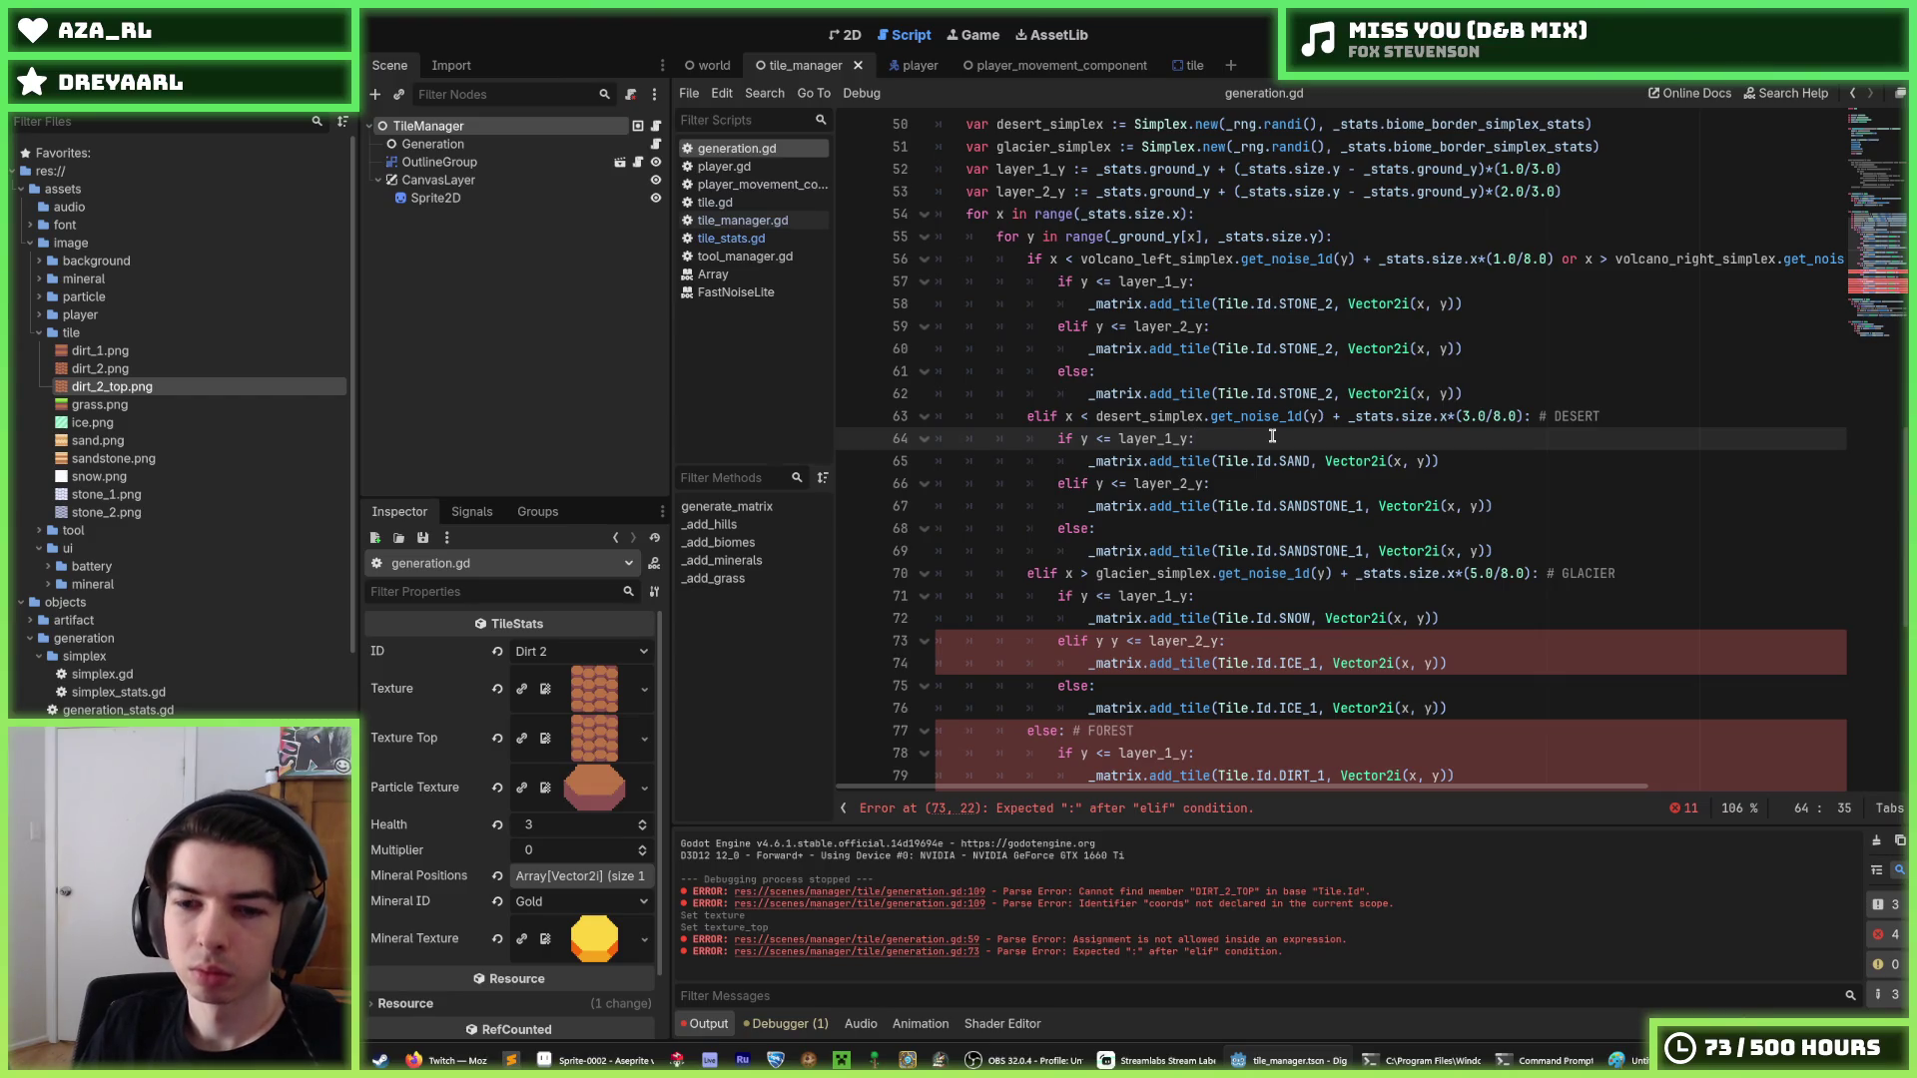
# Delete the stray 'y' causing the error on line 73 and save generation.gd.
pyautogui.scroll(-2, 1272, 436)
pyautogui.scroll(-1, 1272, 436)
pyautogui.click(1271, 436)
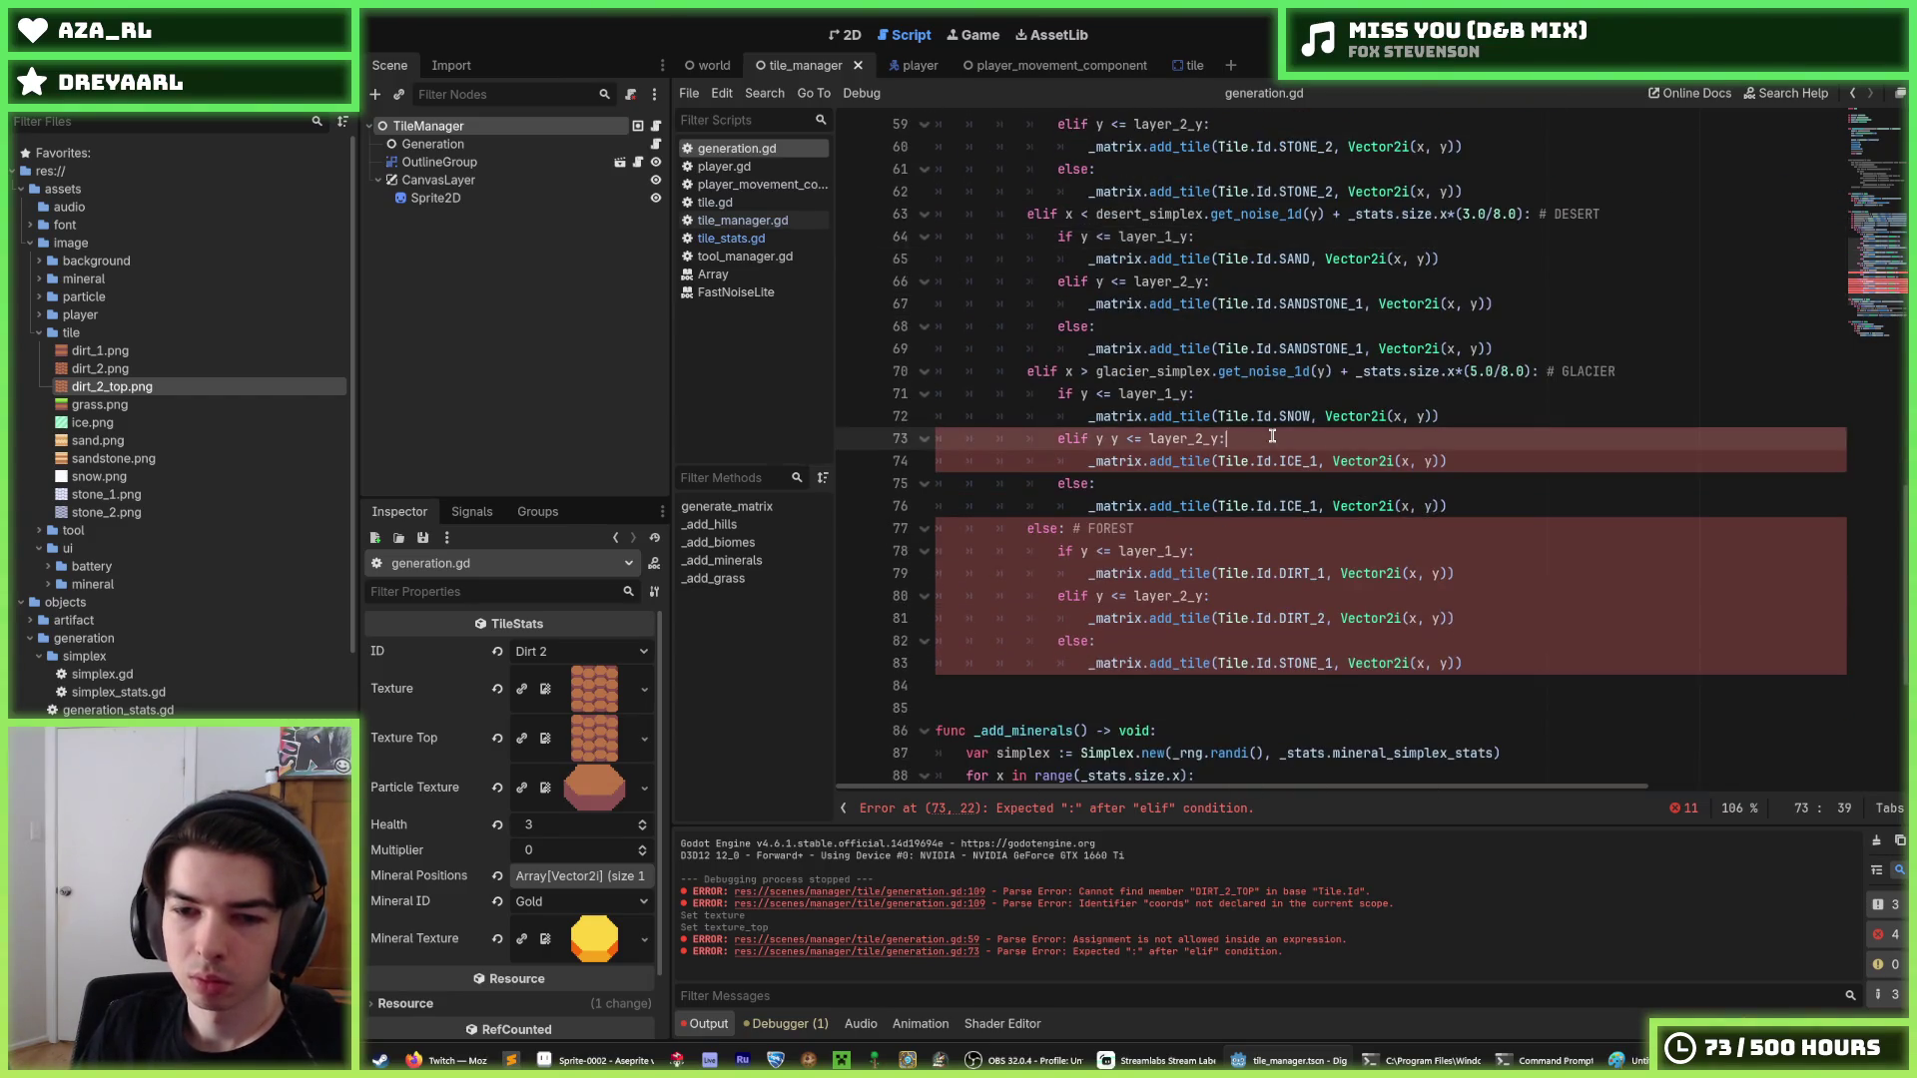
pyautogui.scroll(3, 1272, 436)
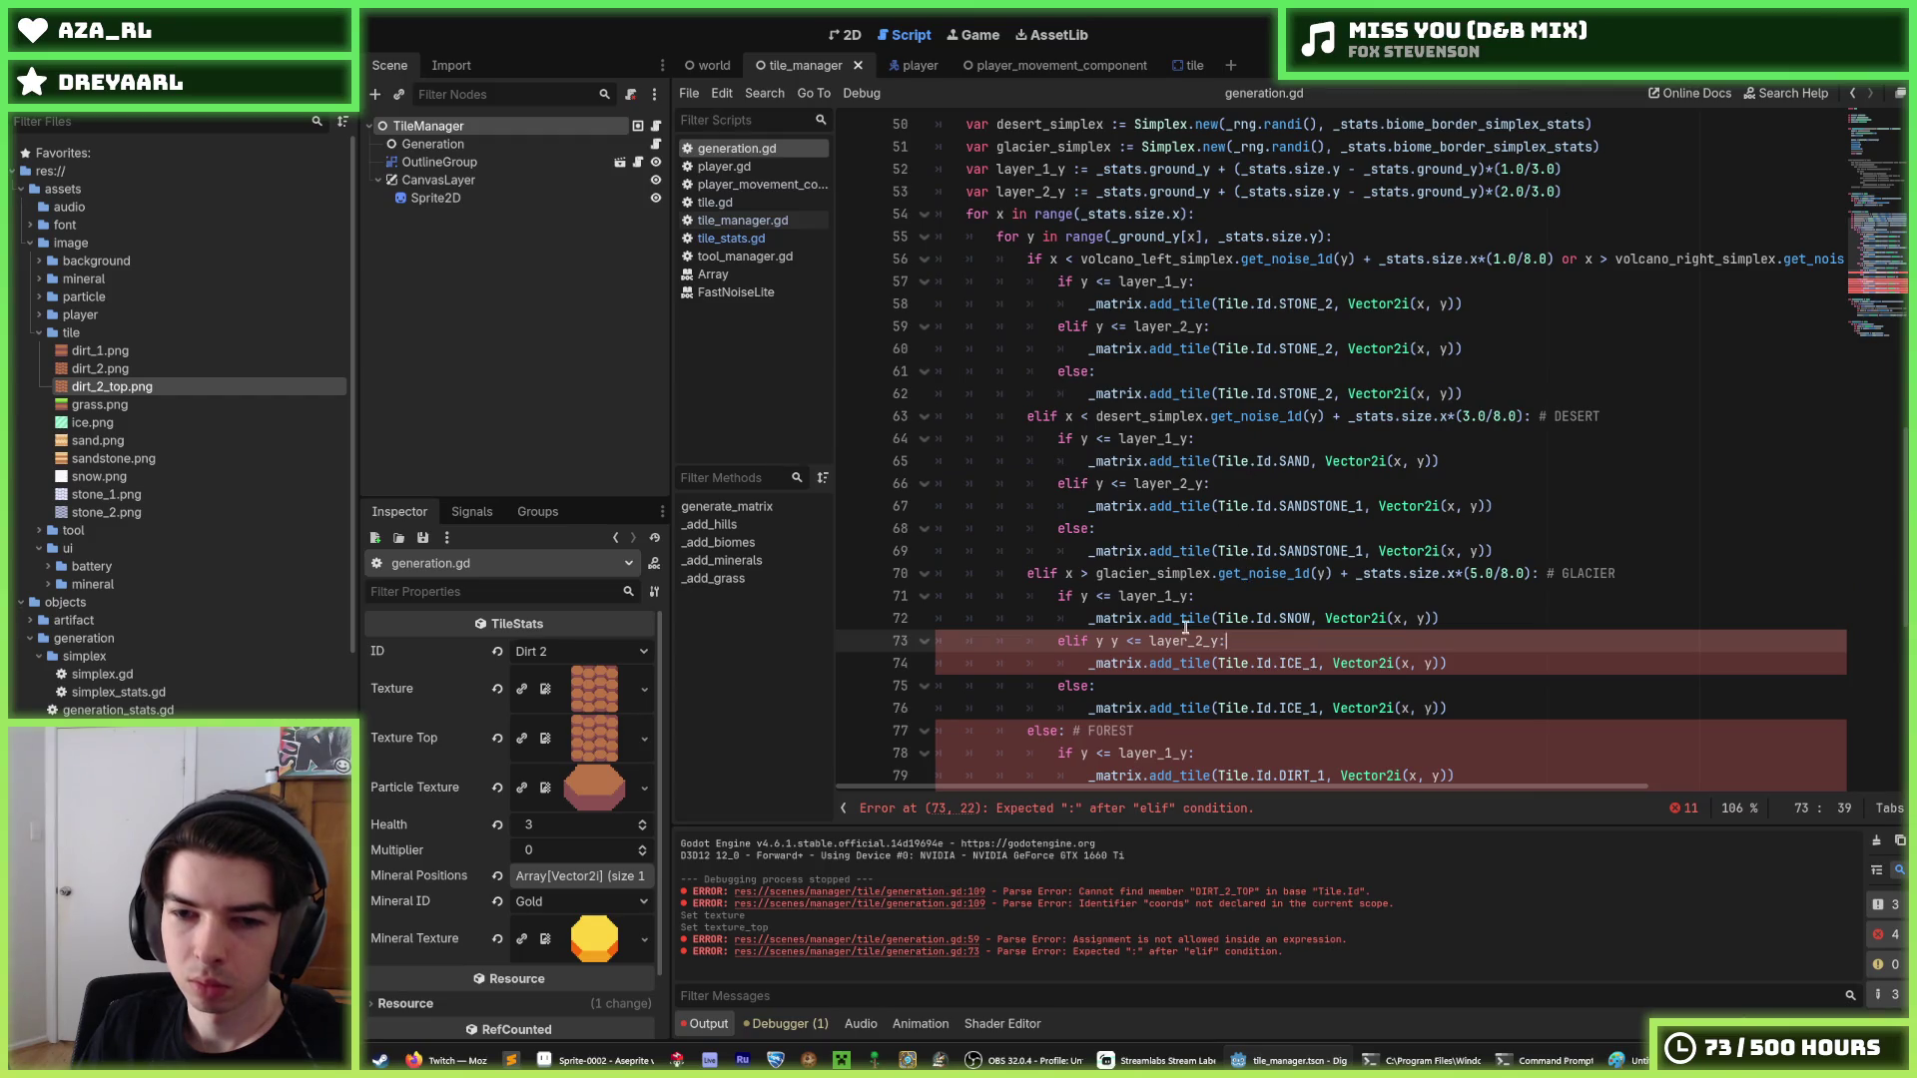
pyautogui.click(1127, 643)
pyautogui.press('BackSpace')
pyautogui.scroll(-1, 1272, 545)
pyautogui.click(1272, 547)
pyautogui.hotkey('ctrl', 's')
# Start a new condition line after line 80 in the forest branch.
pyautogui.scroll(2, 1274, 534)
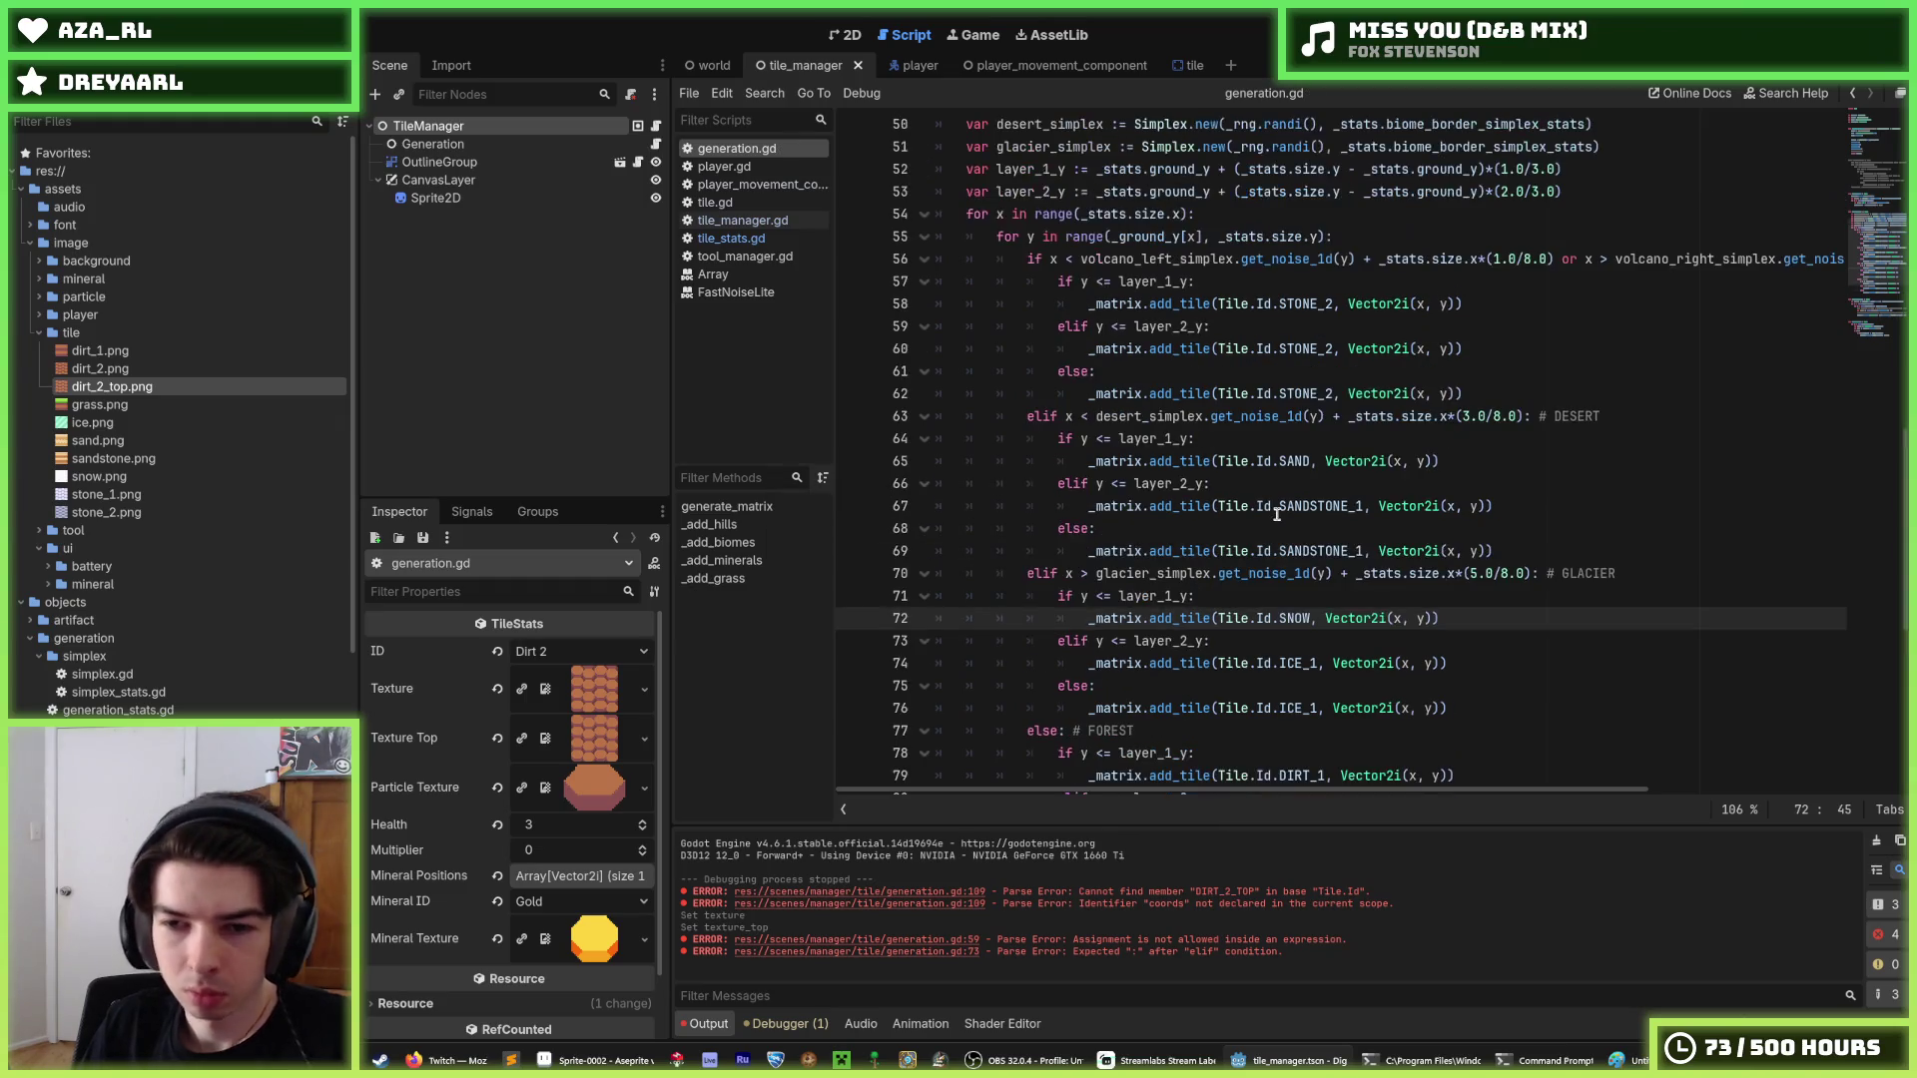
pyautogui.scroll(-2, 1276, 513)
pyautogui.scroll(-2, 1276, 513)
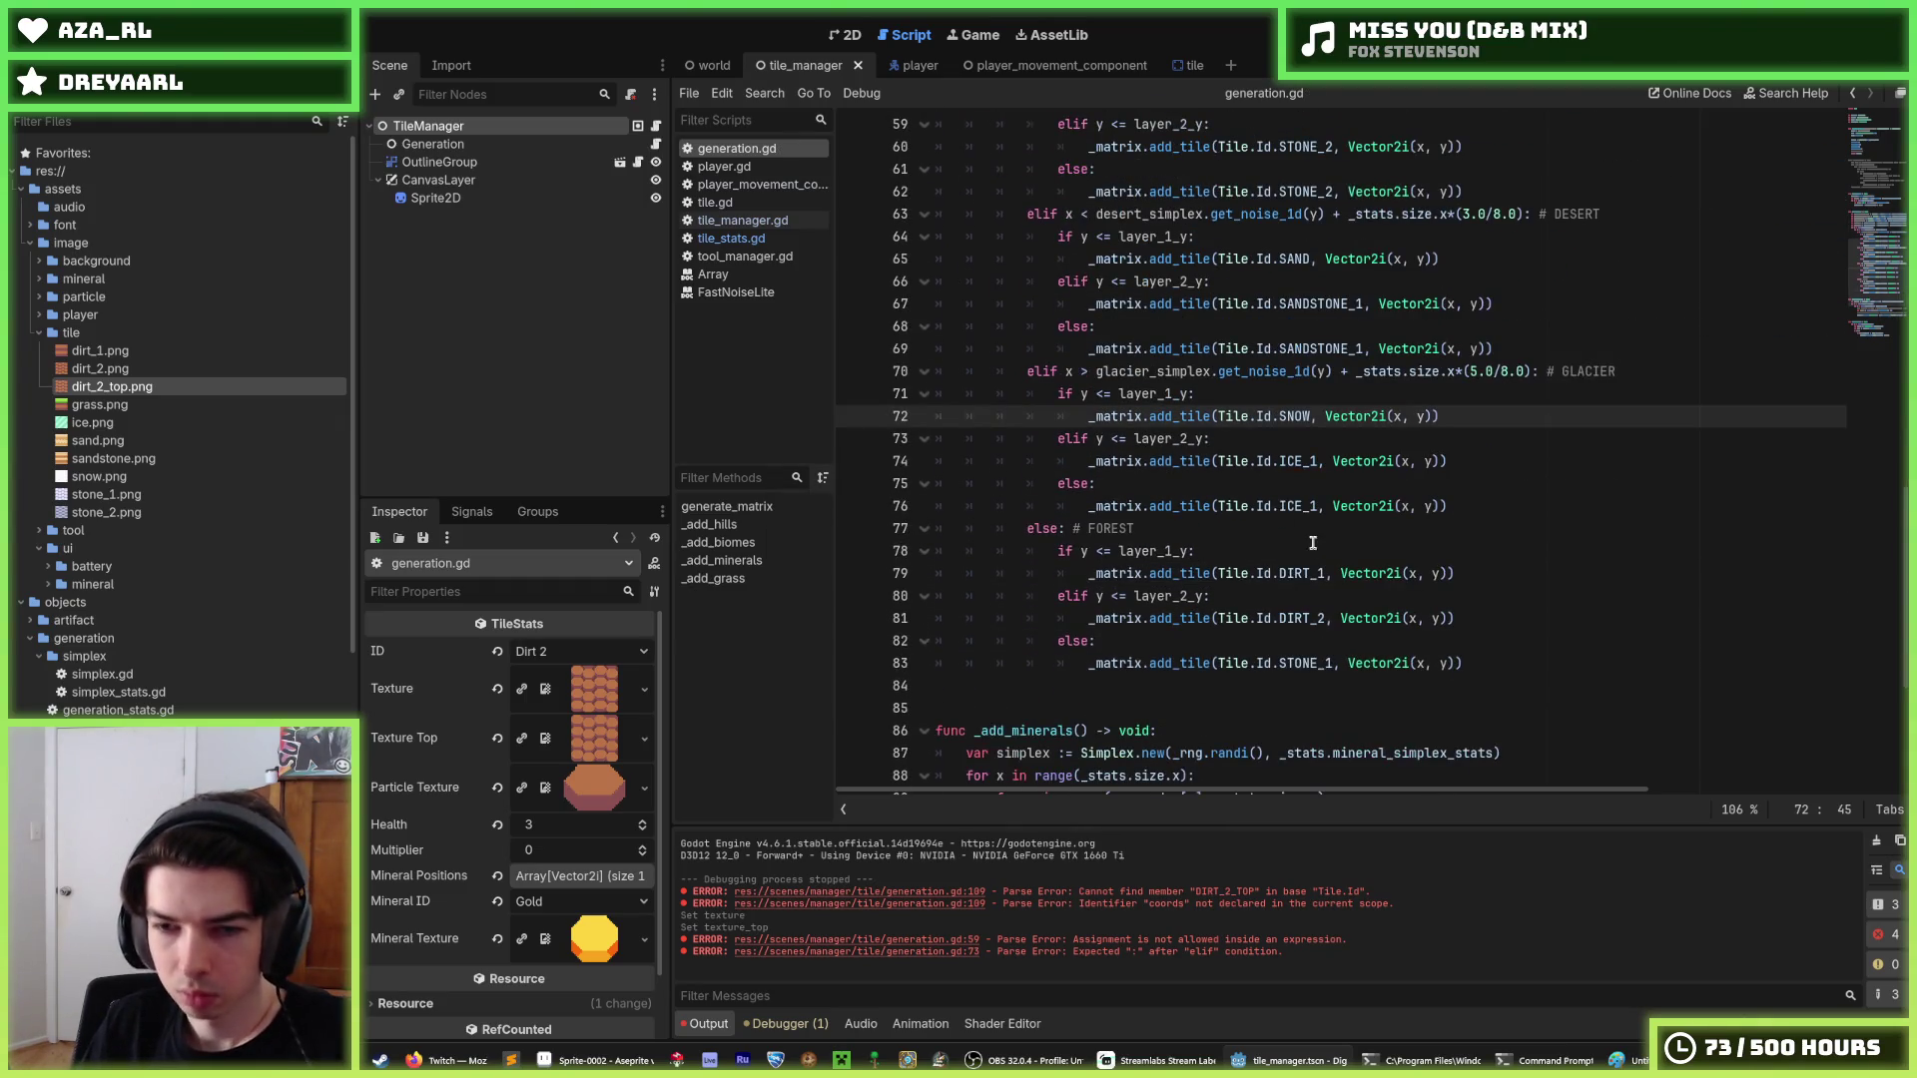
pyautogui.click(1301, 591)
pyautogui.hotkey('ctrl', 'shift', 'Return')
# Write the 'elif y ==' and 'if y ==' condition stubs in the forest branch.
pyautogui.write('elif y ==')
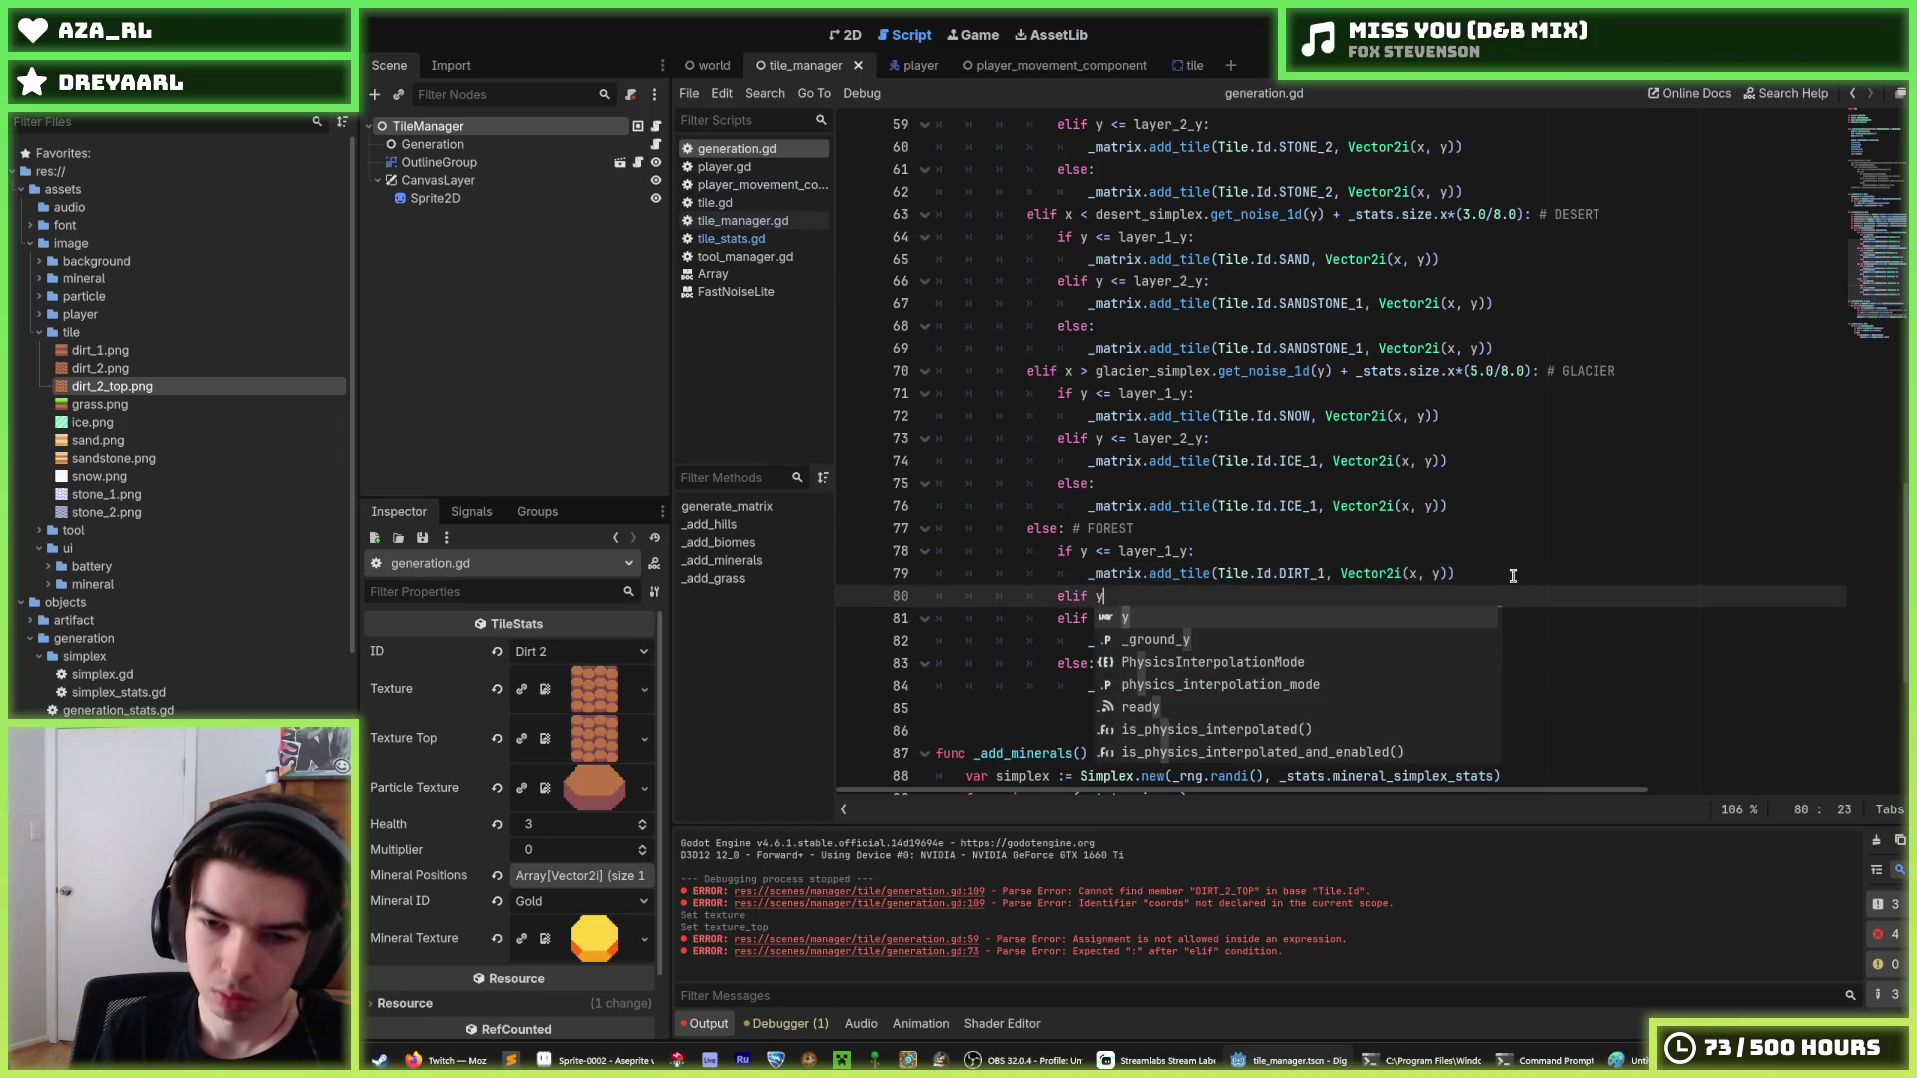
pyautogui.press('Escape')
pyautogui.press('Up')
pyautogui.press('Up')
pyautogui.press('Up')
pyautogui.press('Return')
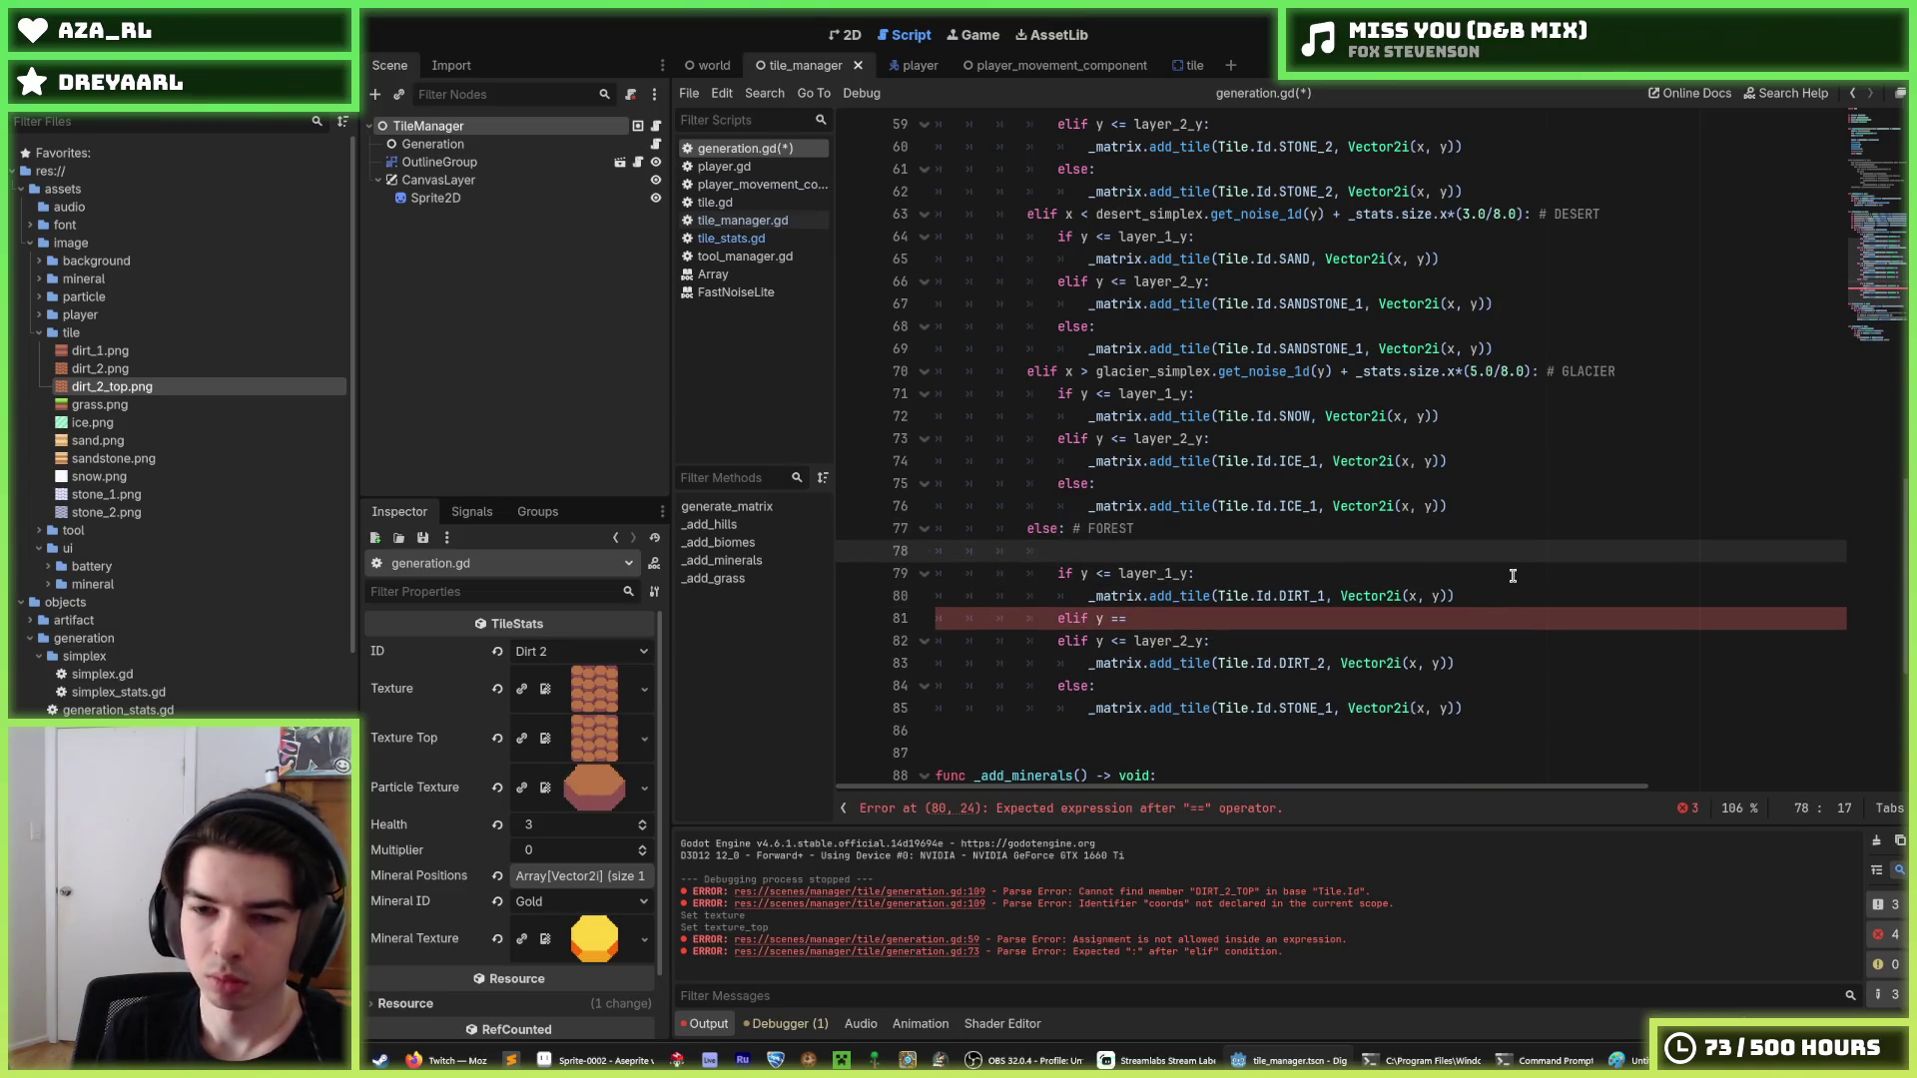
pyautogui.write('if y ==')
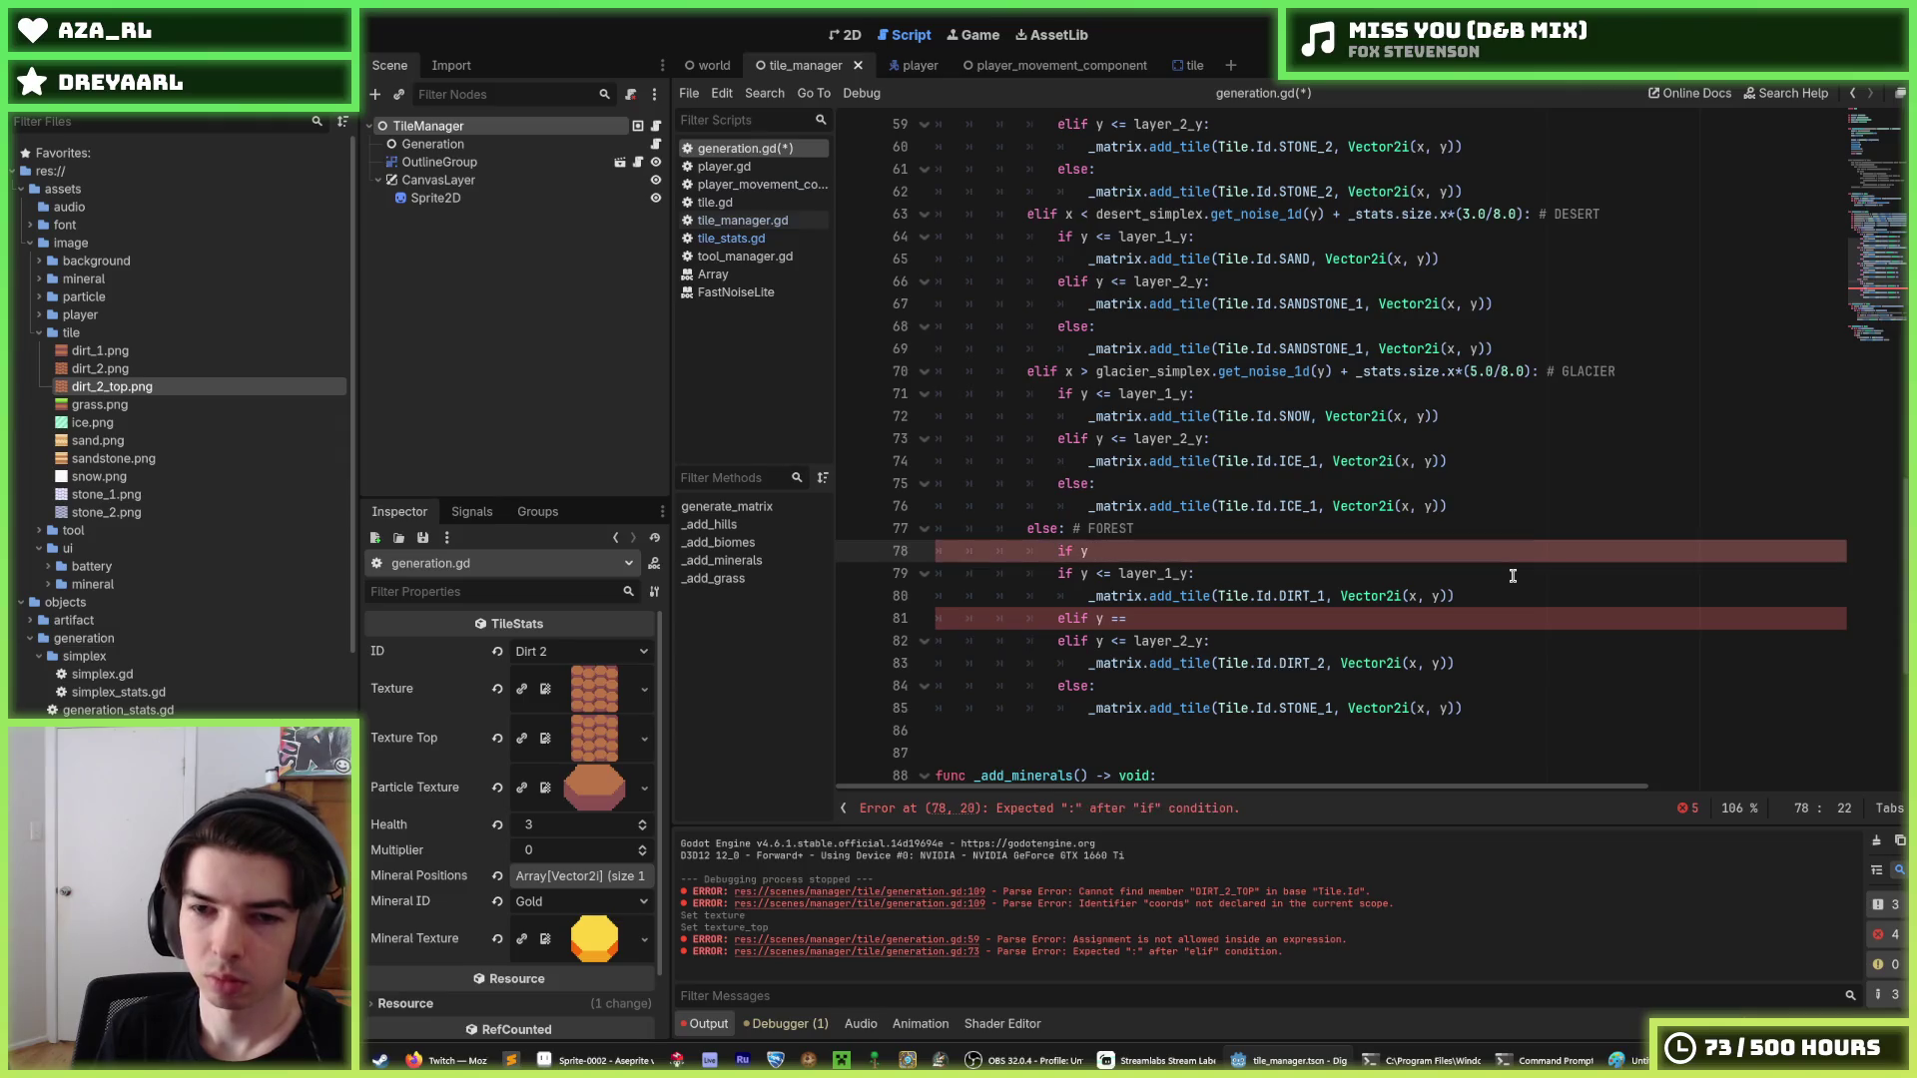
pyautogui.press('Escape')
# Duplicate the layer_1_y declaration, then clear the duplicated line again.
pyautogui.scroll(6, 1121, 397)
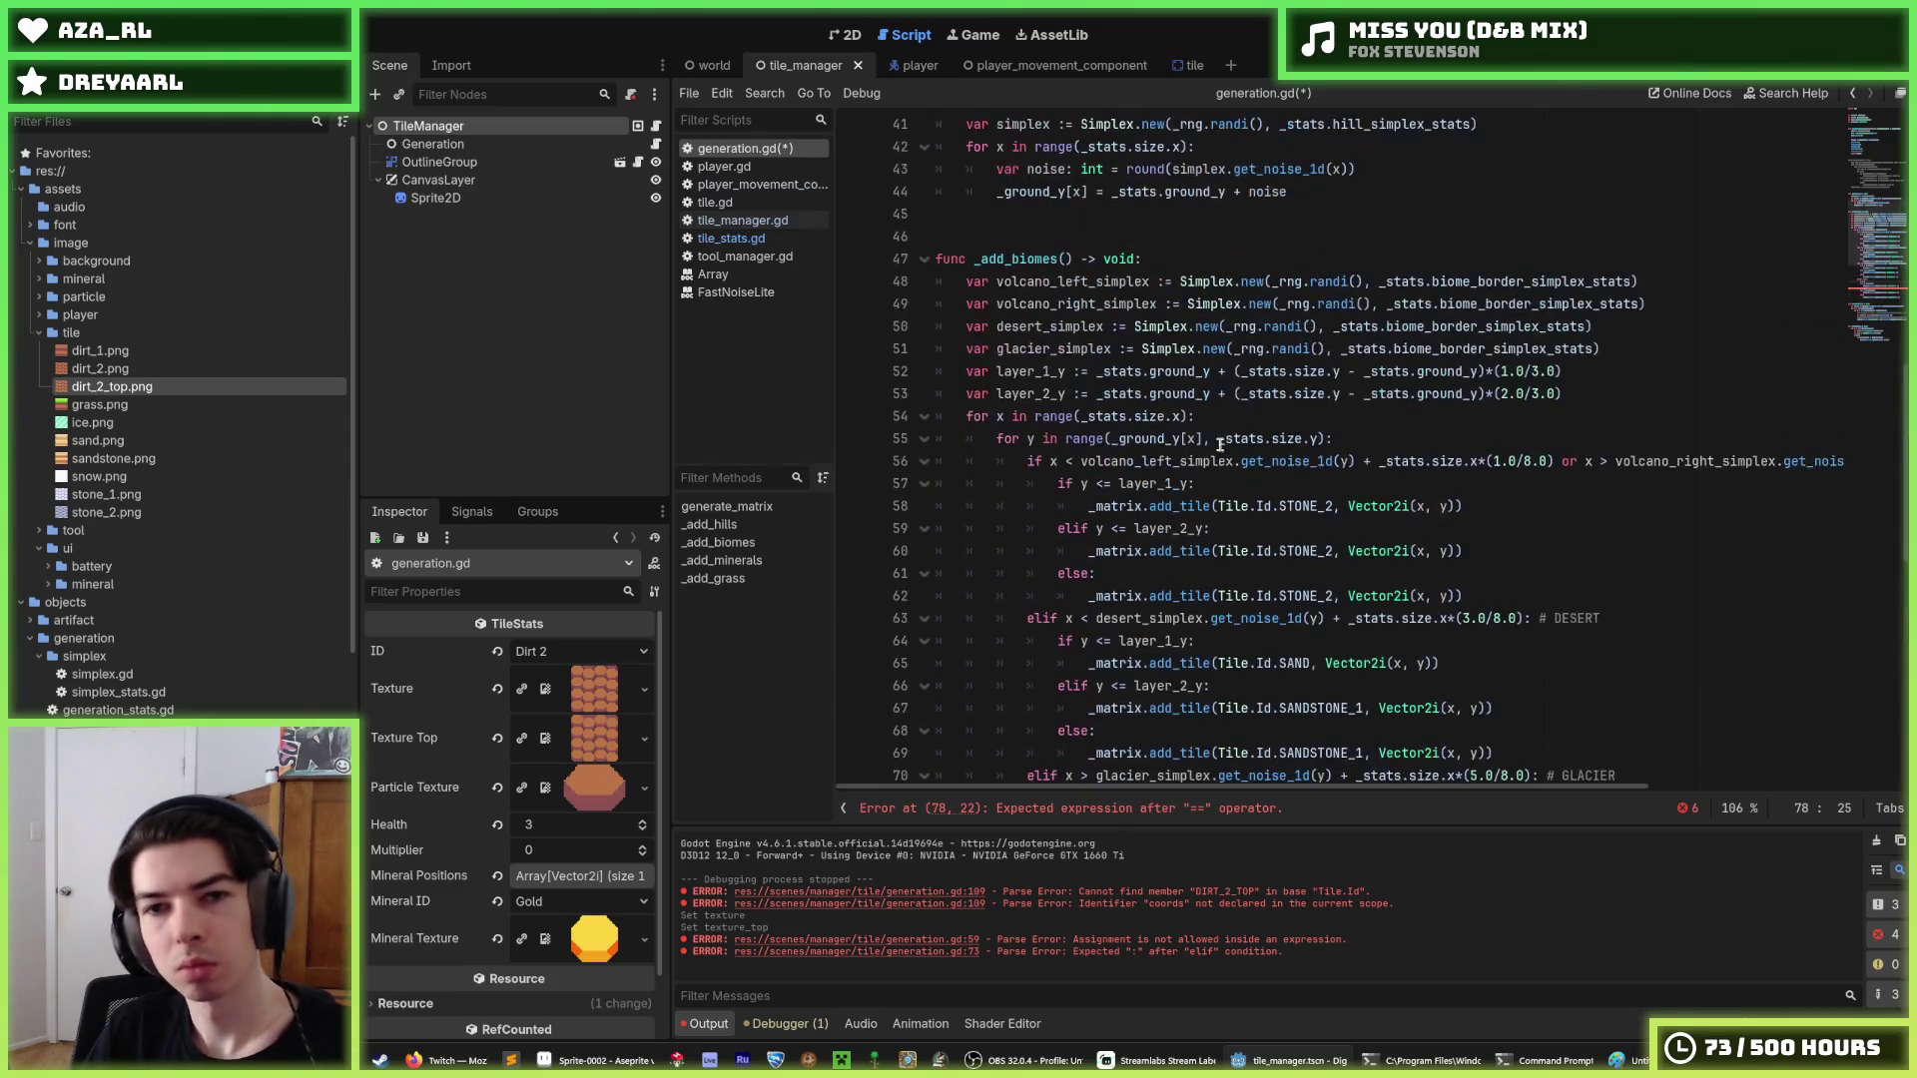
pyautogui.click(1056, 371)
pyautogui.hotkey('ctrl', 'shift', 'd')
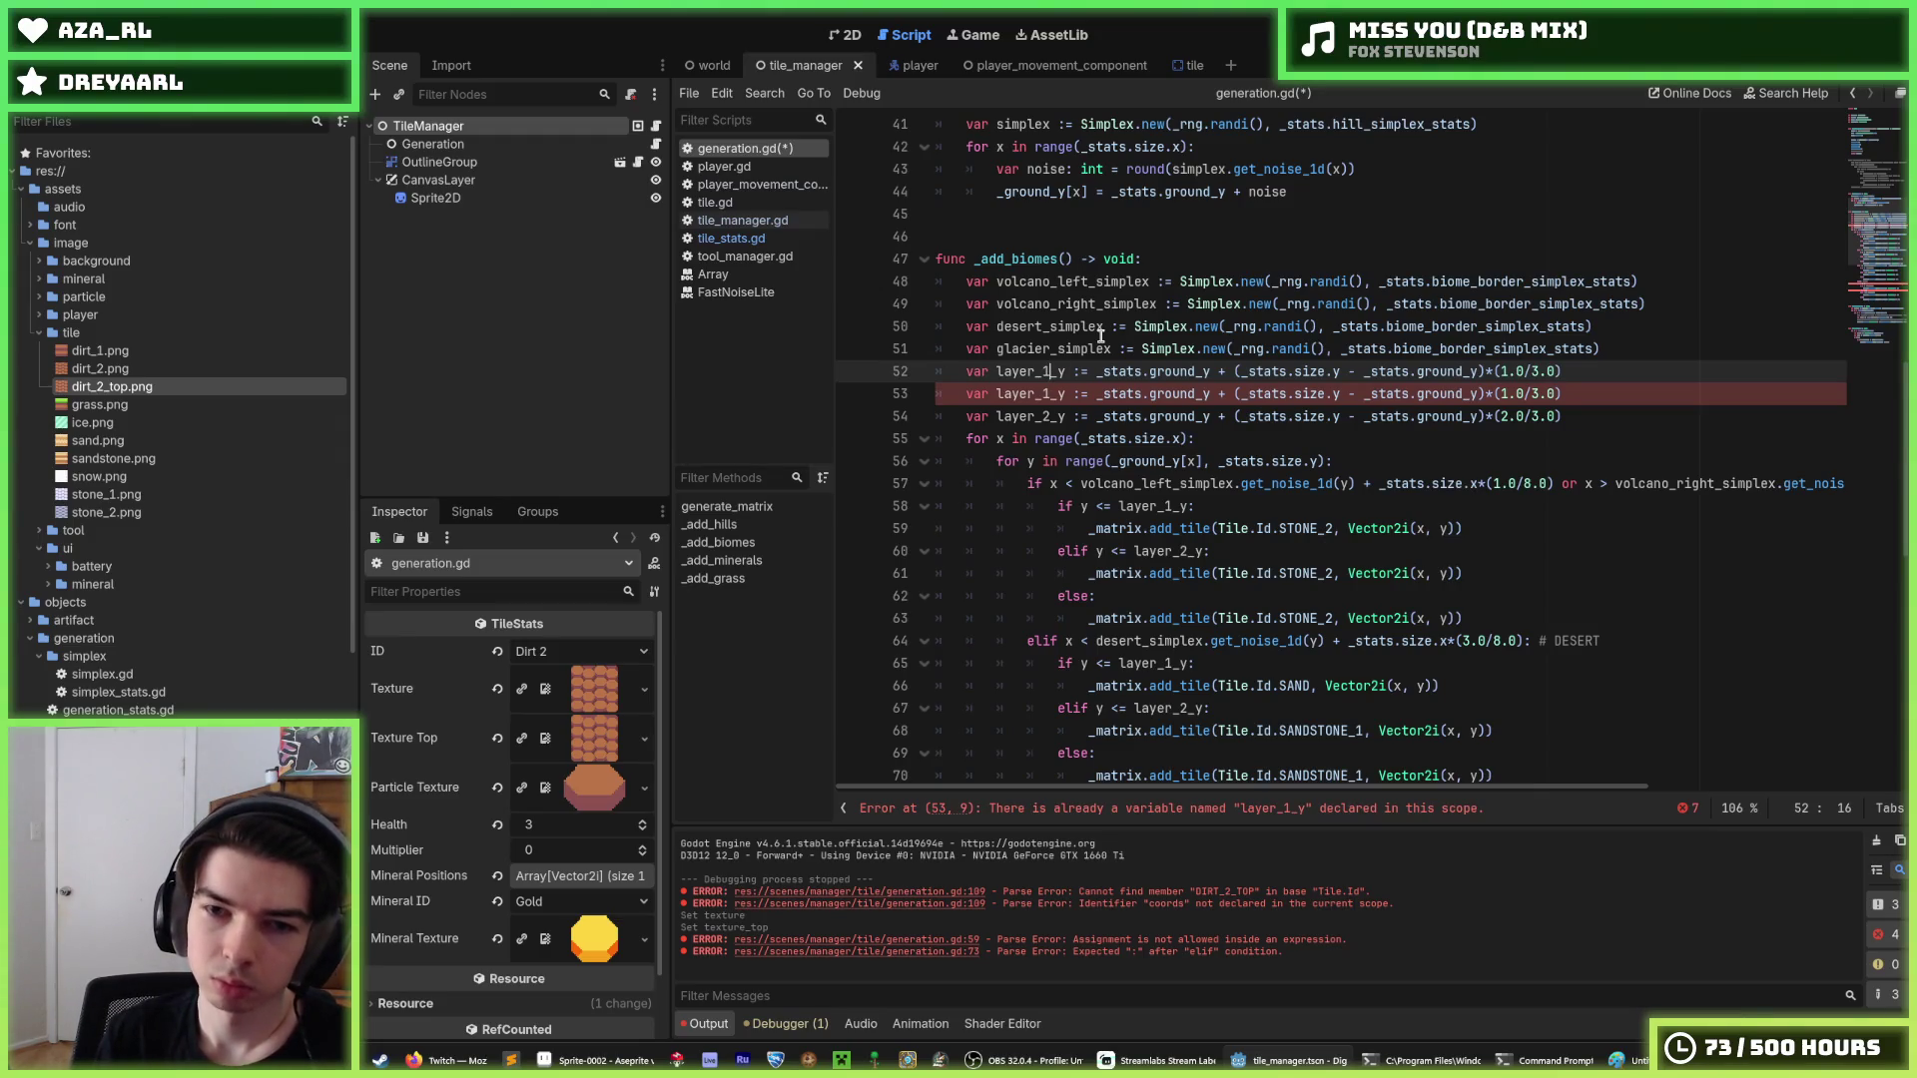
pyautogui.hotkey('shift', 'End')
pyautogui.hotkey('shift', 'Home')
pyautogui.hotkey('shift', 'Home')
pyautogui.press('BackSpace')
pyautogui.press('BackSpace')
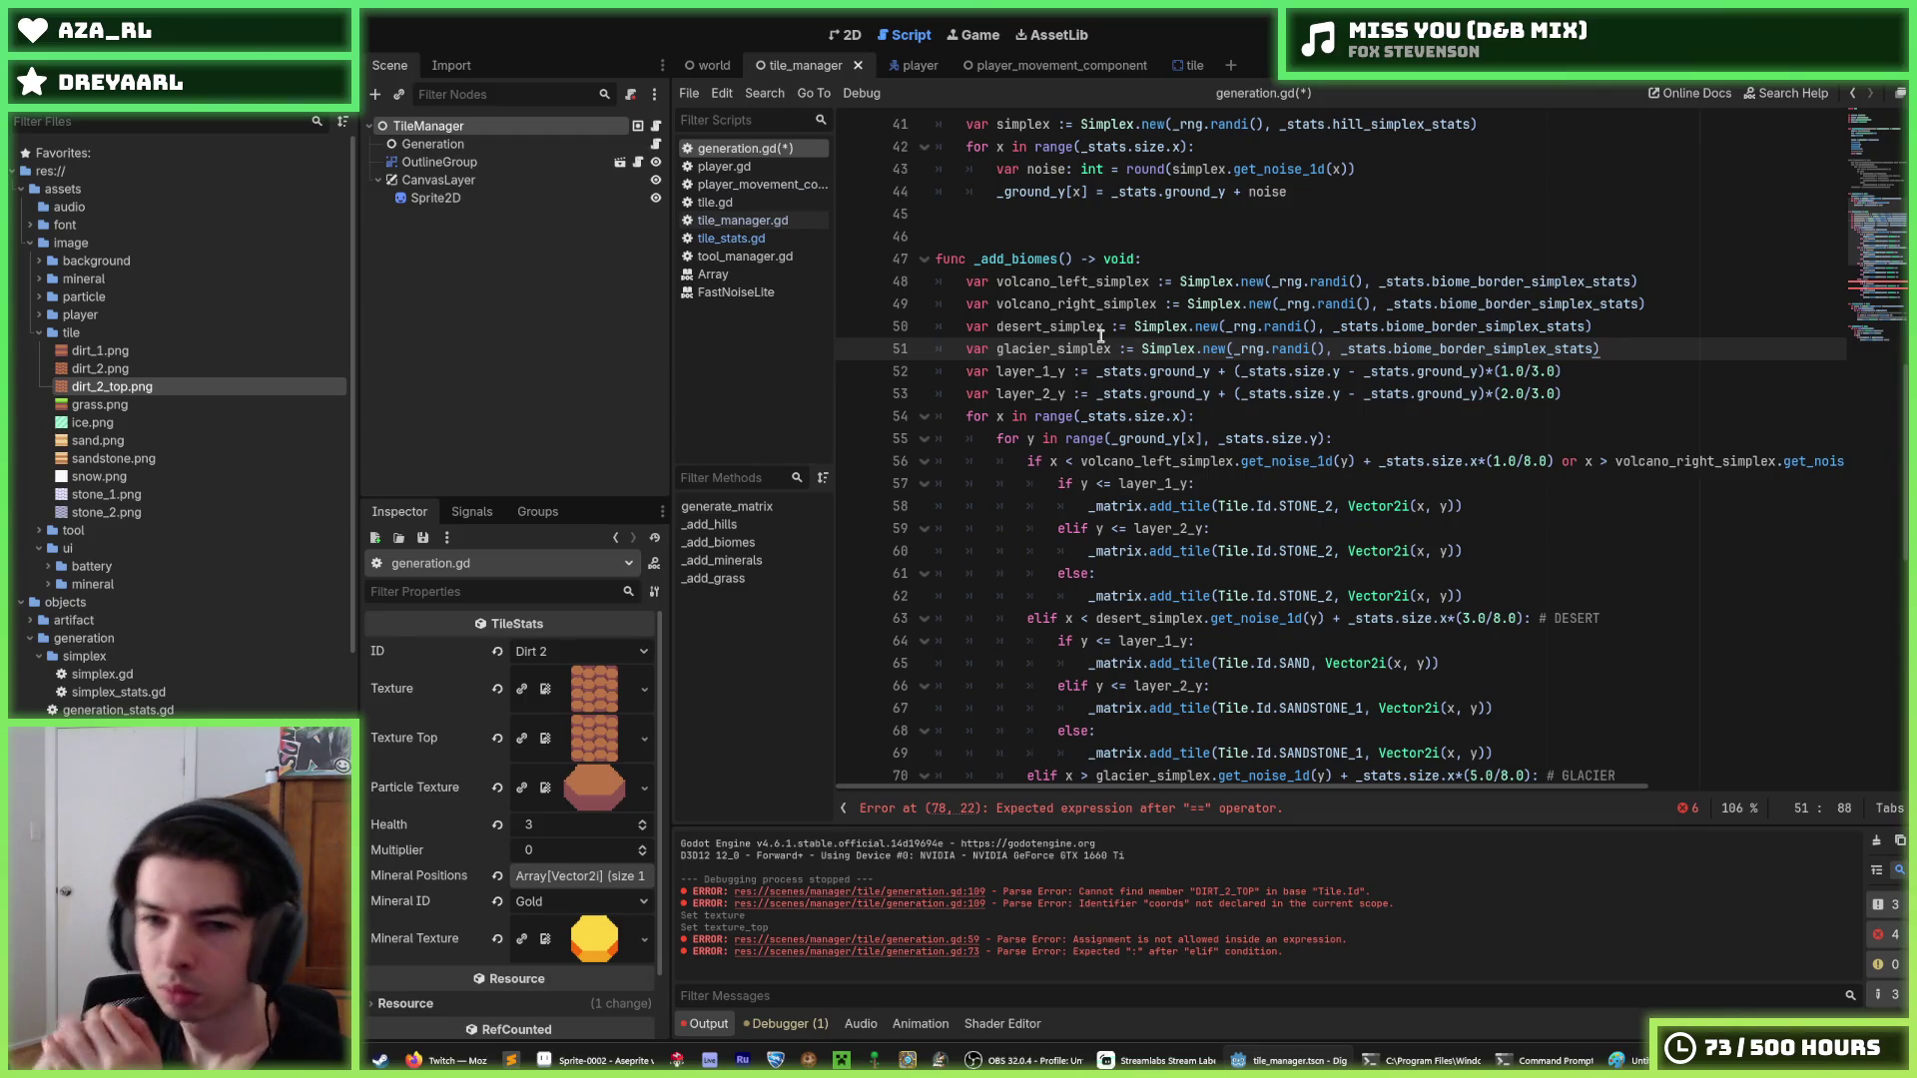
# Create a layer_0_y declaration by duplicating the layer_1_y line and renaming it.
pyautogui.doubleClick(1141, 438)
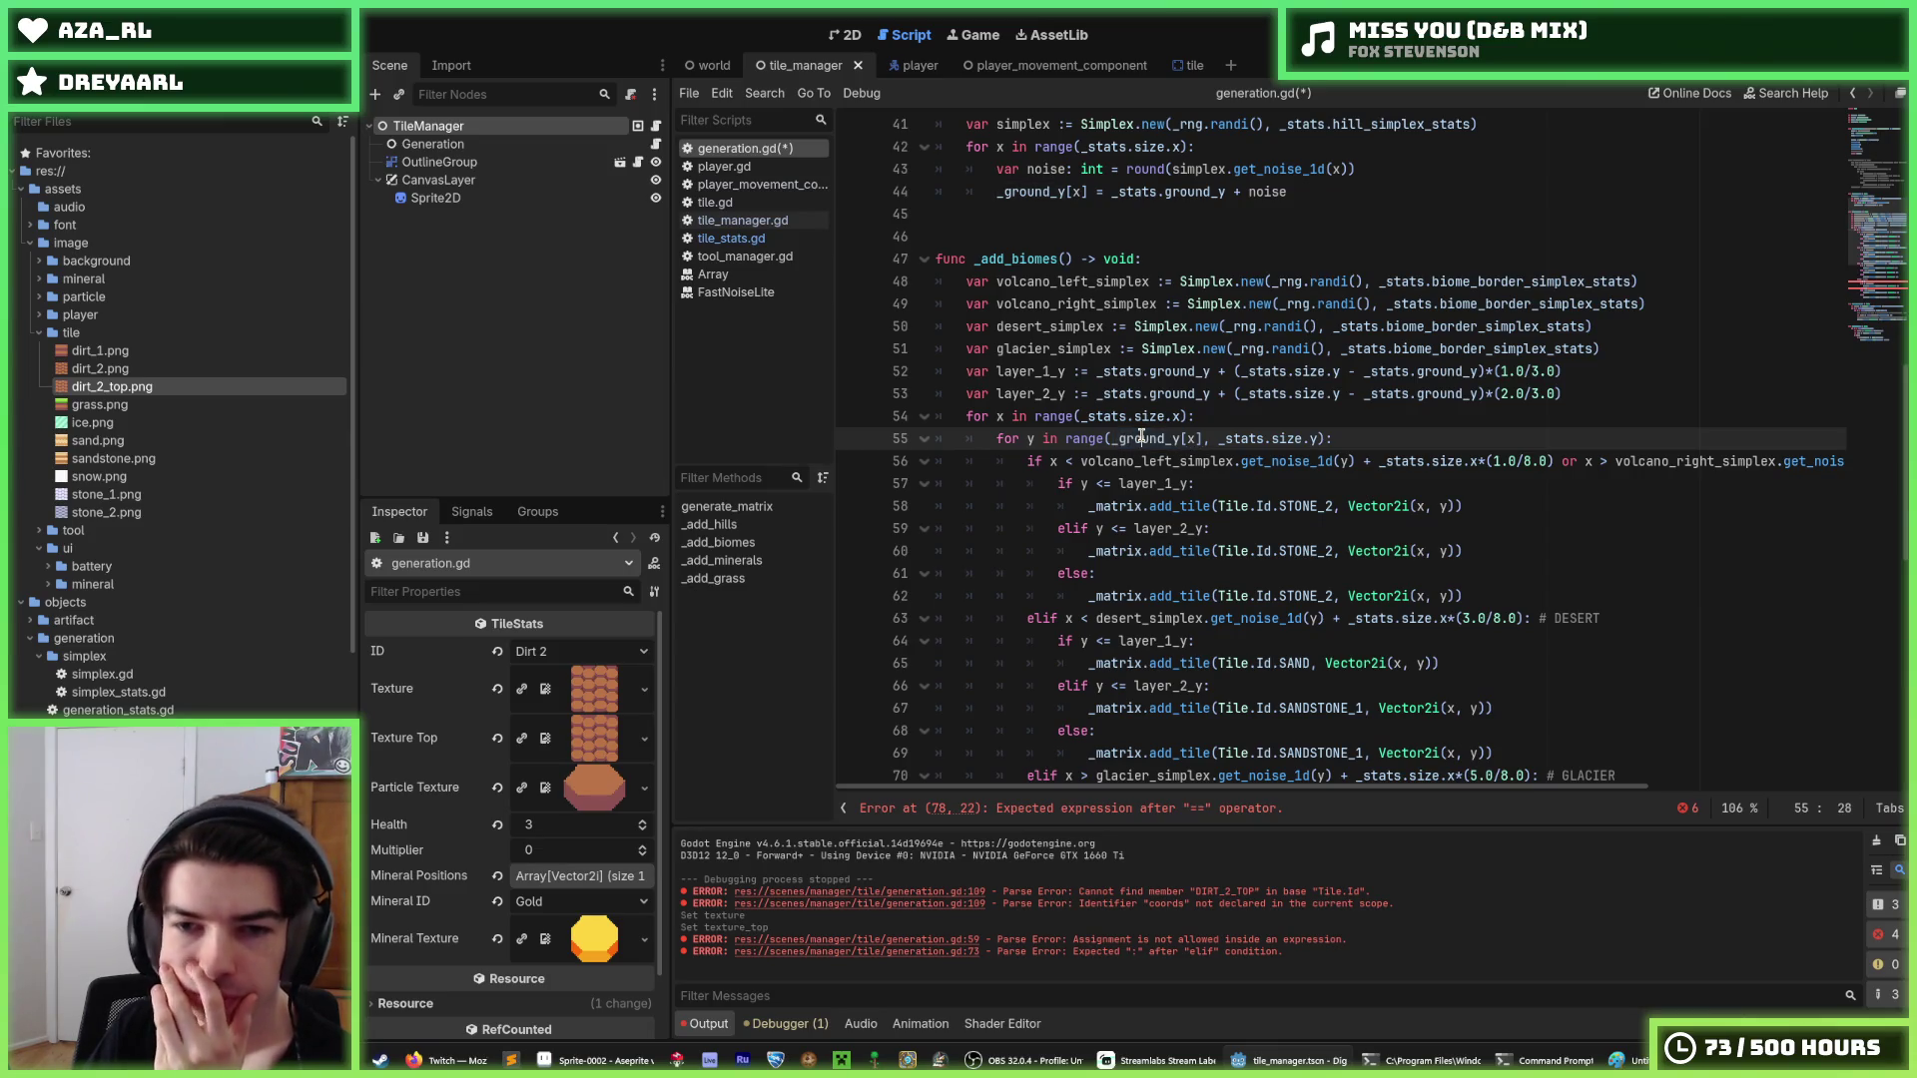
pyautogui.moveTo(1141, 436)
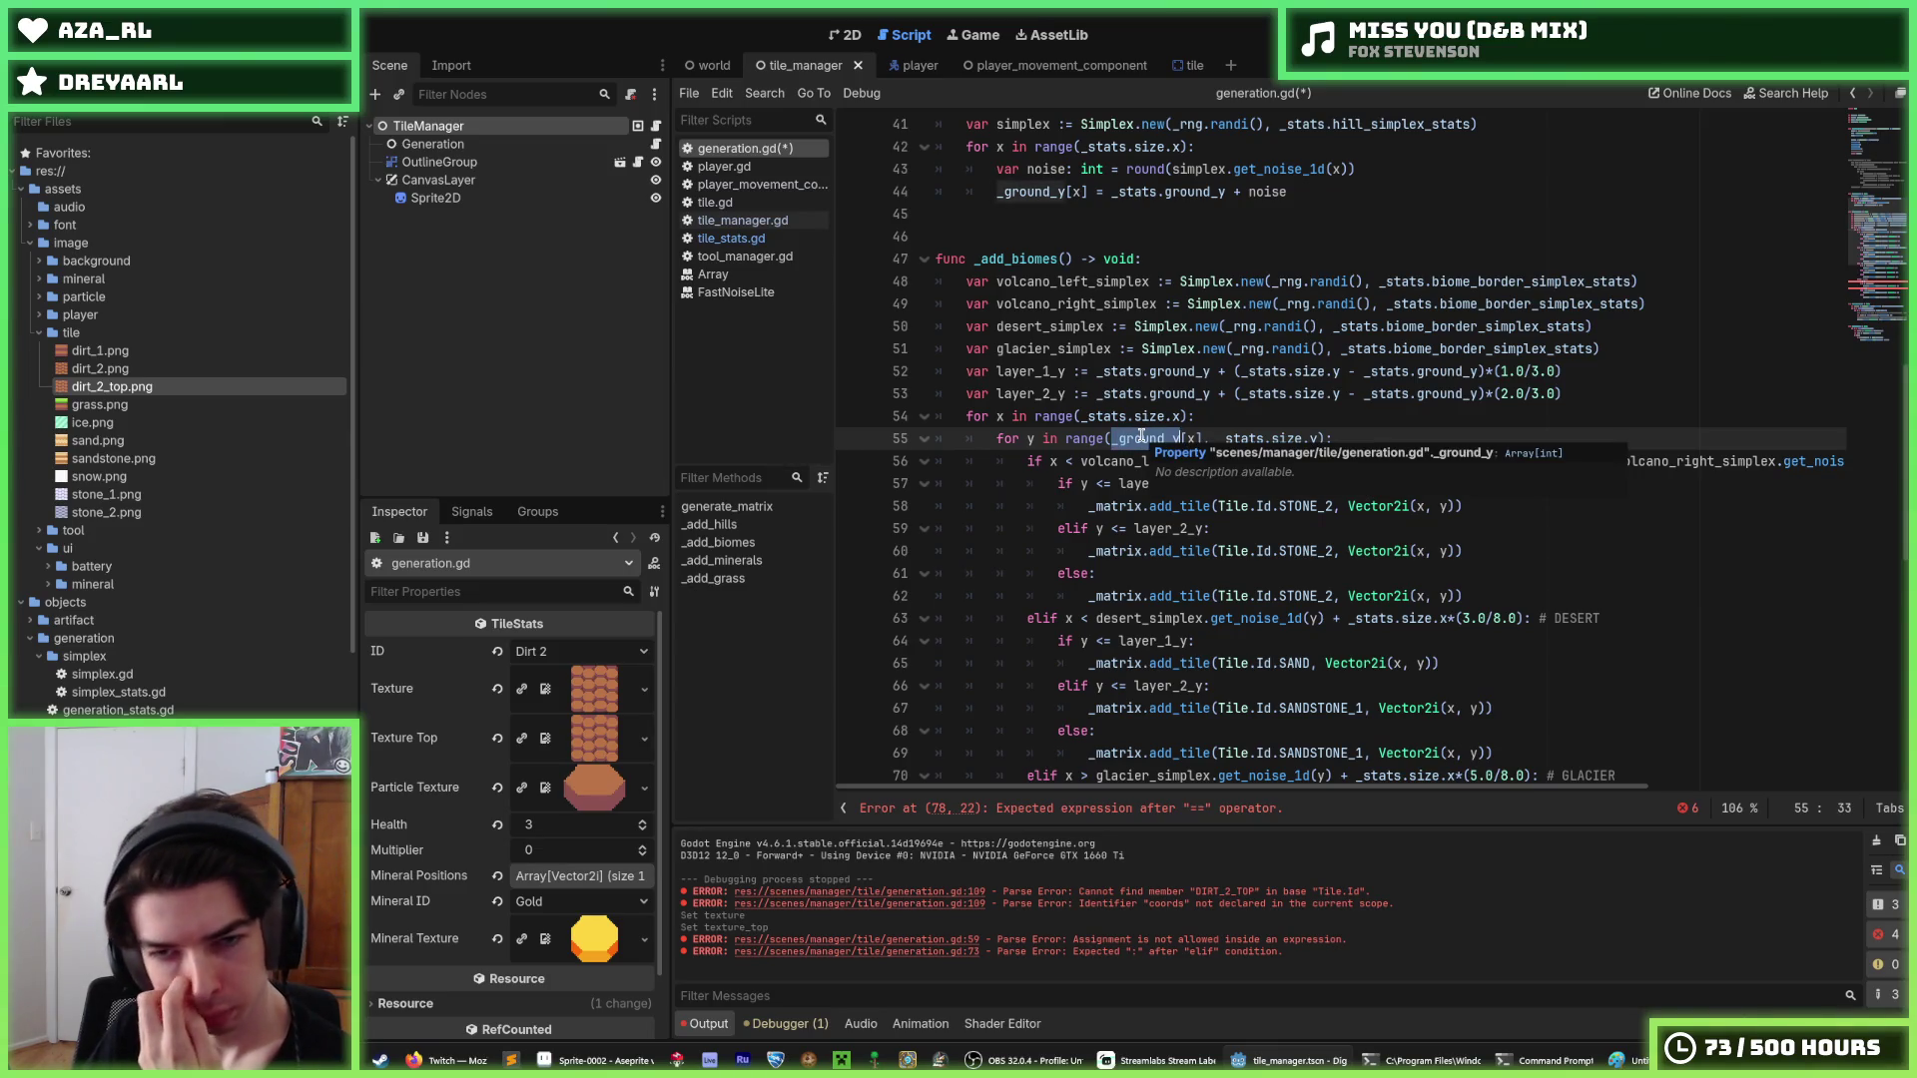
pyautogui.click(1483, 392)
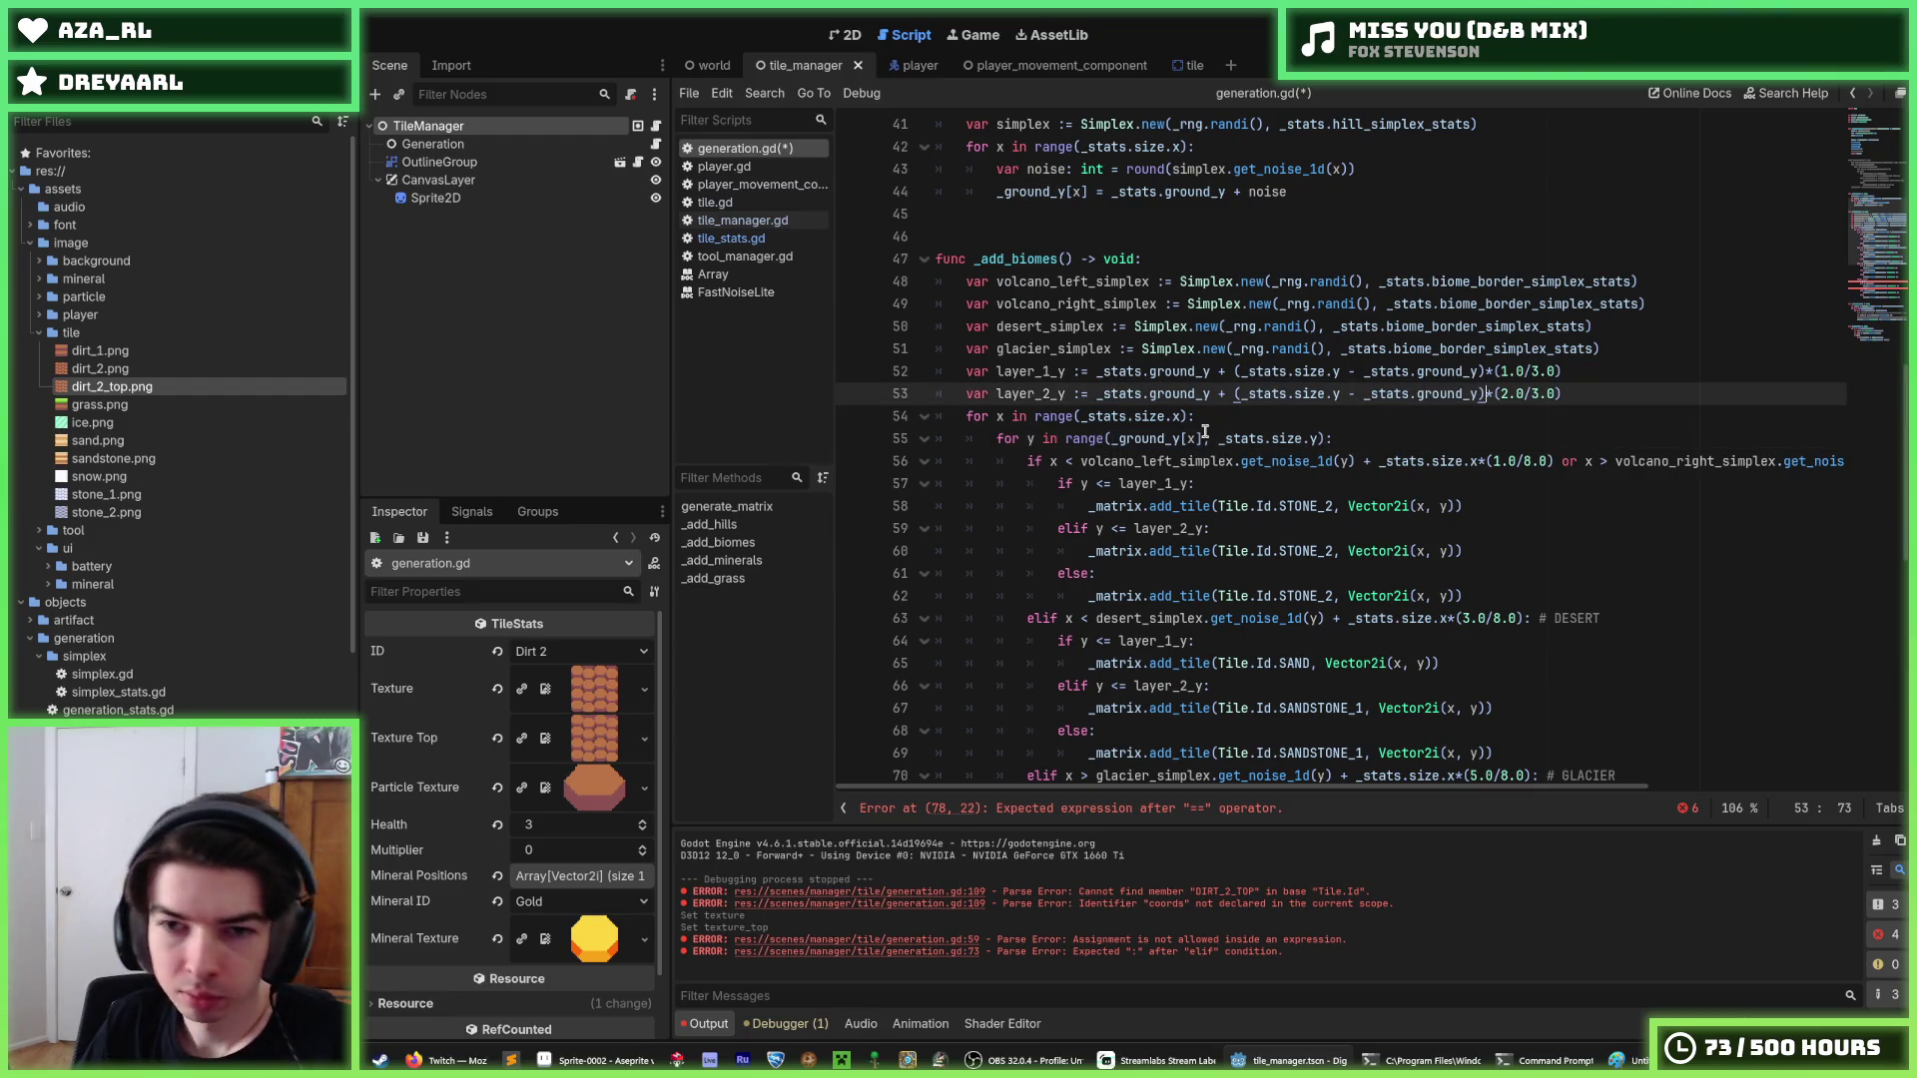
pyautogui.press('Up')
pyautogui.hotkey('ctrl', 'shift', 'd')
pyautogui.click(1053, 370)
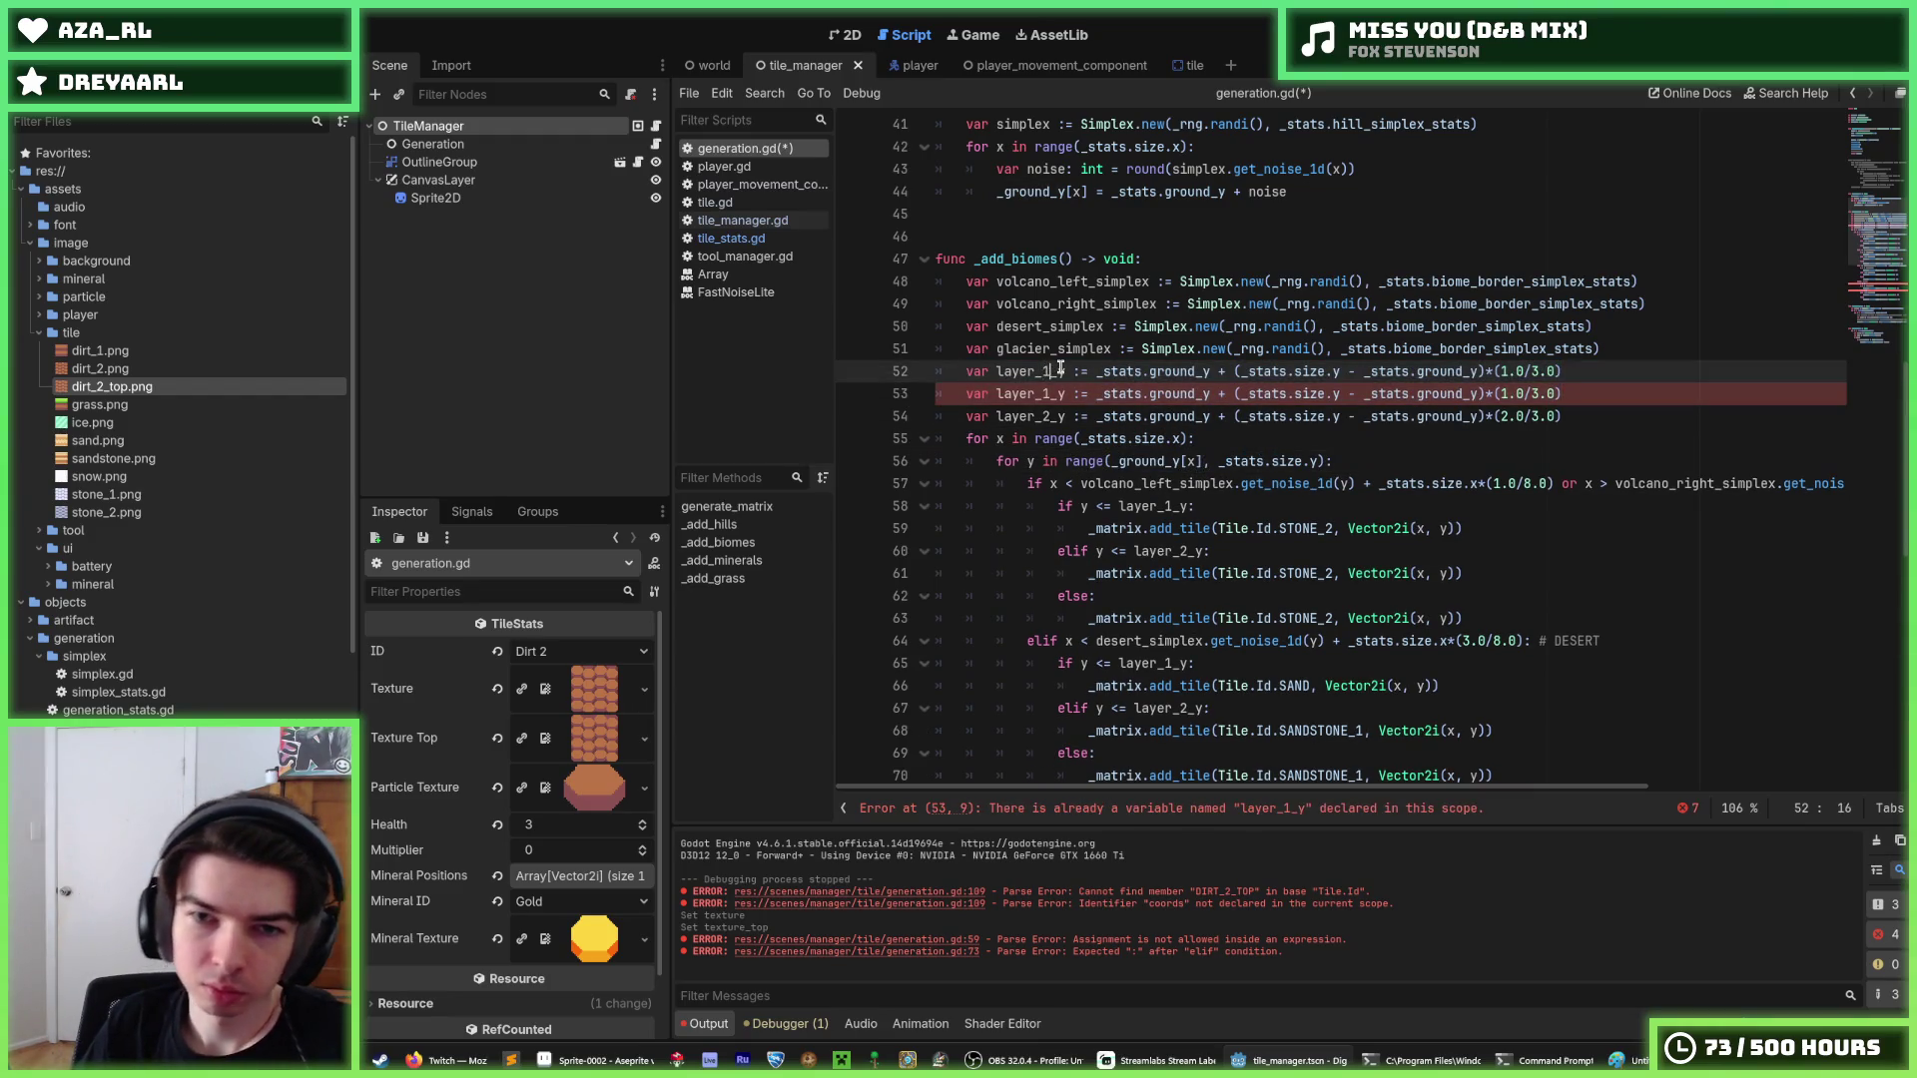
pyautogui.press('BackSpace')
pyautogui.write('0')
# Assign _ground_y[x] to layer_0_y, start the y range at layer_0_y, and save.
pyautogui.moveTo(1203, 462); pyautogui.dragTo(1110, 462)
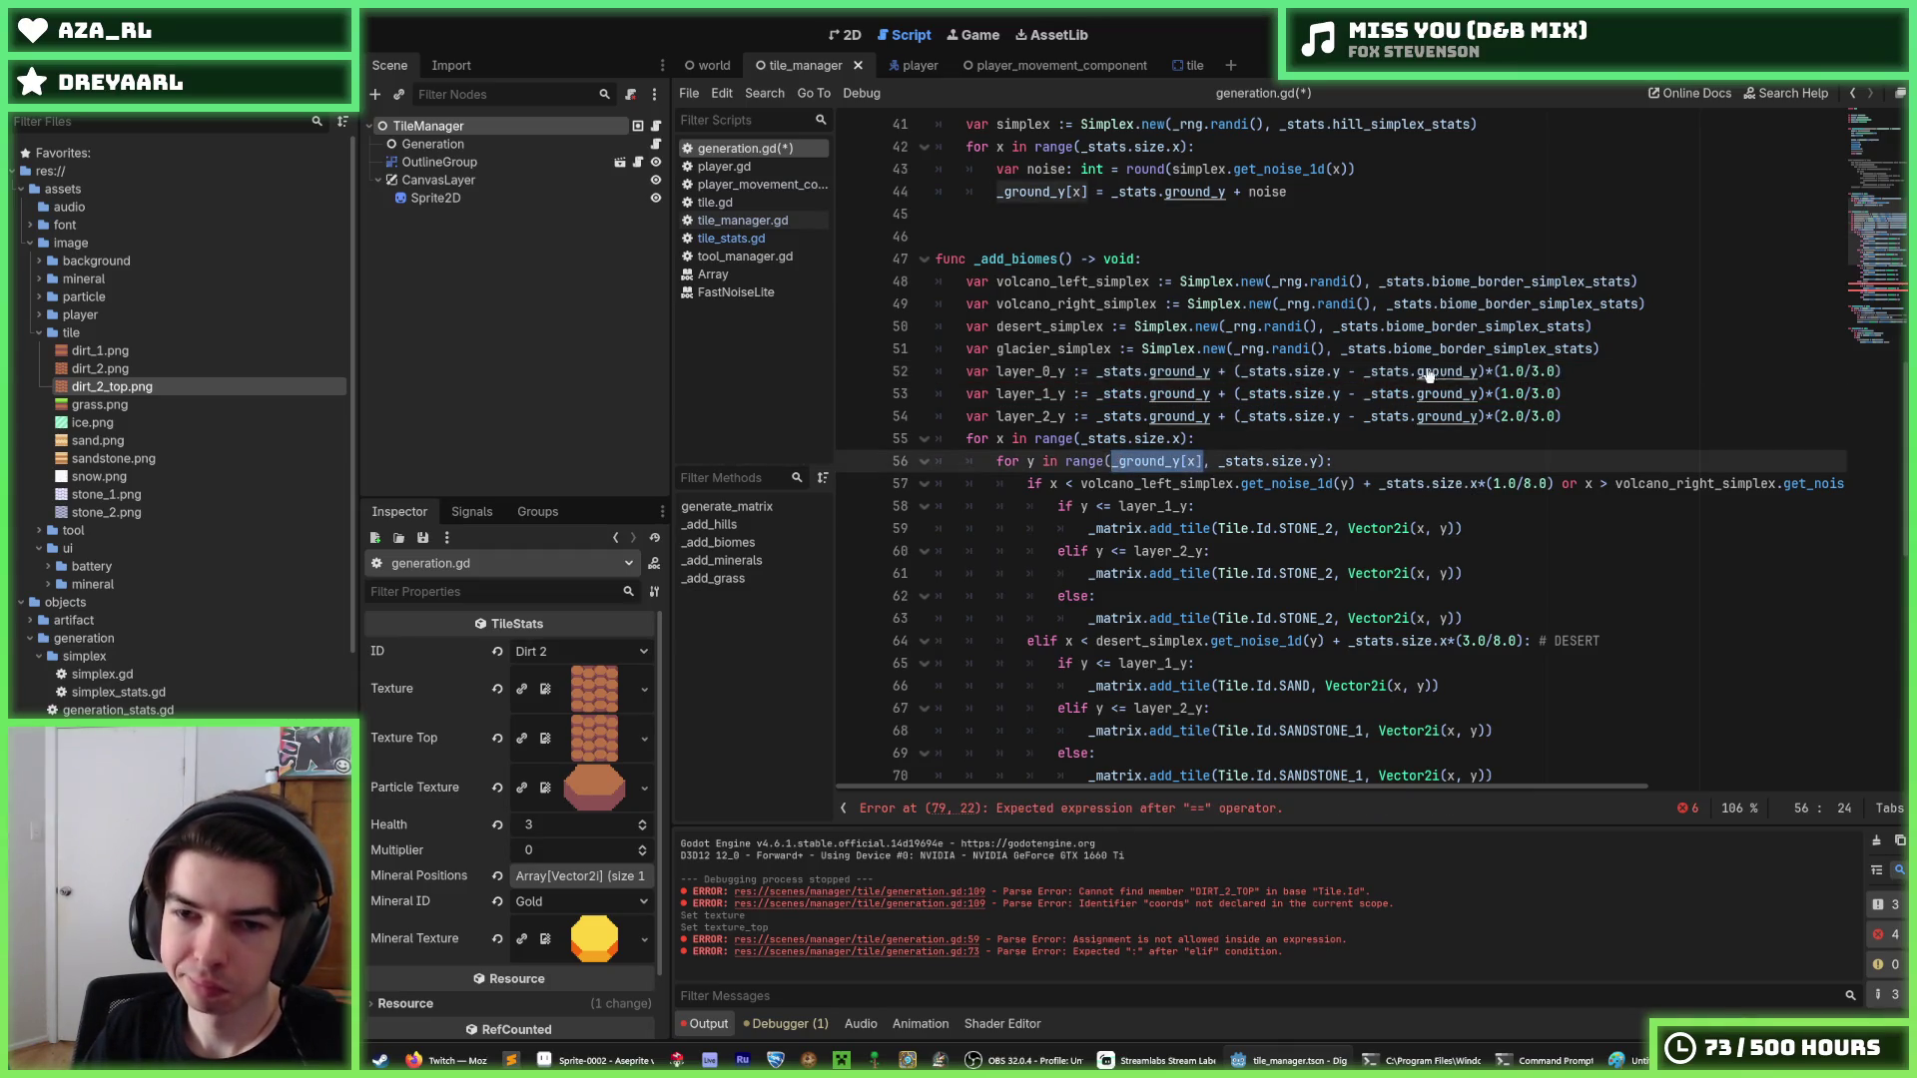
pyautogui.hotkey('ctrl', 'x')
pyautogui.moveTo(1582, 371); pyautogui.dragTo(1092, 372)
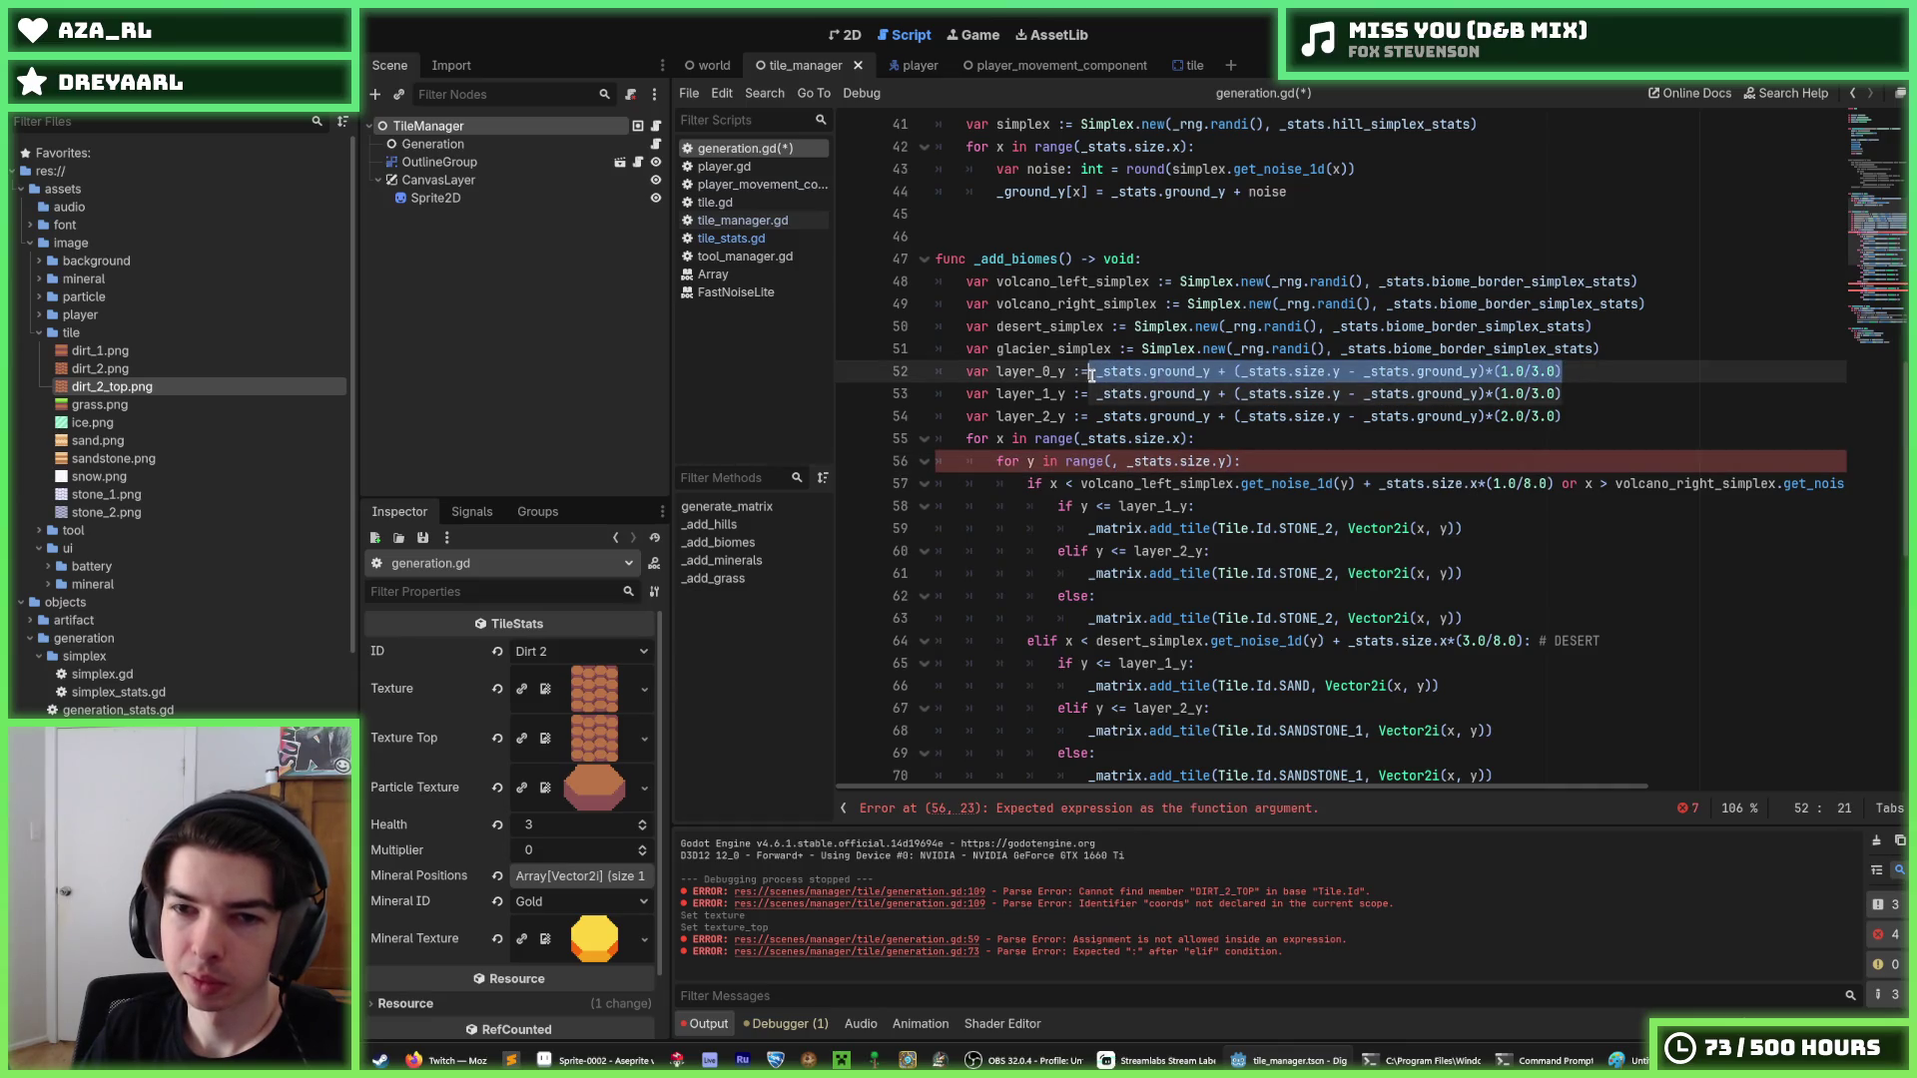
pyautogui.hotkey('ctrl', 'v')
pyautogui.doubleClick(1019, 372)
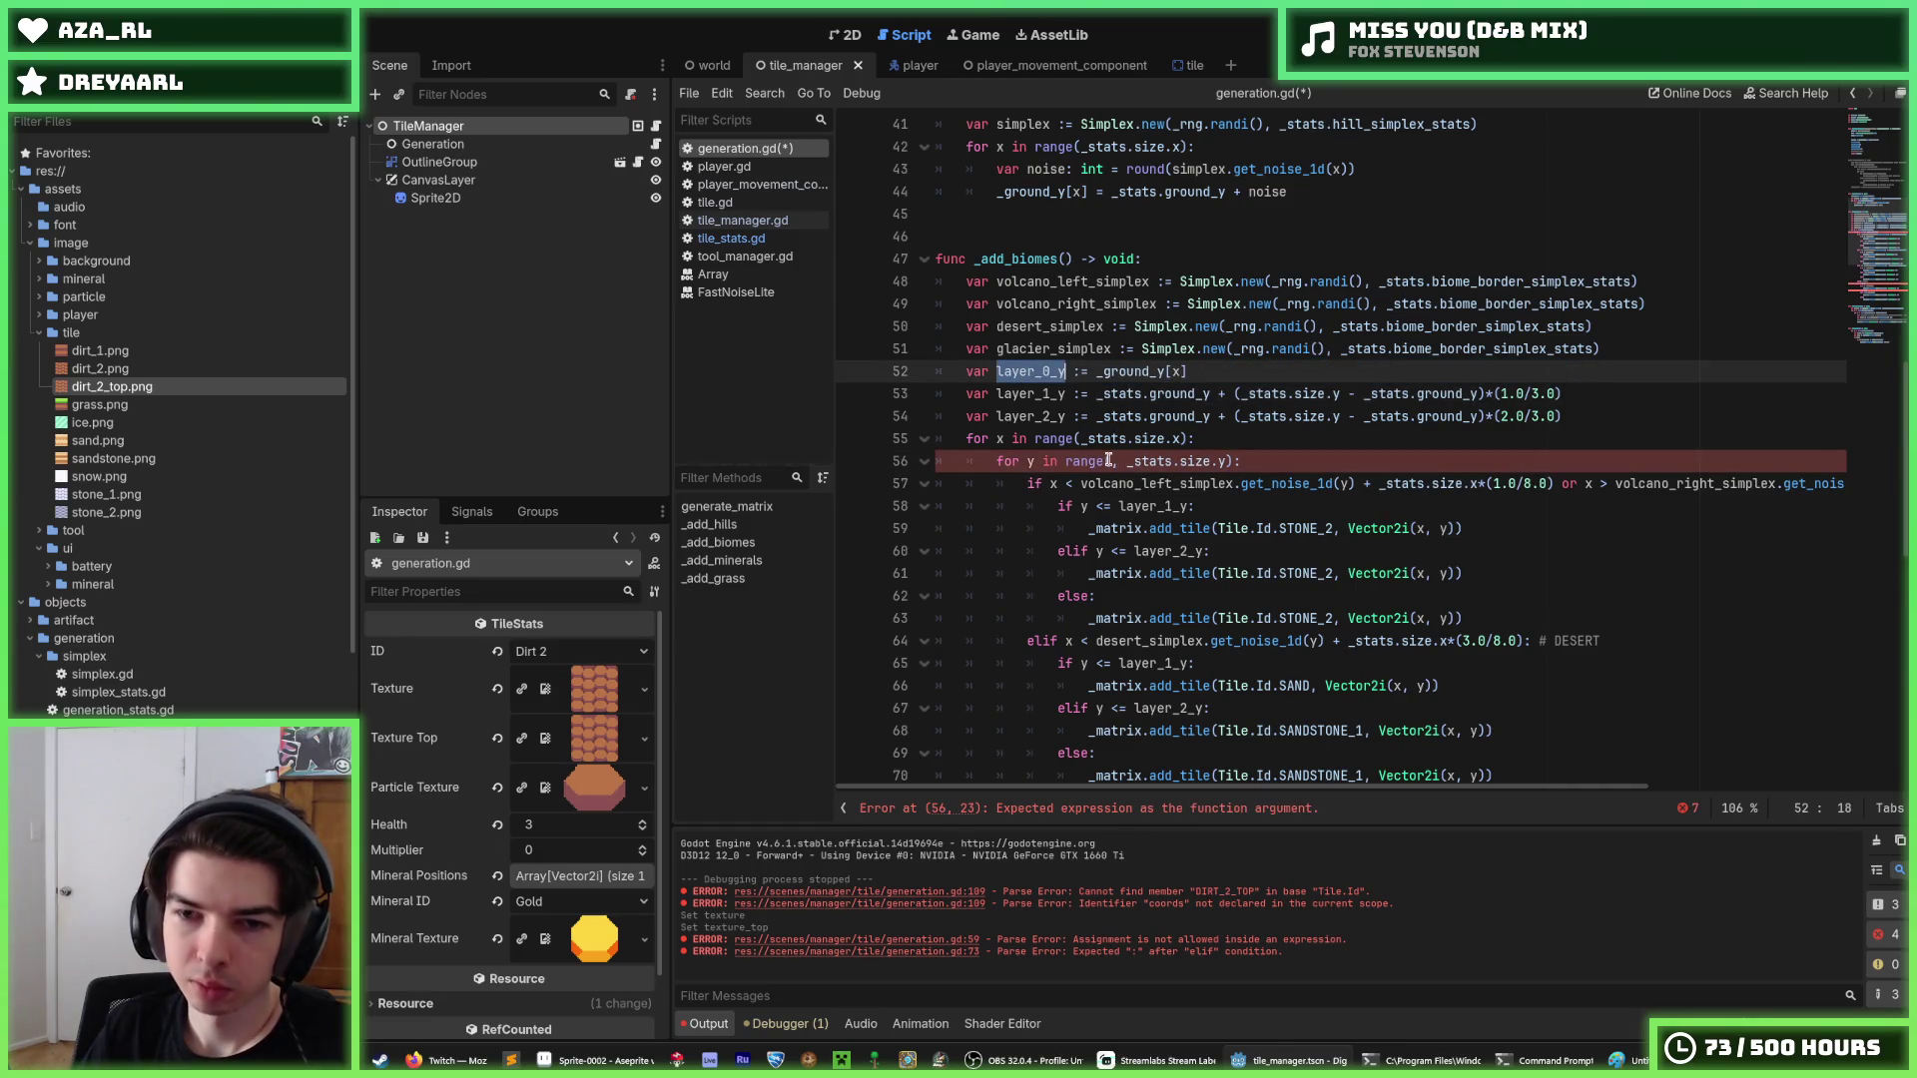
pyautogui.hotkey('ctrl', 'c')
pyautogui.click(1108, 460)
pyautogui.hotkey('ctrl', 'v')
pyautogui.hotkey('ctrl', 's')
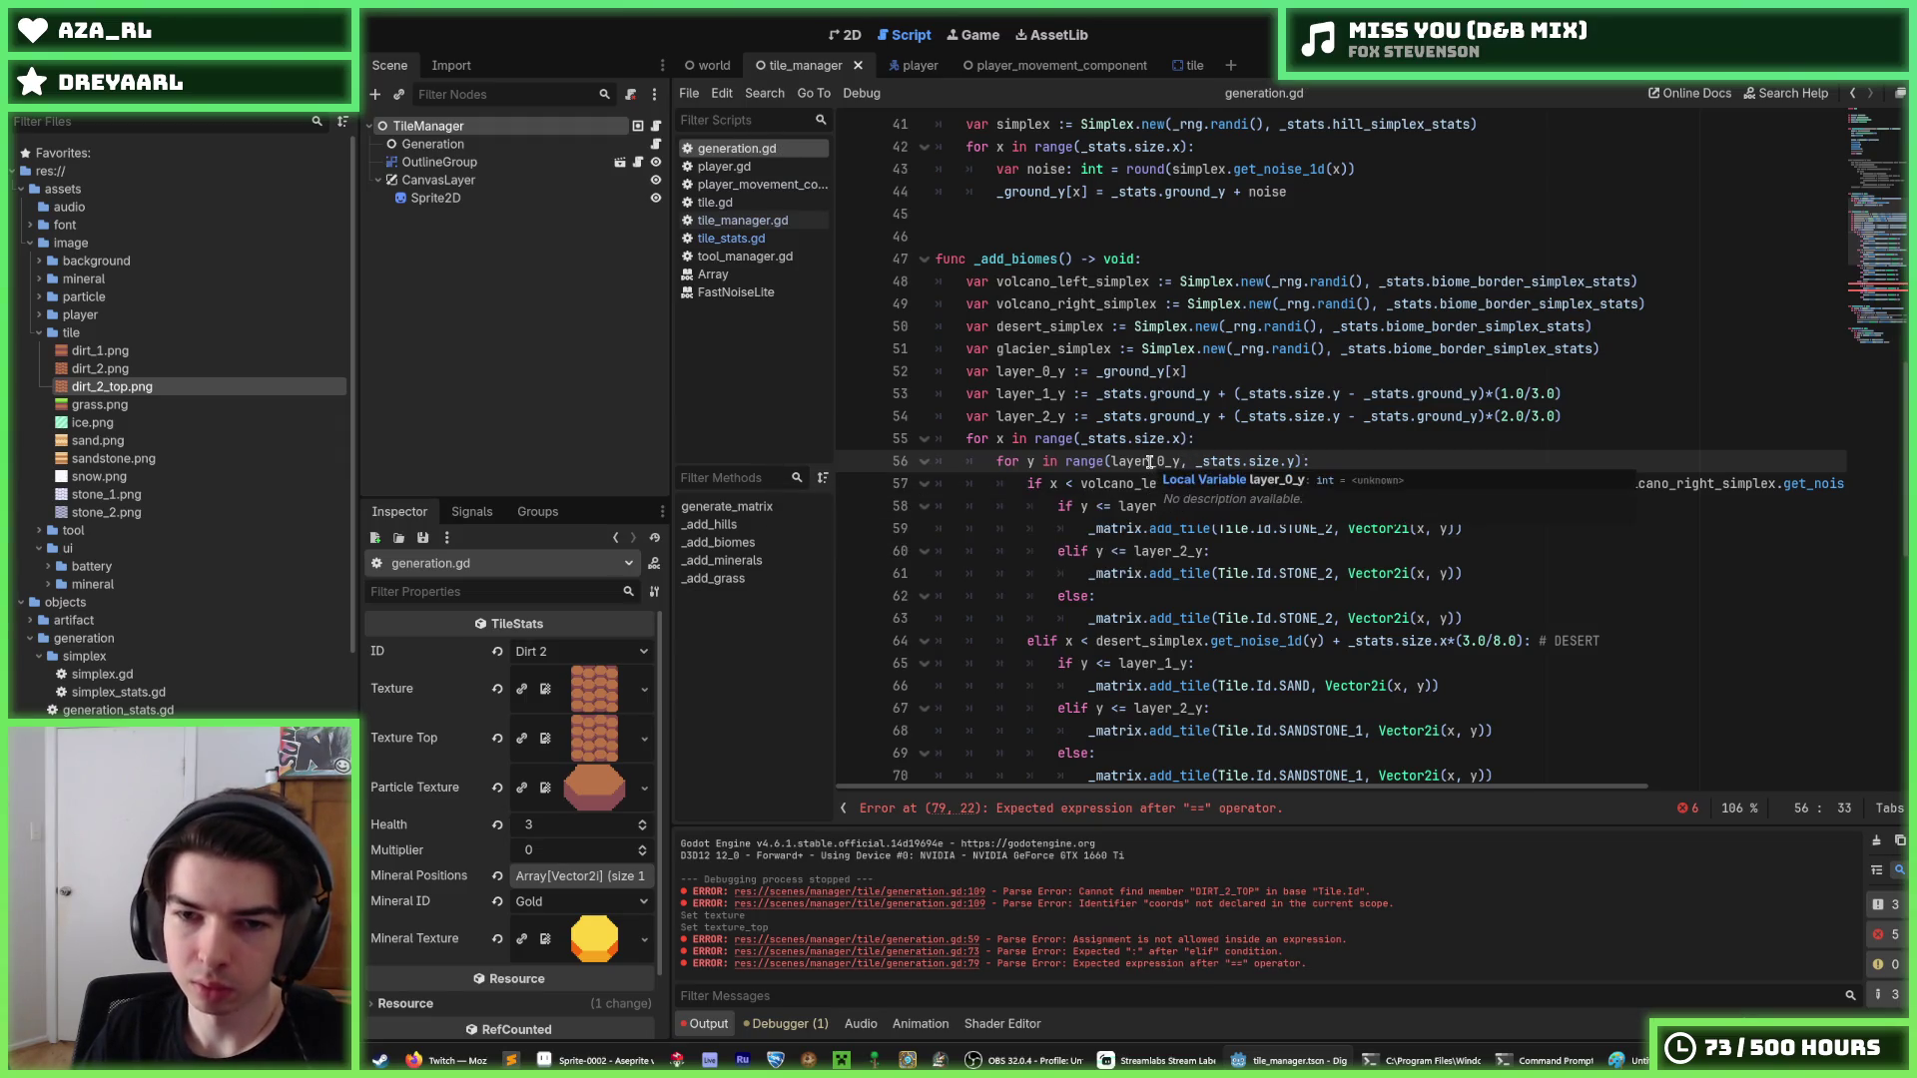
# Move the layer_0_y declaration inside the 'for x' loop and save the script.
pyautogui.scroll(-1, 1150, 461)
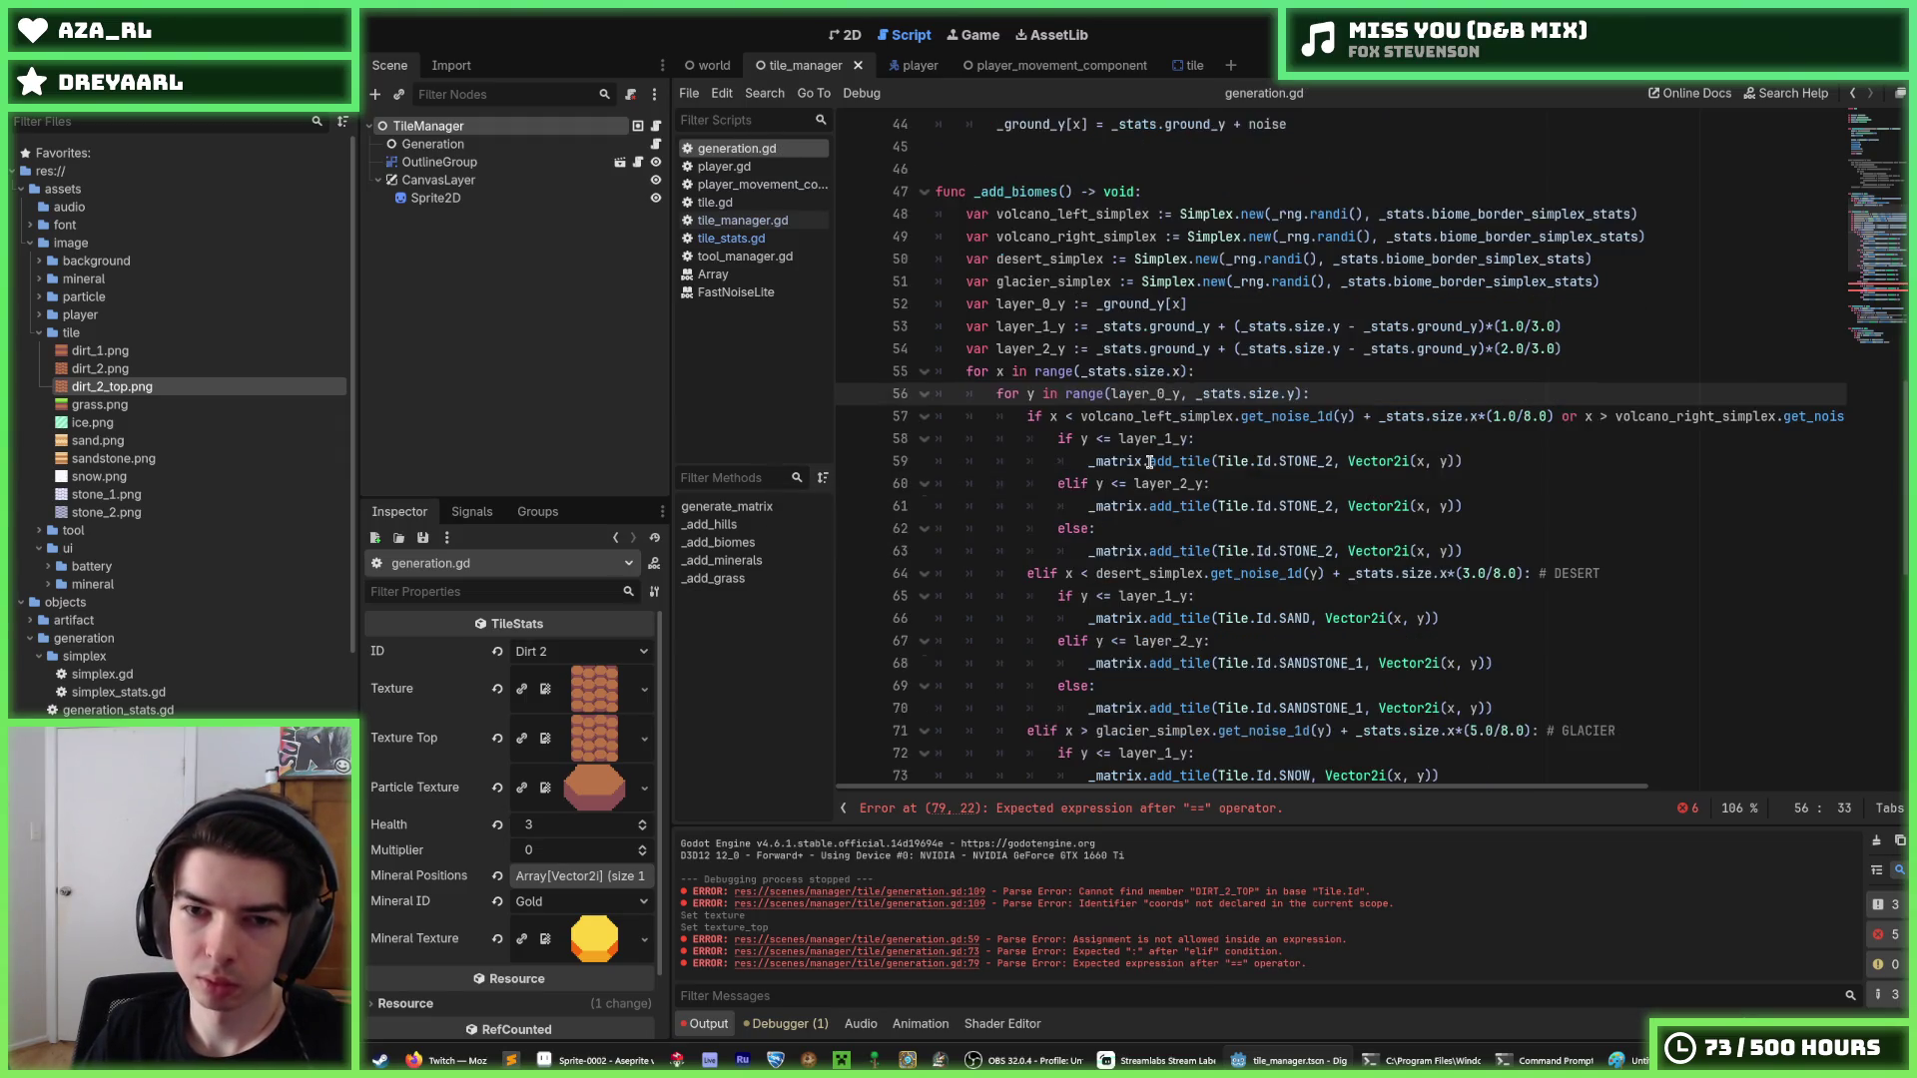
pyautogui.click(1136, 347)
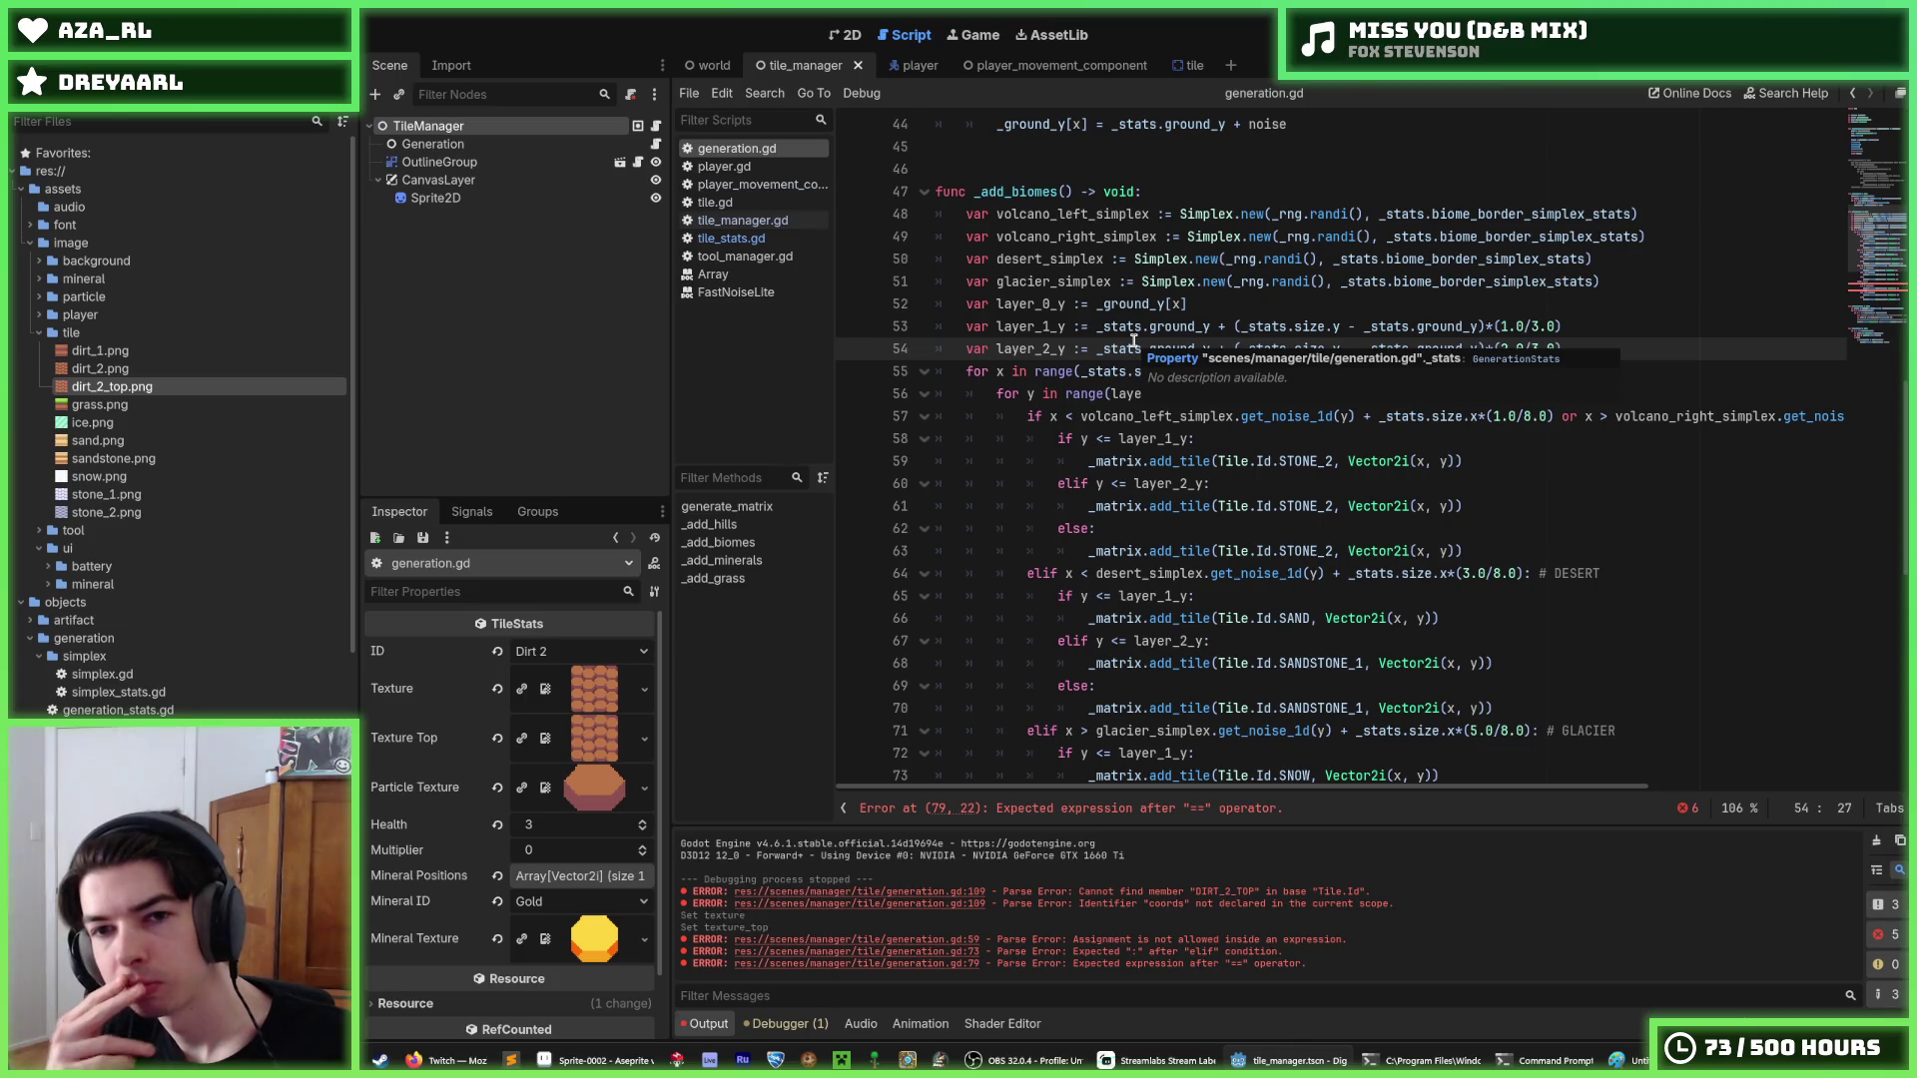
pyautogui.click(1147, 302)
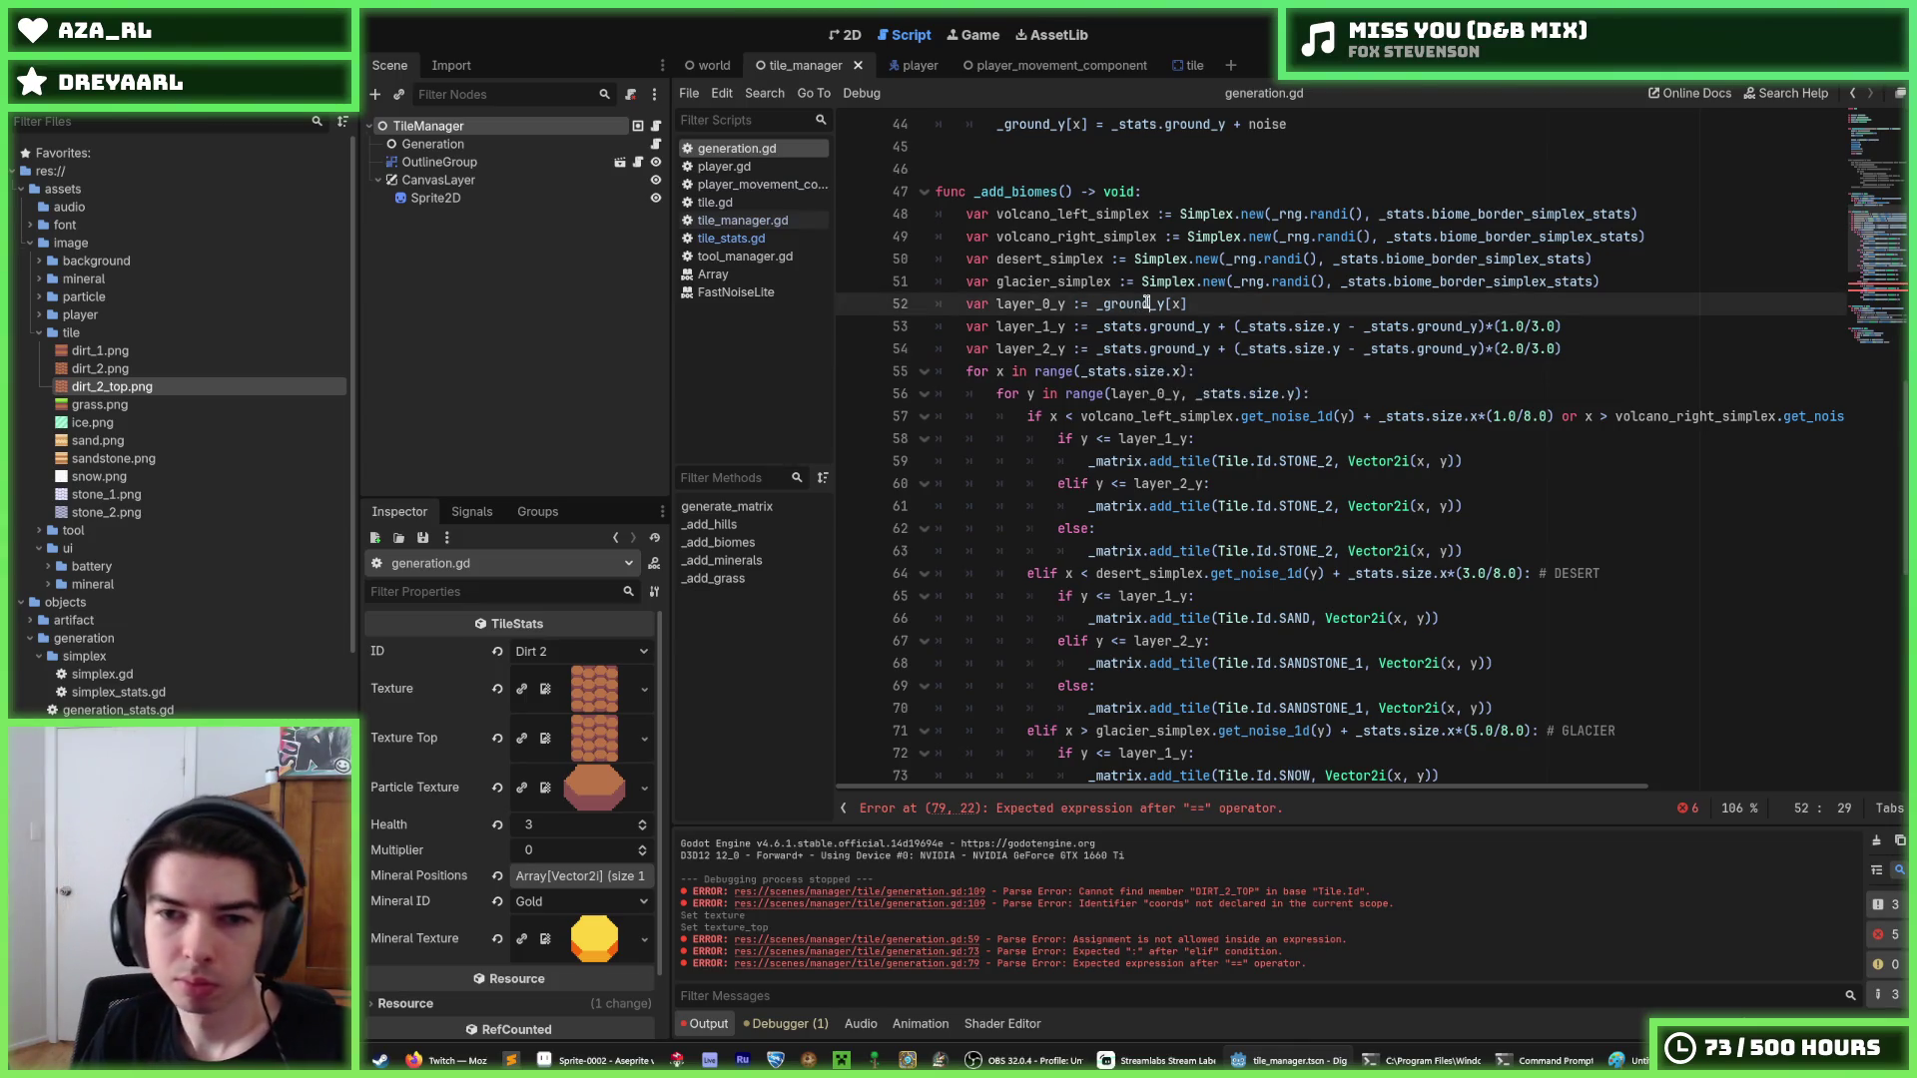
pyautogui.hotkey('alt', 'Down')
pyautogui.hotkey('alt', 'Down')
pyautogui.hotkey('alt', 'Down')
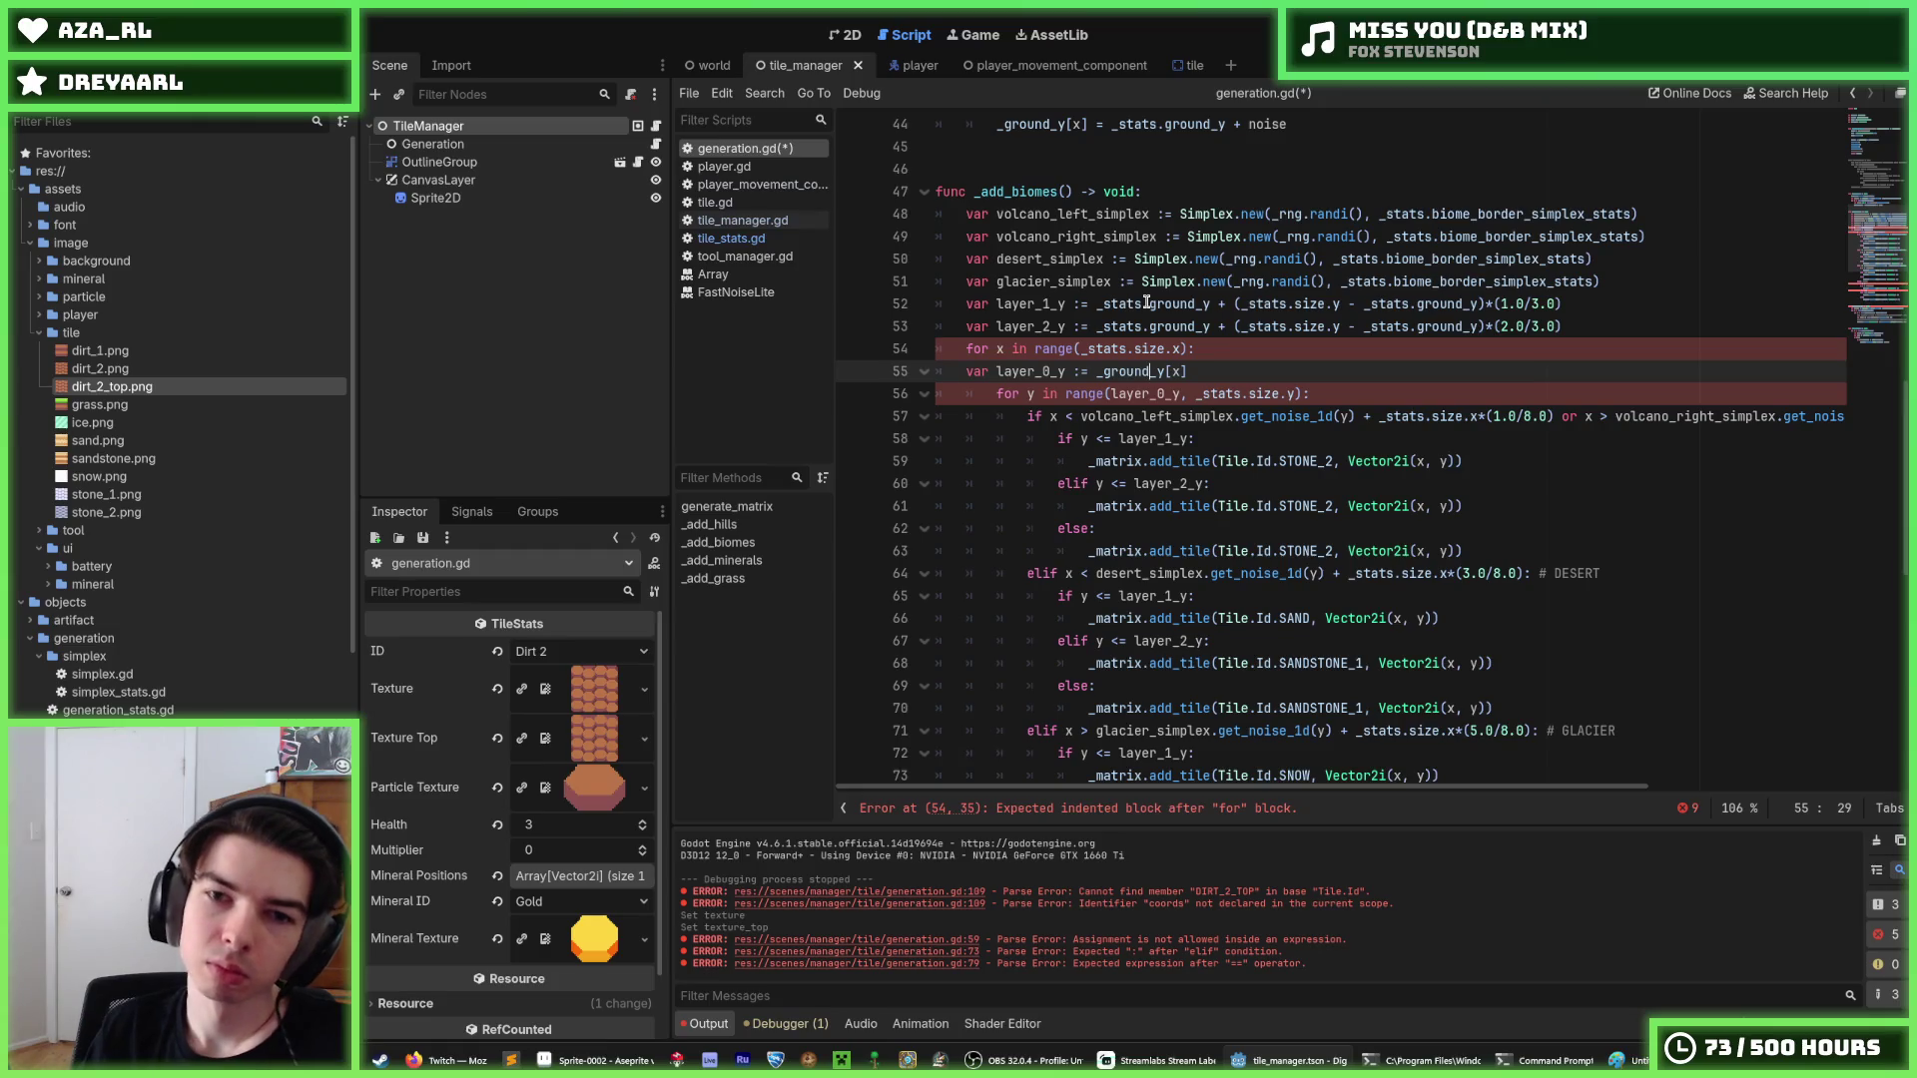
pyautogui.press('Home')
pyautogui.press('Tab')
pyautogui.hotkey('ctrl', 's')
pyautogui.click(1586, 337)
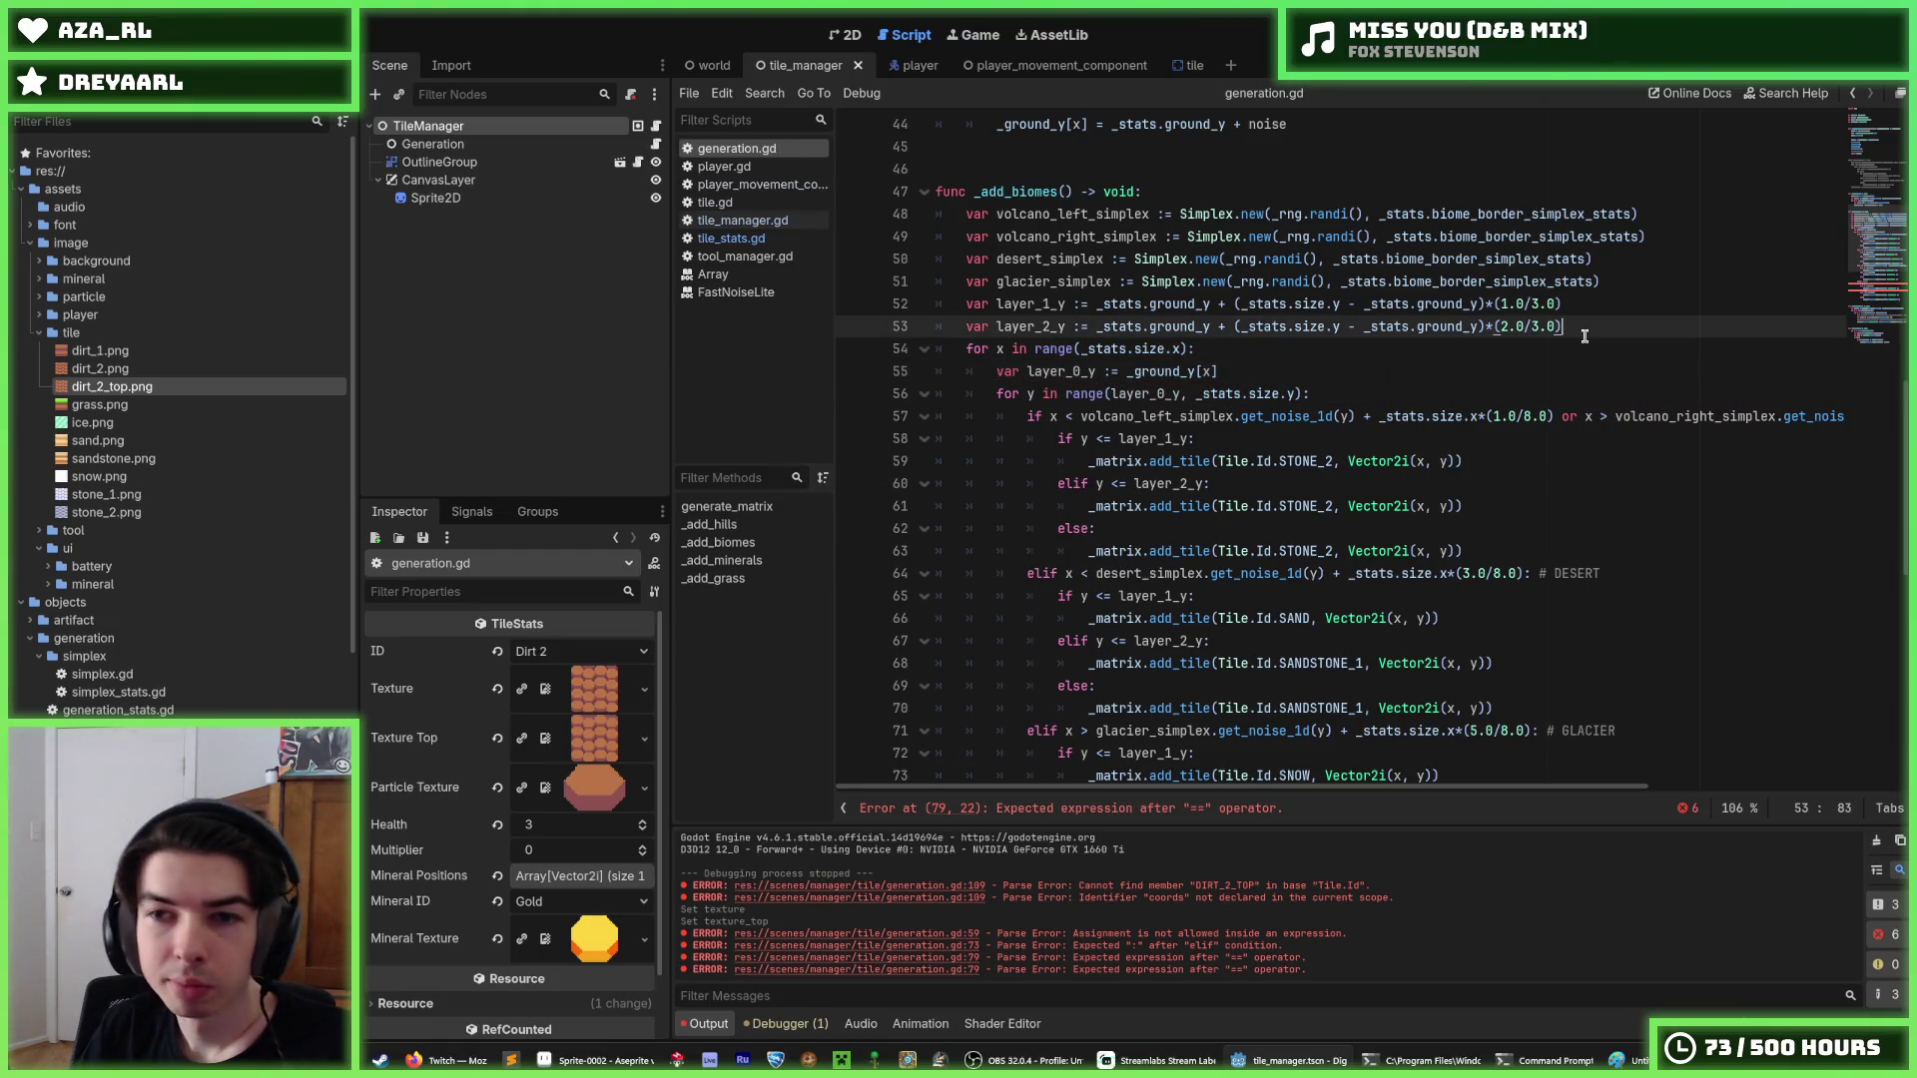
pyautogui.click(1582, 310)
pyautogui.click(1588, 332)
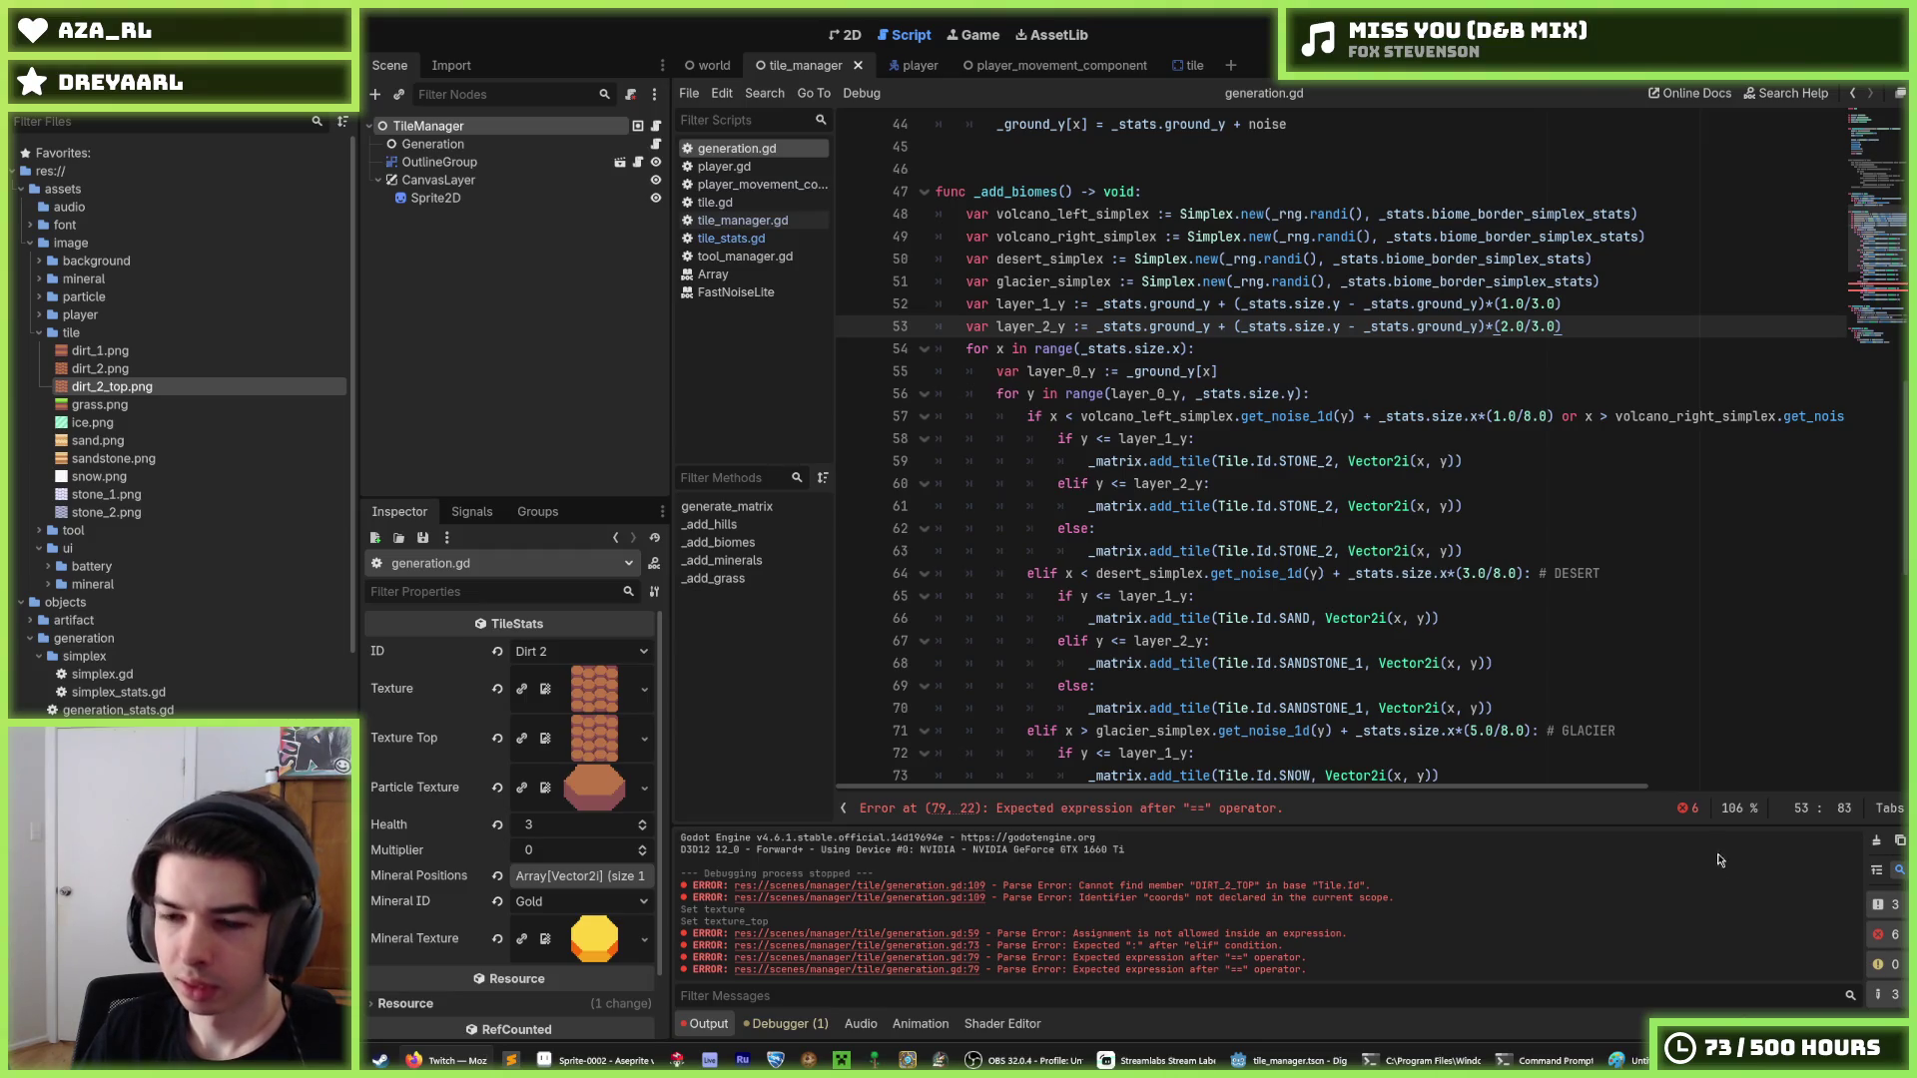
pyautogui.click(1587, 511)
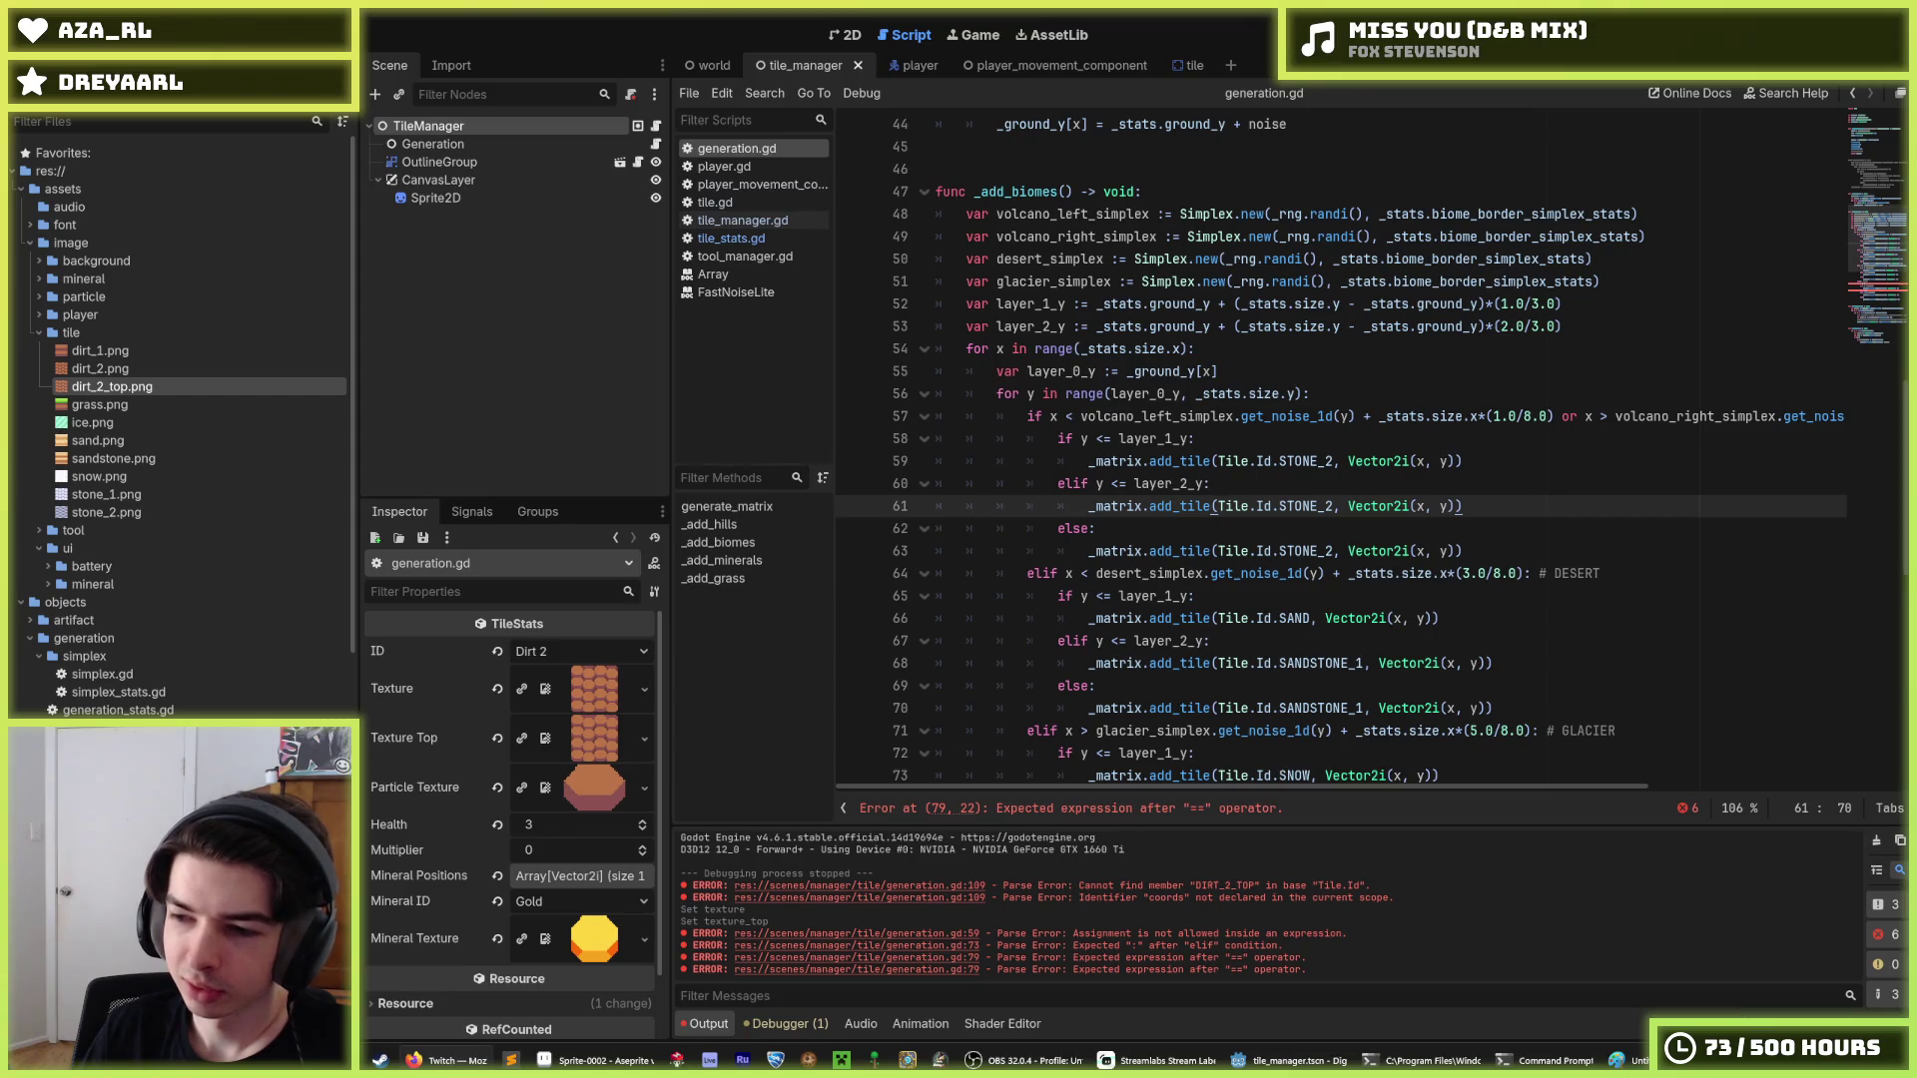
pyautogui.click(1425, 526)
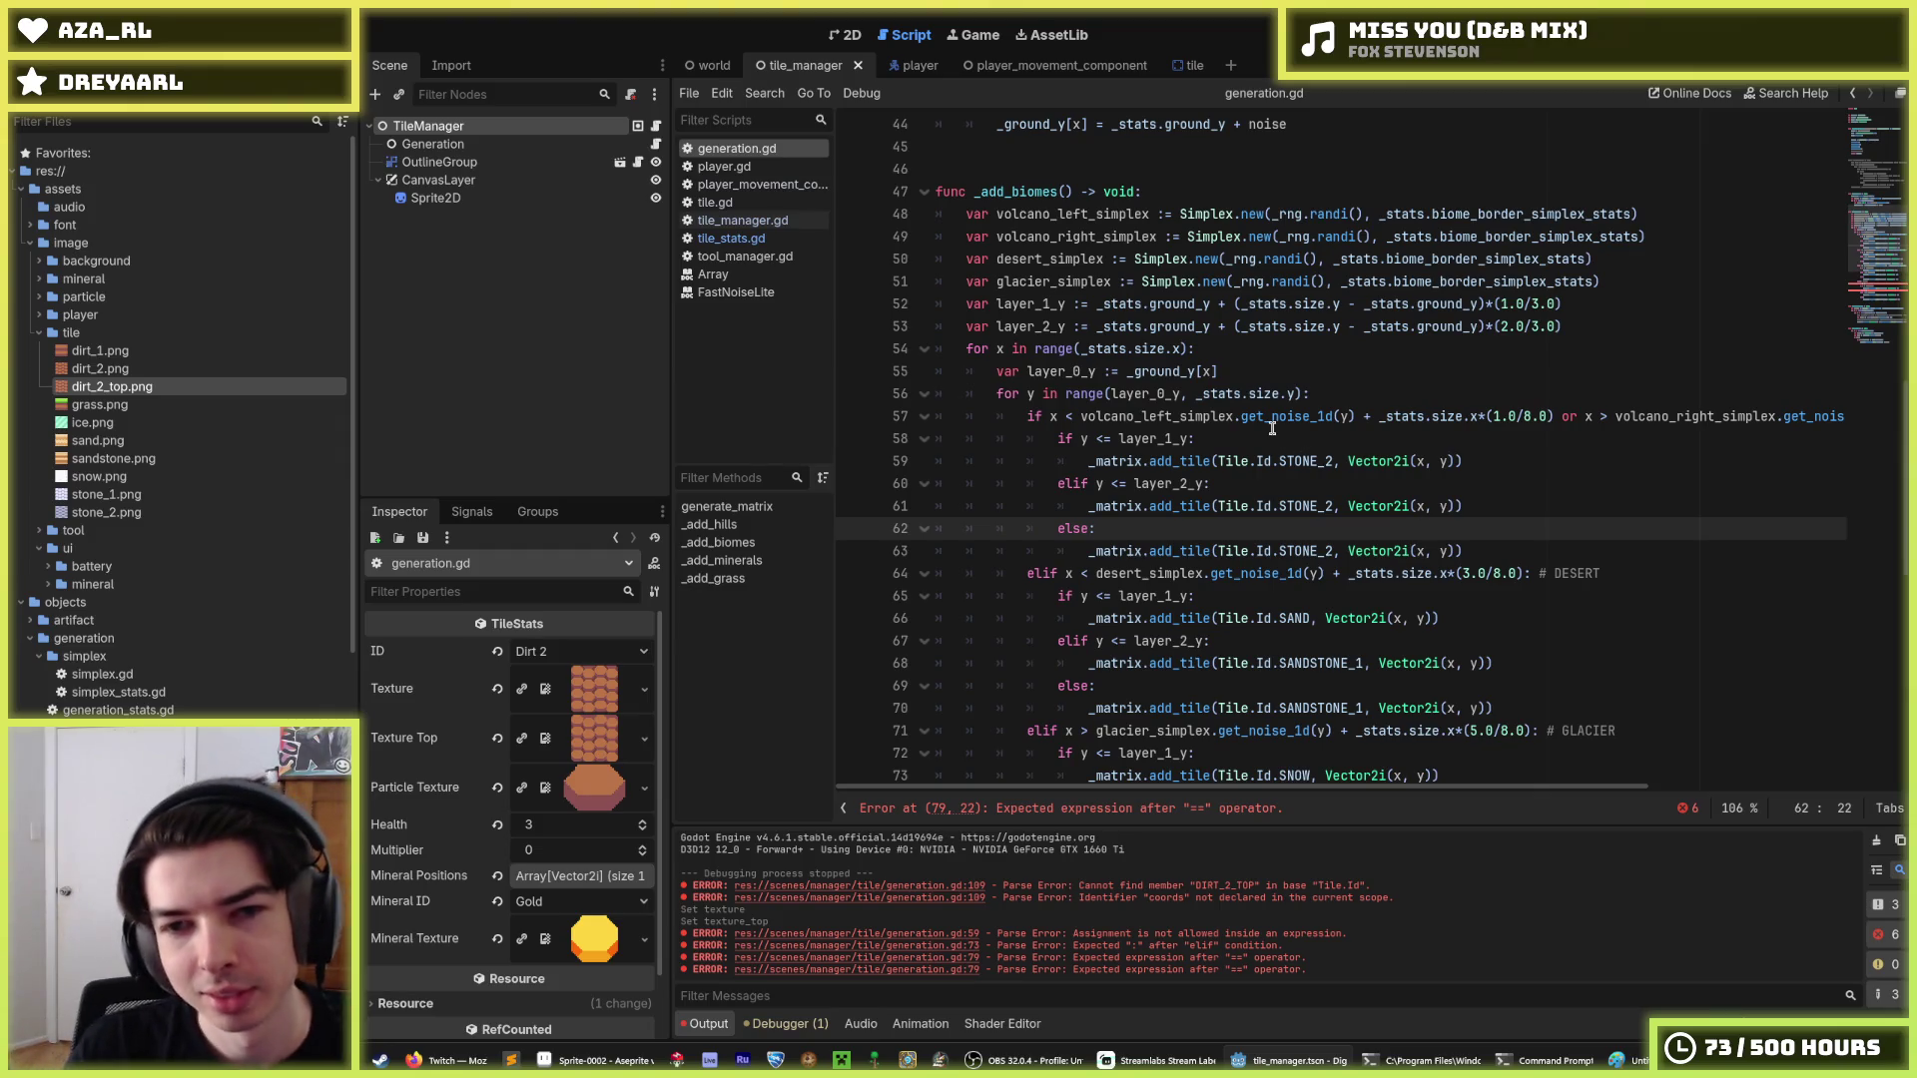
pyautogui.click(1274, 378)
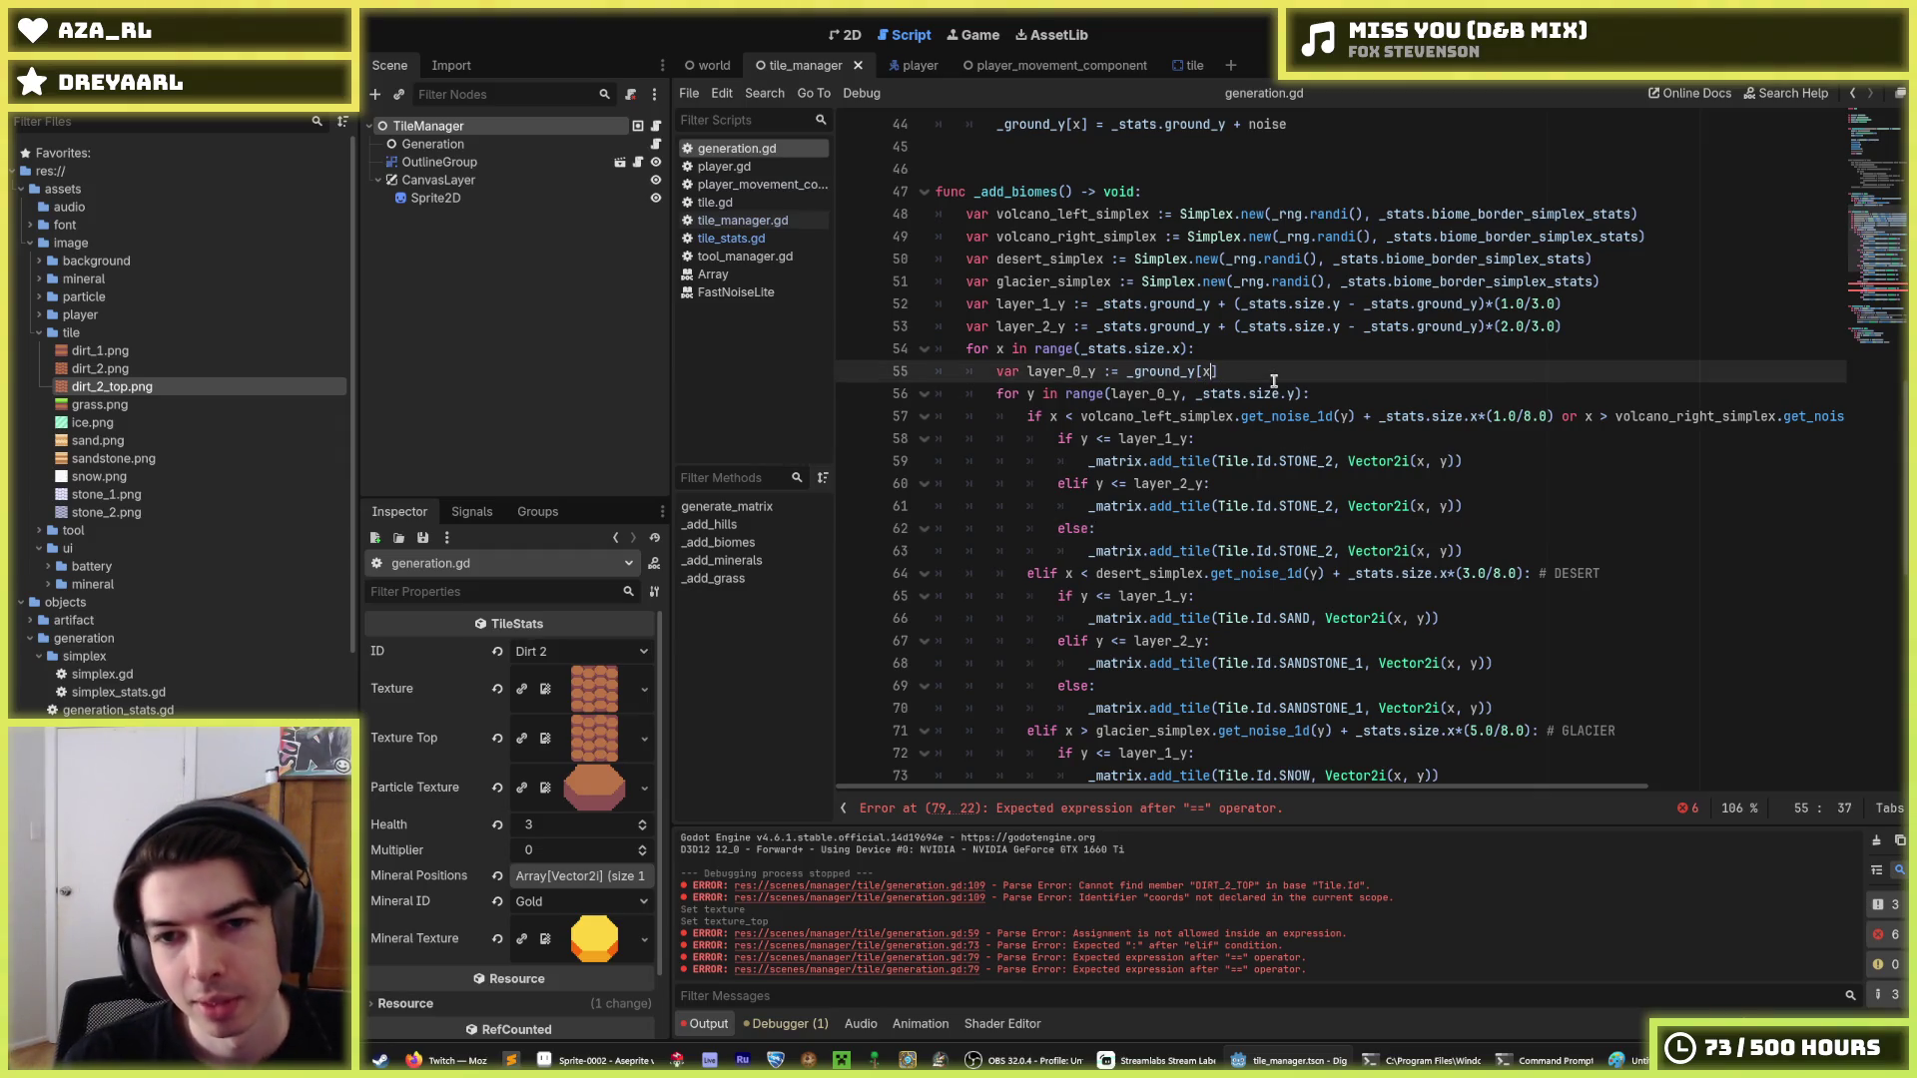
pyautogui.press('Left')
pyautogui.press('Left')
pyautogui.press('Left')
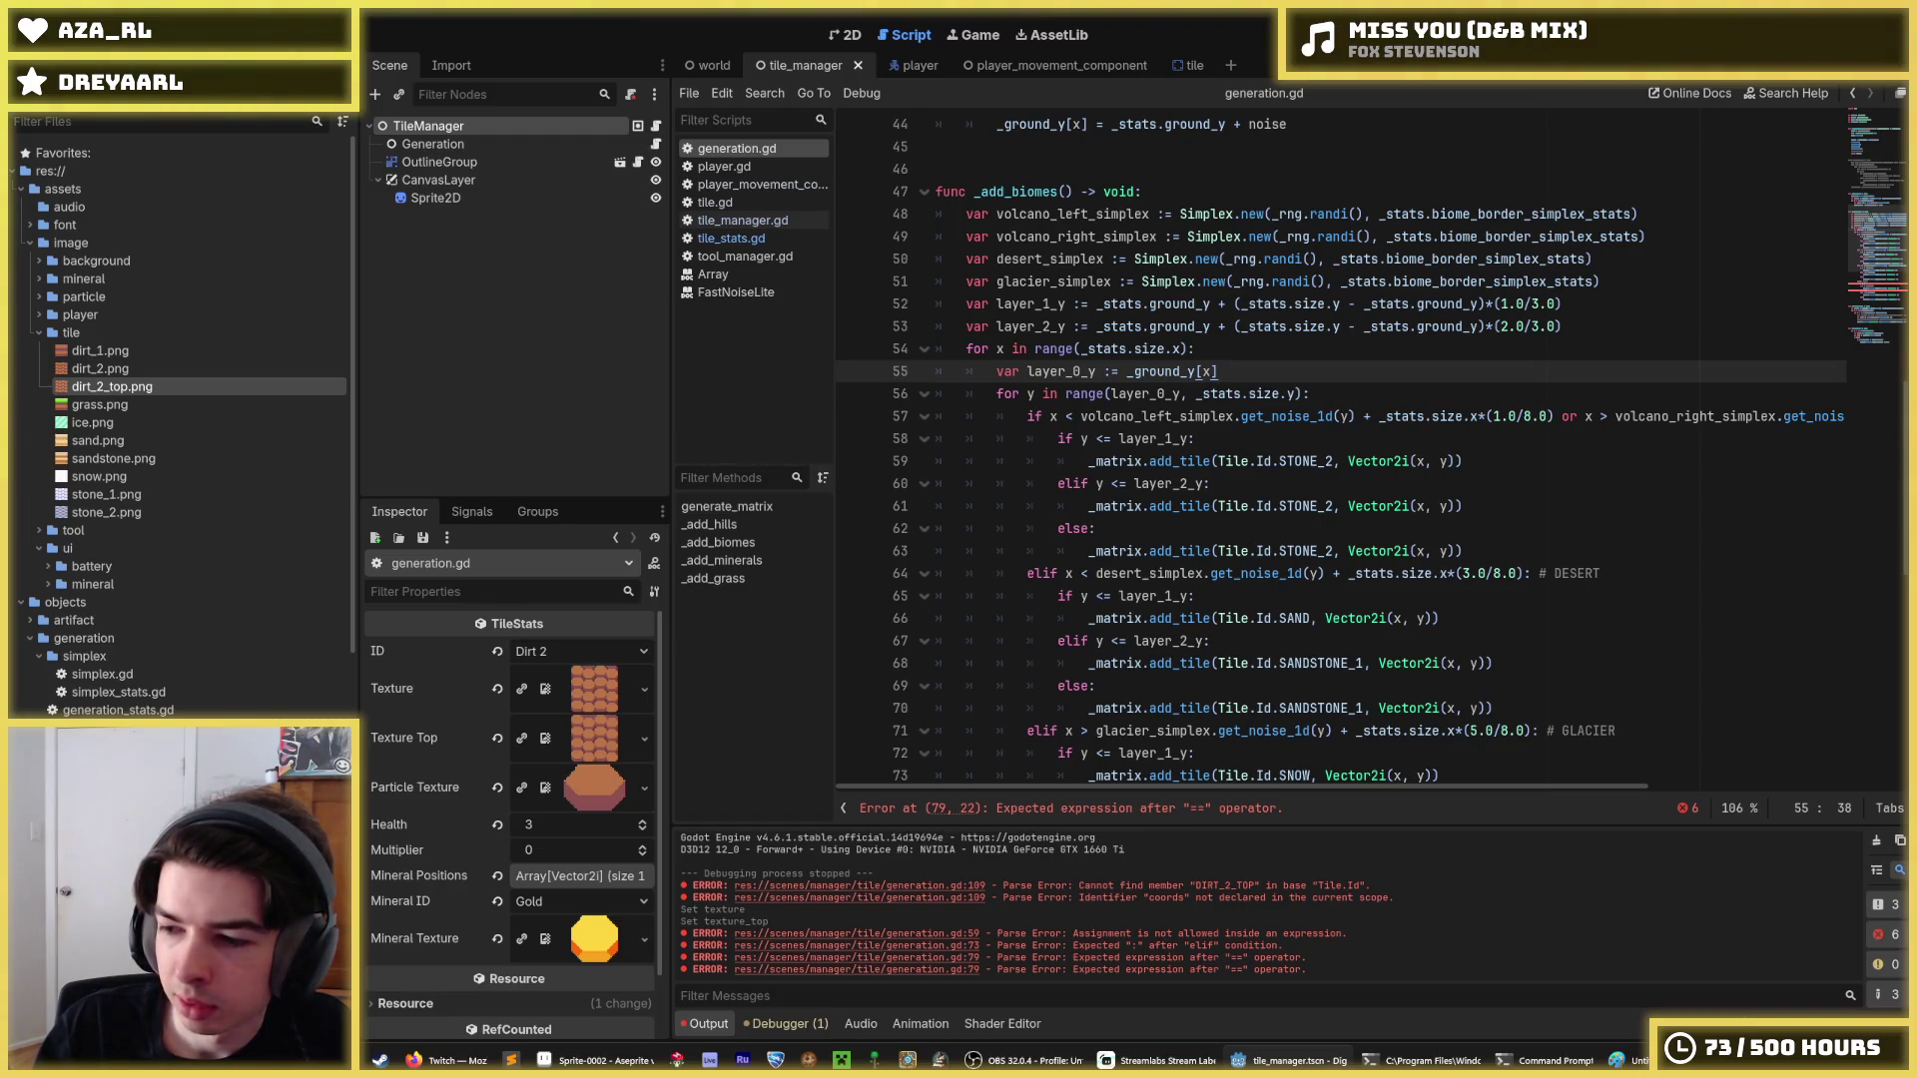
pyautogui.hotkey('alt', 'Tab')
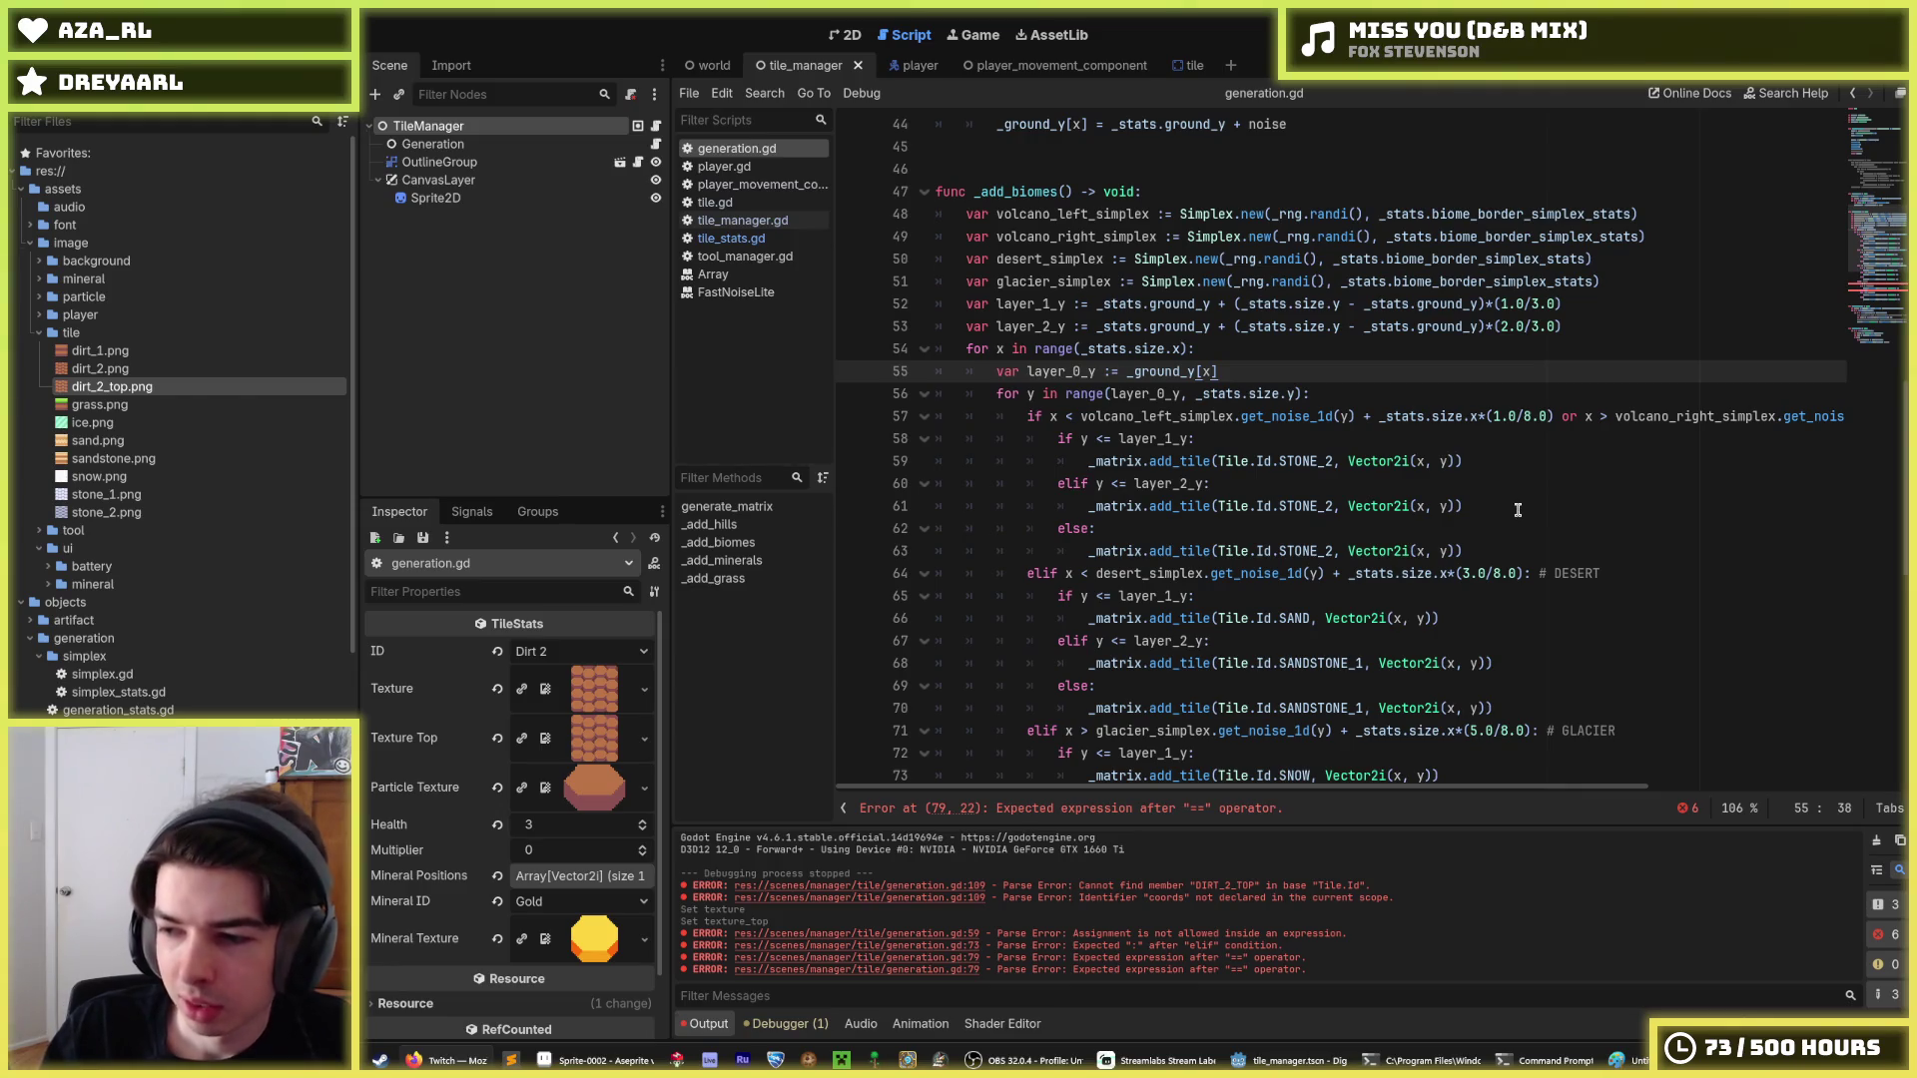
pyautogui.click(1231, 352)
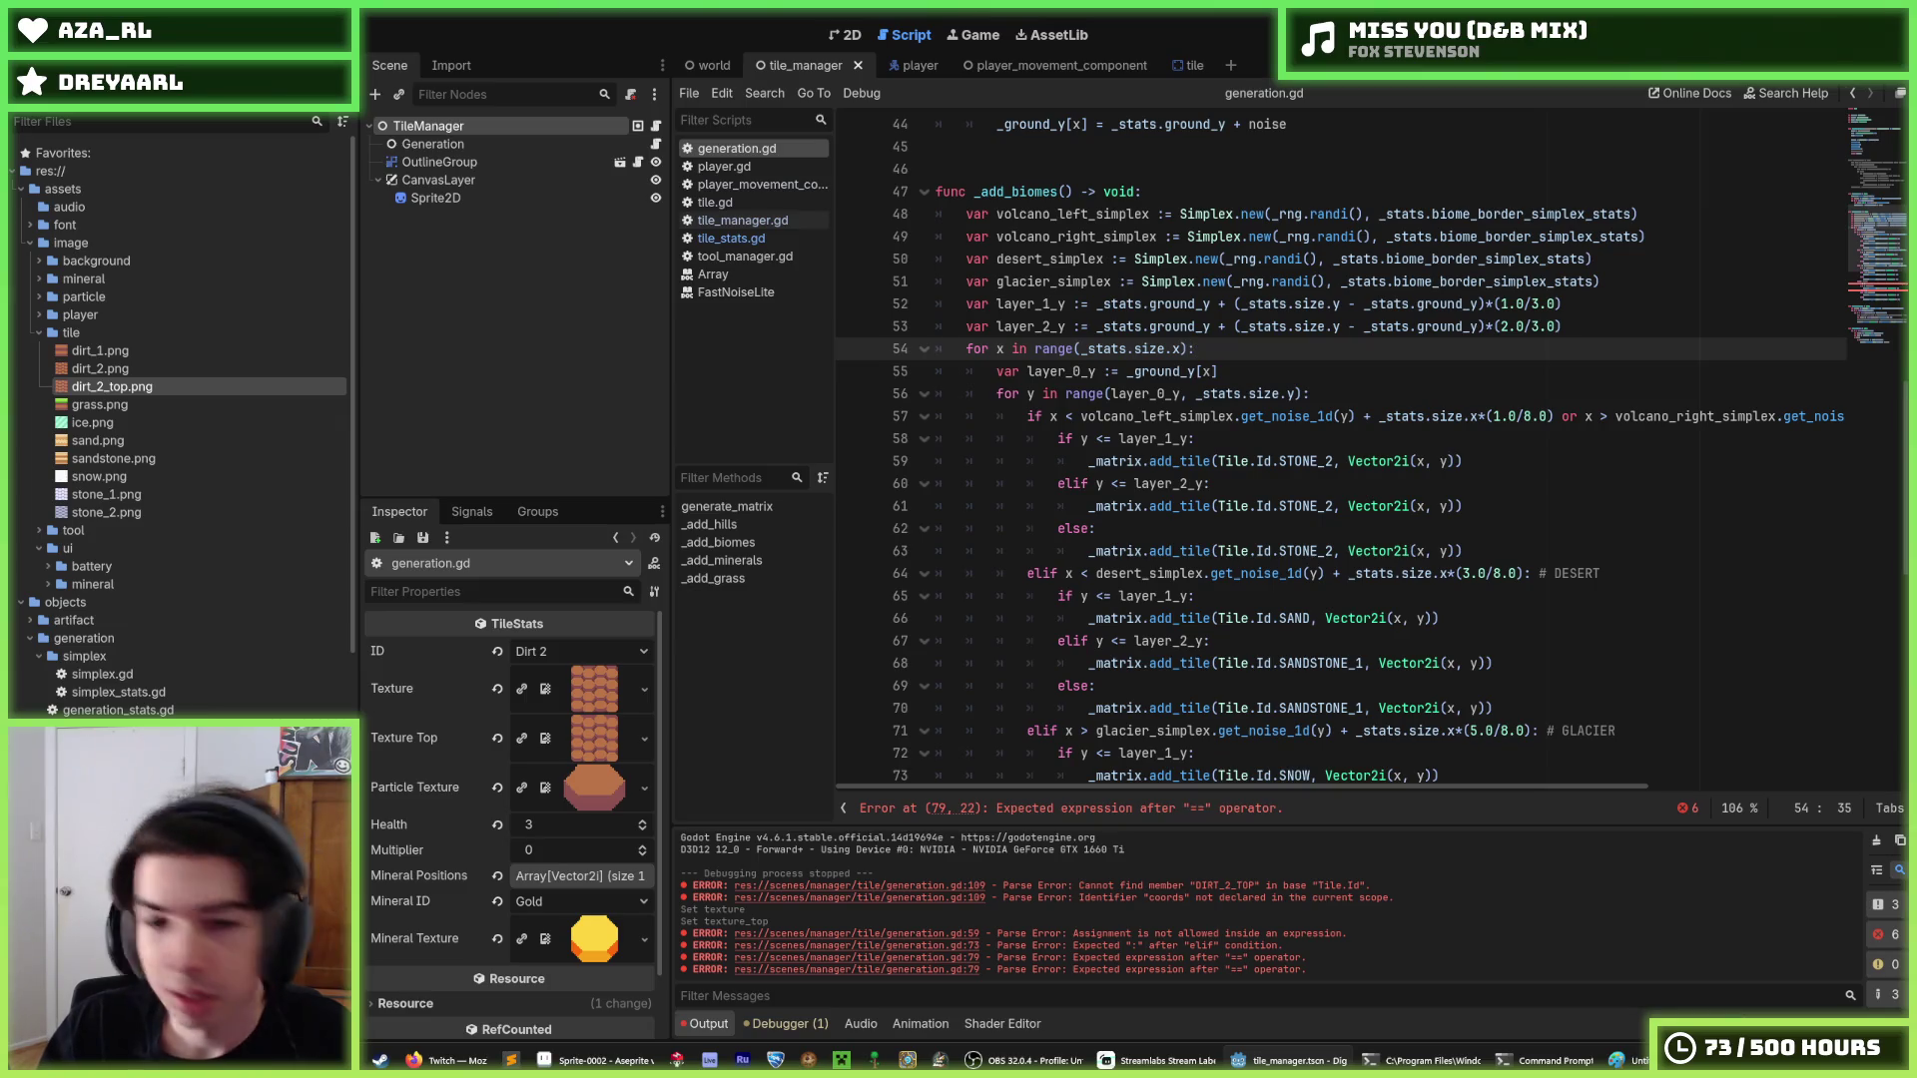
pyautogui.click(1229, 327)
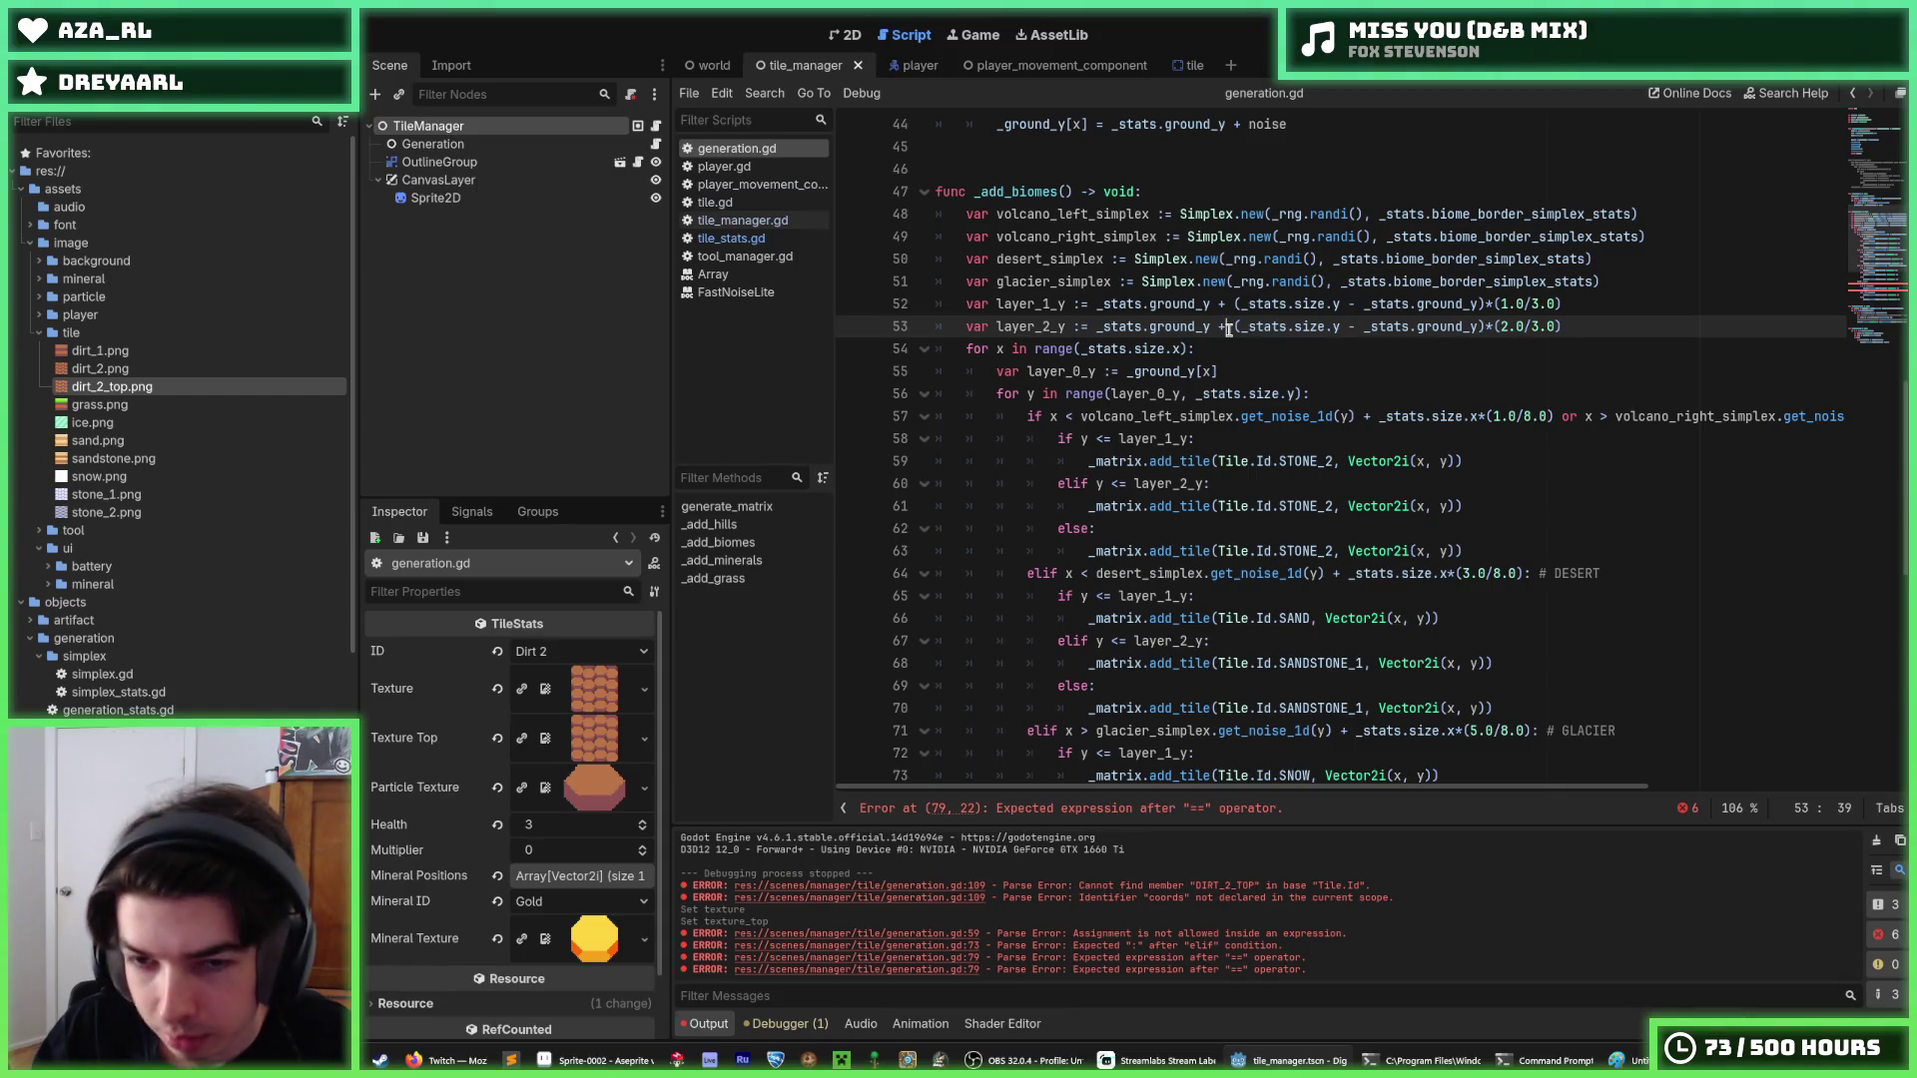
pyautogui.press('Down')
pyautogui.press('Down')
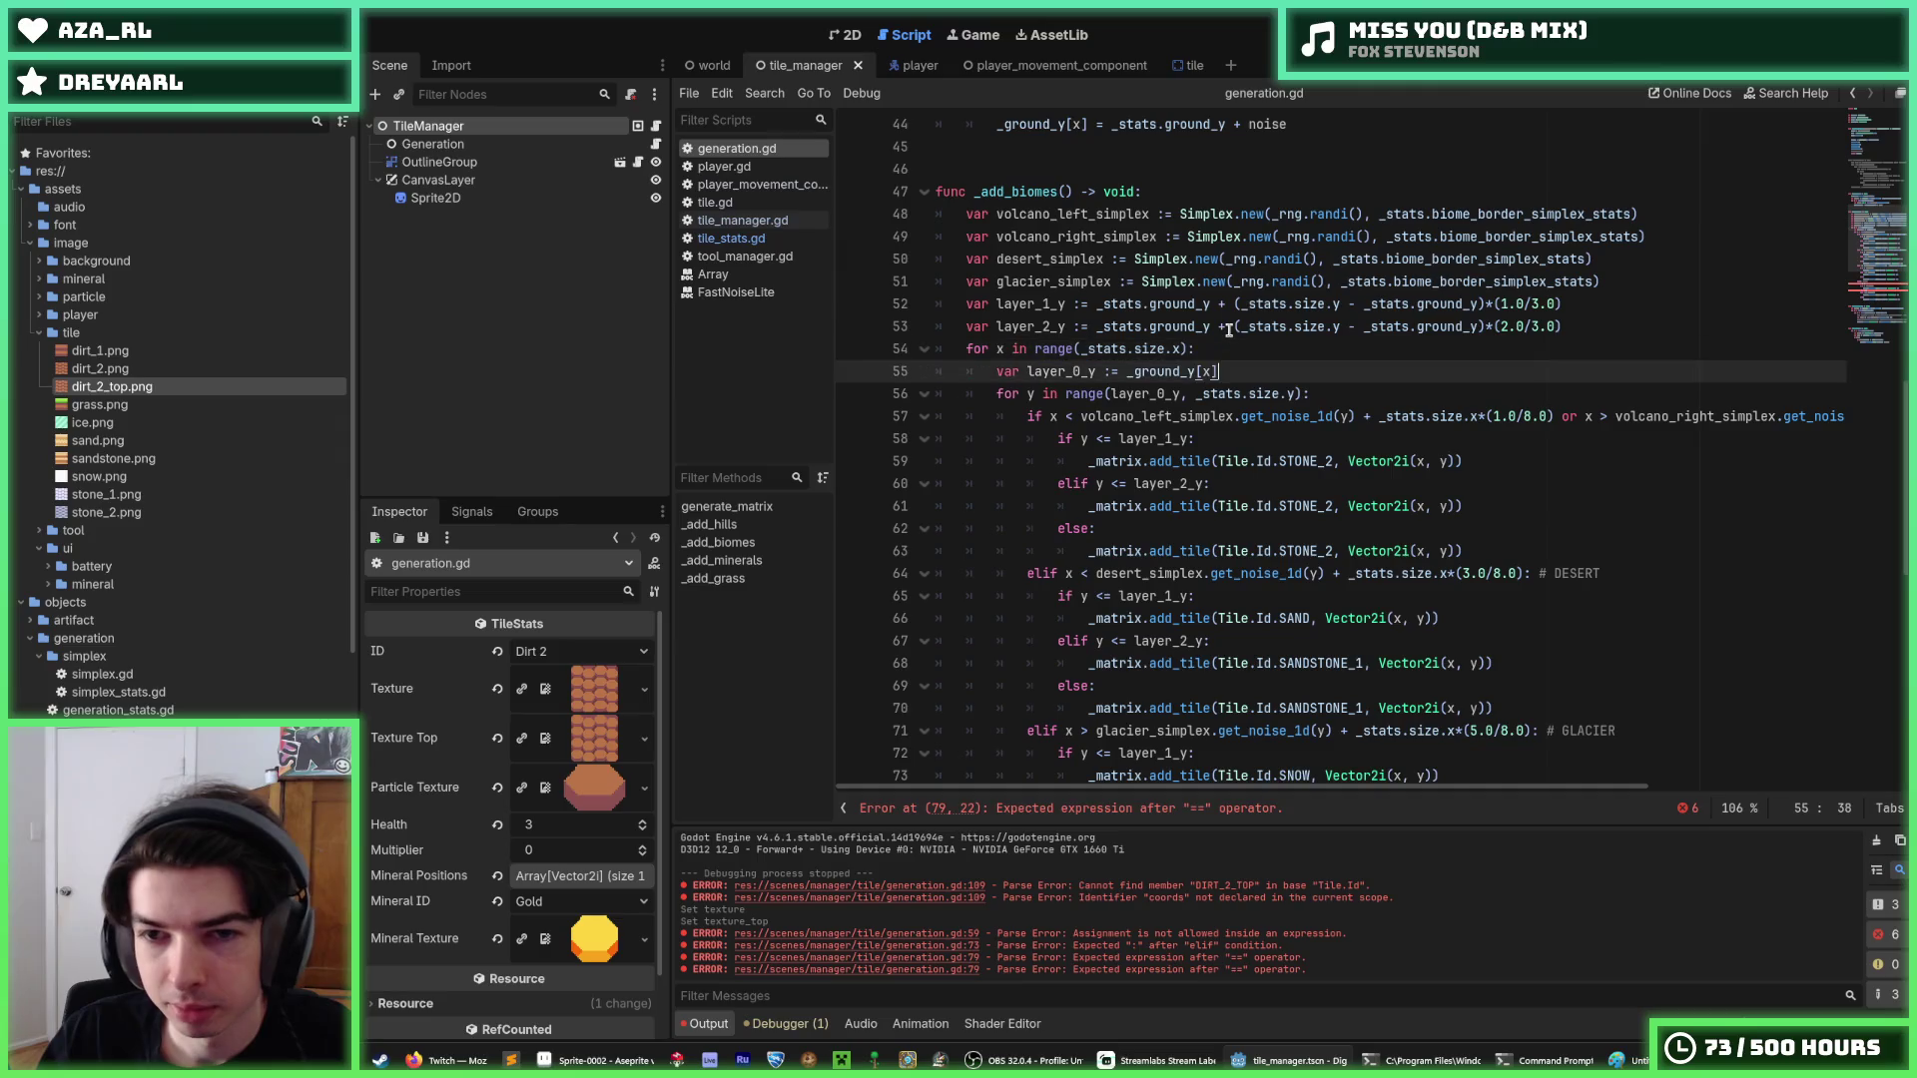
pyautogui.press('Up')
pyautogui.press('Down')
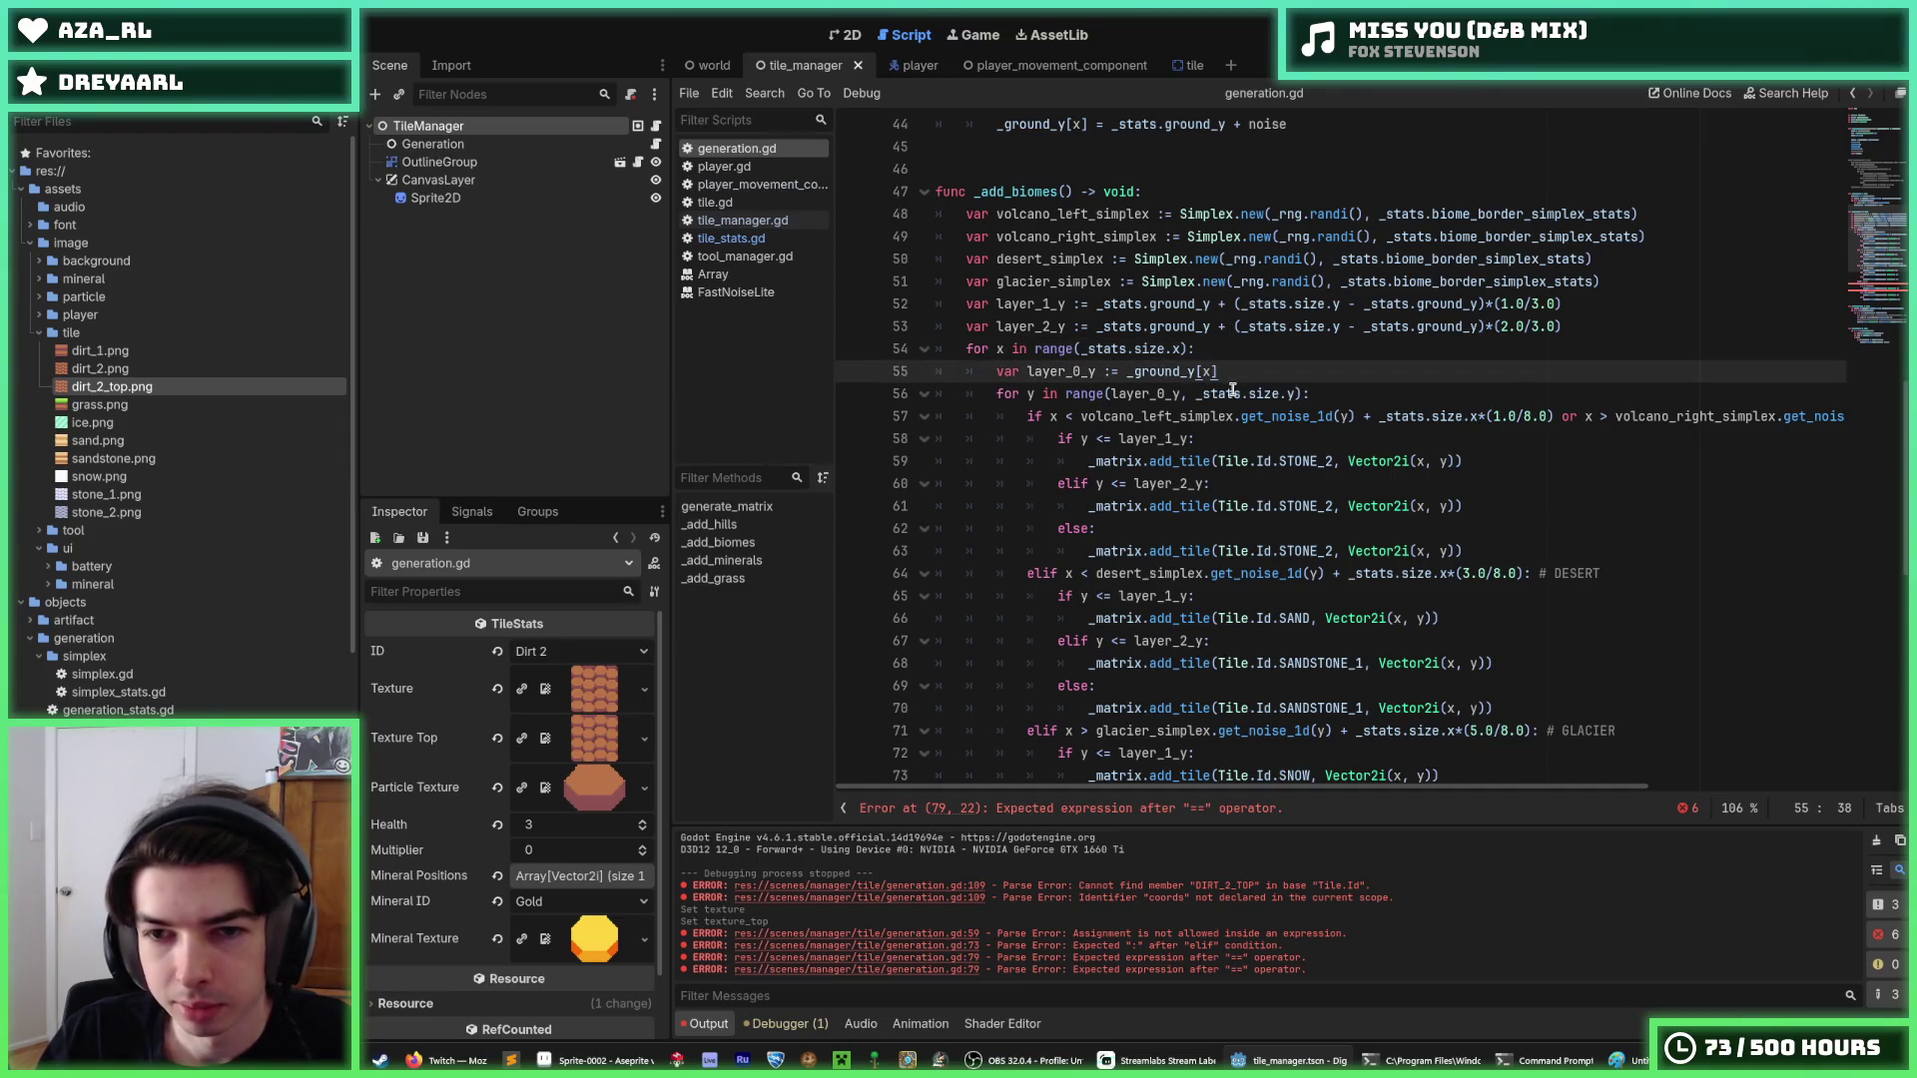
pyautogui.moveTo(1232, 373); pyautogui.dragTo(997, 371)
pyautogui.press('Left')
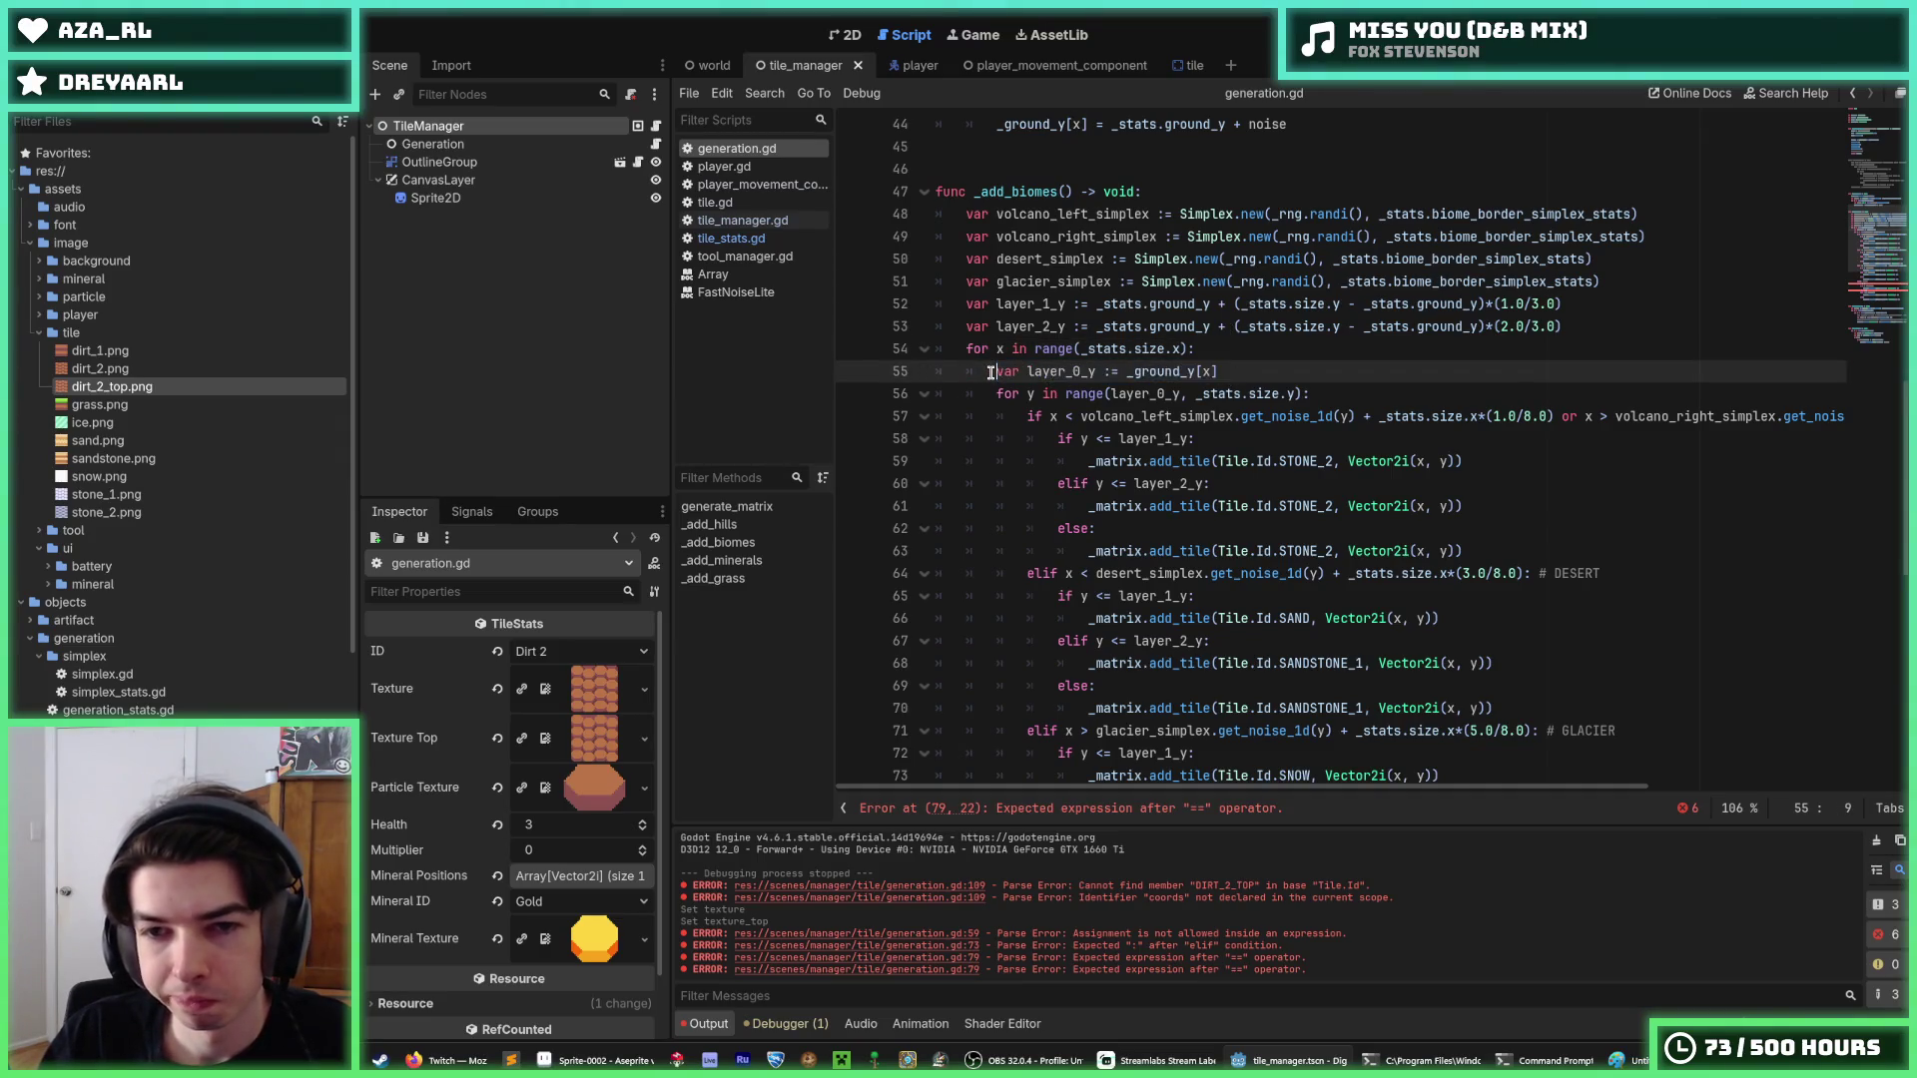
pyautogui.scroll(-1, 1017, 340)
# Review the volcano and forest conditions, then delete the whole _add_grass function at the script's end.
pyautogui.scroll(-3, 1020, 342)
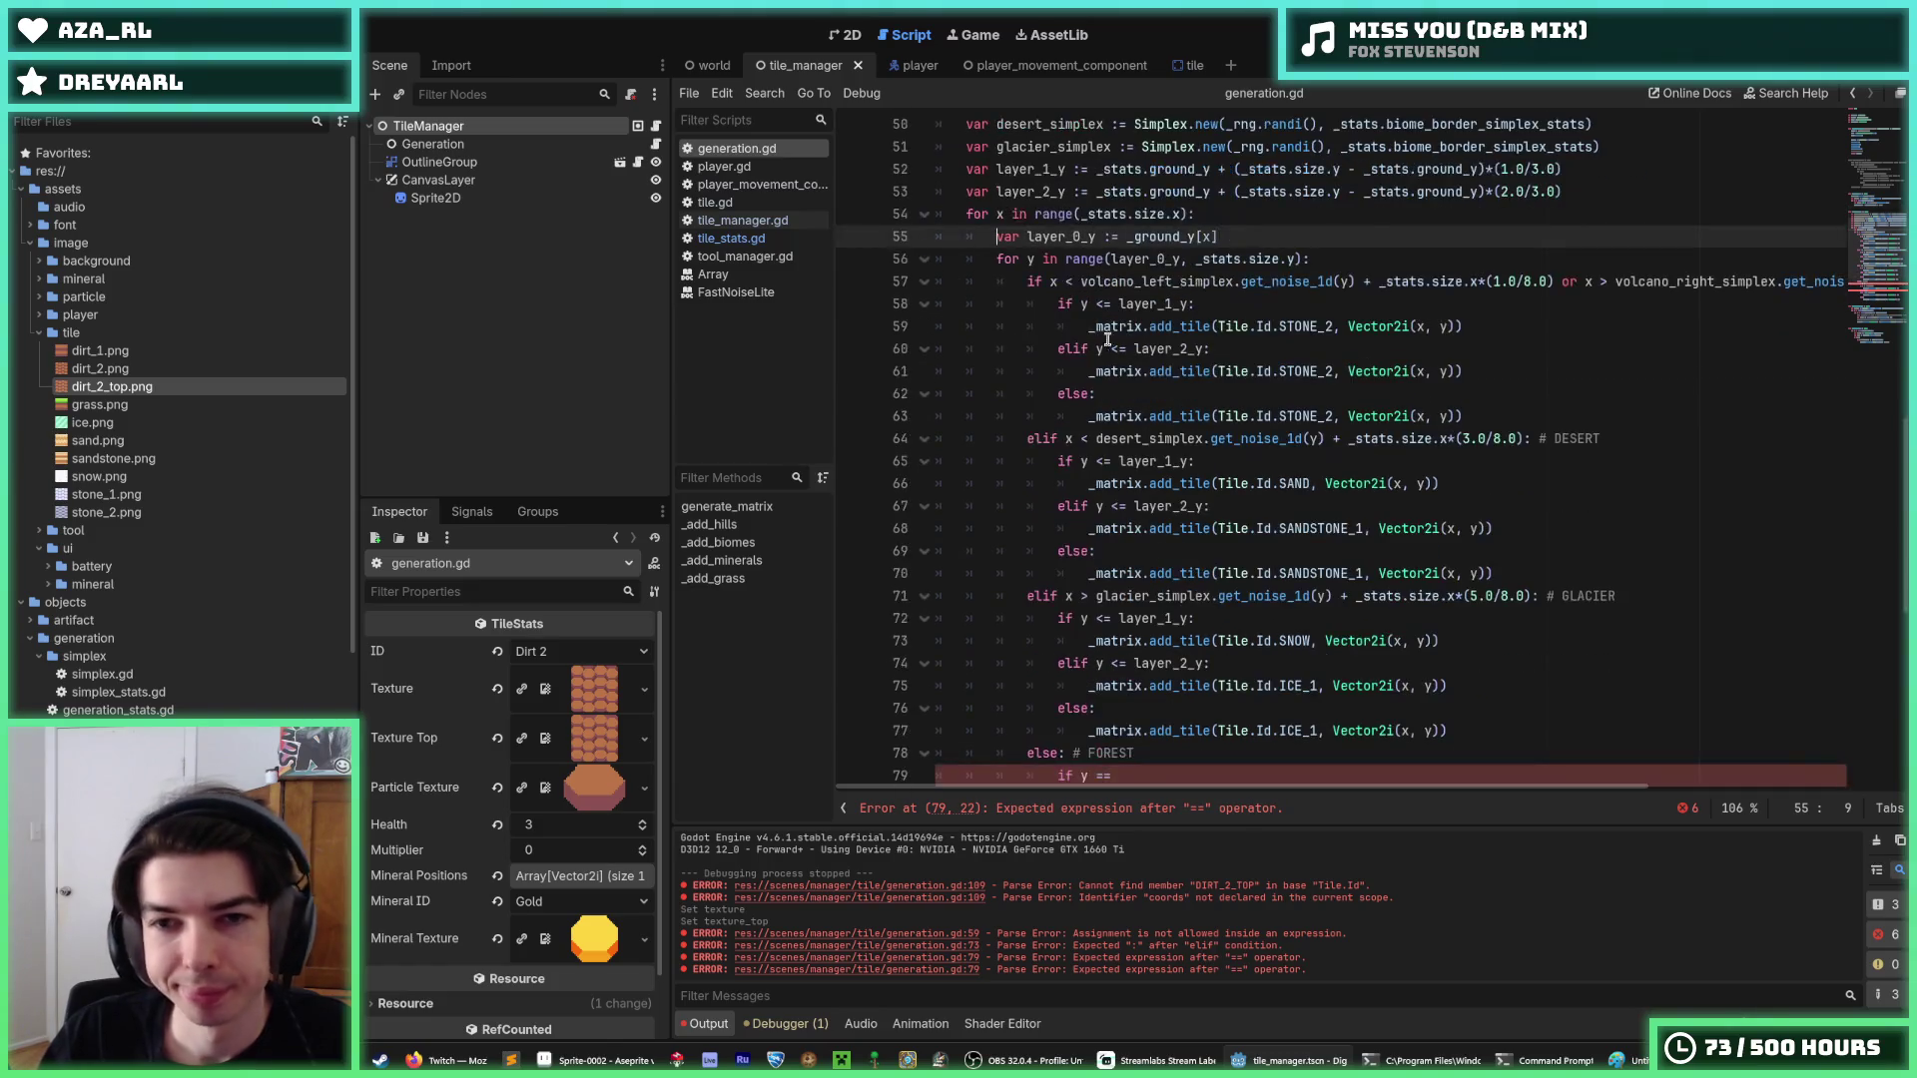
pyautogui.scroll(3, 1155, 606)
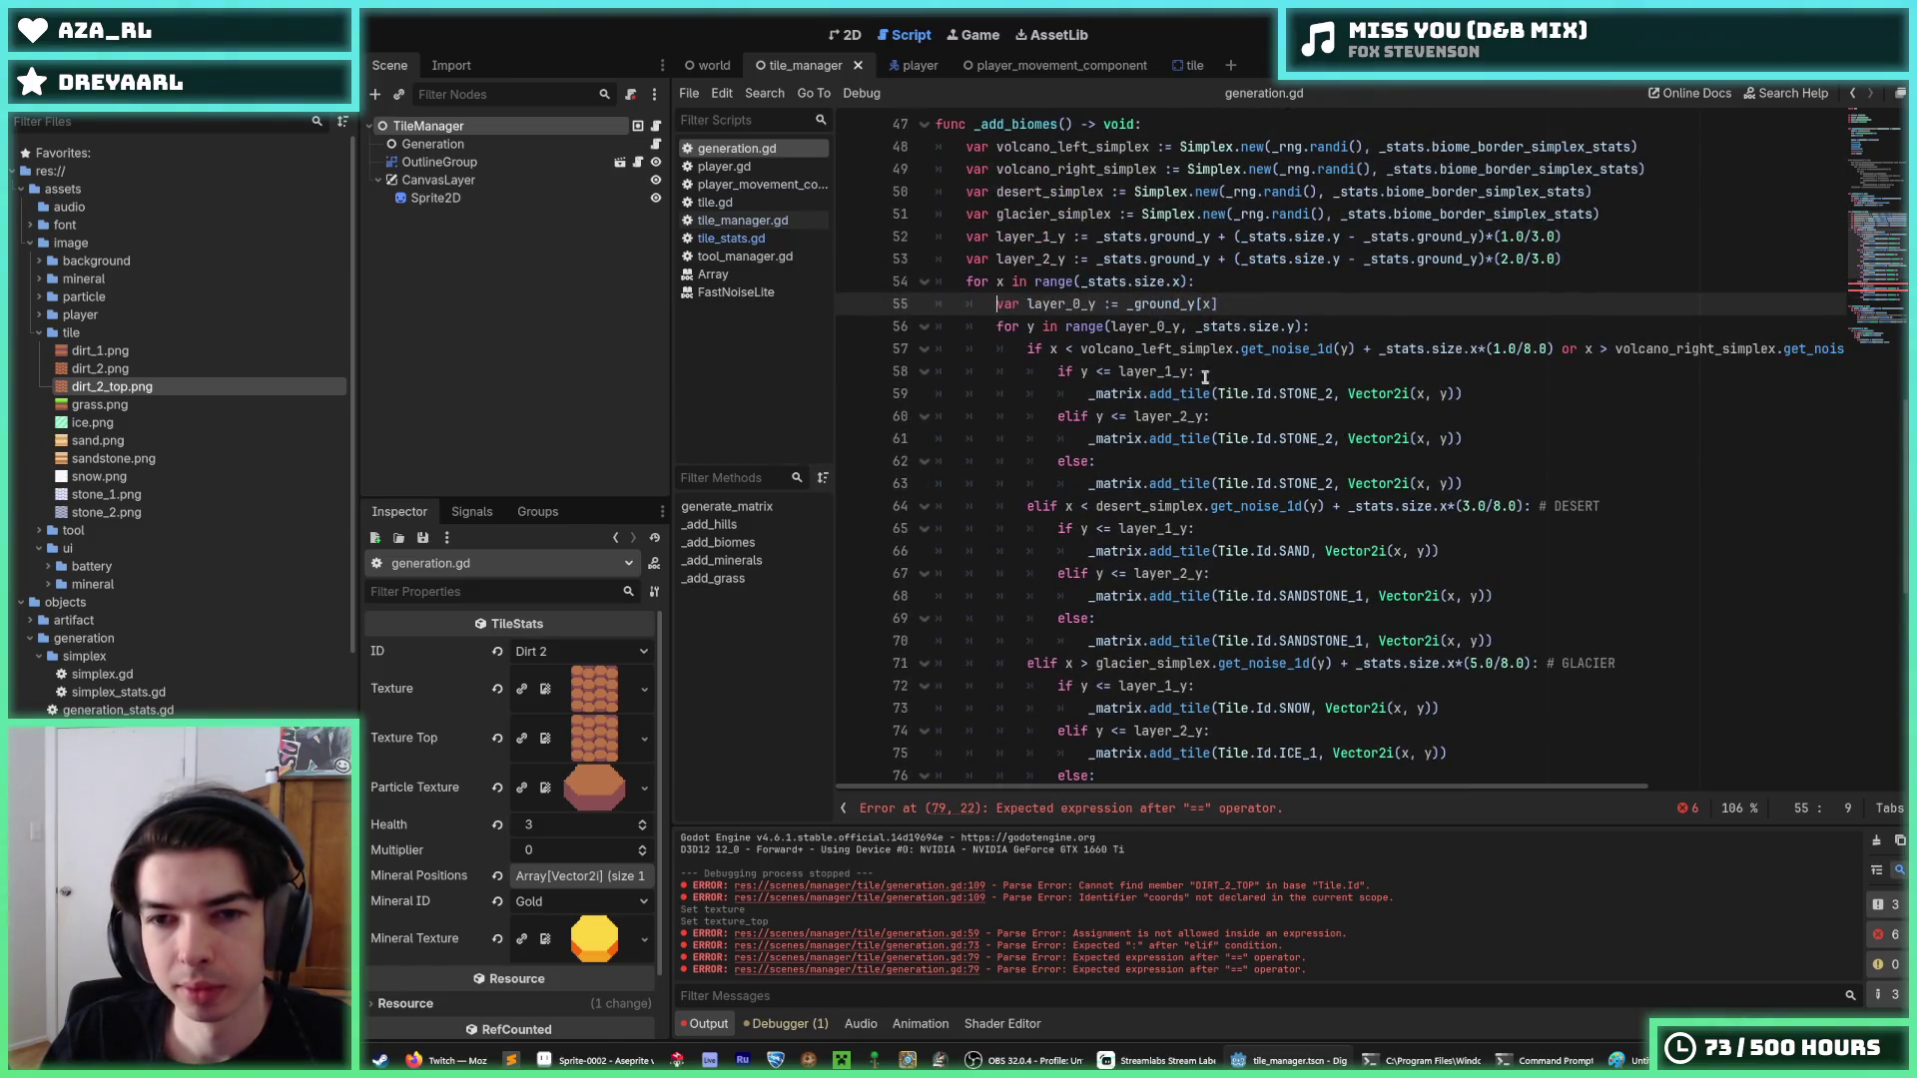
pyautogui.moveTo(1189, 371); pyautogui.dragTo(1117, 371)
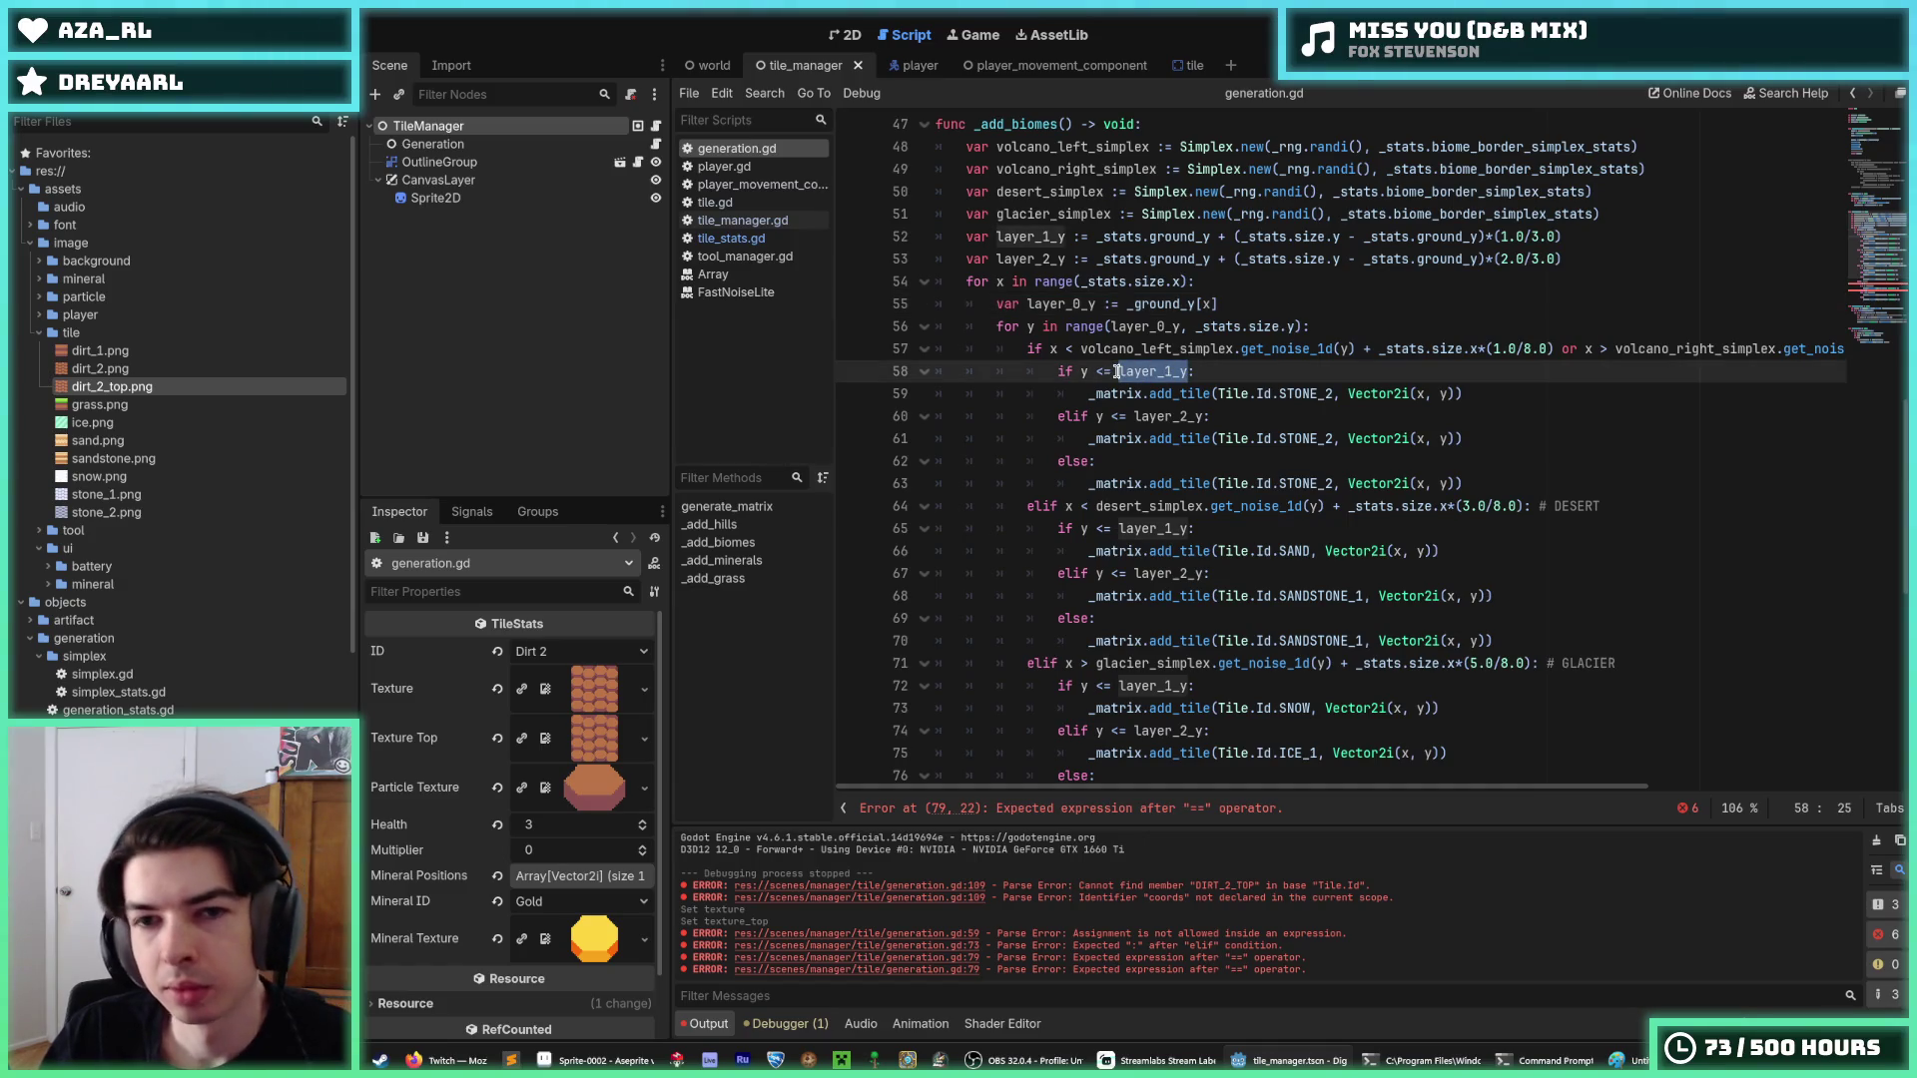
pyautogui.click(1117, 371)
pyautogui.click(1192, 370)
pyautogui.scroll(-4, 1062, 366)
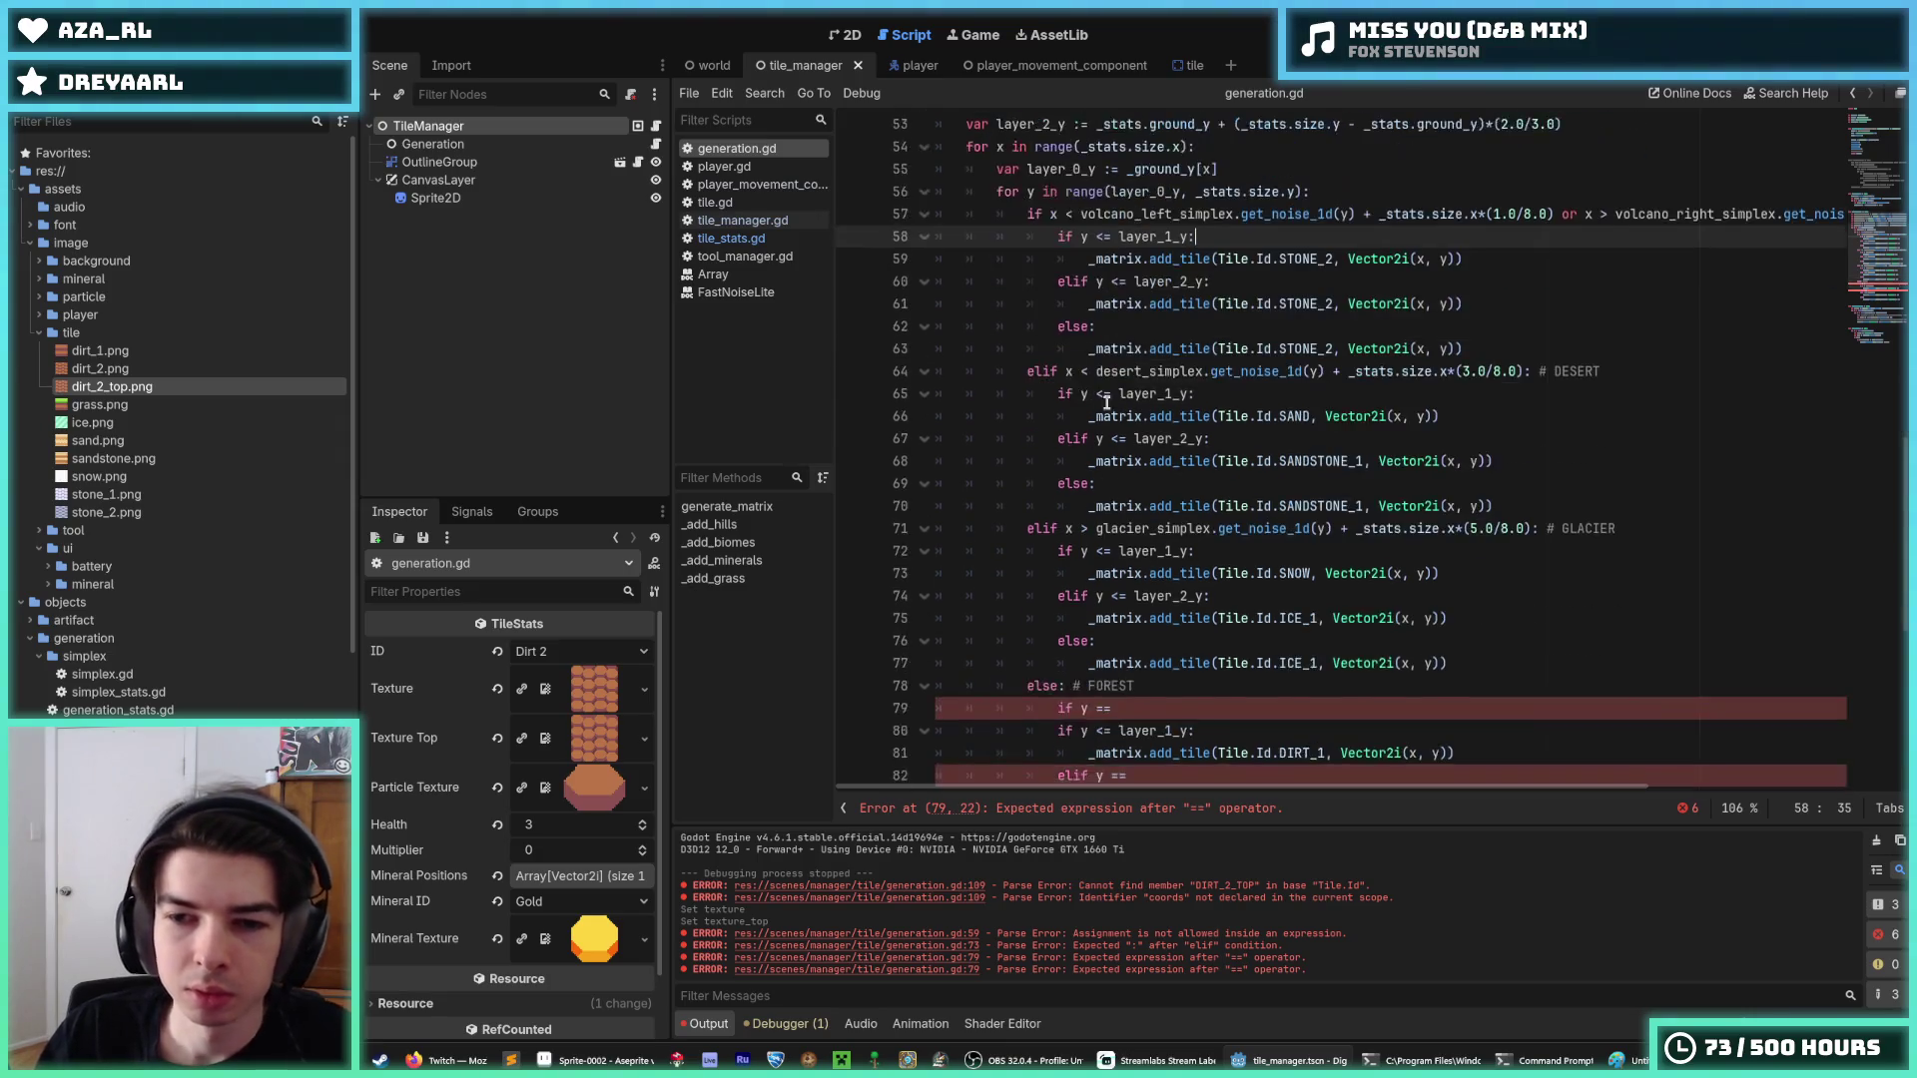
pyautogui.click(1180, 567)
pyautogui.scroll(-6, 1180, 568)
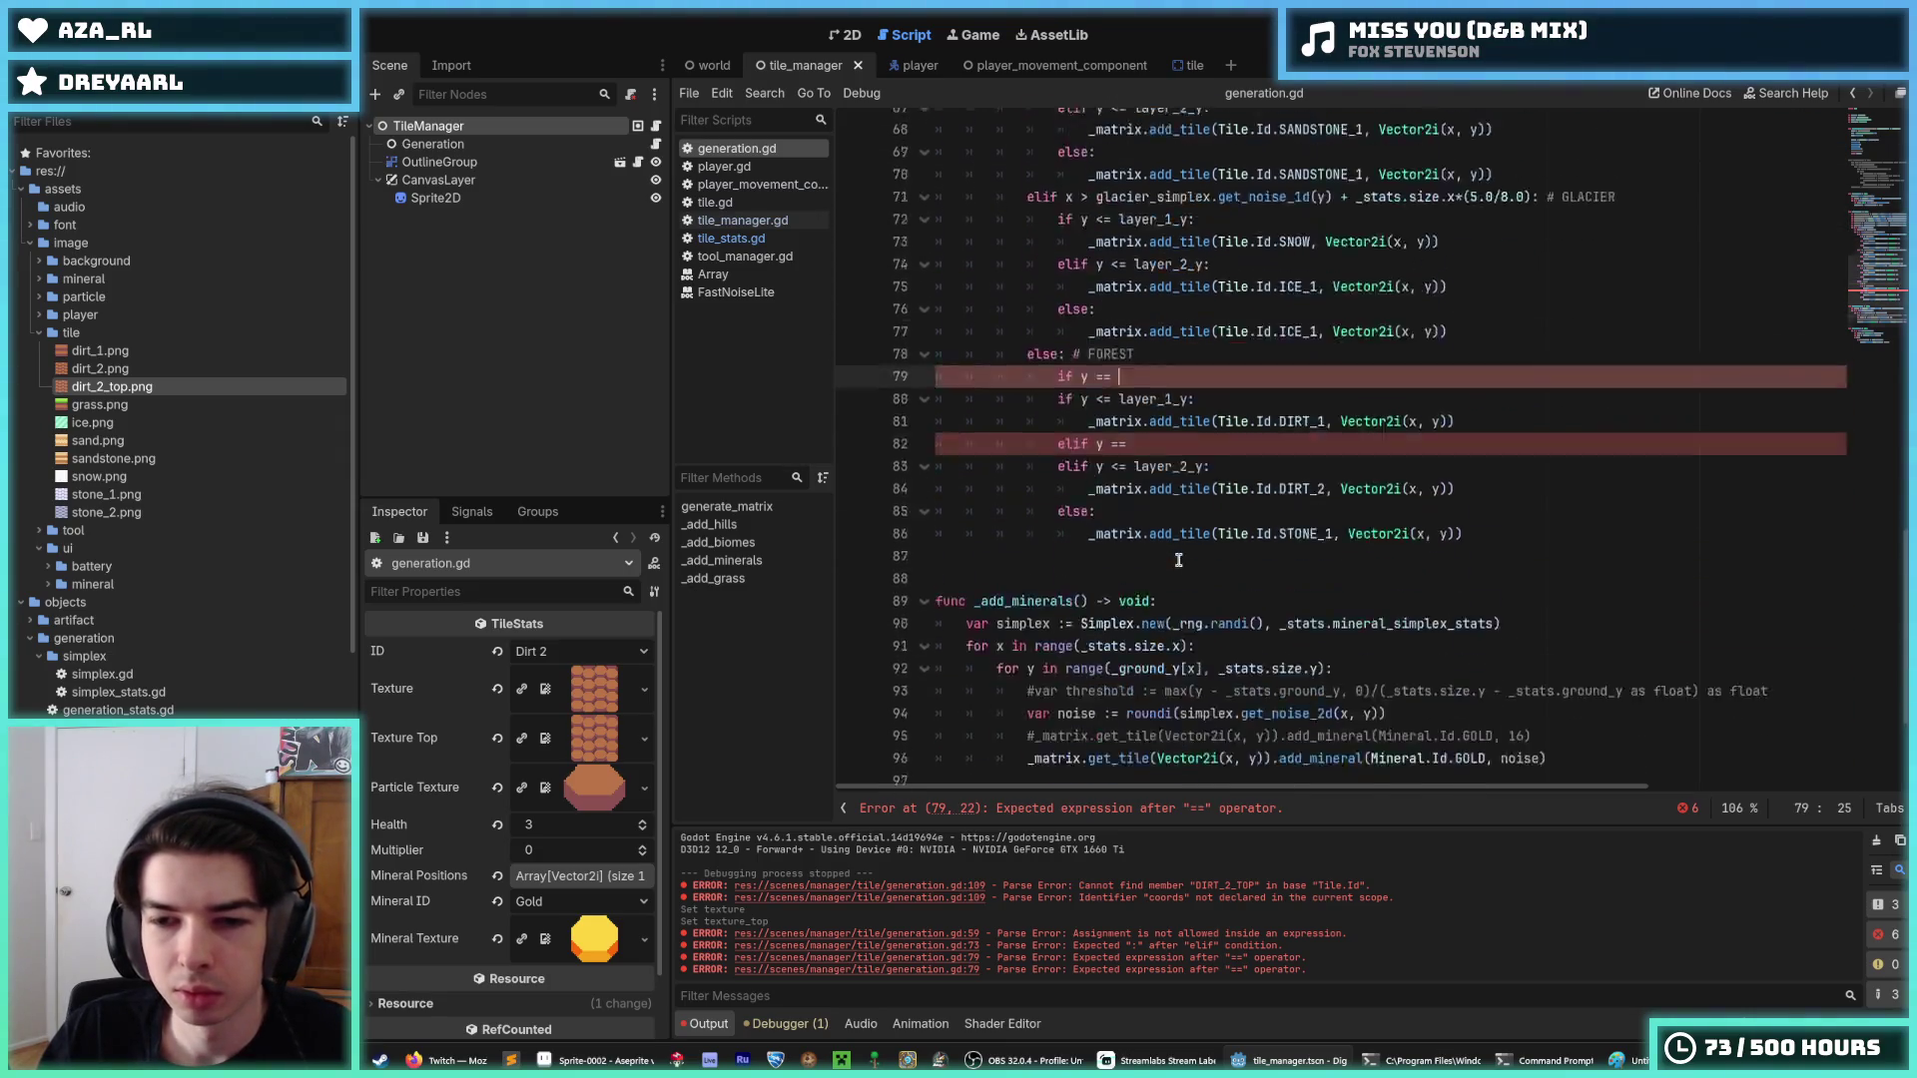
pyautogui.moveTo(1371, 756)
pyautogui.mouseDown()
pyautogui.moveTo(983, 624)
pyautogui.moveTo(907, 570)
pyautogui.mouseUp()
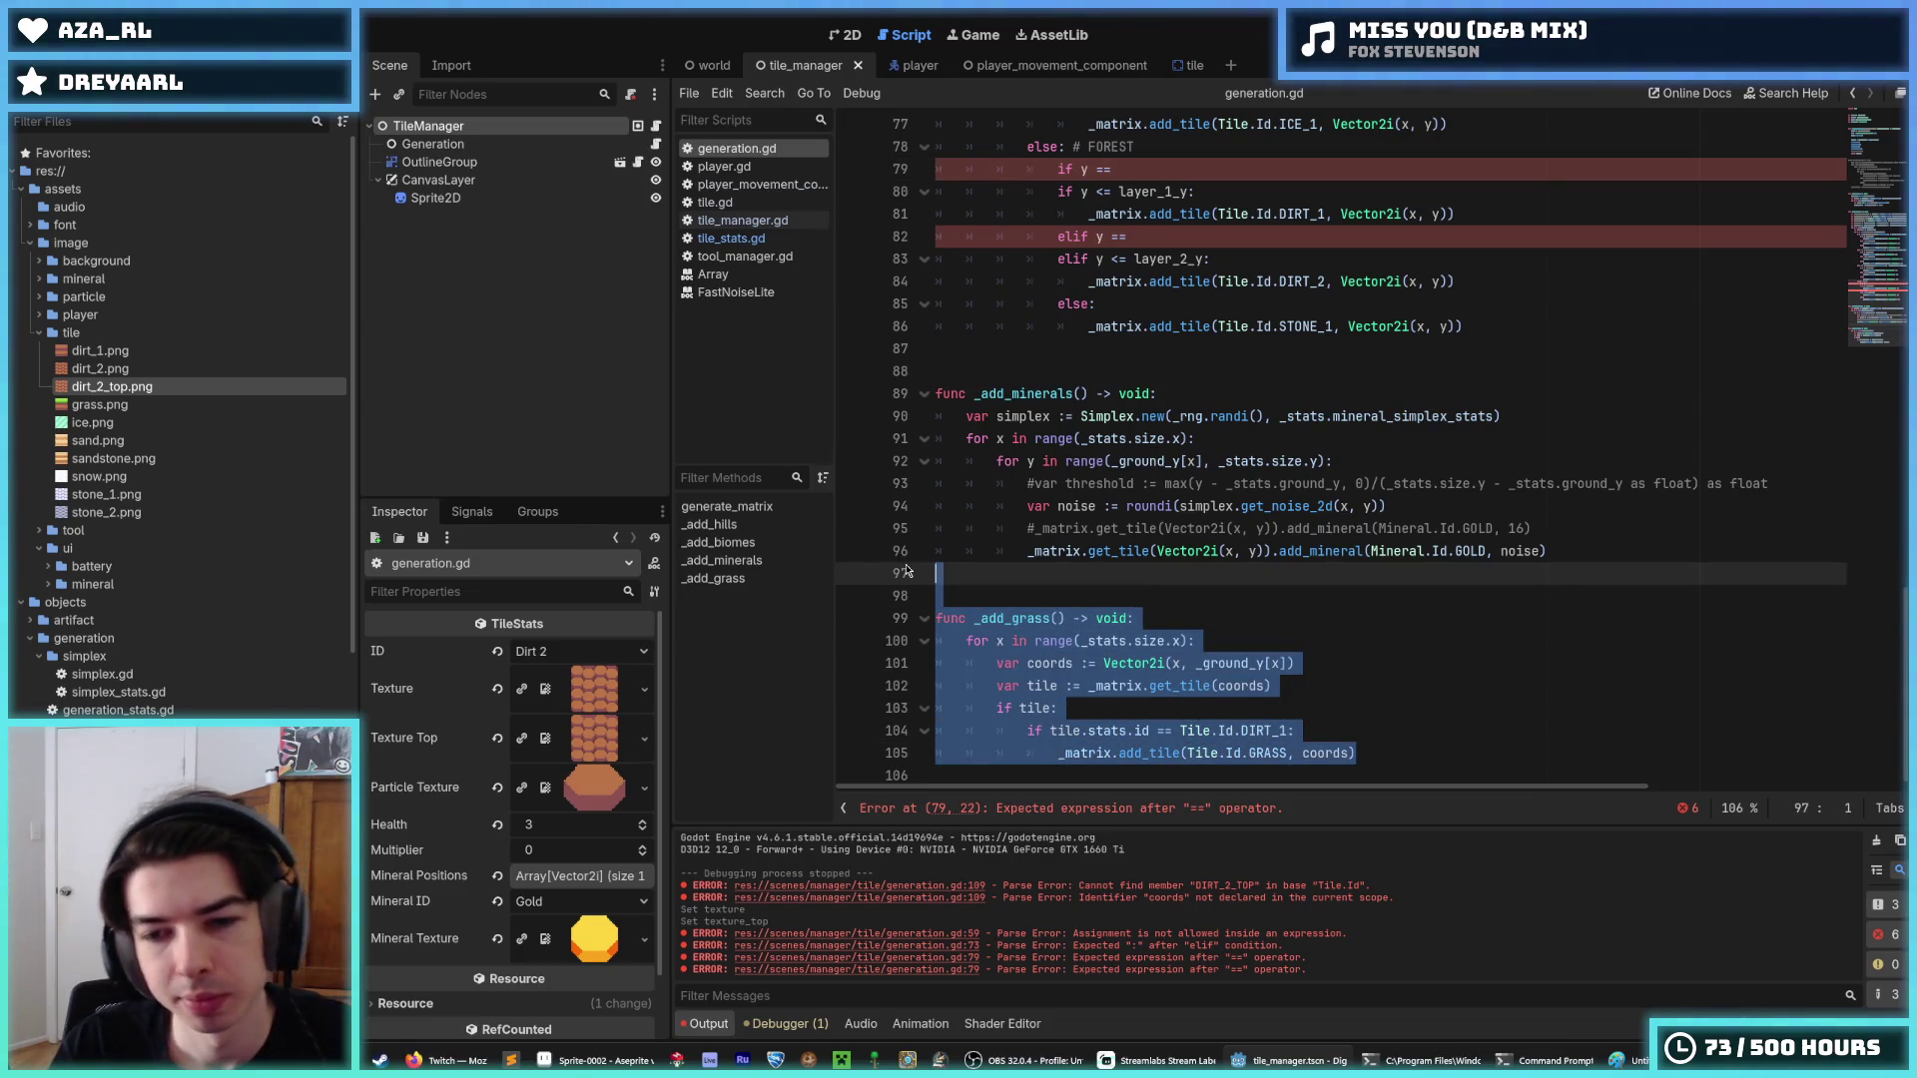
pyautogui.press('BackSpace')
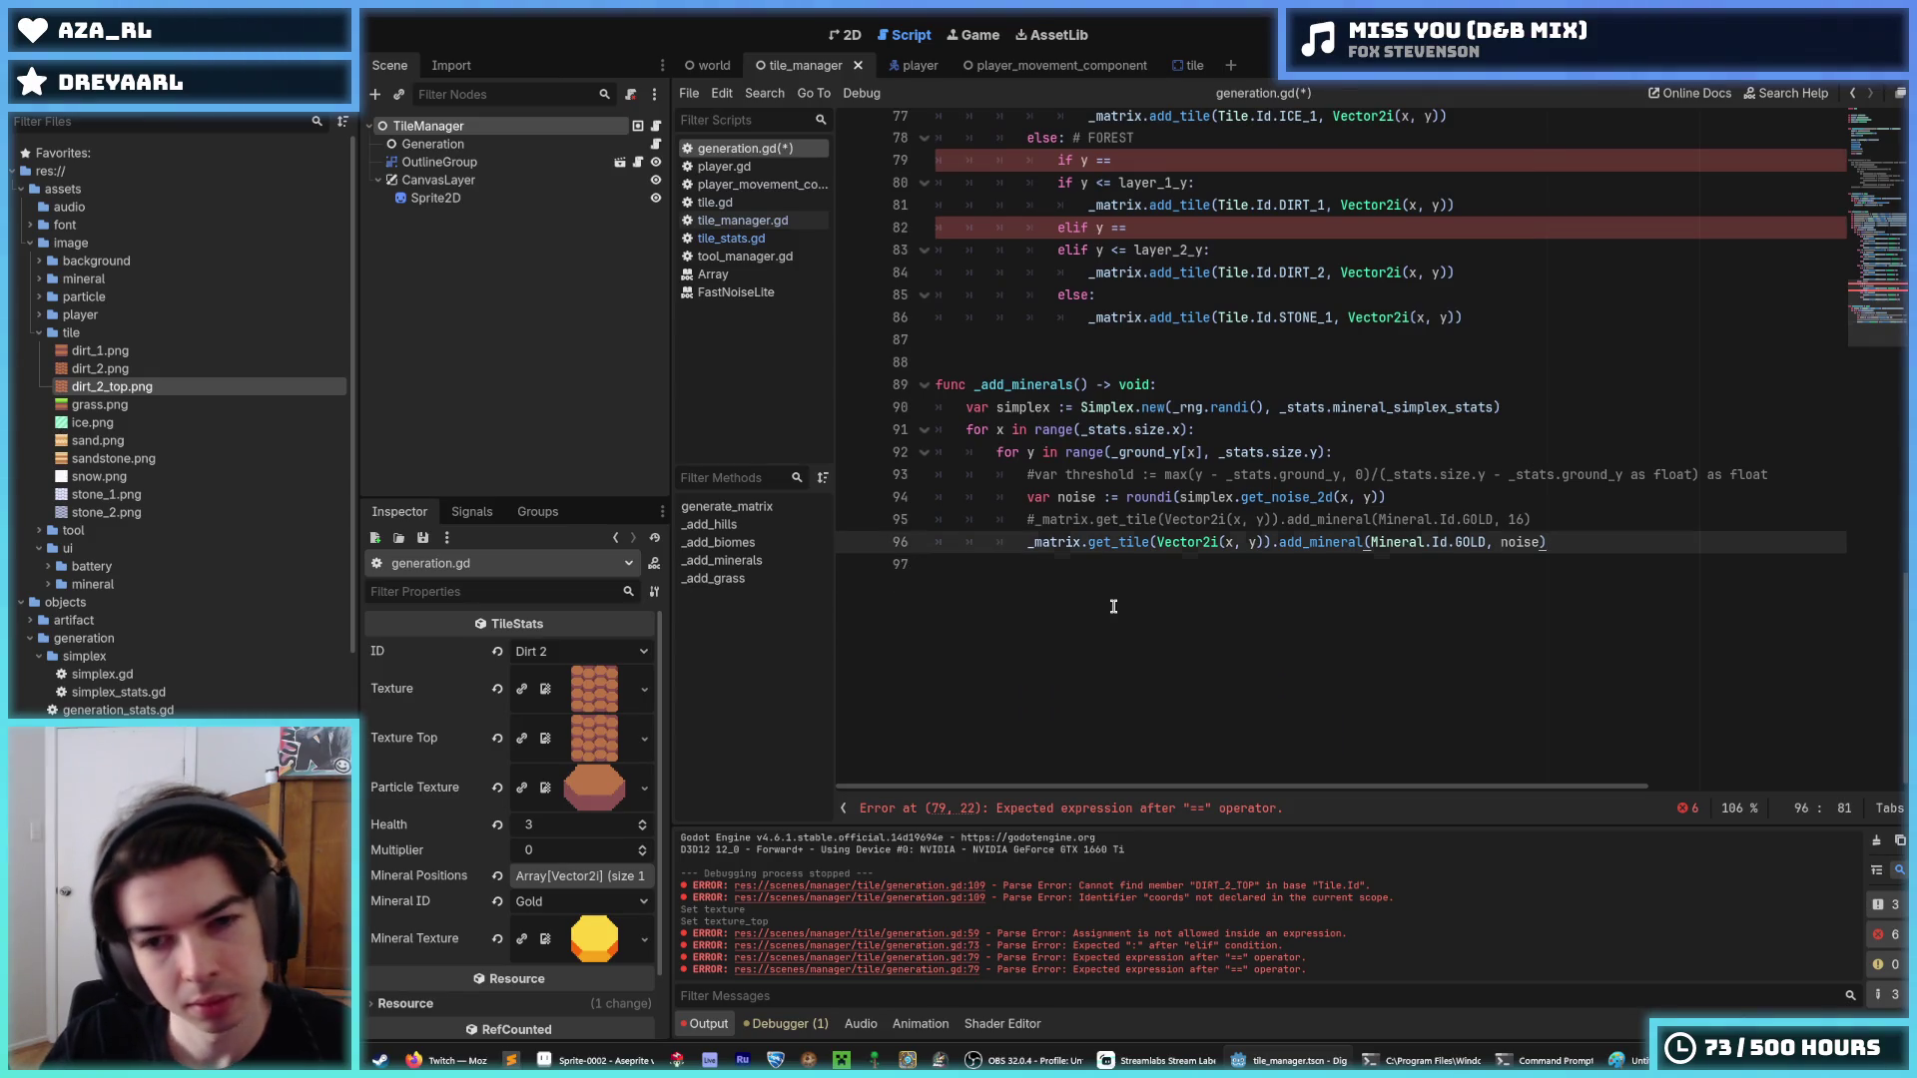
# Complete the forest condition as 'if y == layer_0_y:' and turn the next condition into an elif.
pyautogui.press('BackSpace')
pyautogui.scroll(4, 1178, 594)
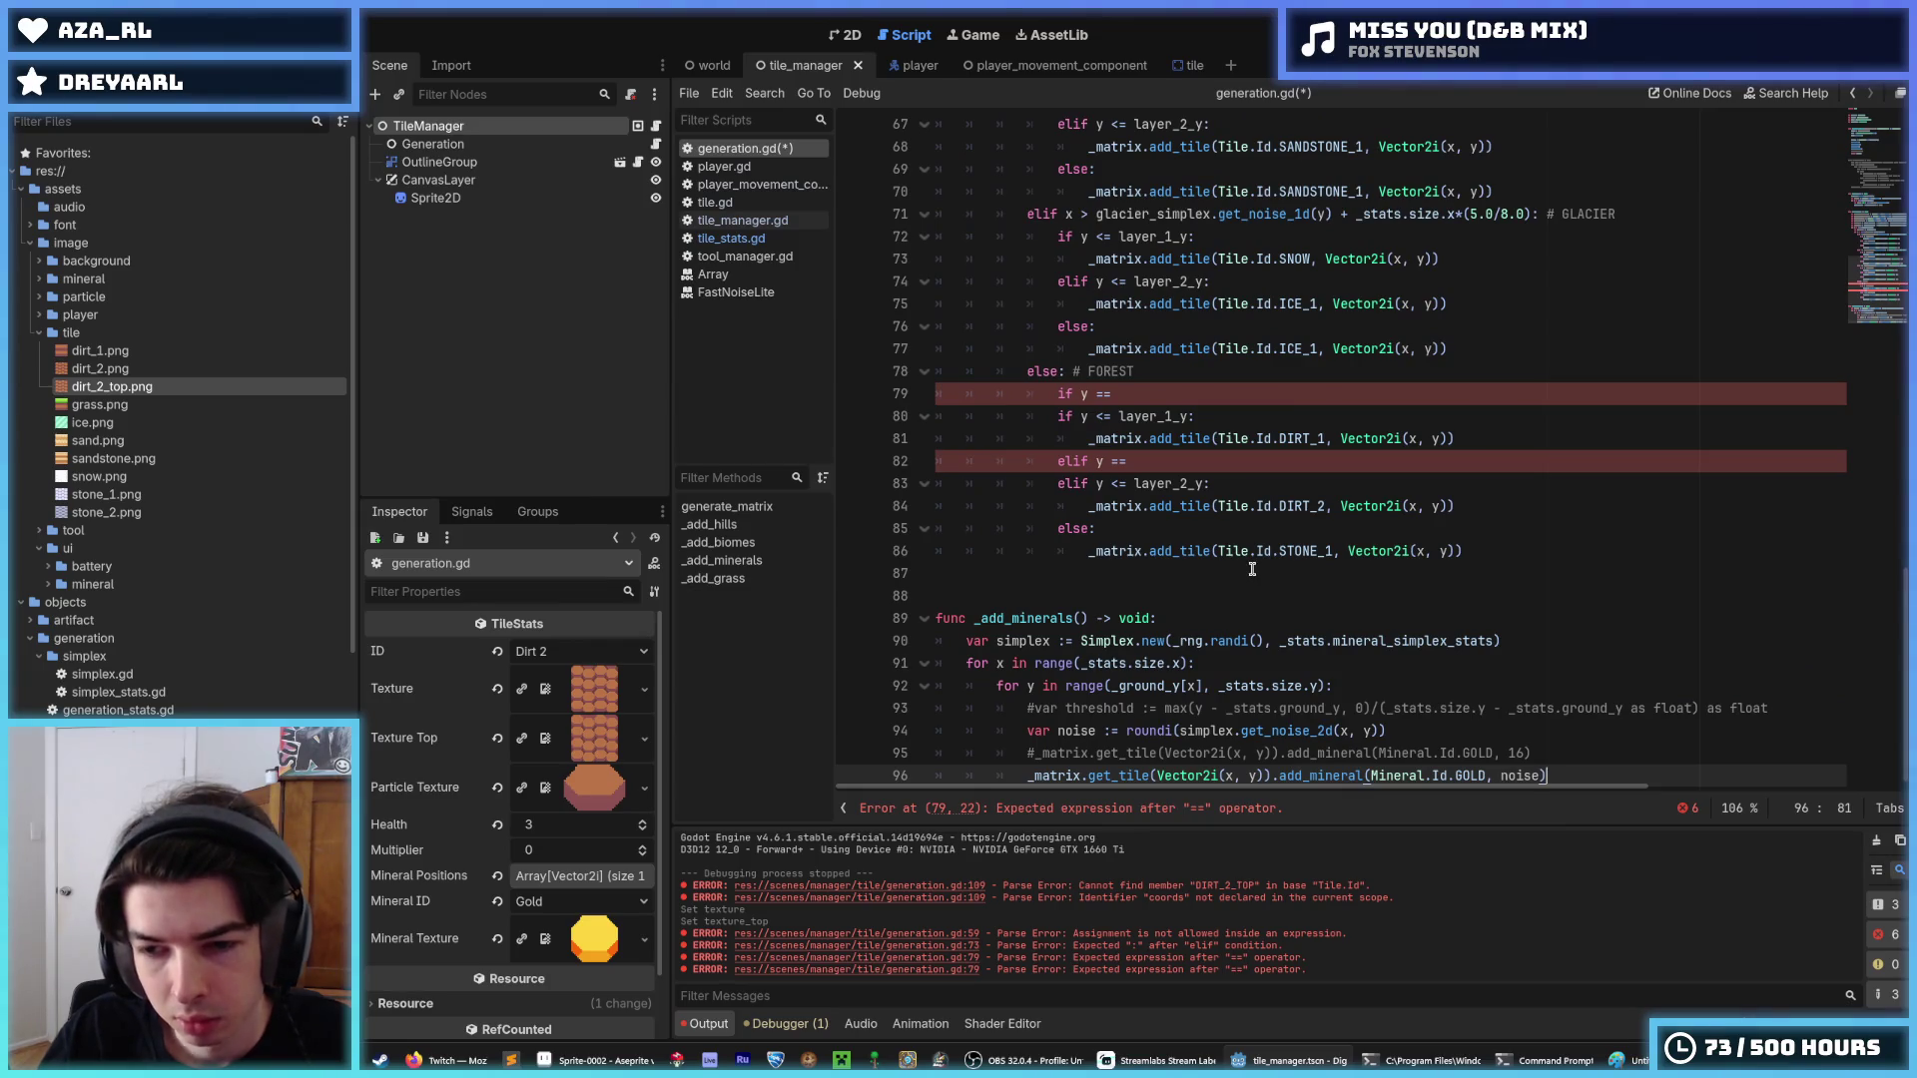
pyautogui.scroll(5, 1252, 569)
pyautogui.click(1198, 661)
pyautogui.scroll(-2, 1178, 659)
pyautogui.scroll(-1, 1178, 659)
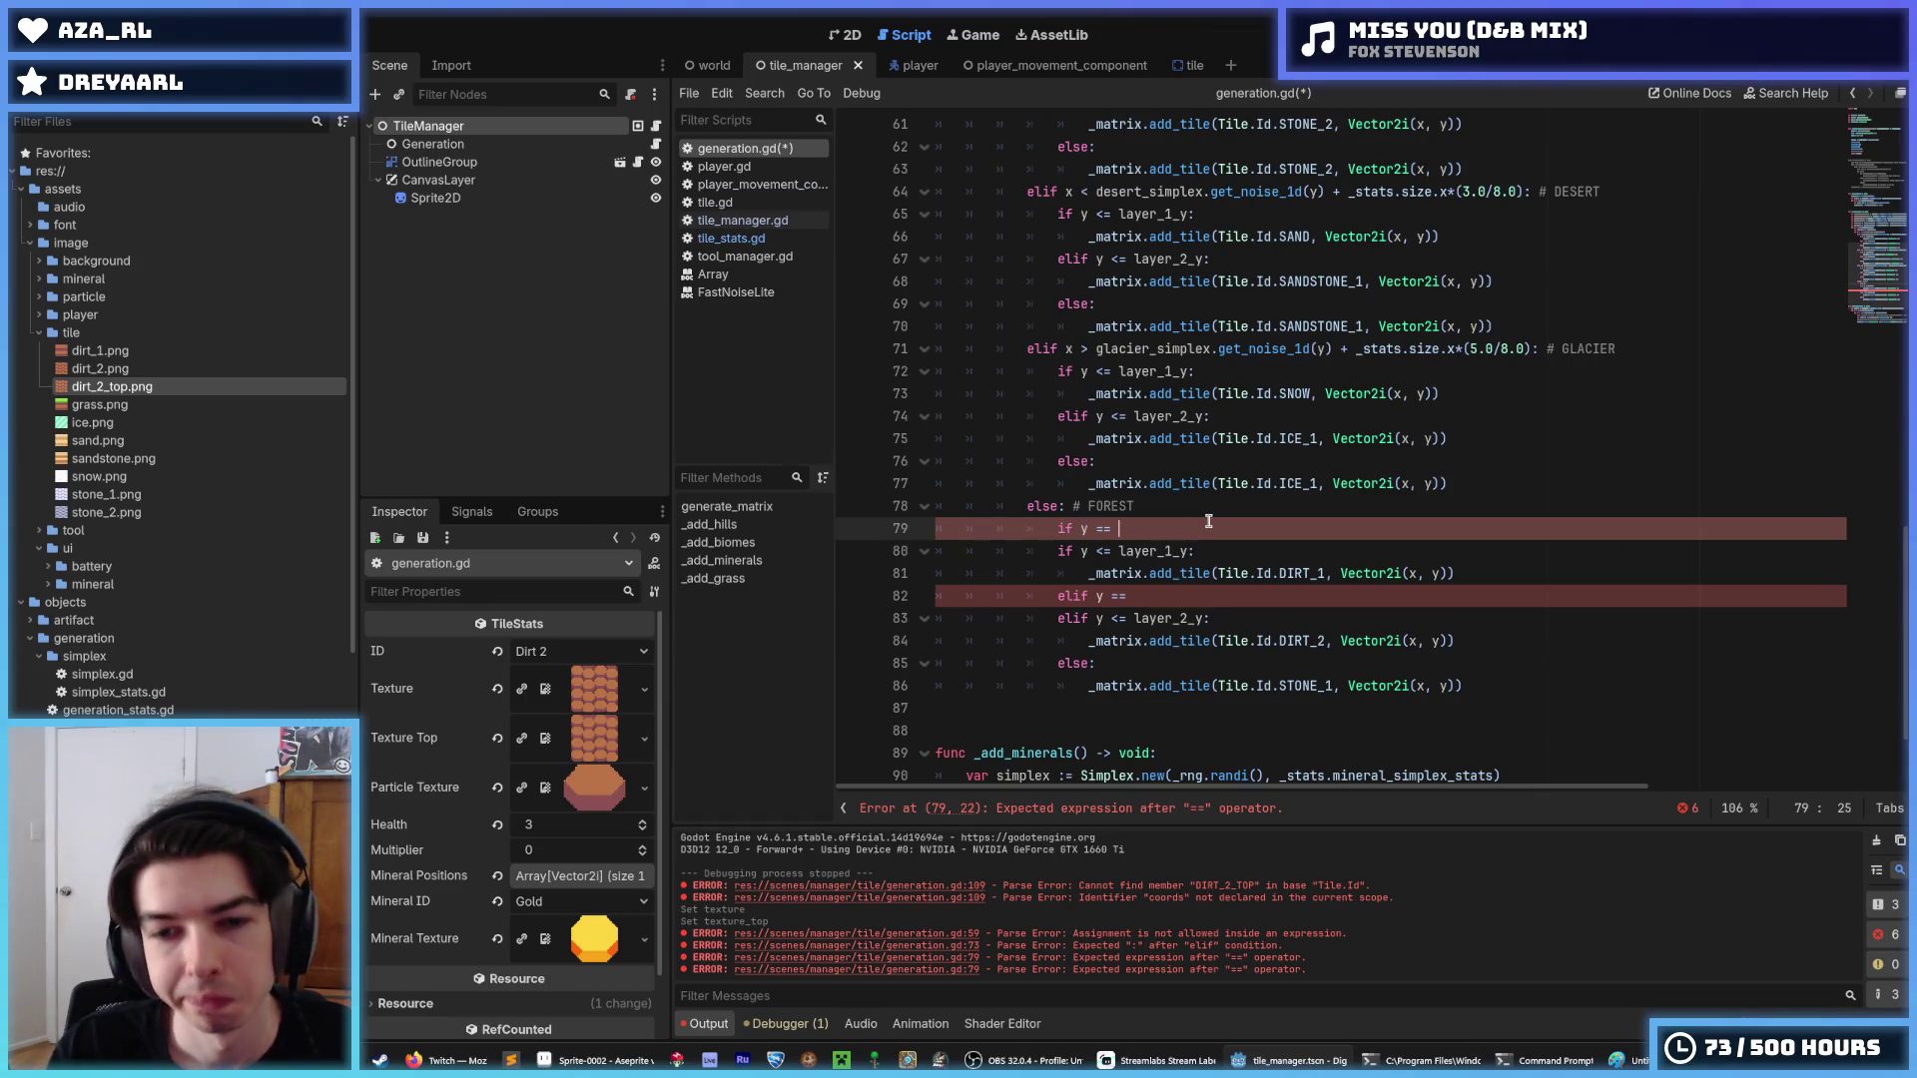
pyautogui.write('layer_0_y:')
pyautogui.press('Down')
pyautogui.press('Home')
pyautogui.write('el')
pyautogui.press('Right')
pyautogui.press('Right')
pyautogui.press('Right')
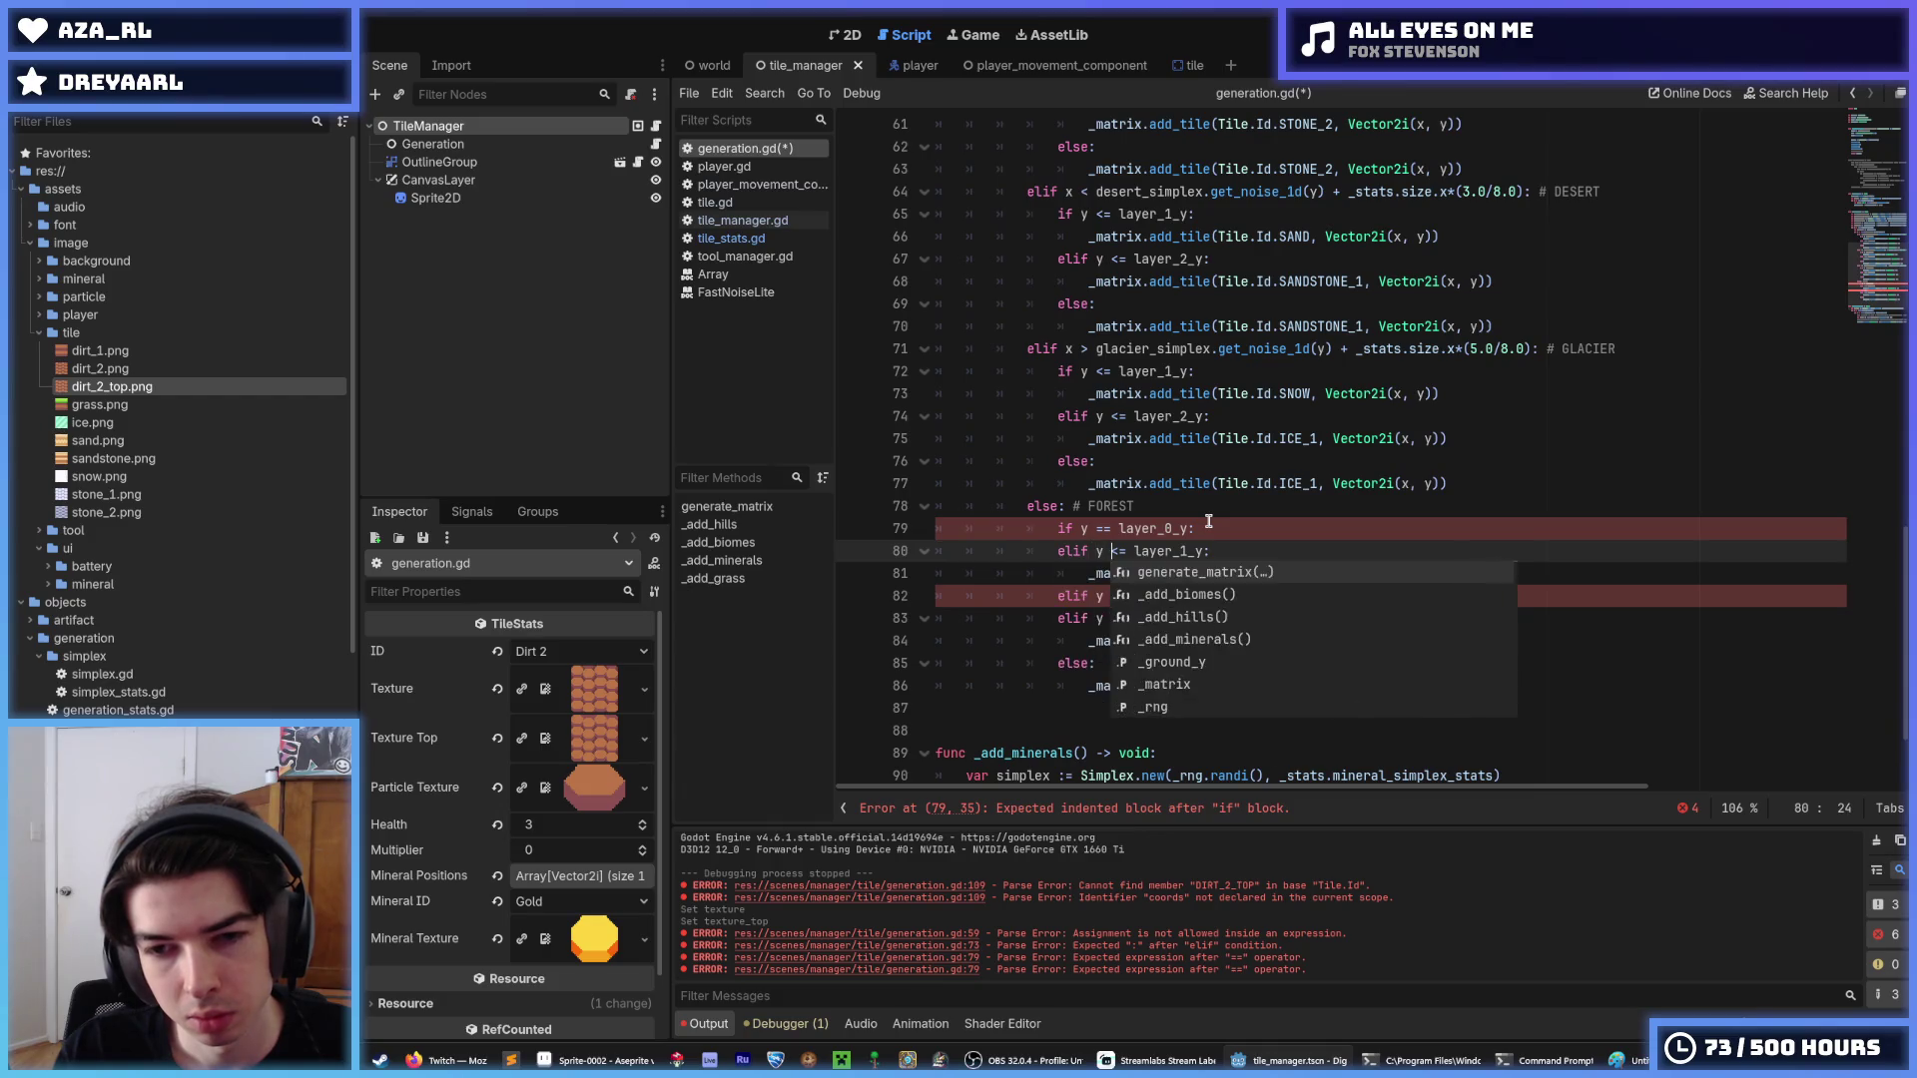
pyautogui.press('Right')
pyautogui.press('Right')
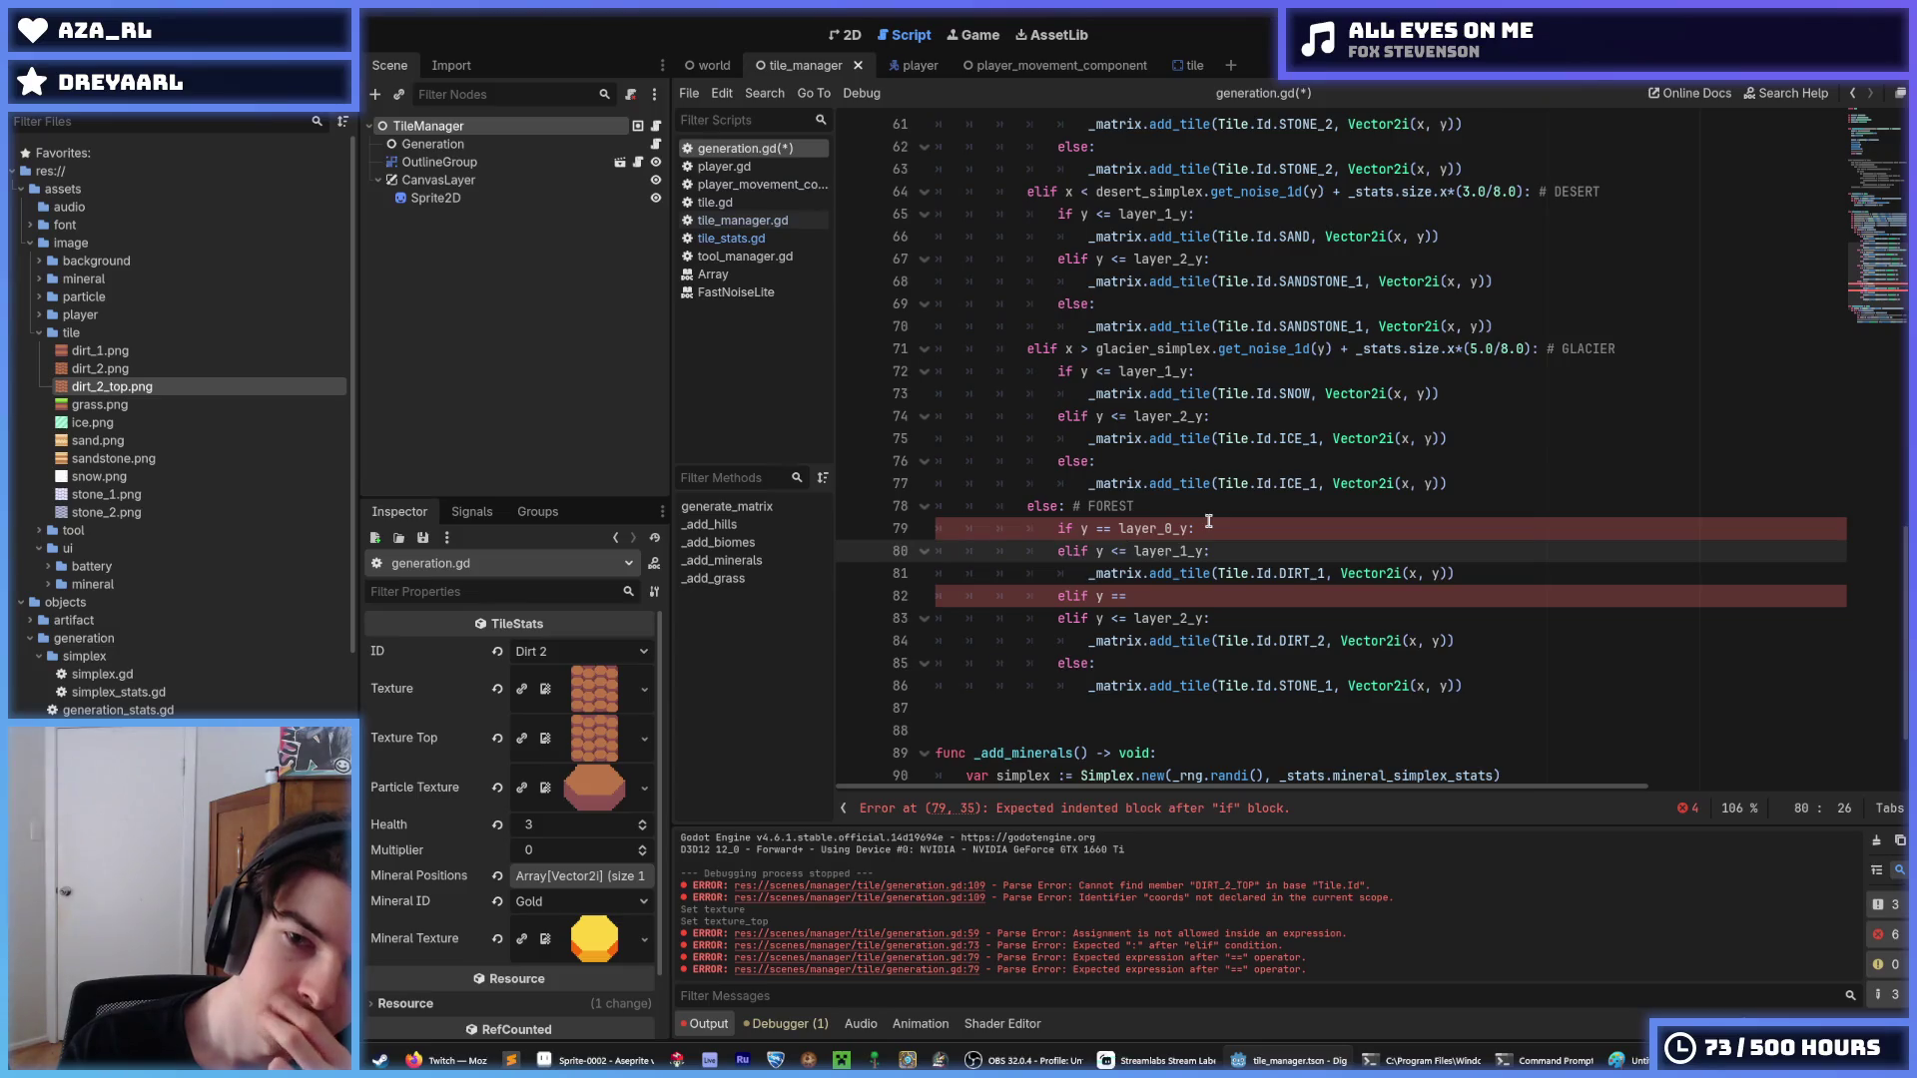
# Add '_matrix.add_tile(Tile.Id.GRASS, Vector2i(x, y))' under the layer_0_y condition.
pyautogui.press('Up')
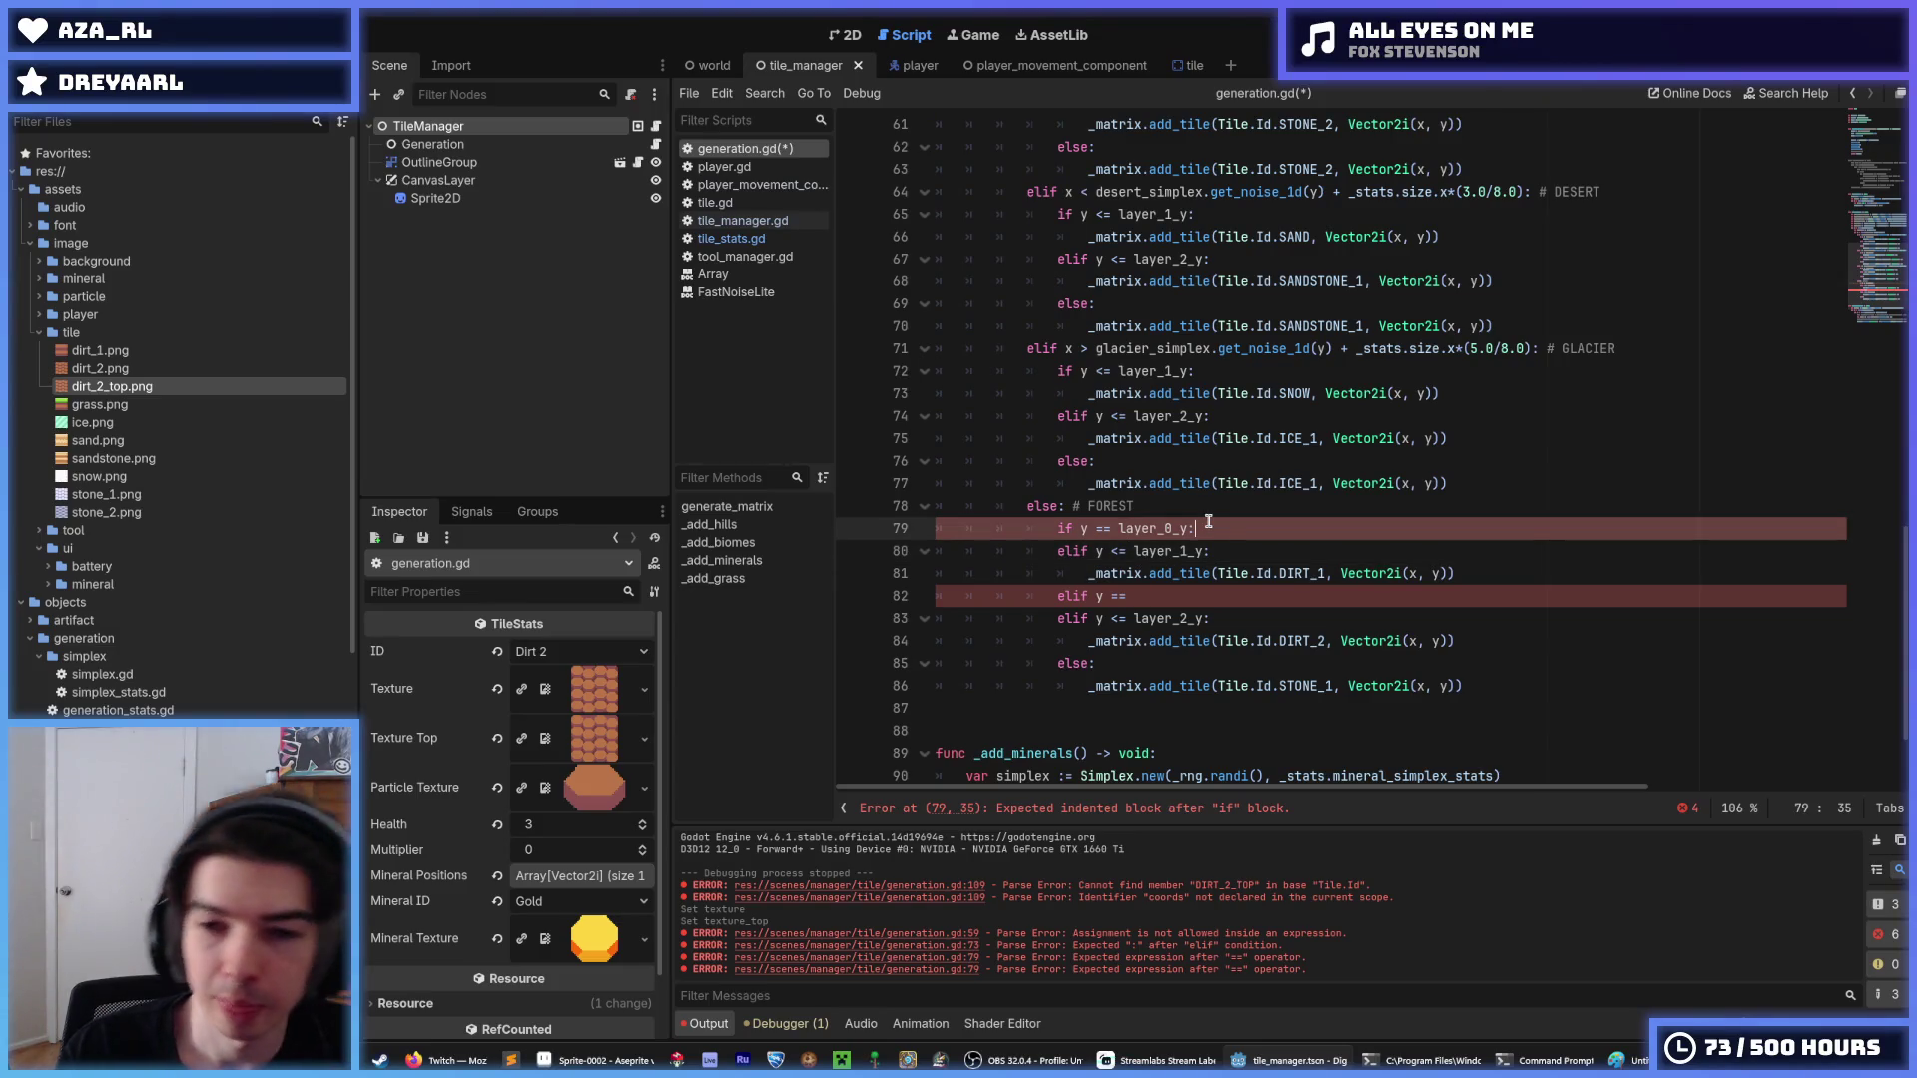
pyautogui.press('Return')
pyautogui.write('_matrix.add_tile(')
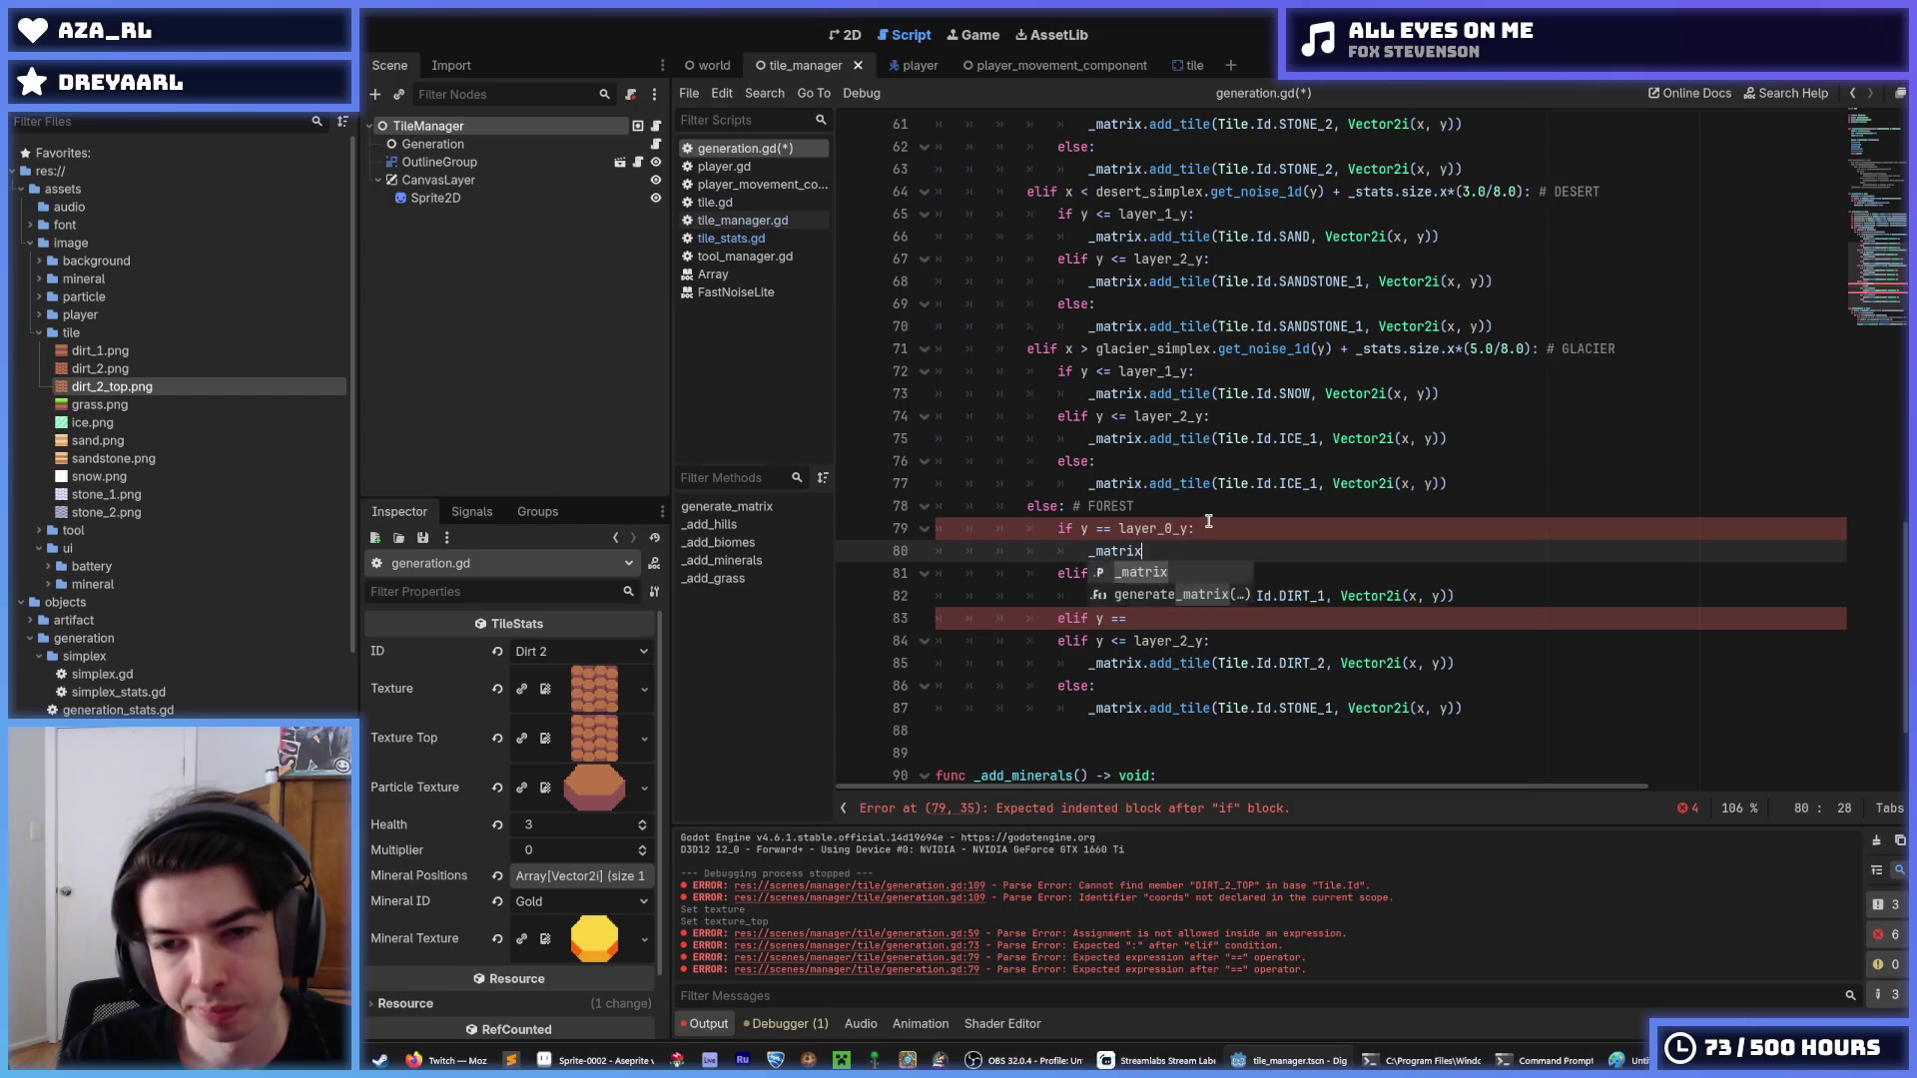
pyautogui.write('Tile>')
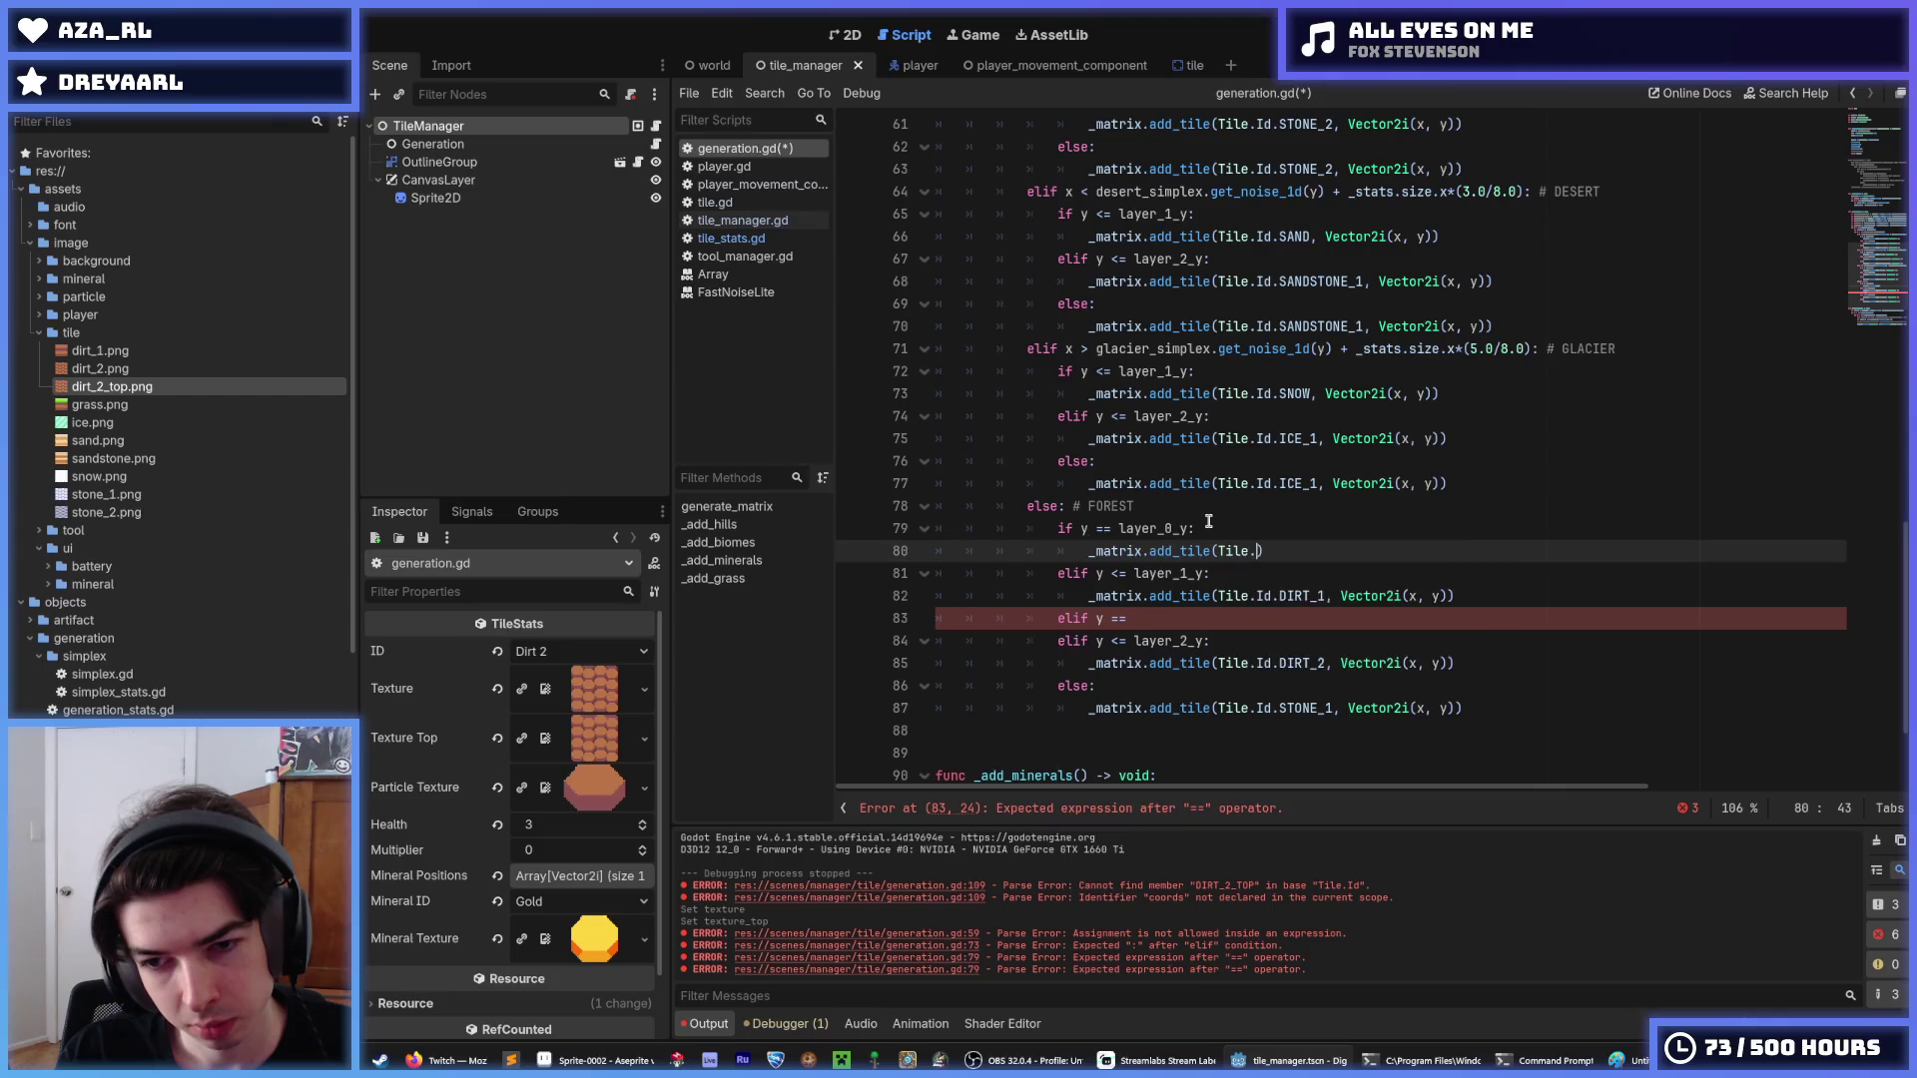
pyautogui.write('Id.DIRT')
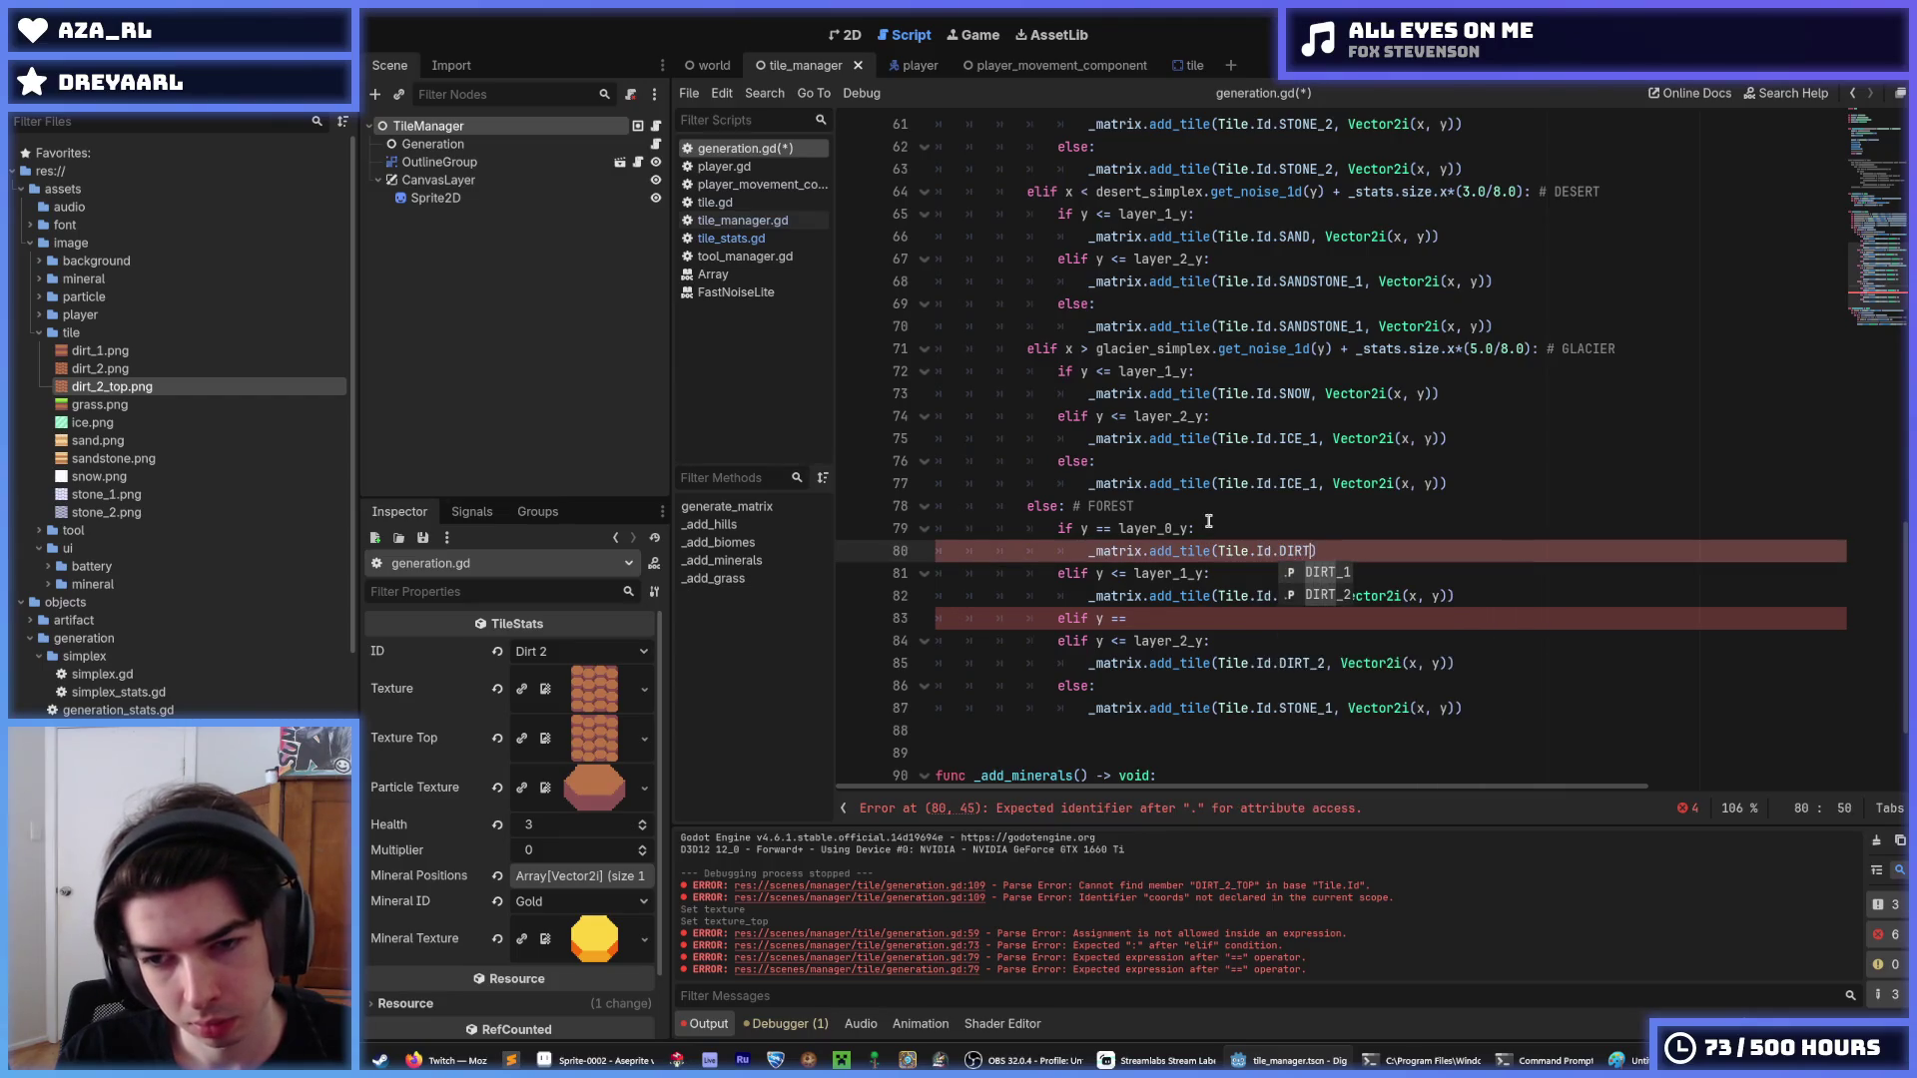
pyautogui.press('BackSpace')
pyautogui.press('BackSpace')
pyautogui.press('BackSpace')
pyautogui.write('G')
pyautogui.press('Return')
pyautogui.press('End')
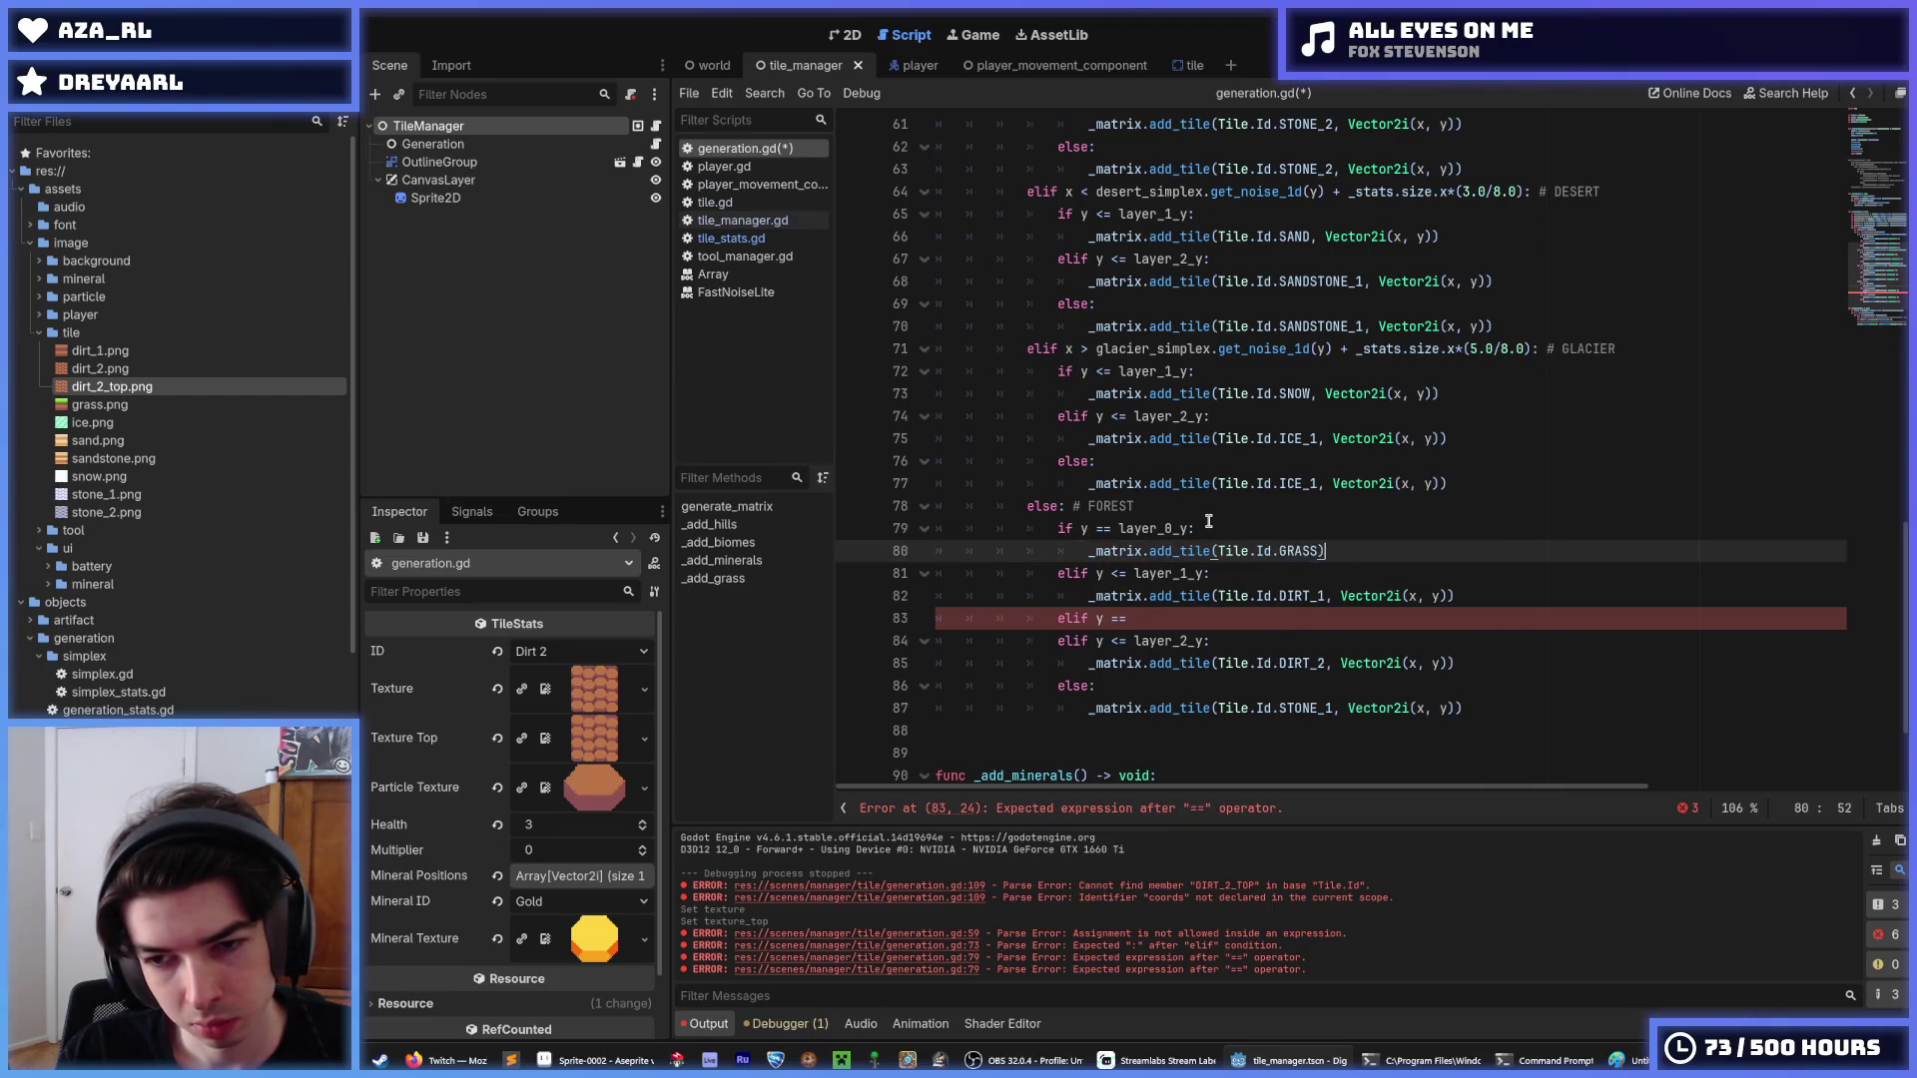
pyautogui.write(', Vector')
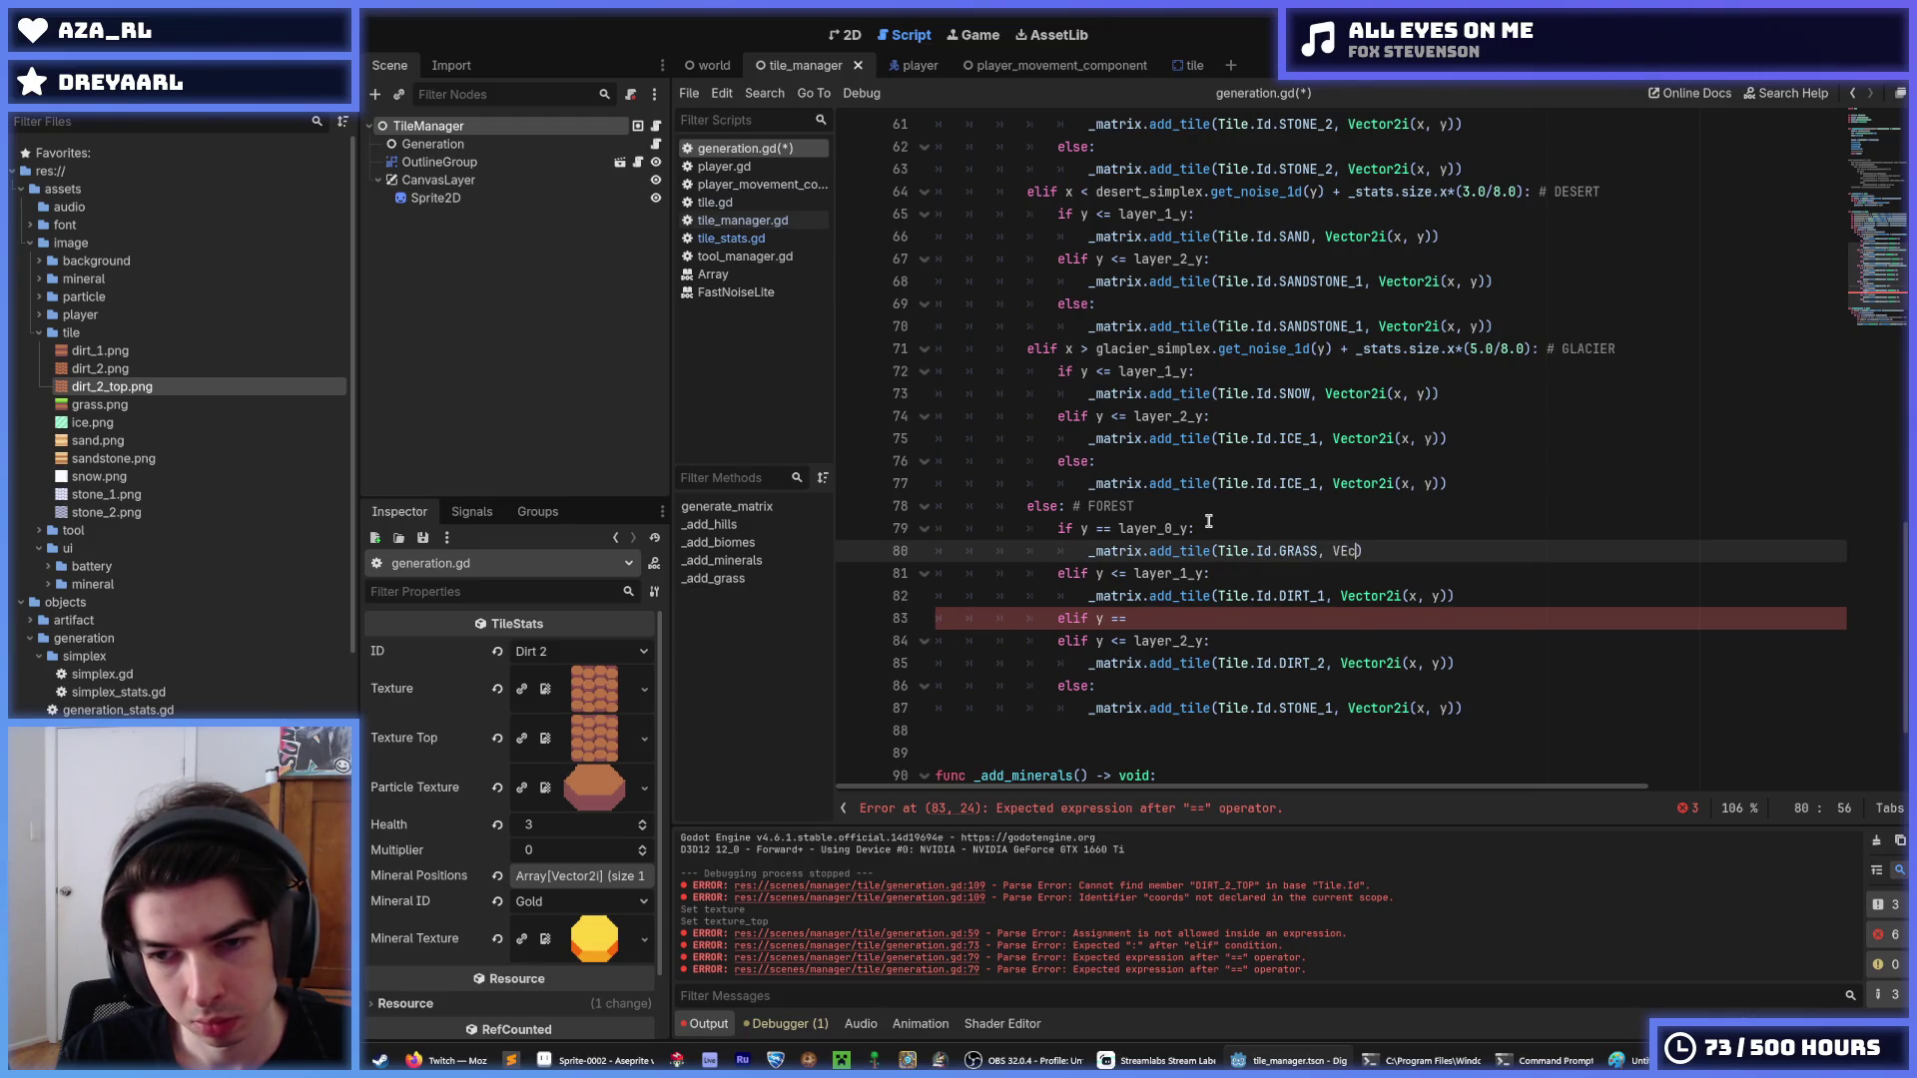
pyautogui.write('2i(x, y')
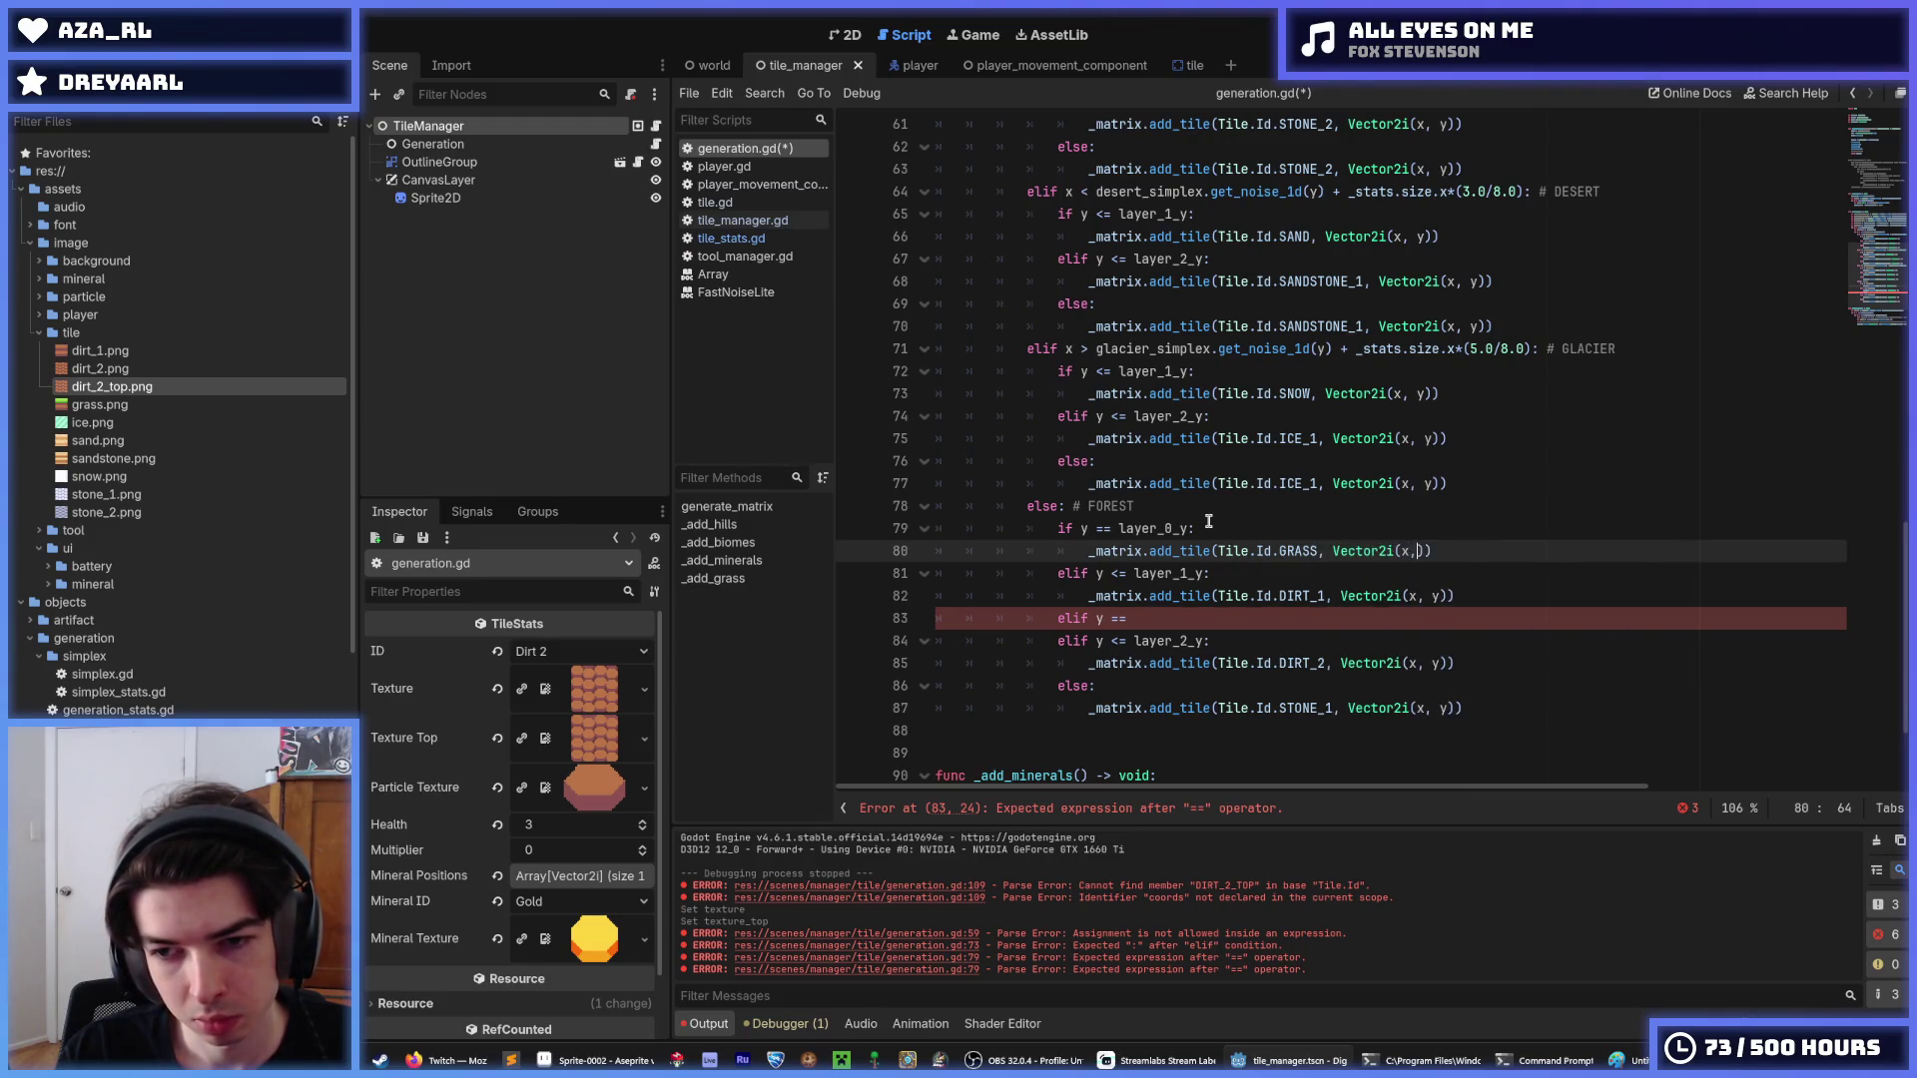
pyautogui.click(1208, 521)
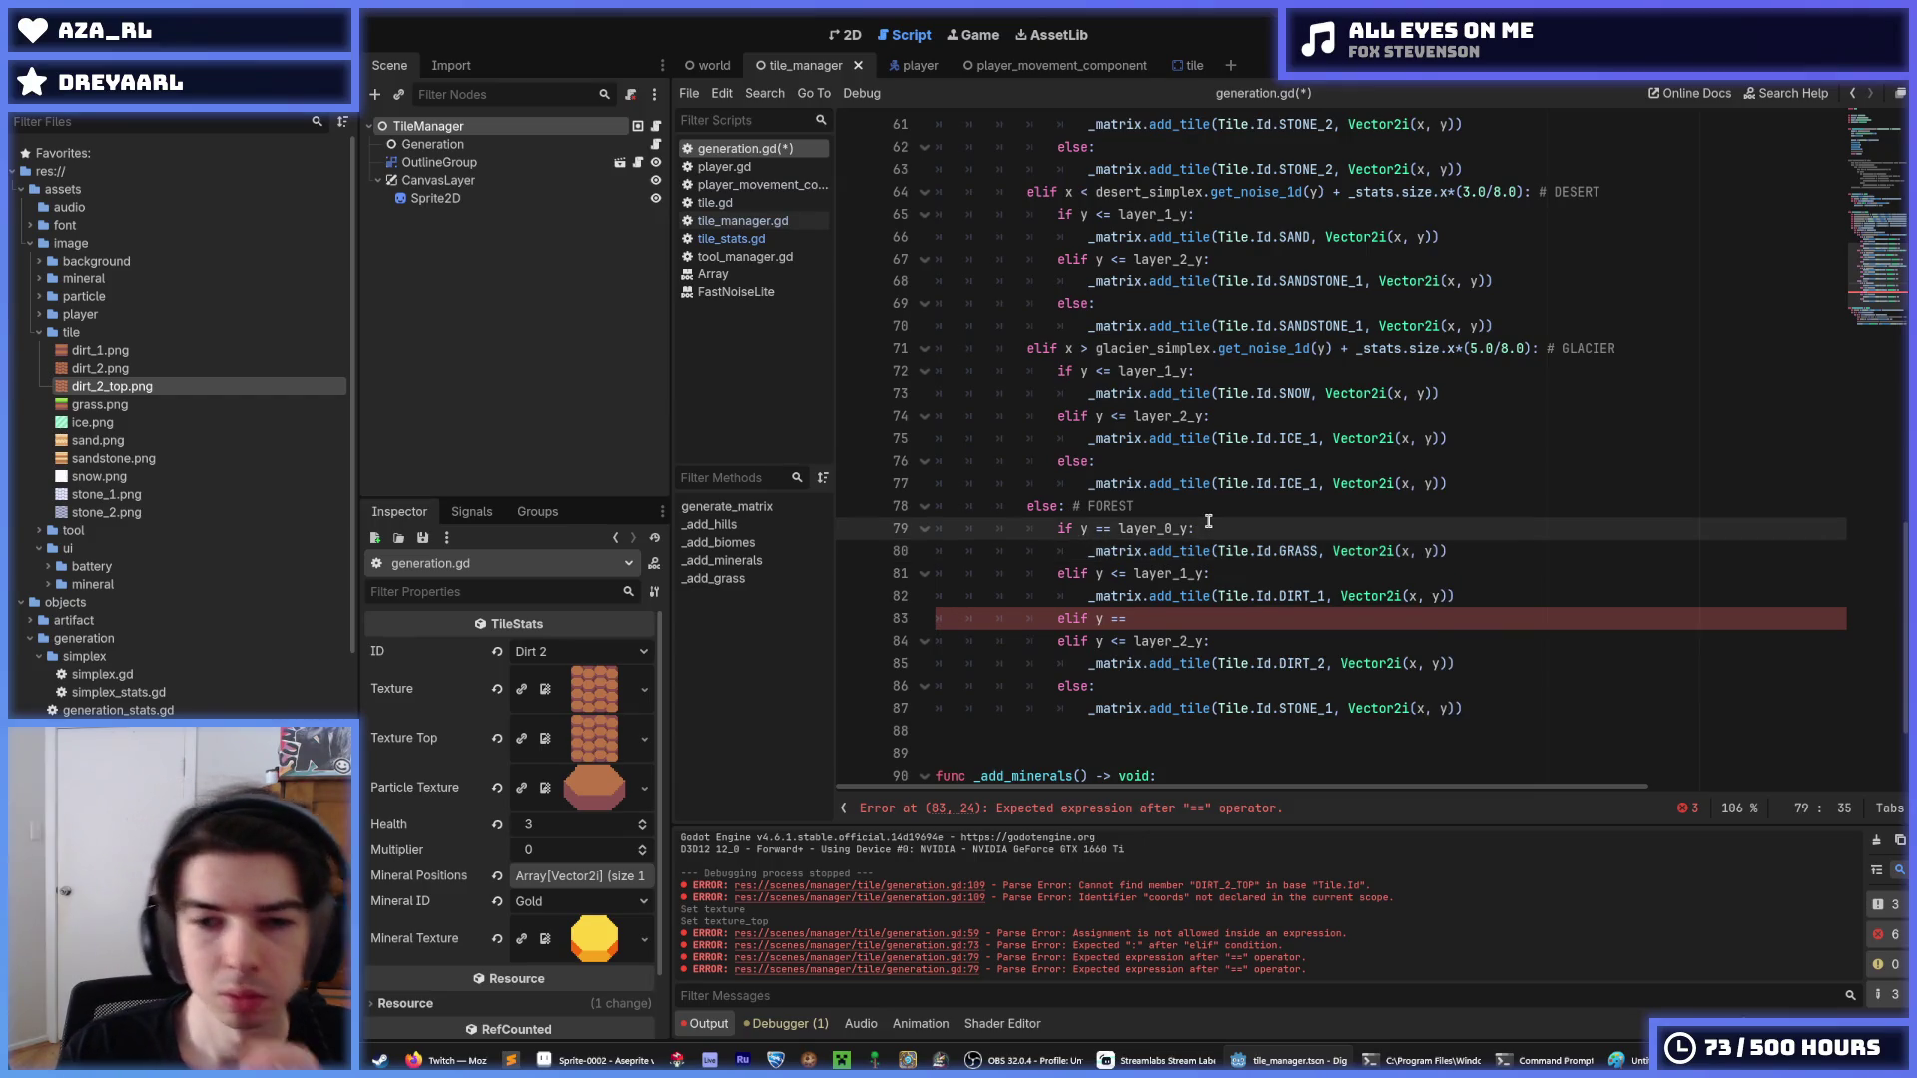
# Insert 'var id: Tile.Id' as the first line of the y loop and save generation.gd.
pyautogui.scroll(4, 1235, 347)
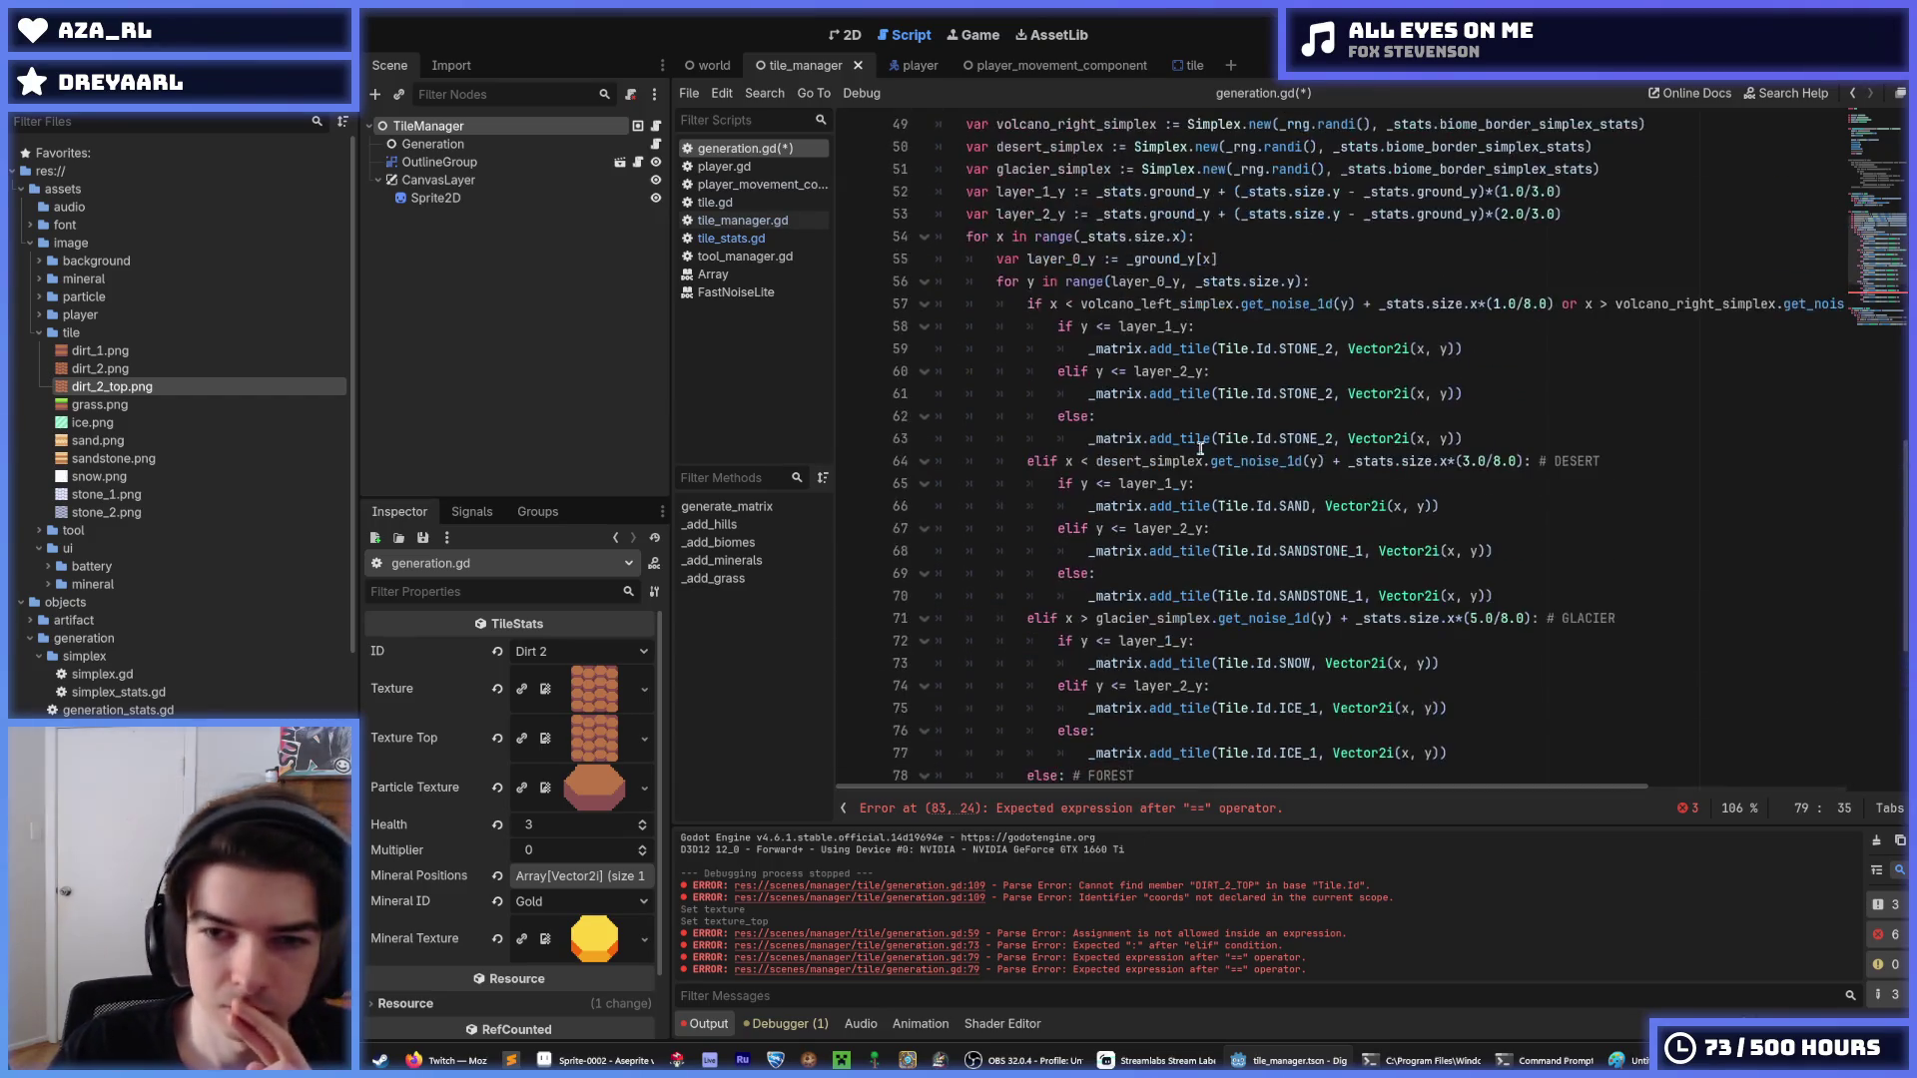
pyautogui.click(1260, 297)
pyautogui.press('Up')
pyautogui.press('End')
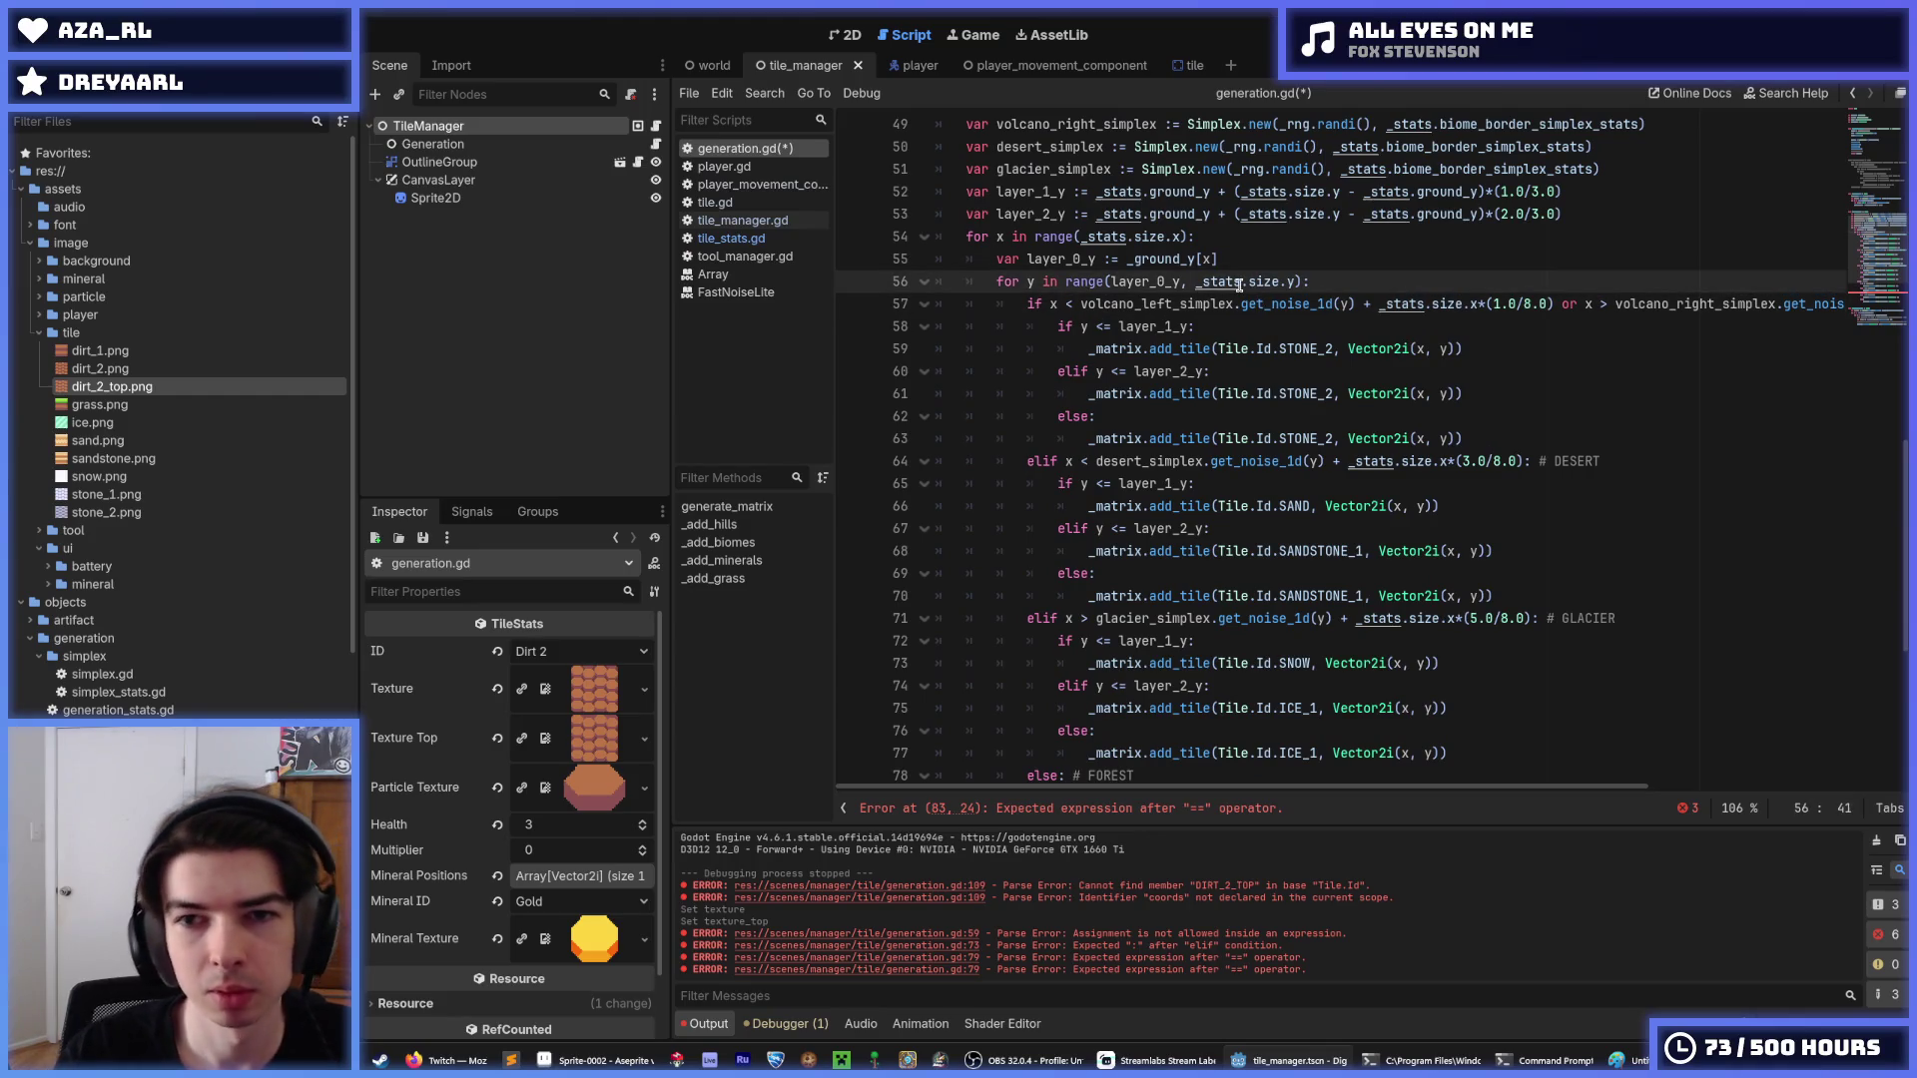
pyautogui.press('Return')
pyautogui.write('var tile')
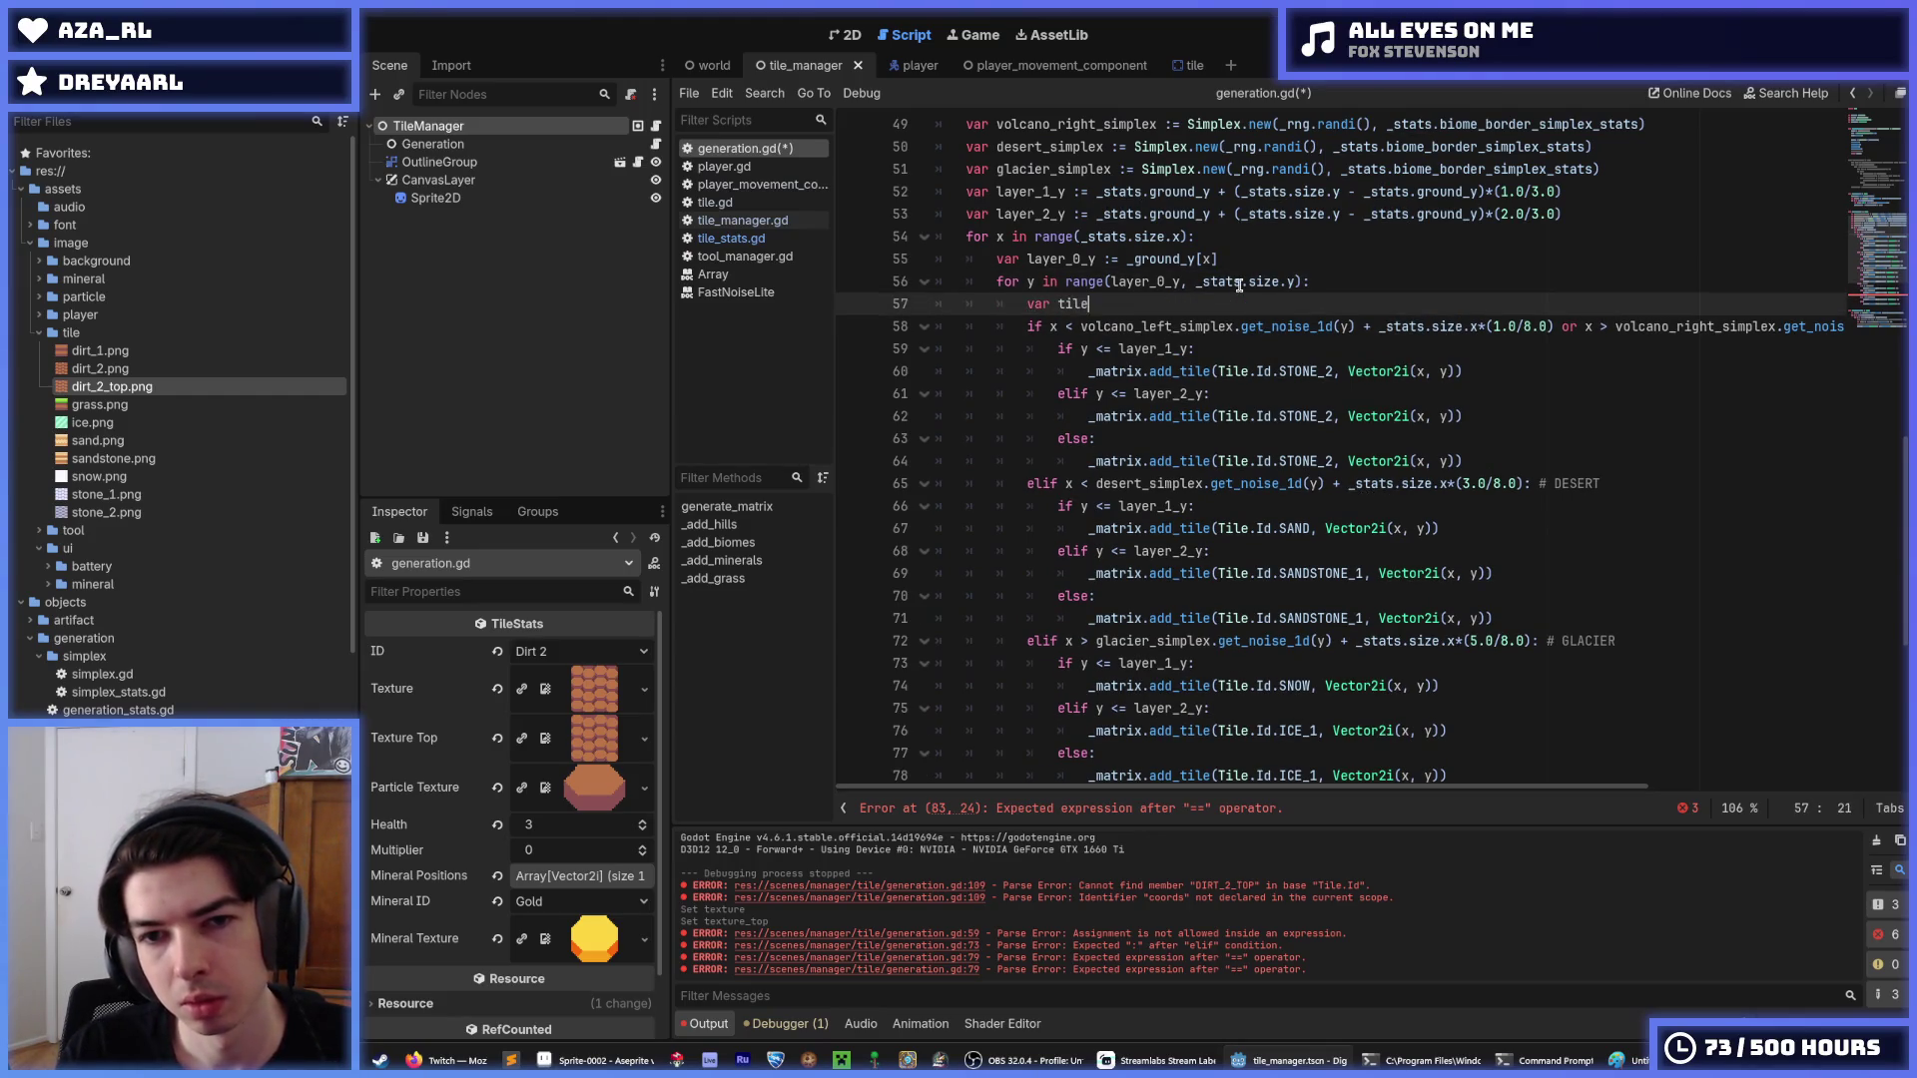
pyautogui.write('_id')
pyautogui.press('BackSpace')
pyautogui.press('BackSpace')
pyautogui.press('BackSpace')
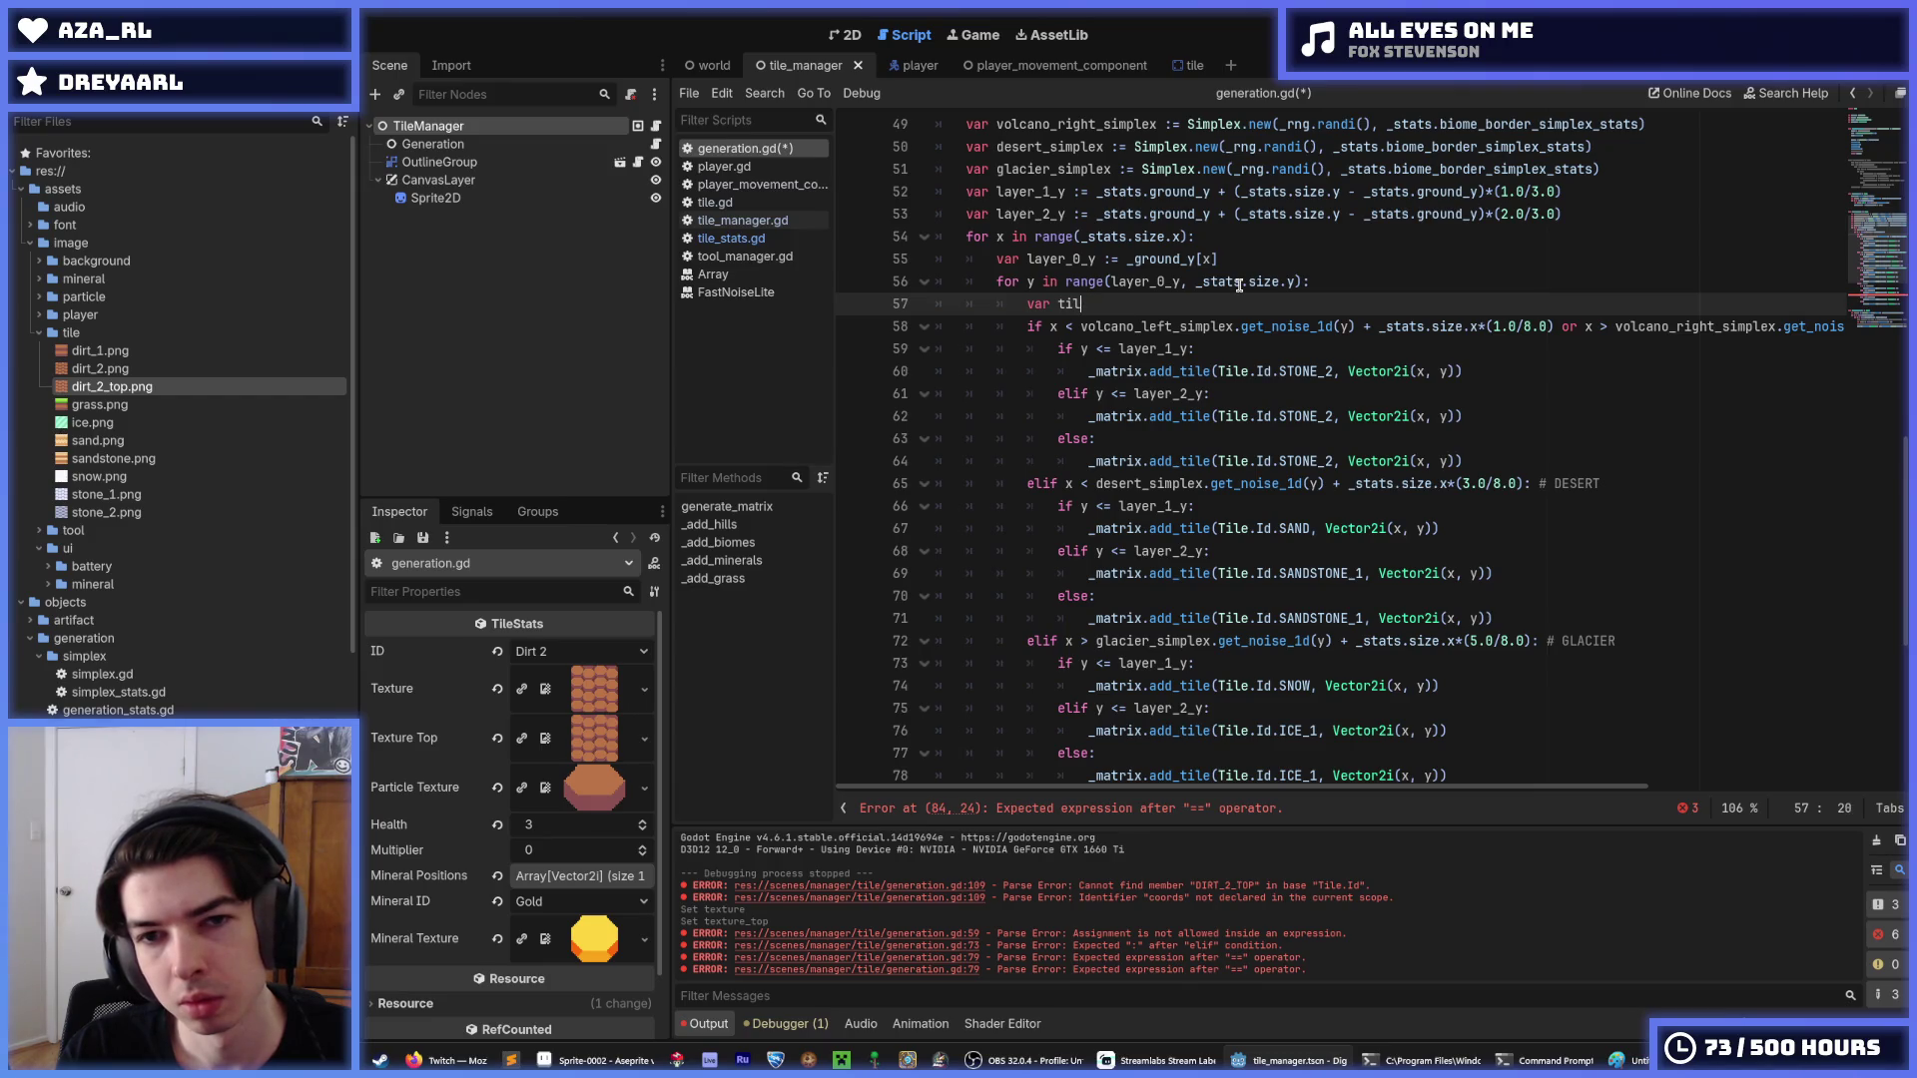
pyautogui.write('id = ')
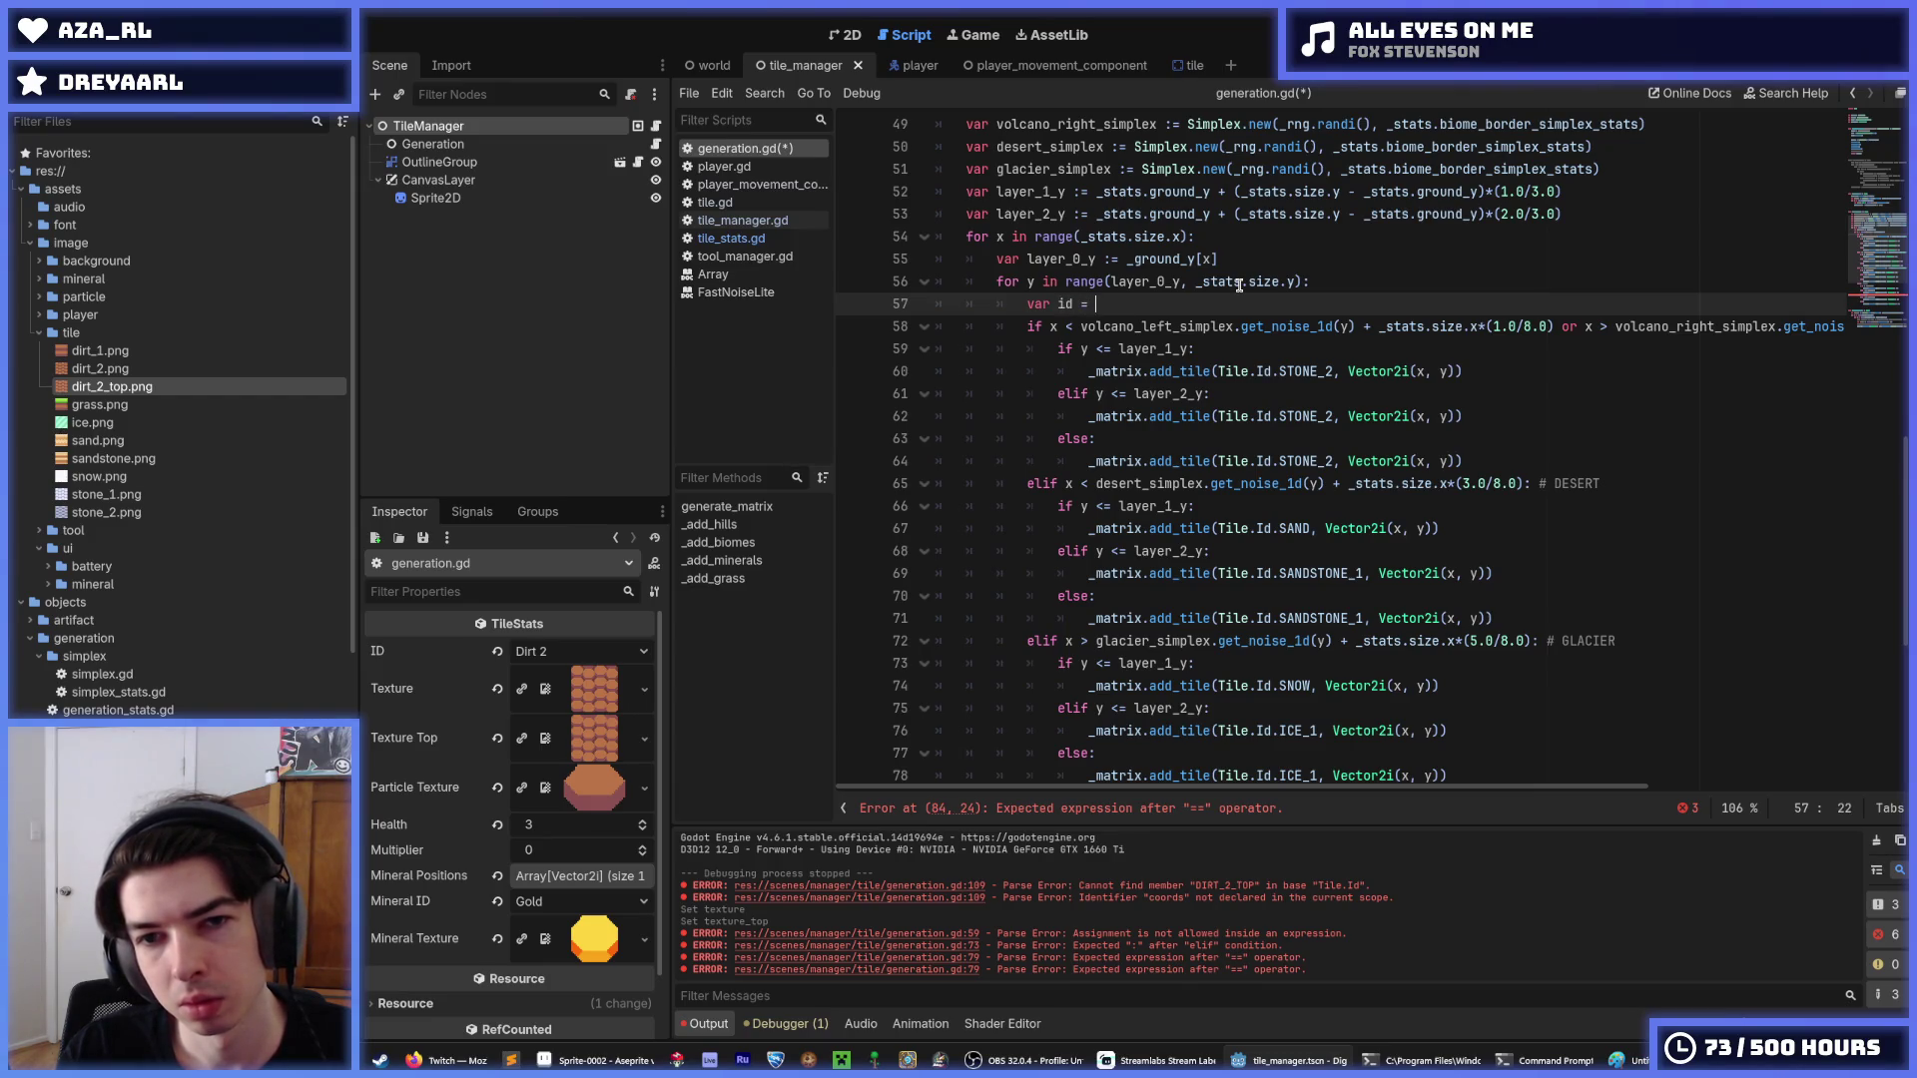
pyautogui.write('T')
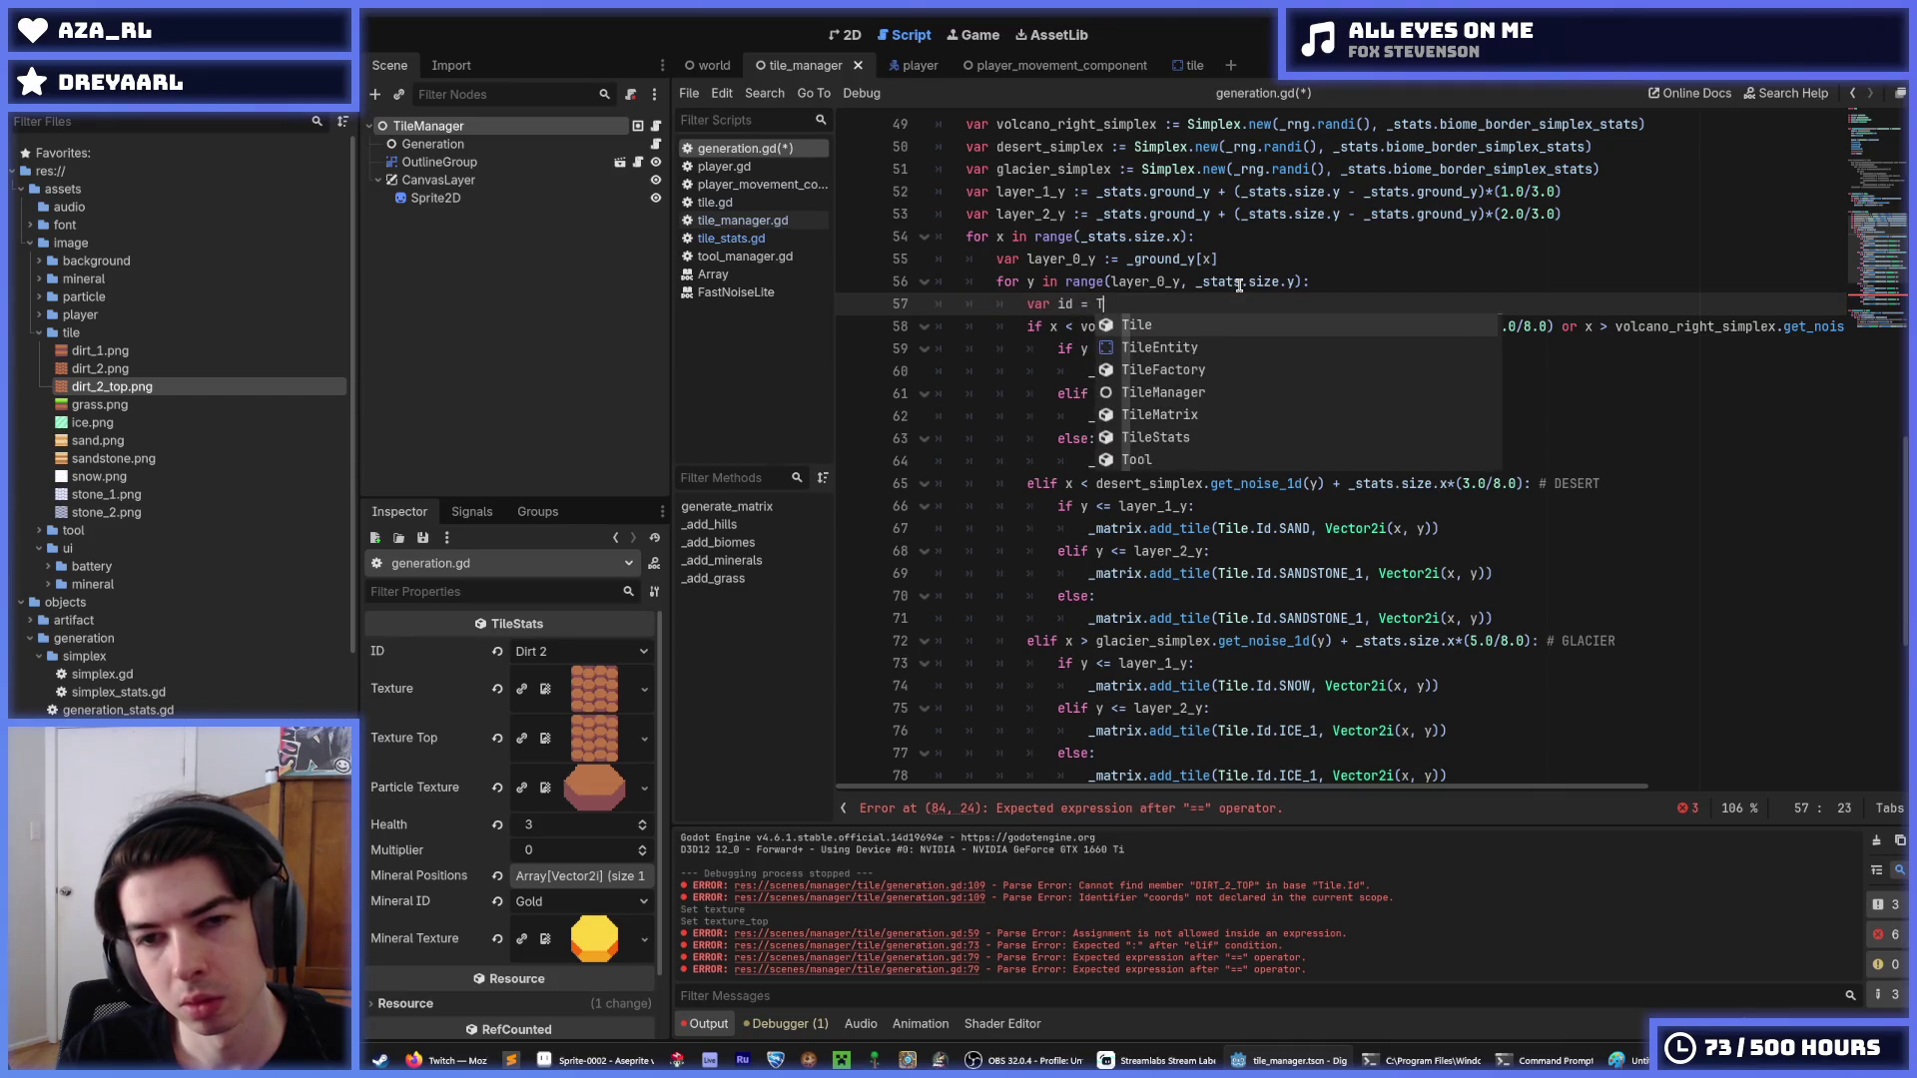
pyautogui.write('ile.Id.NONE')
pyautogui.press('BackSpace')
pyautogui.press('BackSpace')
pyautogui.press('BackSpace')
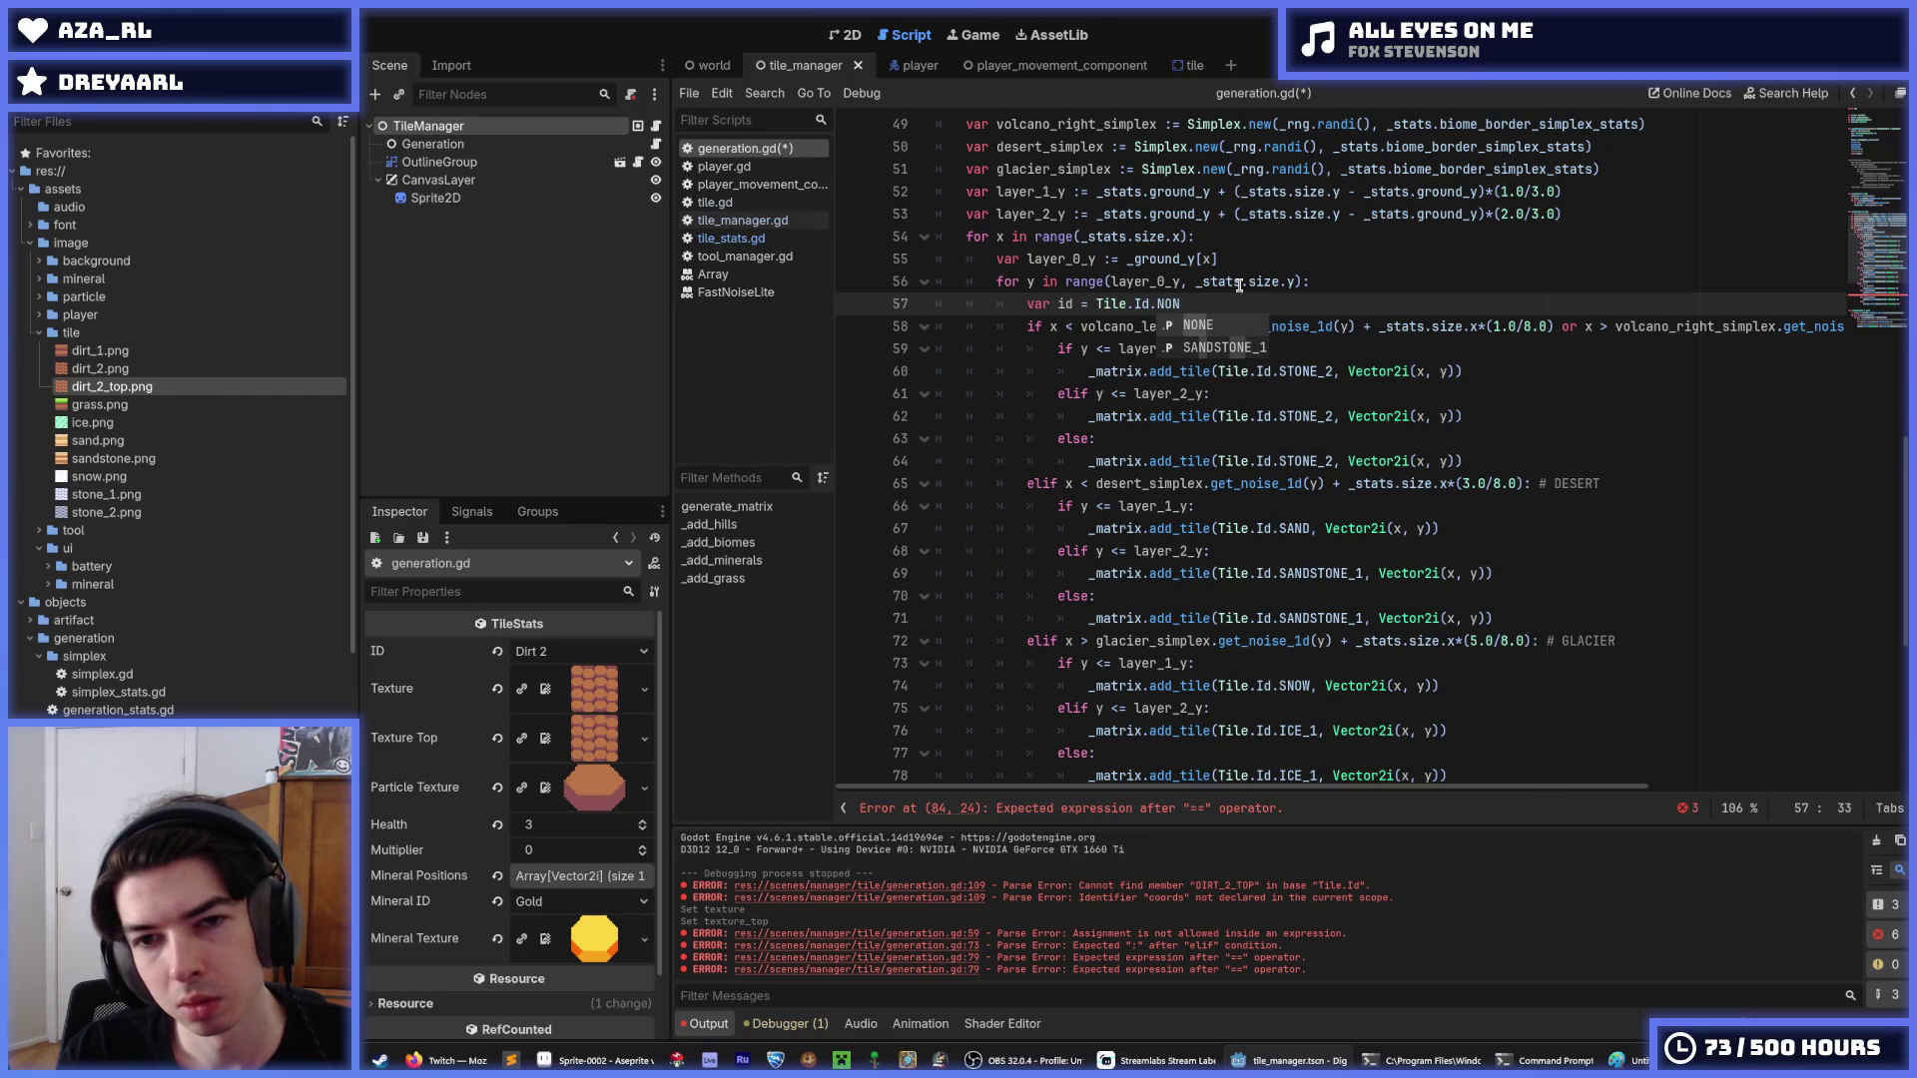
pyautogui.write('Tile.Id')
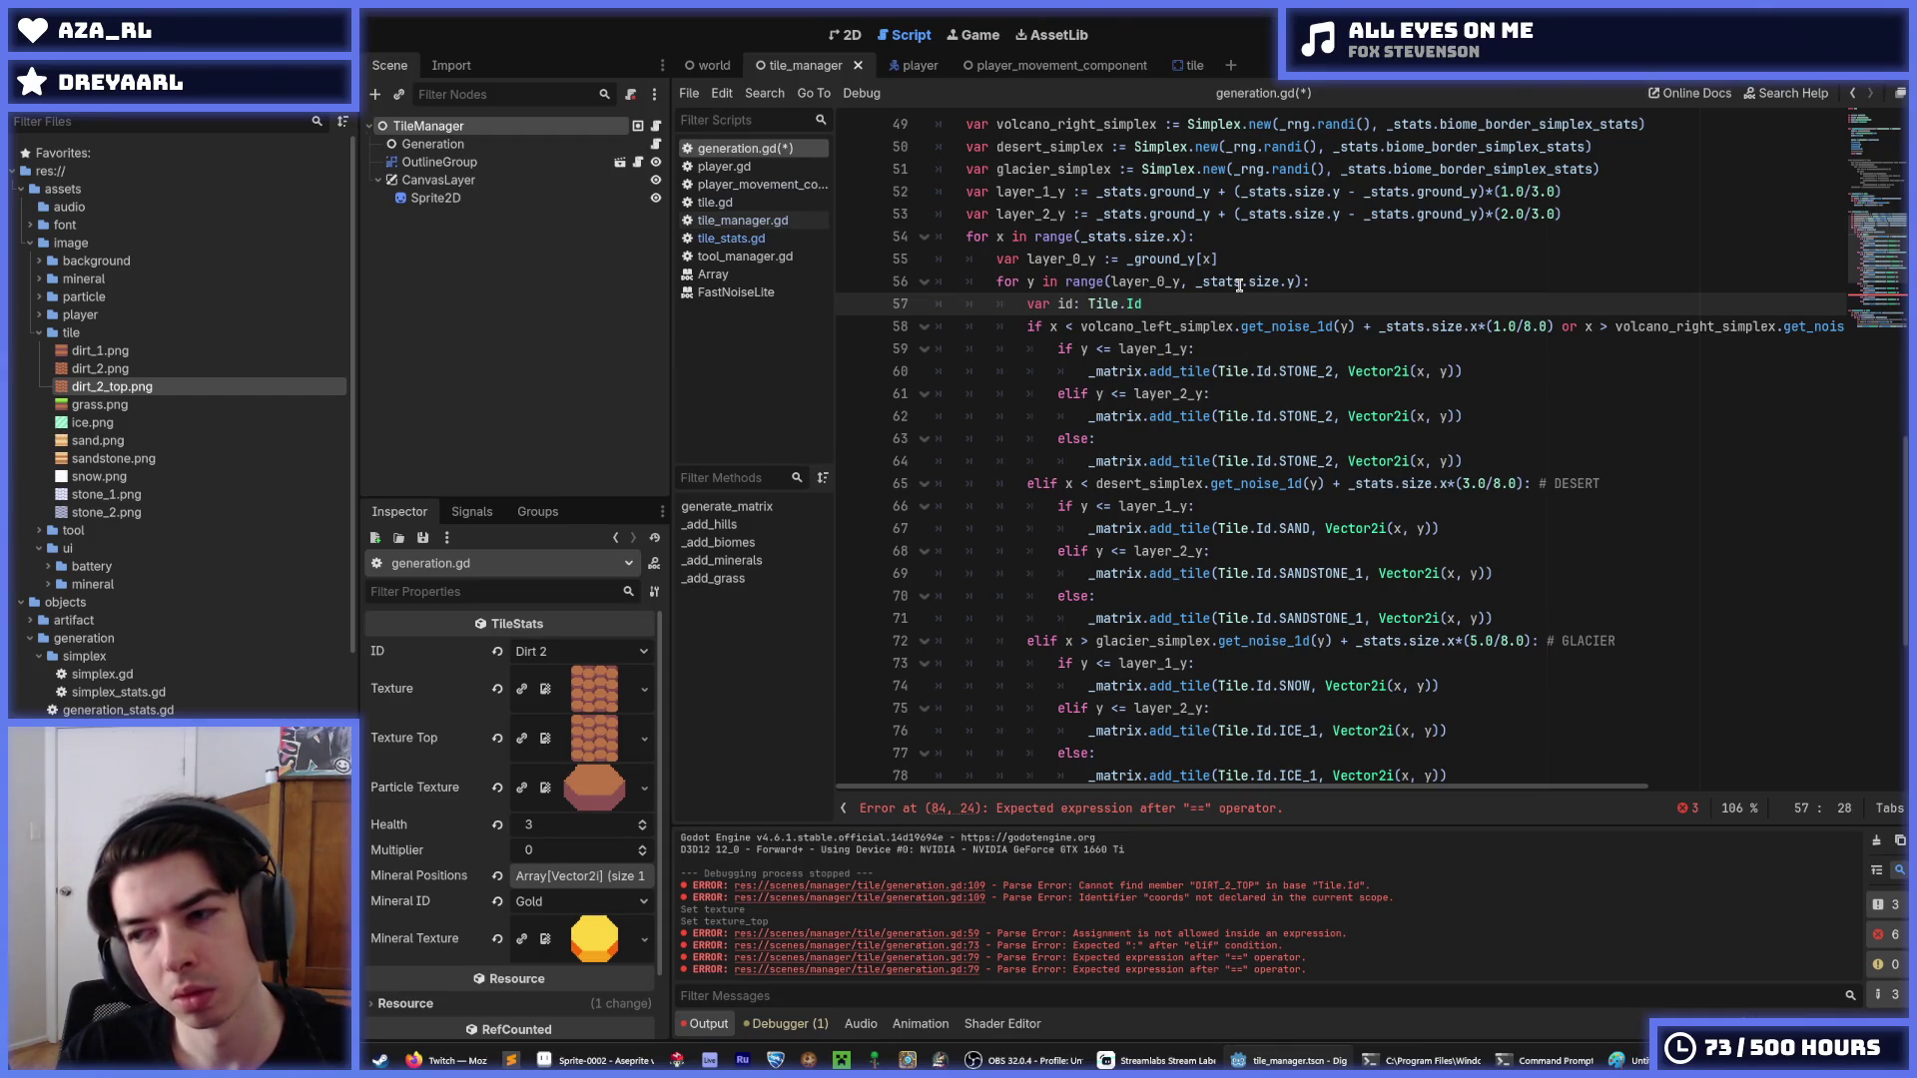
pyautogui.hotkey('ctrl', 's')
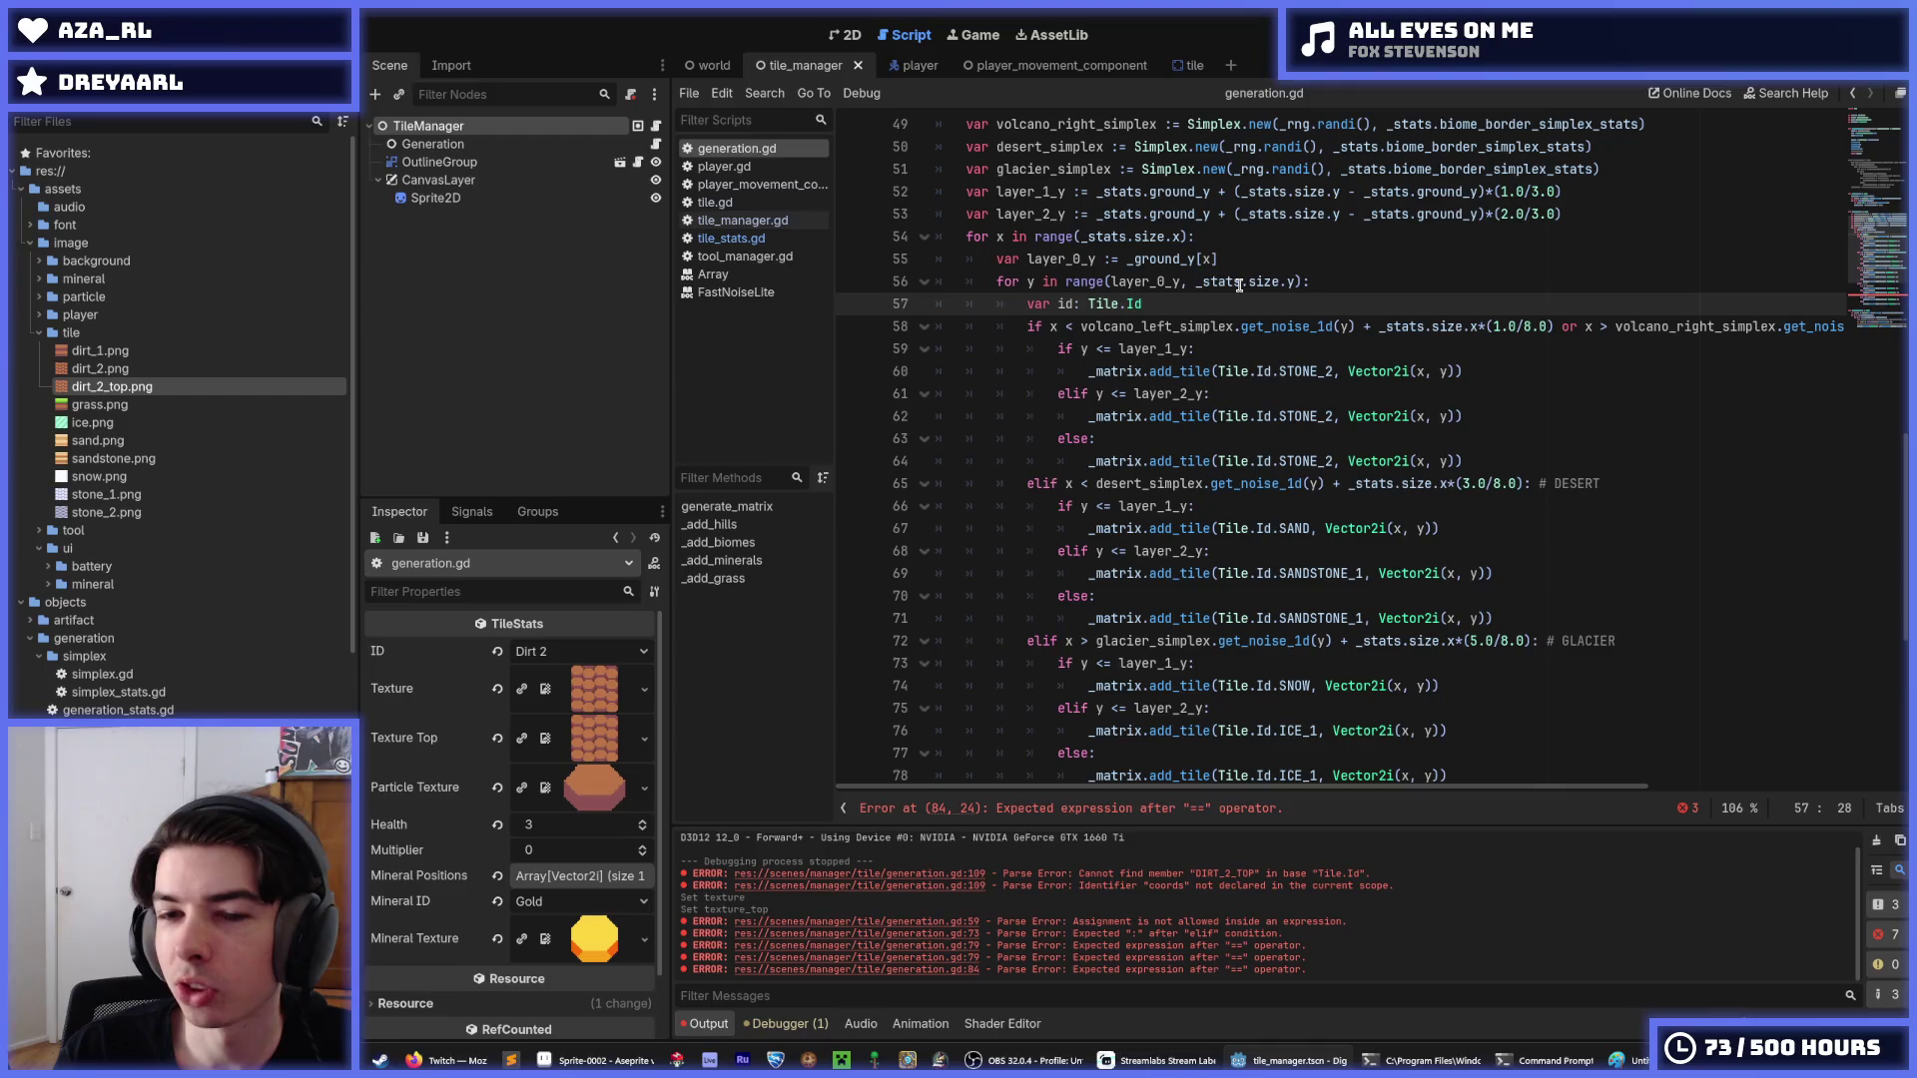
pyautogui.press('Left')
pyautogui.press('Left')
pyautogui.press('Left')
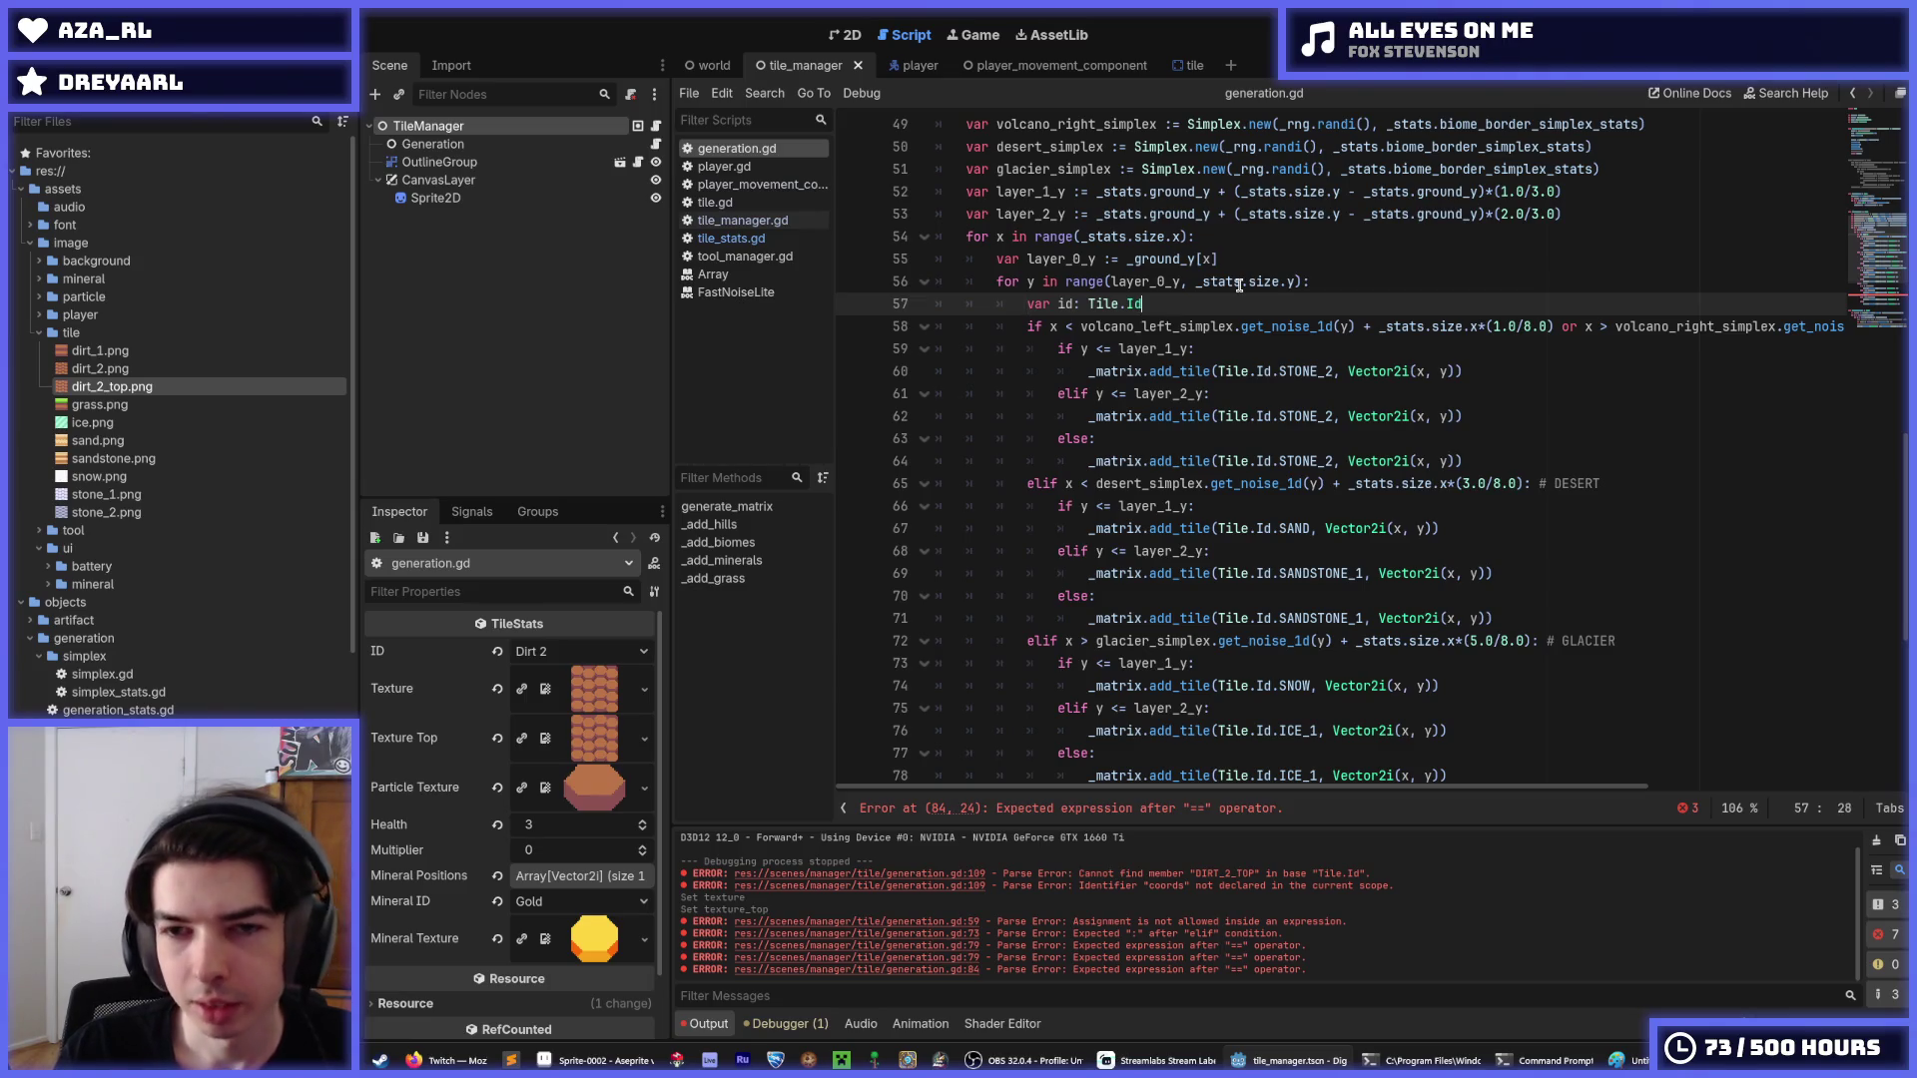
pyautogui.doubleClick(1067, 304)
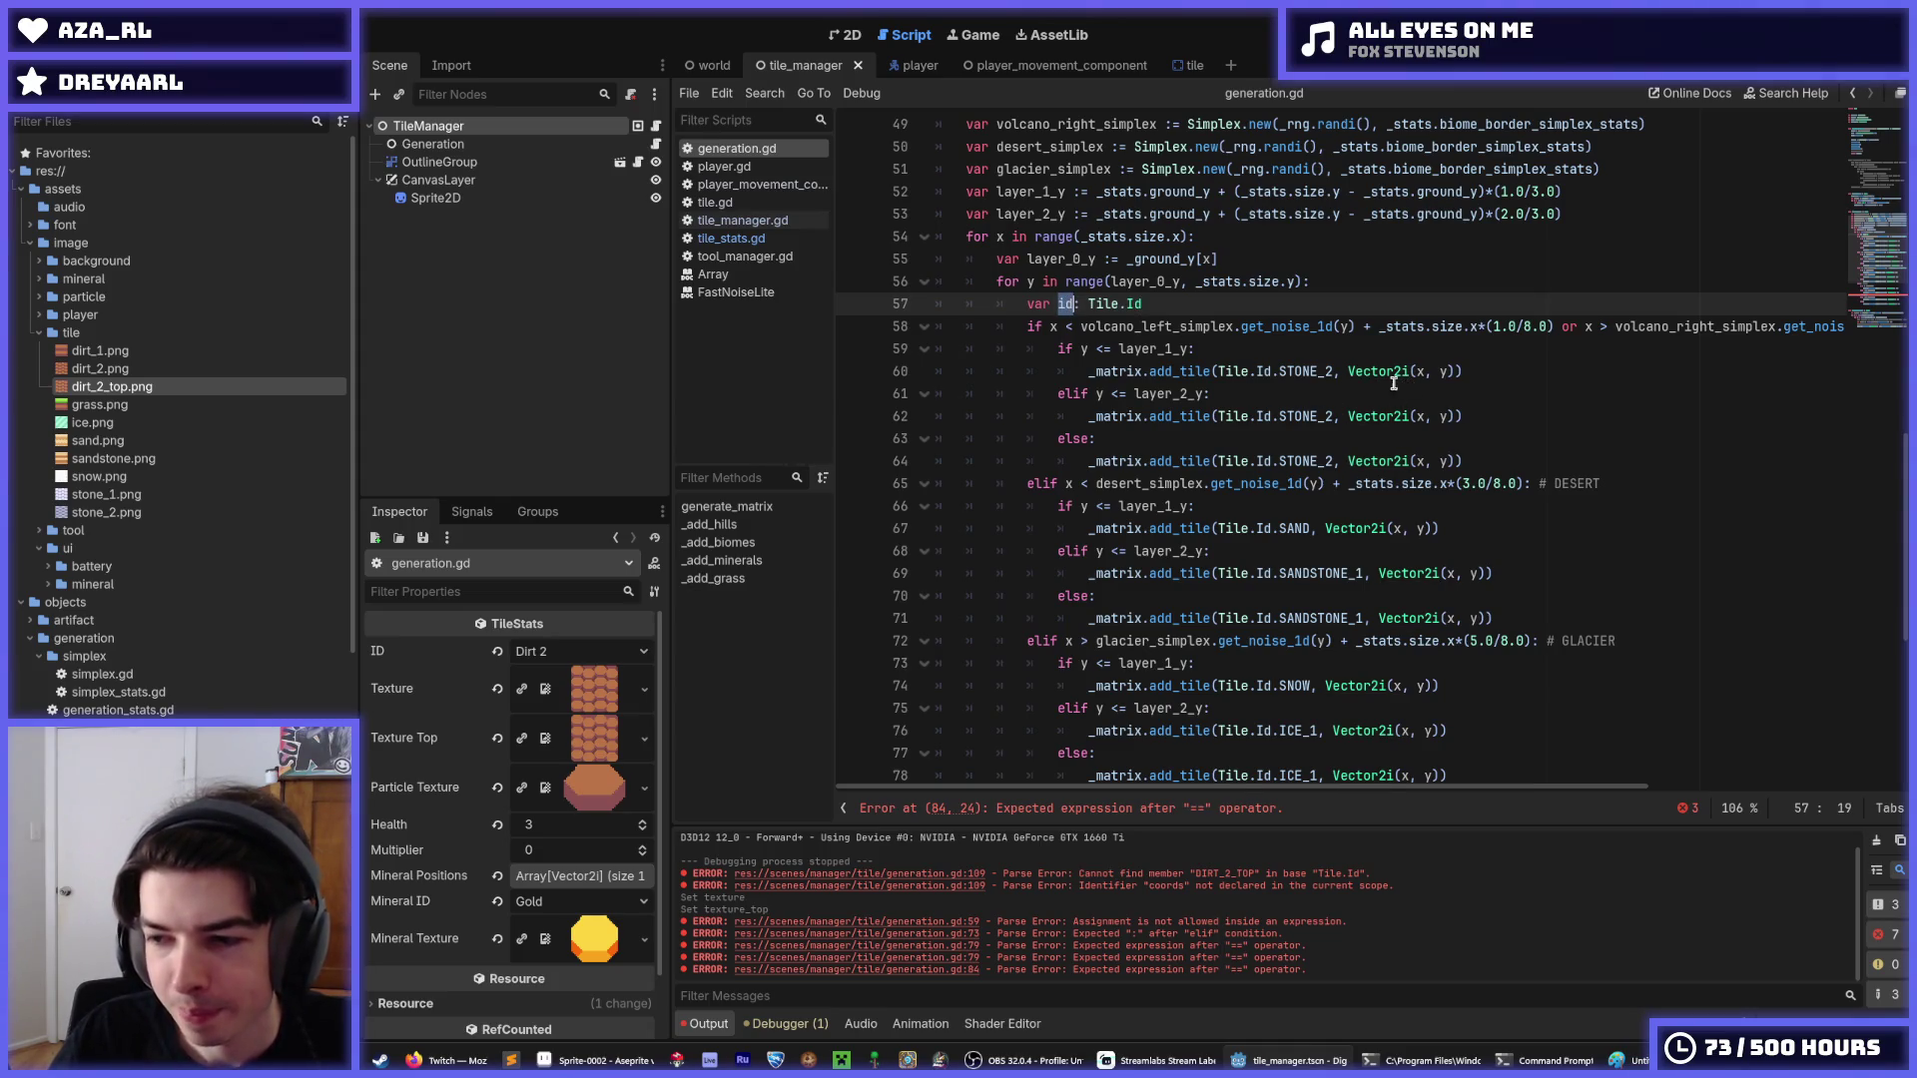
pyautogui.scroll(-6, 1277, 399)
# Finish the forest branch's line 84 as 'elif y == layer_1_y:'.
pyautogui.click(1184, 505)
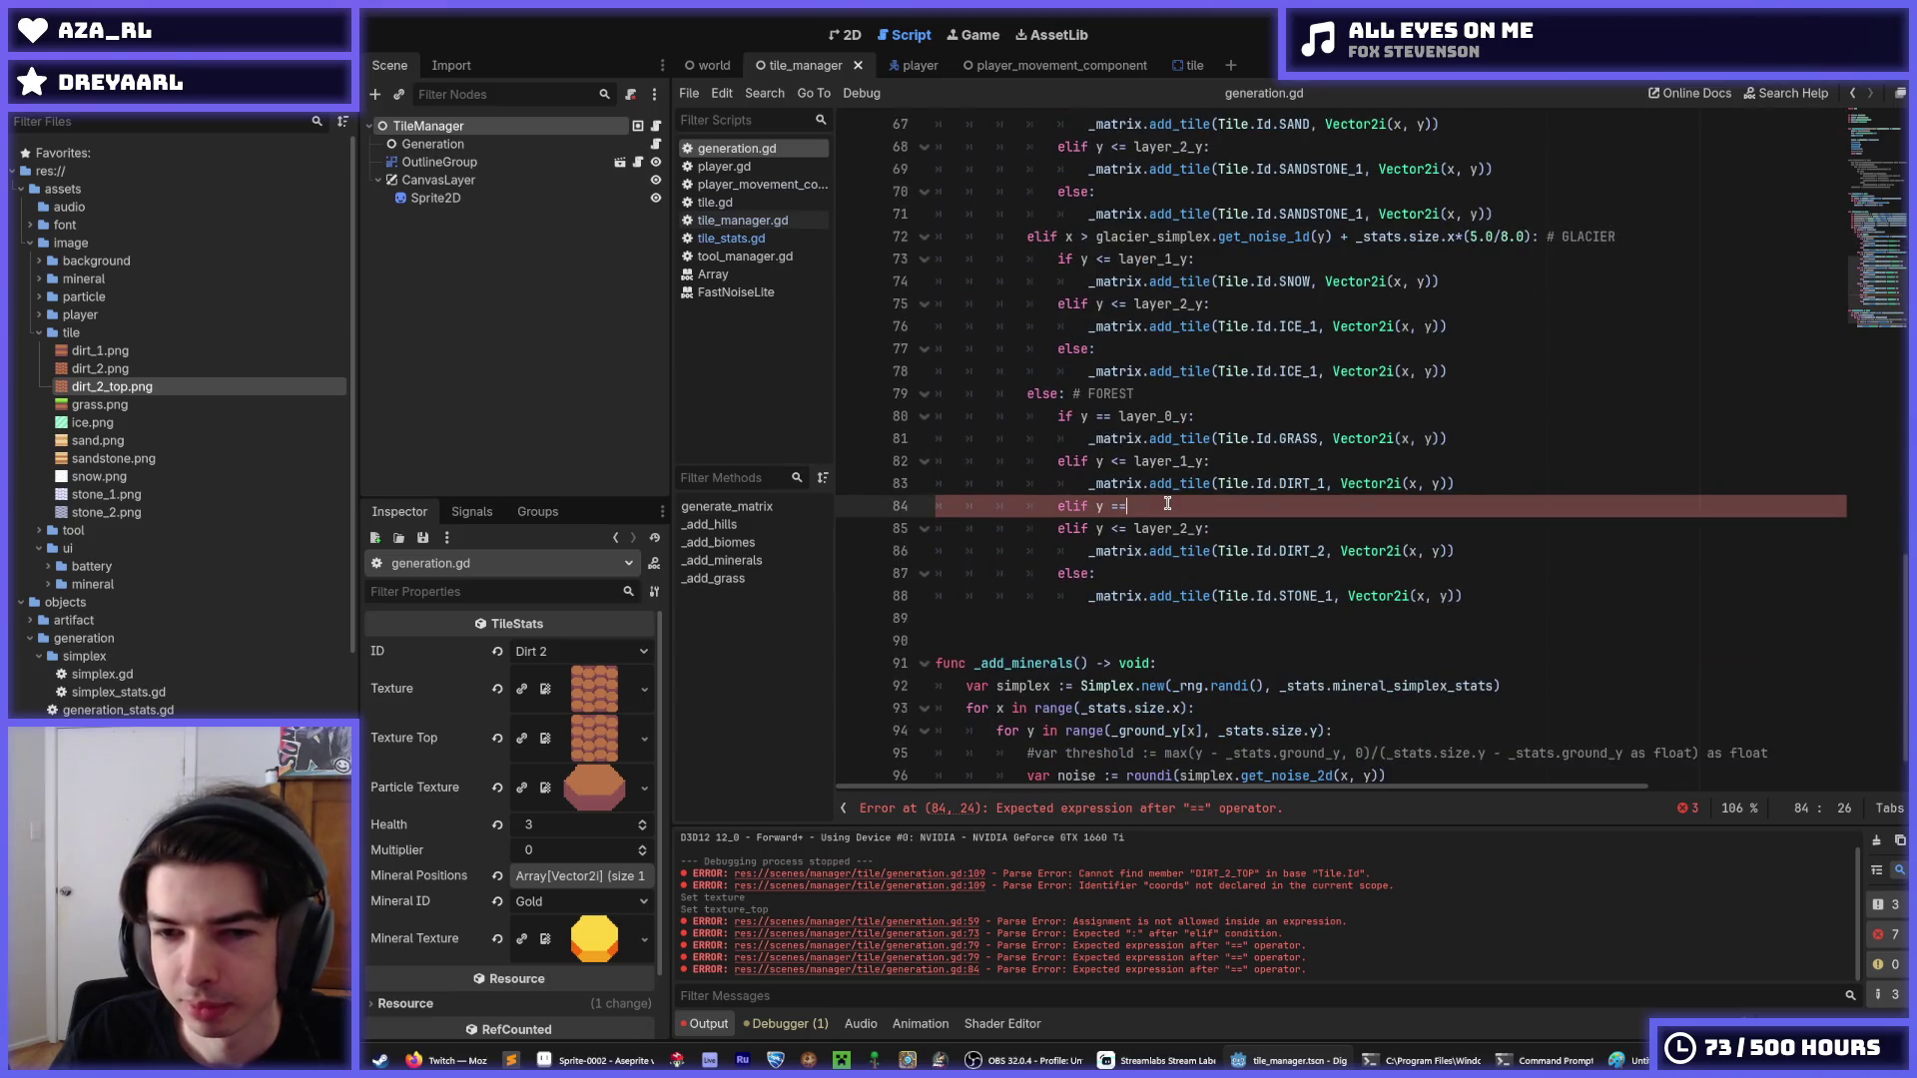
pyautogui.scroll(3, 1184, 505)
pyautogui.scroll(-4, 1173, 515)
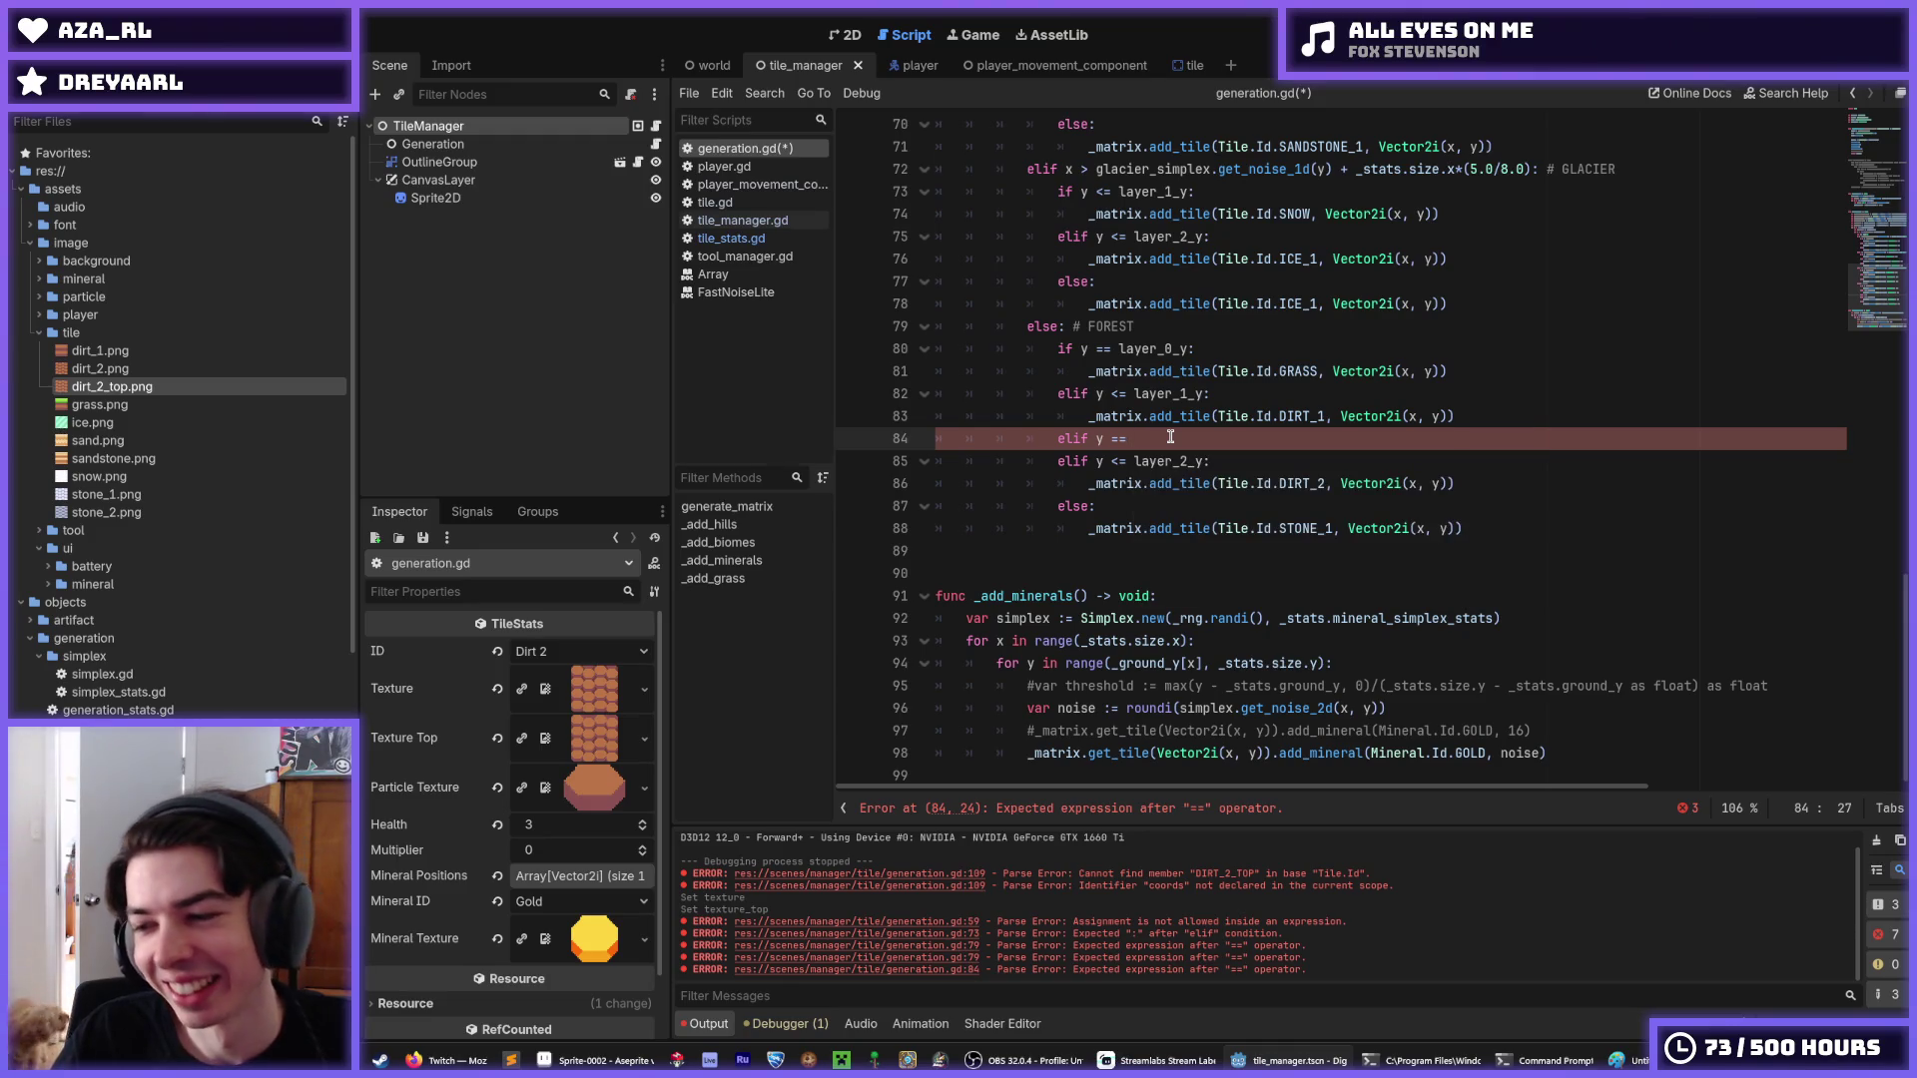
pyautogui.moveTo(1135, 438); pyautogui.dragTo(1044, 430)
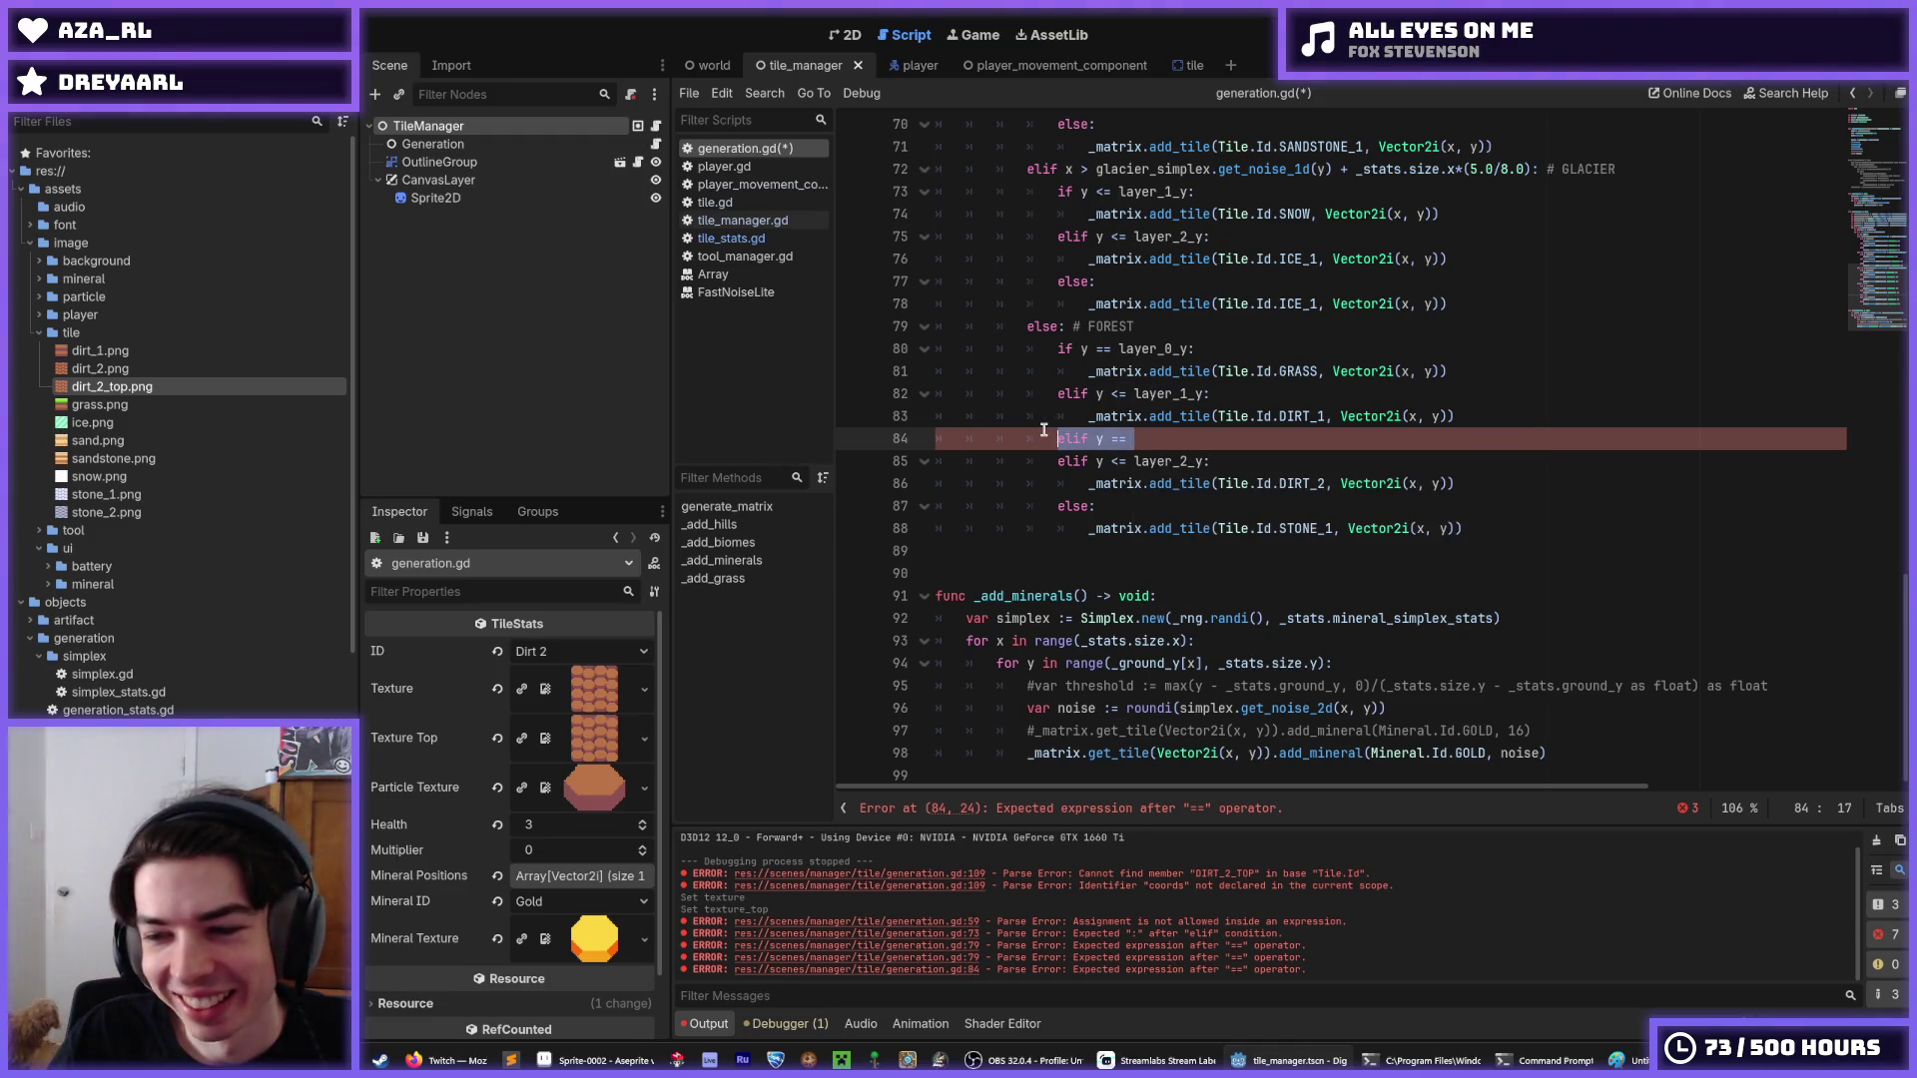
pyautogui.click(1193, 431)
pyautogui.moveTo(1178, 438); pyautogui.dragTo(813, 446)
pyautogui.scroll(1, 1235, 444)
pyautogui.scroll(2, 1234, 444)
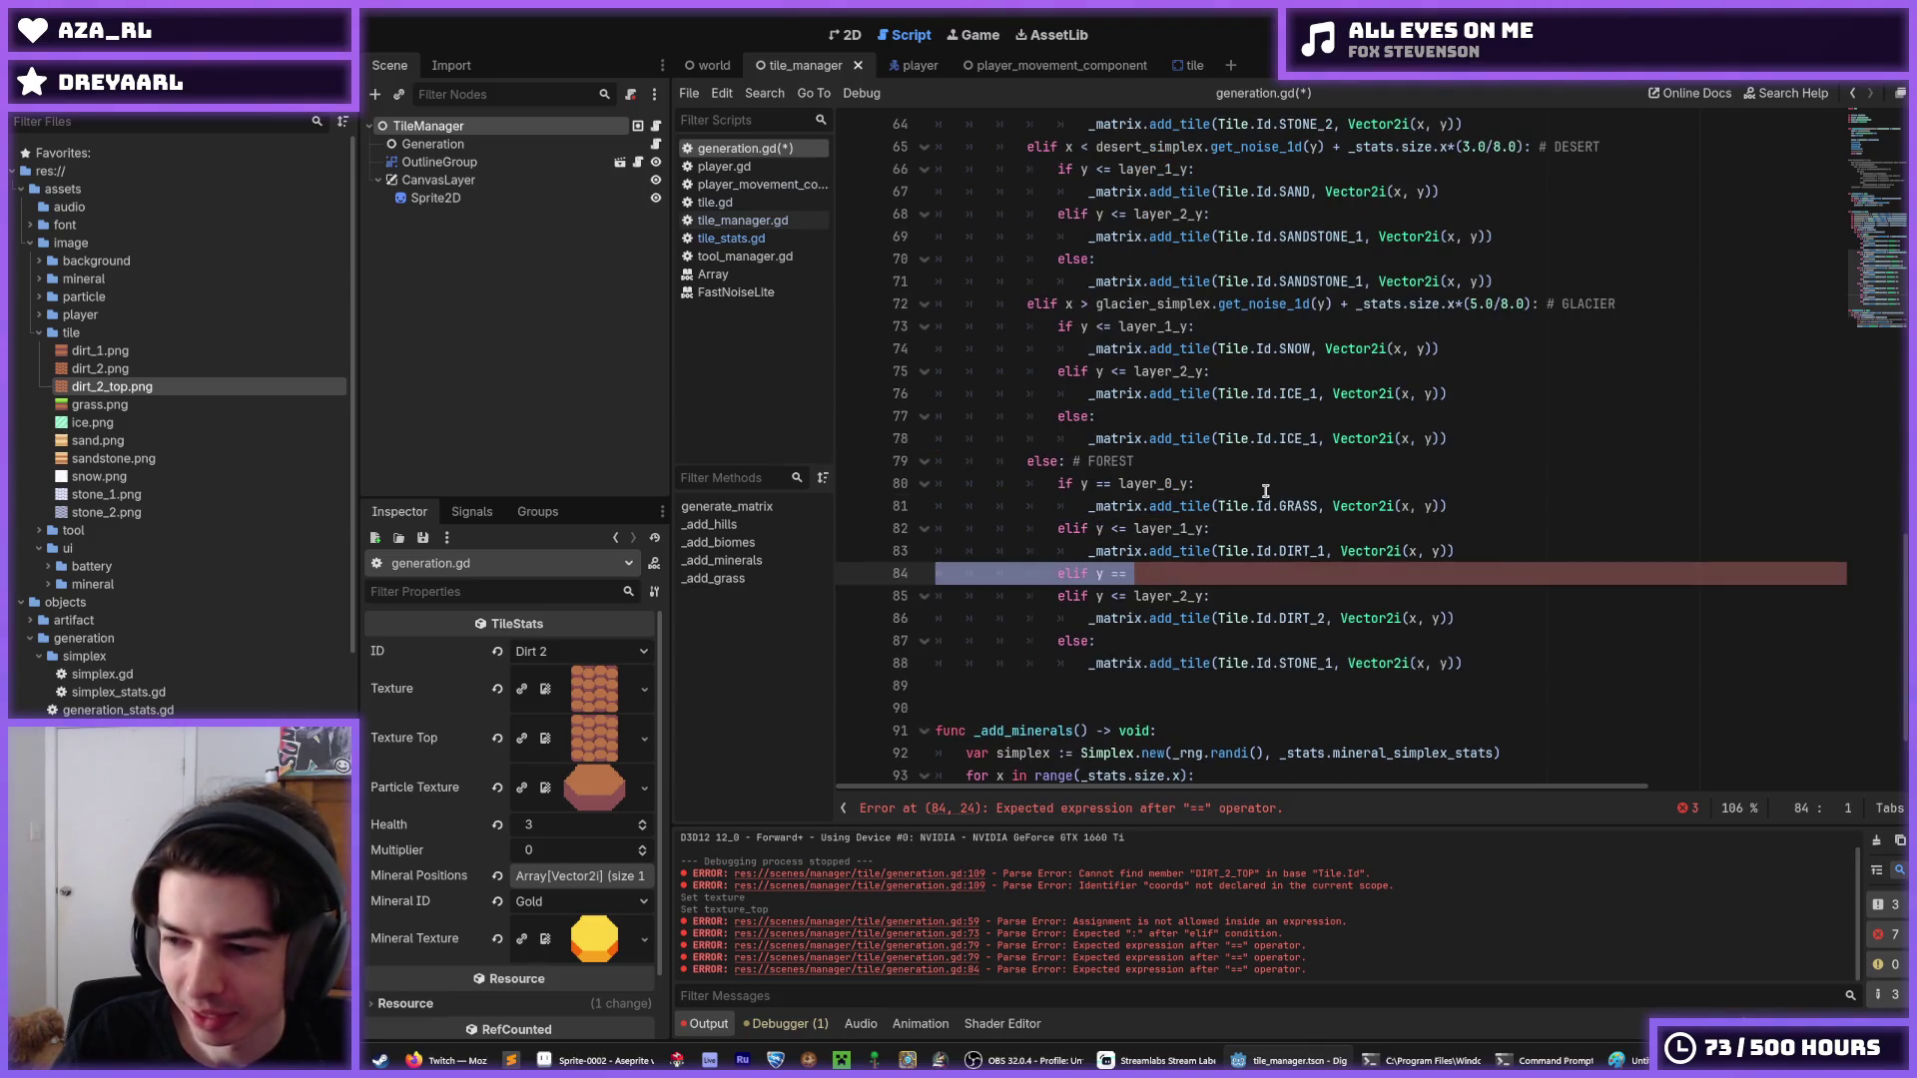
pyautogui.scroll(2, 1260, 486)
pyautogui.scroll(-2, 1260, 486)
pyautogui.scroll(-1, 1228, 519)
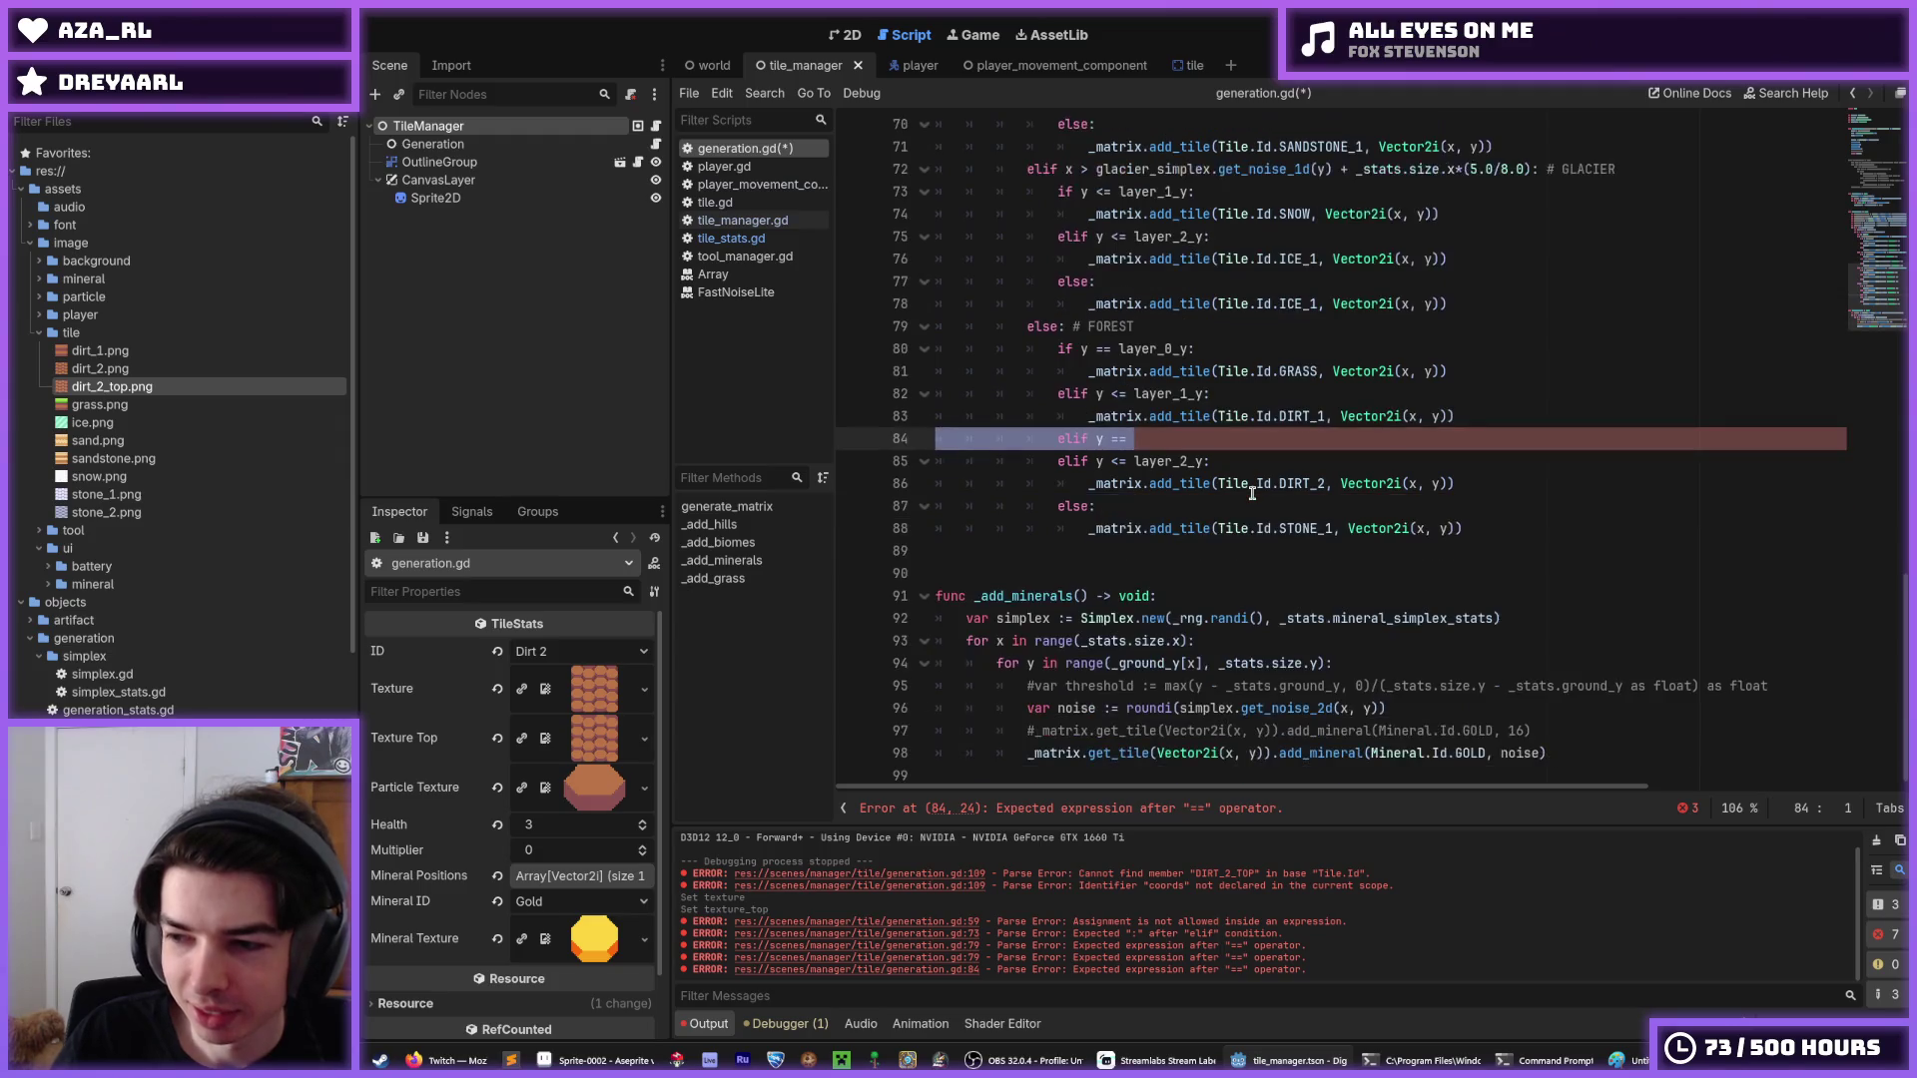
pyautogui.scroll(2, 1174, 571)
pyautogui.click(1173, 570)
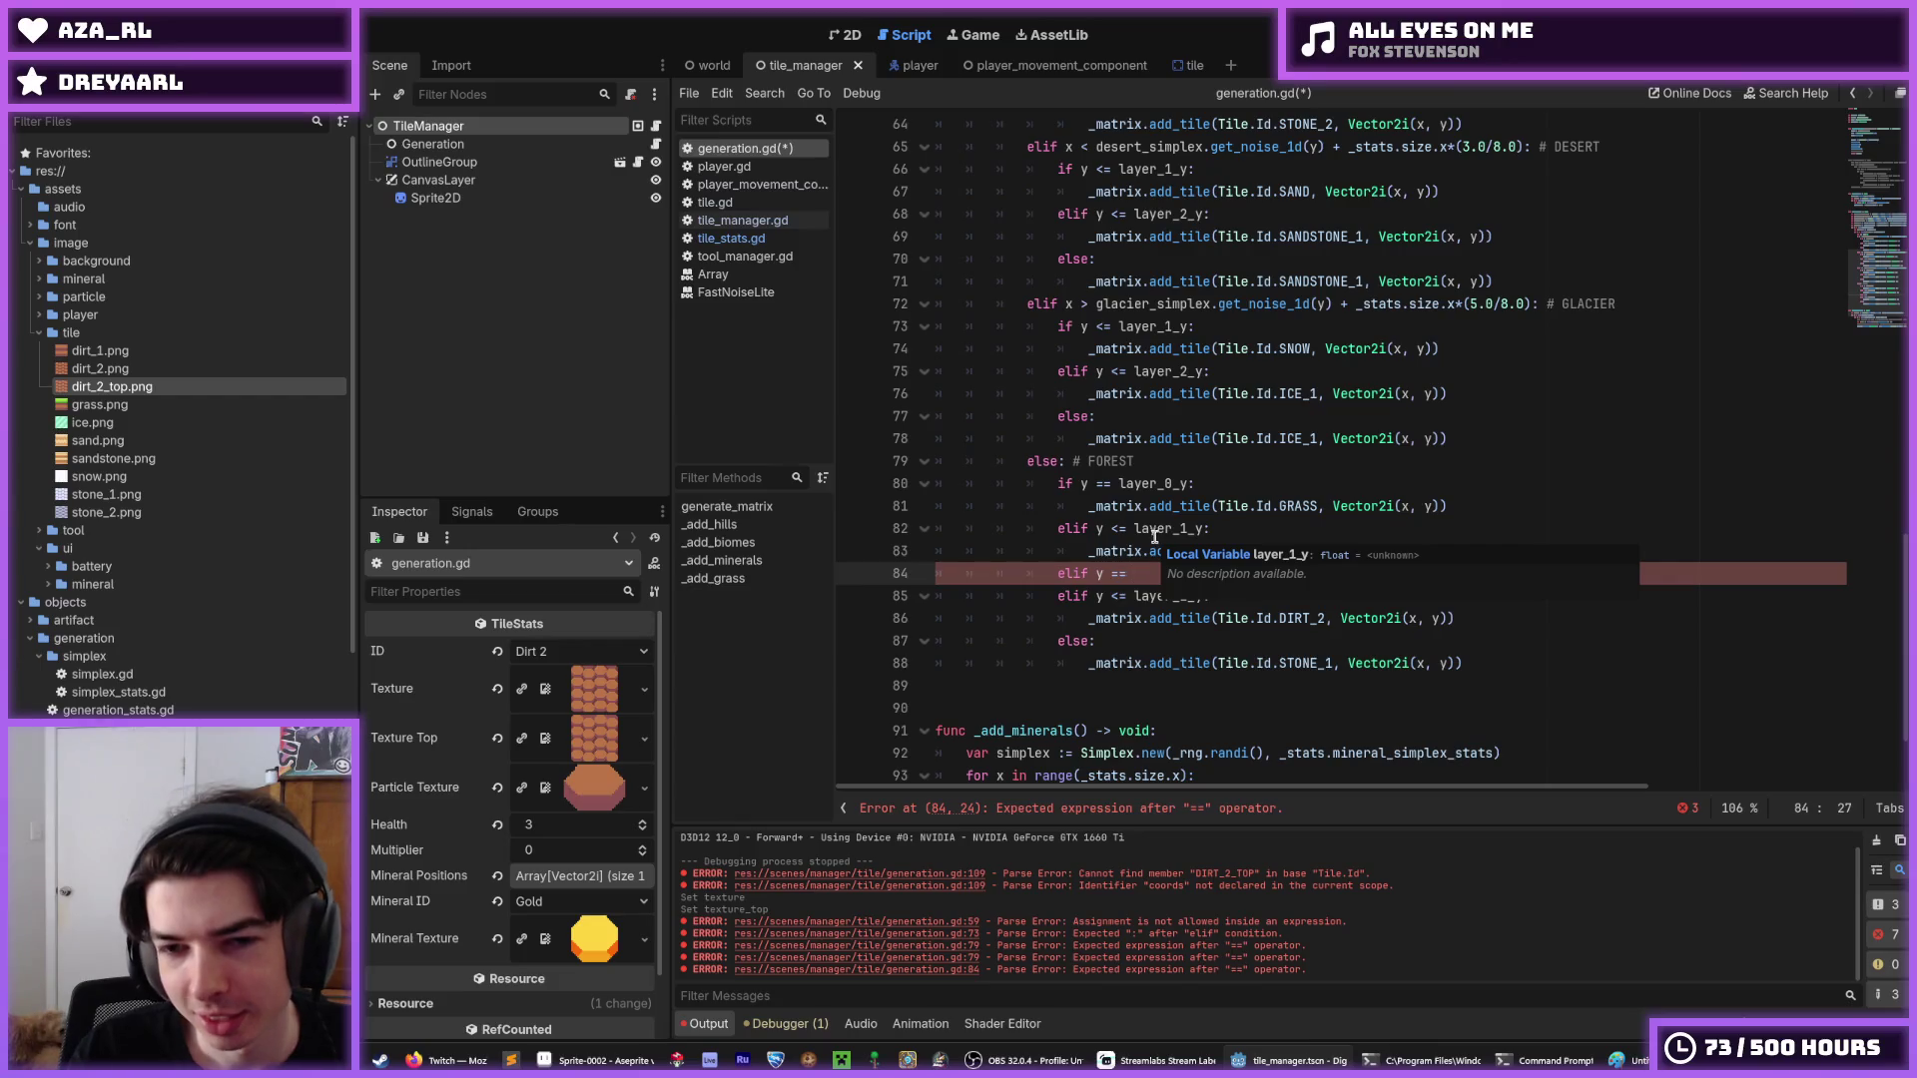
pyautogui.write('layer_')
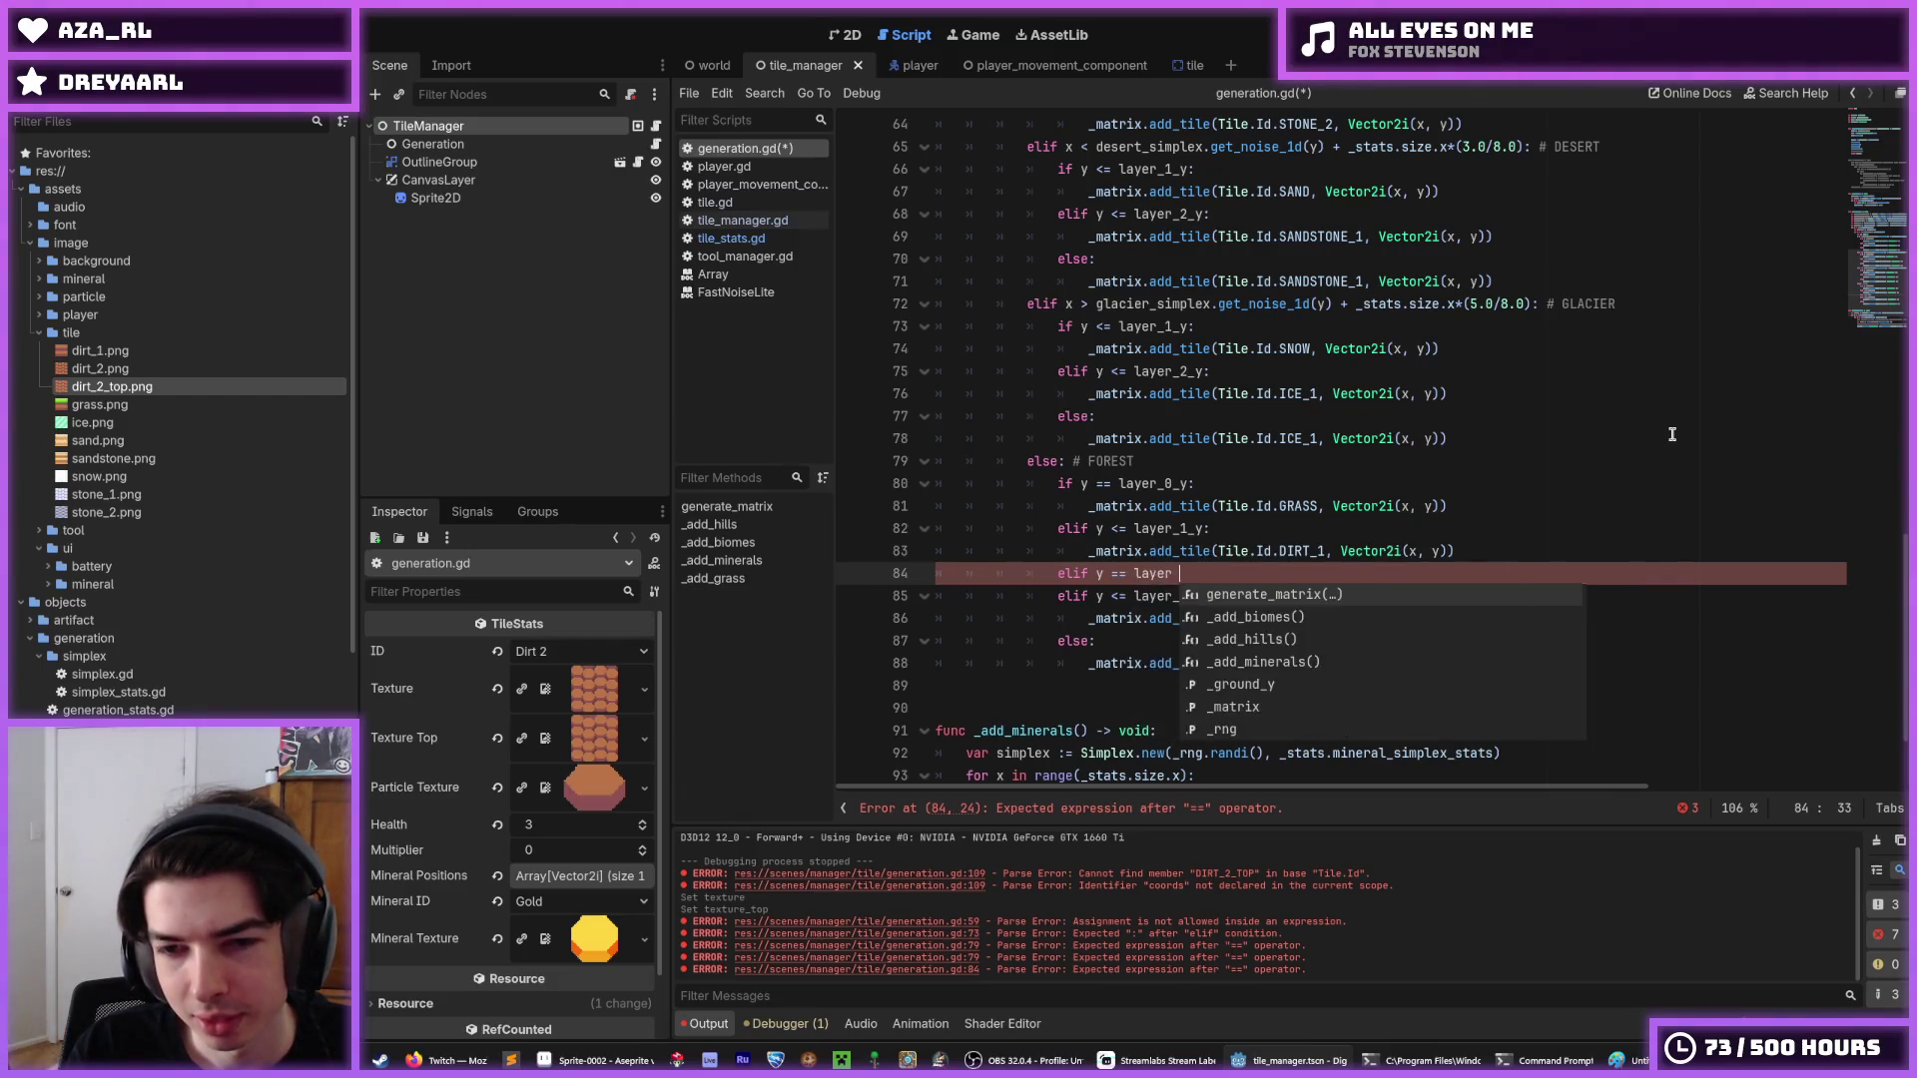
pyautogui.write('1_y:')
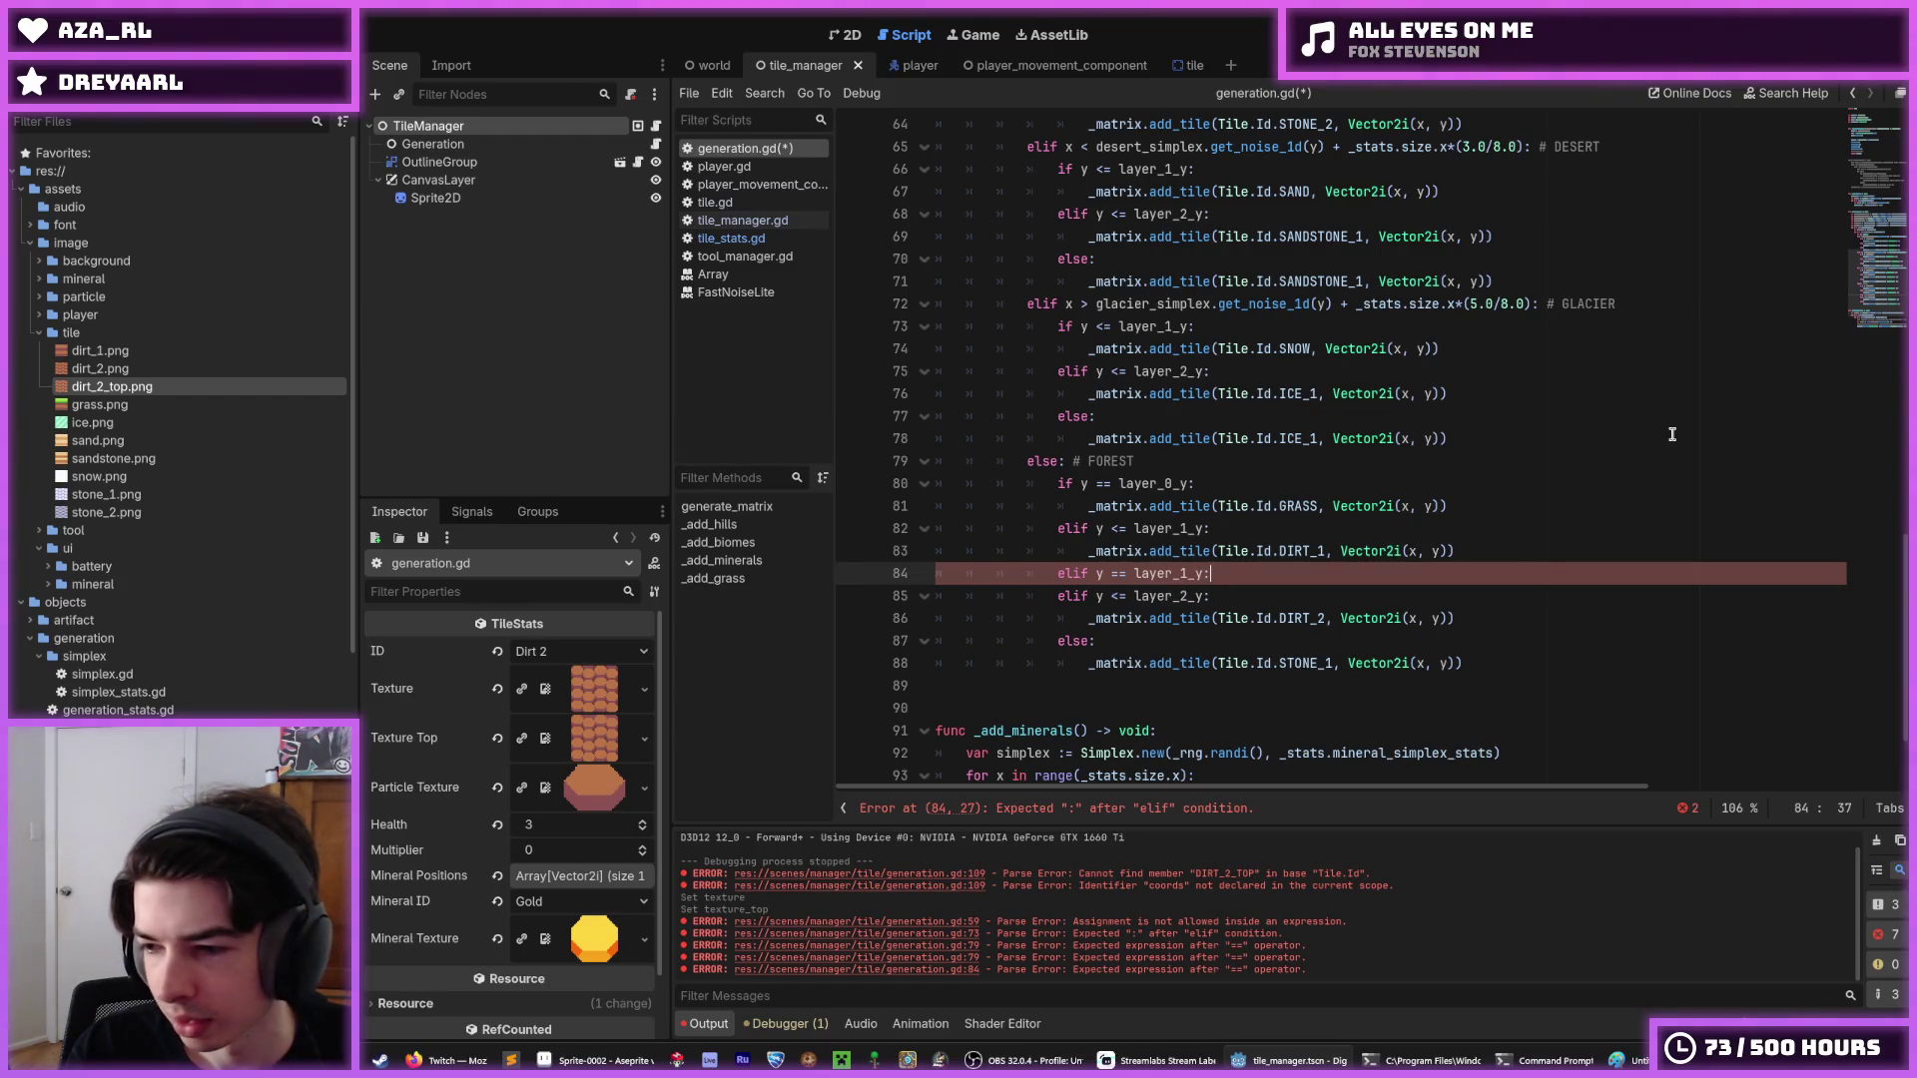
pyautogui.press('Up')
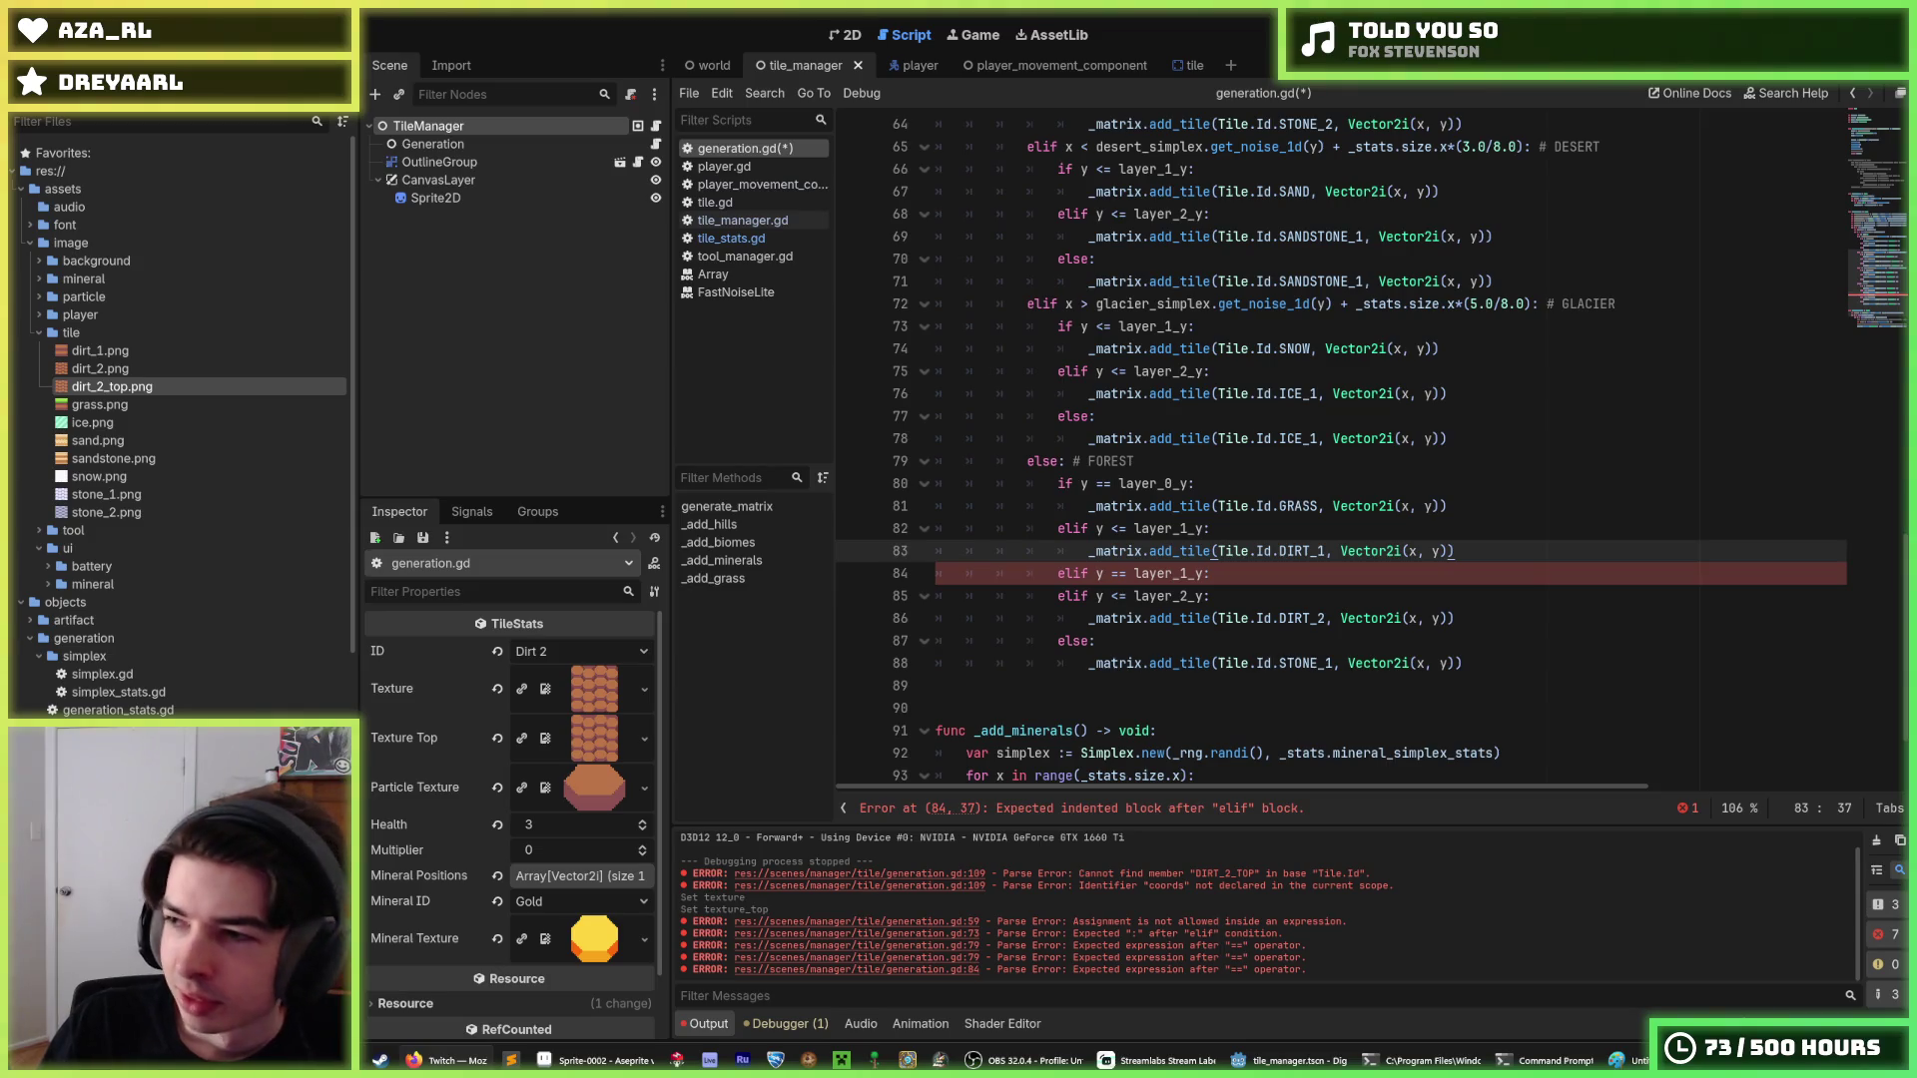
pyautogui.click(1229, 572)
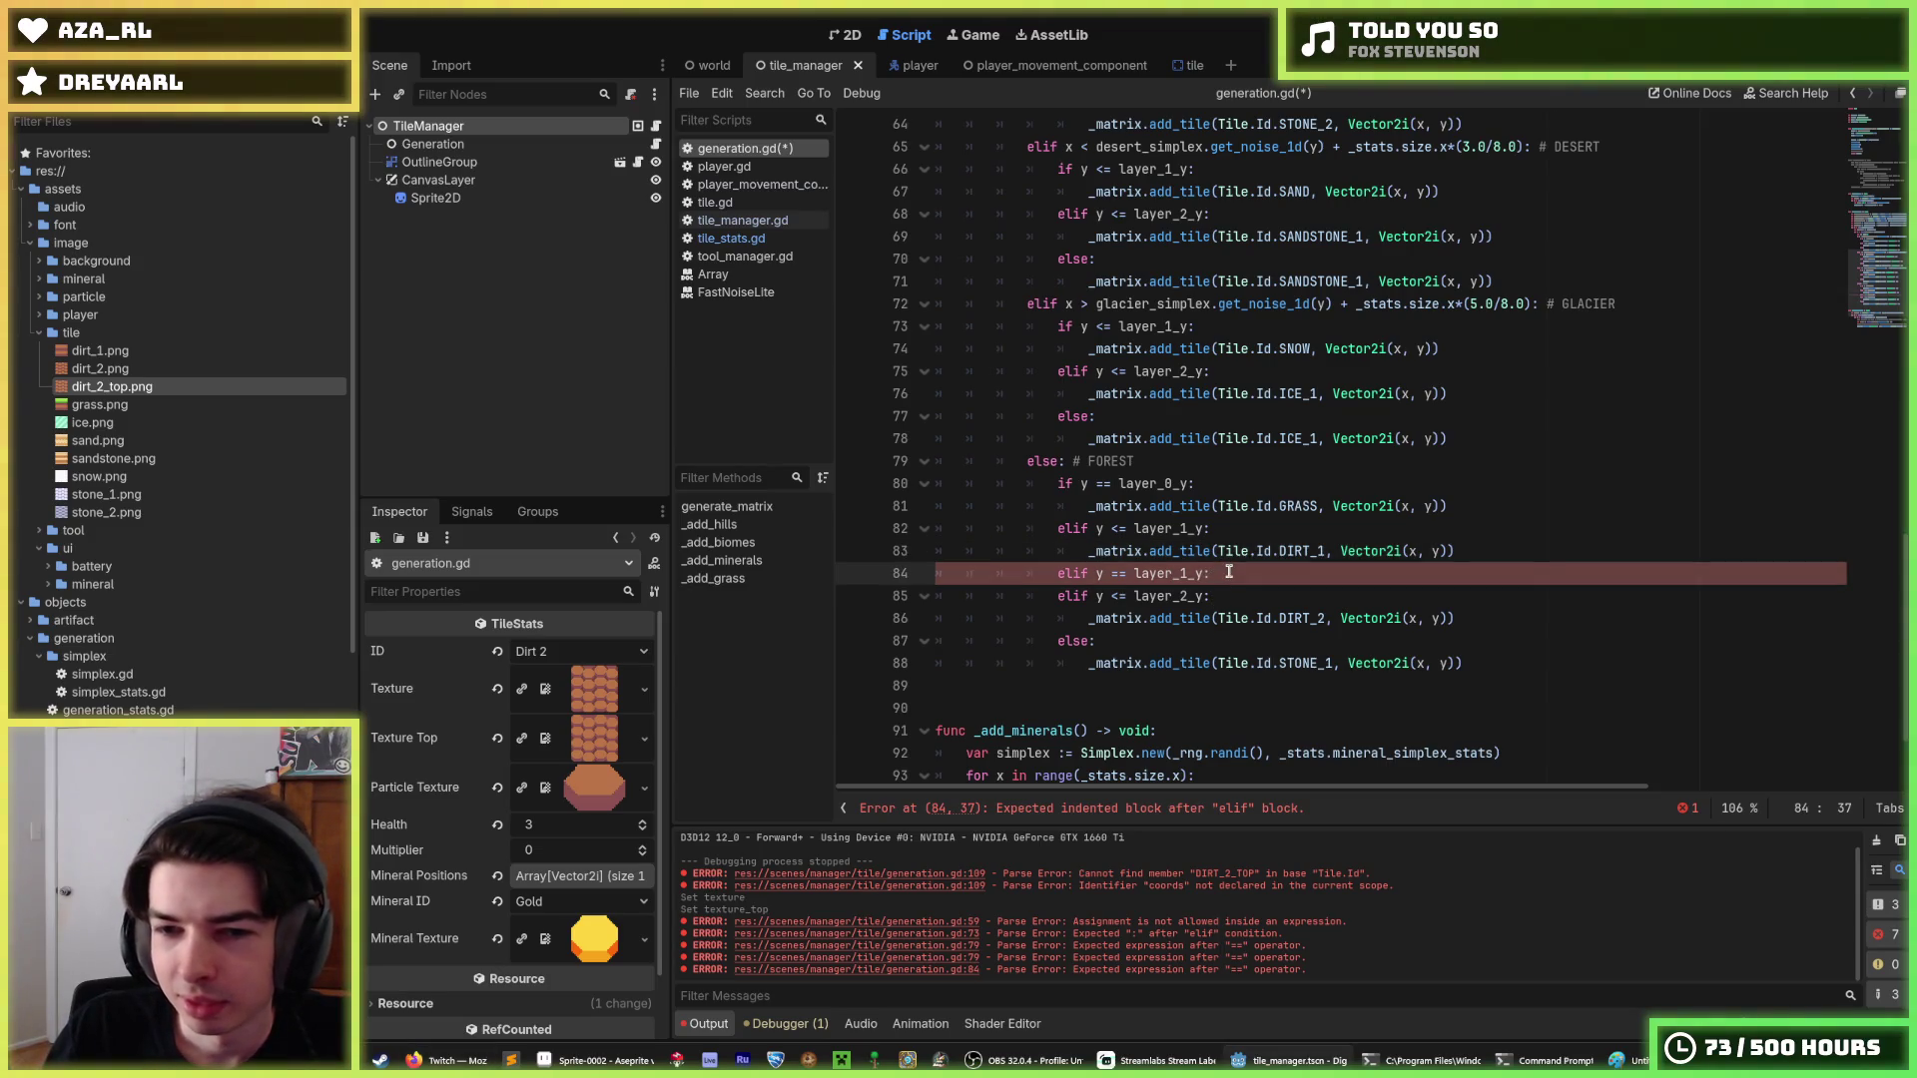
# Duplicate the forest branch's DIRT_1 add_tile line to make a new line 85.
pyautogui.click(1244, 551)
pyautogui.hotkey('ctrl', 'shift', 'd')
pyautogui.hotkey('alt', 'Down')
pyautogui.press('End')
pyautogui.press('Left')
pyautogui.press('Left')
pyautogui.press('Left')
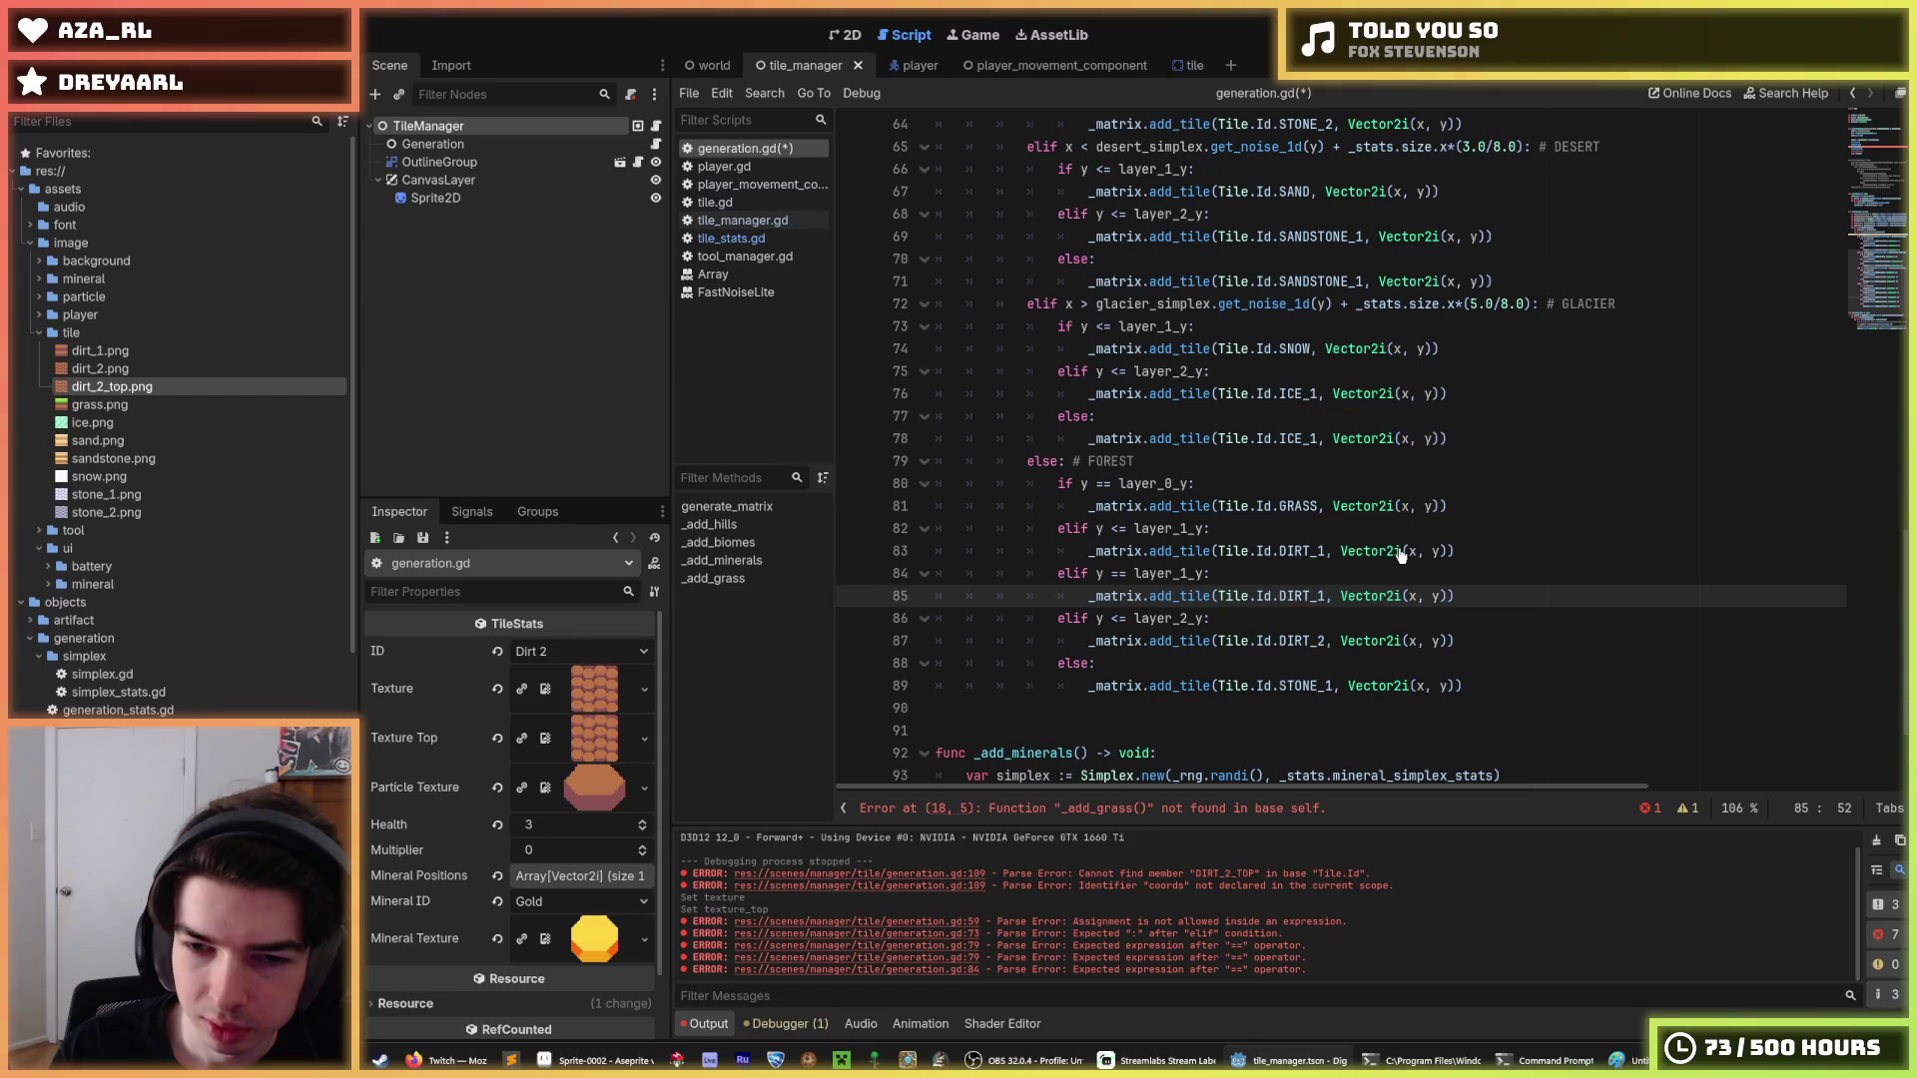
# Change the layer_1_y and layer_2_y dirt conditions from <= to strict <.
pyautogui.press('Up')
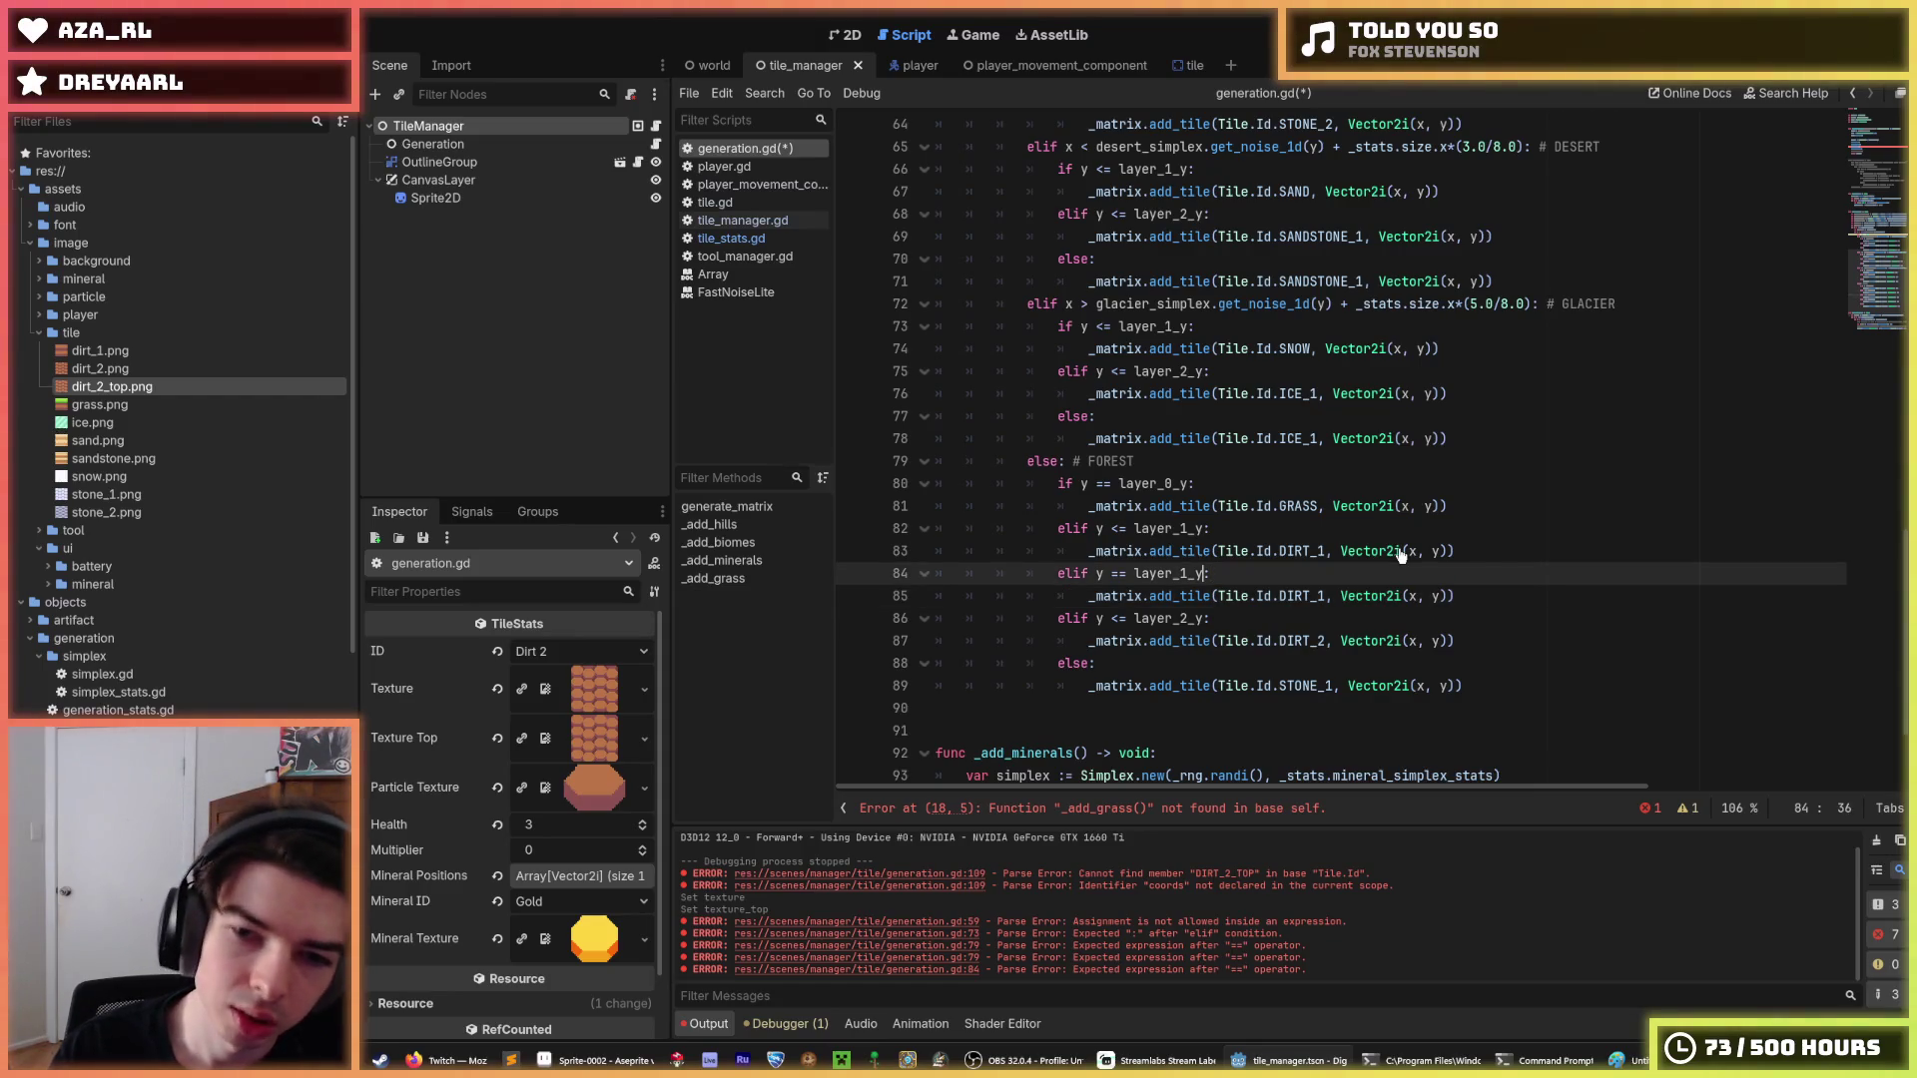
pyautogui.press('Left')
pyautogui.press('Left')
pyautogui.press('Left')
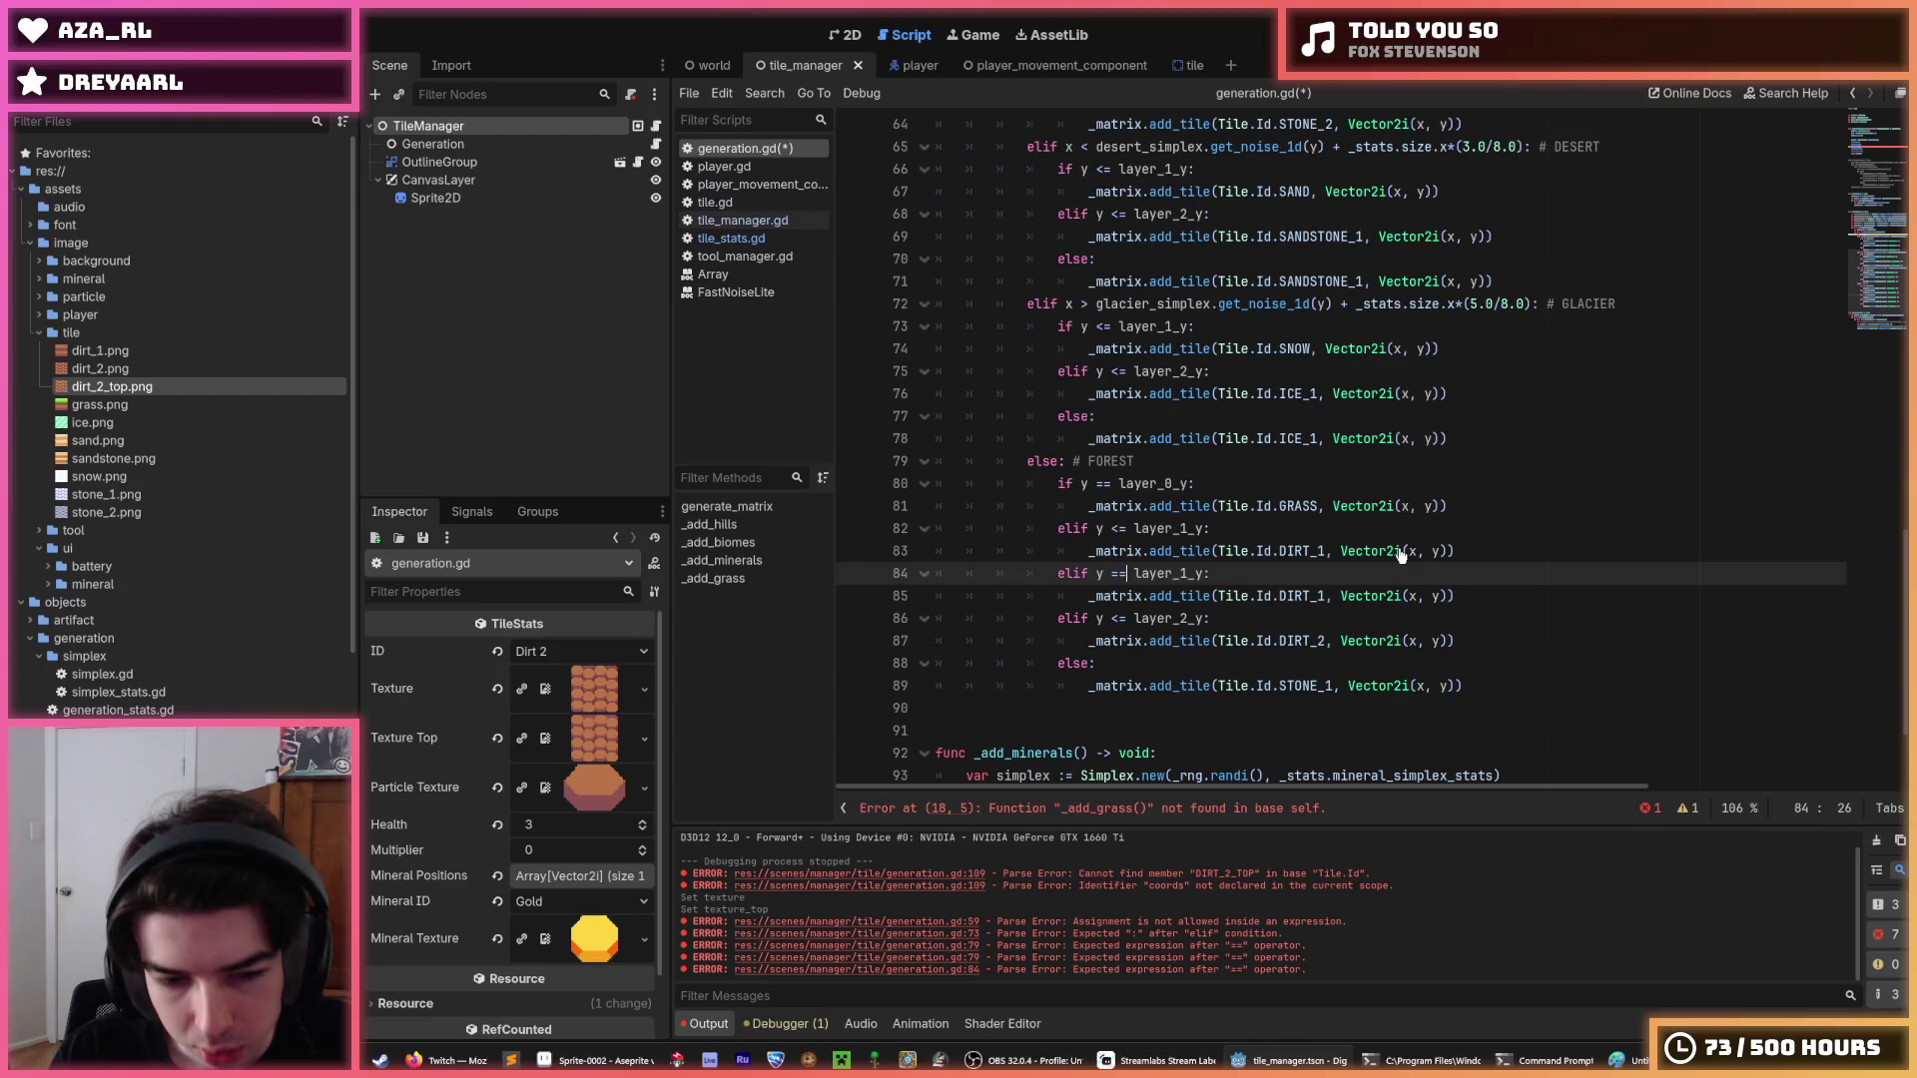
pyautogui.press('Up')
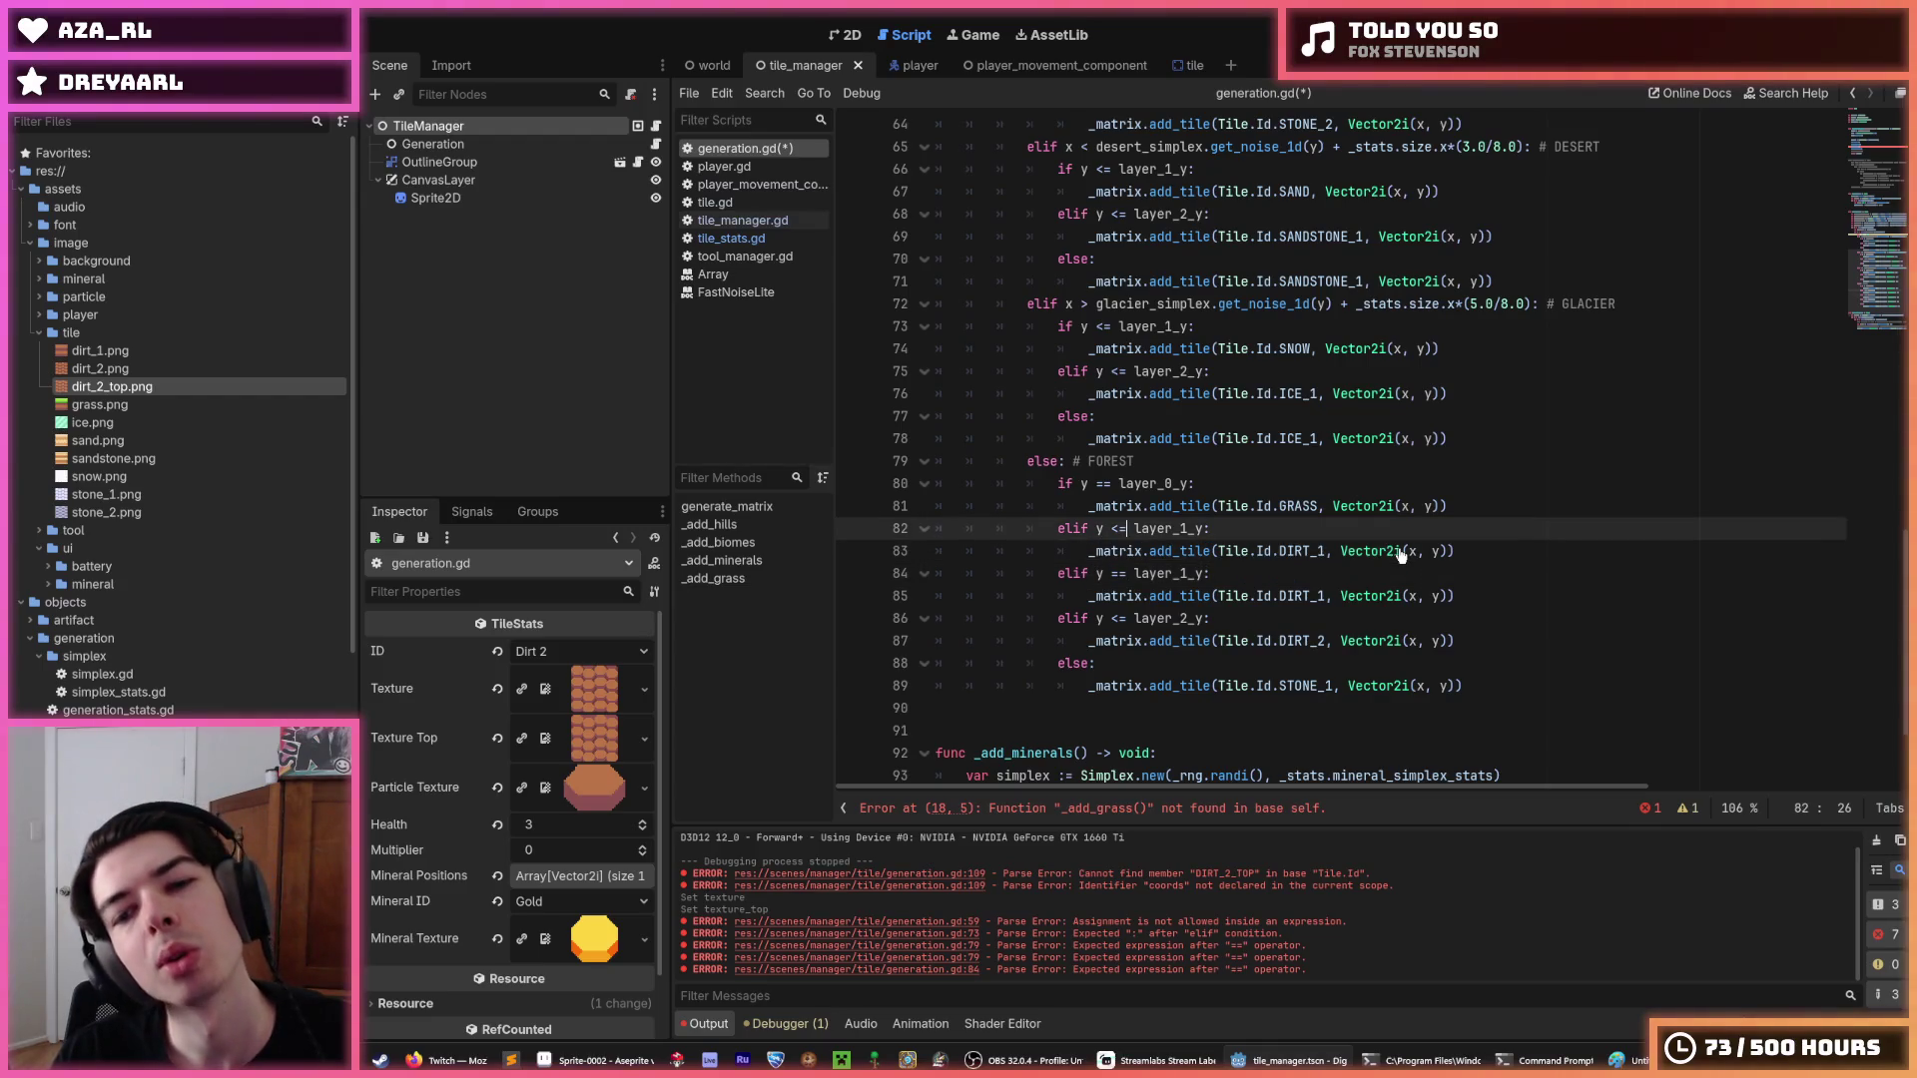
pyautogui.press('Up')
pyautogui.press('Up')
pyautogui.press('Up')
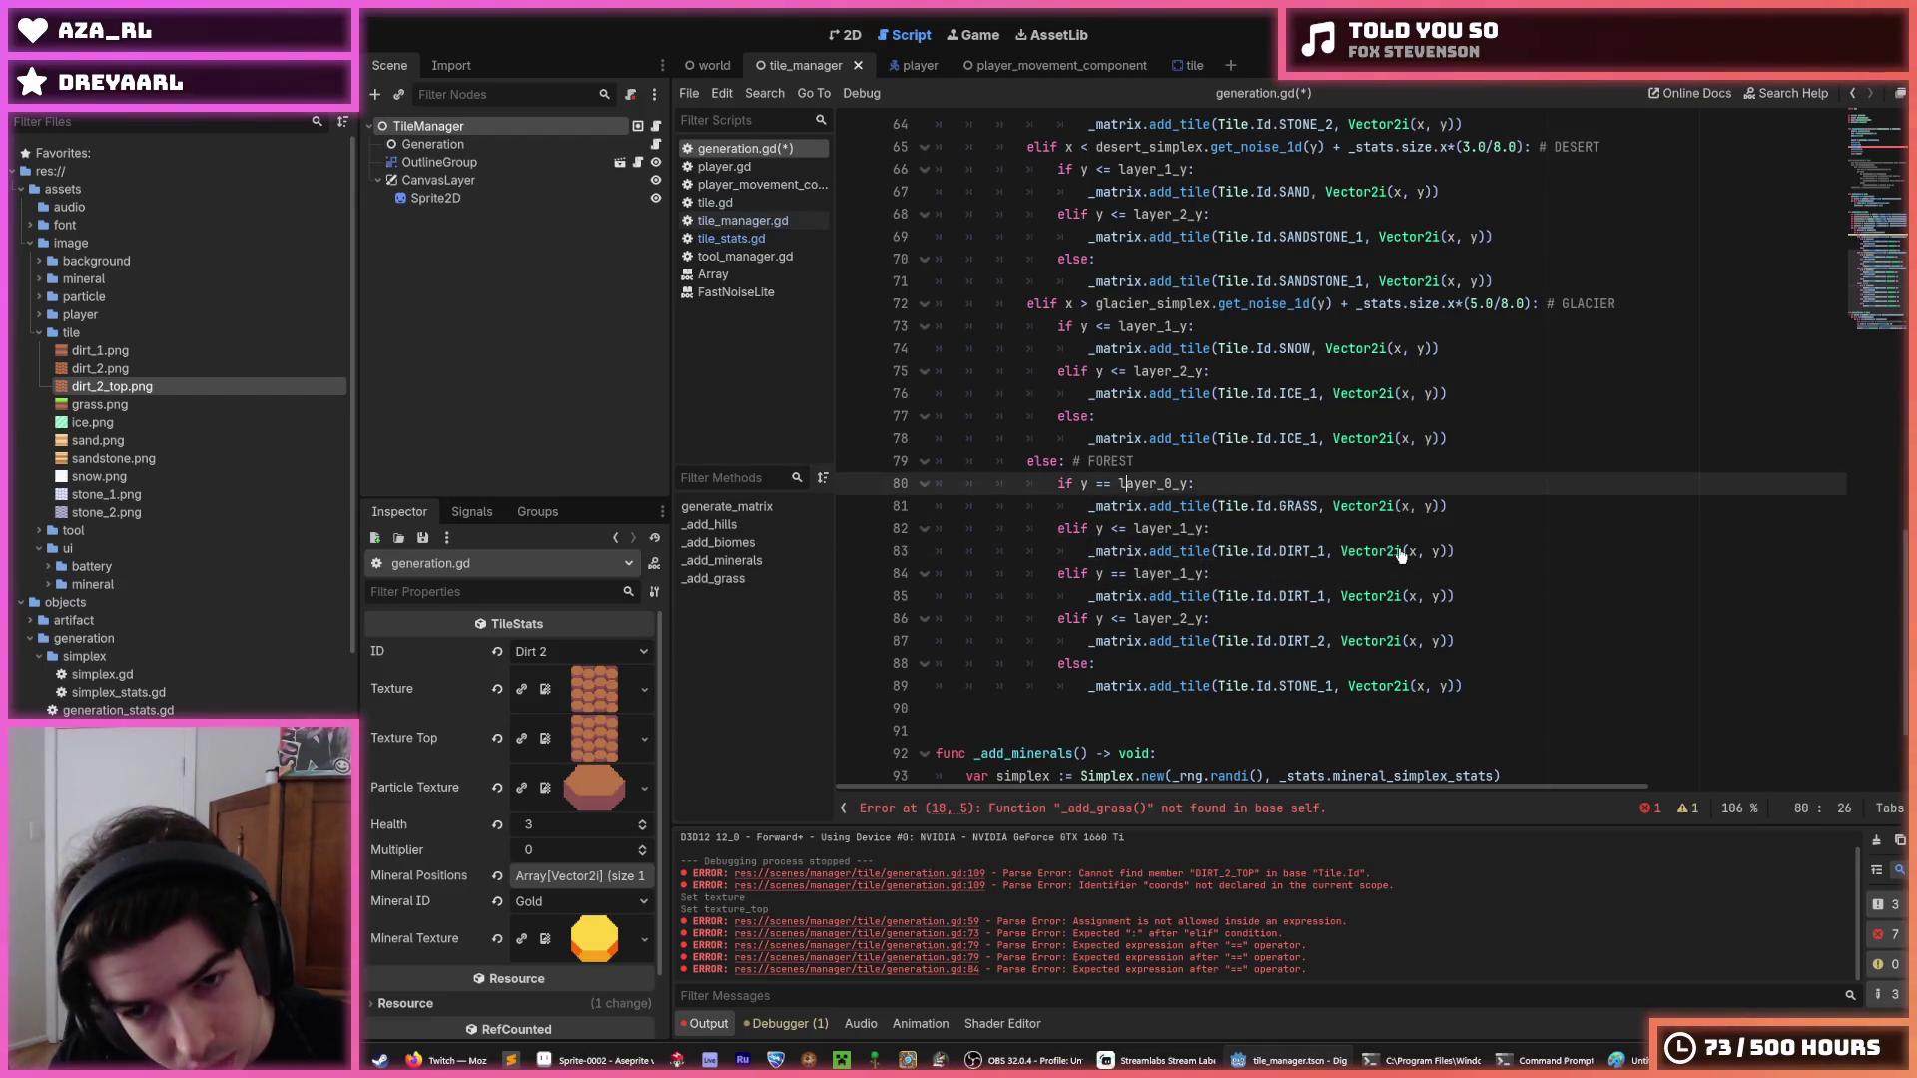
pyautogui.press('Down')
pyautogui.press('Down')
pyautogui.press('Down')
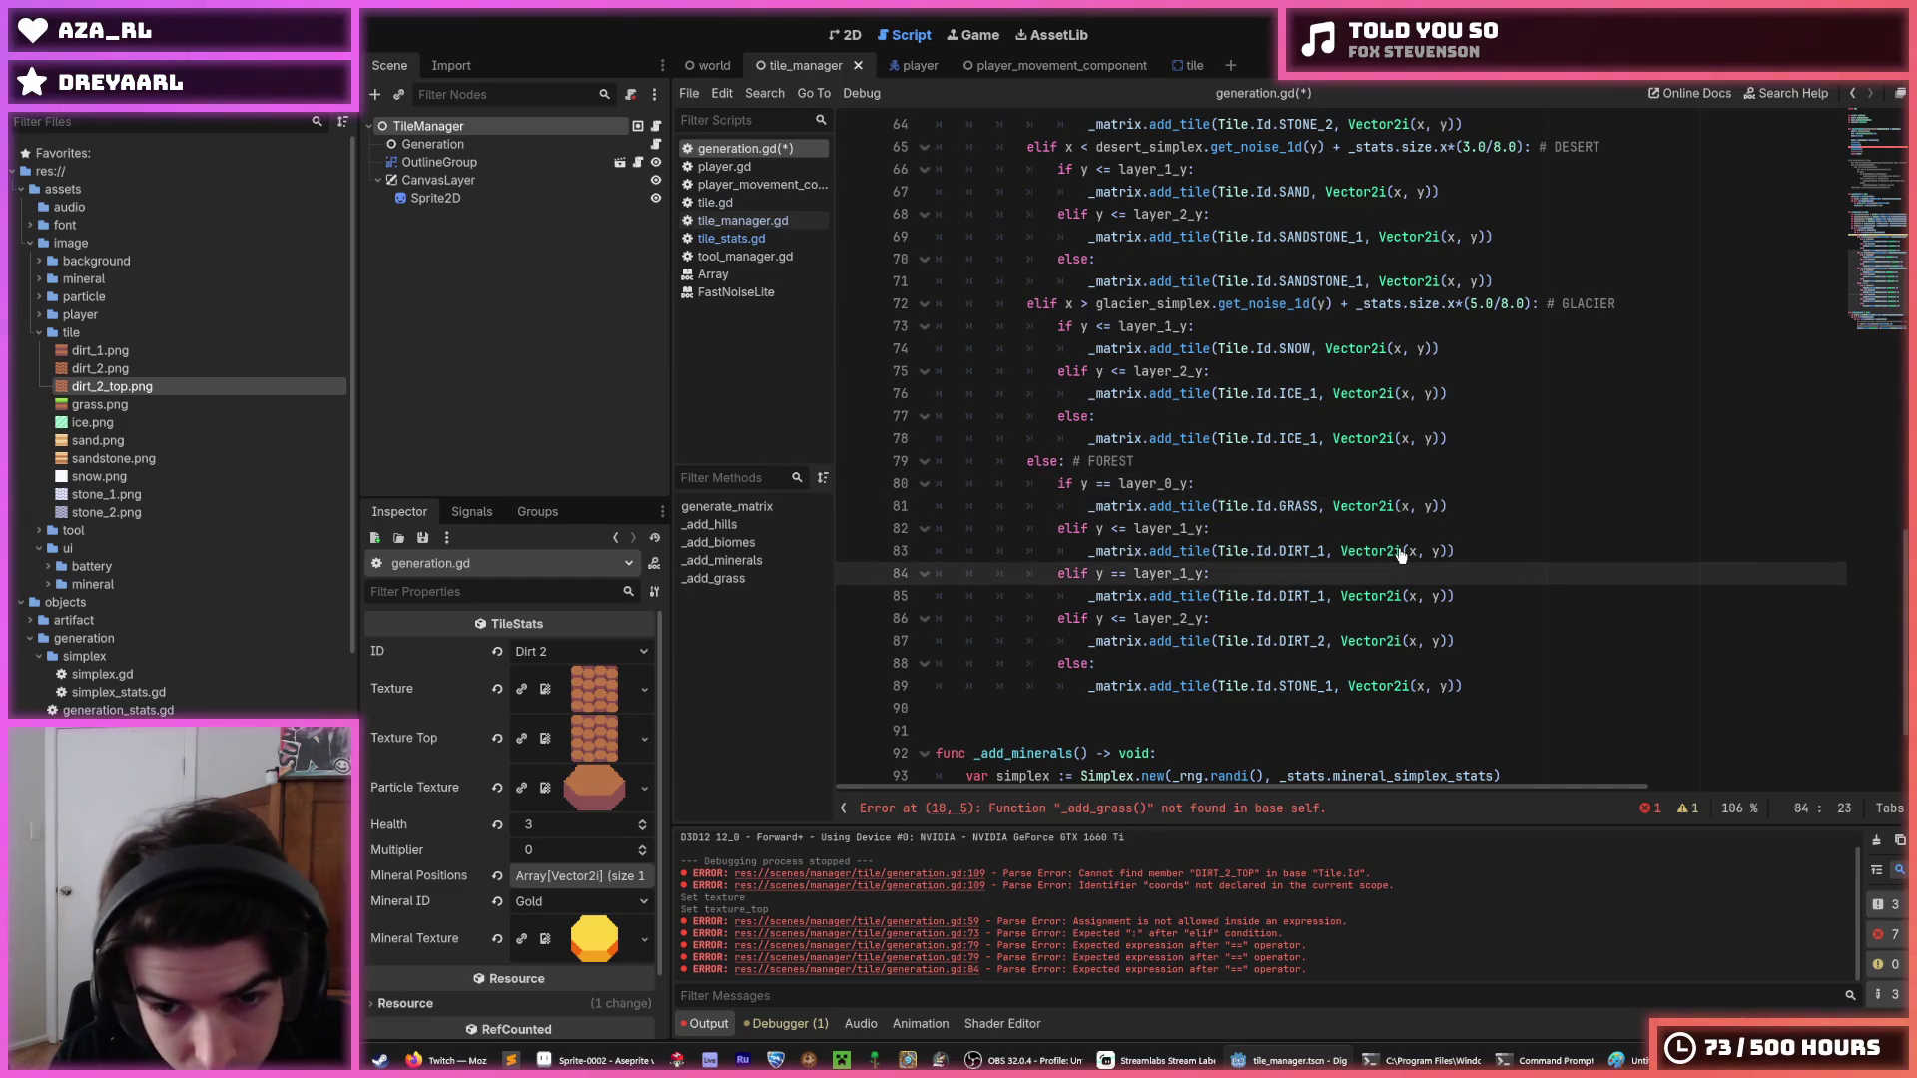
pyautogui.press('Up')
pyautogui.press('Up')
pyautogui.press('BackSpace')
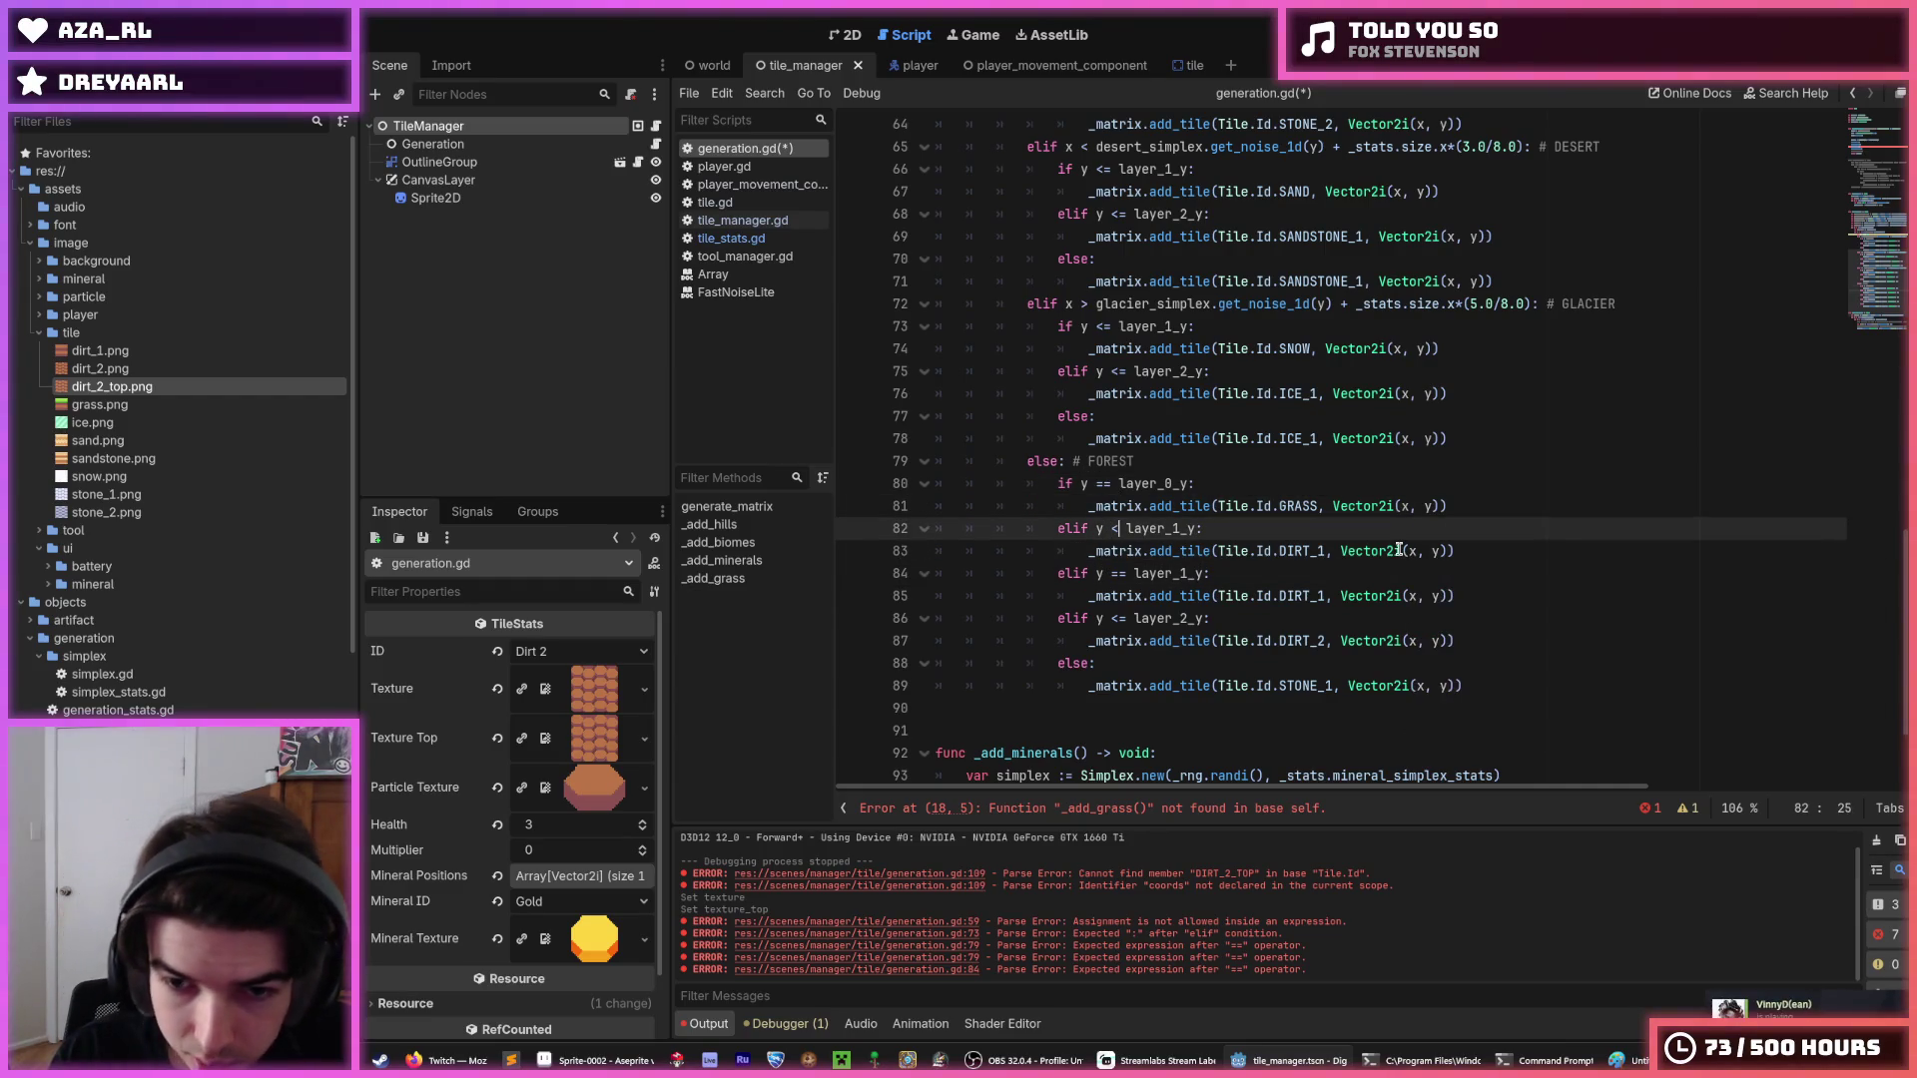
pyautogui.press('Down')
pyautogui.press('Down')
pyautogui.press('Down')
pyautogui.press('BackSpace')
pyautogui.press('Up')
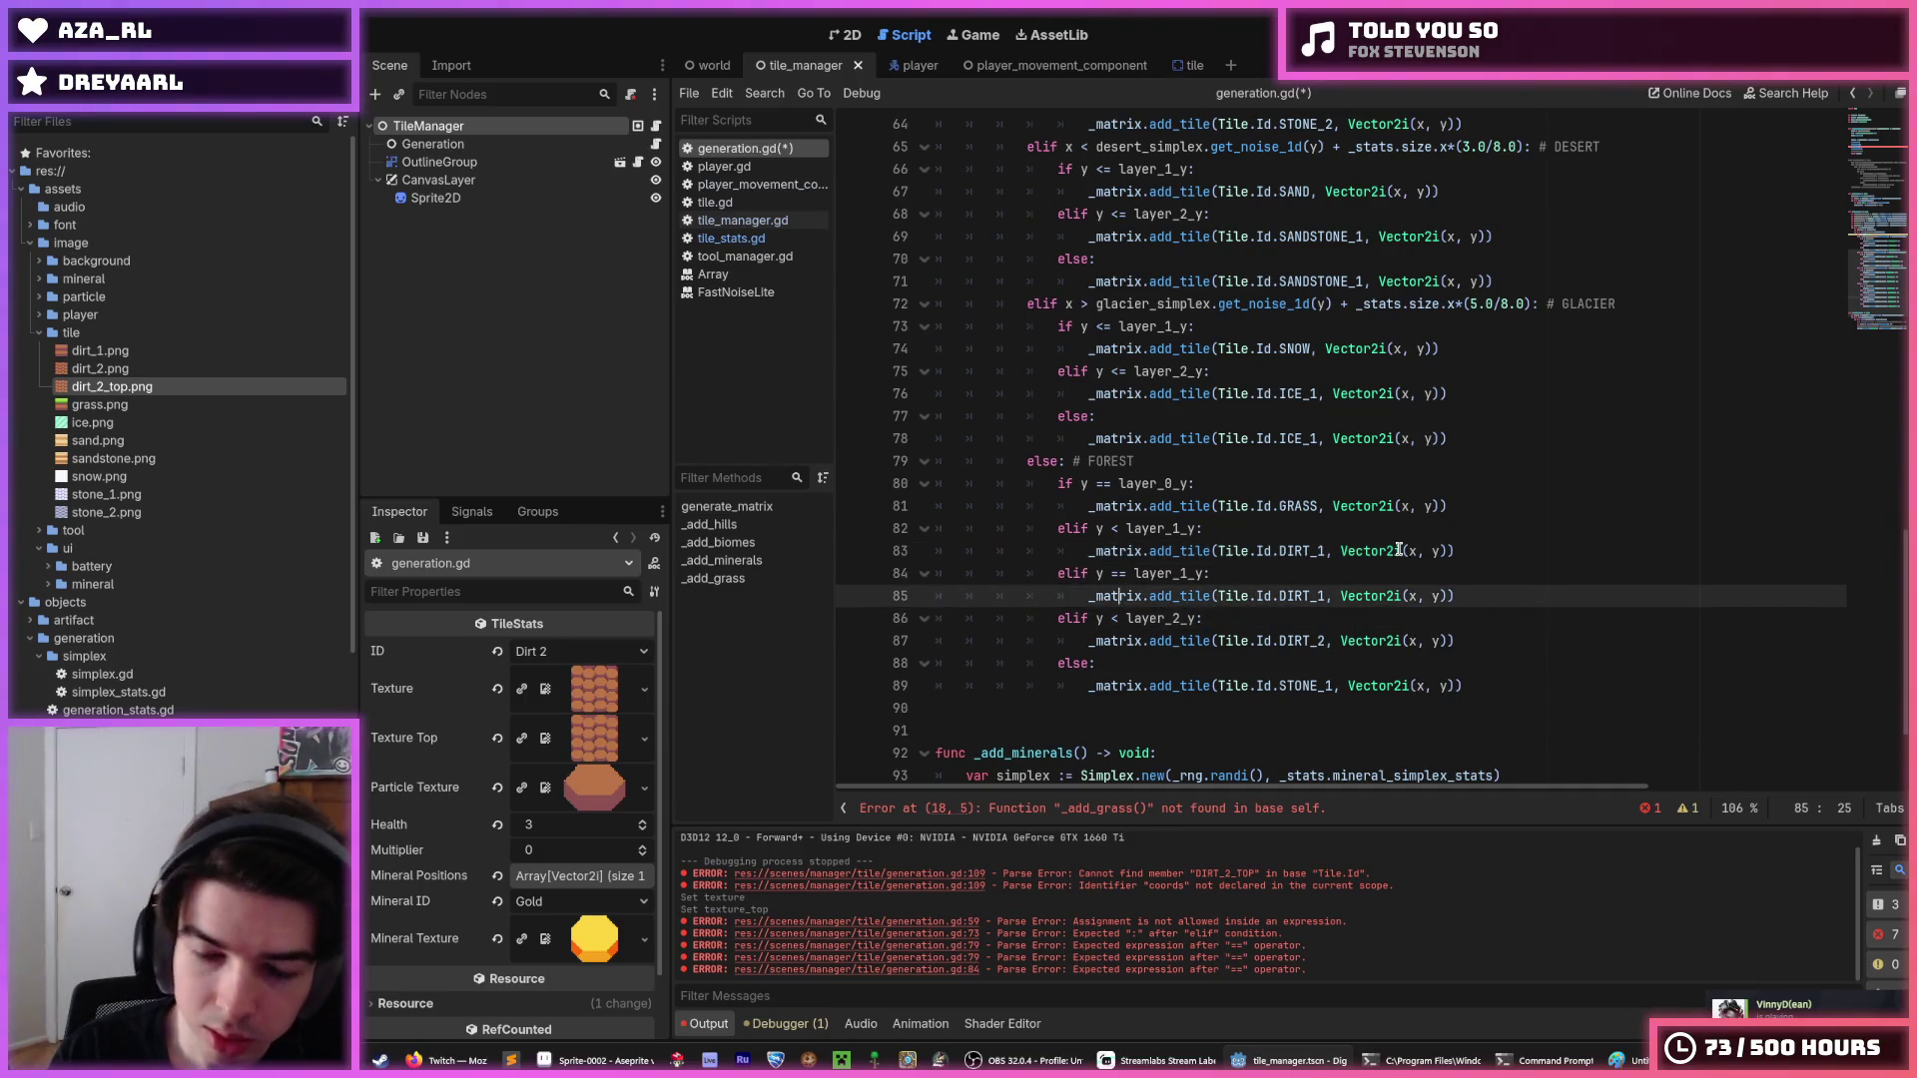
pyautogui.press('Up')
pyautogui.press('Up')
pyautogui.press('Up')
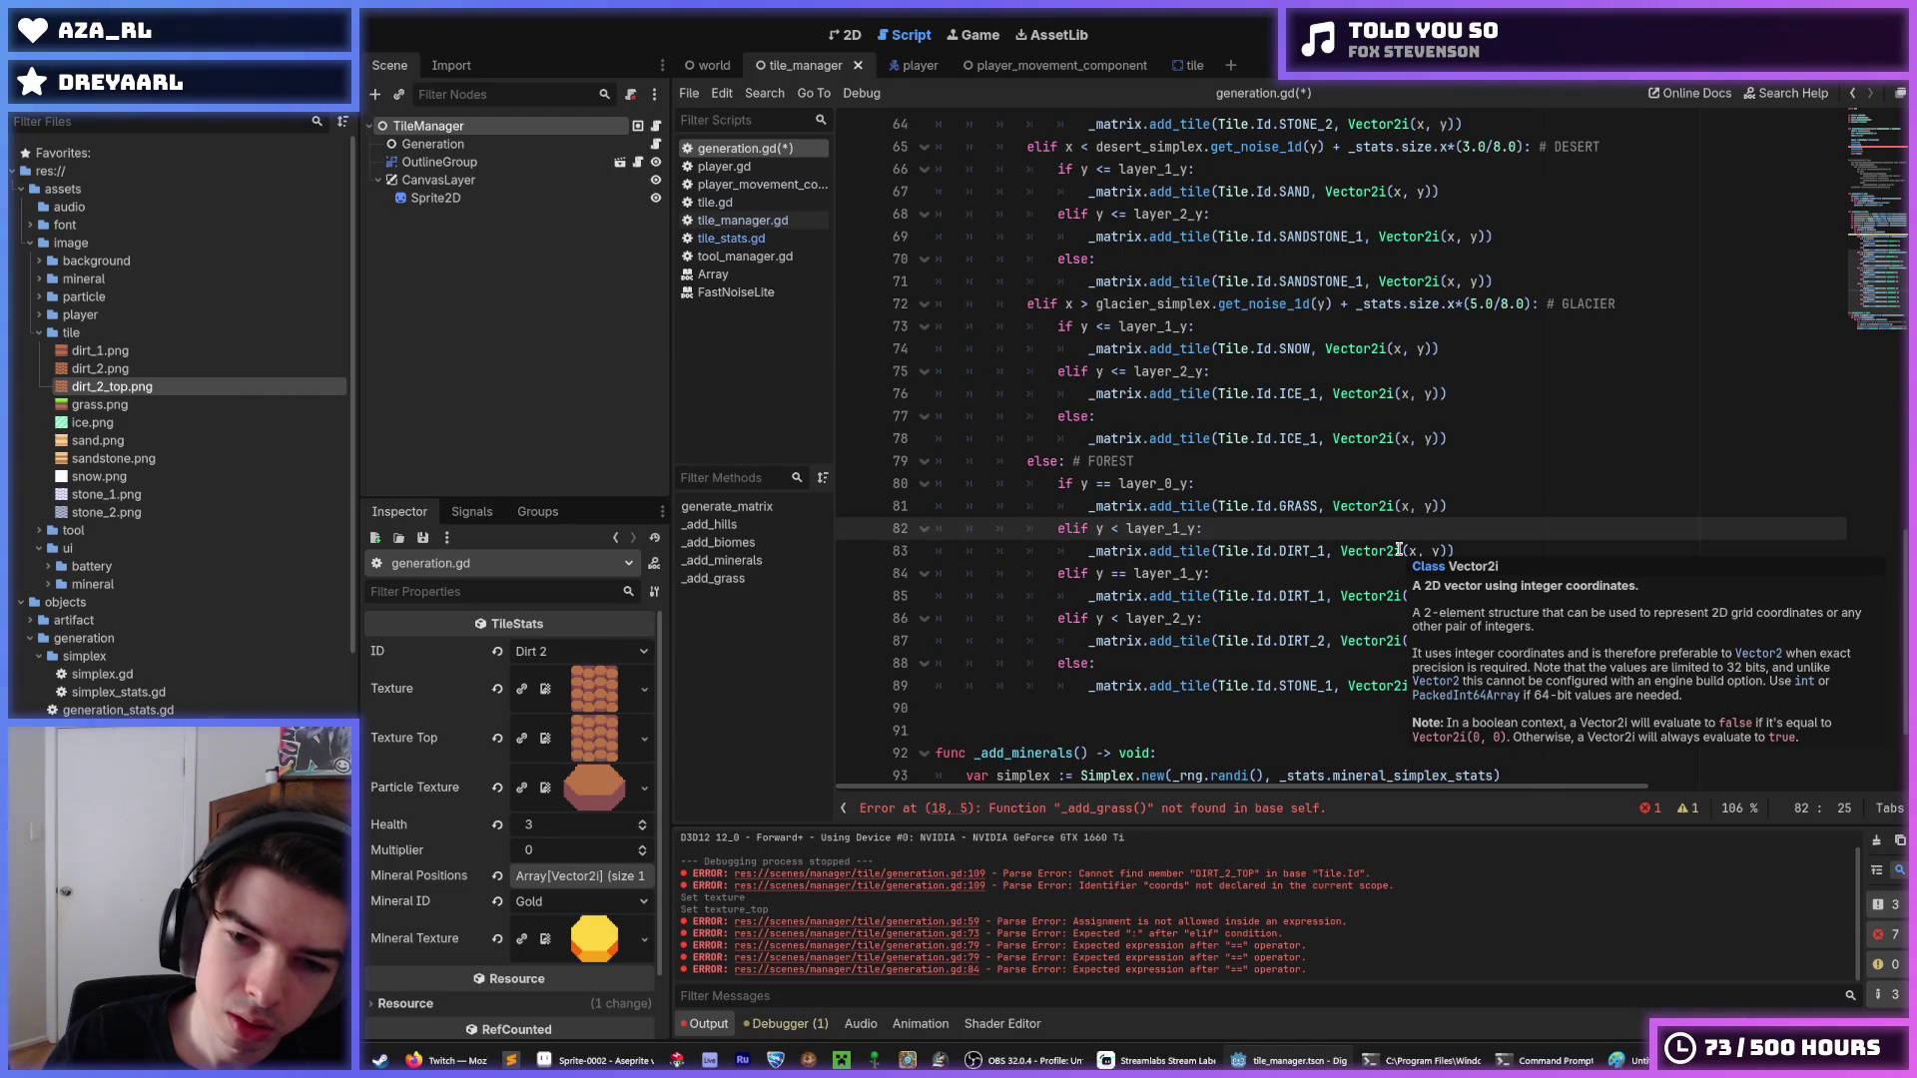
# Set the duplicated line's tile to Tile.Id.DIRT_2, leaving no stray comma after Vector2i(x, y).
pyautogui.click(1328, 596)
pyautogui.press('BackSpace')
pyautogui.write('2 ')
pyautogui.write('TOP')
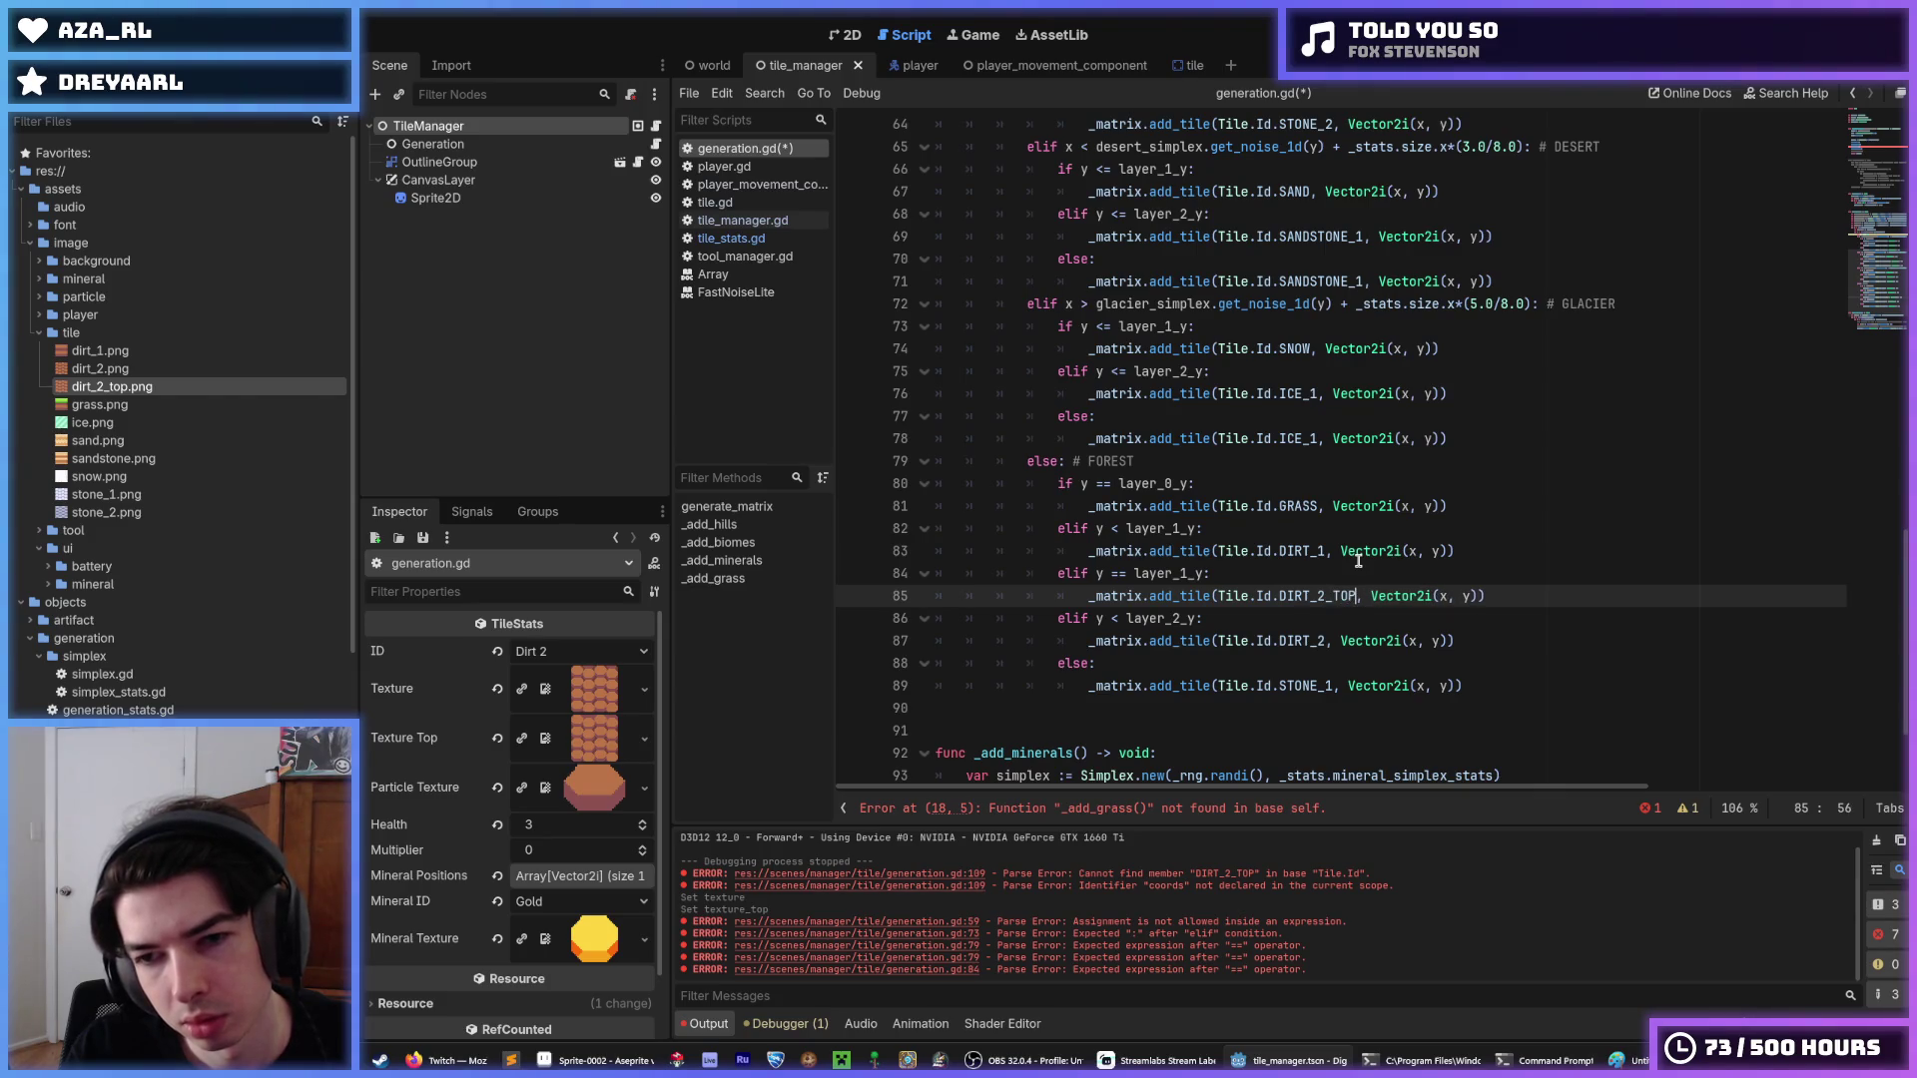
pyautogui.press('BackSpace')
pyautogui.press('BackSpace')
pyautogui.press('BackSpace')
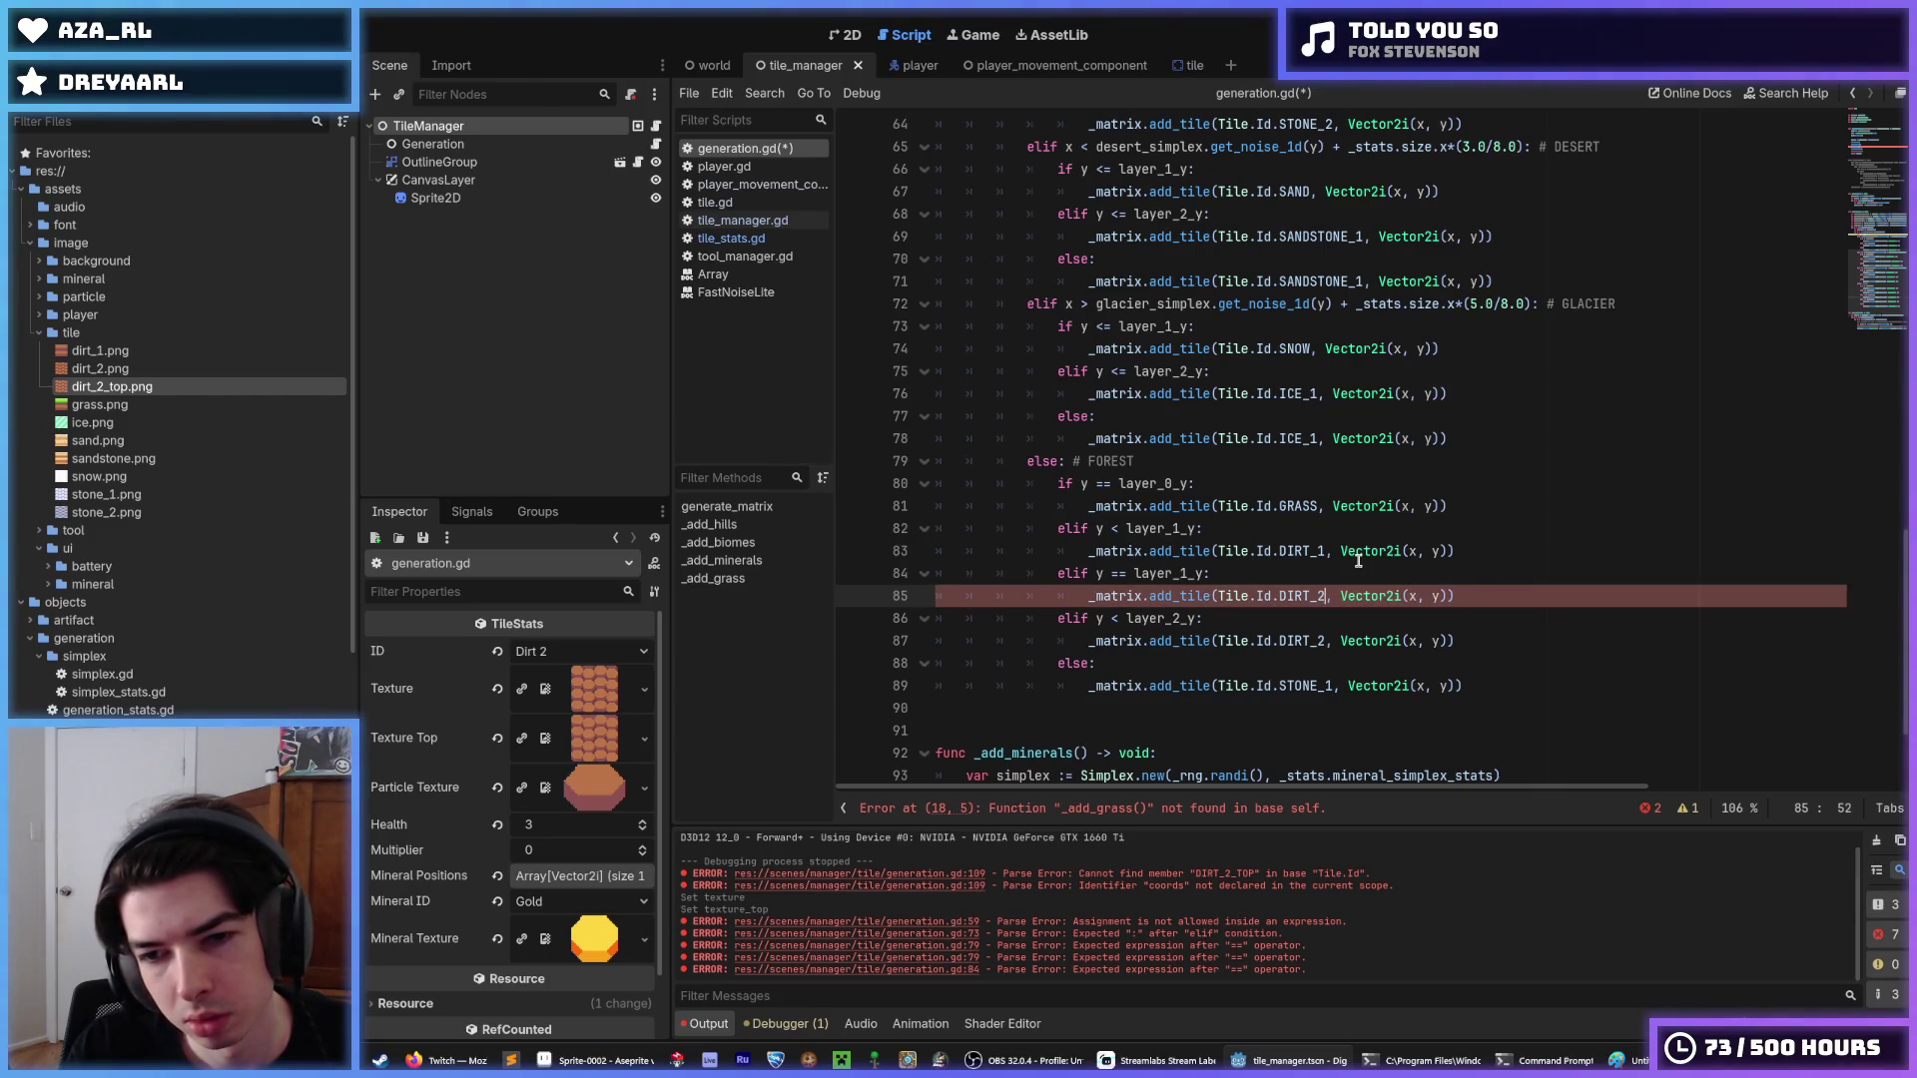
pyautogui.press('End')
pyautogui.press('Left')
pyautogui.write(',')
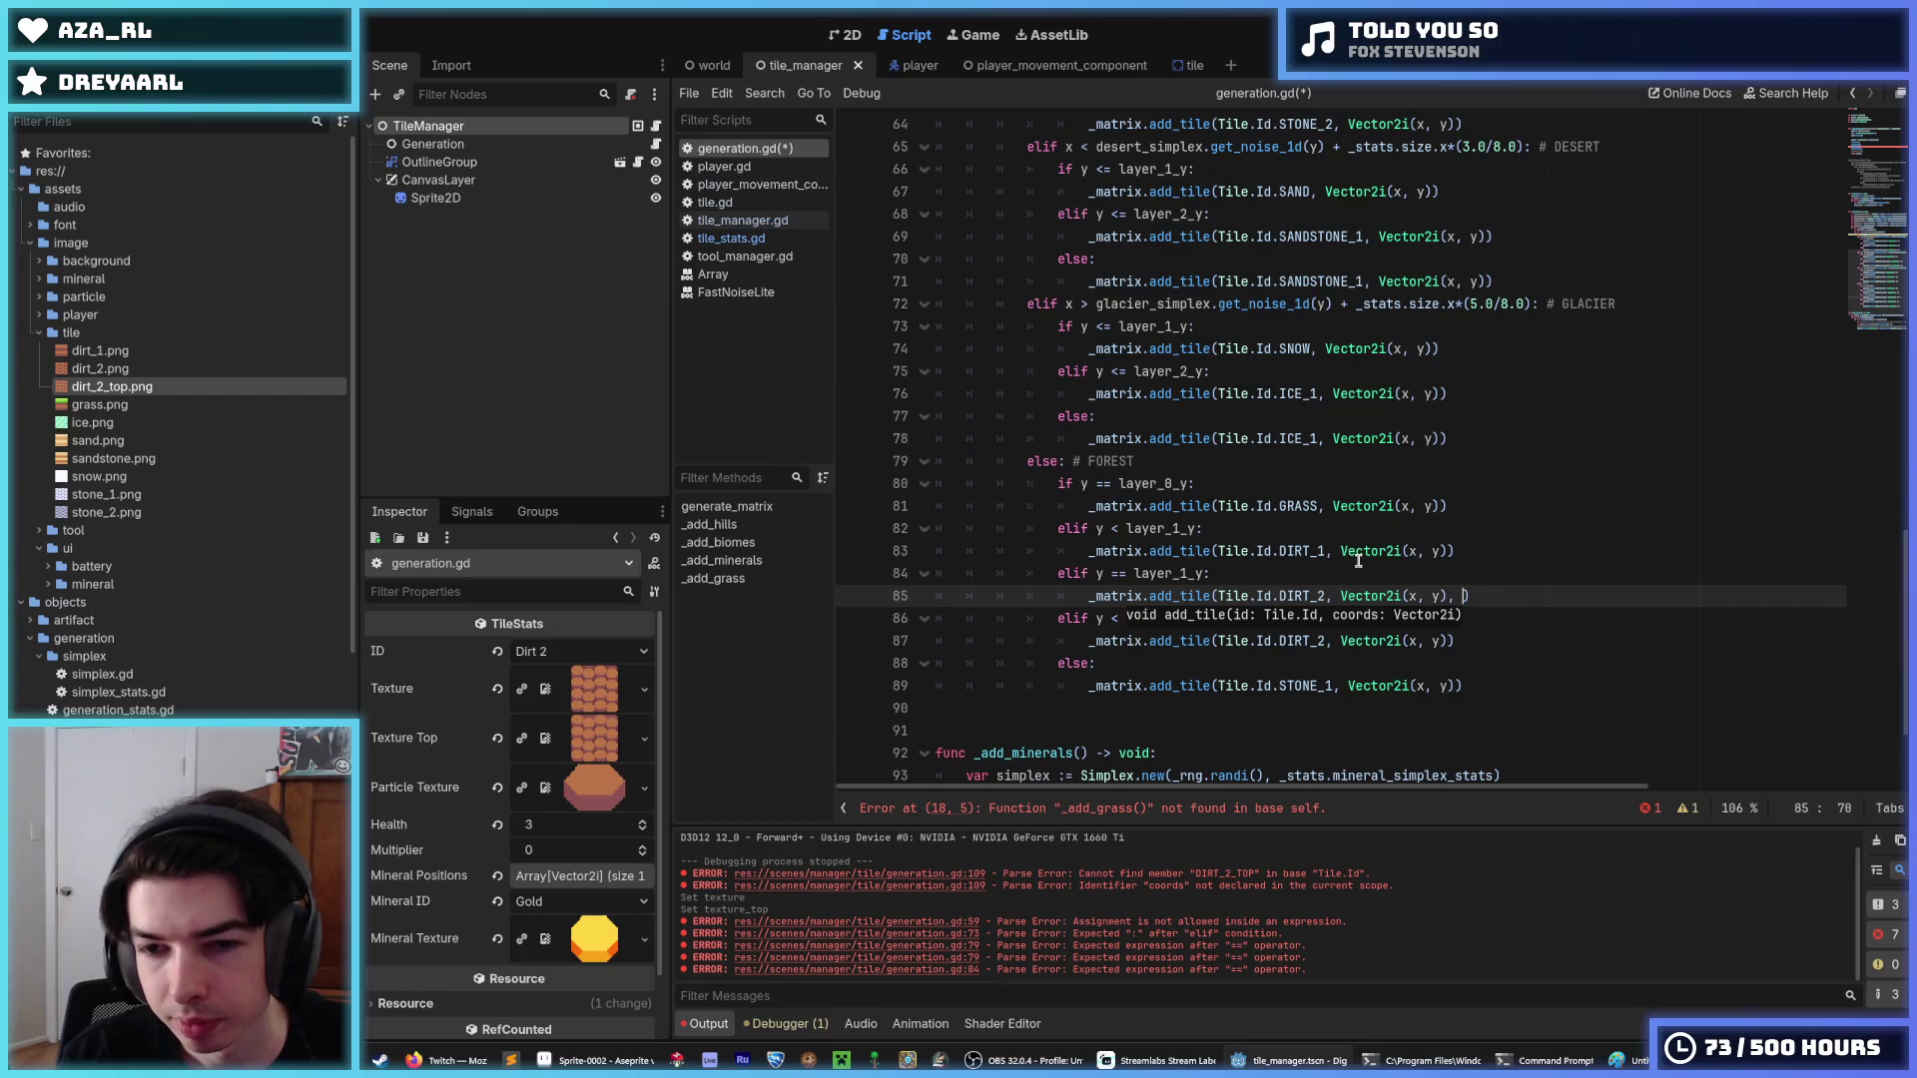
pyautogui.press('BackSpace')
pyautogui.press('BackSpace')
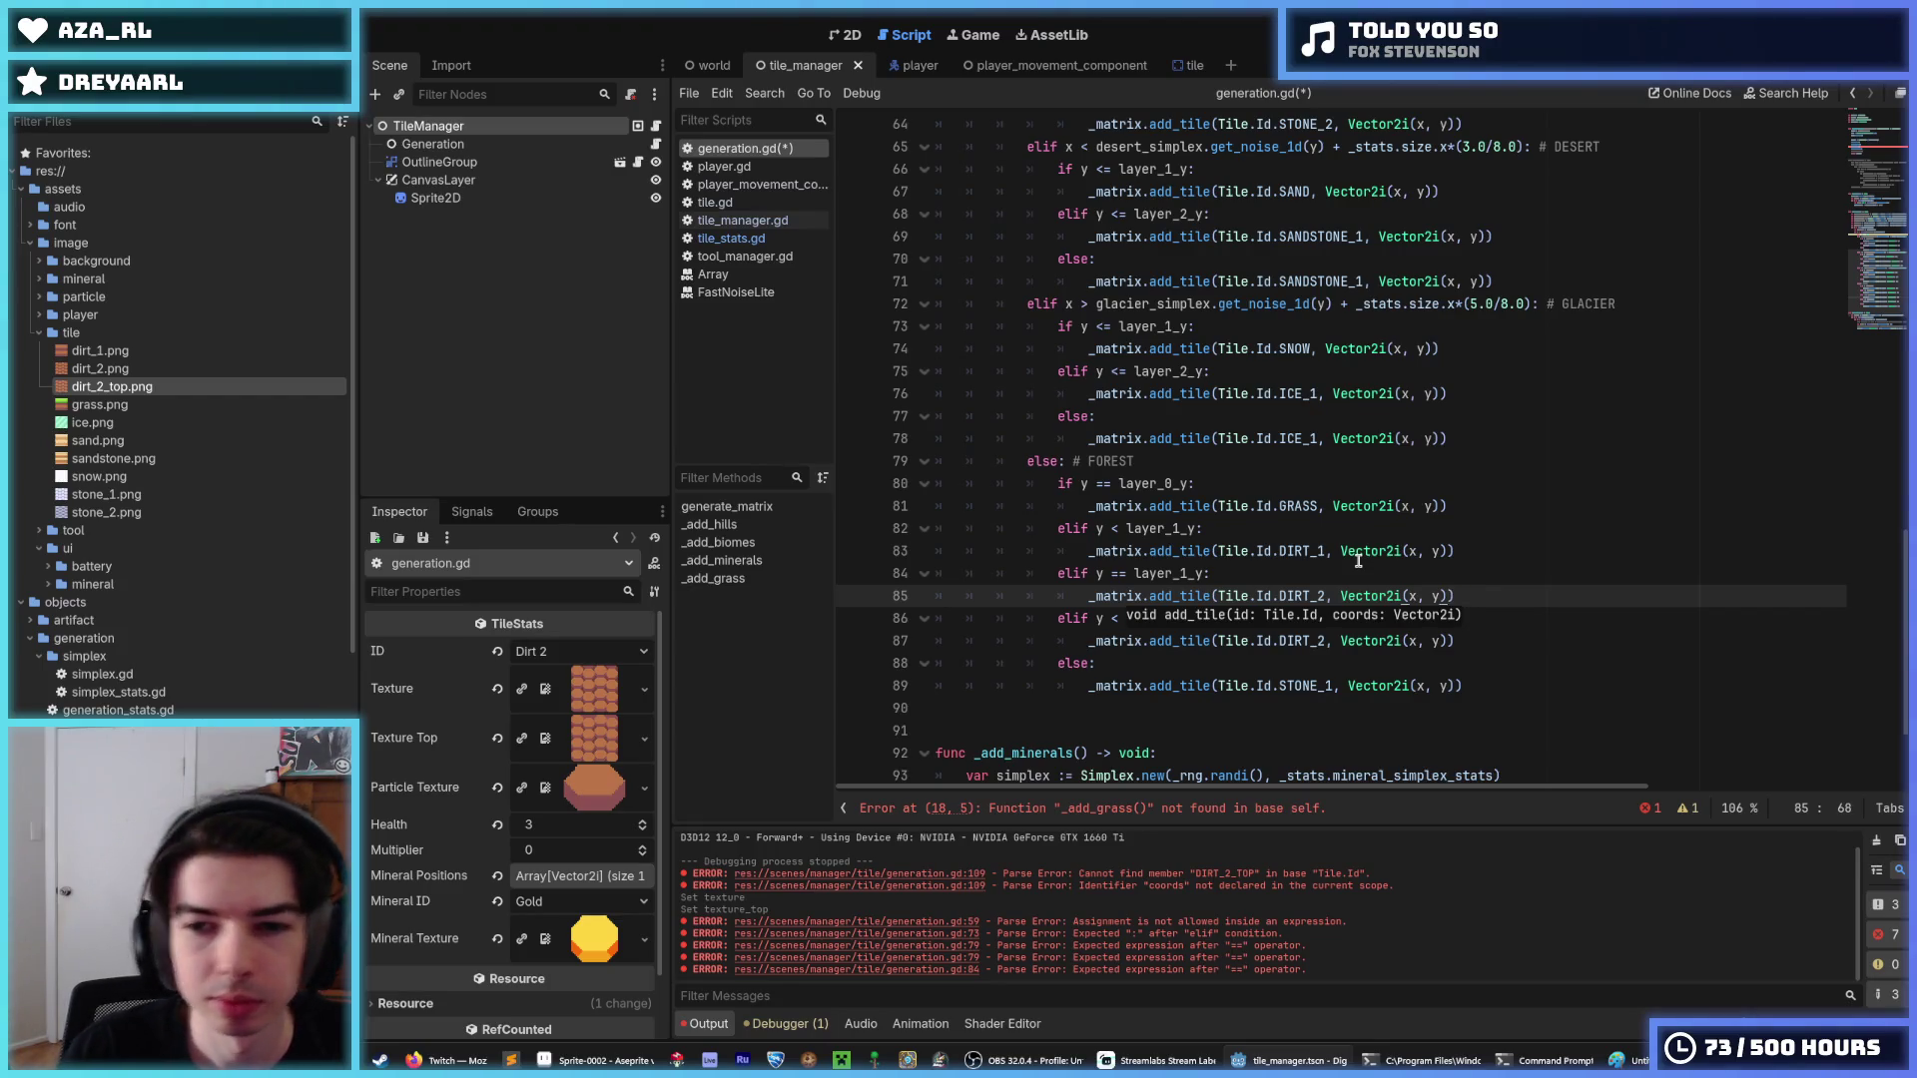
pyautogui.scroll(6, 1358, 561)
pyautogui.click(1152, 370)
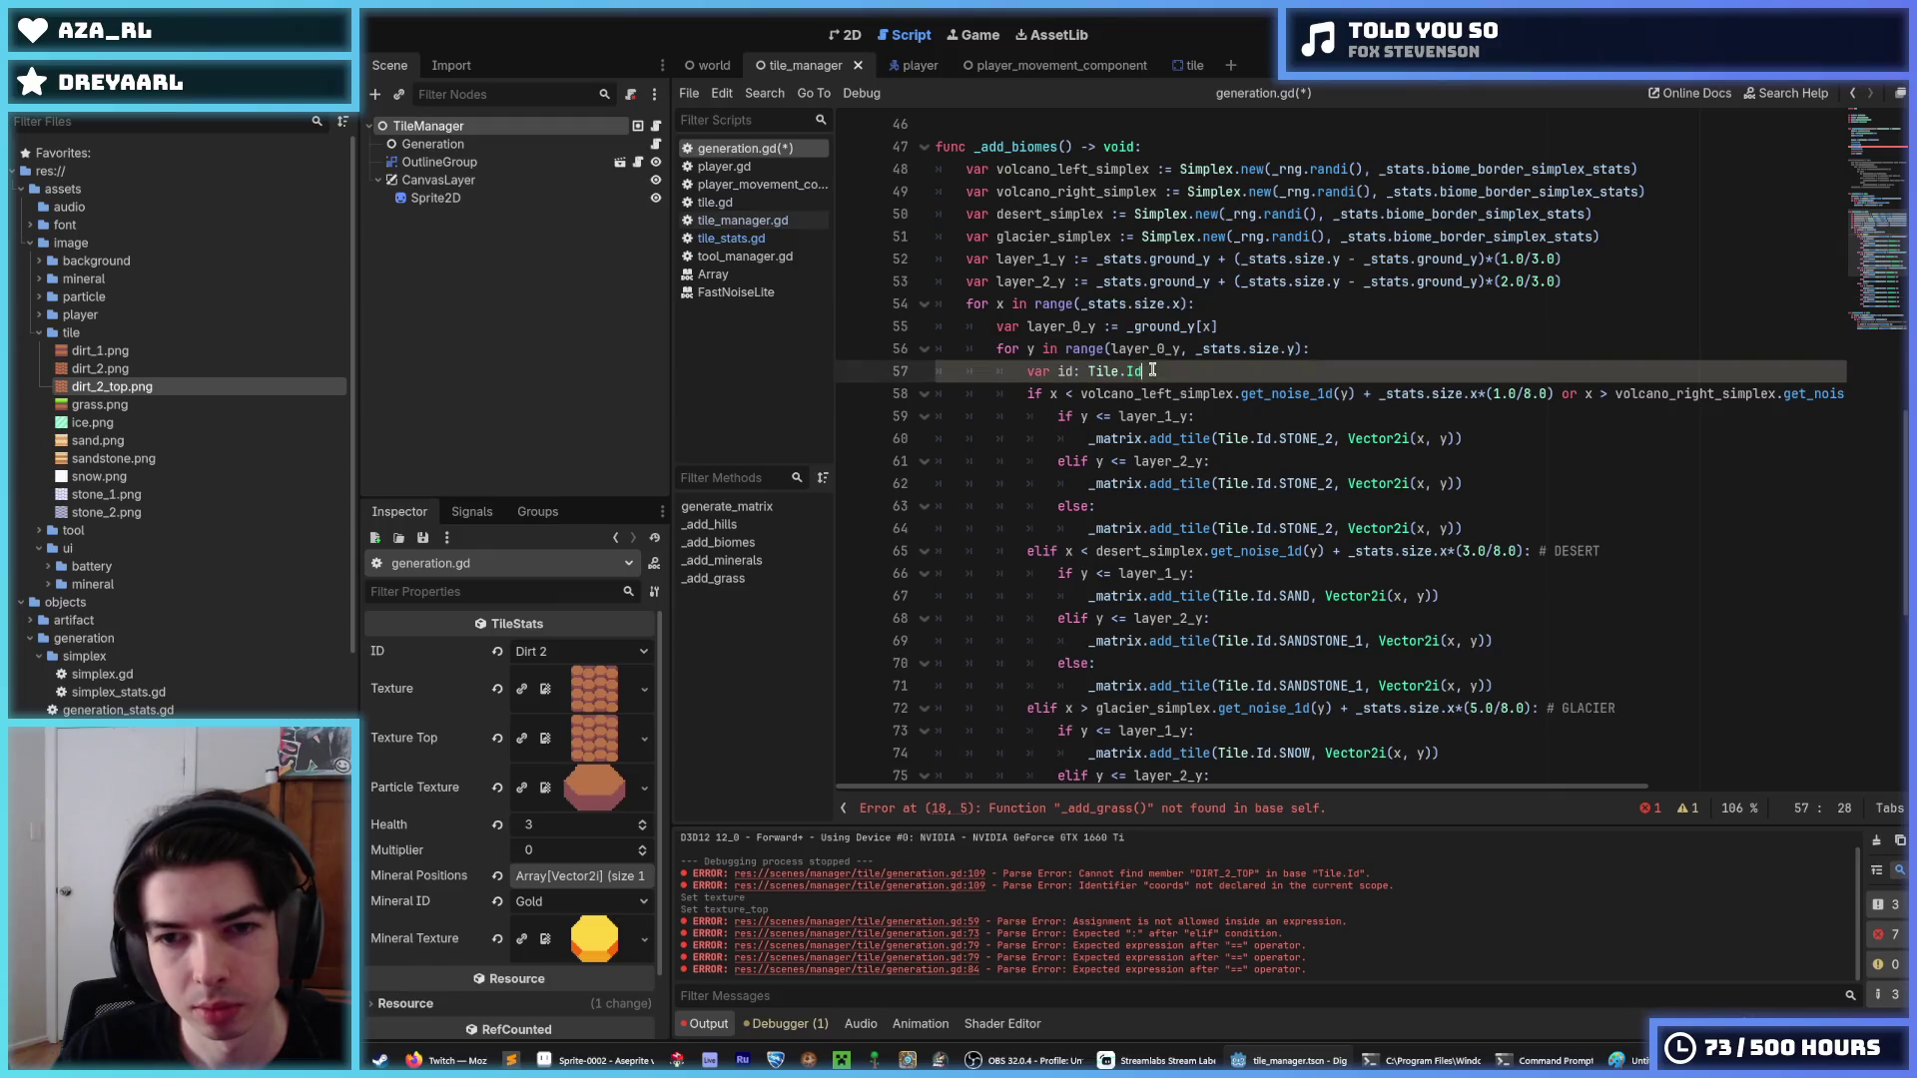
# Add 'var top := false' below the 'var id: Tile.Id' declaration.
pyautogui.press('Return')
pyautogui.write('var top')
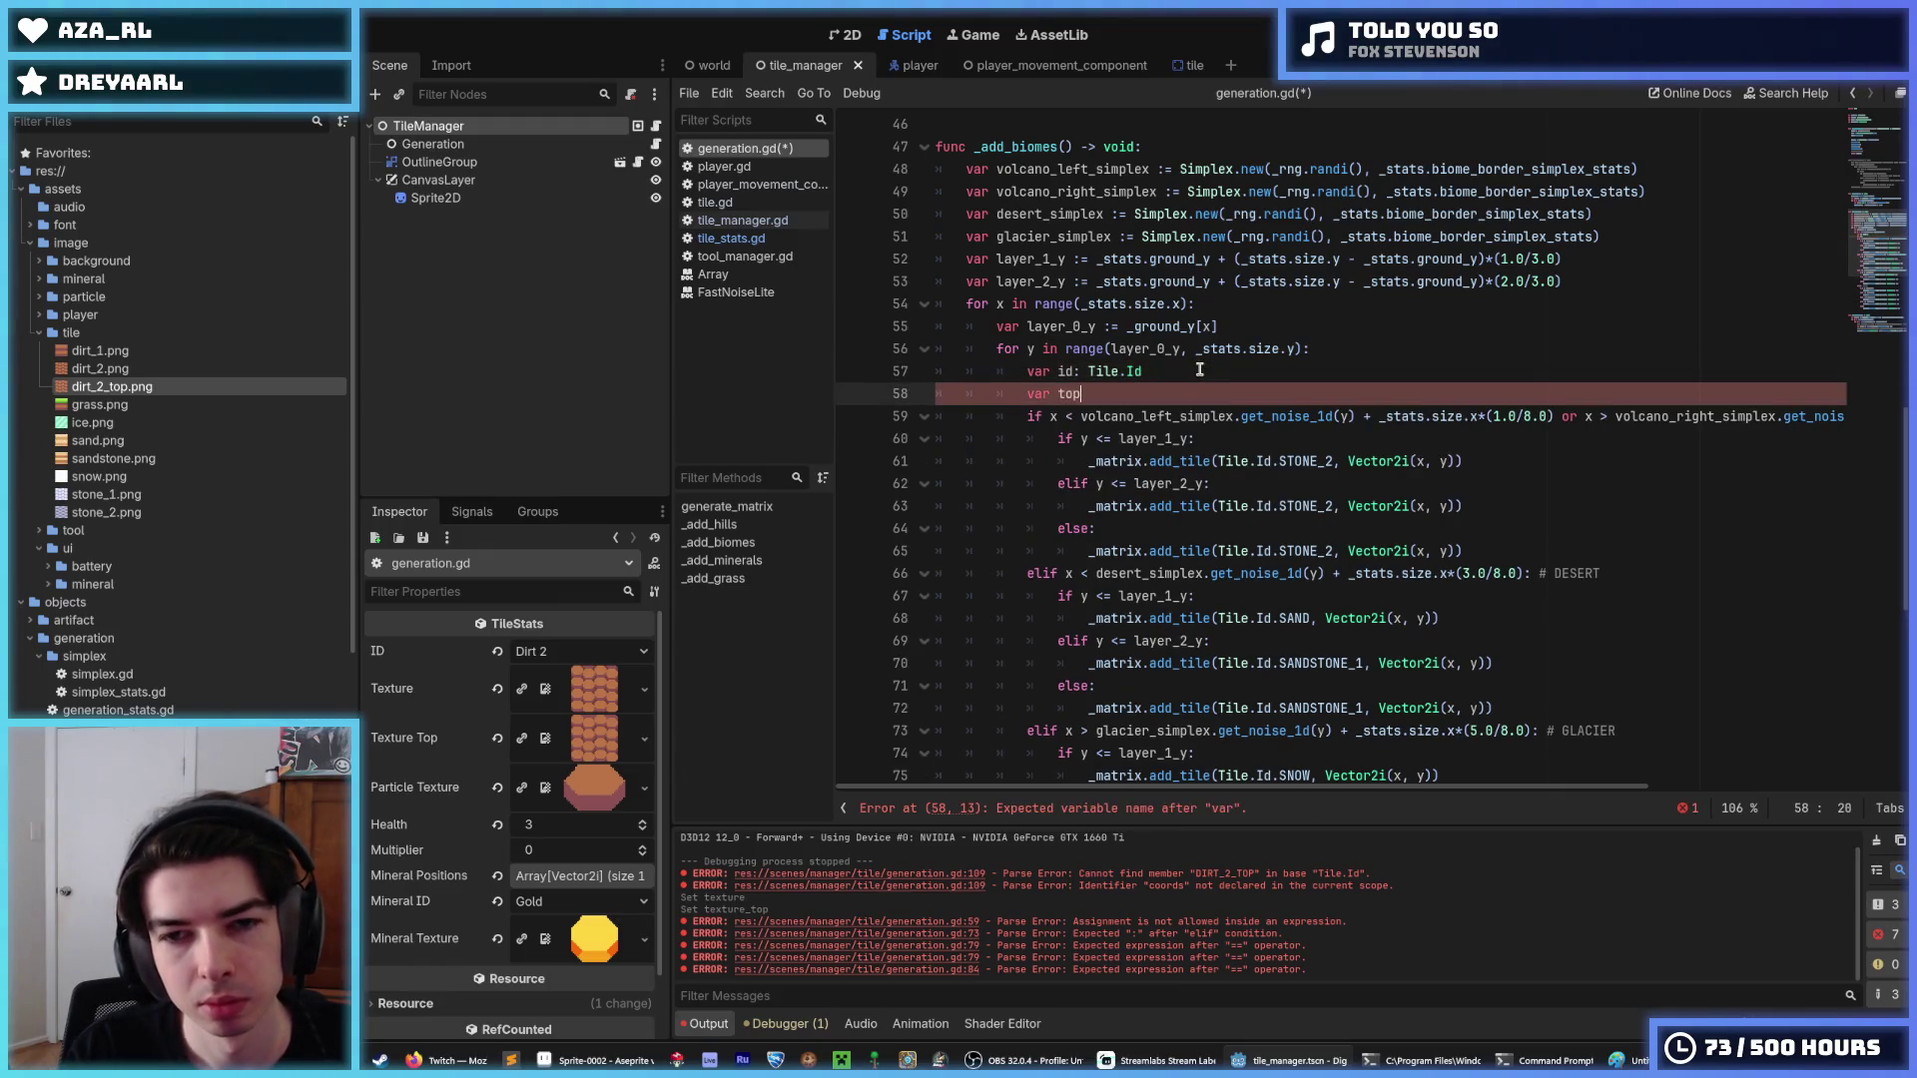
pyautogui.write(': bool')
pyautogui.press('BackSpace')
pyautogui.press('BackSpace')
pyautogui.press('BackSpace')
pyautogui.write(':= false')
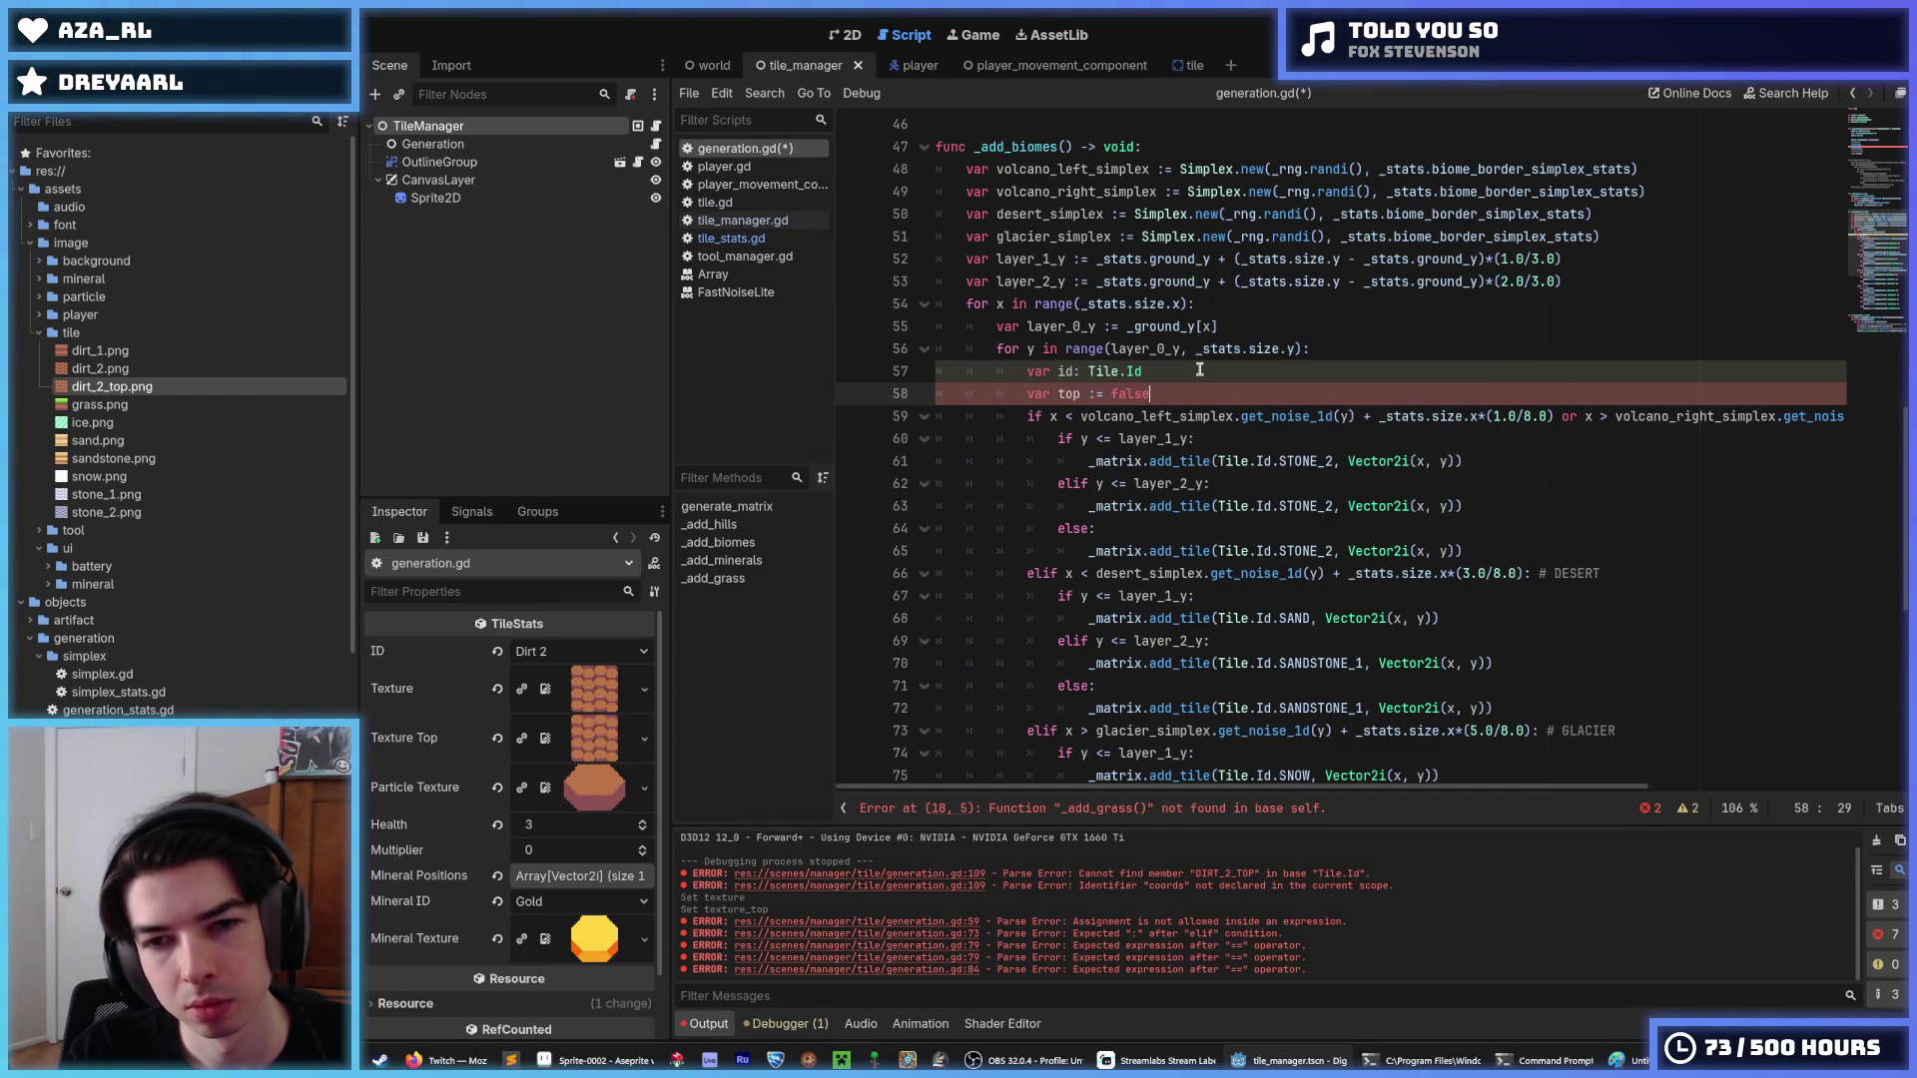
pyautogui.scroll(-2, 1199, 369)
pyautogui.doubleClick(1070, 258)
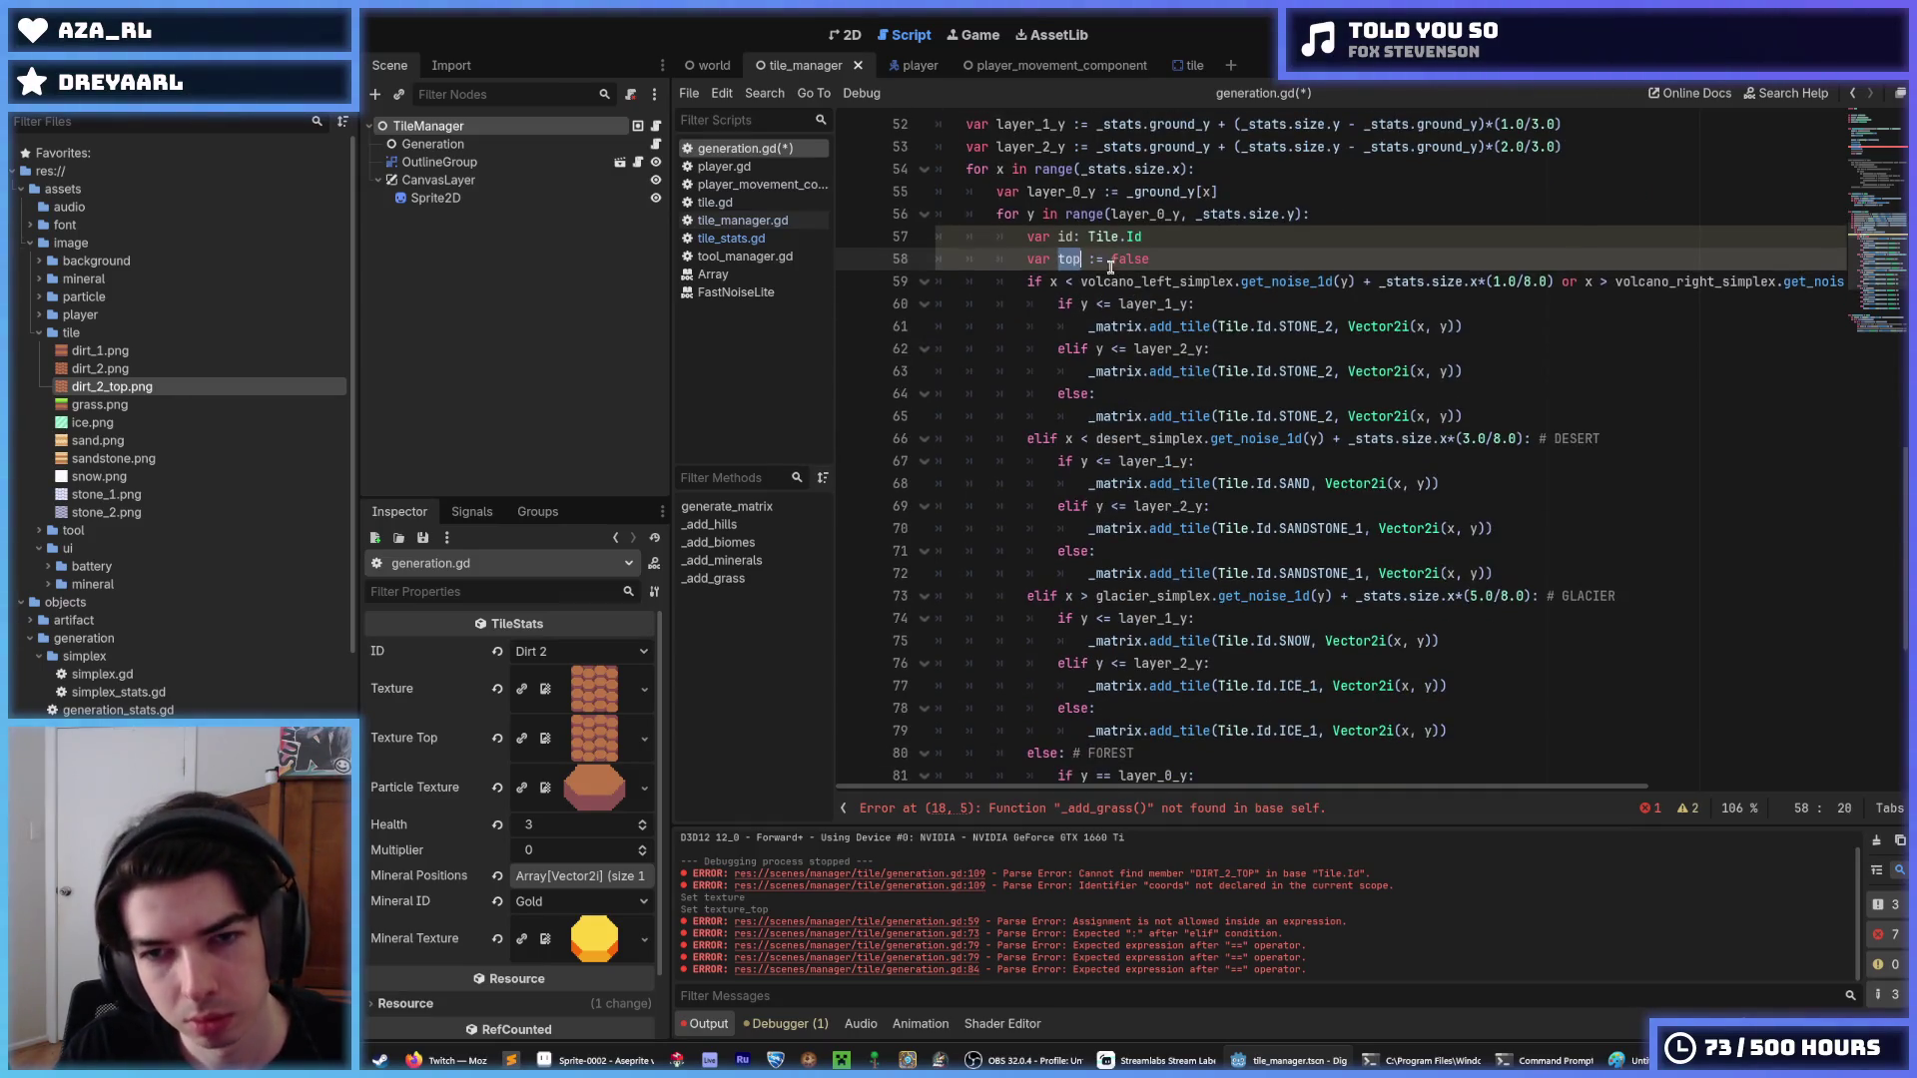
pyautogui.scroll(-6, 1323, 305)
pyautogui.scroll(6, 1342, 418)
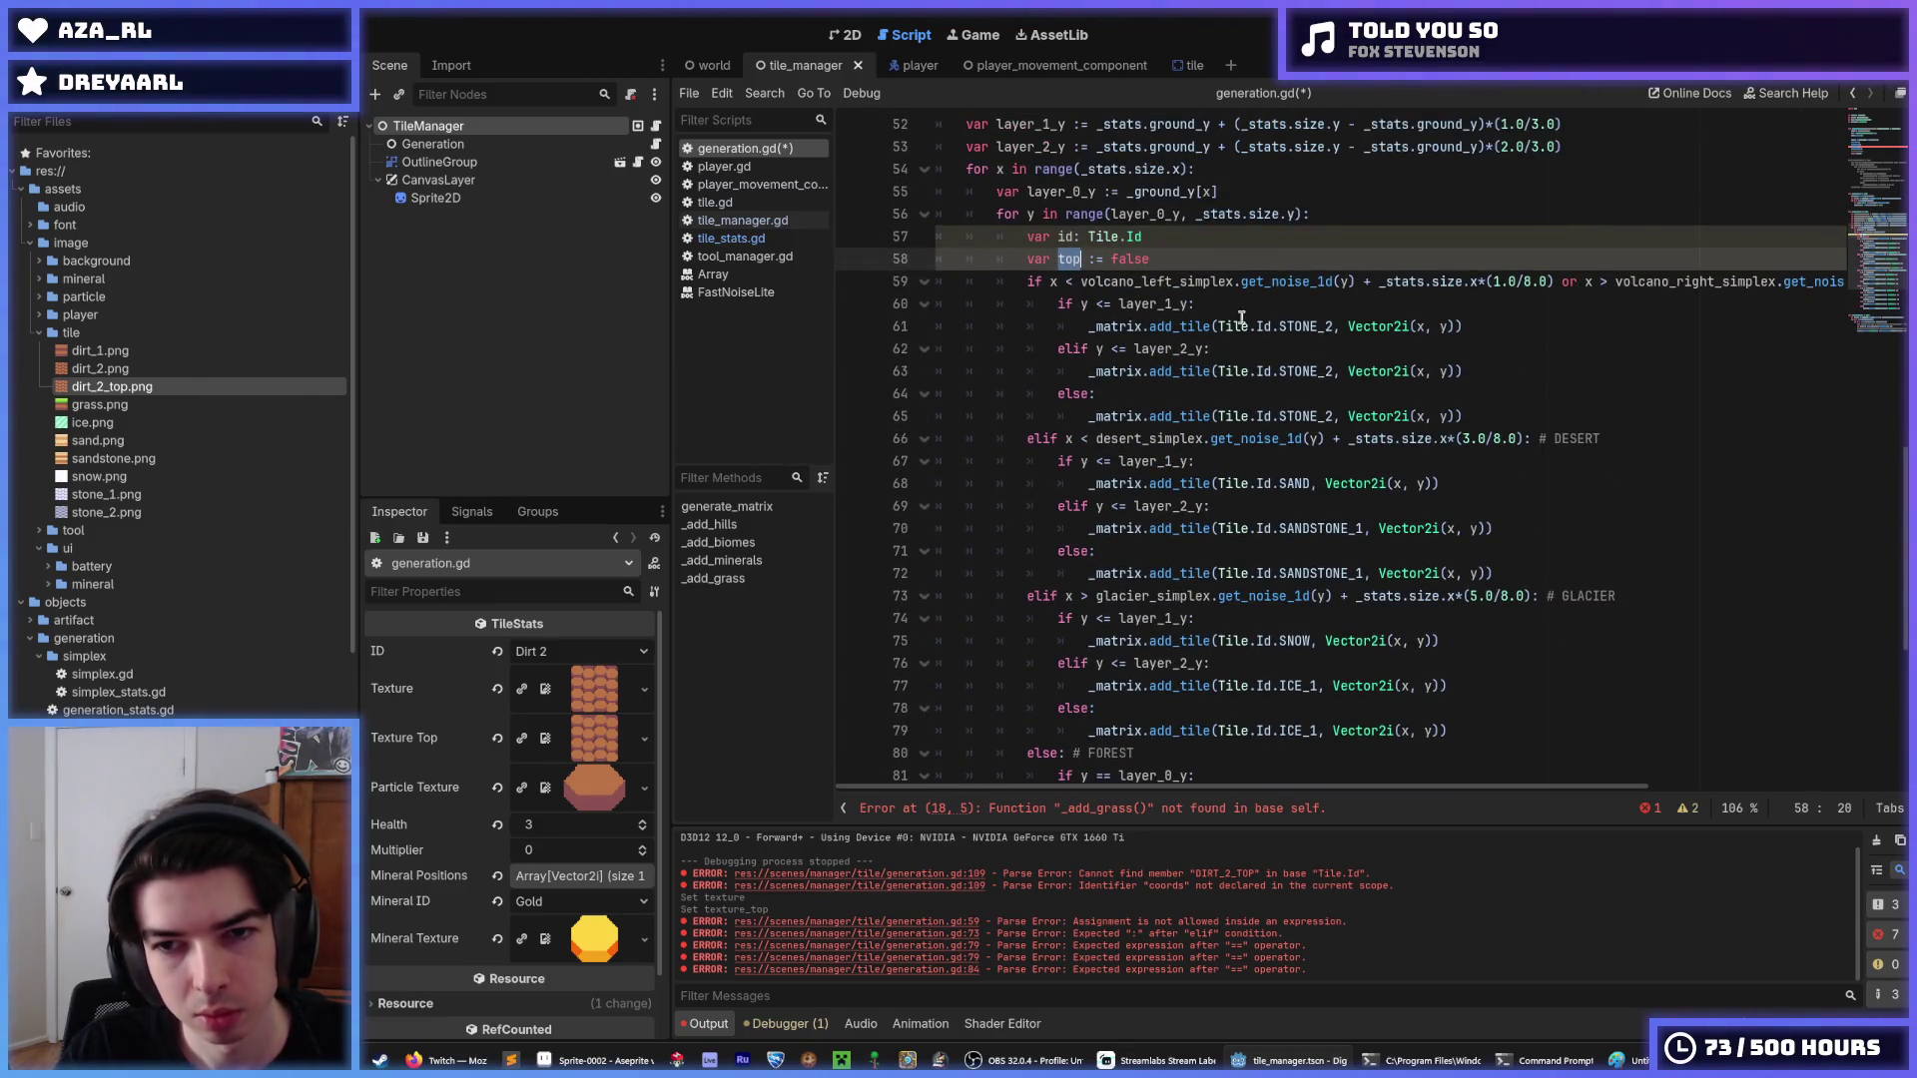
# Replace every '_matrix.add_tile(' call with 'id =' and select the trailing Vector2i(x, y)) arguments.
pyautogui.moveTo(1217, 327); pyautogui.dragTo(1088, 326)
pyautogui.hotkey('ctrl', 'd')
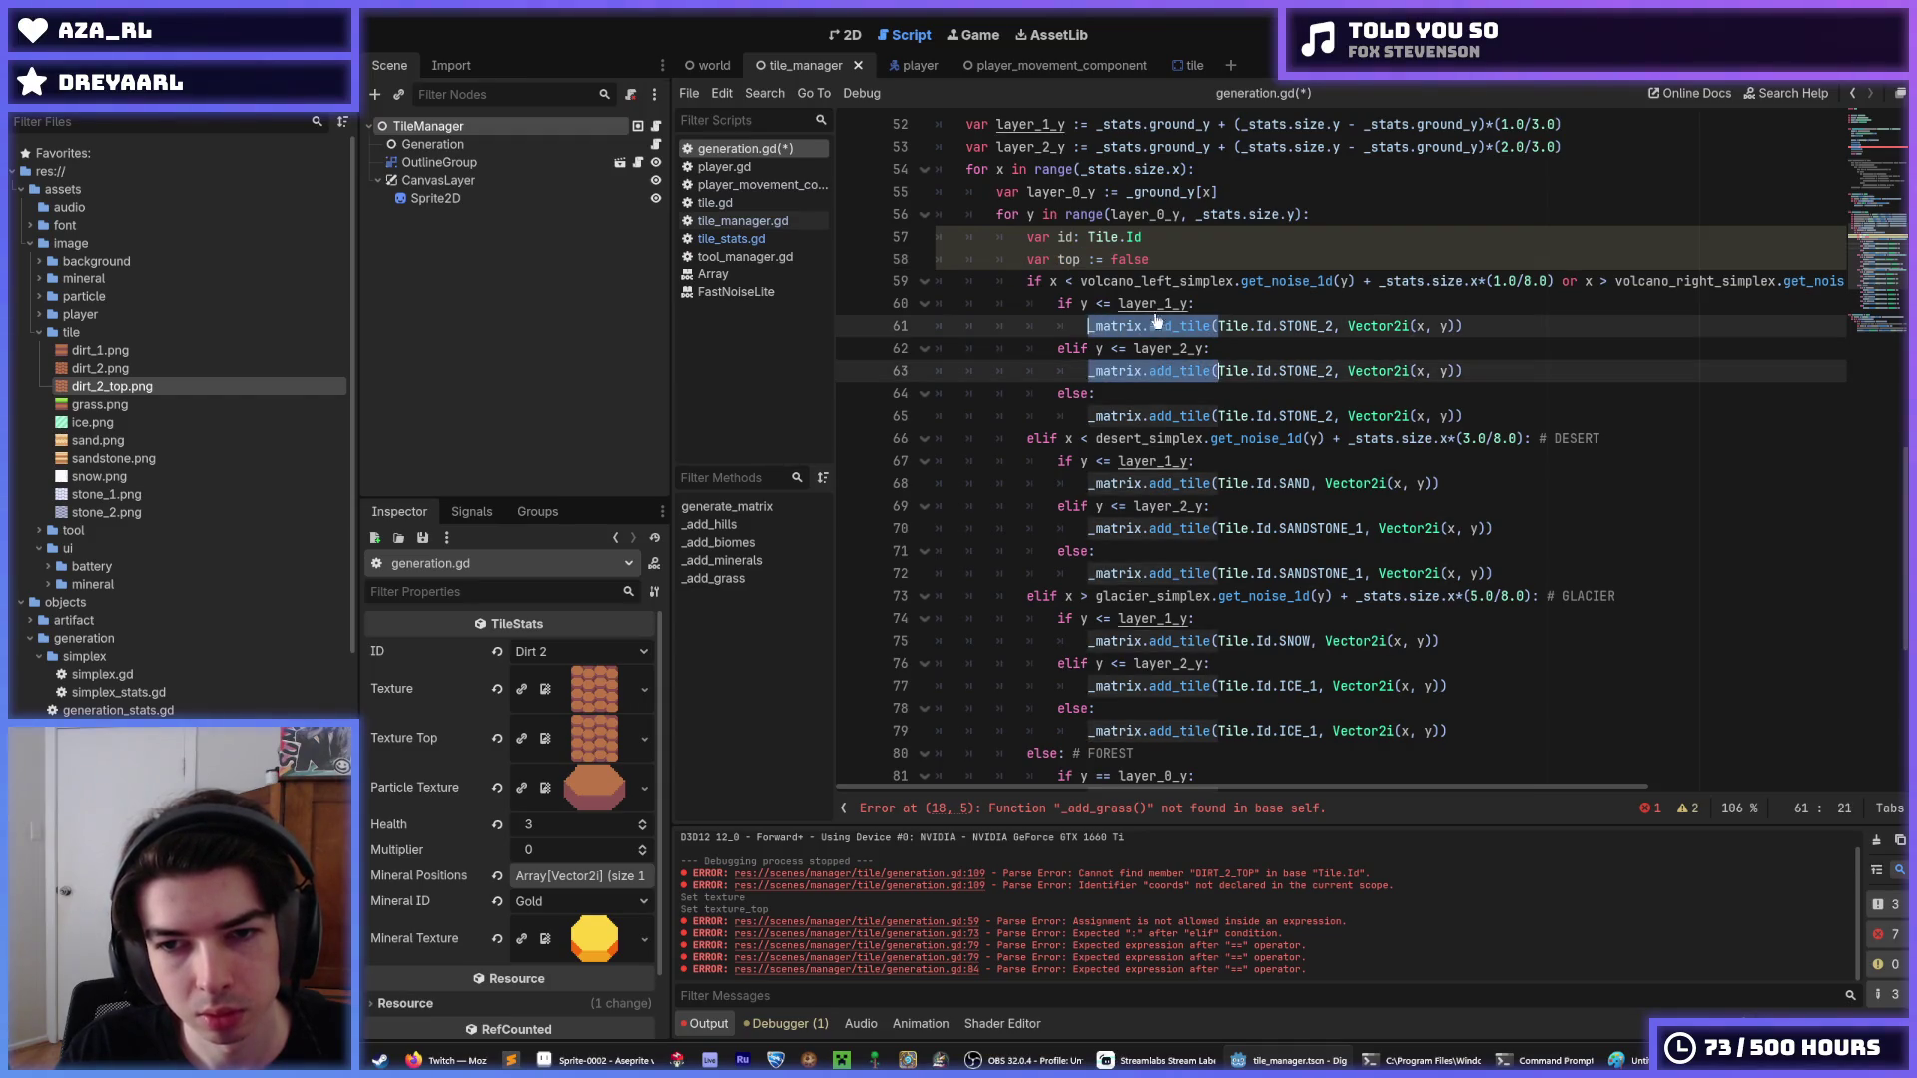
pyautogui.hotkey('ctrl', 'd')
pyautogui.hotkey('ctrl', 'd')
pyautogui.hotkey('ctrl', 'd')
pyautogui.scroll(-4, 1358, 405)
pyautogui.hotkey('ctrl', 'd')
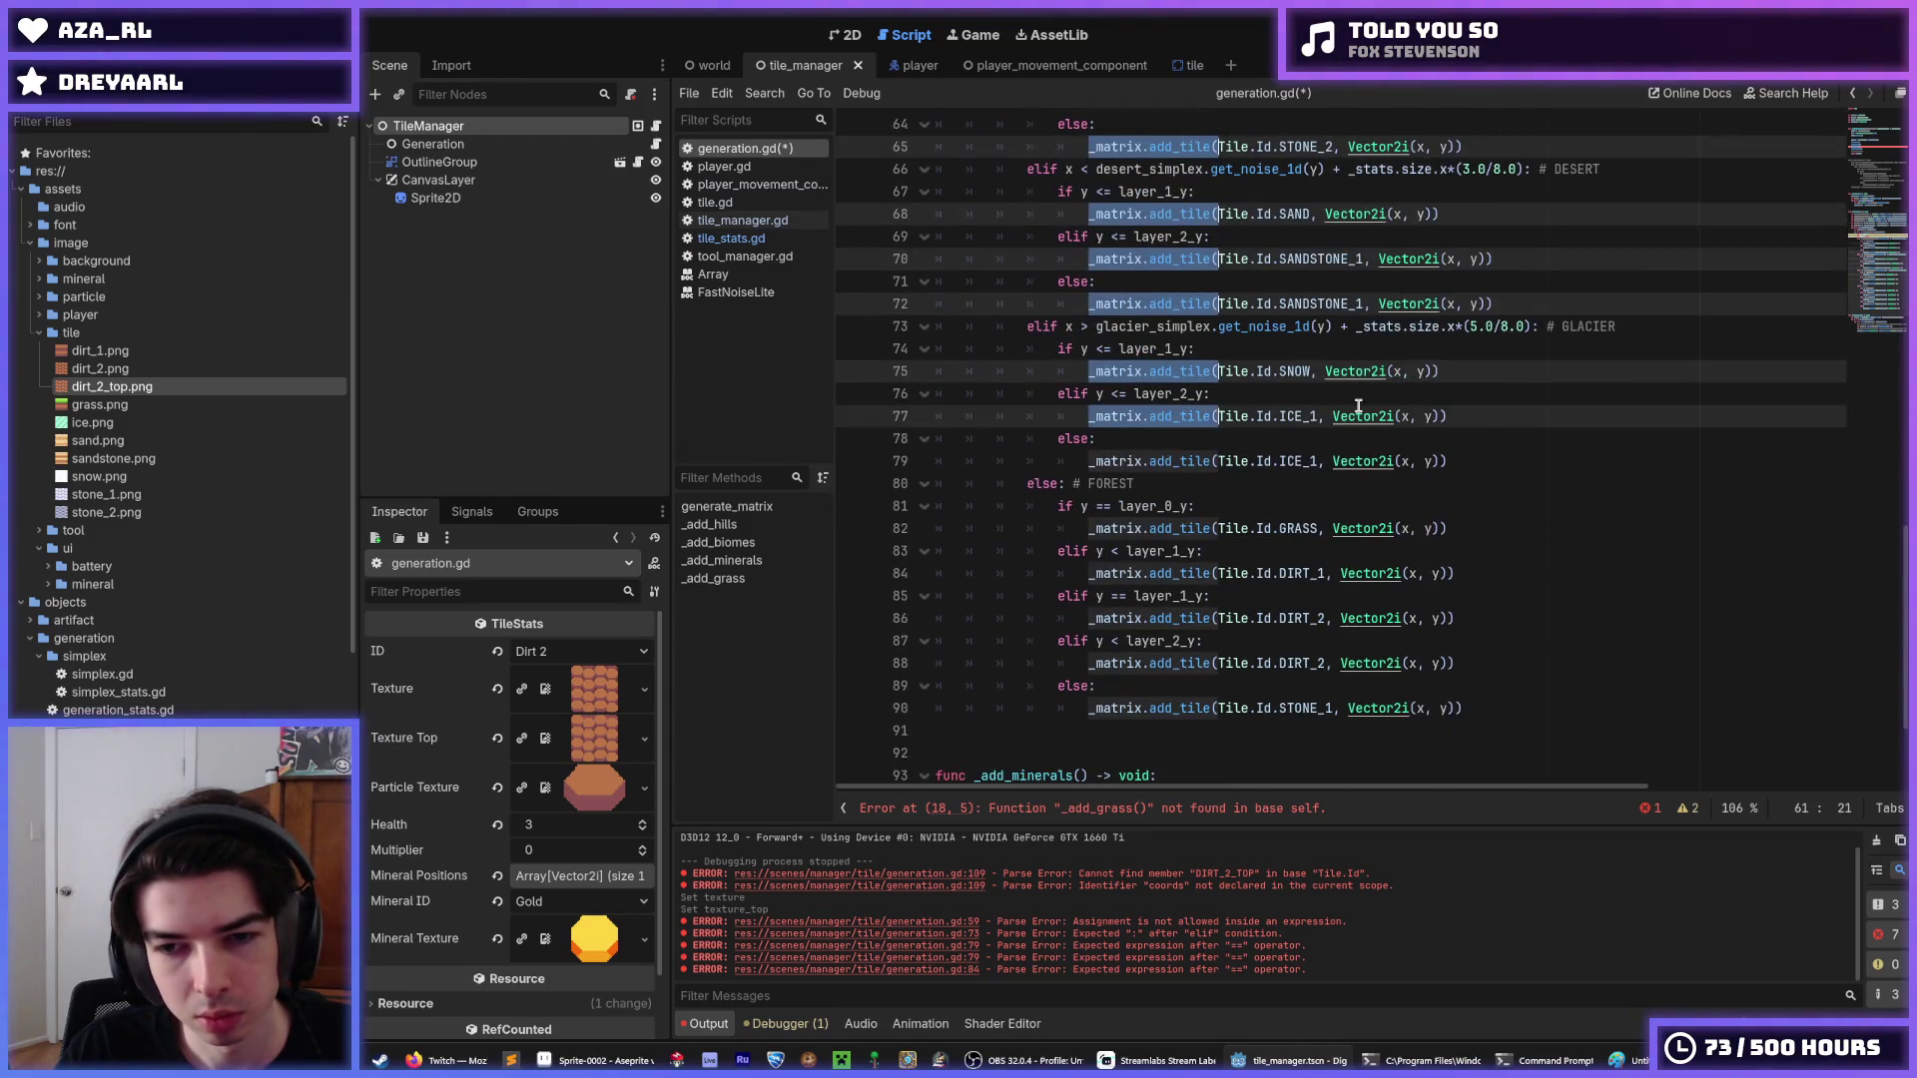
pyautogui.hotkey('ctrl', 'd')
pyautogui.hotkey('ctrl', 'd')
pyautogui.hotkey('ctrl', 'd')
pyautogui.scroll(5, 1358, 405)
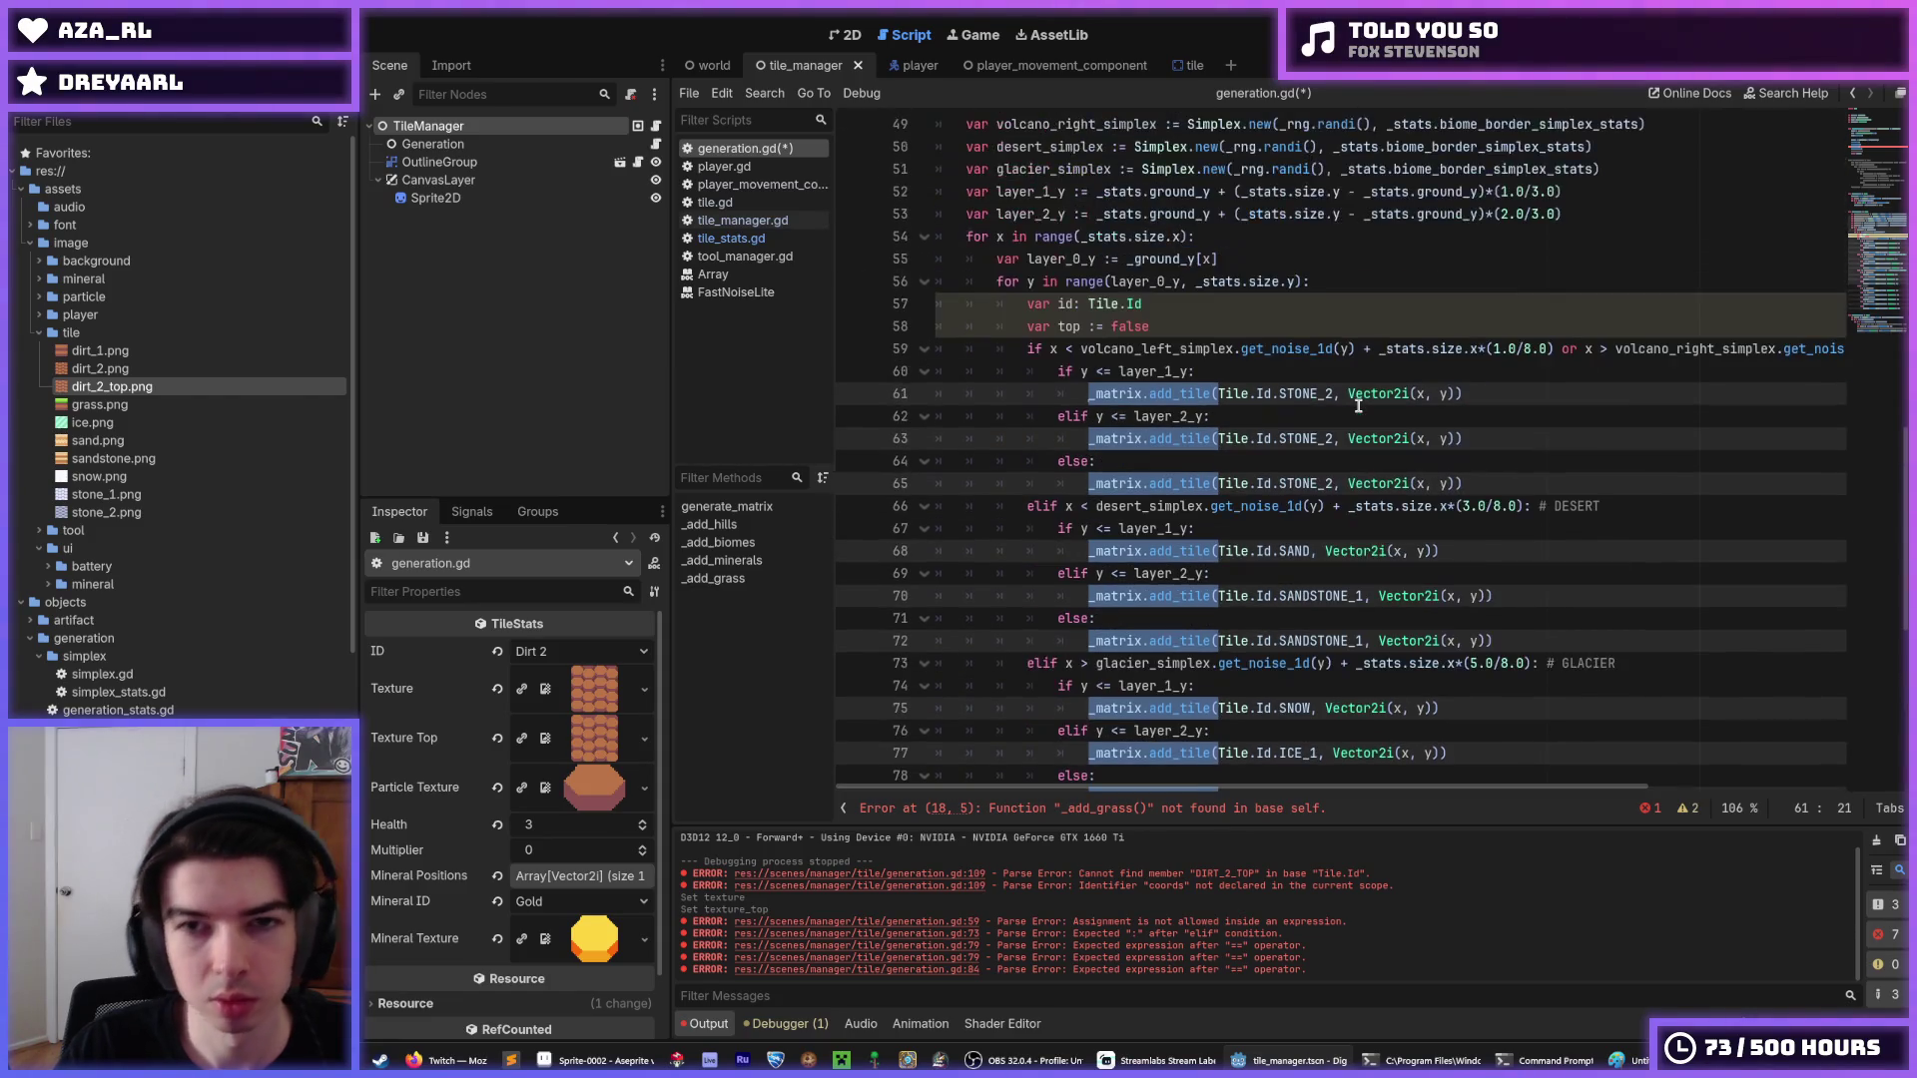
pyautogui.write('id =')
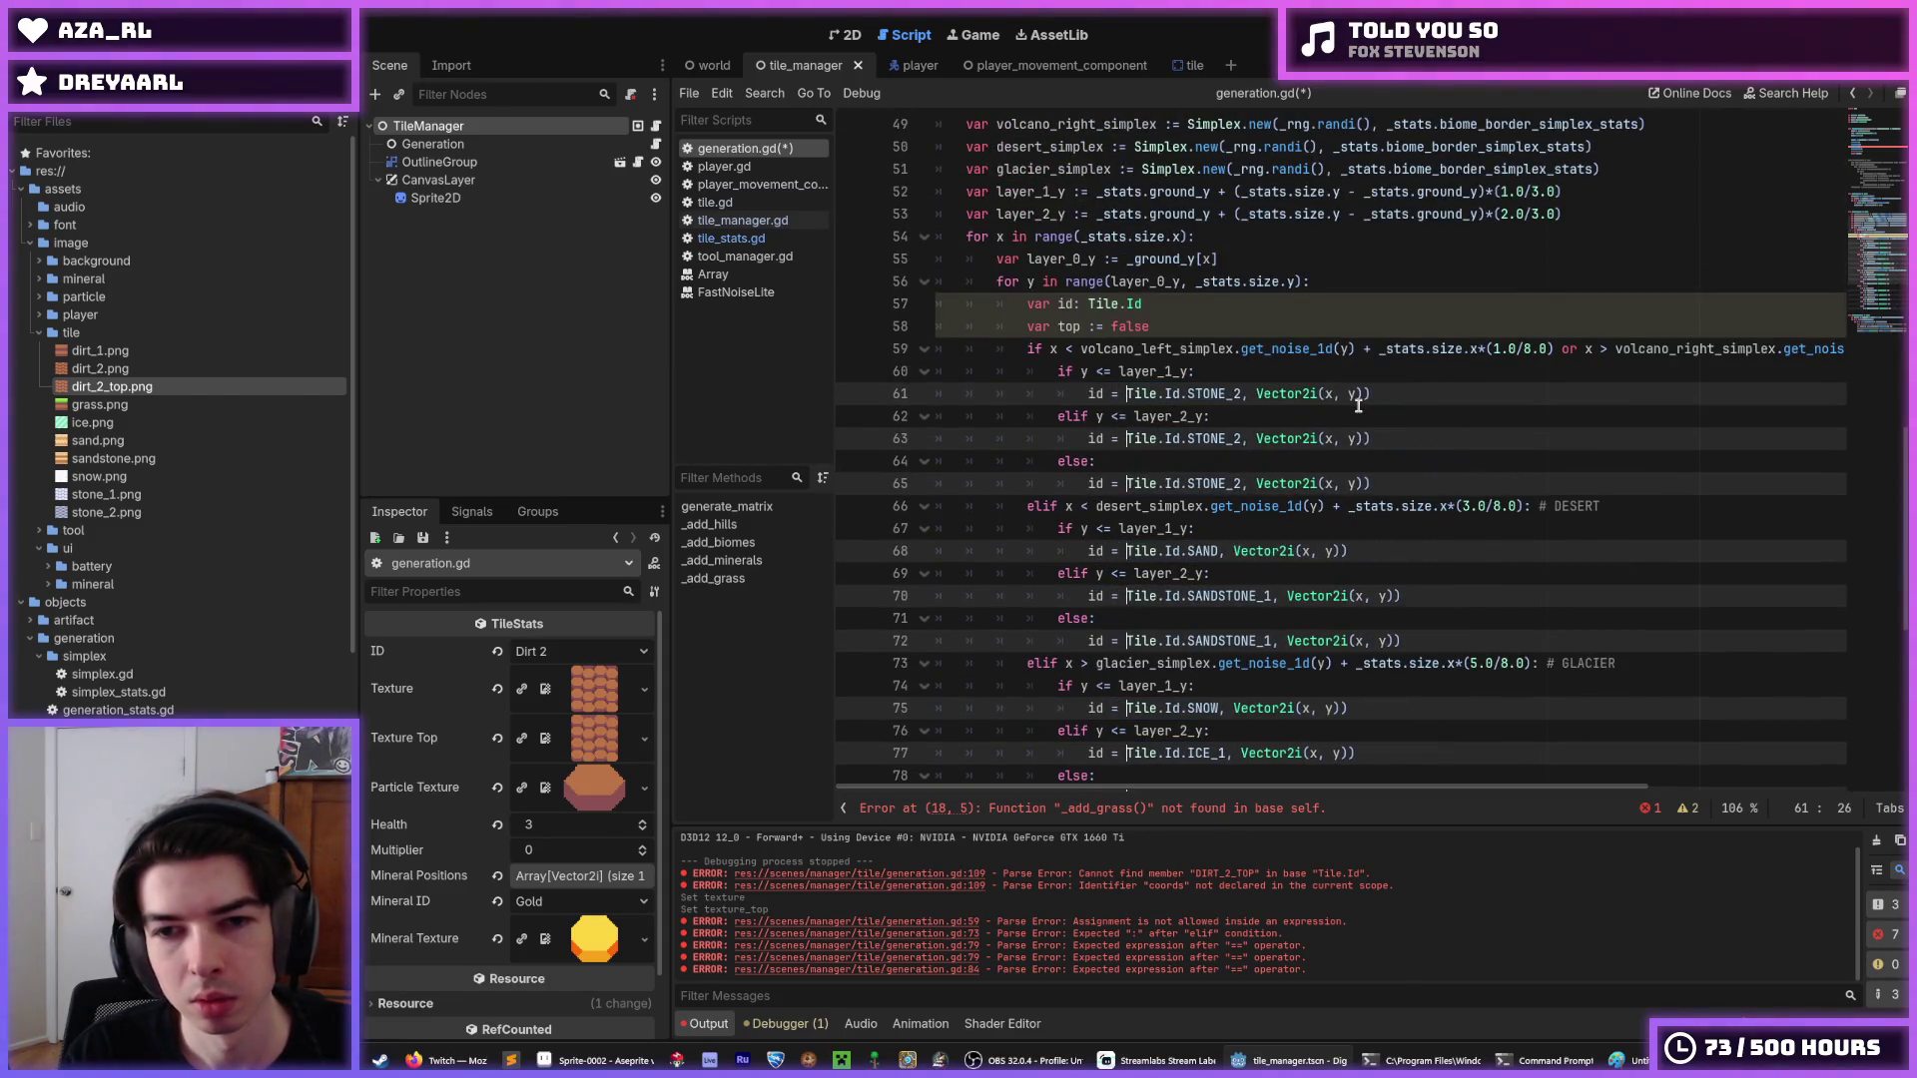
pyautogui.press('End')
pyautogui.hotkey('ctrl', 'shift', 'Left')
pyautogui.hotkey('ctrl', 'shift', 'Left')
pyautogui.hotkey('ctrl', 'shift', 'Left')
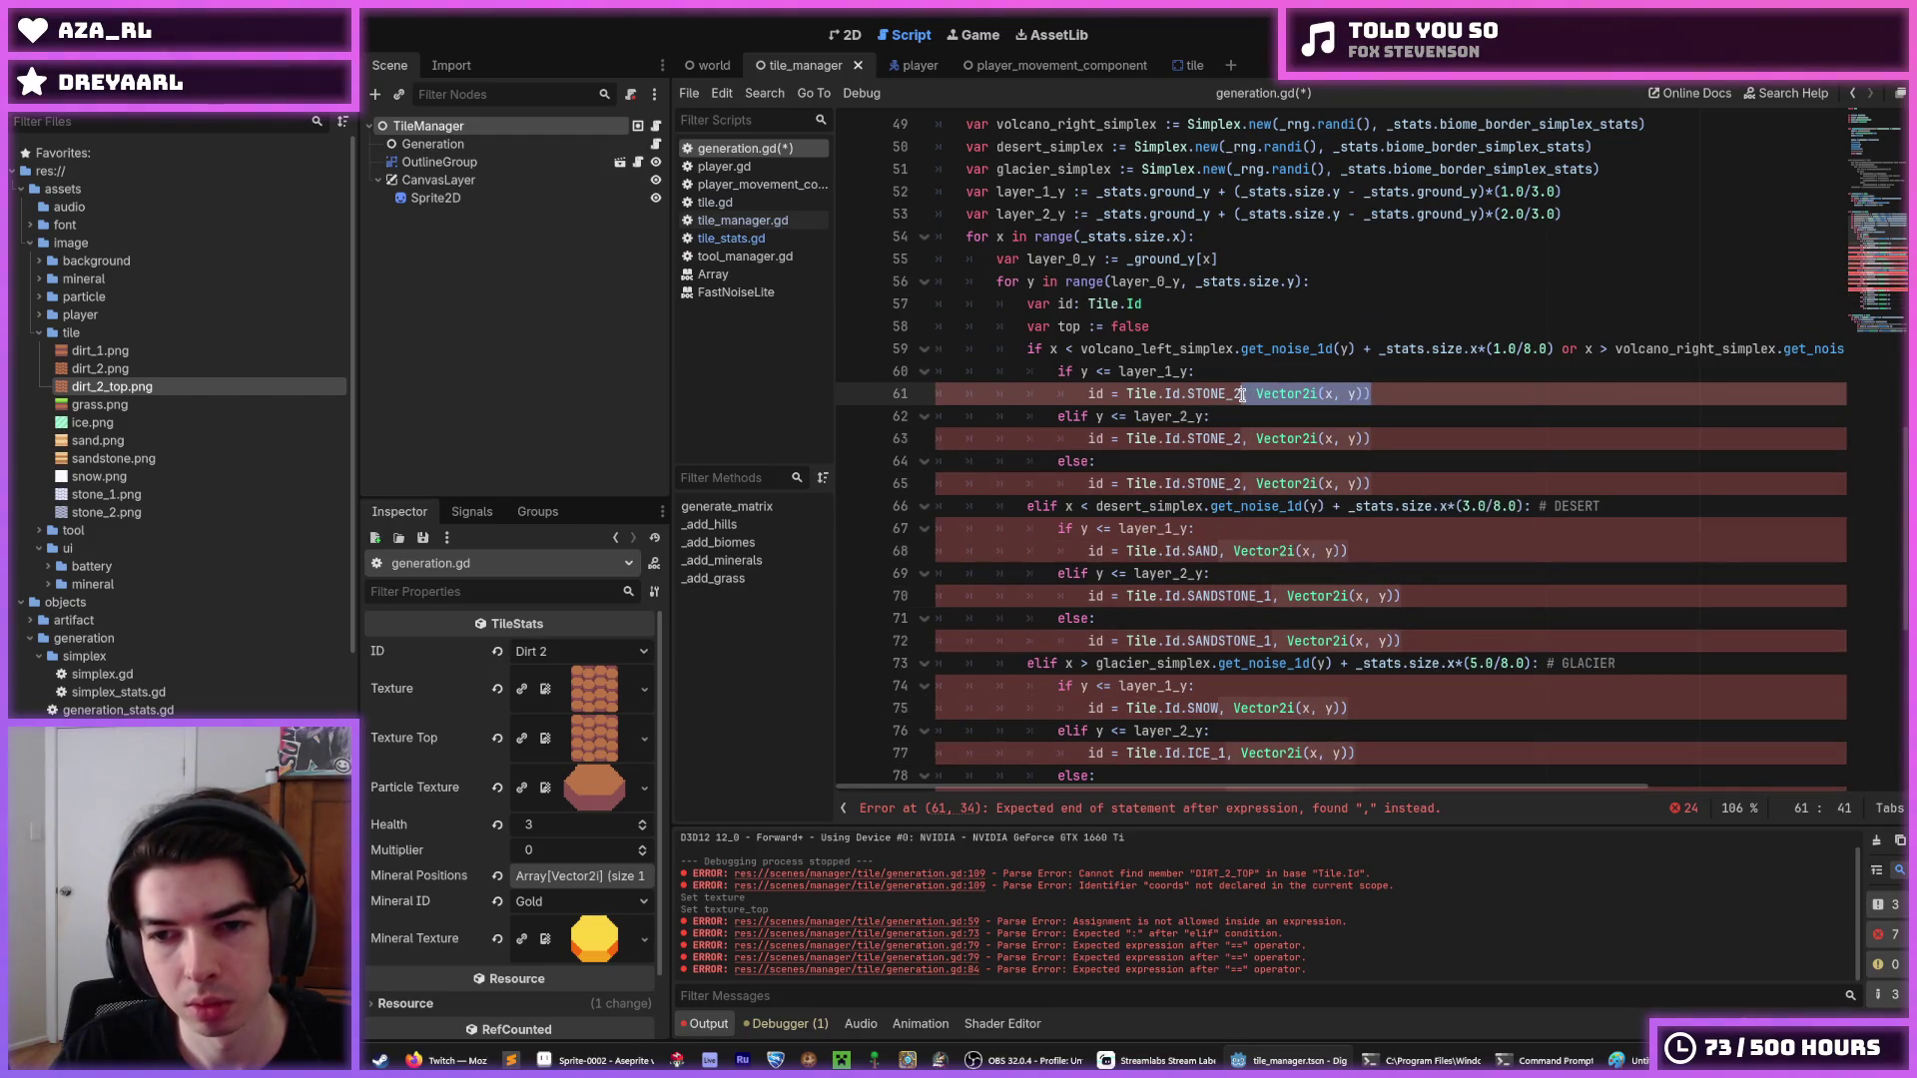